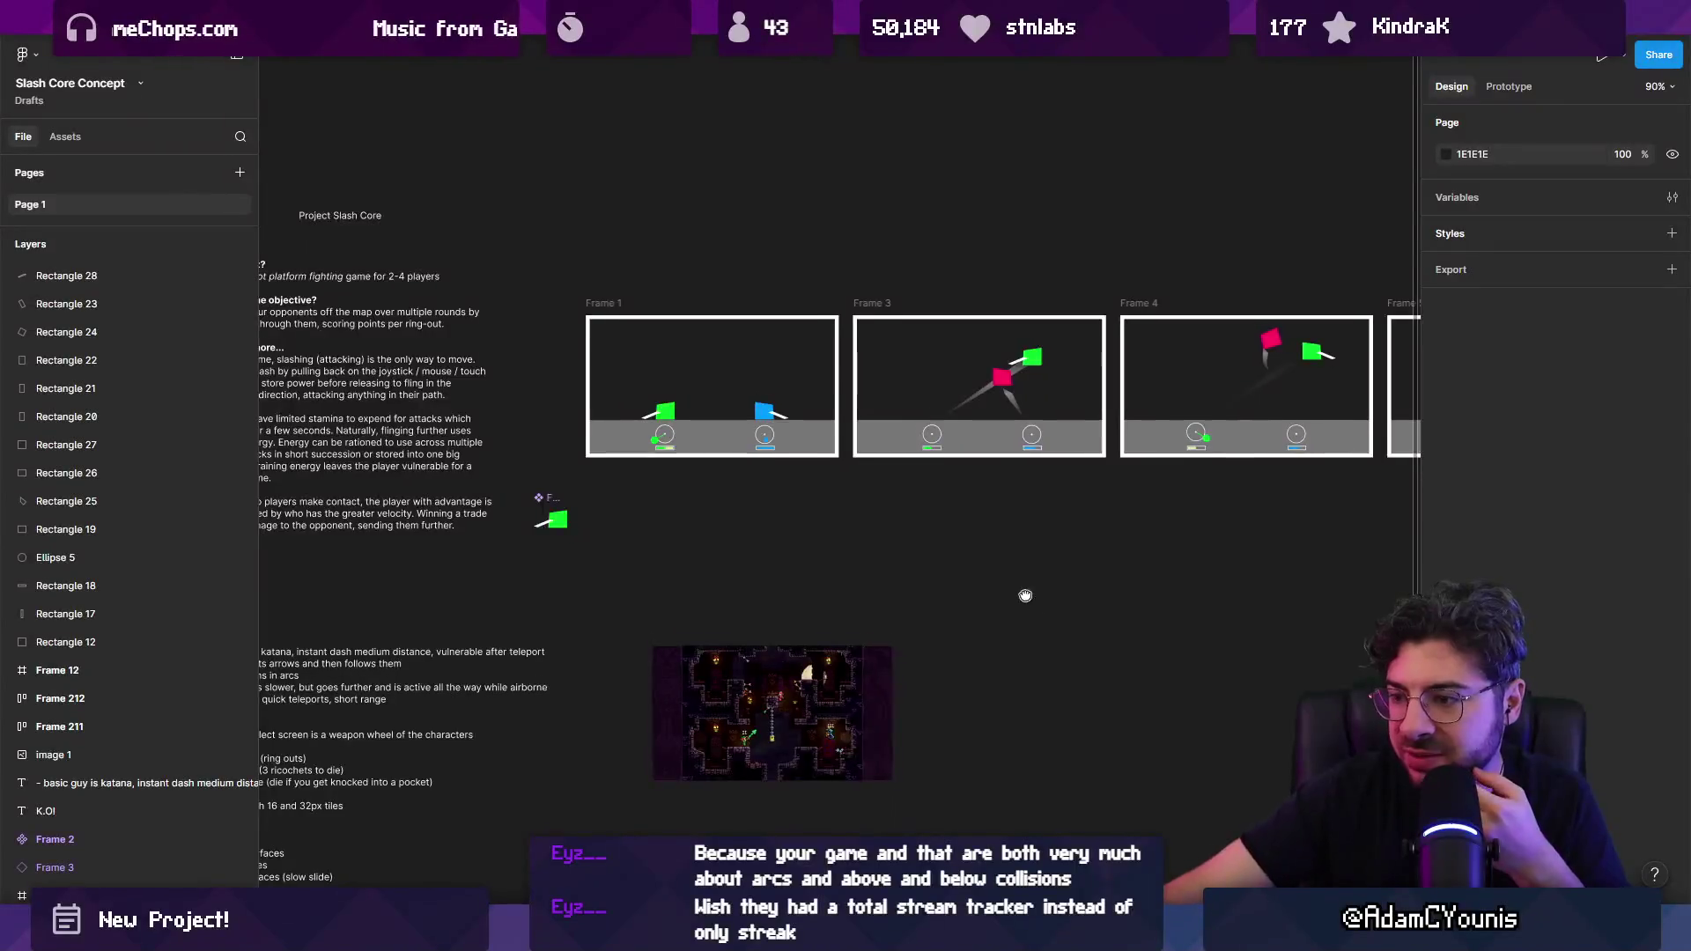
Step: Fit the dungeon level screenshot in view, zoom out, then bring up the Unity physics prototype scene
{"action": "key", "text": "shift+2"}
{"action": "left_click", "coordinate": [590, 518]}
{"action": "key", "text": "shift+2"}
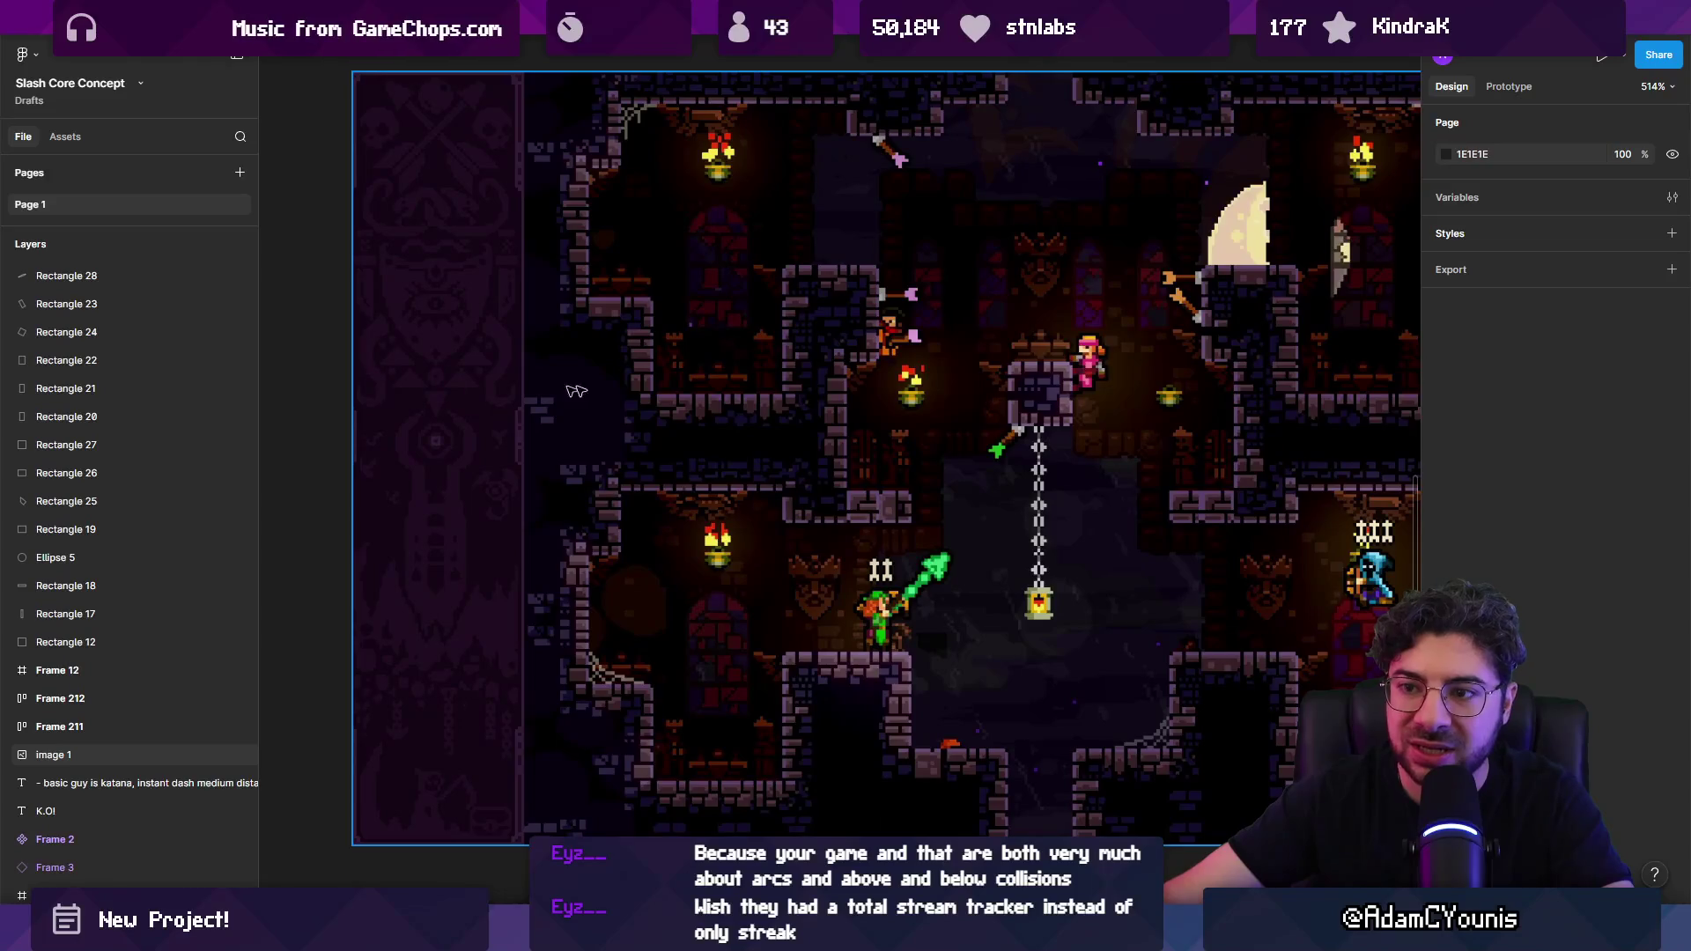
{"action": "scroll", "coordinate": [706, 471], "scroll_direction": "down", "scroll_amount": 4}
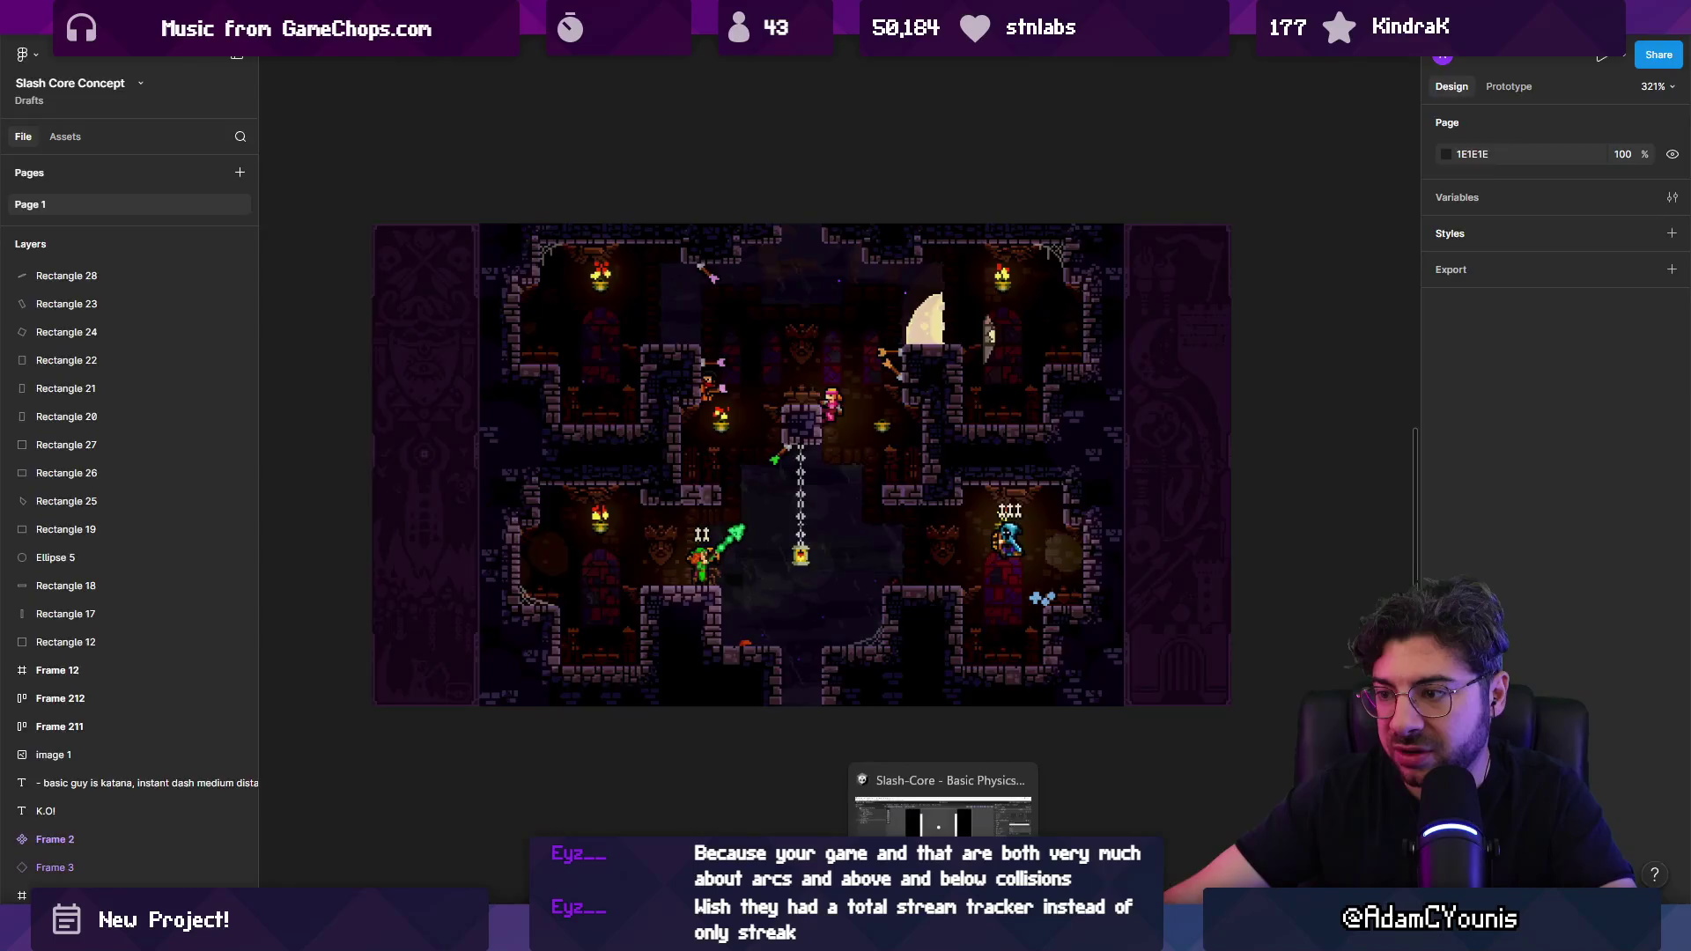
{"action": "left_click", "coordinate": [943, 801]}
{"action": "left_click_drag", "start_coordinate": [769, 492], "coordinate": [756, 437]}
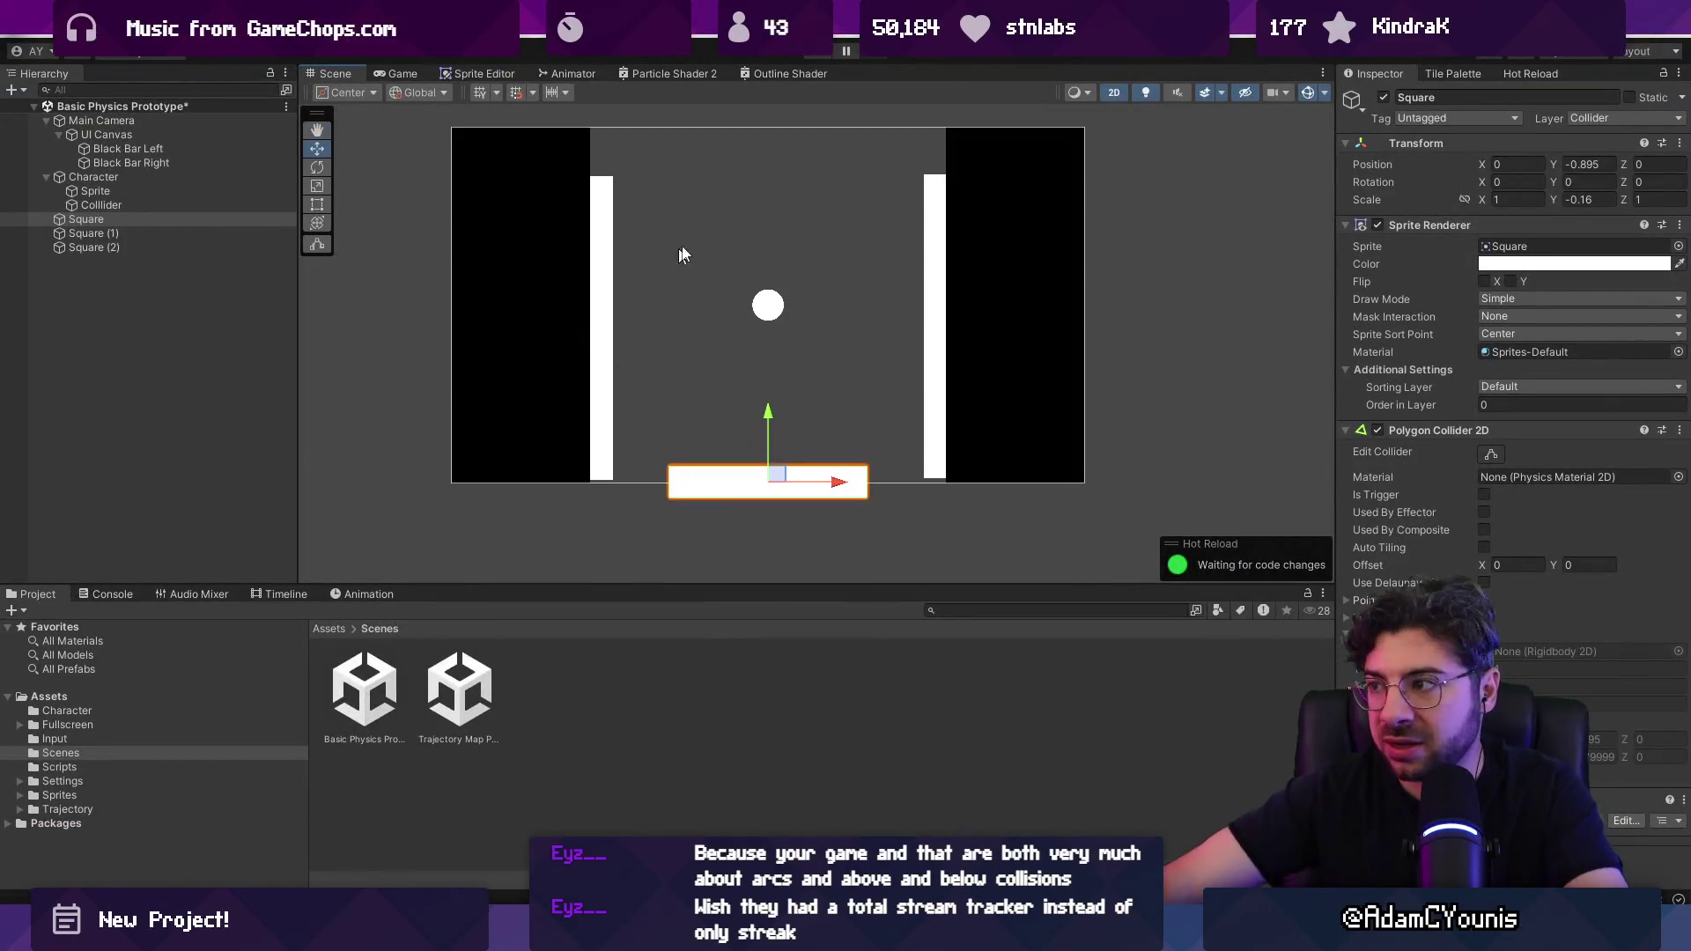
Step: Stretch the floor block across to both walls and duplicate it to the top as a ceiling
{"action": "left_click_drag", "start_coordinate": [866, 477], "coordinate": [946, 472]}
{"action": "left_click_drag", "start_coordinate": [666, 479], "coordinate": [591, 476]}
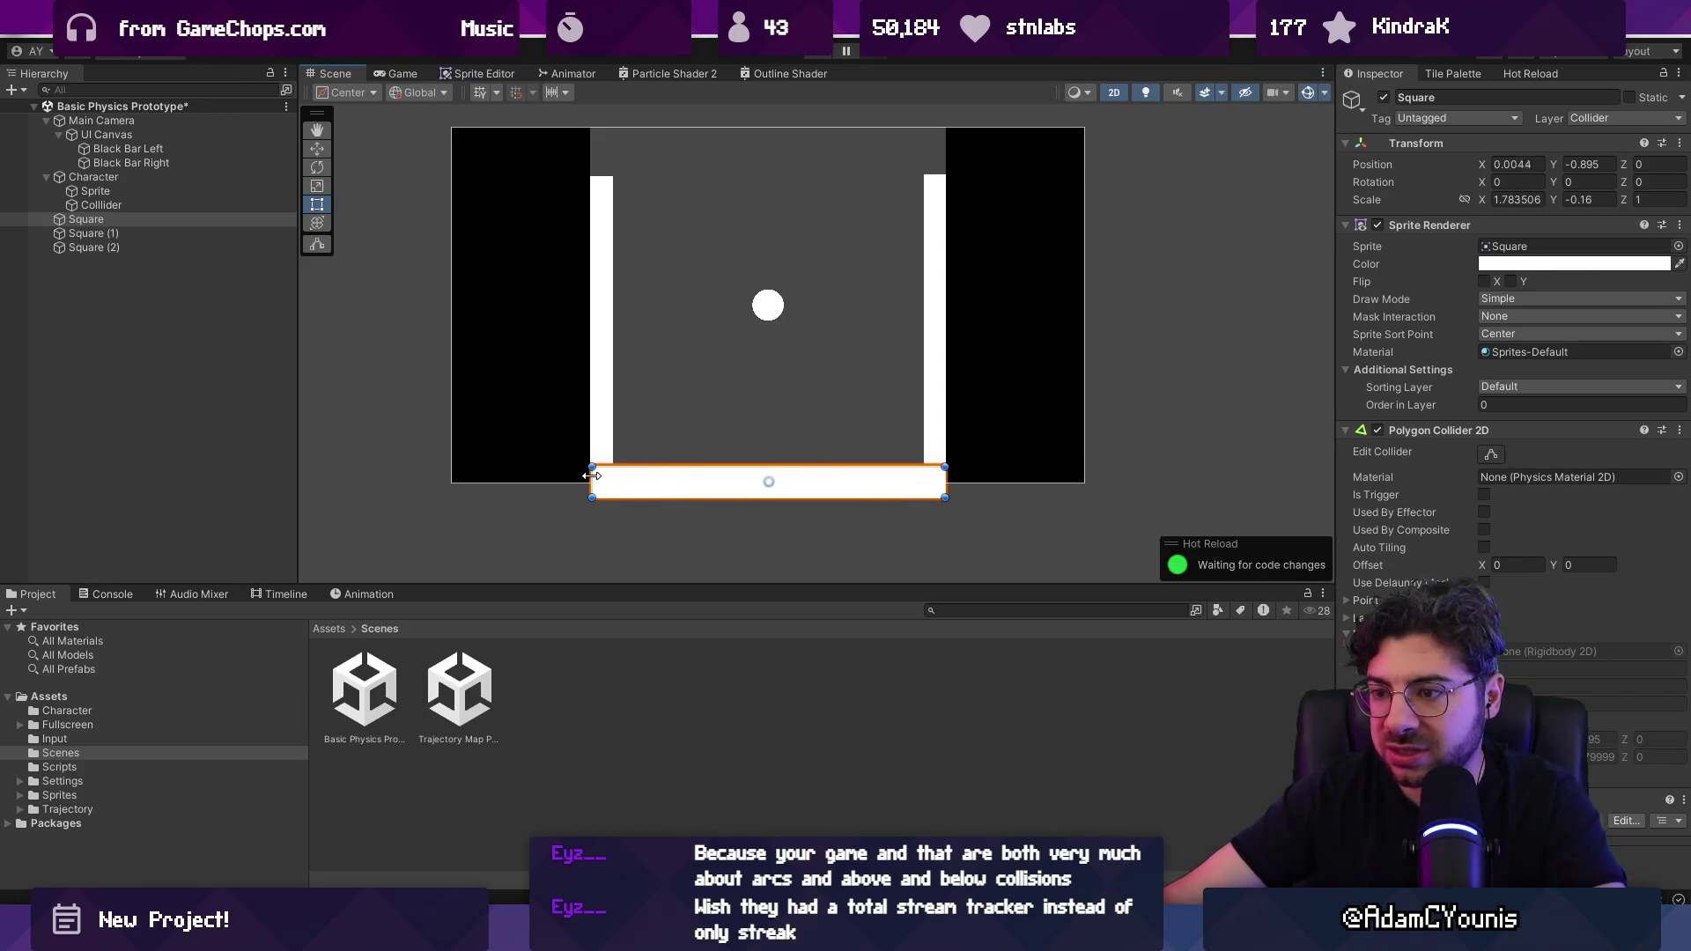
{"action": "key", "text": "ctrl+d"}
{"action": "key", "text": "w"}
{"action": "left_click_drag", "start_coordinate": [768, 437], "coordinate": [773, 98]}
Step: Select both side walls together and raise them slightly
{"action": "left_click", "coordinate": [718, 204]}
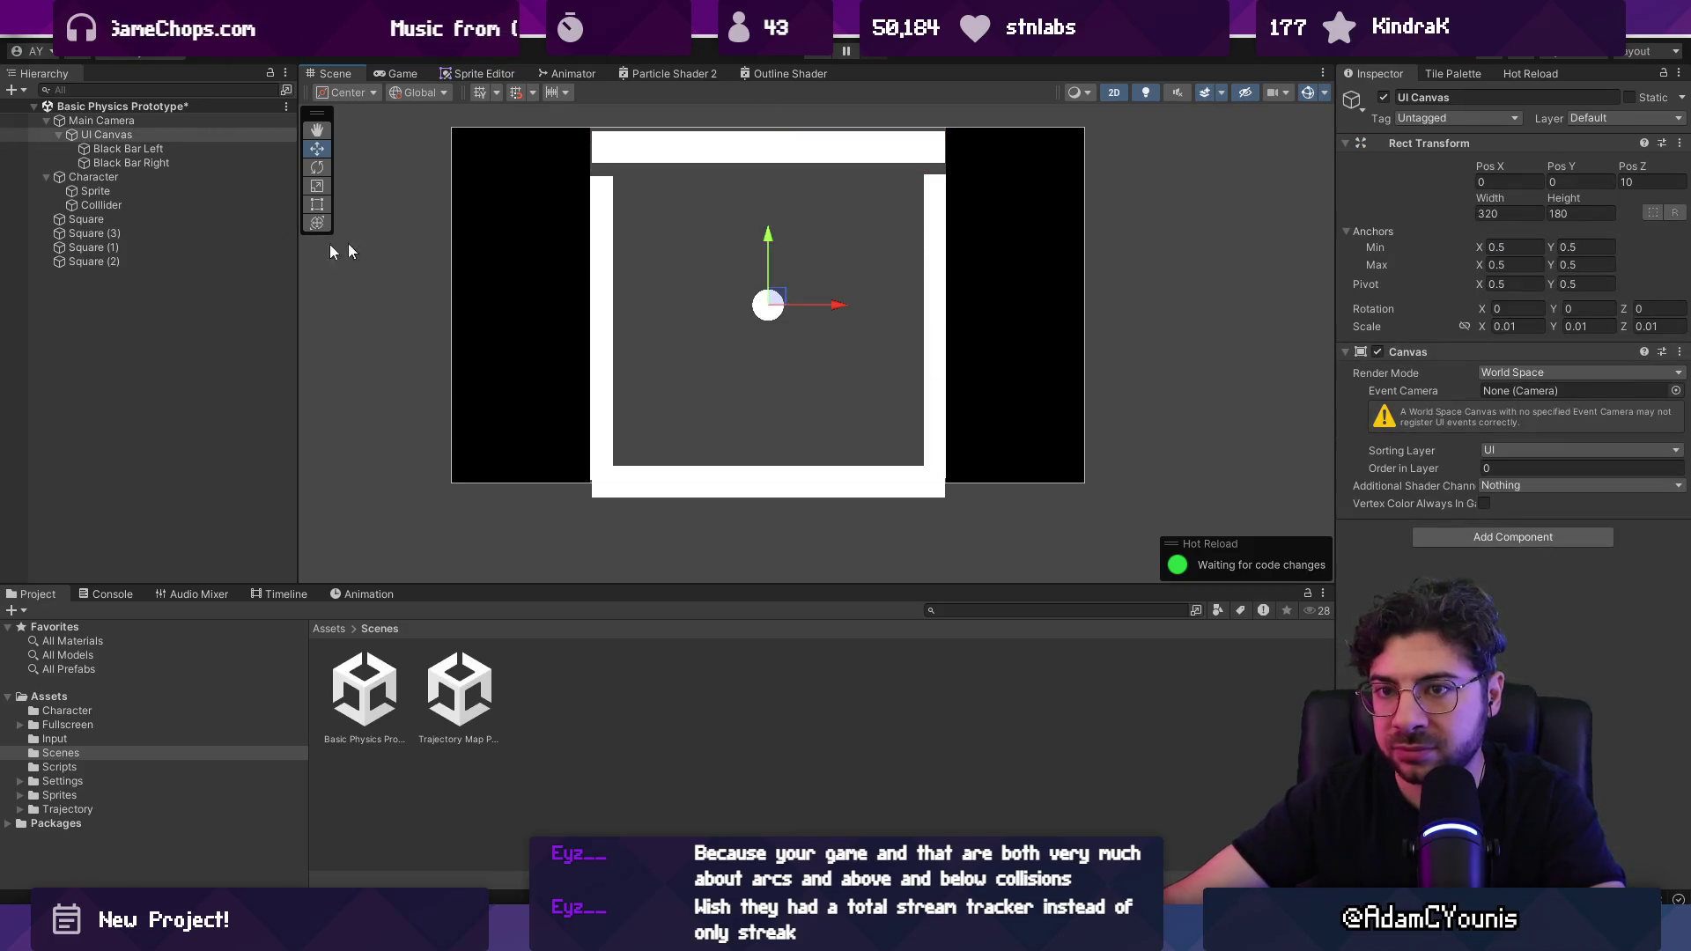
{"action": "left_click", "coordinate": [139, 235]}
{"action": "left_click", "coordinate": [151, 246], "text": "ctrl"}
{"action": "left_click", "coordinate": [141, 247], "text": "ctrl"}
{"action": "left_click", "coordinate": [155, 262], "text": "ctrl"}
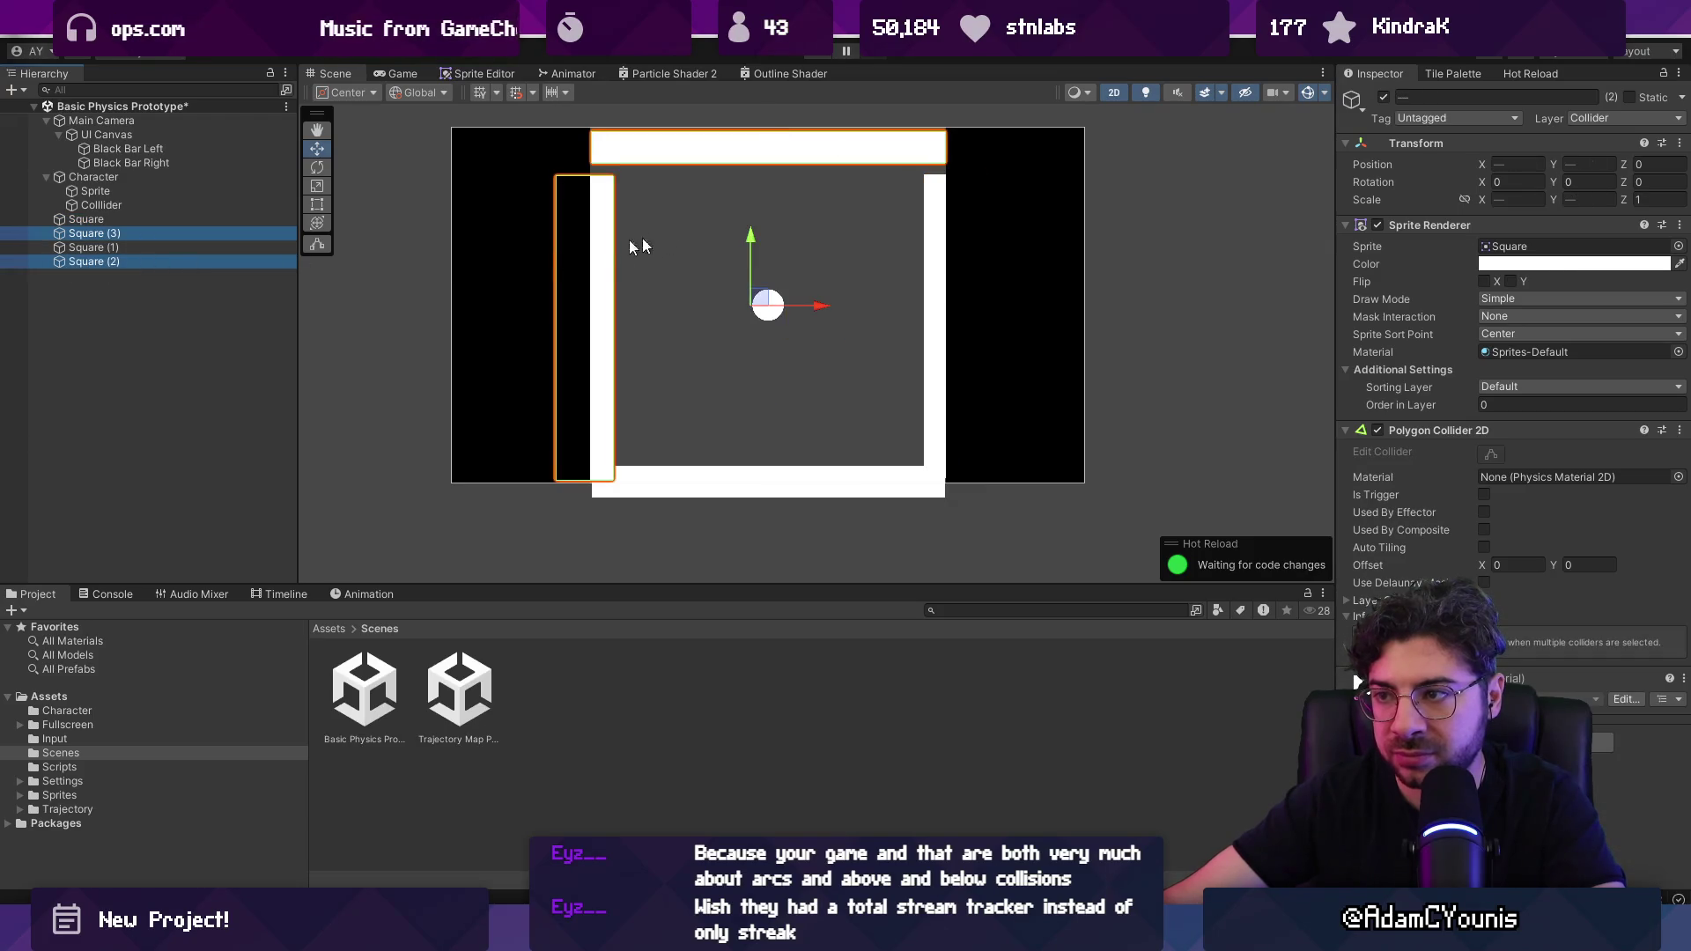
{"action": "left_click", "coordinate": [189, 246]}
{"action": "left_click", "coordinate": [183, 261]}
{"action": "left_click", "coordinate": [183, 247], "text": "ctrl"}
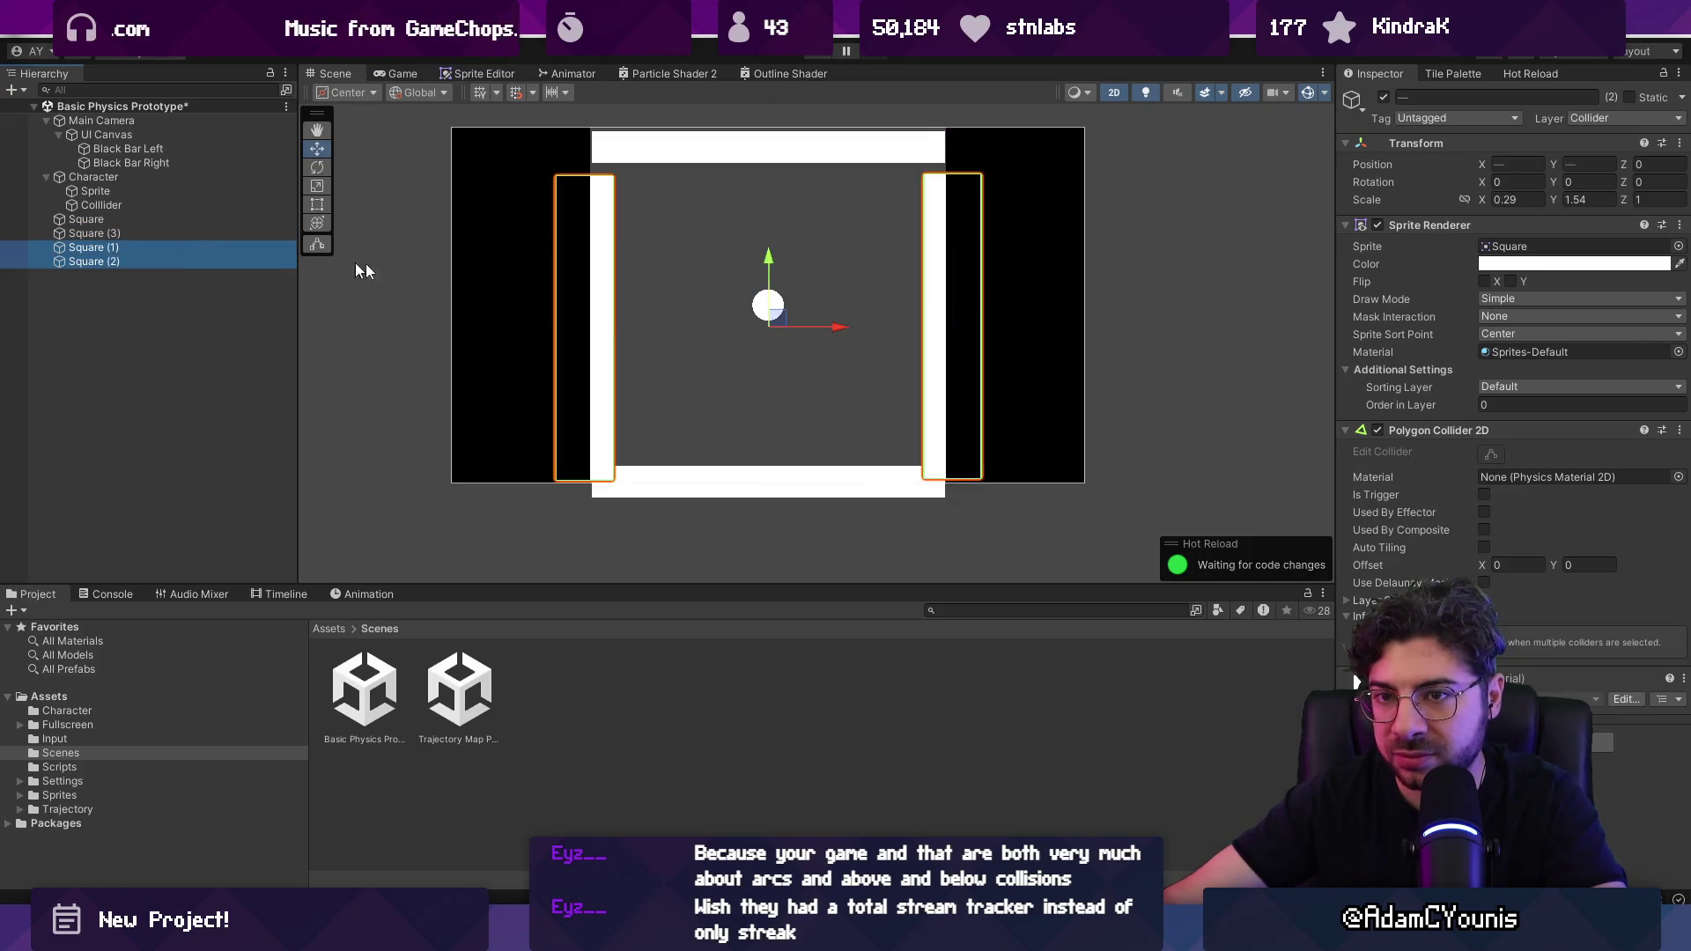
{"action": "left_click_drag", "start_coordinate": [768, 256], "coordinate": [774, 245]}
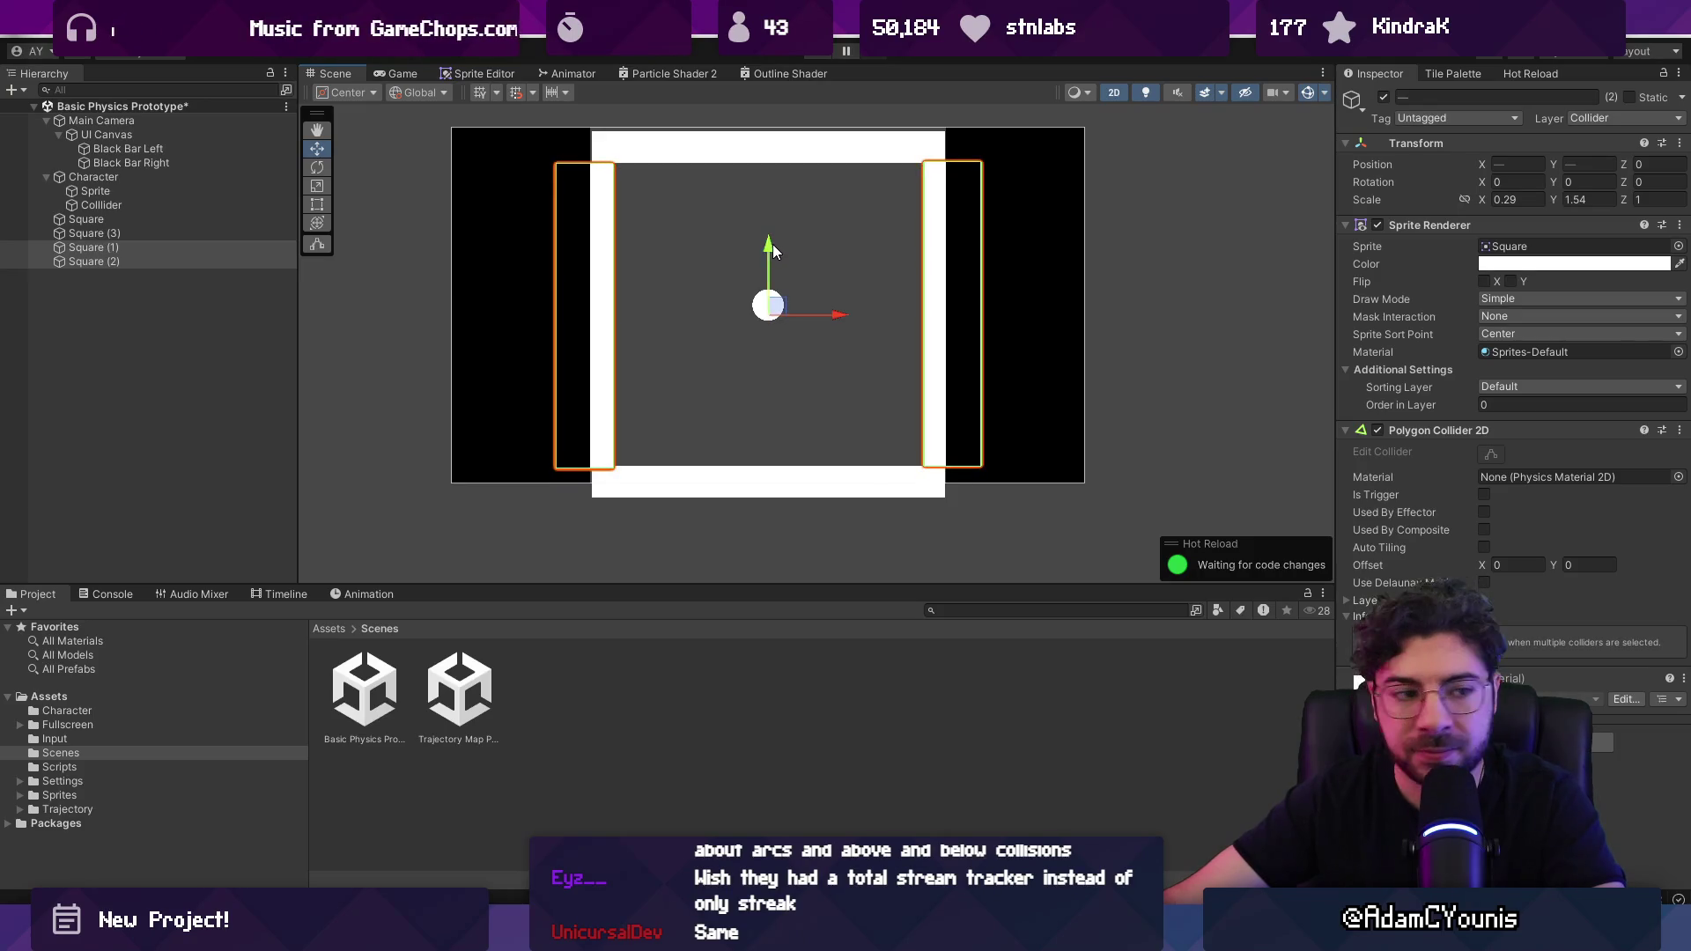
Step: Play-test the scene, stop it, and select the floor block
{"action": "key", "text": "ctrl+p"}
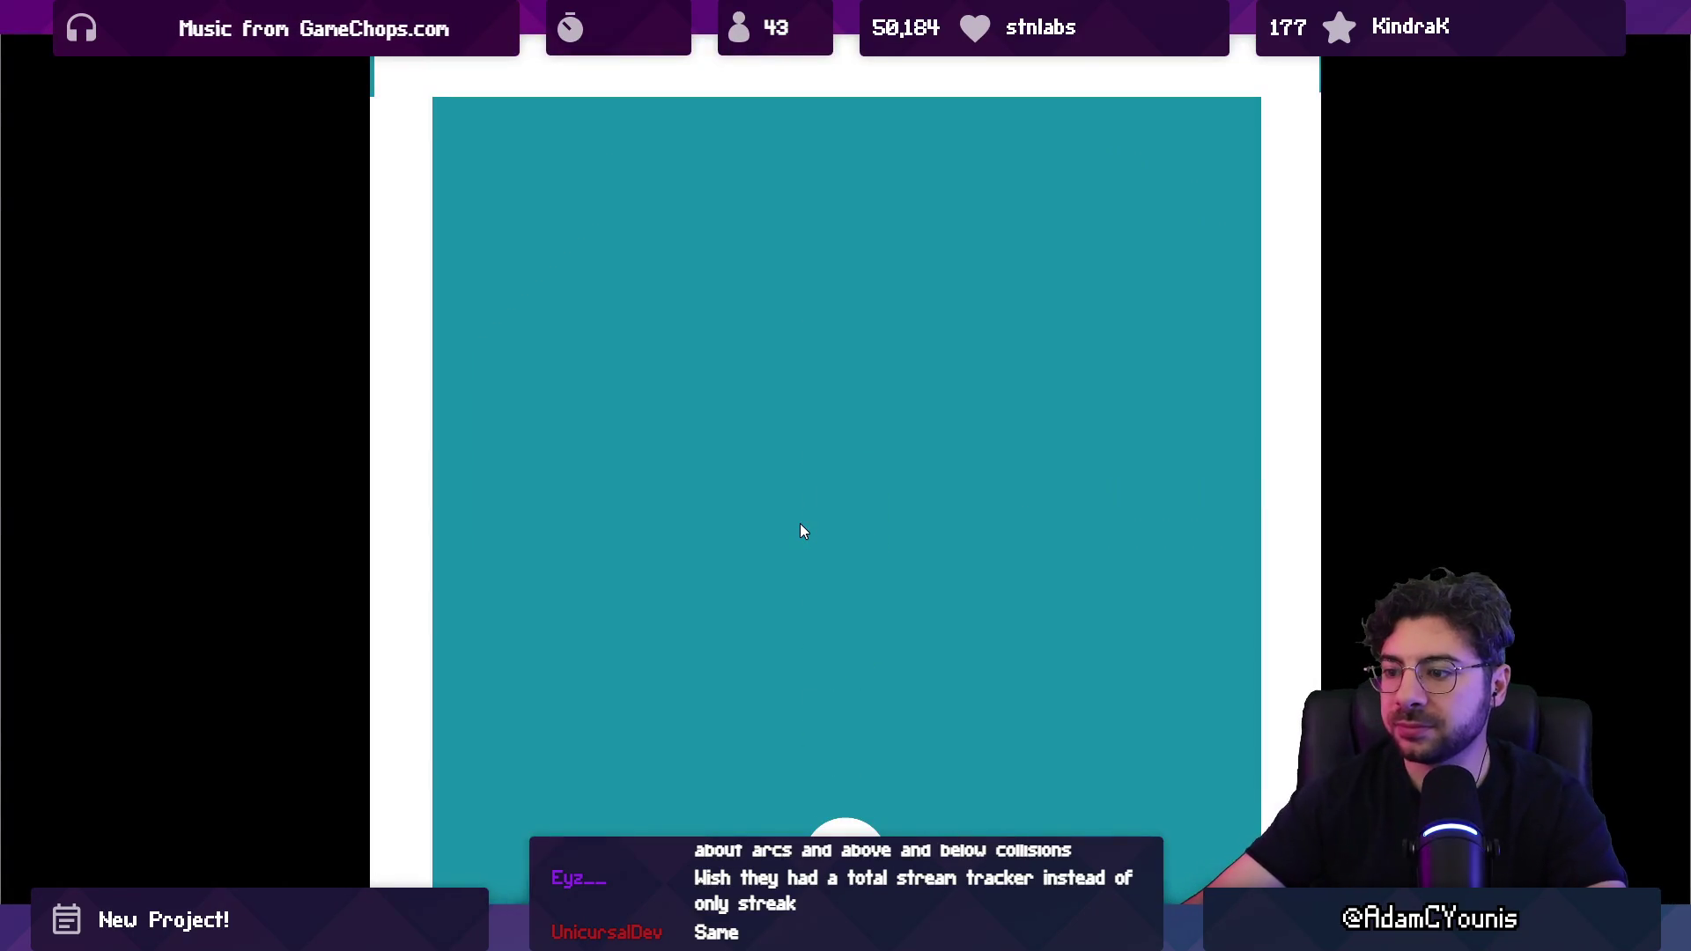
{"action": "key", "text": "F11"}
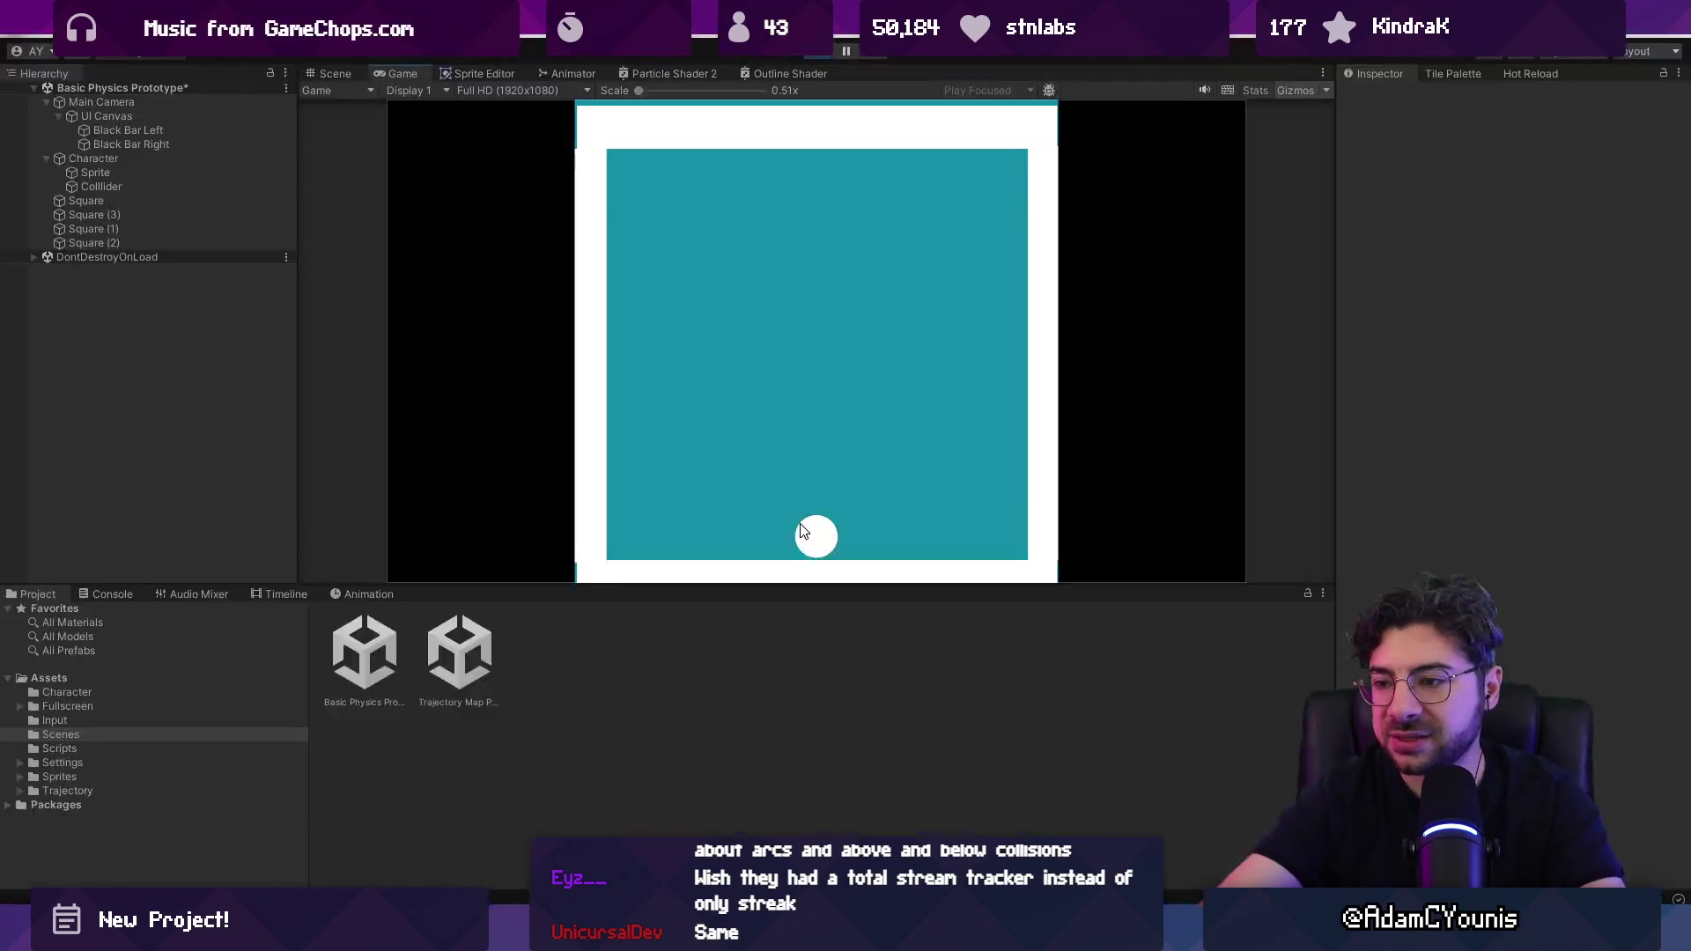
{"action": "left_click", "coordinate": [809, 55]}
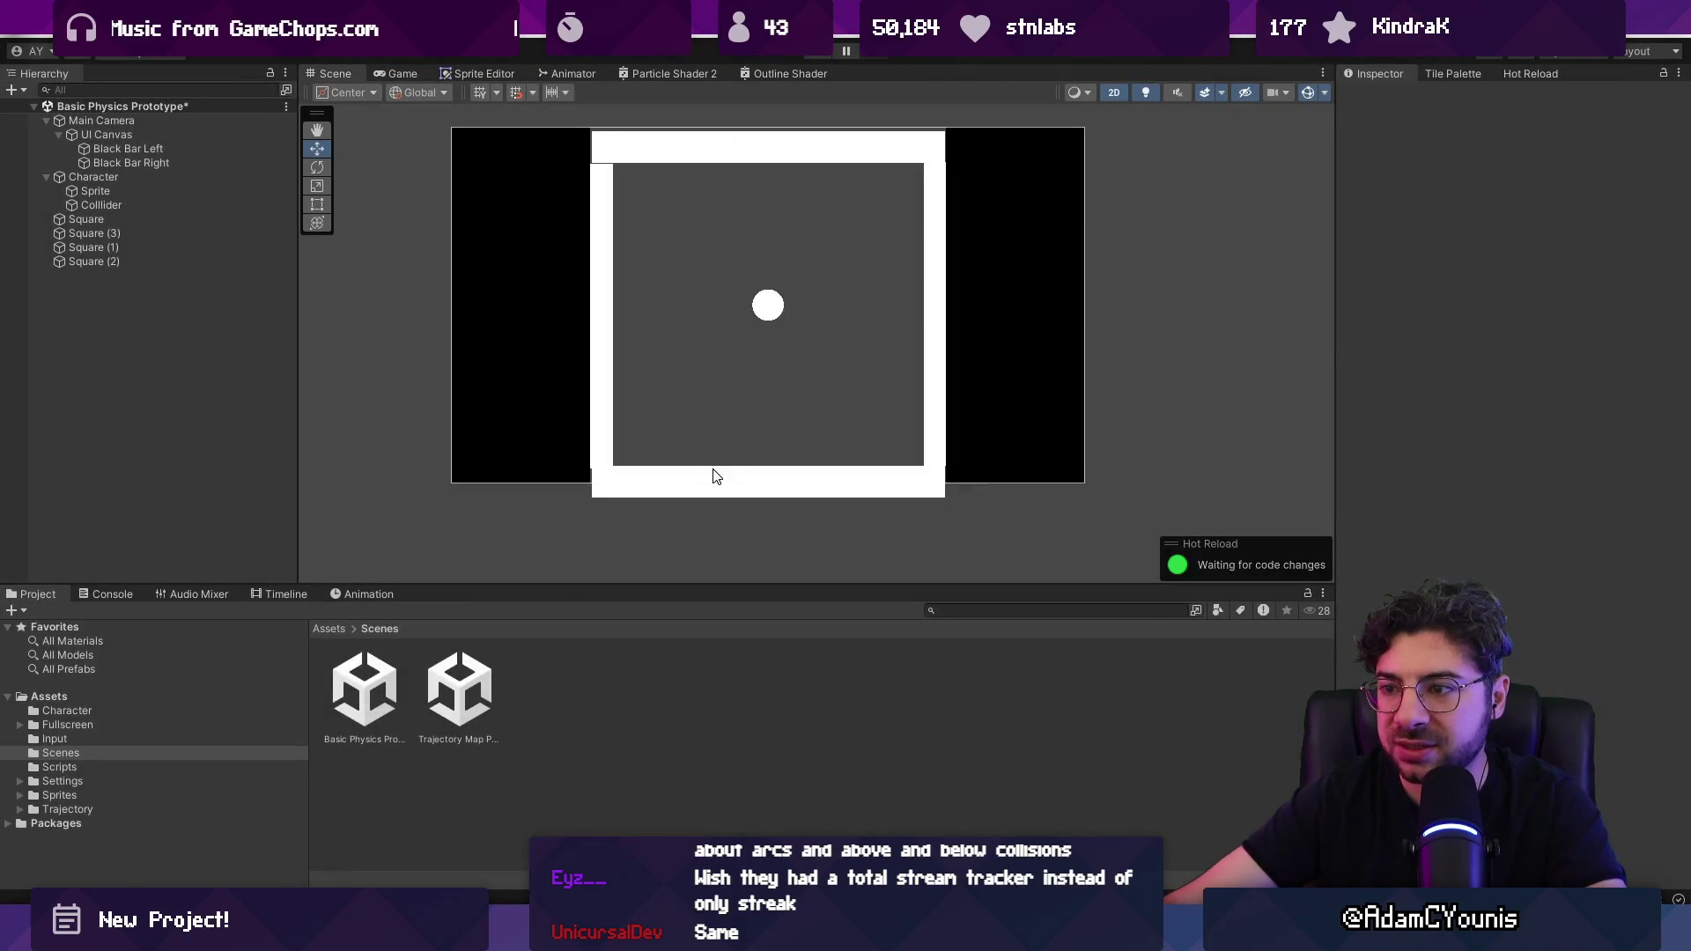
{"action": "left_click", "coordinate": [729, 485]}
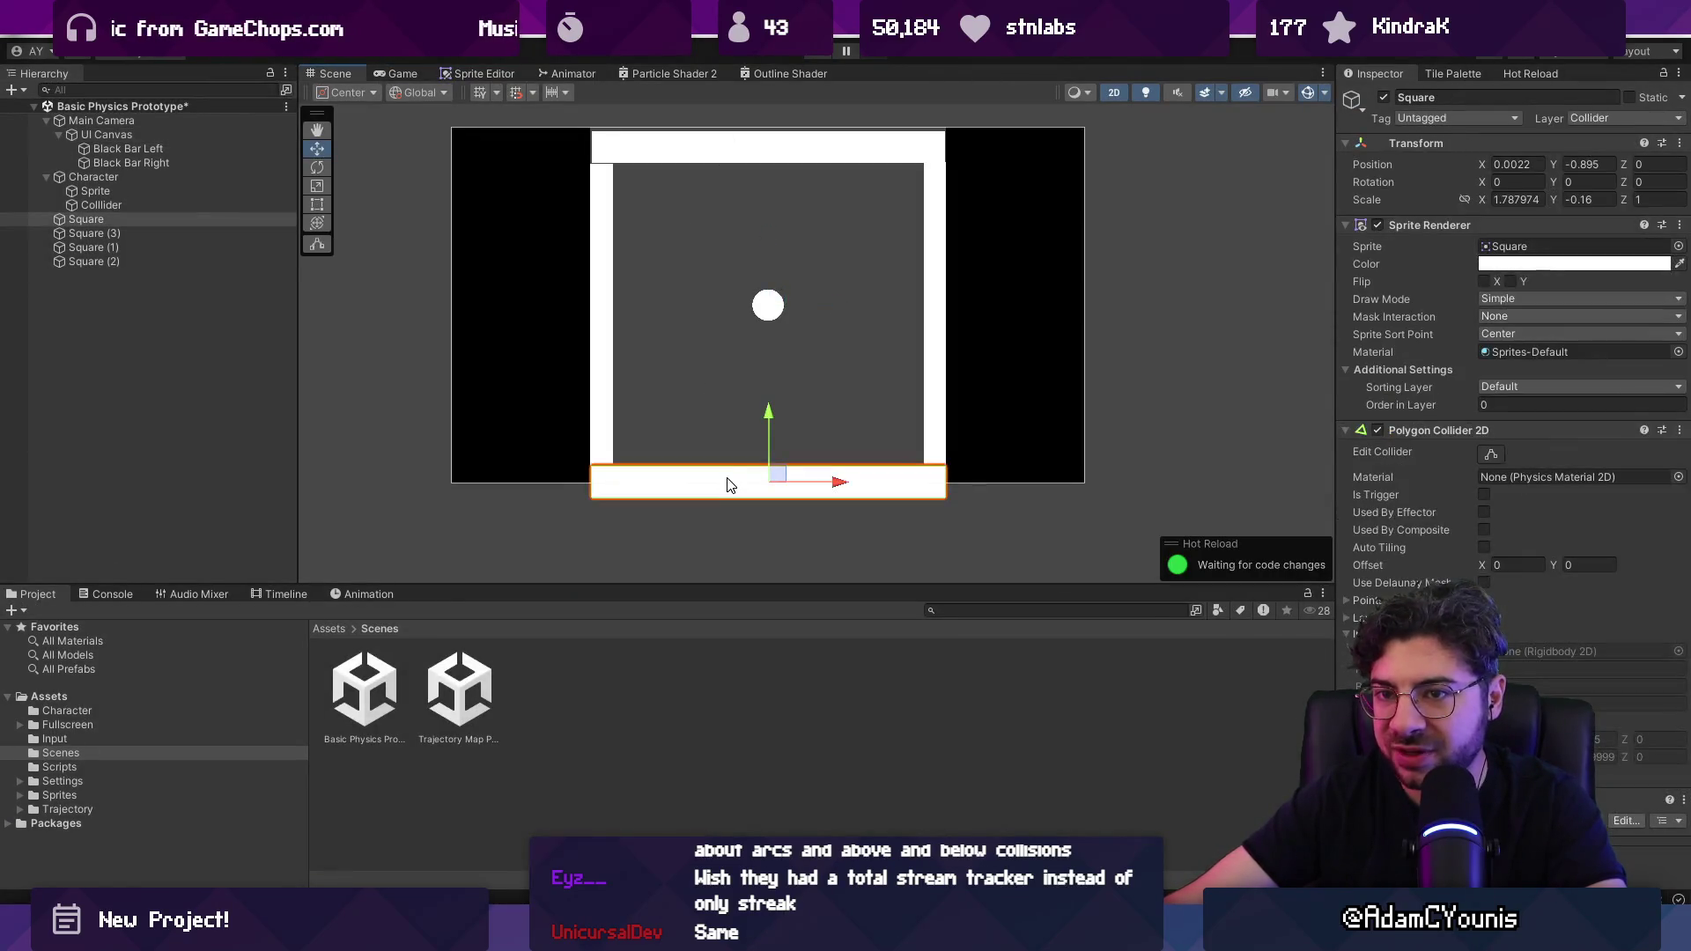
Step: Thicken the floor by raising its top edge and the ceiling by lowering its bottom edge
{"action": "key", "text": "t"}
{"action": "mouse_move", "coordinate": [770, 467]}
{"action": "left_mouse_down"}
{"action": "mouse_move", "coordinate": [769, 419]}
{"action": "mouse_move", "coordinate": [772, 435]}
{"action": "left_mouse_up"}
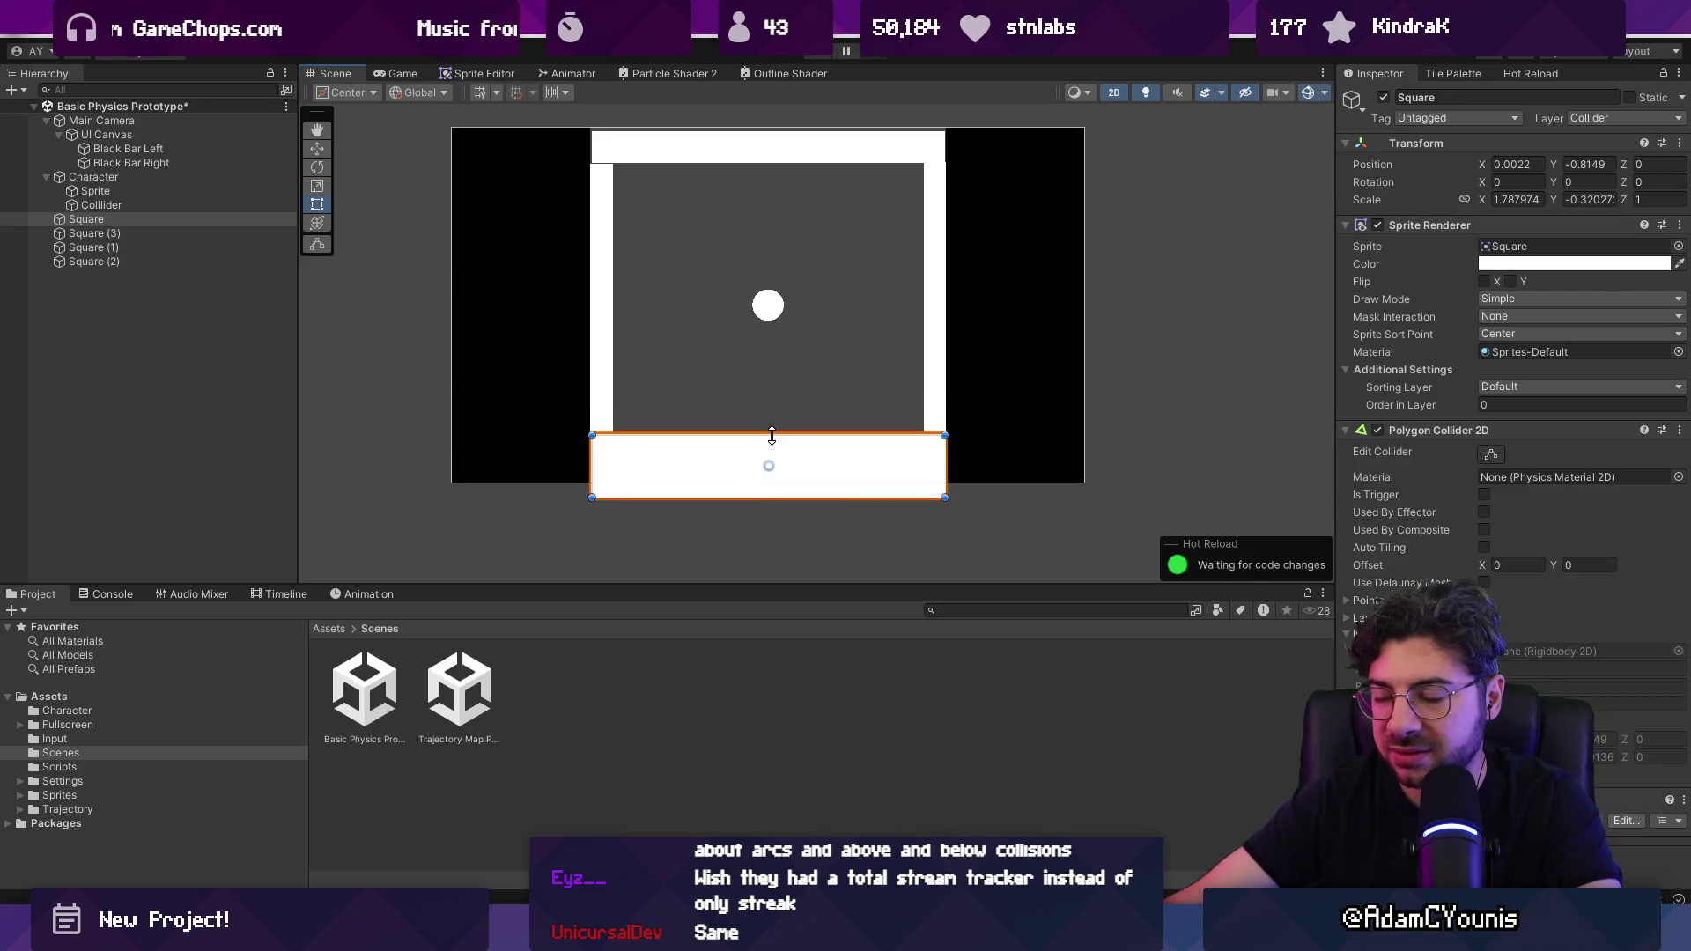
{"action": "left_click", "coordinate": [719, 139]}
{"action": "left_click_drag", "start_coordinate": [747, 164], "coordinate": [750, 186]}
Step: Move the left wall further left and the right wall further right, then start a play test
{"action": "left_click", "coordinate": [592, 233]}
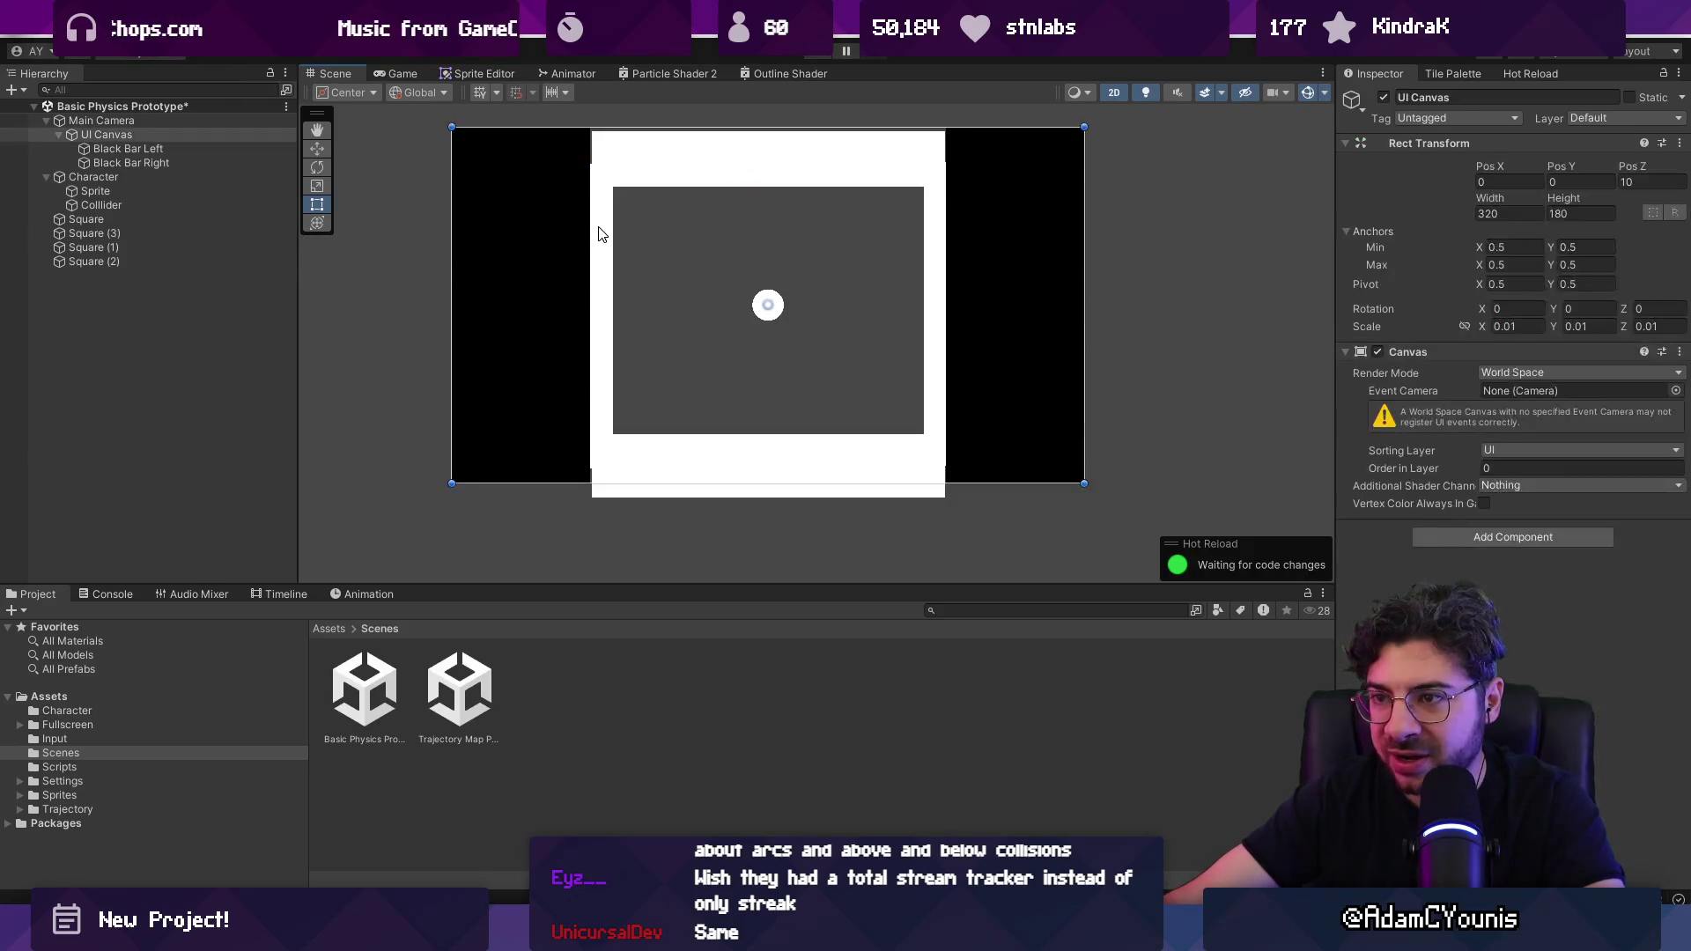
{"action": "left_click", "coordinate": [594, 234]}
{"action": "left_click_drag", "start_coordinate": [648, 319], "coordinate": [631, 310]}
{"action": "left_click", "coordinate": [938, 299]}
{"action": "left_click", "coordinate": [947, 299]}
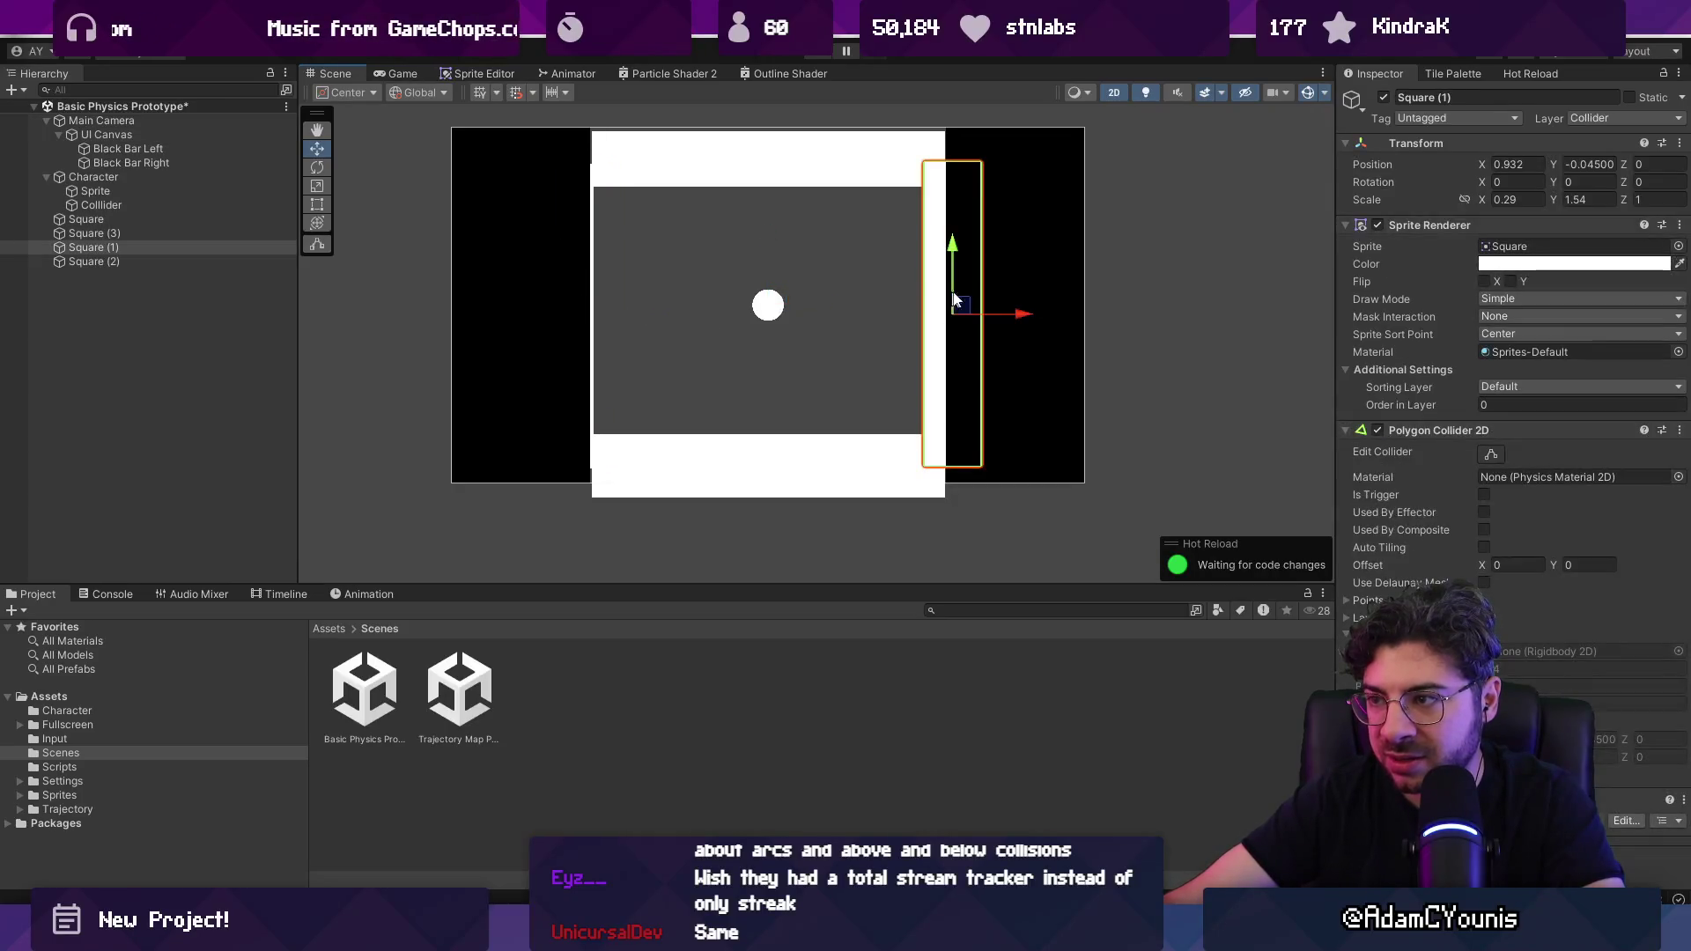
{"action": "left_click_drag", "start_coordinate": [1025, 315], "coordinate": [1044, 314]}
{"action": "key", "text": "ctrl+p"}
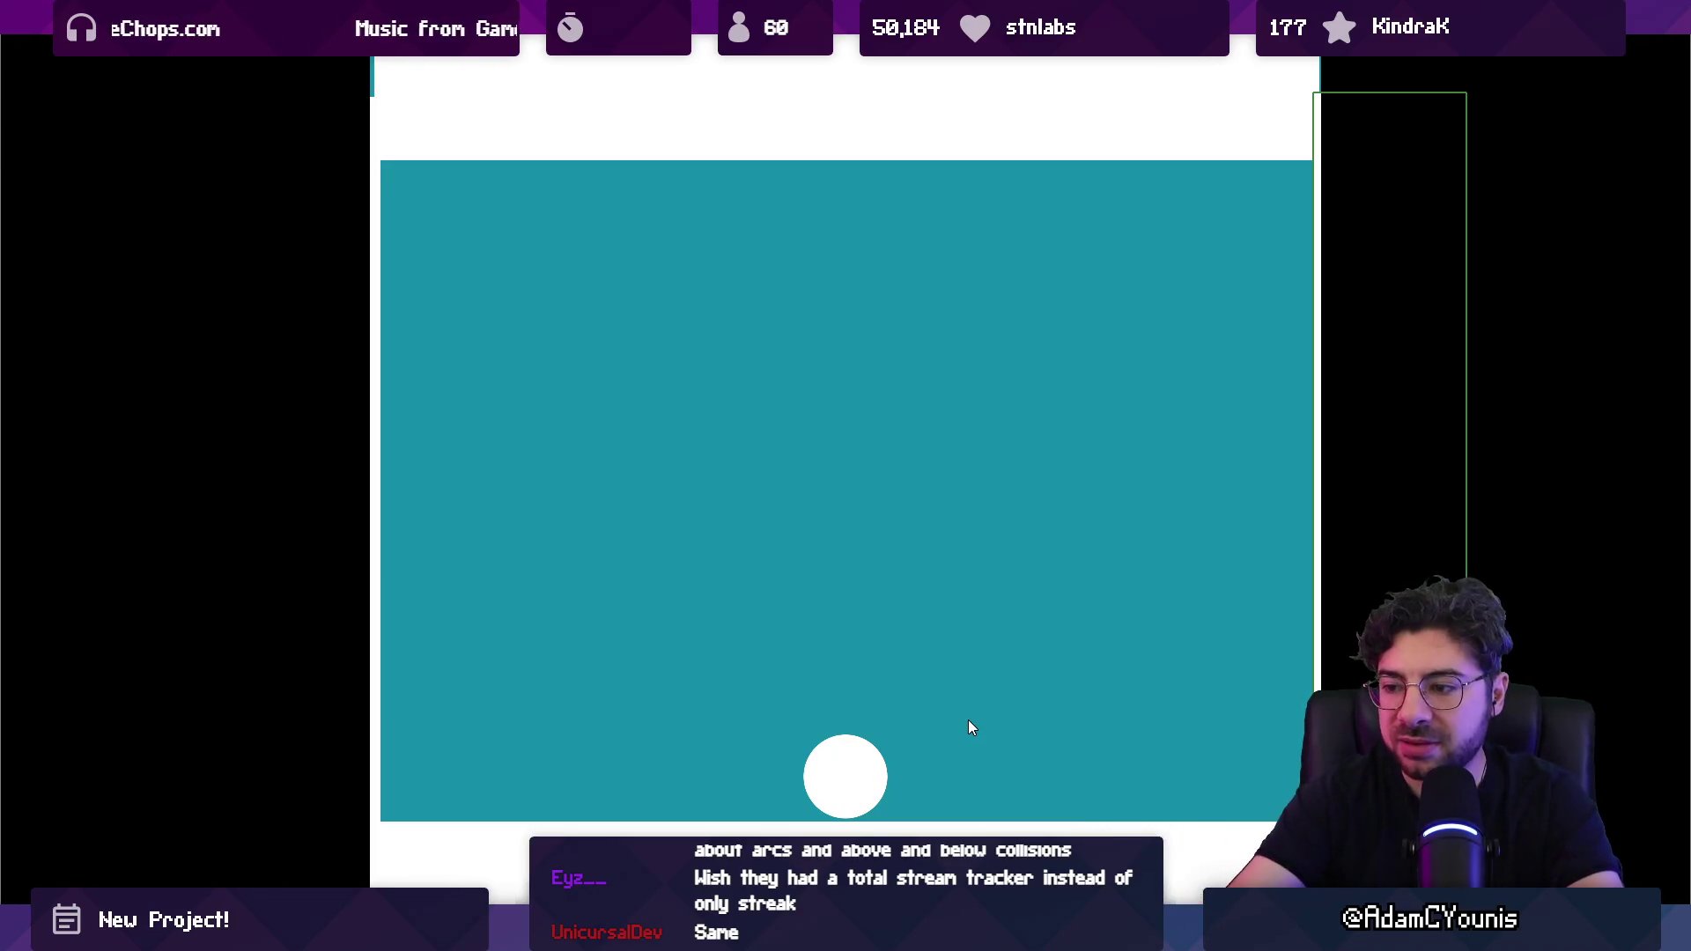
{"action": "key", "text": "F11"}
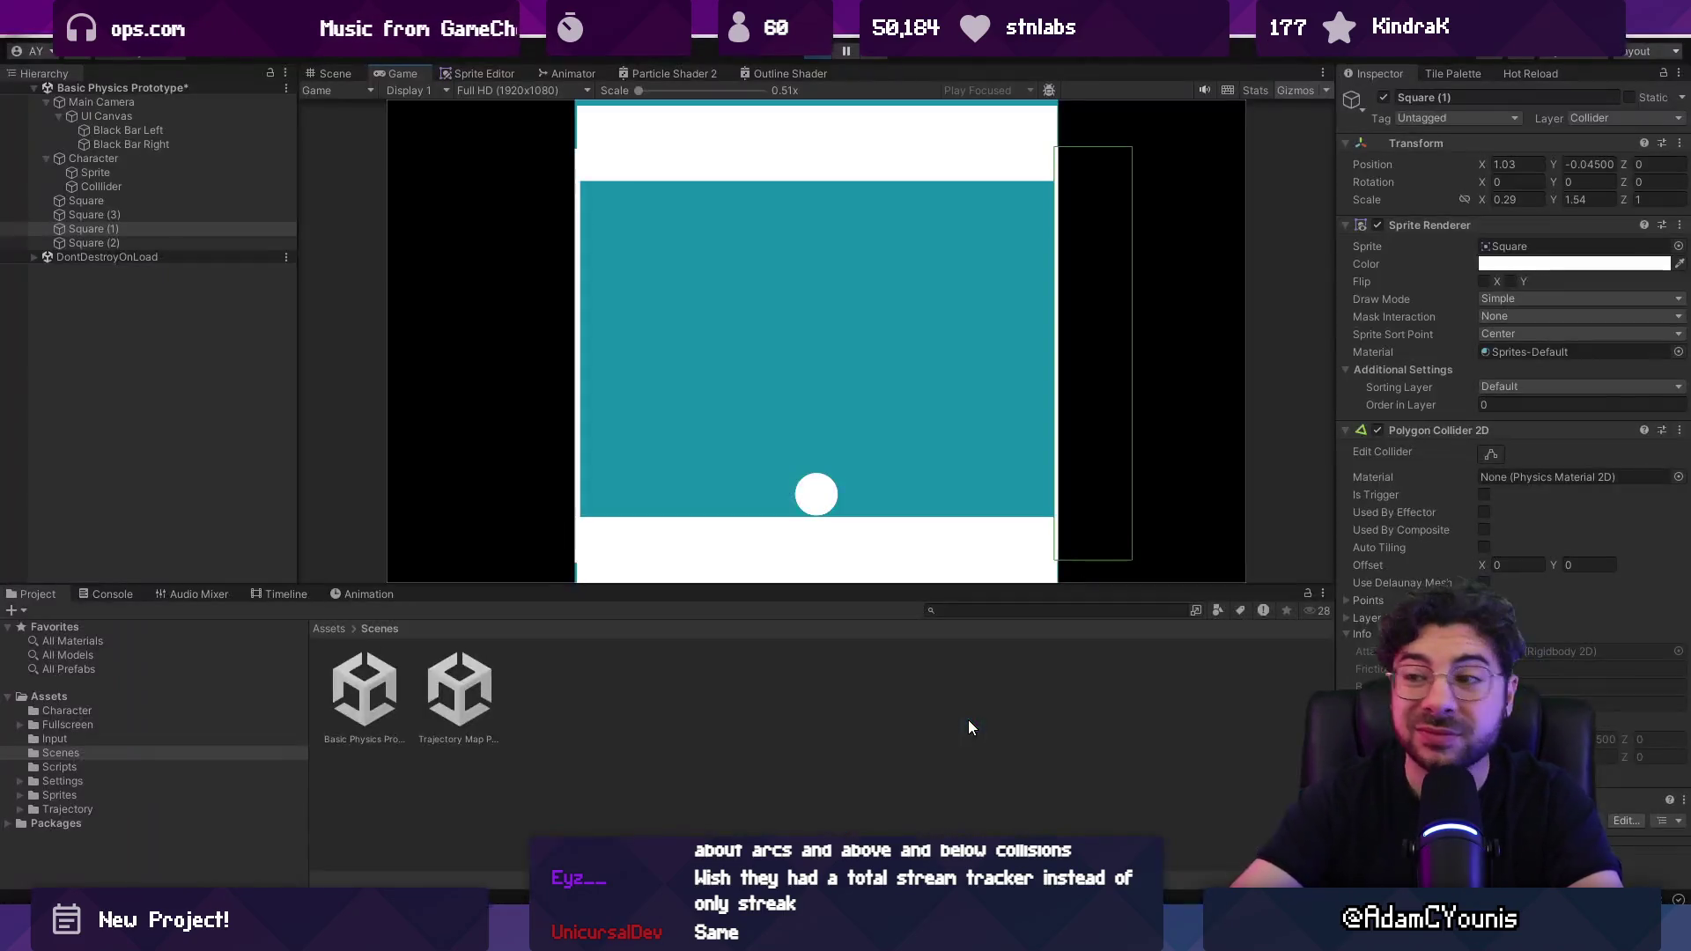
Step: Stop play, duplicate the right wall, and reshape the copy into a short wide platform
{"action": "left_click", "coordinate": [823, 50]}
{"action": "left_click", "coordinate": [743, 457]}
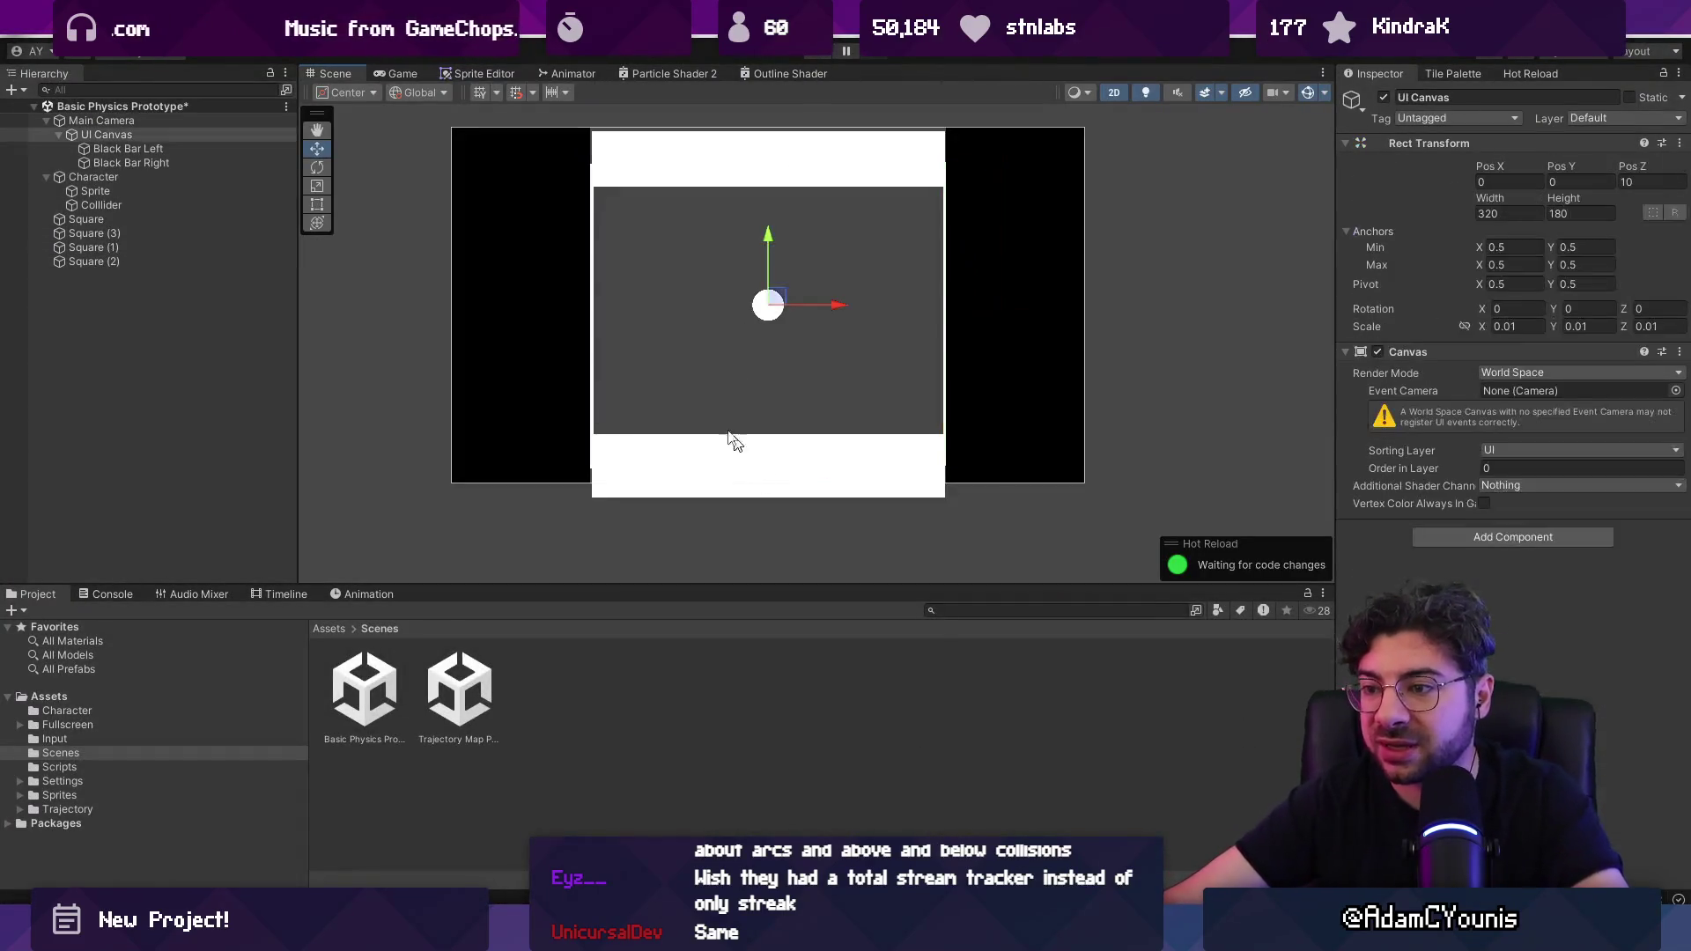
{"action": "left_click", "coordinate": [95, 247]}
{"action": "key", "text": "ctrl+d"}
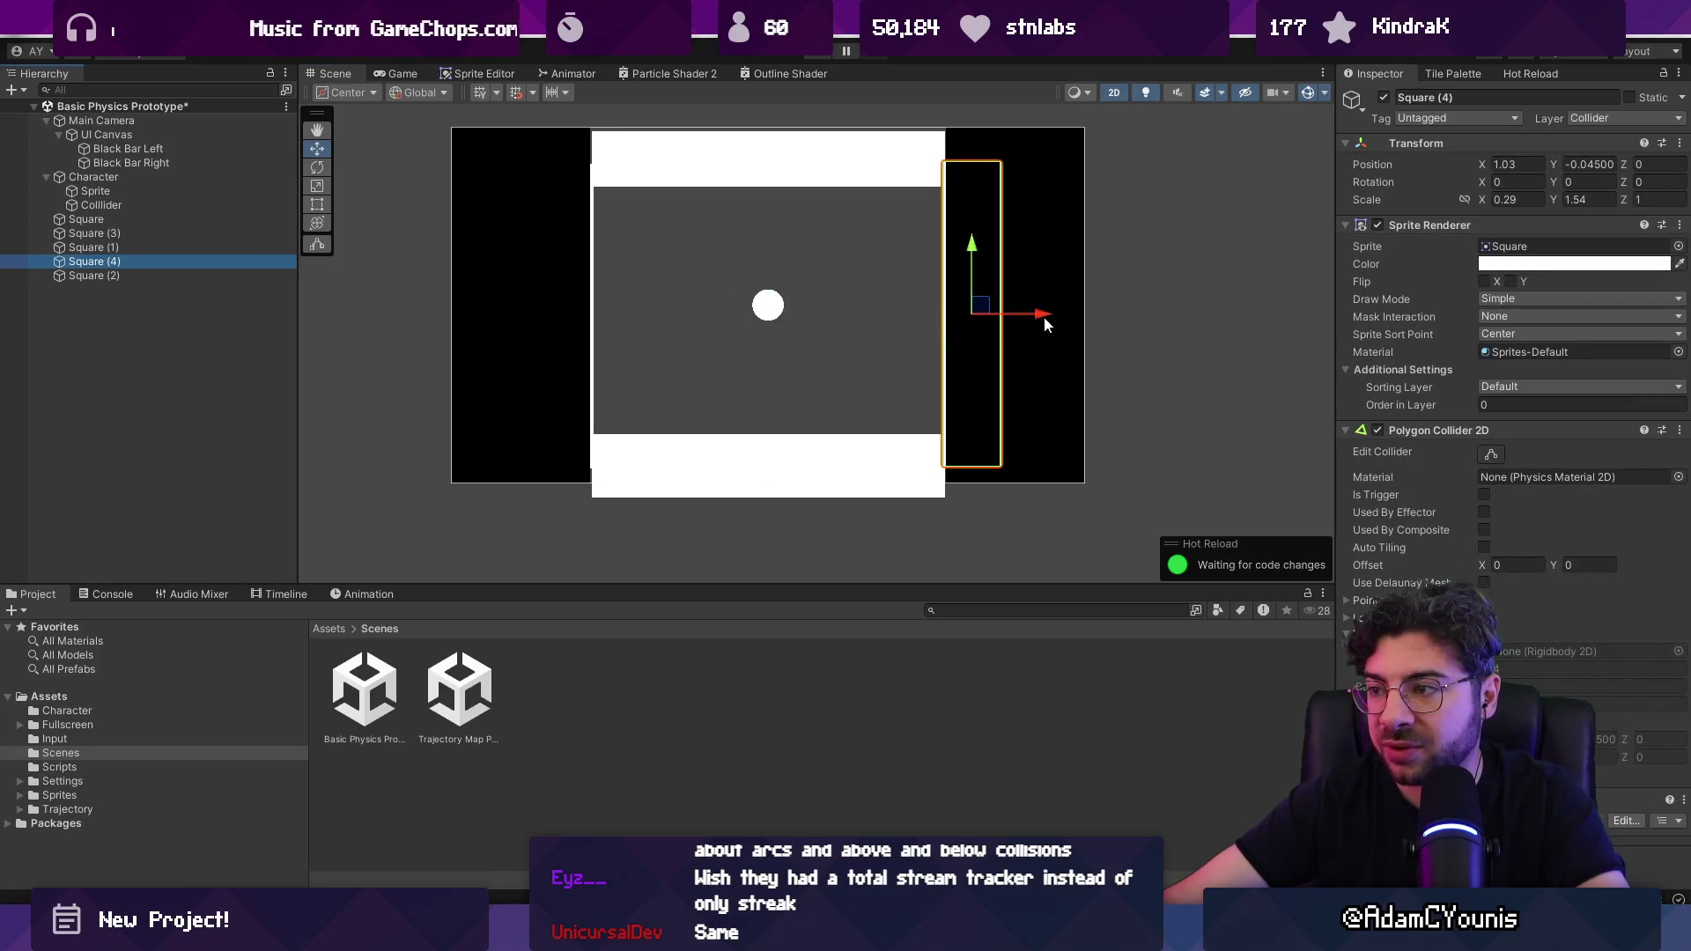
{"action": "left_click_drag", "start_coordinate": [1042, 316], "coordinate": [866, 287]}
{"action": "key", "text": "e"}
{"action": "key", "text": "t"}
{"action": "mouse_move", "coordinate": [821, 162]}
{"action": "left_mouse_down"}
{"action": "mouse_move", "coordinate": [835, 384]}
{"action": "mouse_move", "coordinate": [772, 426]}
{"action": "mouse_move", "coordinate": [636, 302]}
{"action": "mouse_move", "coordinate": [915, 284]}
{"action": "left_mouse_up"}
Step: Duplicate the platform block and play-test the arena with the new ledges
{"action": "key", "text": "ctrl+d"}
{"action": "key", "text": "ctrl+d"}
{"action": "key", "text": "ctrl+p"}
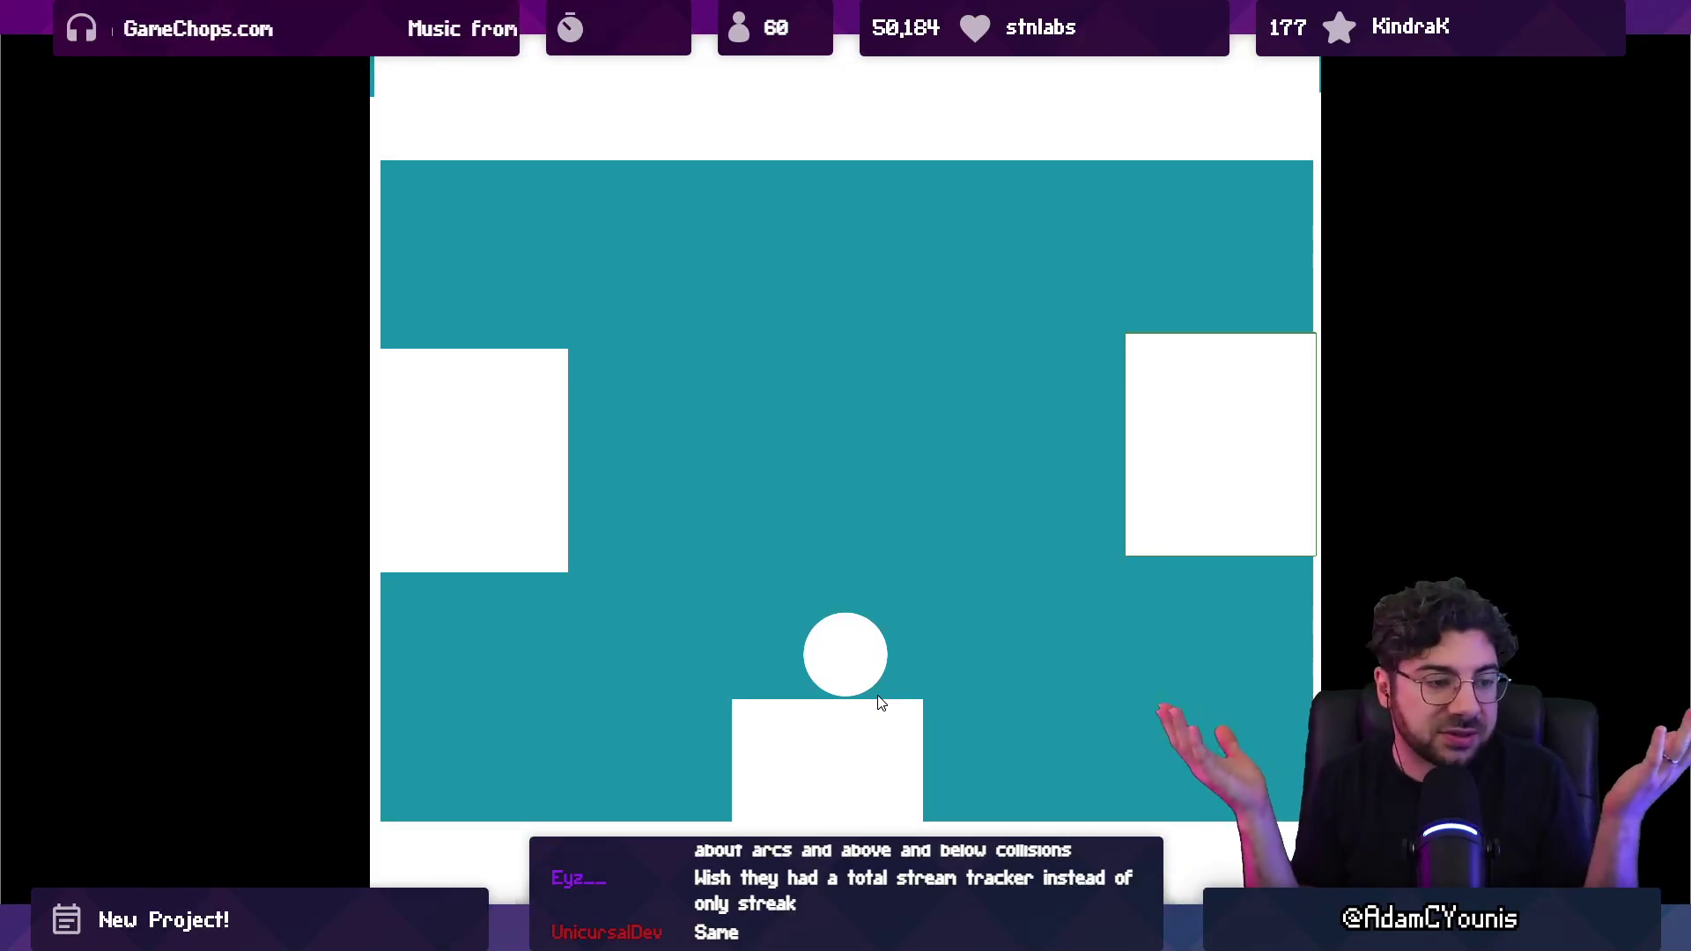
{"action": "key", "text": "F11"}
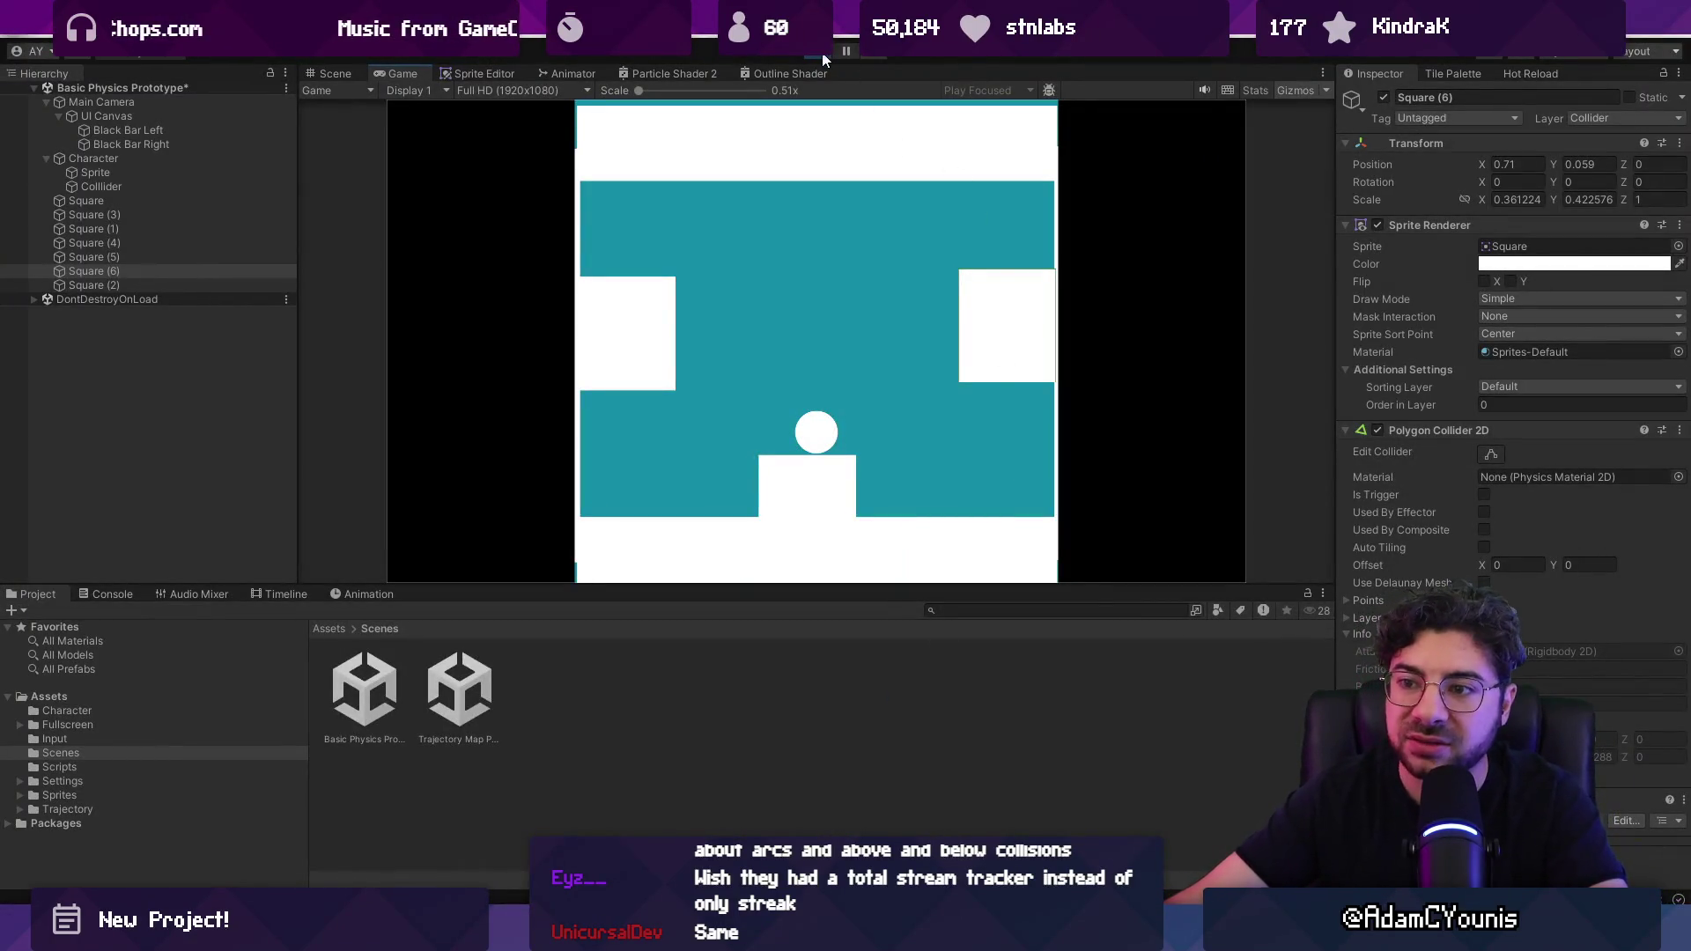
{"action": "left_click", "coordinate": [823, 54]}
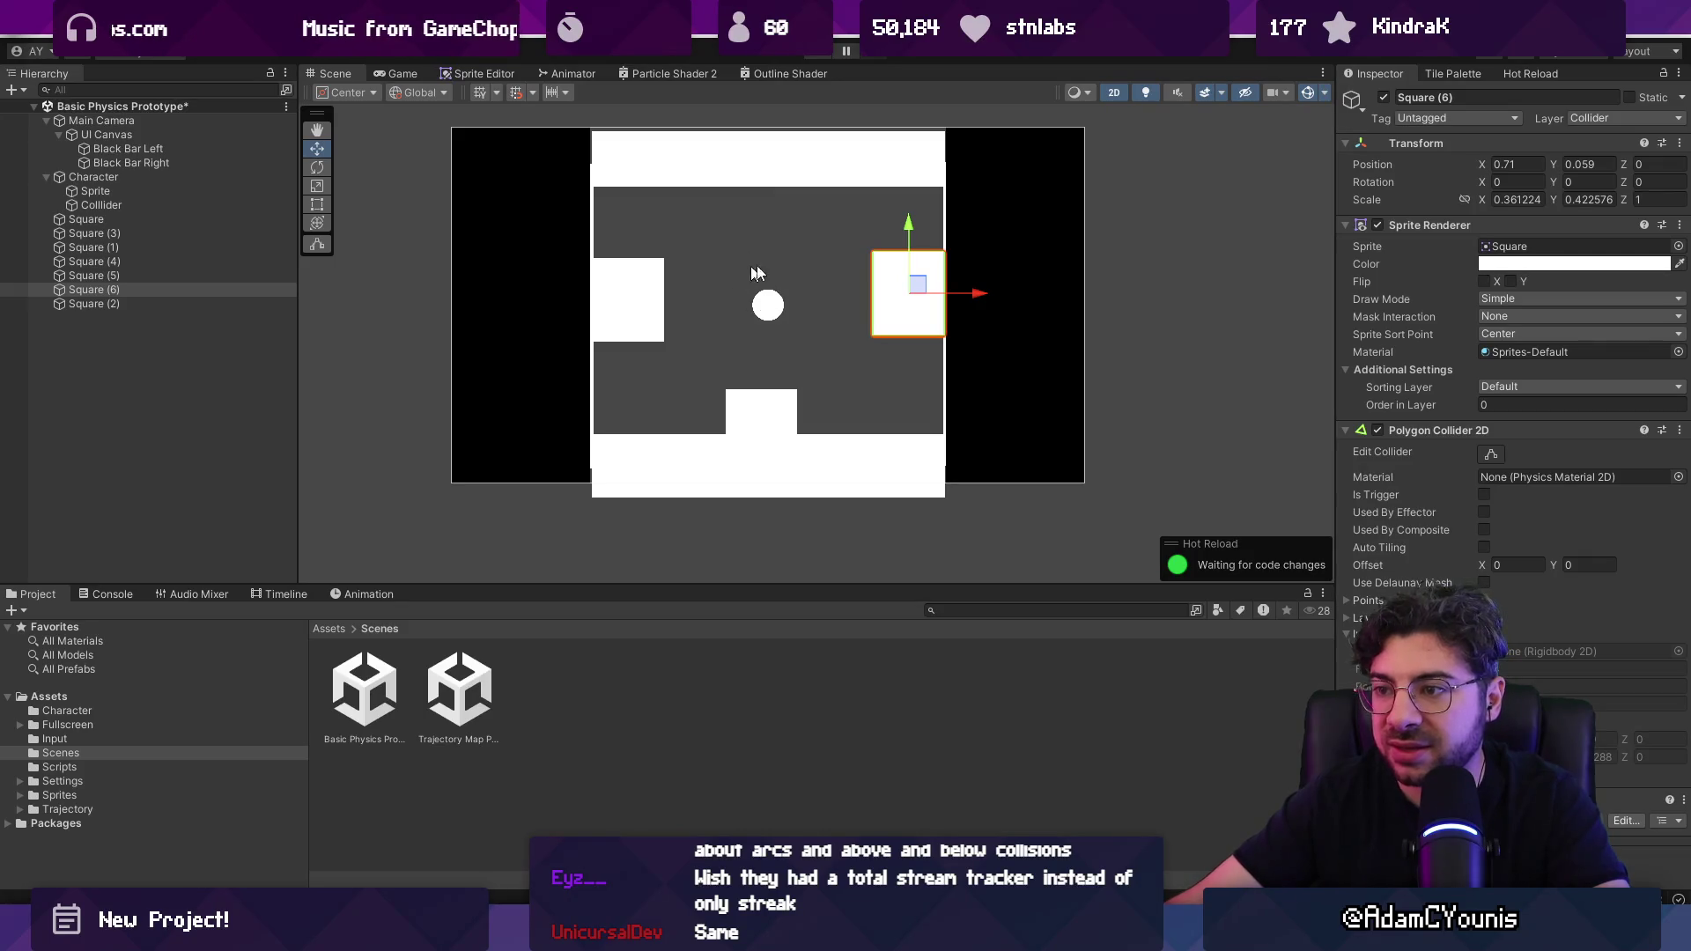
Step: Set the Main Camera size to 1.8 and play-test the wider view
{"action": "left_click", "coordinate": [106, 135]}
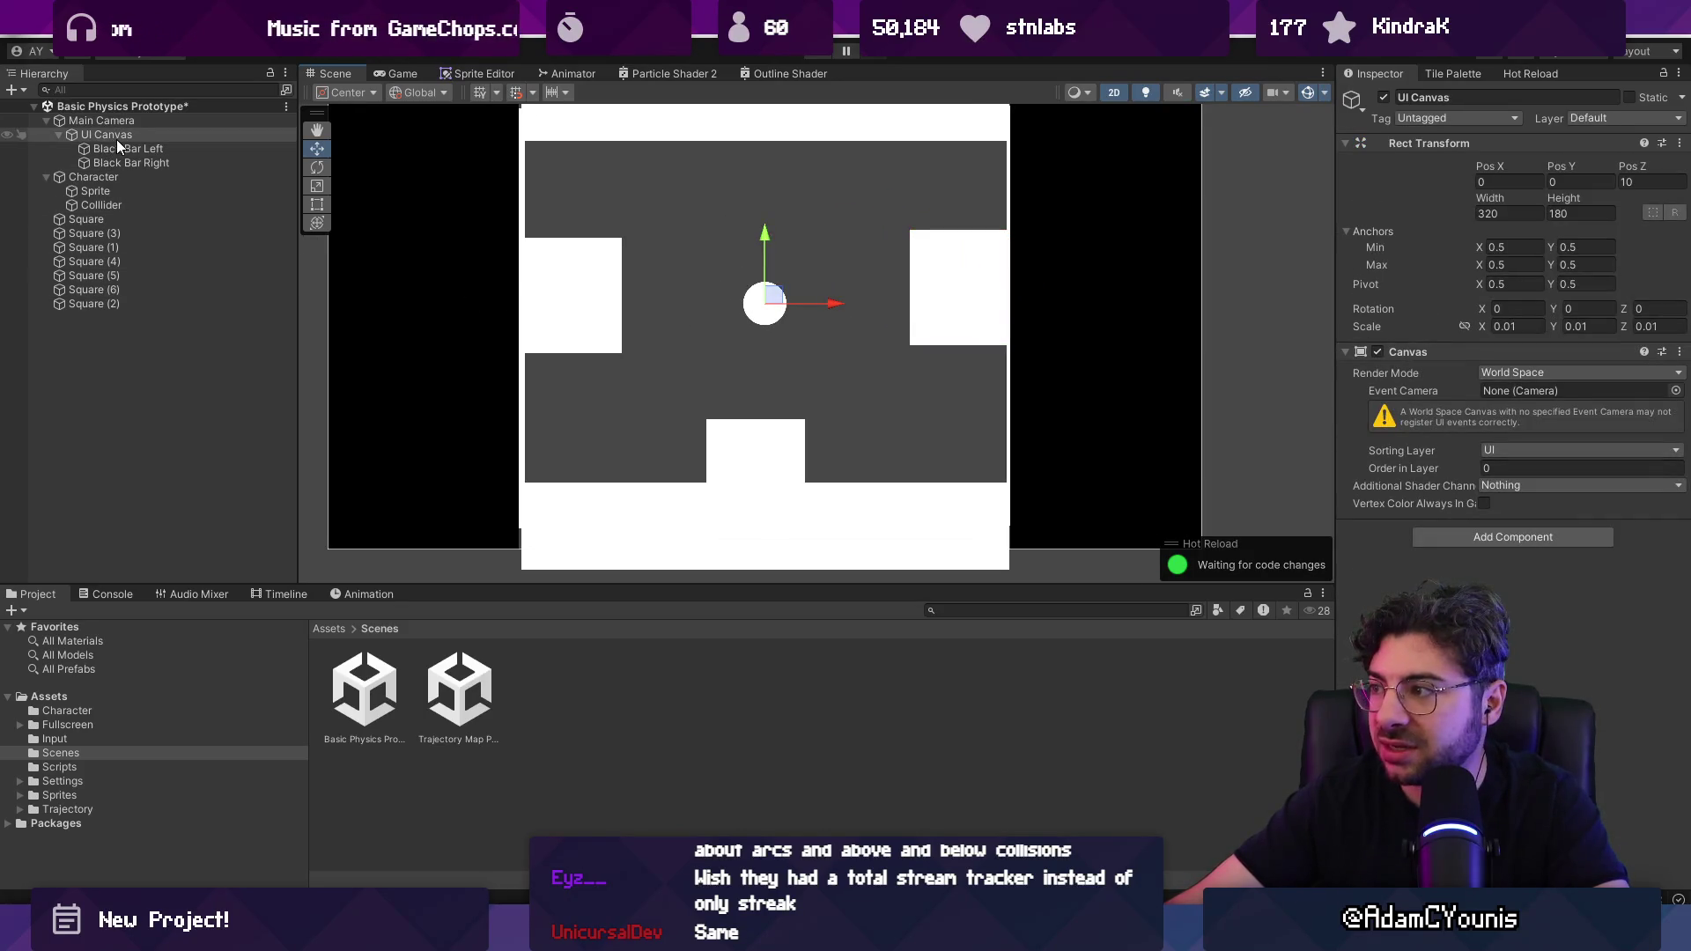
{"action": "scroll", "coordinate": [719, 287], "scroll_direction": "down", "scroll_amount": 1}
{"action": "left_click", "coordinate": [134, 121]}
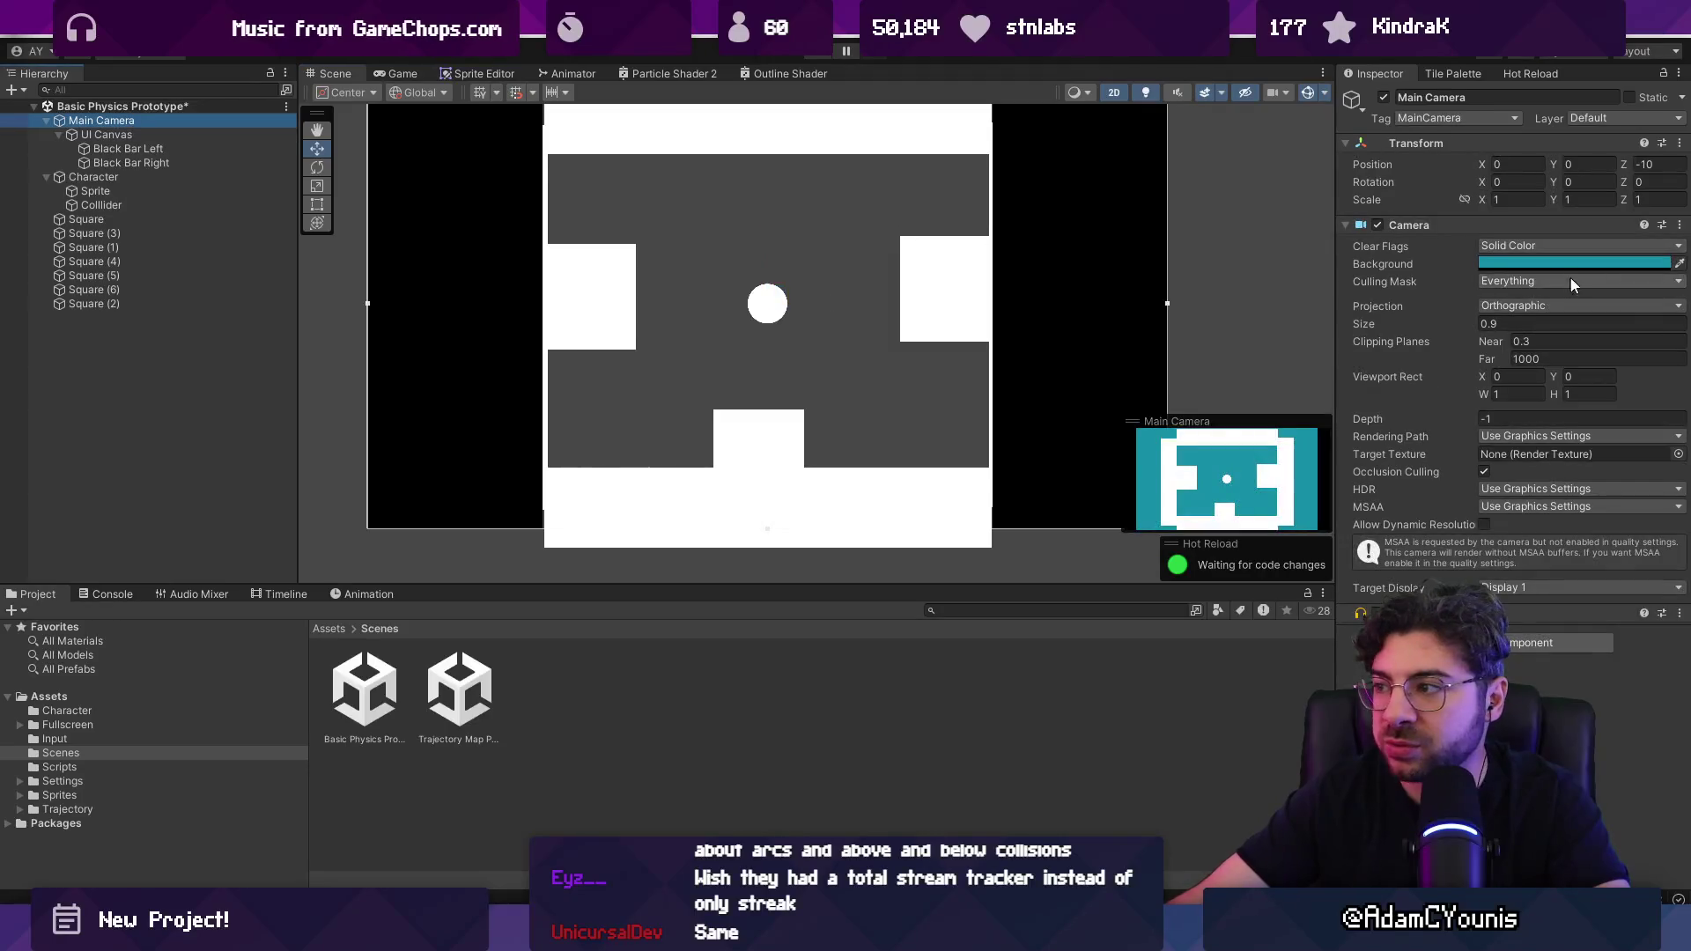
{"action": "left_click", "coordinate": [1536, 324]}
{"action": "type", "text": "1.8"}
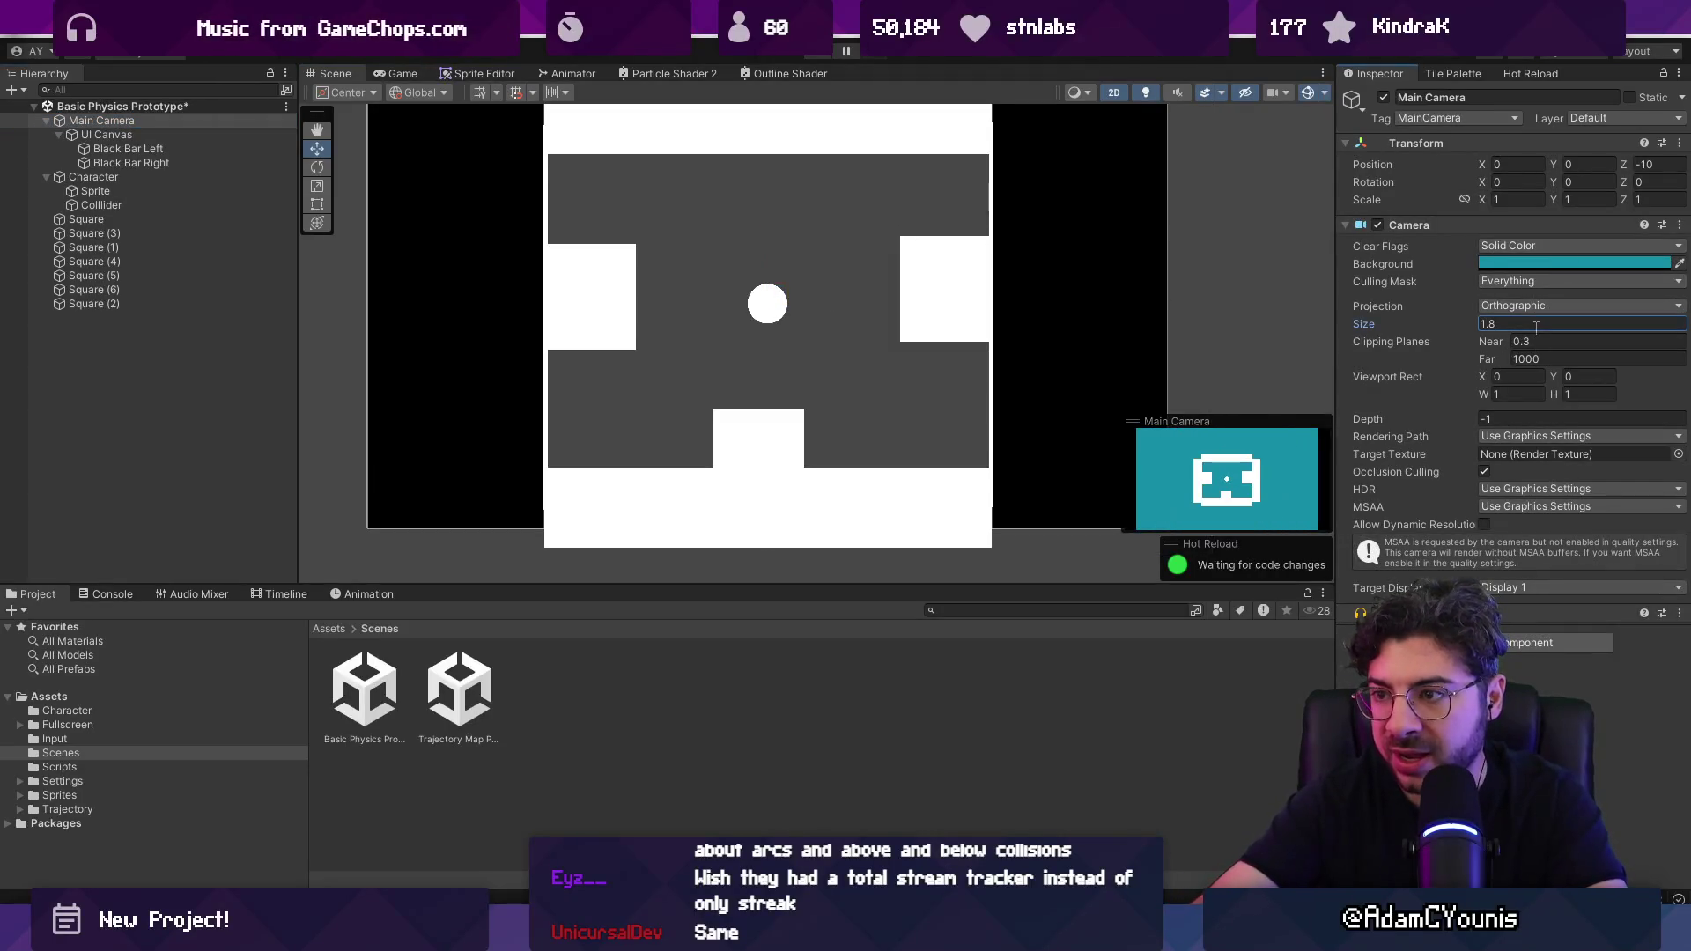
{"action": "key", "text": "ctrl+p"}
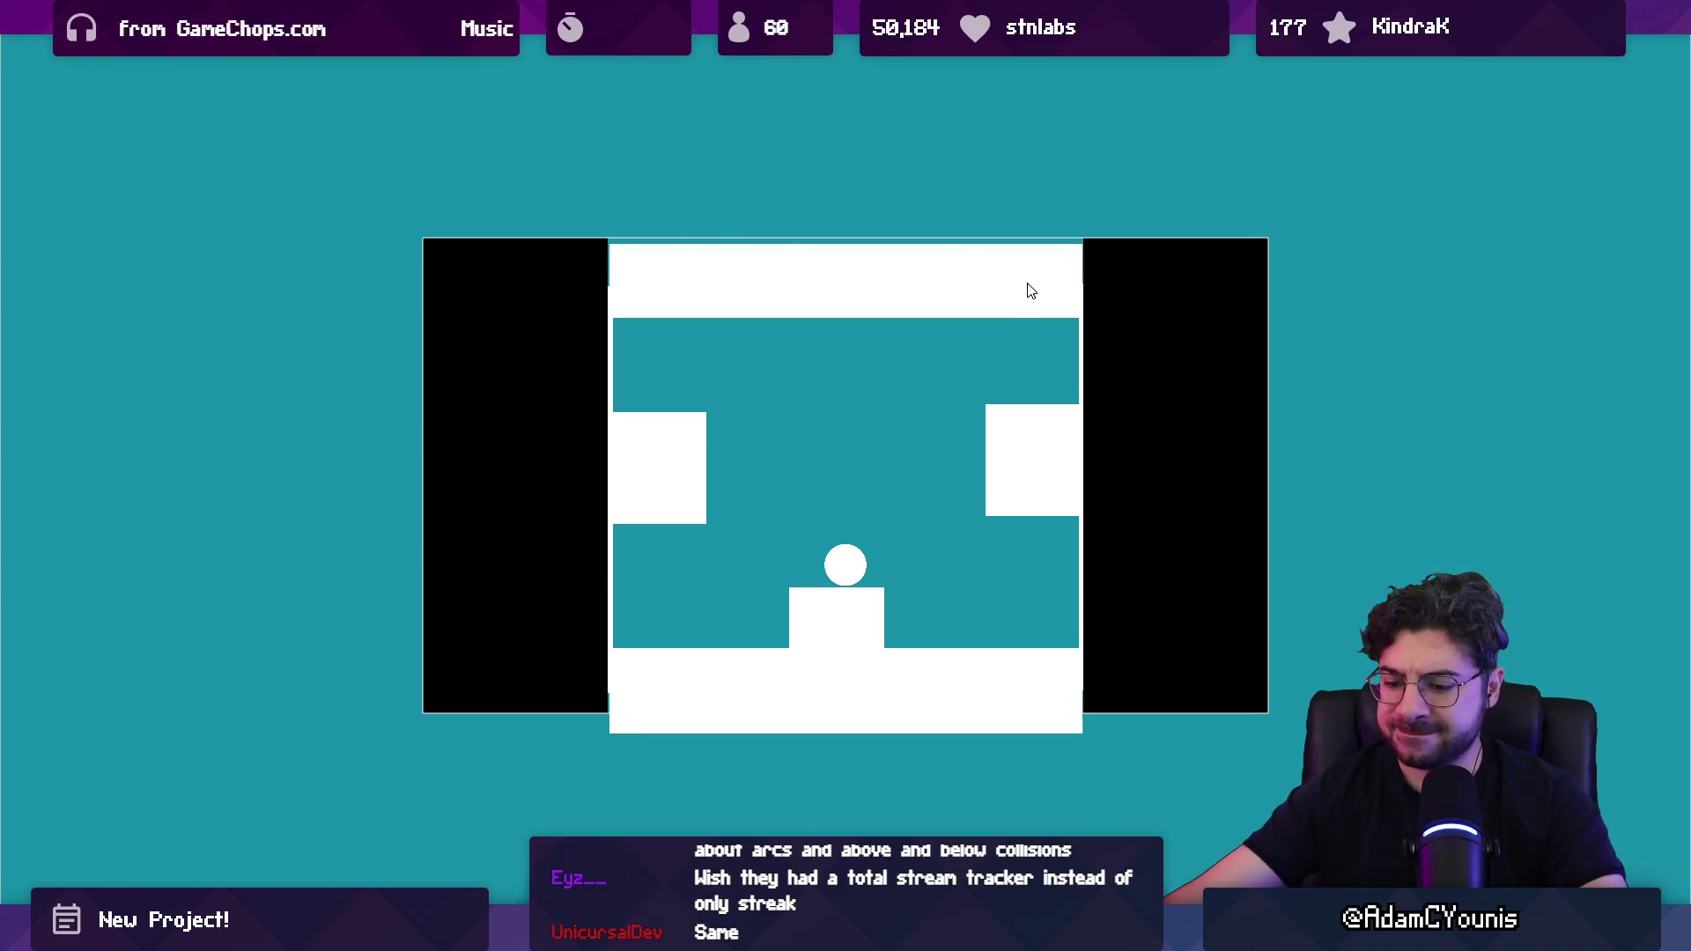
{"action": "key", "text": "ctrl+p"}
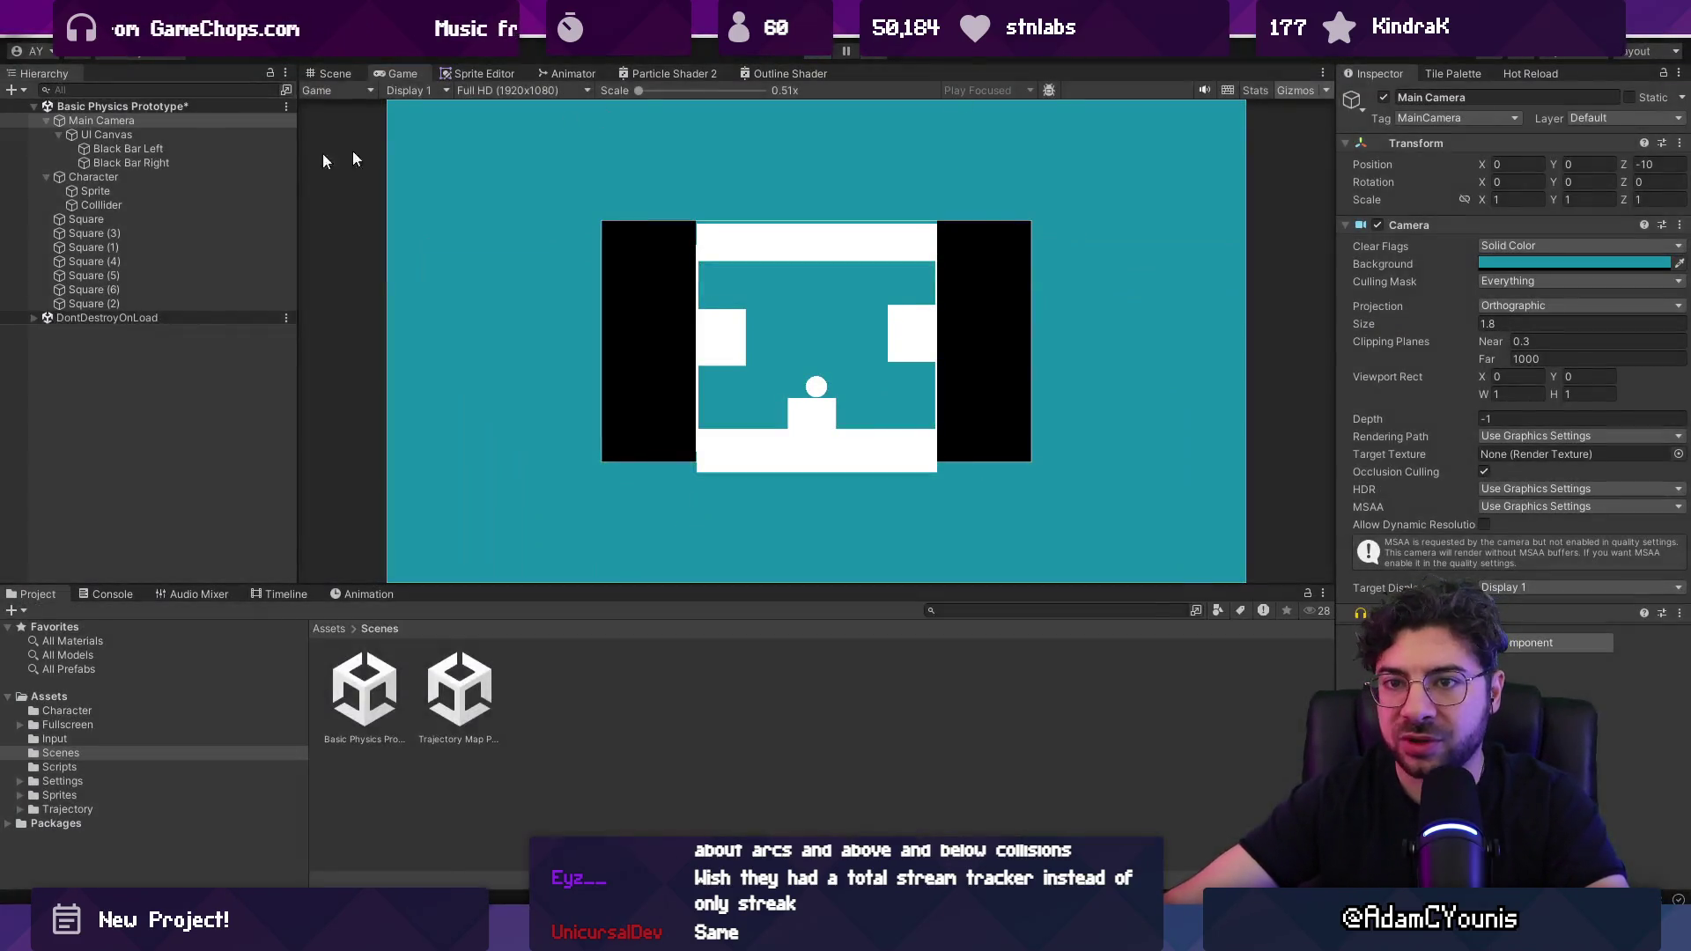
Step: Set the UI Canvas width to 640 and height to 360, then select both black side bars
{"action": "left_click", "coordinate": [120, 136]}
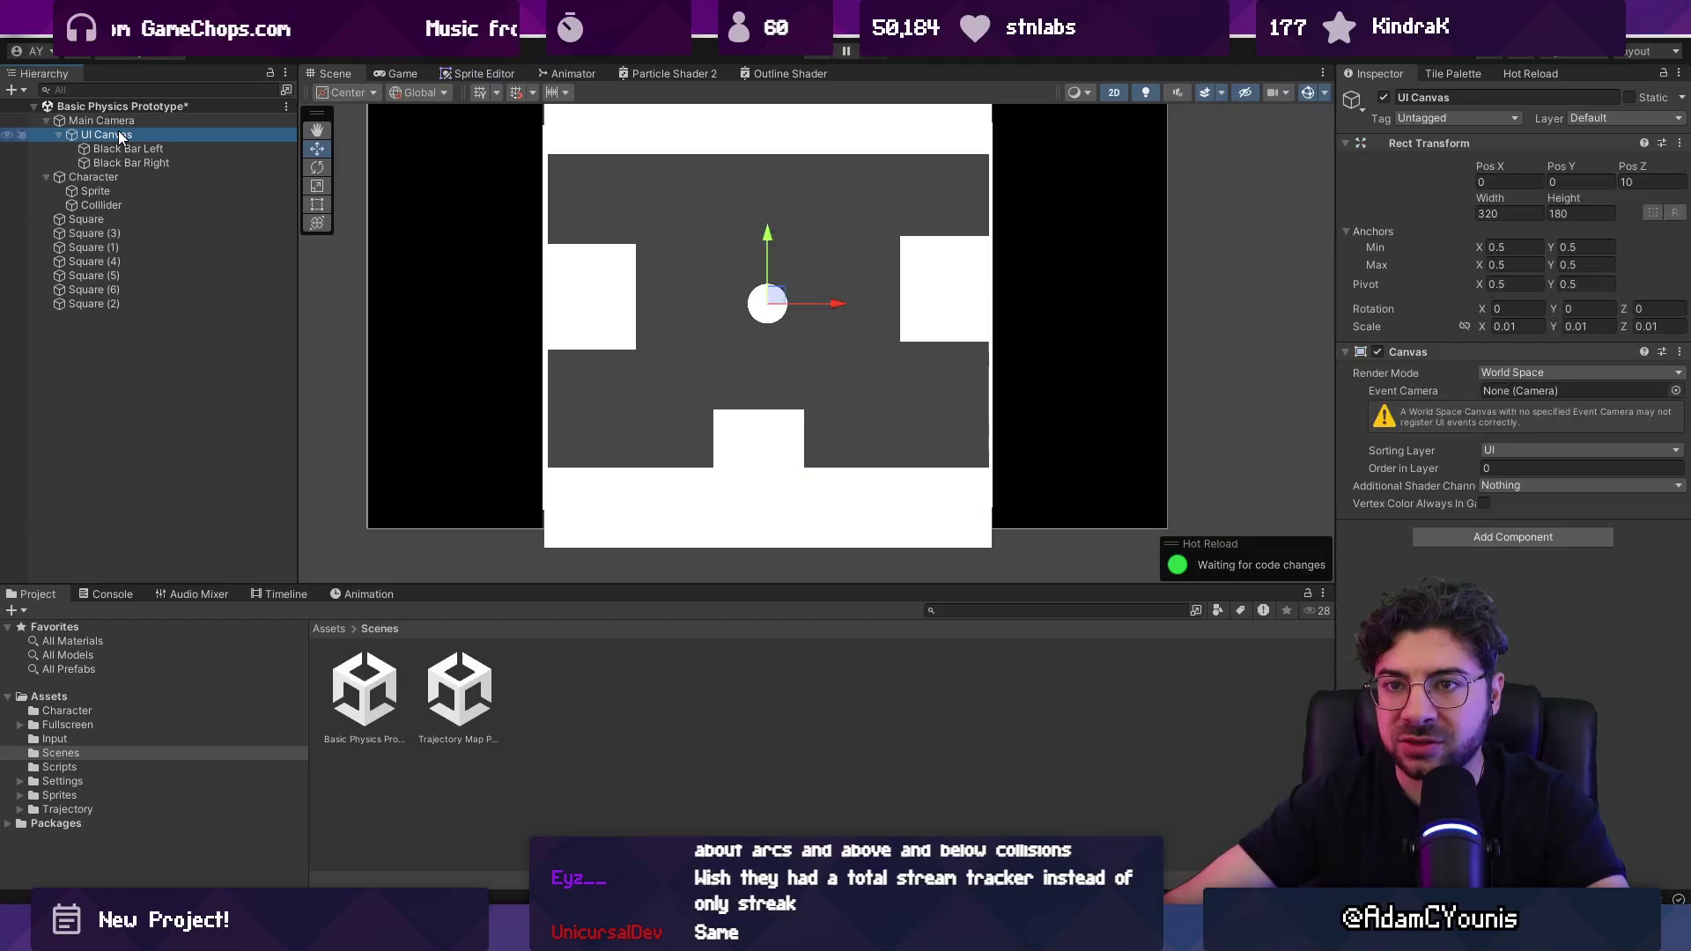
{"action": "left_click", "coordinate": [1516, 213]}
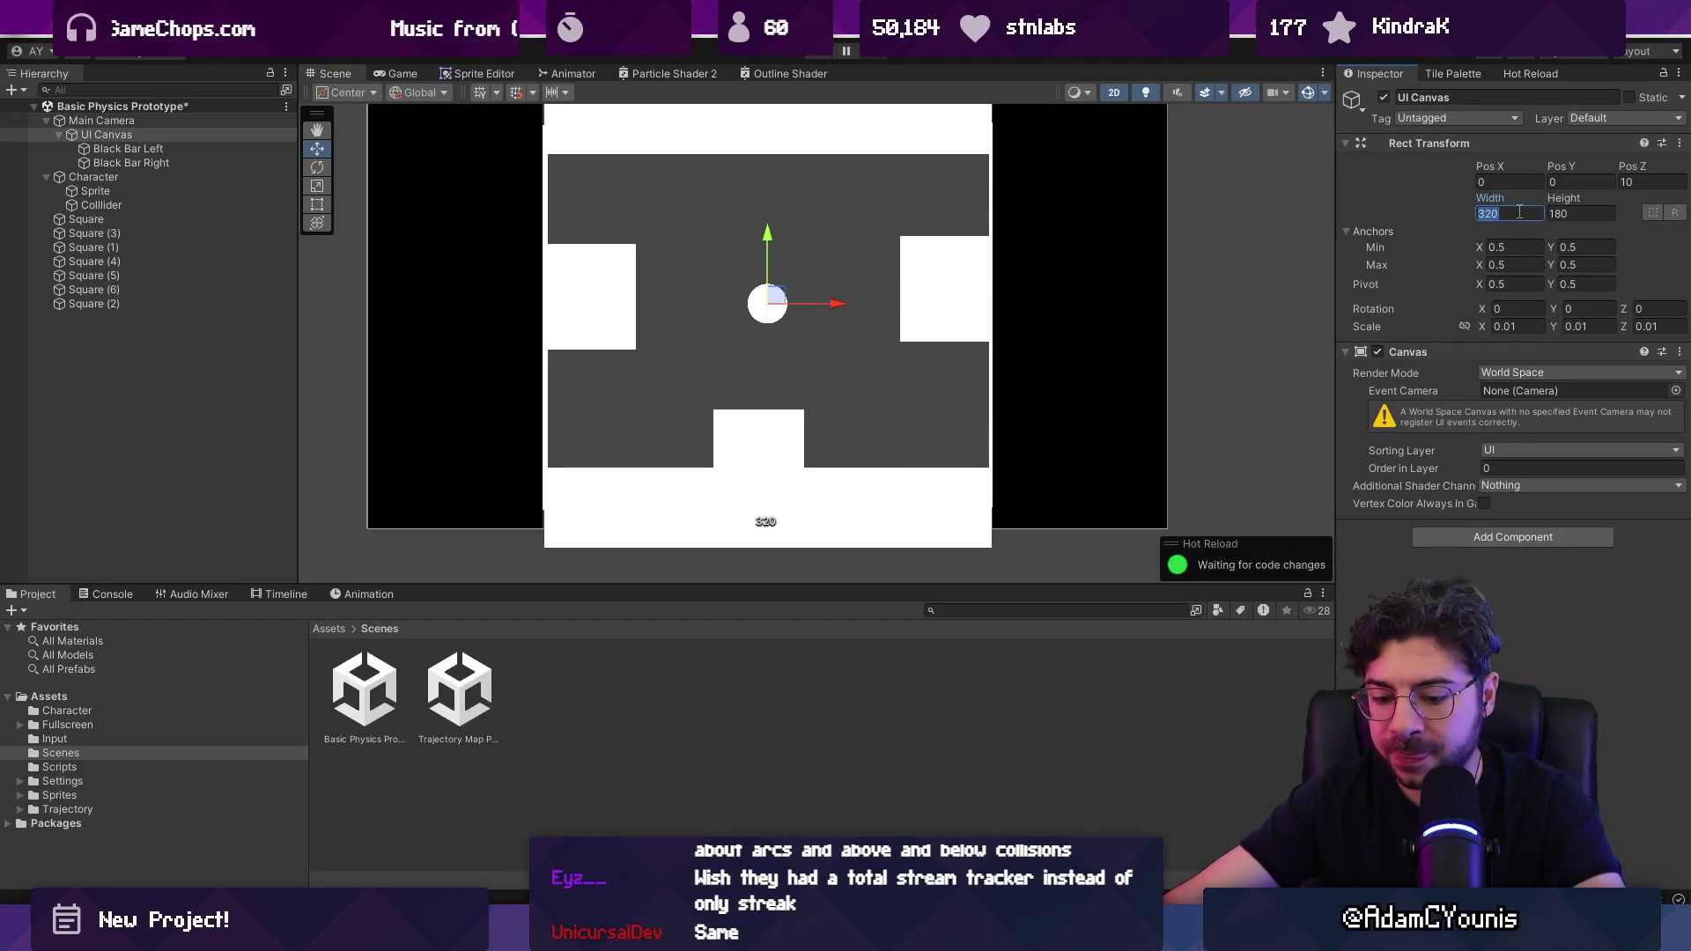
{"action": "type", "text": "640"}
{"action": "key", "text": "Tab"}
{"action": "type", "text": "320"}
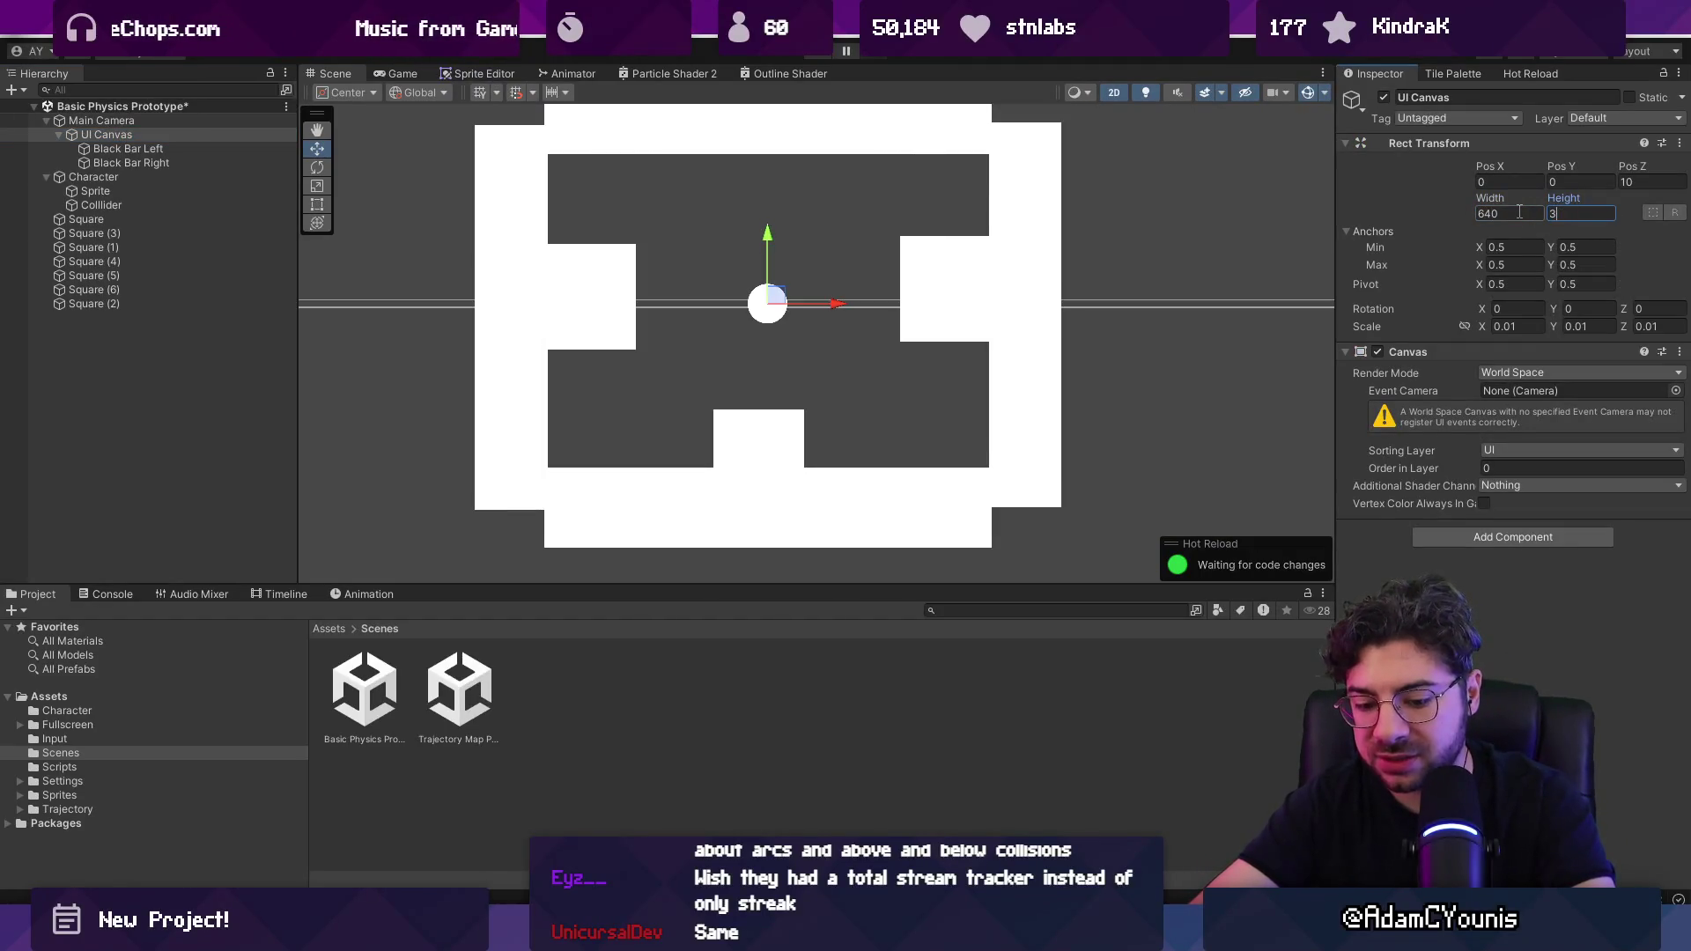
{"action": "scroll", "coordinate": [964, 367], "scroll_direction": "down", "scroll_amount": 2}
{"action": "type", "text": "35"}
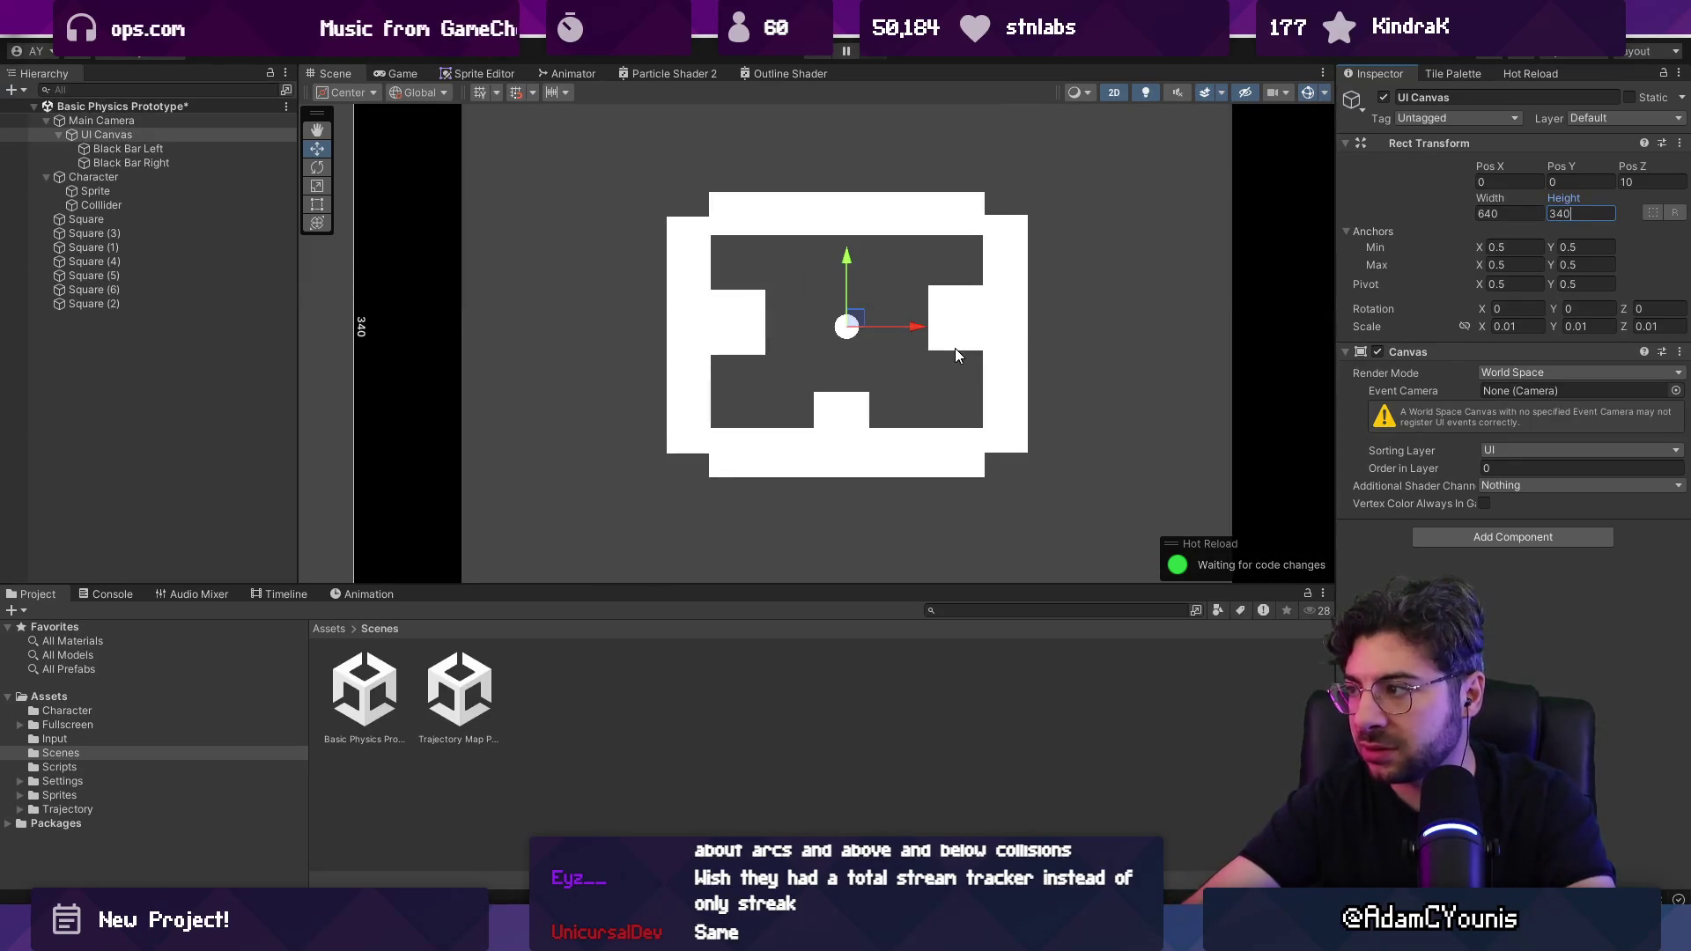
{"action": "type", "text": "0"}
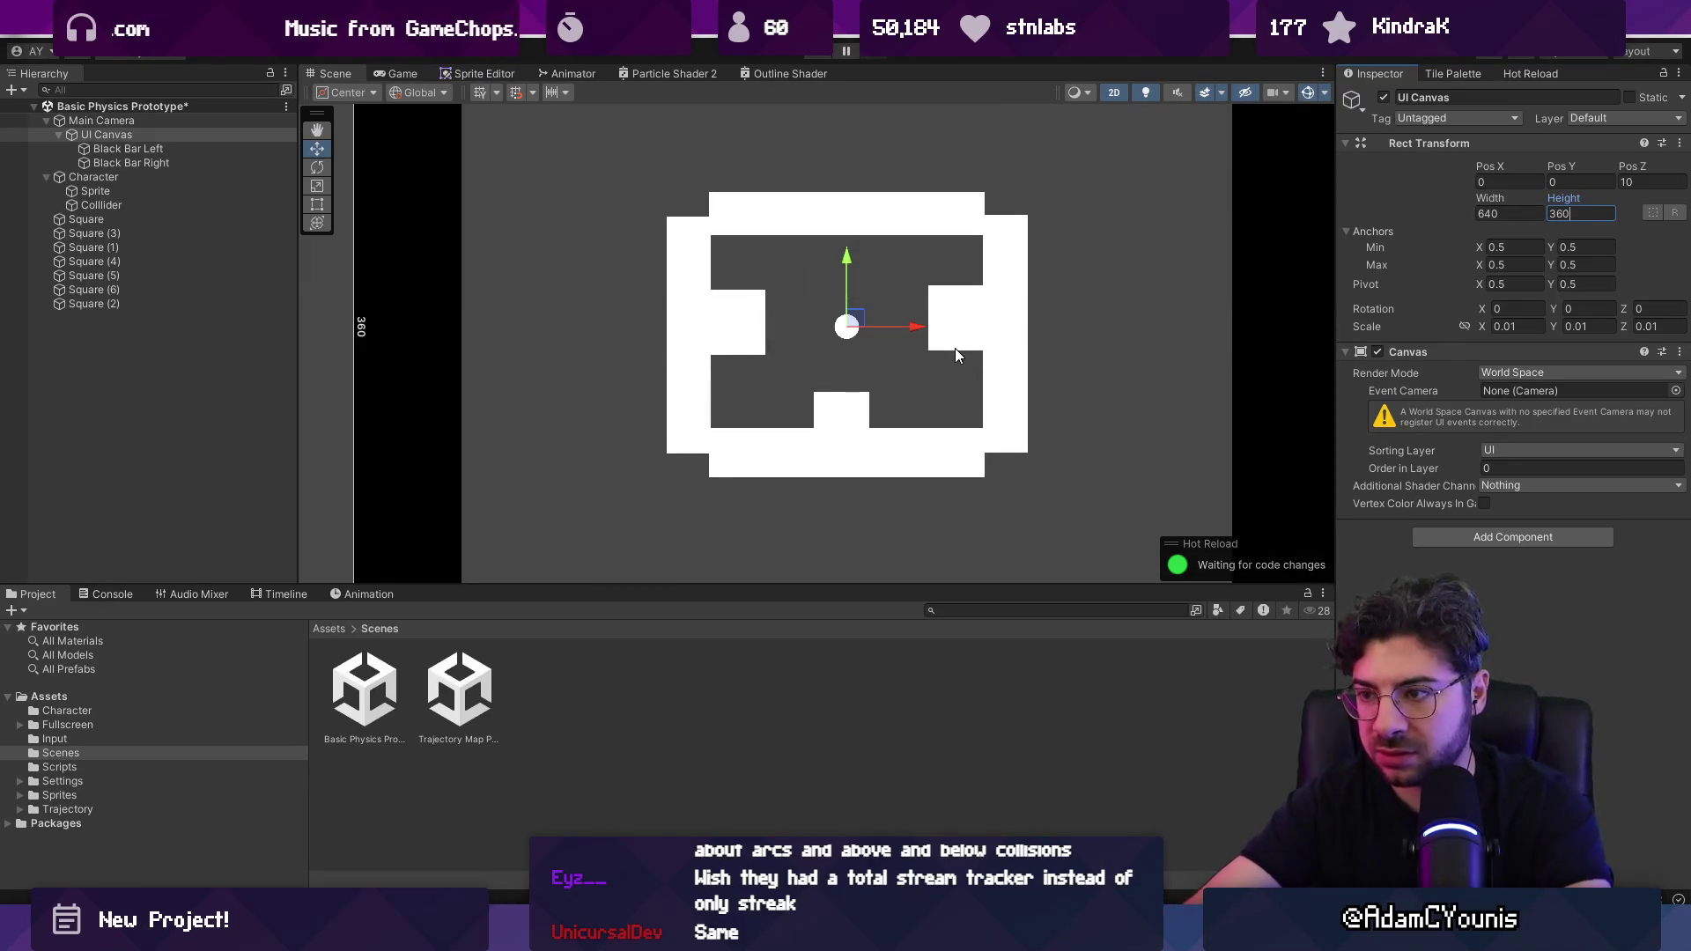
{"action": "type", "text": "f"}
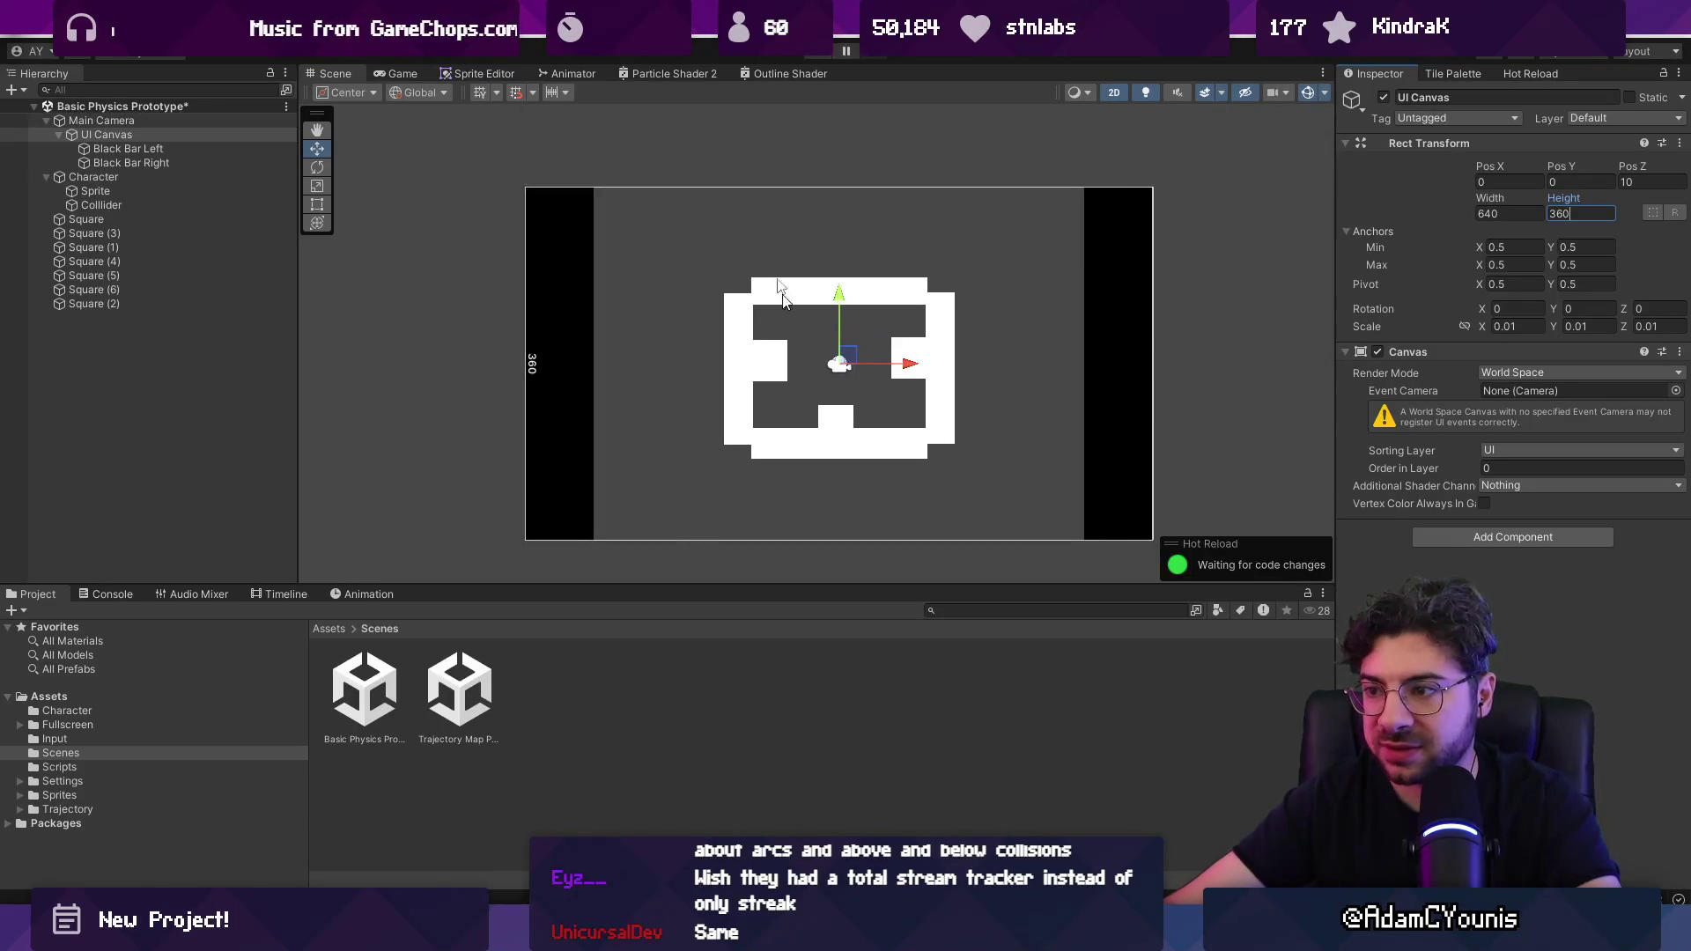
{"action": "left_click", "coordinate": [180, 163]}
{"action": "left_click", "coordinate": [188, 146], "text": "shift"}
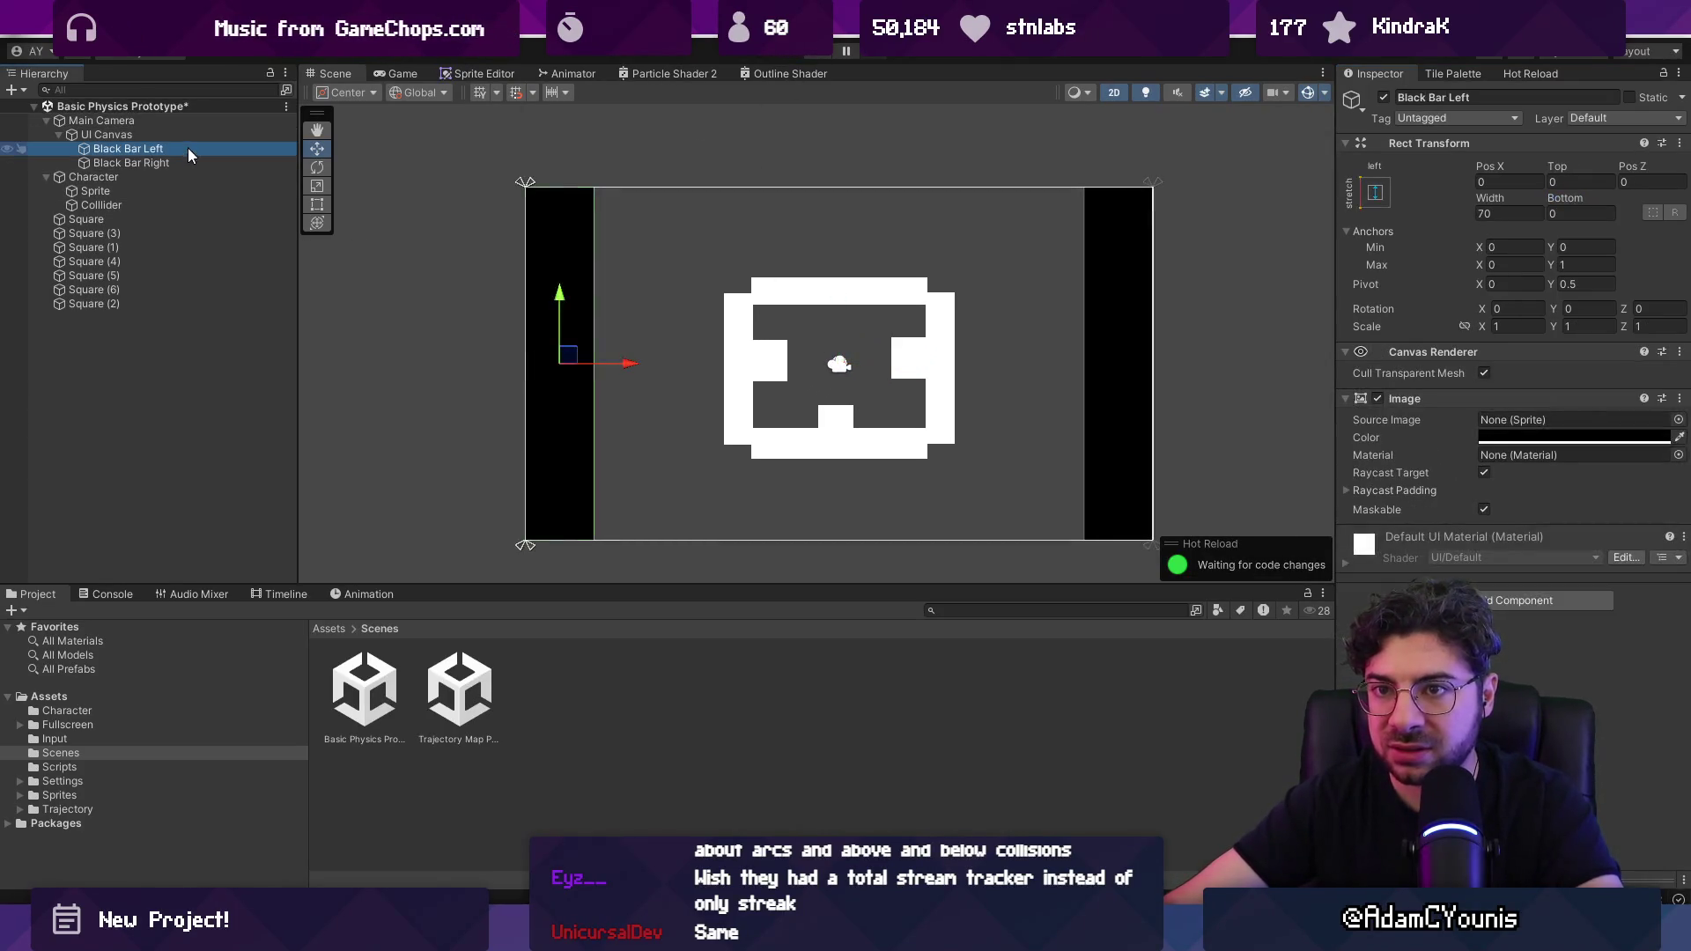
Step: Set both black side bars' width to 140 and test-run the game
{"action": "left_click", "coordinate": [1519, 211]}
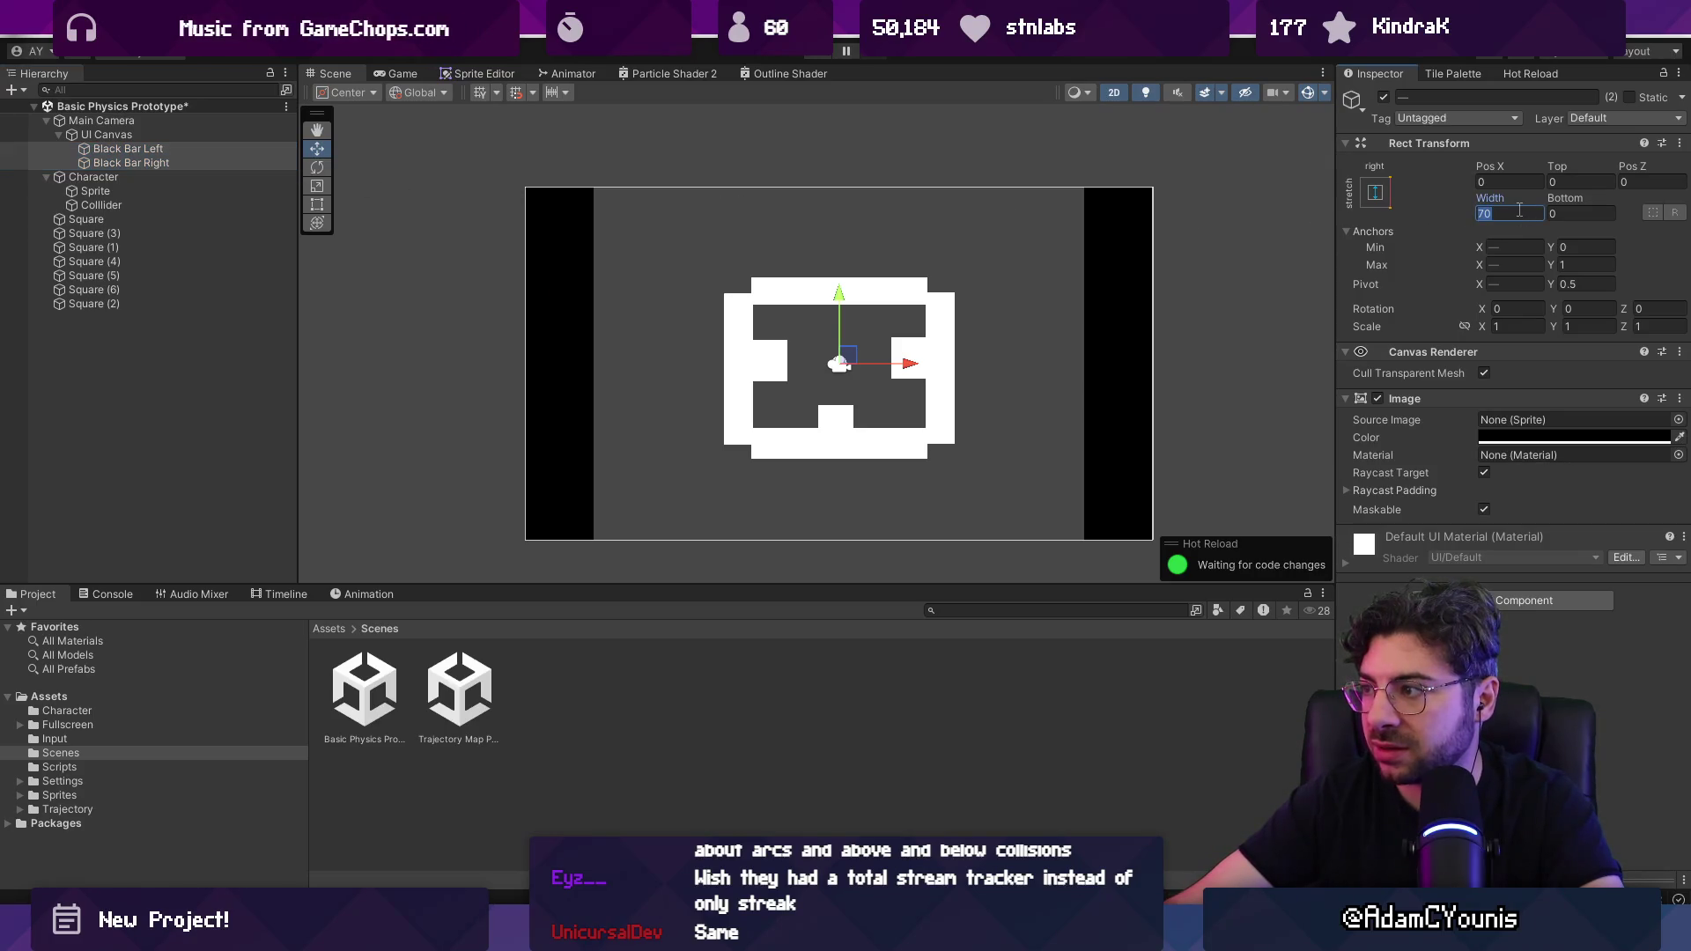
{"action": "type", "text": "1"}
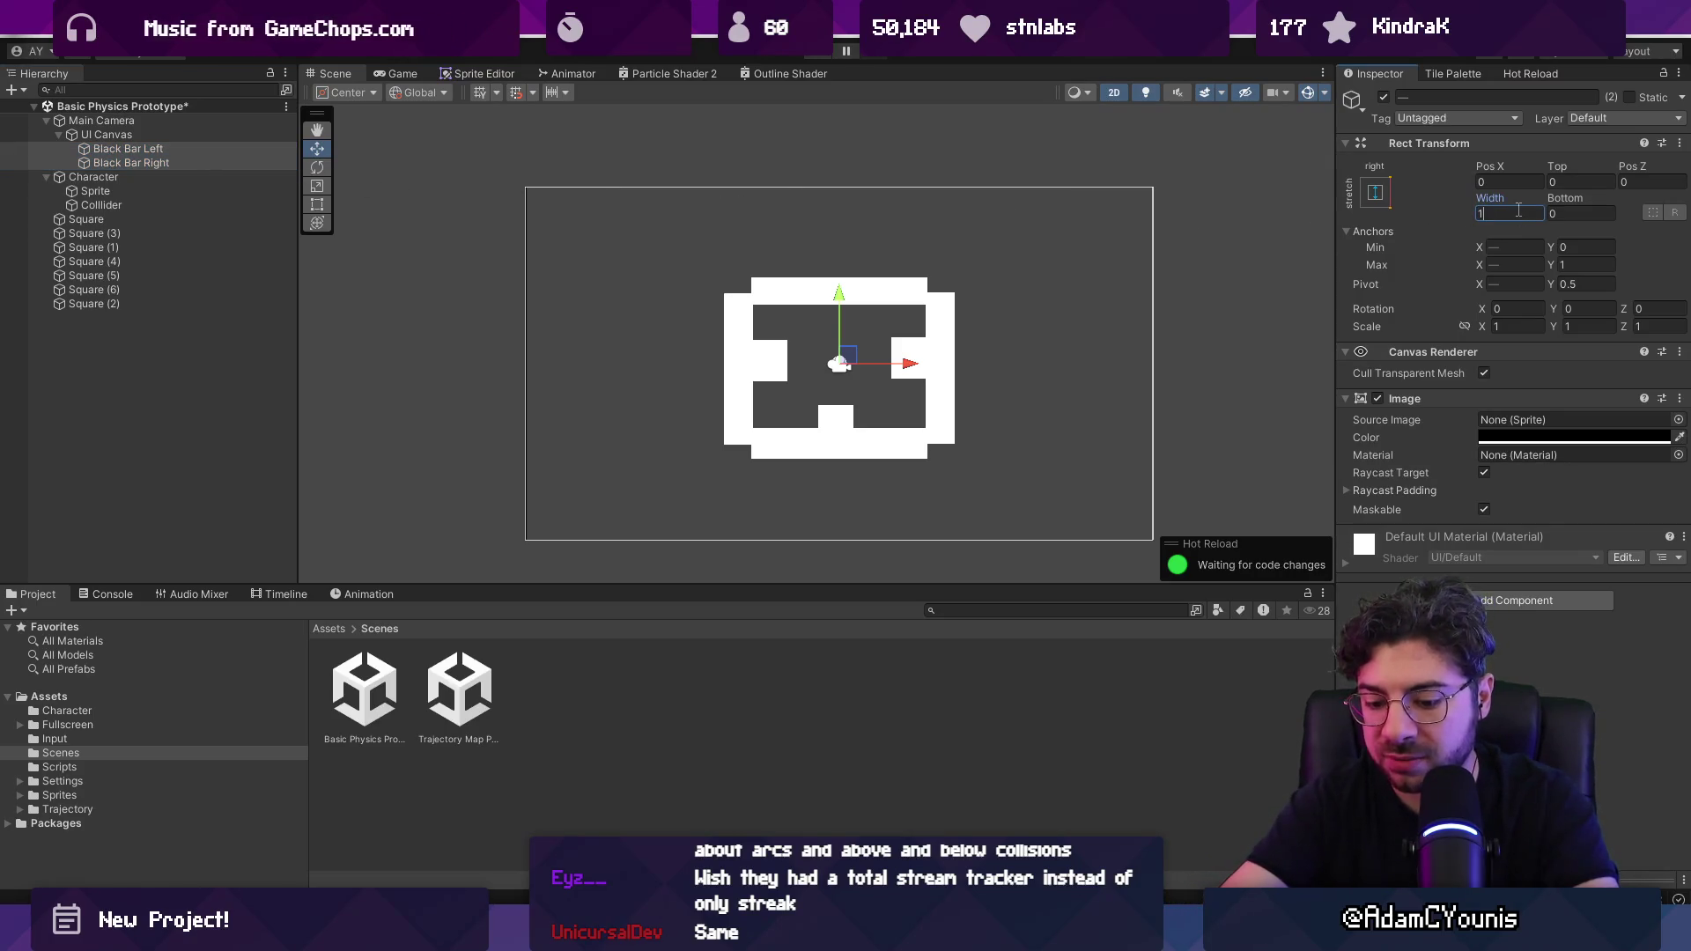
{"action": "type", "text": "20"}
{"action": "key", "text": "ctrl+p"}
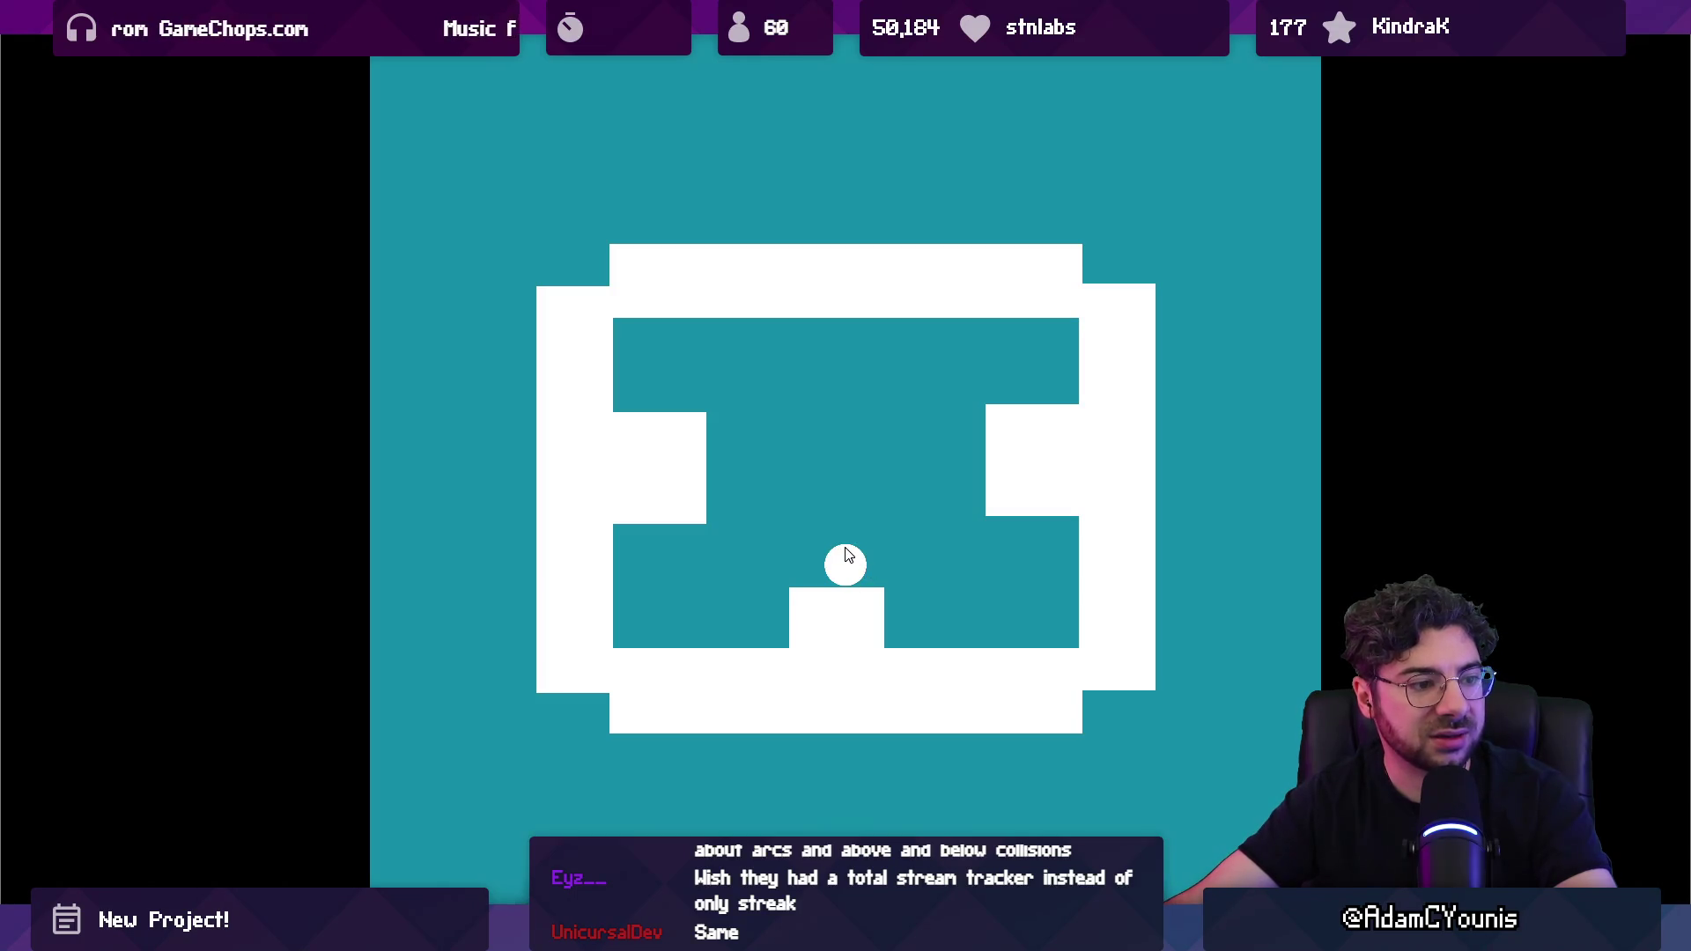
{"action": "key", "text": "shift+space"}
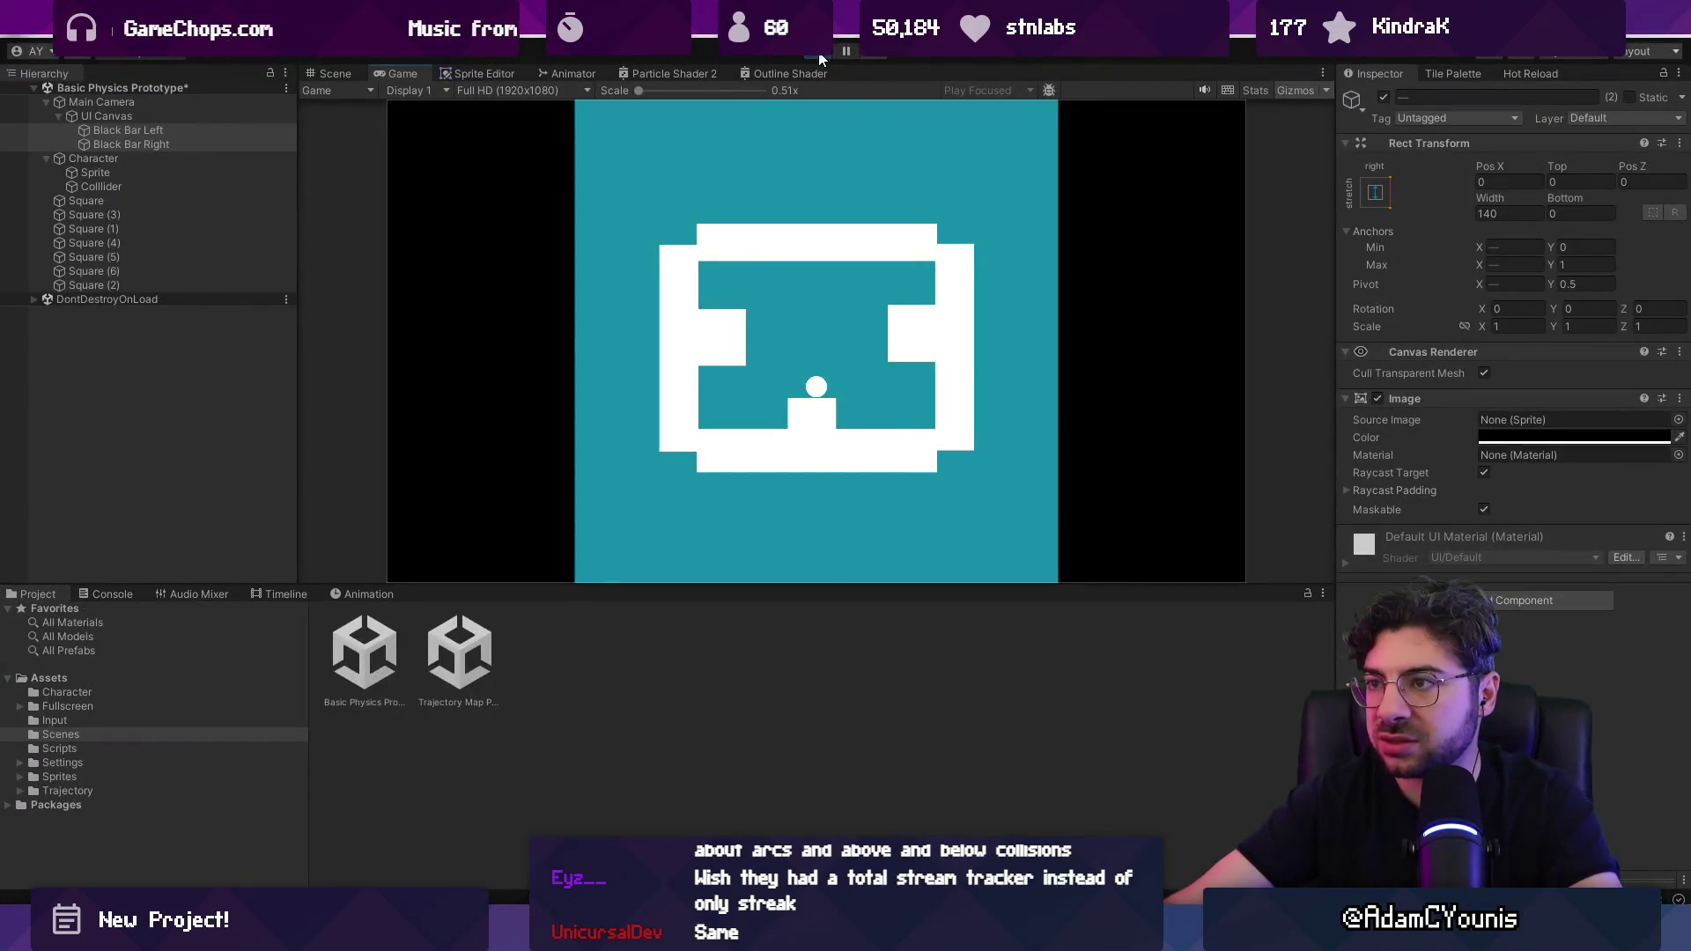
{"action": "left_click", "coordinate": [819, 54]}
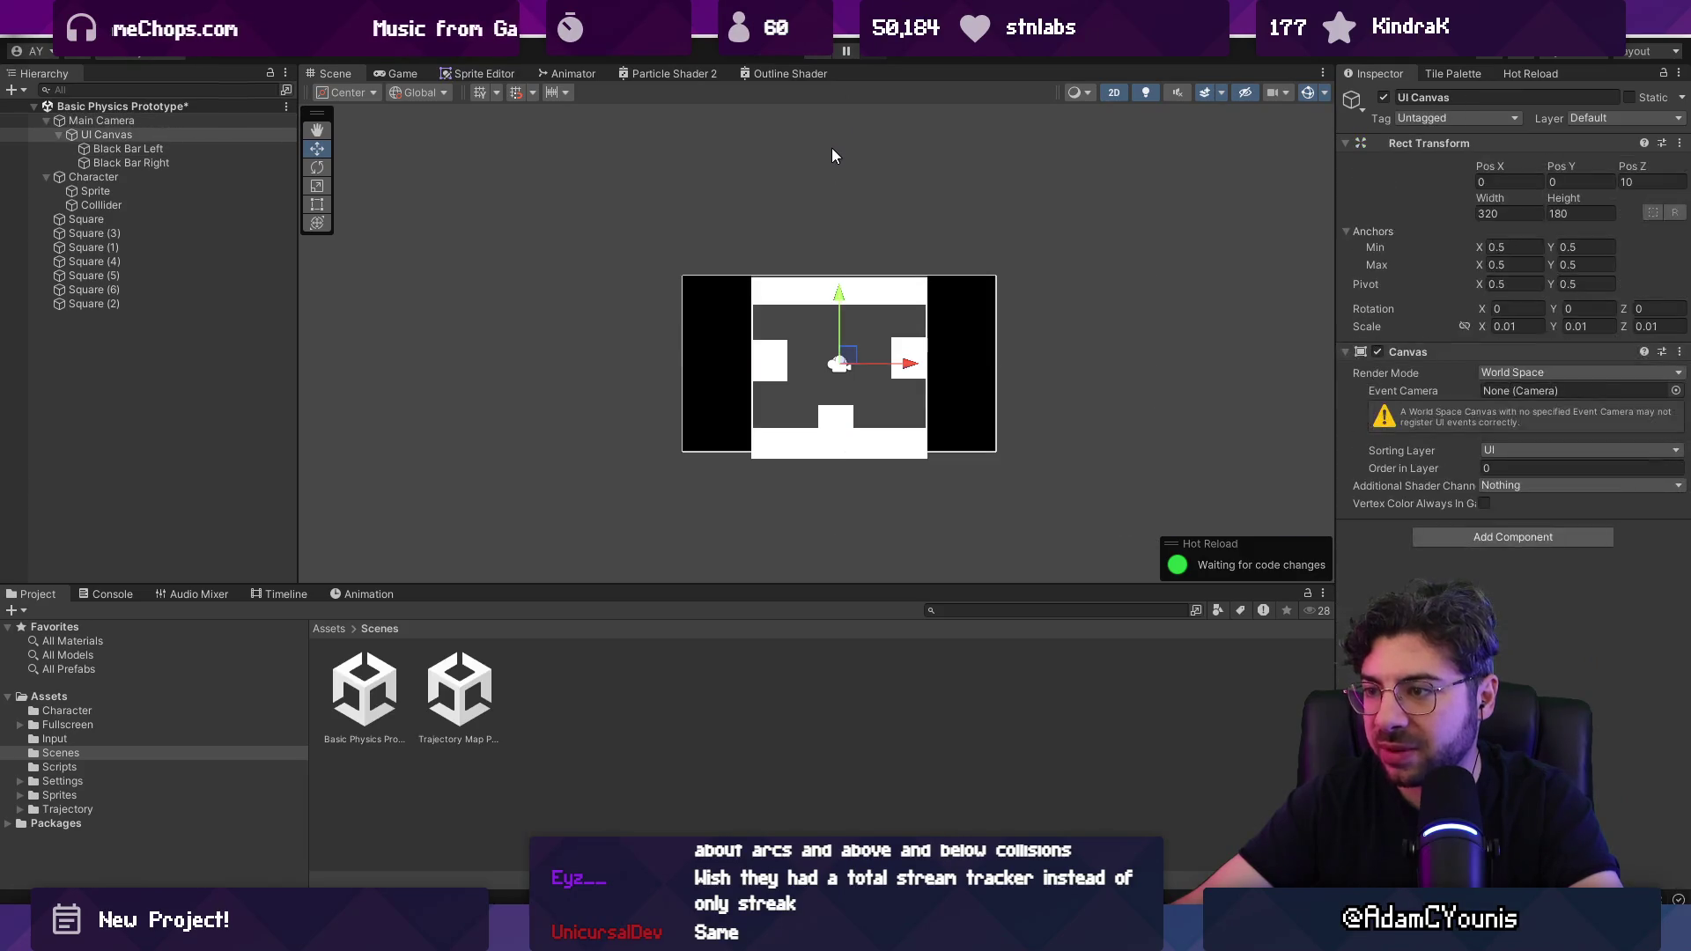
{"action": "key", "text": "f"}
{"action": "left_click", "coordinate": [819, 53]}
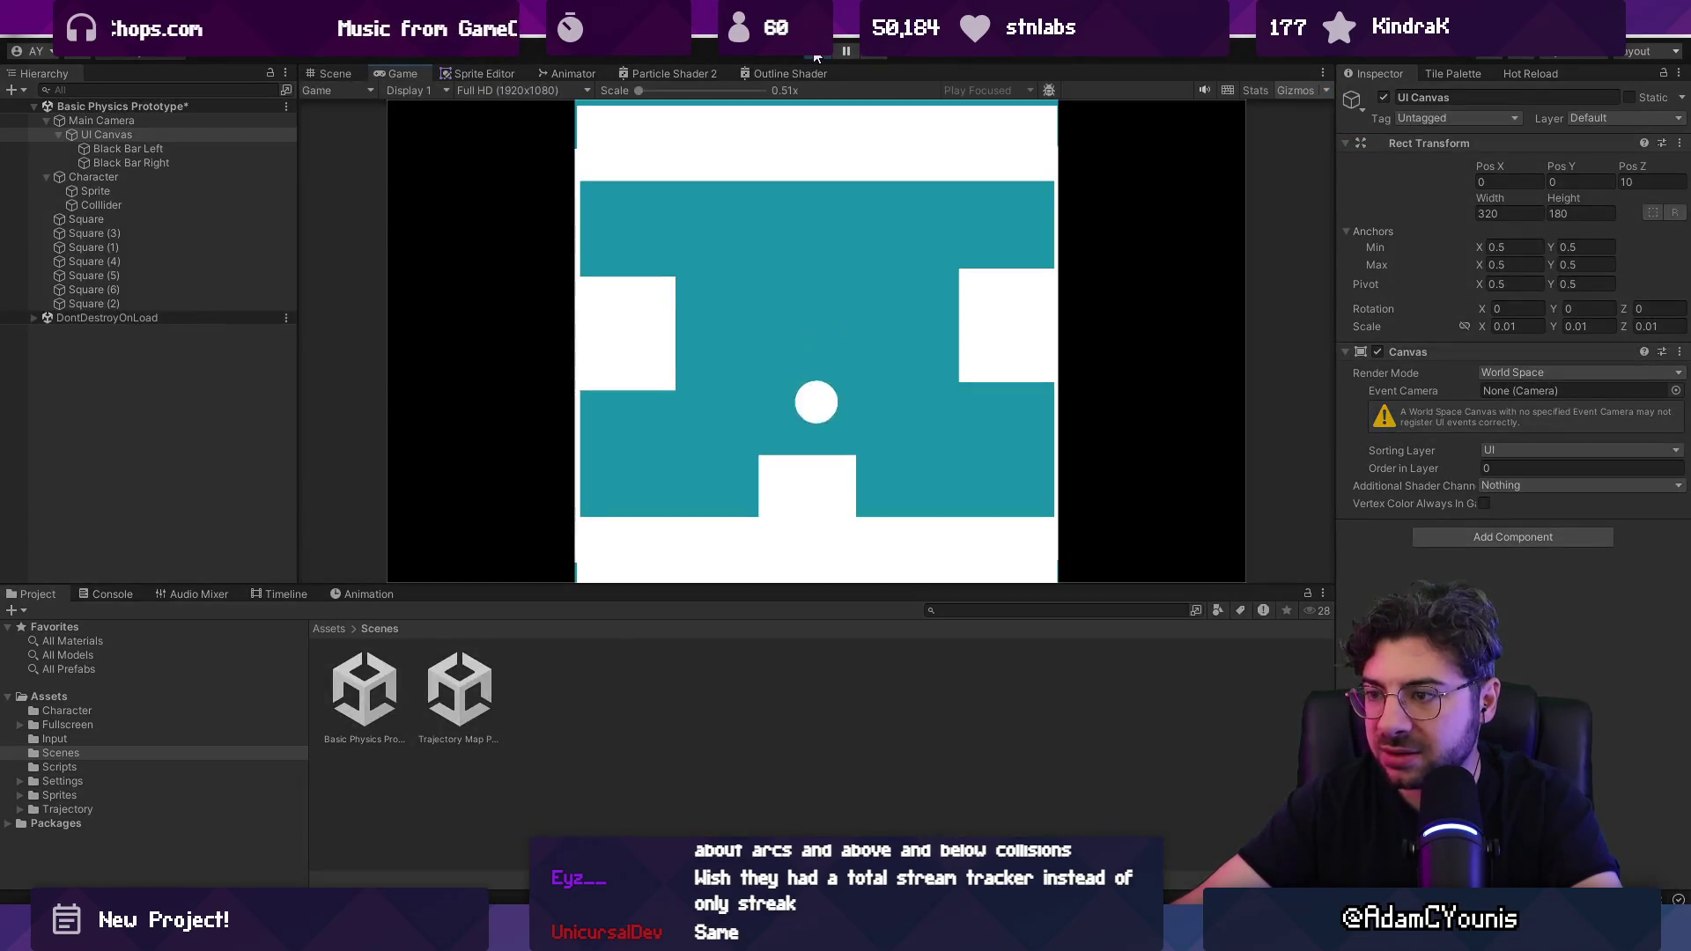
{"action": "key", "text": "ctrl+p"}
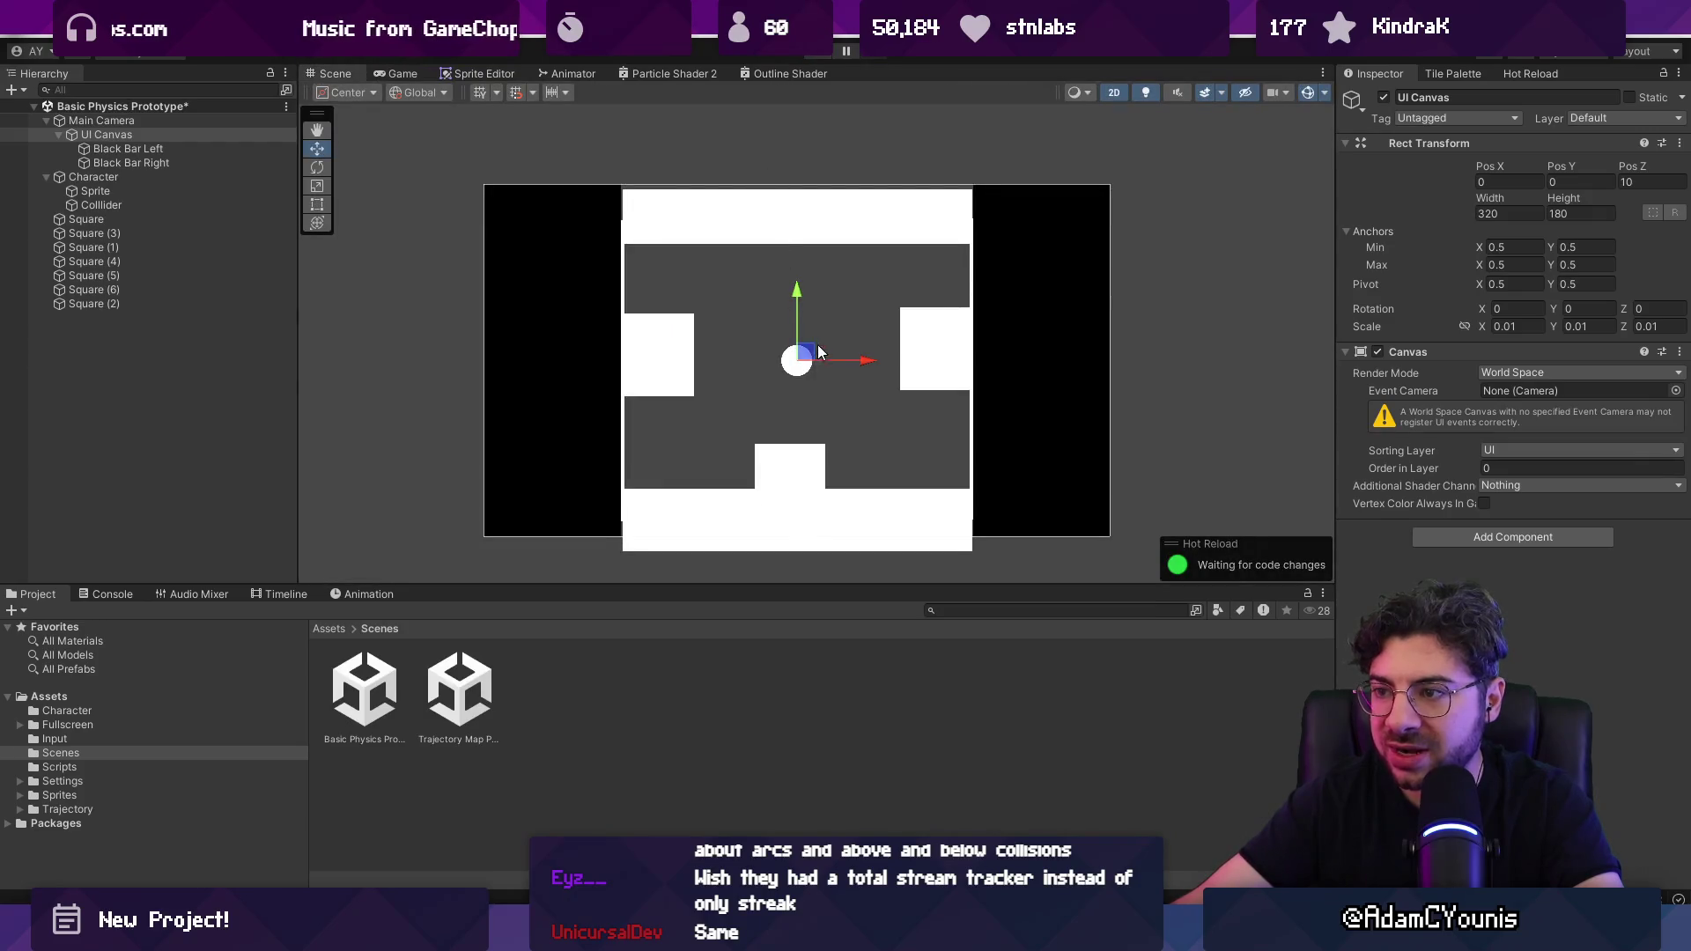
Step: Inspect the Character's Sprite and Collider children, then switch to Aseprite
{"action": "scroll", "coordinate": [819, 352], "scroll_direction": "up", "scroll_amount": 3}
{"action": "left_click", "coordinate": [134, 176]}
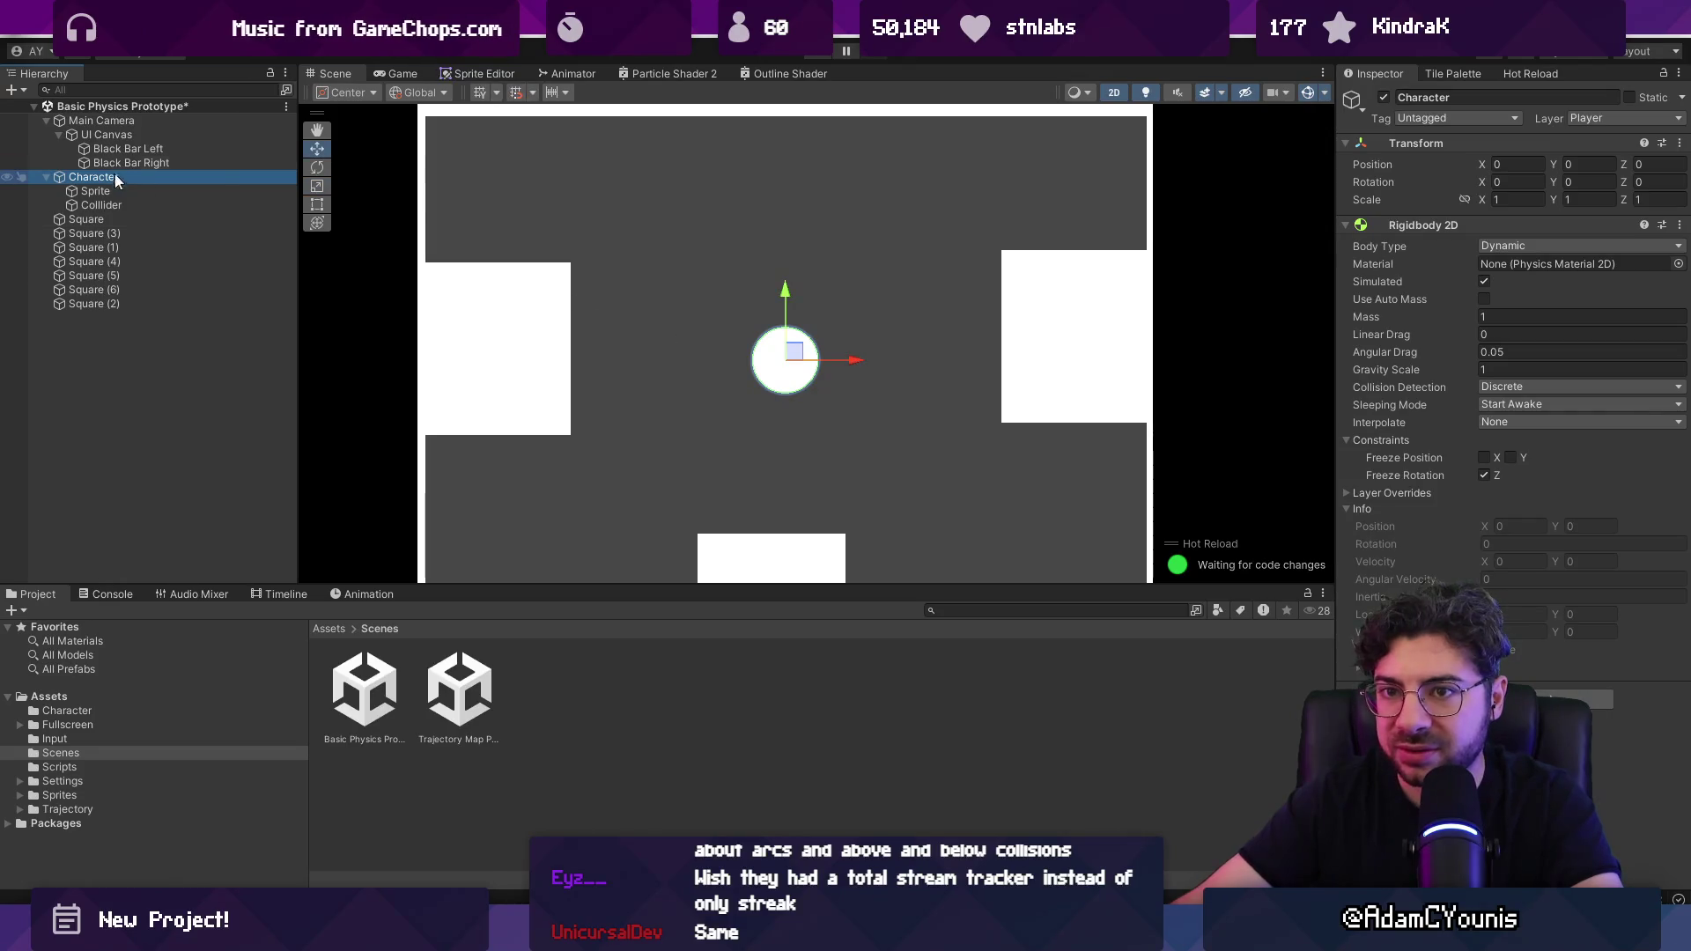
{"action": "left_click", "coordinate": [82, 188]}
{"action": "left_click", "coordinate": [98, 204]}
{"action": "left_click", "coordinate": [97, 193]}
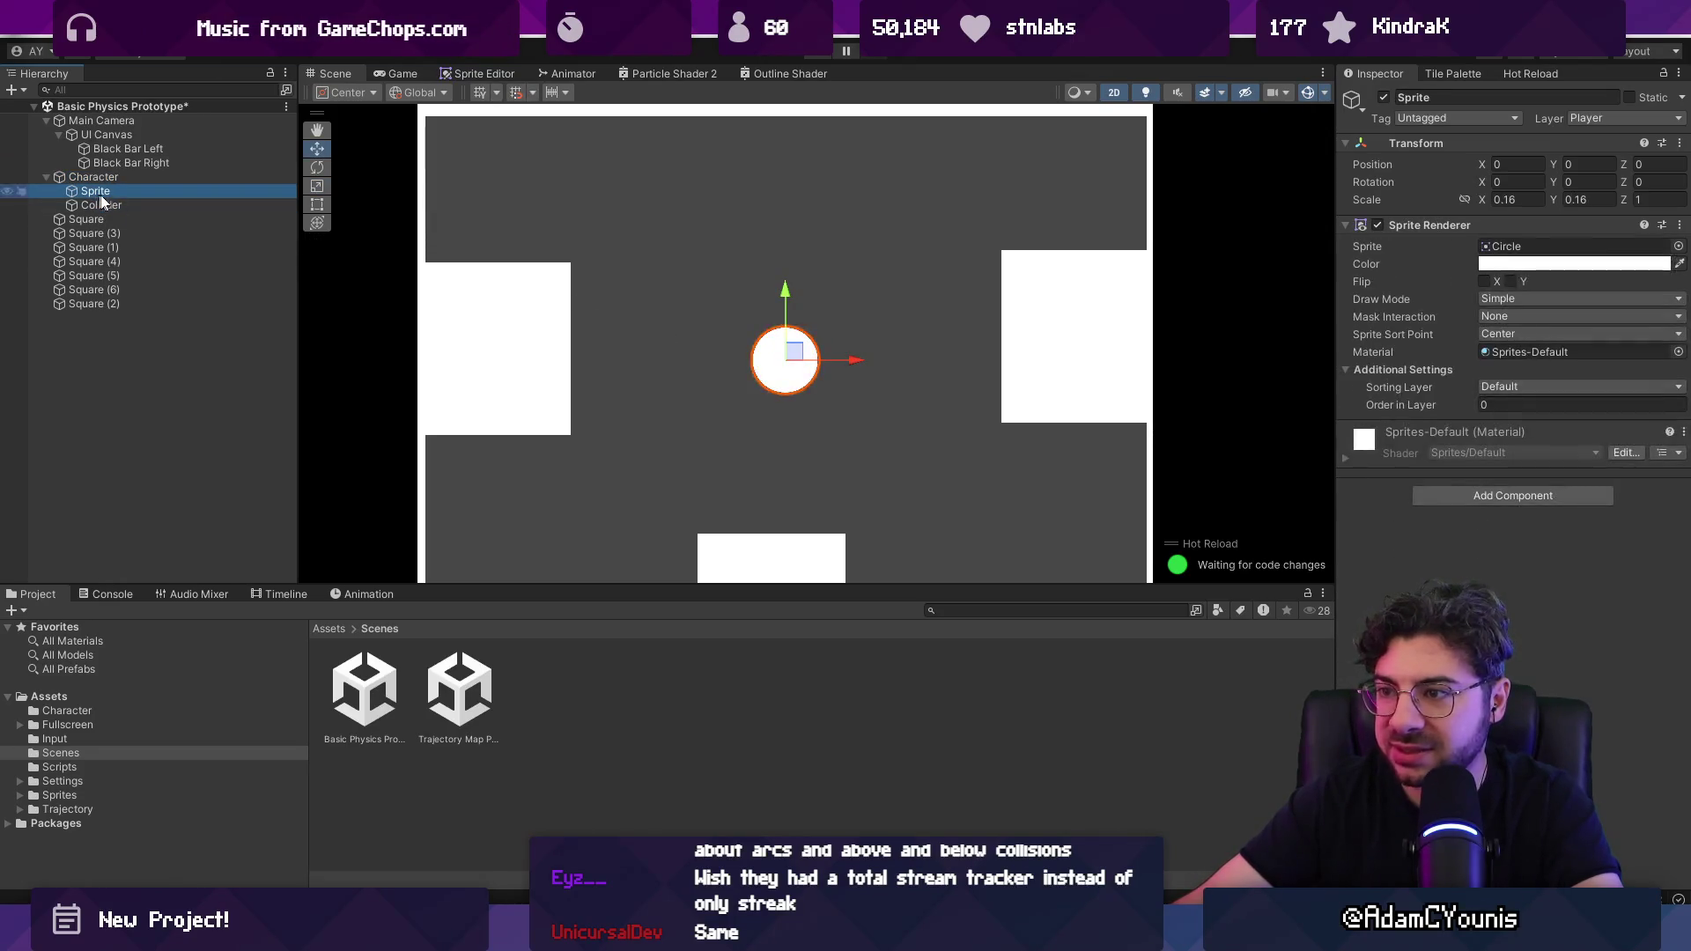
{"action": "scroll", "coordinate": [747, 359], "scroll_direction": "up", "scroll_amount": 3}
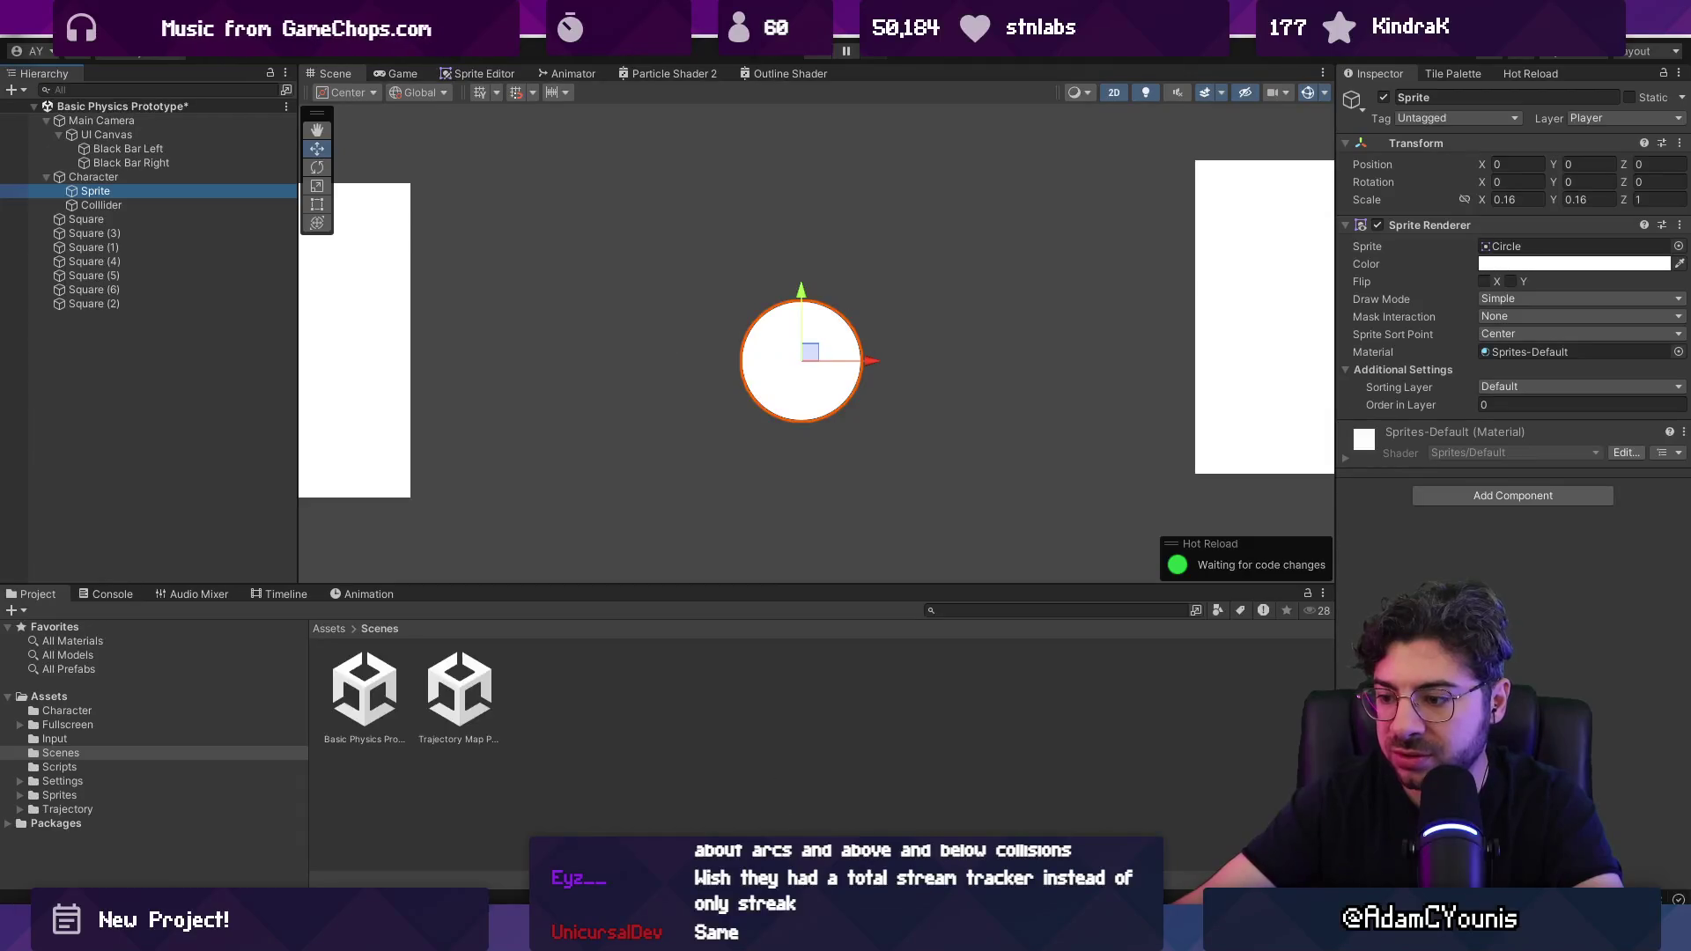
{"action": "key", "text": "alt+Tab"}
{"action": "scroll", "coordinate": [972, 359], "scroll_direction": "up", "scroll_amount": 3}
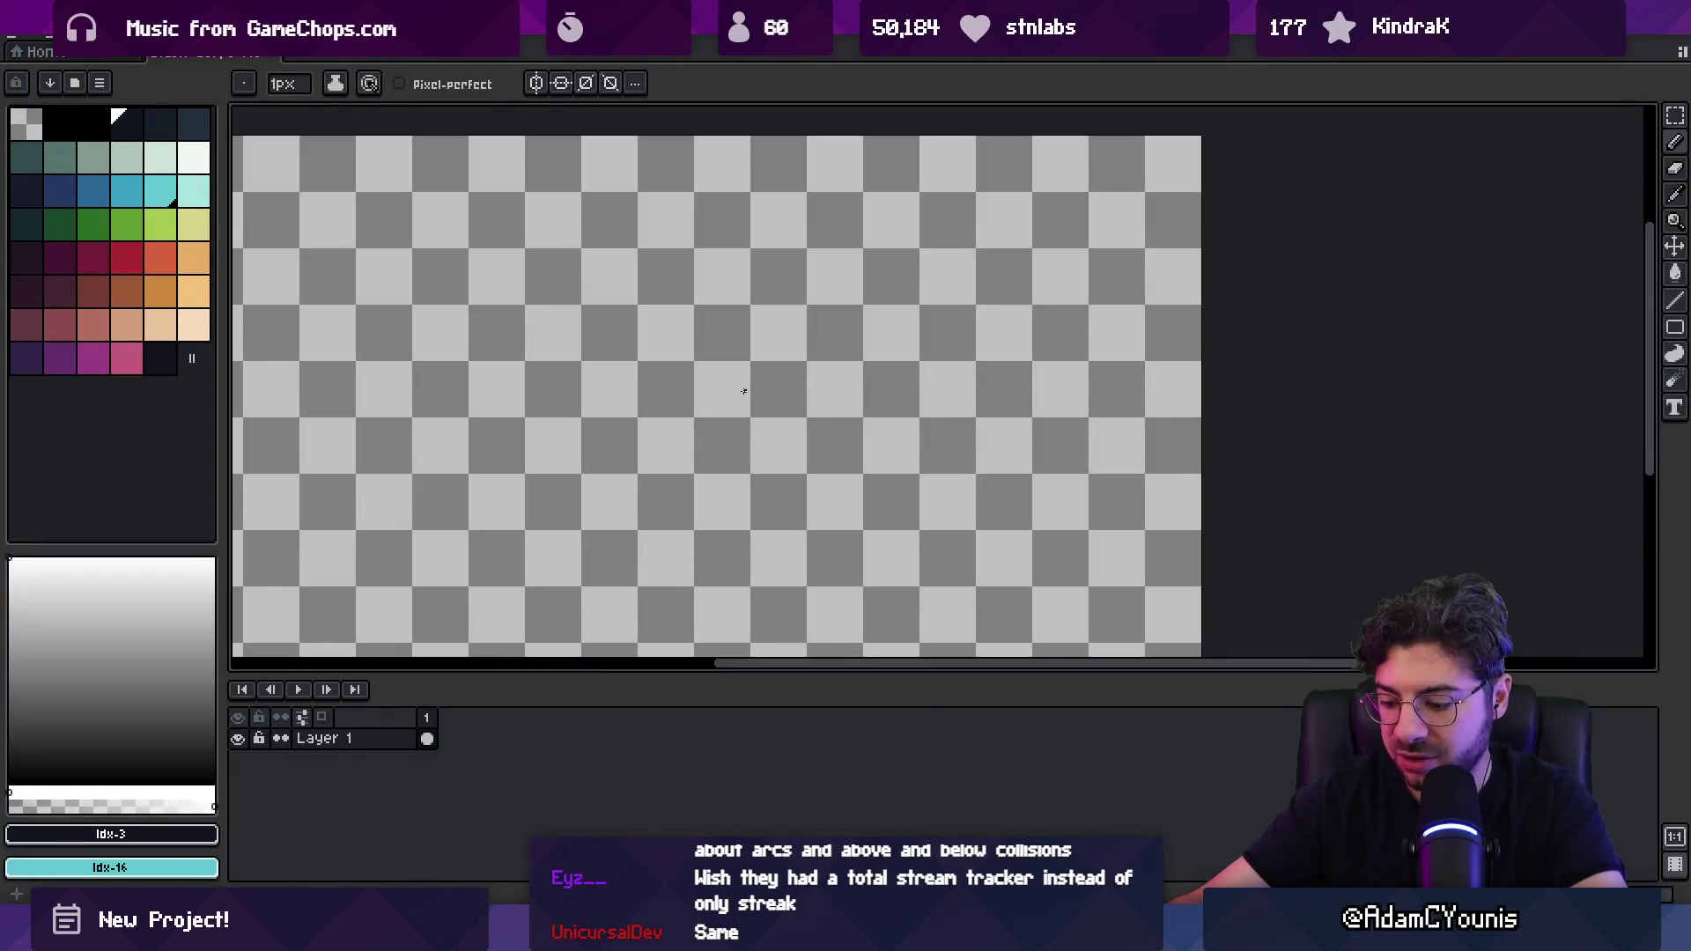
Step: Try a cyan test stroke, undo it, then bucket-fill one selected checker square with cyan
{"action": "key", "text": "x"}
{"action": "left_click_drag", "start_coordinate": [600, 373], "coordinate": [651, 357]}
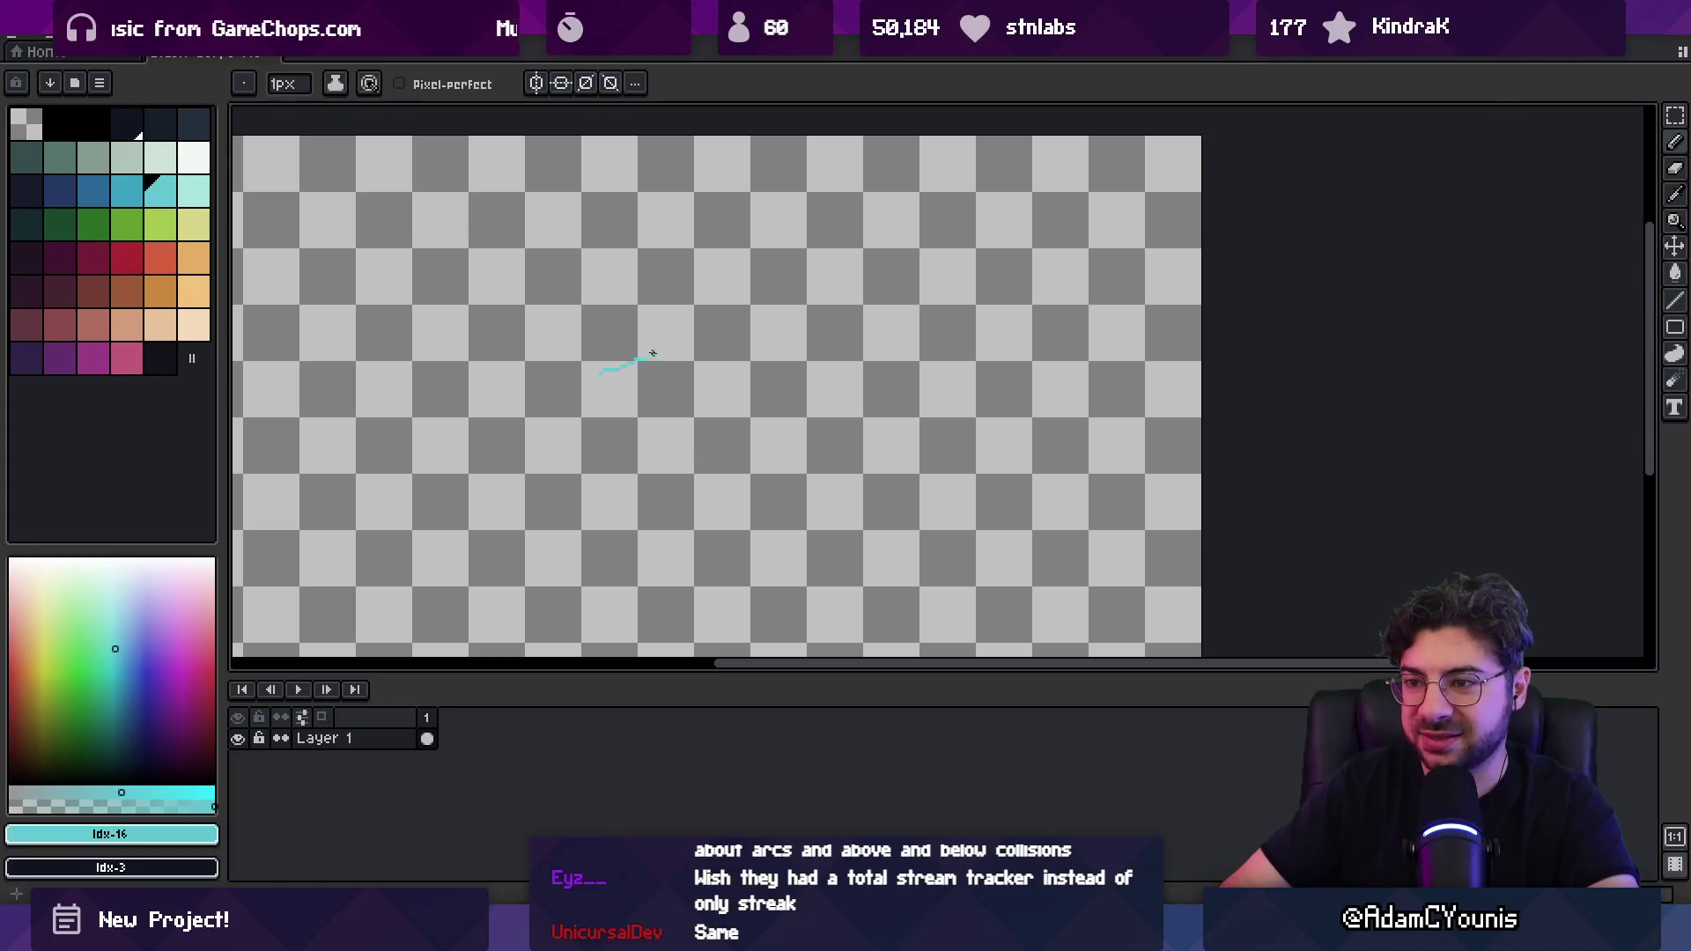
{"action": "key", "text": "ctrl+z"}
{"action": "scroll", "coordinate": [627, 400], "scroll_direction": "up", "scroll_amount": 2}
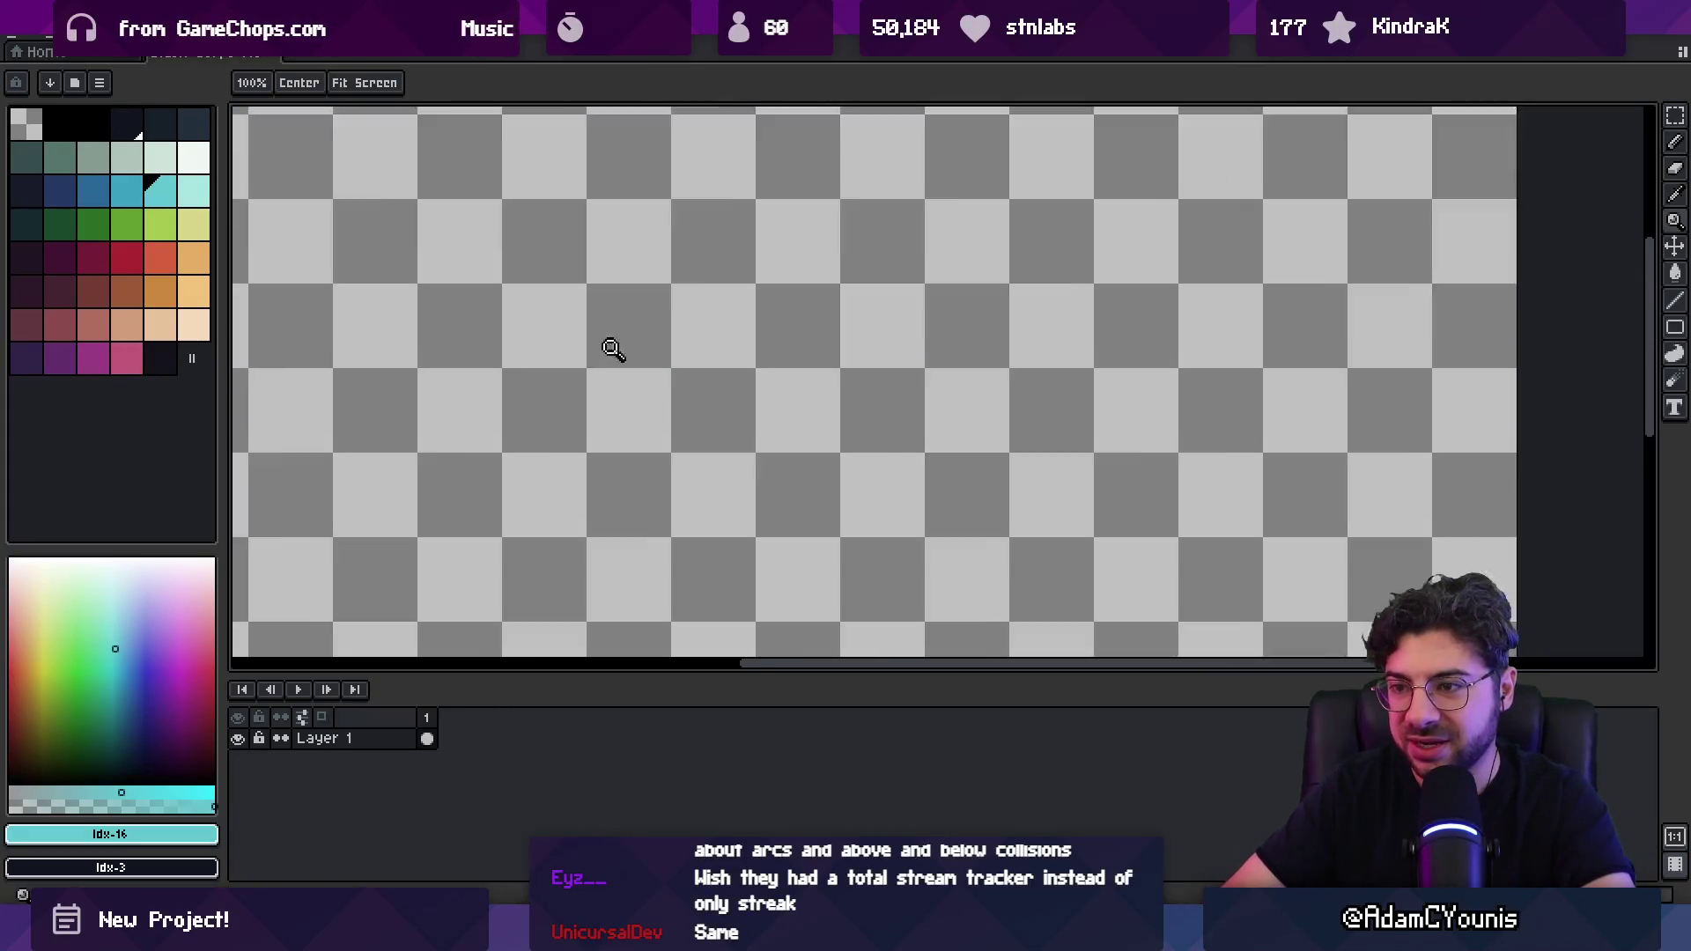
{"action": "key", "text": "m"}
{"action": "left_click_drag", "start_coordinate": [615, 317], "coordinate": [668, 325]}
{"action": "key", "text": "g"}
{"action": "left_click", "coordinate": [643, 339]}
{"action": "key", "text": "z"}
{"action": "scroll", "coordinate": [634, 370], "scroll_direction": "down", "scroll_amount": 3}
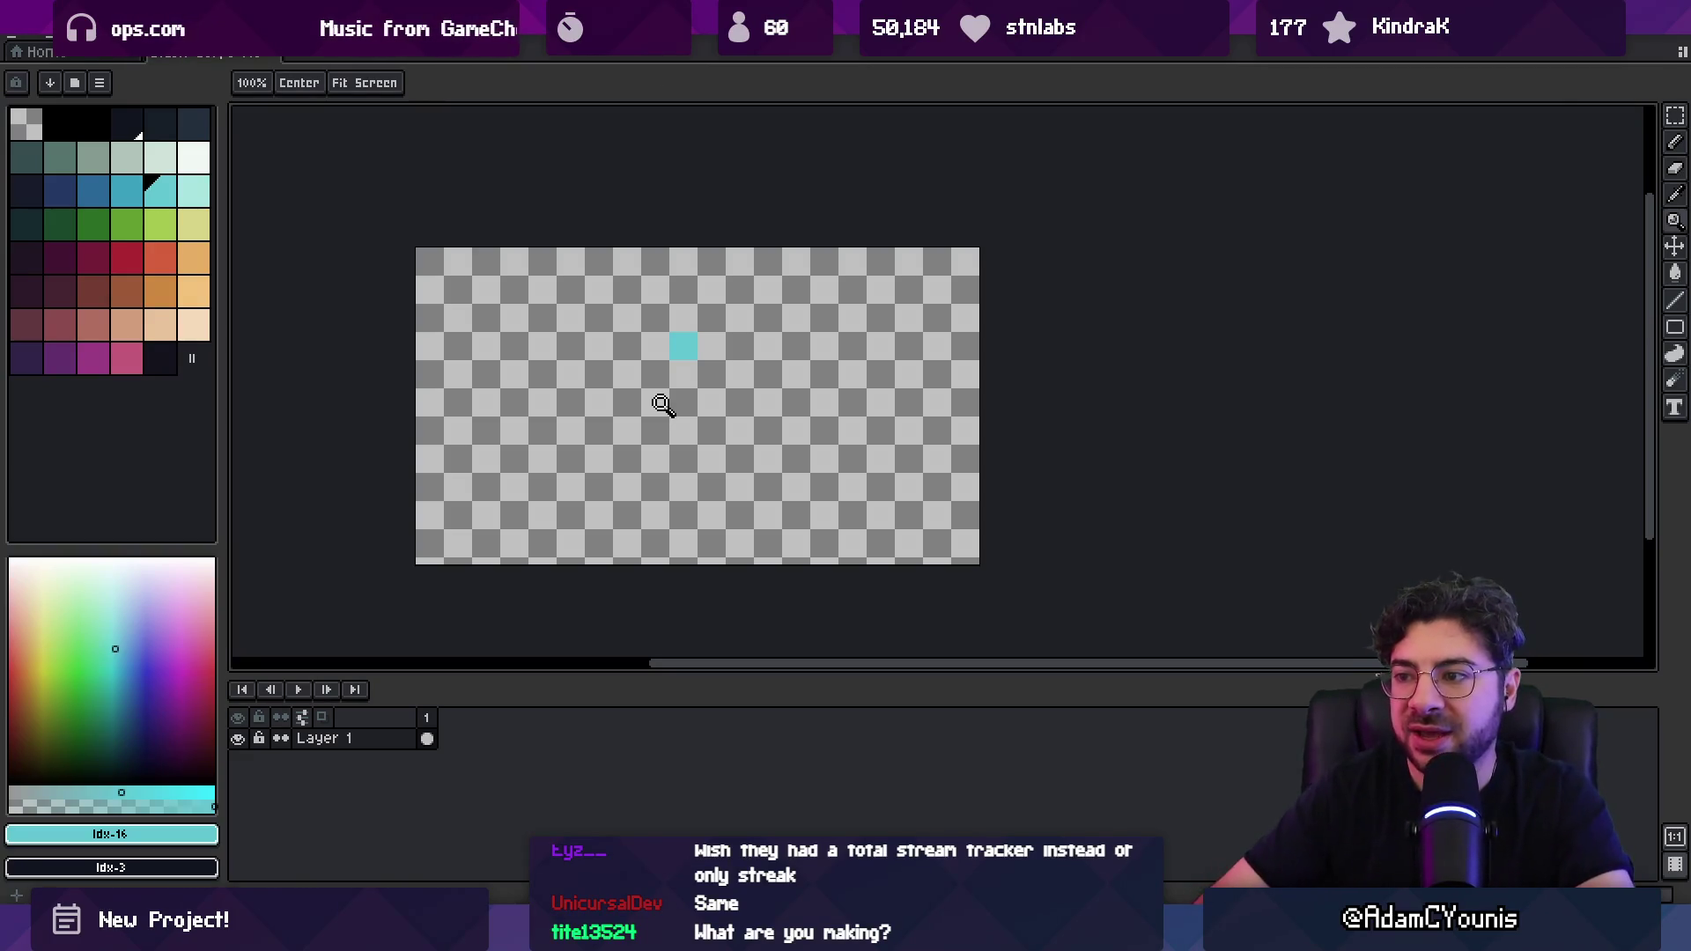
{"action": "scroll", "coordinate": [704, 350], "scroll_direction": "up", "scroll_amount": 5}
Step: Paint over the cyan square's corner, then undo it and clear the fill and selection
{"action": "key", "text": "p"}
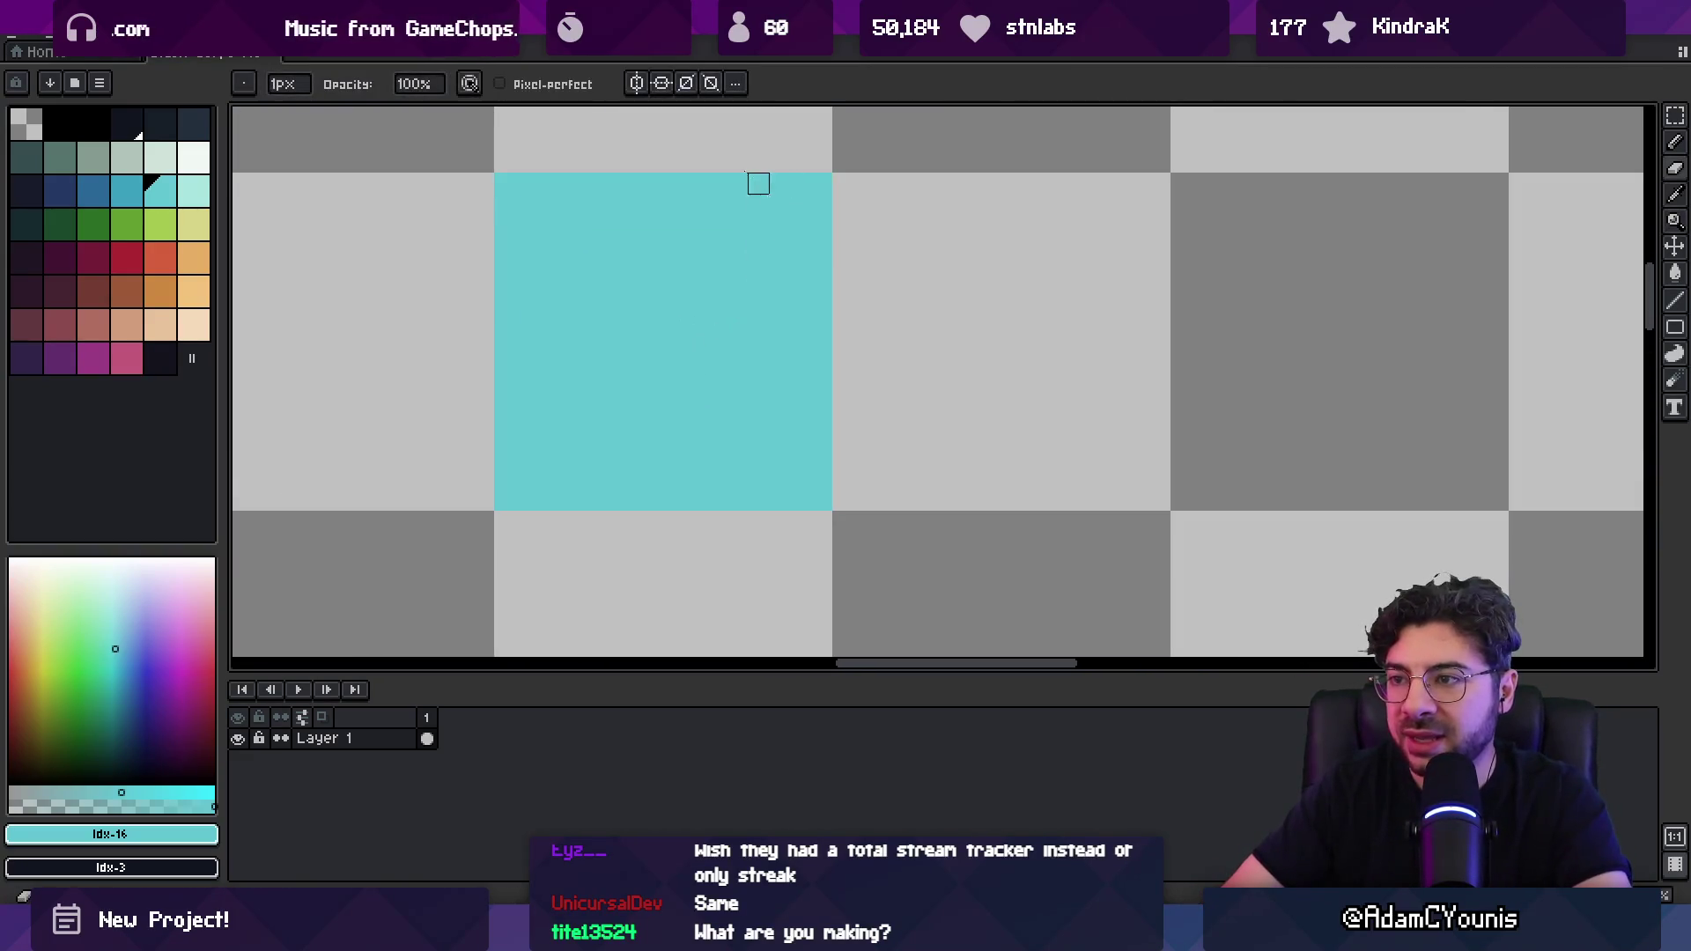
{"action": "left_click_drag", "start_coordinate": [747, 150], "coordinate": [853, 302]}
{"action": "key", "text": "ctrl+z"}
{"action": "key", "text": "Delete"}
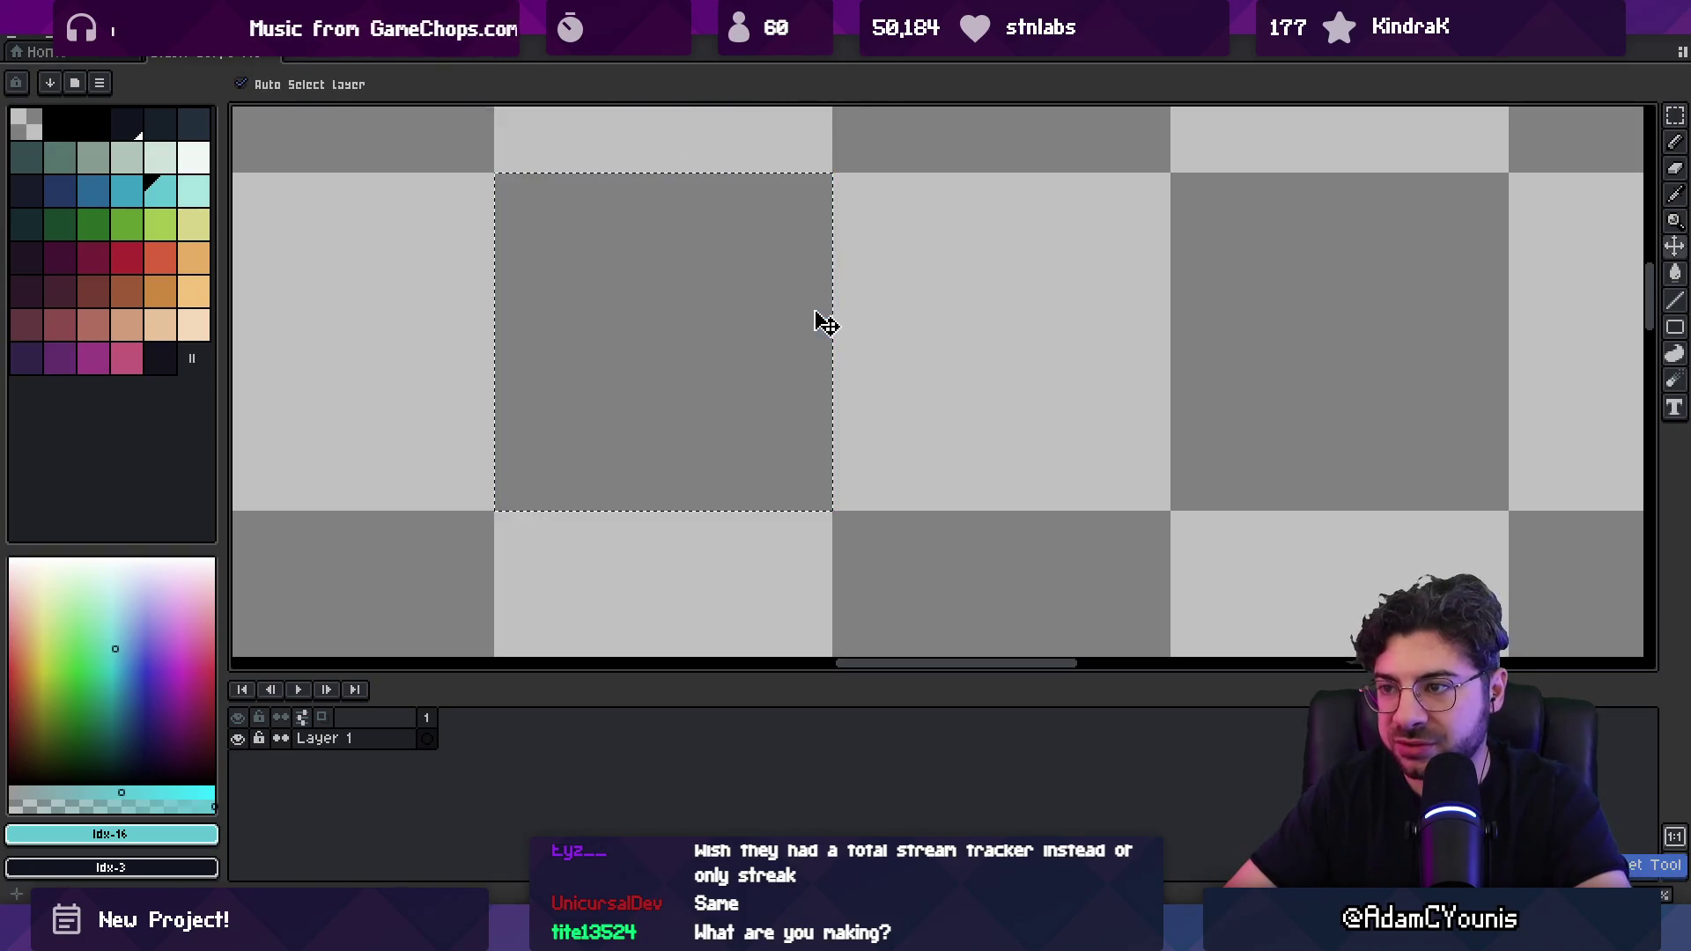
{"action": "key", "text": "shift+u"}
Step: Draw a small cyan circle near the top centre with the Ellipse tool, then return to Unity
{"action": "key", "text": "ctrl+d"}
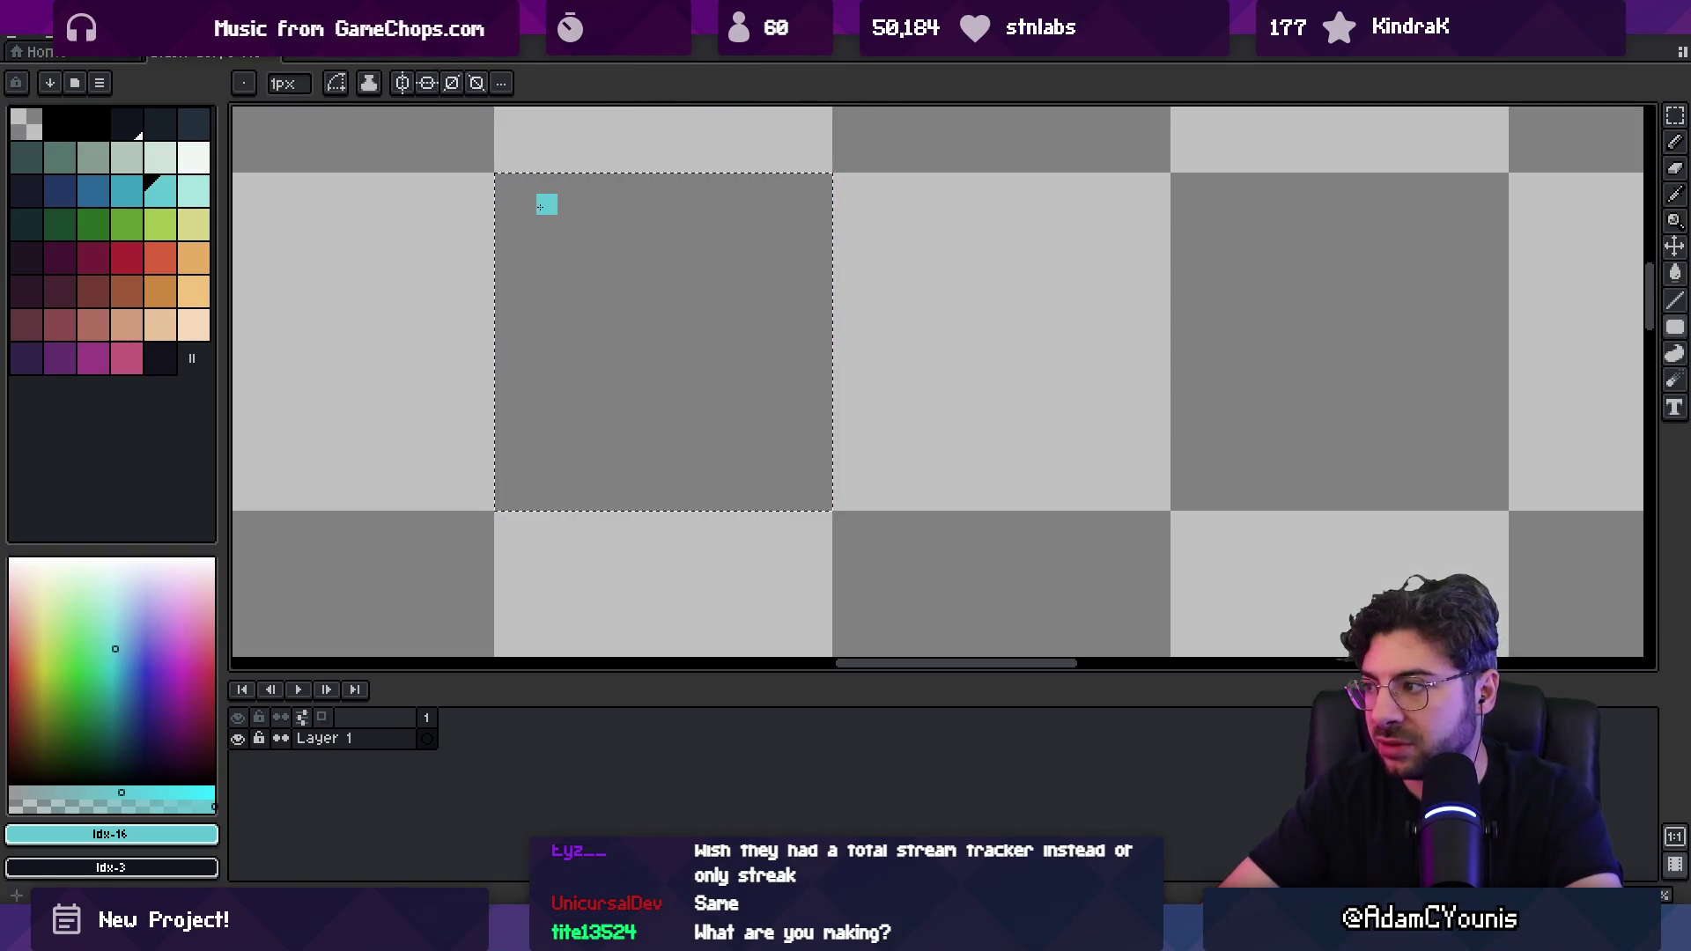
{"action": "key", "text": "shift+u"}
{"action": "left_click_drag", "start_coordinate": [502, 180], "coordinate": [844, 490]}
{"action": "key", "text": "z"}
{"action": "scroll", "coordinate": [763, 398], "scroll_direction": "down", "scroll_amount": 5}
{"action": "scroll", "coordinate": [763, 398], "scroll_direction": "down", "scroll_amount": 3}
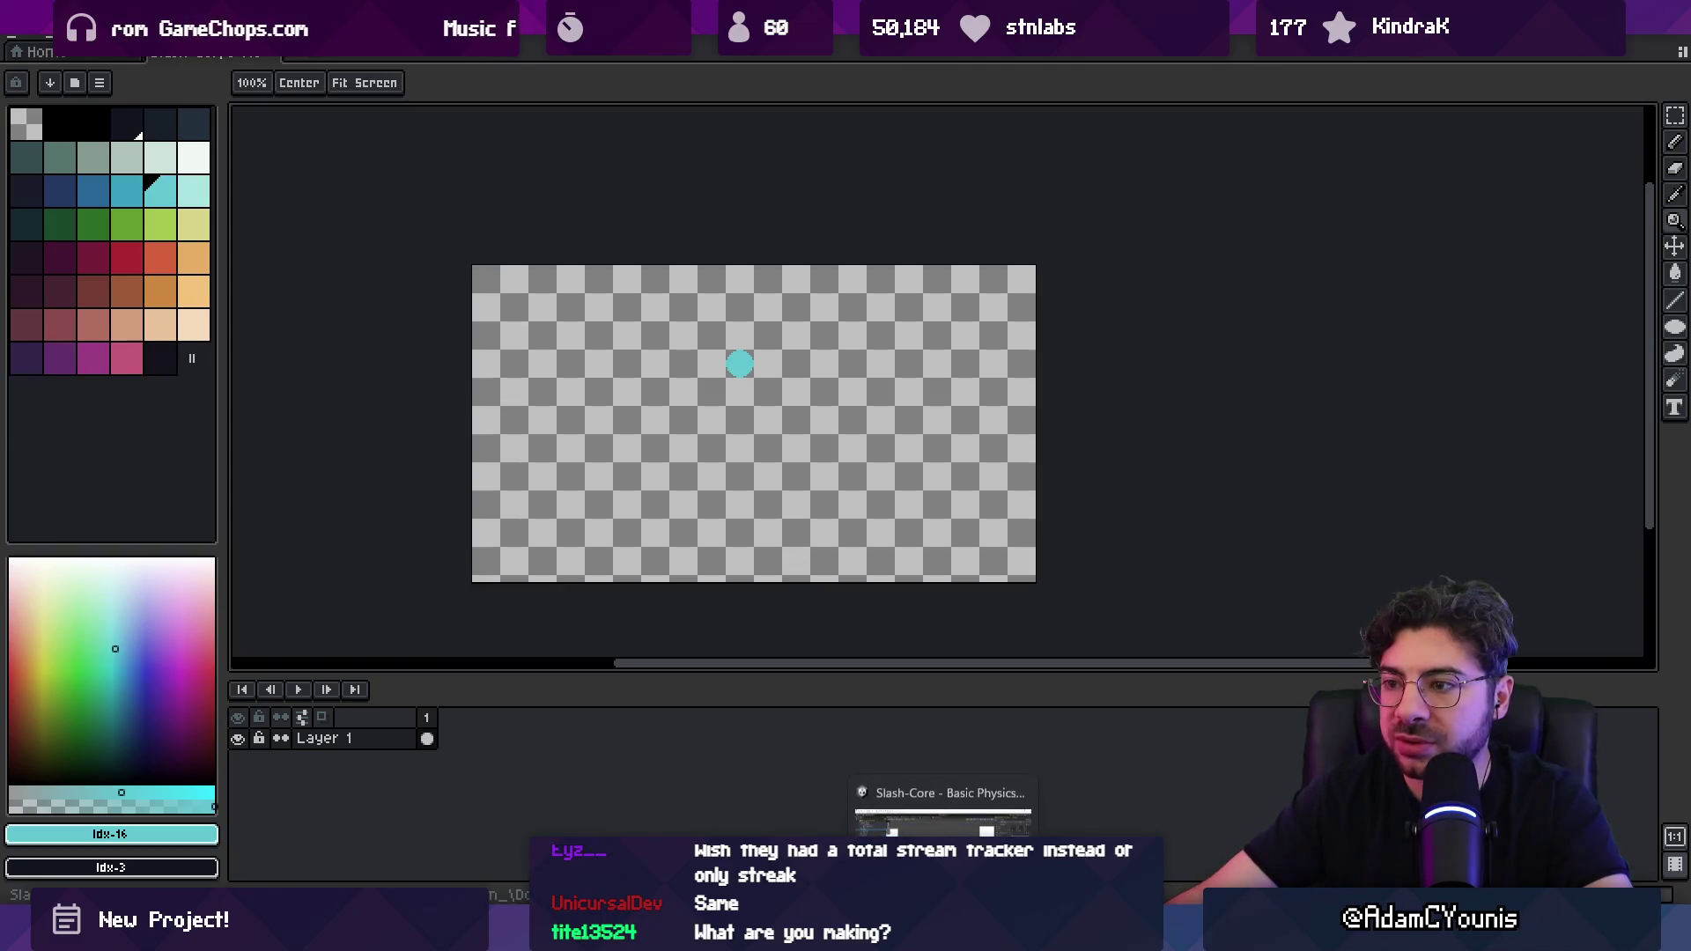
{"action": "scroll", "coordinate": [755, 405], "scroll_direction": "up", "scroll_amount": 3}
{"action": "scroll", "coordinate": [755, 407], "scroll_direction": "down", "scroll_amount": 3}
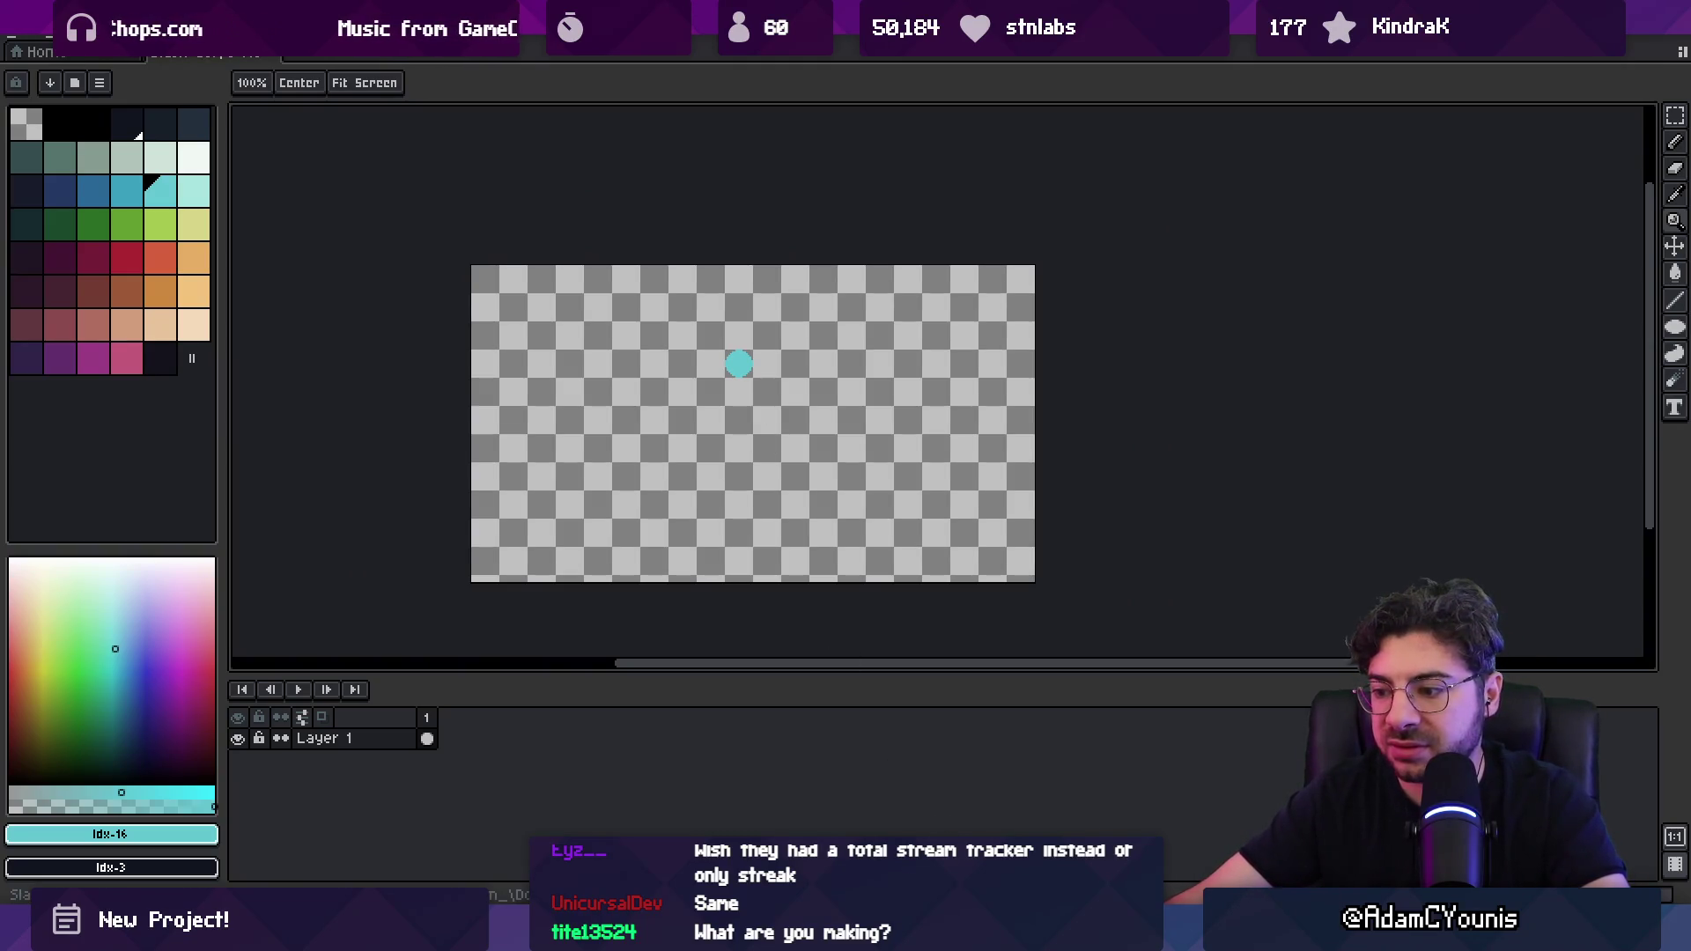
{"action": "key", "text": "alt+Tab"}
{"action": "scroll", "coordinate": [814, 361], "scroll_direction": "down", "scroll_amount": 4}
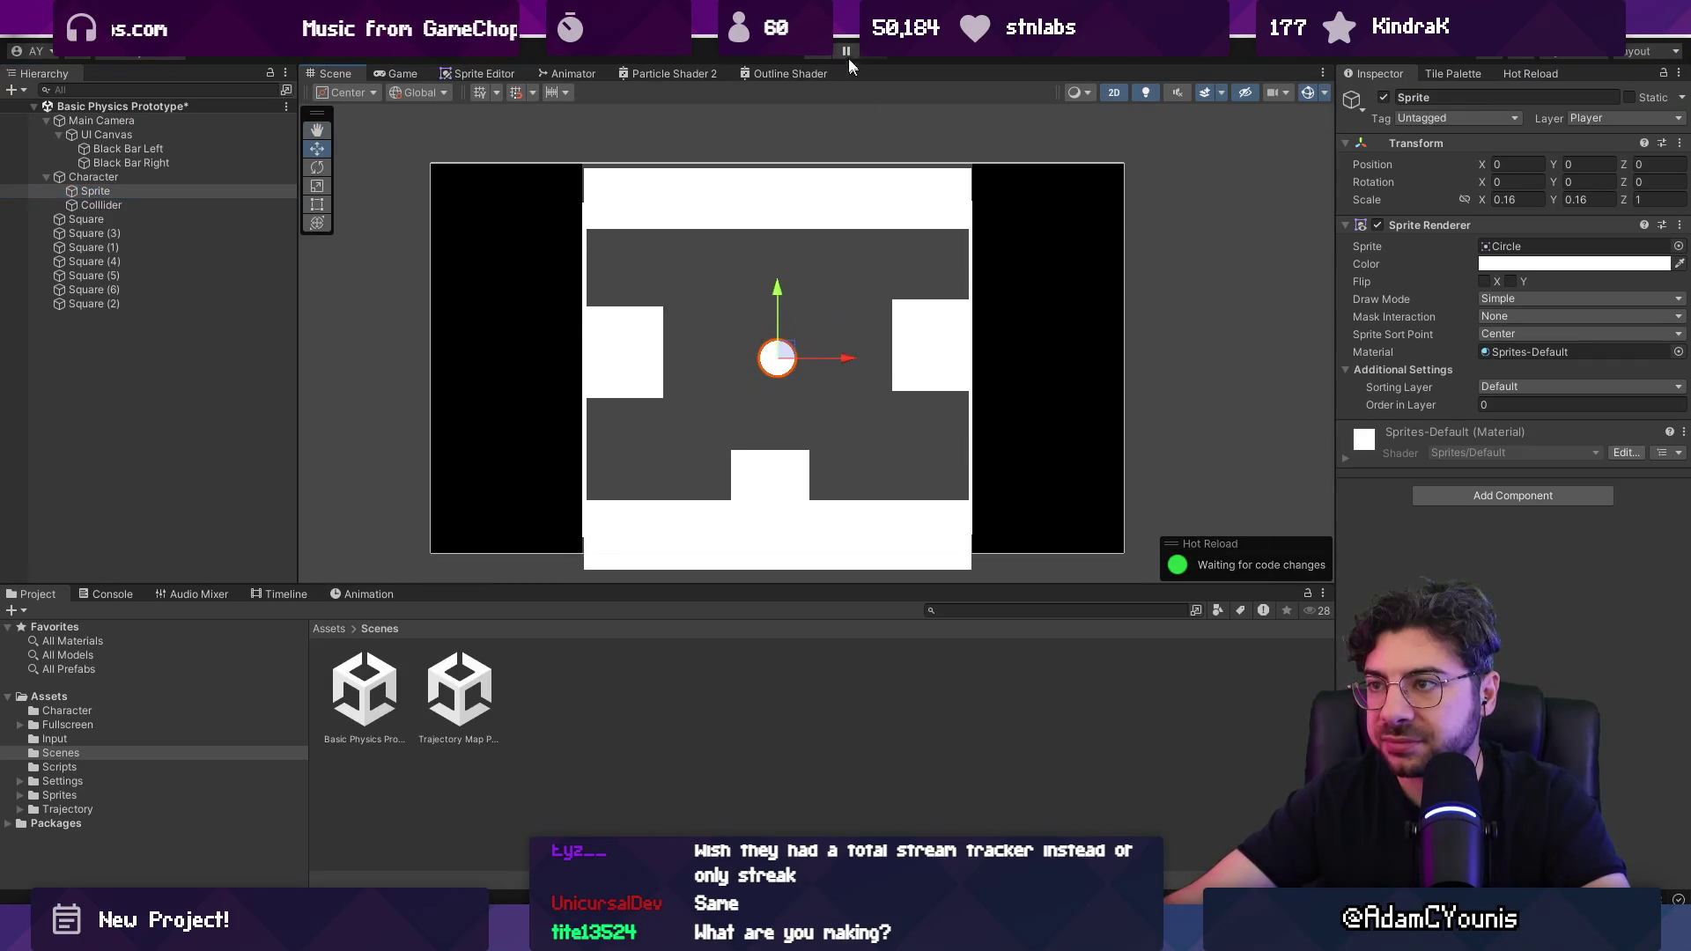
Step: Run the Unity game for comparison, then zoom in on the cyan circle in Aseprite and undo it
{"action": "left_click", "coordinate": [826, 53]}
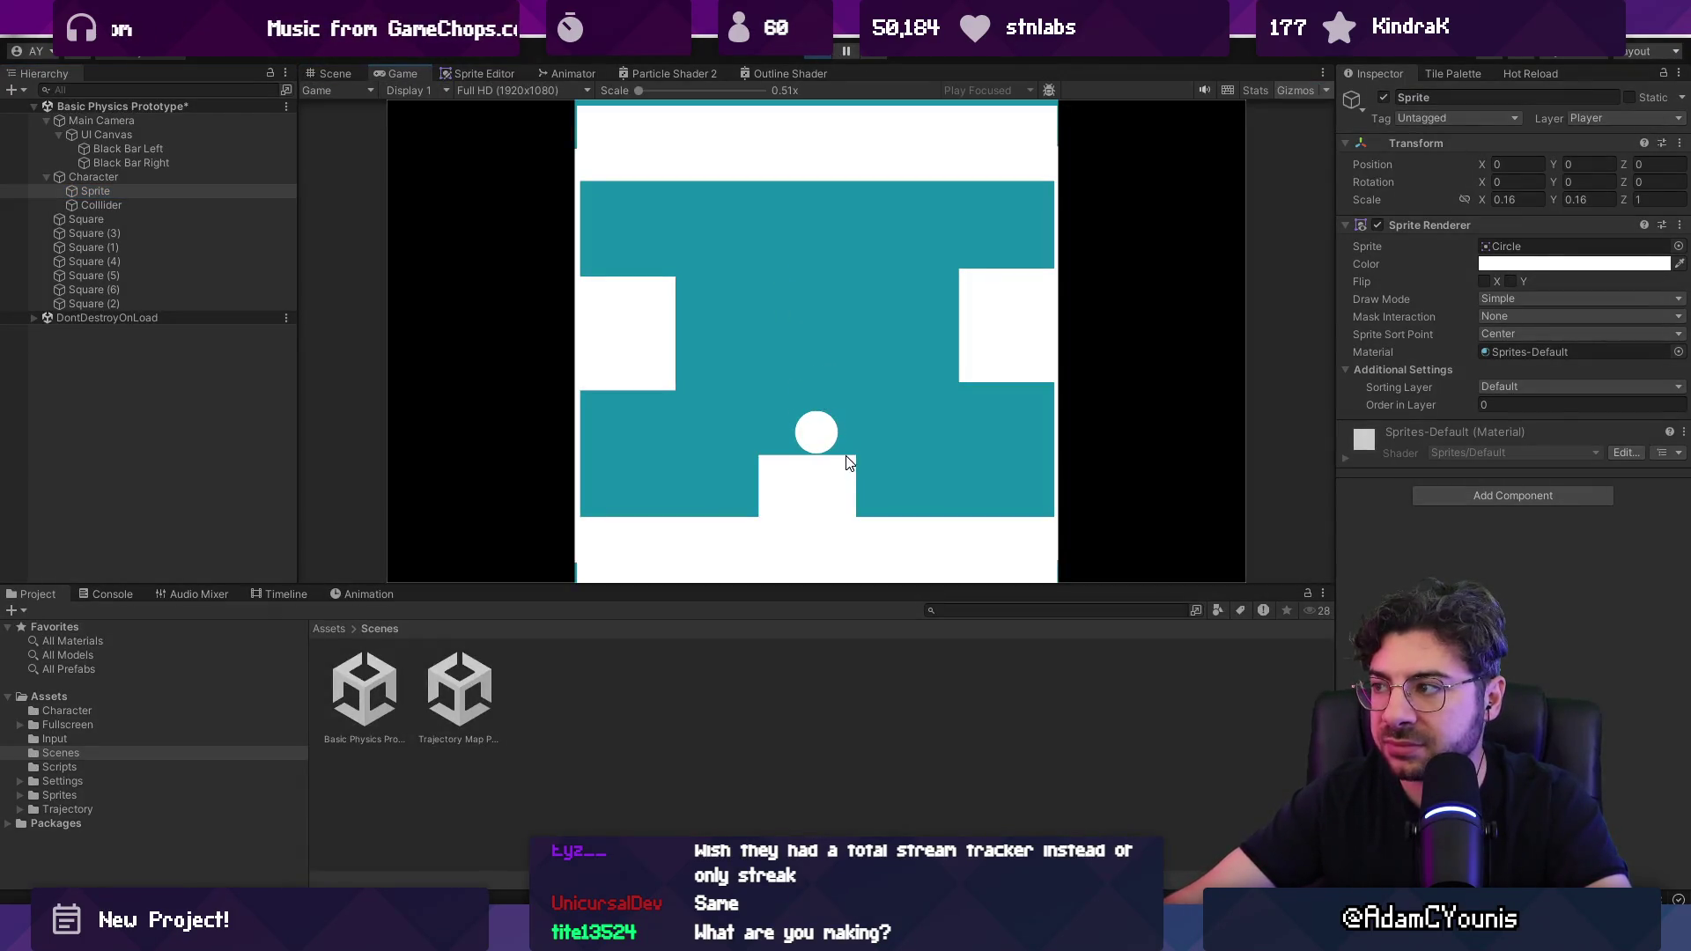
{"action": "key", "text": "alt+Tab"}
{"action": "left_click", "coordinate": [723, 379]}
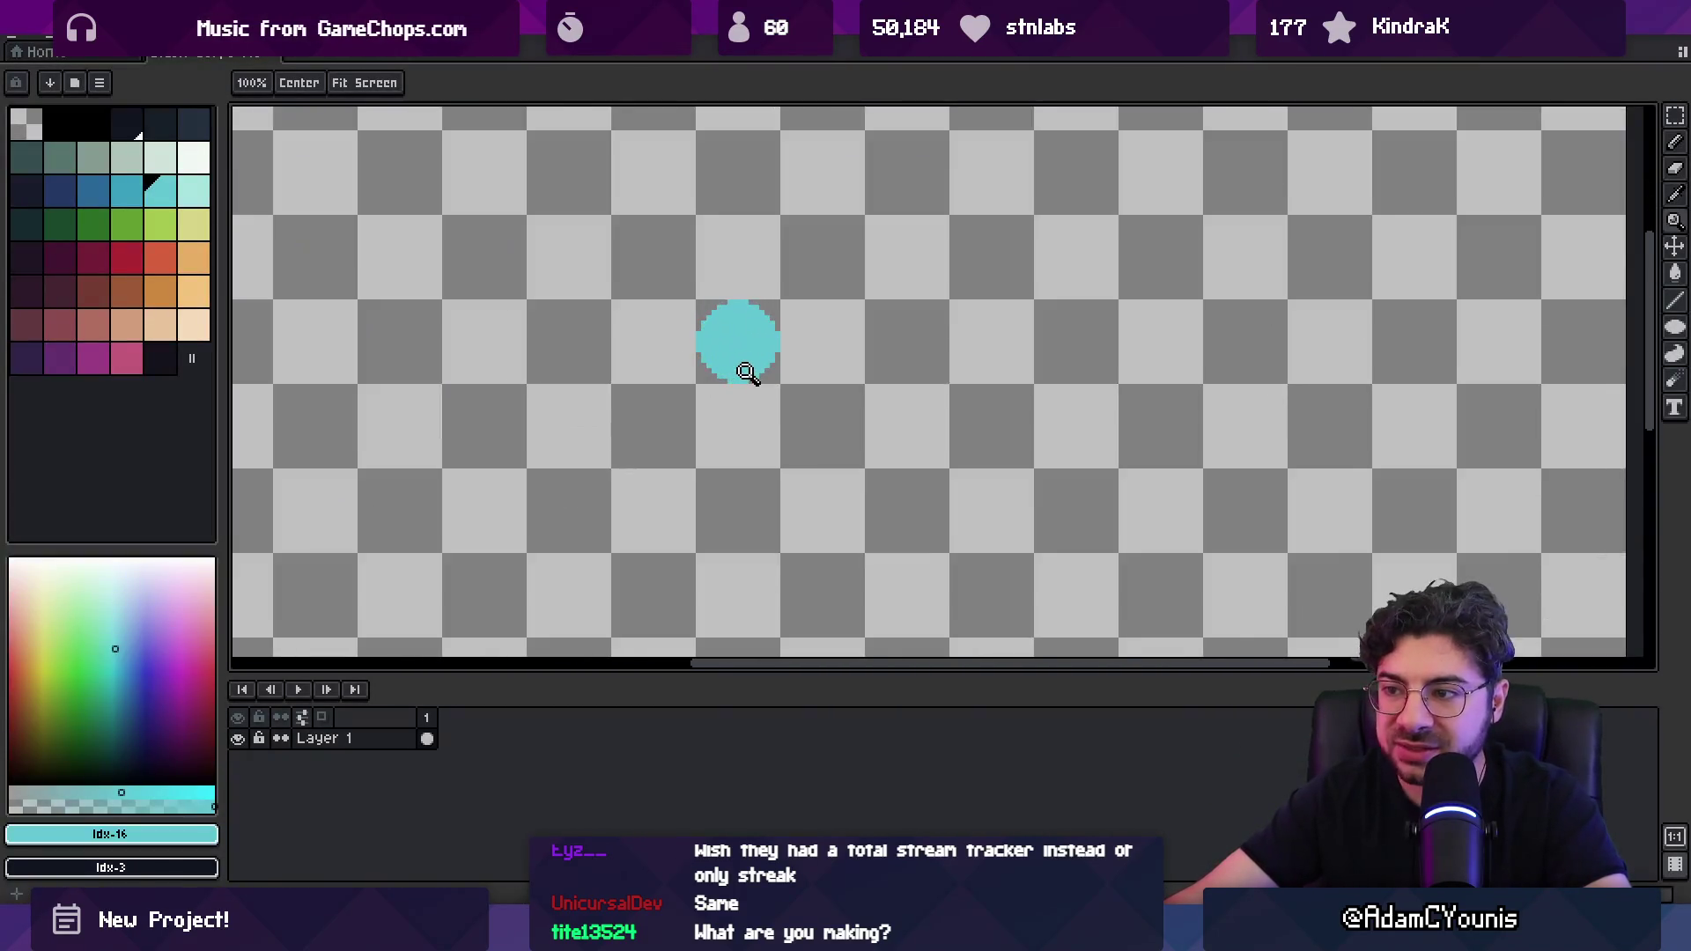
{"action": "key", "text": "ctrl+z"}
{"action": "scroll", "coordinate": [722, 378], "scroll_direction": "down", "scroll_amount": 5}
Step: Resize the canvas to 640 by 360 pixels via Sprite > Canvas Size
{"action": "scroll", "coordinate": [717, 389], "scroll_direction": "up", "scroll_amount": 2}
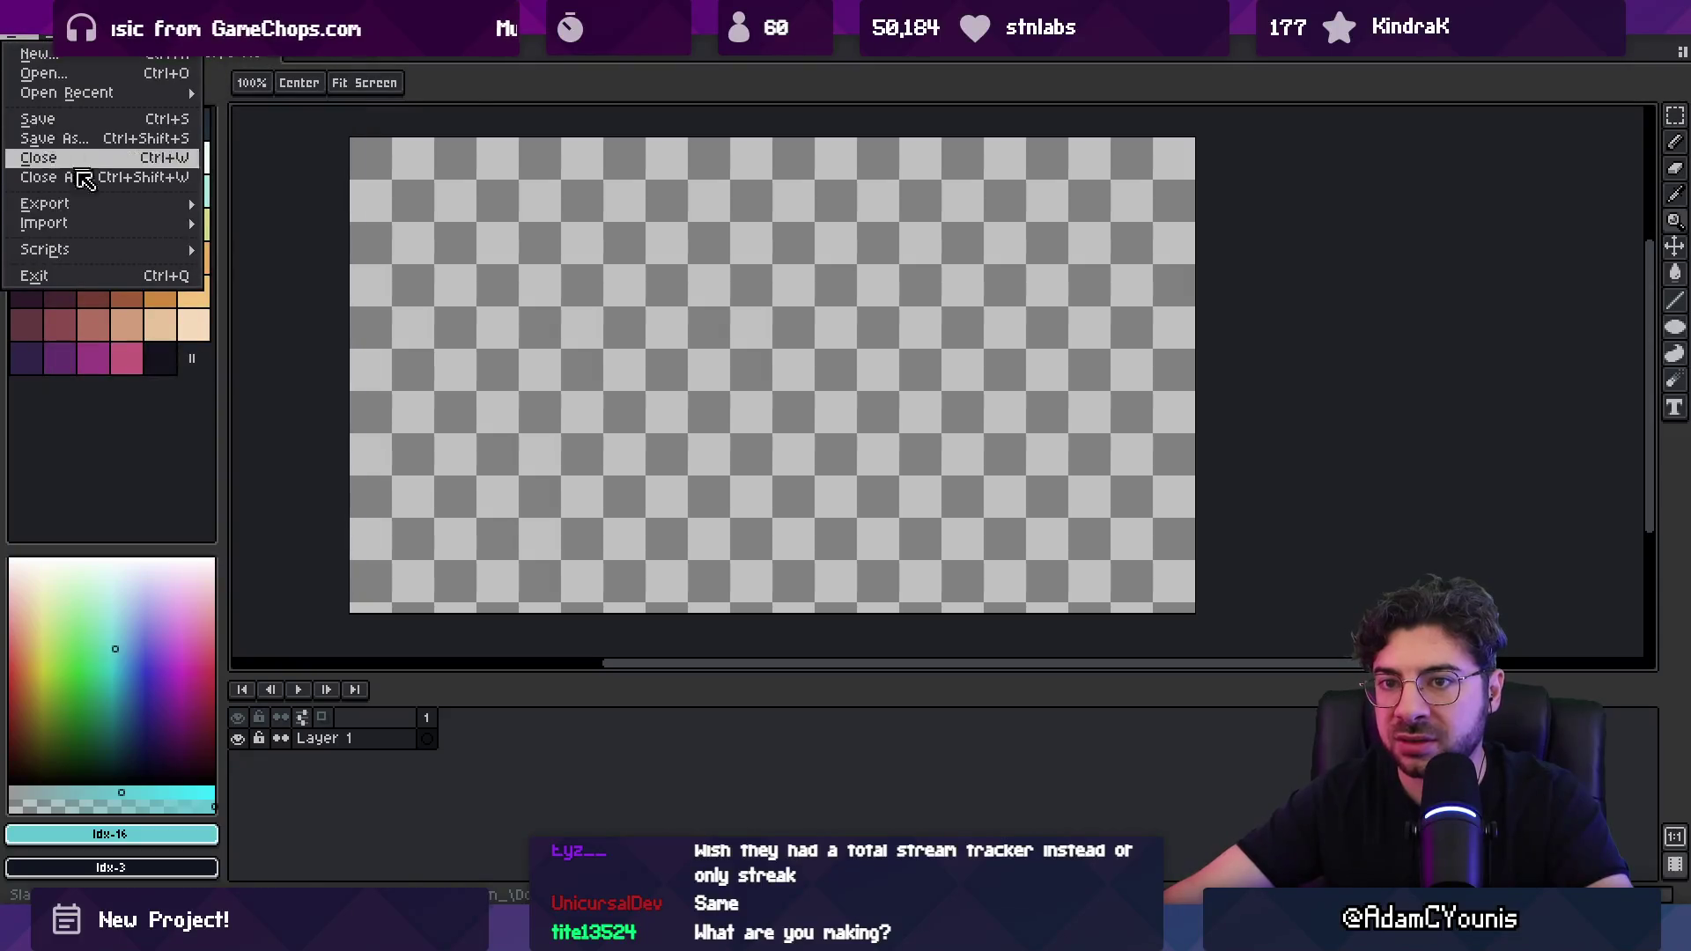
{"action": "left_click", "coordinate": [92, 225]}
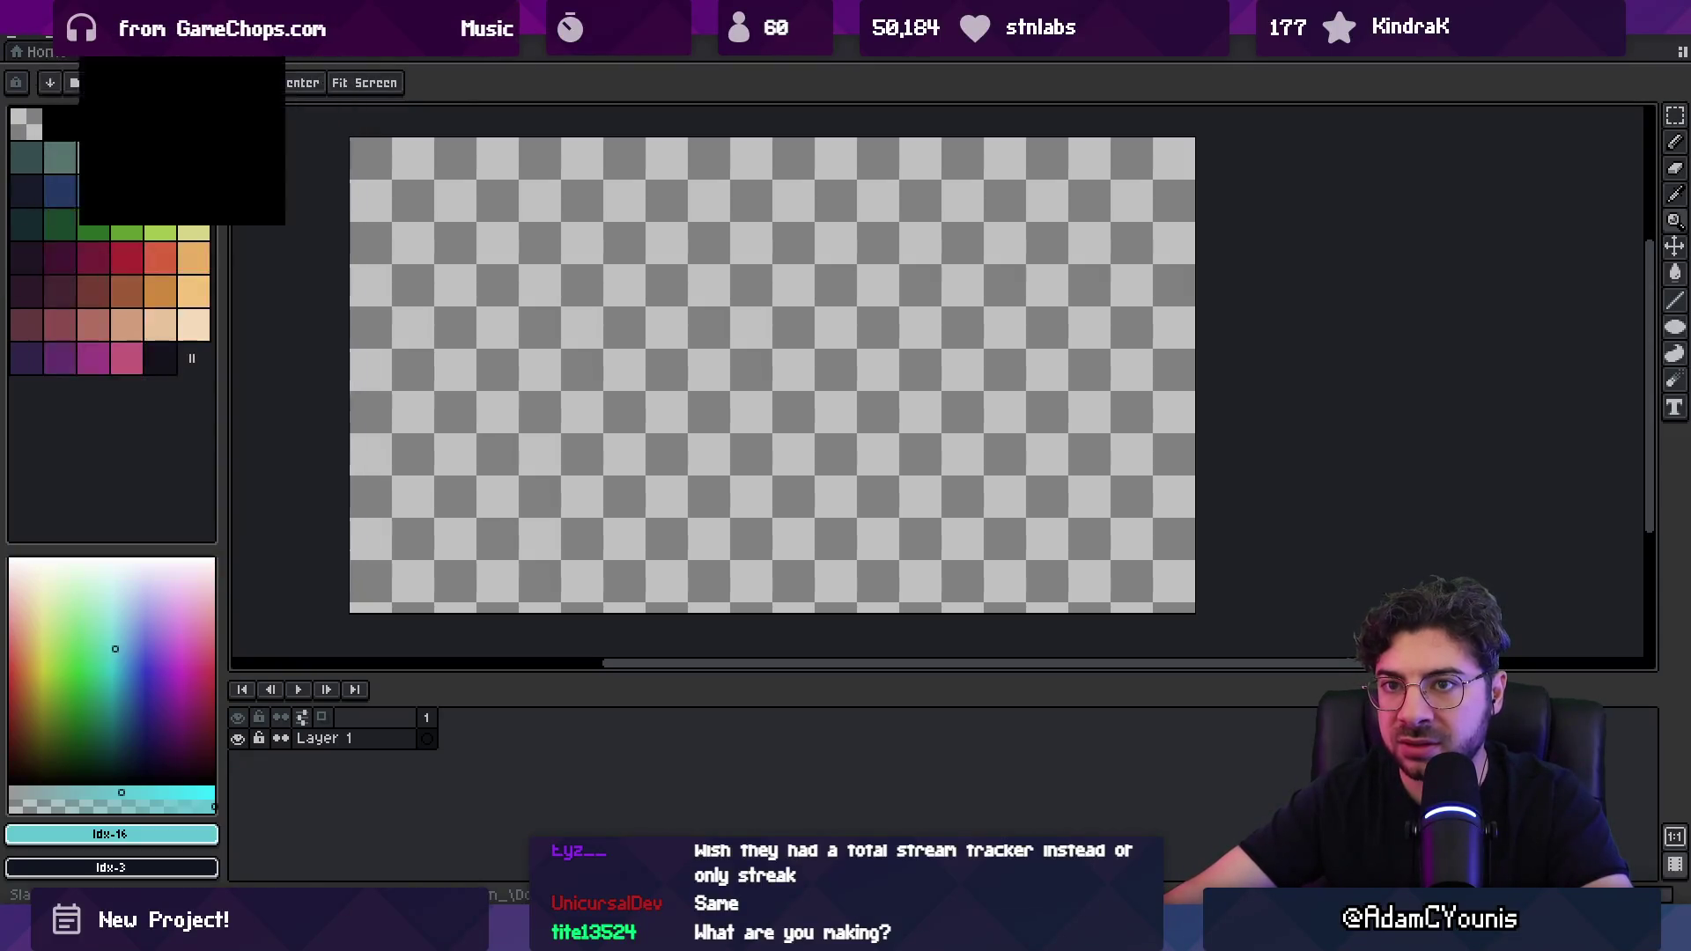
{"action": "left_click", "coordinate": [93, 43]}
{"action": "left_click", "coordinate": [115, 145]}
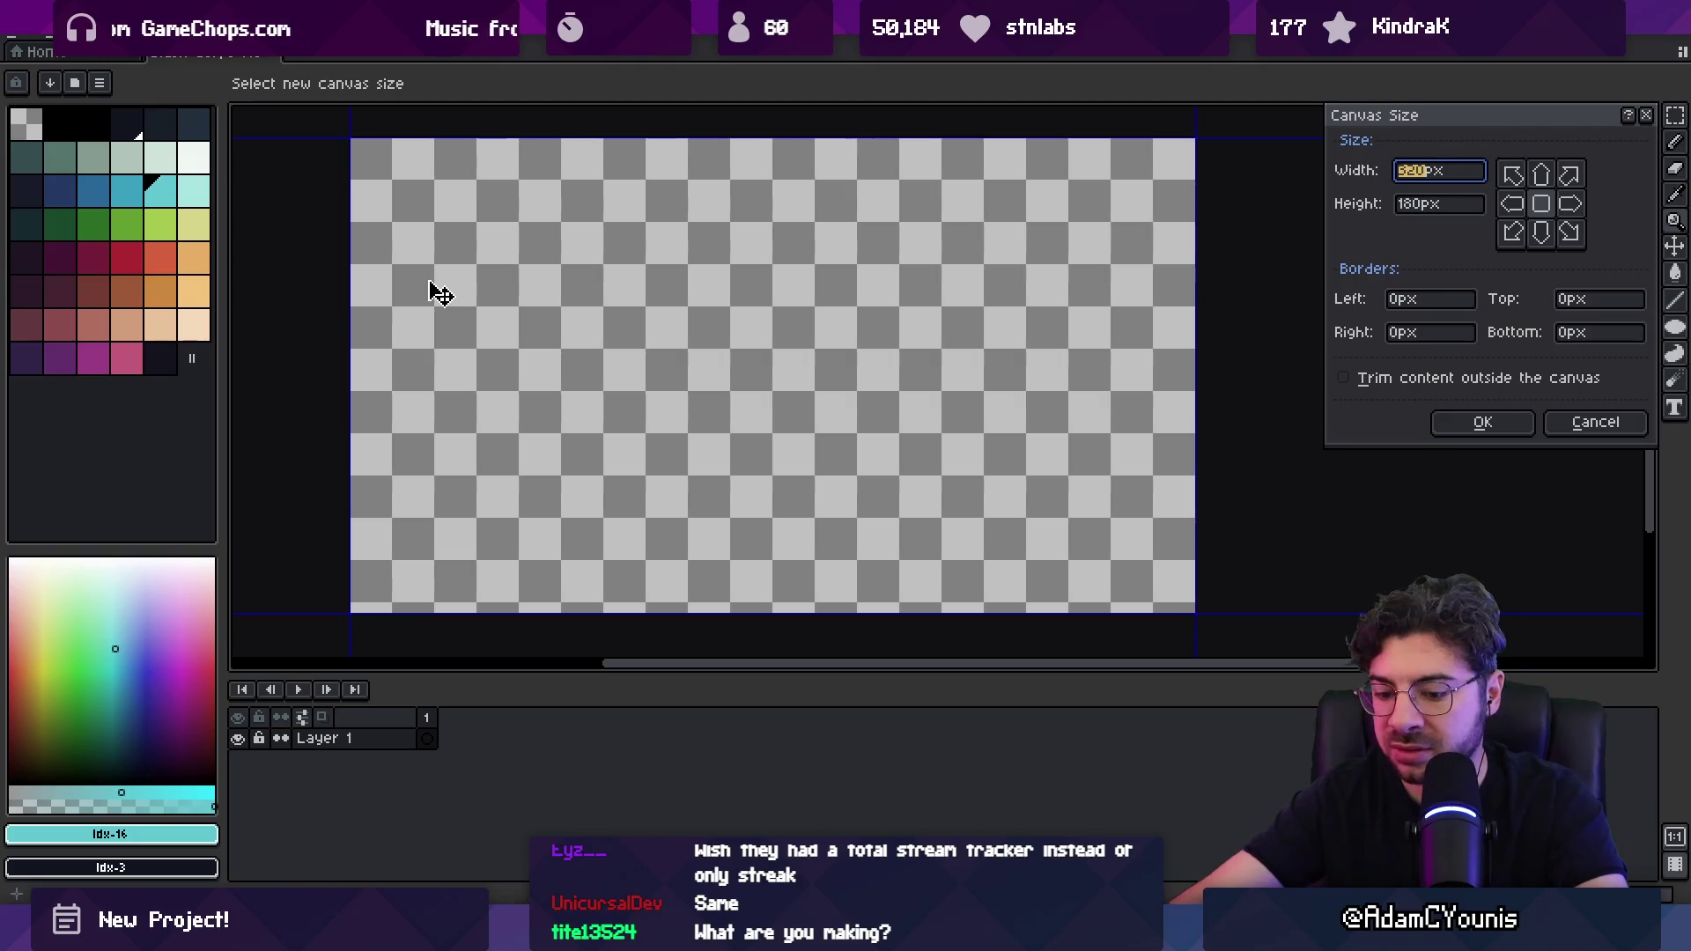
{"action": "type", "text": "640"}
{"action": "key", "text": "Tab"}
{"action": "type", "text": "360"}
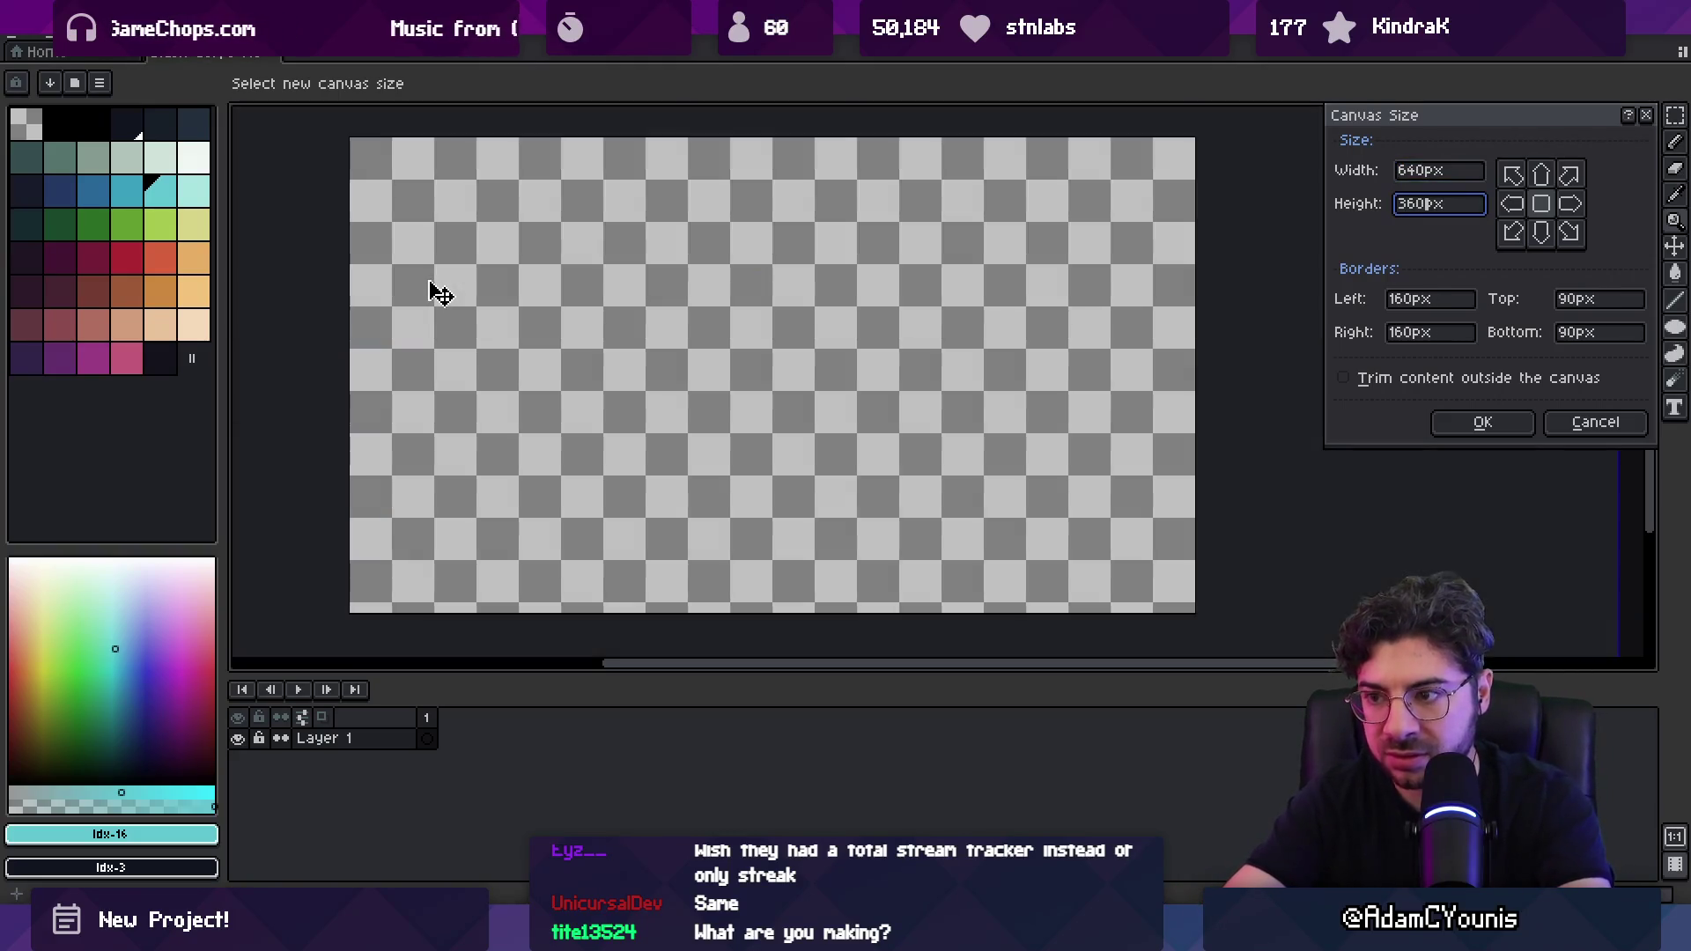
{"action": "key", "text": "Return"}
Step: Zoom the view onto the enlarged canvas and return to Unity
{"action": "key", "text": "z"}
{"action": "scroll", "coordinate": [831, 434], "scroll_direction": "down", "scroll_amount": 5}
{"action": "left_click", "coordinate": [722, 398]}
{"action": "scroll", "coordinate": [722, 398], "scroll_direction": "up", "scroll_amount": 2}
{"action": "scroll", "coordinate": [699, 370], "scroll_direction": "down", "scroll_amount": 1}
{"action": "key", "text": "alt+Tab"}
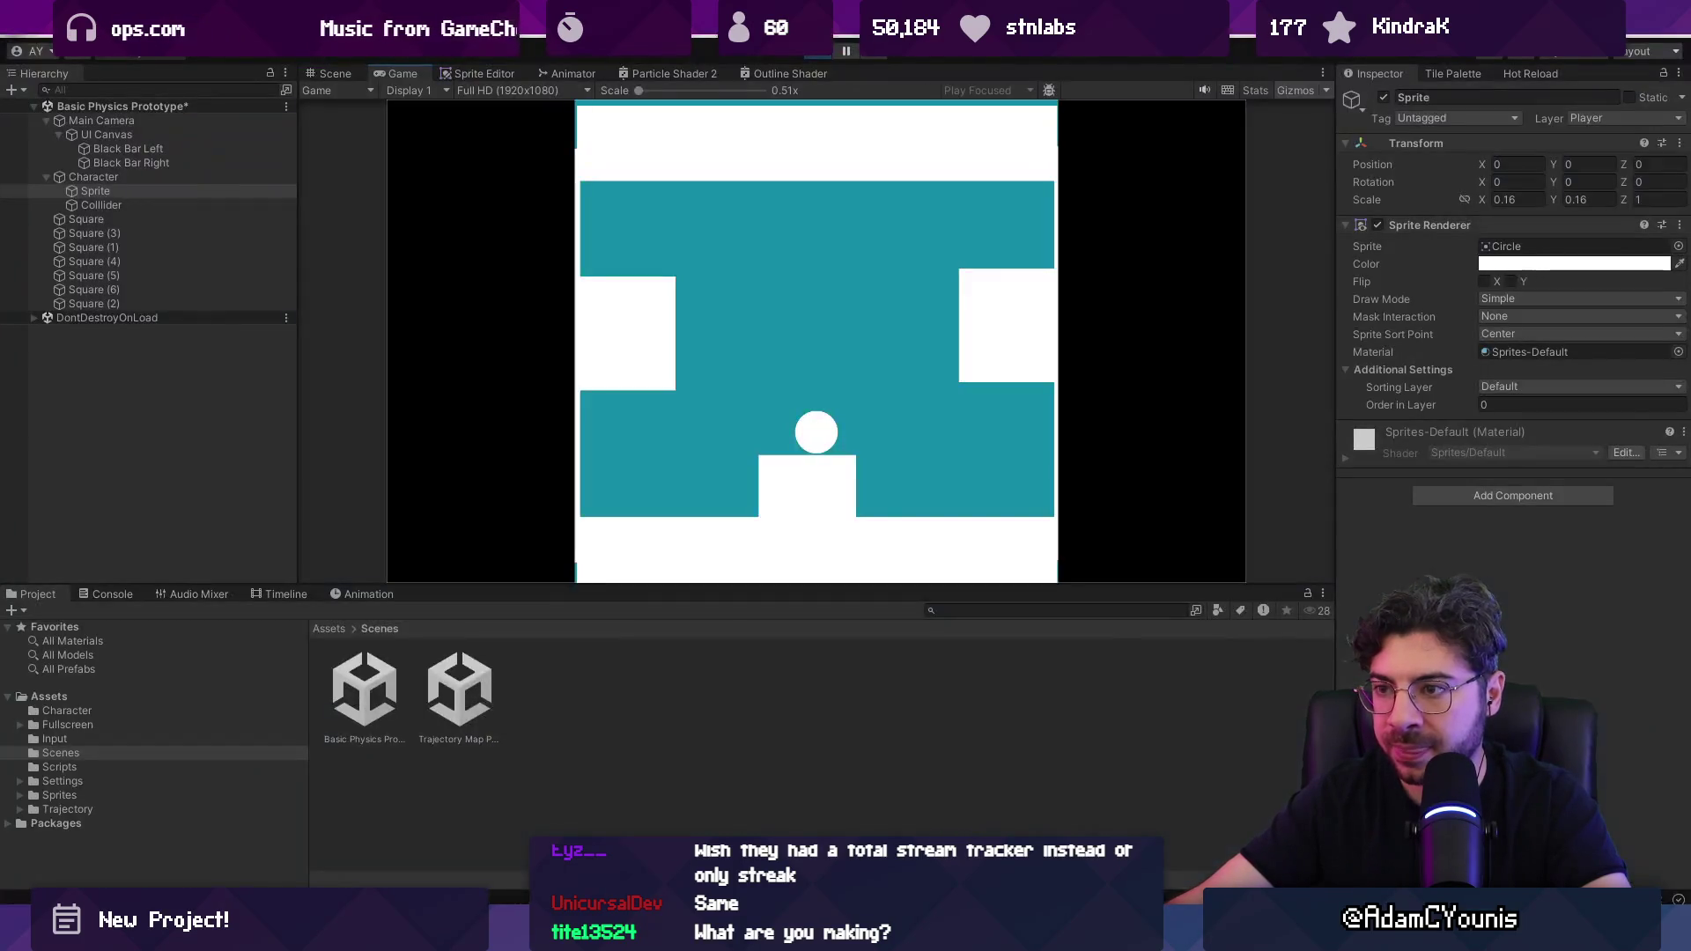
Step: Stop the running game and set the Main Camera size to 1.8
{"action": "left_click", "coordinate": [810, 59]}
{"action": "left_click", "coordinate": [155, 124]}
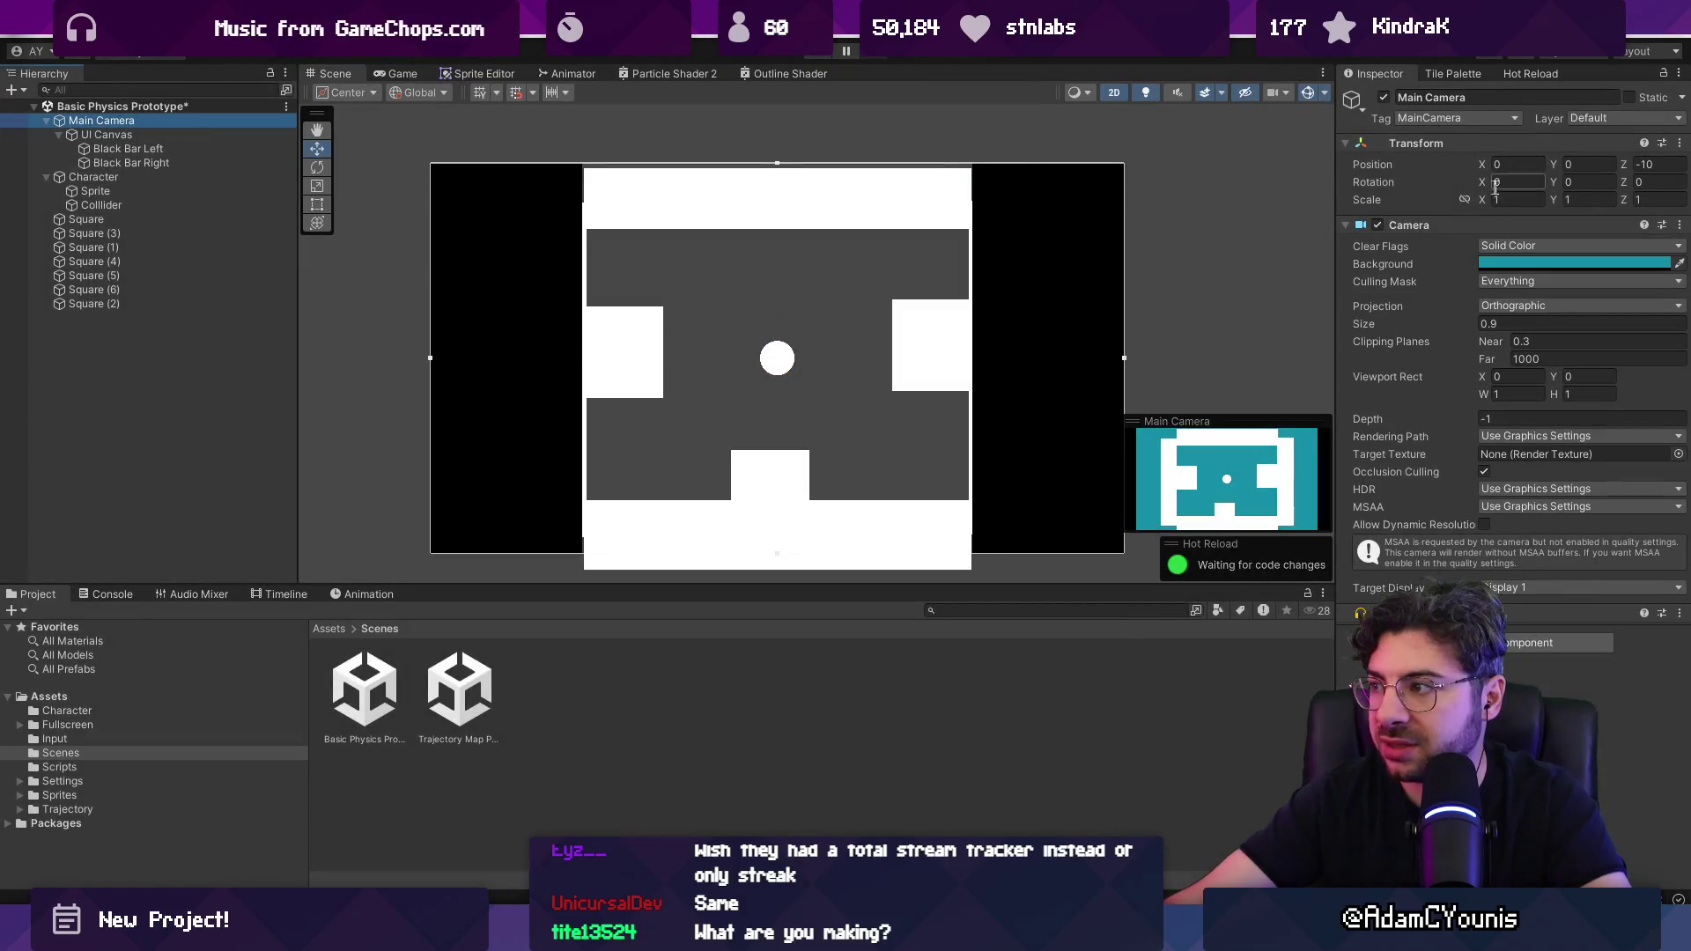
{"action": "left_click", "coordinate": [1543, 331]}
{"action": "type", "text": "1.8"}
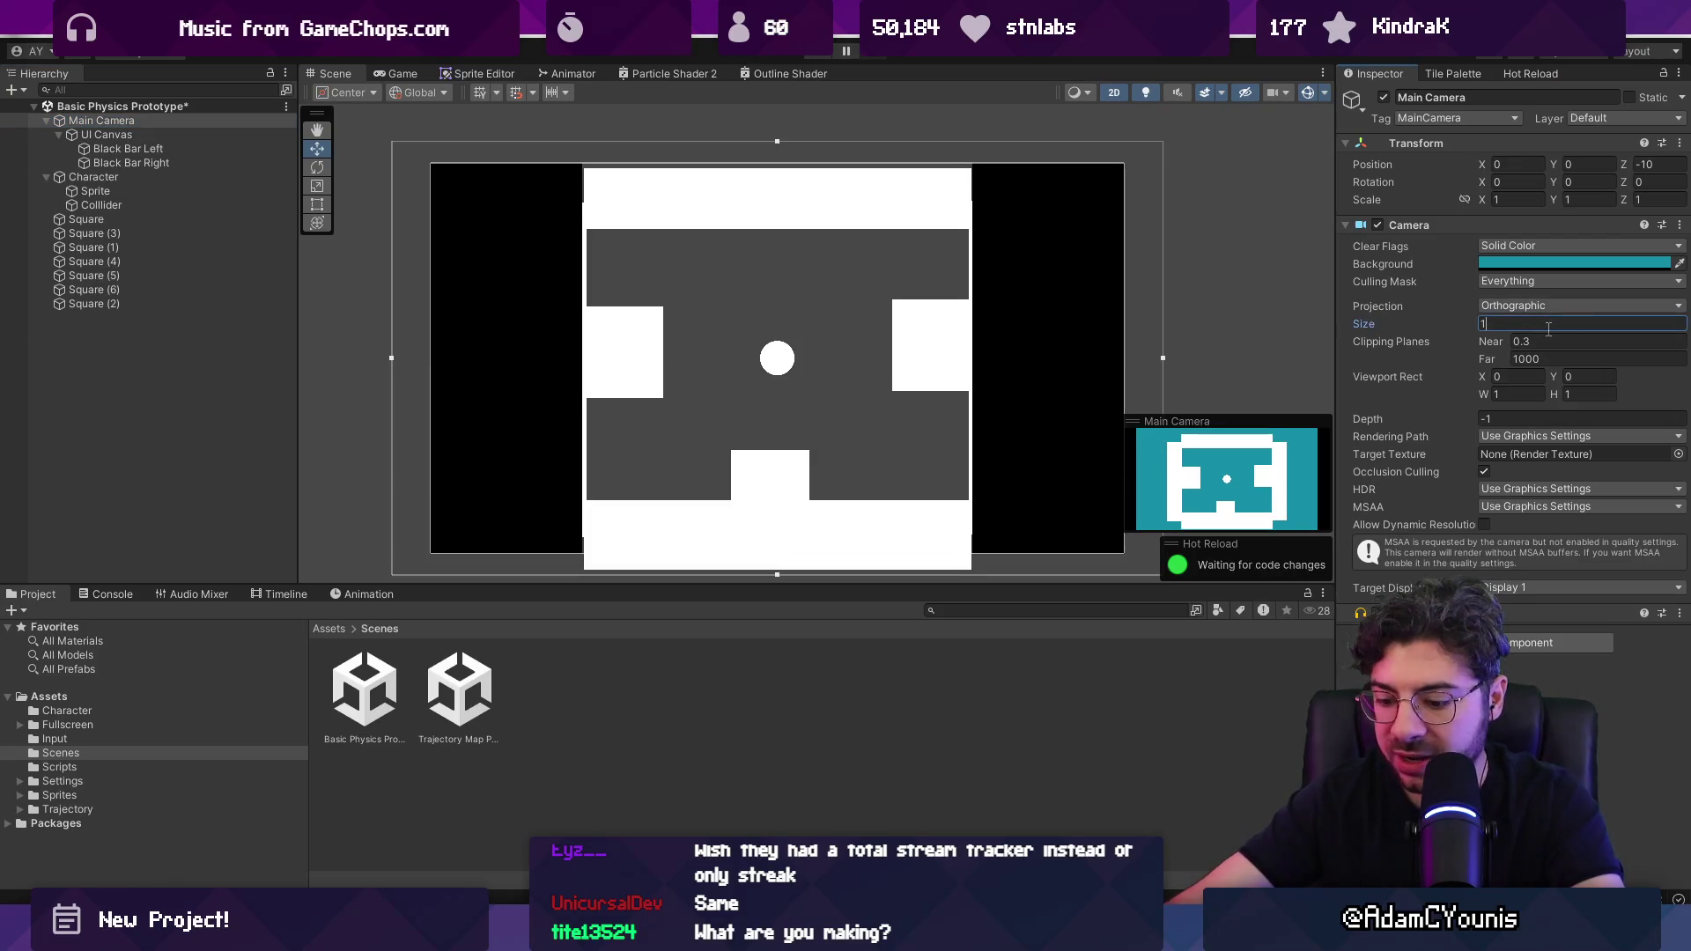
Step: Set the UI Canvas Rect Transform to width 640 and height 360
{"action": "left_click", "coordinate": [141, 135]}
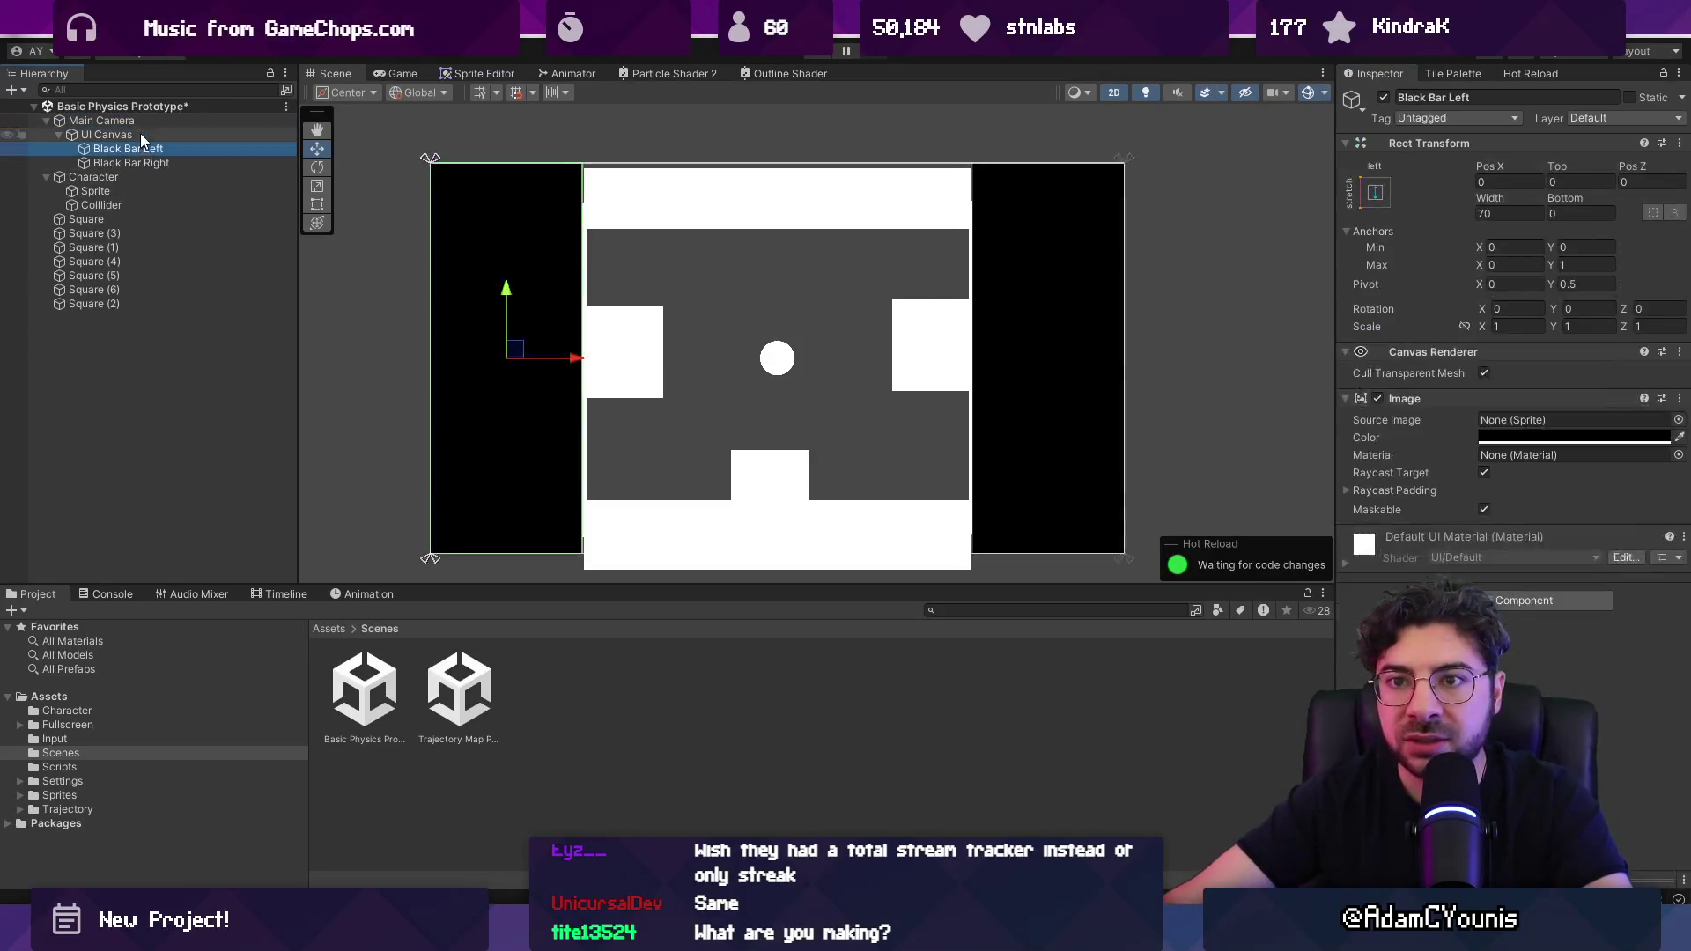
{"action": "left_click", "coordinate": [1518, 213]}
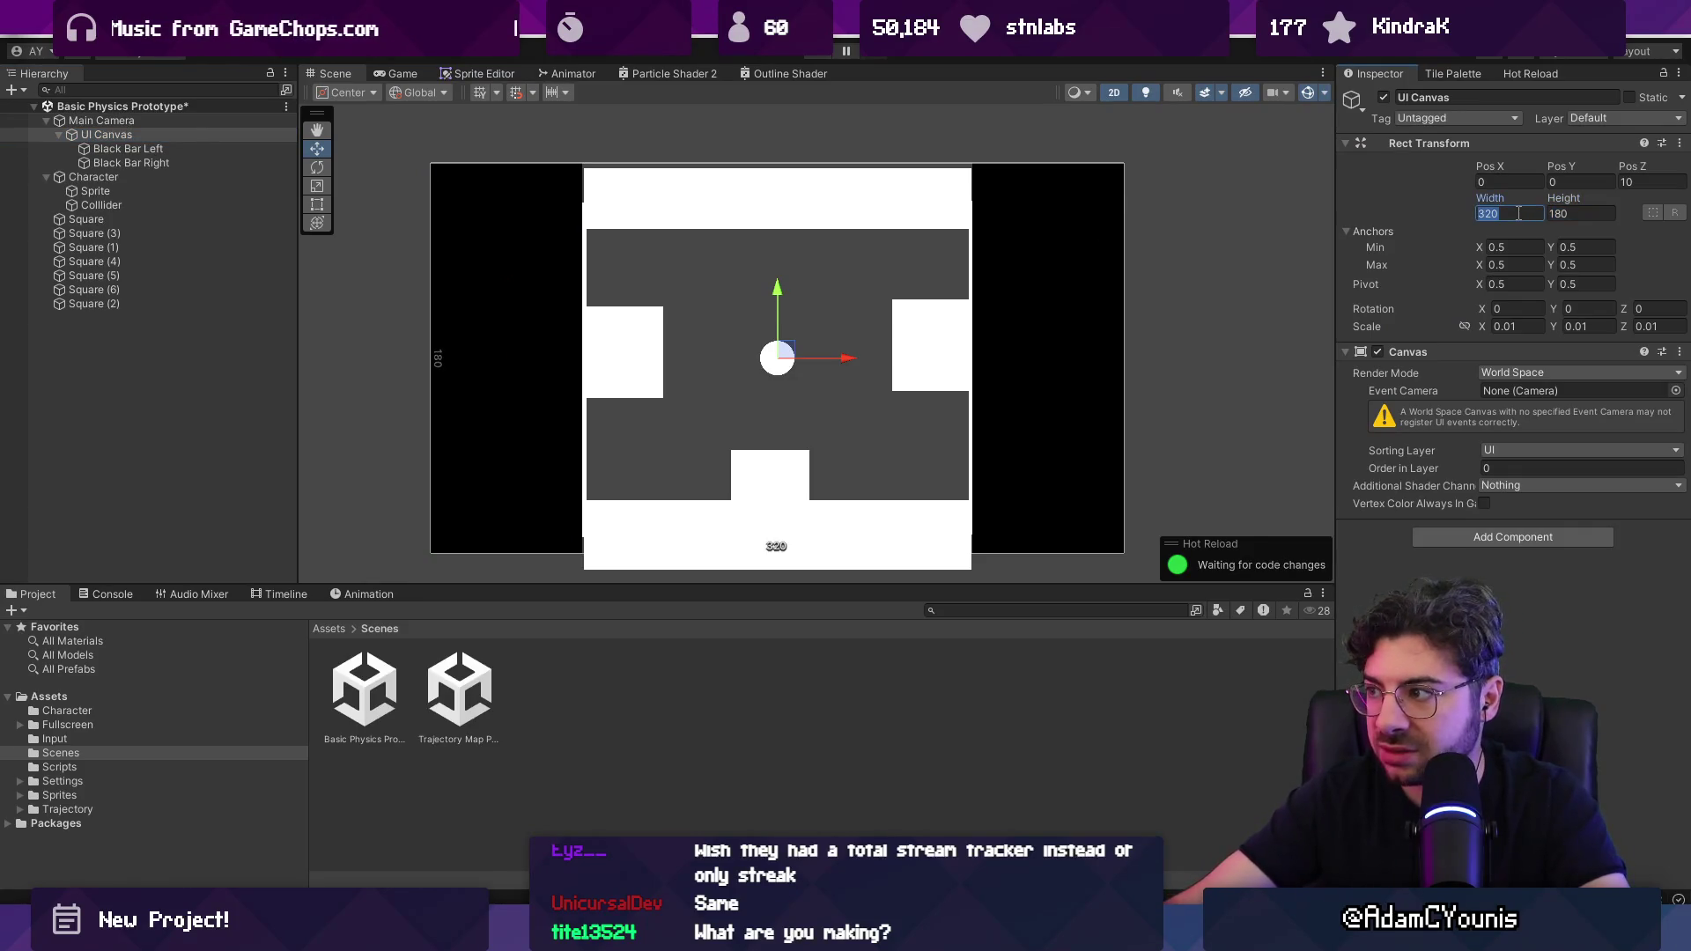
{"action": "type", "text": "64"}
{"action": "key", "text": "Tab"}
{"action": "type", "text": "2"}
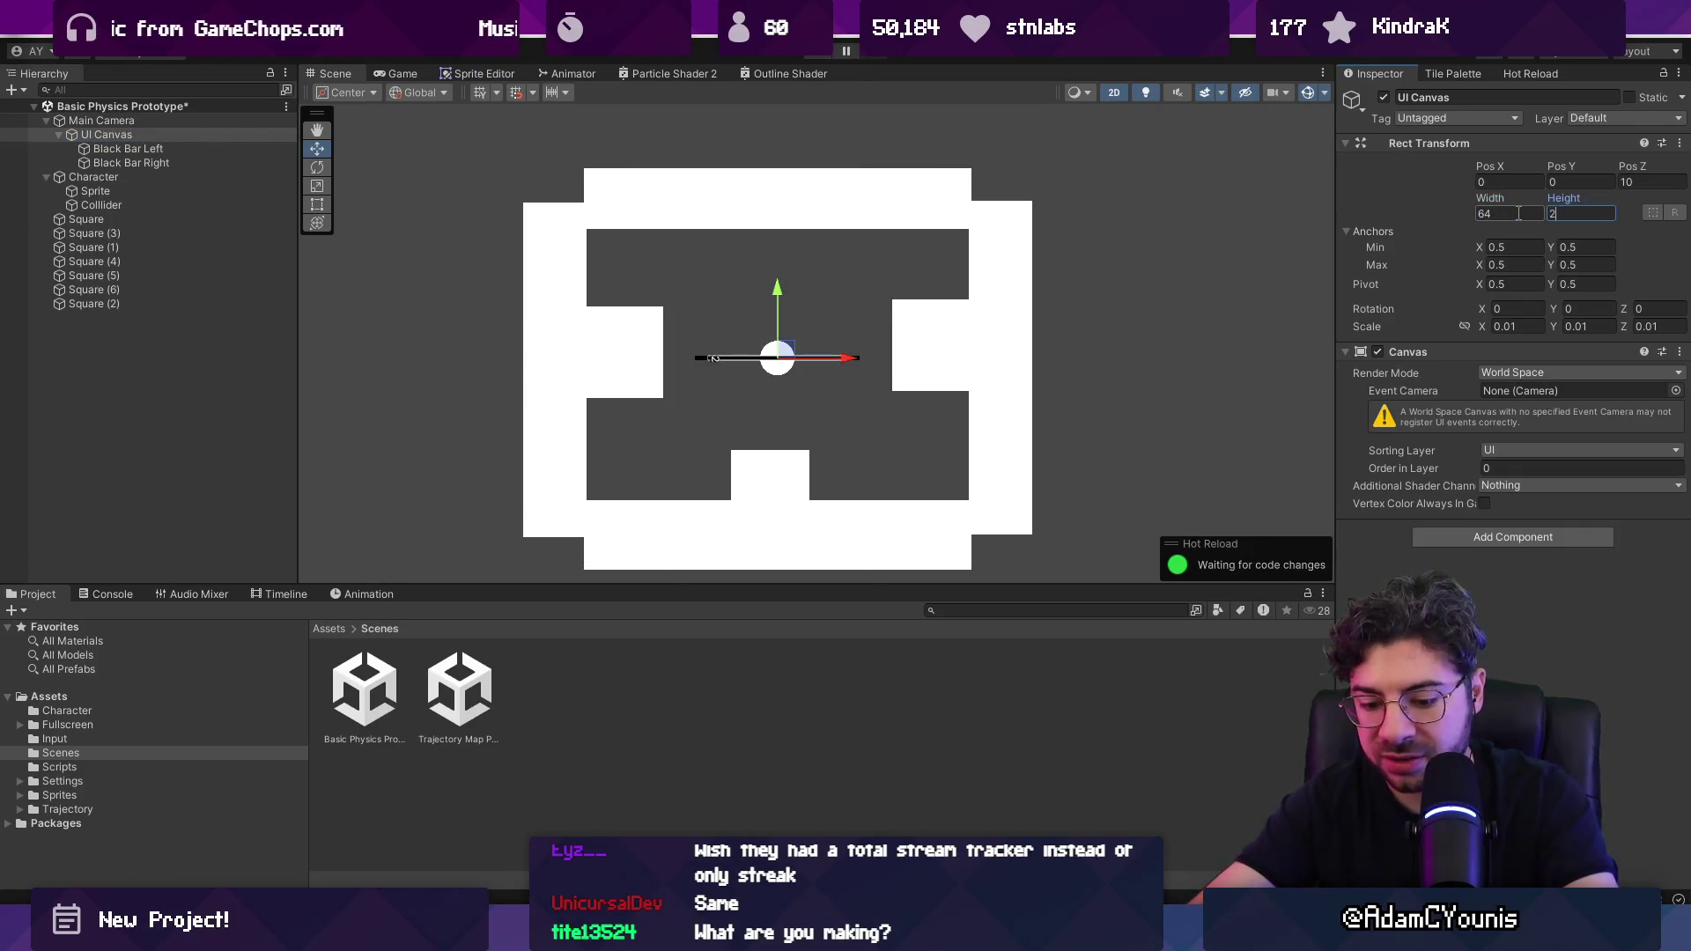
{"action": "type", "text": "60"}
{"action": "left_click", "coordinate": [1518, 213]}
{"action": "type", "text": "640"}
{"action": "scroll", "coordinate": [779, 340], "scroll_direction": "down", "scroll_amount": 4}
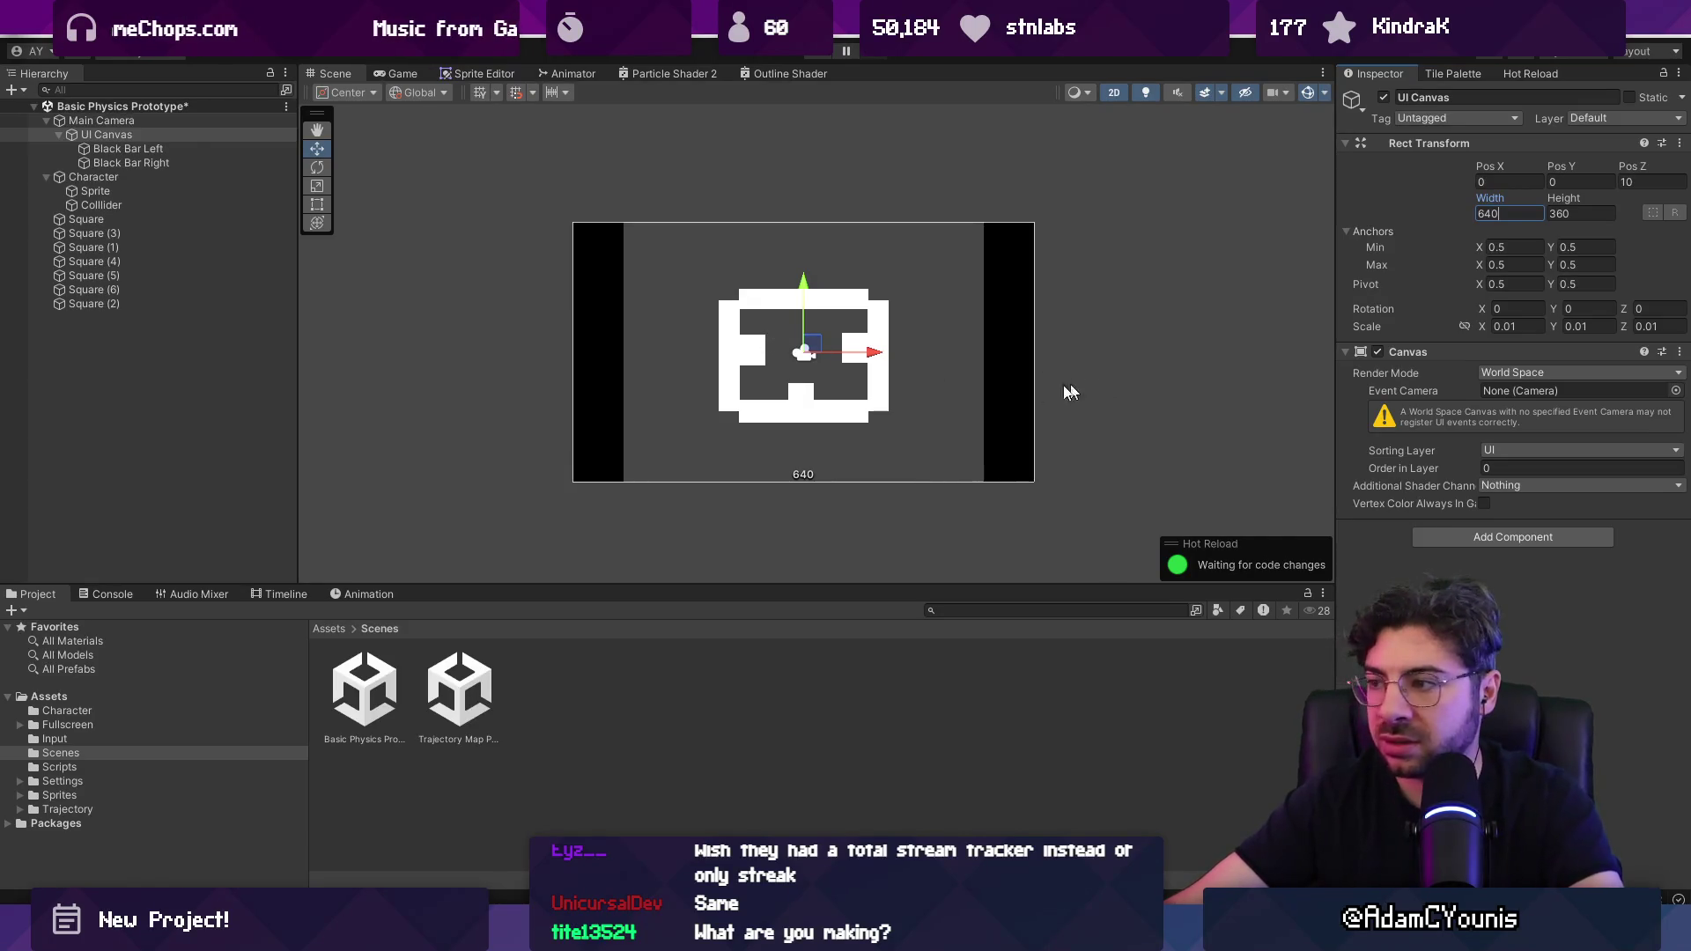
Step: Set the width of both Black Bar Left and Black Bar Right to 140
{"action": "left_click", "coordinate": [123, 148]}
{"action": "left_click", "coordinate": [128, 163], "text": "shift"}
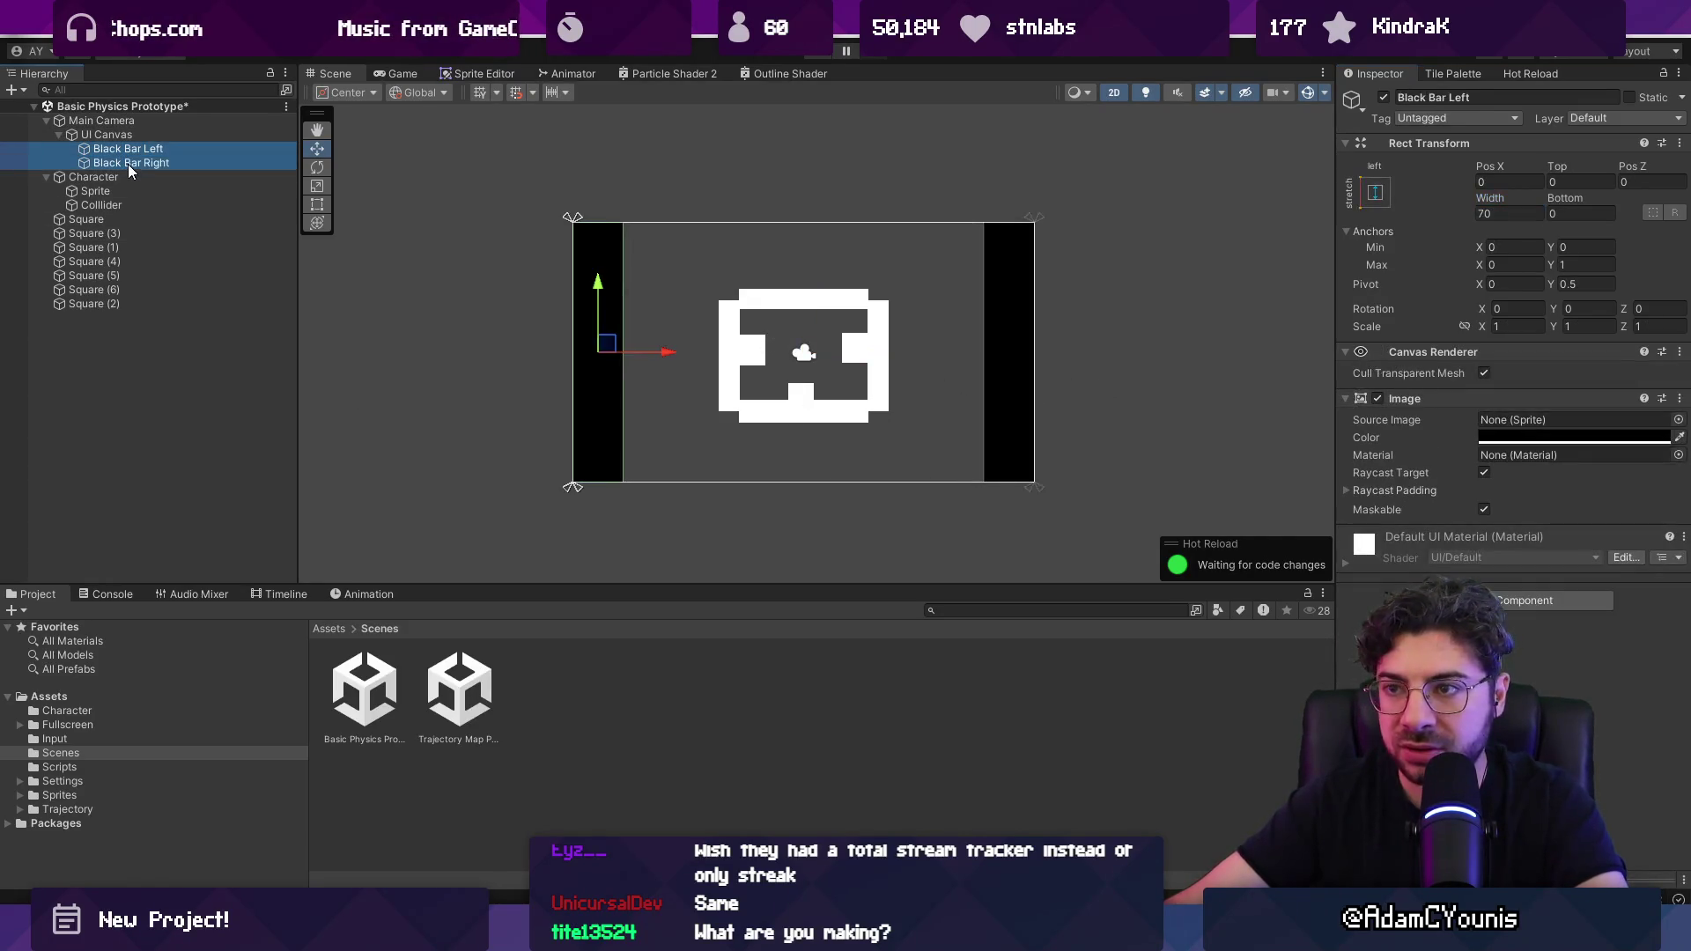
{"action": "left_click", "coordinate": [1504, 213]}
{"action": "type", "text": "140"}
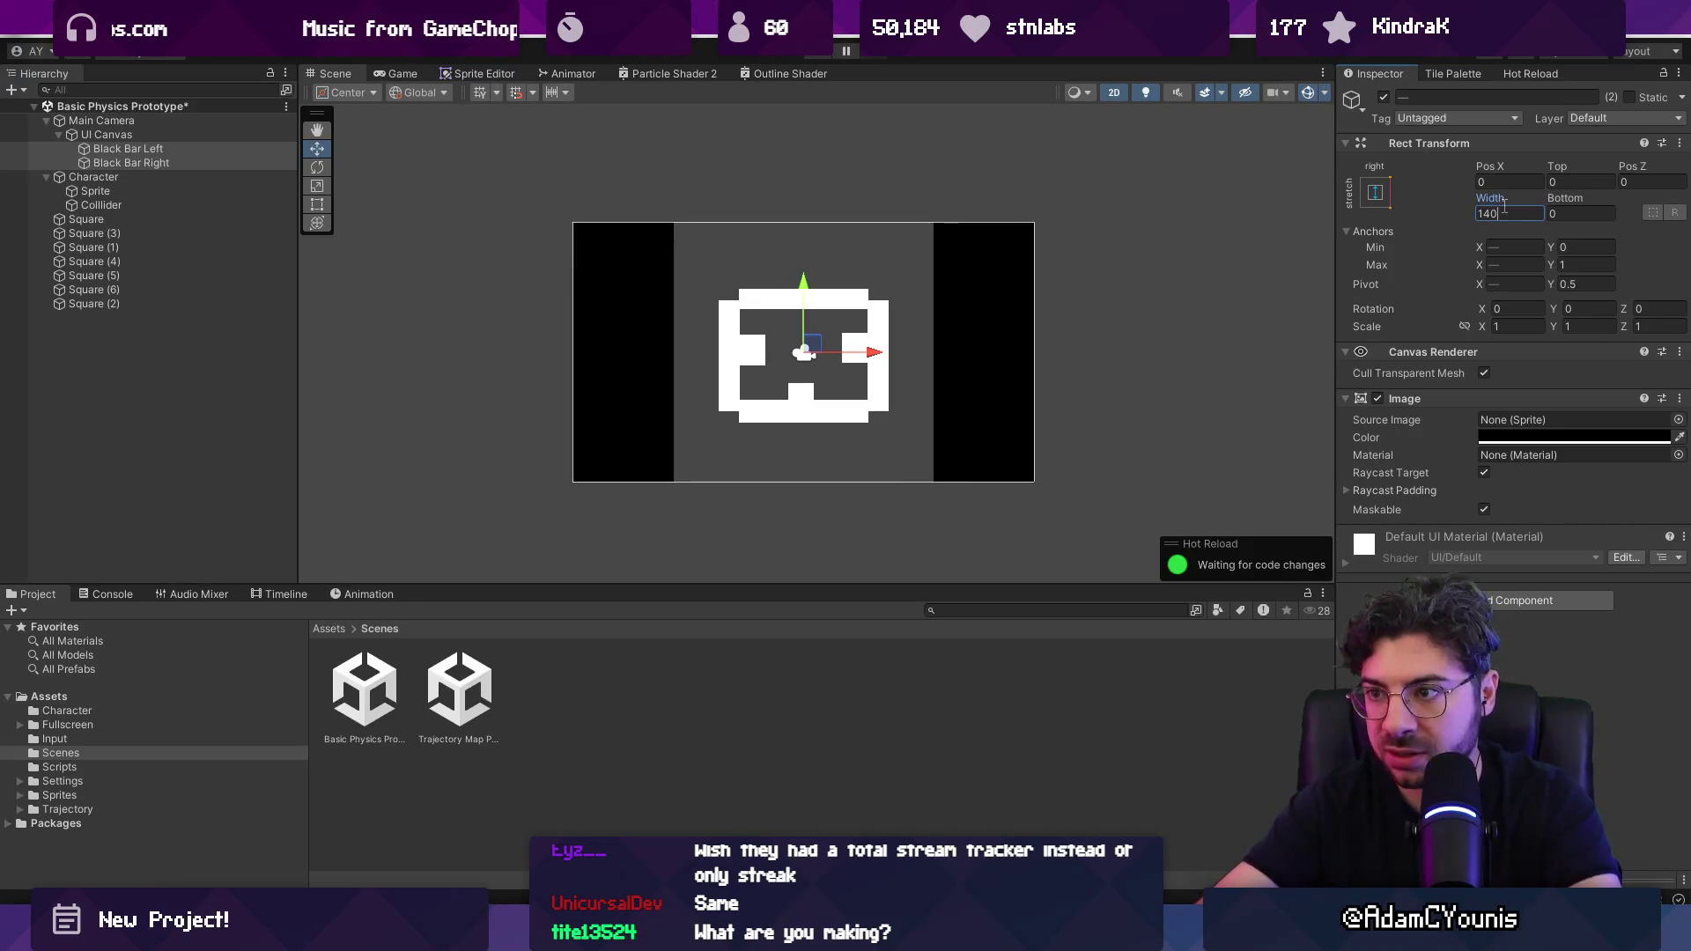
{"action": "left_click", "coordinate": [151, 178]}
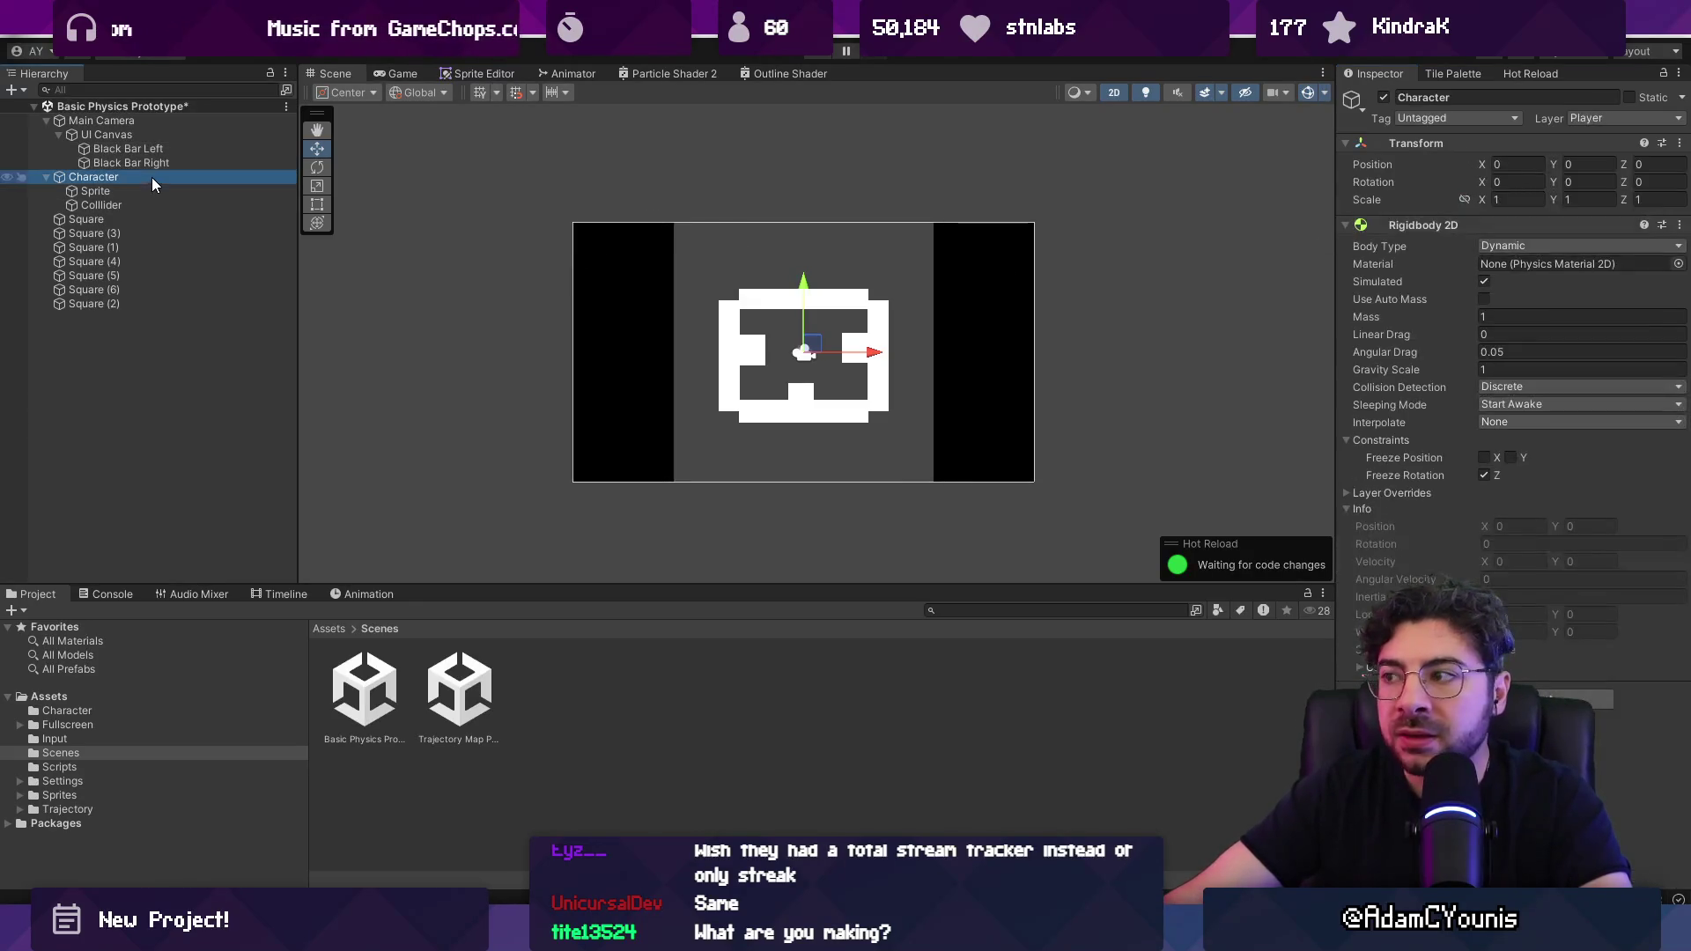
Step: Set the character's Sprite scale to 0.24 and its Colllider radius to 0.12
{"action": "left_click", "coordinate": [113, 192]}
{"action": "left_click", "coordinate": [119, 205], "text": "shift"}
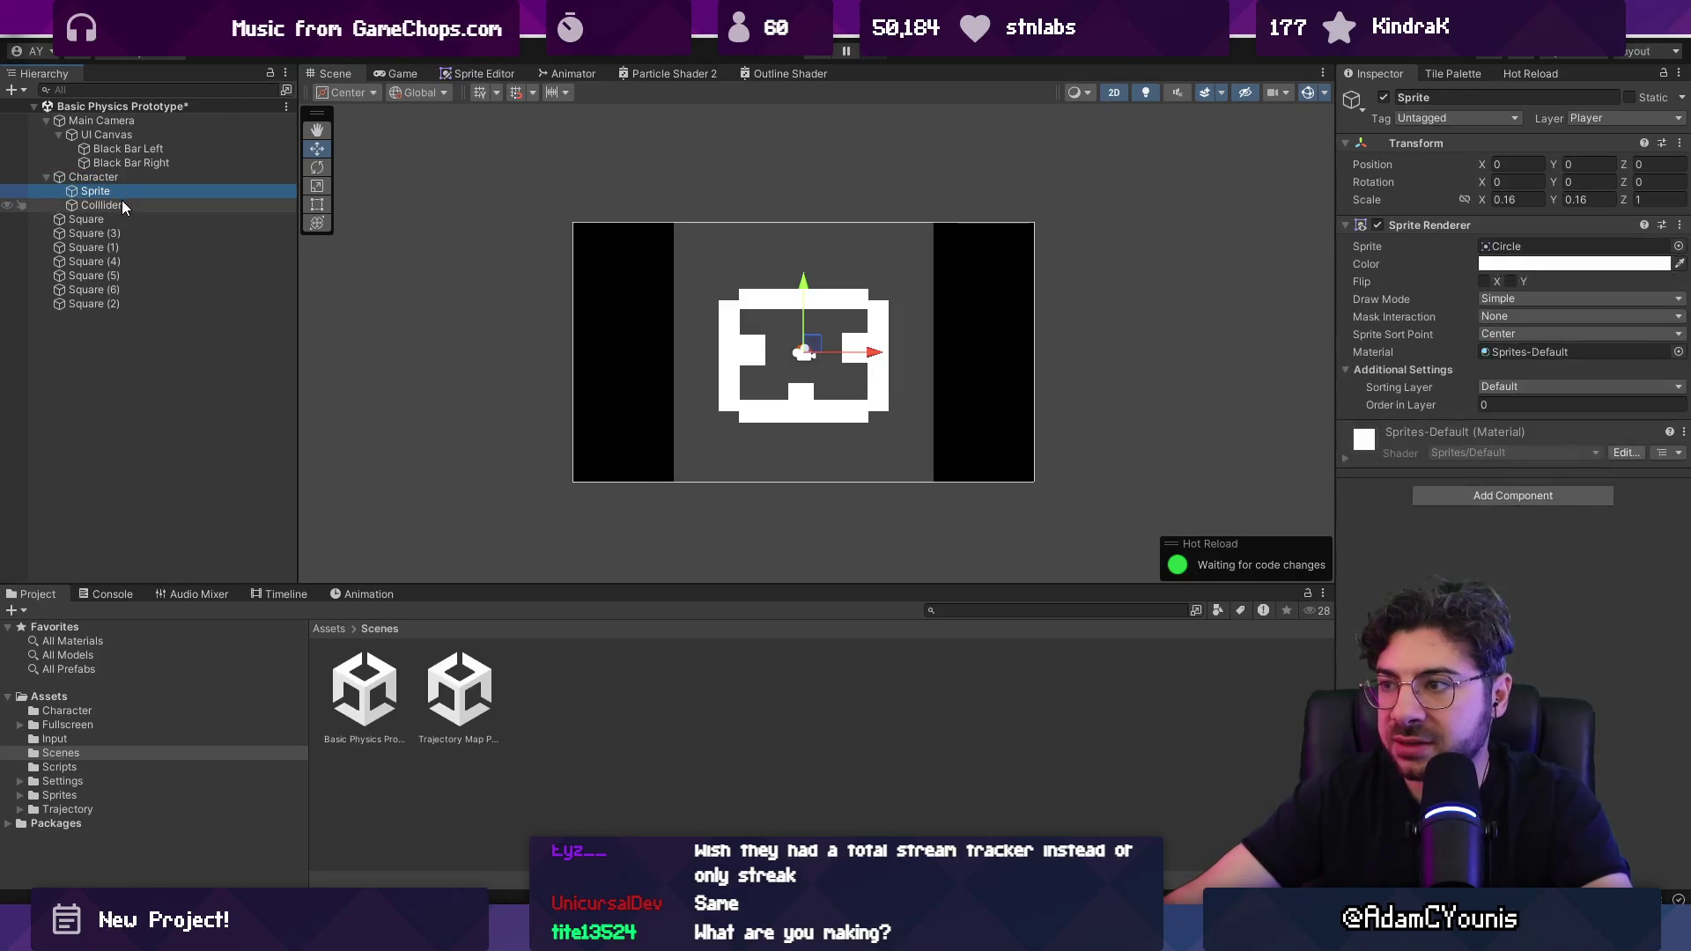
{"action": "left_click", "coordinate": [236, 204], "text": "ctrl"}
{"action": "left_click", "coordinate": [1513, 201]}
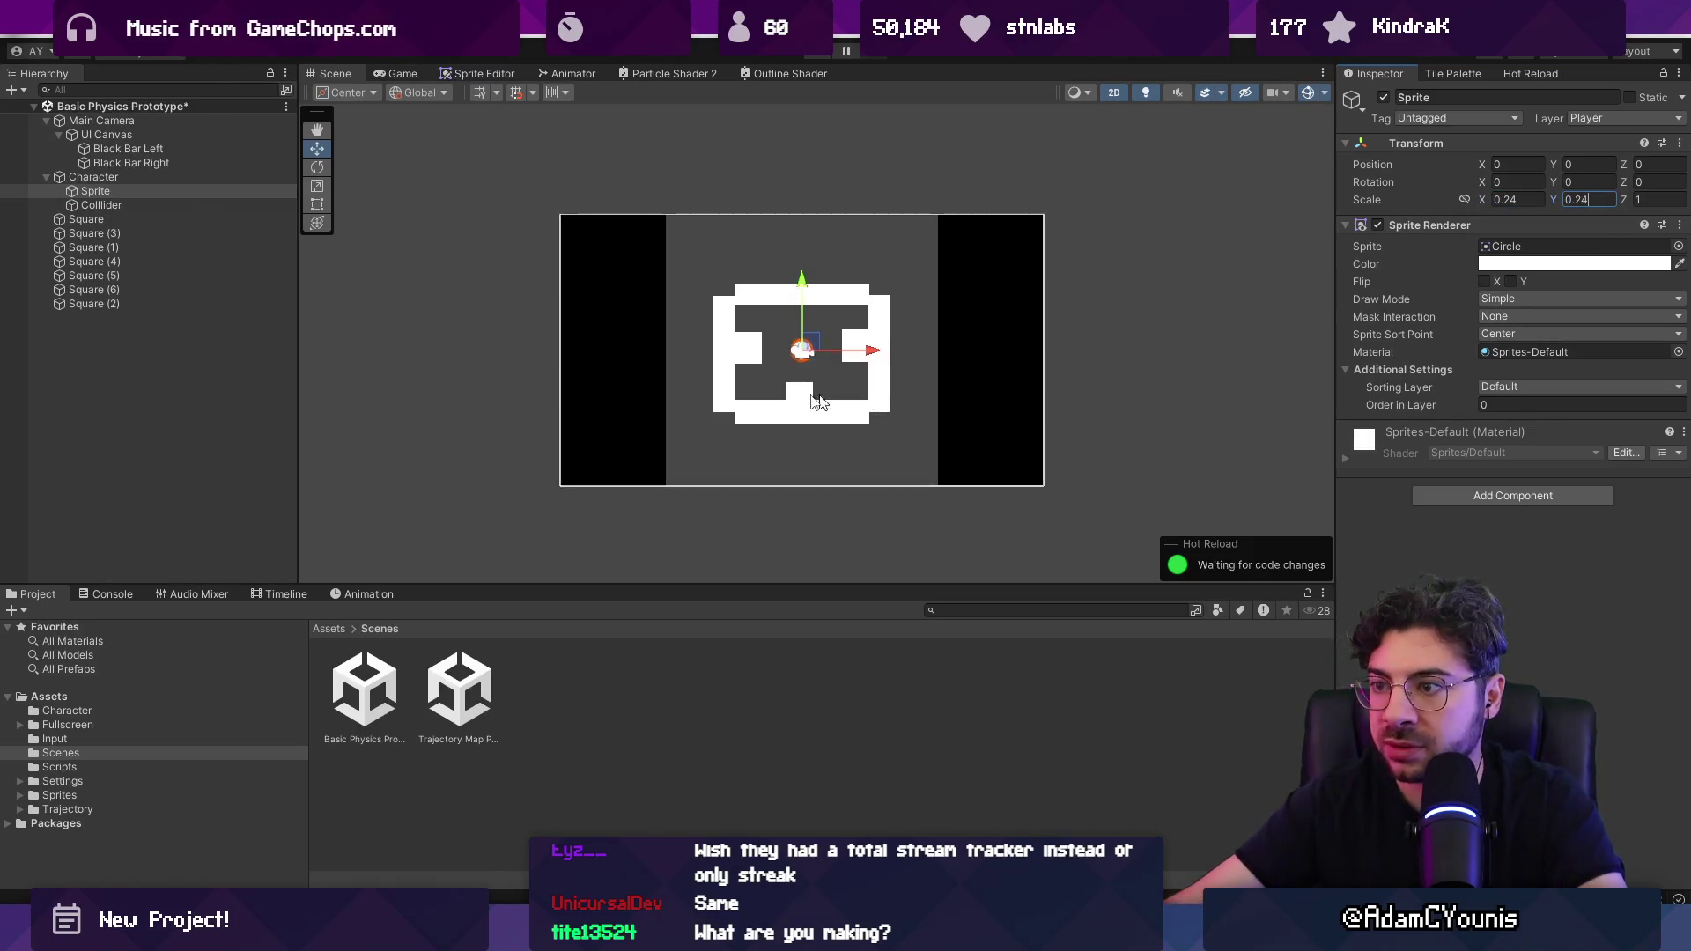
{"action": "scroll", "coordinate": [842, 387], "scroll_direction": "up", "scroll_amount": 3}
{"action": "left_click", "coordinate": [173, 203]}
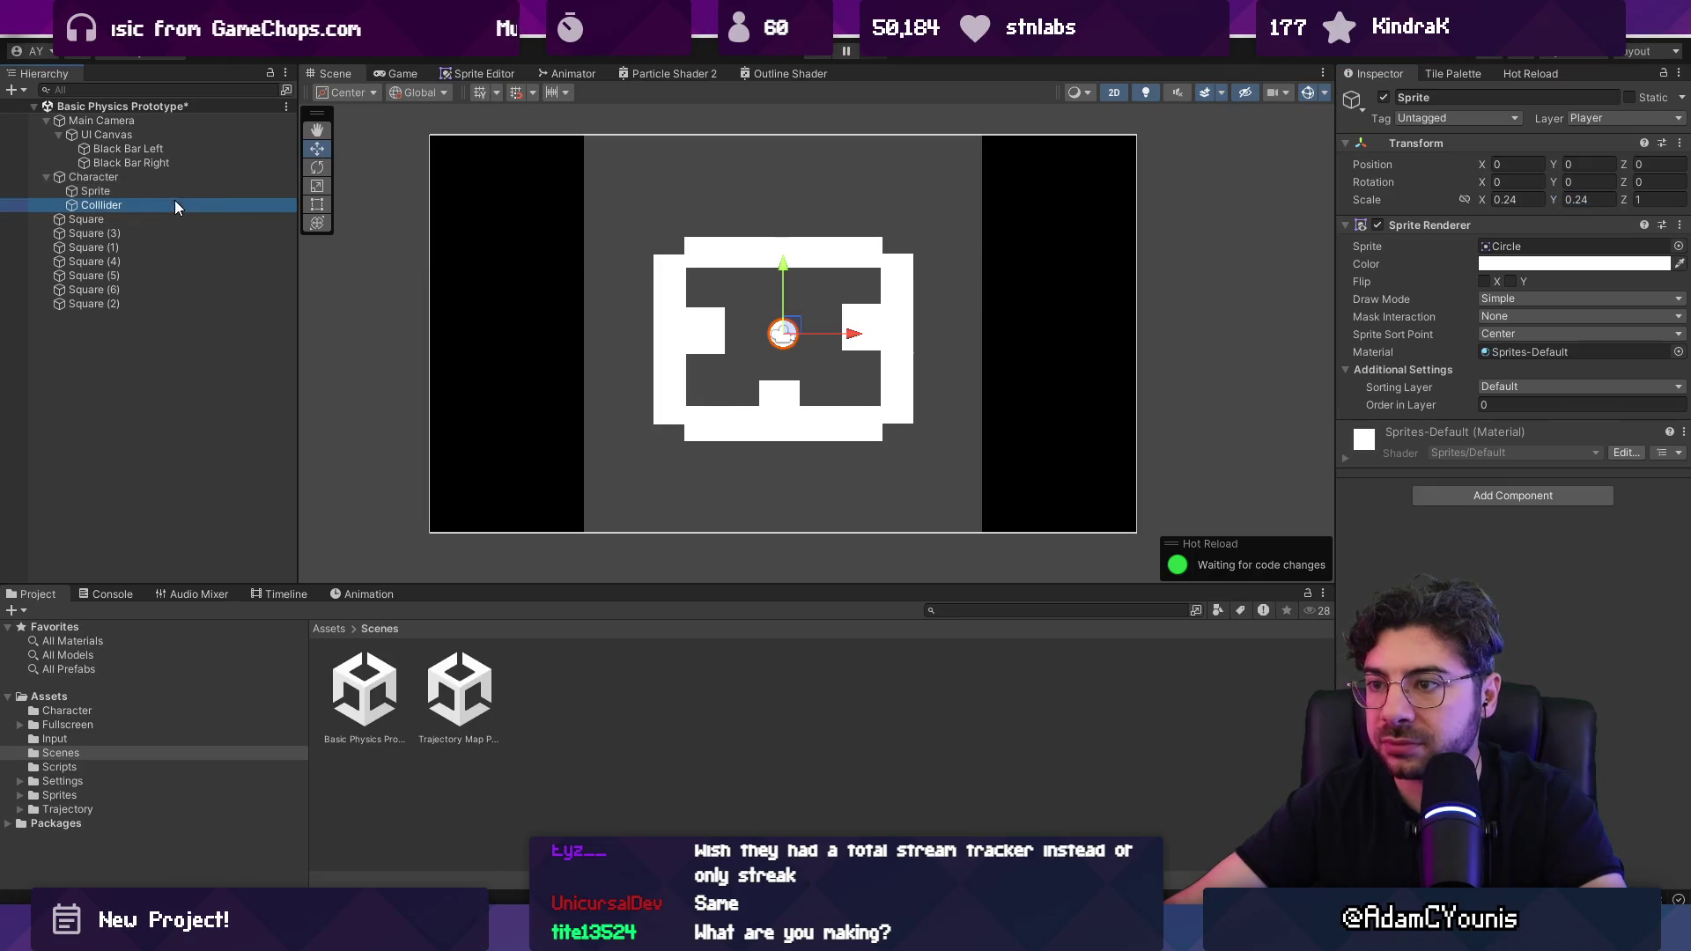
{"action": "left_click", "coordinate": [1515, 342]}
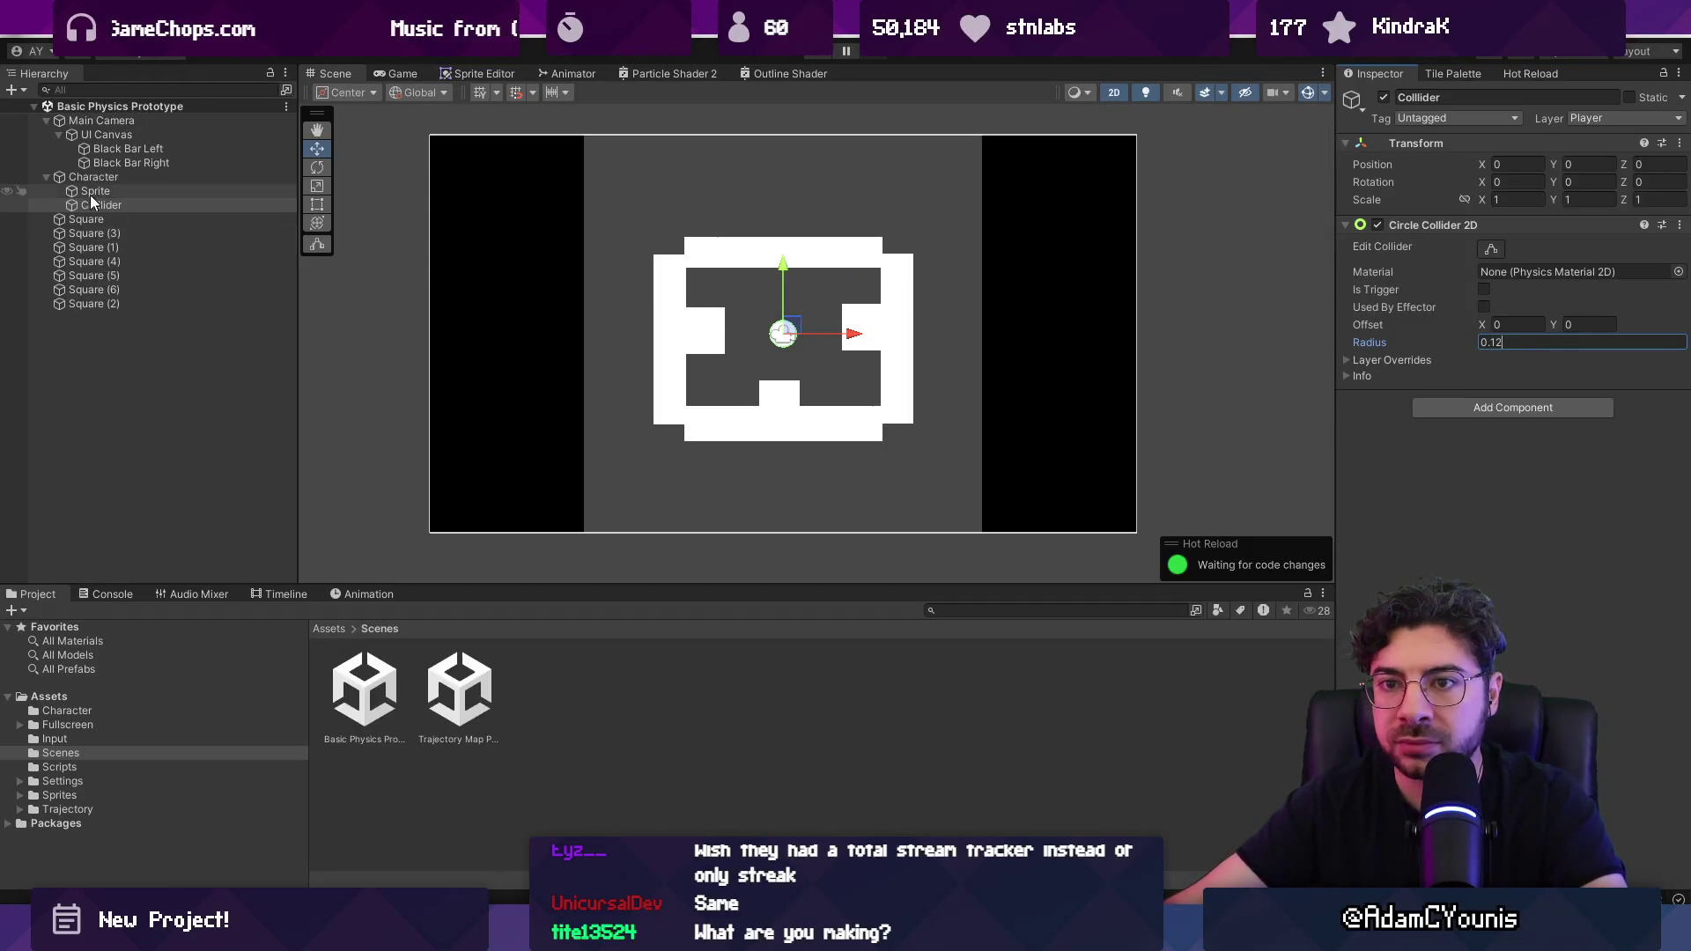
Step: Lower the floor Square, raise the top bar Square (3), and widen both sideways
{"action": "left_click", "coordinate": [181, 220]}
{"action": "left_click_drag", "start_coordinate": [783, 354], "coordinate": [785, 456]}
{"action": "left_click", "coordinate": [124, 234]}
{"action": "left_click_drag", "start_coordinate": [782, 192], "coordinate": [785, 84]}
{"action": "key", "text": "t"}
{"action": "left_click_drag", "start_coordinate": [888, 176], "coordinate": [982, 185]}
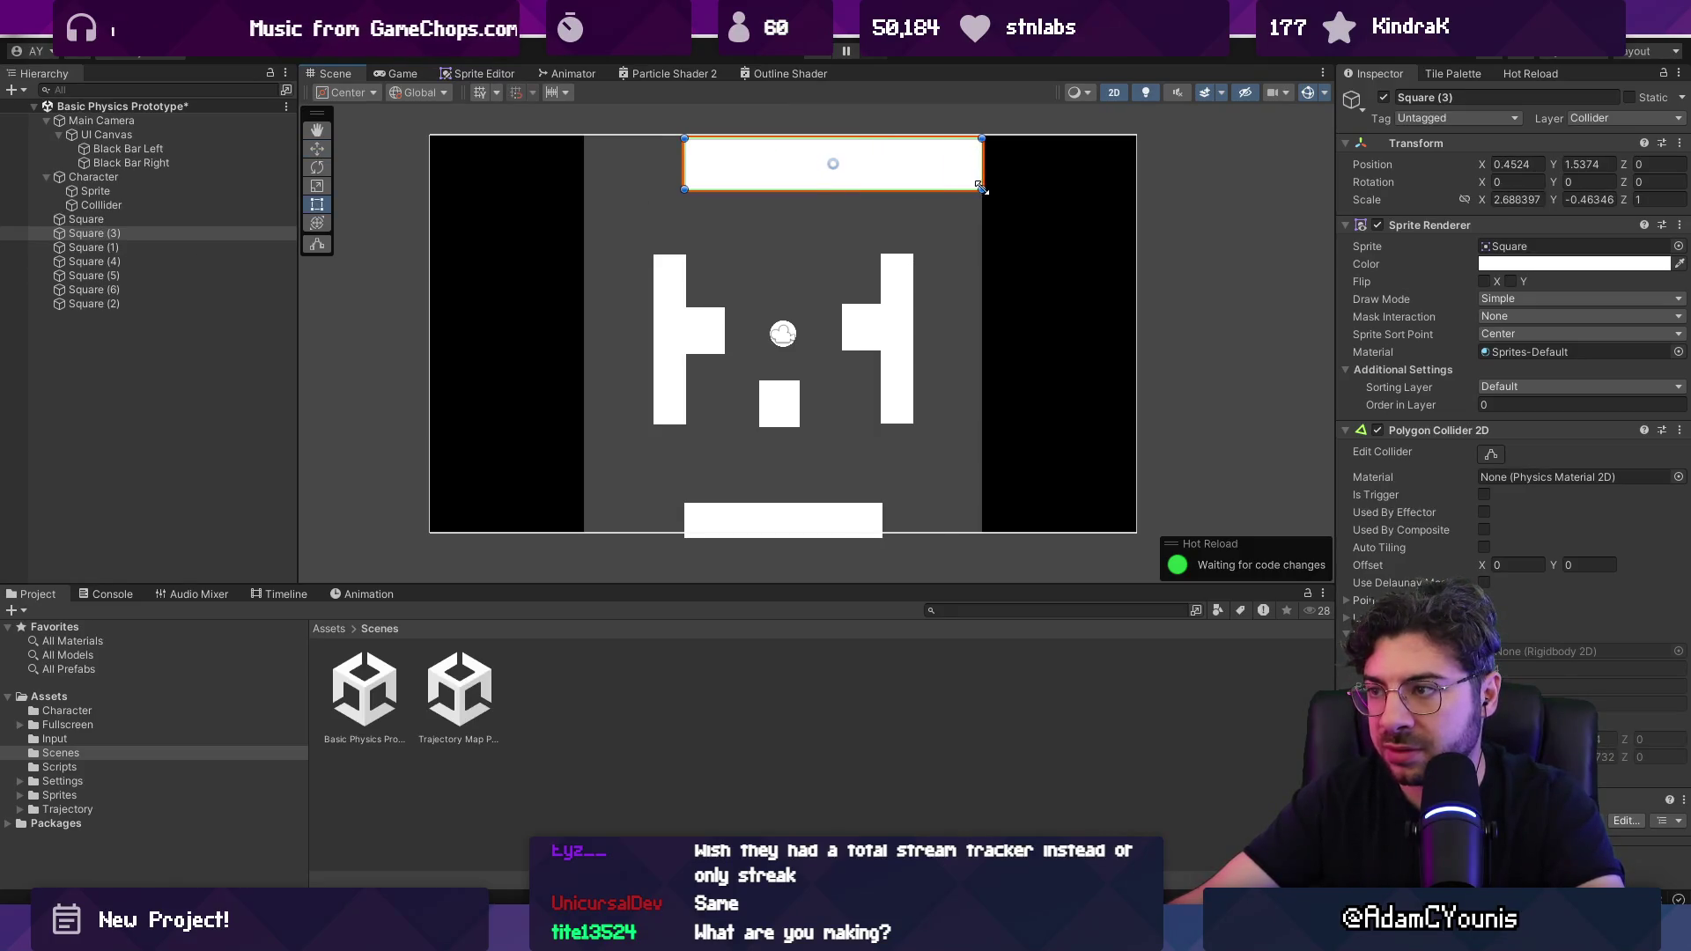
{"action": "left_click_drag", "start_coordinate": [684, 185], "coordinate": [587, 187]}
{"action": "left_click", "coordinate": [722, 521]}
{"action": "left_click_drag", "start_coordinate": [685, 503], "coordinate": [583, 483]}
{"action": "mouse_move", "coordinate": [882, 487]}
{"action": "left_mouse_down"}
{"action": "mouse_move", "coordinate": [1017, 473]}
{"action": "mouse_move", "coordinate": [982, 476]}
{"action": "left_mouse_up"}
Step: Undo the floor resizing, then scale all seven arena squares up together
{"action": "left_click", "coordinate": [883, 361]}
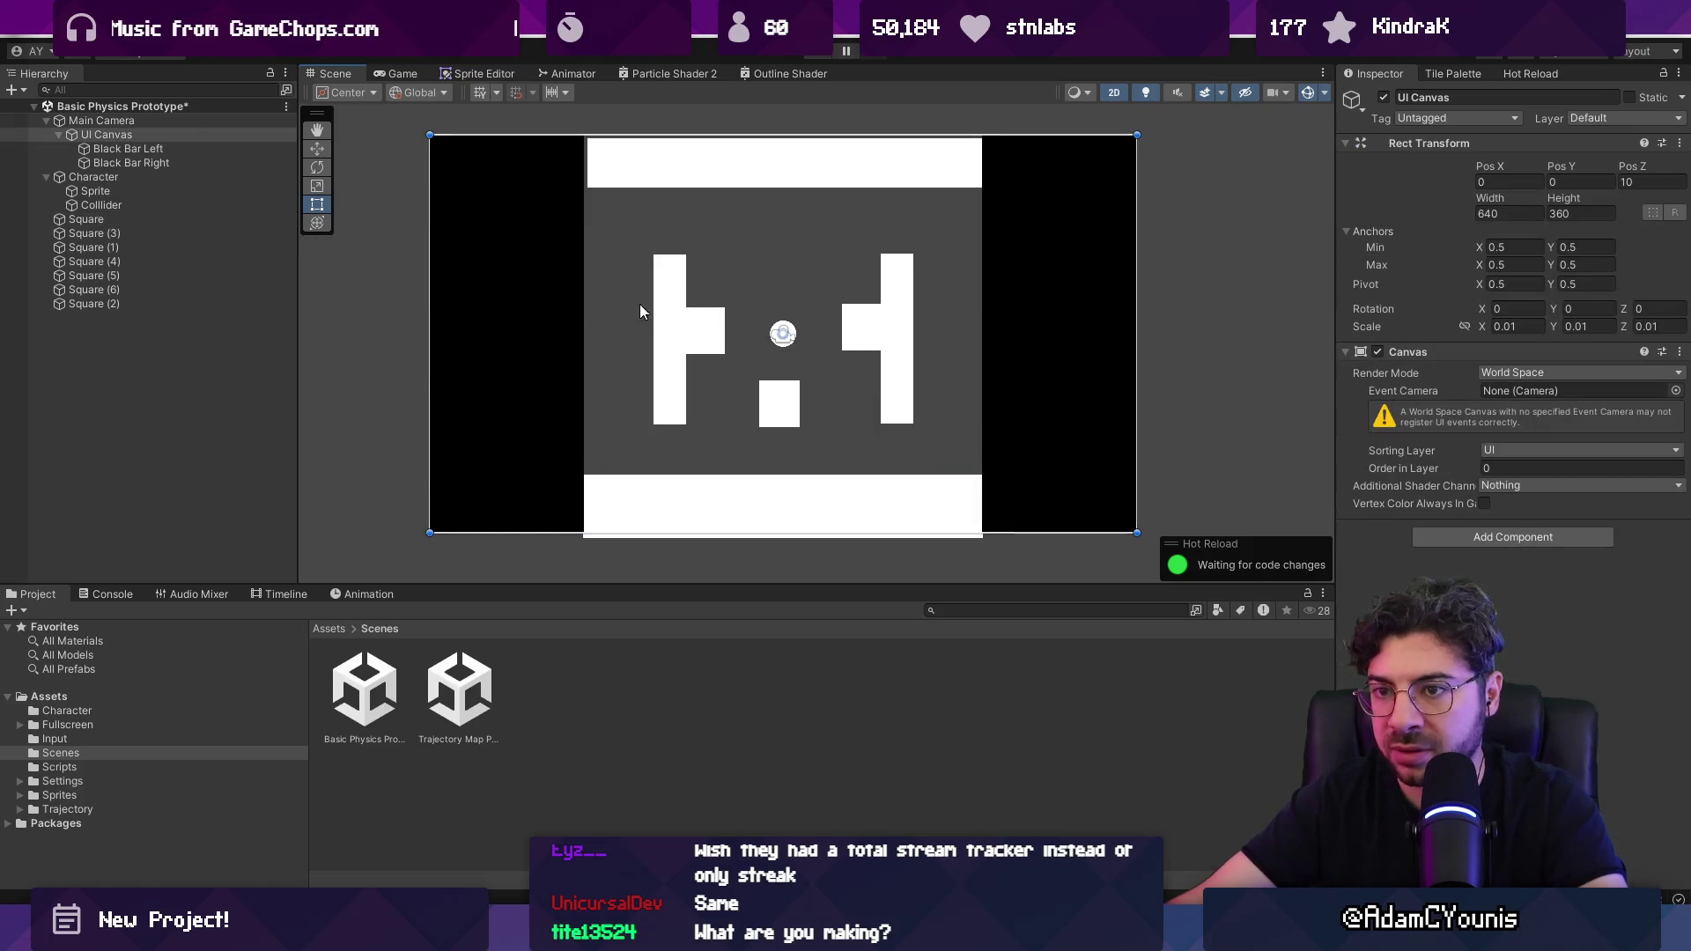
{"action": "key", "text": "ctrl+z"}
{"action": "left_click", "coordinate": [137, 242]}
{"action": "key", "text": "ctrl+z"}
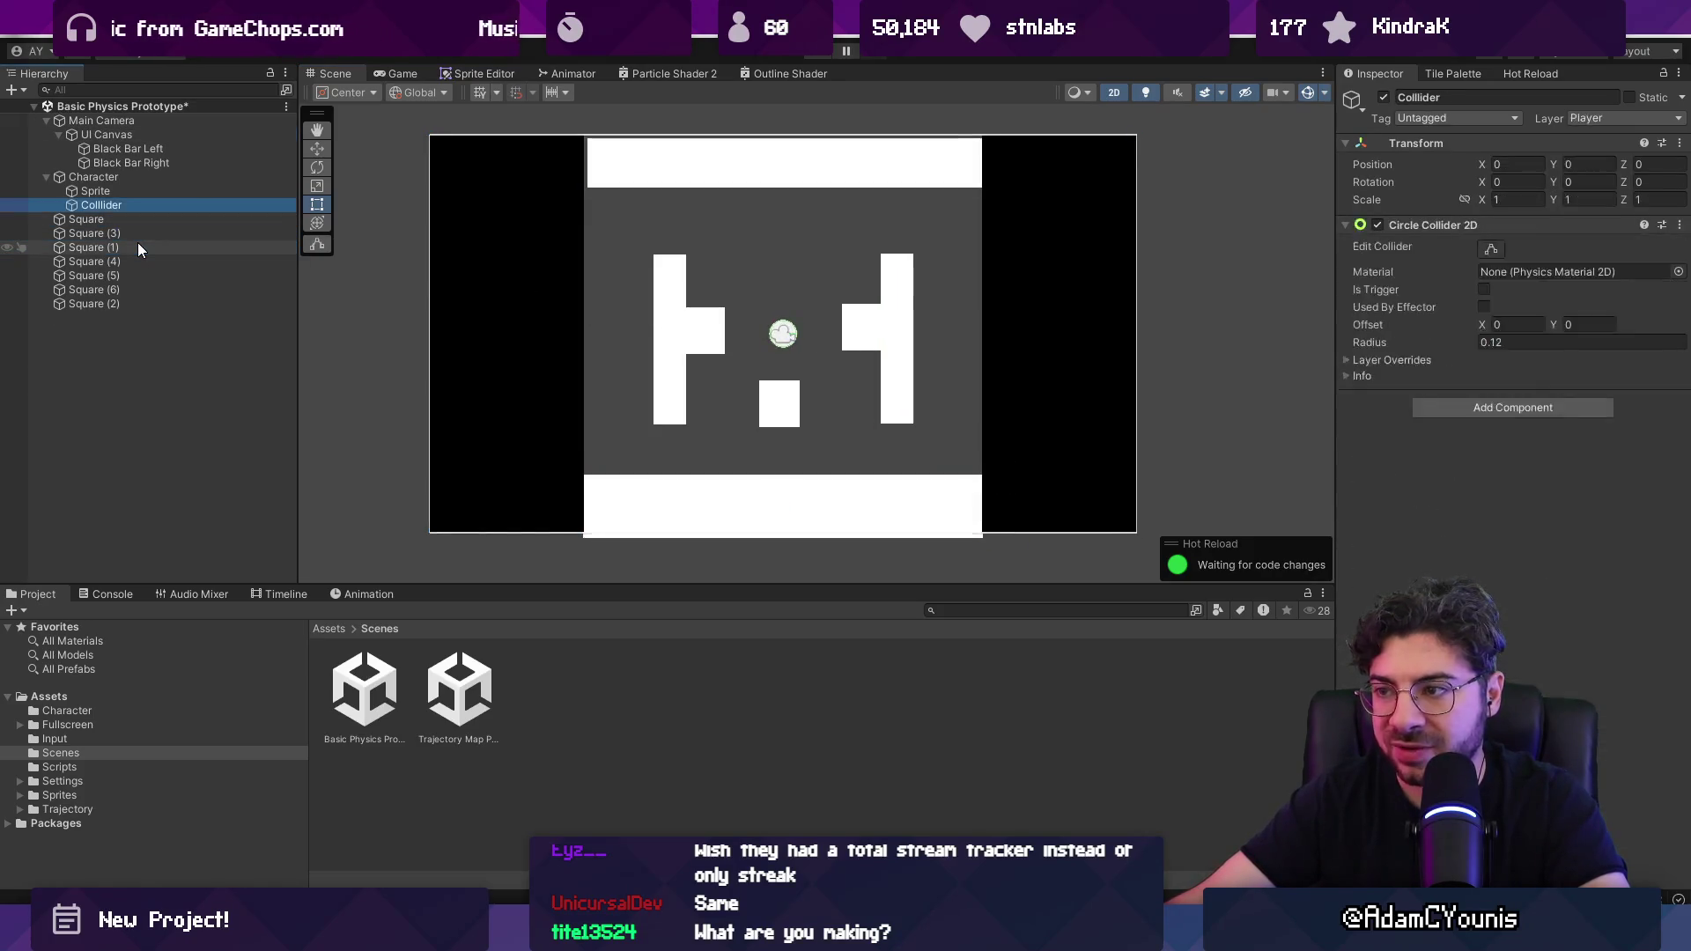
{"action": "key", "text": "ctrl+z"}
{"action": "key", "text": "ctrl+z"}
{"action": "key", "text": "ctrl+z"}
{"action": "key", "text": "ctrl+z"}
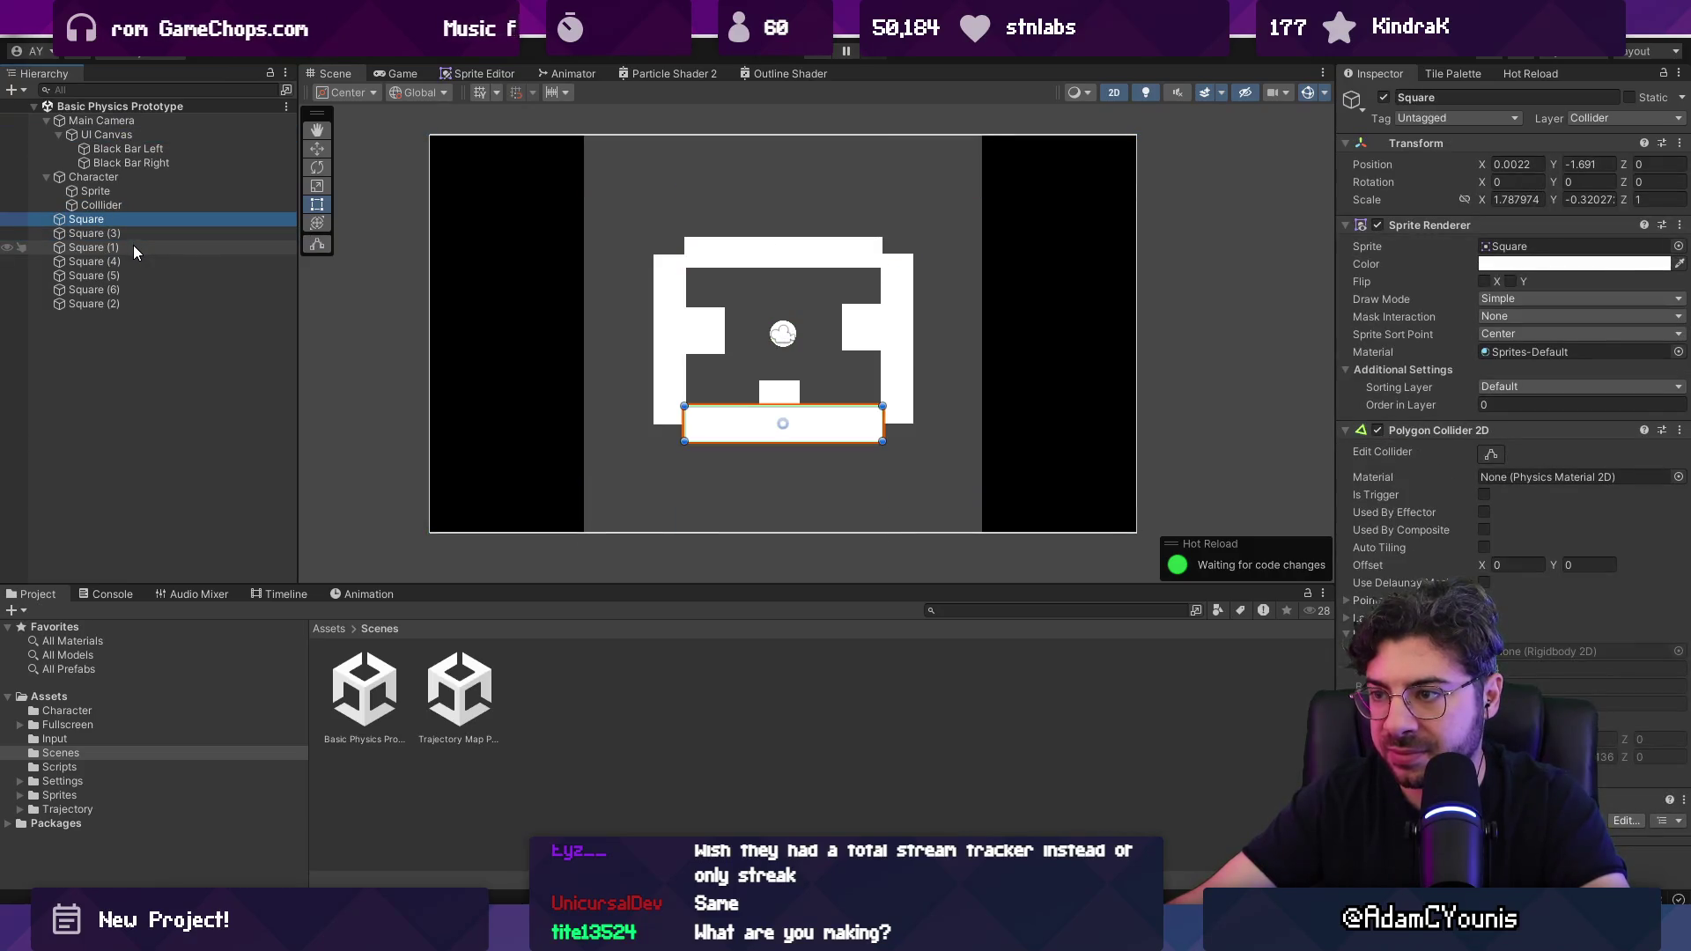
{"action": "left_click", "coordinate": [253, 305], "text": "shift"}
{"action": "left_click", "coordinate": [1494, 196]}
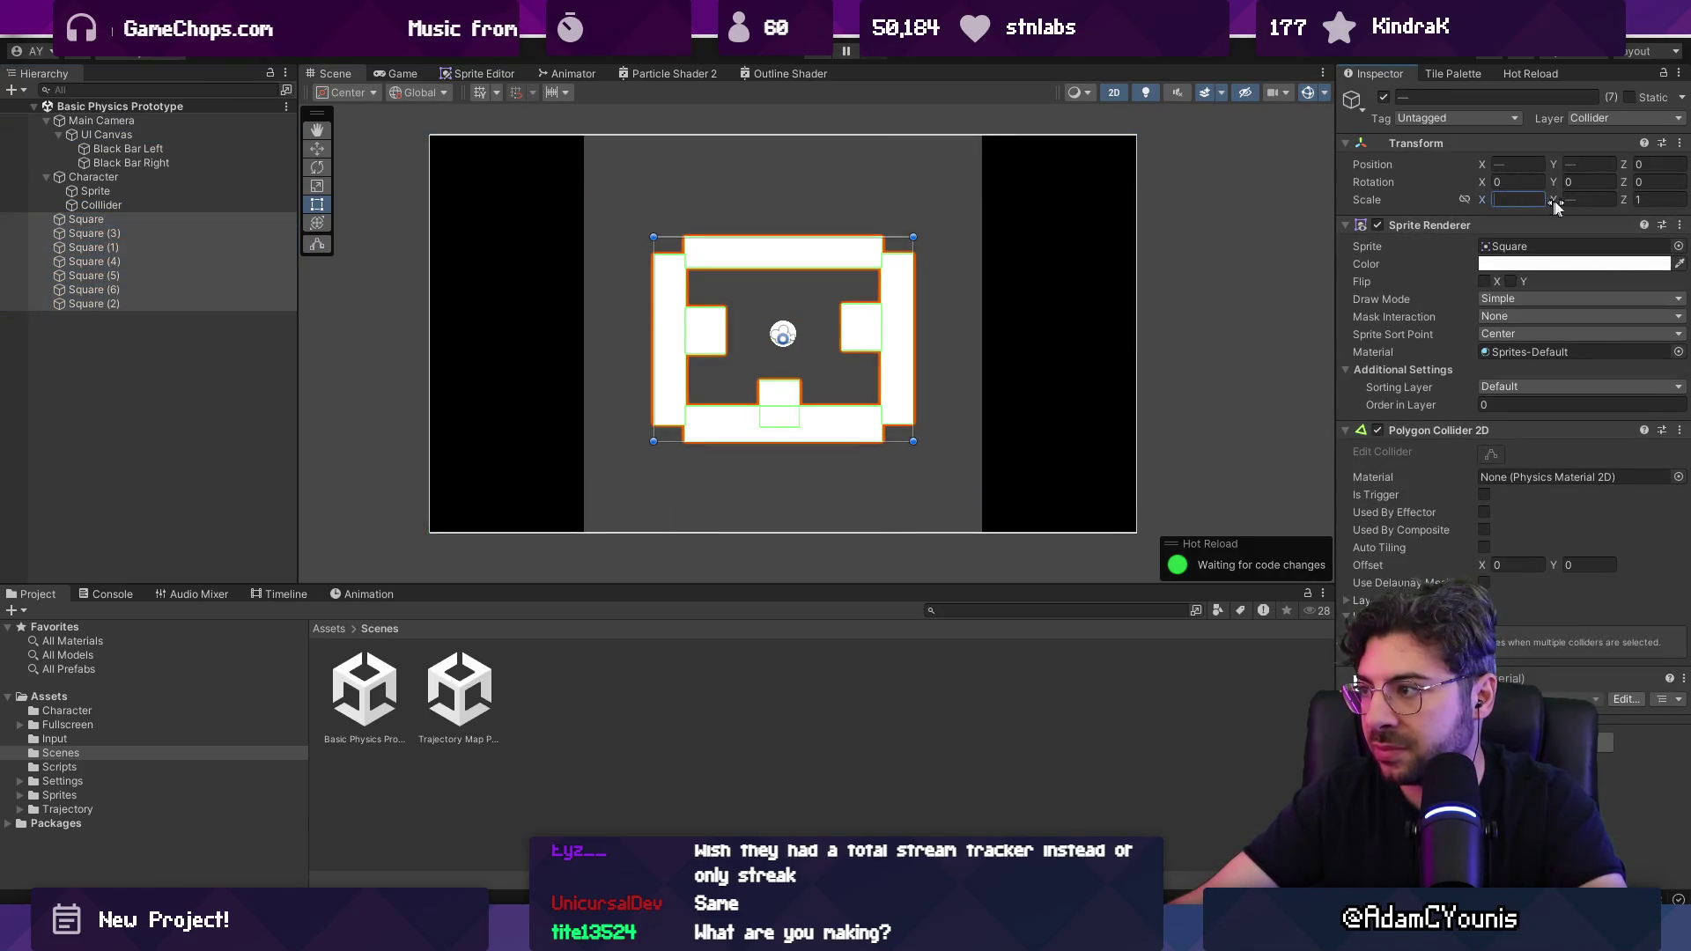
{"action": "type", "text": "10"}
{"action": "key", "text": "Tab"}
{"action": "key", "text": "ctrl+z"}
{"action": "left_click_drag", "start_coordinate": [914, 237], "coordinate": [1049, 146]}
{"action": "left_click", "coordinate": [826, 53]}
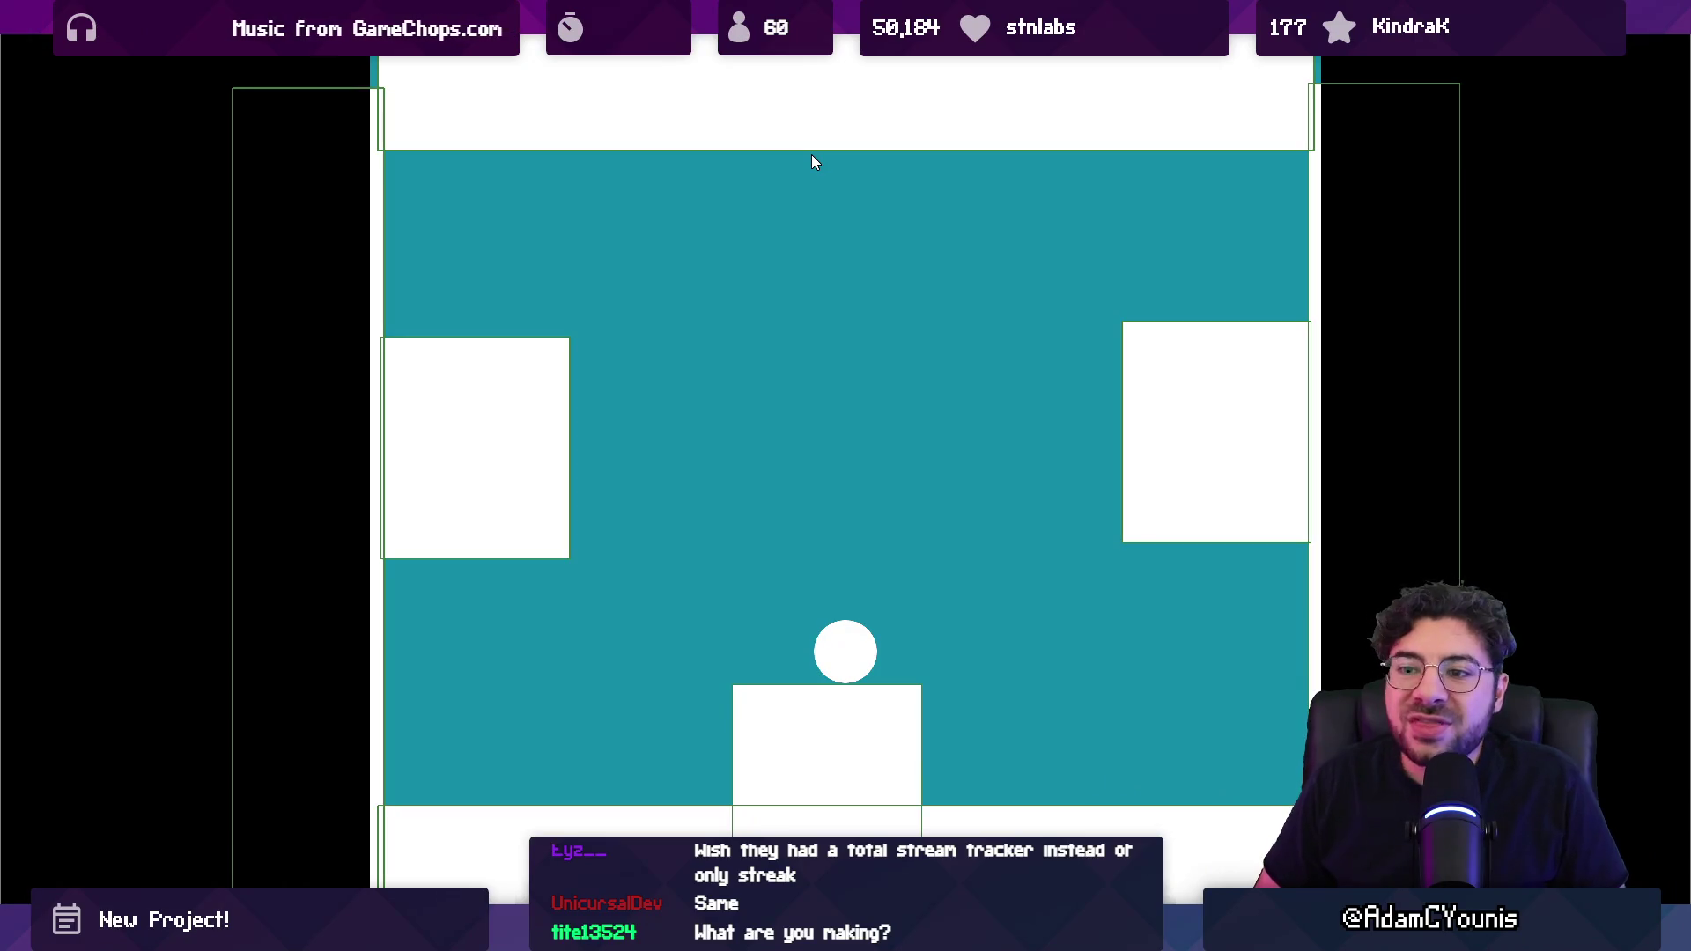
Step: End the play test and narrow the right and left side platforms from their inner edges
{"action": "key", "text": "shift+space"}
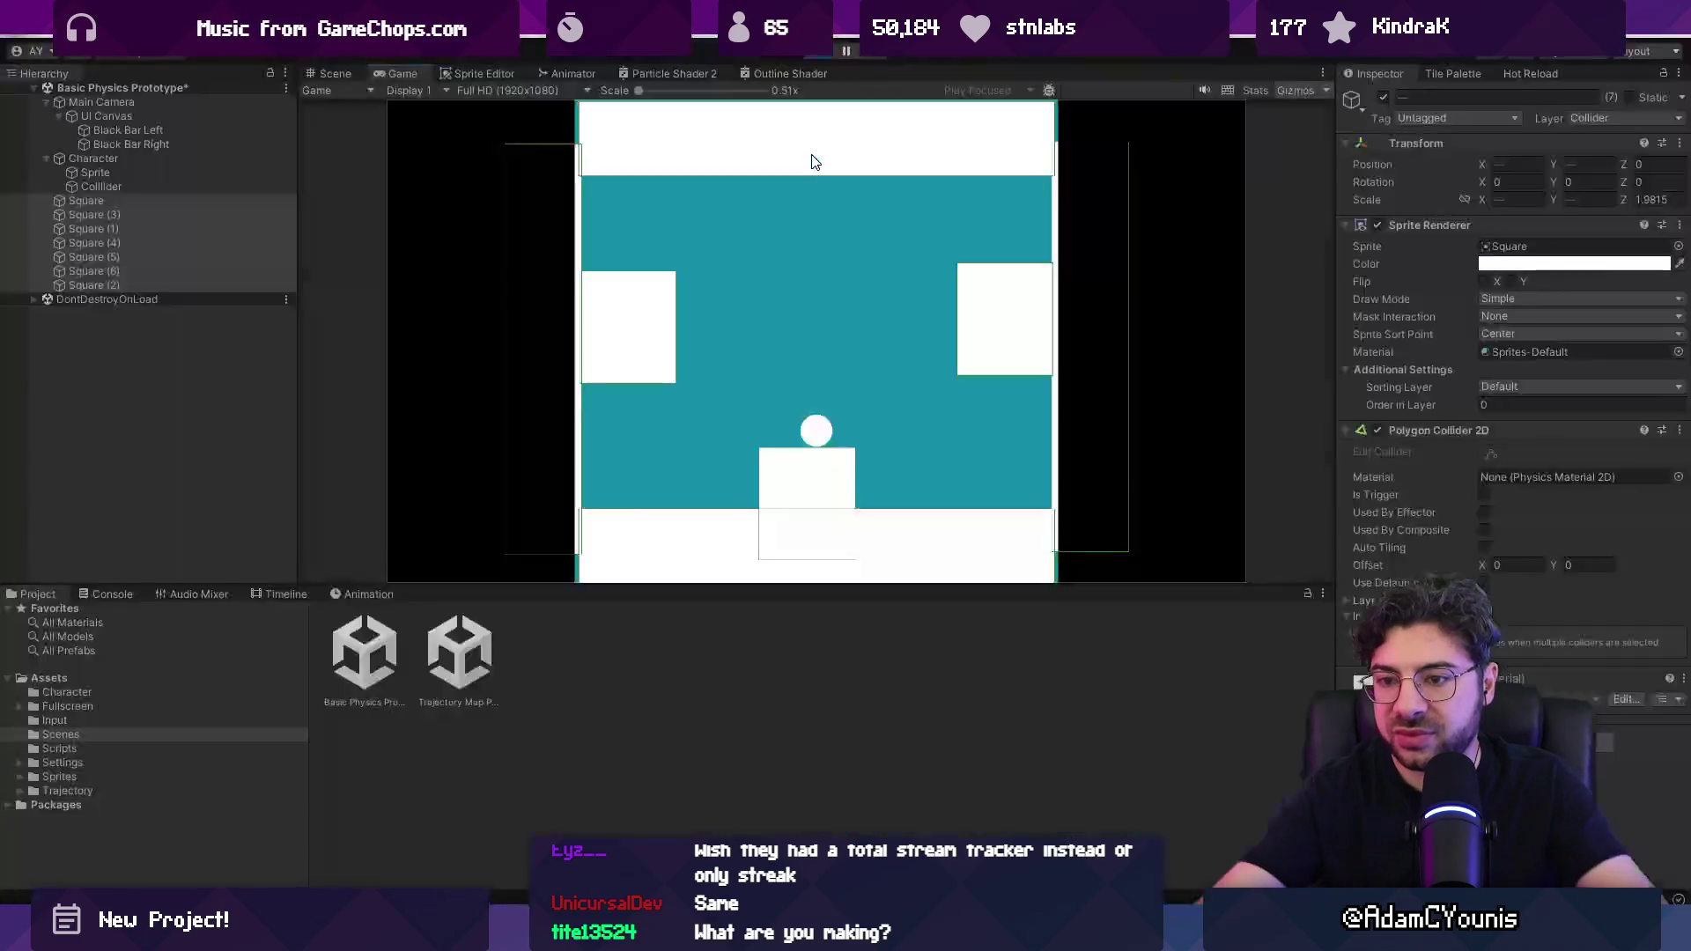
{"action": "left_click", "coordinate": [819, 53]}
{"action": "left_click", "coordinate": [930, 309]}
{"action": "left_click_drag", "start_coordinate": [898, 315], "coordinate": [942, 316]}
{"action": "left_click", "coordinate": [656, 316]}
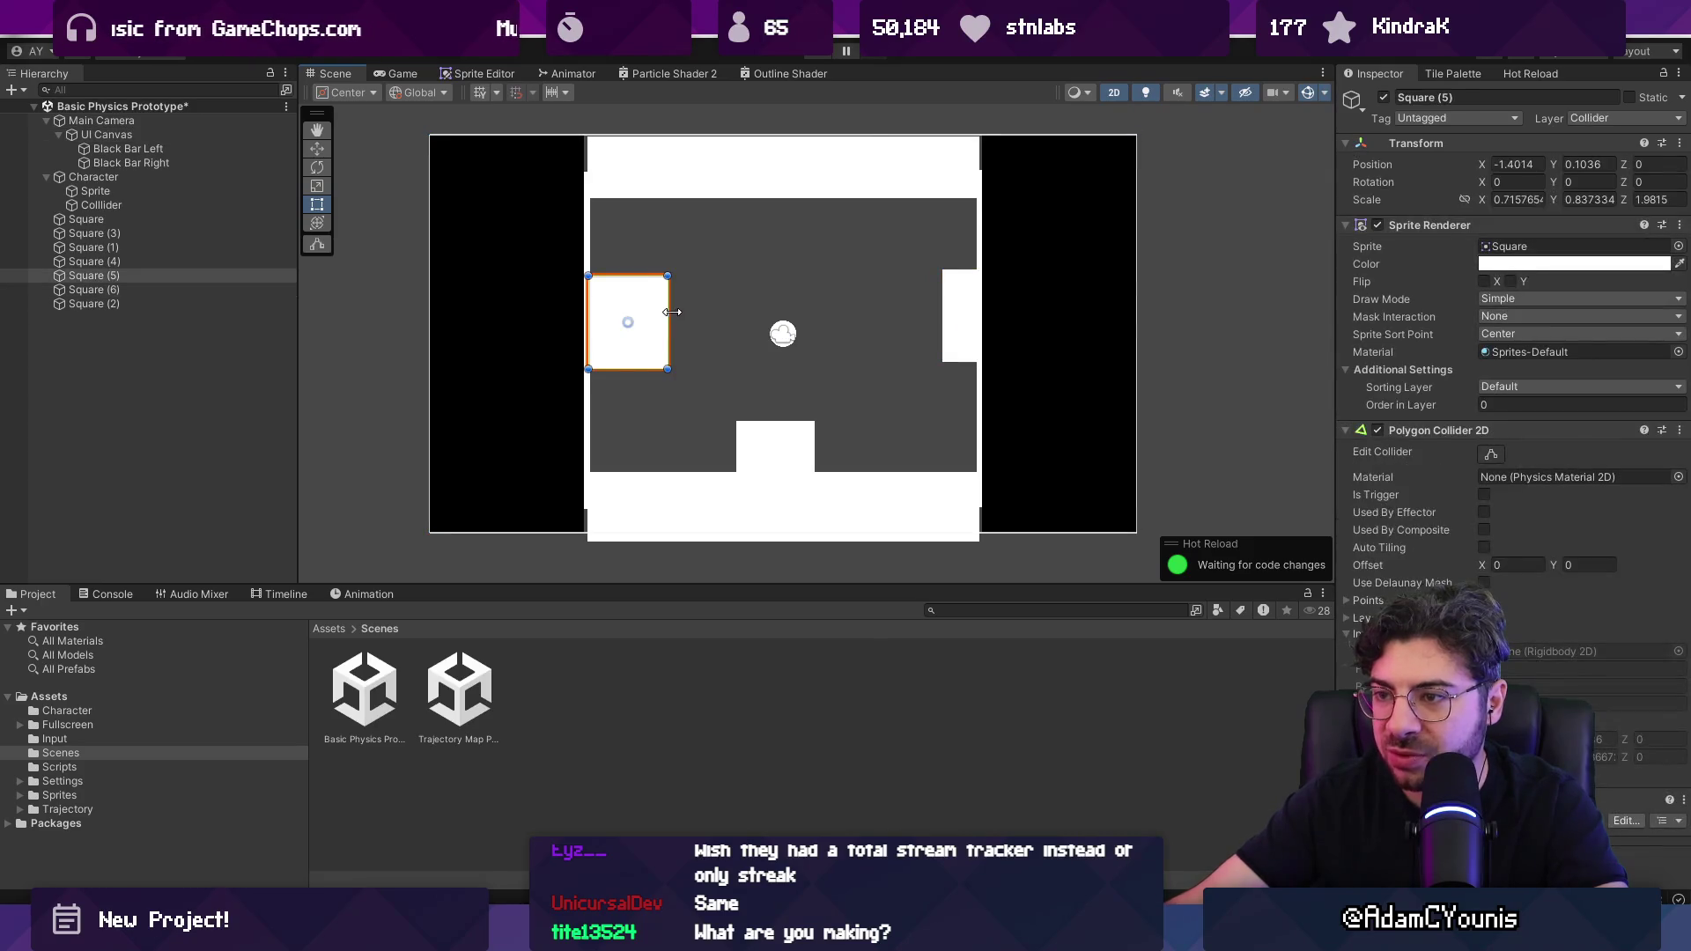
{"action": "left_click_drag", "start_coordinate": [666, 315], "coordinate": [631, 313]}
{"action": "left_click", "coordinate": [588, 387]}
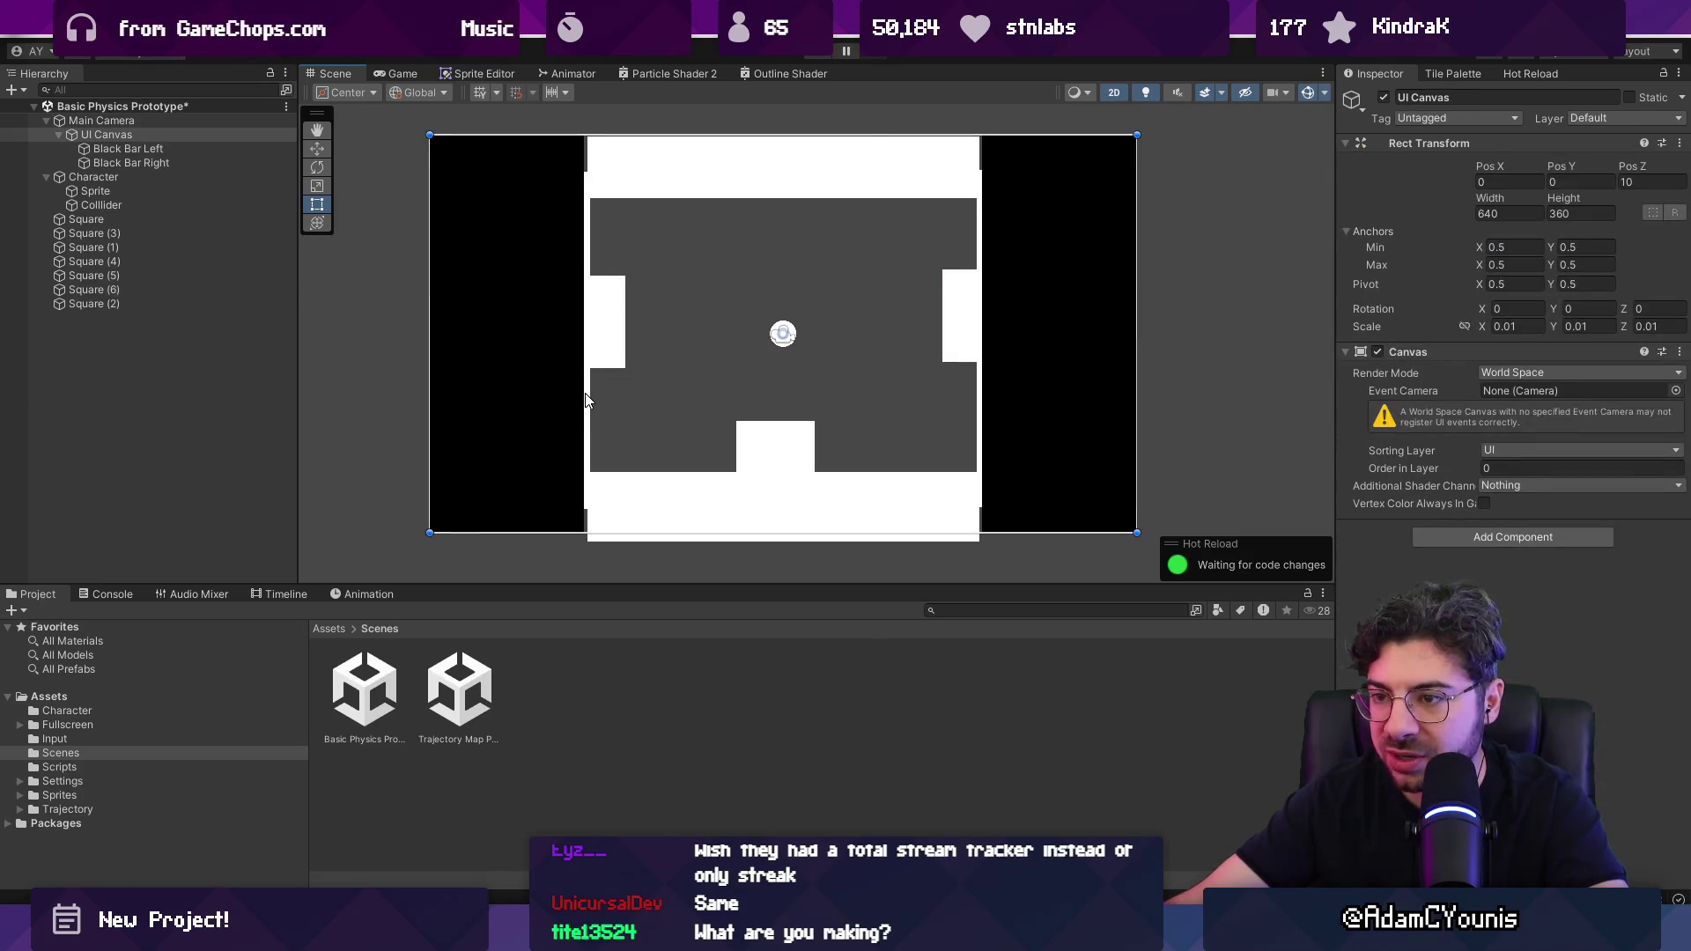
{"action": "left_click", "coordinate": [979, 398]}
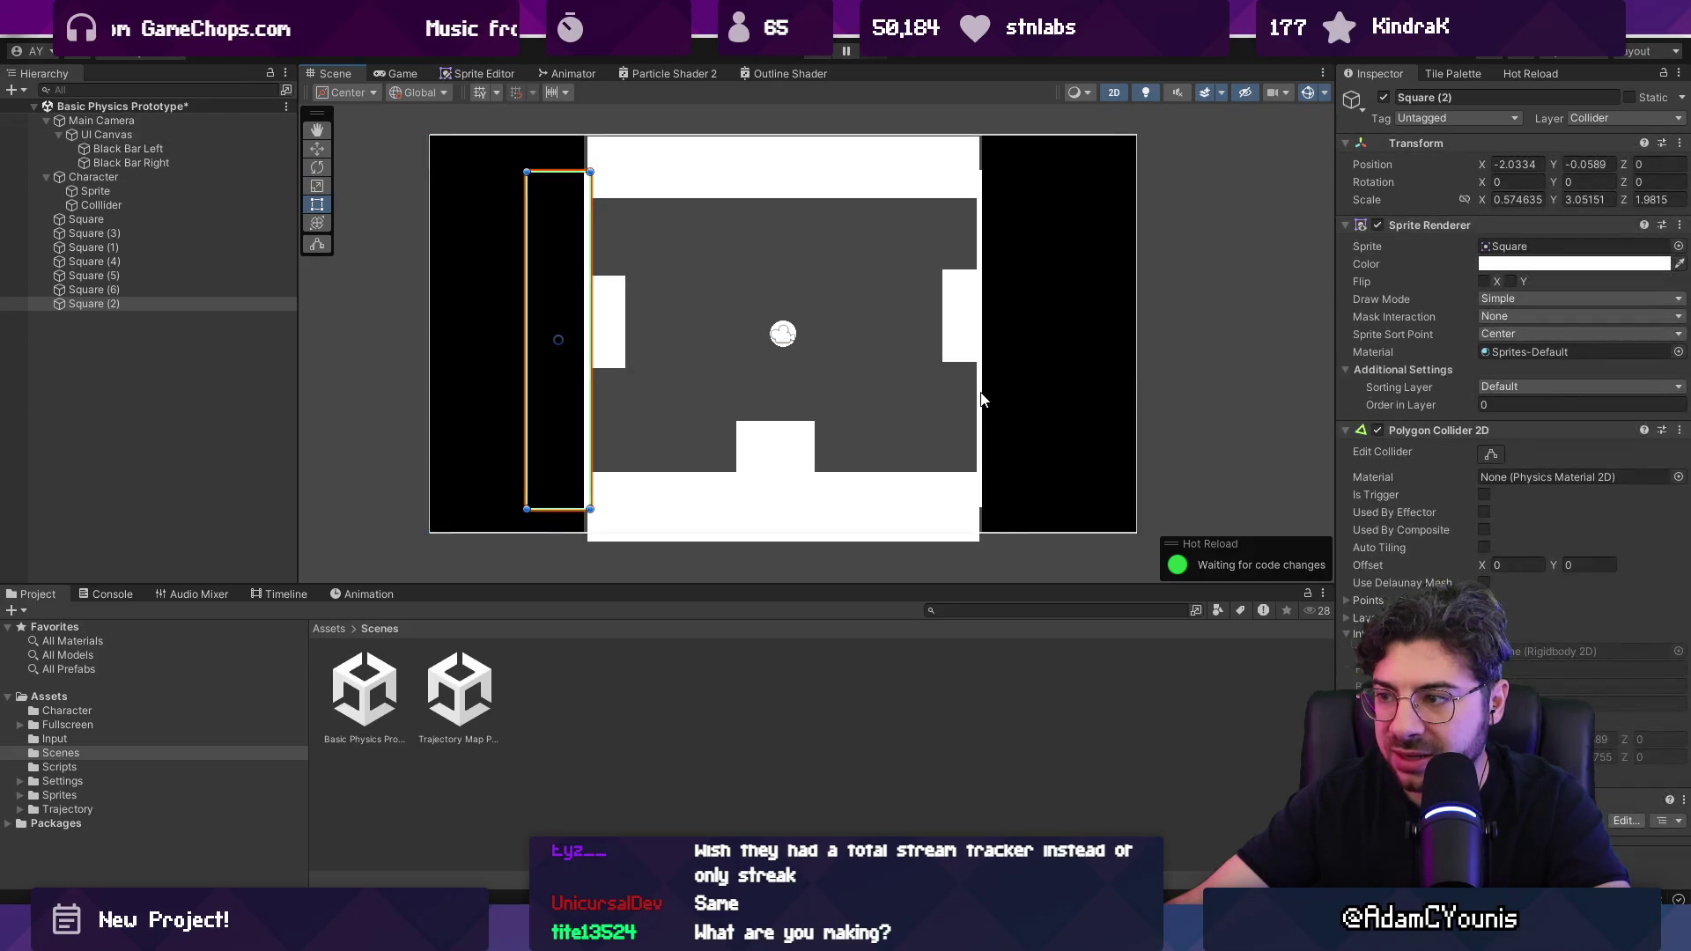
Step: Delete both tall side walls and the top white bar
{"action": "left_click", "coordinate": [132, 275]}
{"action": "left_click", "coordinate": [139, 290]}
{"action": "left_click", "coordinate": [144, 303]}
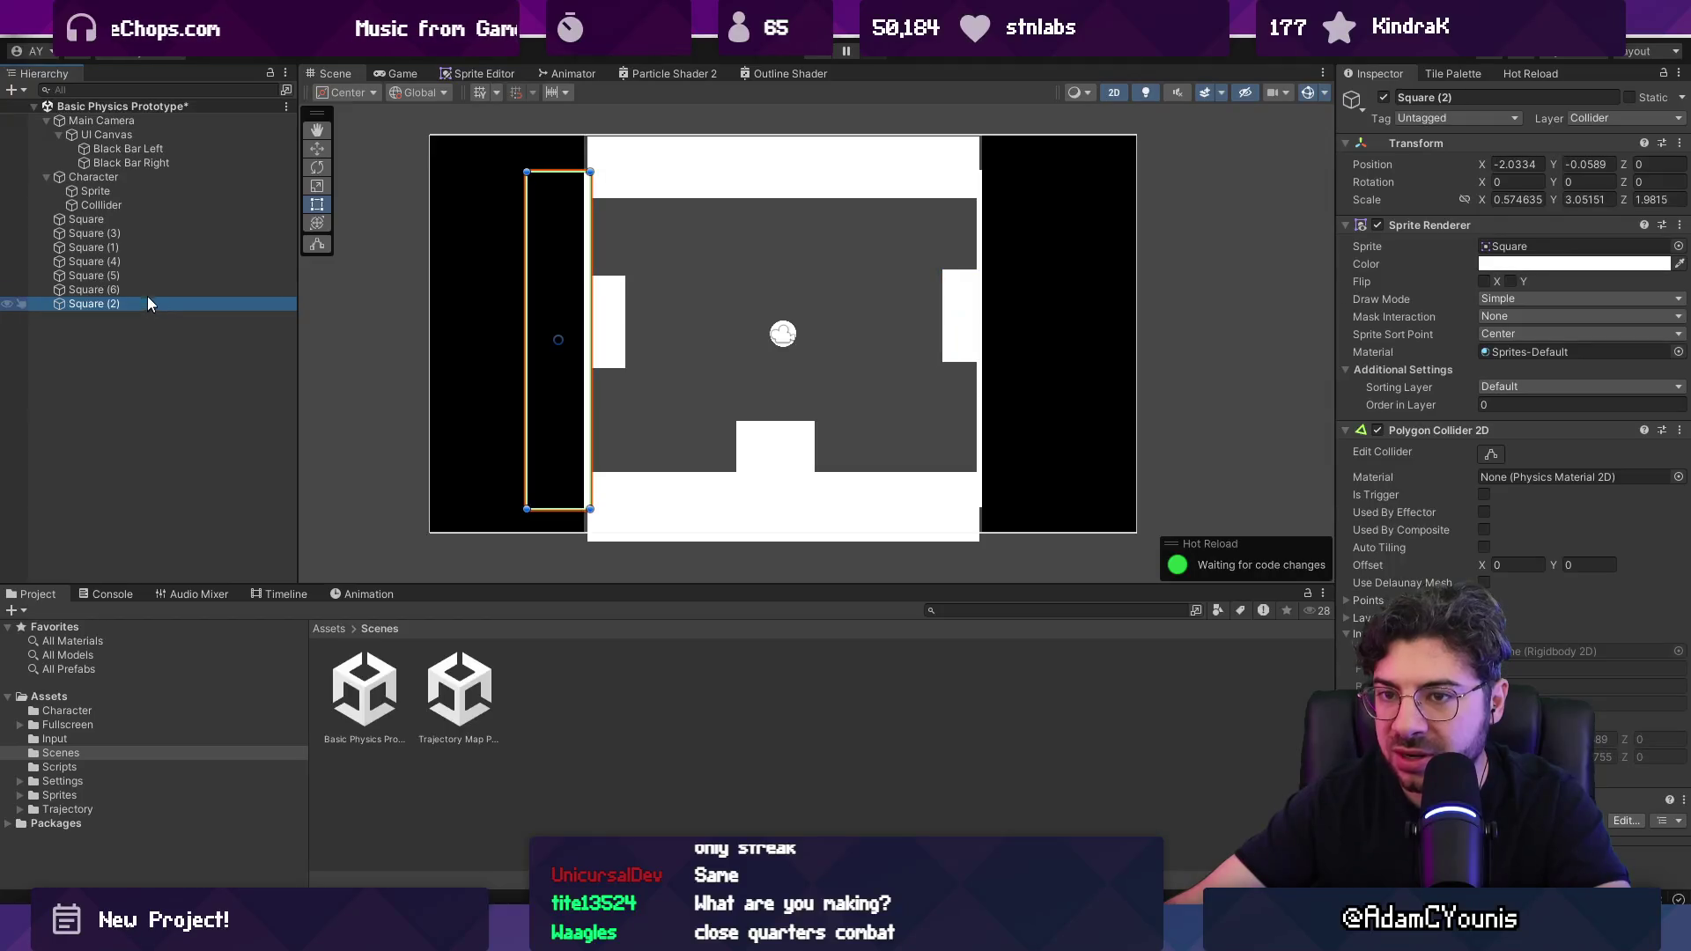
{"action": "left_click", "coordinate": [140, 262]}
{"action": "left_click", "coordinate": [140, 275]}
{"action": "left_click", "coordinate": [140, 261]}
{"action": "left_click", "coordinate": [140, 249]}
{"action": "left_click", "coordinate": [145, 304], "text": "ctrl"}
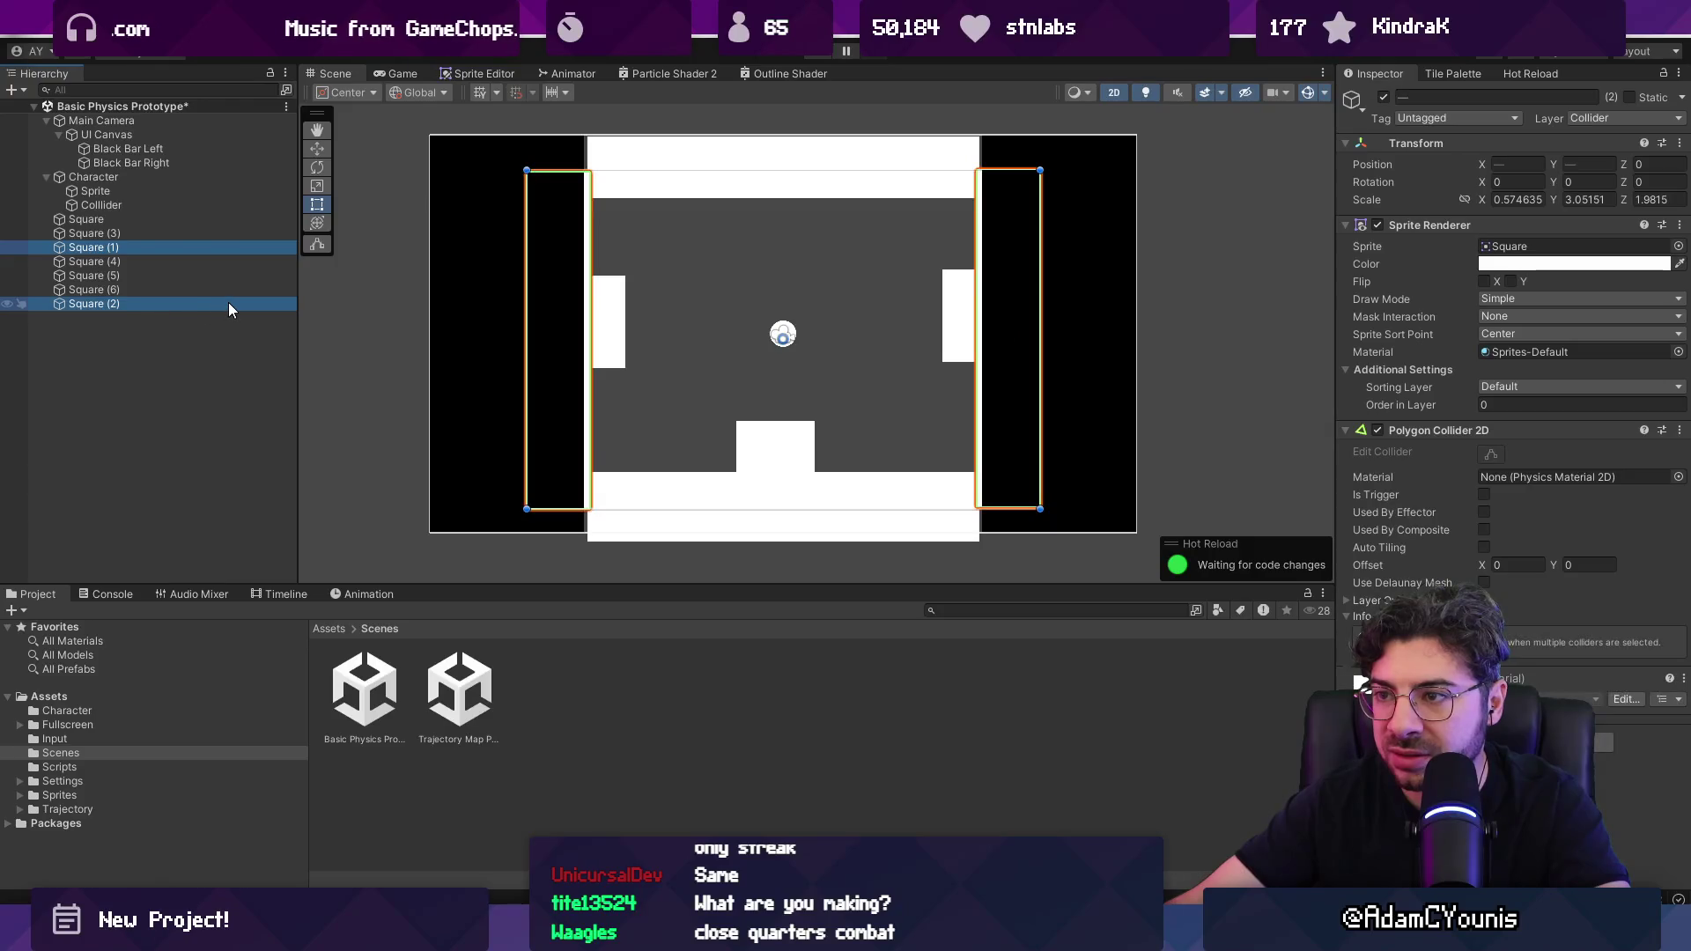
{"action": "key", "text": "Delete"}
{"action": "left_click", "coordinate": [711, 192]}
{"action": "left_click", "coordinate": [715, 189]}
{"action": "key", "text": "Delete"}
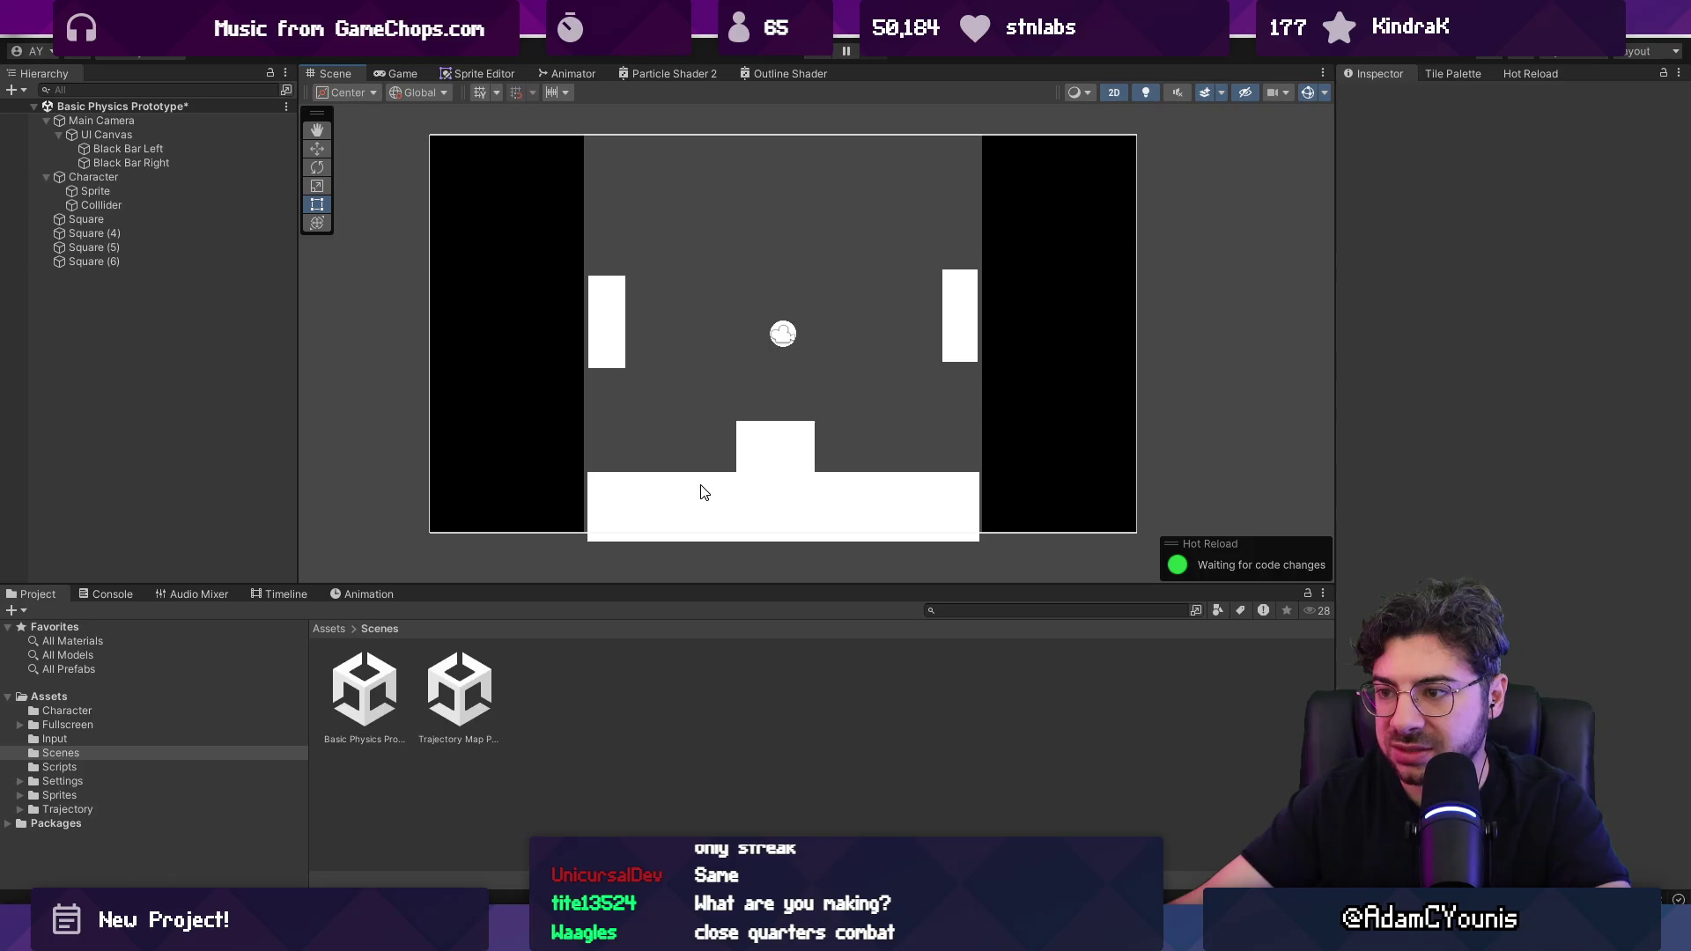
Step: Narrow the white floor, delete the small bottom block, and start a play test
{"action": "left_click", "coordinate": [705, 492]}
{"action": "left_click_drag", "start_coordinate": [977, 487], "coordinate": [845, 493]}
{"action": "left_click", "coordinate": [685, 456]}
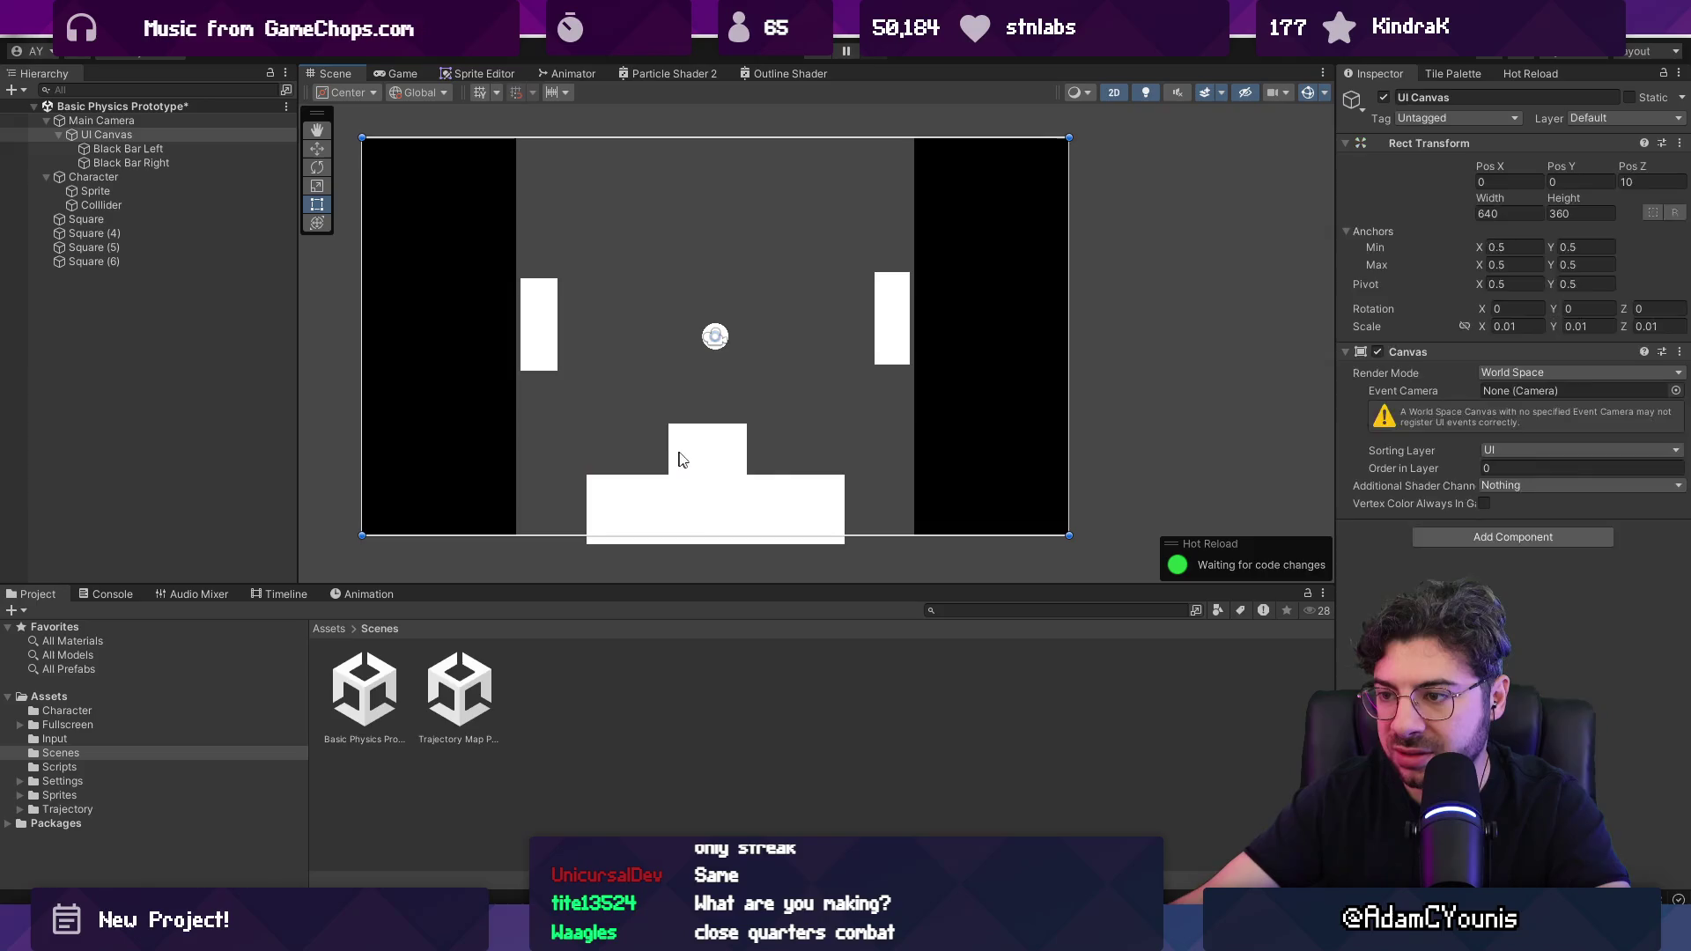
{"action": "key", "text": "Delete"}
{"action": "key", "text": "ctrl+p"}
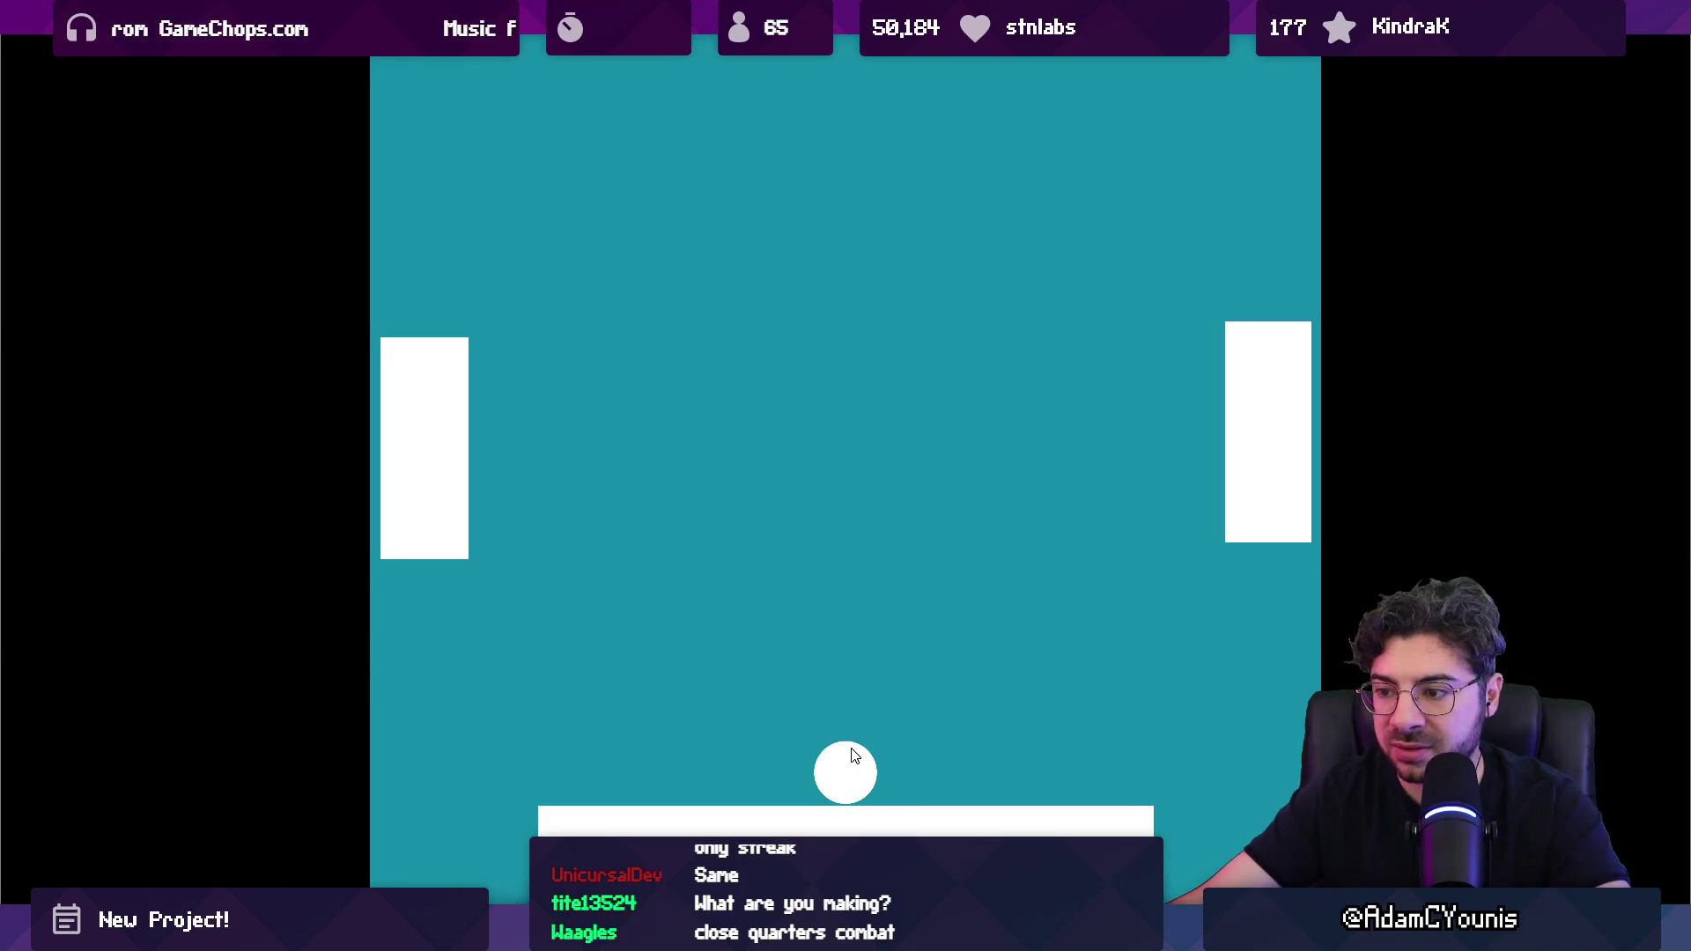
{"action": "key", "text": "F11"}
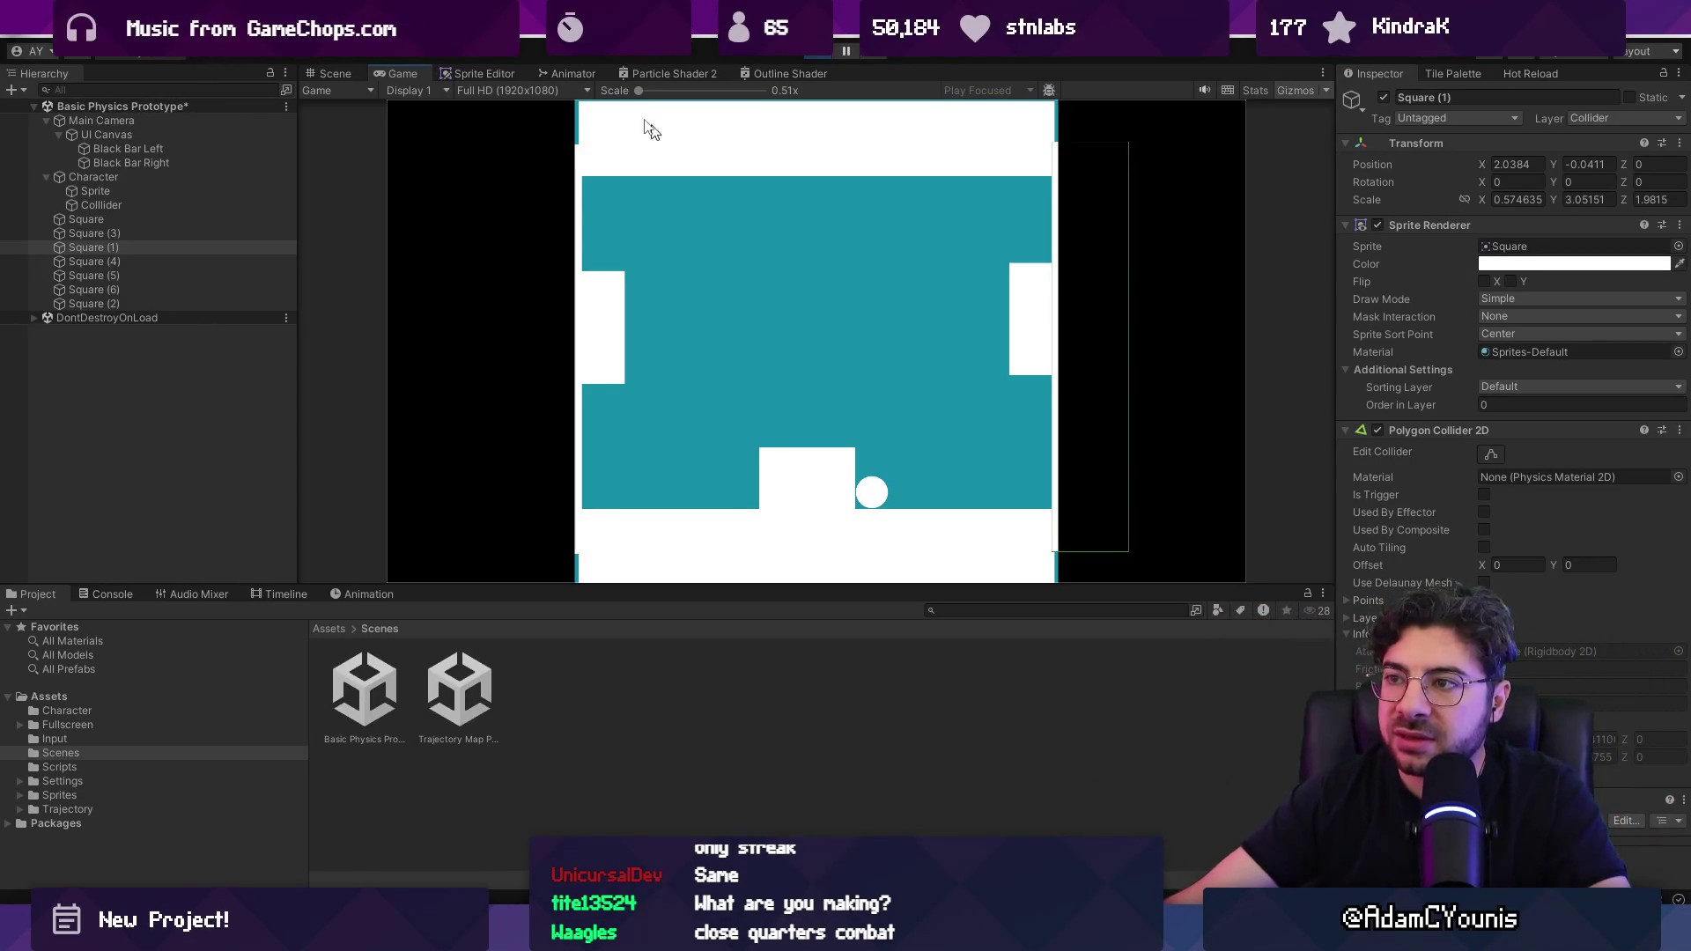
Step: Stop the game, undo the deletions, and nudge both tall walls slightly inward
{"action": "left_click", "coordinate": [825, 52]}
{"action": "left_click", "coordinate": [723, 496]}
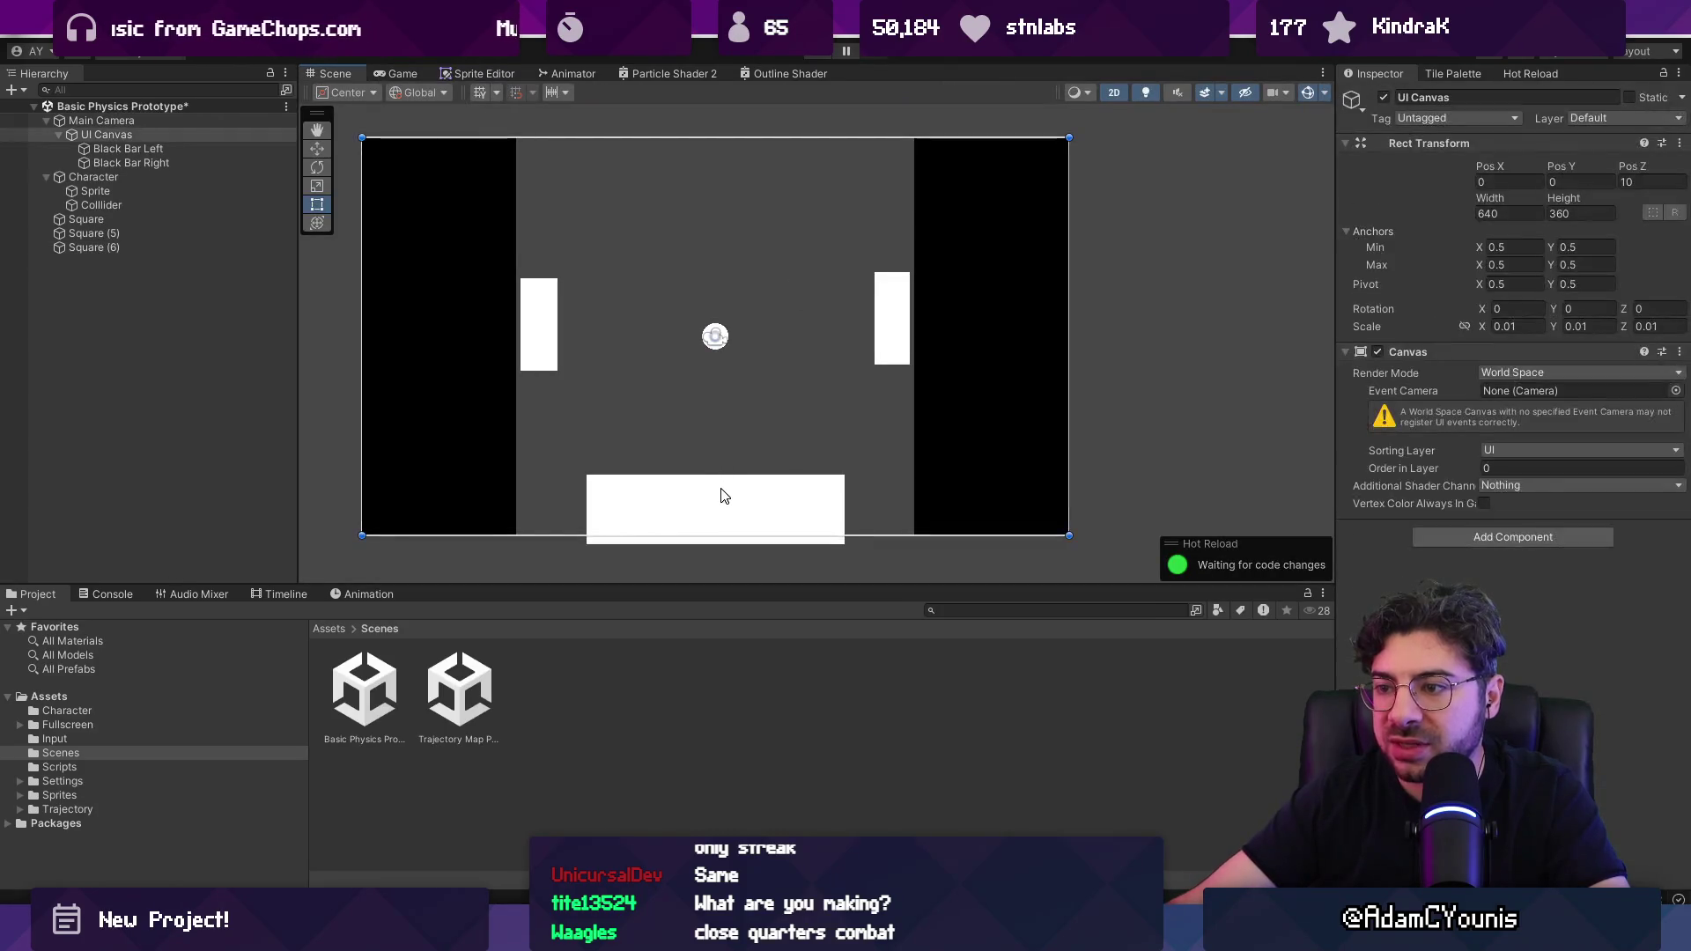
{"action": "key", "text": "ctrl+z"}
{"action": "key", "text": "ctrl+z"}
{"action": "key", "text": "ctrl+z"}
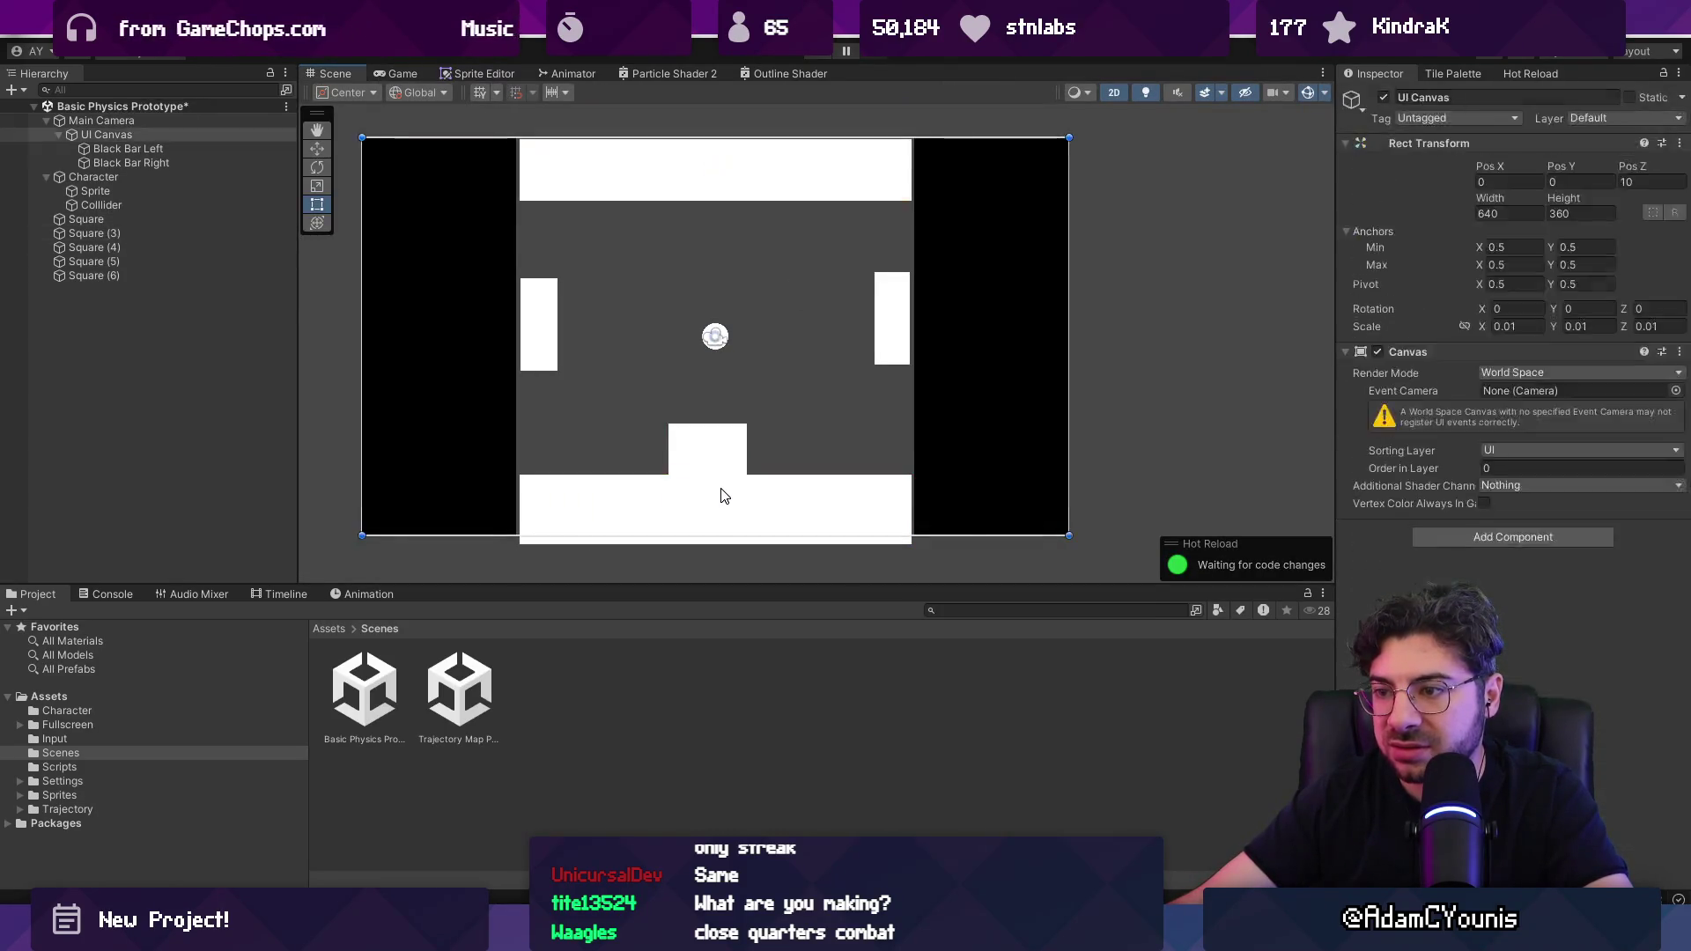
{"action": "left_click", "coordinate": [523, 412]}
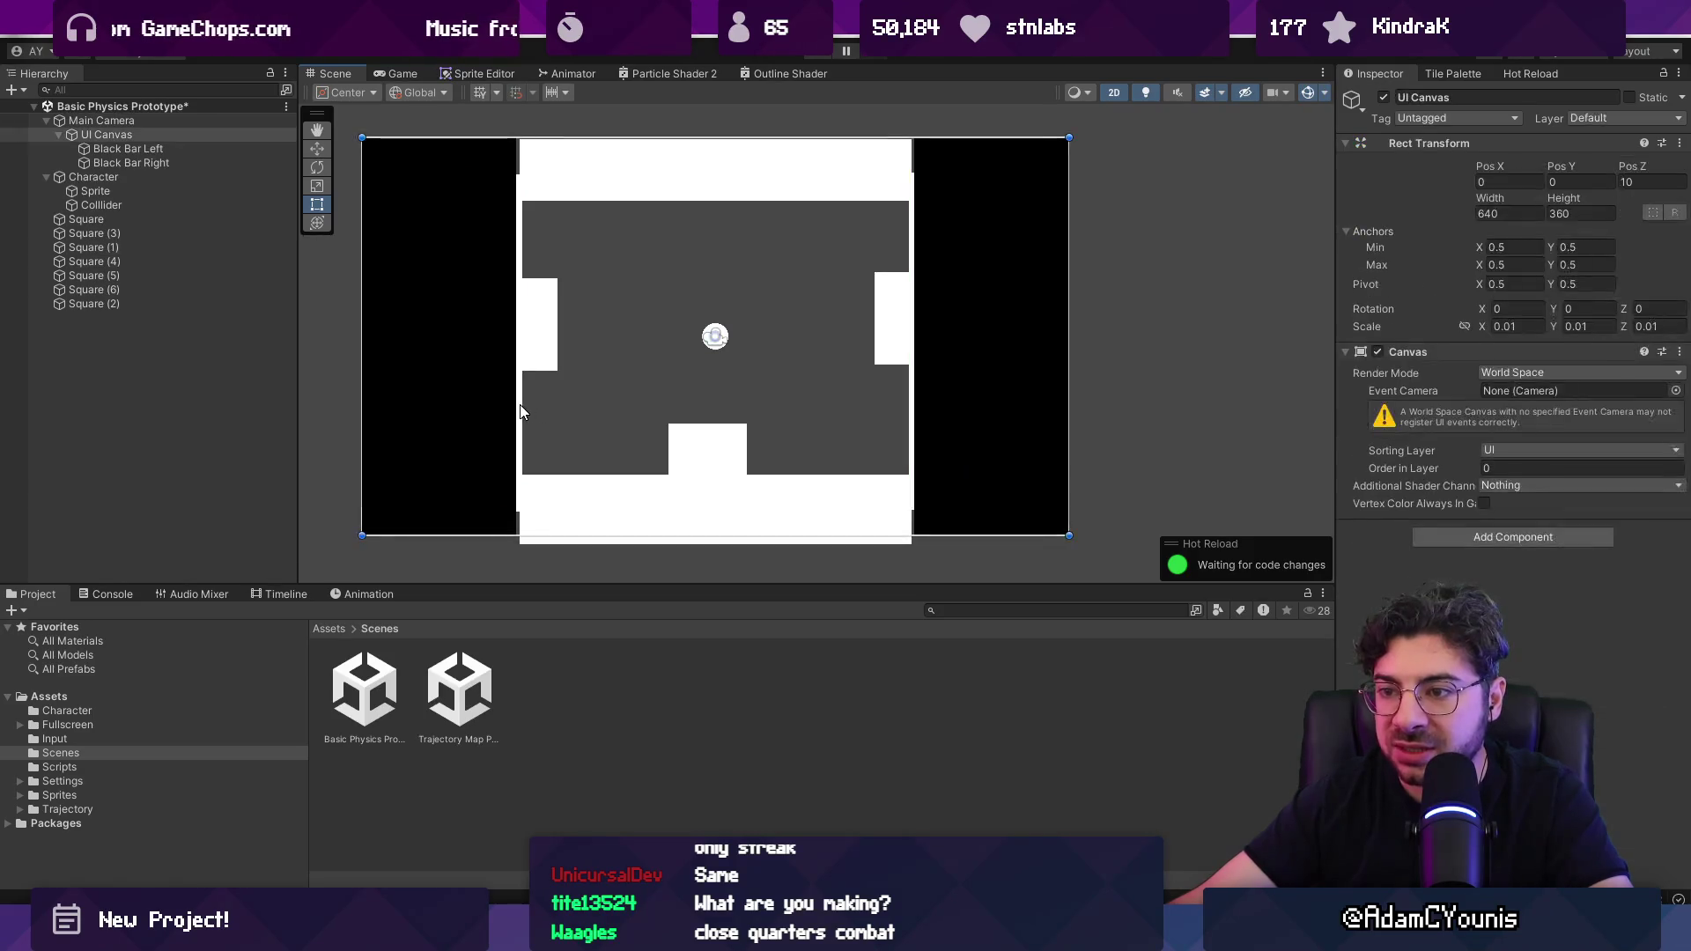
{"action": "left_click", "coordinate": [523, 412]}
{"action": "key", "text": "w"}
{"action": "left_click_drag", "start_coordinate": [557, 345], "coordinate": [566, 345]}
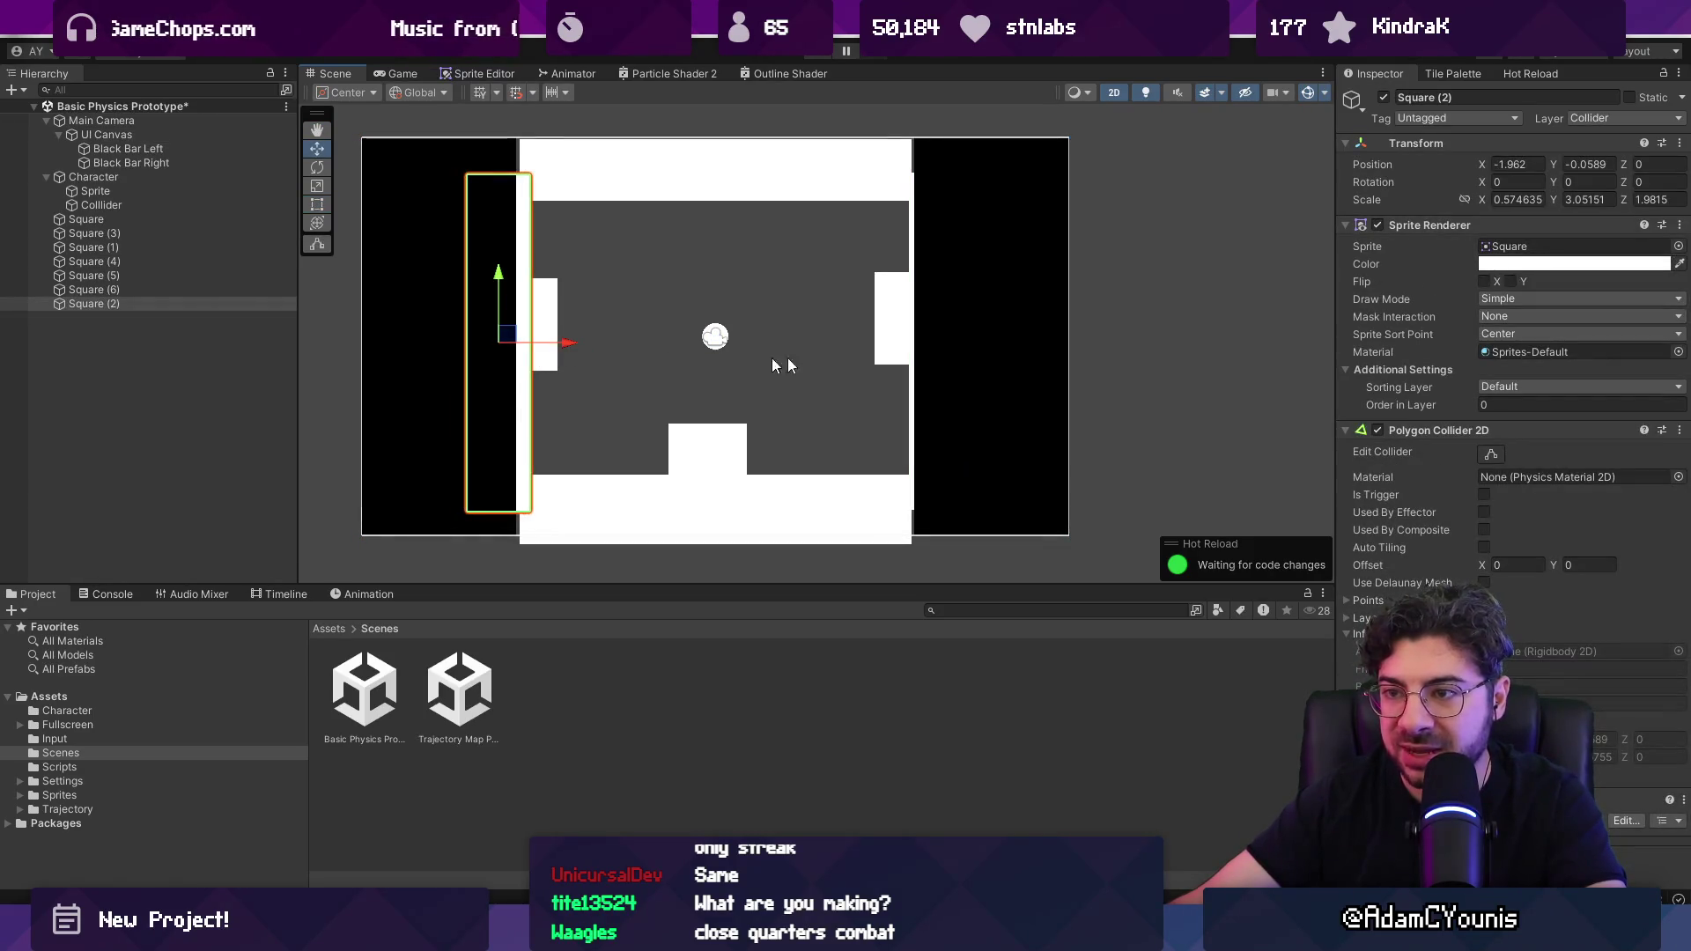
{"action": "left_click", "coordinate": [912, 339]}
{"action": "left_click", "coordinate": [914, 378]}
{"action": "left_click_drag", "start_coordinate": [991, 341], "coordinate": [983, 340]}
Step: Deactivate Square (1) and Square (2) to hide both tall walls
{"action": "left_click", "coordinate": [97, 261]}
{"action": "left_click", "coordinate": [113, 275]}
{"action": "left_click", "coordinate": [114, 290]}
{"action": "left_click", "coordinate": [119, 304]}
{"action": "left_click", "coordinate": [115, 233], "text": "ctrl"}
{"action": "left_click", "coordinate": [118, 248]}
{"action": "left_click", "coordinate": [124, 307], "text": "ctrl"}
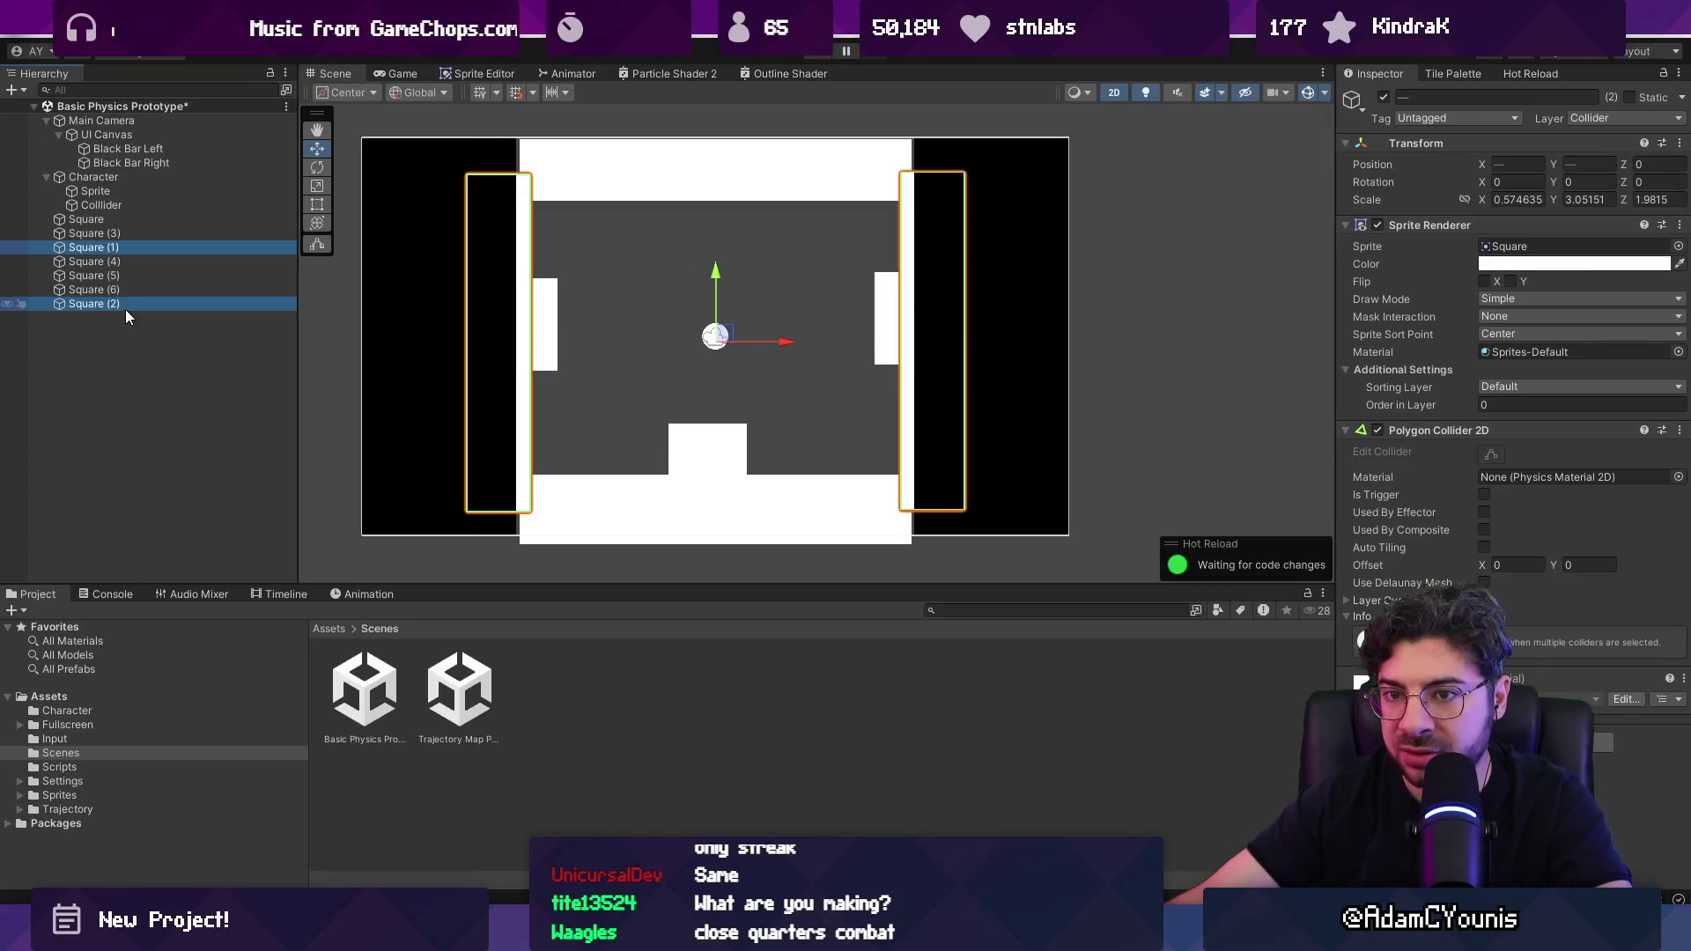
{"action": "left_click", "coordinate": [1385, 97]}
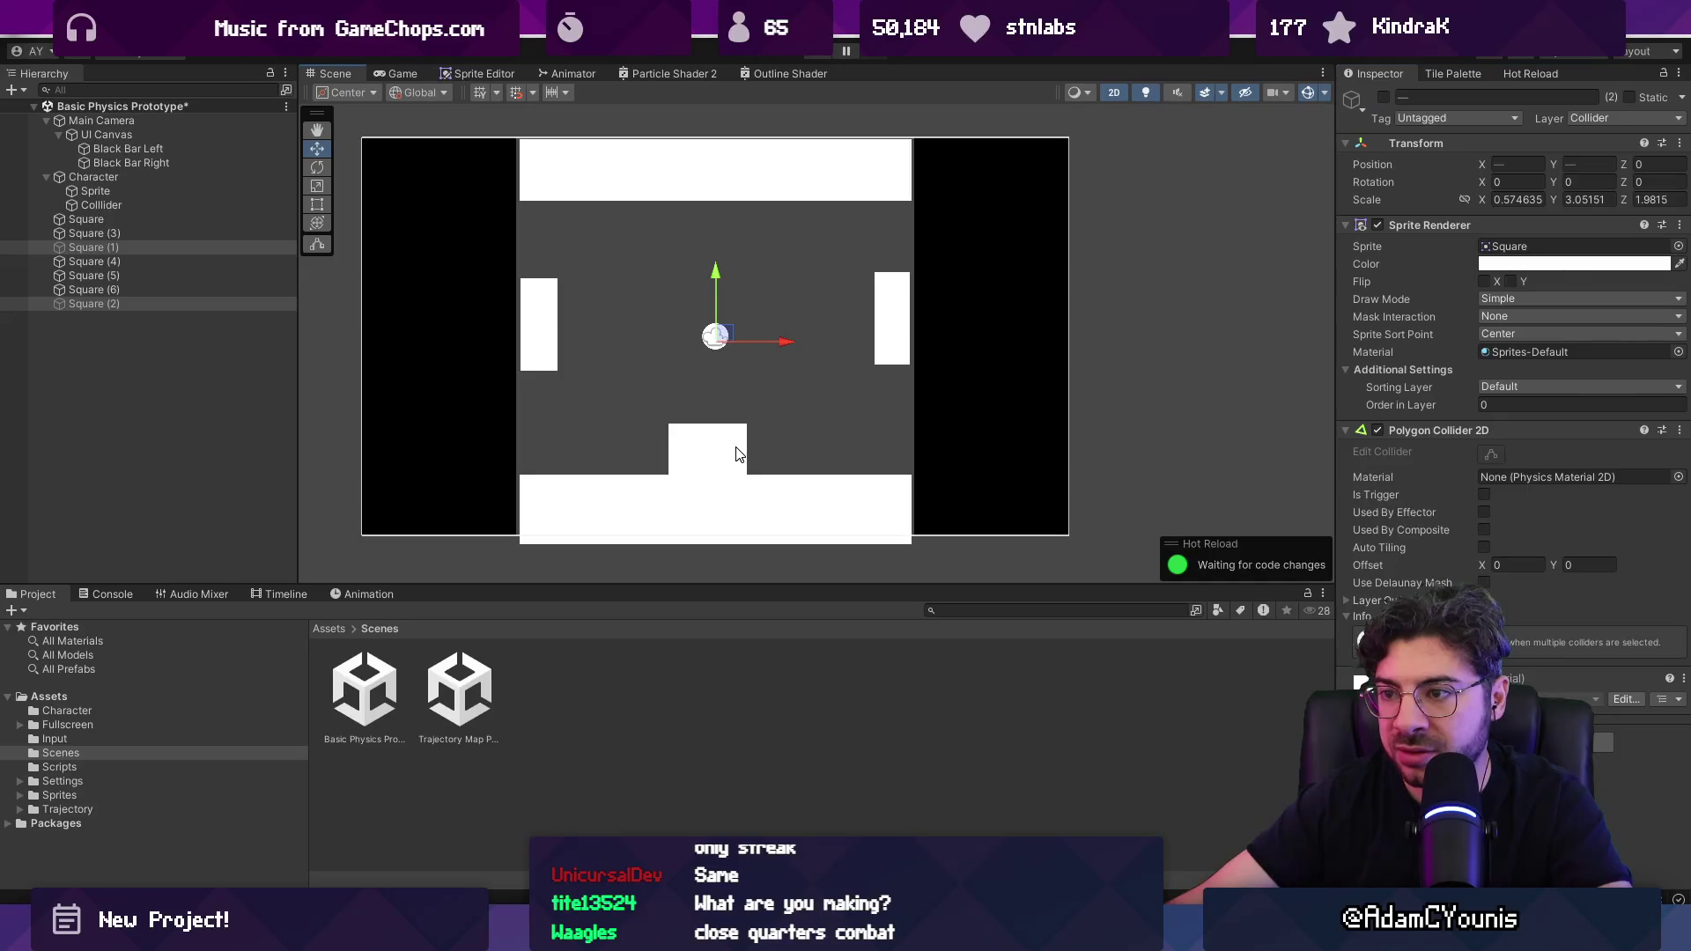
{"action": "left_click", "coordinate": [553, 329]}
Step: Deactivate both side blocks and the top block, and delete the small square
{"action": "left_click", "coordinate": [894, 334]}
{"action": "left_click", "coordinate": [206, 262], "text": "ctrl"}
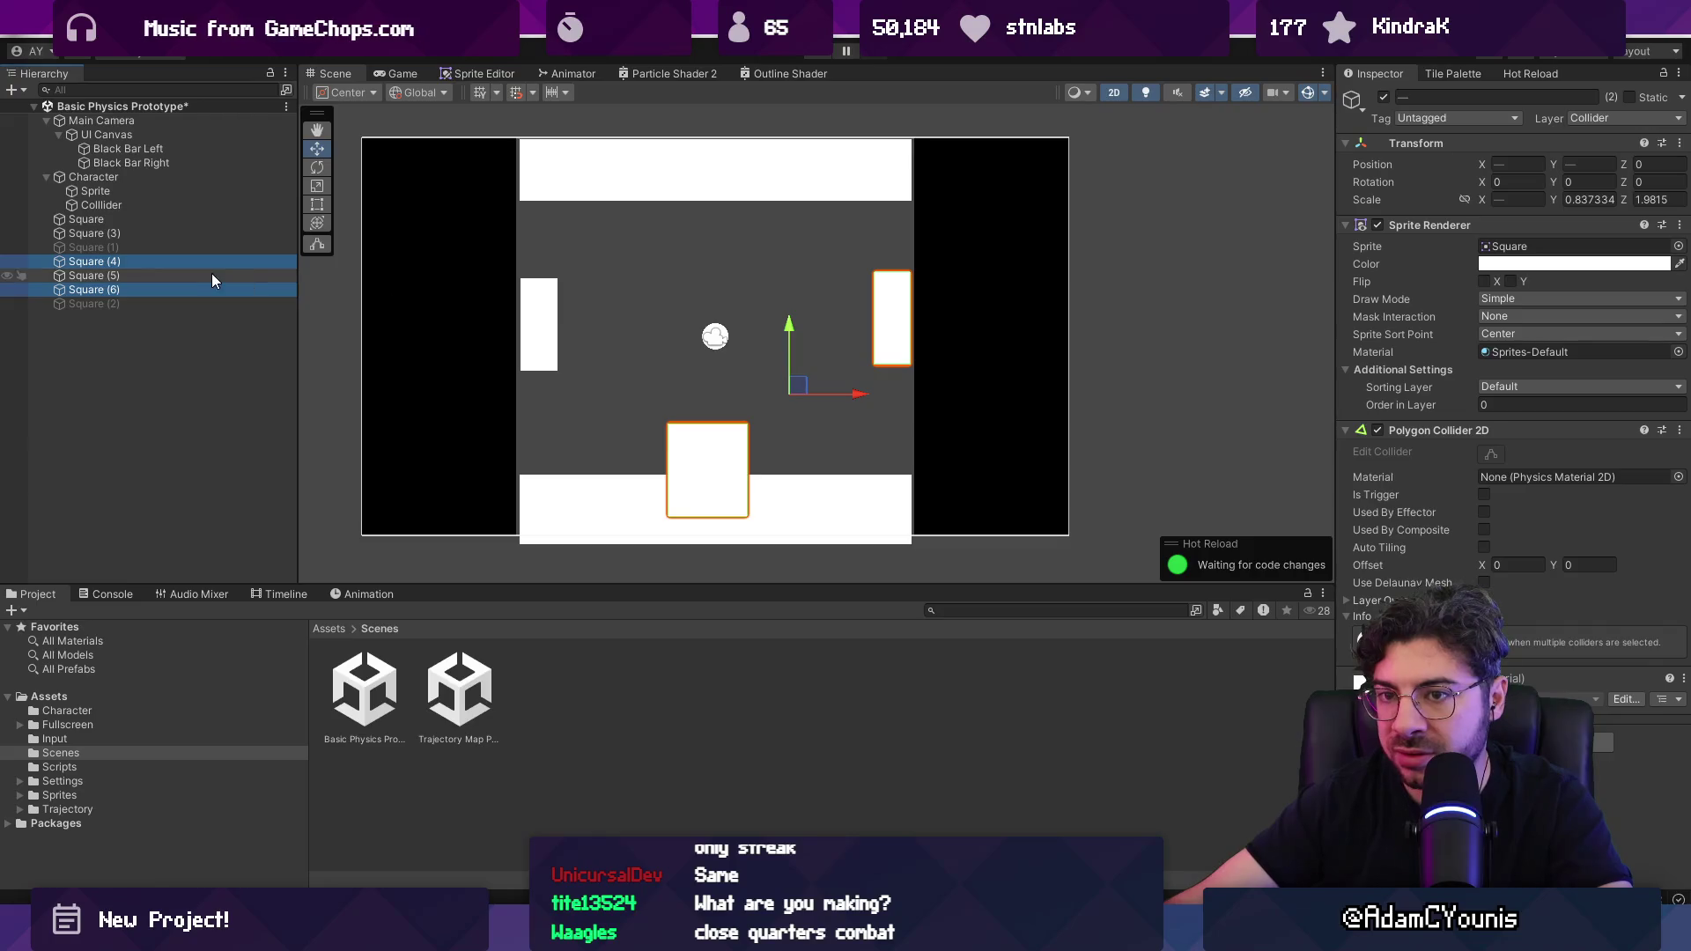
{"action": "left_click", "coordinate": [209, 275]}
{"action": "left_click", "coordinate": [210, 289], "text": "ctrl"}
{"action": "left_click", "coordinate": [1382, 98]}
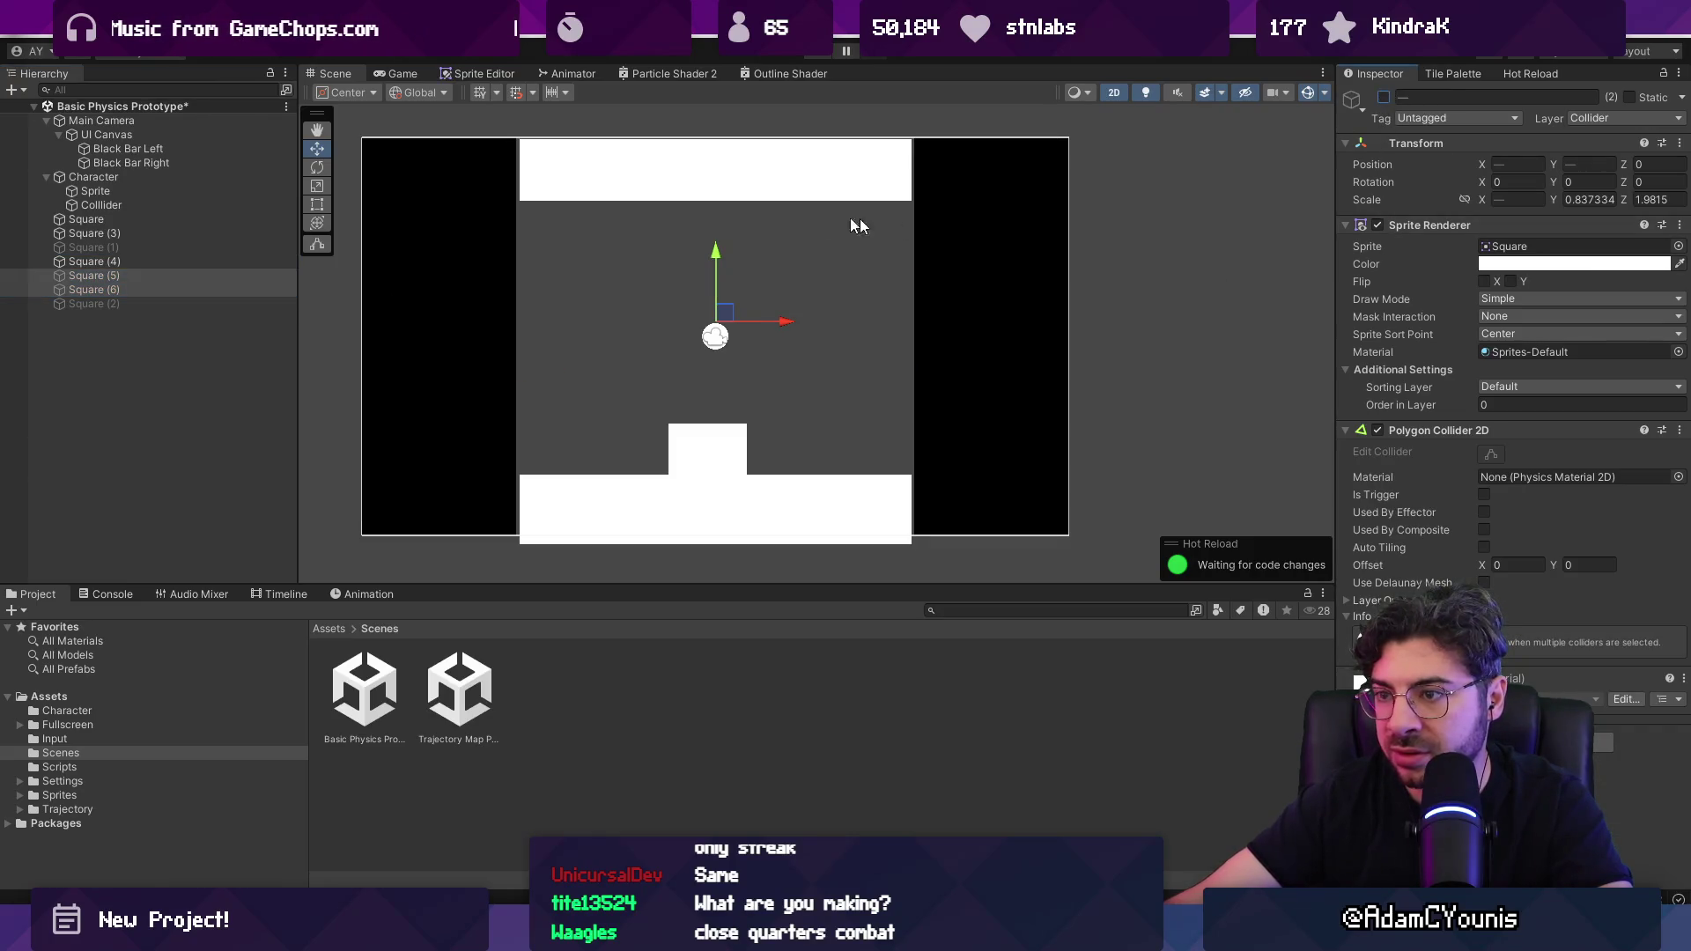
{"action": "left_click", "coordinate": [783, 183]}
{"action": "left_click", "coordinate": [1386, 99]}
{"action": "left_click", "coordinate": [736, 443]}
{"action": "left_click", "coordinate": [774, 494]}
{"action": "left_click", "coordinate": [716, 445]}
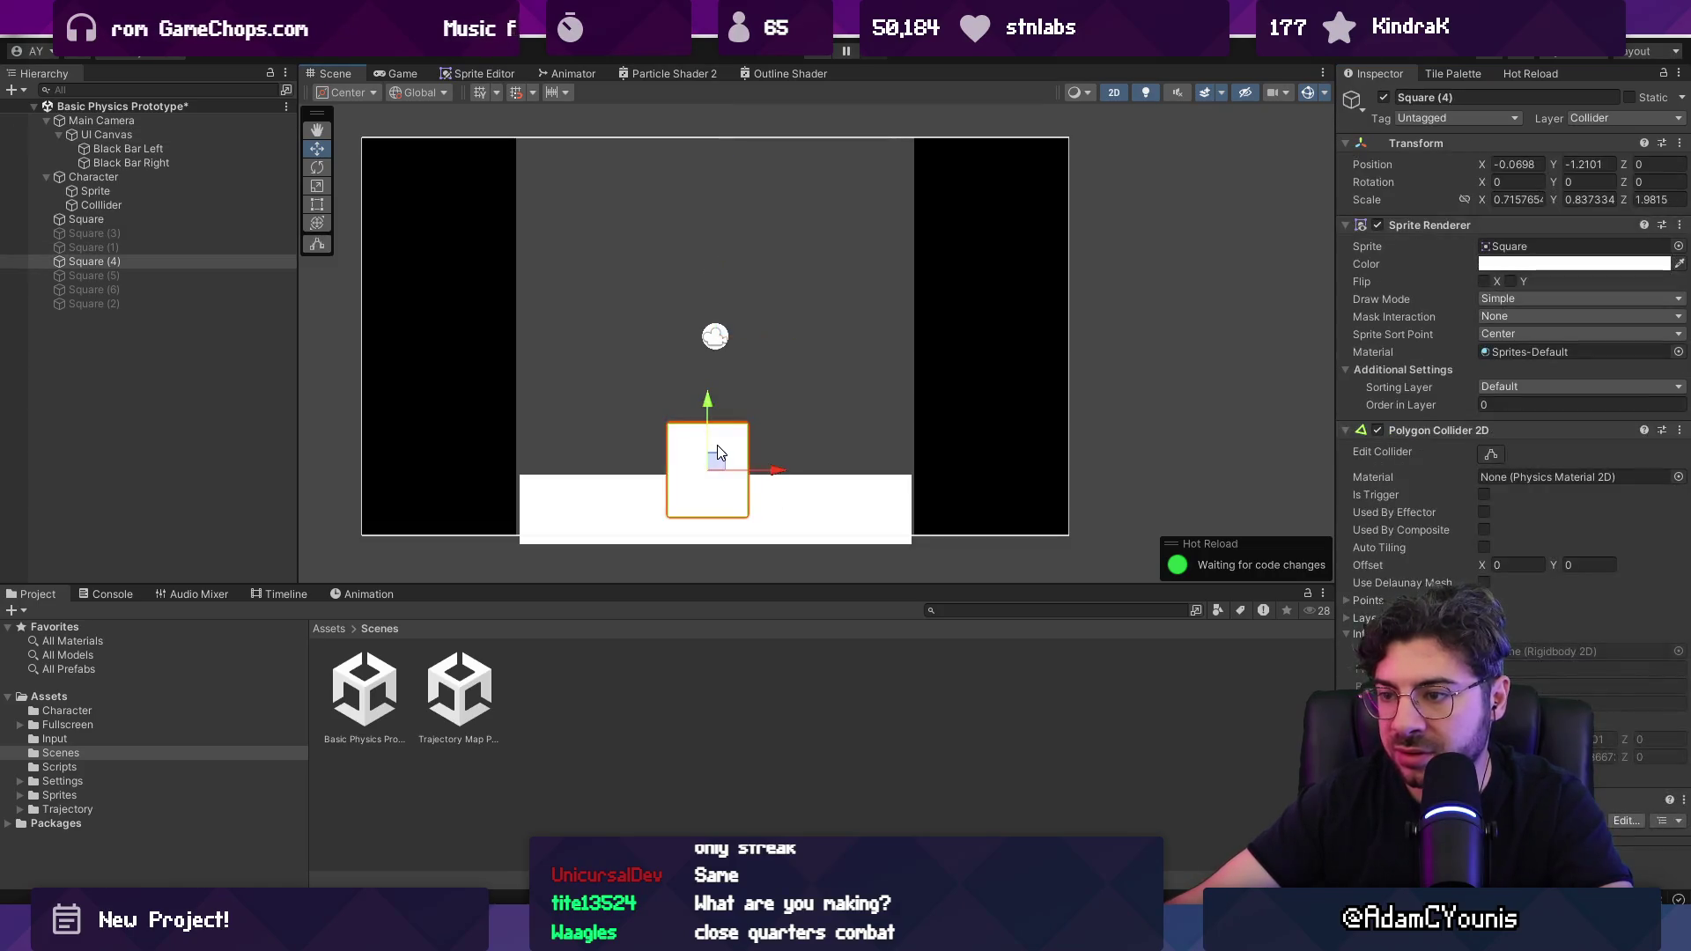
{"action": "key", "text": "Delete"}
Step: Raise the floor block, shrink it, and extend it down to the frame's bottom
{"action": "left_click", "coordinate": [755, 520]}
{"action": "left_click", "coordinate": [748, 525]}
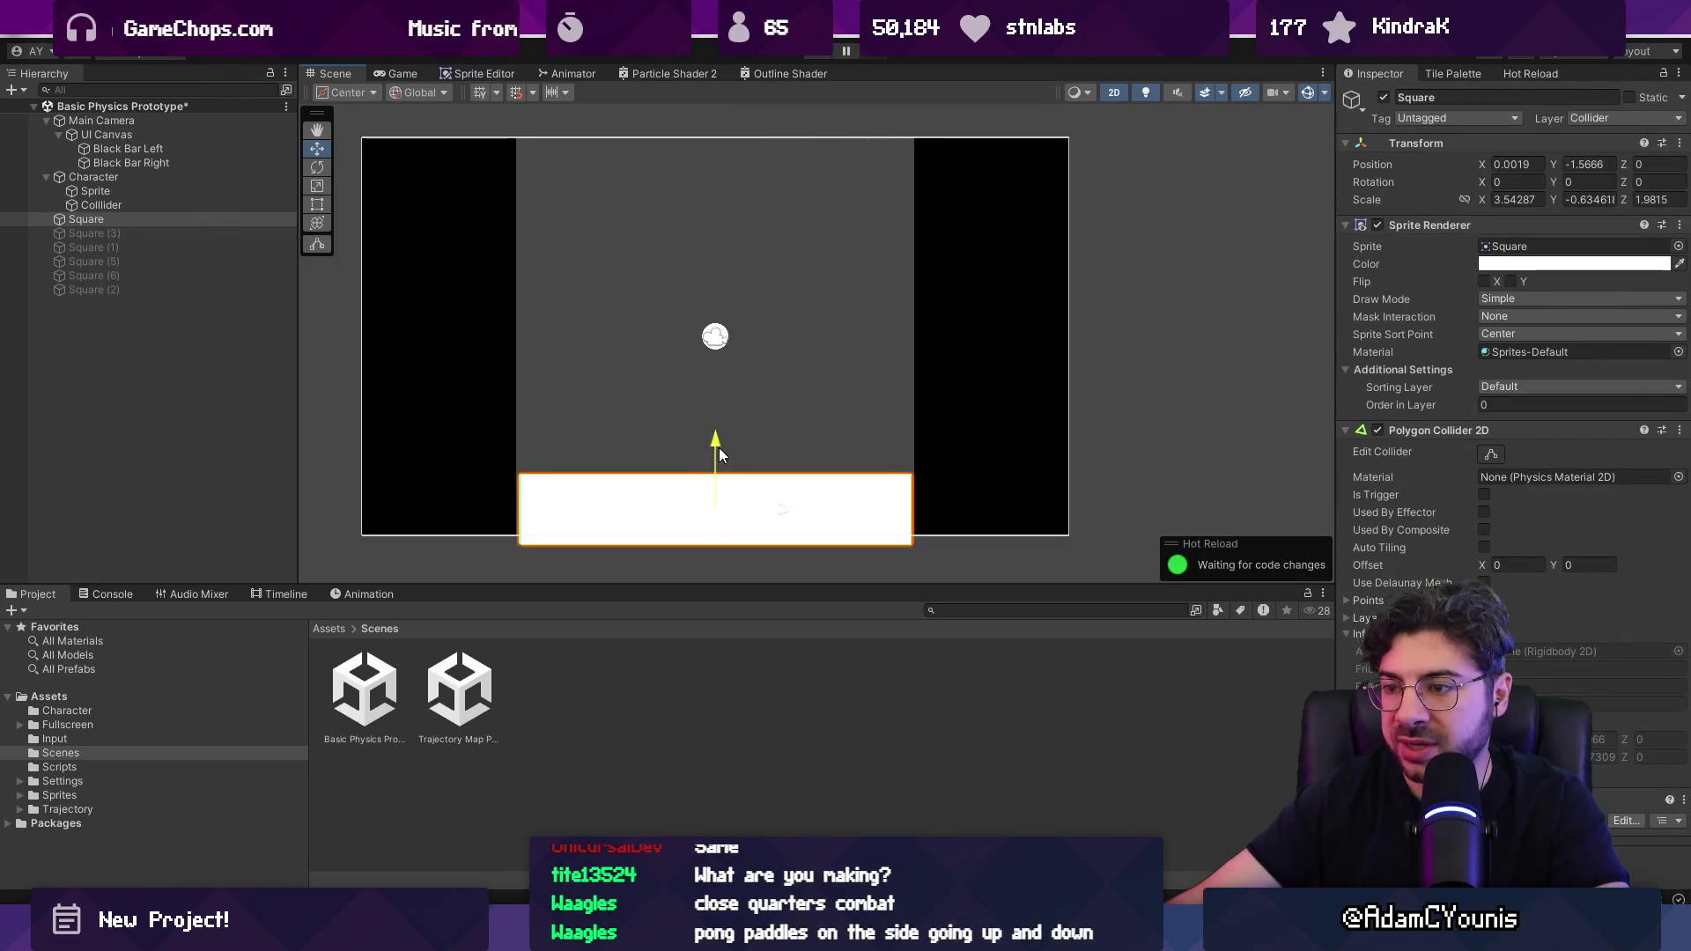
{"action": "left_click_drag", "start_coordinate": [718, 452], "coordinate": [719, 351]}
{"action": "key", "text": "t"}
{"action": "scroll", "coordinate": [921, 381], "scroll_direction": "right", "scroll_amount": 2}
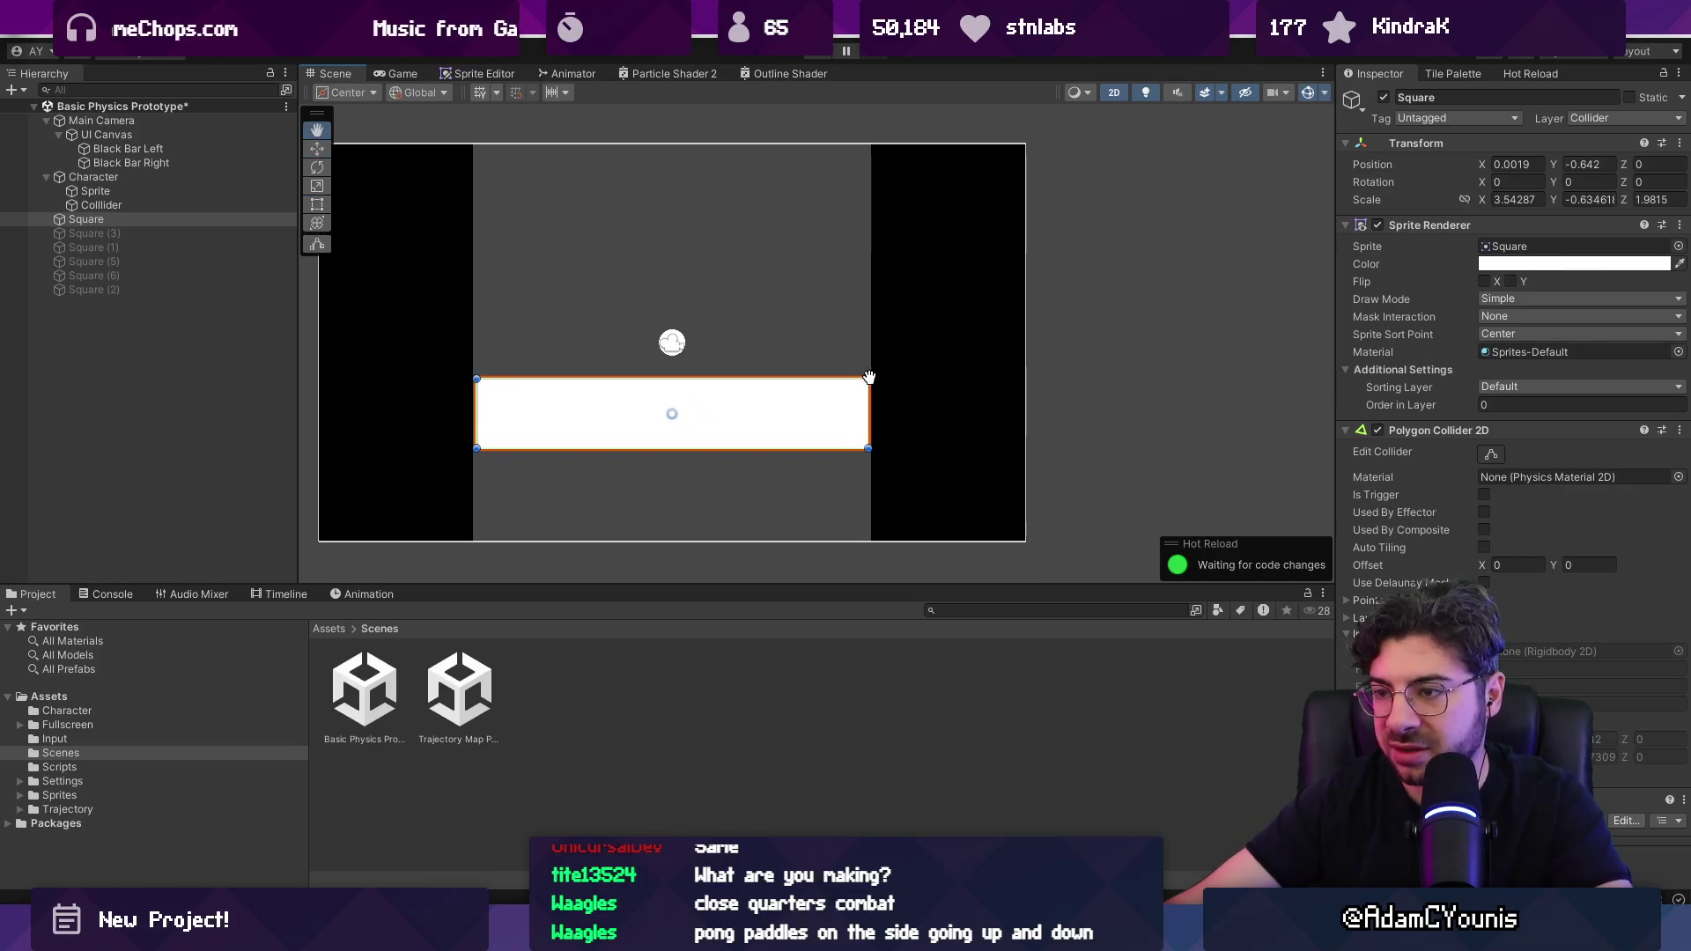
{"action": "left_click_drag", "start_coordinate": [877, 373], "coordinate": [810, 384]}
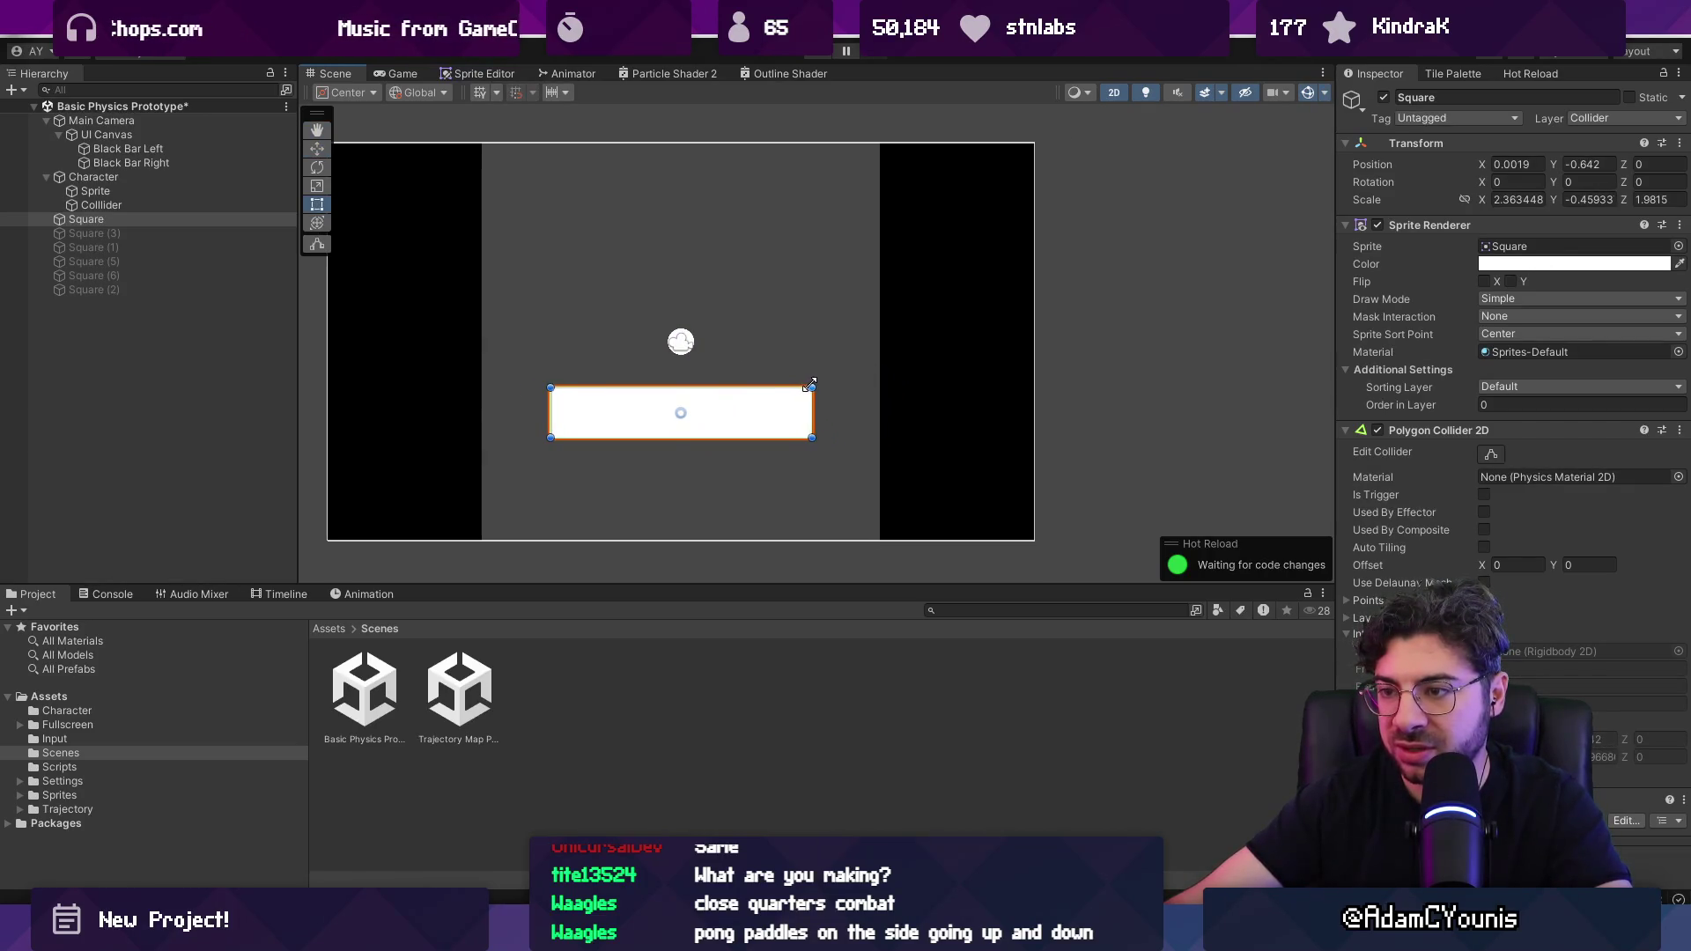
{"action": "left_click_drag", "start_coordinate": [668, 441], "coordinate": [669, 548]}
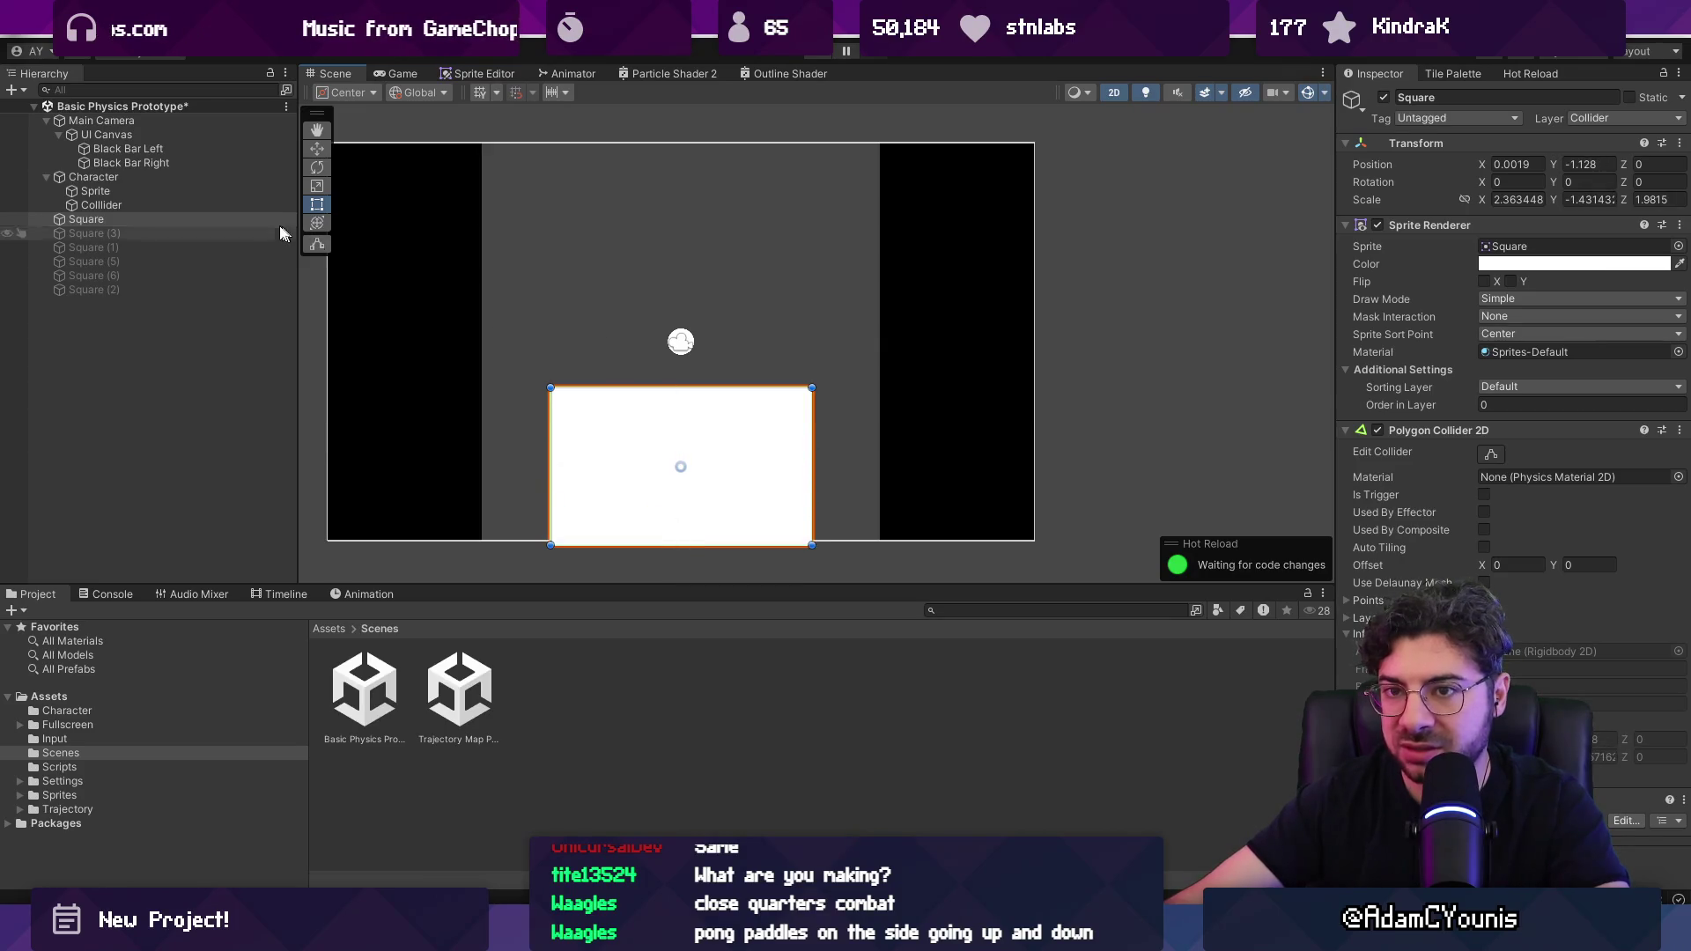
Step: Play-test the layout, then lower the block's top edge slightly
{"action": "key", "text": "ctrl+p"}
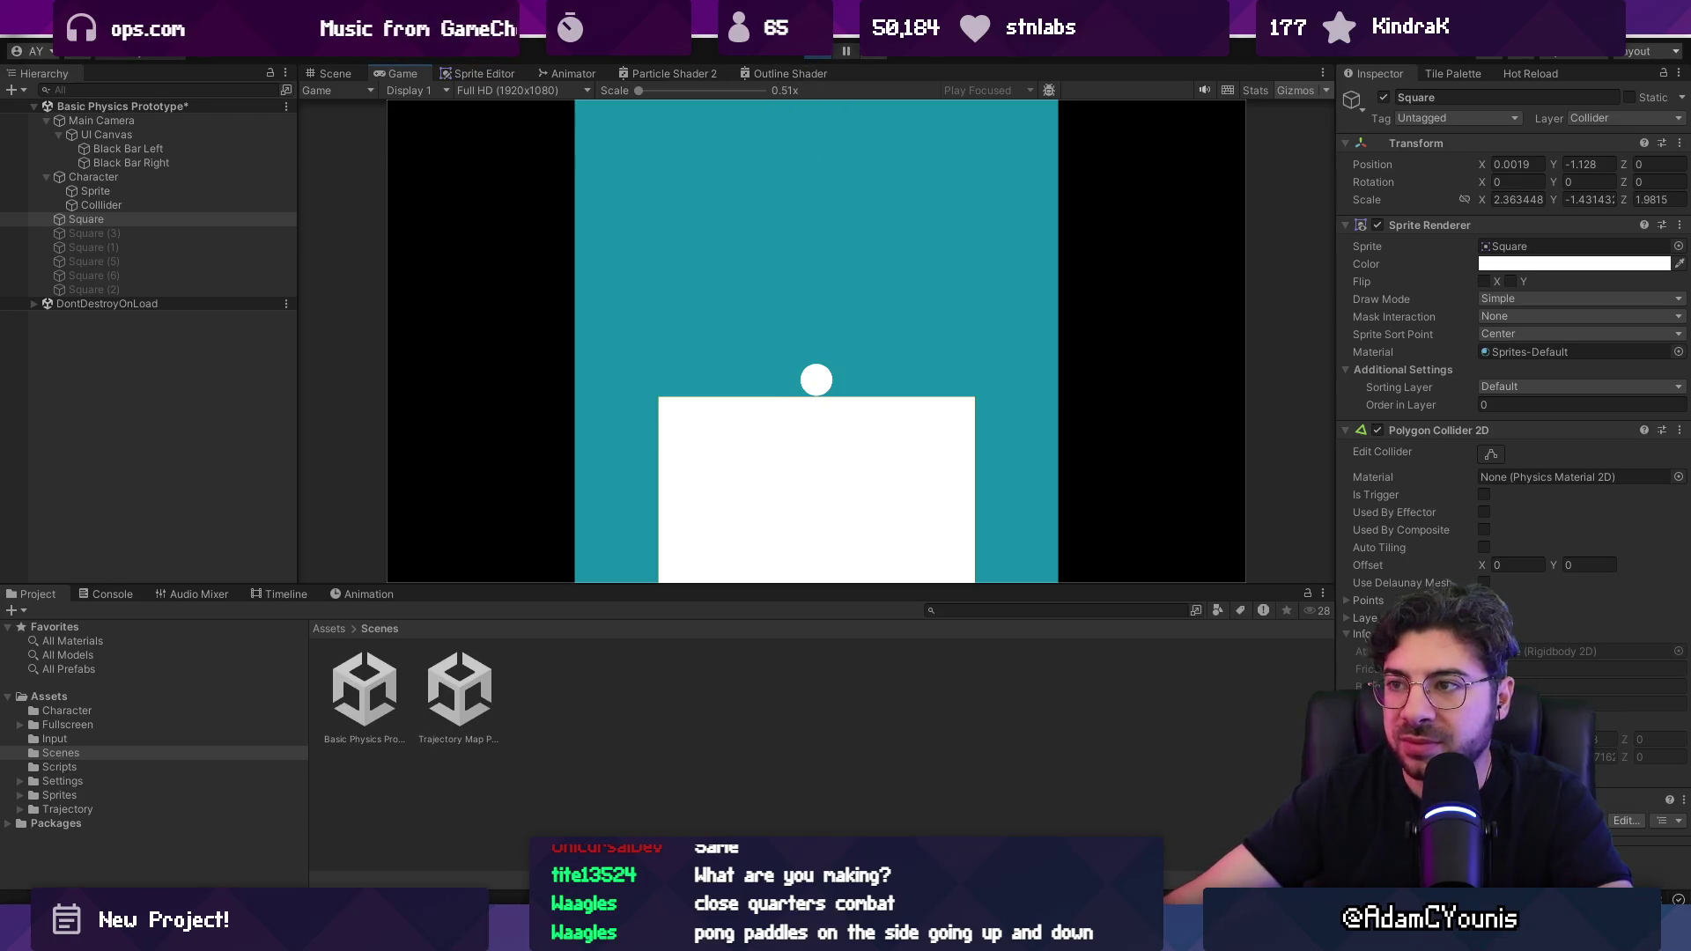
{"action": "key", "text": "ctrl+p"}
{"action": "left_click_drag", "start_coordinate": [696, 394], "coordinate": [696, 406]}
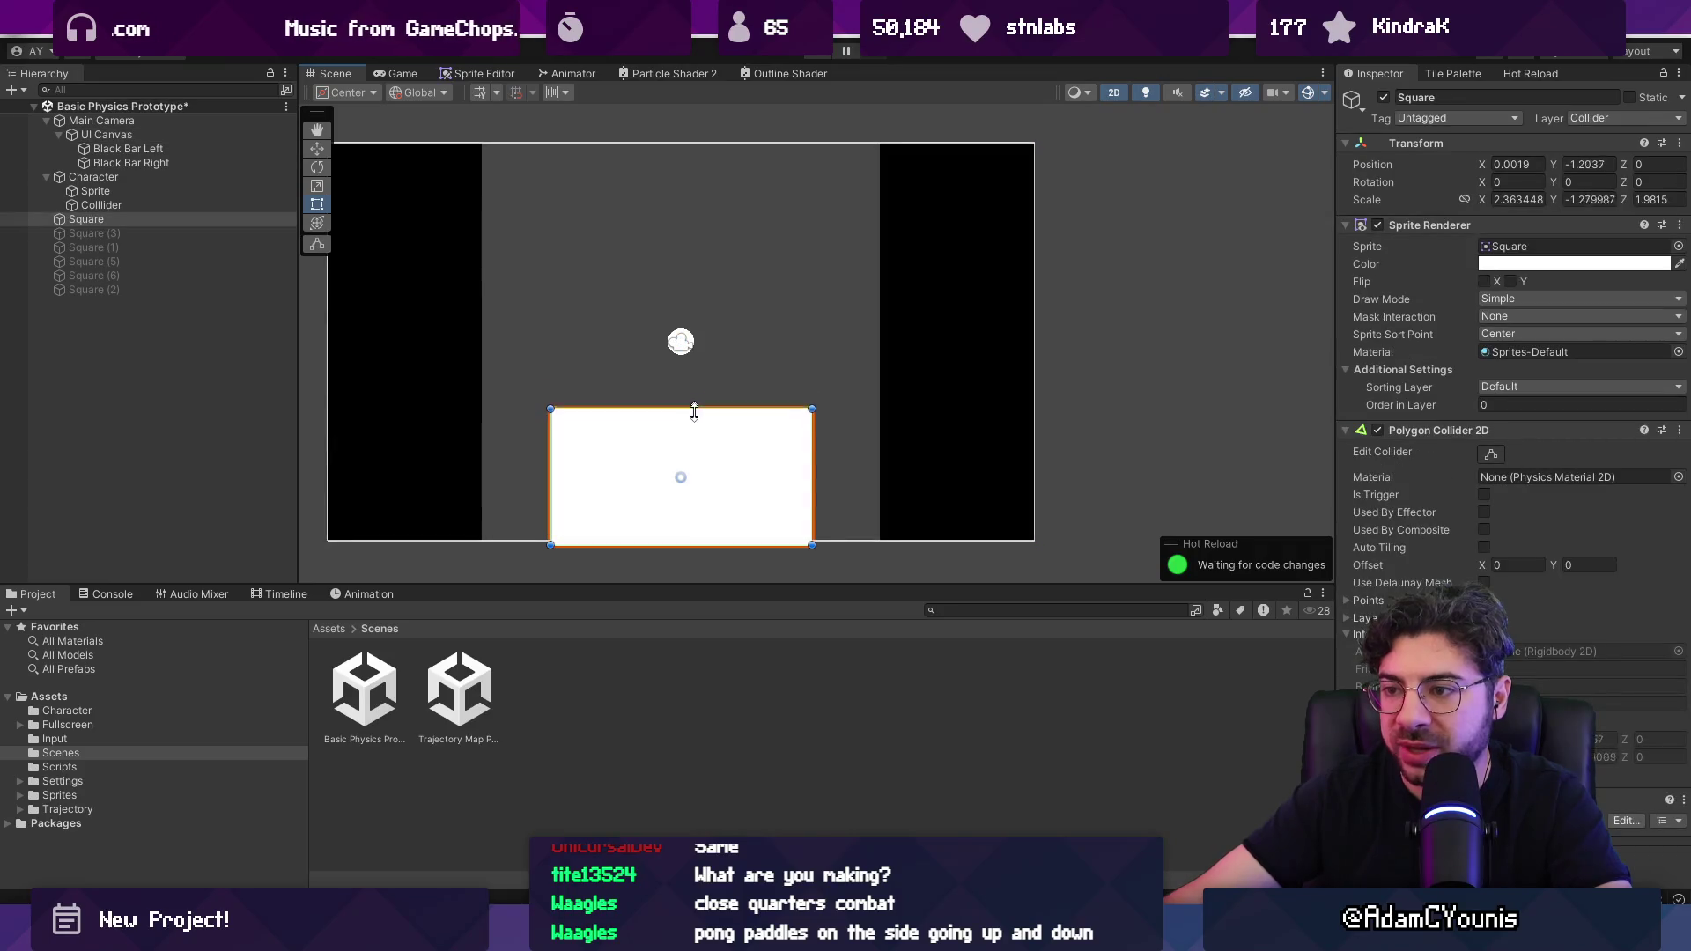
{"action": "scroll", "coordinate": [666, 456], "scroll_direction": "up", "scroll_amount": 3}
{"action": "left_click", "coordinate": [677, 403]}
{"action": "scroll", "coordinate": [719, 394], "scroll_direction": "down", "scroll_amount": 1}
{"action": "left_click", "coordinate": [703, 539]}
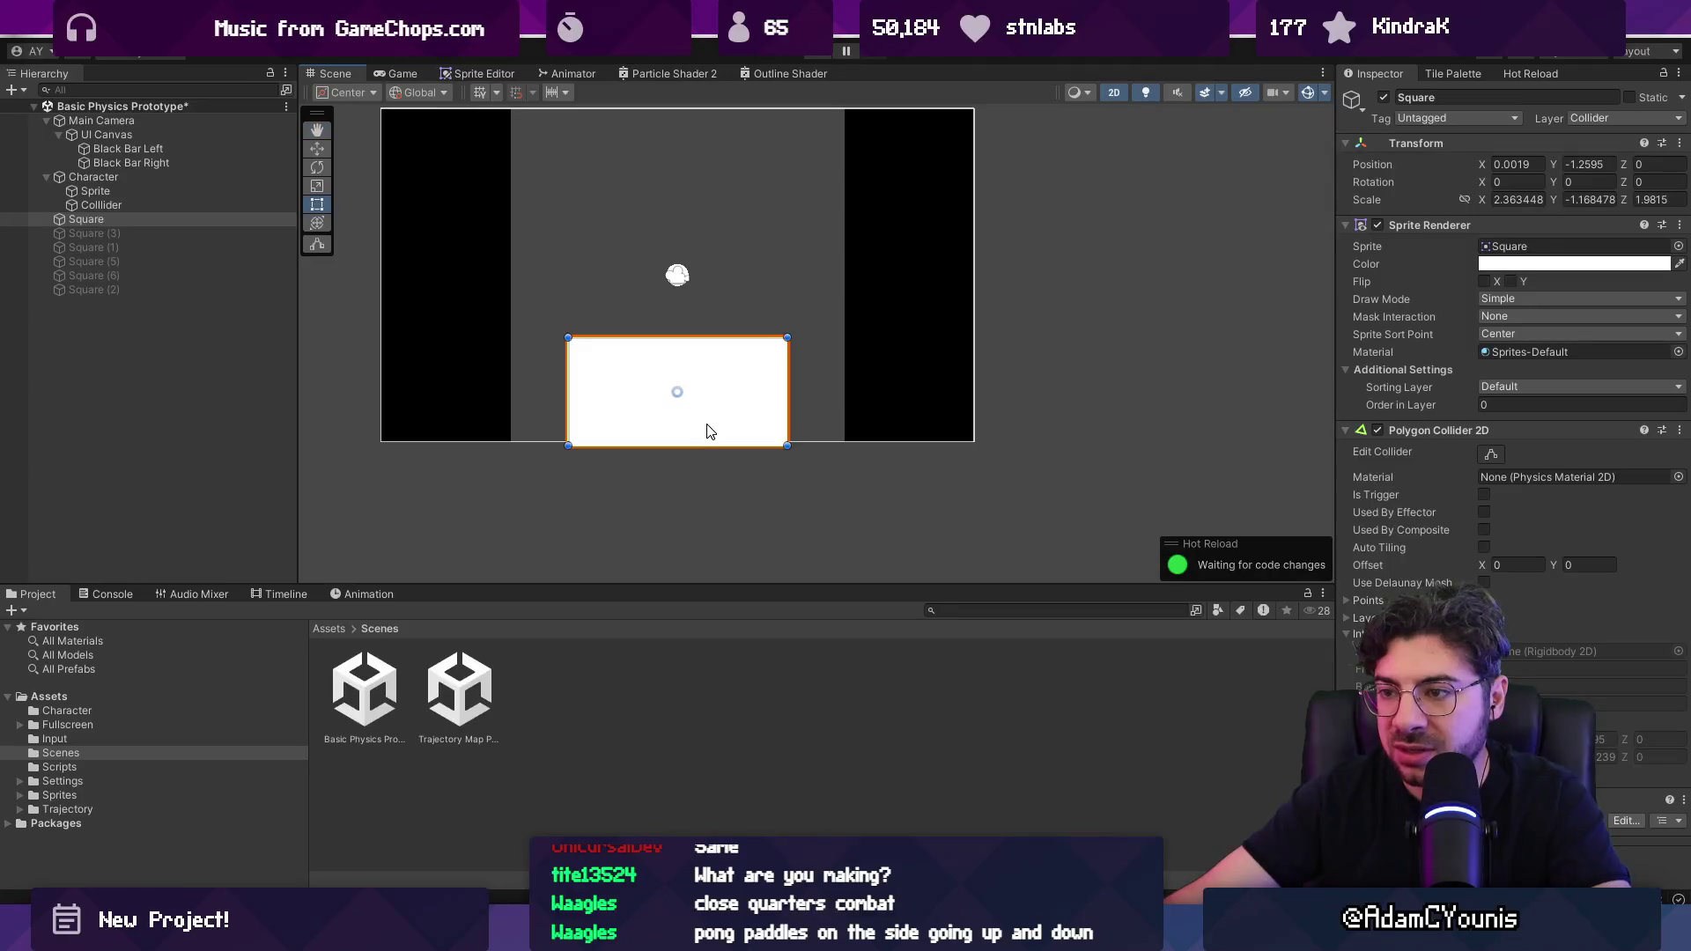
Step: Duplicate the floor block, move the copy up, and flatten it into a thin bar
{"action": "key", "text": "ctrl+d"}
{"action": "key", "text": "w"}
{"action": "left_click_drag", "start_coordinate": [702, 415], "coordinate": [704, 262]}
{"action": "key", "text": "t"}
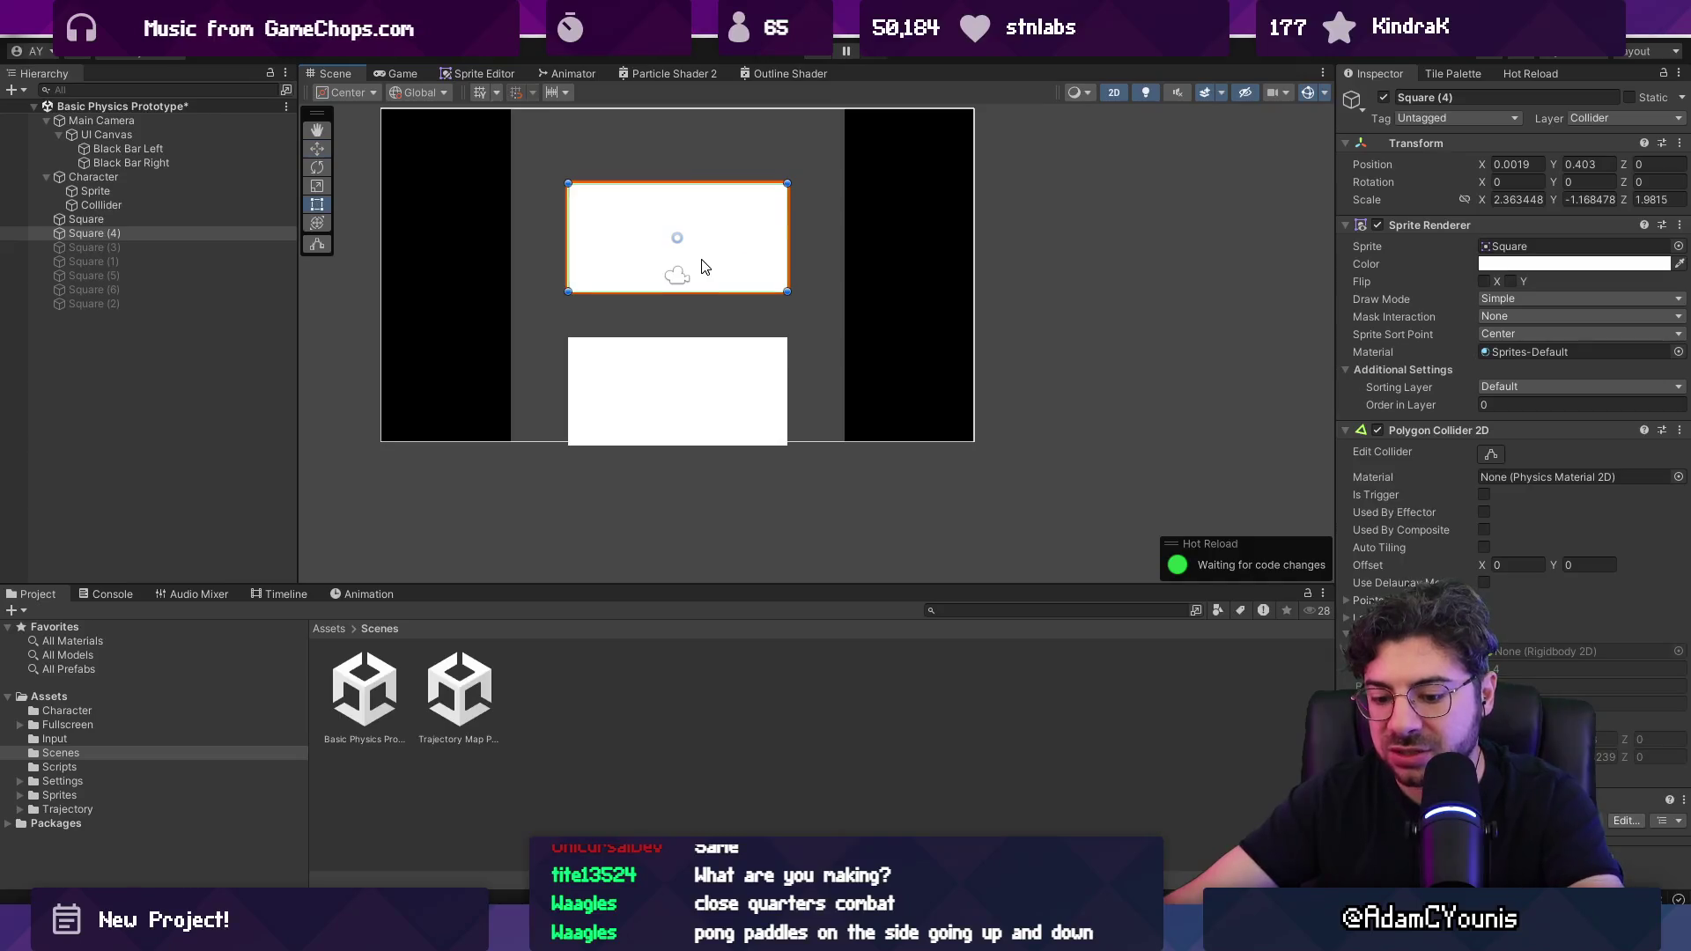
{"action": "left_click_drag", "start_coordinate": [719, 184], "coordinate": [721, 236]}
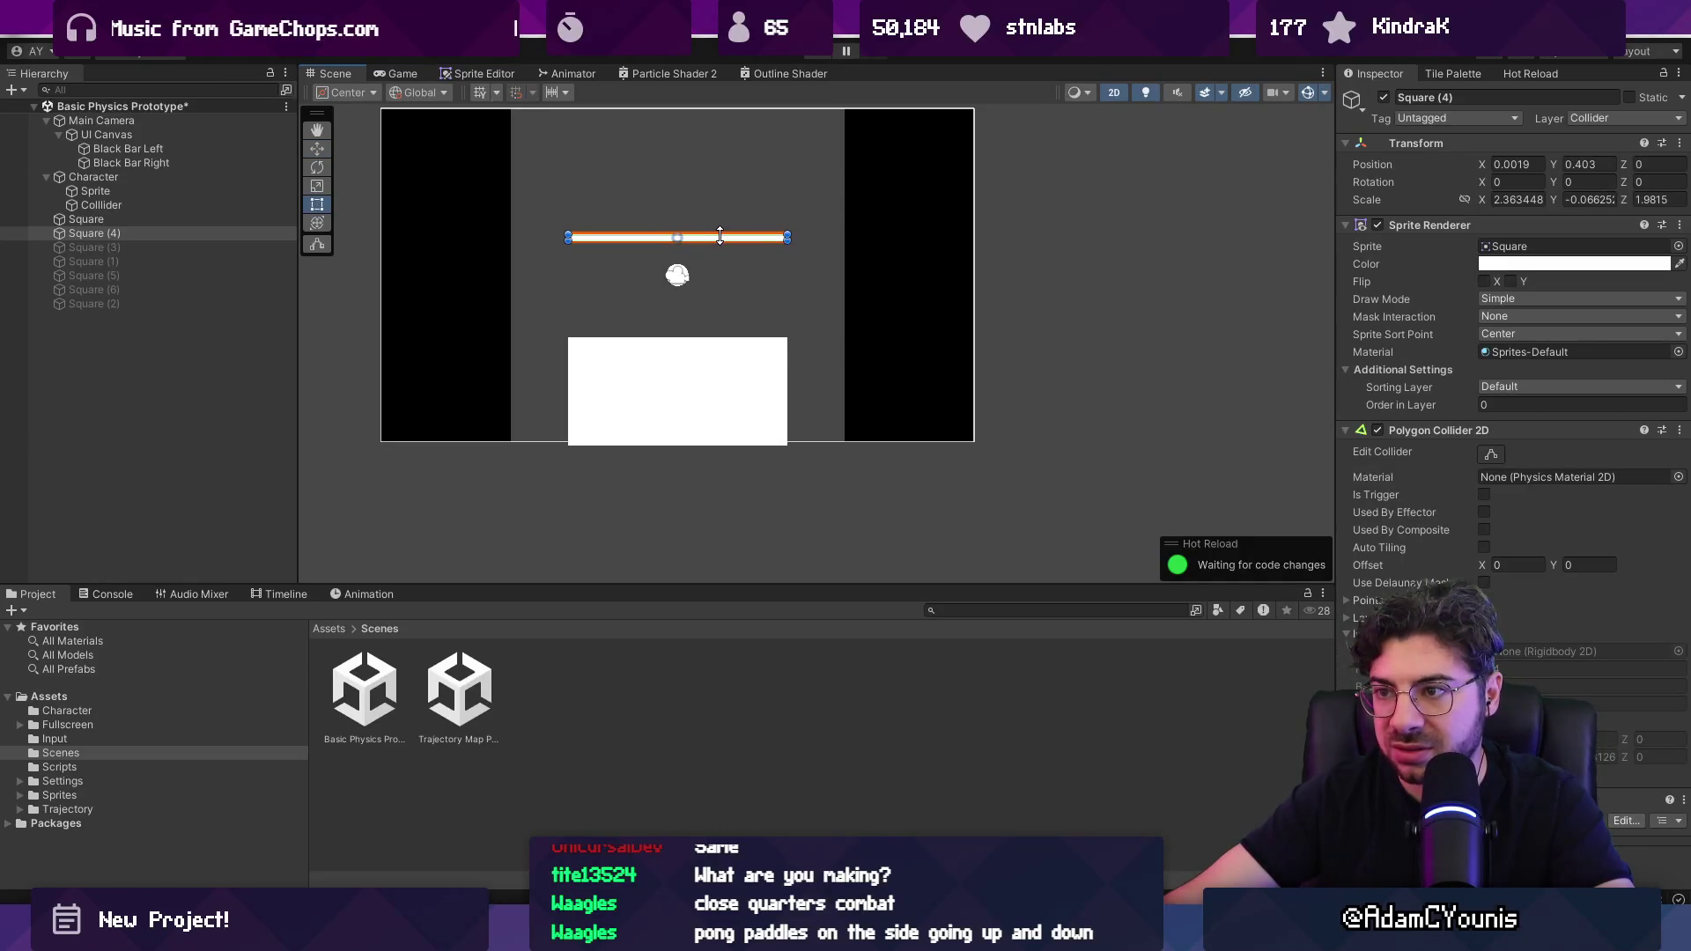
Step: Duplicate the bar, narrow the copy to half width, and delete the full-width bar
{"action": "key", "text": "ctrl+d"}
{"action": "key", "text": "w"}
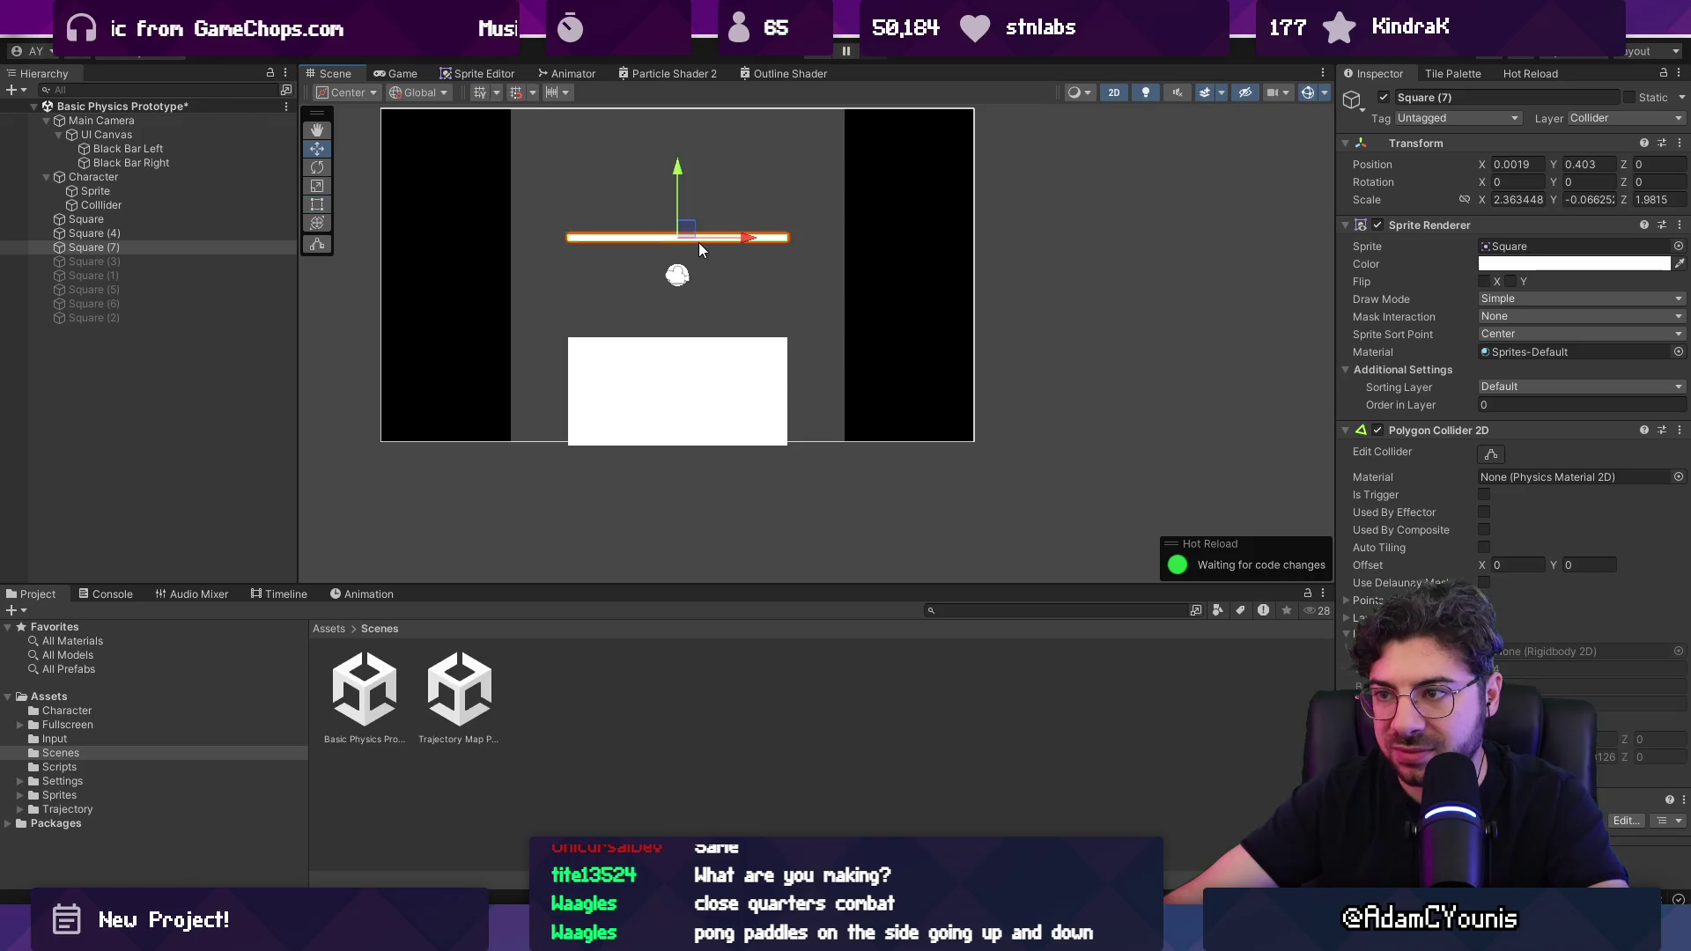
{"action": "left_click_drag", "start_coordinate": [696, 239], "coordinate": [738, 263]}
{"action": "key", "text": "ctrl+z"}
{"action": "key", "text": "t"}
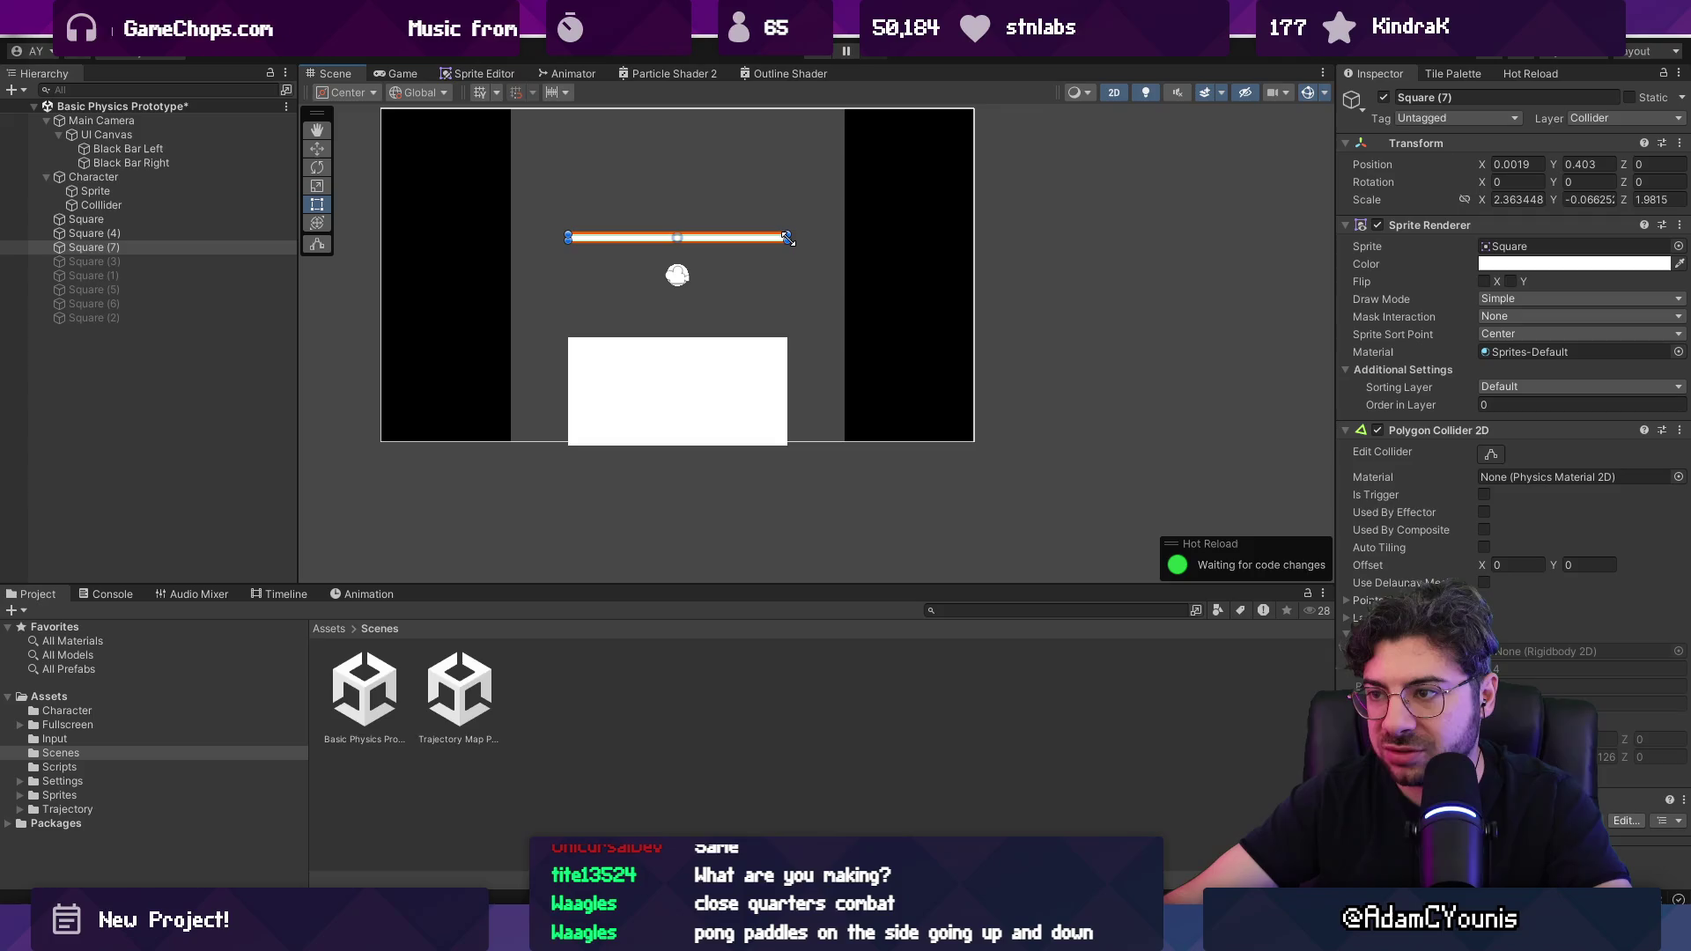
{"action": "left_click_drag", "start_coordinate": [784, 237], "coordinate": [732, 234]}
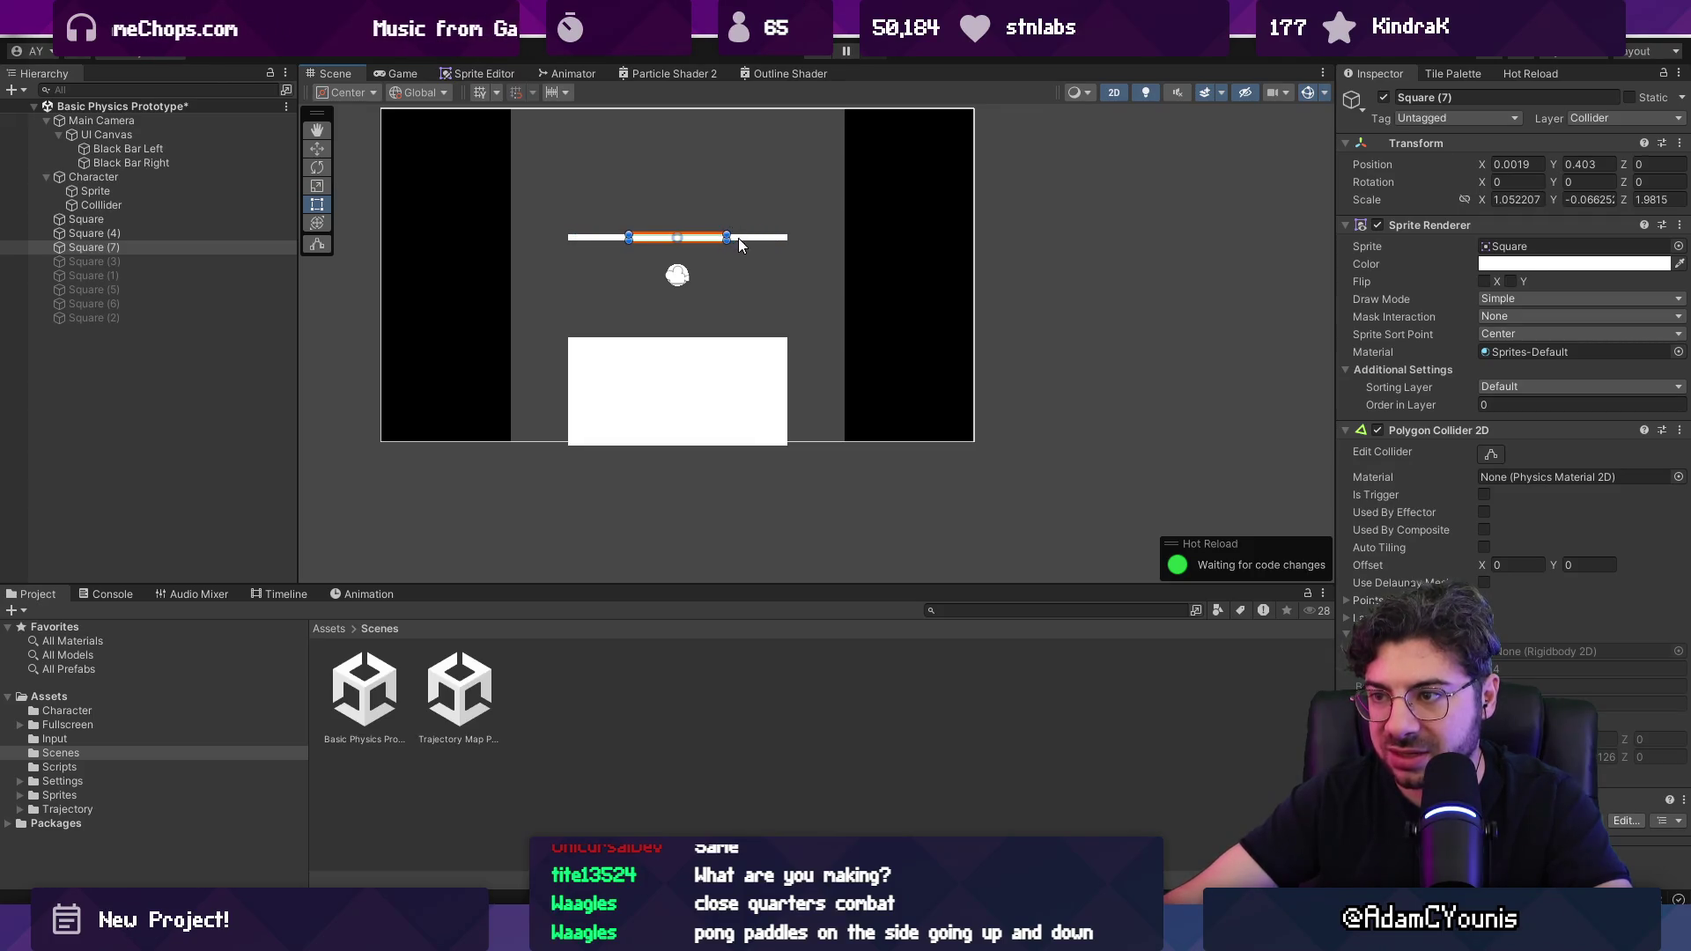
{"action": "scroll", "coordinate": [738, 239], "scroll_direction": "up", "scroll_amount": 2}
{"action": "left_click", "coordinate": [748, 234]}
{"action": "key", "text": "Delete"}
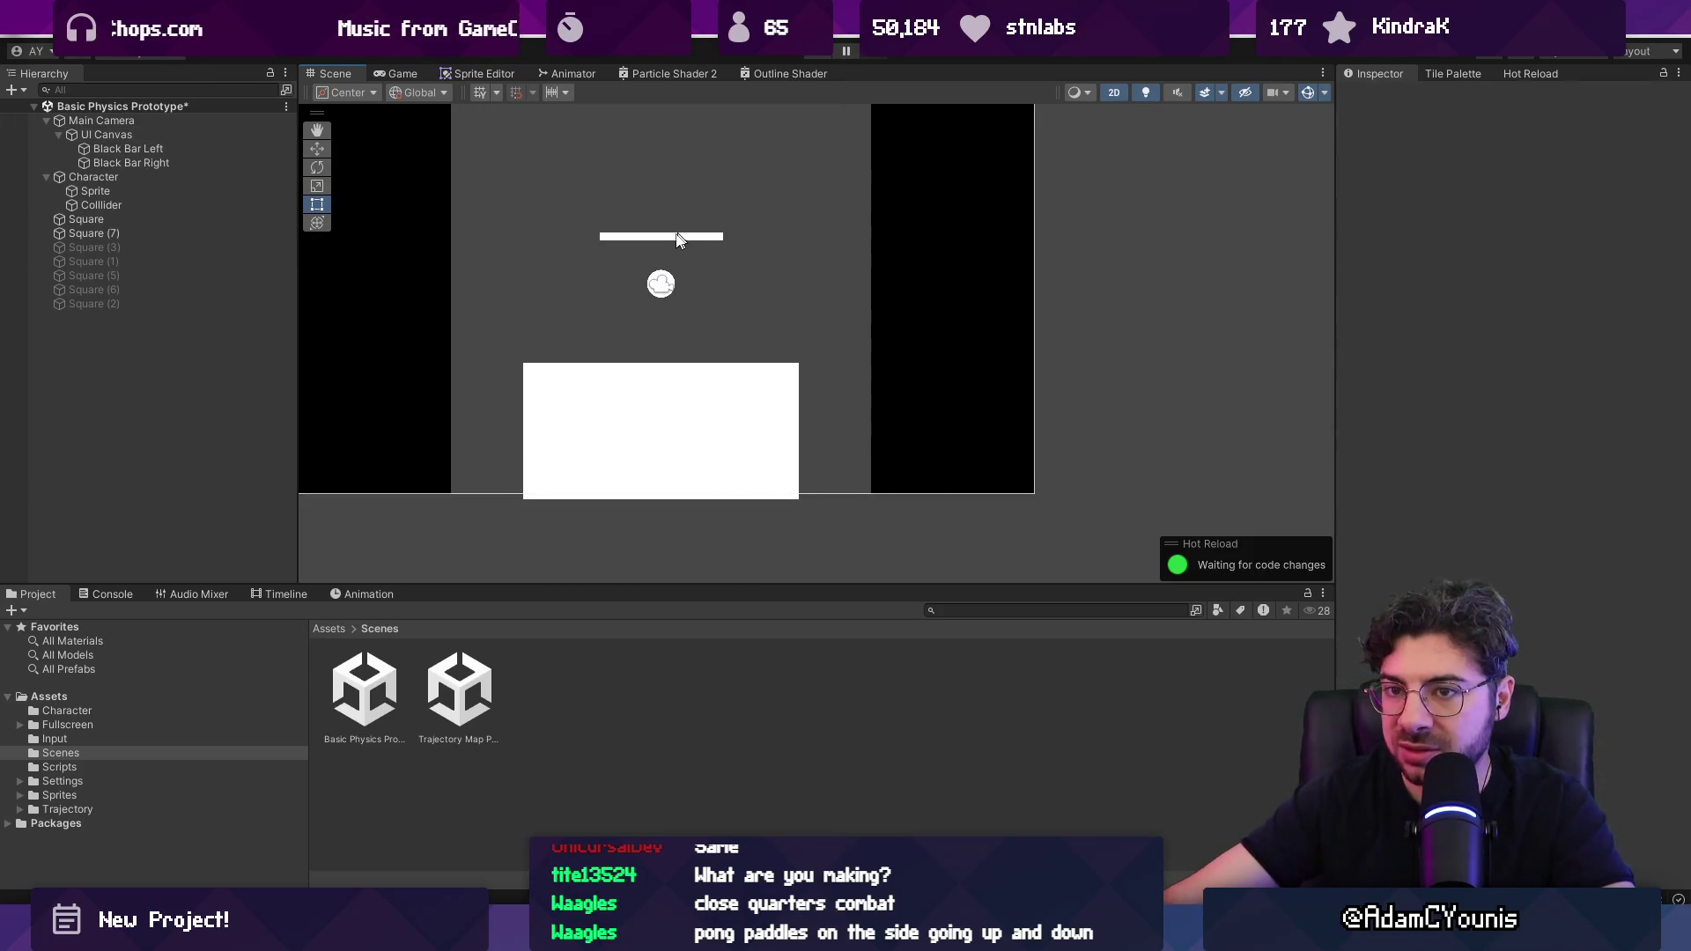
Step: Duplicate the short bar into lower left and right platforms, then play-test
{"action": "left_click", "coordinate": [678, 237]}
{"action": "key", "text": "ctrl+d"}
{"action": "key", "text": "w"}
{"action": "mouse_move", "coordinate": [668, 235]}
{"action": "left_mouse_down"}
{"action": "mouse_move", "coordinate": [535, 269]}
{"action": "mouse_move", "coordinate": [536, 296]}
{"action": "mouse_move", "coordinate": [818, 296]}
{"action": "mouse_move", "coordinate": [784, 293]}
{"action": "left_mouse_up"}
{"action": "key", "text": "ctrl+d"}
{"action": "key", "text": "ctrl+p"}
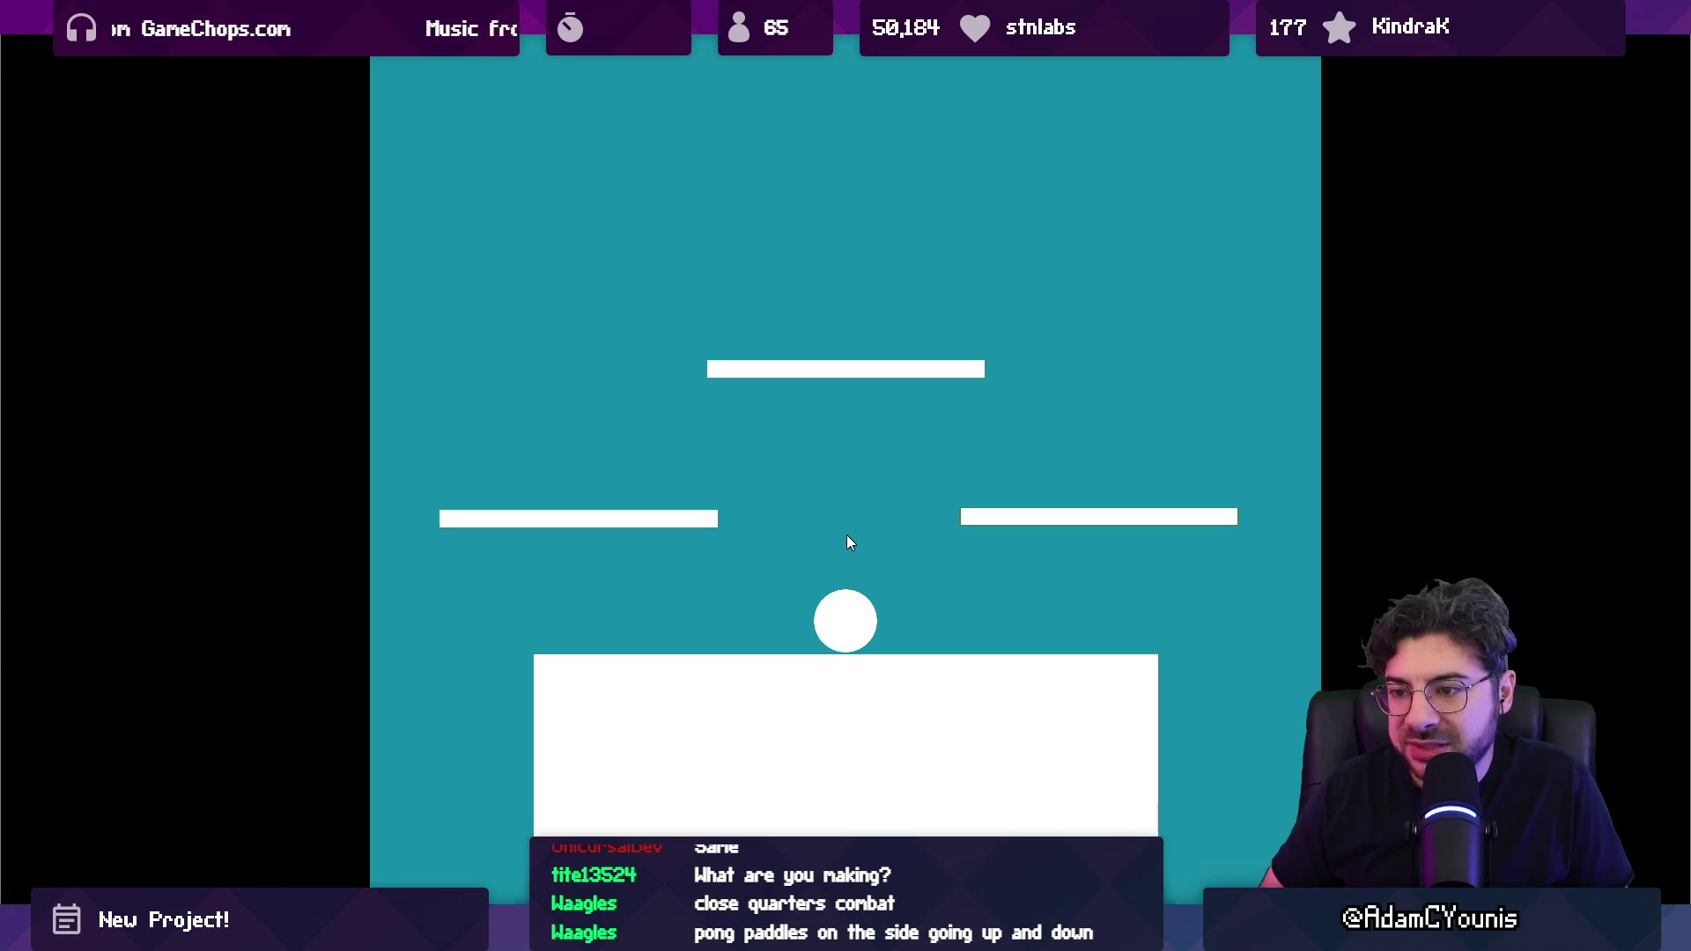
{"action": "key", "text": "F11"}
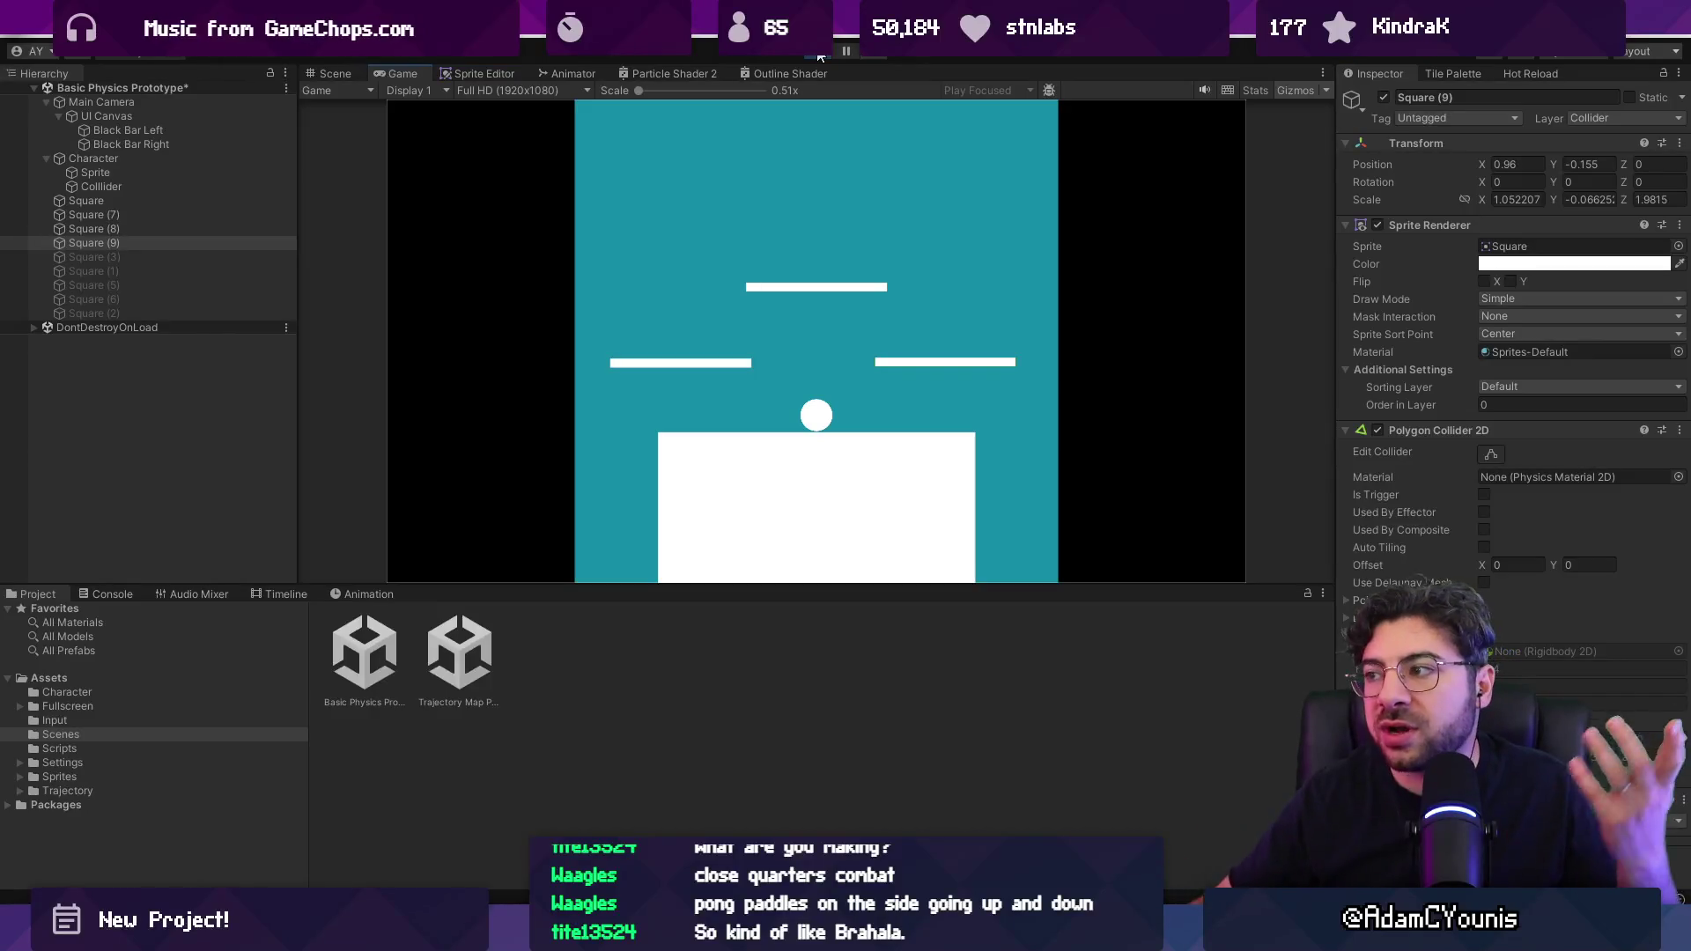
Step: Switch Unity's Game view to 640x360, snip it, and paste the capture into Aseprite
{"action": "left_click", "coordinate": [585, 91]}
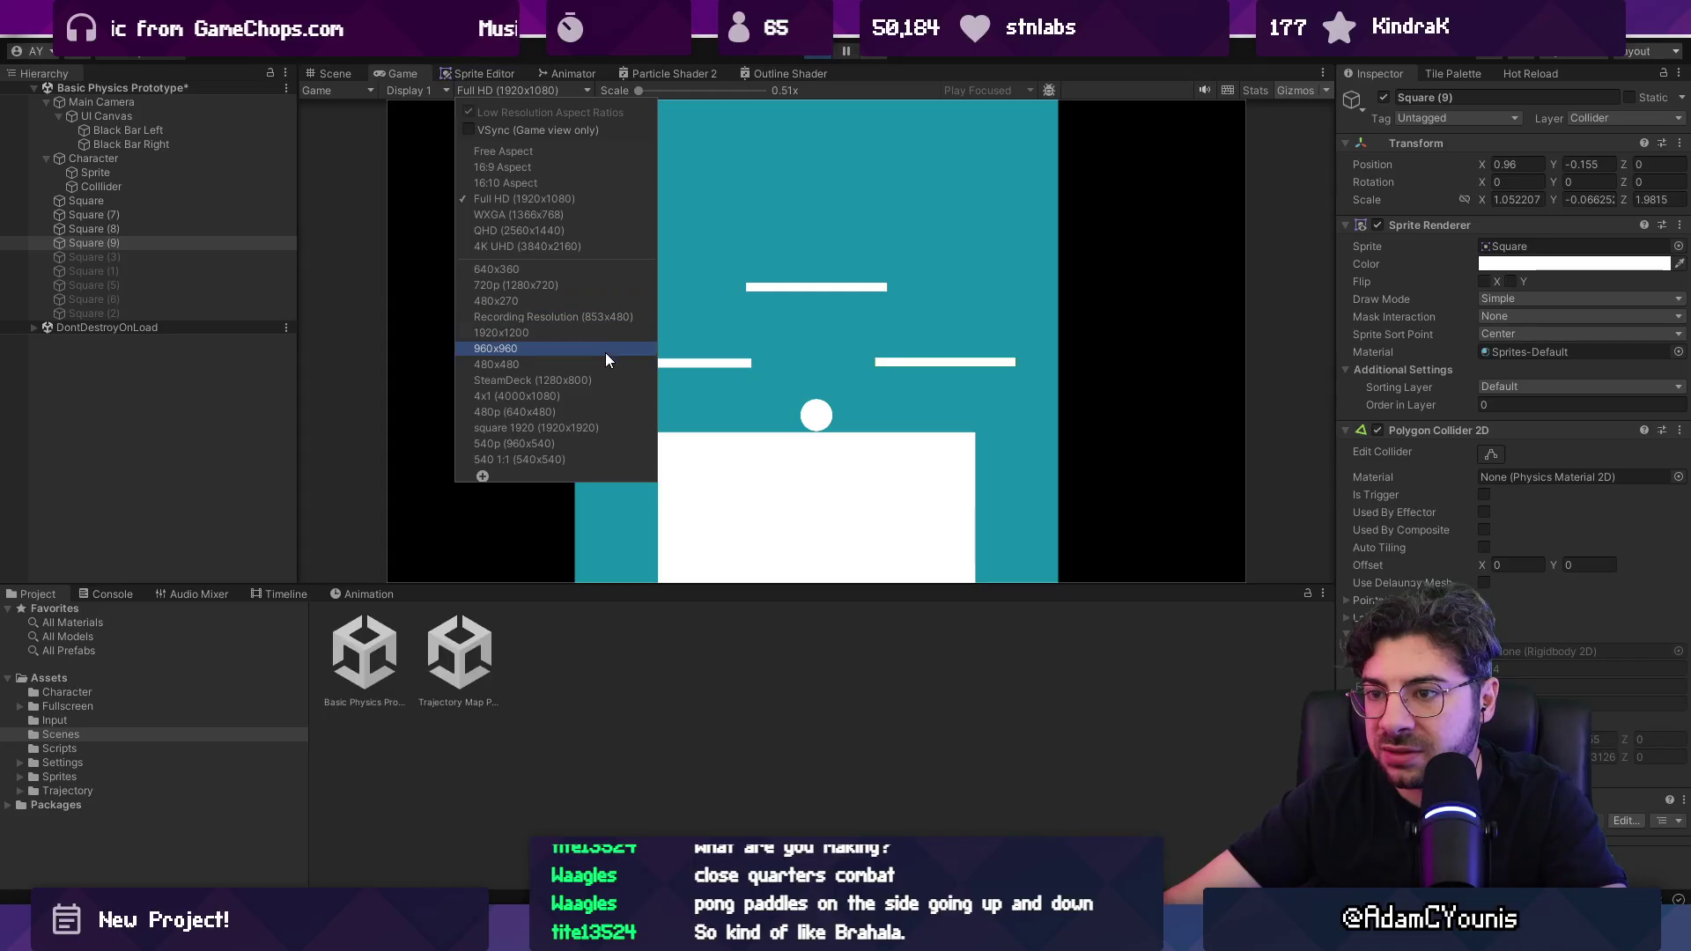
{"action": "left_click", "coordinate": [585, 269]}
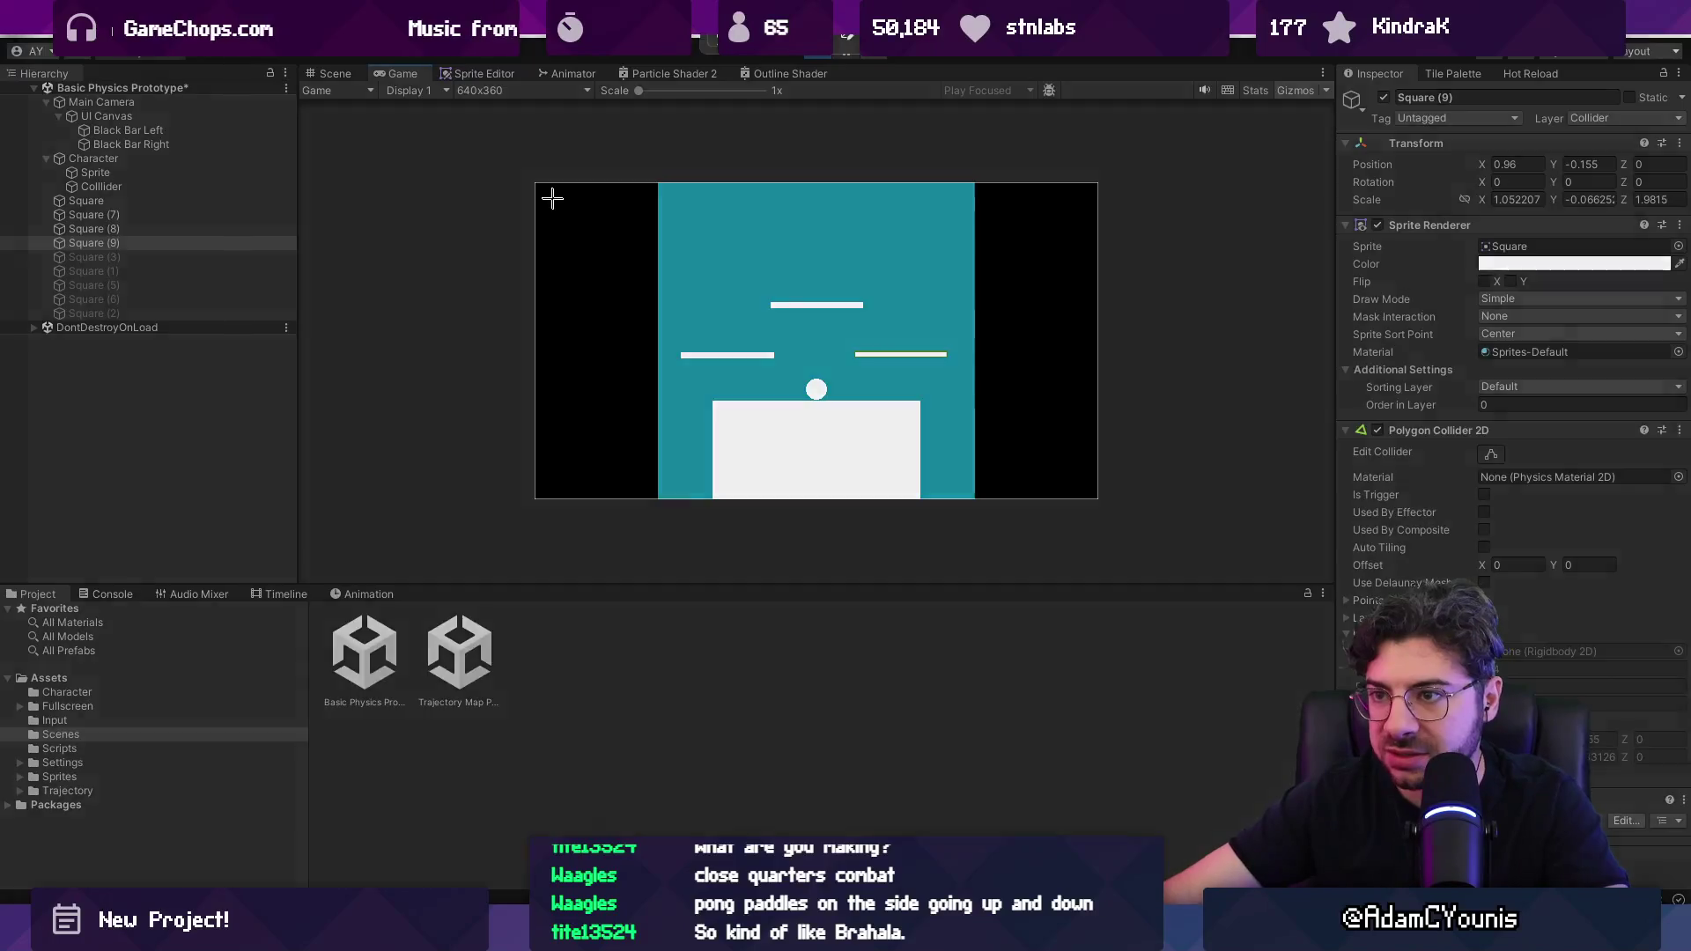
{"action": "key", "text": "super+shift+s"}
{"action": "mouse_move", "coordinate": [531, 180]}
{"action": "left_mouse_down"}
{"action": "mouse_move", "coordinate": [1042, 502]}
{"action": "mouse_move", "coordinate": [1098, 499]}
{"action": "left_mouse_up"}
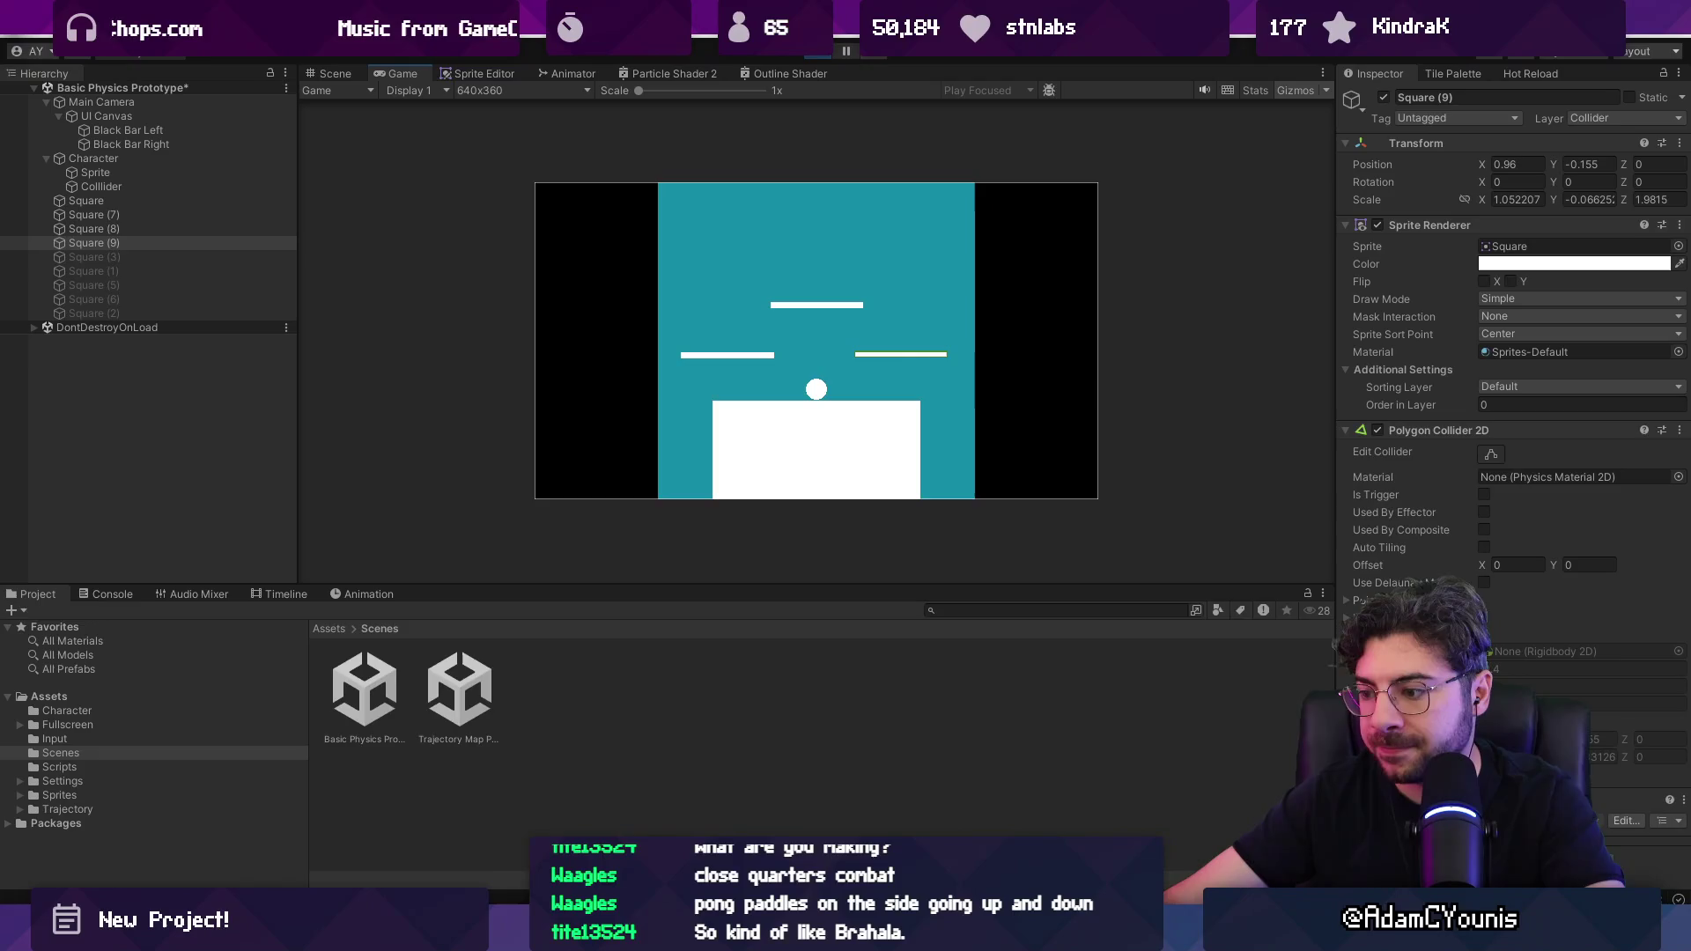
{"action": "key", "text": "alt+Tab"}
{"action": "key", "text": "ctrl+v"}
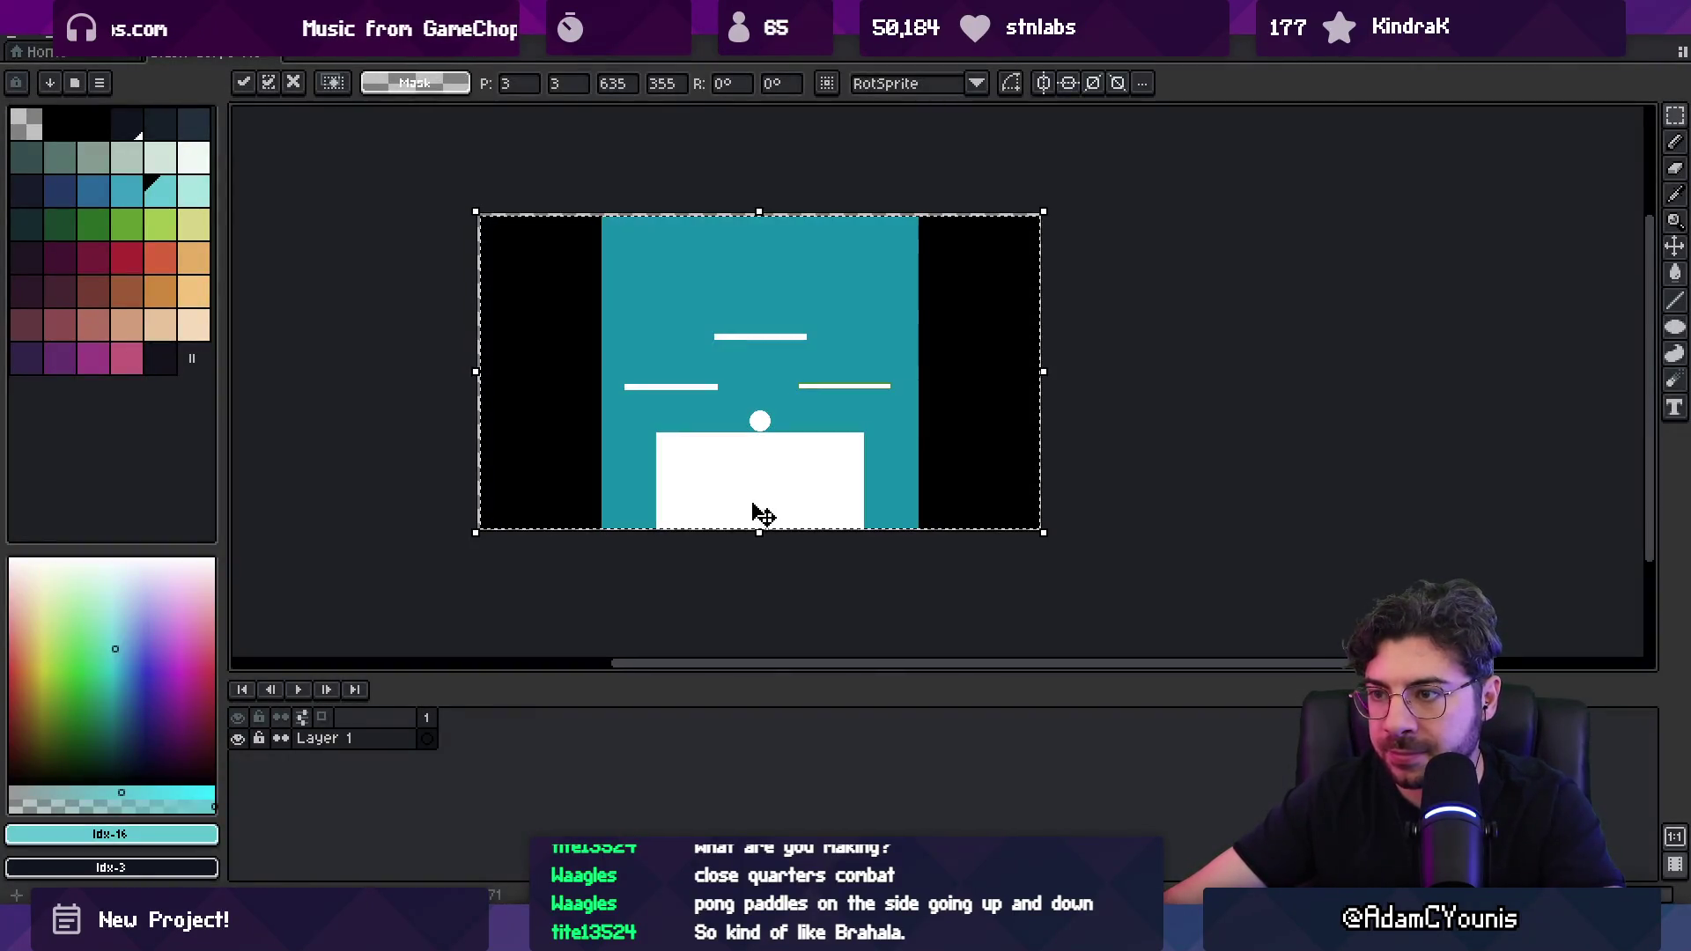
Step: Drop the pasted capture, pick black from it, and add a new layer above it
{"action": "key", "text": "i"}
{"action": "left_click", "coordinate": [509, 328]}
{"action": "key", "text": "g"}
{"action": "key", "text": "ctrl+d"}
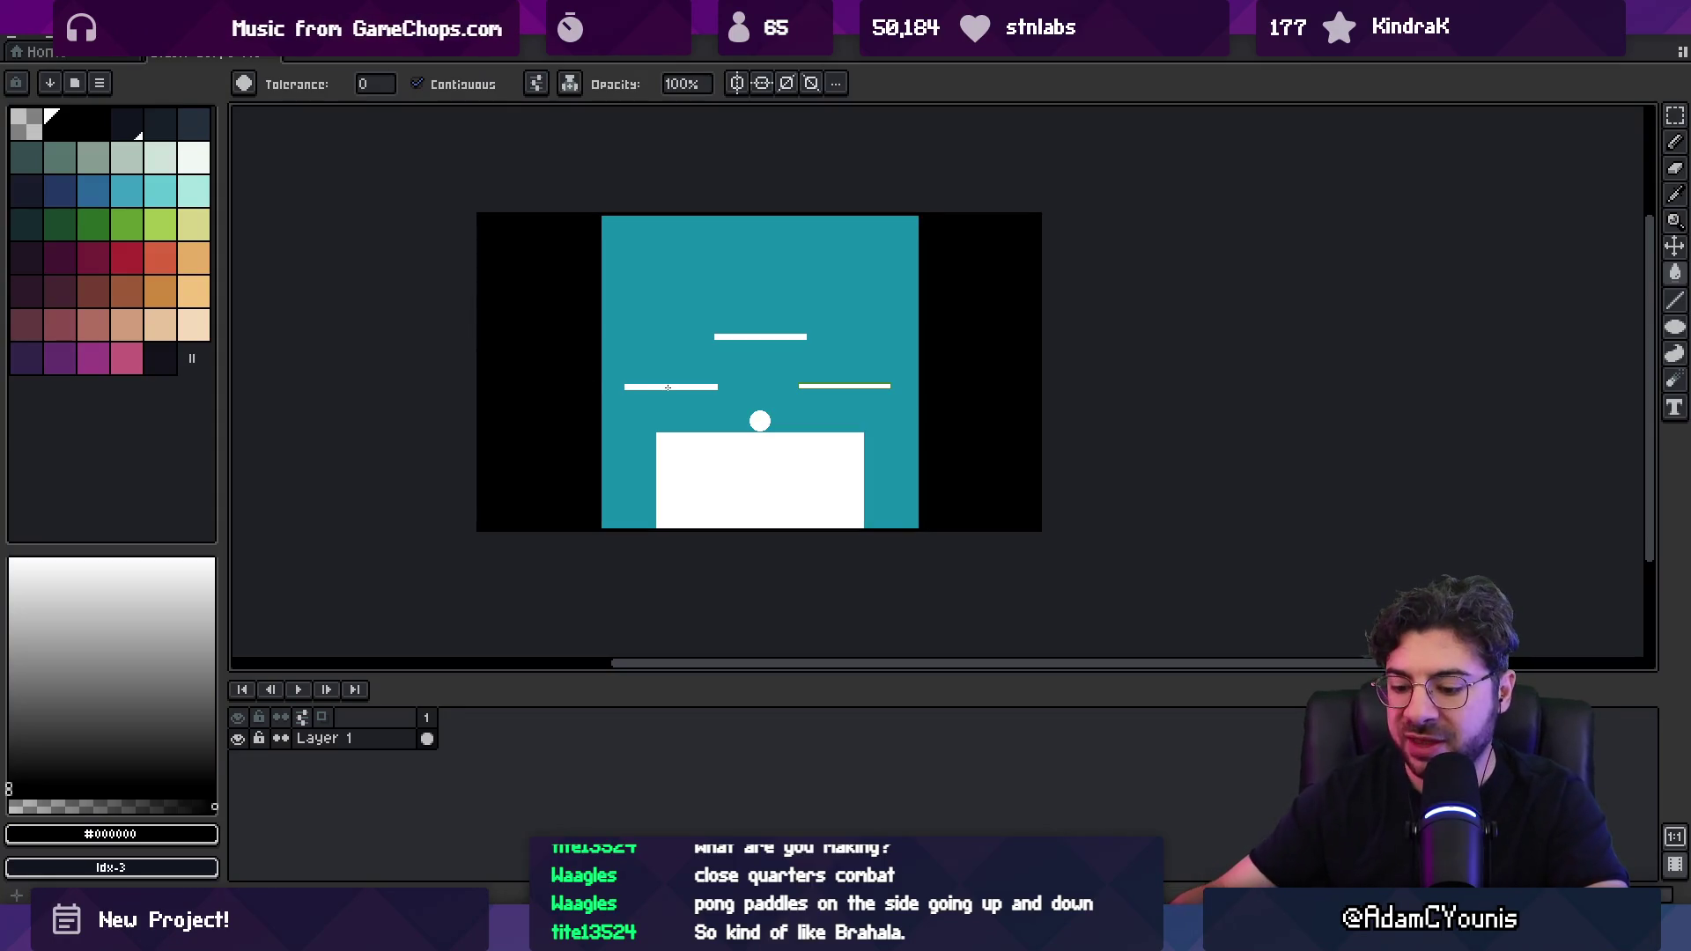
{"action": "key", "text": "shift+n"}
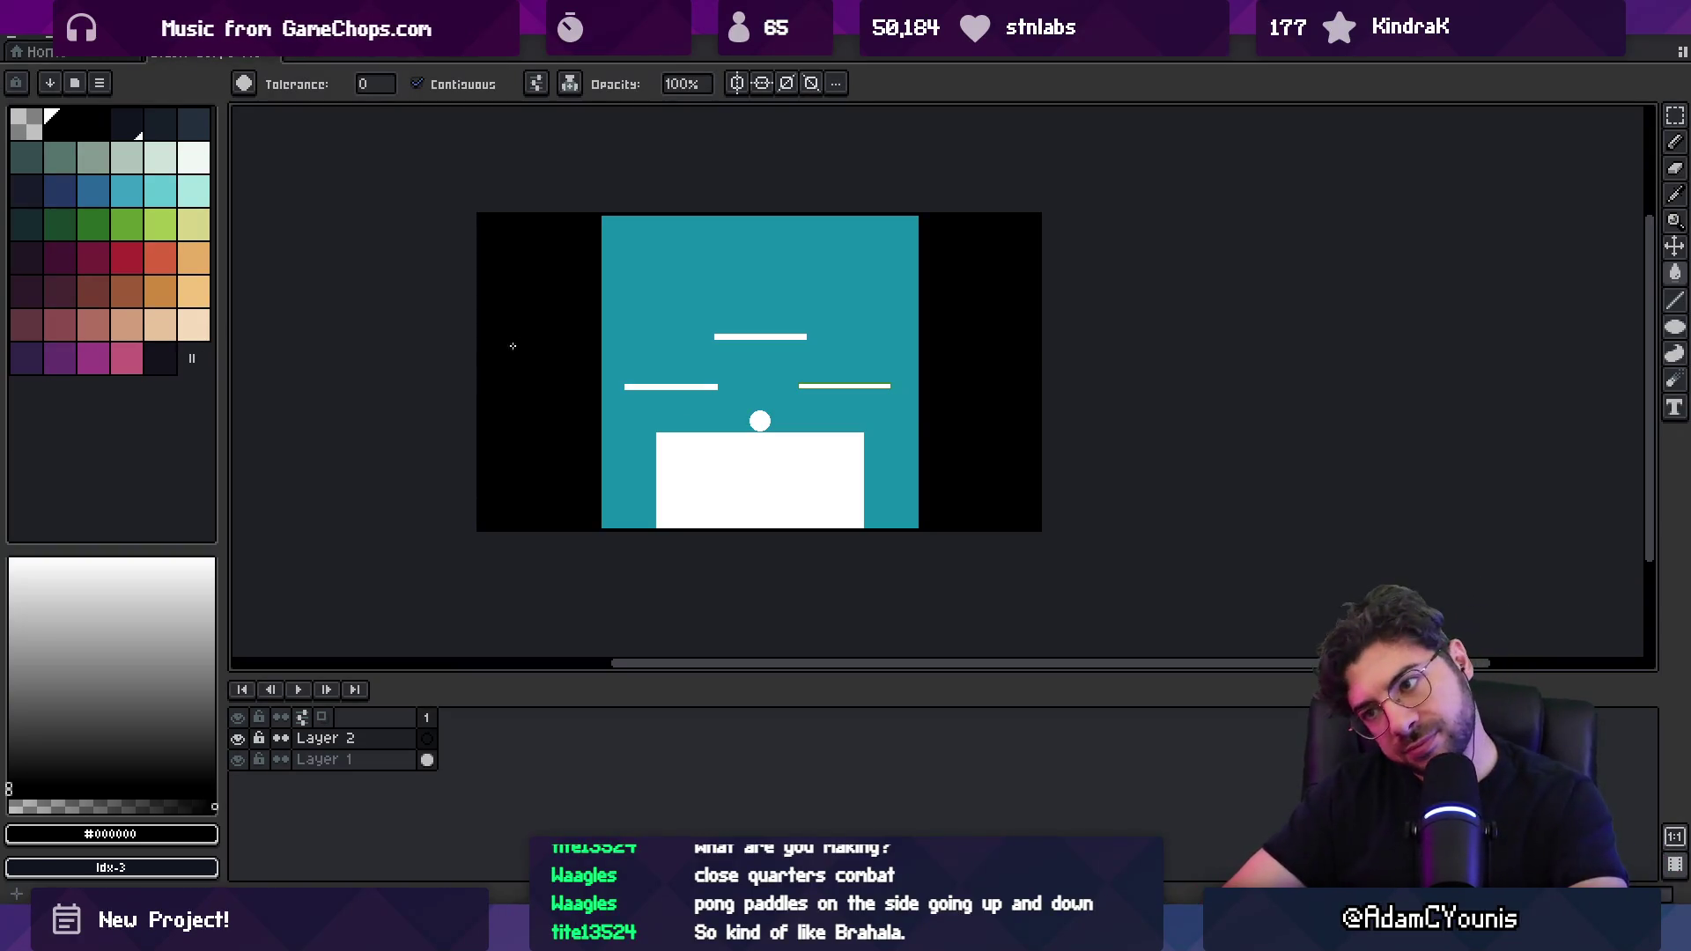
Step: Zoom and pan the canvas to inspect the lower middle of the mockup
{"action": "key", "text": "z"}
{"action": "left_click_drag", "start_coordinate": [672, 366], "coordinate": [649, 396]}
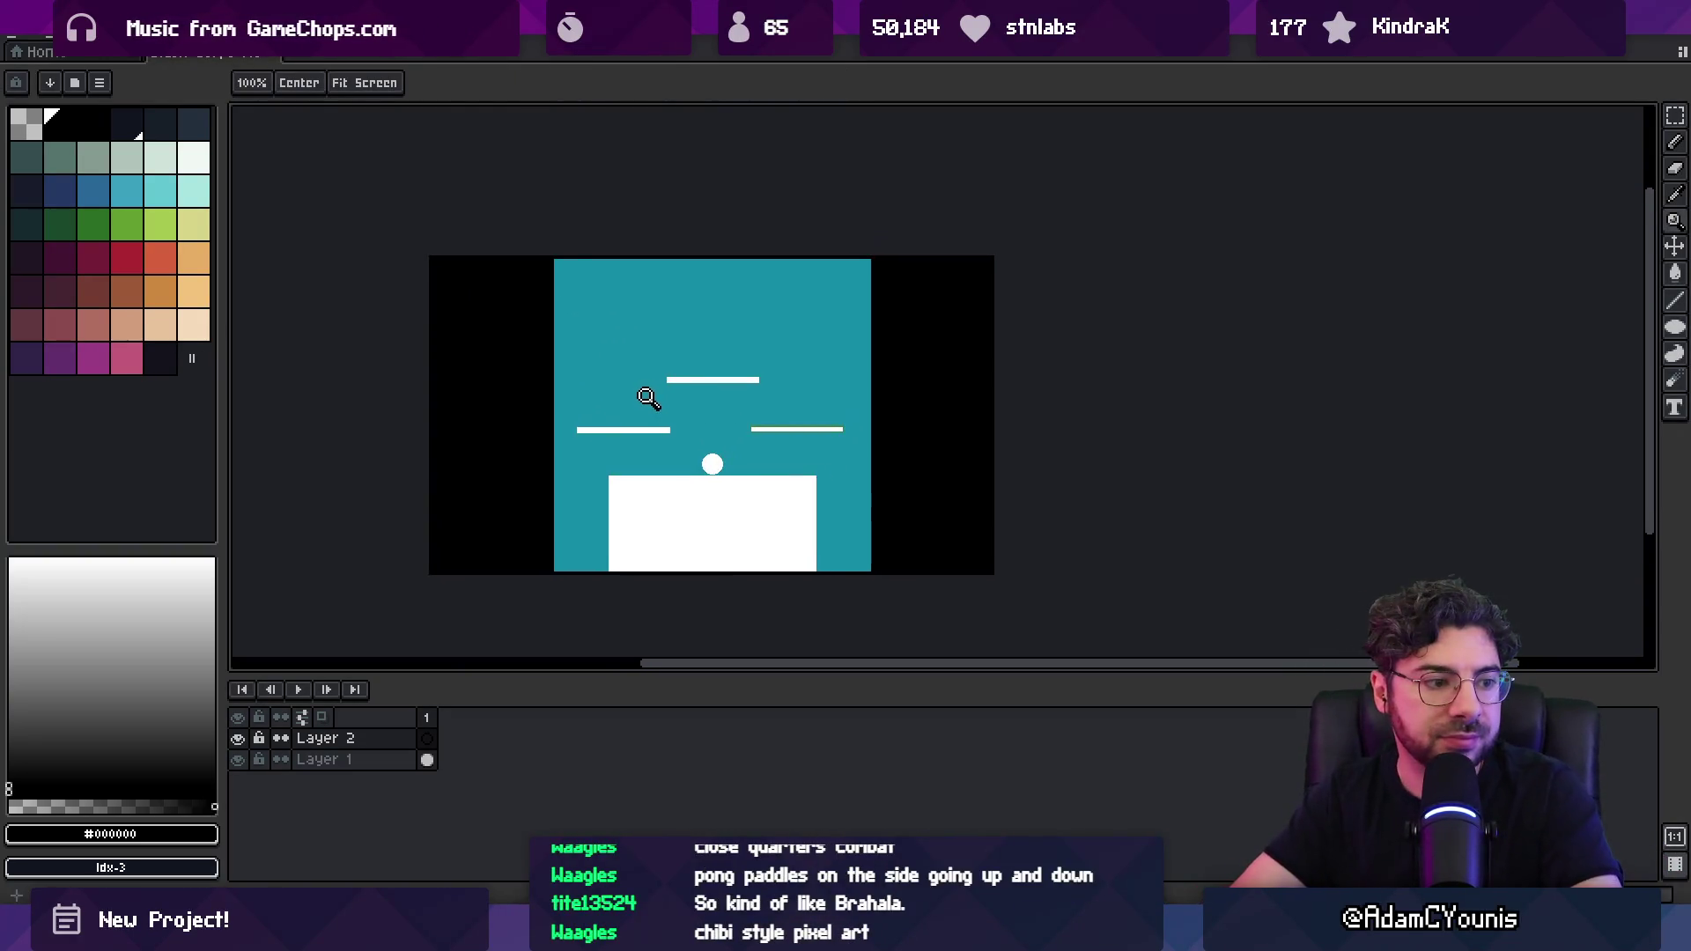
{"action": "scroll", "coordinate": [654, 393], "scroll_direction": "down", "scroll_amount": 1}
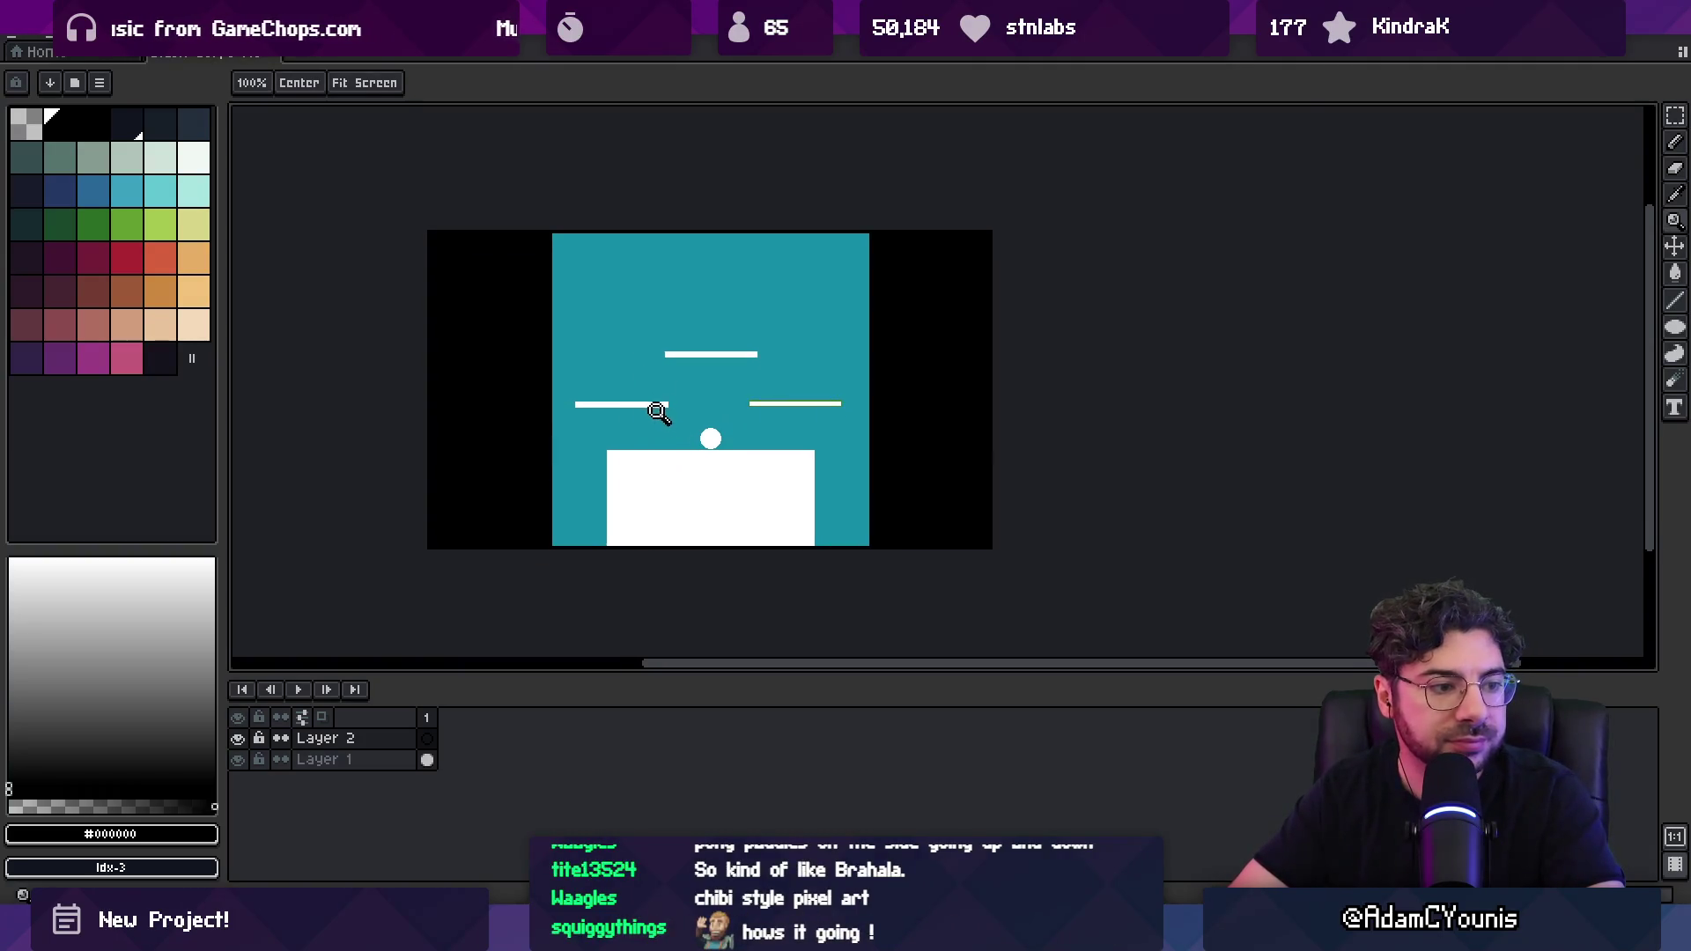
{"action": "left_click", "coordinate": [659, 414]}
{"action": "right_click", "coordinate": [668, 404]}
{"action": "left_click_drag", "start_coordinate": [603, 676], "coordinate": [600, 706]}
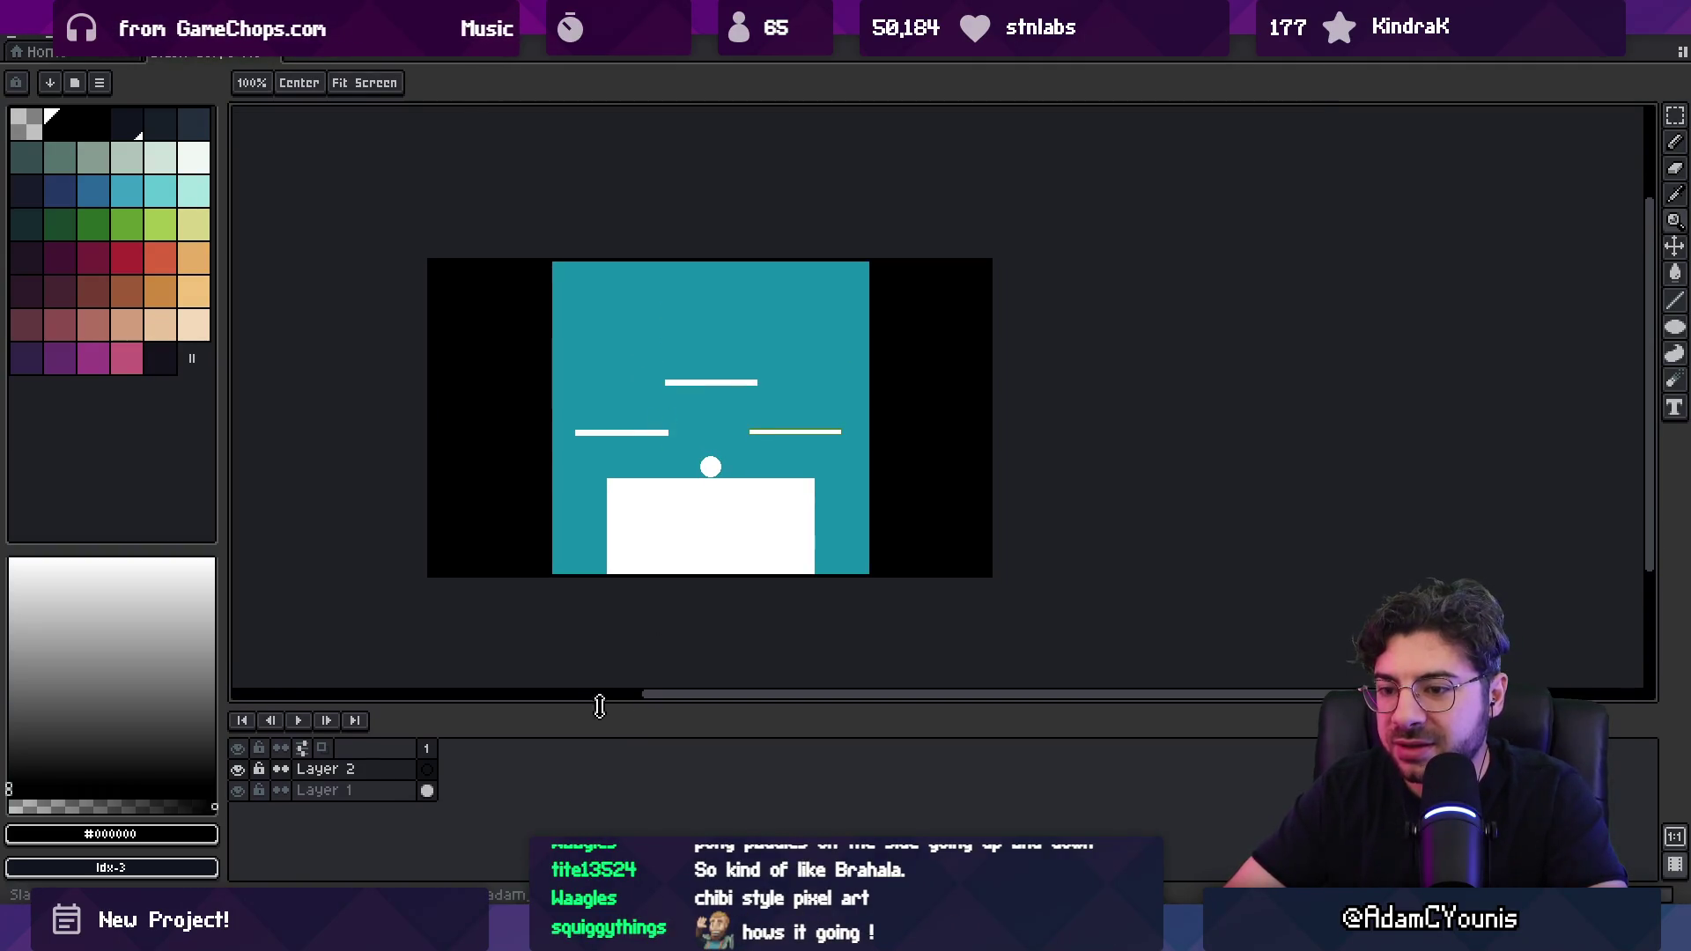
{"action": "left_click", "coordinate": [620, 506]}
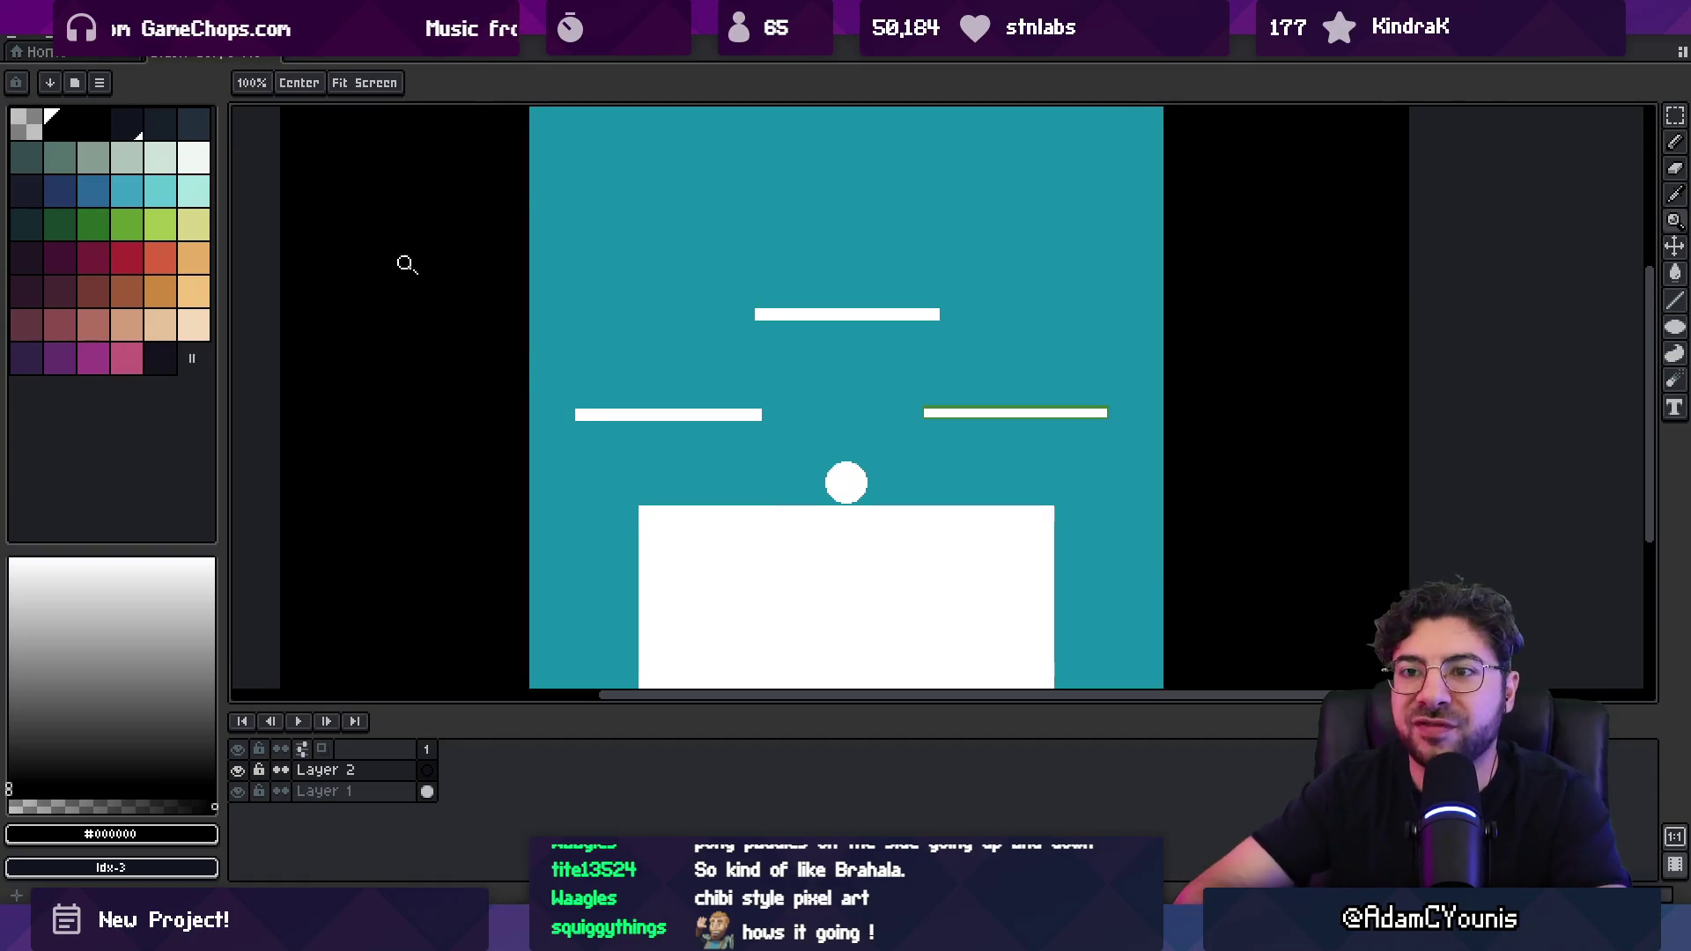
{"action": "key", "text": "x"}
{"action": "right_click", "coordinate": [483, 340]}
{"action": "left_click", "coordinate": [500, 392]}
{"action": "mouse_move", "coordinate": [502, 400]}
{"action": "left_mouse_down"}
{"action": "mouse_move", "coordinate": [528, 361]}
{"action": "mouse_move", "coordinate": [521, 396]}
{"action": "mouse_move", "coordinate": [459, 326]}
{"action": "left_mouse_up"}
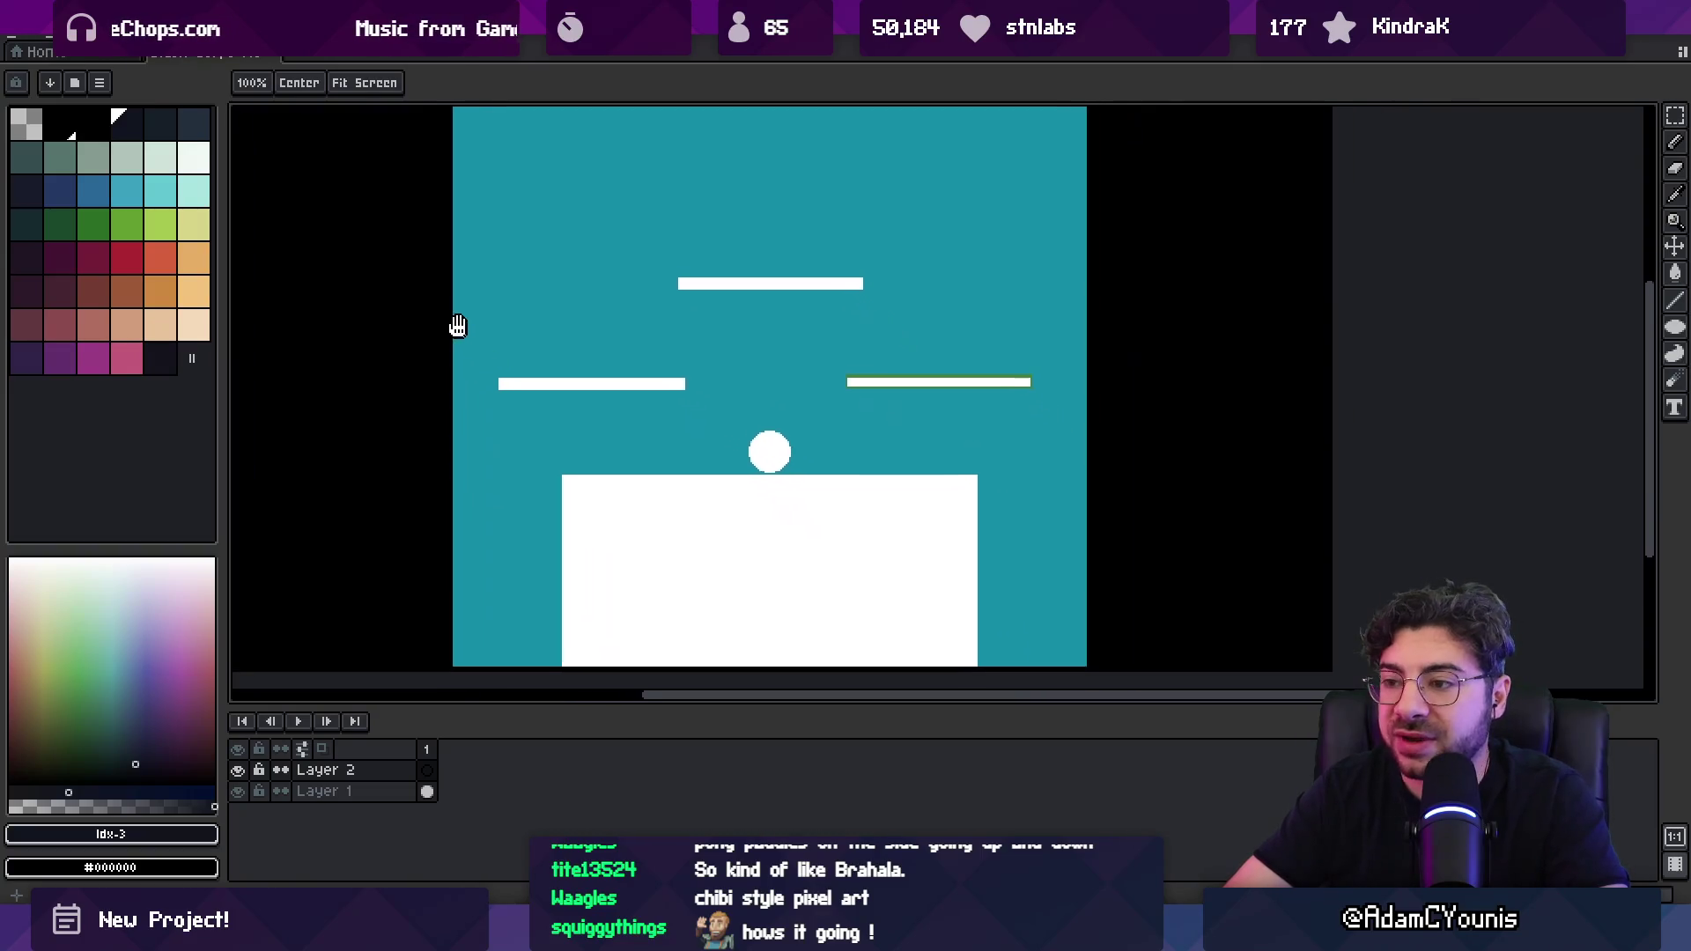
{"action": "scroll", "coordinate": [762, 446], "scroll_direction": "up", "scroll_amount": 5}
Step: Add a third layer, then lower Layer 1's opacity to about 26%
{"action": "key", "text": "b"}
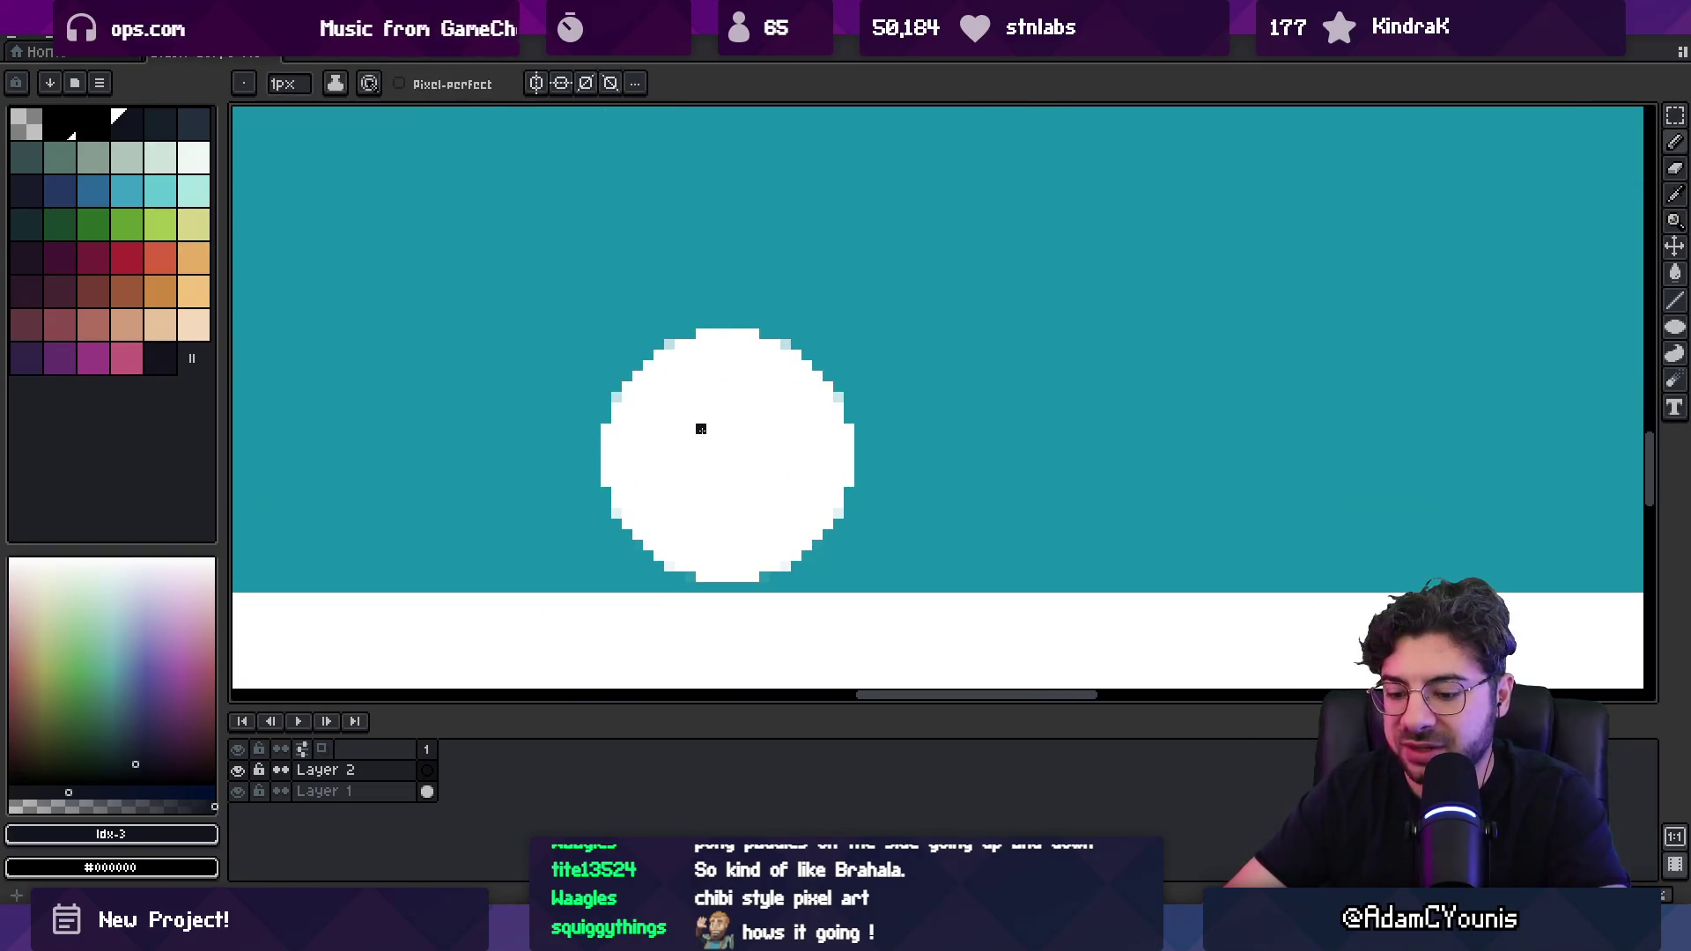
{"action": "key", "text": "shift+m"}
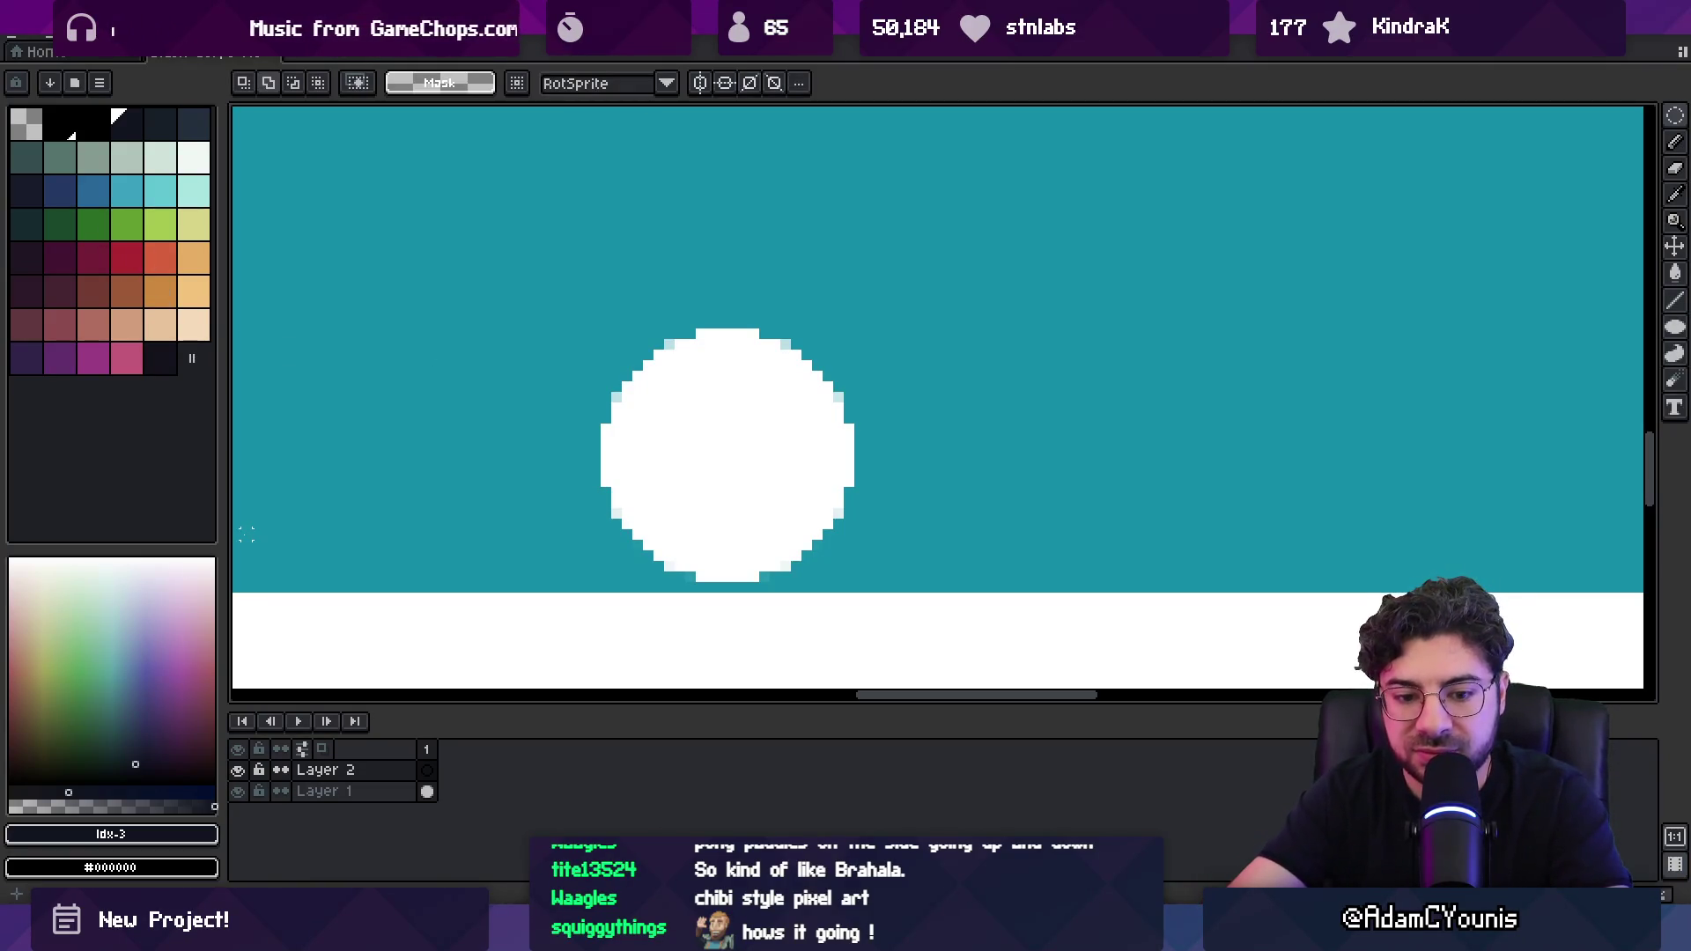
{"action": "key", "text": "shift+n"}
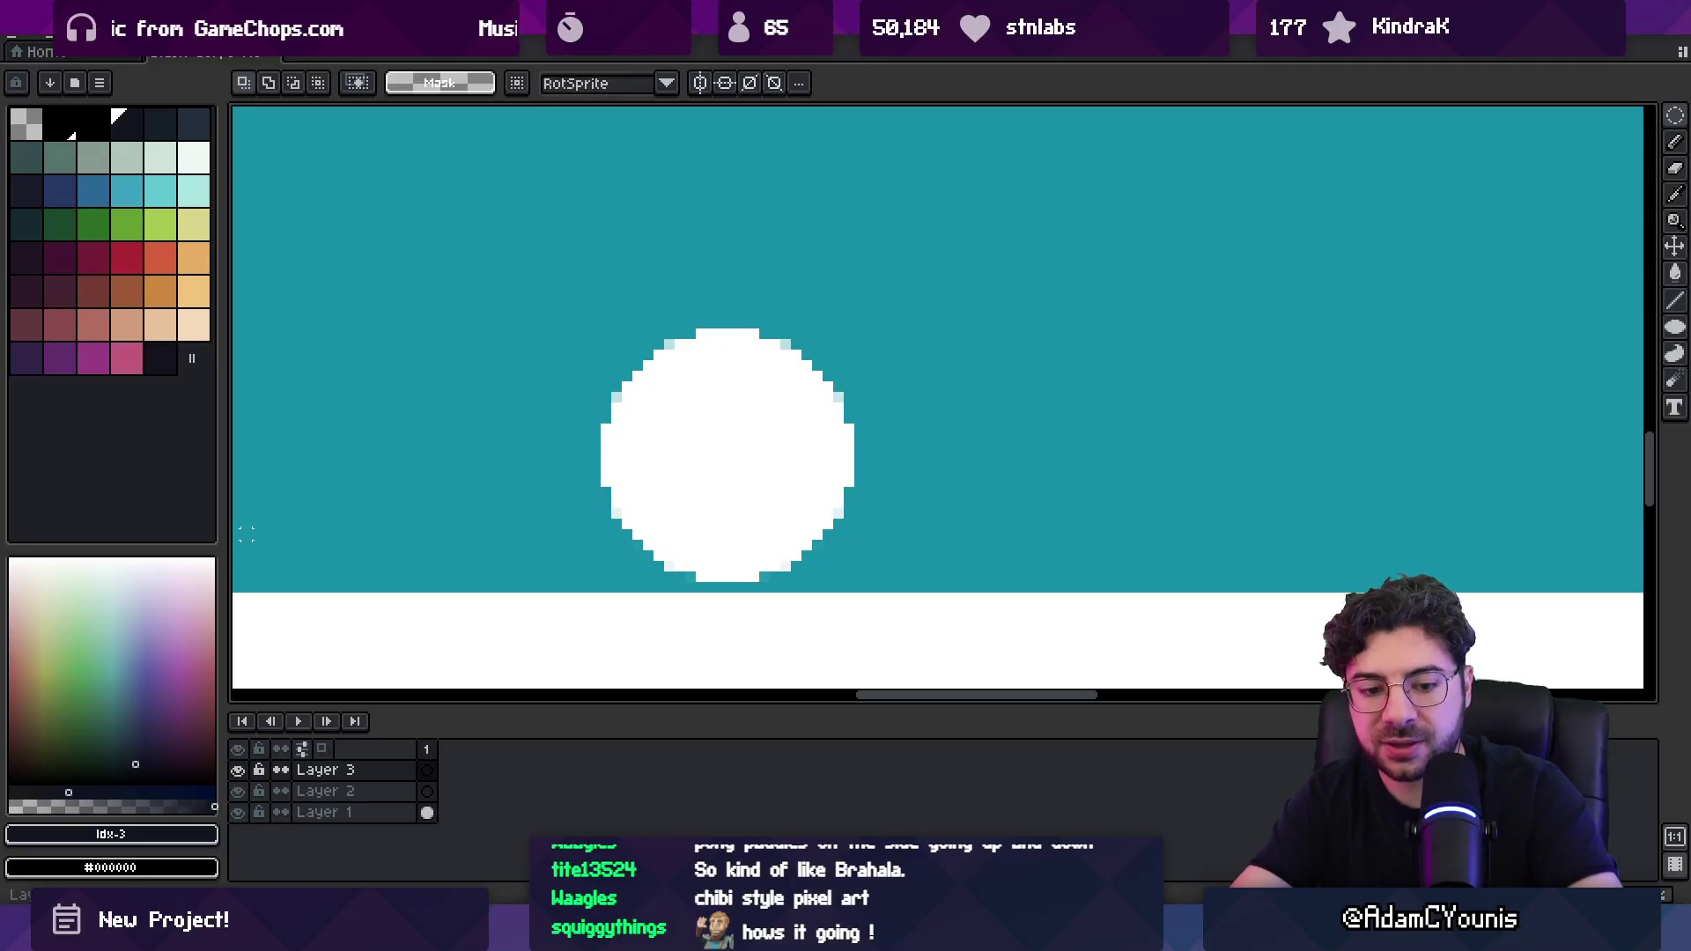
{"action": "key", "text": "z"}
{"action": "scroll", "coordinate": [691, 361], "scroll_direction": "down", "scroll_amount": 3}
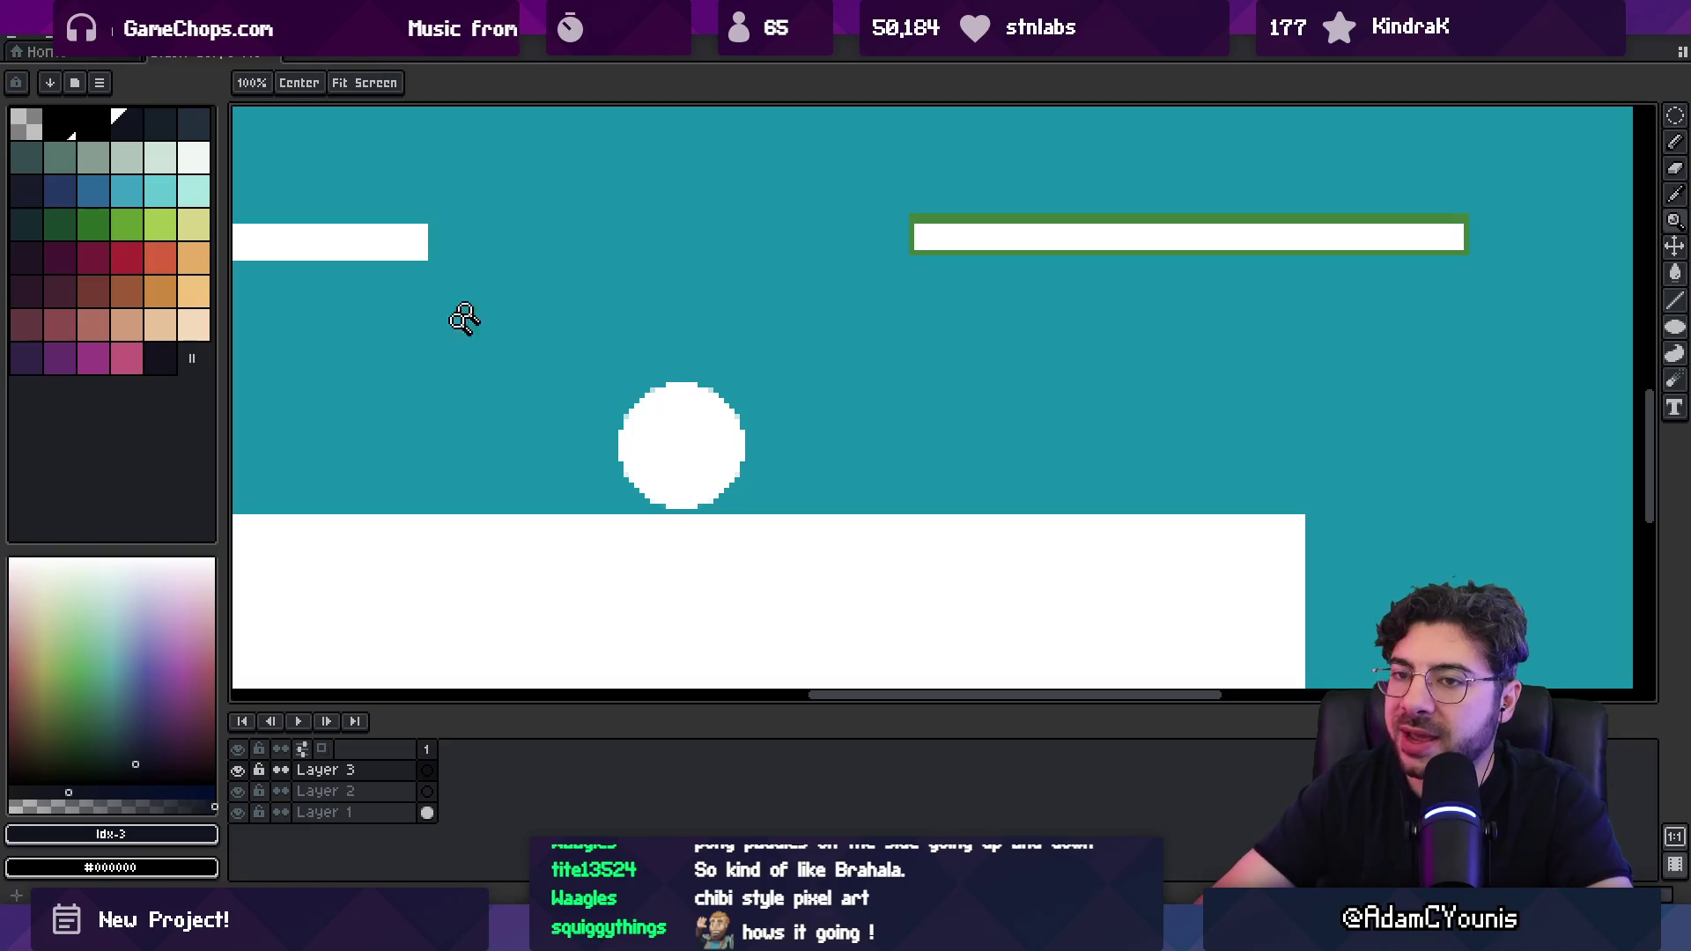
{"action": "double_click", "coordinate": [339, 812]}
{"action": "left_click", "coordinate": [564, 497]}
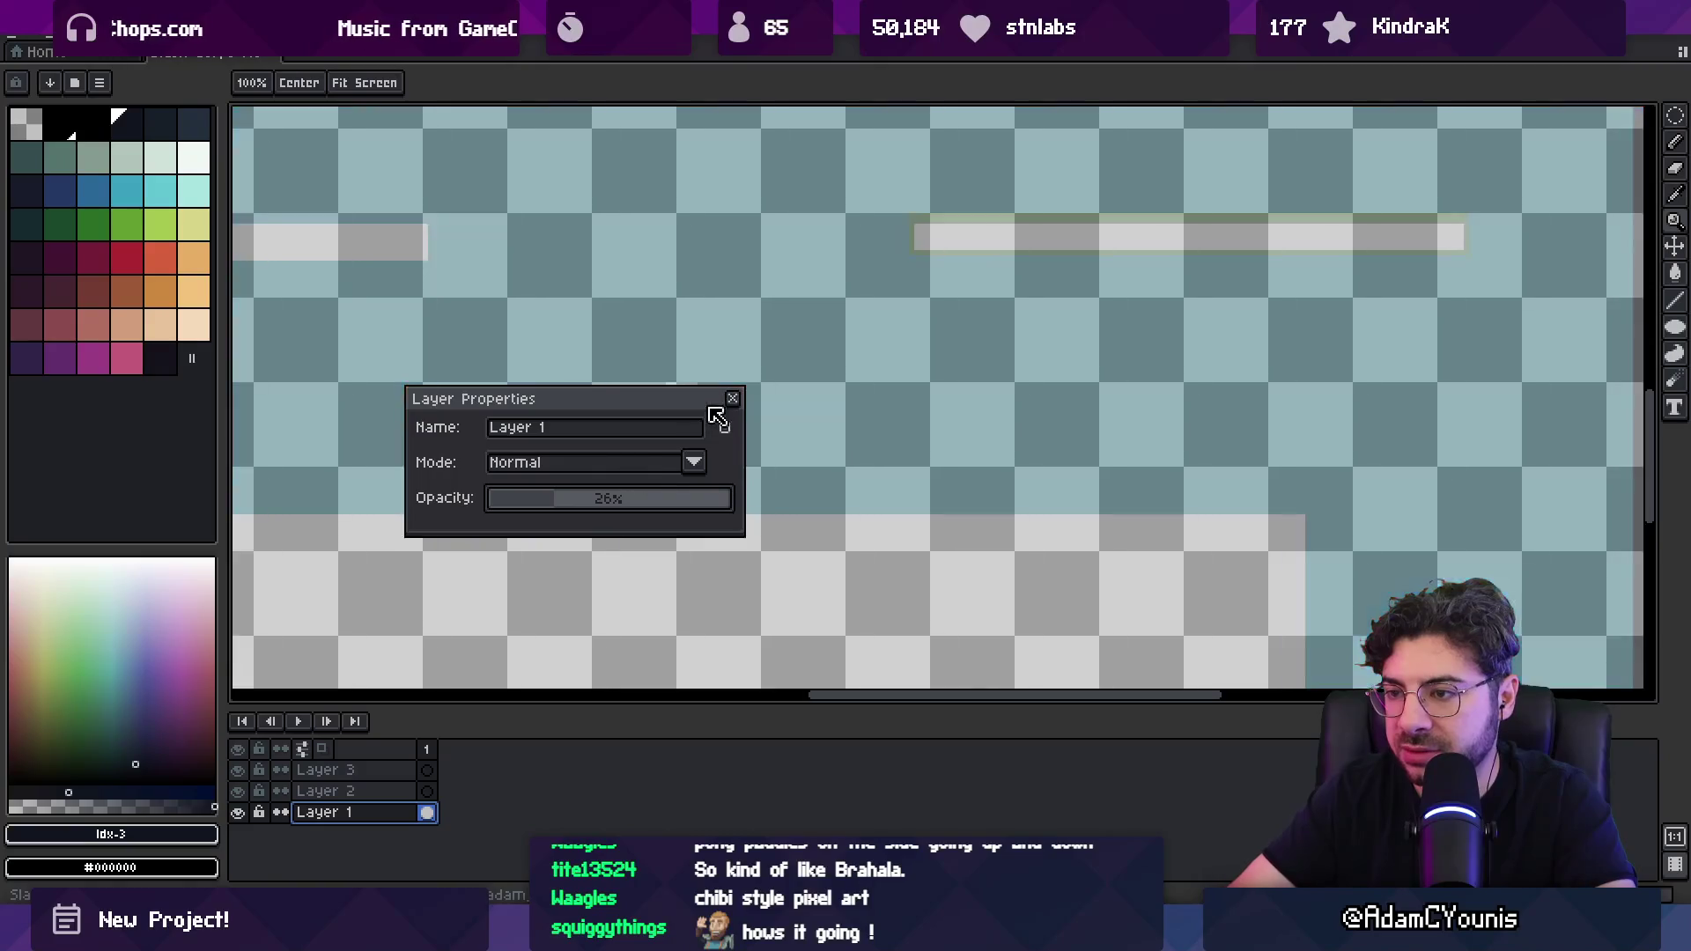
Step: On Layer 2, paint blue over the circle with an enlarged pencil
{"action": "left_click", "coordinate": [731, 398]}
{"action": "scroll", "coordinate": [636, 337], "scroll_direction": "down", "scroll_amount": 1}
{"action": "left_click_drag", "start_coordinate": [637, 337], "coordinate": [596, 287]}
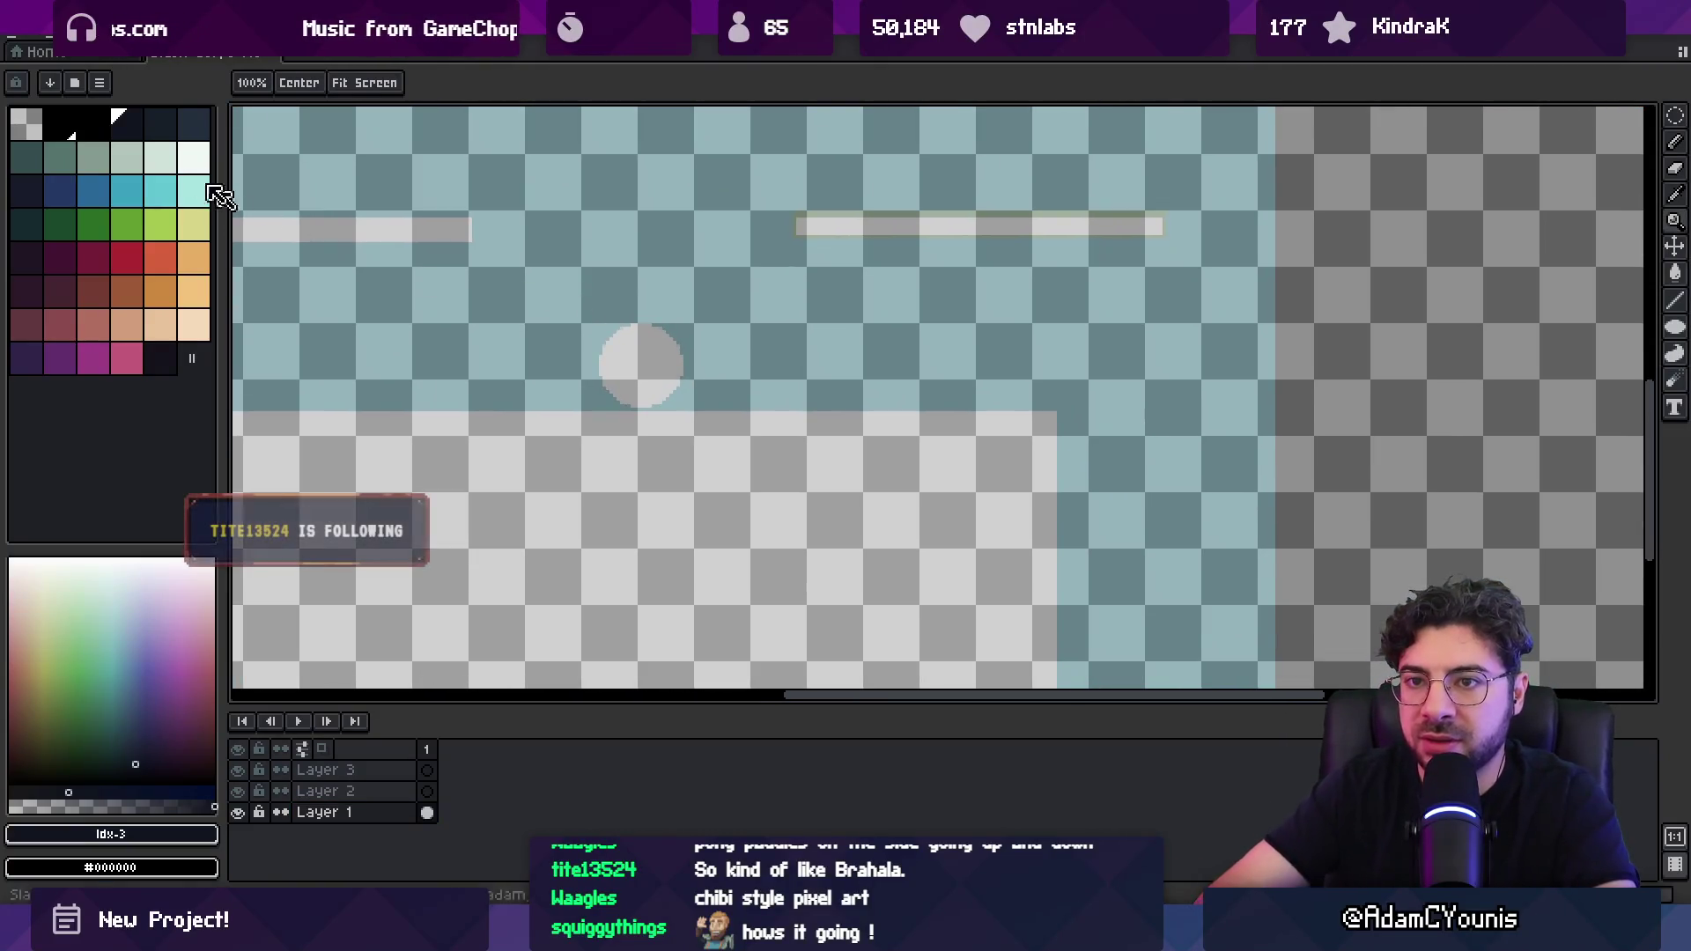
{"action": "left_click", "coordinate": [92, 190]}
{"action": "key", "text": "b"}
{"action": "scroll", "coordinate": [622, 350], "scroll_direction": "up", "scroll_amount": 1}
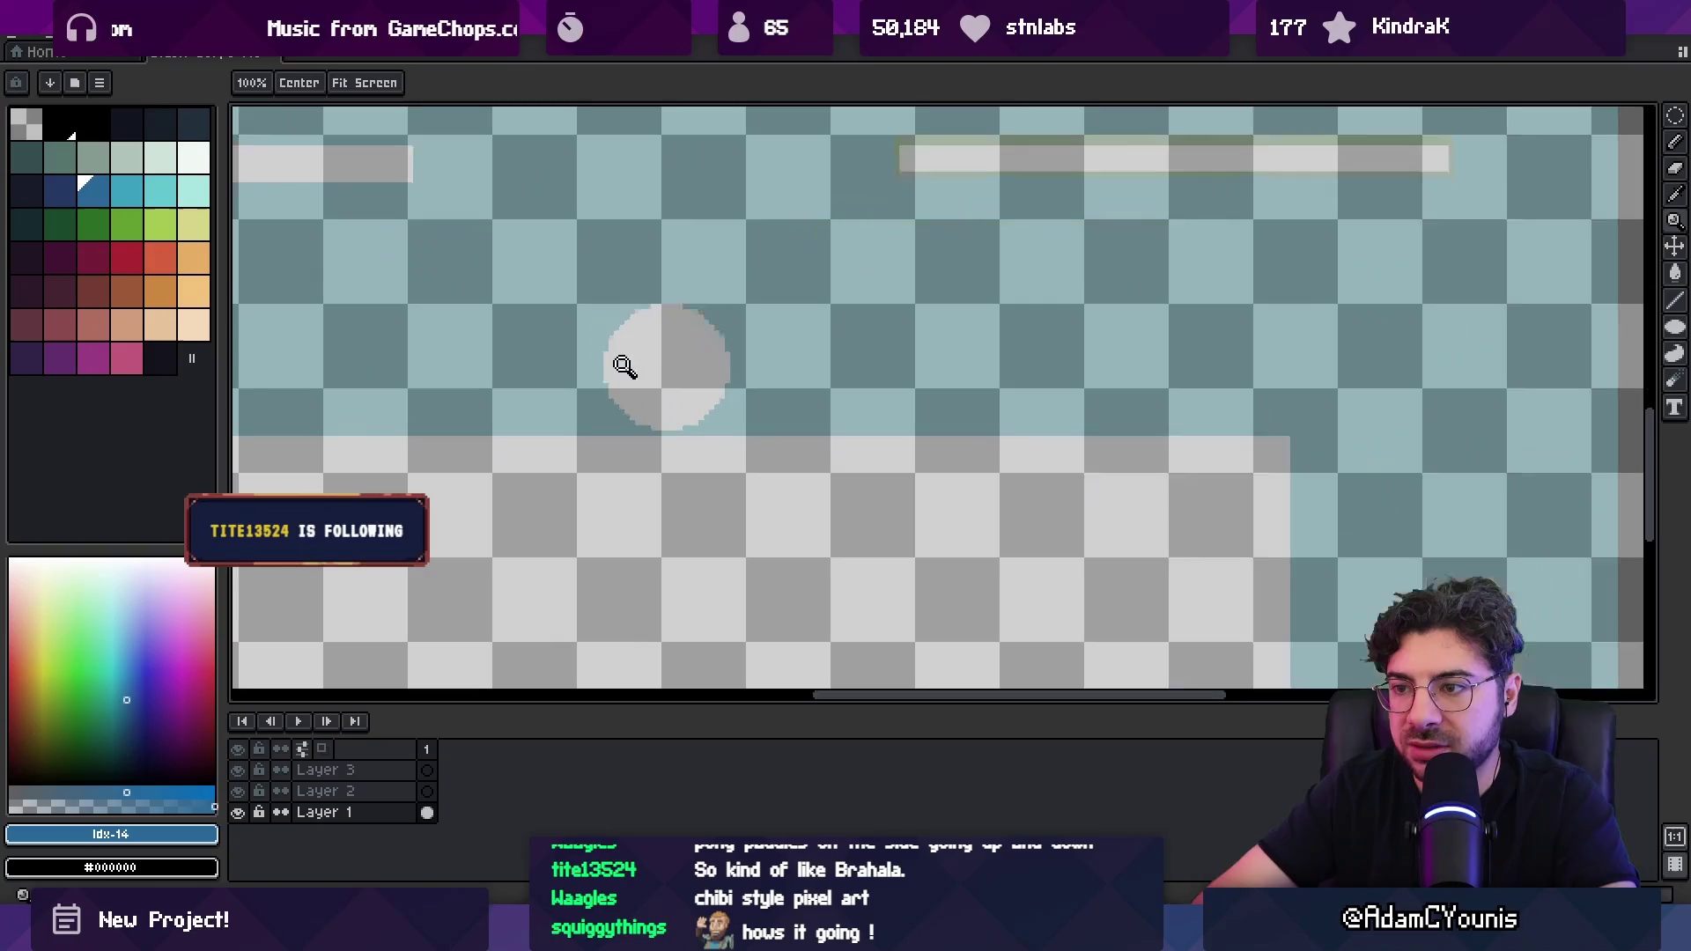
{"action": "left_click", "coordinate": [431, 791]}
{"action": "key", "text": "plus"}
{"action": "key", "text": "plus"}
{"action": "mouse_move", "coordinate": [619, 291]}
{"action": "left_mouse_down"}
{"action": "mouse_move", "coordinate": [639, 383]}
{"action": "mouse_move", "coordinate": [687, 282]}
{"action": "mouse_move", "coordinate": [720, 387]}
{"action": "mouse_move", "coordinate": [655, 392]}
{"action": "left_mouse_up"}
Step: Erase the blue helmet's top edge flat
{"action": "key", "text": "e"}
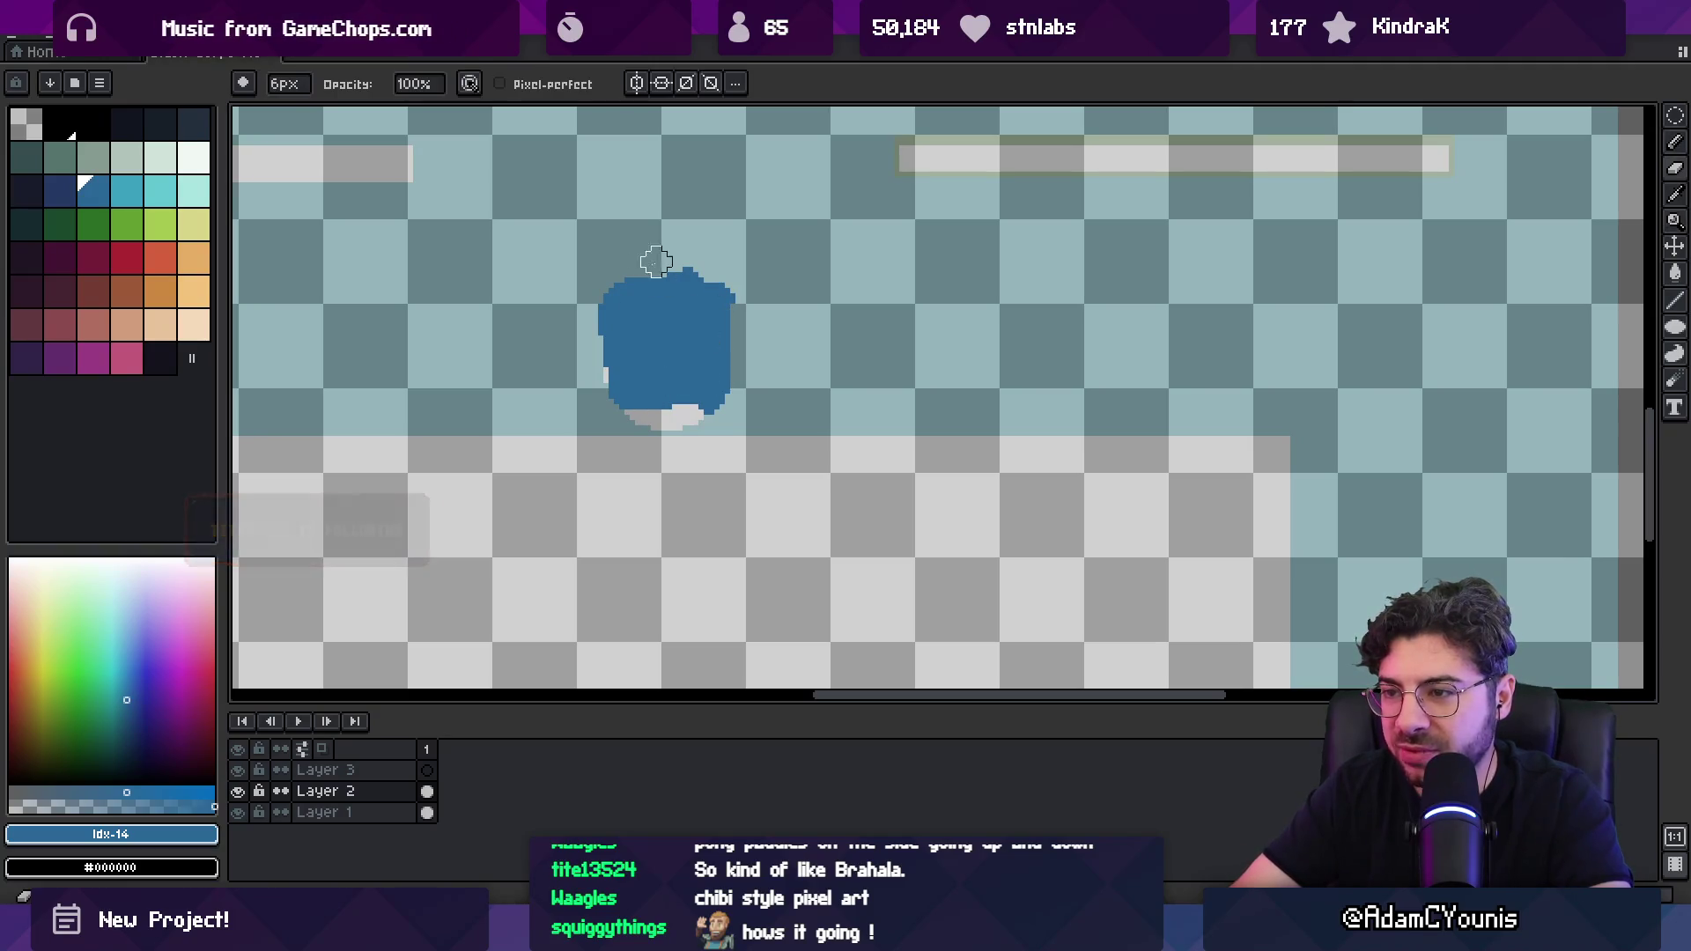
{"action": "left_click_drag", "start_coordinate": [611, 266], "coordinate": [645, 272]}
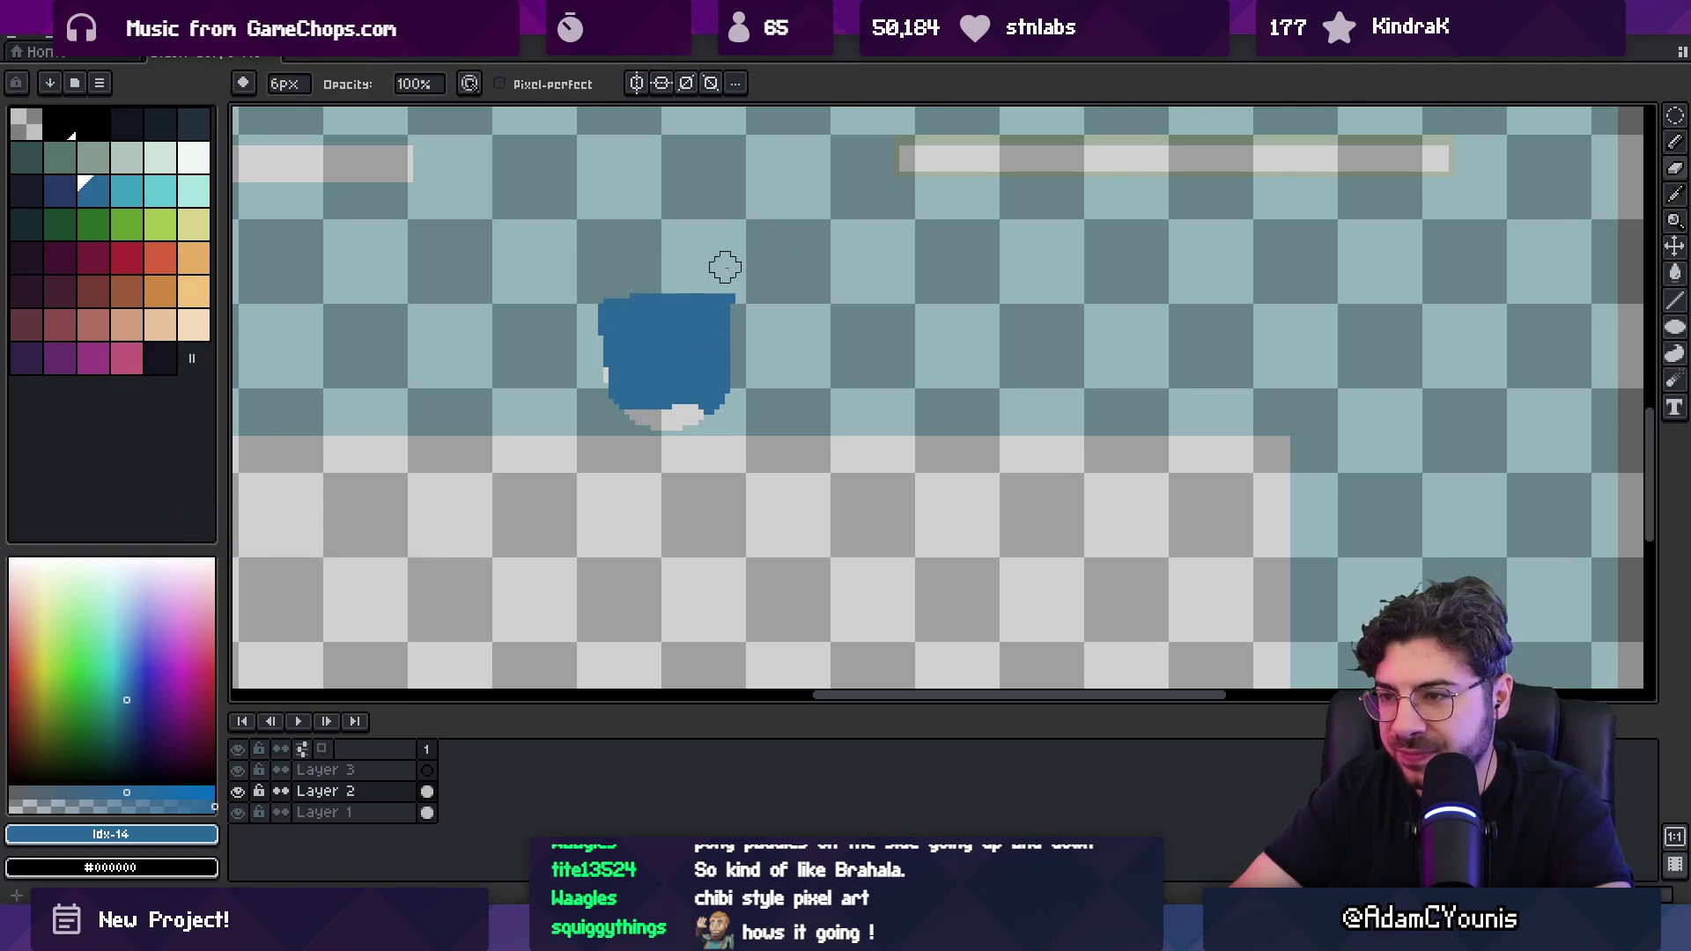
{"action": "scroll", "coordinate": [652, 366], "scroll_direction": "up", "scroll_amount": 1}
Step: Draw the dark T-shaped visor and trim its crossbar's left end with blue
{"action": "left_click", "coordinate": [653, 367], "text": "alt"}
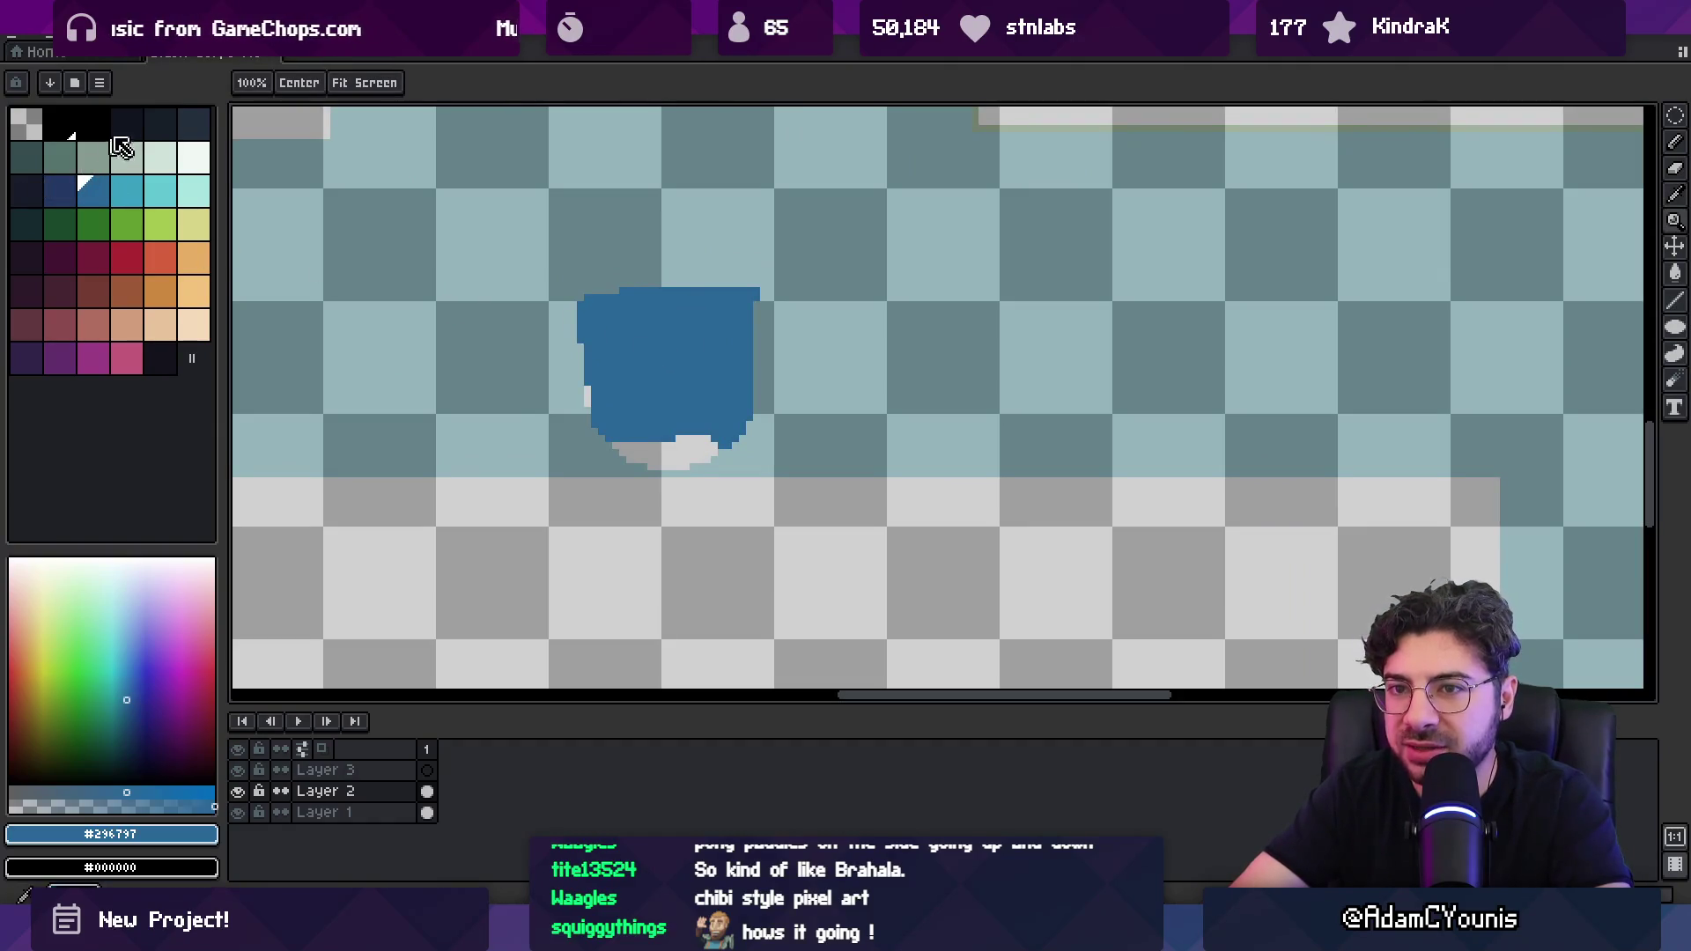
{"action": "left_click", "coordinate": [26, 190]}
{"action": "key", "text": "b"}
{"action": "left_click", "coordinate": [689, 386]}
{"action": "mouse_move", "coordinate": [692, 388]}
{"action": "left_mouse_down"}
{"action": "mouse_move", "coordinate": [685, 434]}
{"action": "mouse_move", "coordinate": [729, 366]}
{"action": "left_mouse_up"}
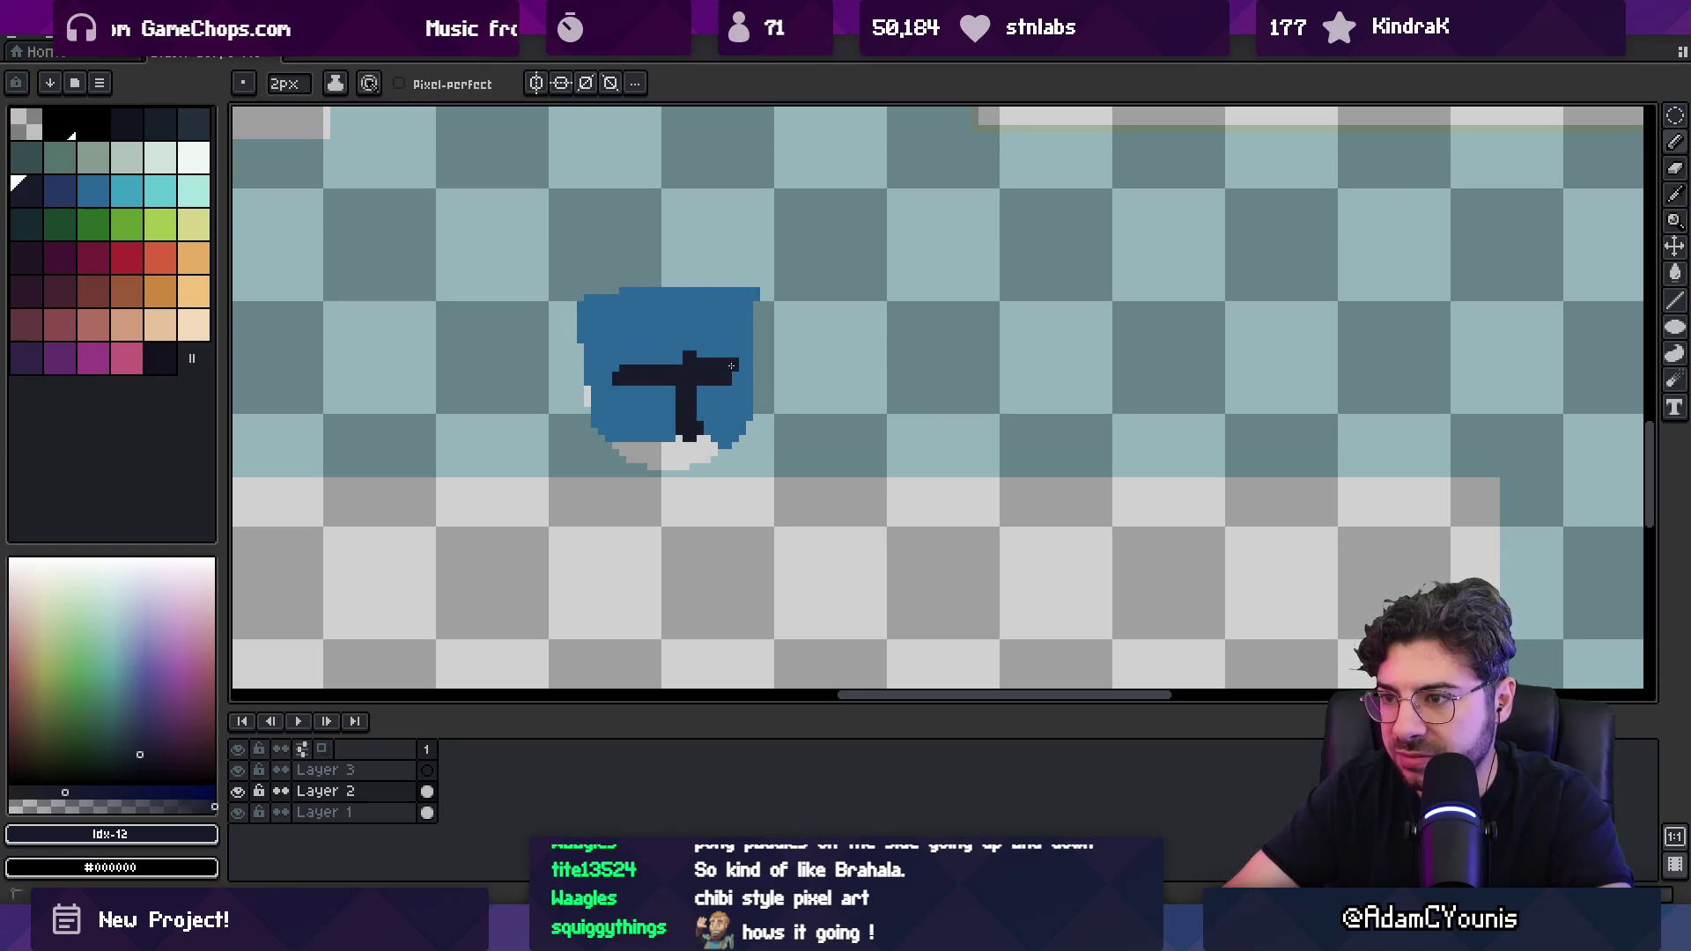
{"action": "left_click", "coordinate": [735, 378], "text": "alt"}
{"action": "key", "text": "ctrl+z"}
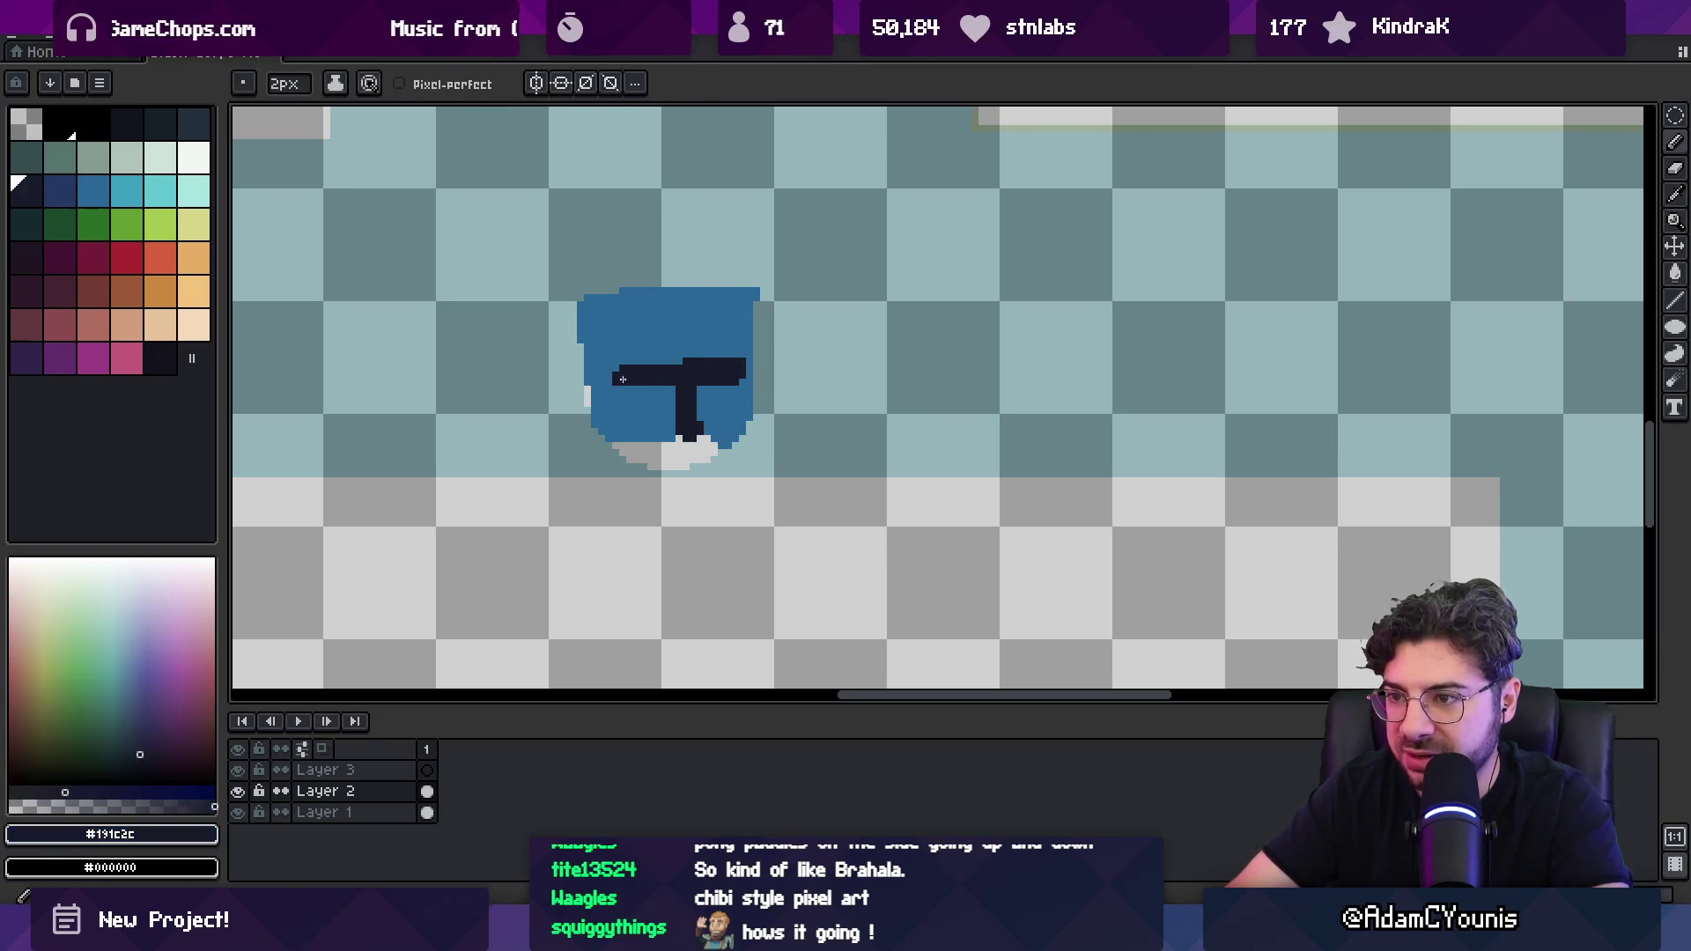
{"action": "left_click", "coordinate": [643, 399], "text": "alt"}
{"action": "left_click_drag", "start_coordinate": [619, 369], "coordinate": [620, 381]}
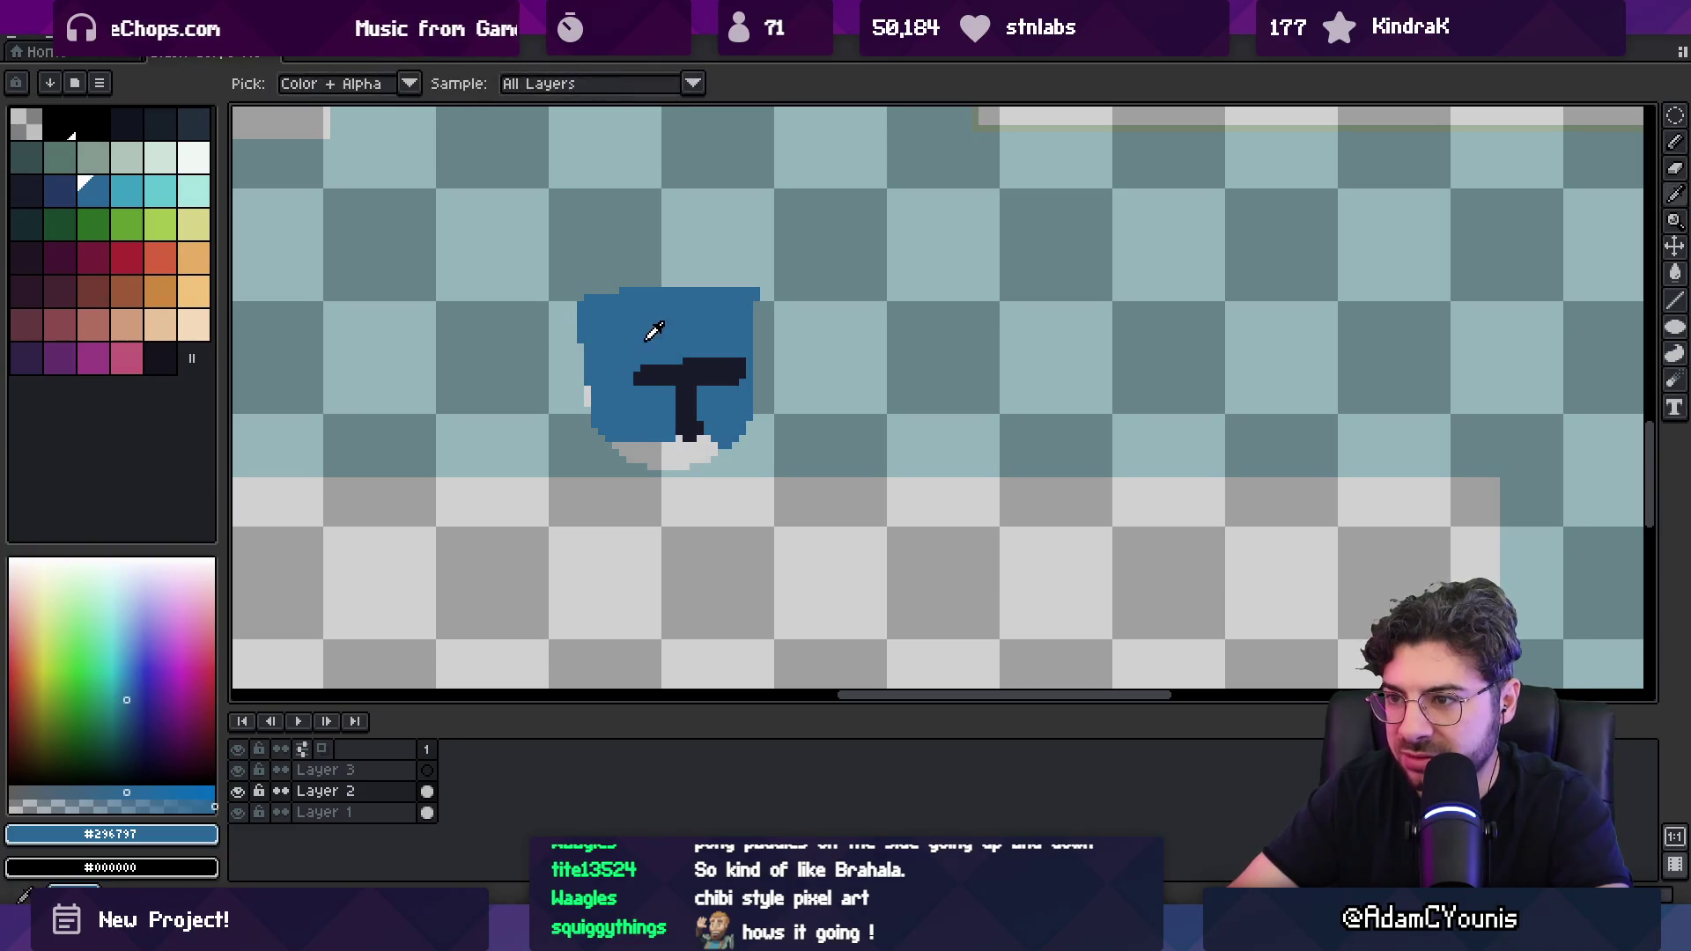
Step: Add a small dark-blue shadow at the helmet's lower left with a 2px brush
{"action": "key", "text": "bracketleft"}
{"action": "mouse_move", "coordinate": [587, 303]}
{"action": "left_mouse_down"}
{"action": "mouse_move", "coordinate": [599, 432]}
{"action": "mouse_move", "coordinate": [622, 411]}
{"action": "left_mouse_up"}
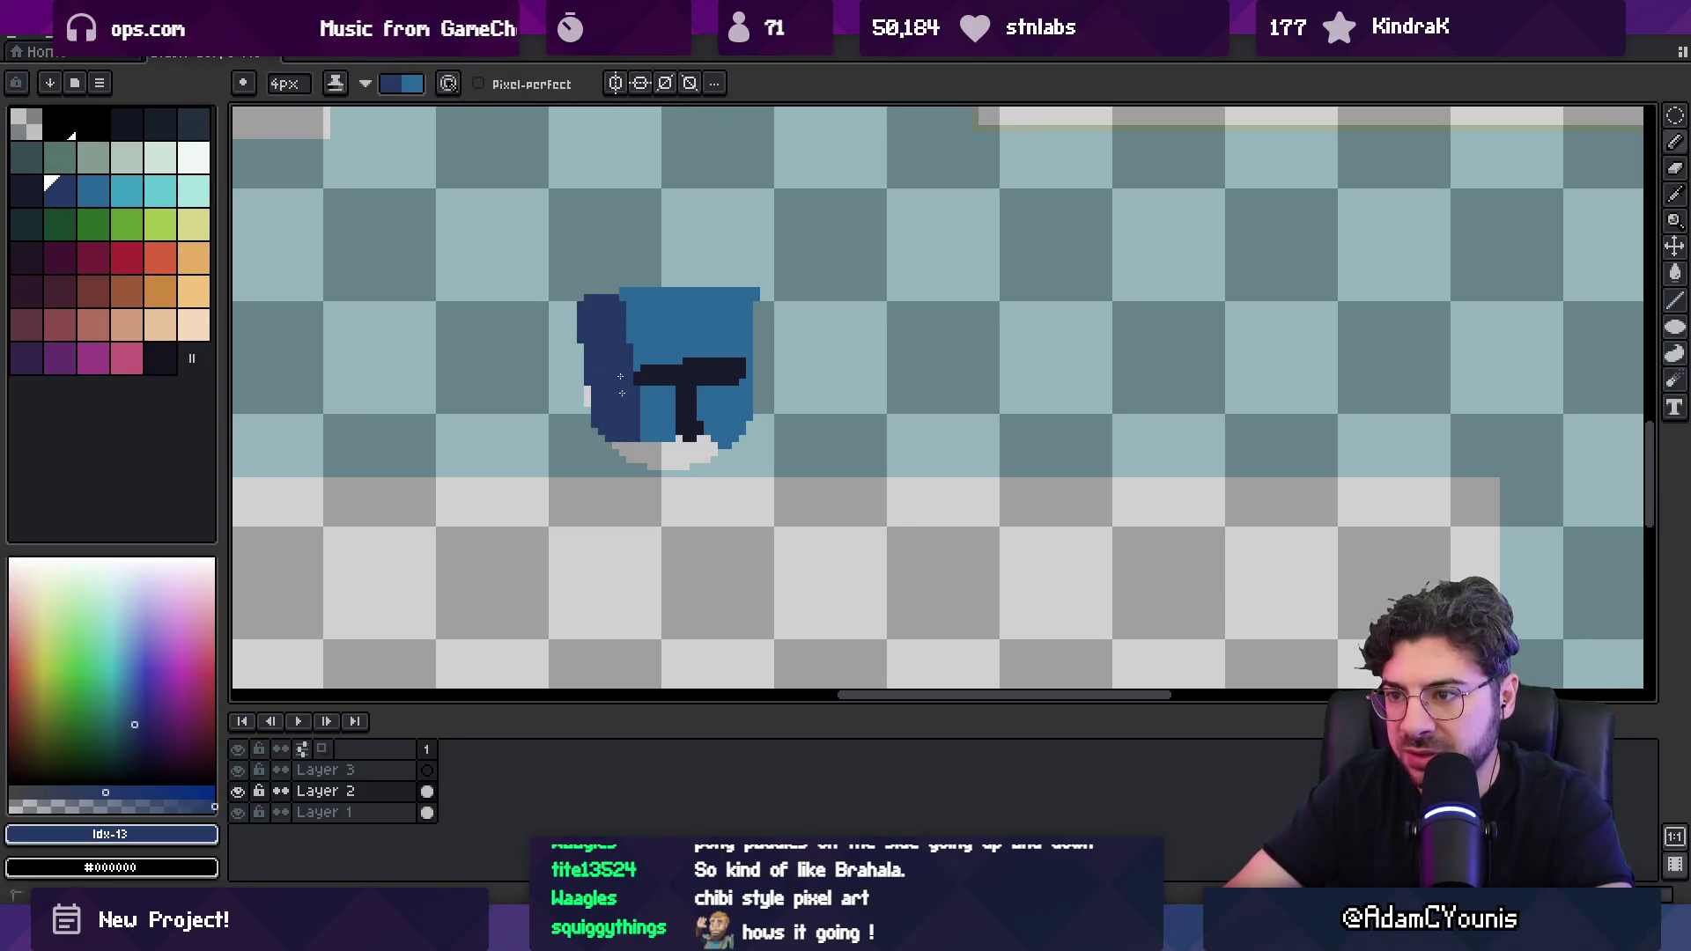
{"action": "key", "text": "ctrl+z"}
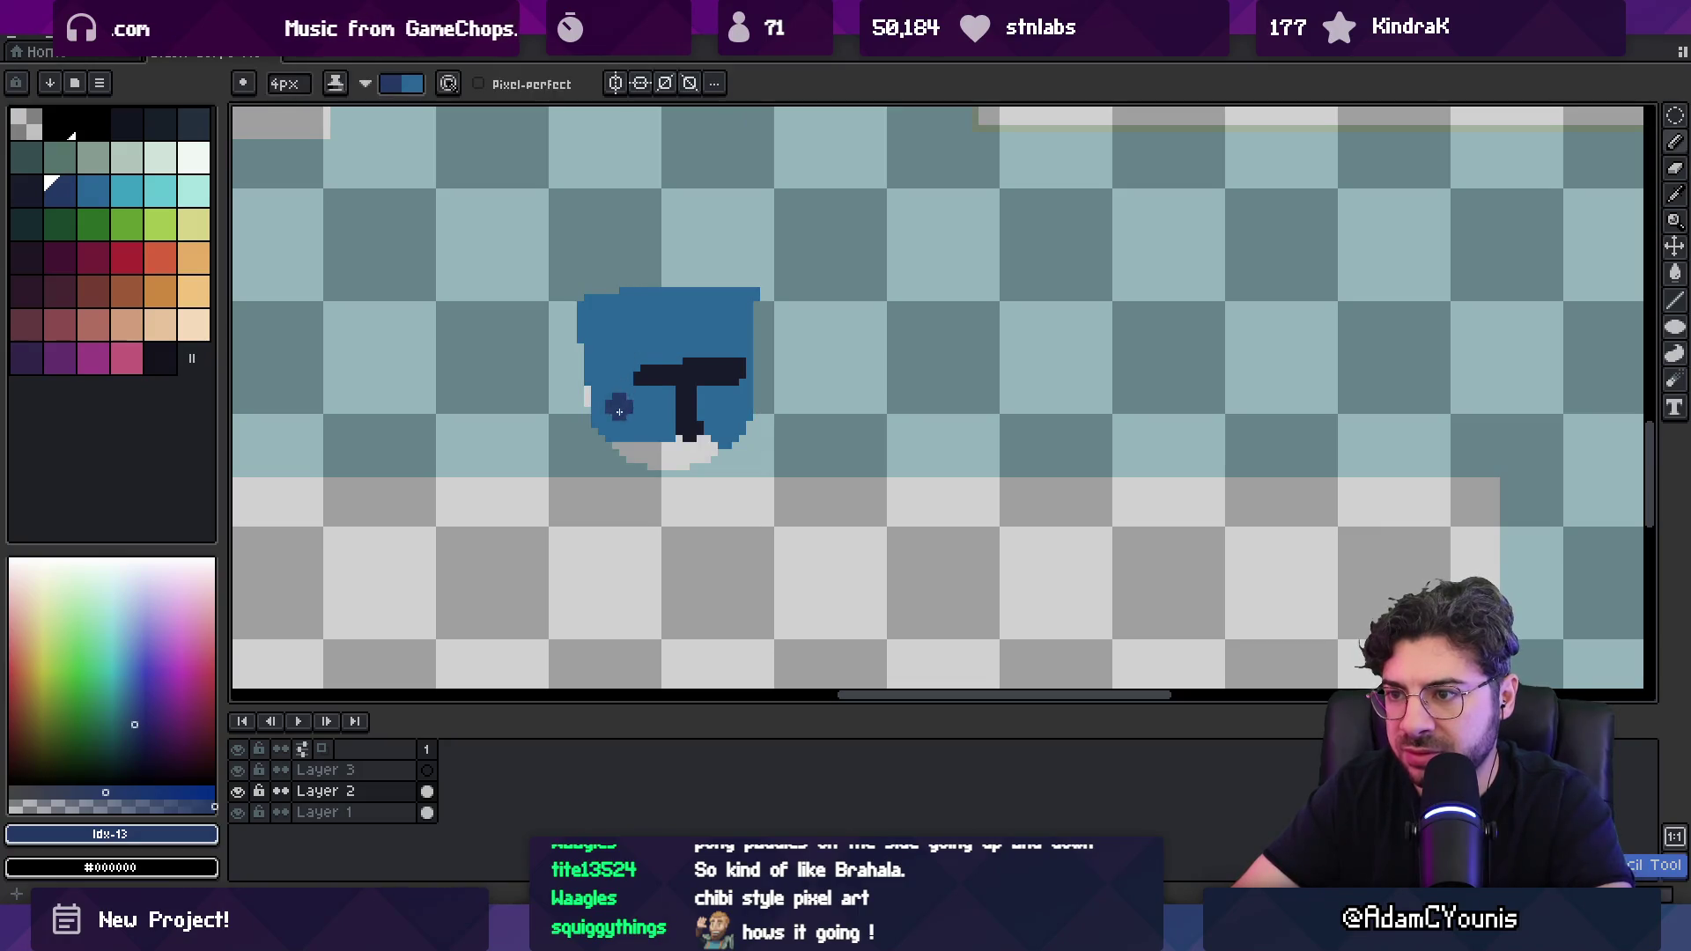
{"action": "key", "text": "minus"}
{"action": "key", "text": "minus"}
{"action": "left_click_drag", "start_coordinate": [613, 419], "coordinate": [618, 437]}
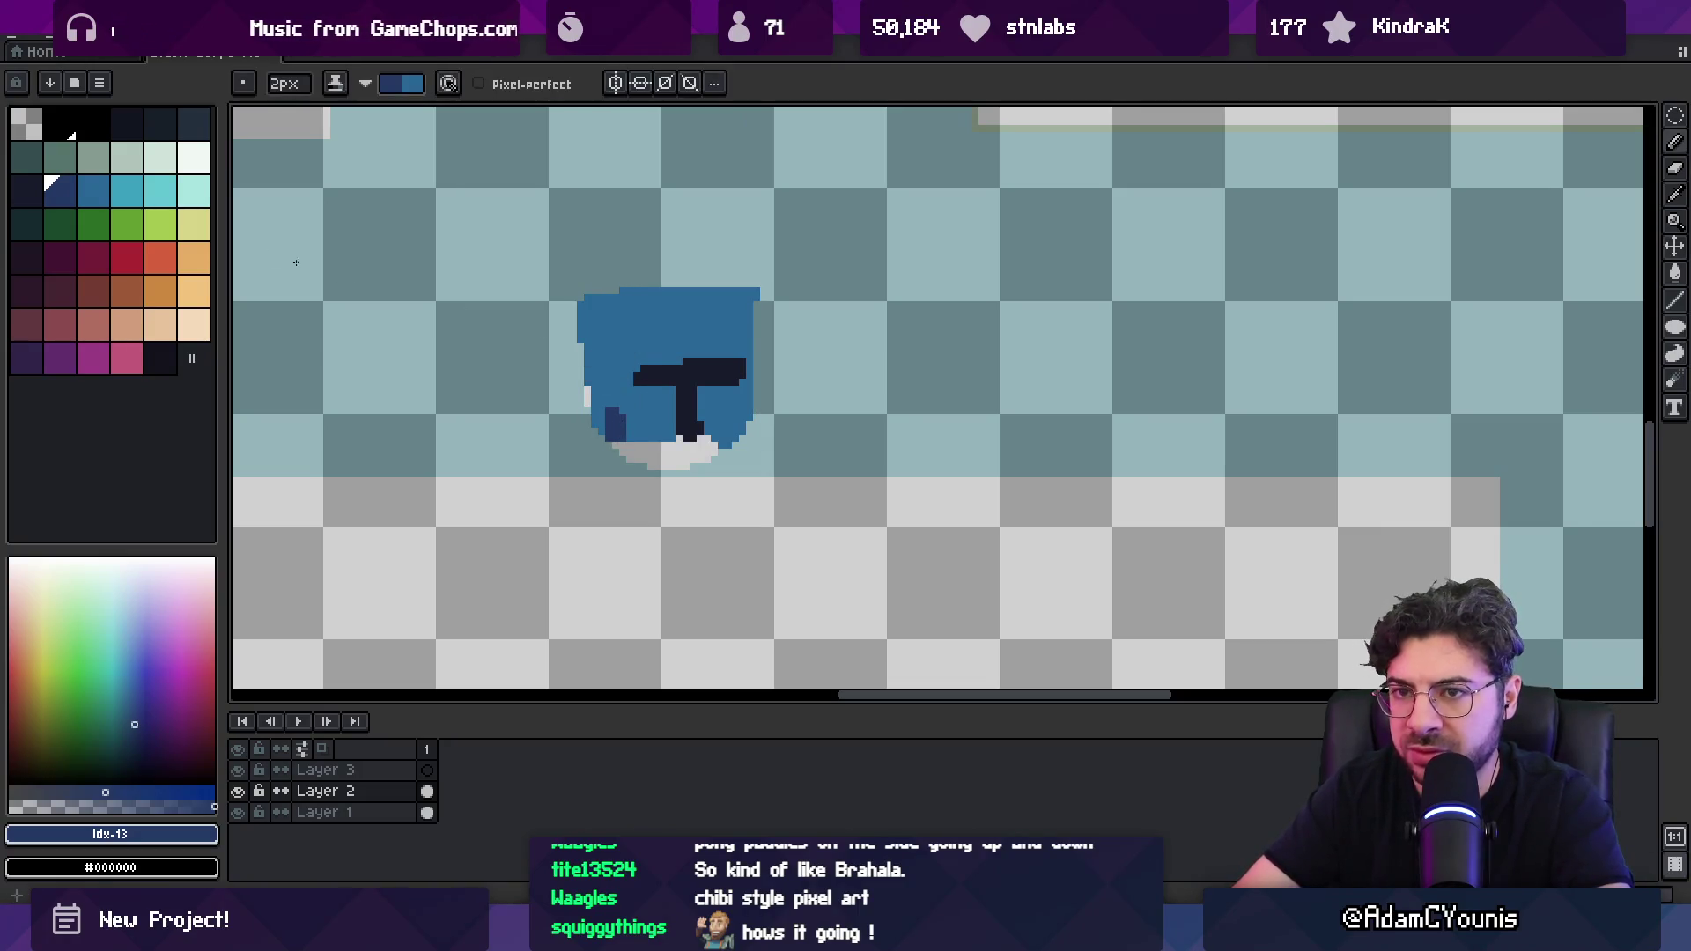
Step: Outline the visor's top, right bar and stem in white
{"action": "key", "text": "bracketleft"}
{"action": "key", "text": "bracketleft"}
{"action": "left_click_drag", "start_coordinate": [642, 389], "coordinate": [635, 388]}
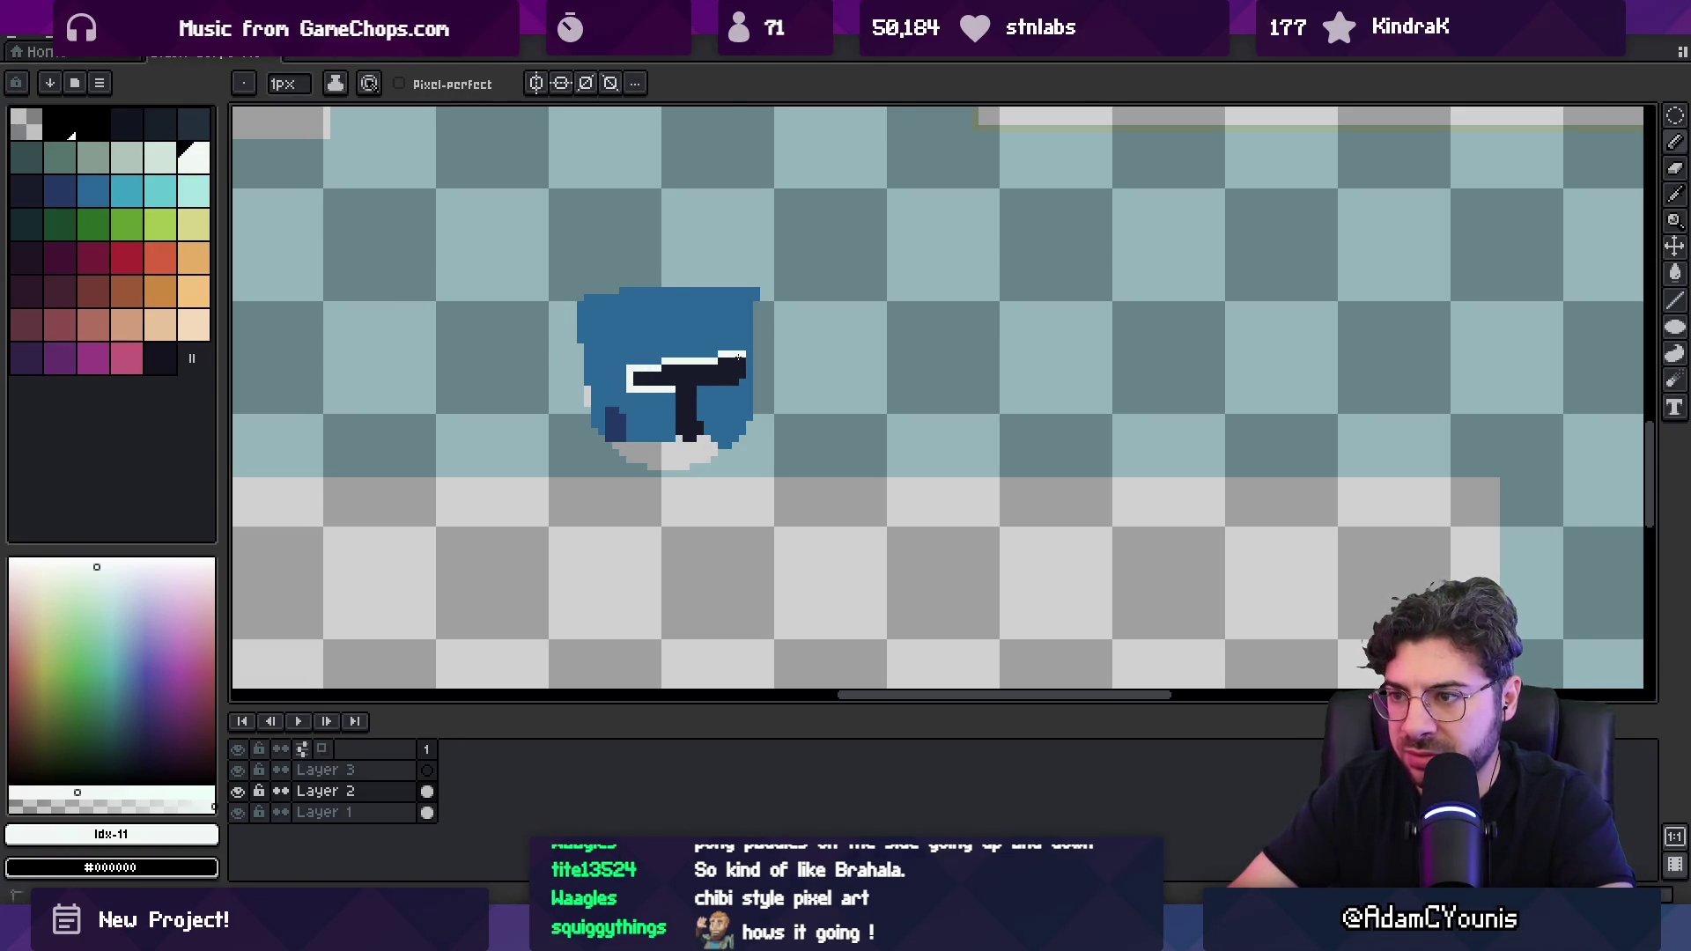
{"action": "left_click_drag", "start_coordinate": [742, 381], "coordinate": [706, 389]}
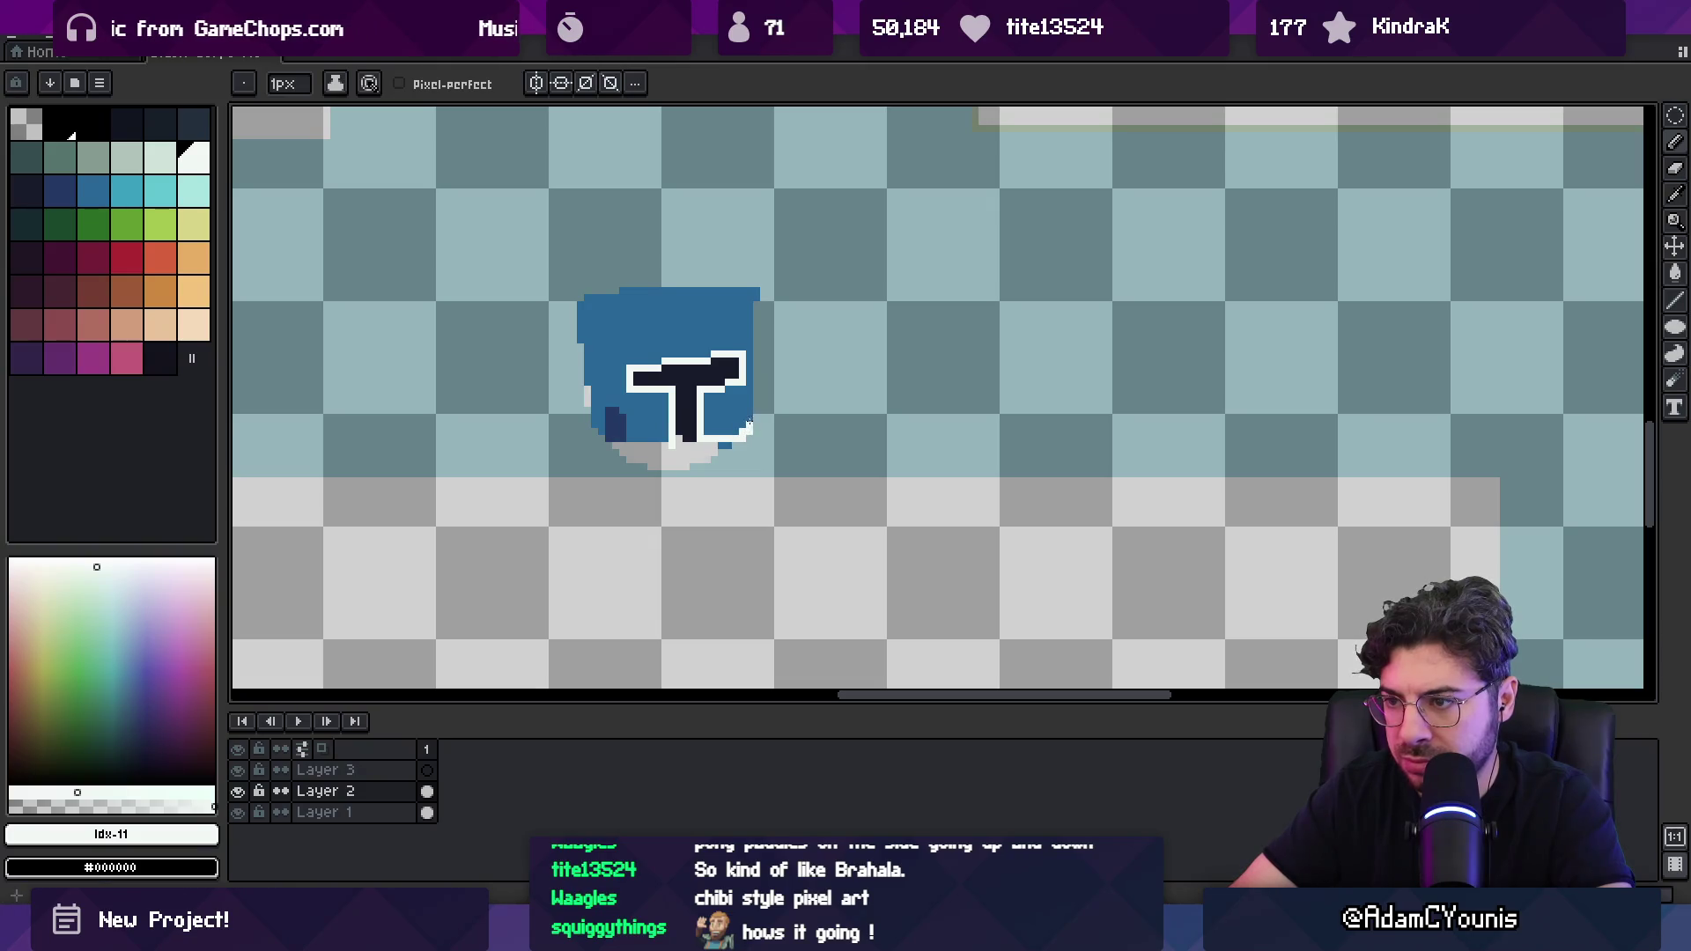
{"action": "left_click", "coordinate": [738, 429], "text": "alt"}
{"action": "left_click", "coordinate": [622, 446], "text": "alt"}
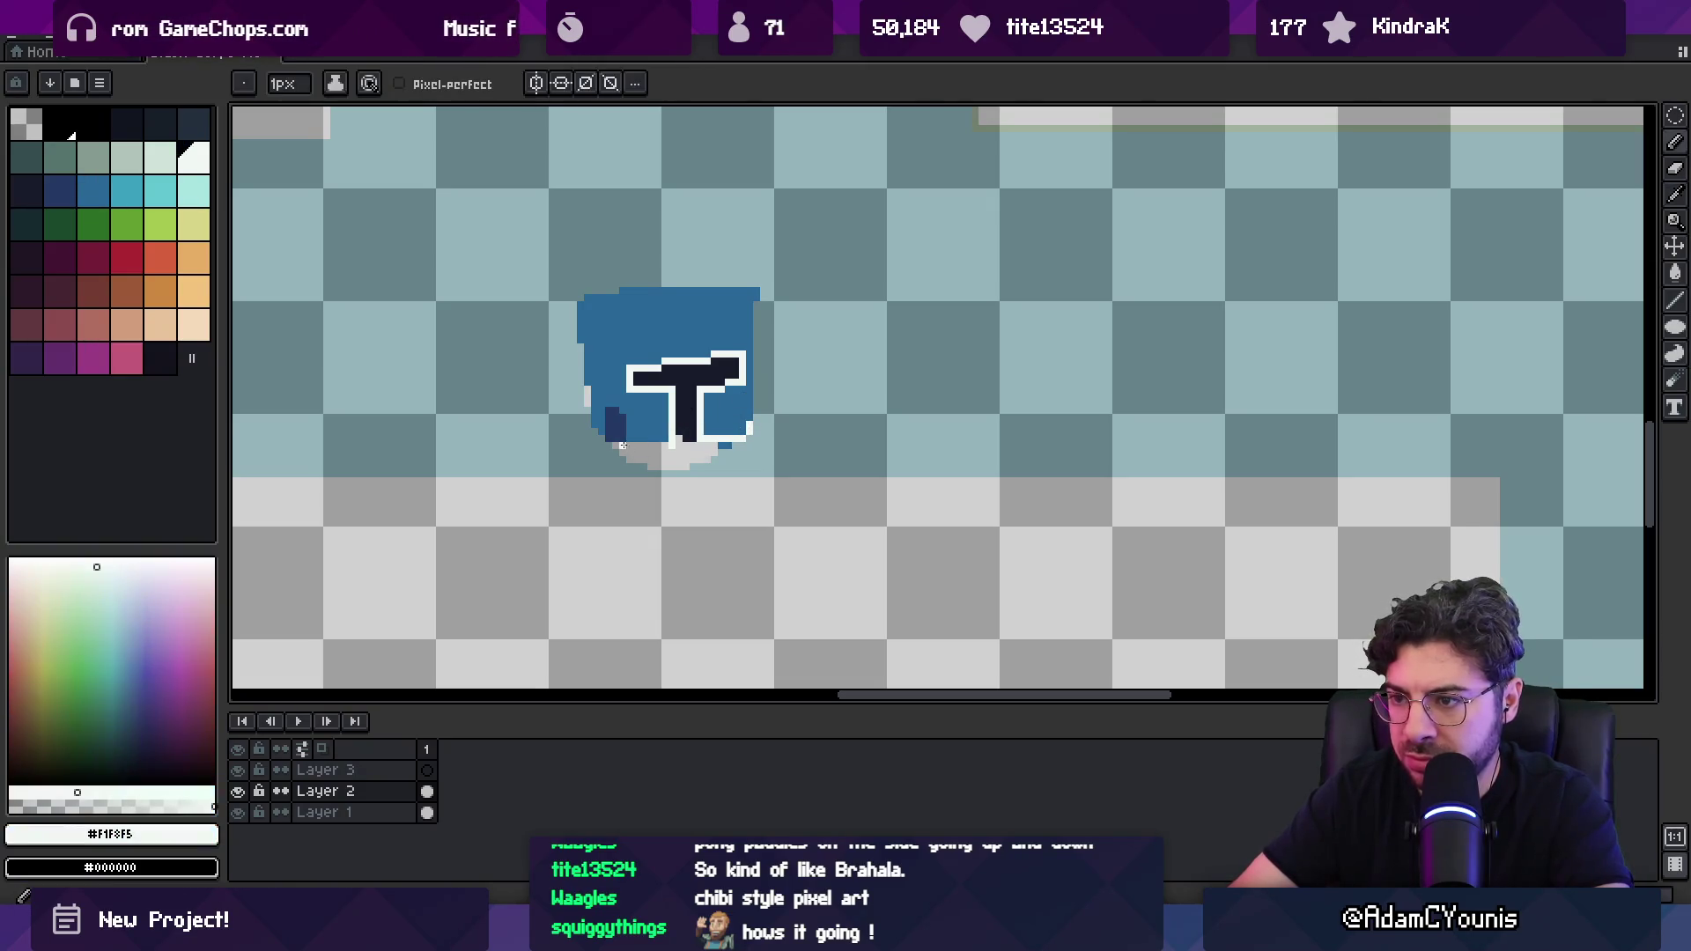
{"action": "scroll", "coordinate": [682, 427], "scroll_direction": "down", "scroll_amount": 2}
{"action": "scroll", "coordinate": [736, 352], "scroll_direction": "up", "scroll_amount": 3}
{"action": "left_click", "coordinate": [716, 414], "text": "alt"}
{"action": "left_click", "coordinate": [718, 412], "text": "alt"}
{"action": "left_click_drag", "start_coordinate": [725, 406], "coordinate": [725, 384]}
{"action": "left_click", "coordinate": [863, 343], "text": "alt"}
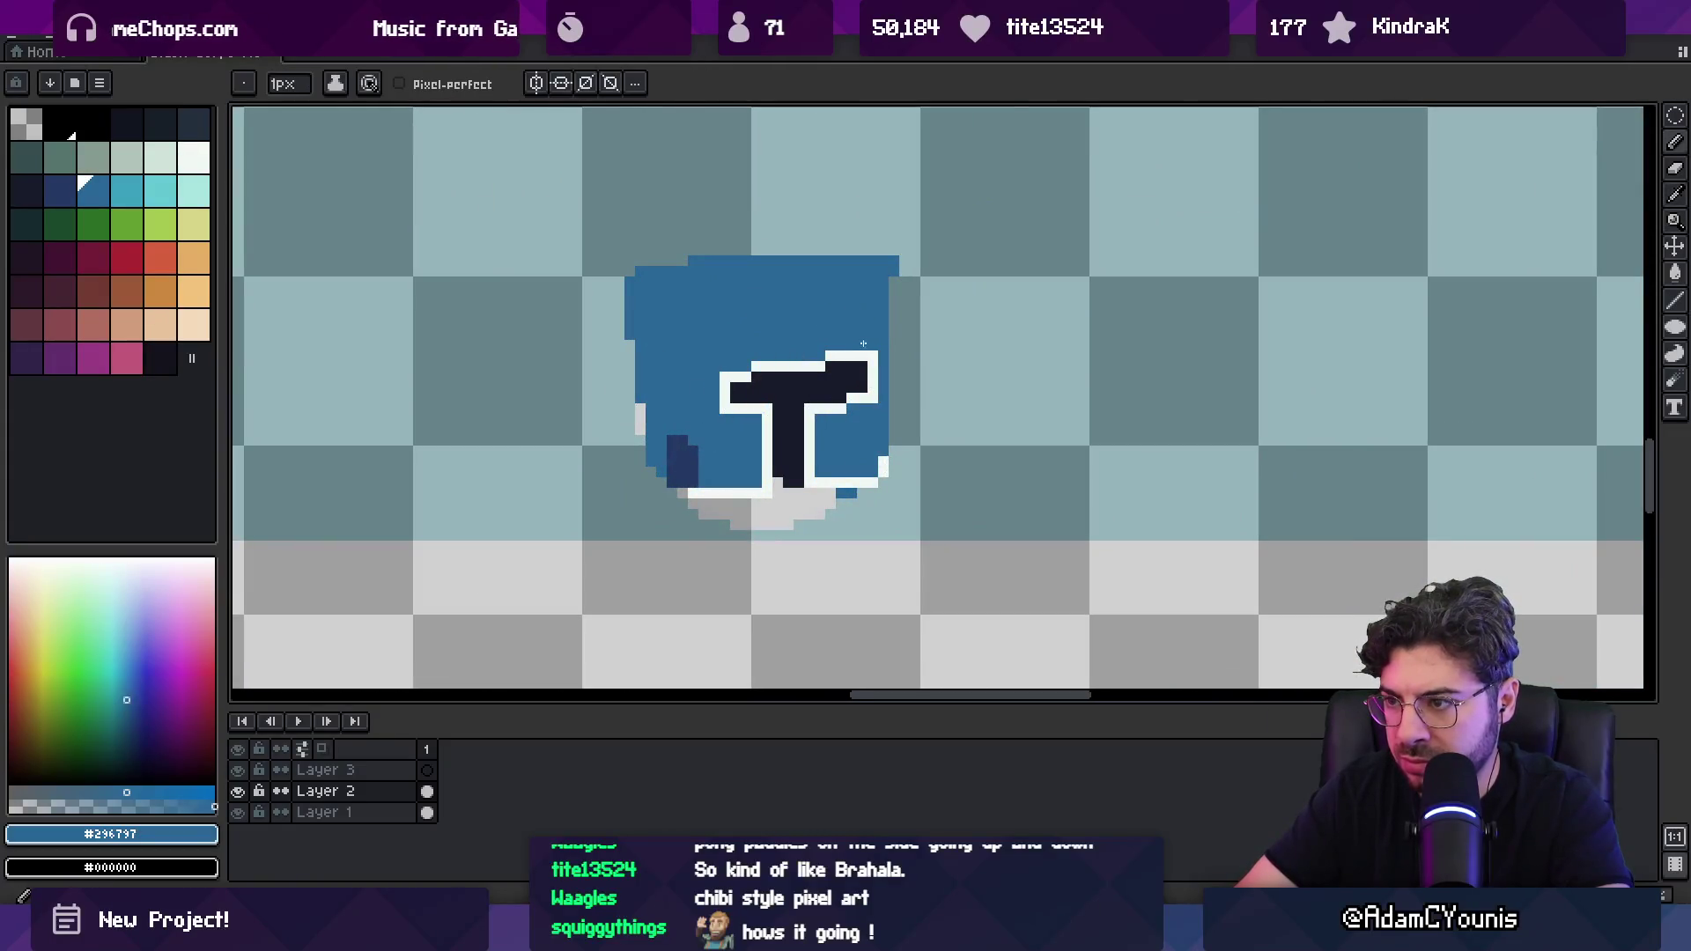
{"action": "key", "text": "ctrl+z"}
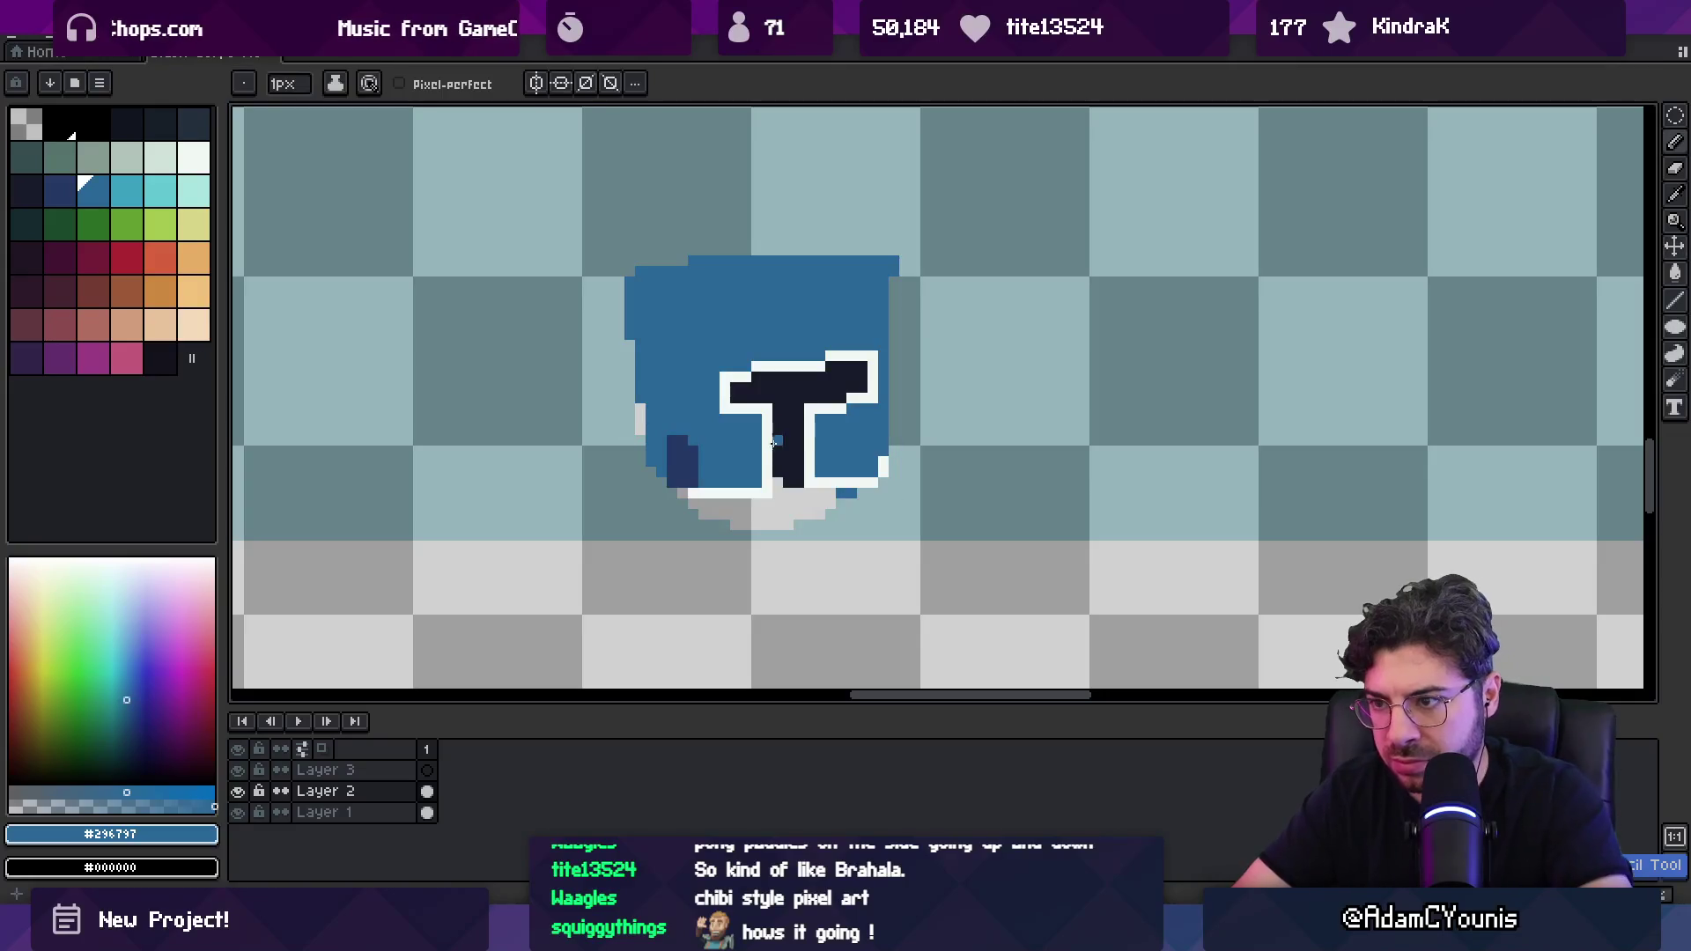
Step: Shift the T's stem one pixel right using a rectangular selection
{"action": "key", "text": "m"}
{"action": "mouse_move", "coordinate": [758, 409]}
{"action": "left_mouse_down"}
{"action": "mouse_move", "coordinate": [840, 502]}
{"action": "mouse_move", "coordinate": [806, 458]}
{"action": "left_mouse_up"}
{"action": "key", "text": "Return"}
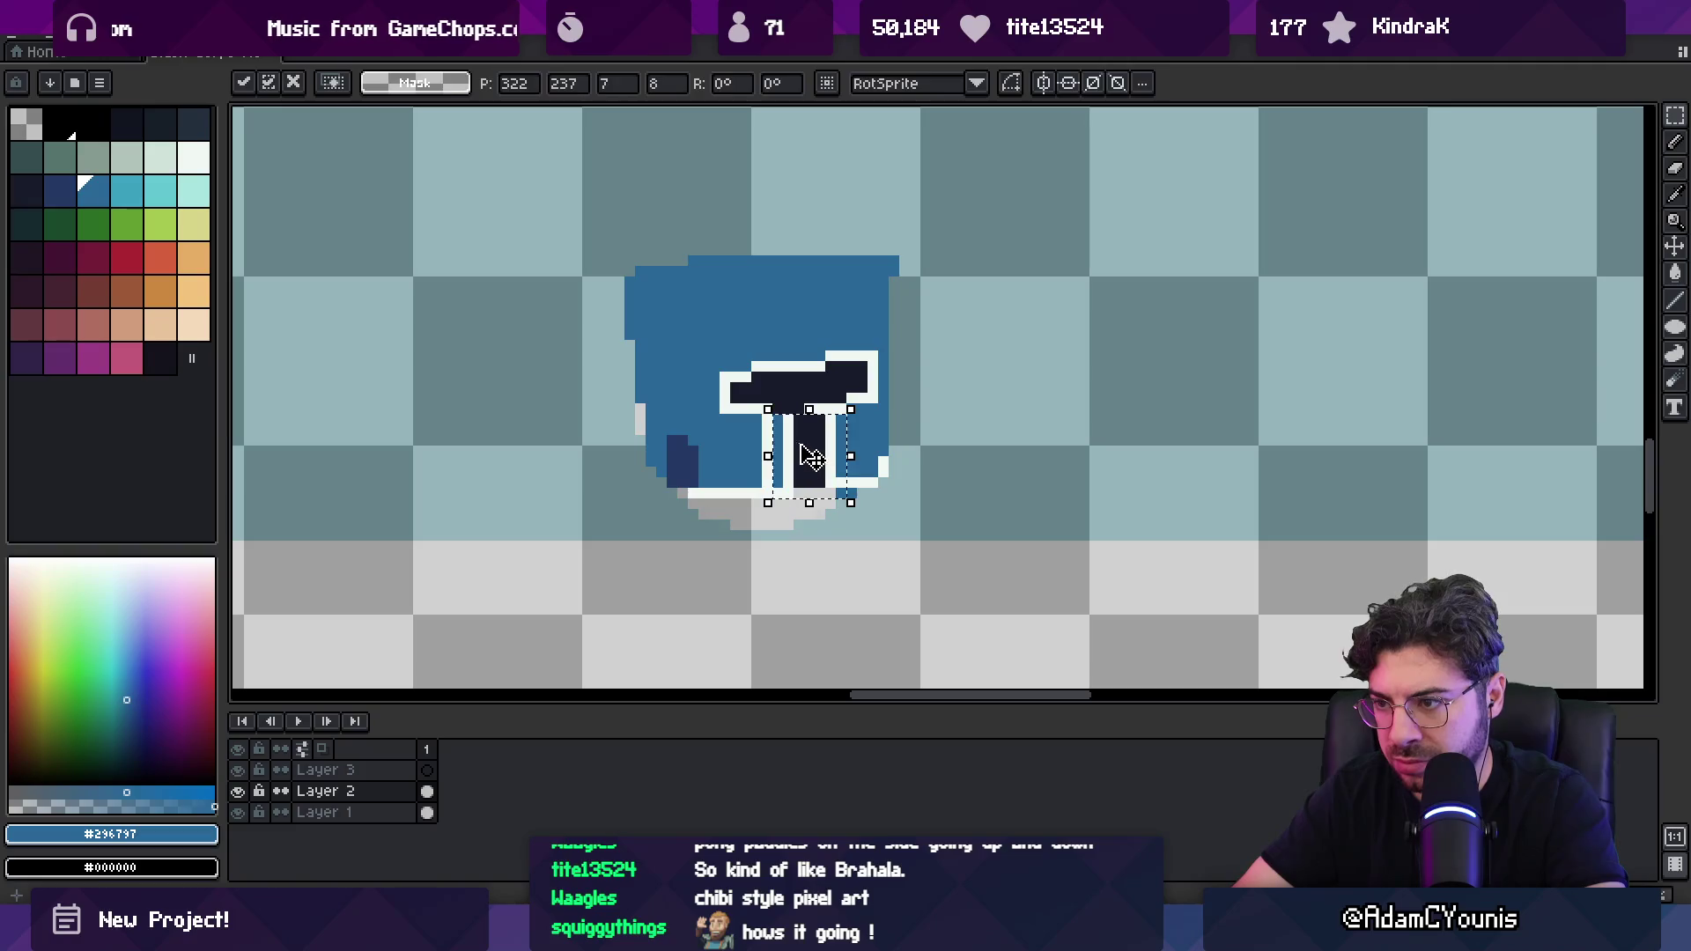
{"action": "key", "text": "b"}
Step: Lighten a strip along the helmet's top and repaint stray light pixels dark blue
{"action": "left_click", "coordinate": [775, 392], "text": "alt"}
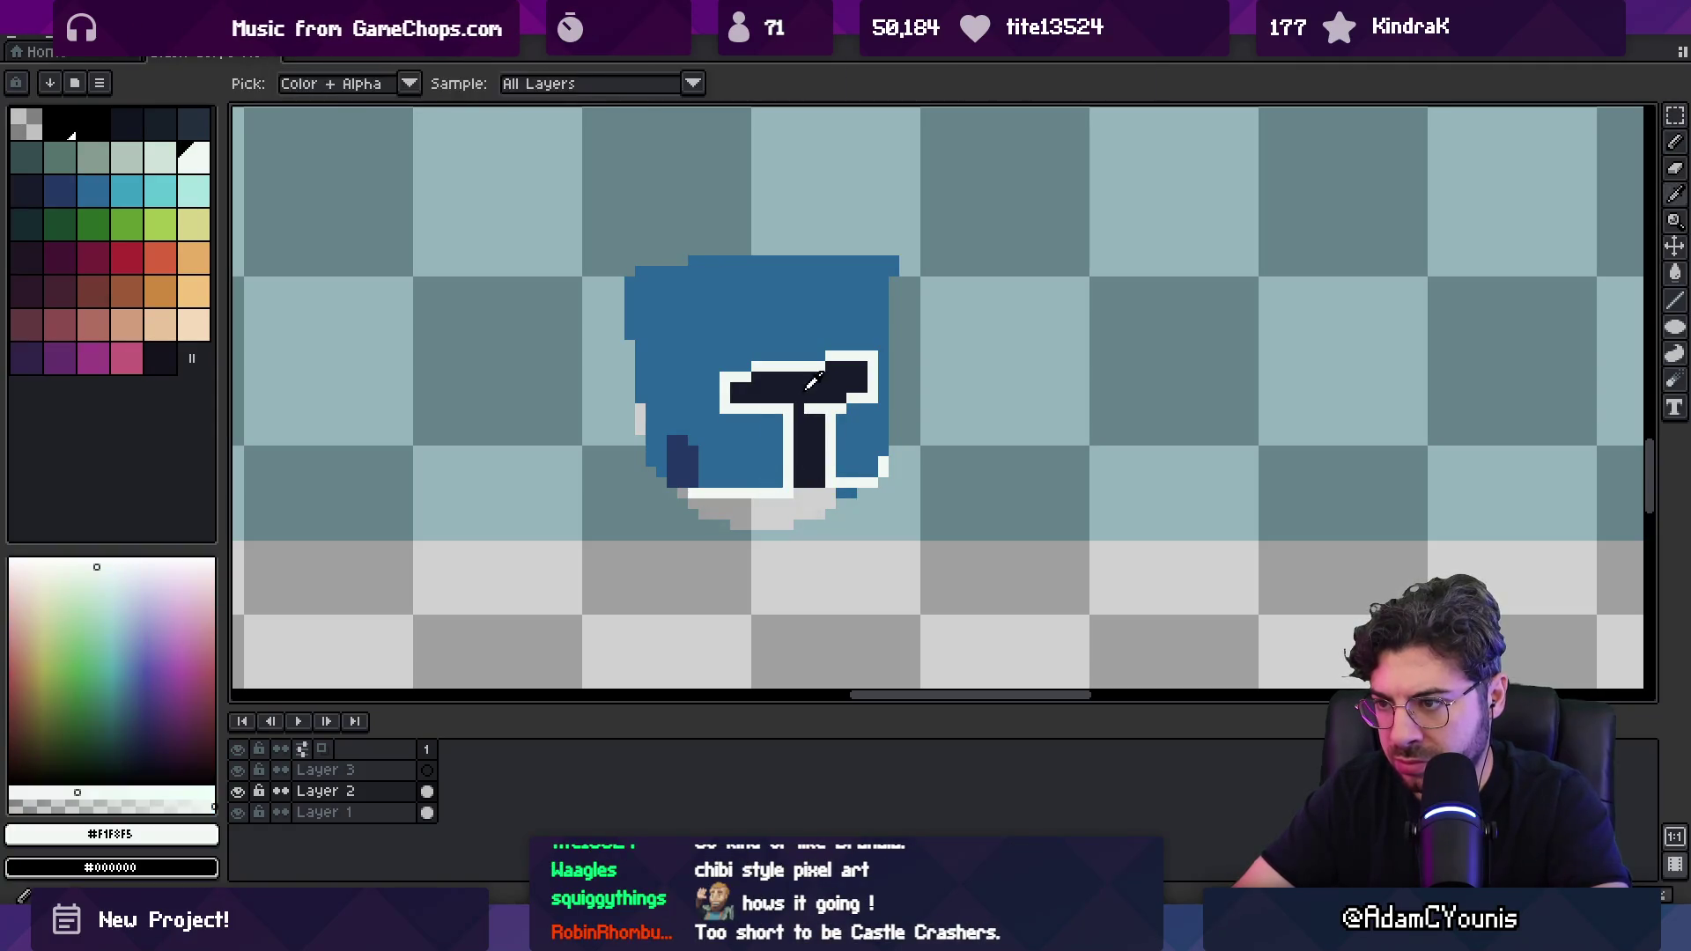
{"action": "scroll", "coordinate": [817, 408], "scroll_direction": "down", "scroll_amount": 3}
{"action": "scroll", "coordinate": [793, 396], "scroll_direction": "up", "scroll_amount": 1}
{"action": "left_click", "coordinate": [757, 378], "text": "alt"}
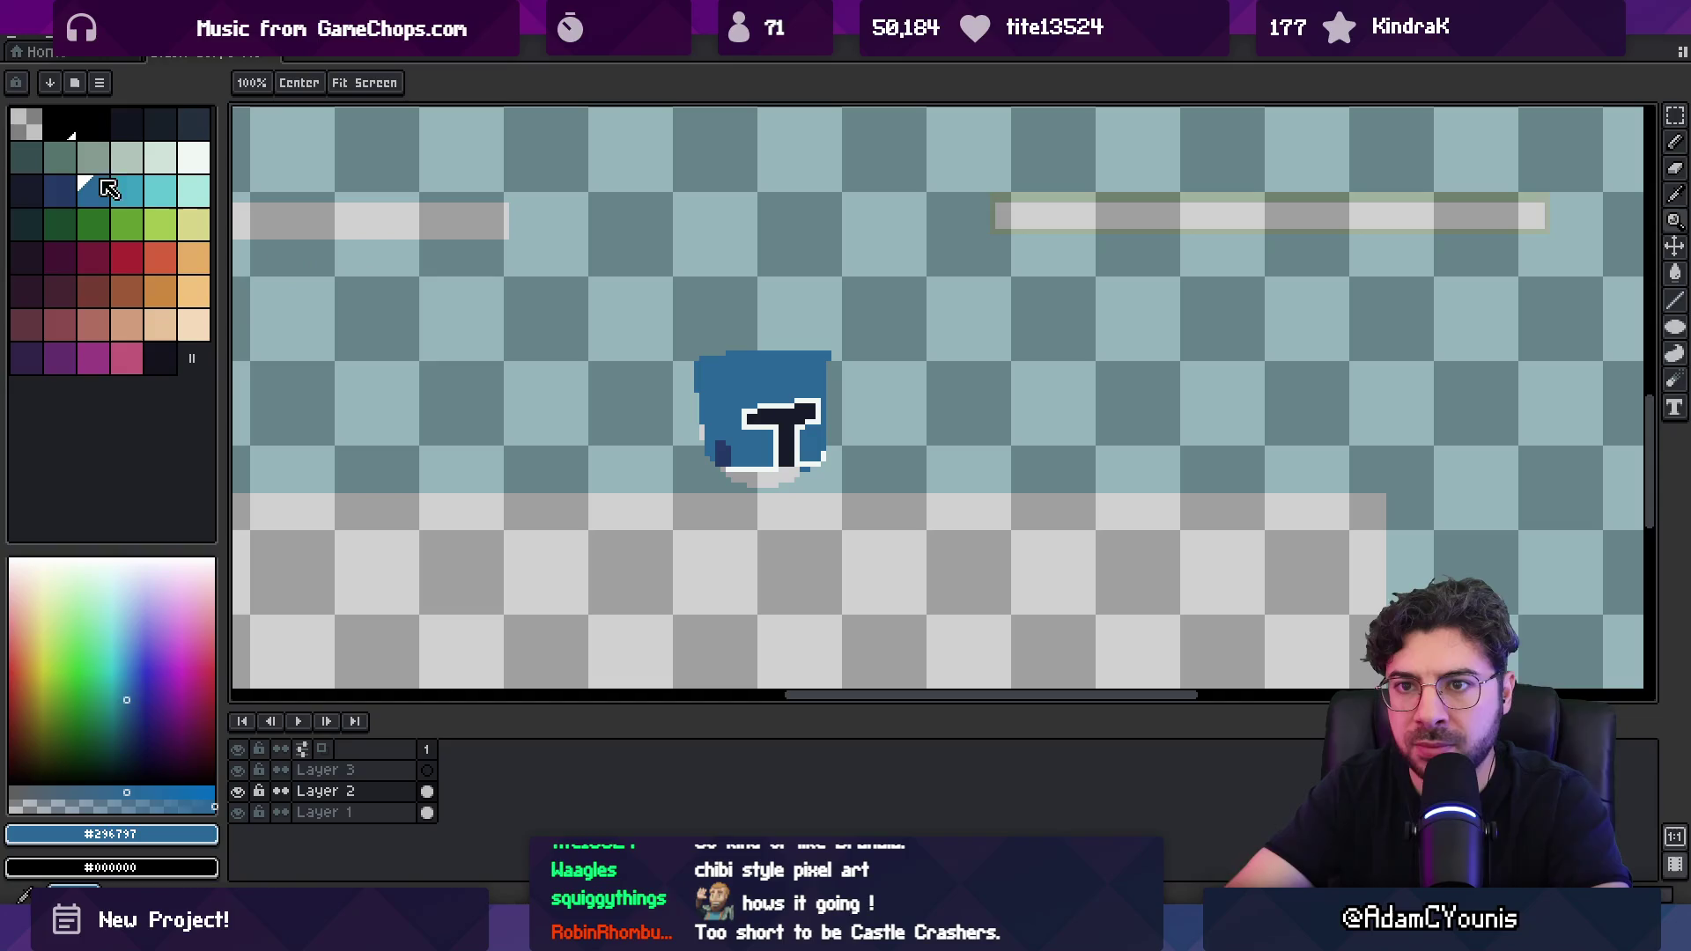
{"action": "key", "text": "x"}
{"action": "left_click_drag", "start_coordinate": [695, 357], "coordinate": [837, 353]}
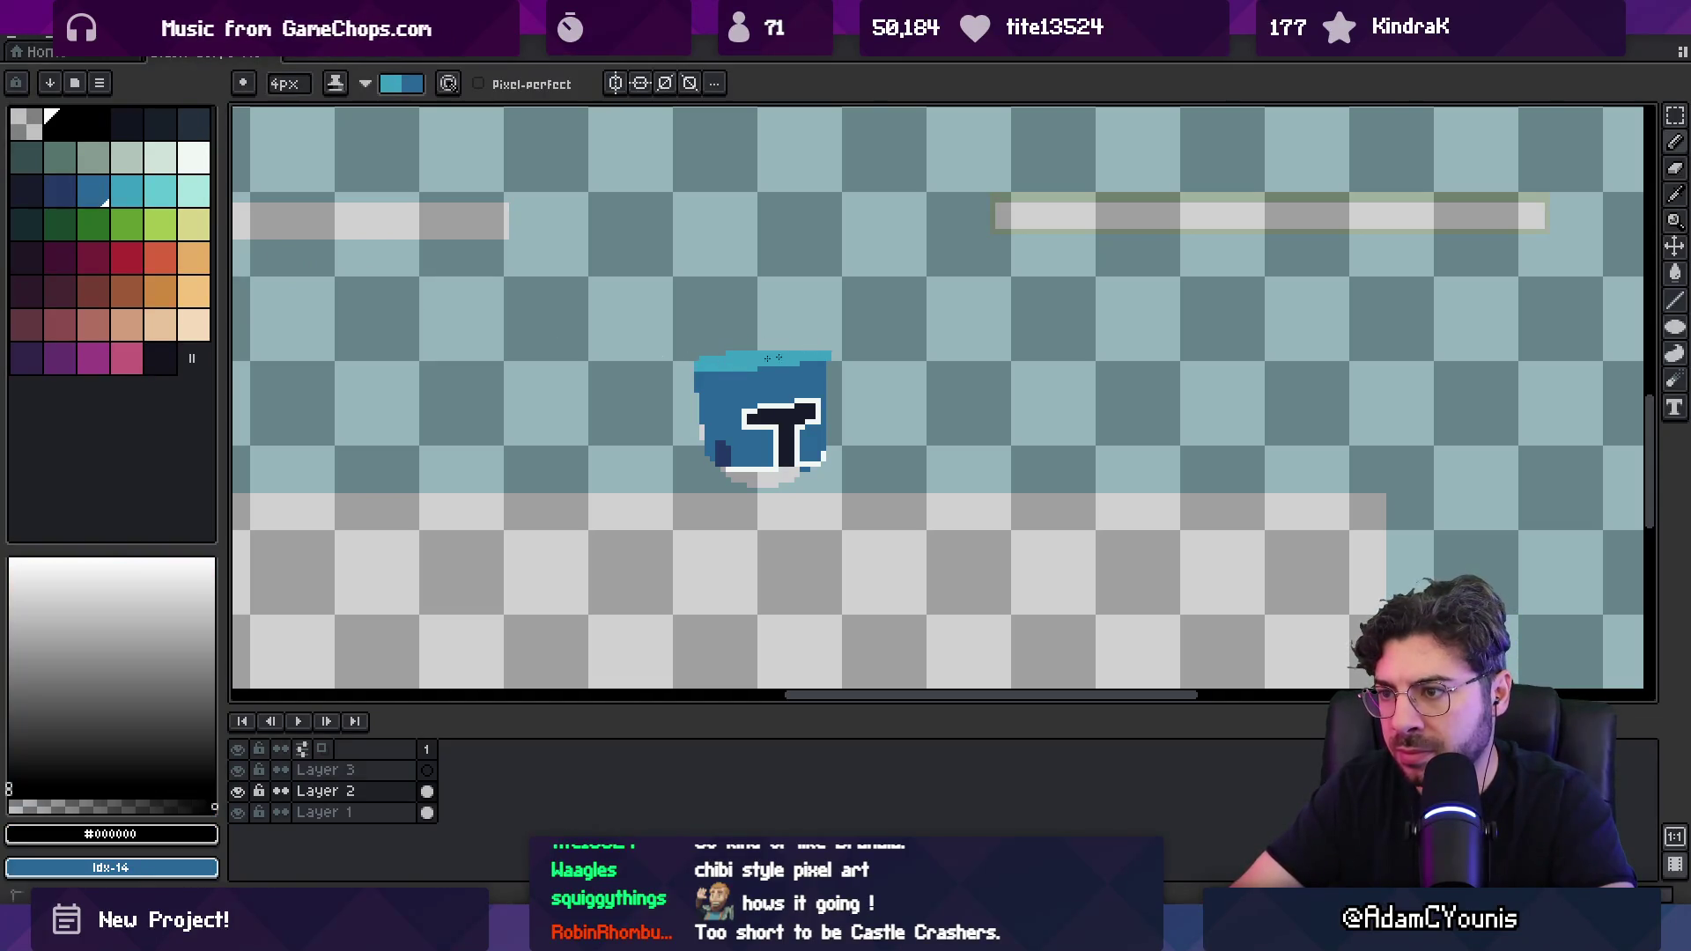
{"action": "scroll", "coordinate": [766, 377], "scroll_direction": "up", "scroll_amount": 5}
{"action": "left_click", "coordinate": [592, 378], "text": "alt"}
{"action": "left_click", "coordinate": [518, 352]}
{"action": "mouse_move", "coordinate": [517, 352]}
{"action": "left_mouse_down"}
{"action": "mouse_move", "coordinate": [576, 392]}
{"action": "mouse_move", "coordinate": [546, 352]}
{"action": "mouse_move", "coordinate": [462, 337]}
{"action": "mouse_move", "coordinate": [716, 365]}
{"action": "left_mouse_up"}
Step: Touch up single pixels, adding light blue along the helmet's top edge
{"action": "key", "text": "plus"}
{"action": "key", "text": "plus"}
{"action": "key", "text": "plus"}
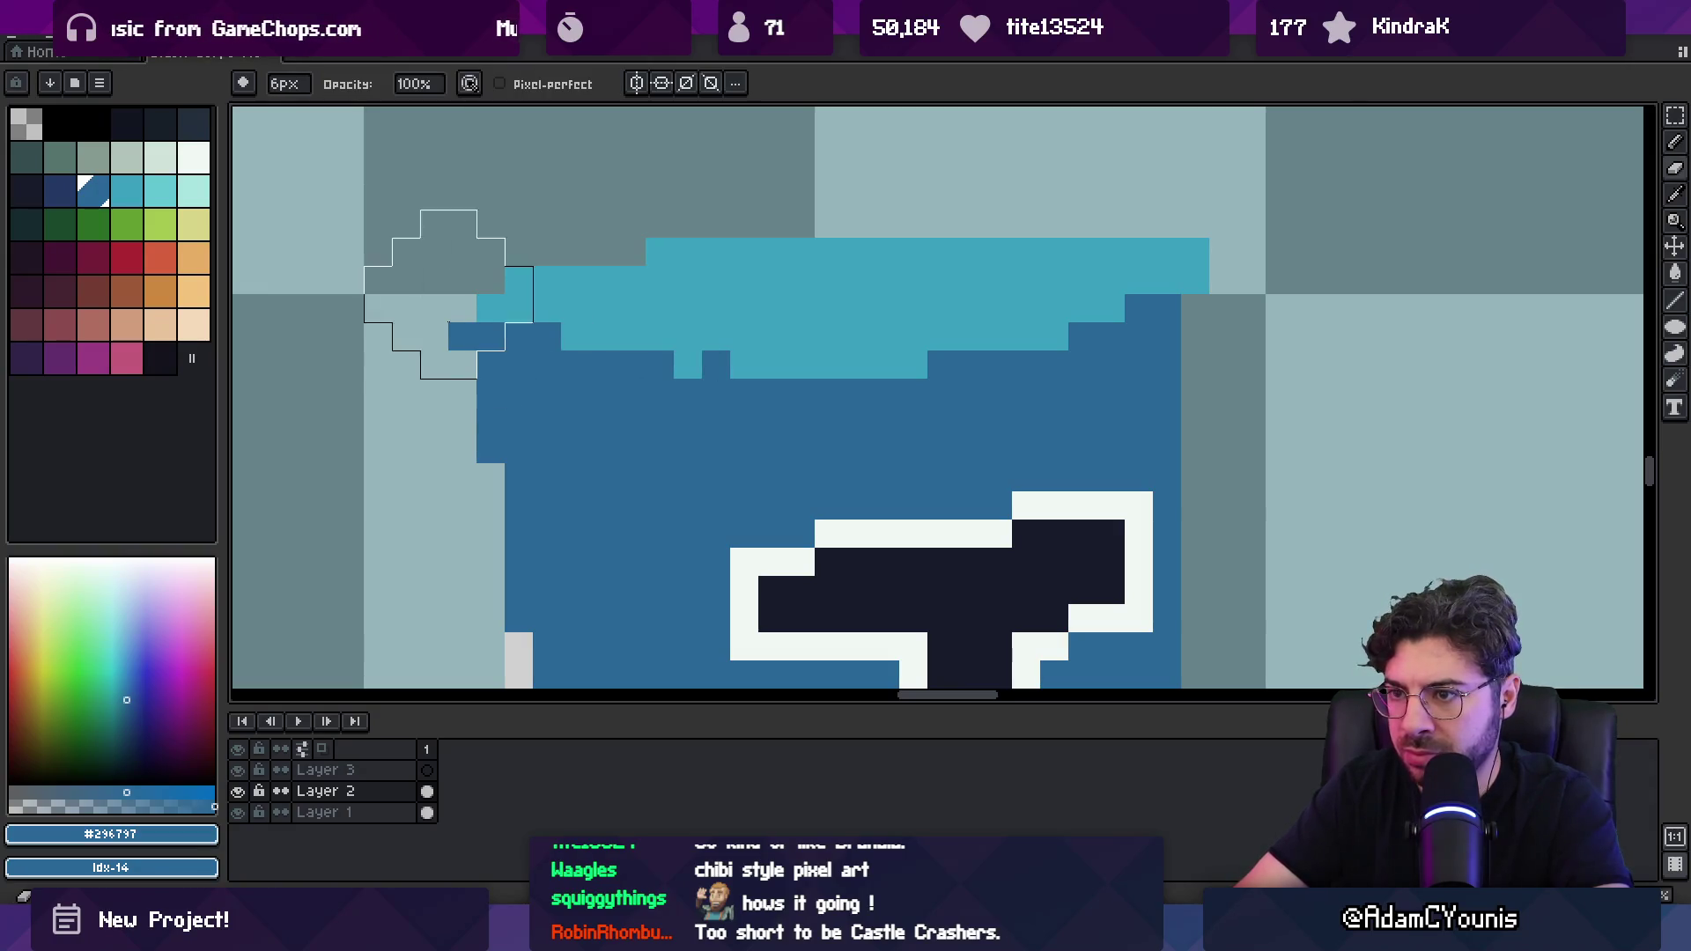
{"action": "key", "text": "minus"}
{"action": "key", "text": "minus"}
{"action": "key", "text": "minus"}
{"action": "left_click", "coordinate": [681, 377]}
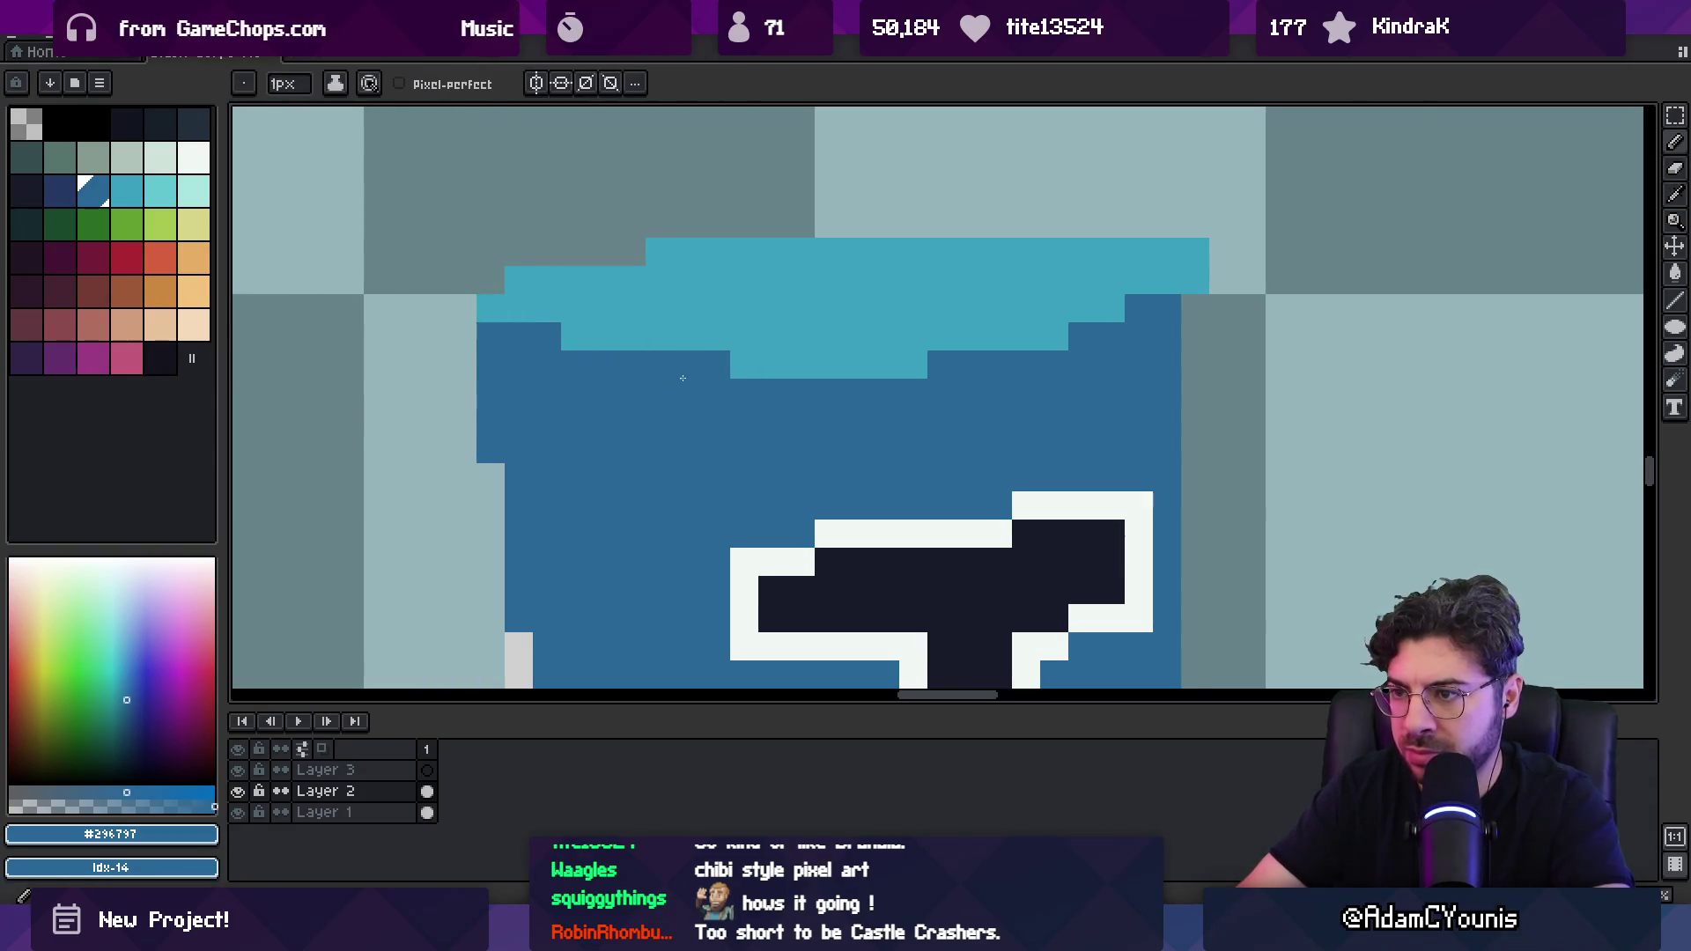
{"action": "left_click", "coordinate": [1057, 332], "text": "alt"}
{"action": "scroll", "coordinate": [1039, 260], "scroll_direction": "down", "scroll_amount": 5}
{"action": "scroll", "coordinate": [1039, 260], "scroll_direction": "up", "scroll_amount": 5}
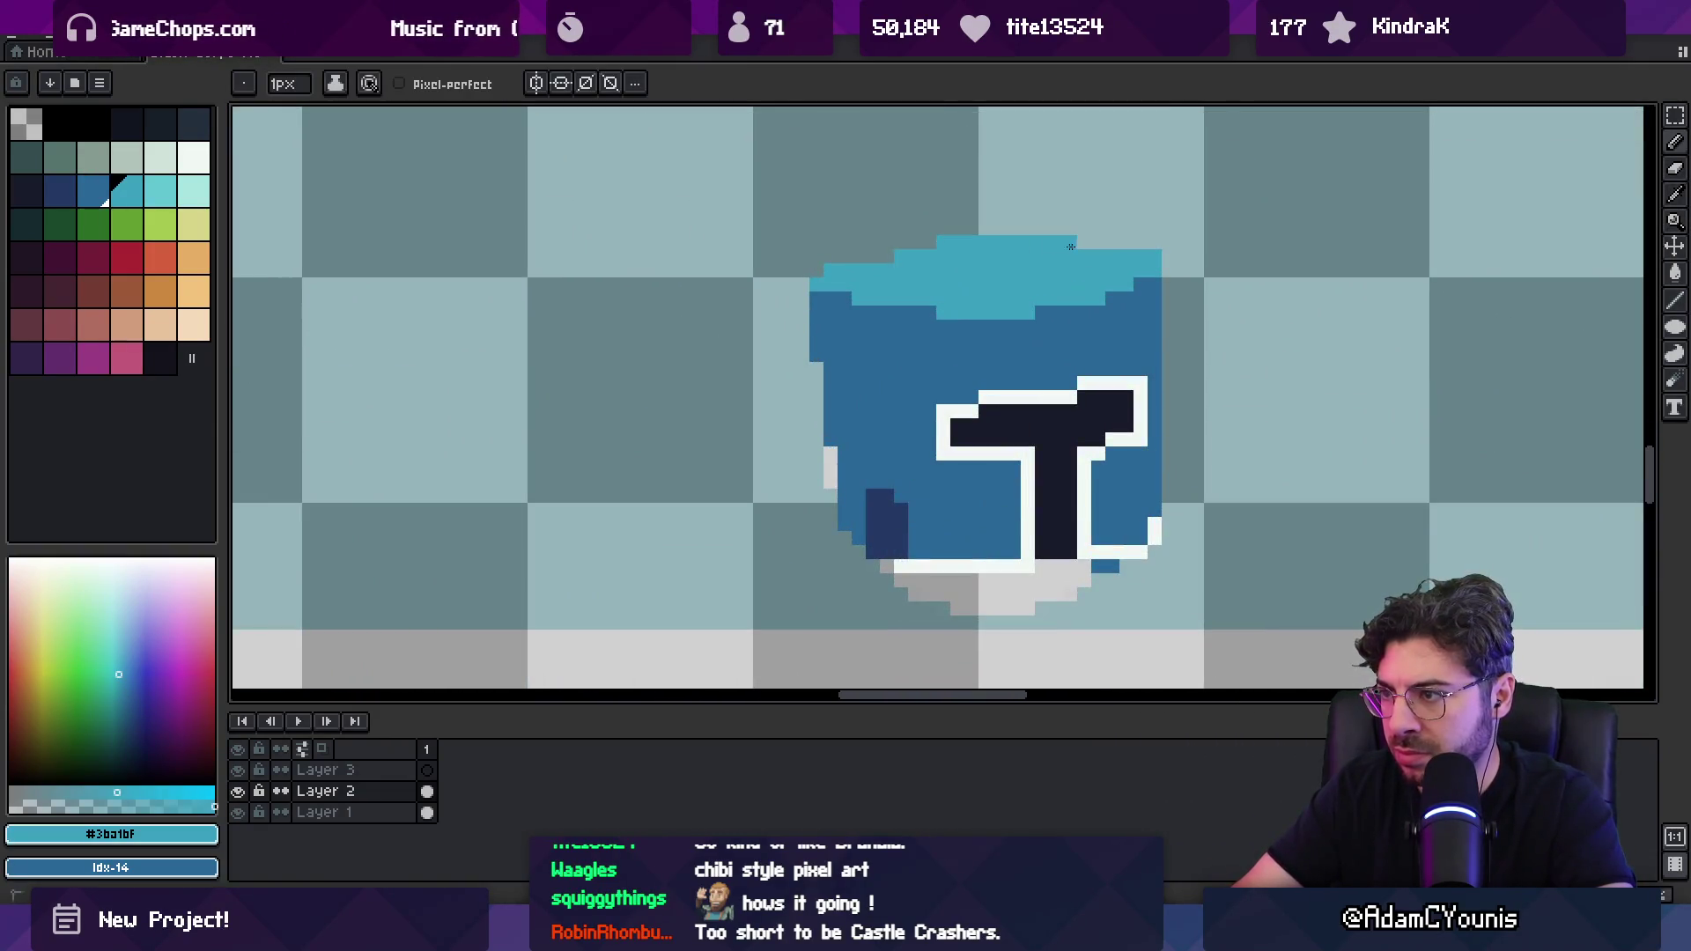
{"action": "left_click", "coordinate": [1062, 243]}
{"action": "key", "text": "plus"}
{"action": "key", "text": "plus"}
{"action": "key", "text": "plus"}
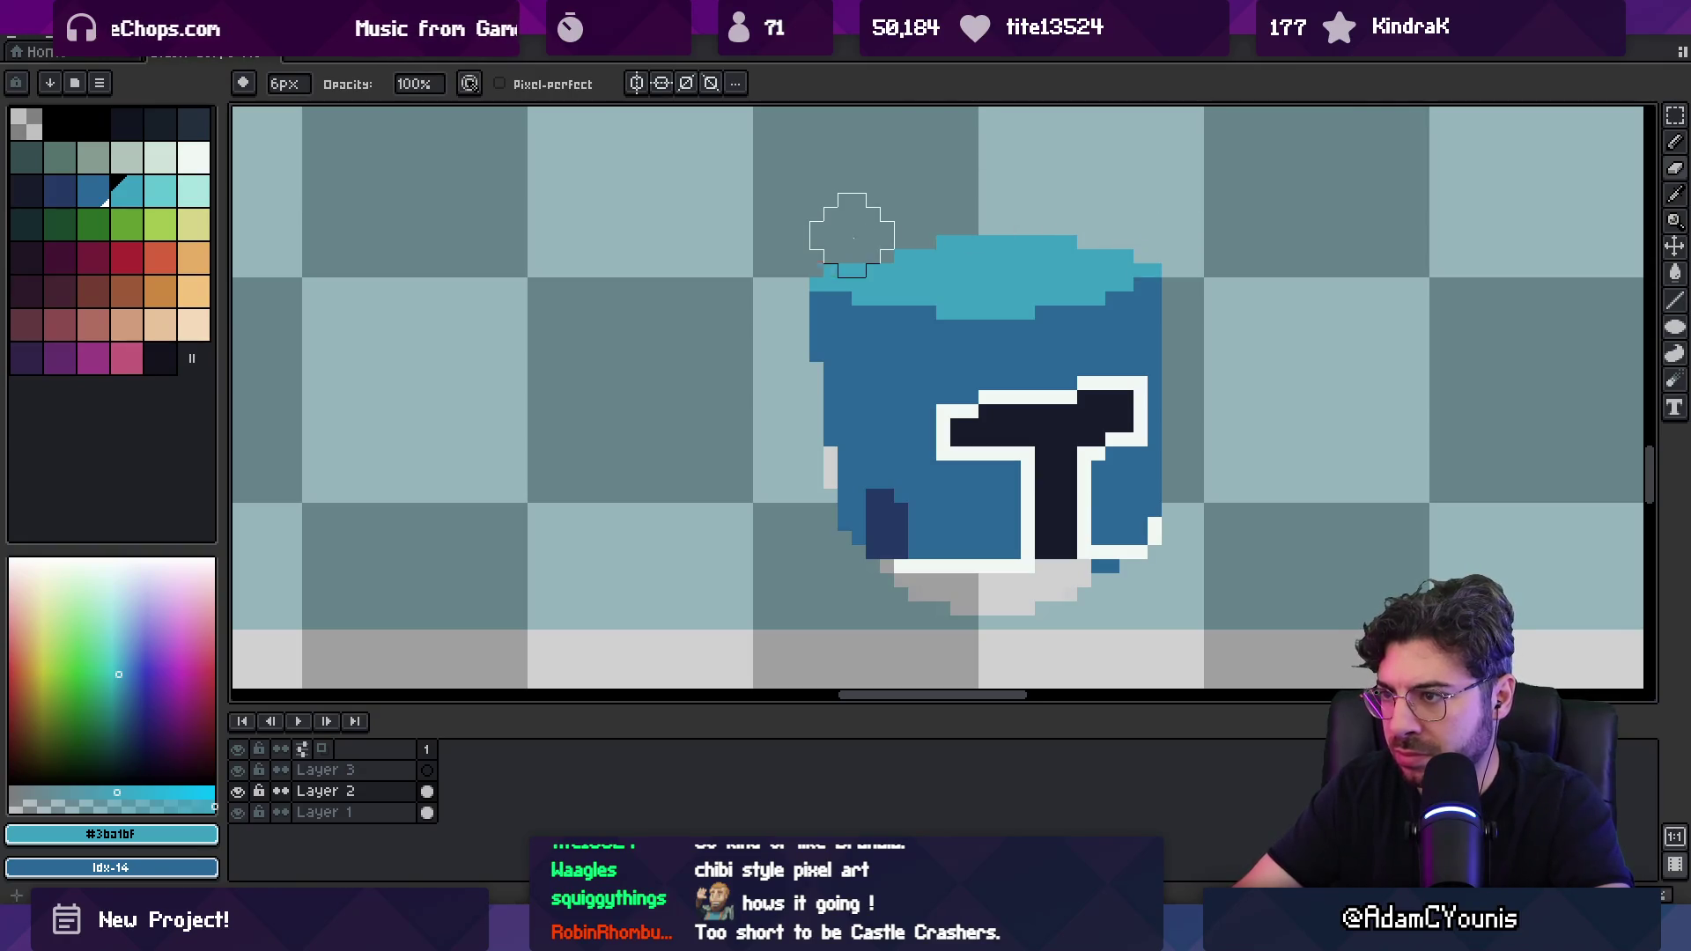
{"action": "key", "text": "b"}
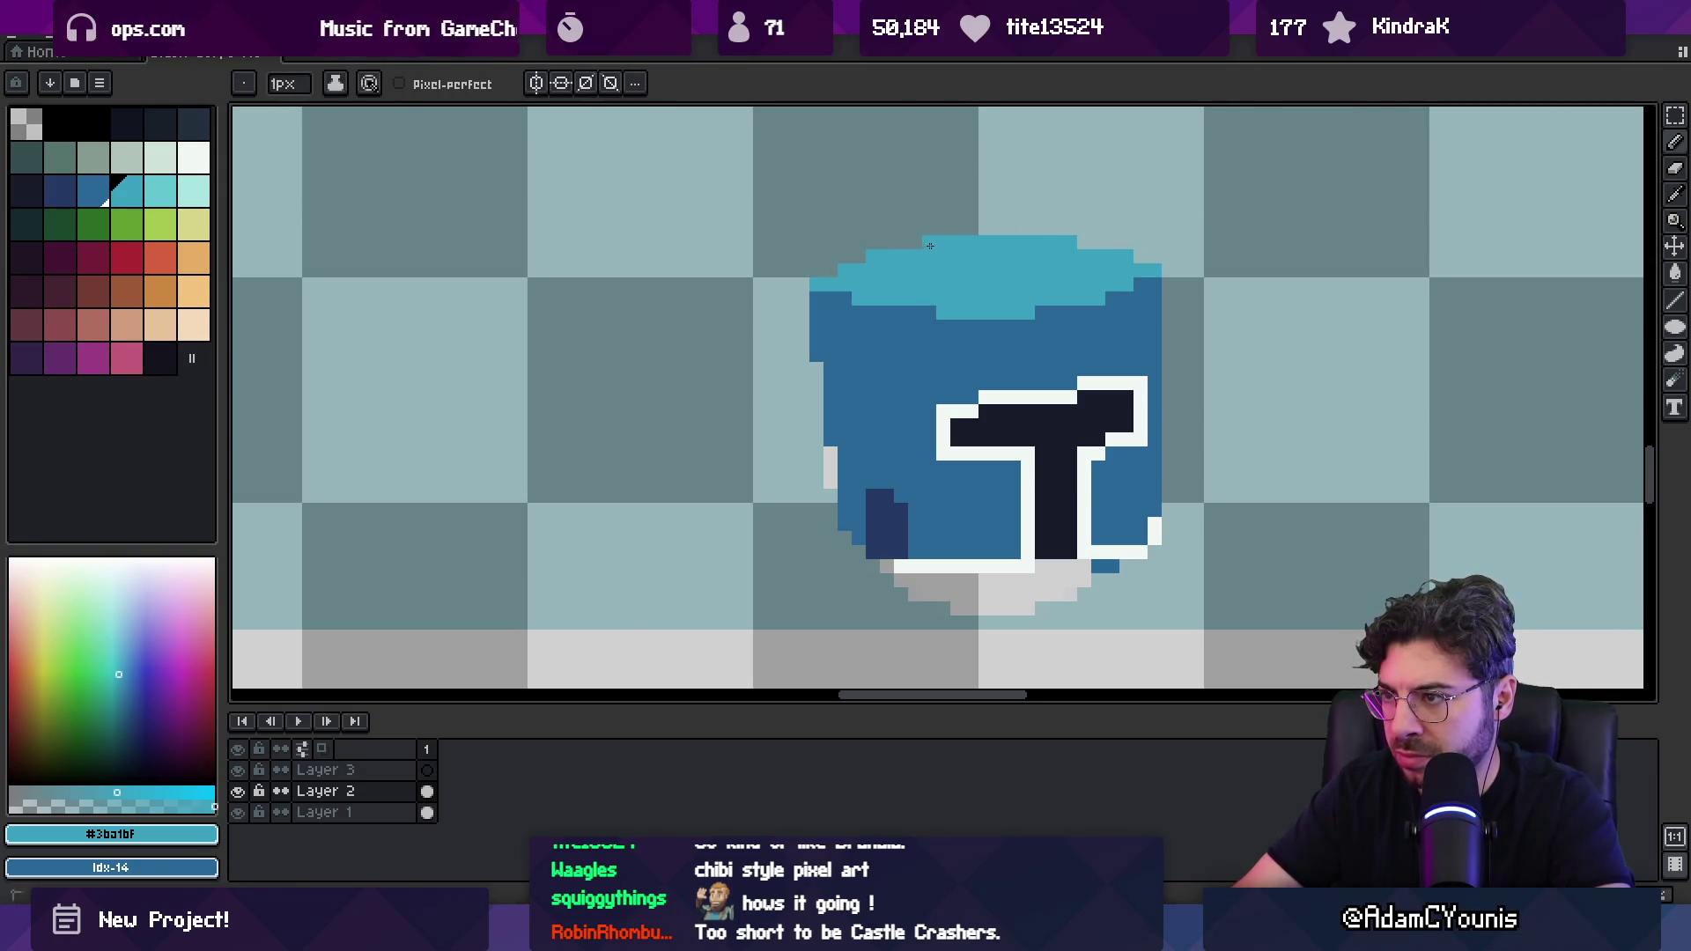
Step: Switch to the move tool and make Layer 3 the active layer
{"action": "key", "text": "v"}
{"action": "scroll", "coordinate": [915, 264], "scroll_direction": "down", "scroll_amount": 5}
{"action": "scroll", "coordinate": [837, 370], "scroll_direction": "up", "scroll_amount": 3}
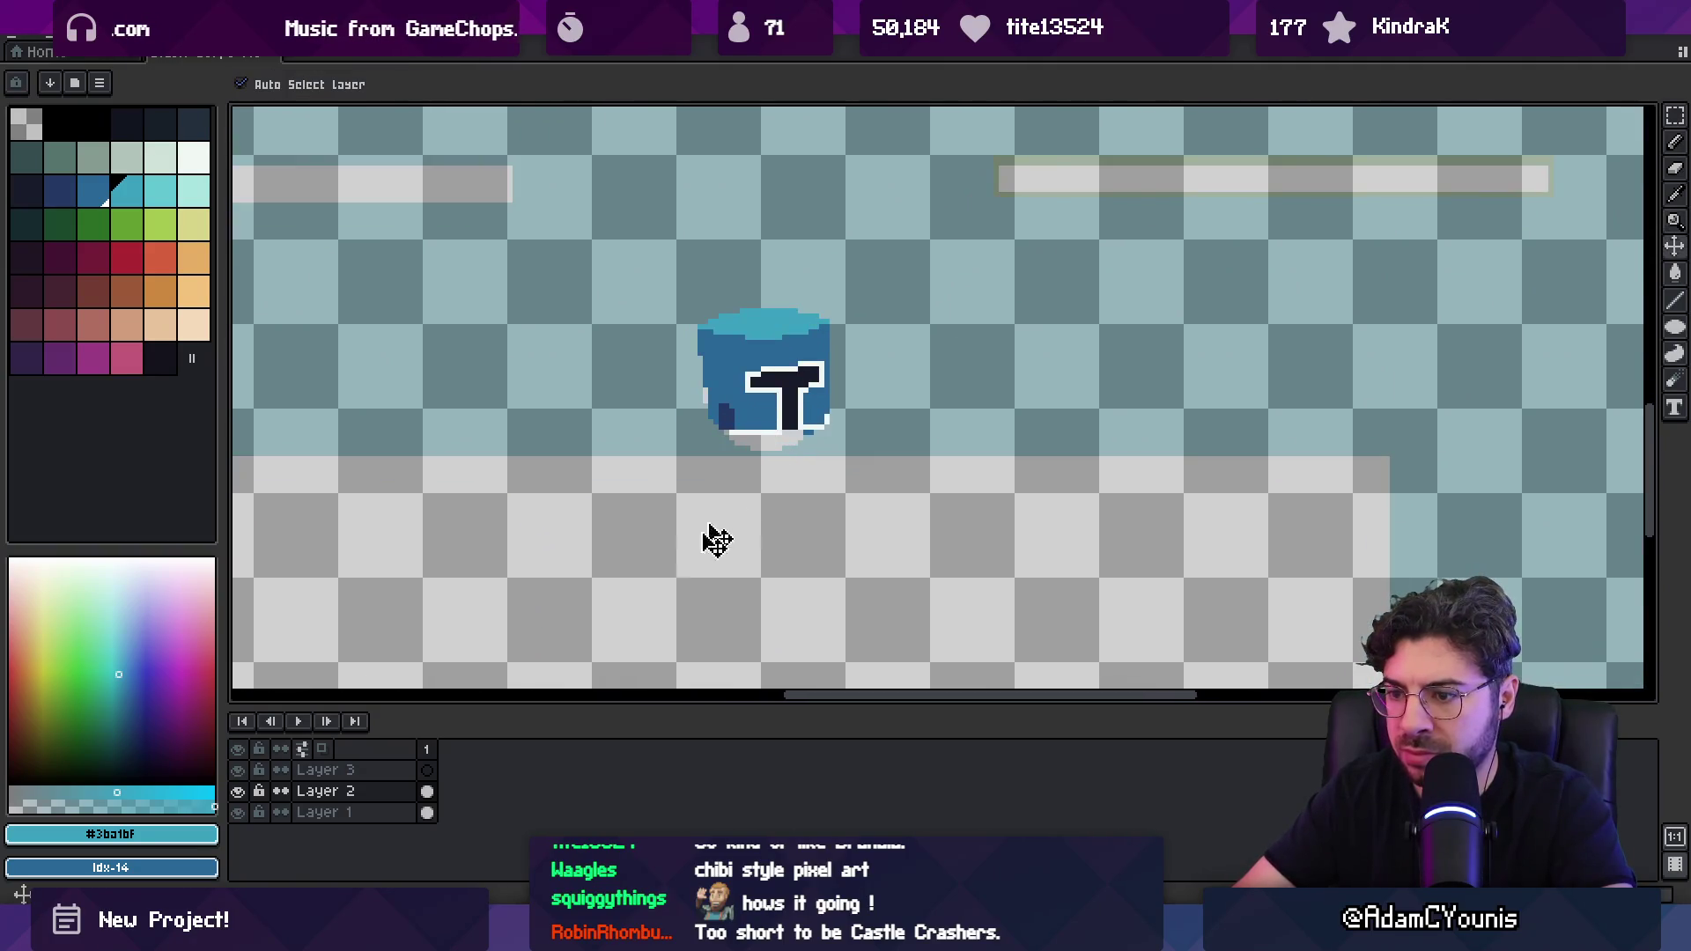
{"action": "left_click", "coordinate": [352, 811]}
Step: Fill Layer 3 with a dark background colour and move it to the bottom of the stack
{"action": "left_click", "coordinate": [352, 770]}
{"action": "left_click", "coordinate": [93, 123]}
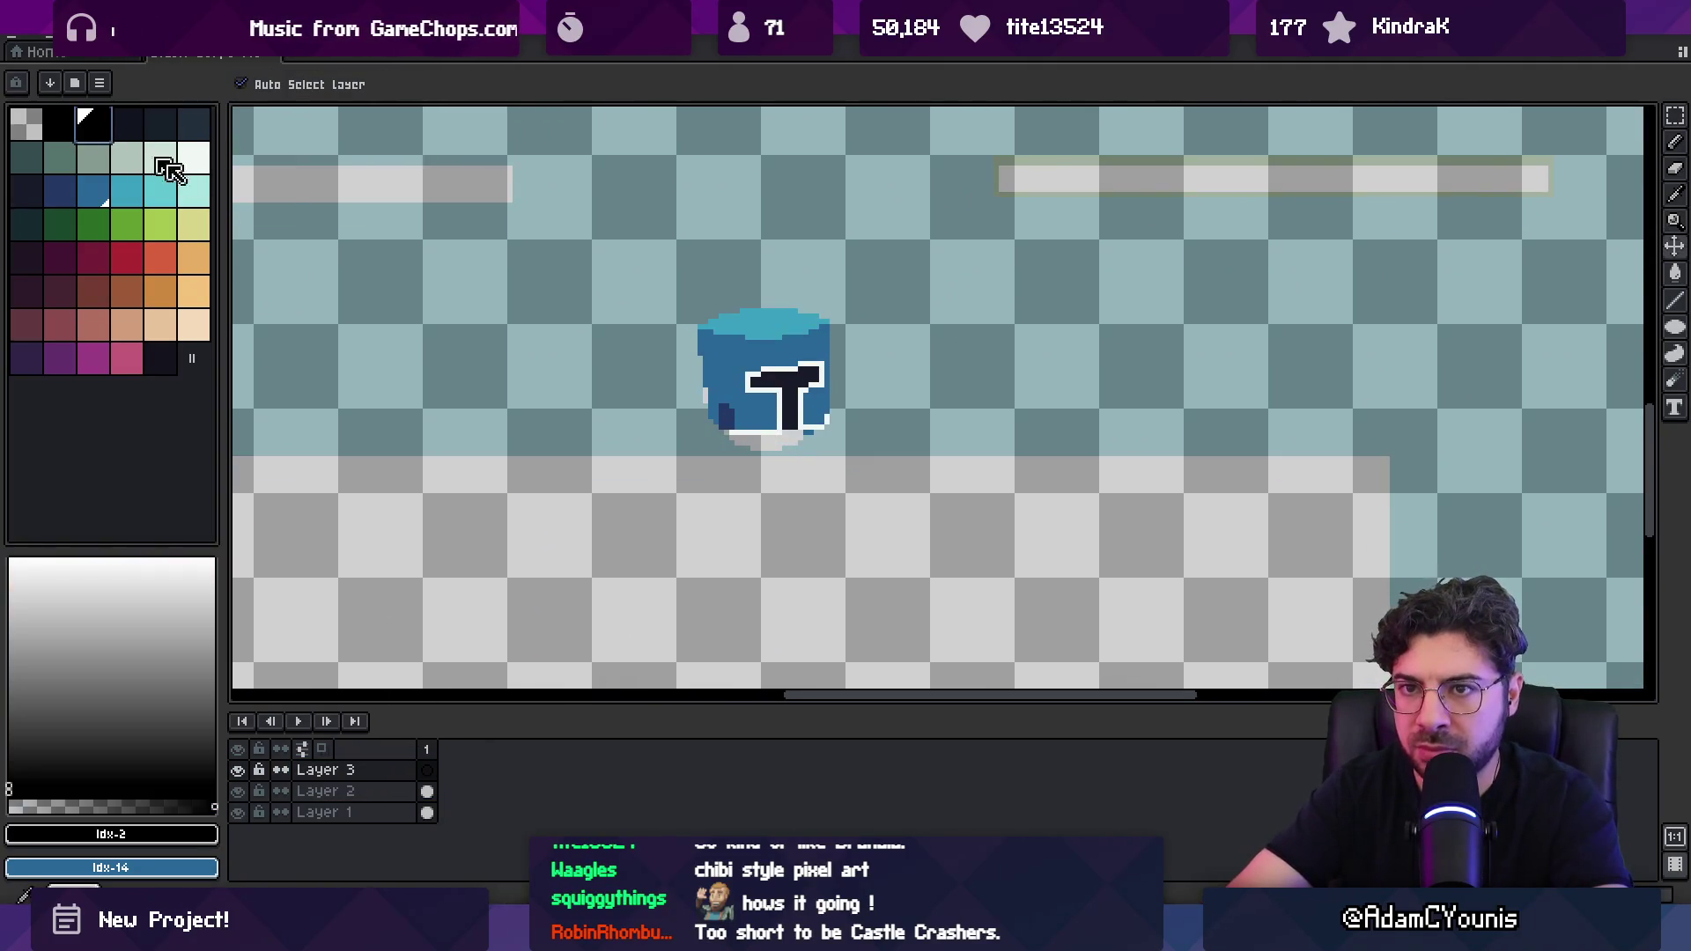
{"action": "key", "text": "g"}
{"action": "left_click", "coordinate": [272, 520]}
{"action": "left_click_drag", "start_coordinate": [352, 770], "coordinate": [365, 814]}
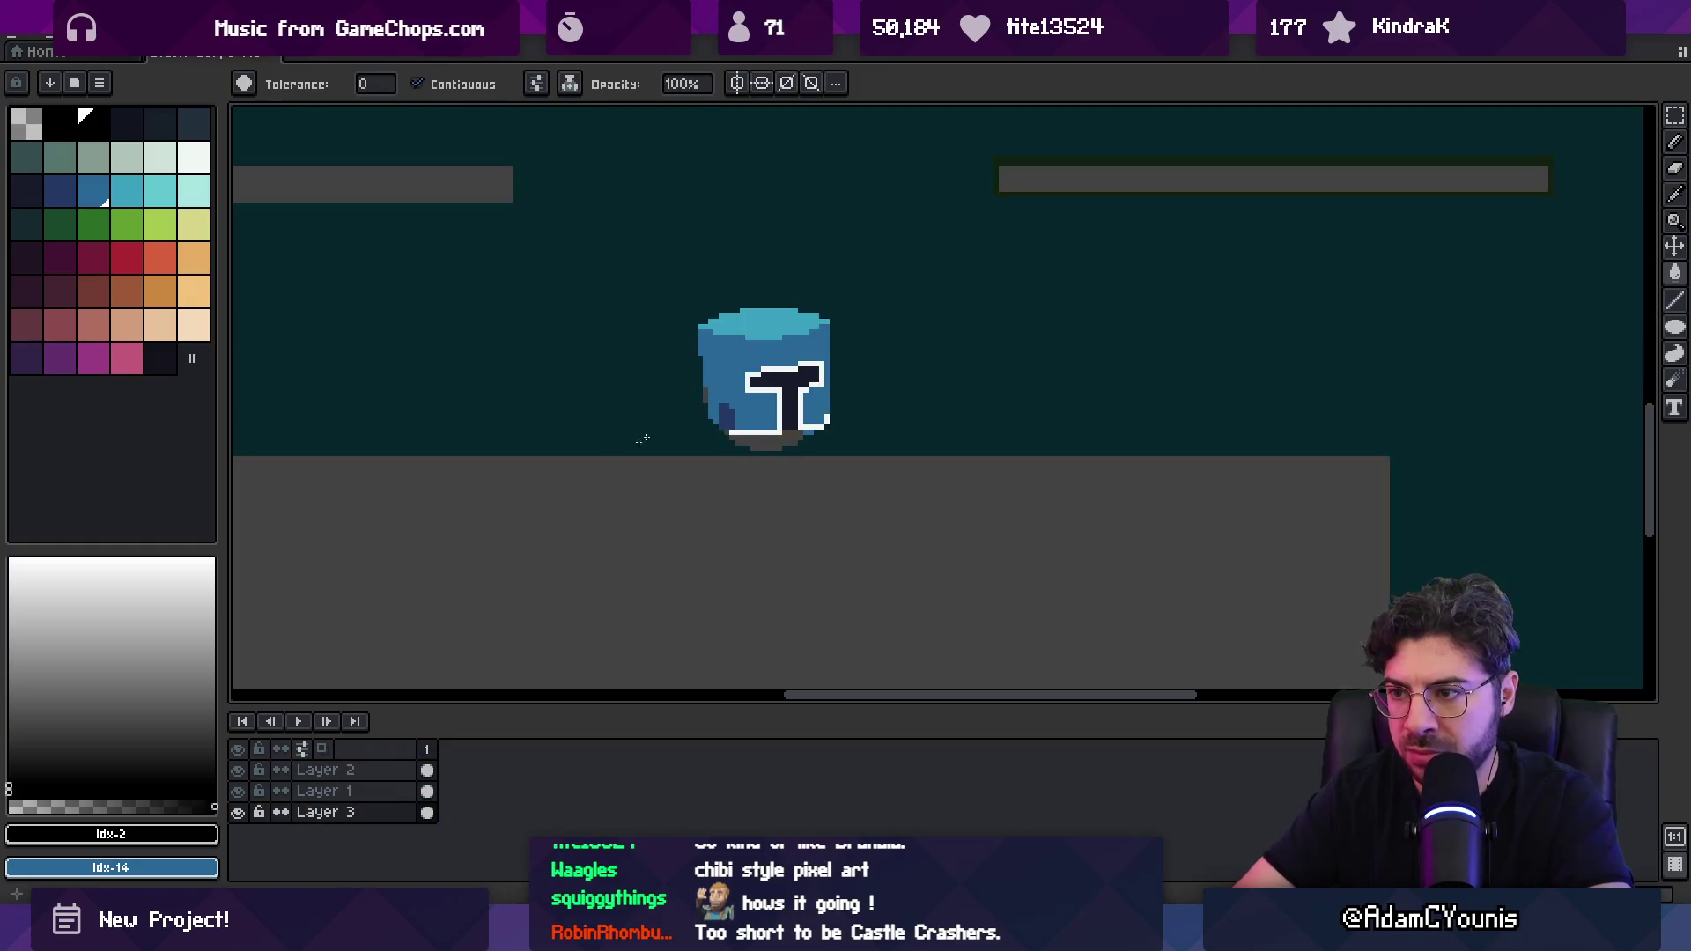
Step: Sample the helmet blue on Layer 2, switching between eraser and pencil
{"action": "key", "text": "b"}
{"action": "scroll", "coordinate": [705, 458], "scroll_direction": "down", "scroll_amount": 4}
{"action": "scroll", "coordinate": [705, 458], "scroll_direction": "up", "scroll_amount": 5}
{"action": "left_click", "coordinate": [699, 476], "text": "alt"}
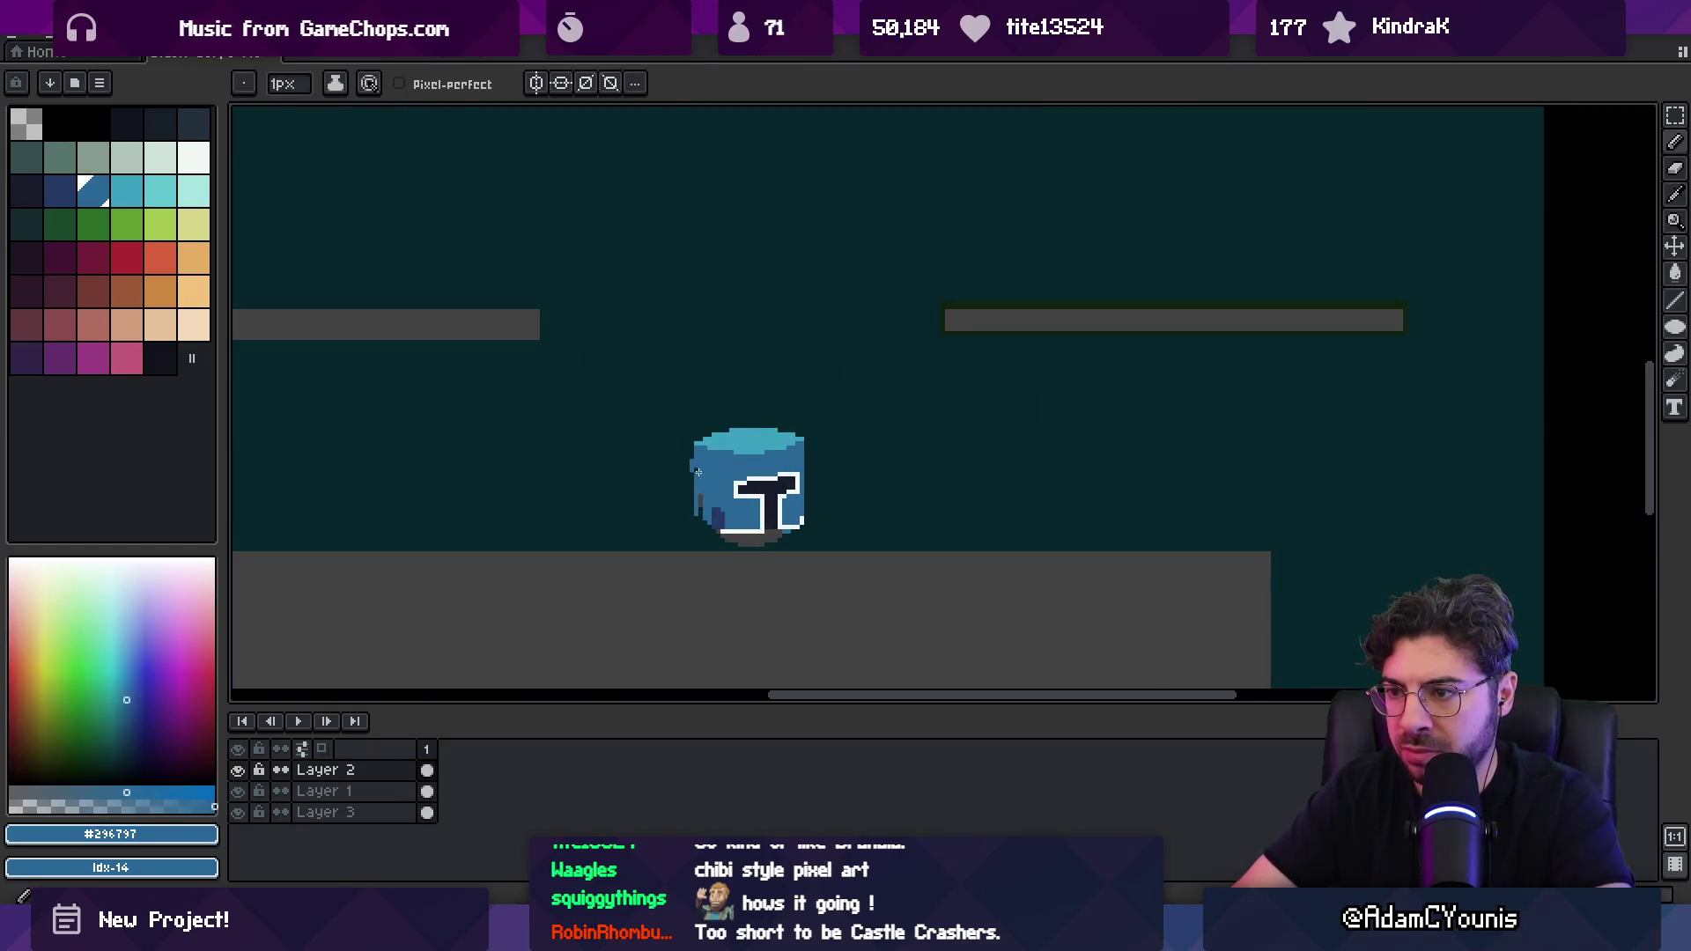
{"action": "scroll", "coordinate": [703, 520], "scroll_direction": "up", "scroll_amount": 1}
{"action": "key", "text": "e"}
{"action": "scroll", "coordinate": [801, 449], "scroll_direction": "up", "scroll_amount": 1}
{"action": "key", "text": "b"}
Step: Set dark navy as the pencil colour and move the helmet body up and slightly left
{"action": "key", "text": "z"}
{"action": "scroll", "coordinate": [784, 440], "scroll_direction": "down", "scroll_amount": 3}
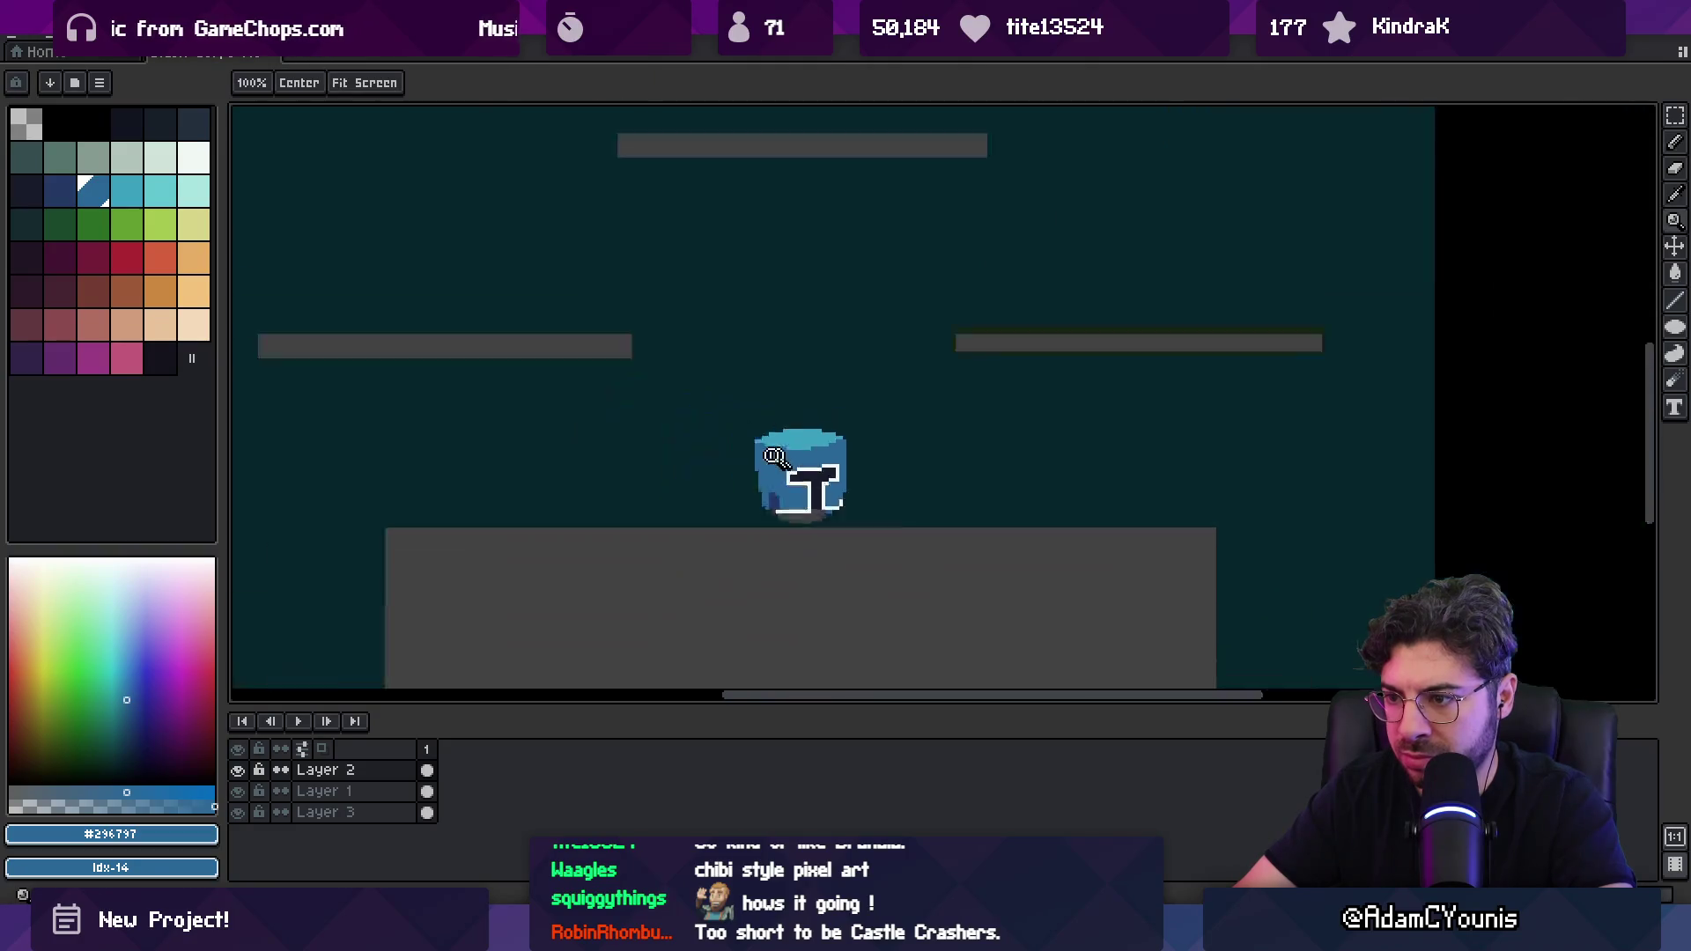
{"action": "scroll", "coordinate": [740, 454], "scroll_direction": "up", "scroll_amount": 4}
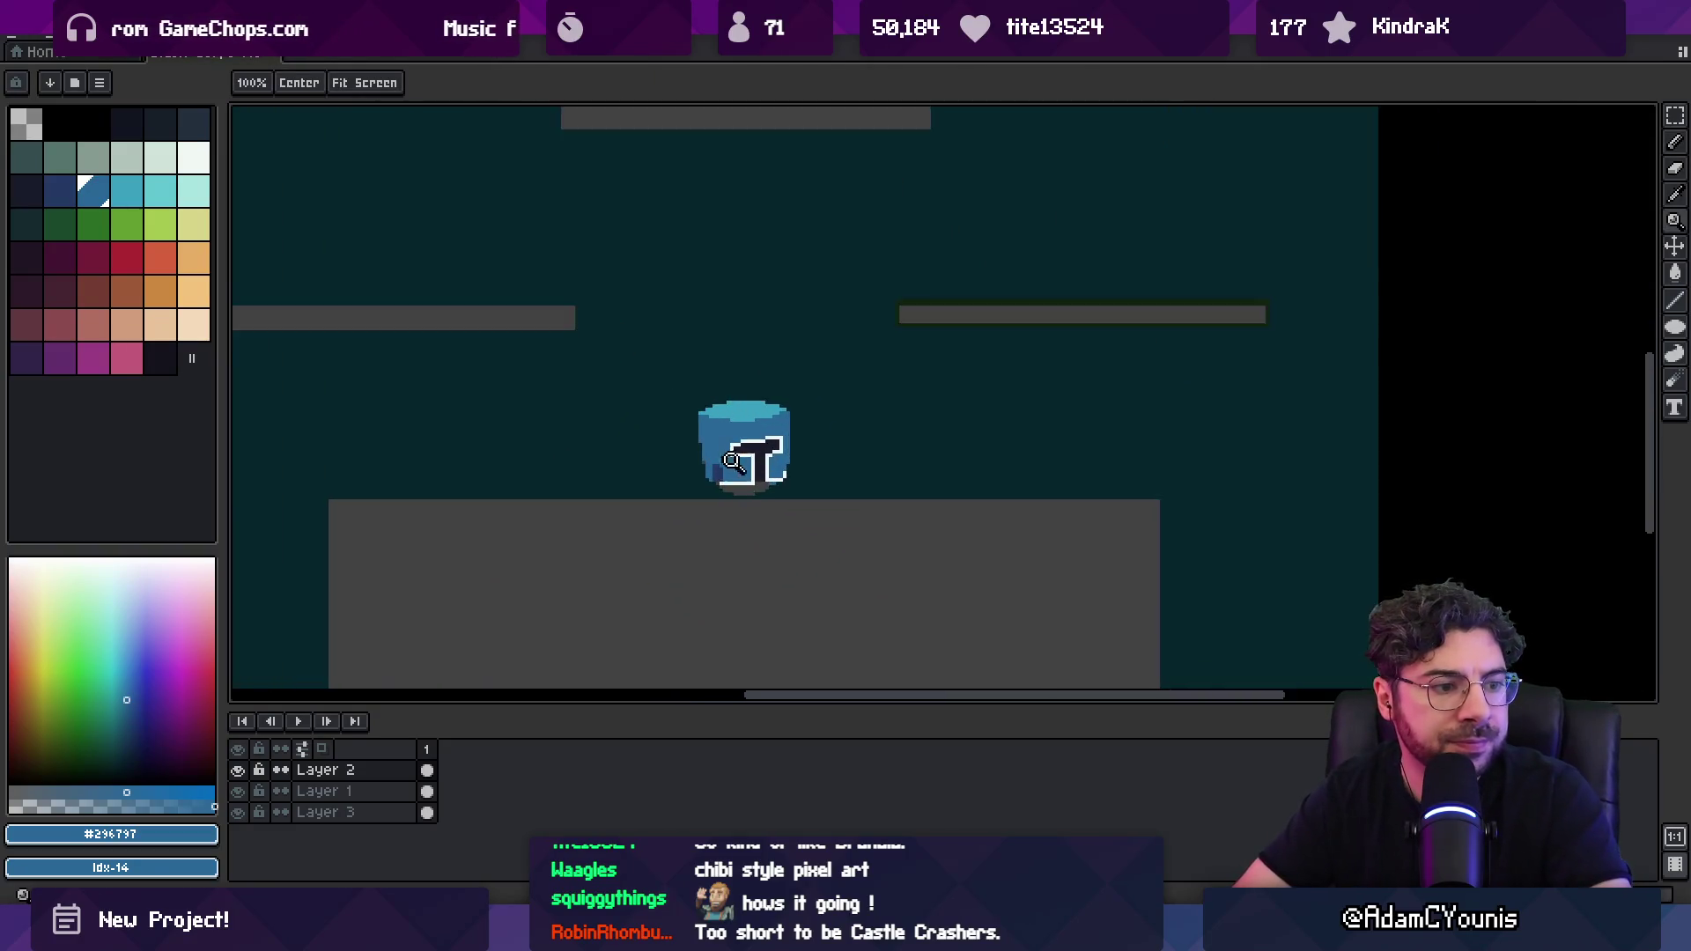
{"action": "key", "text": "b"}
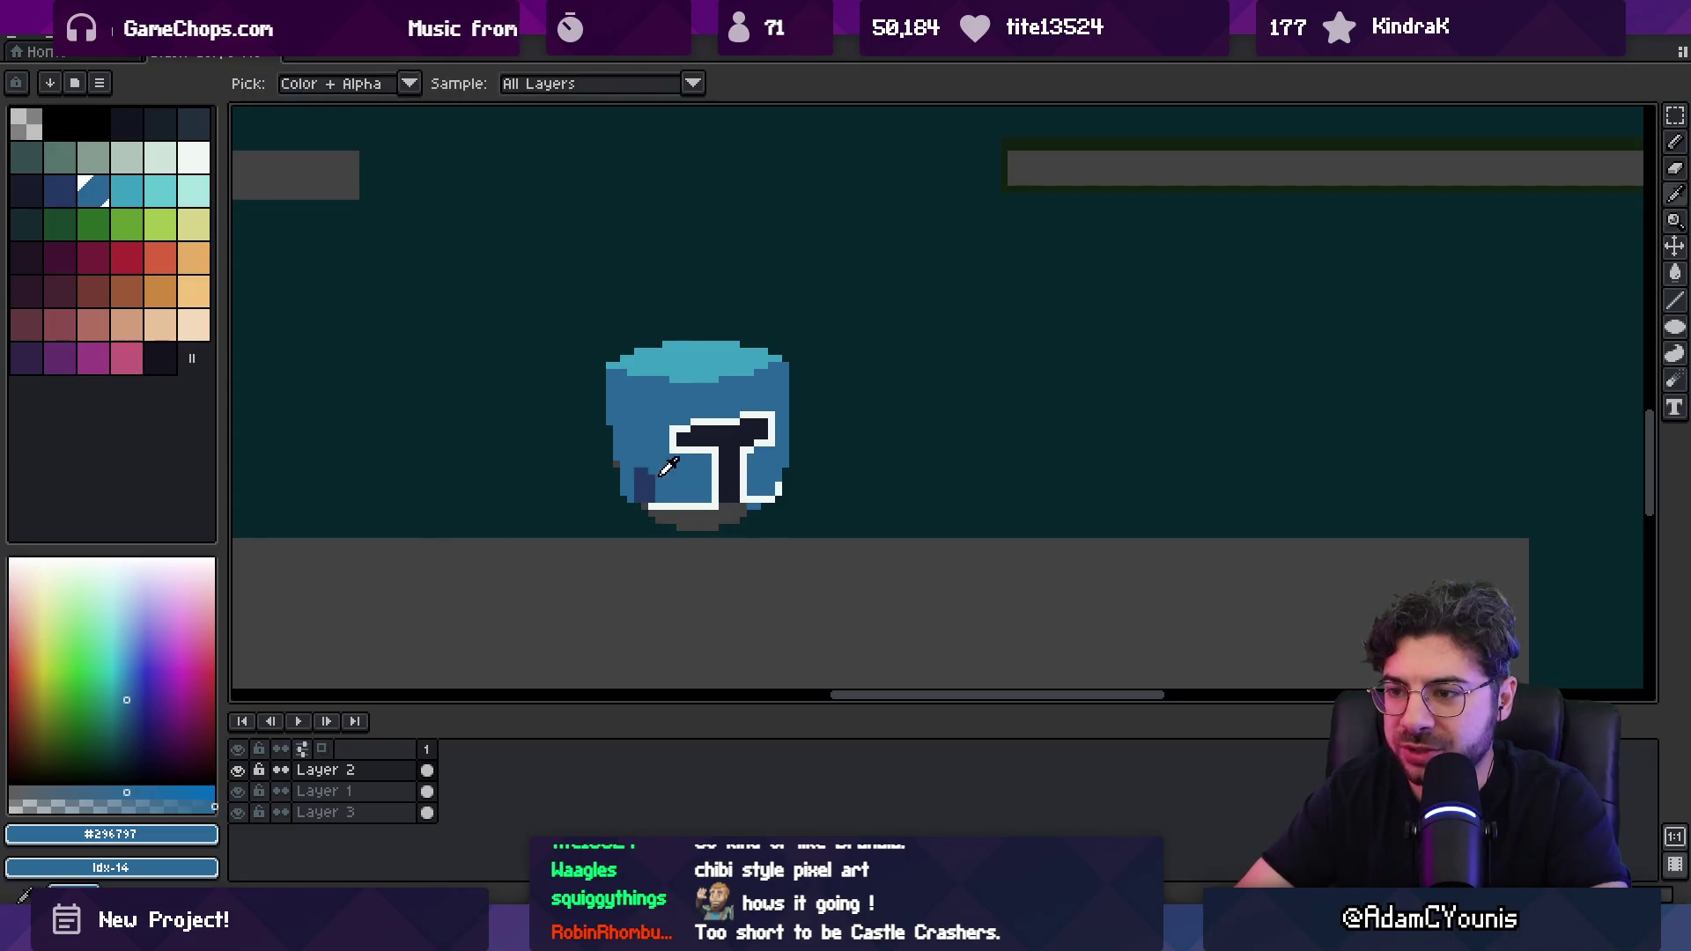
{"action": "key", "text": "bracketleft"}
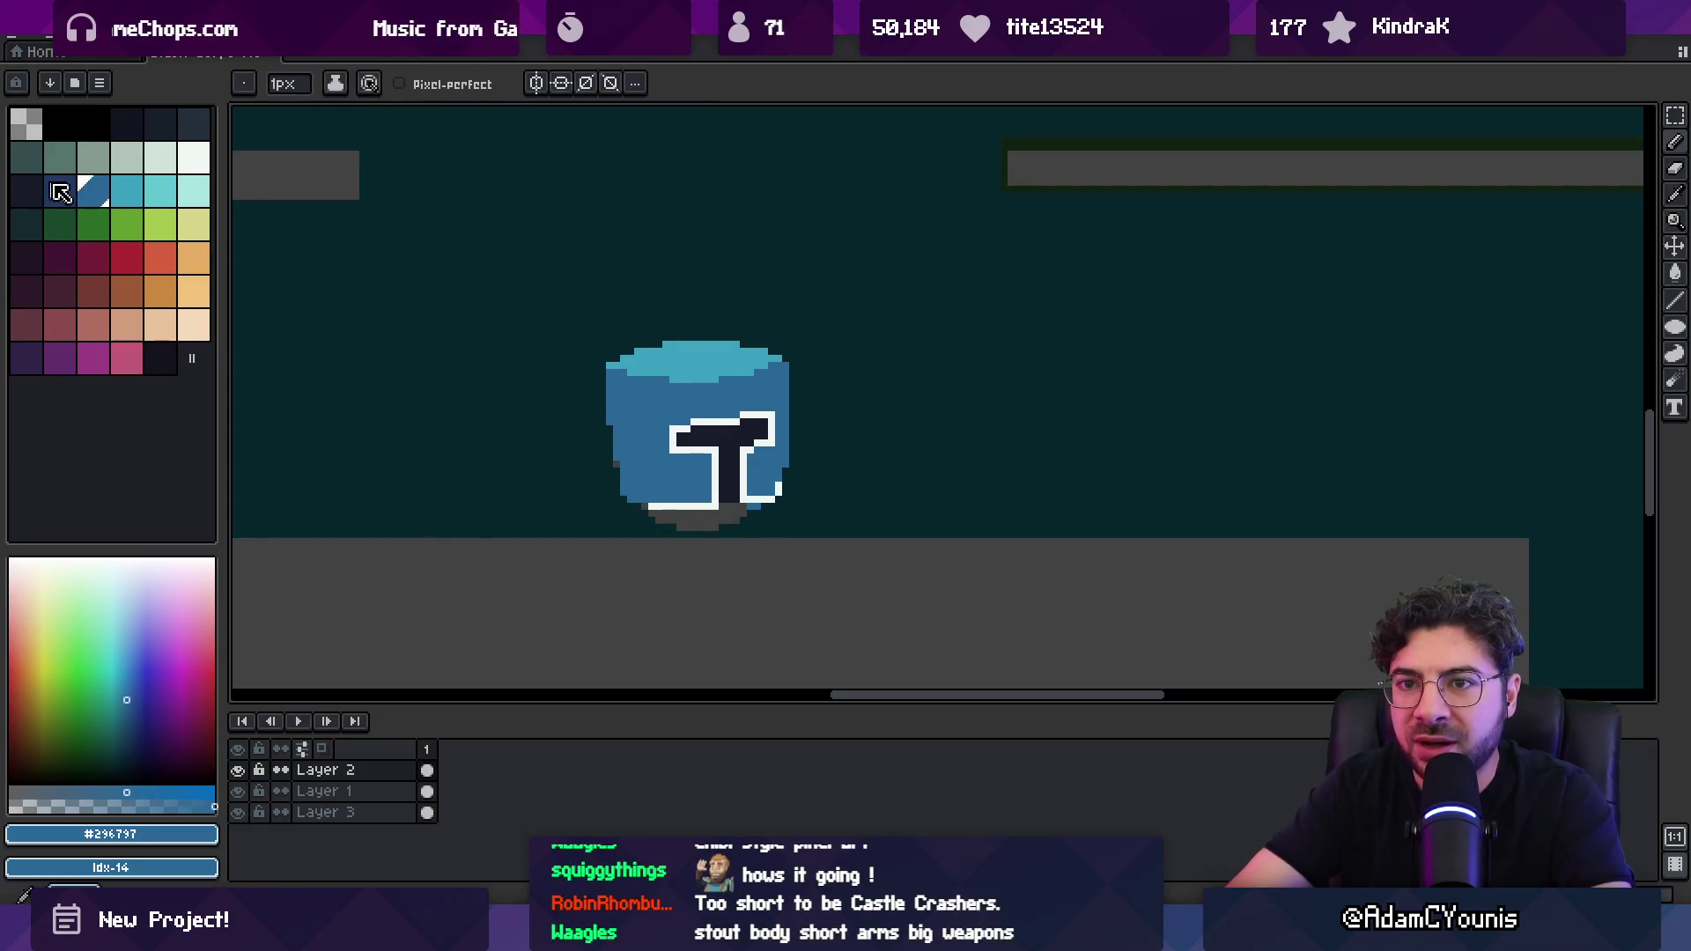
{"action": "left_click_drag", "start_coordinate": [705, 487], "coordinate": [699, 466]}
Step: Add a new layer above Layer 1 and paint the helmet's lower half dark navy with a large brush
{"action": "key", "text": "b"}
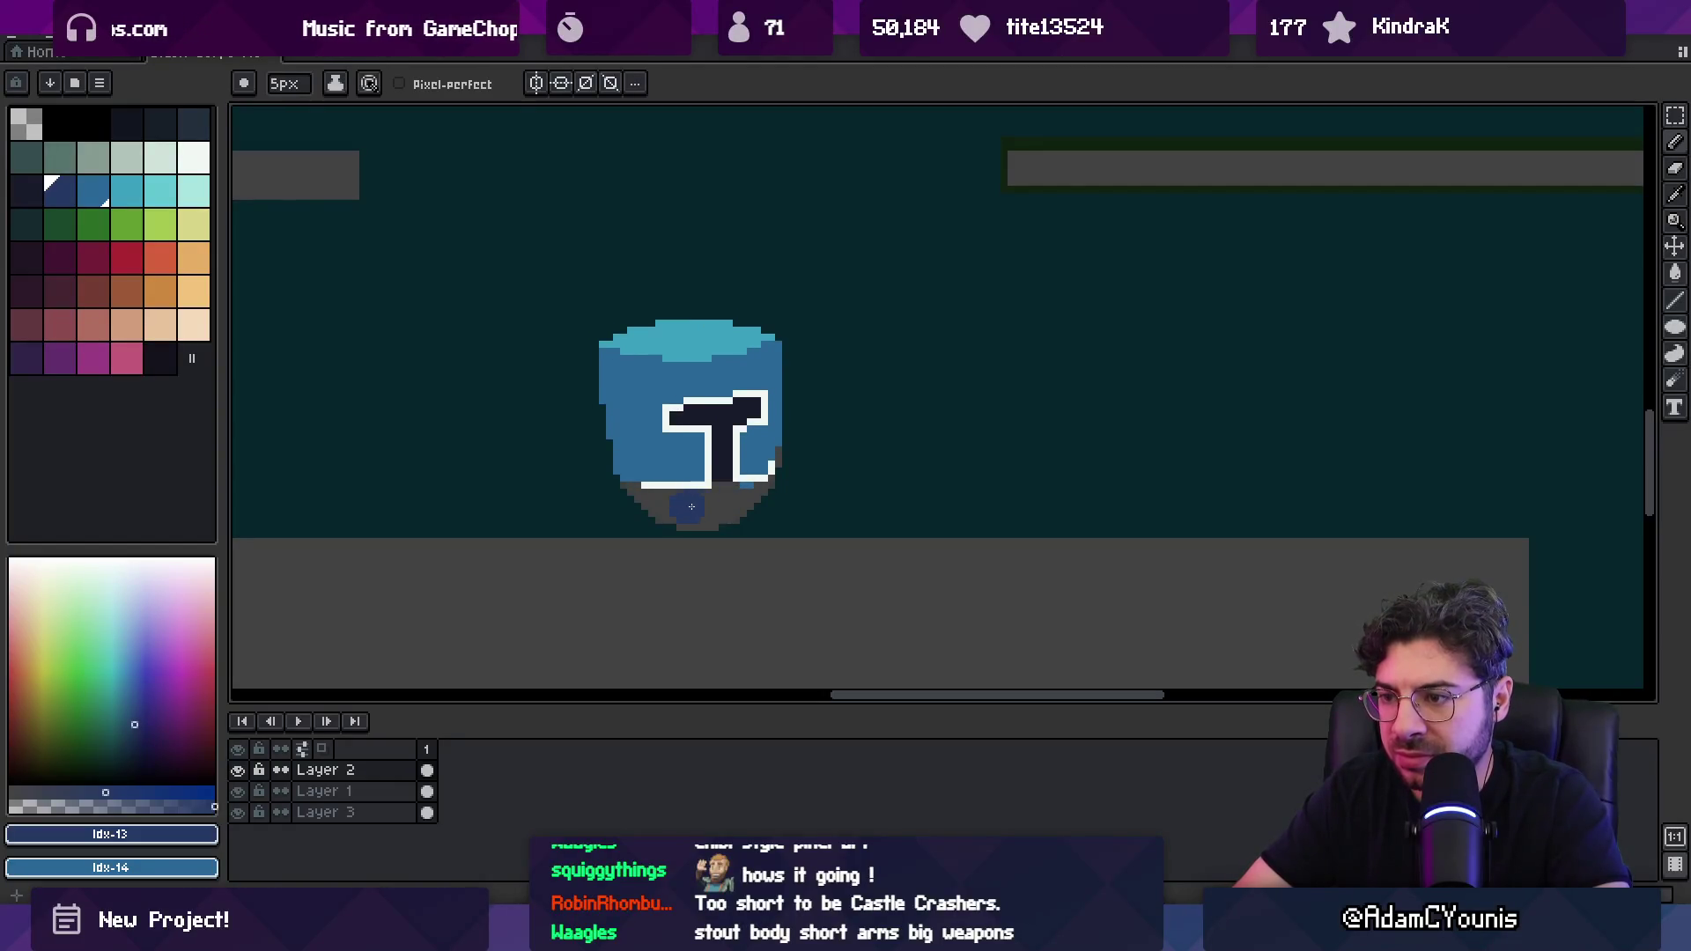
{"action": "key", "text": "plus"}
{"action": "key", "text": "plus"}
{"action": "key", "text": "plus"}
{"action": "key", "text": "alt+Down"}
{"action": "key", "text": "shift+n"}
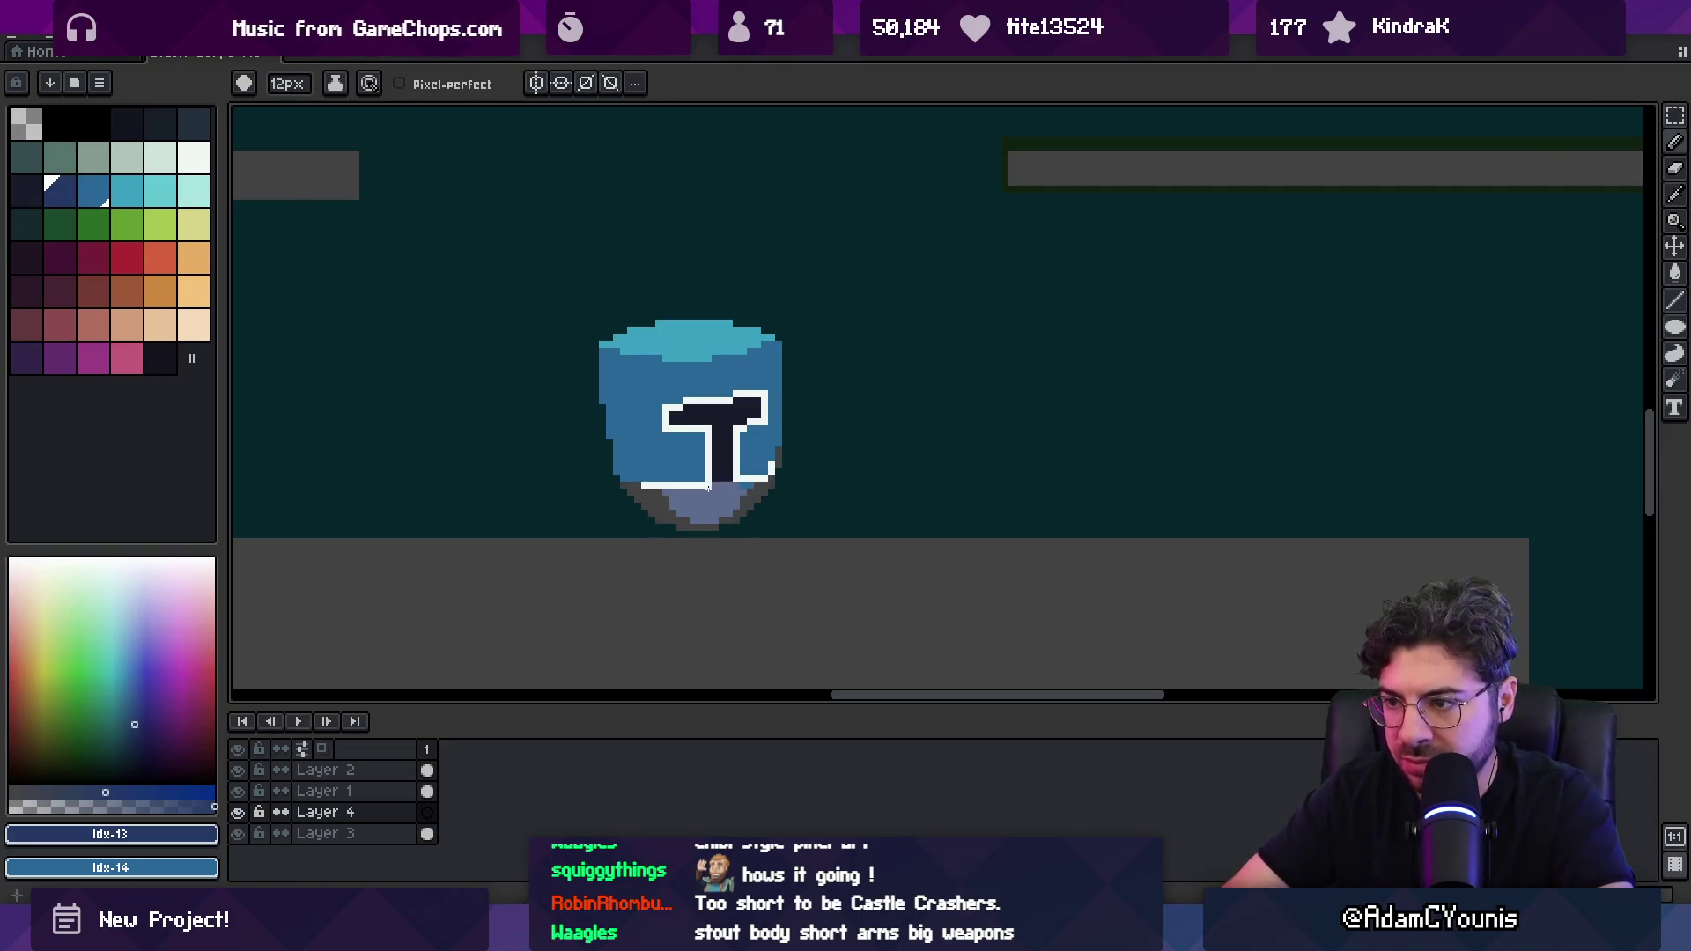
{"action": "left_click_drag", "start_coordinate": [421, 811], "coordinate": [415, 788]}
{"action": "mouse_move", "coordinate": [661, 506]}
{"action": "left_mouse_down"}
{"action": "mouse_move", "coordinate": [704, 520]}
{"action": "mouse_move", "coordinate": [699, 492]}
{"action": "left_mouse_up"}
{"action": "key", "text": "plus"}
{"action": "key", "text": "plus"}
{"action": "key", "text": "plus"}
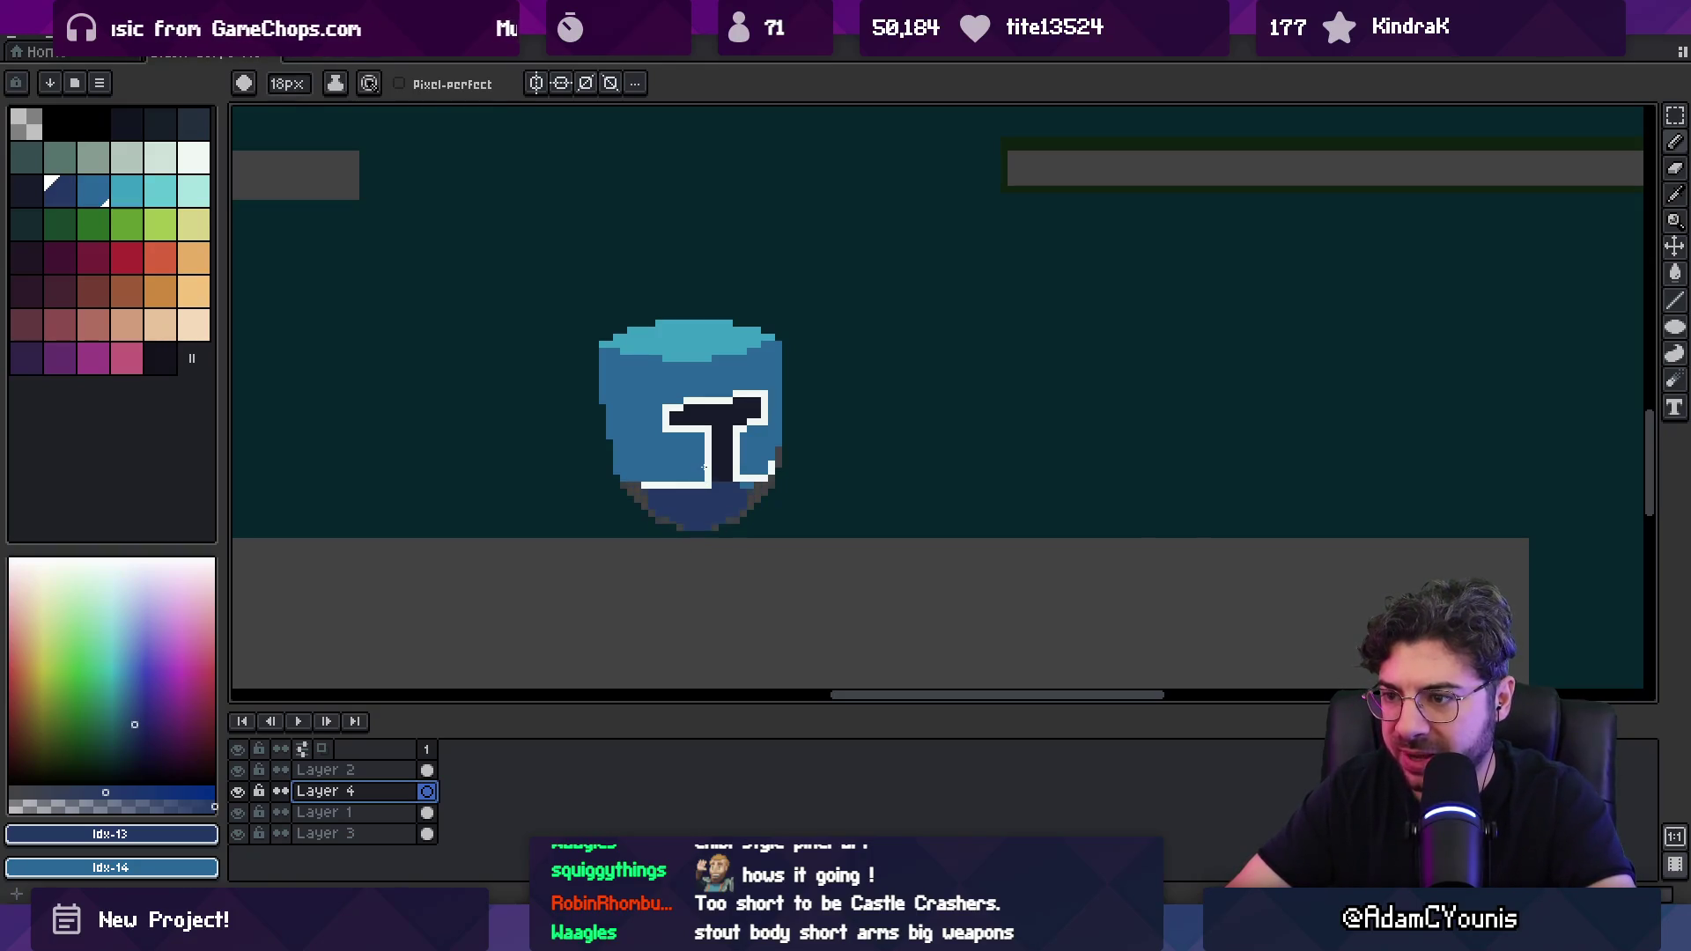
{"action": "key", "text": "Escape"}
{"action": "key", "text": "plus"}
{"action": "key", "text": "plus"}
{"action": "left_click", "coordinate": [700, 476]}
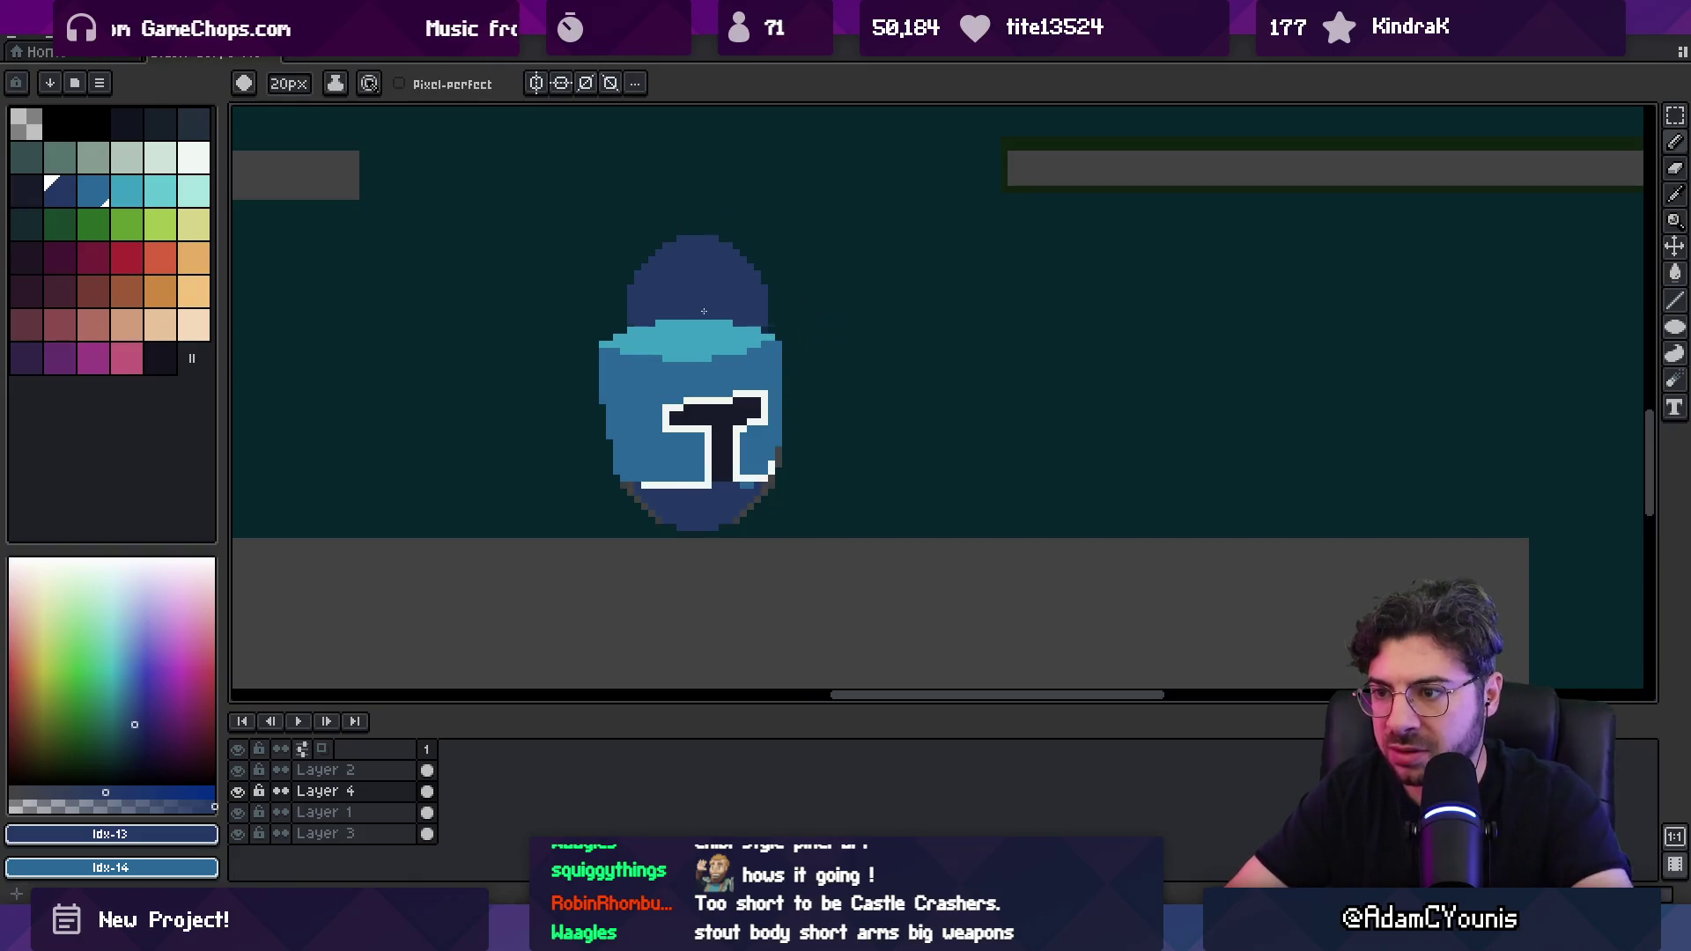
Step: Merge the helmet's Layer 2 down into Layer 4
{"action": "key", "text": "v"}
{"action": "left_click", "coordinate": [385, 768]}
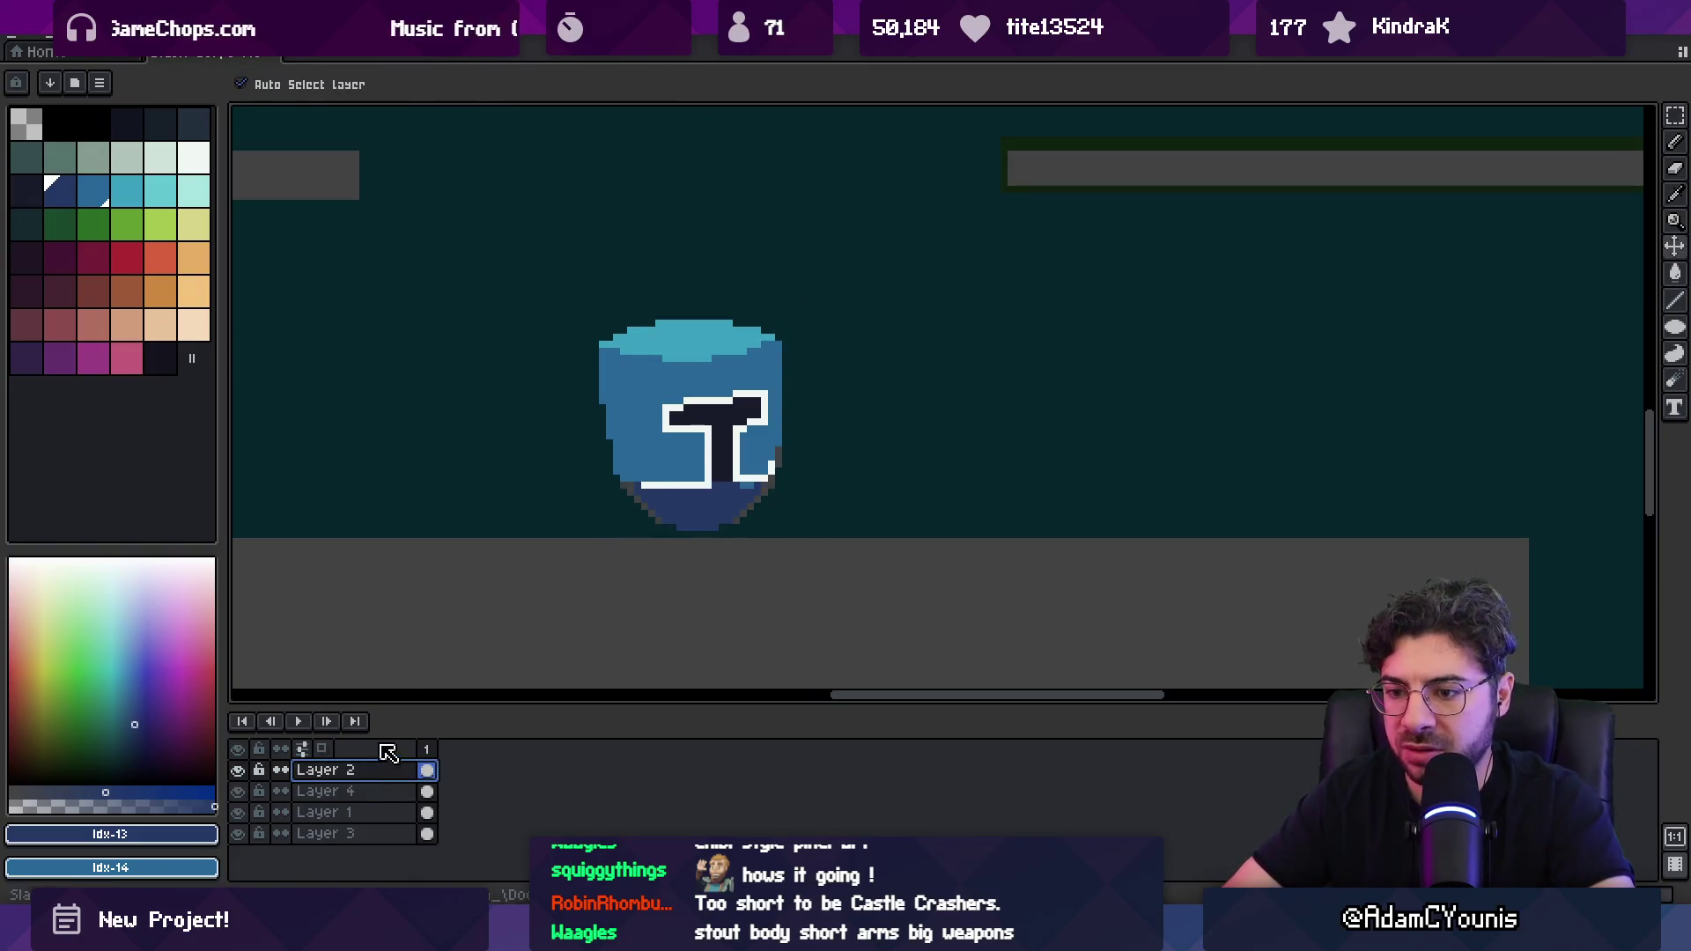
{"action": "key", "text": "Delete"}
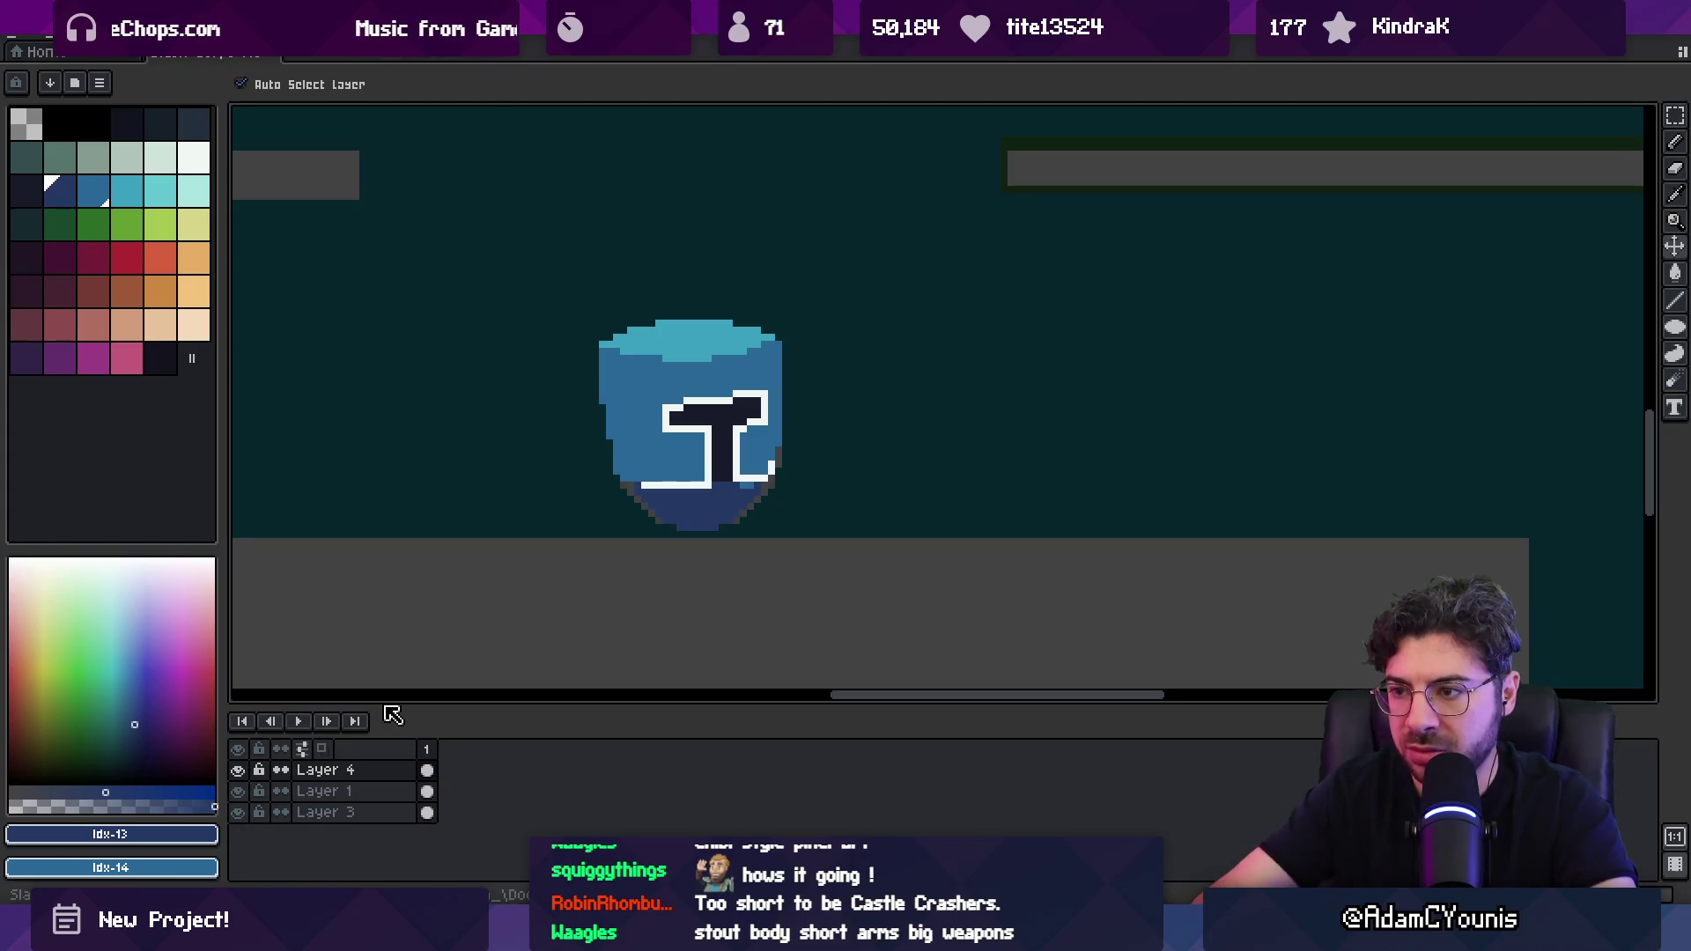
Step: Sample the helmet's medium blue and paint it along the chin's bottom row and right diagonal
{"action": "key", "text": "z"}
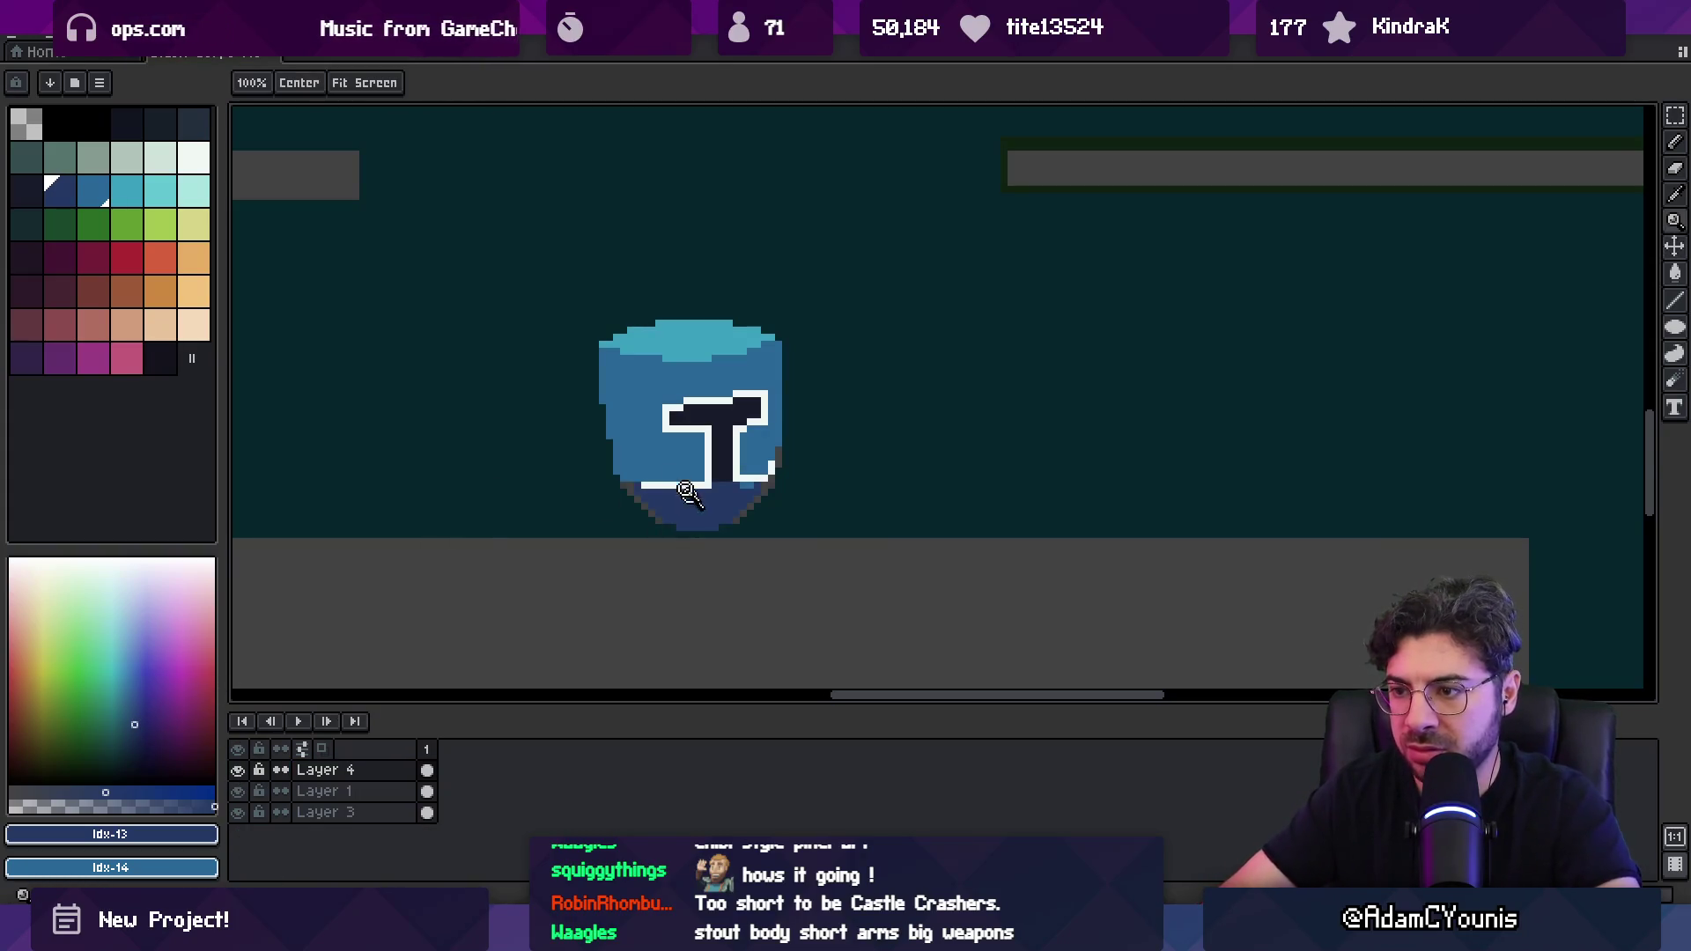
{"action": "left_click", "coordinate": [690, 495]}
{"action": "key", "text": "o"}
{"action": "left_click", "coordinate": [672, 437]}
{"action": "key", "text": "b"}
{"action": "scroll", "coordinate": [604, 502], "scroll_direction": "up", "scroll_amount": 1}
{"action": "left_click_drag", "start_coordinate": [604, 502], "coordinate": [702, 513]}
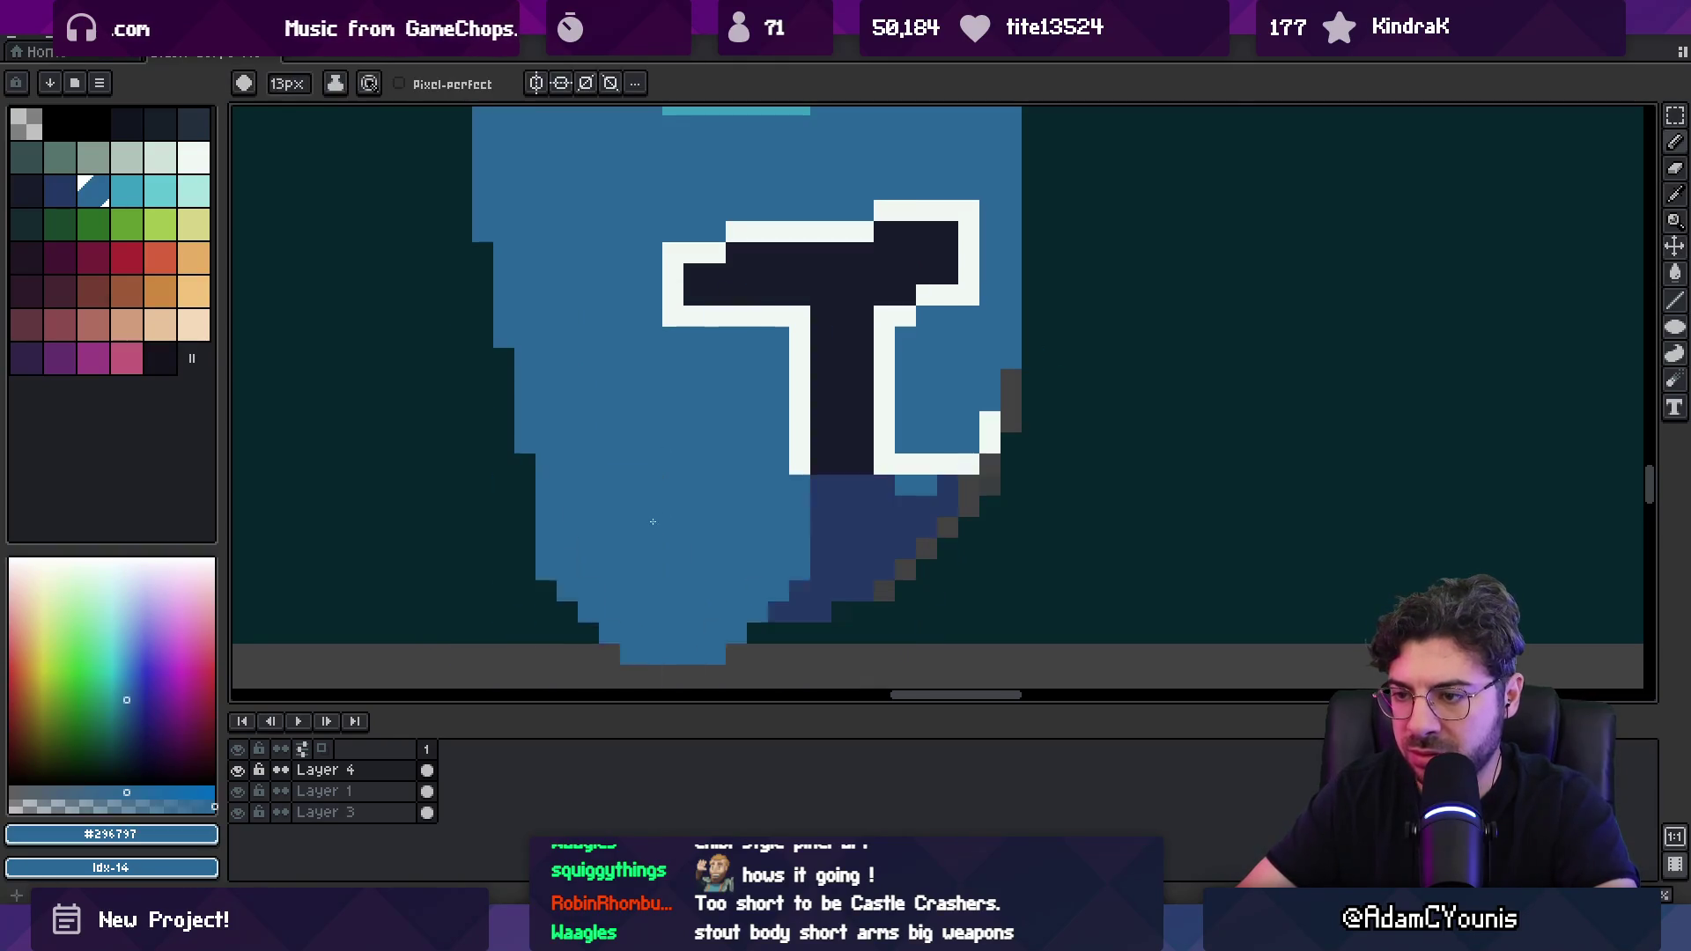
{"action": "key", "text": "ctrl+z"}
{"action": "left_click", "coordinate": [612, 529]}
{"action": "mouse_move", "coordinate": [695, 597]}
{"action": "left_mouse_down"}
{"action": "mouse_move", "coordinate": [818, 611]}
{"action": "mouse_move", "coordinate": [907, 551]}
{"action": "mouse_move", "coordinate": [929, 493]}
{"action": "left_mouse_up"}
{"action": "left_click", "coordinate": [947, 486], "text": "alt"}
Step: Refine the chin rim, alternating between the sampled dark navy and medium blue
{"action": "scroll", "coordinate": [701, 514], "scroll_direction": "down", "scroll_amount": 4}
{"action": "scroll", "coordinate": [704, 515], "scroll_direction": "up", "scroll_amount": 4}
{"action": "key", "text": "i"}
{"action": "left_click", "coordinate": [727, 534]}
{"action": "key", "text": "b"}
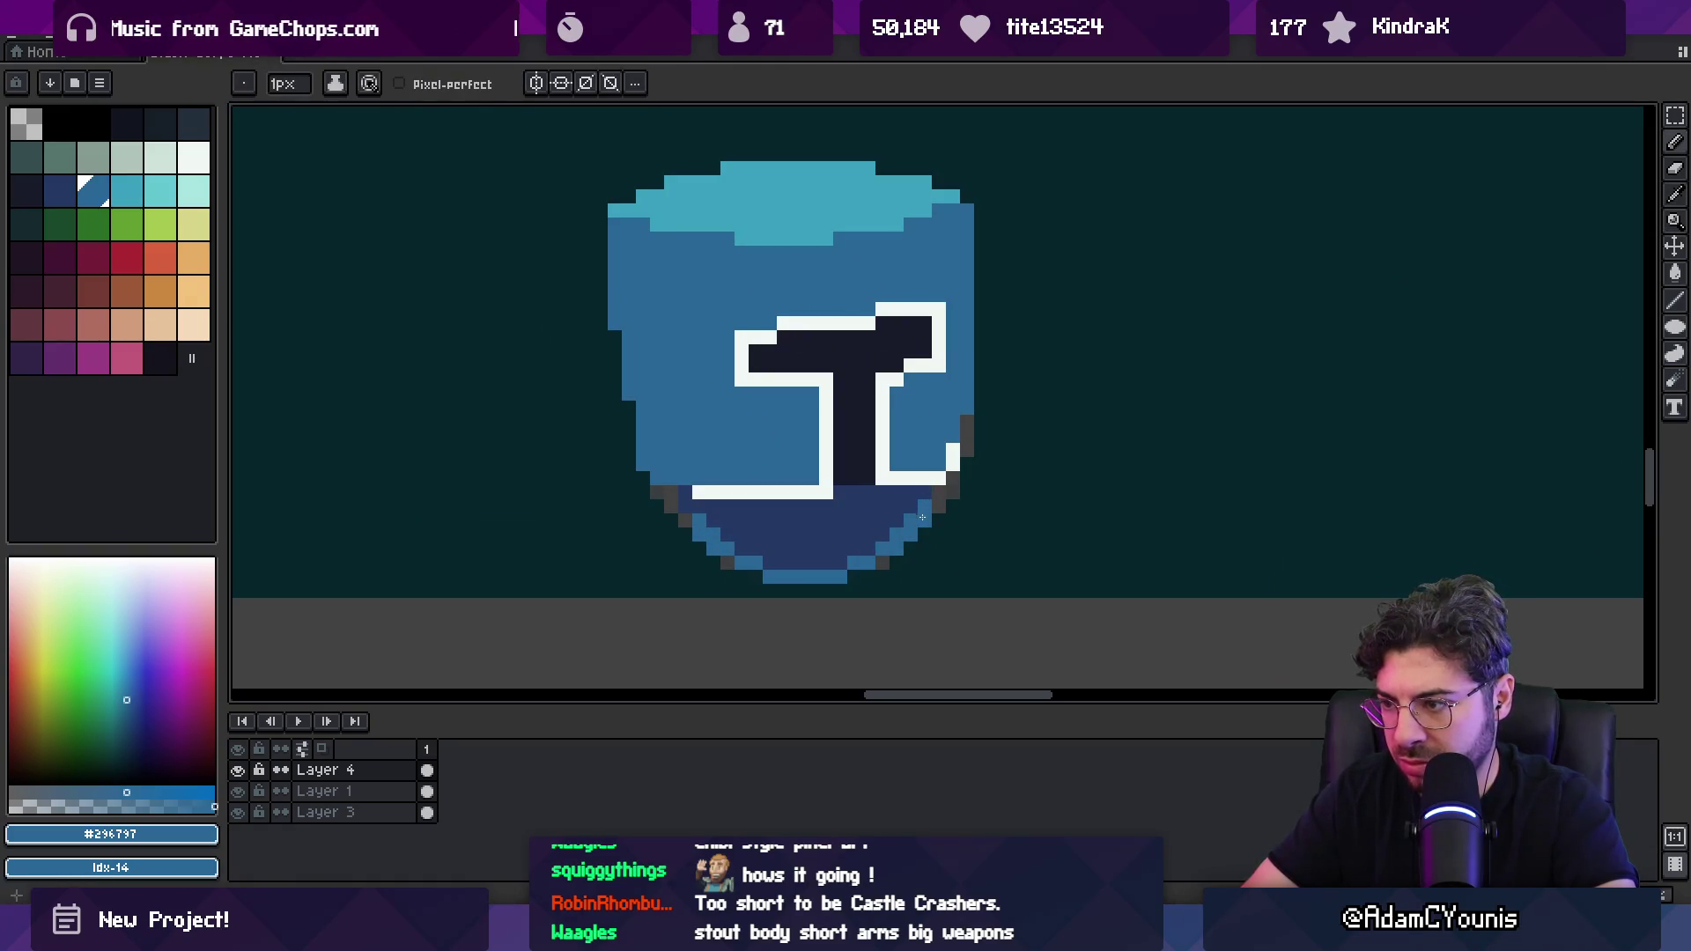
{"action": "key", "text": "i"}
{"action": "scroll", "coordinate": [704, 506], "scroll_direction": "down", "scroll_amount": 4}
{"action": "scroll", "coordinate": [860, 513], "scroll_direction": "up", "scroll_amount": 5}
{"action": "left_click", "coordinate": [860, 514]}
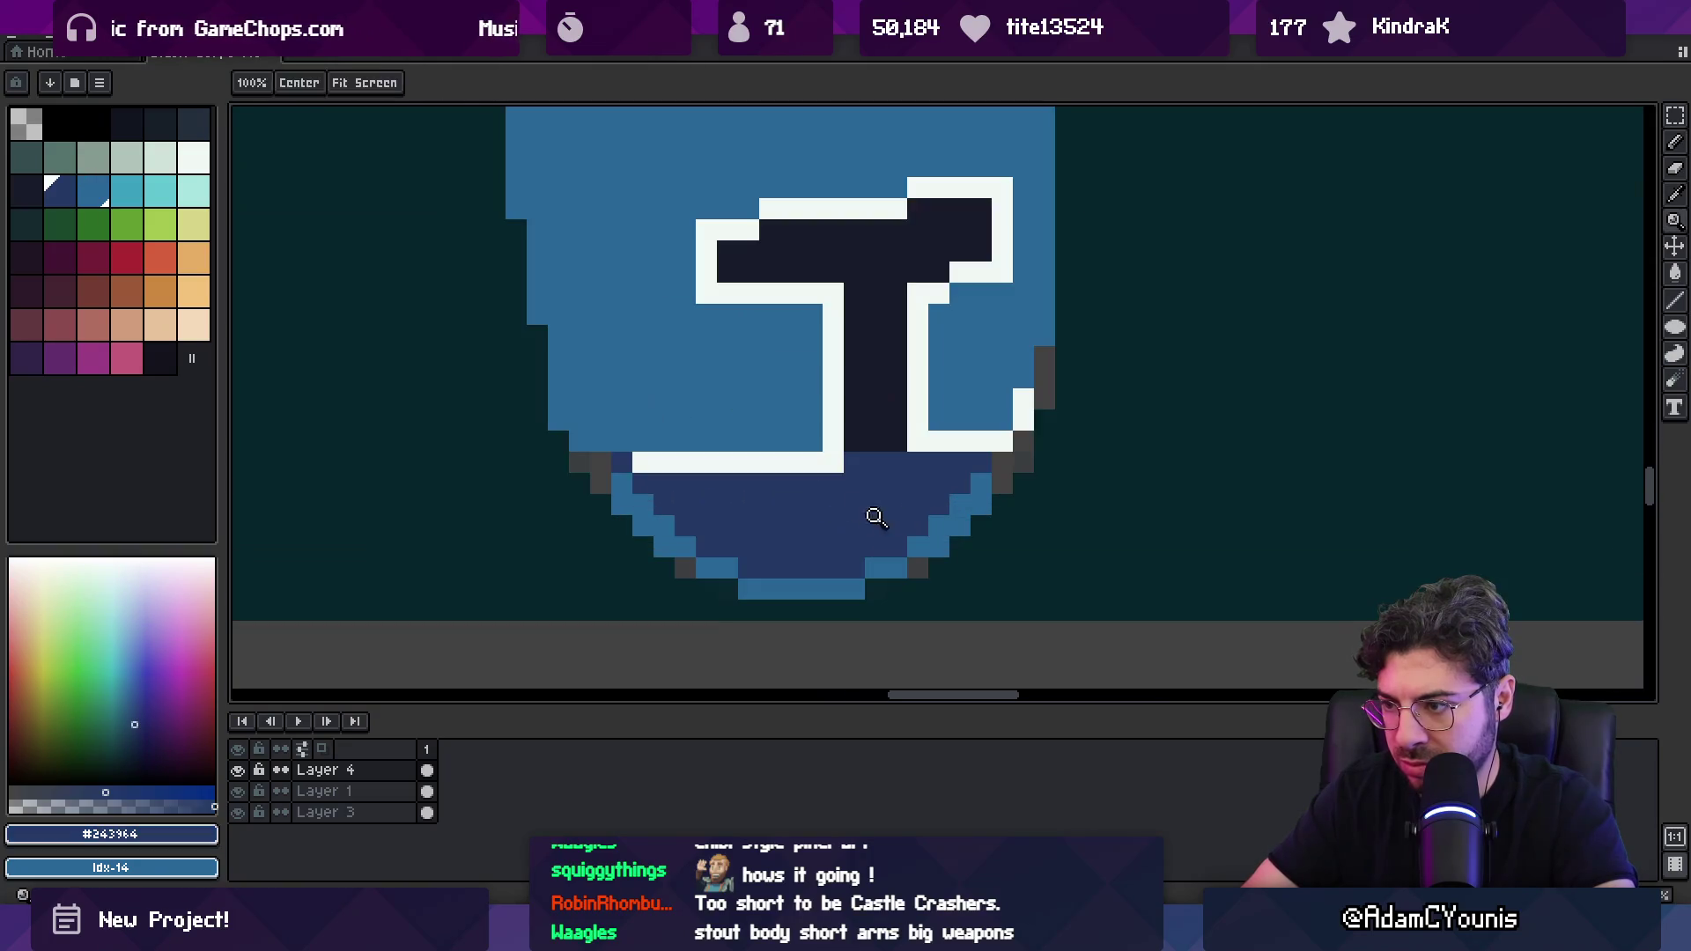
{"action": "key", "text": "b"}
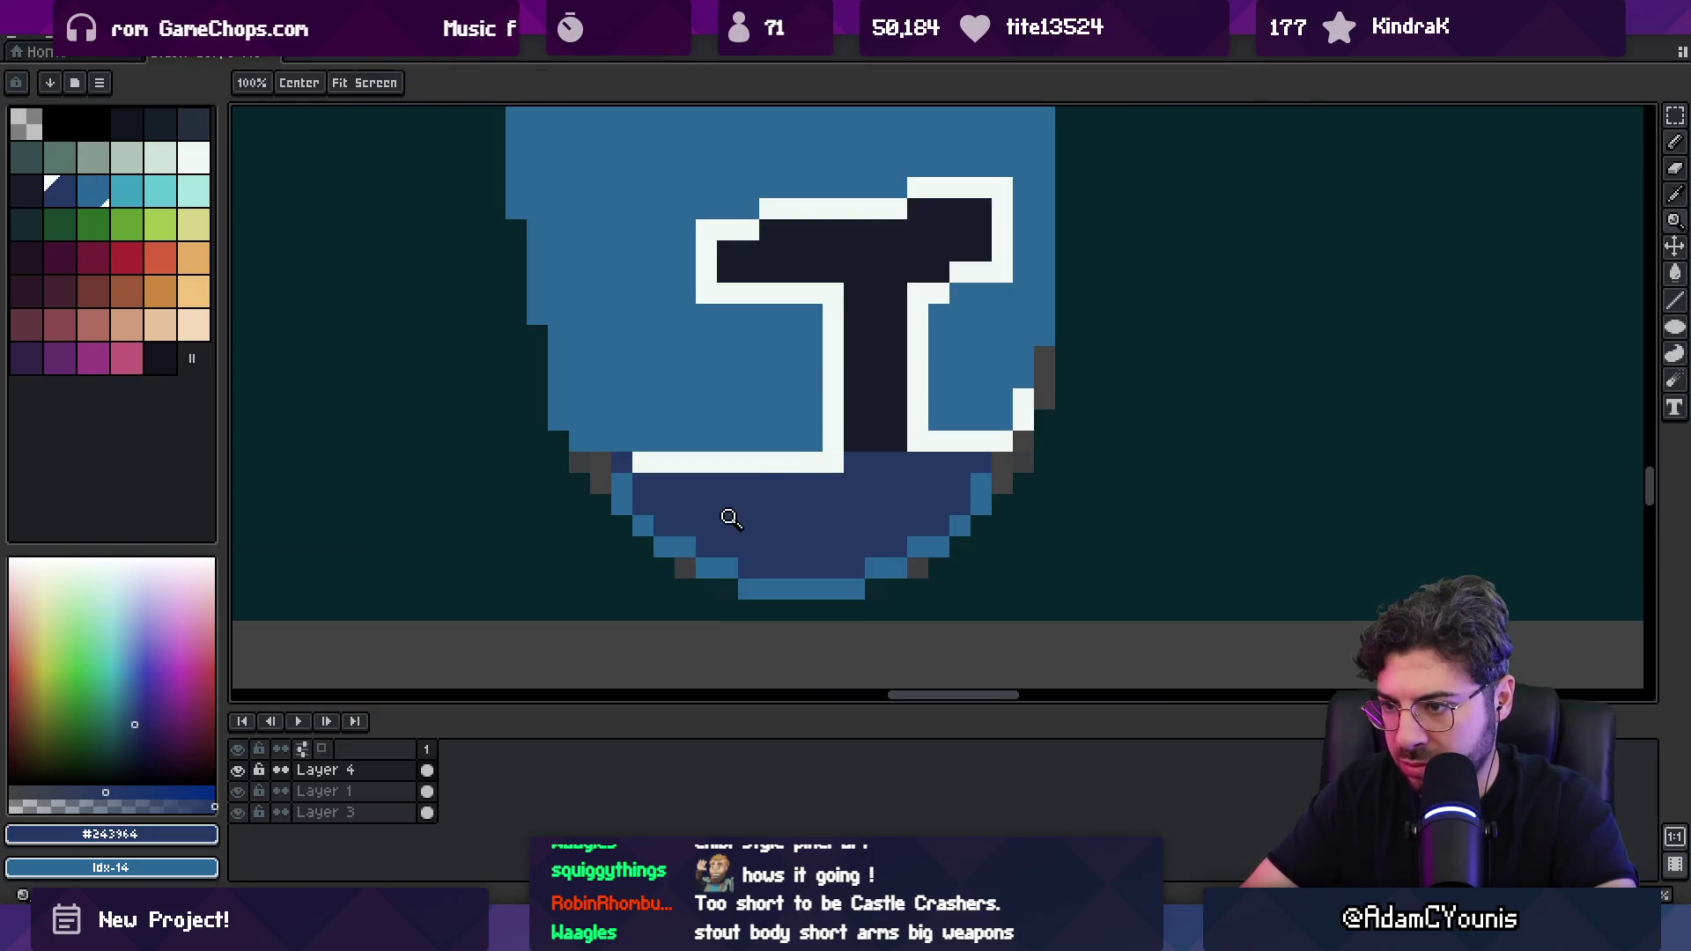
{"action": "scroll", "coordinate": [722, 516], "scroll_direction": "up", "scroll_amount": 3}
{"action": "key", "text": "i"}
{"action": "left_click", "coordinate": [698, 529]}
{"action": "key", "text": "b"}
{"action": "key", "text": "i"}
{"action": "left_click", "coordinate": [921, 540]}
{"action": "key", "text": "b"}
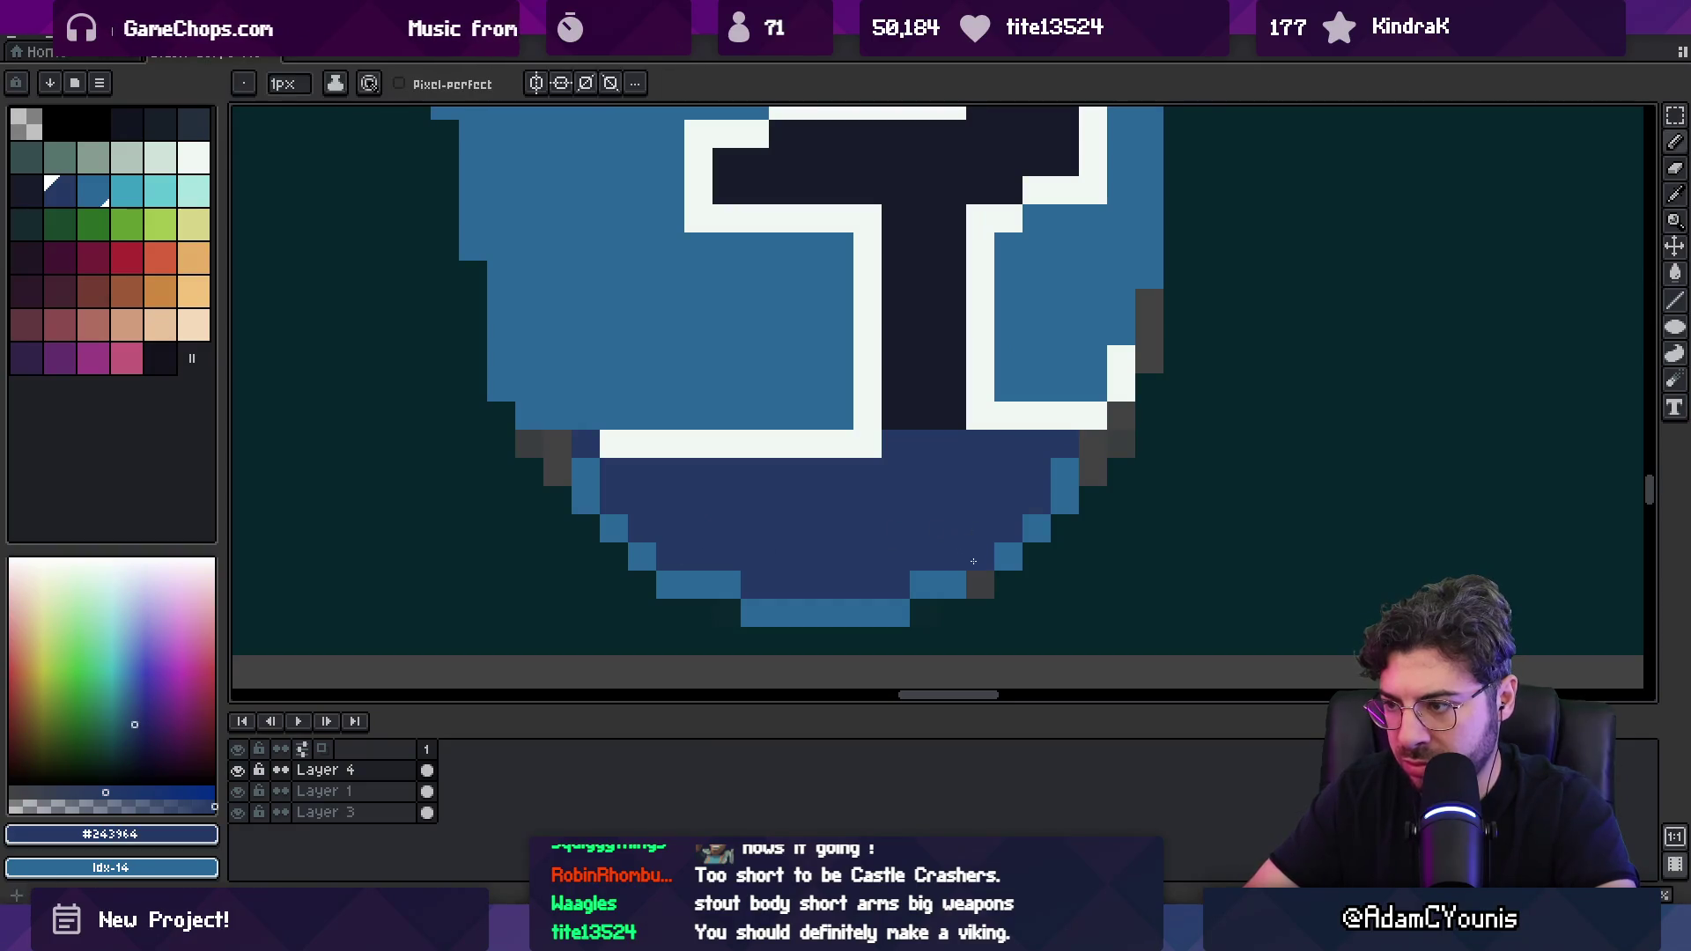
{"action": "key", "text": "i"}
{"action": "left_click", "coordinate": [1004, 557]}
{"action": "key", "text": "z"}
{"action": "scroll", "coordinate": [872, 476], "scroll_direction": "down", "scroll_amount": 4}
{"action": "scroll", "coordinate": [862, 491], "scroll_direction": "up", "scroll_amount": 2}
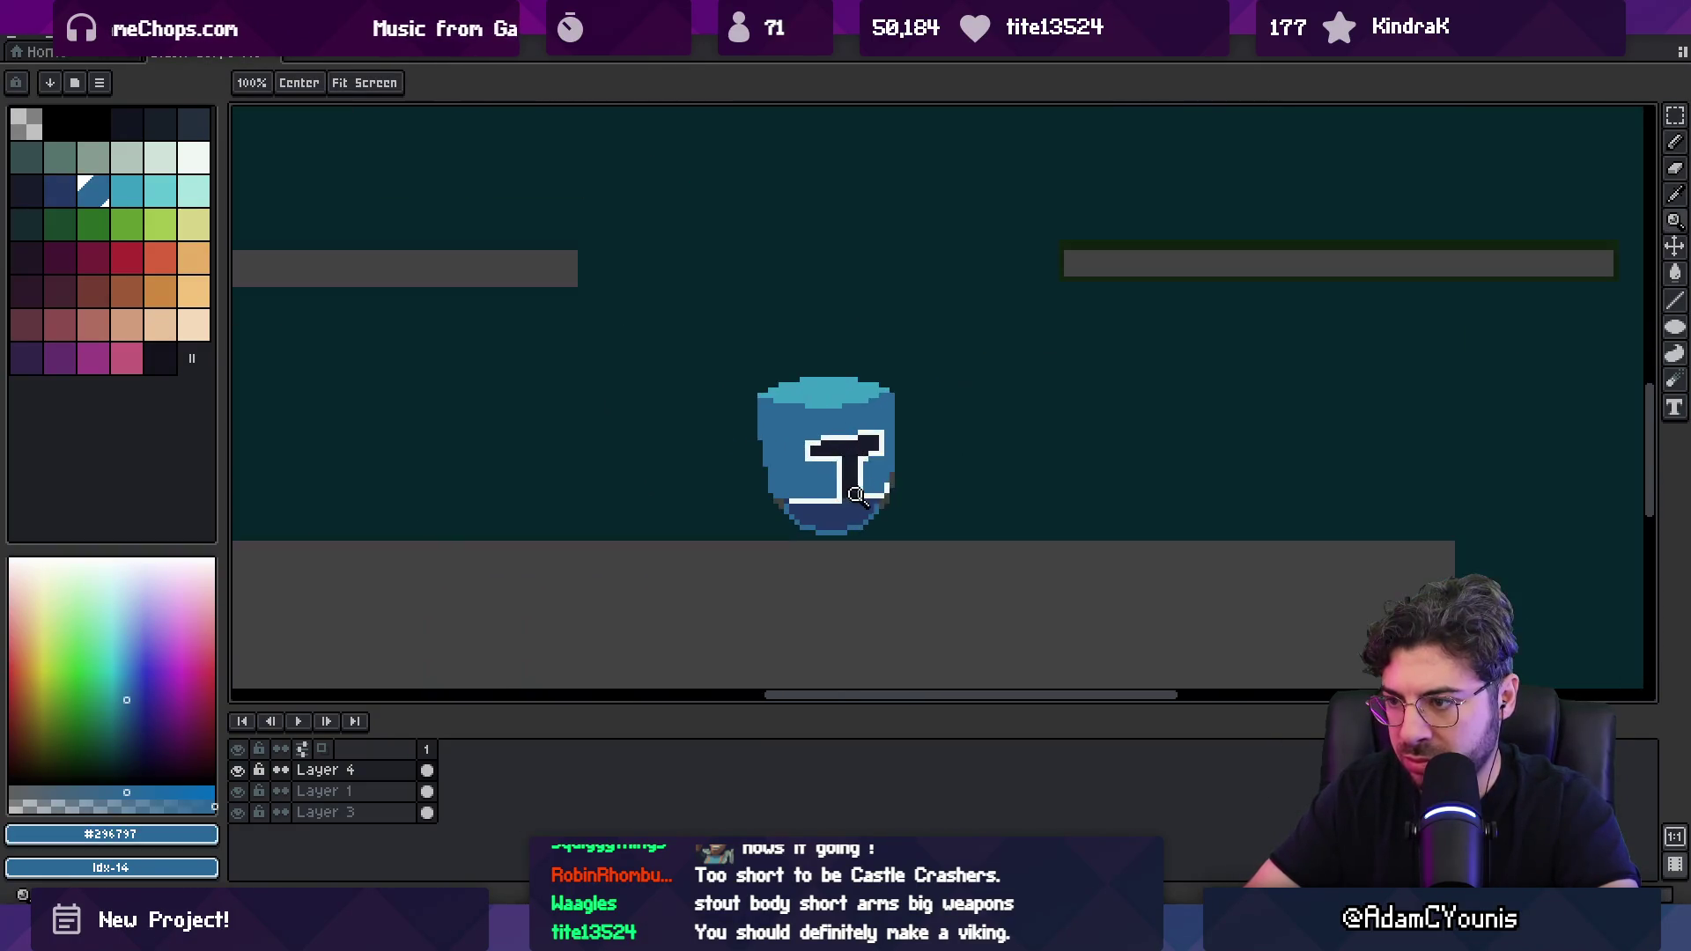
Step: Select the helmet's upper part with a rectangular marquee and move it down onto the navy chin
{"action": "scroll", "coordinate": [861, 491], "scroll_direction": "up", "scroll_amount": 1}
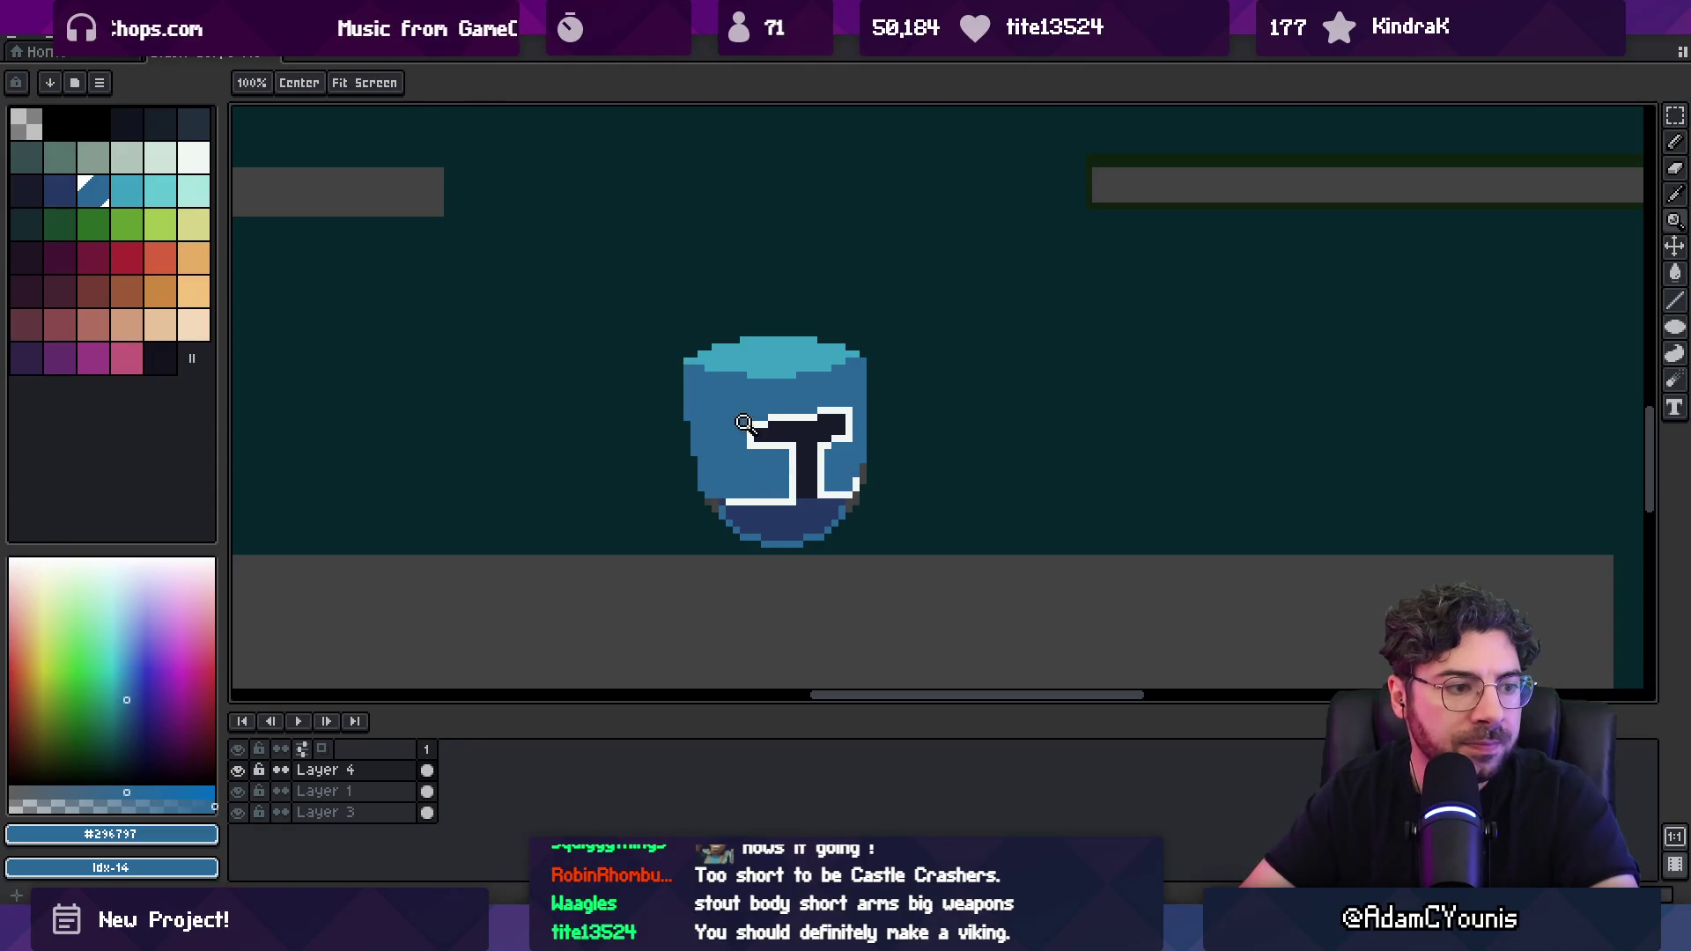
{"action": "scroll", "coordinate": [701, 491], "scroll_direction": "down", "scroll_amount": 1}
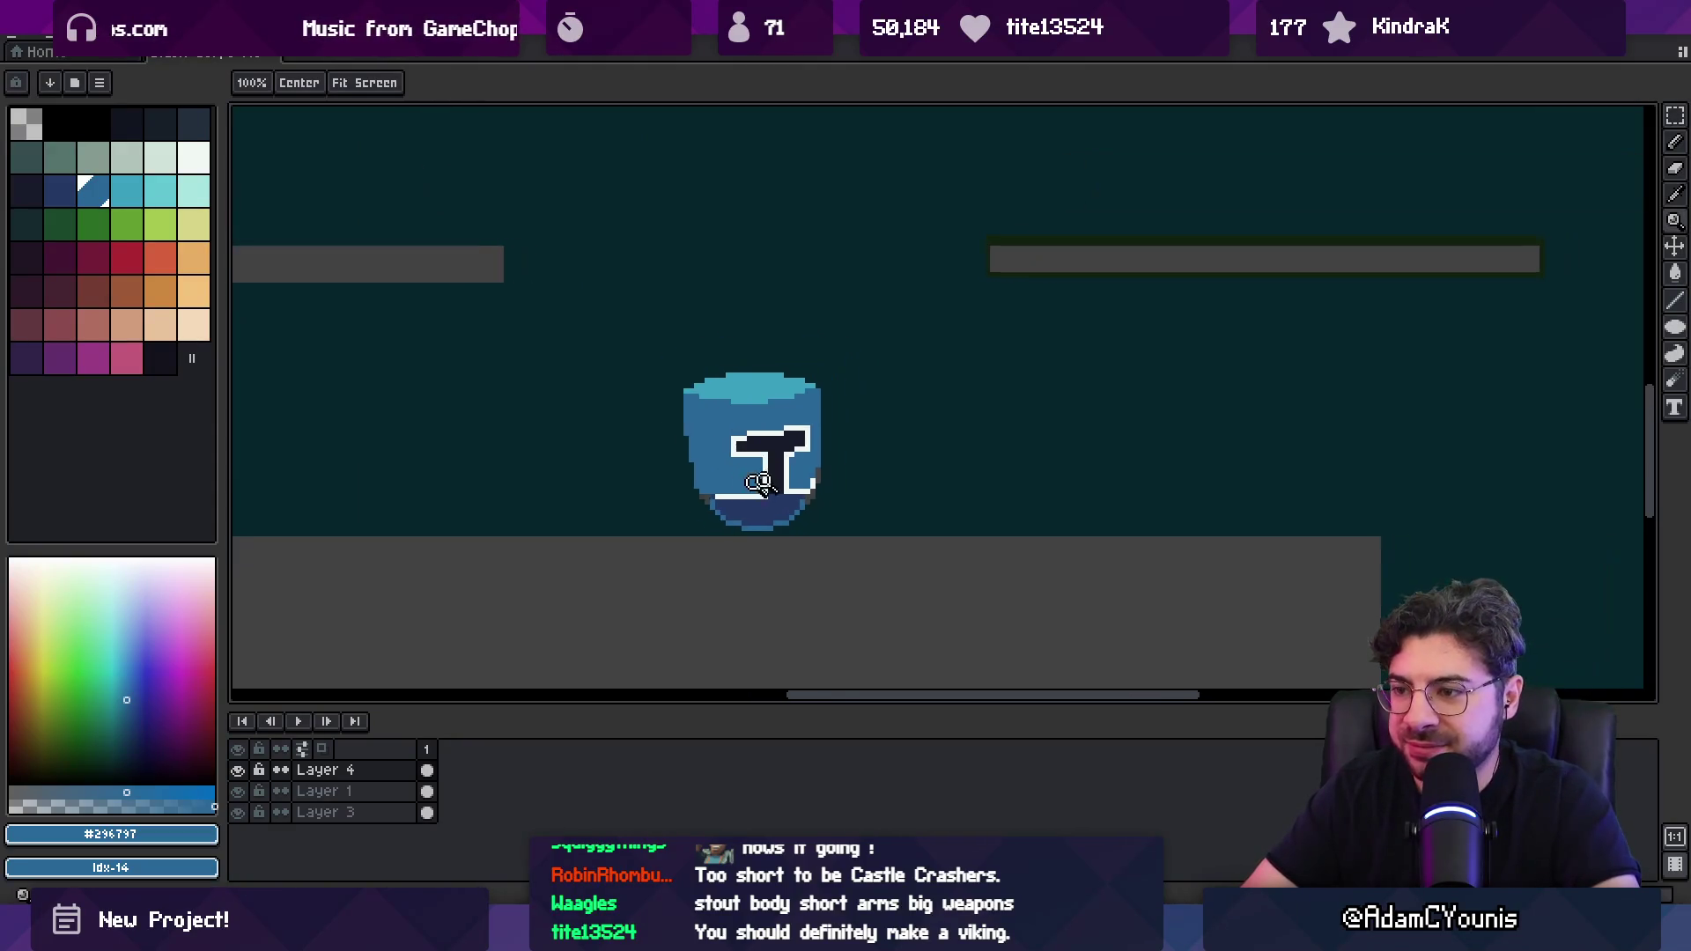
{"action": "scroll", "coordinate": [703, 495], "scroll_direction": "up", "scroll_amount": 2}
{"action": "key", "text": "v"}
{"action": "key", "text": "m"}
{"action": "mouse_move", "coordinate": [558, 221]}
{"action": "left_mouse_down"}
{"action": "mouse_move", "coordinate": [767, 317]}
{"action": "mouse_move", "coordinate": [945, 502]}
{"action": "left_mouse_up"}
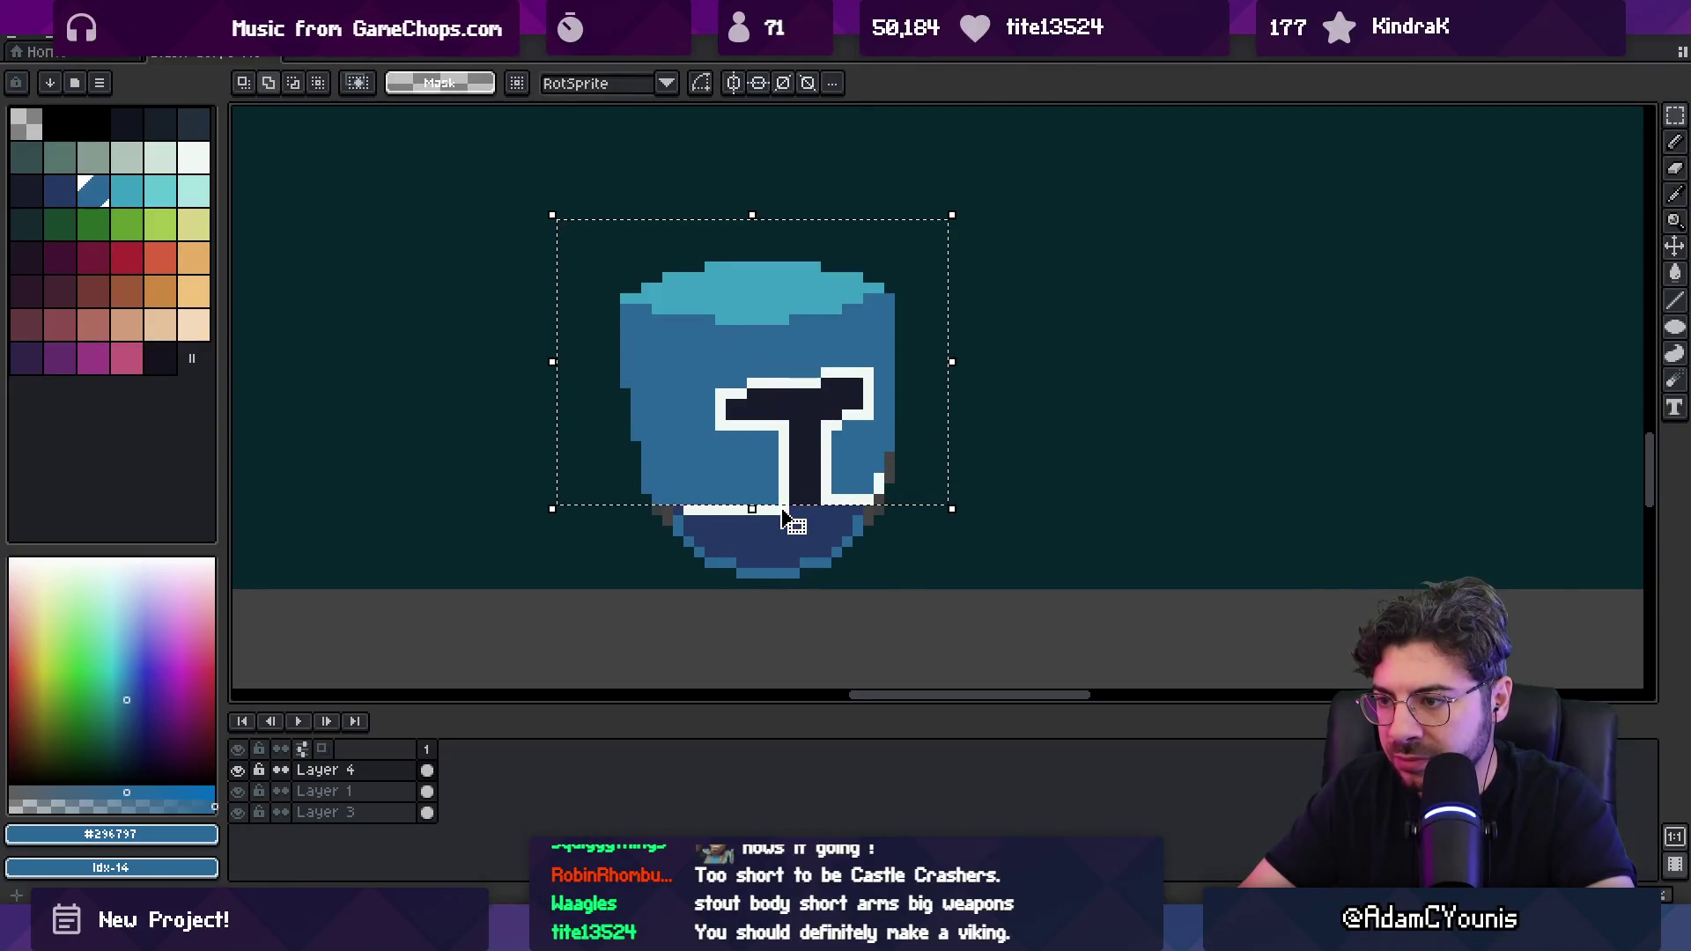
{"action": "left_click_drag", "start_coordinate": [780, 511], "coordinate": [757, 398]}
{"action": "key", "text": "Return"}
{"action": "scroll", "coordinate": [770, 418], "scroll_direction": "down", "scroll_amount": 2}
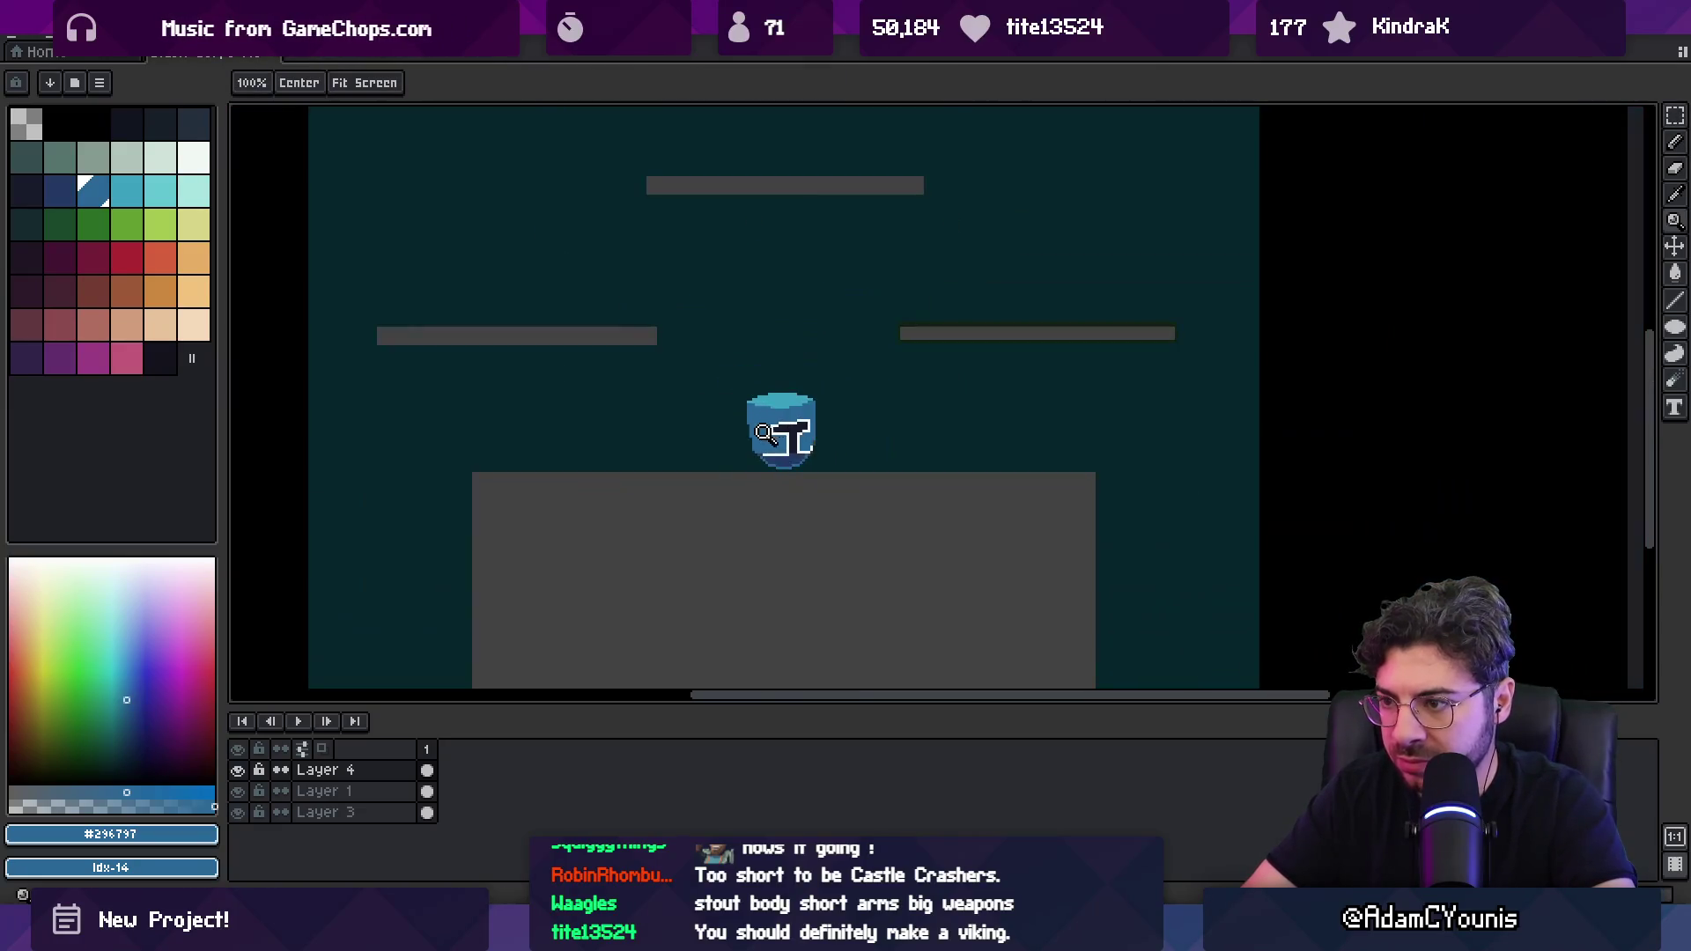
{"action": "scroll", "coordinate": [775, 427], "scroll_direction": "up", "scroll_amount": 1}
{"action": "key", "text": "i"}
{"action": "key", "text": "b"}
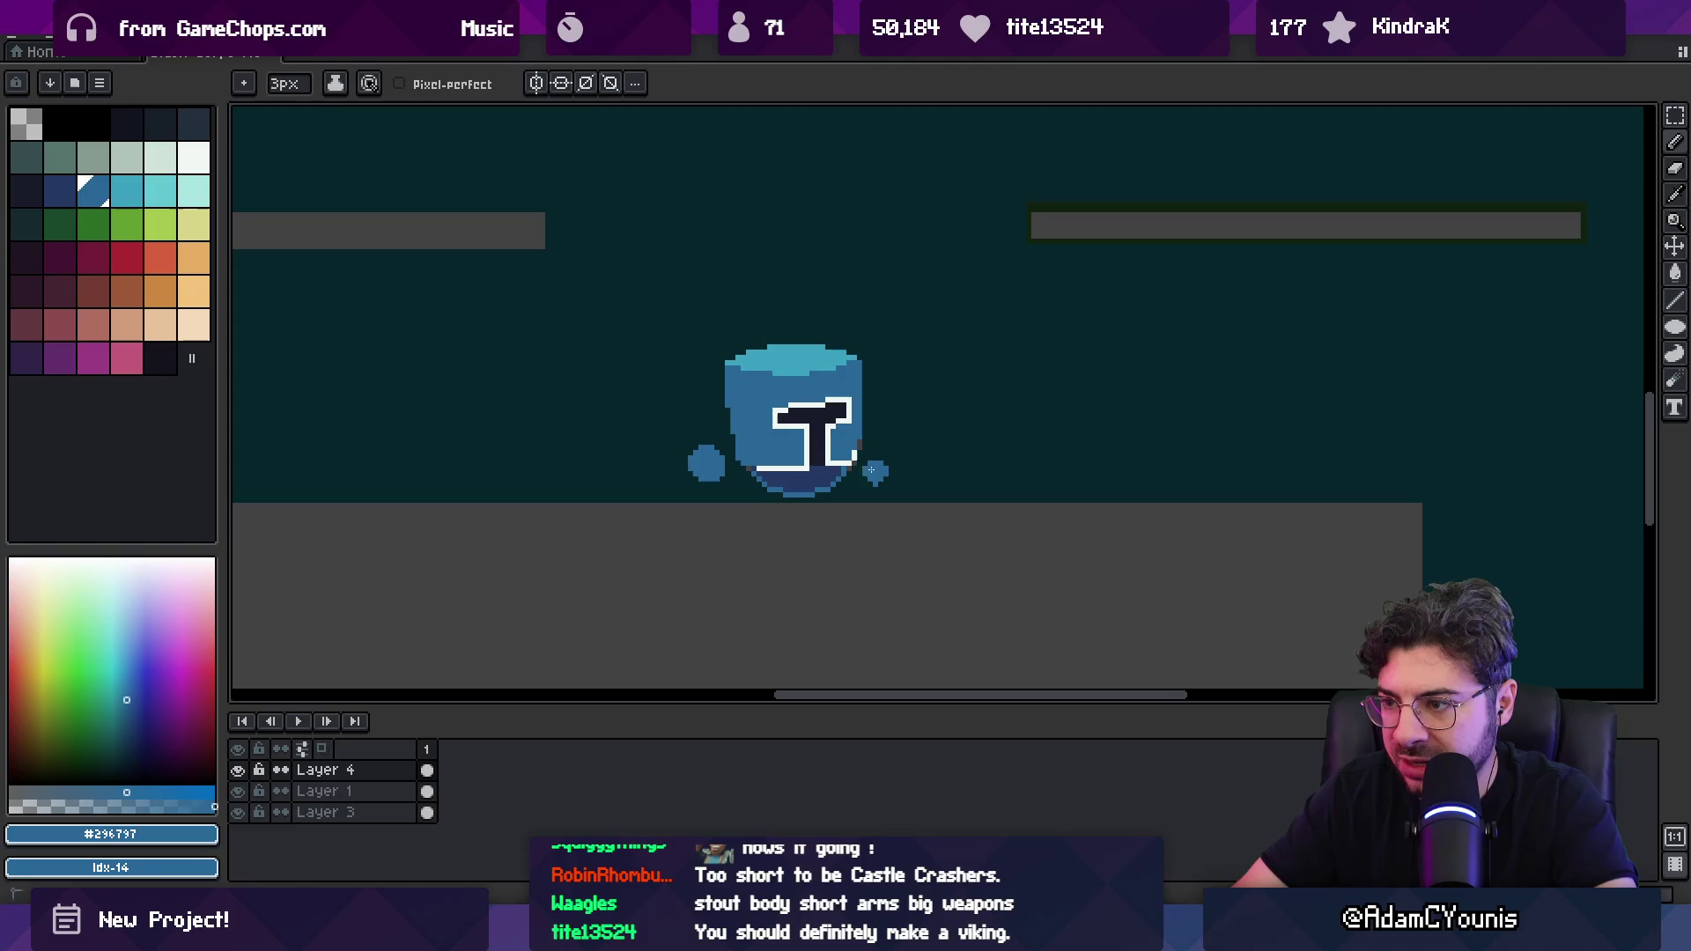
Step: Sample the white and draw a sword blade from the left hand, erasing stray pixels
{"action": "key", "text": "i"}
{"action": "scroll", "coordinate": [878, 480], "scroll_direction": "down", "scroll_amount": 2}
{"action": "scroll", "coordinate": [877, 449], "scroll_direction": "up", "scroll_amount": 3}
{"action": "left_click", "coordinate": [876, 440]}
{"action": "key", "text": "b"}
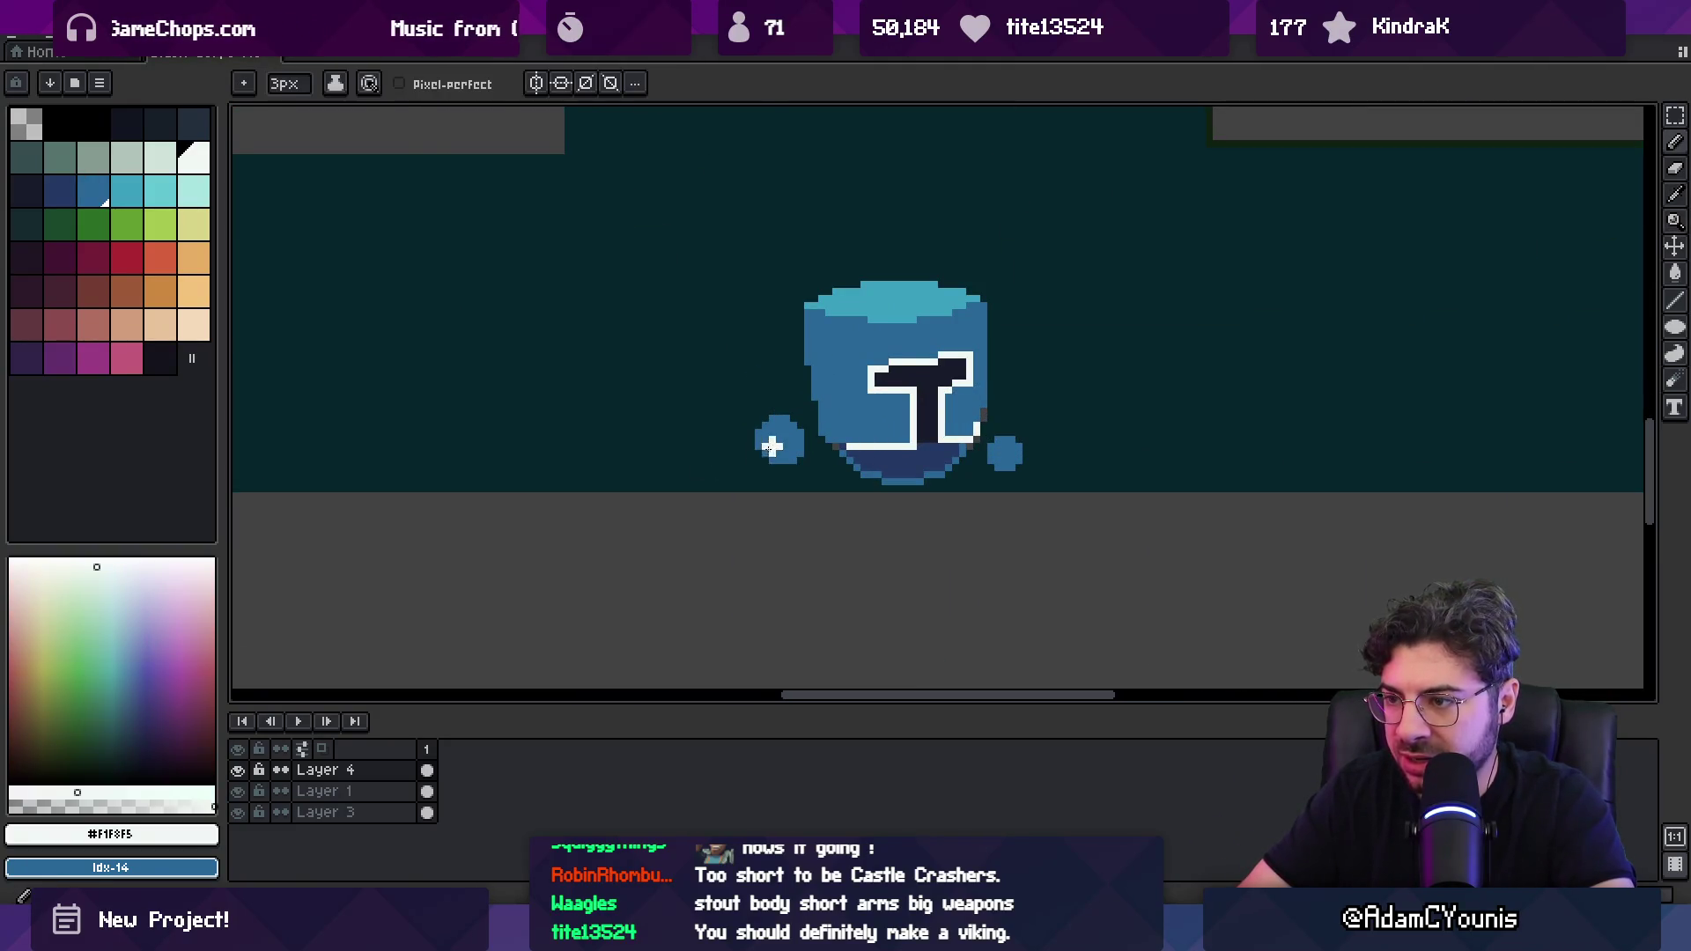
{"action": "mouse_move", "coordinate": [726, 464]}
{"action": "left_mouse_down"}
{"action": "mouse_move", "coordinate": [616, 533]}
{"action": "mouse_move", "coordinate": [722, 508]}
{"action": "left_mouse_up"}
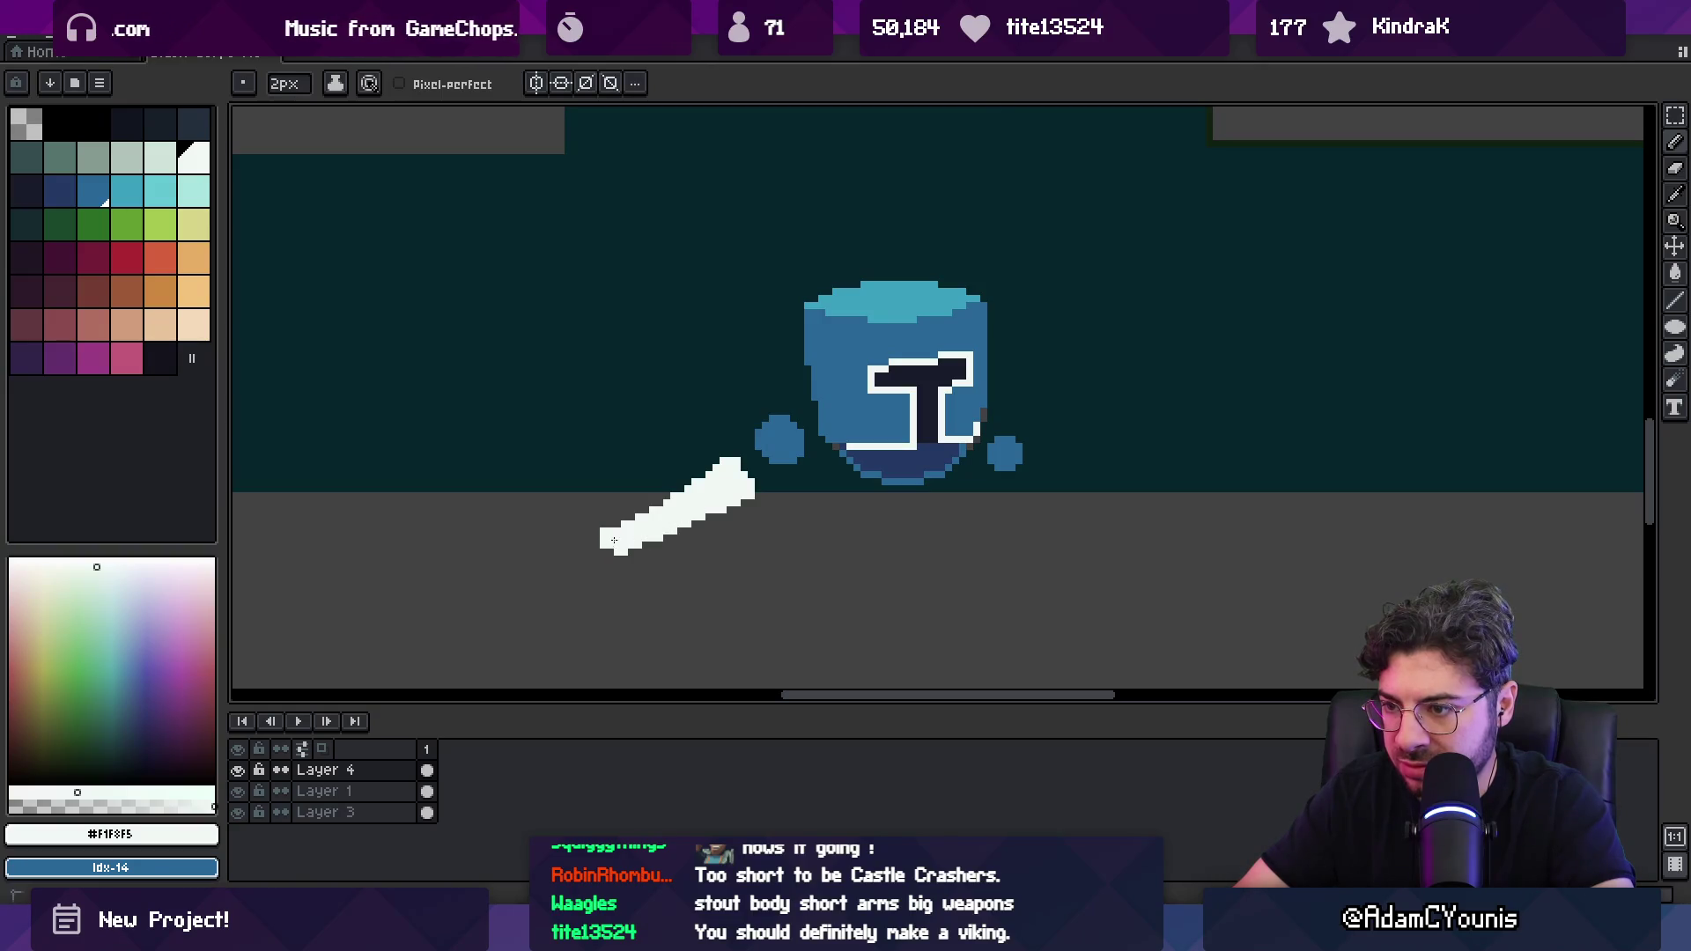
{"action": "key", "text": "e"}
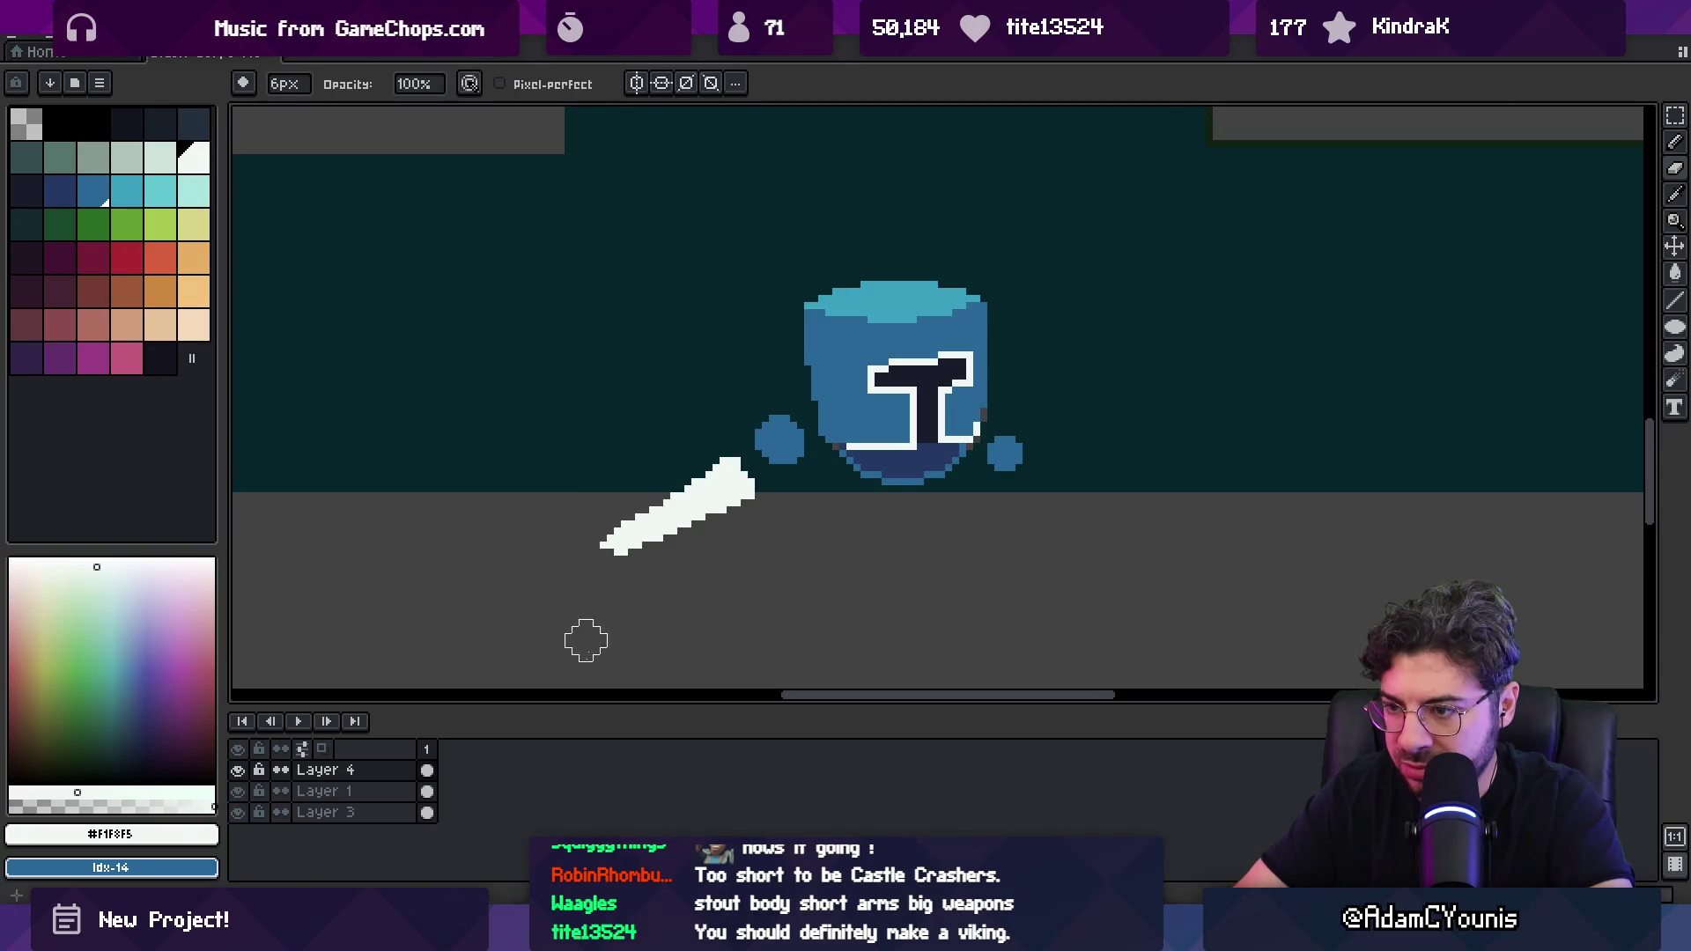
{"action": "key", "text": "b"}
{"action": "scroll", "coordinate": [616, 528], "scroll_direction": "down", "scroll_amount": 3}
{"action": "scroll", "coordinate": [634, 494], "scroll_direction": "up", "scroll_amount": 5}
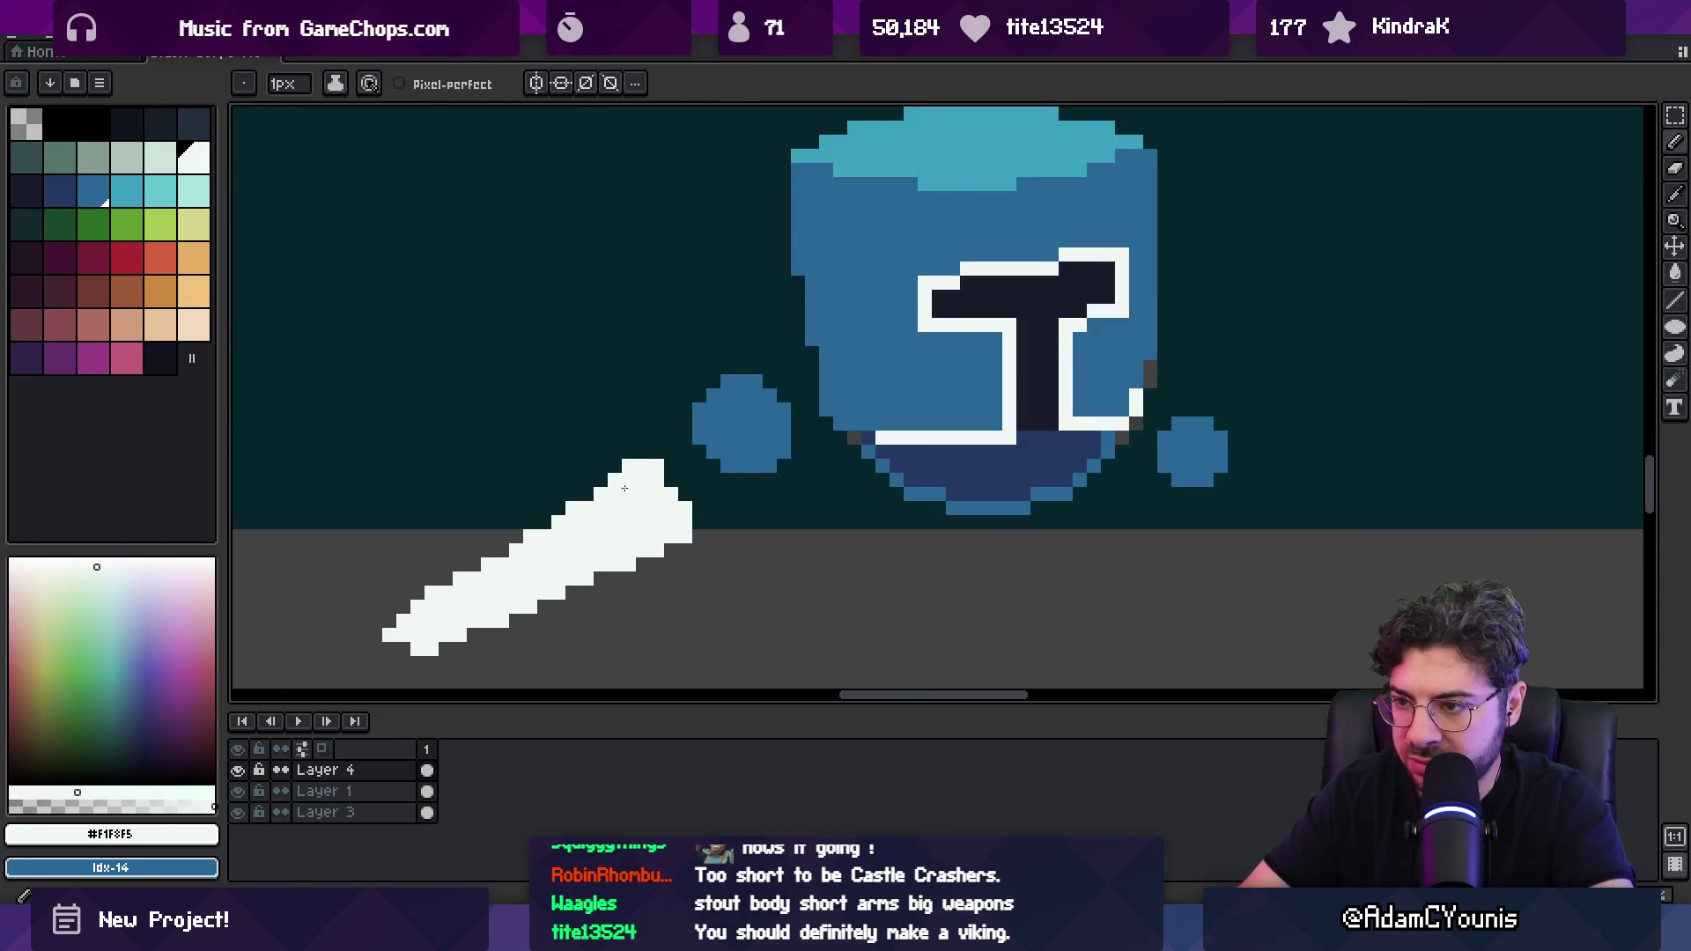
Step: Add a white cross-guard at the sword's hilt and clean it up with the eraser
{"action": "mouse_move", "coordinate": [670, 438]}
{"action": "left_mouse_down"}
{"action": "mouse_move", "coordinate": [726, 528]}
{"action": "mouse_move", "coordinate": [683, 432]}
{"action": "left_mouse_up"}
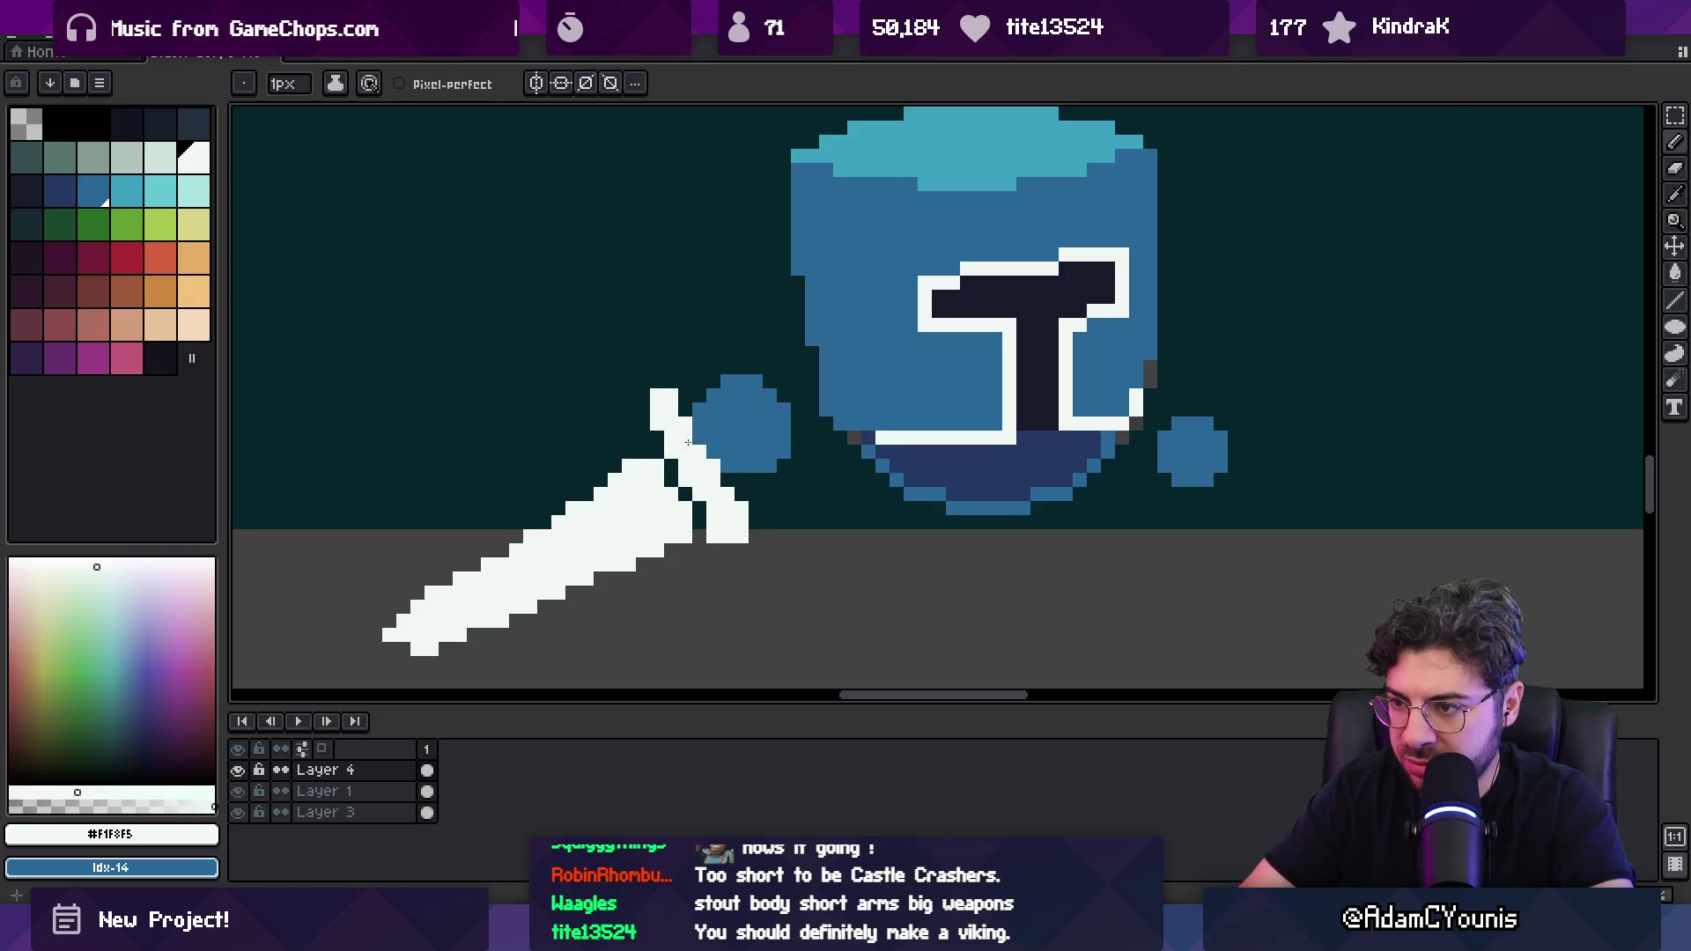
{"action": "key", "text": "e"}
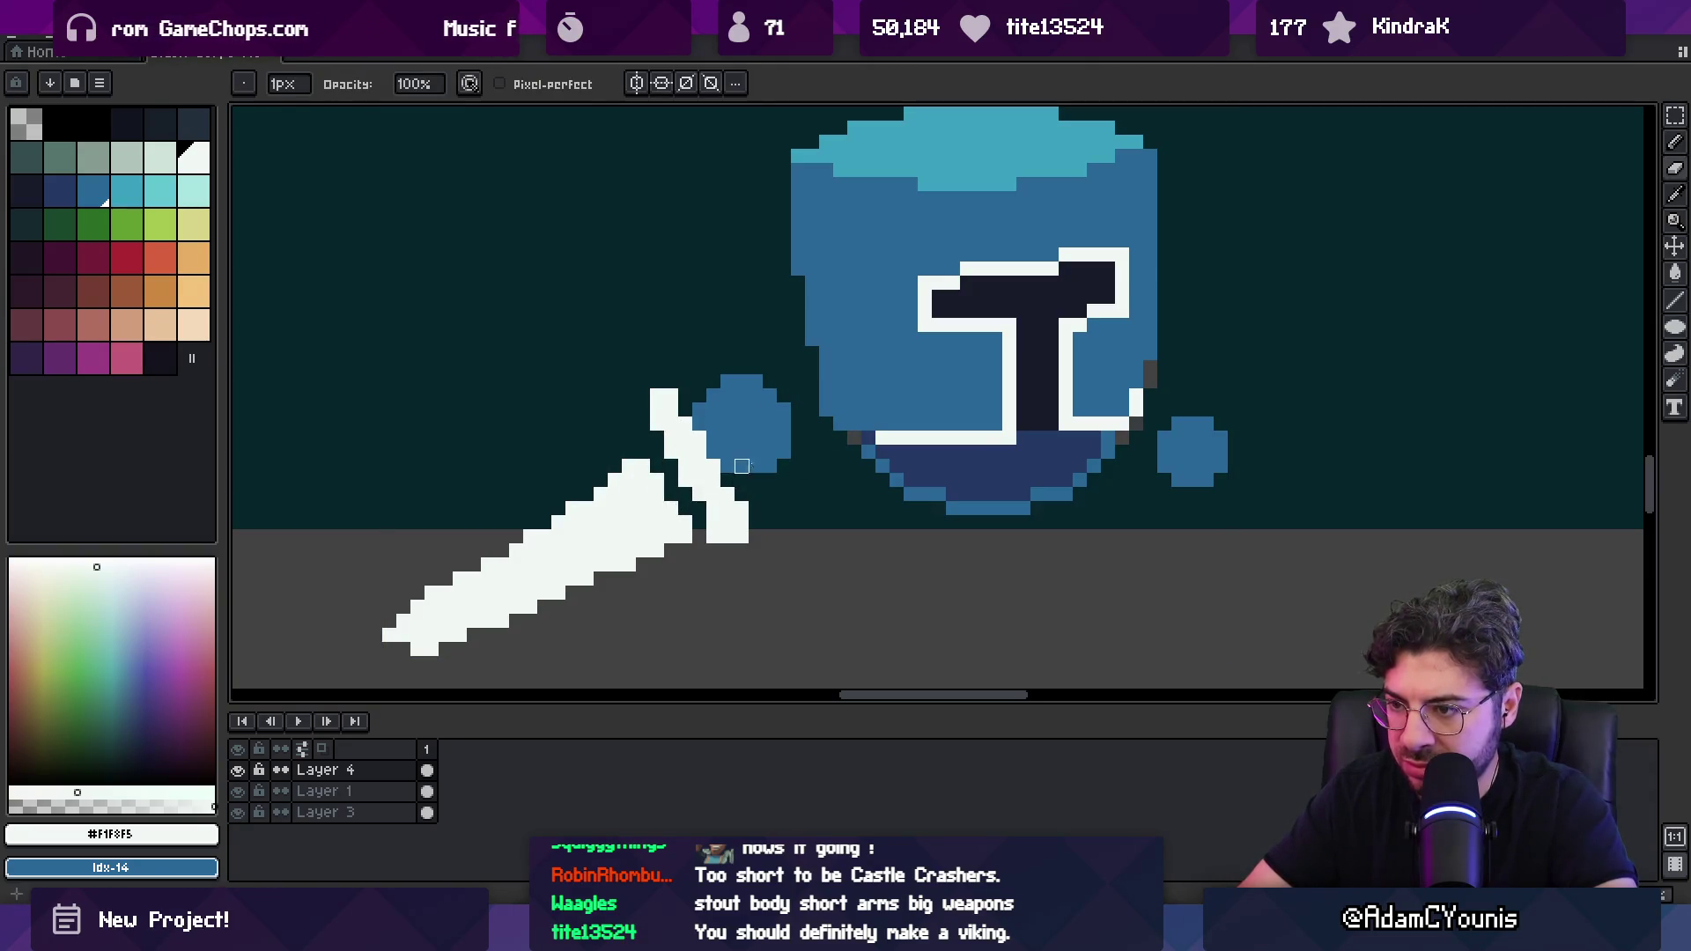
{"action": "key", "text": "z"}
{"action": "scroll", "coordinate": [741, 466], "scroll_direction": "down", "scroll_amount": 5}
{"action": "scroll", "coordinate": [792, 458], "scroll_direction": "up", "scroll_amount": 3}
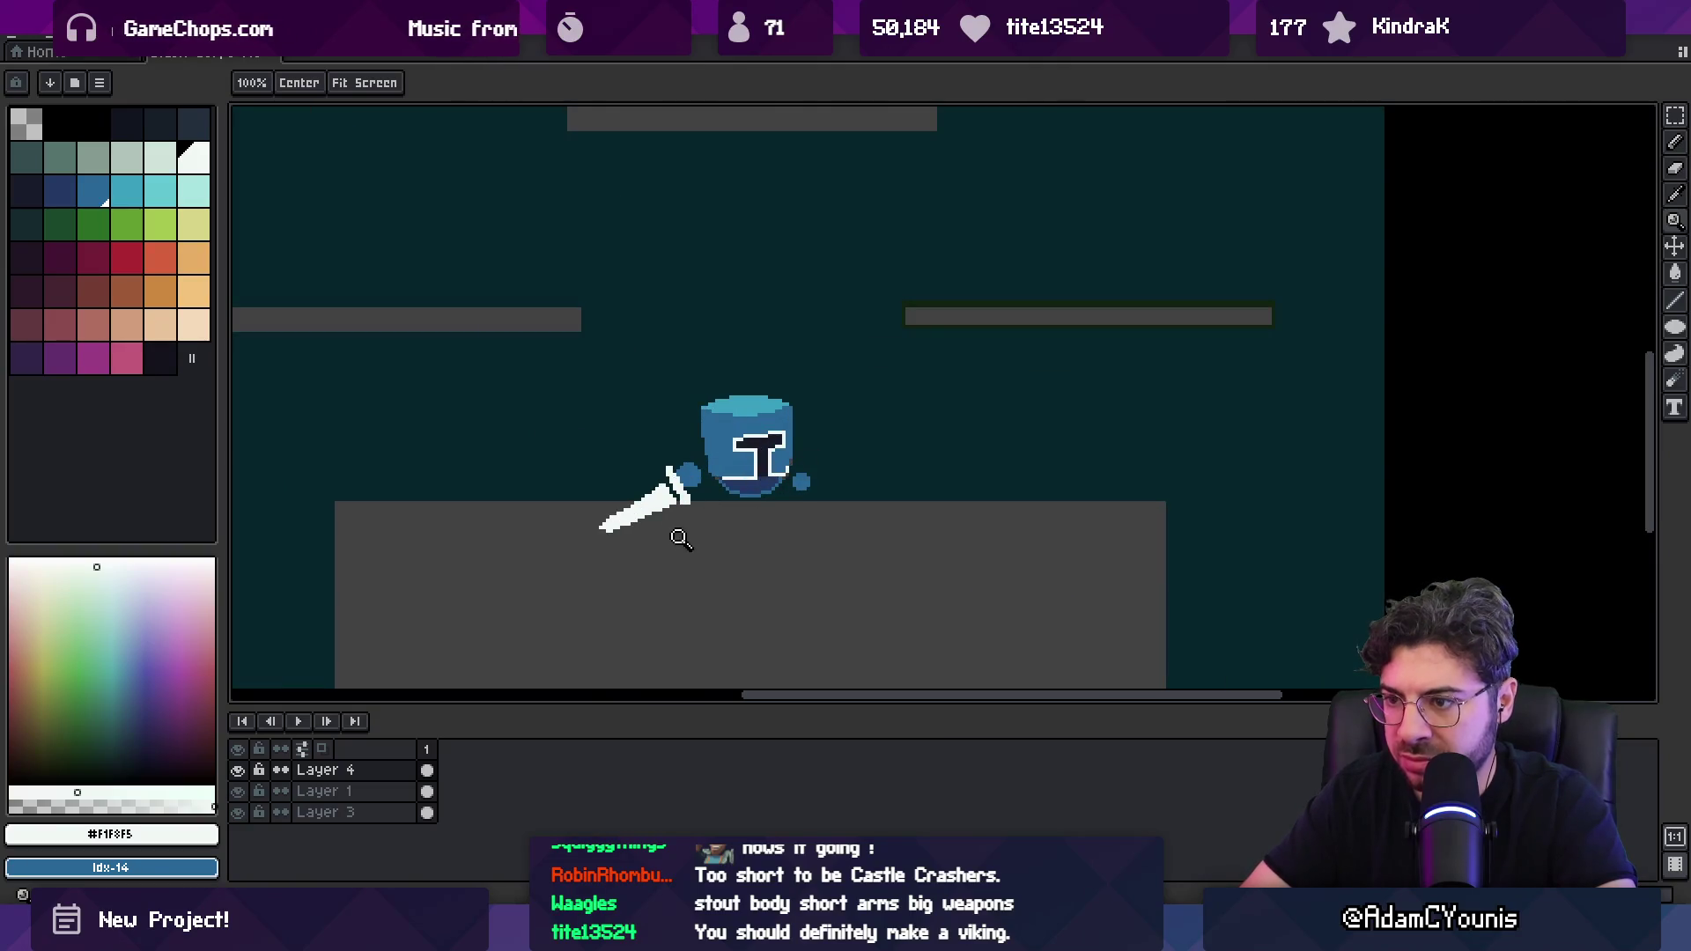
{"action": "scroll", "coordinate": [652, 534], "scroll_direction": "up", "scroll_amount": 2}
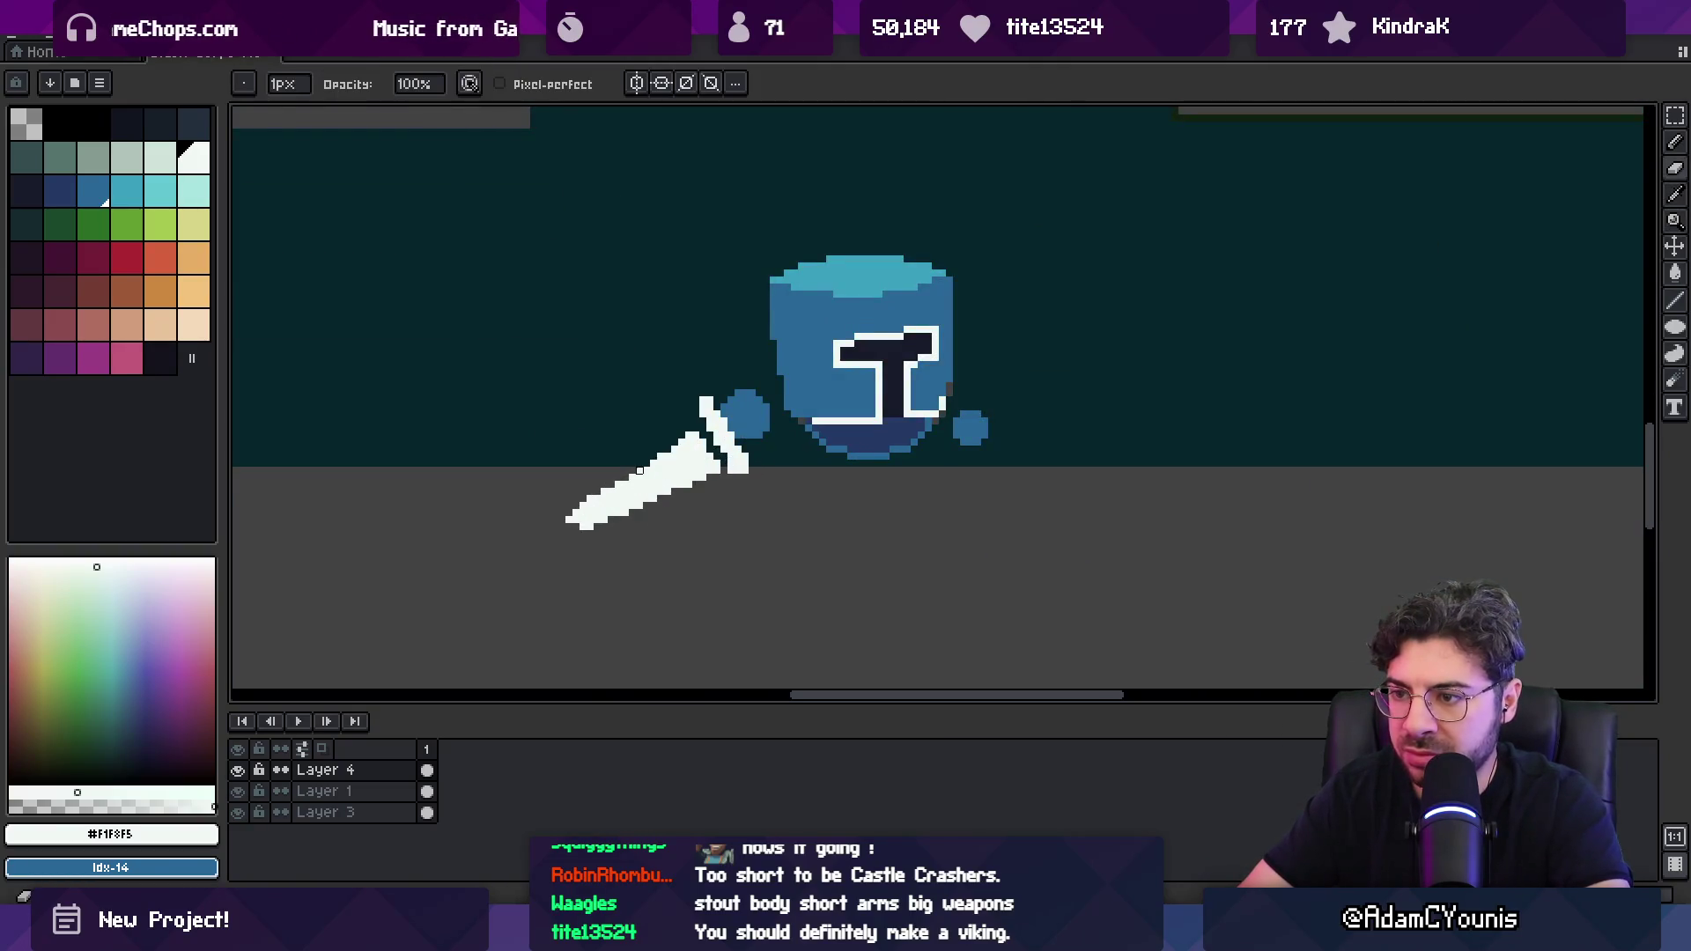
{"action": "scroll", "coordinate": [722, 401], "scroll_direction": "down", "scroll_amount": 3}
{"action": "scroll", "coordinate": [743, 381], "scroll_direction": "up", "scroll_amount": 3}
{"action": "scroll", "coordinate": [743, 419], "scroll_direction": "up", "scroll_amount": 2}
{"action": "key", "text": "b"}
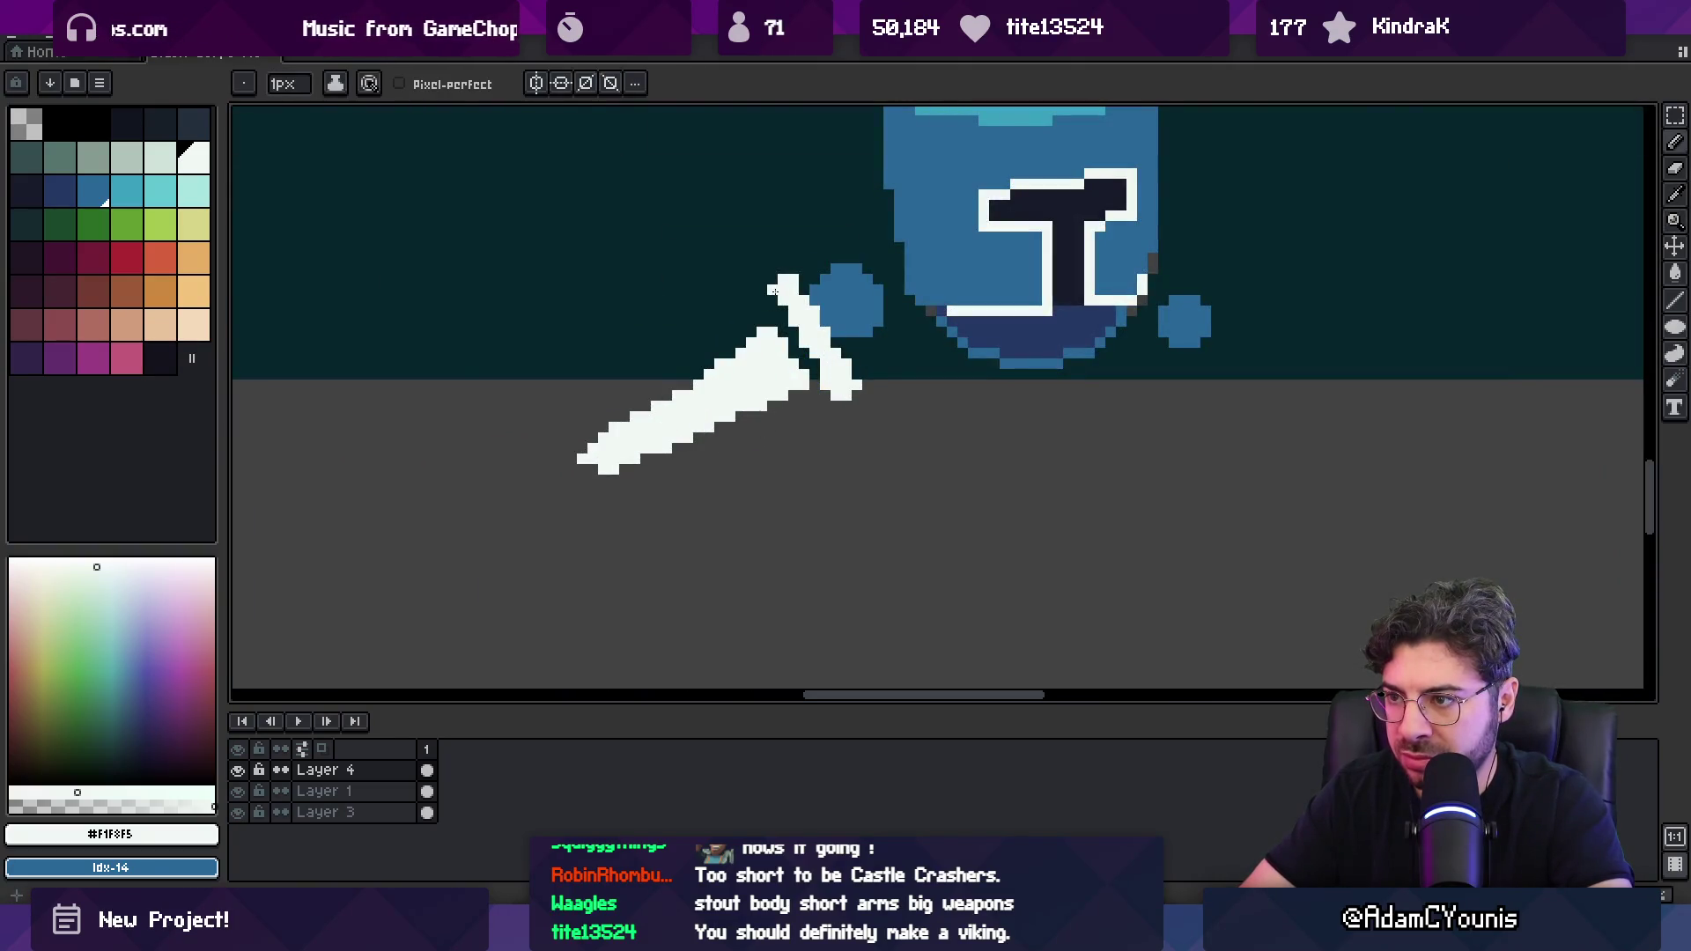
{"action": "key", "text": "e"}
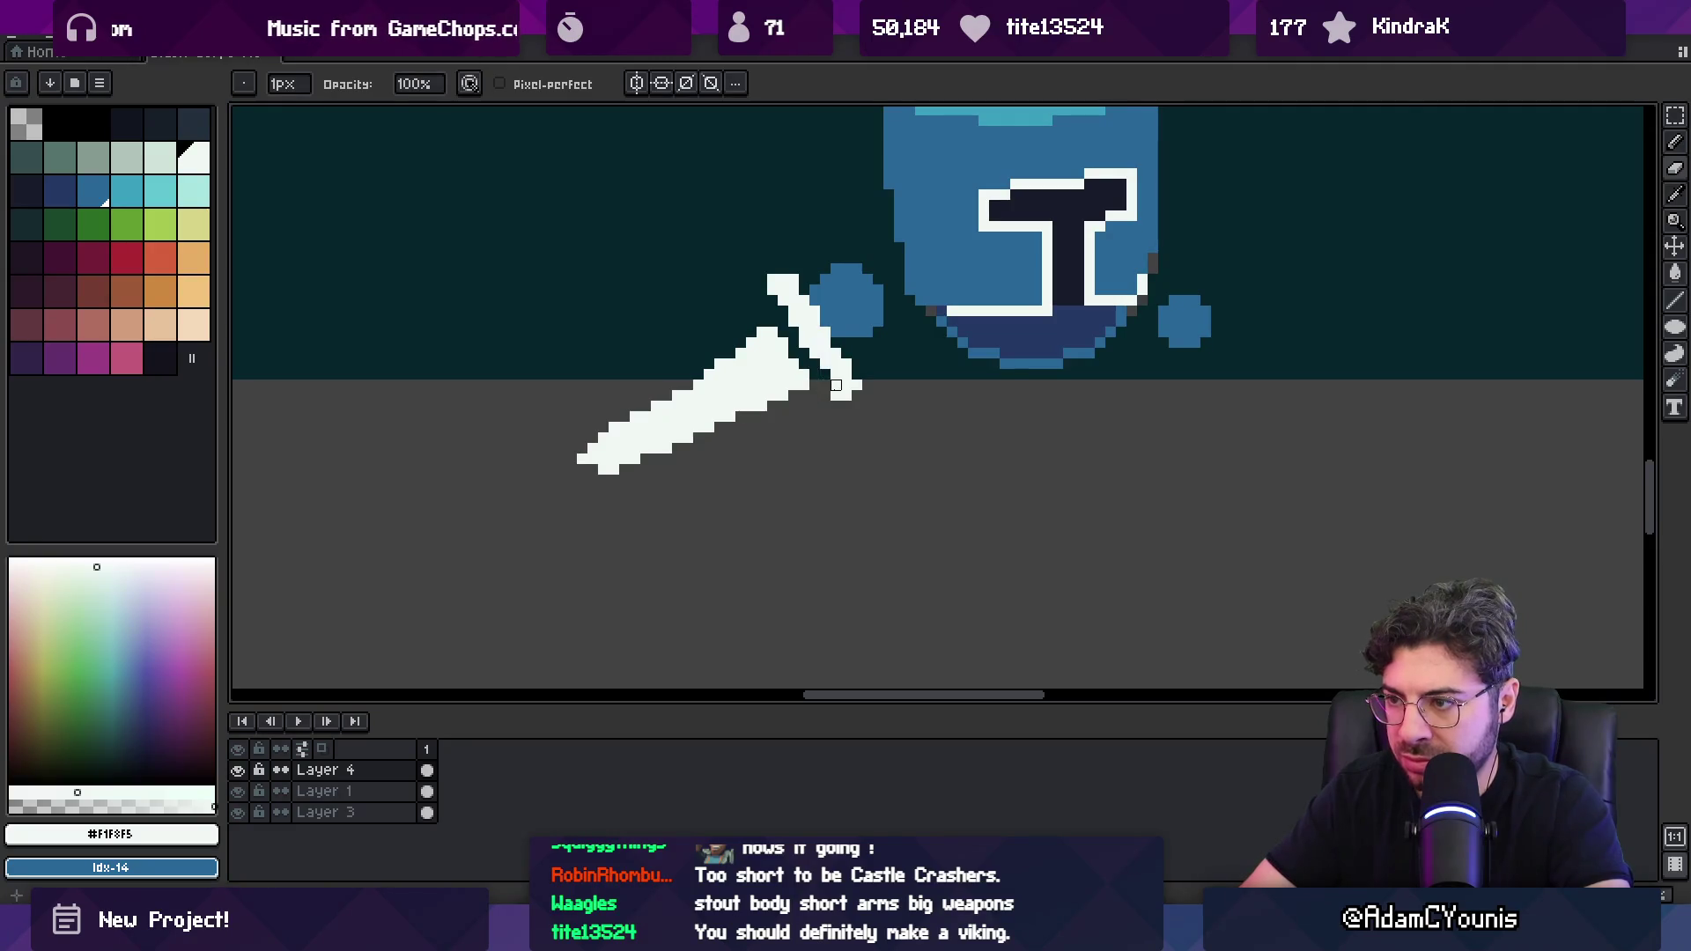
{"action": "key", "text": "b"}
{"action": "scroll", "coordinate": [826, 300], "scroll_direction": "down", "scroll_amount": 3}
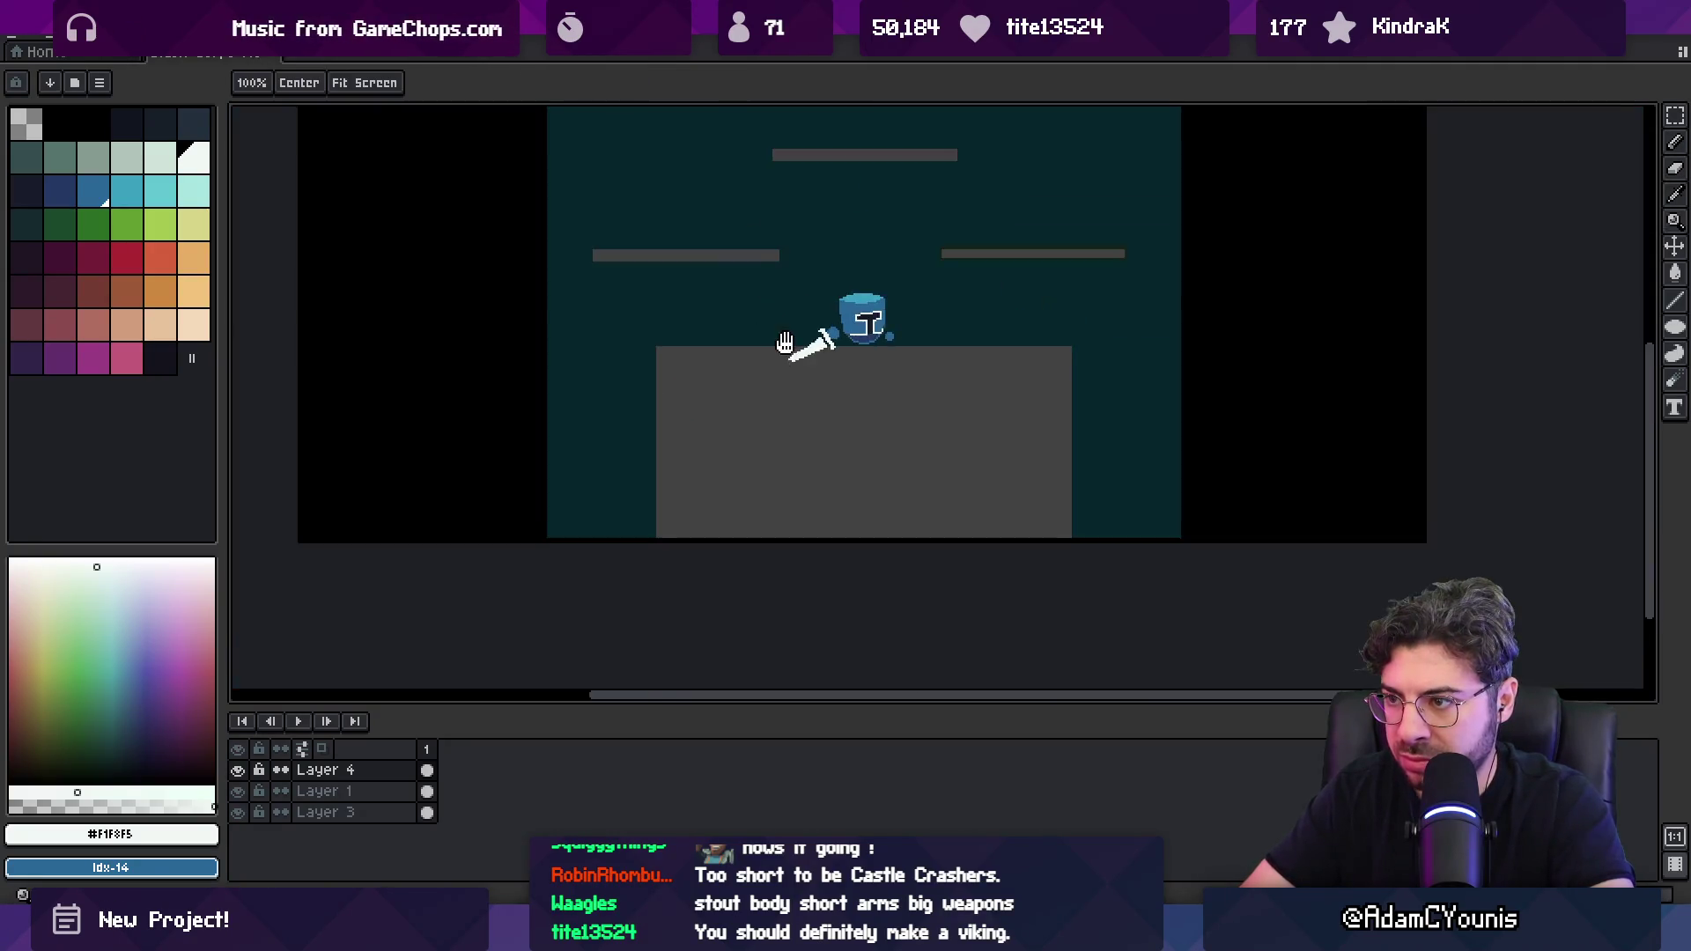
{"action": "scroll", "coordinate": [729, 409], "scroll_direction": "up", "scroll_amount": 2}
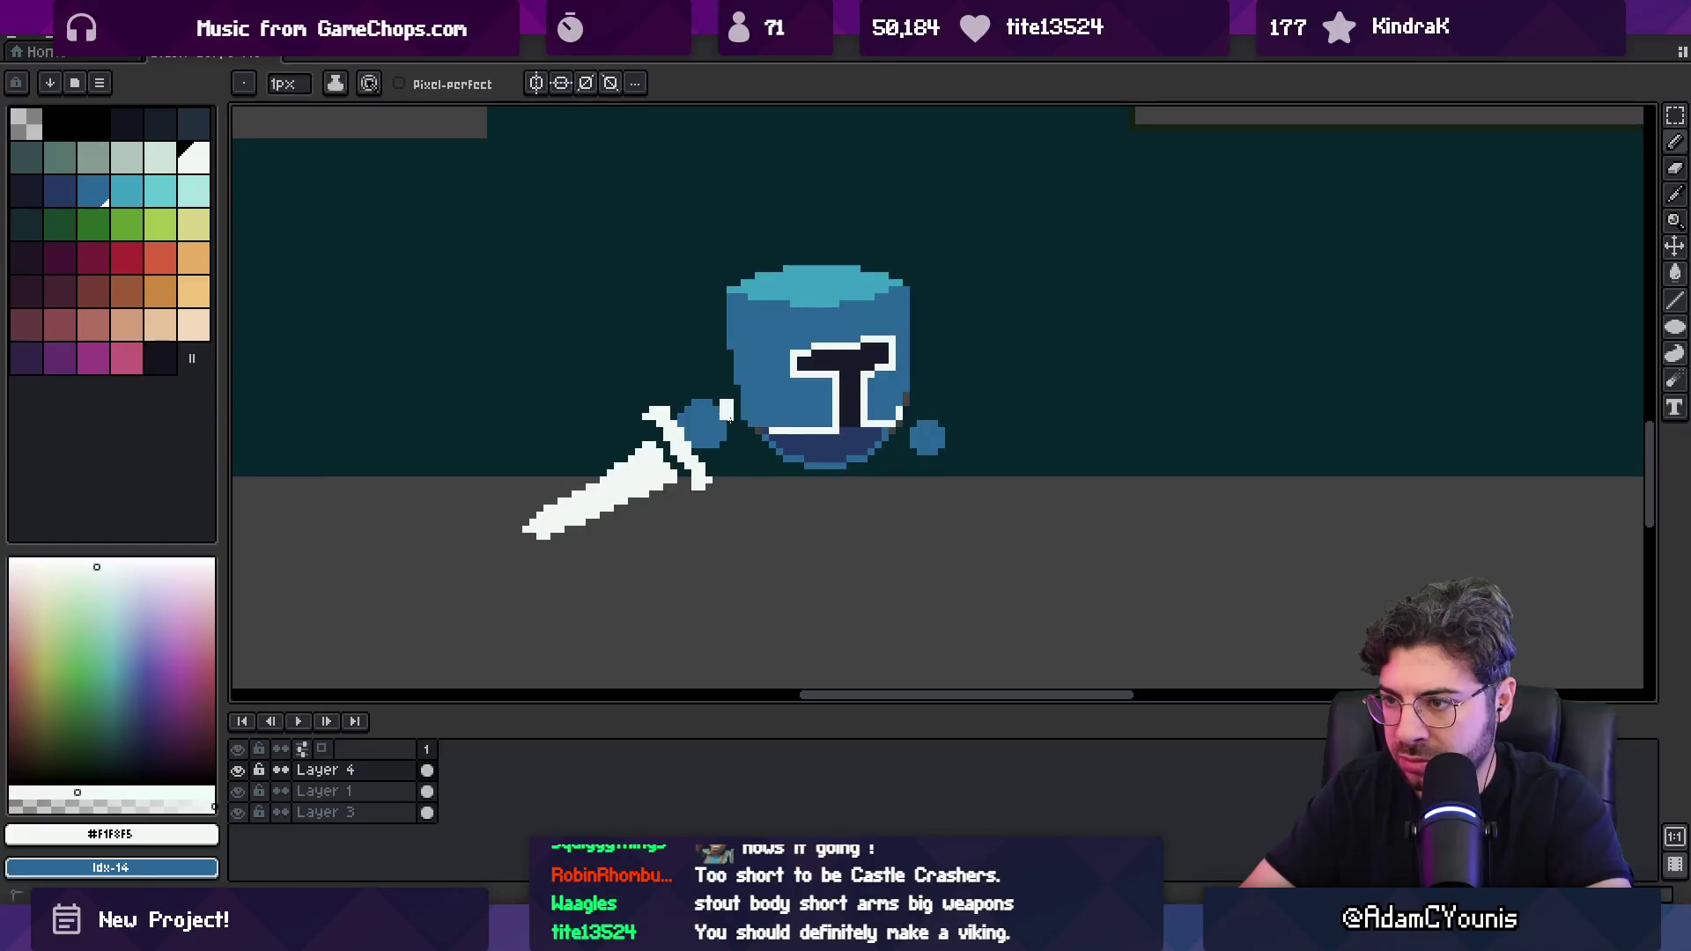
Step: Copy and paste the knight with its sword, moving the copy up and right
{"action": "left_click", "coordinate": [731, 414], "text": "alt"}
{"action": "key", "text": "z"}
{"action": "scroll", "coordinate": [733, 401], "scroll_direction": "down", "scroll_amount": 3}
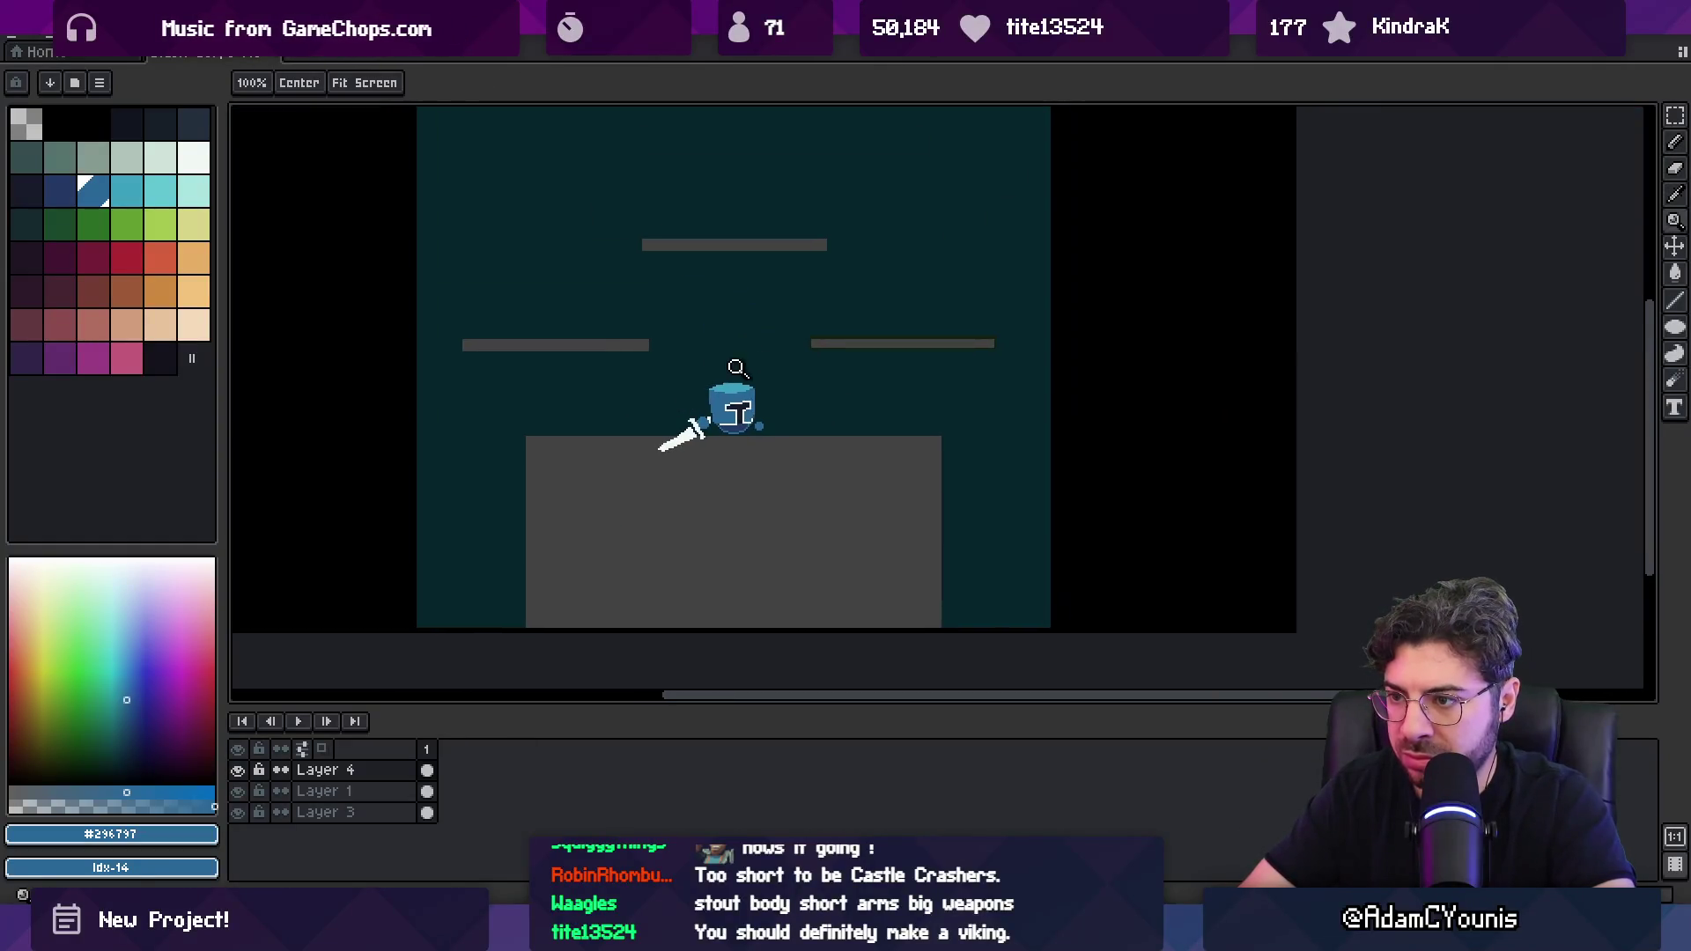
{"action": "scroll", "coordinate": [740, 367], "scroll_direction": "down", "scroll_amount": 1}
{"action": "scroll", "coordinate": [749, 379], "scroll_direction": "up", "scroll_amount": 2}
{"action": "scroll", "coordinate": [737, 445], "scroll_direction": "down", "scroll_amount": 1}
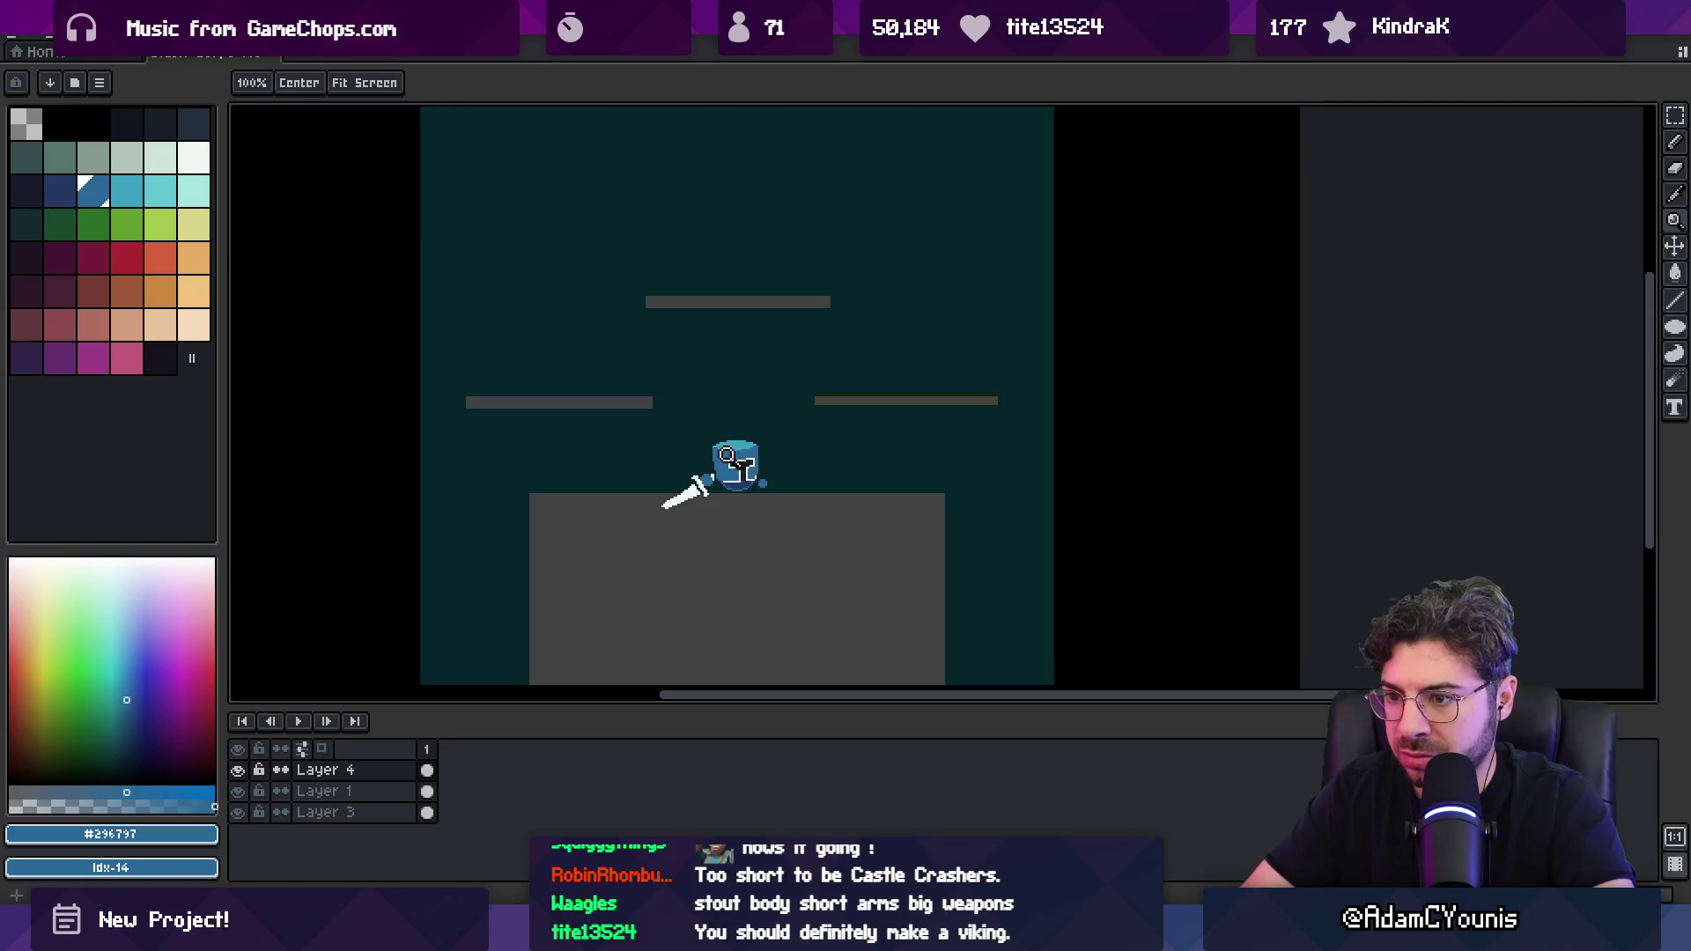
{"action": "key", "text": "v"}
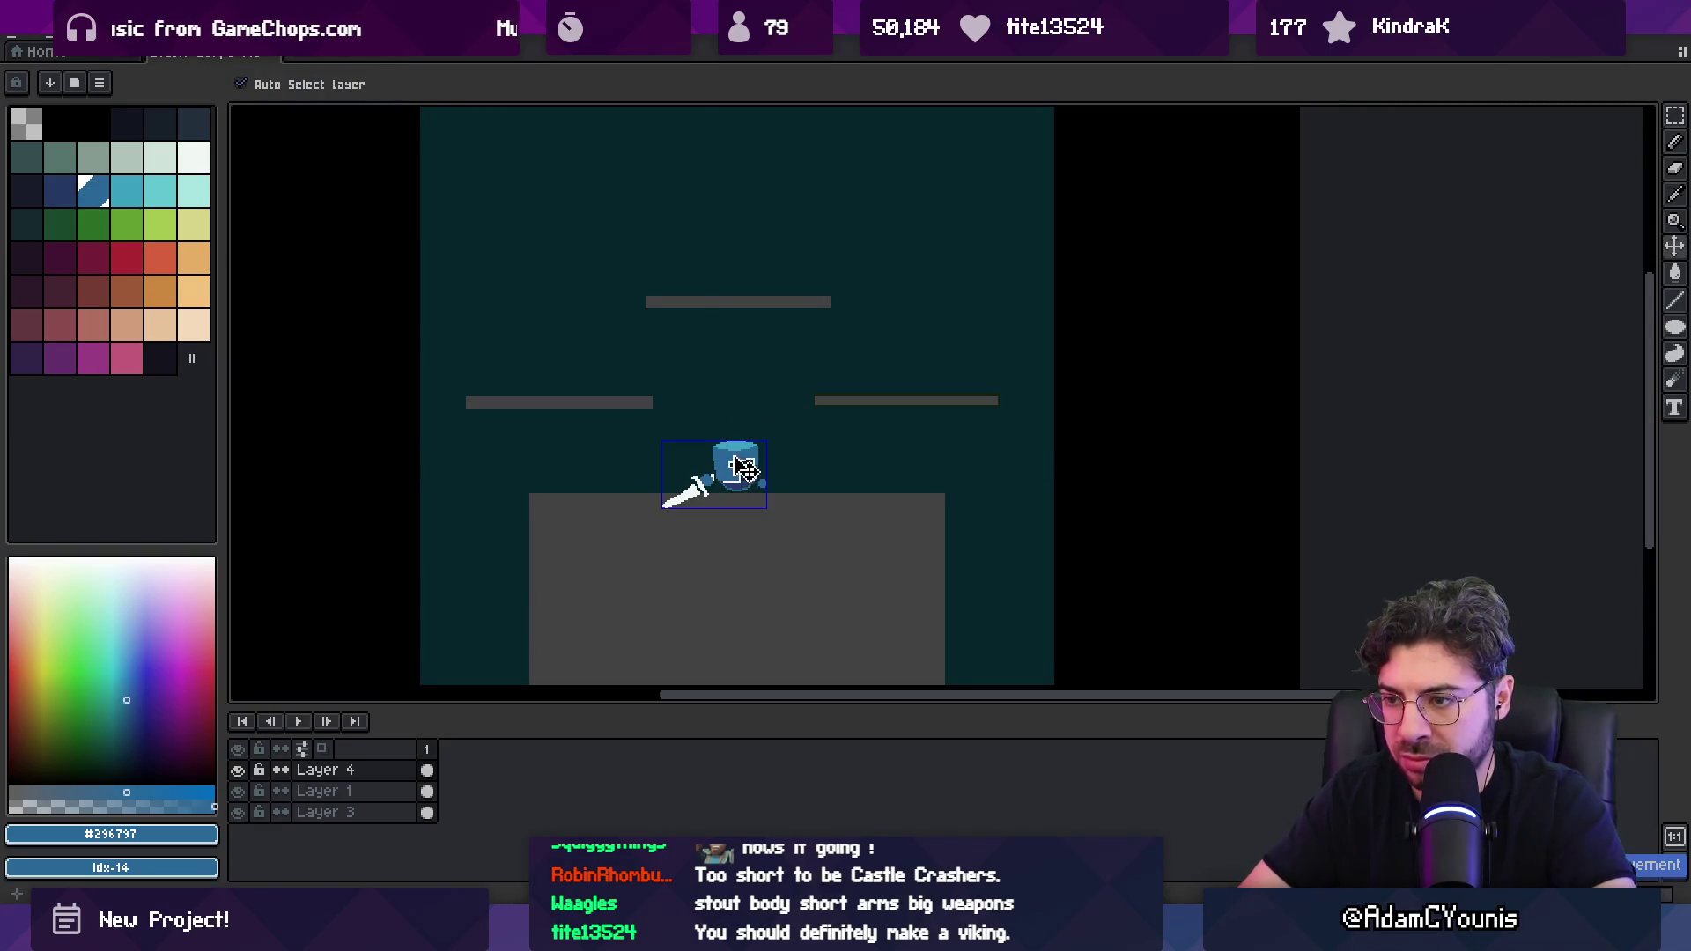
{"action": "key", "text": "ctrl+c"}
{"action": "key", "text": "ctrl+v"}
{"action": "mouse_move", "coordinate": [747, 473]}
{"action": "left_mouse_down"}
{"action": "mouse_move", "coordinate": [915, 364]}
{"action": "mouse_move", "coordinate": [925, 398]}
{"action": "mouse_move", "coordinate": [1065, 461]}
{"action": "mouse_move", "coordinate": [1074, 339]}
{"action": "mouse_move", "coordinate": [1099, 327]}
{"action": "left_mouse_up"}
Step: Flip the pasted knight horizontally and set it on the right platform
{"action": "left_click", "coordinate": [54, 39]}
{"action": "left_click", "coordinate": [238, 312]}
{"action": "key", "text": "Return"}
{"action": "key", "text": "z"}
{"action": "left_click", "coordinate": [945, 381]}
Step: Lasso the copy's sword, rotate it about 8° and commit it
{"action": "key", "text": "q"}
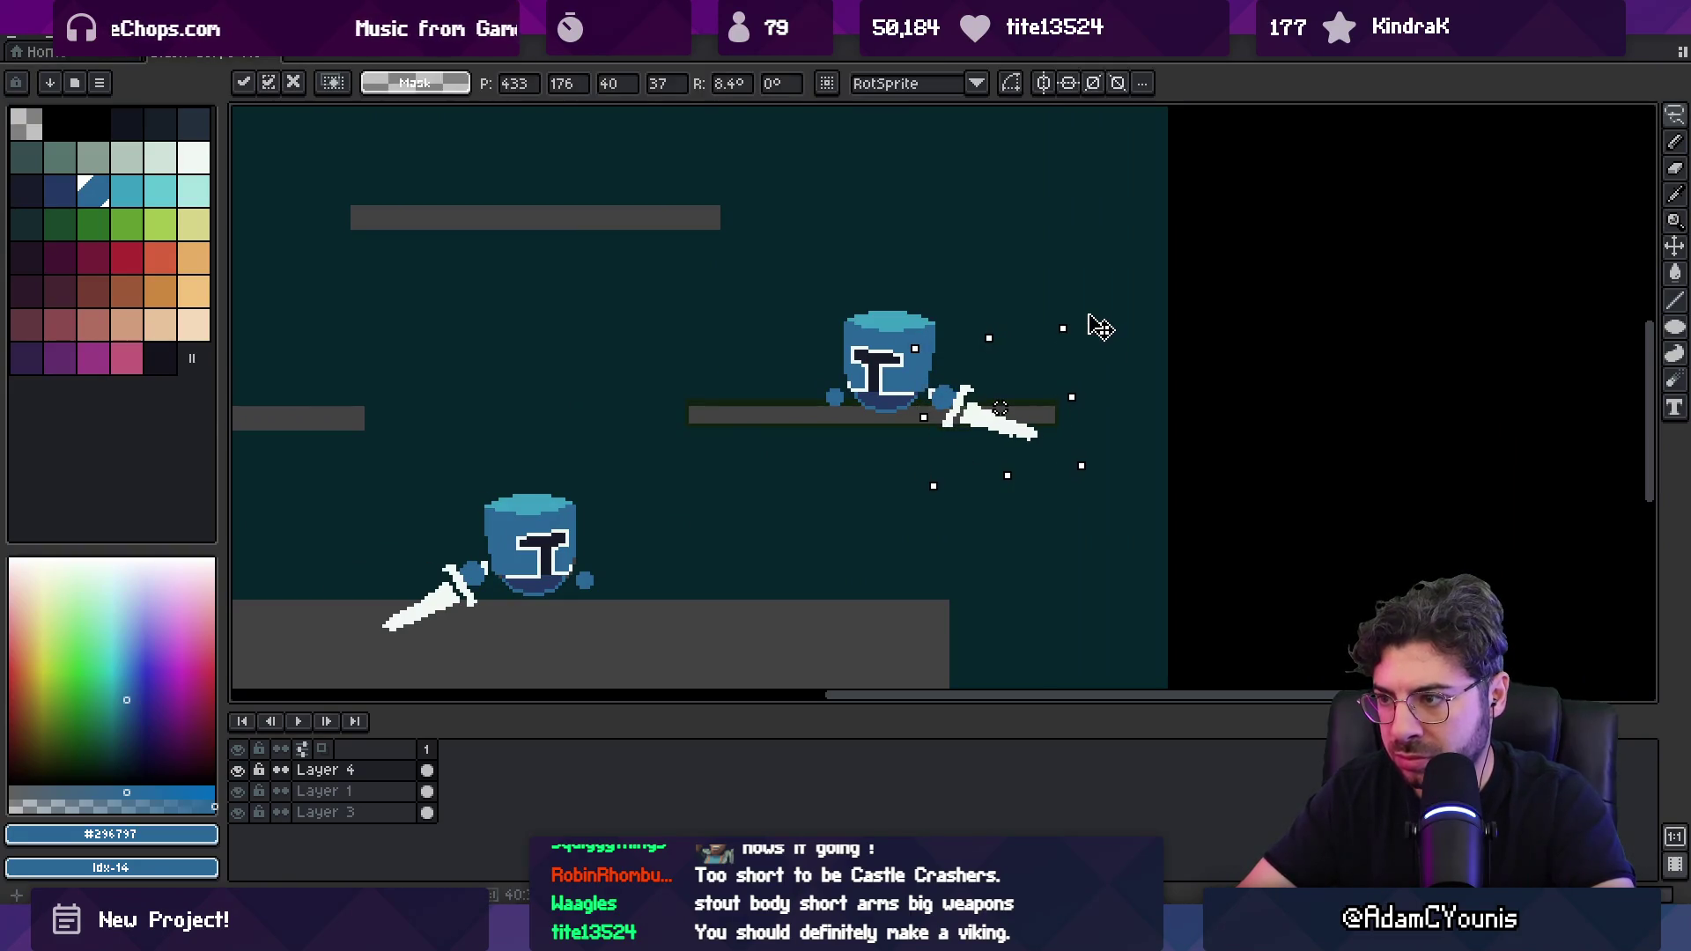
{"action": "left_click_drag", "start_coordinate": [950, 425], "coordinate": [947, 414]}
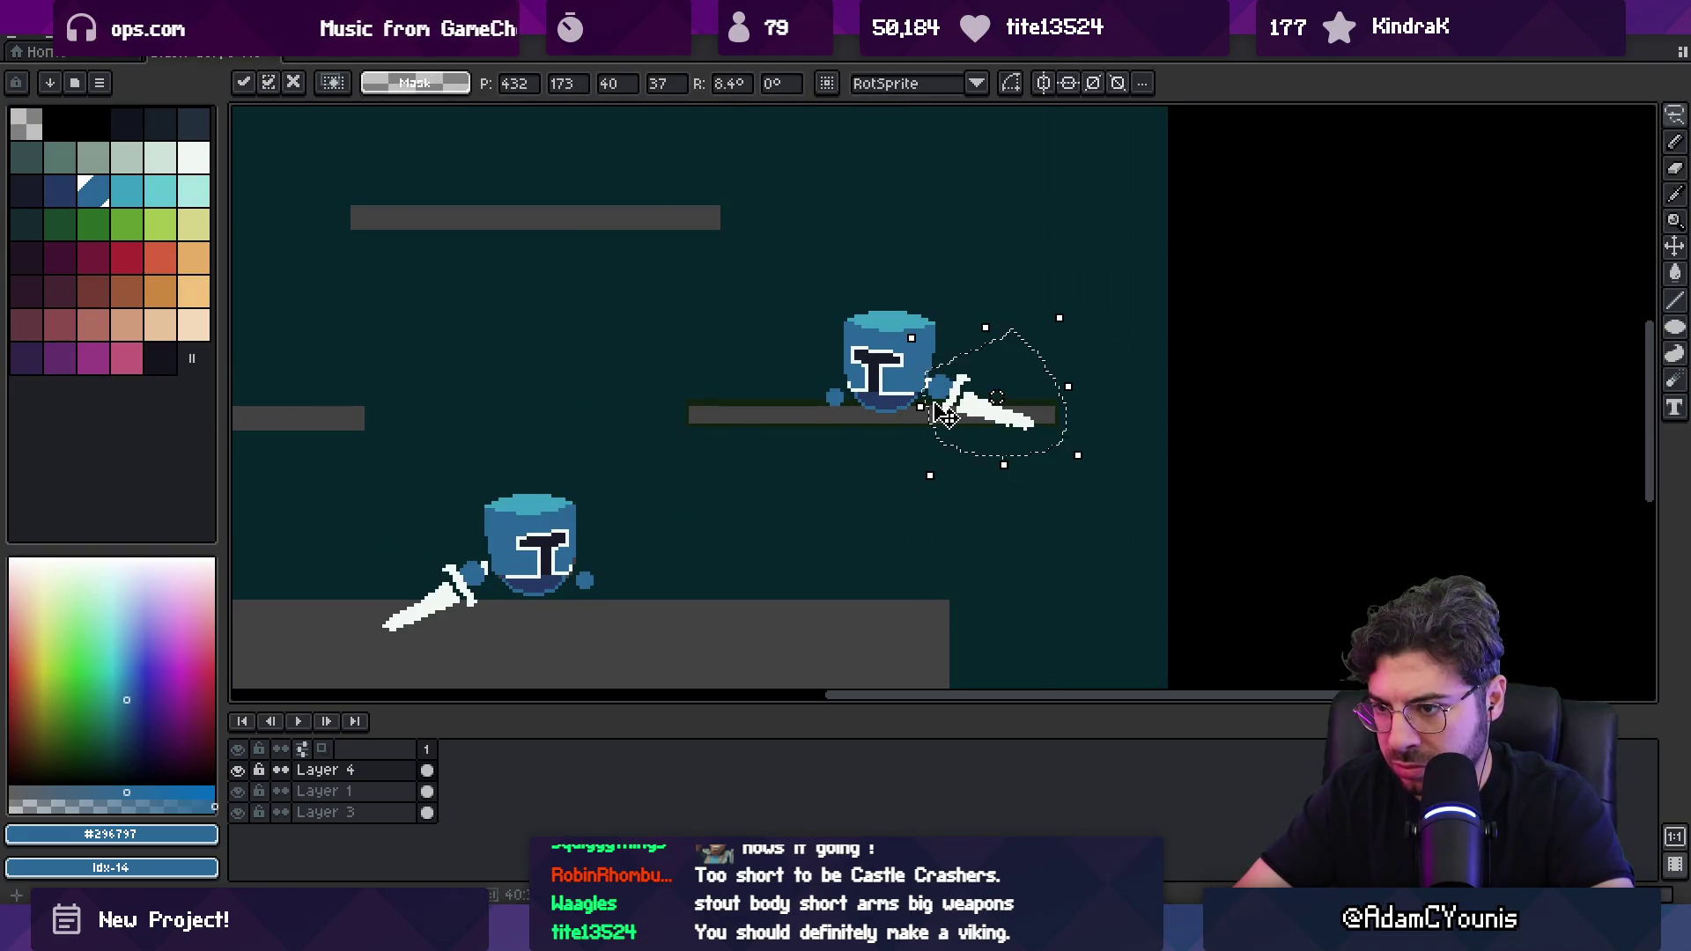
{"action": "key", "text": "Return"}
{"action": "key", "text": "z"}
{"action": "scroll", "coordinate": [574, 468], "scroll_direction": "down", "scroll_amount": 3}
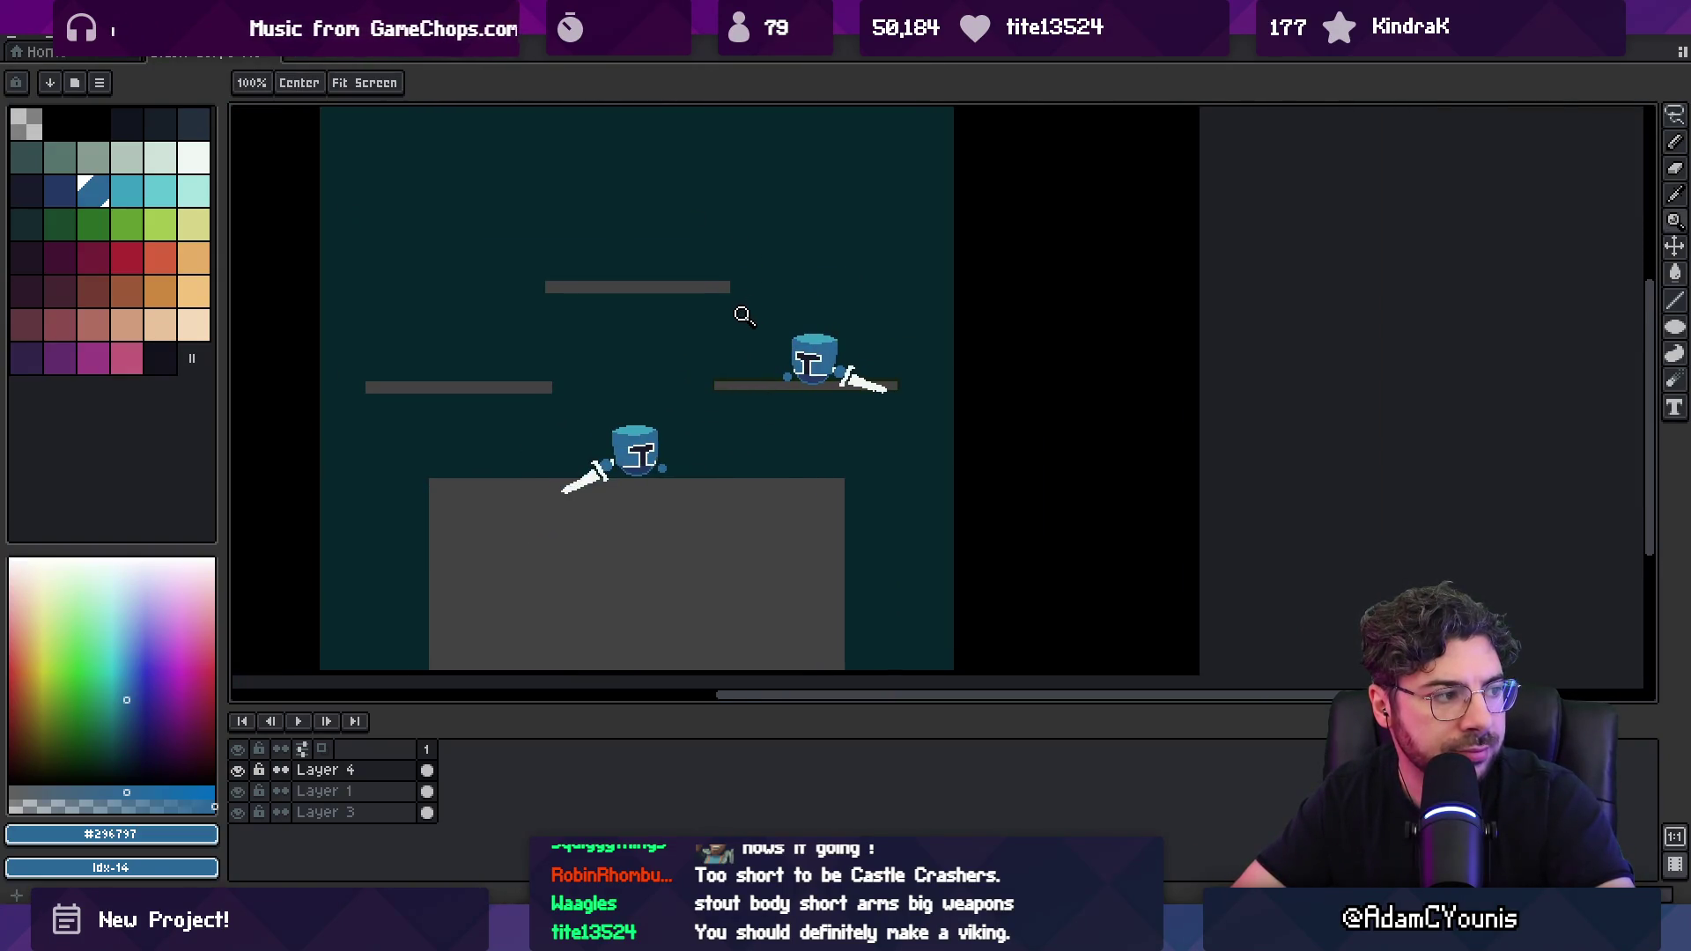
{"action": "scroll", "coordinate": [860, 397], "scroll_direction": "up", "scroll_amount": 5}
Step: Erase stray pixels around the copied knight and pick a peach palette colour
{"action": "key", "text": "b"}
{"action": "left_click", "coordinate": [755, 357], "text": "alt"}
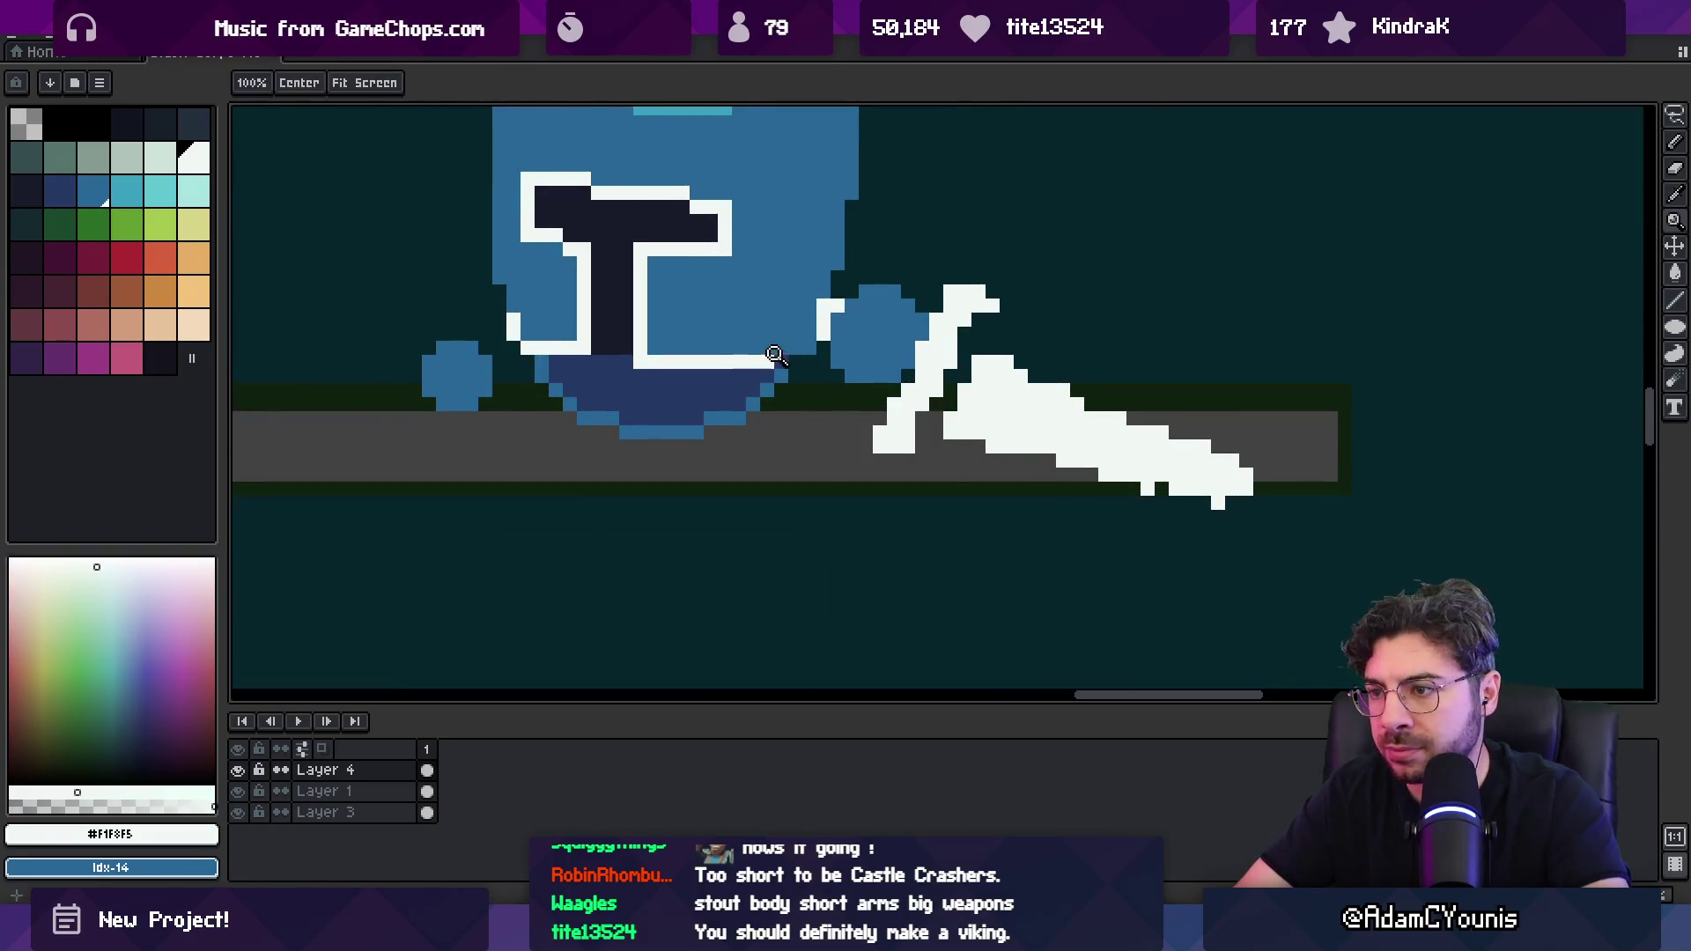
{"action": "key", "text": "e"}
{"action": "key", "text": "z"}
{"action": "scroll", "coordinate": [810, 404], "scroll_direction": "down", "scroll_amount": 4}
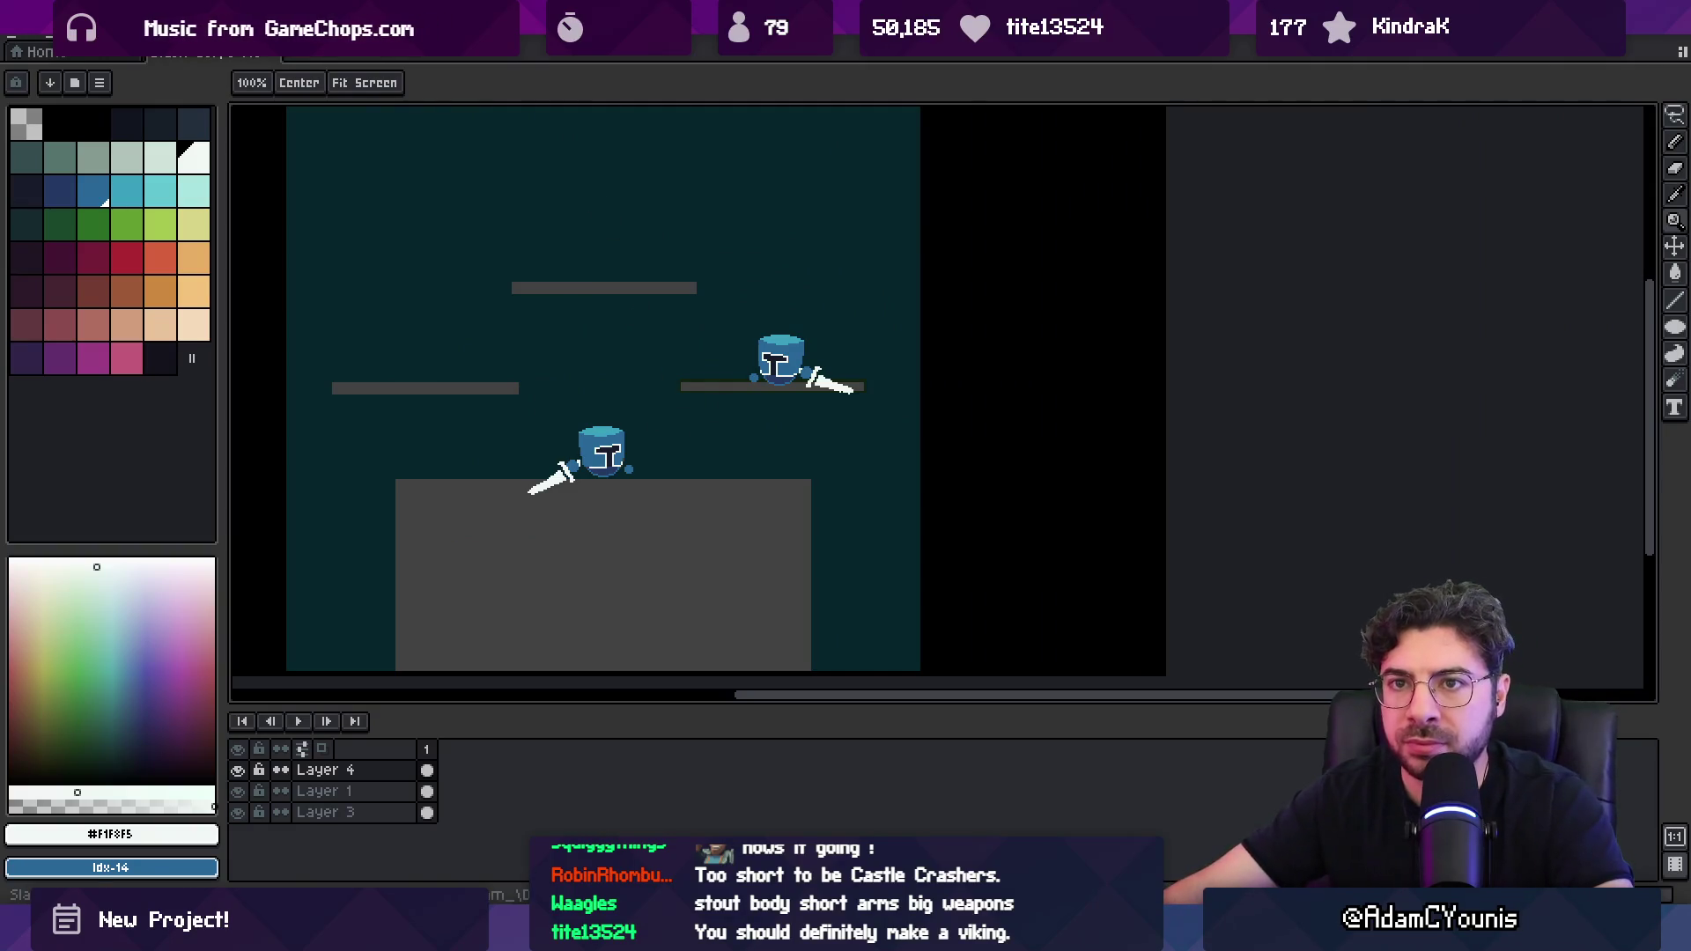
{"action": "left_click", "coordinate": [141, 332]}
Step: Raise the image saturation from 9 to 23 with Hue/Saturation
{"action": "left_click", "coordinate": [160, 358]}
{"action": "left_click", "coordinate": [55, 37]}
{"action": "mouse_move", "coordinate": [220, 477]}
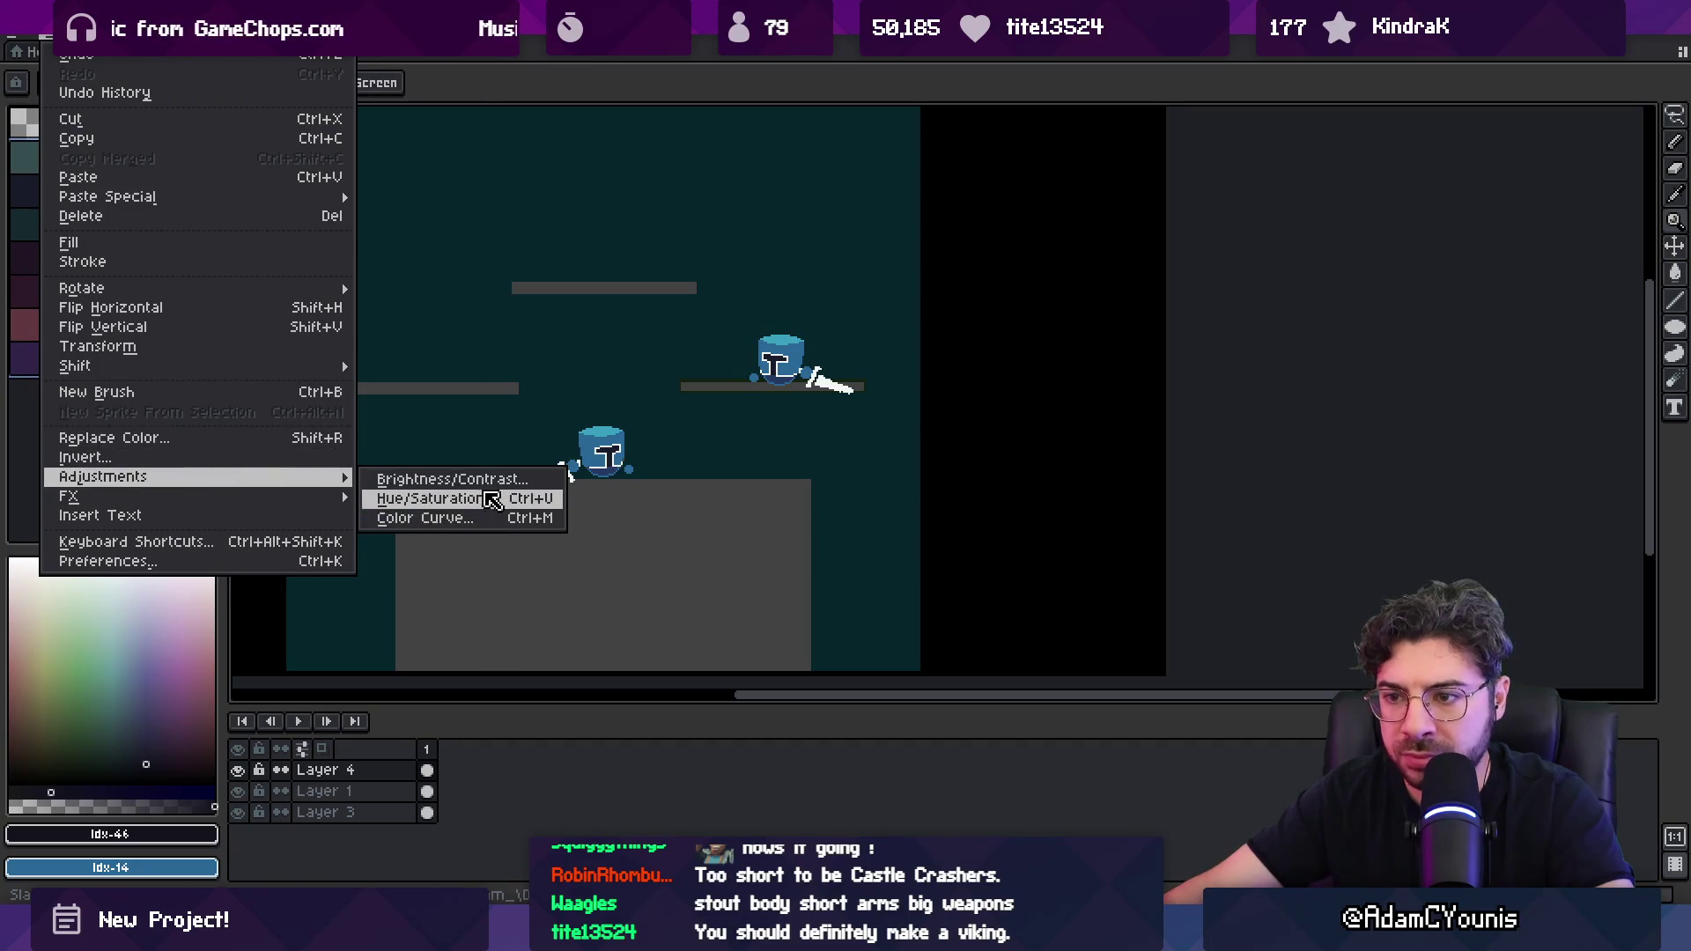
{"action": "left_click", "coordinate": [502, 495]}
{"action": "left_click_drag", "start_coordinate": [1341, 391], "coordinate": [1355, 389]}
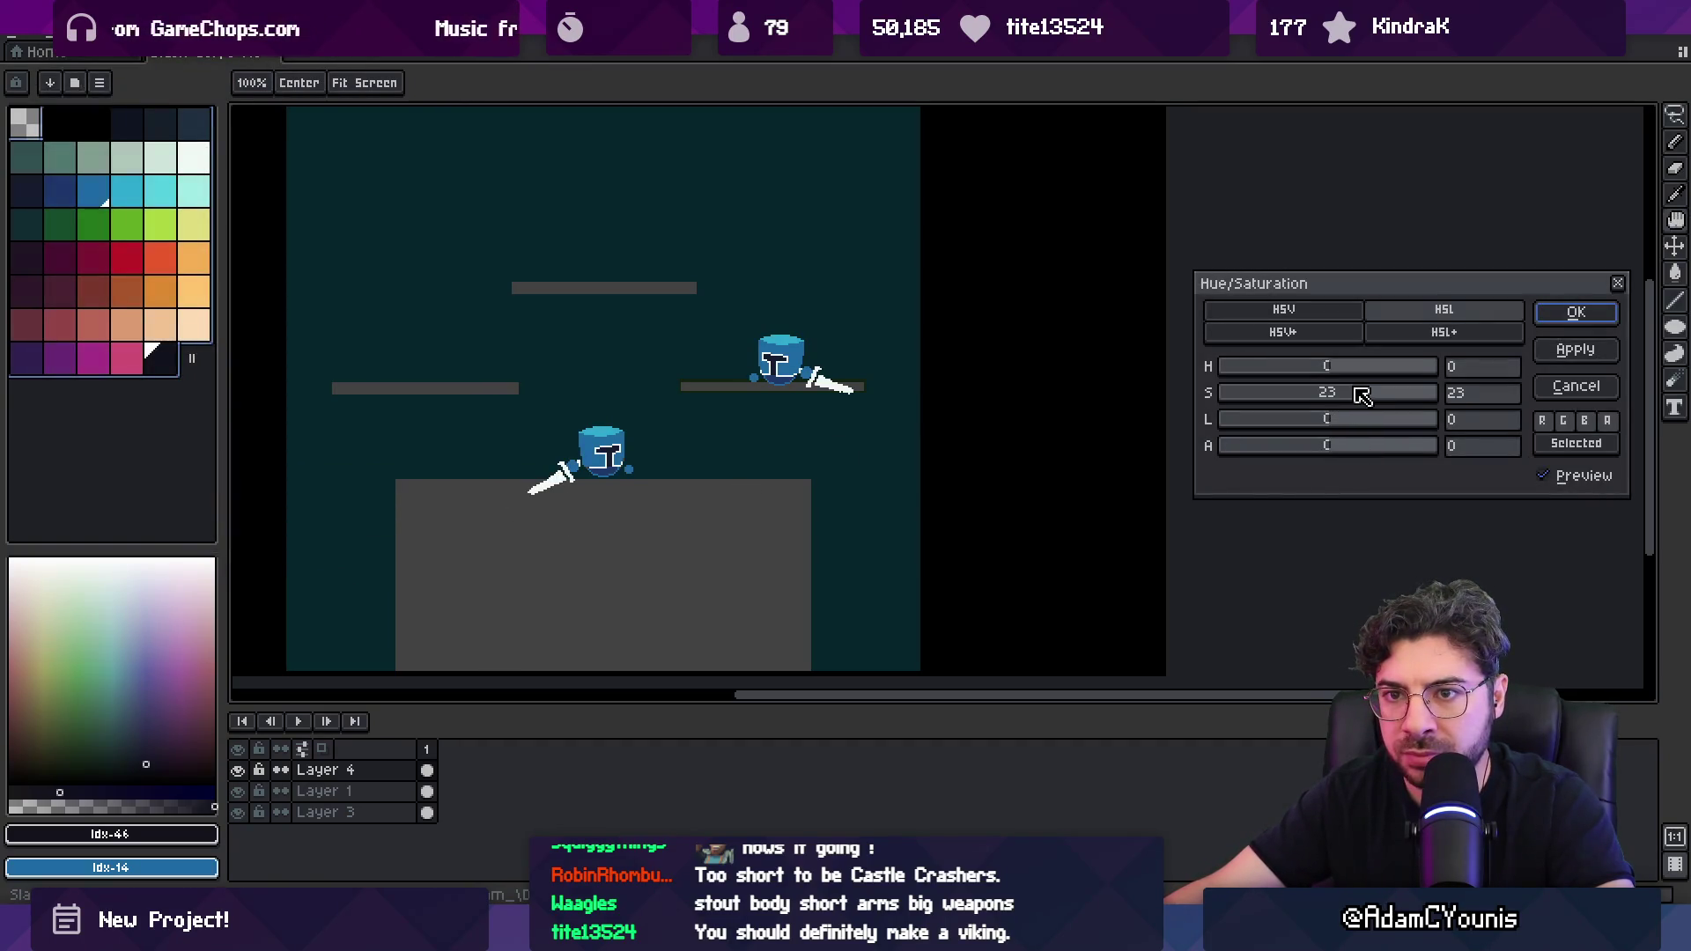
{"action": "left_click", "coordinate": [1574, 314]}
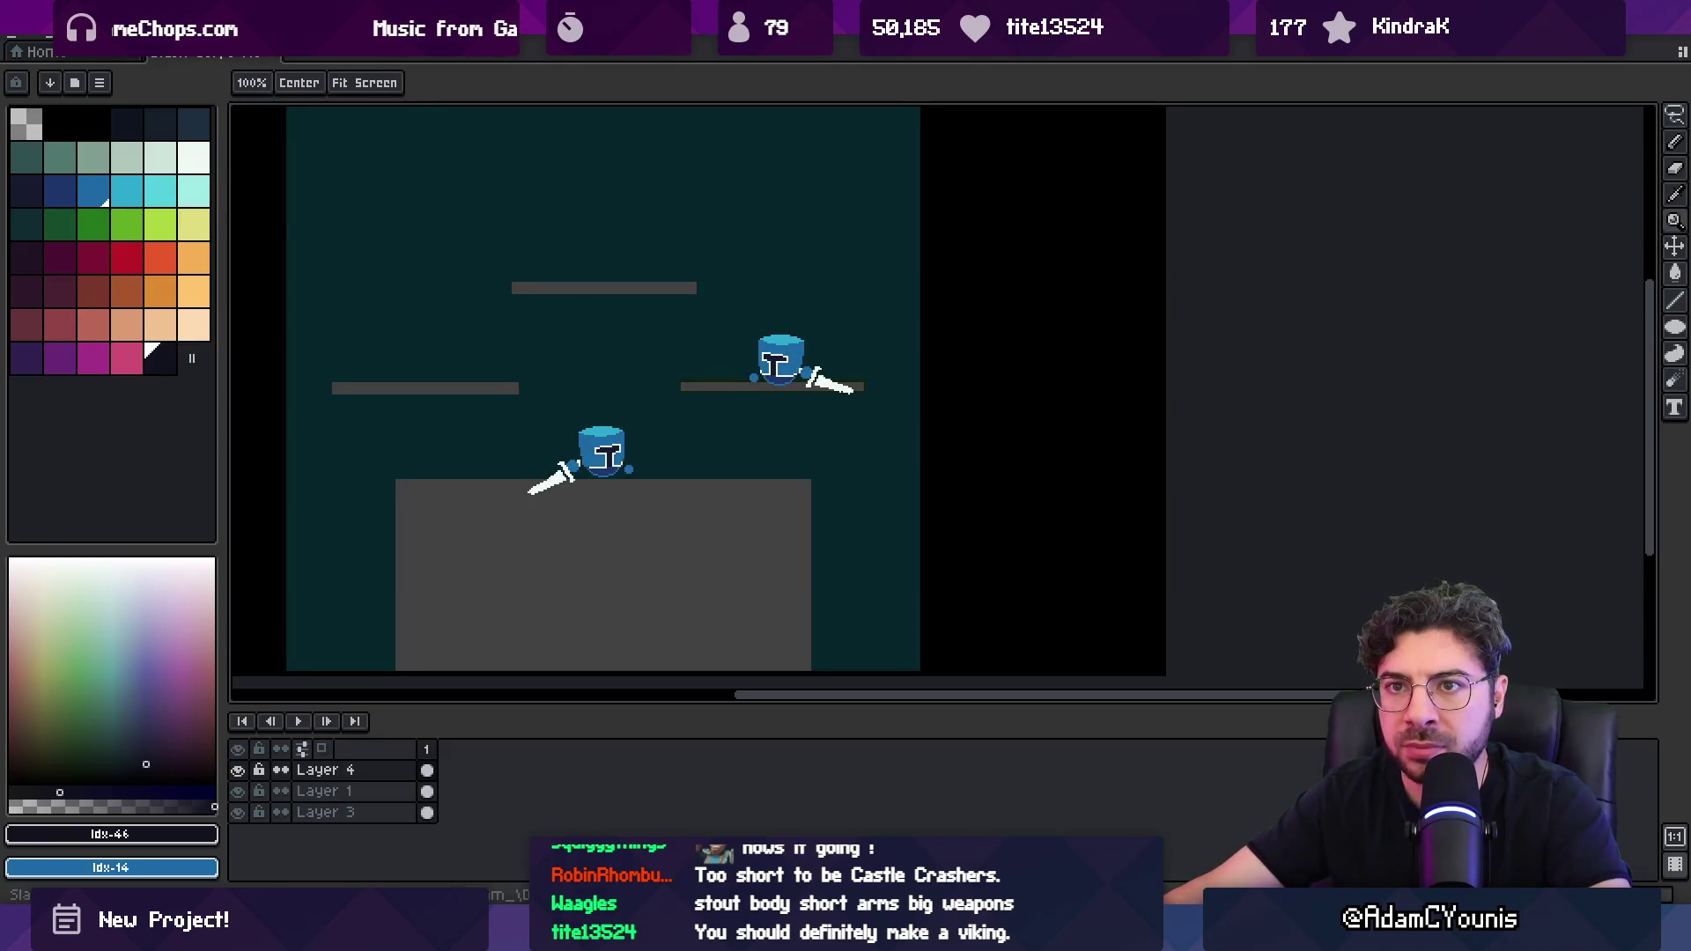
Step: Convert the sprite to Indexed colour mode
{"action": "left_click", "coordinate": [101, 37]}
{"action": "mouse_move", "coordinate": [176, 73]}
{"action": "left_click", "coordinate": [345, 114]}
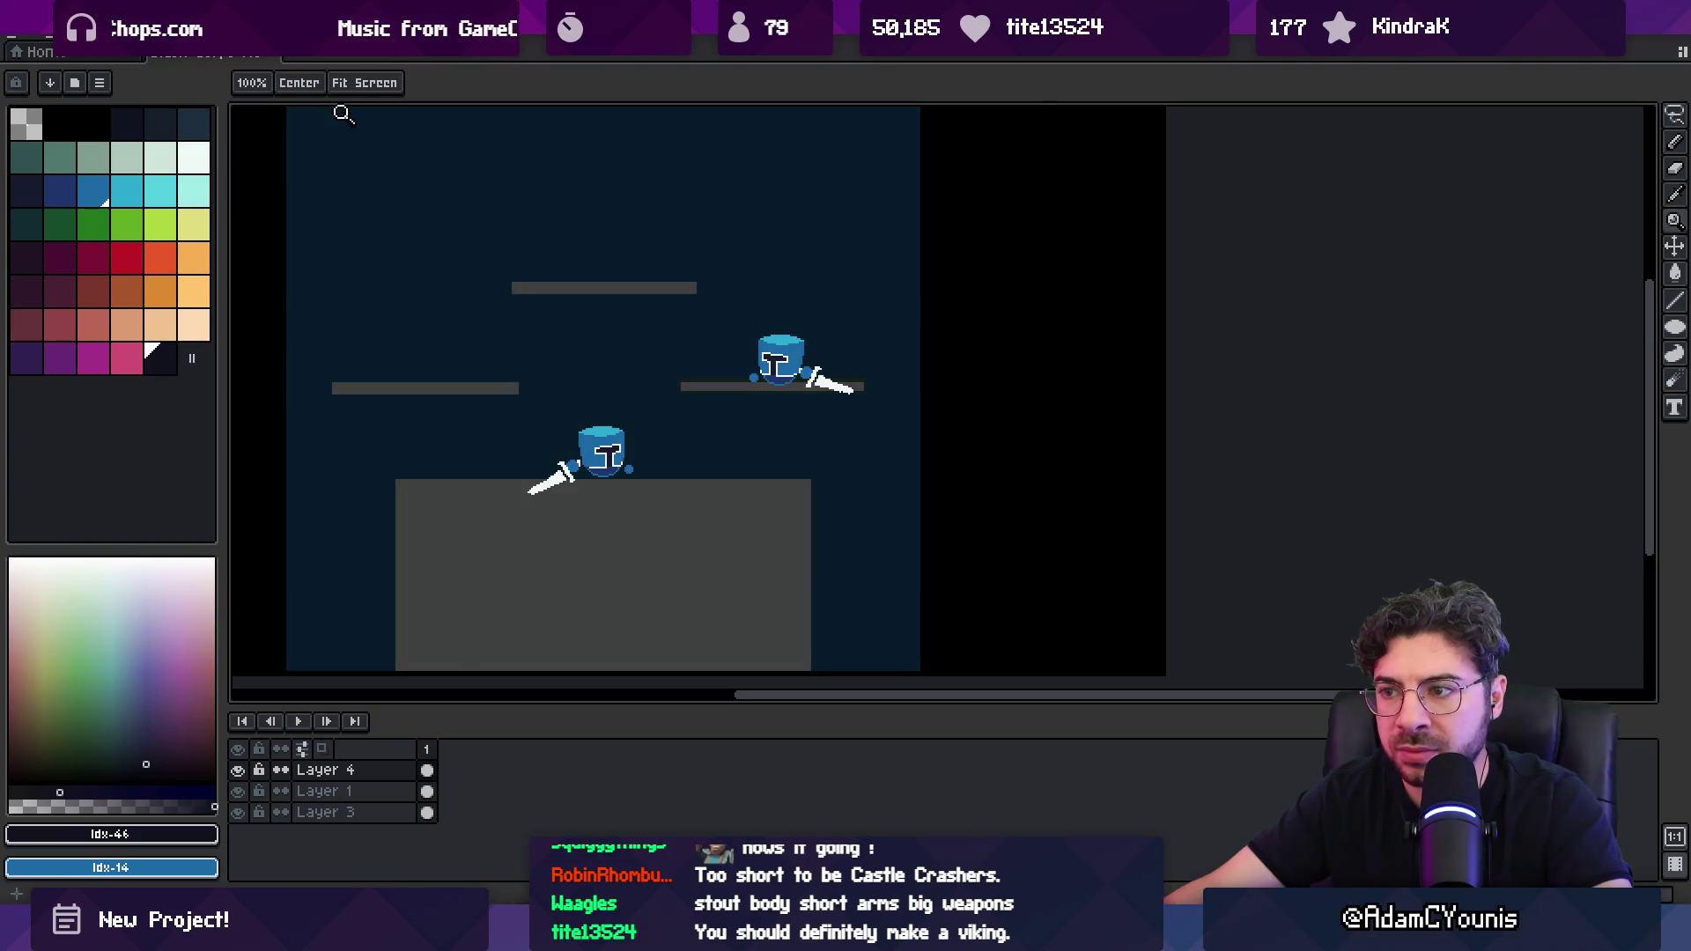
{"action": "left_click", "coordinate": [621, 425]}
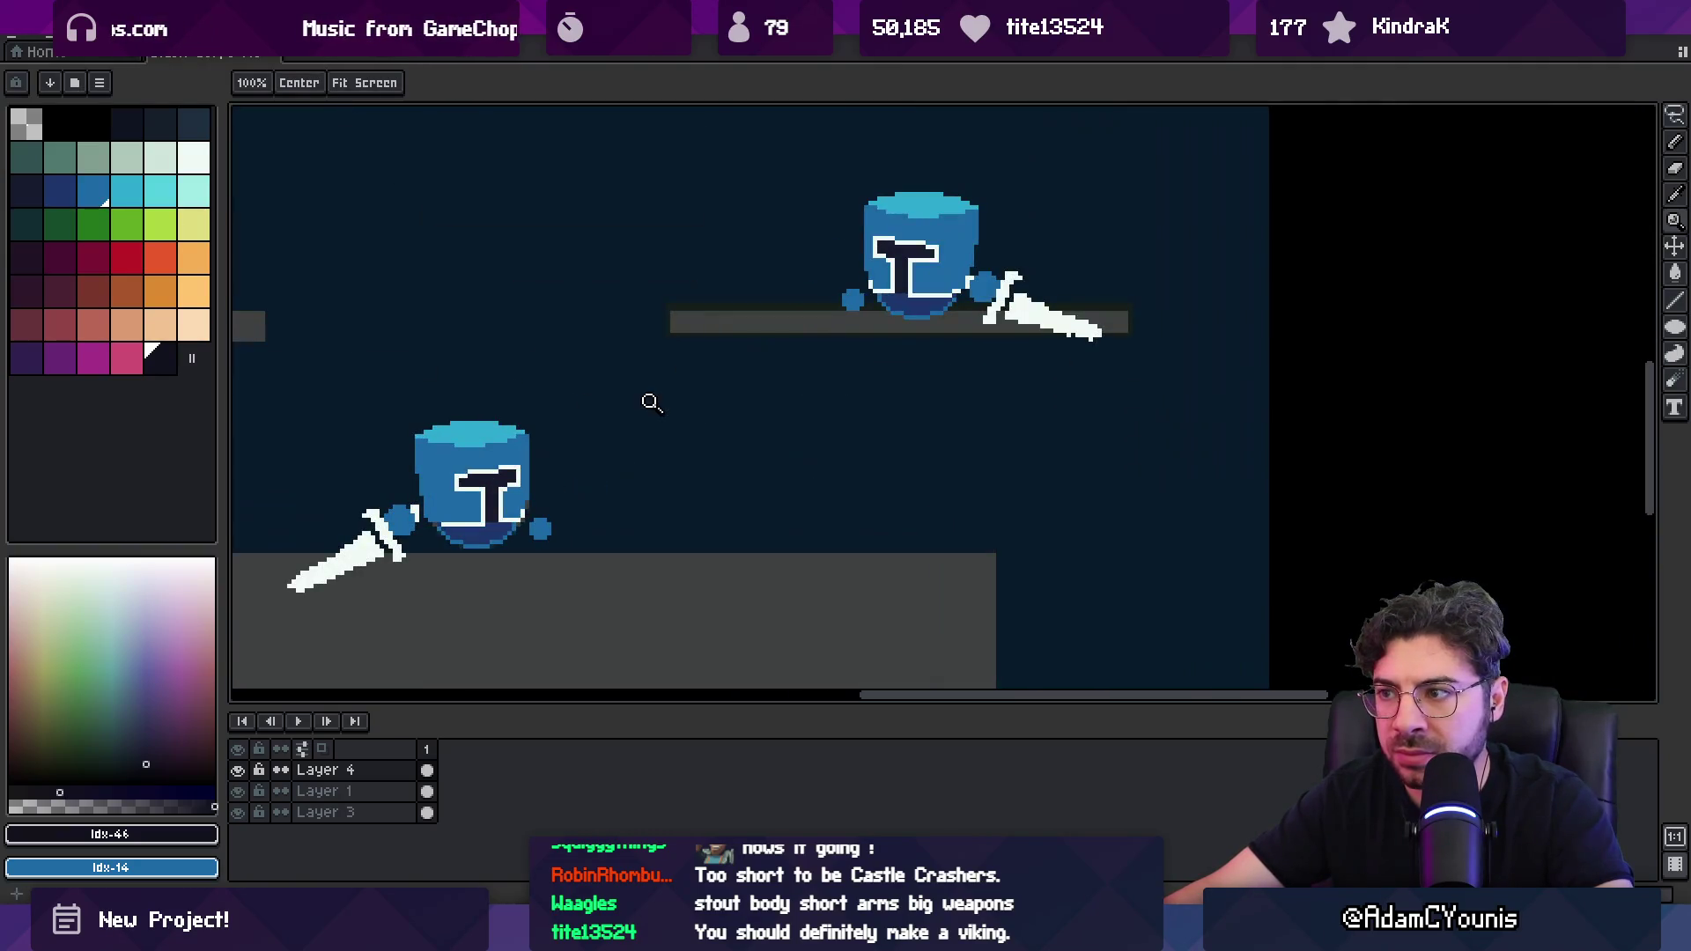
{"action": "key", "text": "i"}
{"action": "left_click", "coordinate": [446, 454]}
{"action": "left_click", "coordinate": [454, 446]}
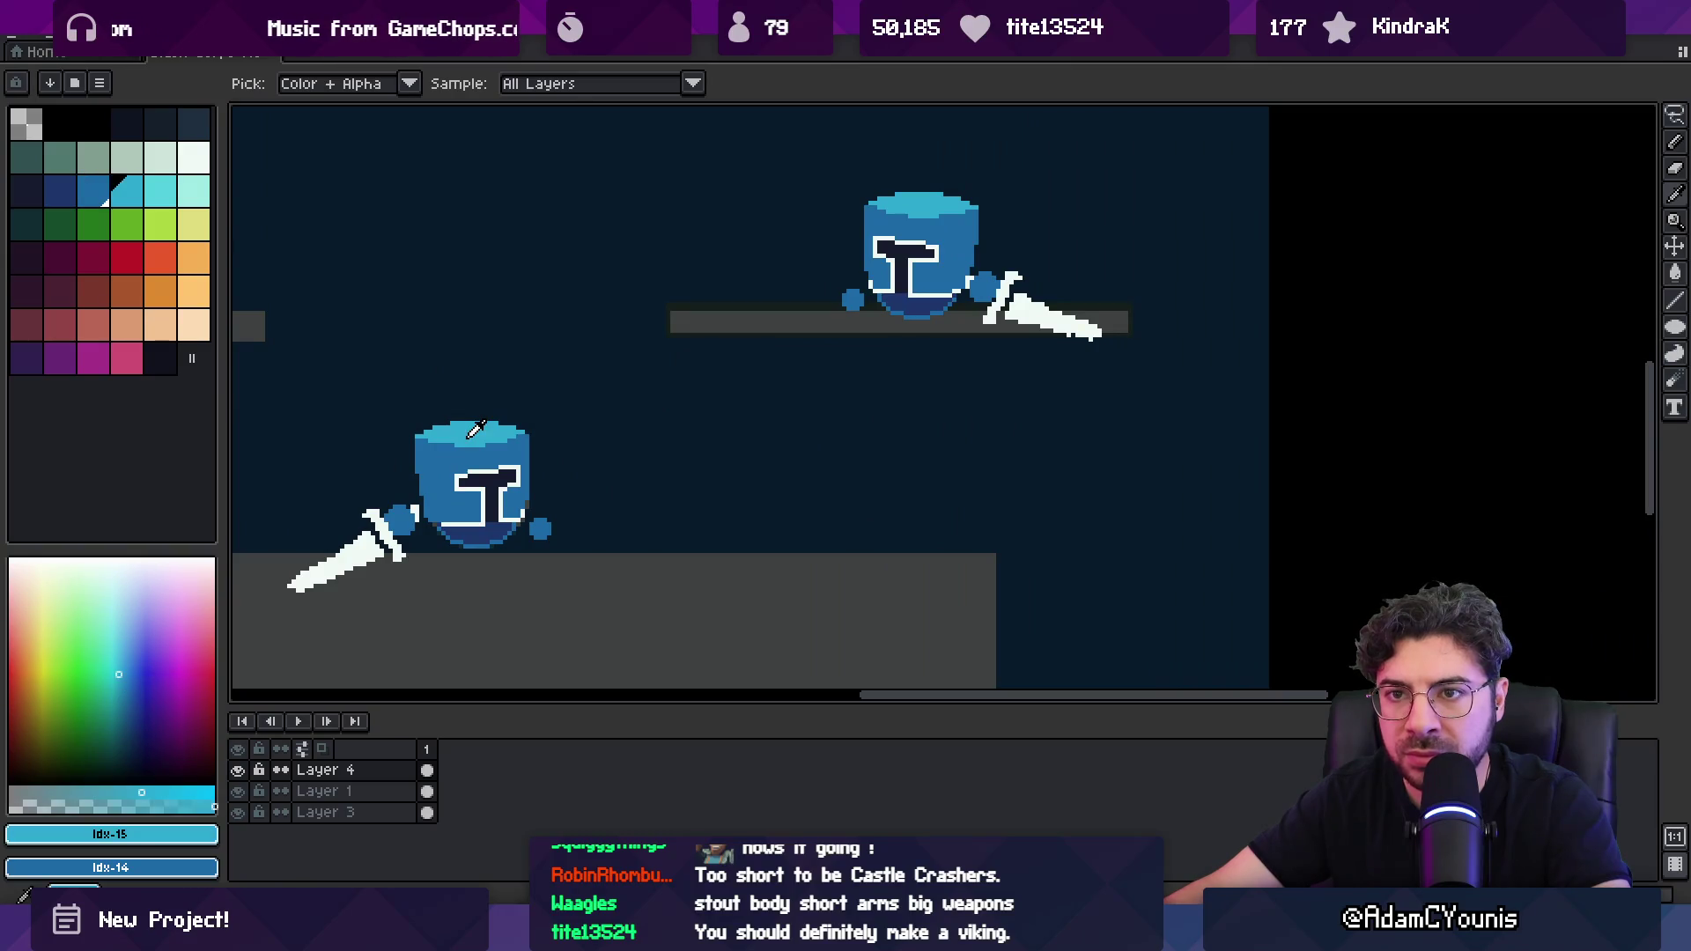
{"action": "key", "text": "v"}
{"action": "scroll", "coordinate": [555, 390], "scroll_direction": "down", "scroll_amount": 3}
{"action": "scroll", "coordinate": [532, 472], "scroll_direction": "up", "scroll_amount": 3}
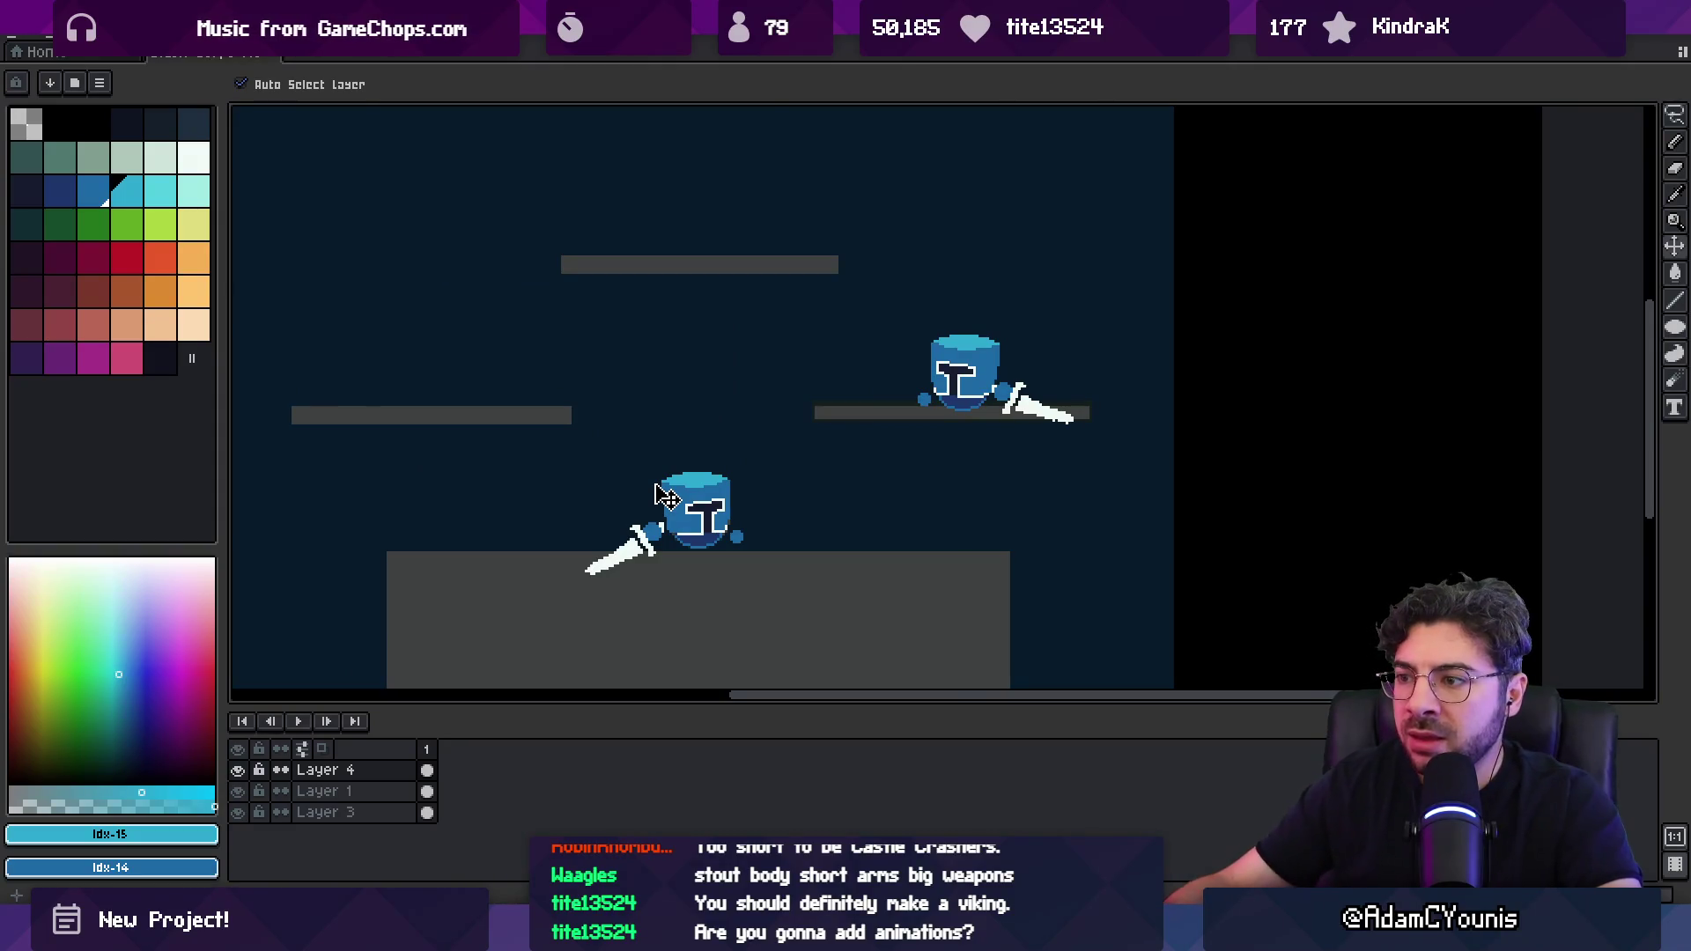
{"action": "scroll", "coordinate": [608, 502], "scroll_direction": "up", "scroll_amount": 2}
{"action": "key", "text": "b"}
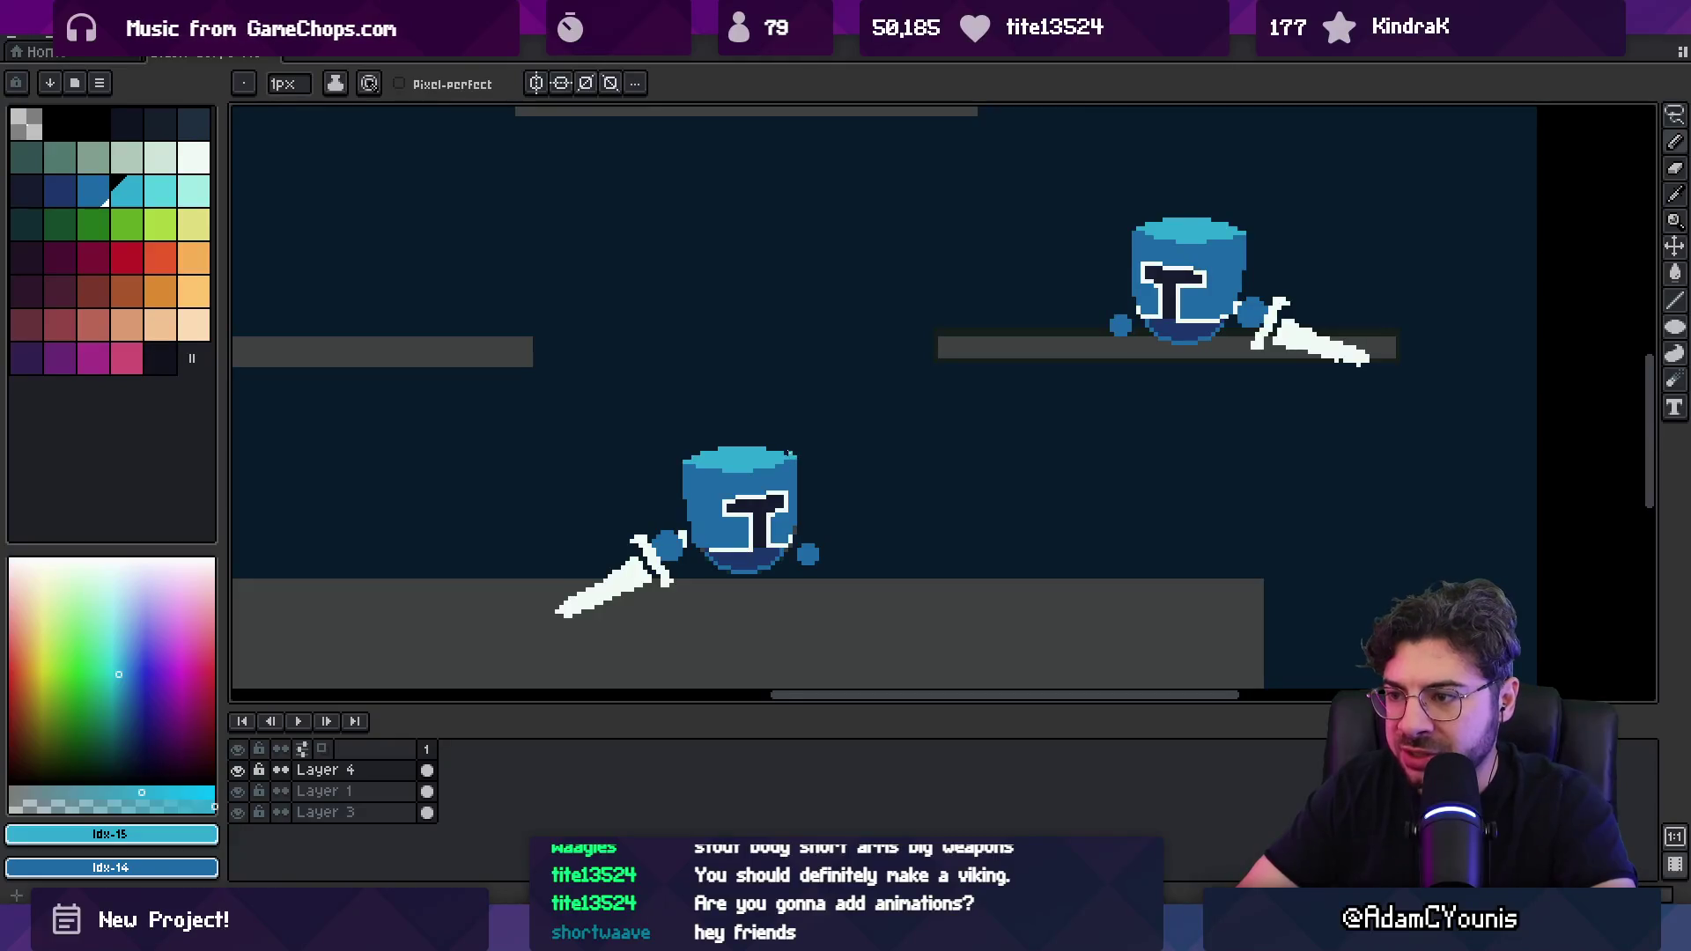
{"action": "key", "text": "e"}
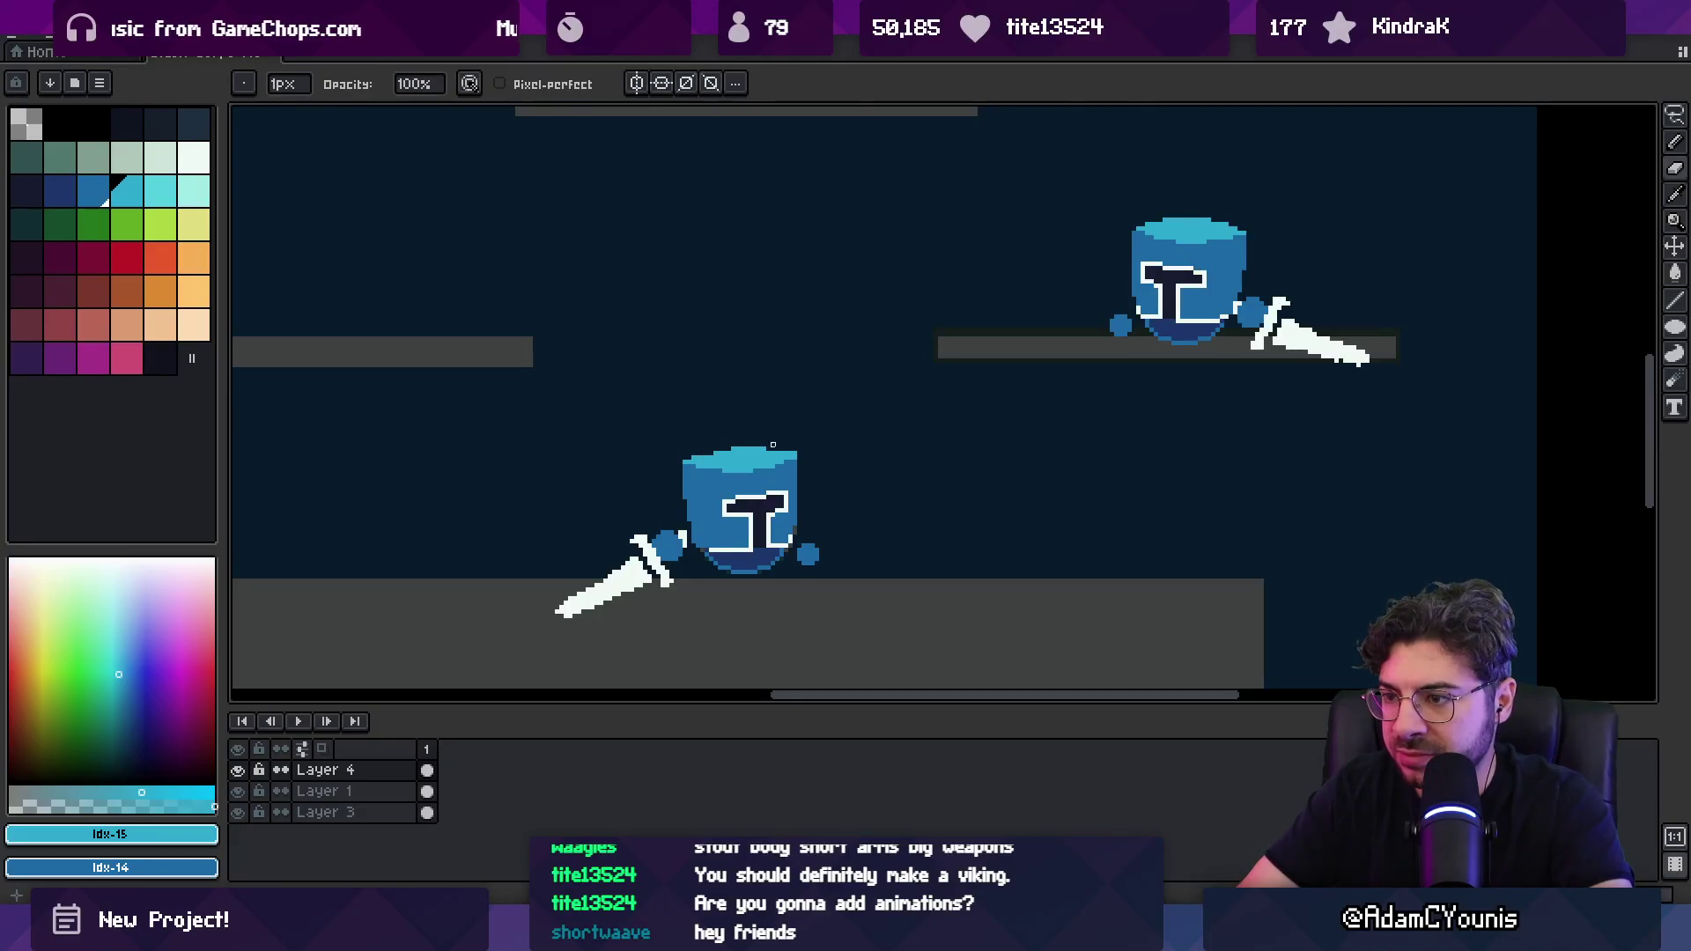
{"action": "scroll", "coordinate": [727, 471], "scroll_direction": "up", "scroll_amount": 1}
{"action": "key", "text": "b"}
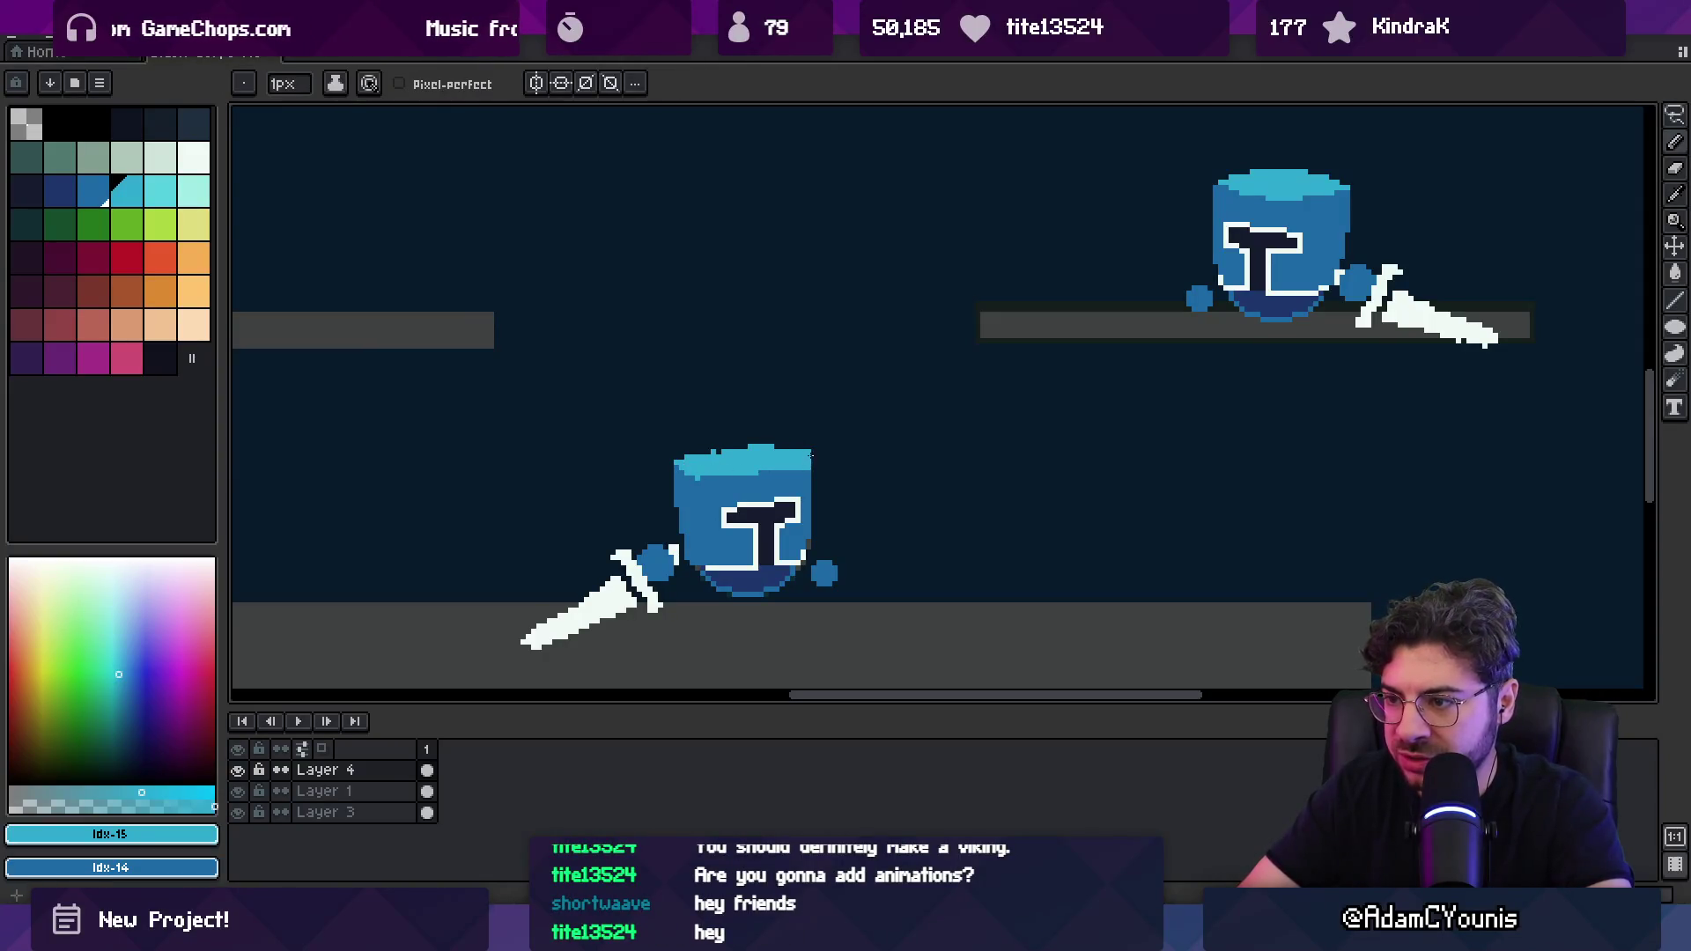
{"action": "key", "text": "alt"}
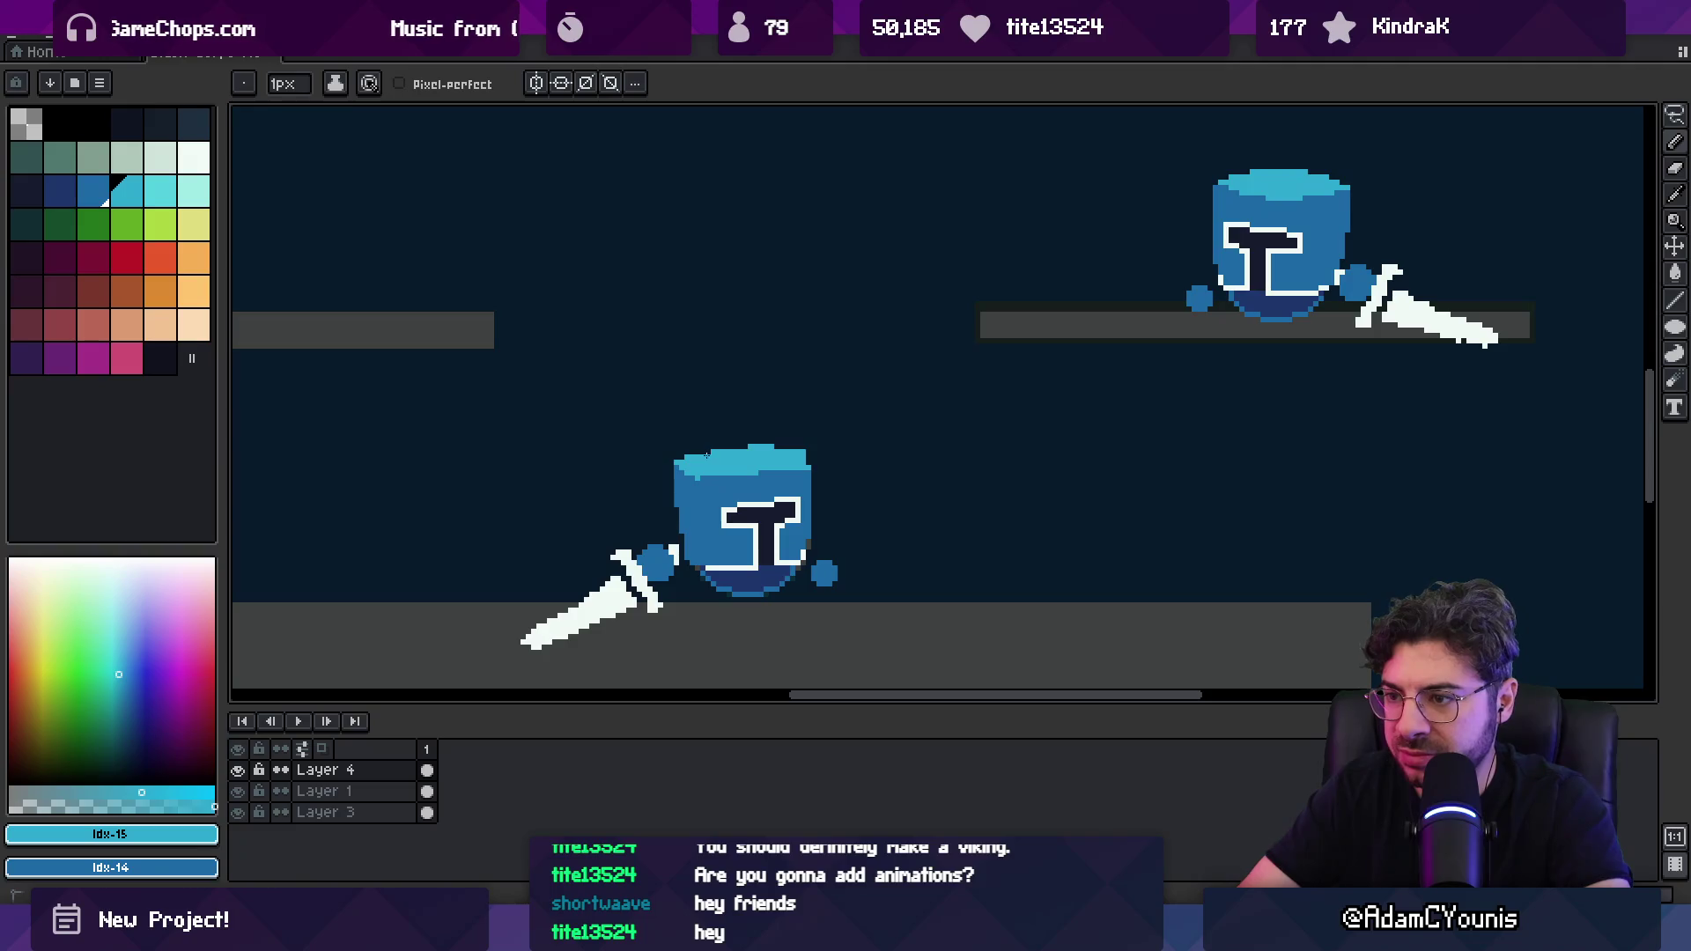
{"action": "left_click", "coordinate": [705, 452], "text": "alt"}
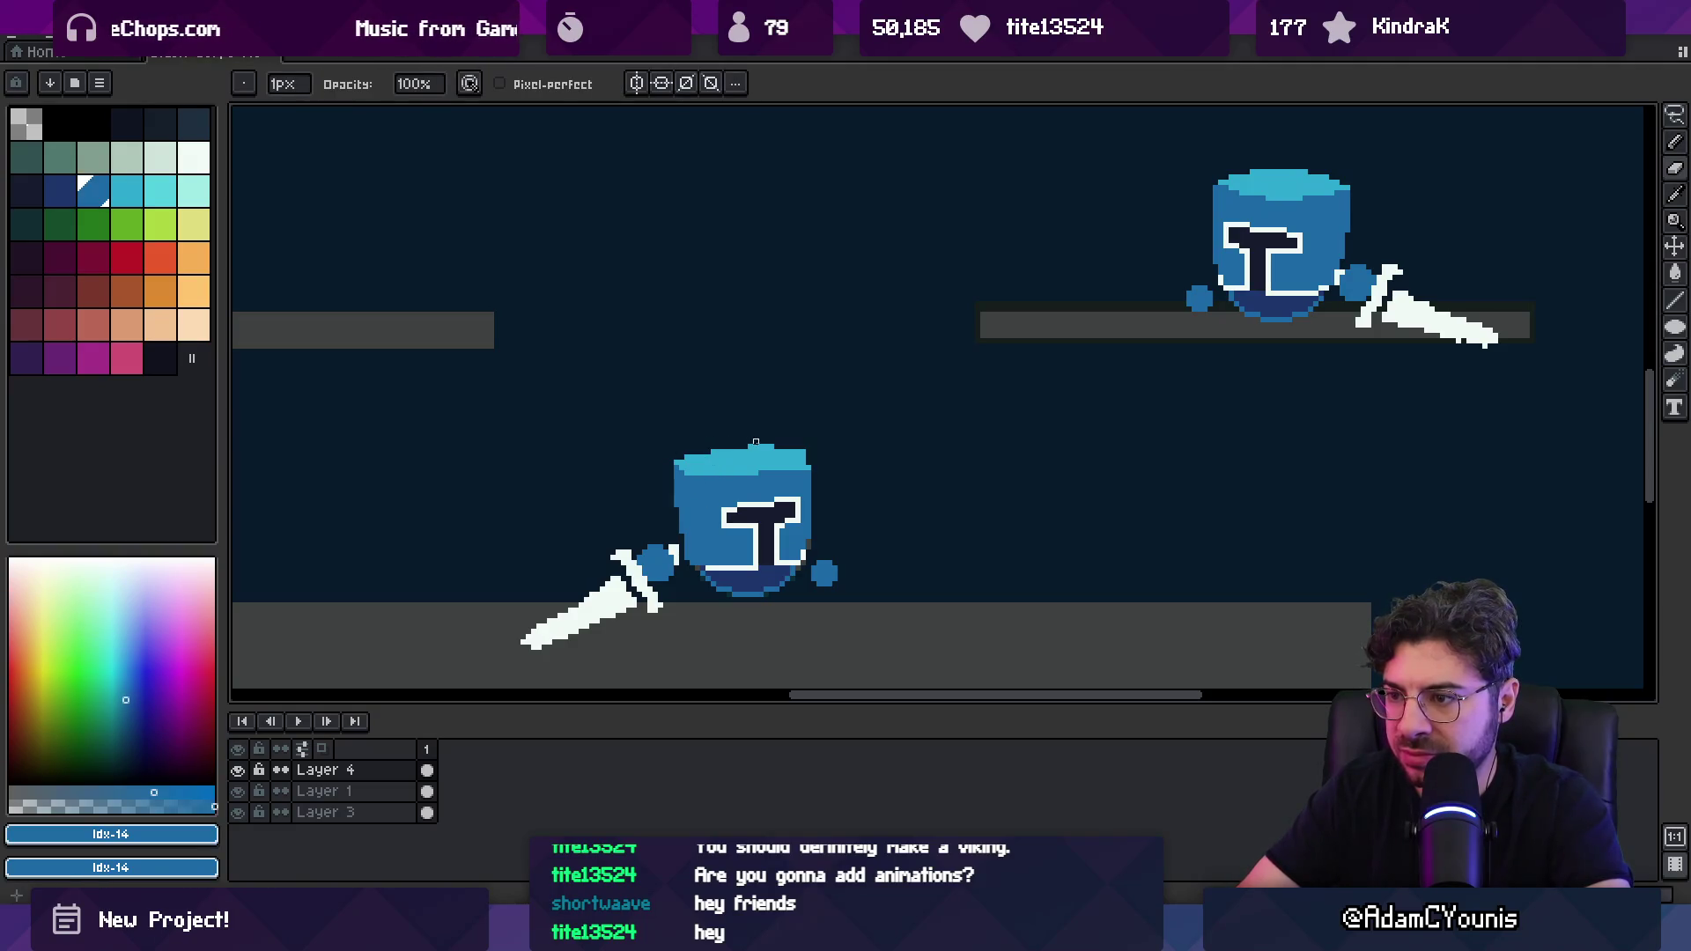
{"action": "left_click", "coordinate": [741, 447], "text": "alt"}
{"action": "key", "text": "alt"}
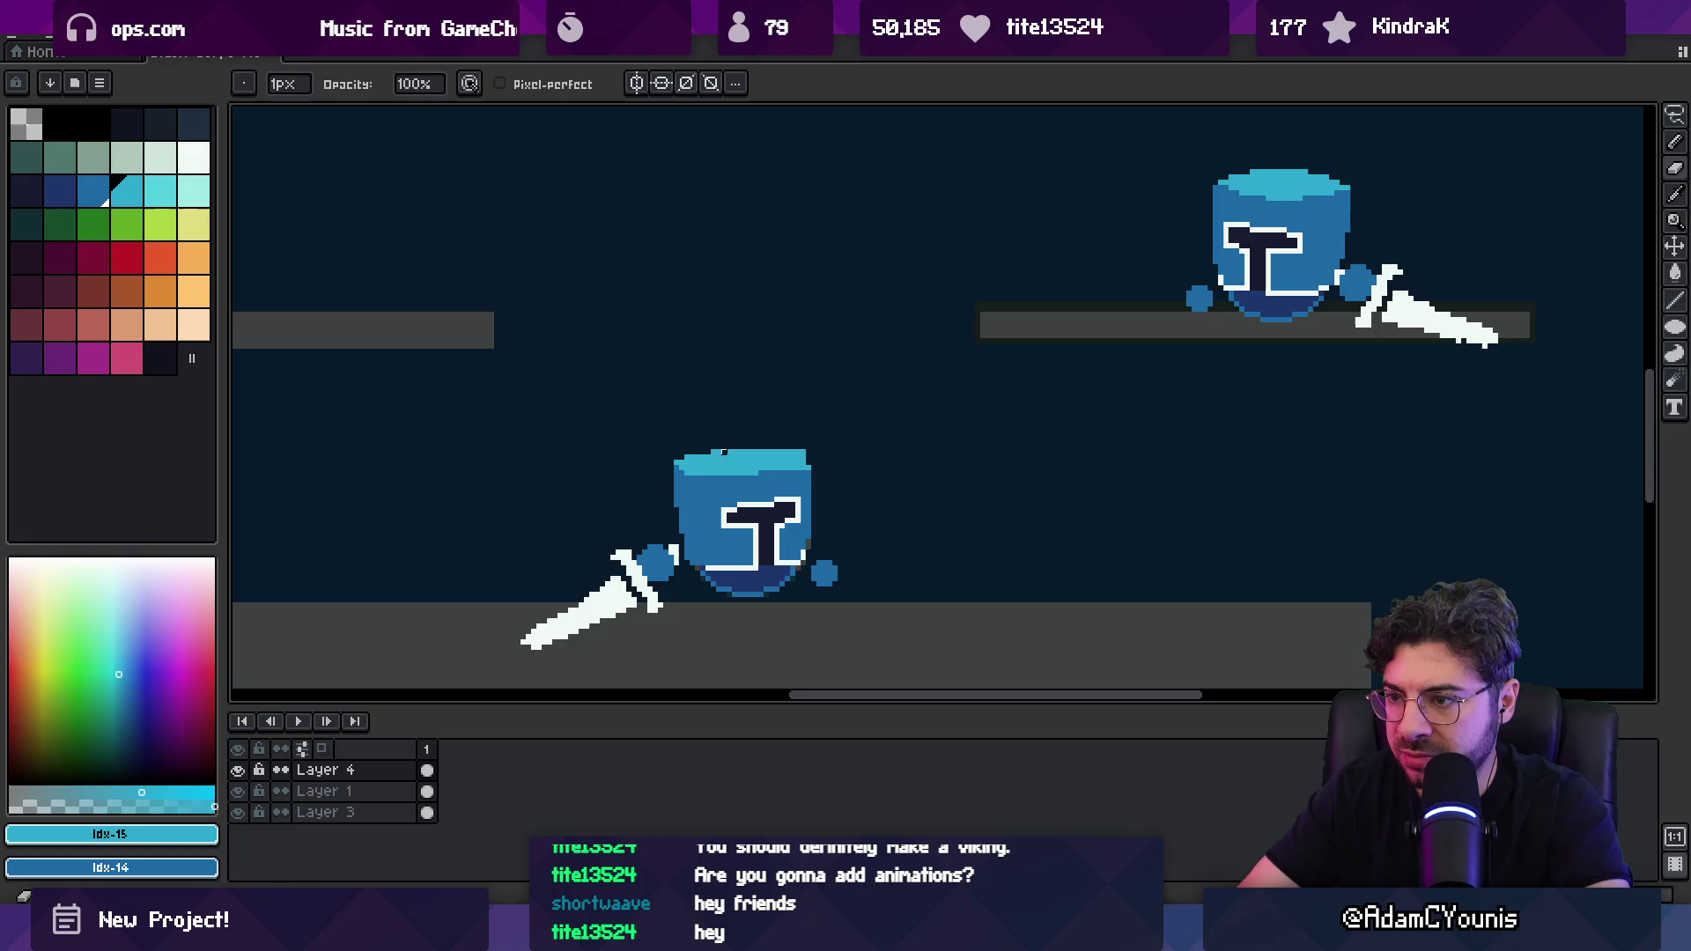
{"action": "key", "text": "alt"}
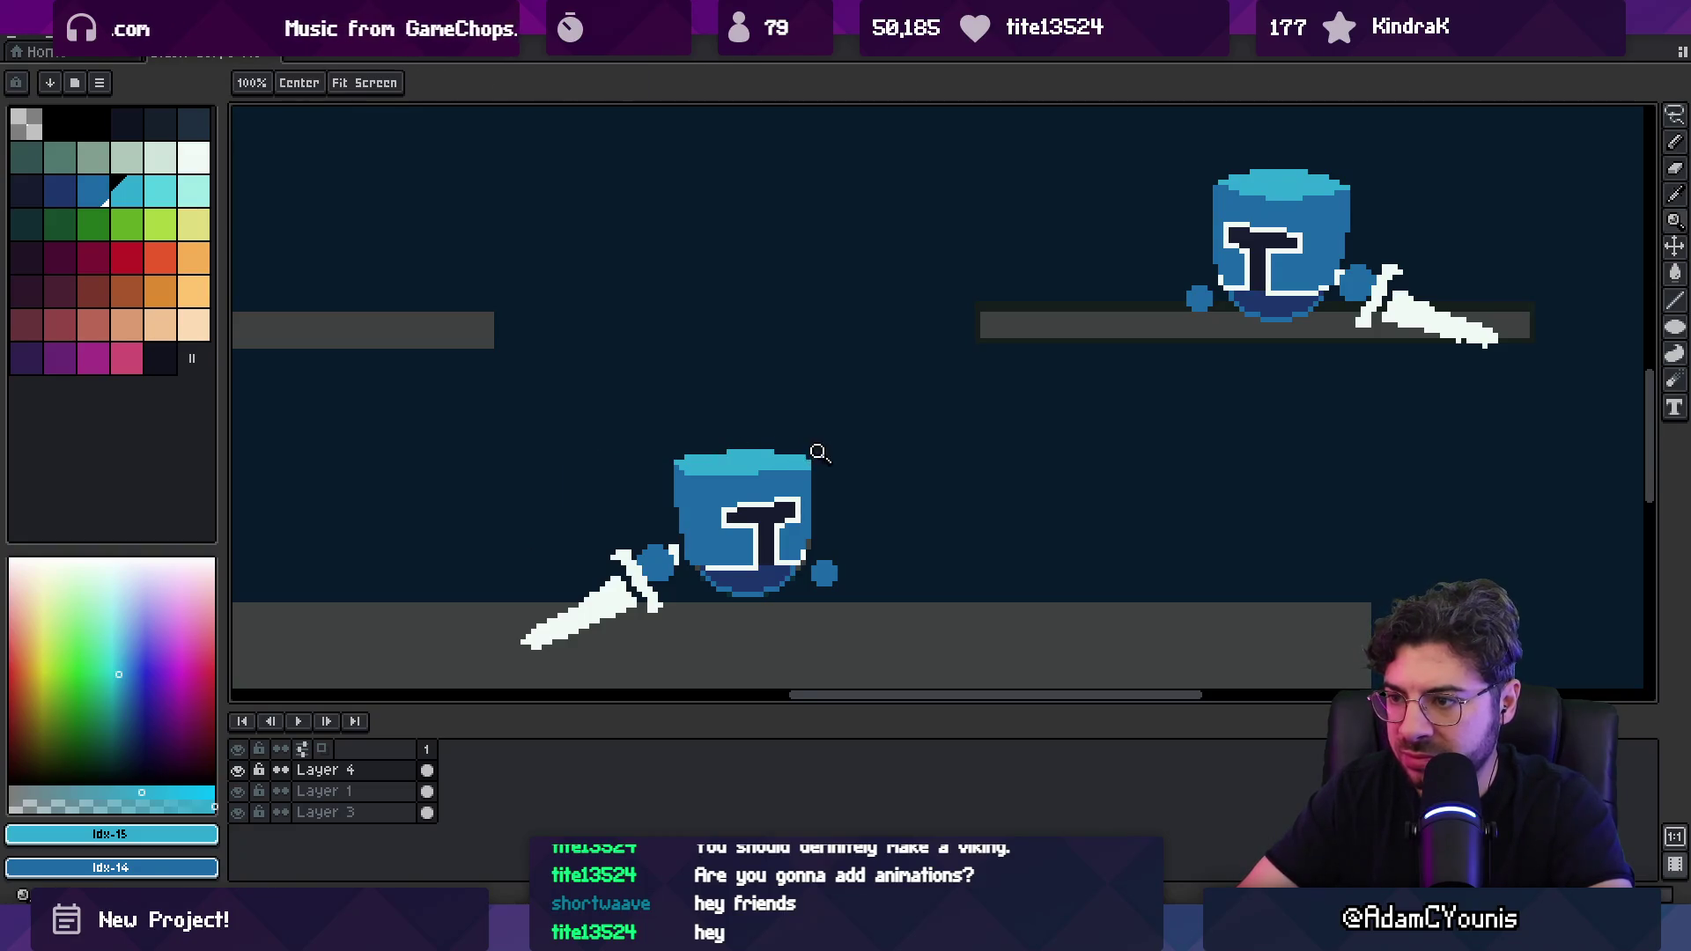
{"action": "scroll", "coordinate": [816, 452], "scroll_direction": "down", "scroll_amount": 3}
{"action": "scroll", "coordinate": [828, 449], "scroll_direction": "up", "scroll_amount": 3}
{"action": "left_click", "coordinate": [855, 442], "text": "alt"}
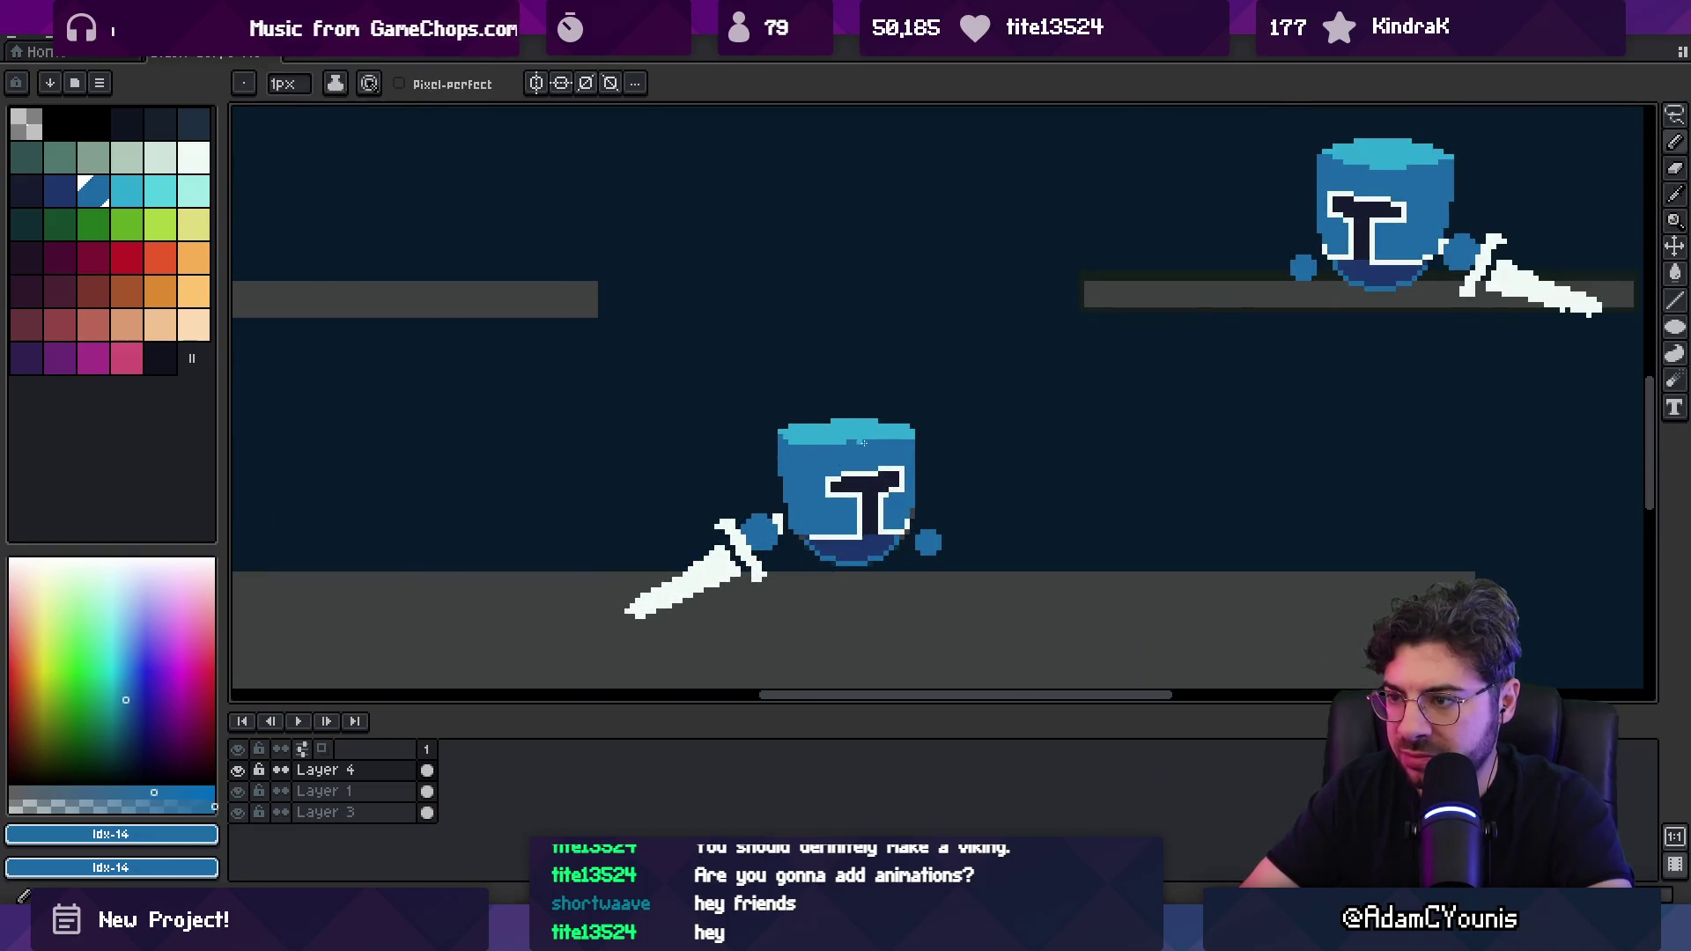
{"action": "key", "text": "z"}
{"action": "scroll", "coordinate": [821, 390], "scroll_direction": "down", "scroll_amount": 5}
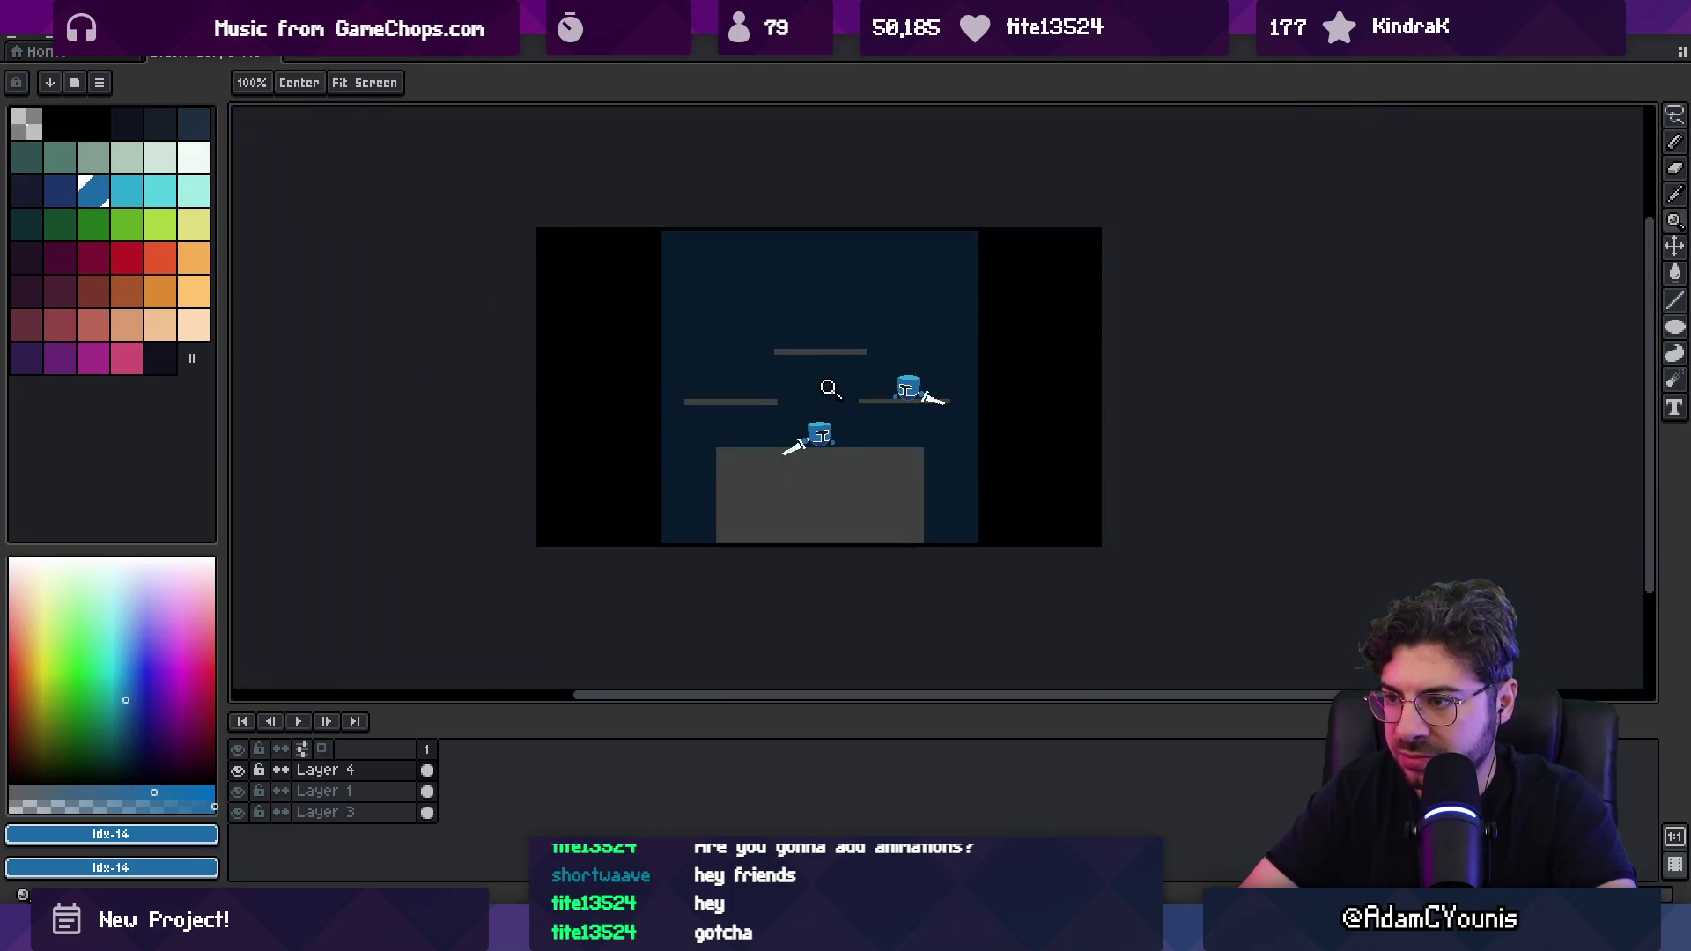
{"action": "scroll", "coordinate": [823, 419], "scroll_direction": "up", "scroll_amount": 5}
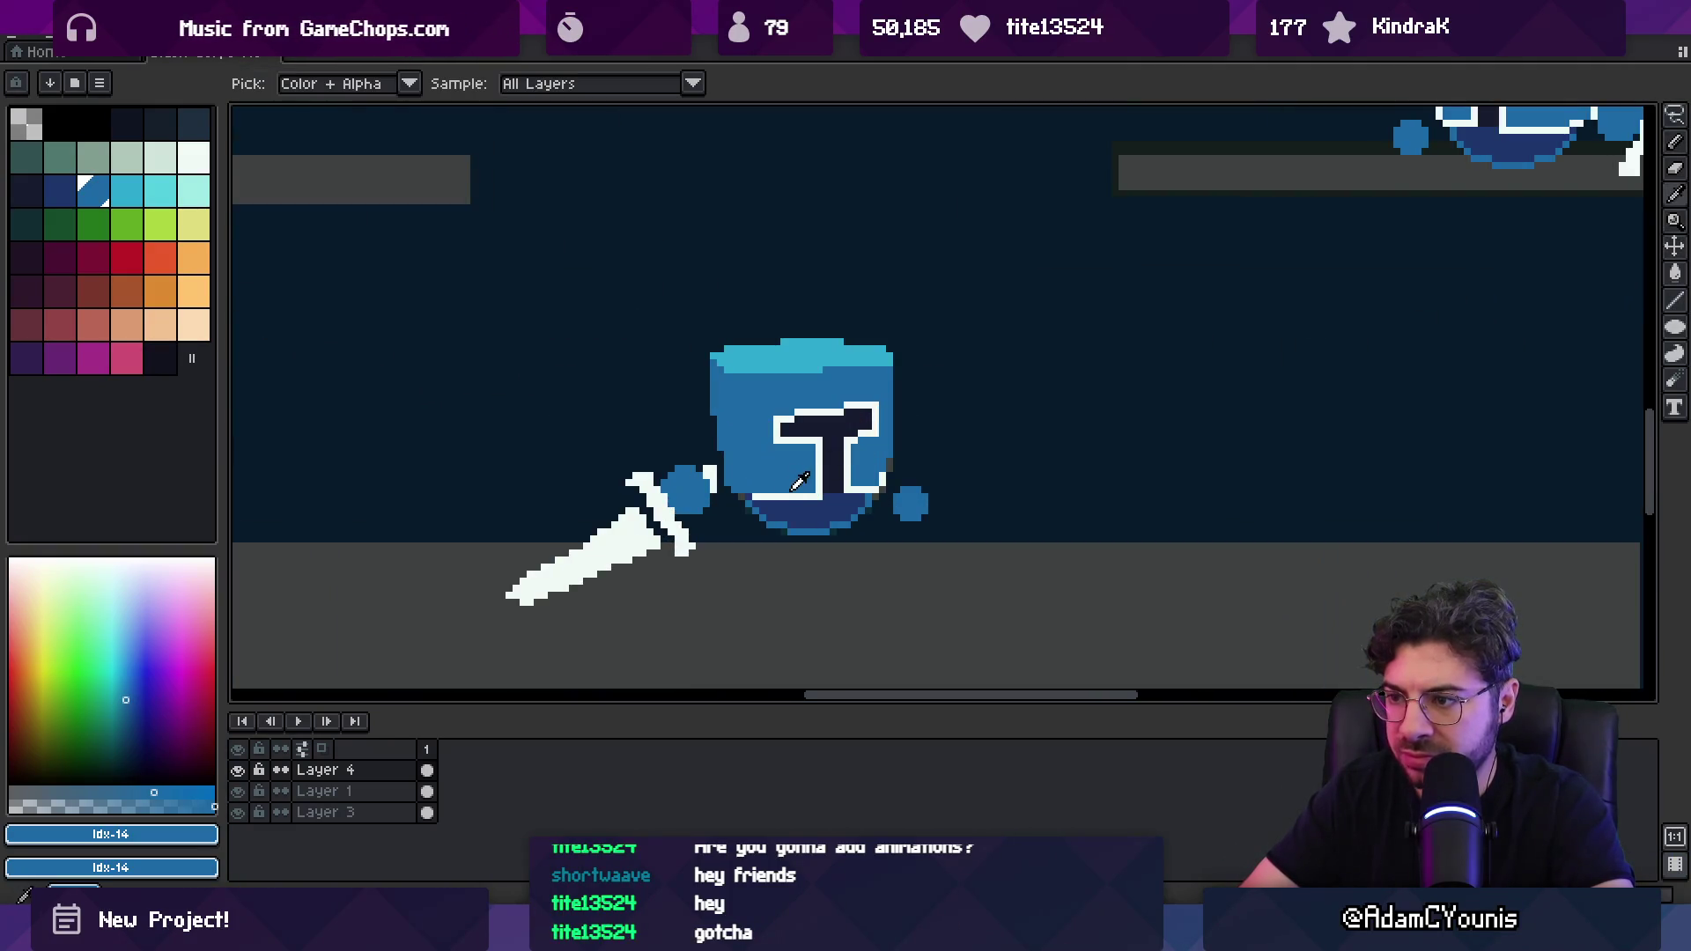
Step: Repaint the lower knight's T-visor outline in light cyan
{"action": "left_click", "coordinate": [796, 489], "text": "alt"}
{"action": "left_click", "coordinate": [159, 191]}
{"action": "key", "text": "b"}
{"action": "left_click", "coordinate": [844, 408]}
{"action": "key", "text": "ctrl+z"}
{"action": "key", "text": "x"}
{"action": "left_click_drag", "start_coordinate": [766, 493], "coordinate": [834, 501]}
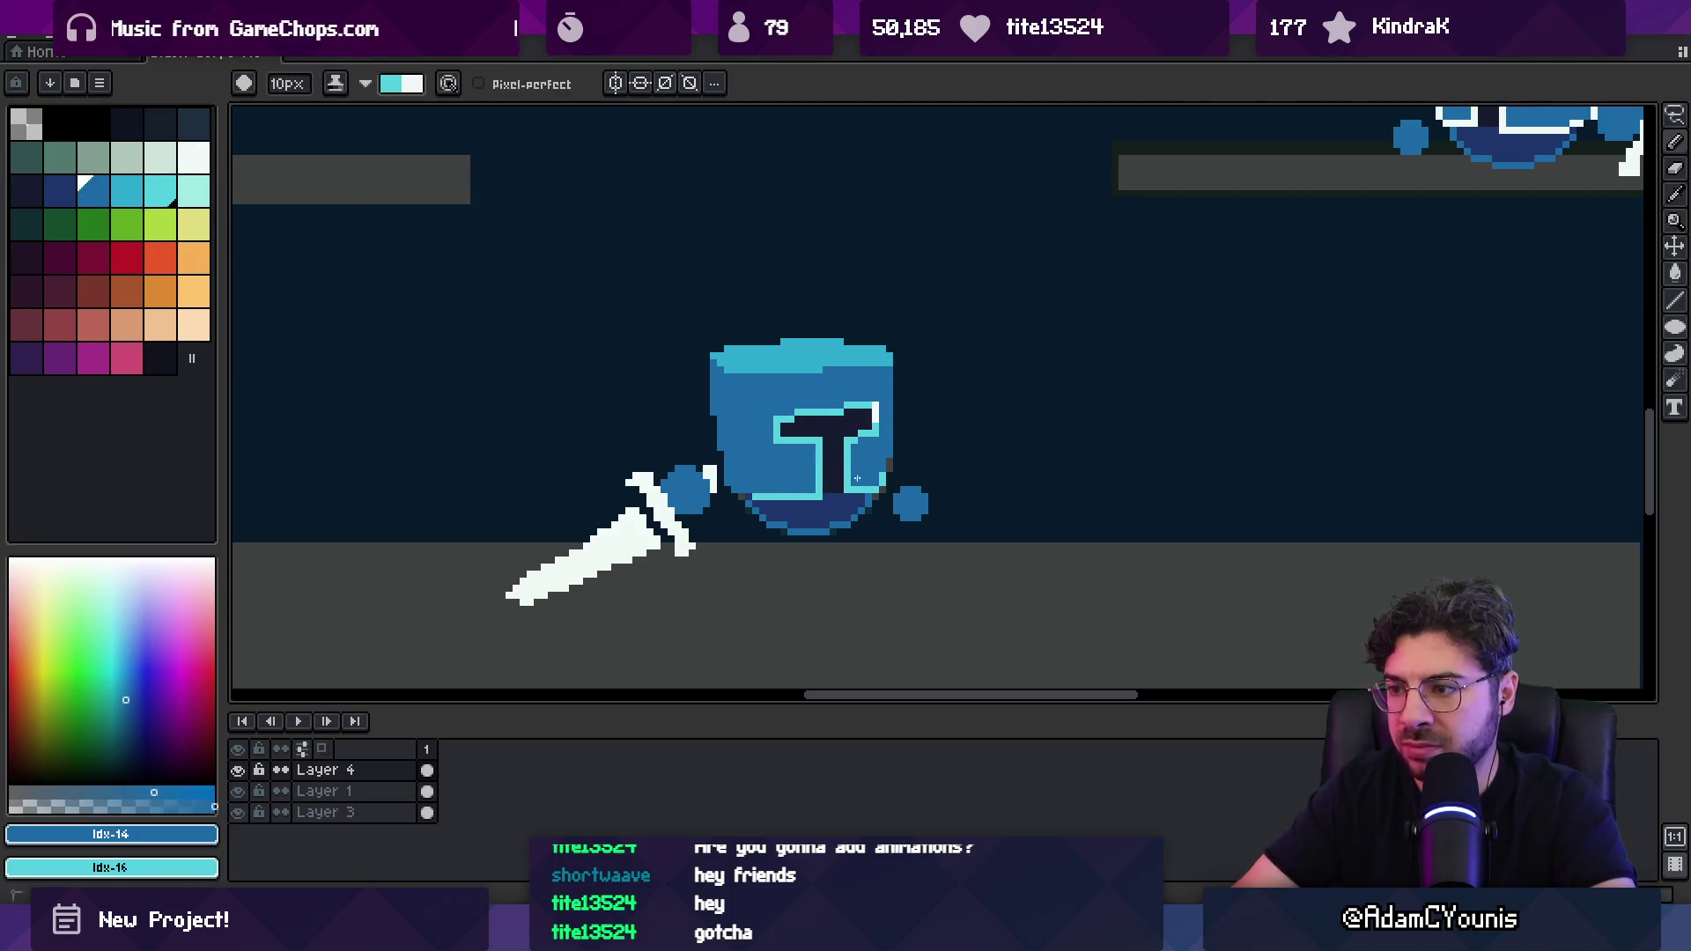
Step: Return to white with a 1px pencil and lasso-select the lower knight
{"action": "left_click", "coordinate": [182, 172]}
{"action": "key", "text": "b"}
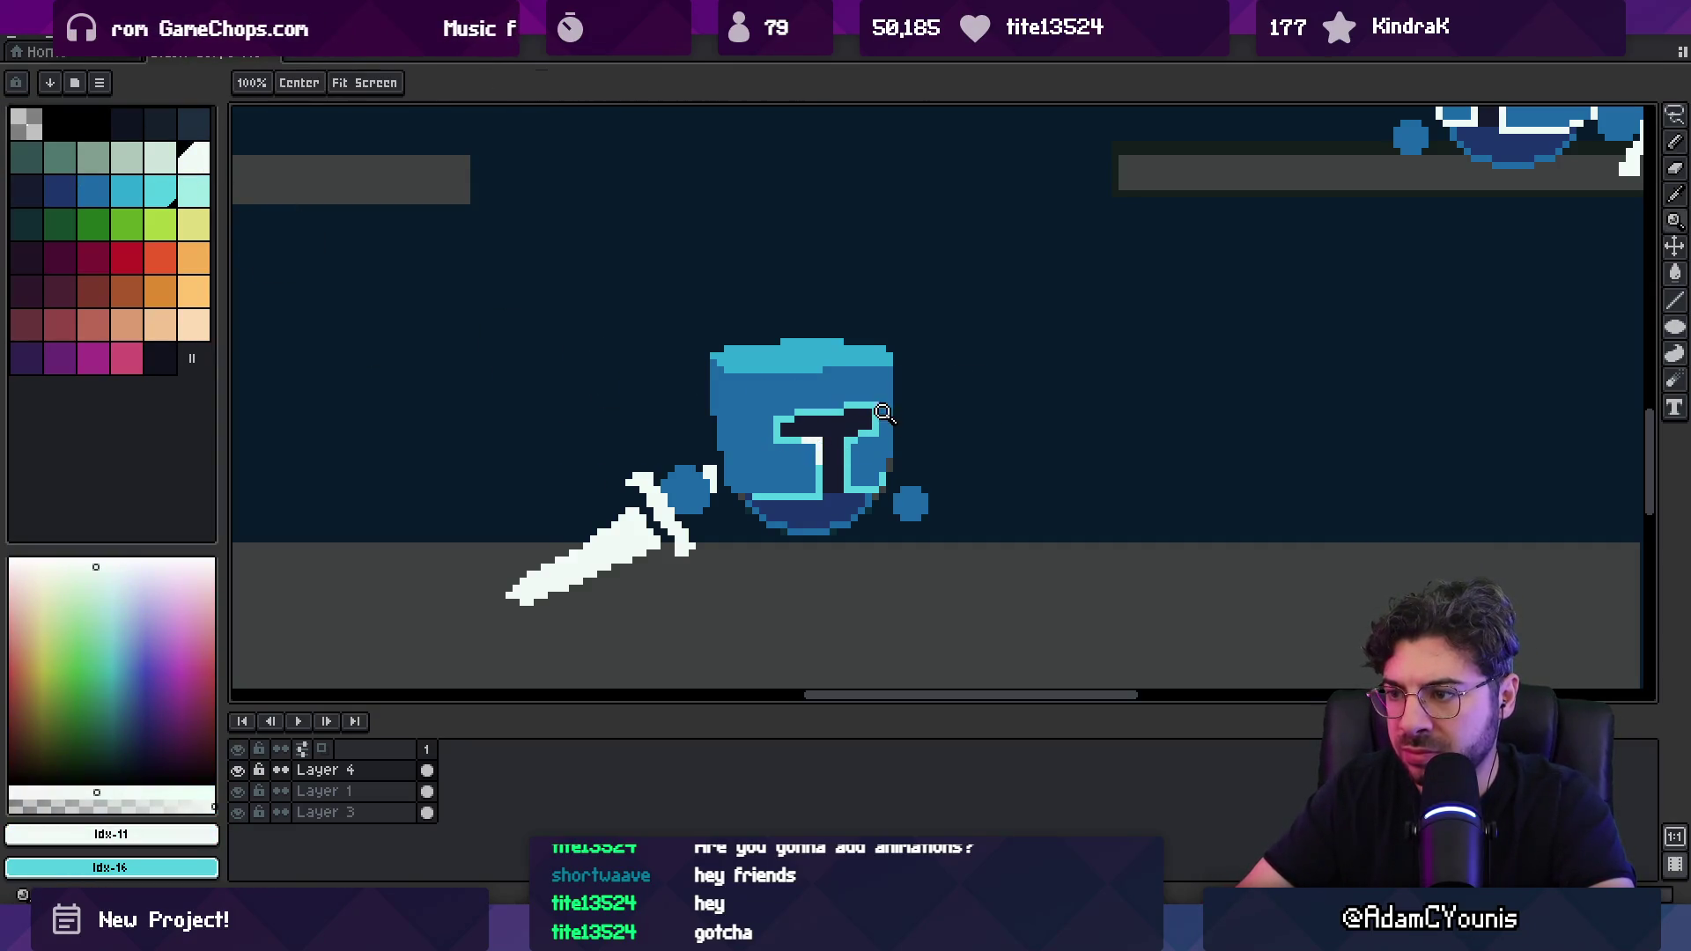
{"action": "scroll", "coordinate": [883, 413], "scroll_direction": "down", "scroll_amount": 4}
{"action": "scroll", "coordinate": [811, 380], "scroll_direction": "up", "scroll_amount": 4}
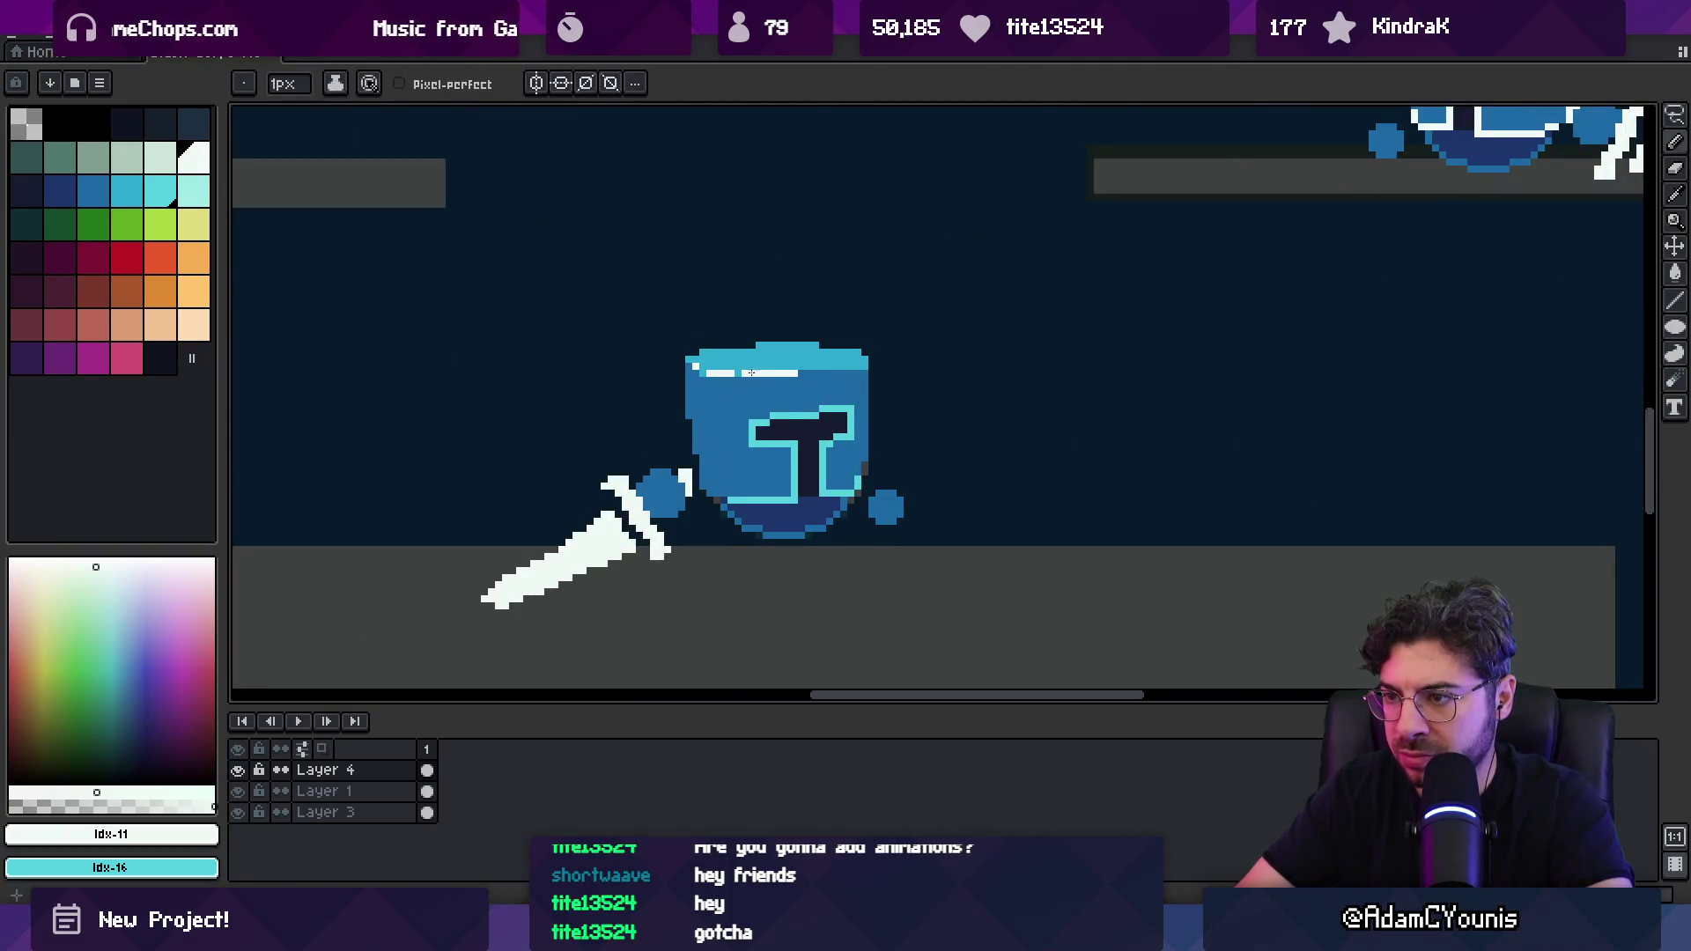
{"action": "scroll", "coordinate": [802, 373], "scroll_direction": "down", "scroll_amount": 4}
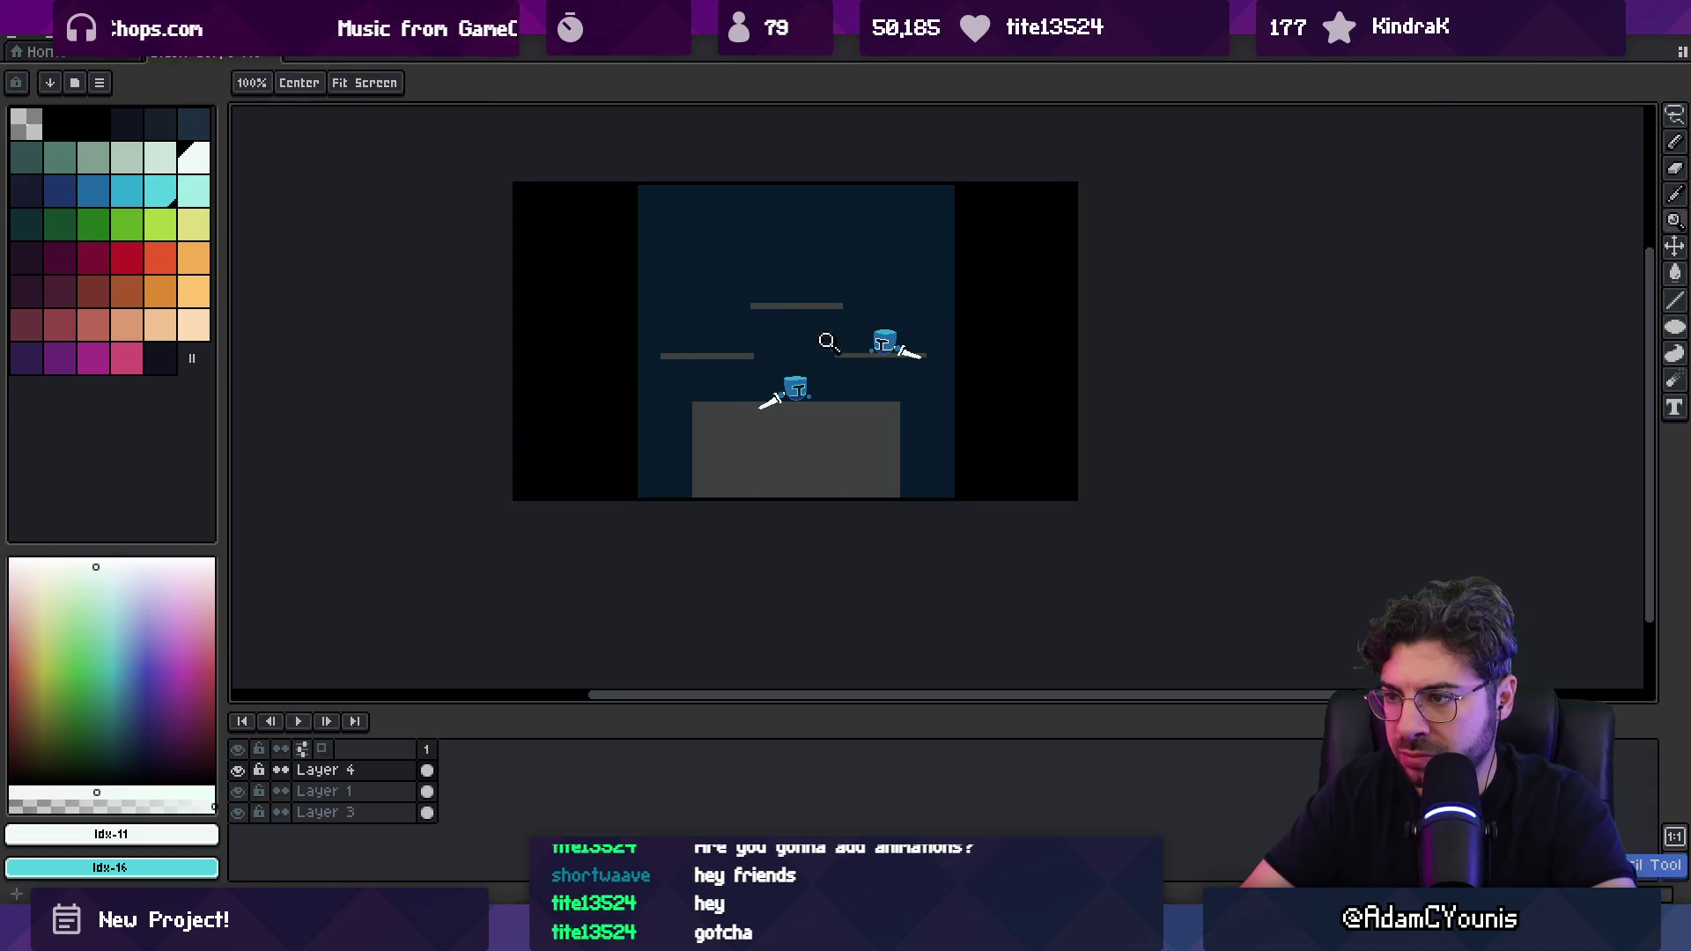
{"action": "scroll", "coordinate": [820, 333], "scroll_direction": "up", "scroll_amount": 6}
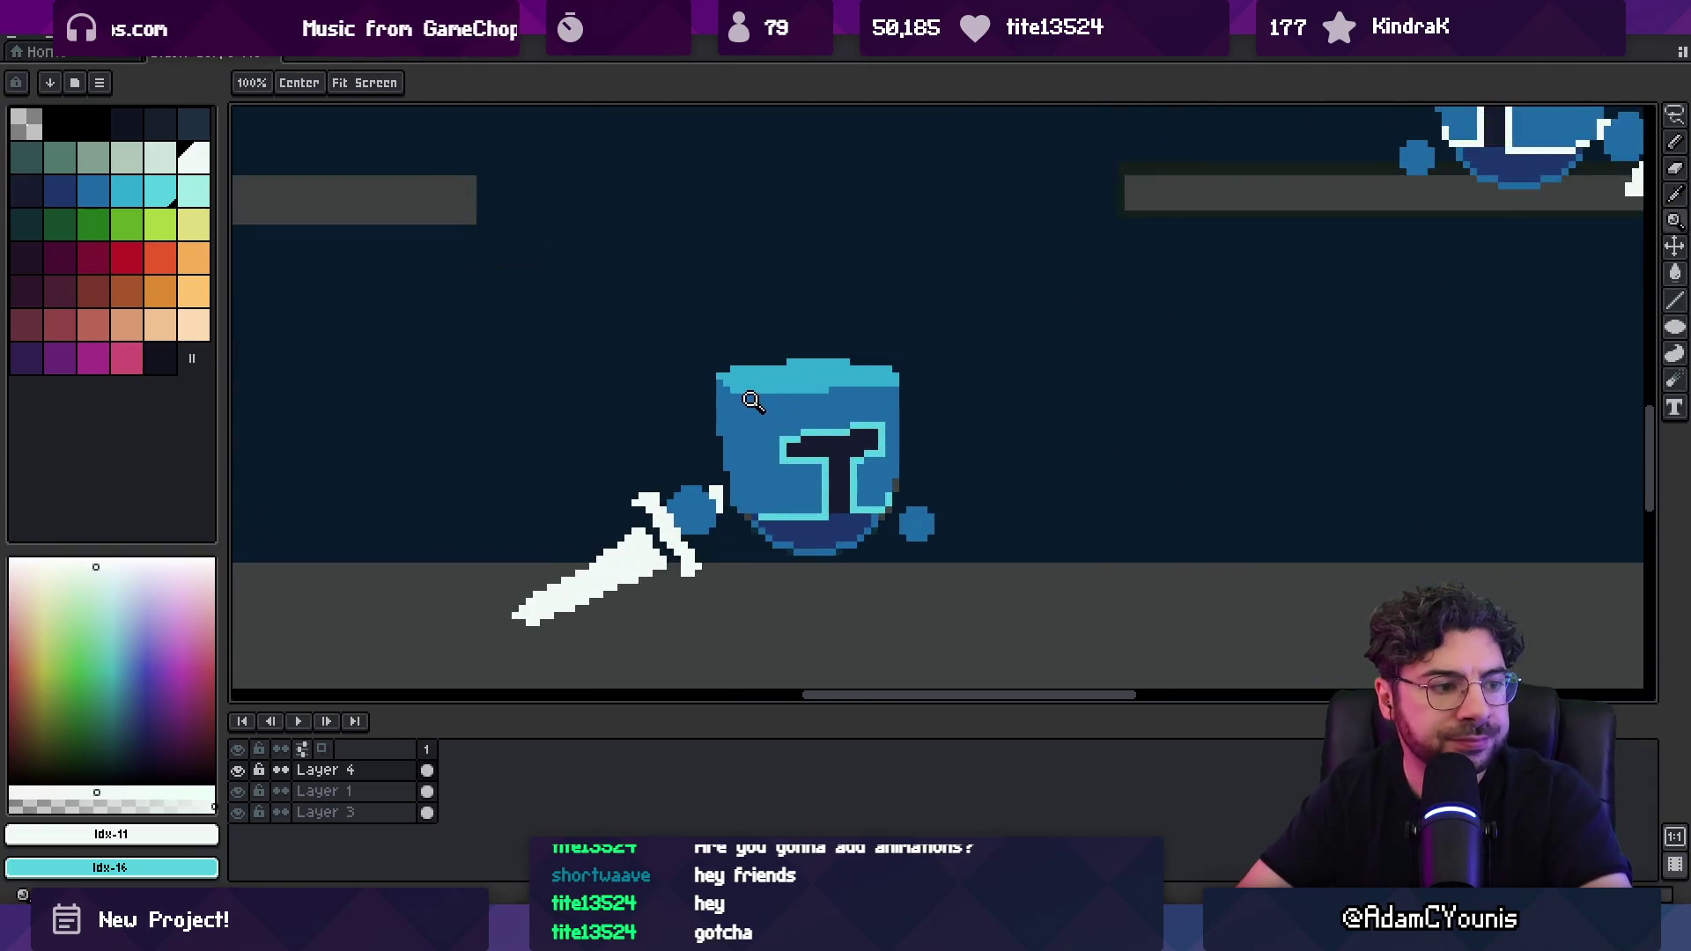
{"action": "scroll", "coordinate": [752, 401], "scroll_direction": "down", "scroll_amount": 2}
{"action": "scroll", "coordinate": [747, 445], "scroll_direction": "down", "scroll_amount": 1}
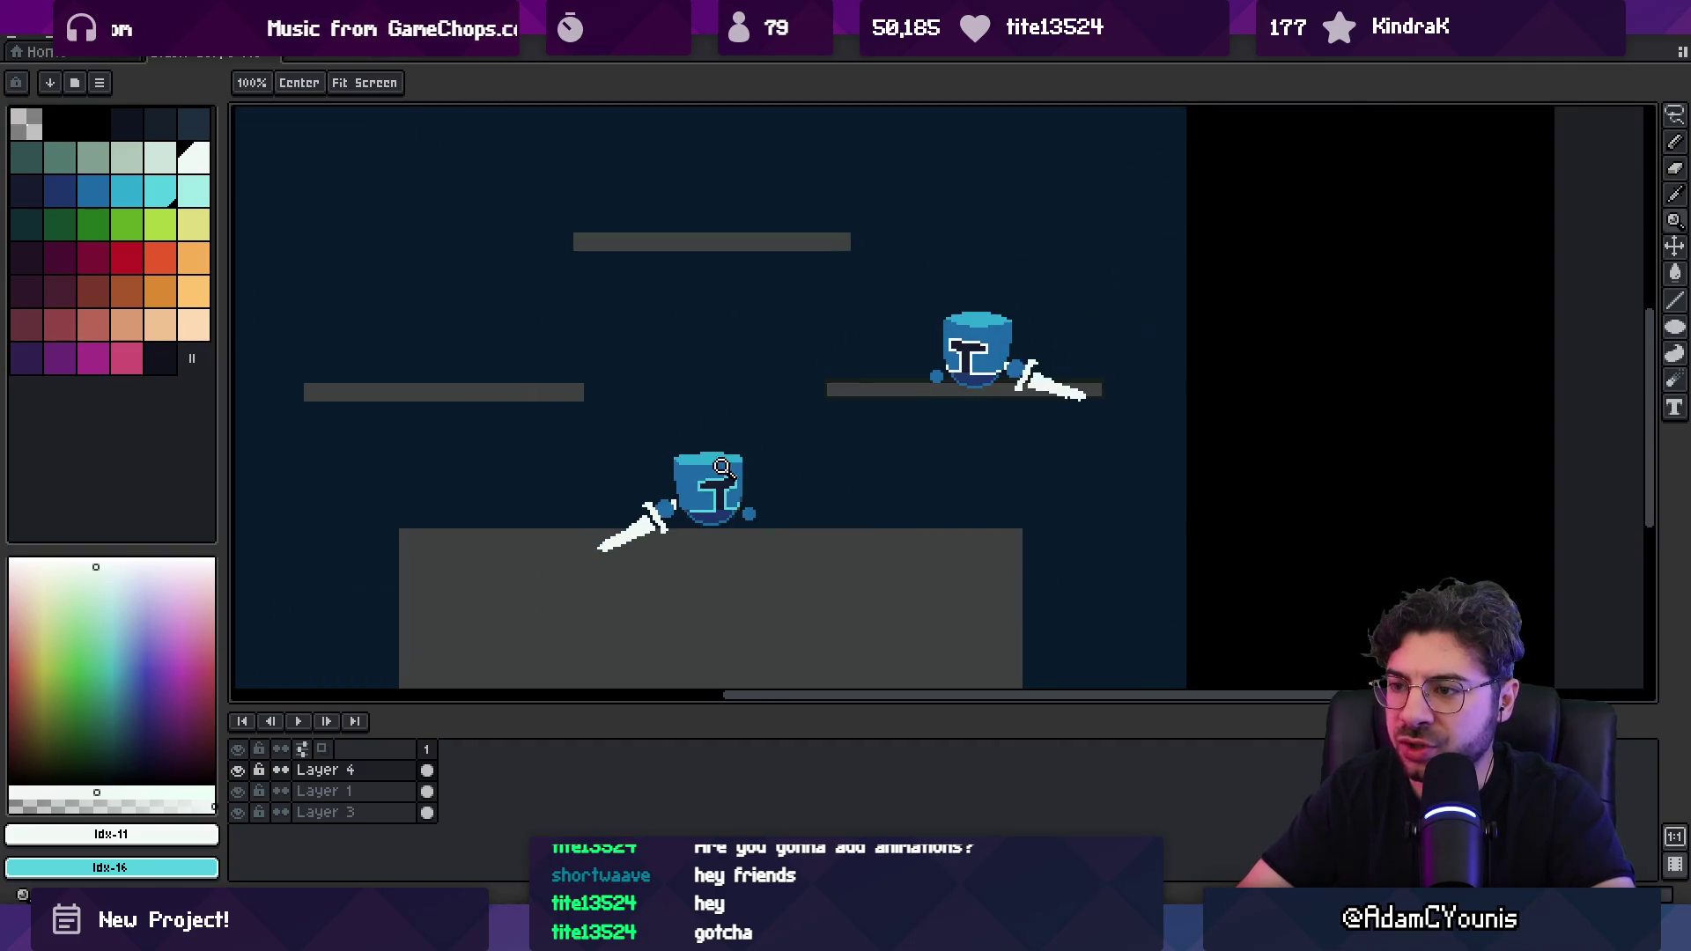
{"action": "key", "text": "v"}
{"action": "key", "text": "q"}
{"action": "mouse_move", "coordinate": [731, 445]}
{"action": "left_mouse_down"}
{"action": "mouse_move", "coordinate": [599, 537]}
{"action": "mouse_move", "coordinate": [748, 414]}
{"action": "left_mouse_up"}
Step: Delete the earlier knight copy from the right platform
{"action": "mouse_move", "coordinate": [1012, 268]}
{"action": "left_mouse_down"}
{"action": "mouse_move", "coordinate": [1114, 458]}
{"action": "mouse_move", "coordinate": [1028, 281]}
{"action": "left_mouse_up"}
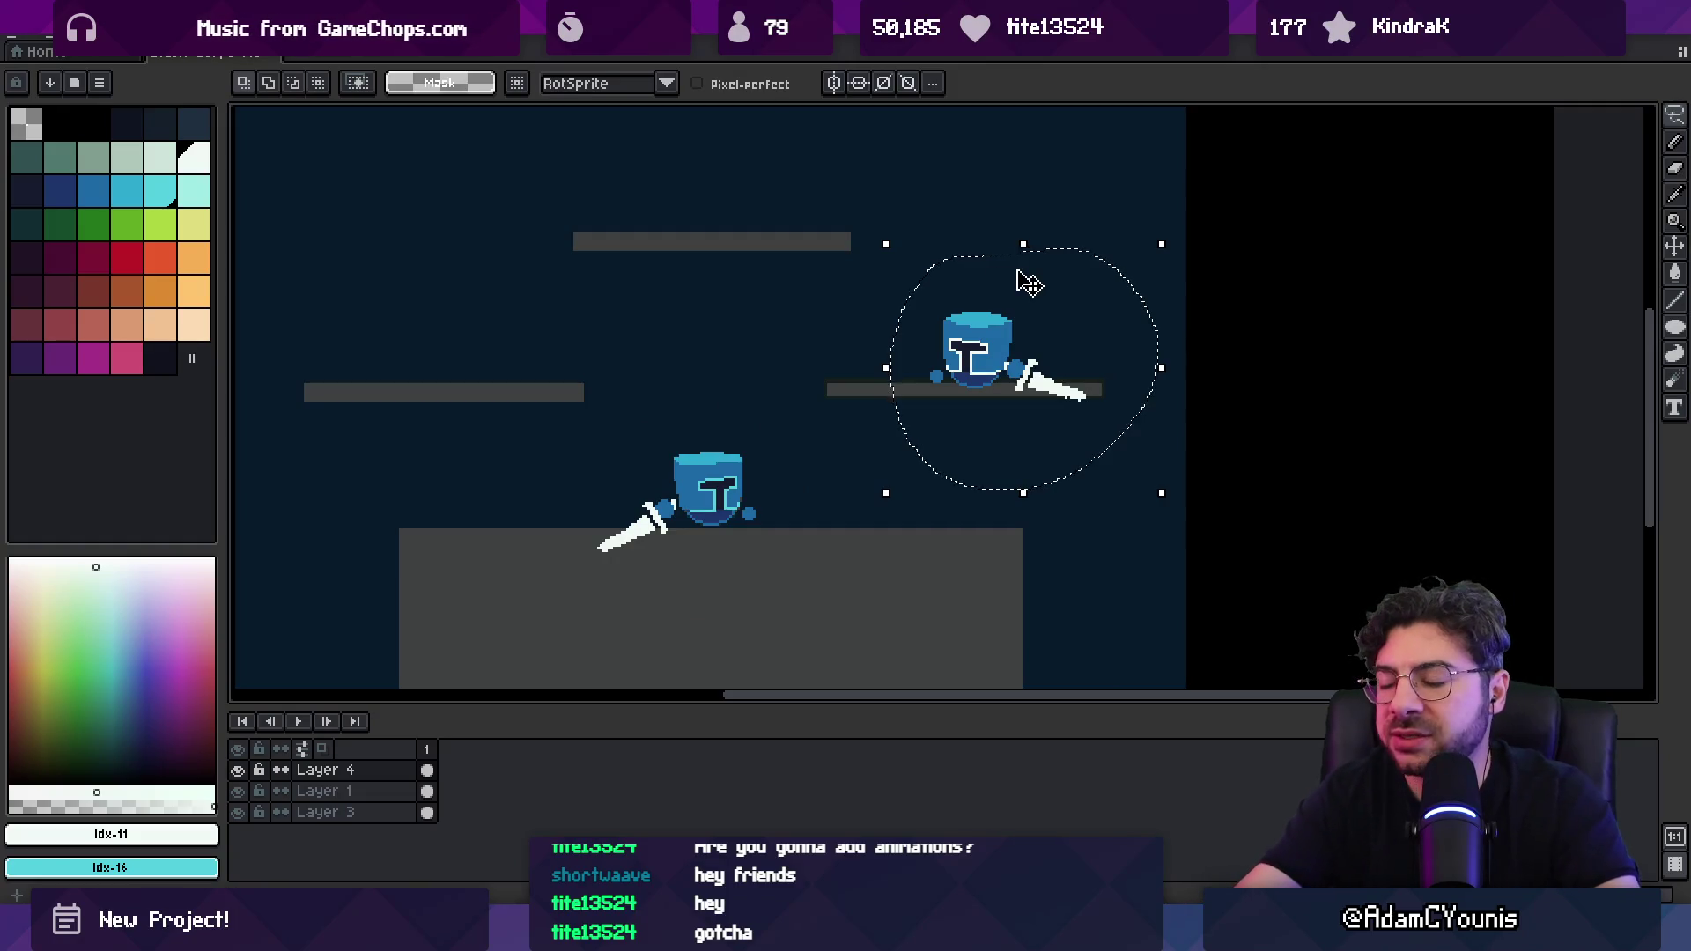
{"action": "key", "text": "v"}
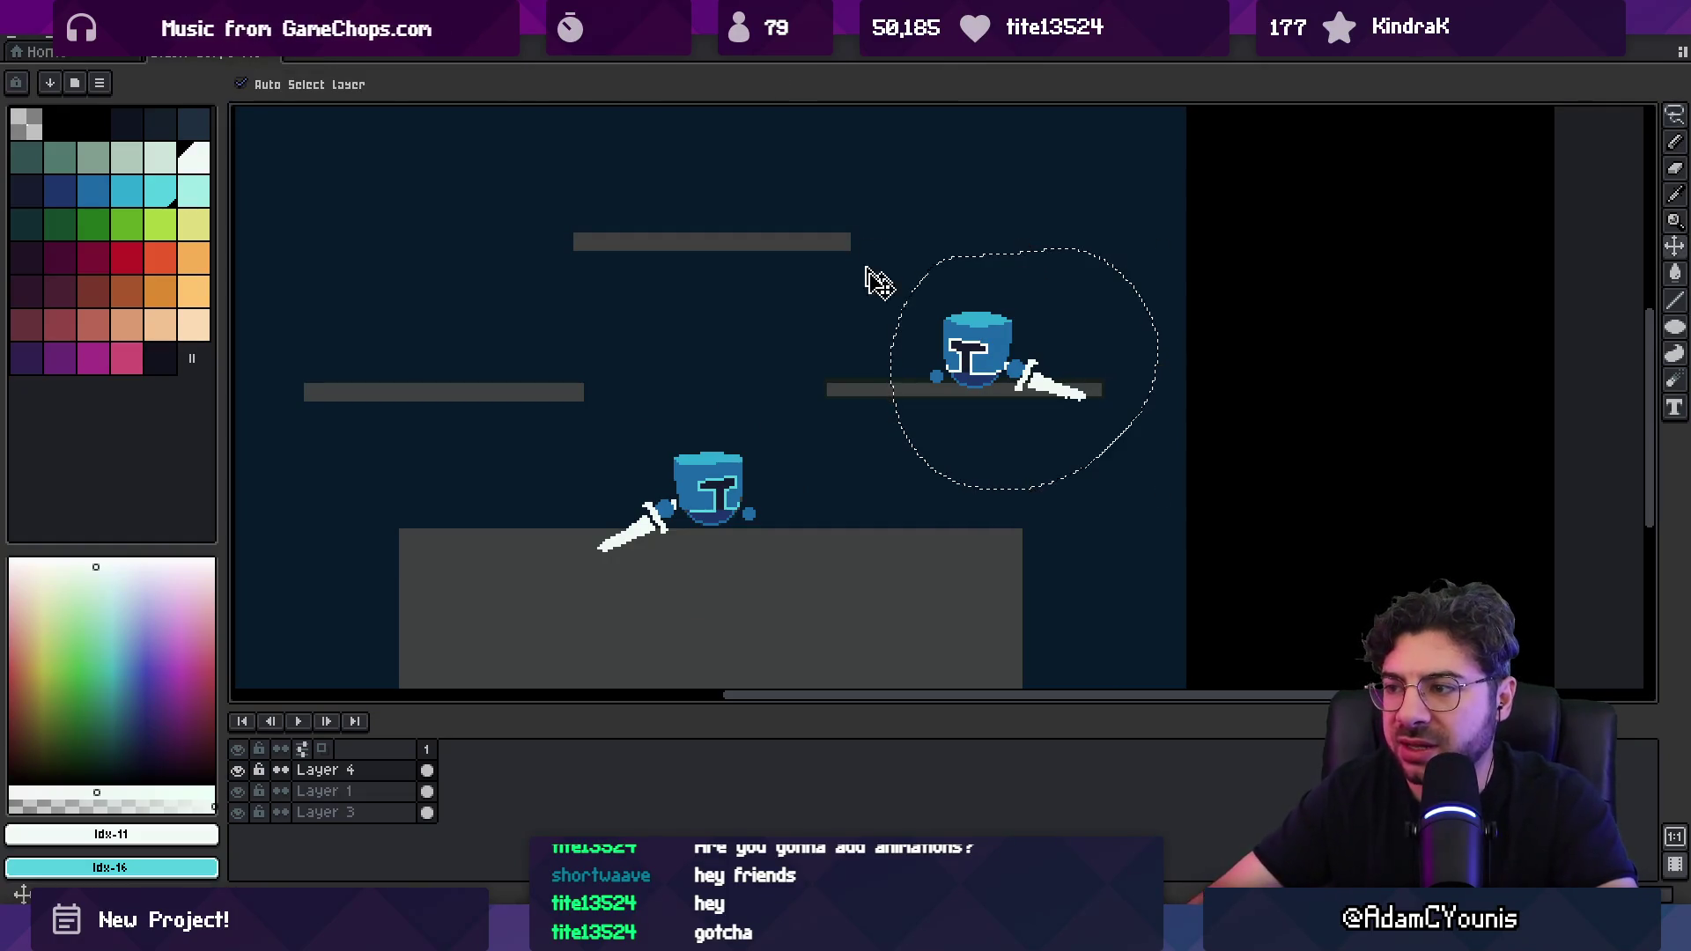
{"action": "key", "text": "Delete"}
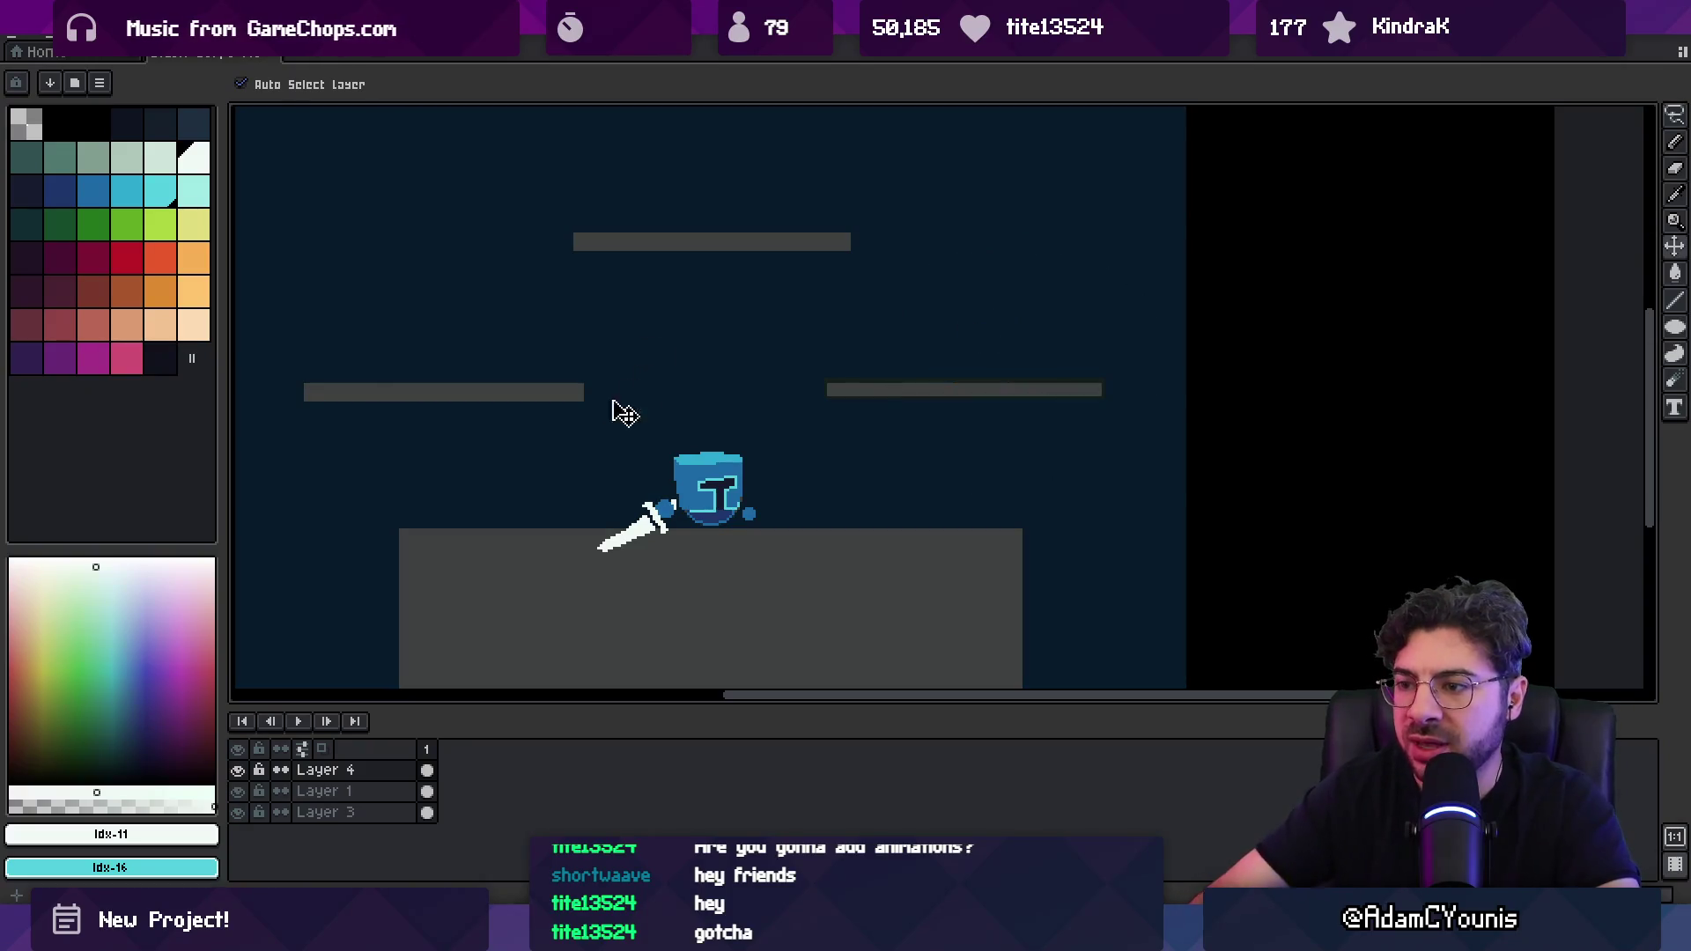
Step: Copy the lower knight onto the right platform, flipped and shifted right
{"action": "key", "text": "m"}
{"action": "left_click_drag", "start_coordinate": [566, 395], "coordinate": [804, 643]}
{"action": "key", "text": "ctrl+t"}
{"action": "left_click_drag", "start_coordinate": [720, 498], "coordinate": [974, 359]}
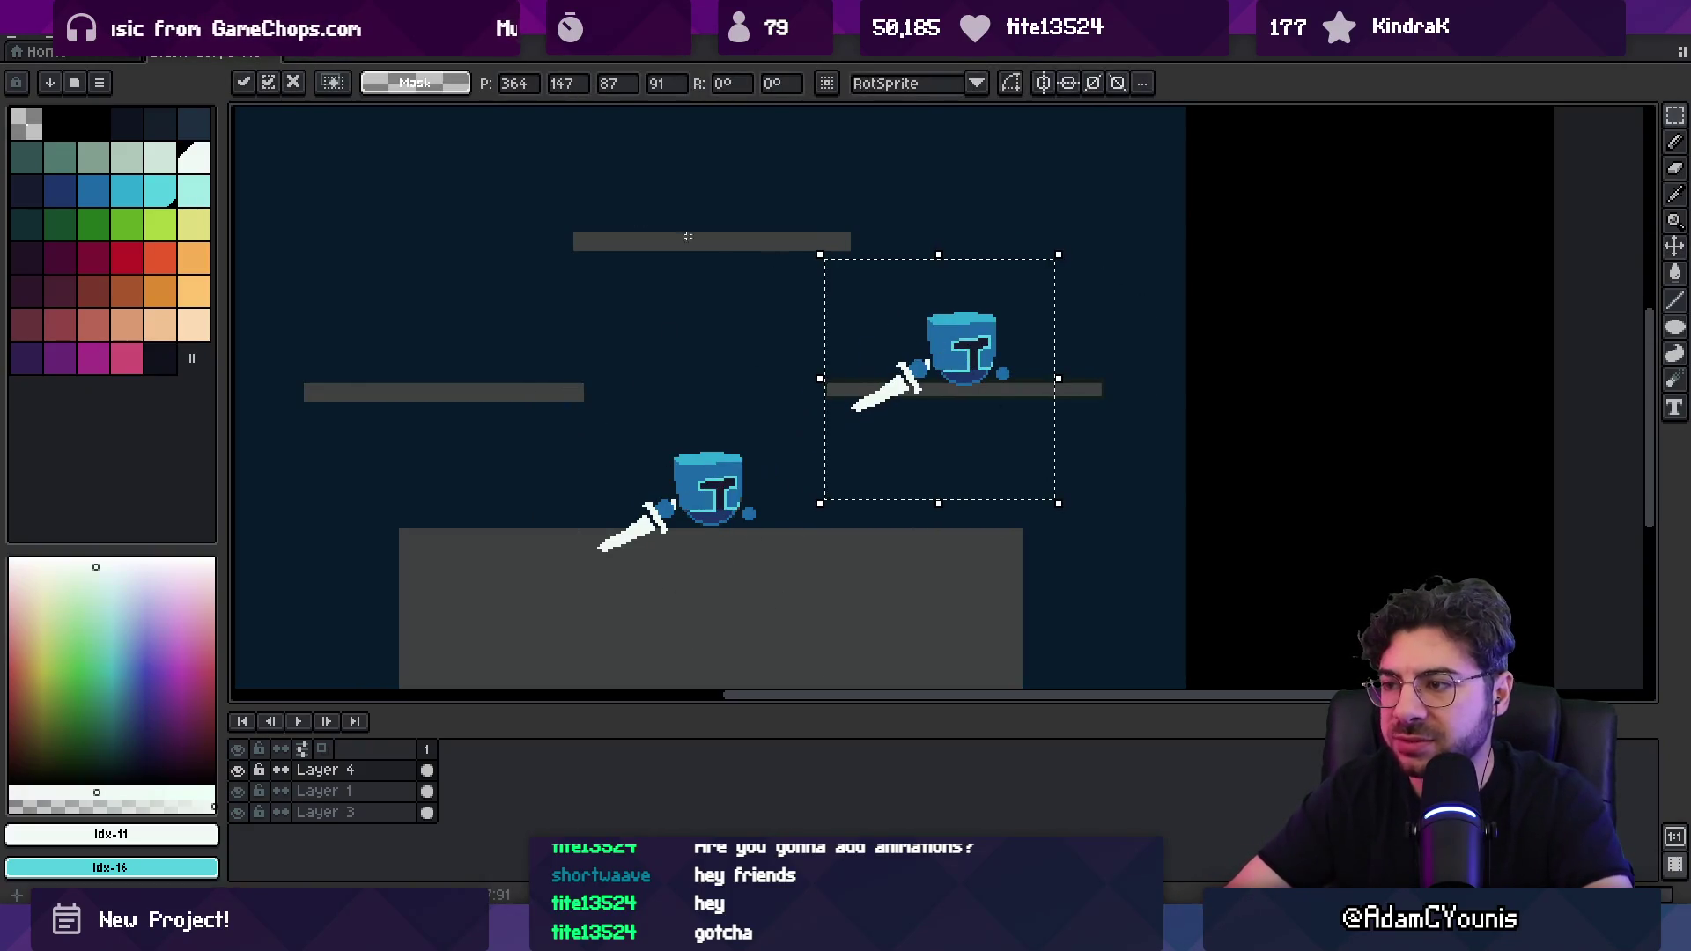
{"action": "left_click", "coordinate": [62, 34]}
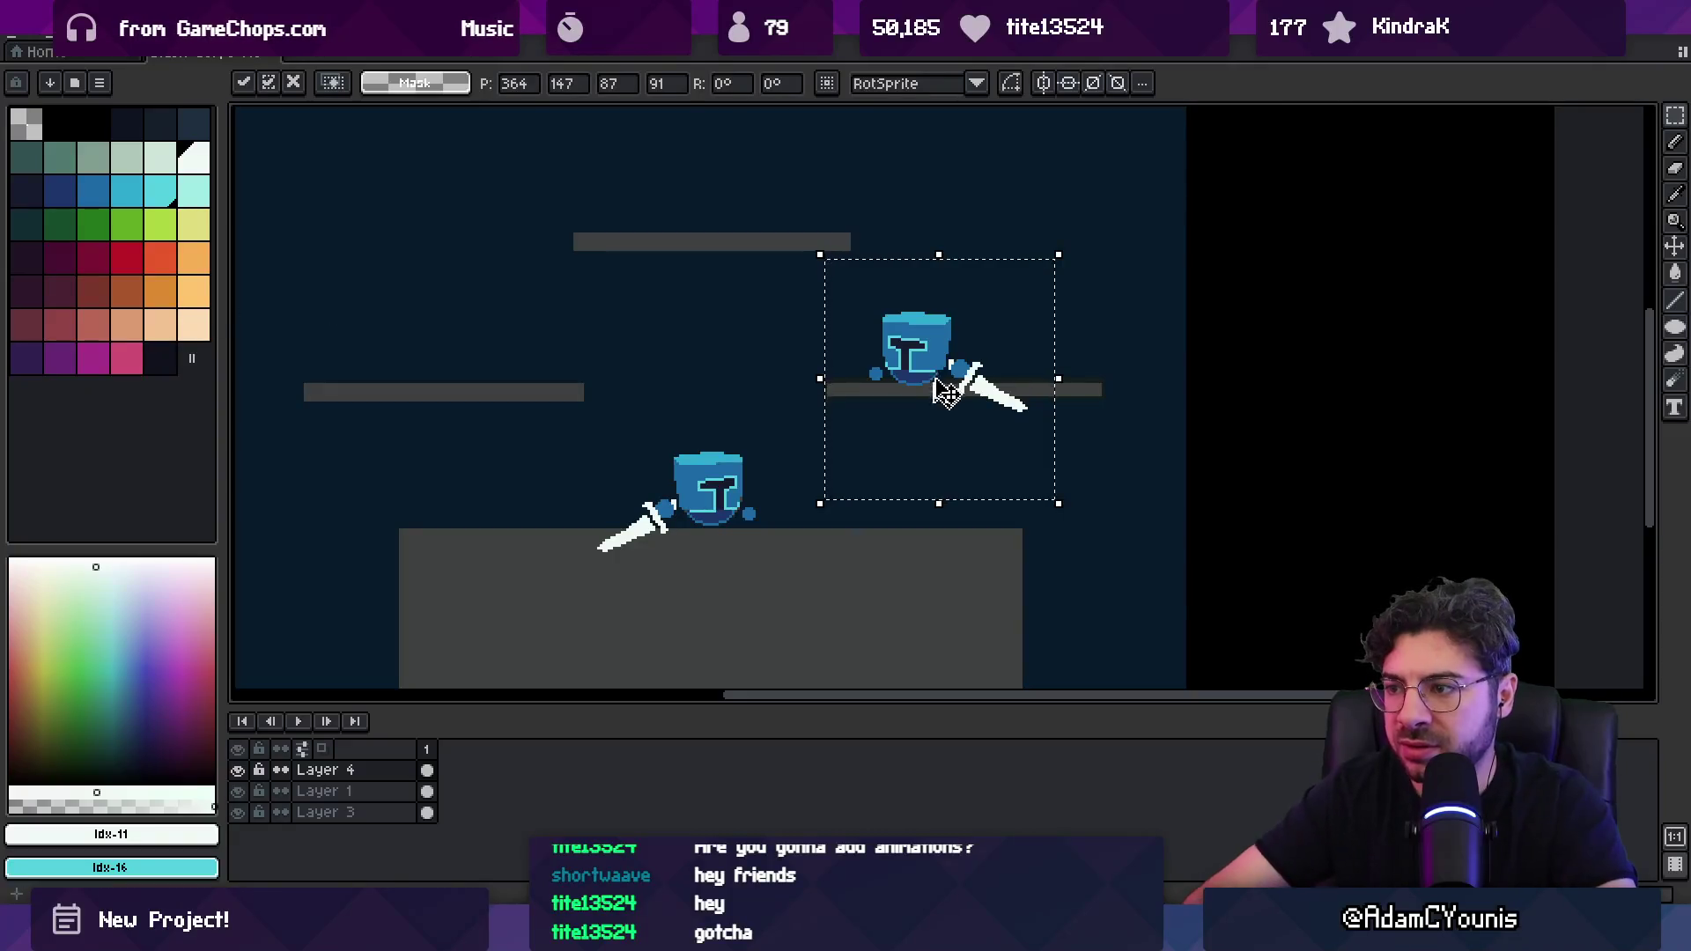
{"action": "left_click_drag", "start_coordinate": [939, 388], "coordinate": [986, 389]}
{"action": "key", "text": "z"}
Step: Nudge the lower knight's sword slightly up and to the right
{"action": "scroll", "coordinate": [859, 368], "scroll_direction": "down", "scroll_amount": 3}
{"action": "scroll", "coordinate": [898, 352], "scroll_direction": "up", "scroll_amount": 4}
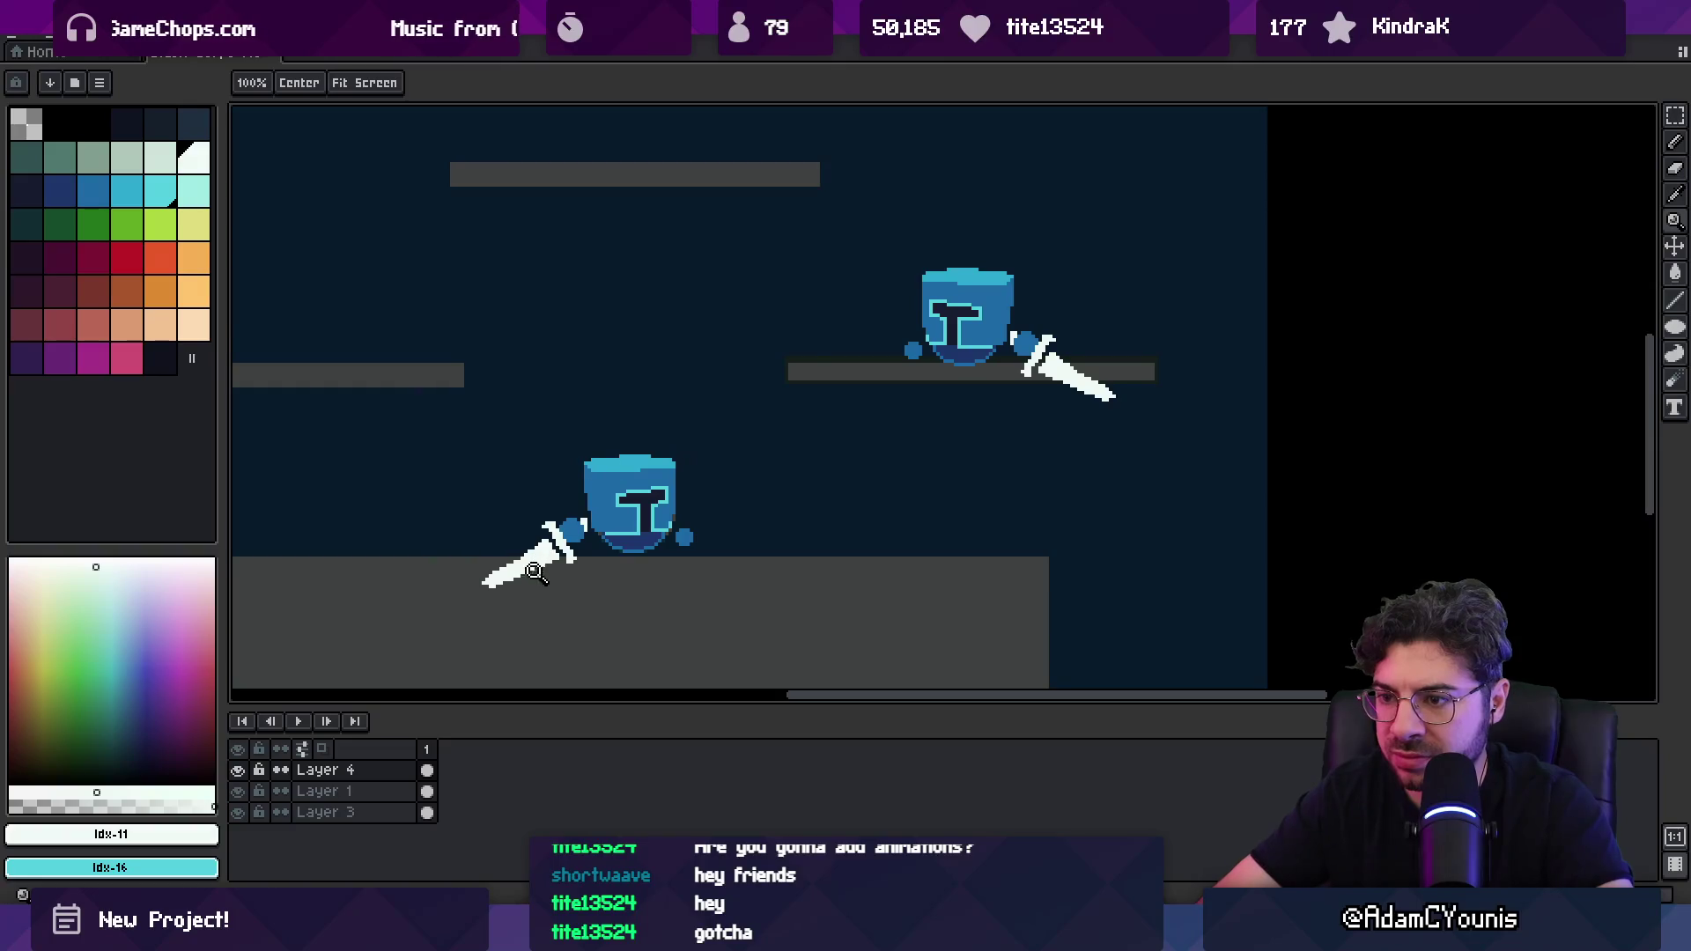
{"action": "scroll", "coordinate": [533, 571], "scroll_direction": "up", "scroll_amount": 1}
{"action": "key", "text": "b"}
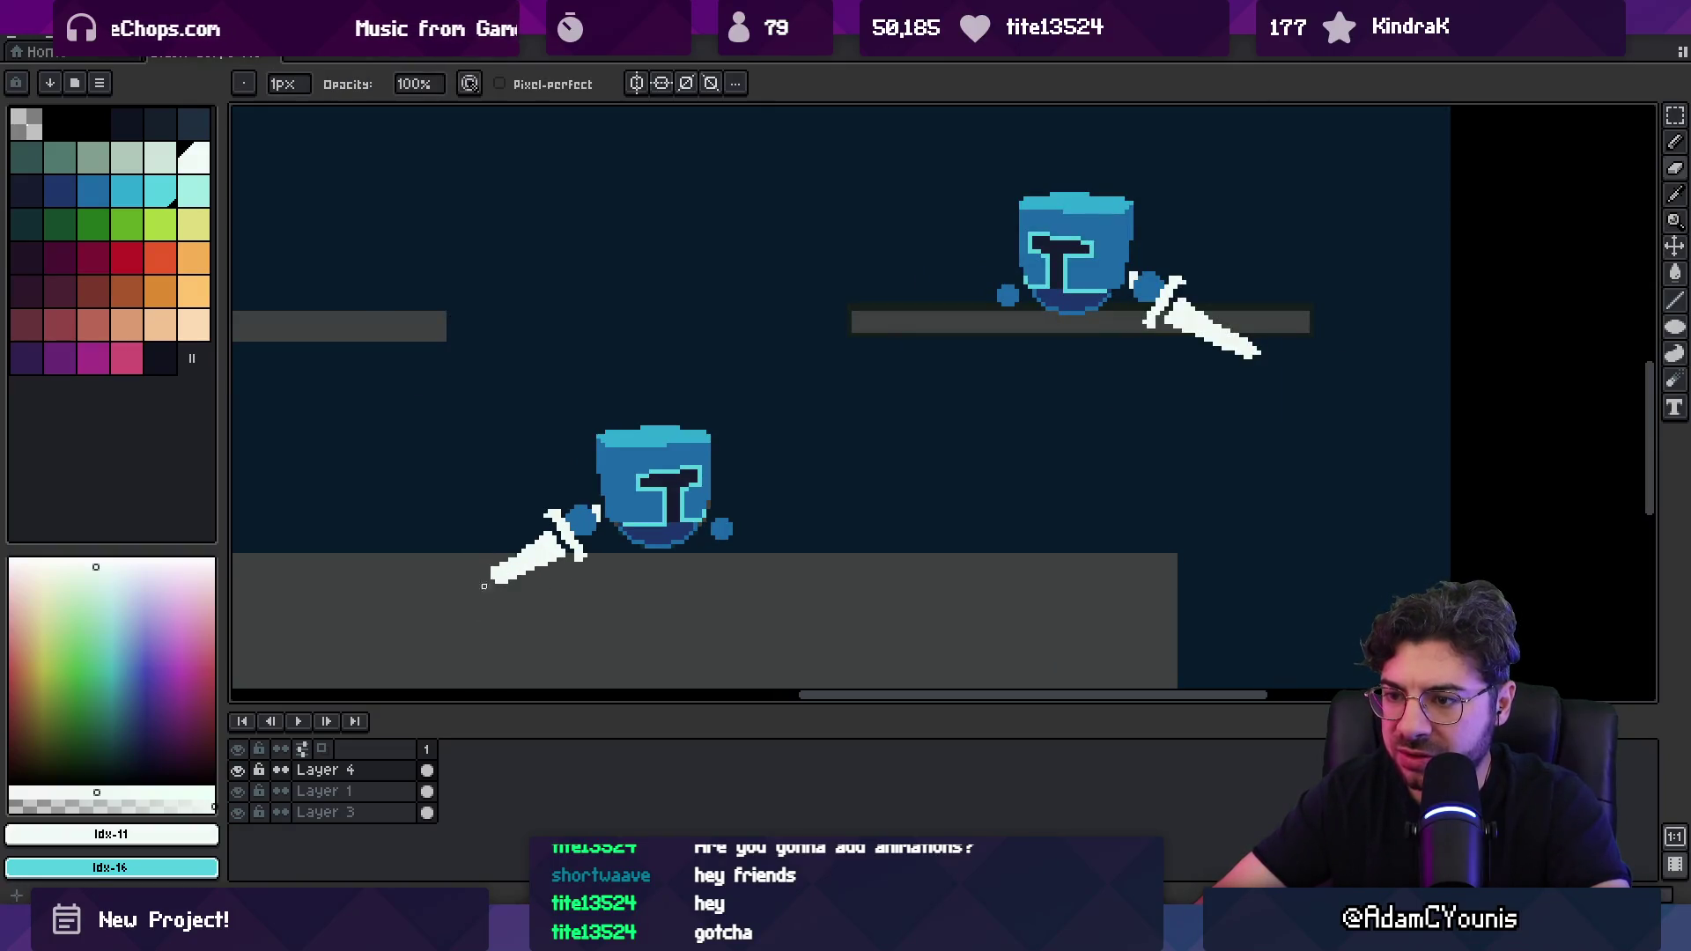
{"action": "key", "text": "e"}
{"action": "key", "text": "b"}
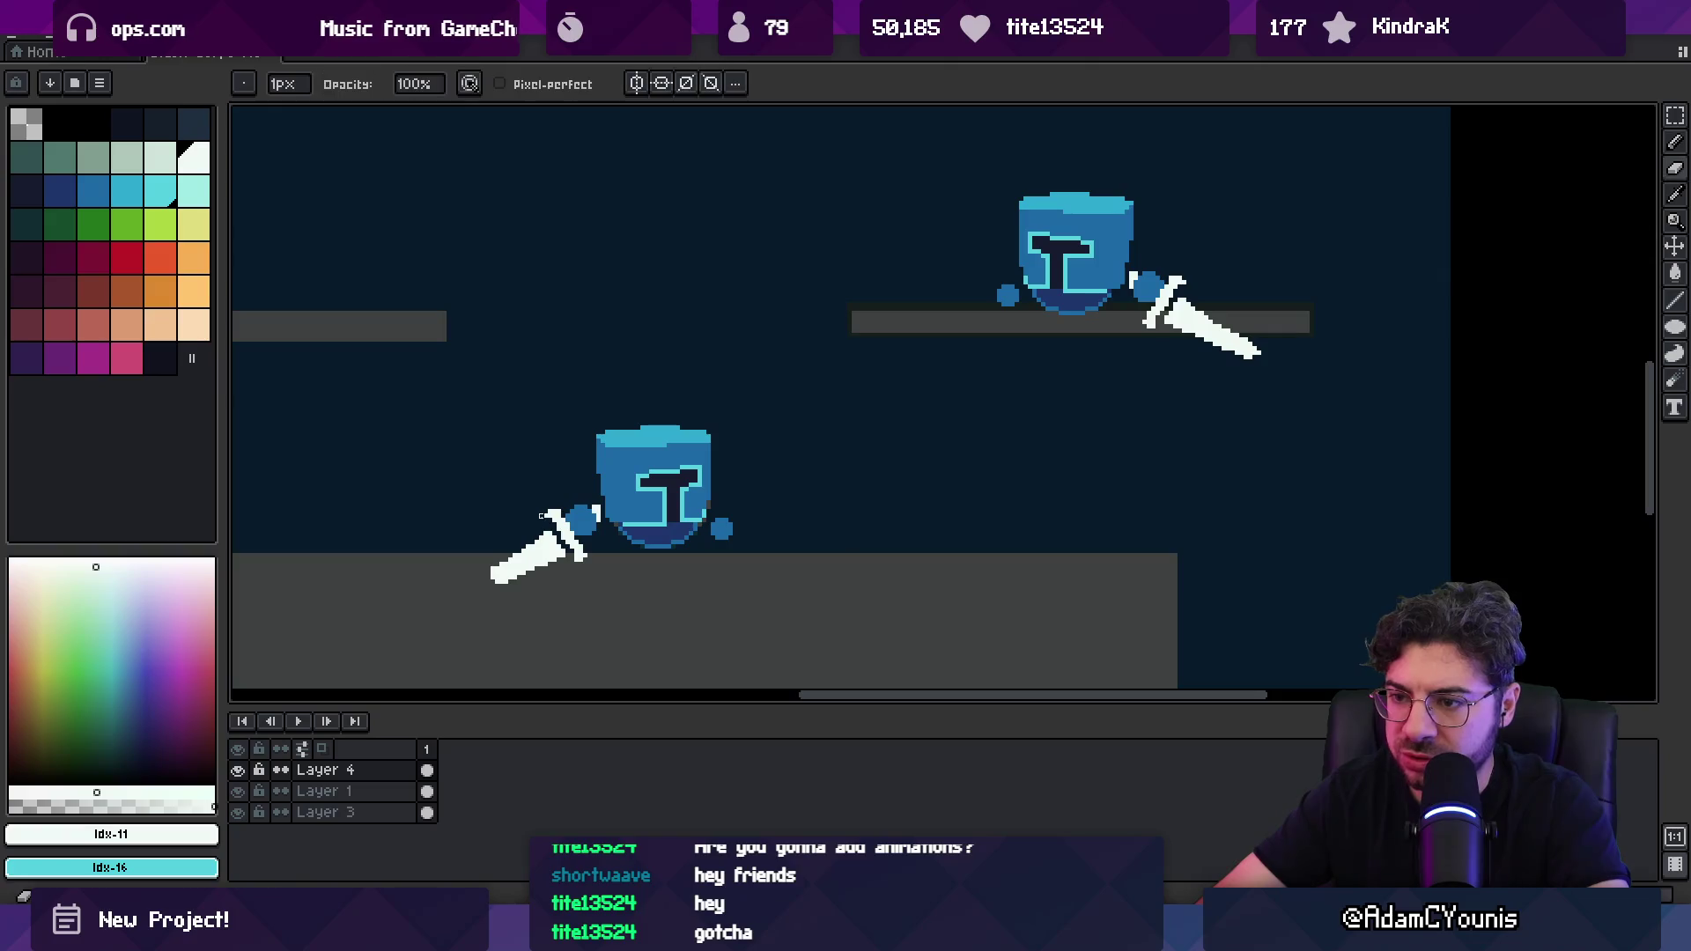
{"action": "key", "text": "q"}
{"action": "left_click_drag", "start_coordinate": [539, 493], "coordinate": [523, 617]}
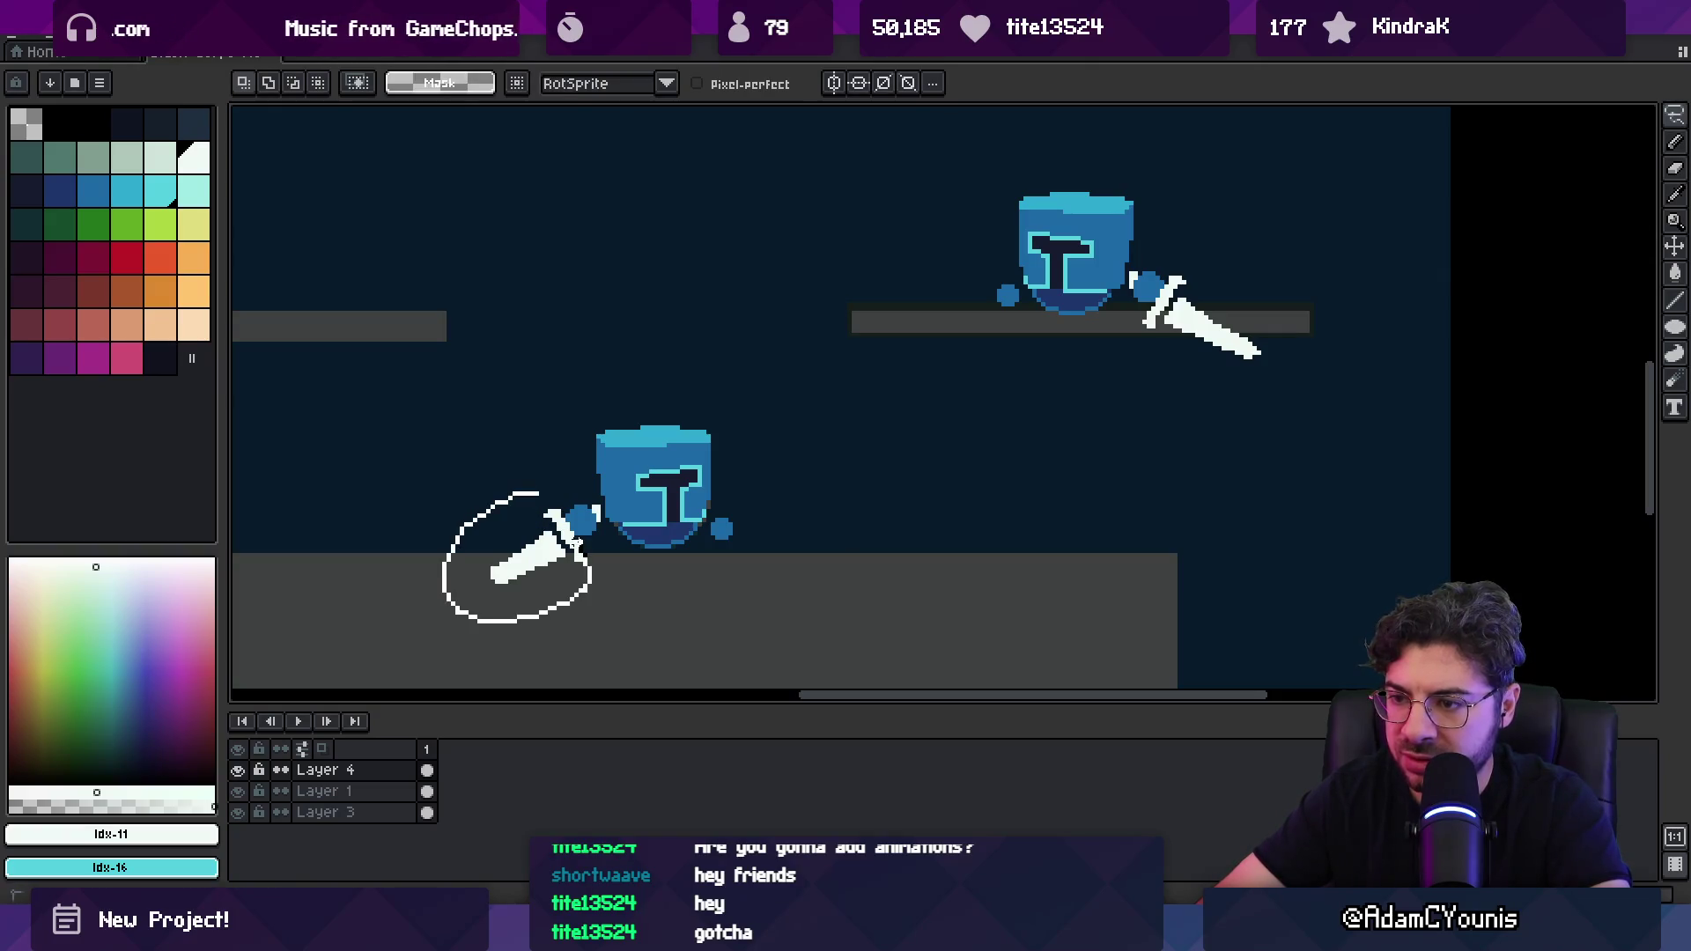
{"action": "left_click_drag", "start_coordinate": [568, 524], "coordinate": [564, 550]}
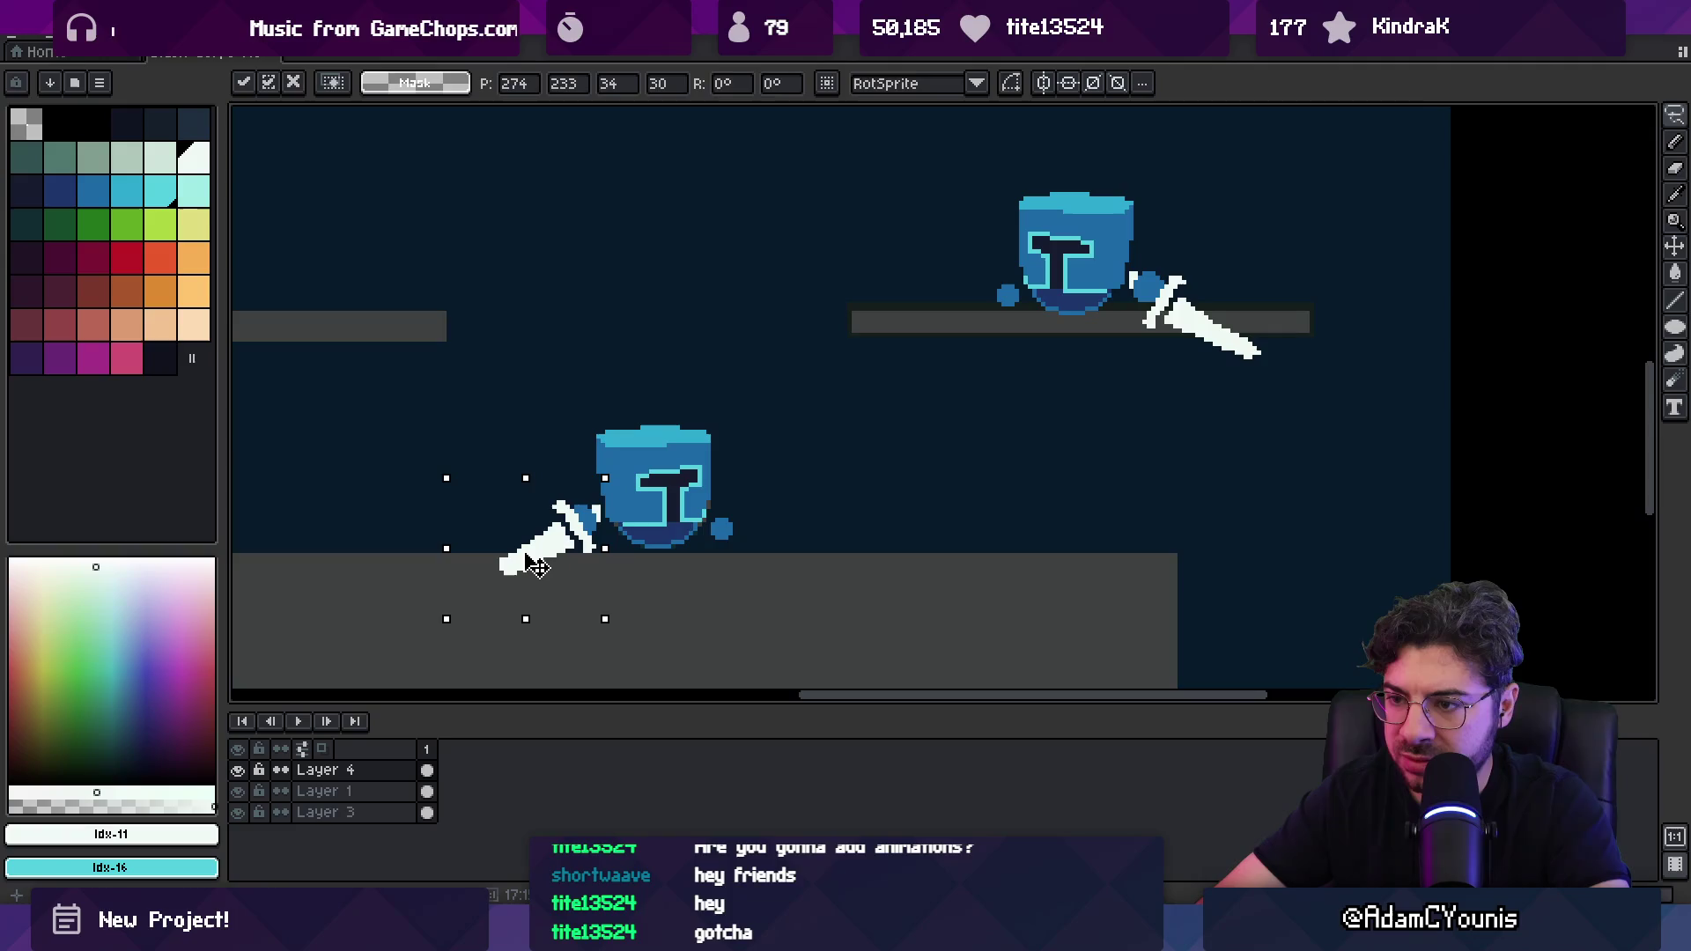
{"action": "key", "text": "z"}
Step: Erase the flipped knight copy from the right platform and recentre the scene
{"action": "scroll", "coordinate": [784, 423], "scroll_direction": "down", "scroll_amount": 2}
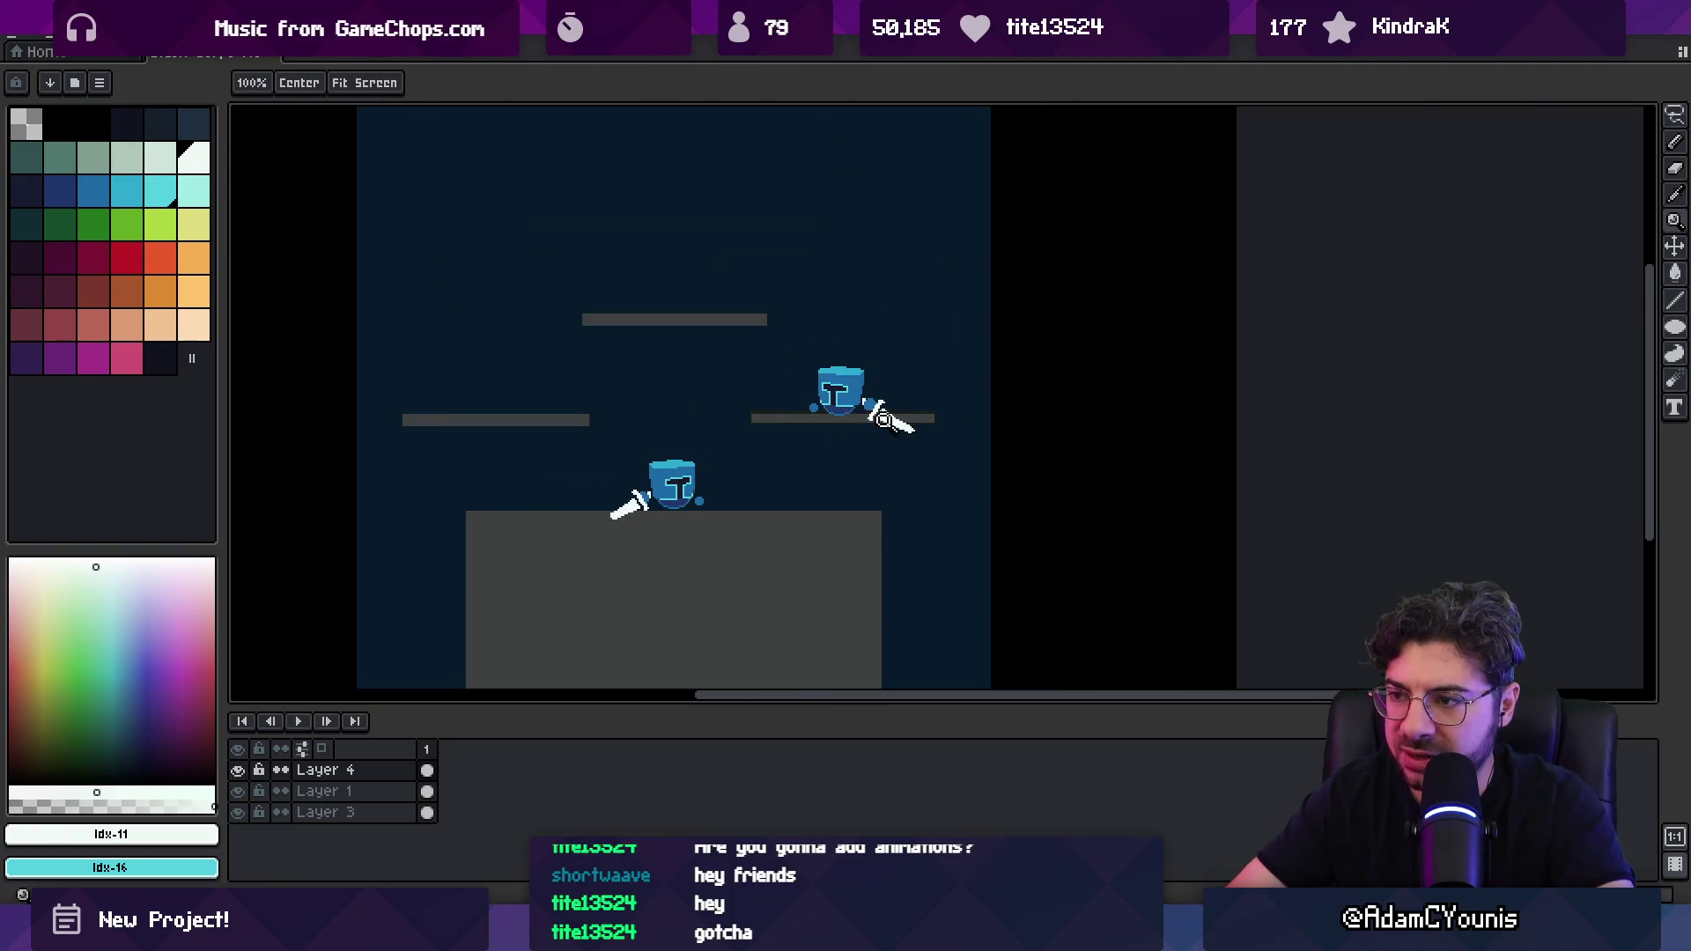
{"action": "scroll", "coordinate": [875, 420], "scroll_direction": "up", "scroll_amount": 2}
{"action": "key", "text": "b"}
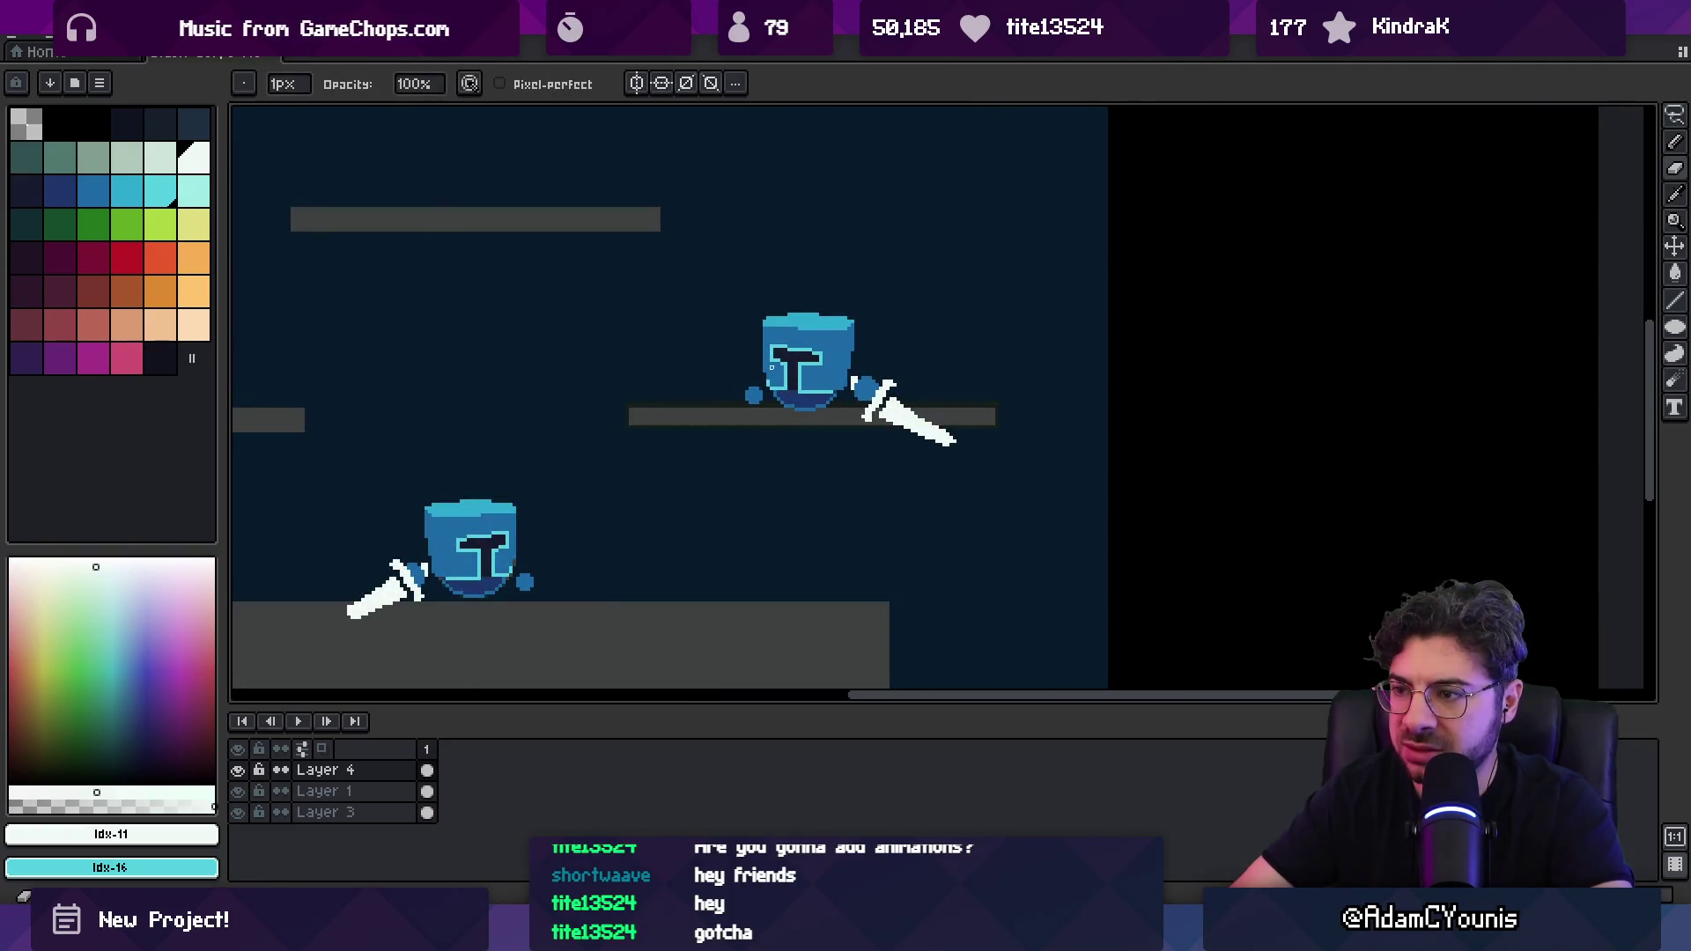
{"action": "mouse_move", "coordinate": [734, 355]}
{"action": "left_mouse_down"}
{"action": "mouse_move", "coordinate": [860, 382]}
{"action": "mouse_move", "coordinate": [827, 378]}
{"action": "mouse_move", "coordinate": [951, 441]}
{"action": "left_mouse_up"}
{"action": "key", "text": "h"}
{"action": "left_click_drag", "start_coordinate": [703, 487], "coordinate": [876, 419]}
Step: Lasso the lower knight and place a horizontally flipped copy on the right platform
{"action": "key", "text": "q"}
{"action": "left_click_drag", "start_coordinate": [595, 390], "coordinate": [585, 392]}
{"action": "left_click_drag", "start_coordinate": [656, 462], "coordinate": [925, 288]}
{"action": "left_click", "coordinate": [53, 35]}
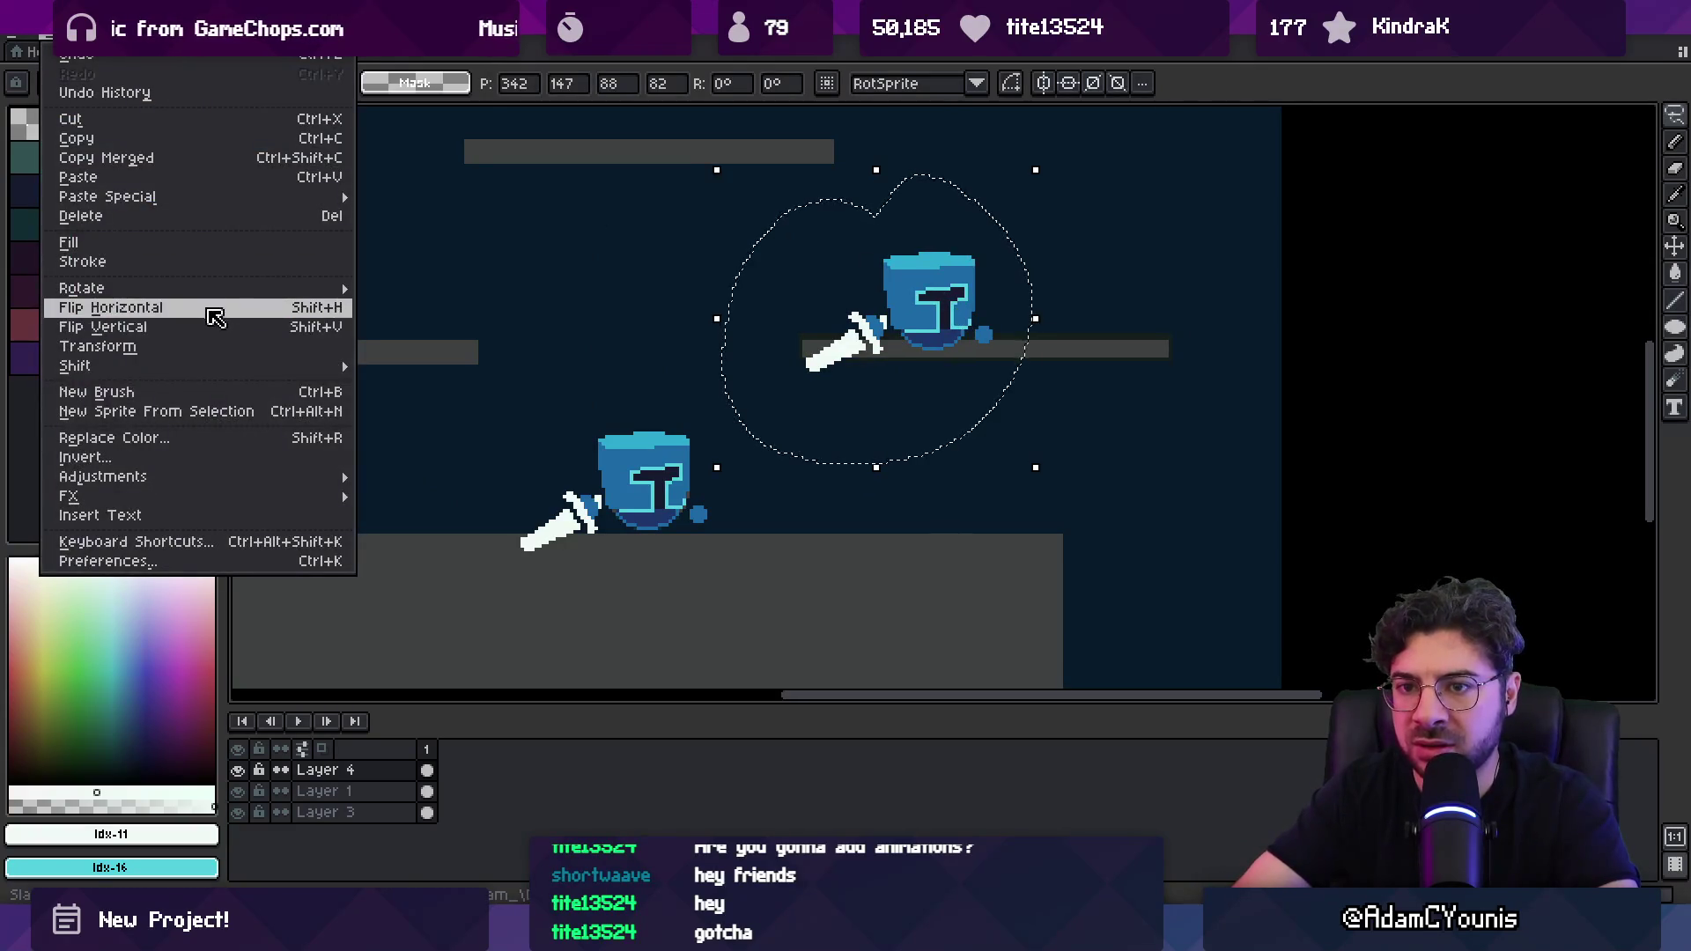
{"action": "left_click", "coordinate": [211, 302]}
{"action": "left_click_drag", "start_coordinate": [811, 188], "coordinate": [935, 184]}
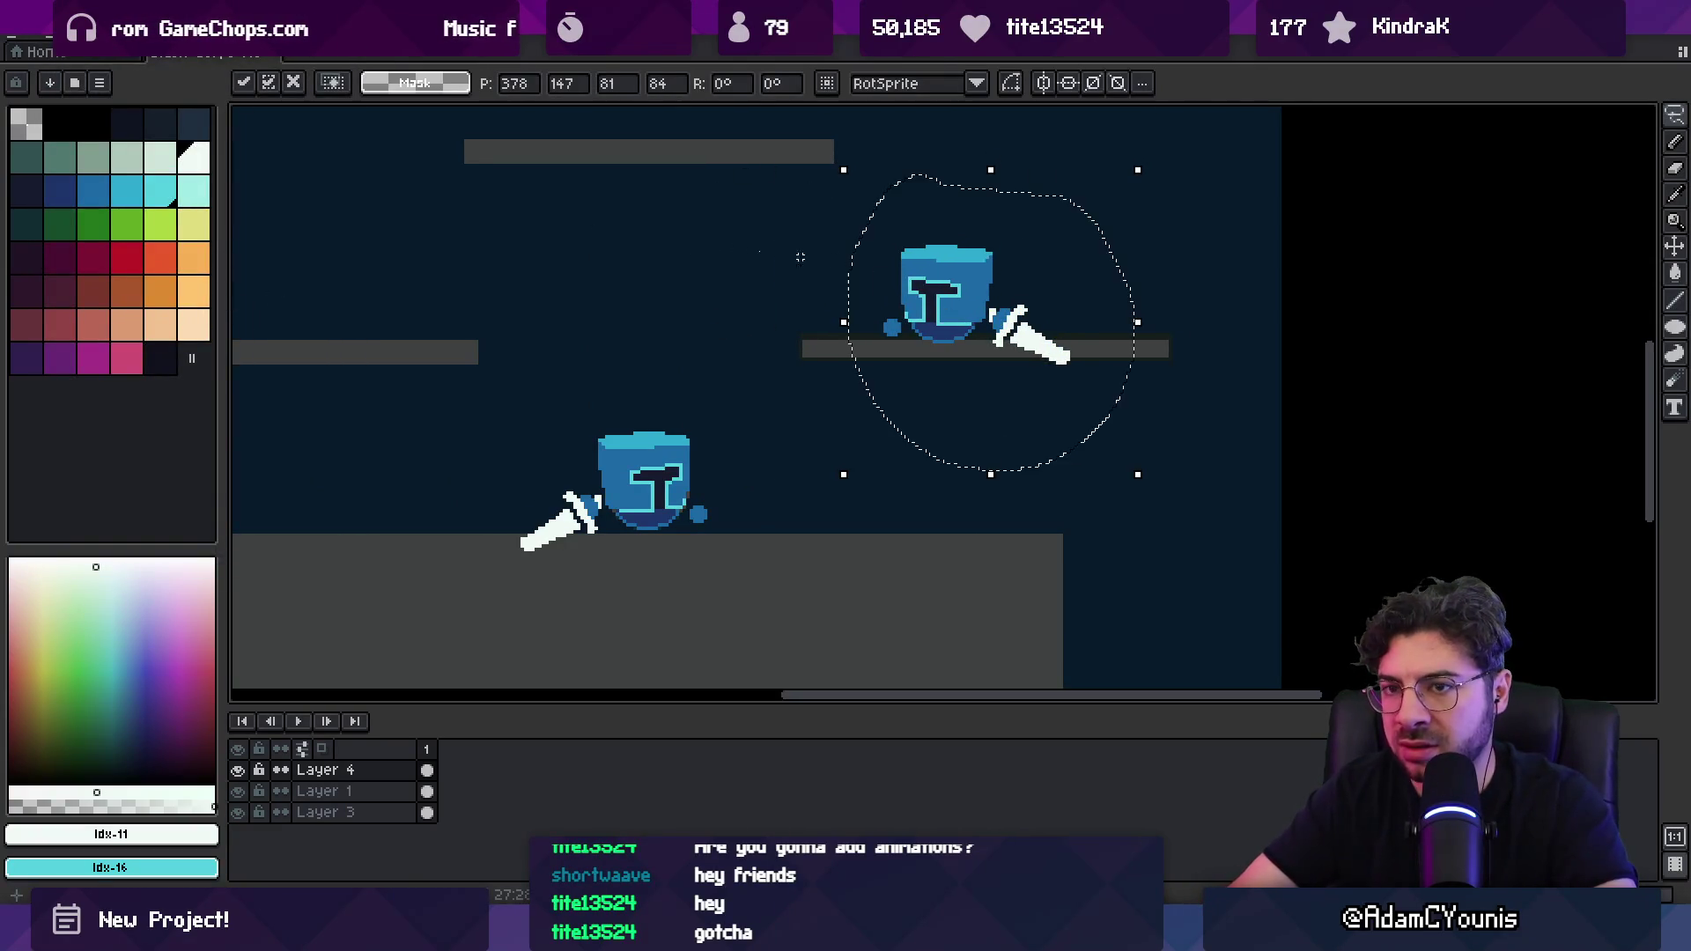
Step: Fill the copy's T emblem and helmet rim orange and its helmet body red
{"action": "left_click", "coordinate": [192, 270]}
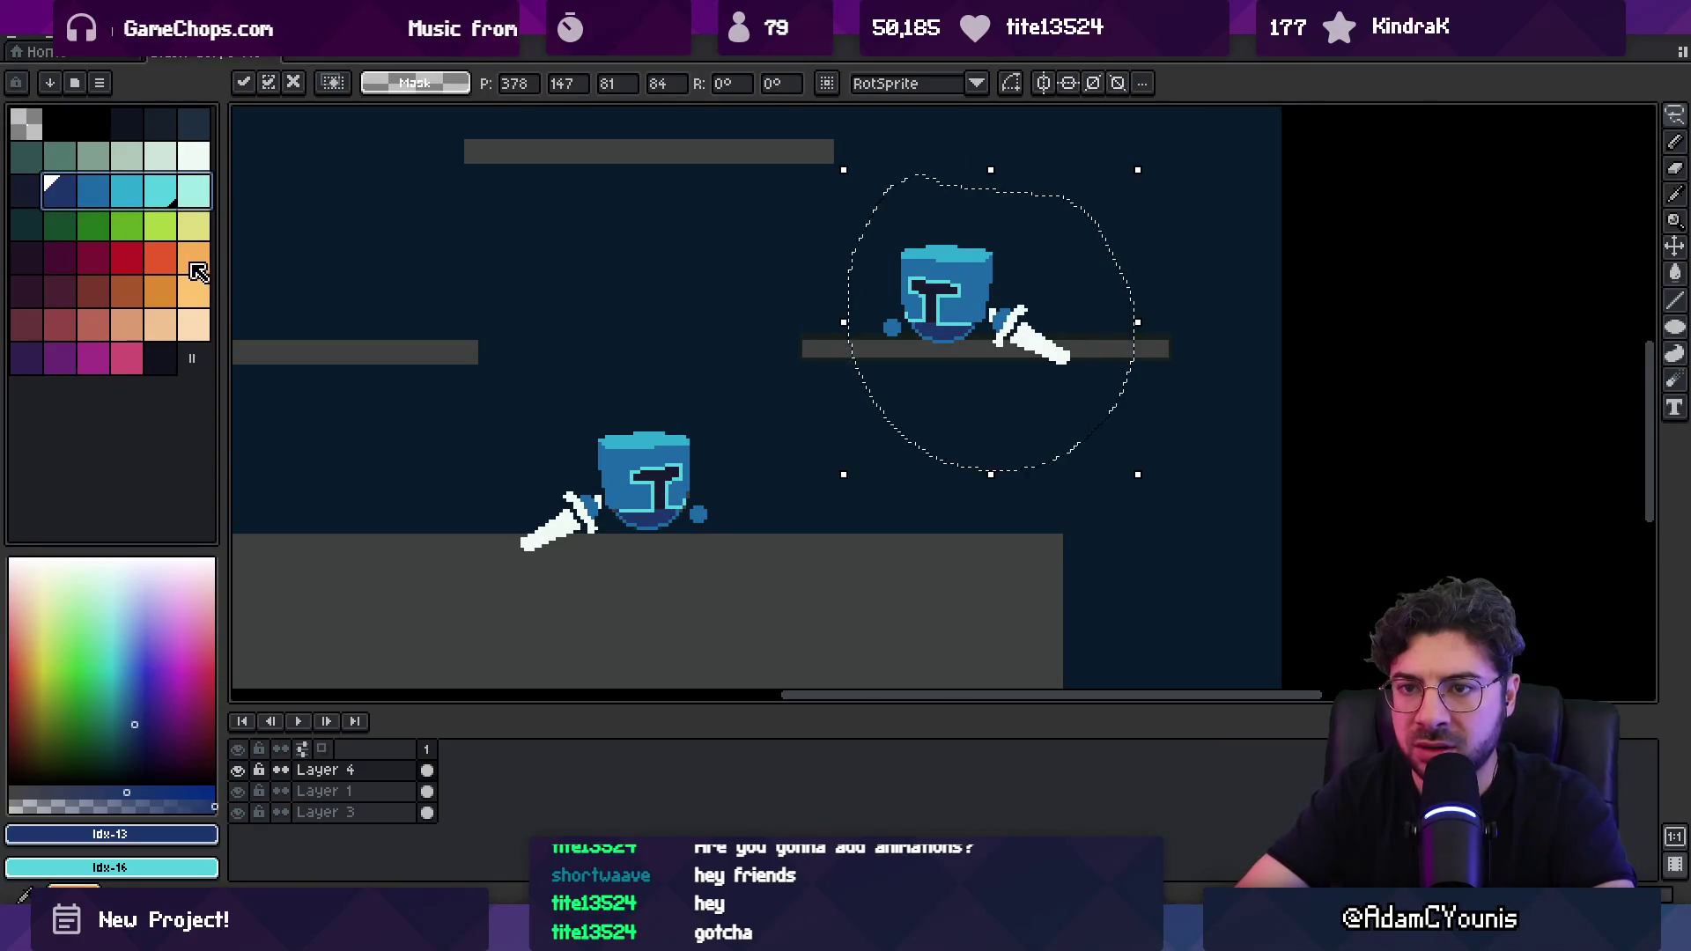
{"action": "key", "text": "g"}
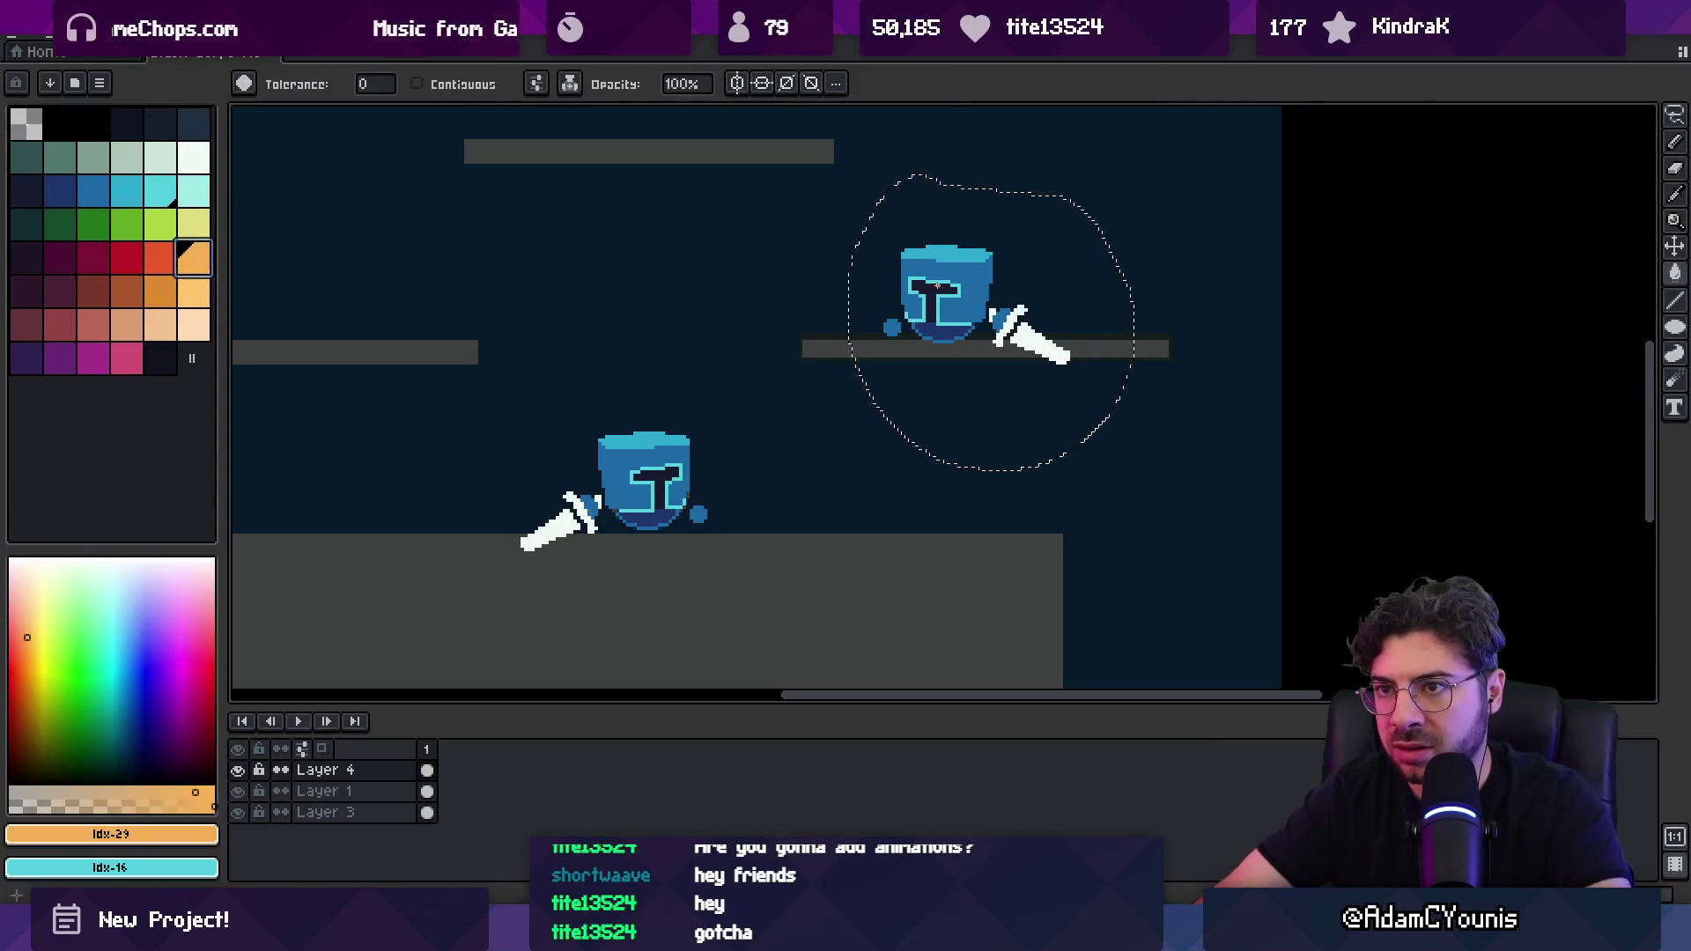
{"action": "left_click", "coordinate": [936, 310]}
{"action": "key", "text": "bracketleft"}
{"action": "left_click", "coordinate": [962, 248]}
{"action": "key", "text": "bracketleft"}
{"action": "left_click", "coordinate": [941, 318]}
{"action": "key", "text": "bracketleft"}
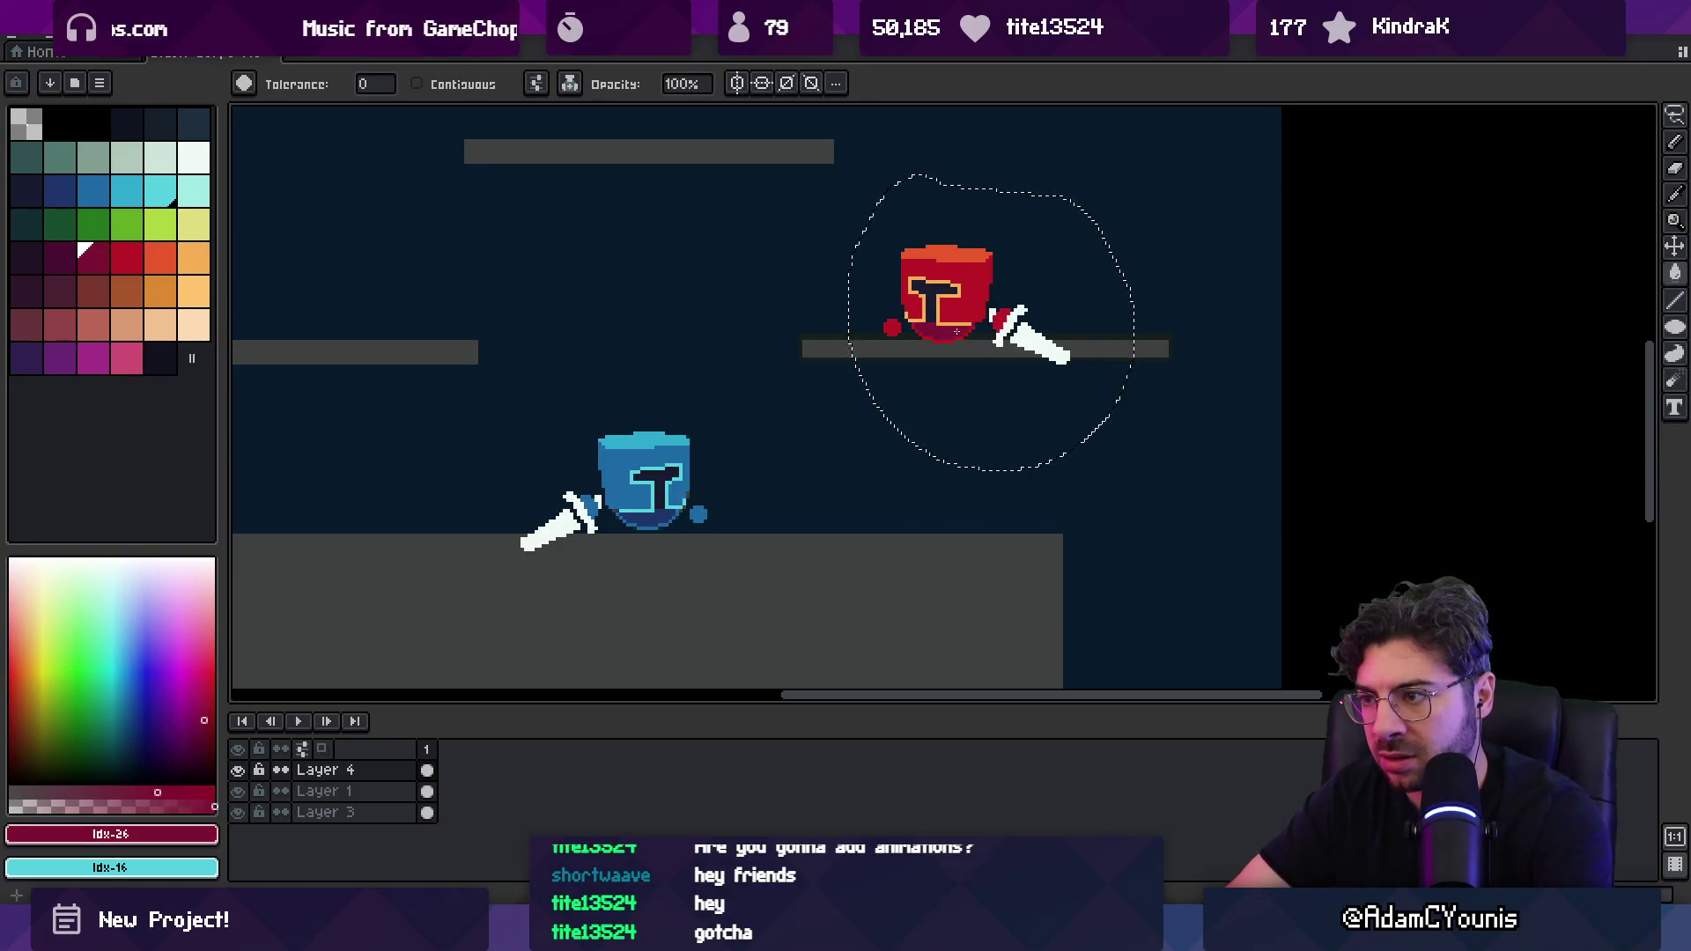
{"action": "scroll", "coordinate": [787, 402], "scroll_direction": "down", "scroll_amount": 5}
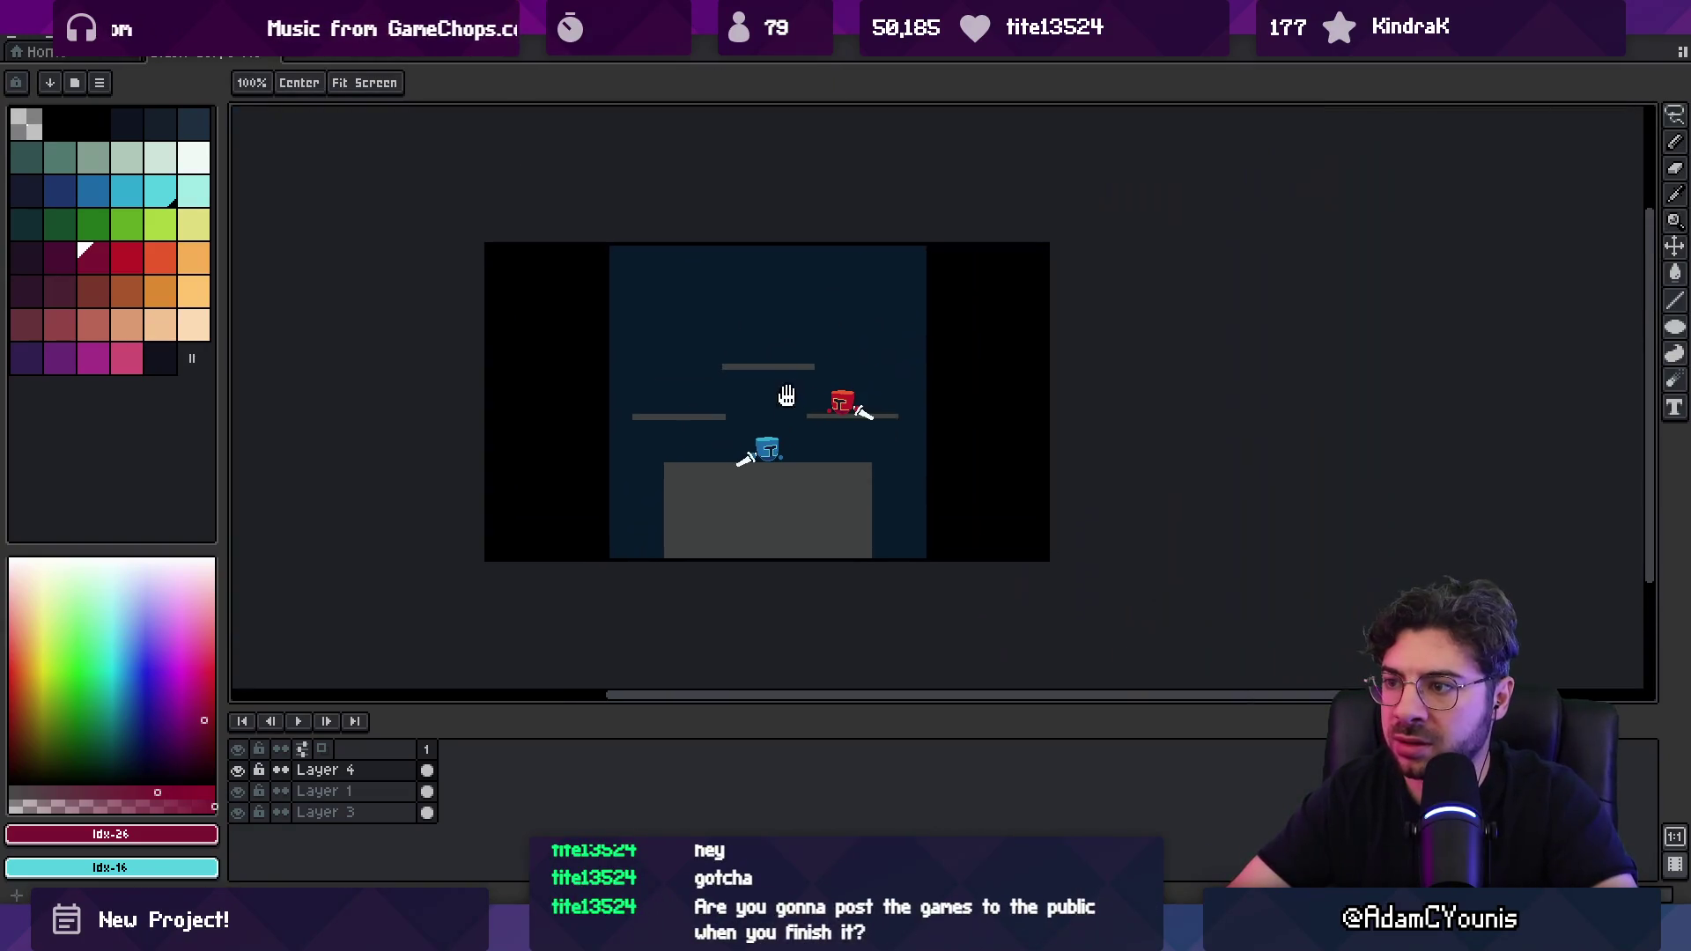
{"action": "scroll", "coordinate": [793, 396], "scroll_direction": "up", "scroll_amount": 3}
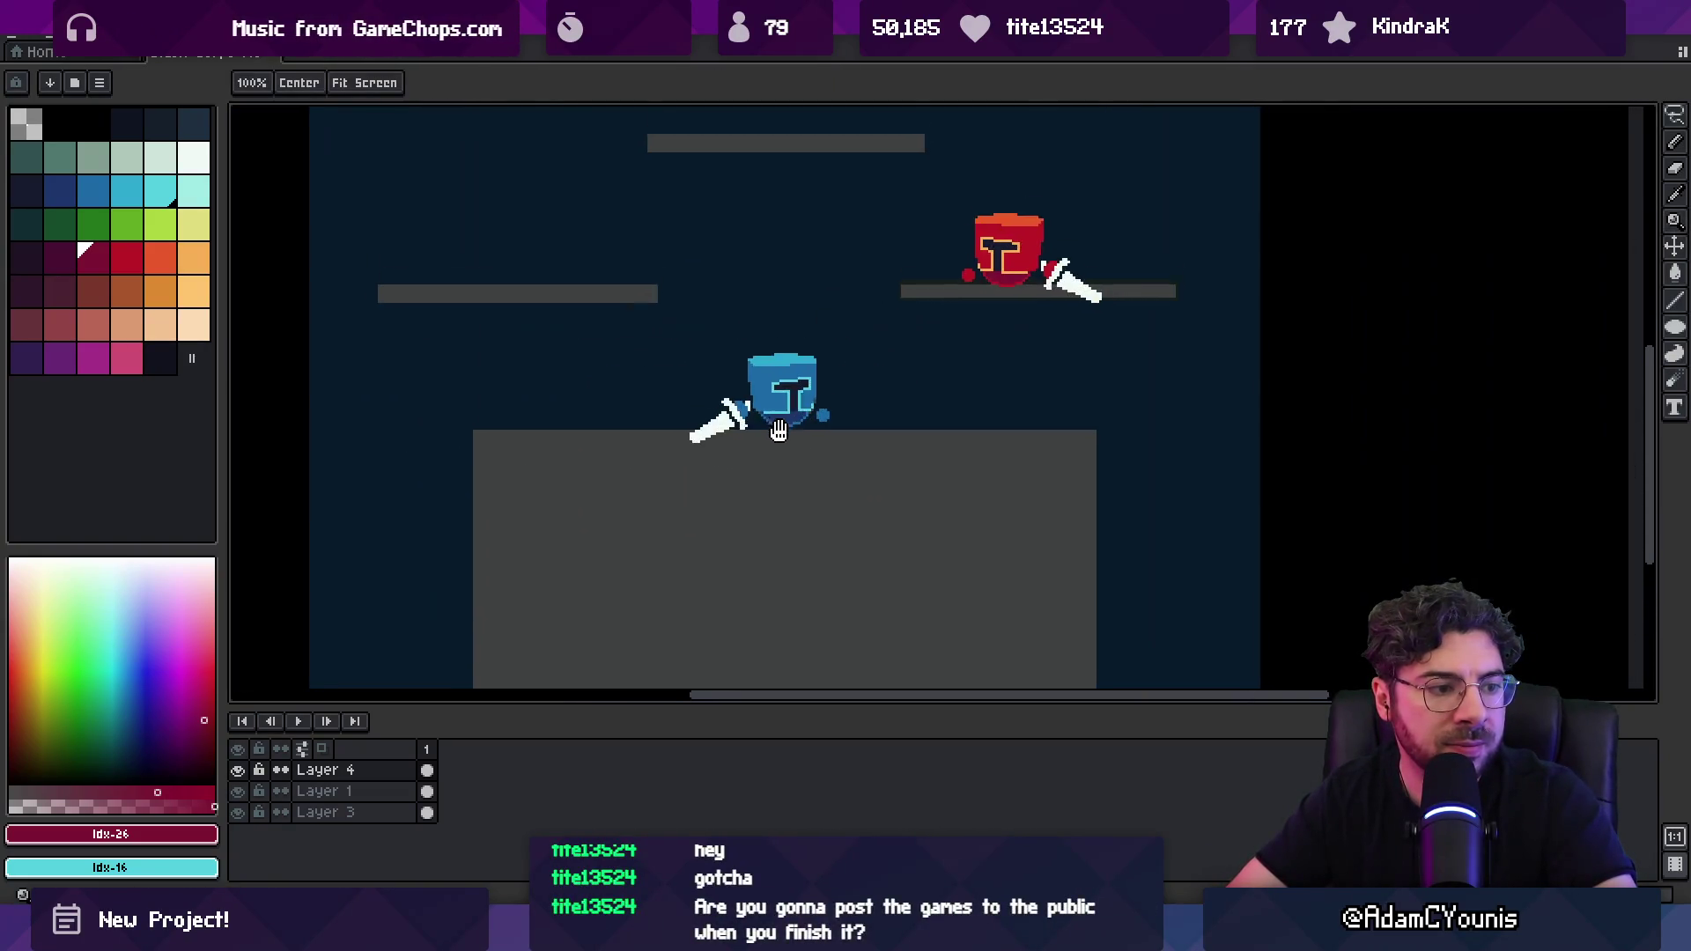
{"action": "scroll", "coordinate": [787, 399], "scroll_direction": "up", "scroll_amount": 1}
Step: Sketch a pale aqua plume above the blue knight's helmet with a 5px brush
{"action": "left_click", "coordinate": [193, 190]}
{"action": "key", "text": "b"}
{"action": "mouse_move", "coordinate": [637, 458]}
{"action": "left_mouse_down"}
{"action": "mouse_move", "coordinate": [722, 456]}
{"action": "mouse_move", "coordinate": [698, 415]}
{"action": "left_mouse_up"}
{"action": "key", "text": "ctrl+z"}
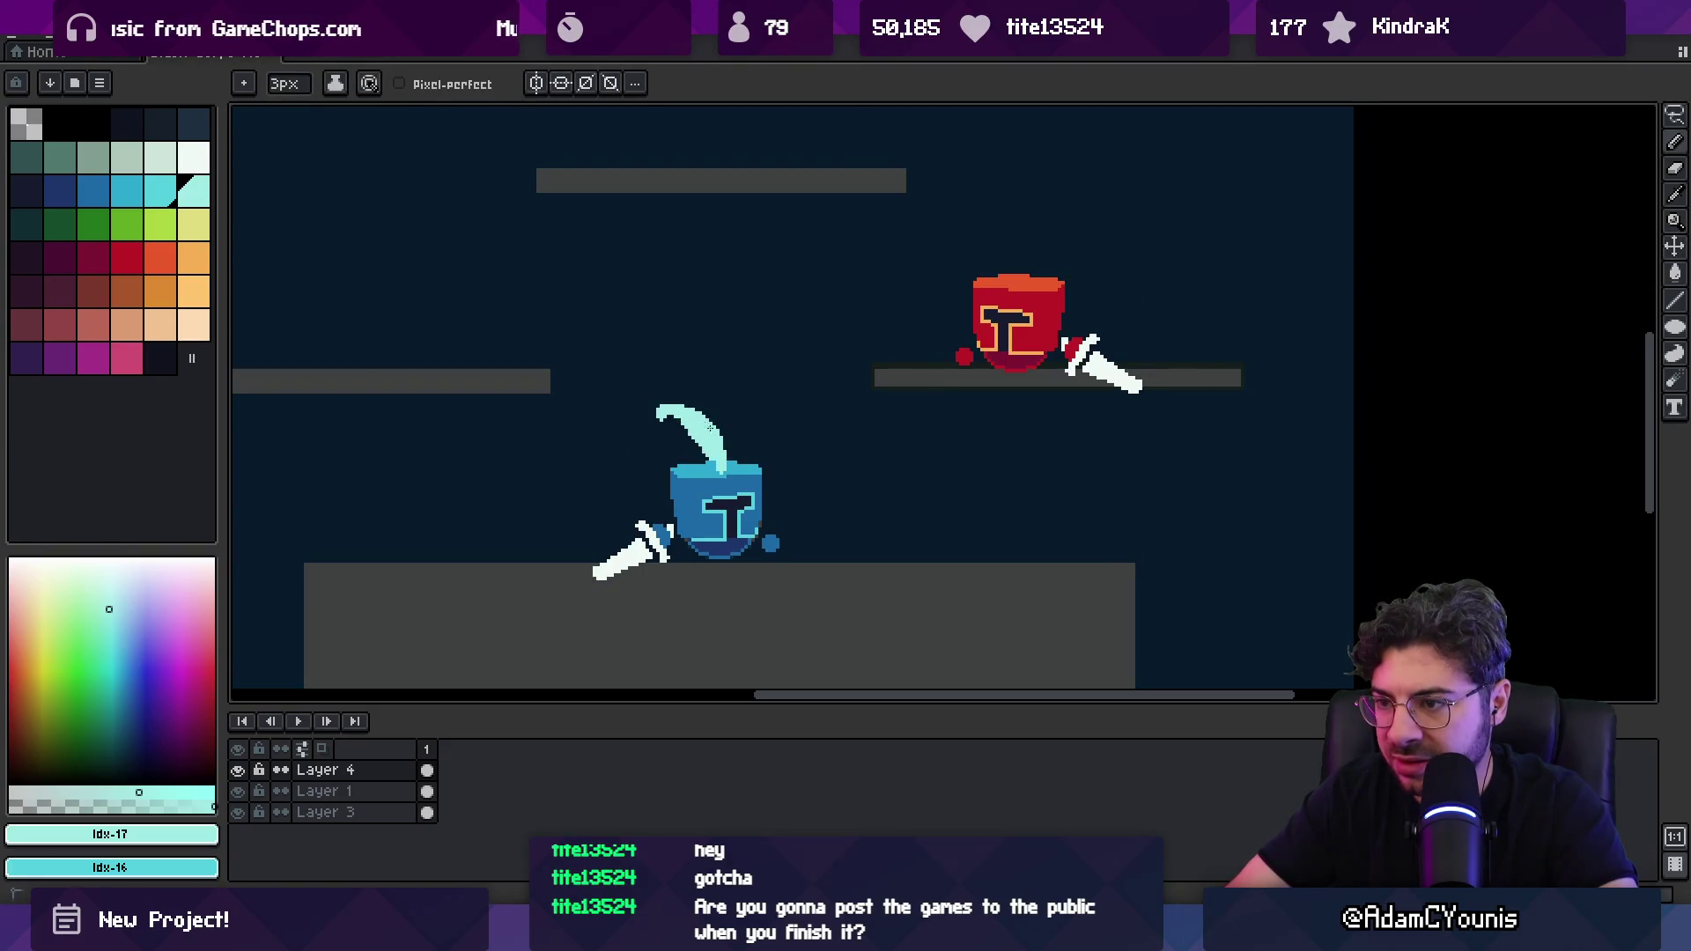
{"action": "key", "text": "e"}
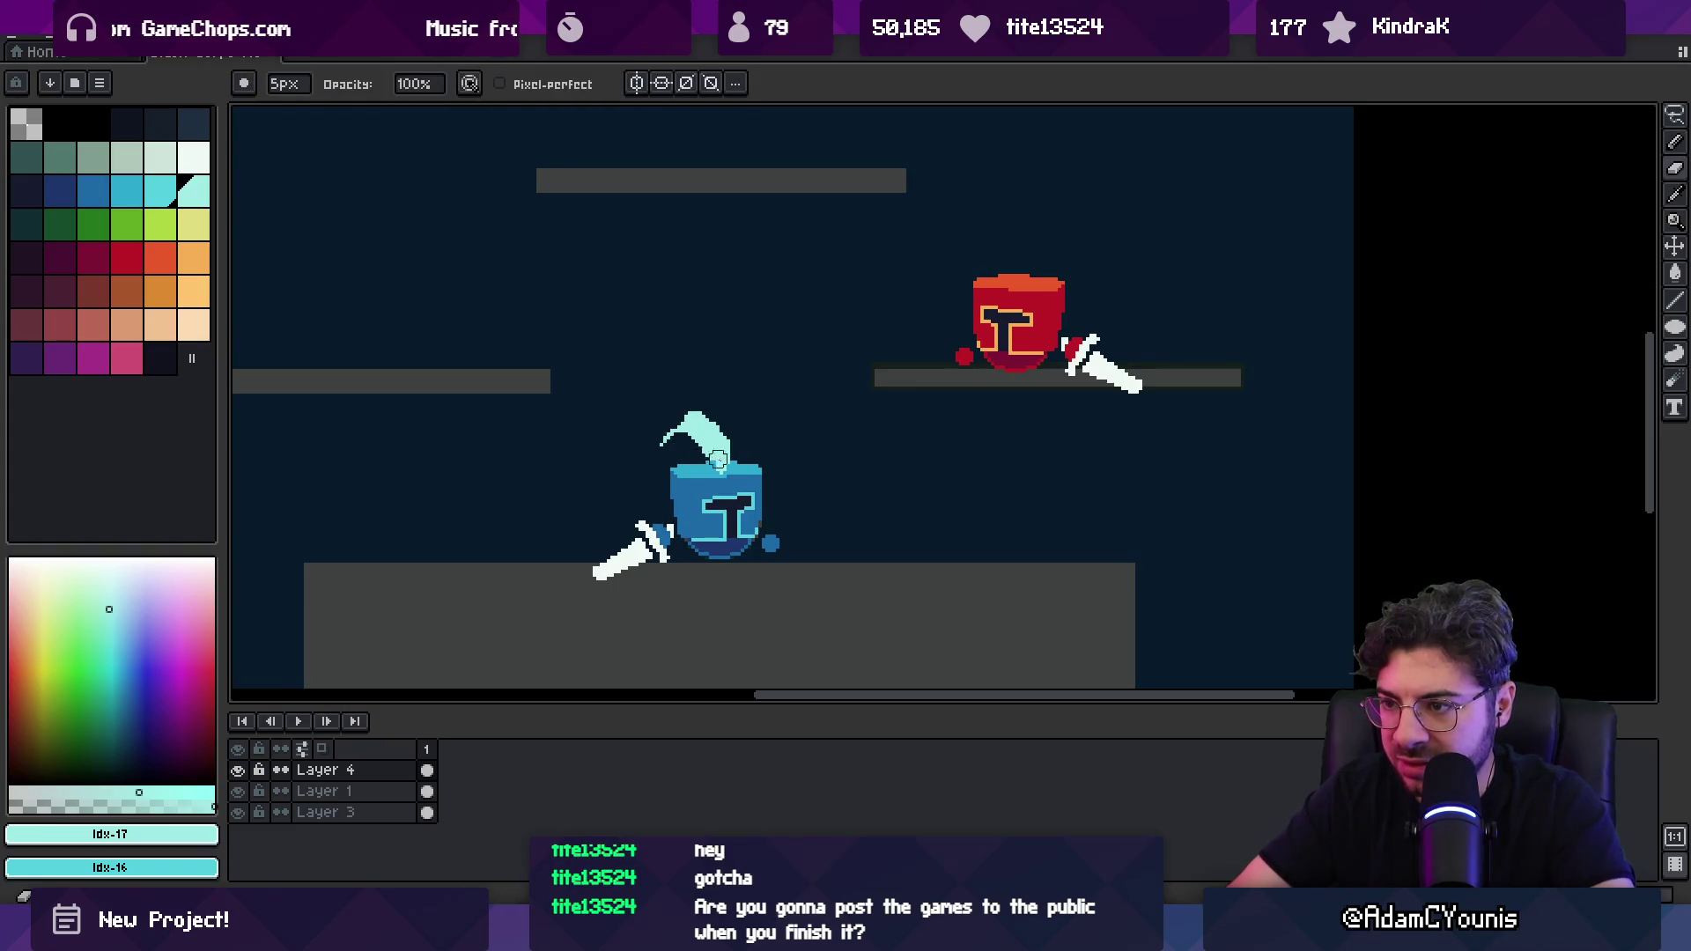
{"action": "scroll", "coordinate": [714, 458], "scroll_direction": "up", "scroll_amount": 2}
{"action": "left_click", "coordinate": [739, 462], "text": "alt"}
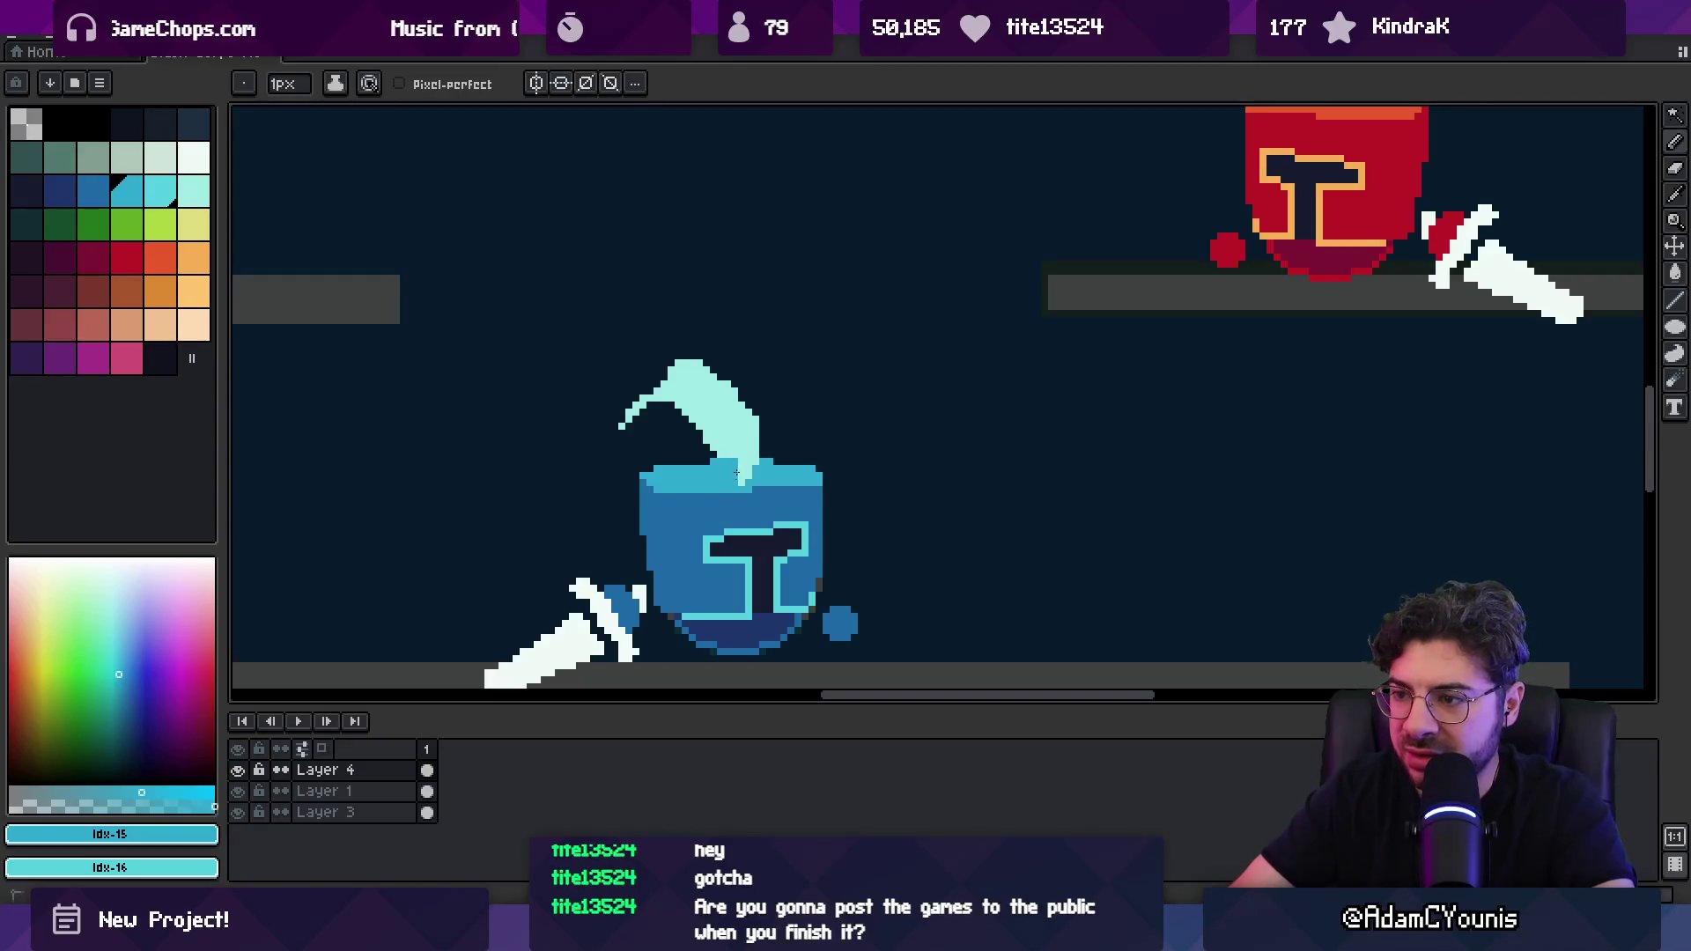
{"action": "key", "text": "e"}
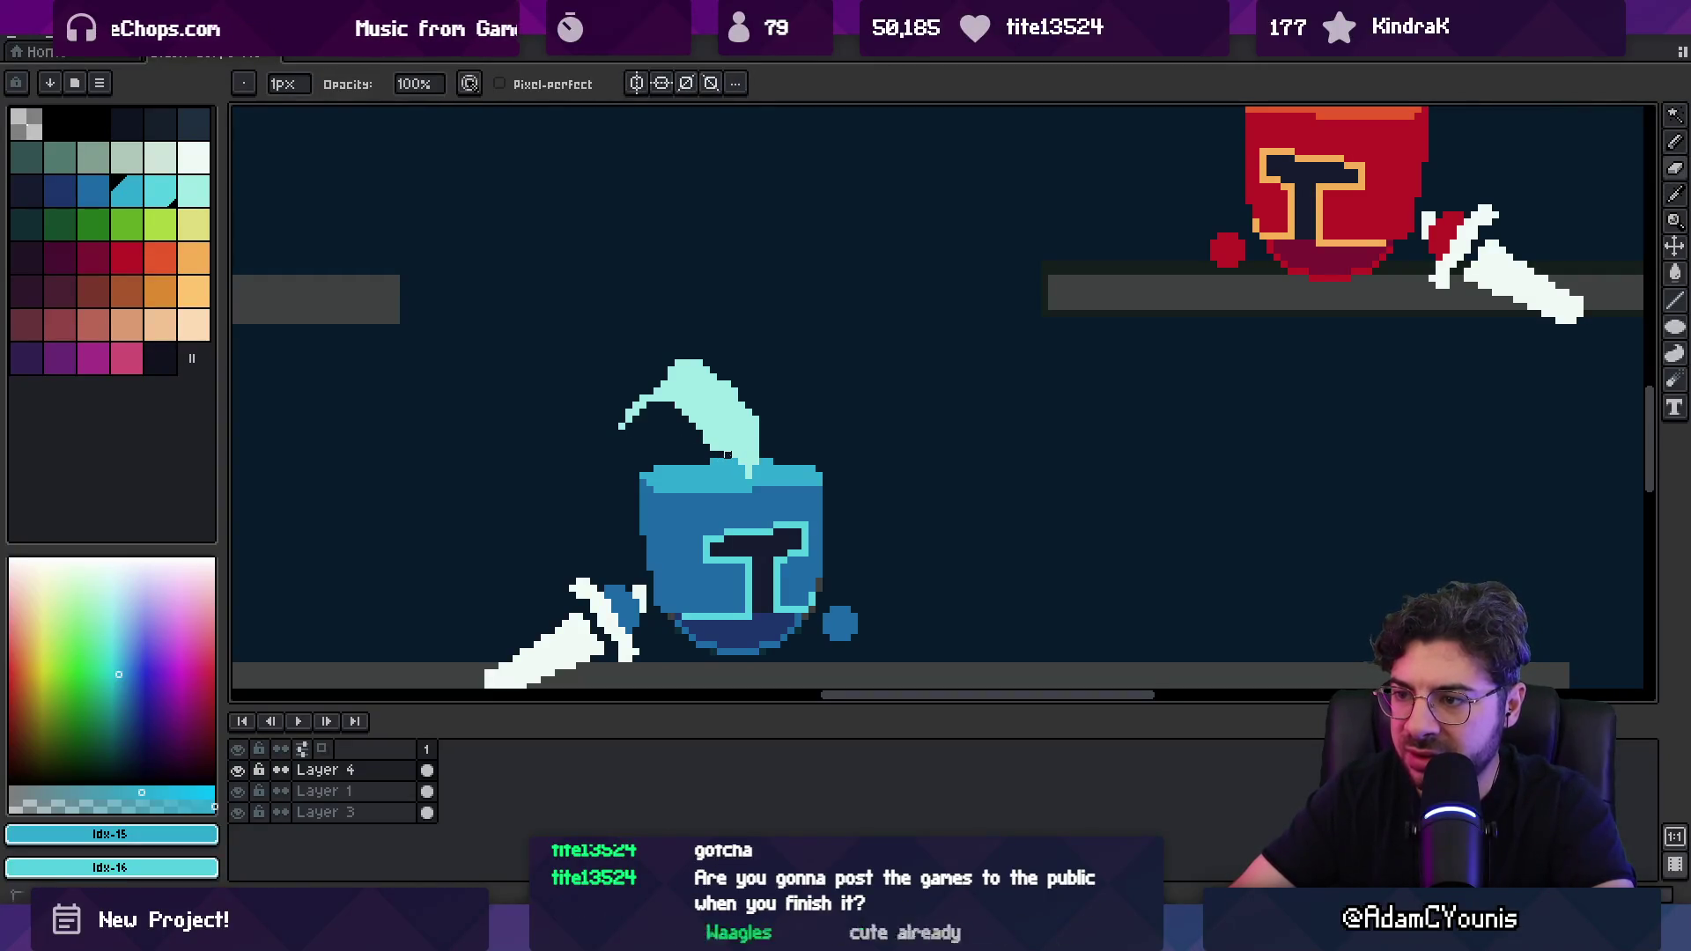
{"action": "left_click", "coordinate": [640, 400], "text": "alt"}
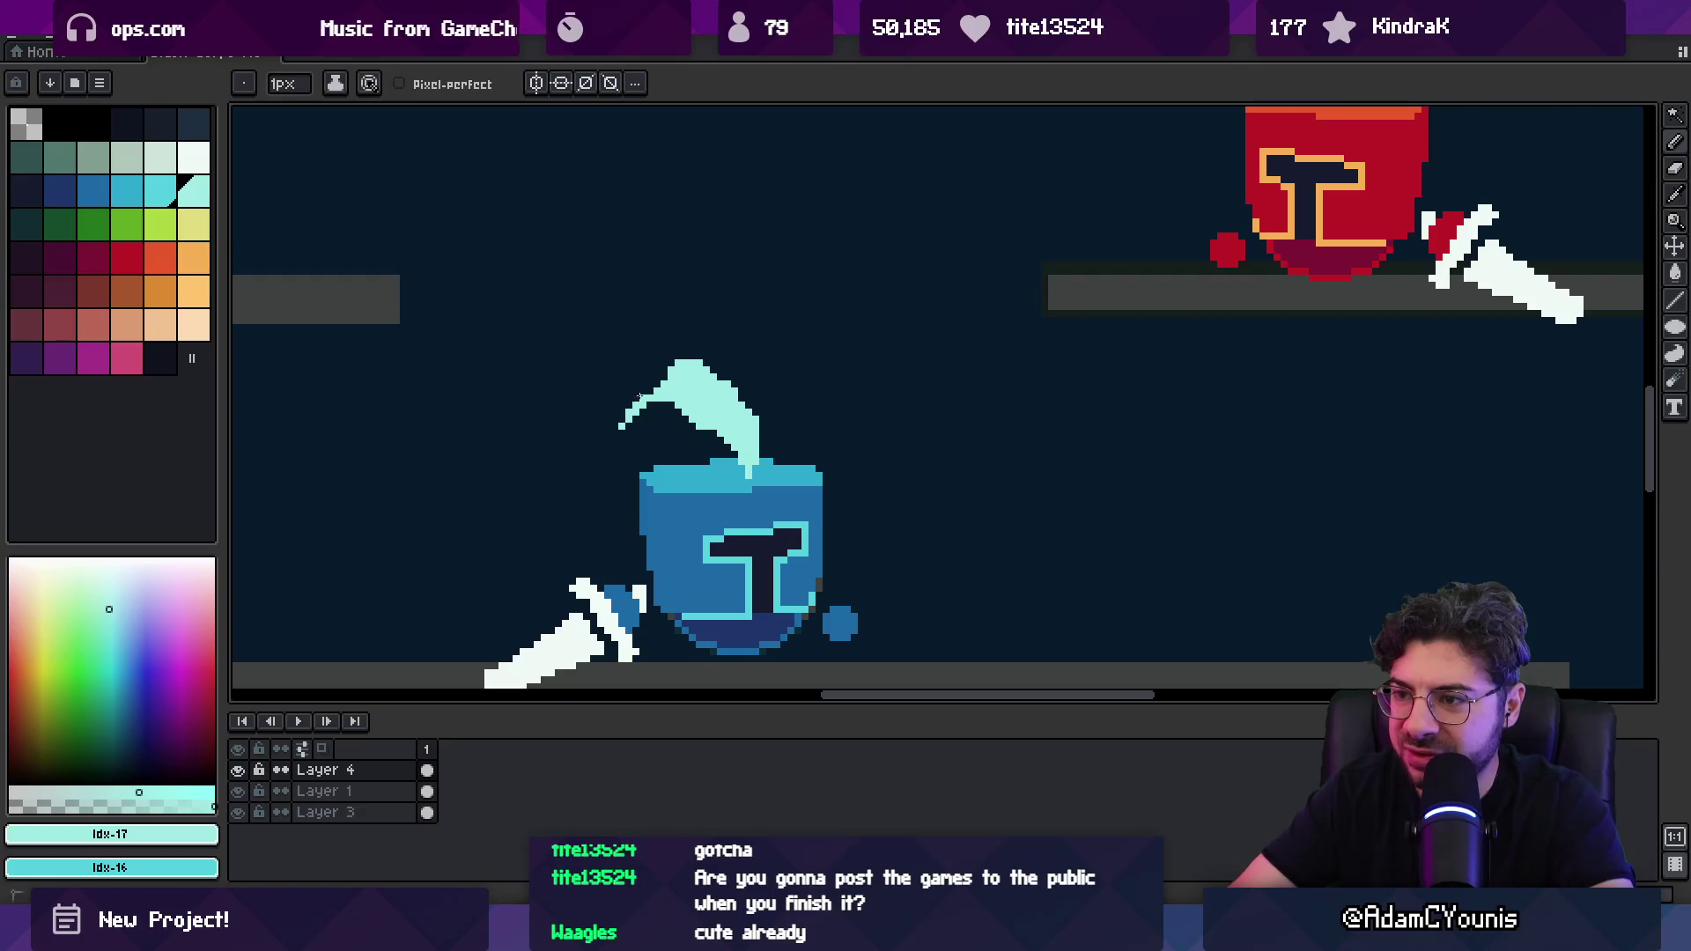
Step: Erase stray pixels from the aqua plume and zoom in on the blue knight
{"action": "key", "text": "e"}
{"action": "left_click", "coordinate": [739, 395]}
{"action": "key", "text": "b"}
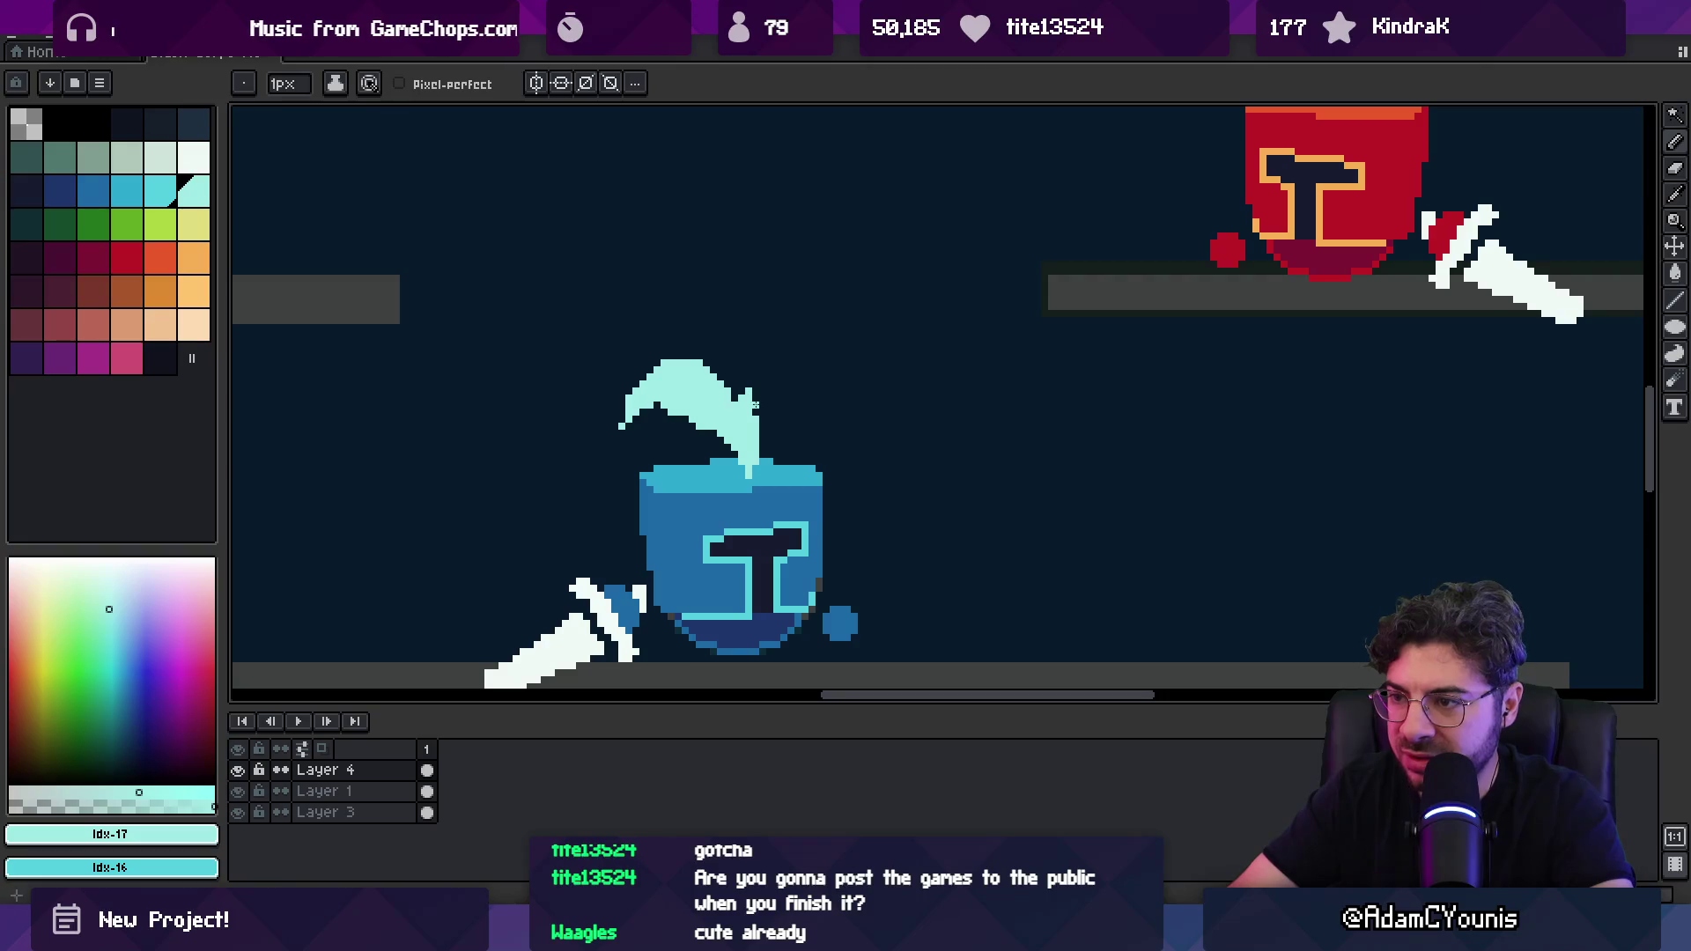
{"action": "key", "text": "e"}
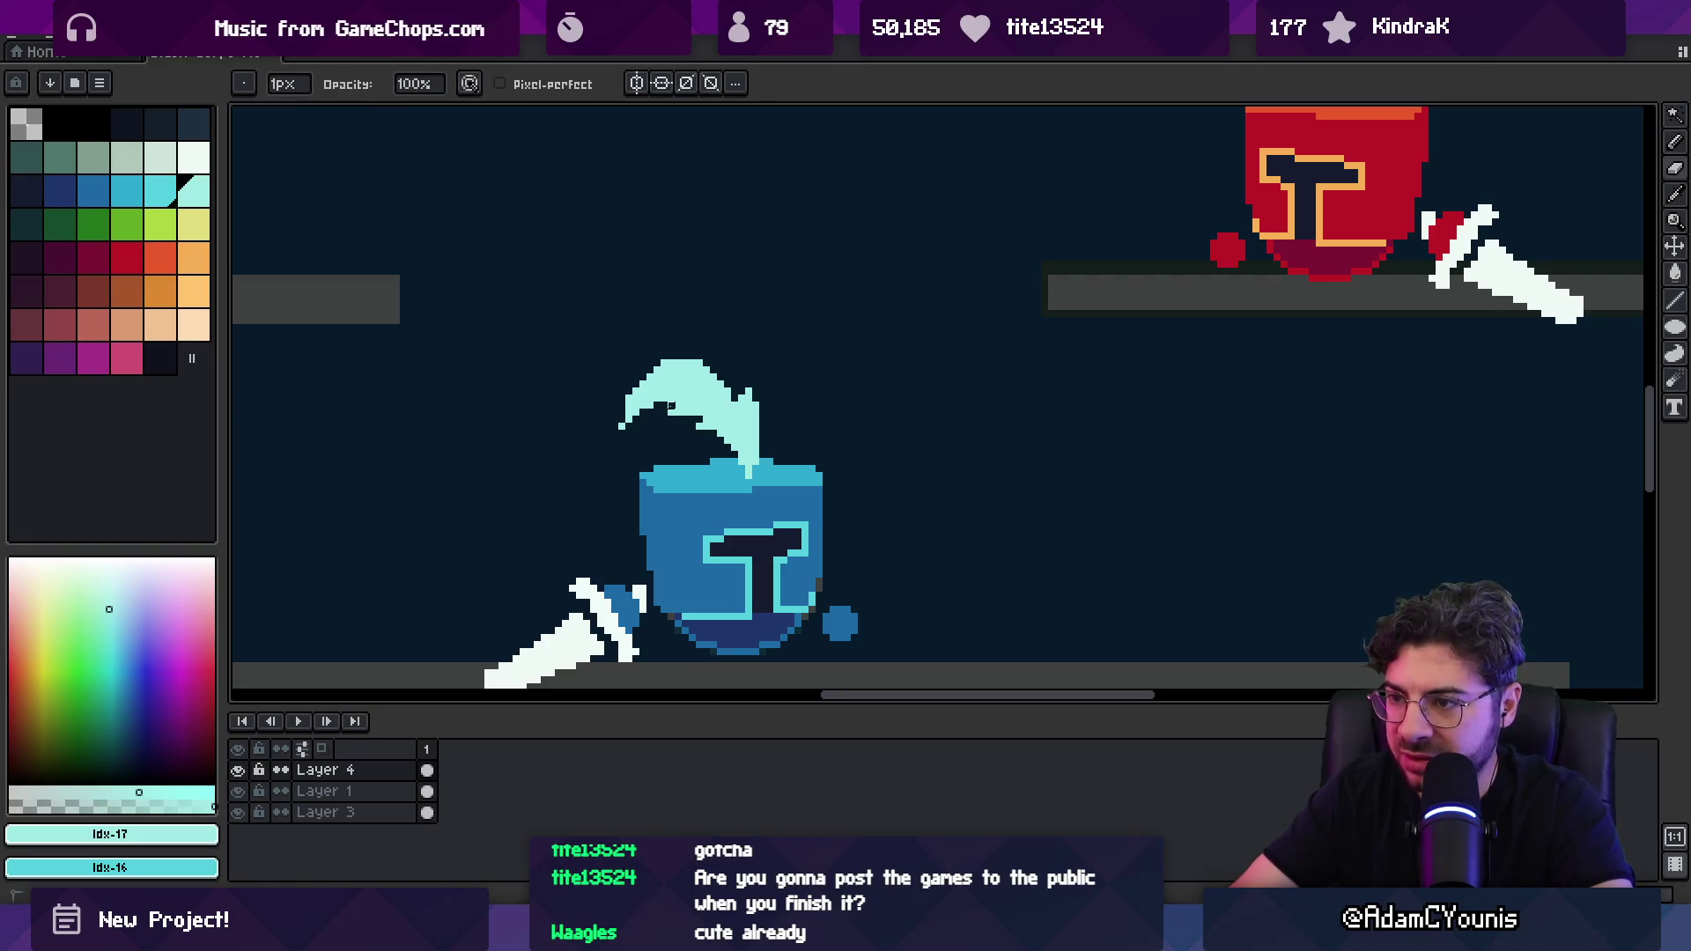
{"action": "key", "text": "z"}
{"action": "scroll", "coordinate": [755, 340], "scroll_direction": "down", "scroll_amount": 3}
{"action": "left_click", "coordinate": [743, 401]}
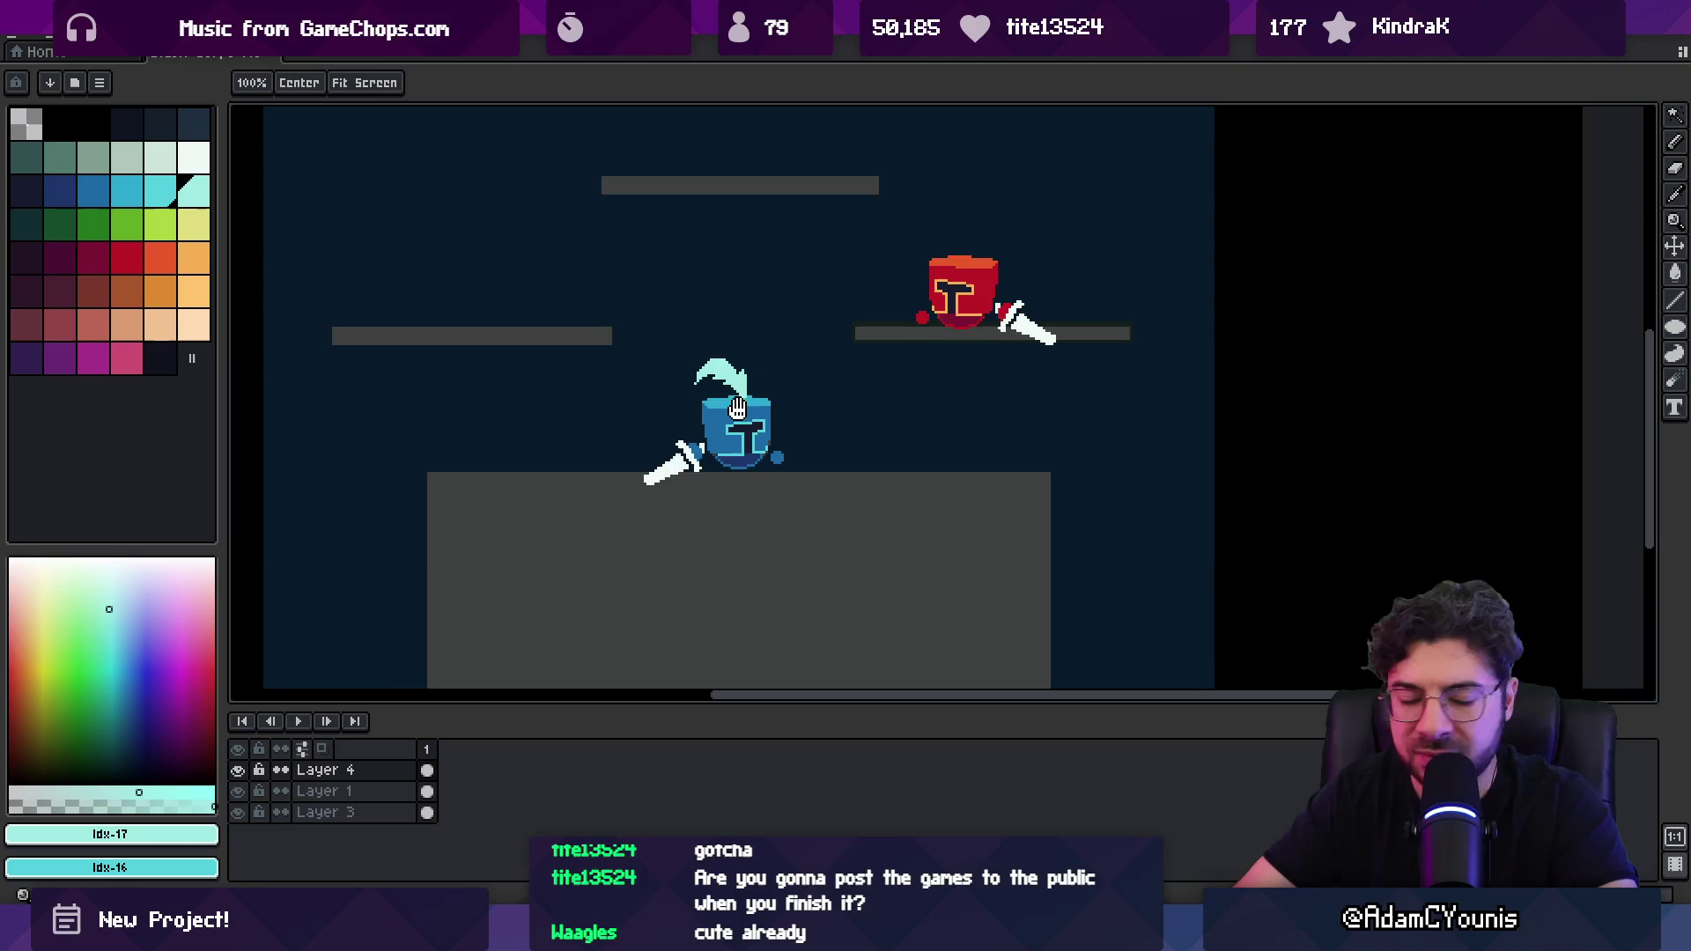
{"action": "scroll", "coordinate": [737, 407], "scroll_direction": "up", "scroll_amount": 3}
{"action": "left_click", "coordinate": [186, 203]}
{"action": "left_click", "coordinate": [133, 260]}
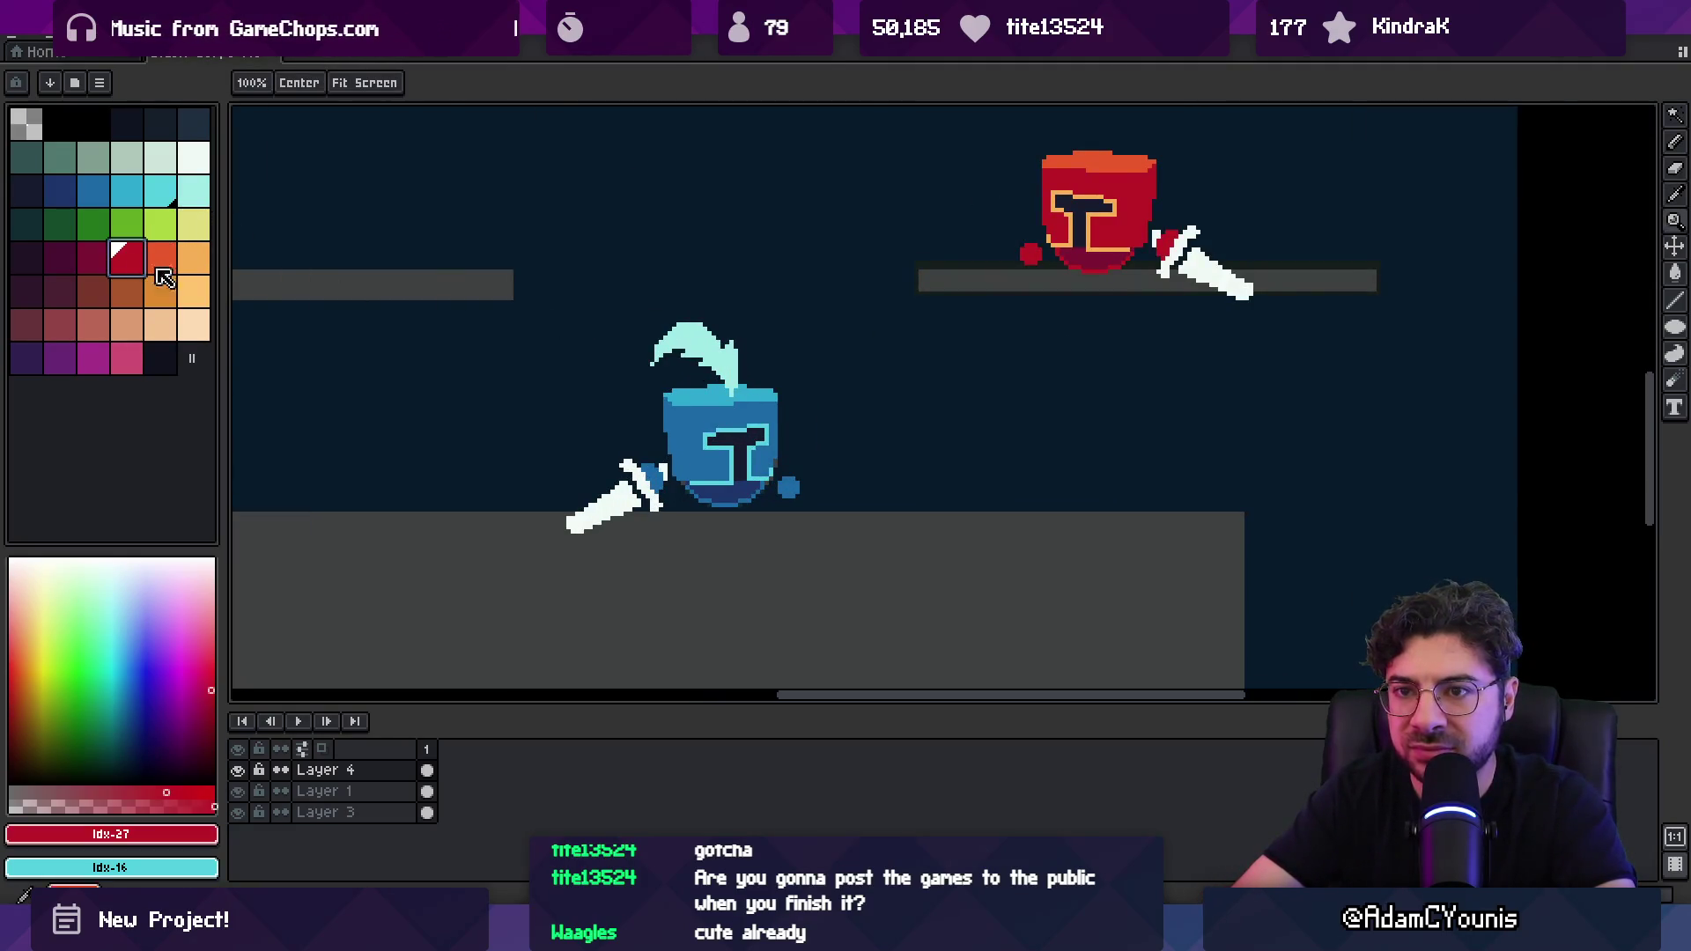
Step: Fill the blue knight's plume orange and repaint its top in light peach
{"action": "left_click", "coordinate": [163, 293]}
{"action": "key", "text": "g"}
{"action": "left_click", "coordinate": [702, 350]}
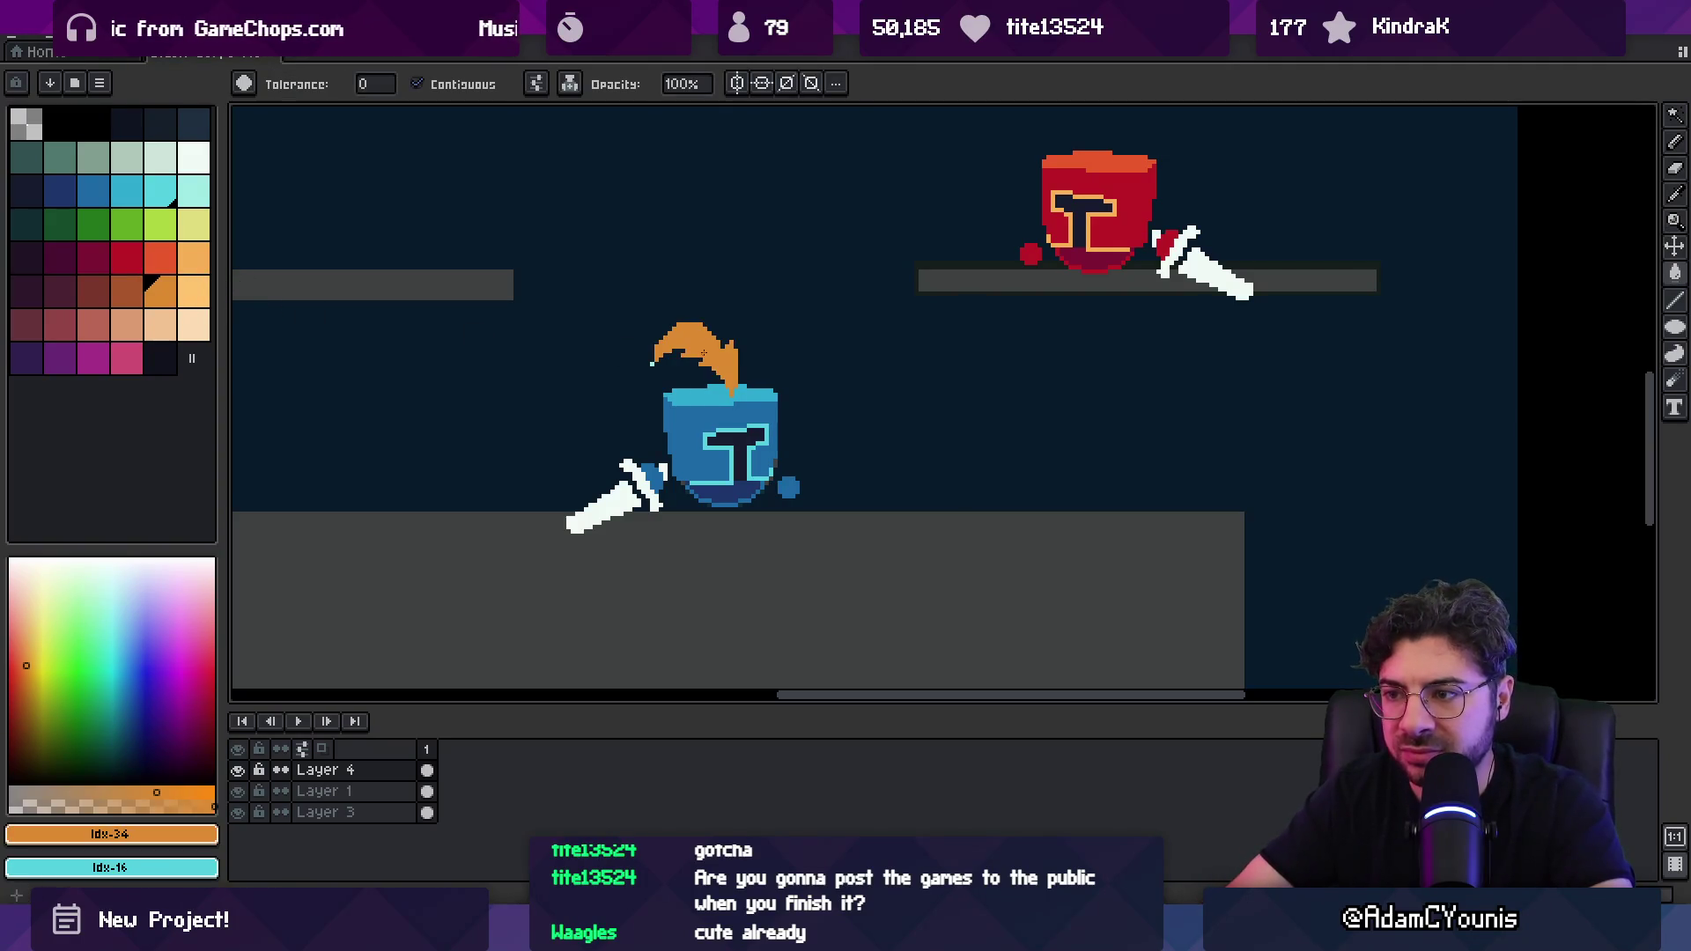
{"action": "key", "text": "b"}
{"action": "scroll", "coordinate": [680, 359], "scroll_direction": "up", "scroll_amount": 5}
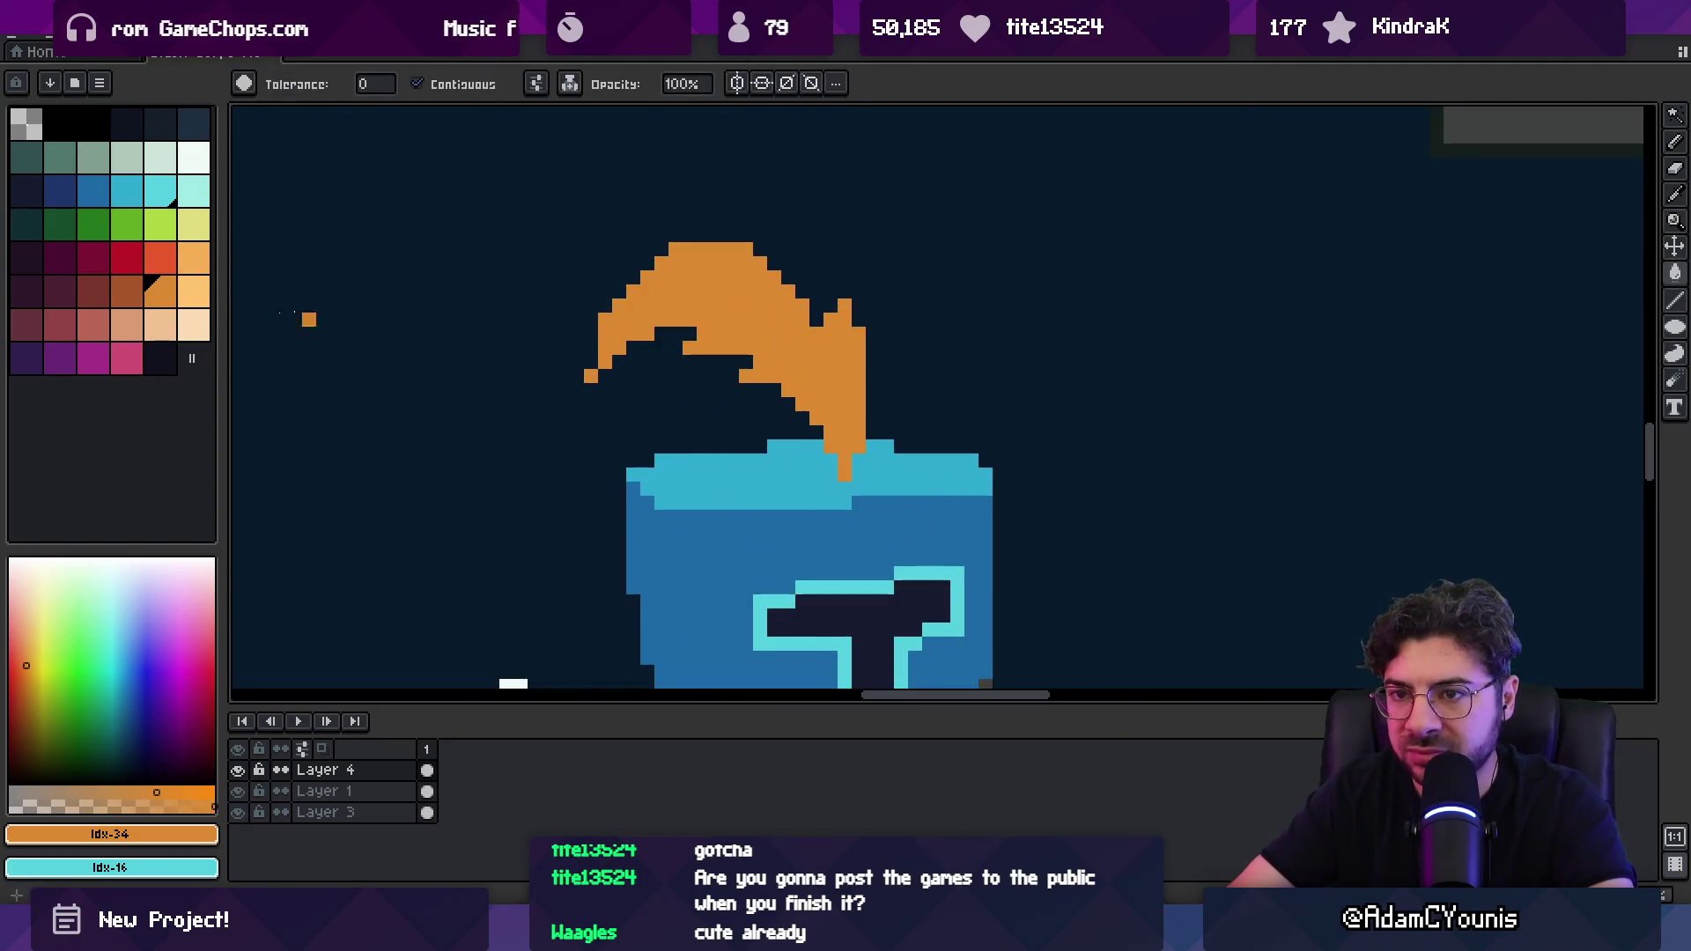
{"action": "mouse_move", "coordinate": [749, 251]}
{"action": "left_mouse_down"}
{"action": "mouse_move", "coordinate": [669, 308]}
{"action": "mouse_move", "coordinate": [799, 281]}
{"action": "mouse_move", "coordinate": [850, 339]}
{"action": "left_mouse_up"}
{"action": "key", "text": "x"}
{"action": "left_click_drag", "start_coordinate": [634, 309], "coordinate": [604, 321]}
{"action": "scroll", "coordinate": [749, 314], "scroll_direction": "down", "scroll_amount": 3}
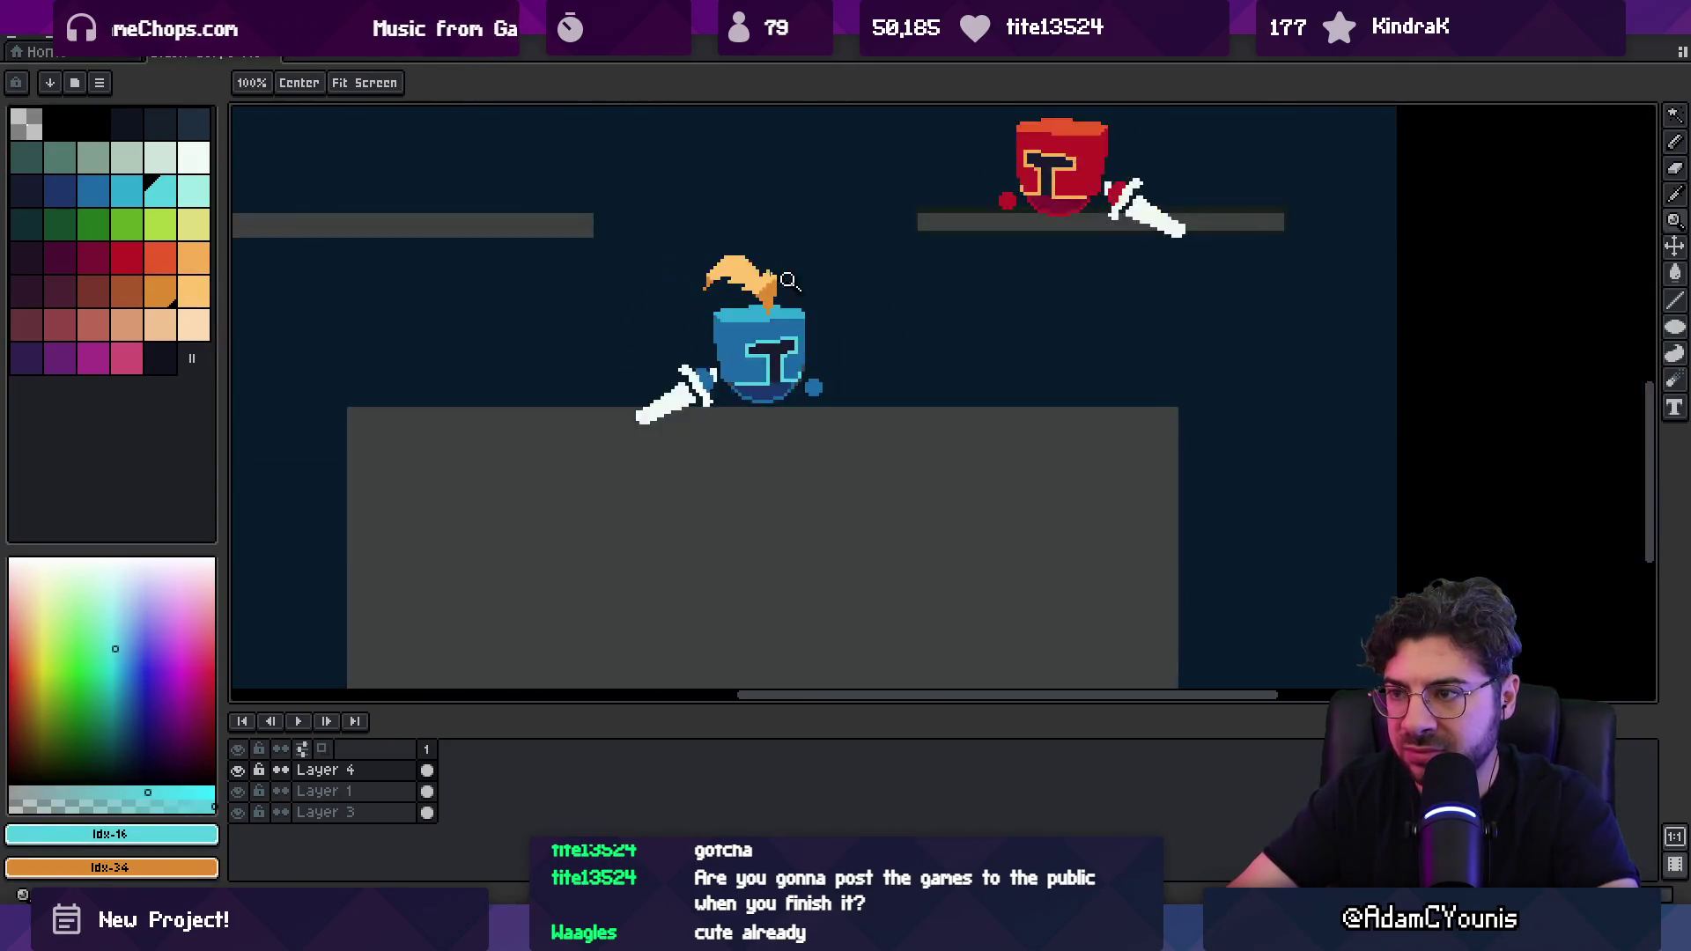
{"action": "scroll", "coordinate": [749, 314], "scroll_direction": "up", "scroll_amount": 3}
Step: Sample the plume's peach and orange shades while zooming to check them
{"action": "key", "text": "b"}
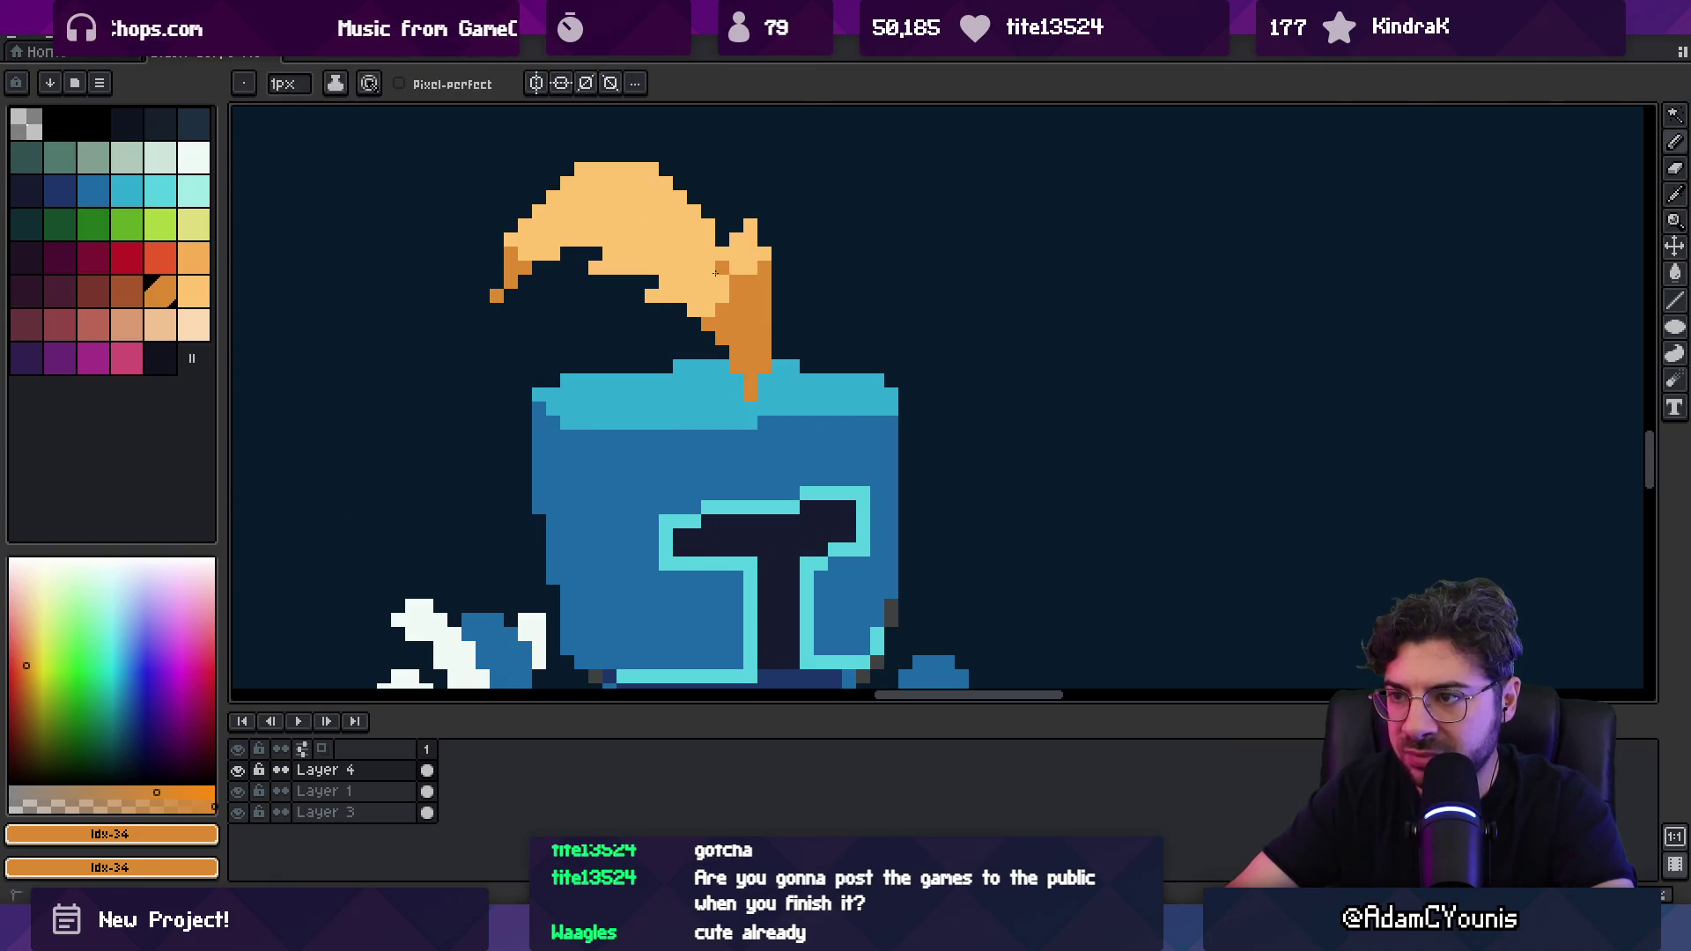
{"action": "left_click", "coordinate": [709, 255], "text": "alt"}
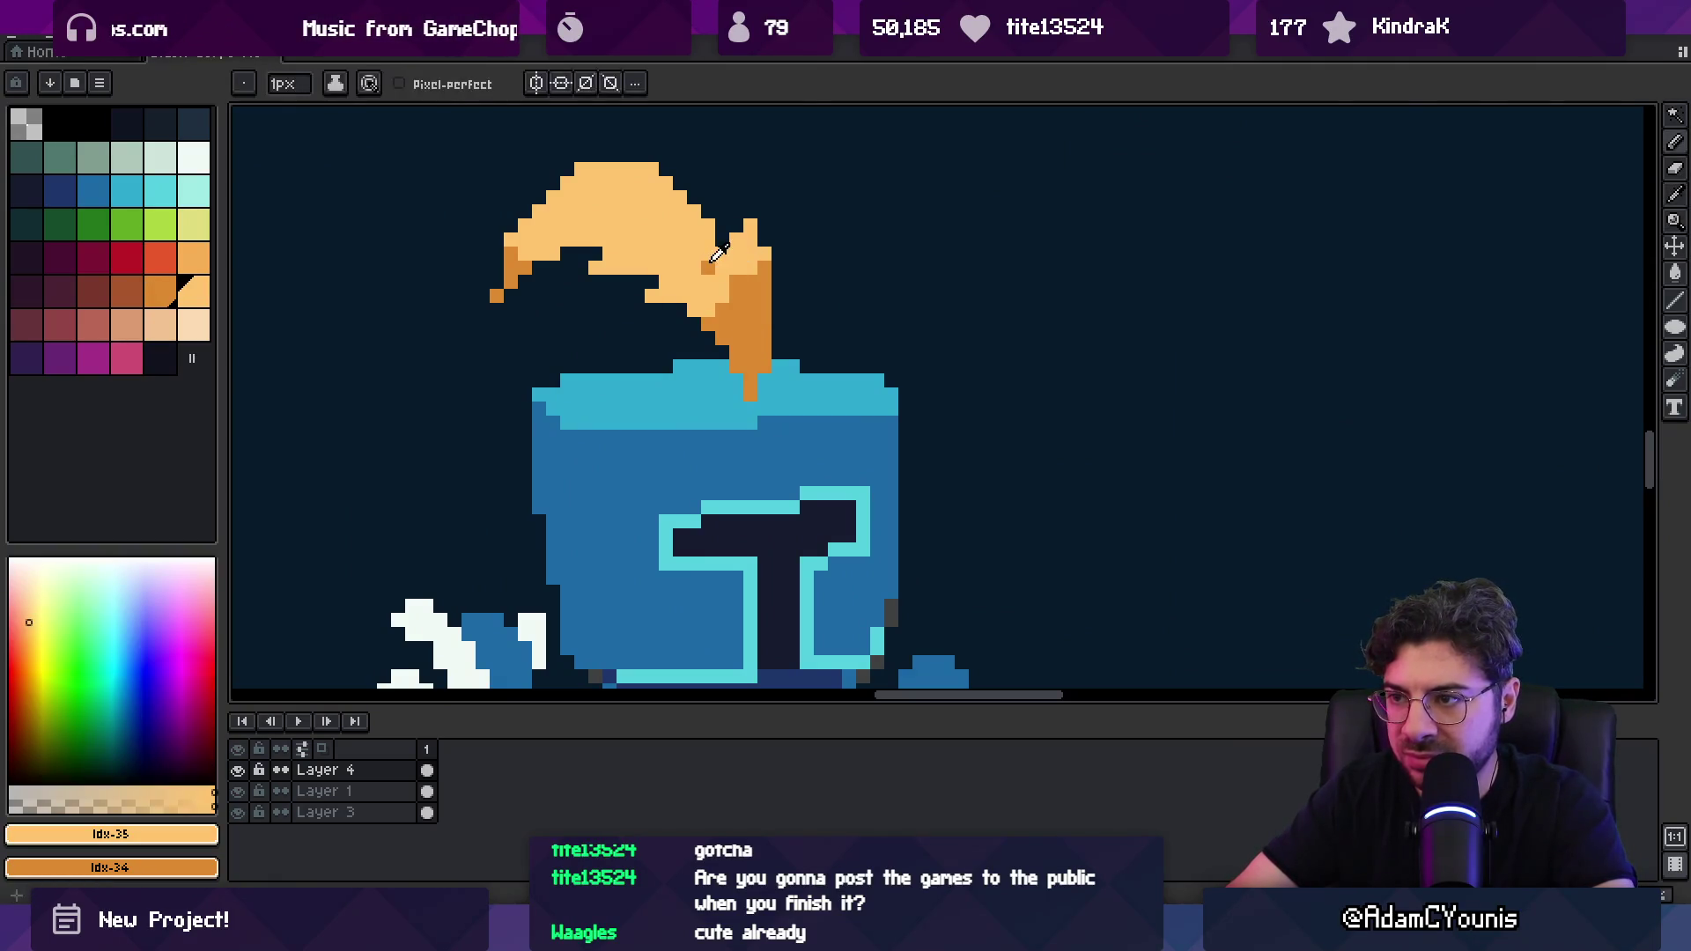
{"action": "left_click", "coordinate": [736, 278], "text": "alt"}
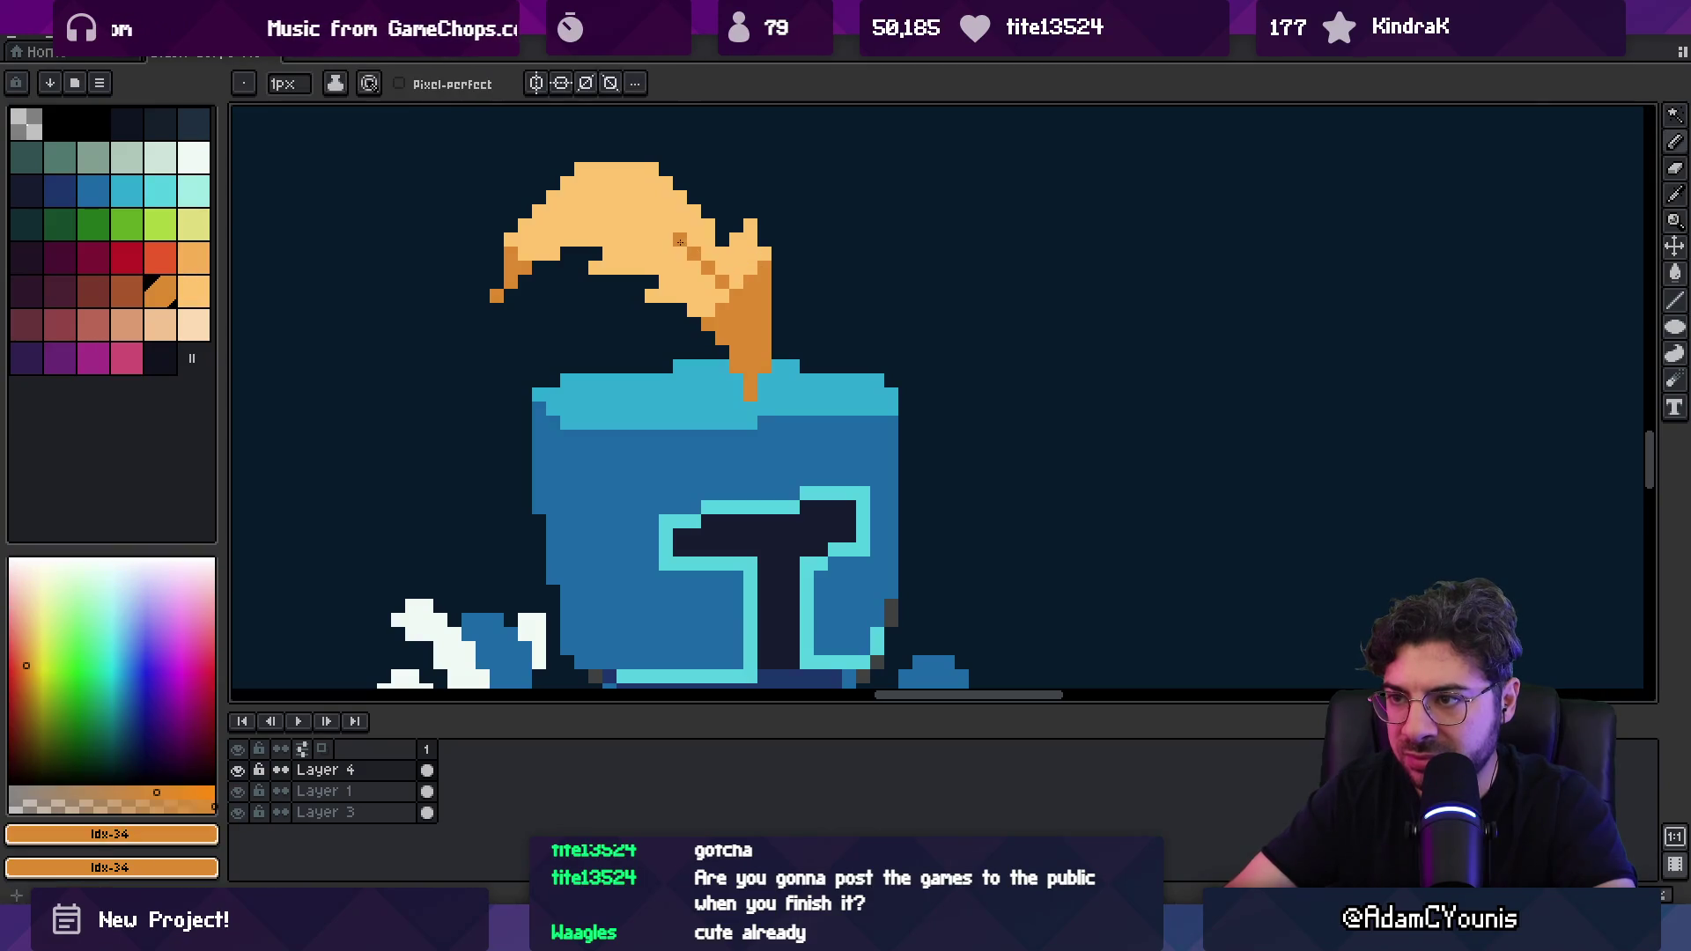
{"action": "key", "text": "z"}
{"action": "scroll", "coordinate": [589, 223], "scroll_direction": "down", "scroll_amount": 3}
{"action": "scroll", "coordinate": [702, 347], "scroll_direction": "up", "scroll_amount": 1}
{"action": "scroll", "coordinate": [716, 332], "scroll_direction": "down", "scroll_amount": 1}
{"action": "scroll", "coordinate": [682, 426], "scroll_direction": "up", "scroll_amount": 2}
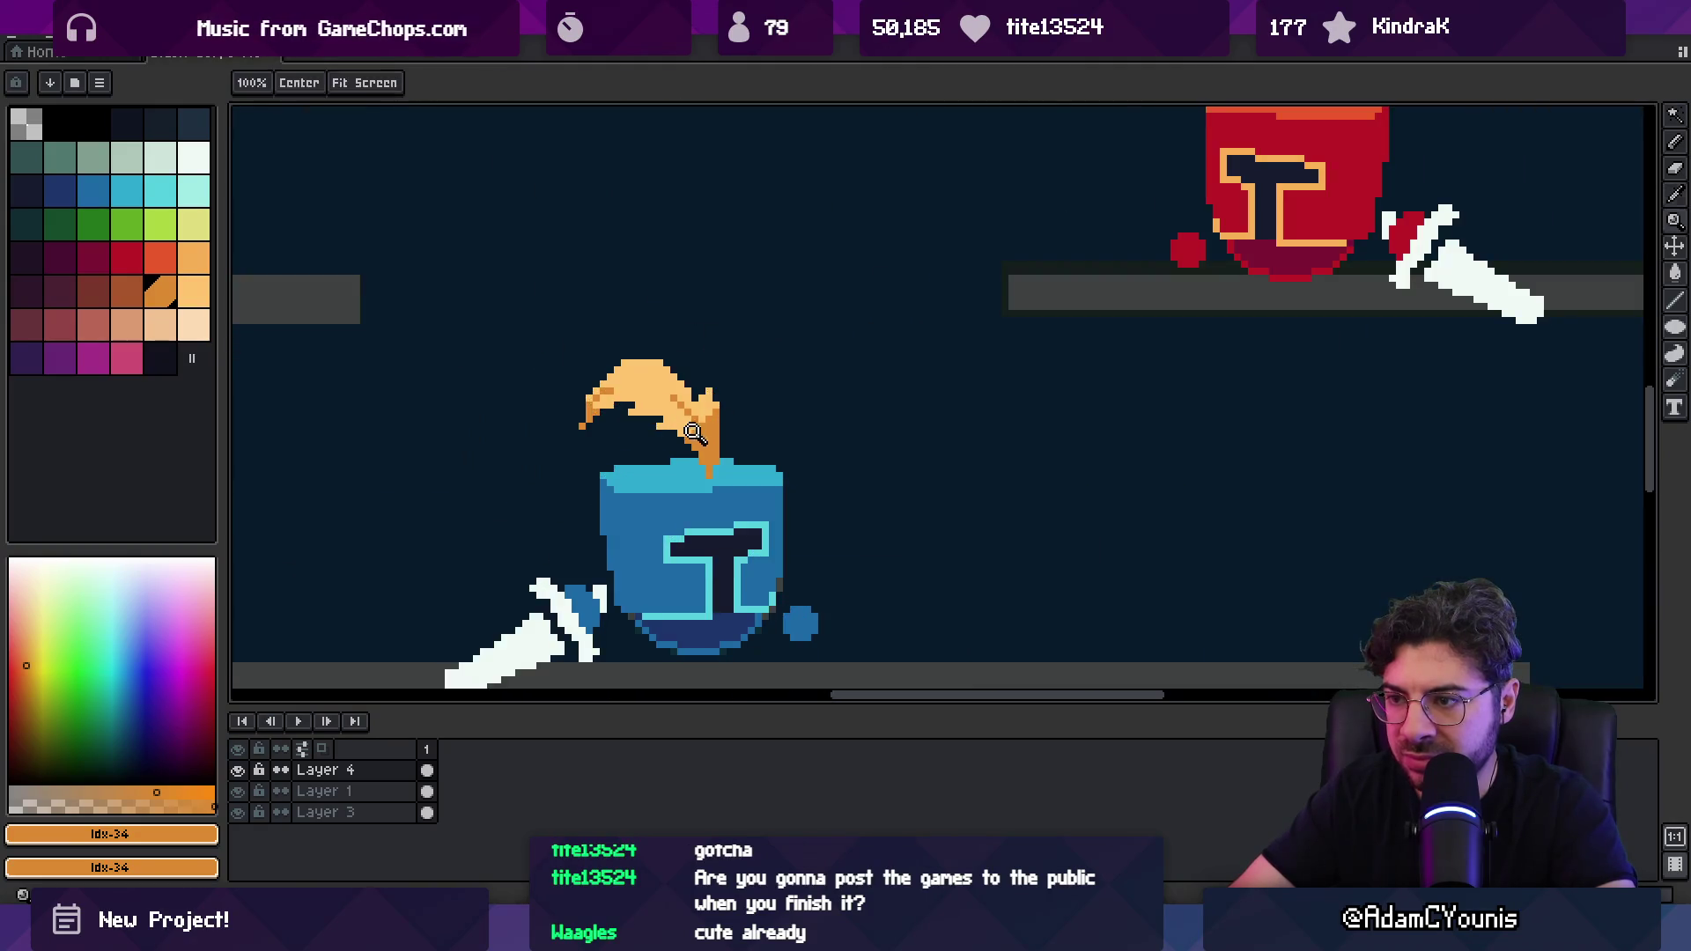
Step: Pick peach and the helmet's blue, then zoom out over the scene
{"action": "left_click", "coordinate": [675, 432], "text": "alt"}
{"action": "key", "text": "b"}
{"action": "key", "text": "z"}
{"action": "scroll", "coordinate": [687, 428], "scroll_direction": "down", "scroll_amount": 3}
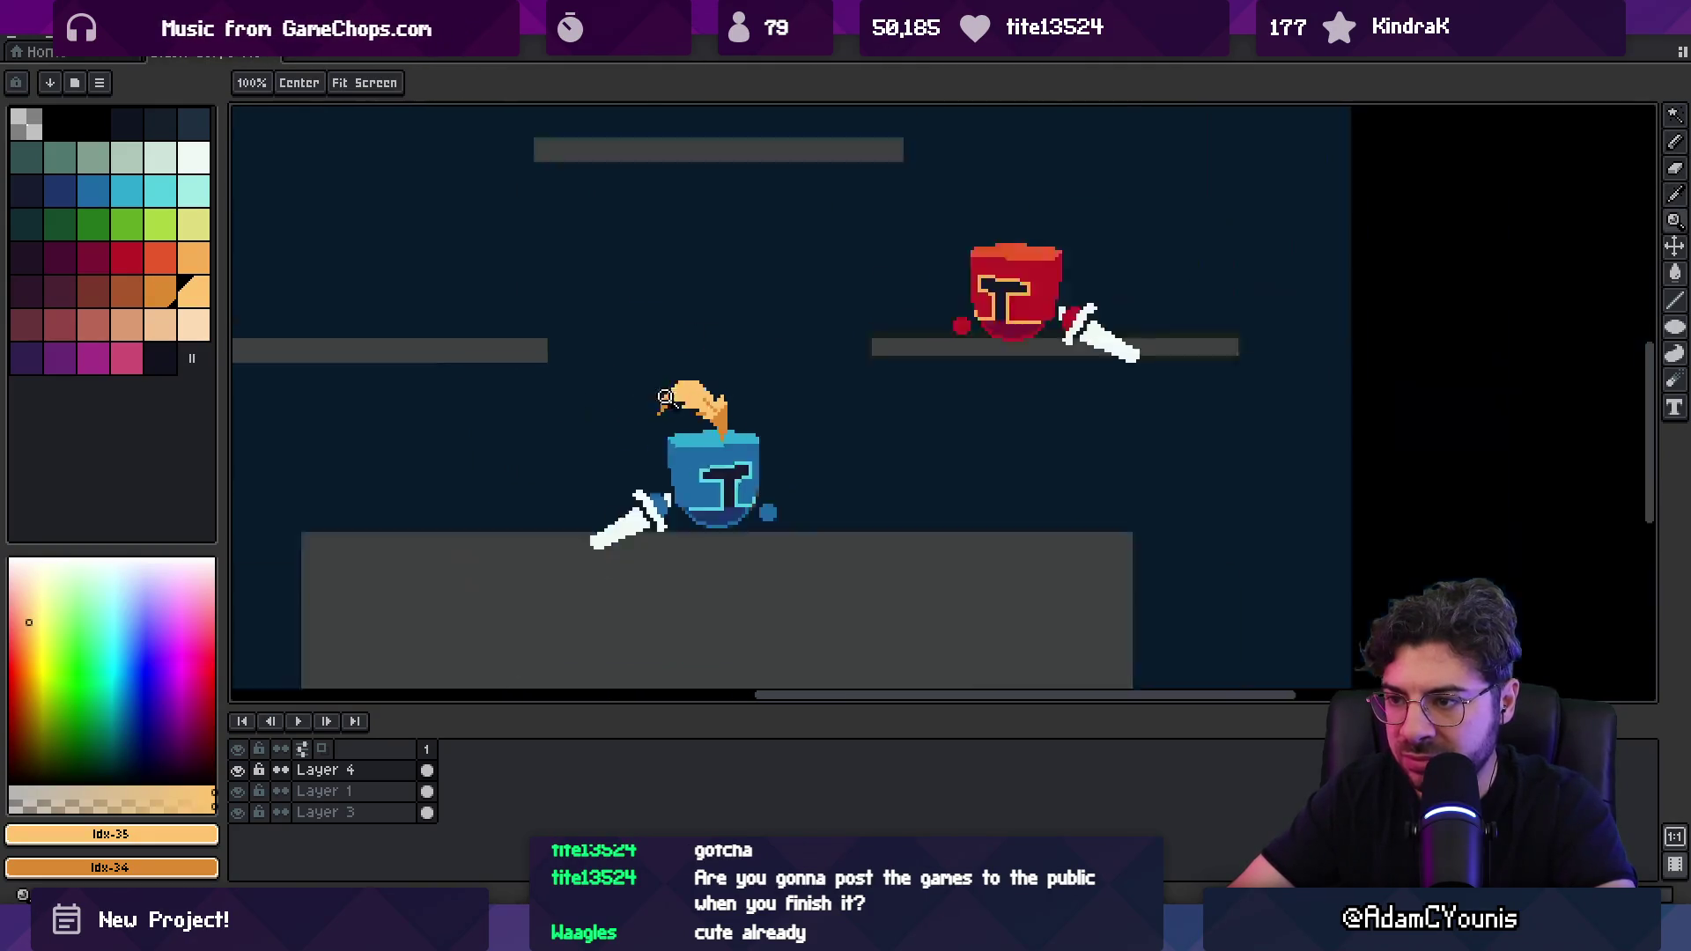
{"action": "scroll", "coordinate": [713, 418], "scroll_direction": "up", "scroll_amount": 2}
{"action": "scroll", "coordinate": [718, 418], "scroll_direction": "up", "scroll_amount": 4}
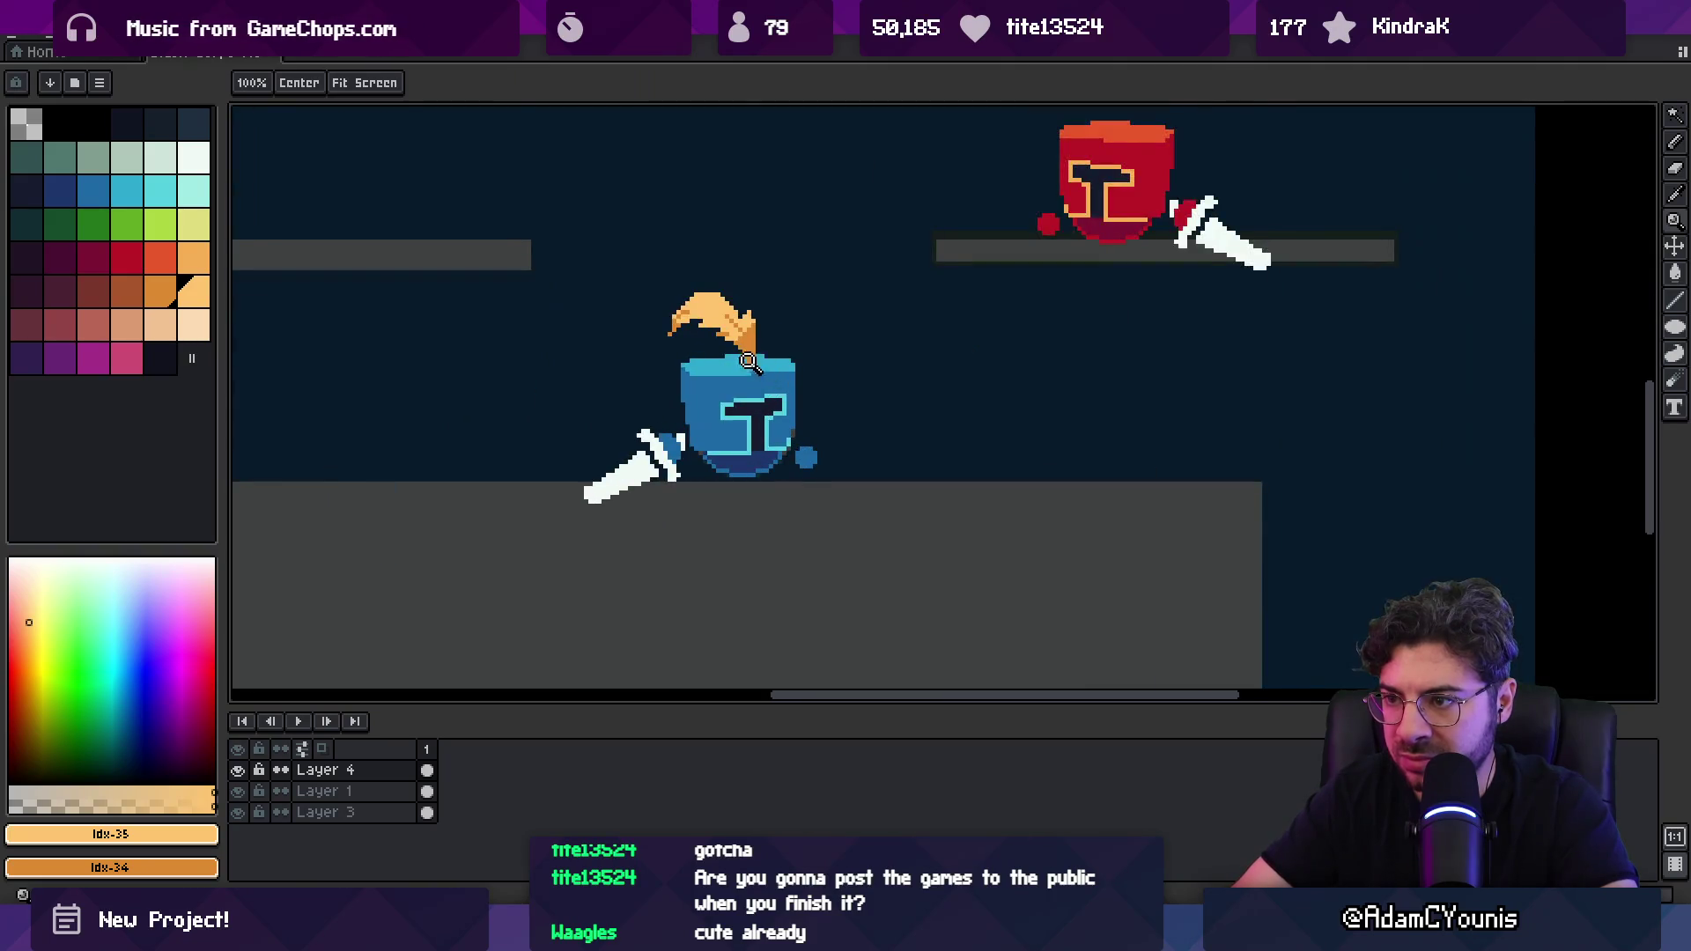
{"action": "key", "text": "b"}
{"action": "left_click", "coordinate": [736, 360], "text": "alt"}
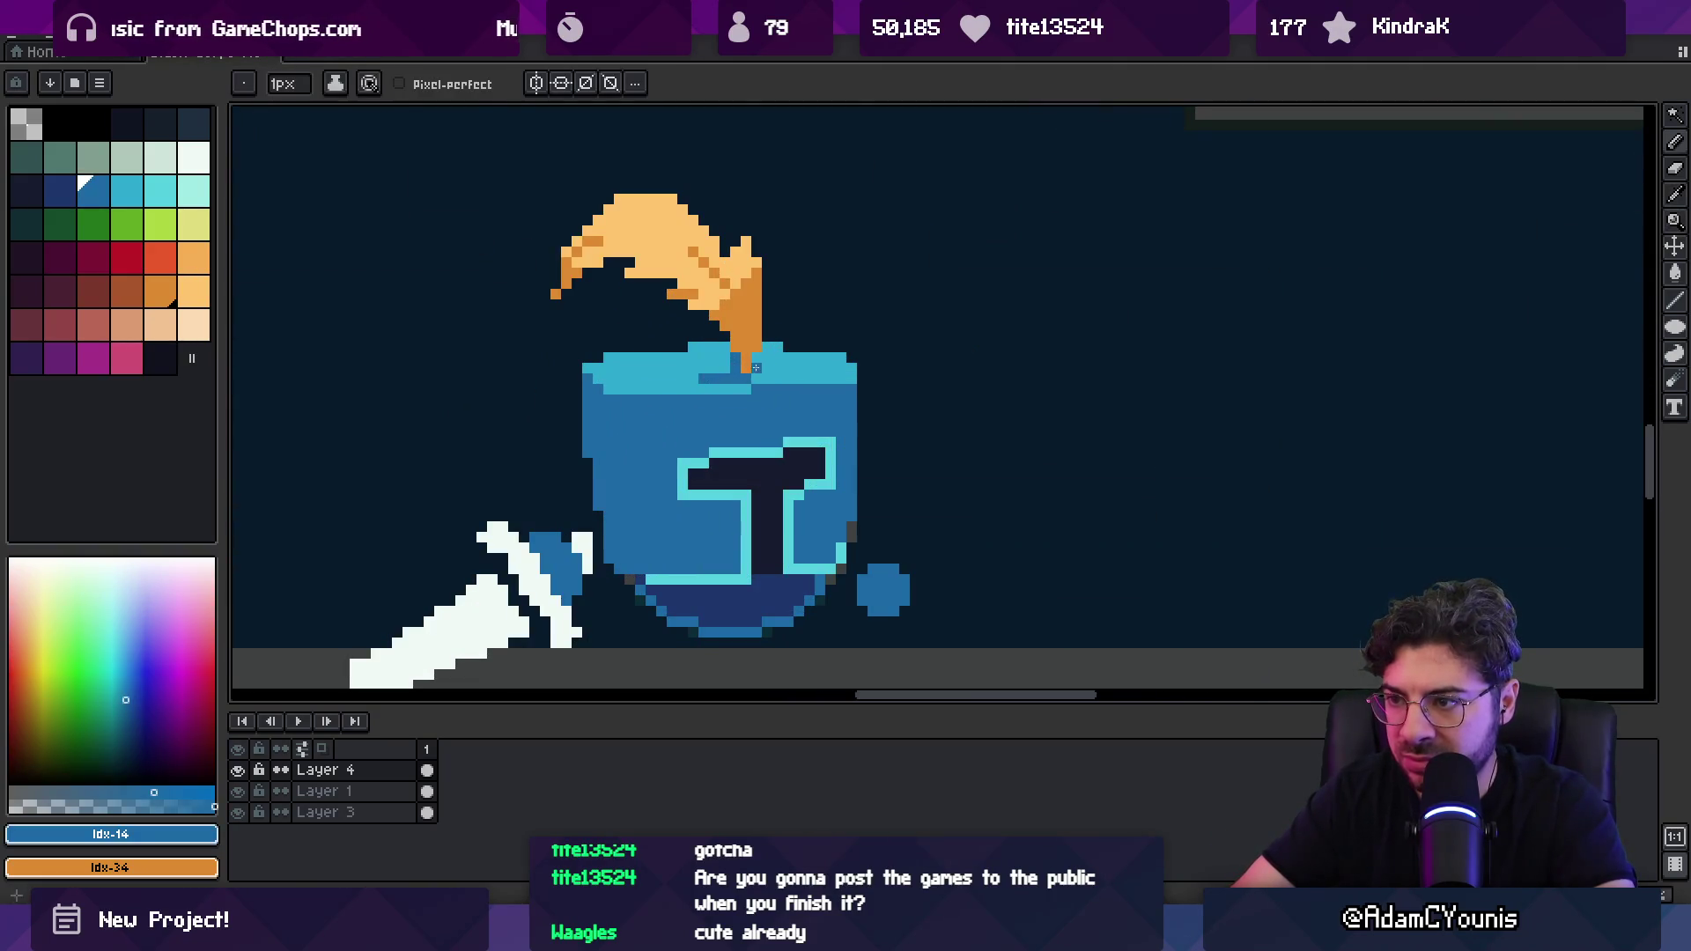
{"action": "key", "text": "z"}
{"action": "scroll", "coordinate": [748, 365], "scroll_direction": "down", "scroll_amount": 3}
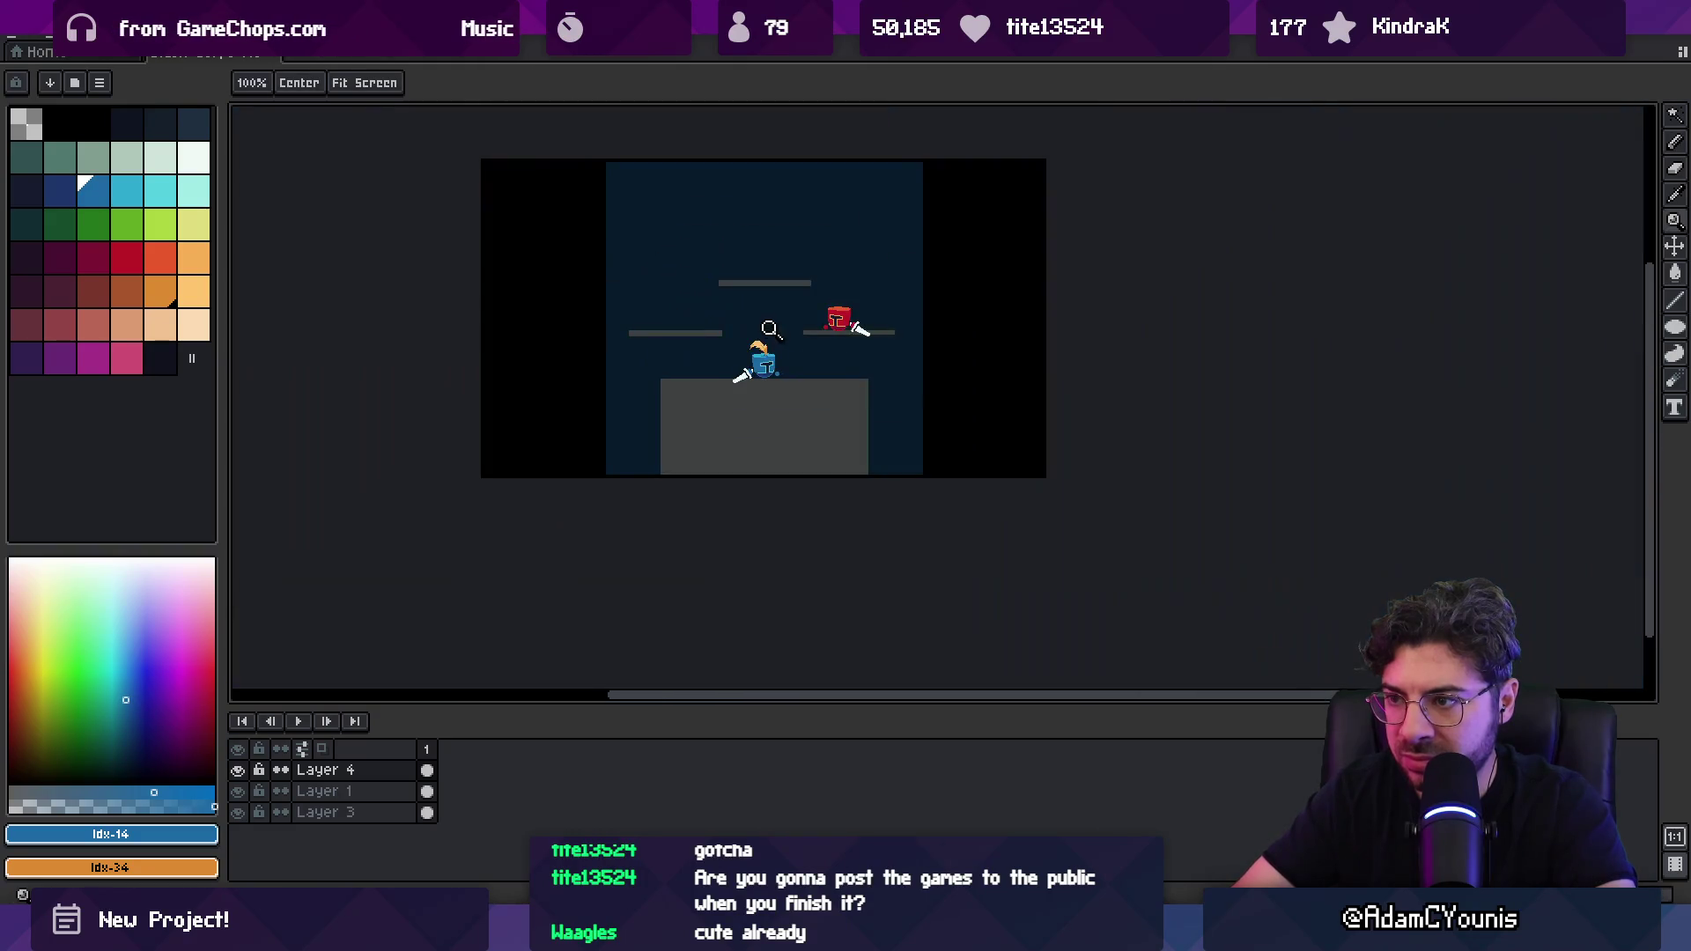
Step: Sample the helmet's light cyan outline colour and set the brush to 1 pixel
{"action": "scroll", "coordinate": [802, 341], "scroll_direction": "up", "scroll_amount": 1}
{"action": "scroll", "coordinate": [753, 377], "scroll_direction": "up", "scroll_amount": 3}
{"action": "left_click", "coordinate": [621, 264], "text": "alt"}
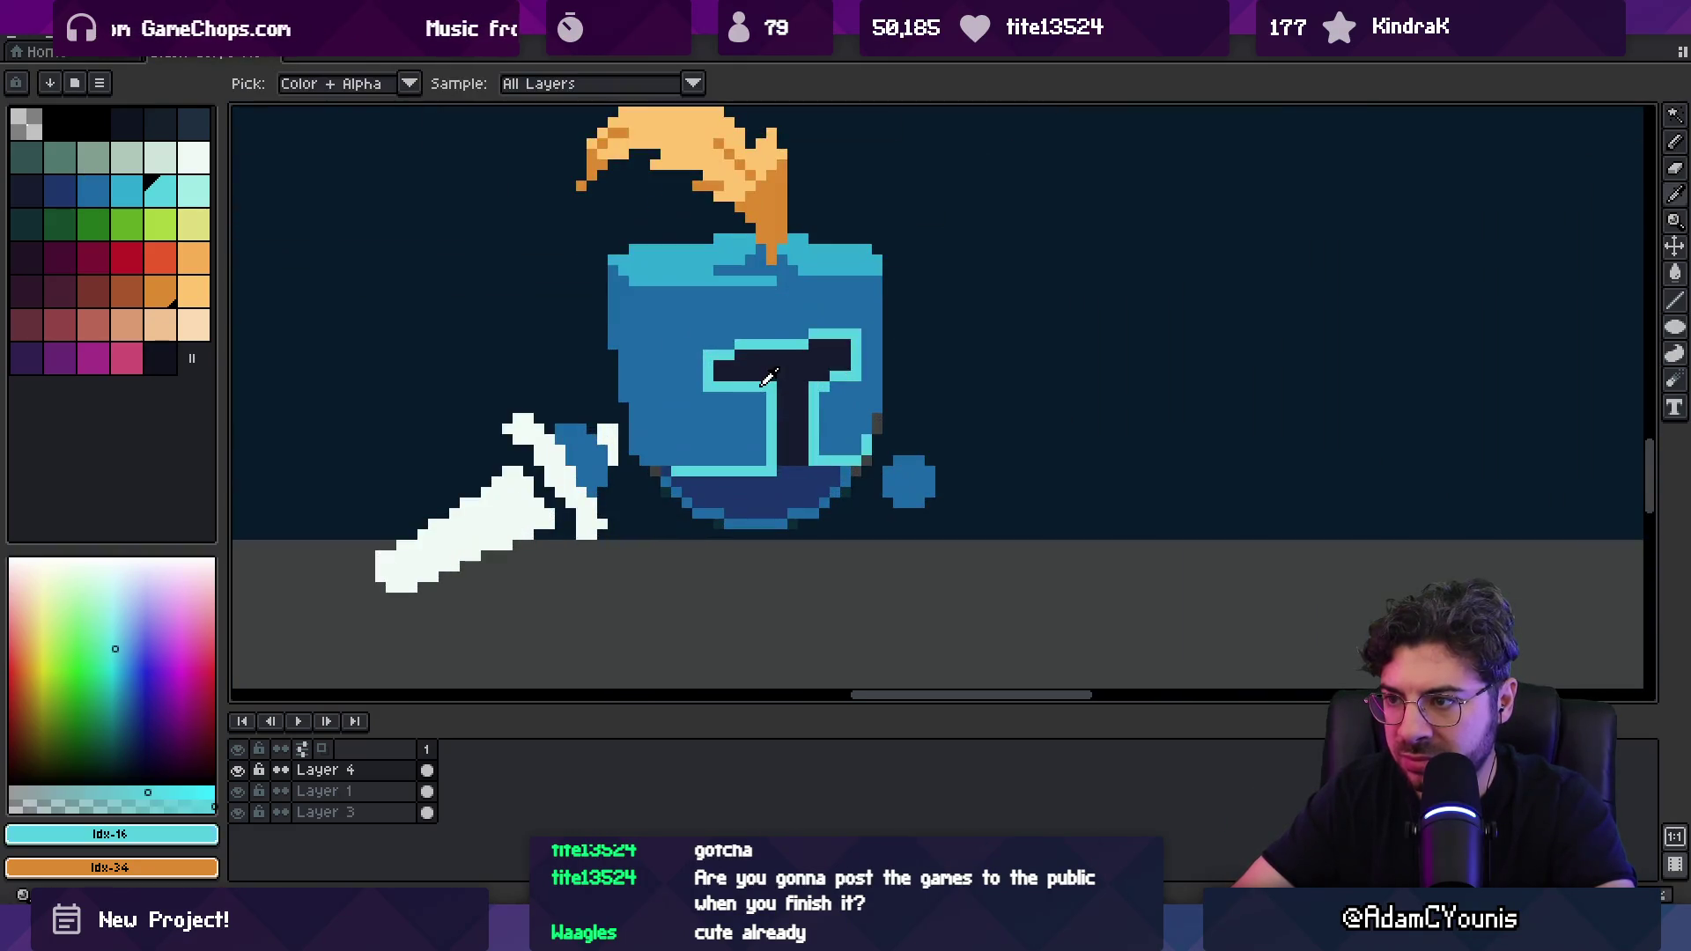
{"action": "key", "text": "b"}
{"action": "key", "text": "plus"}
{"action": "key", "text": "plus"}
{"action": "key", "text": "plus"}
{"action": "key", "text": "x"}
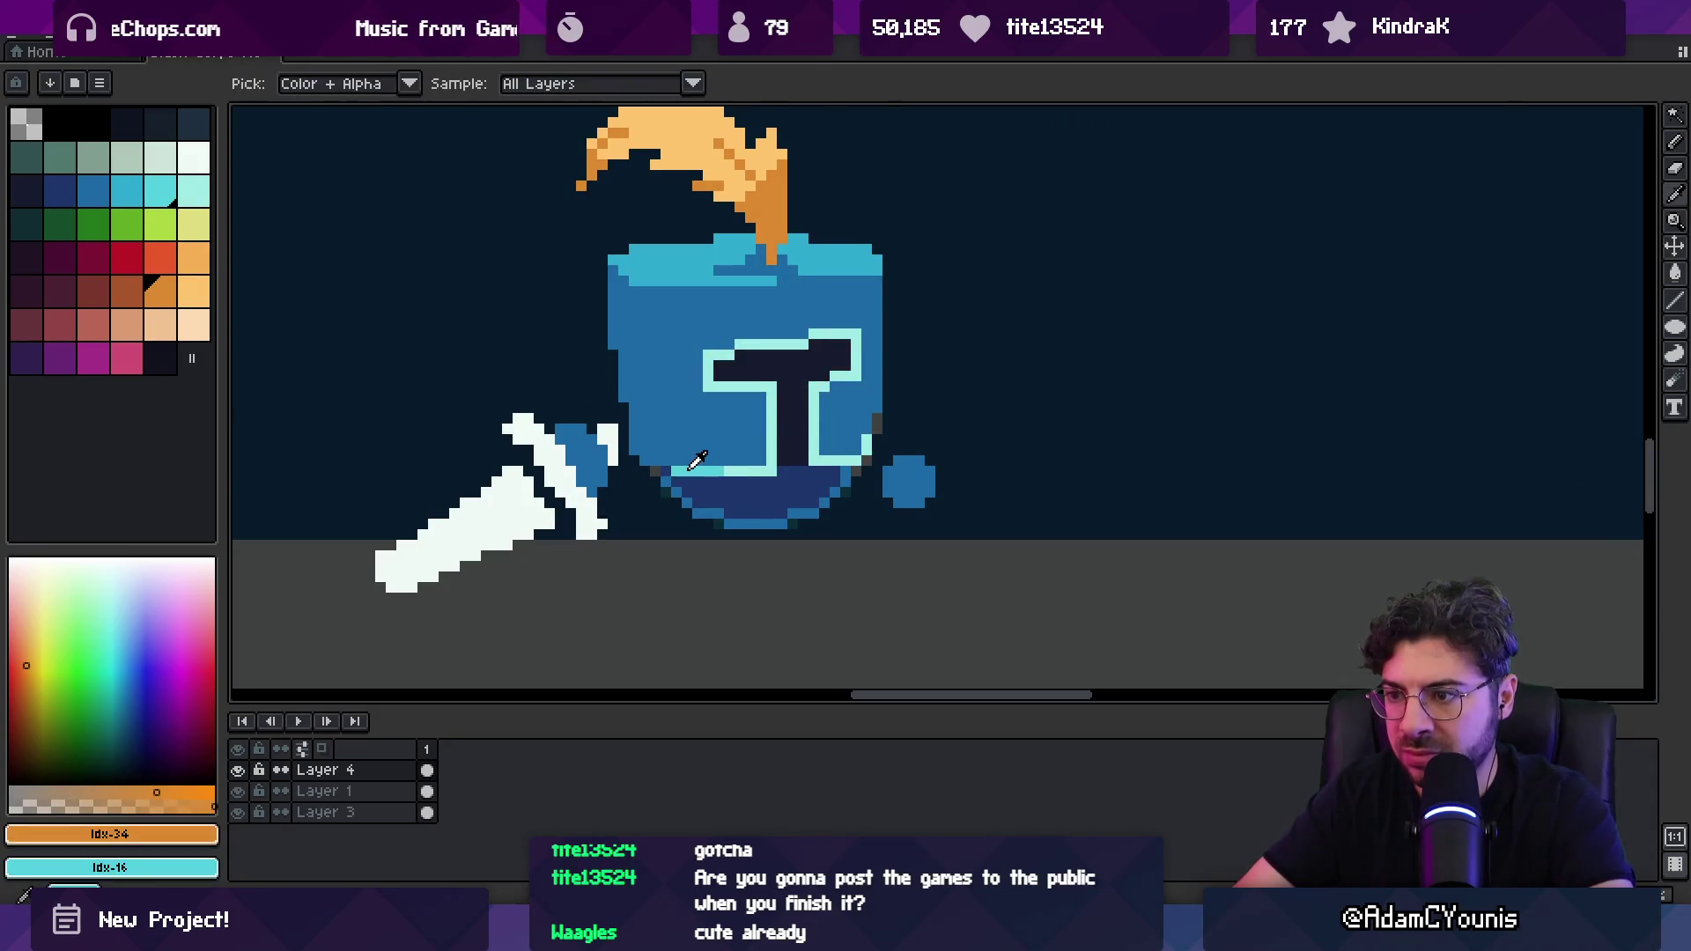
{"action": "left_click", "coordinate": [696, 471], "text": "alt"}
{"action": "key", "text": "minus"}
{"action": "key", "text": "minus"}
{"action": "key", "text": "minus"}
Step: Draw a short light-cyan stroke along the right edge of the blue knight's helmet
{"action": "key", "text": "z"}
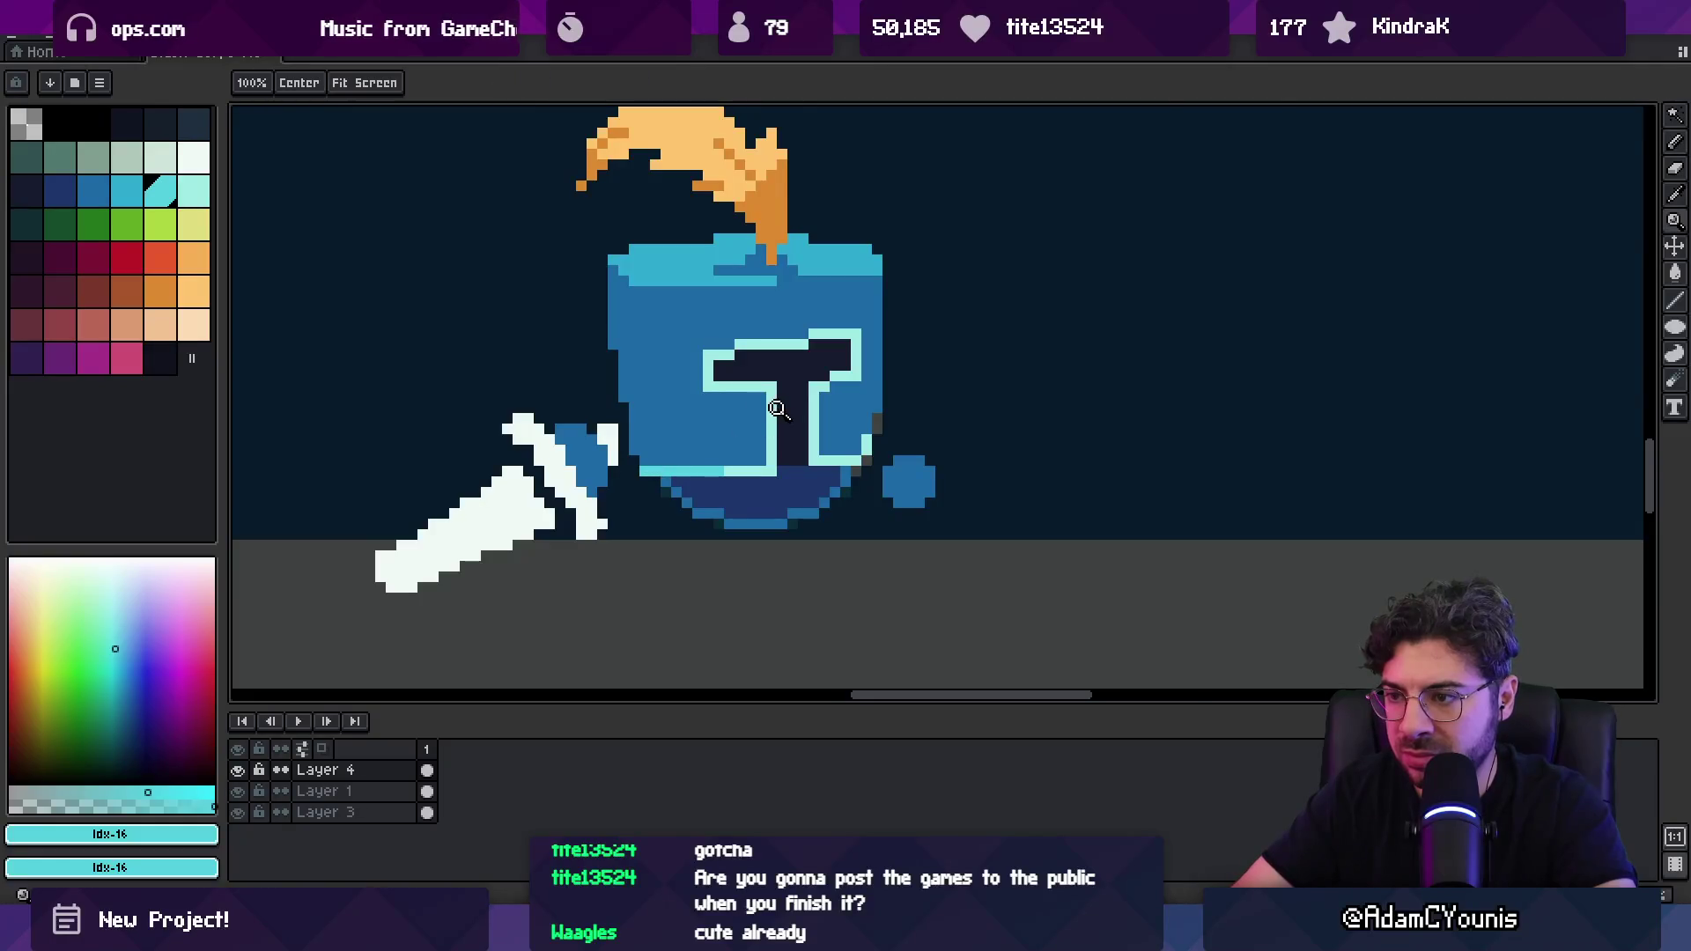
{"action": "scroll", "coordinate": [775, 387], "scroll_direction": "down", "scroll_amount": 5}
{"action": "scroll", "coordinate": [844, 365], "scroll_direction": "up", "scroll_amount": 2}
{"action": "scroll", "coordinate": [845, 364], "scroll_direction": "up", "scroll_amount": 2}
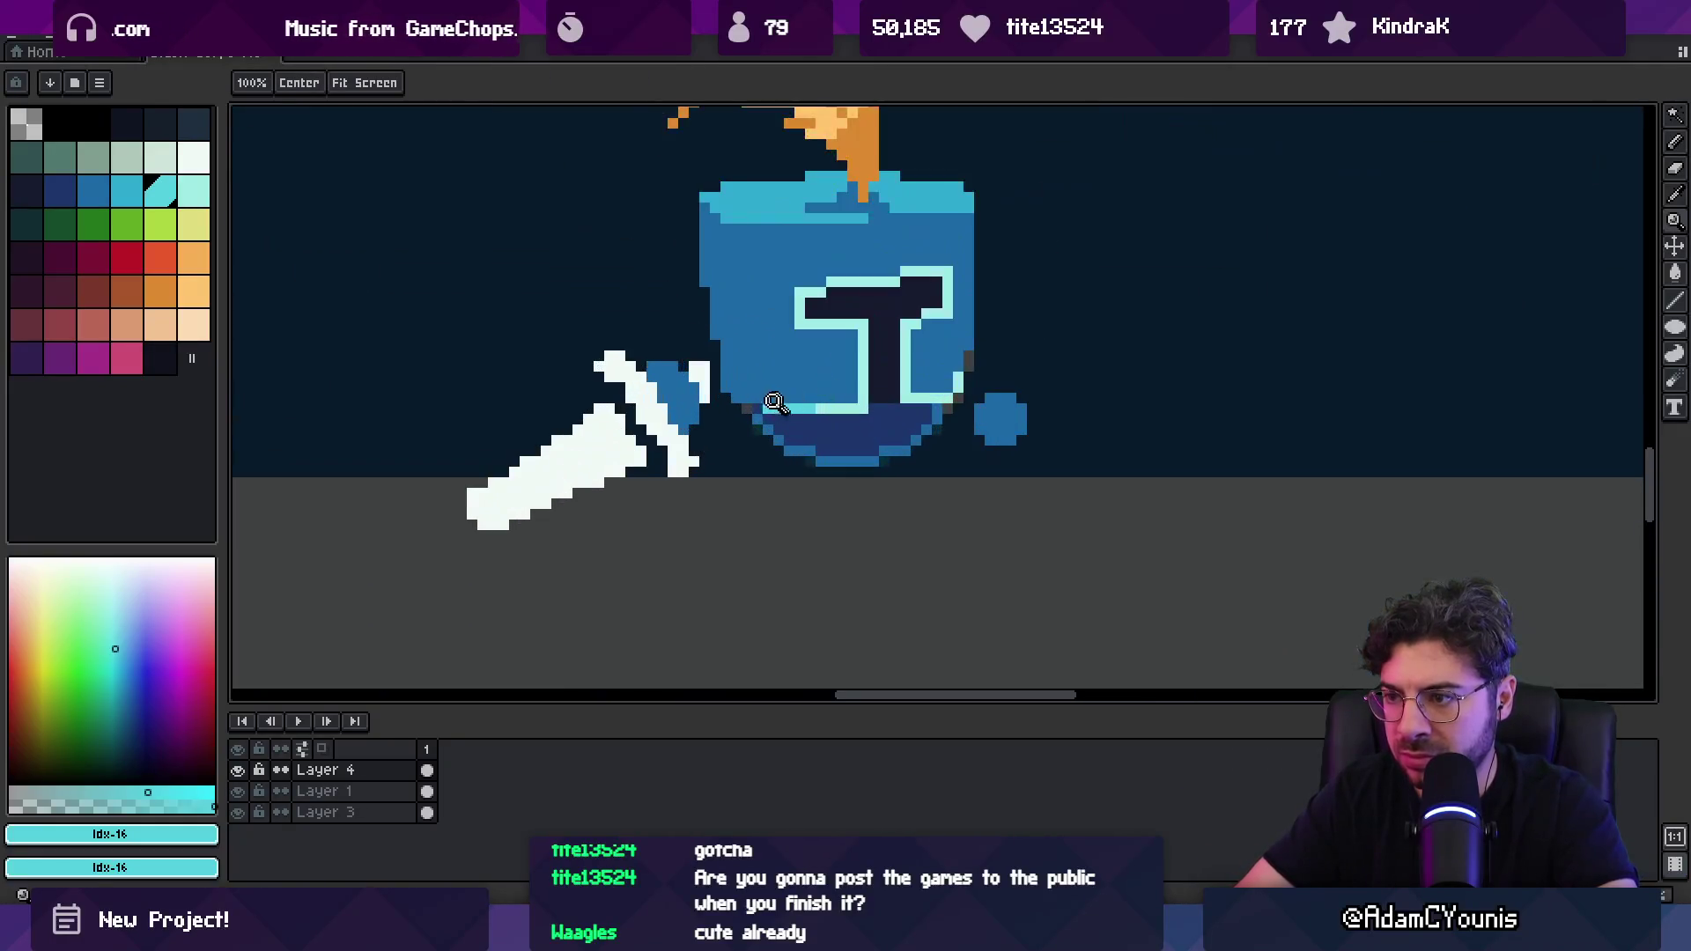
{"action": "key", "text": "b"}
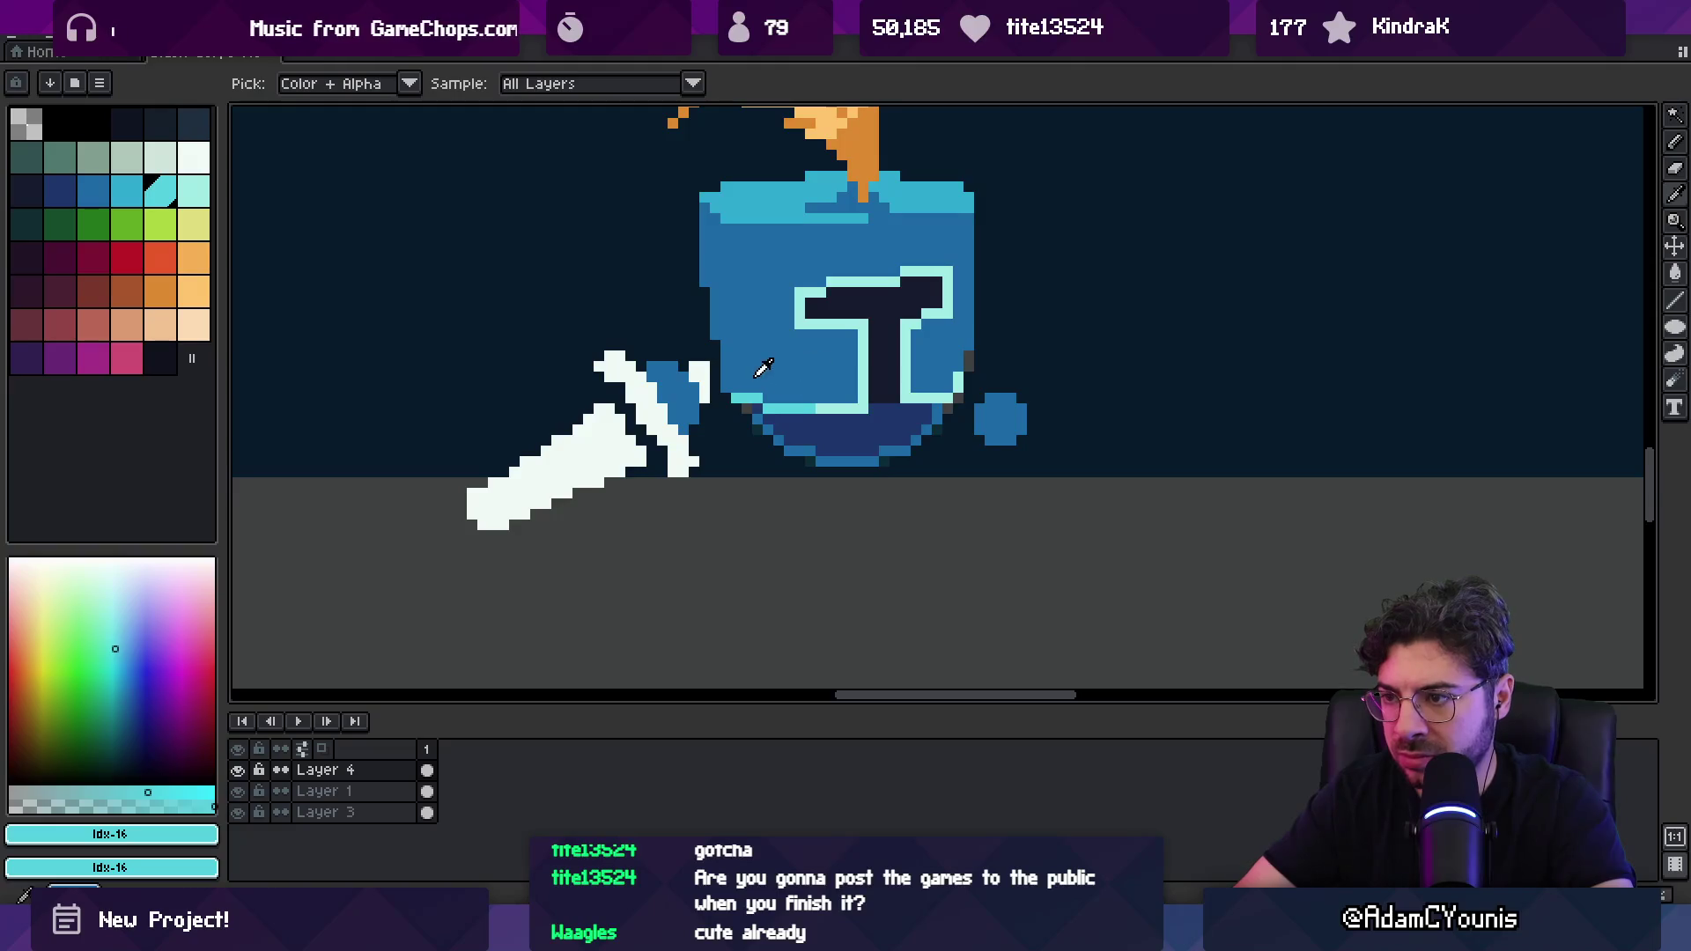
{"action": "left_click", "coordinate": [760, 368], "text": "alt"}
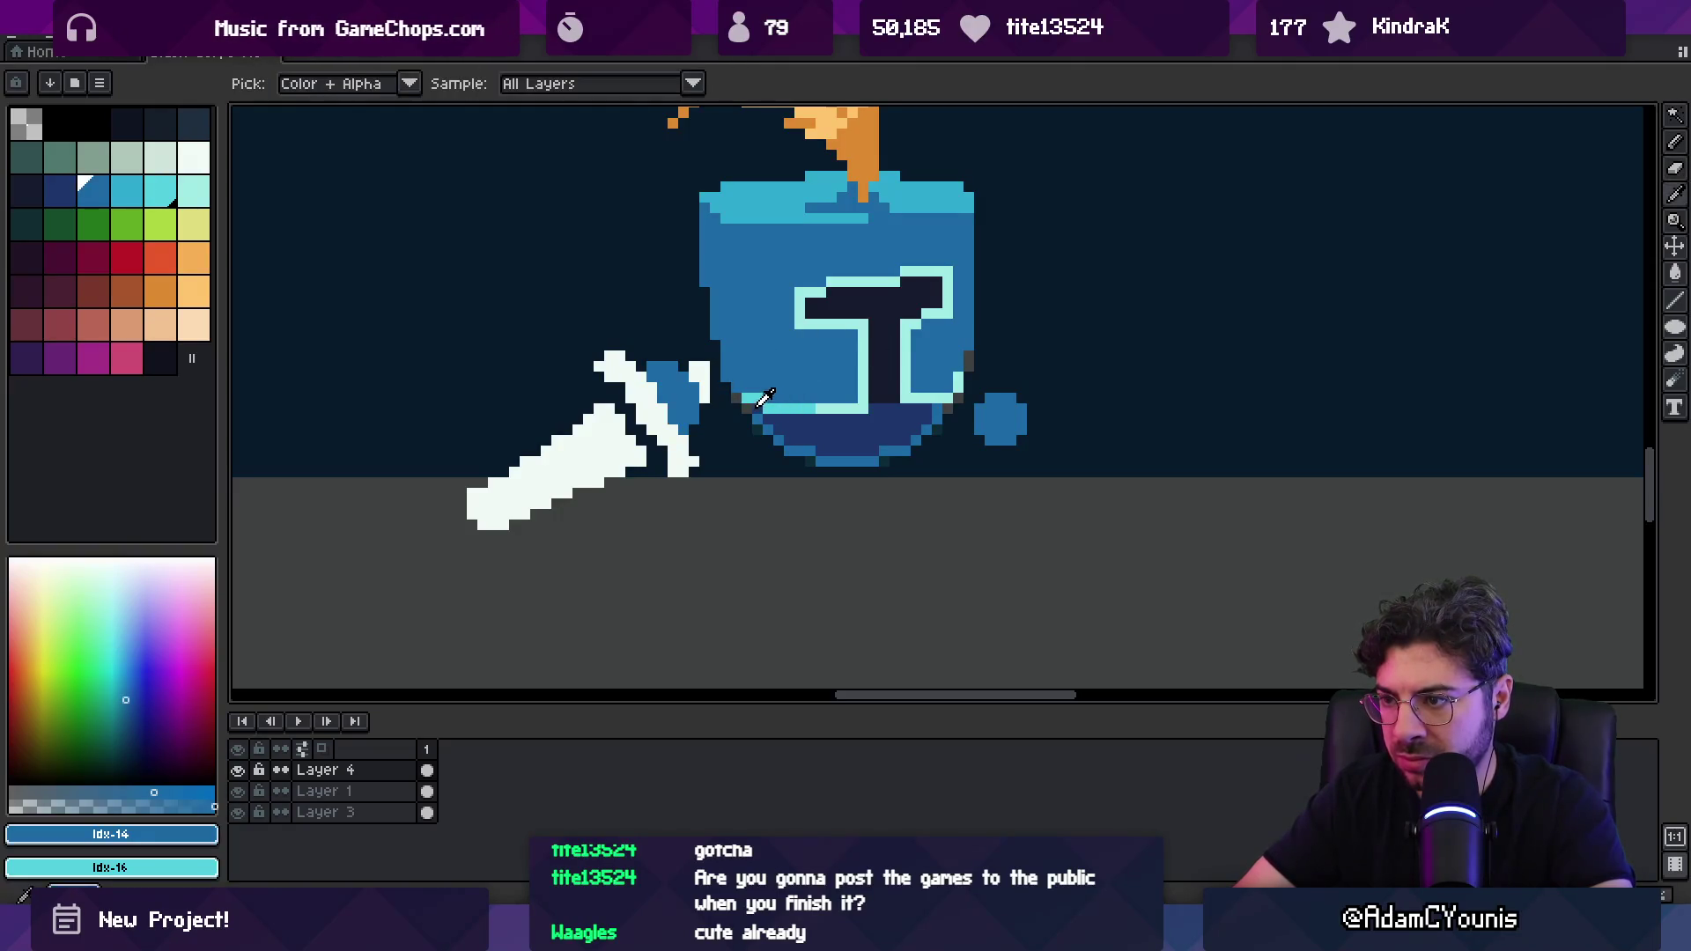
{"action": "left_click", "coordinate": [759, 407], "text": "alt"}
{"action": "left_click", "coordinate": [753, 415], "text": "alt"}
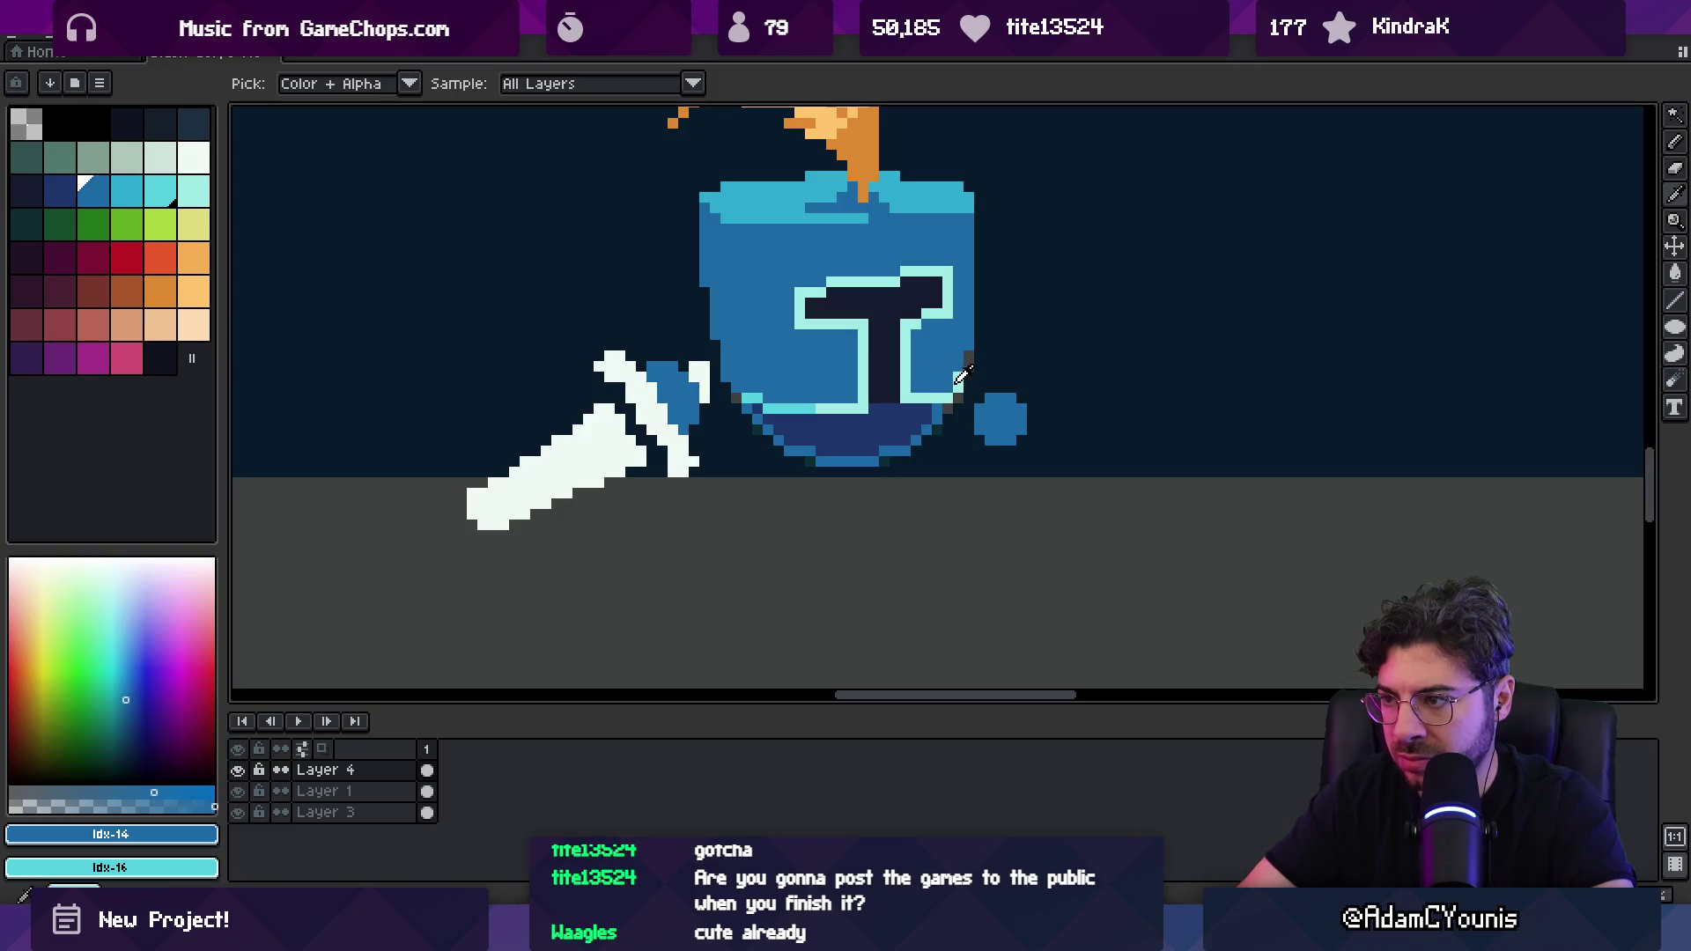
{"action": "left_click", "coordinate": [949, 387], "text": "alt"}
{"action": "left_click_drag", "start_coordinate": [966, 358], "coordinate": [967, 374]}
{"action": "left_click", "coordinate": [953, 373], "text": "alt"}
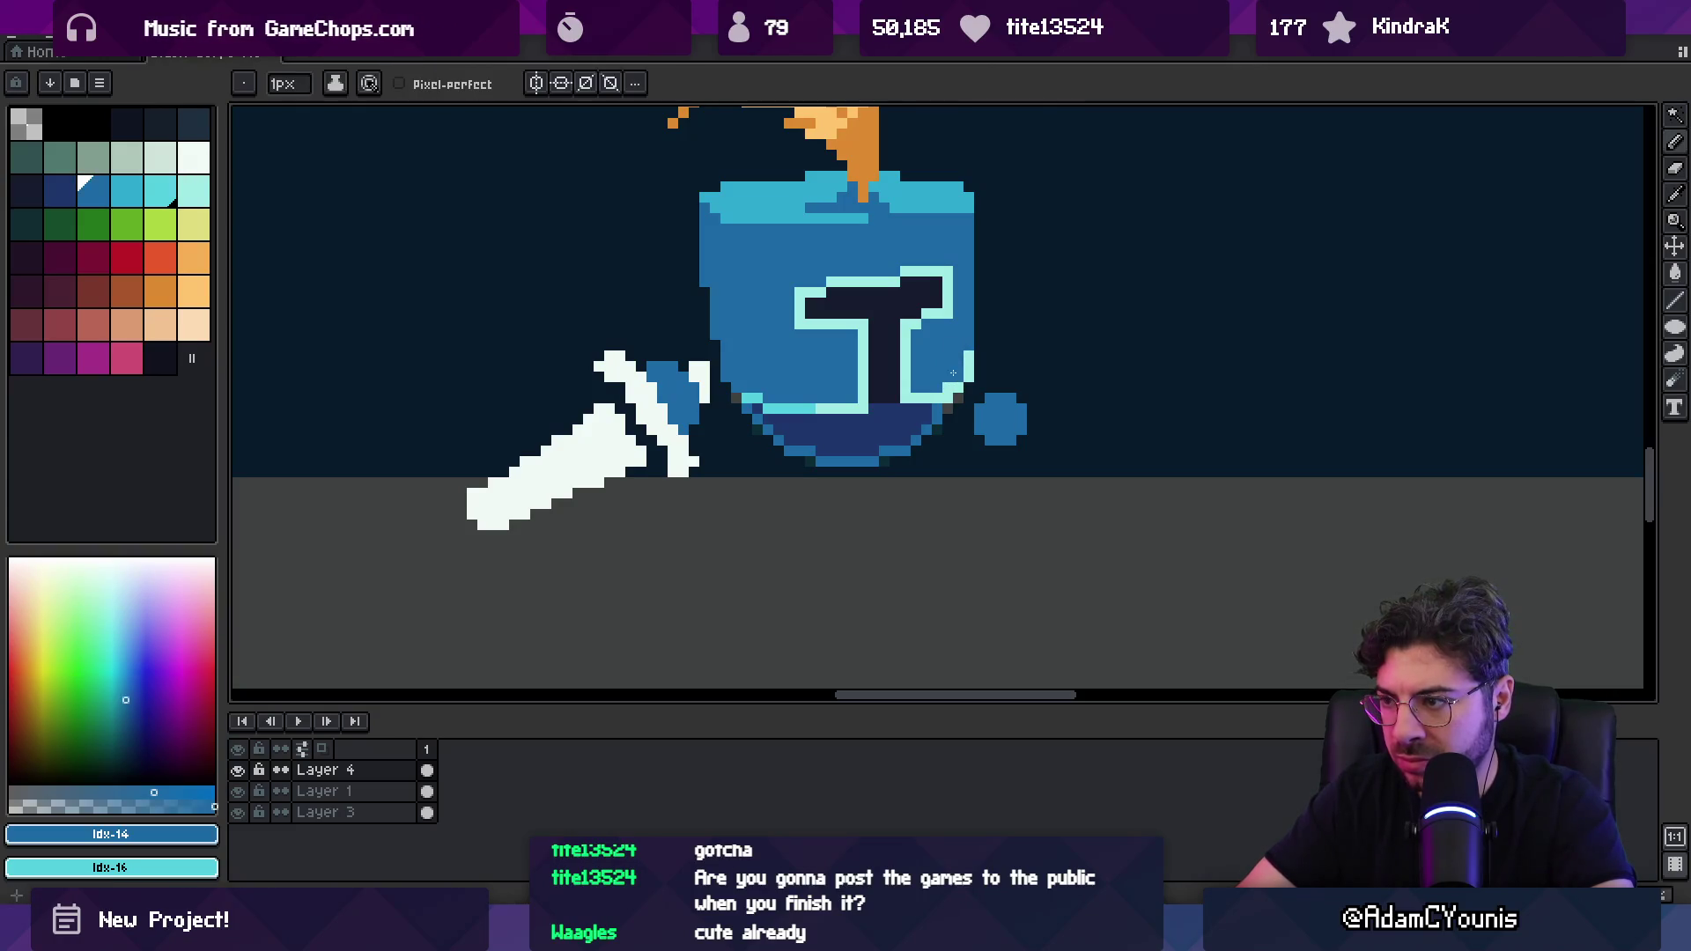
Step: Zoom out to review the whole level with both knights
{"action": "key", "text": "z"}
{"action": "scroll", "coordinate": [947, 390], "scroll_direction": "down", "scroll_amount": 5}
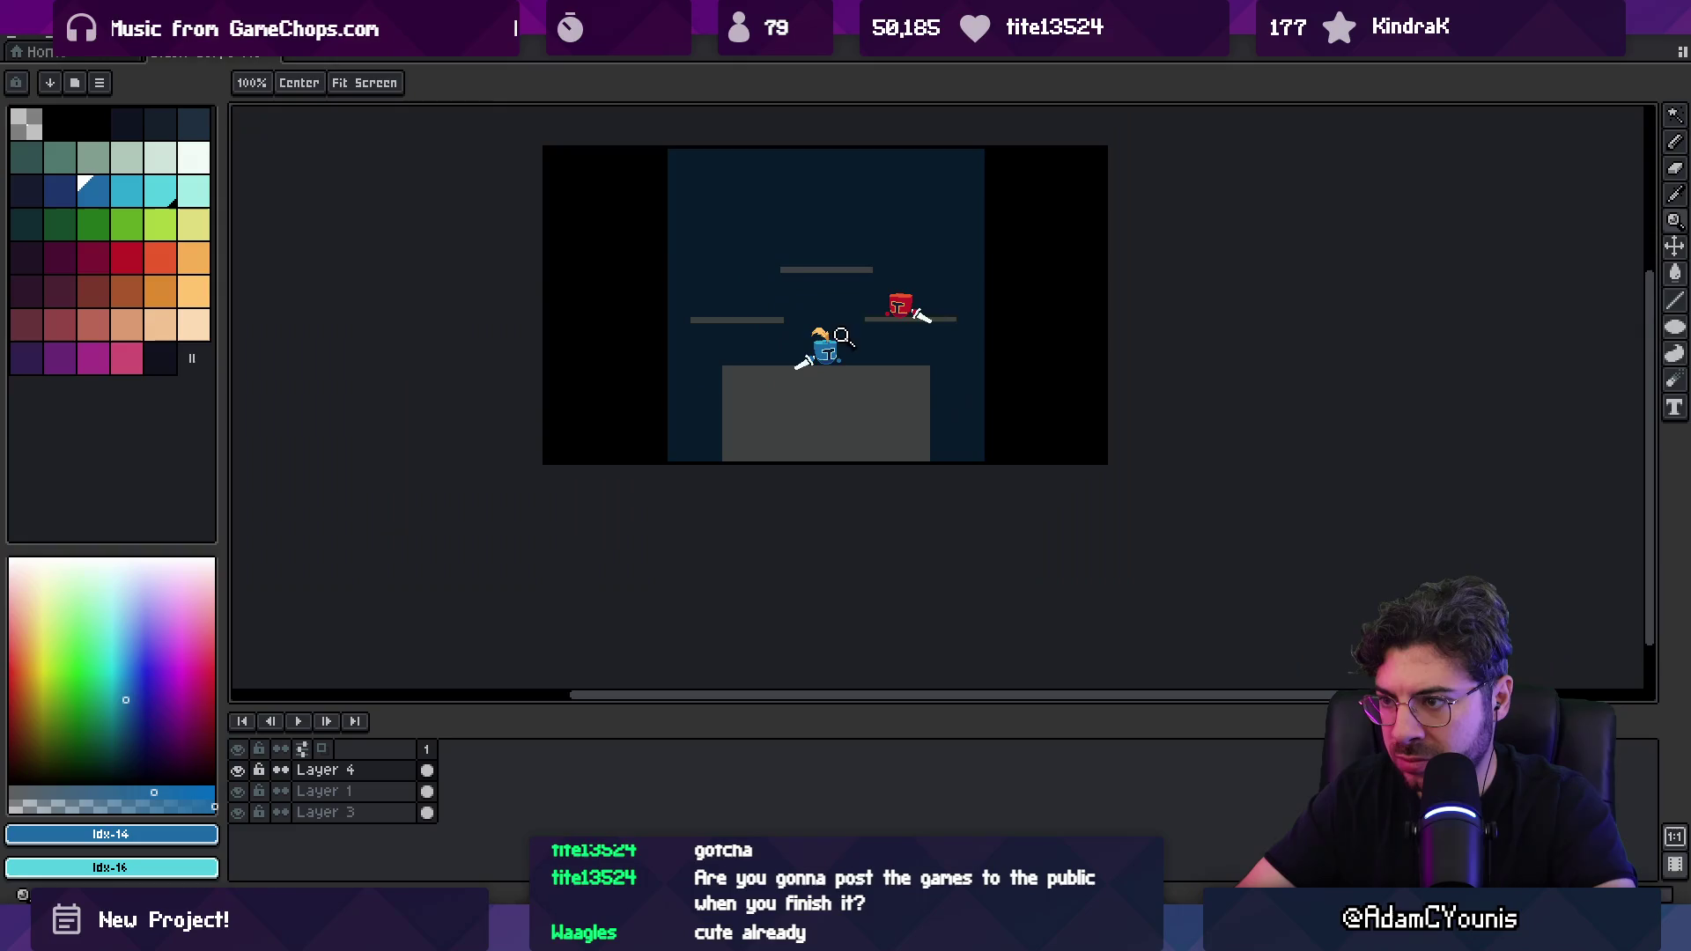
{"action": "scroll", "coordinate": [900, 356], "scroll_direction": "up", "scroll_amount": 6}
{"action": "key", "text": "b"}
{"action": "key", "text": "z"}
{"action": "scroll", "coordinate": [961, 379], "scroll_direction": "down", "scroll_amount": 5}
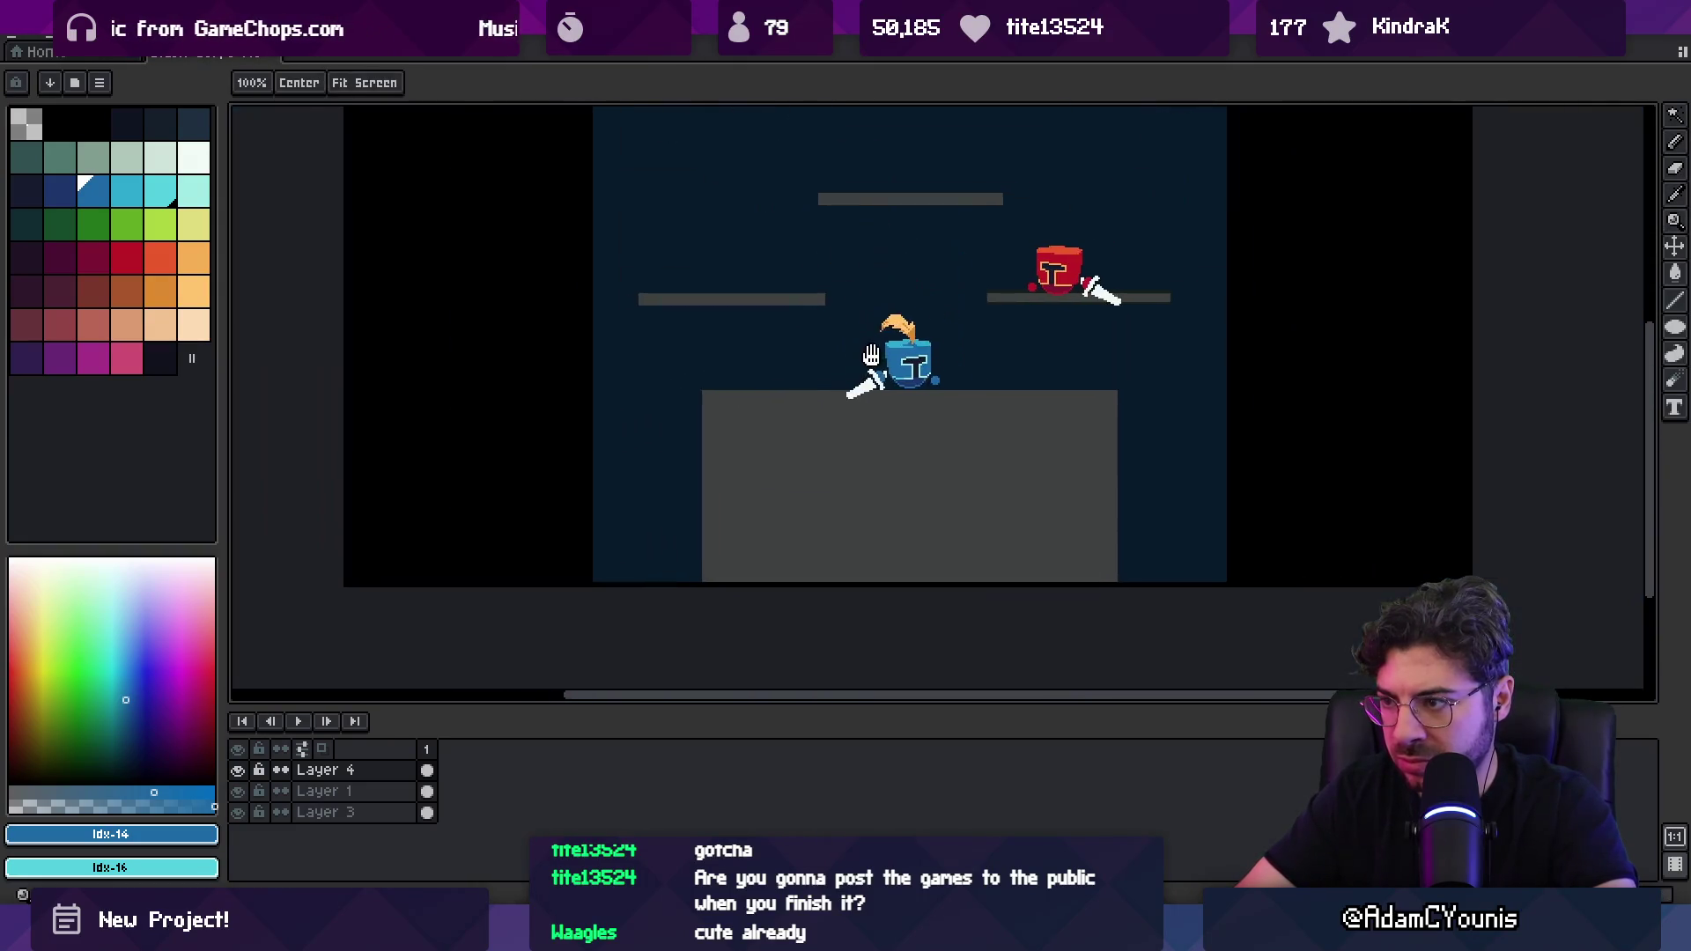
{"action": "scroll", "coordinate": [925, 342], "scroll_direction": "up", "scroll_amount": 7}
{"action": "key", "text": "b"}
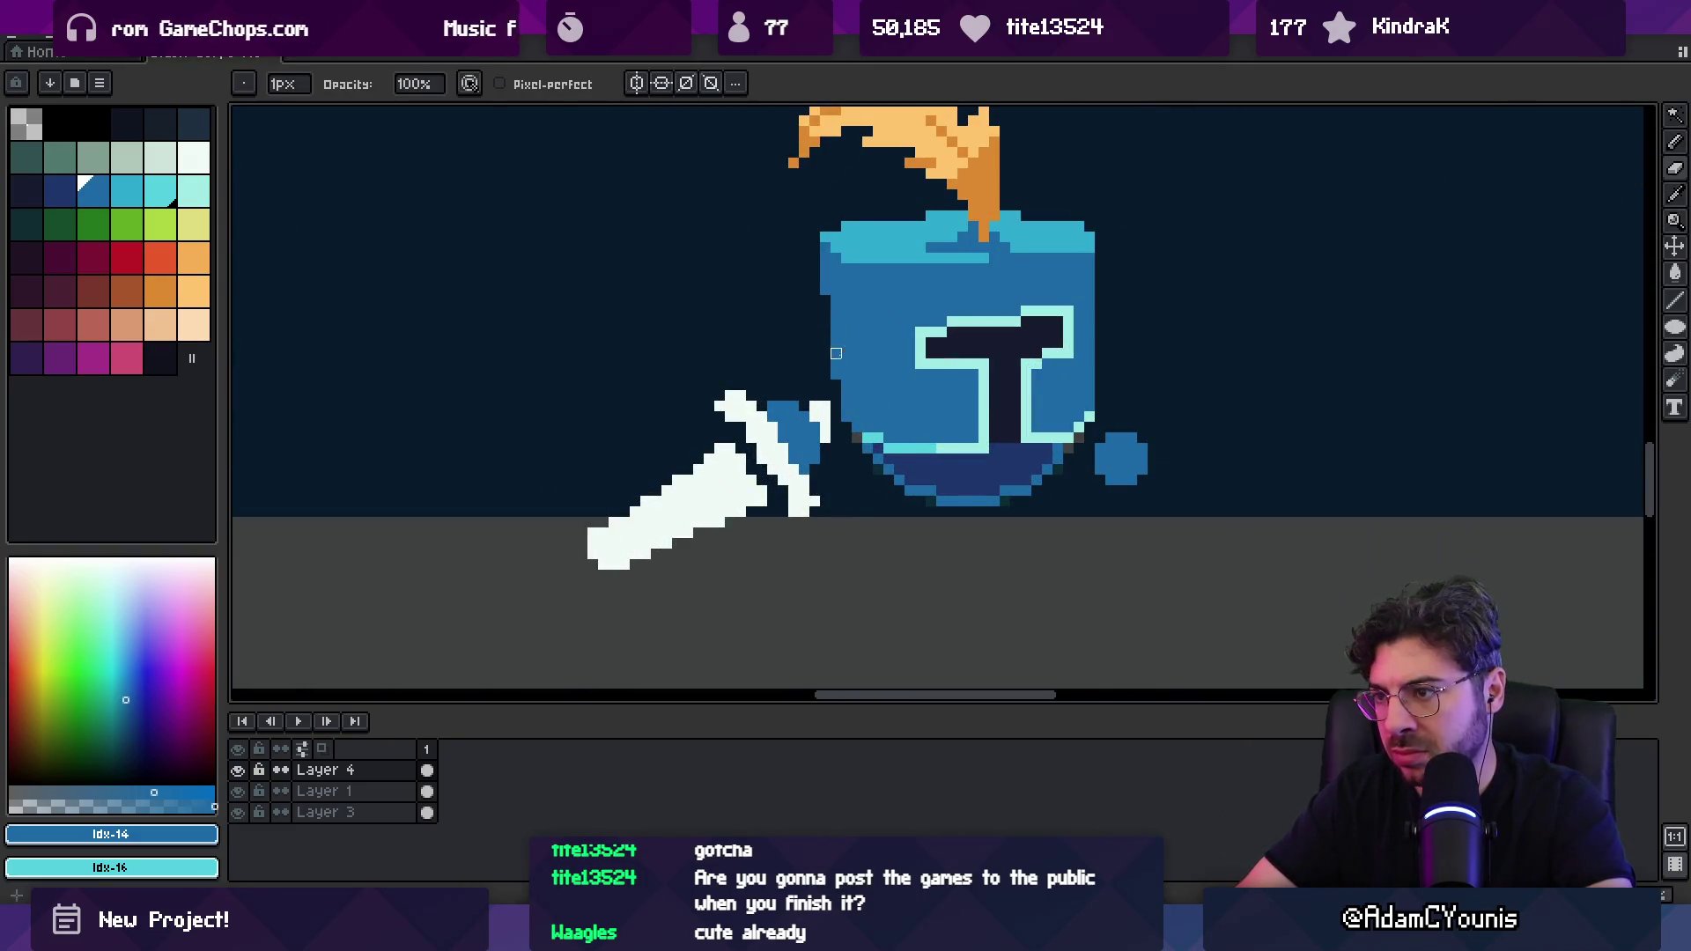
{"action": "key", "text": "e"}
{"action": "key", "text": "z"}
{"action": "scroll", "coordinate": [881, 388], "scroll_direction": "down", "scroll_amount": 5}
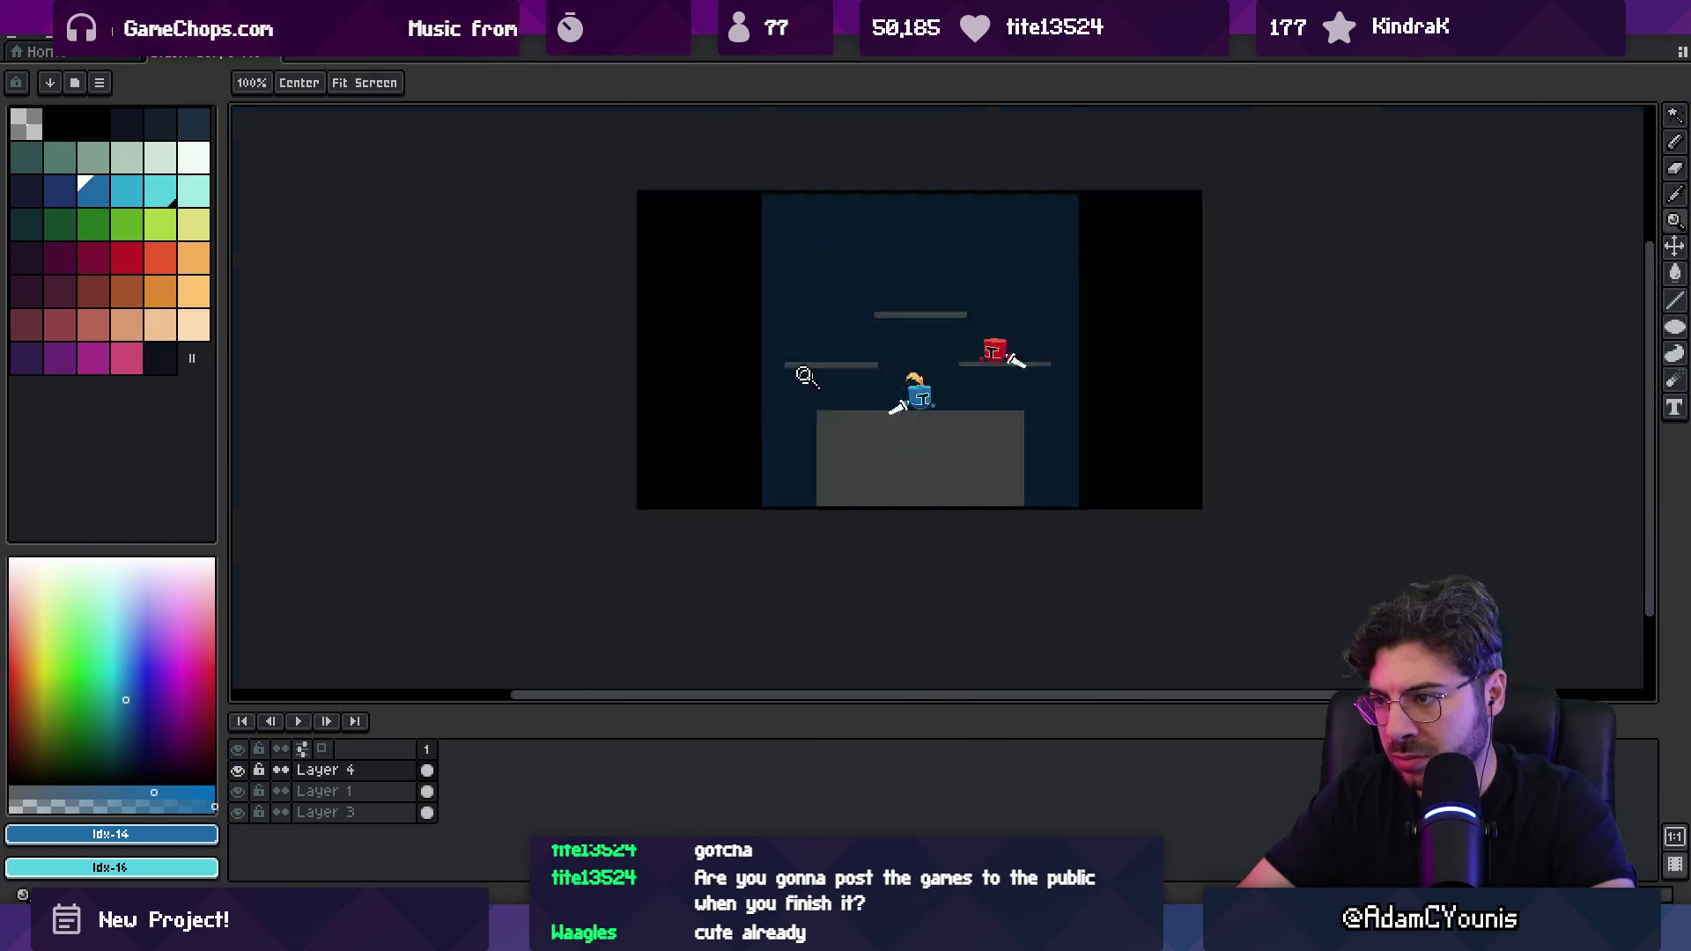
{"action": "scroll", "coordinate": [872, 411], "scroll_direction": "up", "scroll_amount": 3}
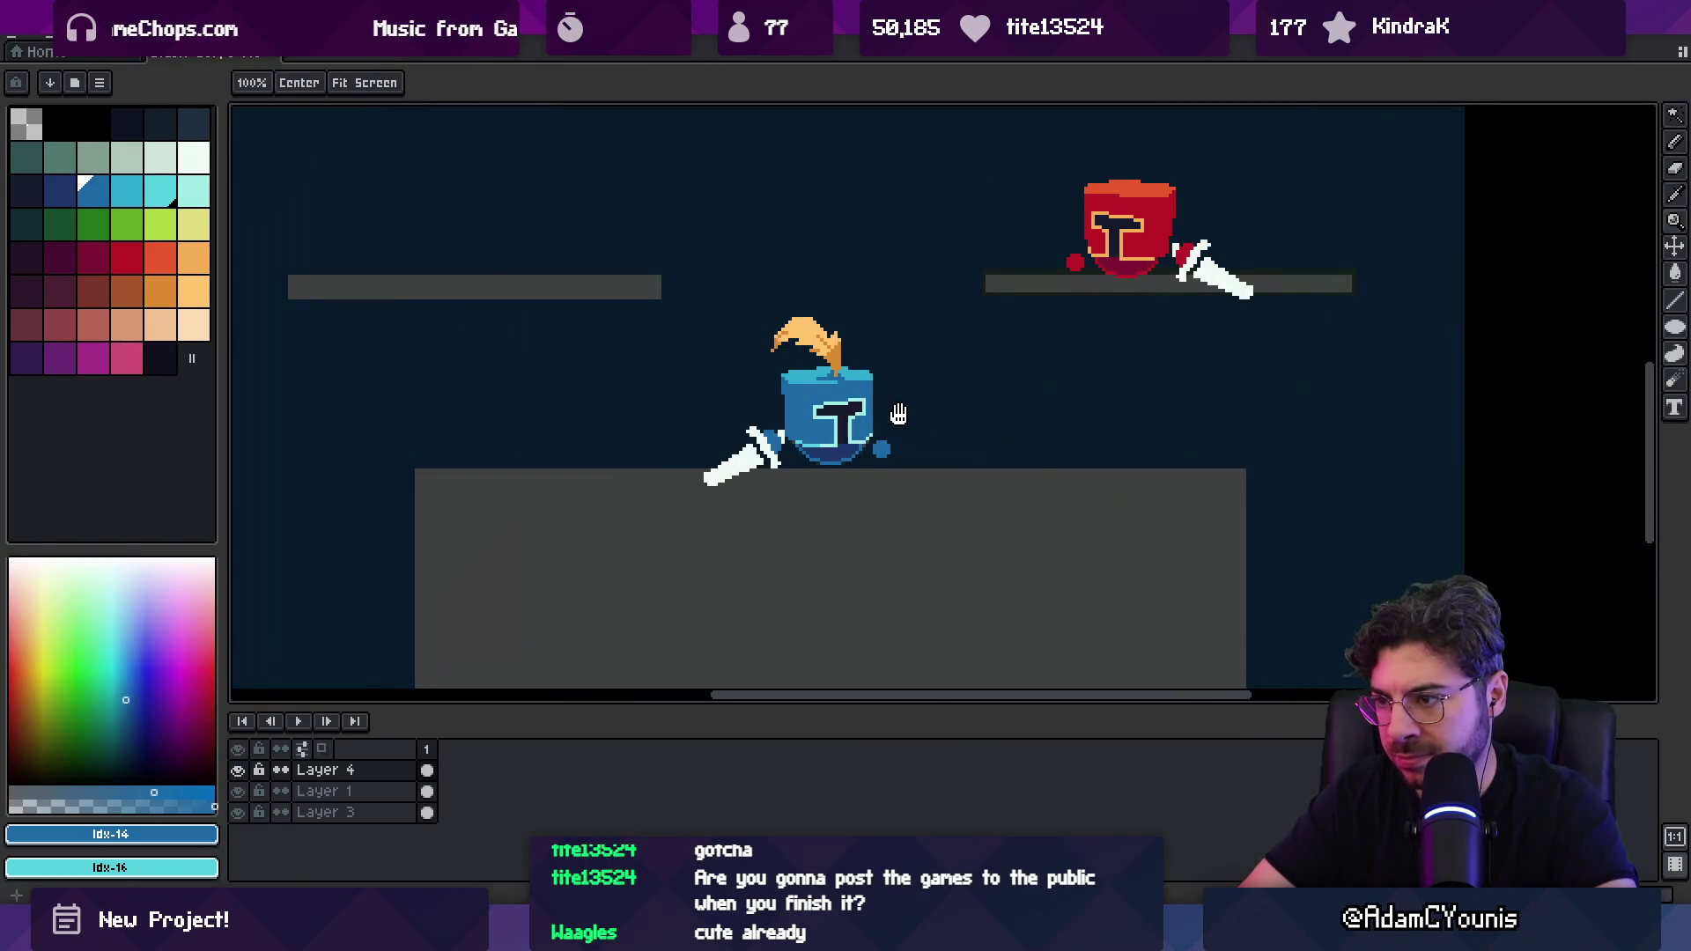
Step: Move the sword beside the helmet and shift the hand dot up-right
{"action": "key", "text": "m"}
{"action": "key", "text": "m"}
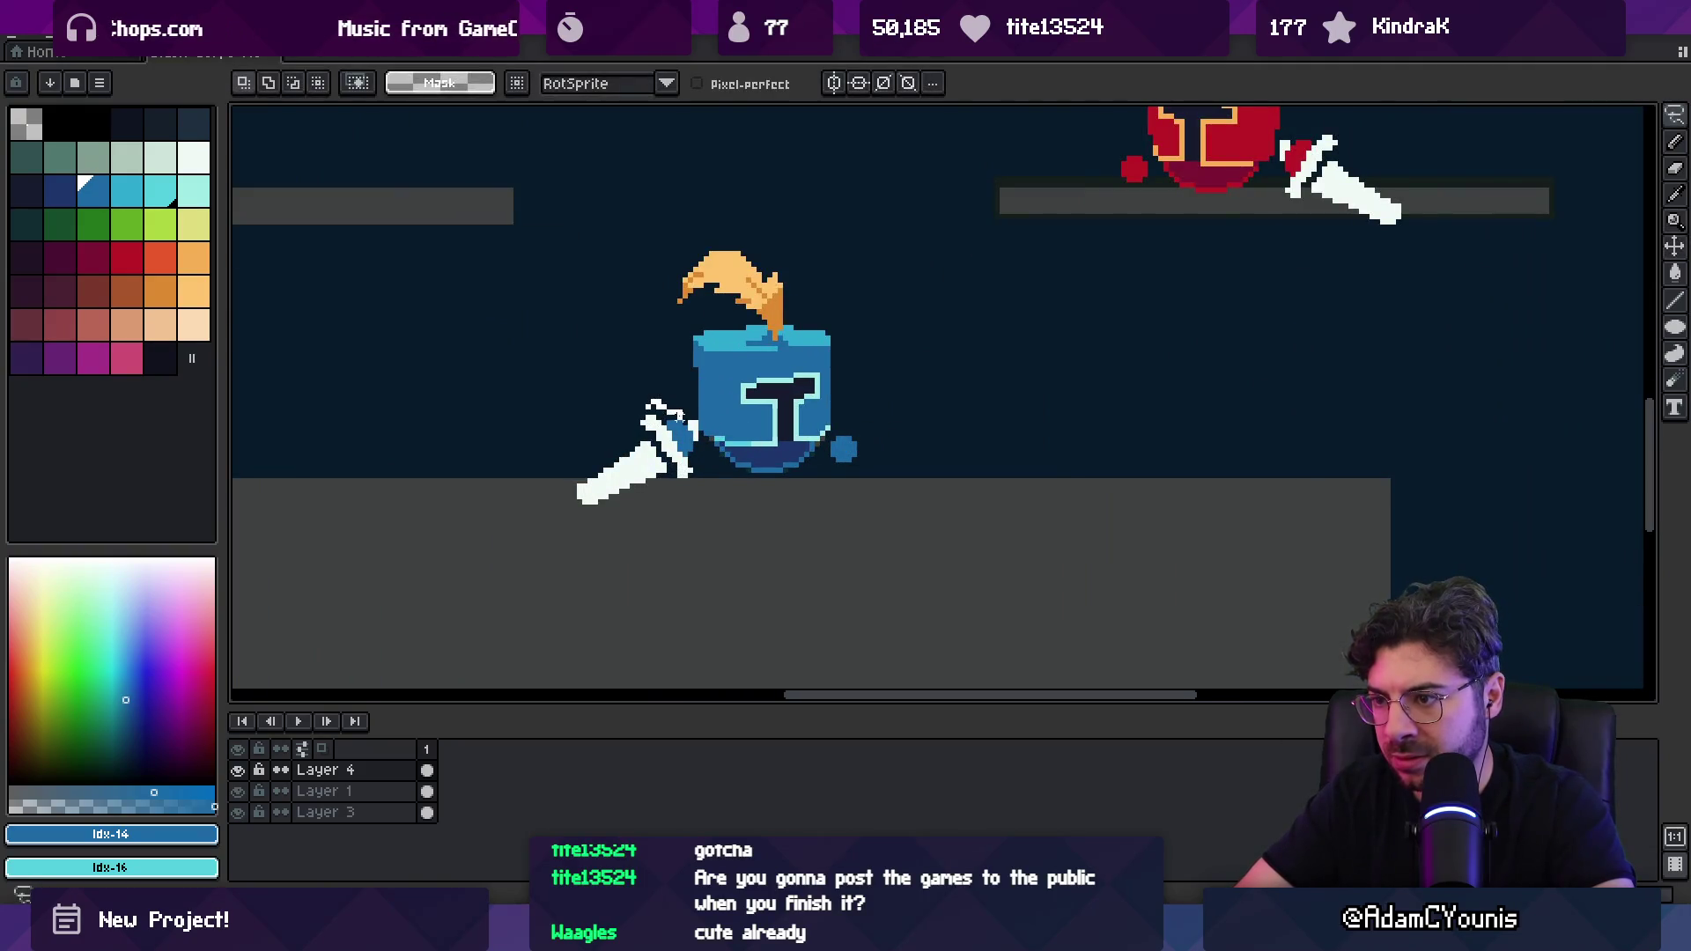
{"action": "mouse_move", "coordinate": [651, 538]}
{"action": "left_mouse_down"}
{"action": "mouse_move", "coordinate": [659, 467]}
{"action": "mouse_move", "coordinate": [604, 519]}
{"action": "mouse_move", "coordinate": [668, 475]}
{"action": "left_mouse_up"}
{"action": "mouse_move", "coordinate": [824, 436]}
{"action": "left_mouse_down"}
{"action": "mouse_move", "coordinate": [871, 467]}
{"action": "mouse_move", "coordinate": [891, 414]}
{"action": "mouse_move", "coordinate": [881, 429]}
{"action": "left_mouse_up"}
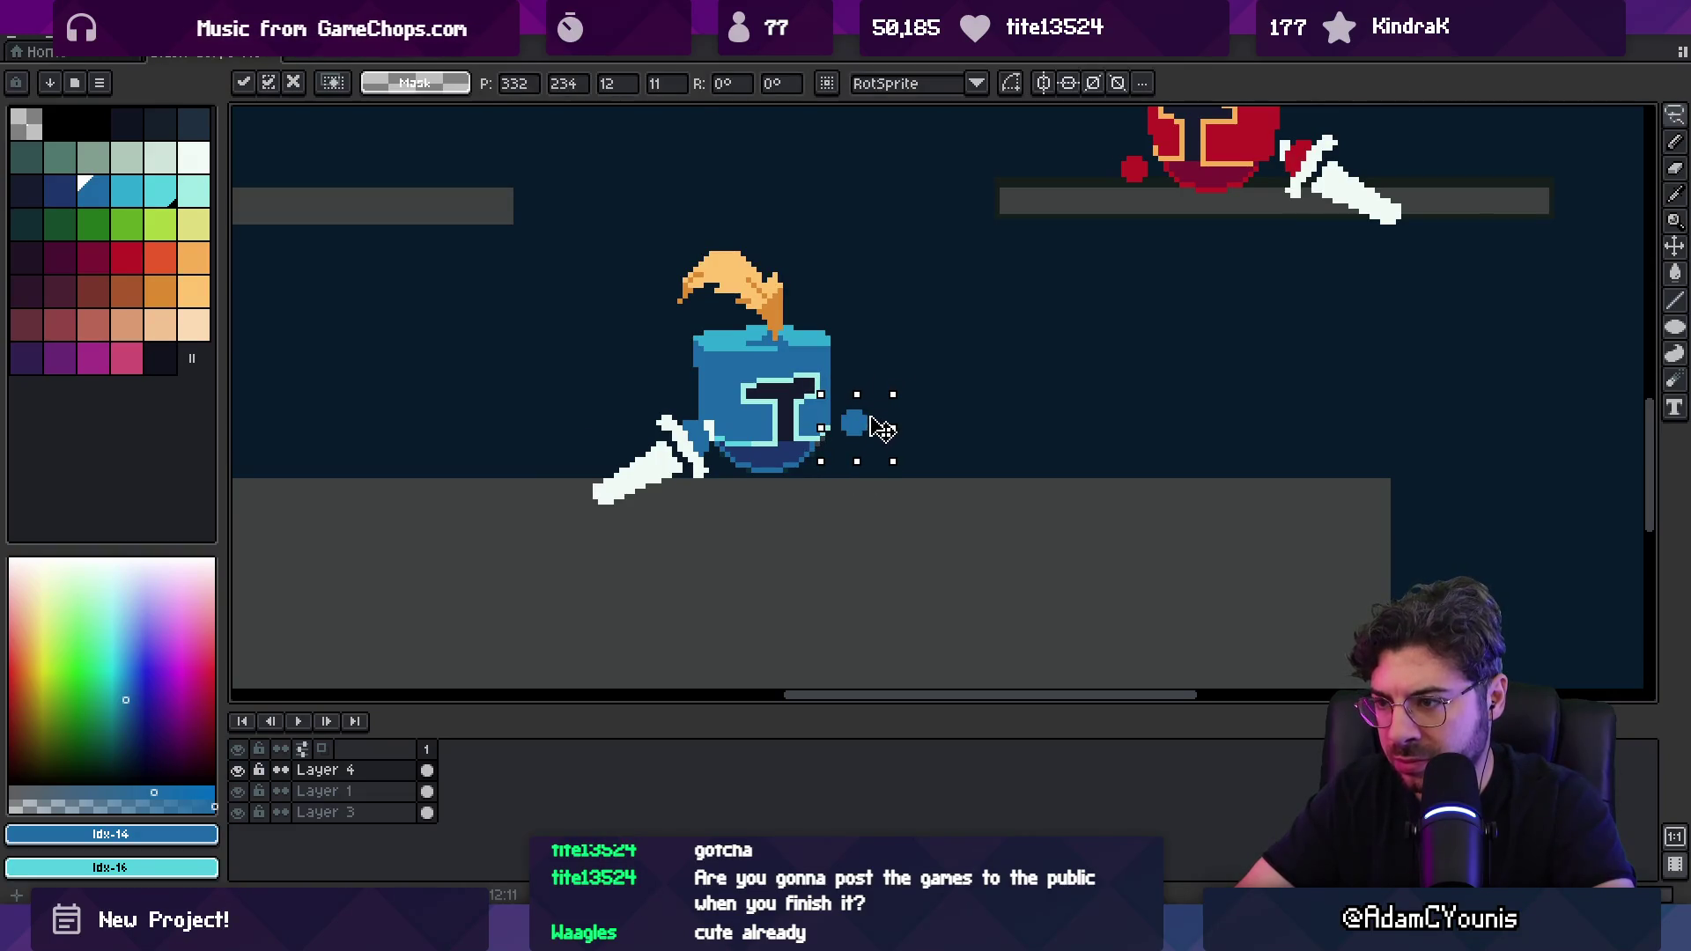
{"action": "key", "text": "z"}
{"action": "scroll", "coordinate": [875, 431], "scroll_direction": "down", "scroll_amount": 3}
{"action": "scroll", "coordinate": [792, 388], "scroll_direction": "up", "scroll_amount": 2}
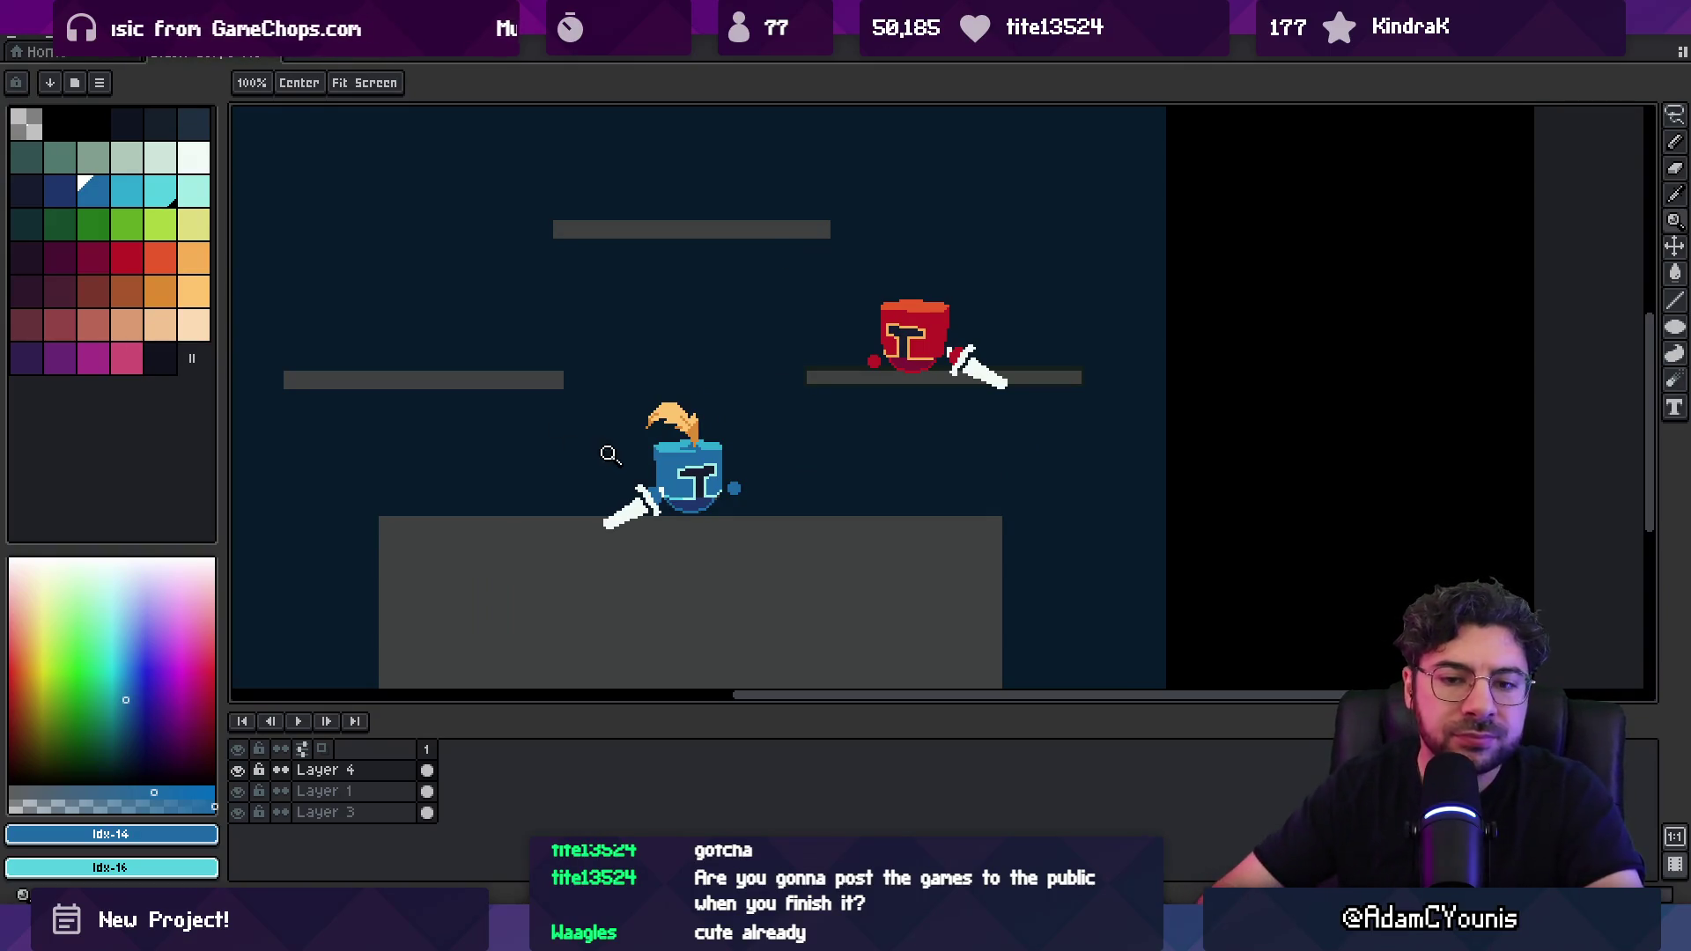
{"action": "scroll", "coordinate": [604, 456], "scroll_direction": "down", "scroll_amount": 3}
{"action": "scroll", "coordinate": [632, 533], "scroll_direction": "up", "scroll_amount": 2}
{"action": "scroll", "coordinate": [673, 514], "scroll_direction": "up", "scroll_amount": 1}
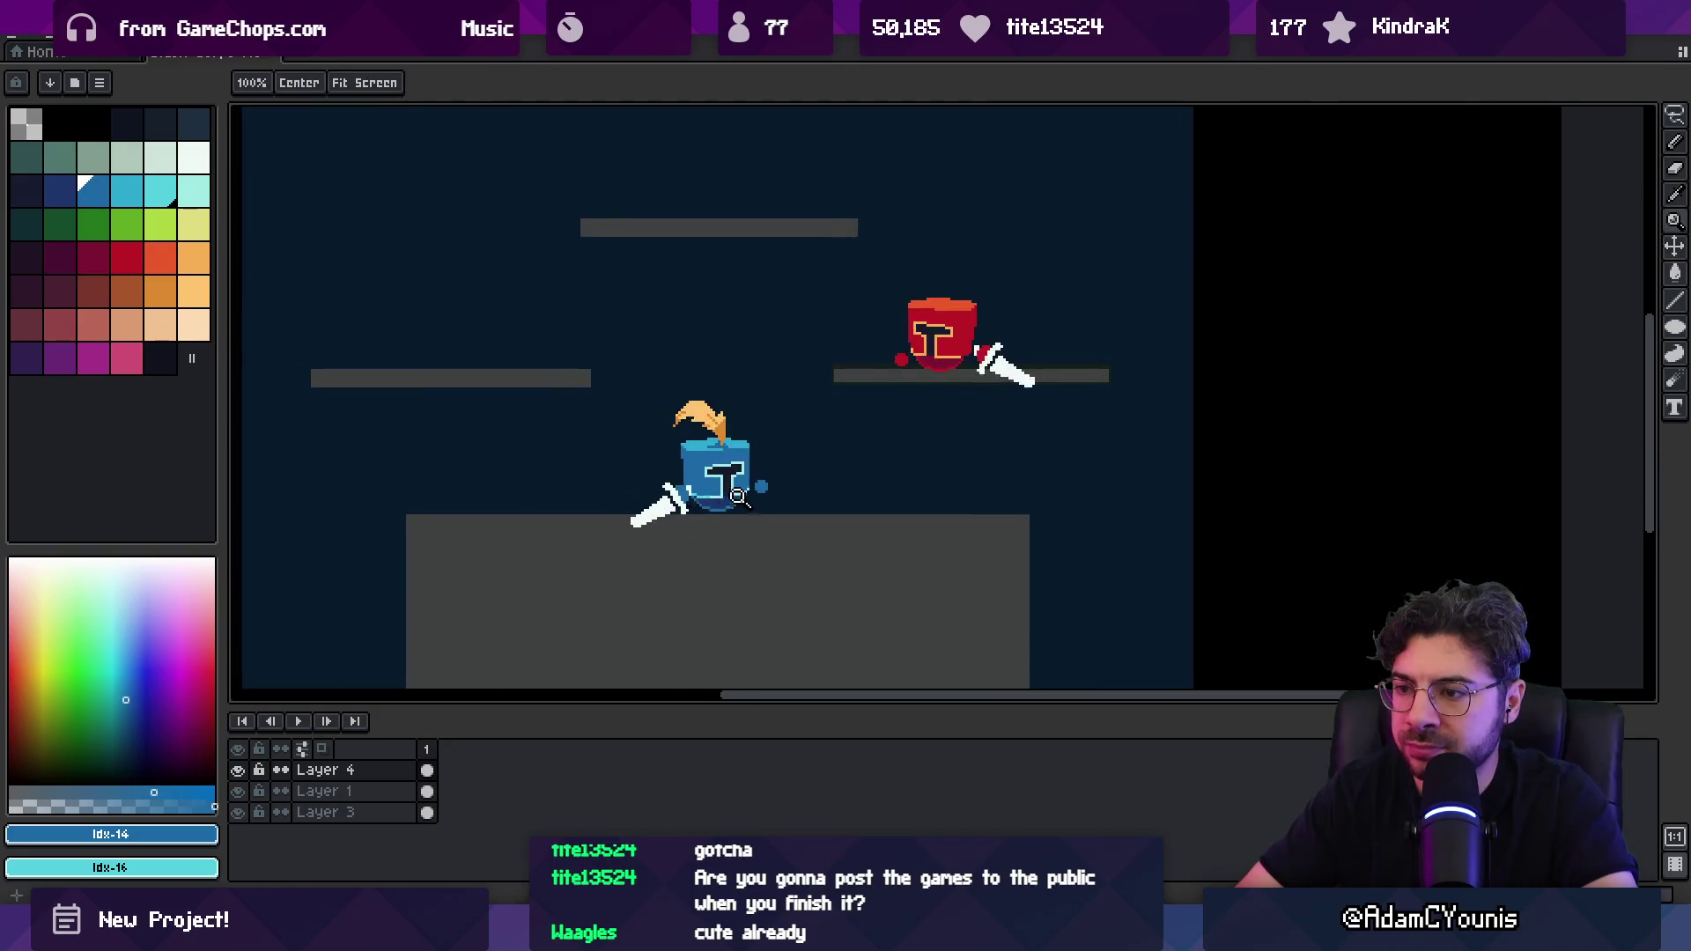
{"action": "scroll", "coordinate": [755, 504], "scroll_direction": "down", "scroll_amount": 1}
{"action": "scroll", "coordinate": [749, 500], "scroll_direction": "down", "scroll_amount": 1}
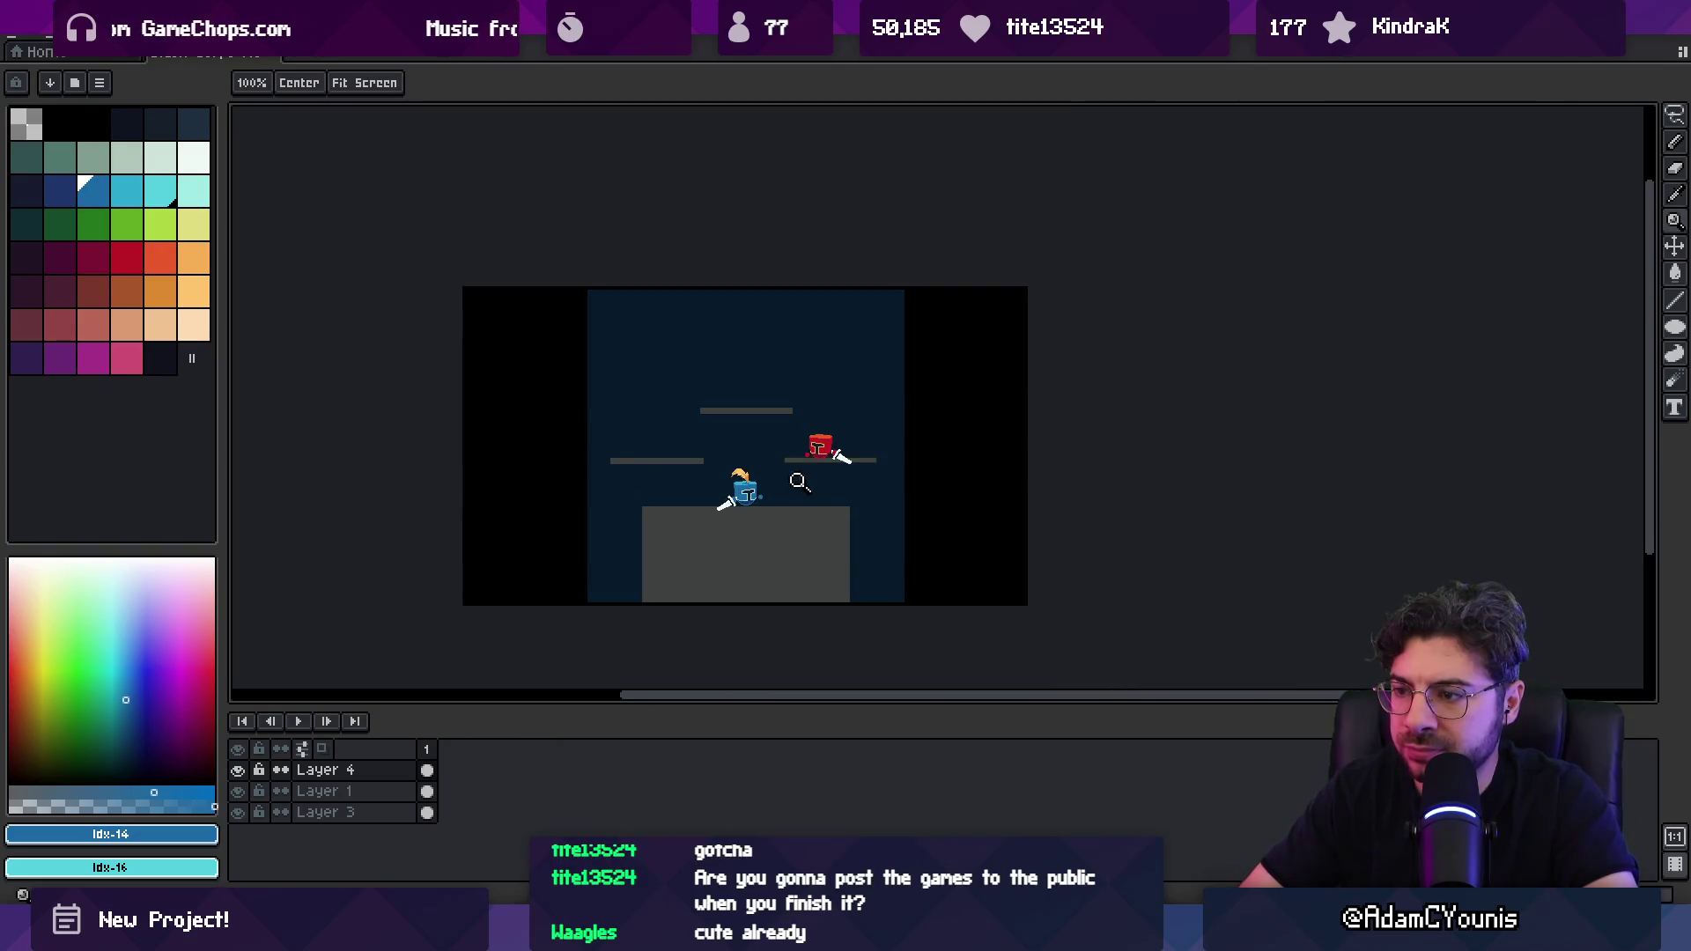
{"action": "scroll", "coordinate": [751, 490], "scroll_direction": "up", "scroll_amount": 1}
Step: Pan across the arena and make Layer 3 the working layer
{"action": "key", "text": "v"}
{"action": "left_click", "coordinate": [705, 491]}
{"action": "left_click_drag", "start_coordinate": [524, 394], "coordinate": [551, 457]}
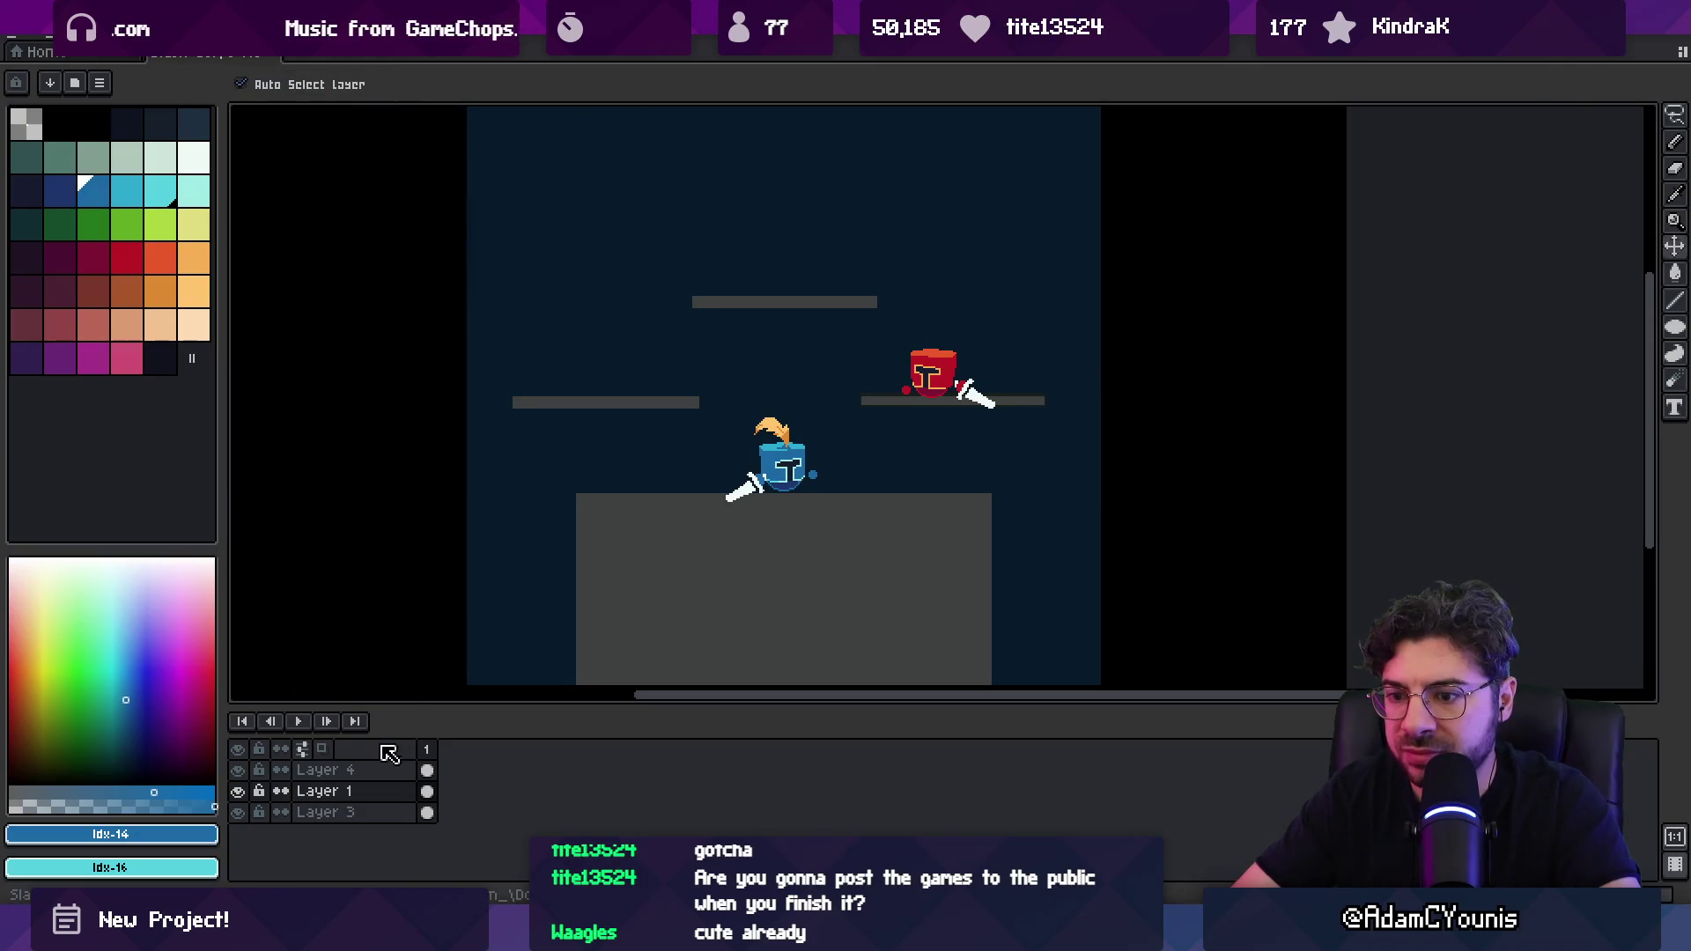
{"action": "left_click", "coordinate": [392, 811]}
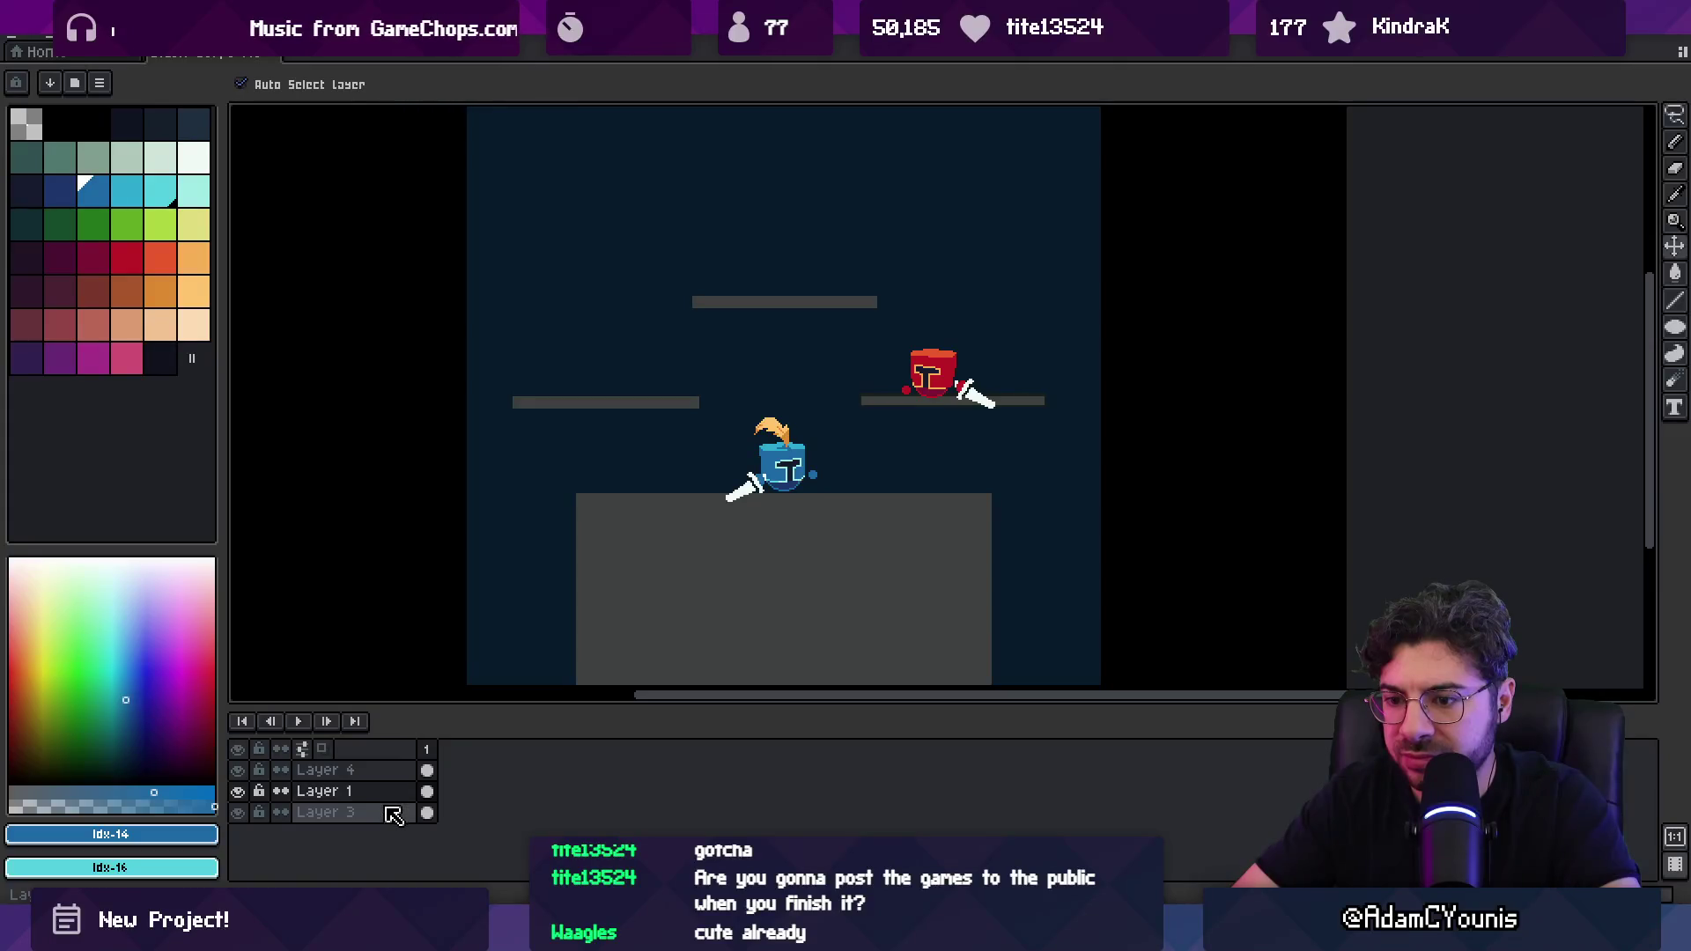
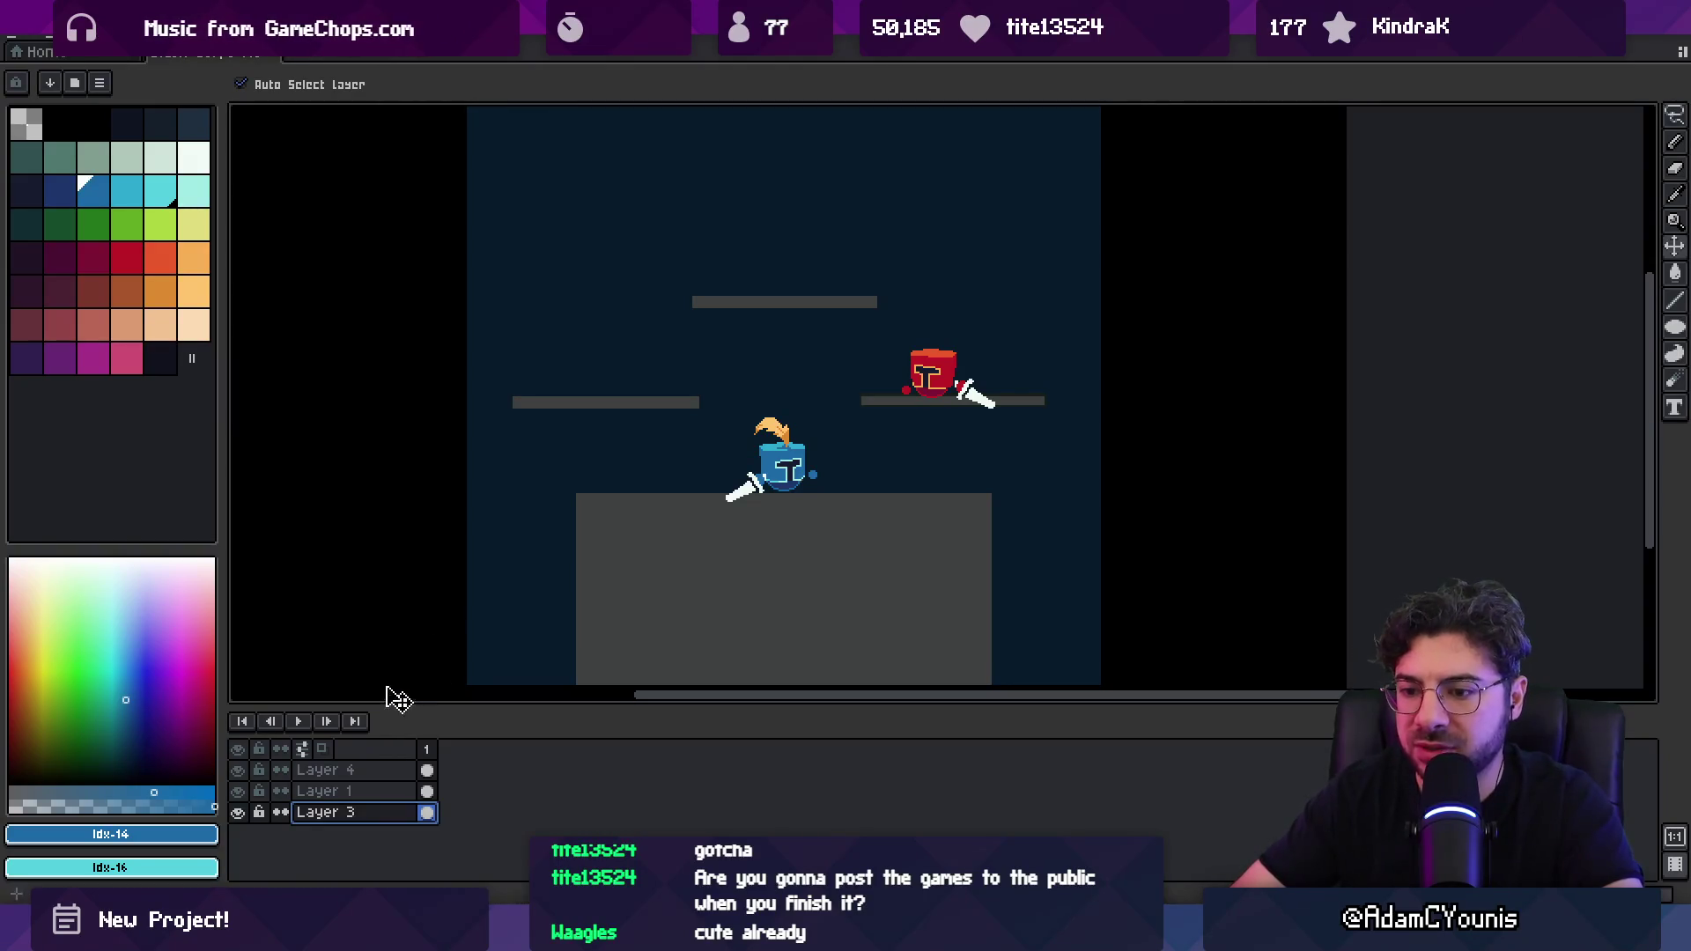
Step: Add a new grass layer above Layer 1 and paint green along the platform top
{"action": "key", "text": "shift+n"}
{"action": "key", "text": "b"}
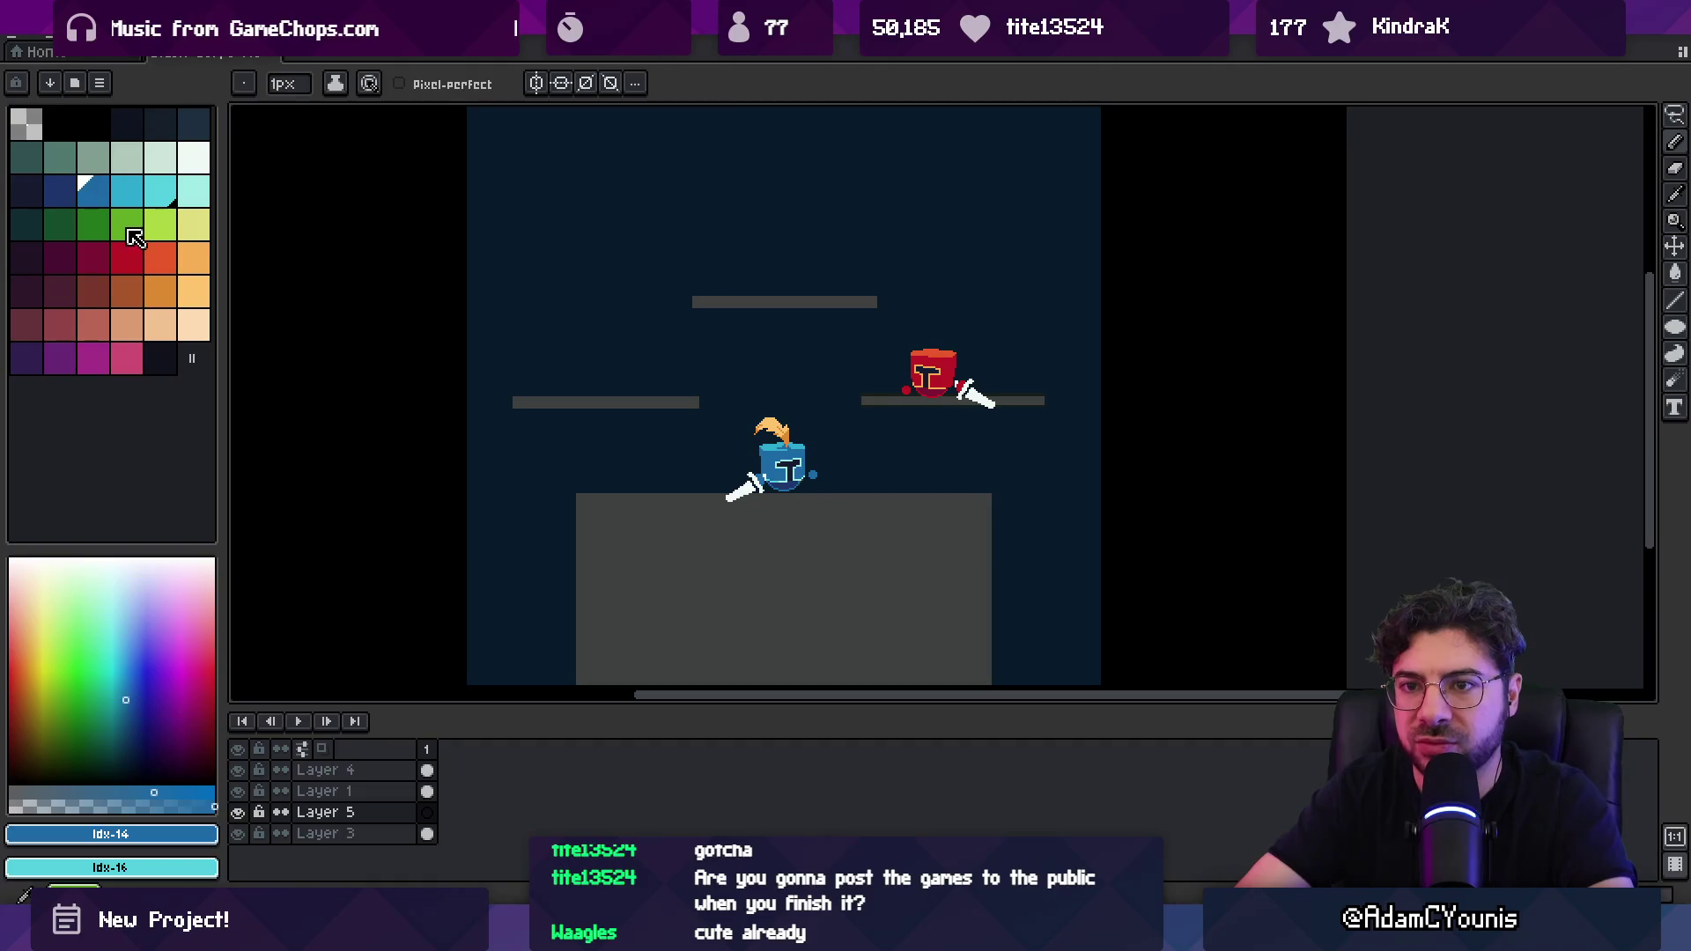
{"action": "left_click", "coordinate": [97, 228]}
{"action": "left_click_drag", "start_coordinate": [578, 486], "coordinate": [696, 492]}
{"action": "key", "text": "ctrl+z"}
{"action": "left_click", "coordinate": [401, 812]}
{"action": "left_click_drag", "start_coordinate": [400, 812], "coordinate": [403, 789]}
{"action": "left_click_drag", "start_coordinate": [622, 496], "coordinate": [975, 479]}
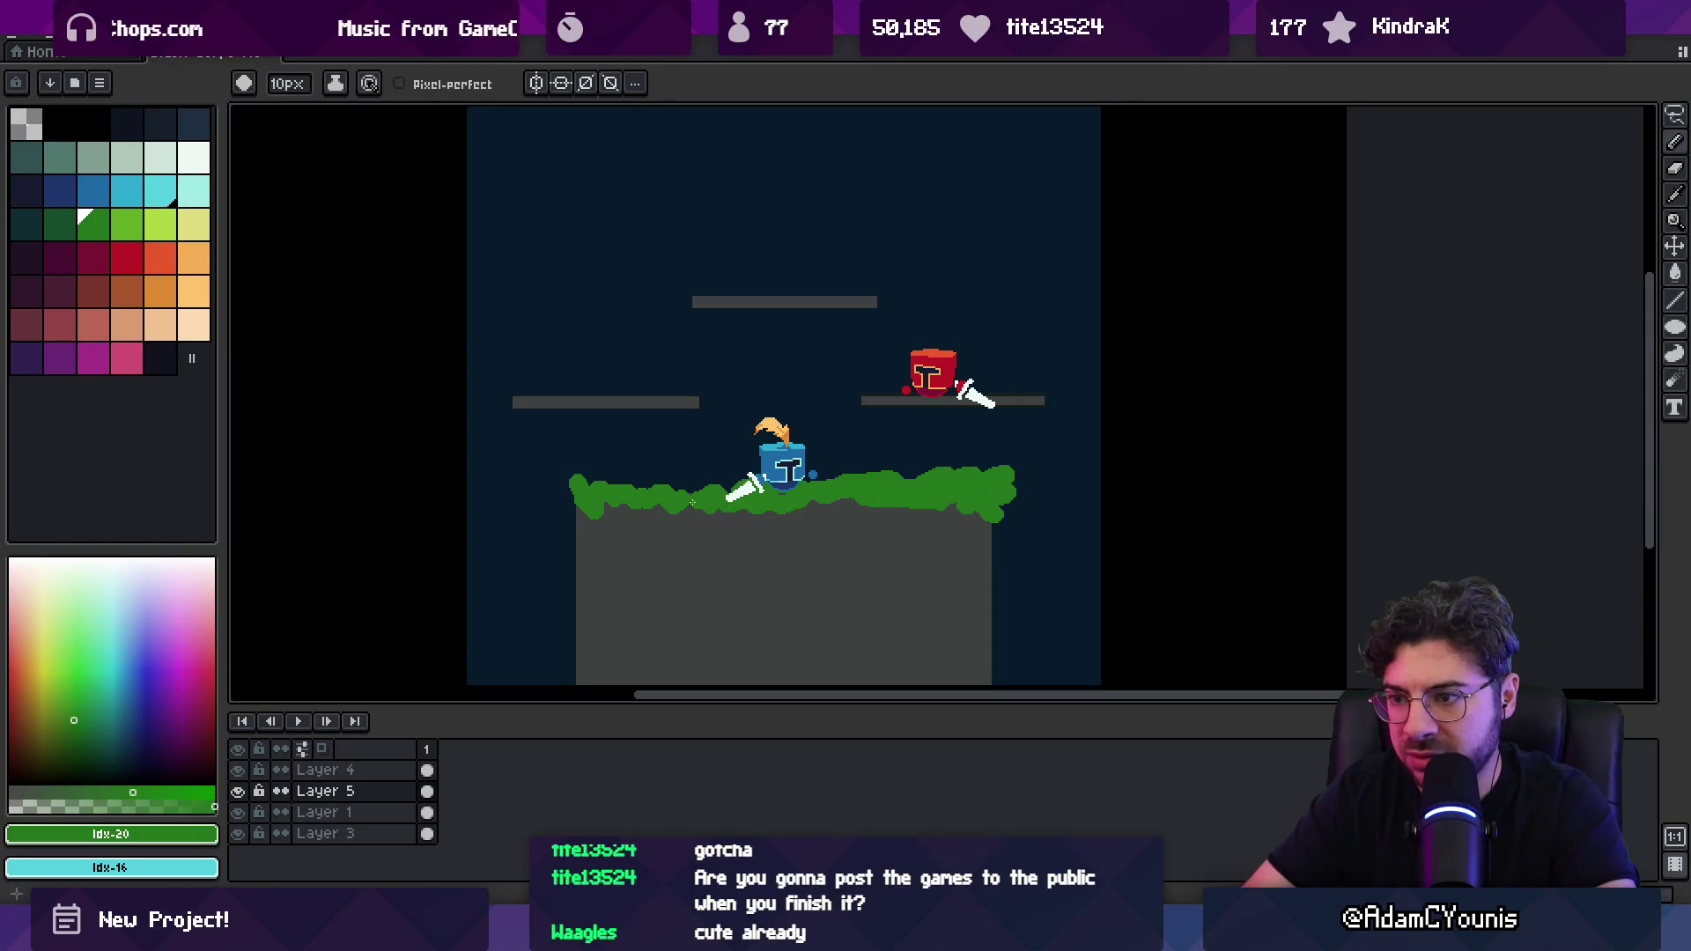
Step: Erase the green fringe hanging below the grass, undoing an accidental layer reorder
{"action": "key", "text": "e"}
{"action": "left_click_drag", "start_coordinate": [602, 500], "coordinate": [985, 506]}
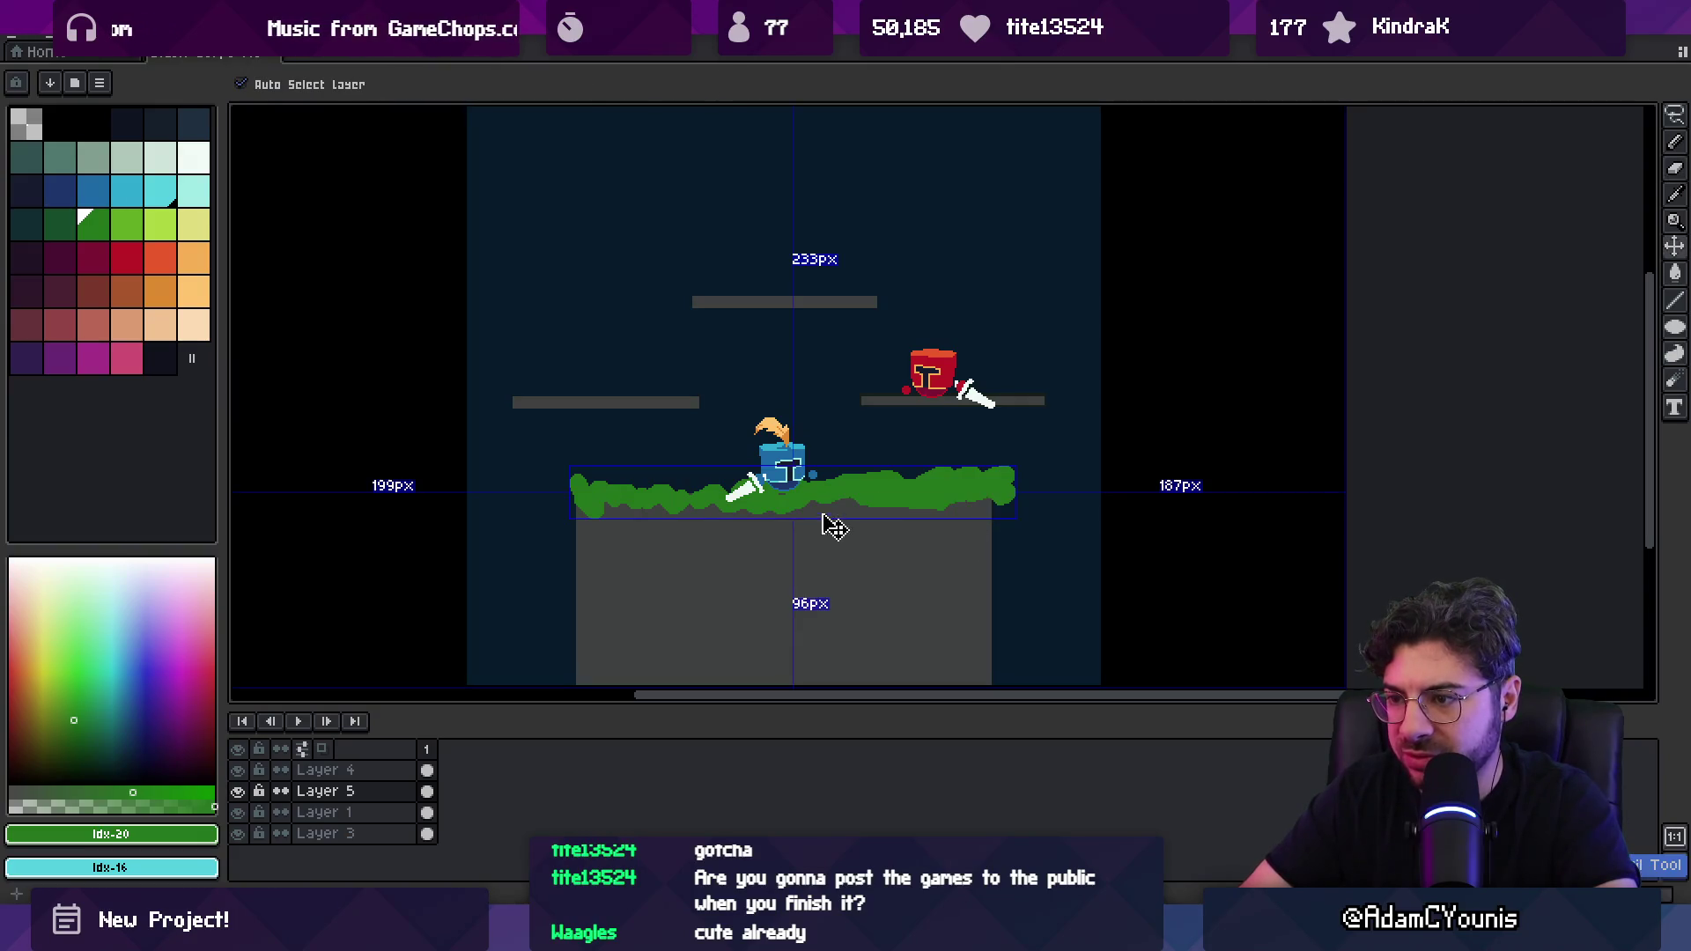
{"action": "left_click_drag", "start_coordinate": [326, 791], "coordinate": [326, 819]}
{"action": "key", "text": "z"}
{"action": "left_click", "coordinate": [642, 498]}
{"action": "key", "text": "ctrl+z"}
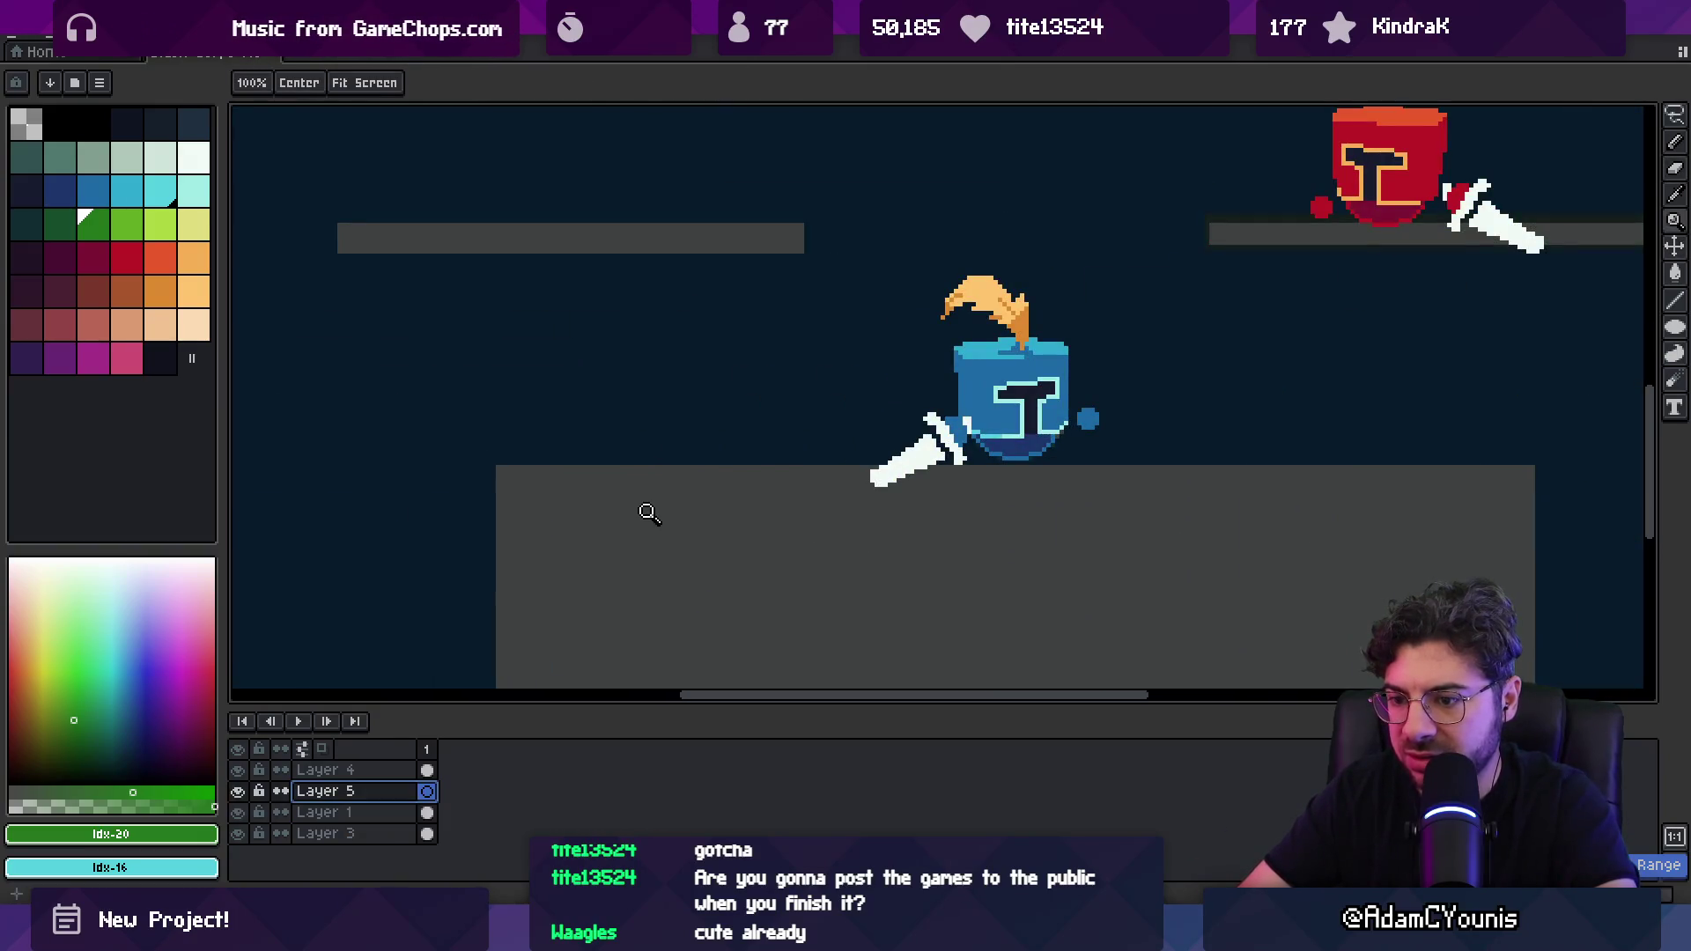
Step: Paint 2px light-green tufts along the platform top, then a dark green band across it
{"action": "key", "text": "b"}
{"action": "key", "text": "bracketright"}
{"action": "key", "text": "minus"}
{"action": "key", "text": "minus"}
{"action": "key", "text": "minus"}
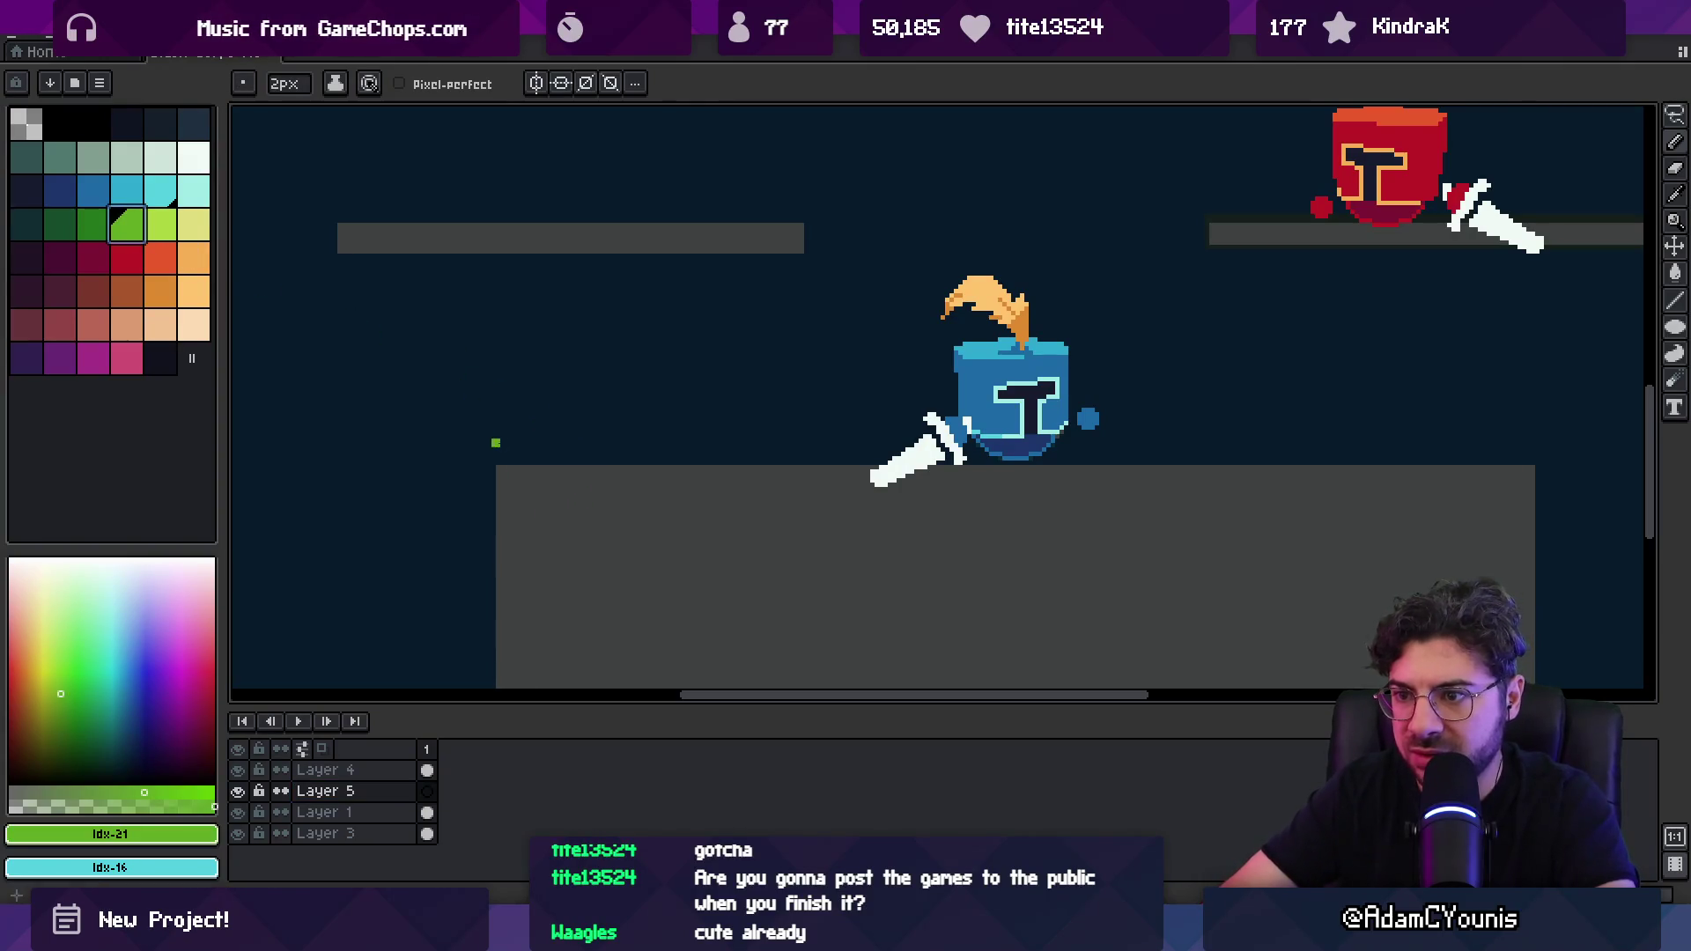
{"action": "left_click_drag", "start_coordinate": [566, 456], "coordinate": [1497, 457]}
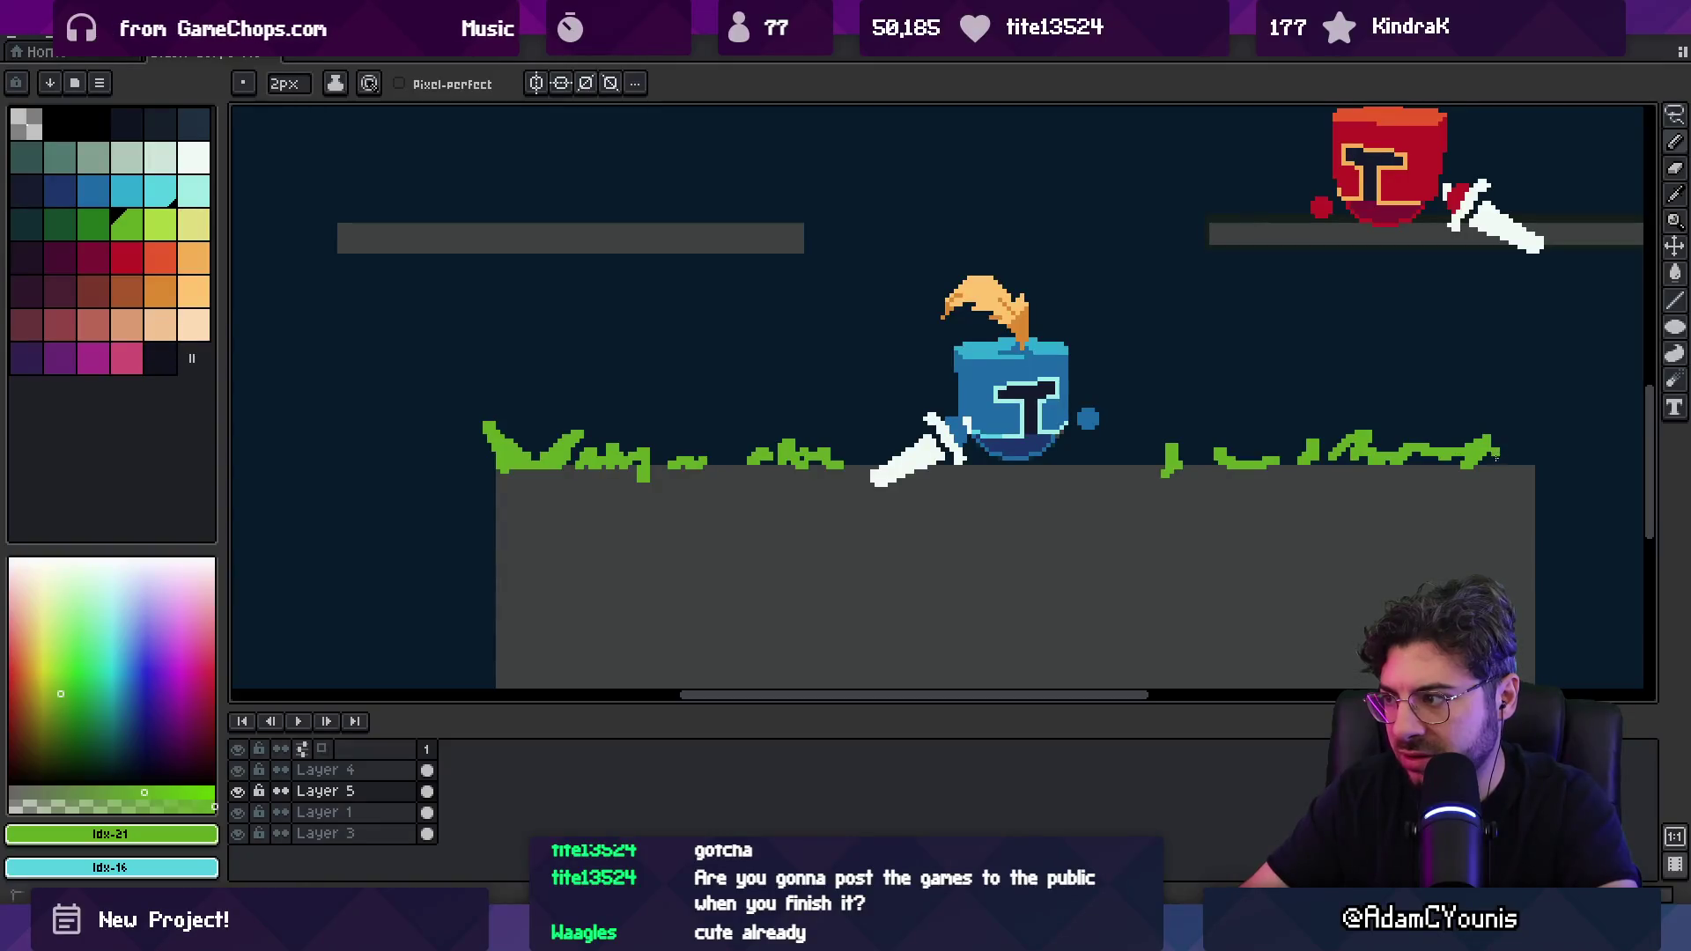
{"action": "key", "text": "z"}
{"action": "scroll", "coordinate": [974, 528], "scroll_direction": "down", "scroll_amount": 3}
{"action": "scroll", "coordinate": [974, 528], "scroll_direction": "up", "scroll_amount": 2}
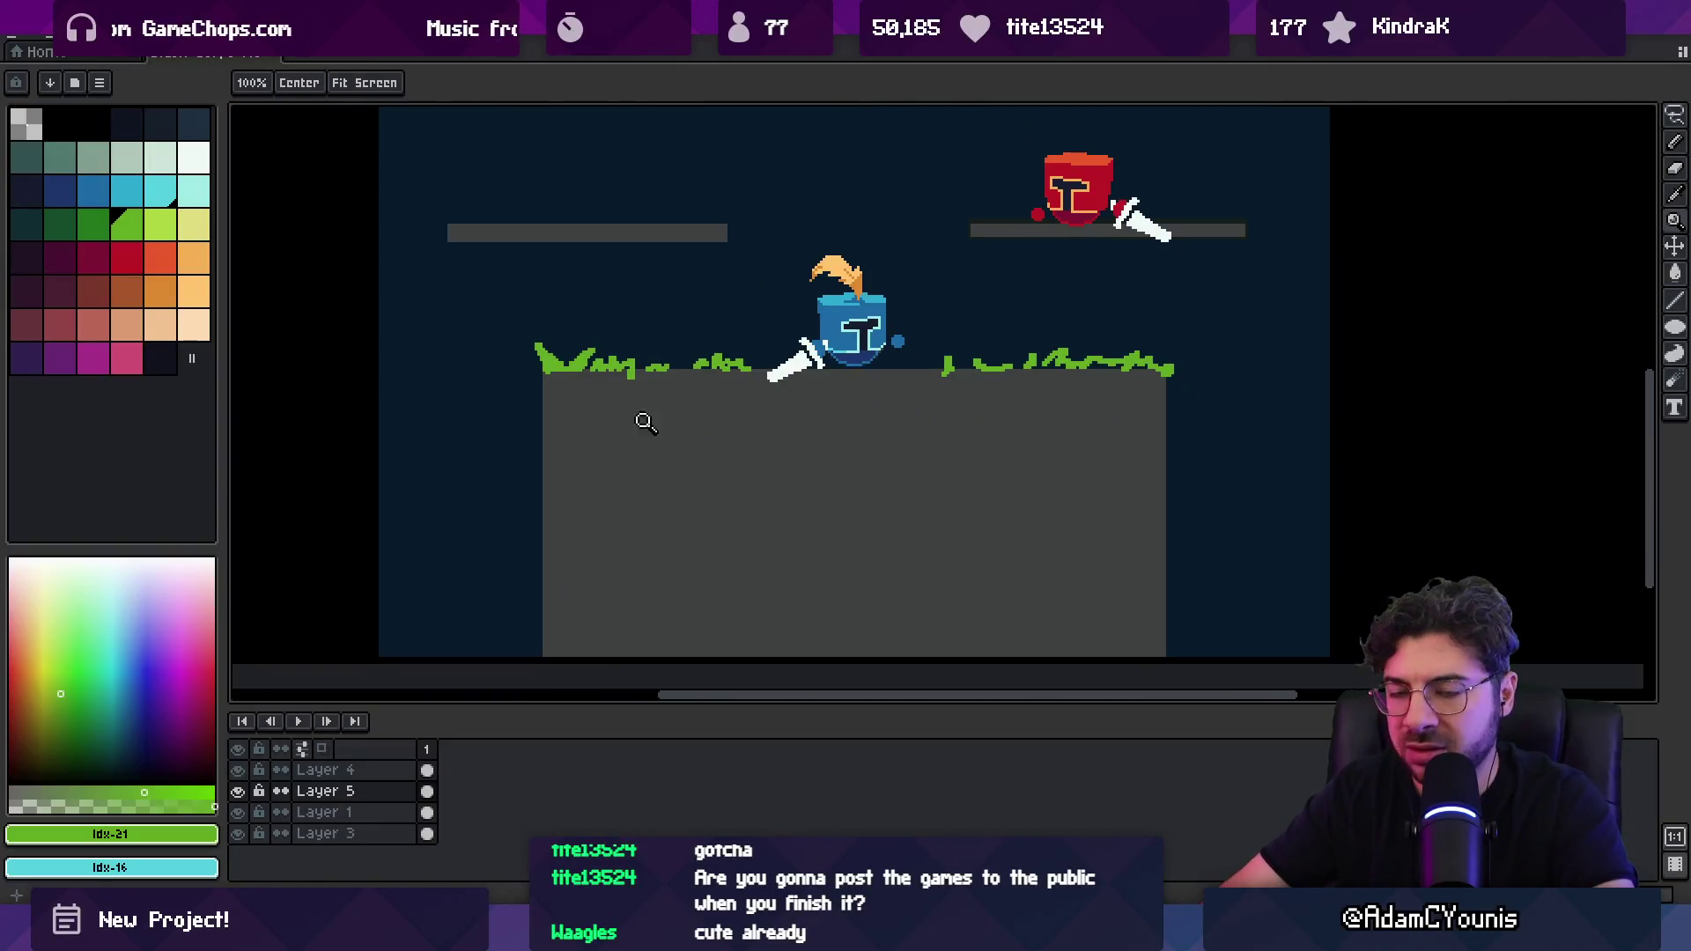
{"action": "left_click", "coordinate": [94, 222]}
{"action": "key", "text": "b"}
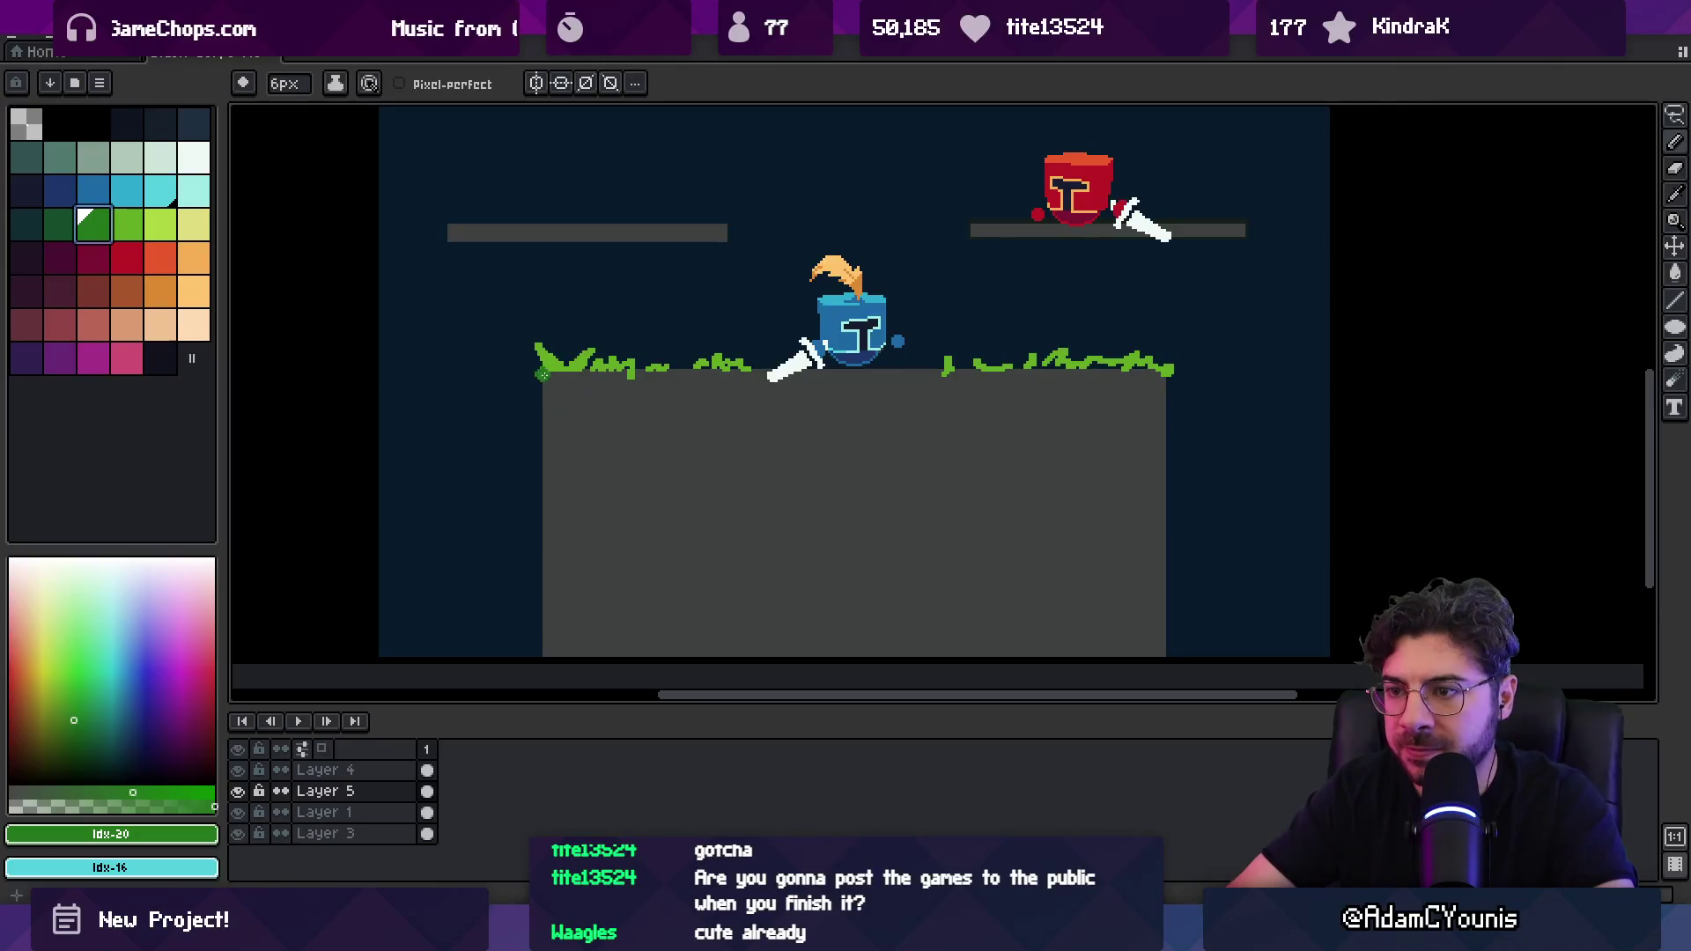
{"action": "left_click_drag", "start_coordinate": [543, 419], "coordinate": [1171, 408]}
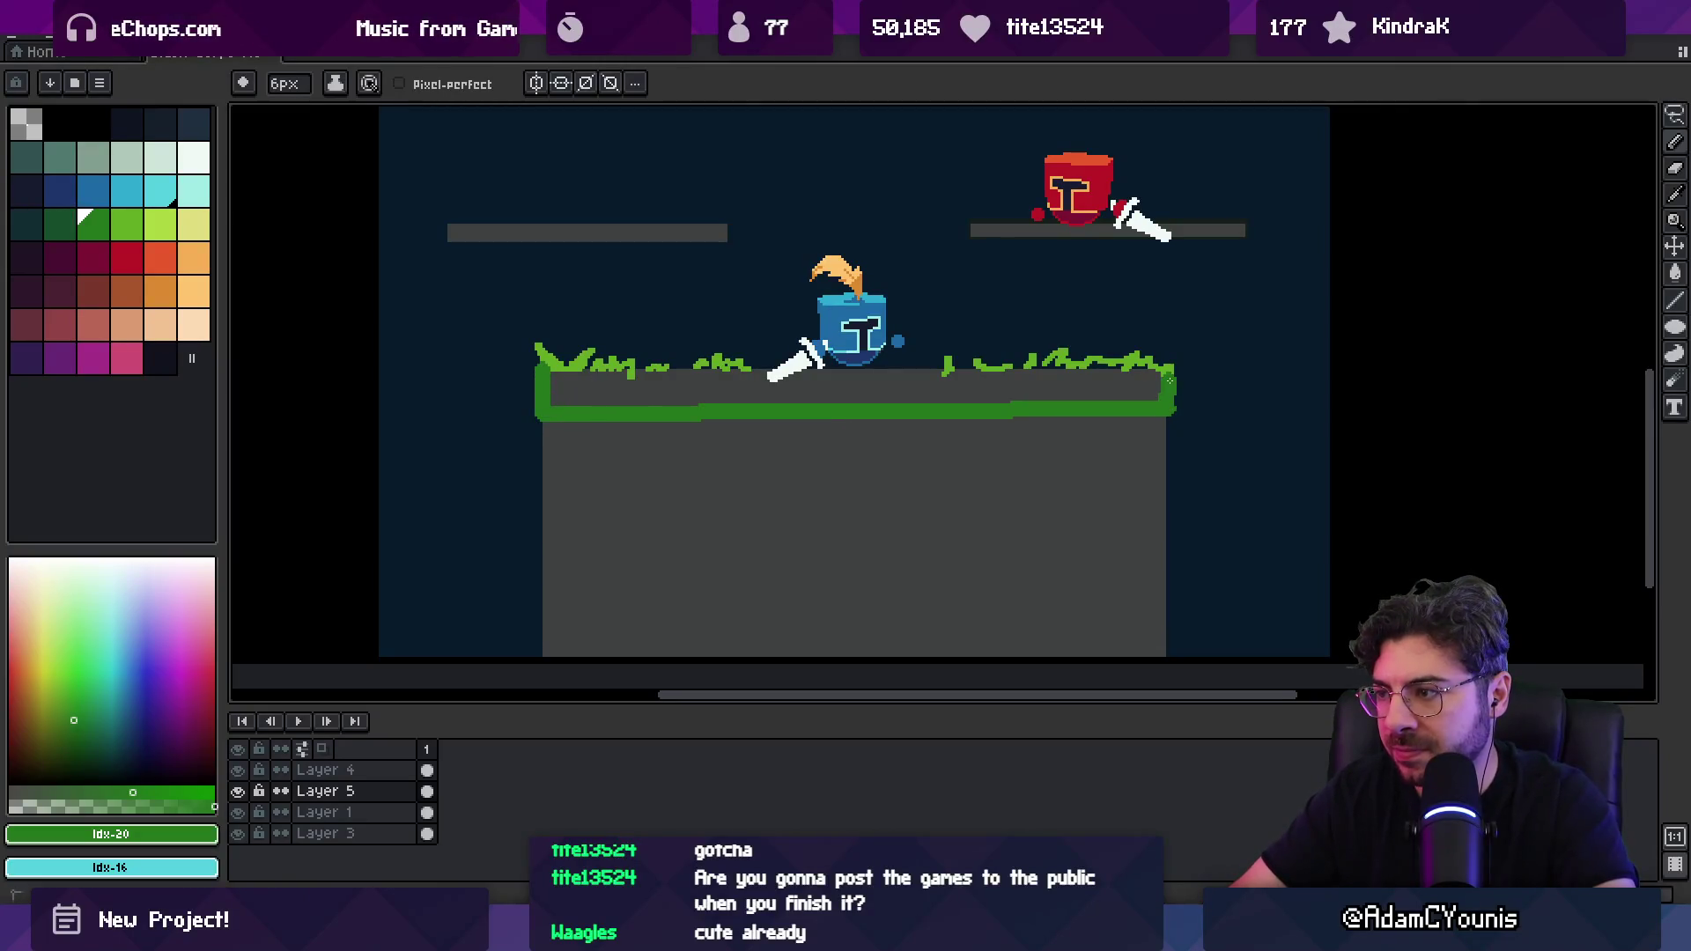
Step: Add another new layer above Layer 1, undoing a trial full-layer green fill
{"action": "key", "text": "shift+n"}
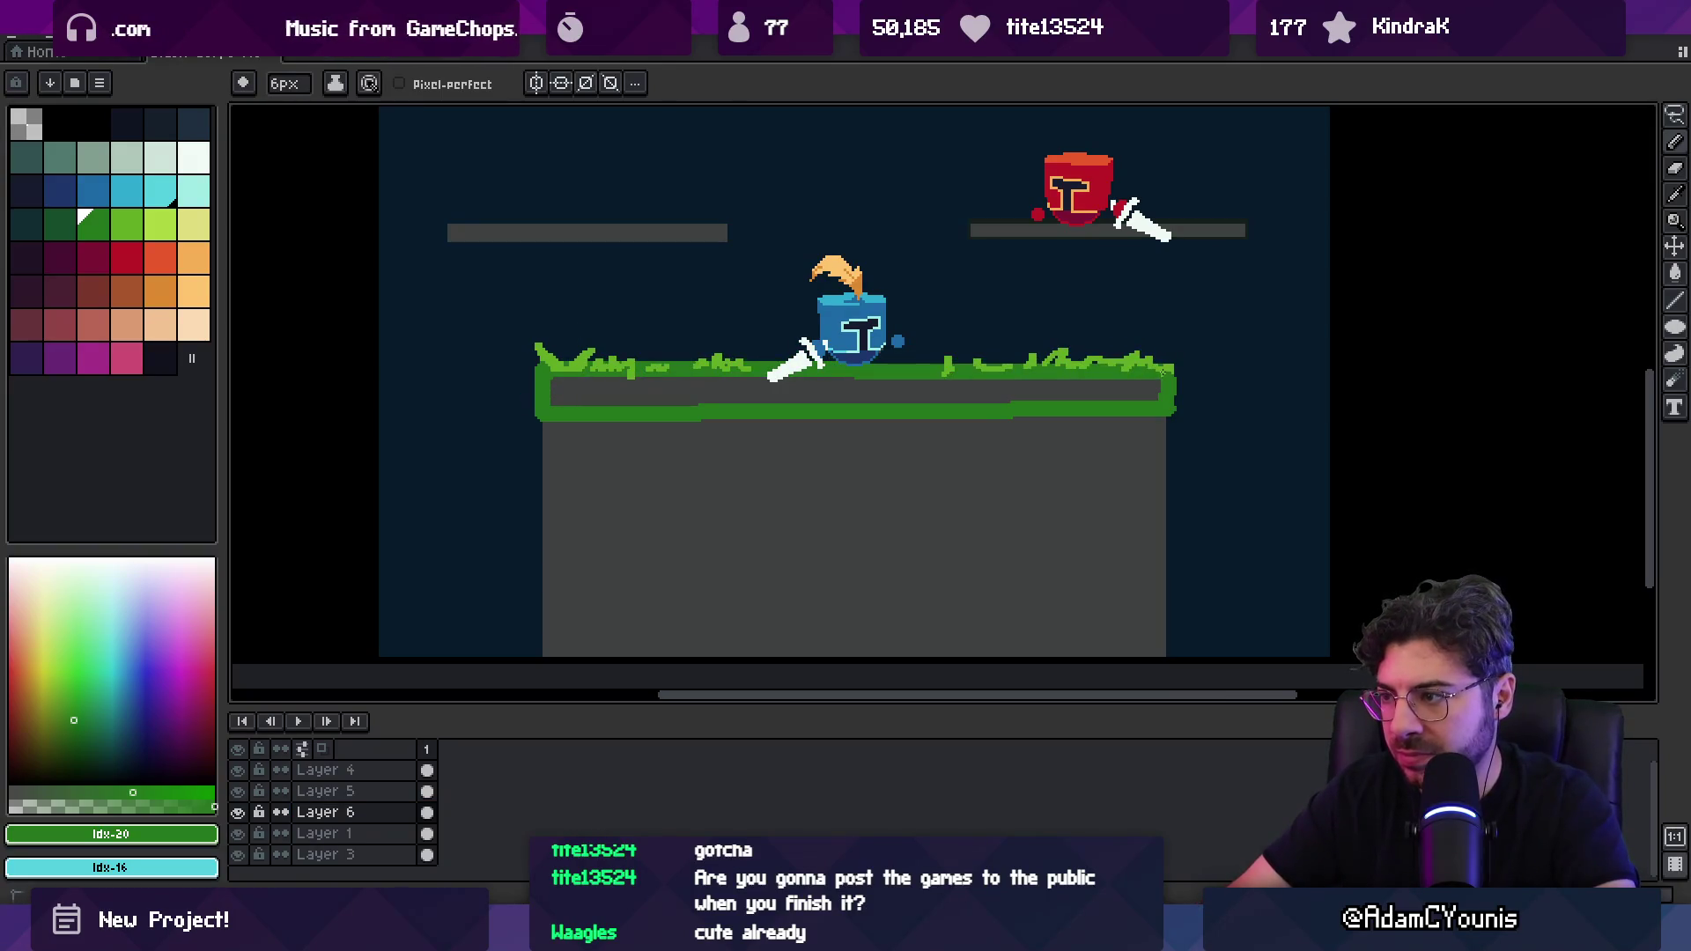
{"action": "key", "text": "g"}
{"action": "left_click", "coordinate": [985, 391]}
{"action": "key", "text": "m"}
{"action": "key", "text": "g"}
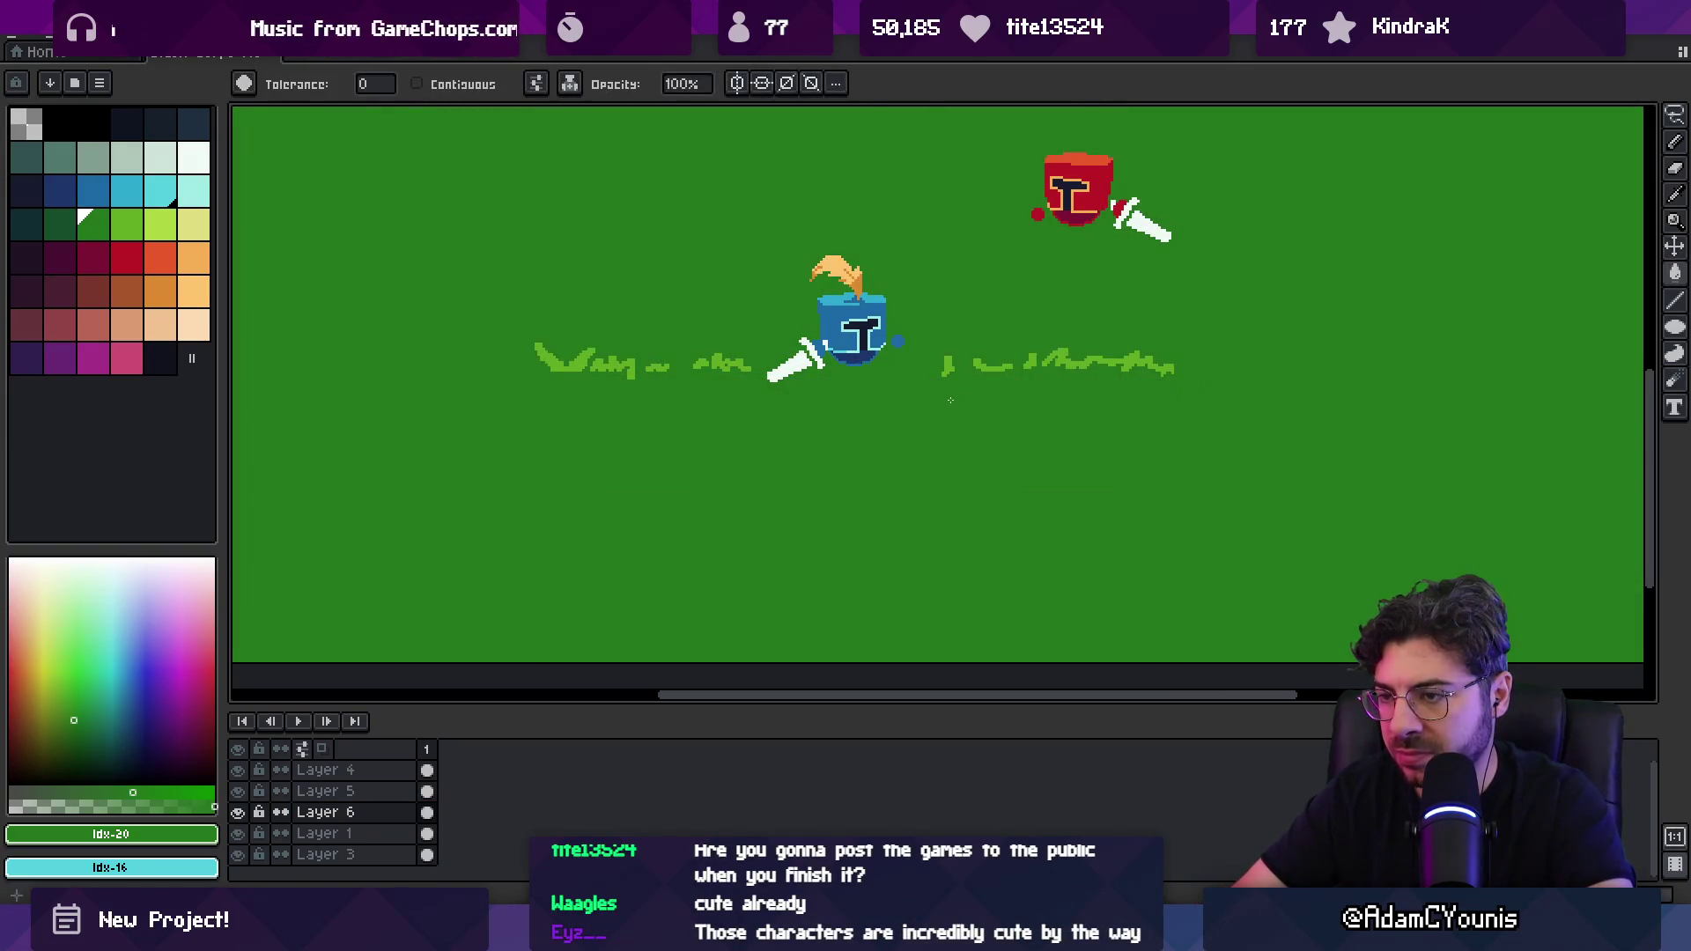
{"action": "key", "text": "ctrl+z"}
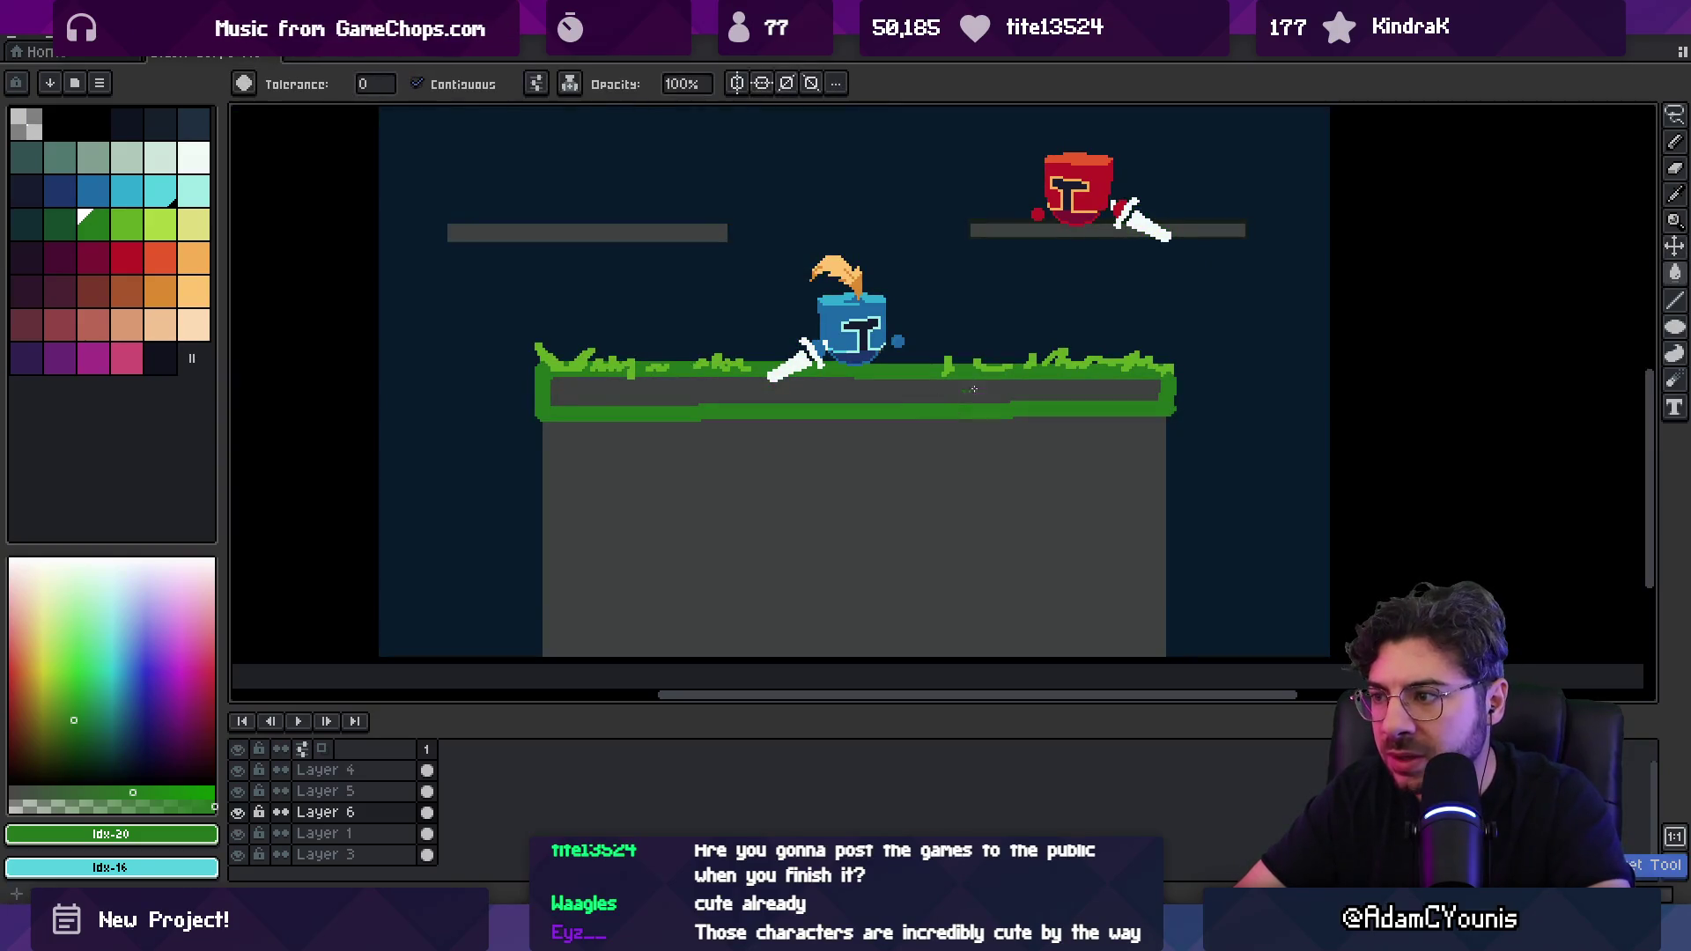
Step: Merge the grass layer down and bucket-fill the grey band inside the grass green
{"action": "key", "text": "v"}
{"action": "left_click", "coordinate": [728, 423]}
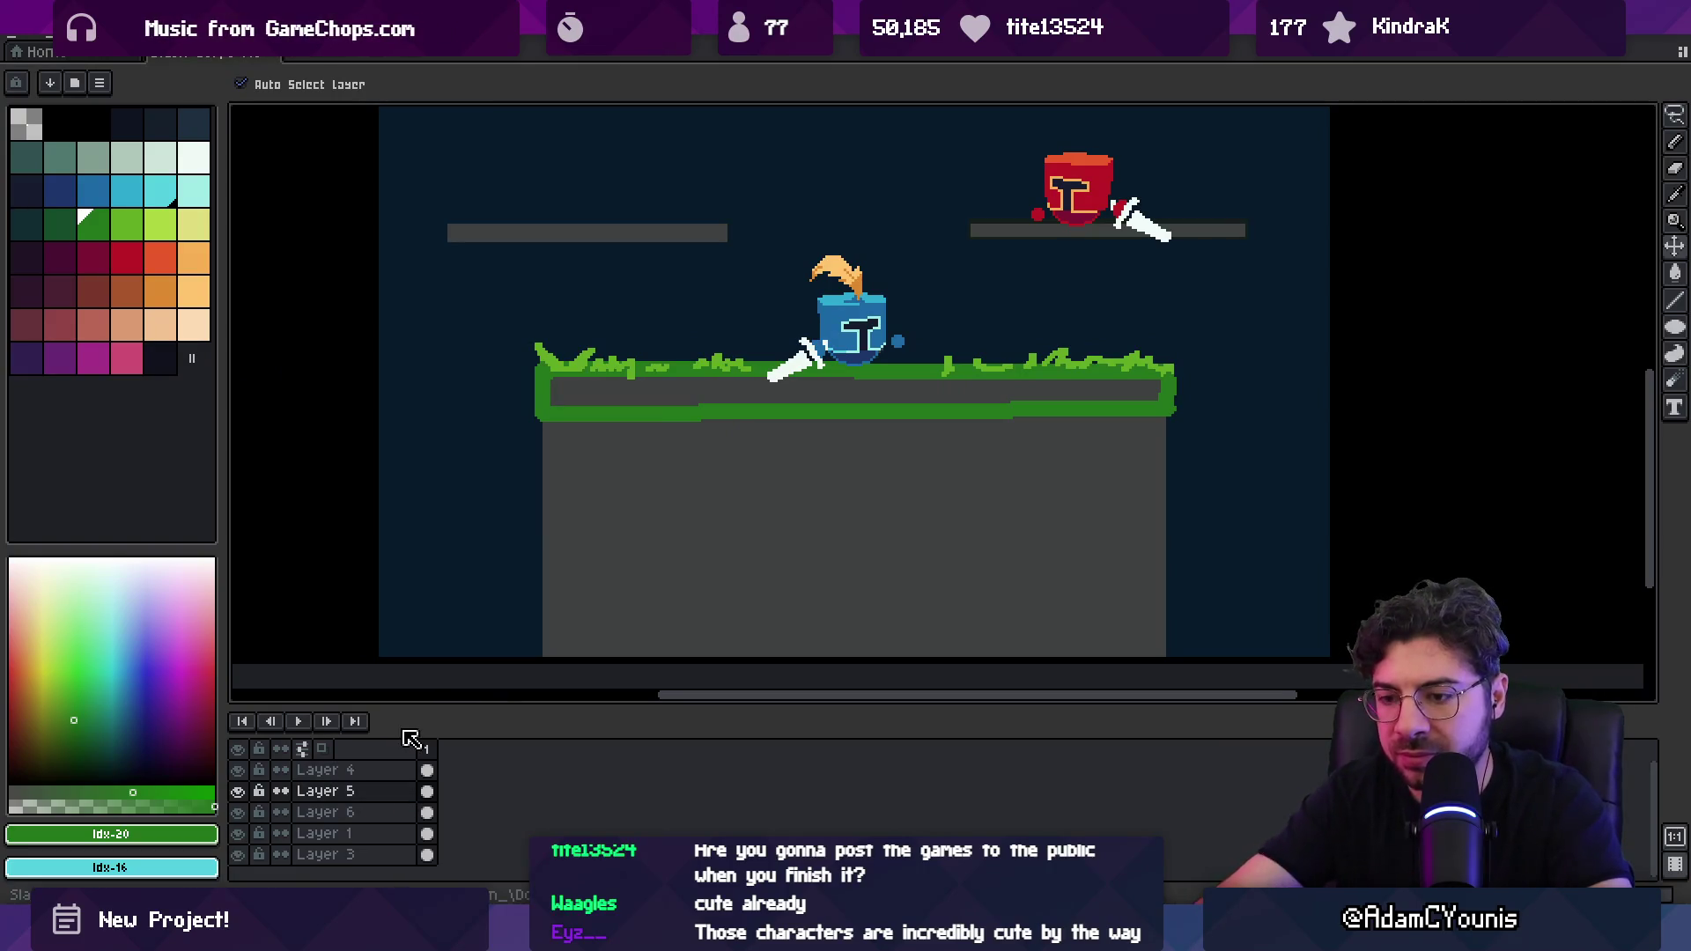
{"action": "key", "text": "g"}
{"action": "left_click", "coordinate": [718, 399]}
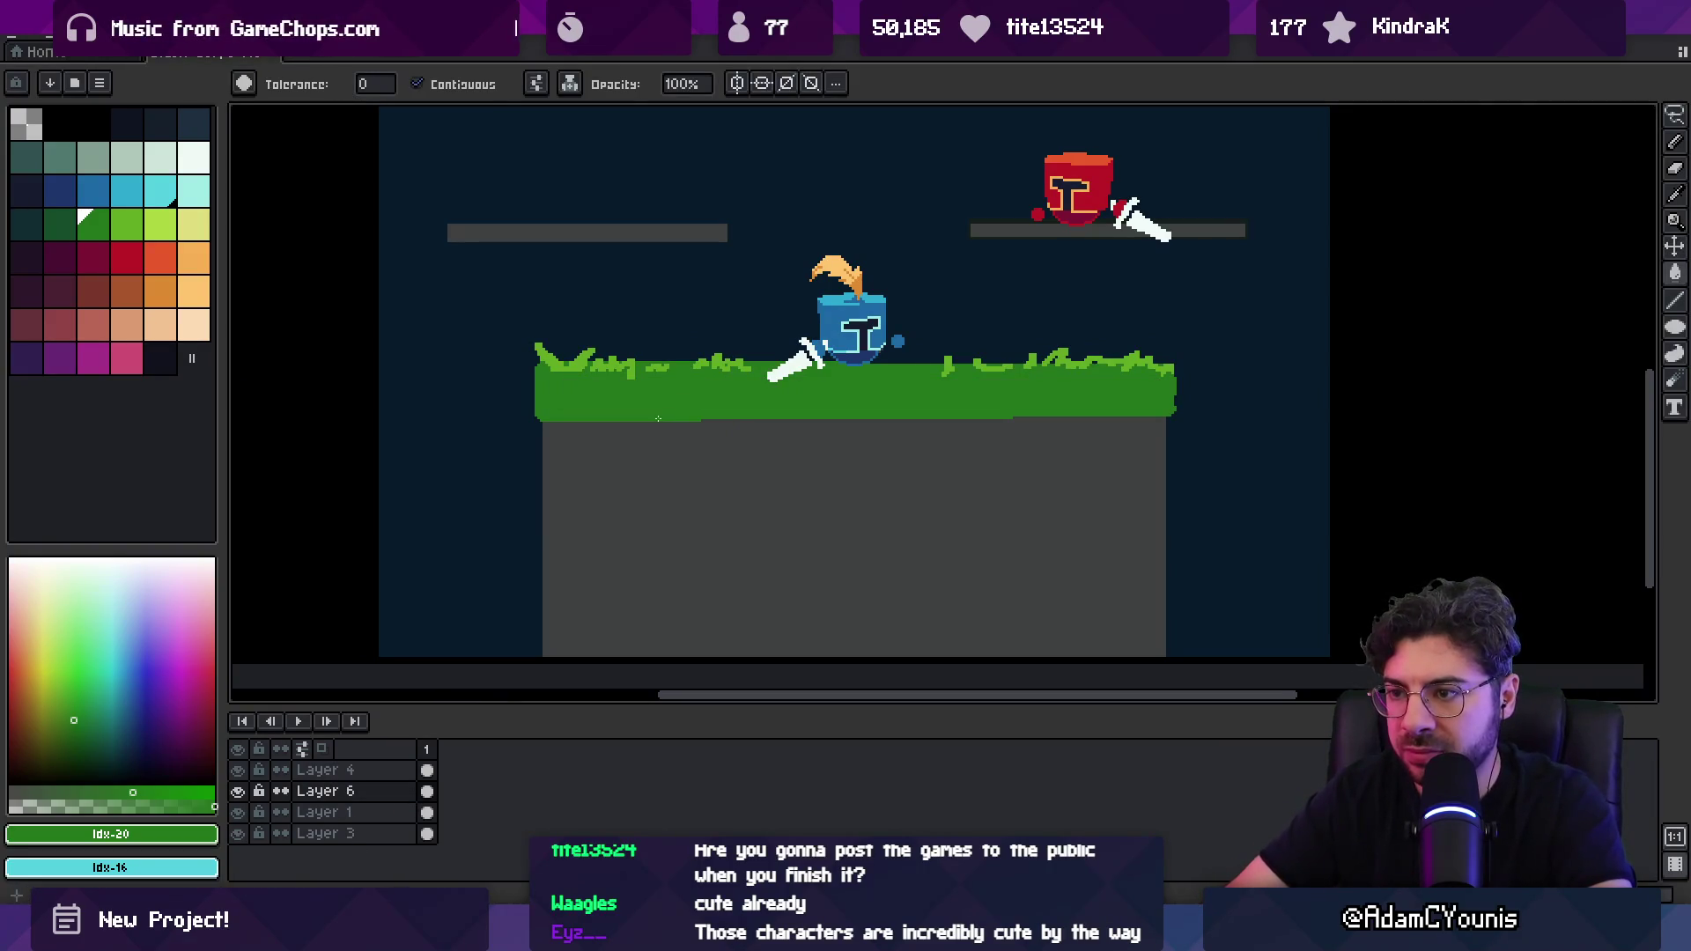
{"action": "key", "text": "v"}
{"action": "scroll", "coordinate": [714, 400], "scroll_direction": "down", "scroll_amount": 3}
{"action": "left_click_drag", "start_coordinate": [680, 427], "coordinate": [672, 404]}
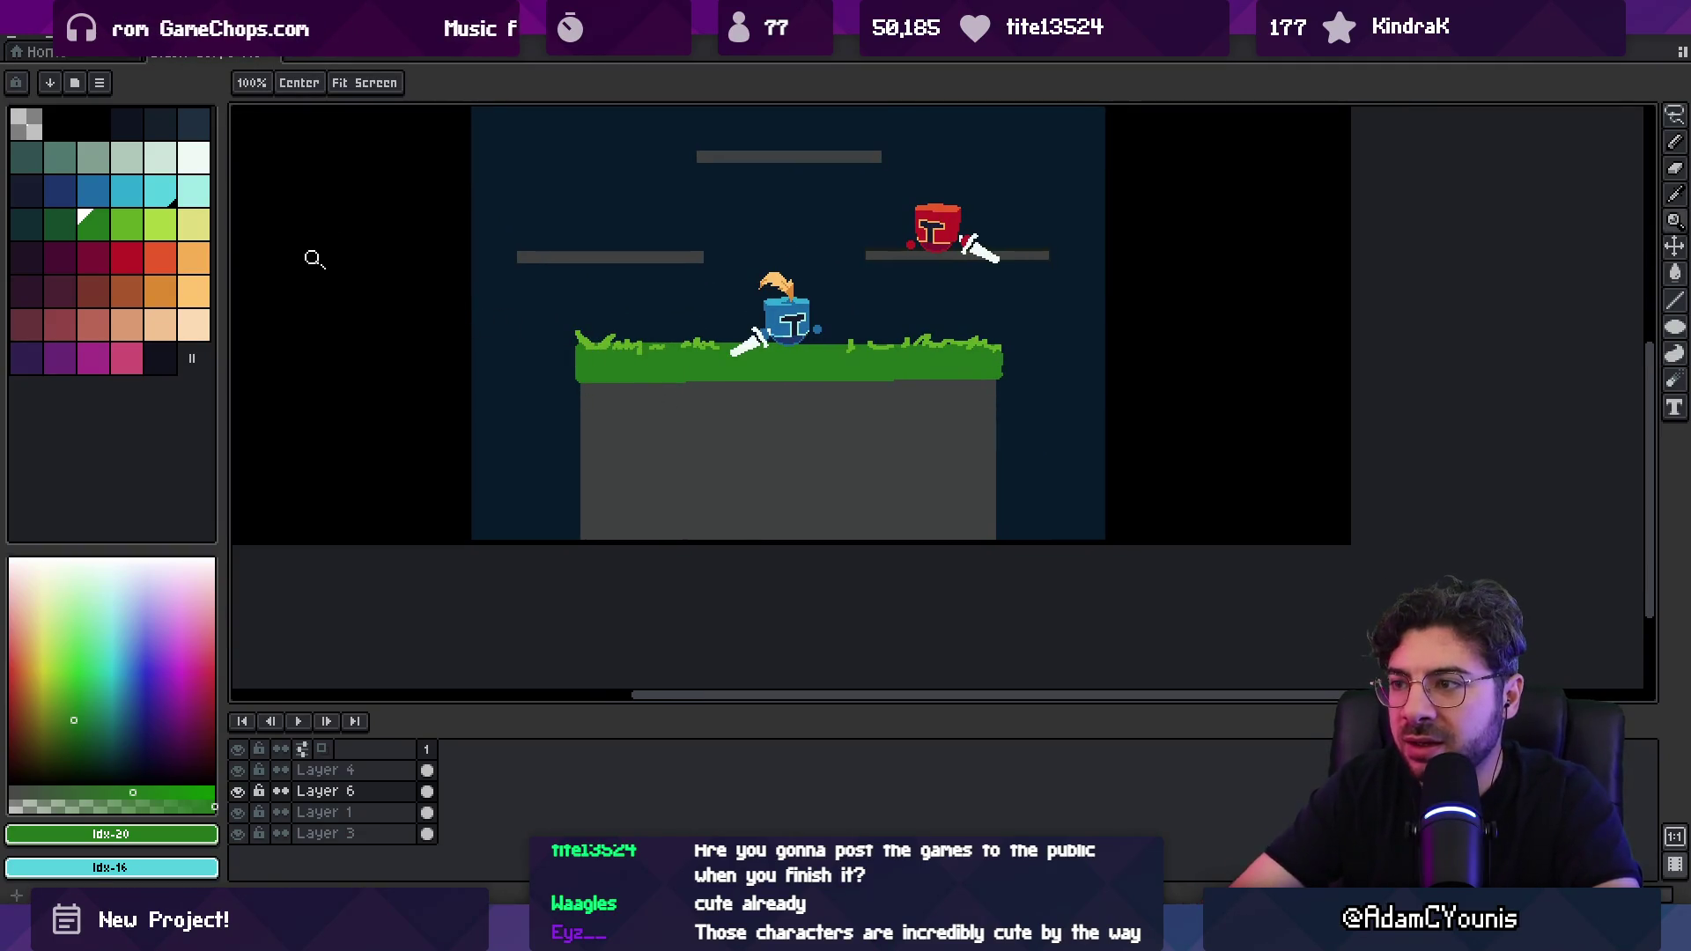
Step: Select the grey block under the grass and fill it red-brown
{"action": "left_click", "coordinate": [95, 293]}
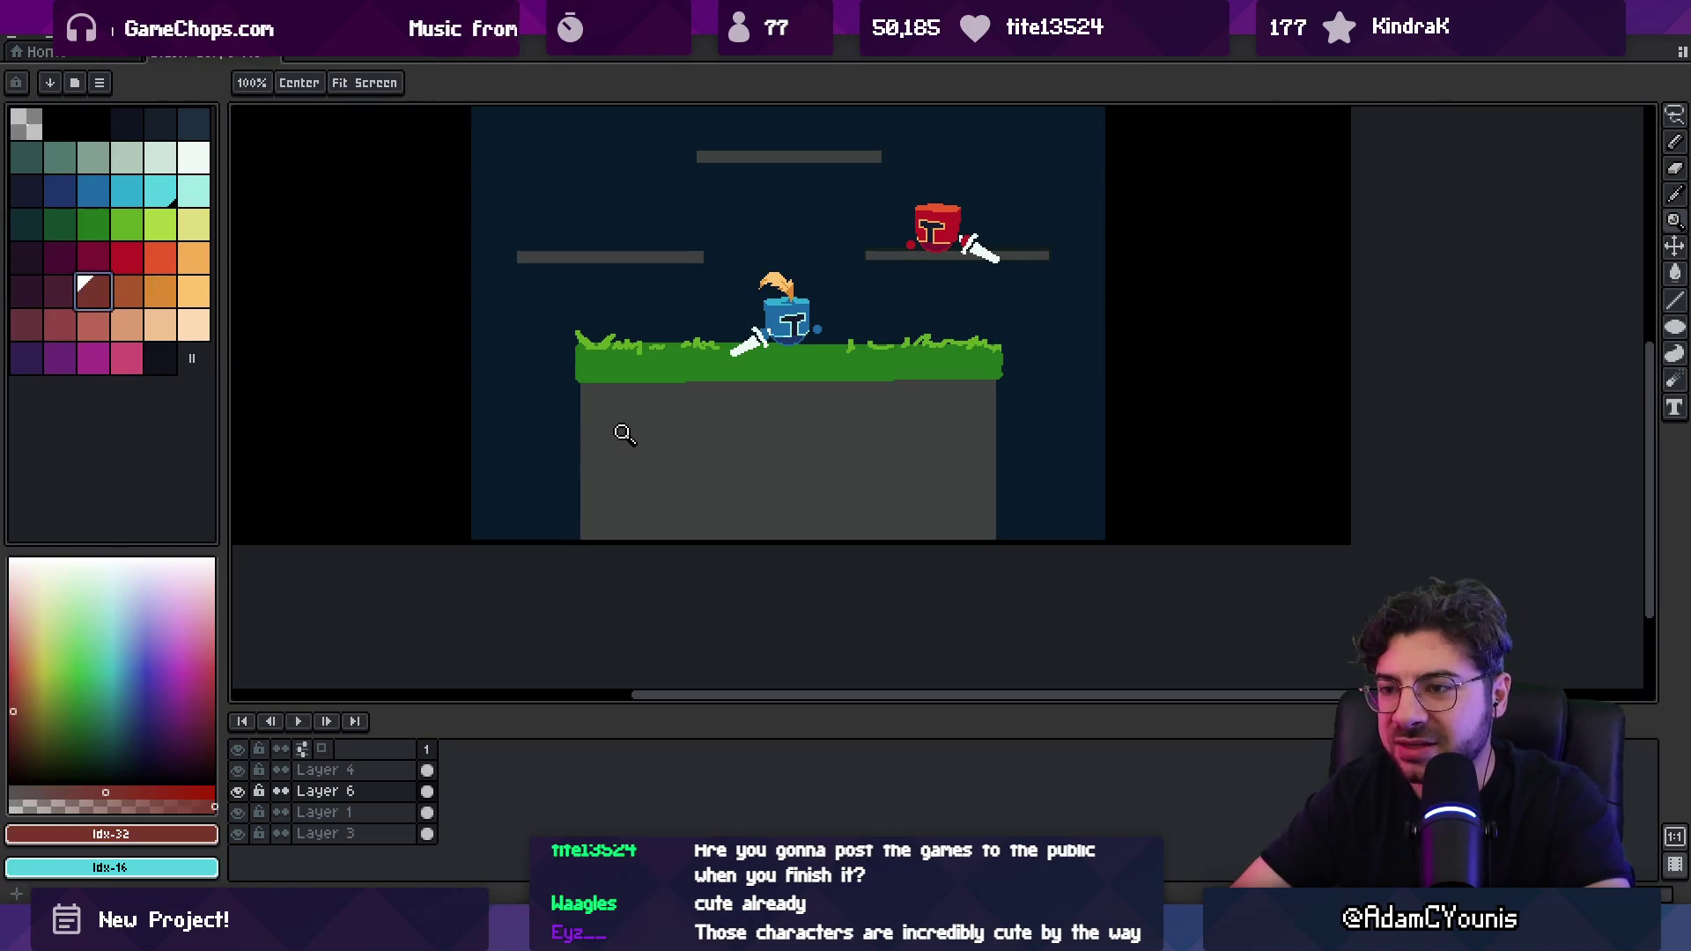
{"action": "key", "text": "m"}
{"action": "mouse_move", "coordinate": [578, 385]}
{"action": "left_mouse_down"}
{"action": "mouse_move", "coordinate": [835, 487]}
{"action": "mouse_move", "coordinate": [998, 483]}
{"action": "left_mouse_up"}
{"action": "key", "text": "g"}
{"action": "left_click", "coordinate": [869, 402]}
{"action": "key", "text": "ctrl+d"}
Step: Cover the leftover grey strip in red-brown and paint dark maroon edges along the dirt
{"action": "key", "text": "b"}
{"action": "scroll", "coordinate": [755, 396], "scroll_direction": "up", "scroll_amount": 1}
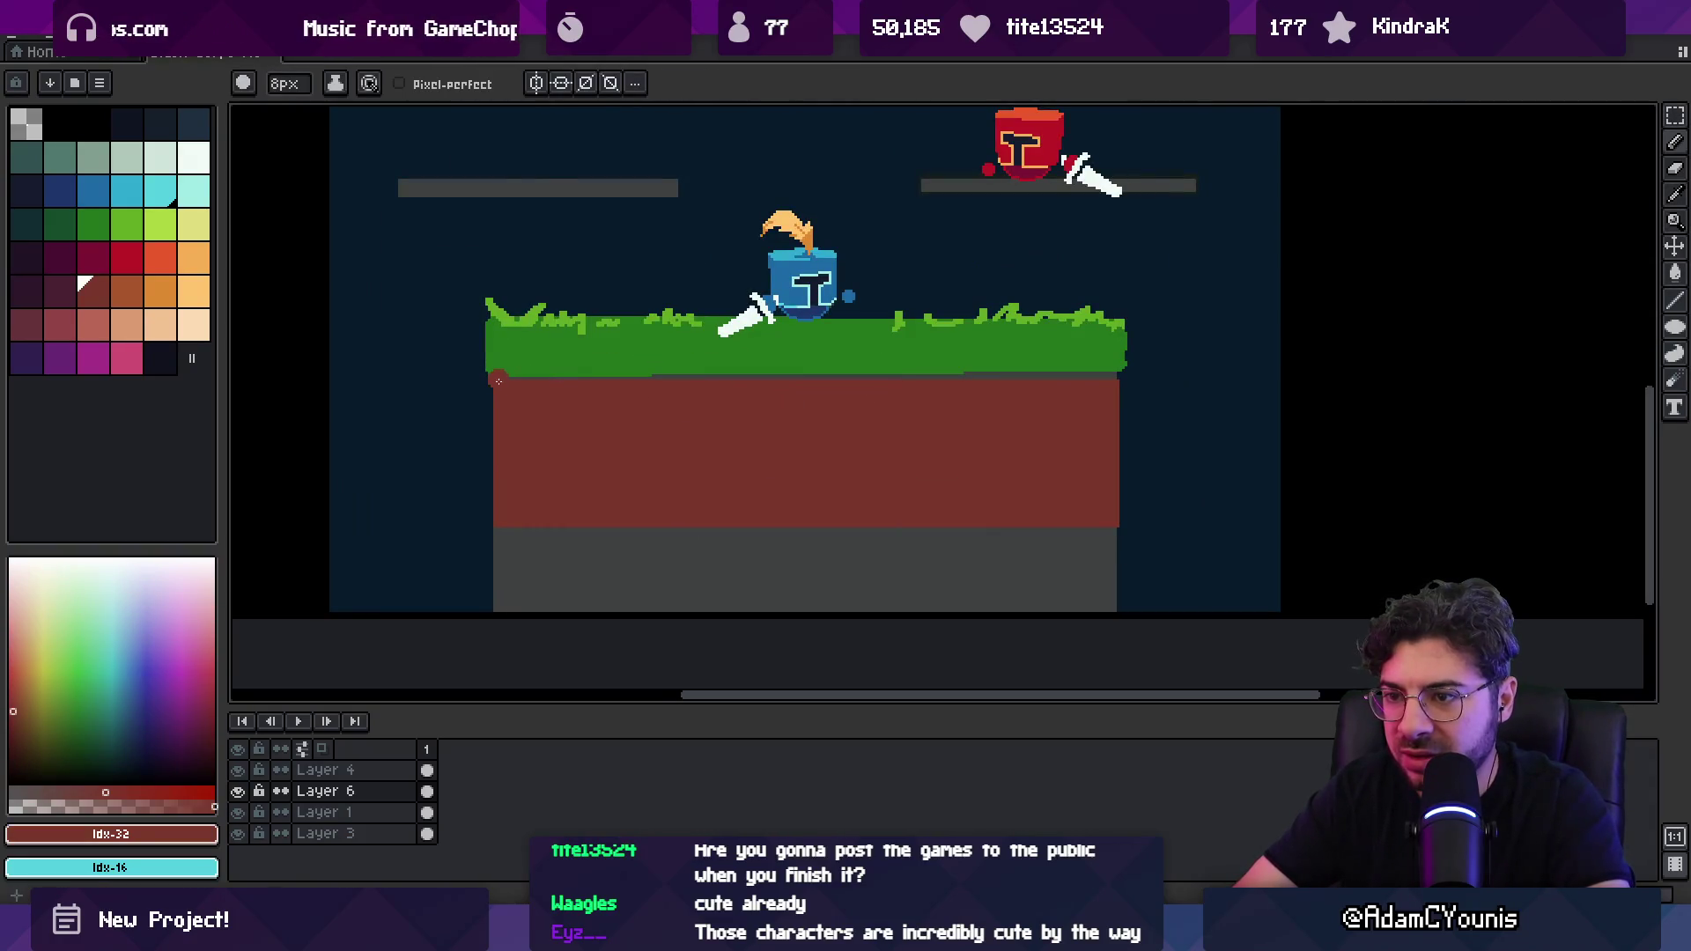
{"action": "left_click_drag", "start_coordinate": [792, 386], "coordinate": [1095, 372]}
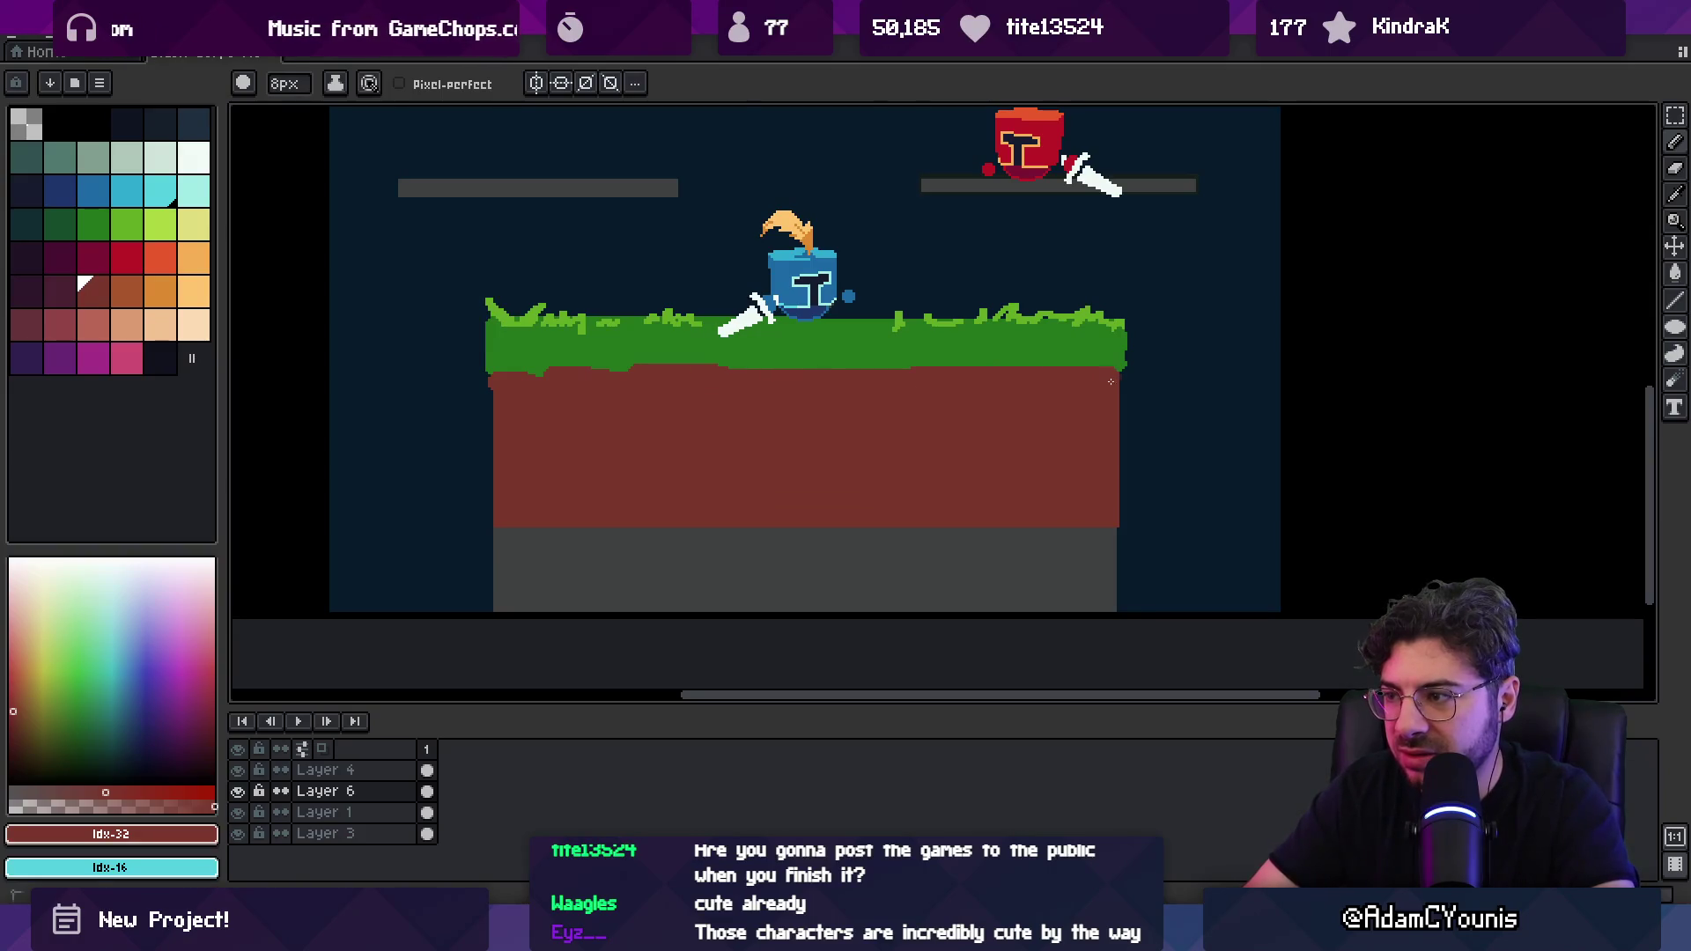
{"action": "left_click", "coordinate": [1072, 368], "text": "alt"}
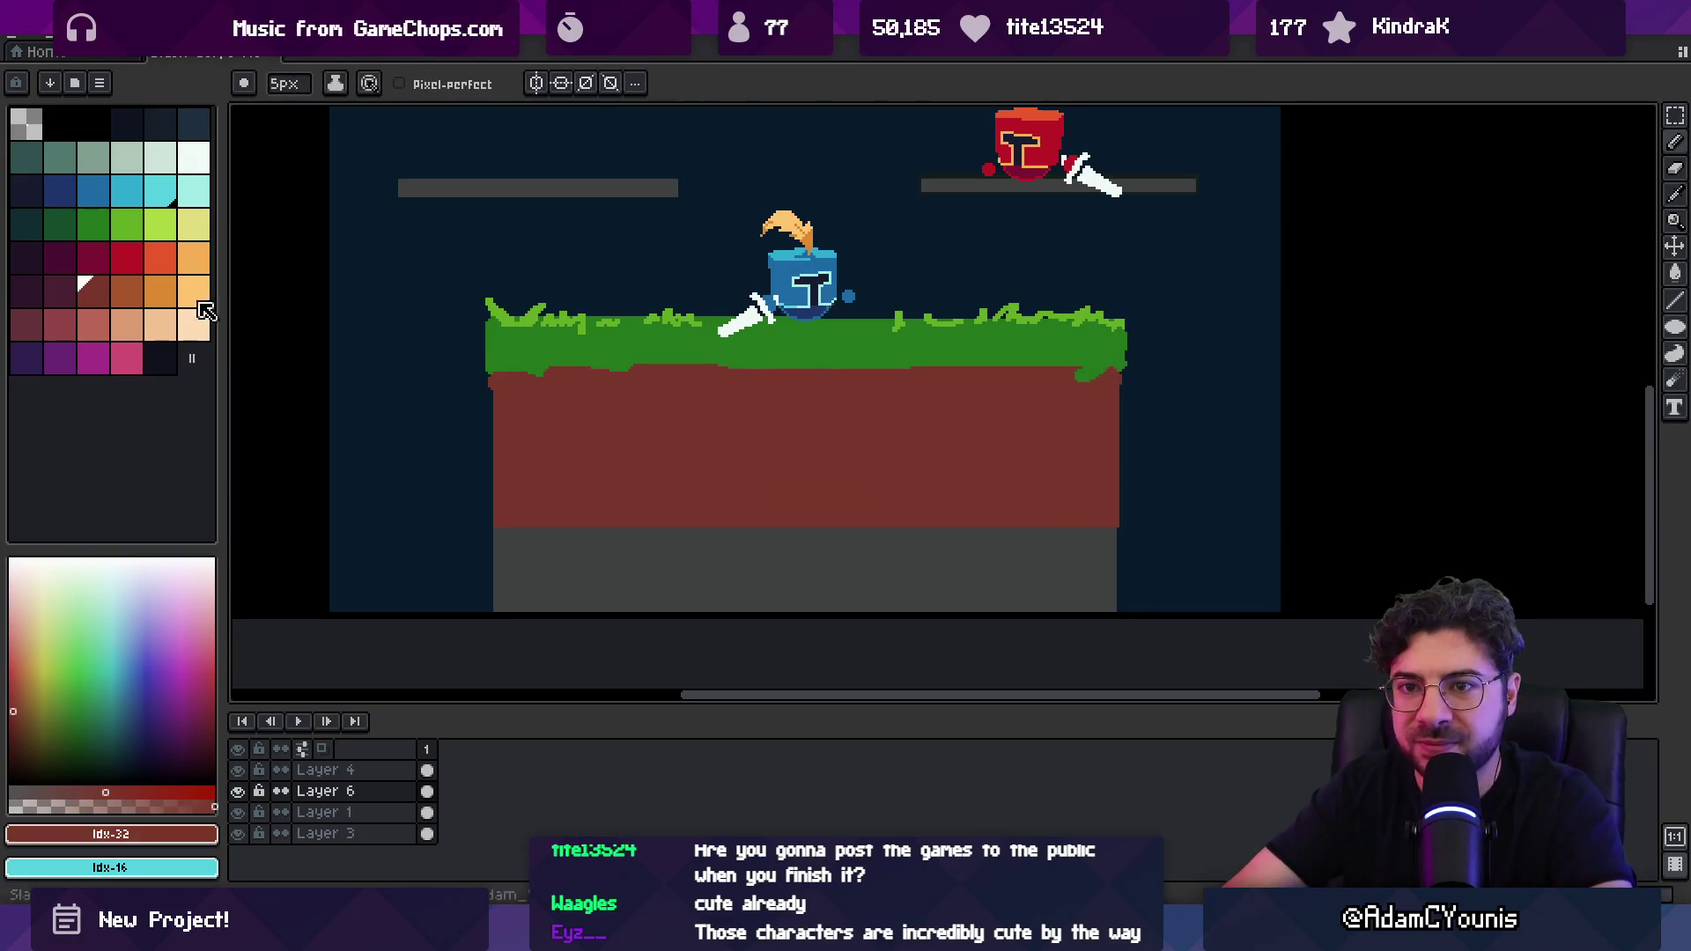
{"action": "left_click", "coordinate": [51, 281]}
{"action": "left_click_drag", "start_coordinate": [495, 381], "coordinate": [539, 379]}
{"action": "mouse_move", "coordinate": [689, 363]}
{"action": "left_mouse_down"}
{"action": "mouse_move", "coordinate": [1114, 374]}
{"action": "mouse_move", "coordinate": [885, 449]}
{"action": "mouse_move", "coordinate": [747, 377]}
{"action": "mouse_move", "coordinate": [773, 382]}
{"action": "mouse_move", "coordinate": [634, 429]}
{"action": "mouse_move", "coordinate": [718, 431]}
{"action": "left_mouse_up"}
Step: Stamp a few small dark maroon dots on the dirt
{"action": "key", "text": "z"}
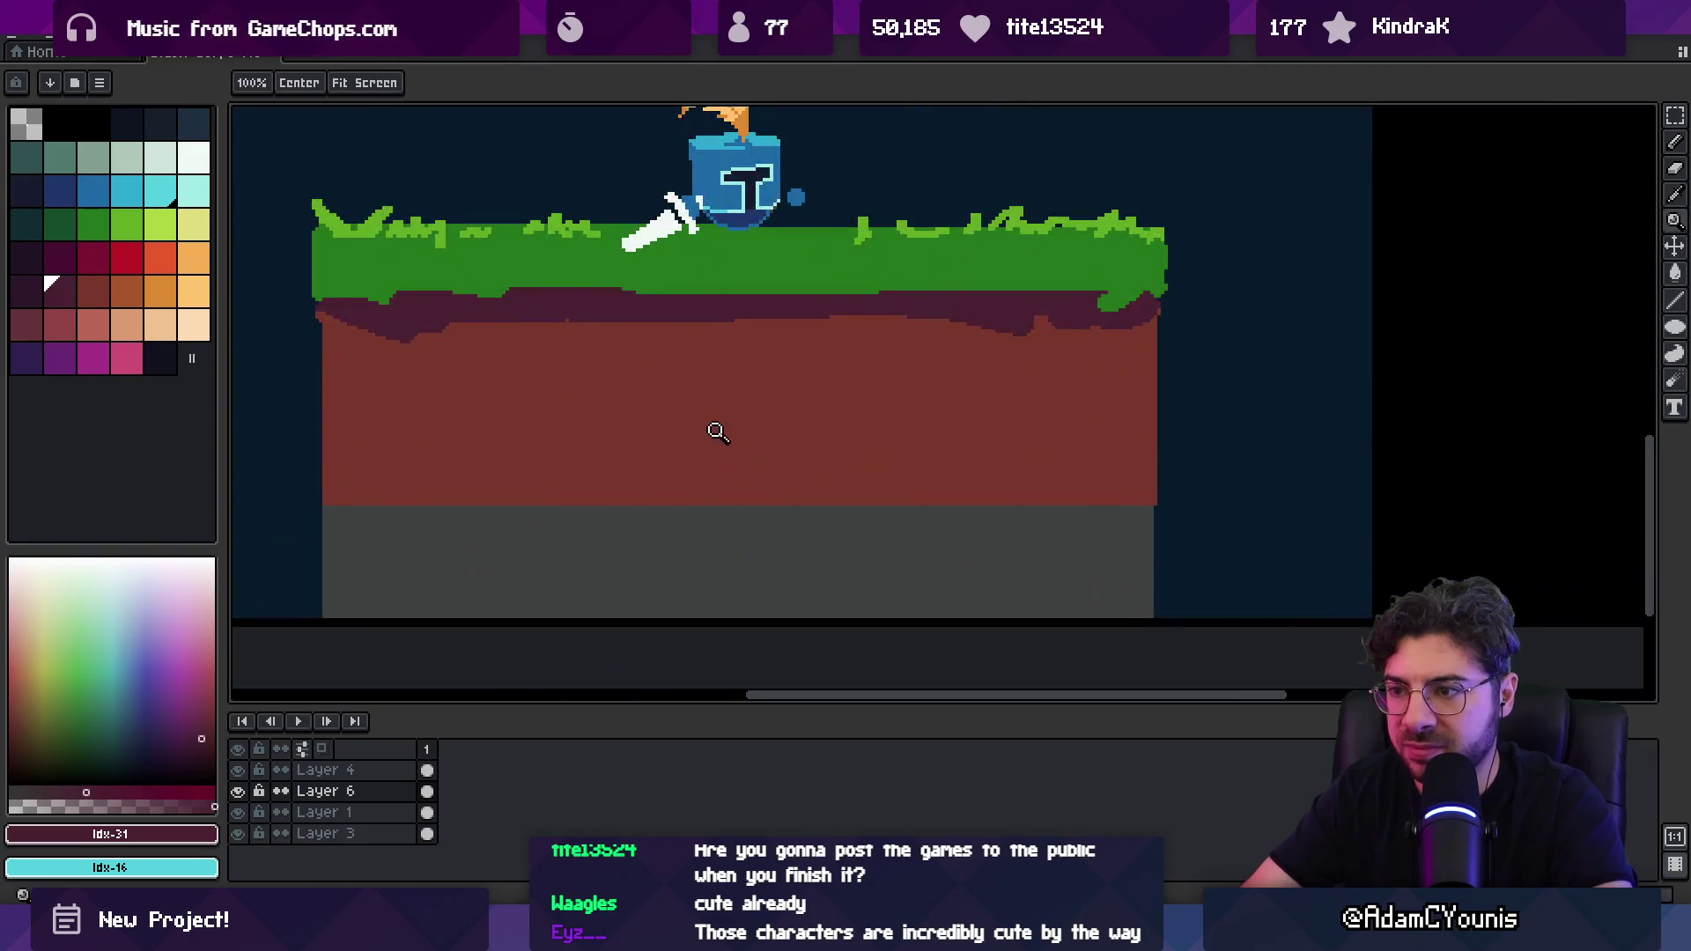
{"action": "key", "text": "bracketright"}
{"action": "key", "text": "b"}
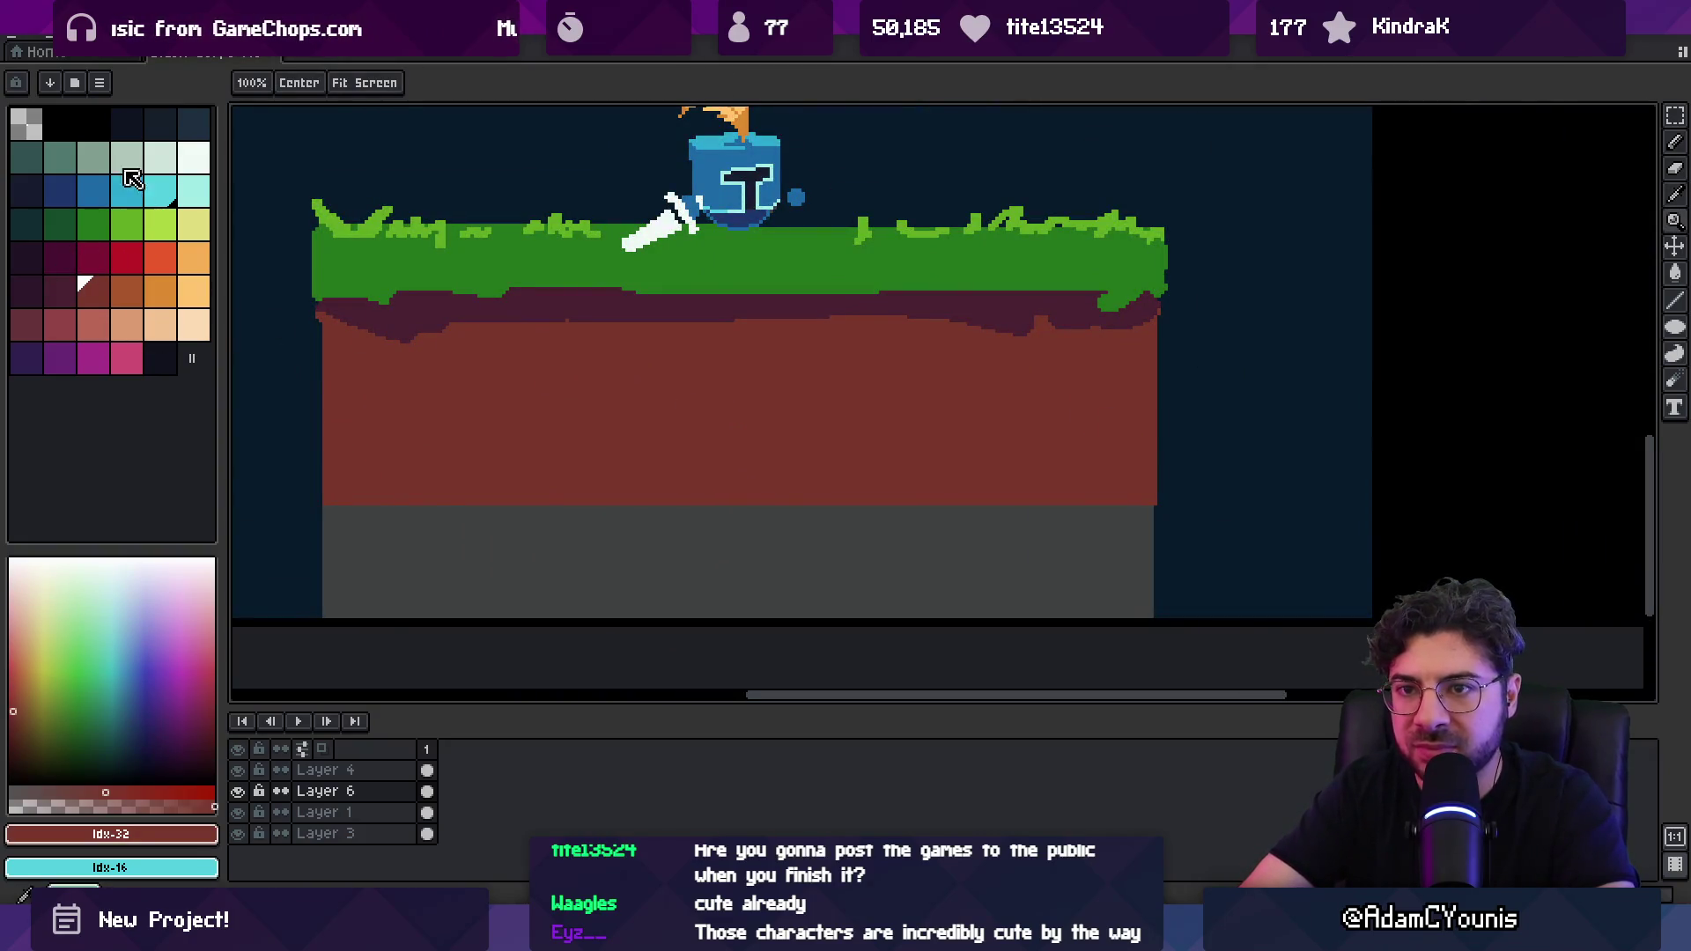
{"action": "left_click", "coordinate": [60, 158]}
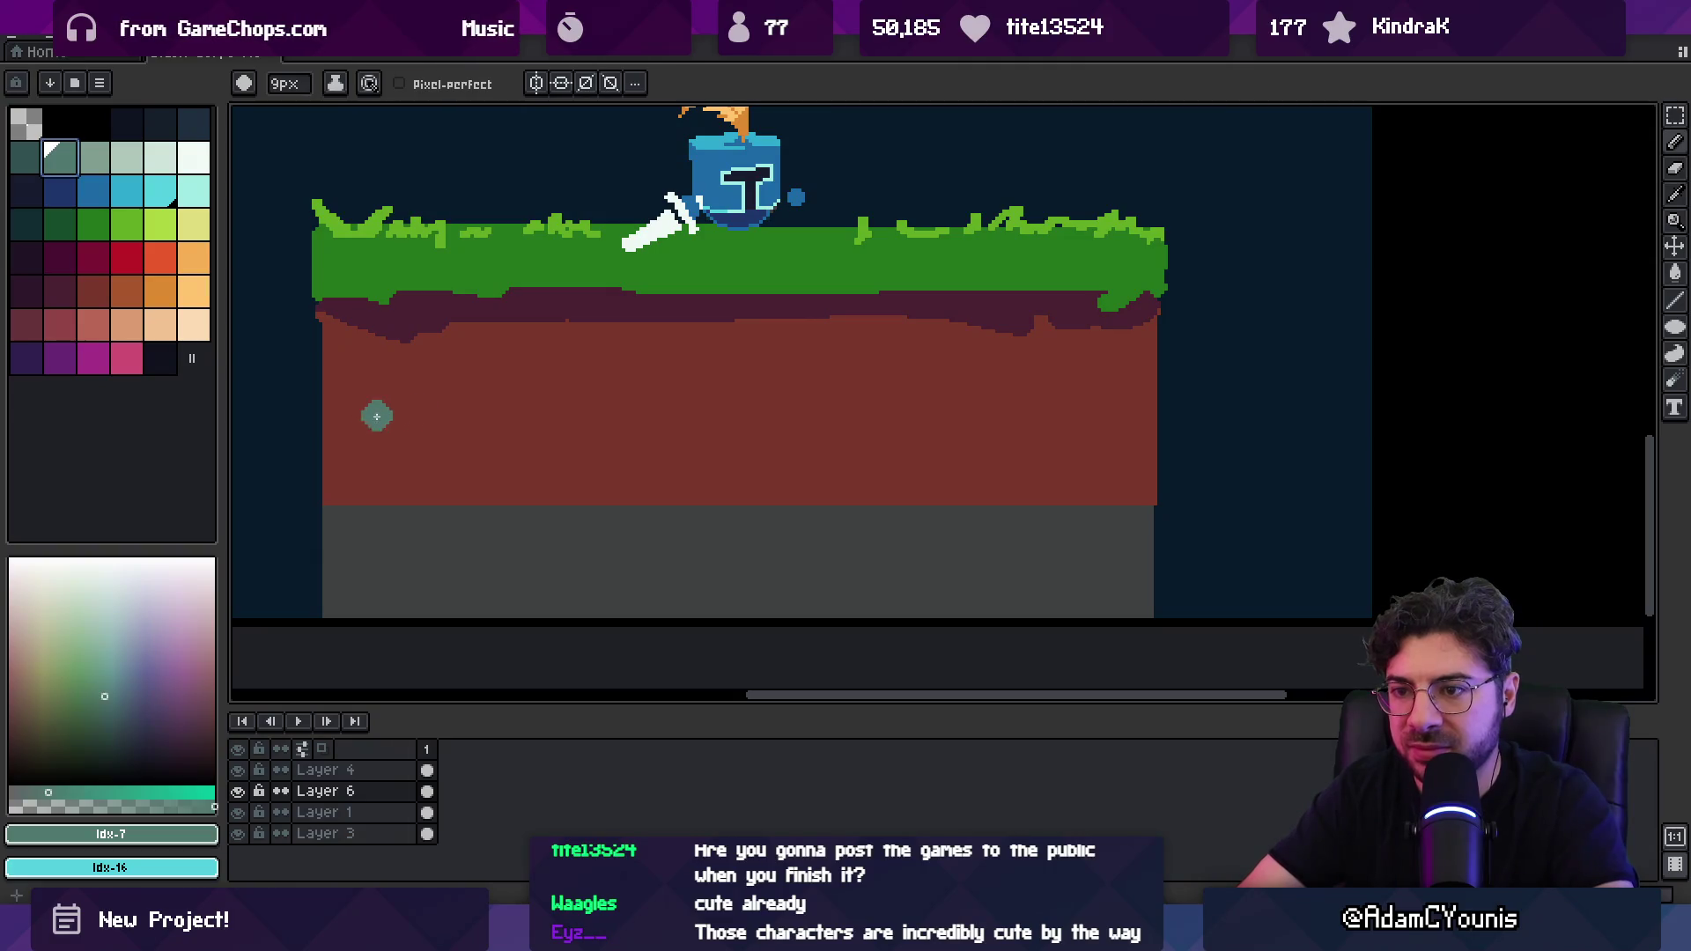
{"action": "left_click", "coordinate": [393, 343], "text": "alt"}
{"action": "key", "text": "minus"}
{"action": "left_click", "coordinate": [375, 382]}
{"action": "left_click_drag", "start_coordinate": [476, 445], "coordinate": [514, 443]}
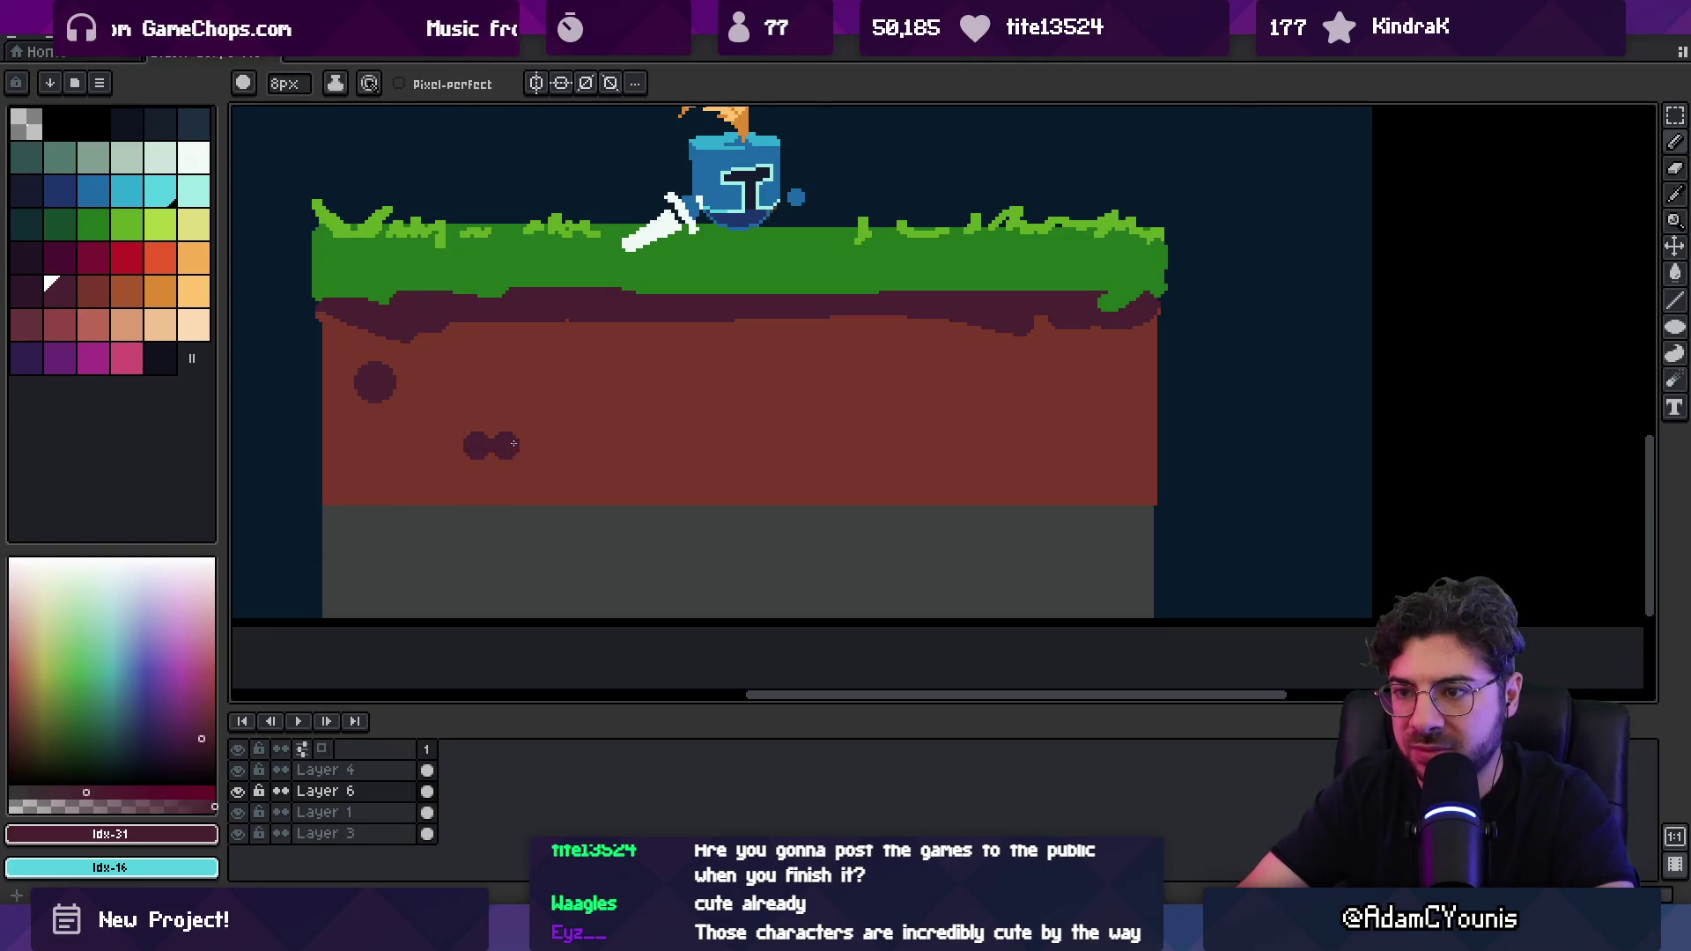
Step: Stamp more dark maroon dots of varying sizes across the dirt
{"action": "key", "text": "plus"}
{"action": "key", "text": "plus"}
{"action": "key", "text": "plus"}
{"action": "left_click", "coordinate": [550, 345]}
{"action": "key", "text": "minus"}
{"action": "key", "text": "minus"}
{"action": "key", "text": "minus"}
{"action": "left_click", "coordinate": [675, 379]}
{"action": "key", "text": "minus"}
{"action": "key", "text": "minus"}
{"action": "key", "text": "minus"}
{"action": "left_click", "coordinate": [759, 464]}
{"action": "key", "text": "plus"}
{"action": "key", "text": "plus"}
{"action": "key", "text": "plus"}
{"action": "left_click", "coordinate": [878, 389]}
{"action": "key", "text": "minus"}
{"action": "key", "text": "minus"}
{"action": "key", "text": "minus"}
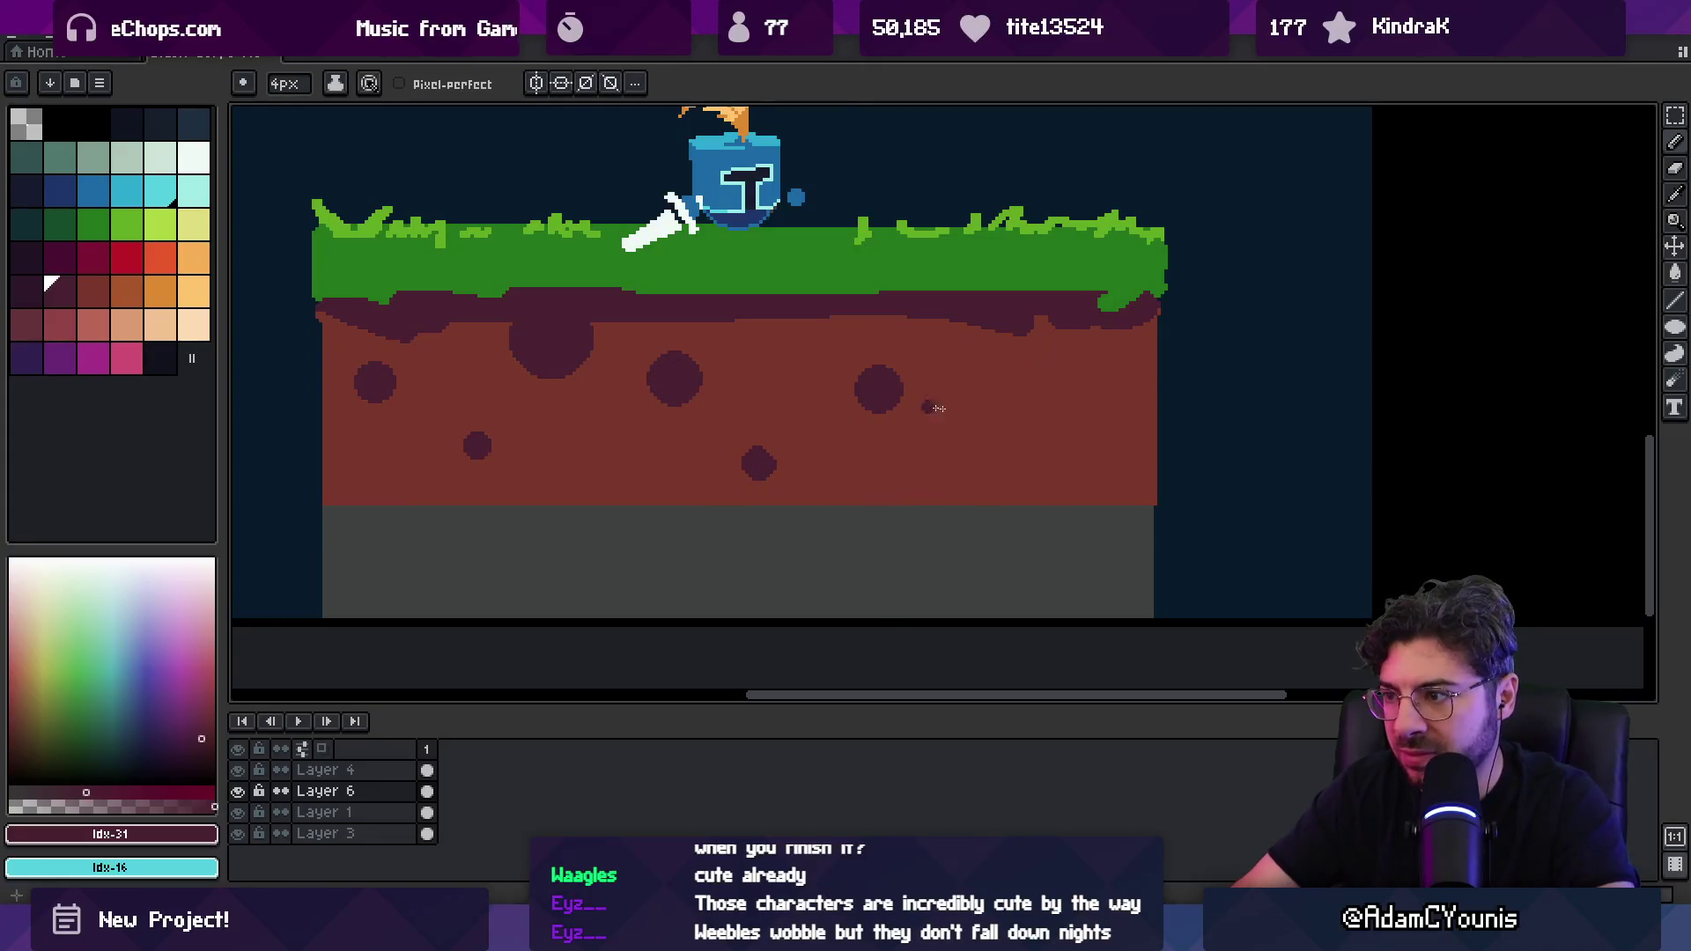
{"action": "key", "text": "plus"}
{"action": "key", "text": "plus"}
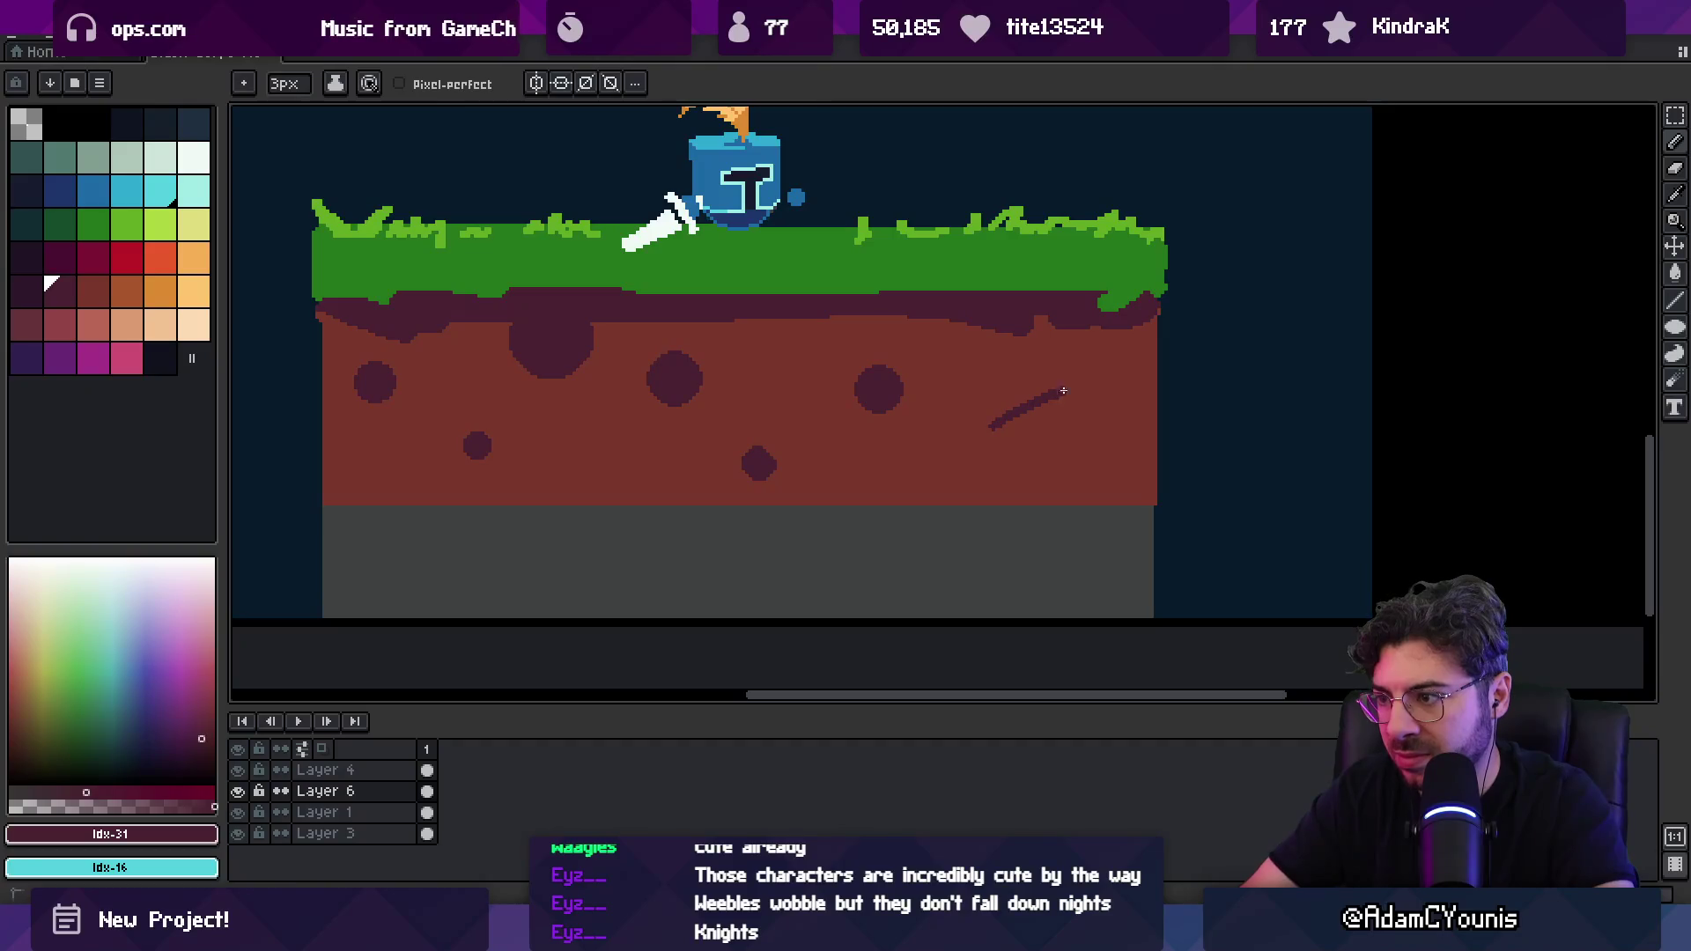
Step: Draw a small triangle mark on the dirt with a 3px brush
{"action": "left_click_drag", "start_coordinate": [552, 485], "coordinate": [551, 492]}
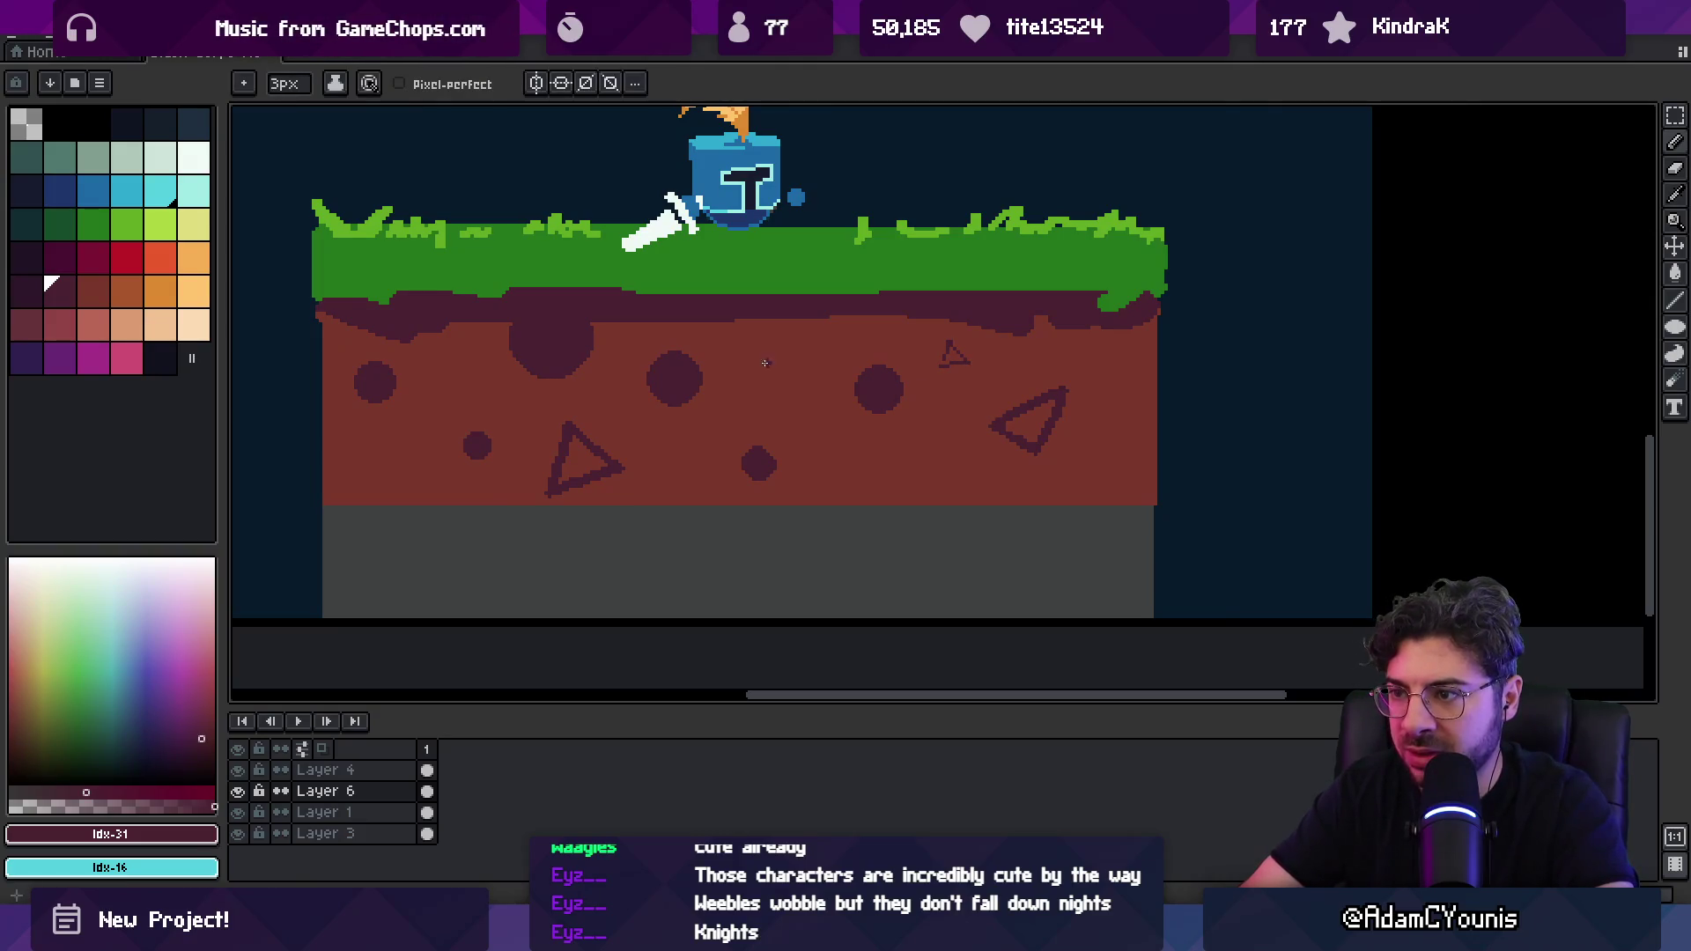
{"action": "key", "text": "ctrl+z"}
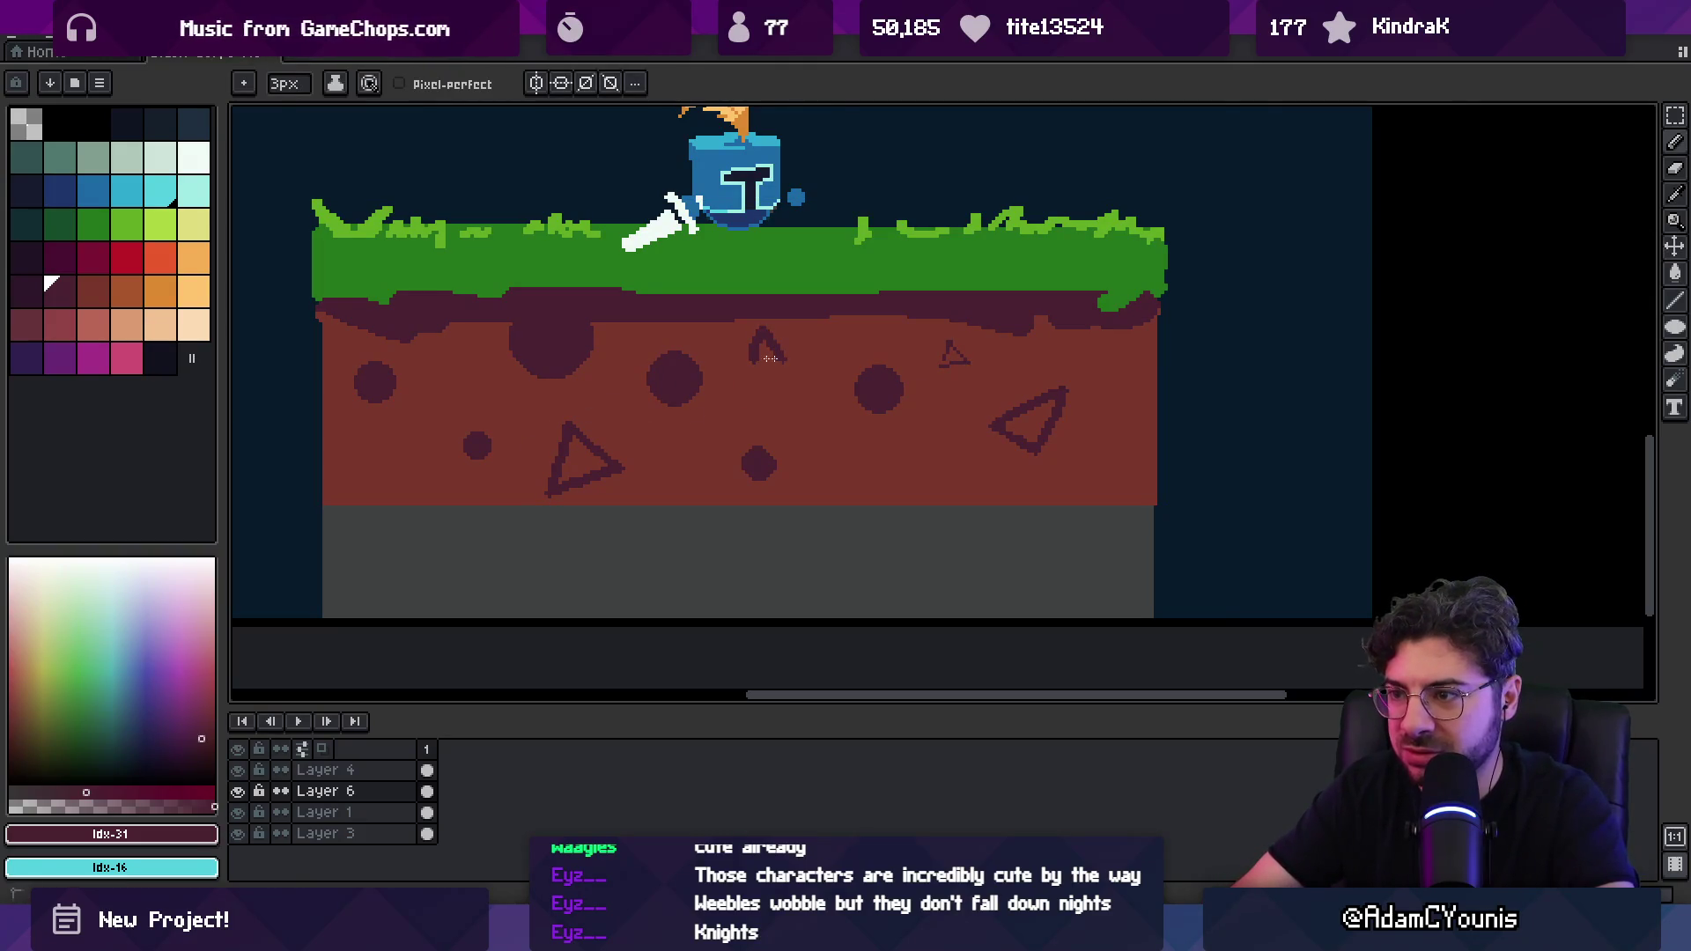
{"action": "key", "text": "z"}
{"action": "scroll", "coordinate": [465, 442], "scroll_direction": "down", "scroll_amount": 3}
{"action": "scroll", "coordinate": [636, 361], "scroll_direction": "up", "scroll_amount": 3}
Step: Paint a dark circle on the dirt and carve it into a crescent with dirt red
{"action": "key", "text": "b"}
{"action": "mouse_move", "coordinate": [876, 414]}
{"action": "left_mouse_down"}
{"action": "mouse_move", "coordinate": [823, 416]}
{"action": "mouse_move", "coordinate": [845, 432]}
{"action": "mouse_move", "coordinate": [850, 395]}
{"action": "mouse_move", "coordinate": [854, 414]}
{"action": "mouse_move", "coordinate": [830, 410]}
{"action": "left_mouse_up"}
{"action": "key", "text": "alt"}
{"action": "left_click", "coordinate": [857, 354], "text": "alt"}
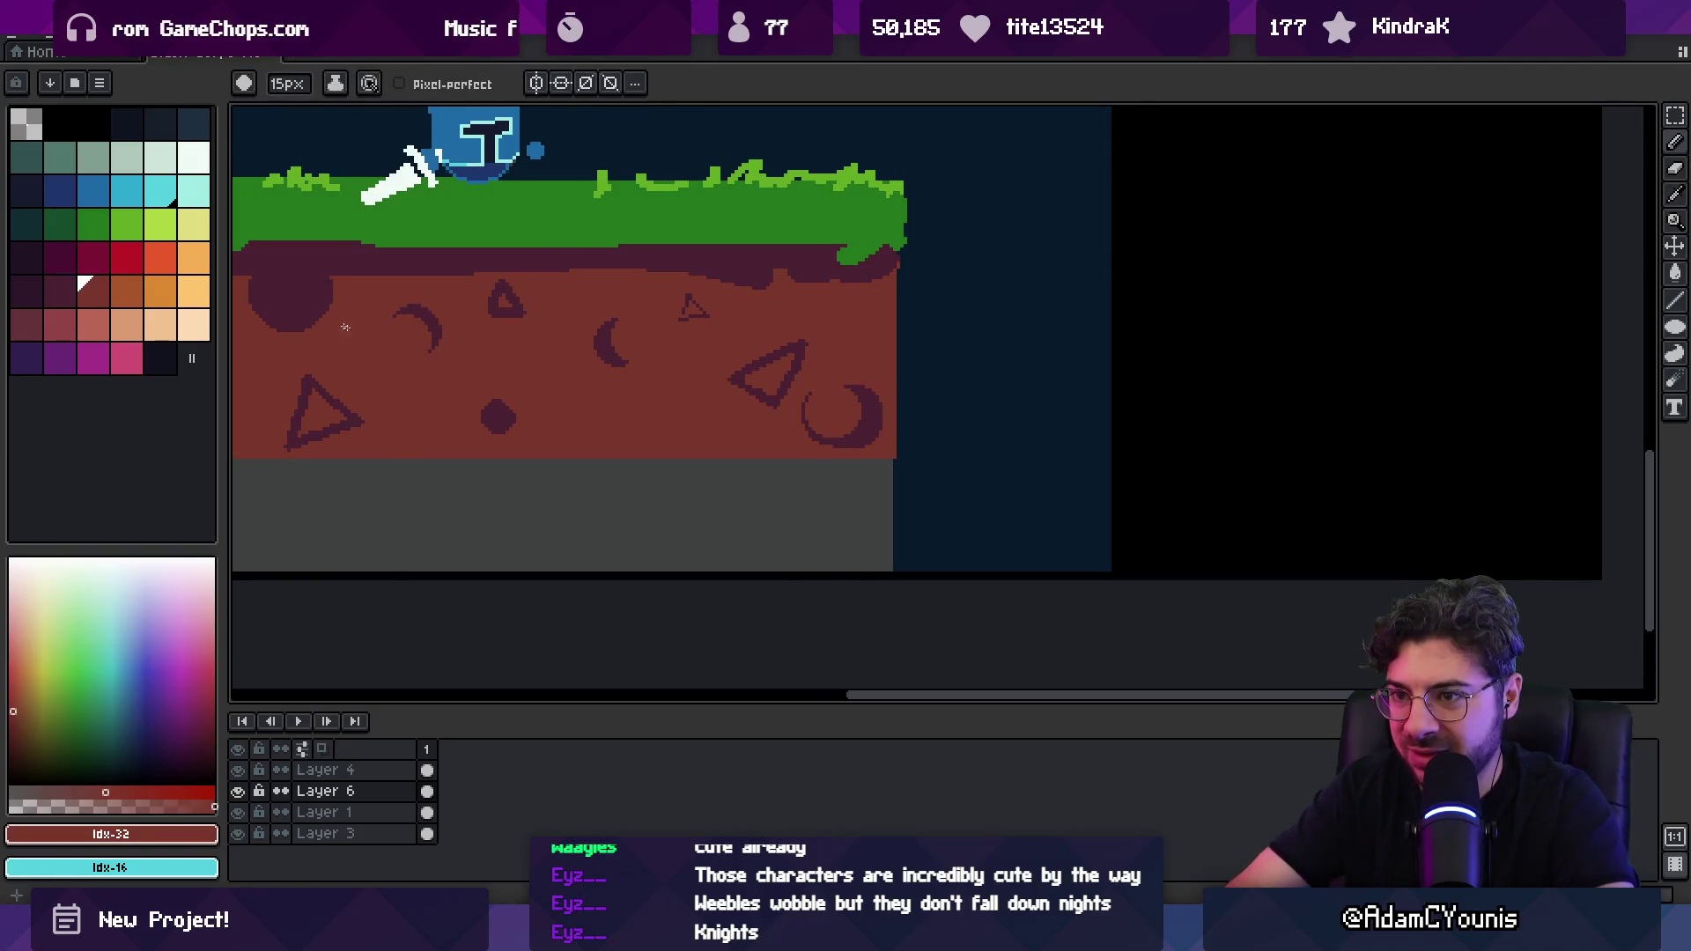
{"action": "key", "text": "z"}
{"action": "scroll", "coordinate": [675, 389], "scroll_direction": "down", "scroll_amount": 3}
{"action": "scroll", "coordinate": [573, 427], "scroll_direction": "up", "scroll_amount": 3}
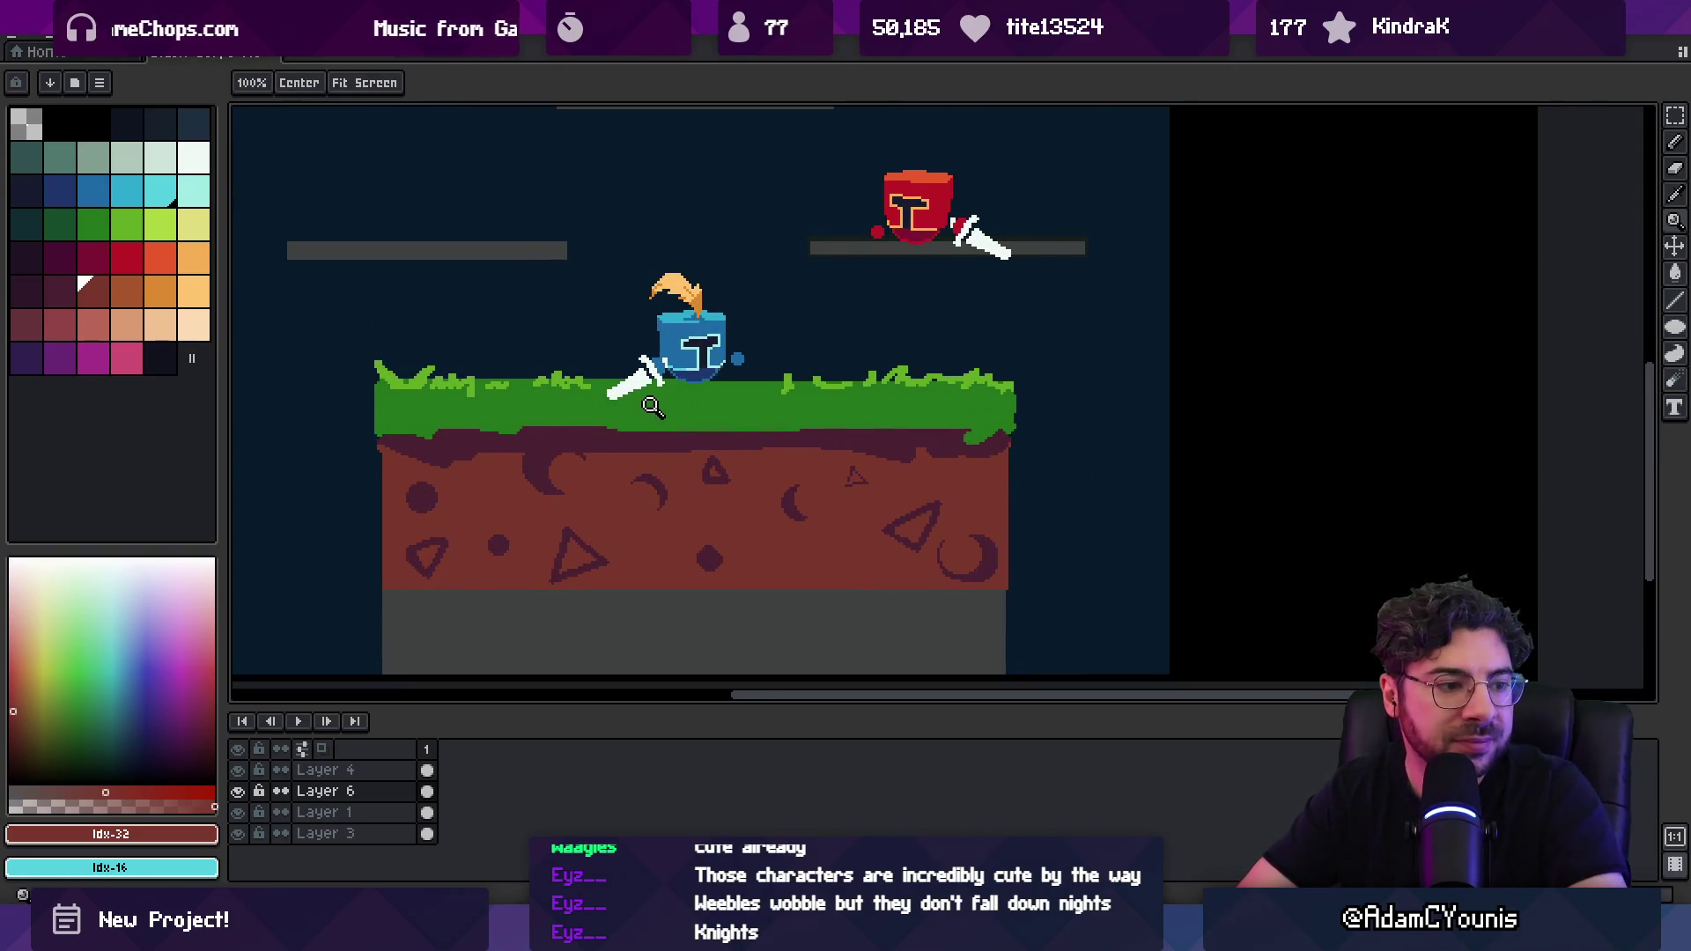
Step: Repaint the grass top in the brighter green
{"action": "scroll", "coordinate": [652, 407], "scroll_direction": "down", "scroll_amount": 2}
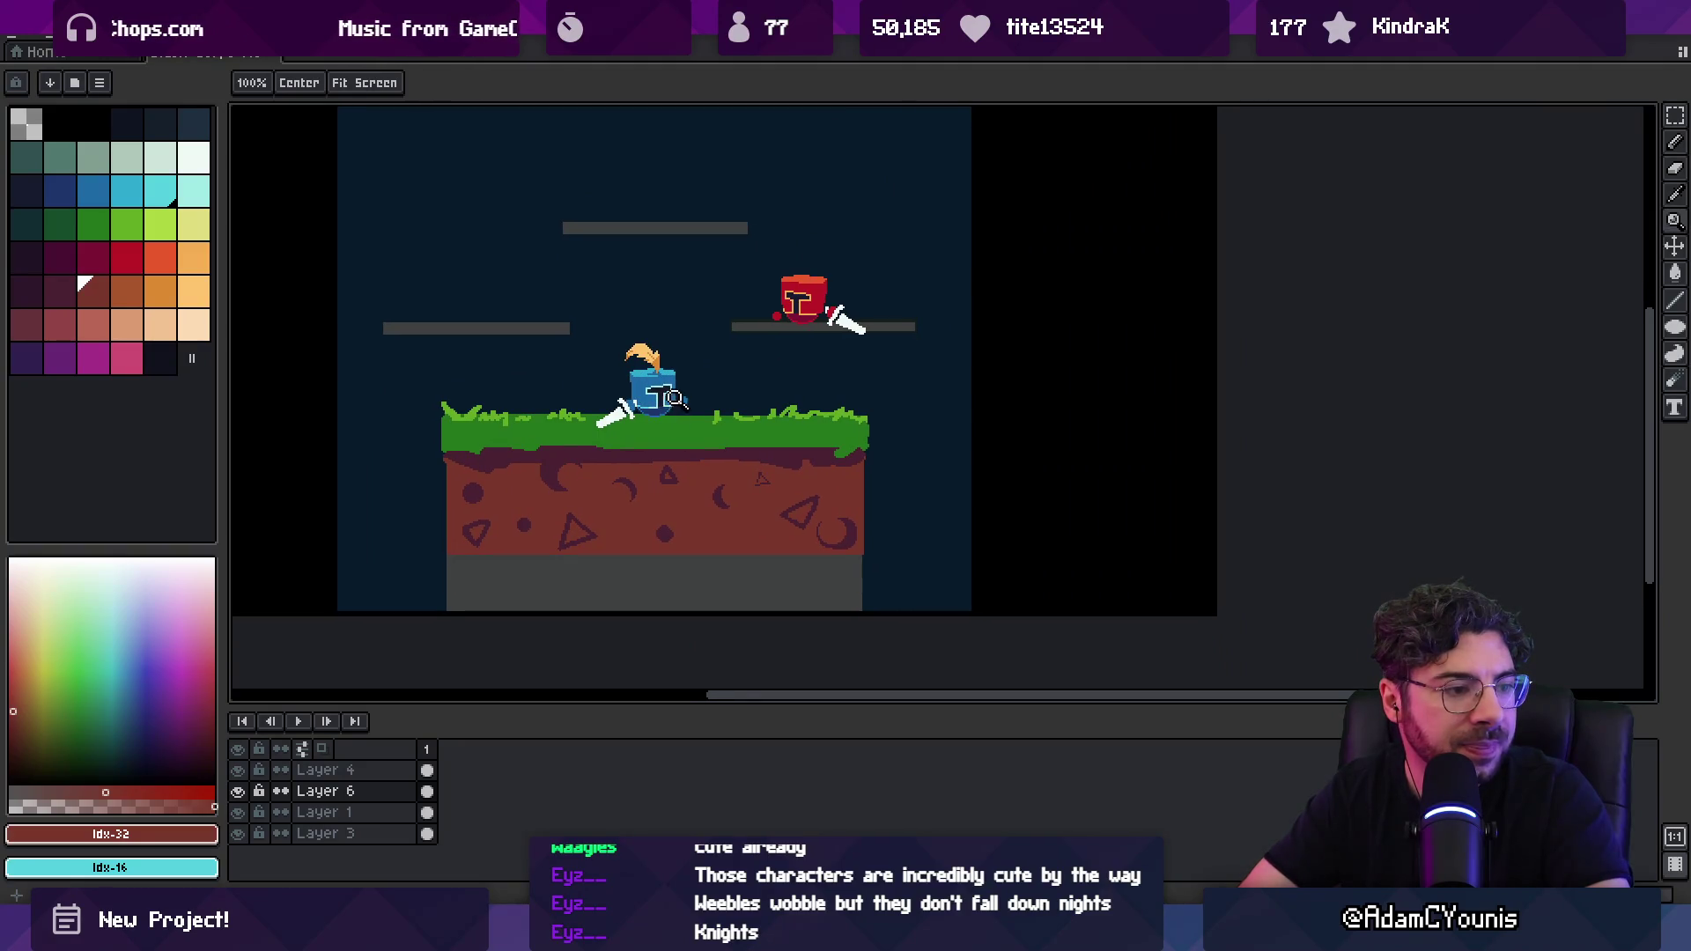
{"action": "scroll", "coordinate": [673, 427], "scroll_direction": "up", "scroll_amount": 3}
{"action": "scroll", "coordinate": [696, 429], "scroll_direction": "up", "scroll_amount": 3}
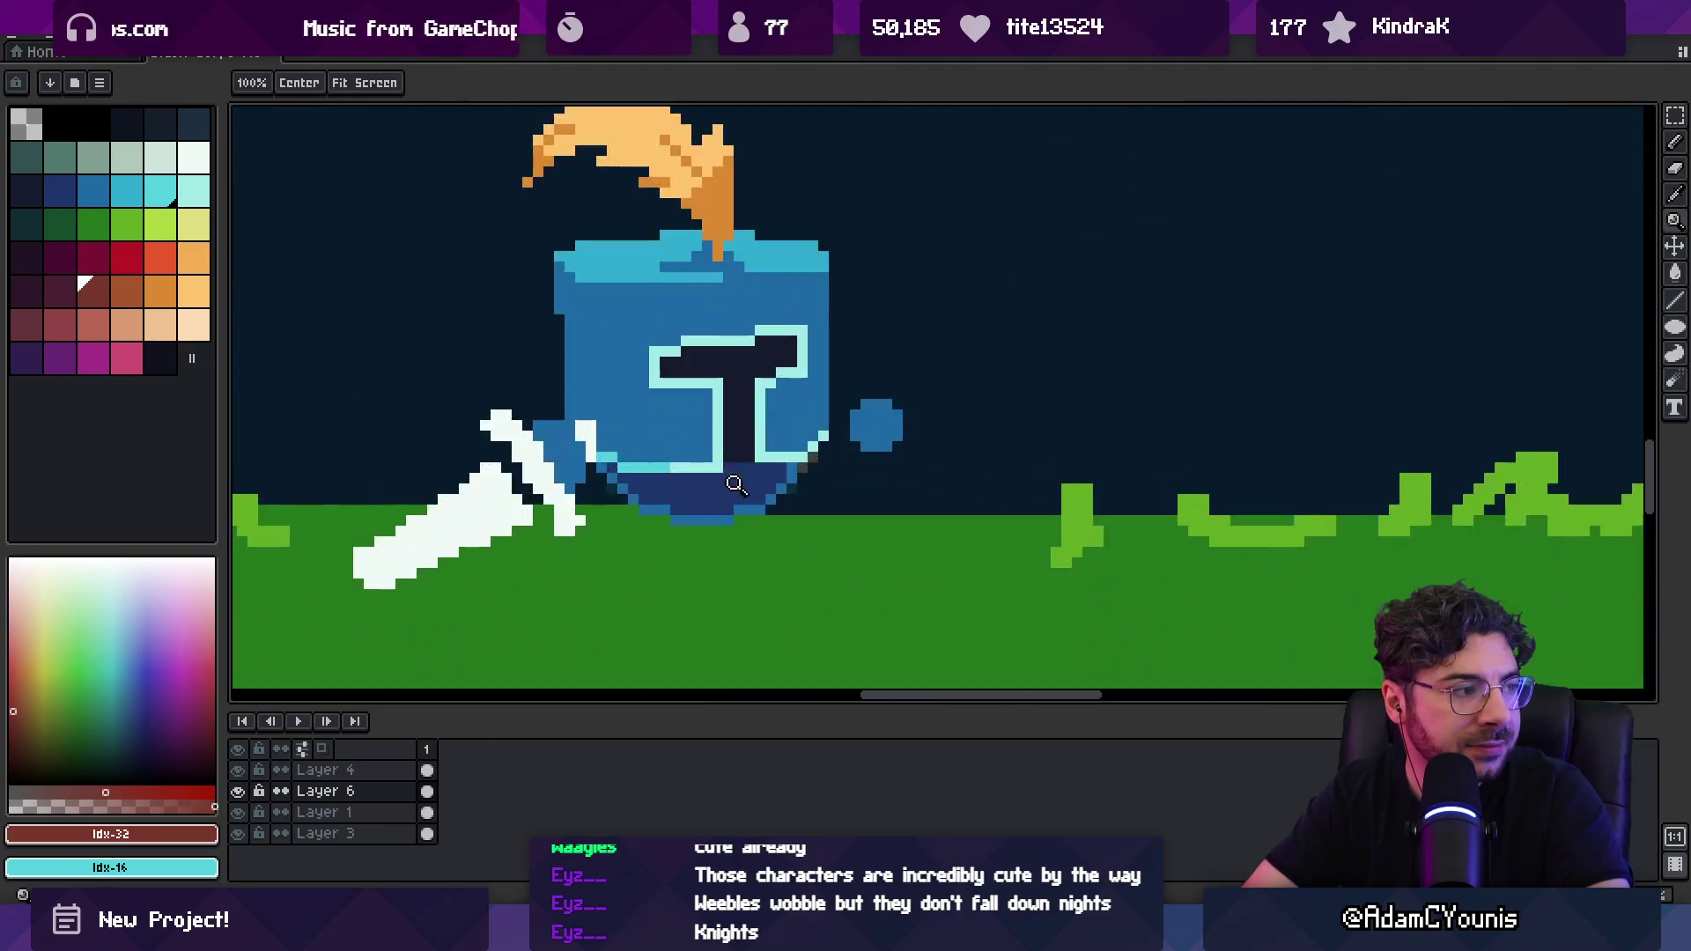
{"action": "key", "text": "m"}
{"action": "scroll", "coordinate": [718, 494], "scroll_direction": "down", "scroll_amount": 3}
{"action": "scroll", "coordinate": [692, 473], "scroll_direction": "up", "scroll_amount": 1}
{"action": "scroll", "coordinate": [682, 454], "scroll_direction": "down", "scroll_amount": 1}
{"action": "left_click", "coordinate": [93, 224]}
{"action": "key", "text": "b"}
{"action": "key", "text": "x"}
{"action": "mouse_move", "coordinate": [387, 468]}
{"action": "left_mouse_down"}
{"action": "mouse_move", "coordinate": [969, 467]}
{"action": "mouse_move", "coordinate": [681, 492]}
{"action": "left_mouse_up"}
Step: Paint a darker green band along the underside of the grass
{"action": "key", "text": "z"}
{"action": "scroll", "coordinate": [994, 542], "scroll_direction": "down", "scroll_amount": 3}
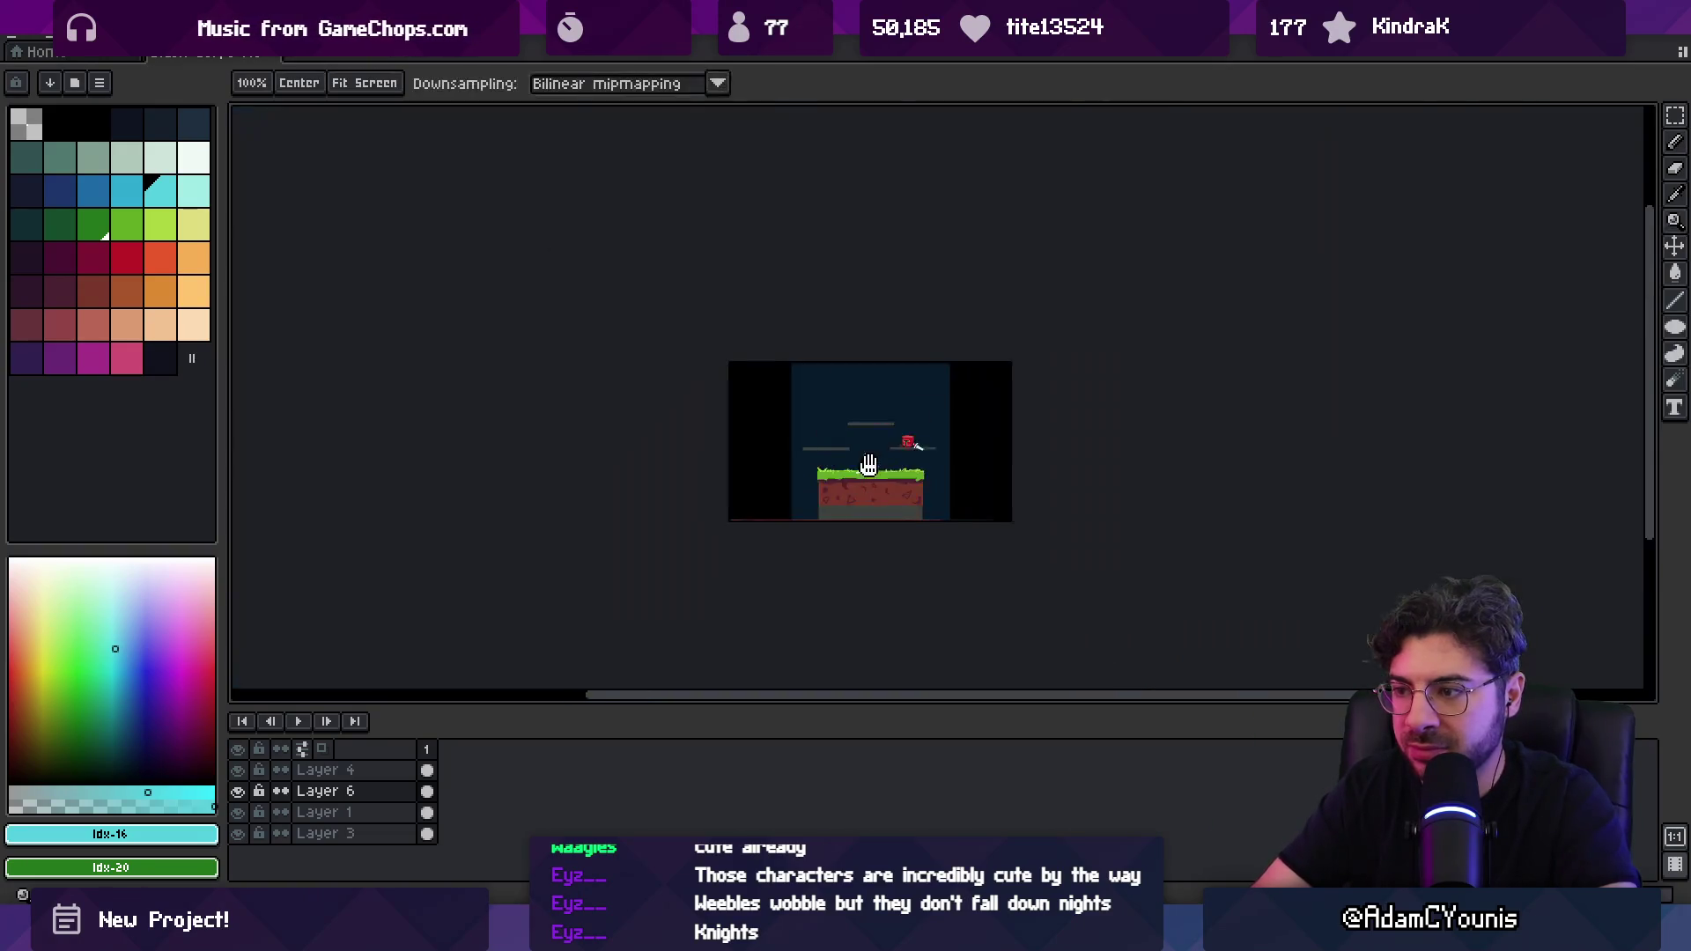
{"action": "scroll", "coordinate": [881, 494], "scroll_direction": "up", "scroll_amount": 3}
{"action": "key", "text": "b"}
{"action": "key", "text": "x"}
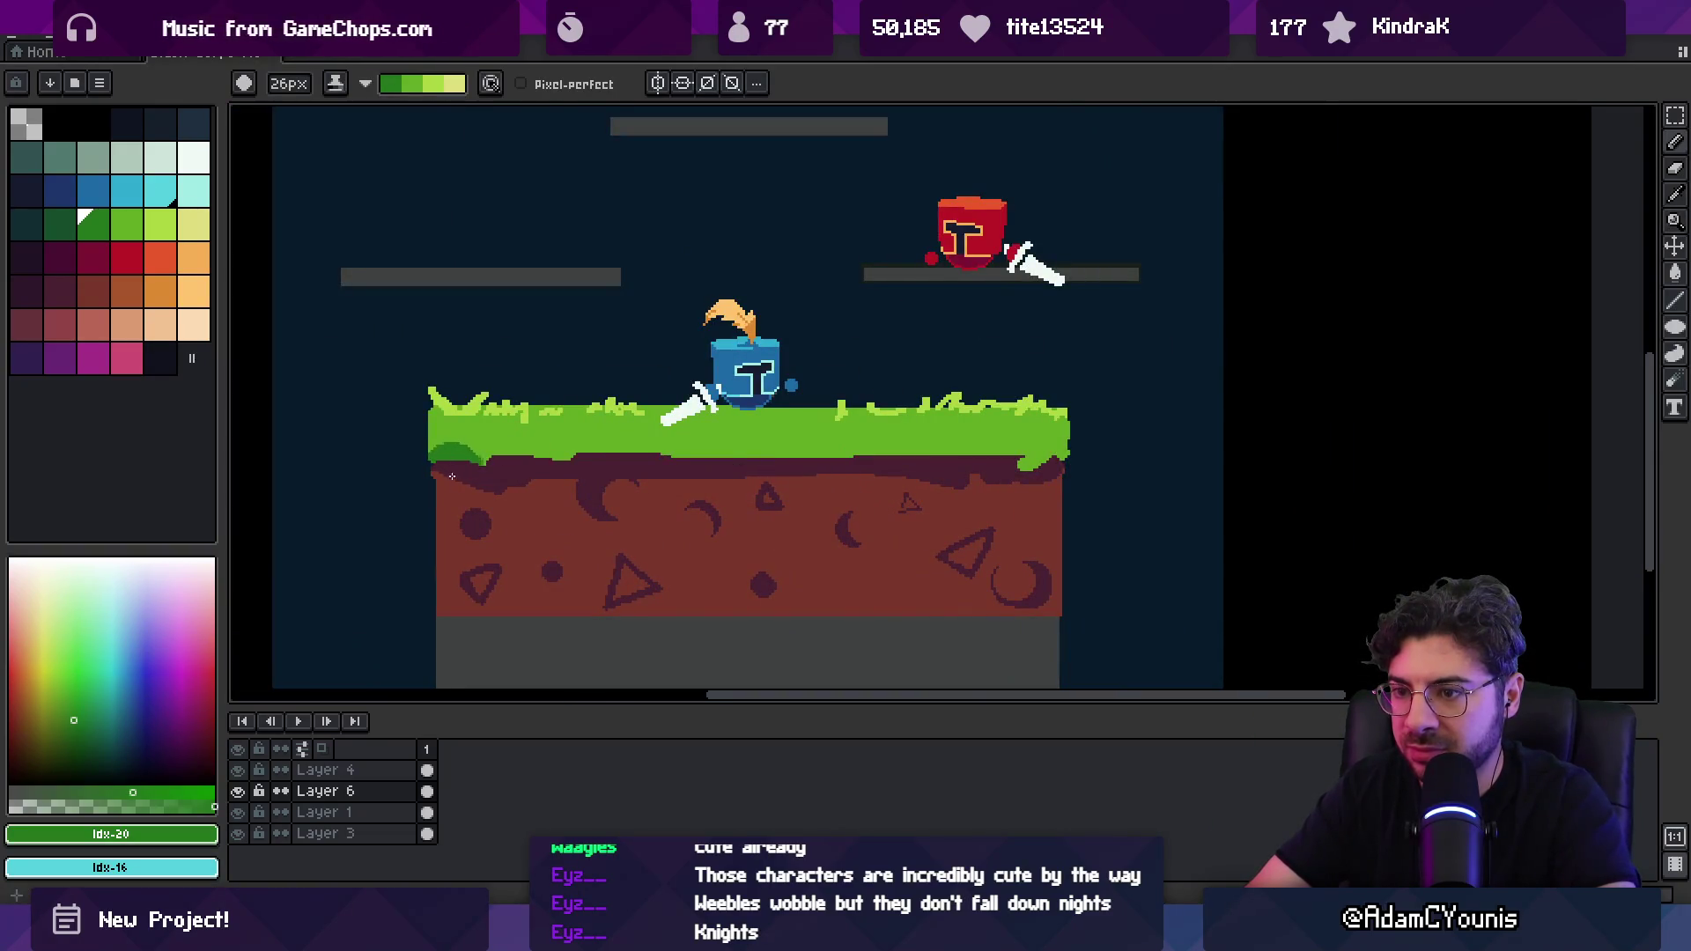
{"action": "mouse_move", "coordinate": [457, 471]}
{"action": "left_mouse_down"}
{"action": "mouse_move", "coordinate": [1052, 462]}
{"action": "mouse_move", "coordinate": [1033, 470]}
{"action": "left_mouse_up"}
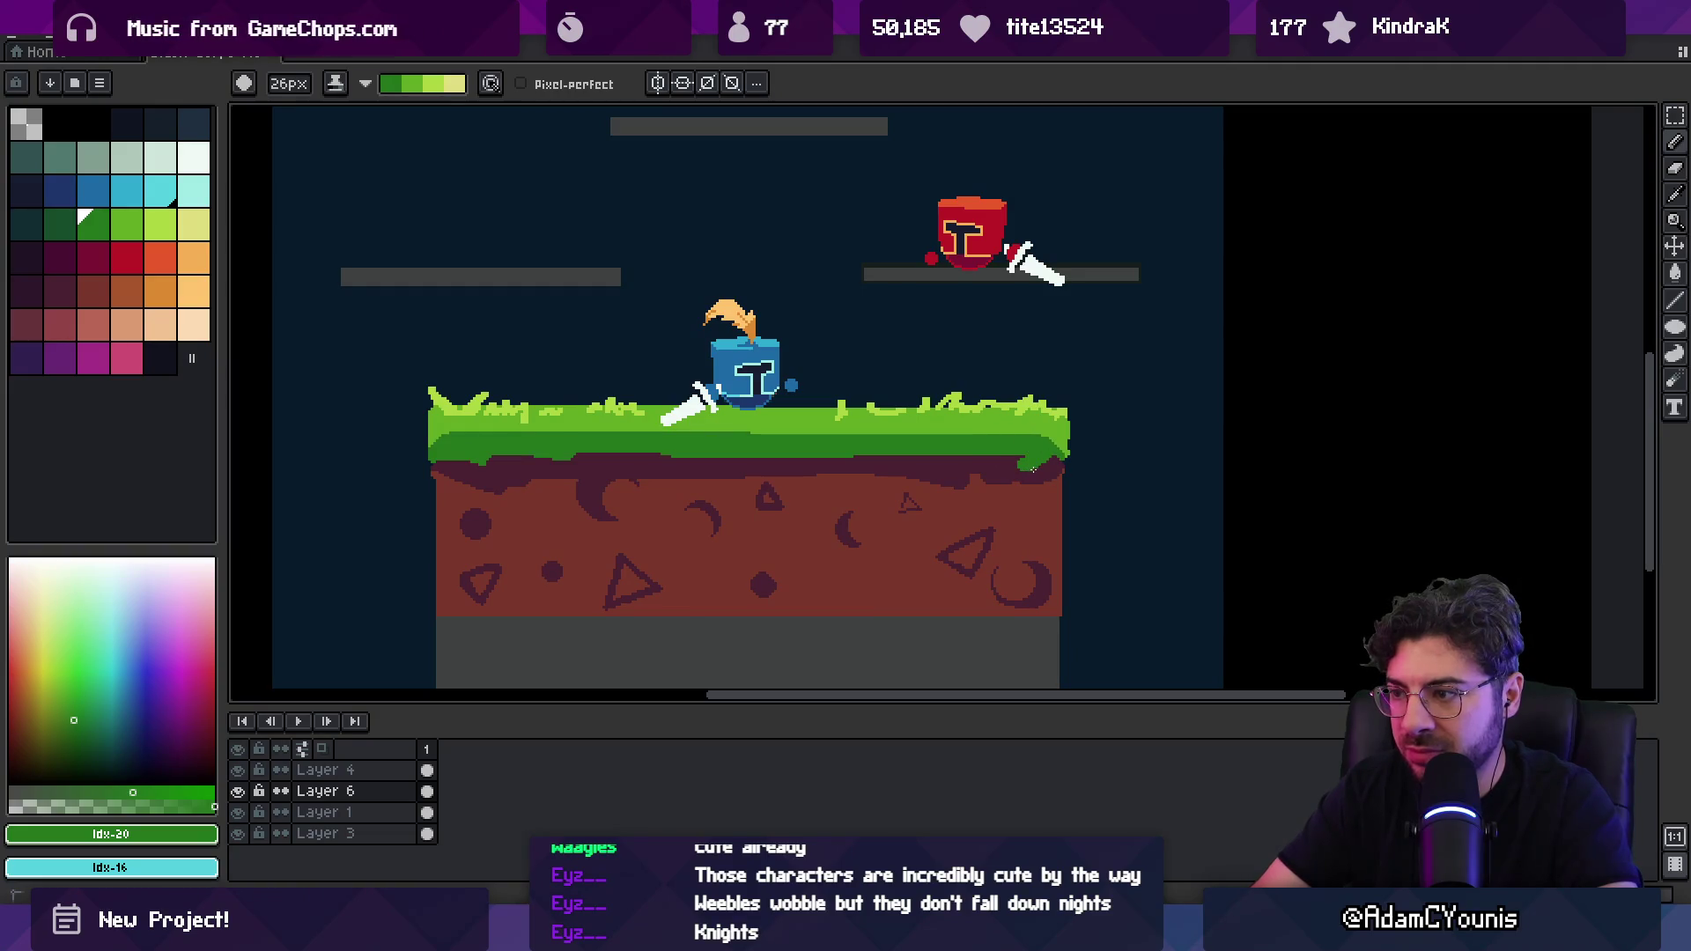
Step: Add a jagged lighter green band along the grass edge with a smaller brush
{"action": "key", "text": "]"}
{"action": "key", "text": "minus"}
{"action": "key", "text": "minus"}
{"action": "key", "text": "minus"}
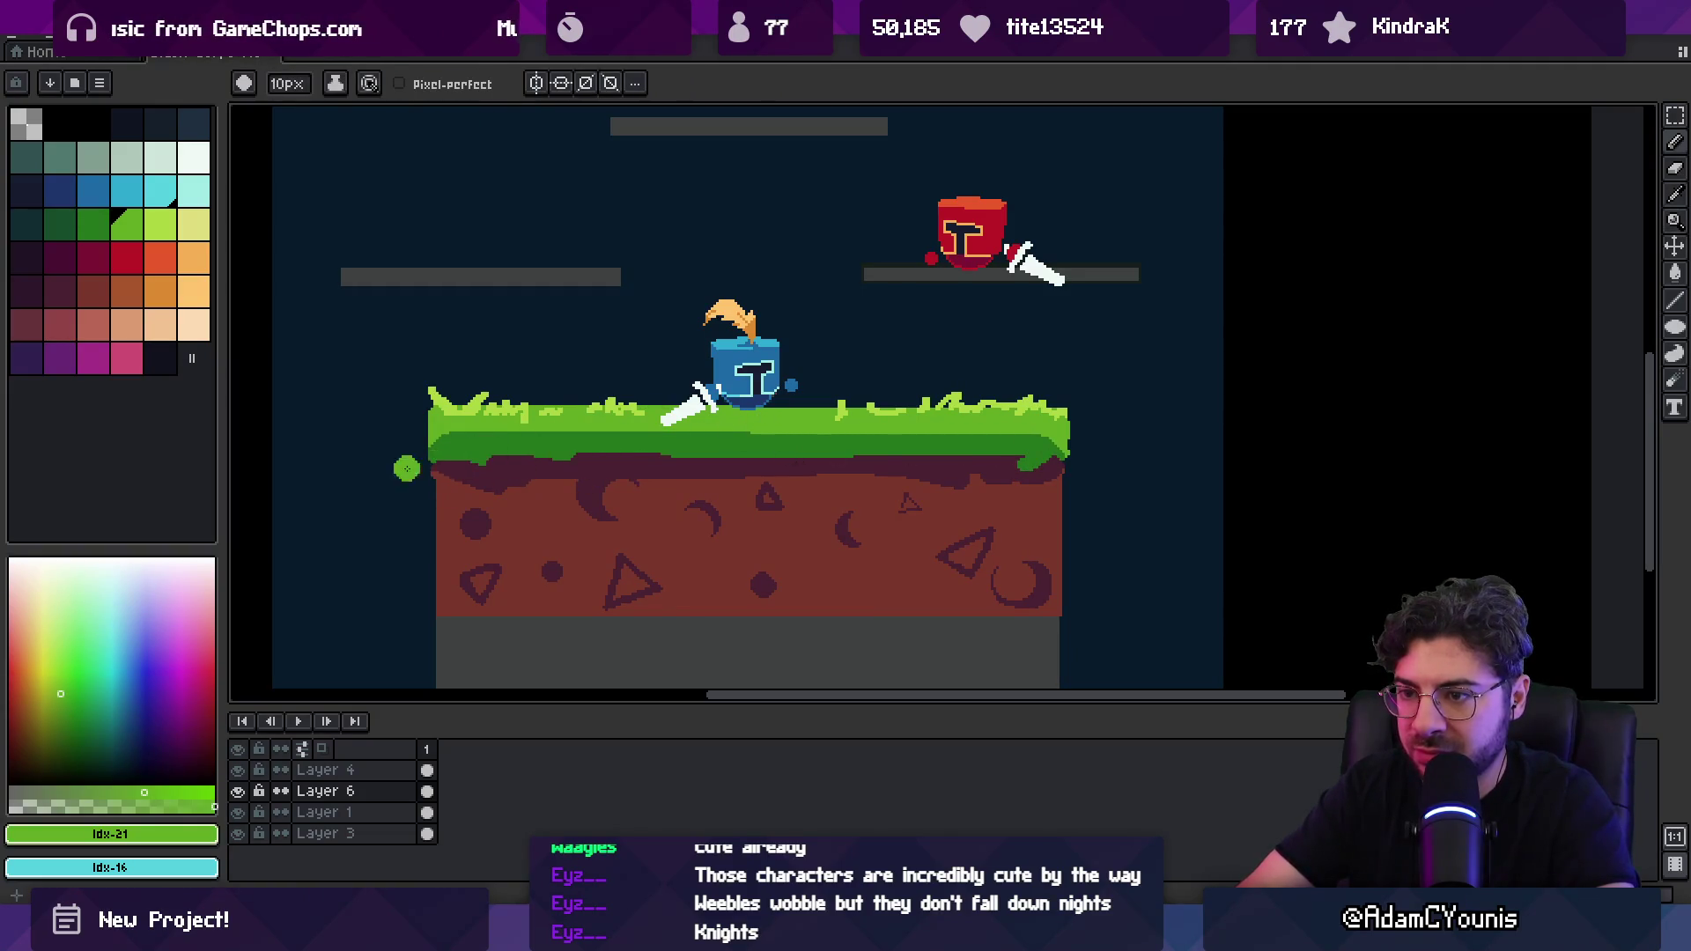
{"action": "left_click_drag", "start_coordinate": [433, 458], "coordinate": [716, 463]}
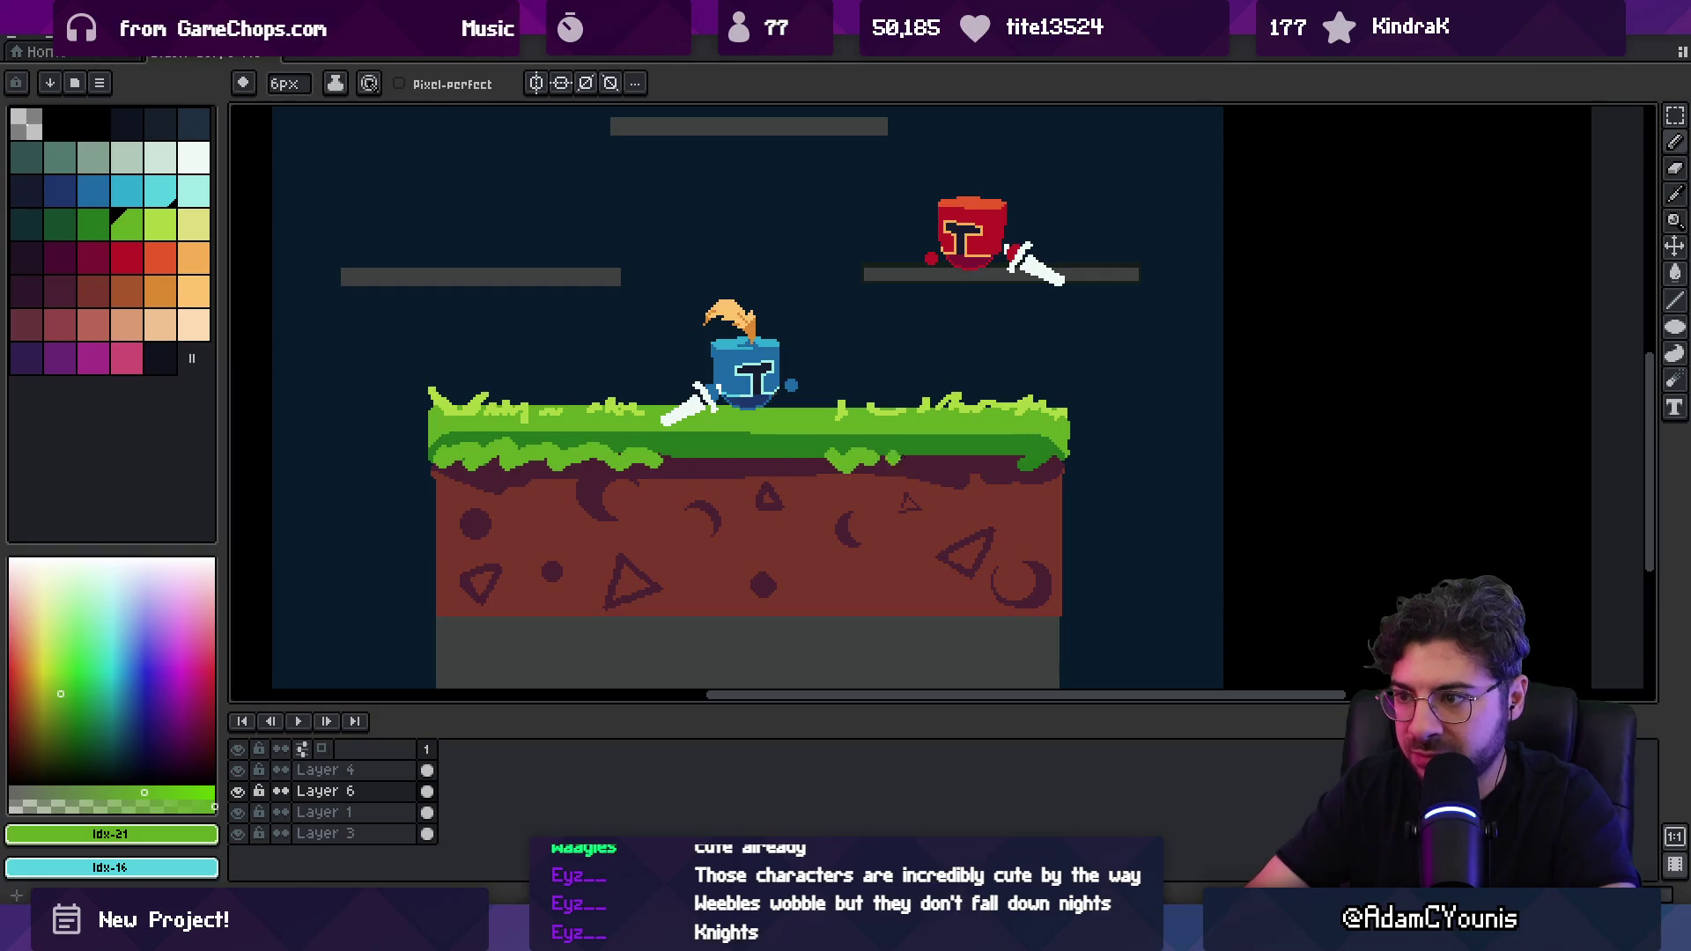
{"action": "scroll", "coordinate": [1054, 461], "scroll_direction": "down", "scroll_amount": 4}
{"action": "scroll", "coordinate": [1015, 407], "scroll_direction": "up", "scroll_amount": 2}
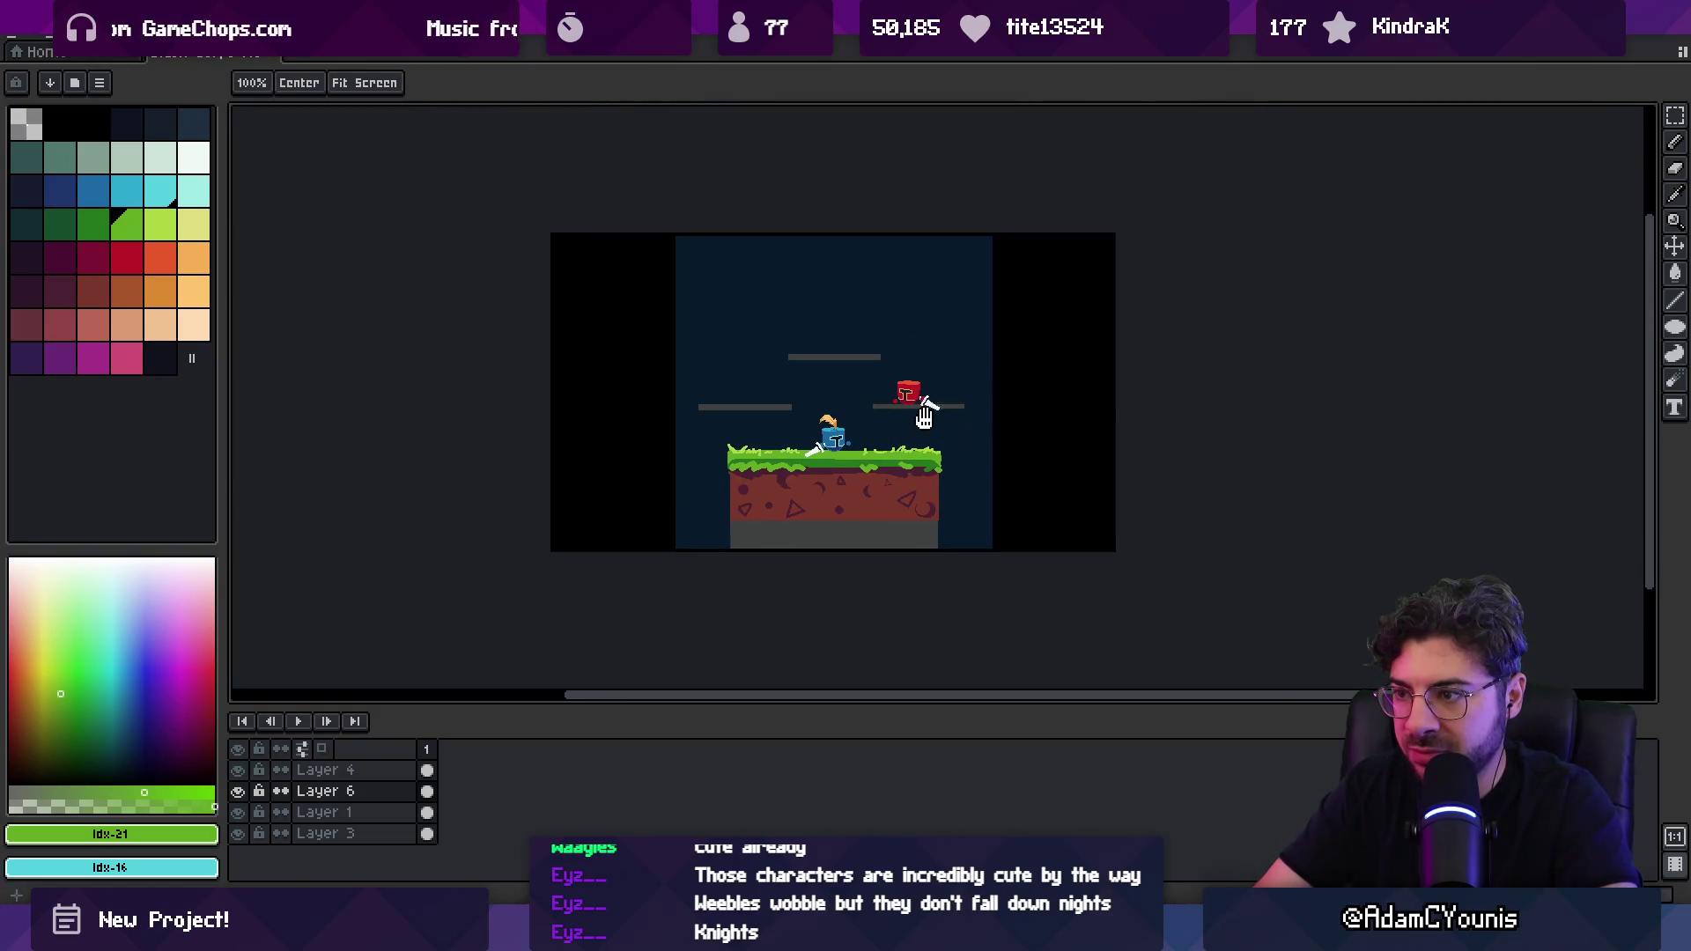
{"action": "left_click", "coordinate": [880, 423]}
Step: Paint the right, left and top grey floating platforms green
{"action": "key", "text": "b"}
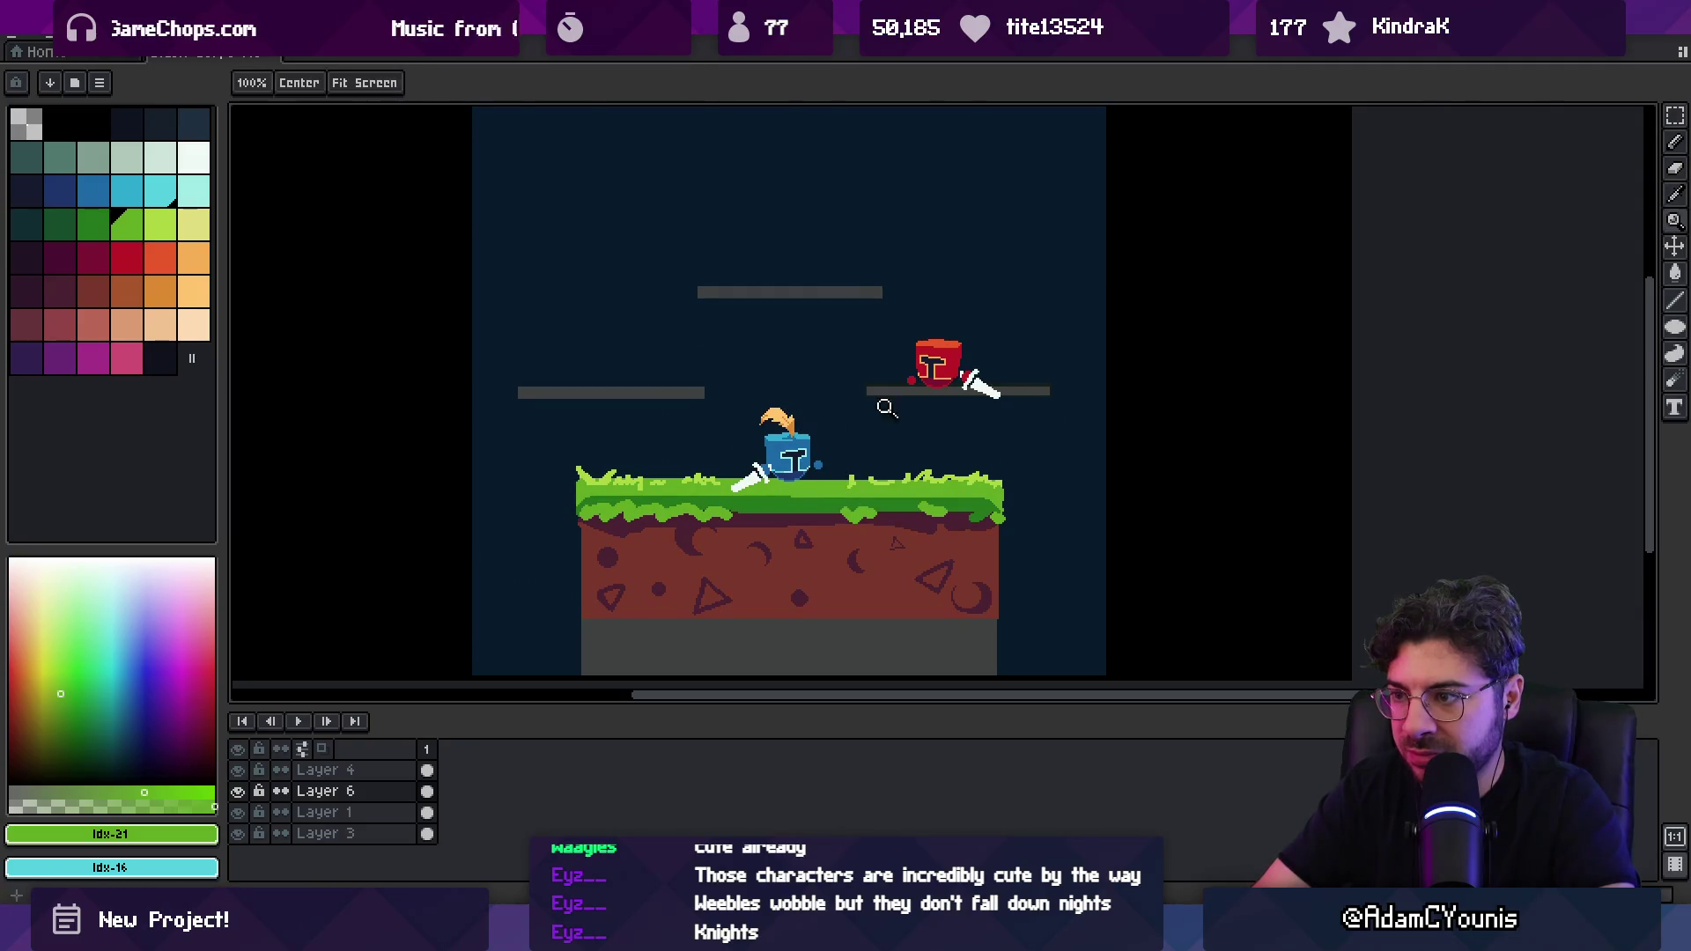
{"action": "left_click_drag", "start_coordinate": [929, 398], "coordinate": [1046, 394]}
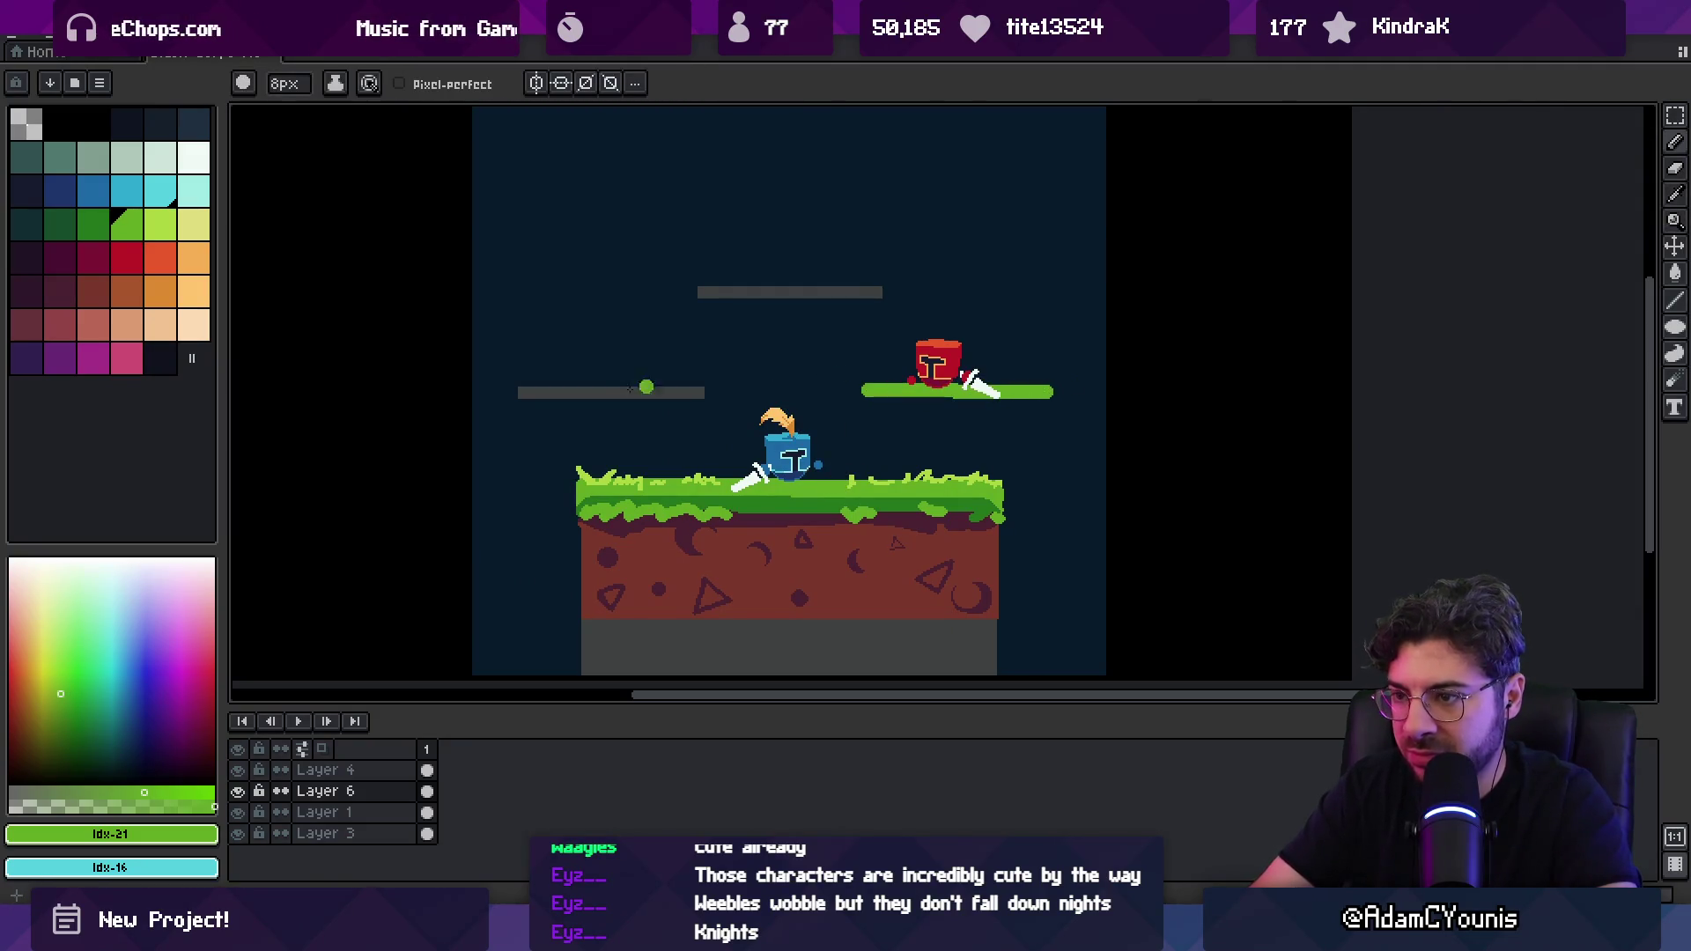
{"action": "left_click_drag", "start_coordinate": [518, 394], "coordinate": [703, 388]}
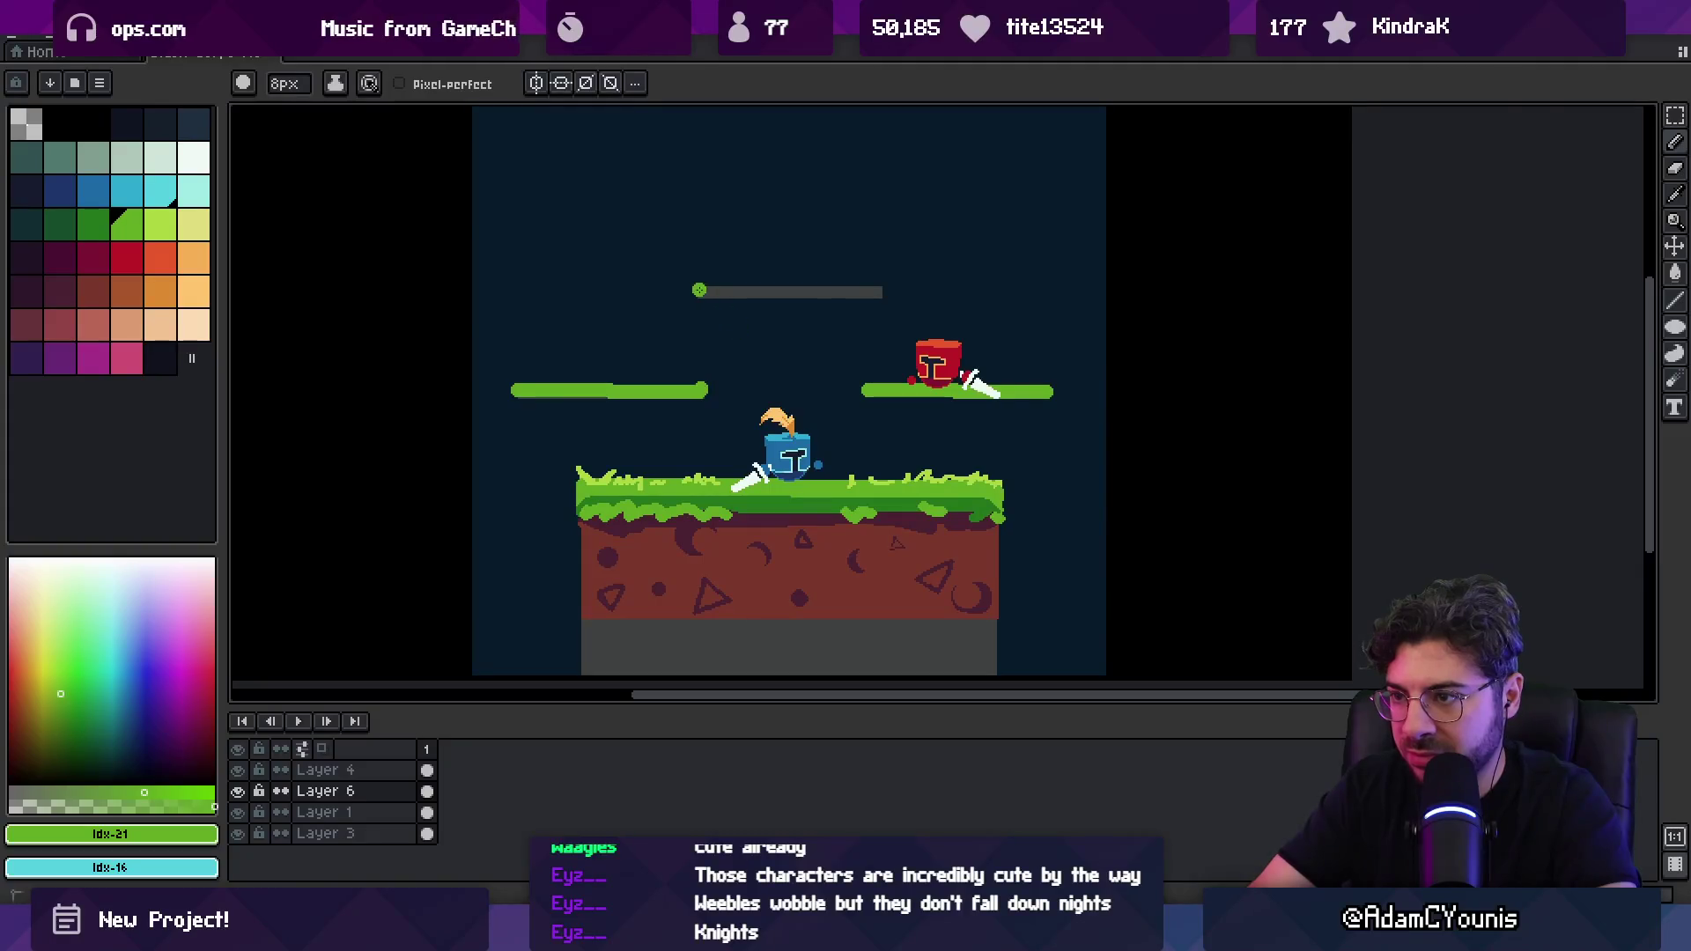
{"action": "left_click_drag", "start_coordinate": [699, 290], "coordinate": [882, 290]}
Step: Shade the undersides of all three floating platforms in darker green
{"action": "scroll", "coordinate": [710, 374], "scroll_direction": "up", "scroll_amount": 1}
{"action": "key", "text": "bracketleft"}
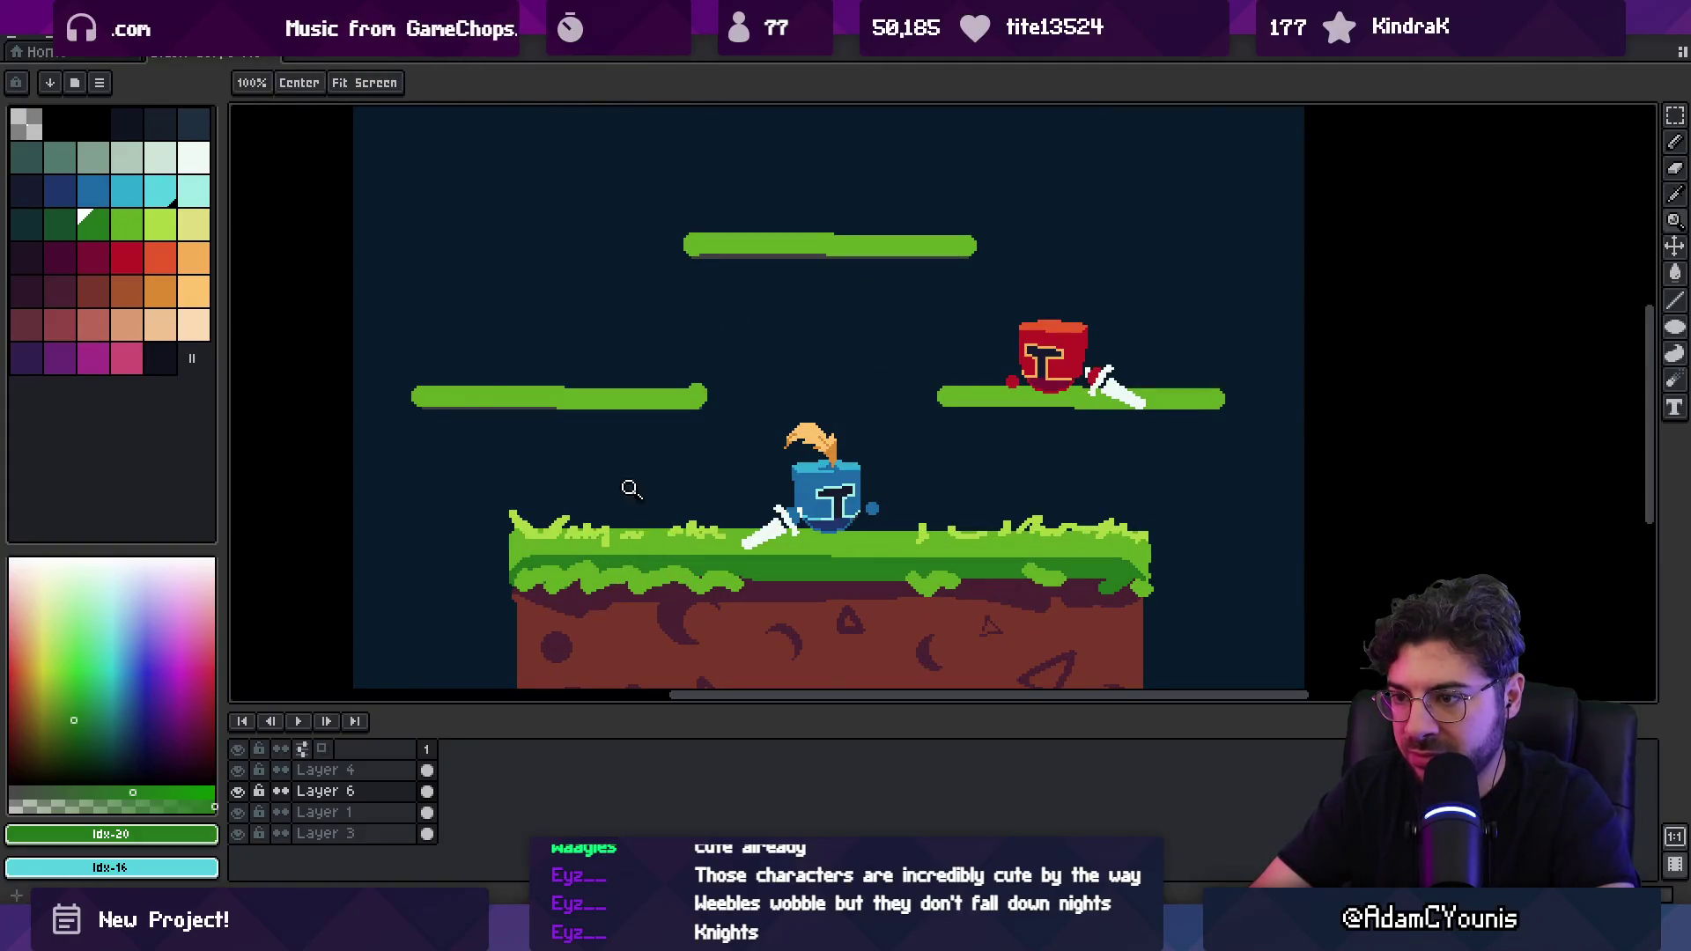
{"action": "left_click_drag", "start_coordinate": [431, 402], "coordinate": [702, 405]}
{"action": "left_click_drag", "start_coordinate": [693, 254], "coordinate": [969, 257]}
{"action": "mouse_move", "coordinate": [956, 403]}
{"action": "left_mouse_down"}
{"action": "mouse_move", "coordinate": [1224, 405]}
{"action": "mouse_move", "coordinate": [995, 402]}
{"action": "left_mouse_up"}
Step: Draw light-green grass tufts along the tops of the floating platforms
{"action": "key", "text": "z"}
{"action": "scroll", "coordinate": [771, 306], "scroll_direction": "down", "scroll_amount": 1}
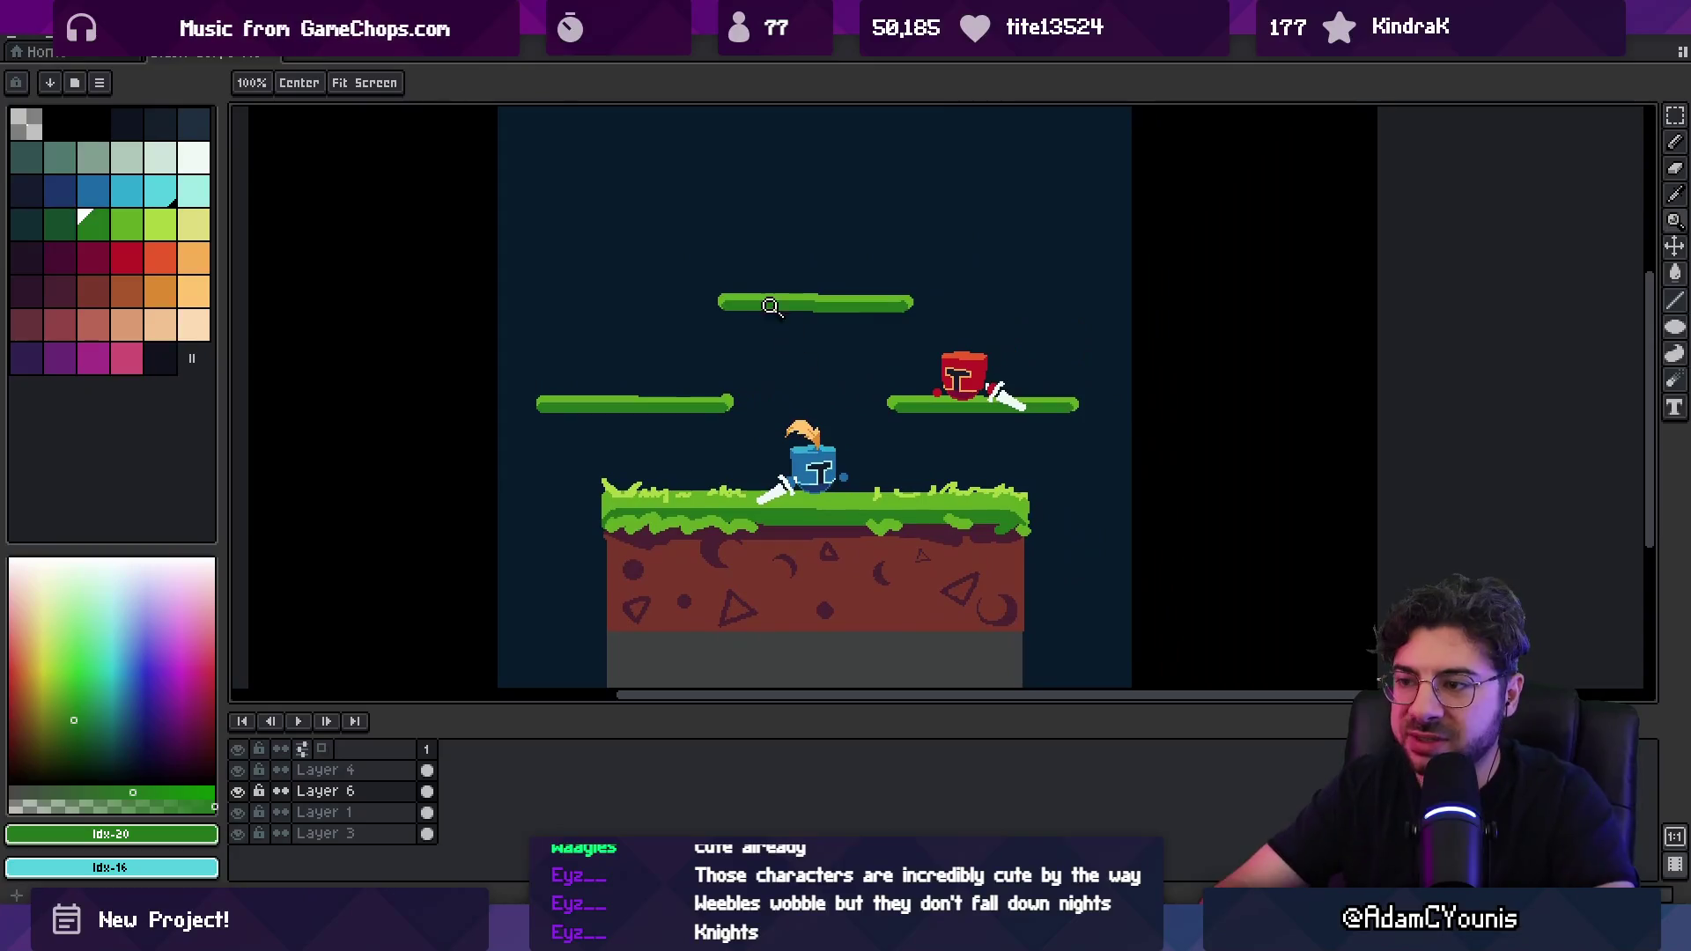
{"action": "scroll", "coordinate": [616, 383], "scroll_direction": "up", "scroll_amount": 2}
{"action": "key", "text": "b"}
{"action": "key", "text": "bracketright"}
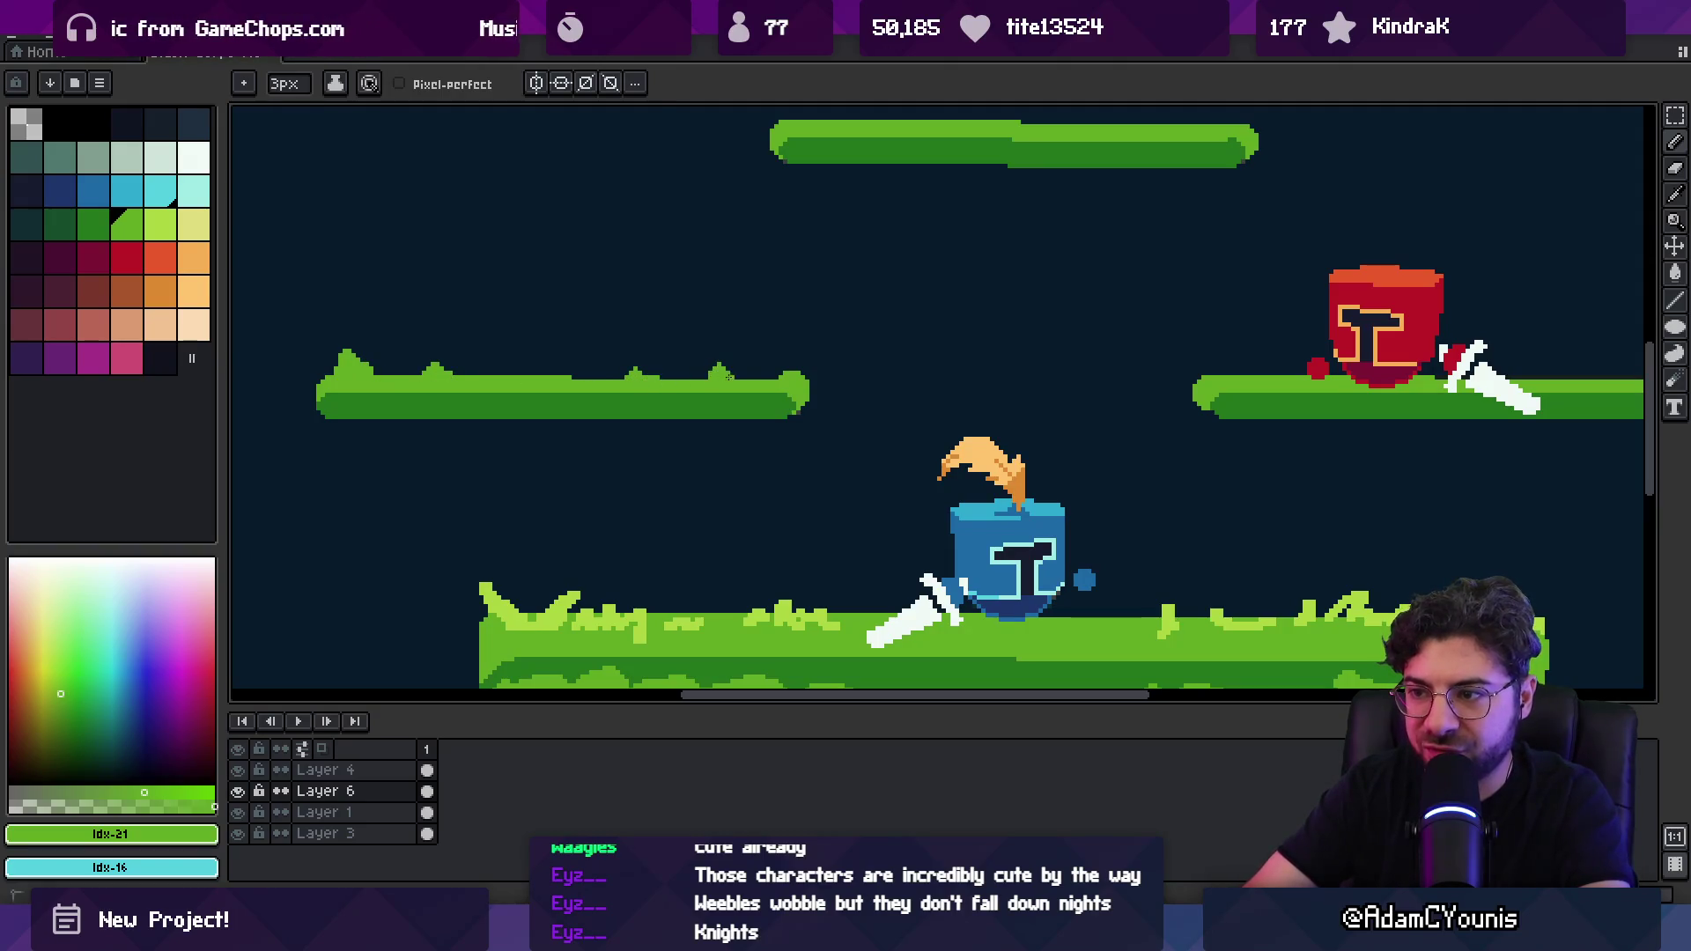
{"action": "left_click_drag", "start_coordinate": [981, 275], "coordinate": [921, 391]}
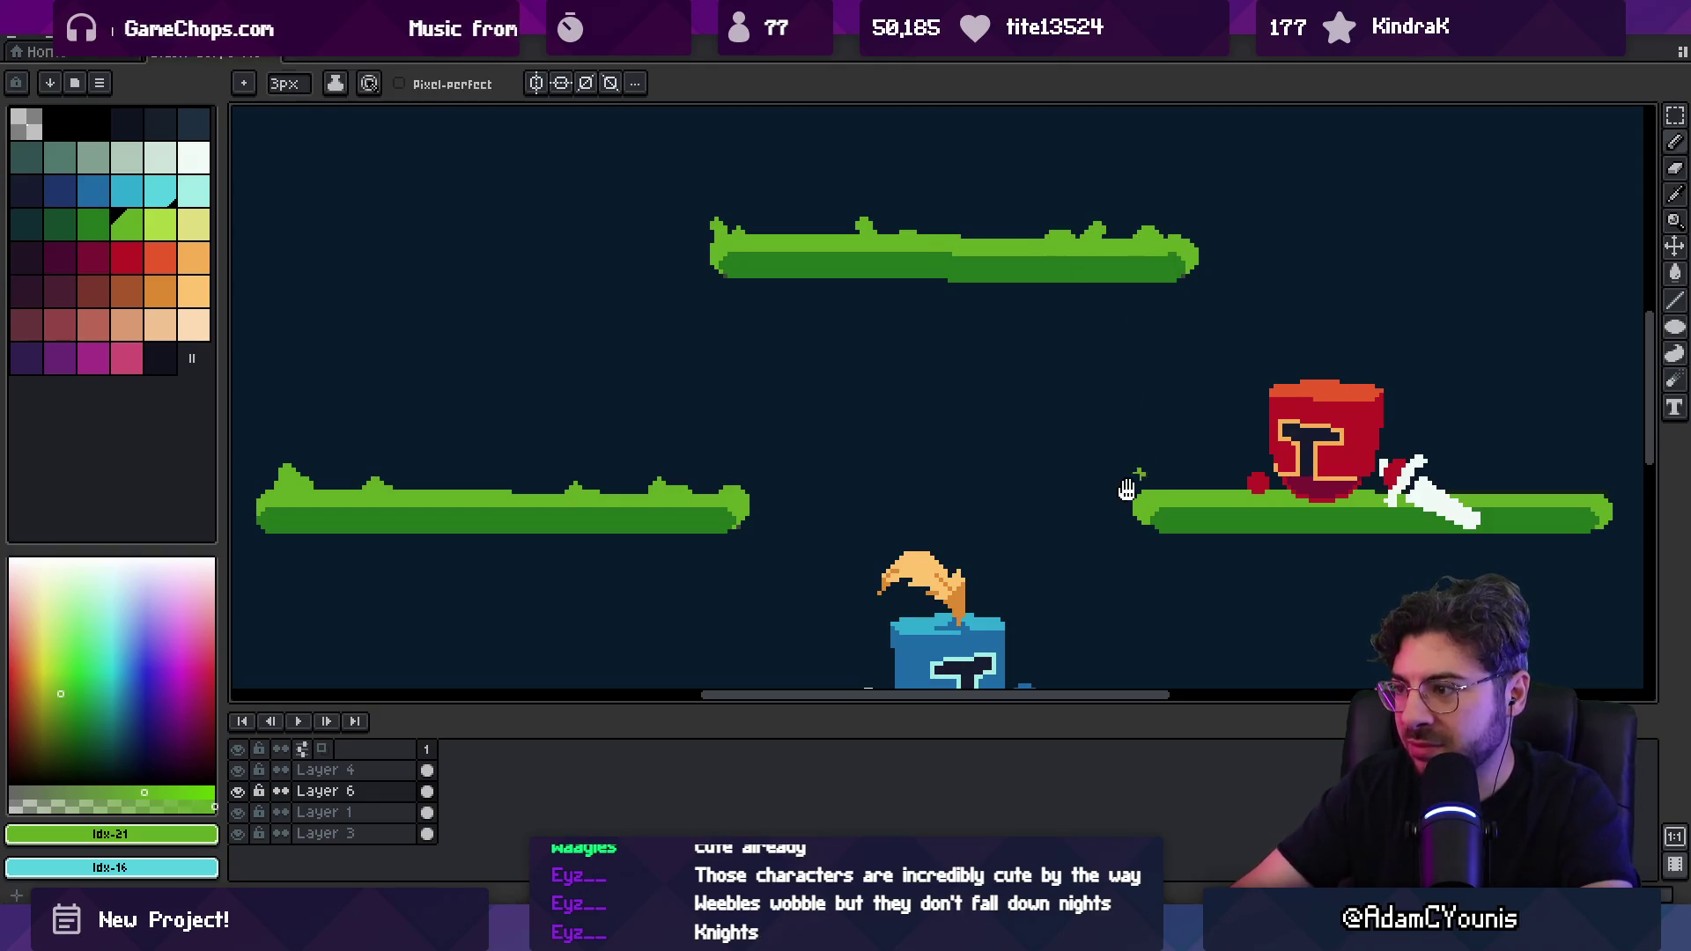
{"action": "left_click_drag", "start_coordinate": [1505, 478], "coordinate": [1265, 423]}
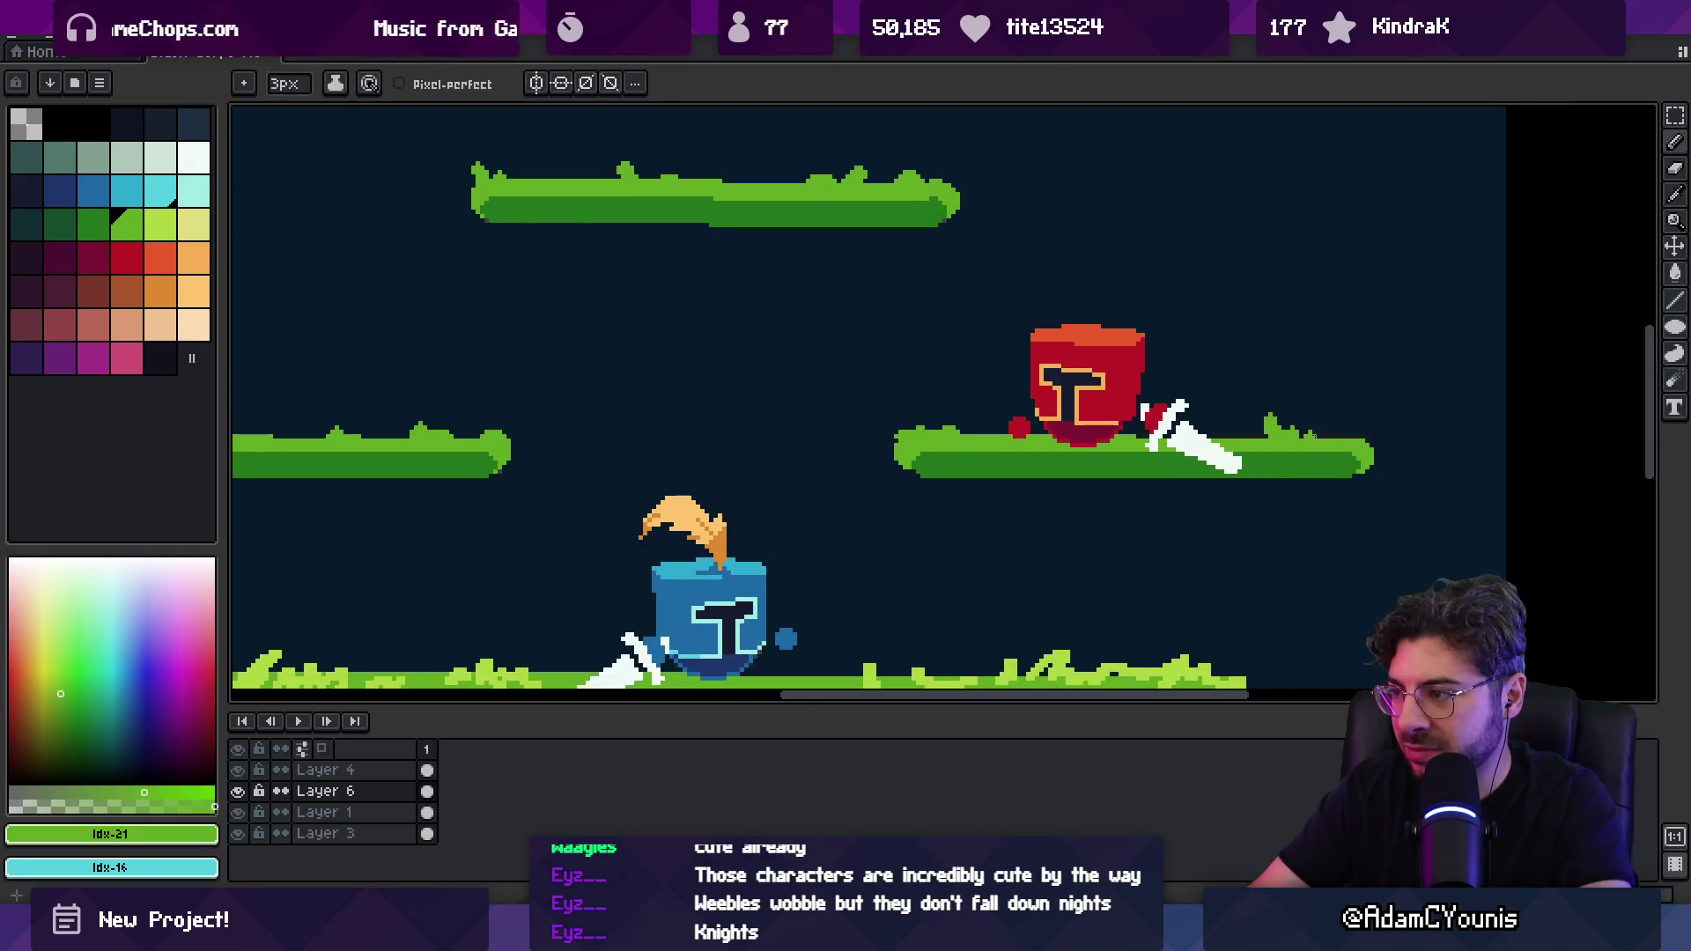
{"action": "scroll", "coordinate": [1296, 438], "scroll_direction": "down", "scroll_amount": 5}
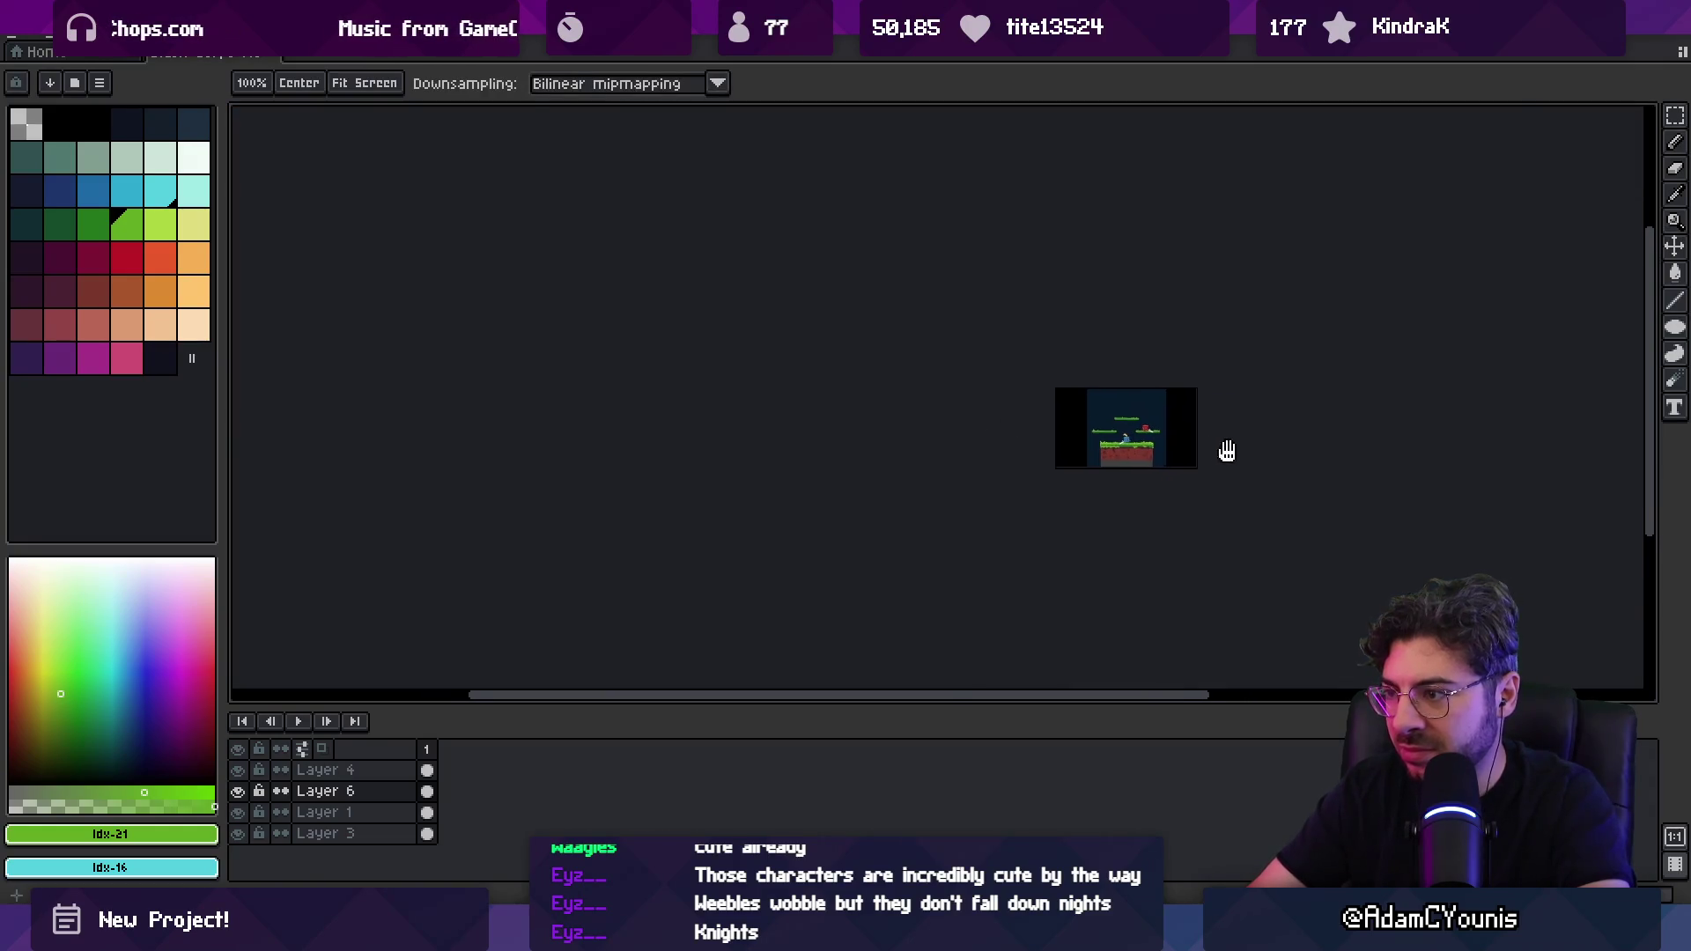
Step: Open a duplicate view of the mockup from the document tab
{"action": "scroll", "coordinate": [1226, 449], "scroll_direction": "up", "scroll_amount": 4}
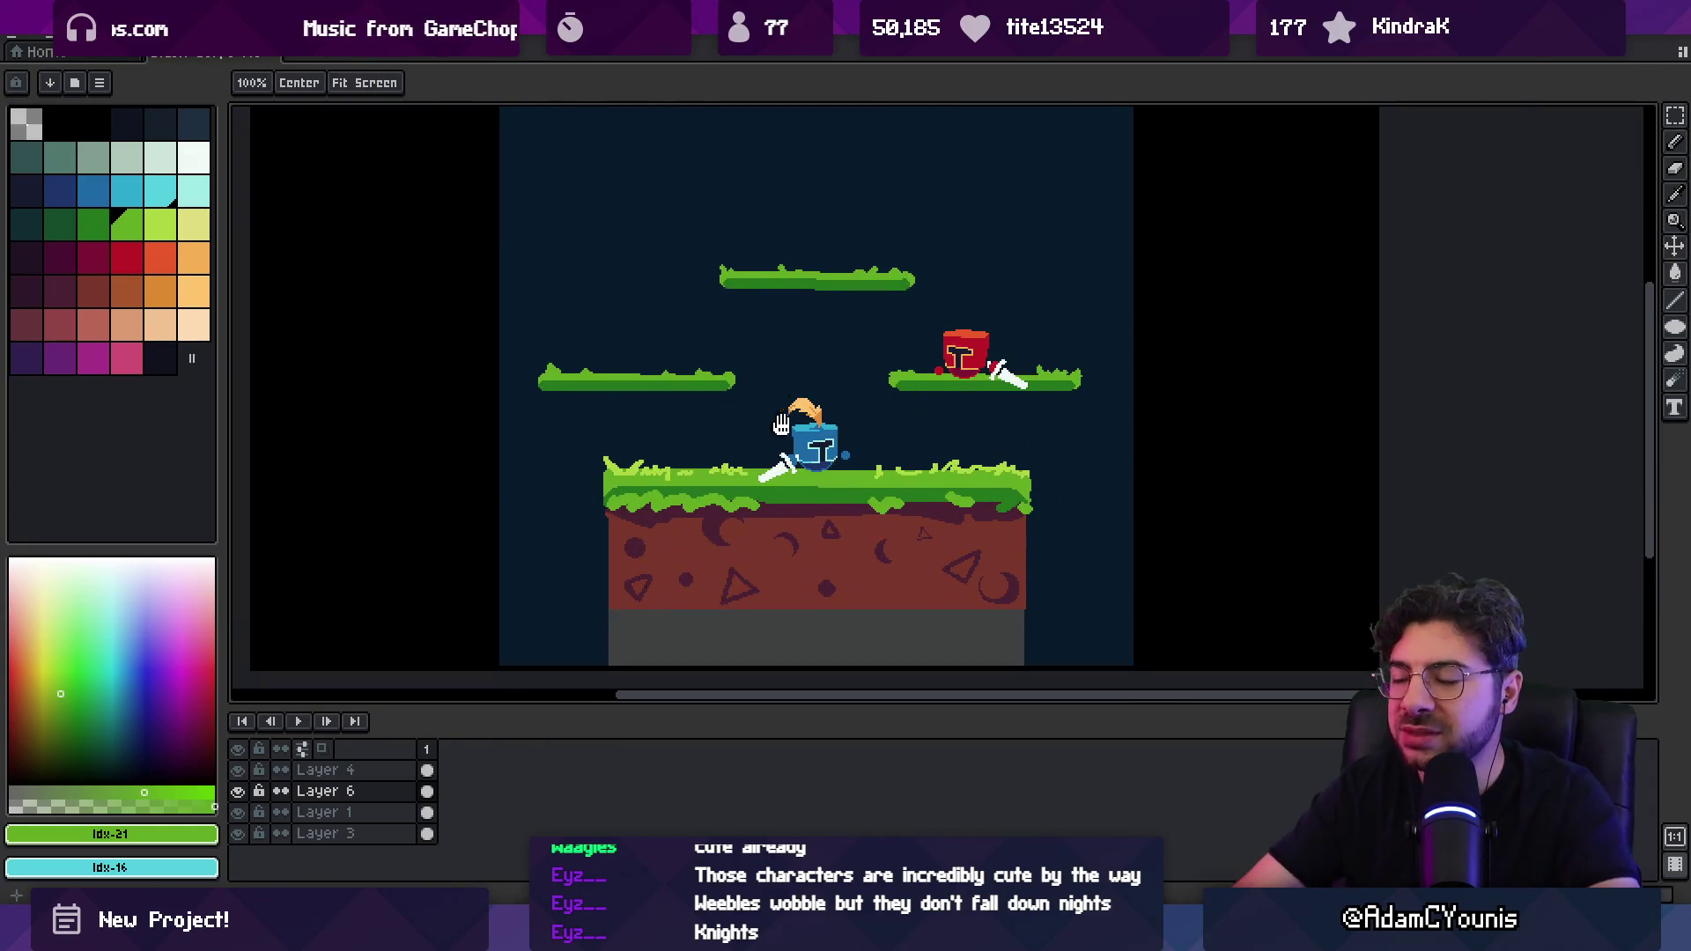
{"action": "scroll", "coordinate": [925, 431], "scroll_direction": "down", "scroll_amount": 3}
{"action": "scroll", "coordinate": [771, 455], "scroll_direction": "up", "scroll_amount": 2}
{"action": "scroll", "coordinate": [770, 455], "scroll_direction": "up", "scroll_amount": 2}
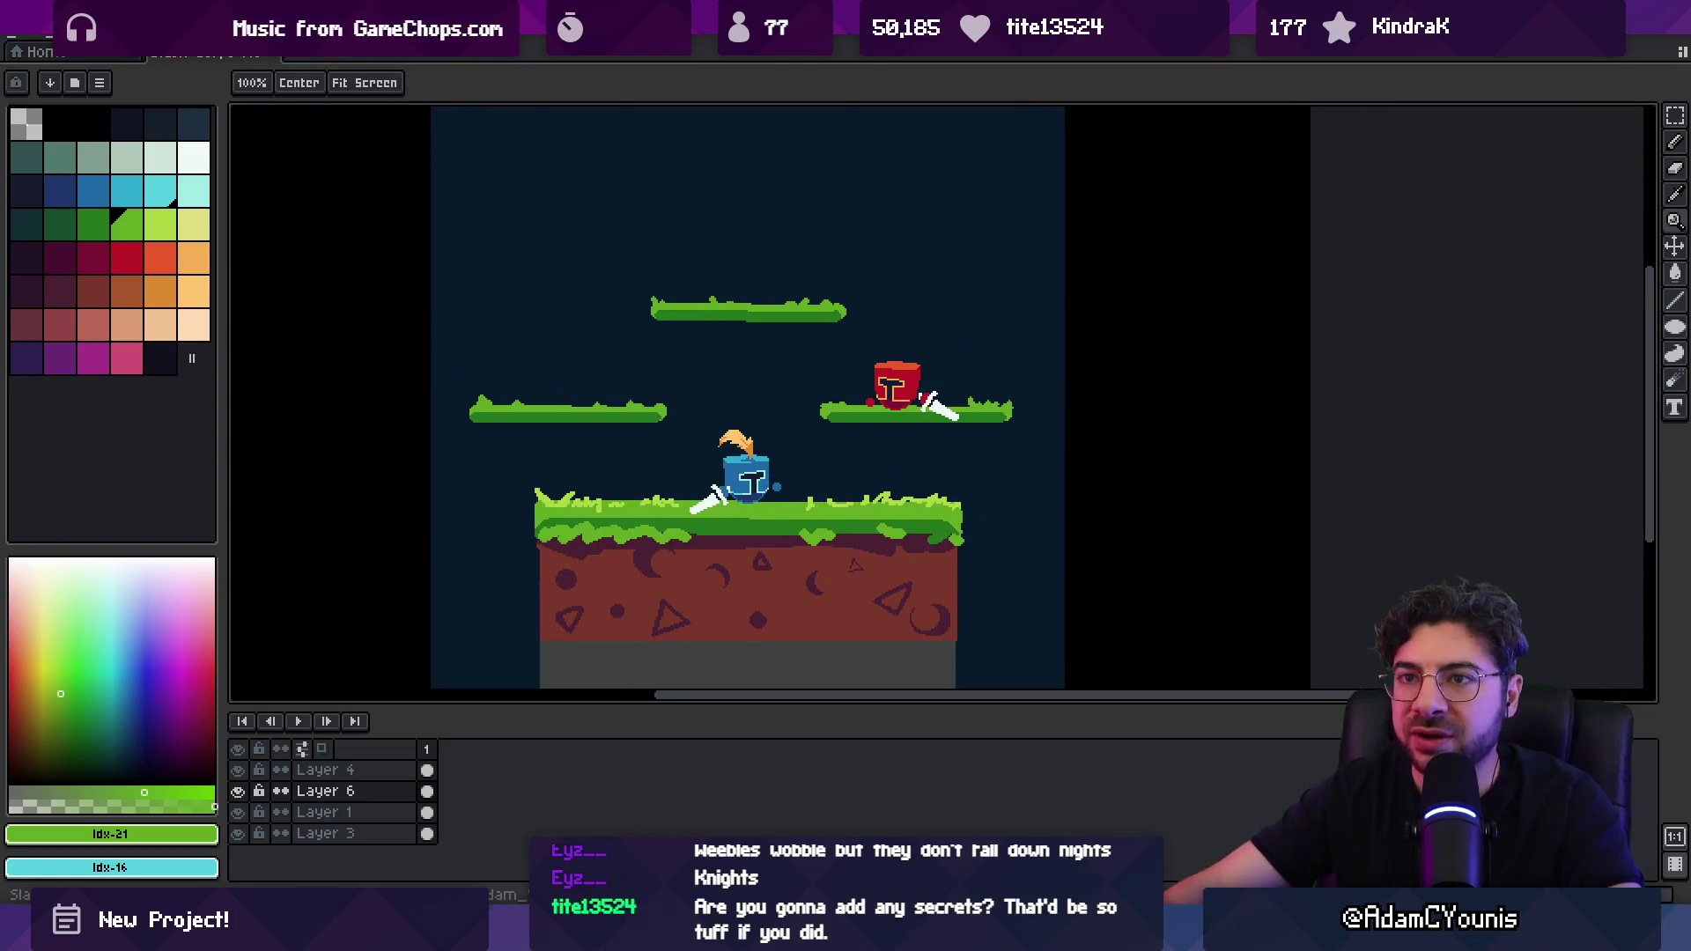
{"action": "right_click", "coordinate": [246, 53]}
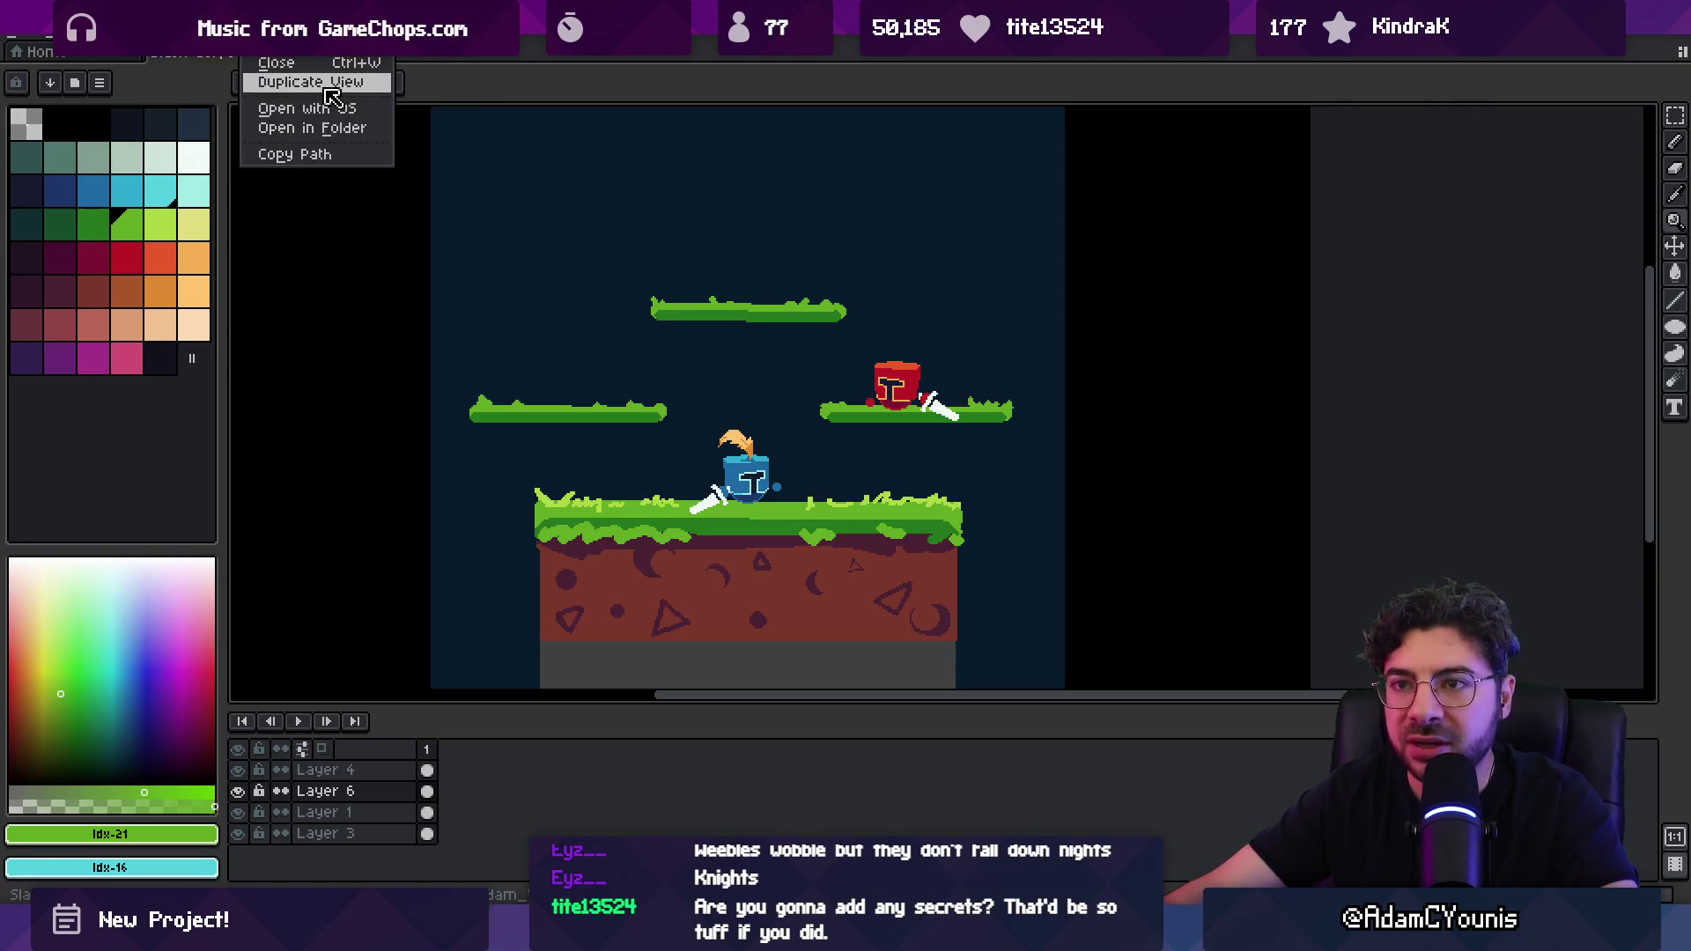
{"action": "left_click", "coordinate": [280, 88]}
Step: Resize the sprite to 320px wide with locked ratio, giving 320×180
{"action": "left_click", "coordinate": [102, 44]}
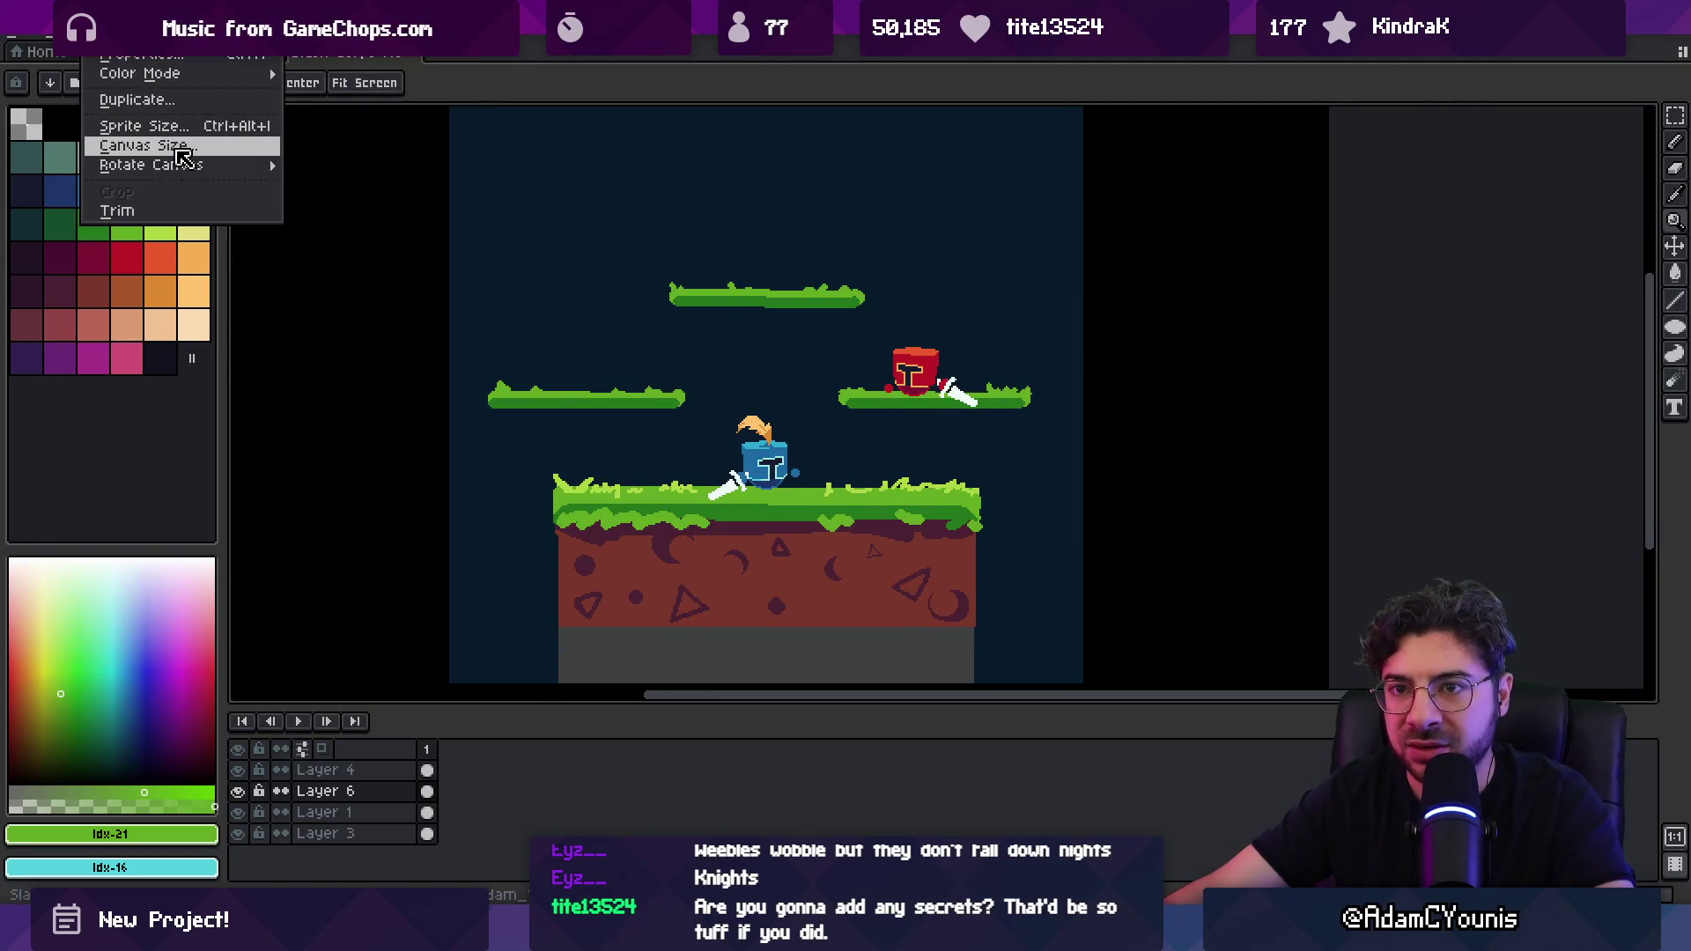
{"action": "left_click", "coordinate": [179, 150]}
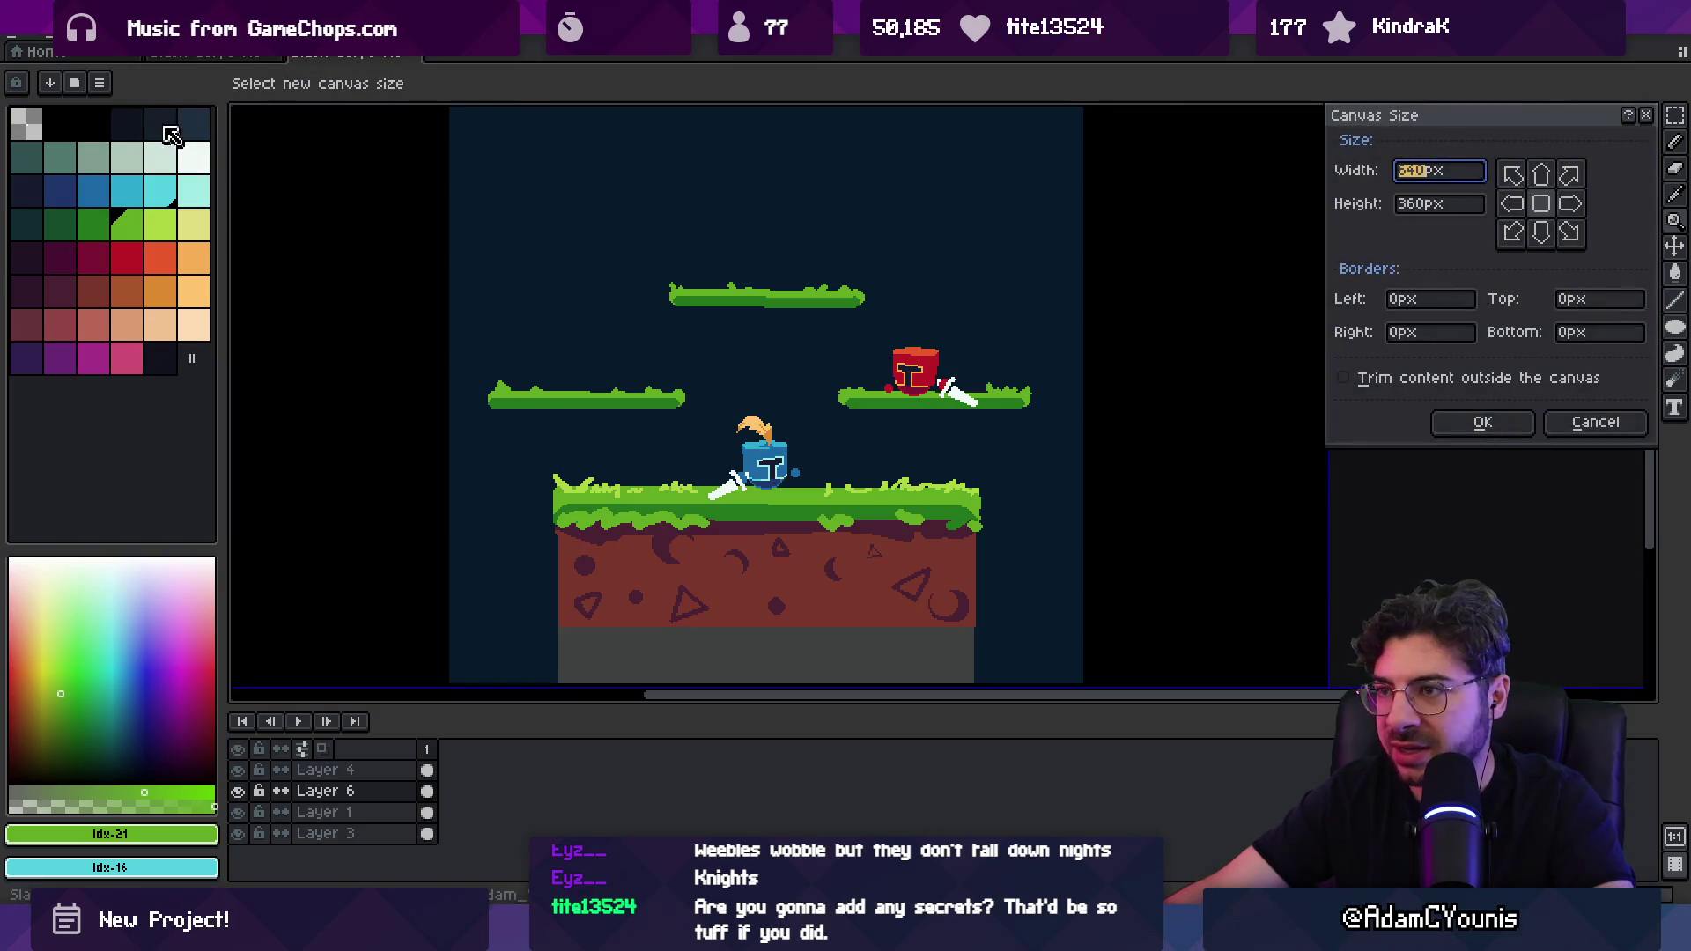
{"action": "key", "text": "Escape"}
{"action": "key", "text": "alt+s"}
{"action": "left_click", "coordinate": [159, 132]}
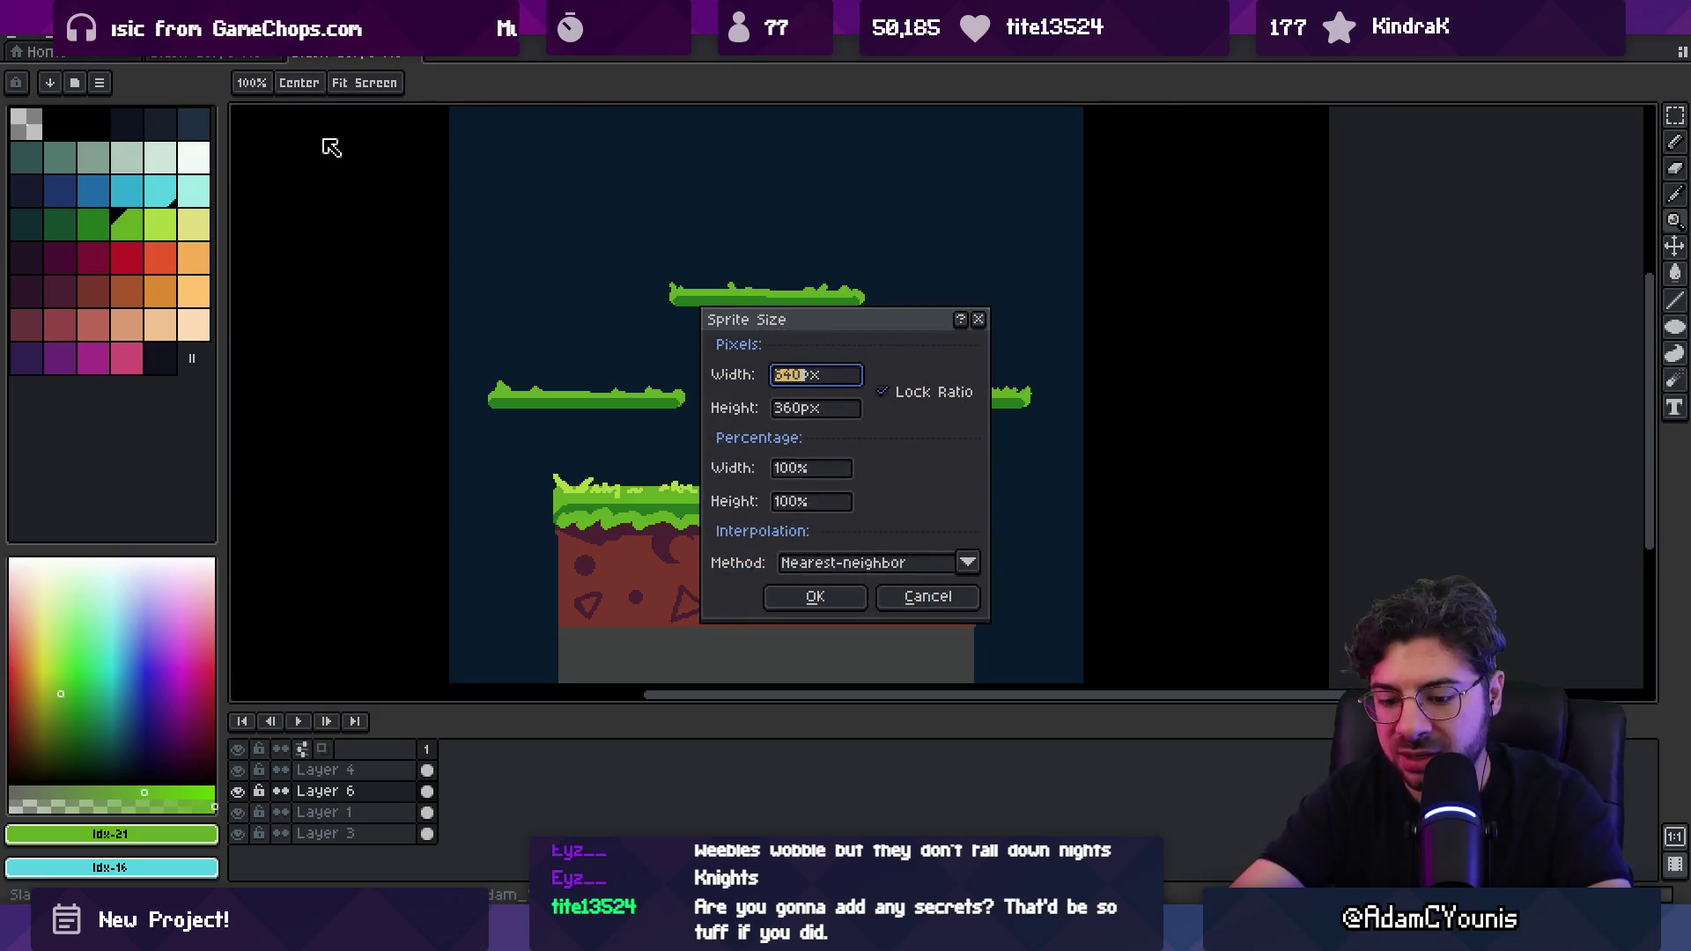
{"action": "type", "text": "320"}
{"action": "key", "text": "Tab"}
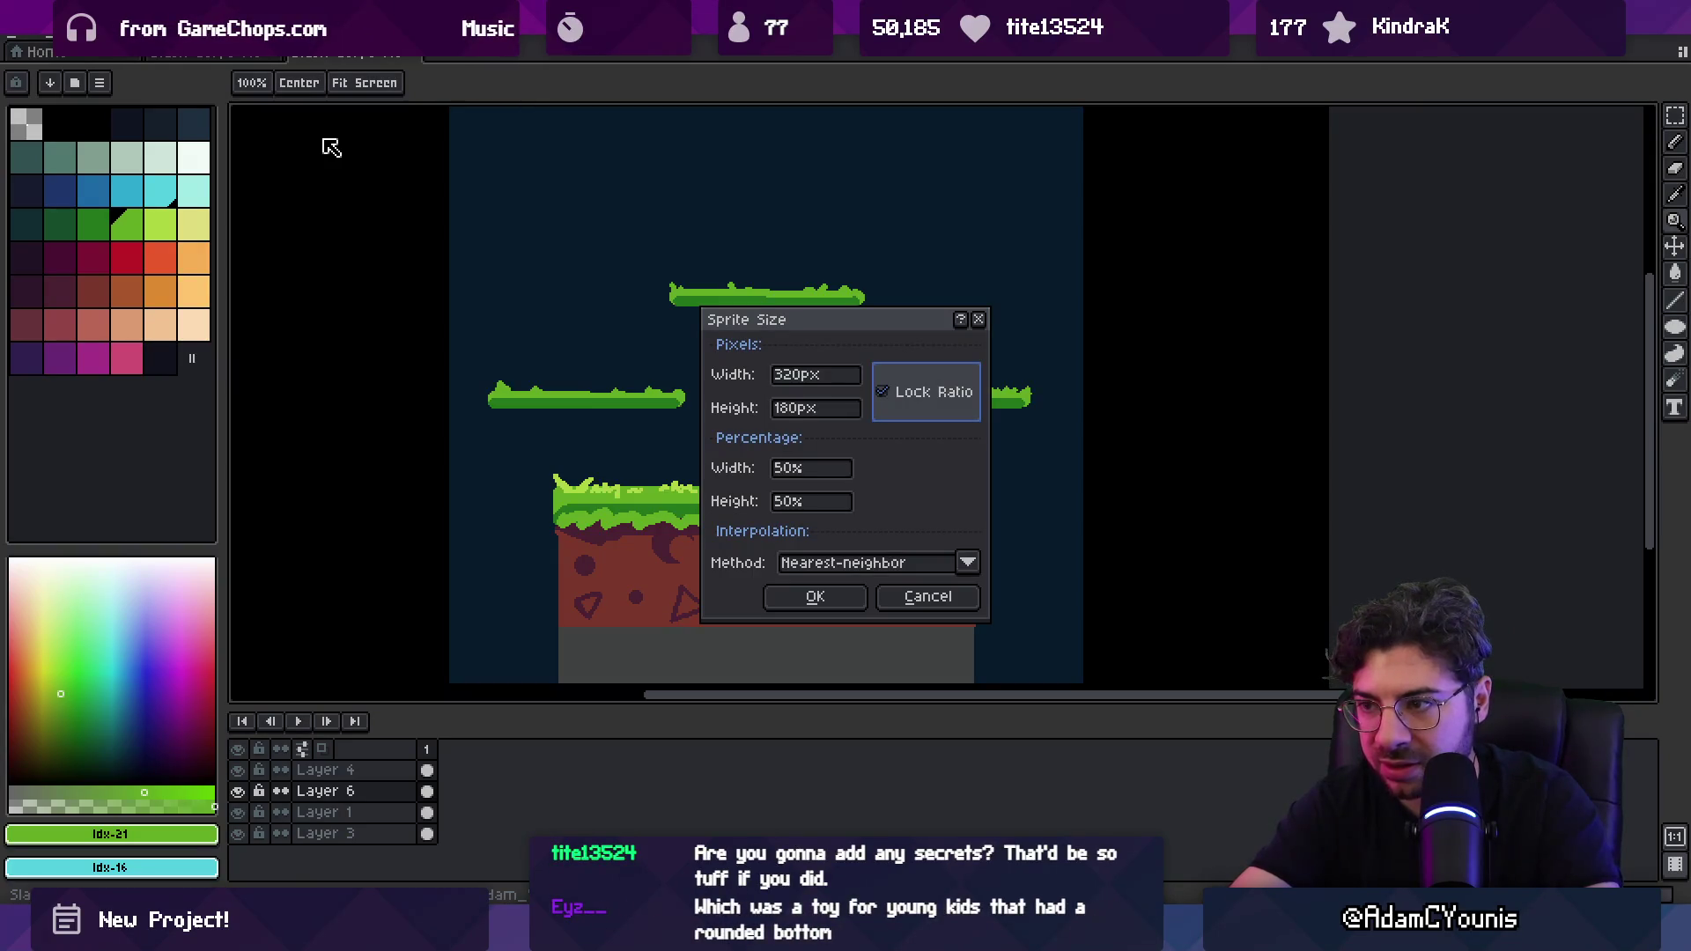
{"action": "key", "text": "Tab"}
{"action": "key", "text": "Tab"}
{"action": "key", "text": "Return"}
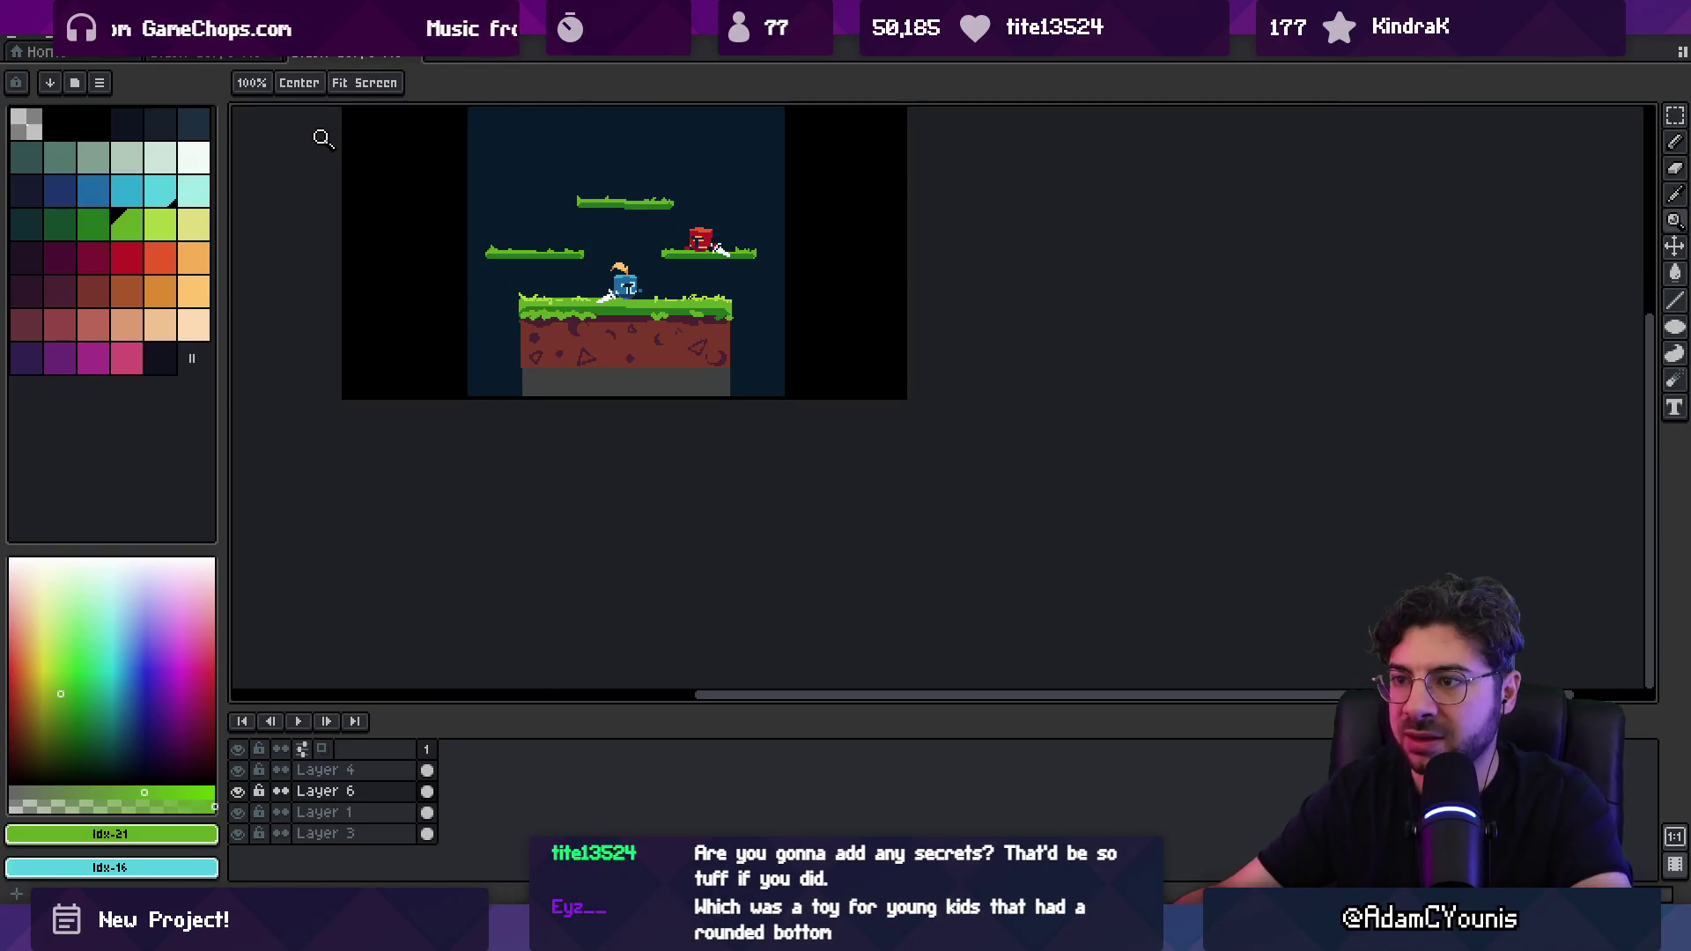
{"action": "left_click", "coordinate": [573, 264]}
Step: Sample the brown dirt colour and delete the dark background on Layer 1
{"action": "left_click", "coordinate": [616, 484]}
{"action": "key", "text": "i"}
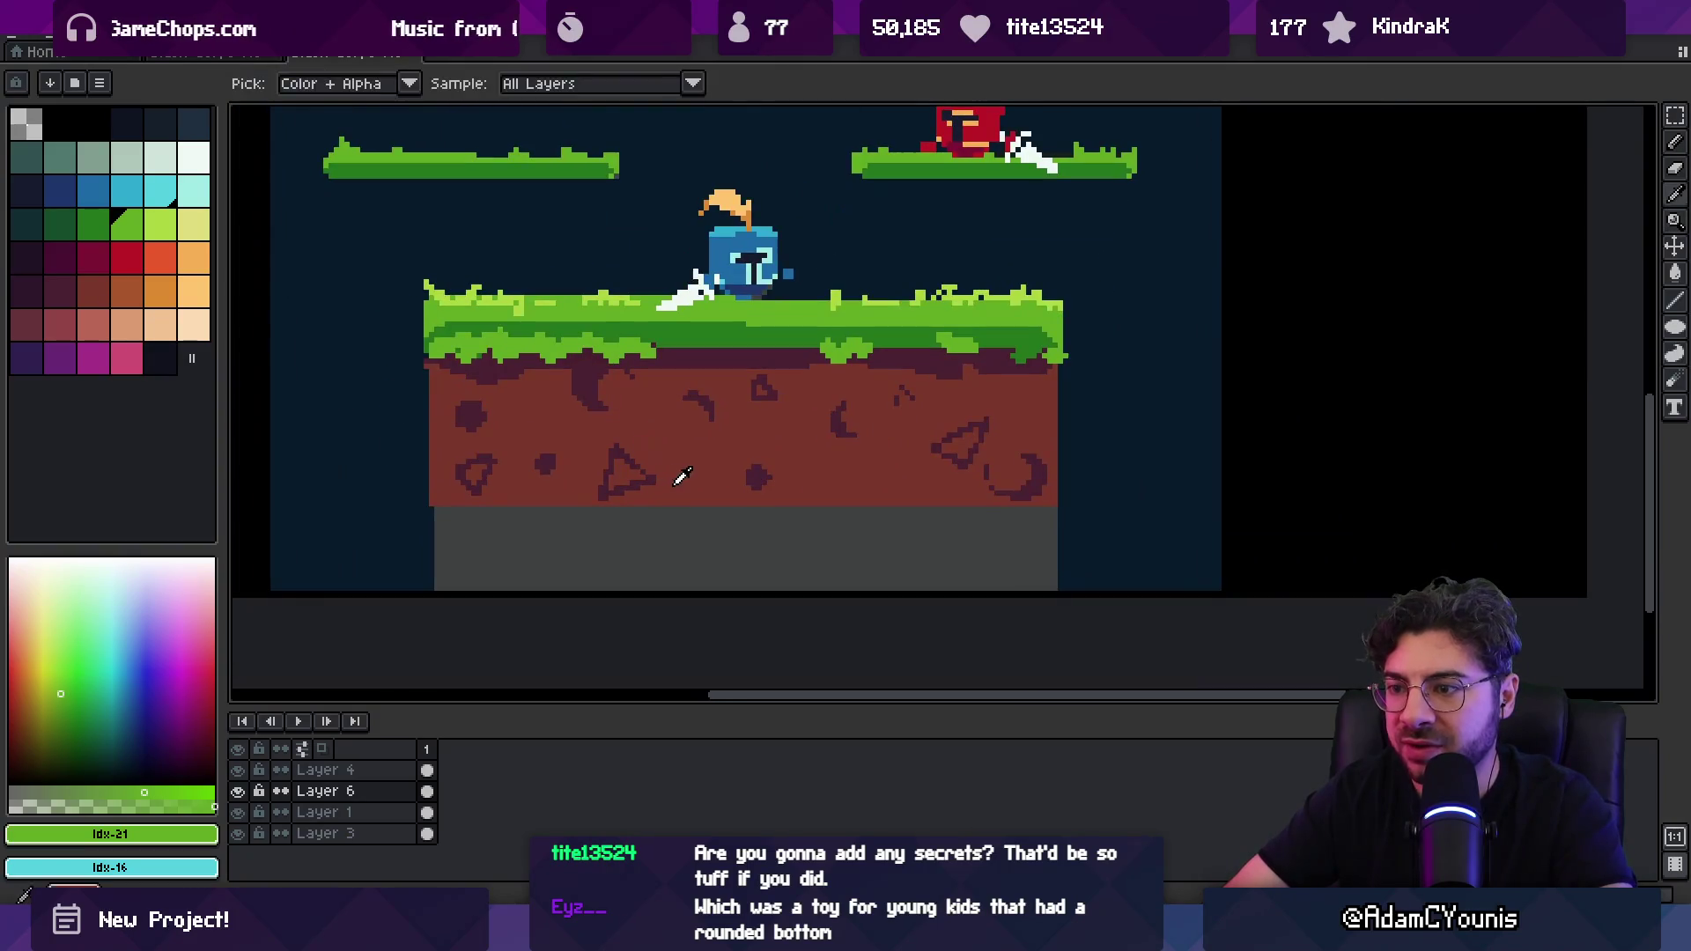
{"action": "left_click", "coordinate": [682, 475]}
{"action": "key", "text": "v"}
{"action": "scroll", "coordinate": [683, 487], "scroll_direction": "down", "scroll_amount": 1}
{"action": "left_click", "coordinate": [506, 515]}
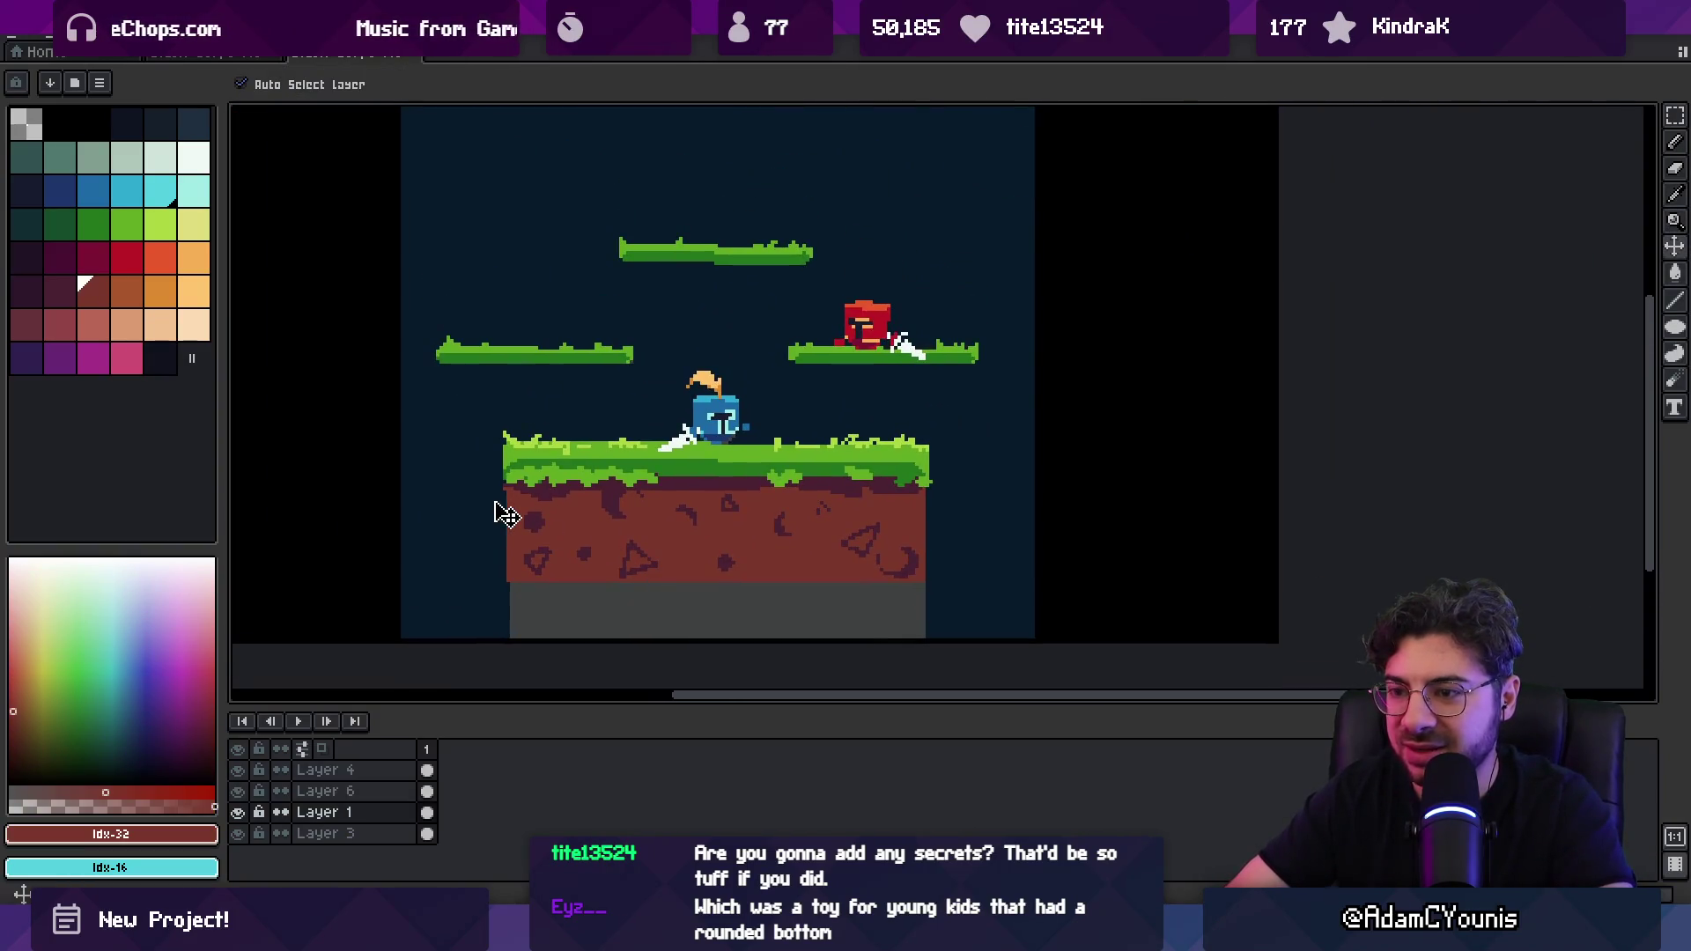
{"action": "key", "text": "Delete"}
Step: Select Layer 6 and then Layer 3, undoing stray edits and swapping foreground and background colours
{"action": "left_click", "coordinate": [601, 344]}
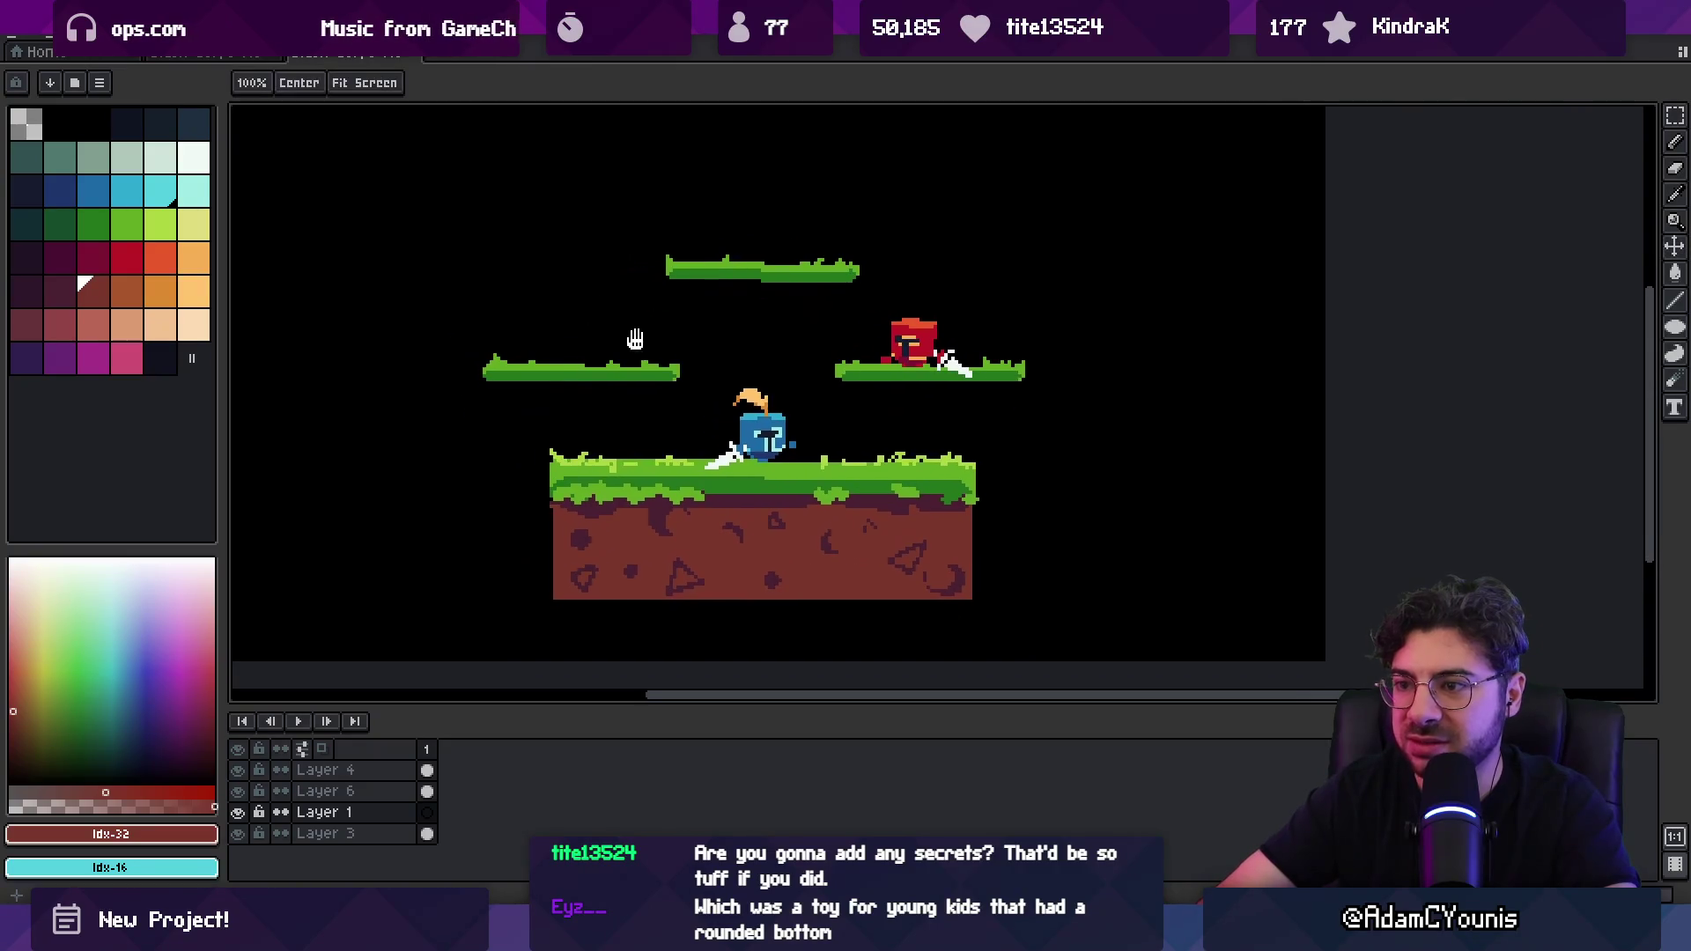
{"action": "scroll", "coordinate": [491, 441], "scroll_direction": "down", "scroll_amount": 1}
{"action": "key", "text": "z"}
{"action": "key", "text": "ctrl+z"}
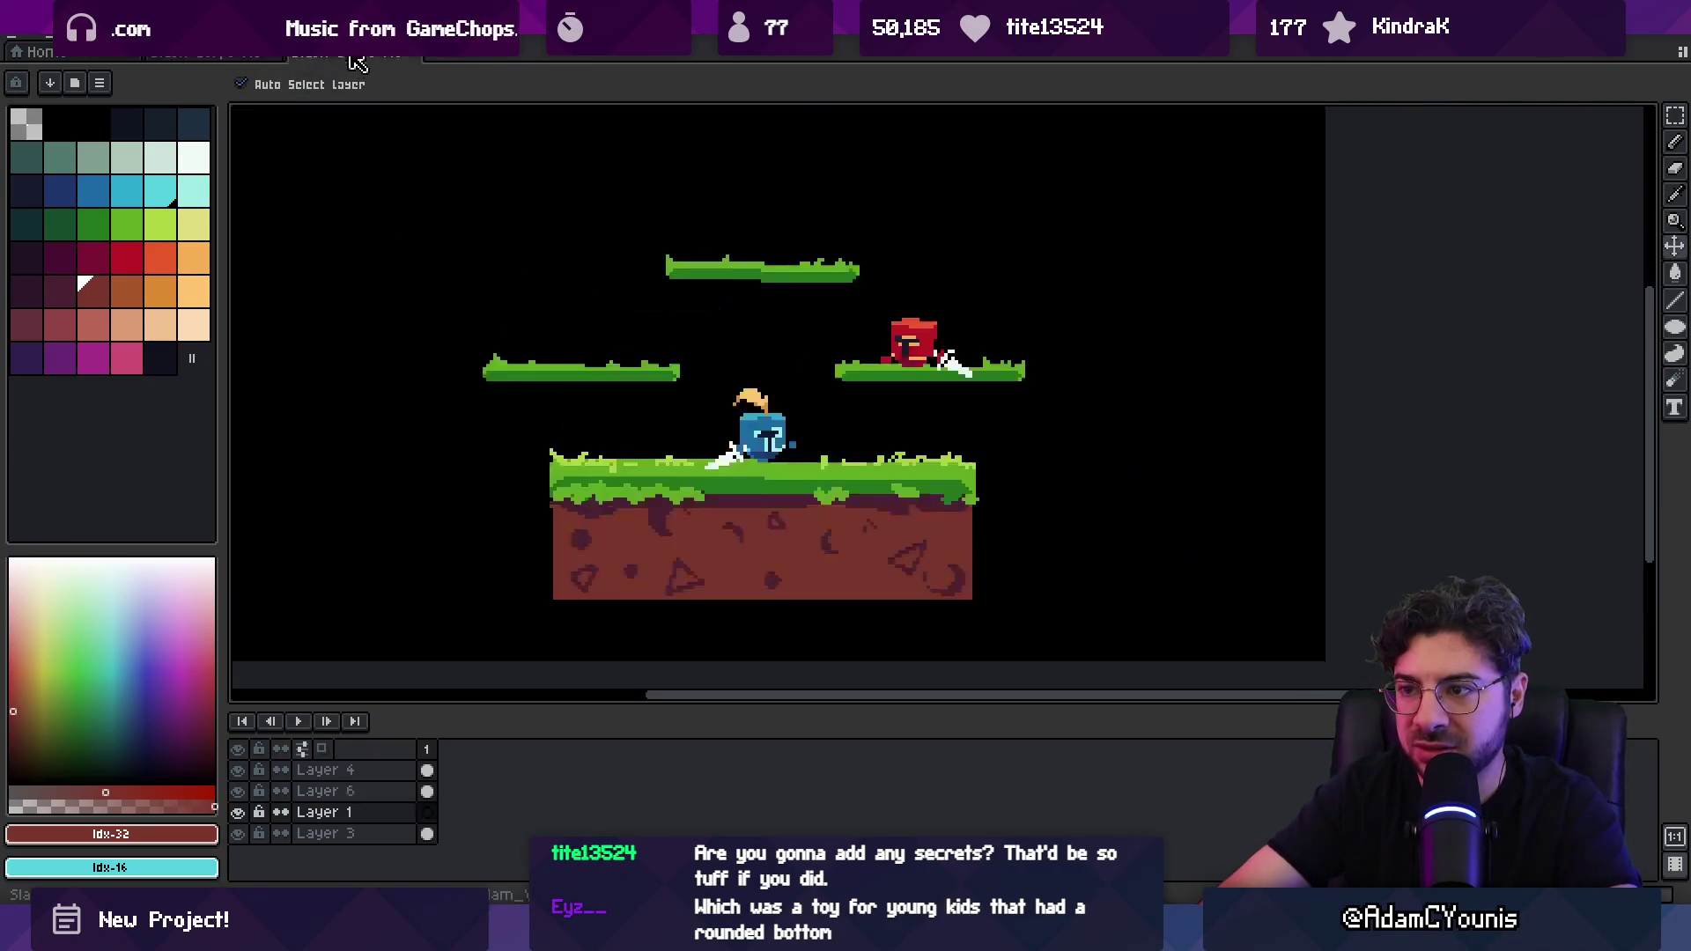
{"action": "key", "text": "minus"}
{"action": "key", "text": "plus"}
{"action": "key", "text": "x"}
{"action": "left_click", "coordinate": [696, 418], "text": "ctrl"}
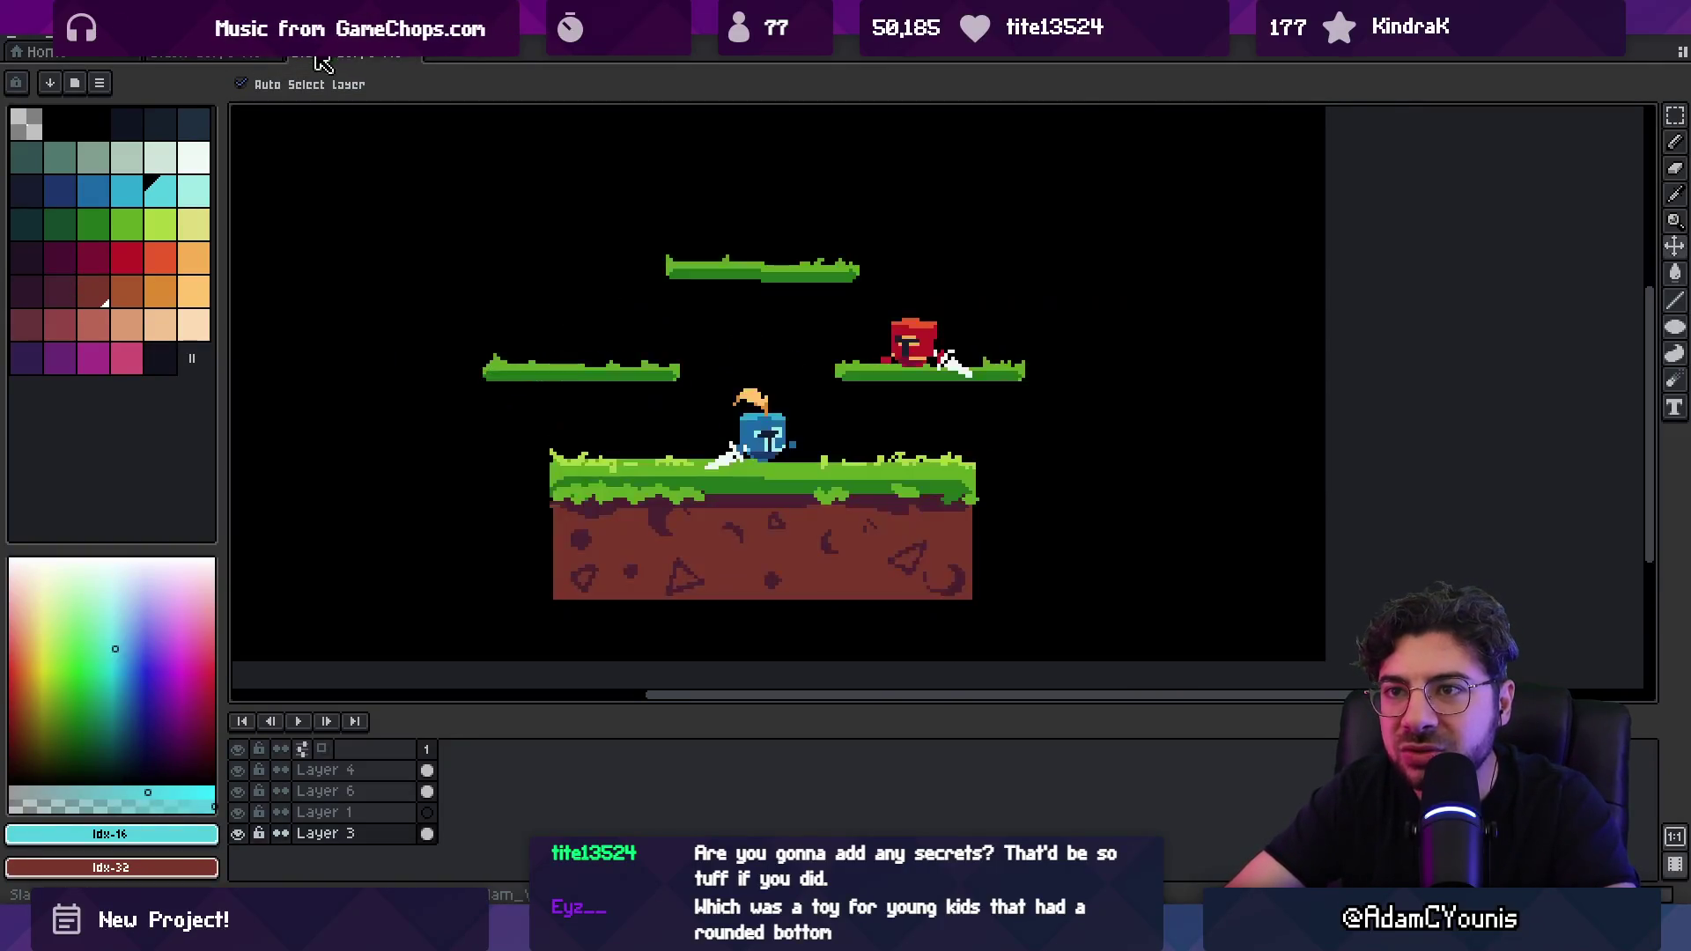
{"action": "key", "text": "ctrl+z"}
Step: View the sprite at actual size, then fit the whole sprite on screen
{"action": "key", "text": "z"}
{"action": "scroll", "coordinate": [679, 317], "scroll_direction": "down", "scroll_amount": 5}
{"action": "scroll", "coordinate": [679, 343], "scroll_direction": "up", "scroll_amount": 5}
{"action": "scroll", "coordinate": [684, 370], "scroll_direction": "down", "scroll_amount": 1}
{"action": "scroll", "coordinate": [669, 343], "scroll_direction": "down", "scroll_amount": 3}
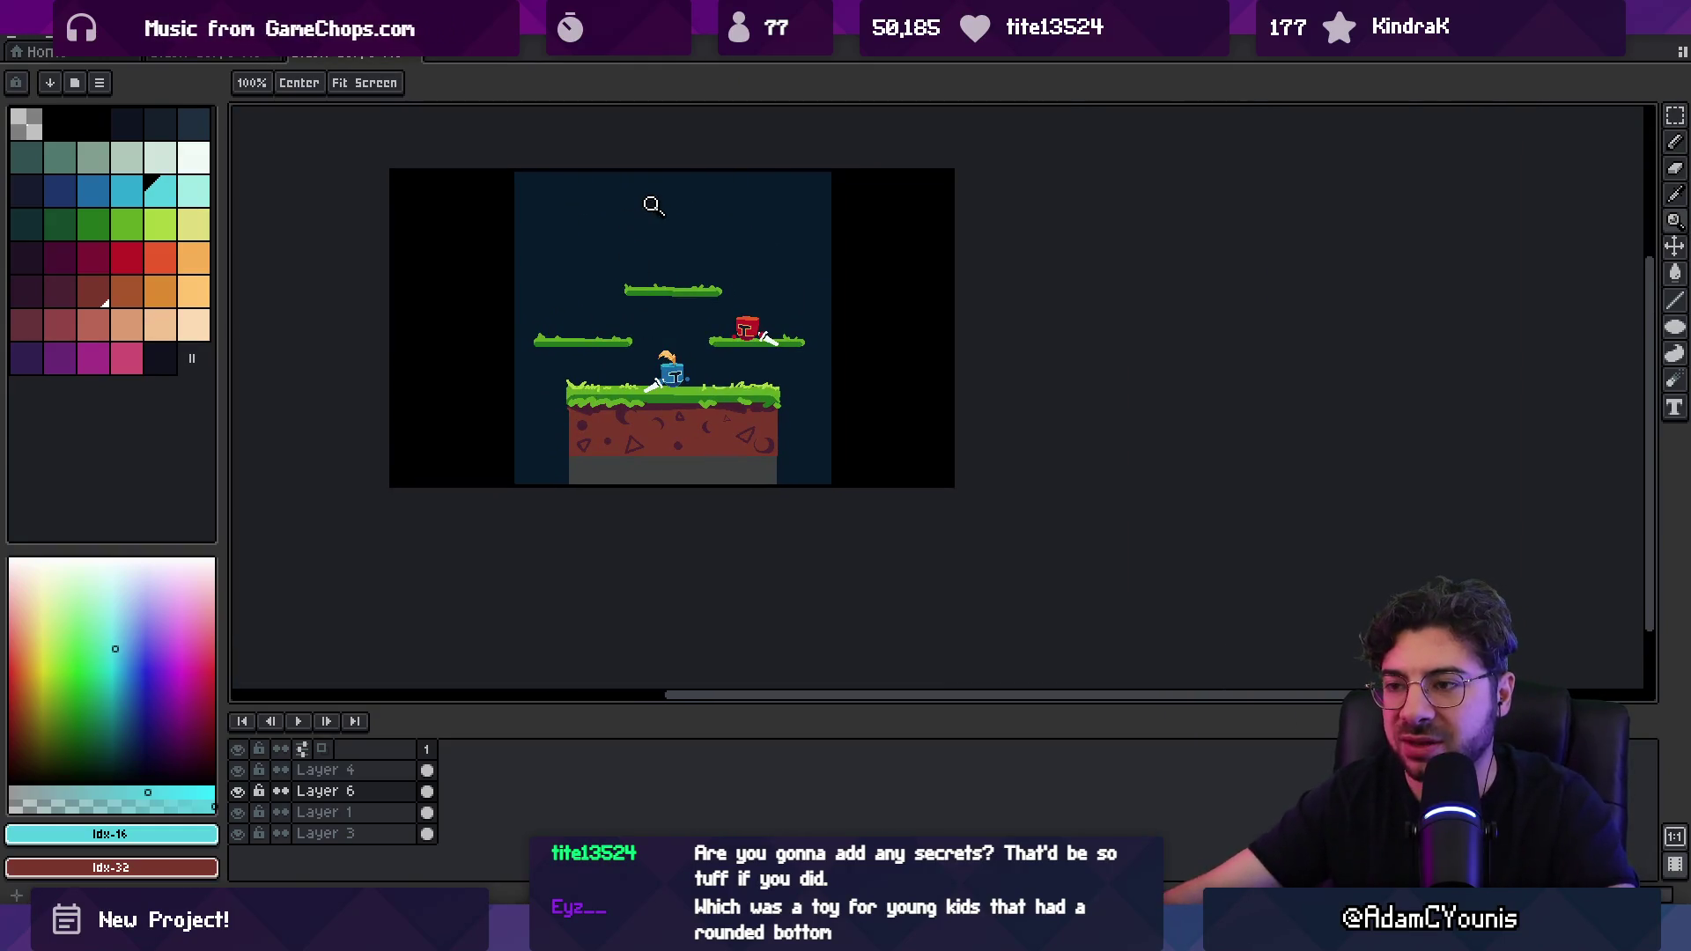
{"action": "left_click", "coordinate": [252, 85]}
{"action": "left_click", "coordinate": [368, 86]}
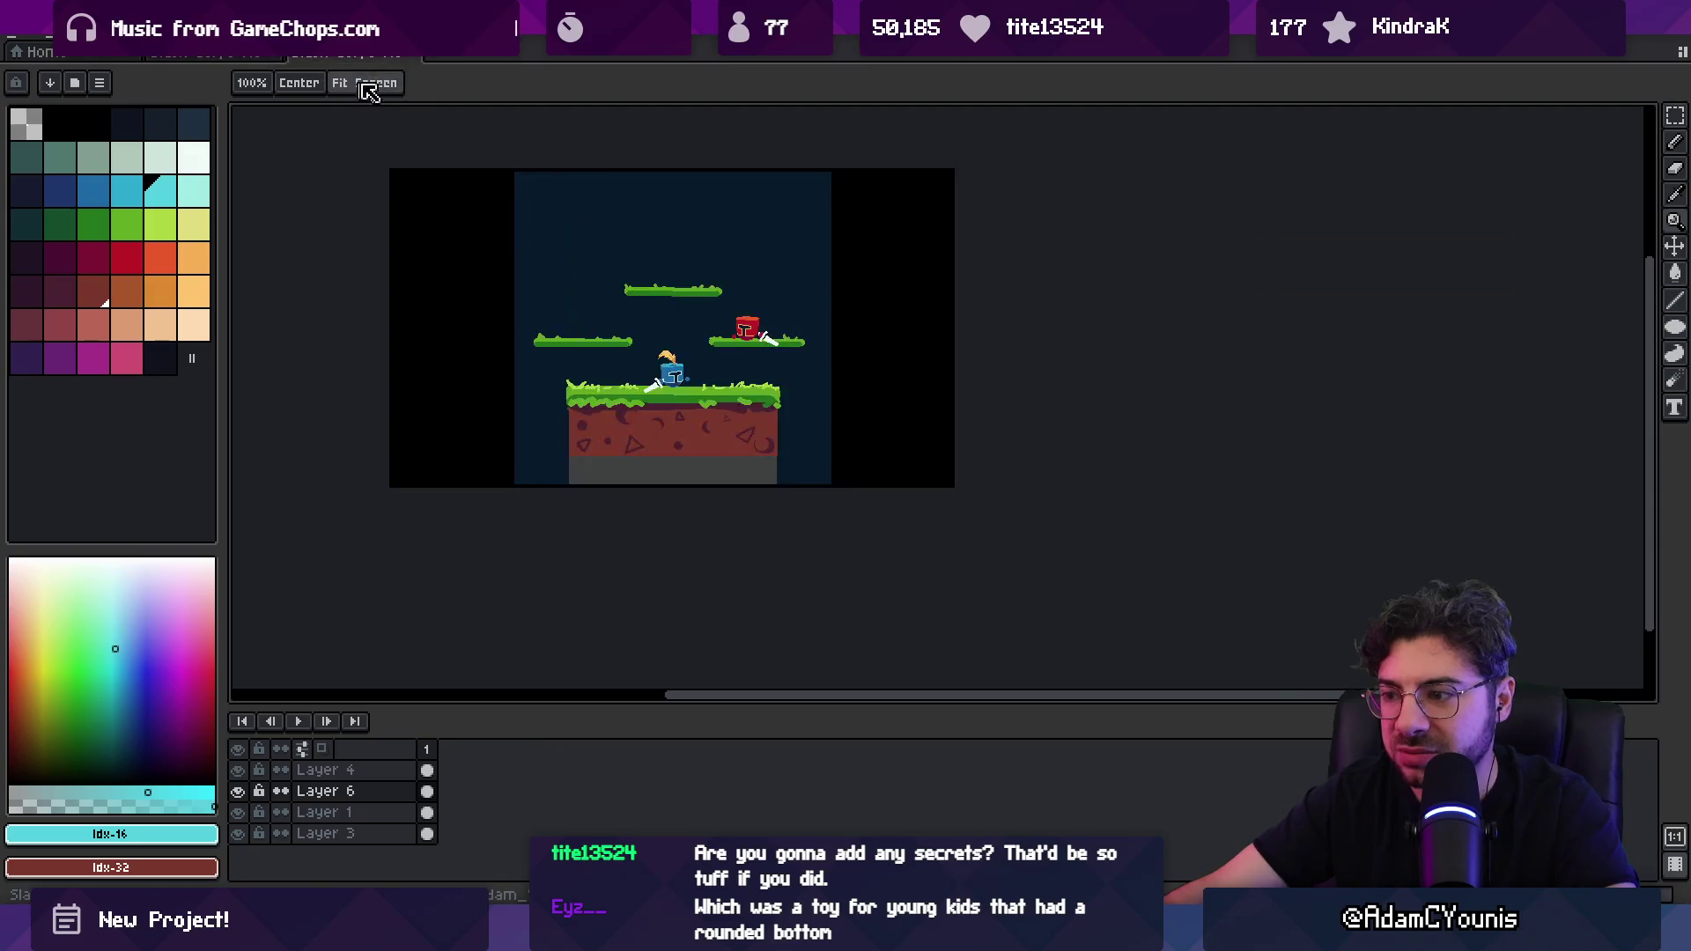
Step: Bring up the File menu
{"action": "left_click", "coordinate": [22, 37]}
{"action": "left_click", "coordinate": [22, 37]}
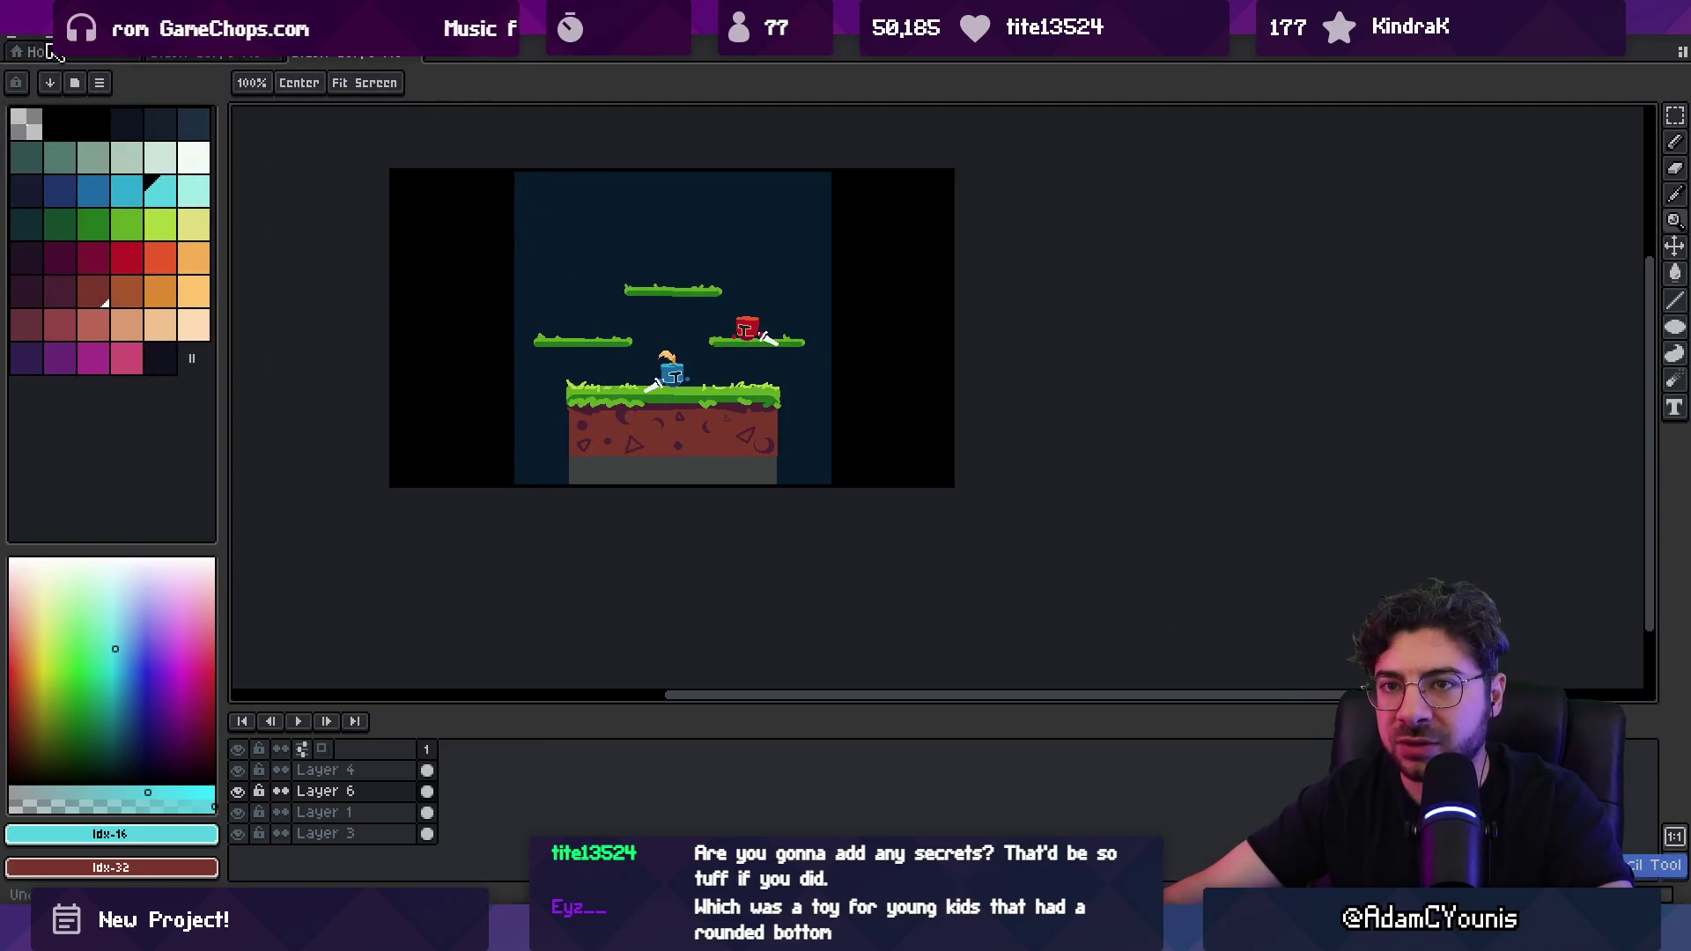
{"action": "left_click", "coordinate": [22, 37]}
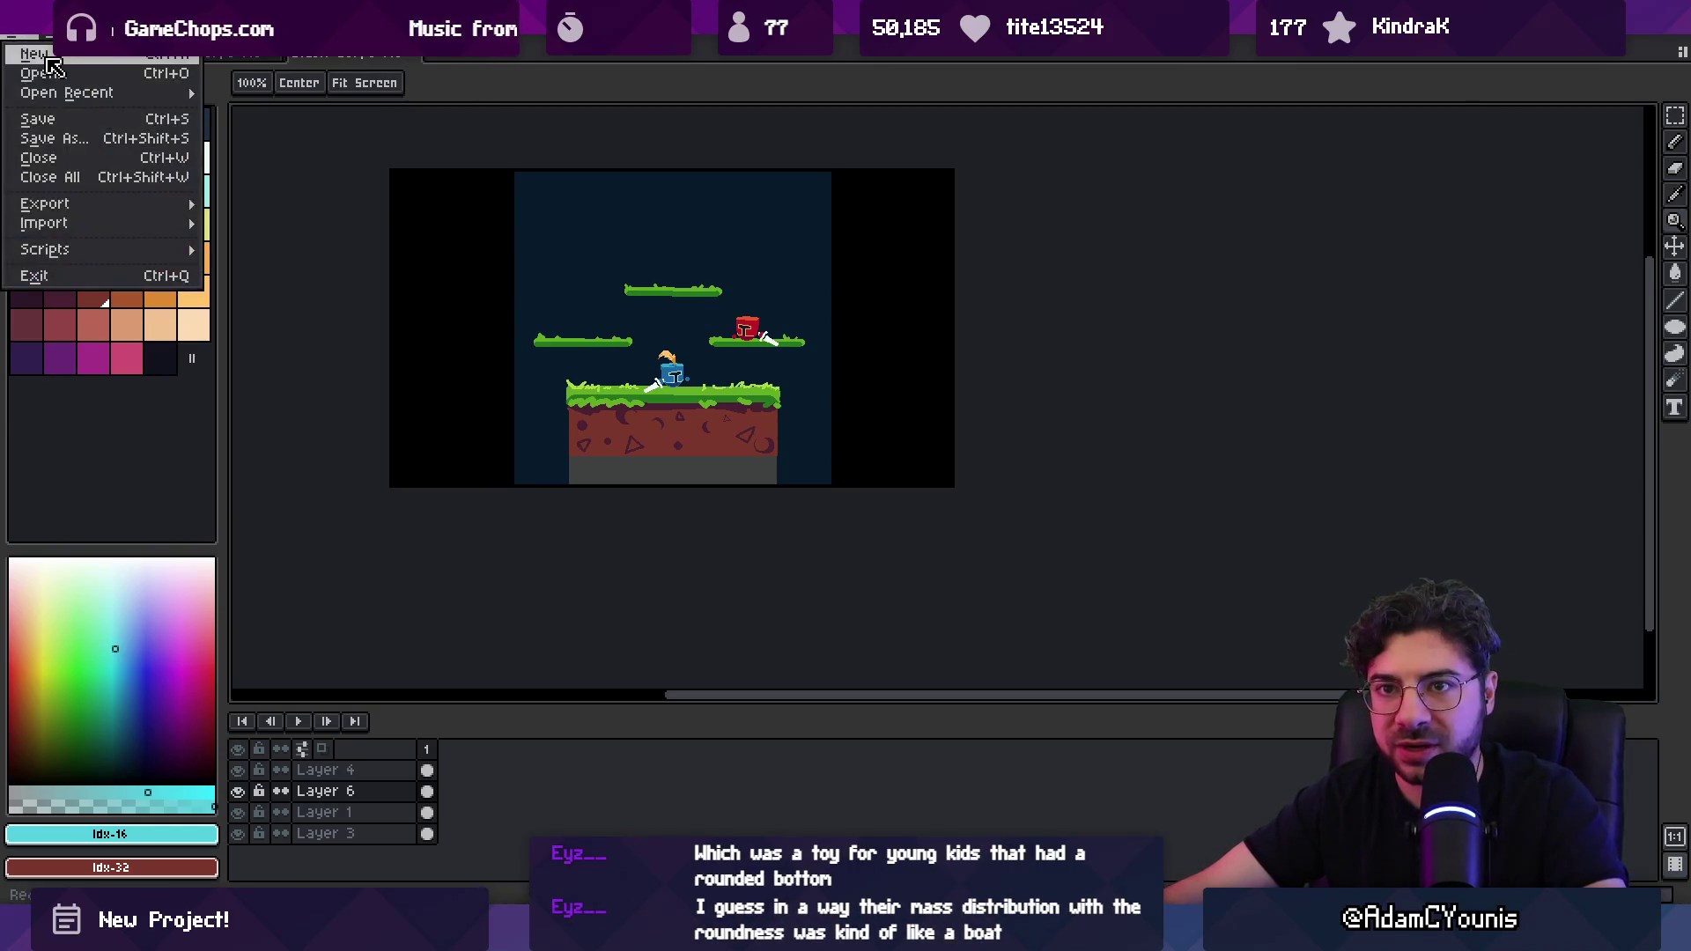
Step: Create a new blank 320×180 sprite
{"action": "left_click", "coordinate": [27, 50]}
{"action": "type", "text": "320"}
{"action": "key", "text": "Tab"}
{"action": "type", "text": "180"}
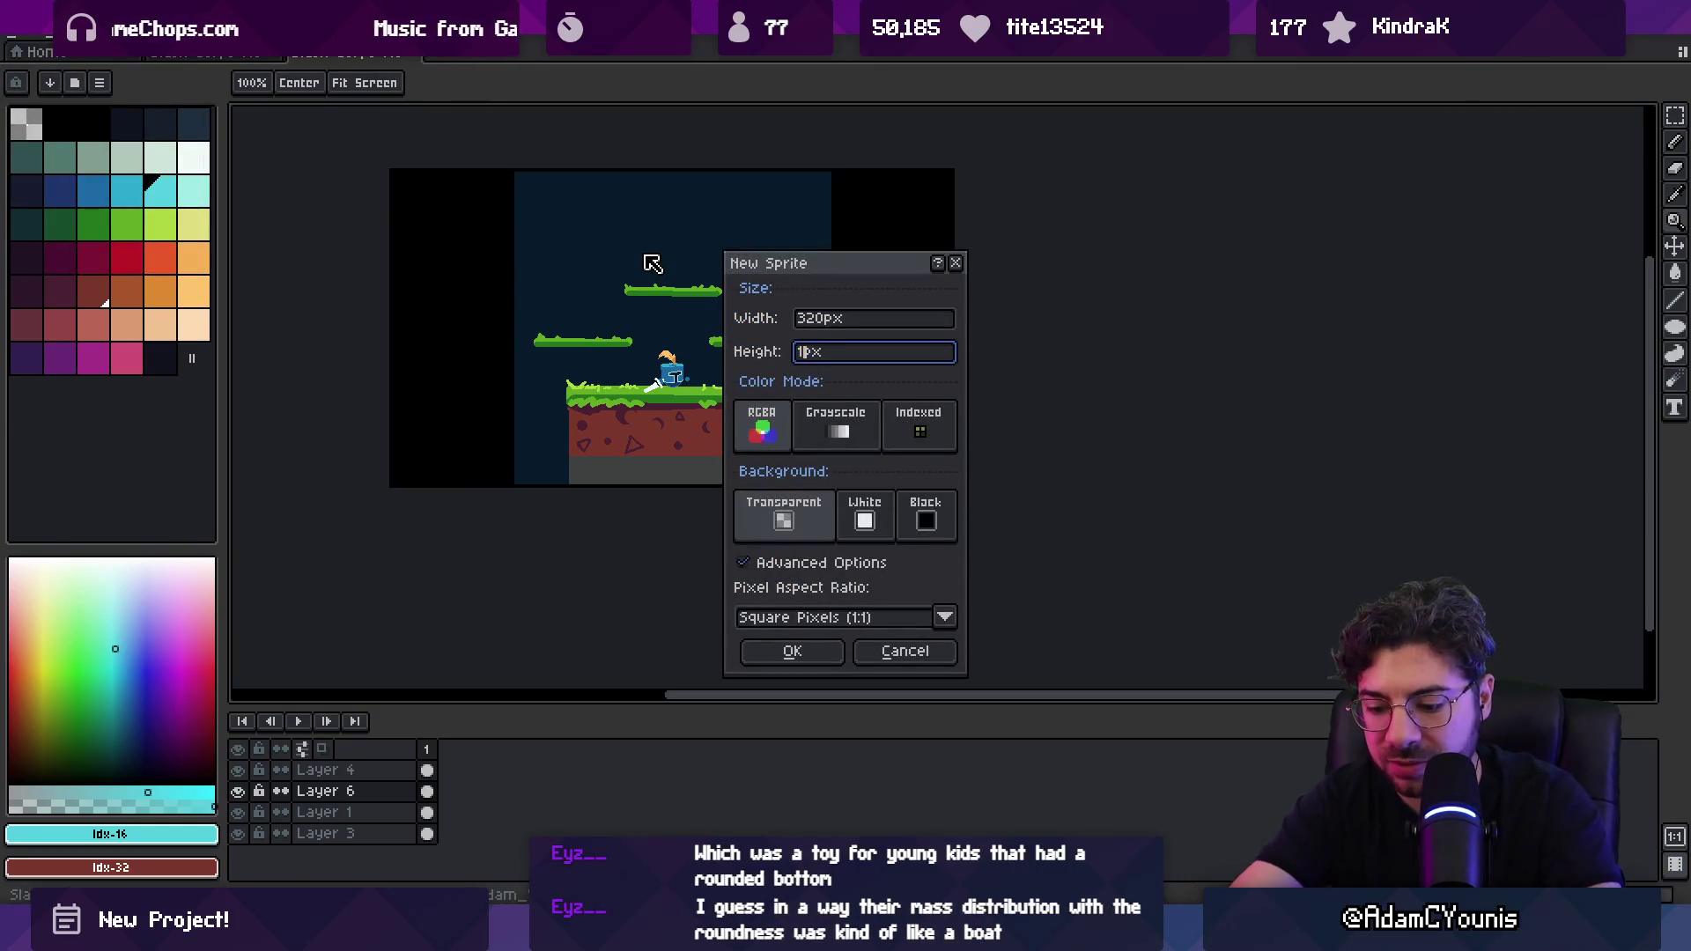
{"action": "key", "text": "Return"}
Step: In the level art document, select frame 1's cels and resize the sprite to 320 px wide
{"action": "left_click", "coordinate": [379, 53]}
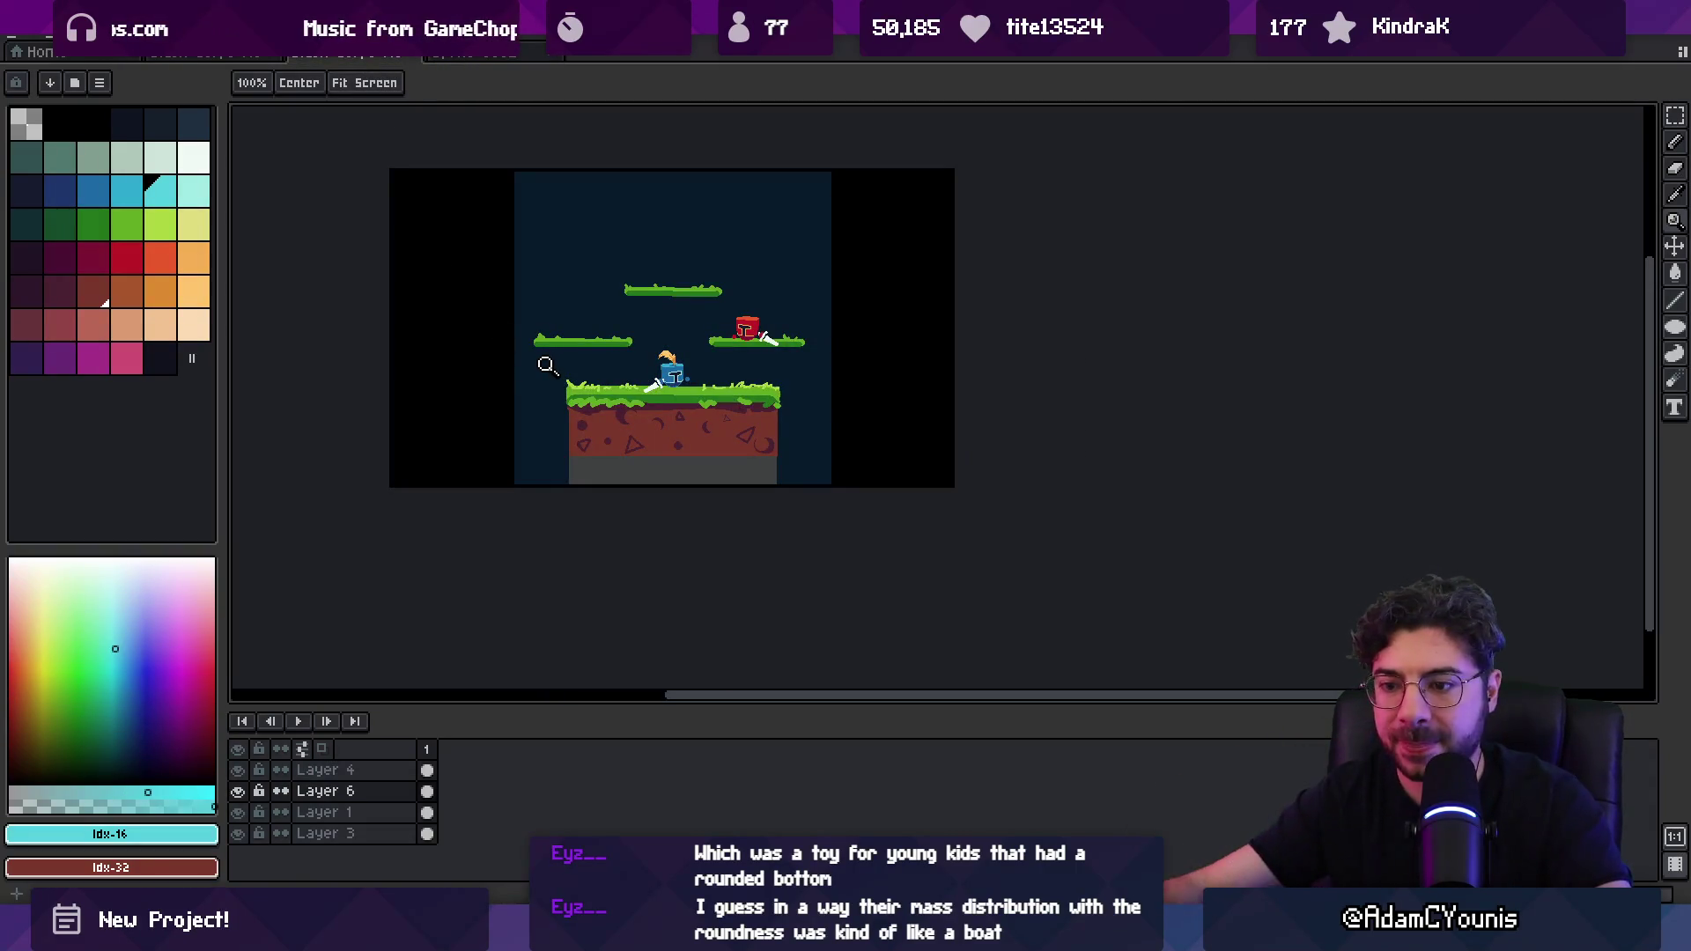
{"action": "left_click", "coordinate": [432, 749]}
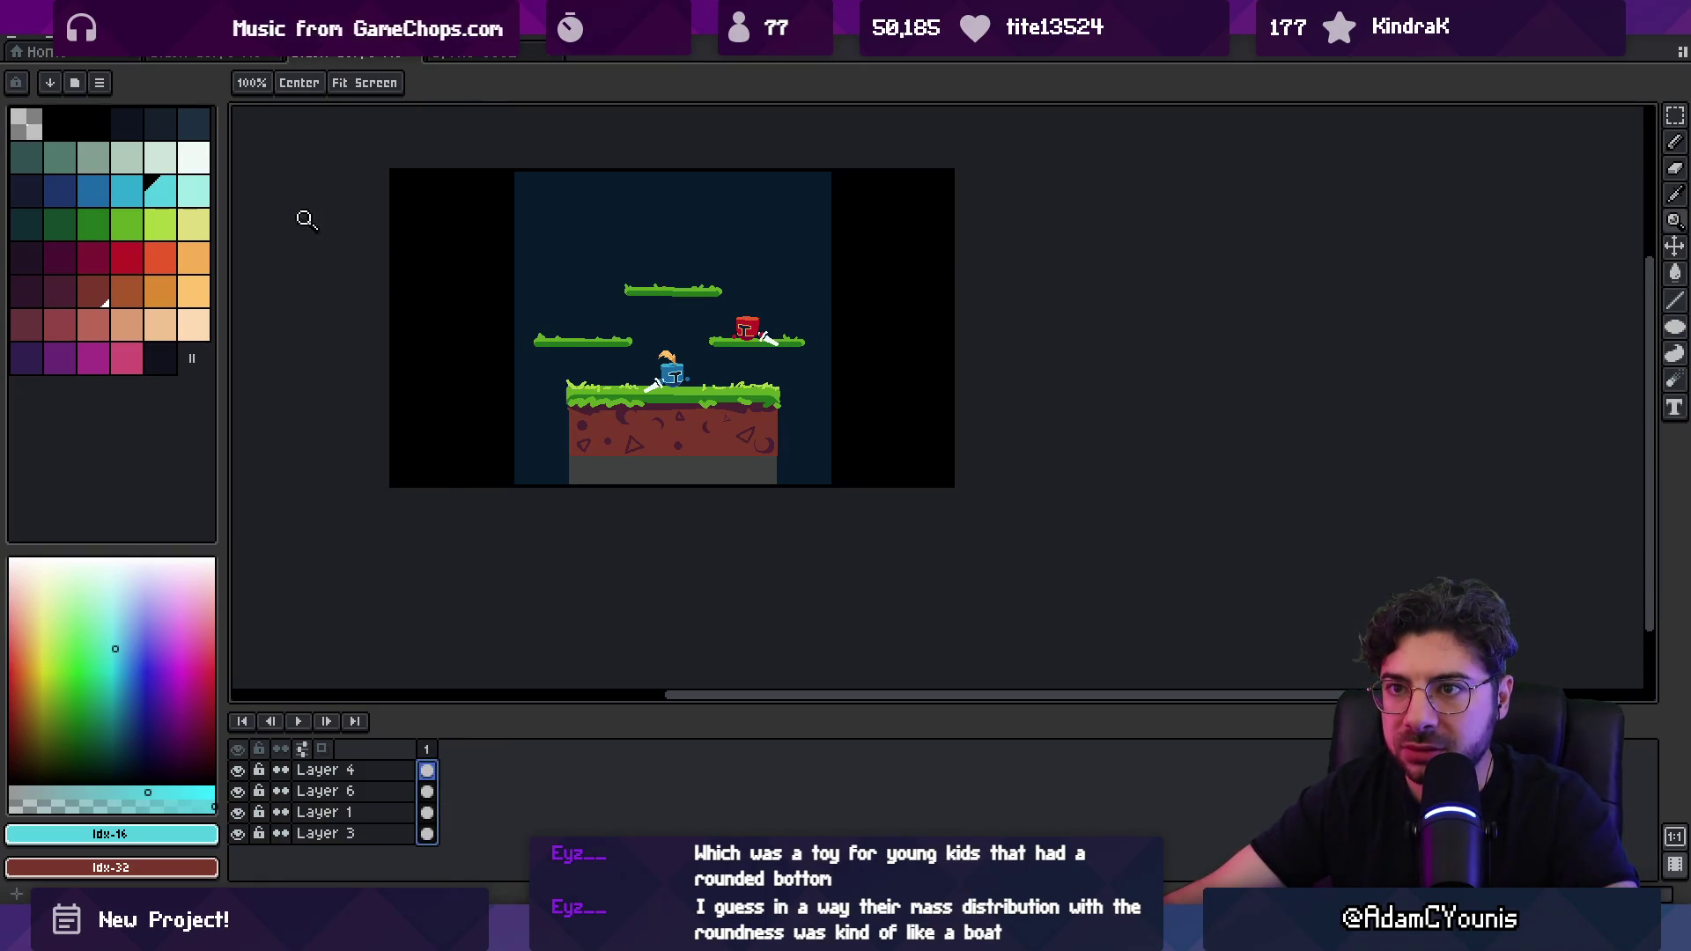
{"action": "key", "text": "plus"}
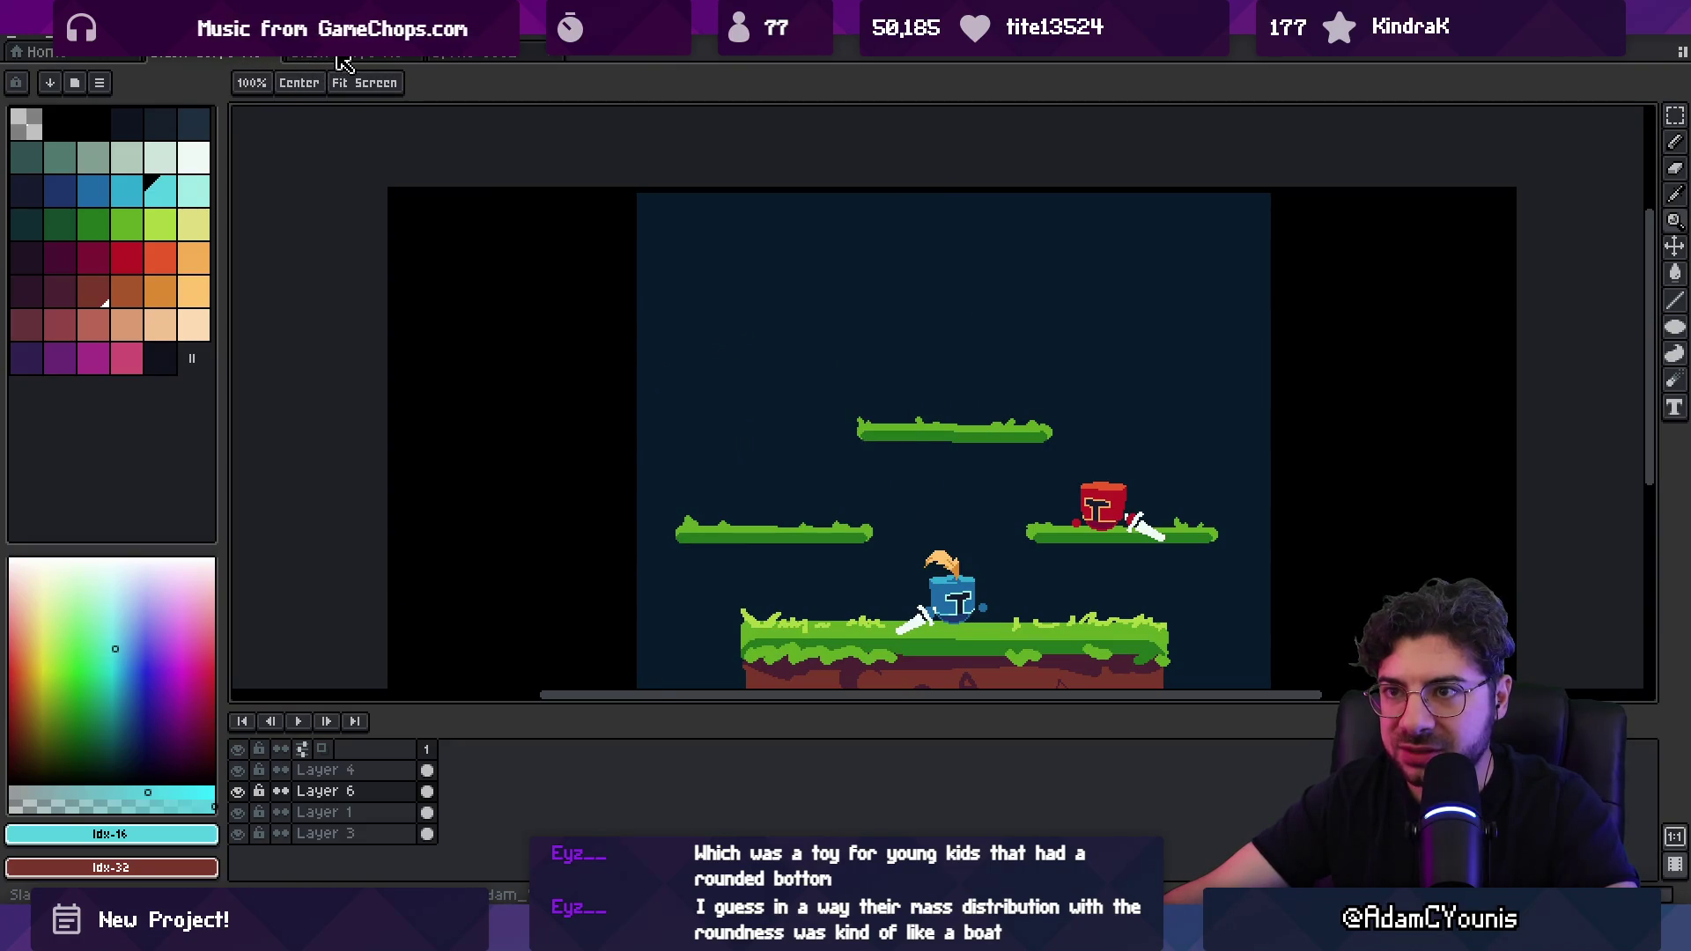
{"action": "key", "text": "minus"}
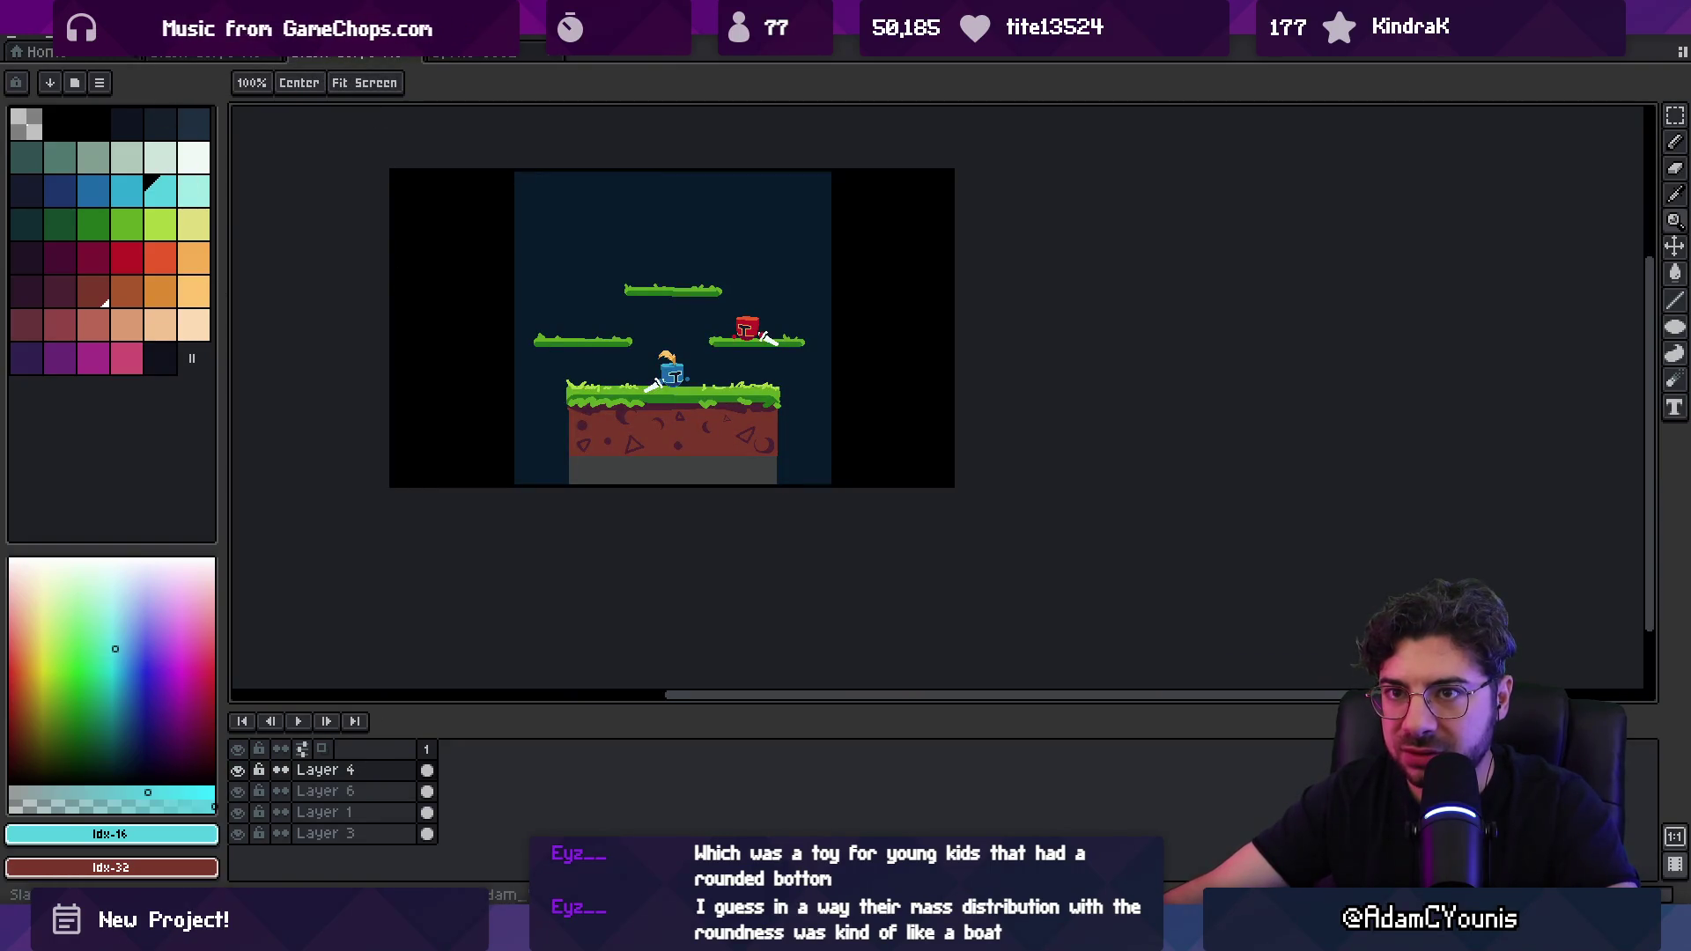
{"action": "left_click", "coordinate": [99, 35]}
{"action": "left_click", "coordinate": [170, 132]}
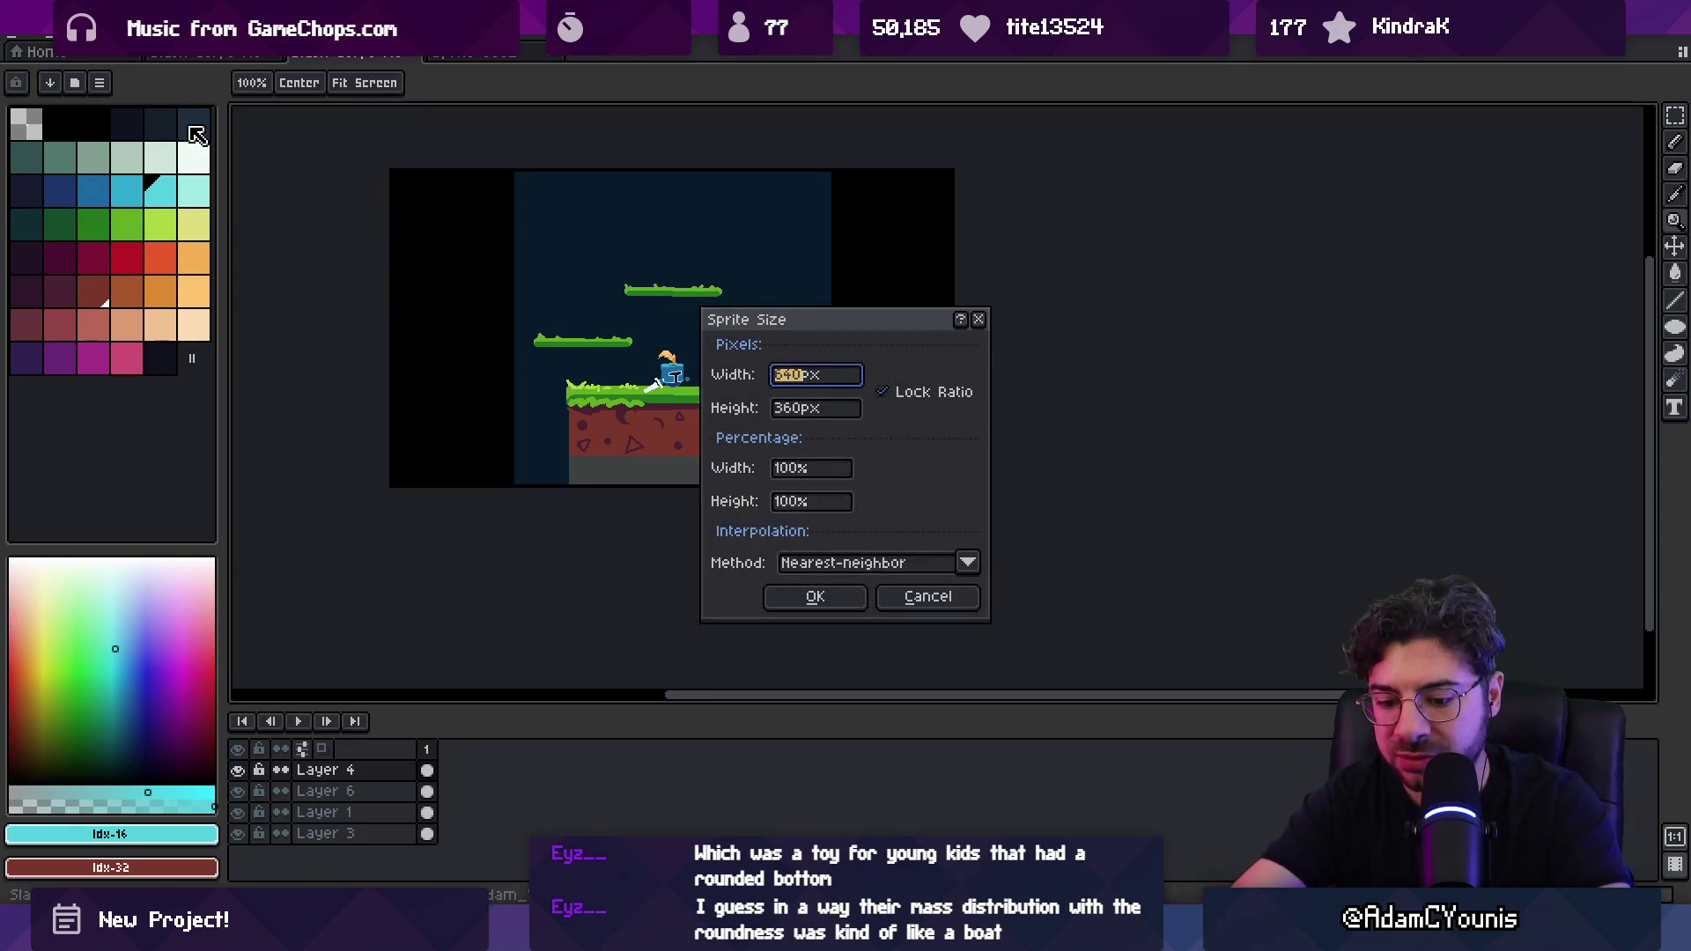
{"action": "type", "text": "320"}
{"action": "key", "text": "Return"}
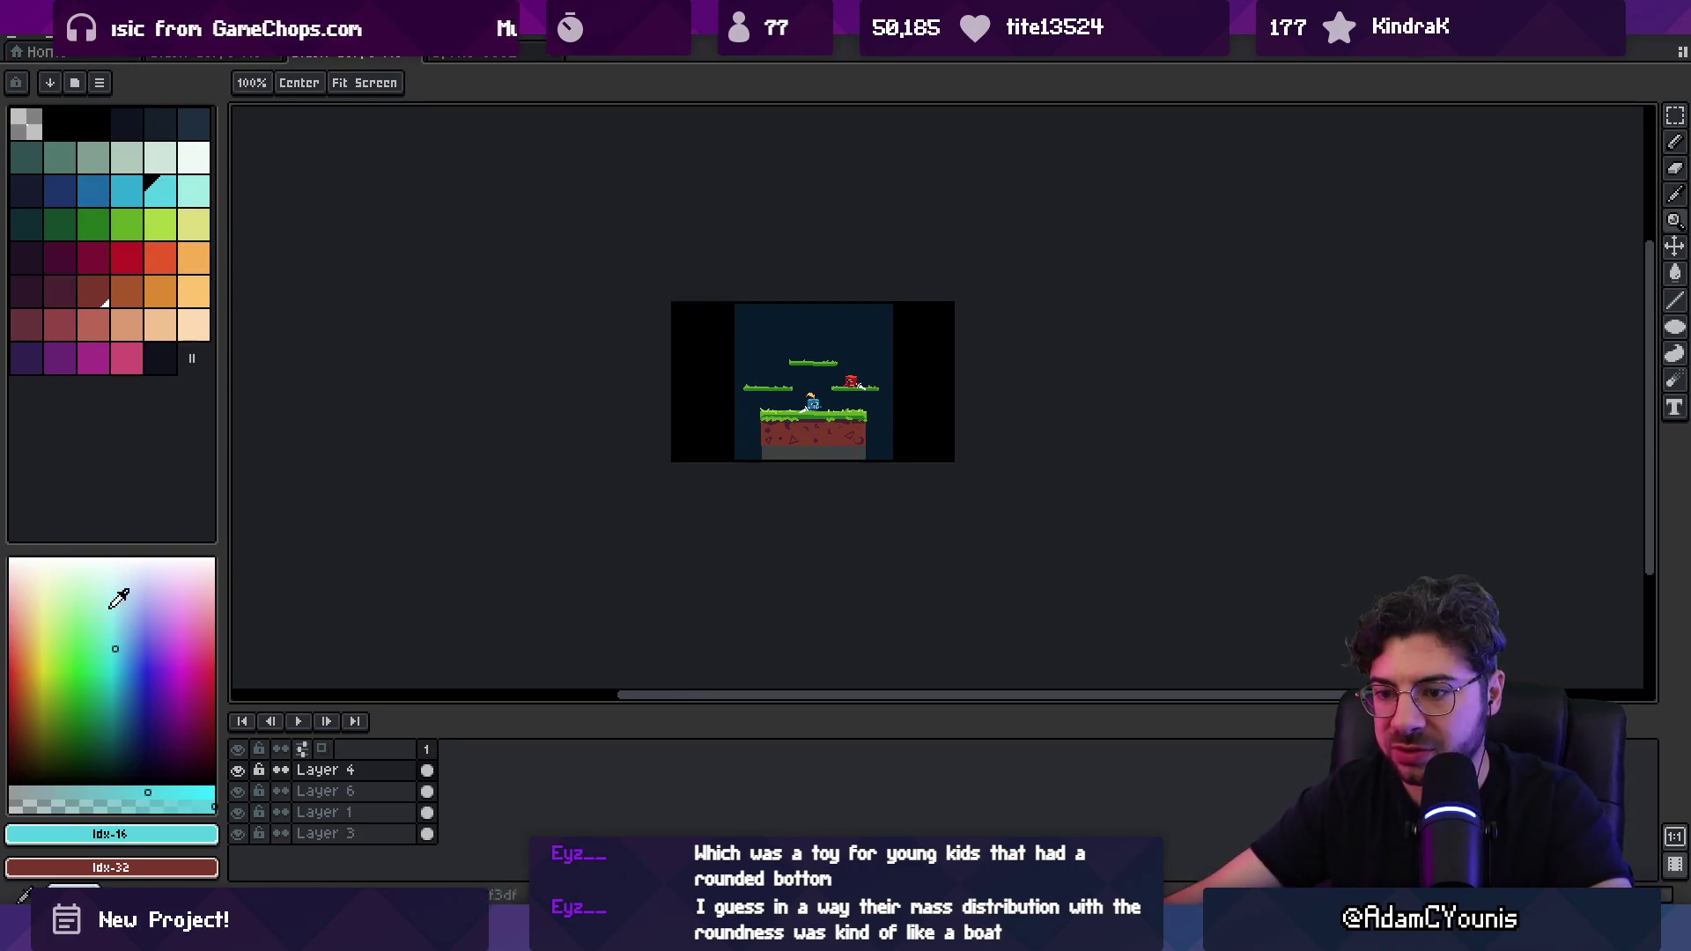
Step: Add three new layers to the empty 320×180 sprite
{"action": "key", "text": "ctrl+Tab"}
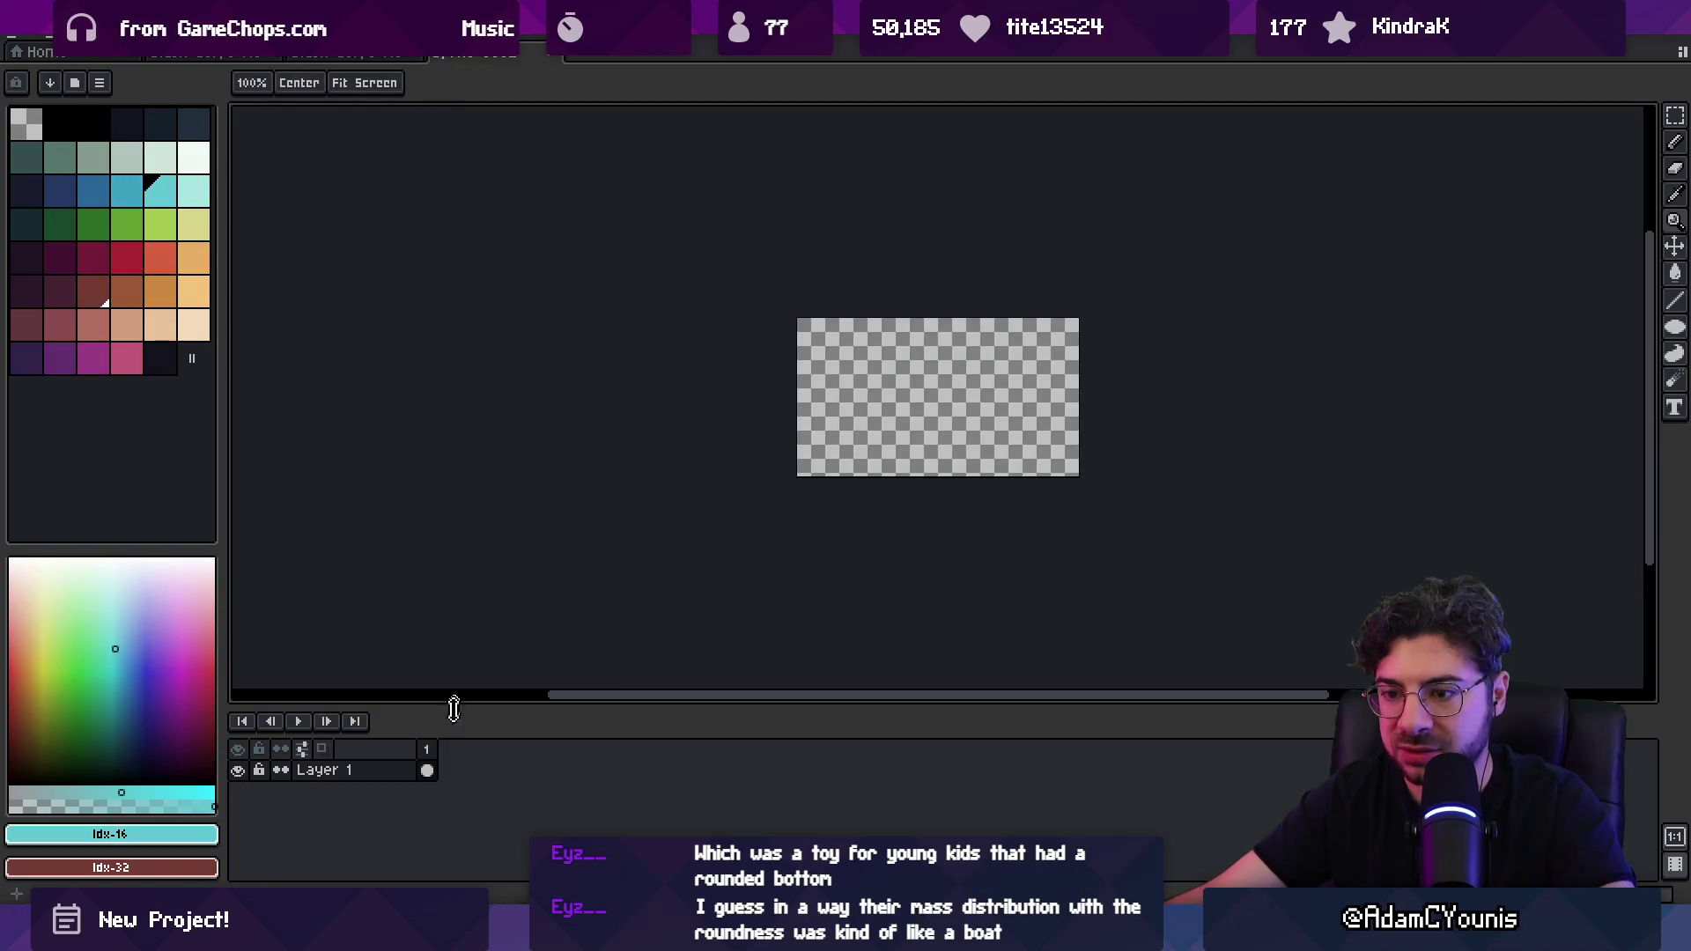
{"action": "key", "text": "ctrl+shift+Tab"}
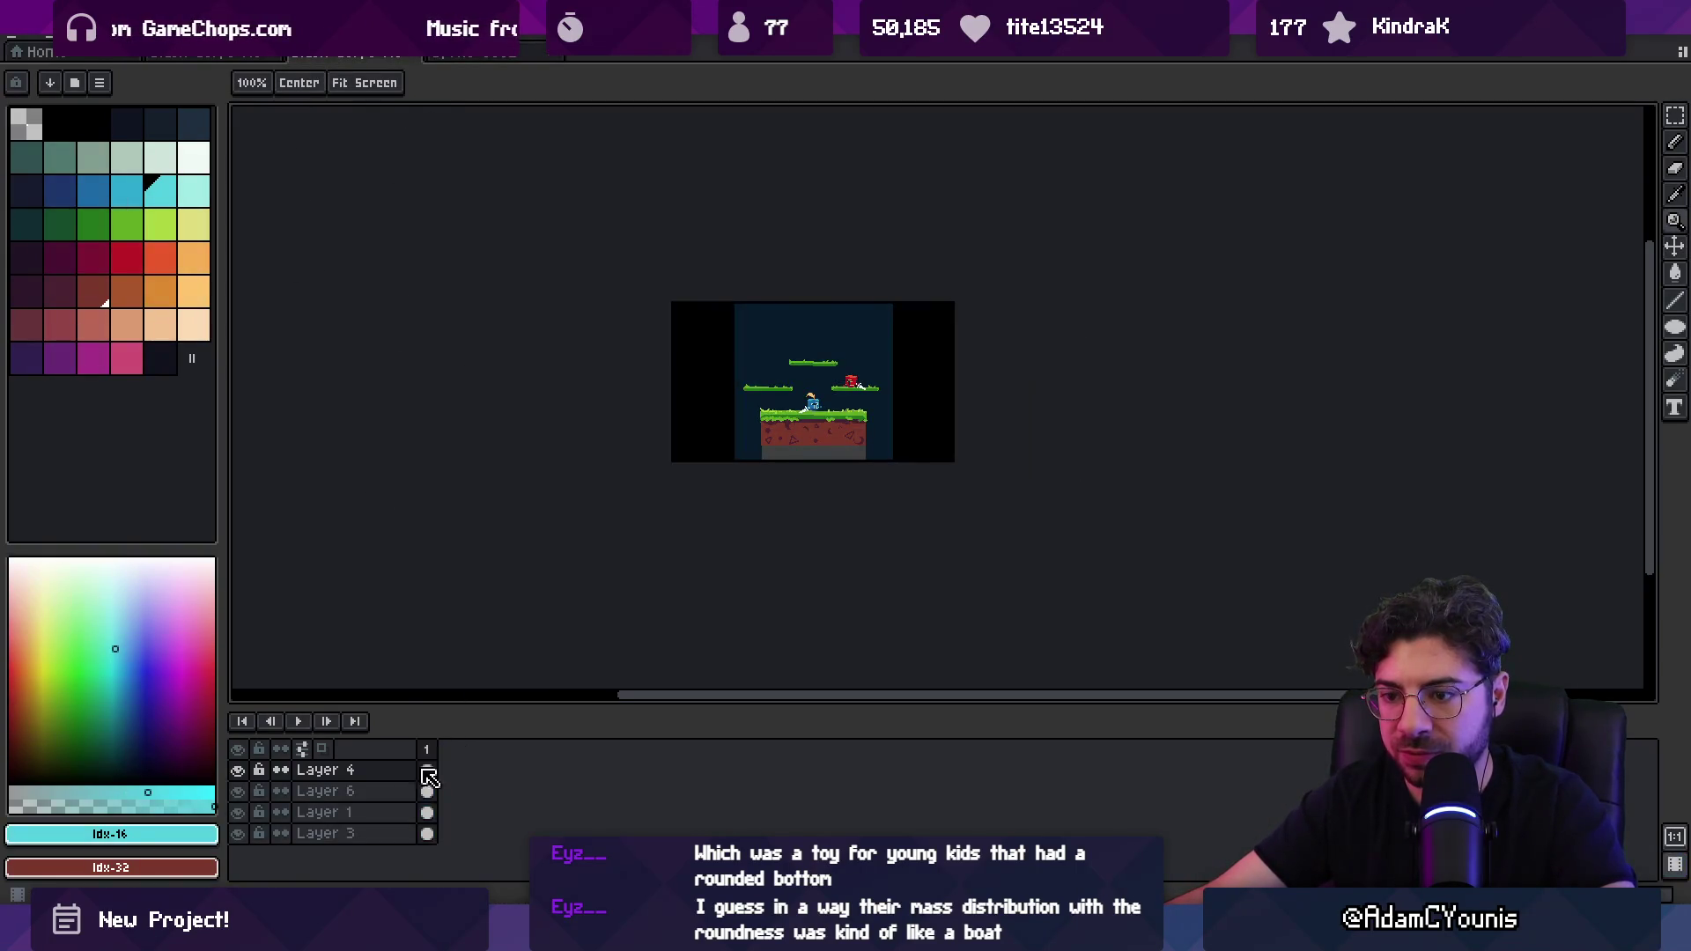
{"action": "key", "text": "ctrl+Tab"}
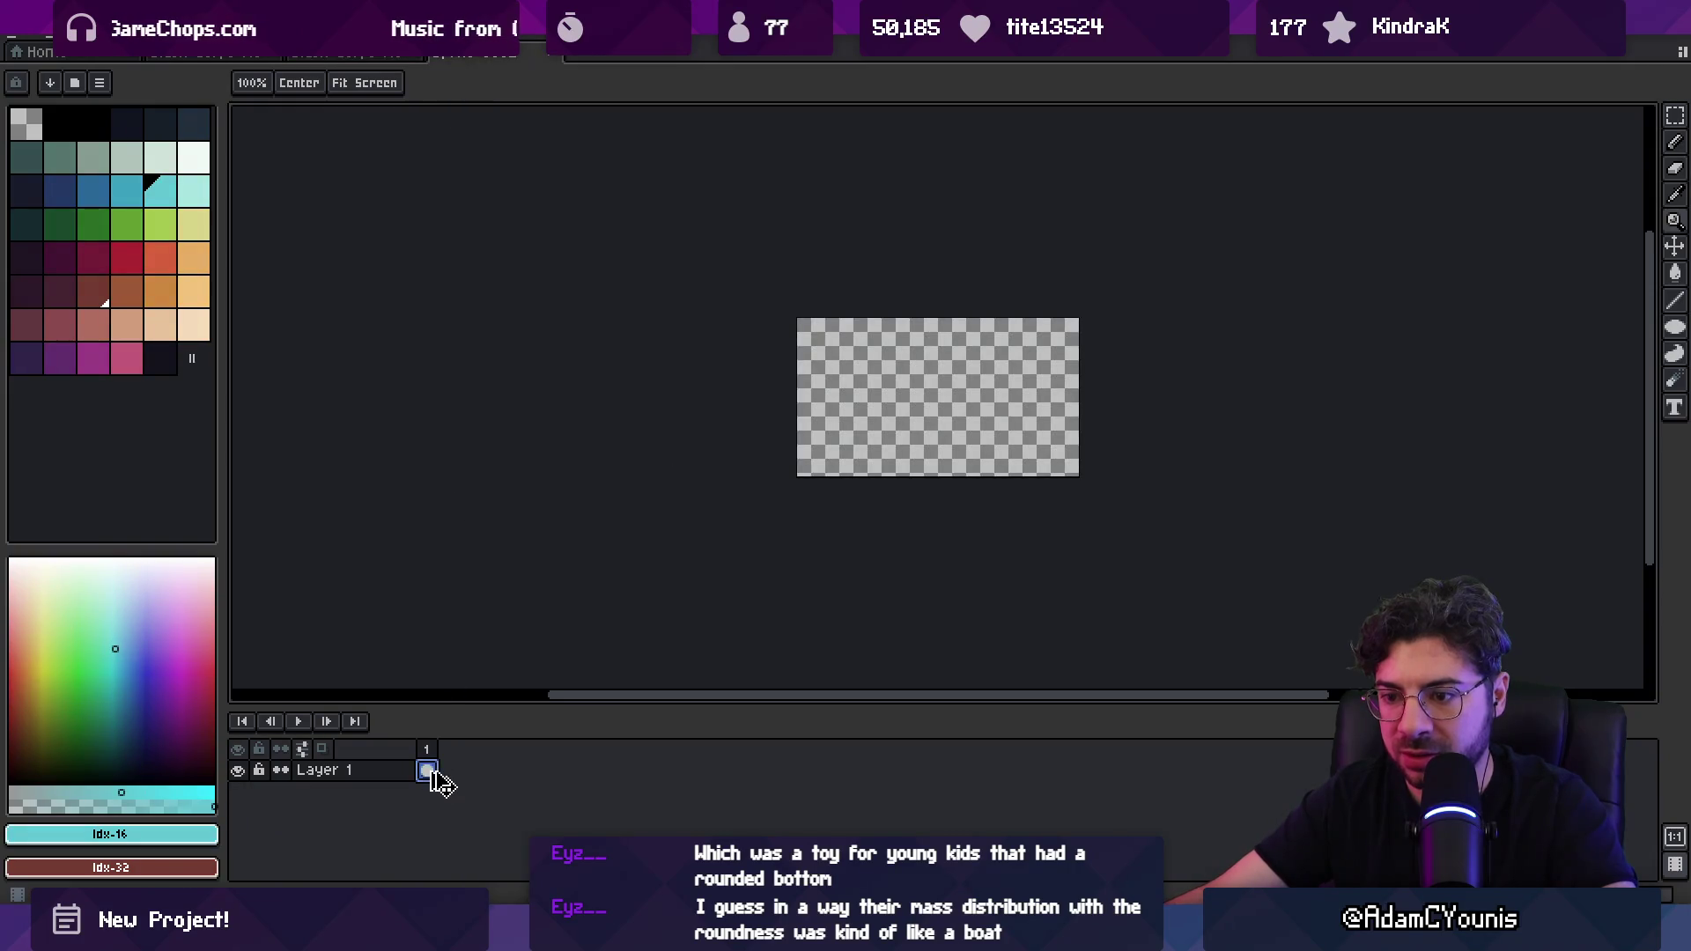
{"action": "key", "text": "shift+n"}
{"action": "key", "text": "shift+n"}
{"action": "key", "text": "shift+n"}
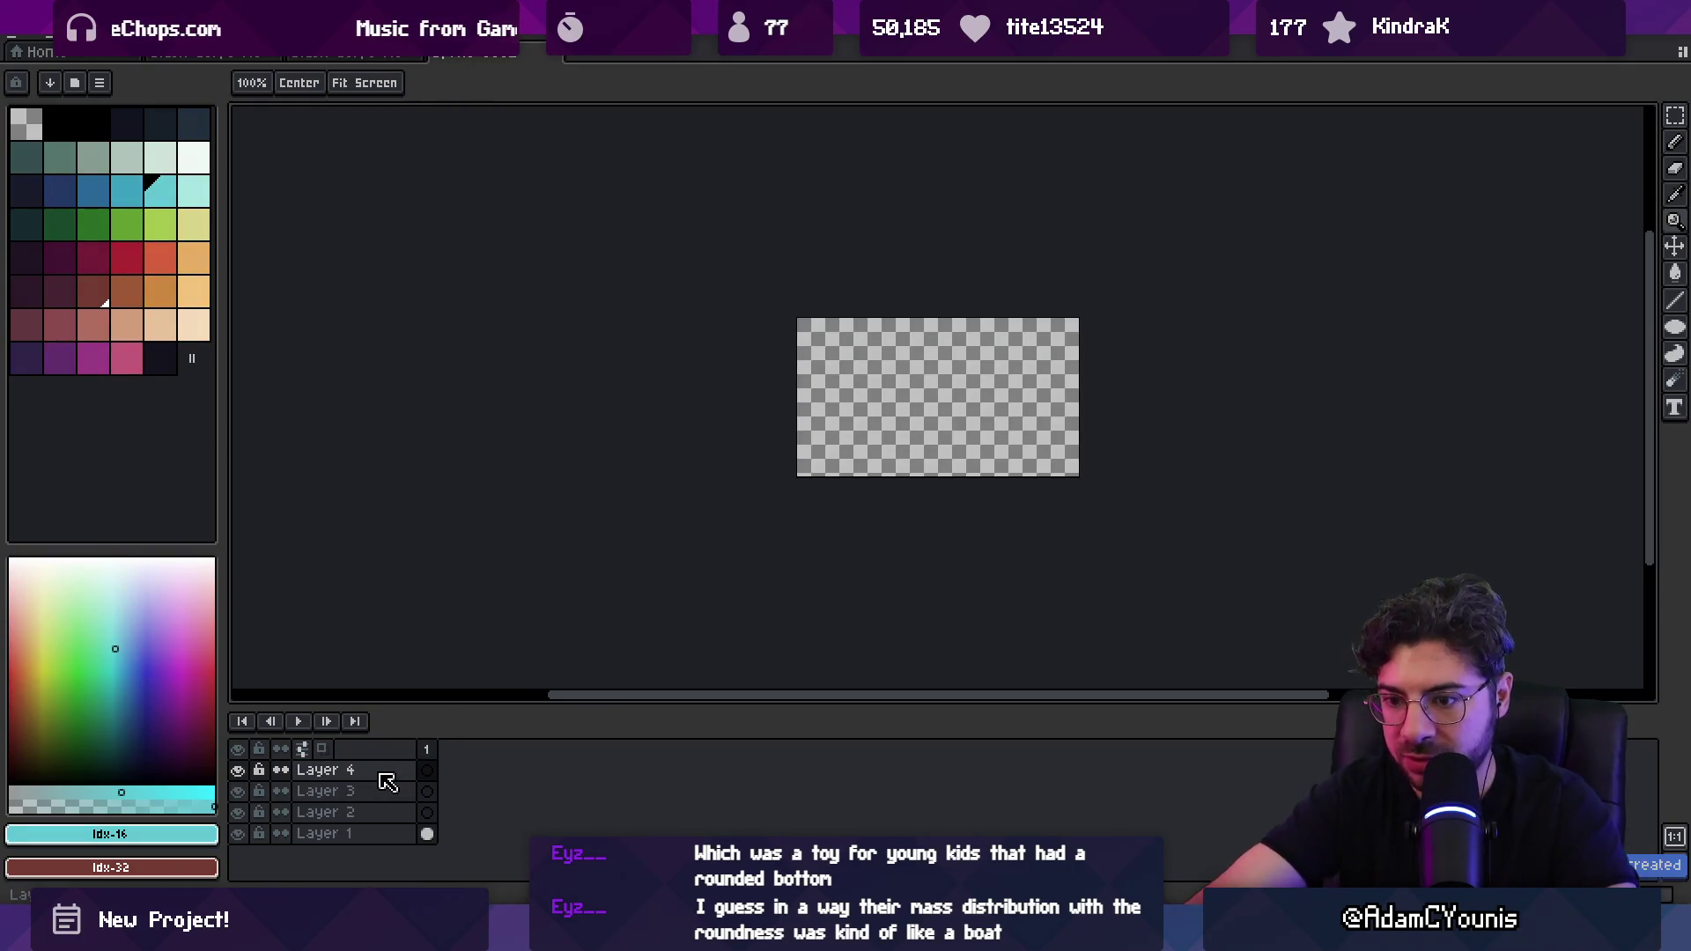
Step: Paste the copied level art into the new sprite and zoom in on it
{"action": "left_click", "coordinate": [379, 53]}
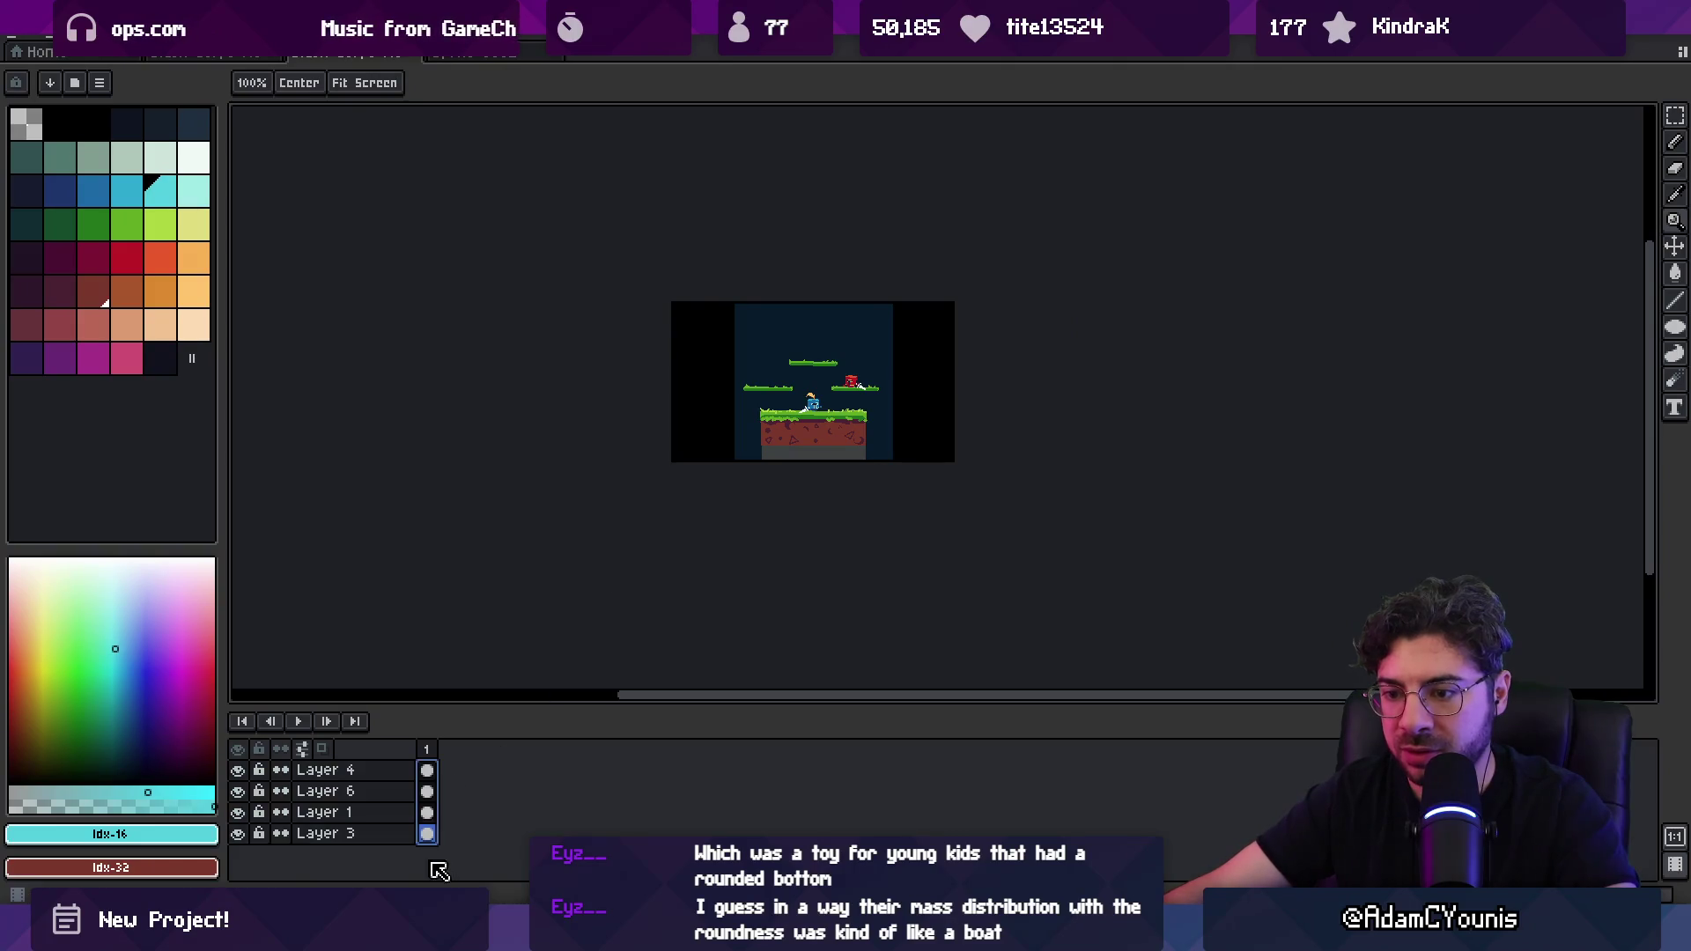
{"action": "left_click", "coordinate": [450, 53]}
{"action": "key", "text": "ctrl+v"}
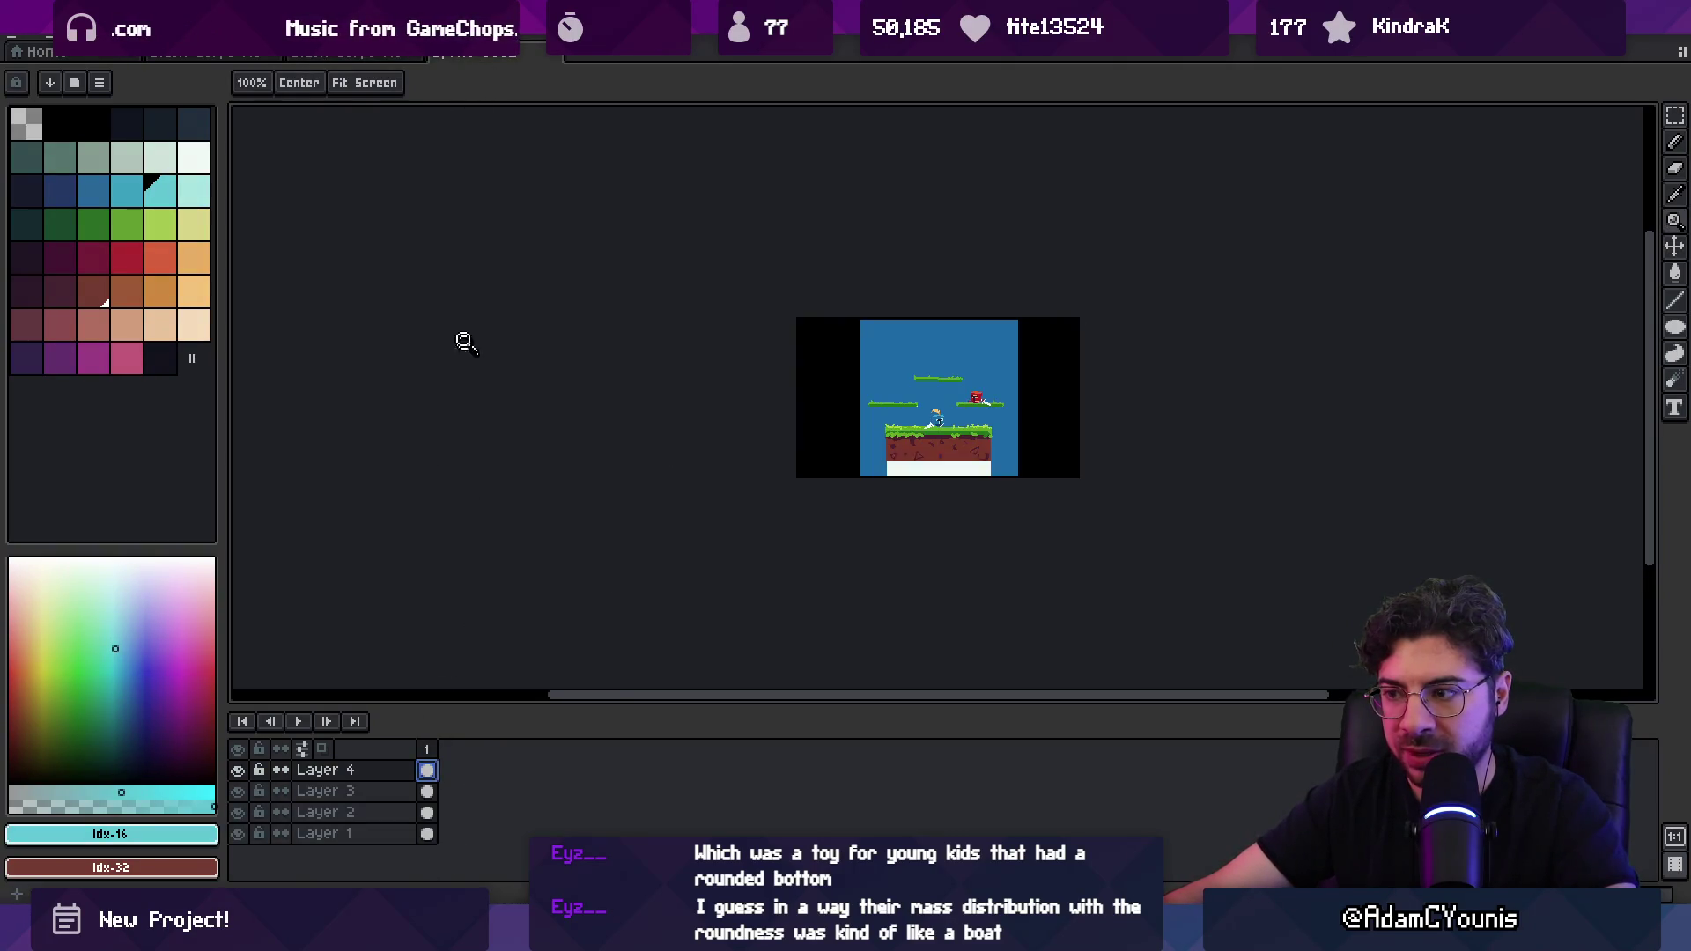
{"action": "left_click", "coordinate": [698, 366]}
{"action": "key", "text": "m"}
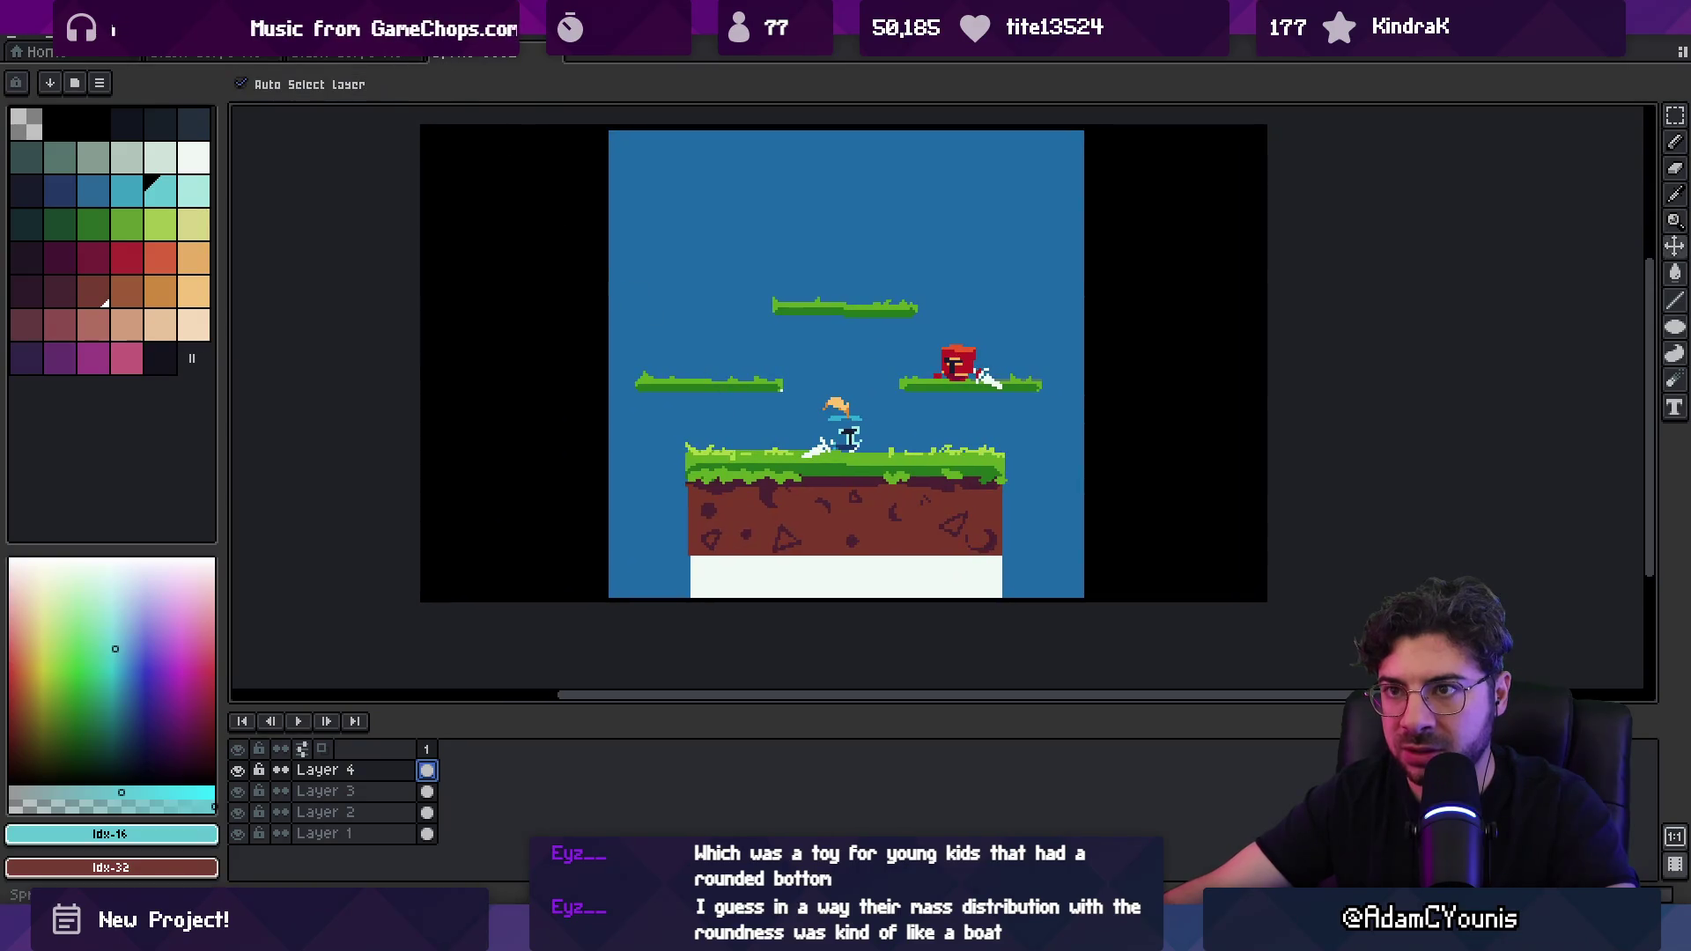
Step: Compare the dark original level art with the blue-sky copy, then make Layer 2 active
{"action": "left_click", "coordinate": [377, 55]}
{"action": "left_click", "coordinate": [211, 54]}
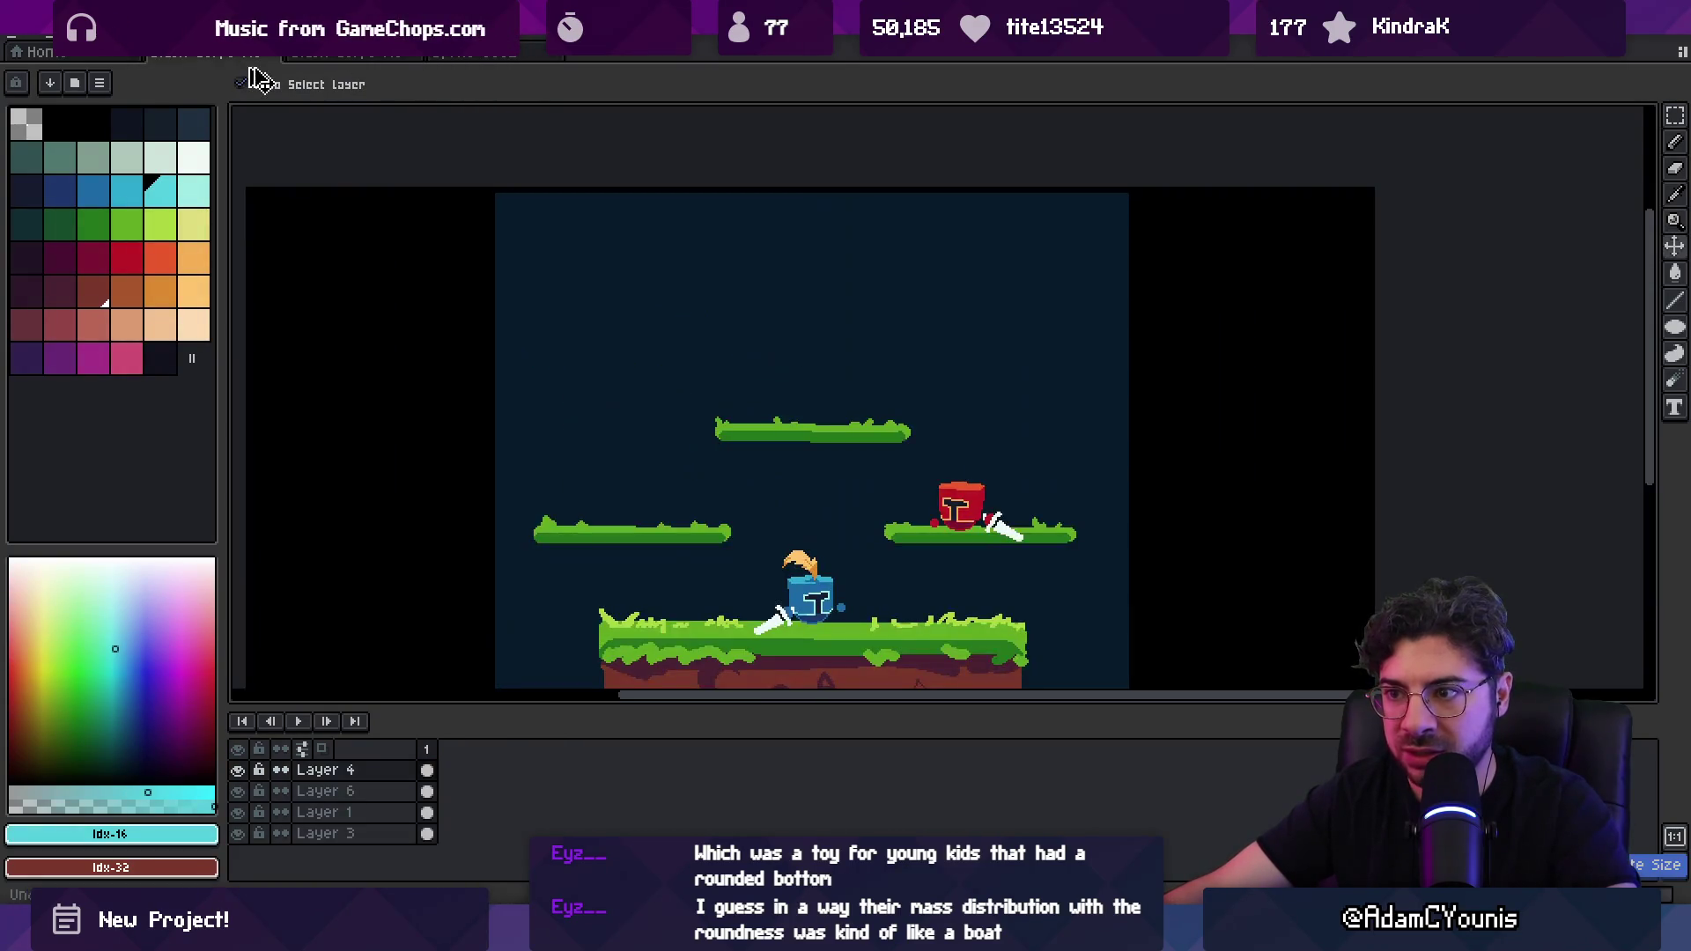
{"action": "left_click", "coordinate": [421, 55]}
{"action": "left_click", "coordinate": [377, 55]}
{"action": "left_click", "coordinate": [421, 55]}
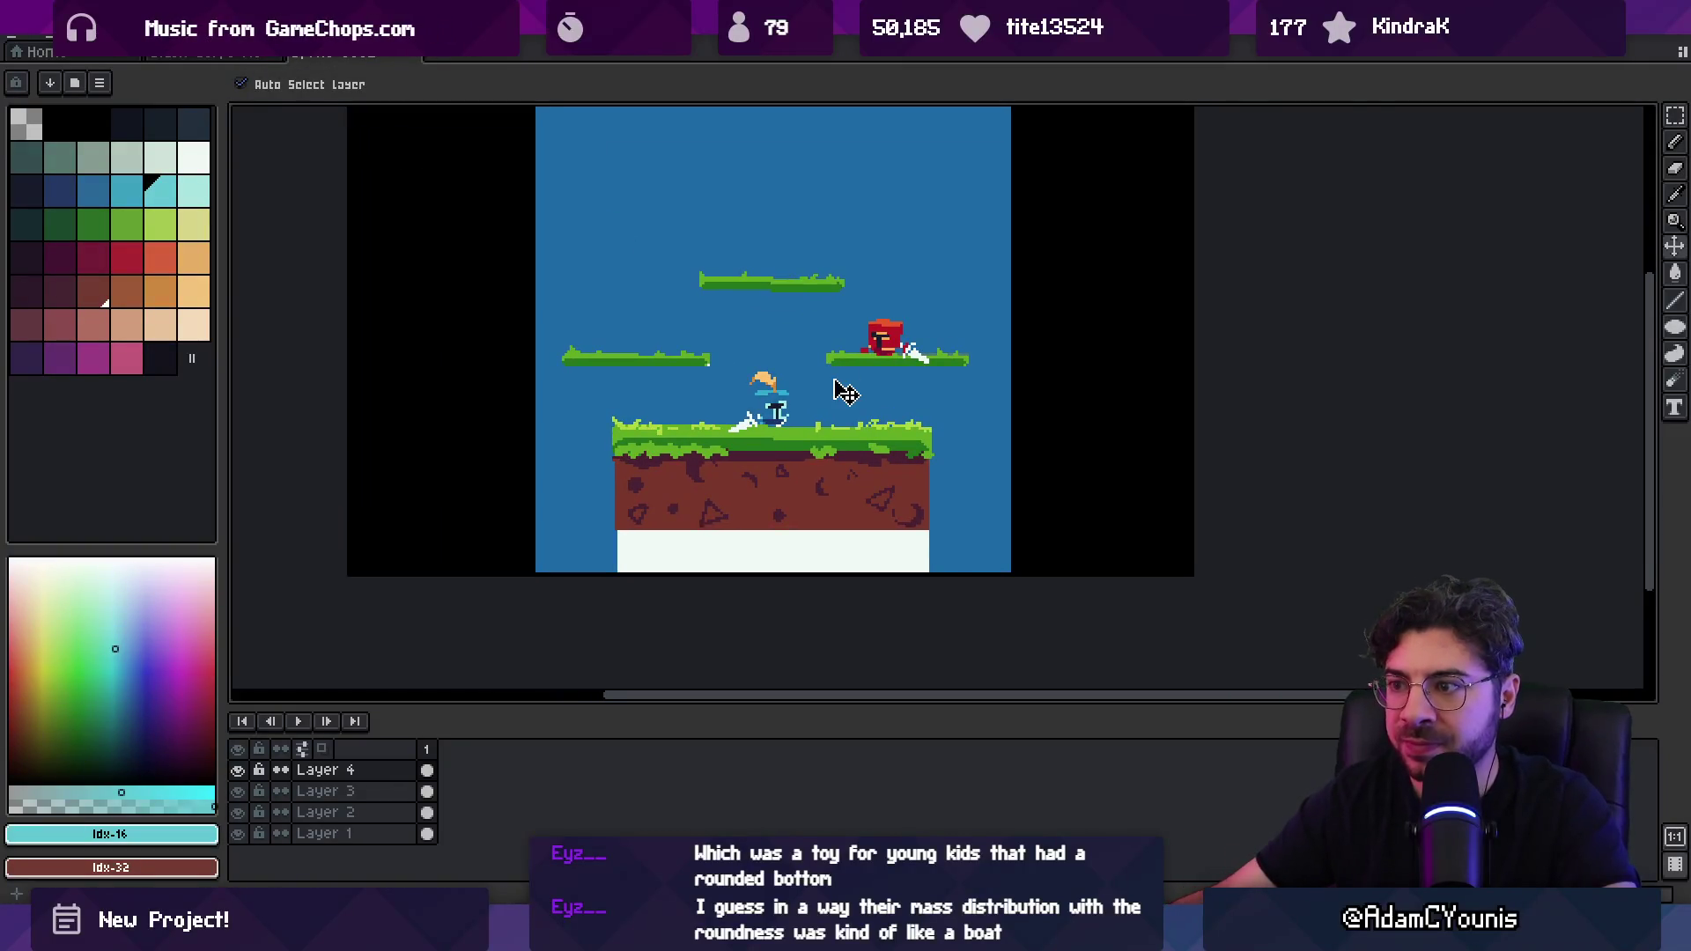
{"action": "left_click", "coordinate": [563, 230]}
Step: Flood-fill the blue sky on Layer 2 with light teal
{"action": "key", "text": "g"}
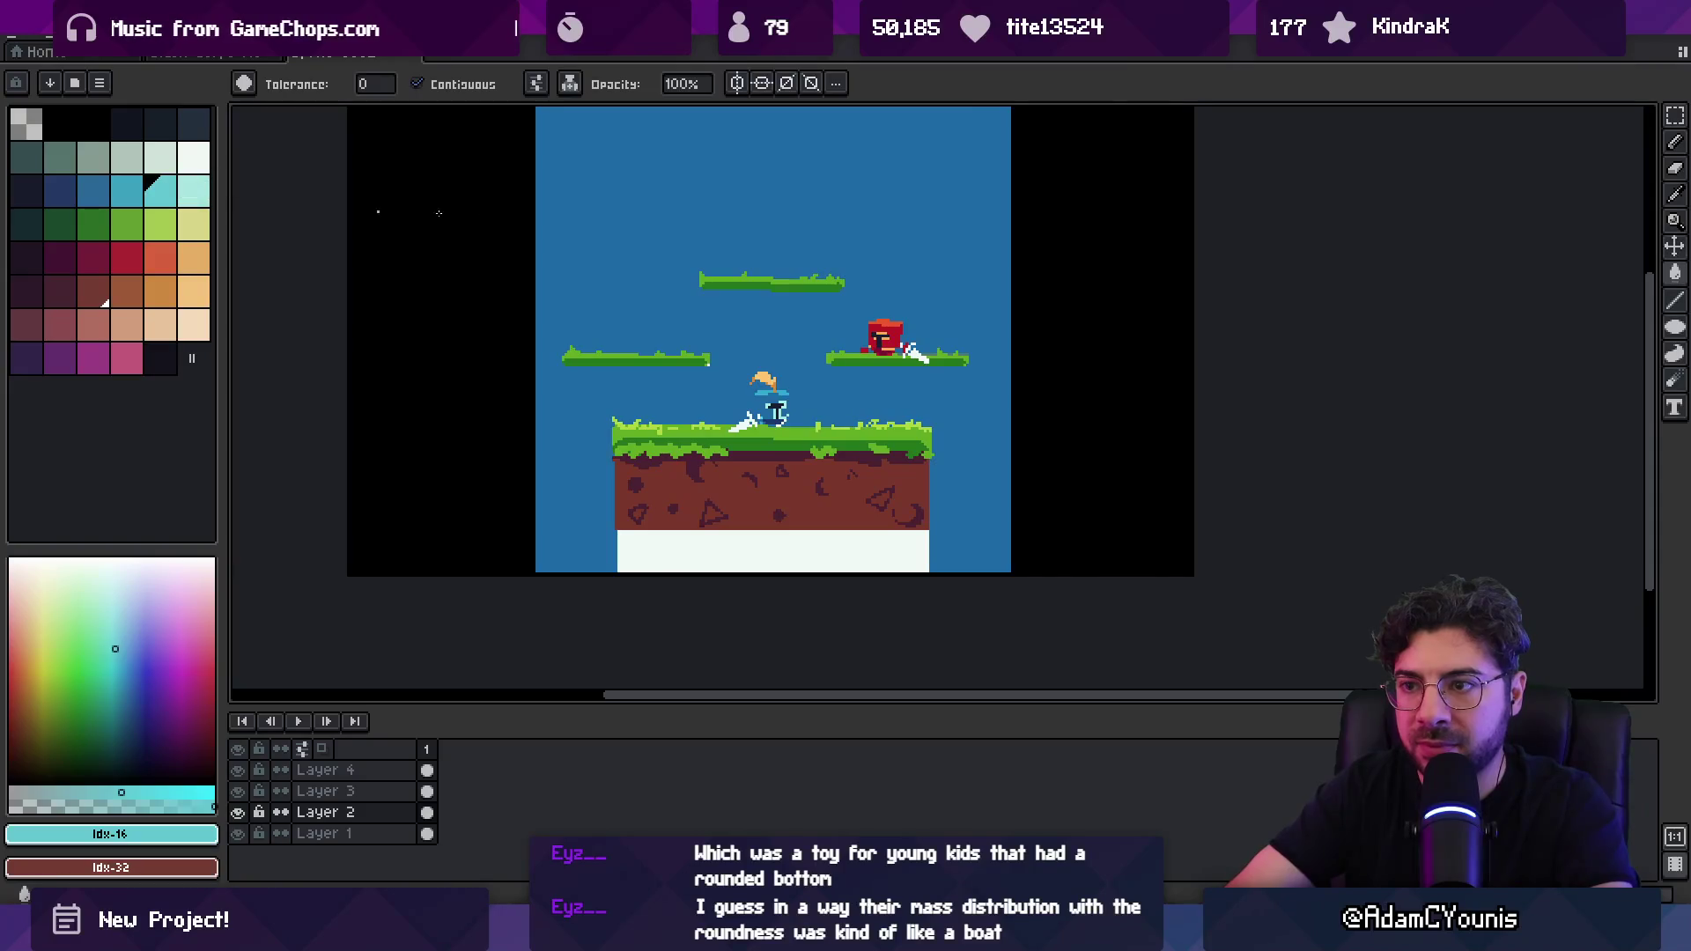
{"action": "left_click", "coordinate": [691, 339]}
{"action": "scroll", "coordinate": [696, 351], "scroll_direction": "down", "scroll_amount": 1}
{"action": "scroll", "coordinate": [683, 369], "scroll_direction": "up", "scroll_amount": 2}
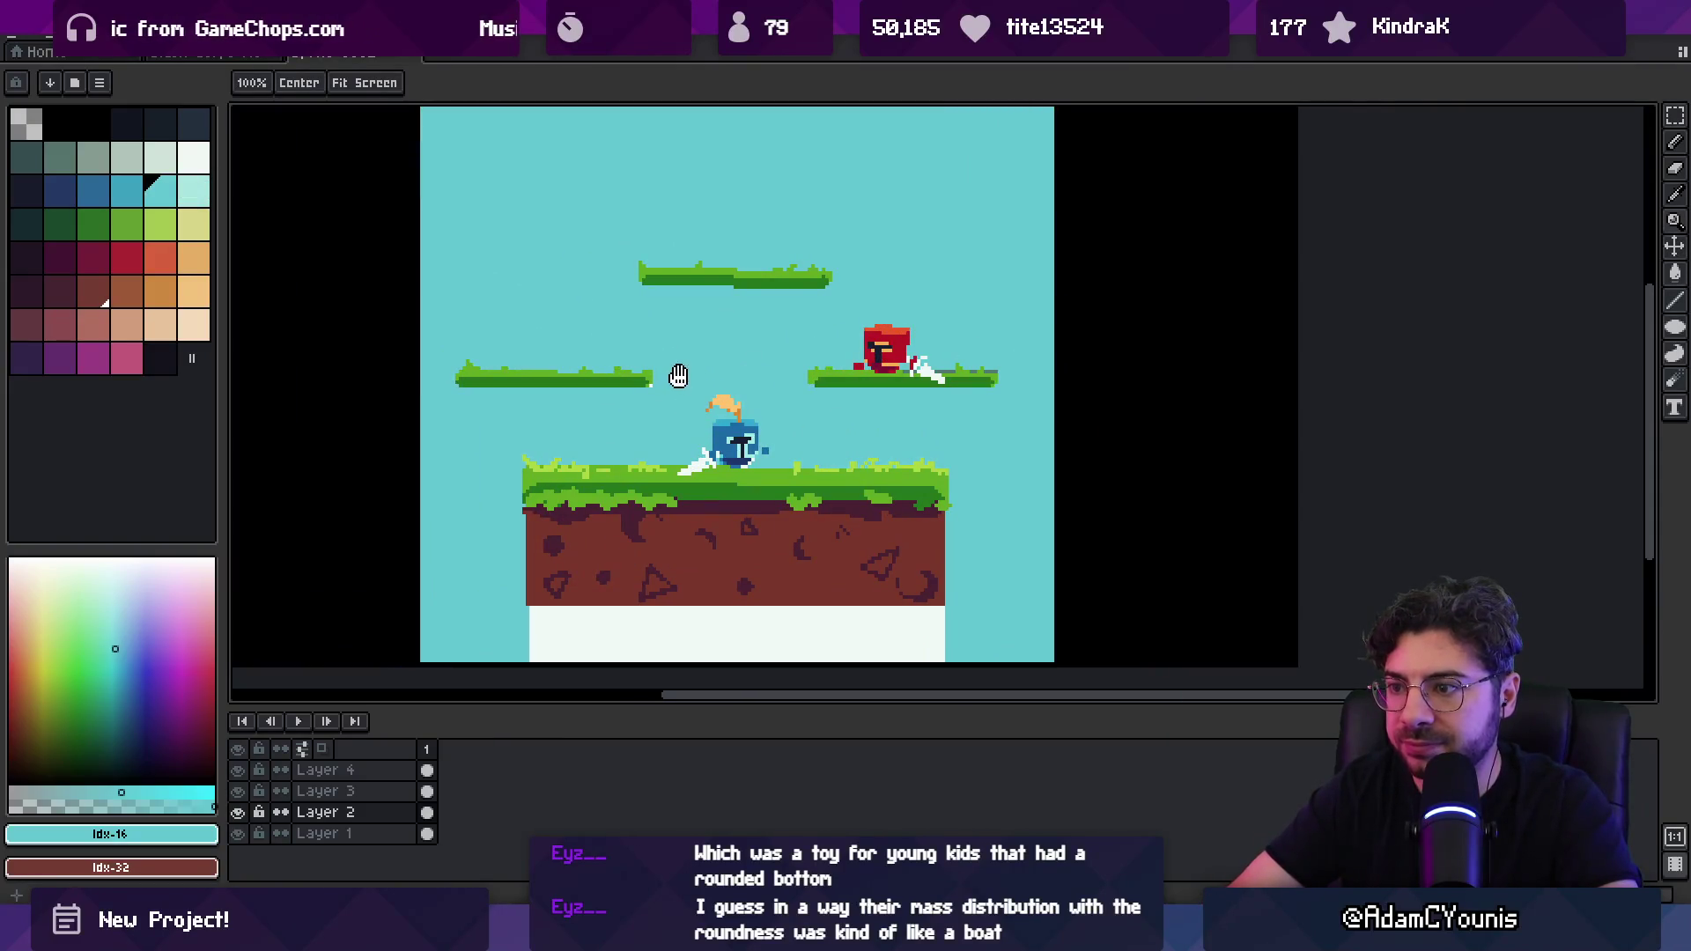
{"action": "scroll", "coordinate": [696, 376], "scroll_direction": "down", "scroll_amount": 1}
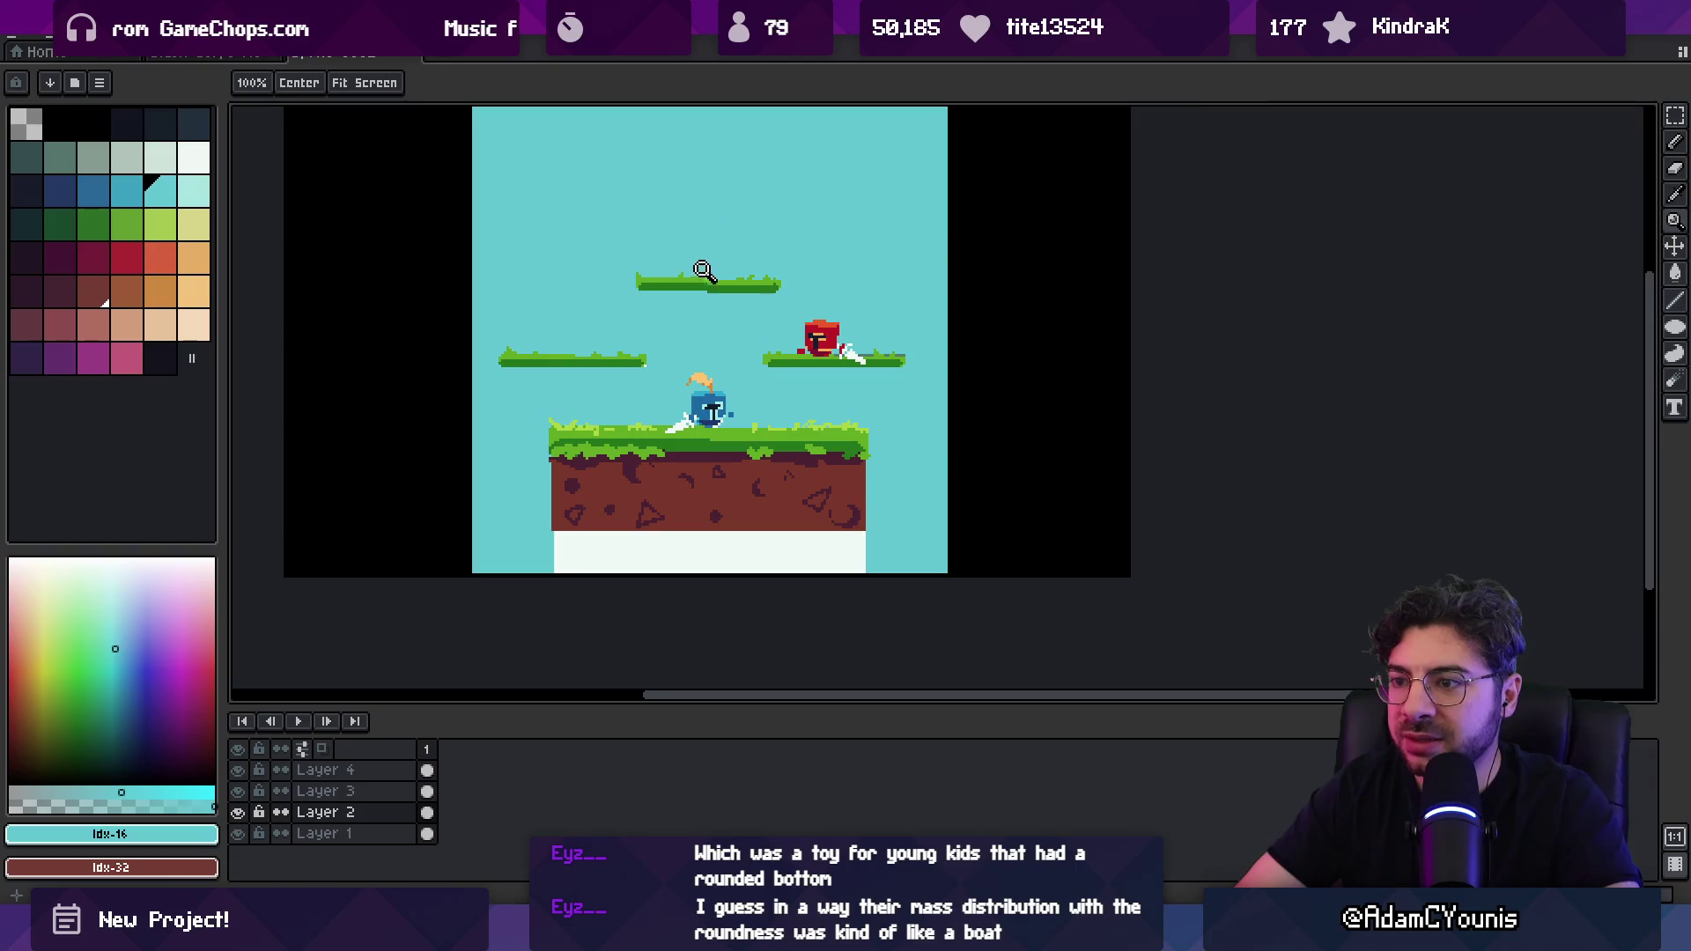
{"action": "scroll", "coordinate": [703, 270], "scroll_direction": "up", "scroll_amount": 2}
Step: Make Layer 4 active and zoom in to inspect the knight with Pencil and Eraser ready
{"action": "key", "text": "v"}
{"action": "left_click", "coordinate": [674, 441]}
{"action": "key", "text": "b"}
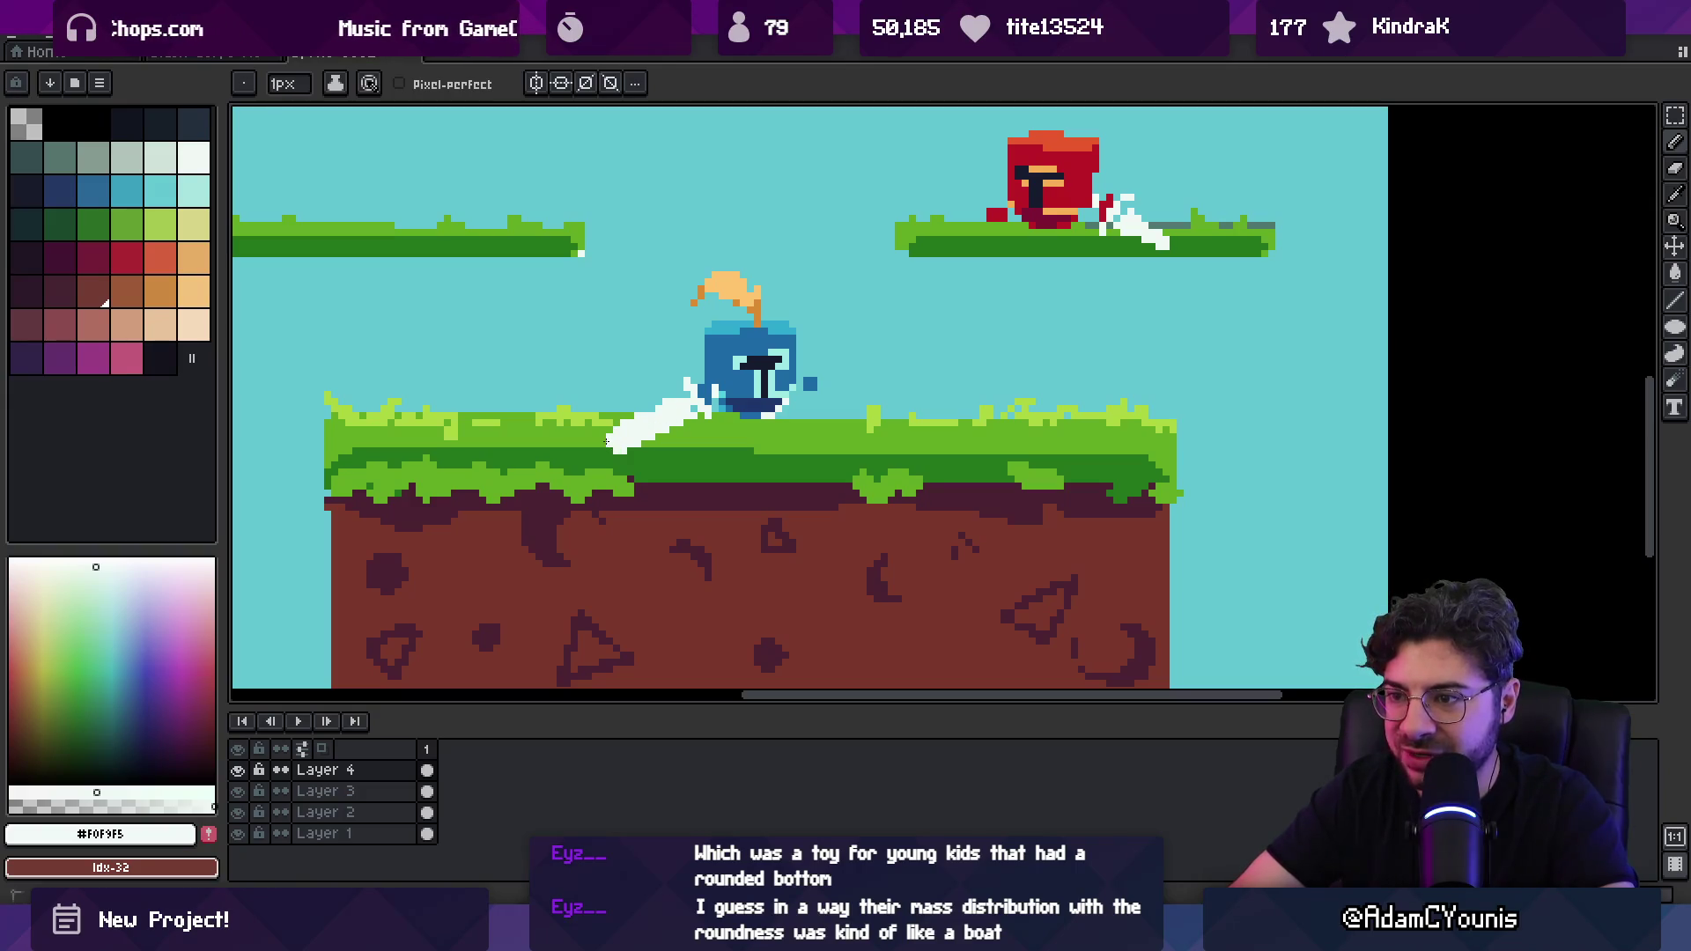
{"action": "key", "text": "z"}
{"action": "scroll", "coordinate": [640, 388], "scroll_direction": "down", "scroll_amount": 2}
{"action": "scroll", "coordinate": [673, 405], "scroll_direction": "up", "scroll_amount": 3}
{"action": "key", "text": "b"}
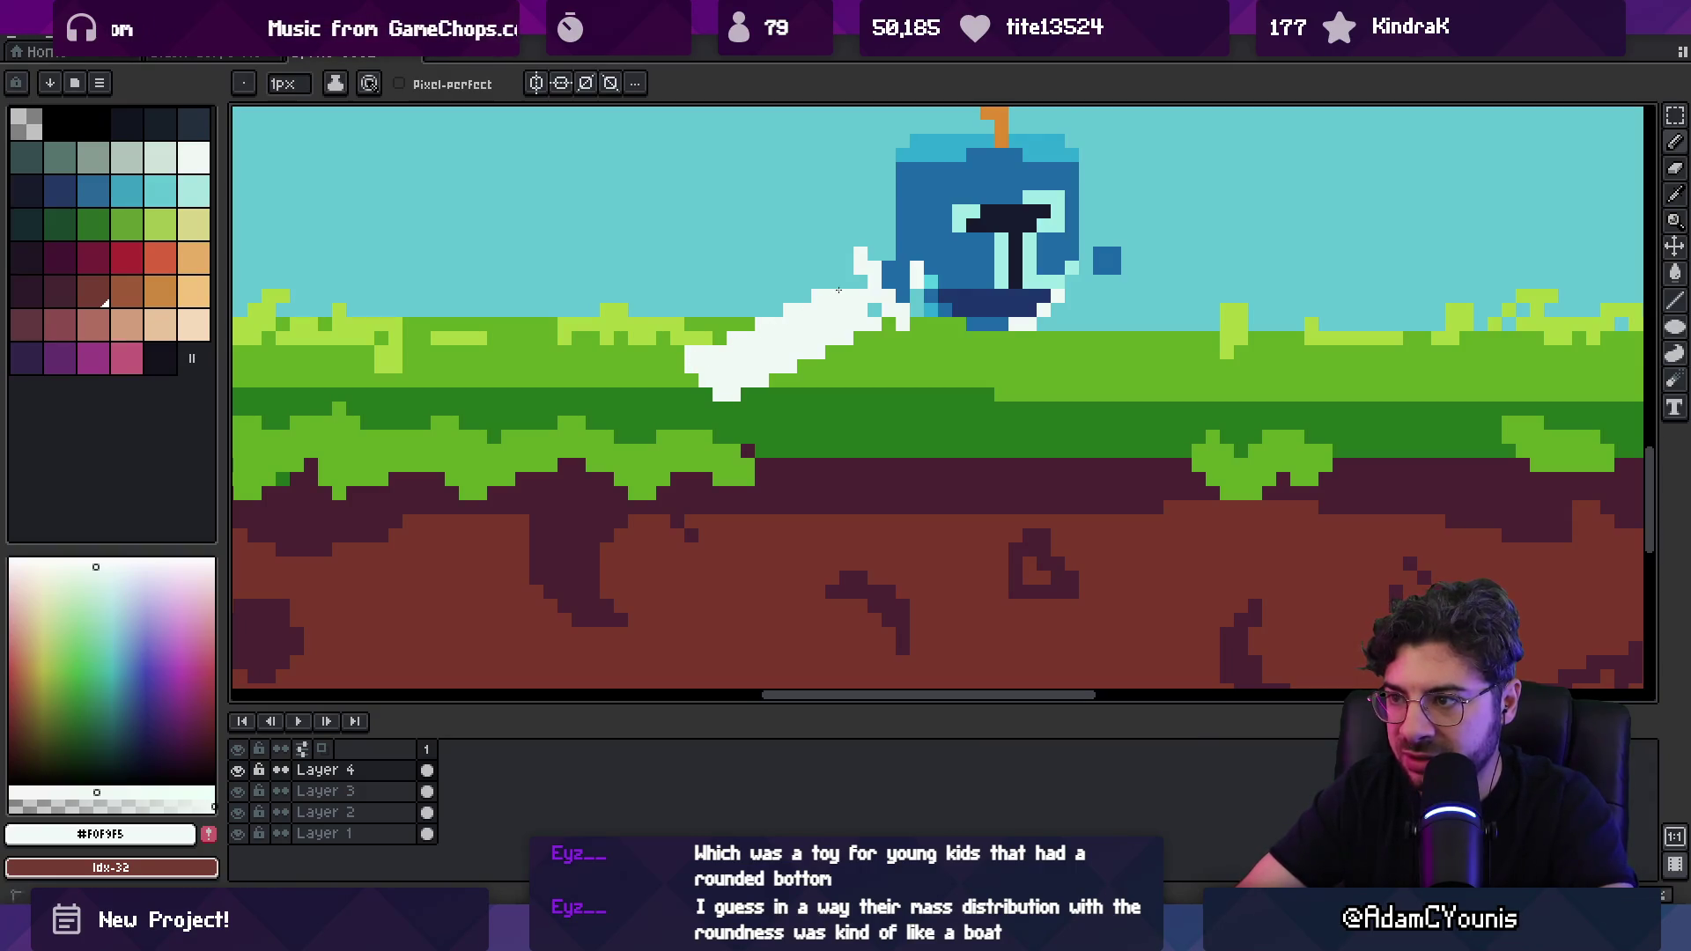
{"action": "key", "text": "e"}
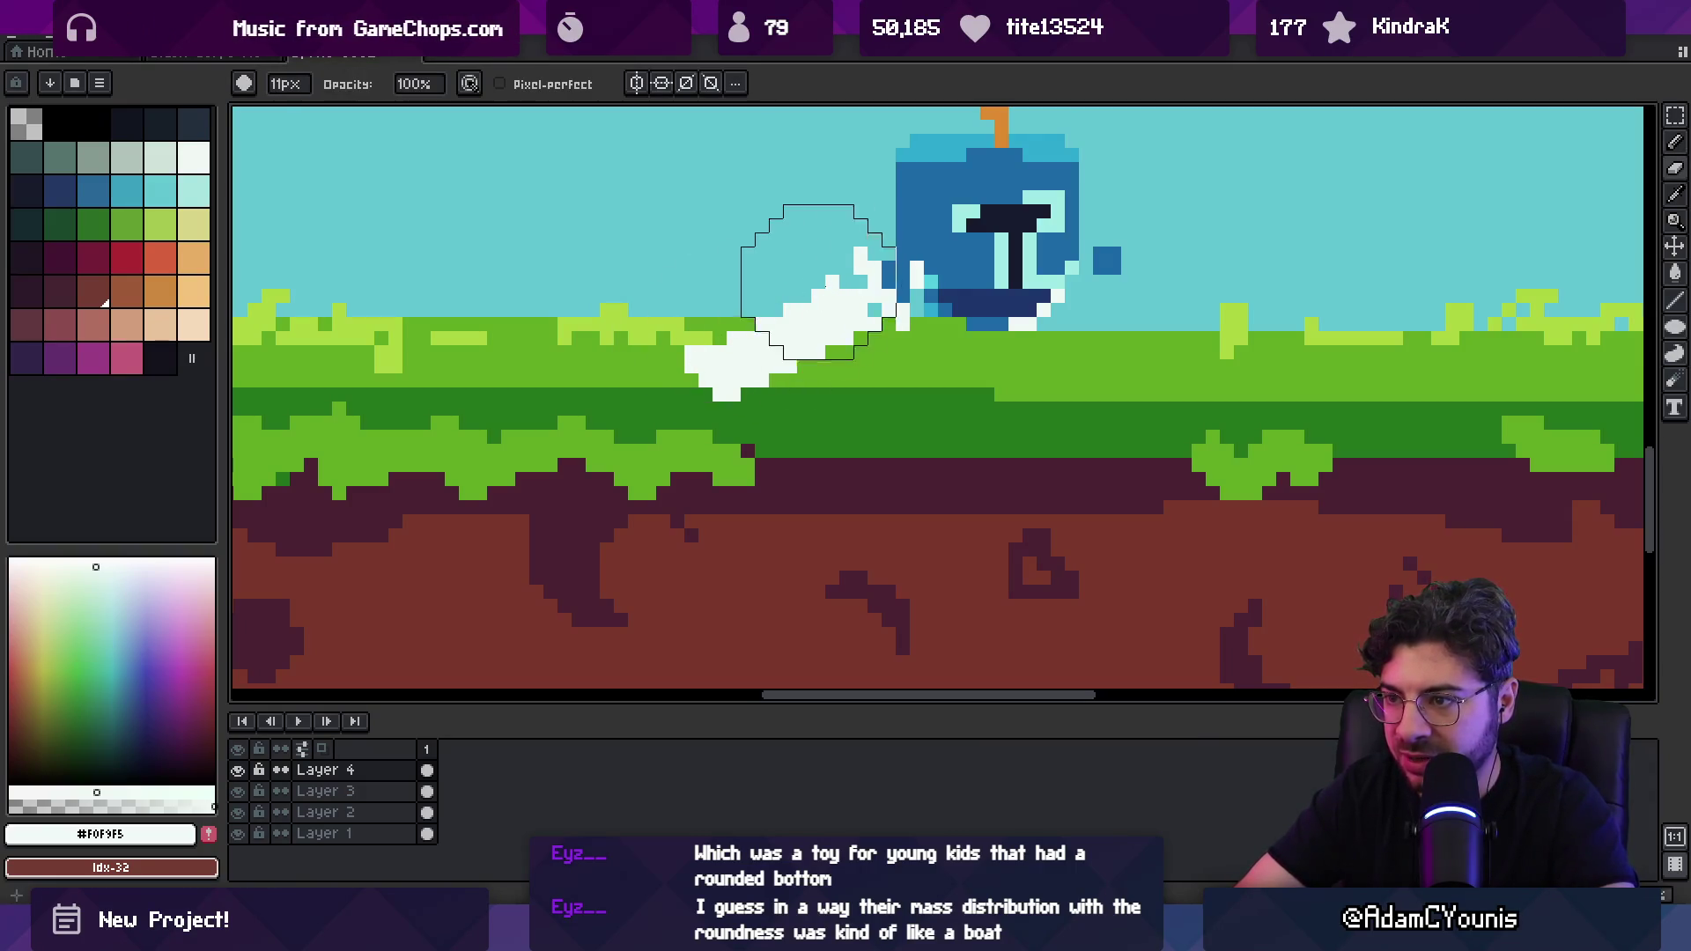
{"action": "key", "text": "z"}
{"action": "scroll", "coordinate": [691, 352], "scroll_direction": "down", "scroll_amount": 5}
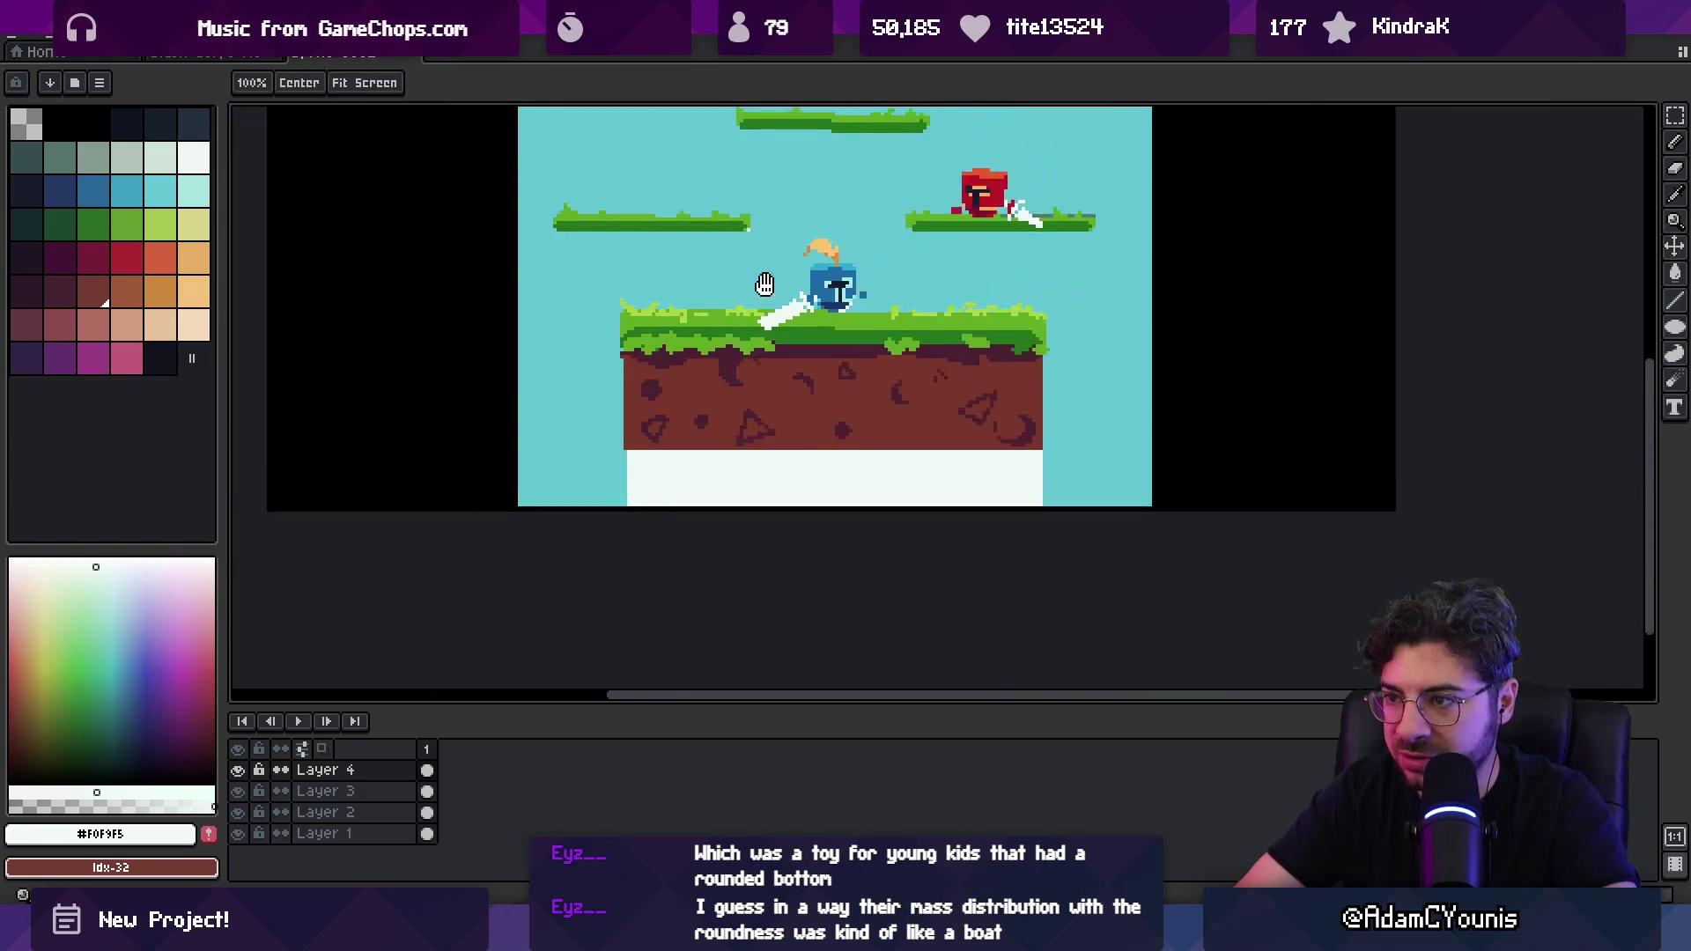
Step: Pick the mint colour from the knight and add a mint pixel beside the visor
{"action": "scroll", "coordinate": [843, 292], "scroll_direction": "up", "scroll_amount": 3}
{"action": "scroll", "coordinate": [629, 394], "scroll_direction": "up", "scroll_amount": 3}
{"action": "key", "text": "b"}
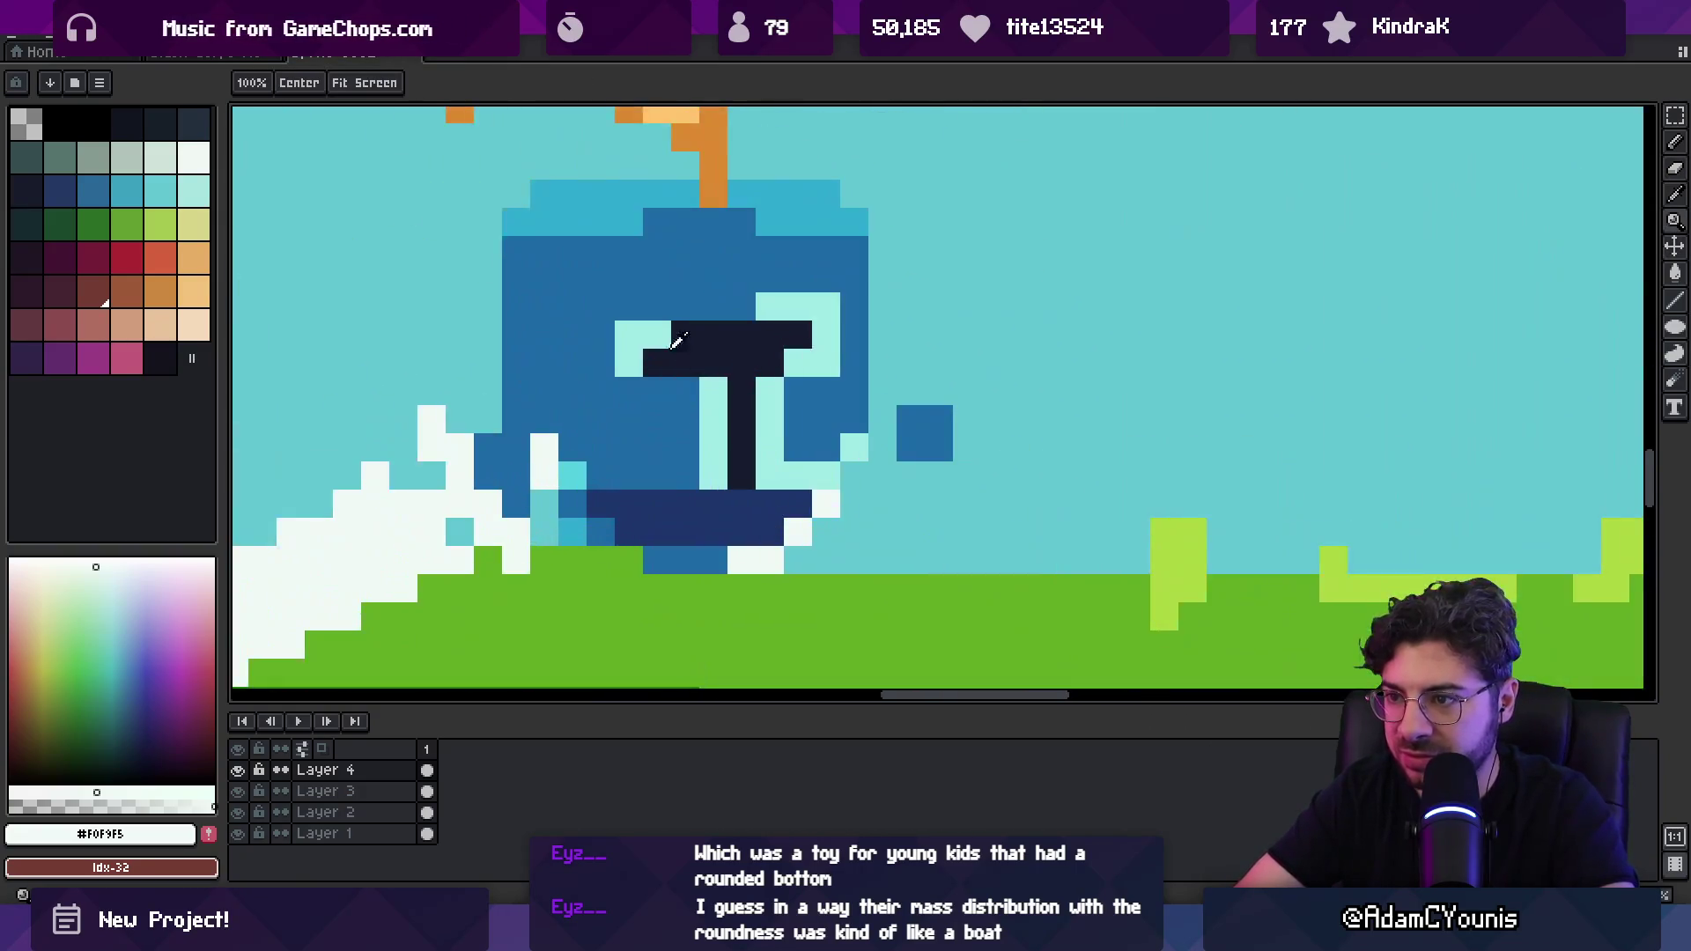
{"action": "left_click", "coordinate": [756, 304], "text": "alt"}
{"action": "left_click", "coordinate": [671, 385]}
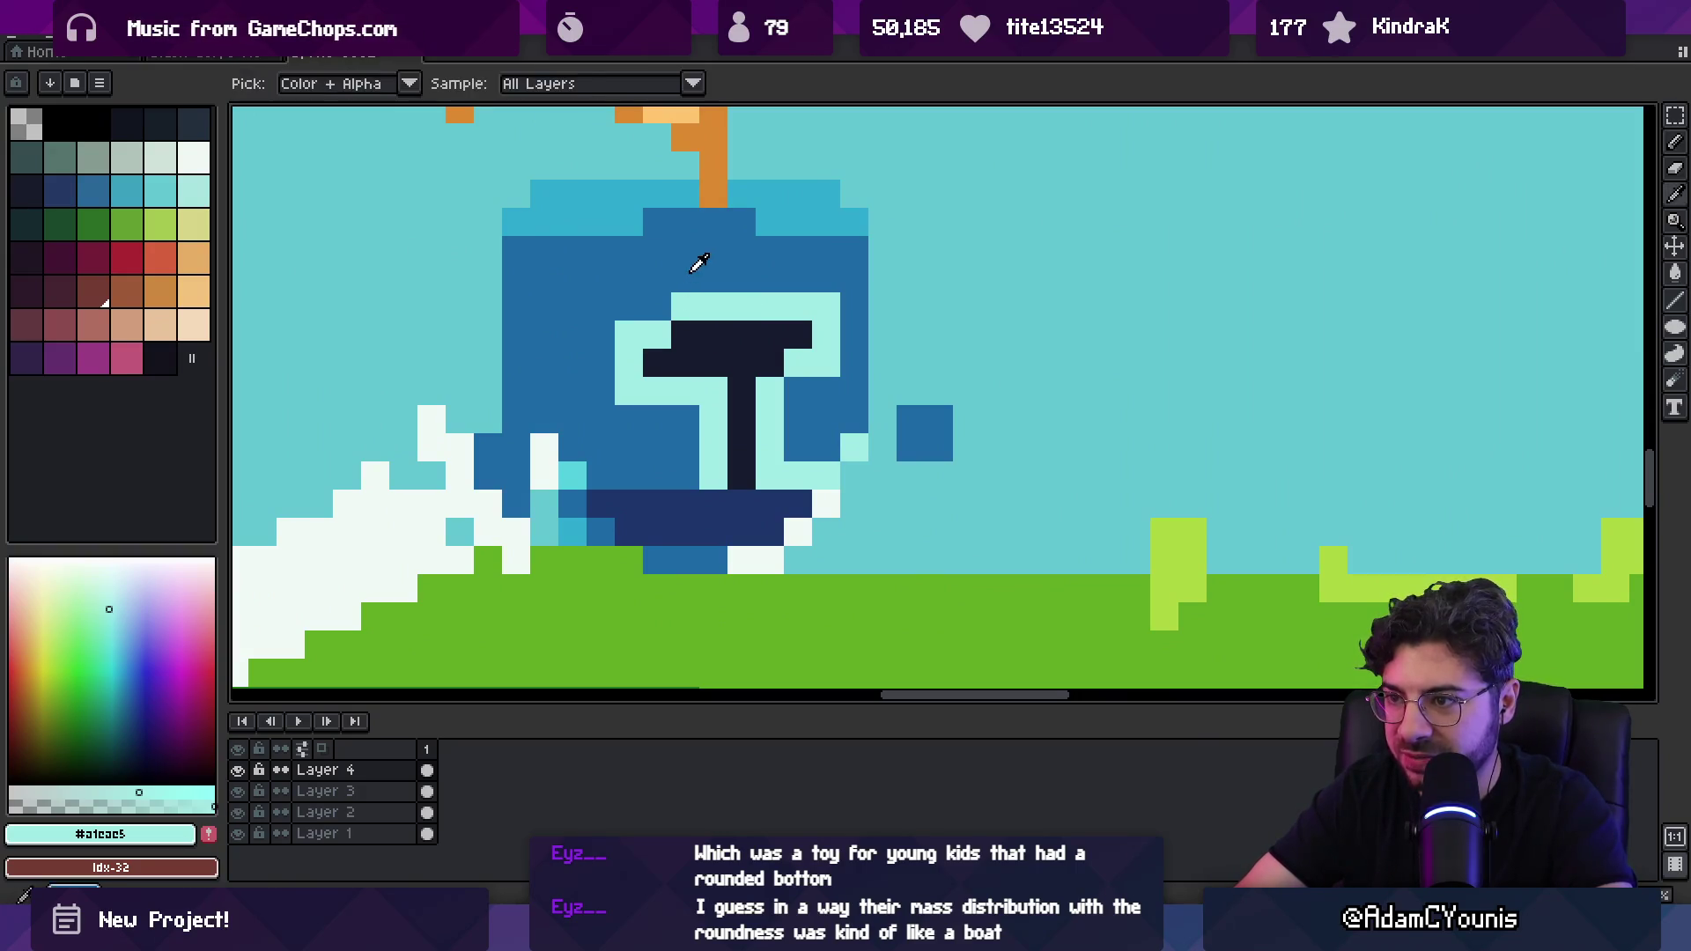
{"action": "left_click", "coordinate": [775, 336], "text": "alt"}
{"action": "left_click", "coordinate": [793, 302], "text": "alt"}
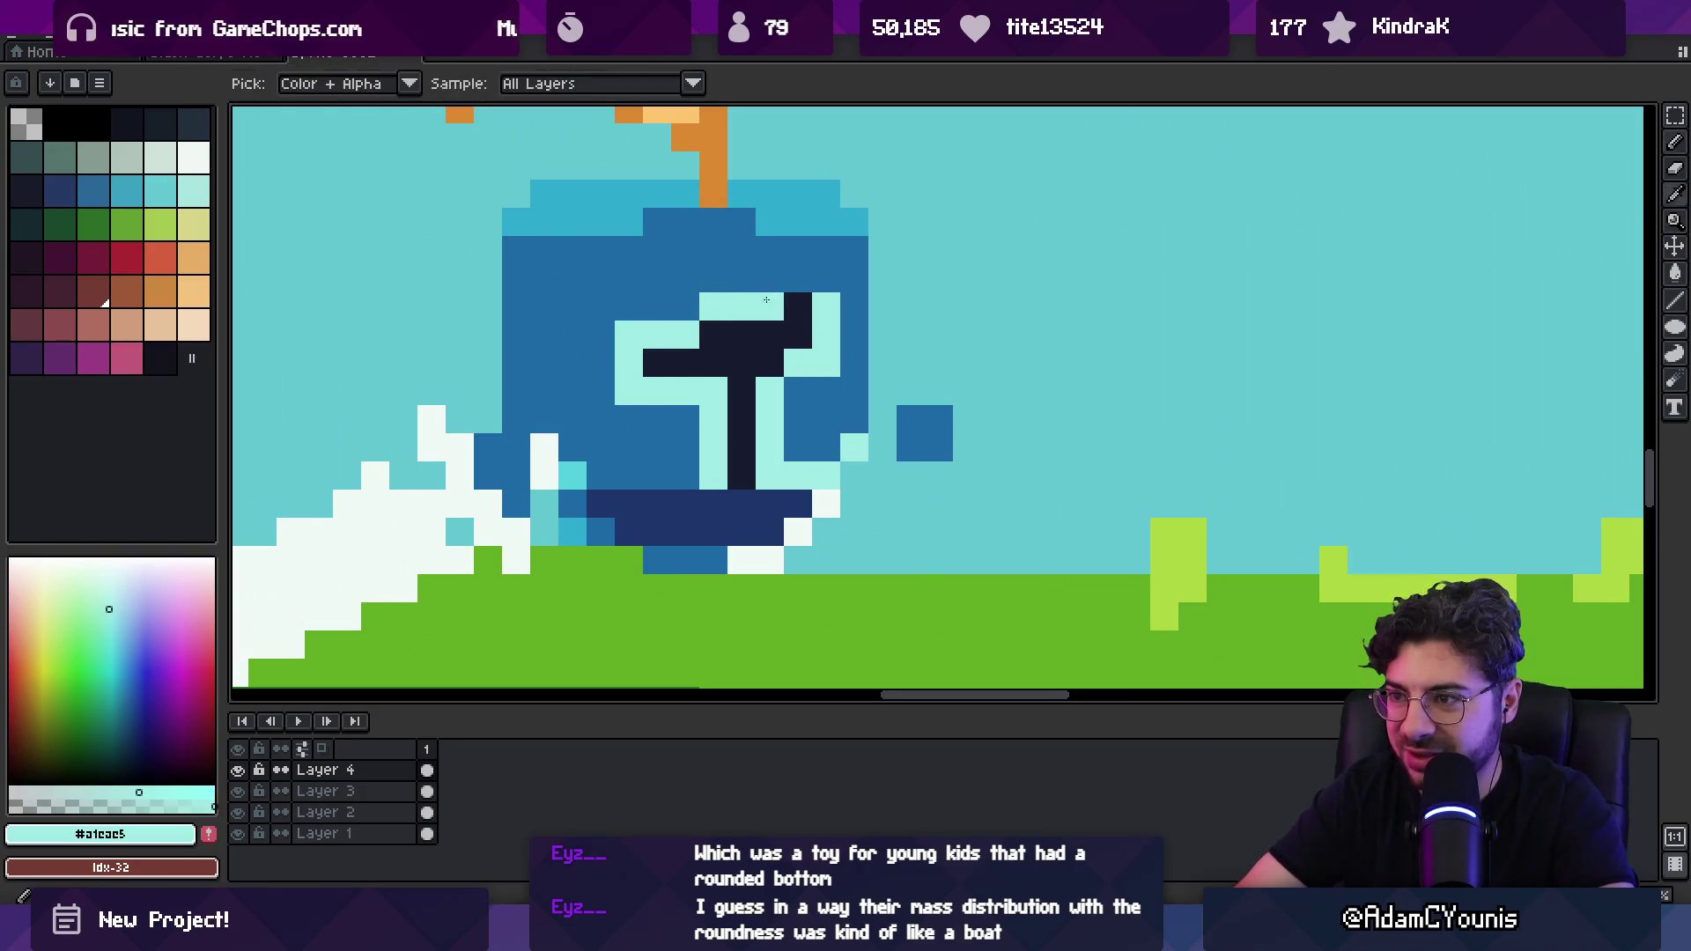
Step: Draw another mint pixel on the left side of the visor
{"action": "key", "text": "z"}
{"action": "scroll", "coordinate": [824, 295], "scroll_direction": "down", "scroll_amount": 4}
{"action": "scroll", "coordinate": [797, 295], "scroll_direction": "up", "scroll_amount": 4}
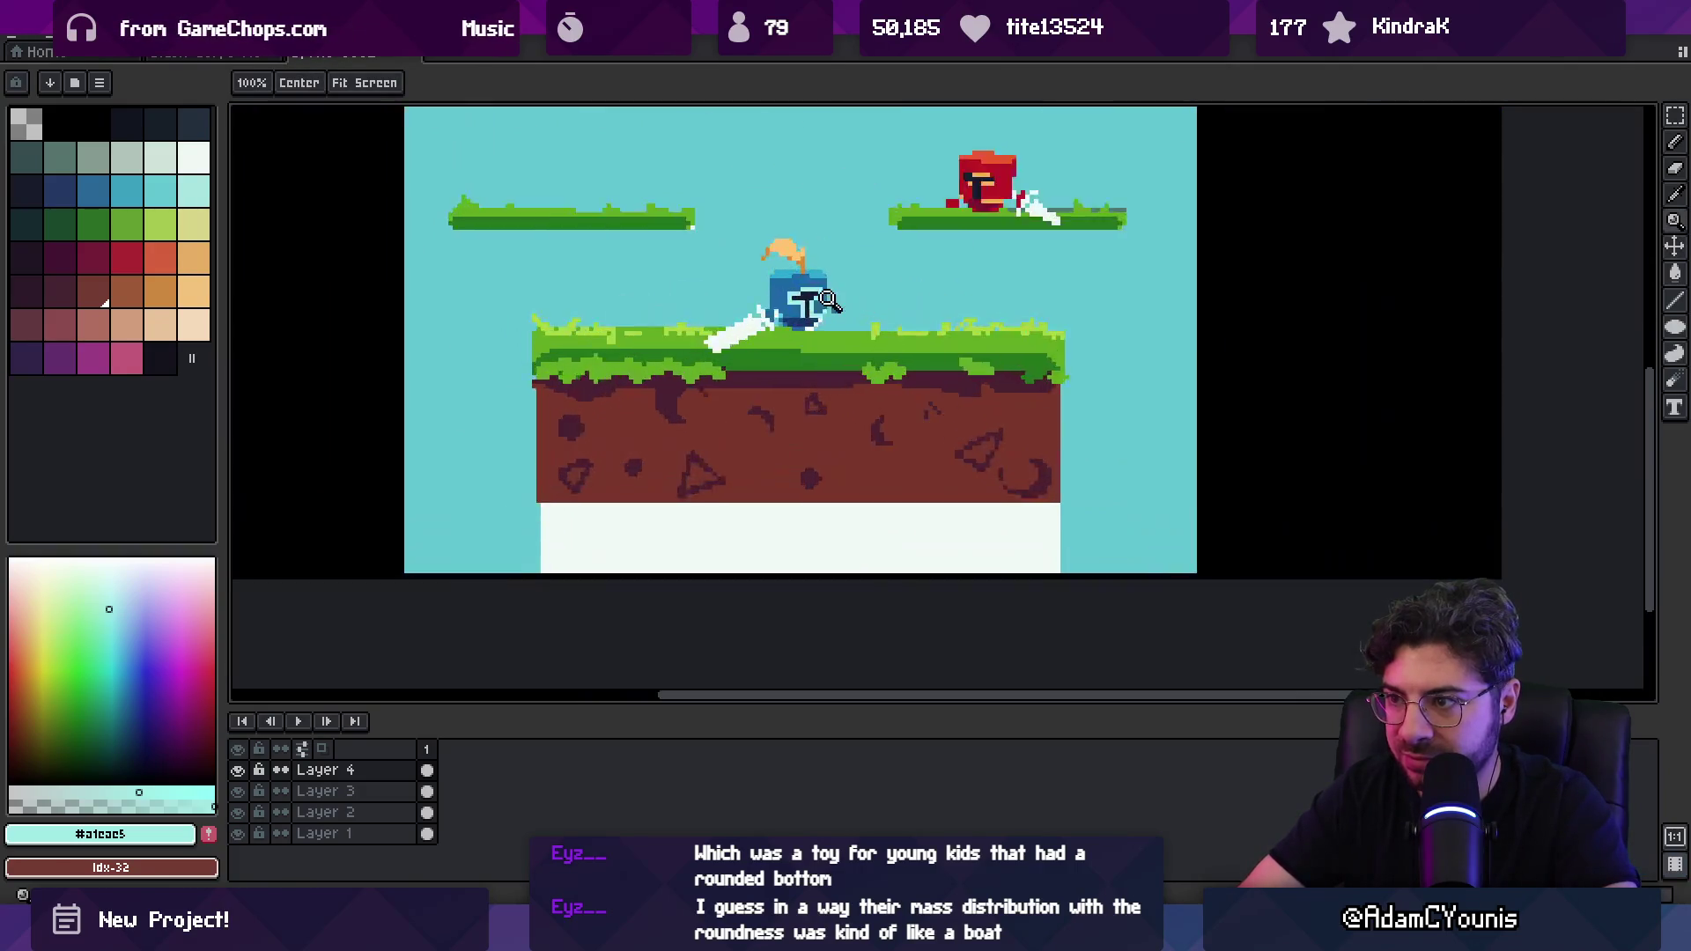
{"action": "left_click", "coordinate": [804, 329], "text": "alt"}
{"action": "key", "text": "b"}
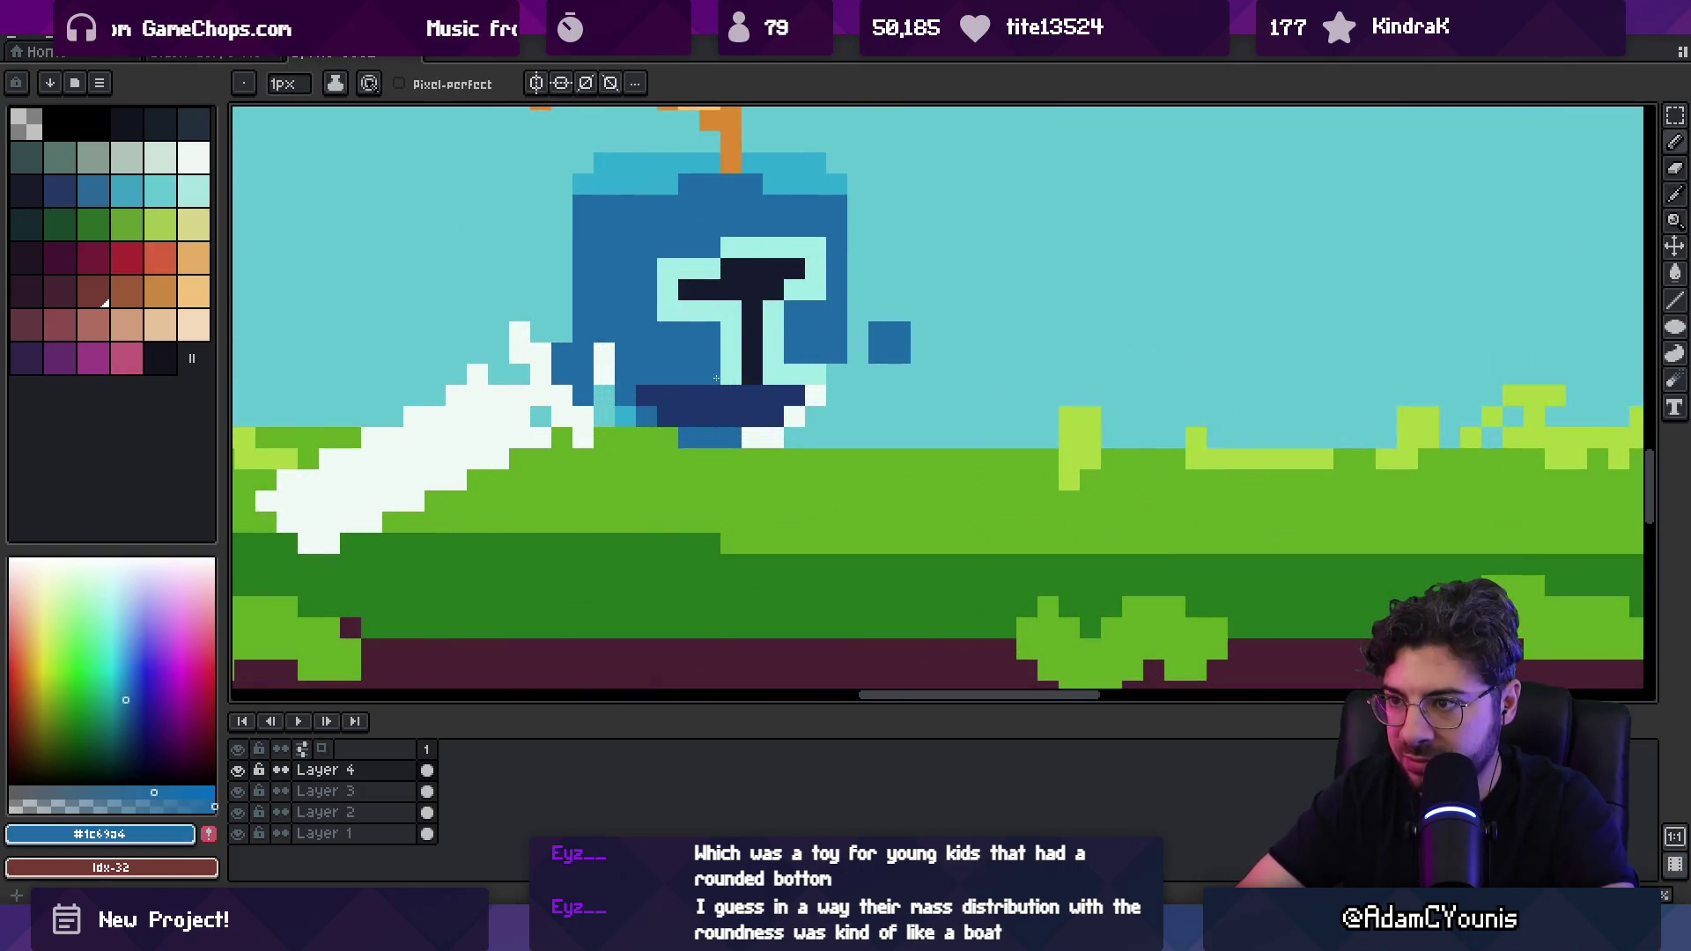
{"action": "left_click", "coordinate": [727, 362], "text": "alt"}
{"action": "left_click", "coordinate": [667, 374]}
Step: Redraw the visor pixels in mint and the dark visor colour
{"action": "key", "text": "z"}
{"action": "scroll", "coordinate": [792, 322], "scroll_direction": "down", "scroll_amount": 4}
{"action": "scroll", "coordinate": [792, 321], "scroll_direction": "down", "scroll_amount": 1}
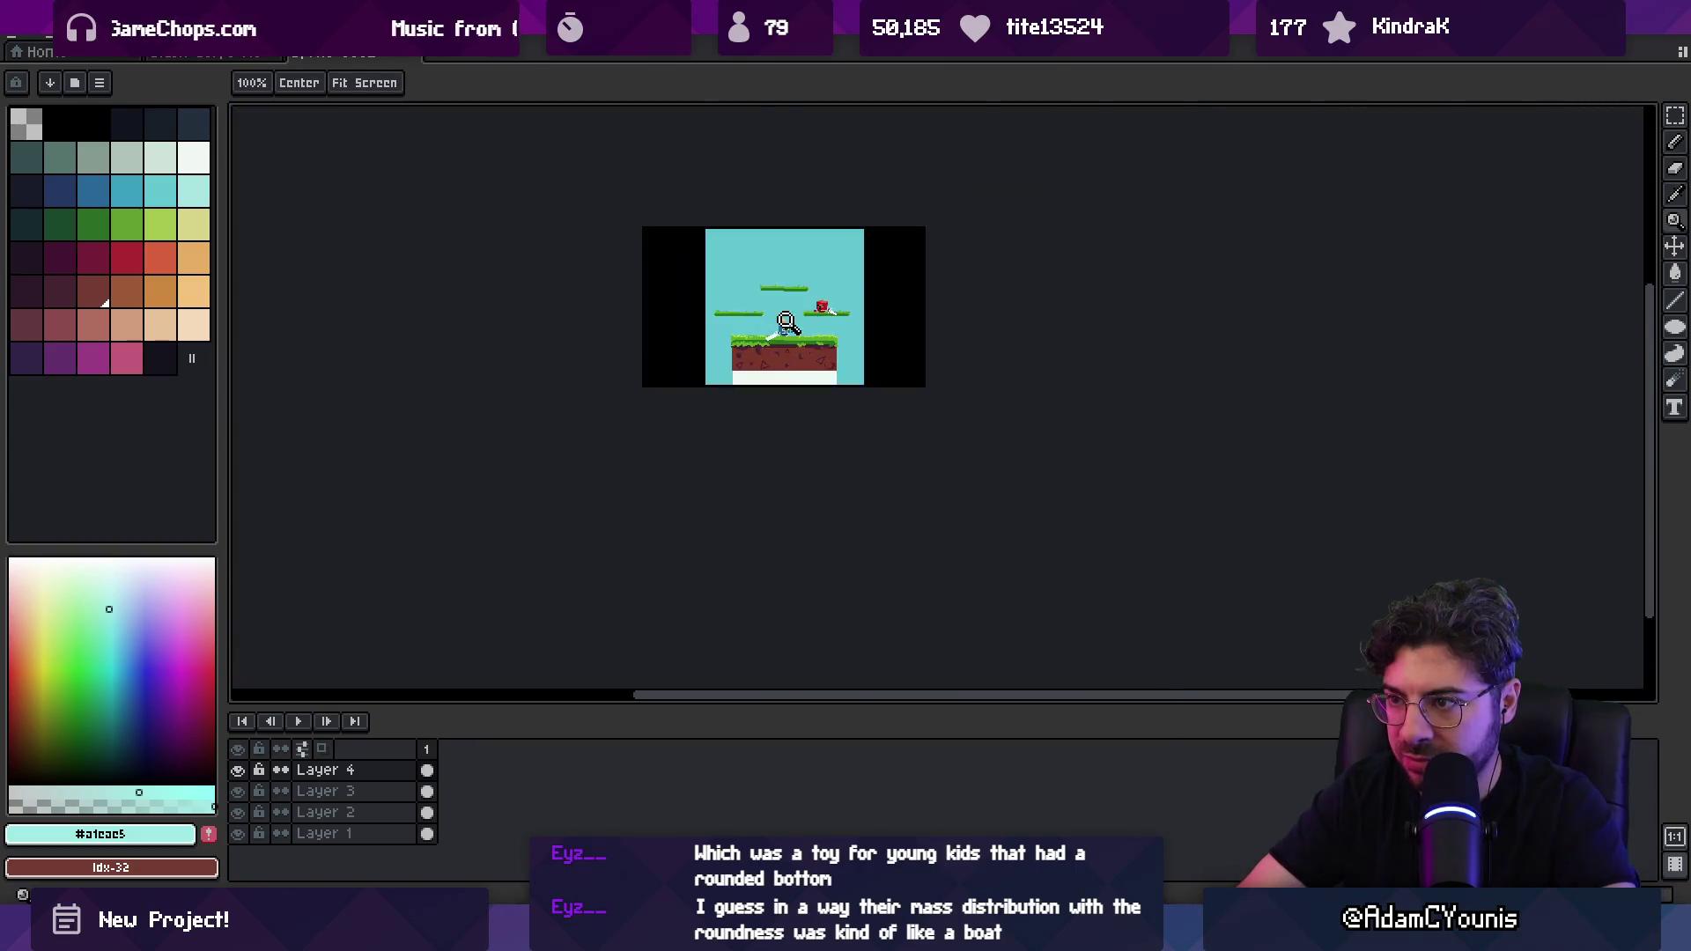
{"action": "scroll", "coordinate": [793, 353], "scroll_direction": "up", "scroll_amount": 6}
{"action": "key", "text": "b"}
{"action": "left_click", "coordinate": [872, 411], "text": "alt"}
{"action": "mouse_move", "coordinate": [765, 387]}
{"action": "left_mouse_down"}
{"action": "mouse_move", "coordinate": [815, 384]}
{"action": "mouse_move", "coordinate": [814, 411]}
{"action": "left_mouse_up"}
{"action": "left_click", "coordinate": [928, 440]}
{"action": "left_click", "coordinate": [955, 383], "text": "alt"}
{"action": "left_click", "coordinate": [928, 468]}
Step: Select the layer holding the blue knight
{"action": "key", "text": "z"}
{"action": "scroll", "coordinate": [880, 362], "scroll_direction": "down", "scroll_amount": 6}
{"action": "scroll", "coordinate": [881, 361], "scroll_direction": "down", "scroll_amount": 1}
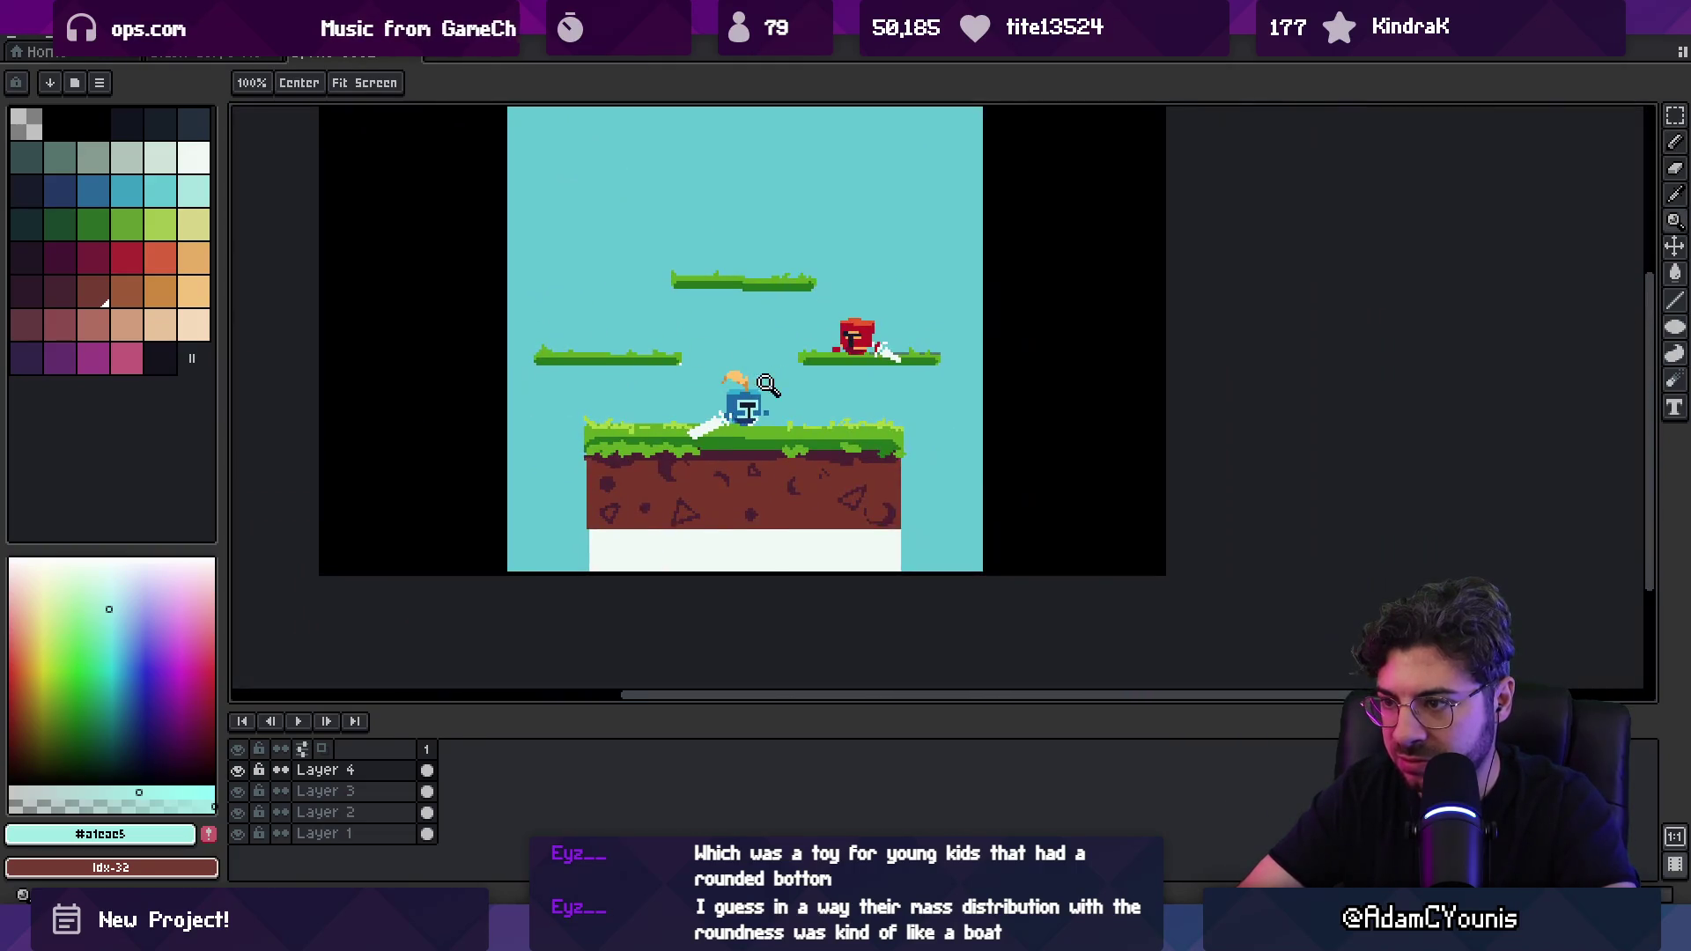
{"action": "scroll", "coordinate": [753, 354], "scroll_direction": "up", "scroll_amount": 6}
{"action": "scroll", "coordinate": [755, 357], "scroll_direction": "down", "scroll_amount": 4}
{"action": "scroll", "coordinate": [755, 356], "scroll_direction": "down", "scroll_amount": 2}
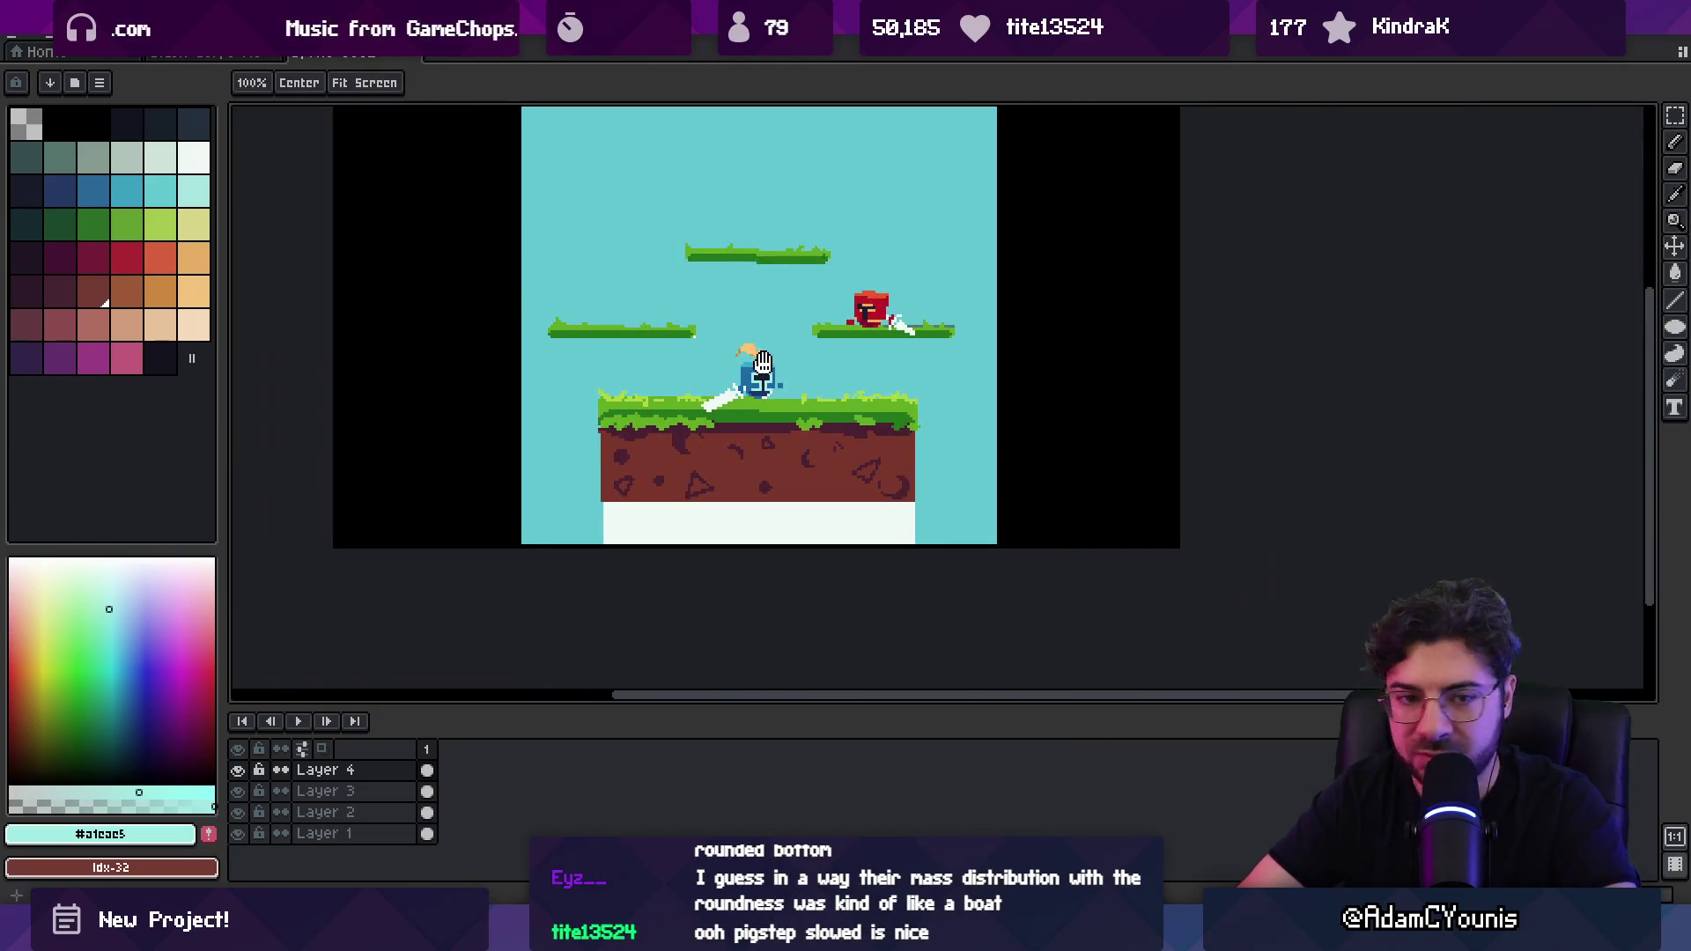
{"action": "scroll", "coordinate": [779, 348], "scroll_direction": "up", "scroll_amount": 2}
{"action": "key", "text": "m"}
{"action": "left_click", "coordinate": [845, 378]}
Step: Paint the helmet's light blue along the knight's bottom edge
{"action": "key", "text": "z"}
{"action": "scroll", "coordinate": [777, 376], "scroll_direction": "up", "scroll_amount": 1}
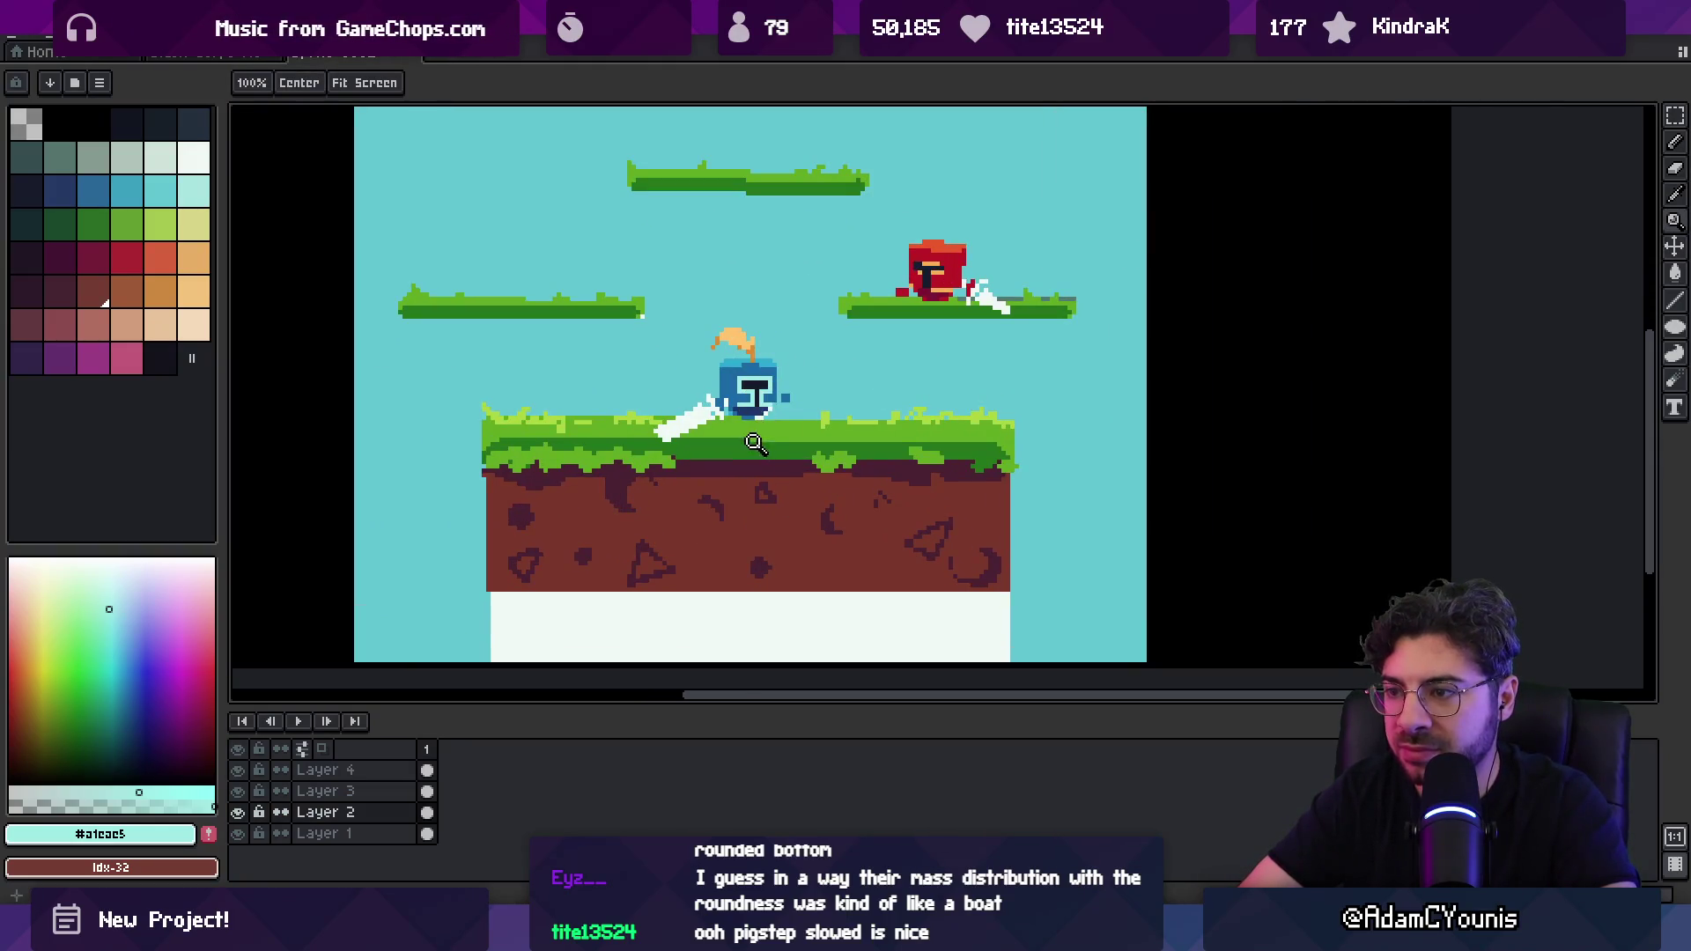
{"action": "scroll", "coordinate": [755, 443], "scroll_direction": "up", "scroll_amount": 2}
{"action": "key", "text": "o"}
{"action": "left_click", "coordinate": [669, 413]}
{"action": "scroll", "coordinate": [738, 359], "scroll_direction": "up", "scroll_amount": 4}
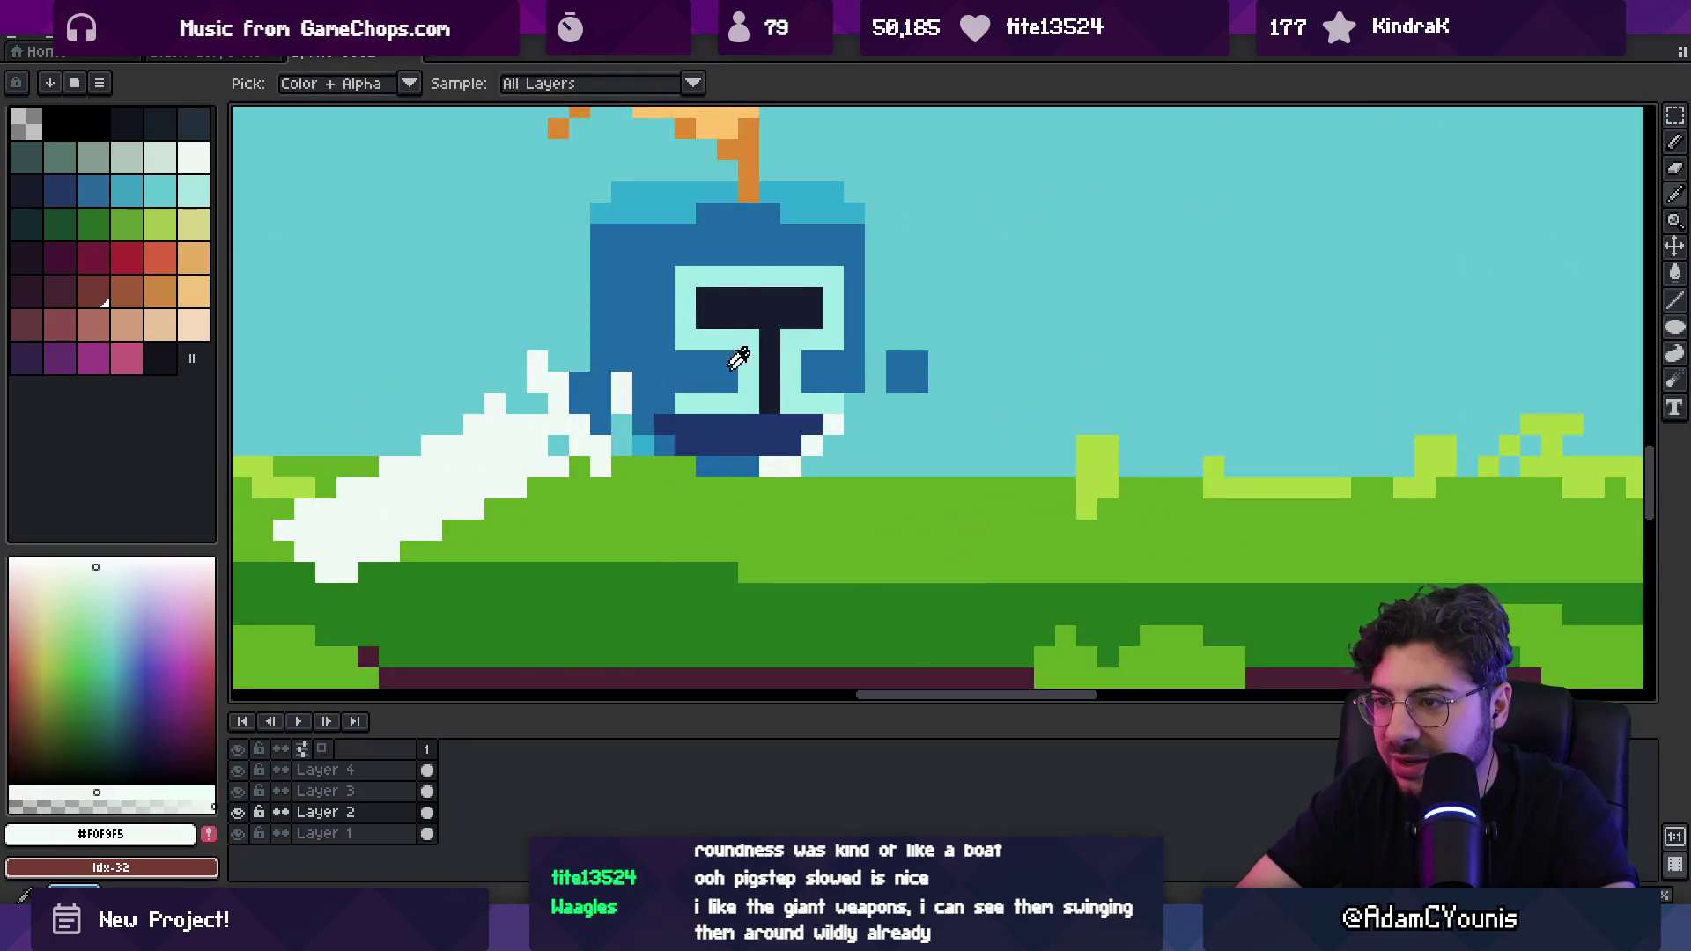
{"action": "left_click", "coordinate": [698, 204]}
{"action": "key", "text": "b"}
{"action": "left_click_drag", "start_coordinate": [656, 448], "coordinate": [740, 467]}
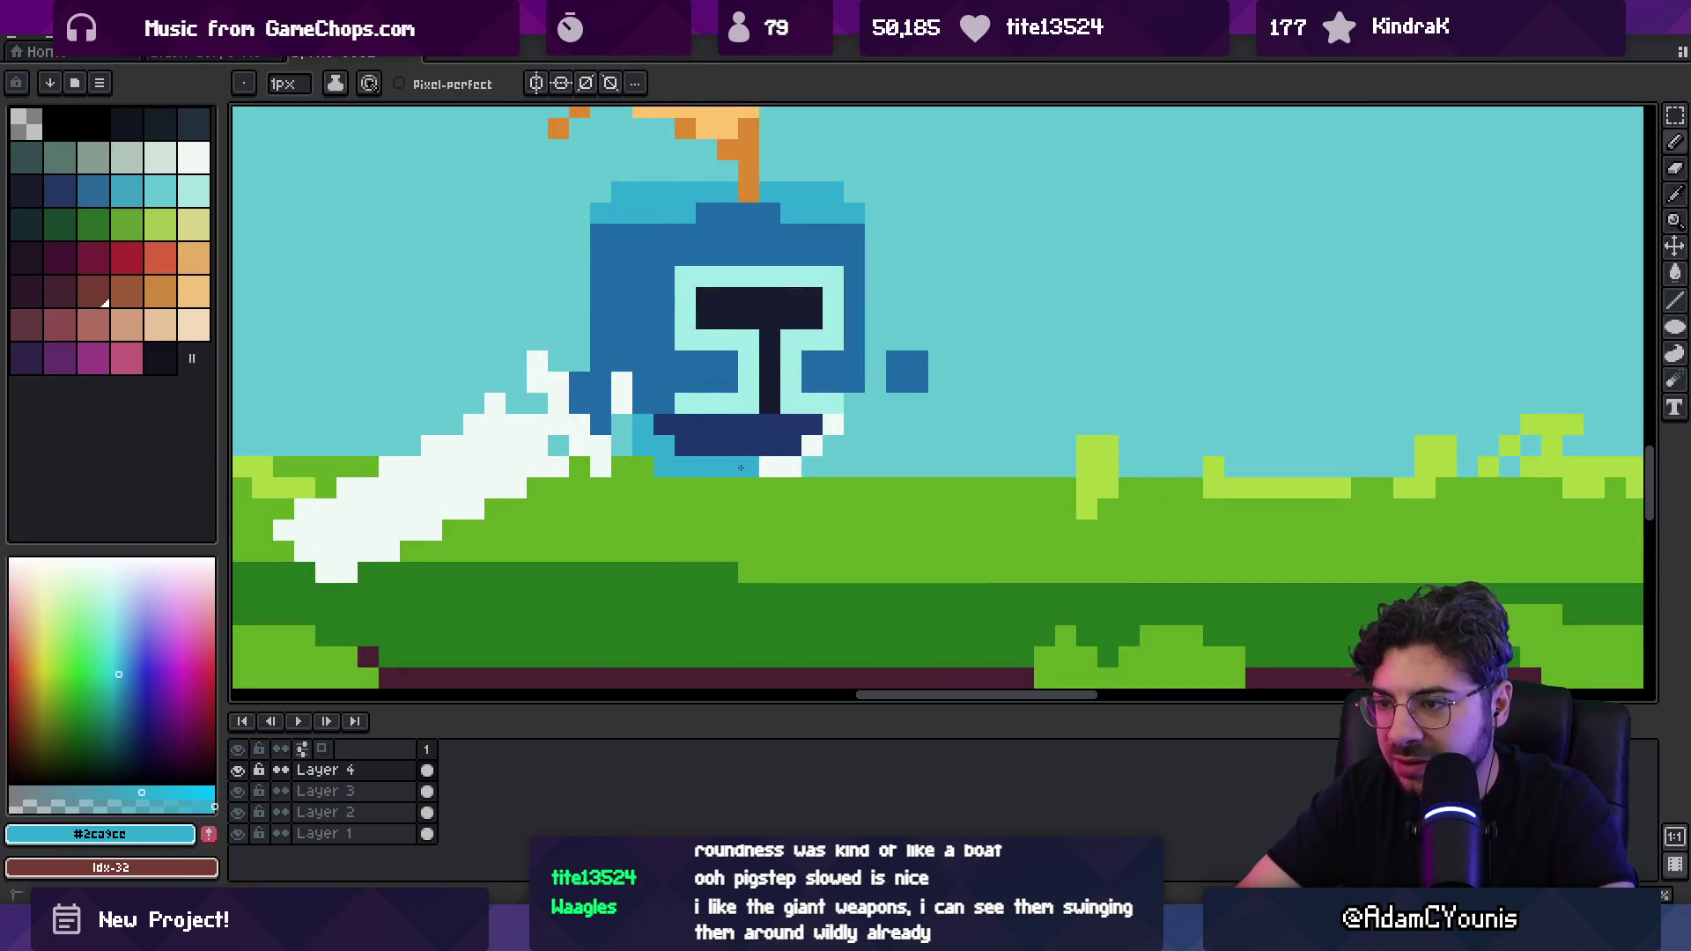
Step: Add navy pixels along the helmet's bottom edge and repaint its left side light blue
{"action": "left_click", "coordinate": [705, 425], "text": "alt"}
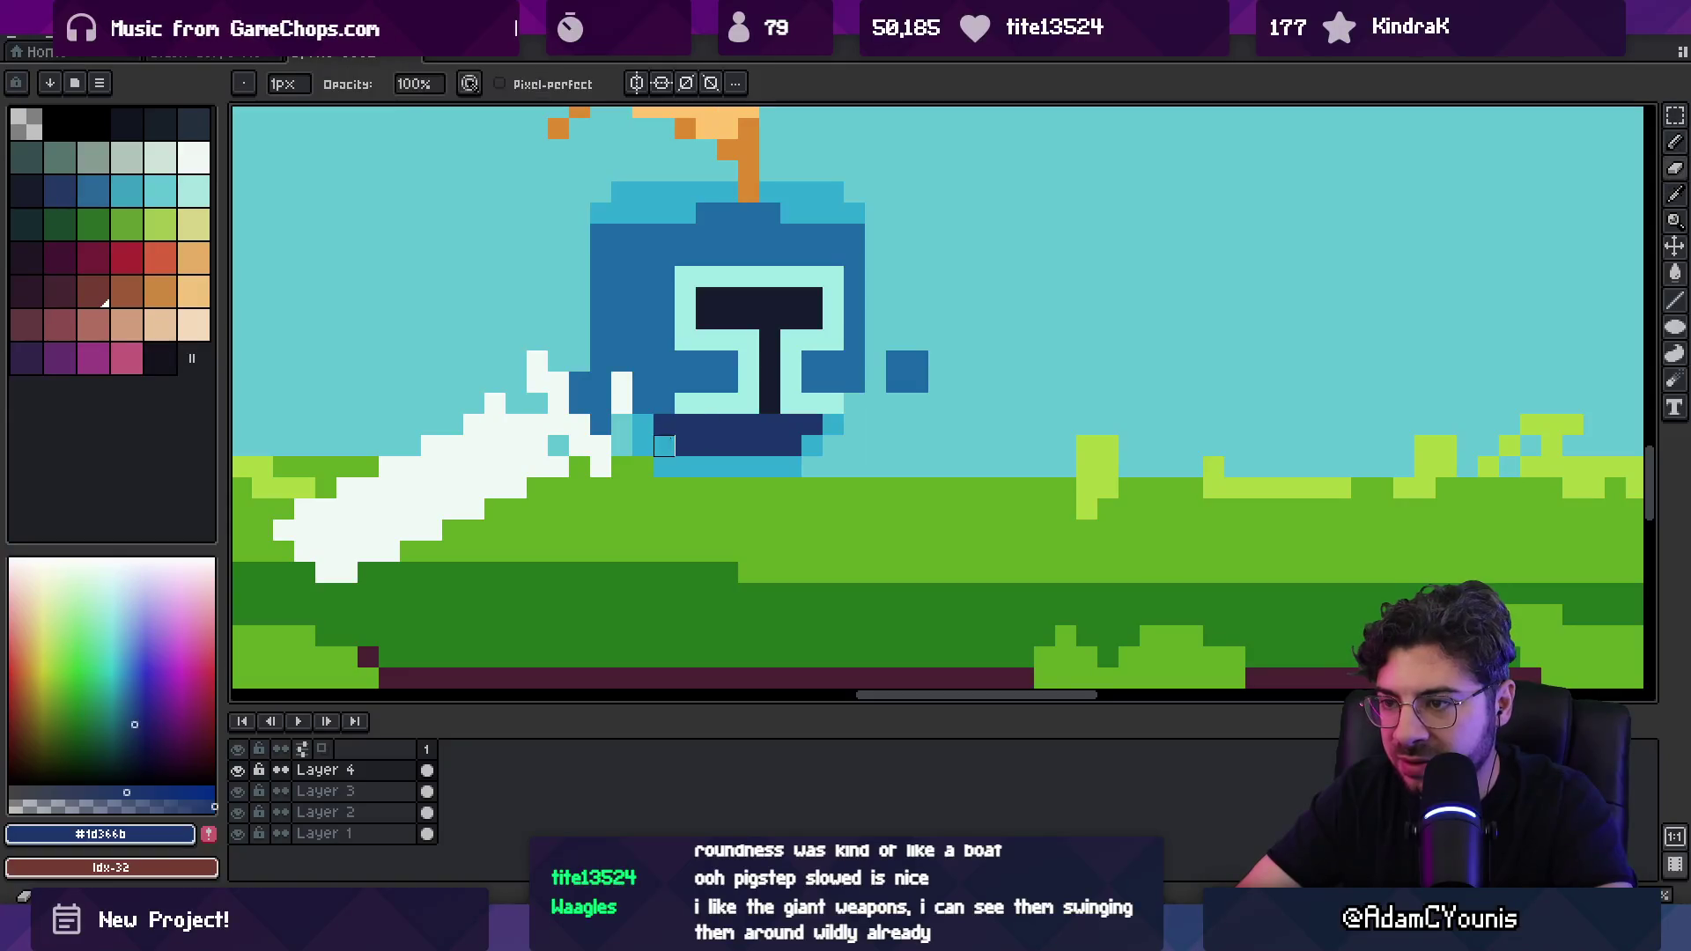
{"action": "left_click_drag", "start_coordinate": [643, 424], "coordinate": [685, 446]}
{"action": "left_click", "coordinate": [624, 377], "text": "alt"}
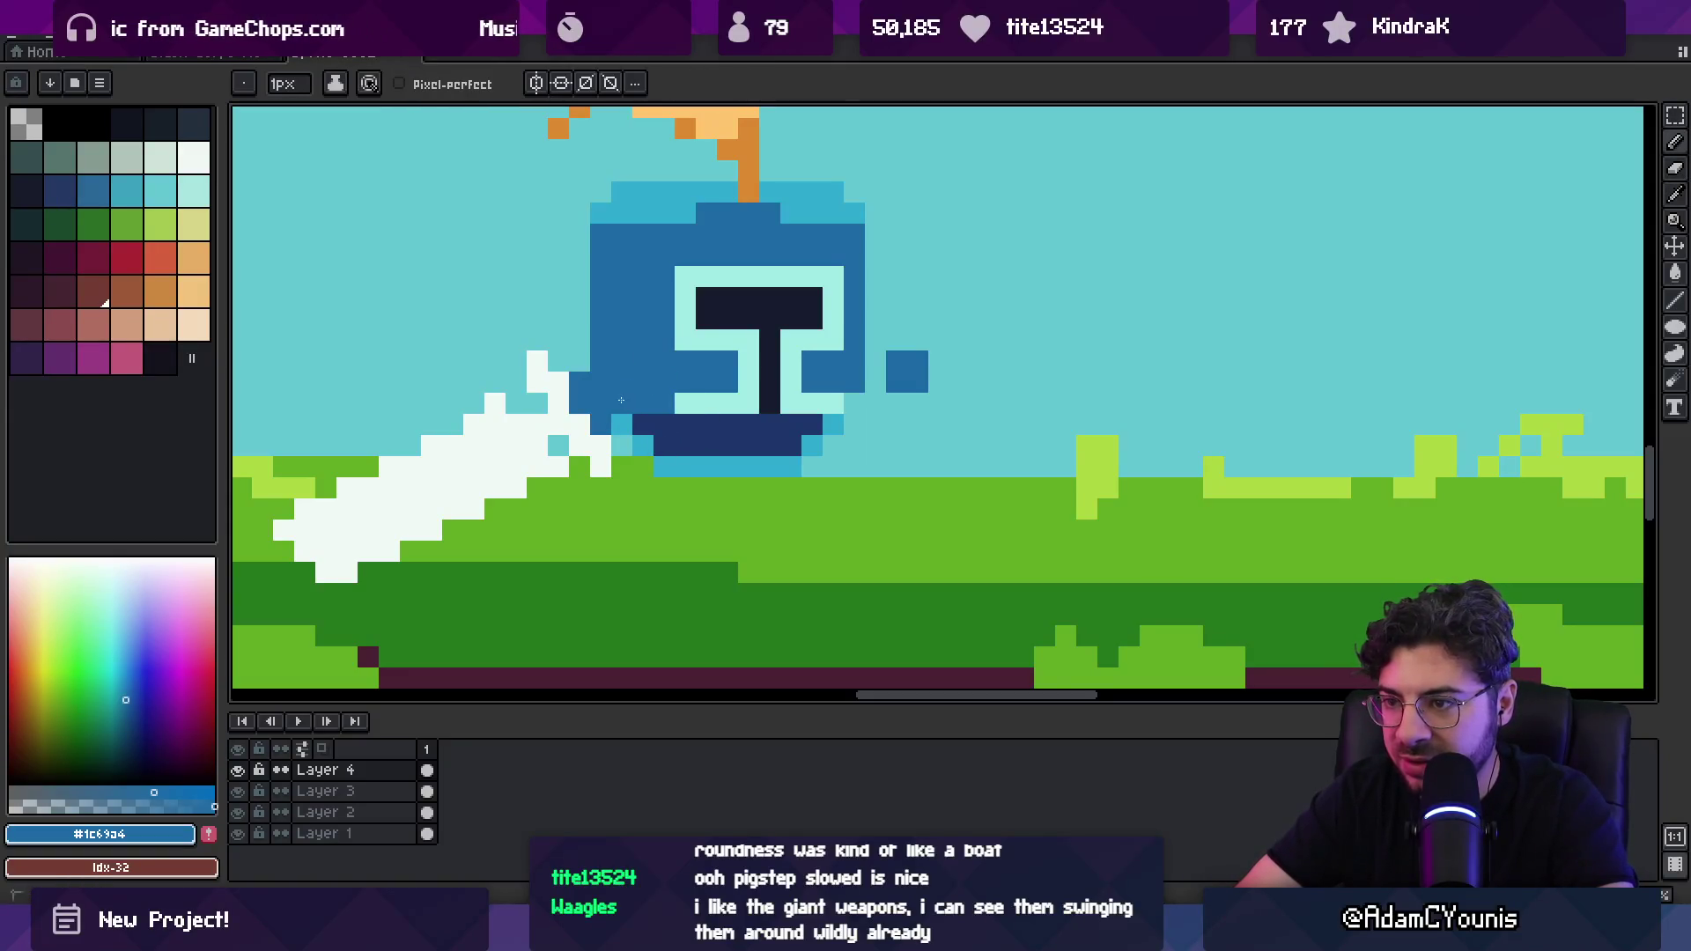
{"action": "left_click", "coordinate": [661, 189], "text": "alt"}
{"action": "left_click_drag", "start_coordinate": [601, 424], "coordinate": [594, 394]}
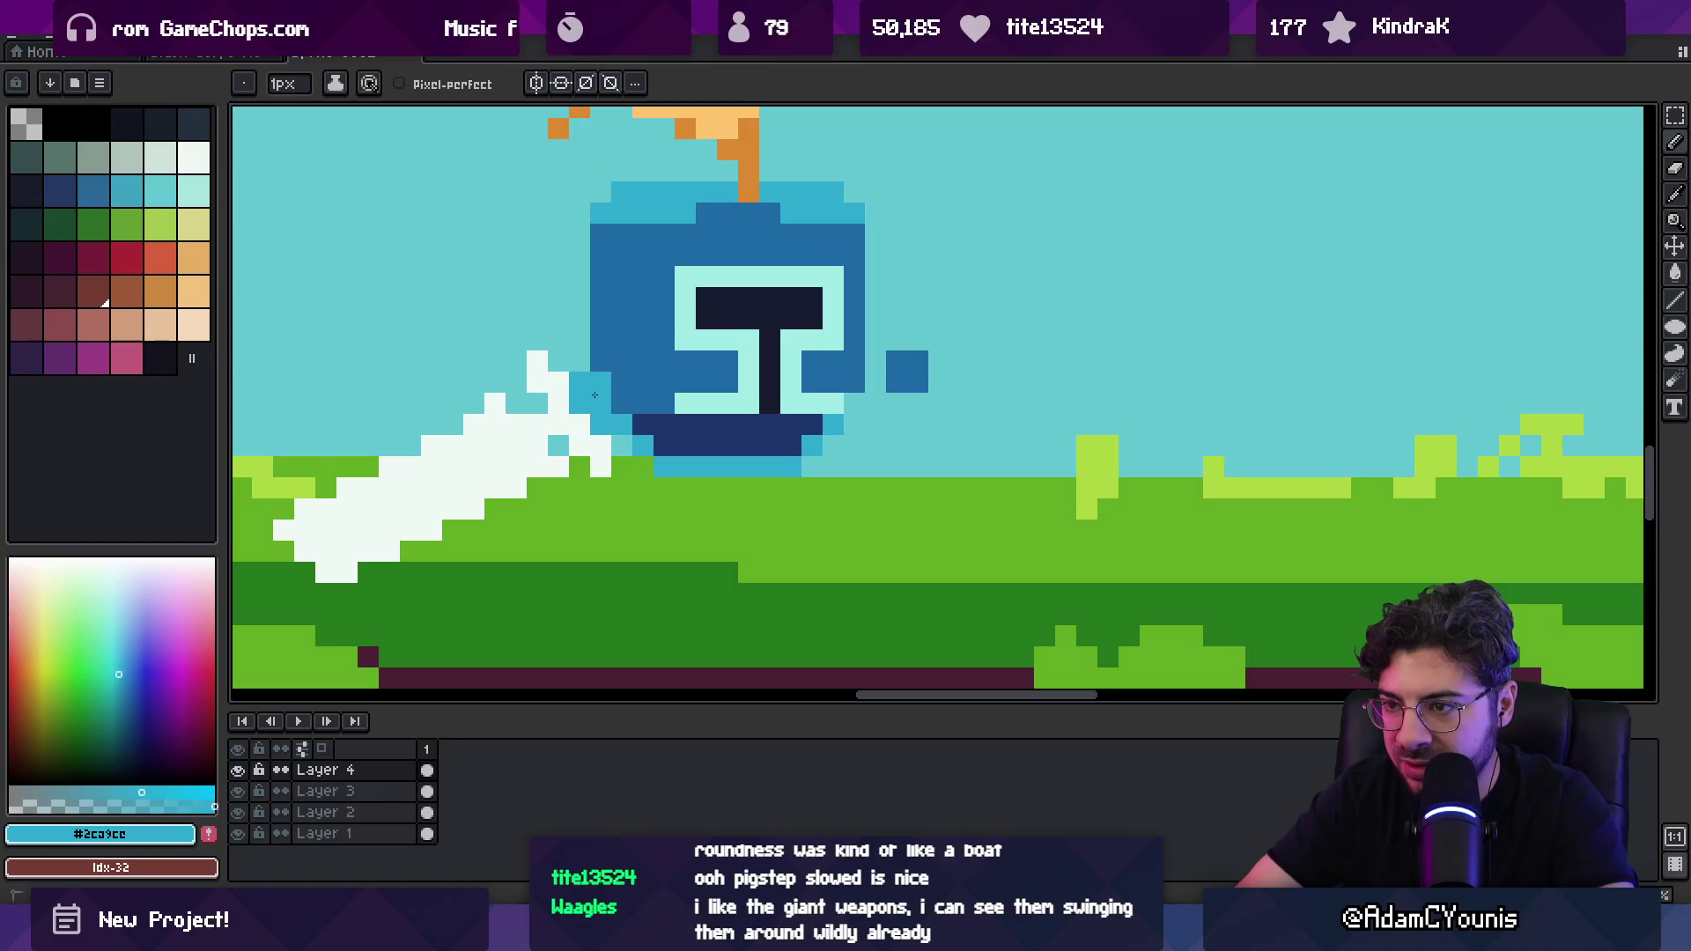
Step: Paint mid-blue pixels onto the knight's fist to round it off, then zoom out to check
{"action": "key", "text": "v"}
{"action": "scroll", "coordinate": [660, 387], "scroll_direction": "down", "scroll_amount": 4}
{"action": "scroll", "coordinate": [793, 393], "scroll_direction": "up", "scroll_amount": 3}
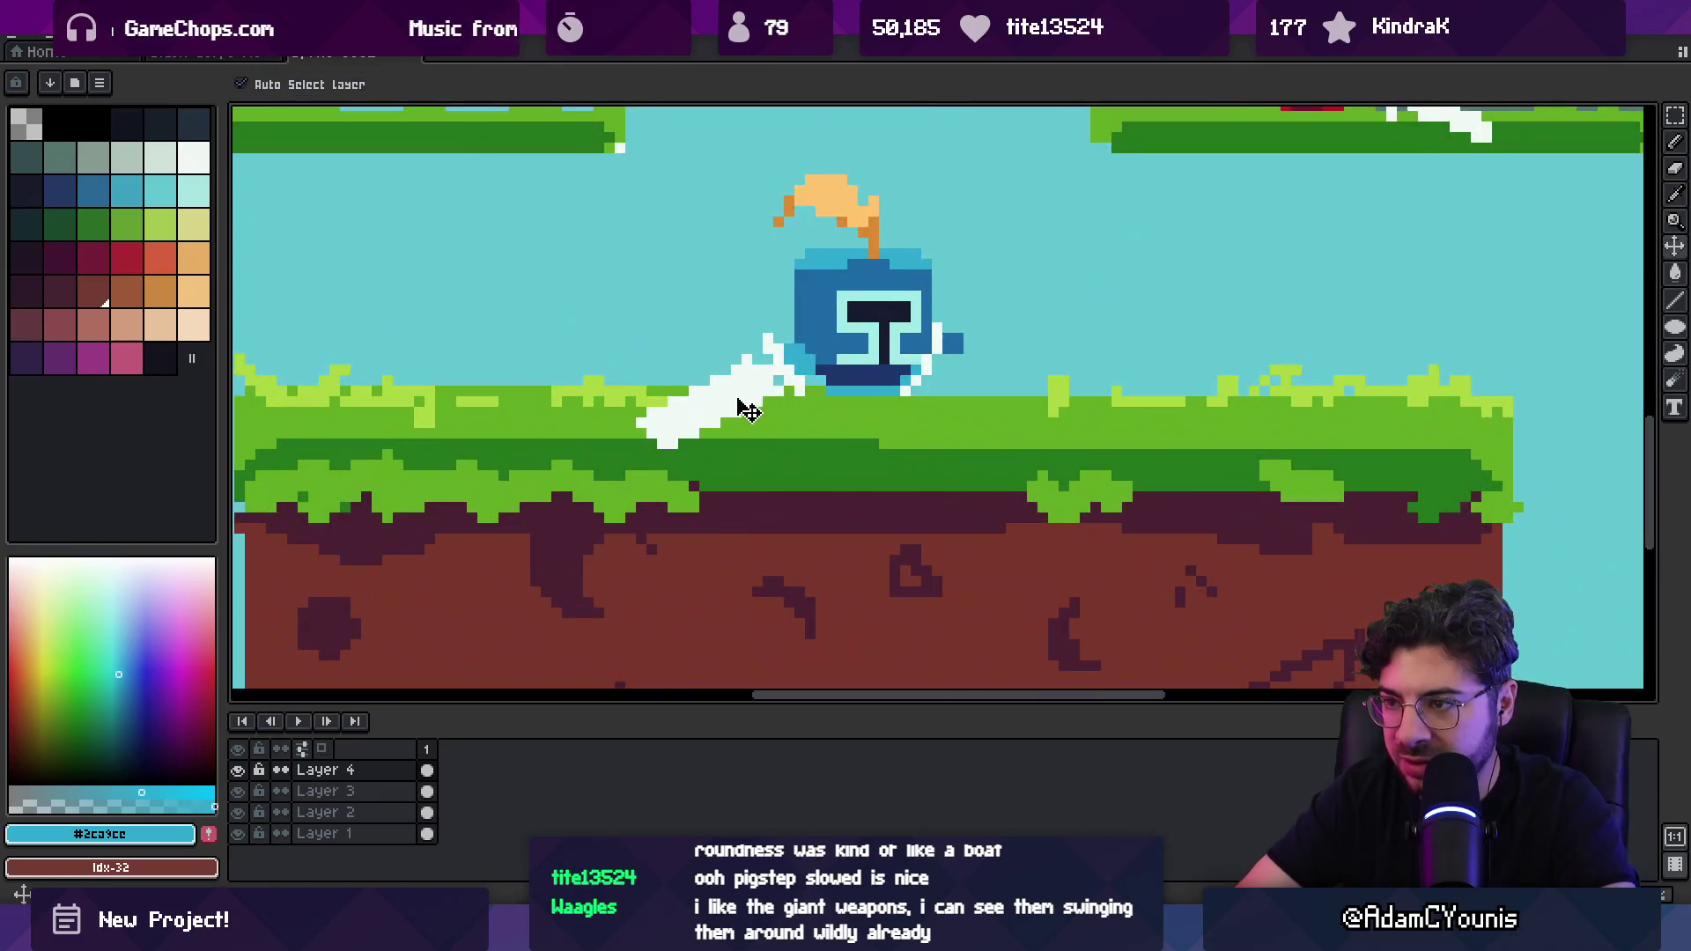
{"action": "key", "text": "i"}
{"action": "scroll", "coordinate": [811, 387], "scroll_direction": "down", "scroll_amount": 4}
{"action": "scroll", "coordinate": [811, 383], "scroll_direction": "up", "scroll_amount": 5}
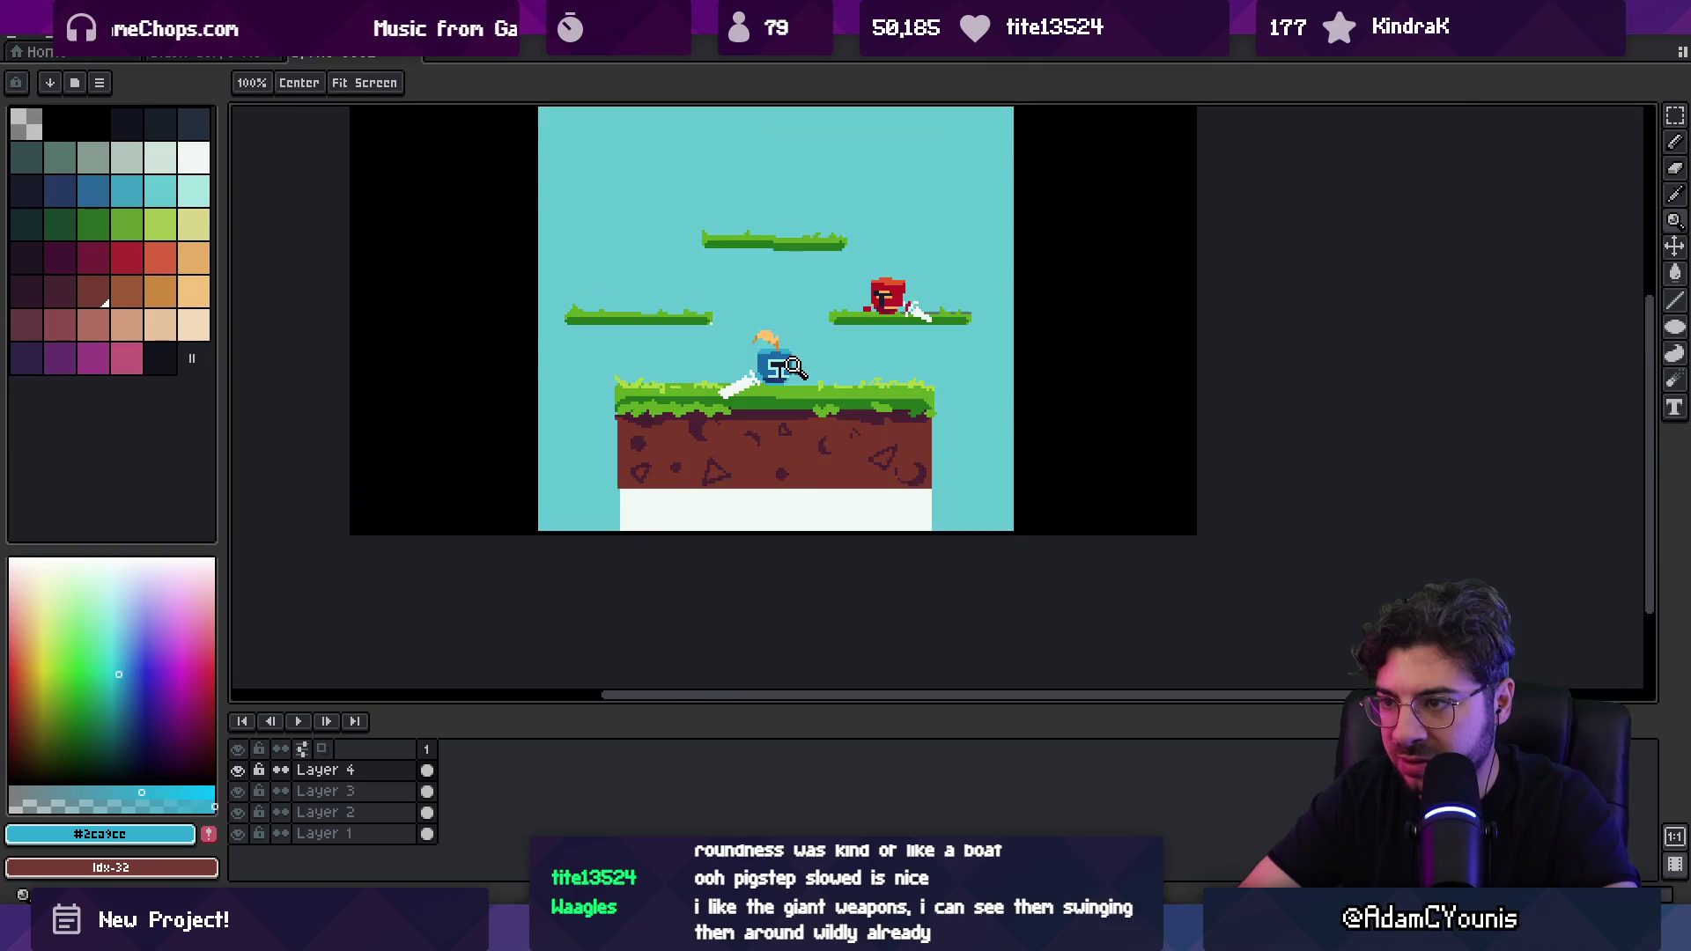
{"action": "left_click", "coordinate": [806, 388]}
{"action": "key", "text": "b"}
{"action": "left_click", "coordinate": [823, 368]}
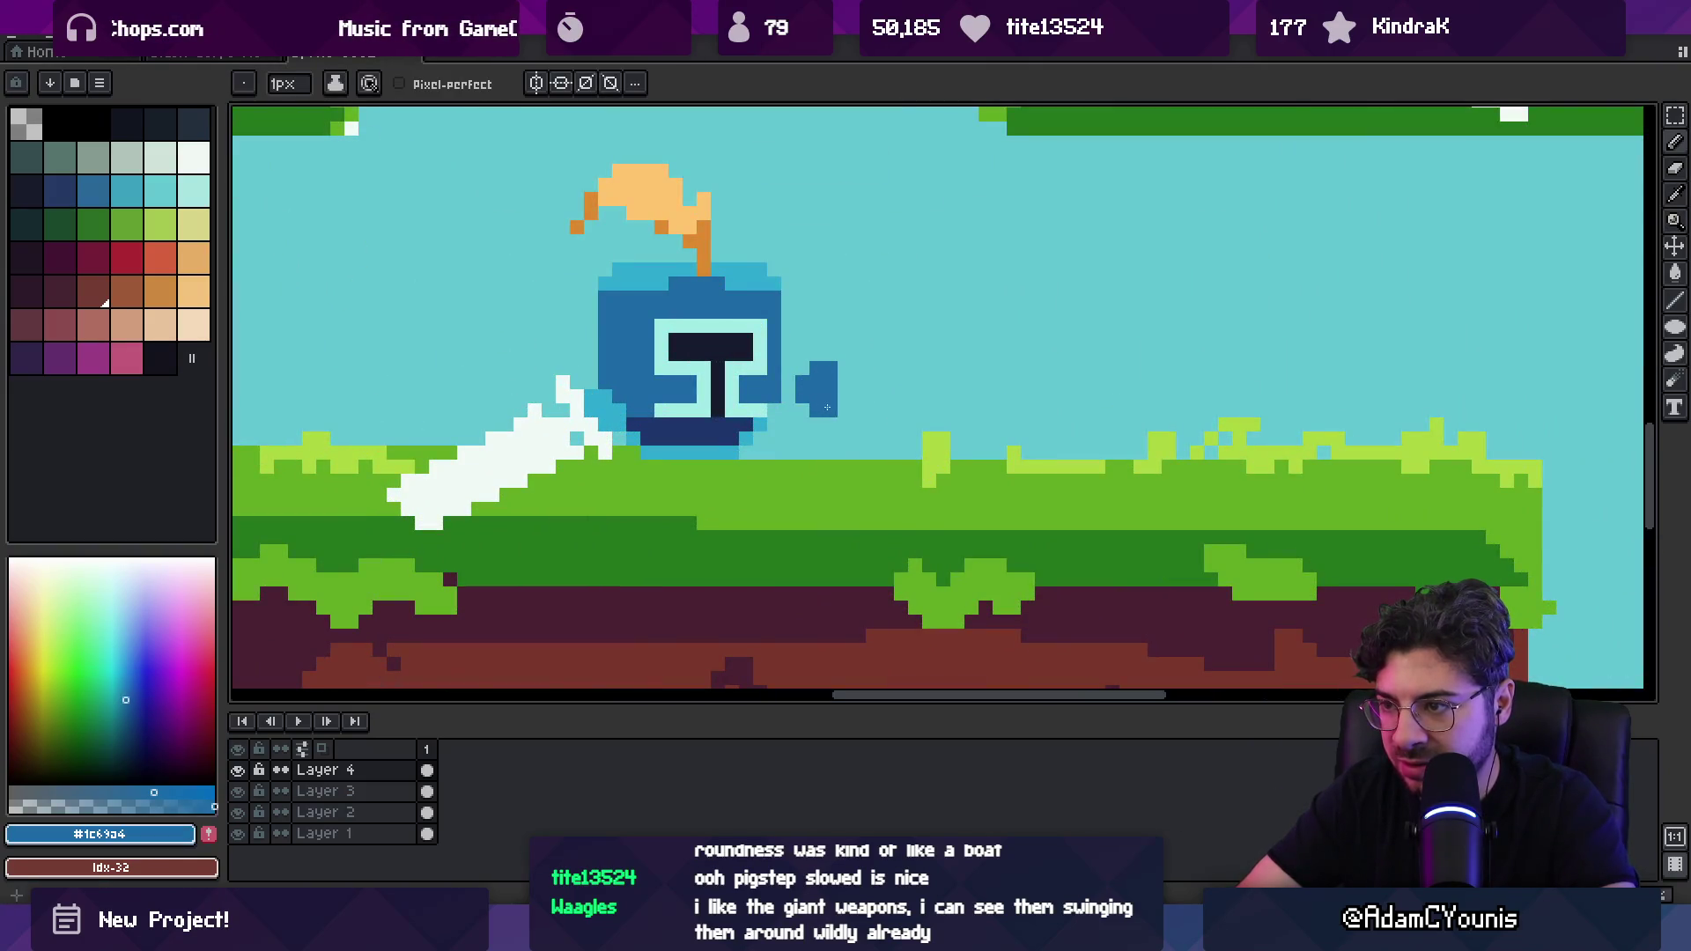
{"action": "key", "text": "z"}
{"action": "scroll", "coordinate": [748, 352], "scroll_direction": "down", "scroll_amount": 3}
{"action": "scroll", "coordinate": [731, 255], "scroll_direction": "down", "scroll_amount": 1}
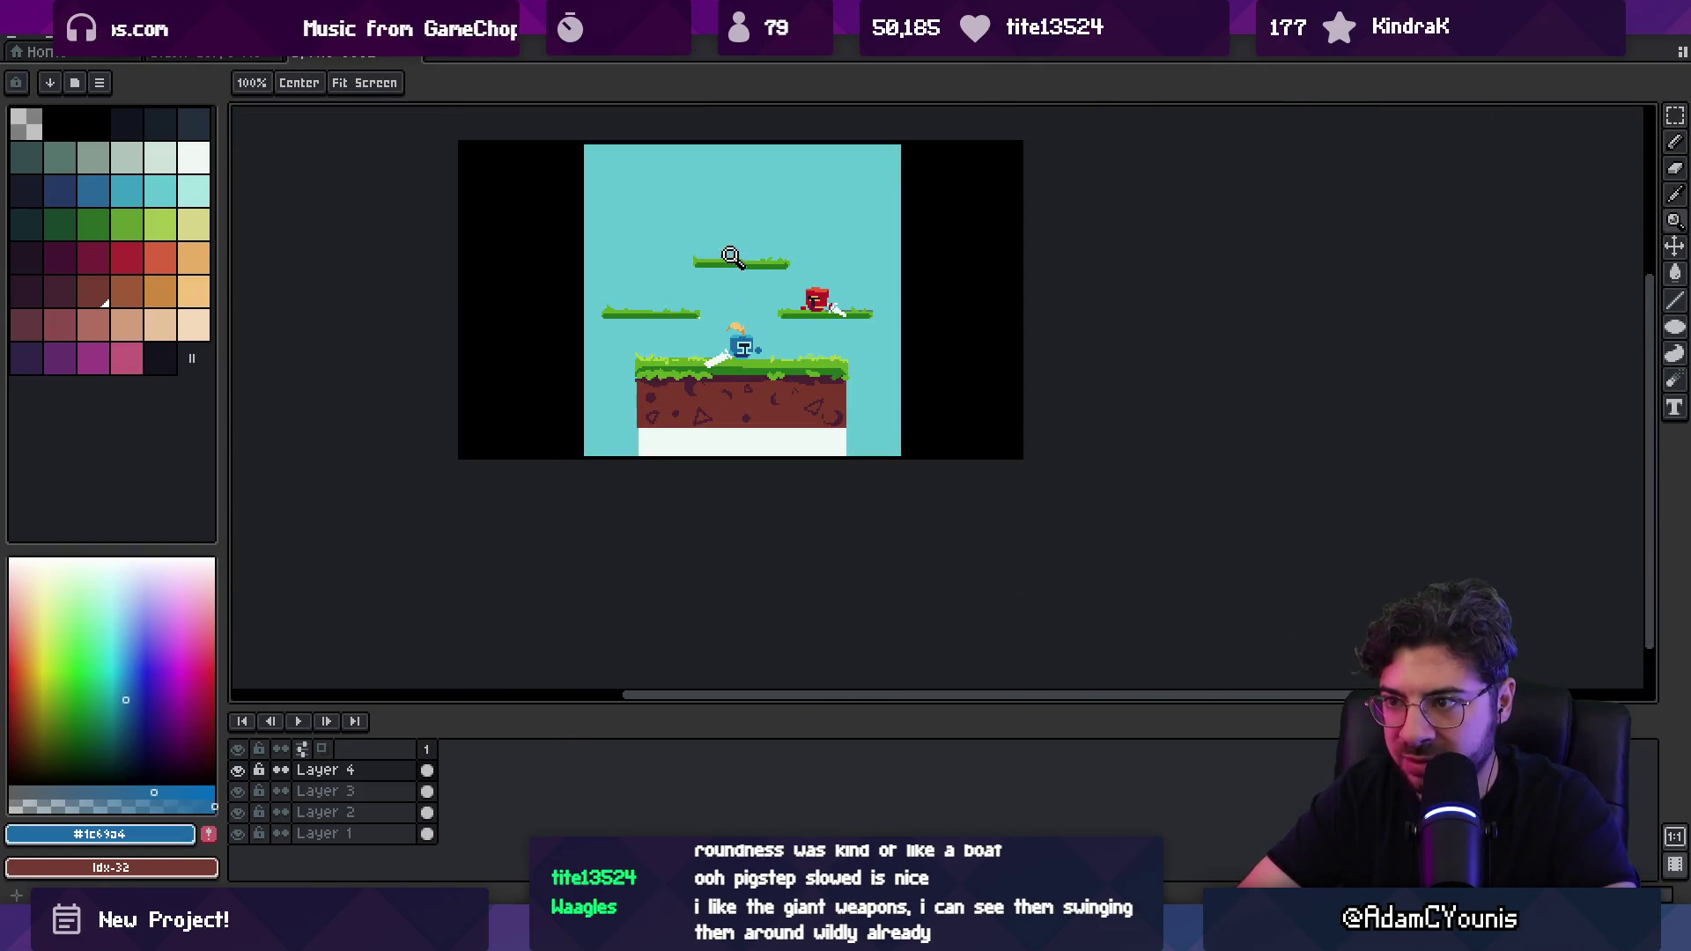
{"action": "scroll", "coordinate": [757, 327], "scroll_direction": "up", "scroll_amount": 2}
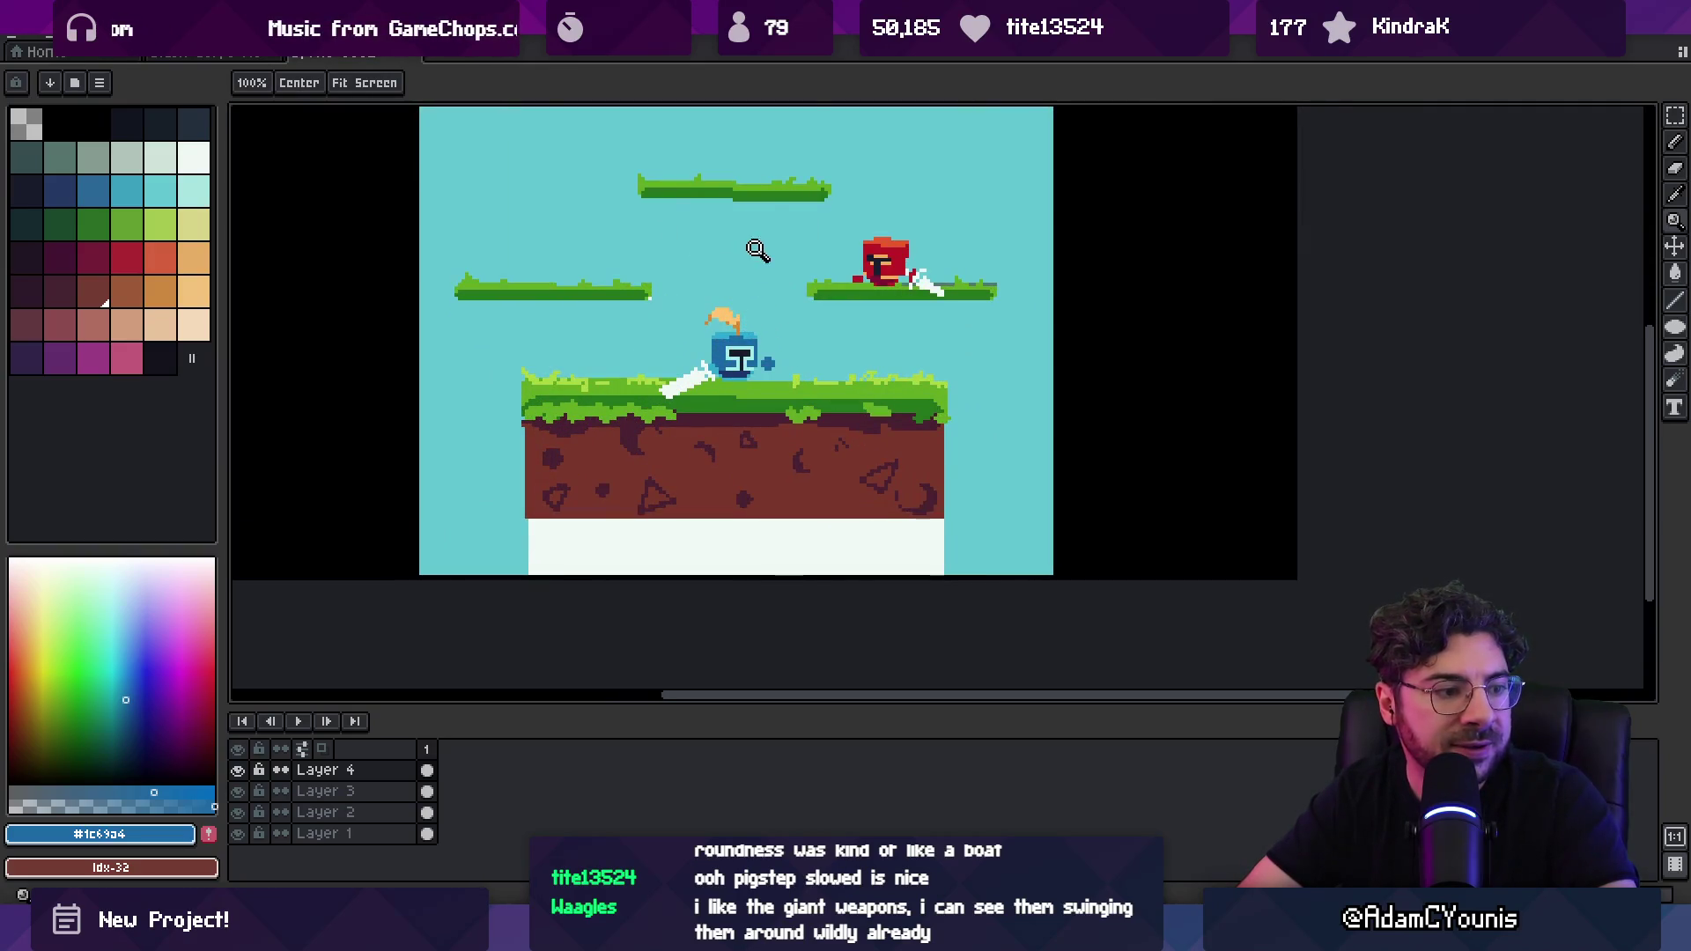
Step: Eyedrop the orange from the red knight's helmet and paint orange pixels beside its visor
{"action": "scroll", "coordinate": [922, 256], "scroll_direction": "up", "scroll_amount": 3}
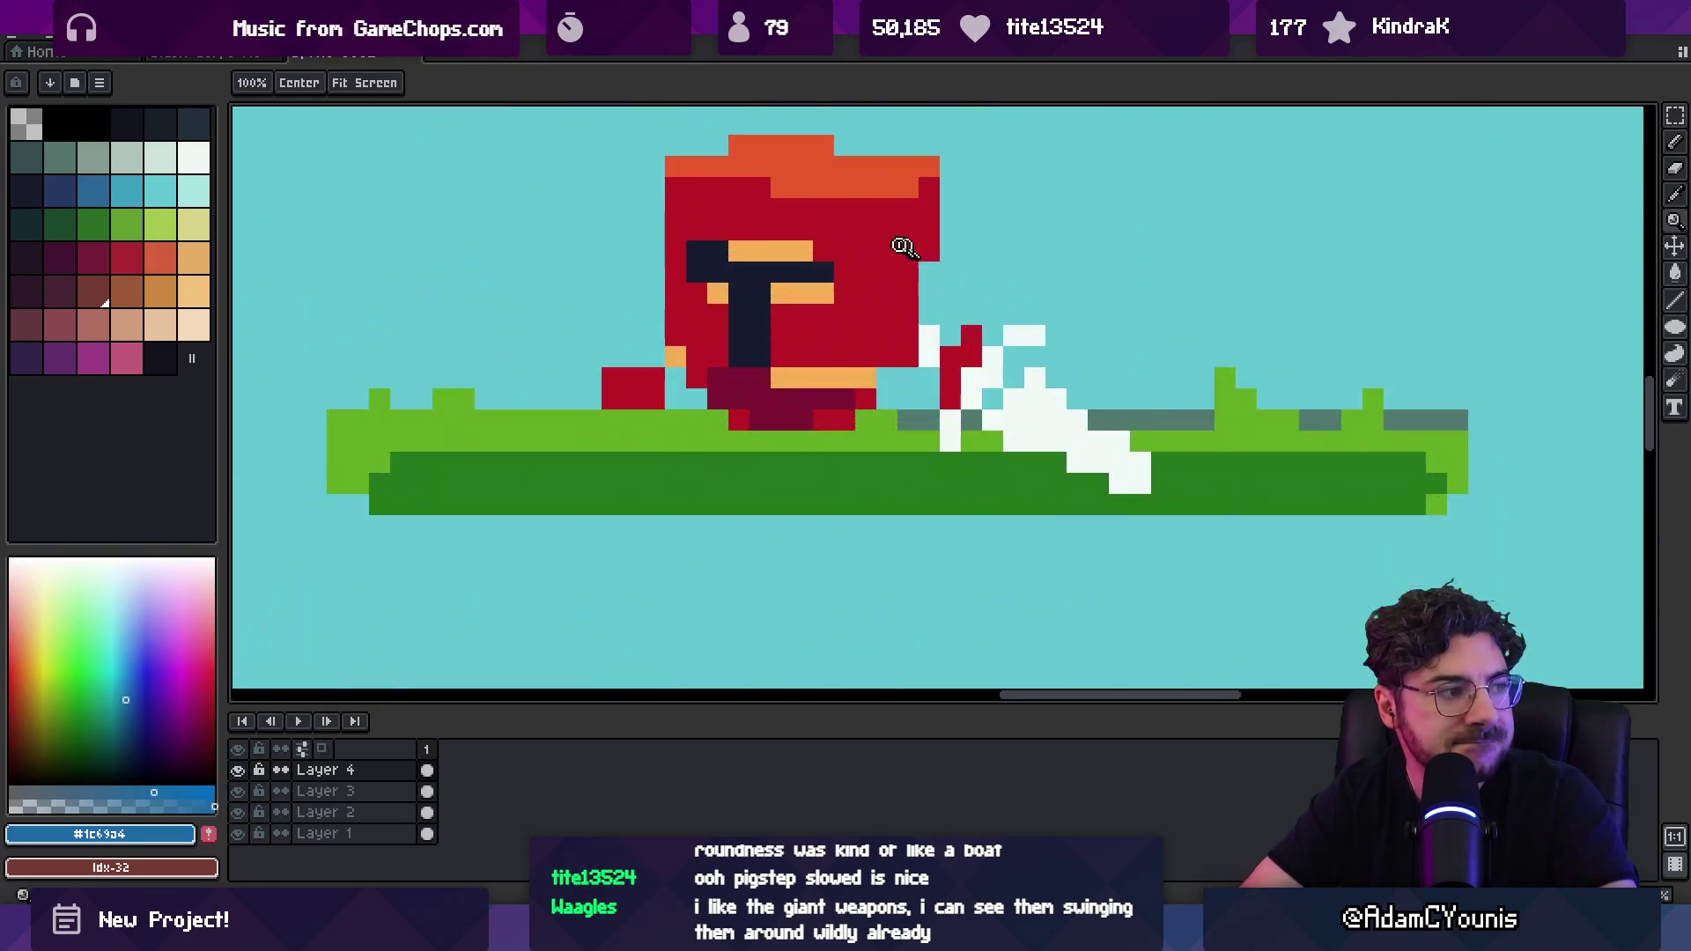
{"action": "key", "text": "b"}
{"action": "left_click", "coordinate": [803, 251], "text": "alt"}
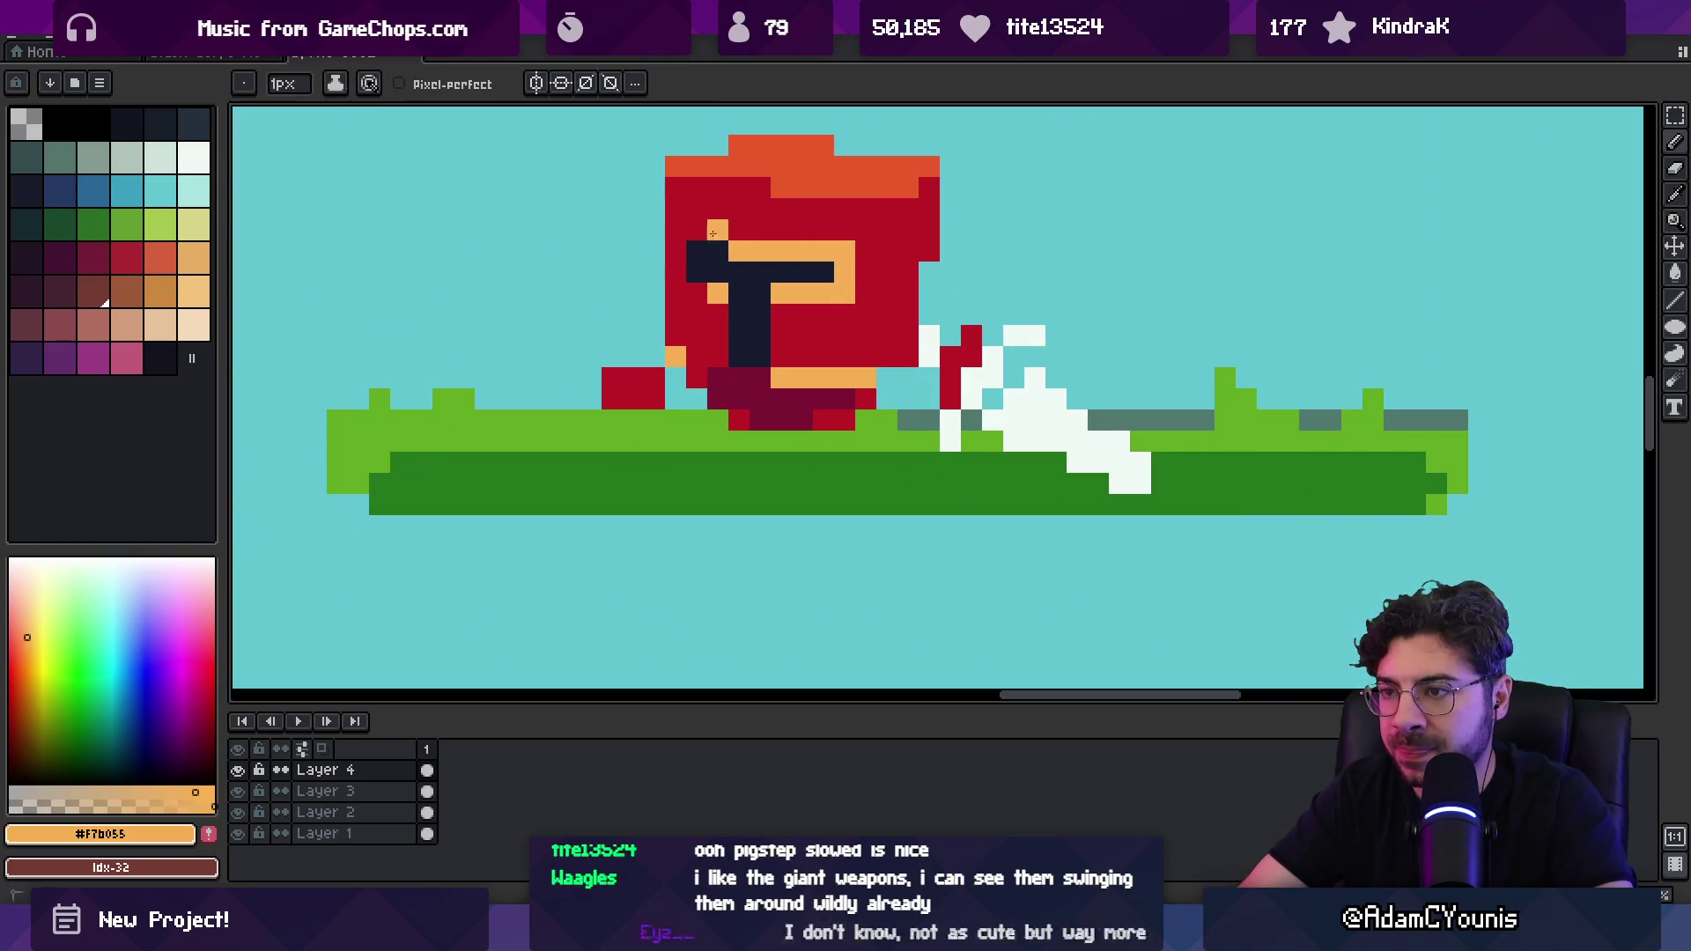
{"action": "mouse_move", "coordinate": [675, 251]}
{"action": "left_mouse_down"}
{"action": "mouse_move", "coordinate": [675, 294]}
{"action": "mouse_move", "coordinate": [696, 293]}
{"action": "left_mouse_up"}
Step: Pick the sword's white and draw a blade slanting down-left from the red knight's hand to the grass
{"action": "key", "text": "z"}
{"action": "scroll", "coordinate": [678, 256], "scroll_direction": "down", "scroll_amount": 3}
{"action": "scroll", "coordinate": [787, 232], "scroll_direction": "down", "scroll_amount": 1}
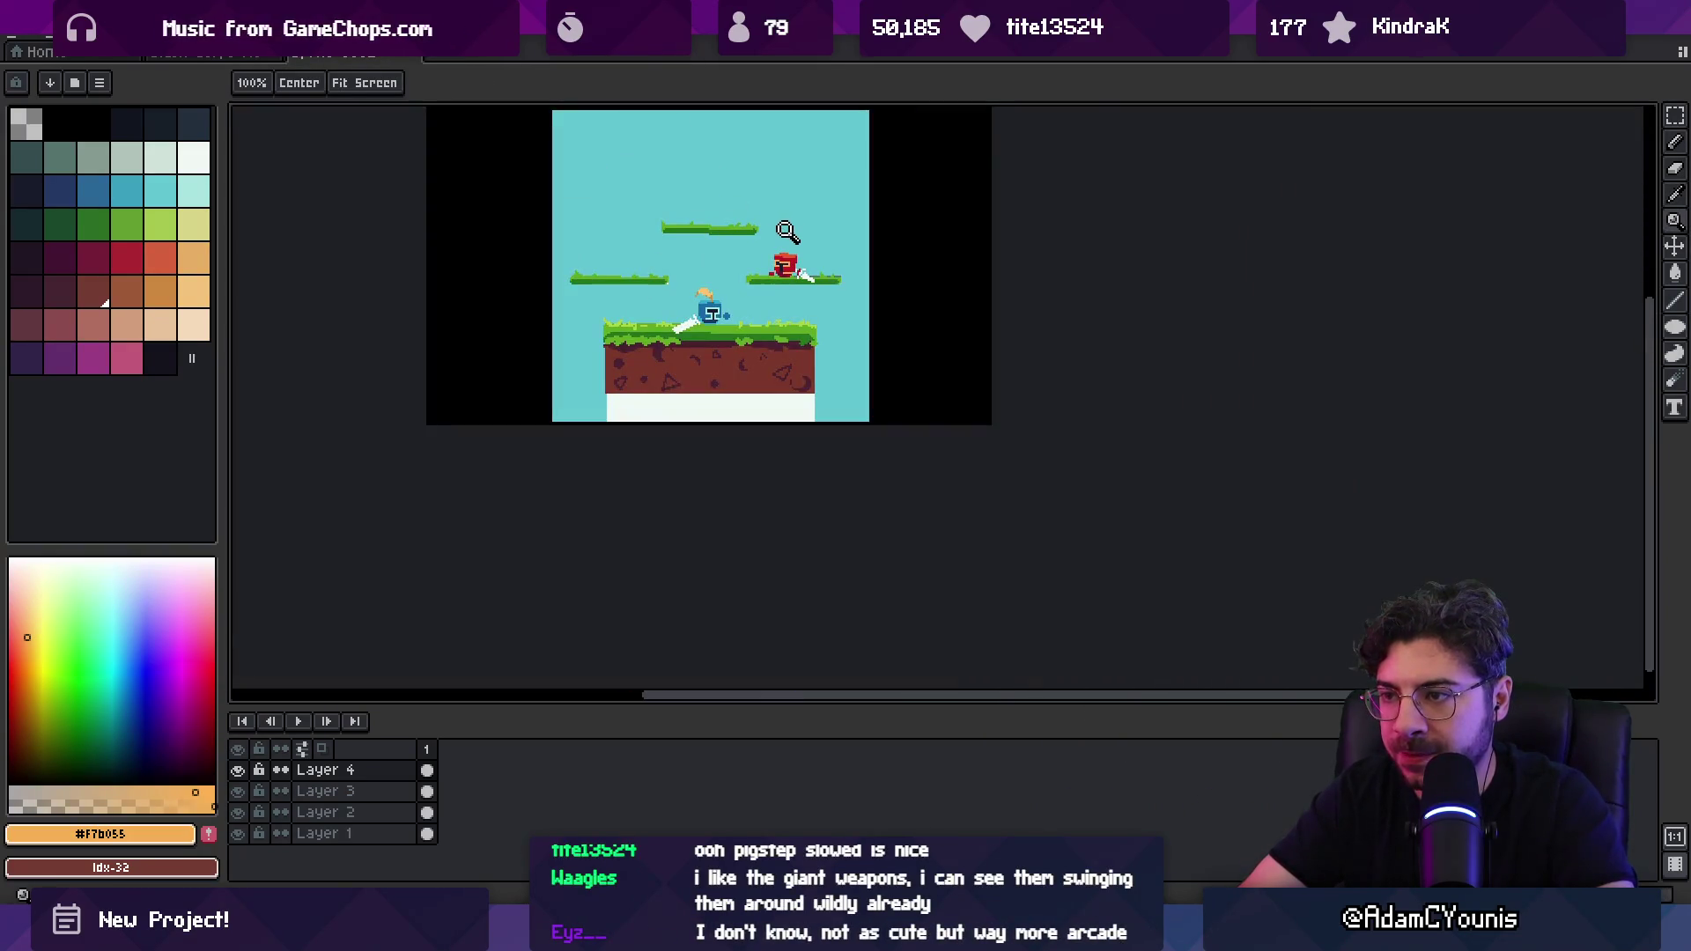
{"action": "scroll", "coordinate": [788, 262], "scroll_direction": "up", "scroll_amount": 3}
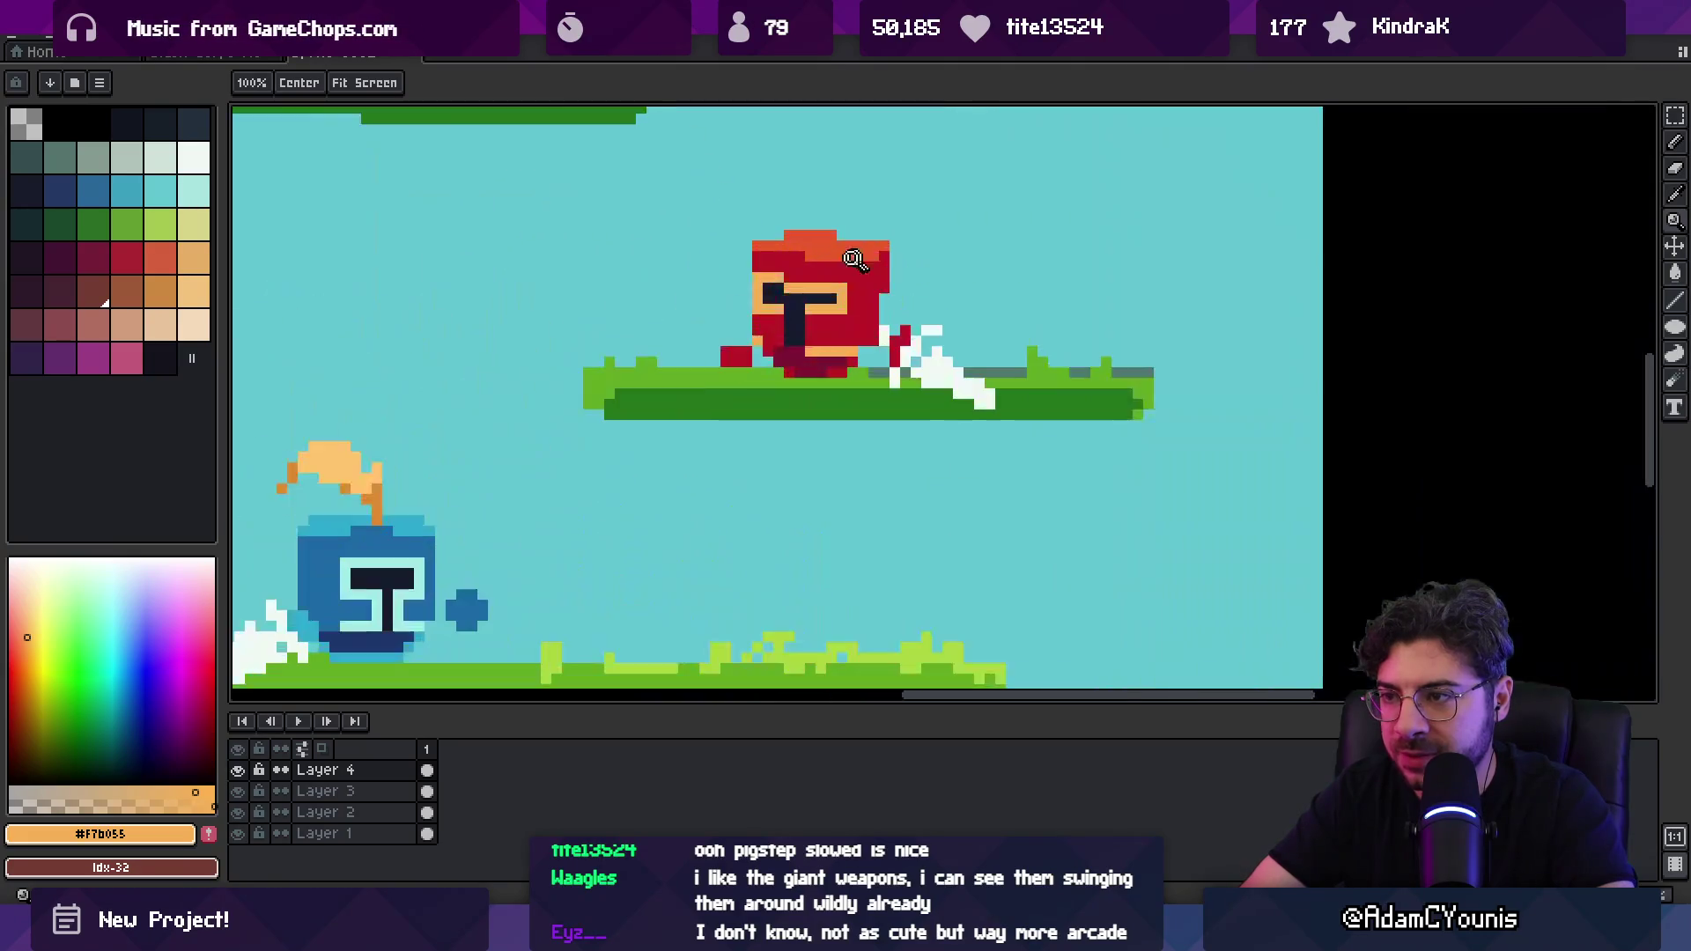
{"action": "scroll", "coordinate": [819, 283], "scroll_direction": "up", "scroll_amount": 2}
{"action": "left_click_drag", "start_coordinate": [819, 283], "coordinate": [649, 460]}
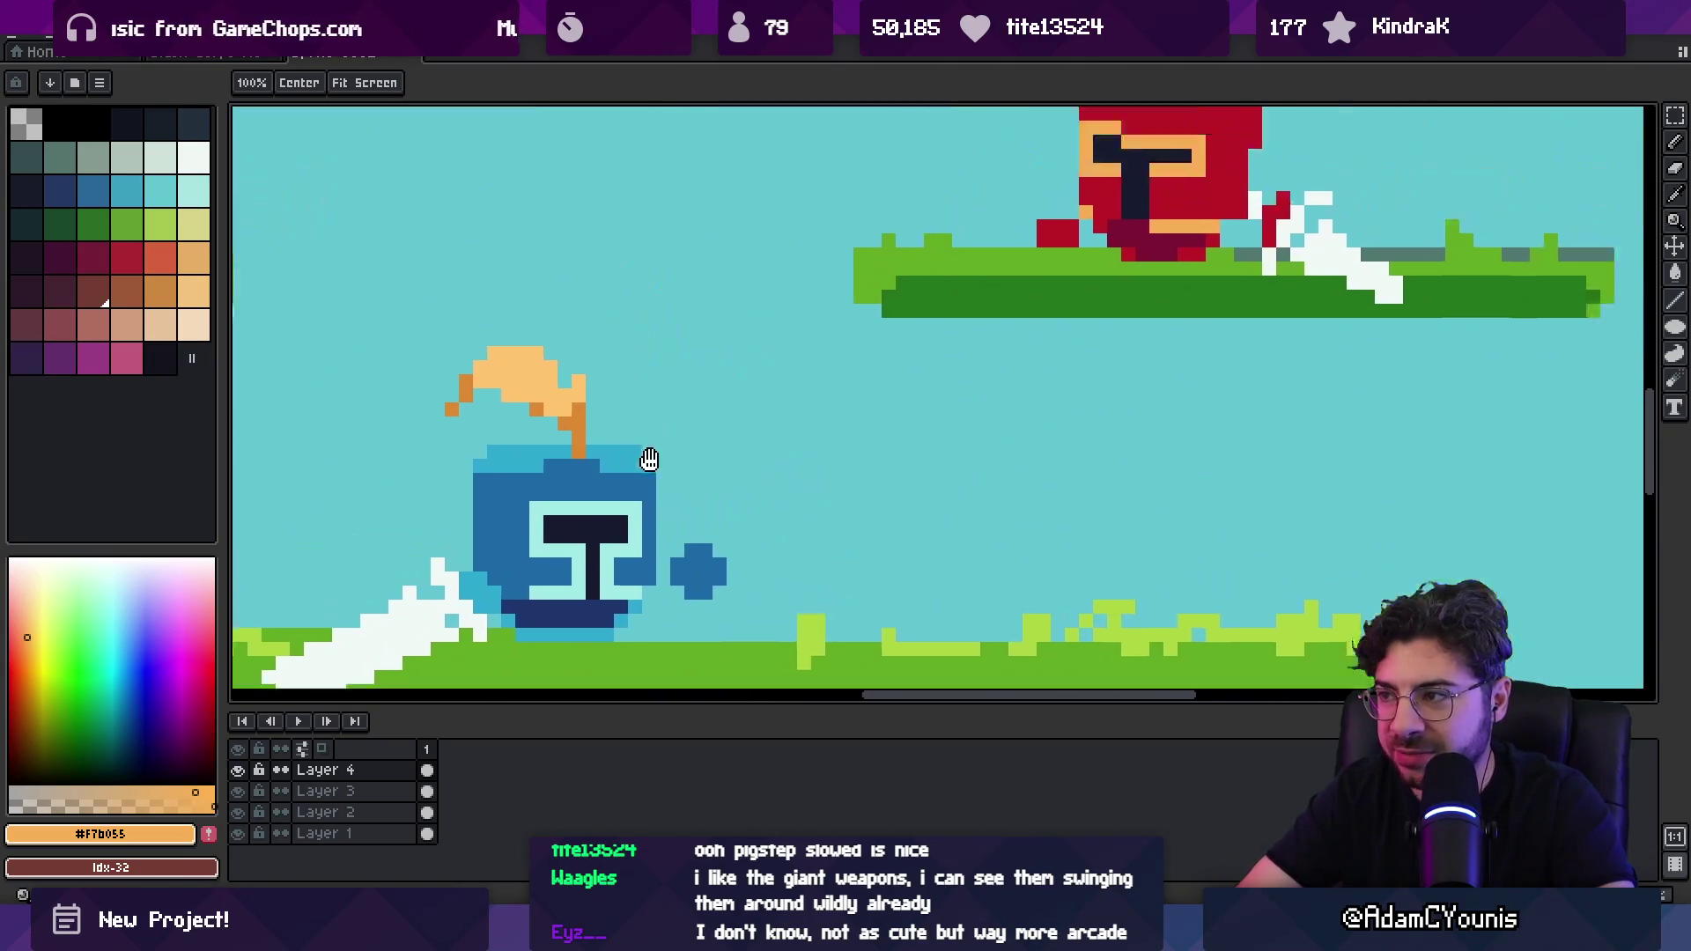
{"action": "scroll", "coordinate": [718, 397], "scroll_direction": "down", "scroll_amount": 1}
{"action": "left_click_drag", "start_coordinate": [718, 397], "coordinate": [461, 417]}
{"action": "left_click", "coordinate": [858, 388]}
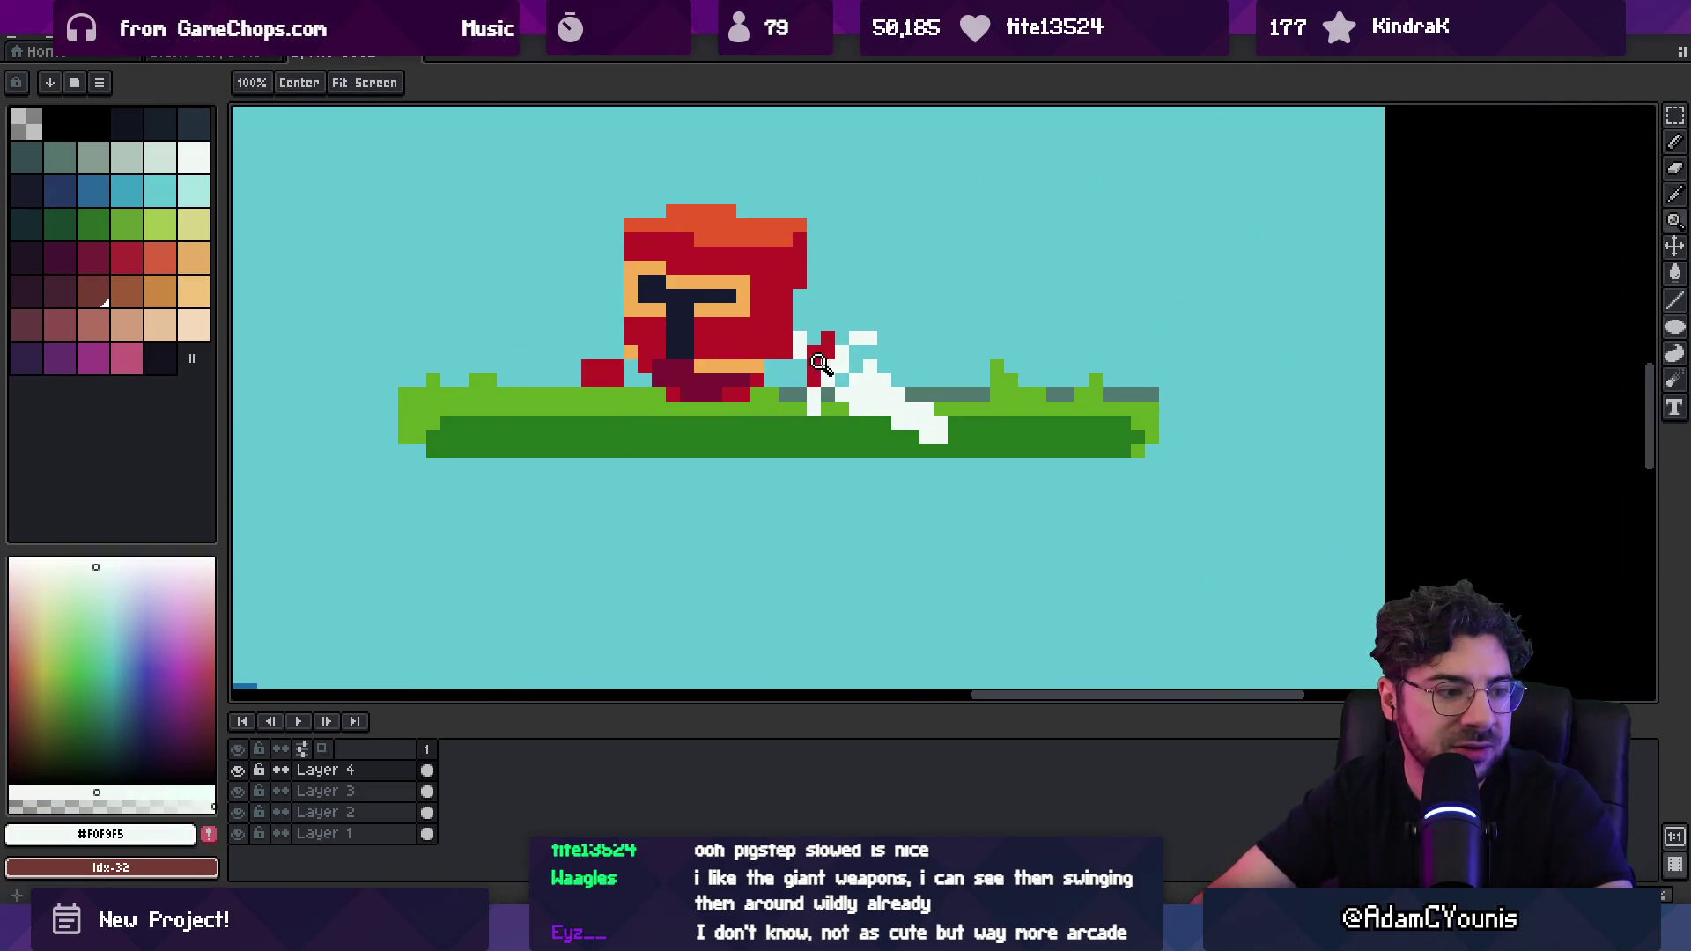
{"action": "key", "text": "b"}
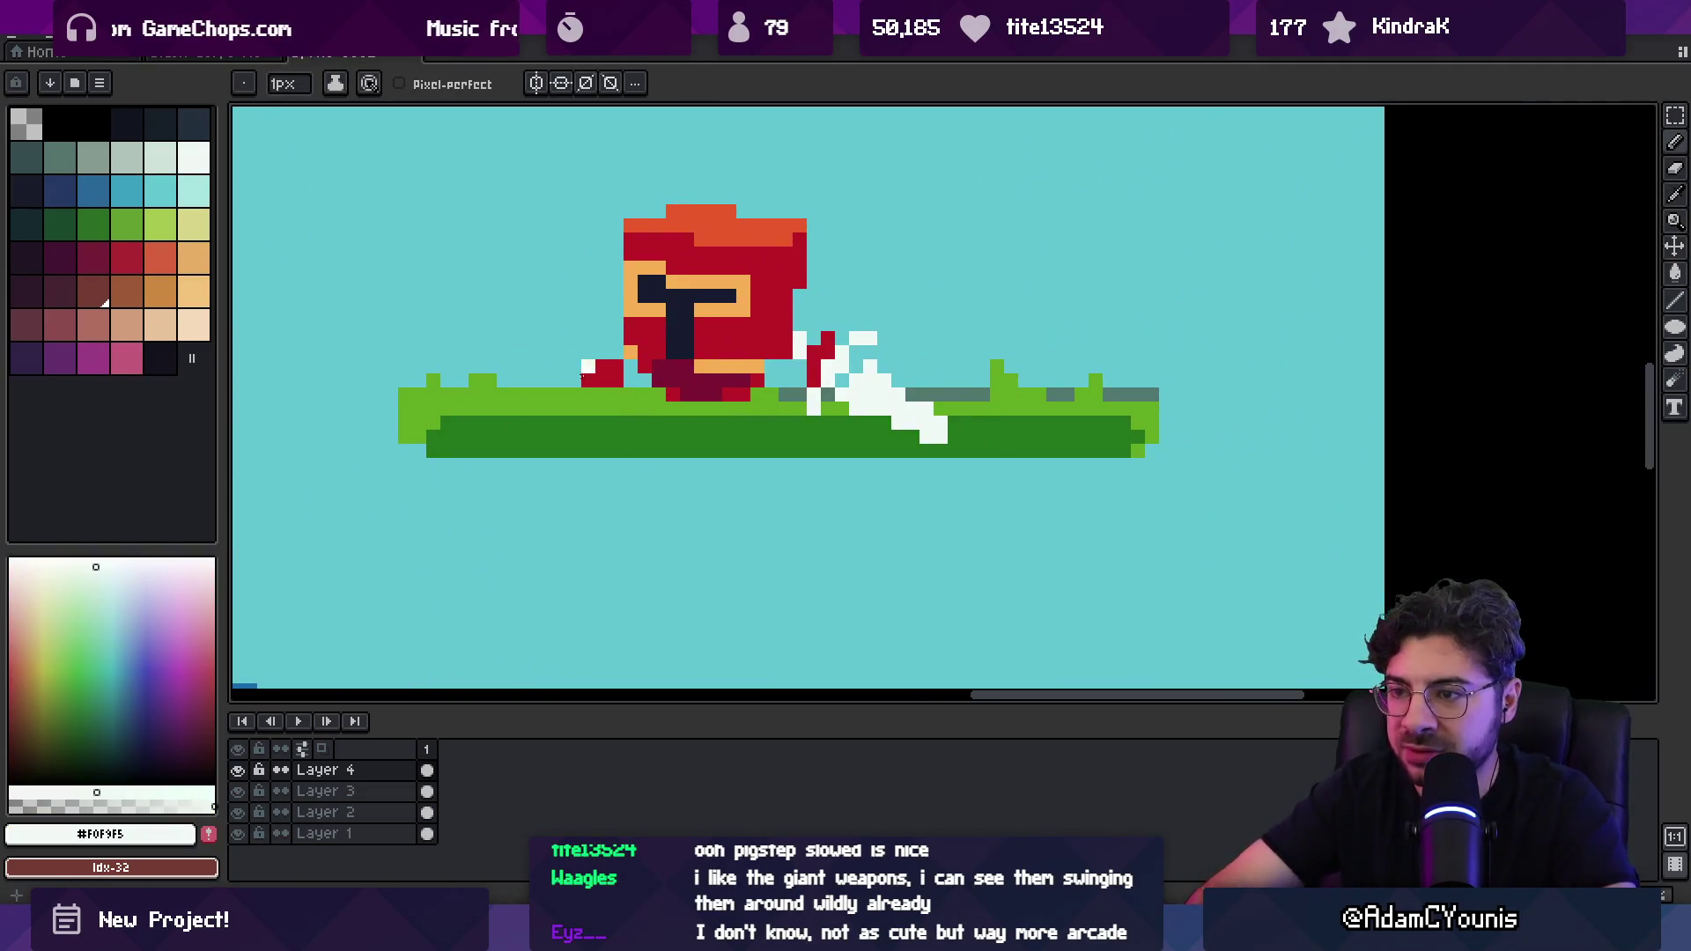
{"action": "left_click_drag", "start_coordinate": [574, 378], "coordinate": [489, 424]}
{"action": "left_click", "coordinate": [559, 353]}
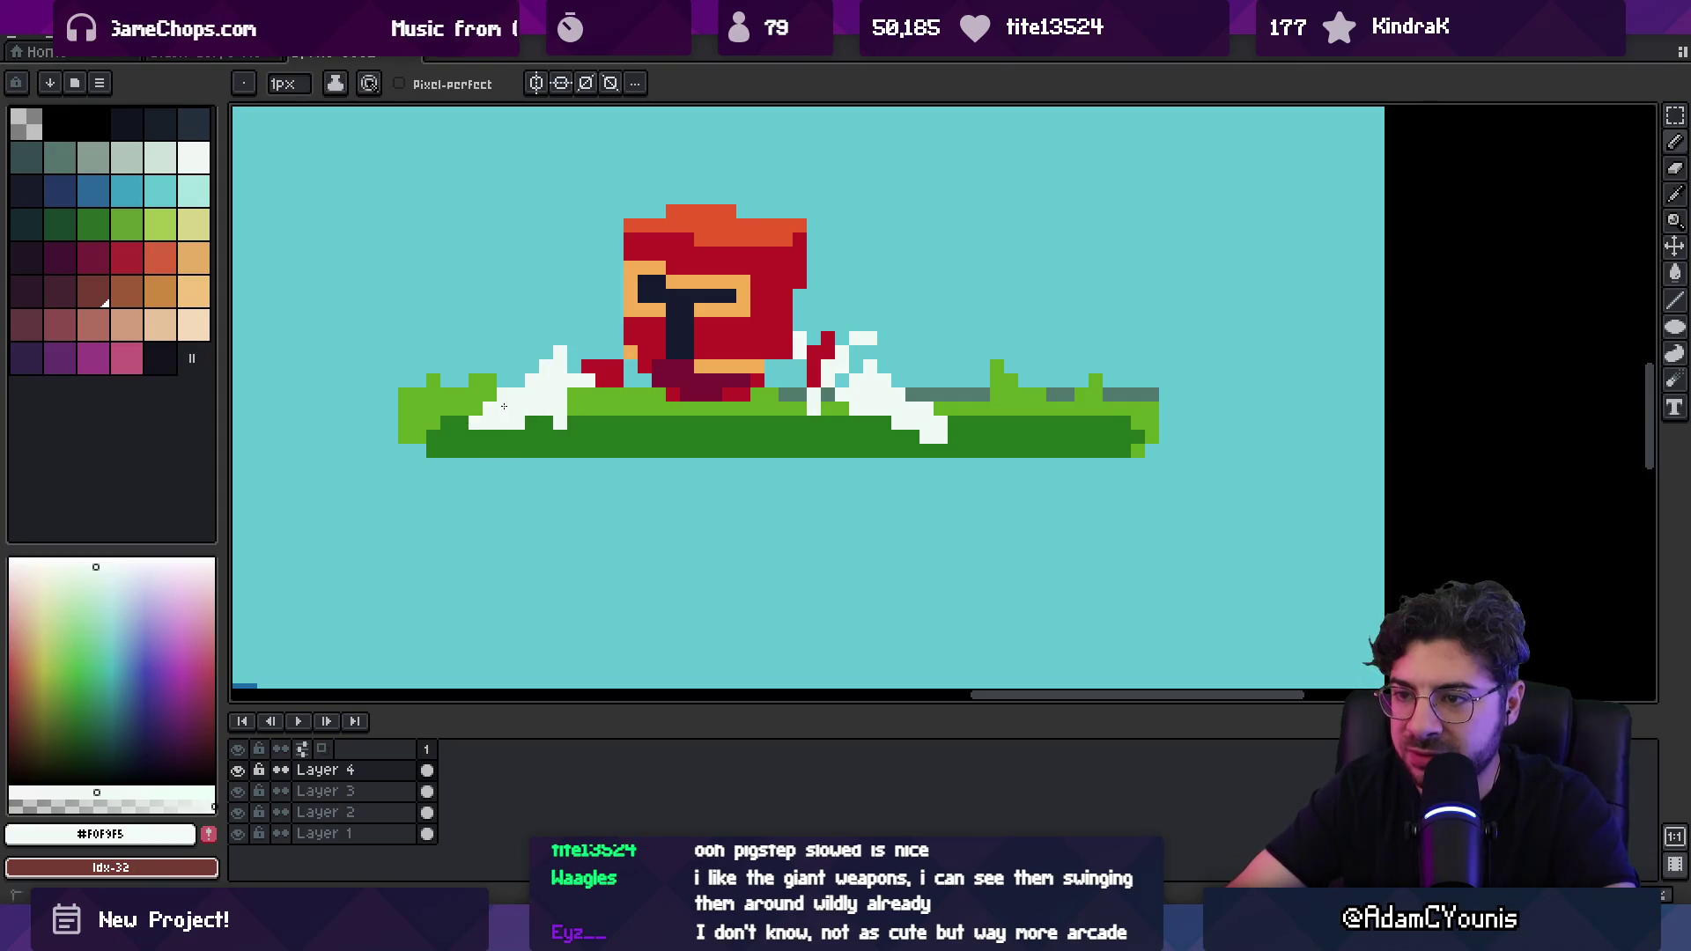
Step: Erase the stray white pixels in the grass and touch up the new blade
{"action": "key", "text": "e"}
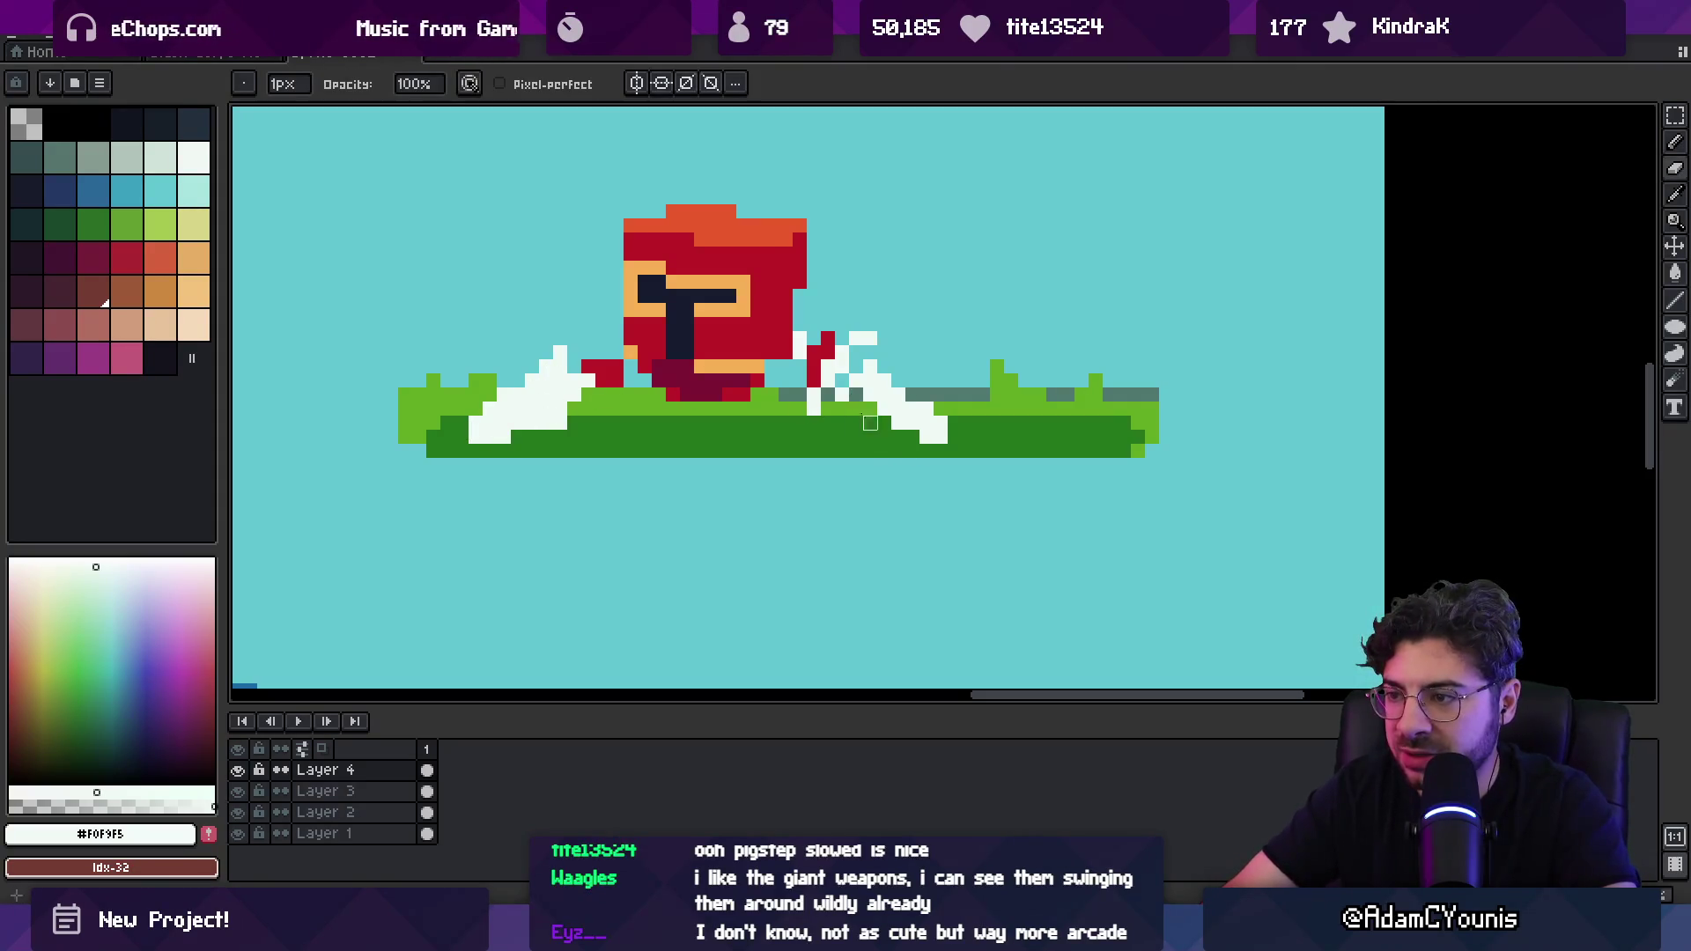
{"action": "key", "text": "b"}
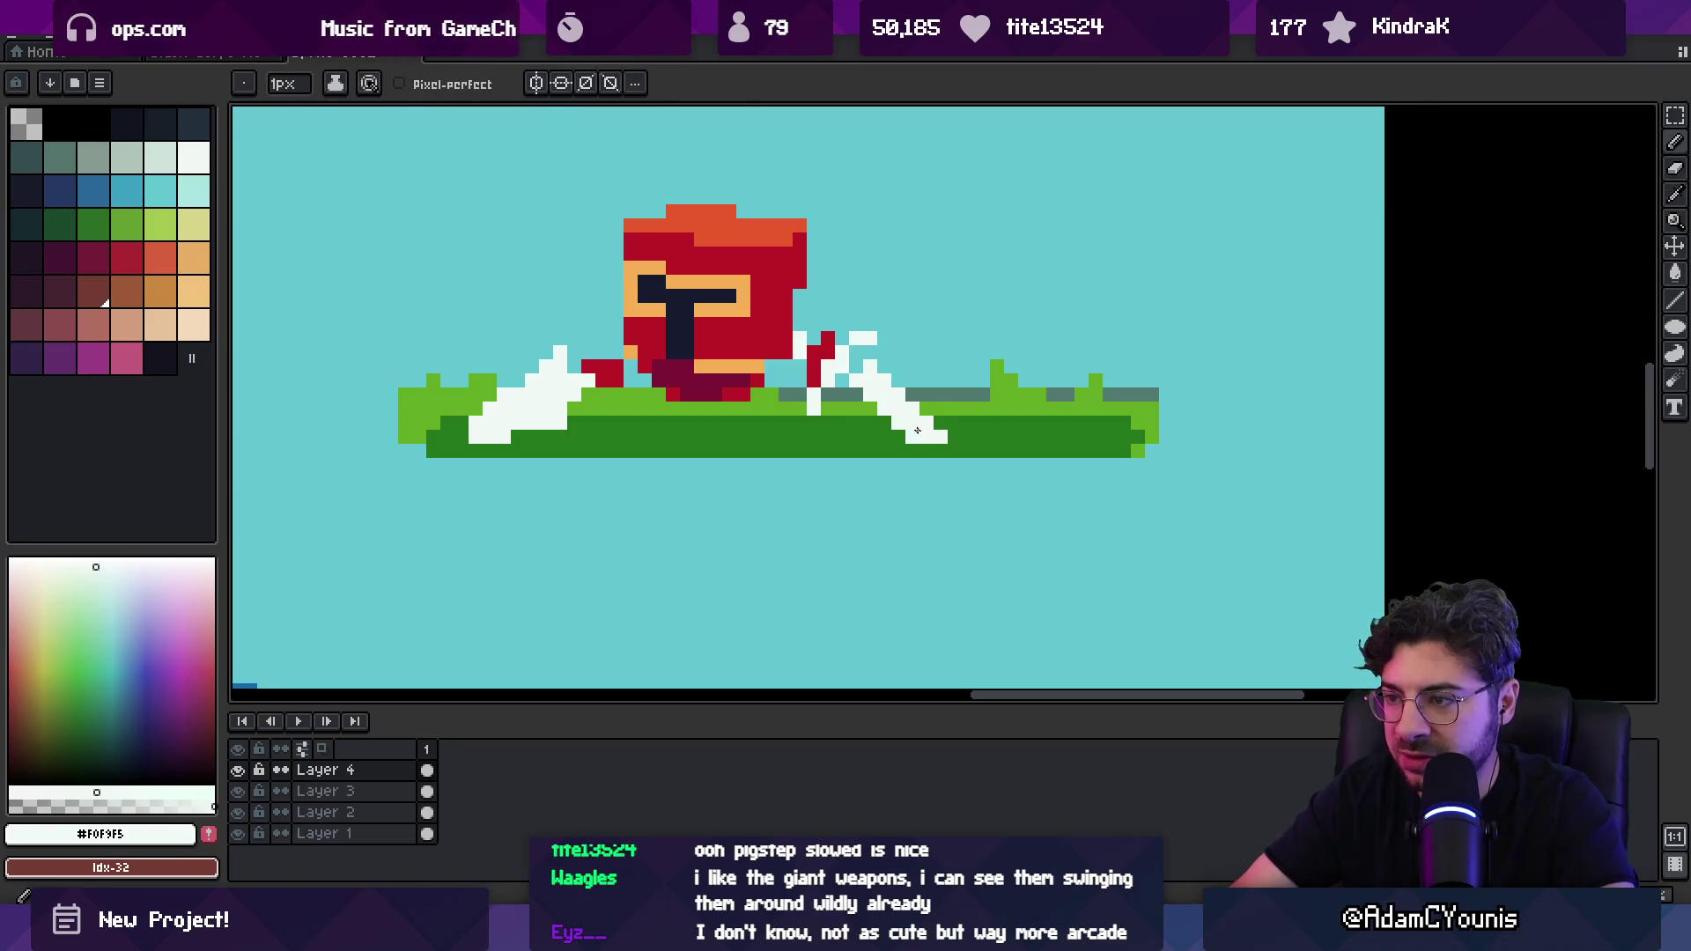
{"action": "key", "text": "e"}
{"action": "left_click_drag", "start_coordinate": [531, 423], "coordinate": [560, 410]}
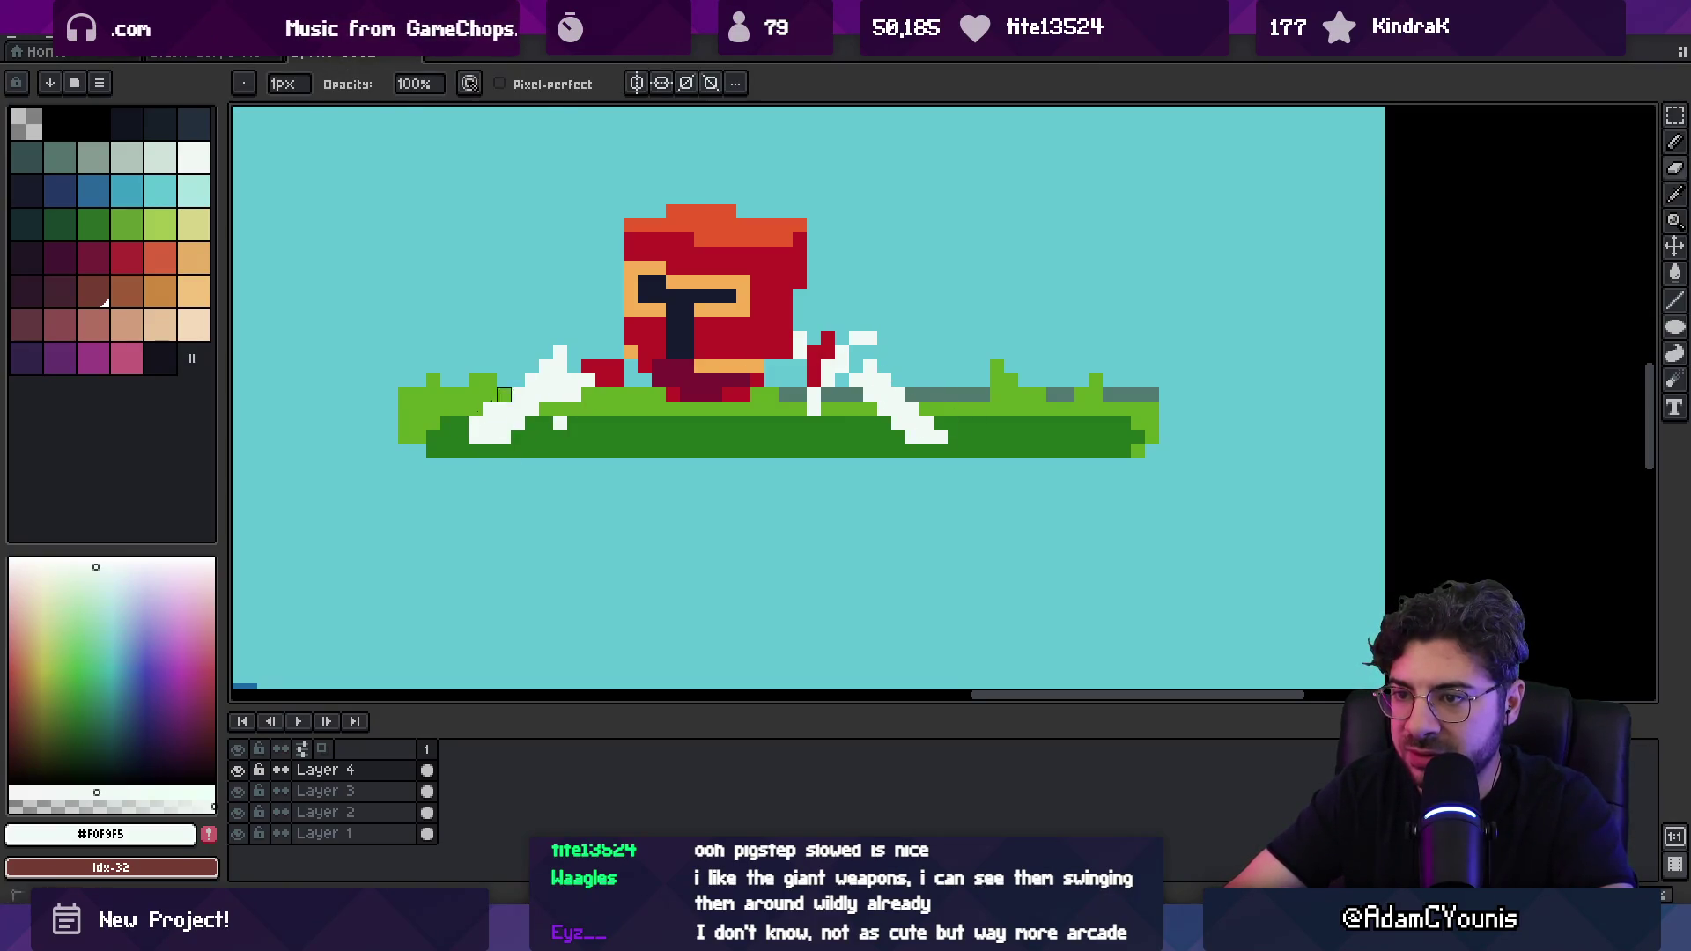
{"action": "left_click", "coordinate": [560, 423]}
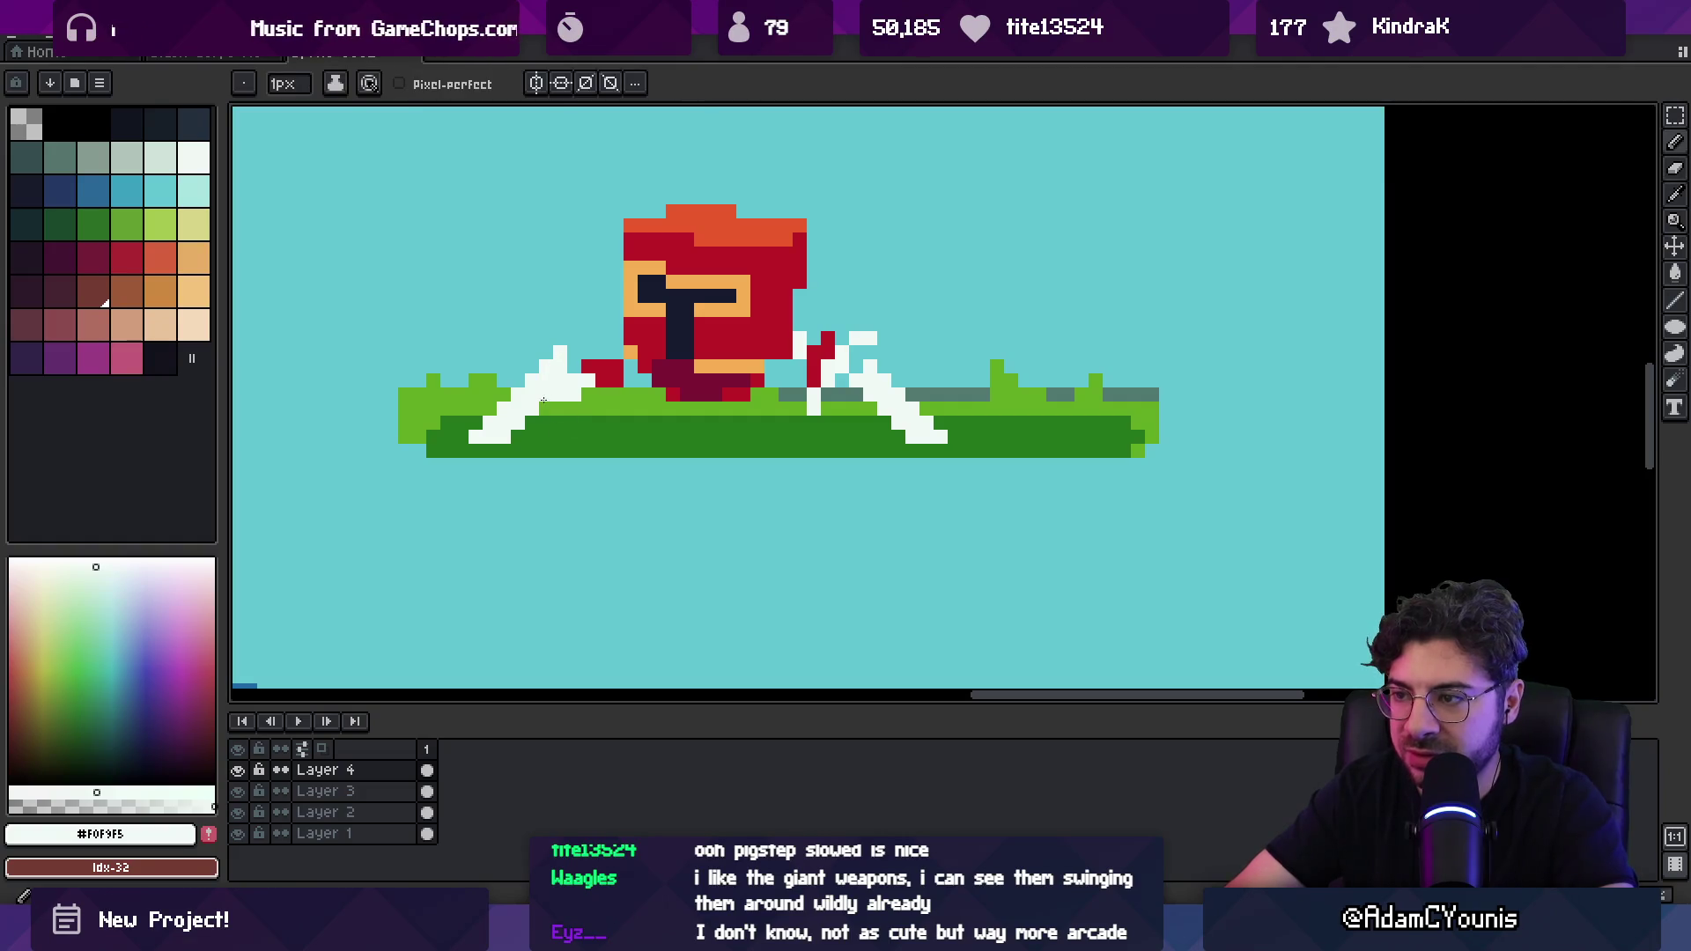
{"action": "key", "text": "b"}
{"action": "left_click_drag", "start_coordinate": [568, 379], "coordinate": [572, 406]}
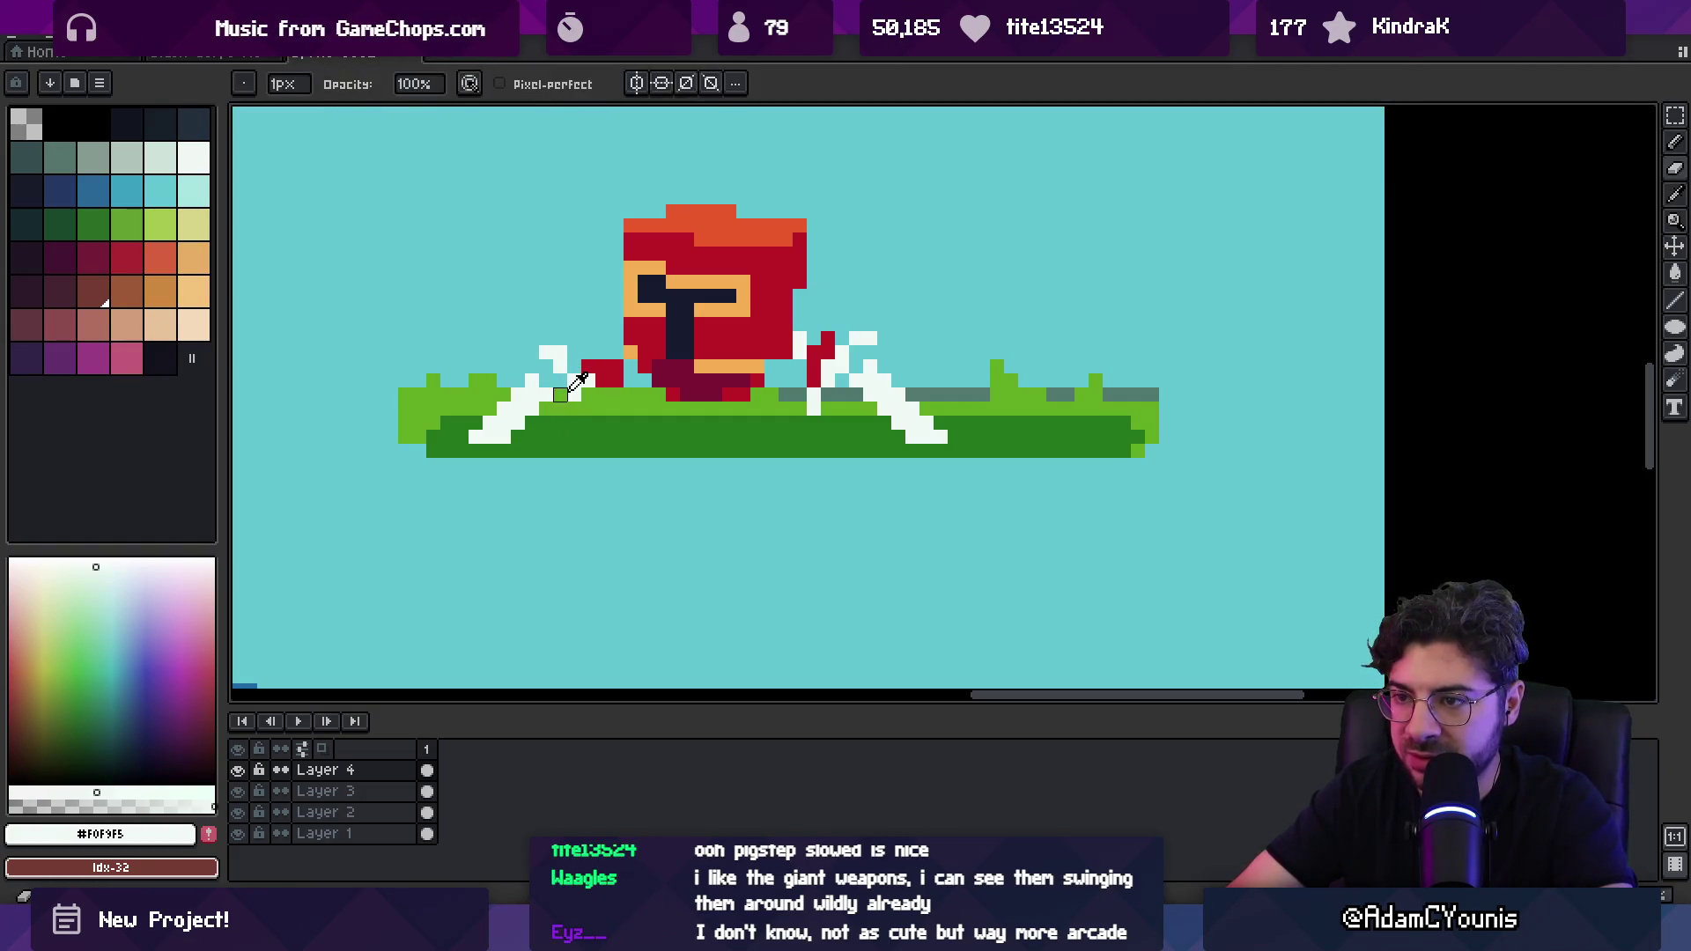
{"action": "left_click", "coordinate": [531, 422]}
{"action": "left_click", "coordinate": [489, 436]}
{"action": "key", "text": "e"}
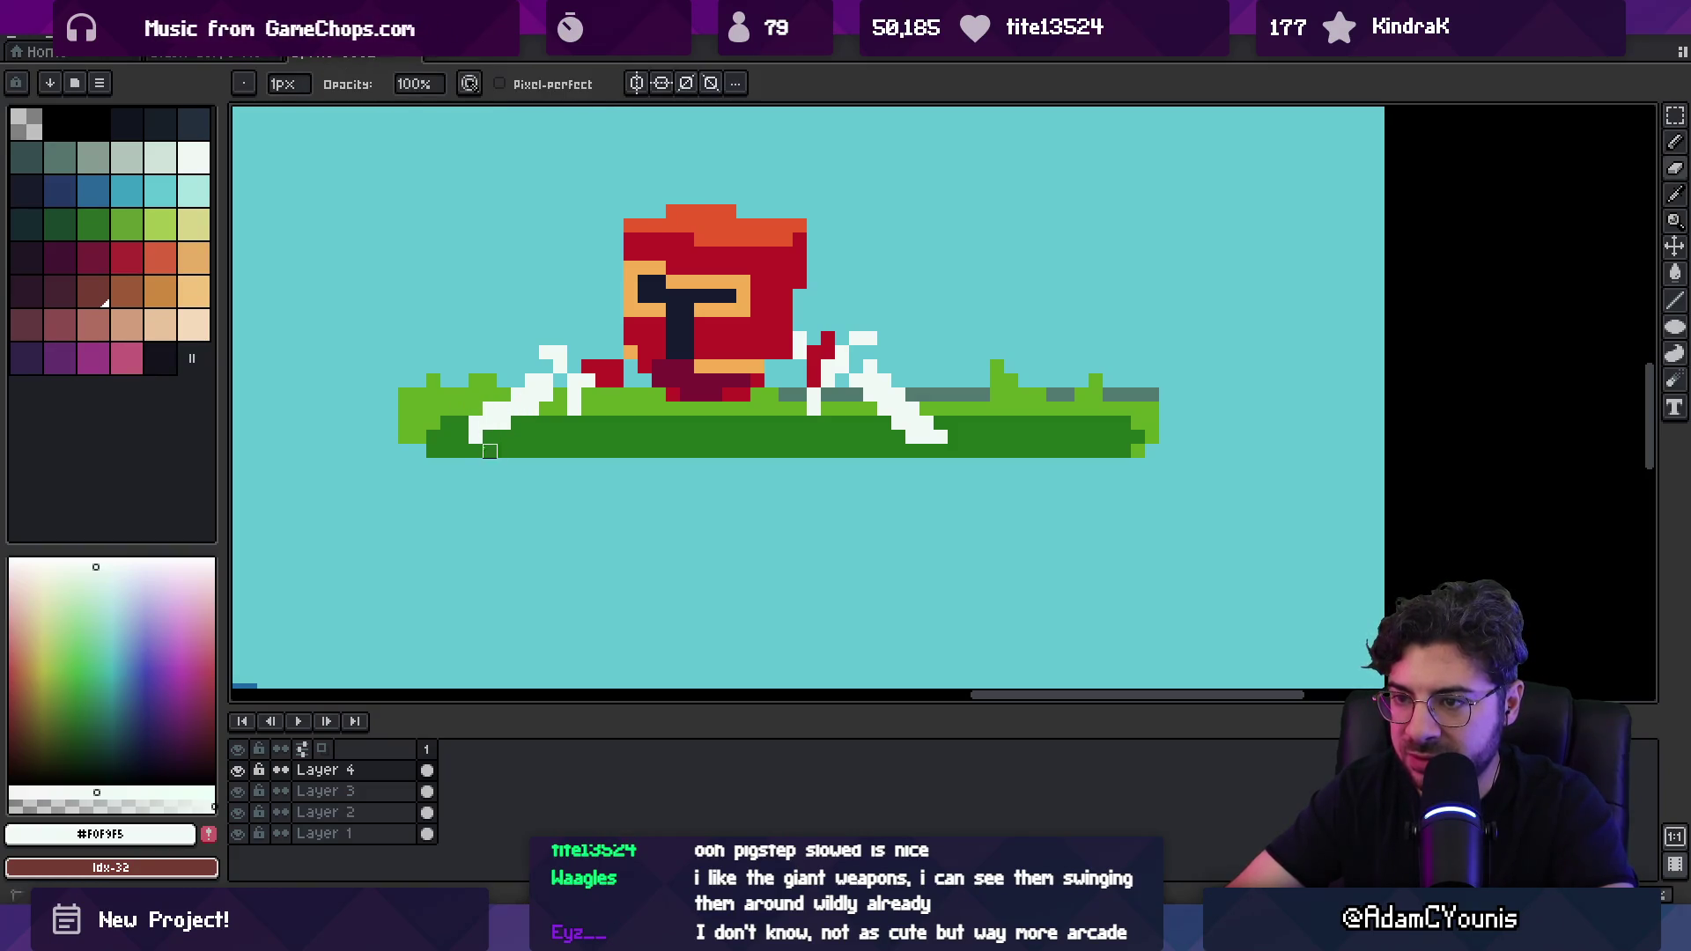
{"action": "key", "text": "b"}
{"action": "key", "text": "e"}
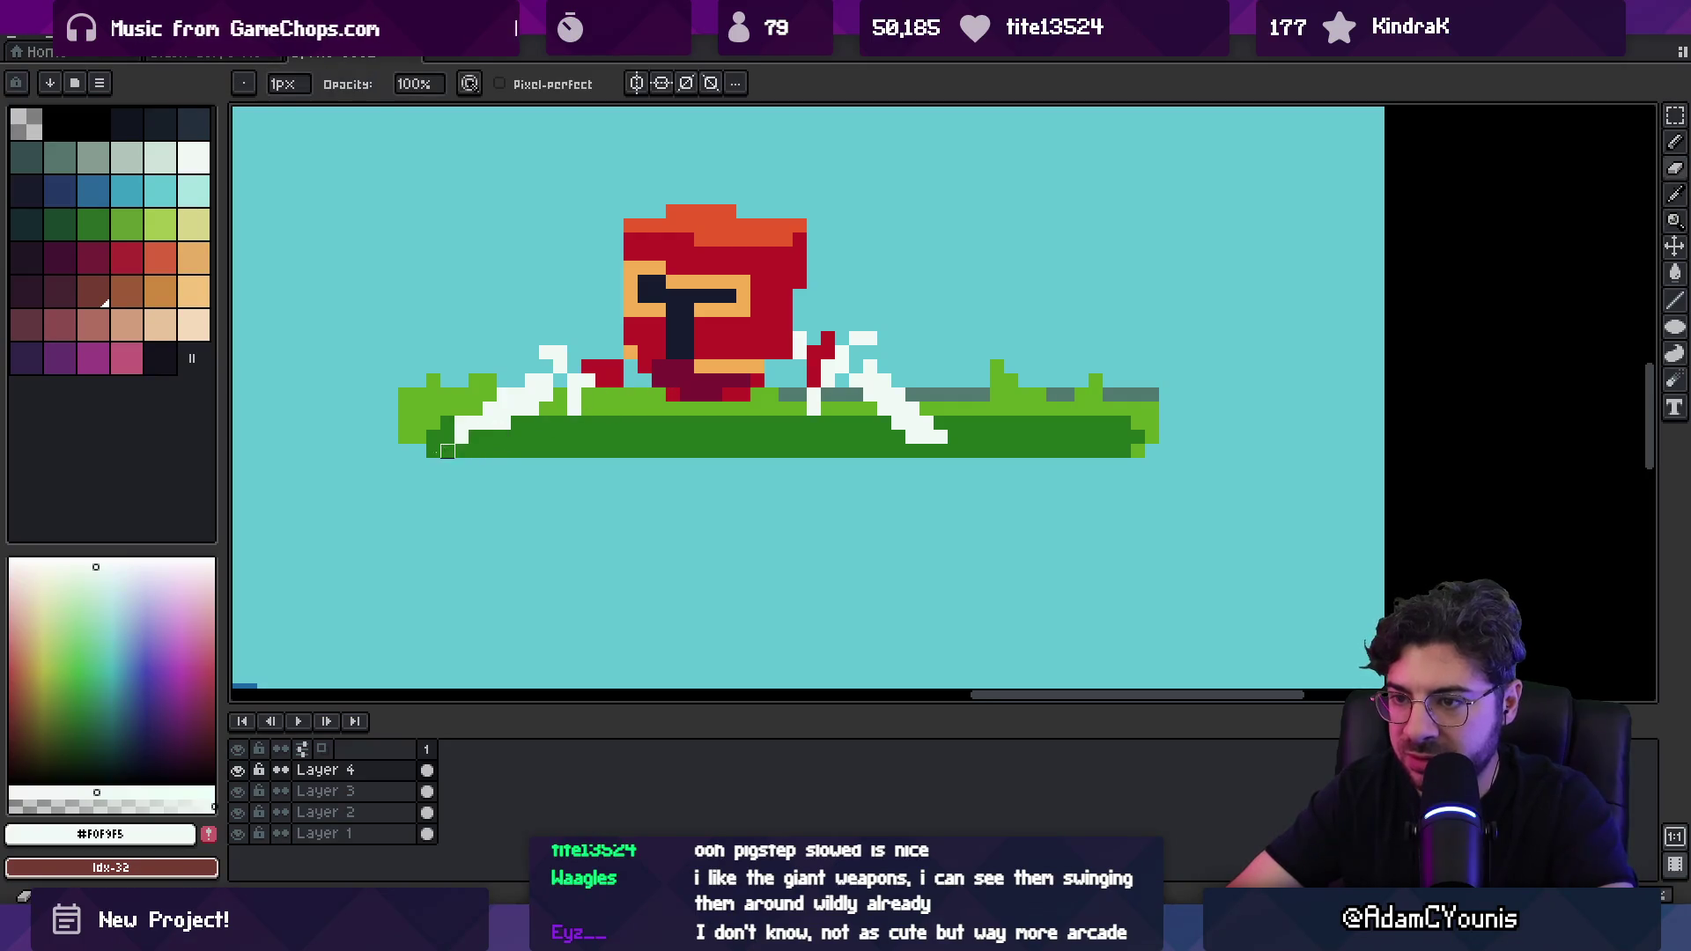
{"action": "scroll", "coordinate": [710, 441], "scroll_direction": "down", "scroll_amount": 5}
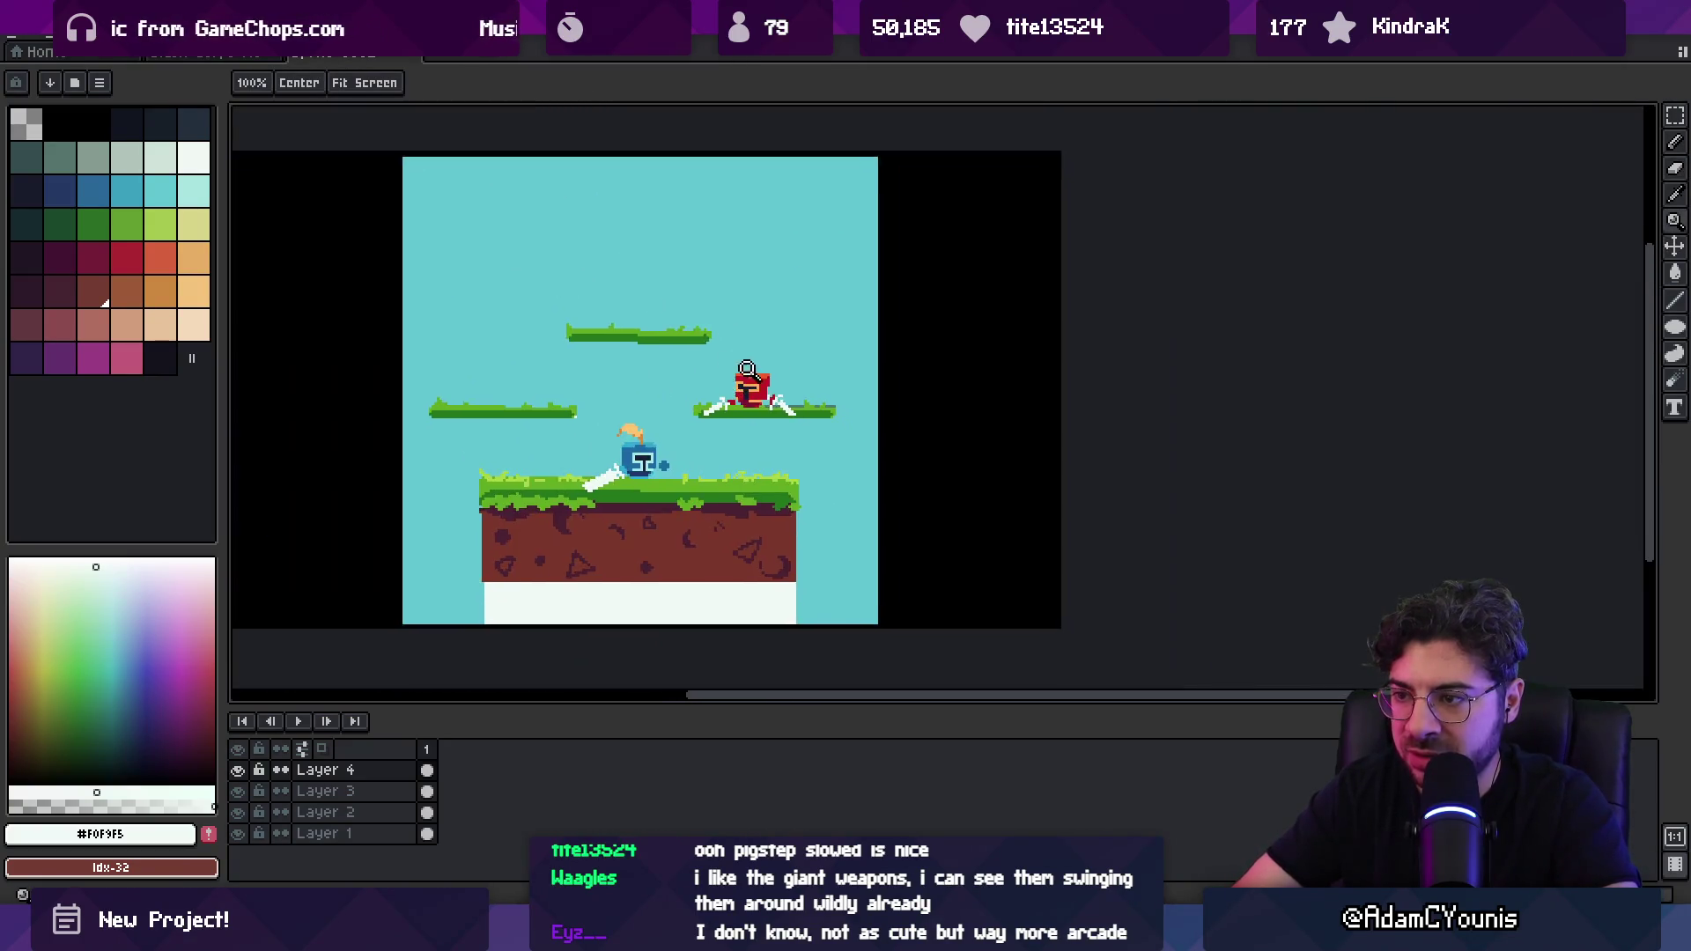
{"action": "scroll", "coordinate": [816, 390], "scroll_direction": "up", "scroll_amount": 1}
Step: Sample the orange and red from the red knight while zooming in around it
{"action": "scroll", "coordinate": [816, 310], "scroll_direction": "up", "scroll_amount": 4}
{"action": "key", "text": "b"}
{"action": "left_click", "coordinate": [797, 351], "text": "alt"}
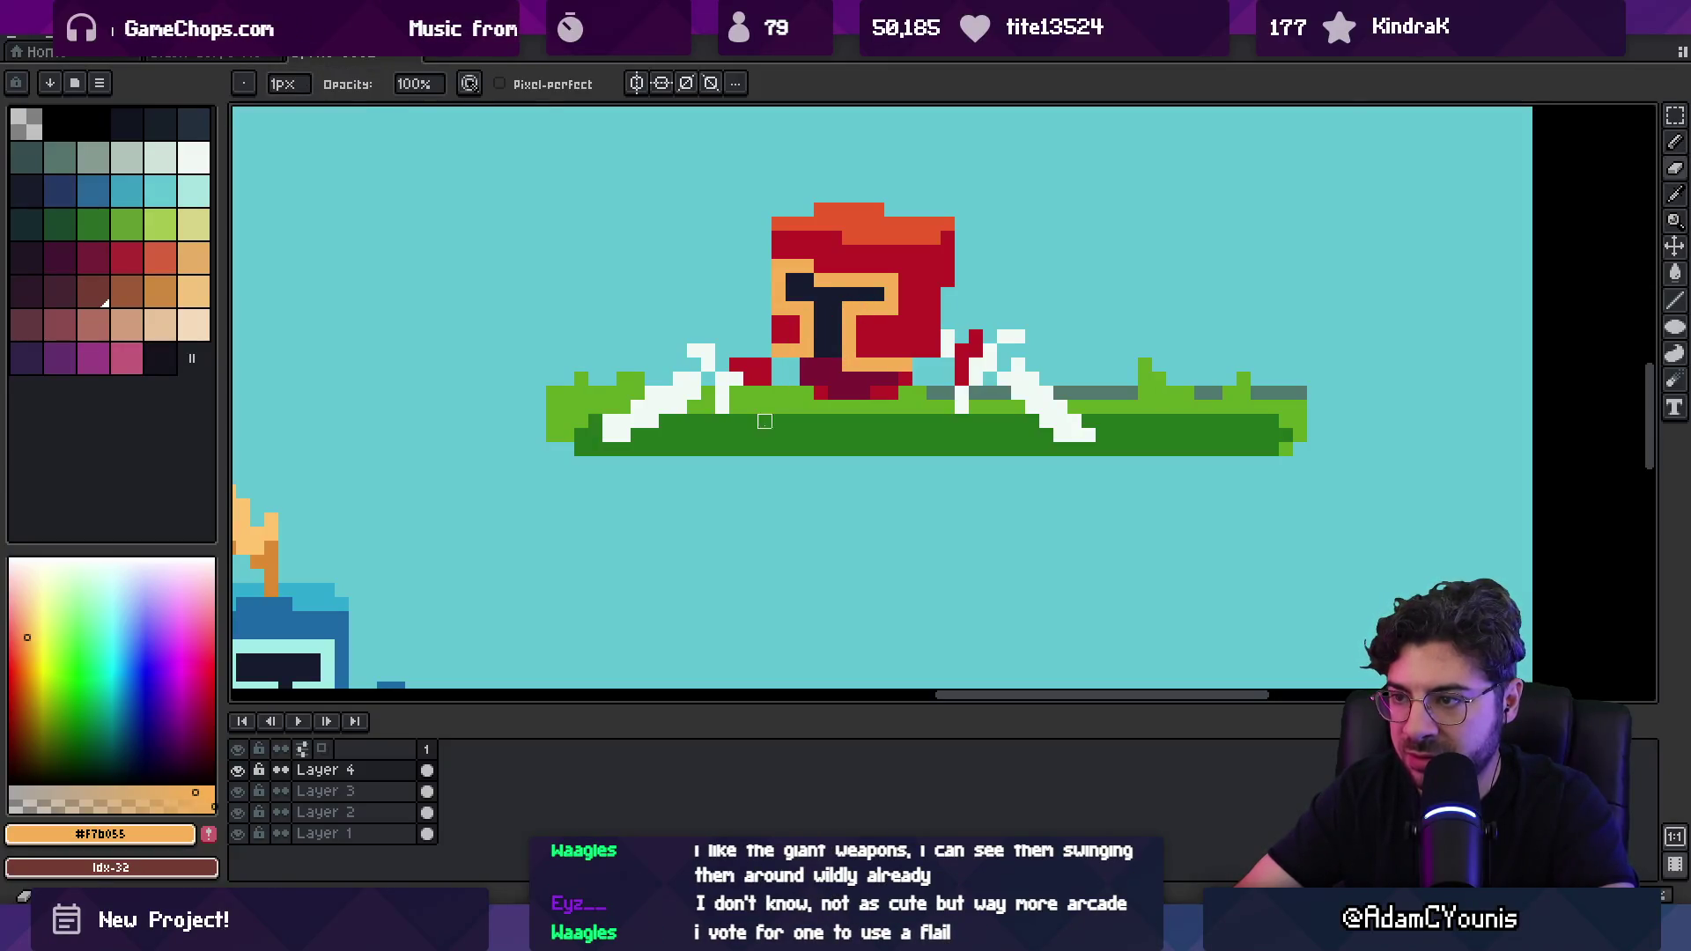
{"action": "left_click", "coordinate": [794, 371], "text": "alt"}
{"action": "key", "text": "space"}
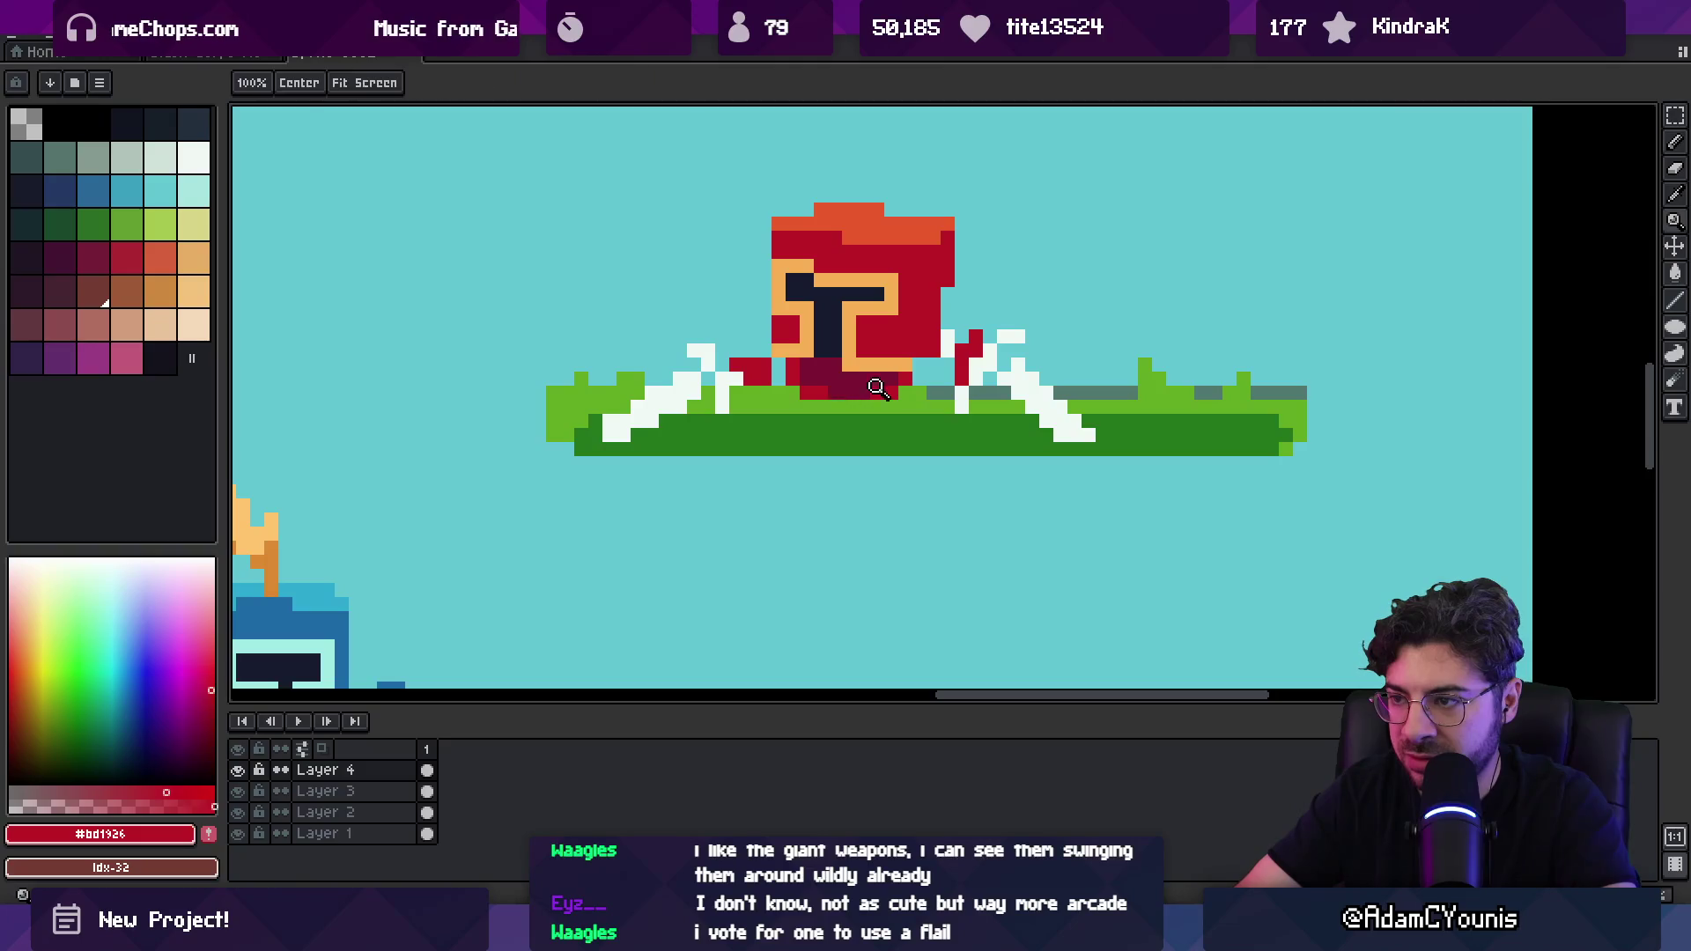
{"action": "scroll", "coordinate": [870, 393], "scroll_direction": "down", "scroll_amount": 5}
{"action": "scroll", "coordinate": [844, 268], "scroll_direction": "up", "scroll_amount": 1}
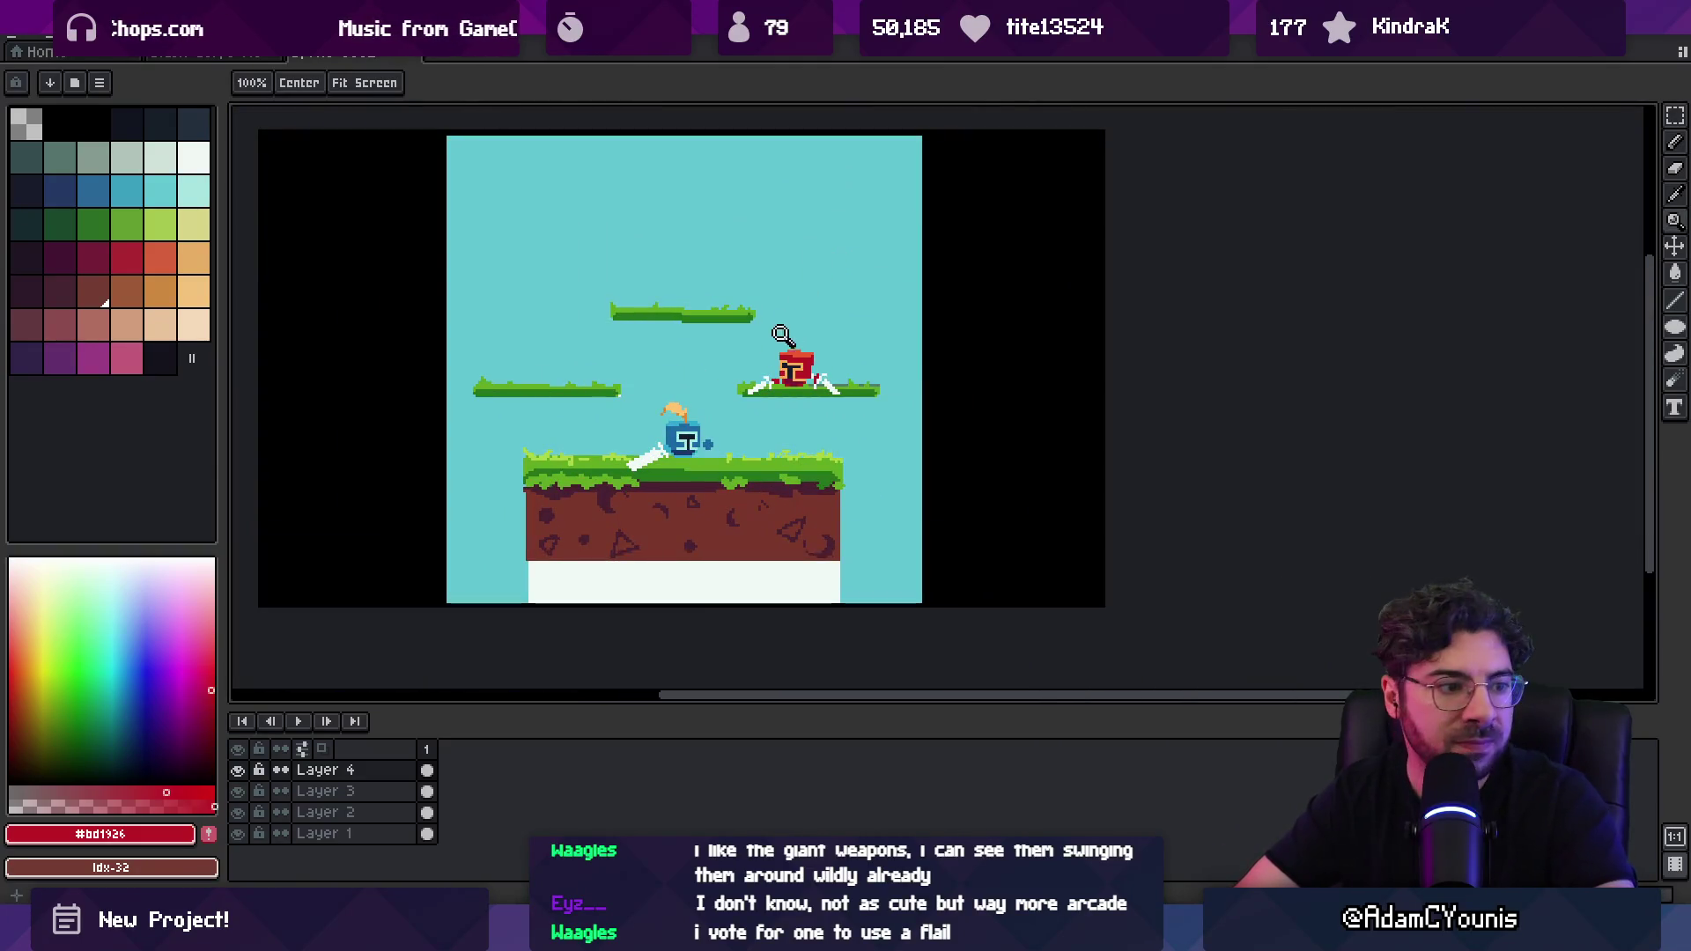
{"action": "scroll", "coordinate": [747, 417], "scroll_direction": "up", "scroll_amount": 1}
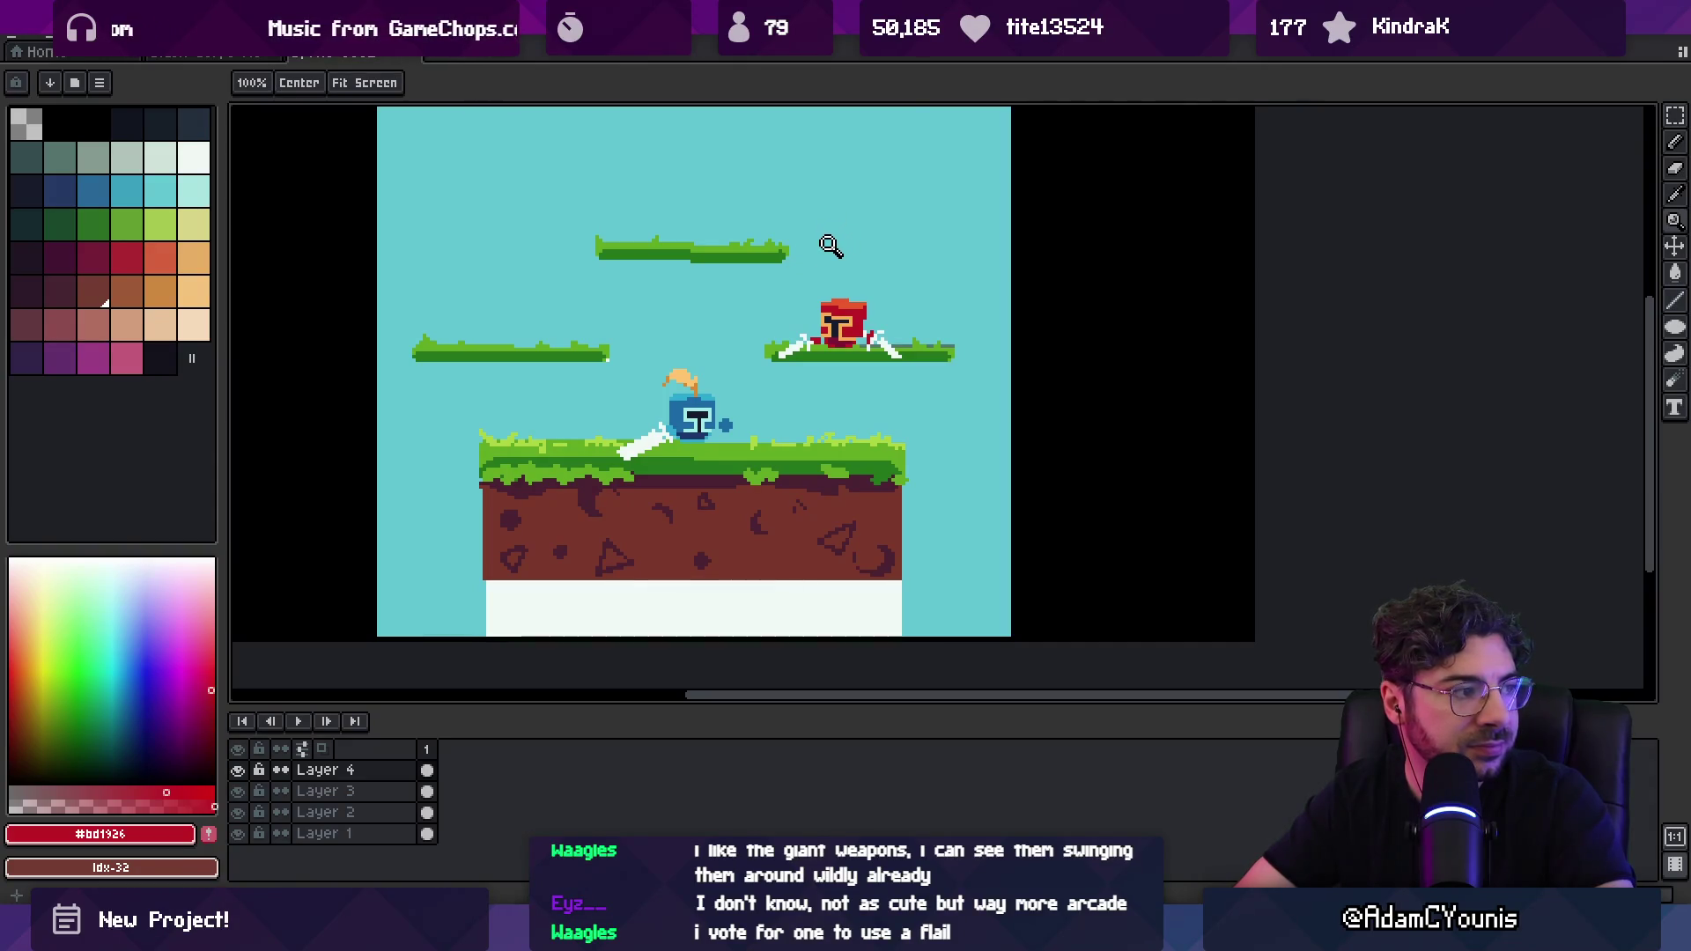
{"action": "scroll", "coordinate": [743, 347], "scroll_direction": "down", "scroll_amount": 3}
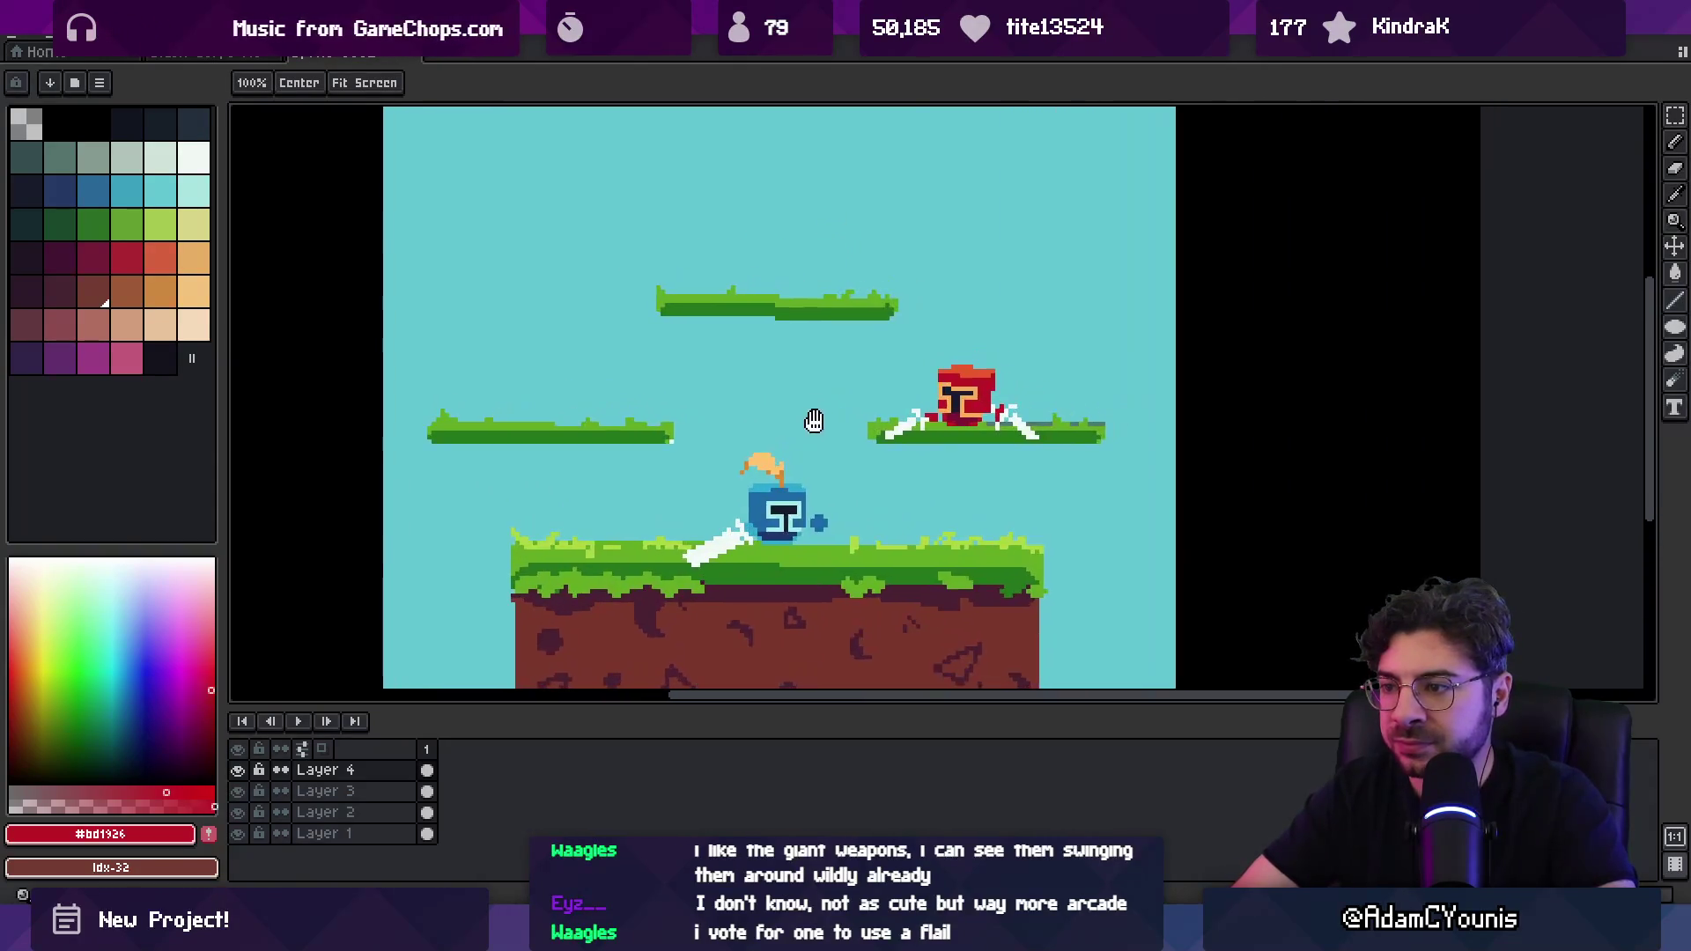
{"action": "scroll", "coordinate": [881, 423], "scroll_direction": "up", "scroll_amount": 3}
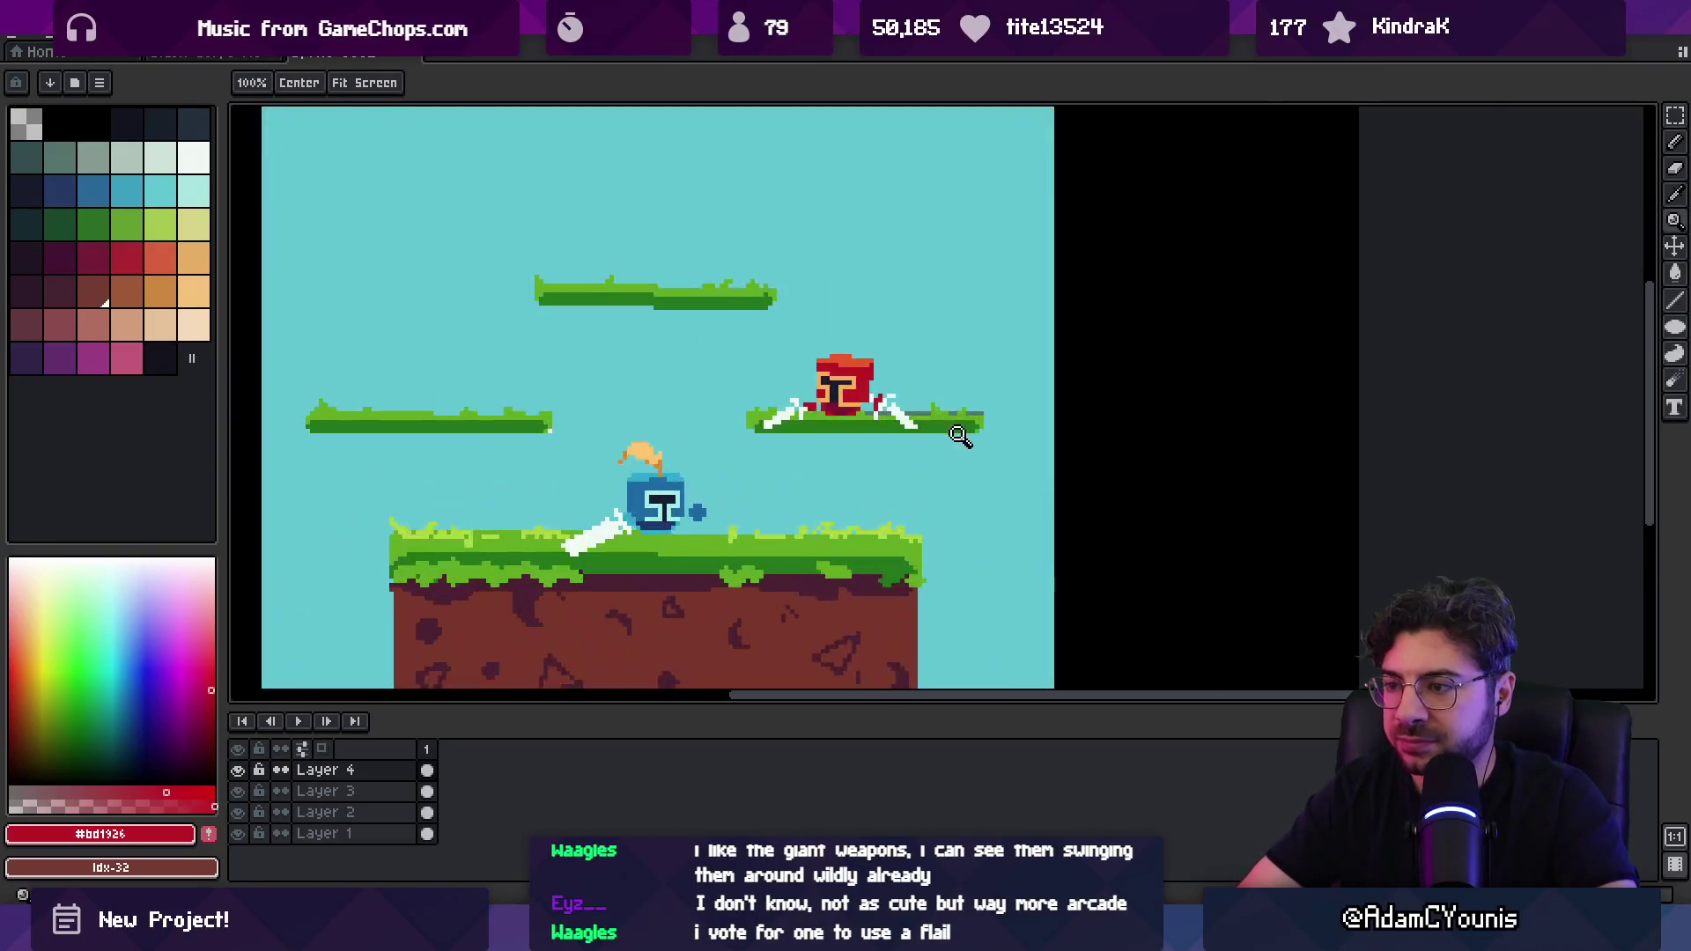
Step: Copy the white platform tip on Layer 3, paste it, and drag it to the left platform's end
{"action": "key", "text": "b"}
{"action": "key", "text": "m"}
{"action": "key", "text": "ctrl+v"}
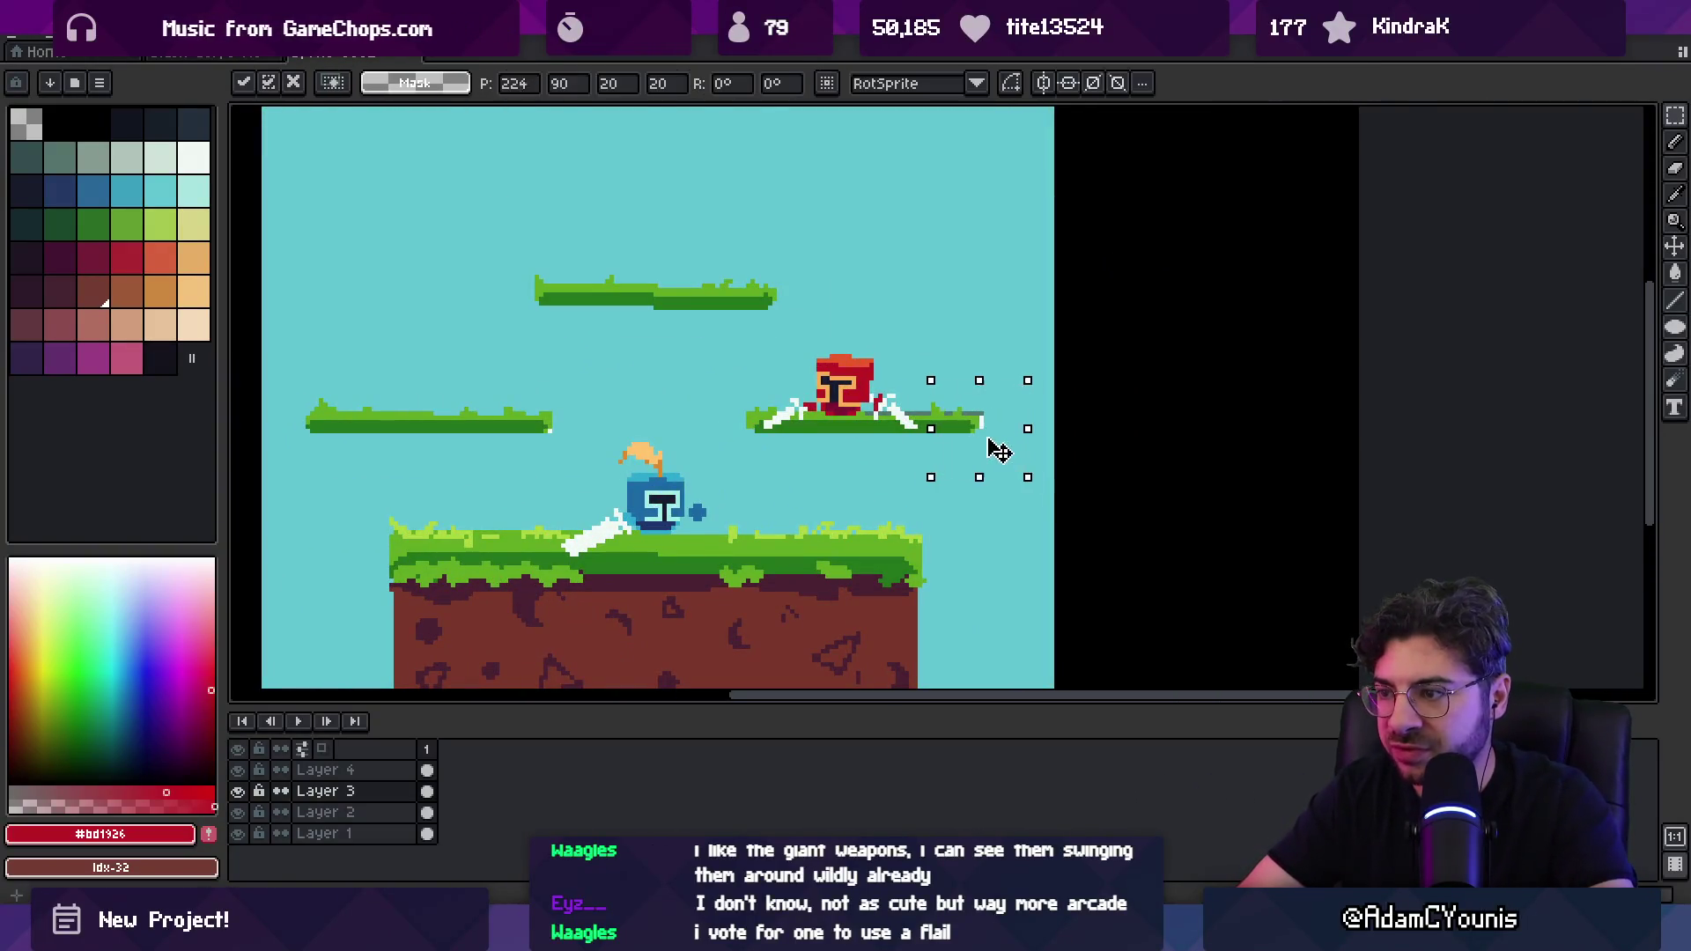
{"action": "left_click_drag", "start_coordinate": [957, 428], "coordinate": [367, 457]}
Step: Commit the pasted white block, then hide and delete Layer 2
{"action": "key", "text": "Return"}
{"action": "left_click", "coordinate": [666, 448], "text": "ctrl"}
{"action": "left_click", "coordinate": [240, 812]}
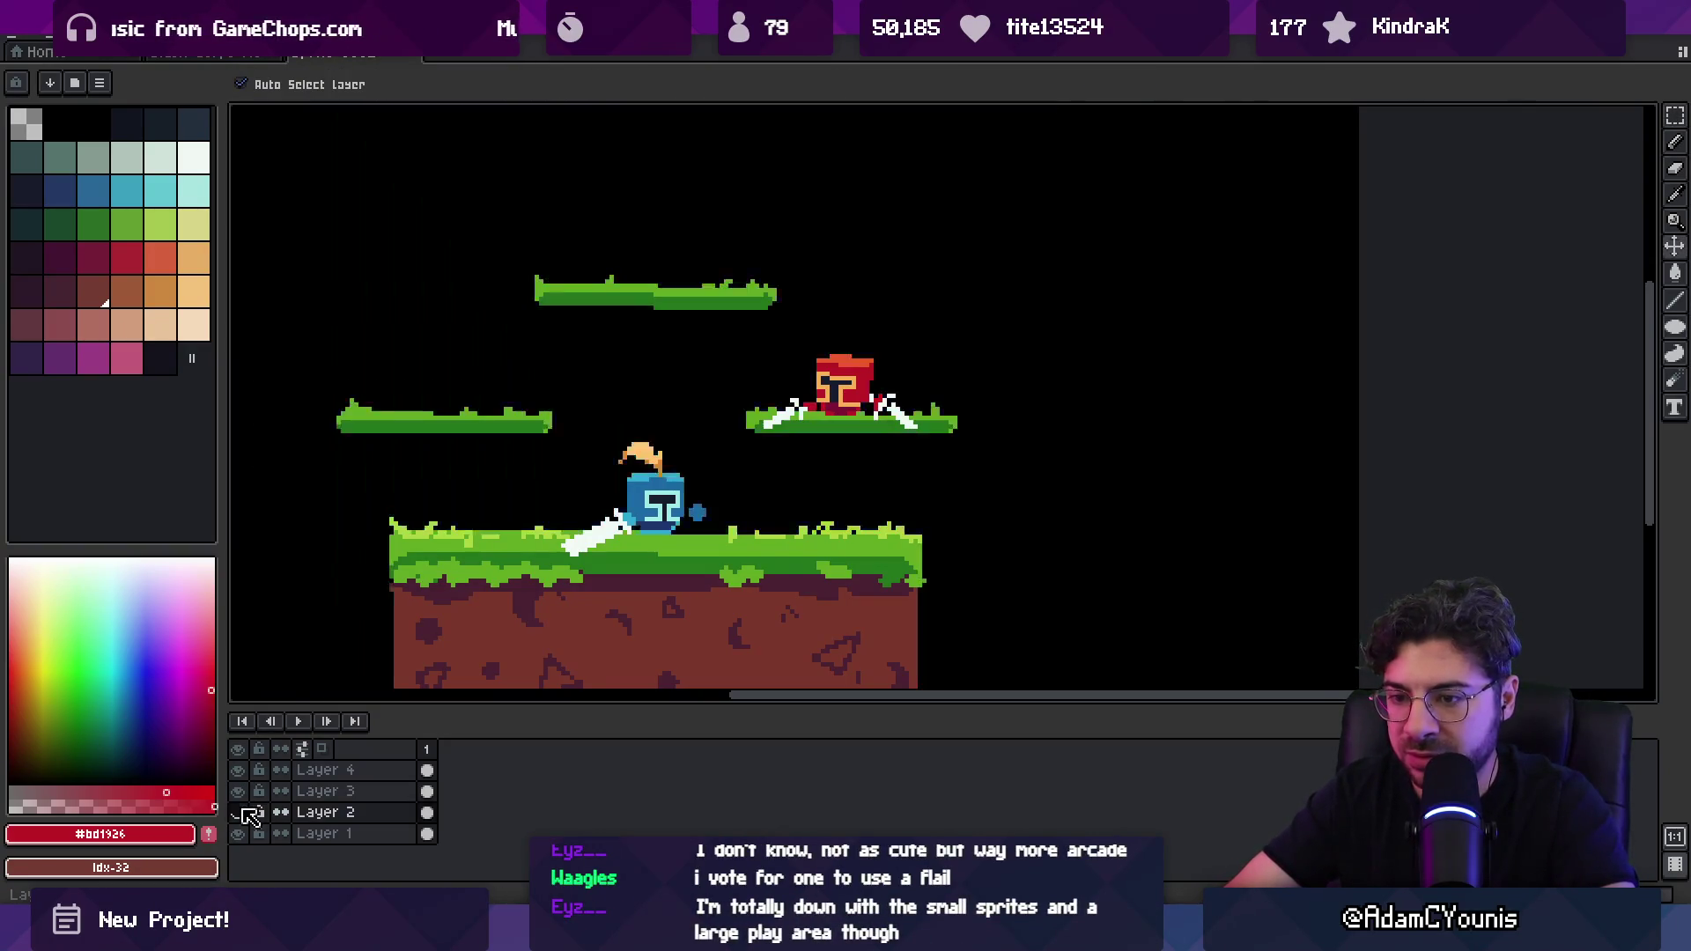
{"action": "left_click", "coordinate": [304, 811]}
{"action": "key", "text": "Delete"}
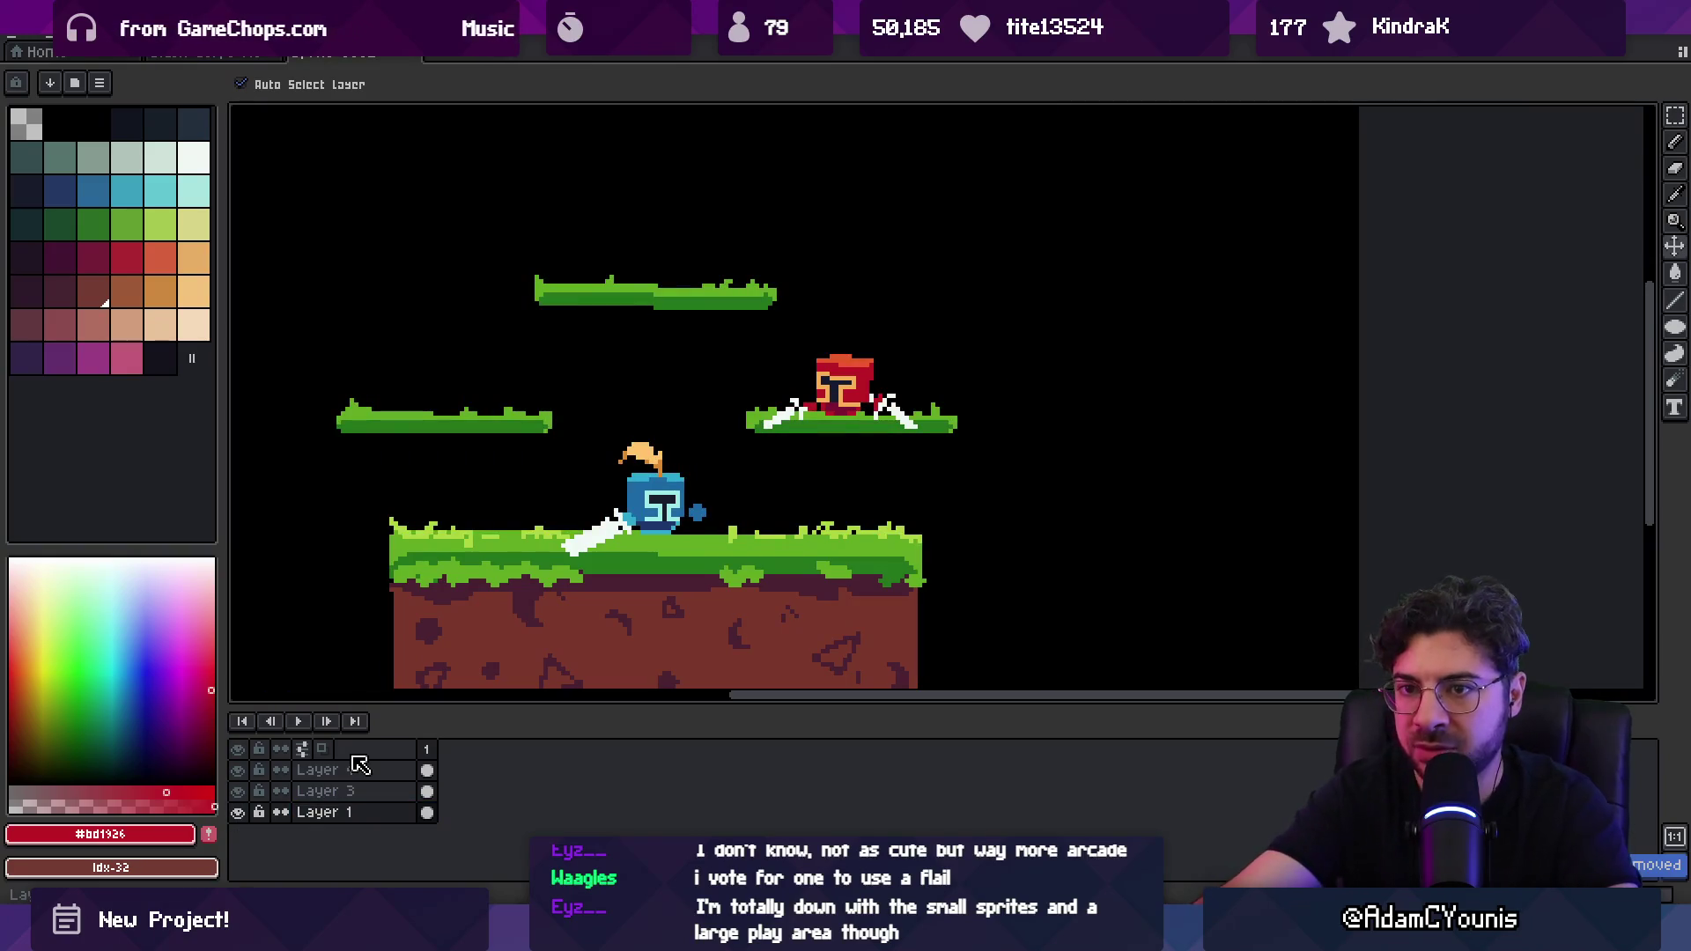
Step: Try filling the black background cyan, then undo the fill and Layer 2's removal
{"action": "left_click", "coordinate": [60, 191]}
{"action": "key", "text": "z"}
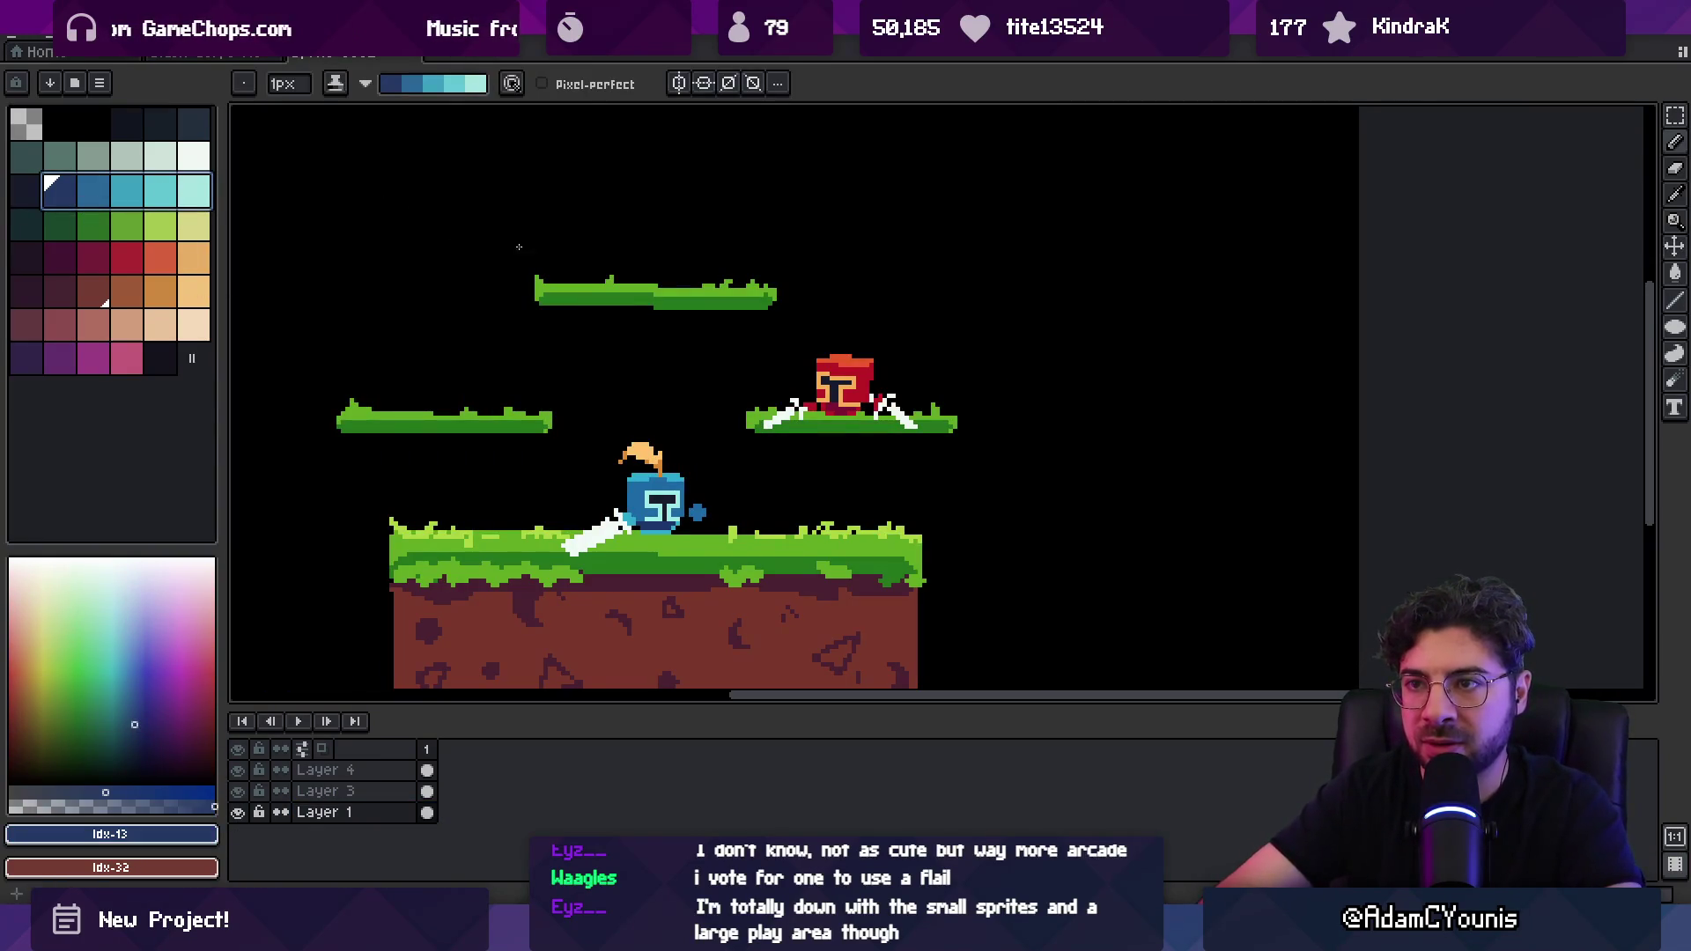
{"action": "scroll", "coordinate": [443, 206], "scroll_direction": "down", "scroll_amount": 2}
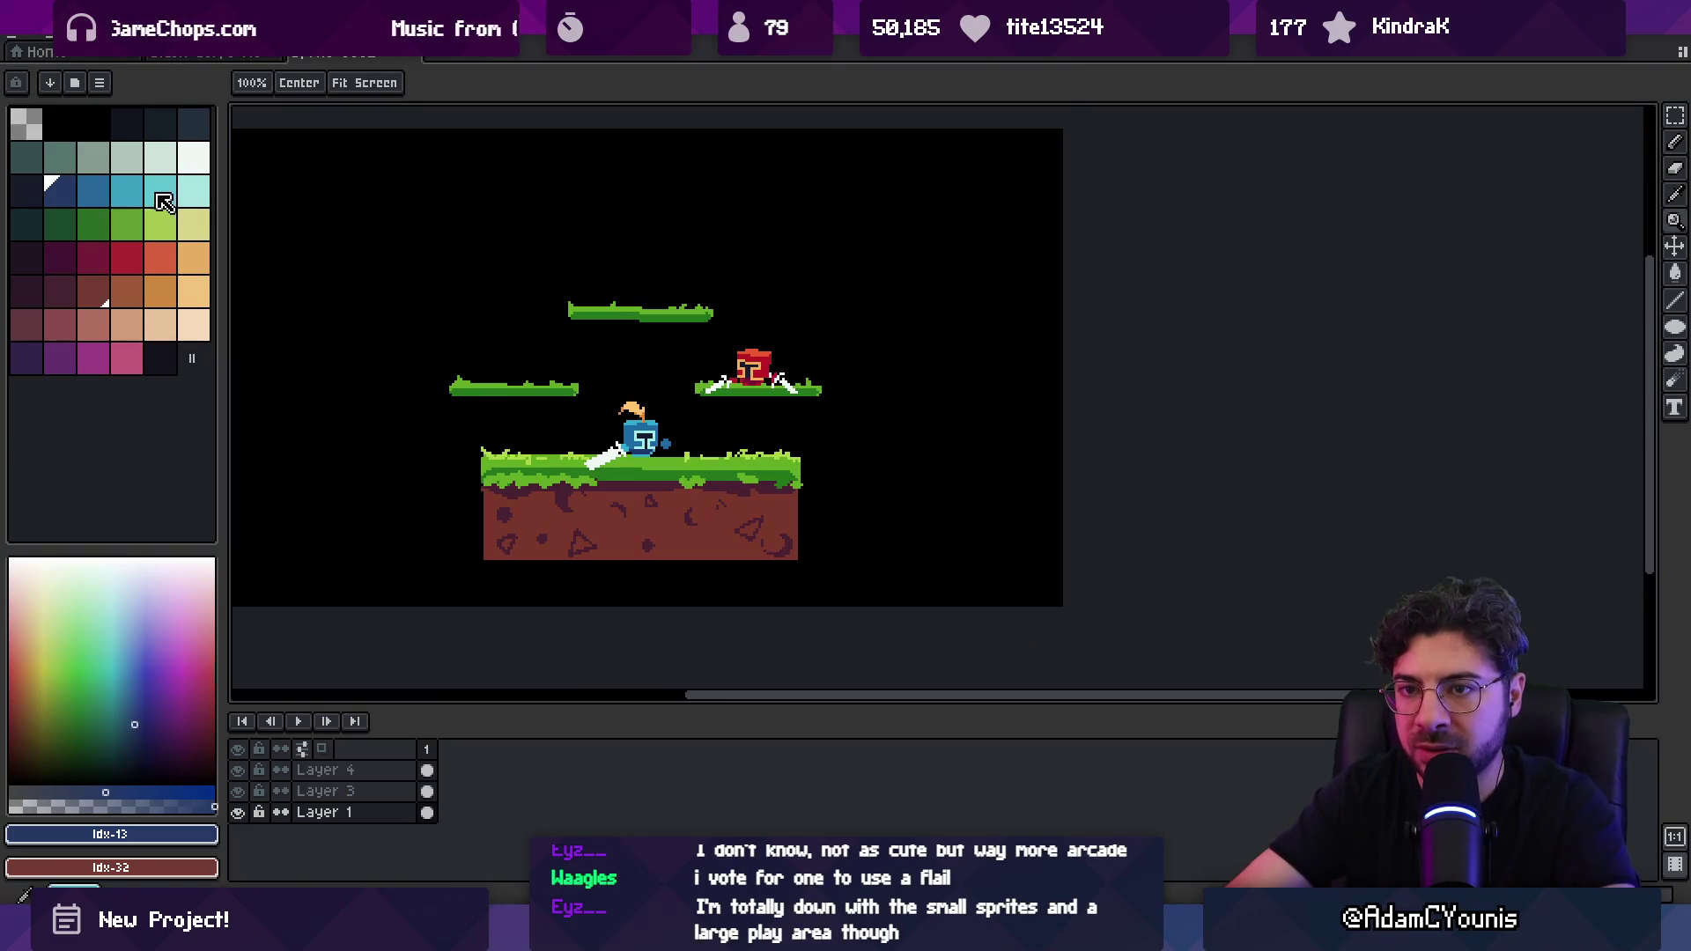
{"action": "left_click", "coordinate": [160, 195]}
{"action": "key", "text": "g"}
{"action": "left_click", "coordinate": [466, 286]}
{"action": "key", "text": "z"}
{"action": "scroll", "coordinate": [563, 348], "scroll_direction": "down", "scroll_amount": 2}
{"action": "scroll", "coordinate": [572, 352], "scroll_direction": "up", "scroll_amount": 2}
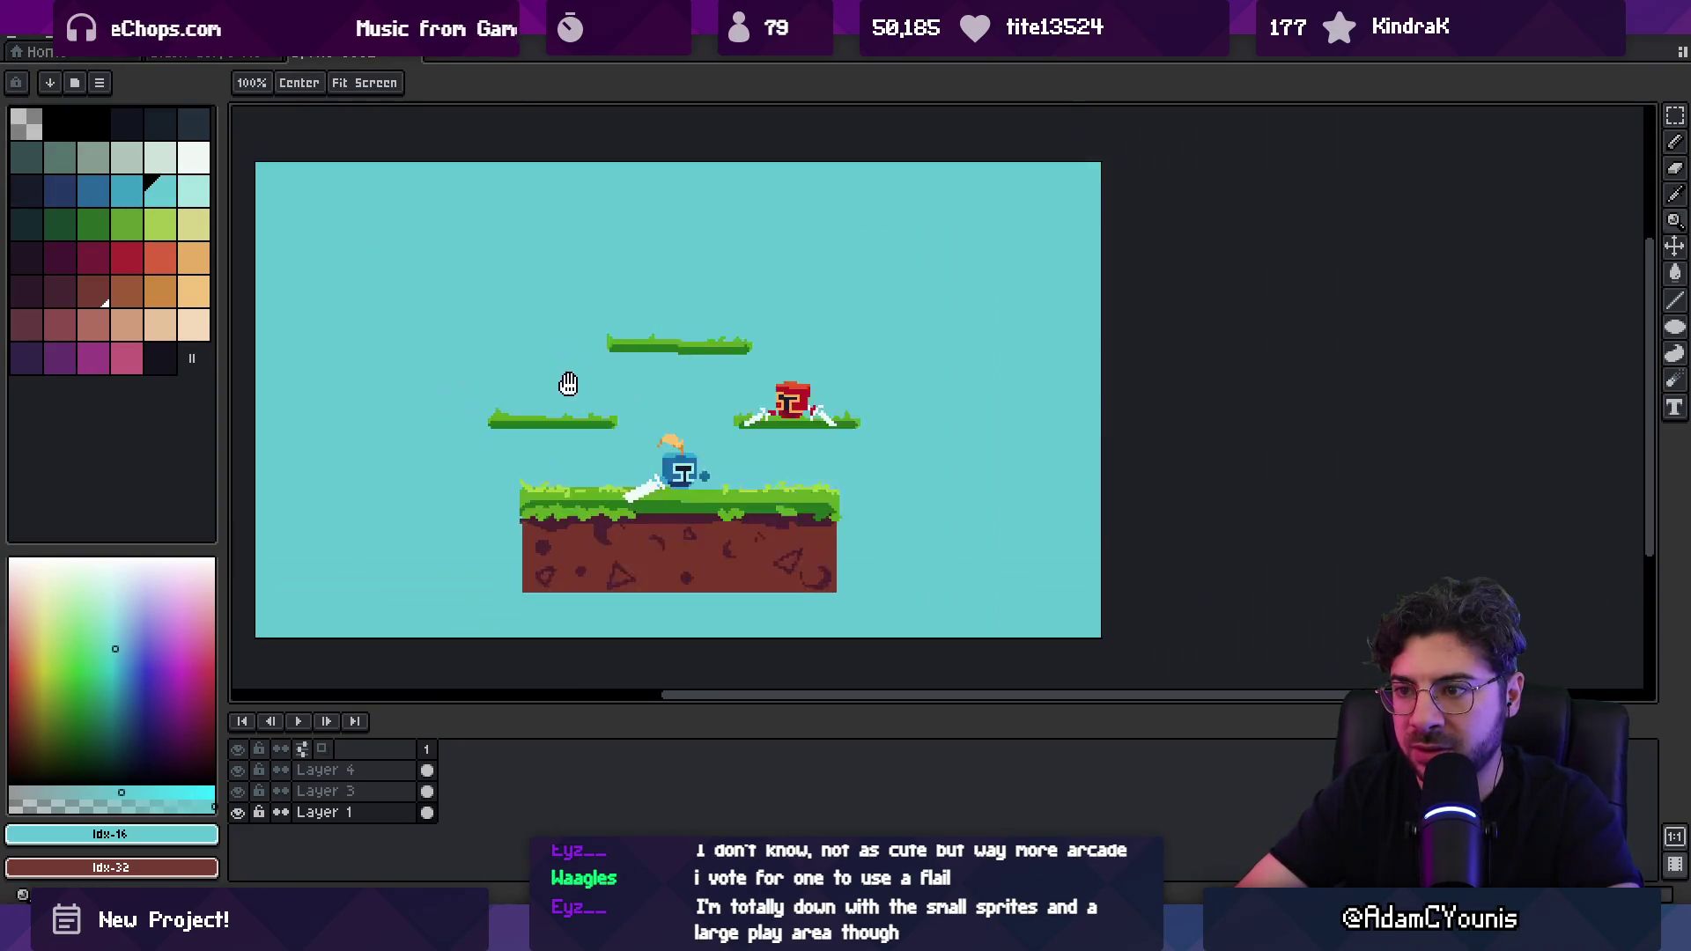
{"action": "scroll", "coordinate": [584, 355], "scroll_direction": "down", "scroll_amount": 2}
{"action": "key", "text": "v"}
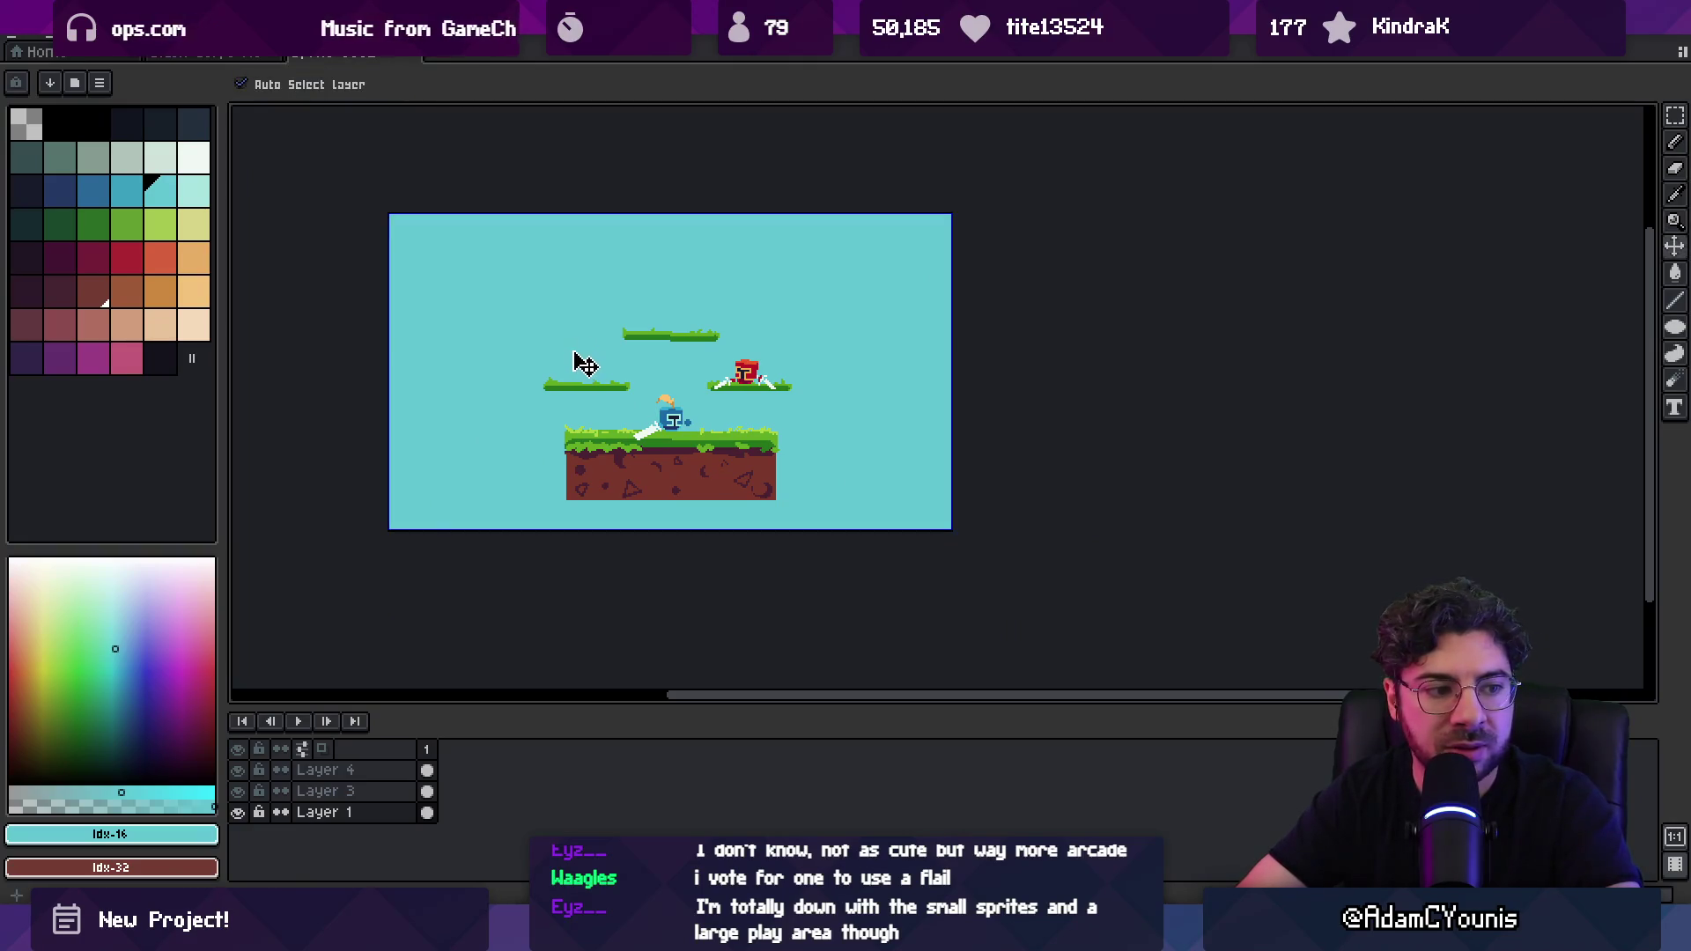
{"action": "key", "text": "ctrl+z"}
{"action": "key", "text": "ctrl+z"}
{"action": "key", "text": "Right"}
{"action": "key", "text": "Right"}
{"action": "key", "text": "Right"}
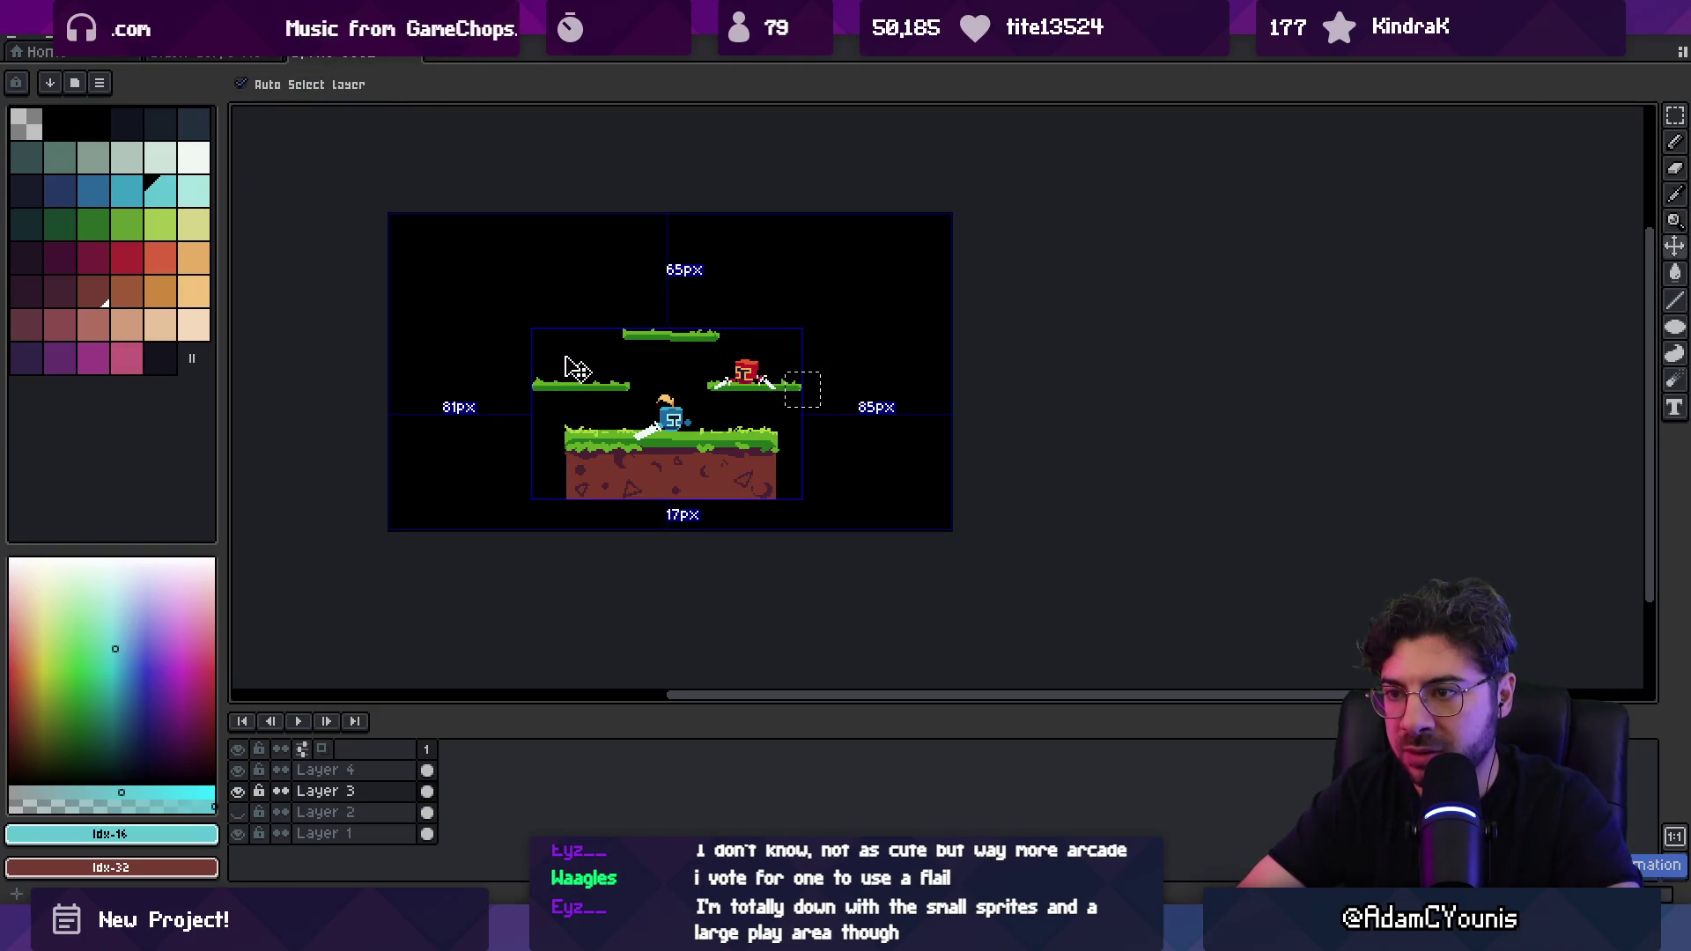
Step: Show Layer 2 again and delete its cyan sky using the Magic Wand
{"action": "key", "text": "z"}
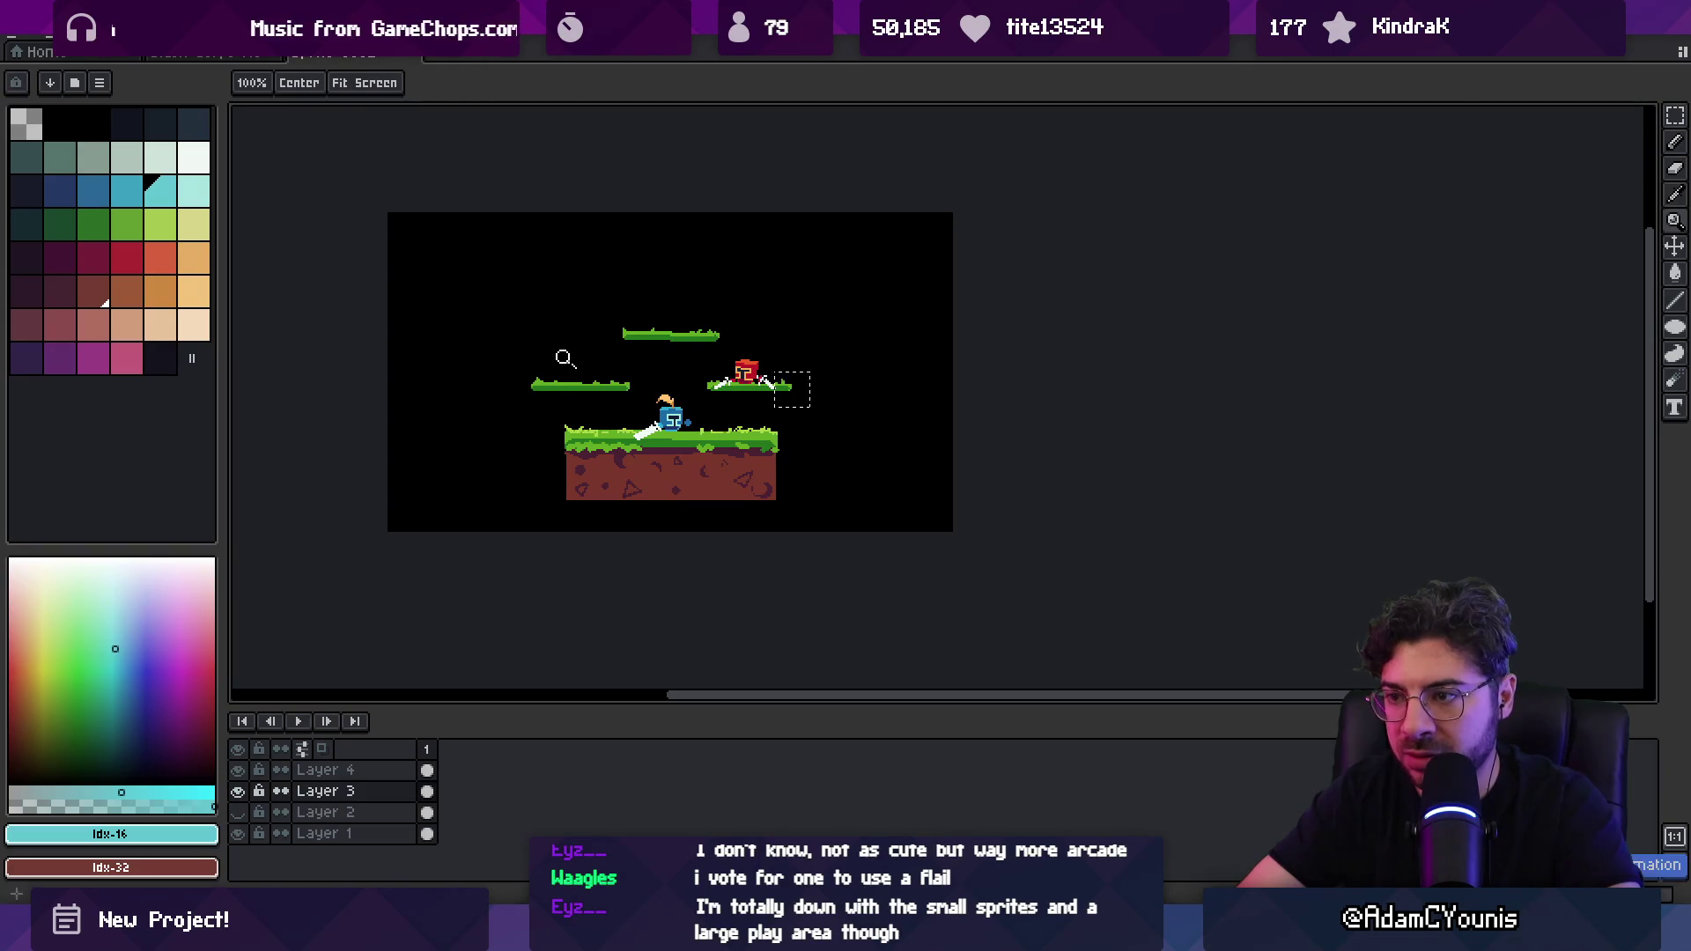
{"action": "left_click", "coordinate": [238, 812]}
{"action": "key", "text": "v"}
{"action": "left_click", "coordinate": [540, 401]}
{"action": "key", "text": "w"}
{"action": "left_click", "coordinate": [581, 313]}
{"action": "key", "text": "Delete"}
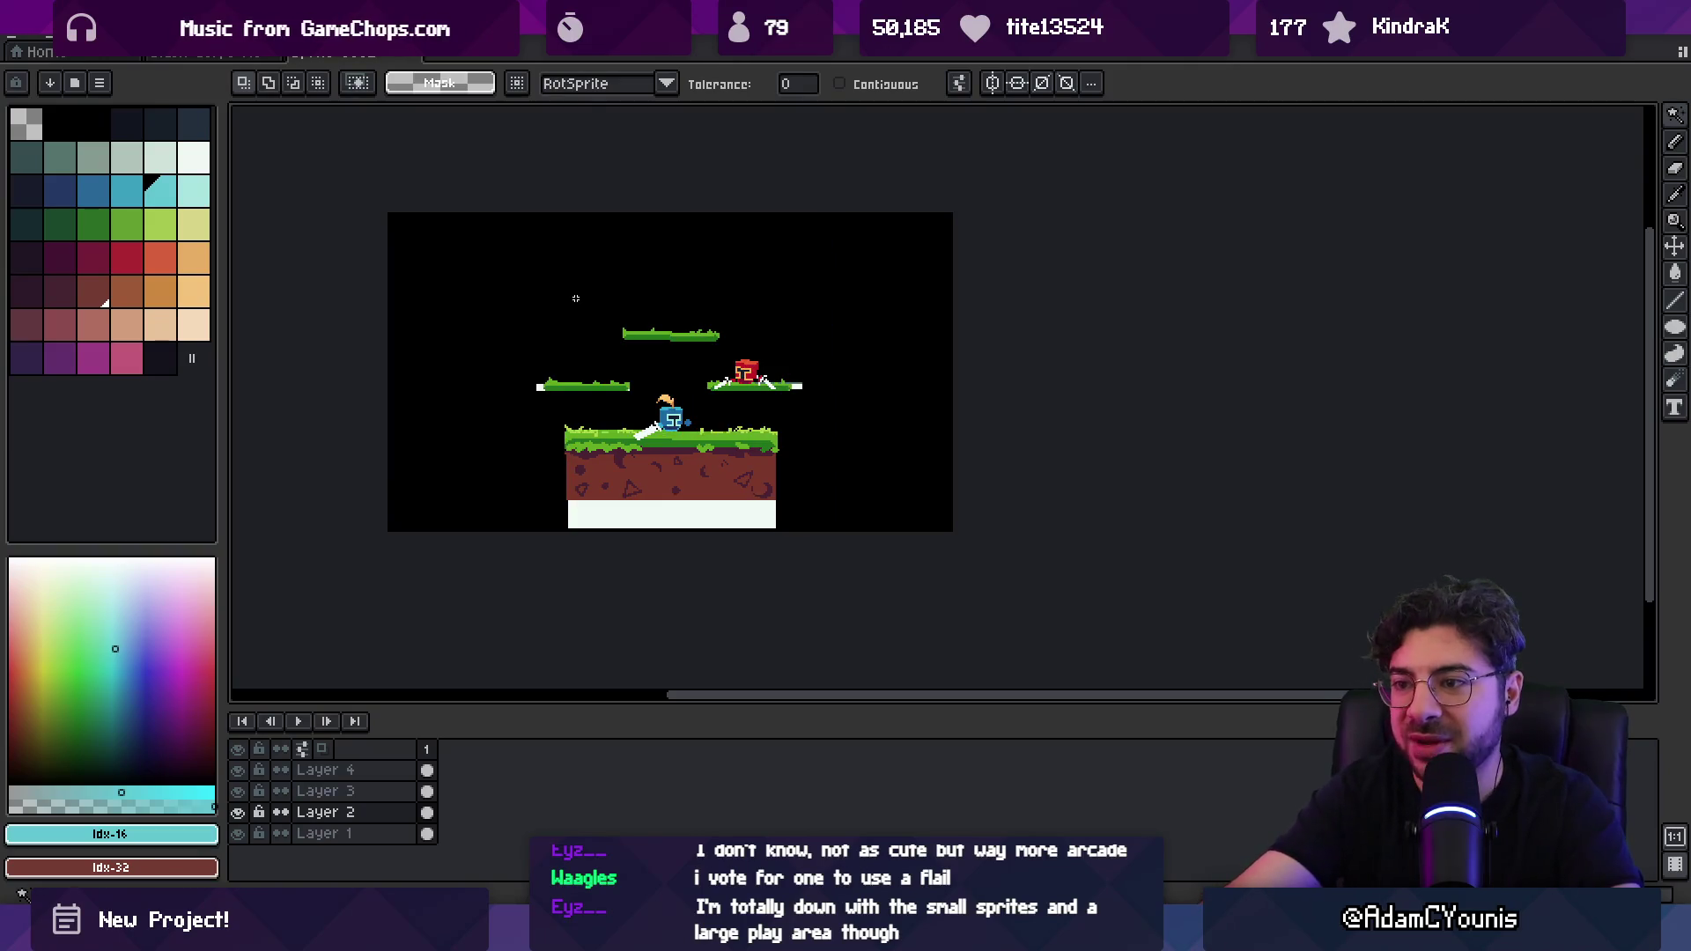
{"action": "key", "text": "v"}
{"action": "left_click", "coordinate": [607, 348]}
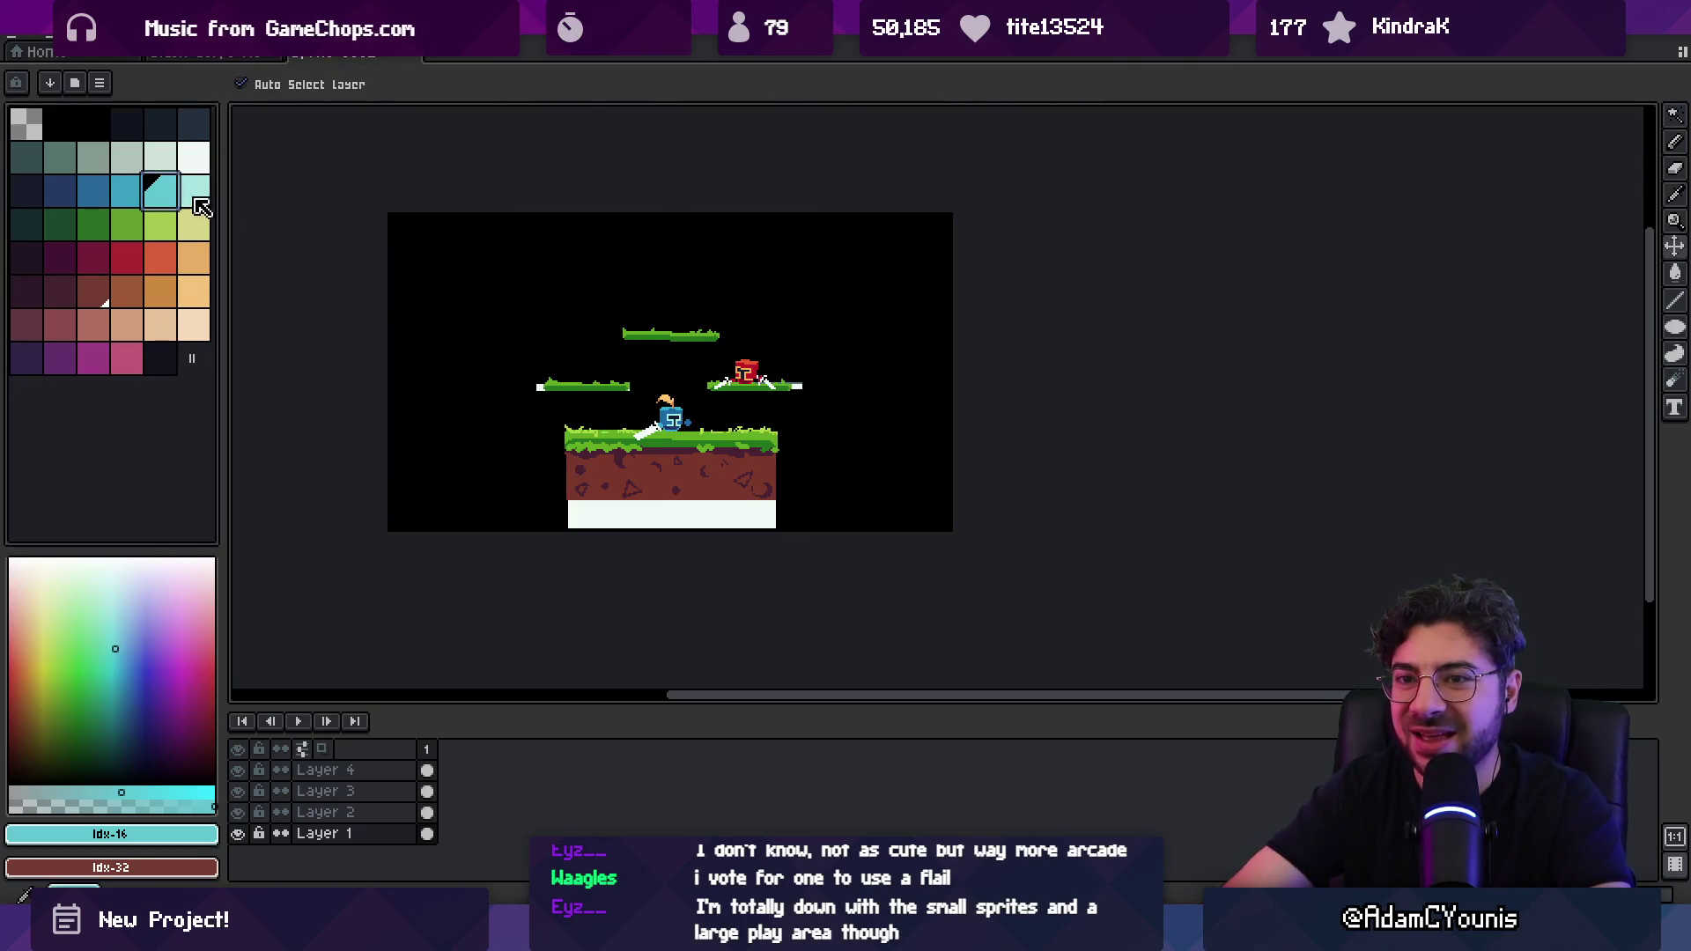
Step: Fill the background cyan on Layer 1
{"action": "left_click", "coordinate": [608, 335]}
{"action": "key", "text": "z"}
{"action": "scroll", "coordinate": [616, 334], "scroll_direction": "down", "scroll_amount": 2}
{"action": "scroll", "coordinate": [617, 334], "scroll_direction": "up", "scroll_amount": 5}
{"action": "mouse_move", "coordinate": [734, 265]}
{"action": "left_mouse_down"}
{"action": "mouse_move", "coordinate": [658, 424]}
{"action": "mouse_move", "coordinate": [633, 393]}
{"action": "mouse_move", "coordinate": [687, 370]}
{"action": "left_mouse_up"}
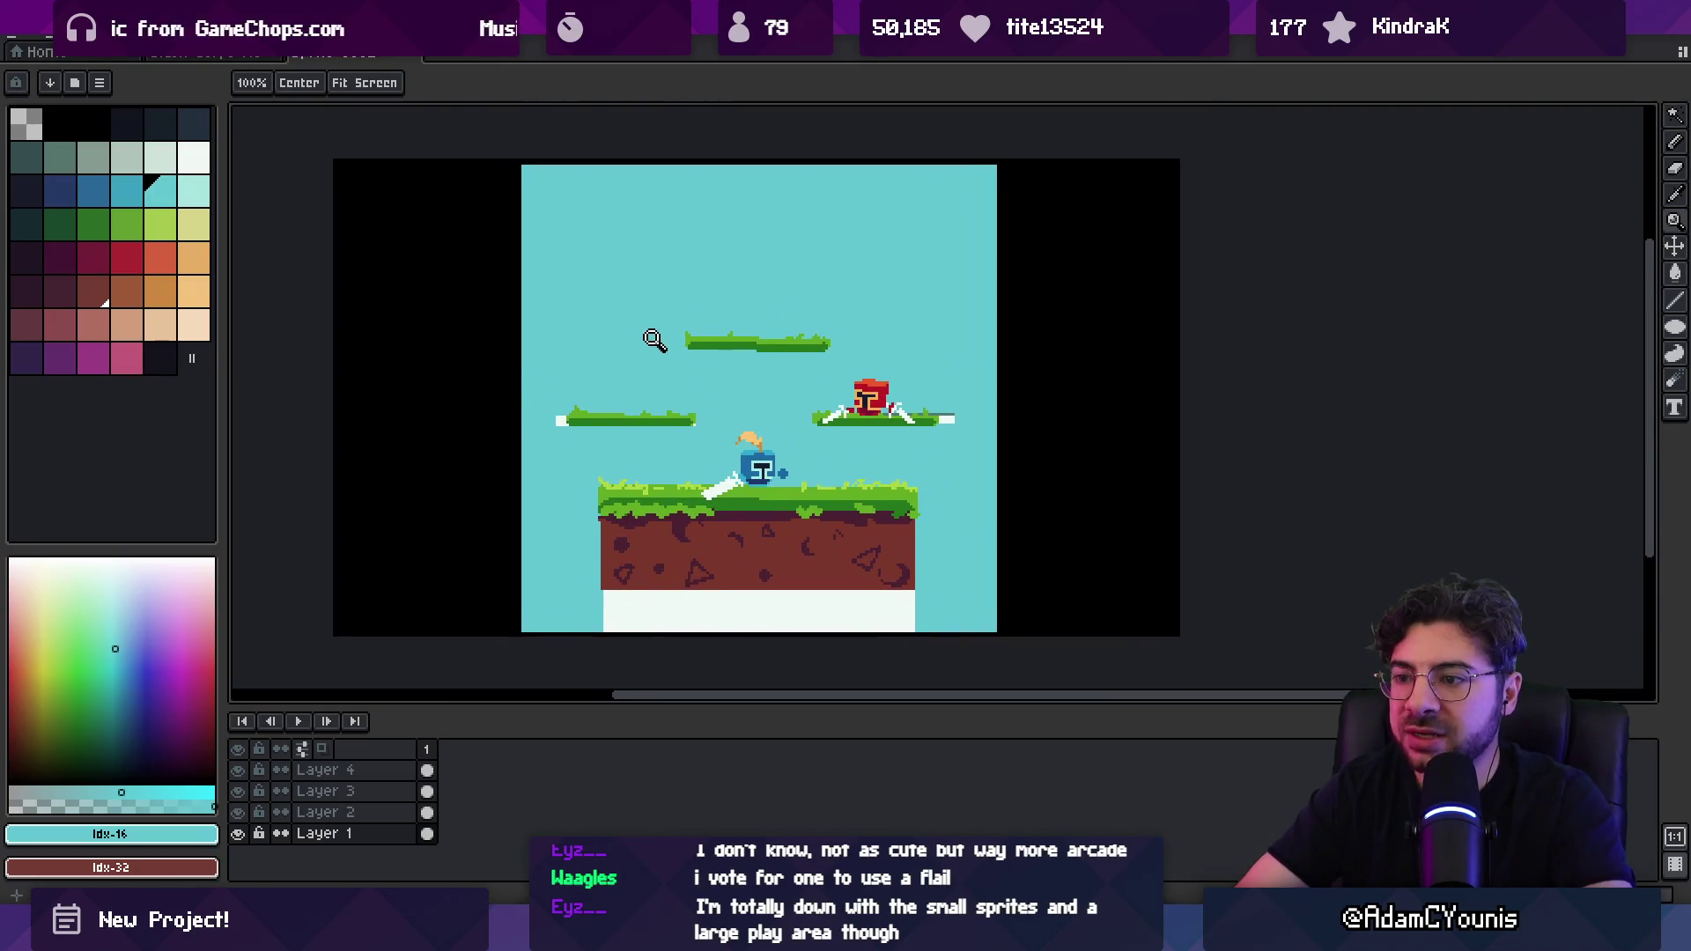
Step: Eyedrop the cyan sky and paint over the white strip under the ground on Layer 2
{"action": "key", "text": "i"}
{"action": "left_click", "coordinate": [584, 594], "text": "alt"}
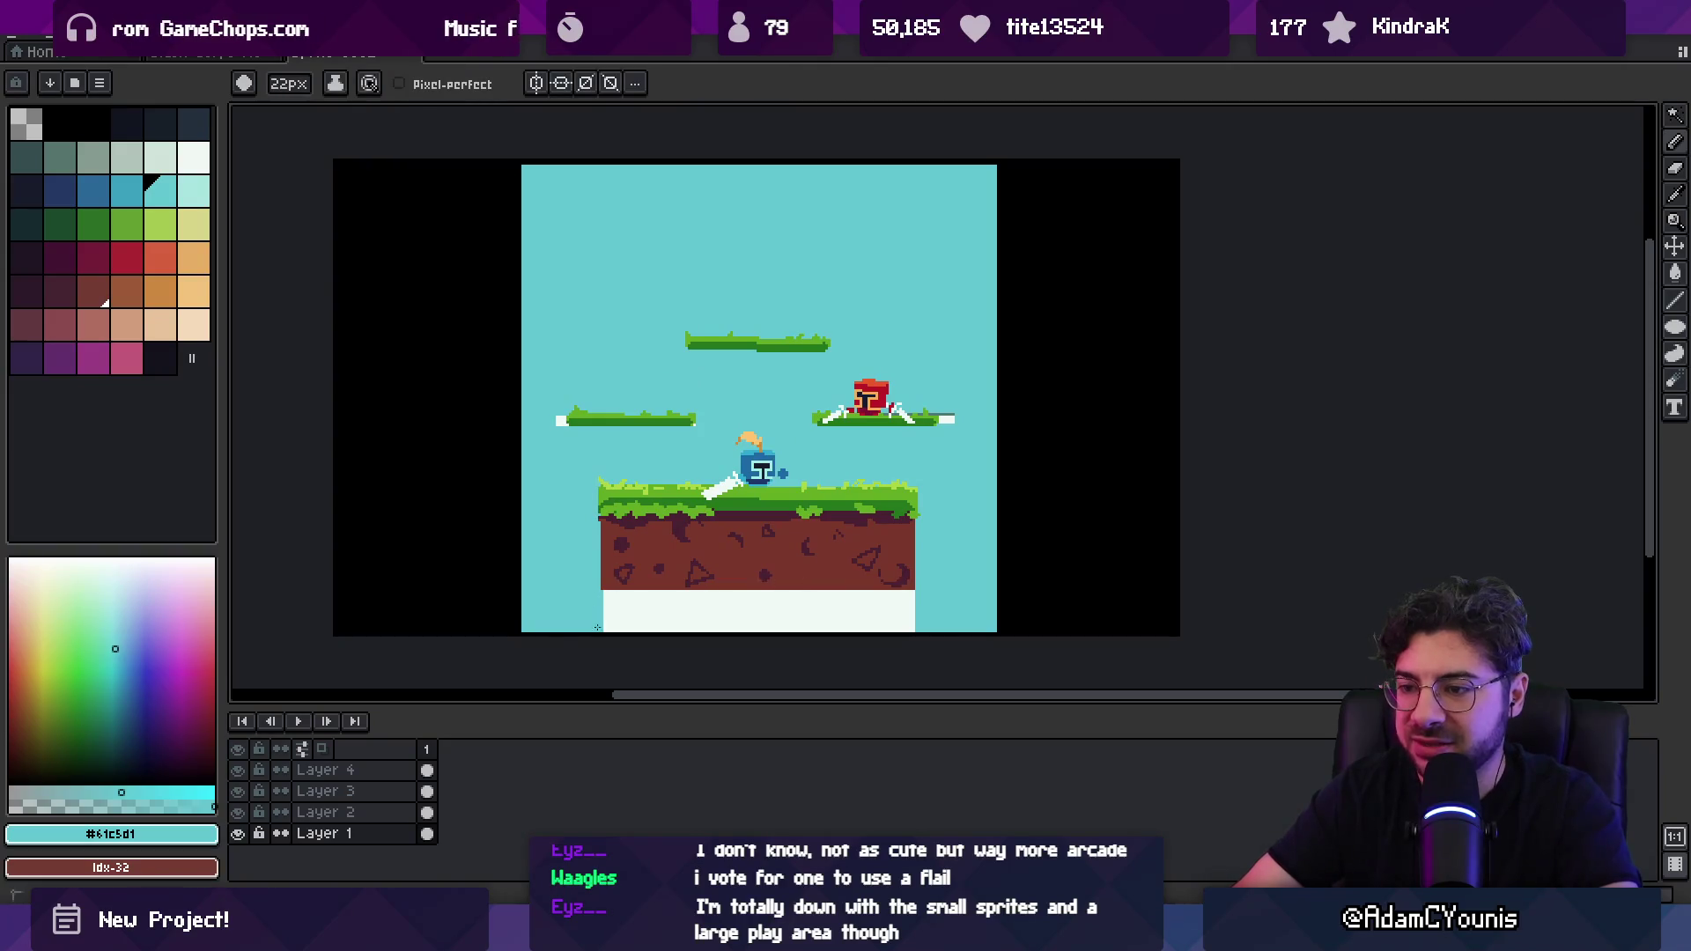
{"action": "left_click", "coordinate": [623, 607], "text": "ctrl"}
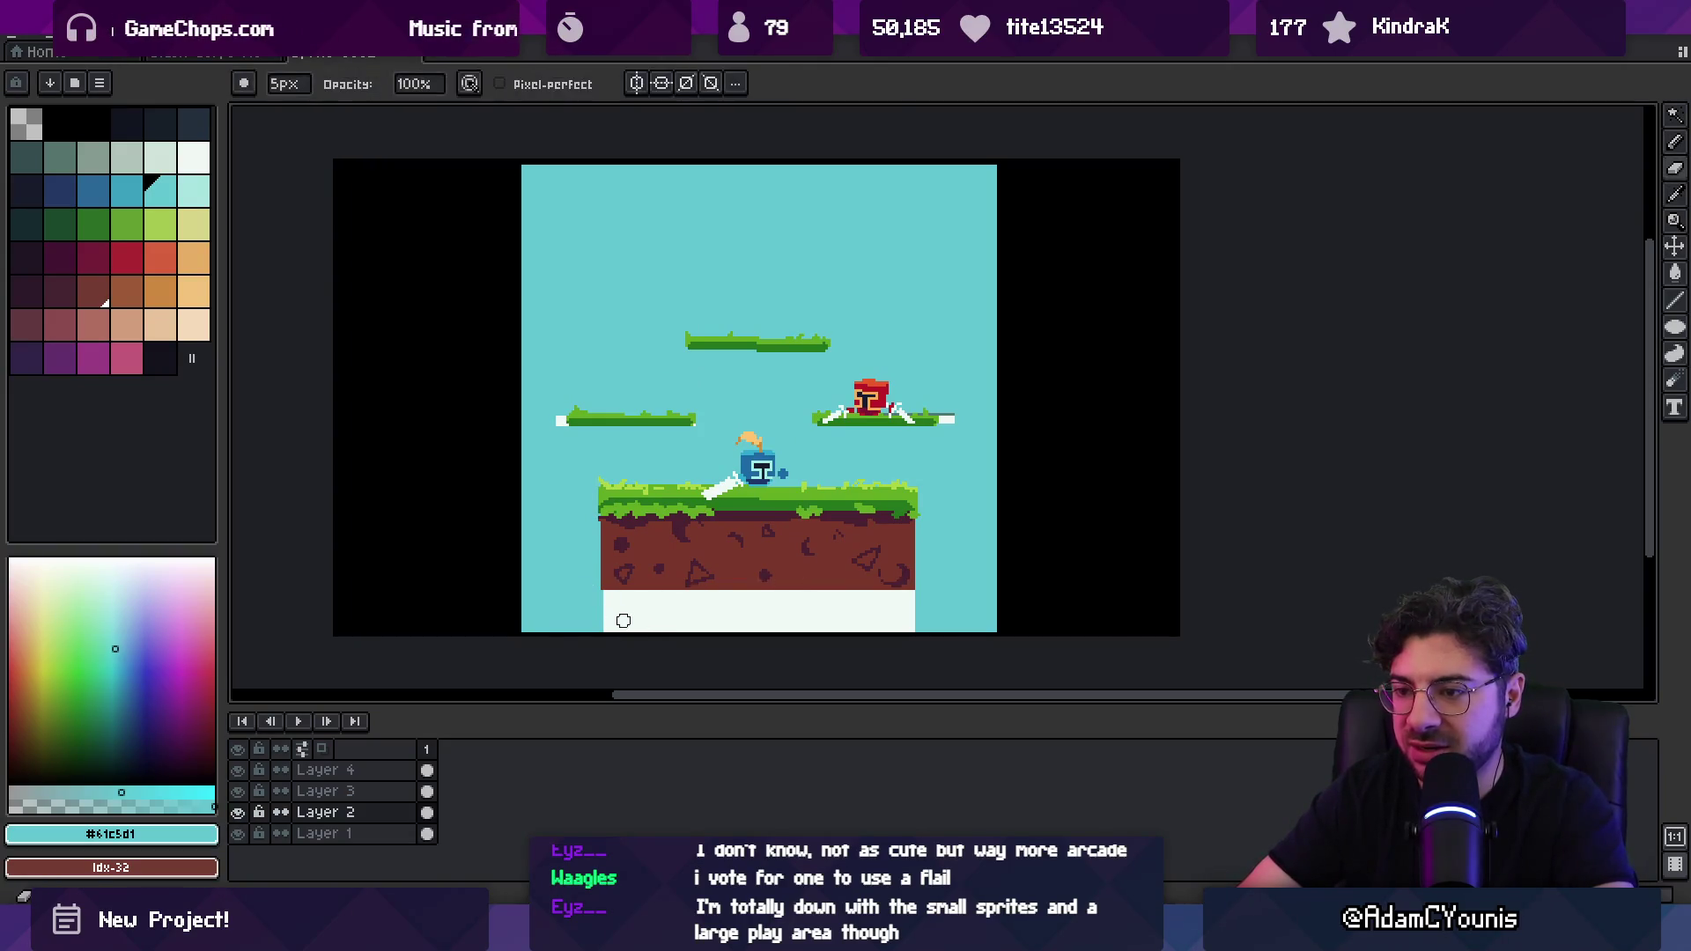
{"action": "mouse_move", "coordinate": [584, 596]}
{"action": "left_mouse_down"}
{"action": "mouse_move", "coordinate": [649, 611]}
{"action": "mouse_move", "coordinate": [551, 593]}
{"action": "mouse_move", "coordinate": [886, 626]}
{"action": "left_mouse_up"}
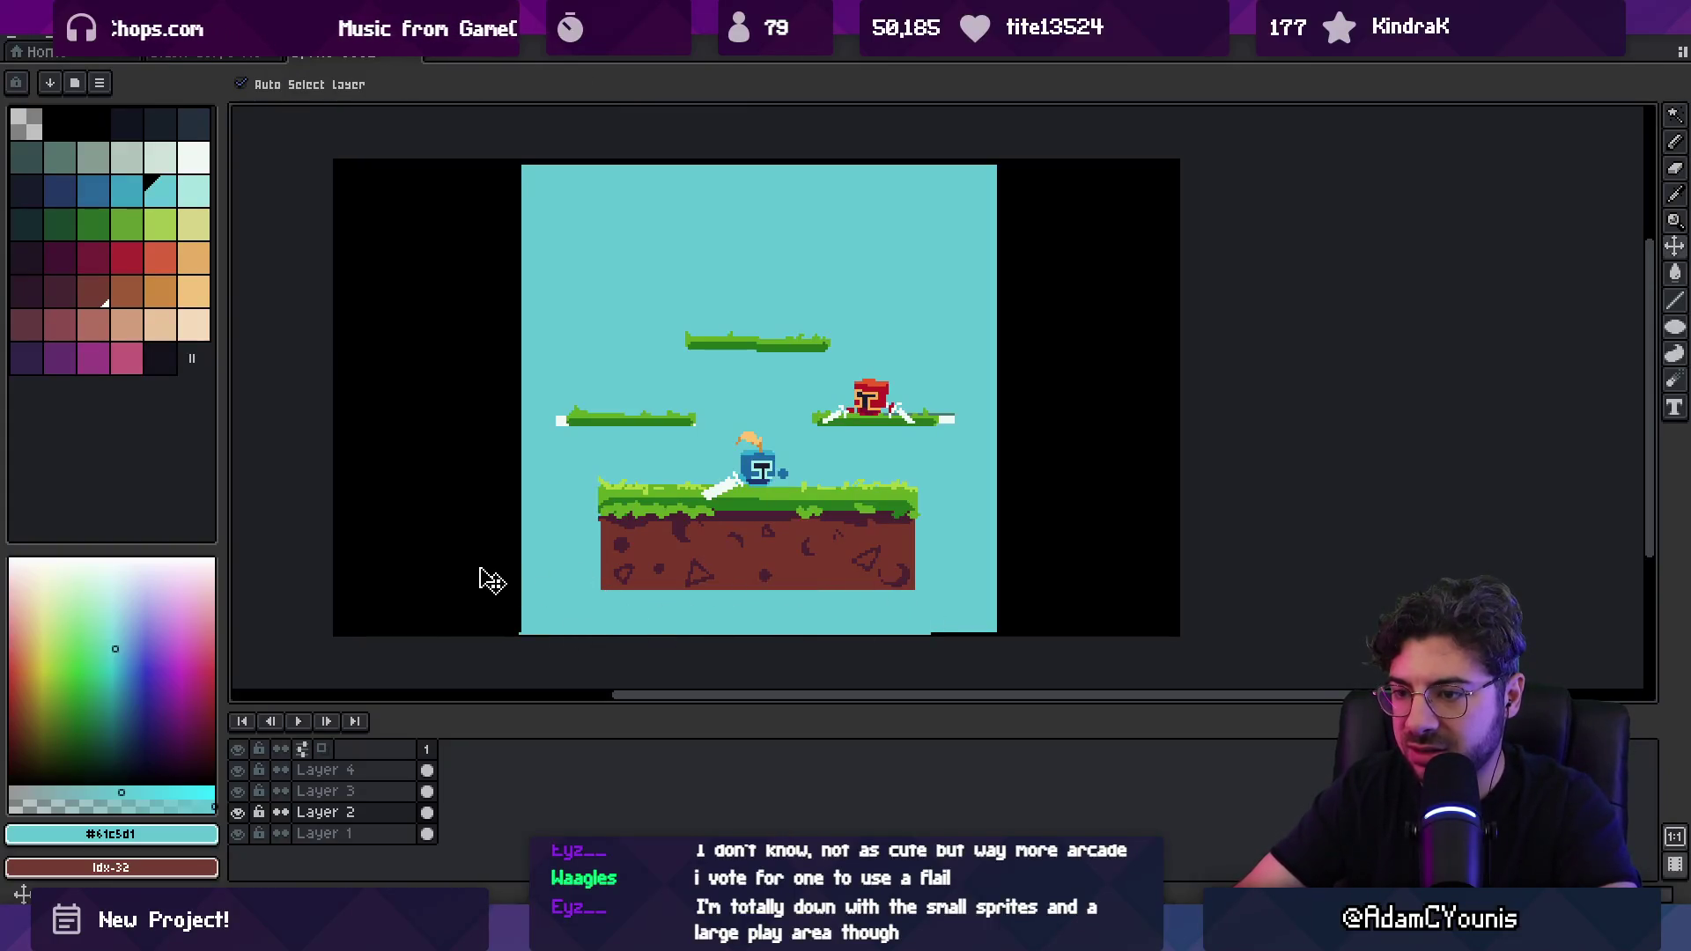
Step: Draw black filled rectangles as bands across the canvas top and bottom
{"action": "left_click", "coordinate": [506, 546], "text": "alt"}
{"action": "key", "text": "u"}
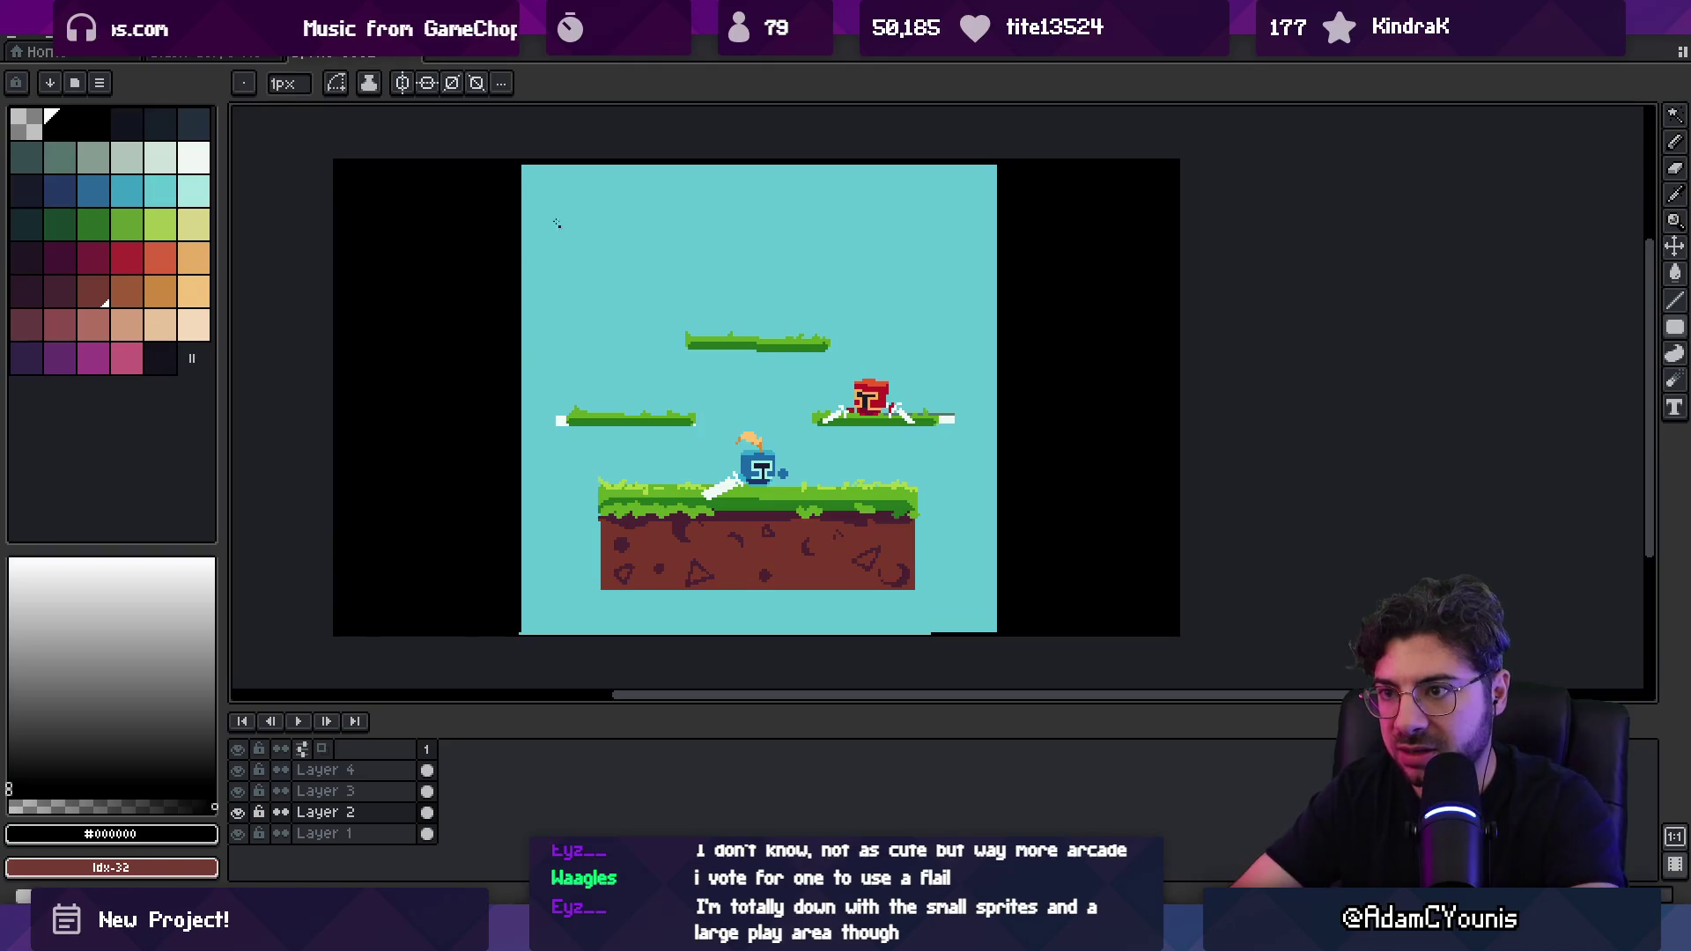
{"action": "mouse_move", "coordinate": [511, 188]}
{"action": "left_mouse_down"}
{"action": "mouse_move", "coordinate": [1004, 190]}
{"action": "mouse_move", "coordinate": [1004, 162]}
{"action": "left_mouse_up"}
{"action": "left_click_drag", "start_coordinate": [509, 605], "coordinate": [1000, 636]}
{"action": "key", "text": "z"}
{"action": "scroll", "coordinate": [540, 282], "scroll_direction": "down", "scroll_amount": 2}
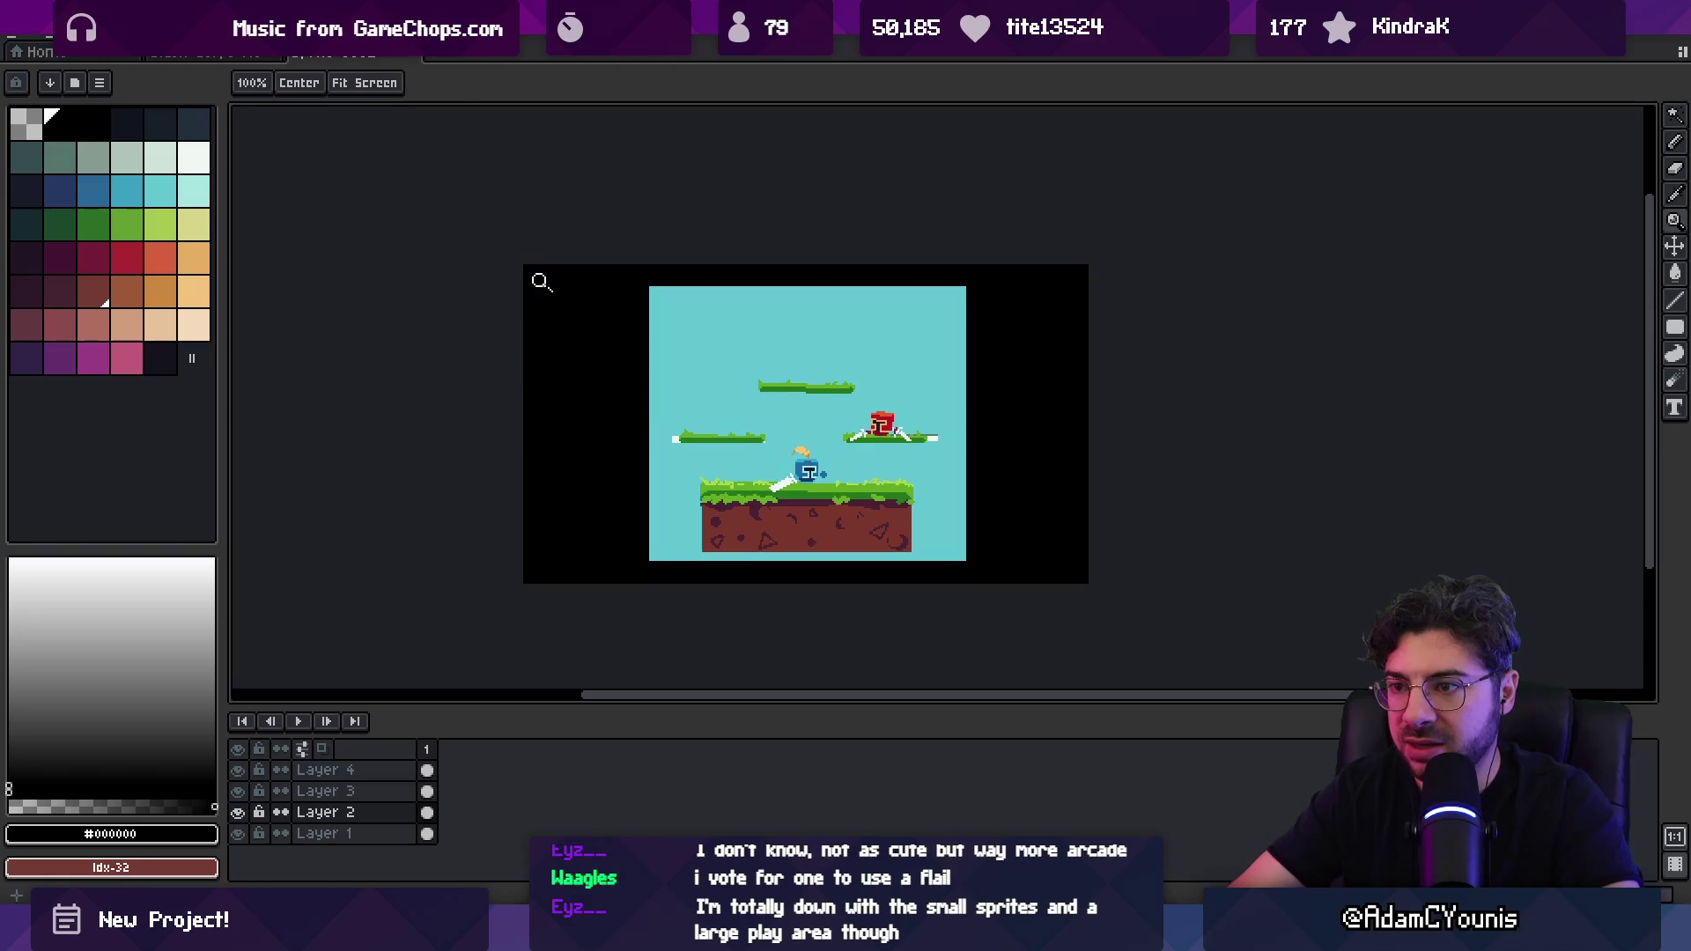
{"action": "left_click", "coordinate": [586, 378]}
{"action": "key", "text": "v"}
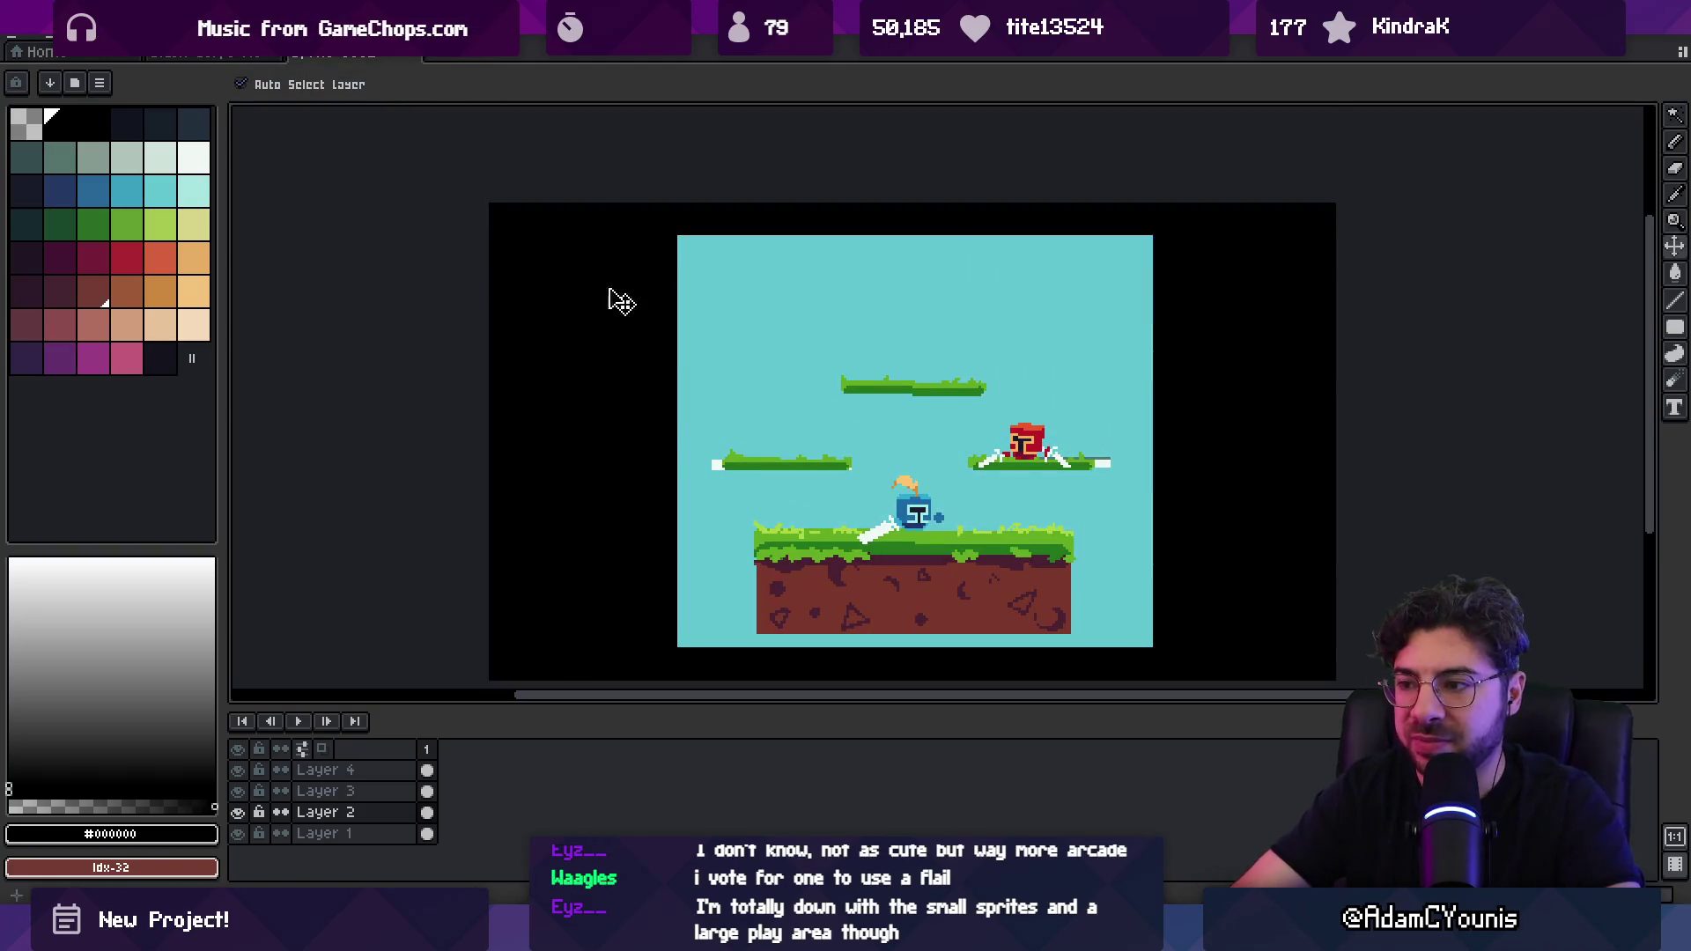
{"action": "key", "text": "z"}
{"action": "scroll", "coordinate": [547, 332], "scroll_direction": "up", "scroll_amount": 2}
{"action": "left_click", "coordinate": [132, 195]}
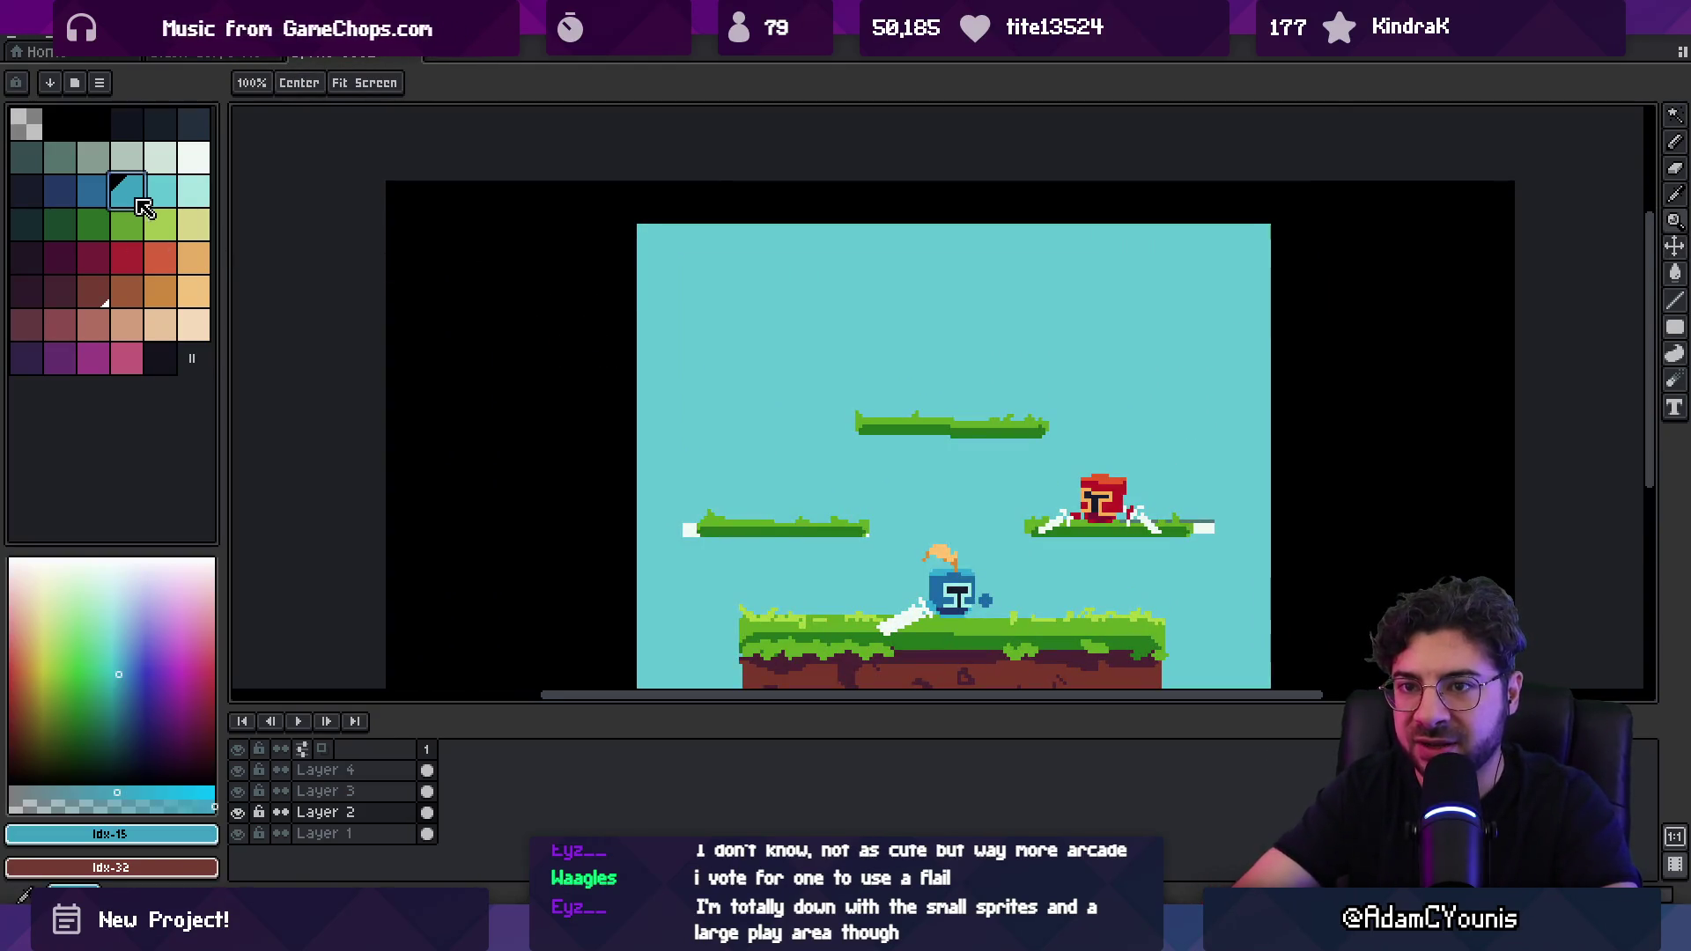
Step: On a new layer, paint the blue hair's left side, right side and top band
{"action": "key", "text": "b"}
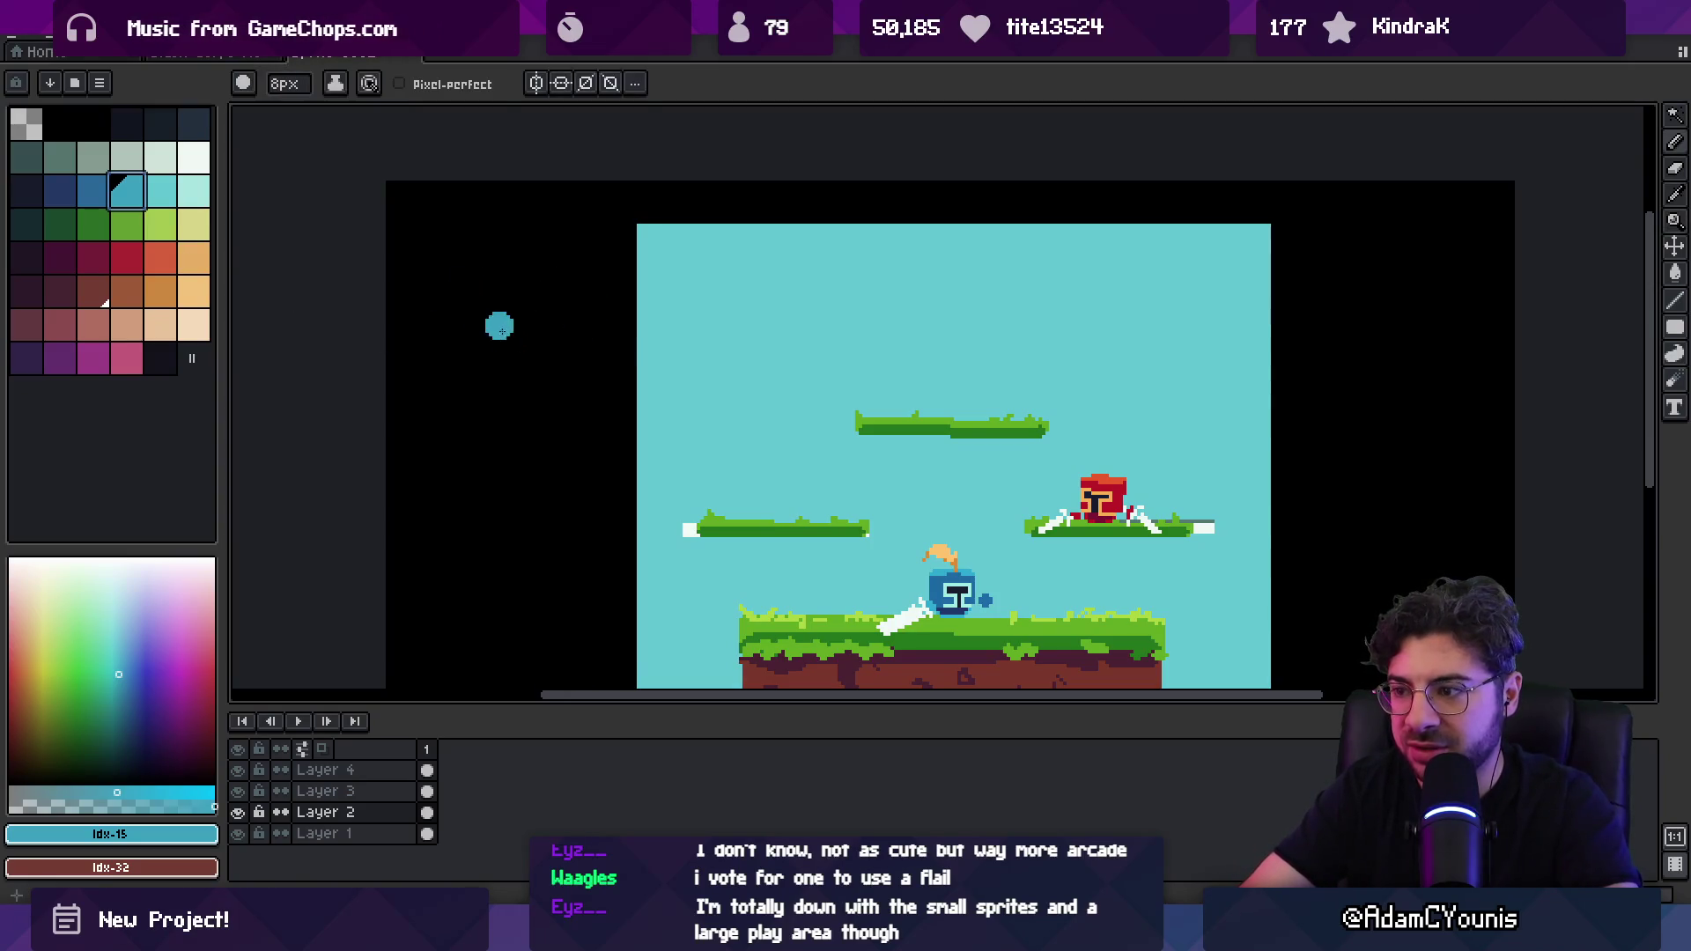
{"action": "left_click", "coordinate": [956, 595], "text": "alt"}
{"action": "key", "text": "minus"}
{"action": "key", "text": "shift+n"}
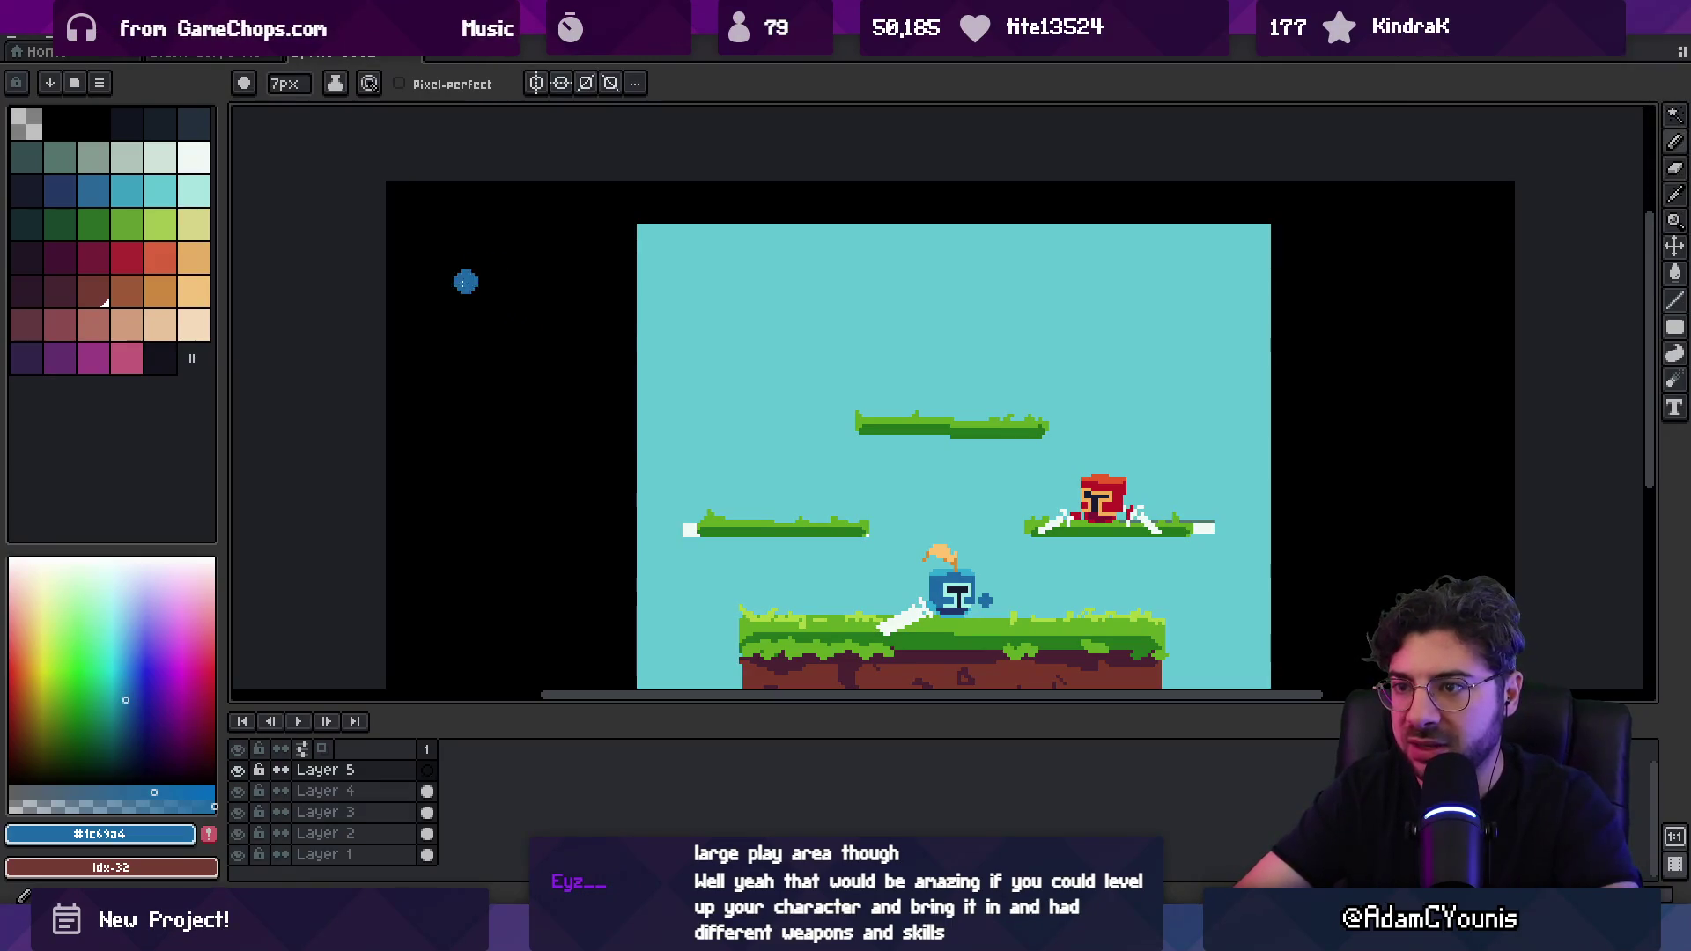
{"action": "left_click_drag", "start_coordinate": [427, 257], "coordinate": [459, 399]}
{"action": "left_click_drag", "start_coordinate": [588, 270], "coordinate": [585, 352]}
{"action": "mouse_move", "coordinate": [445, 268]}
{"action": "left_mouse_down"}
{"action": "mouse_move", "coordinate": [572, 264]}
{"action": "mouse_move", "coordinate": [453, 295]}
{"action": "mouse_move", "coordinate": [564, 304]}
{"action": "left_mouse_up"}
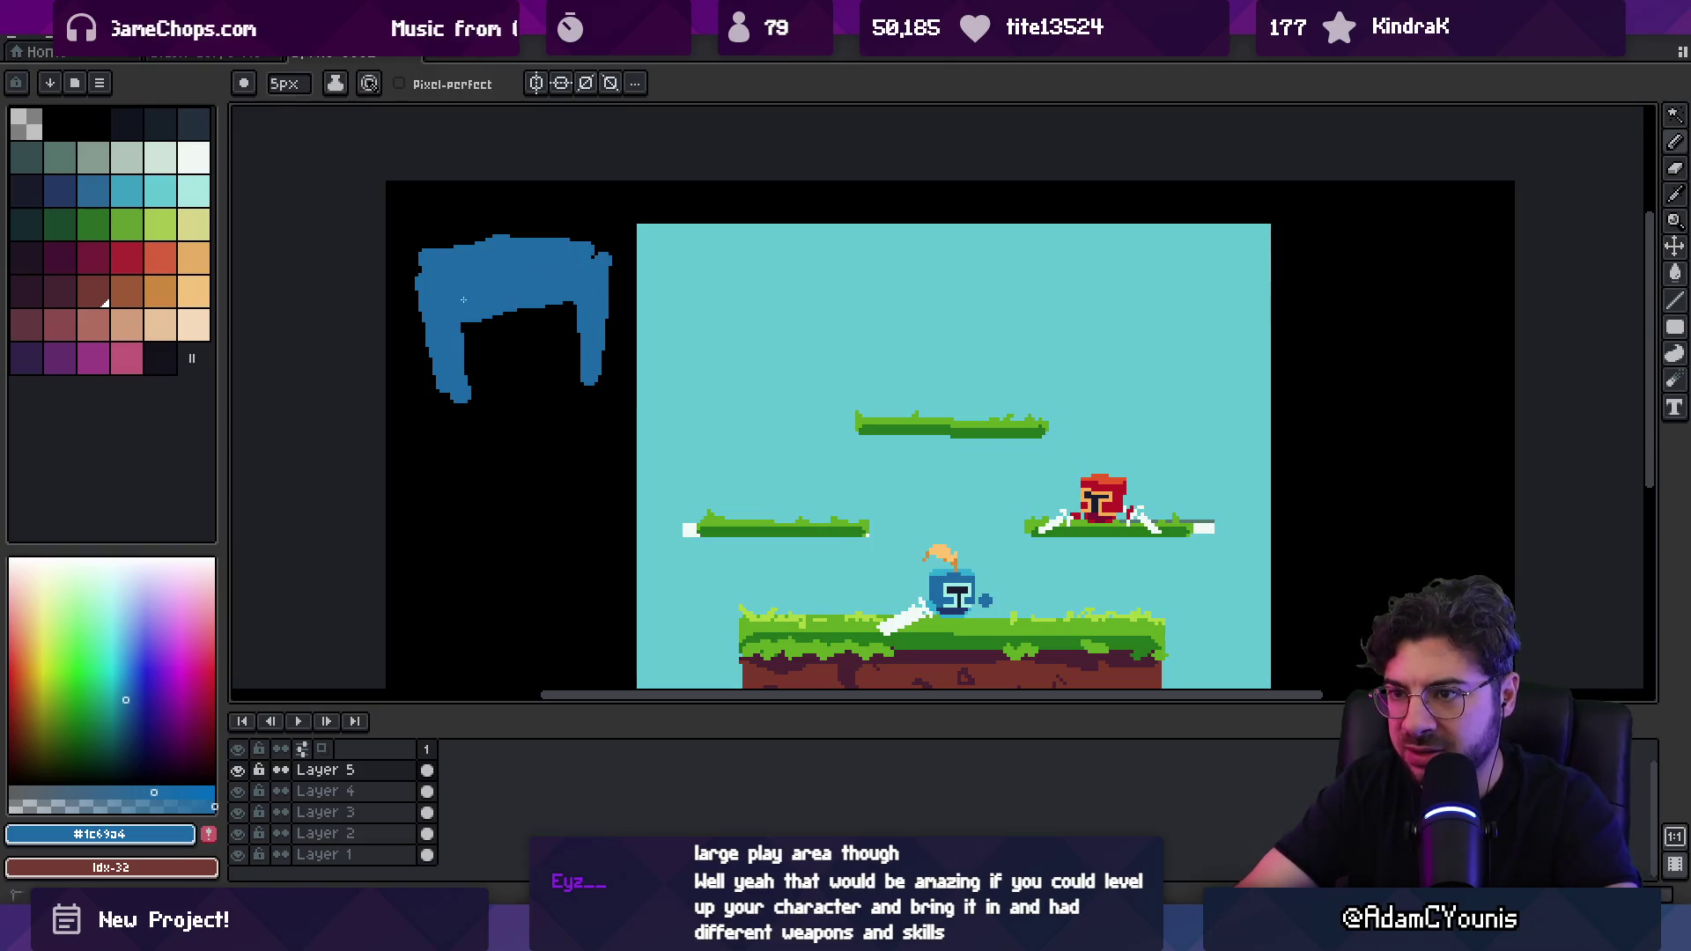
Step: Close the face outline's bottom gap and fill the face with the peach skin colour
{"action": "scroll", "coordinate": [520, 321], "scroll_direction": "up", "scroll_amount": 2}
{"action": "key", "text": "z"}
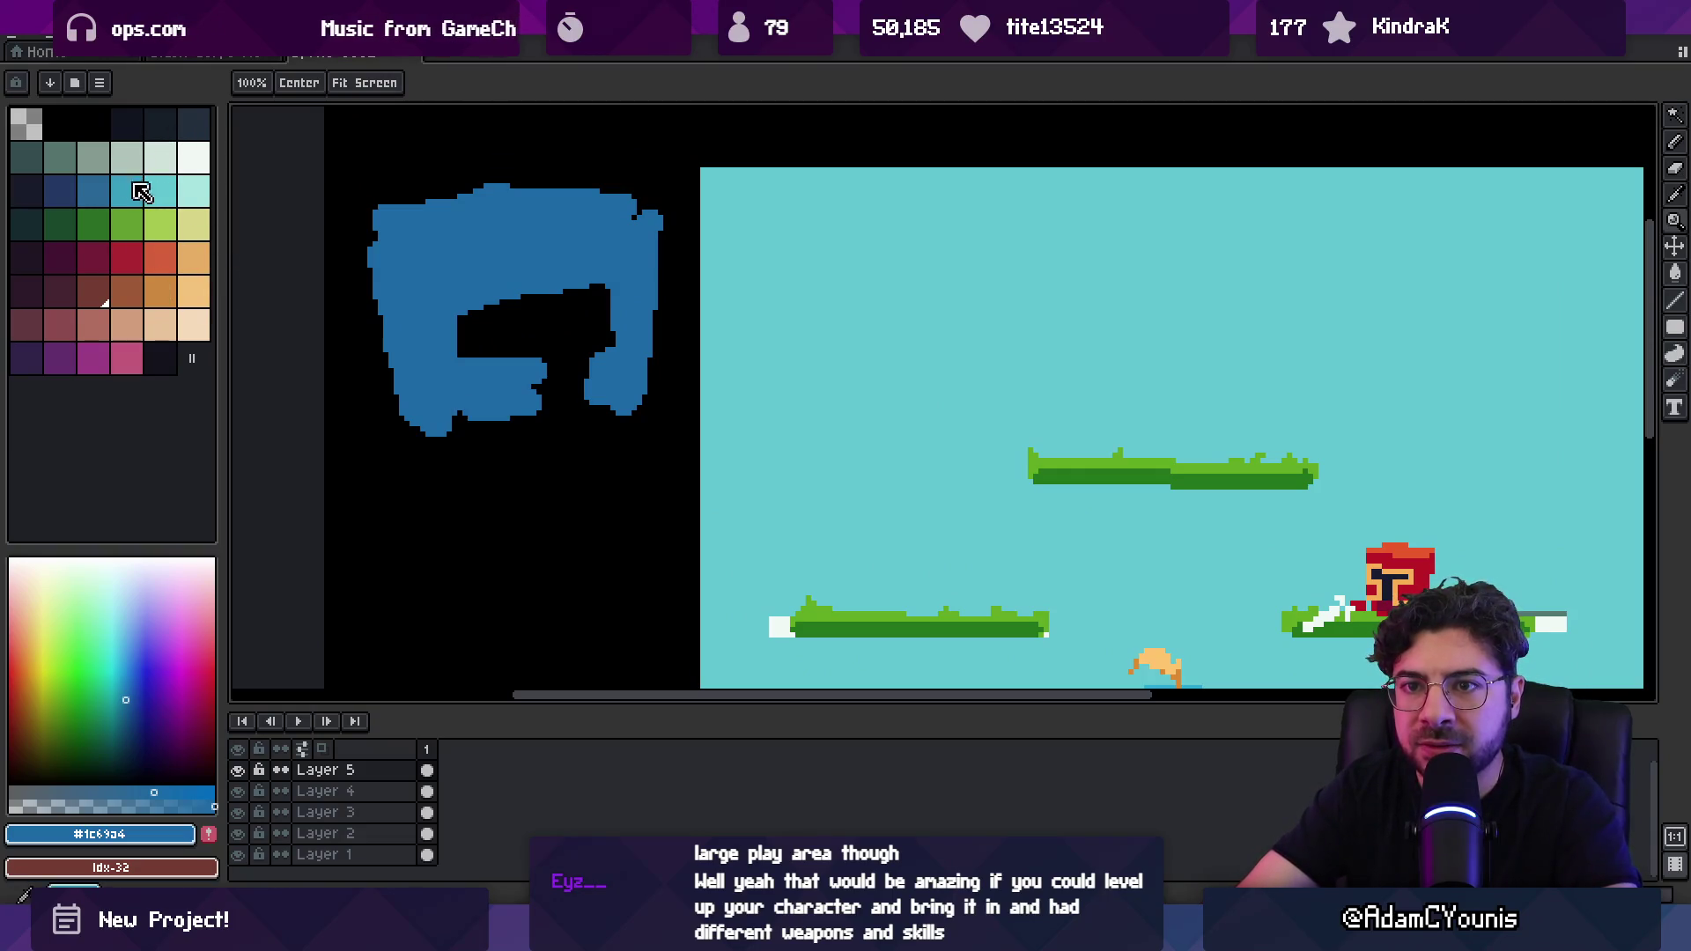
{"action": "left_click", "coordinate": [132, 327]}
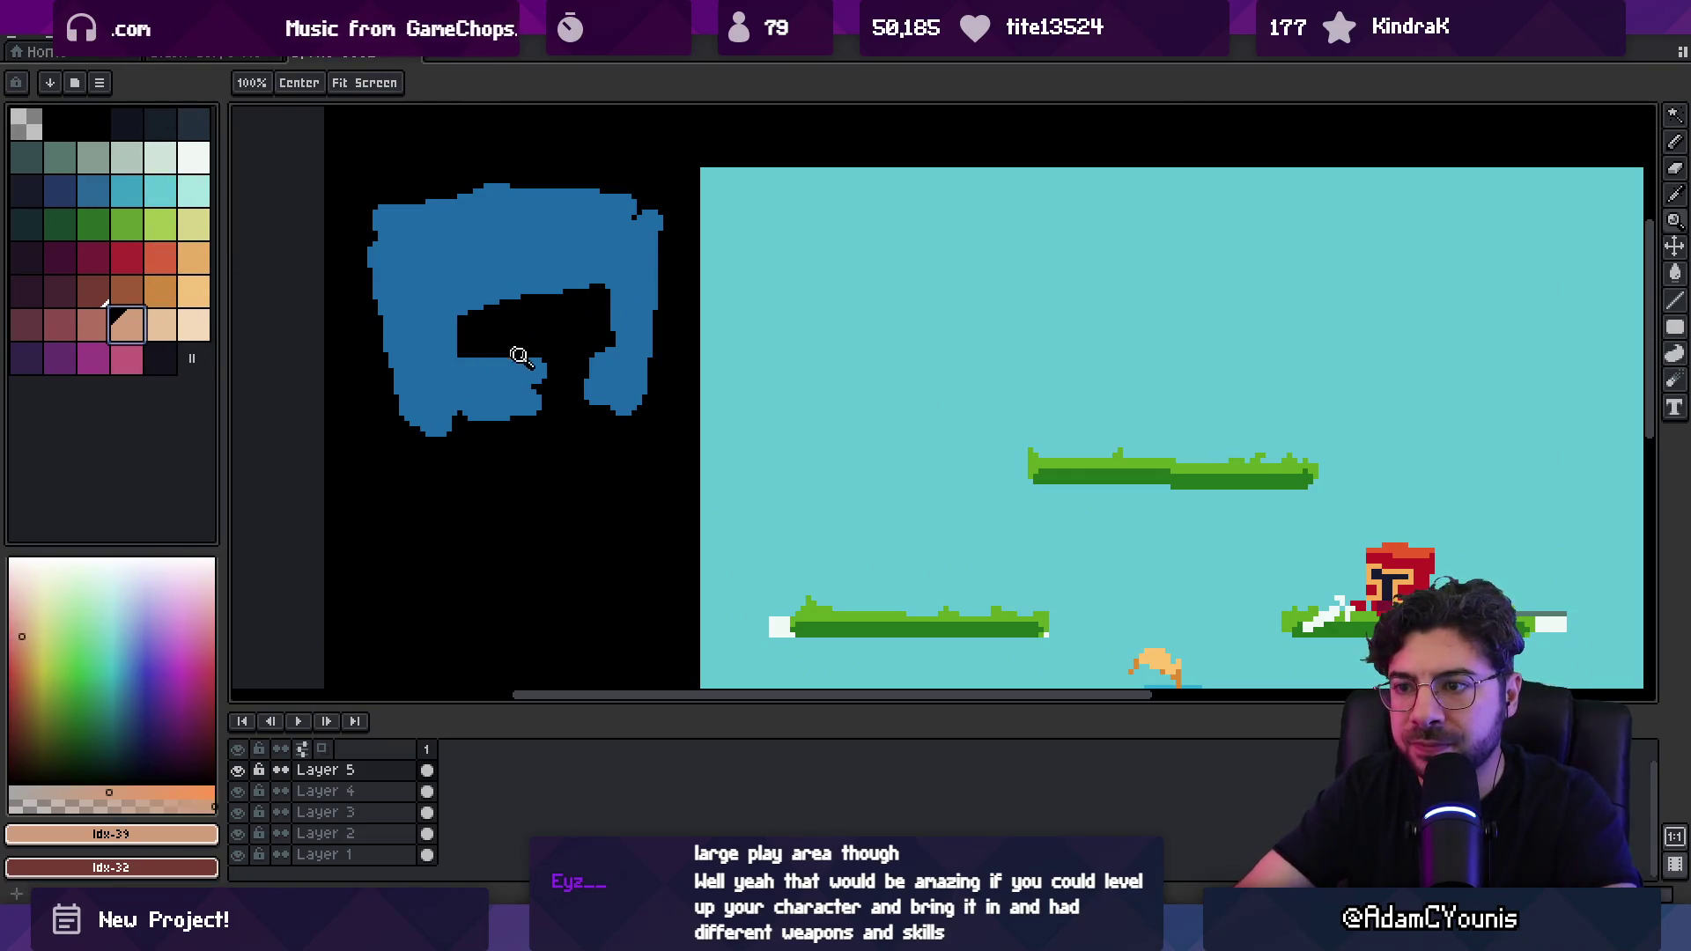
{"action": "key", "text": "b"}
{"action": "left_click_drag", "start_coordinate": [588, 438], "coordinate": [621, 412]}
{"action": "key", "text": "g"}
{"action": "left_click", "coordinate": [572, 325]}
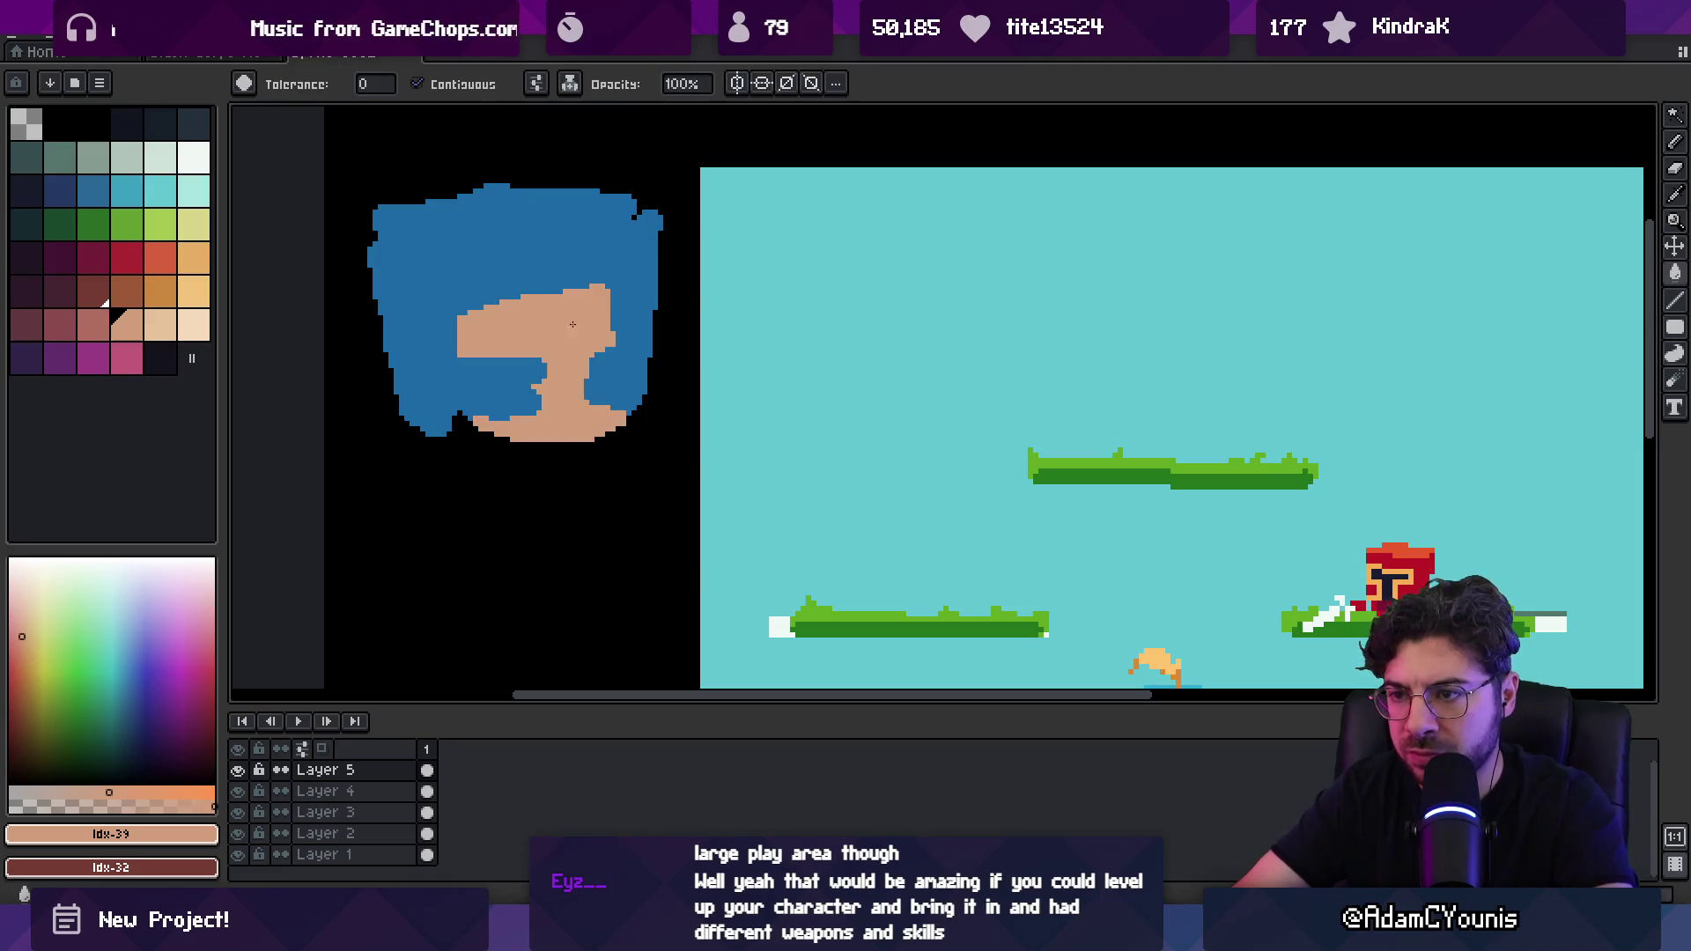
Step: Shade the peach face diagonally with a darker rose colour
{"action": "left_click", "coordinate": [533, 342]}
{"action": "key", "text": "z"}
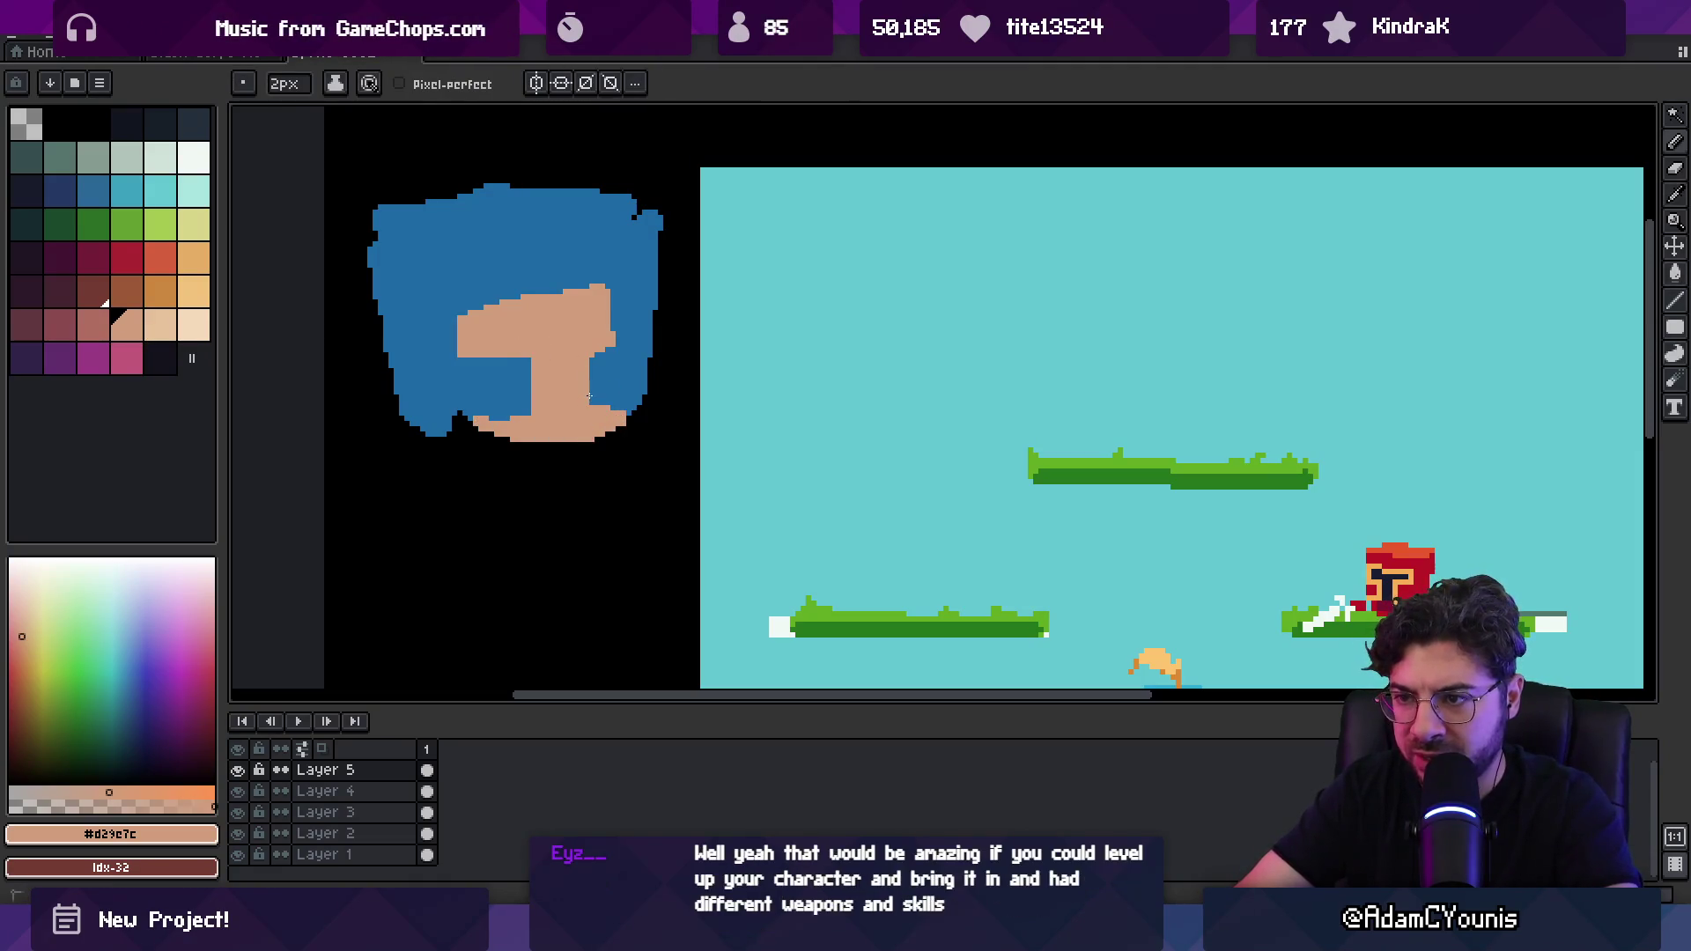
{"action": "left_click", "coordinate": [547, 363]}
{"action": "left_click", "coordinate": [93, 326]}
{"action": "key", "text": "b"}
{"action": "mouse_move", "coordinate": [451, 348]}
{"action": "left_mouse_down"}
{"action": "mouse_move", "coordinate": [538, 288]}
{"action": "mouse_move", "coordinate": [616, 370]}
{"action": "mouse_move", "coordinate": [585, 404]}
{"action": "mouse_move", "coordinate": [561, 388]}
{"action": "mouse_move", "coordinate": [583, 403]}
{"action": "mouse_move", "coordinate": [546, 433]}
{"action": "left_mouse_up"}
{"action": "left_click", "coordinate": [577, 422], "text": "alt"}
{"action": "left_click", "coordinate": [591, 391], "text": "alt"}
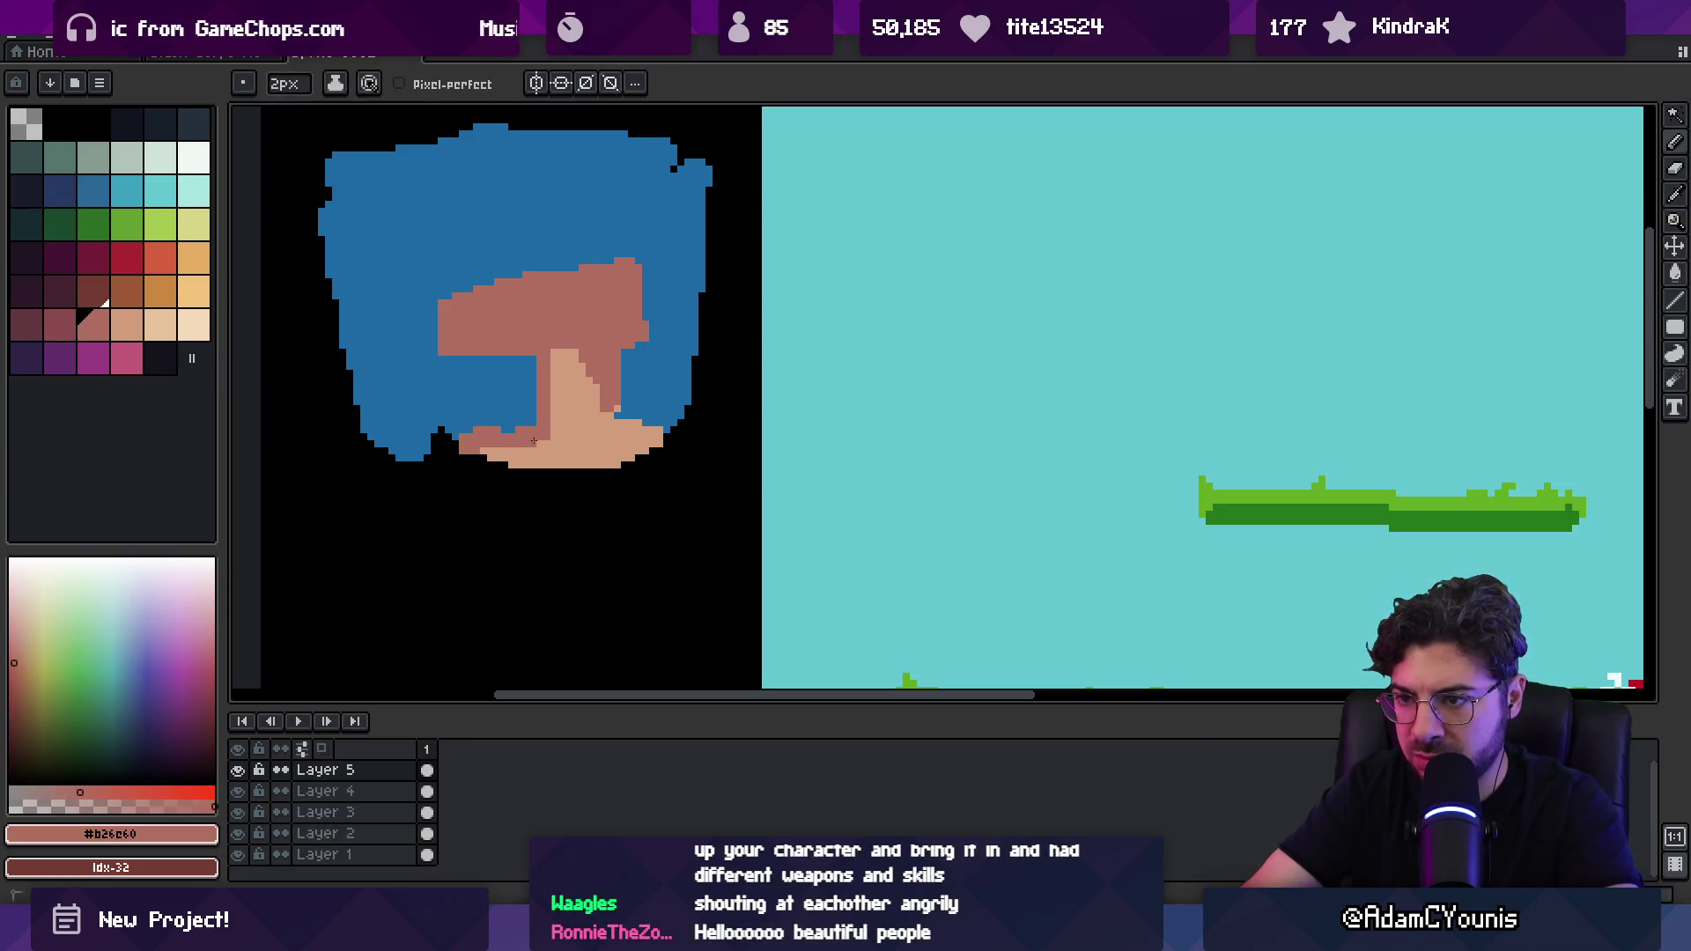
Step: Paint white eye shapes across the face
{"action": "left_click", "coordinate": [193, 159]}
{"action": "left_click", "coordinate": [484, 310]}
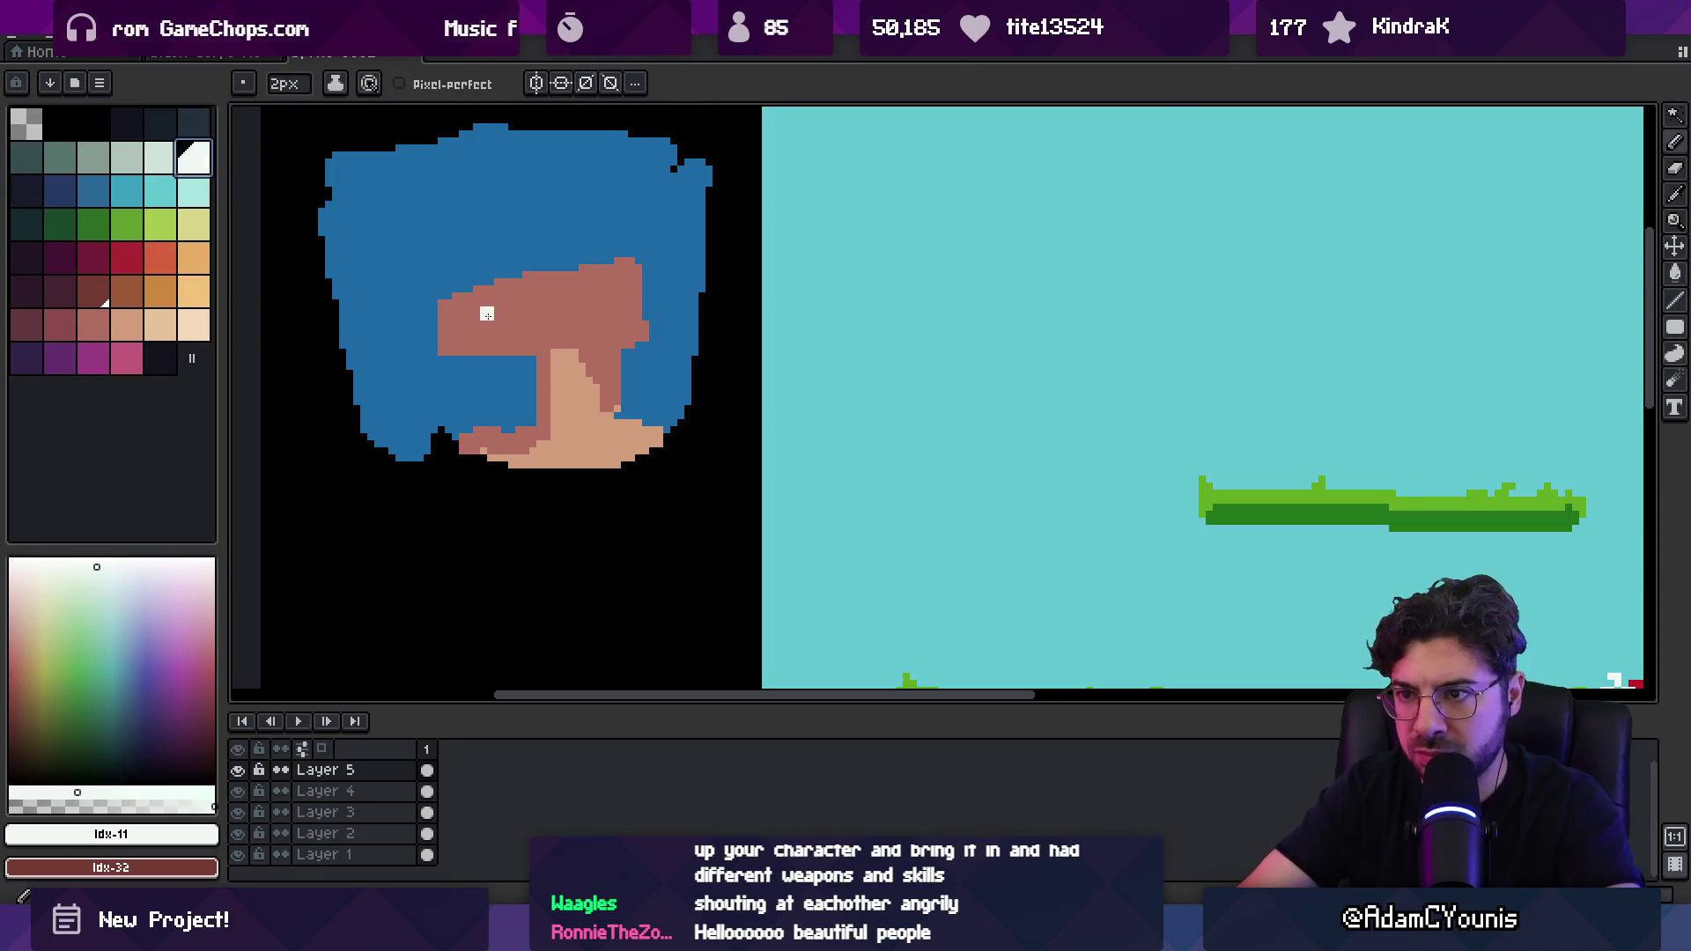
{"action": "left_click_drag", "start_coordinate": [447, 313], "coordinate": [522, 321]}
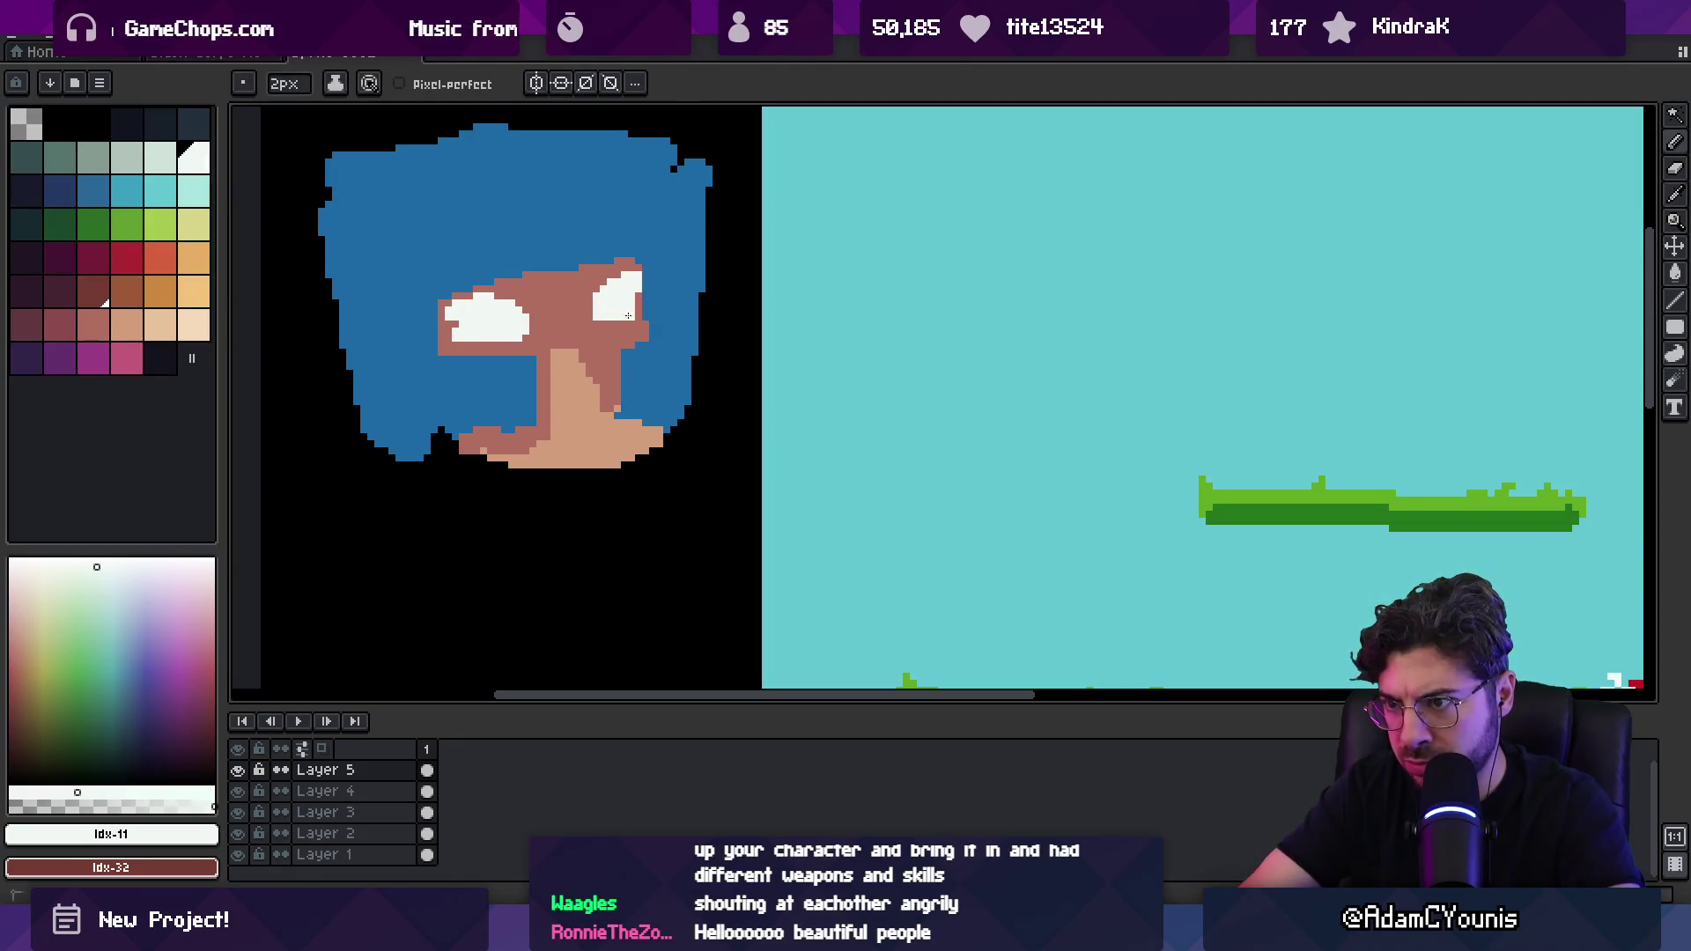
{"action": "key", "text": "z"}
{"action": "scroll", "coordinate": [628, 314], "scroll_direction": "down", "scroll_amount": 4}
{"action": "scroll", "coordinate": [545, 231], "scroll_direction": "up", "scroll_amount": 2}
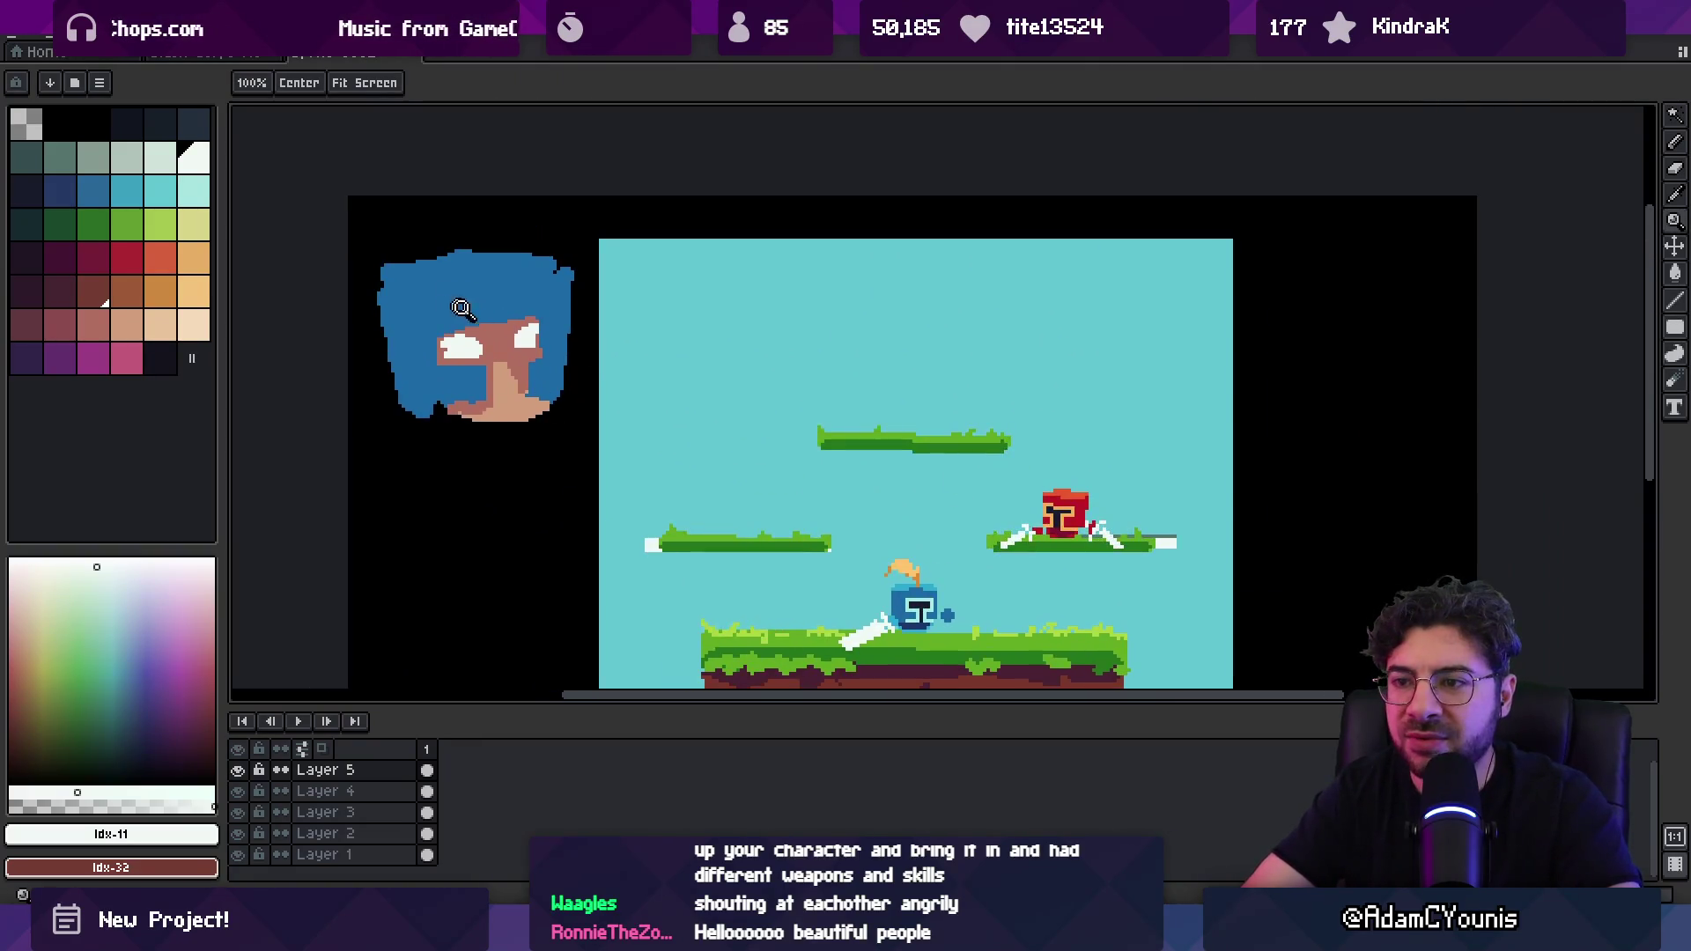
{"action": "scroll", "coordinate": [475, 353], "scroll_direction": "up", "scroll_amount": 1}
{"action": "scroll", "coordinate": [431, 406], "scroll_direction": "up", "scroll_amount": 1}
Step: Add dark pupils to the left and right eyes
{"action": "left_click", "coordinate": [159, 123]}
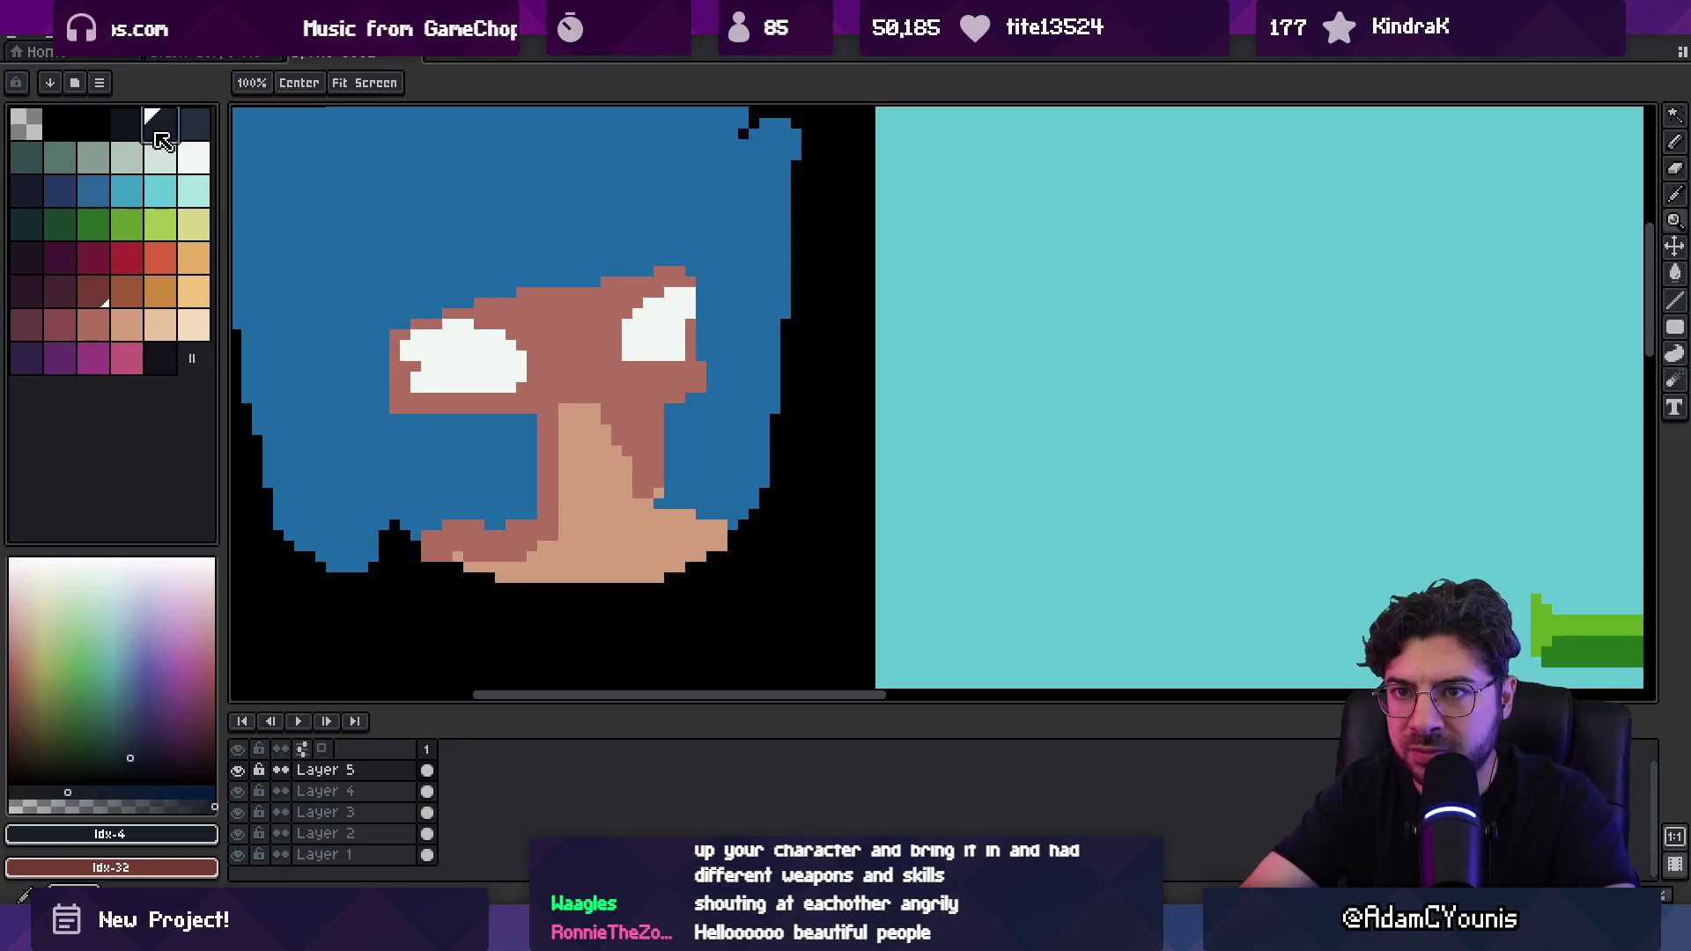
{"action": "key", "text": "b"}
{"action": "left_click", "coordinate": [495, 340]}
{"action": "left_click_drag", "start_coordinate": [476, 343], "coordinate": [496, 363]}
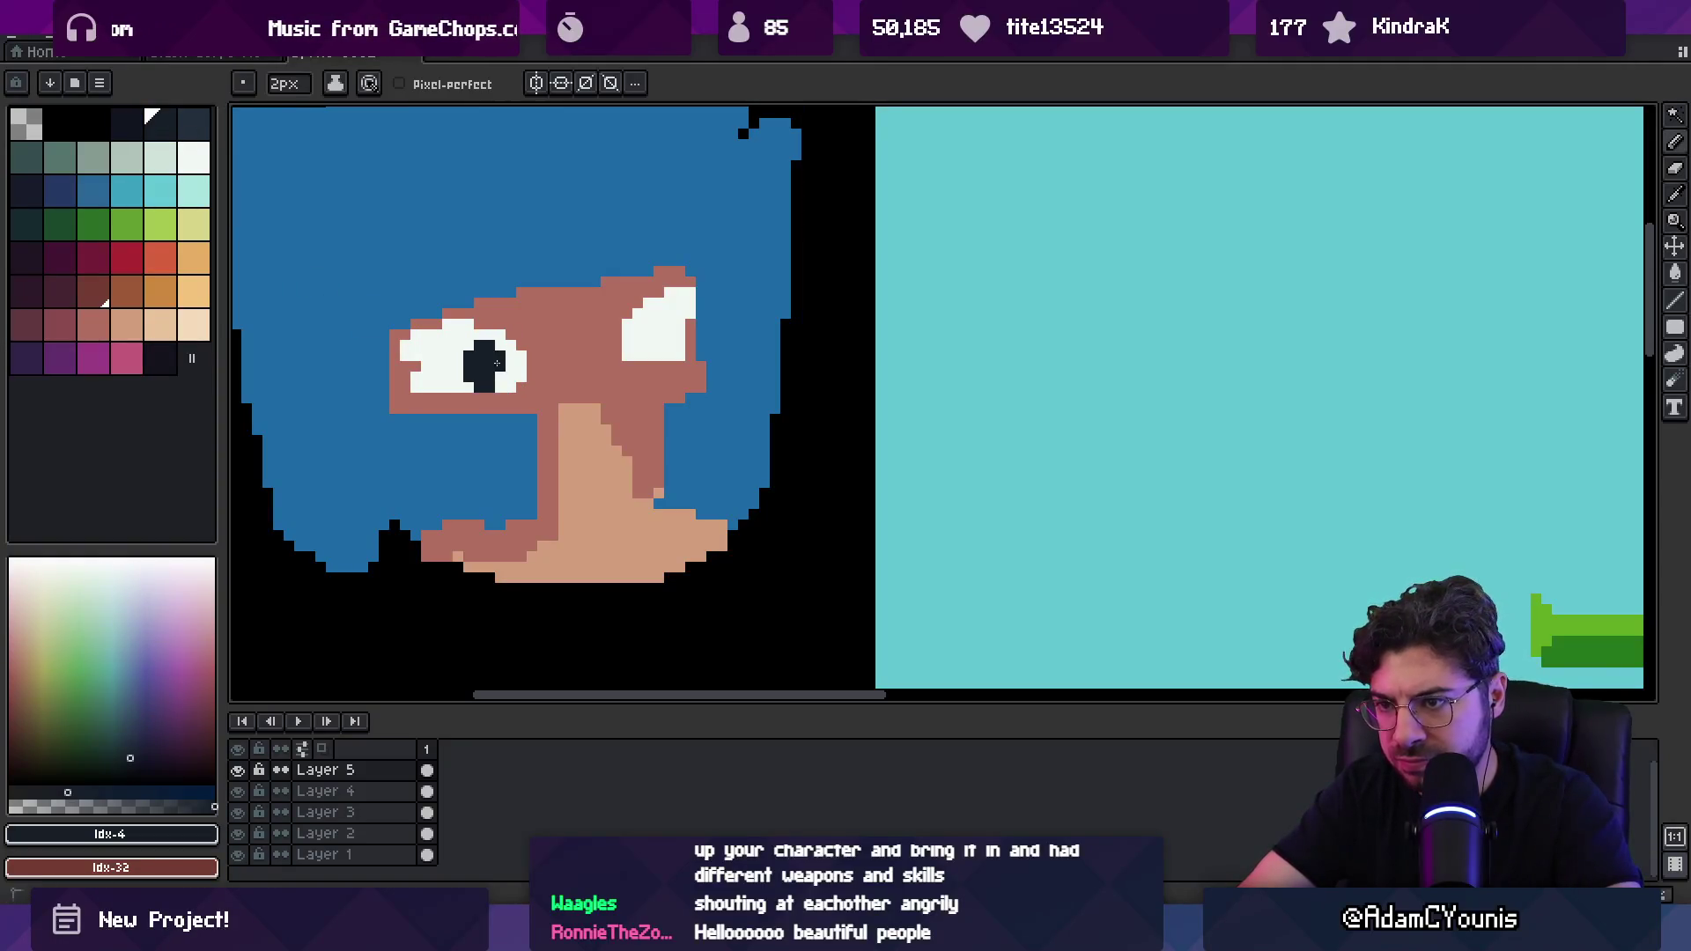
{"action": "left_click_drag", "start_coordinate": [673, 326], "coordinate": [666, 323]}
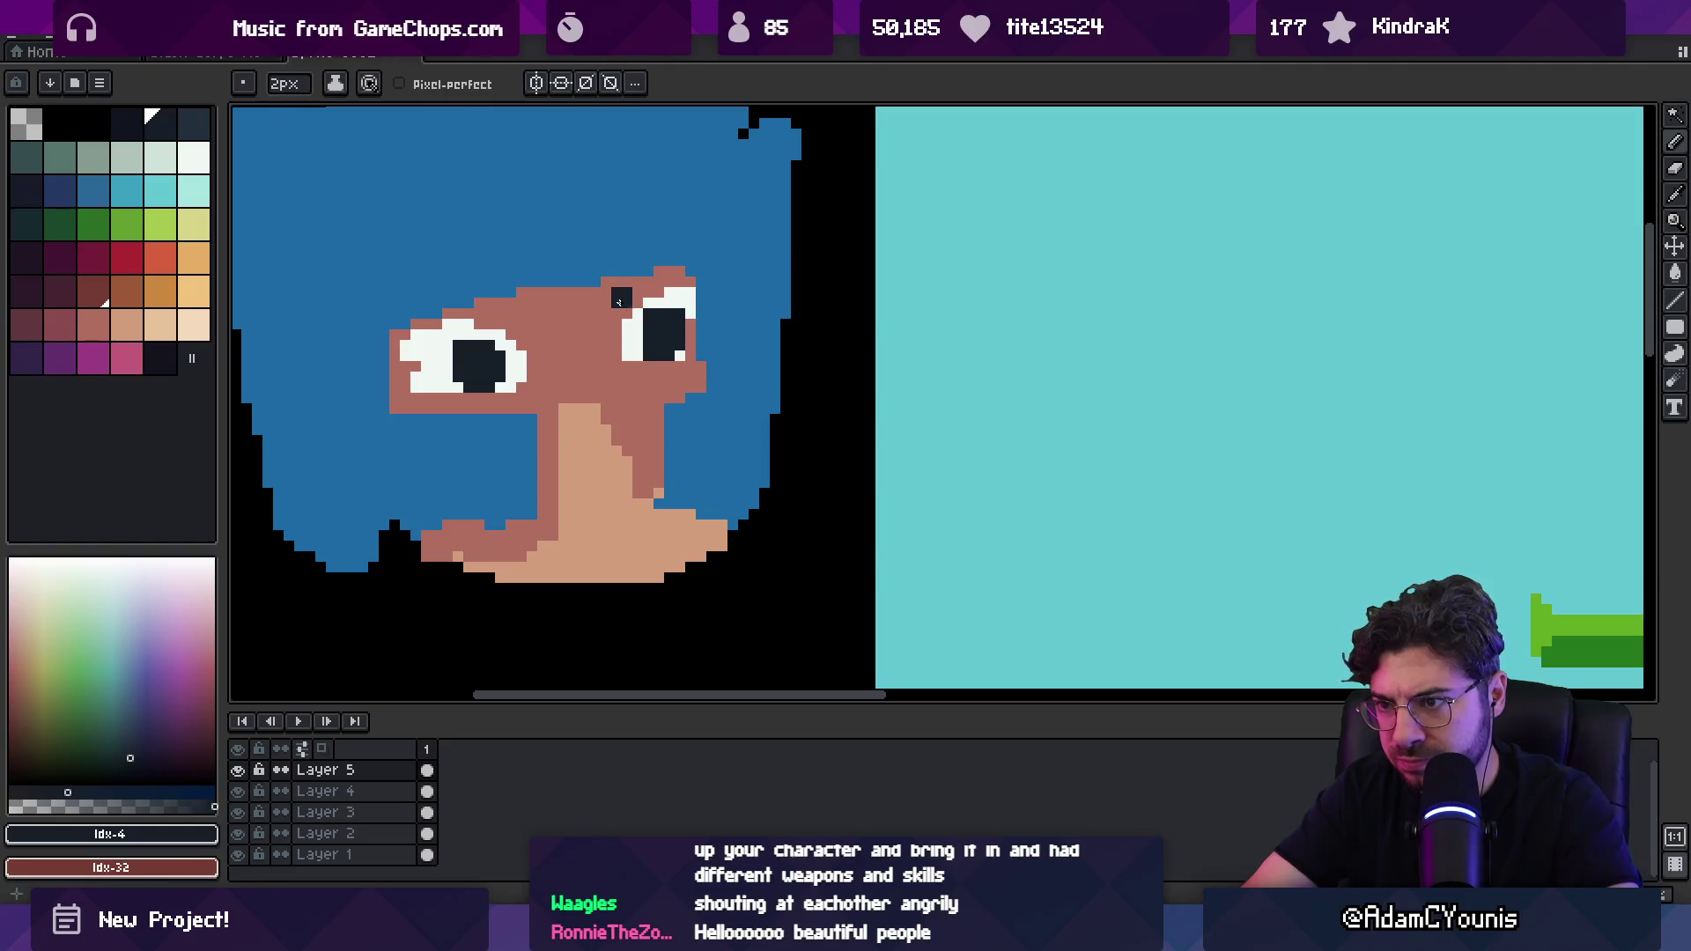
Step: Draw dark brows above both eyes using the sampled pupil colour
{"action": "left_click", "coordinate": [59, 324]}
{"action": "mouse_move", "coordinate": [555, 332]}
{"action": "left_mouse_down"}
{"action": "mouse_move", "coordinate": [488, 305]}
{"action": "mouse_move", "coordinate": [652, 282]}
{"action": "mouse_move", "coordinate": [572, 352]}
{"action": "left_mouse_up"}
{"action": "key", "text": "alt"}
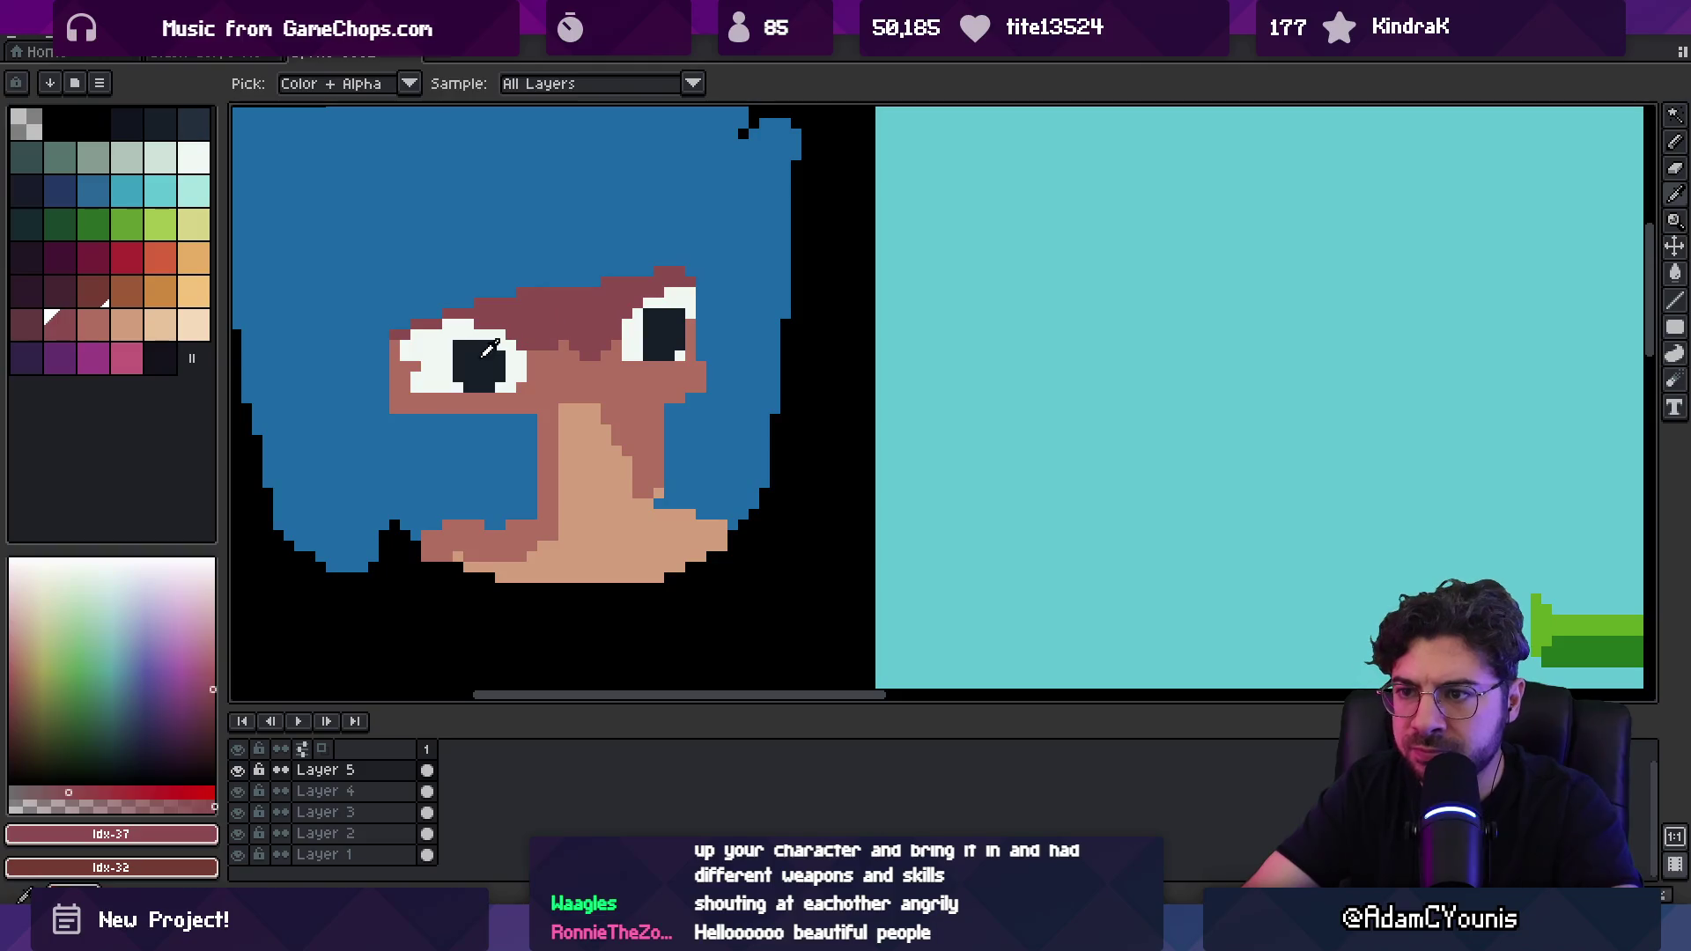
{"action": "left_click", "coordinate": [490, 348], "text": "alt"}
{"action": "left_click_drag", "start_coordinate": [425, 333], "coordinate": [512, 341]}
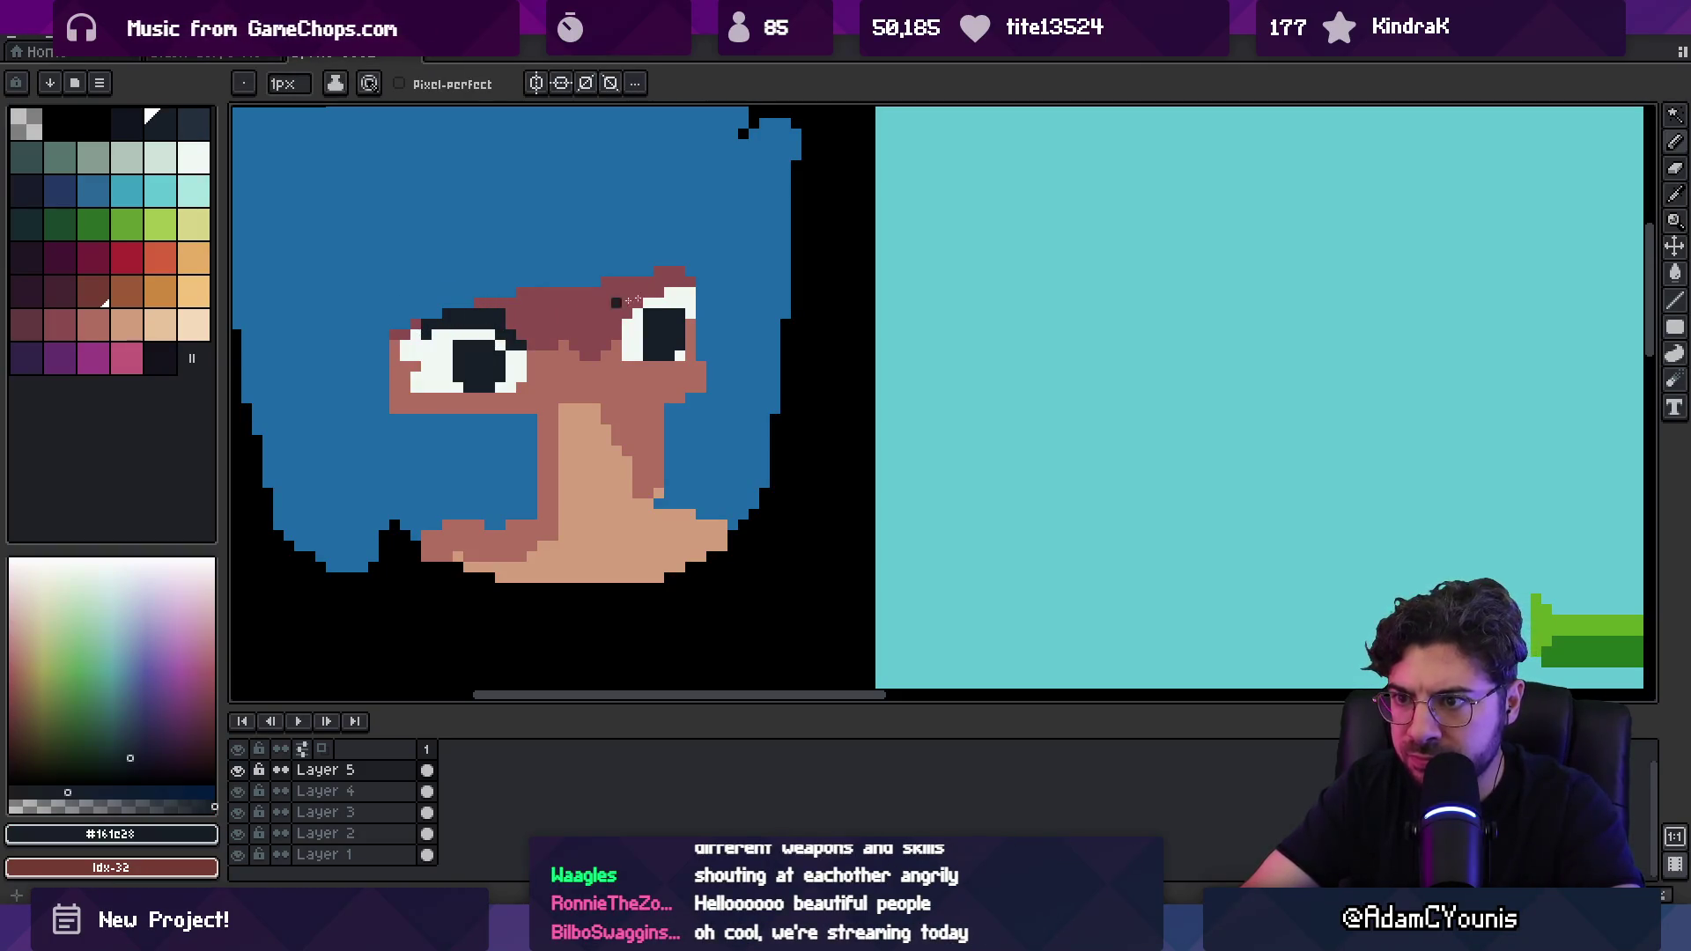
{"action": "left_click_drag", "start_coordinate": [634, 301], "coordinate": [616, 314]}
Step: Shade the neck with the darker skin tone #b26c60
{"action": "left_click", "coordinate": [596, 400], "text": "alt"}
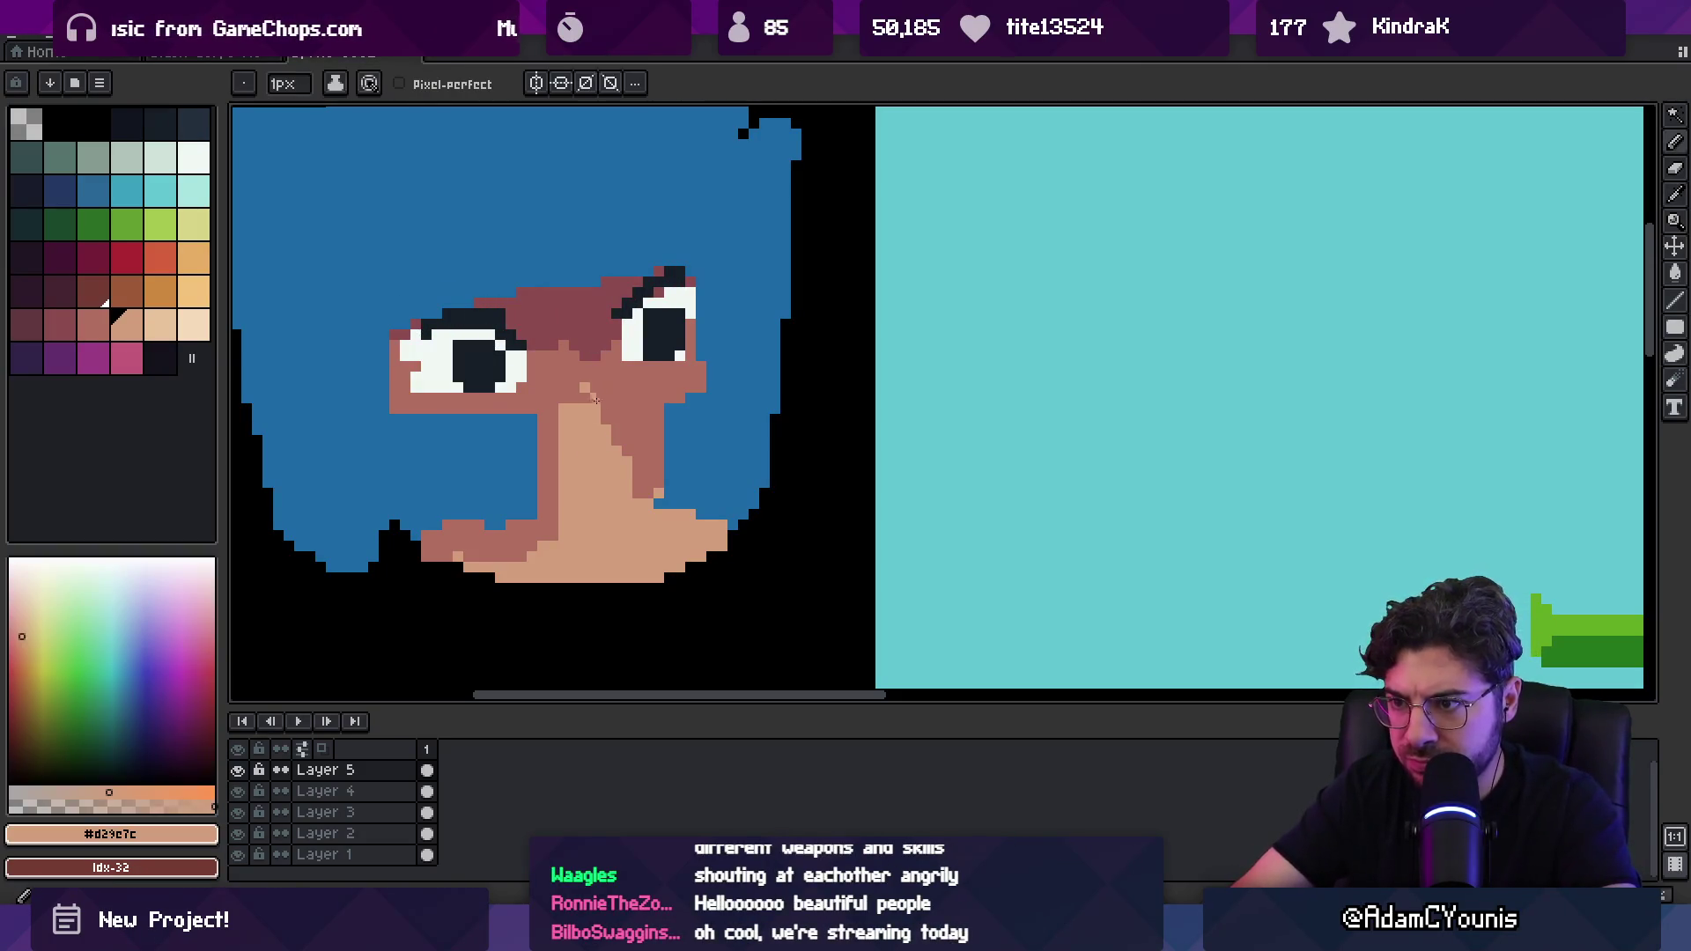
{"action": "left_click", "coordinate": [637, 462], "text": "alt"}
{"action": "left_click_drag", "start_coordinate": [627, 499], "coordinate": [616, 511]}
{"action": "left_click", "coordinate": [608, 529], "text": "alt"}
{"action": "mouse_move", "coordinate": [568, 396]}
{"action": "left_mouse_down"}
{"action": "mouse_move", "coordinate": [538, 414]}
{"action": "mouse_move", "coordinate": [555, 458]}
{"action": "left_mouse_up"}
{"action": "left_click", "coordinate": [539, 414], "text": "alt"}
{"action": "key", "text": "z"}
{"action": "scroll", "coordinate": [617, 414], "scroll_direction": "down", "scroll_amount": 5}
{"action": "scroll", "coordinate": [652, 401], "scroll_direction": "down", "scroll_amount": 2}
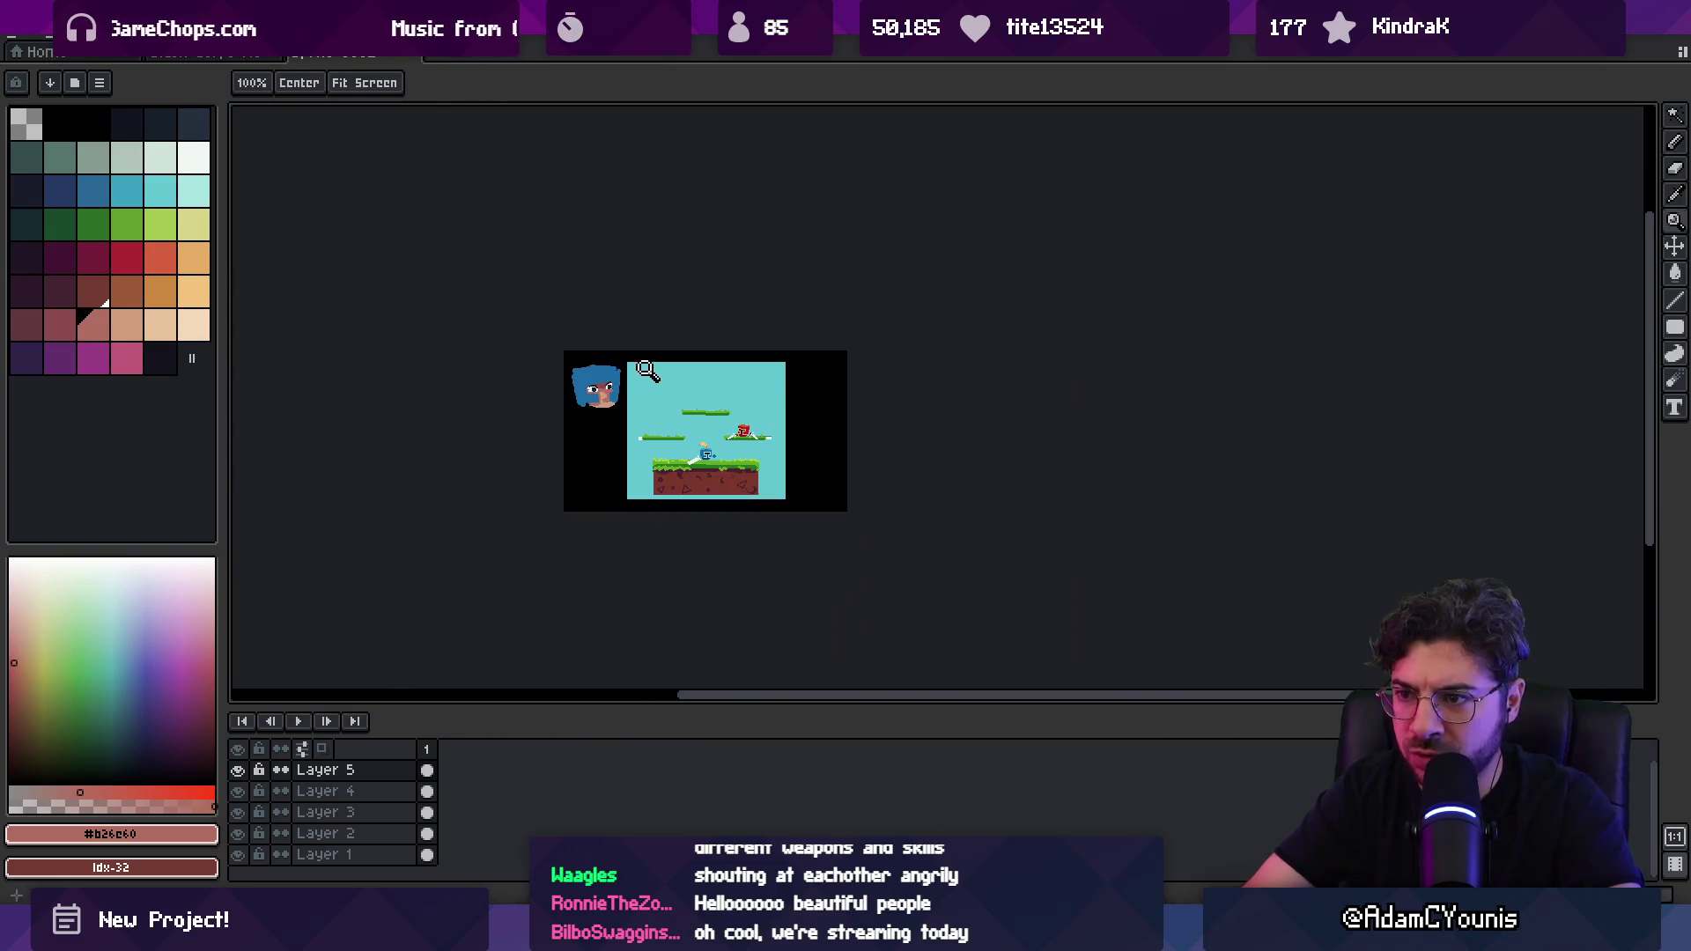
Step: Pick the hair's blue and its lighter blue shade from the palette
{"action": "scroll", "coordinate": [651, 401], "scroll_direction": "up", "scroll_amount": 3}
{"action": "key", "text": "b"}
{"action": "left_click", "coordinate": [106, 192]}
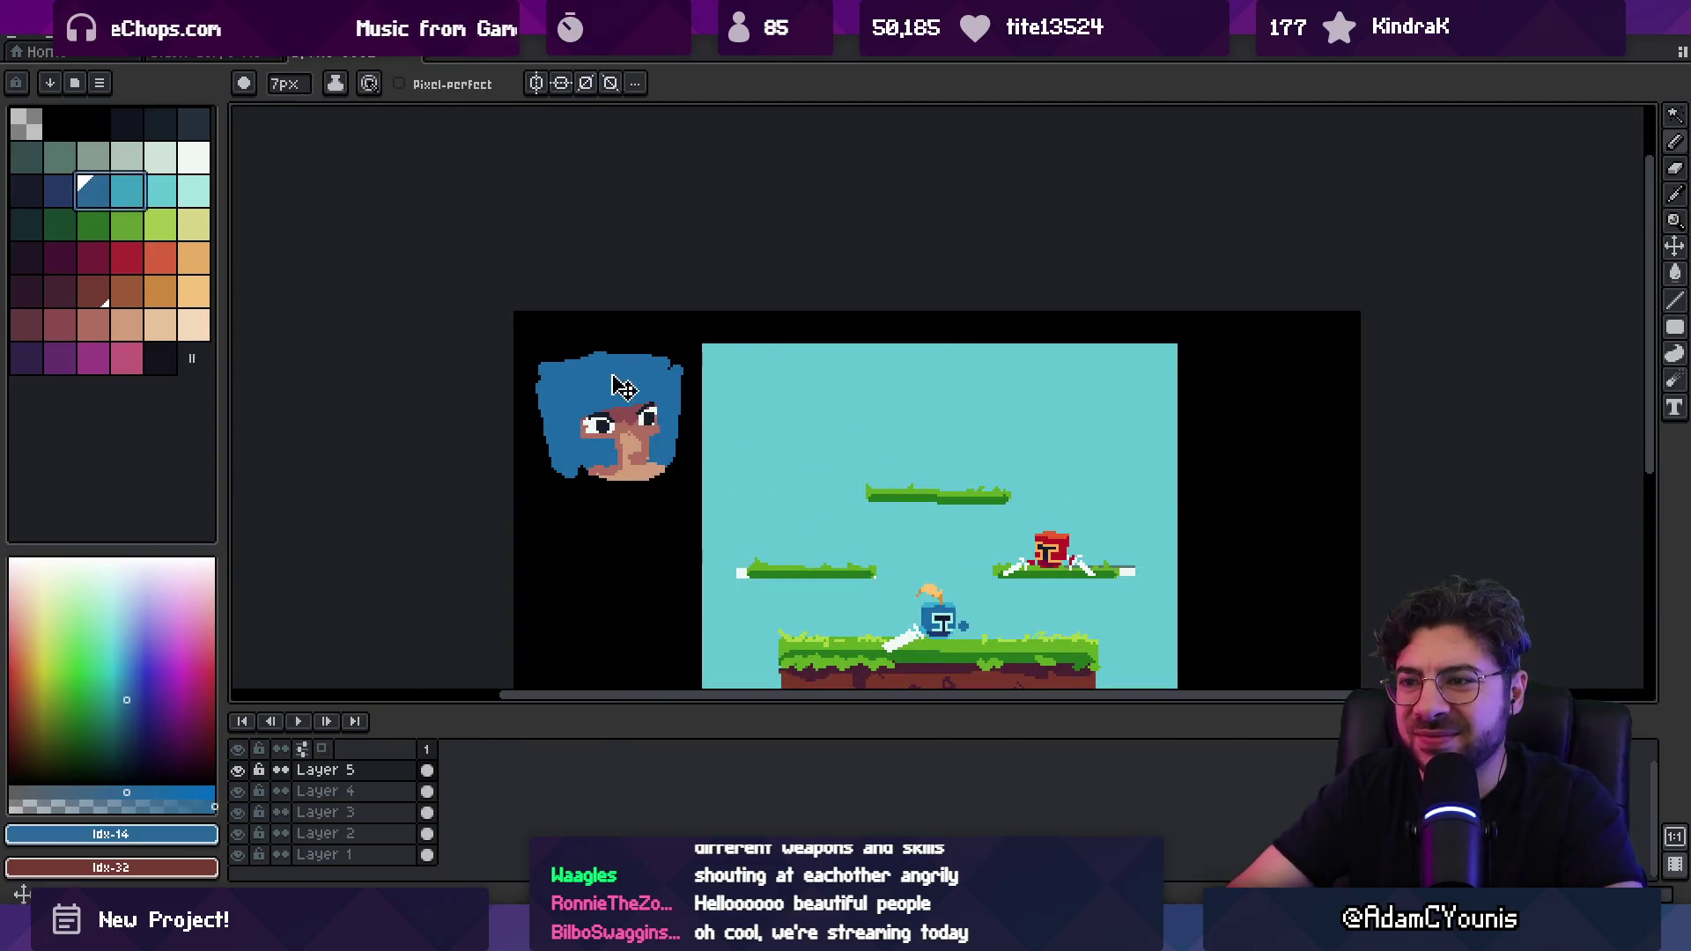
{"action": "key", "text": "shift+g"}
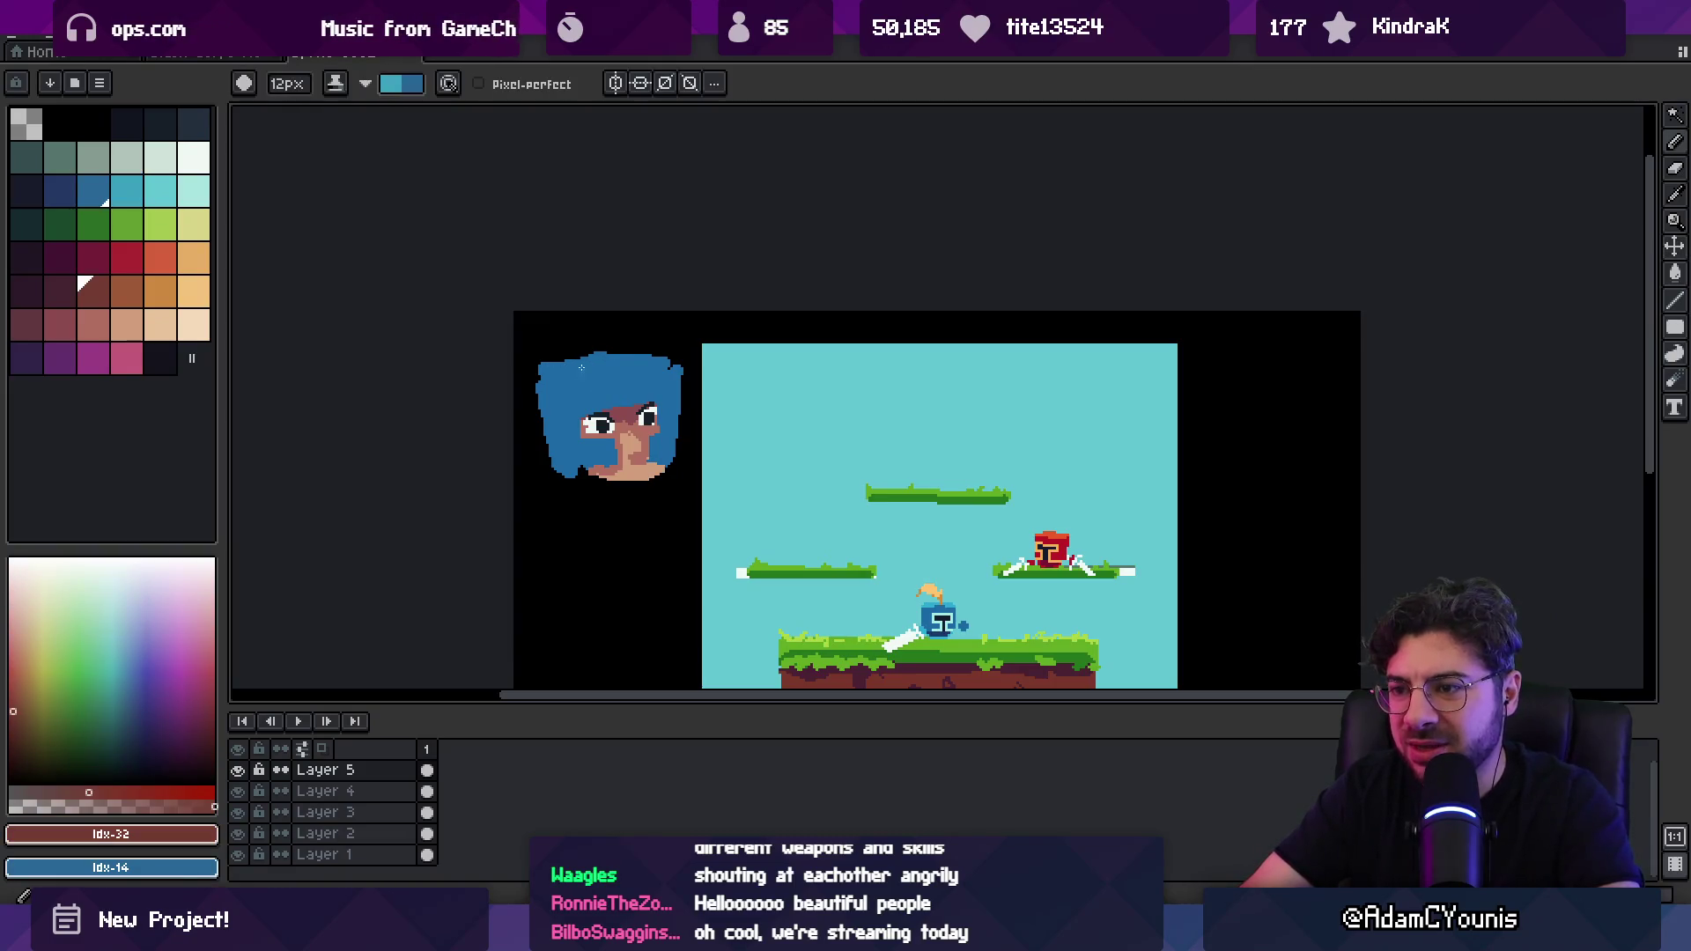
{"action": "key", "text": "x"}
{"action": "key", "text": "]"}
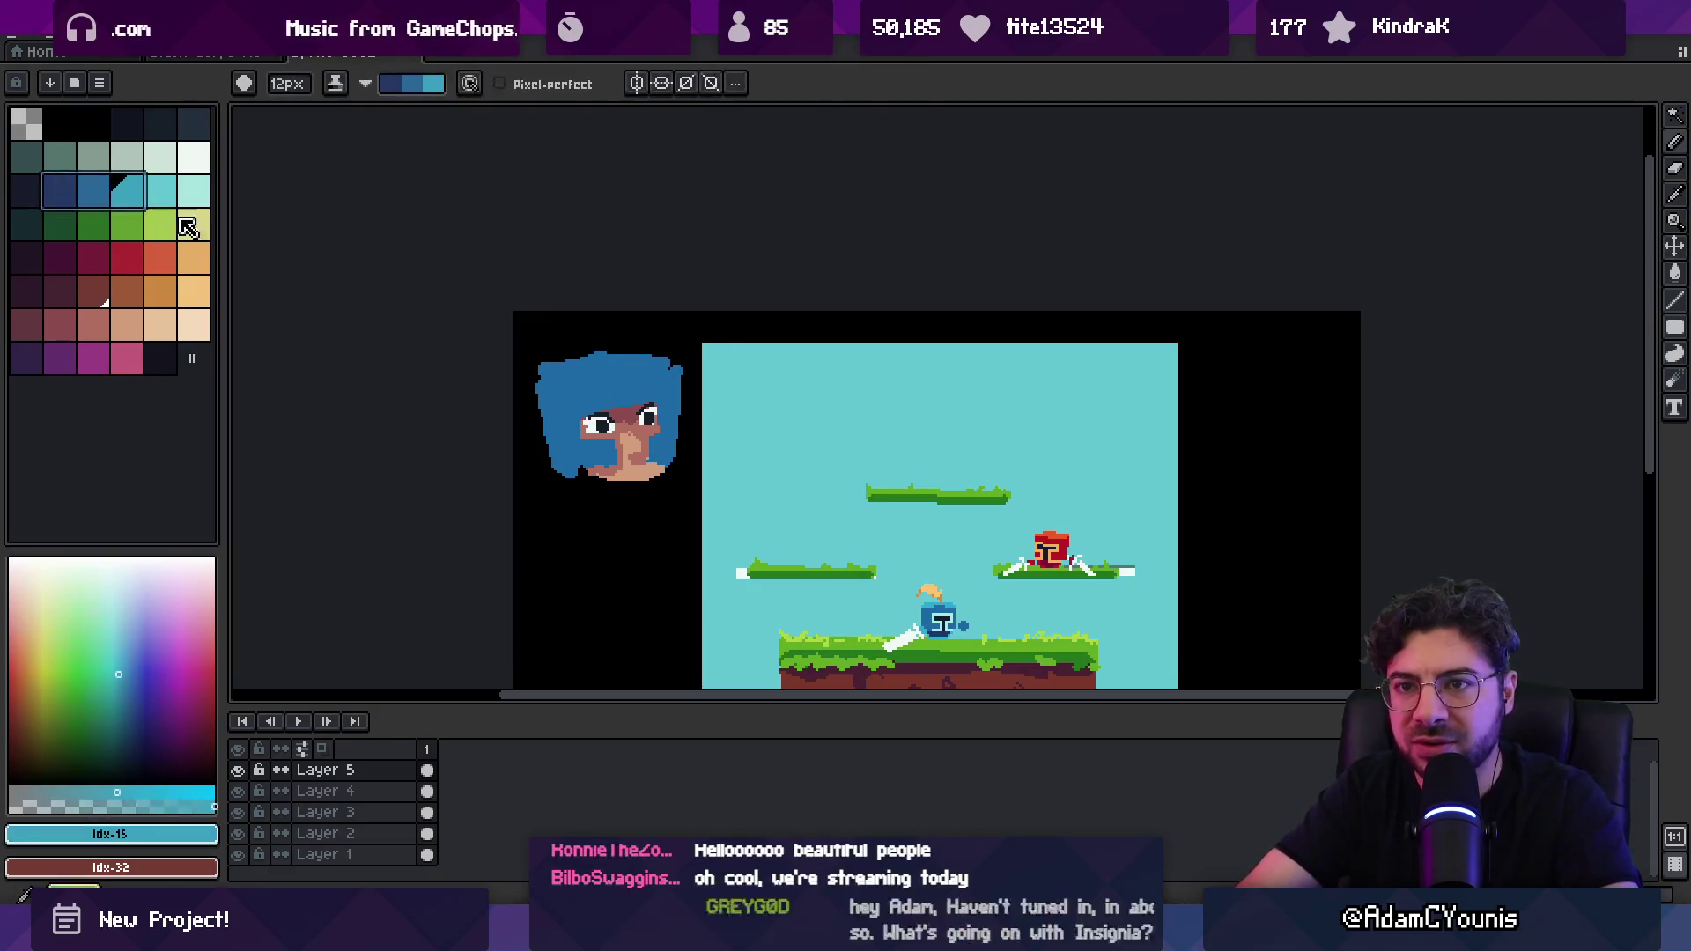
{"action": "key", "text": "x"}
{"action": "key", "text": "x"}
{"action": "key", "text": "x"}
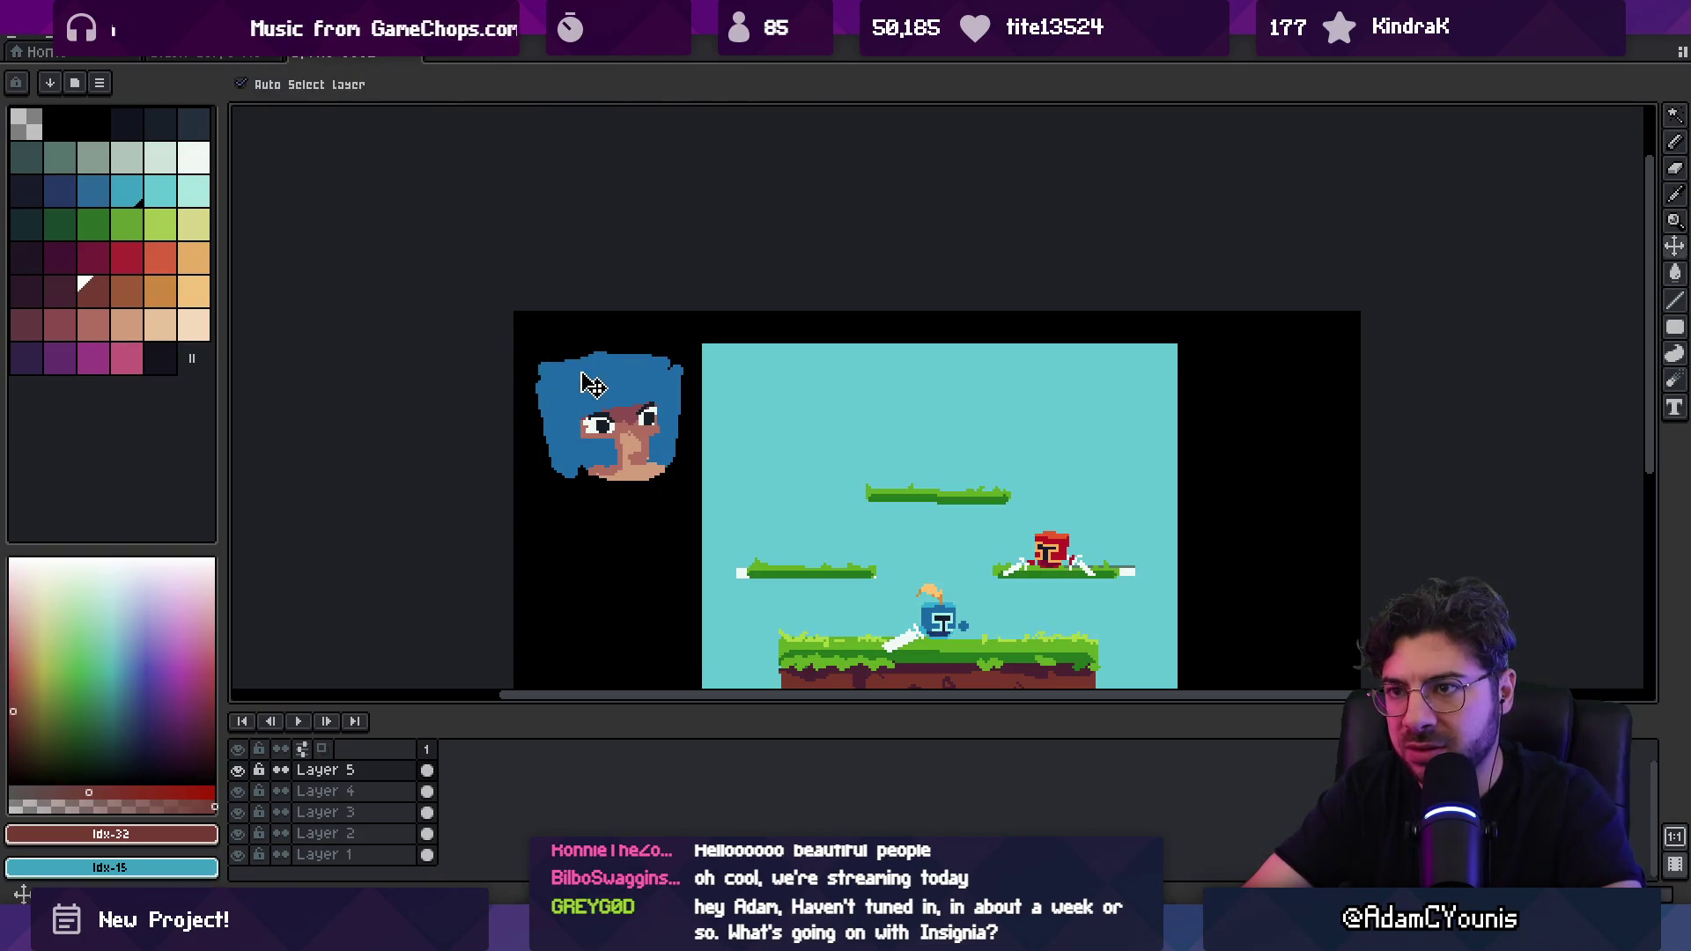
{"action": "key", "text": "g"}
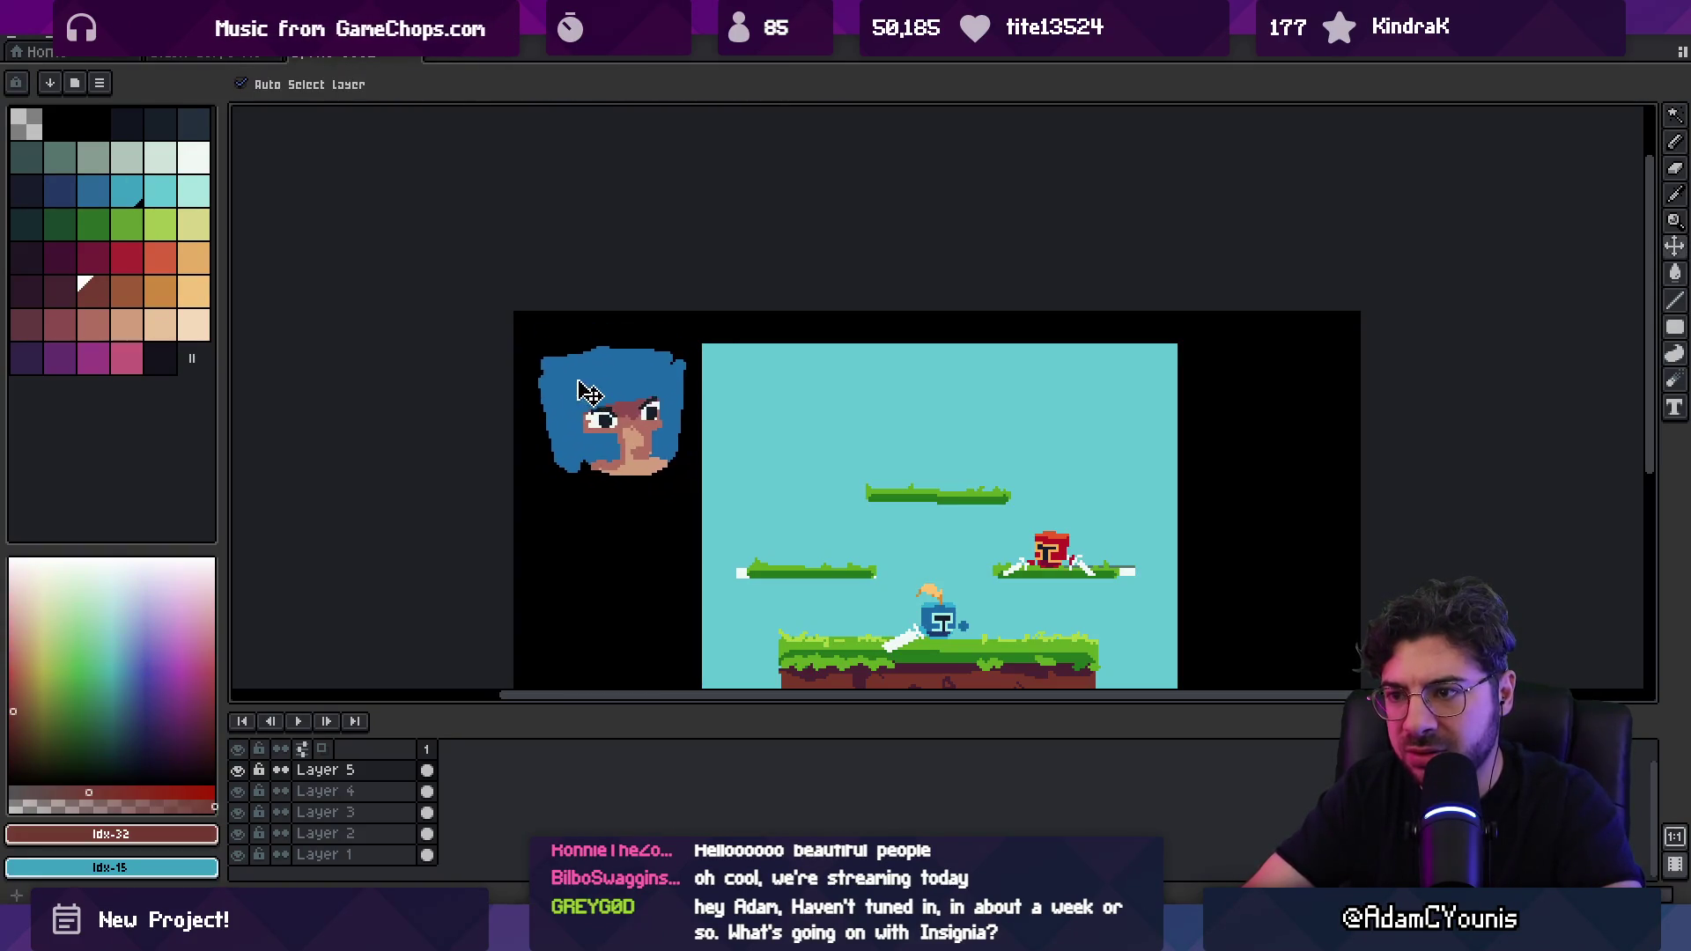
{"action": "left_click", "coordinate": [599, 384], "text": "alt"}
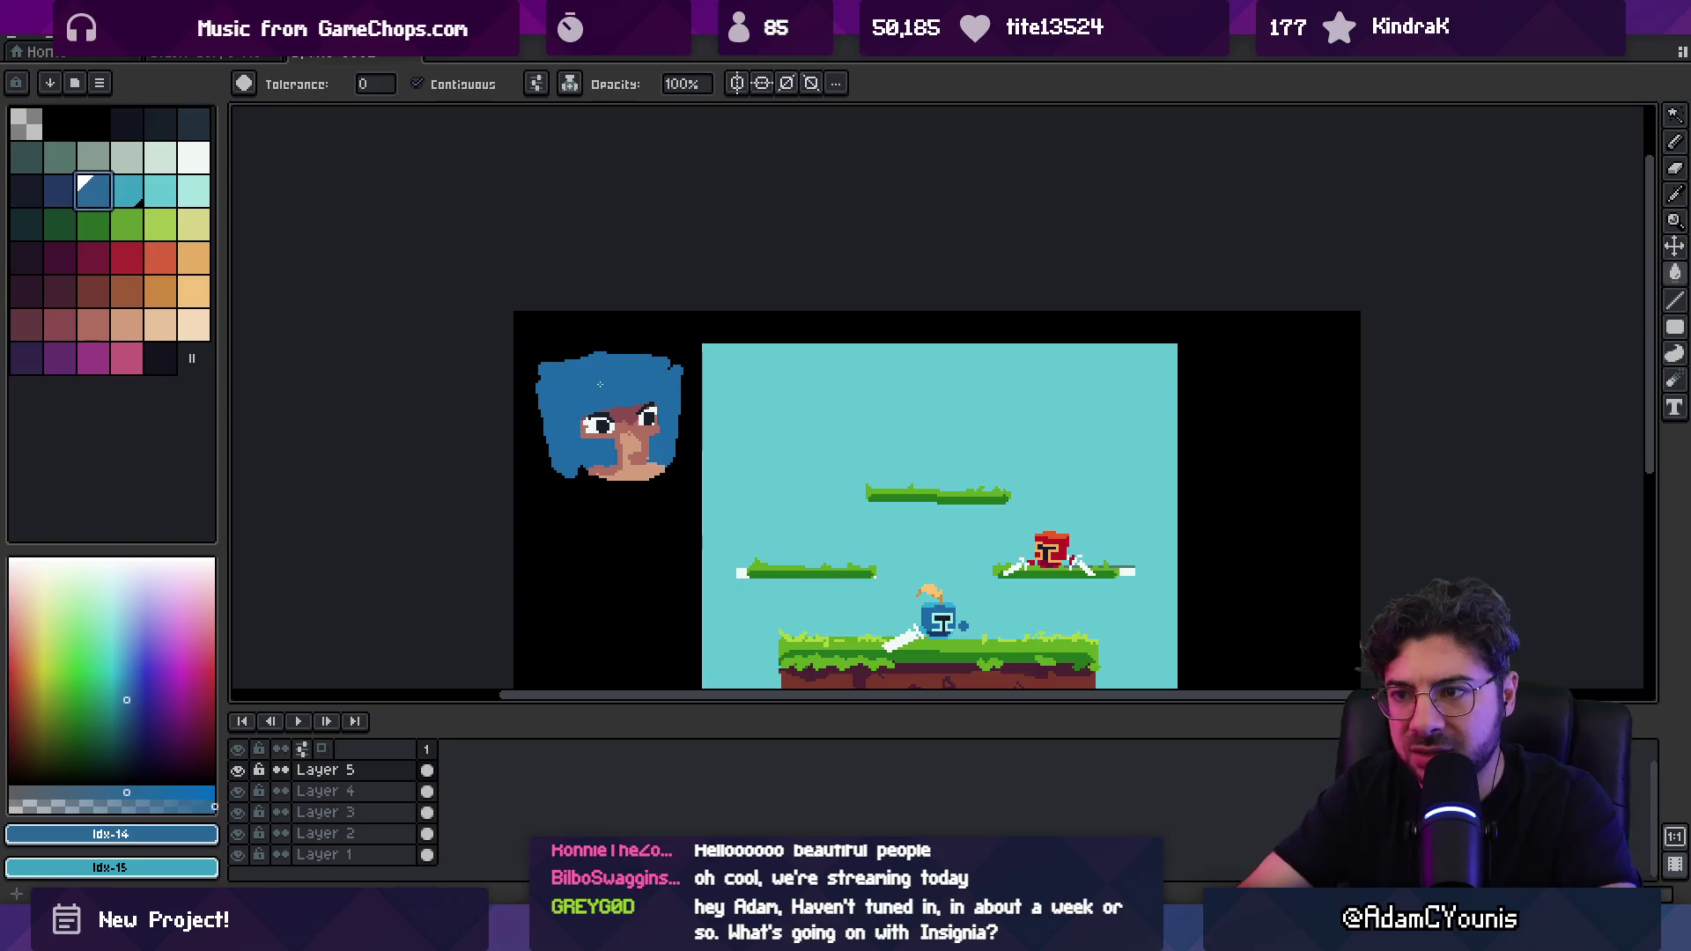
{"action": "left_click", "coordinate": [125, 203]}
Step: Glance at the other level mockup, then switch the sprite to indexed colour mode
{"action": "left_click", "coordinate": [169, 61]}
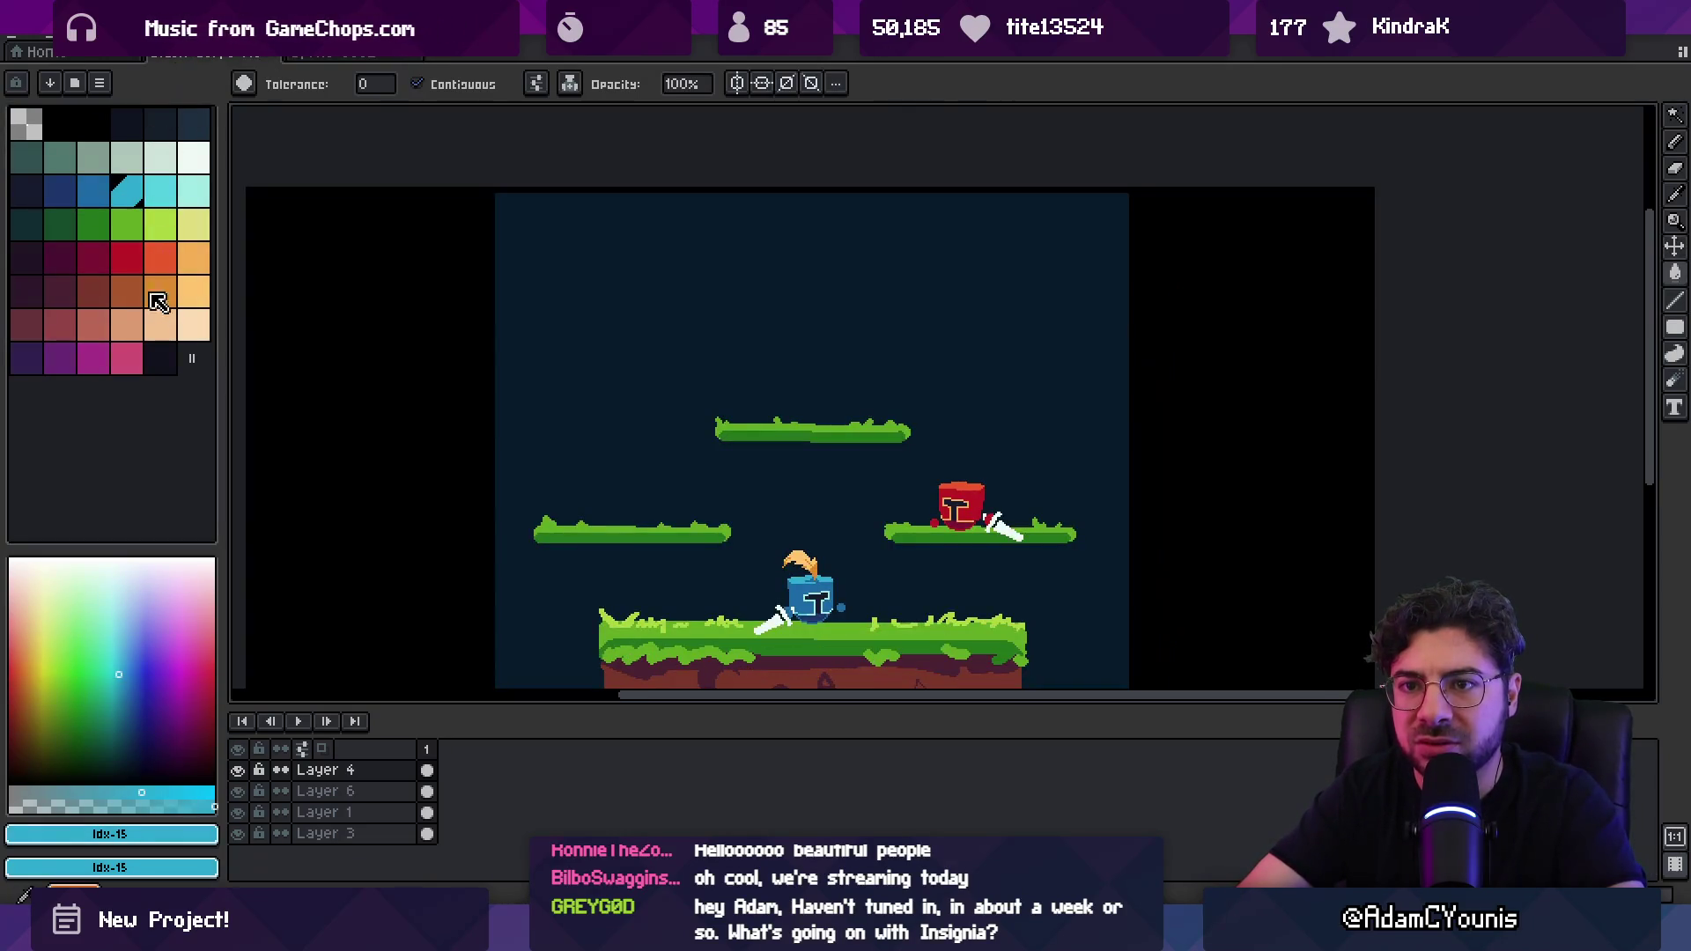
{"action": "key", "text": "ctrl+Tab"}
{"action": "left_click", "coordinate": [169, 359]}
{"action": "left_click", "coordinate": [93, 40]}
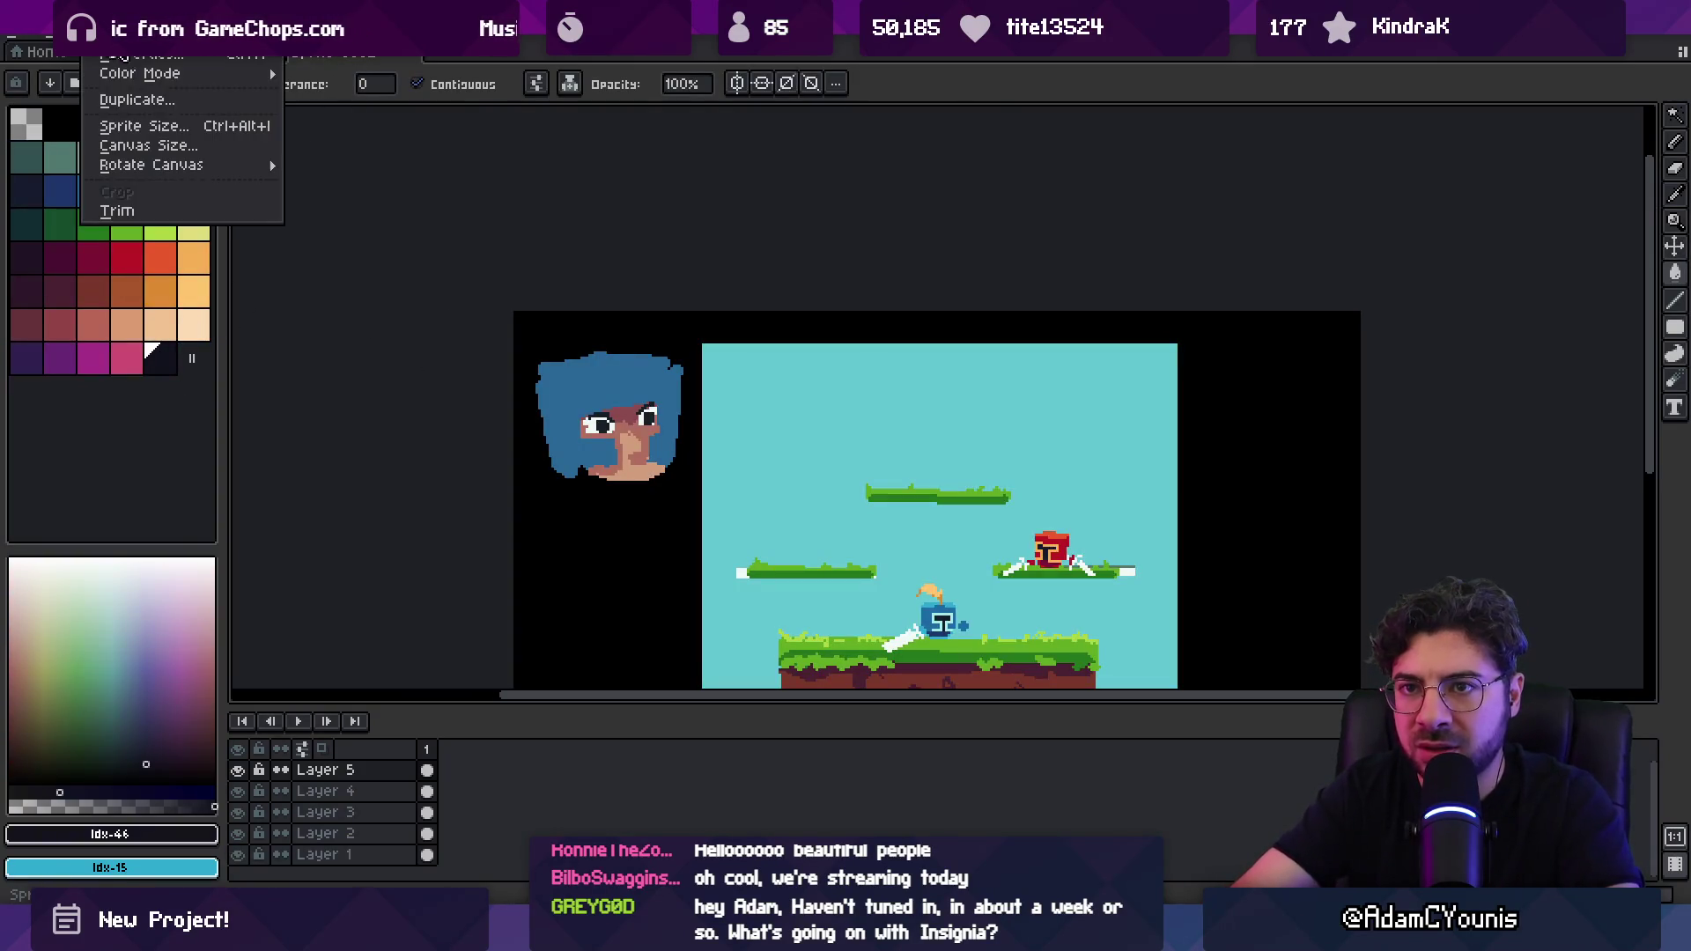
{"action": "mouse_move", "coordinate": [132, 67]}
{"action": "left_click", "coordinate": [352, 117]}
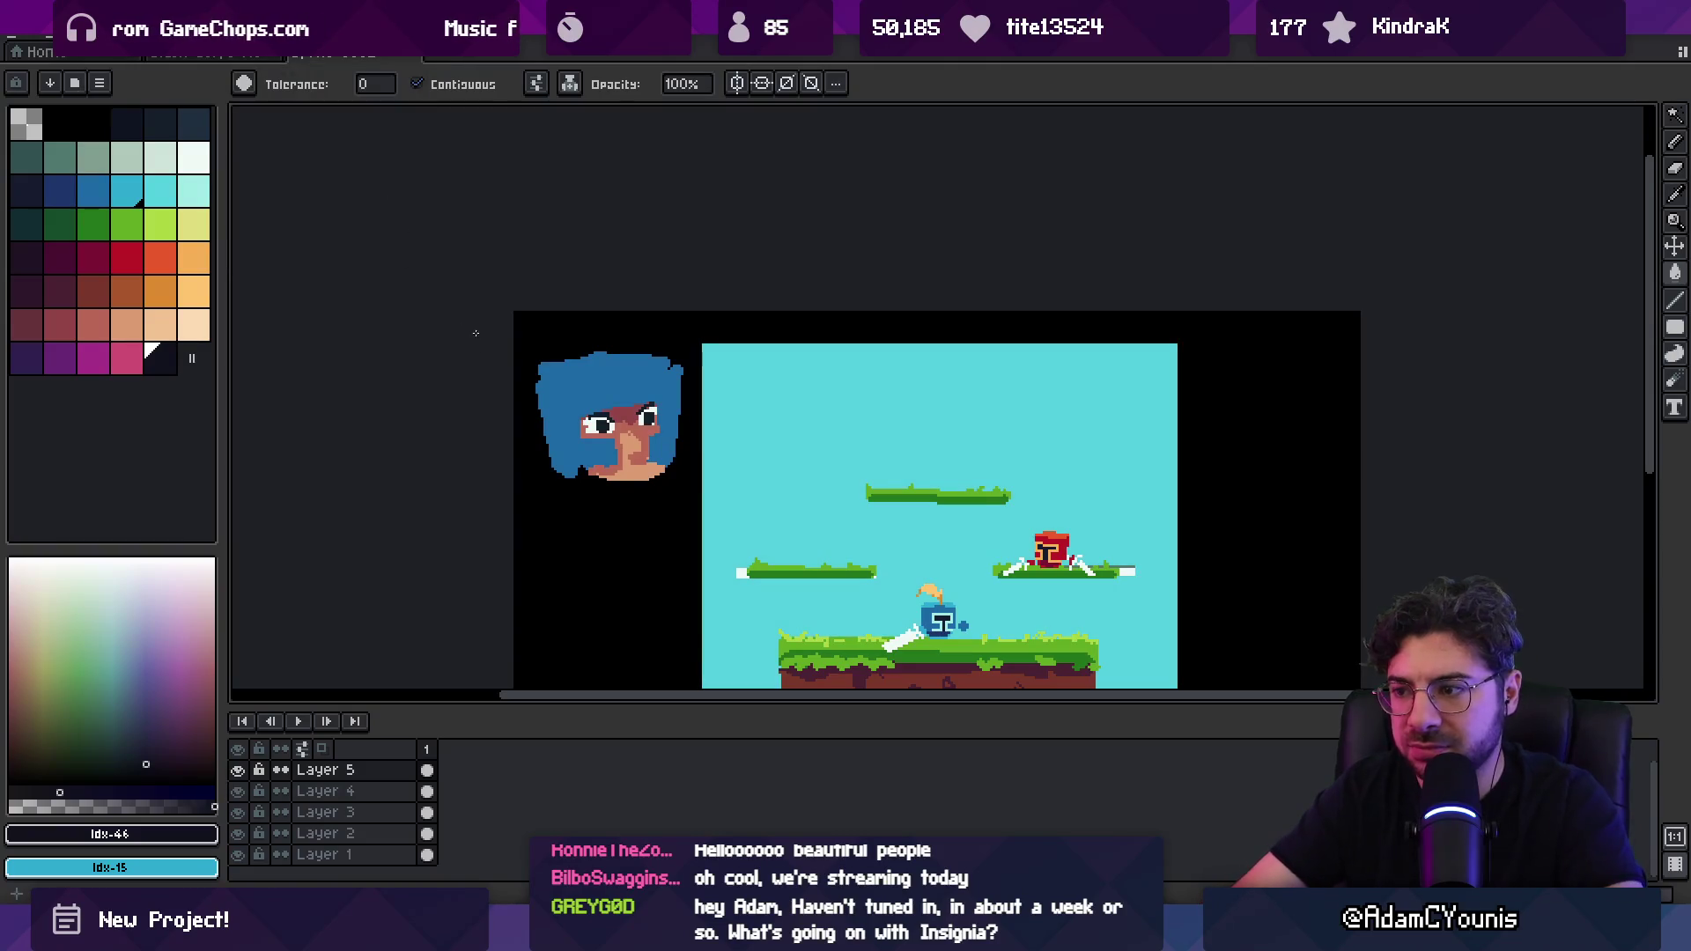
Step: Paint a lighter blue band and darker top-right over the hair, erasing the uneven left edge
{"action": "left_click", "coordinate": [112, 188]}
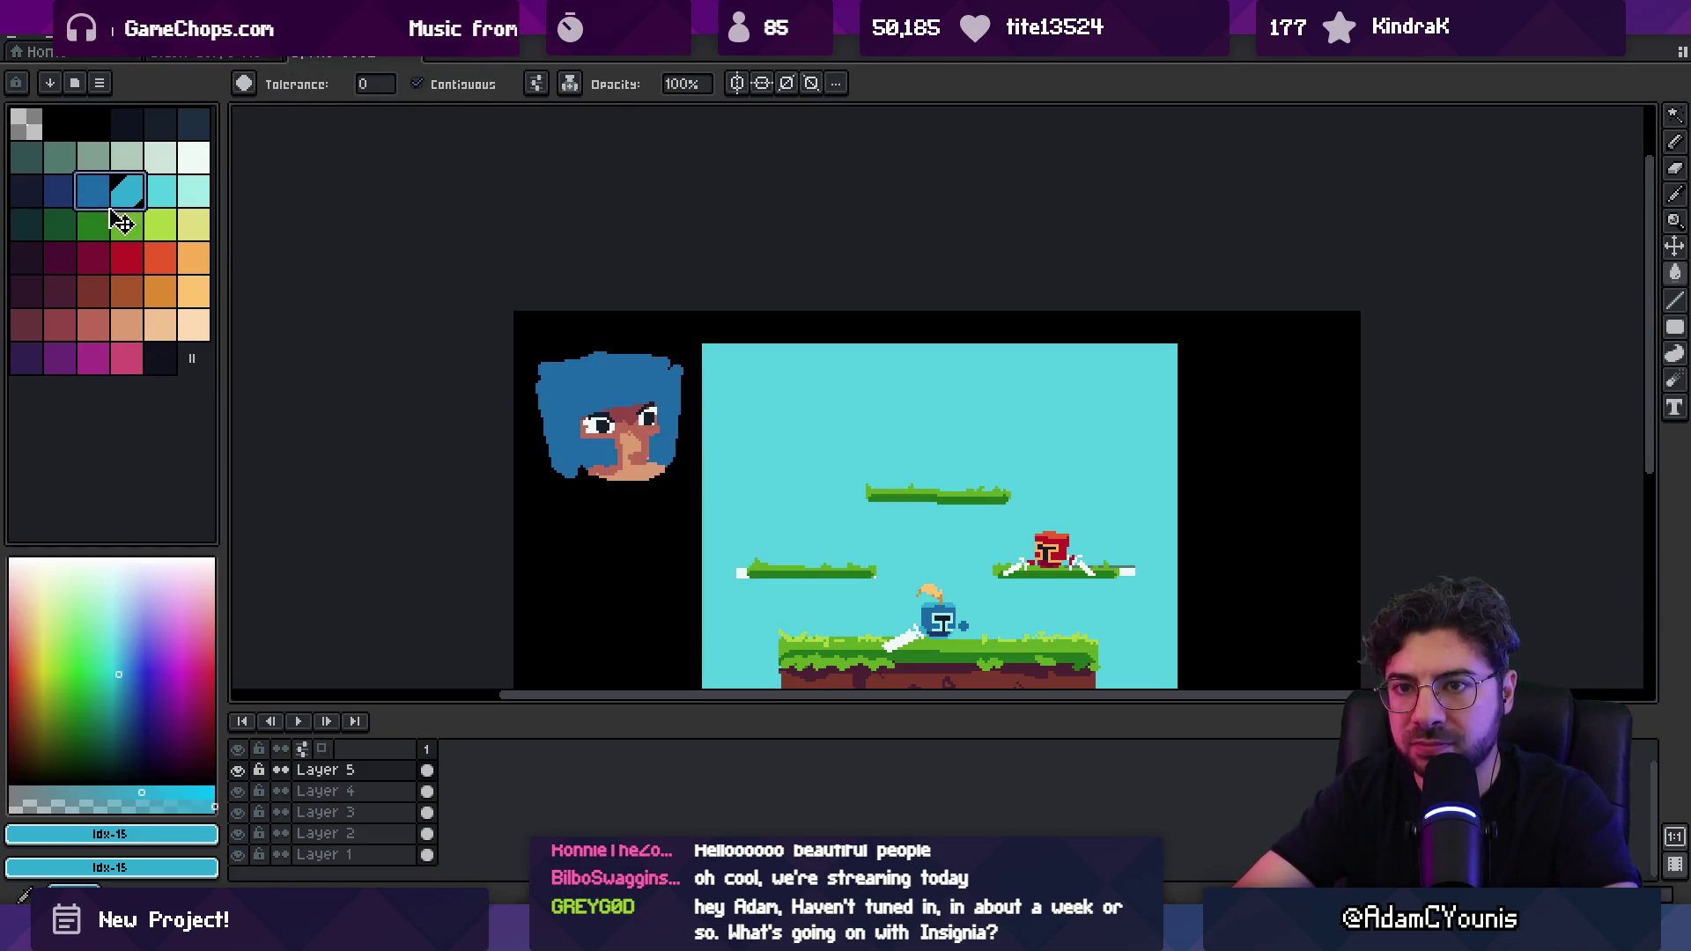
{"action": "key", "text": "b"}
{"action": "mouse_move", "coordinate": [542, 374]}
{"action": "left_mouse_down"}
{"action": "mouse_move", "coordinate": [673, 363]}
{"action": "mouse_move", "coordinate": [639, 377]}
{"action": "left_mouse_up"}
{"action": "left_click", "coordinate": [639, 396], "text": "alt"}
{"action": "key", "text": "e"}
{"action": "left_click_drag", "start_coordinate": [530, 383], "coordinate": [527, 415]}
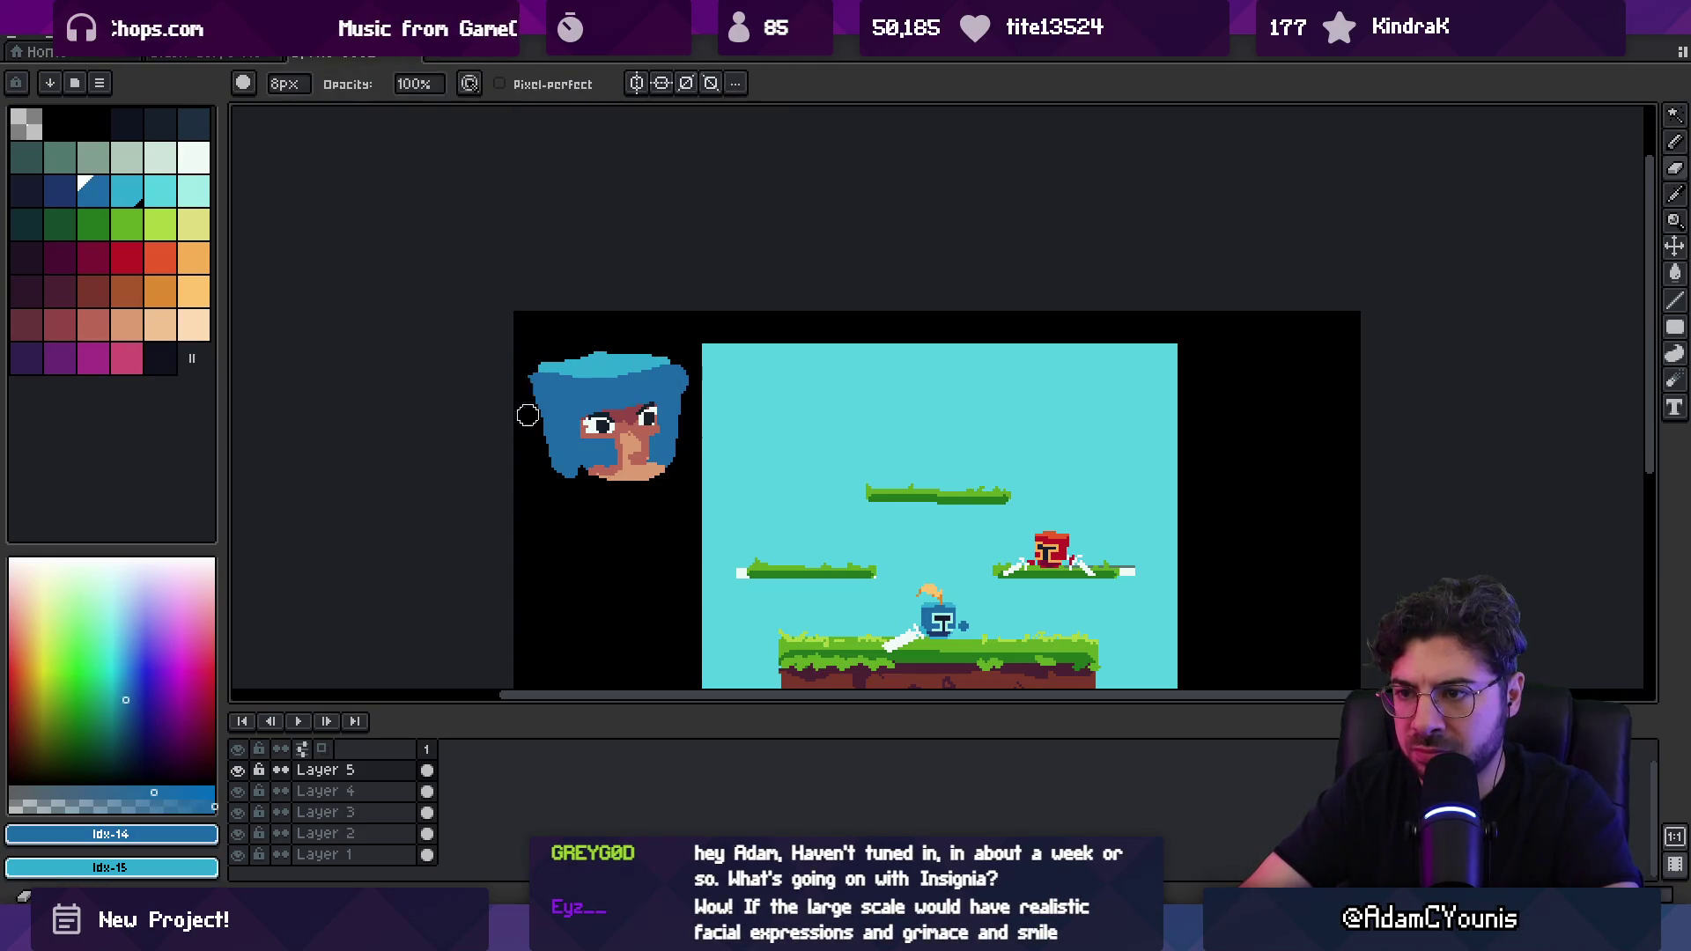
Step: Pick white and zoom in on the portrait area
{"action": "key", "text": "z"}
{"action": "scroll", "coordinate": [696, 393], "scroll_direction": "down", "scroll_amount": 3}
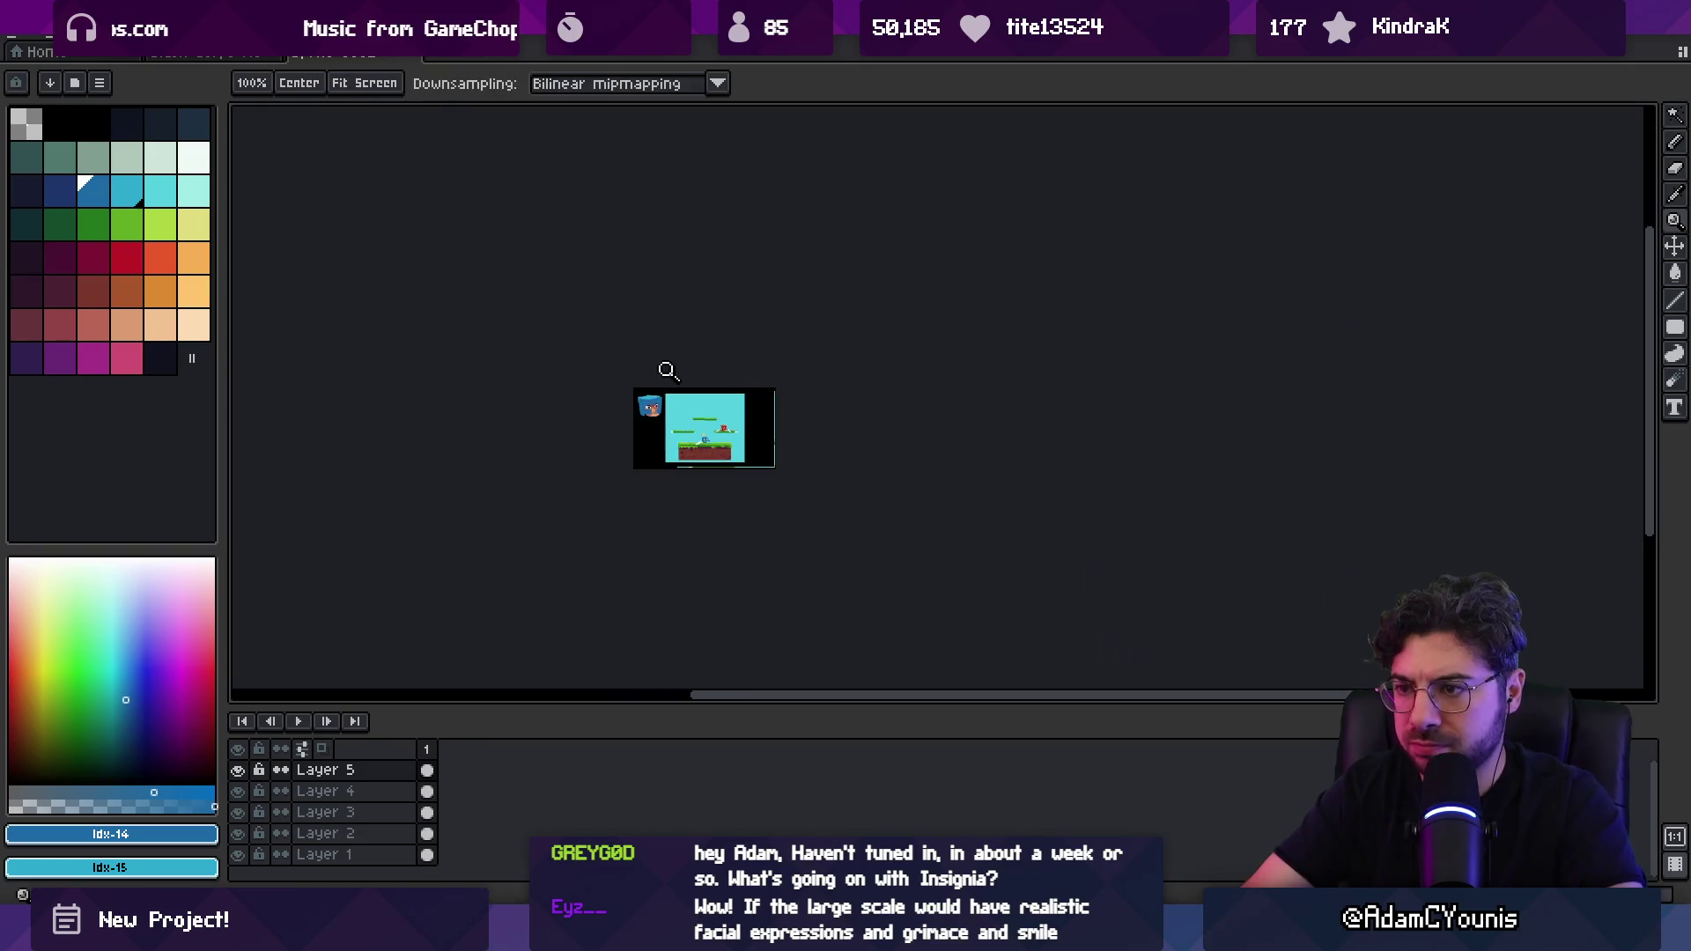
{"action": "scroll", "coordinate": [669, 378], "scroll_direction": "up", "scroll_amount": 3}
{"action": "key", "text": "v"}
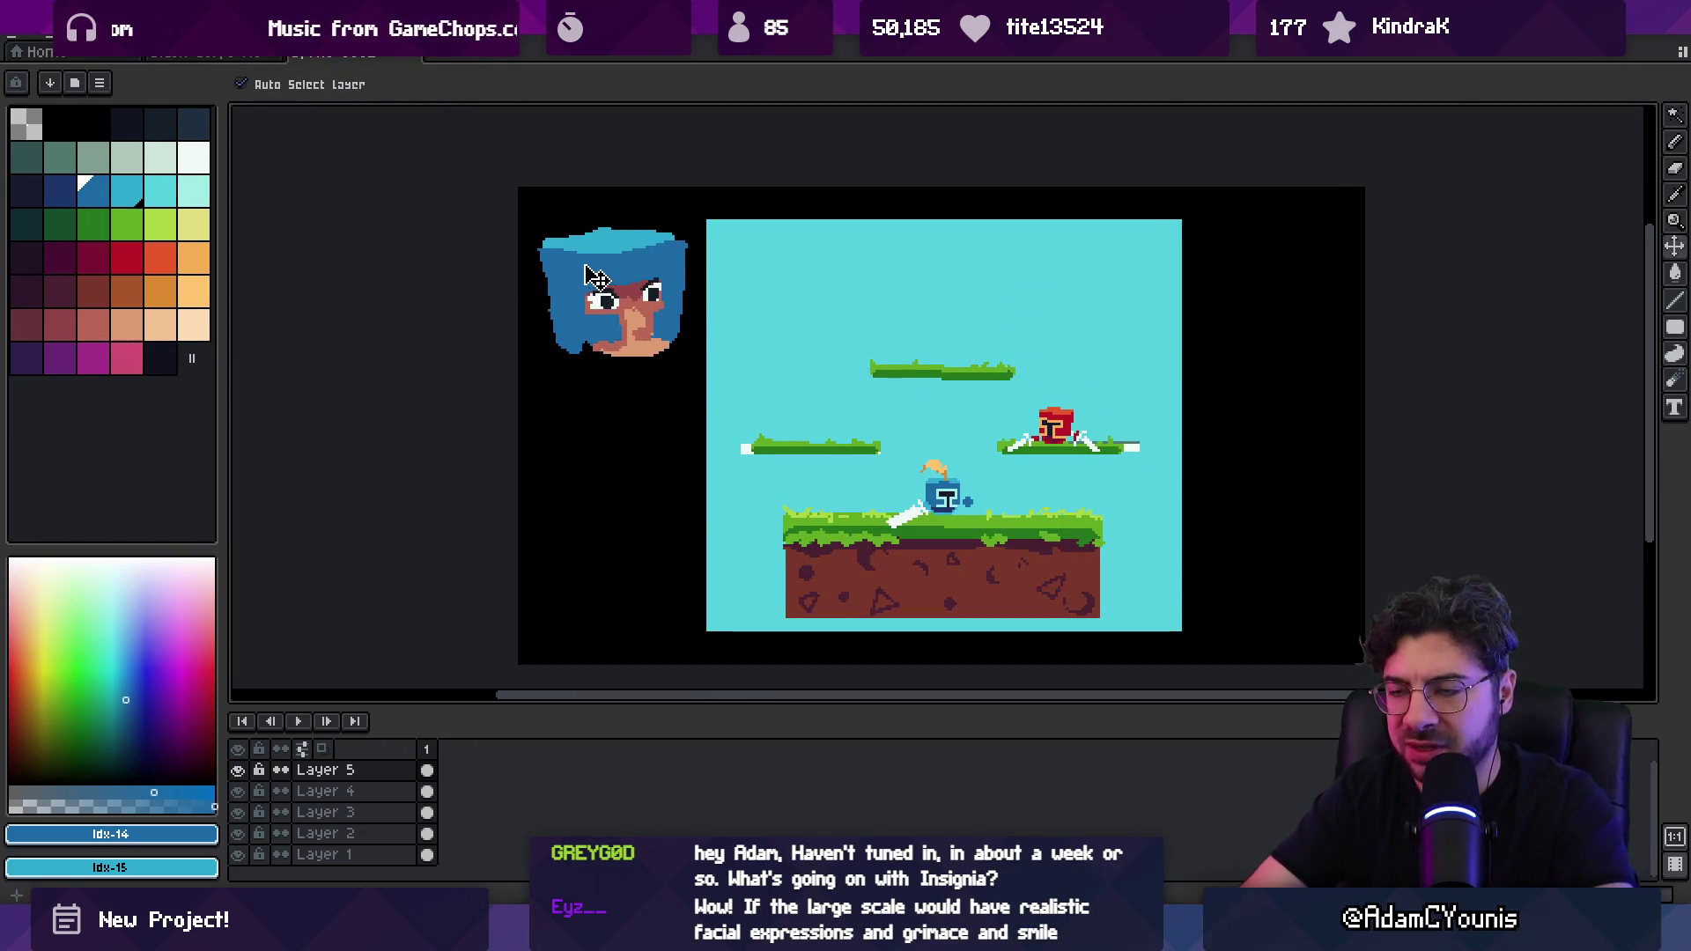
{"action": "key", "text": "m"}
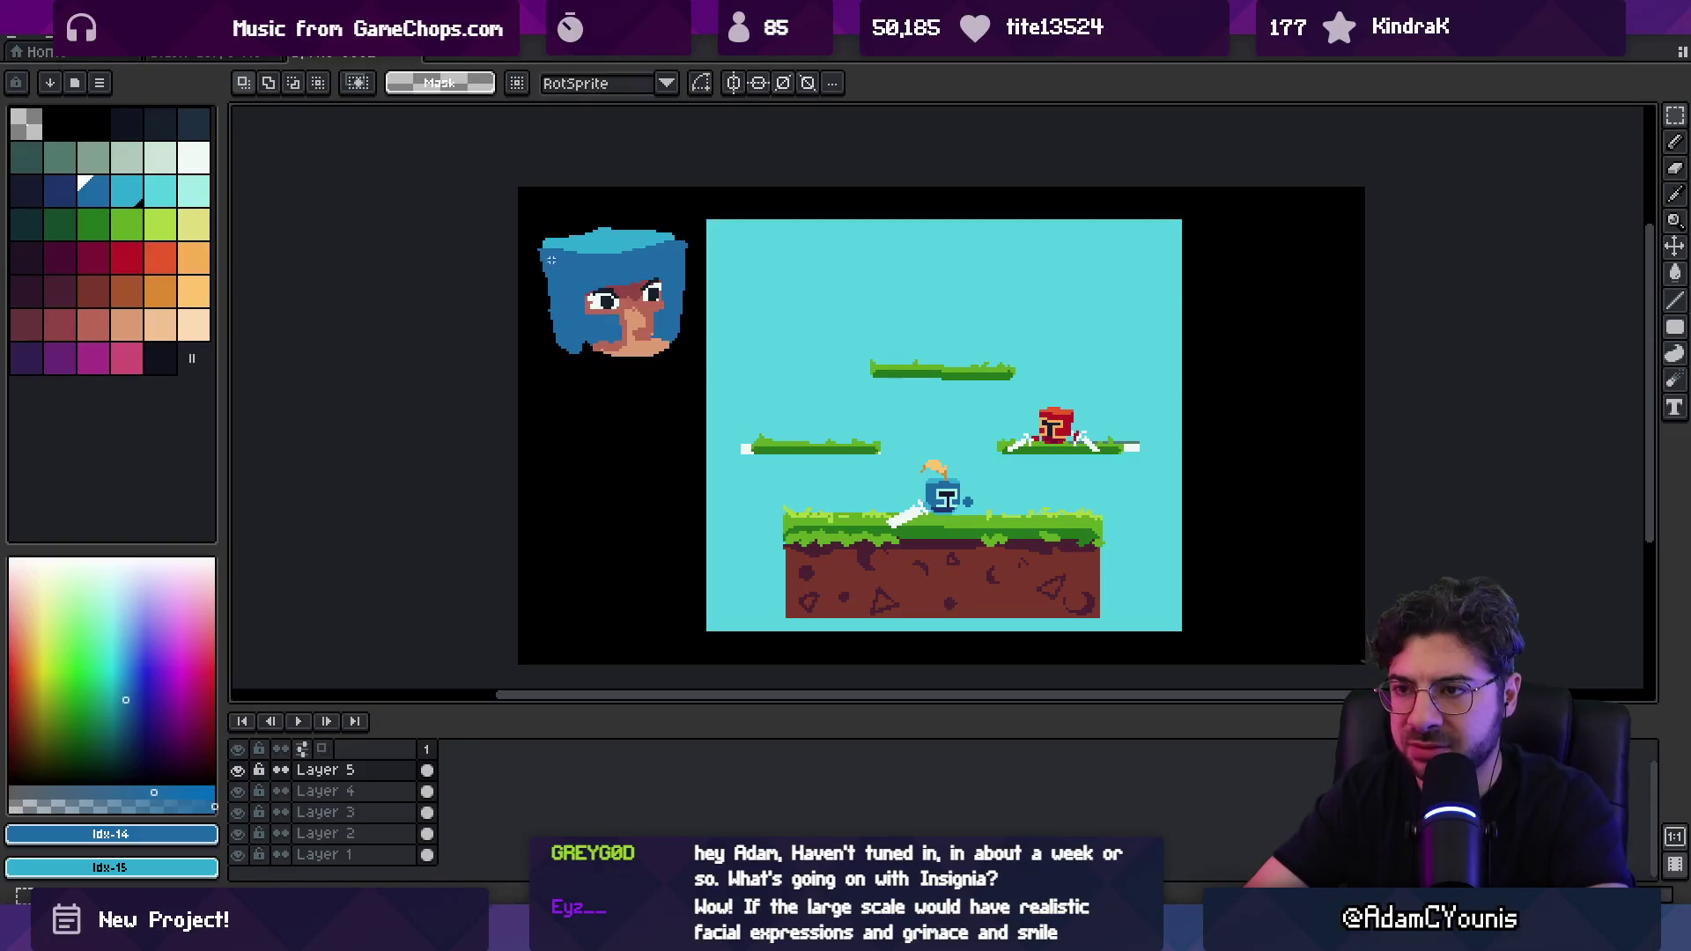
{"action": "key", "text": "z"}
{"action": "left_click", "coordinate": [193, 158]}
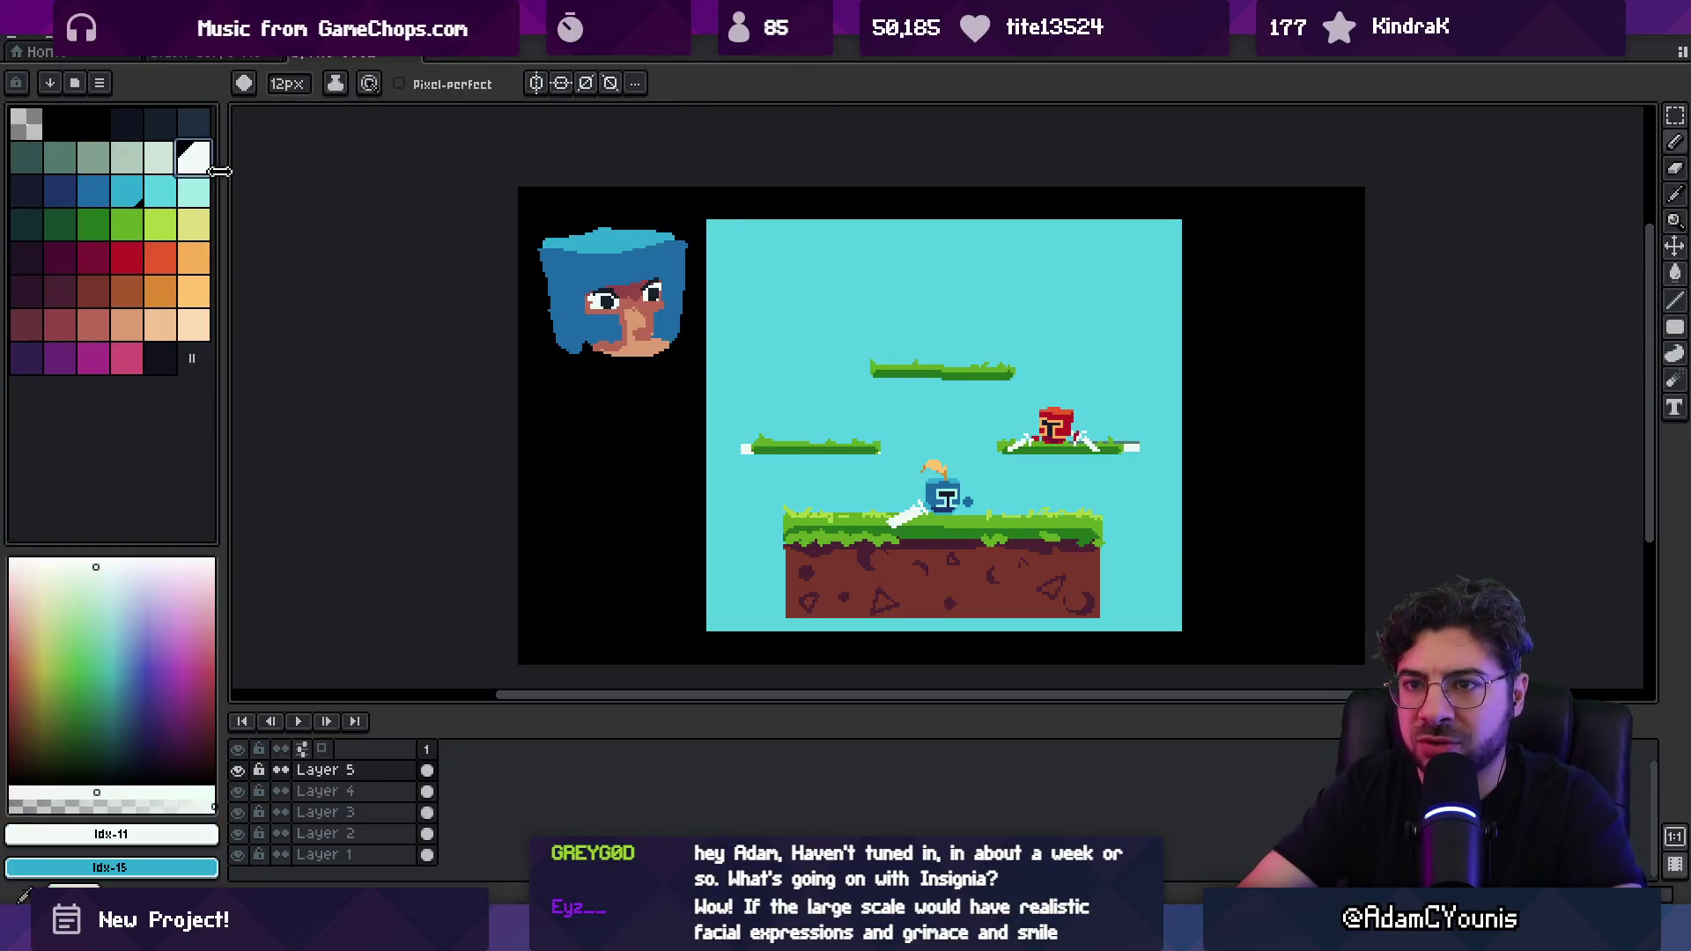
{"action": "left_click", "coordinate": [597, 398]}
Step: Draw a white rectangle frame below the portrait and switch to cyan
{"action": "key", "text": "b"}
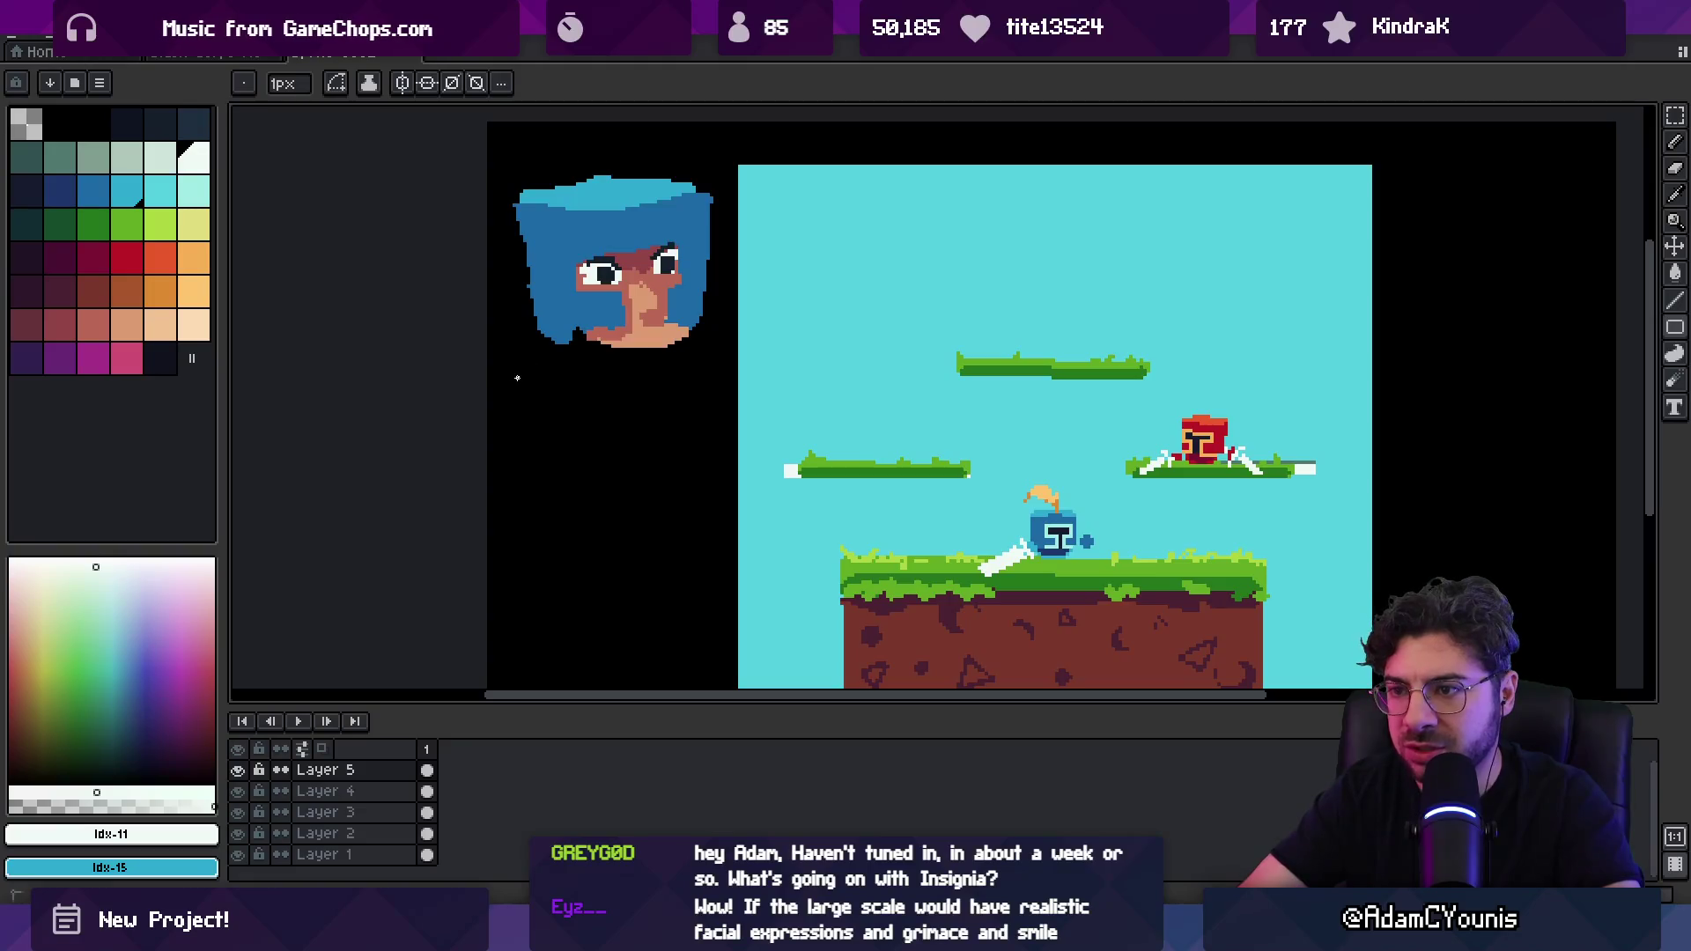
{"action": "left_click_drag", "start_coordinate": [517, 377], "coordinate": [714, 407]}
{"action": "key", "text": "z"}
{"action": "left_click", "coordinate": [631, 429]}
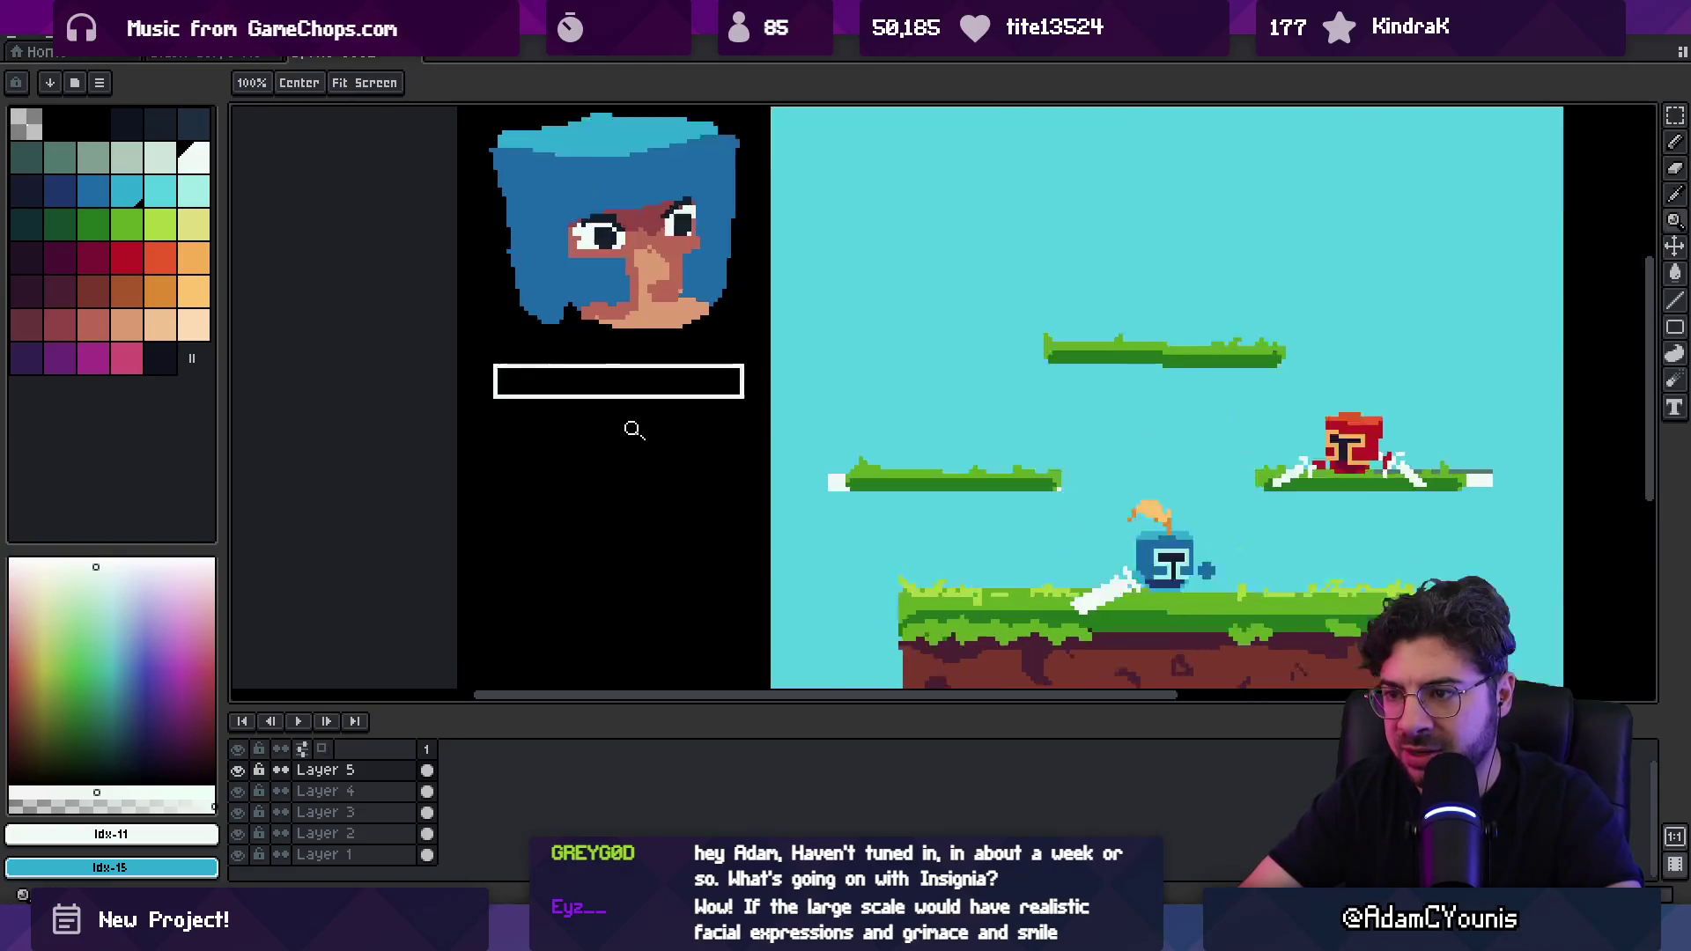
{"action": "key", "text": "x"}
{"action": "key", "text": "b"}
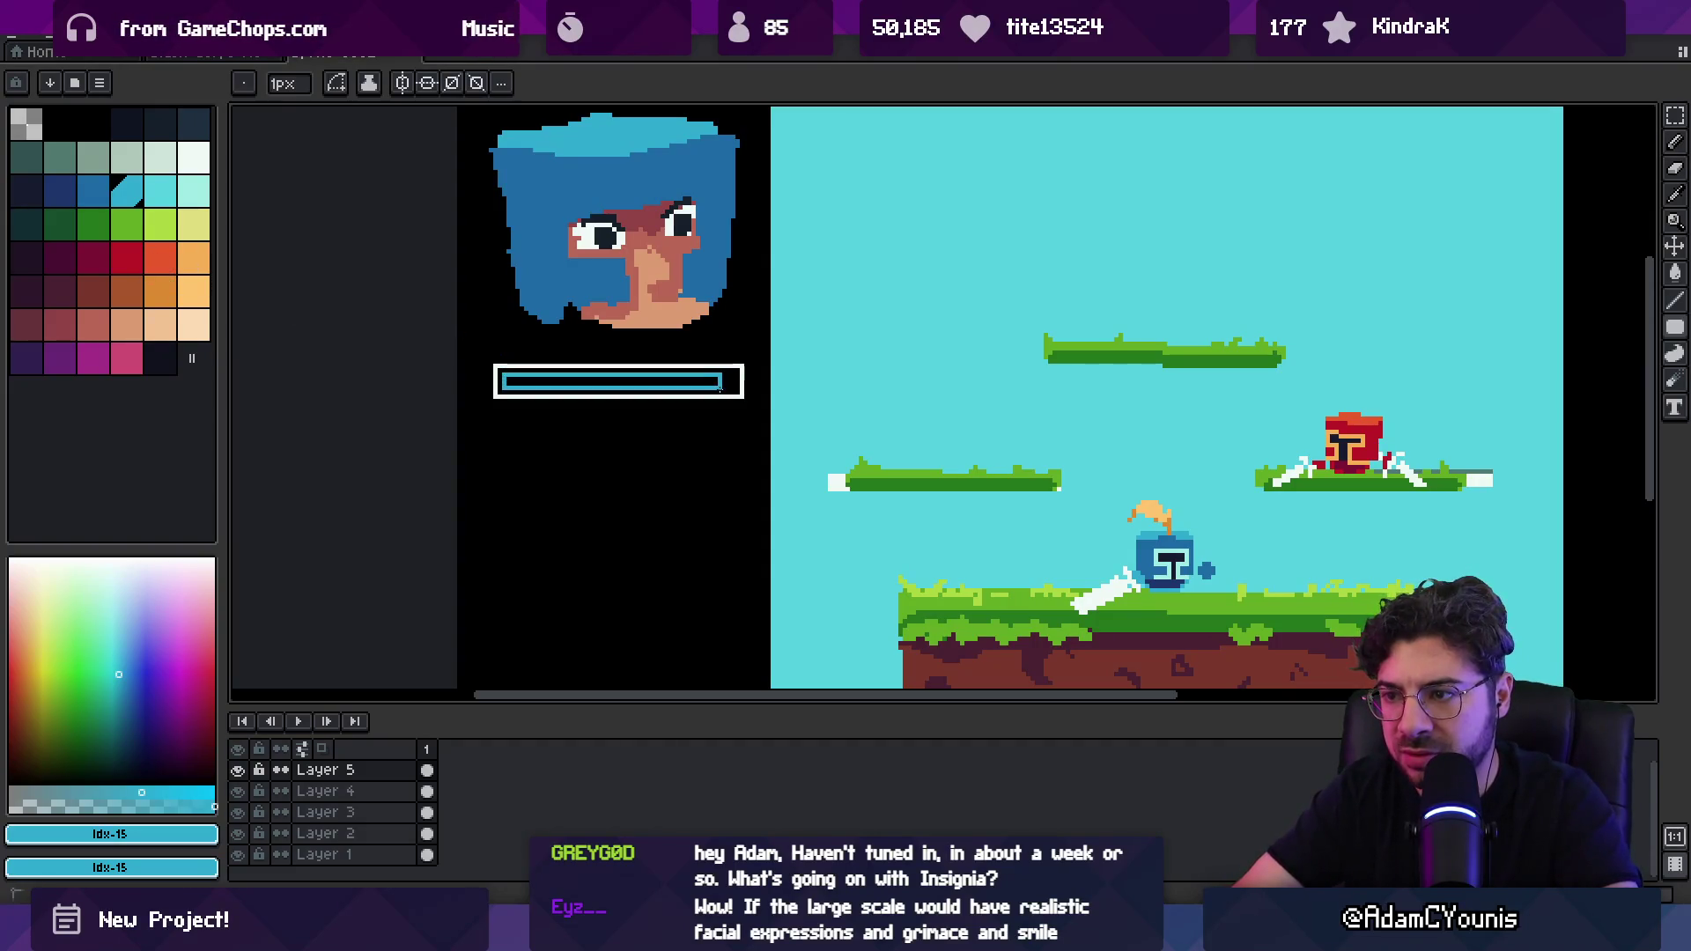
{"action": "key", "text": "z"}
{"action": "scroll", "coordinate": [636, 339], "scroll_direction": "down", "scroll_amount": 3}
{"action": "scroll", "coordinate": [637, 339], "scroll_direction": "up", "scroll_amount": 4}
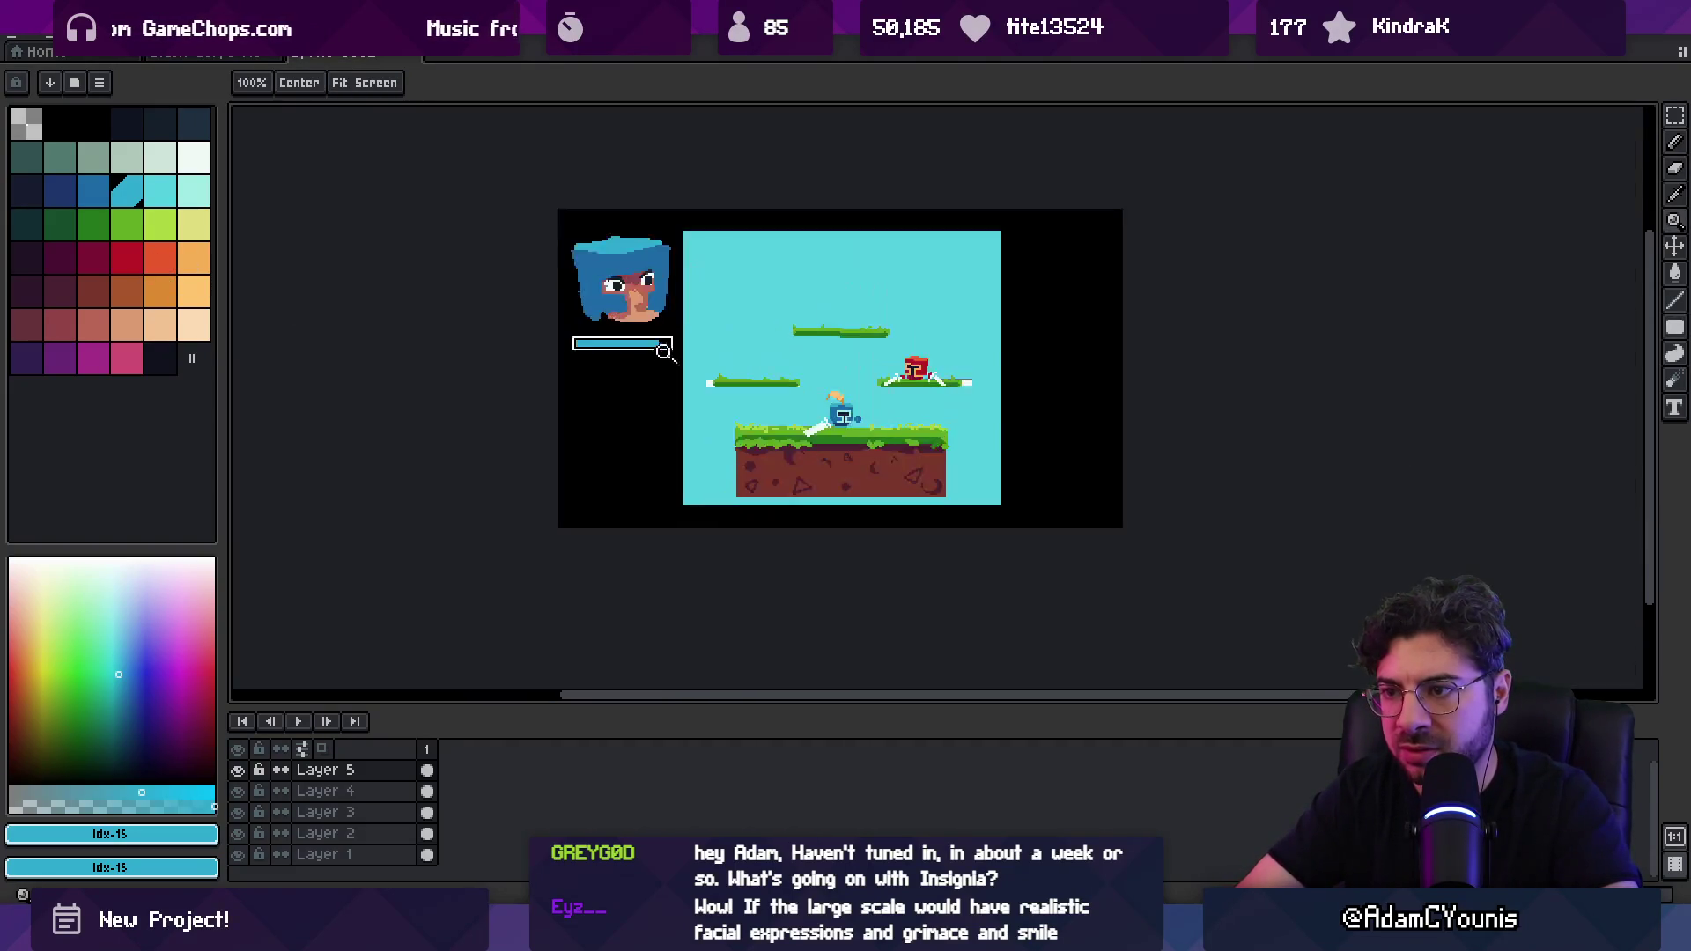
Step: Heighten the frame and stretch the cyan bar to fill it
{"action": "key", "text": "m"}
{"action": "mouse_move", "coordinate": [622, 348]}
{"action": "left_mouse_down"}
{"action": "mouse_move", "coordinate": [727, 366]}
{"action": "mouse_move", "coordinate": [649, 374]}
{"action": "left_mouse_up"}
{"action": "left_click", "coordinate": [445, 317]}
{"action": "left_click_drag", "start_coordinate": [466, 339], "coordinate": [731, 356]}
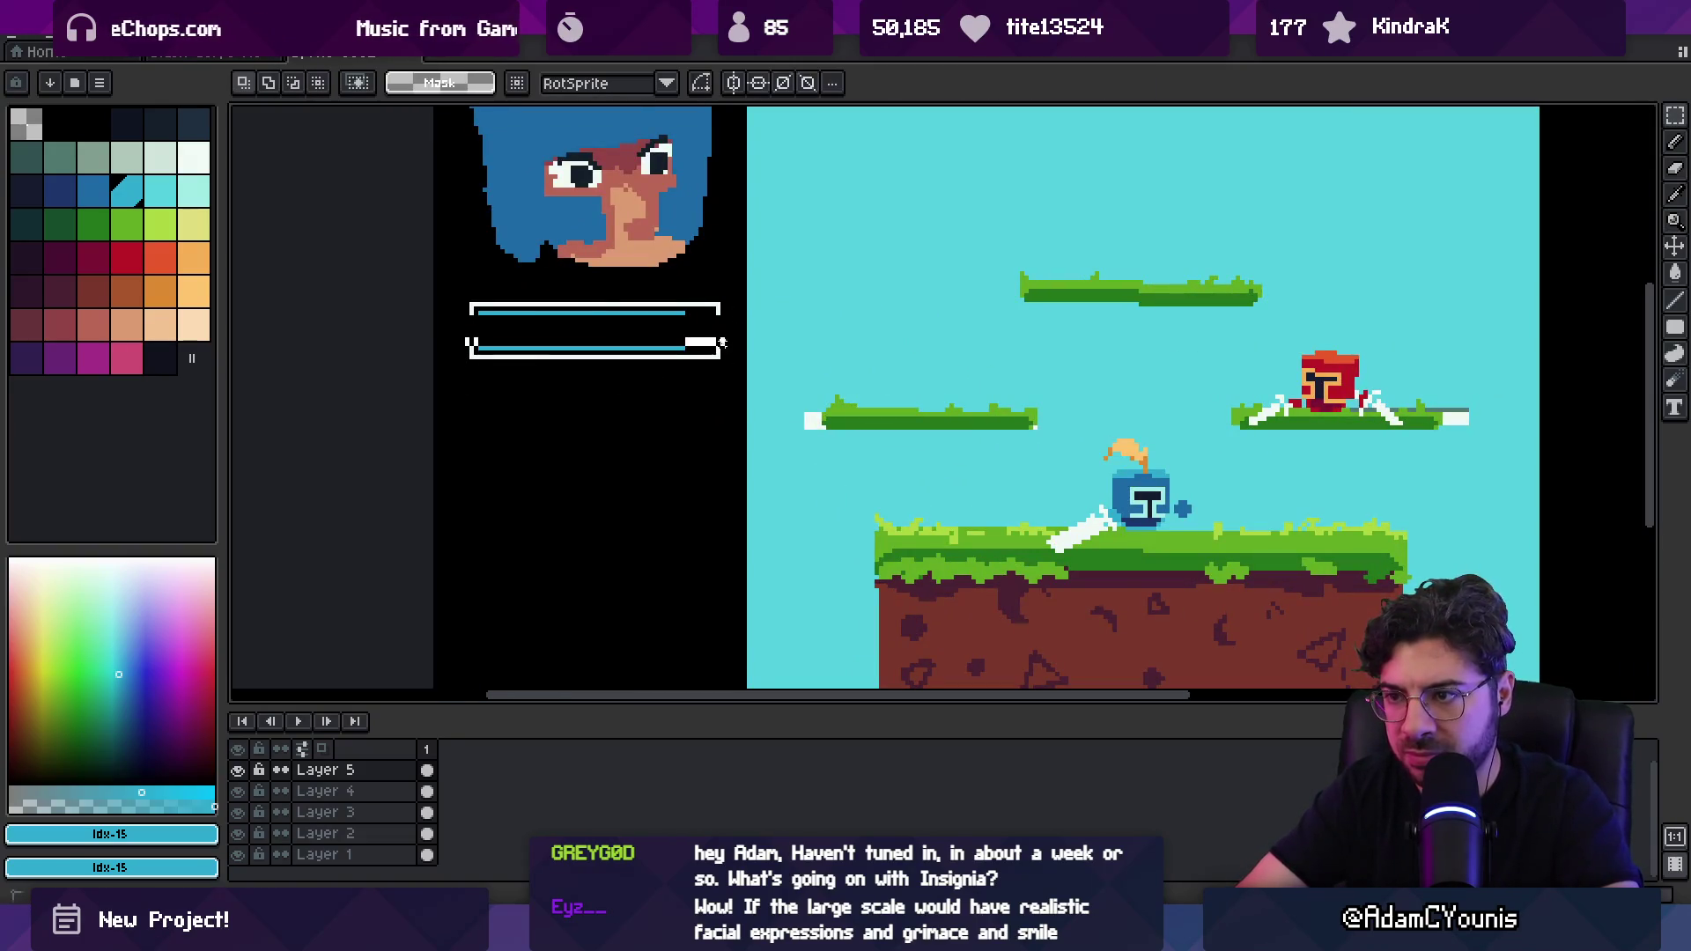
{"action": "left_click_drag", "start_coordinate": [597, 335], "coordinate": [608, 310]}
{"action": "key", "text": "Return"}
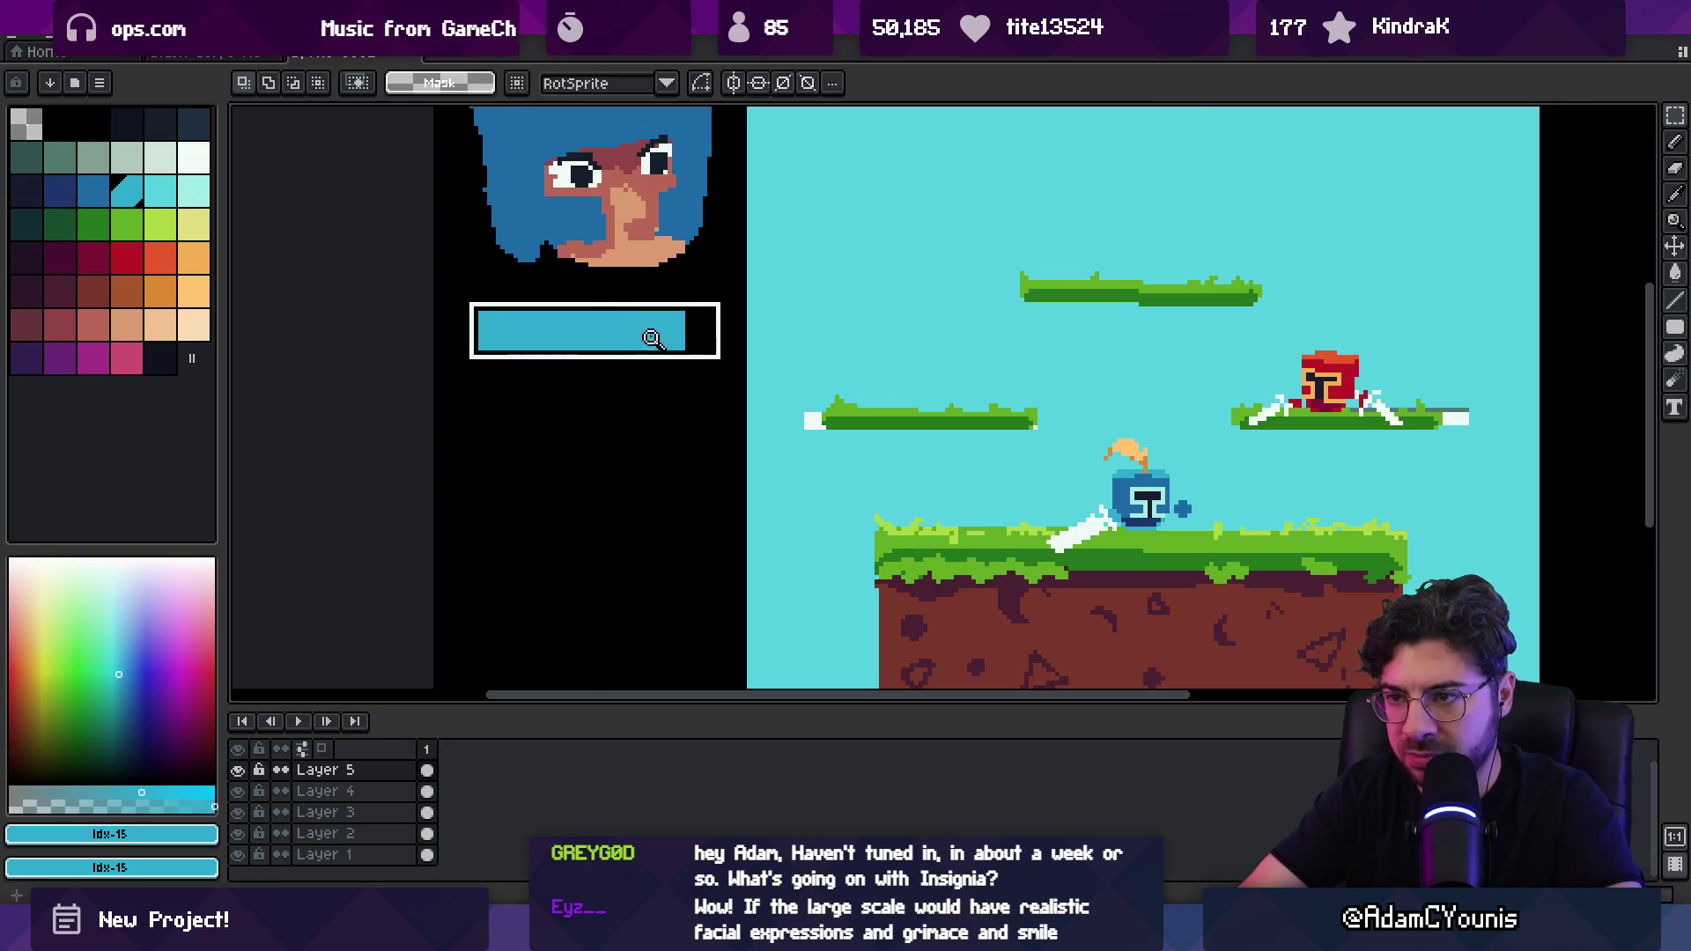
{"action": "scroll", "coordinate": [585, 352], "scroll_direction": "down", "scroll_amount": 2}
{"action": "scroll", "coordinate": [572, 343], "scroll_direction": "up", "scroll_amount": 2}
Step: Paint a red pixel heart under the health bar
{"action": "key", "text": "b"}
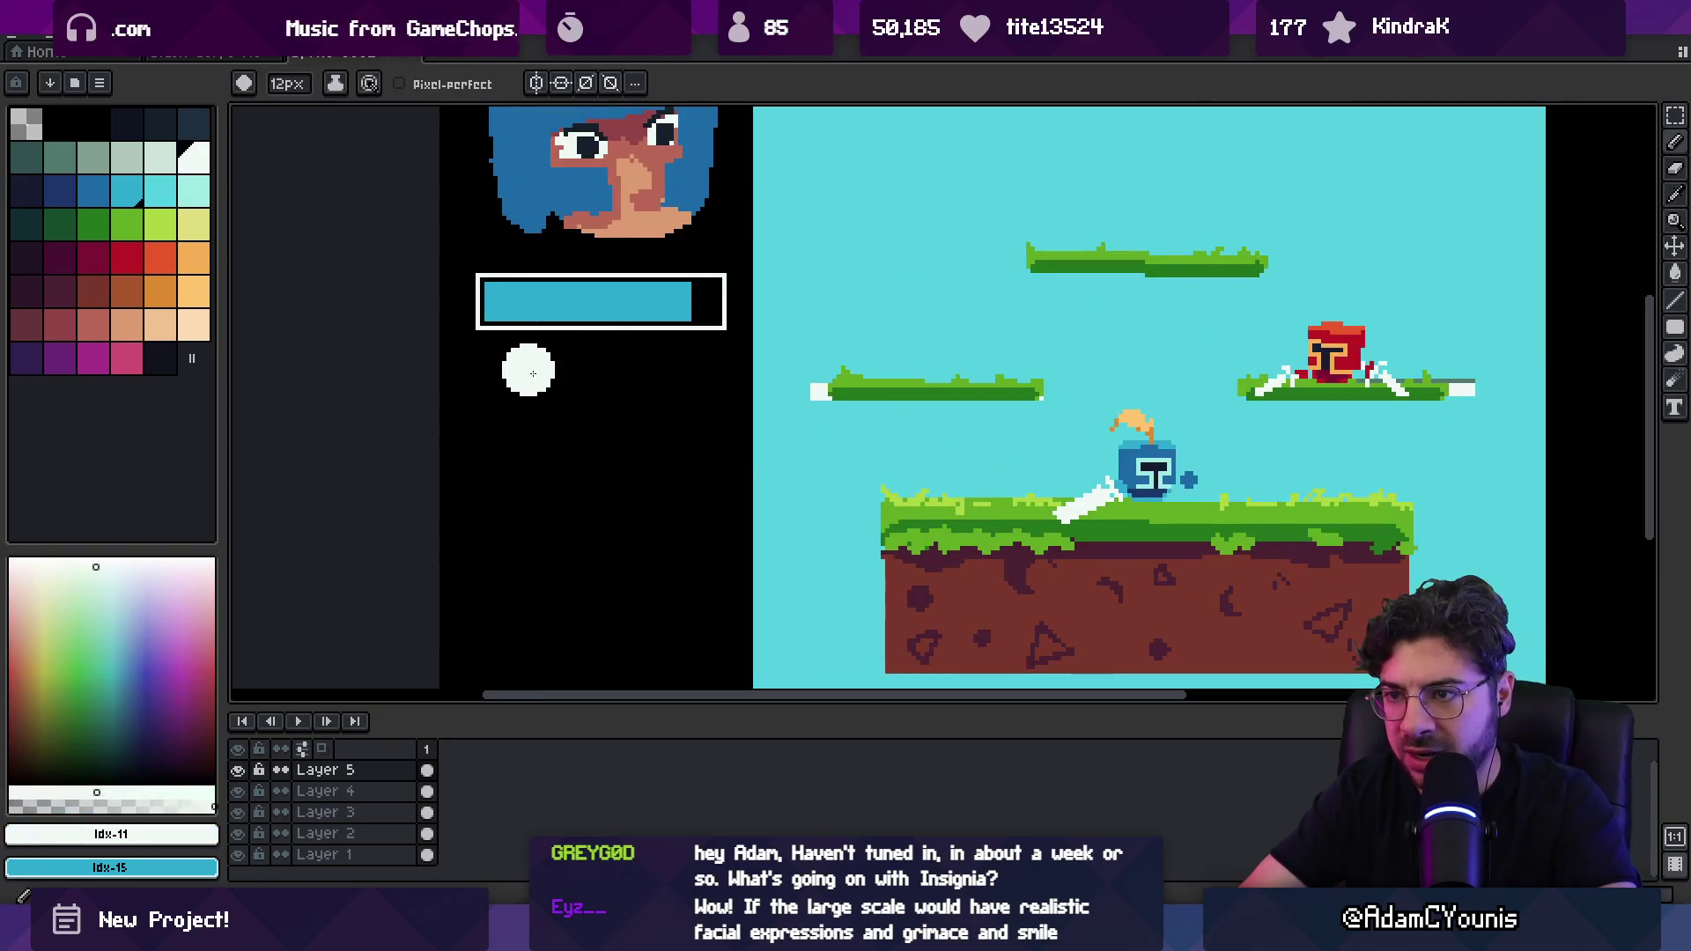
{"action": "left_click", "coordinate": [127, 258]}
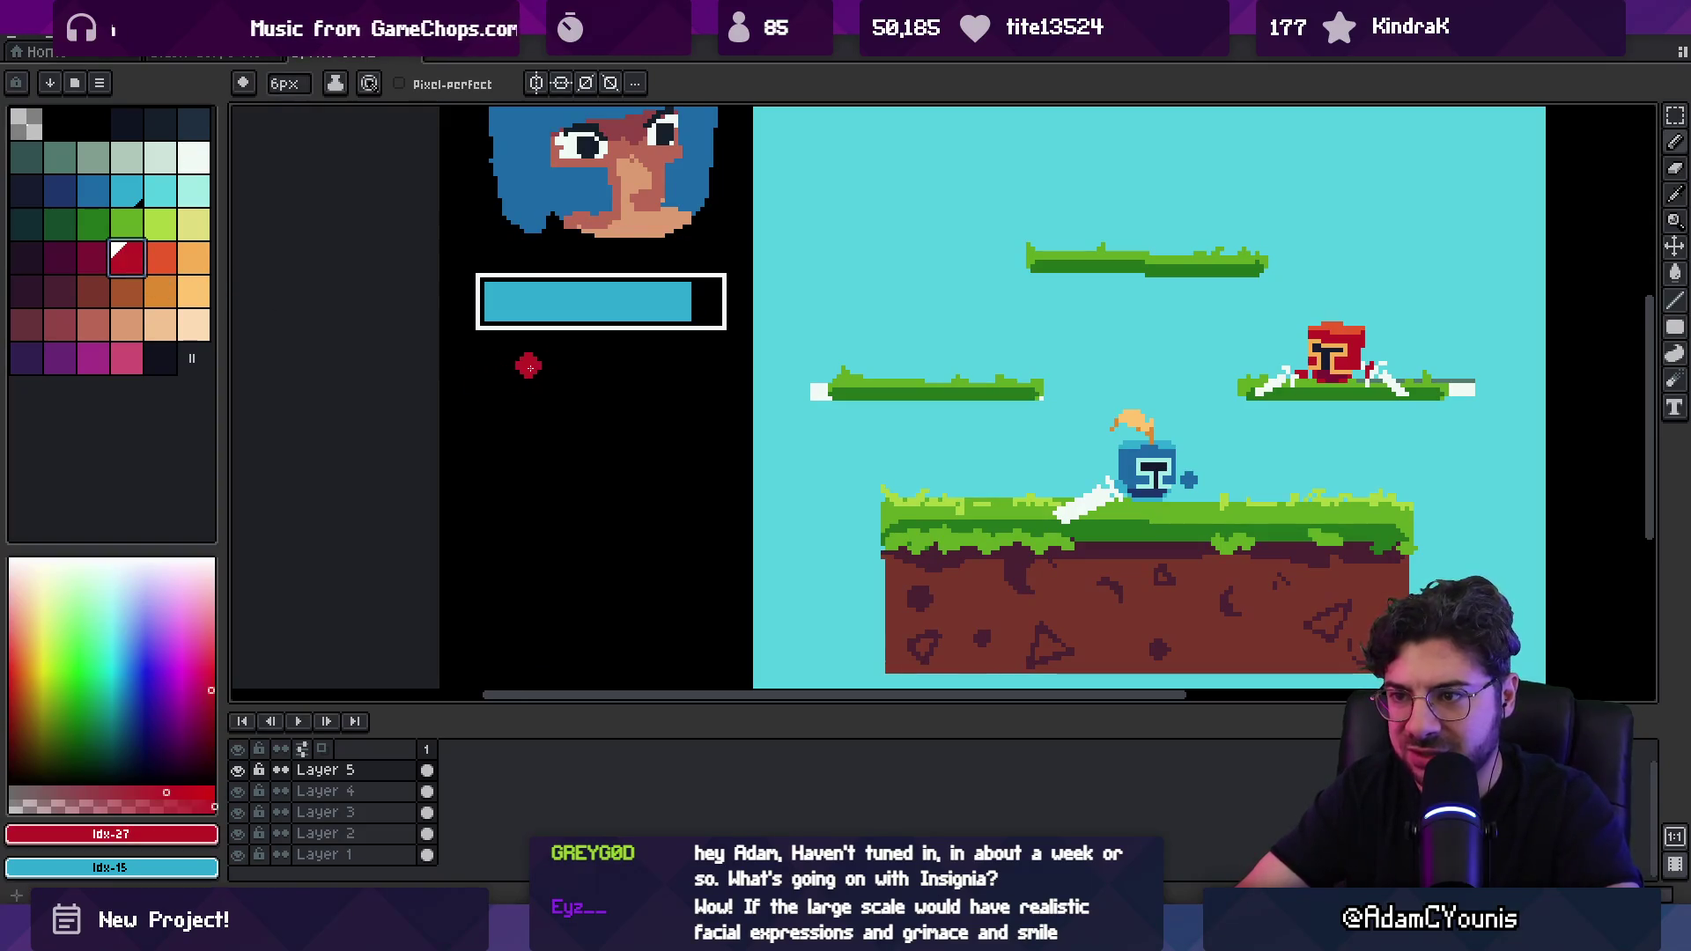
{"action": "key", "text": "e"}
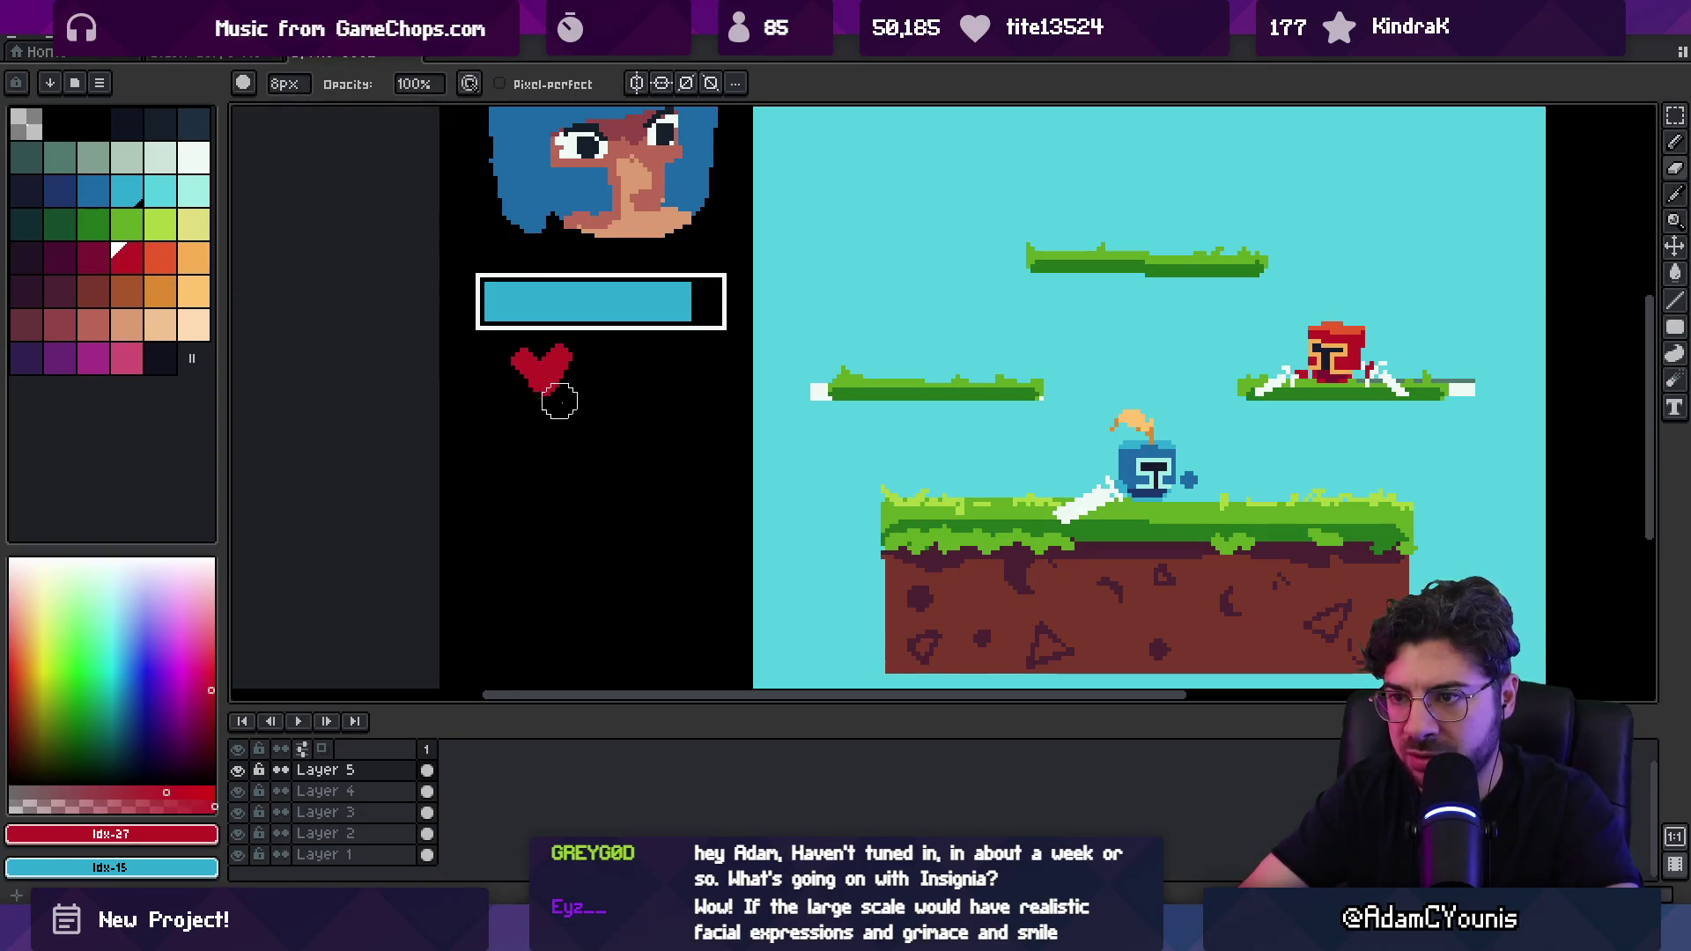
{"action": "key", "text": "b"}
{"action": "left_click", "coordinate": [565, 366]}
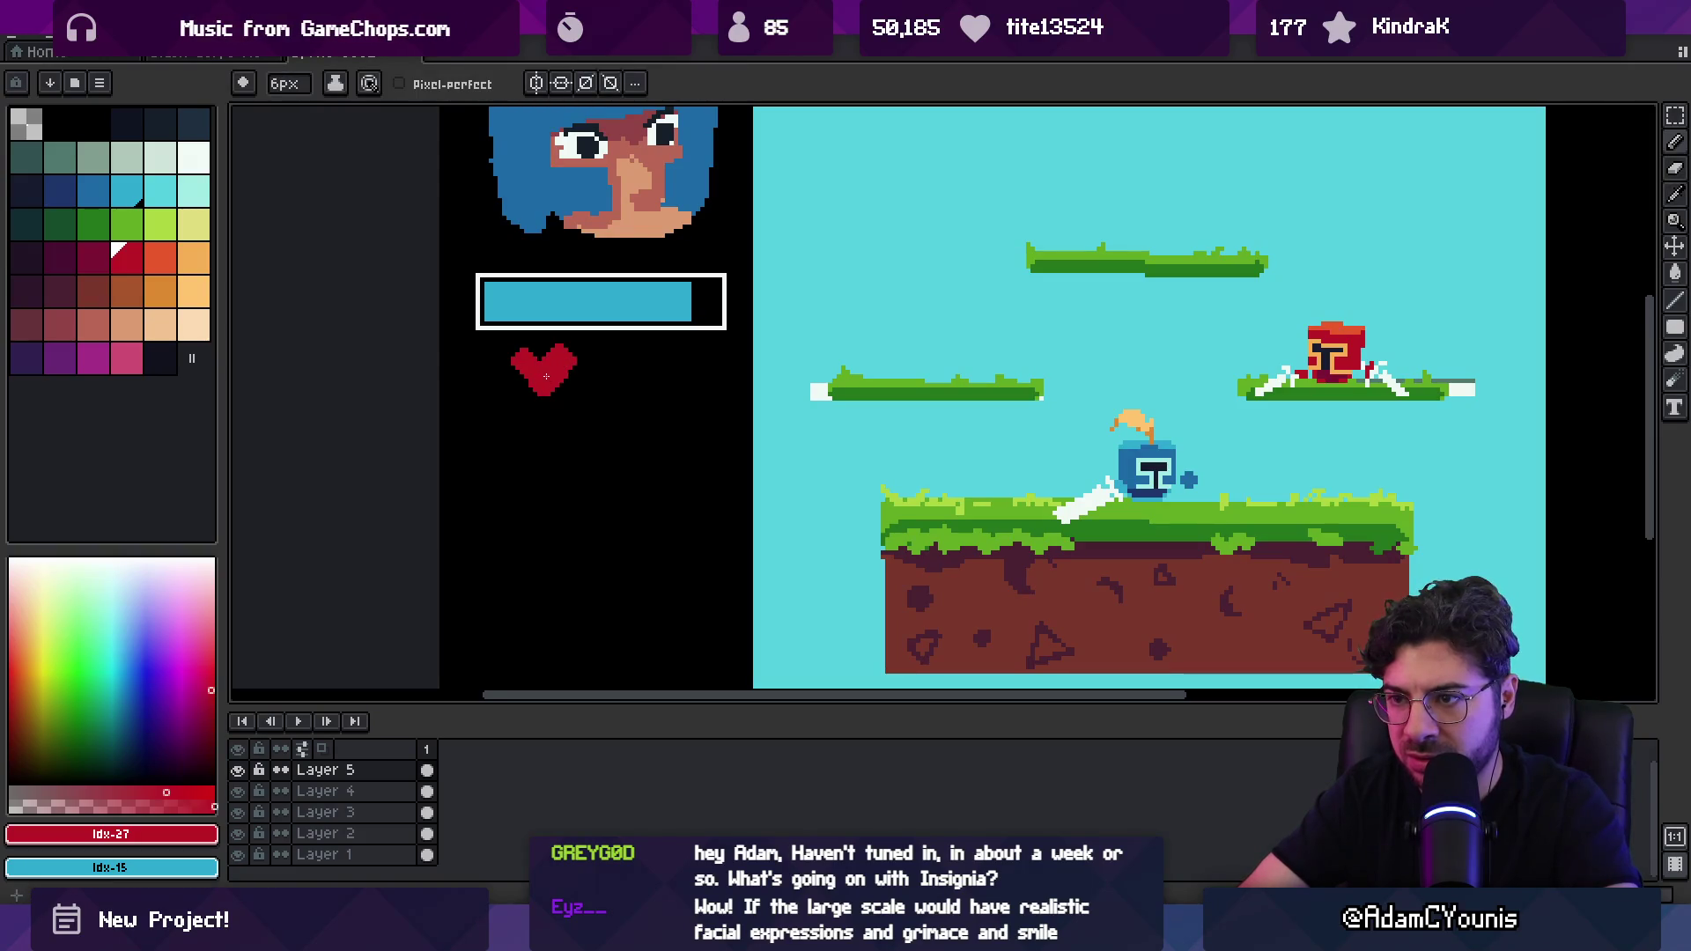
Step: Duplicate the heart into a row of three and shift them left
{"action": "key", "text": "m"}
{"action": "left_click_drag", "start_coordinate": [573, 370], "coordinate": [649, 371]}
{"action": "key", "text": "ctrl+d"}
{"action": "left_click_drag", "start_coordinate": [481, 389], "coordinate": [629, 387]}
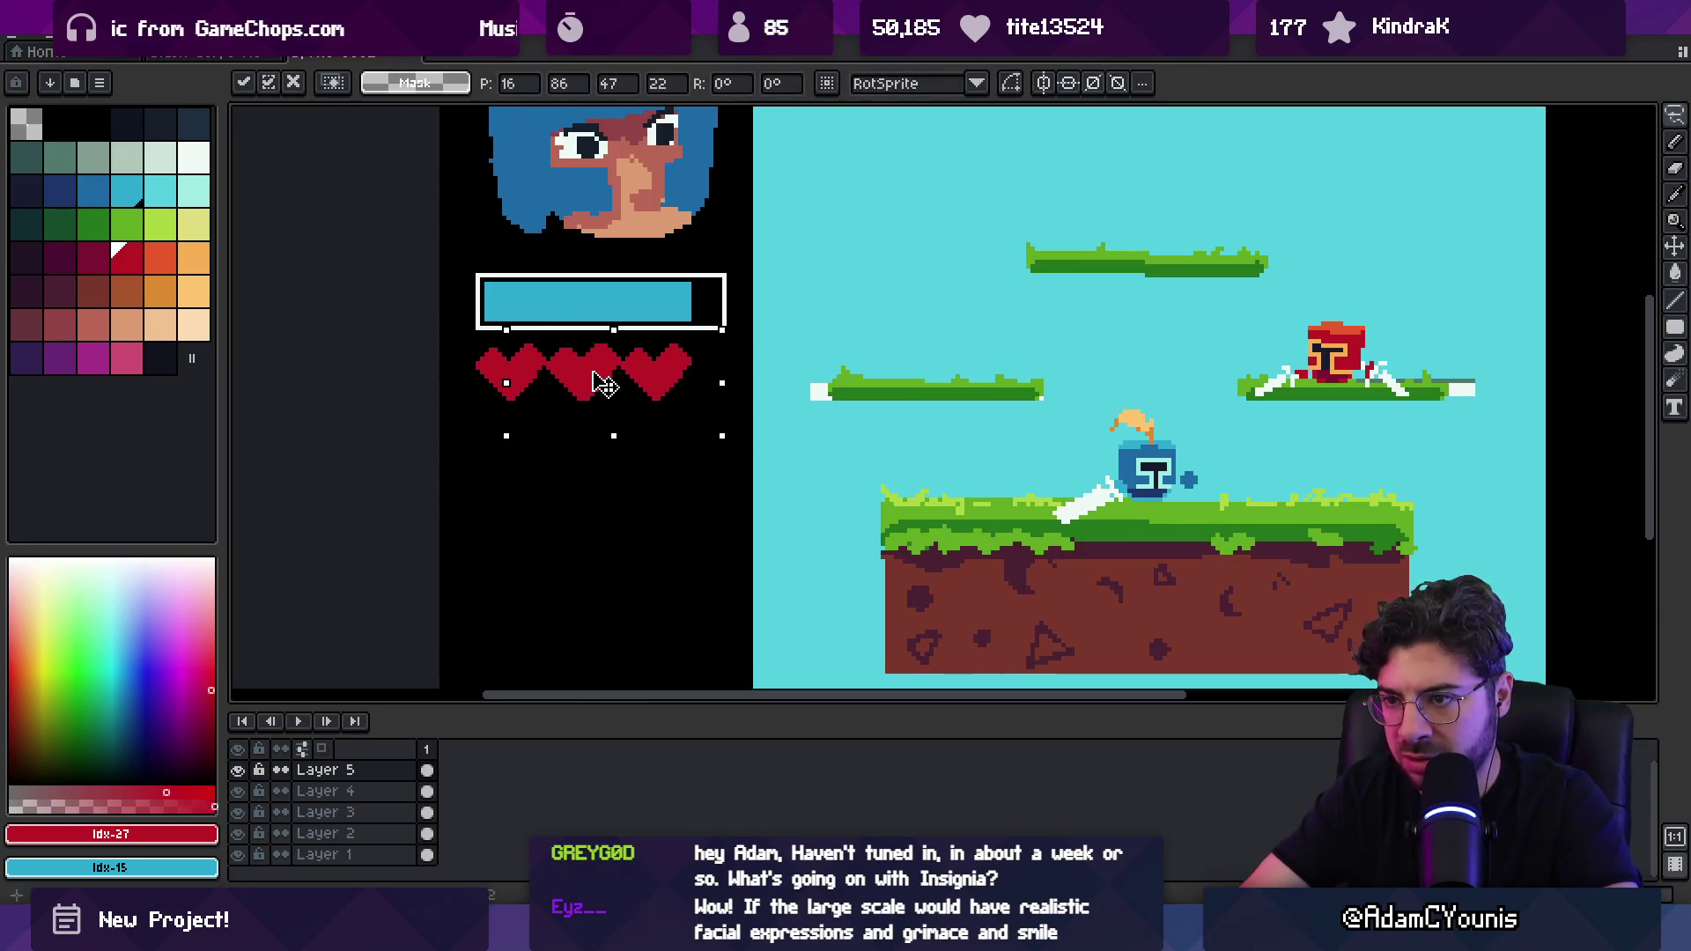
{"action": "key", "text": "z"}
{"action": "scroll", "coordinate": [628, 348], "scroll_direction": "down", "scroll_amount": 1}
{"action": "scroll", "coordinate": [628, 349], "scroll_direction": "down", "scroll_amount": 2}
{"action": "scroll", "coordinate": [547, 397], "scroll_direction": "up", "scroll_amount": 1}
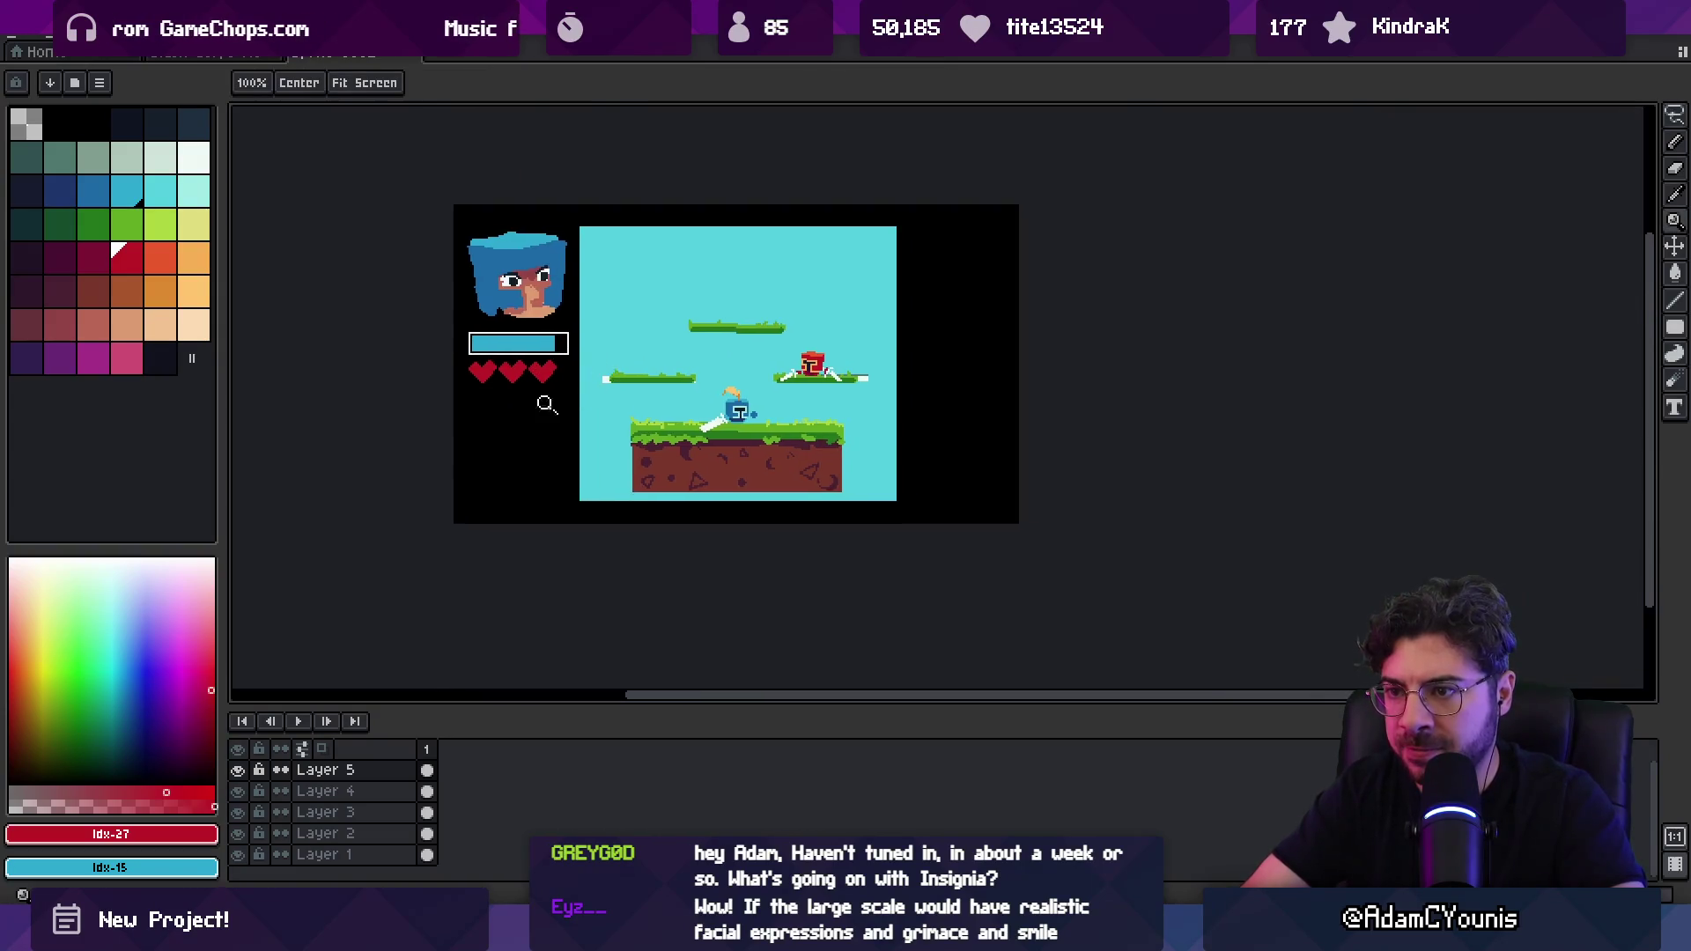
{"action": "scroll", "coordinate": [516, 373], "scroll_direction": "up", "scroll_amount": 1}
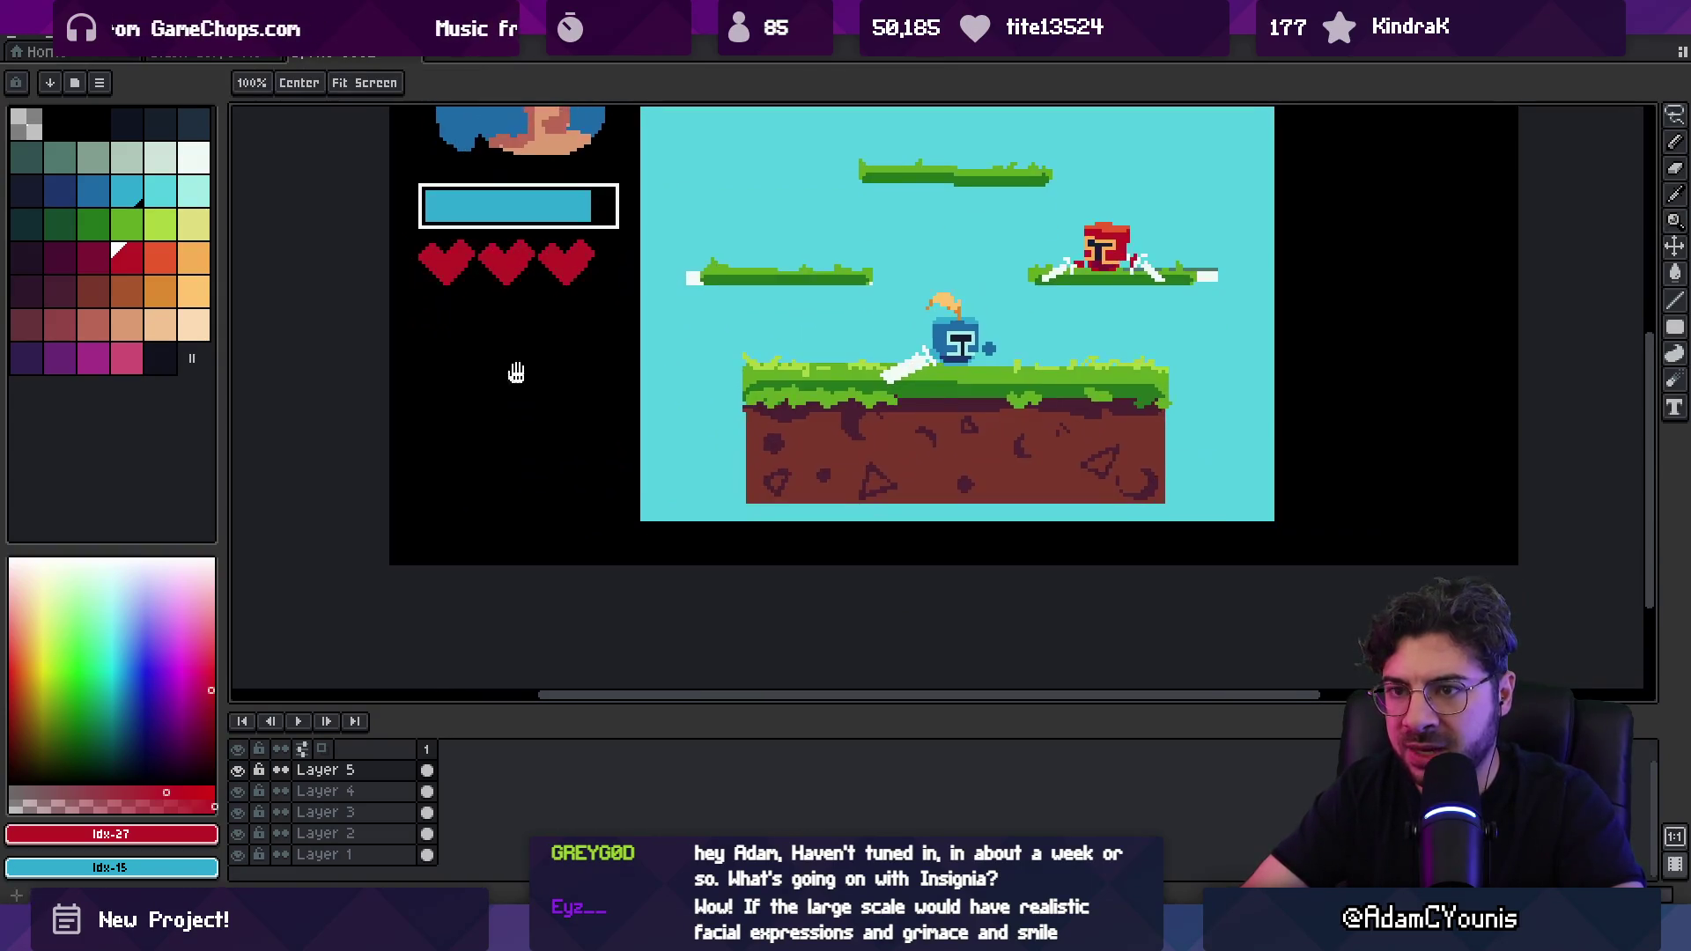
Step: Draw a light-outlined empty box below the hearts
{"action": "left_click", "coordinate": [159, 160]}
{"action": "key", "text": "u"}
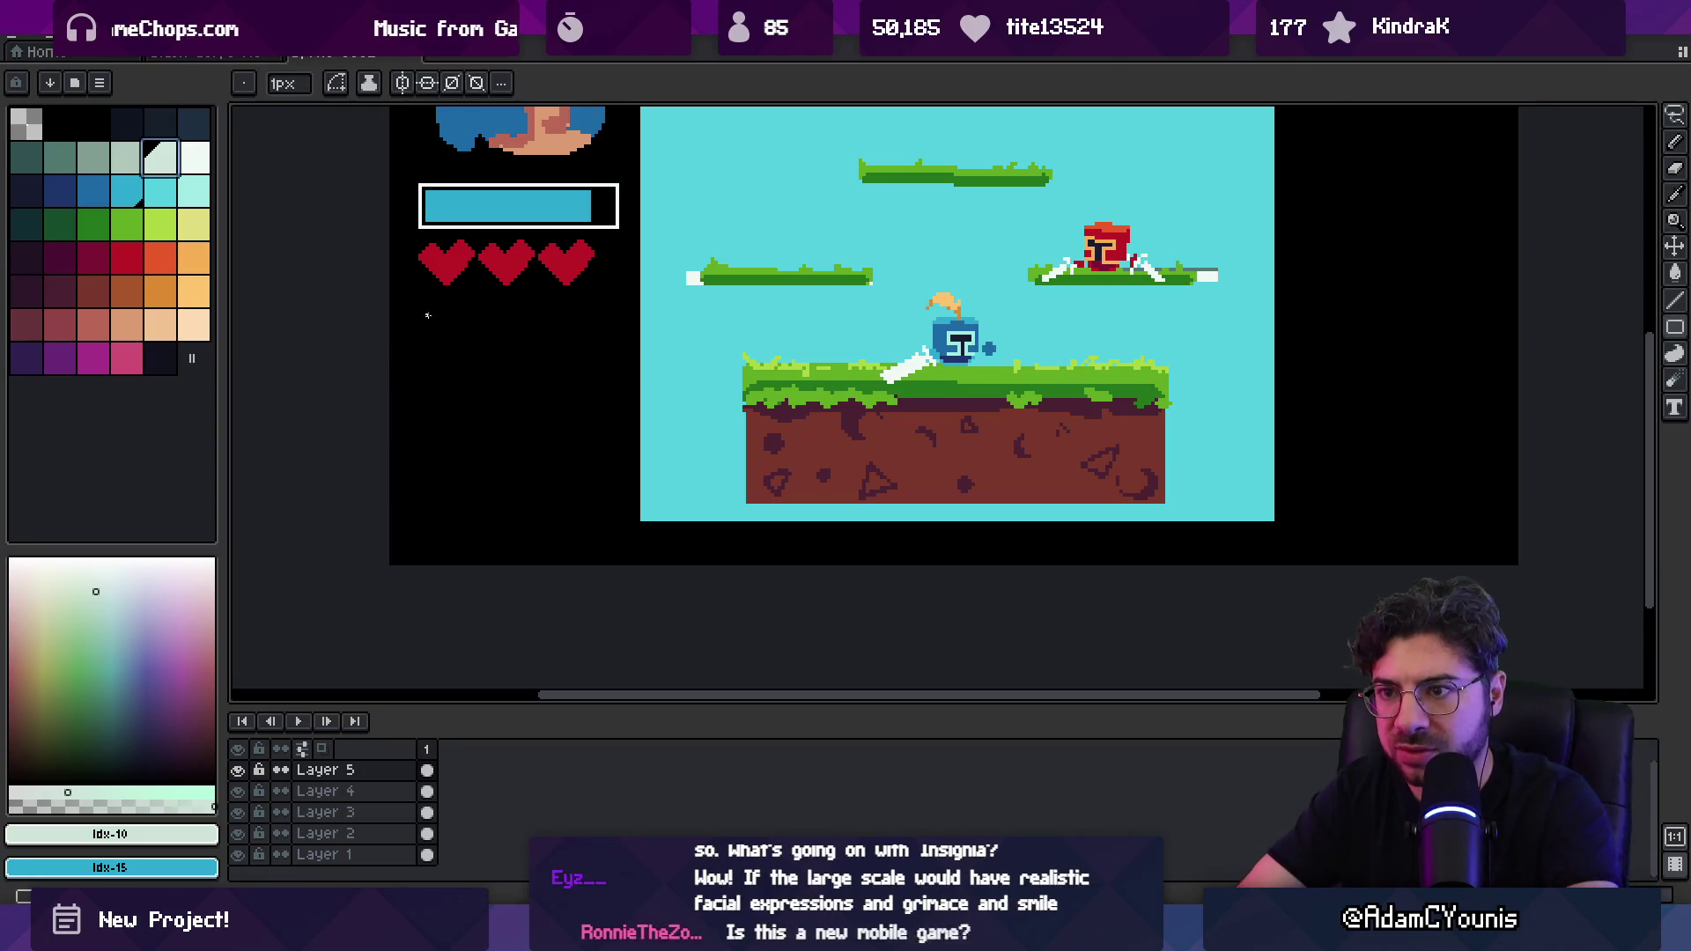
{"action": "mouse_move", "coordinate": [420, 301]}
{"action": "left_mouse_down"}
{"action": "mouse_move", "coordinate": [508, 442]}
{"action": "mouse_move", "coordinate": [618, 523]}
{"action": "left_mouse_up"}
{"action": "scroll", "coordinate": [591, 455], "scroll_direction": "down", "scroll_amount": 3}
{"action": "scroll", "coordinate": [553, 465], "scroll_direction": "up", "scroll_amount": 1}
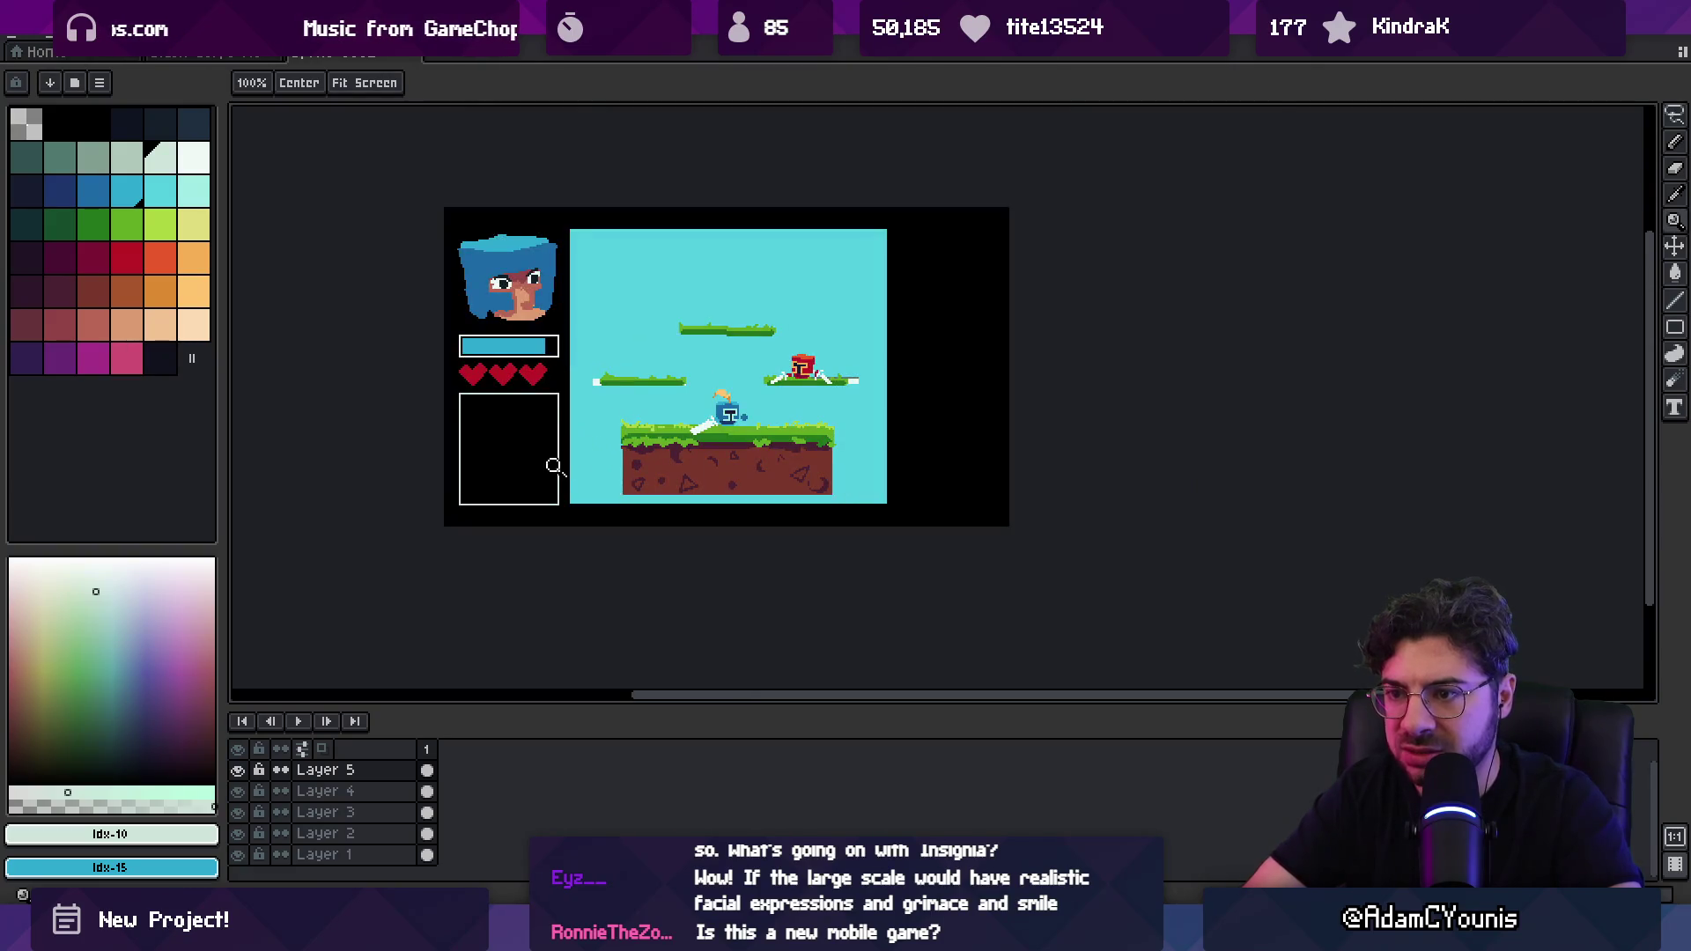
{"action": "scroll", "coordinate": [506, 467], "scroll_direction": "up", "scroll_amount": 1}
Step: Step to a darker teal colour and select the whole left HUD panel
{"action": "key", "text": "bracketleft"}
{"action": "key", "text": "bracketleft"}
{"action": "key", "text": "bracketleft"}
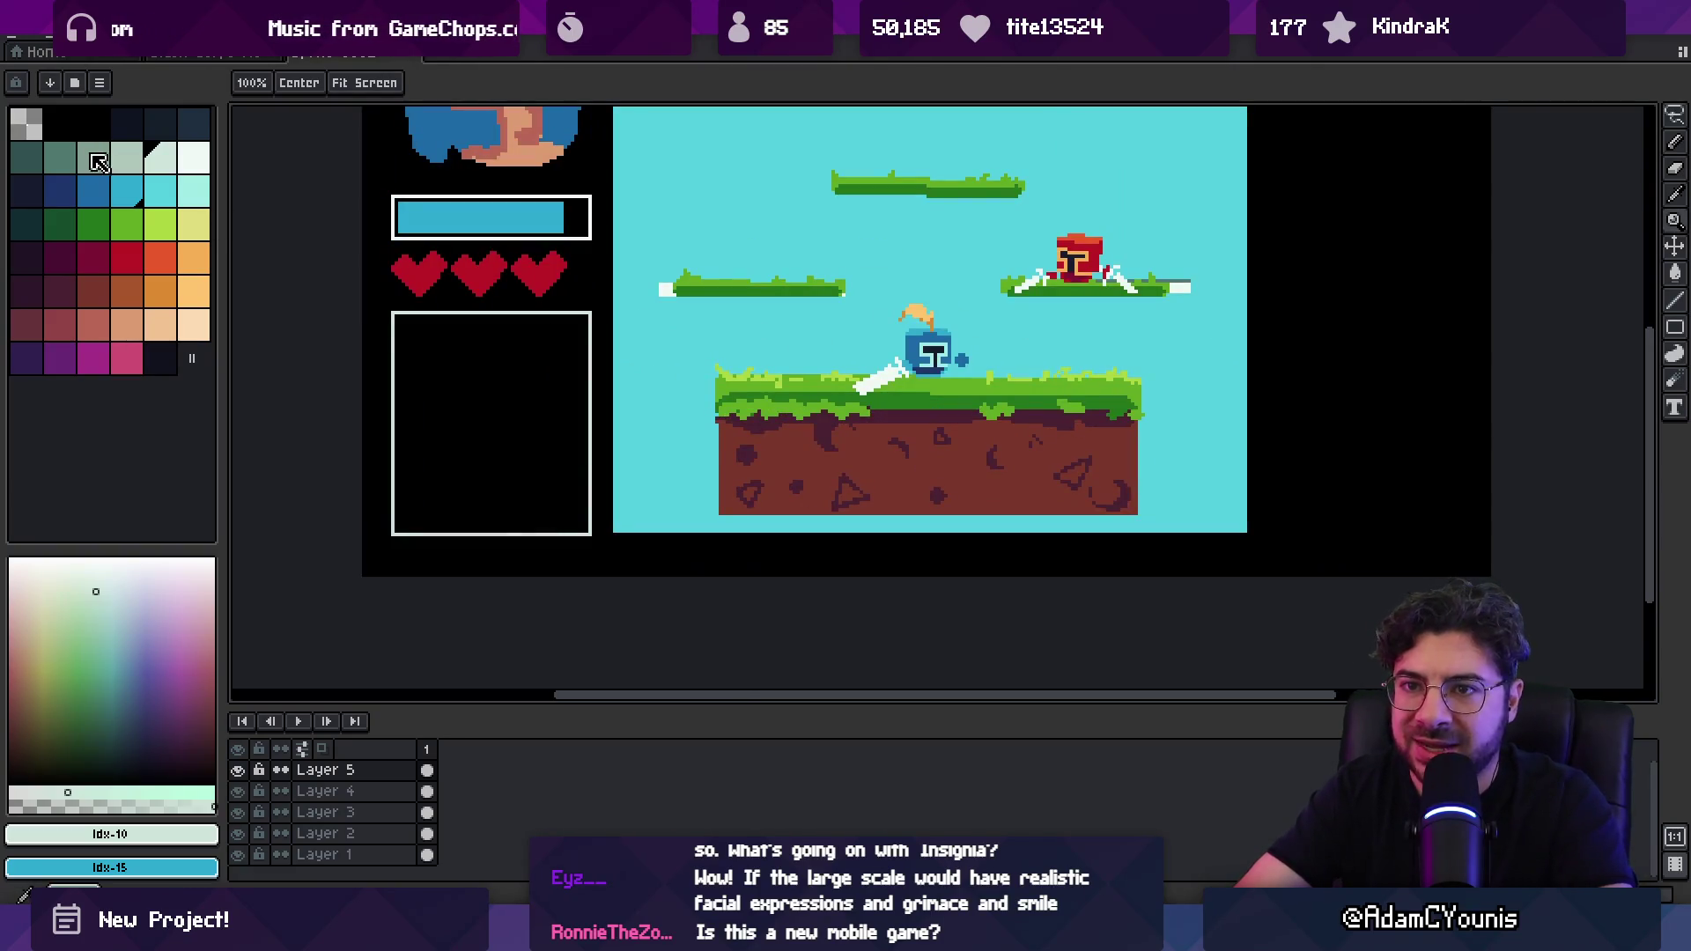
{"action": "scroll", "coordinate": [467, 377], "scroll_direction": "down", "scroll_amount": 2}
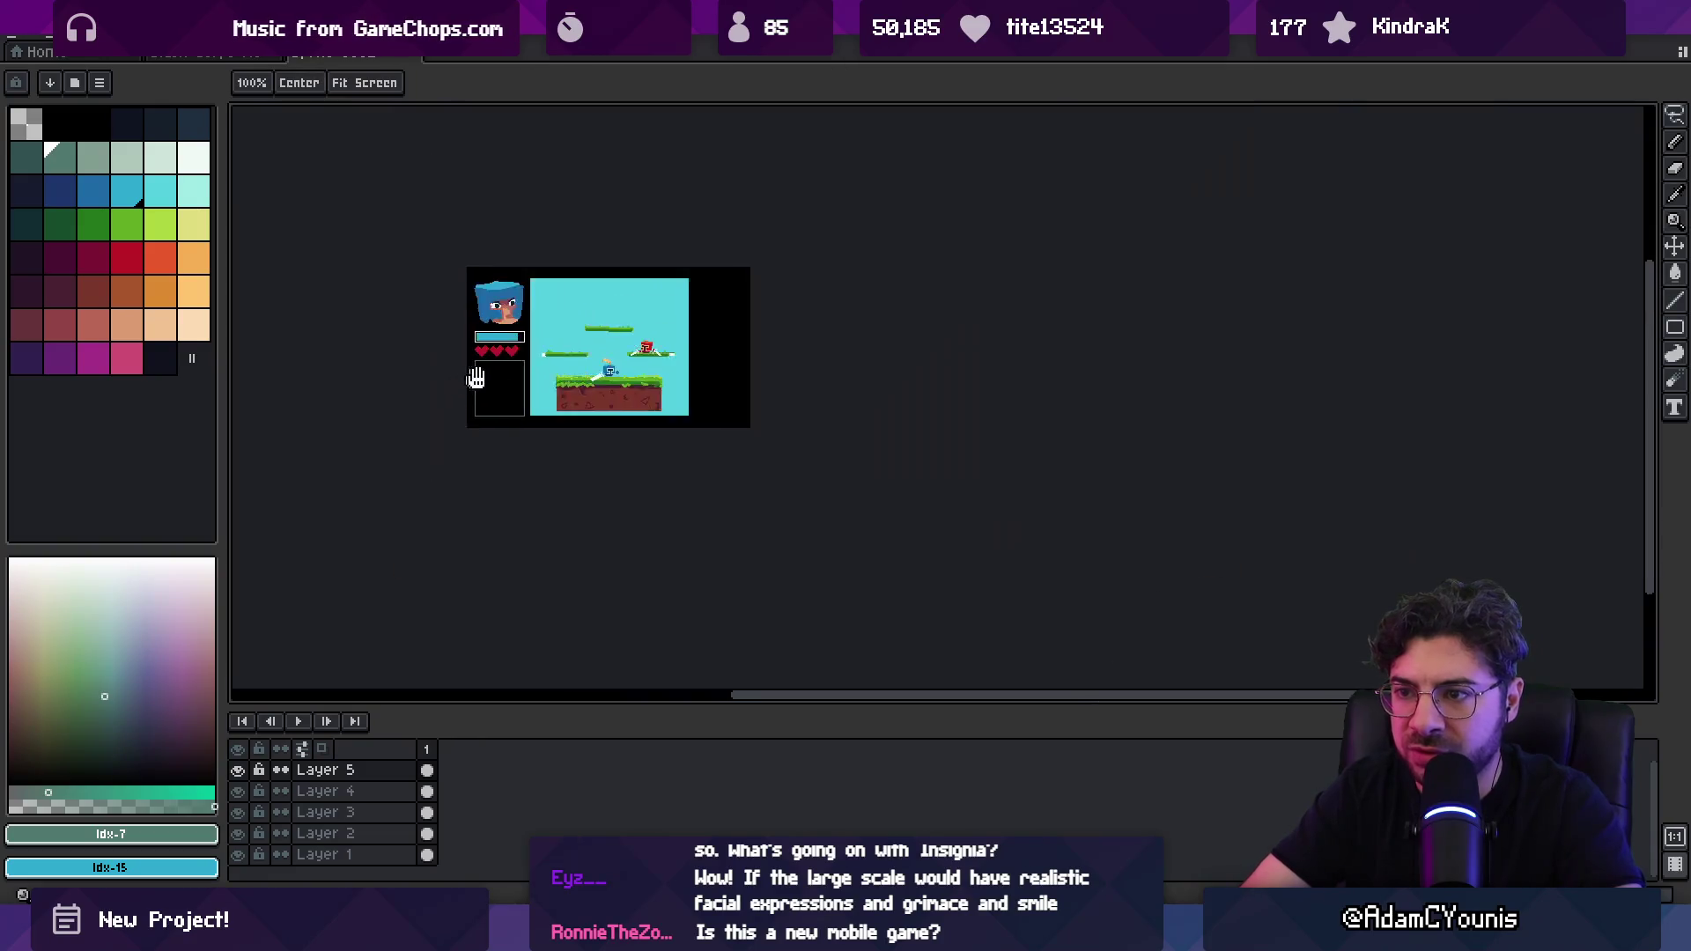
{"action": "scroll", "coordinate": [529, 400], "scroll_direction": "up", "scroll_amount": 1}
{"action": "key", "text": "v"}
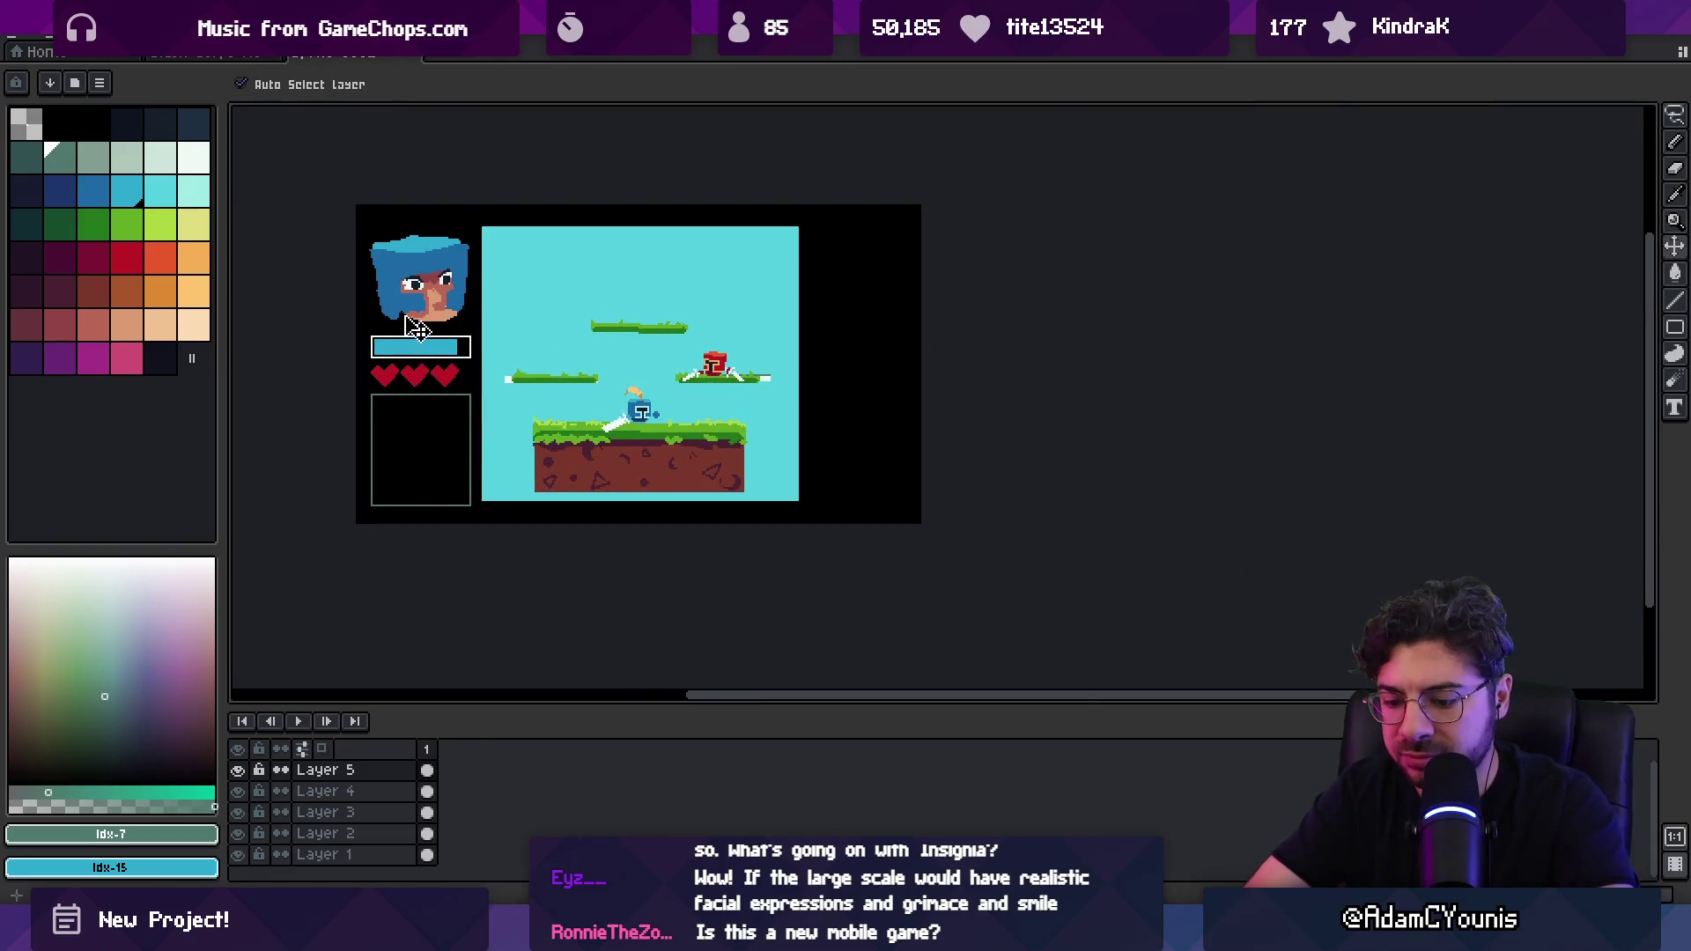
{"action": "key", "text": "r"}
{"action": "left_click_drag", "start_coordinate": [354, 202], "coordinate": [481, 524]}
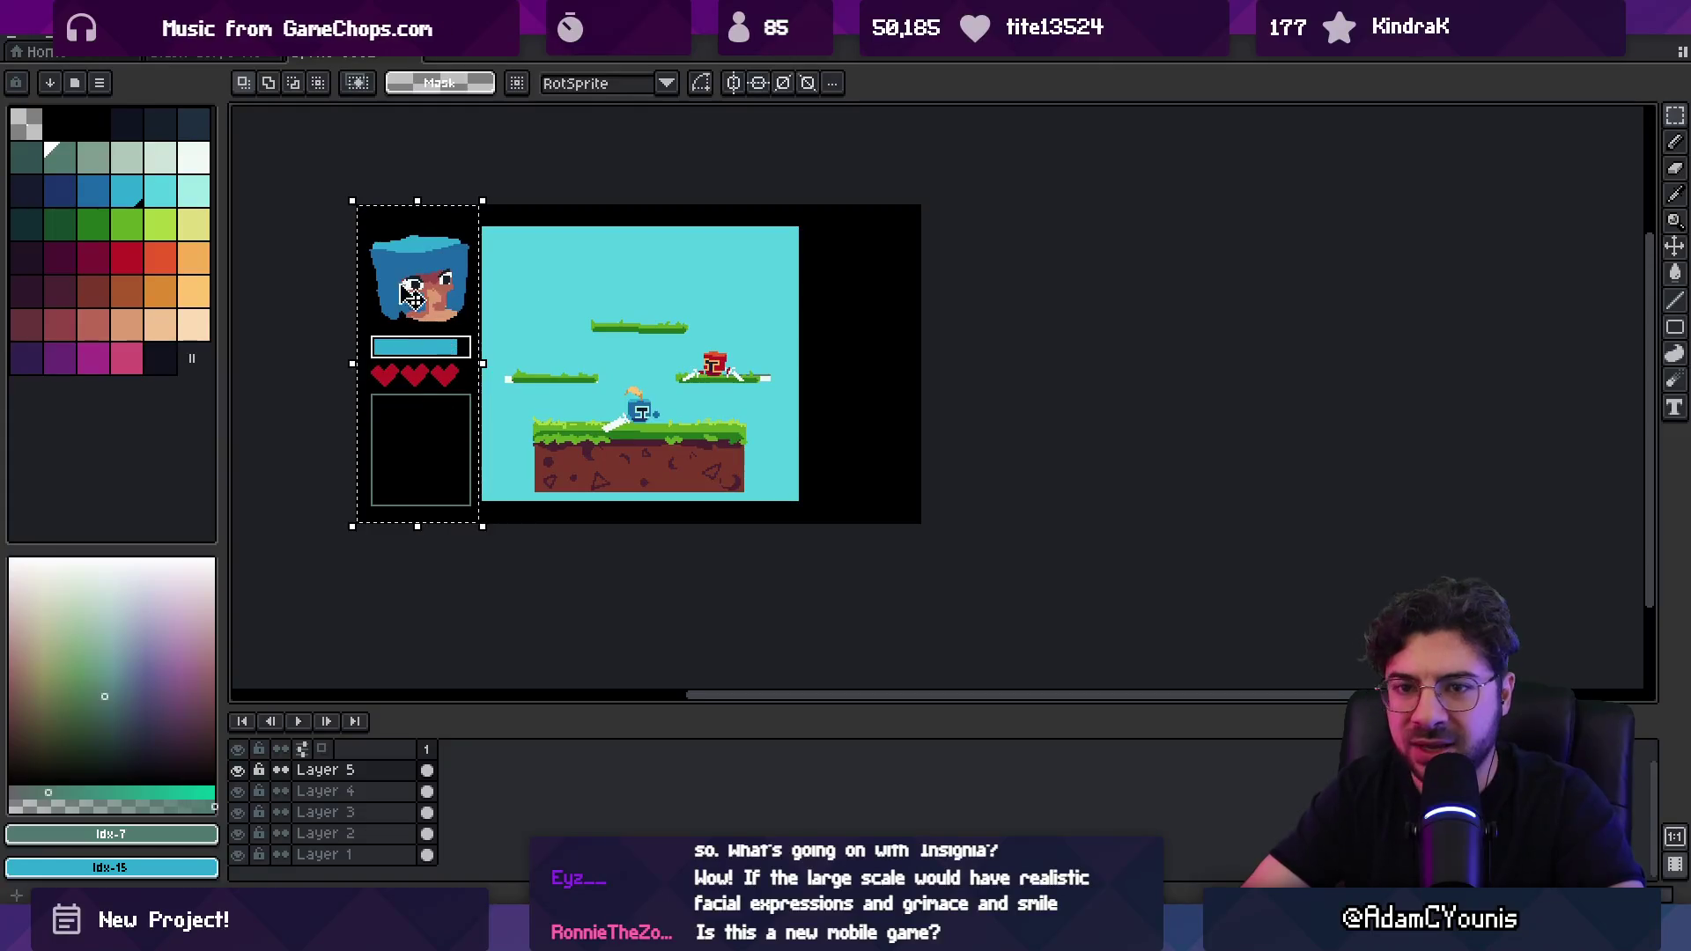
Step: Copy the left HUD panel, flip it horizontally and place it at the right edge
{"action": "key", "text": "ctrl+c"}
{"action": "key", "text": "ctrl+v"}
{"action": "left_click_drag", "start_coordinate": [414, 317], "coordinate": [849, 319]}
{"action": "left_click", "coordinate": [44, 39]}
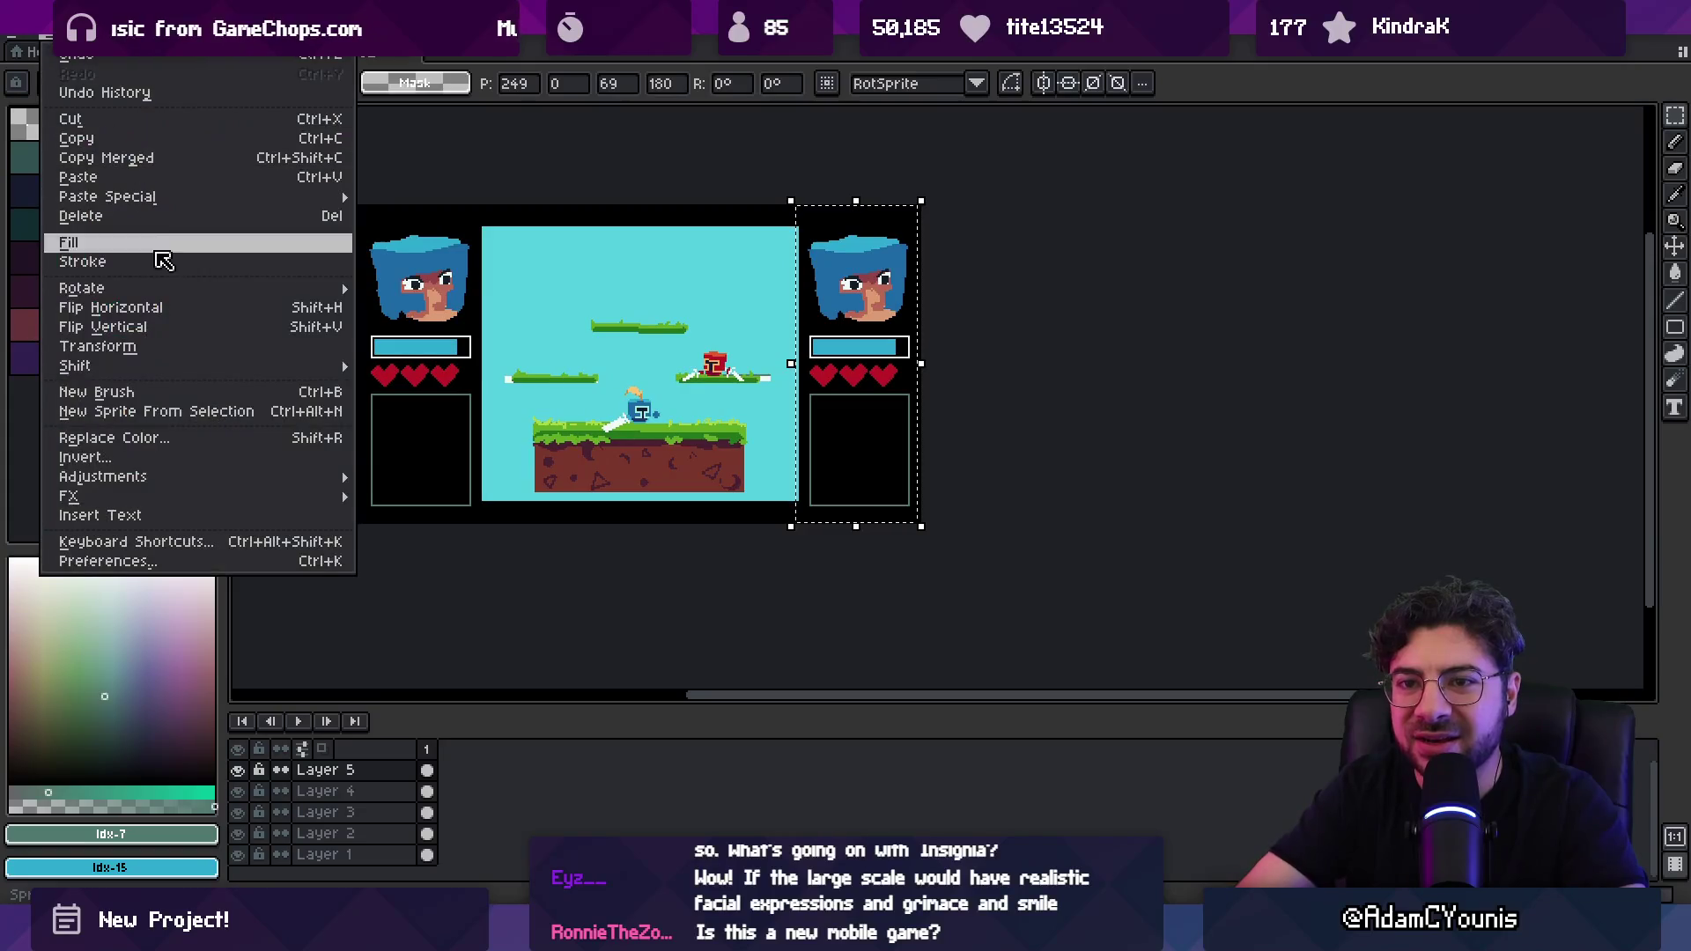
{"action": "left_click", "coordinate": [201, 304]}
{"action": "left_click_drag", "start_coordinate": [844, 328], "coordinate": [850, 326]}
{"action": "key", "text": "z"}
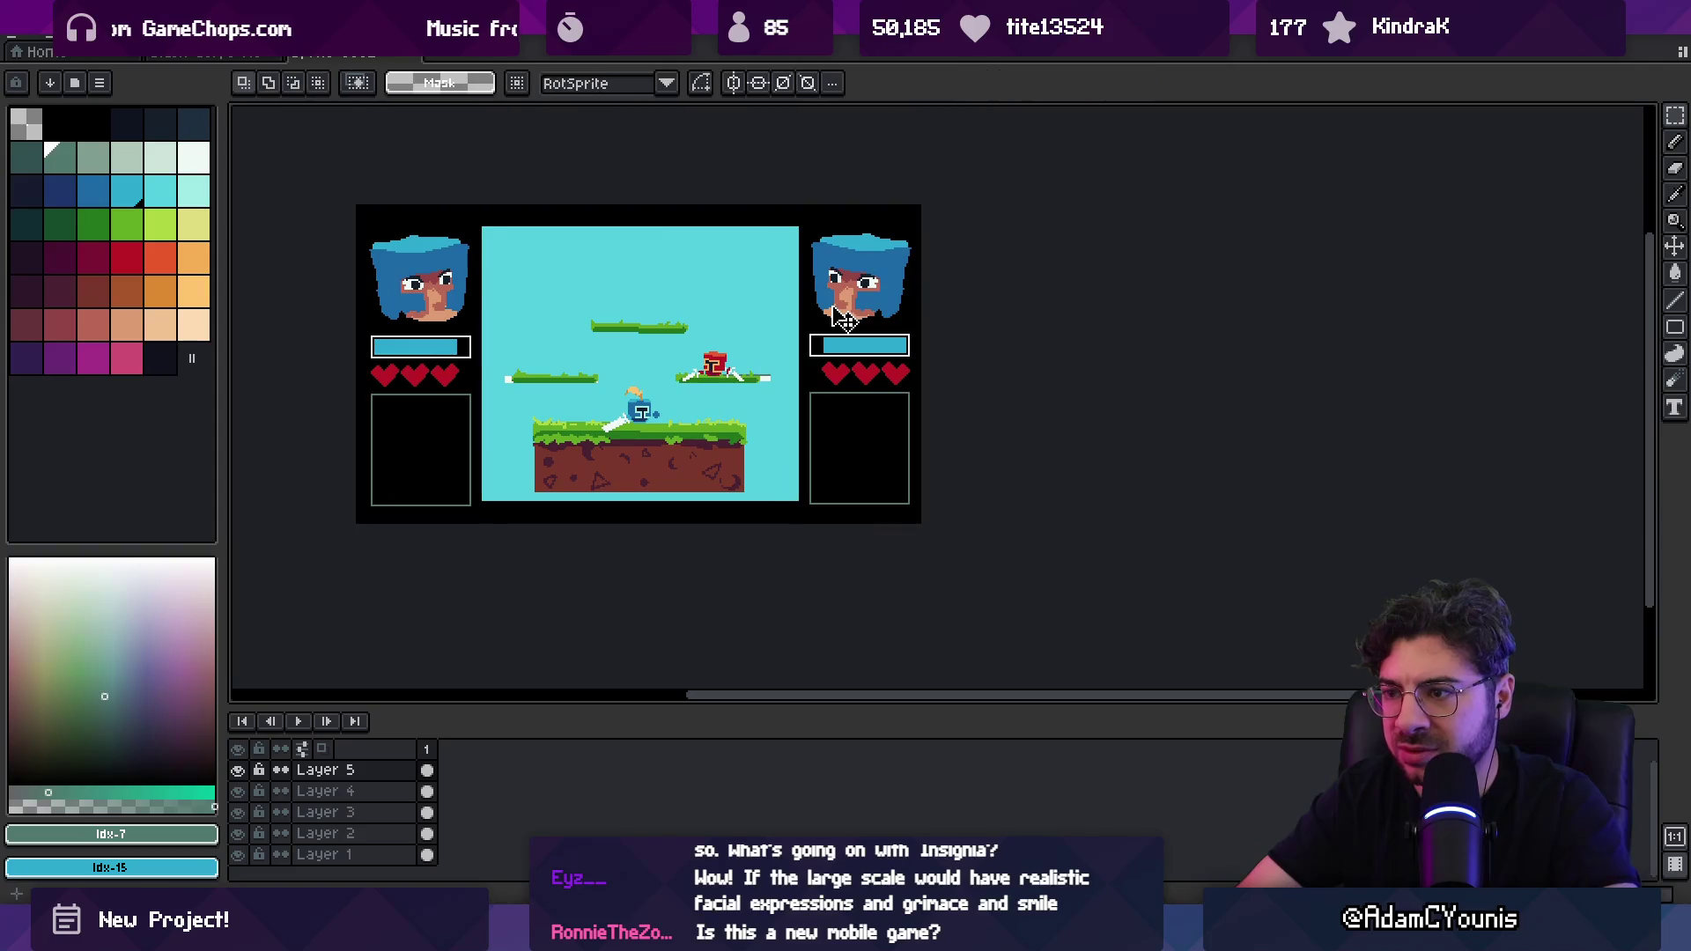
{"action": "scroll", "coordinate": [698, 379], "scroll_direction": "down", "scroll_amount": 1}
{"action": "scroll", "coordinate": [698, 381], "scroll_direction": "up", "scroll_amount": 3}
{"action": "scroll", "coordinate": [740, 387], "scroll_direction": "down", "scroll_amount": 2}
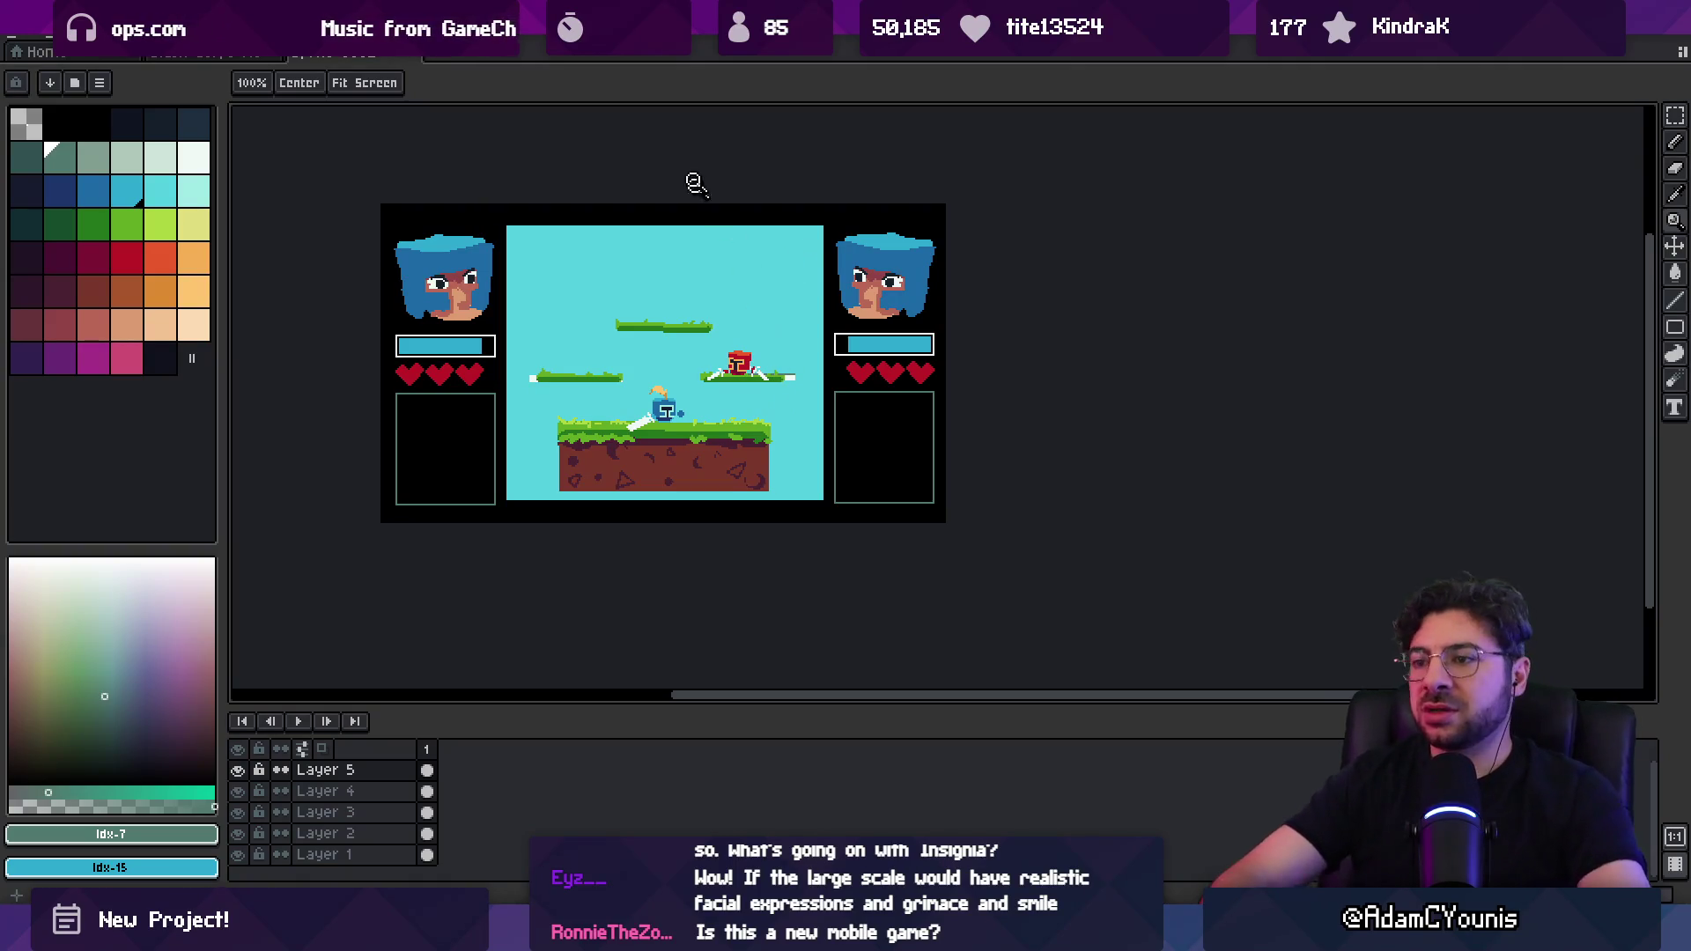
{"action": "scroll", "coordinate": [528, 370], "scroll_direction": "up", "scroll_amount": 1}
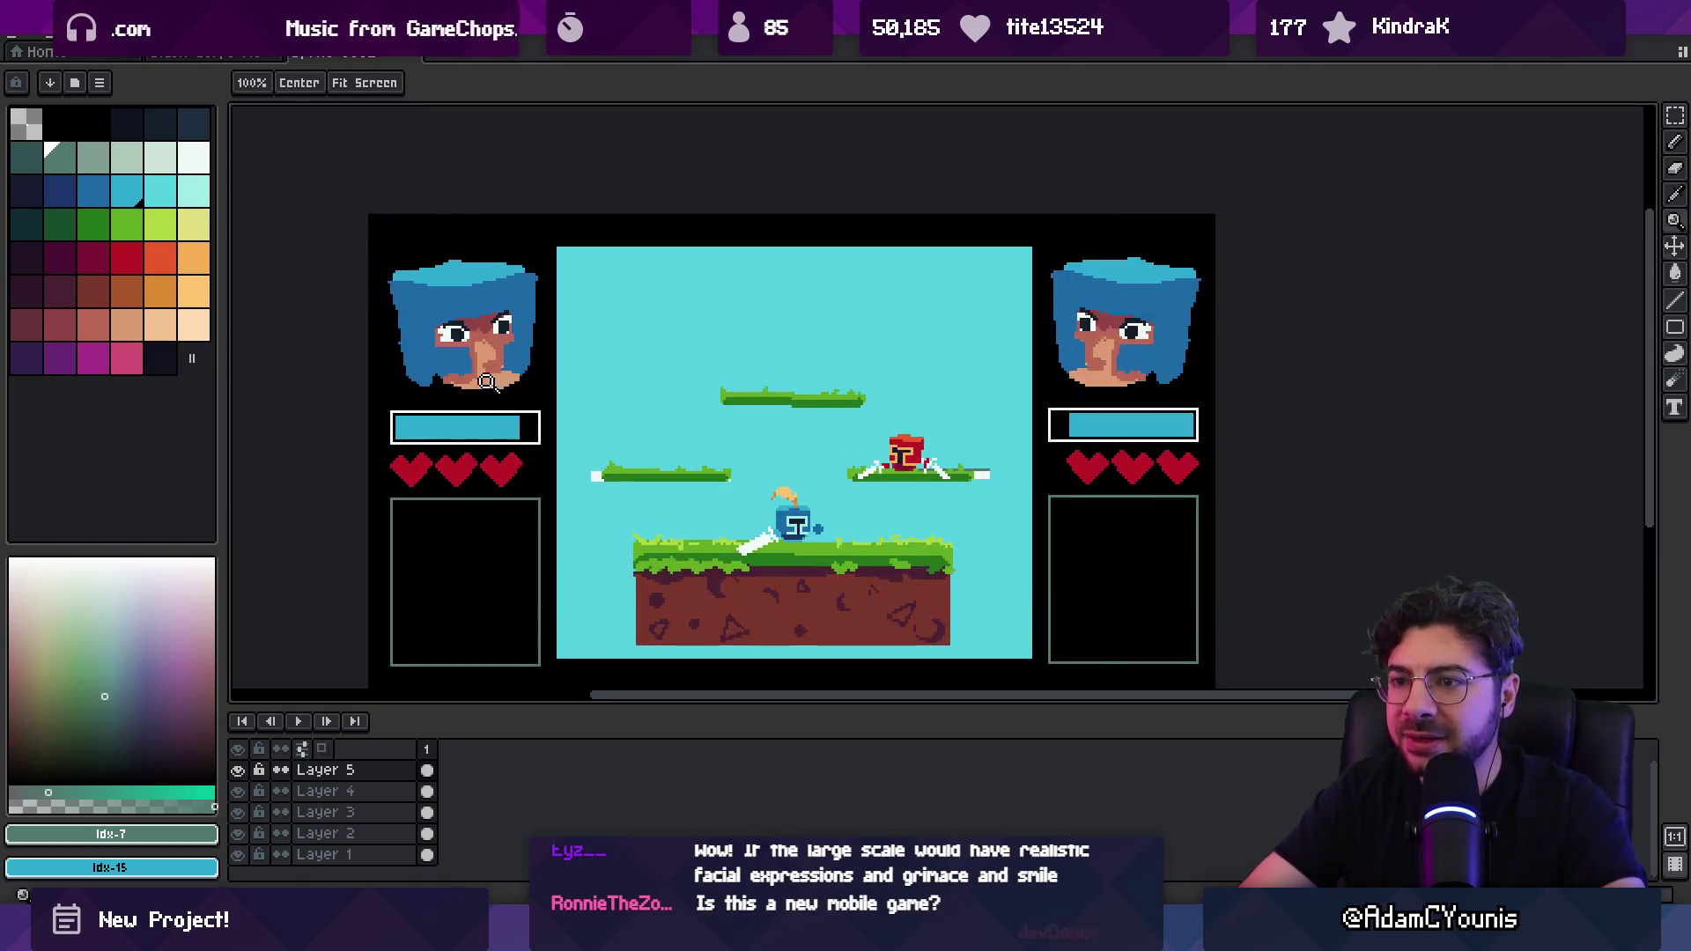
Step: Raise the left portrait about 33 px and the right portrait about 30 px
{"action": "key", "text": "v"}
{"action": "key", "text": "m"}
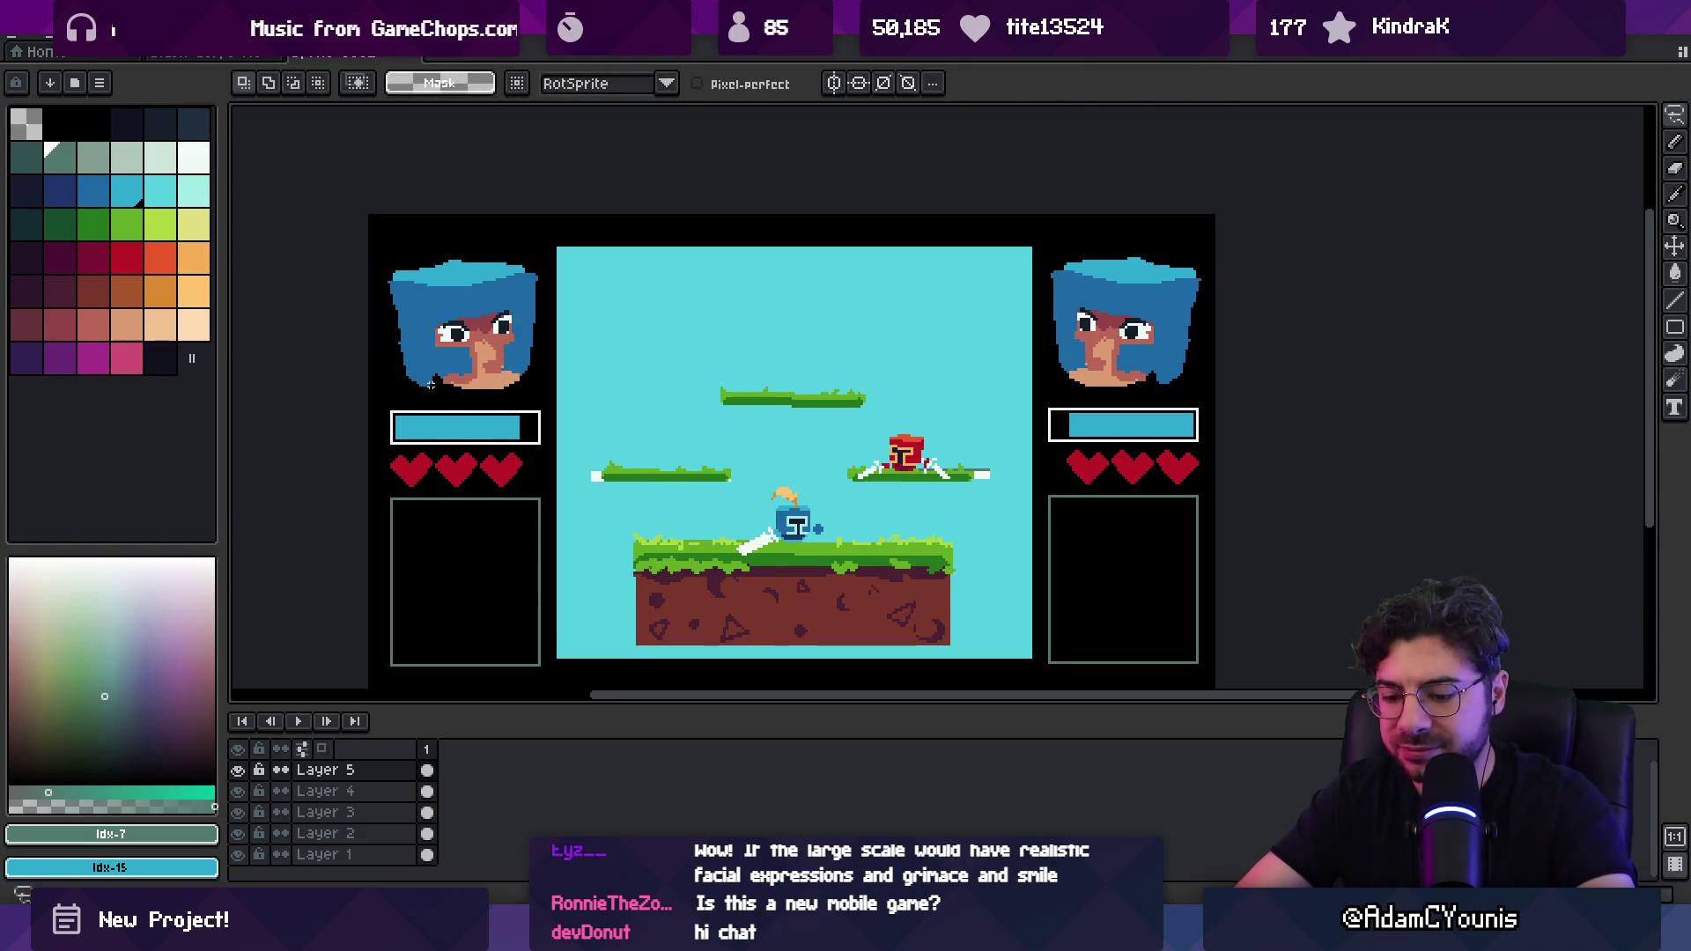
{"action": "mouse_move", "coordinate": [386, 253]}
{"action": "left_mouse_down"}
{"action": "mouse_move", "coordinate": [407, 389]}
{"action": "mouse_move", "coordinate": [524, 398]}
{"action": "left_mouse_up"}
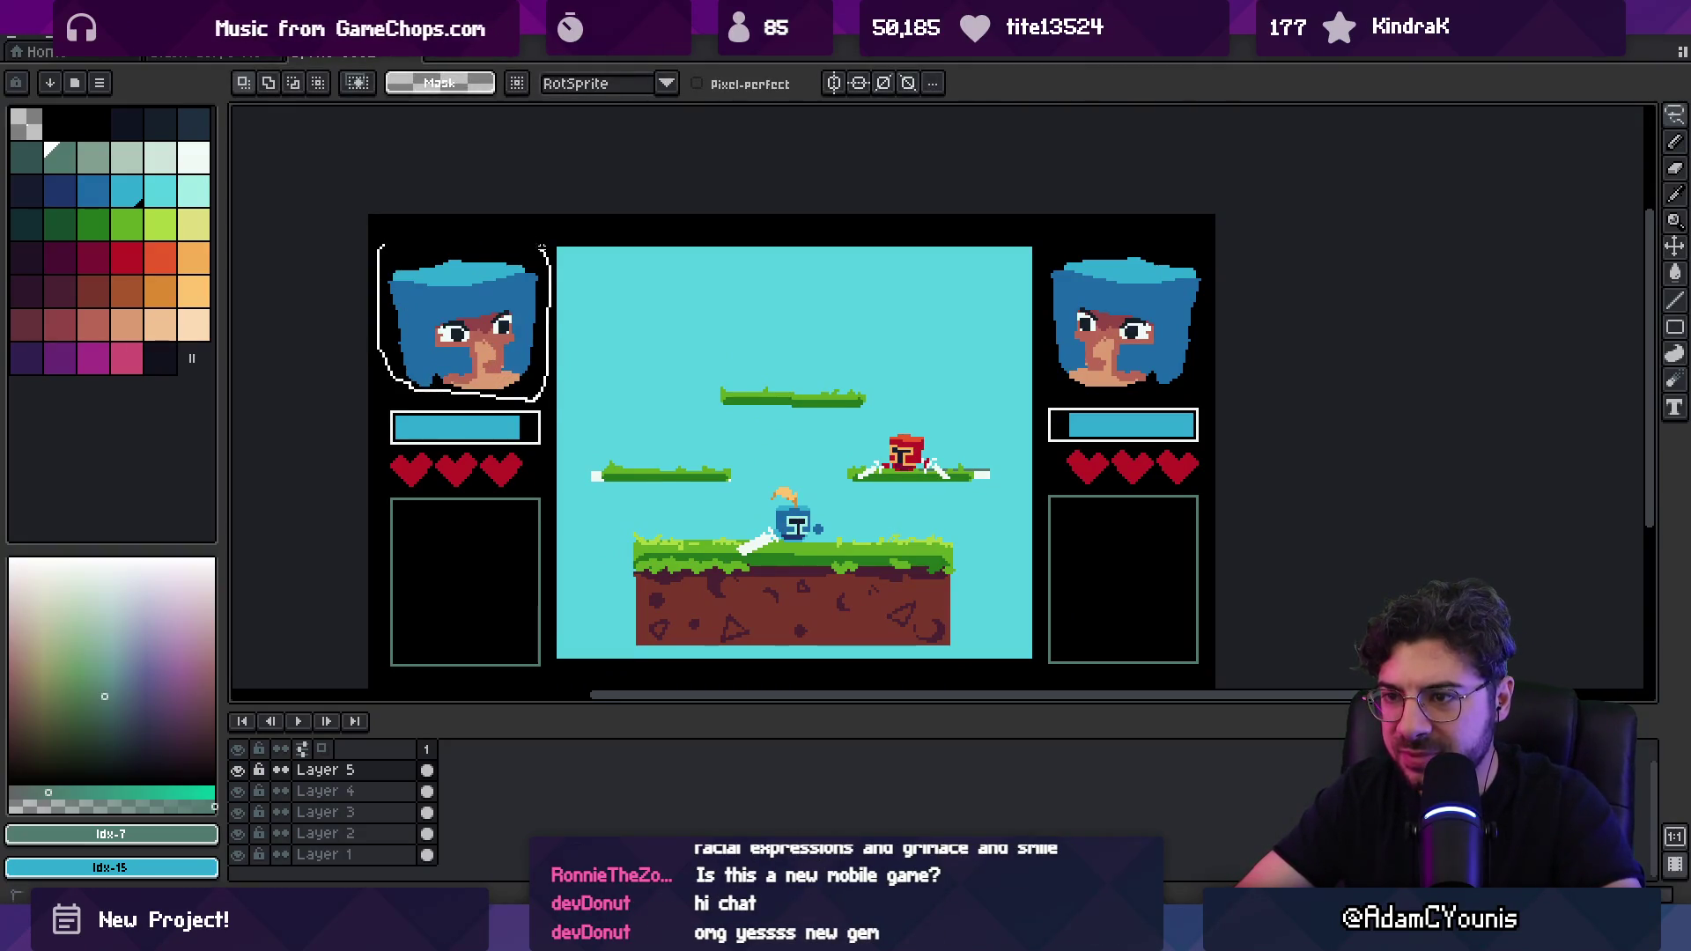
{"action": "left_click_drag", "start_coordinate": [542, 247], "coordinate": [542, 247]}
{"action": "left_click_drag", "start_coordinate": [484, 345], "coordinate": [485, 314]}
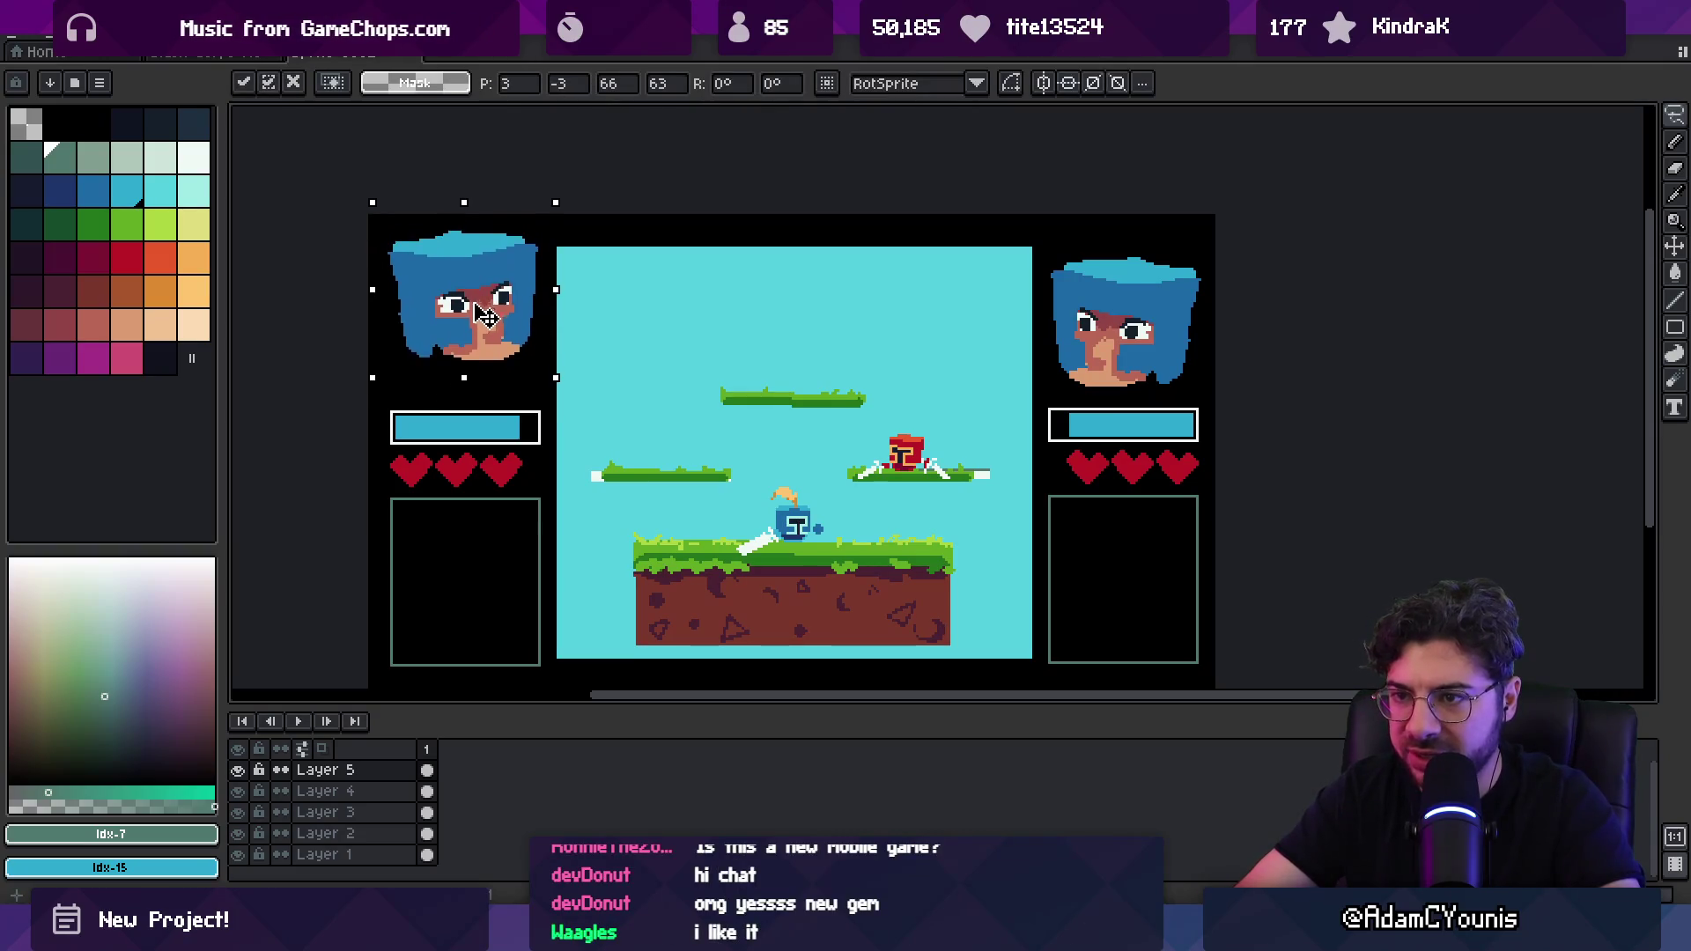
{"action": "left_click", "coordinate": [1070, 288]}
{"action": "left_click_drag", "start_coordinate": [1159, 396], "coordinate": [1220, 225]}
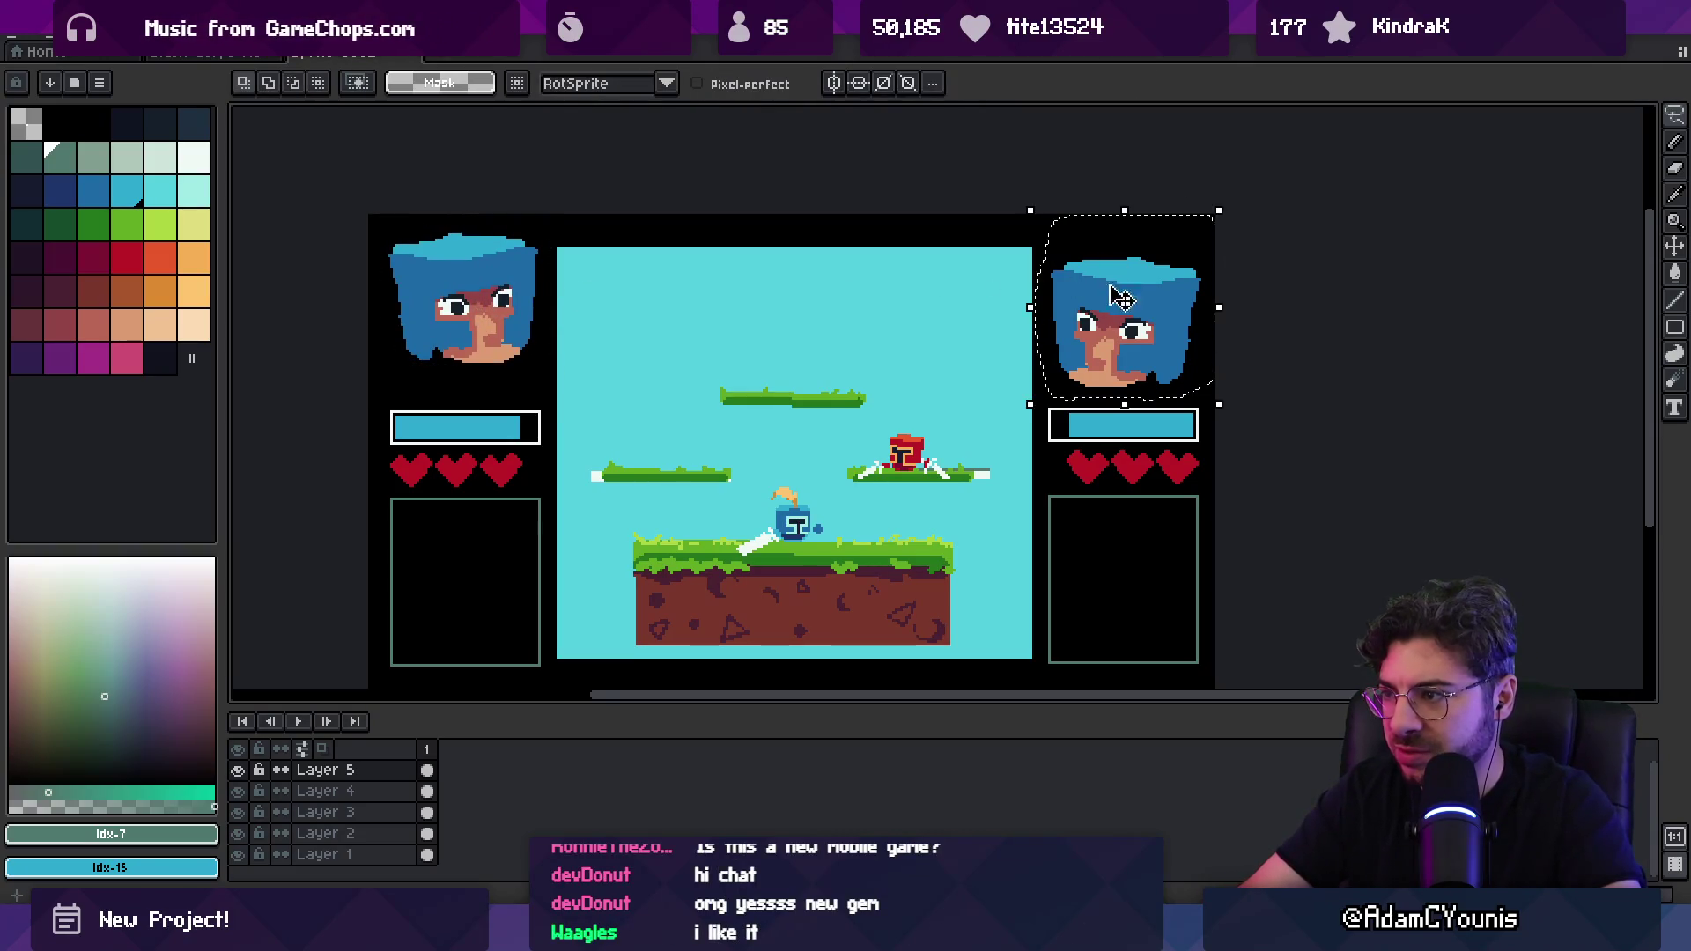
{"action": "left_click_drag", "start_coordinate": [1127, 334], "coordinate": [1127, 308]}
{"action": "left_click", "coordinate": [541, 425]}
Step: Raise both health bars with their hearts and adjust the left box's top edge
{"action": "key", "text": "m"}
{"action": "left_click_drag", "start_coordinate": [369, 384], "coordinate": [555, 494]}
{"action": "mouse_move", "coordinate": [1047, 394]}
{"action": "left_mouse_down"}
{"action": "mouse_move", "coordinate": [1212, 498]}
{"action": "mouse_move", "coordinate": [1158, 427]}
{"action": "left_mouse_up"}
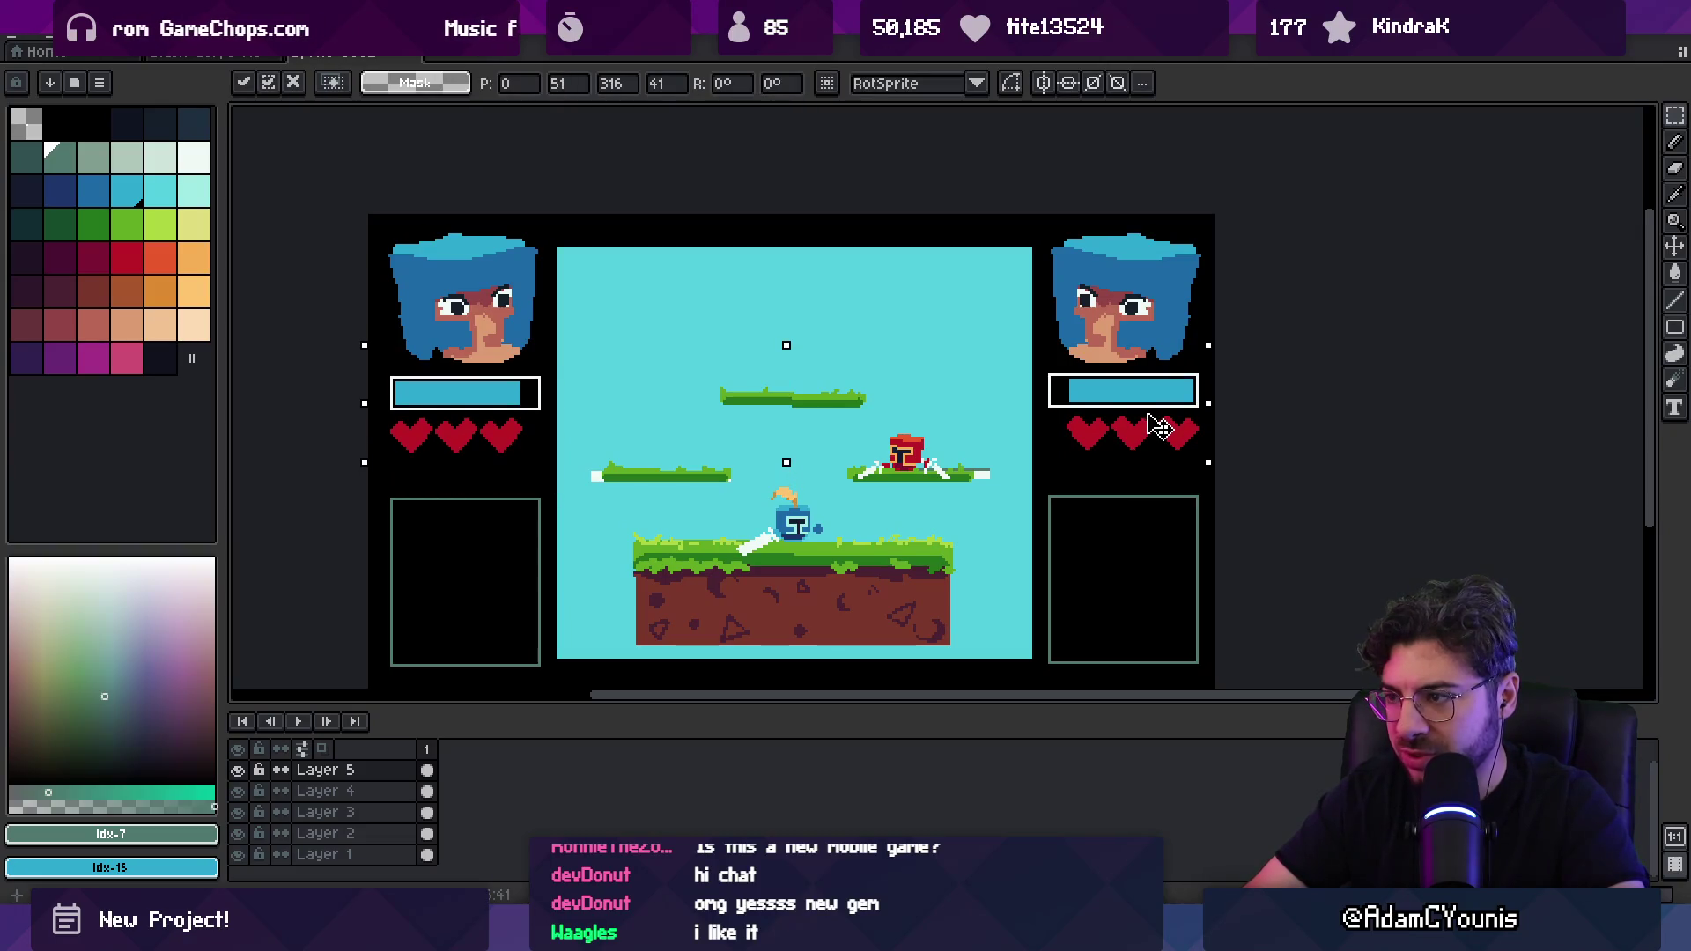
{"action": "mouse_move", "coordinate": [367, 484]}
{"action": "left_mouse_down"}
{"action": "mouse_move", "coordinate": [548, 552]}
{"action": "mouse_move", "coordinate": [522, 522]}
{"action": "left_mouse_up"}
{"action": "left_click_drag", "start_coordinate": [368, 504], "coordinate": [546, 544]}
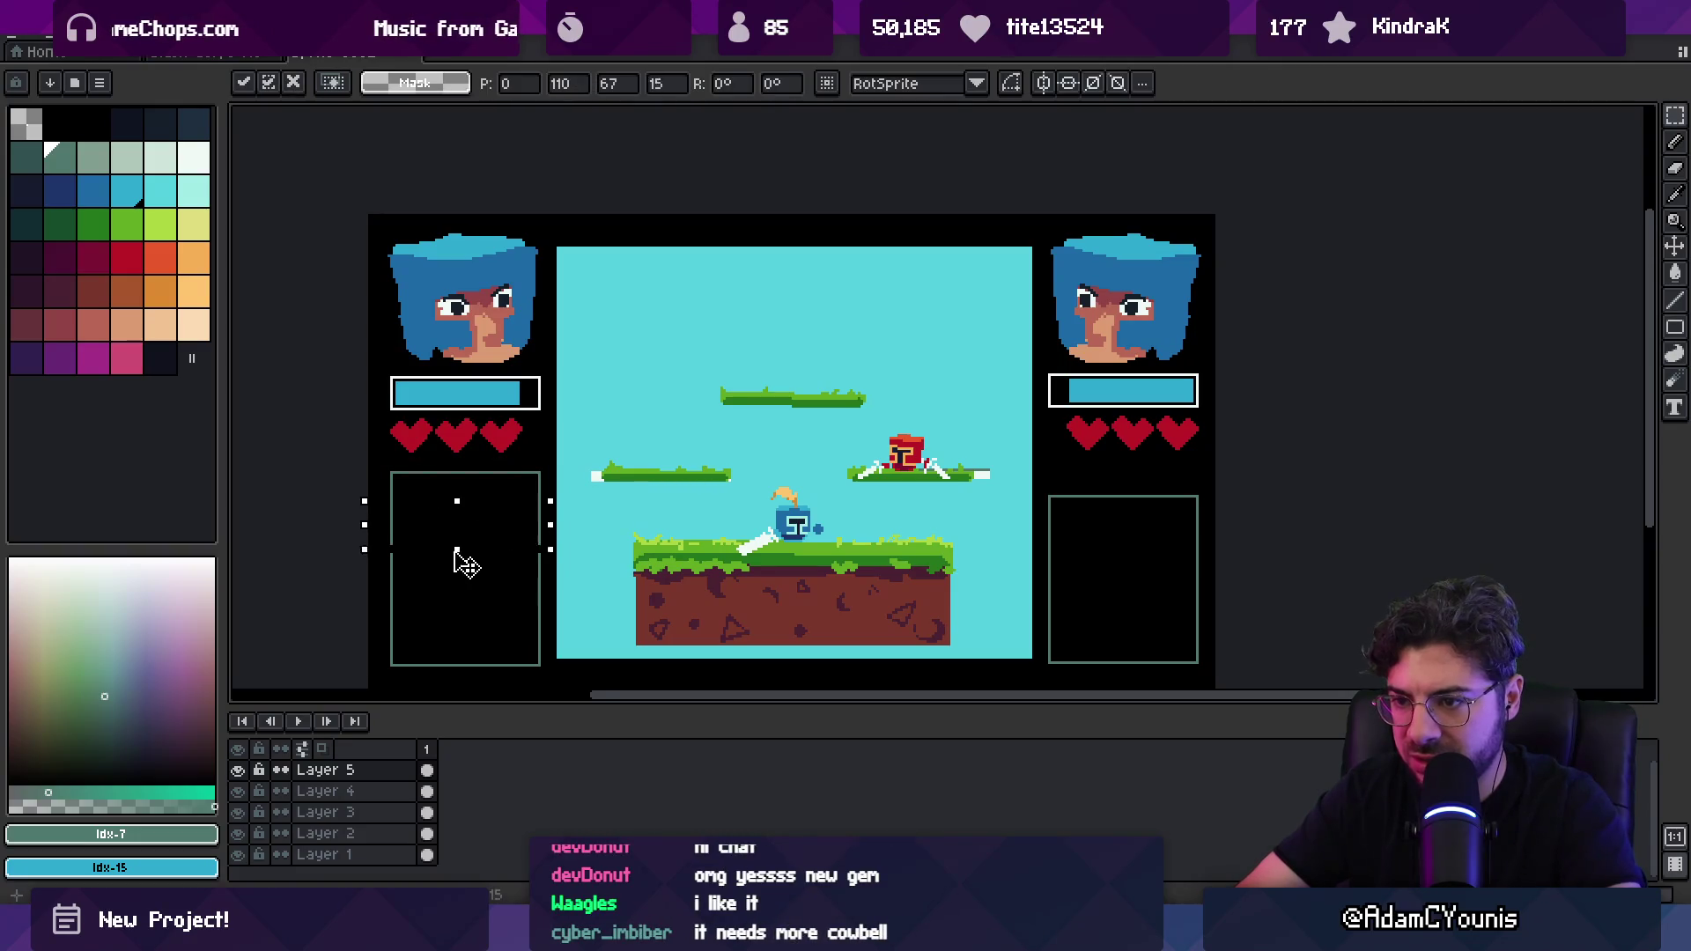
{"action": "mouse_move", "coordinate": [1032, 472]}
{"action": "left_mouse_down"}
{"action": "mouse_move", "coordinate": [1215, 595]}
{"action": "mouse_move", "coordinate": [1156, 530]}
{"action": "left_mouse_up"}
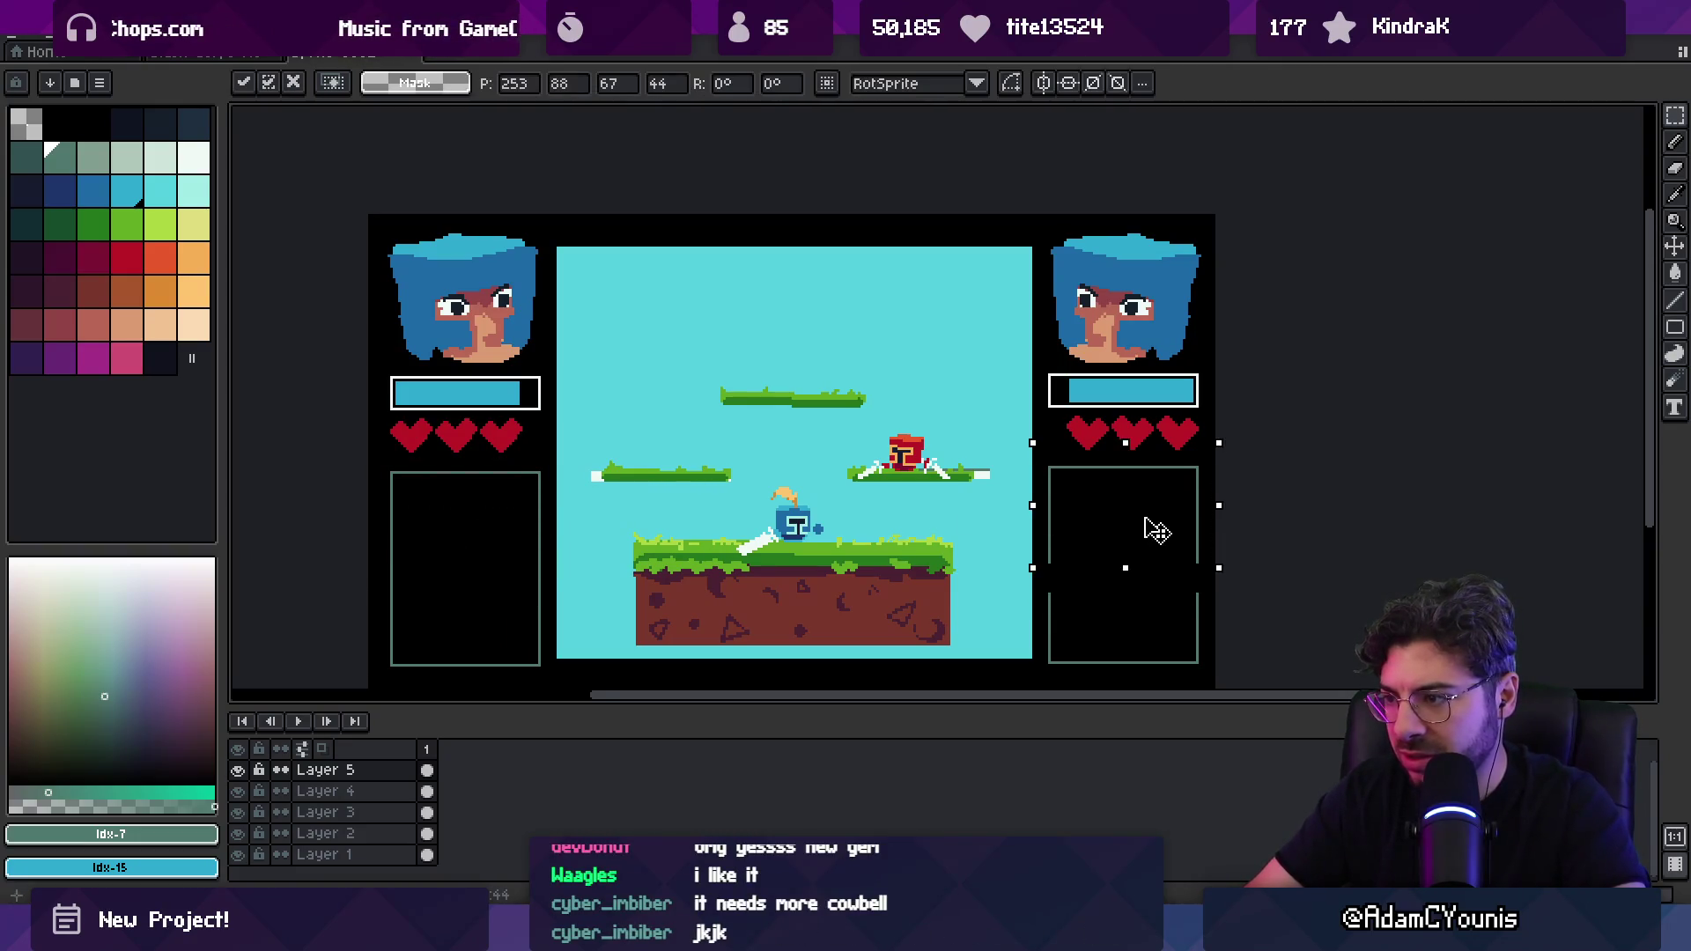
{"action": "key", "text": "ctrl+z"}
{"action": "key", "text": "ctrl+z"}
Step: Erase the lower boxes' sides to leave corner brackets, and copy a right heart onto the first heart
{"action": "key", "text": "b"}
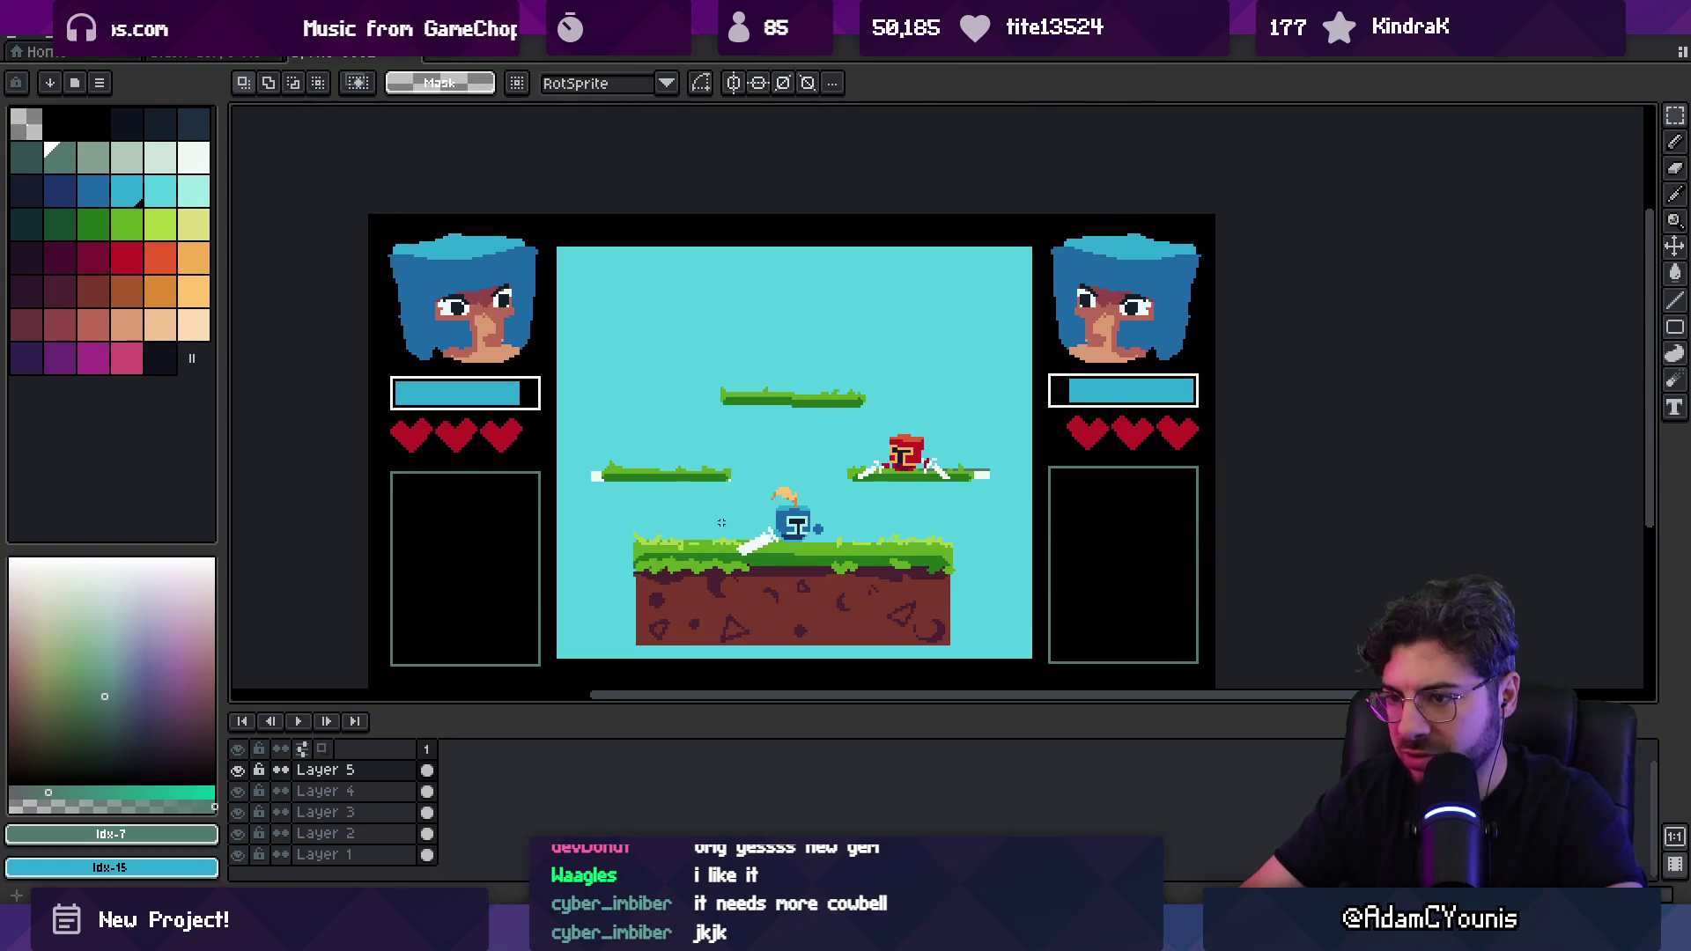
{"action": "scroll", "coordinate": [441, 472], "scroll_direction": "down", "scroll_amount": 3}
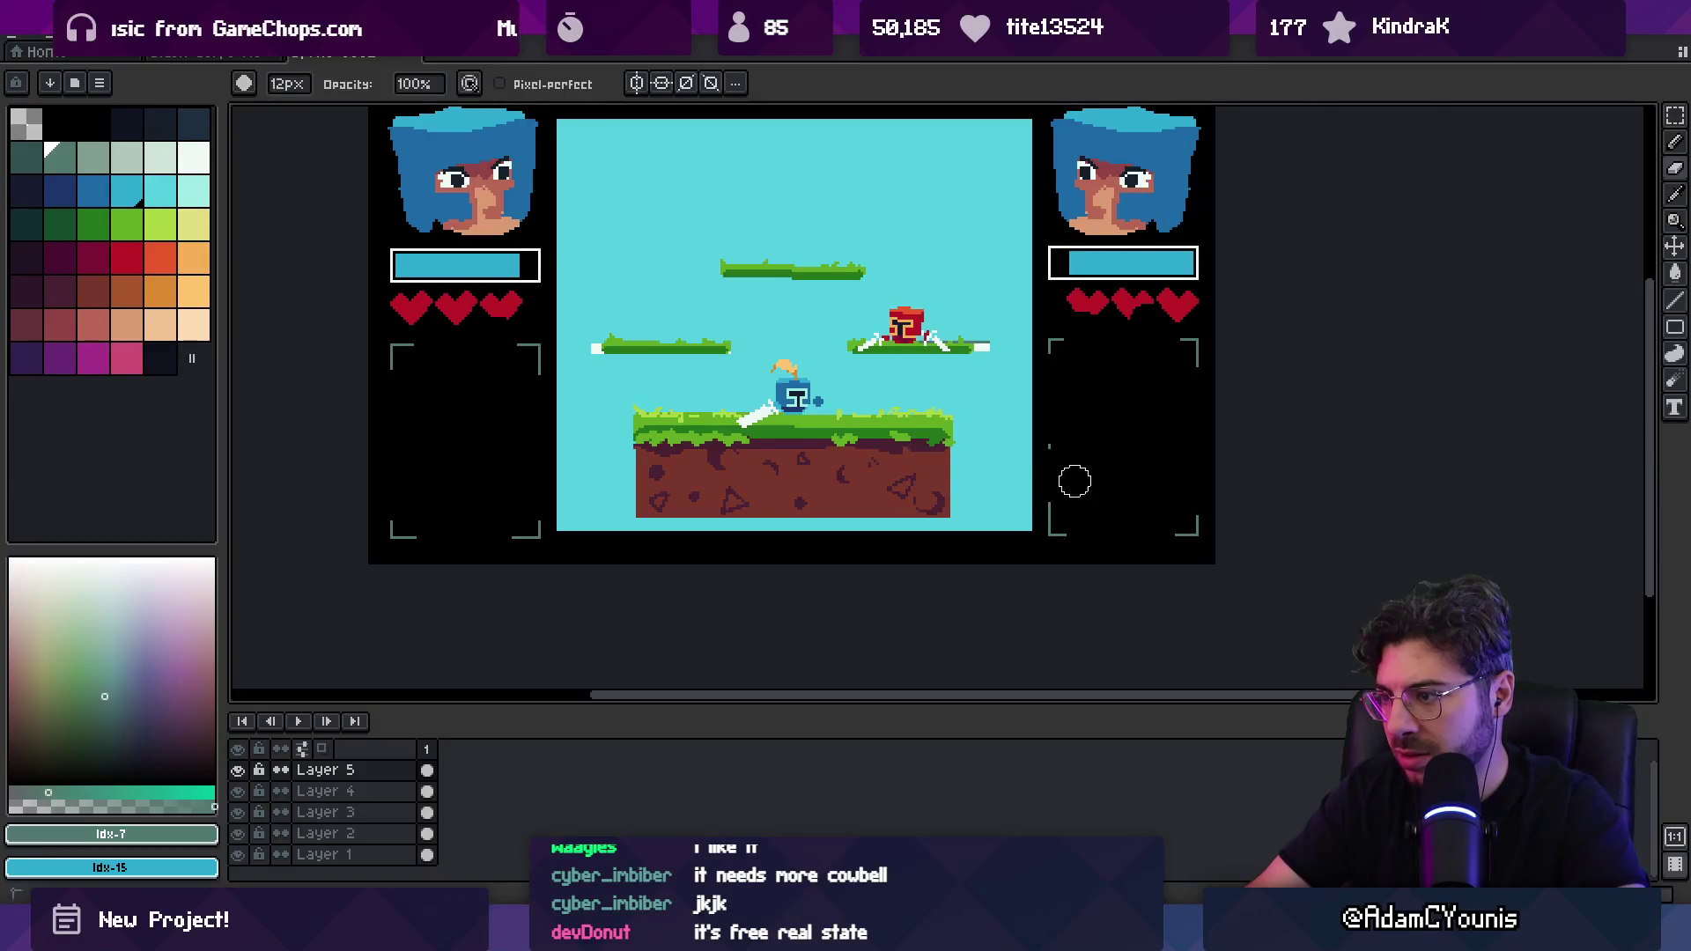
{"action": "key", "text": "m"}
{"action": "scroll", "coordinate": [1067, 423], "scroll_direction": "up", "scroll_amount": 3}
{"action": "mouse_move", "coordinate": [1156, 423]}
{"action": "left_mouse_down"}
{"action": "mouse_move", "coordinate": [1001, 393]}
{"action": "mouse_move", "coordinate": [912, 421]}
{"action": "mouse_move", "coordinate": [926, 425]}
{"action": "left_mouse_up"}
{"action": "key", "text": "h"}
{"action": "scroll", "coordinate": [940, 421], "scroll_direction": "down", "scroll_amount": 3}
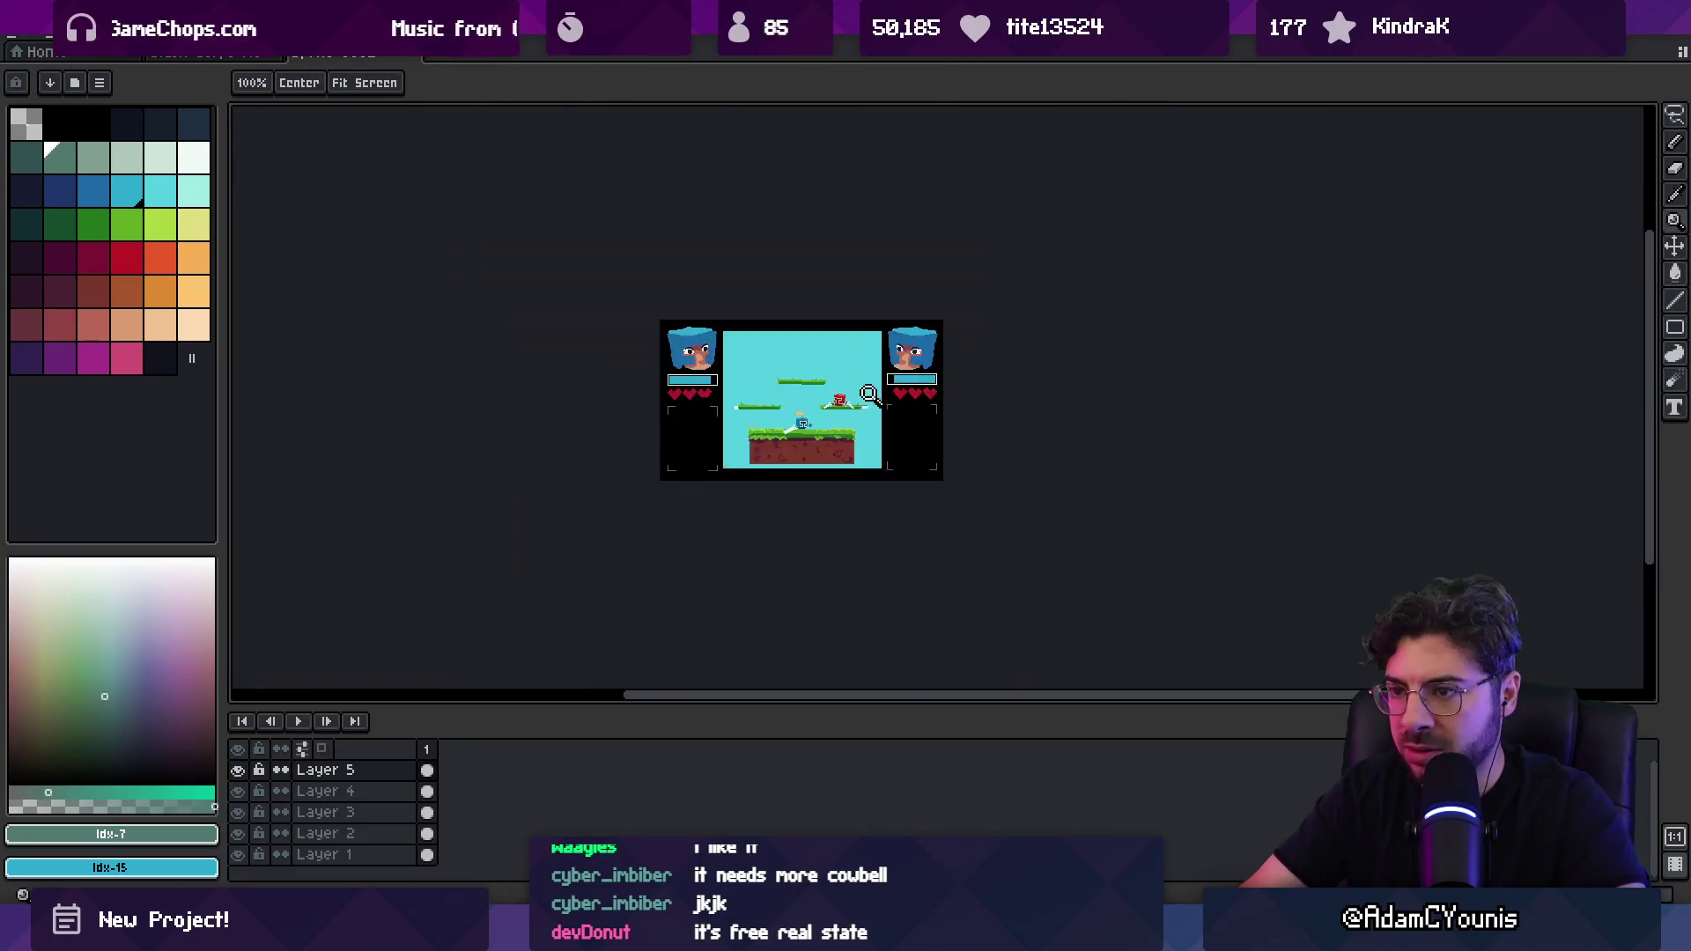
{"action": "scroll", "coordinate": [671, 443], "scroll_direction": "up", "scroll_amount": 1}
{"action": "scroll", "coordinate": [671, 443], "scroll_direction": "up", "scroll_amount": 3}
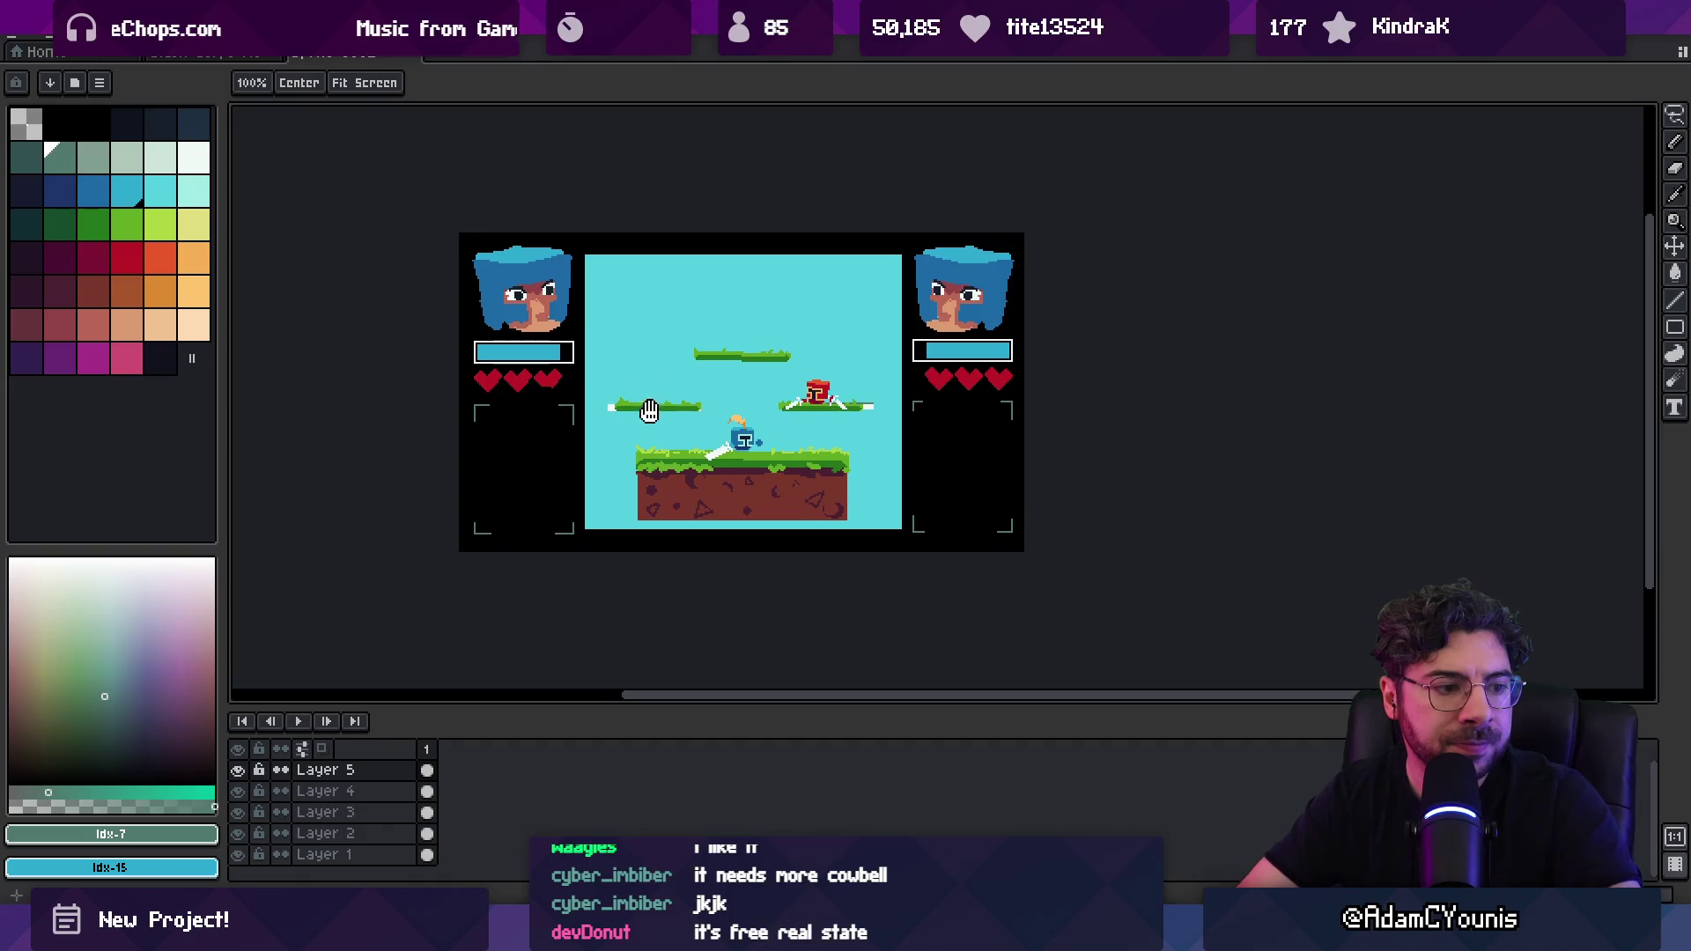
{"action": "left_click_drag", "start_coordinate": [695, 448], "coordinate": [699, 441]}
Step: Make Layer 2 the working layer and set dark teal as the drawing colour
{"action": "key", "text": "v"}
{"action": "left_click", "coordinate": [1056, 423]}
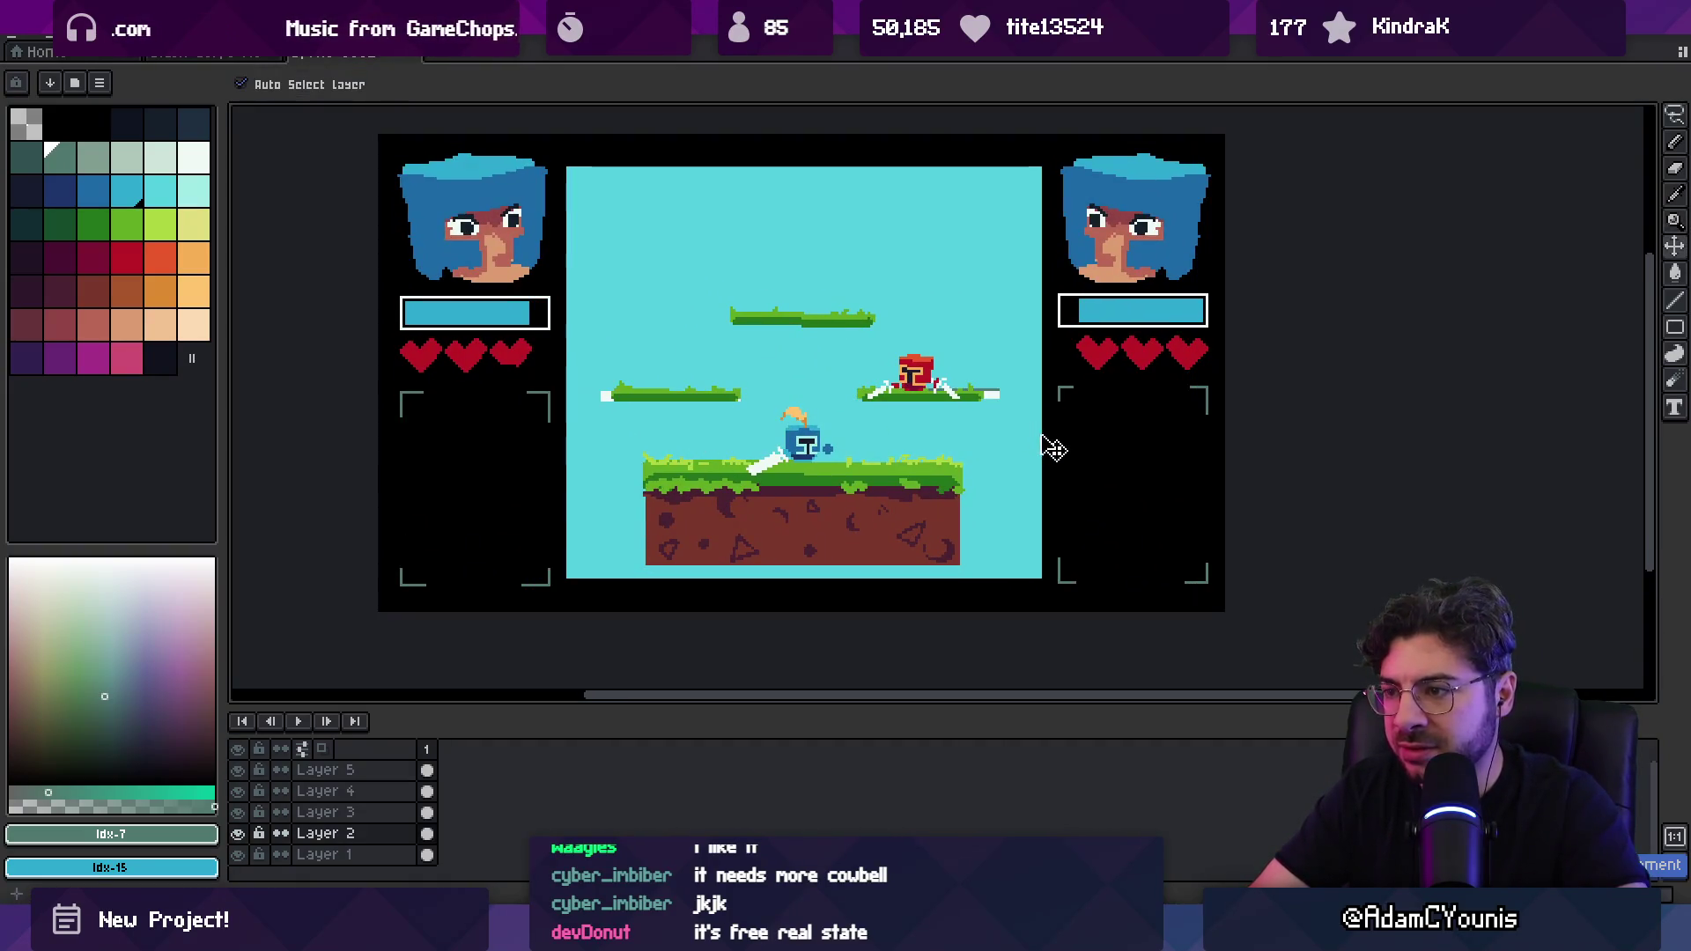
{"action": "left_click", "coordinate": [1046, 444], "text": "alt"}
{"action": "left_click", "coordinate": [26, 157]}
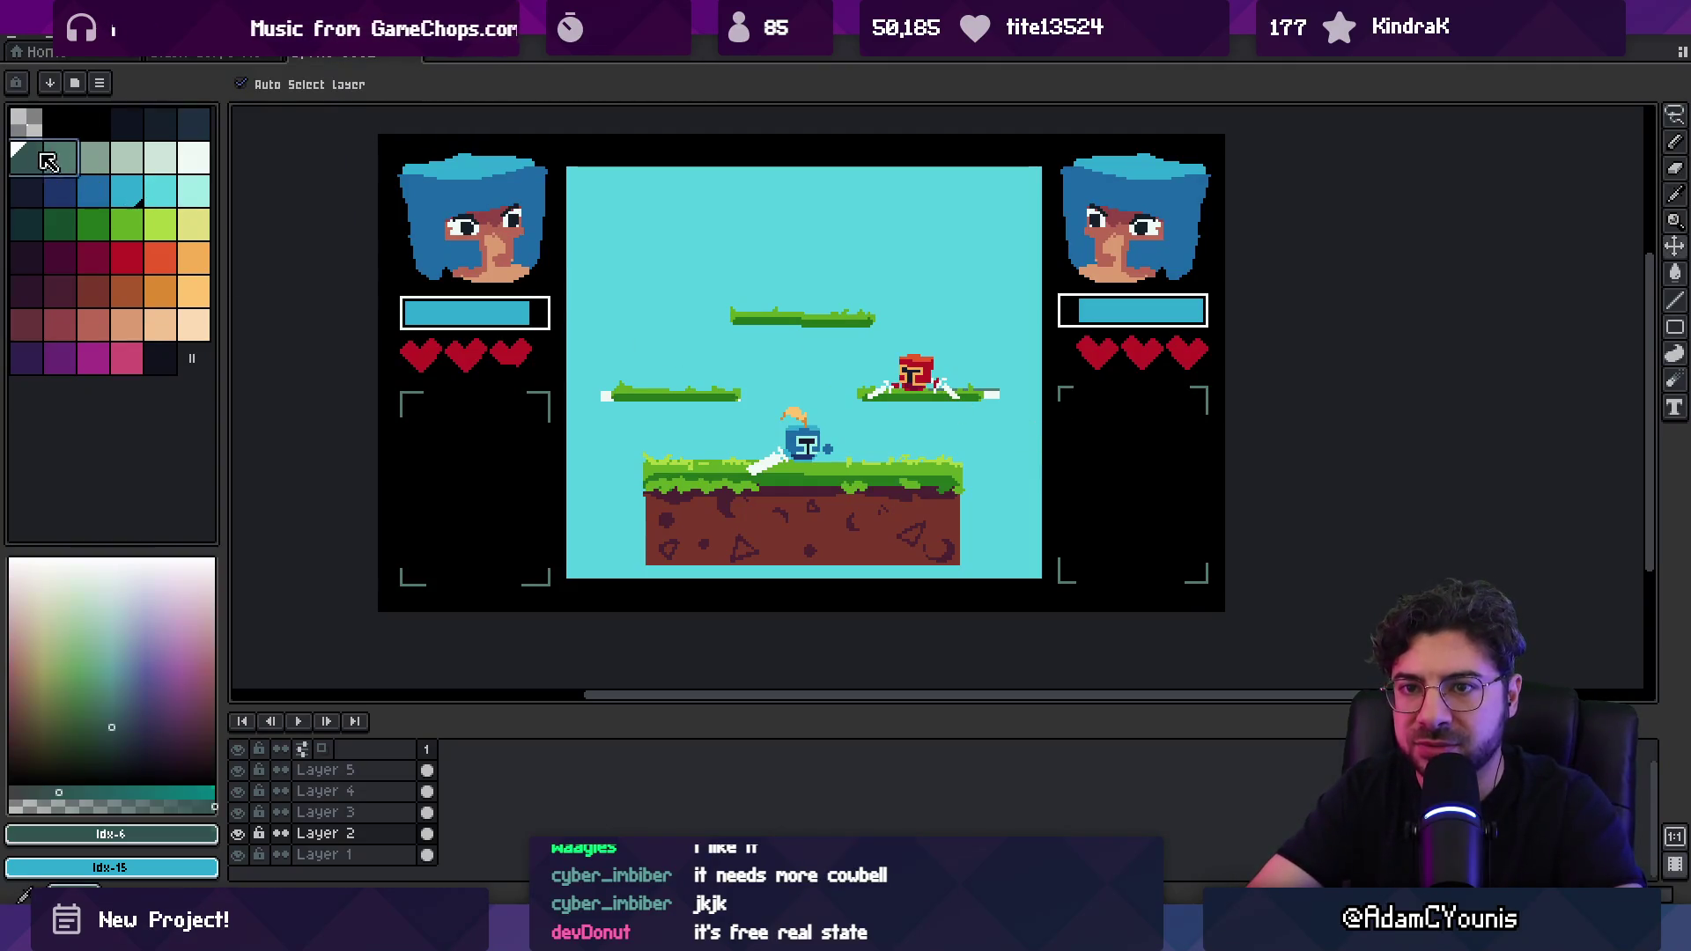
{"action": "key", "text": "b"}
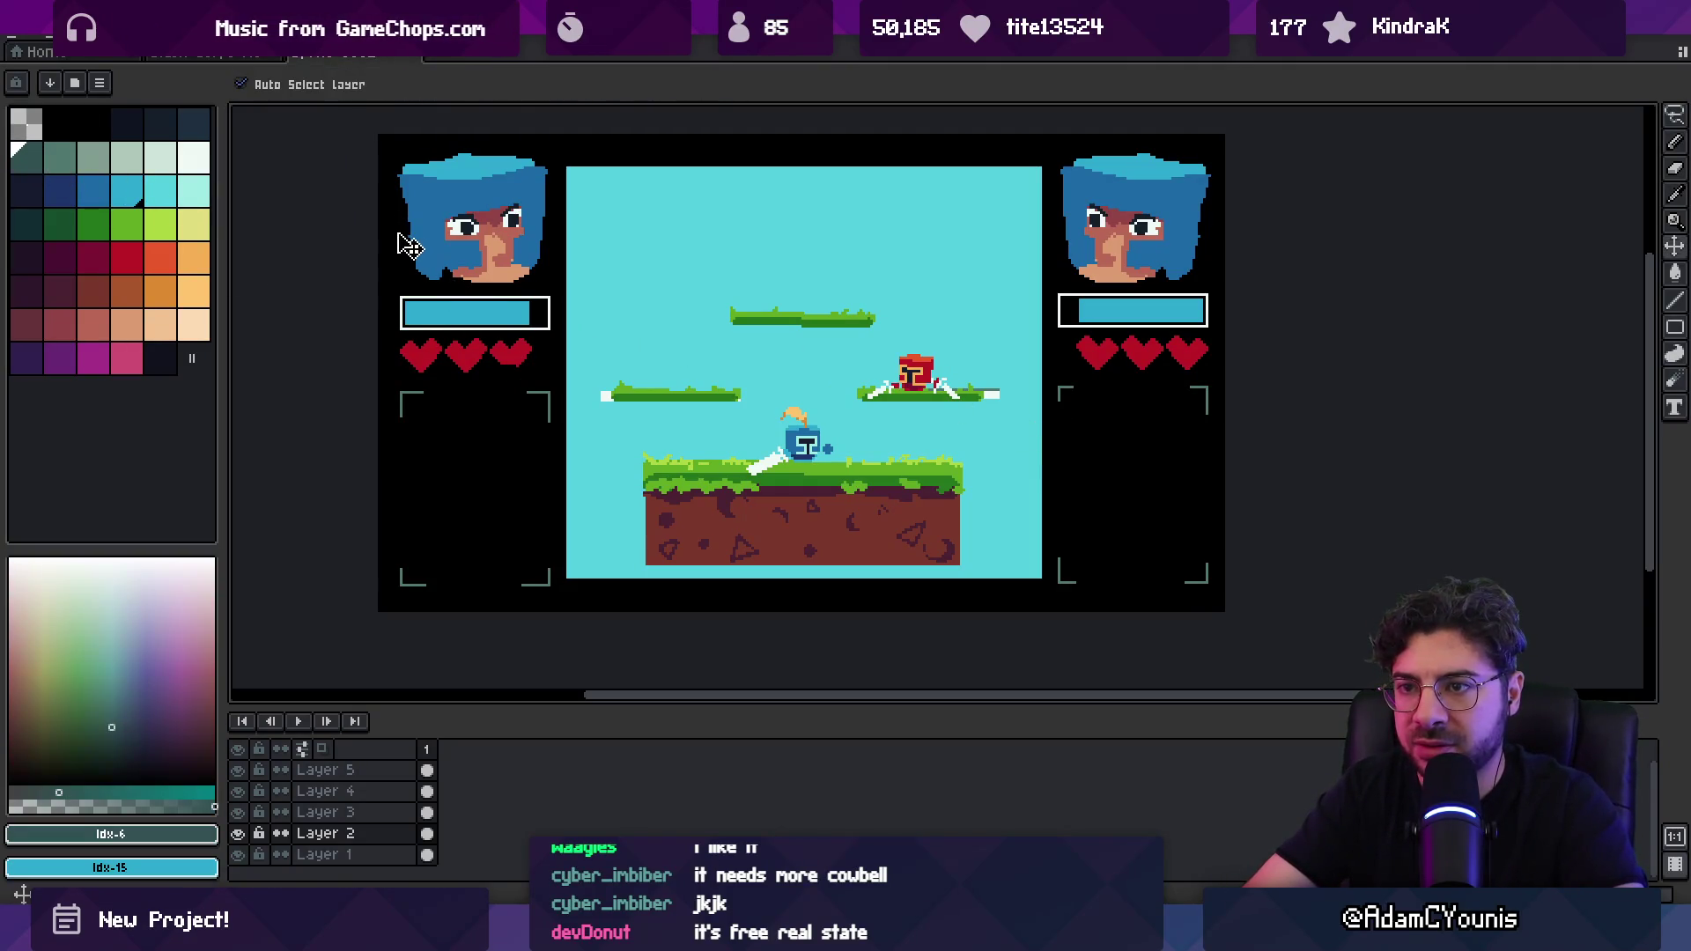
{"action": "key", "text": "x"}
{"action": "key", "text": "x"}
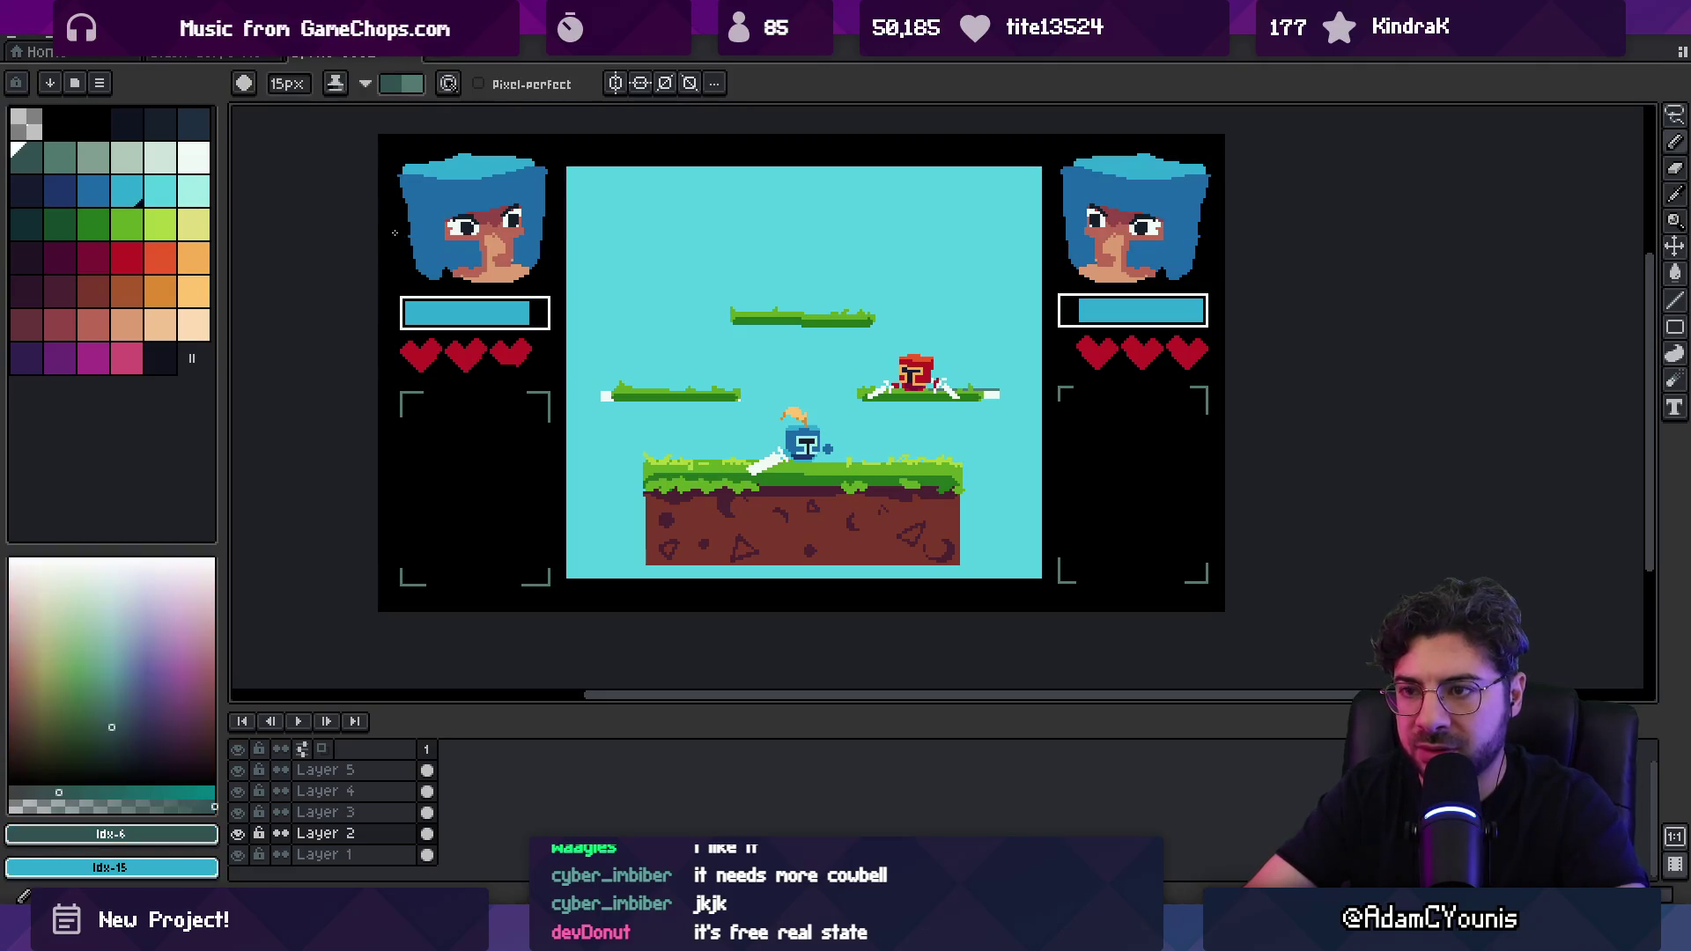
{"action": "key", "text": "x"}
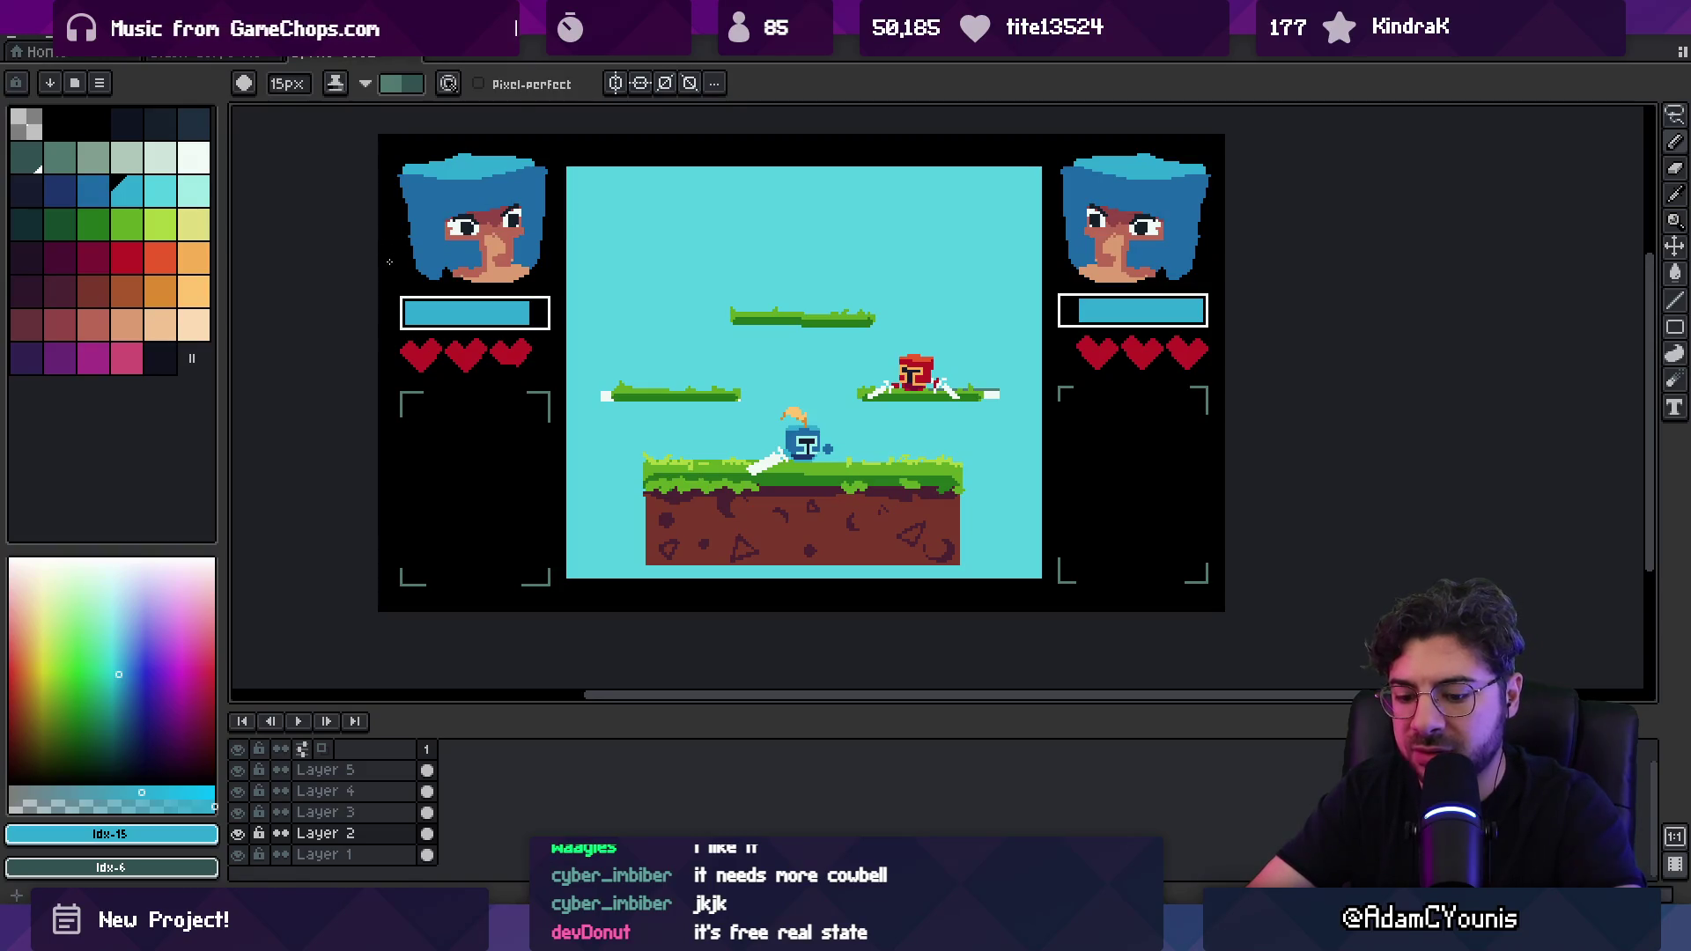
Step: Fill the black surround behind the portrait panels, trying cyan and teal before settling on dark navy
{"action": "key", "text": "g"}
{"action": "left_click", "coordinate": [394, 267]}
{"action": "left_click", "coordinate": [42, 165]}
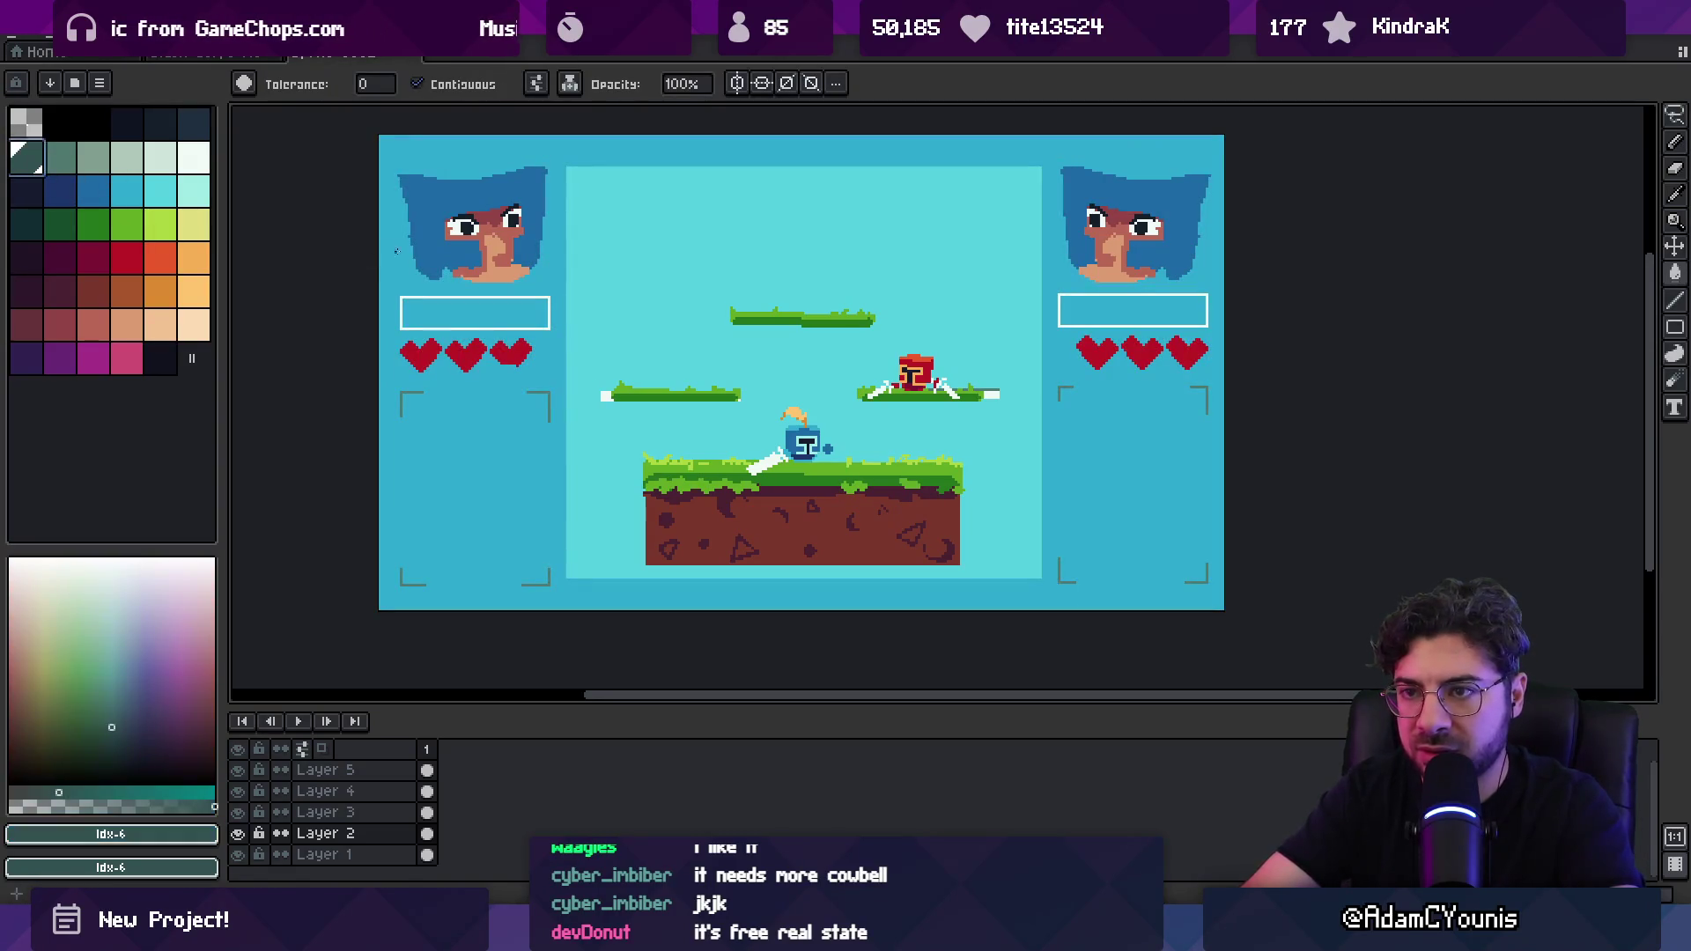
{"action": "left_click", "coordinate": [385, 246]}
{"action": "left_click", "coordinate": [193, 123]}
{"action": "left_click", "coordinate": [386, 222]}
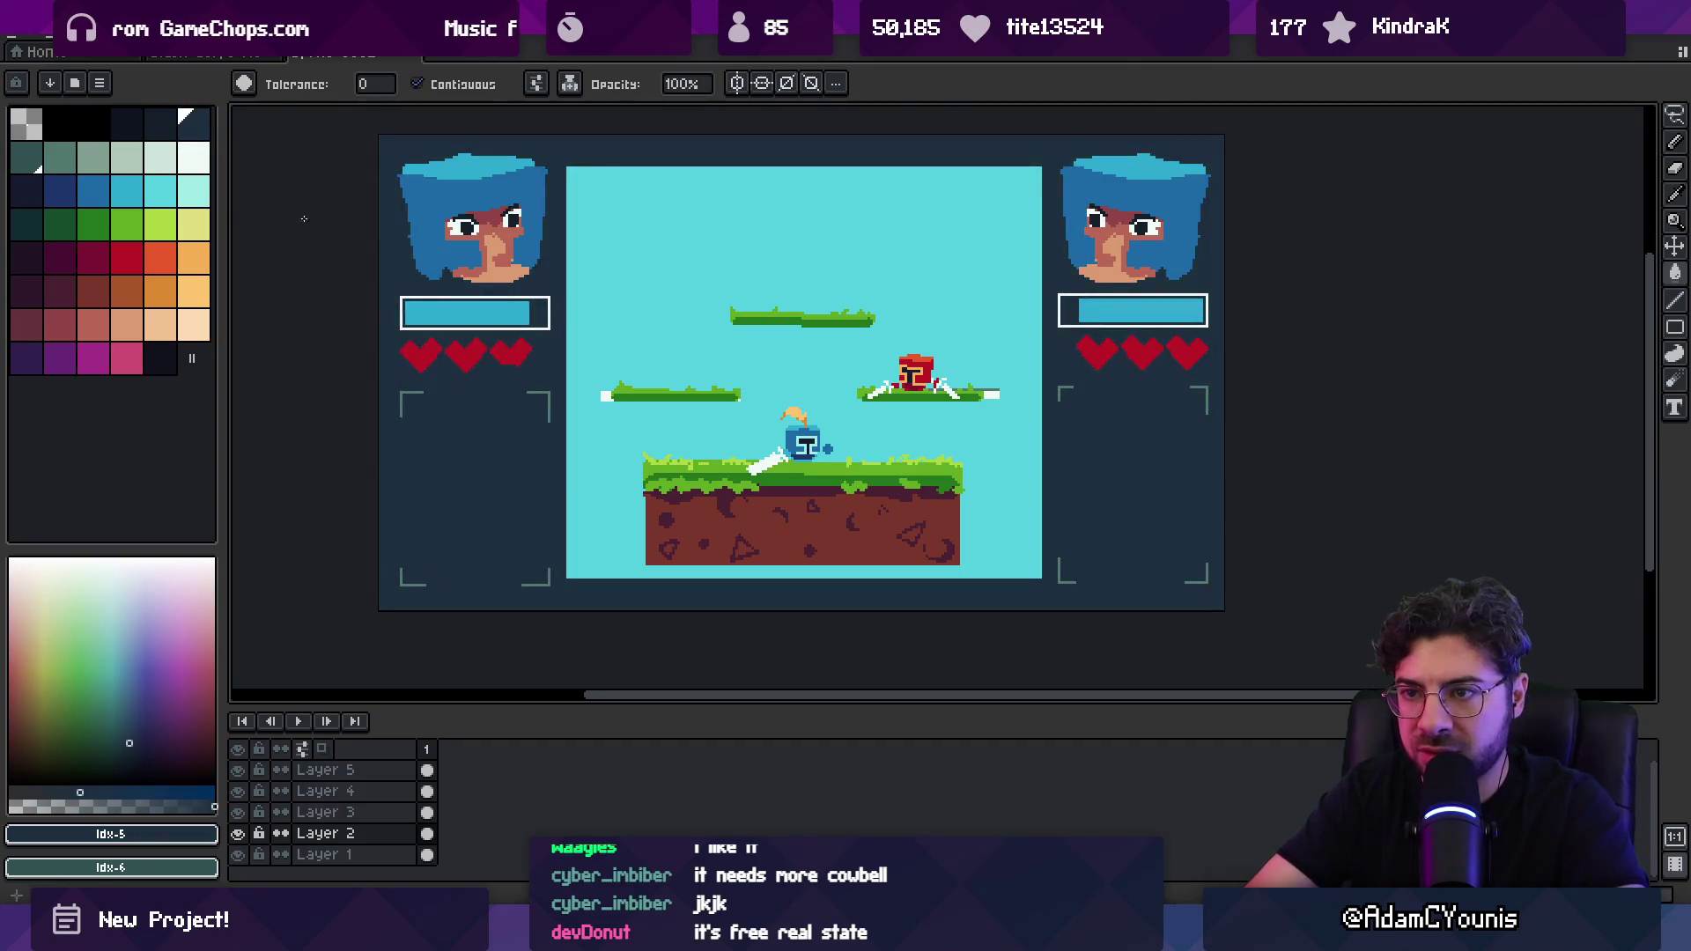
{"action": "left_click", "coordinate": [160, 125]}
{"action": "left_click", "coordinate": [342, 252]}
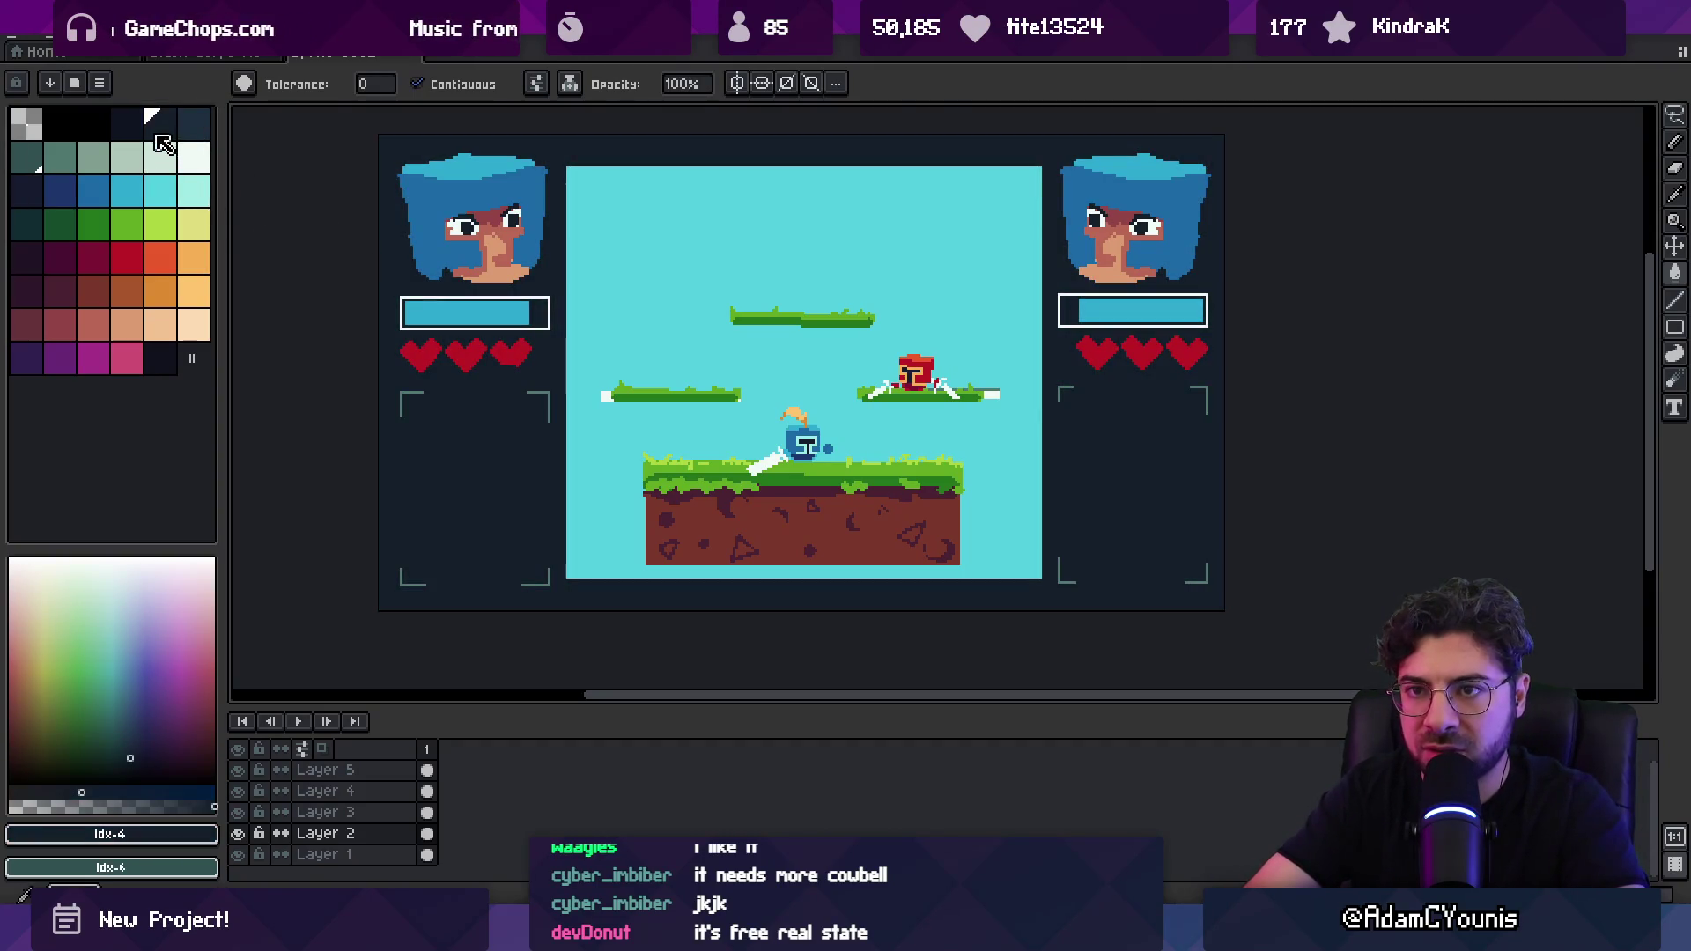
Step: Paint a wide teal band along the left and bottom border with an enlarged pencil
{"action": "left_click", "coordinate": [42, 165]}
{"action": "key", "text": "b"}
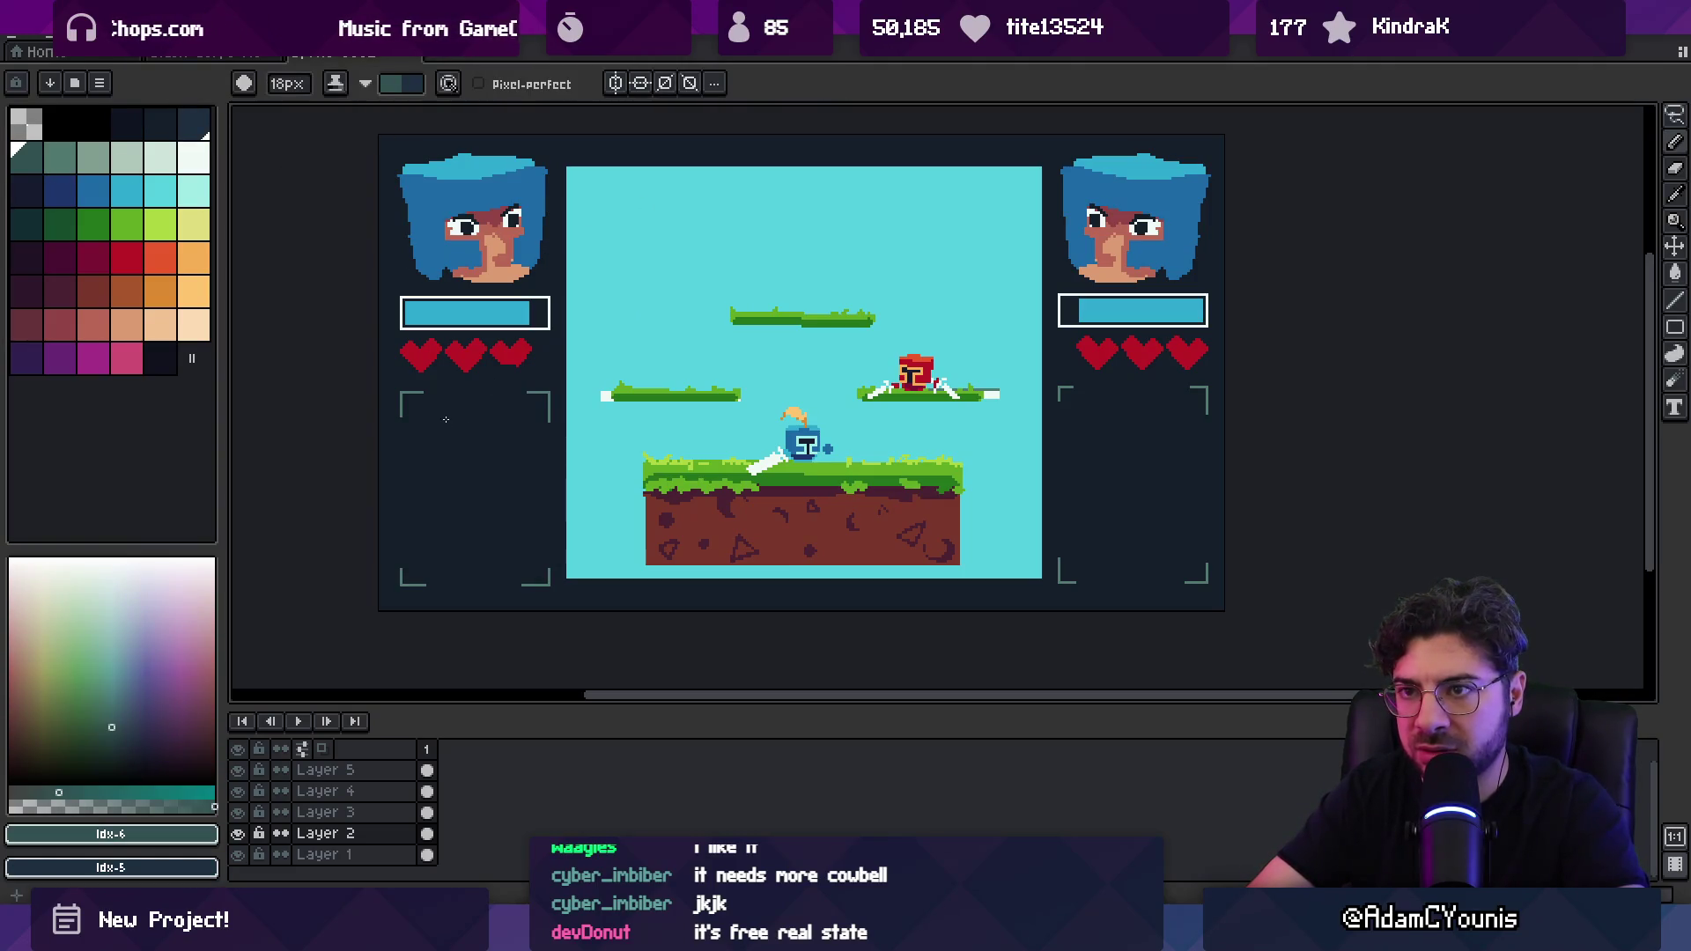
{"action": "key", "text": "x"}
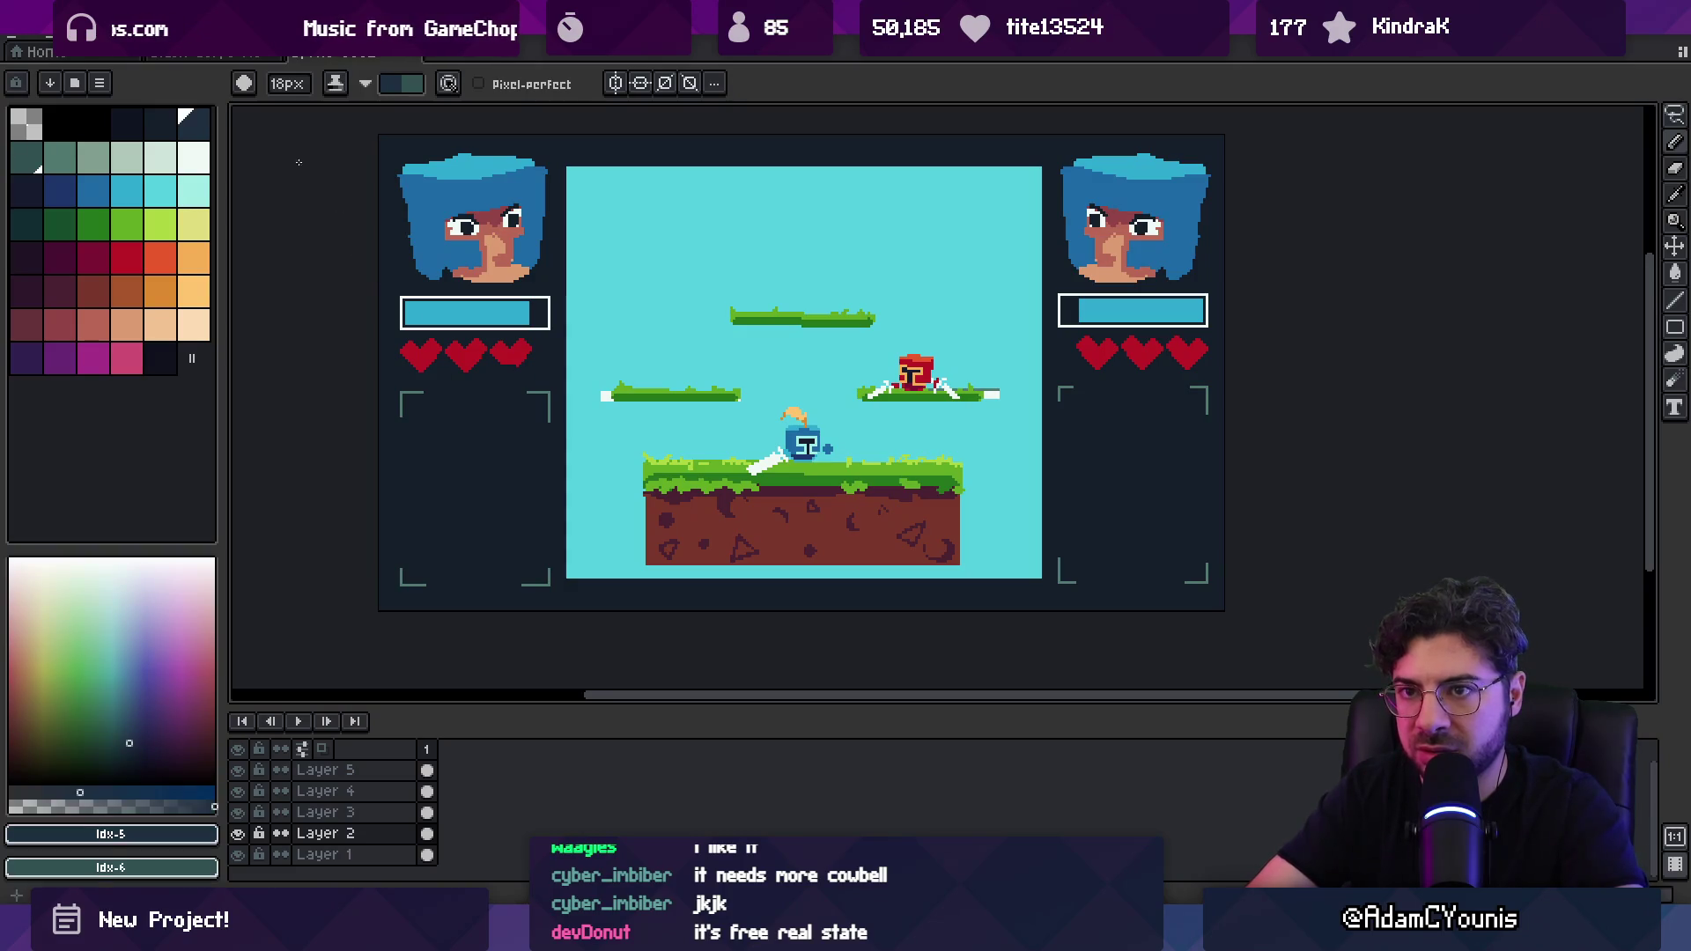
{"action": "left_click", "coordinate": [27, 158]}
{"action": "key", "text": "plus"}
{"action": "key", "text": "plus"}
{"action": "key", "text": "plus"}
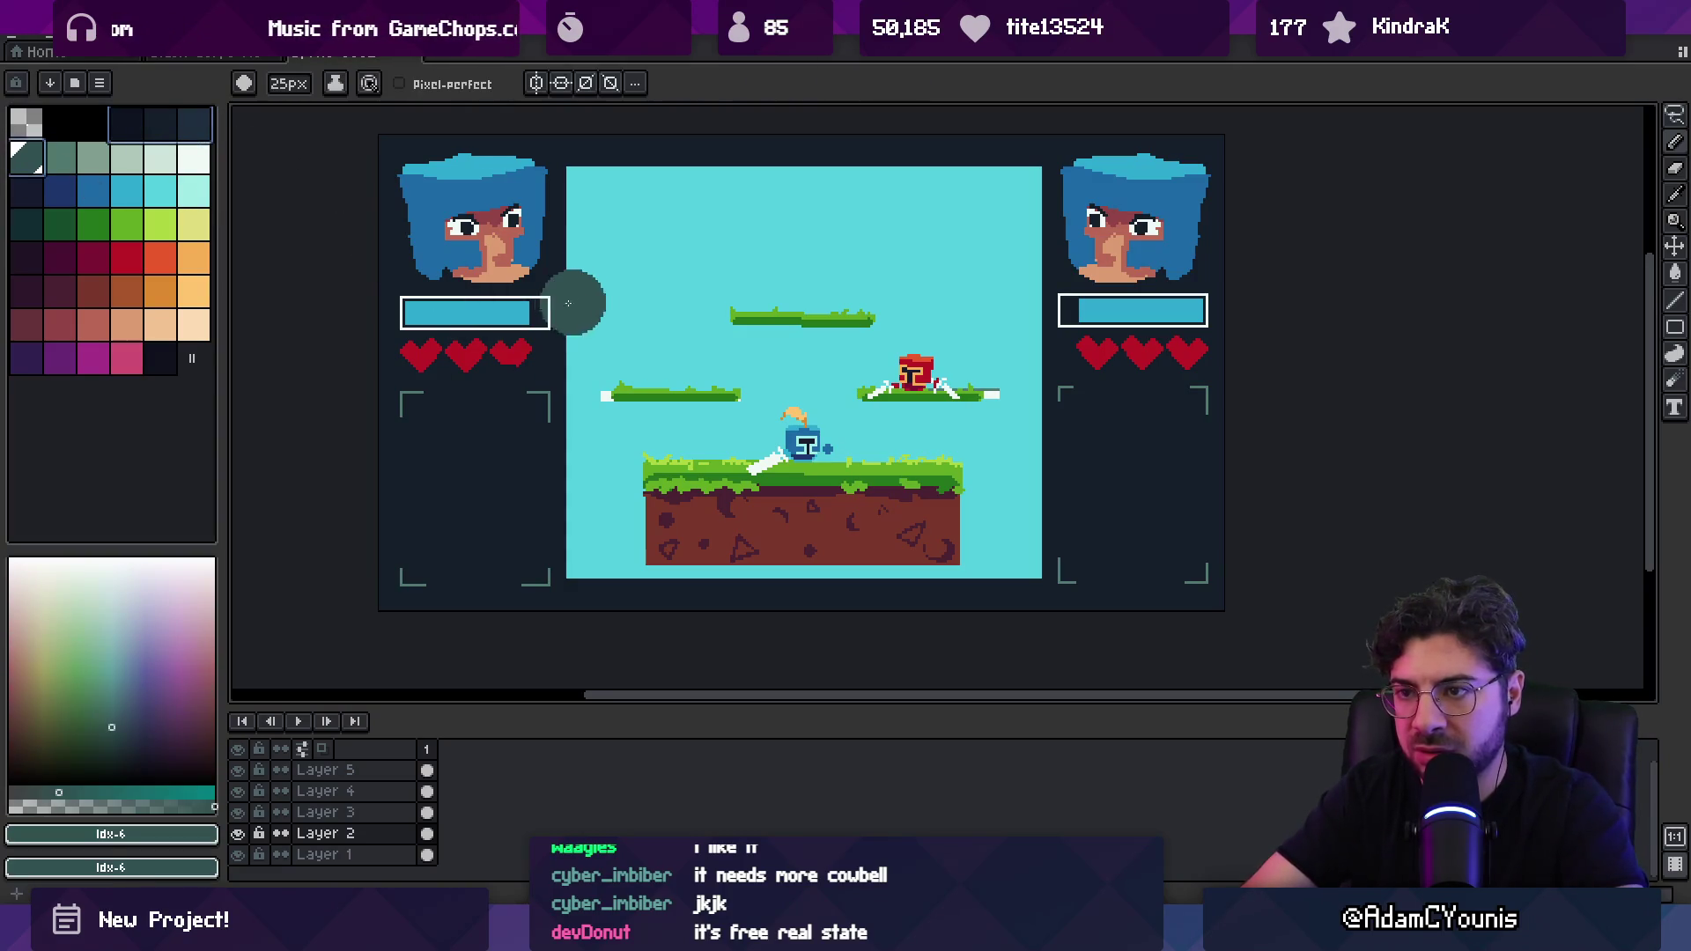
{"action": "mouse_move", "coordinate": [372, 161]}
{"action": "left_mouse_down"}
{"action": "mouse_move", "coordinate": [387, 581]}
{"action": "mouse_move", "coordinate": [815, 615]}
{"action": "mouse_move", "coordinate": [1216, 585]}
{"action": "mouse_move", "coordinate": [1229, 124]}
{"action": "mouse_move", "coordinate": [387, 163]}
{"action": "mouse_move", "coordinate": [1056, 163]}
{"action": "mouse_move", "coordinate": [751, 184]}
{"action": "left_mouse_up"}
Step: Paint several dark cloud blobs in the lower left portrait panel with a smaller brush
{"action": "scroll", "coordinate": [751, 184], "scroll_direction": "down", "scroll_amount": 5}
{"action": "scroll", "coordinate": [616, 508], "scroll_direction": "up", "scroll_amount": 5}
{"action": "left_click_drag", "start_coordinate": [615, 508], "coordinate": [684, 491]}
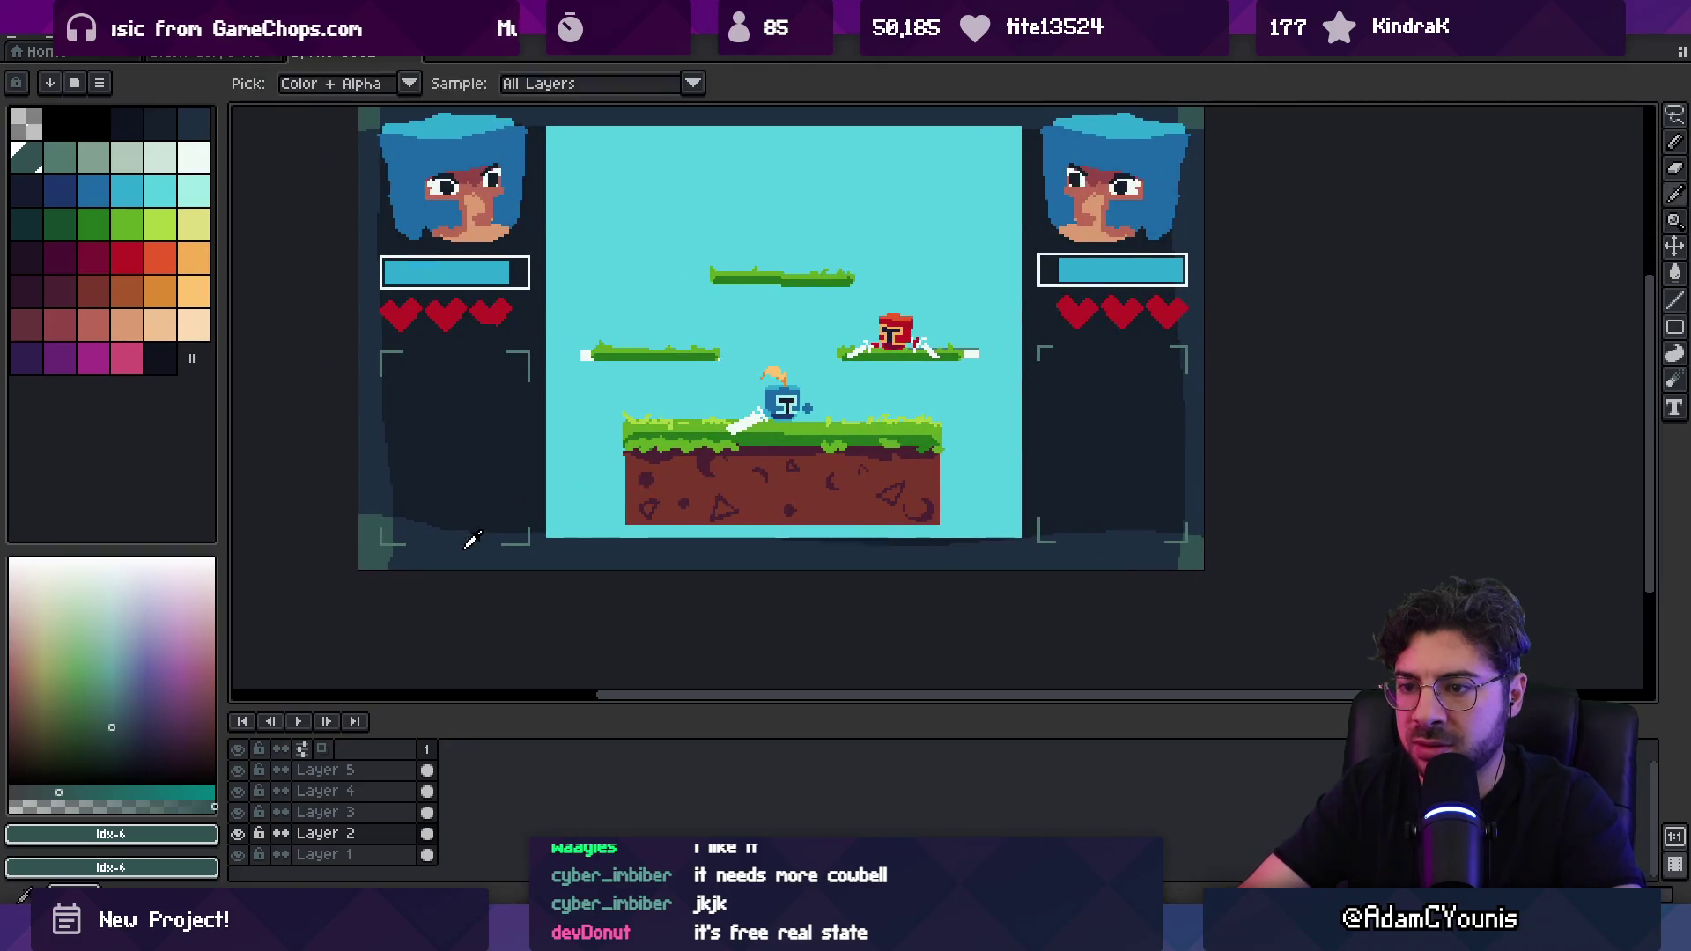
{"action": "scroll", "coordinate": [494, 489], "scroll_direction": "up", "scroll_amount": 3}
{"action": "key", "text": "minus"}
{"action": "key", "text": "minus"}
{"action": "key", "text": "minus"}
{"action": "left_click_drag", "start_coordinate": [517, 472], "coordinate": [603, 470]}
{"action": "key", "text": "ctrl+z"}
{"action": "left_click_drag", "start_coordinate": [466, 459], "coordinate": [566, 459]}
{"action": "left_click_drag", "start_coordinate": [607, 459], "coordinate": [680, 458]}
{"action": "left_click_drag", "start_coordinate": [553, 407], "coordinate": [655, 405]}
{"action": "scroll", "coordinate": [654, 405], "scroll_direction": "down", "scroll_amount": 2}
{"action": "mouse_move", "coordinate": [507, 376]}
{"action": "left_mouse_down"}
{"action": "mouse_move", "coordinate": [568, 376]}
{"action": "mouse_move", "coordinate": [598, 337]}
{"action": "left_mouse_up"}
Step: Paint matching dark cloud blobs and strokes in the right portrait panel
{"action": "key", "text": "space"}
{"action": "scroll", "coordinate": [1012, 415], "scroll_direction": "right", "scroll_amount": 5}
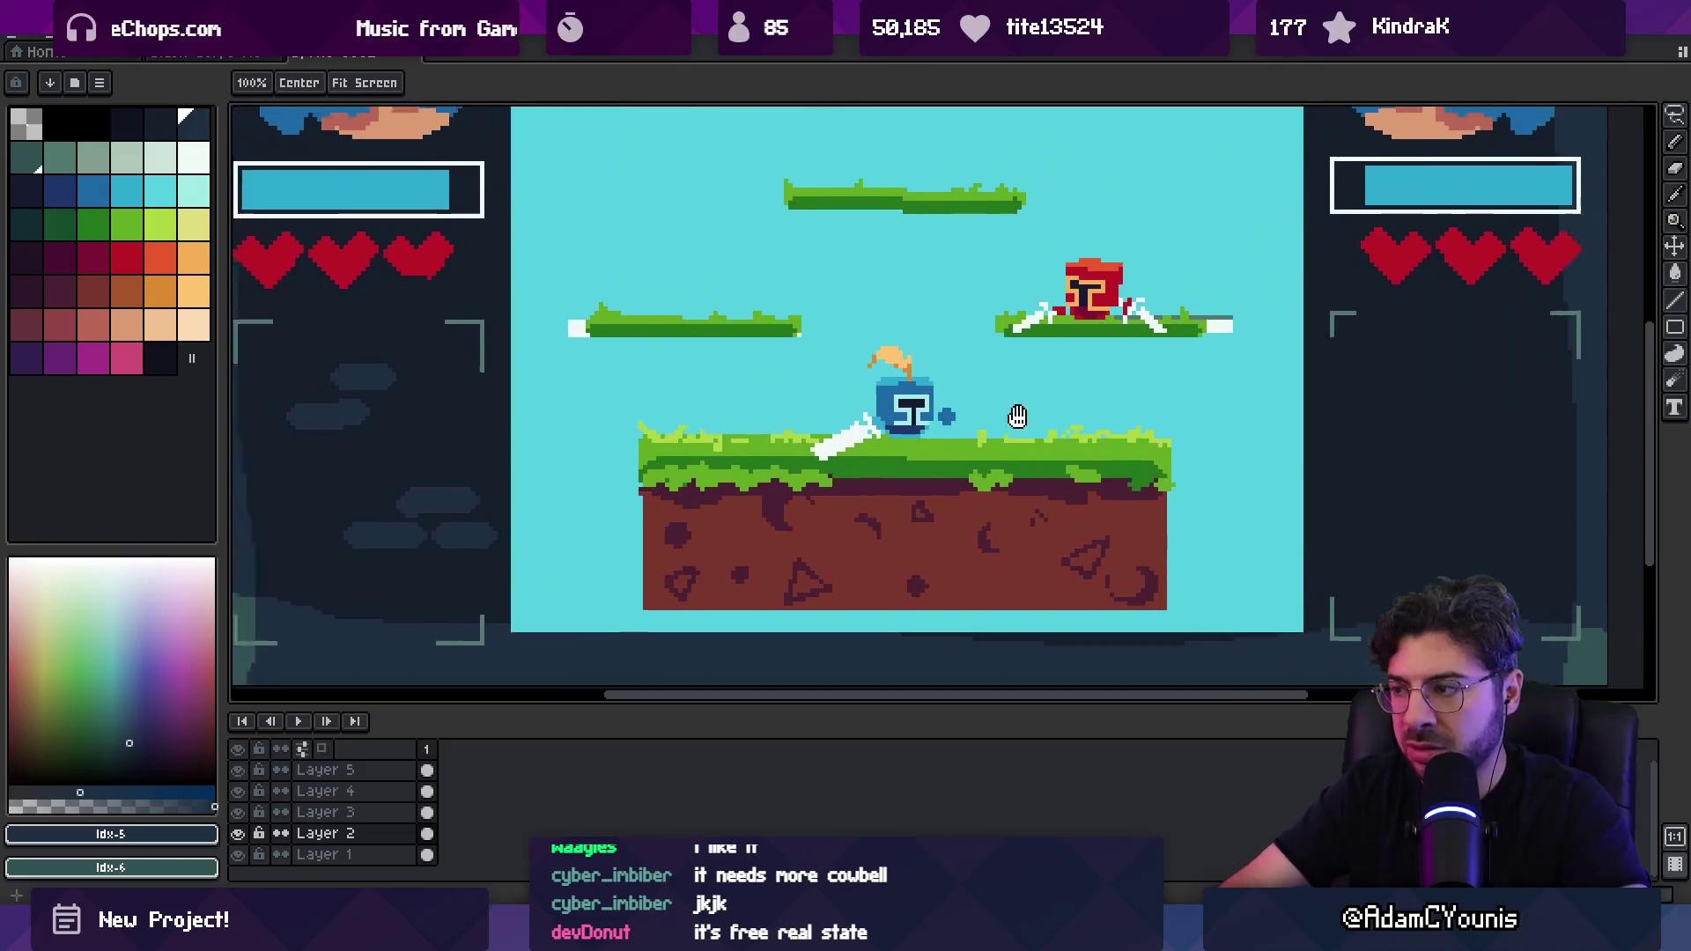
{"action": "scroll", "coordinate": [1086, 460], "scroll_direction": "up", "scroll_amount": 3}
{"action": "scroll", "coordinate": [1102, 463], "scroll_direction": "down", "scroll_amount": 2}
{"action": "scroll", "coordinate": [1101, 462], "scroll_direction": "right", "scroll_amount": 2}
{"action": "left_click_drag", "start_coordinate": [1008, 491], "coordinate": [1082, 491]}
{"action": "left_click_drag", "start_coordinate": [1036, 447], "coordinate": [1136, 446]}
{"action": "scroll", "coordinate": [1123, 485], "scroll_direction": "up", "scroll_amount": 2}
{"action": "left_click_drag", "start_coordinate": [1110, 568], "coordinate": [1163, 555]}
{"action": "mouse_move", "coordinate": [1036, 483]}
{"action": "left_mouse_down"}
{"action": "mouse_move", "coordinate": [1004, 480]}
{"action": "mouse_move", "coordinate": [1101, 457]}
{"action": "left_mouse_up"}
{"action": "scroll", "coordinate": [1083, 475], "scroll_direction": "up", "scroll_amount": 2}
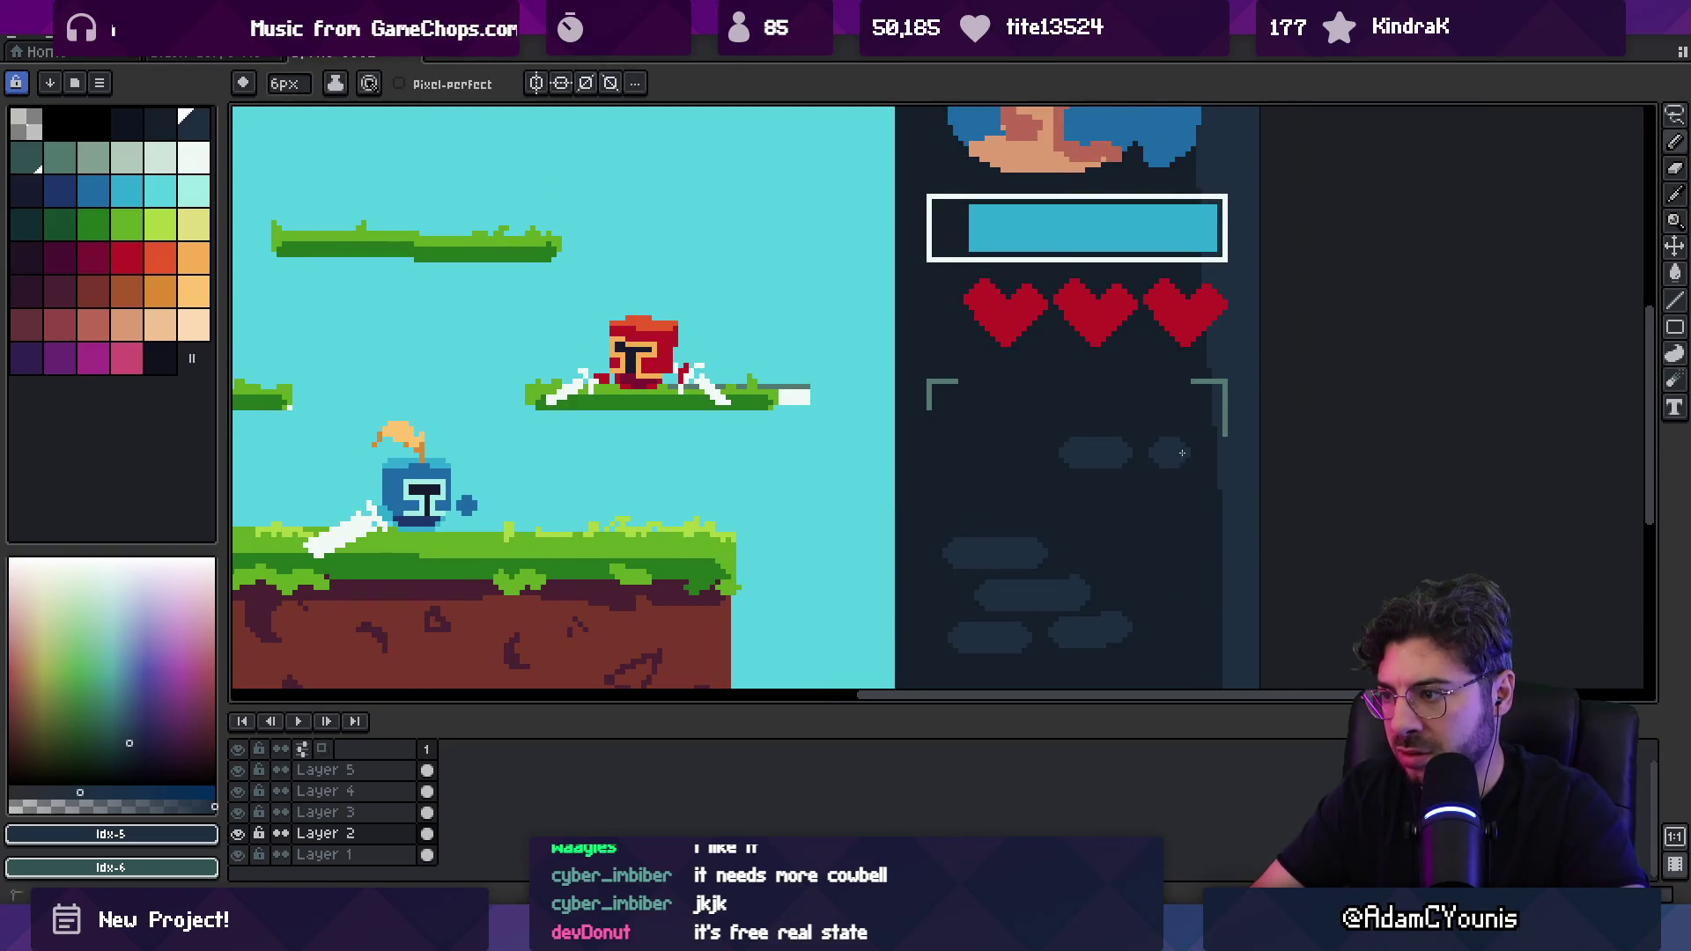
Step: Zoom out and pan to review the clouds in both panels
{"action": "key", "text": "z"}
{"action": "scroll", "coordinate": [1192, 550], "scroll_direction": "down", "scroll_amount": 3}
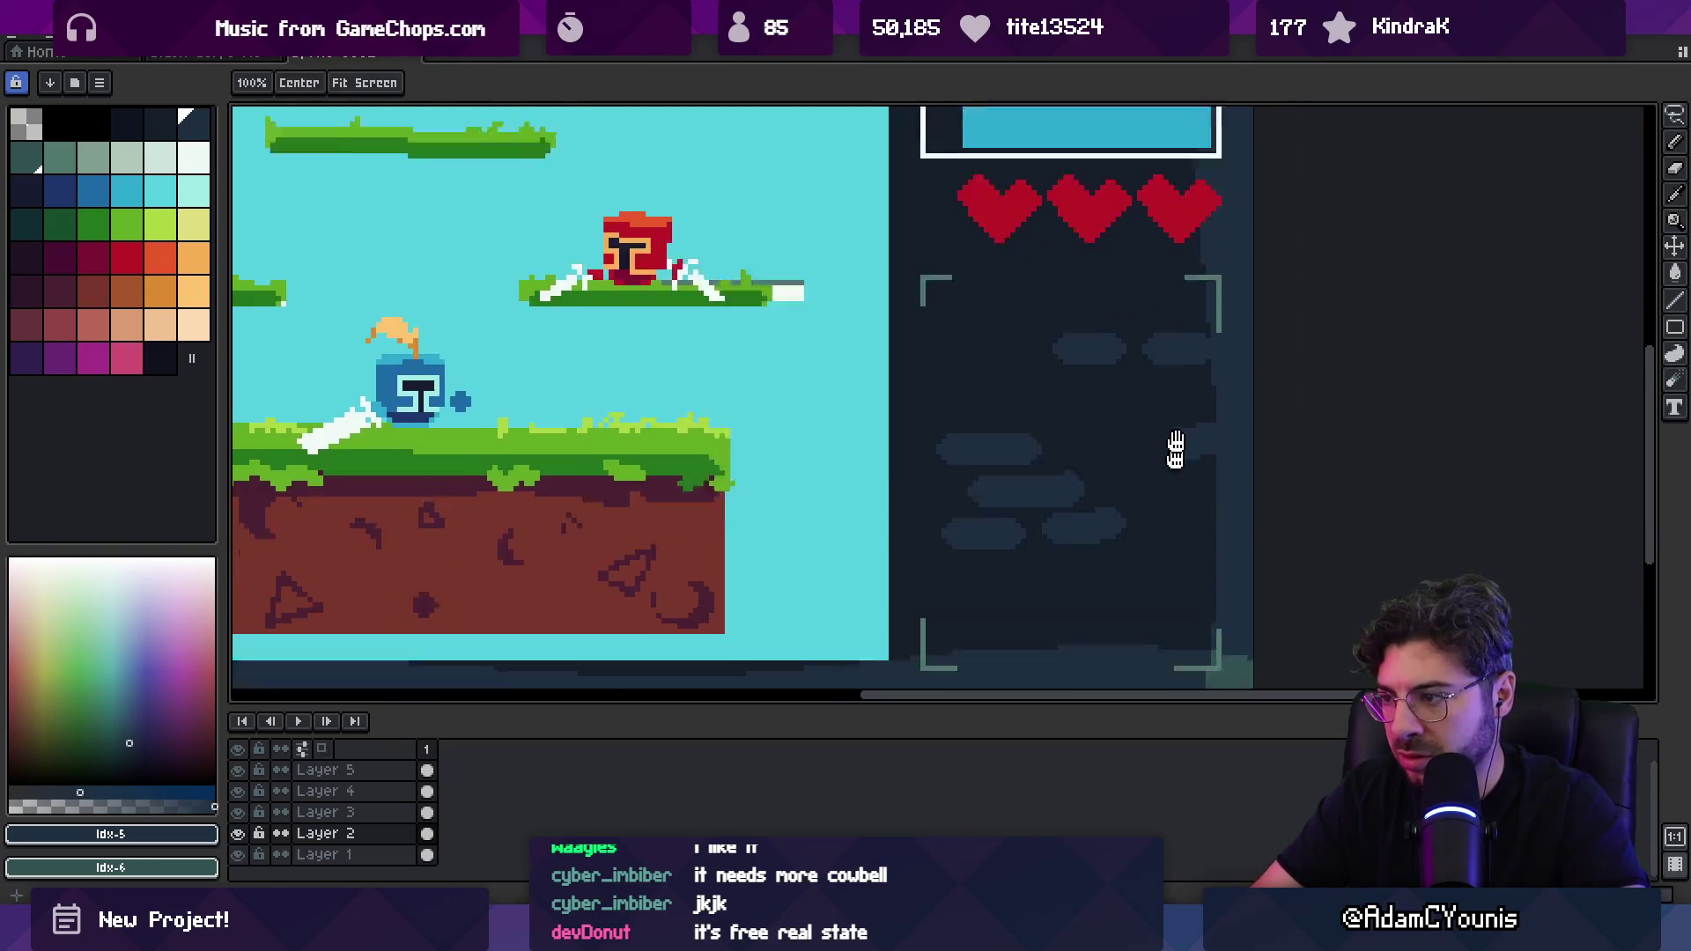
{"action": "scroll", "coordinate": [1218, 511], "scroll_direction": "down", "scroll_amount": 2}
{"action": "scroll", "coordinate": [1036, 509], "scroll_direction": "down", "scroll_amount": 2}
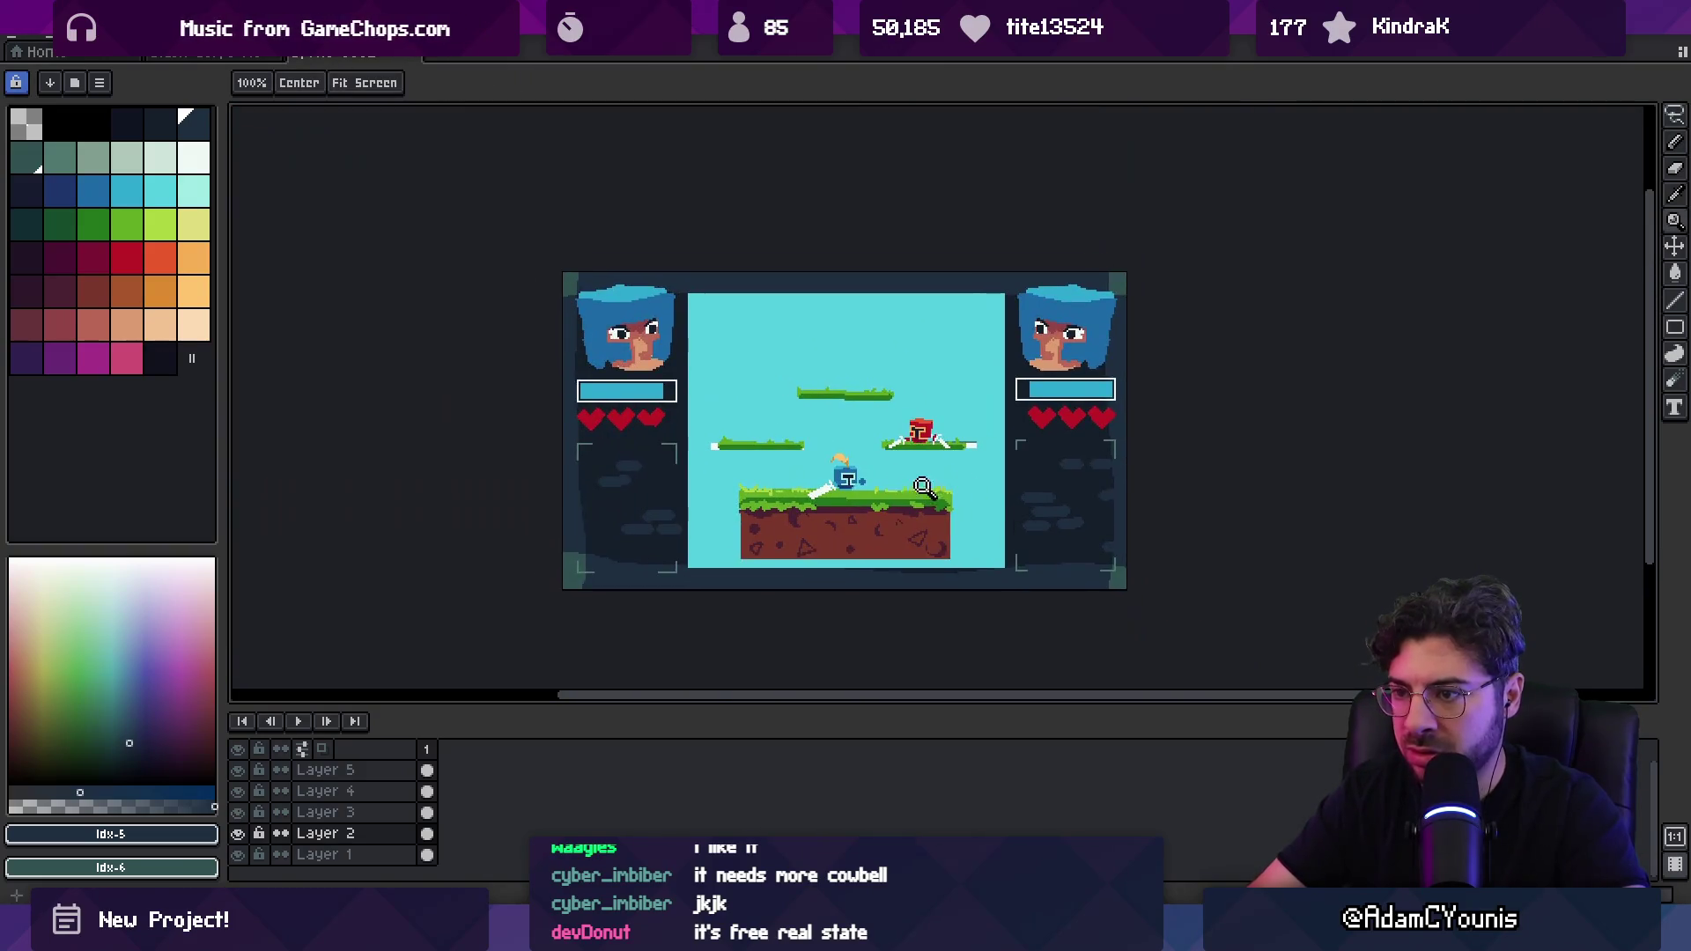
{"action": "key", "text": "b"}
{"action": "left_click_drag", "start_coordinate": [548, 527], "coordinate": [466, 550]}
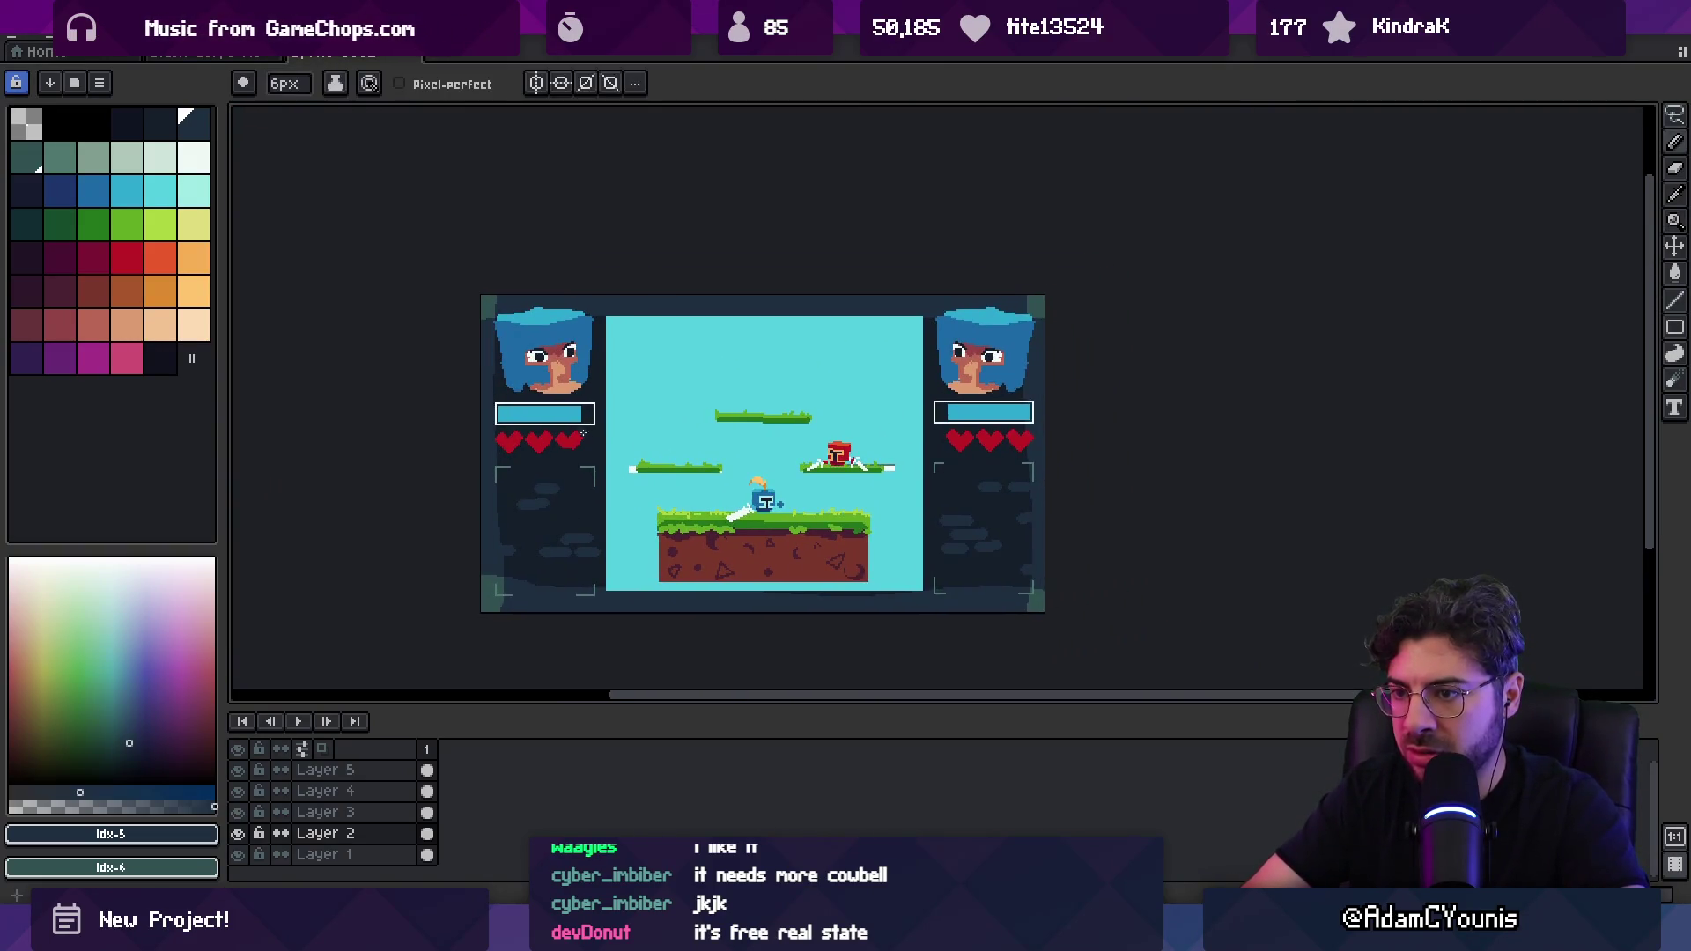
Step: Undo the stray dark stroke beside the left hearts and zoom in on the left portrait
{"action": "key", "text": "ctrl+z"}
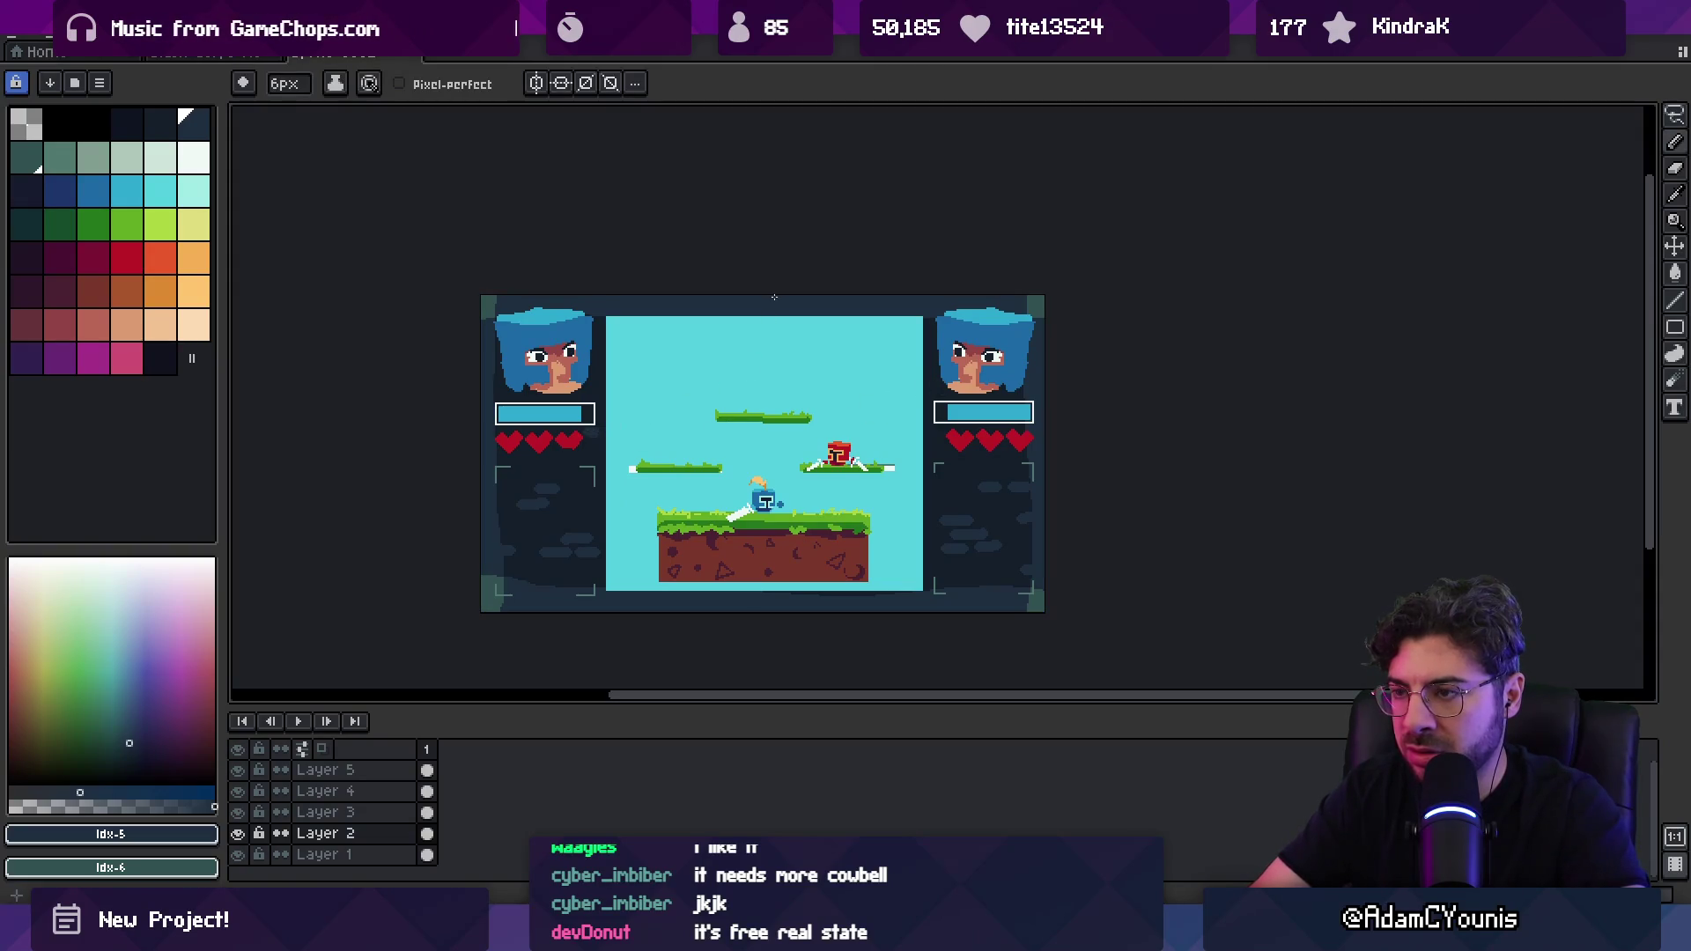
{"action": "scroll", "coordinate": [758, 423], "scroll_direction": "down", "scroll_amount": 4}
{"action": "scroll", "coordinate": [741, 504], "scroll_direction": "up", "scroll_amount": 4}
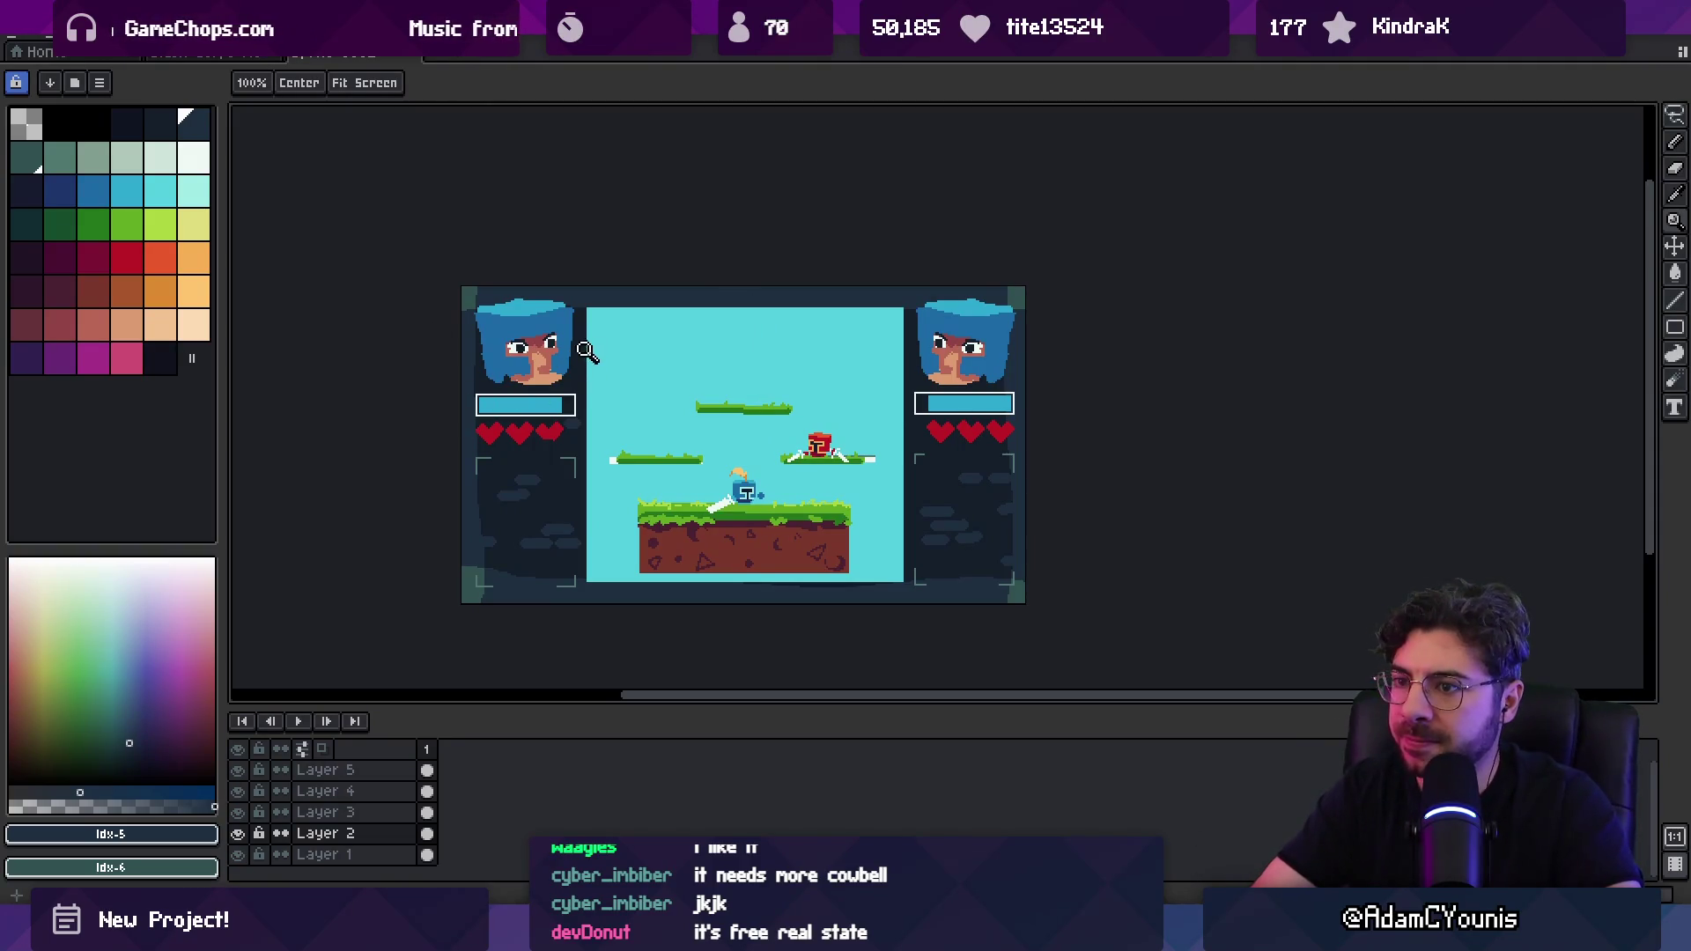
{"action": "left_click", "coordinate": [546, 340]}
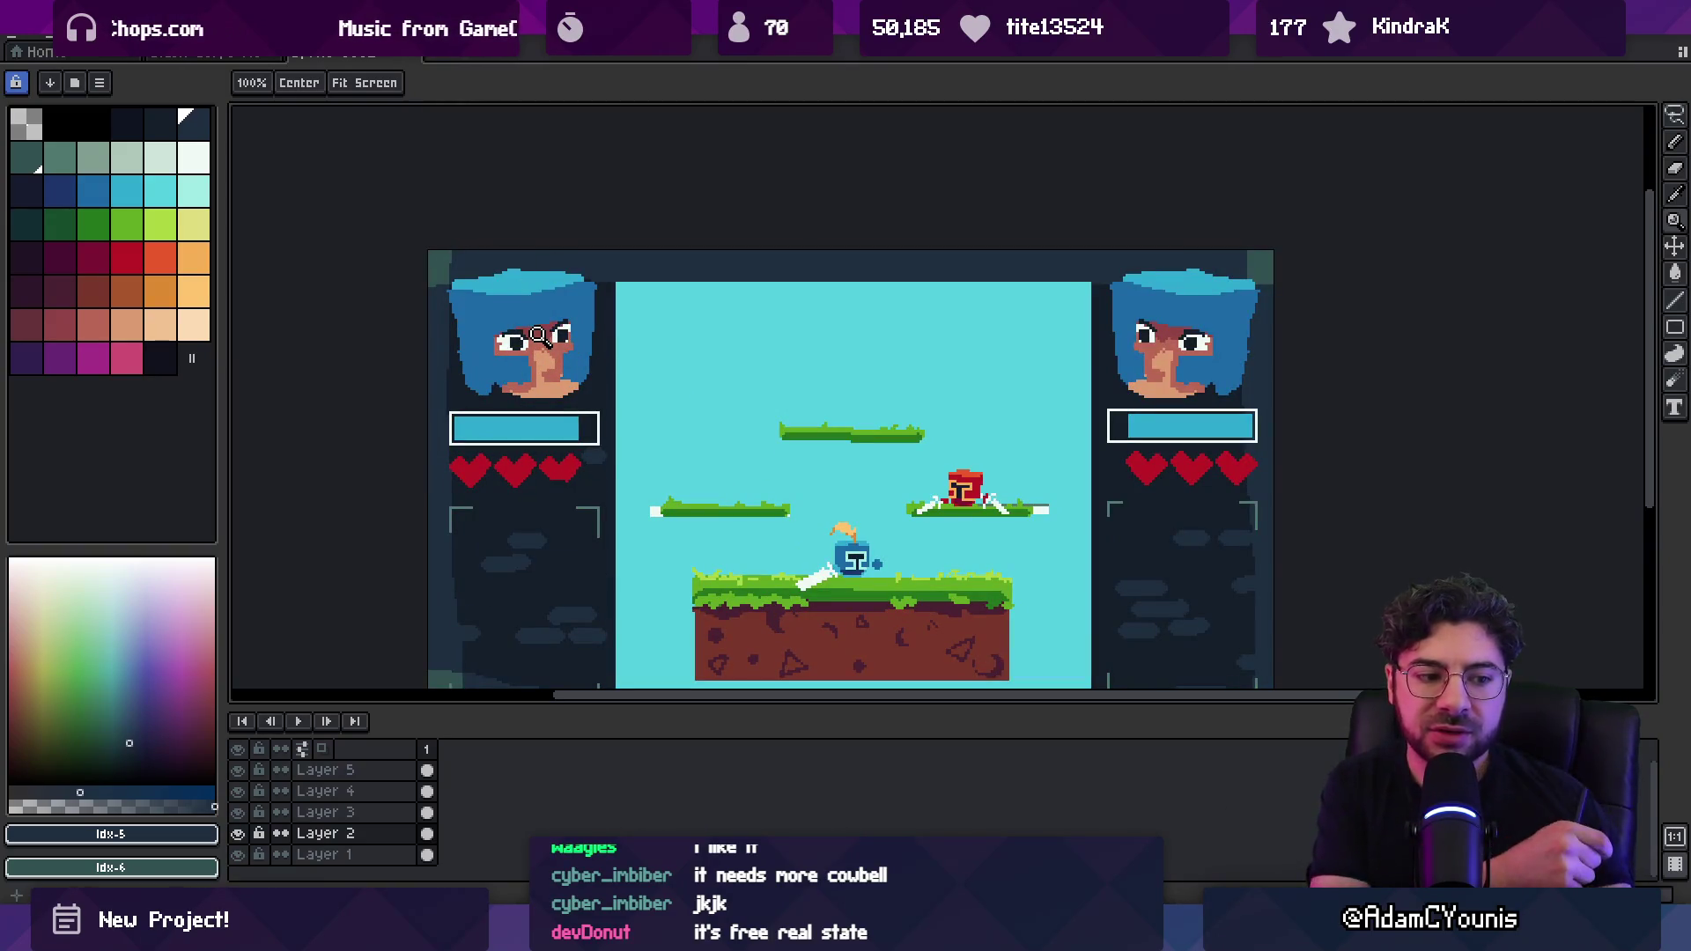
{"action": "left_click_drag", "start_coordinate": [592, 393], "coordinate": [608, 367]}
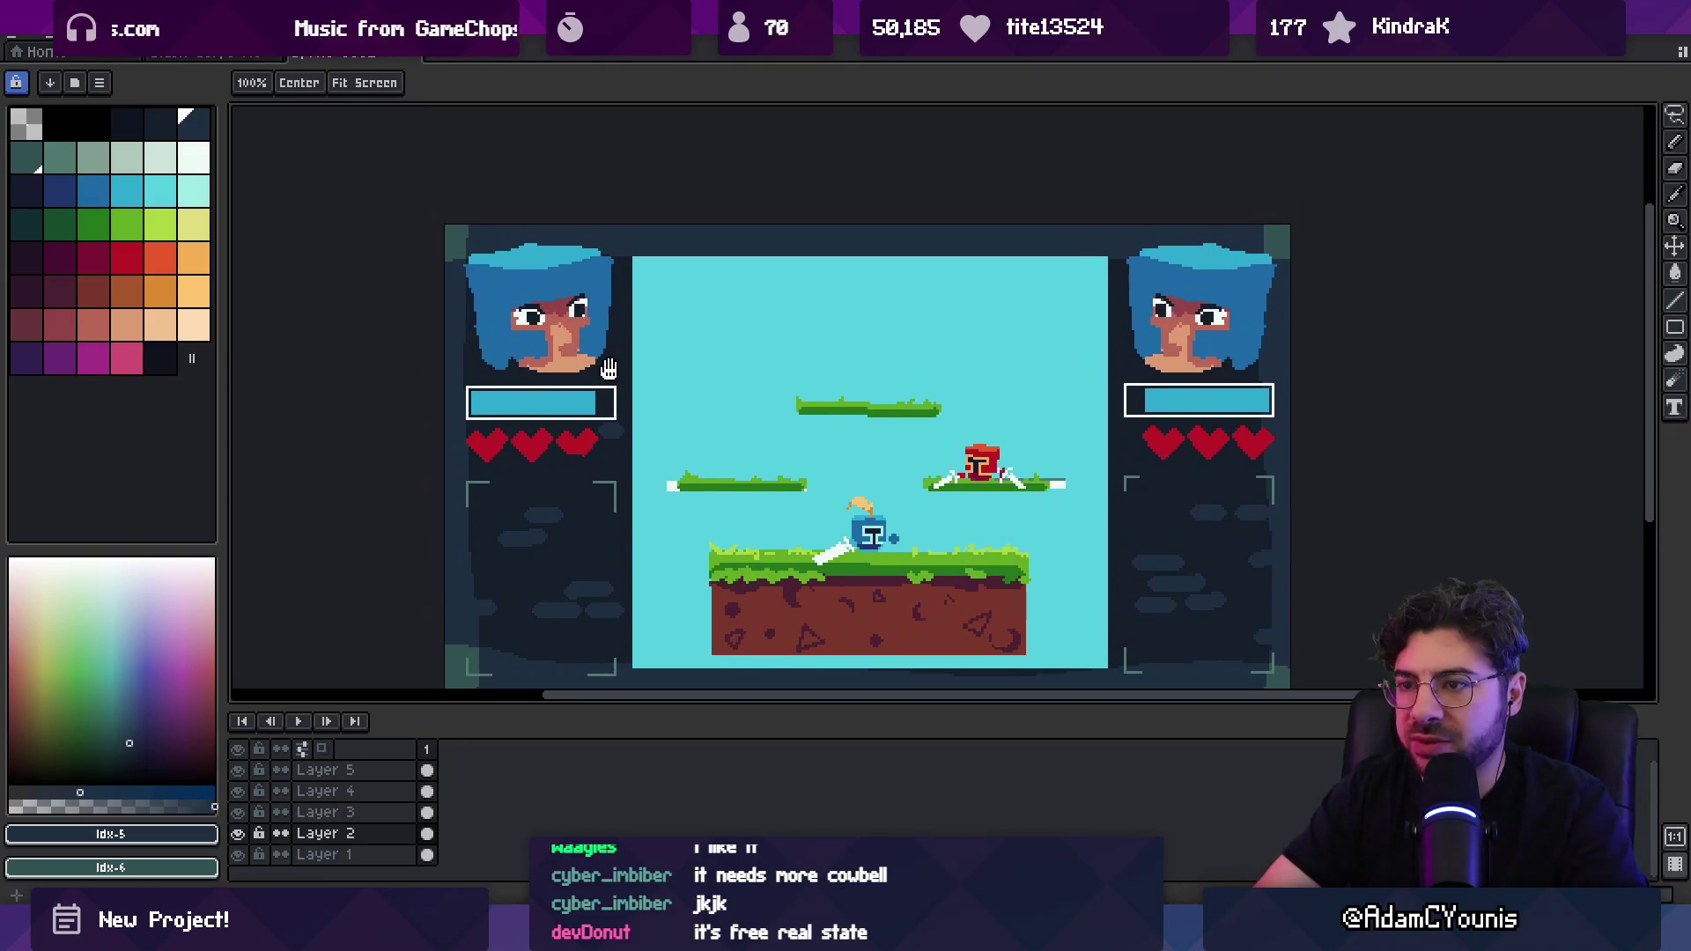
{"action": "left_click", "coordinate": [555, 322]}
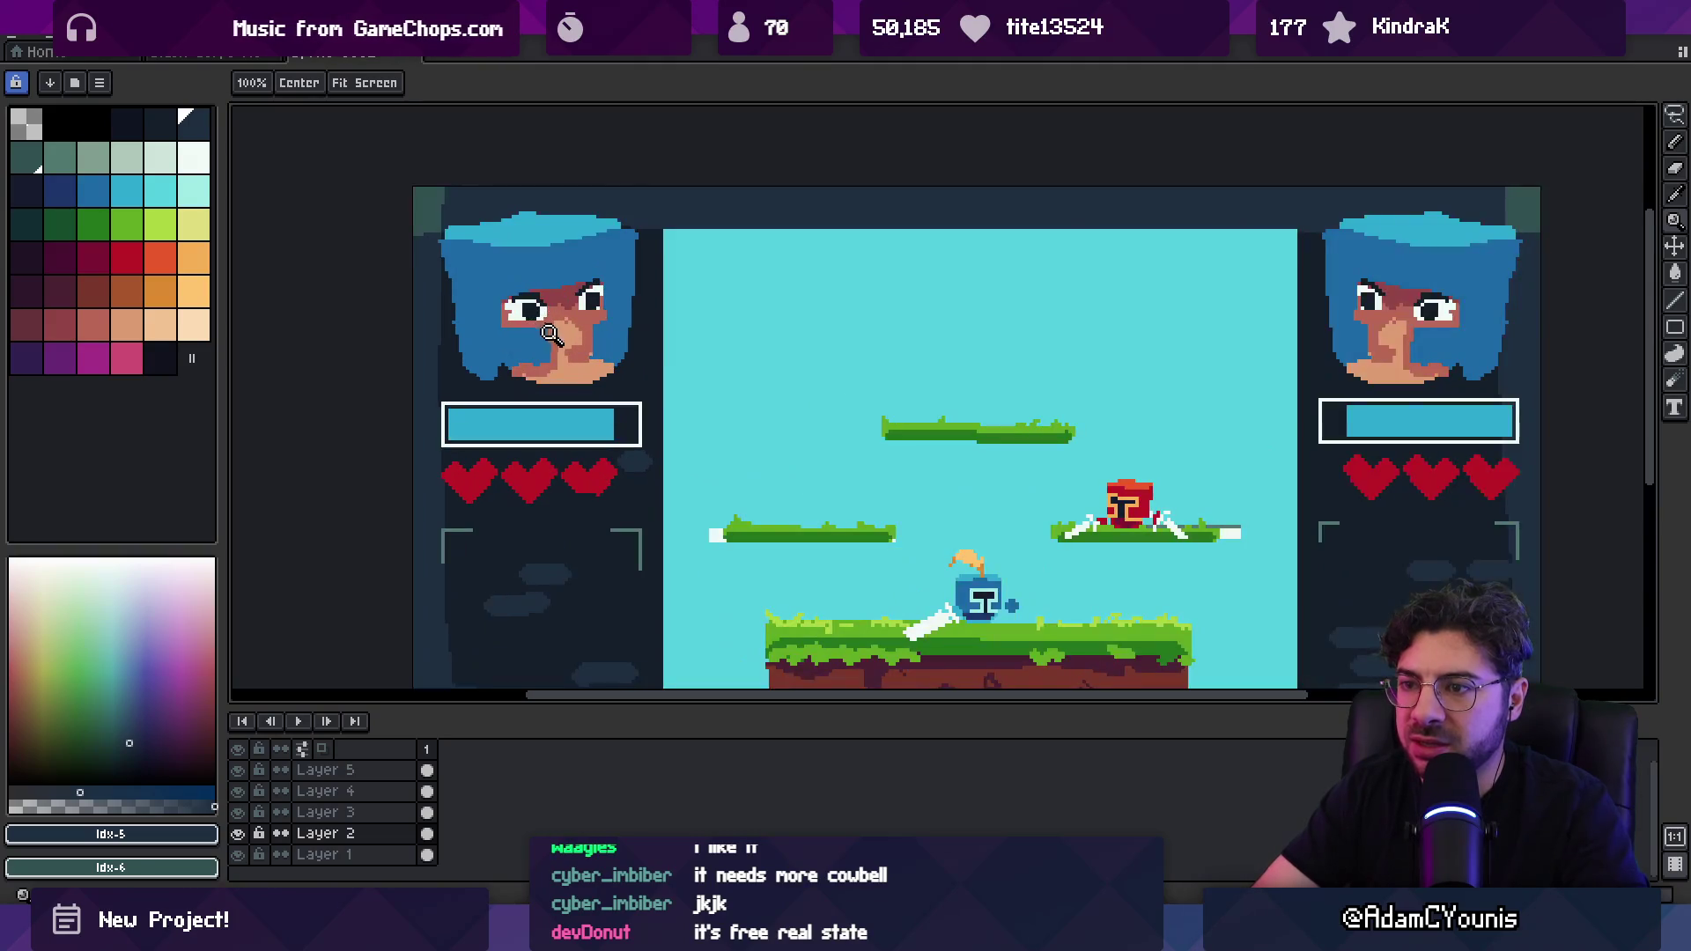
Step: Erase the left fighter's portrait from Layer 5
{"action": "left_click", "coordinate": [536, 347]}
{"action": "key", "text": "b"}
{"action": "mouse_move", "coordinate": [436, 244]}
{"action": "left_mouse_down"}
{"action": "mouse_move", "coordinate": [536, 283]}
{"action": "mouse_move", "coordinate": [596, 339]}
{"action": "mouse_move", "coordinate": [592, 299]}
{"action": "left_mouse_up"}
{"action": "key", "text": "e"}
{"action": "key", "text": "v"}
{"action": "scroll", "coordinate": [449, 485], "scroll_direction": "down", "scroll_amount": 1}
Step: Add a new layer above Layer 4 and ready a larger pencil in light grey-green
{"action": "left_click", "coordinate": [334, 793]}
{"action": "key", "text": "shift+n"}
{"action": "key", "text": "b"}
{"action": "left_click", "coordinate": [95, 199]}
{"action": "left_click", "coordinate": [93, 158]}
{"action": "key", "text": "plus"}
{"action": "key", "text": "plus"}
{"action": "key", "text": "plus"}
Step: Paint a grey-green head-and-shoulders blob in the left portrait and trim it with the eraser
{"action": "mouse_move", "coordinate": [517, 258]}
{"action": "left_mouse_down"}
{"action": "mouse_move", "coordinate": [546, 265]}
{"action": "mouse_move", "coordinate": [524, 251]}
{"action": "mouse_move", "coordinate": [559, 234]}
{"action": "mouse_move", "coordinate": [656, 304]}
{"action": "mouse_move", "coordinate": [608, 406]}
{"action": "mouse_move", "coordinate": [502, 388]}
{"action": "mouse_move", "coordinate": [599, 414]}
{"action": "left_mouse_up"}
{"action": "mouse_move", "coordinate": [542, 317]}
{"action": "left_mouse_down"}
{"action": "mouse_move", "coordinate": [617, 293]}
{"action": "mouse_move", "coordinate": [510, 264]}
{"action": "mouse_move", "coordinate": [479, 355]}
{"action": "left_mouse_up"}
{"action": "key", "text": "b"}
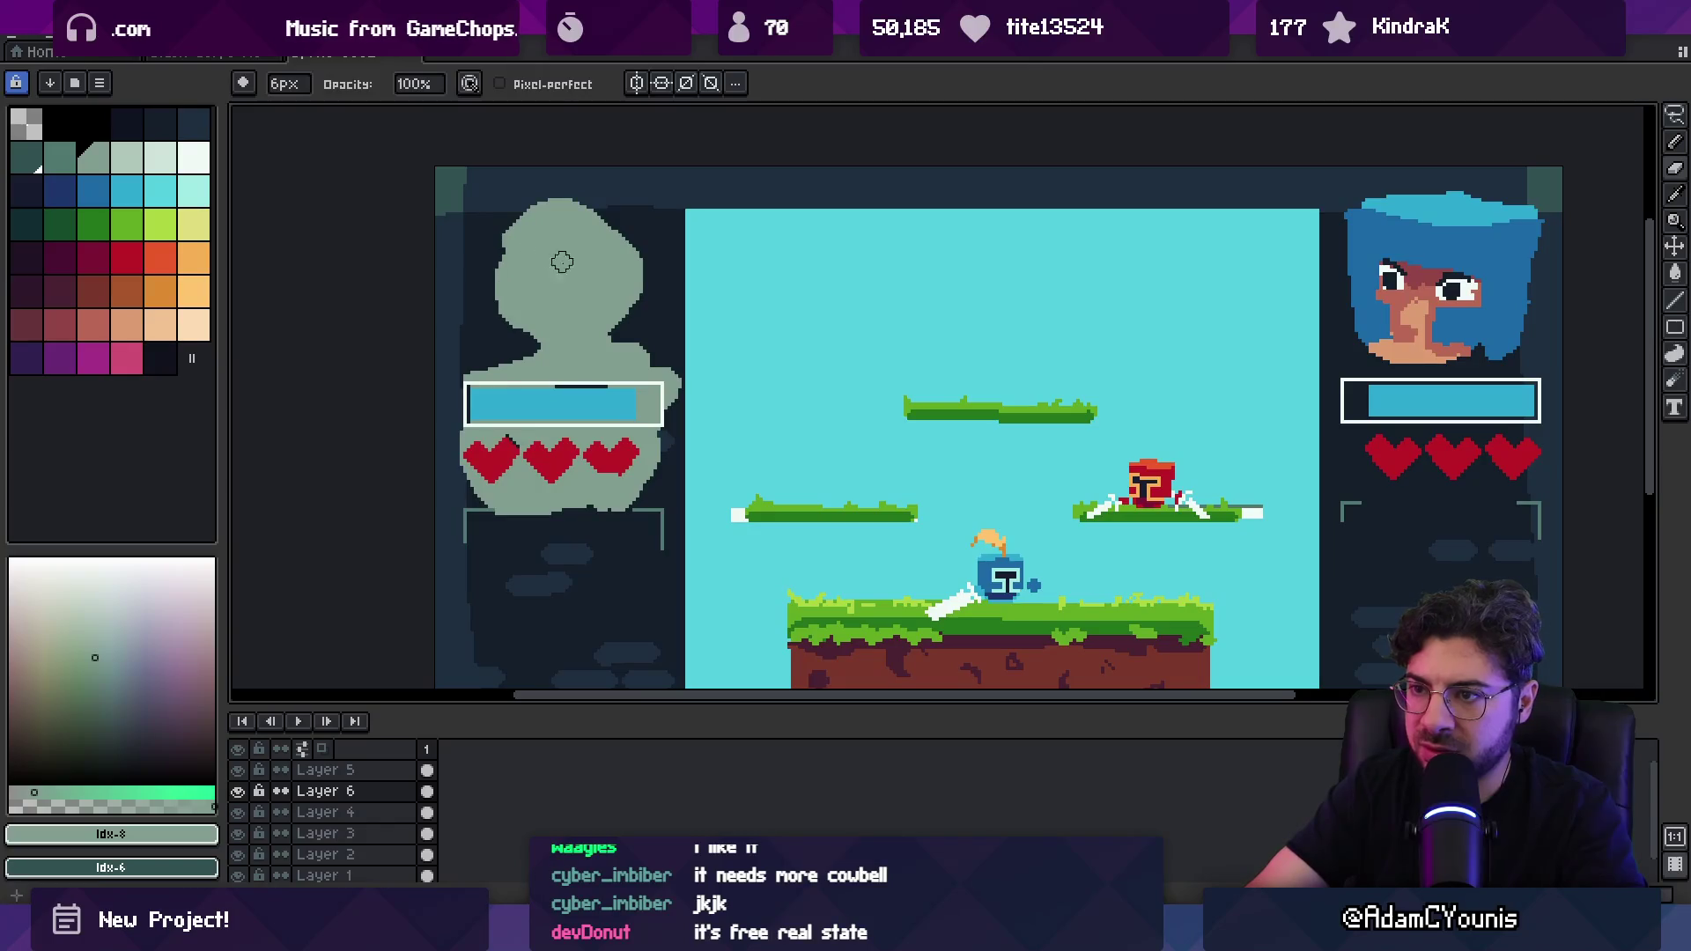
{"action": "key", "text": "e"}
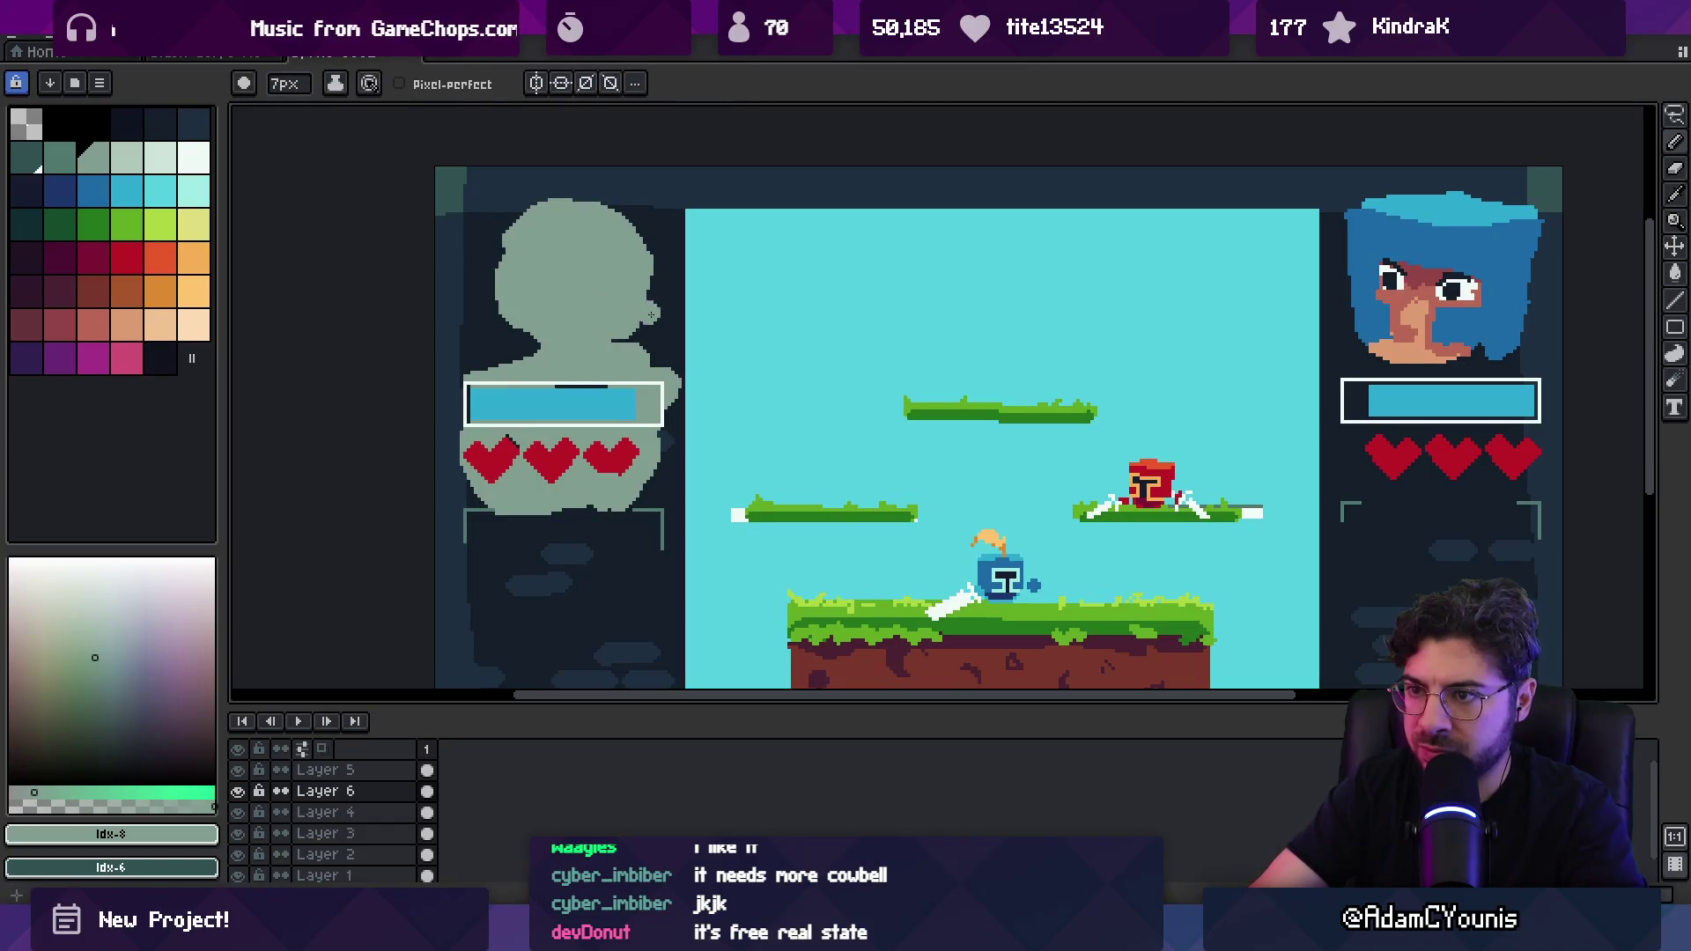
{"action": "key", "text": "b"}
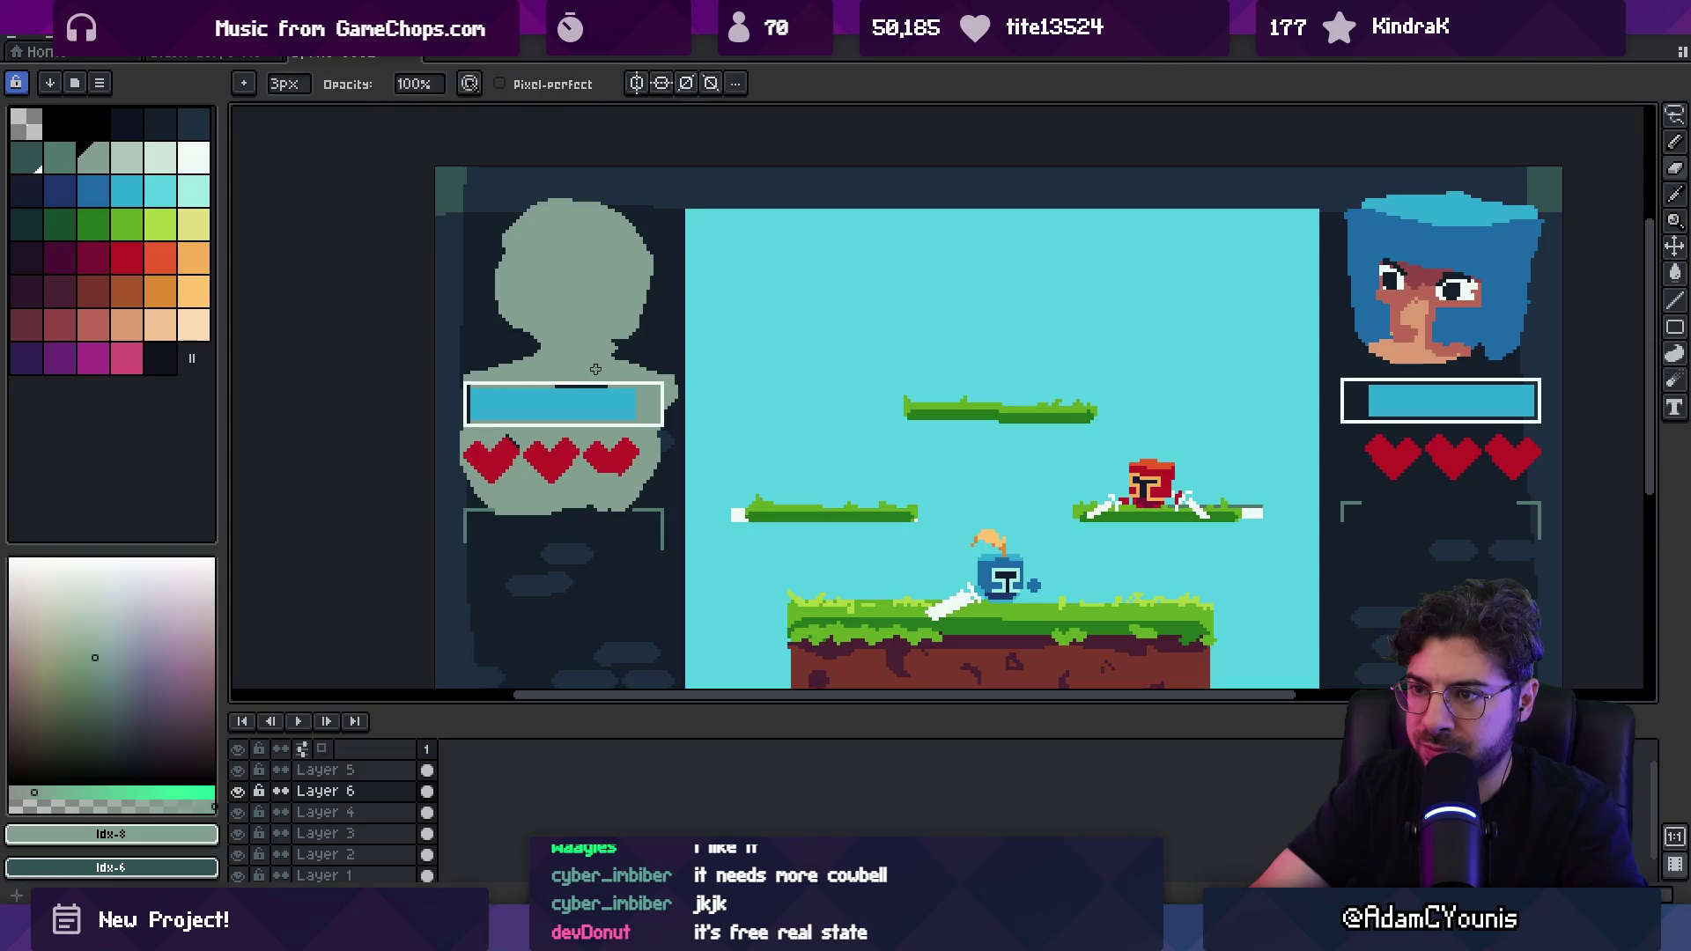
{"action": "key", "text": "e"}
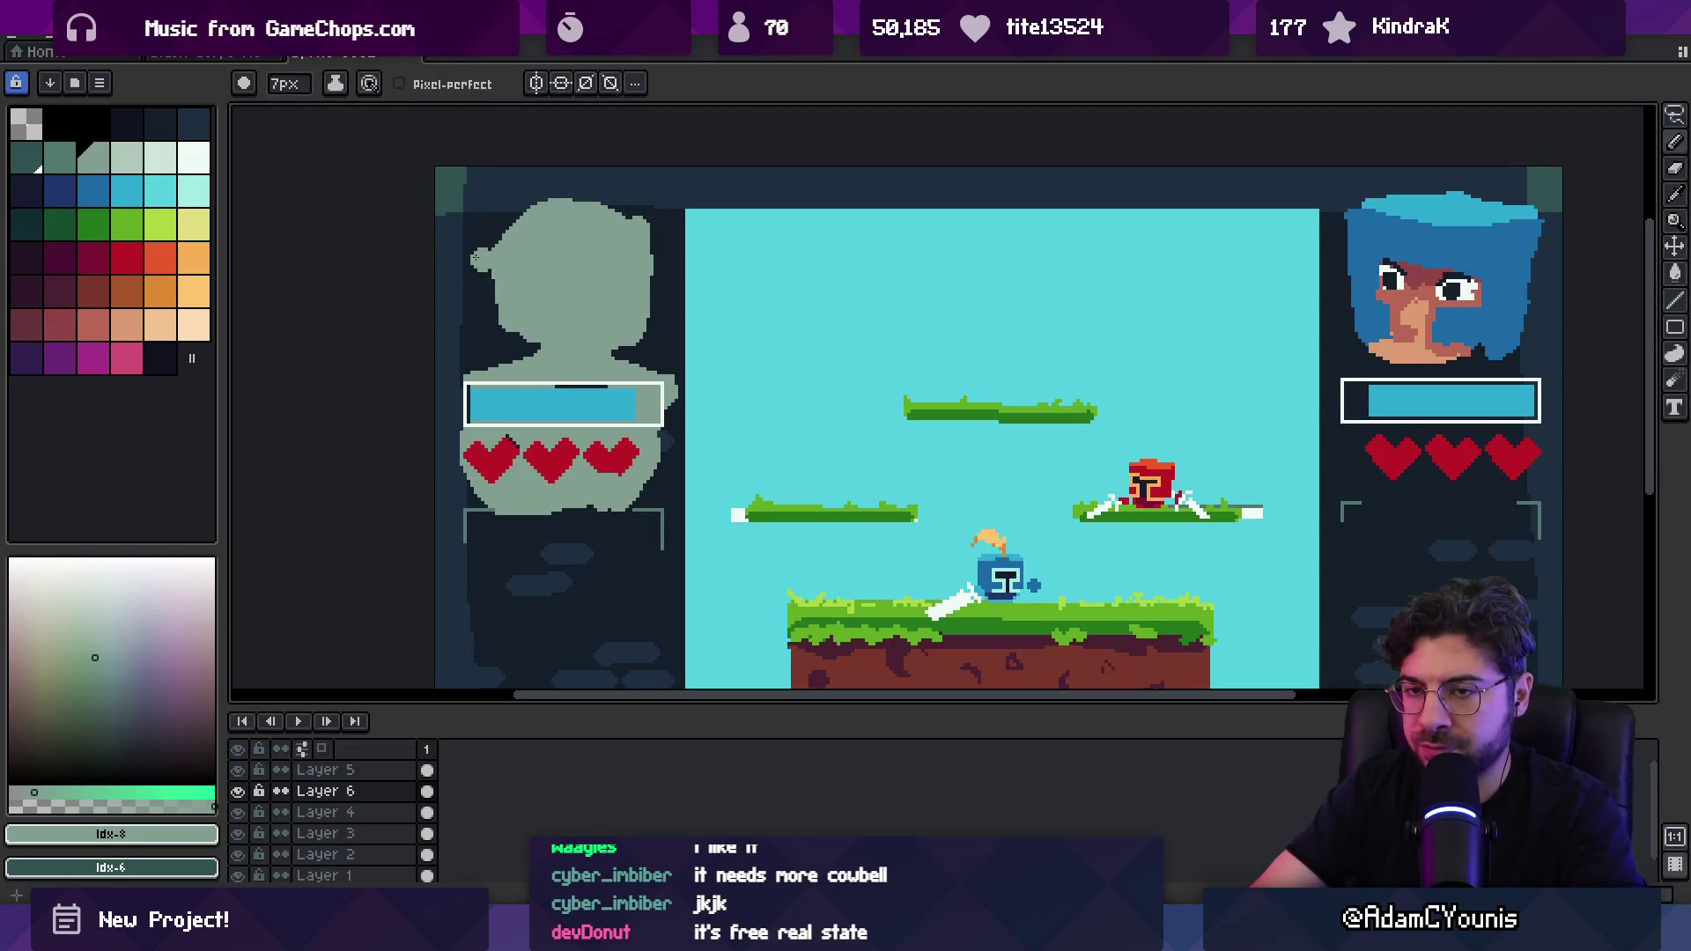
Step: Shade the head with darker grey-green strokes down its middle and along its right edges
{"action": "left_click", "coordinate": [59, 158]}
{"action": "key", "text": "minus"}
{"action": "key", "text": "minus"}
{"action": "key", "text": "minus"}
{"action": "key", "text": "plus"}
{"action": "key", "text": "plus"}
{"action": "key", "text": "plus"}
{"action": "mouse_move", "coordinate": [520, 230]}
{"action": "left_mouse_down"}
{"action": "mouse_move", "coordinate": [559, 229]}
{"action": "mouse_move", "coordinate": [493, 264]}
{"action": "mouse_move", "coordinate": [502, 376]}
{"action": "left_mouse_up"}
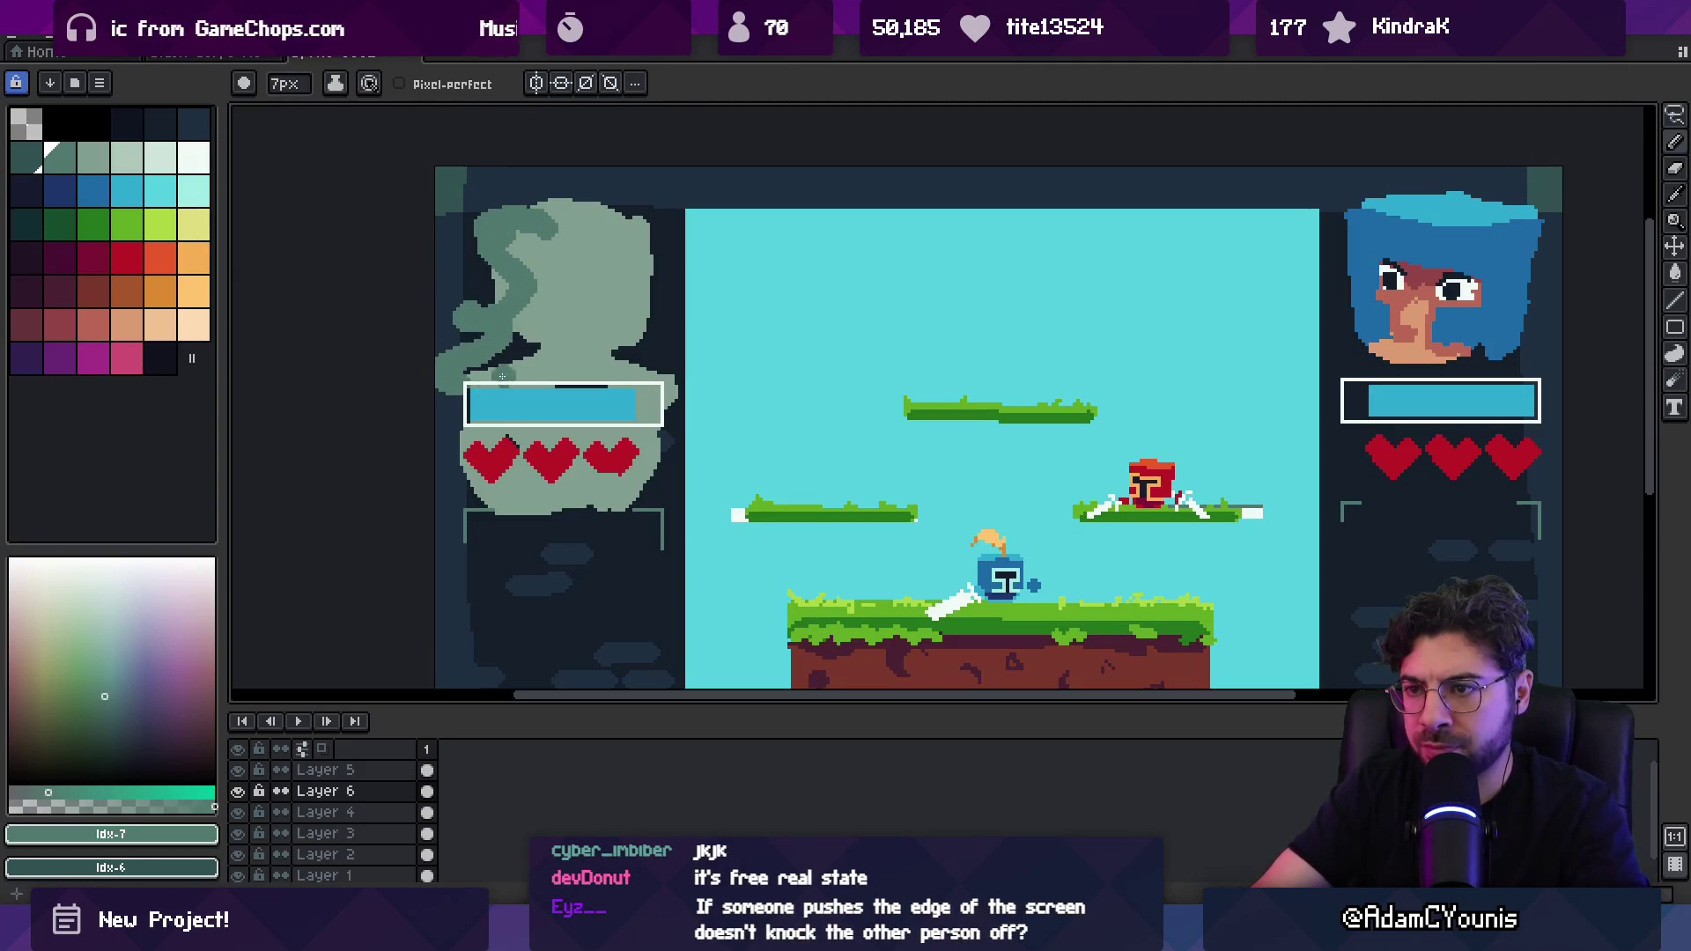
{"action": "left_click_drag", "start_coordinate": [619, 227], "coordinate": [674, 391]}
{"action": "key", "text": "z"}
{"action": "scroll", "coordinate": [643, 339], "scroll_direction": "down", "scroll_amount": 2}
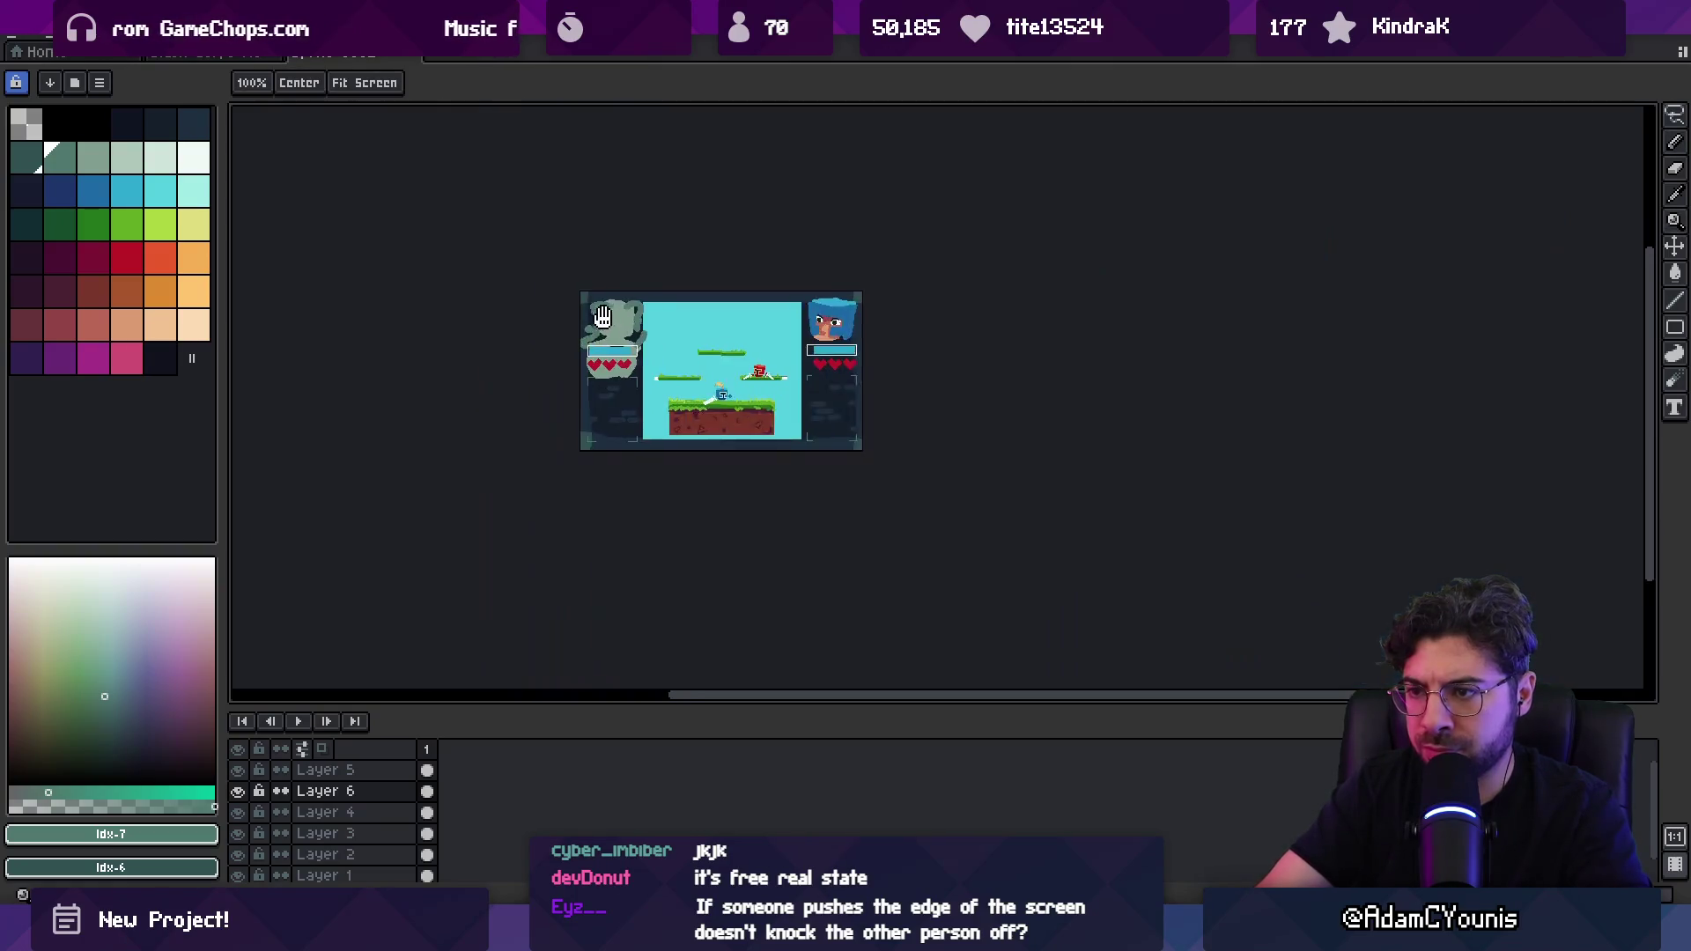
{"action": "scroll", "coordinate": [656, 333], "scroll_direction": "up", "scroll_amount": 2}
{"action": "scroll", "coordinate": [592, 299], "scroll_direction": "up", "scroll_amount": 1}
{"action": "key", "text": "e"}
{"action": "left_click_drag", "start_coordinate": [669, 278], "coordinate": [646, 258]}
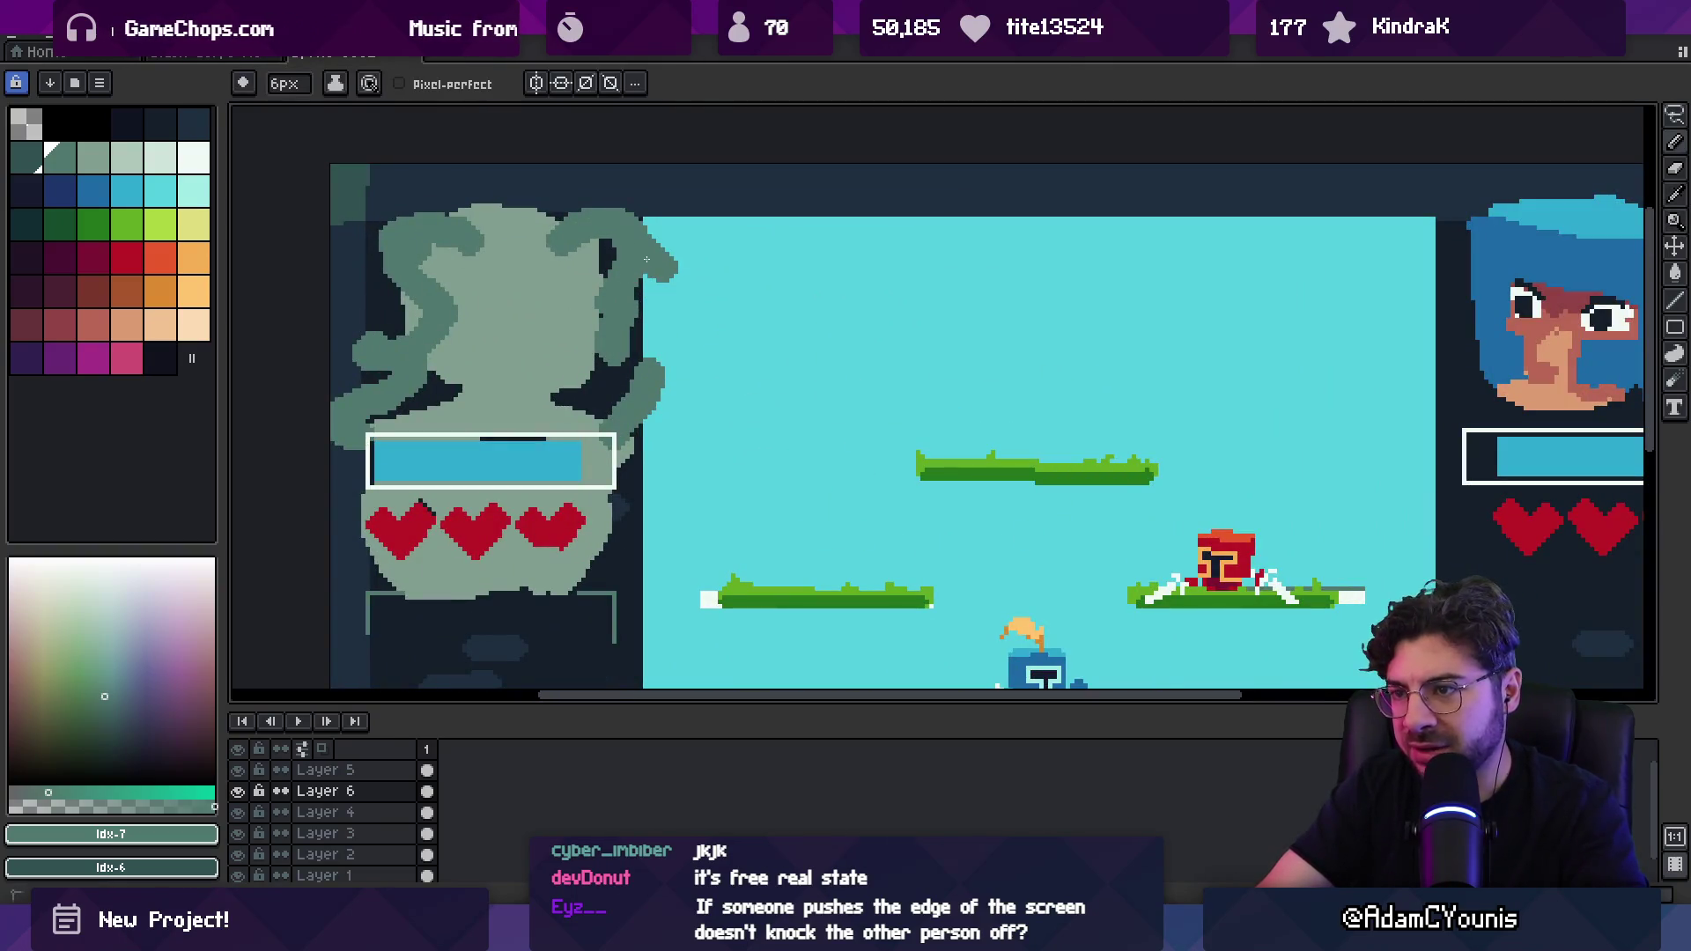
Step: Cover stray dark pixels in teal, then sample silhouette tones and shade the top of the head
{"action": "left_click", "coordinate": [60, 158]}
{"action": "key", "text": "b"}
{"action": "left_click_drag", "start_coordinate": [603, 258], "coordinate": [615, 266]}
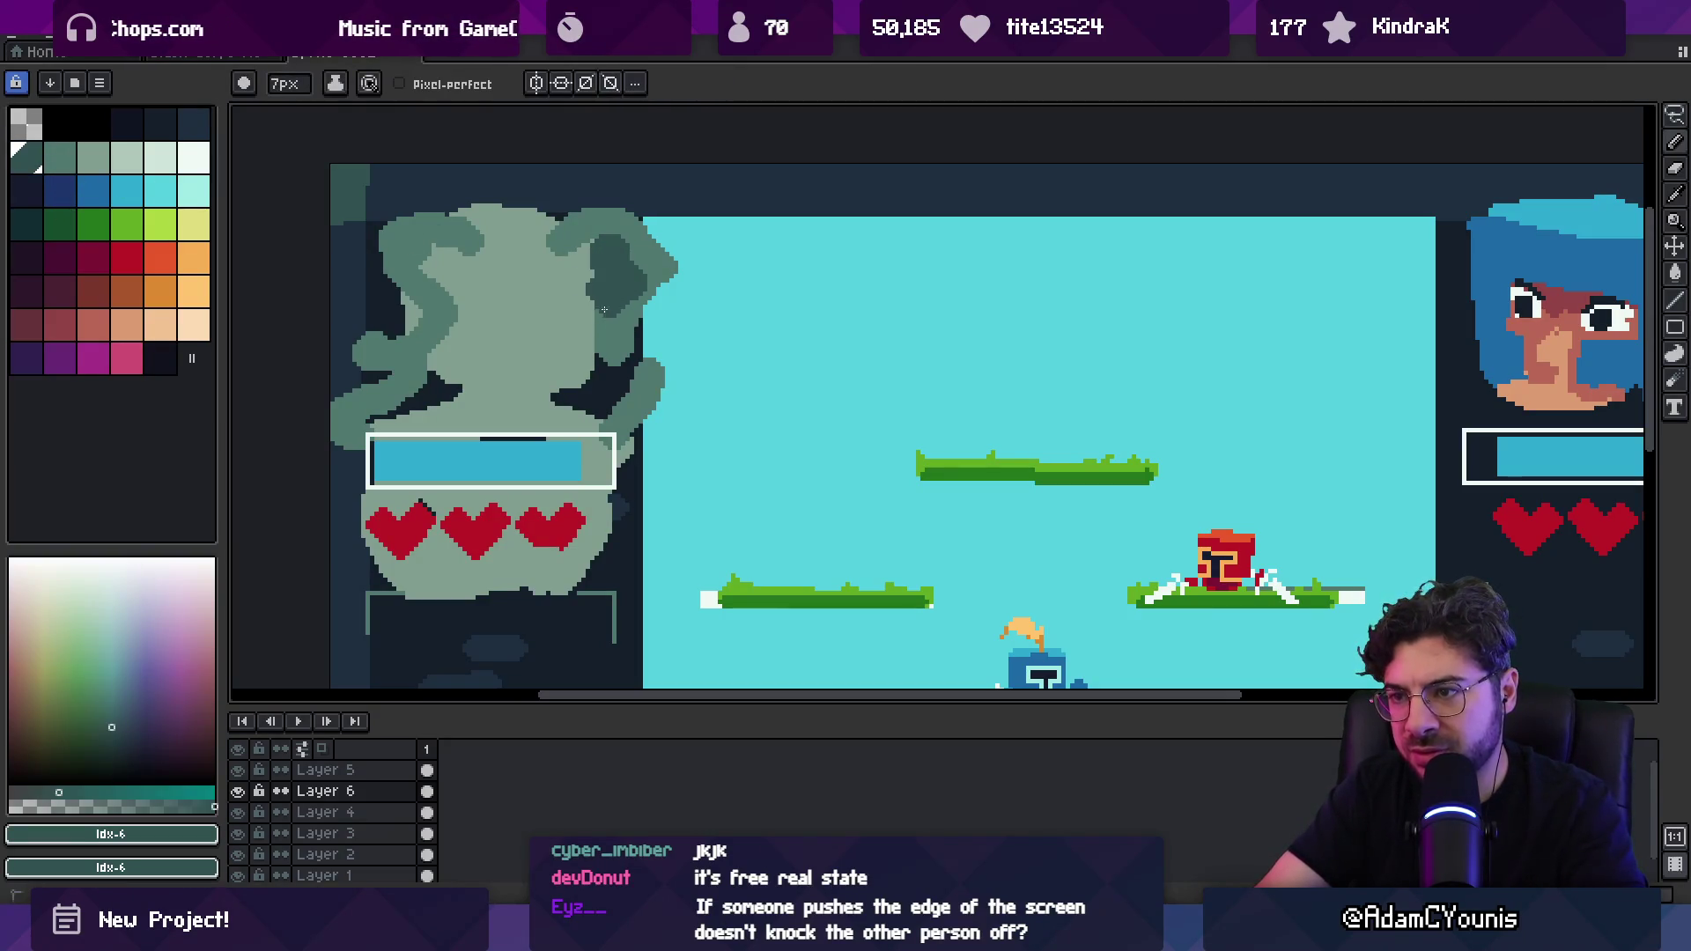
{"action": "left_click", "coordinate": [584, 265], "text": "alt"}
{"action": "left_click", "coordinate": [555, 243], "text": "alt"}
{"action": "mouse_move", "coordinate": [476, 257]}
{"action": "left_mouse_down"}
{"action": "mouse_move", "coordinate": [493, 233]}
{"action": "mouse_move", "coordinate": [455, 237]}
{"action": "mouse_move", "coordinate": [520, 187]}
{"action": "mouse_move", "coordinate": [577, 201]}
{"action": "left_mouse_up"}
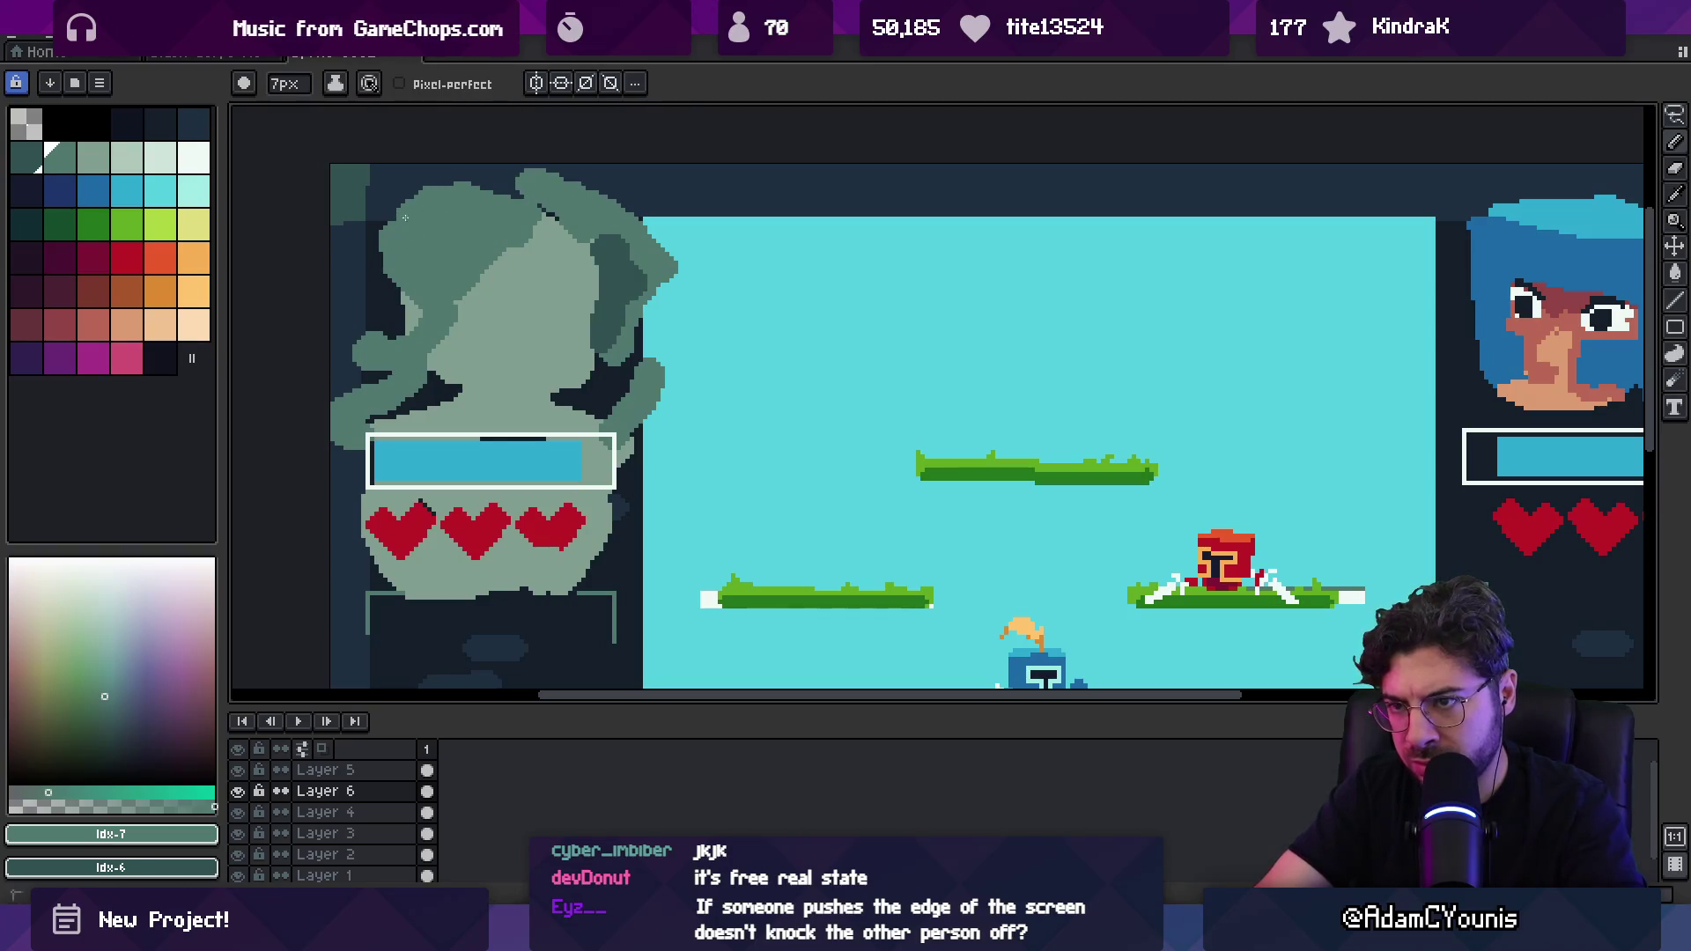
{"action": "scroll", "coordinate": [409, 297], "scroll_direction": "down", "scroll_amount": 2}
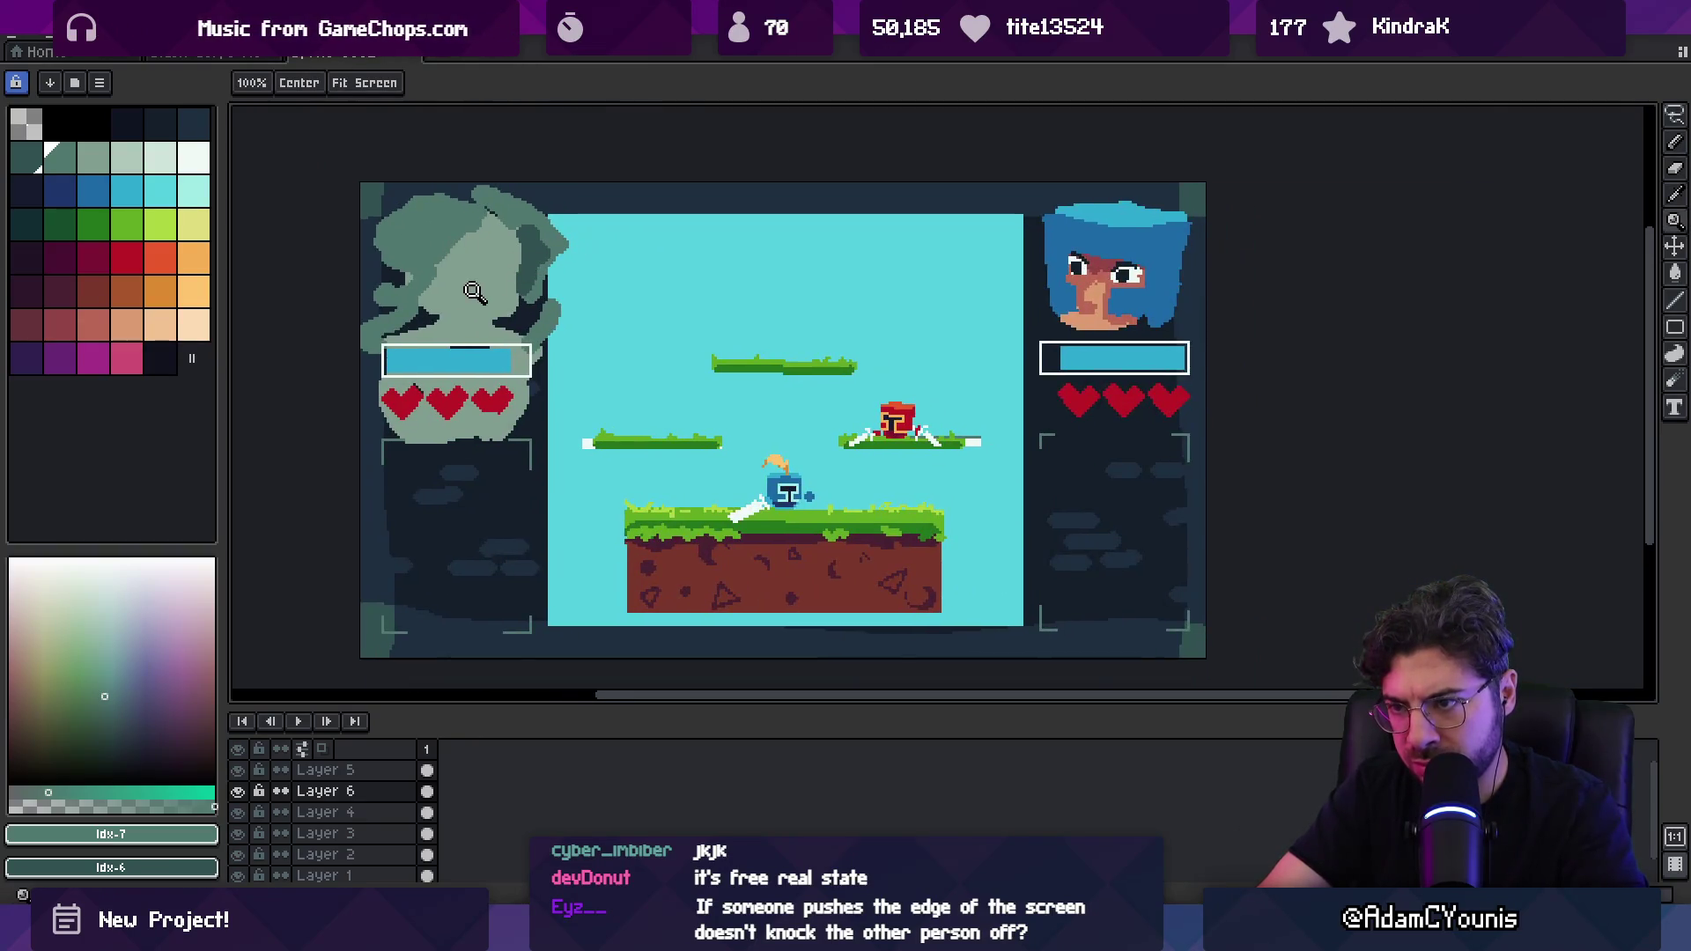
Step: Eyedrop teal, sage and mid-teal shades from the left portrait silhouette
{"action": "scroll", "coordinate": [554, 270], "scroll_direction": "up", "scroll_amount": 2}
{"action": "left_click", "coordinate": [547, 275], "text": "alt"}
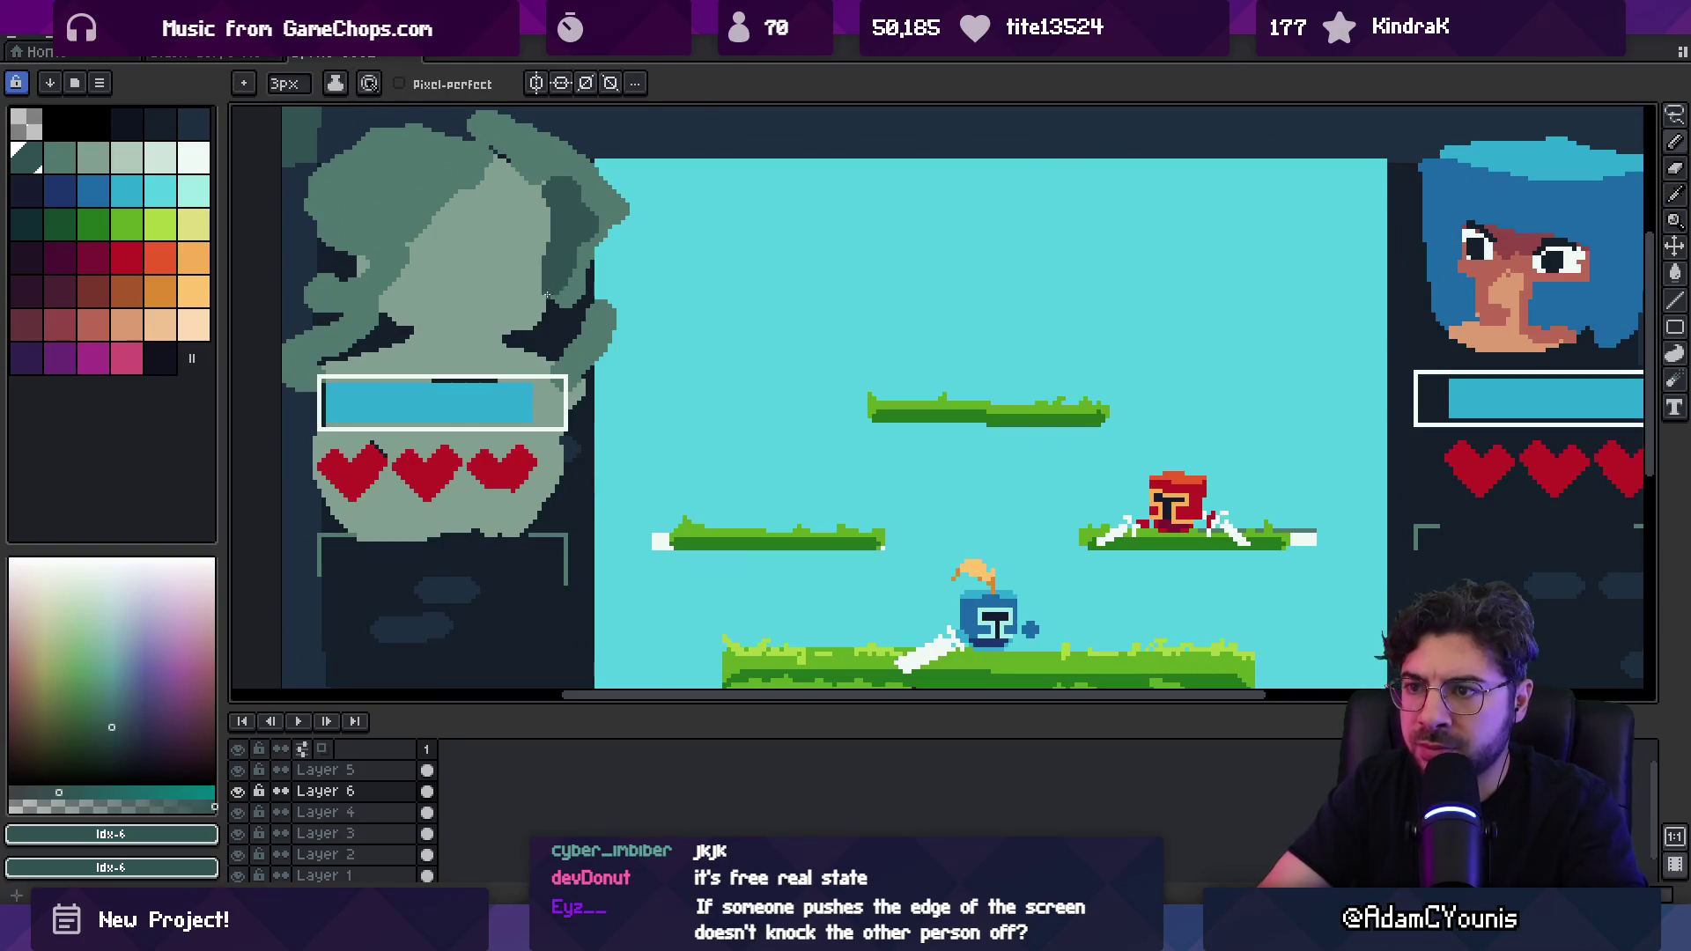
{"action": "left_click", "coordinate": [531, 312], "text": "alt"}
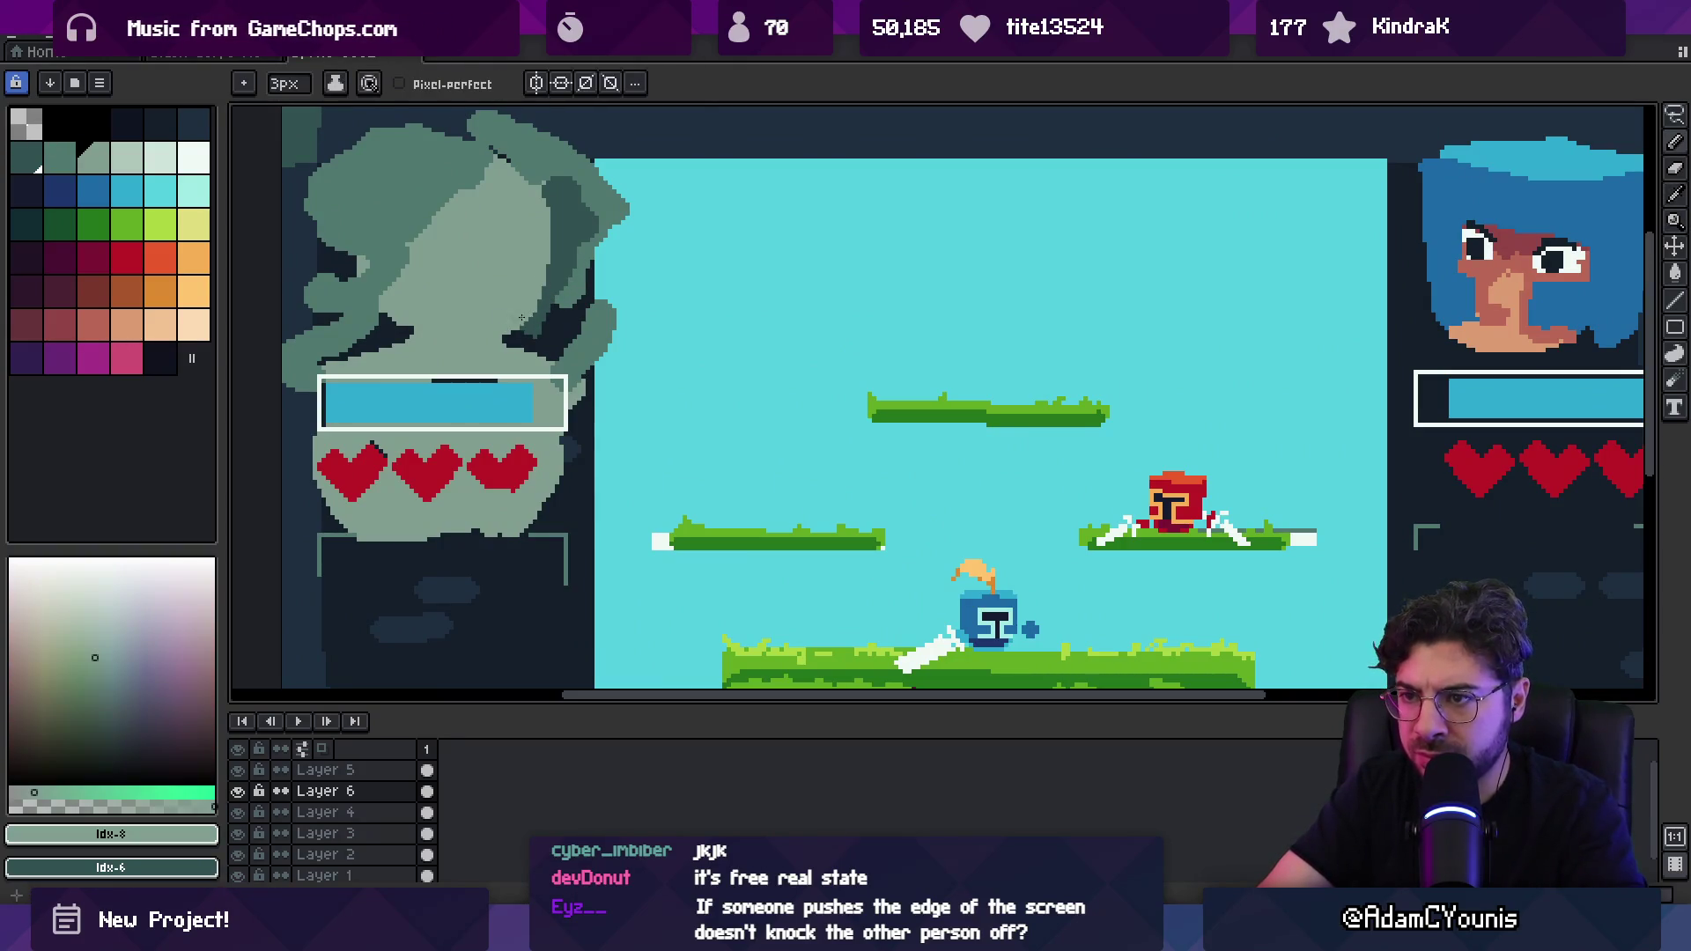
{"action": "left_click", "coordinate": [541, 276], "text": "alt"}
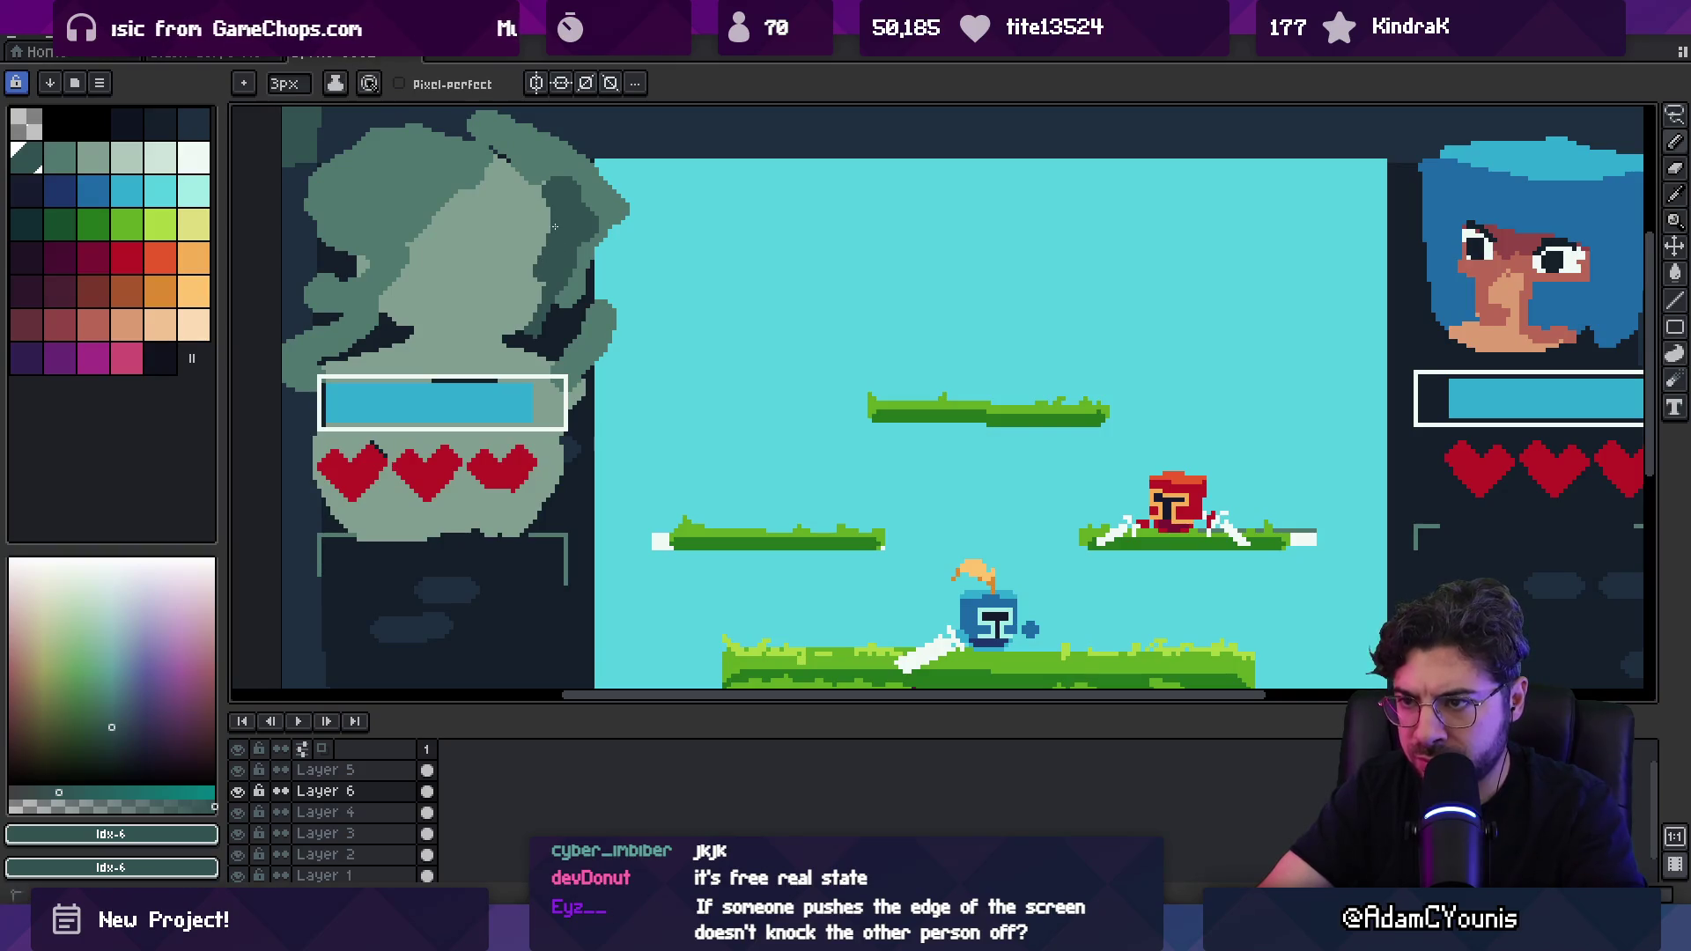
{"action": "left_click", "coordinate": [520, 262], "text": "alt"}
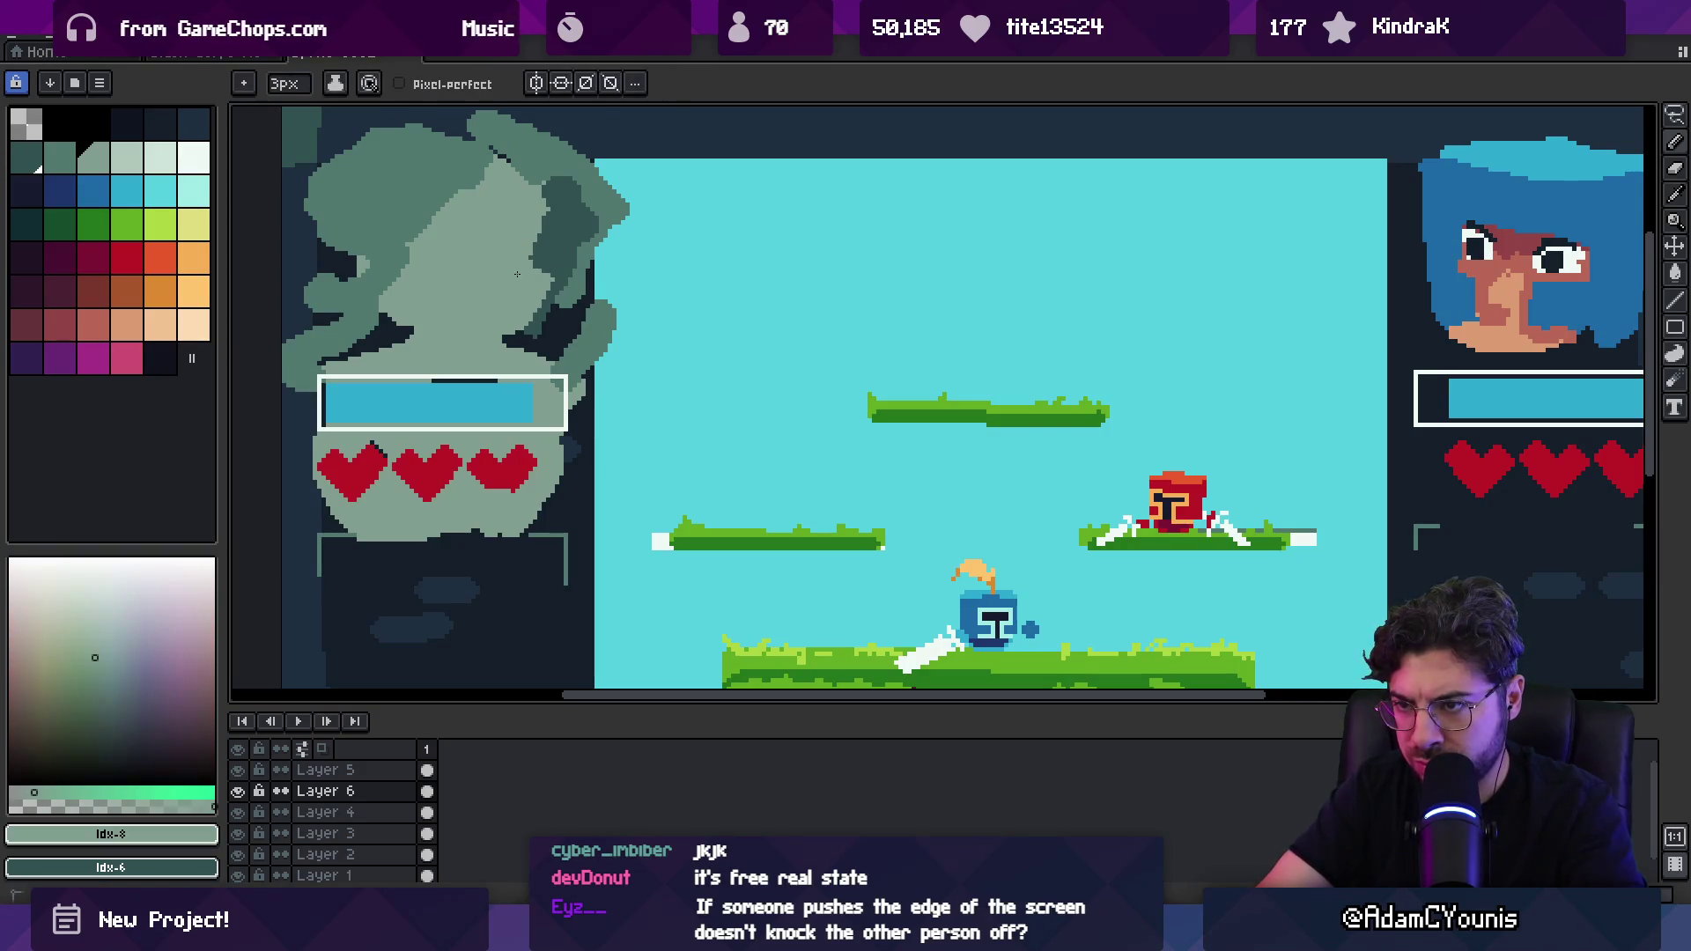
{"action": "left_click", "coordinate": [428, 270], "text": "alt"}
{"action": "left_click", "coordinate": [544, 217], "text": "alt"}
{"action": "left_click", "coordinate": [342, 278], "text": "alt"}
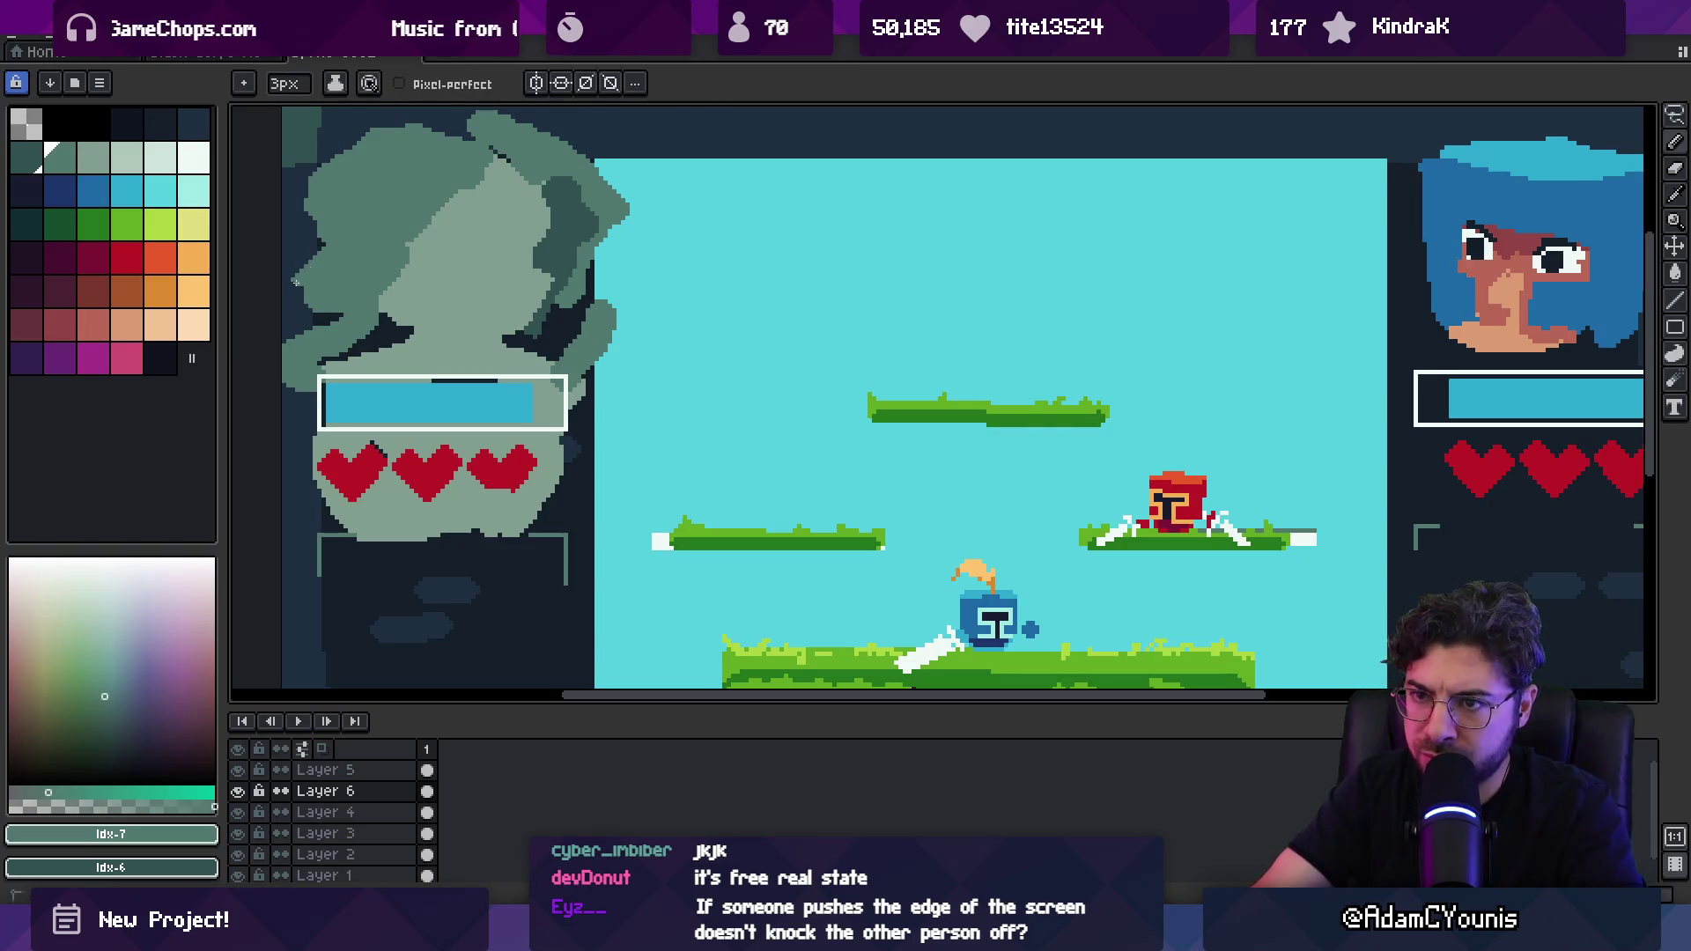
{"action": "left_click_drag", "start_coordinate": [312, 293], "coordinate": [266, 251]}
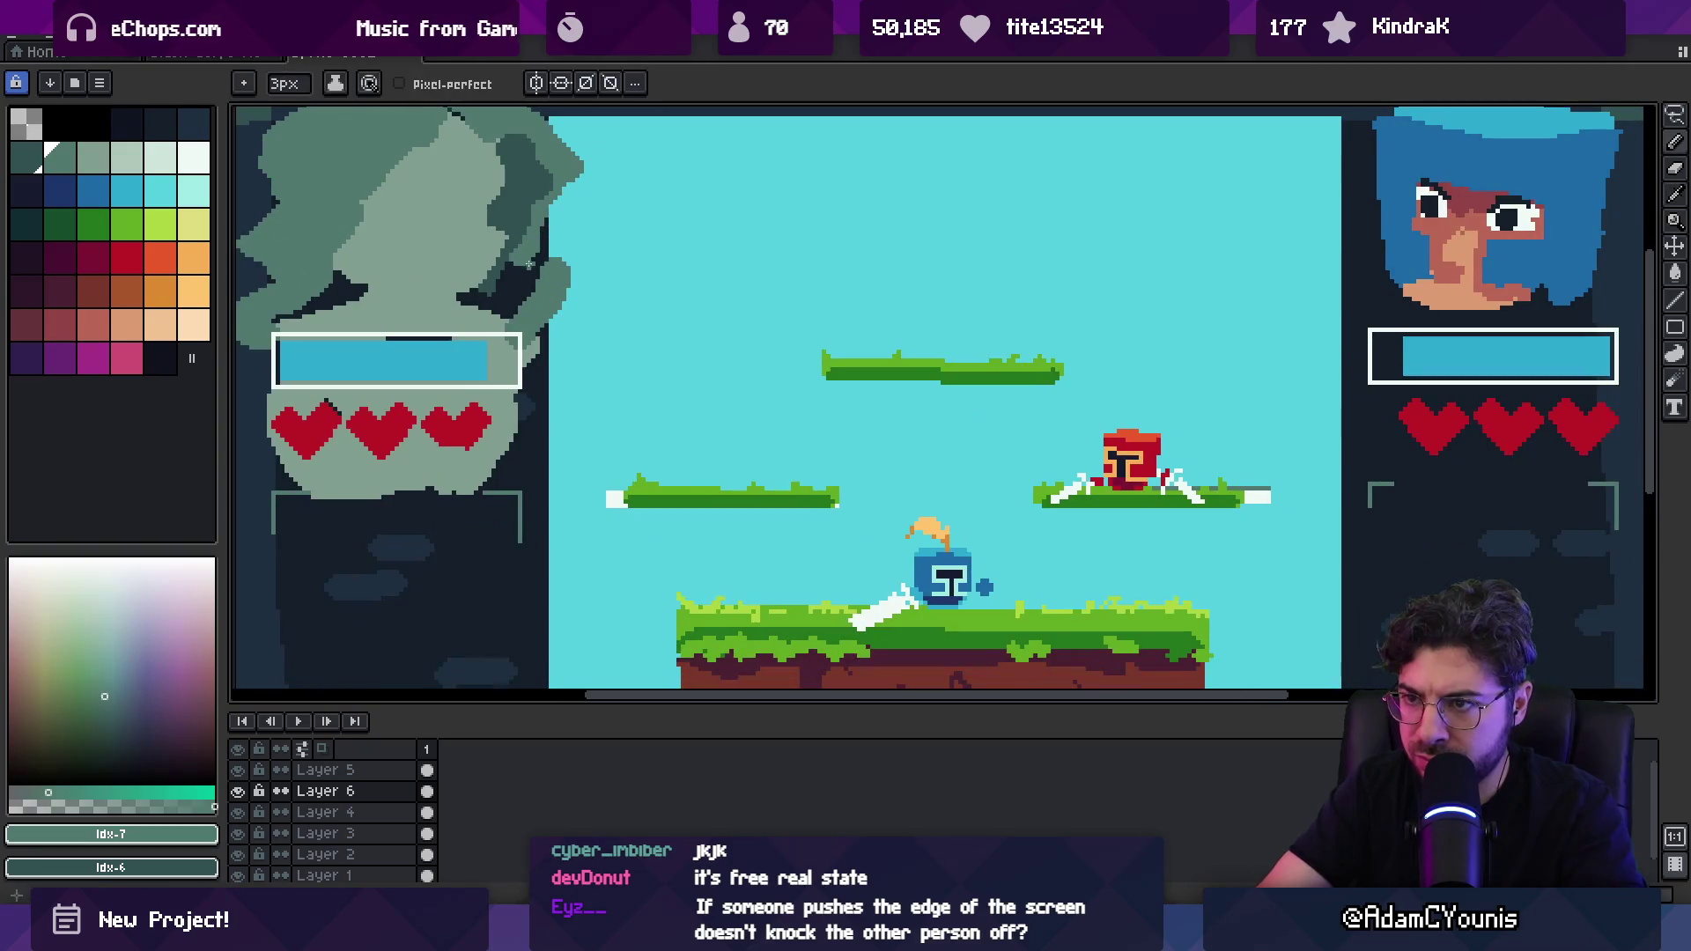
Step: View the whole mockup, then zoom into the left portrait and sample dark, mid and lighter teal
{"action": "key", "text": "e"}
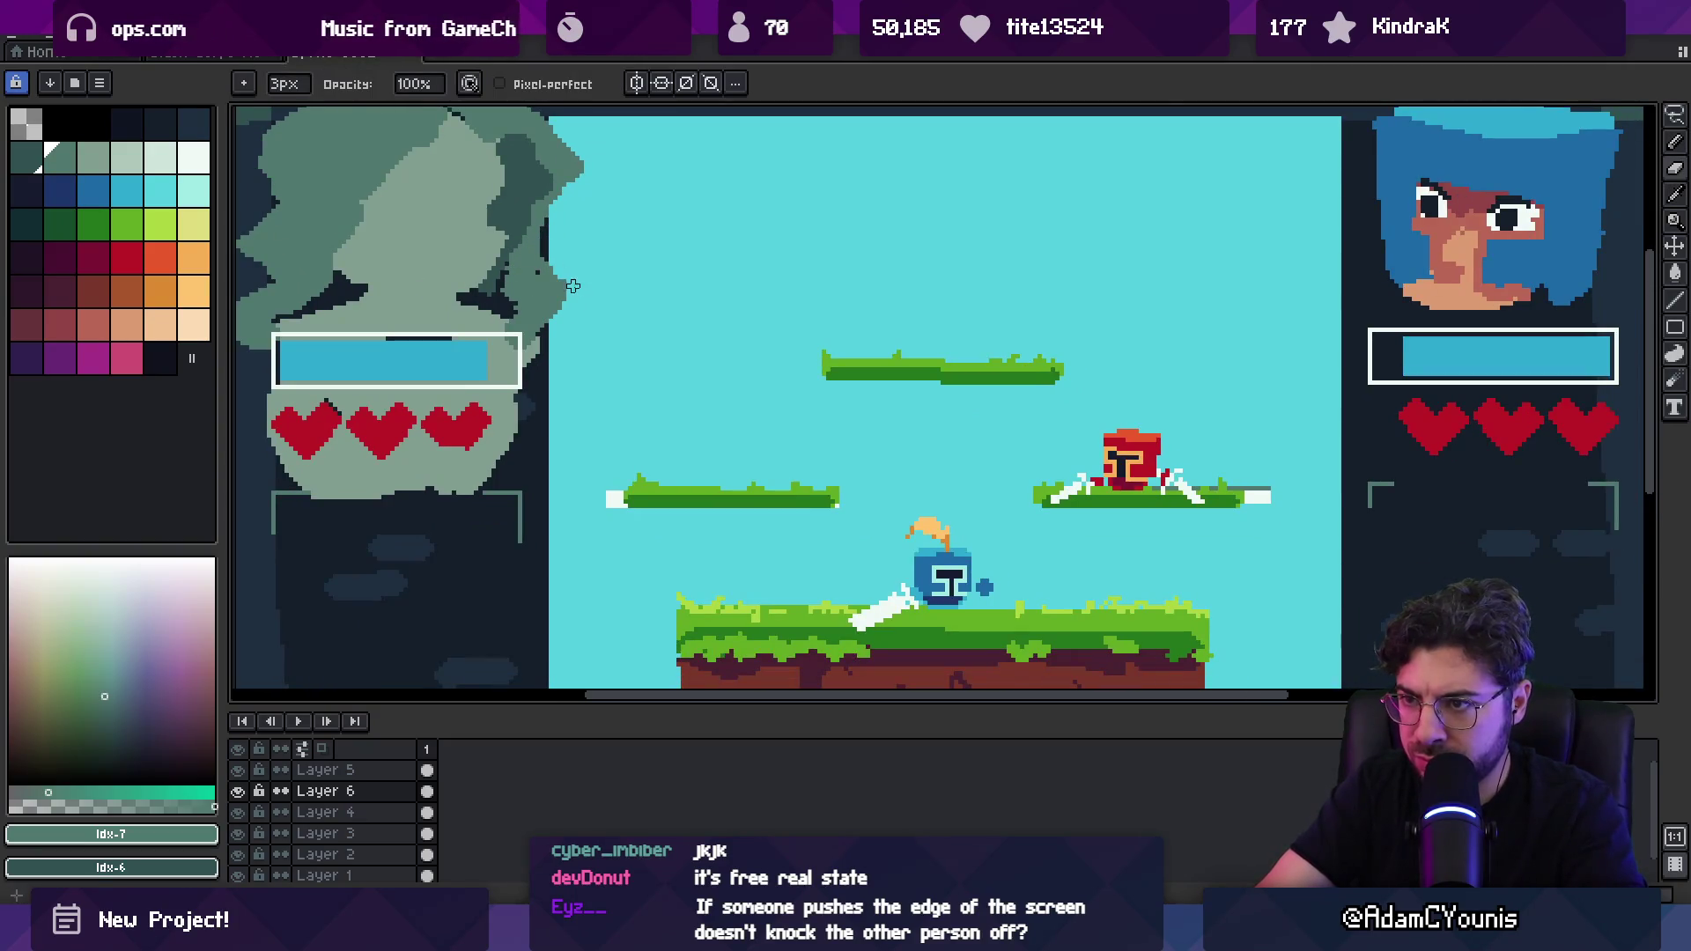
{"action": "scroll", "coordinate": [572, 286], "scroll_direction": "down", "scroll_amount": 4}
{"action": "scroll", "coordinate": [572, 369], "scroll_direction": "up", "scroll_amount": 3}
{"action": "left_click_drag", "start_coordinate": [664, 323], "coordinate": [763, 372]}
{"action": "key", "text": "b"}
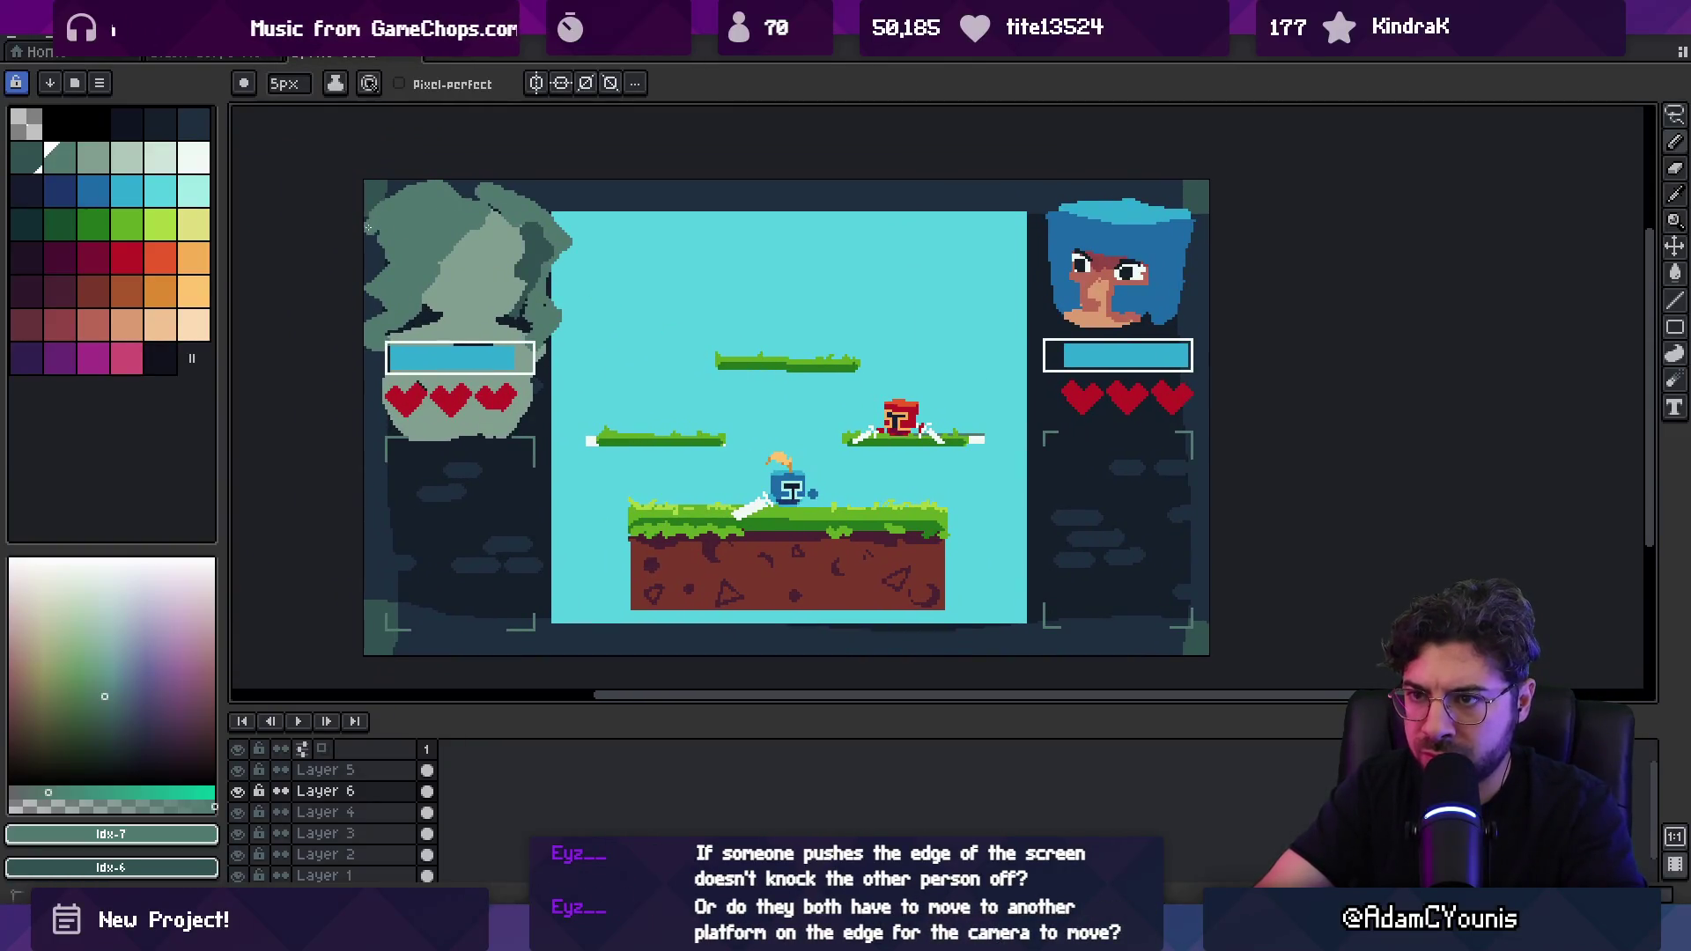
{"action": "left_click", "coordinate": [531, 295], "text": "alt"}
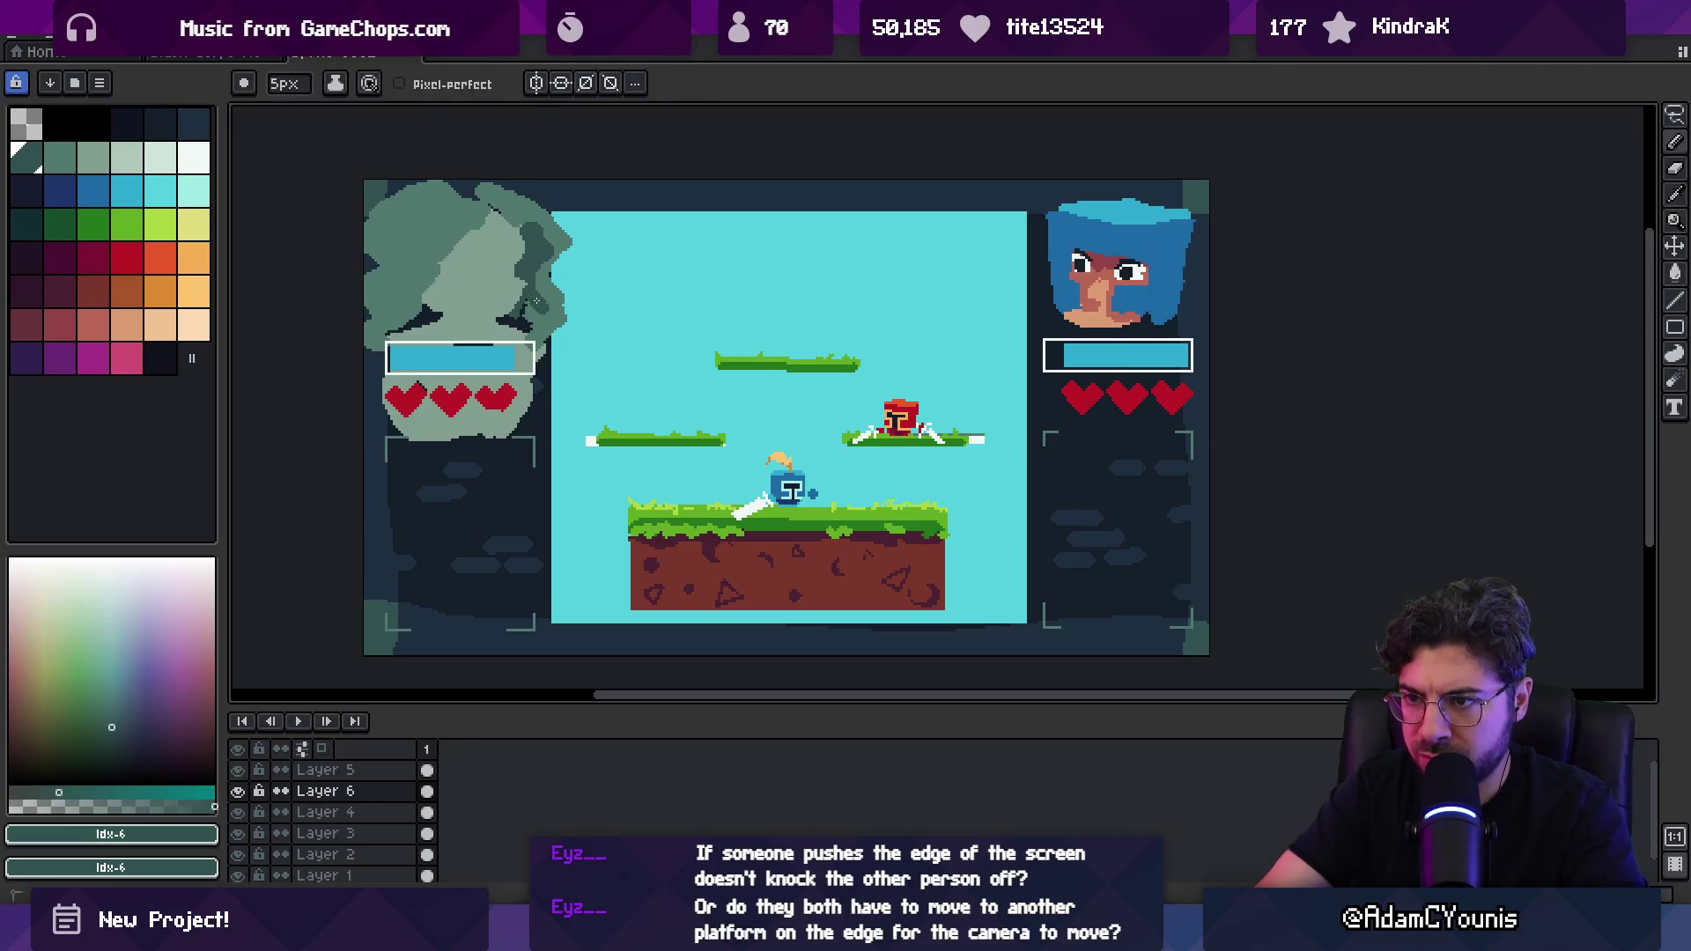
{"action": "key", "text": "z"}
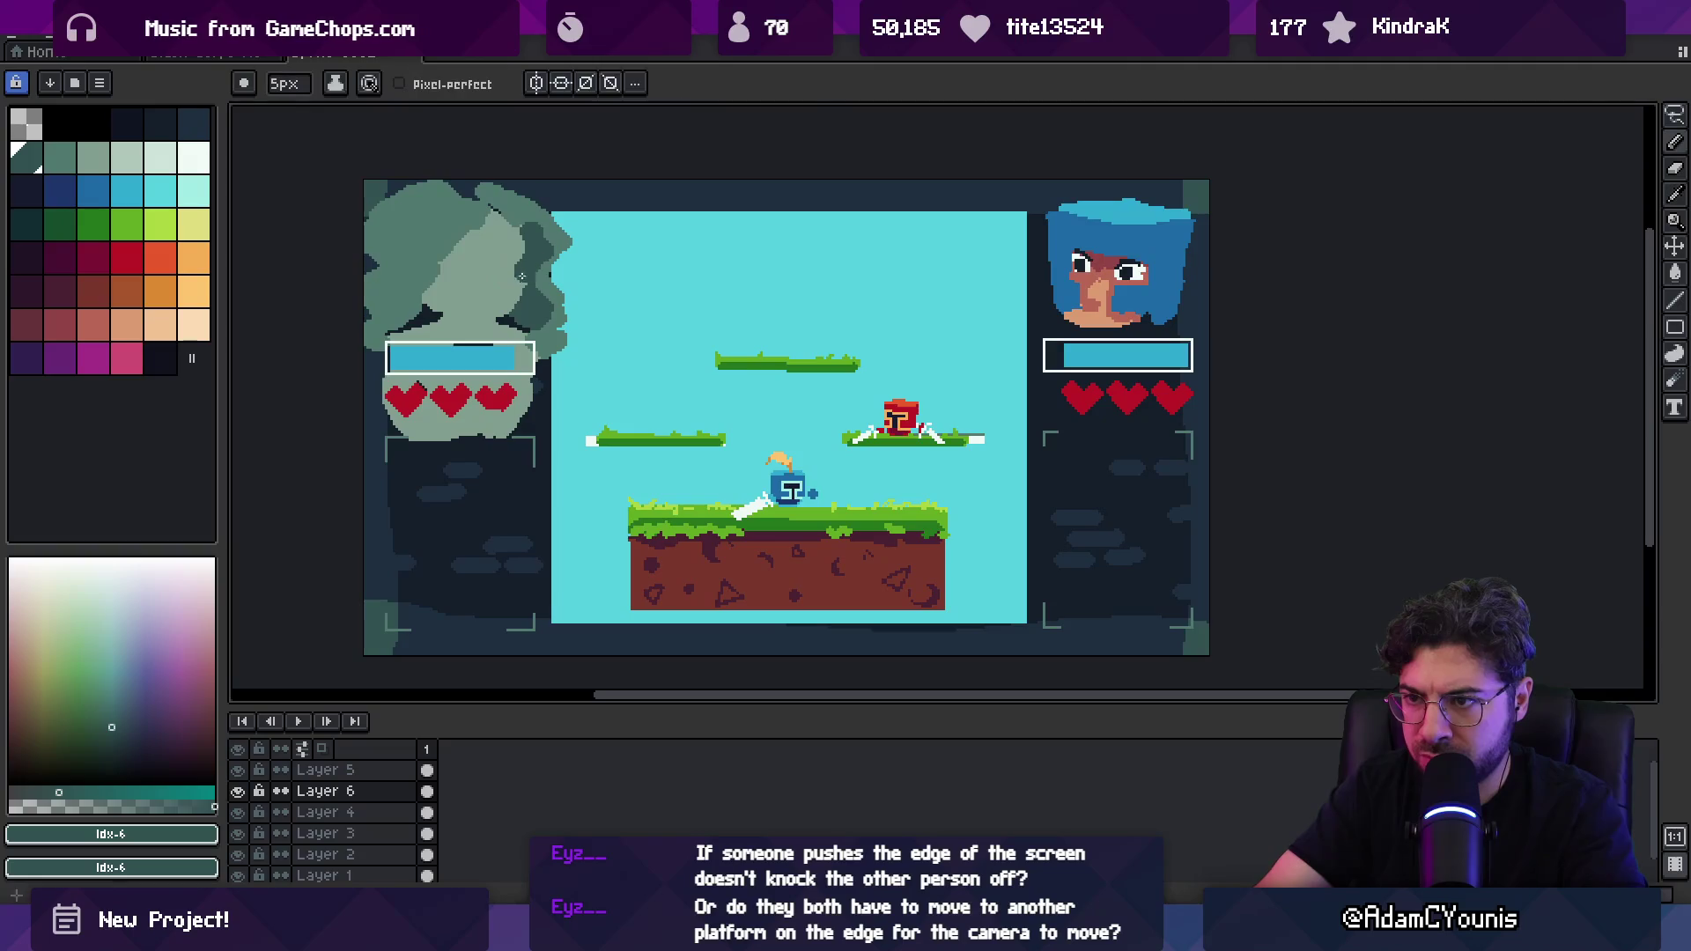
{"action": "left_click", "coordinate": [529, 283]}
{"action": "left_click", "coordinate": [529, 294], "text": "alt"}
{"action": "key", "text": "b"}
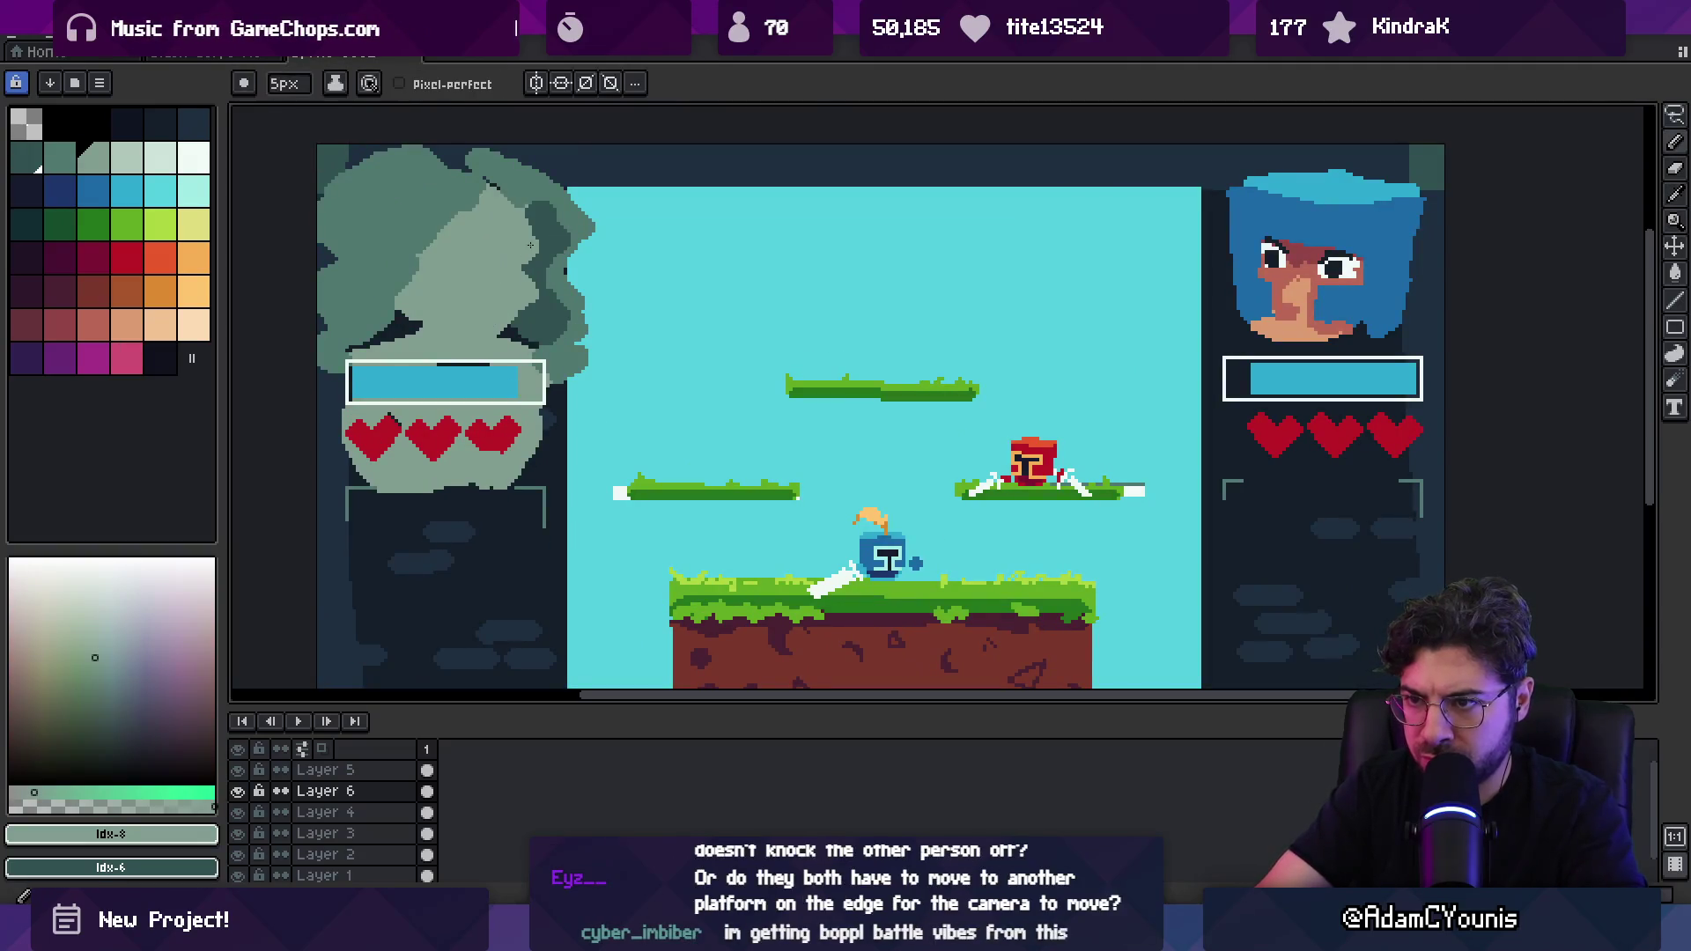
{"action": "left_click", "coordinate": [483, 192], "text": "alt"}
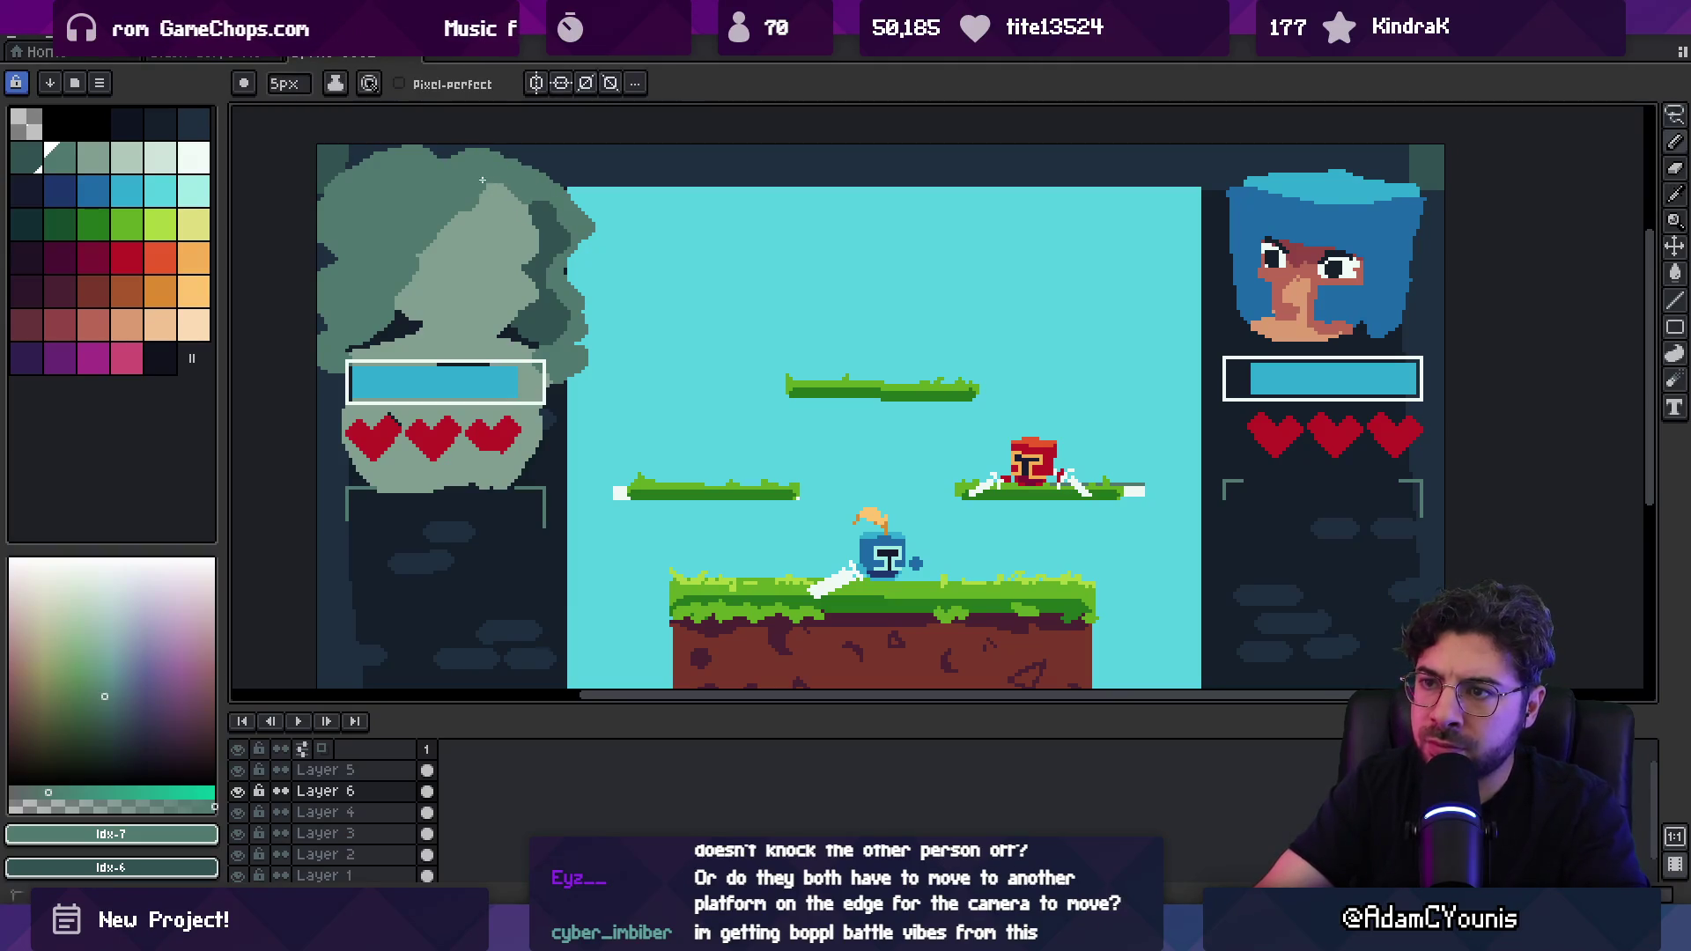
{"action": "left_click", "coordinate": [483, 198], "text": "alt"}
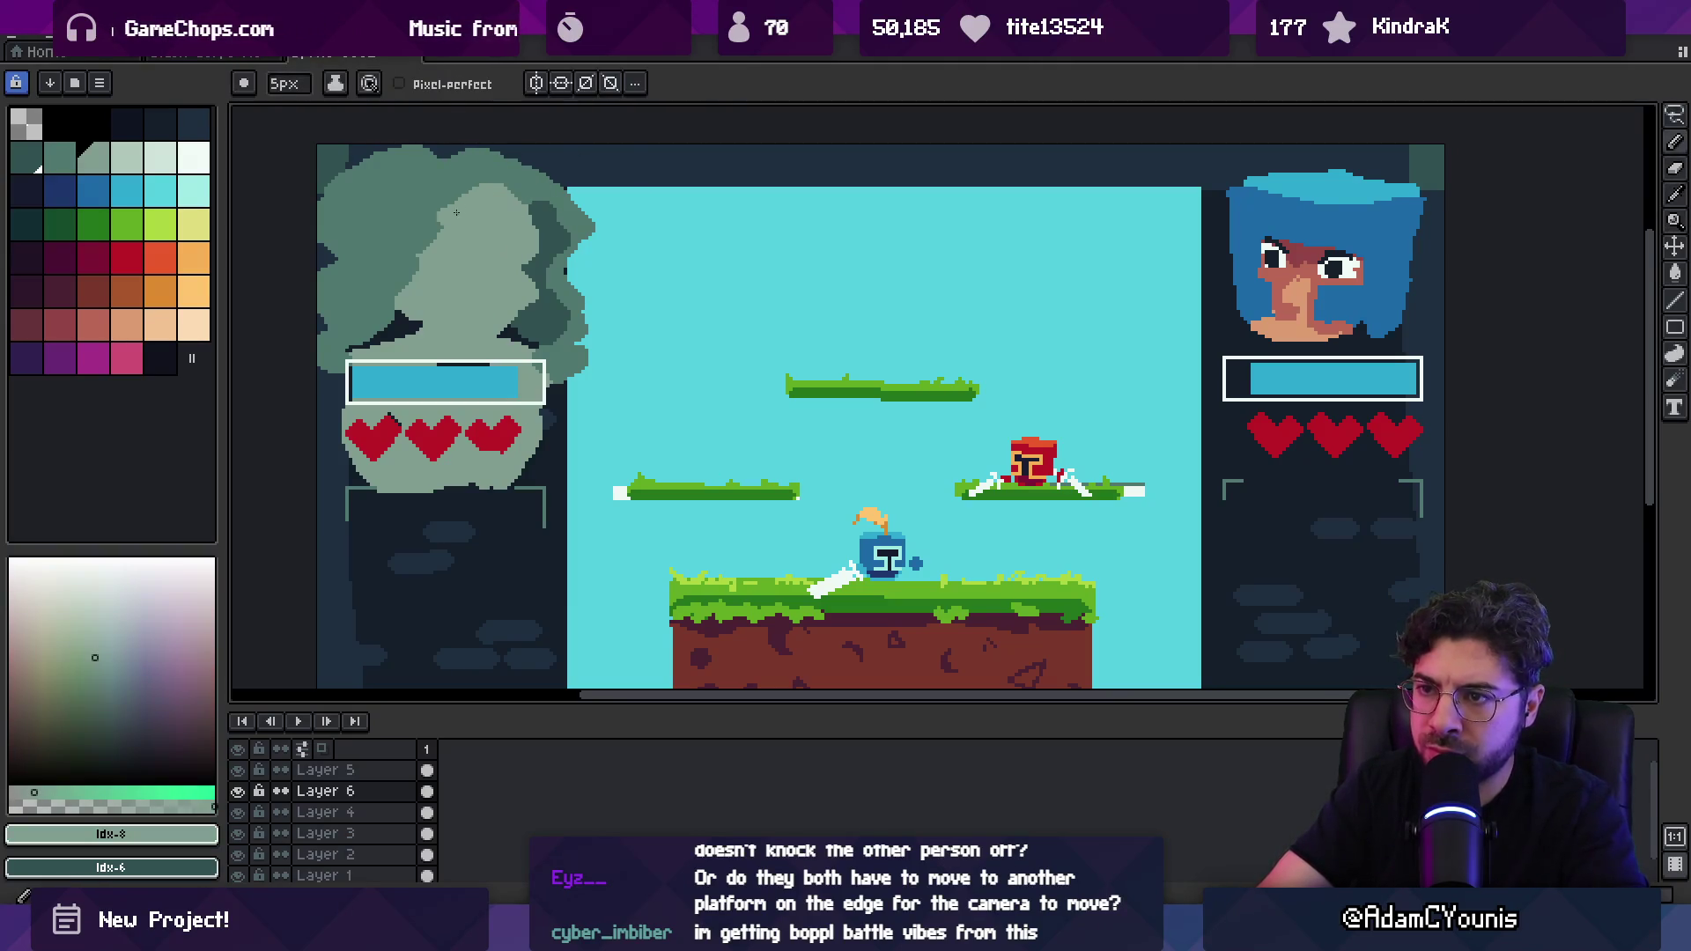
Step: Zoom out and centre the whole mockup to check it
{"action": "key", "text": "z"}
{"action": "scroll", "coordinate": [414, 273], "scroll_direction": "down", "scroll_amount": 3}
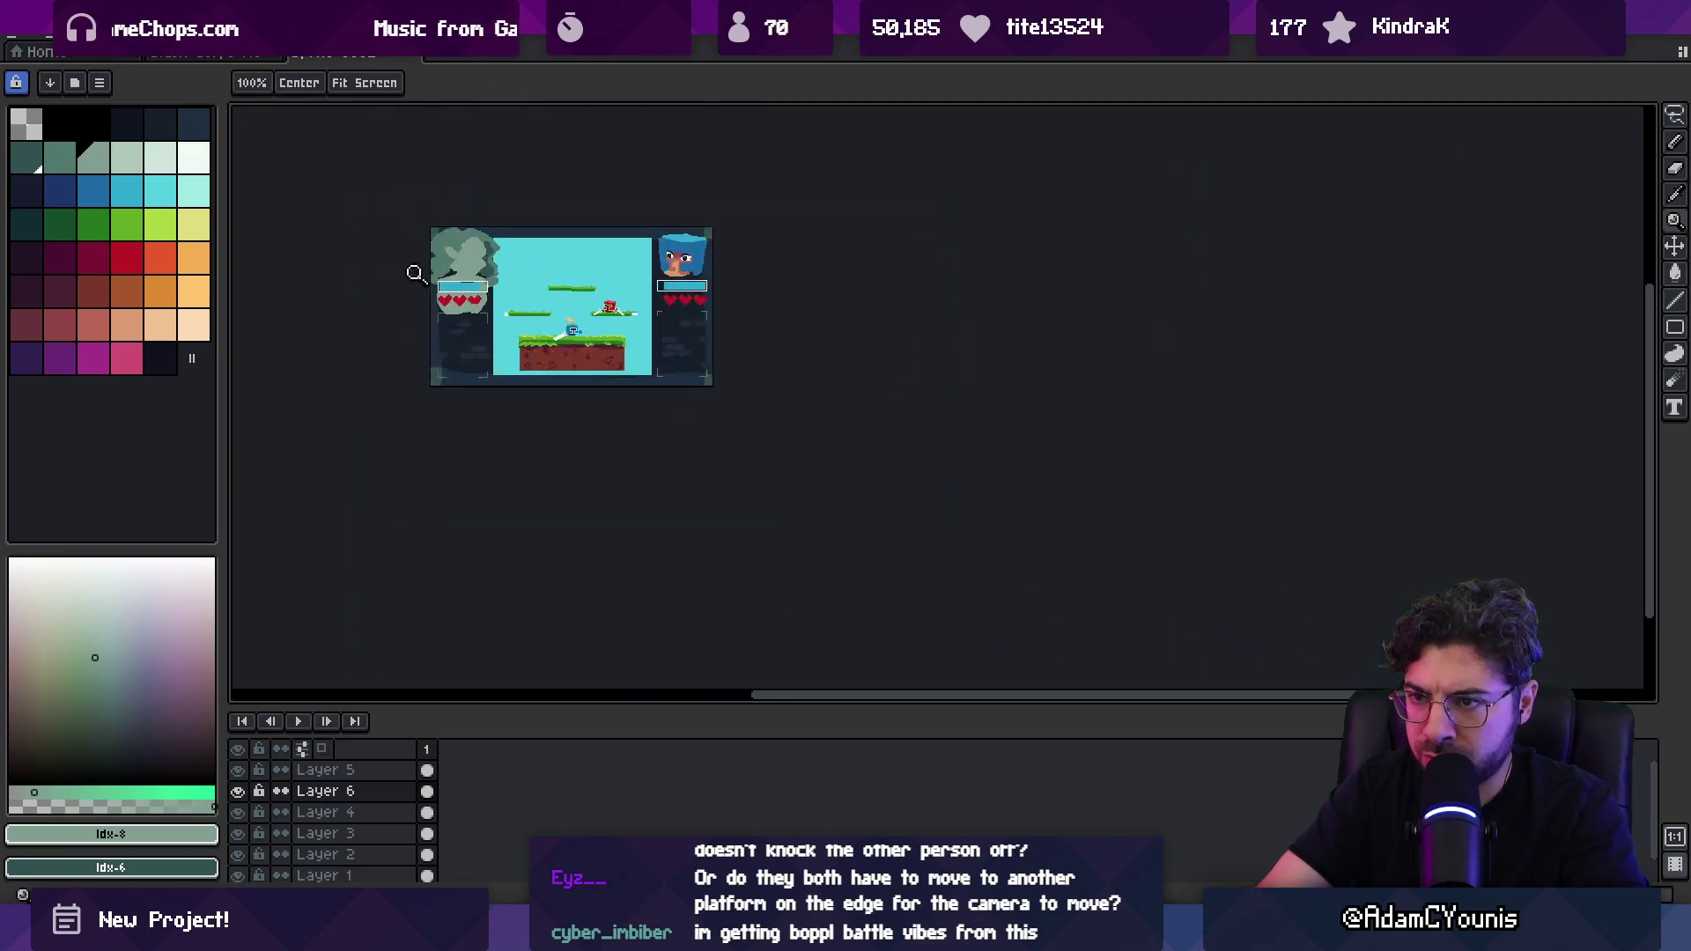
{"action": "scroll", "coordinate": [529, 238], "scroll_direction": "up", "scroll_amount": 2}
{"action": "left_click_drag", "start_coordinate": [536, 302], "coordinate": [585, 310]}
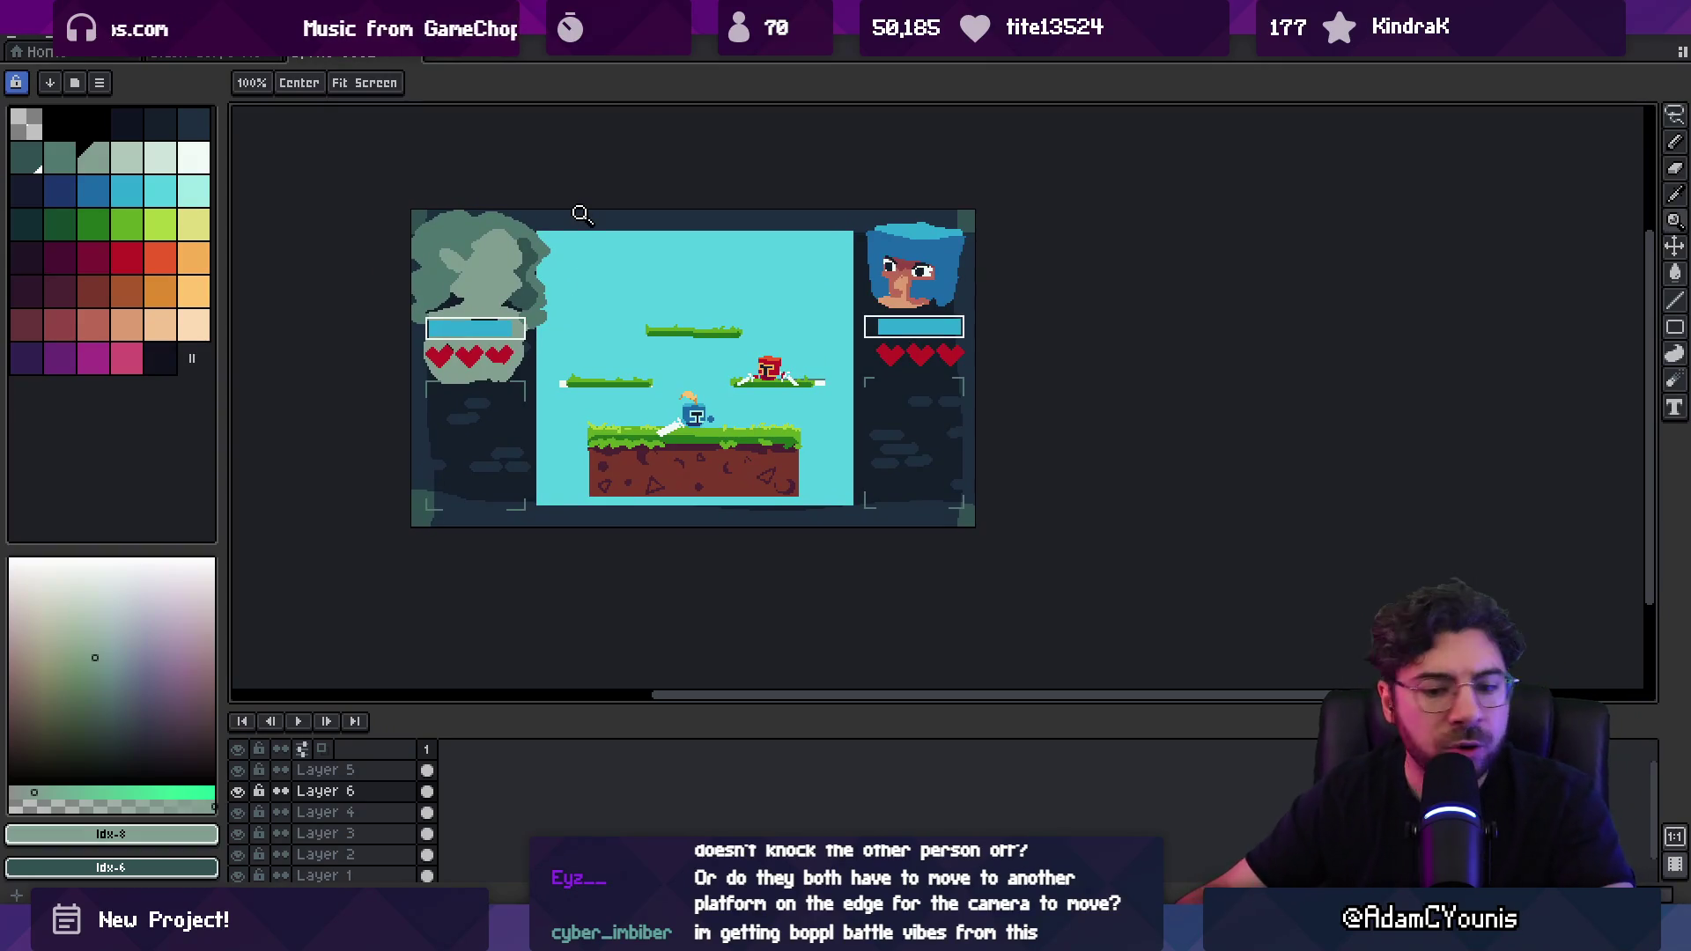
Step: Open and close the Chapter 1 folder via system search, then launch Chrome
{"action": "key", "text": "super"}
{"action": "type", "text": "cha"}
{"action": "key", "text": "Return"}
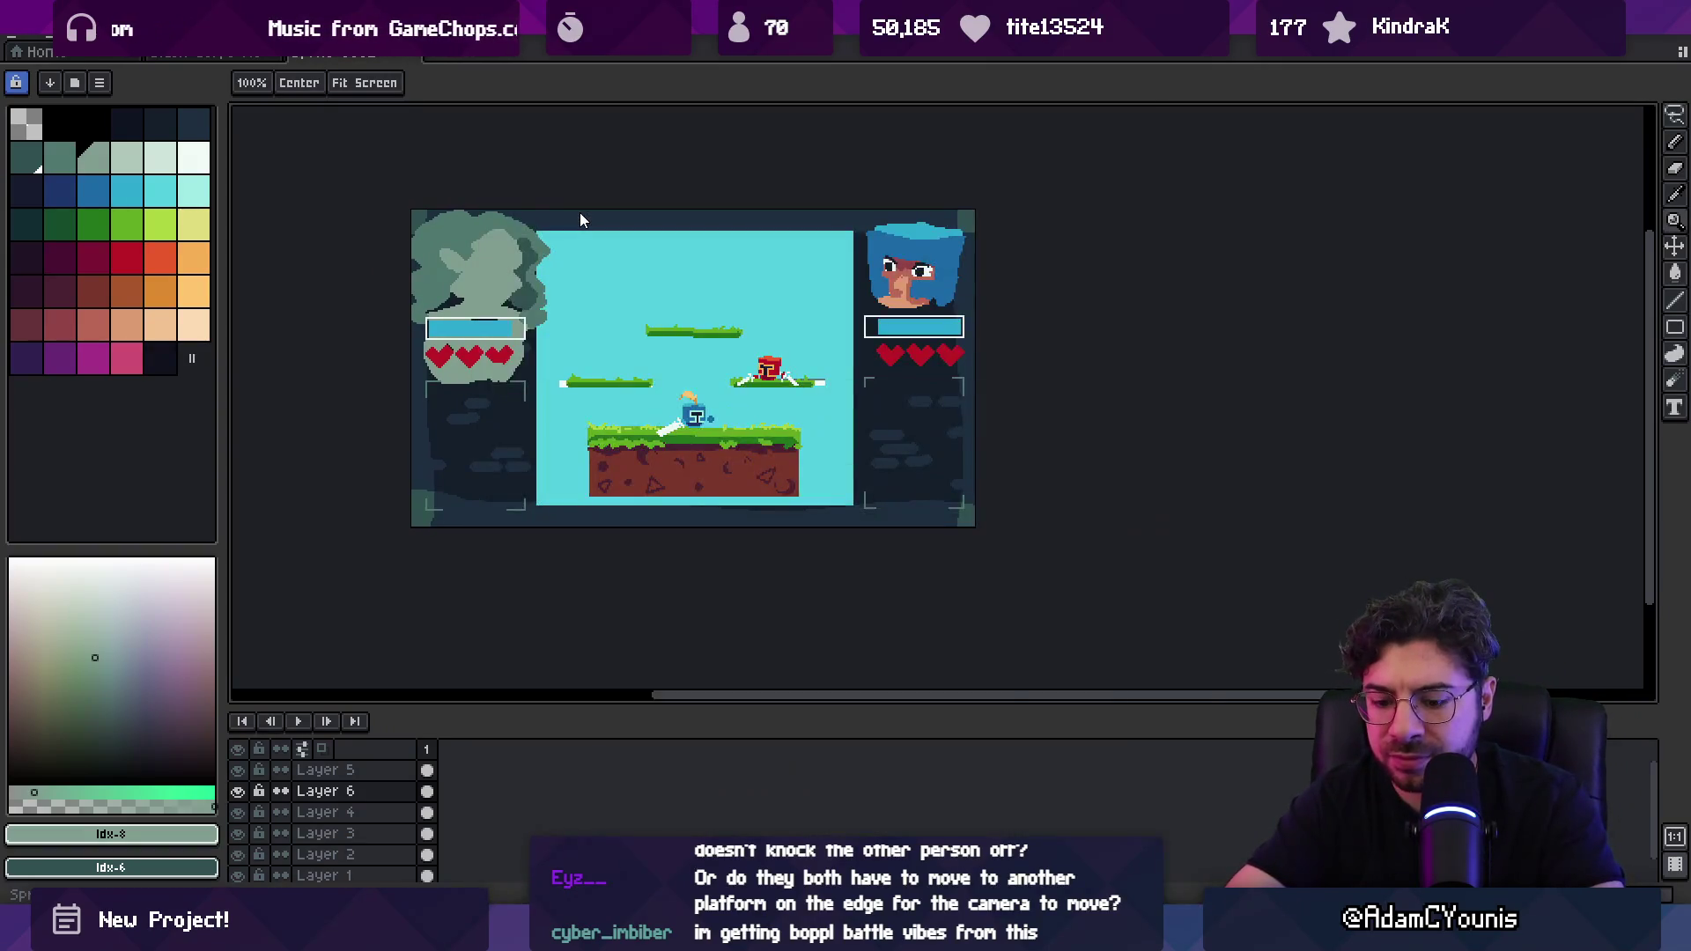
{"action": "key", "text": "alt+F4"}
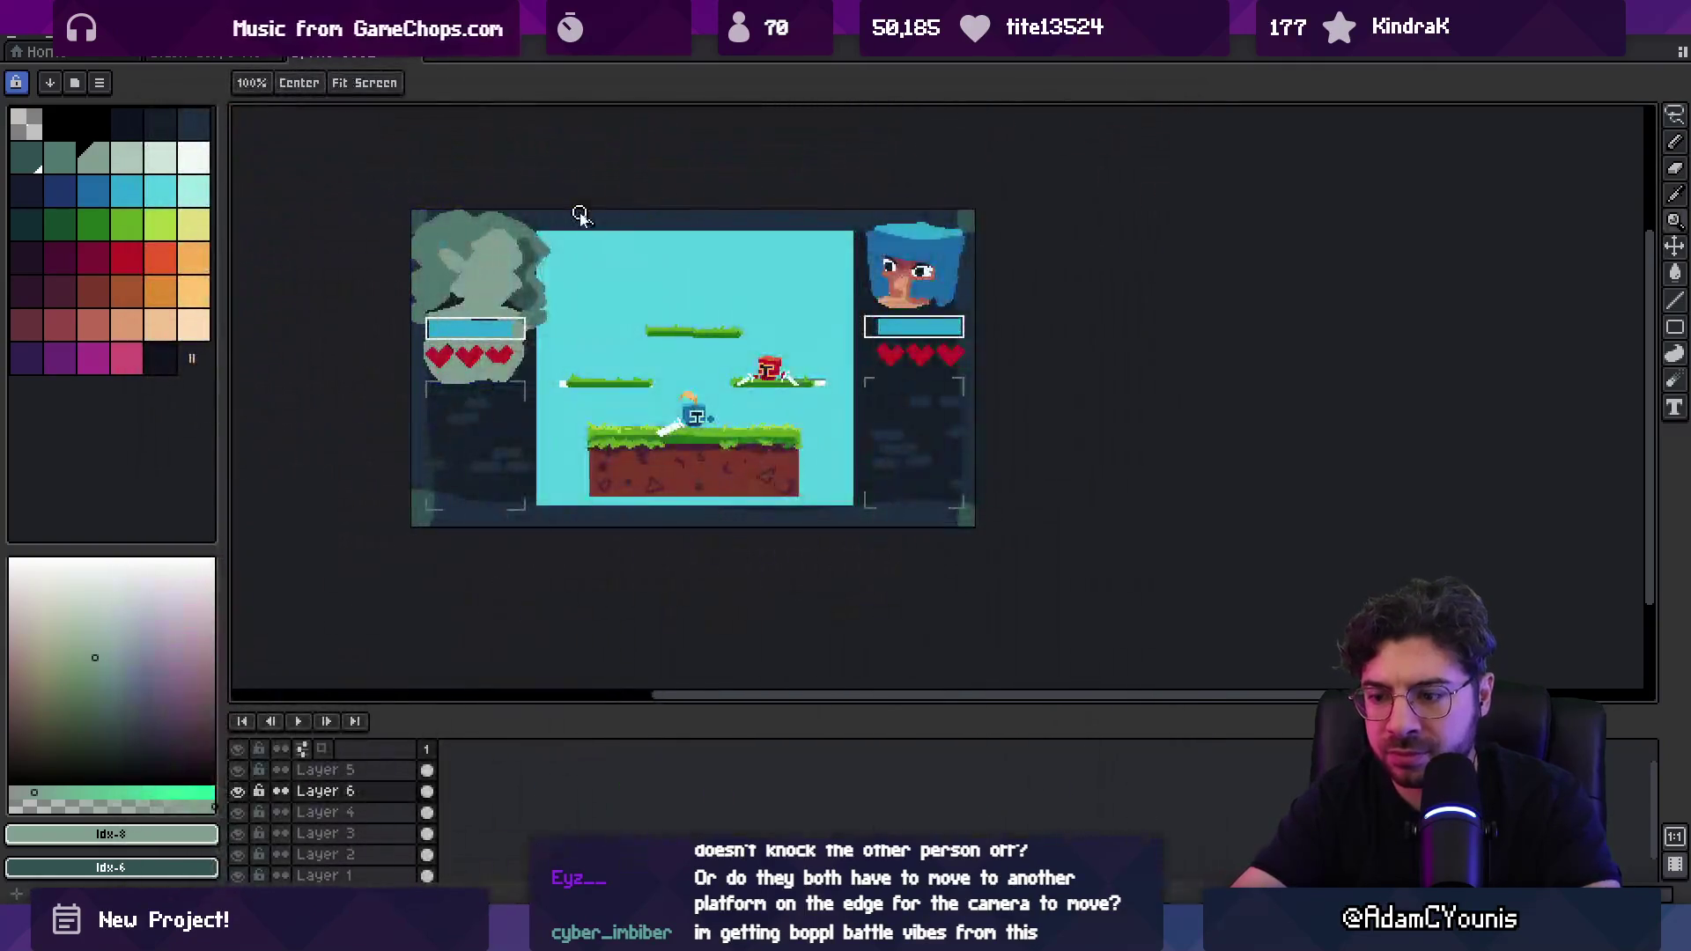
{"action": "key", "text": "super"}
{"action": "type", "text": "chro"}
{"action": "key", "text": "Return"}
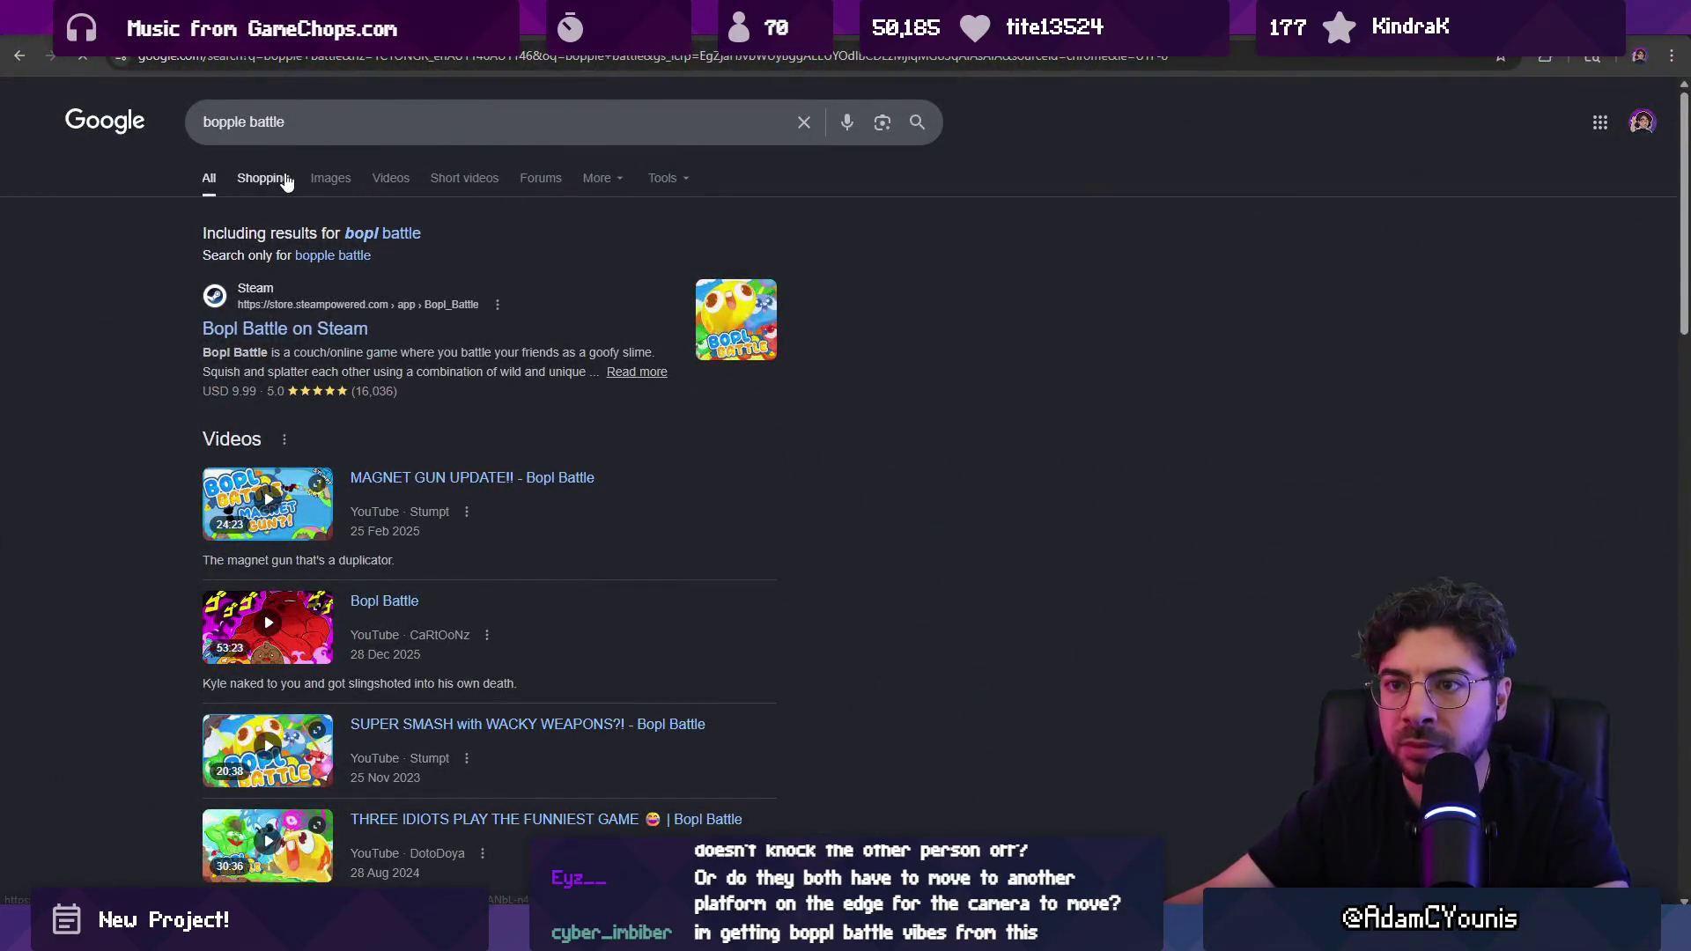
Step: Browse the image results for 'bopple battle', previewing the Steam screenshot and official trailer
{"action": "left_click", "coordinate": [266, 178]}
{"action": "left_click", "coordinate": [335, 180]}
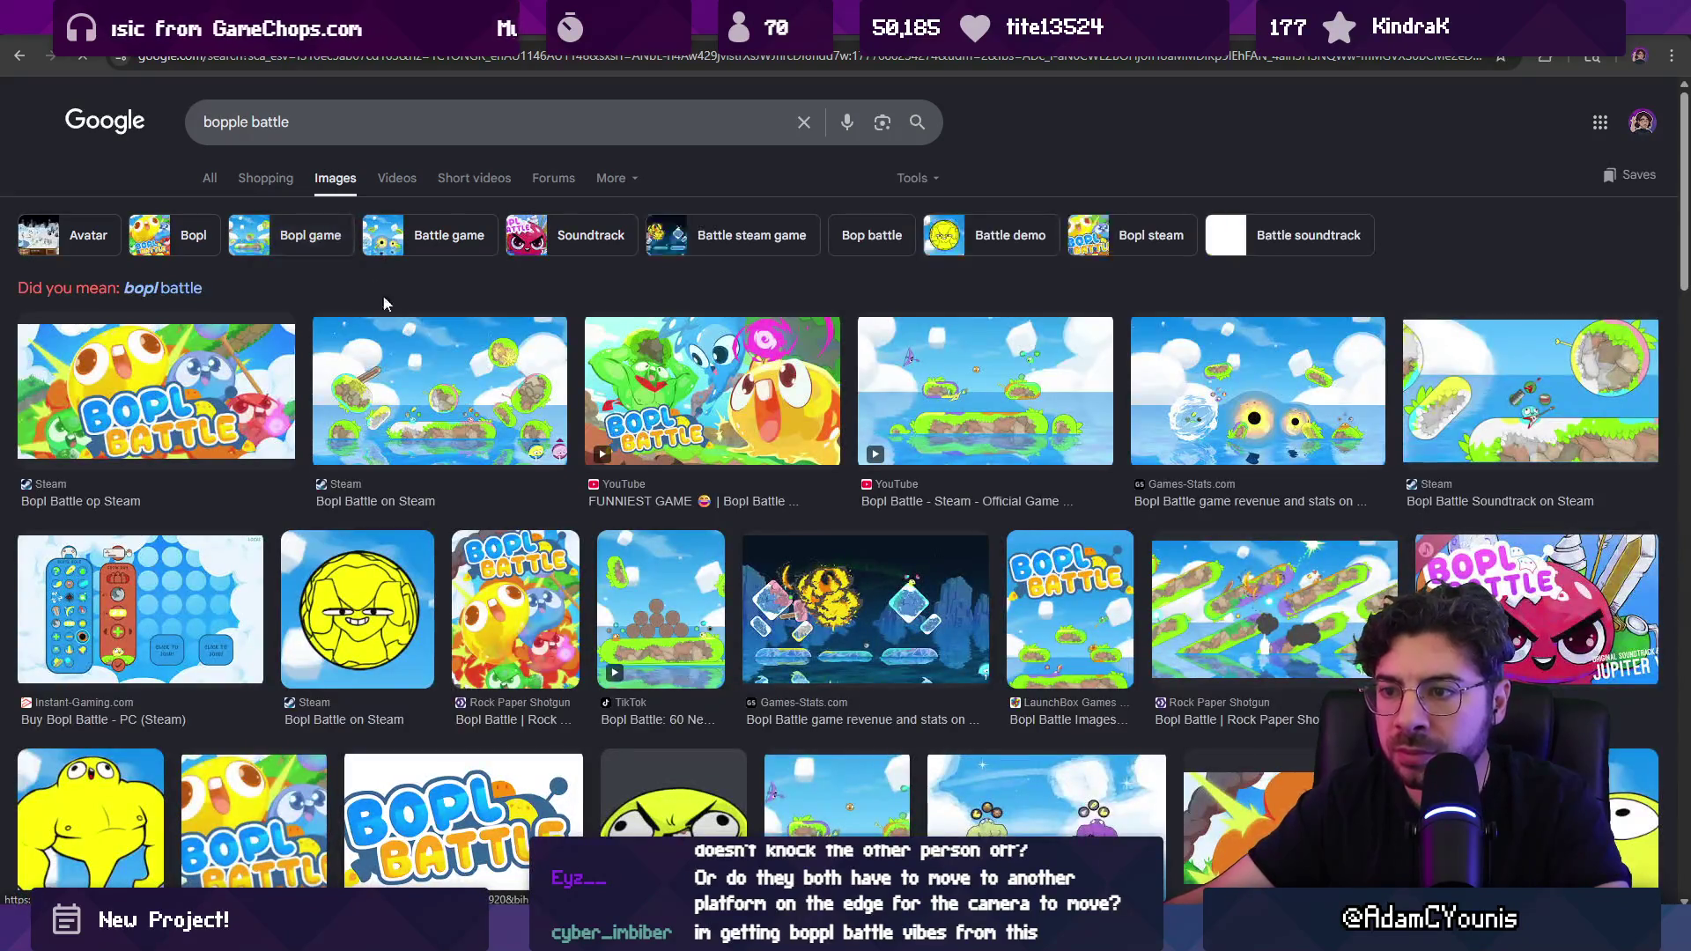
{"action": "left_click", "coordinate": [426, 387]}
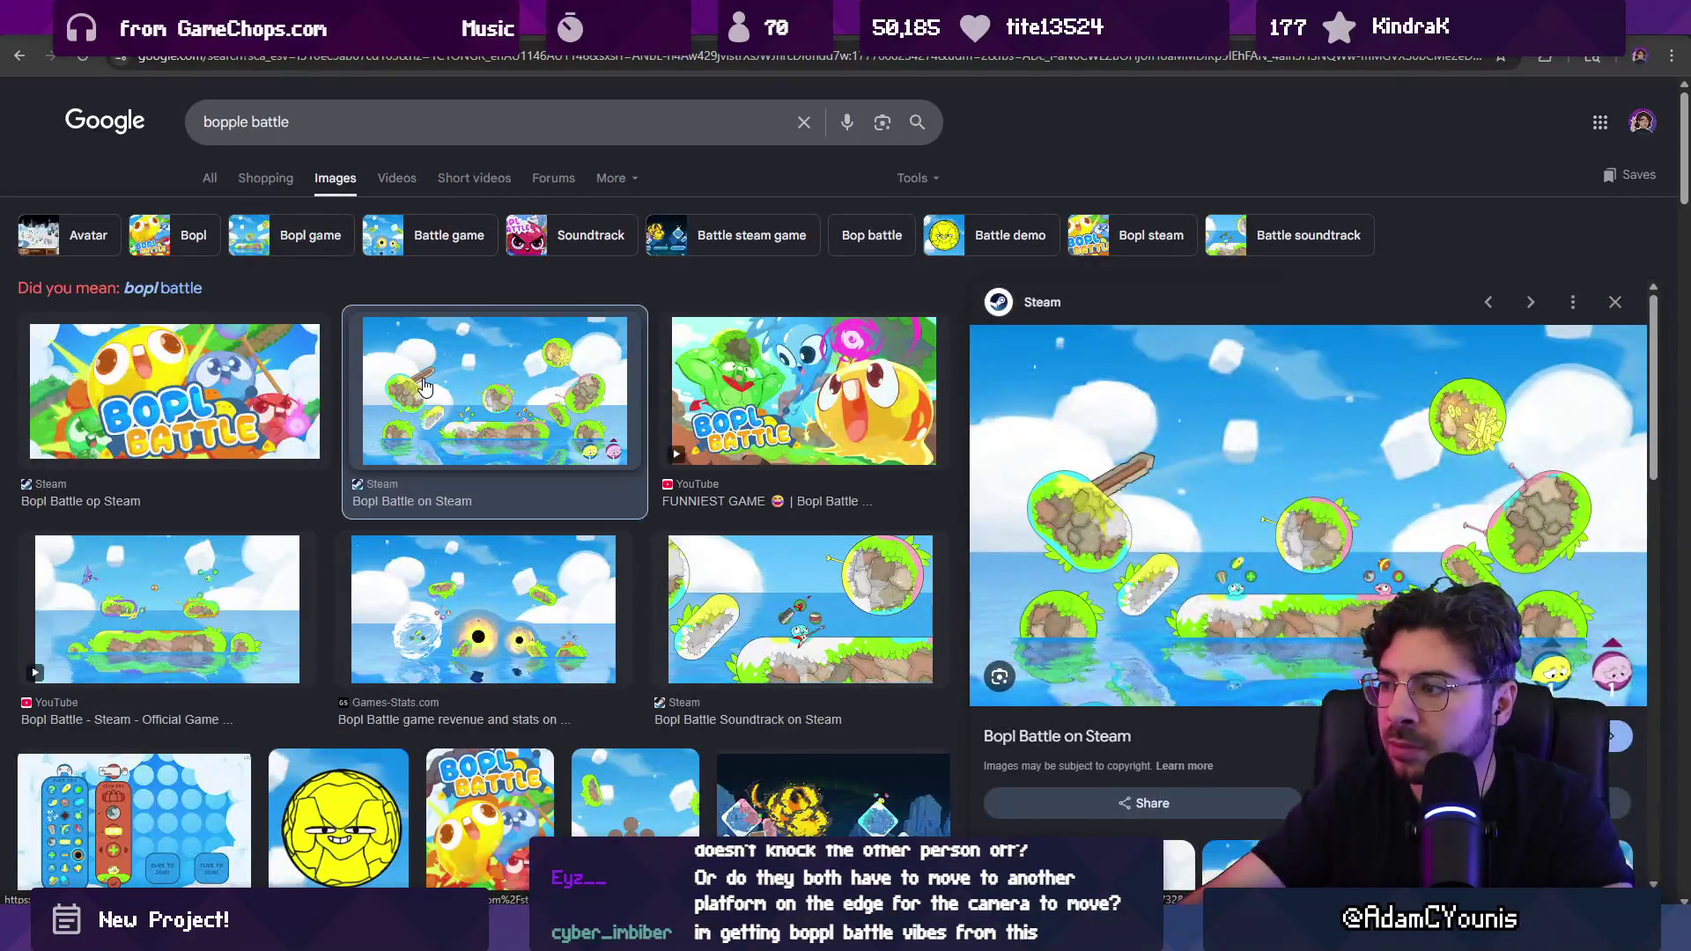
{"action": "key", "text": "Right"}
{"action": "key", "text": "Right"}
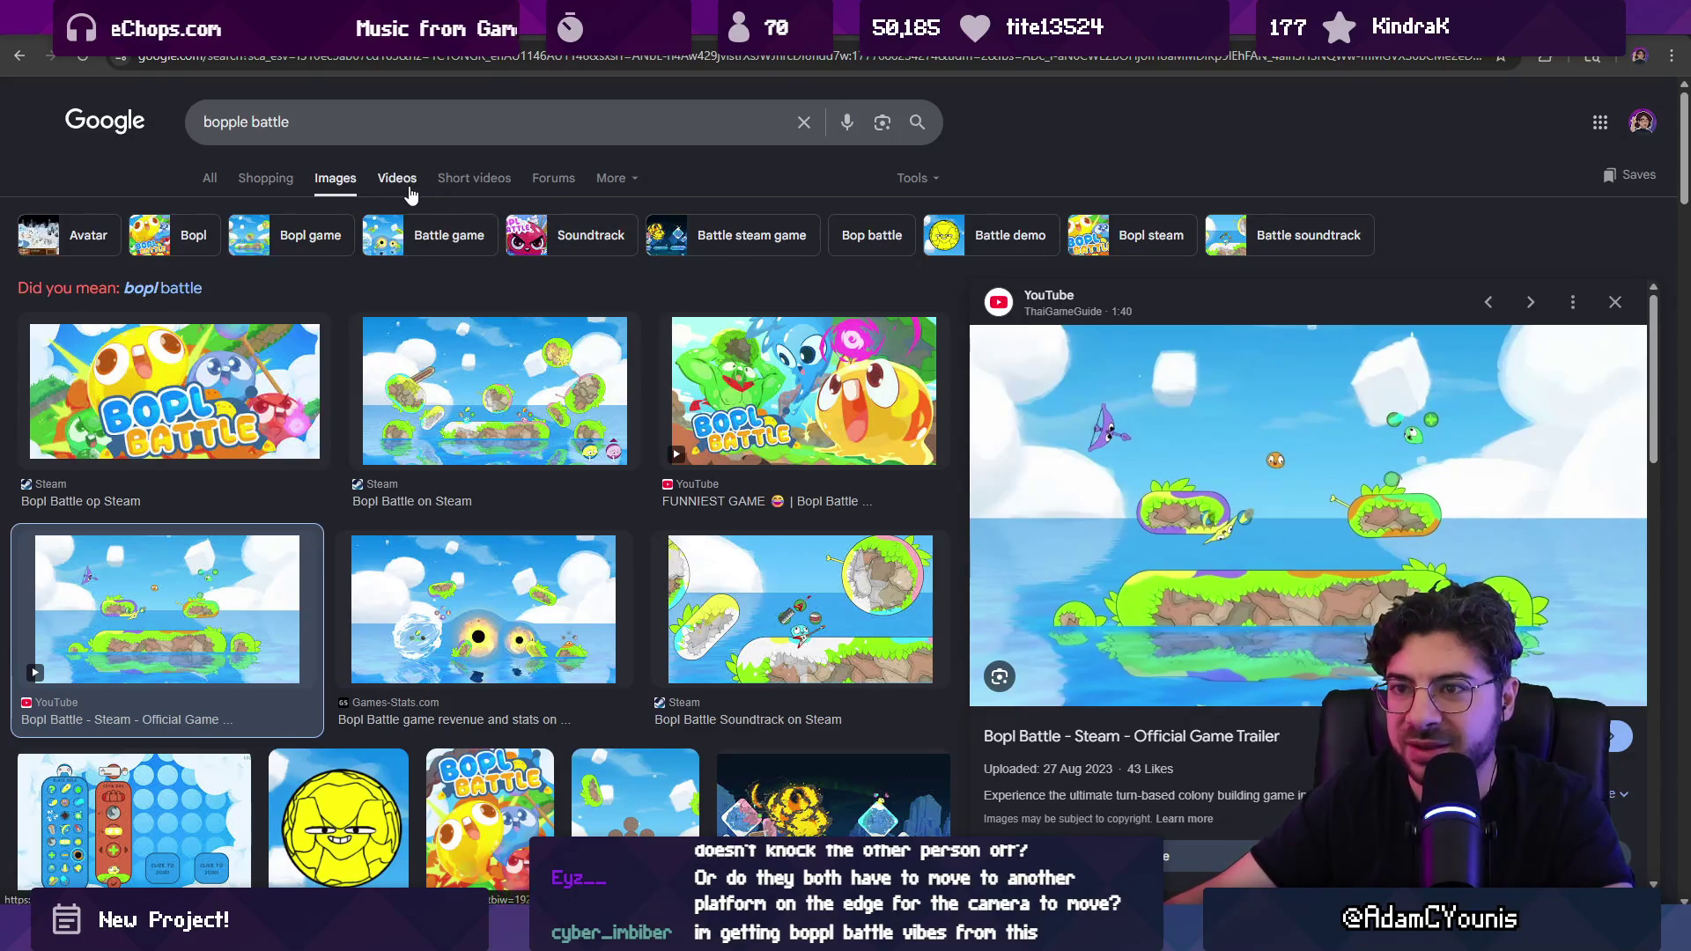
Step: Search the corrected spelling 'bopl battle' and move through its shopping, image and video results
{"action": "left_click", "coordinate": [163, 288]}
{"action": "left_click", "coordinate": [388, 177]}
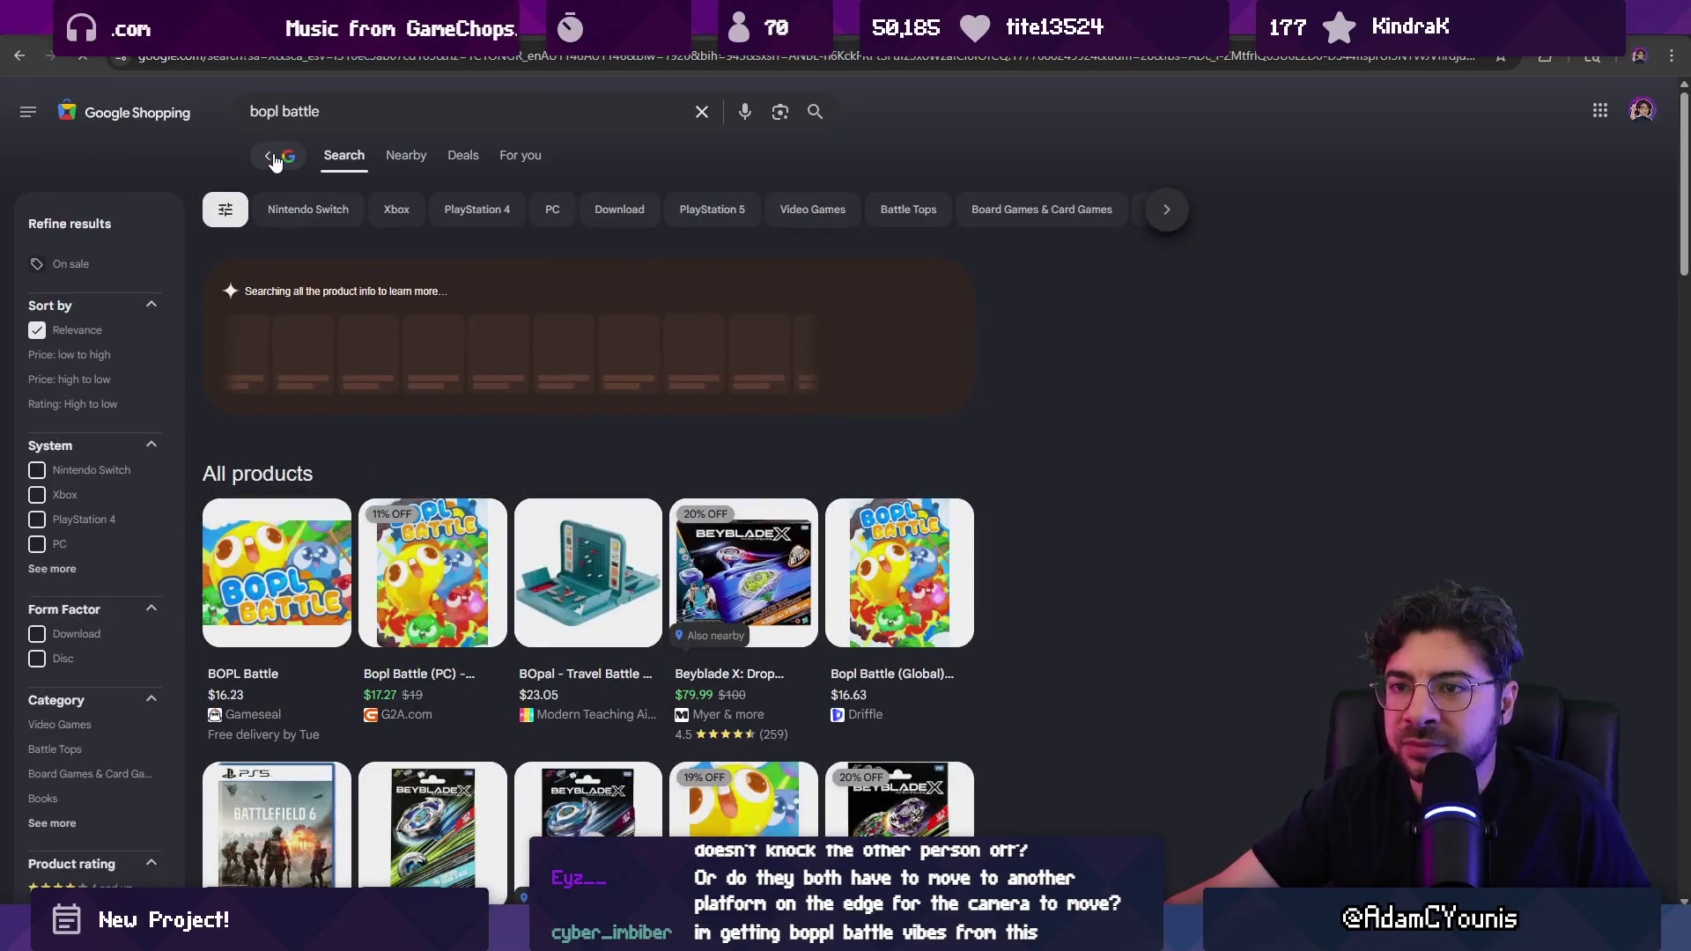
{"action": "left_click", "coordinate": [307, 177]}
{"action": "left_click", "coordinate": [333, 177]}
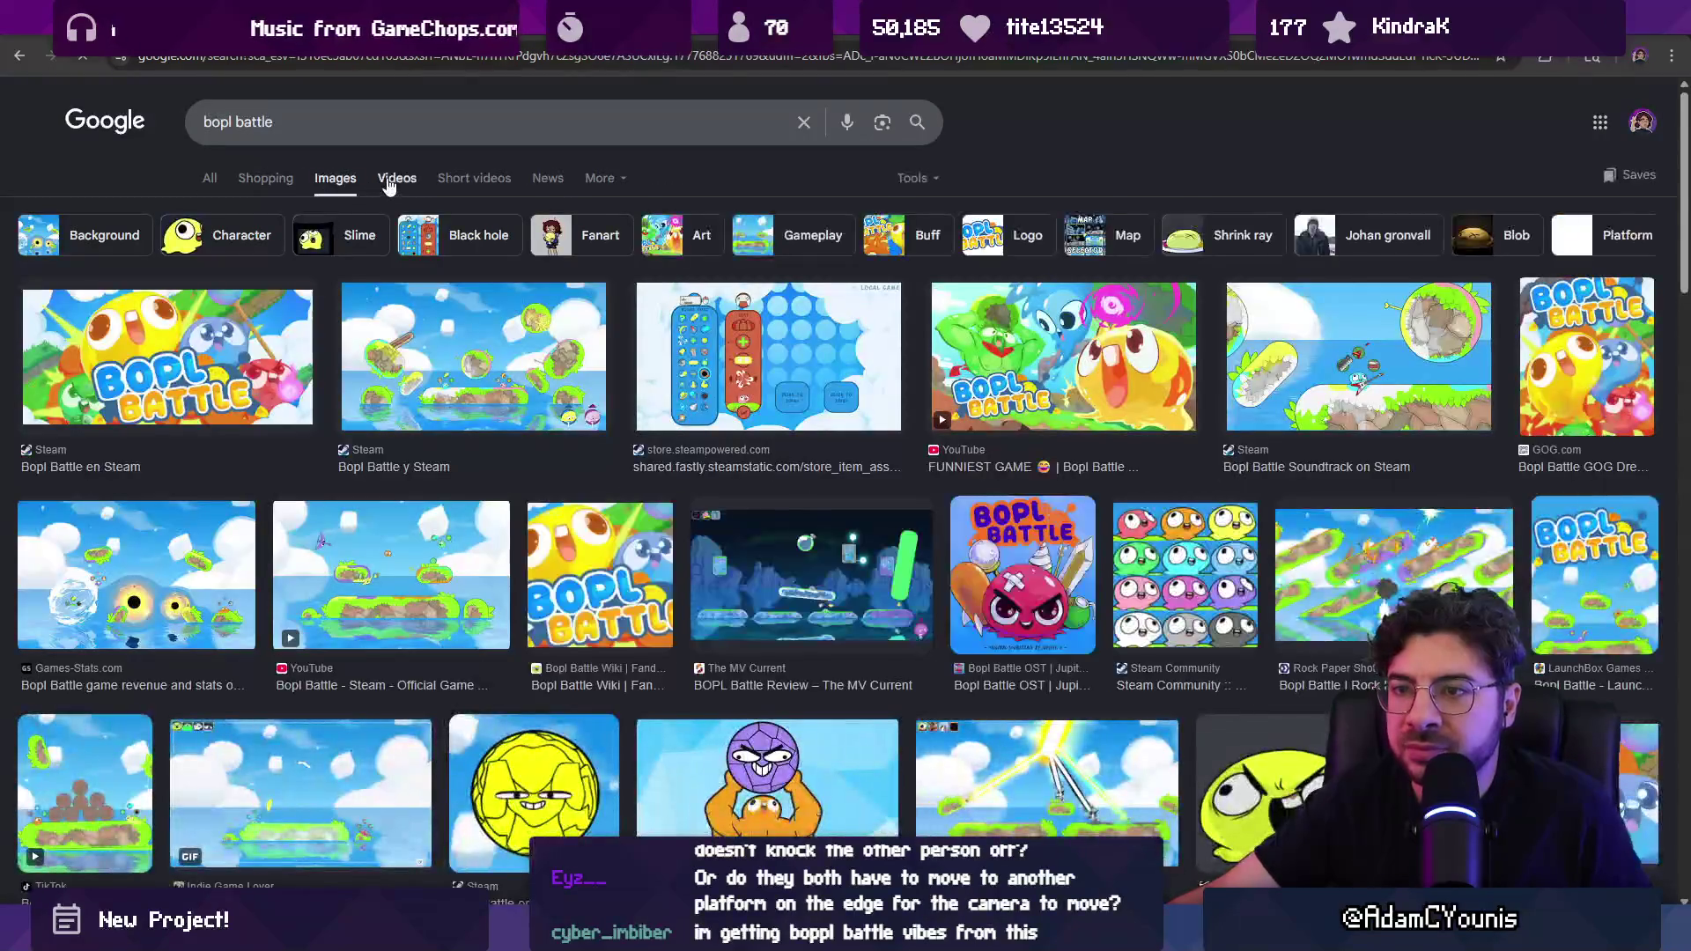
{"action": "left_click", "coordinate": [393, 177]}
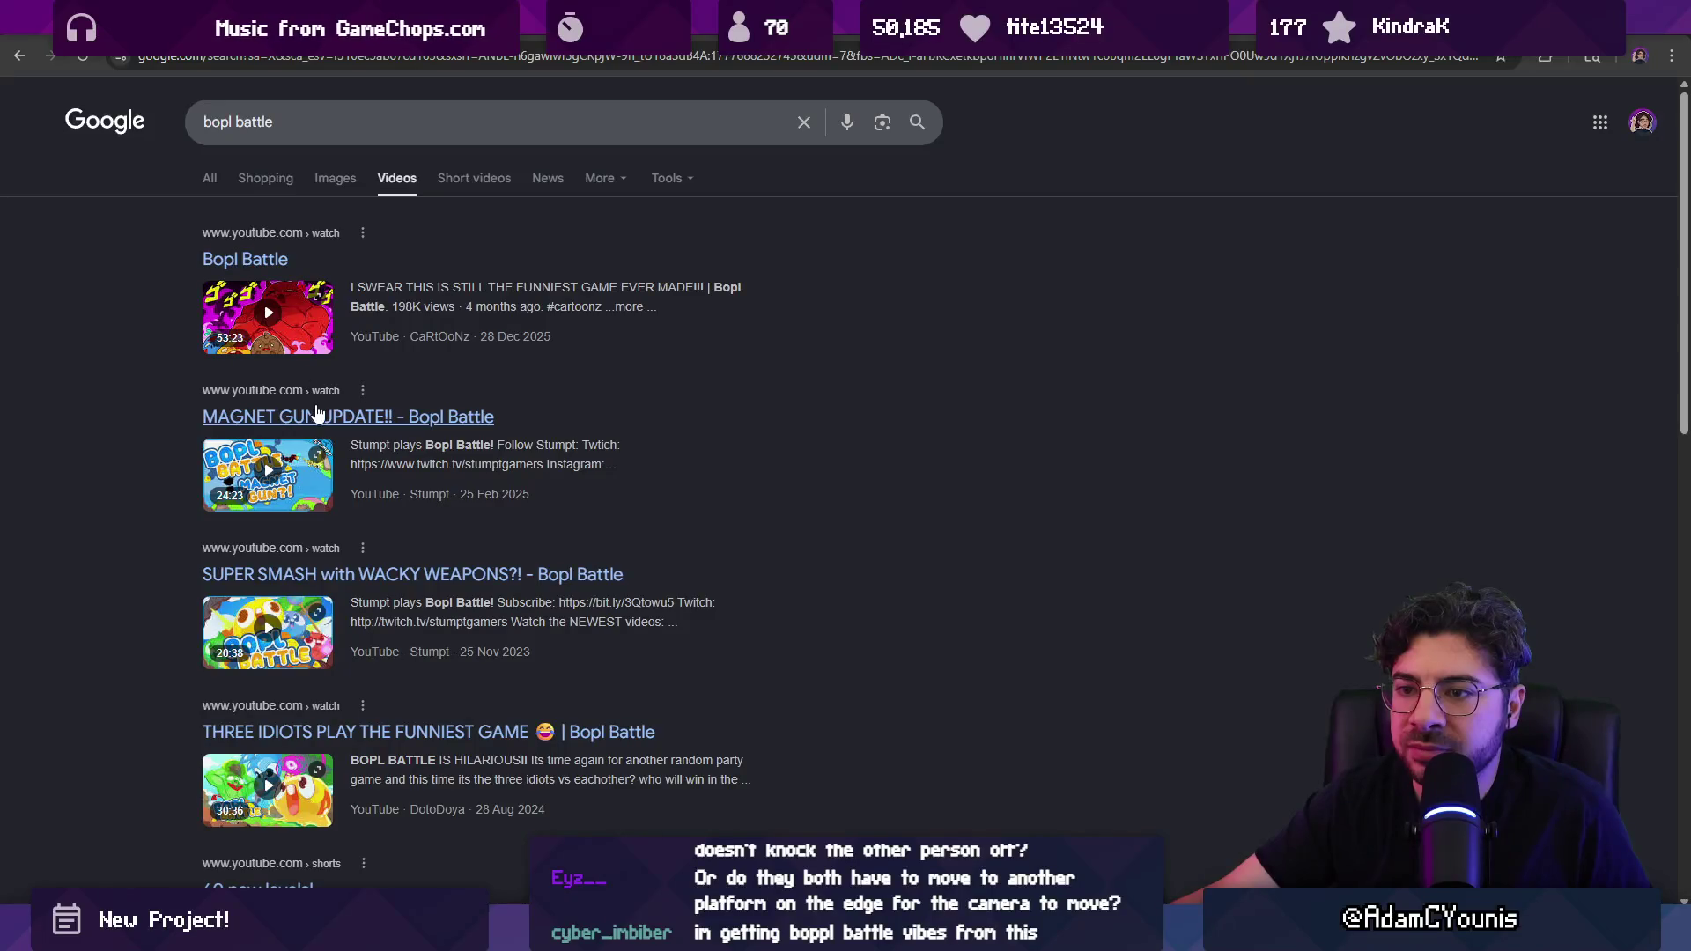
Step: Play the 'MAGNET GUN UPDATE!! - Bopl Battle' video and skip ahead to about 1:31
{"action": "left_click", "coordinate": [322, 418]}
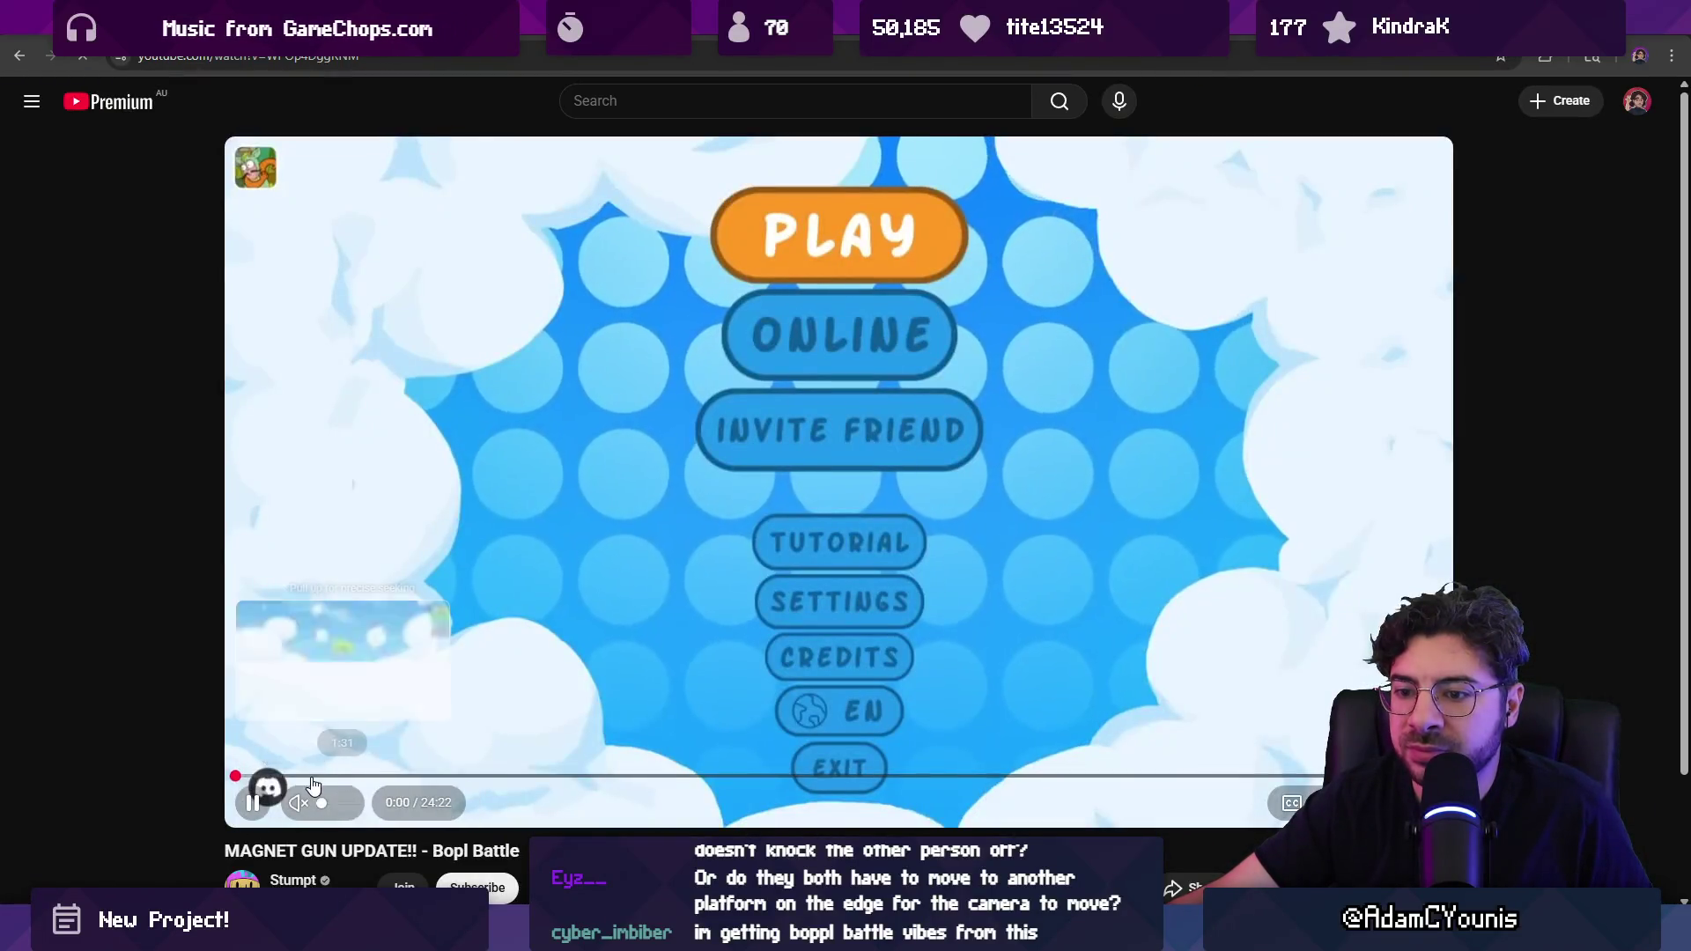
{"action": "left_click", "coordinate": [312, 776]}
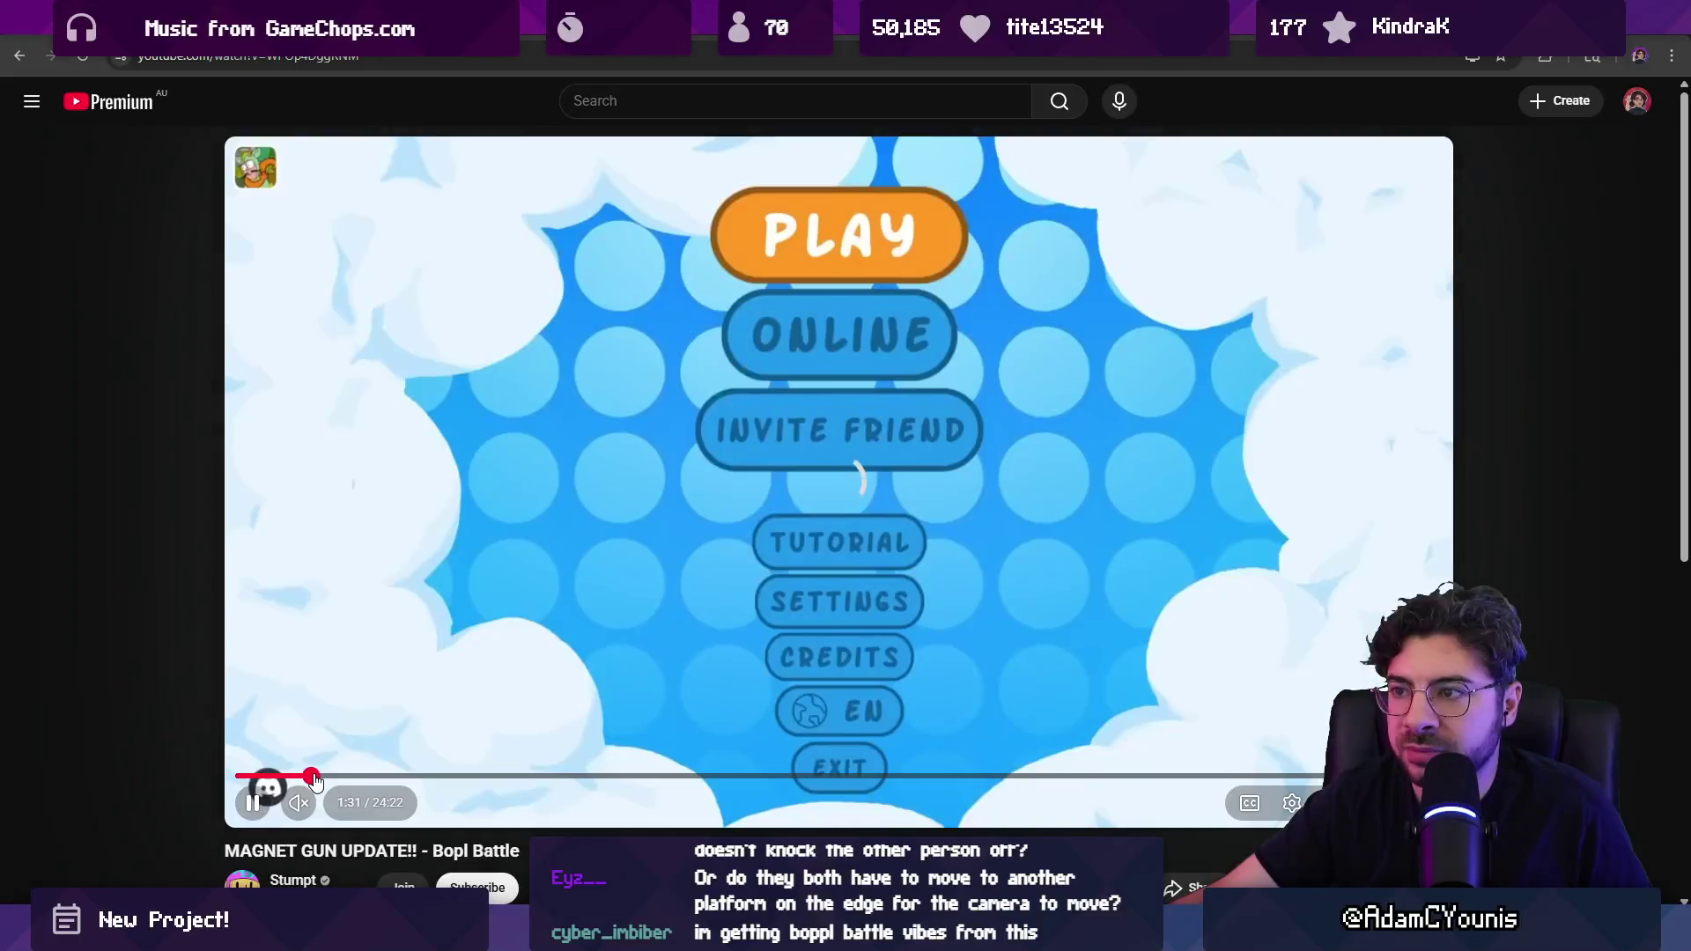
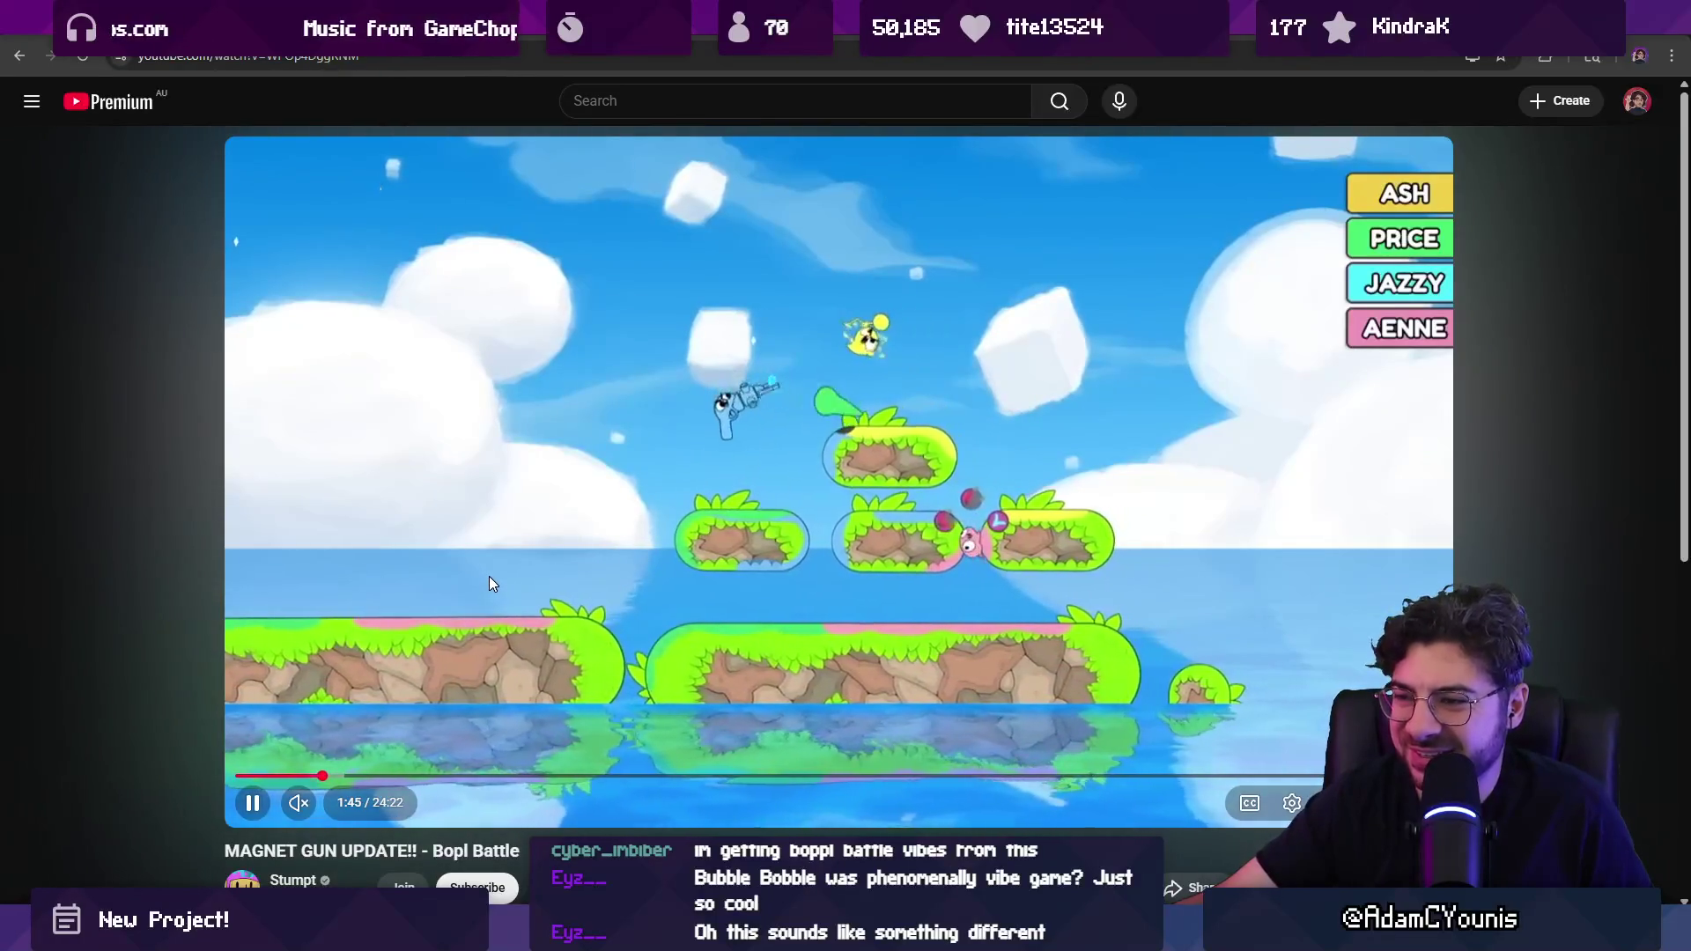
Step: Pause the Bopl Battle reference video at 1:47 and return to the Aseprite mock-up
{"action": "left_click", "coordinate": [511, 520]}
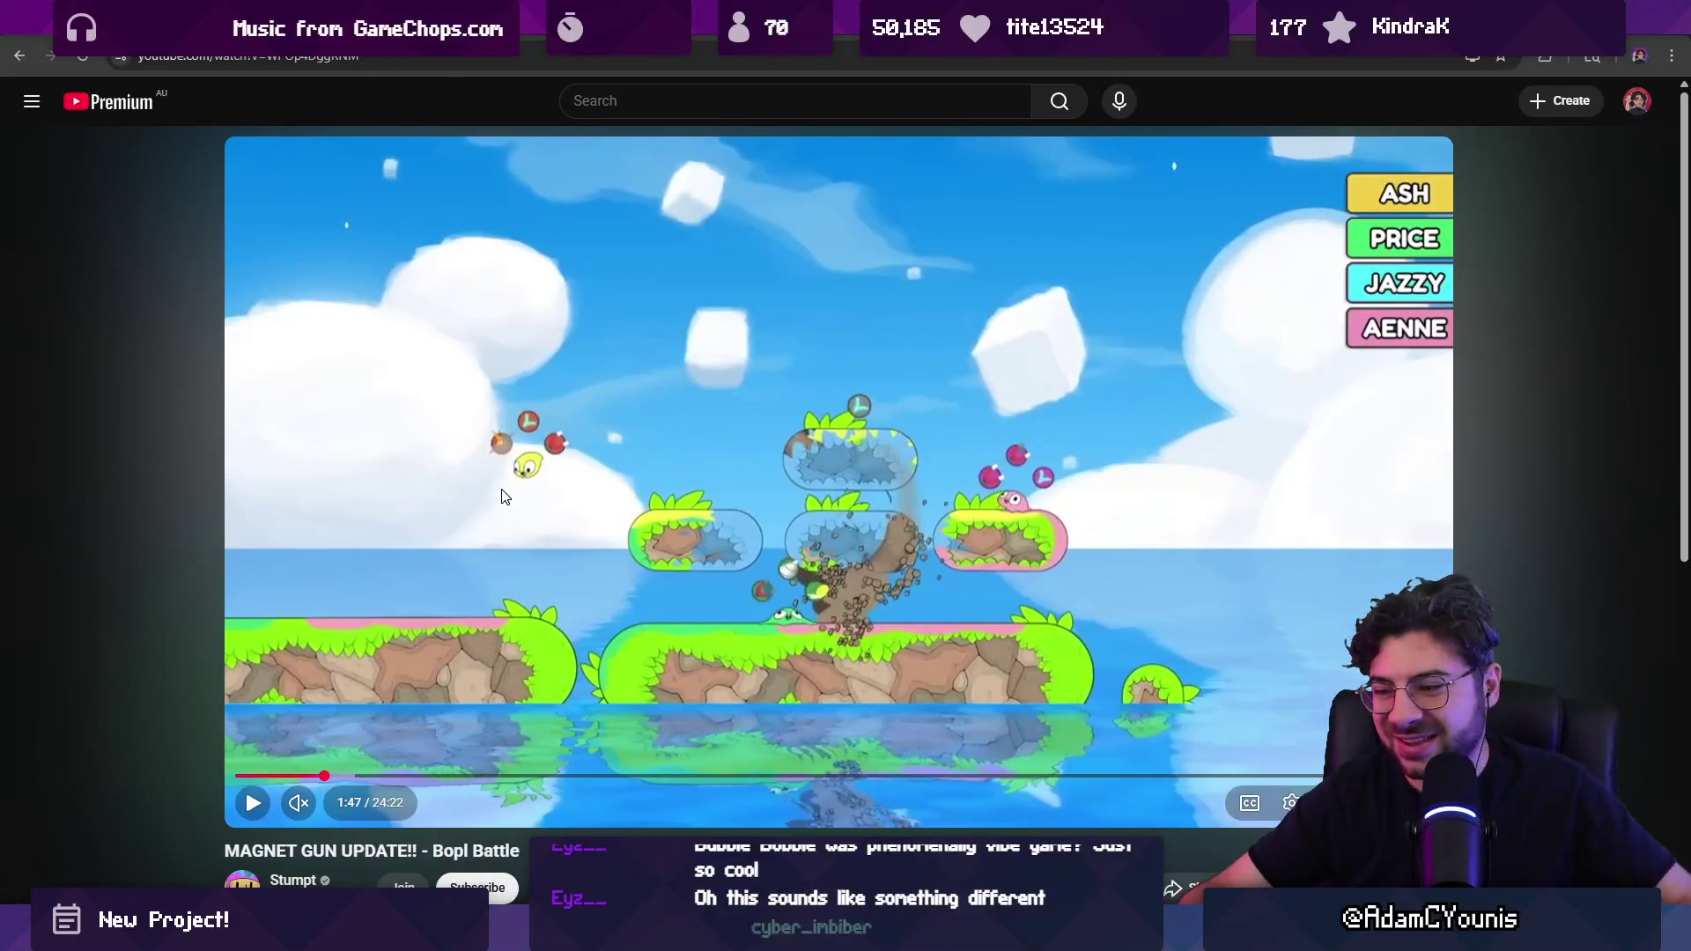
{"action": "left_click", "coordinate": [982, 938]}
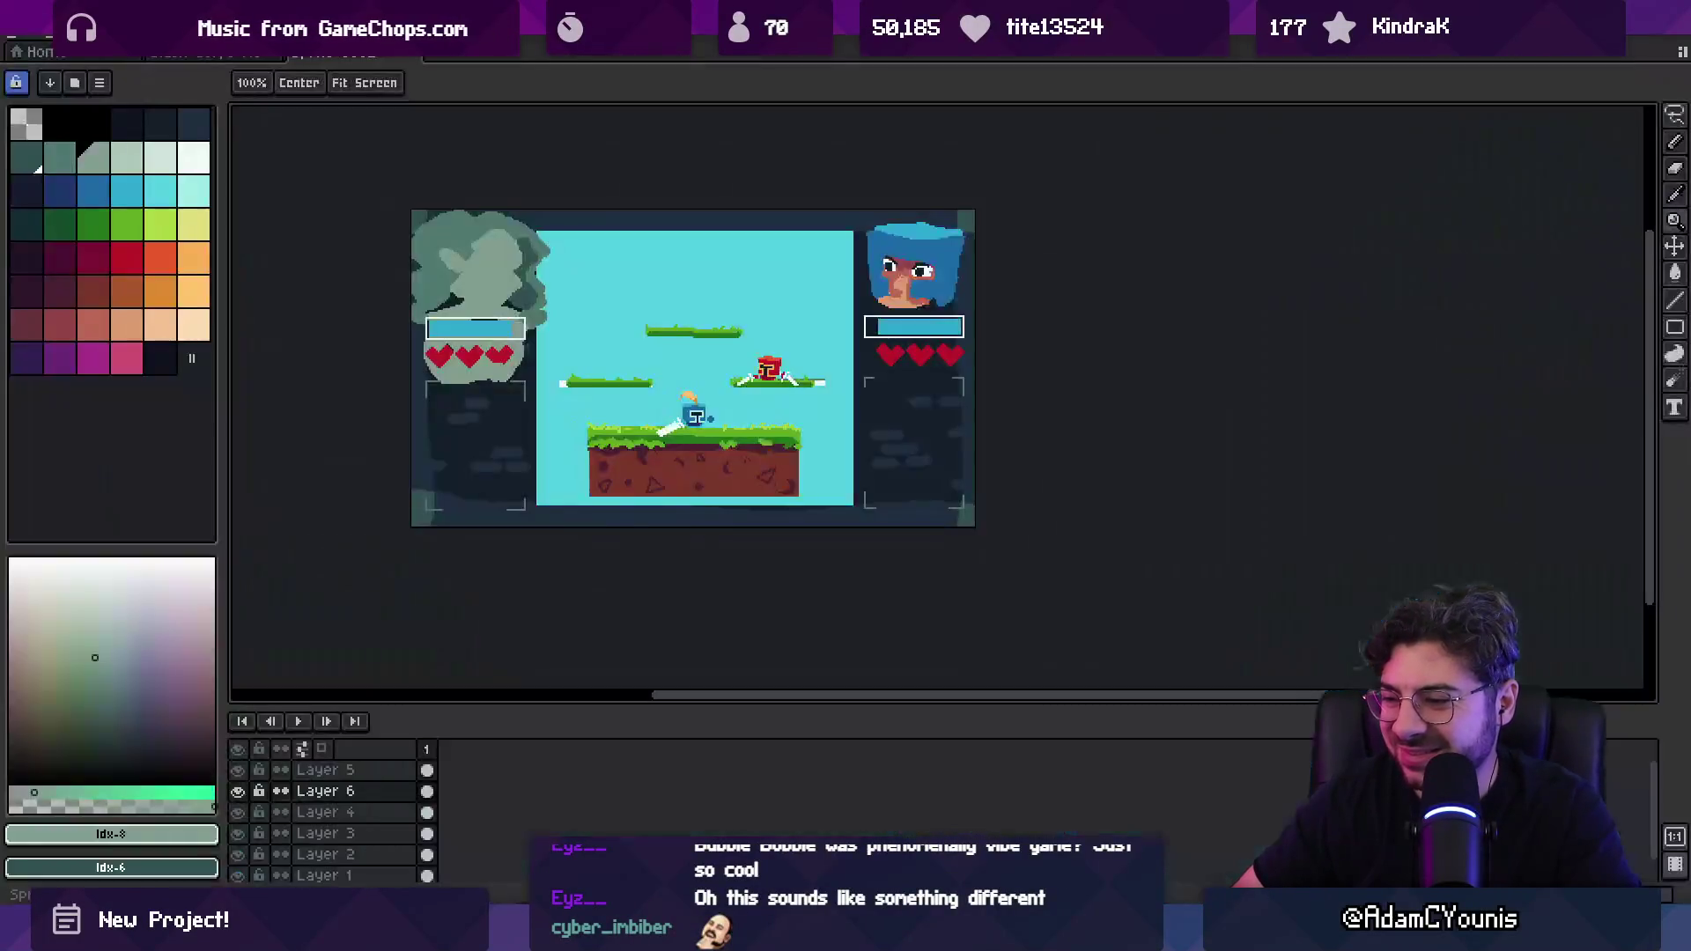
Step: Zoom in on the left cloud portrait and choose a new drawing colour for it
{"action": "scroll", "coordinate": [671, 339], "scroll_direction": "up", "scroll_amount": 4}
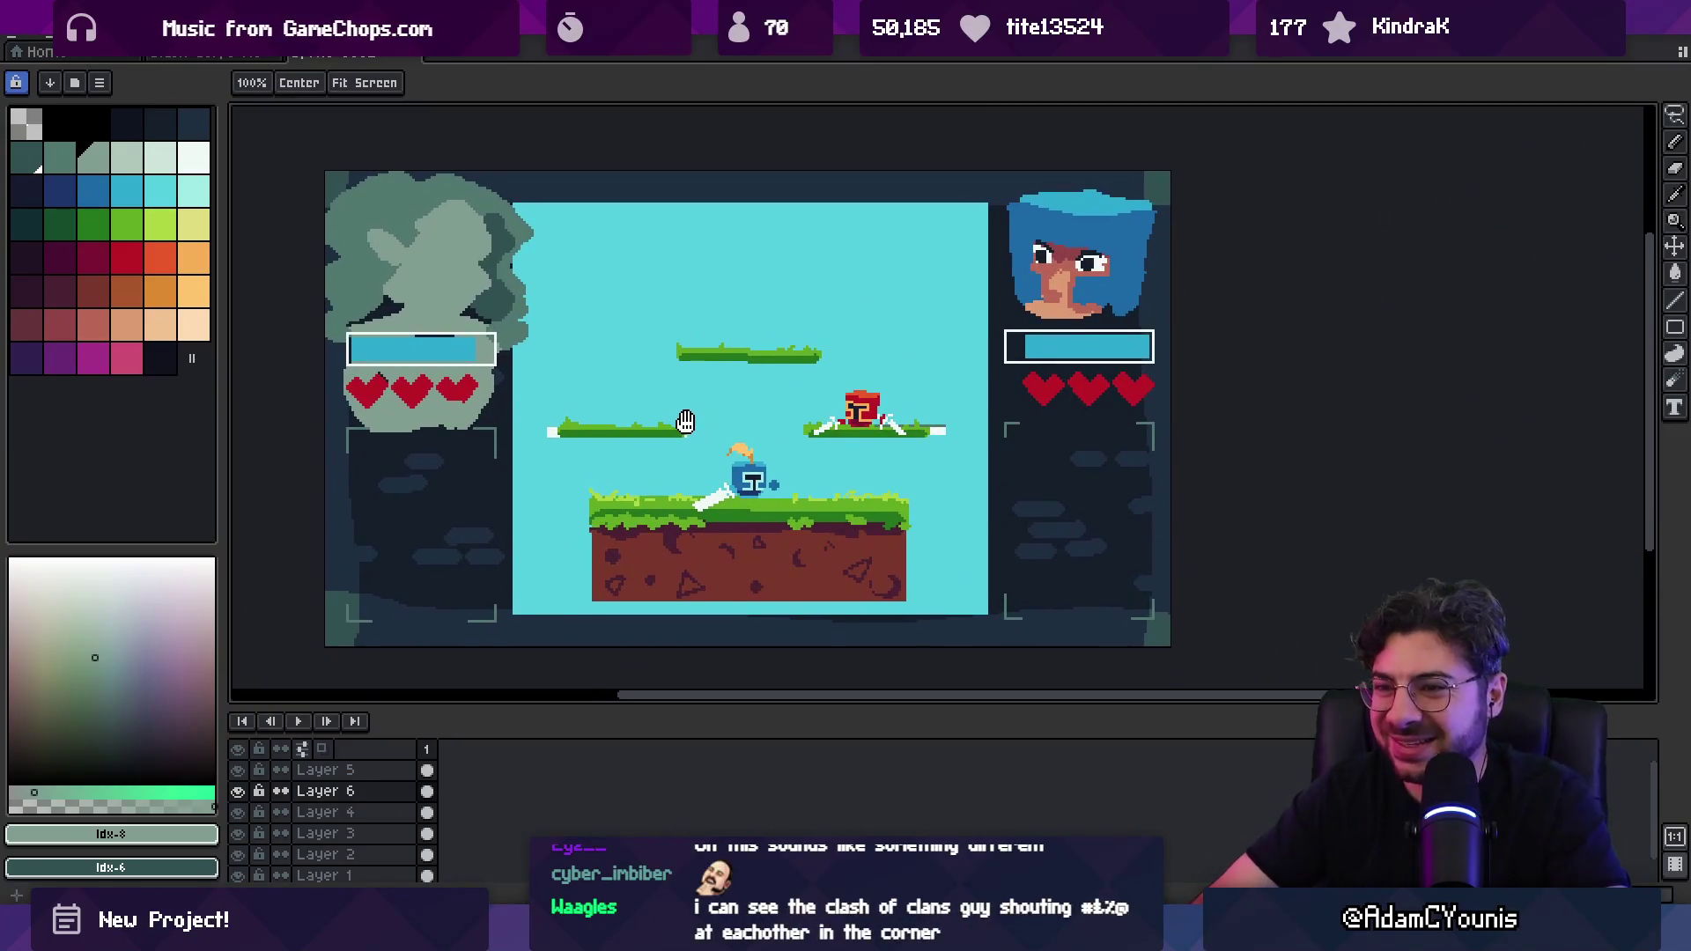
{"action": "scroll", "coordinate": [686, 425], "scroll_direction": "up", "scroll_amount": 3}
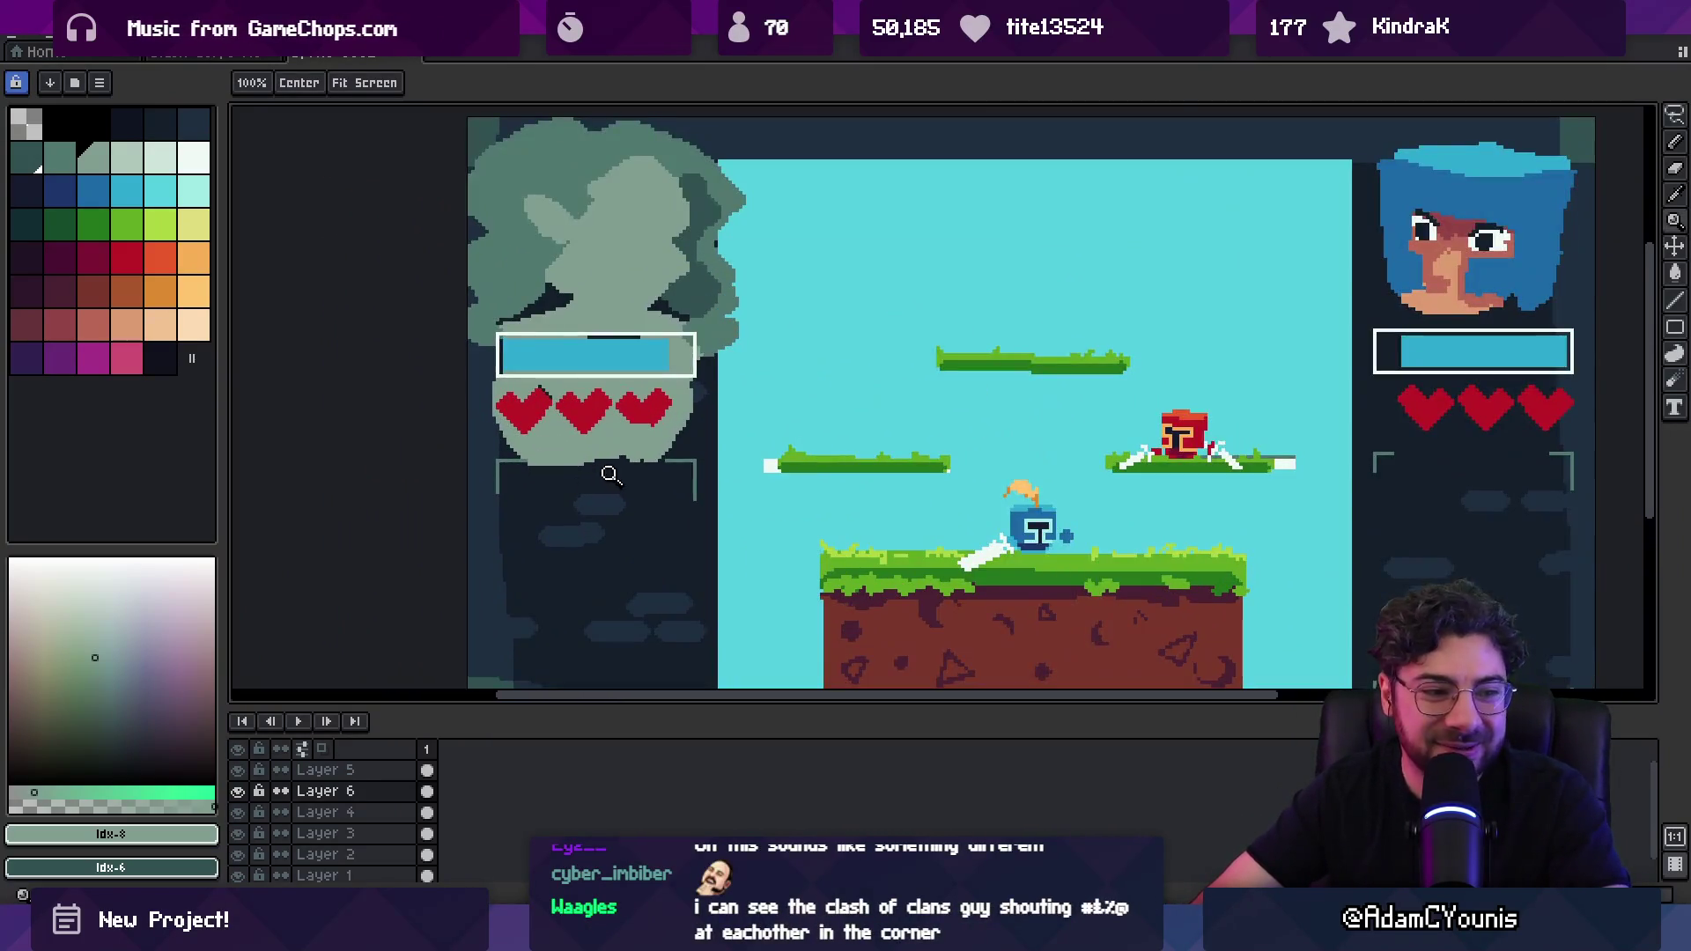
{"action": "key", "text": "v"}
{"action": "key", "text": "b"}
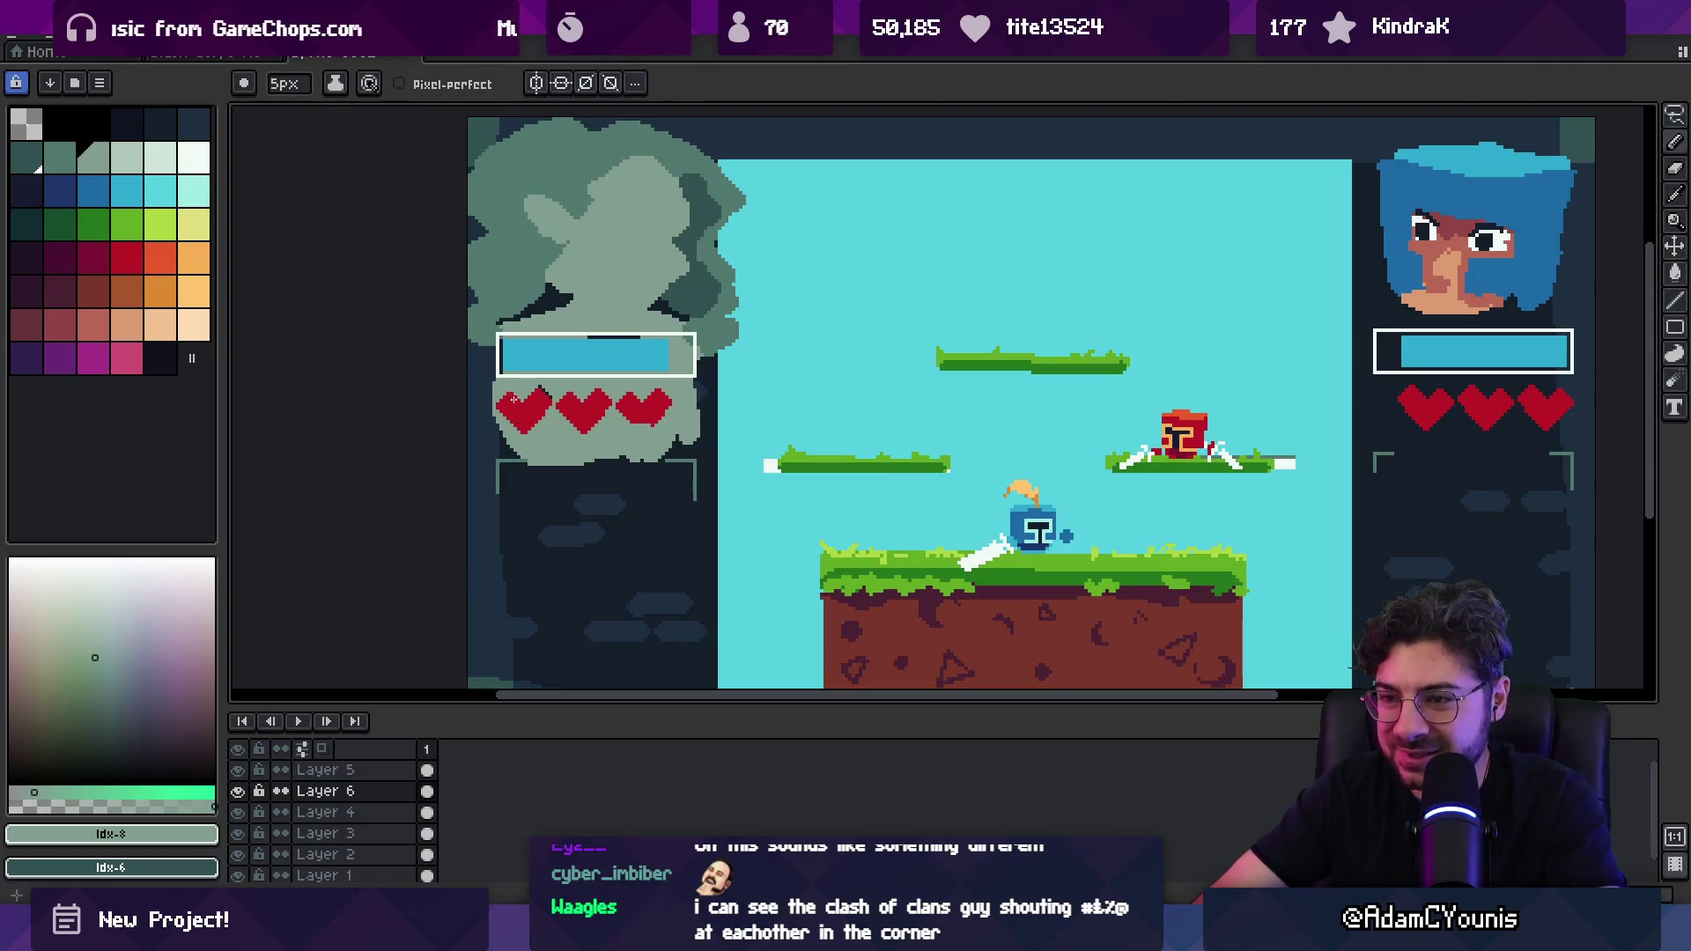
{"action": "key", "text": "z"}
{"action": "scroll", "coordinate": [649, 370], "scroll_direction": "down", "scroll_amount": 1}
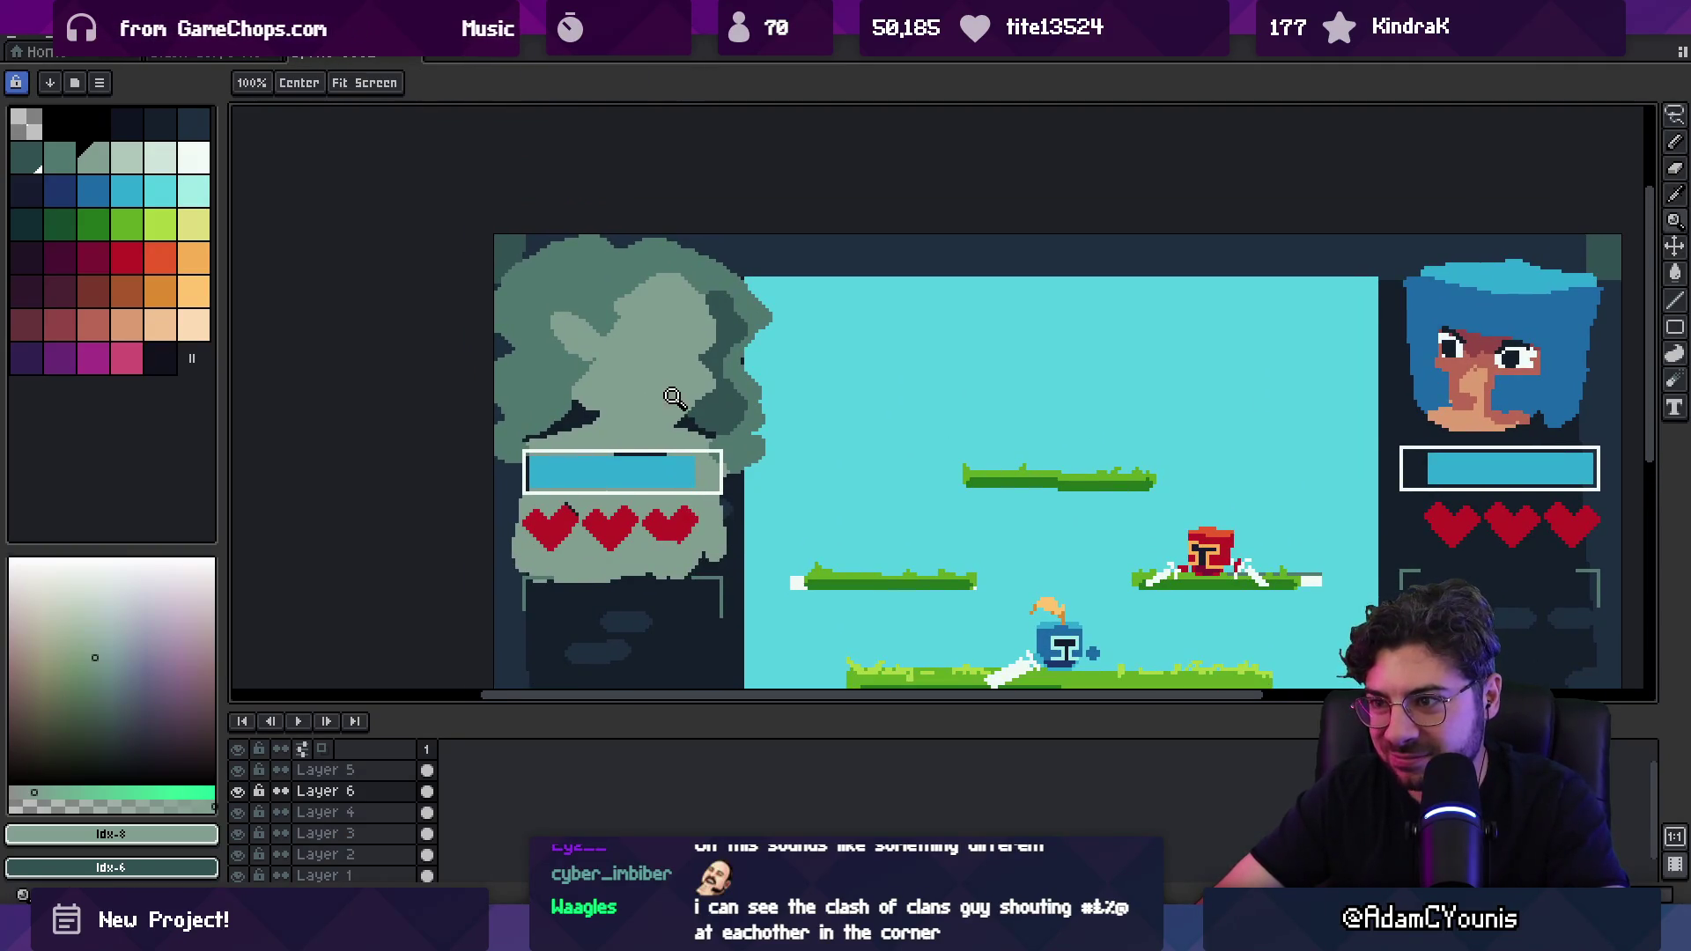
{"action": "scroll", "coordinate": [634, 390], "scroll_direction": "down", "scroll_amount": 2}
{"action": "scroll", "coordinate": [635, 390], "scroll_direction": "up", "scroll_amount": 1}
{"action": "left_click", "coordinate": [127, 158]}
{"action": "key", "text": "b"}
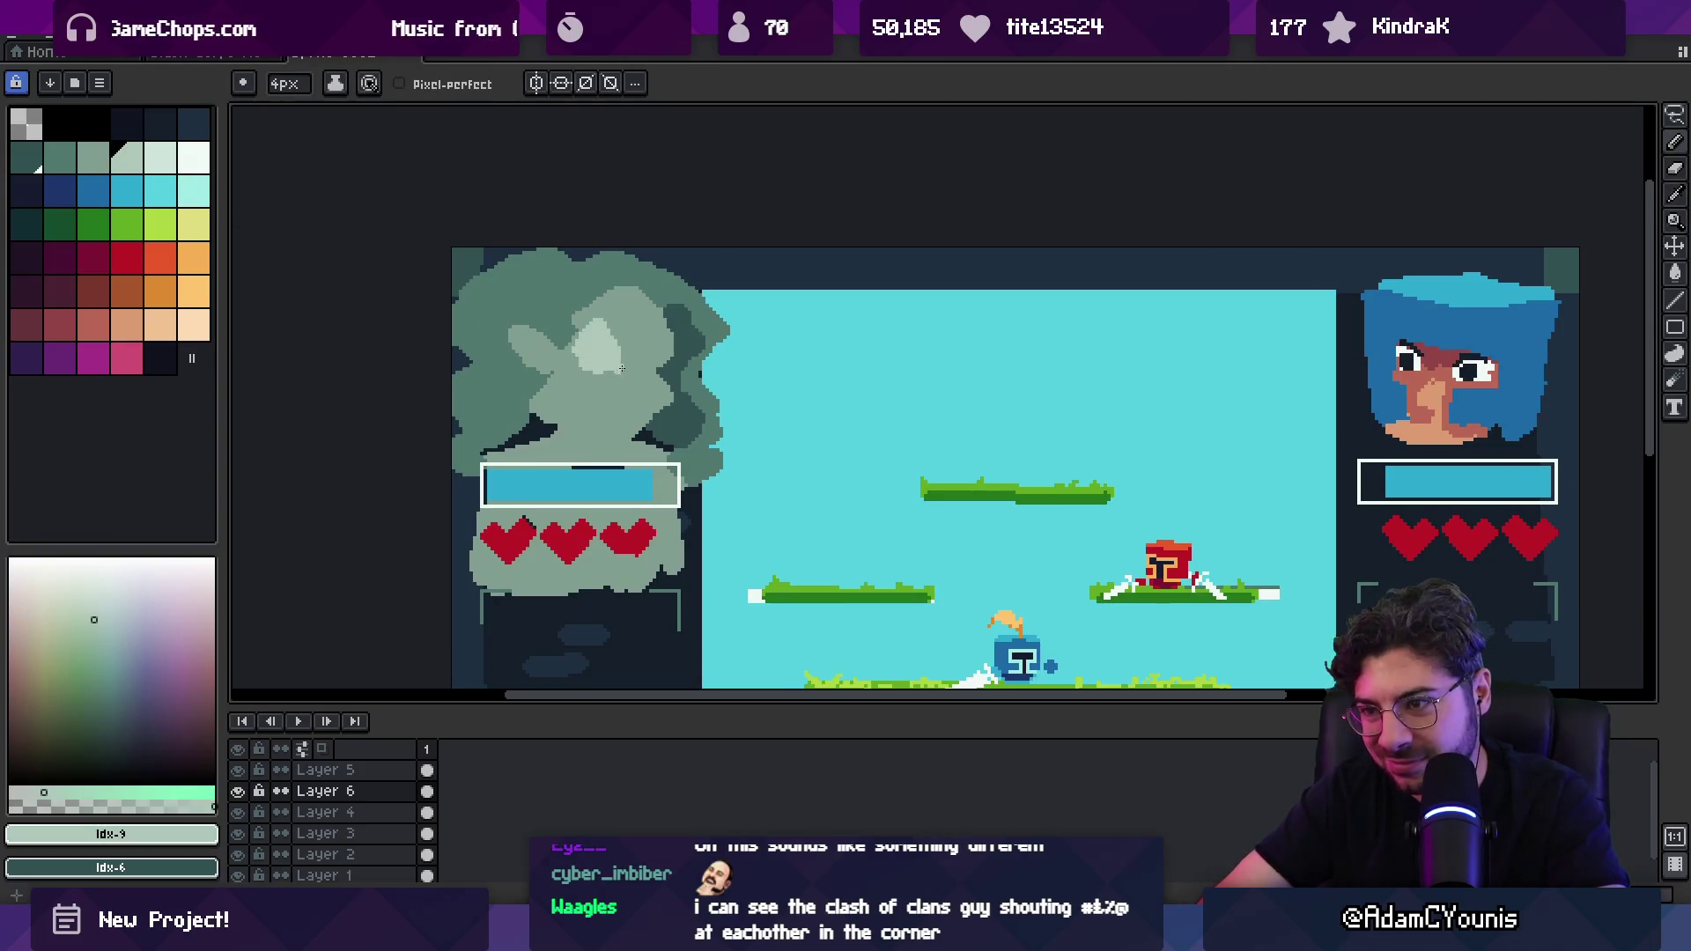
{"action": "key", "text": "bracketleft"}
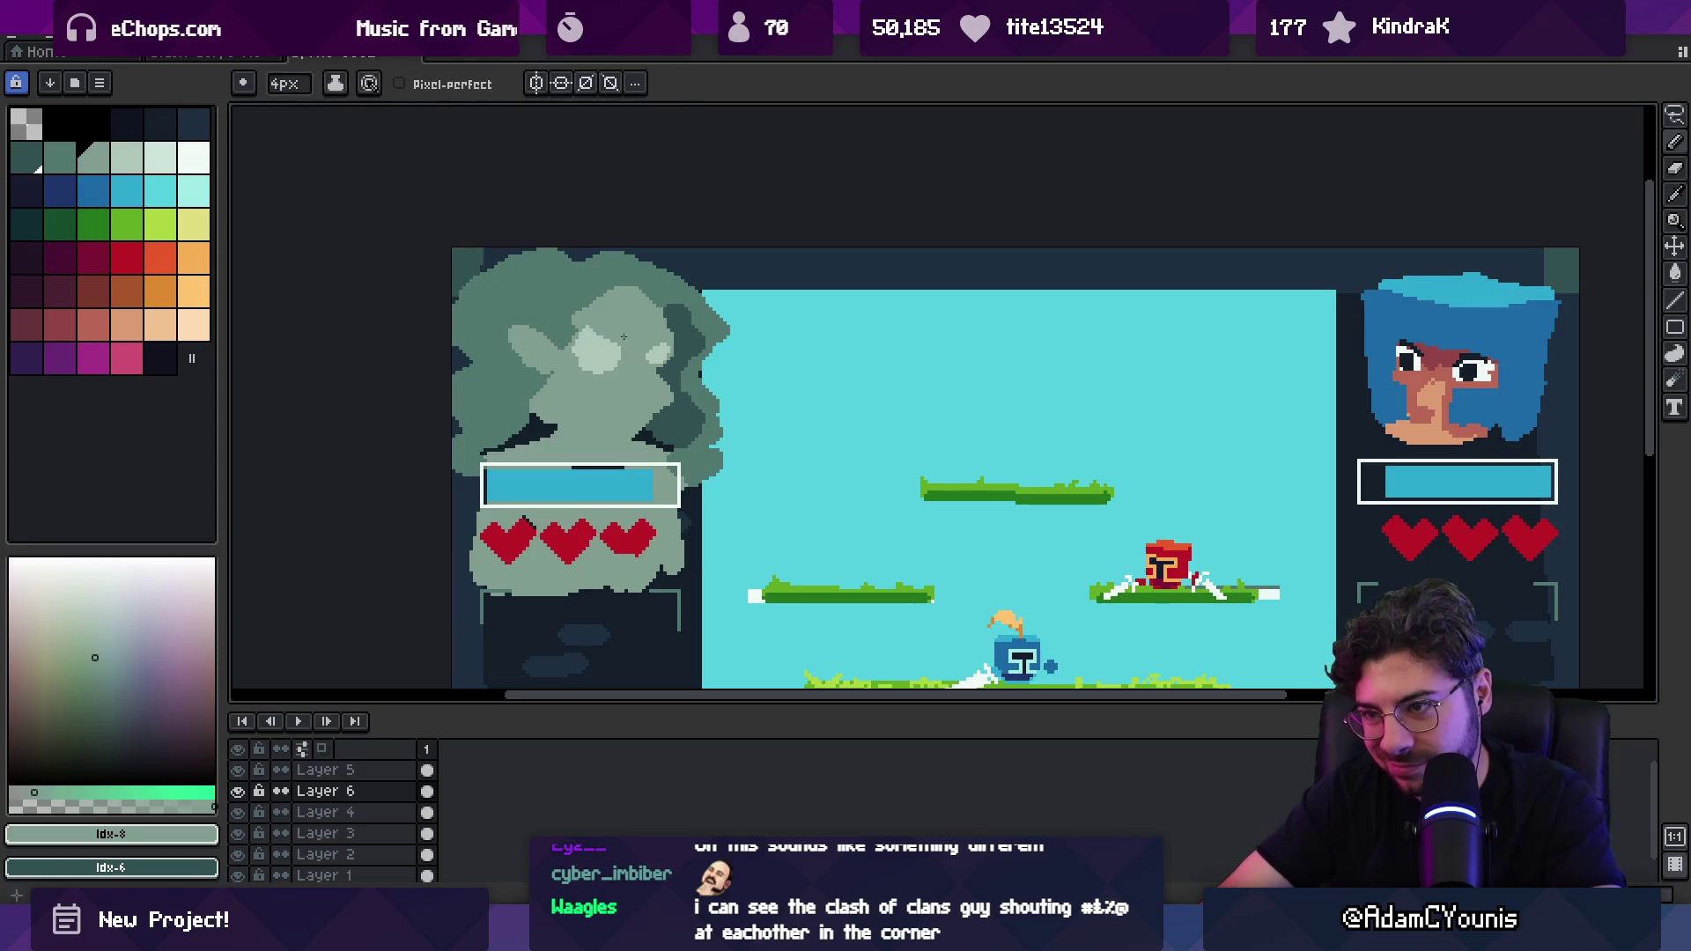
Step: Sample the dark teal, paint detail pixels on the cloud portrait, zoom out and bring up Start
{"action": "left_click", "coordinate": [624, 336], "text": "alt"}
{"action": "left_click", "coordinate": [636, 392], "text": "alt"}
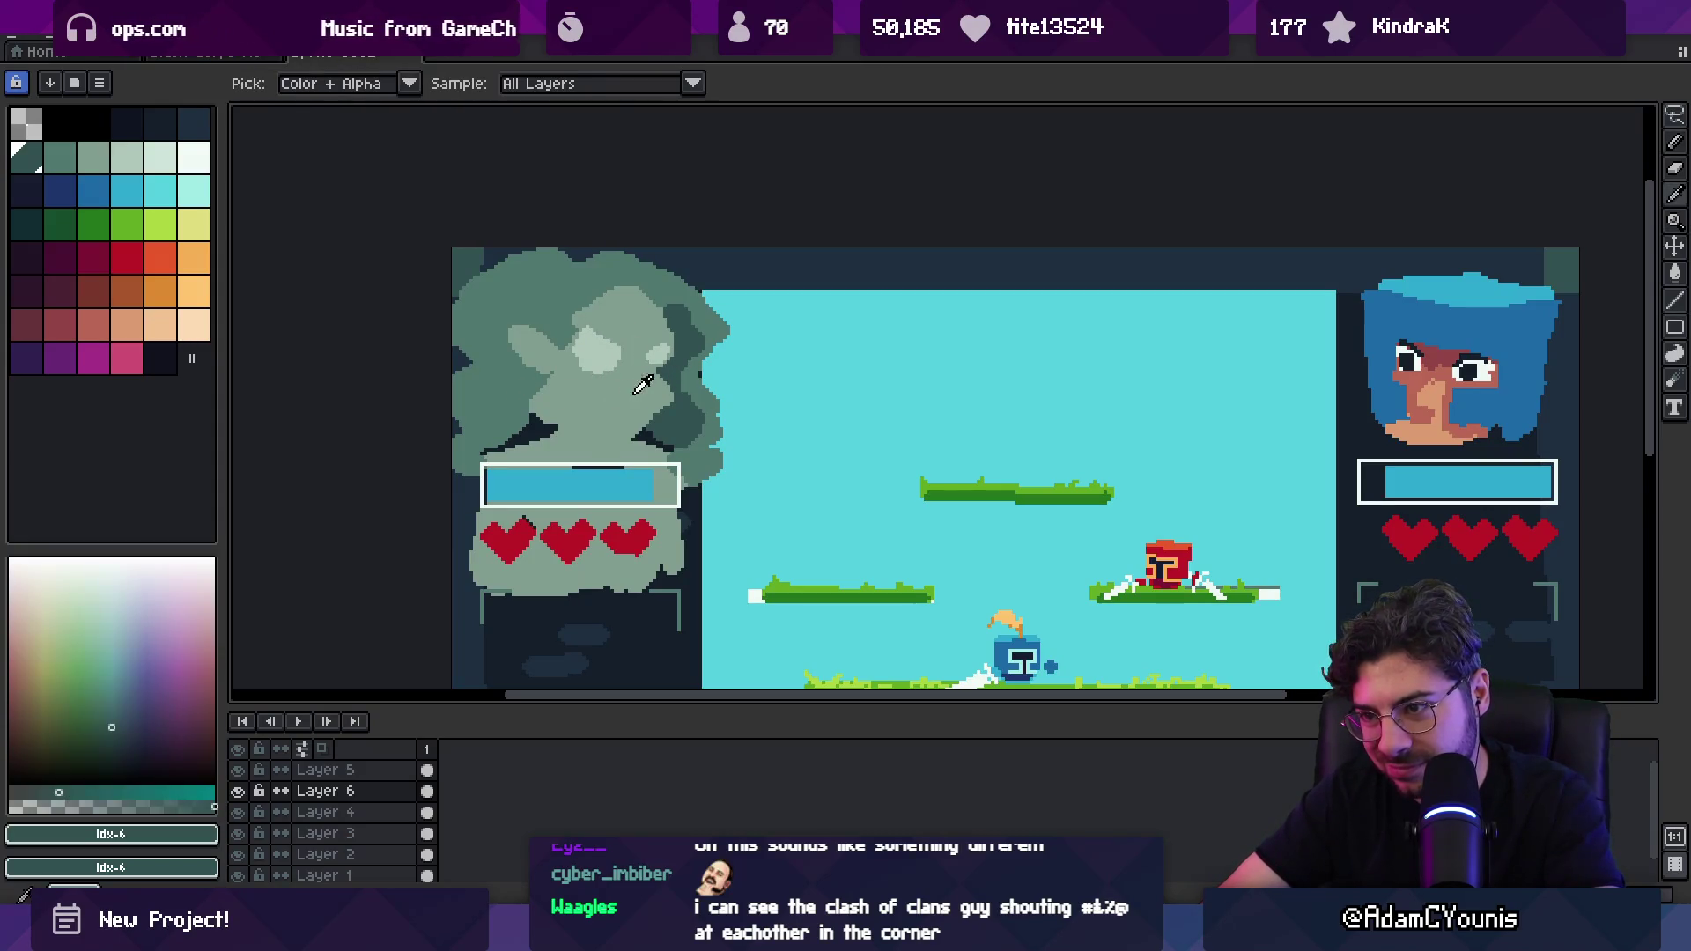
{"action": "left_click_drag", "start_coordinate": [609, 402], "coordinate": [623, 407]}
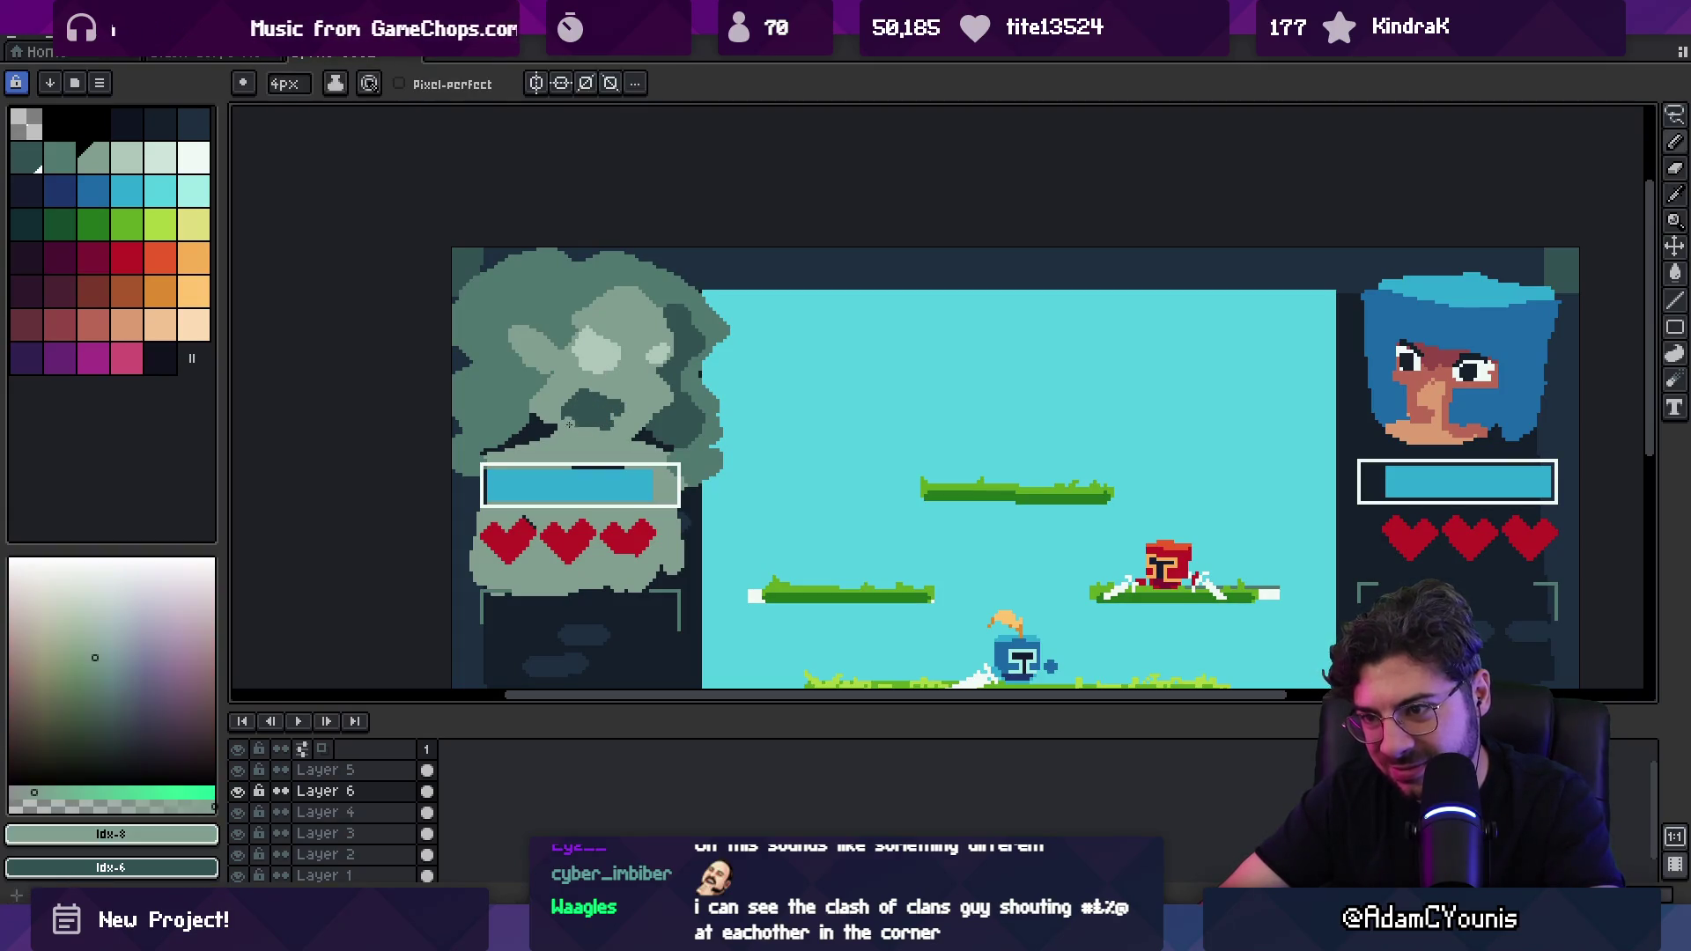
{"action": "scroll", "coordinate": [581, 423], "scroll_direction": "up", "scroll_amount": 1}
{"action": "key", "text": "z"}
{"action": "scroll", "coordinate": [548, 403], "scroll_direction": "down", "scroll_amount": 4}
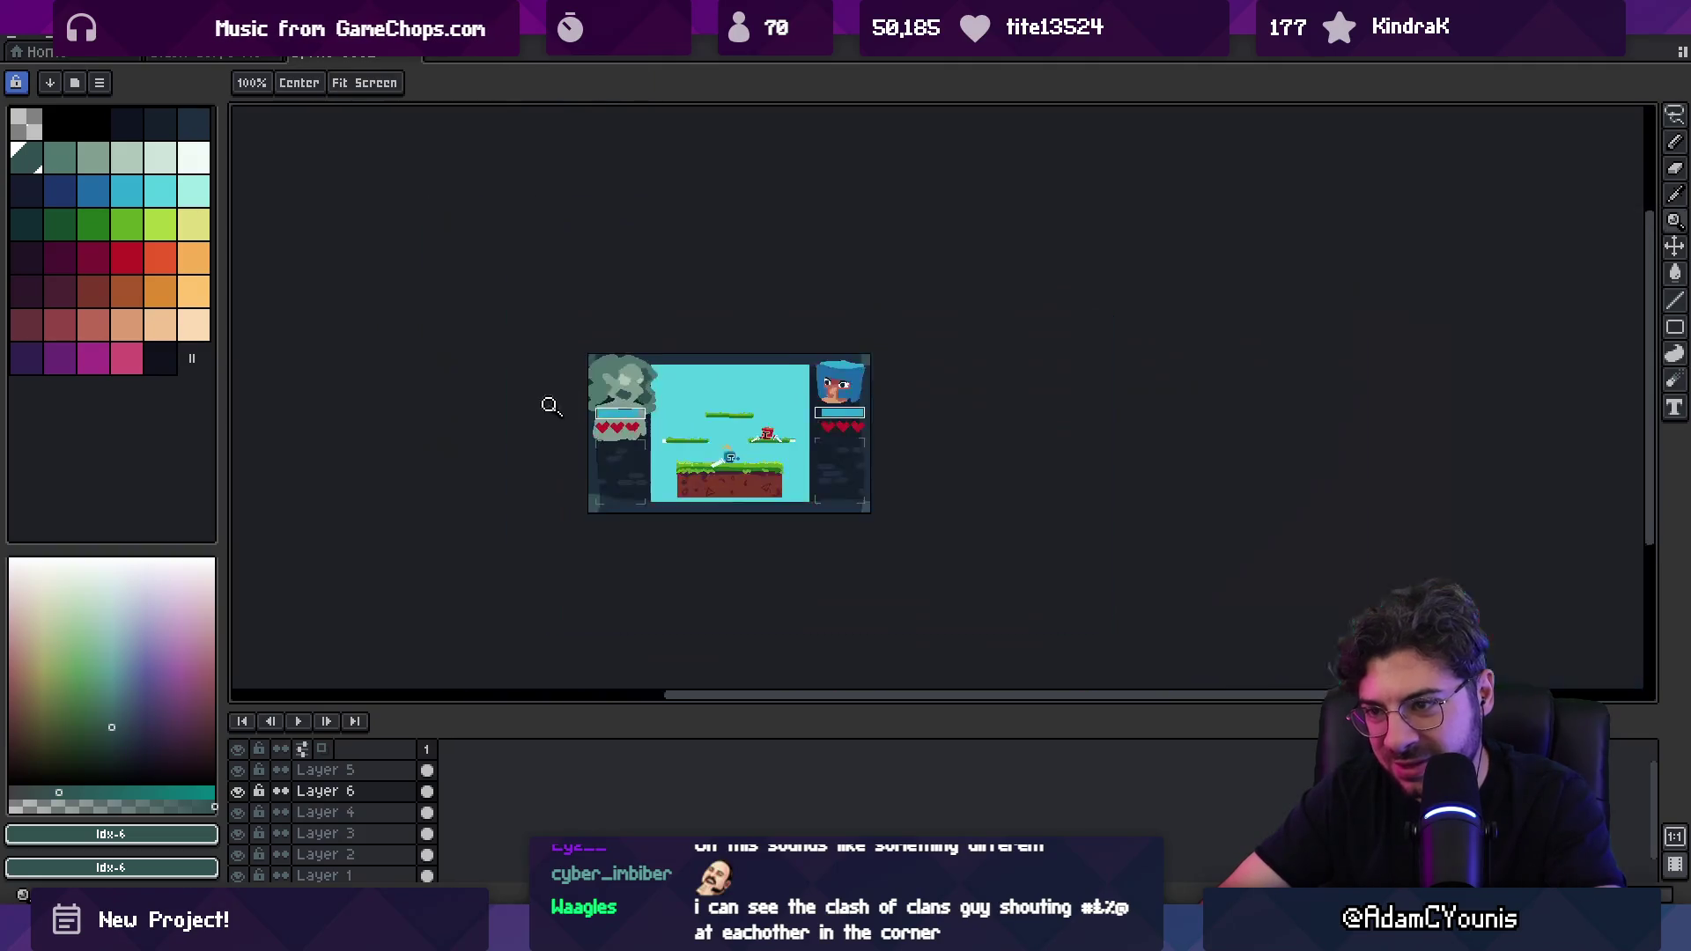
{"action": "scroll", "coordinate": [619, 372], "scroll_direction": "up", "scroll_amount": 2}
{"action": "key", "text": "super"}
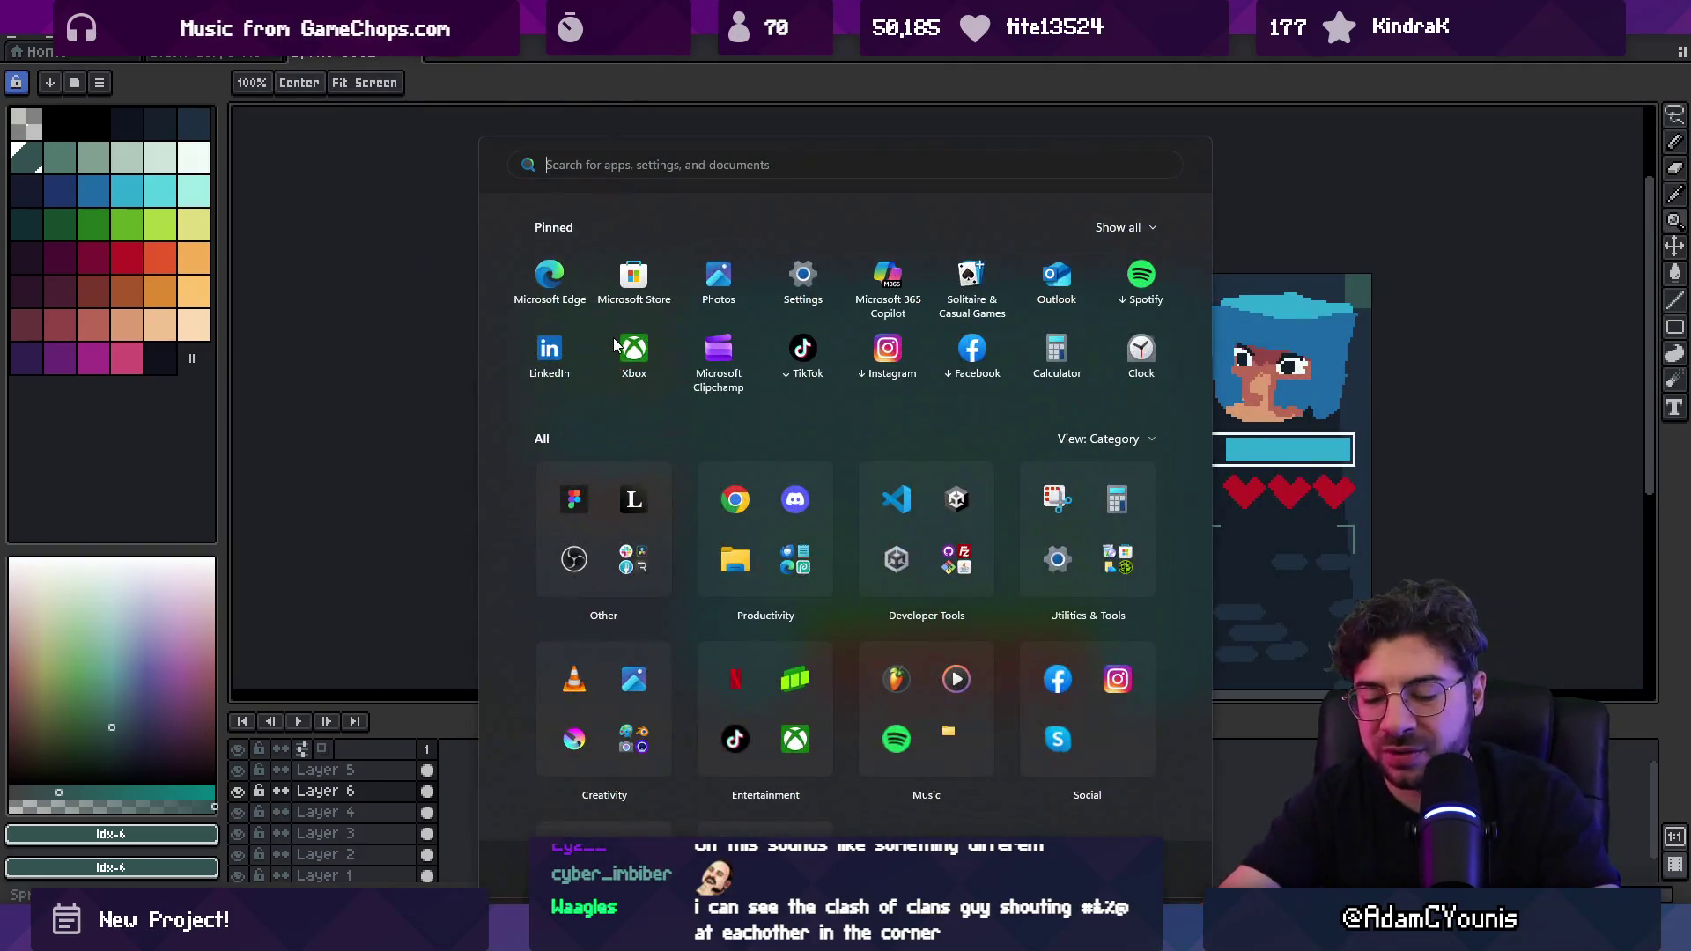
Step: Search Everything for 'harriette portrait' and open Harriette Portraits 2.aseprite
{"action": "key", "text": "super"}
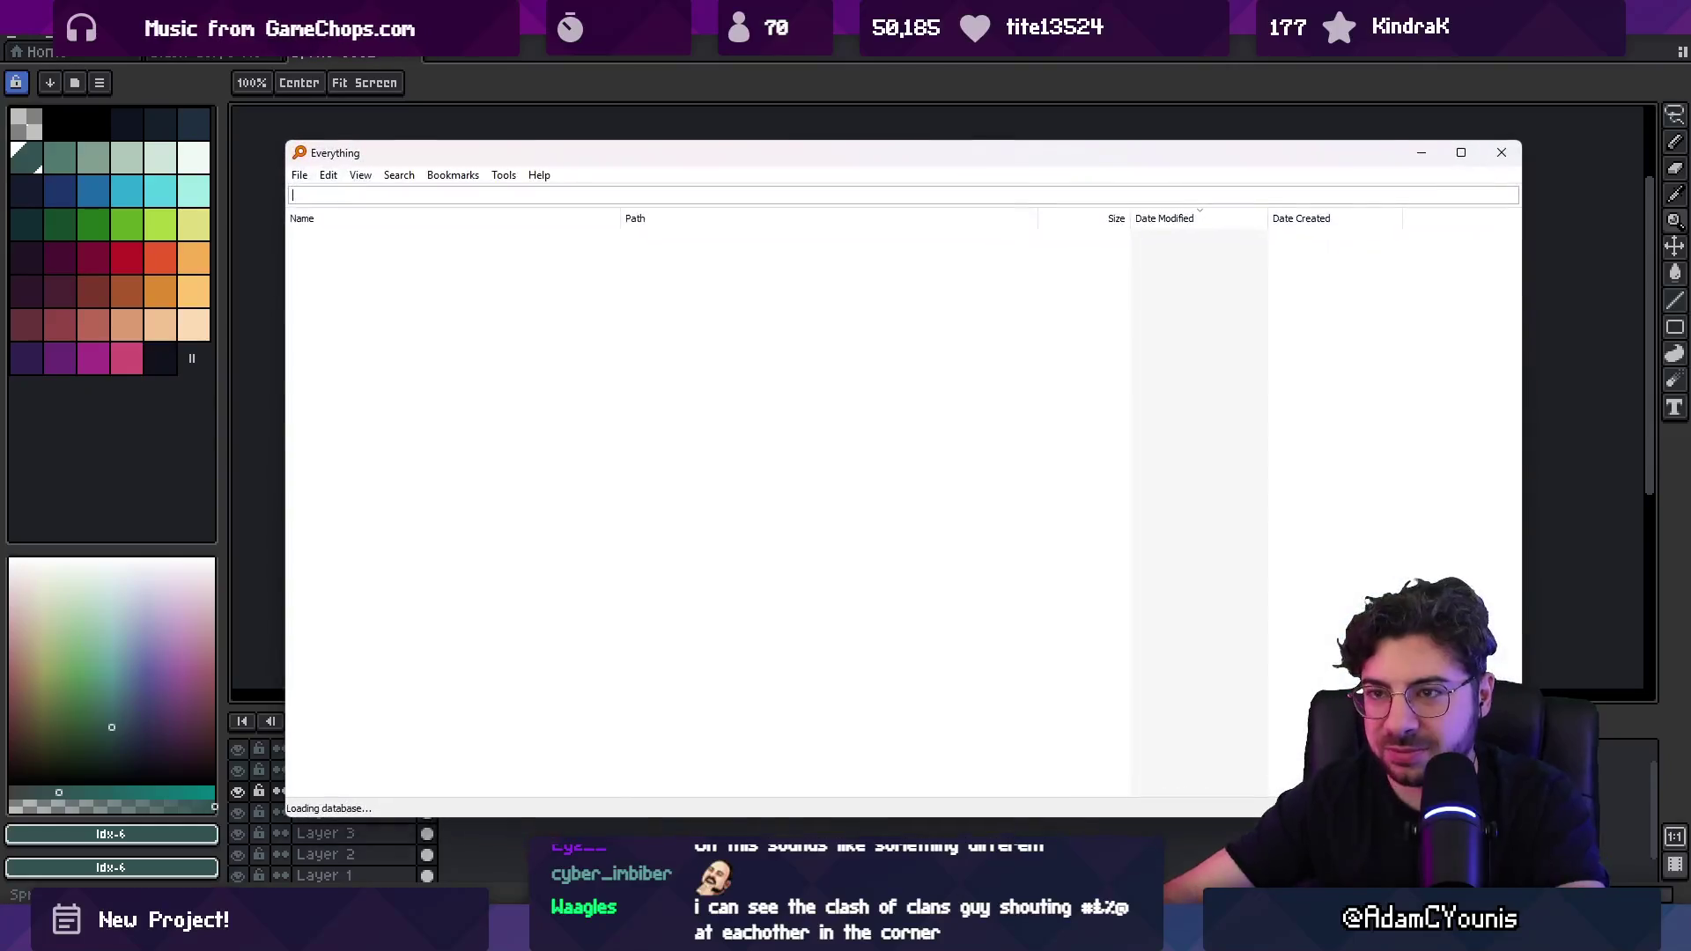
{"action": "type", "text": "harriette.ase"}
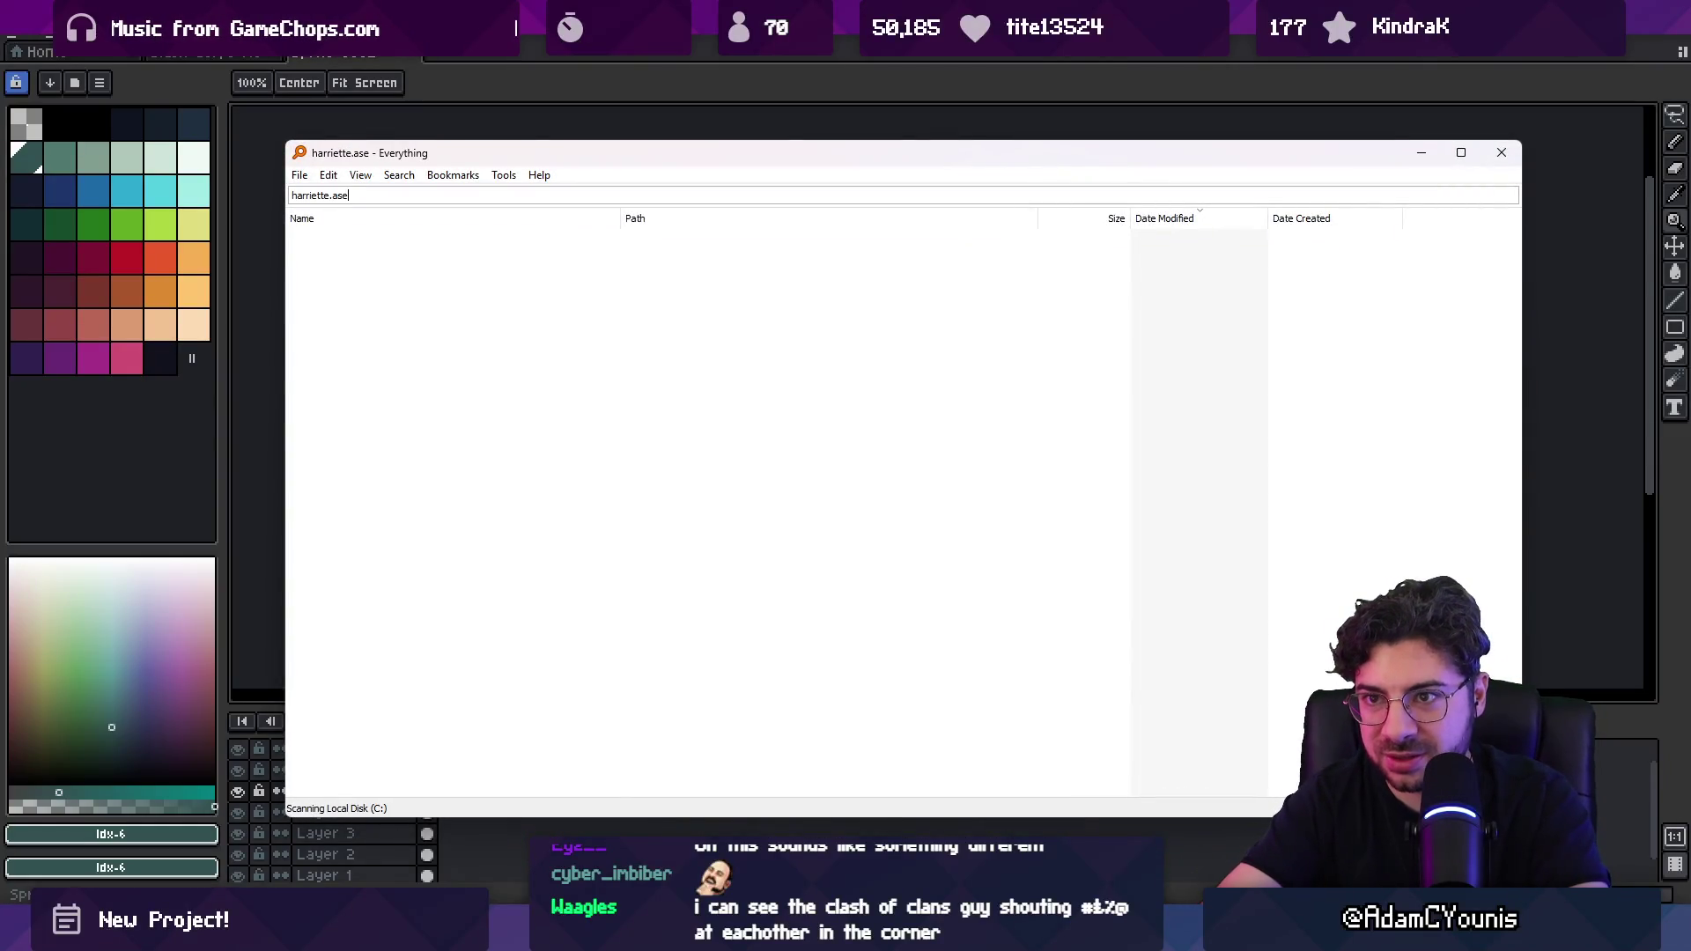
{"action": "key", "text": "Left"}
{"action": "key", "text": "Left"}
{"action": "key", "text": "Left"}
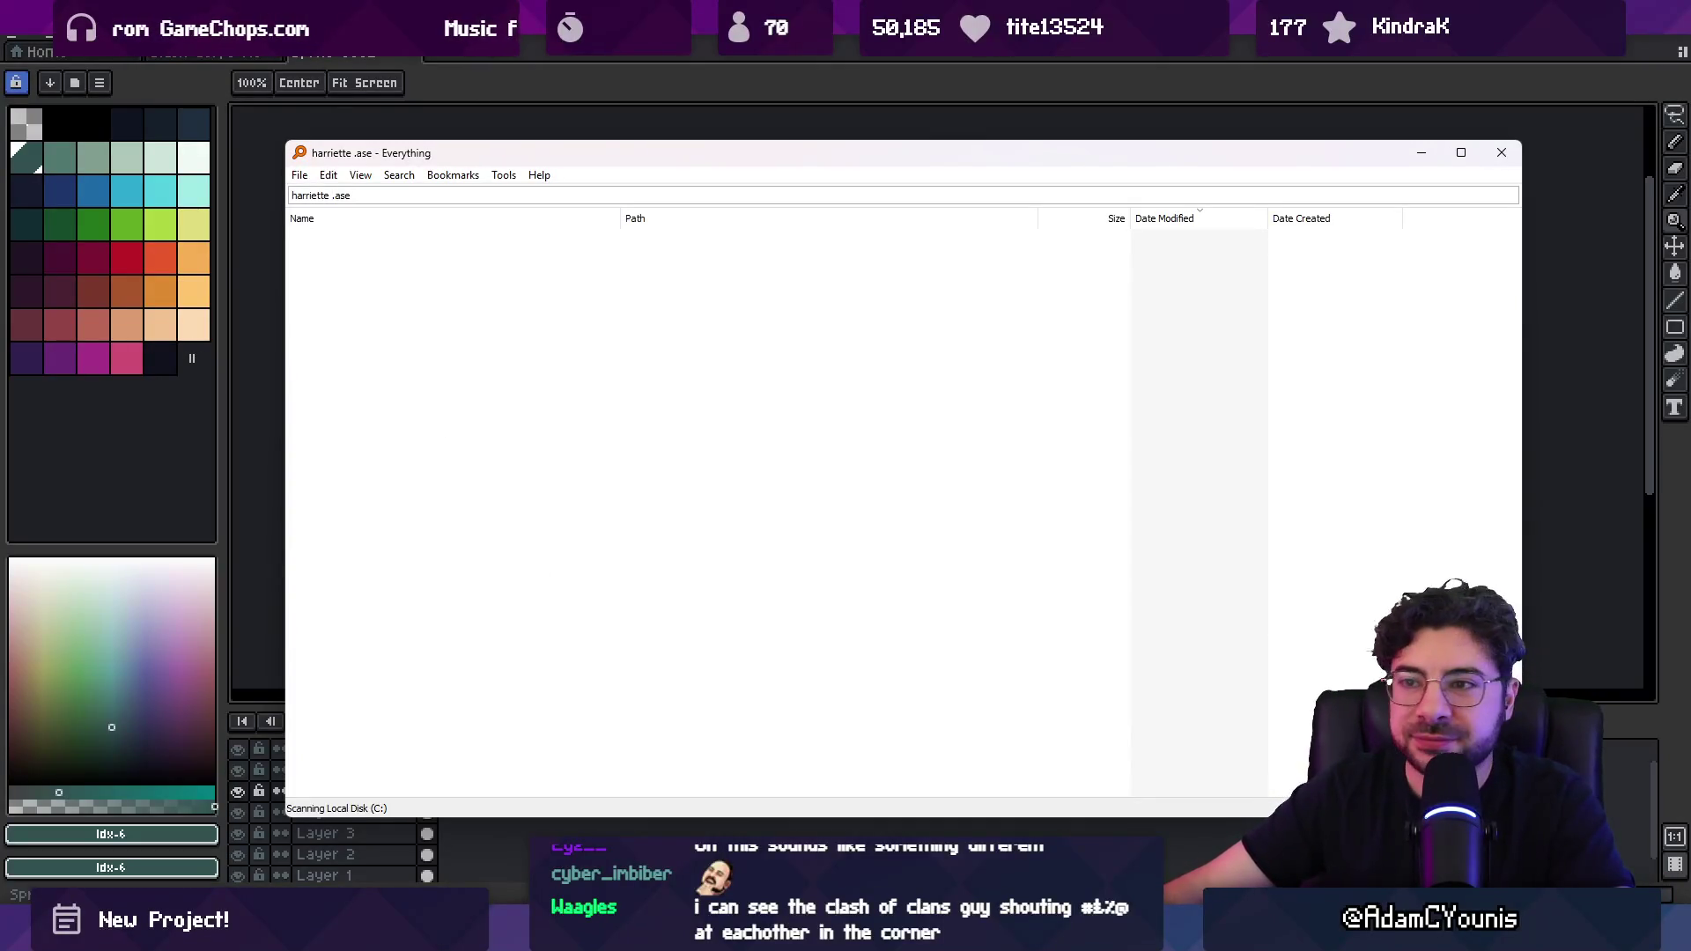
{"action": "type", "text": "portrait"}
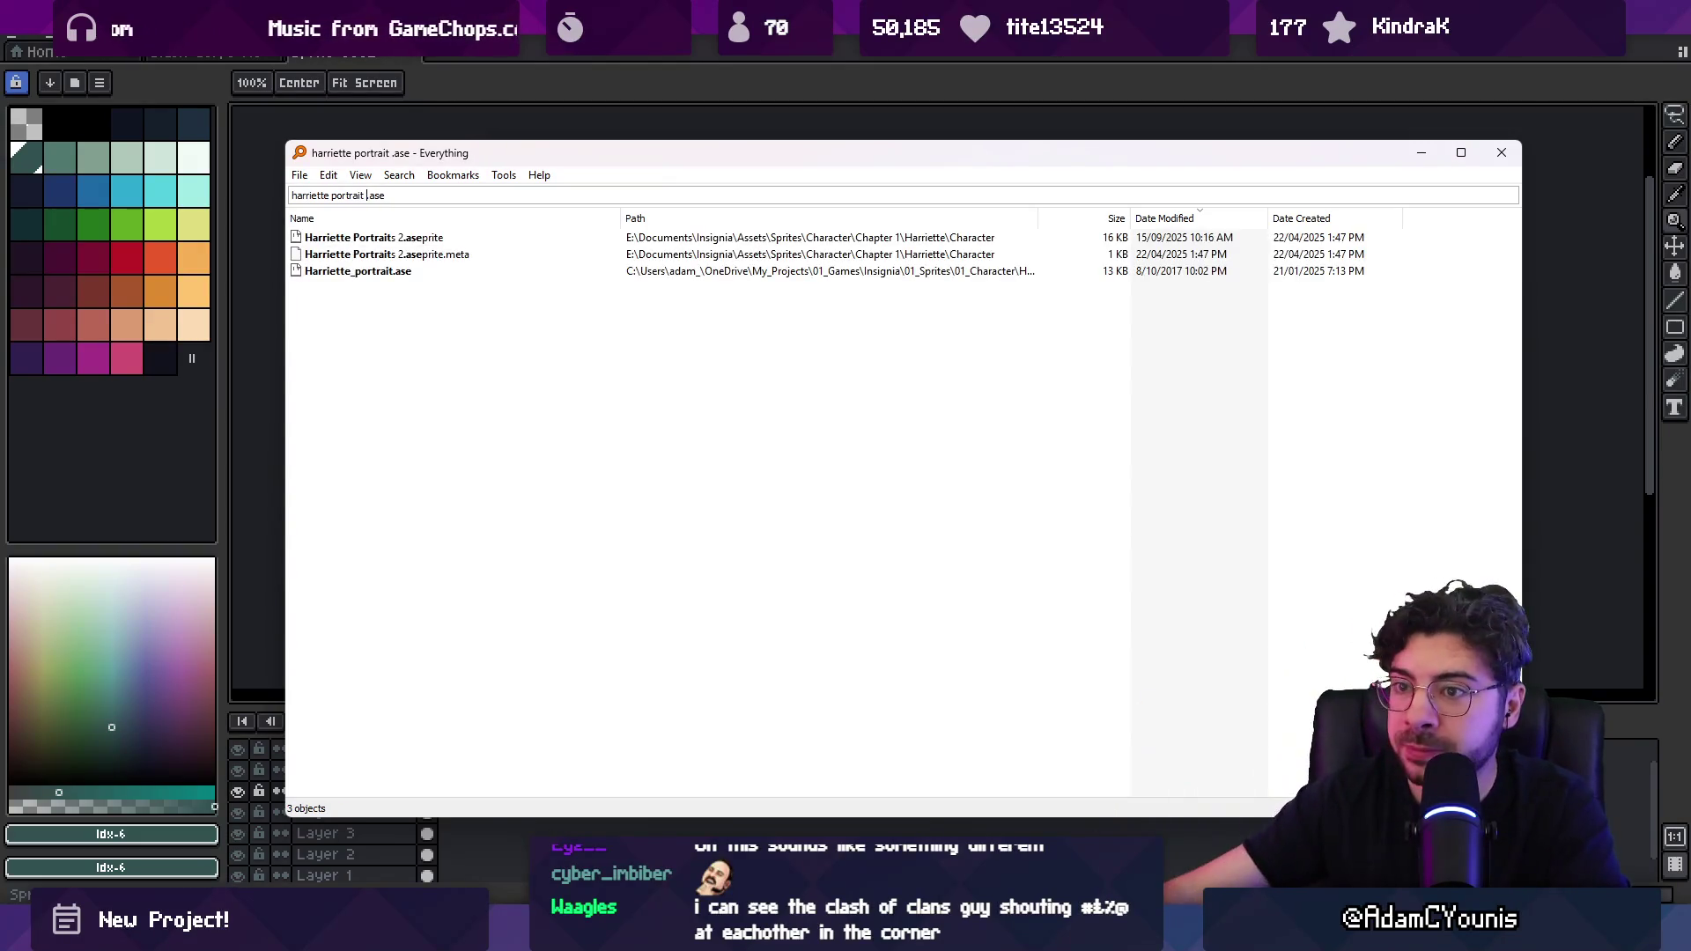
{"action": "double_click", "coordinate": [355, 240]}
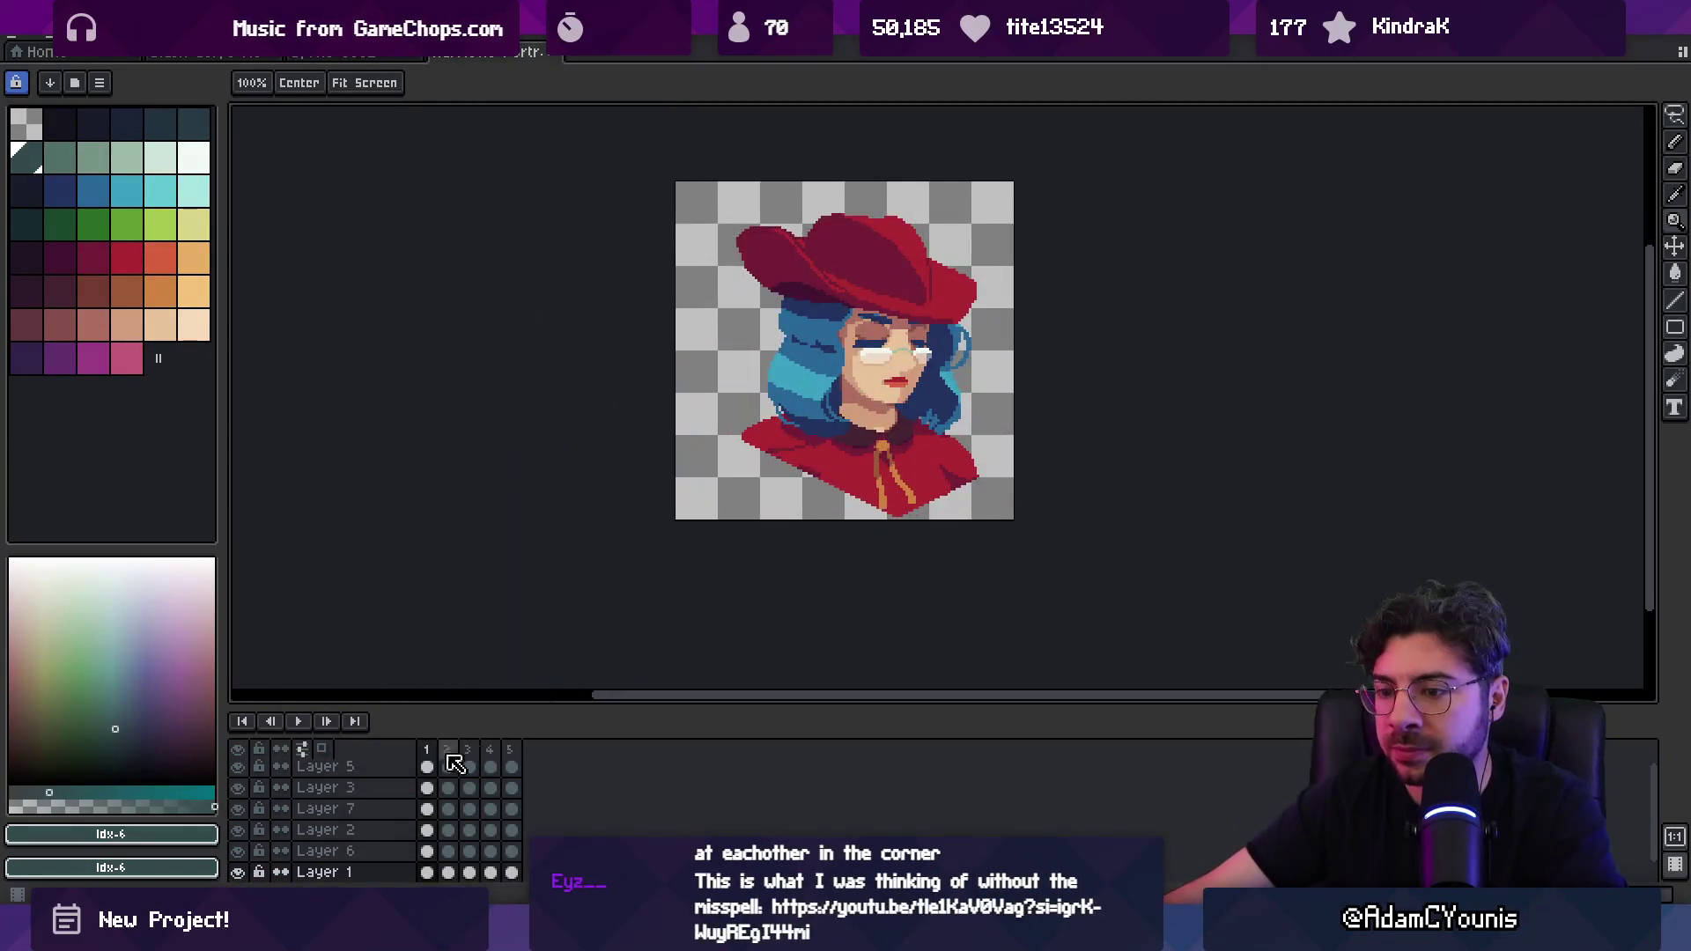
Step: Select the portrait's frame 5 expression and flatten its layers for copying
{"action": "left_click", "coordinate": [448, 750]}
{"action": "left_click_drag", "start_coordinate": [471, 760], "coordinate": [521, 753]}
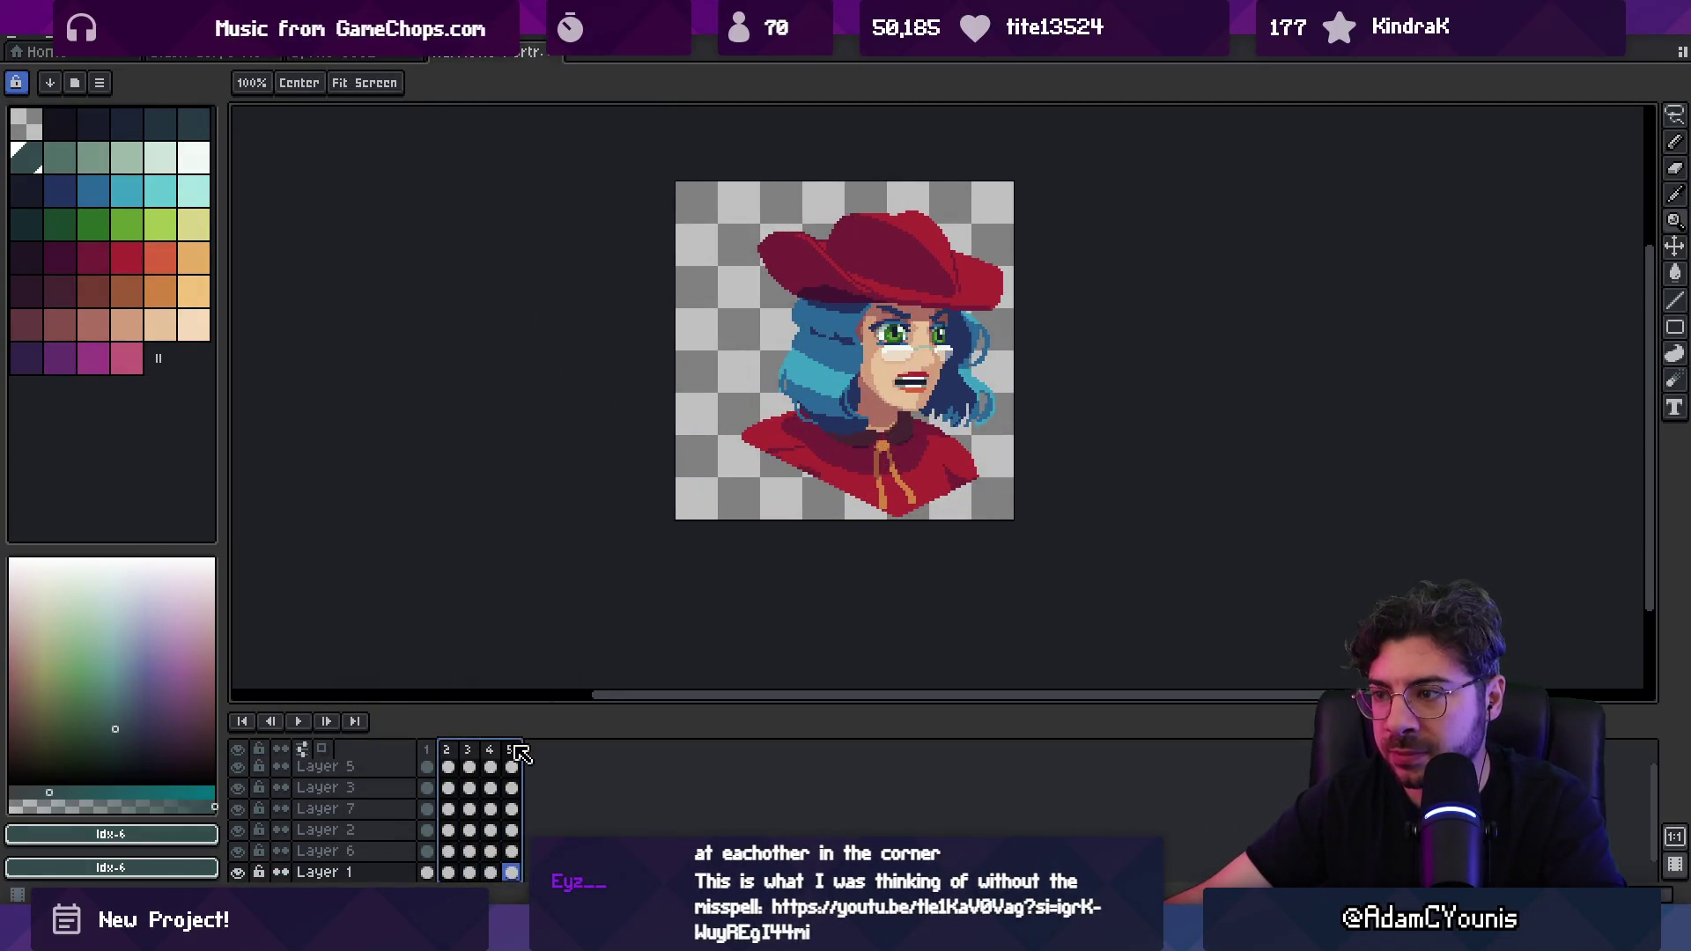
{"action": "left_click", "coordinate": [512, 872]}
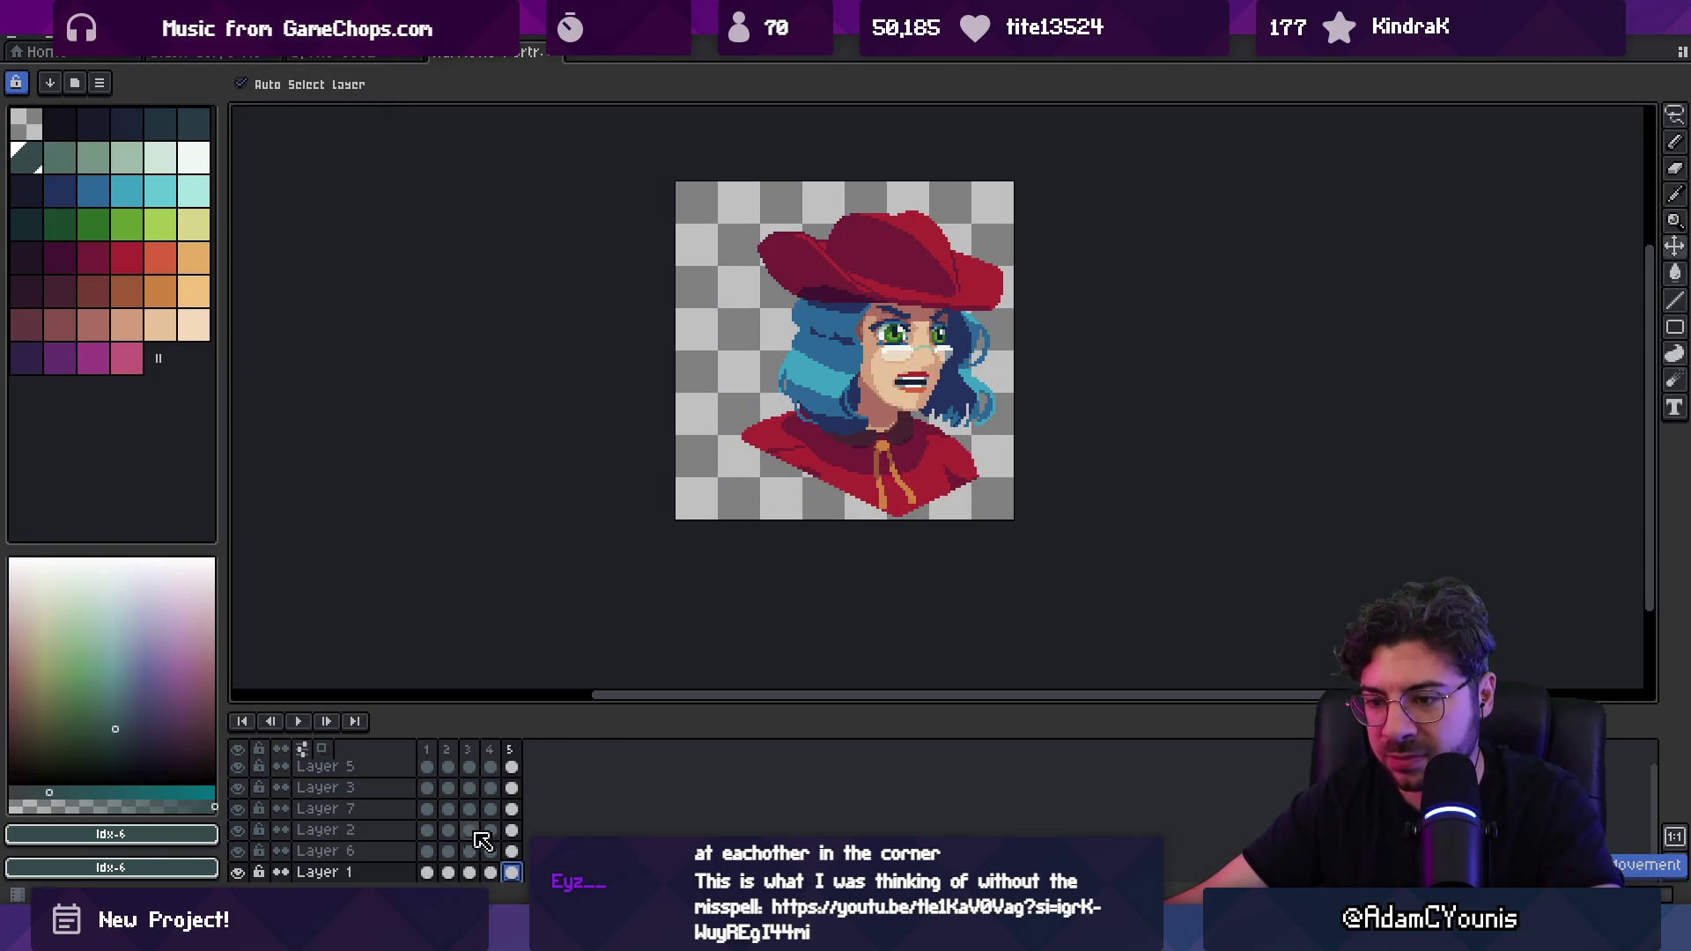
{"action": "right_click", "coordinate": [387, 870]}
{"action": "left_click", "coordinate": [467, 872]}
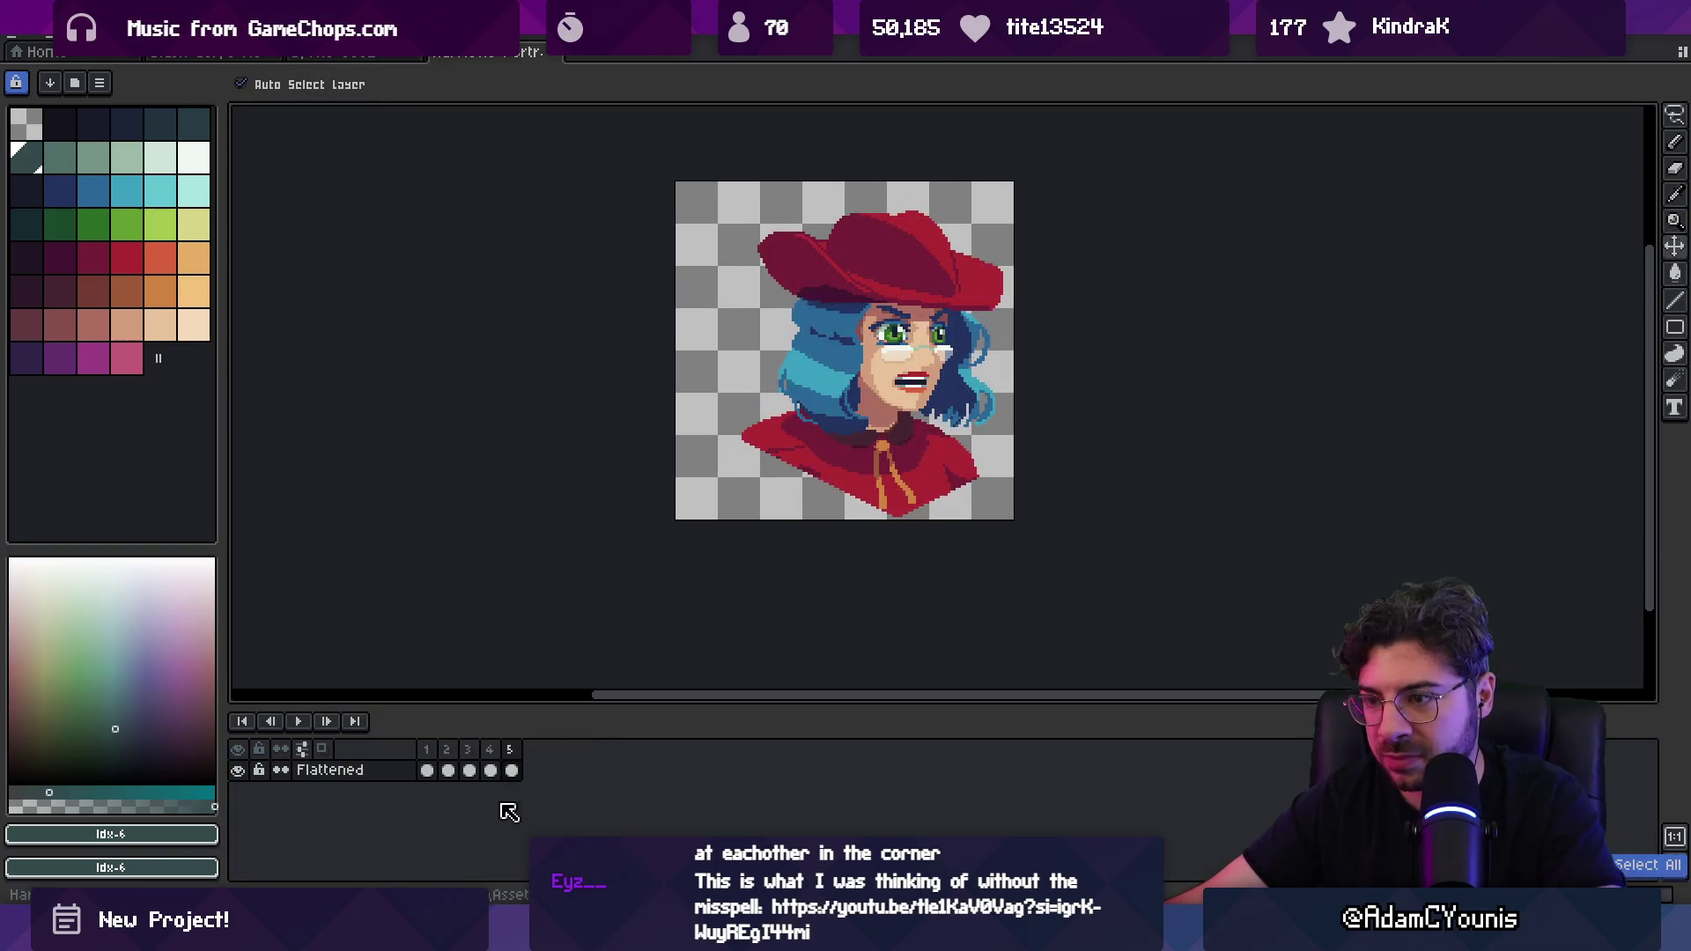
{"action": "key", "text": "ctrl+z"}
Step: Paste the Harriette portrait into the battle mock-up and place it up and left
{"action": "left_click", "coordinate": [348, 53]}
{"action": "key", "text": "ctrl+v"}
{"action": "left_click_drag", "start_coordinate": [649, 415], "coordinate": [543, 375]}
{"action": "scroll", "coordinate": [683, 393], "scroll_direction": "down", "scroll_amount": 1}
{"action": "left_click", "coordinate": [610, 229]}
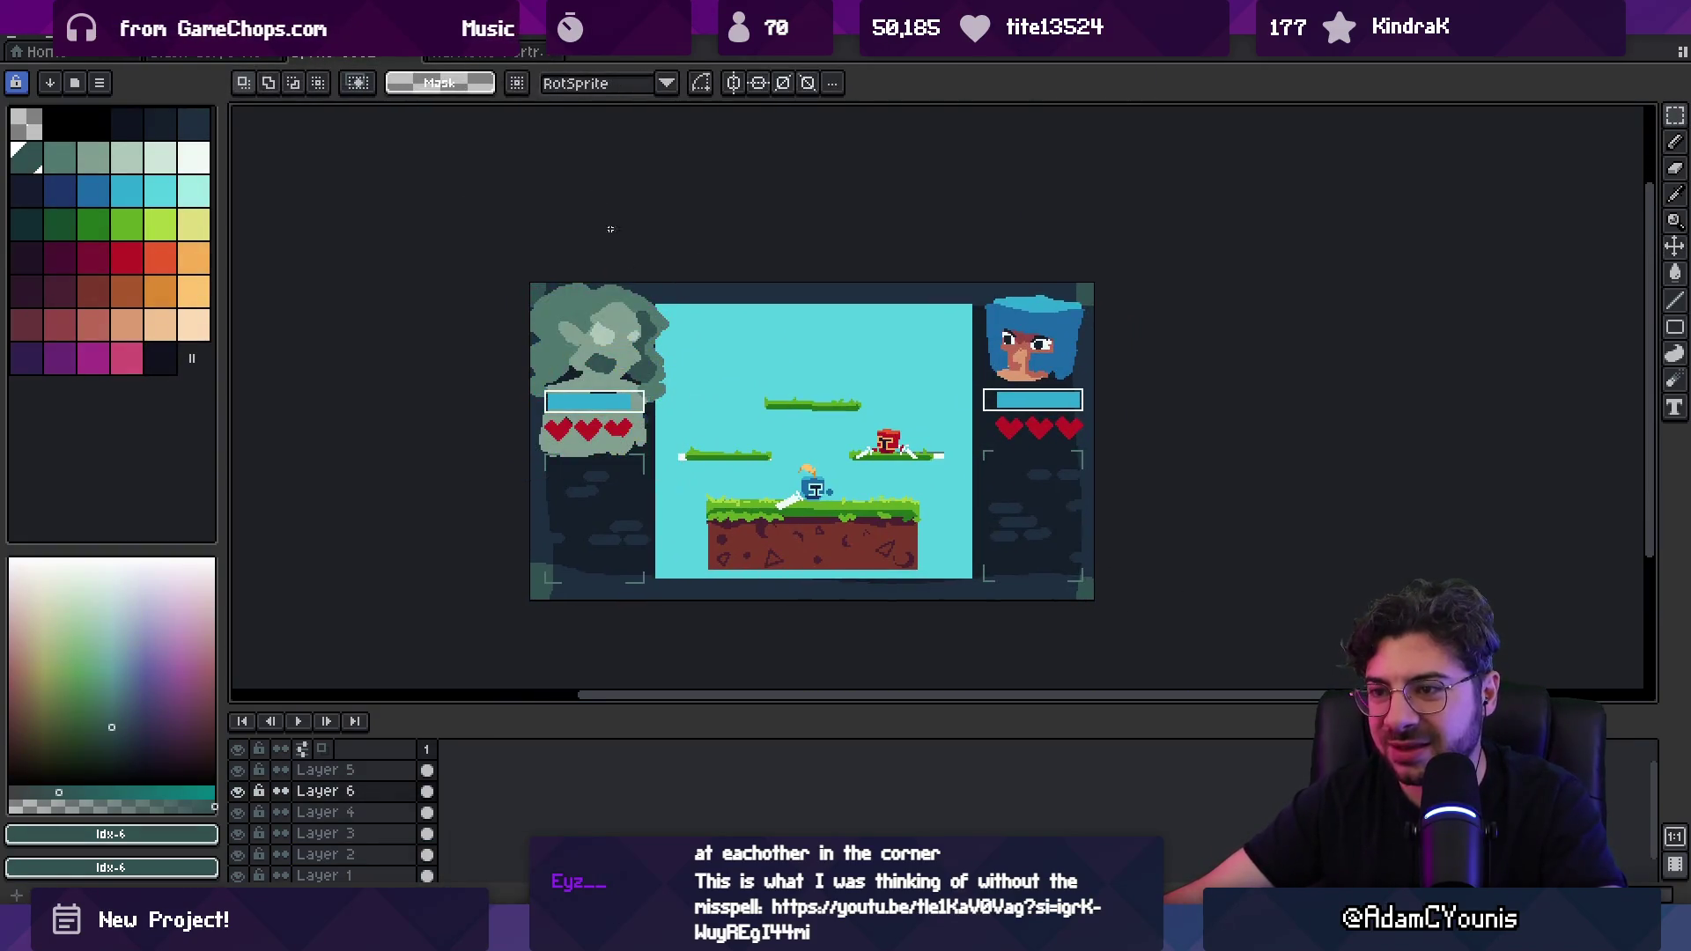
Step: Search Everything for 'harriette full' and open Harriette Boss FullScreen.aseprite
{"action": "key", "text": "alt+Tab"}
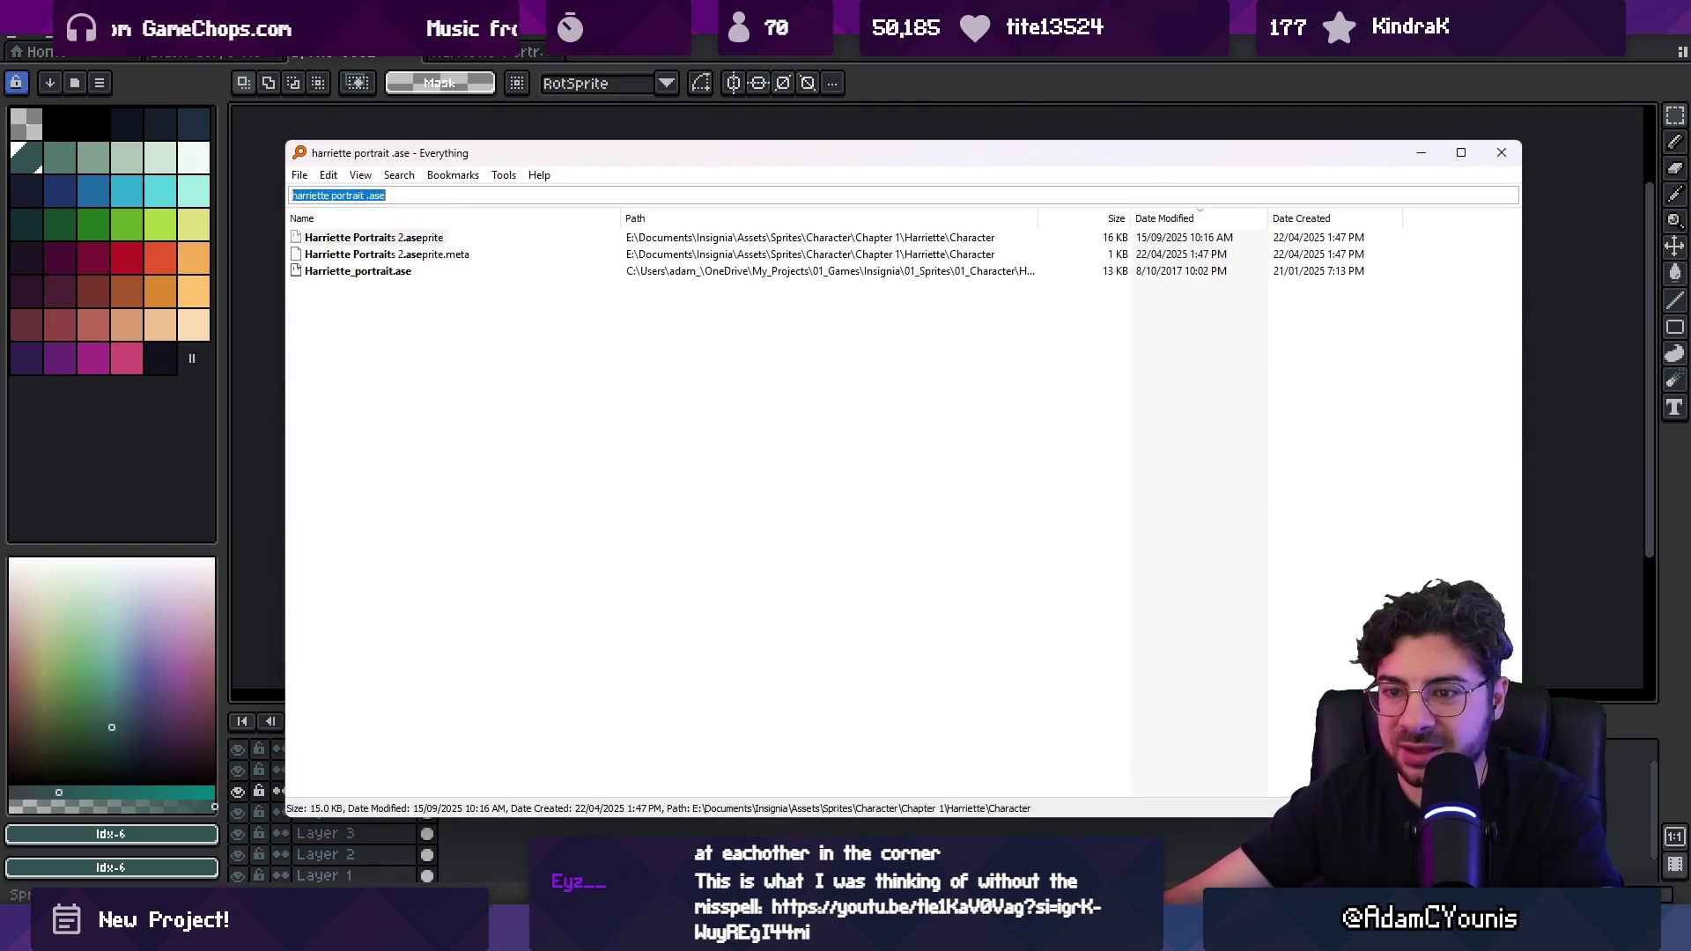
{"action": "type", "text": "harriette"}
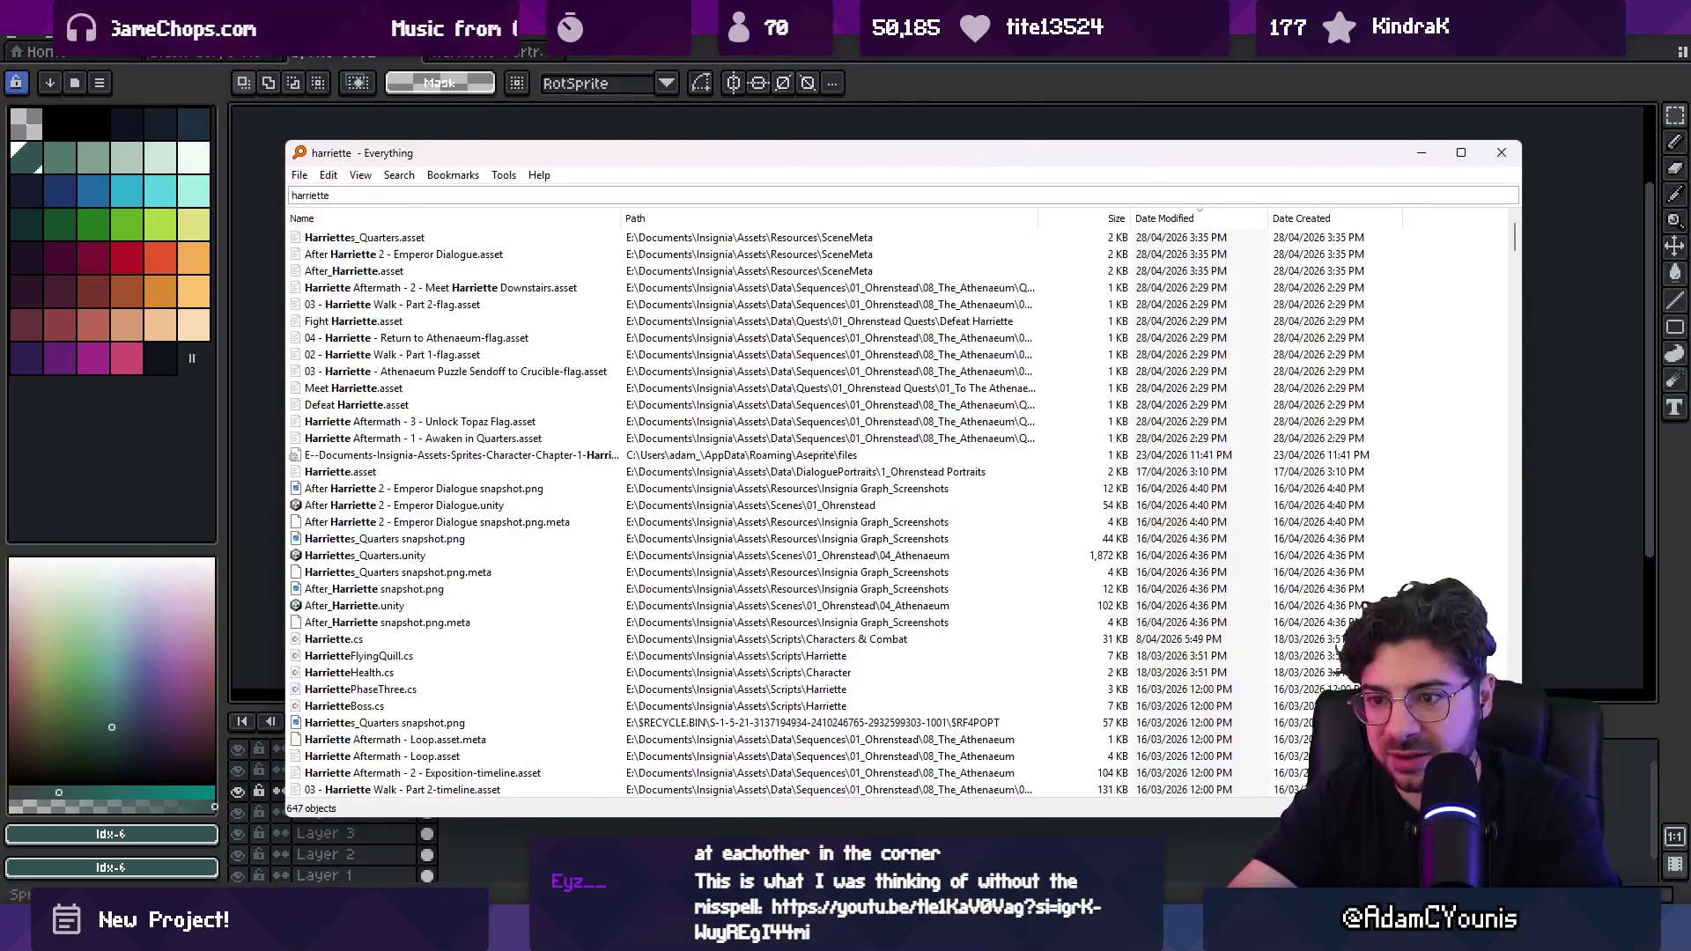
{"action": "type", "text": " full"}
{"action": "key", "text": "Down"}
{"action": "key", "text": "Down"}
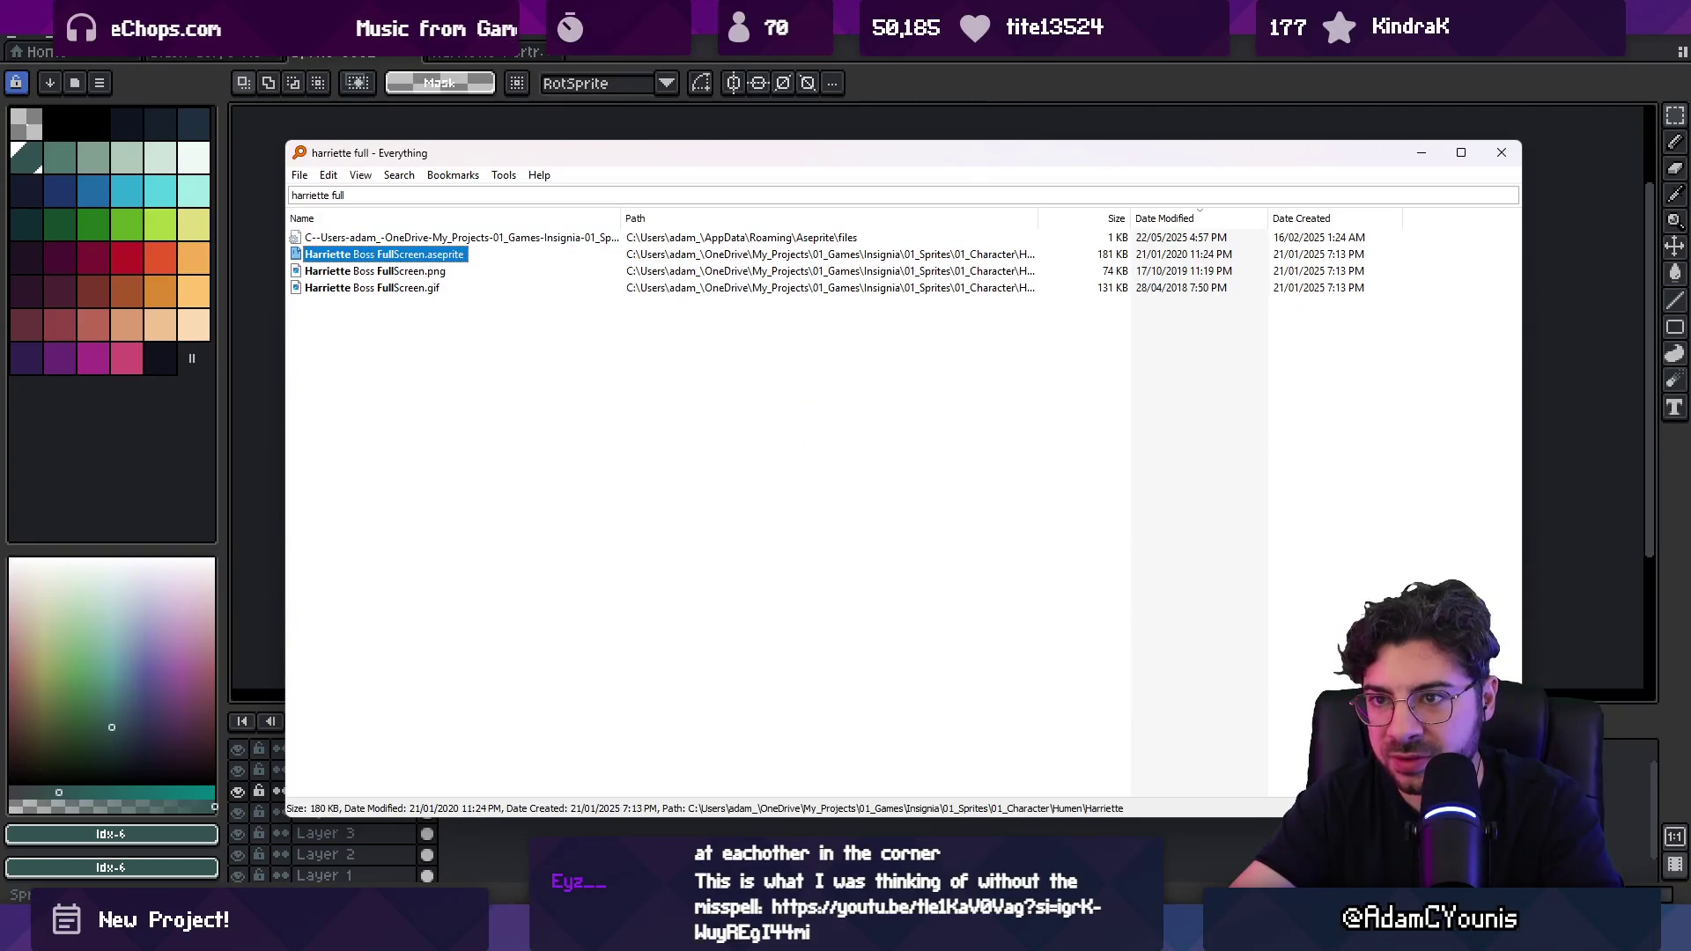
{"action": "key", "text": "Return"}
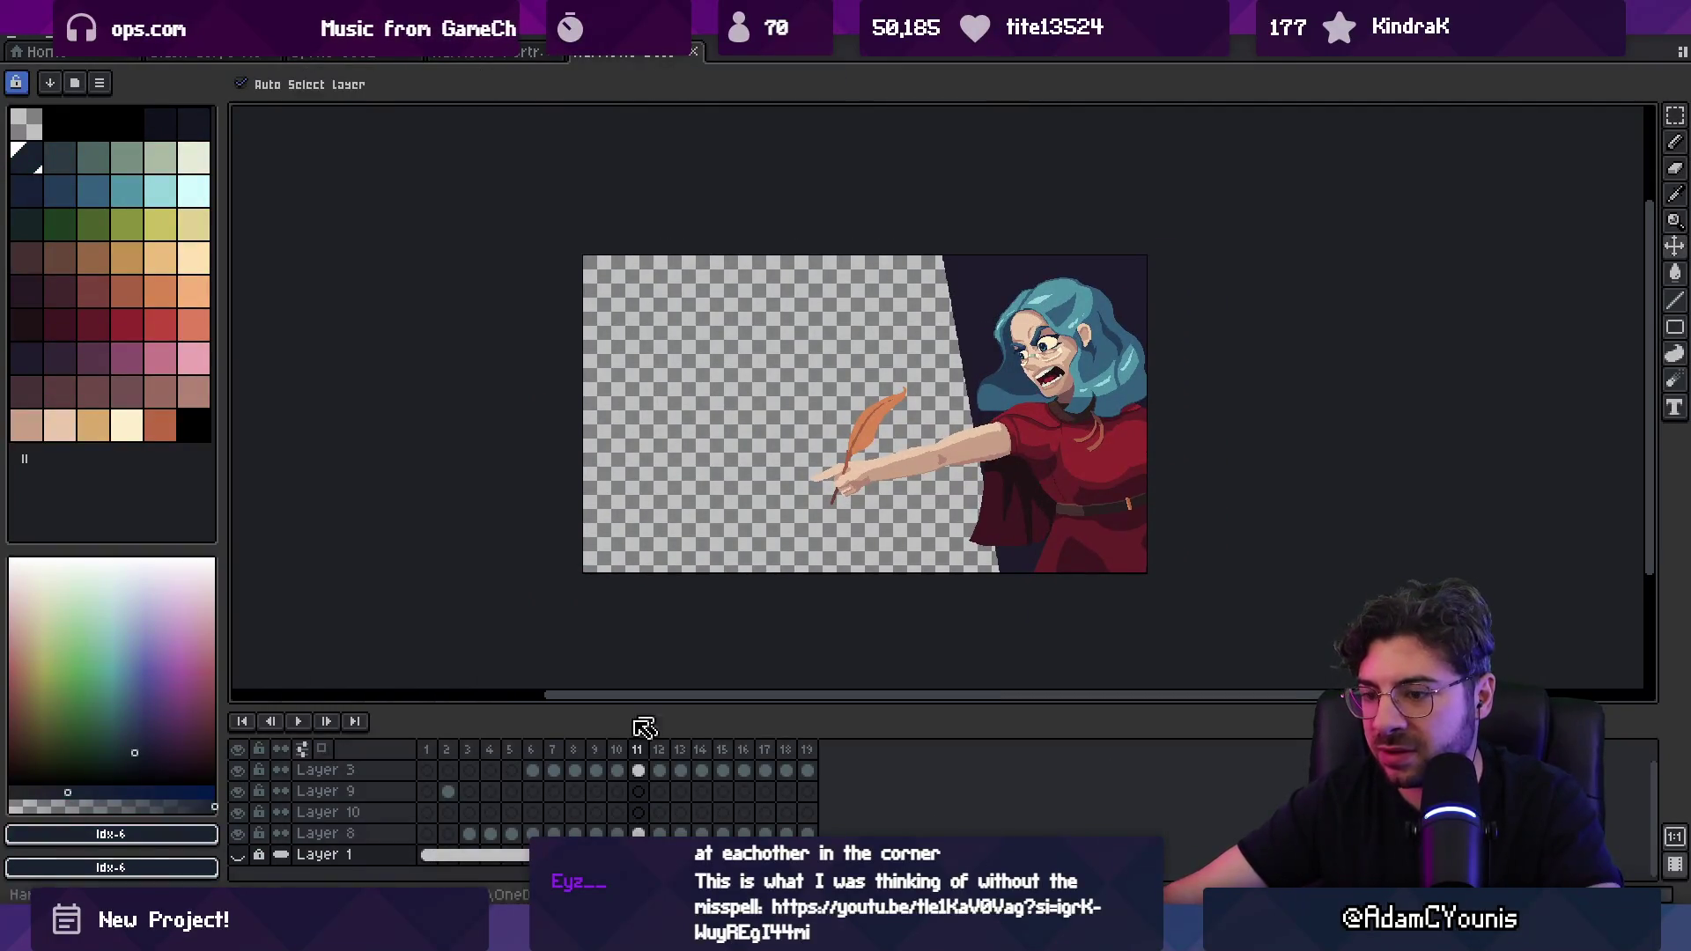
Step: Flatten and copy the boss artwork, undo the flatten, and return to the mock-up
{"action": "right_click", "coordinate": [326, 770]}
{"action": "left_click", "coordinate": [370, 874]}
{"action": "key", "text": "ctrl+z"}
{"action": "key", "text": "ctrl+shift+Tab"}
{"action": "key", "text": "ctrl+a"}
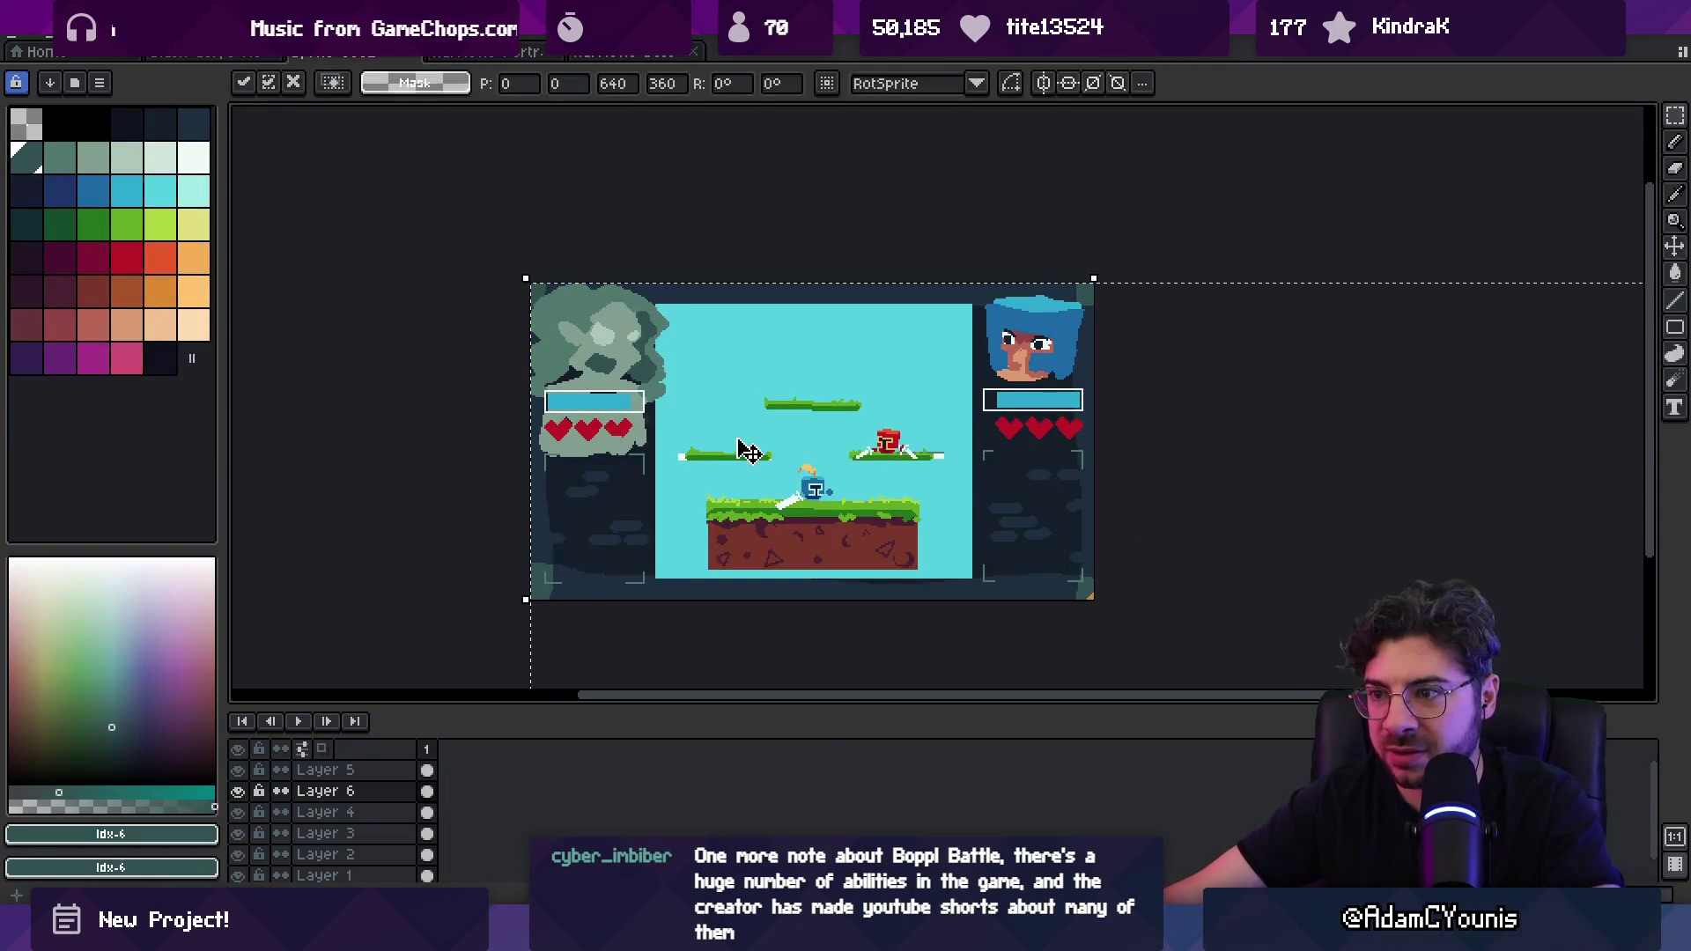
{"action": "key", "text": "ctrl+v"}
{"action": "left_click_drag", "start_coordinate": [633, 442], "coordinate": [627, 521]}
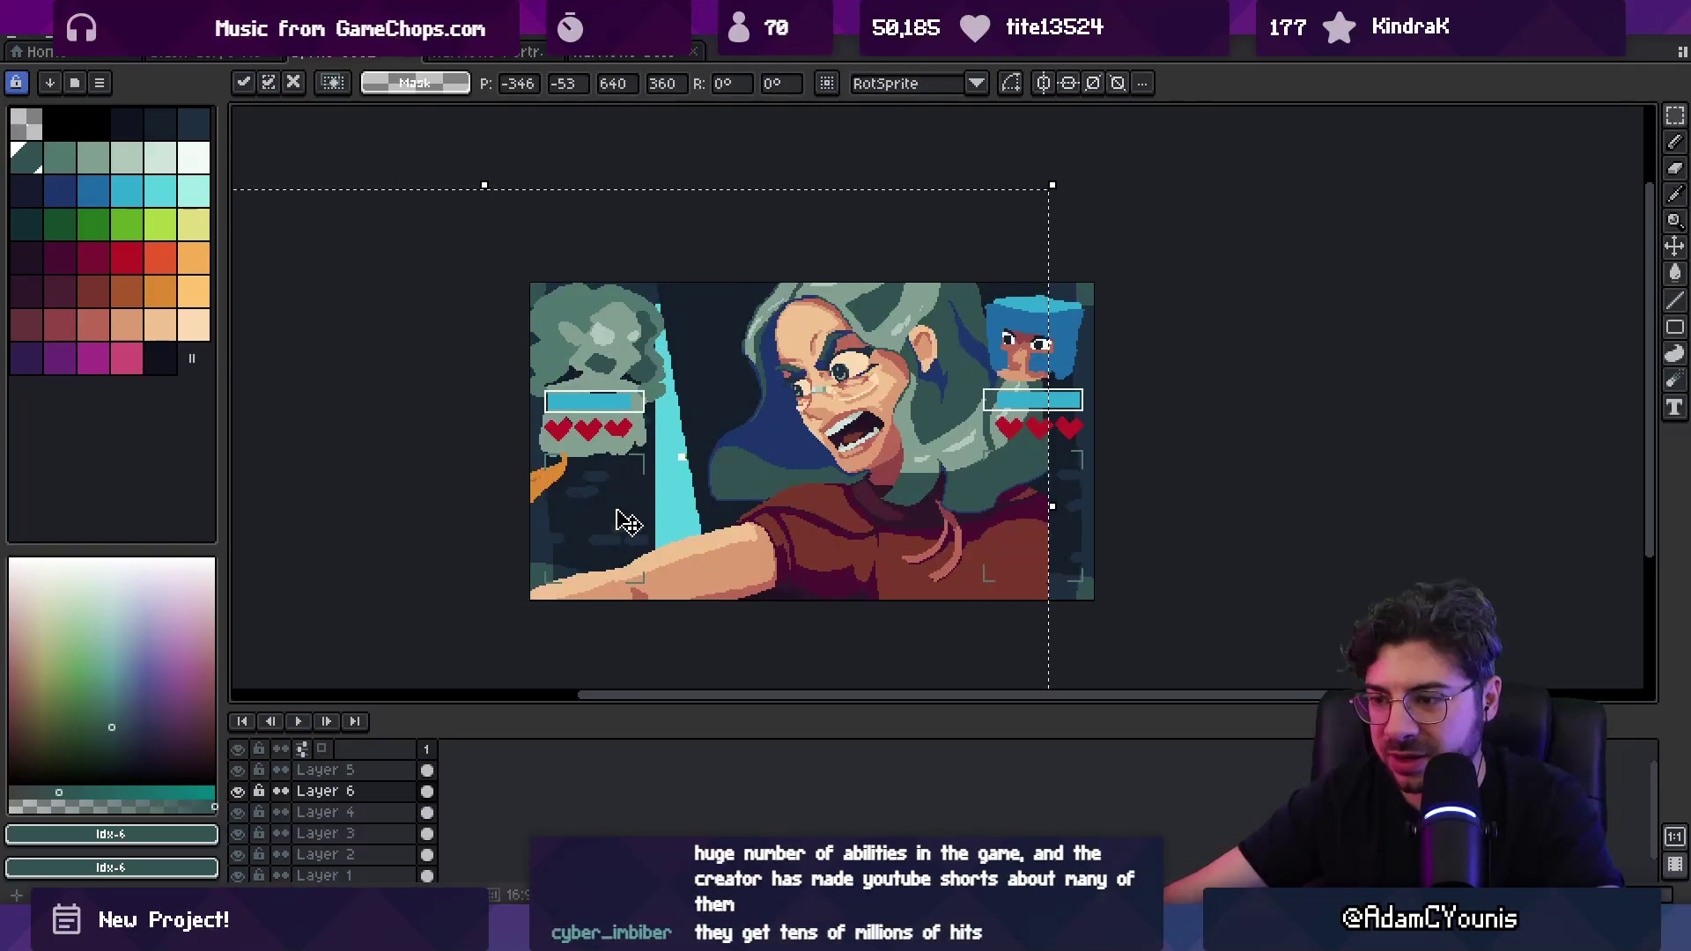
{"action": "key", "text": "Escape"}
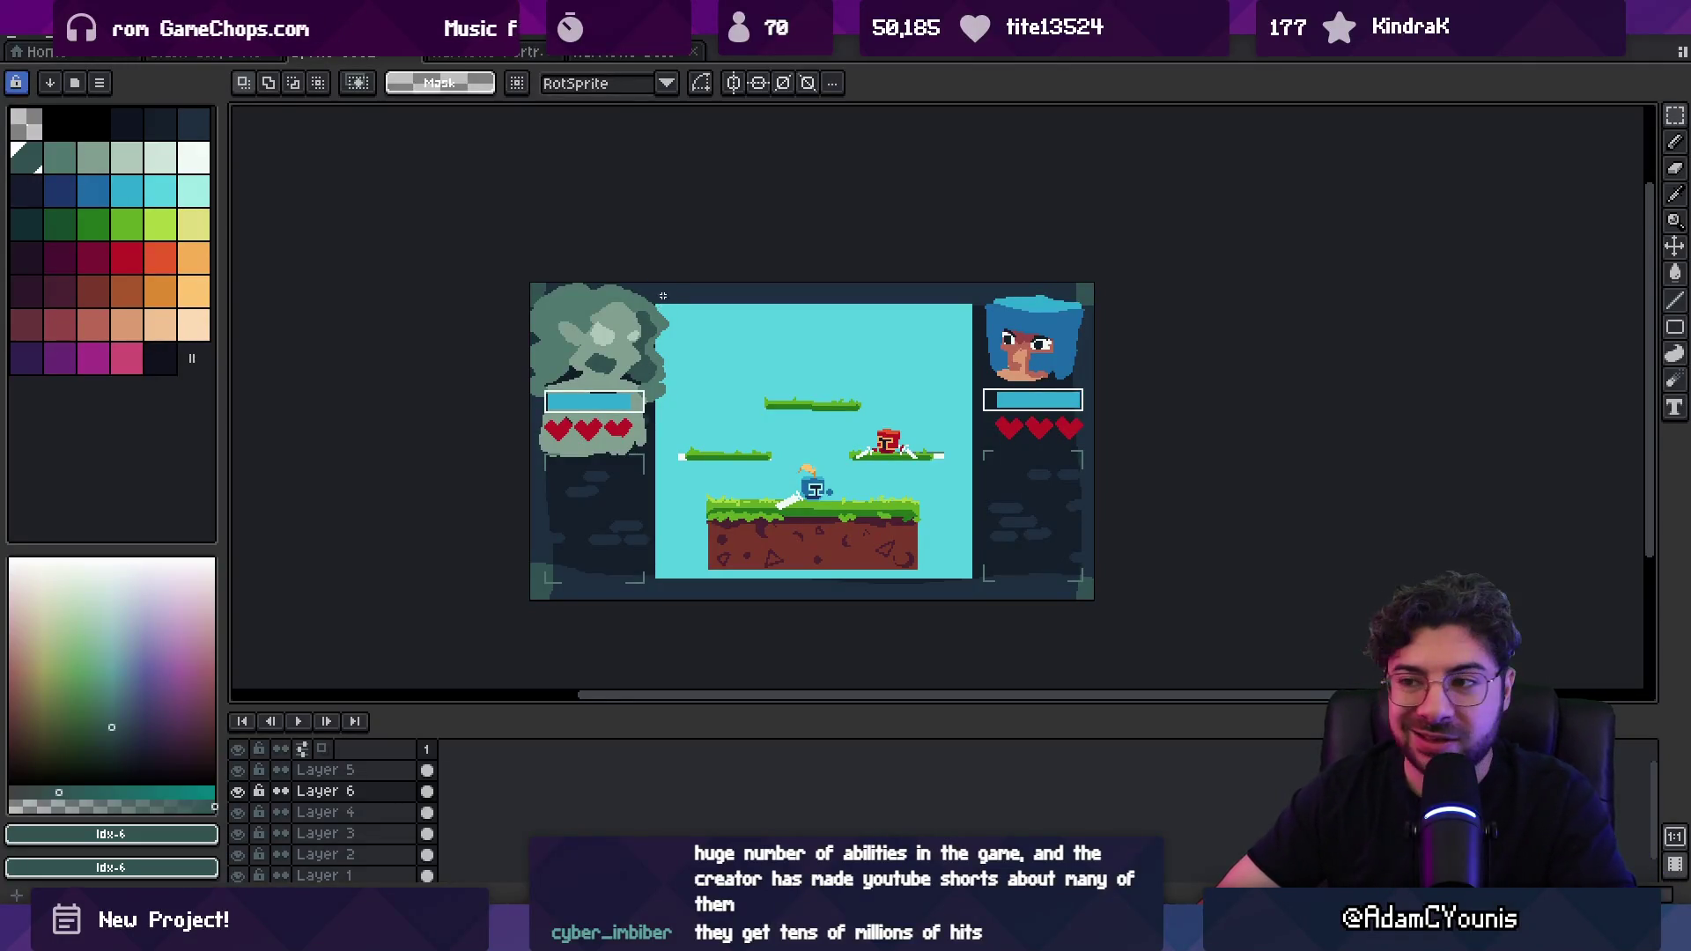
{"action": "key", "text": "b"}
{"action": "scroll", "coordinate": [566, 297], "scroll_direction": "up", "scroll_amount": 3}
{"action": "left_click", "coordinate": [566, 297], "text": "alt"}
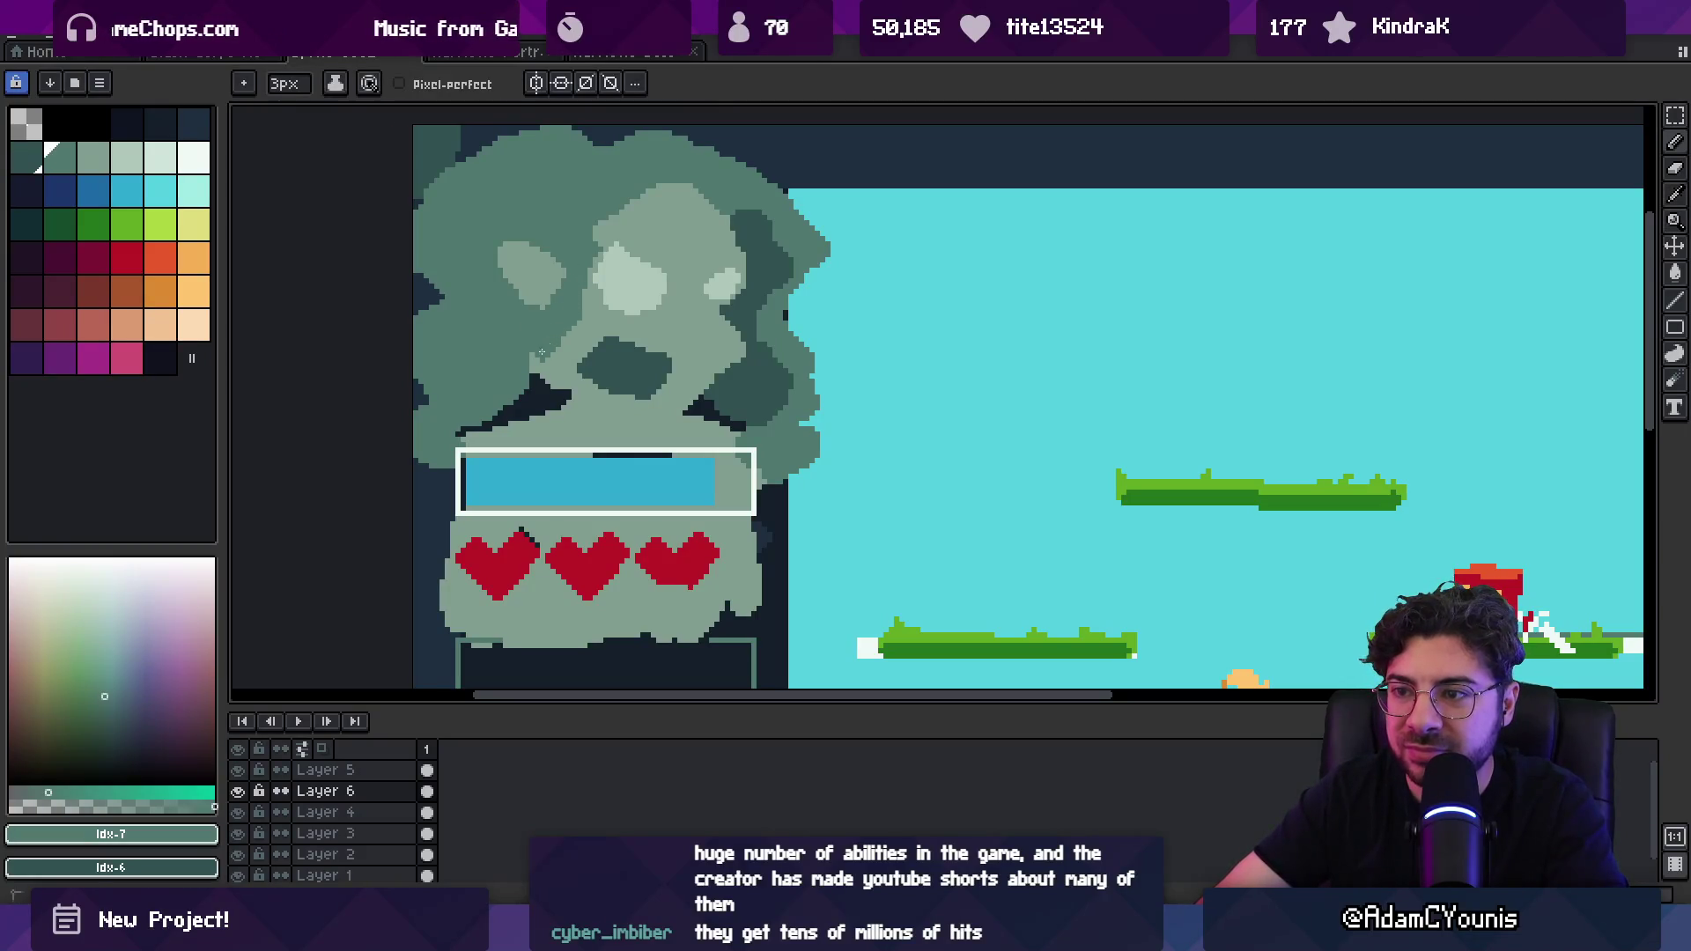
Step: Sample the dark teal from the cloud portrait and zoom in on it
{"action": "key", "text": "alt"}
{"action": "left_click_drag", "start_coordinate": [518, 260], "coordinate": [537, 280]}
{"action": "left_click", "coordinate": [522, 285], "text": "alt"}
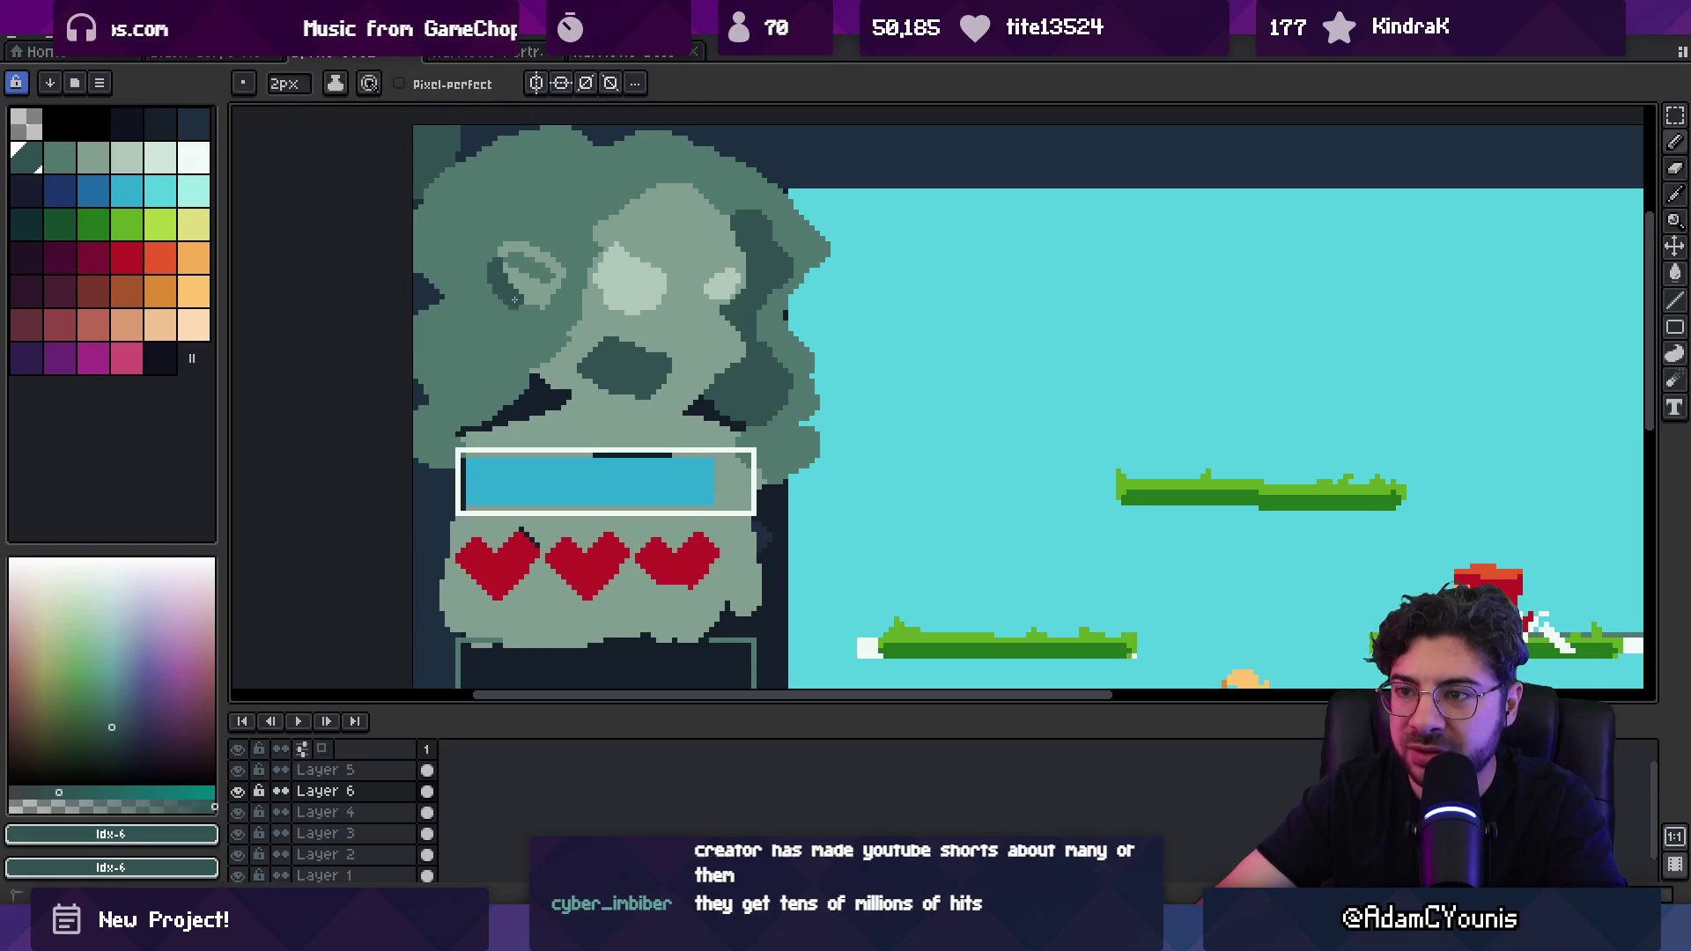
{"action": "left_click", "coordinate": [517, 255], "text": "alt"}
{"action": "key", "text": "z"}
{"action": "left_click", "coordinate": [517, 254]}
{"action": "key", "text": "b"}
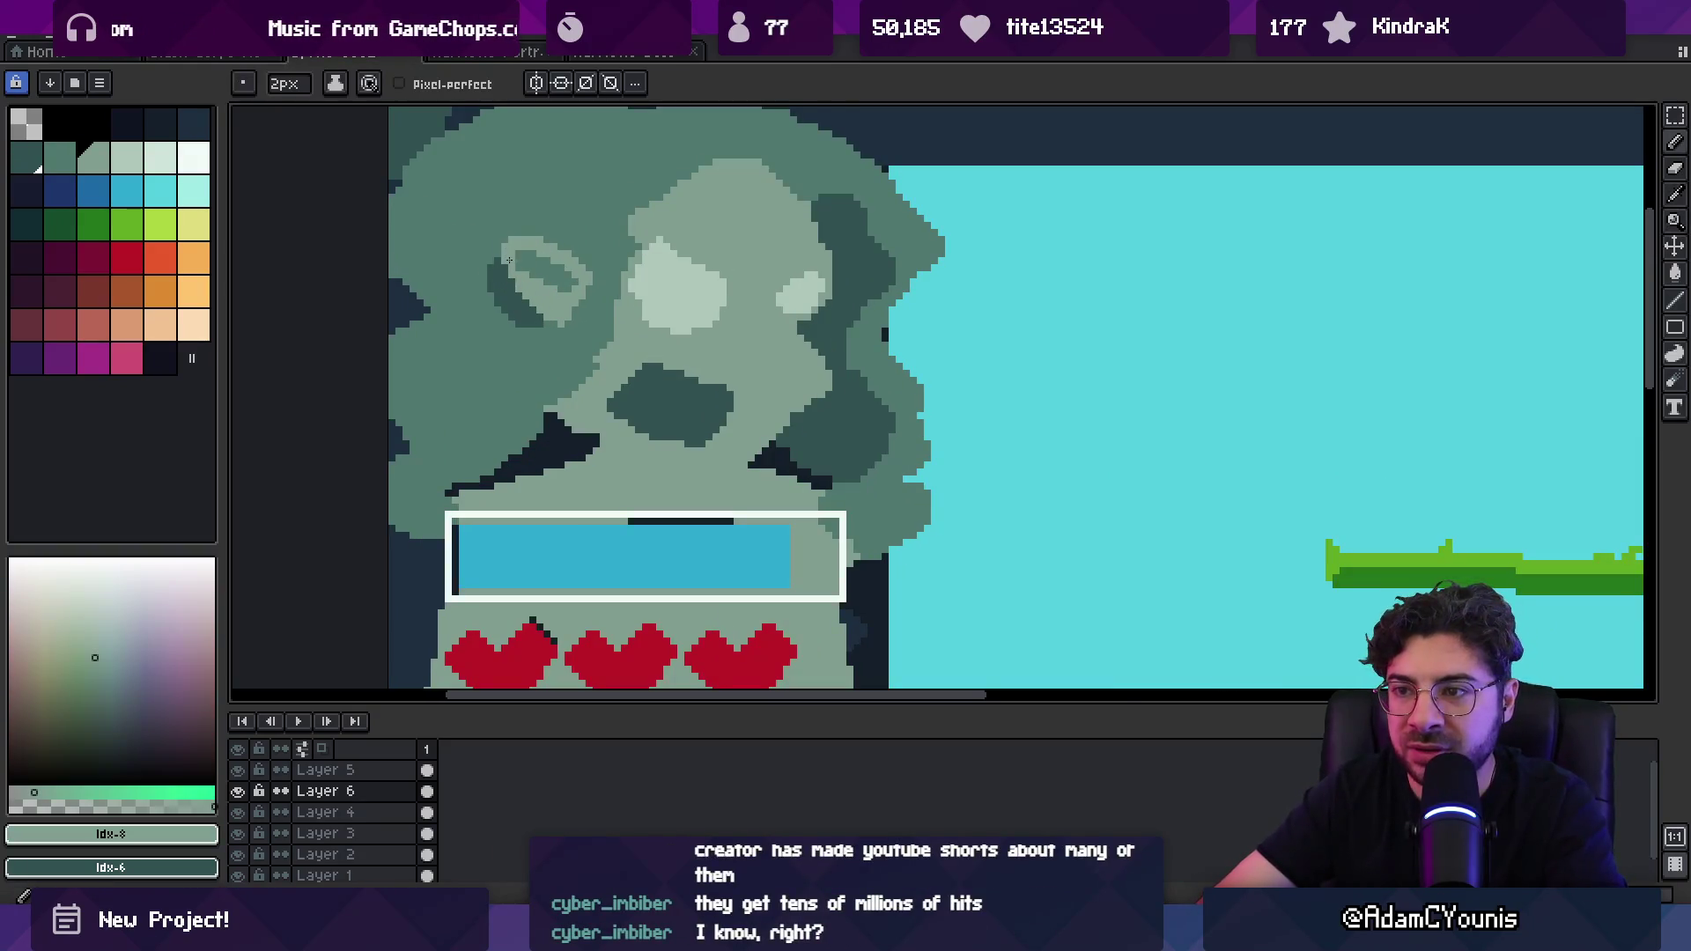
Step: Sample the ear's teal shades and paint dark shading into the ghost's pointed ear
{"action": "left_click", "coordinate": [571, 291], "text": "alt"}
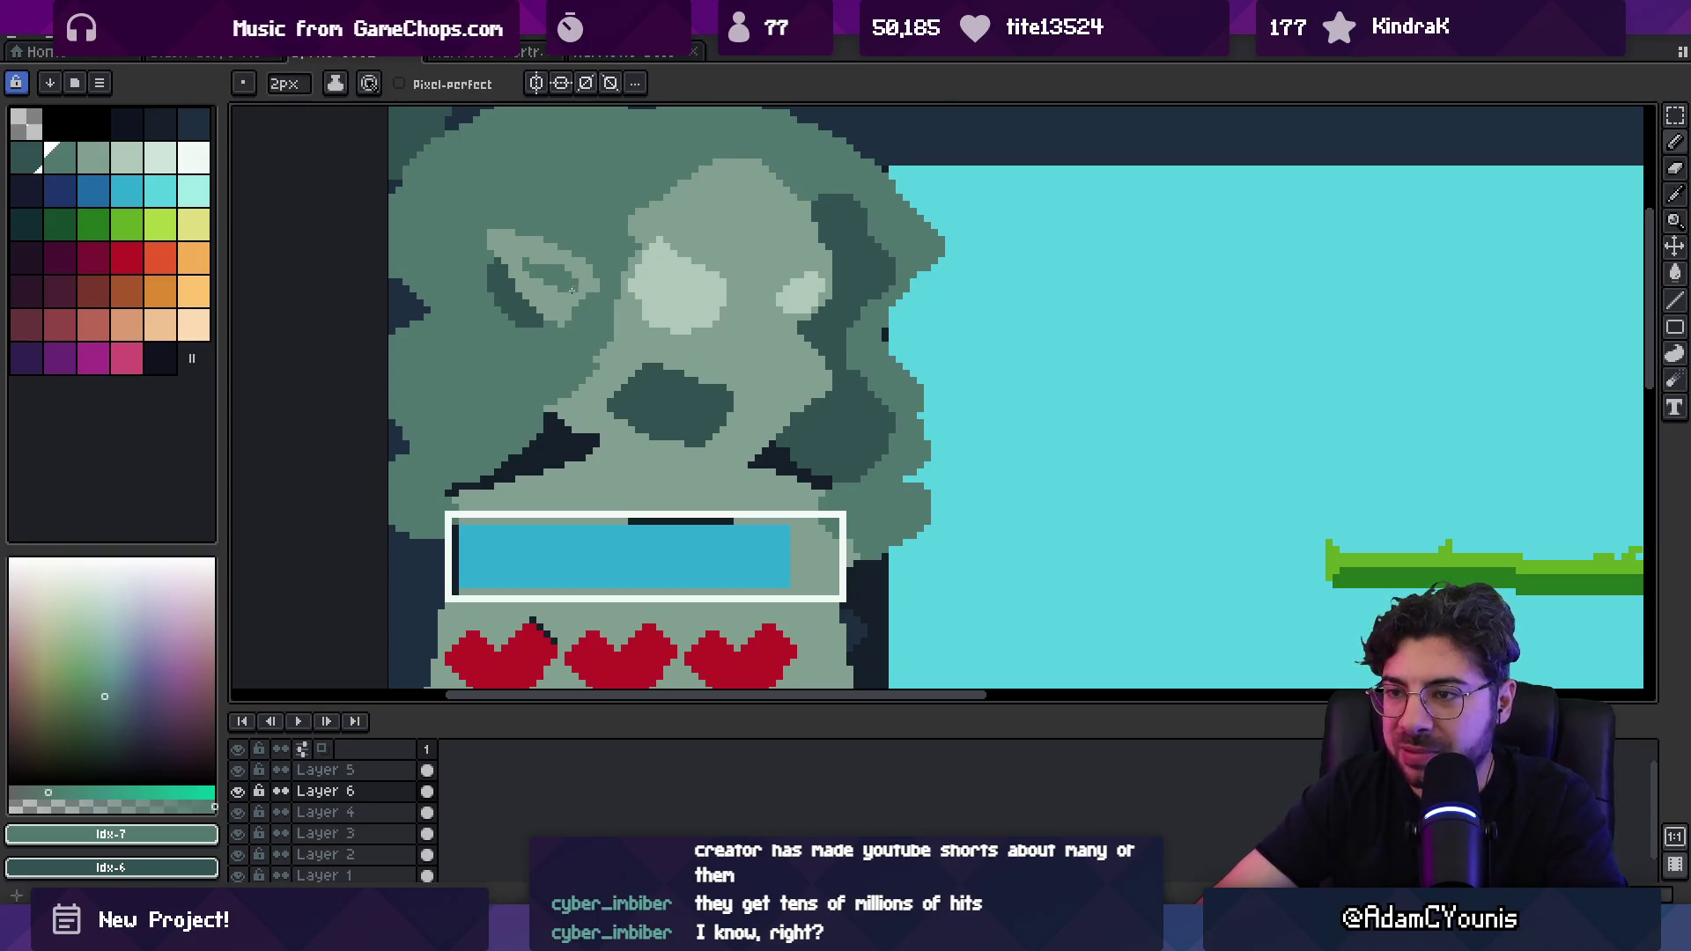
{"action": "left_click", "coordinate": [534, 264], "text": "alt"}
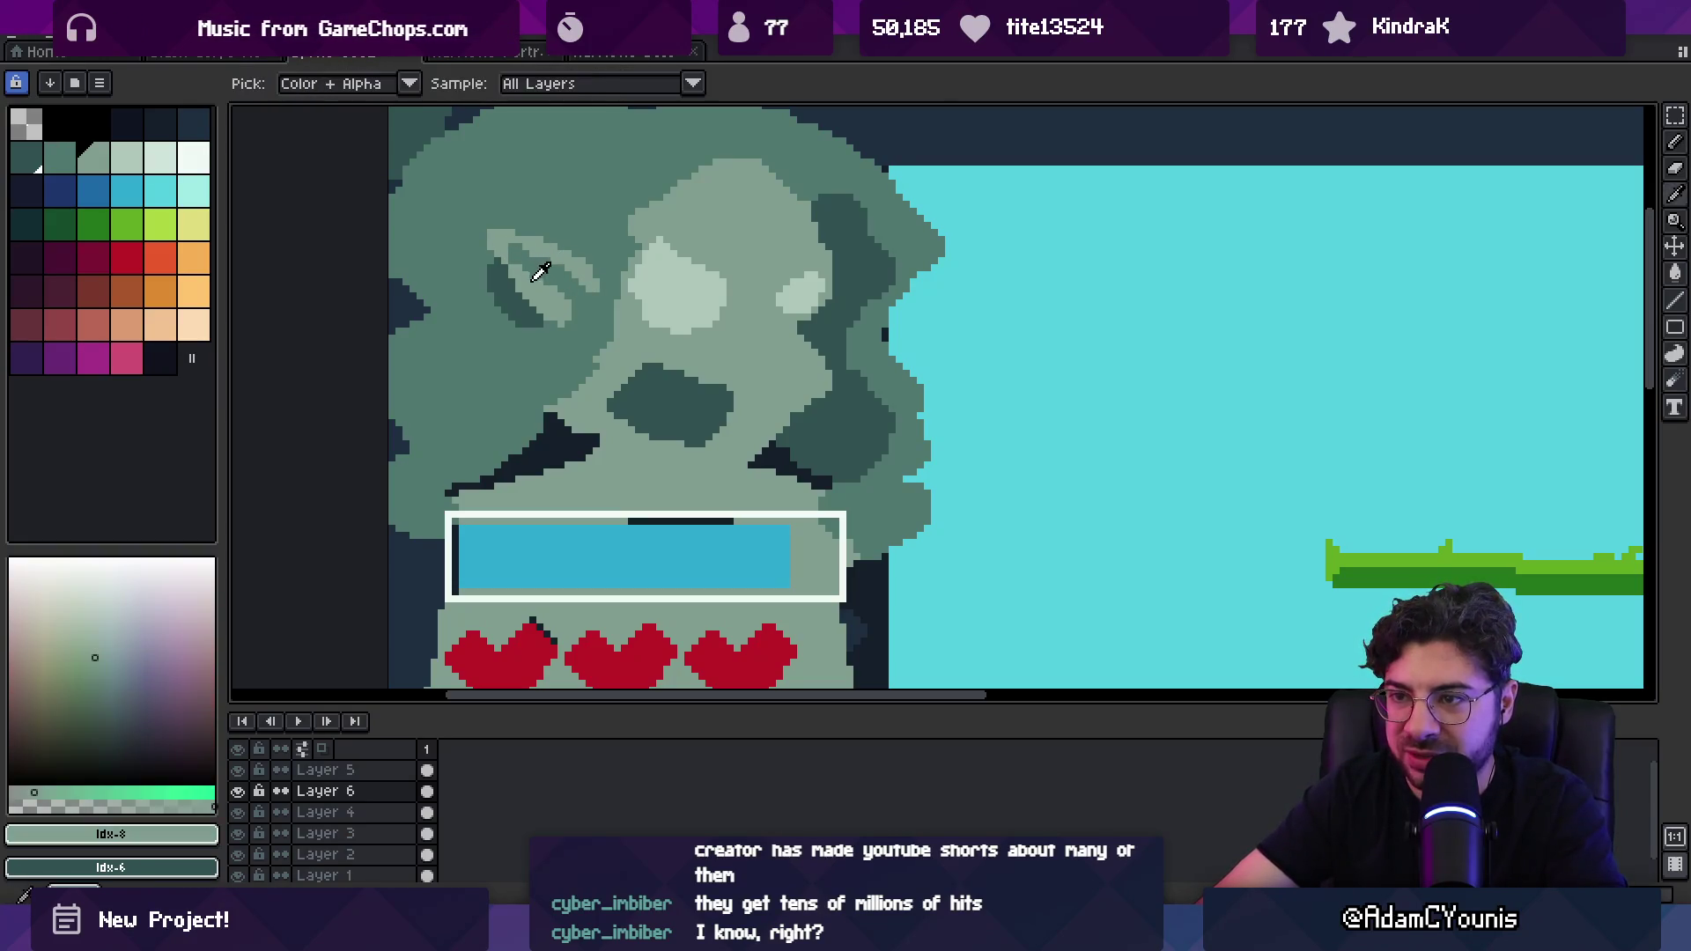
{"action": "left_click", "coordinate": [490, 258], "text": "alt"}
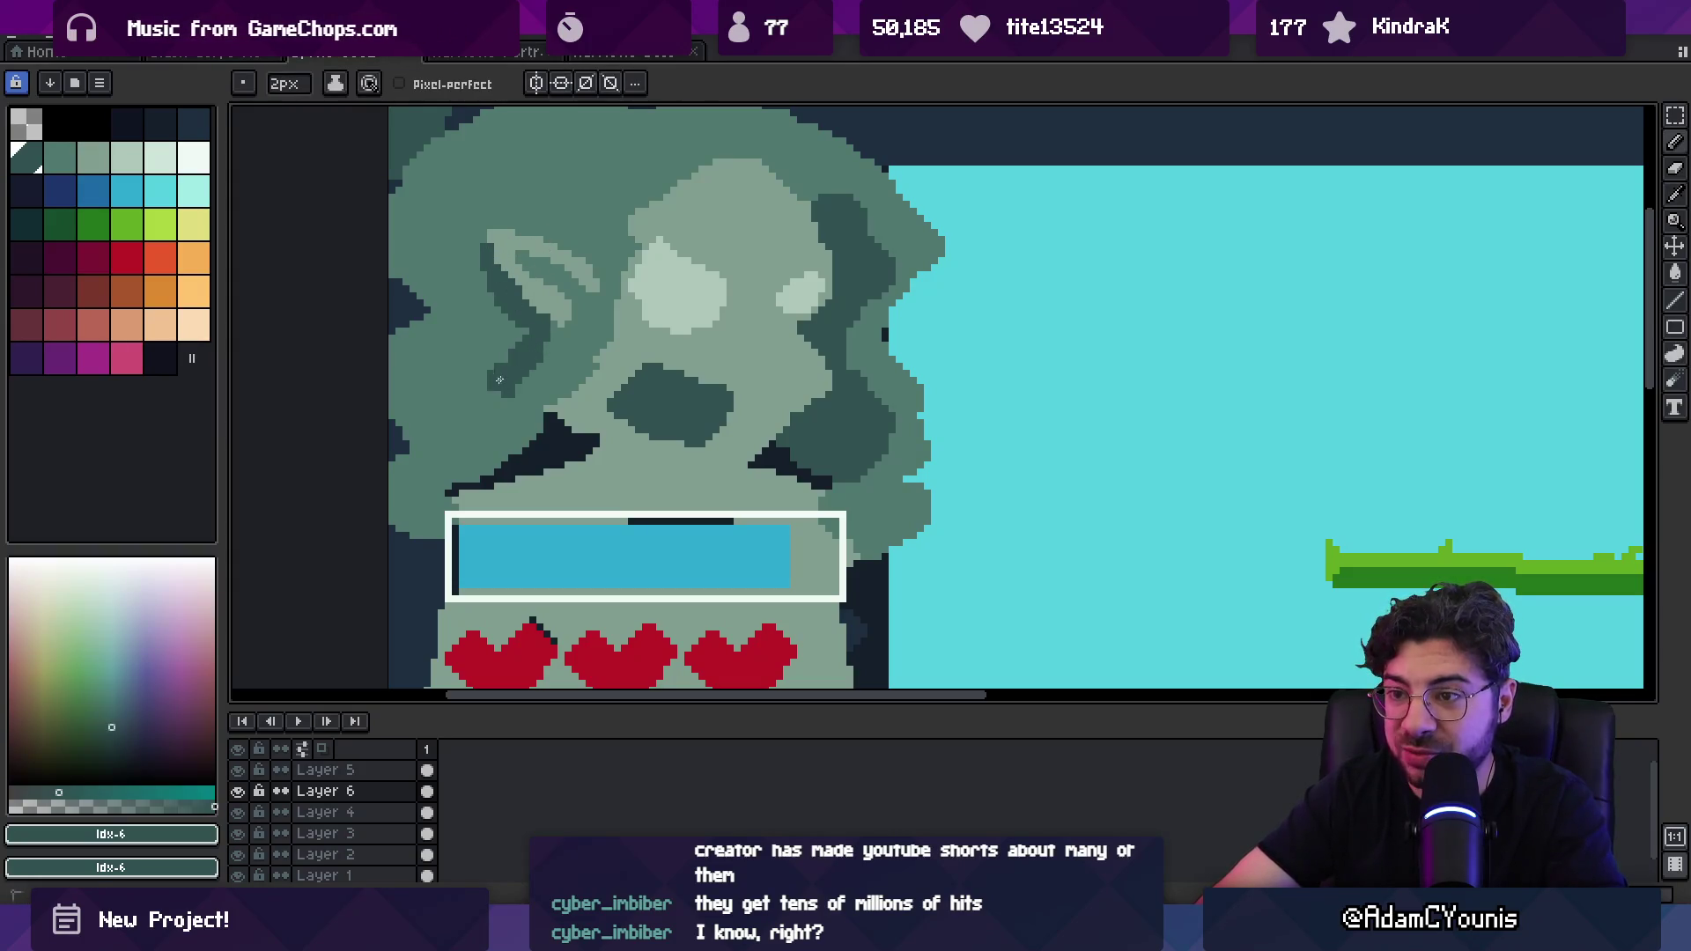
{"action": "left_click_drag", "start_coordinate": [515, 316], "coordinate": [475, 345]}
{"action": "key", "text": "z"}
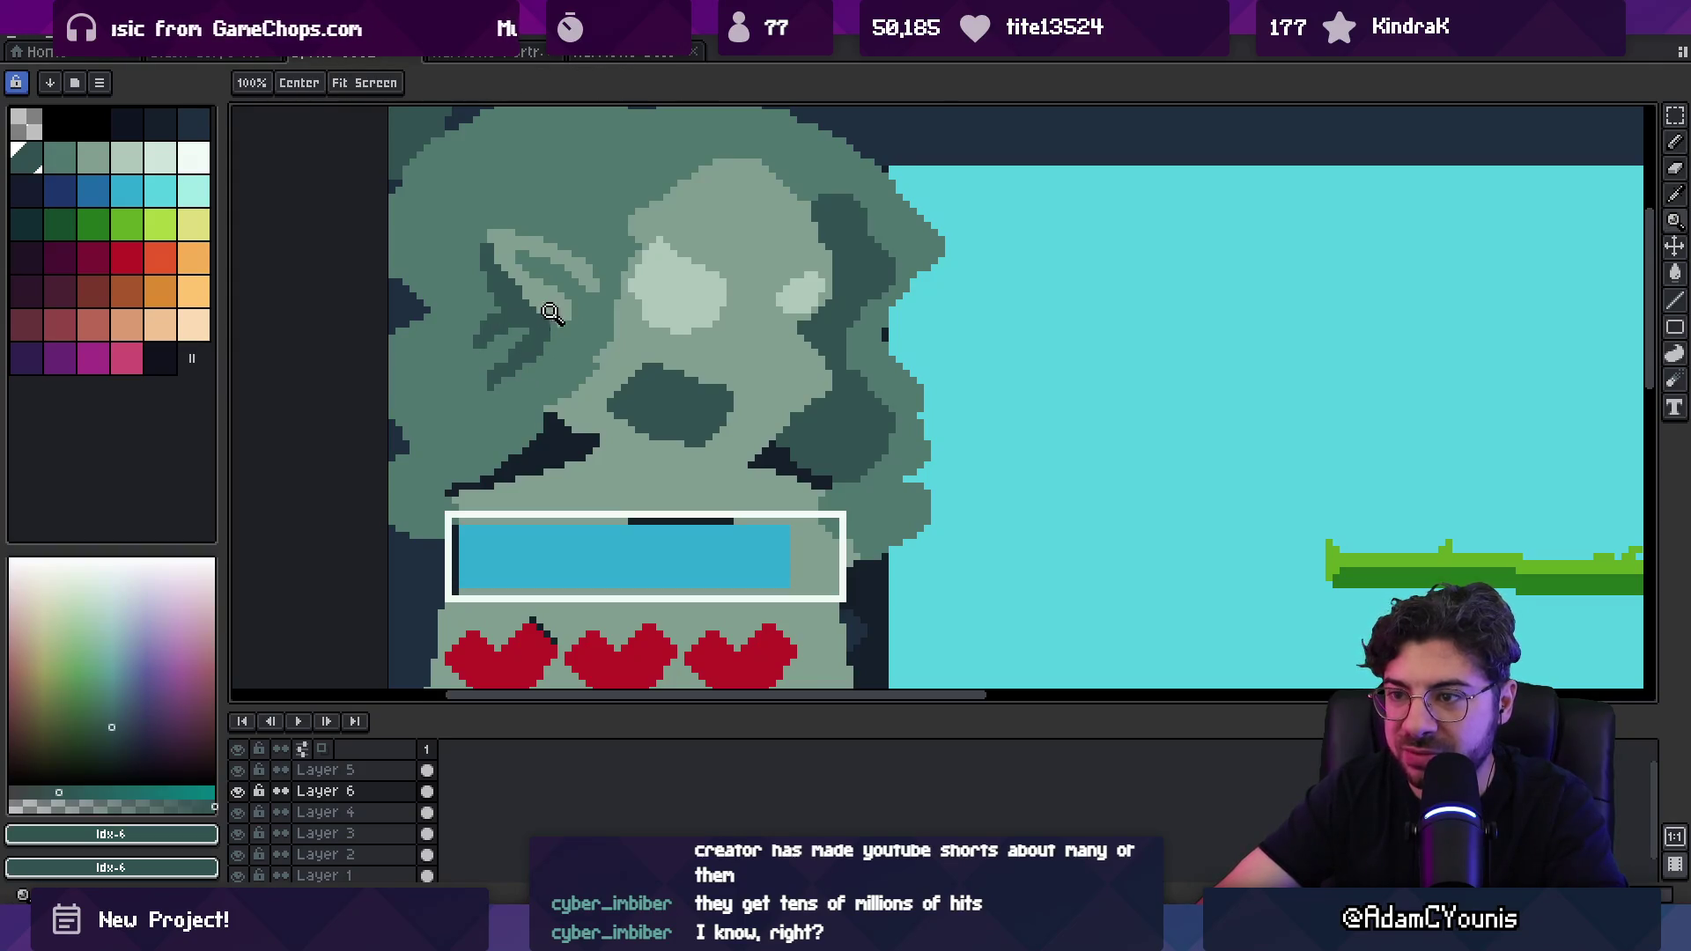
{"action": "scroll", "coordinate": [551, 312], "scroll_direction": "down", "scroll_amount": 5}
{"action": "scroll", "coordinate": [566, 340], "scroll_direction": "up", "scroll_amount": 5}
Step: Zoom closer on the ear, paint lighter teal beside it and dark teal to its left
{"action": "key", "text": "i"}
{"action": "scroll", "coordinate": [603, 346], "scroll_direction": "down", "scroll_amount": 2}
{"action": "scroll", "coordinate": [546, 325], "scroll_direction": "up", "scroll_amount": 3}
{"action": "left_click", "coordinate": [528, 321], "text": "alt"}
{"action": "left_click", "coordinate": [538, 273]}
{"action": "key", "text": "b"}
{"action": "left_click_drag", "start_coordinate": [539, 280], "coordinate": [572, 392]}
{"action": "left_click", "coordinate": [585, 347], "text": "alt"}
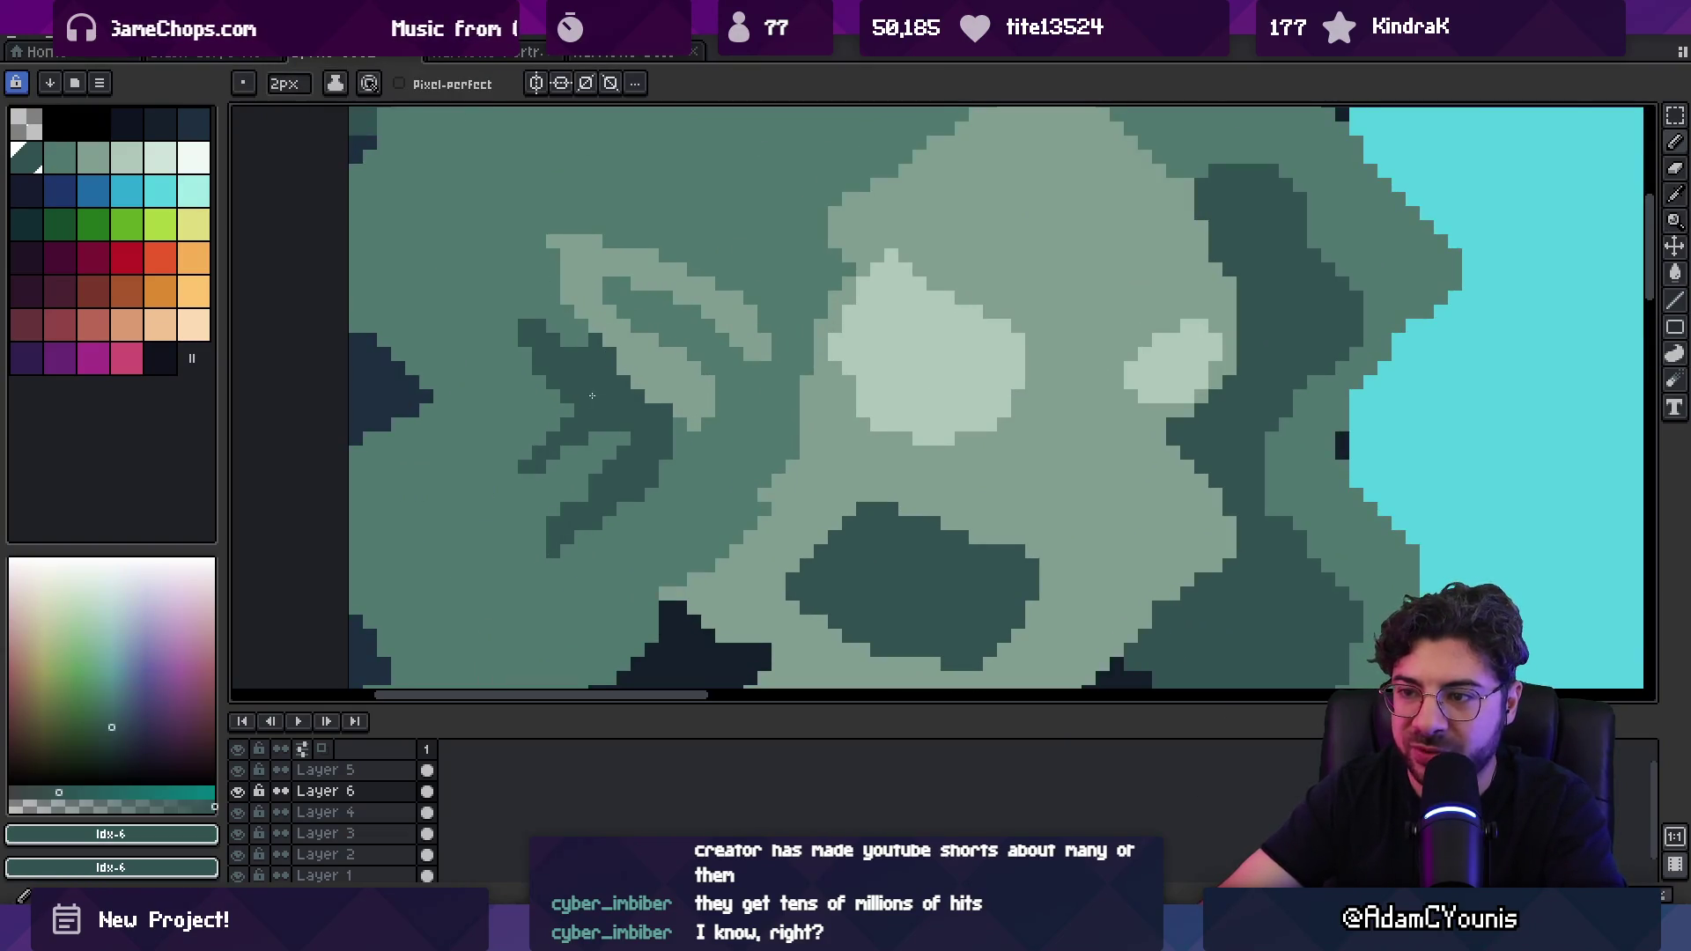
Step: With a 1-pixel brush, add light-teal highlight pixels onto the ear
{"action": "key", "text": "minus"}
{"action": "left_click", "coordinate": [559, 265], "text": "alt"}
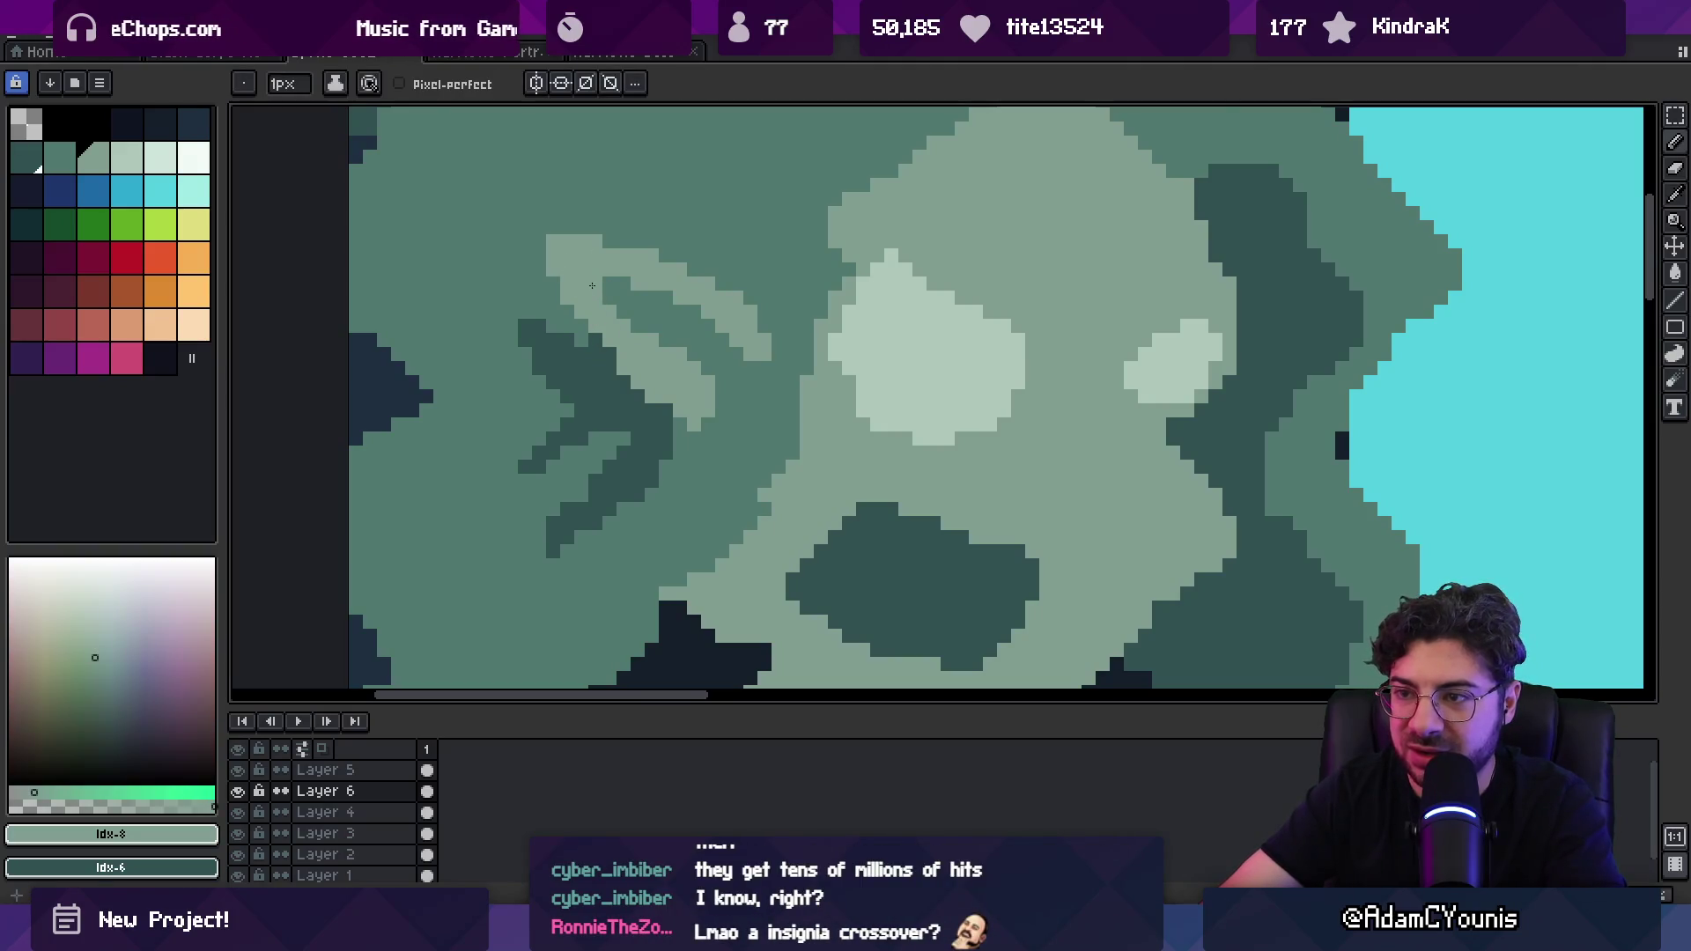
{"action": "left_click", "coordinate": [628, 284], "text": "alt"}
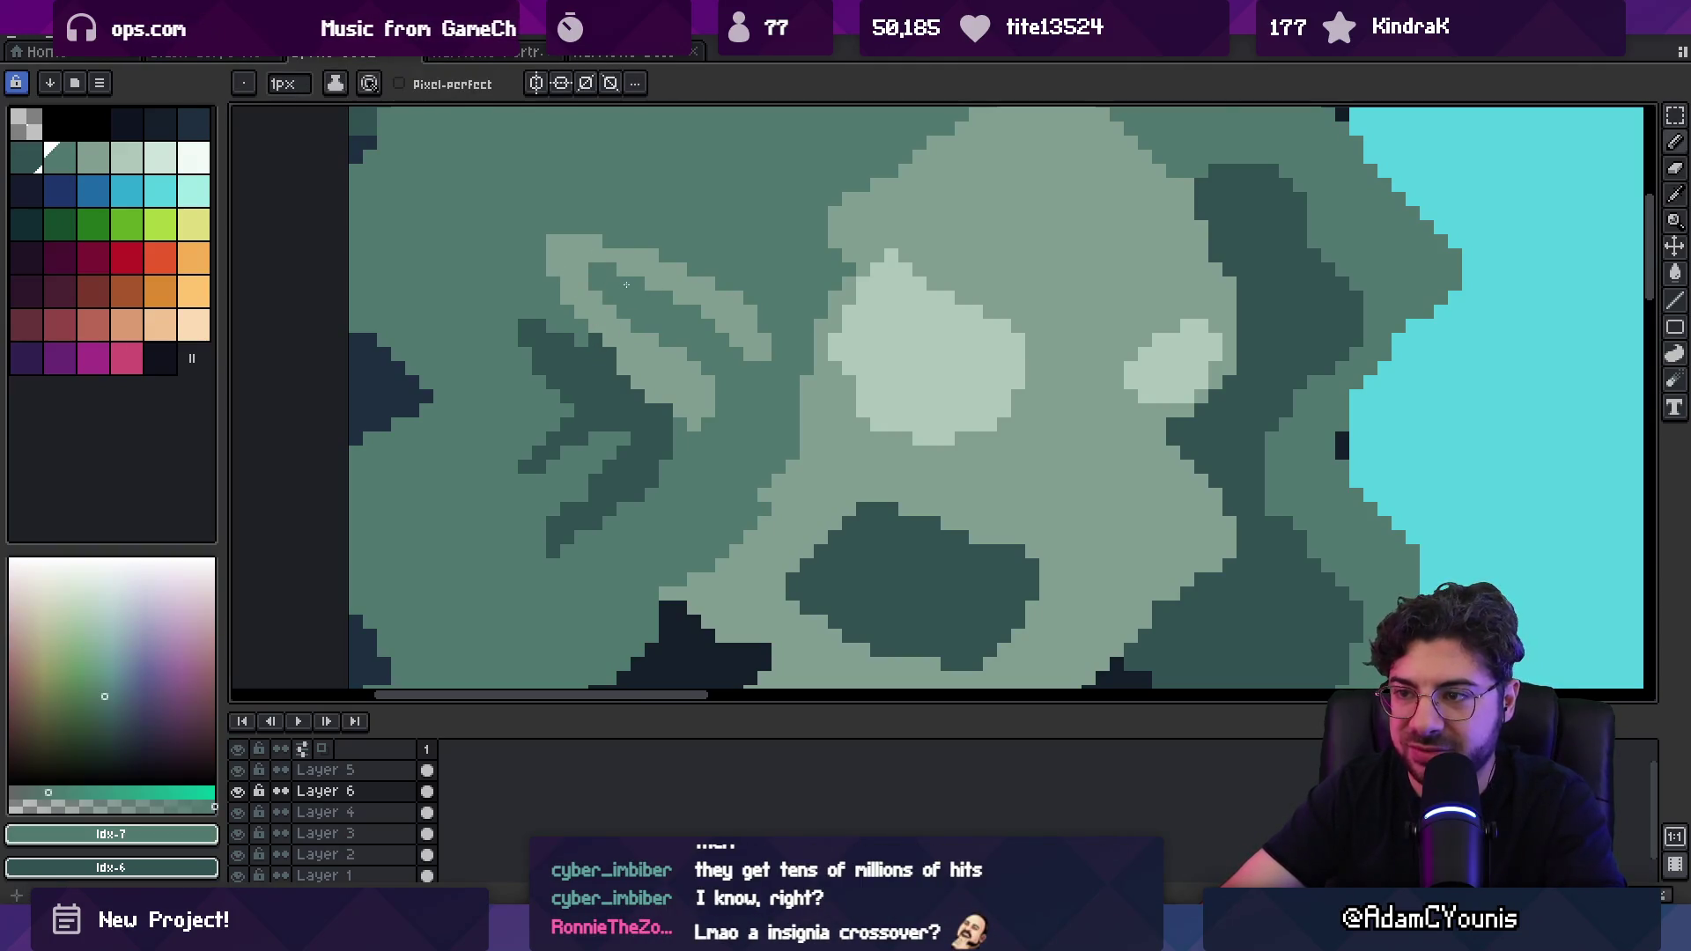
{"action": "left_click_drag", "start_coordinate": [702, 432], "coordinate": [678, 432]}
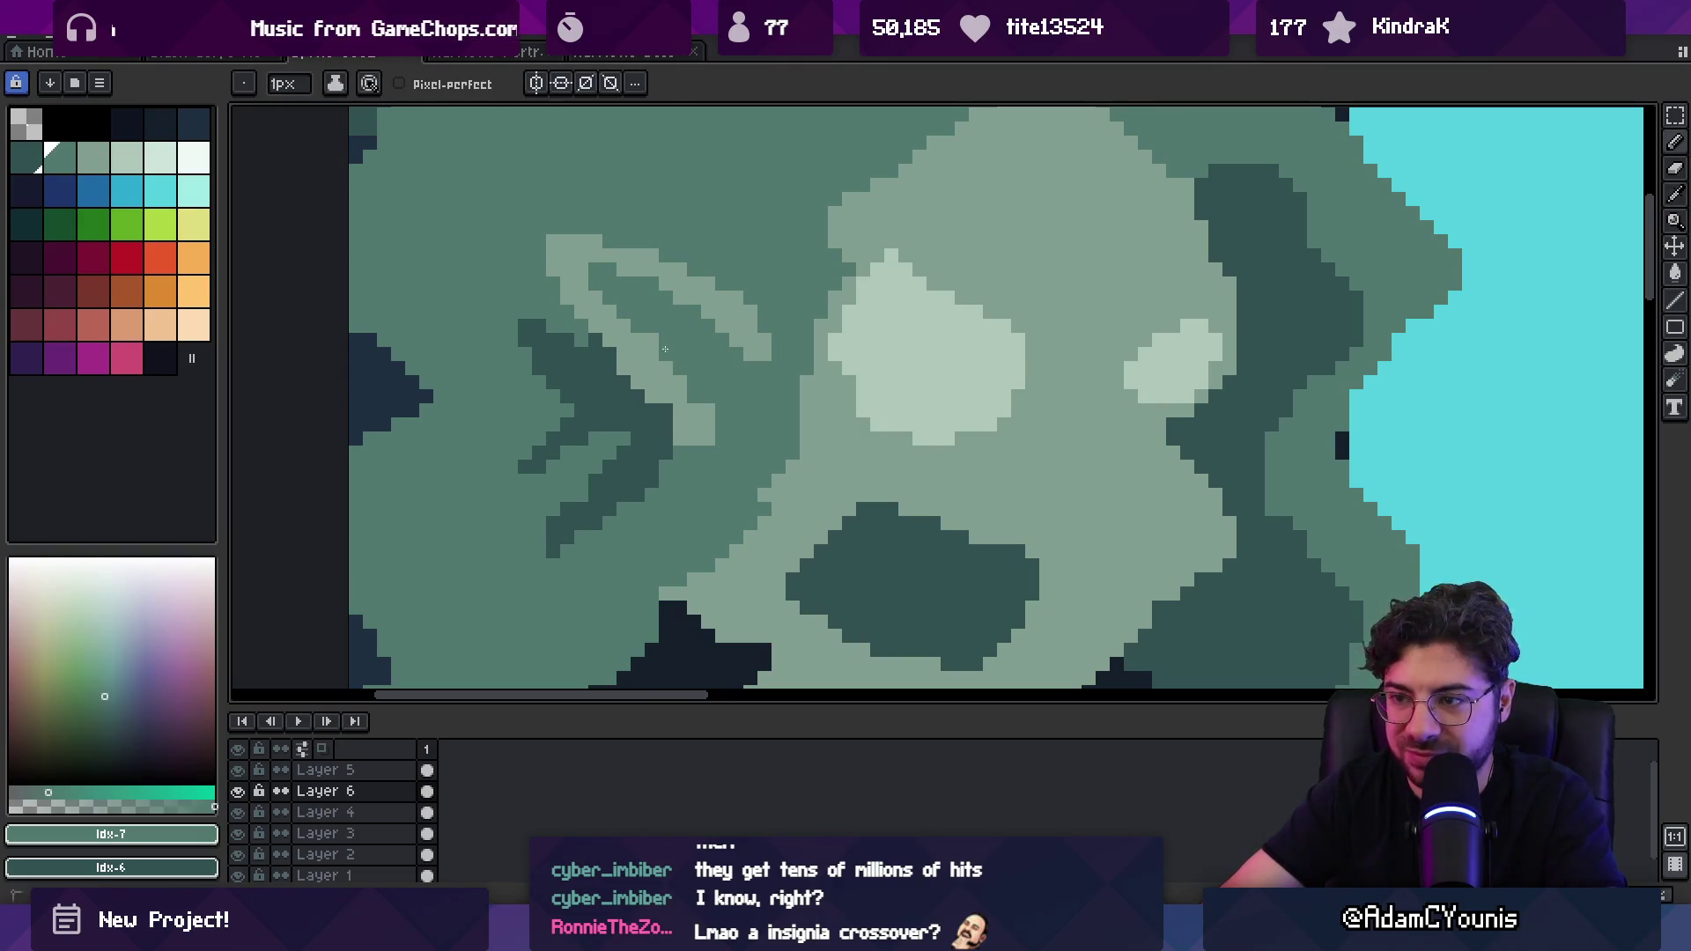
{"action": "left_click", "coordinate": [686, 371], "text": "alt"}
Step: Sample the dark teal and draw a short dark brow above the ghost's light eye
{"action": "key", "text": "z"}
{"action": "scroll", "coordinate": [669, 335], "scroll_direction": "down", "scroll_amount": 5}
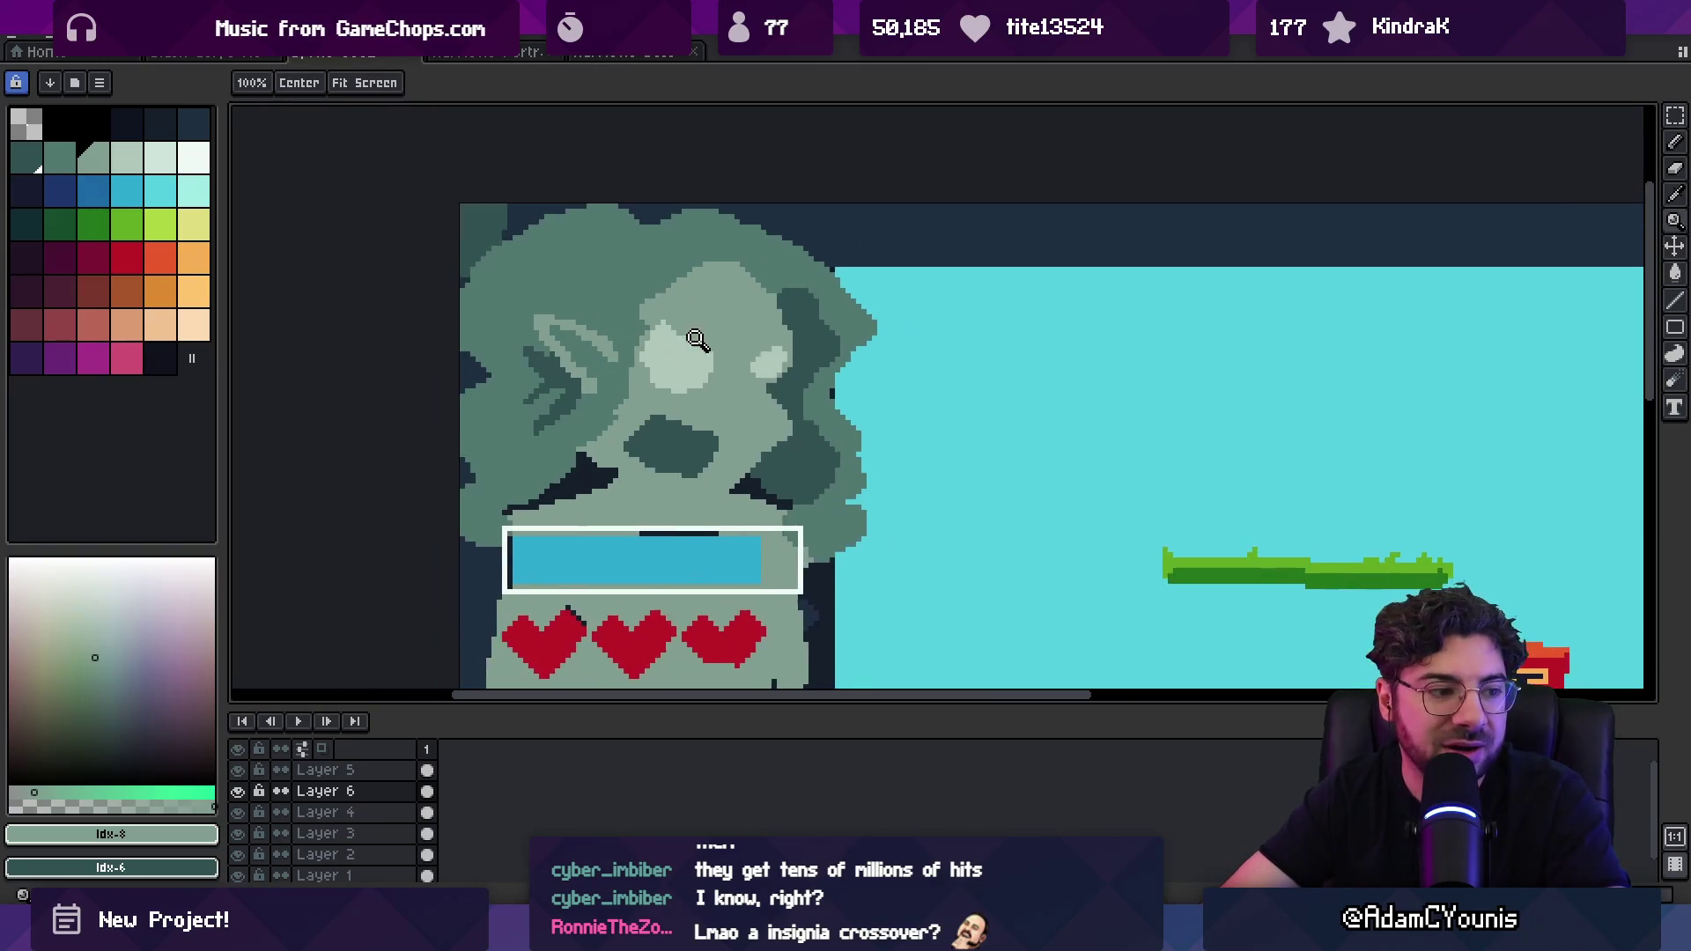
{"action": "scroll", "coordinate": [616, 256], "scroll_direction": "up", "scroll_amount": 3}
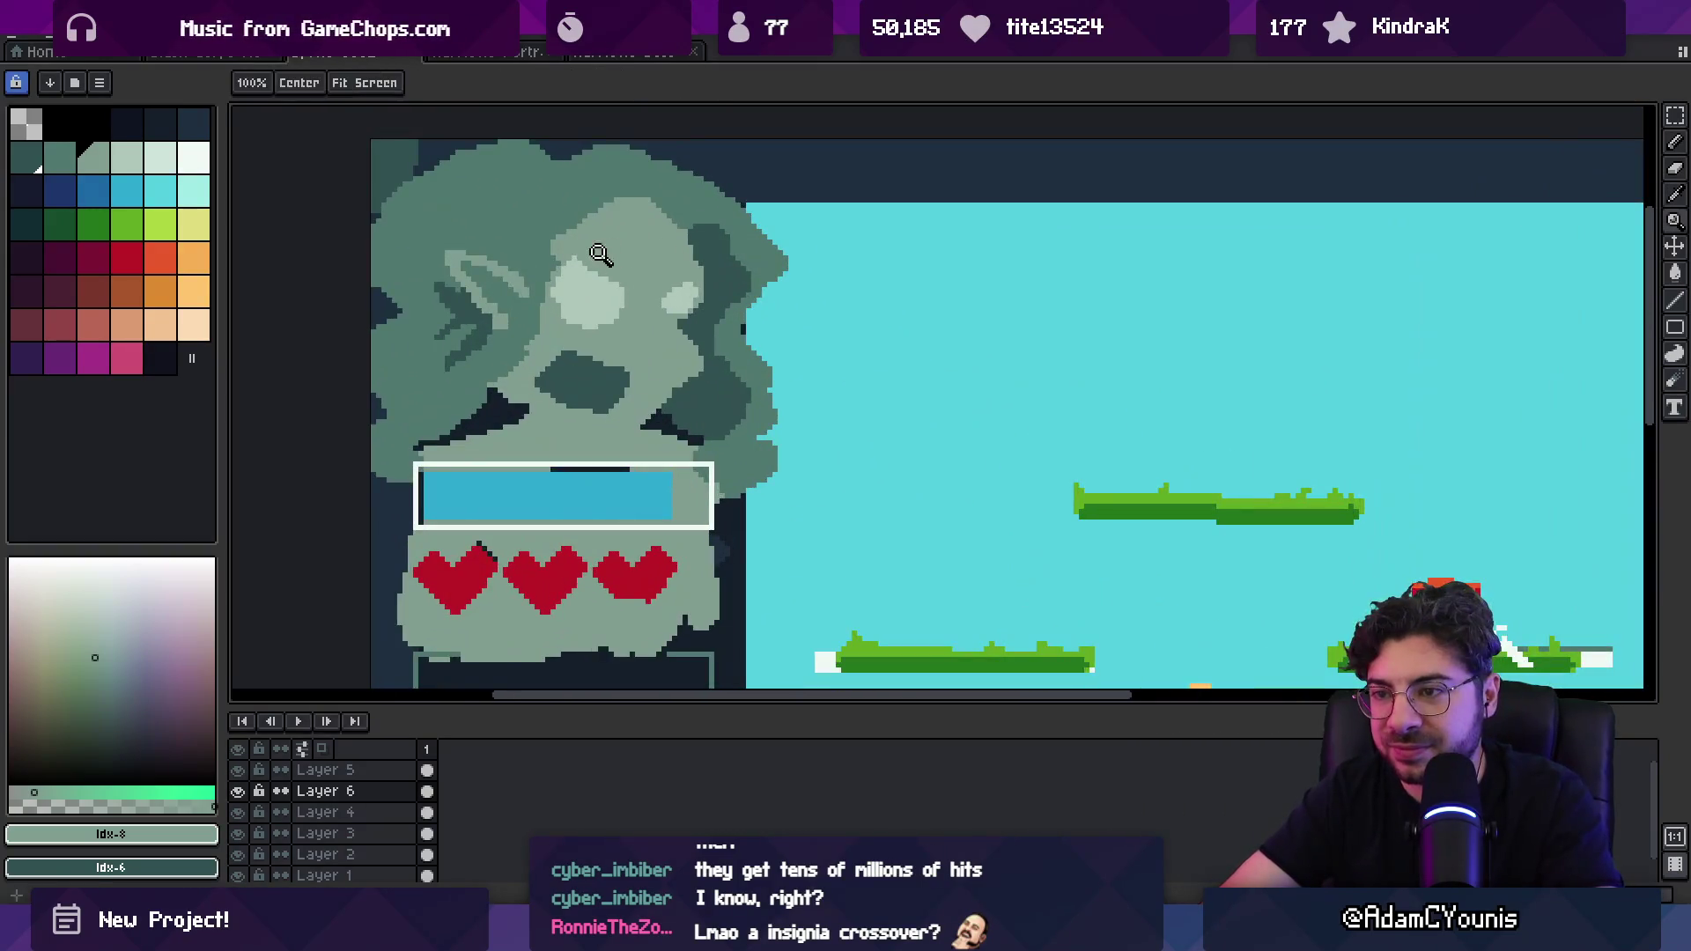
{"action": "key", "text": "b"}
{"action": "left_click", "coordinate": [598, 271], "text": "alt"}
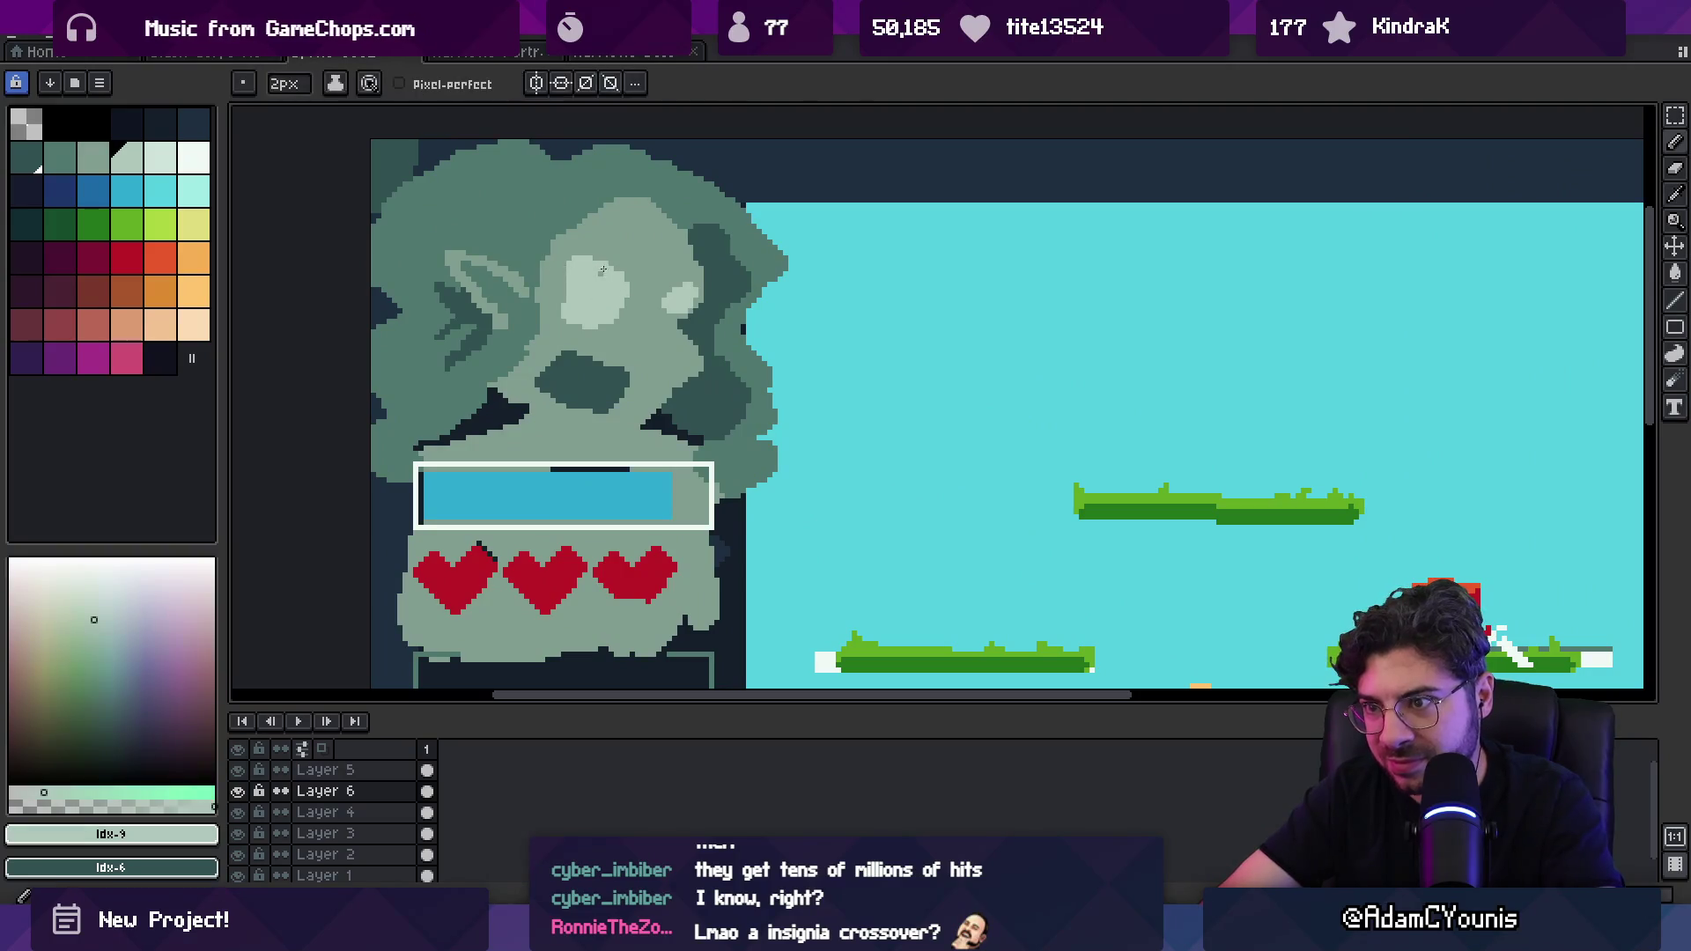
{"action": "key", "text": "alt"}
{"action": "left_click", "coordinate": [610, 363], "text": "alt"}
{"action": "left_click_drag", "start_coordinate": [583, 243], "coordinate": [613, 257]}
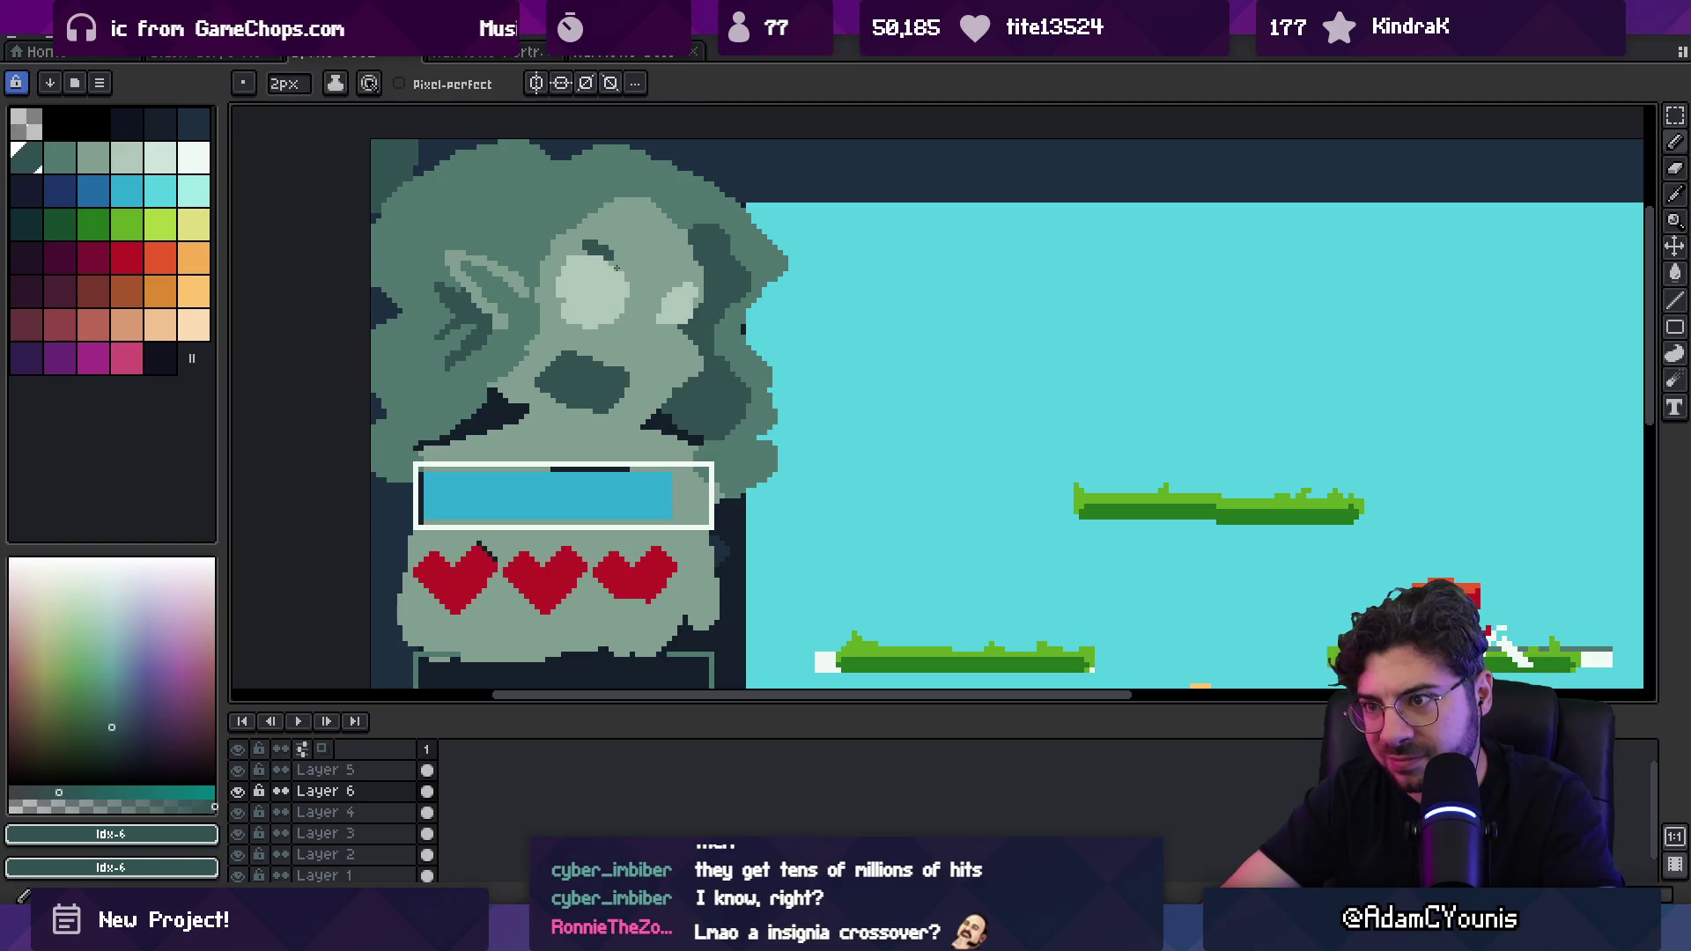
Step: Zoom in on the face and sample the portrait's dark teal and green-grey shades
{"action": "key", "text": "z"}
{"action": "scroll", "coordinate": [652, 291], "scroll_direction": "down", "scroll_amount": 3}
{"action": "scroll", "coordinate": [630, 294], "scroll_direction": "up", "scroll_amount": 3}
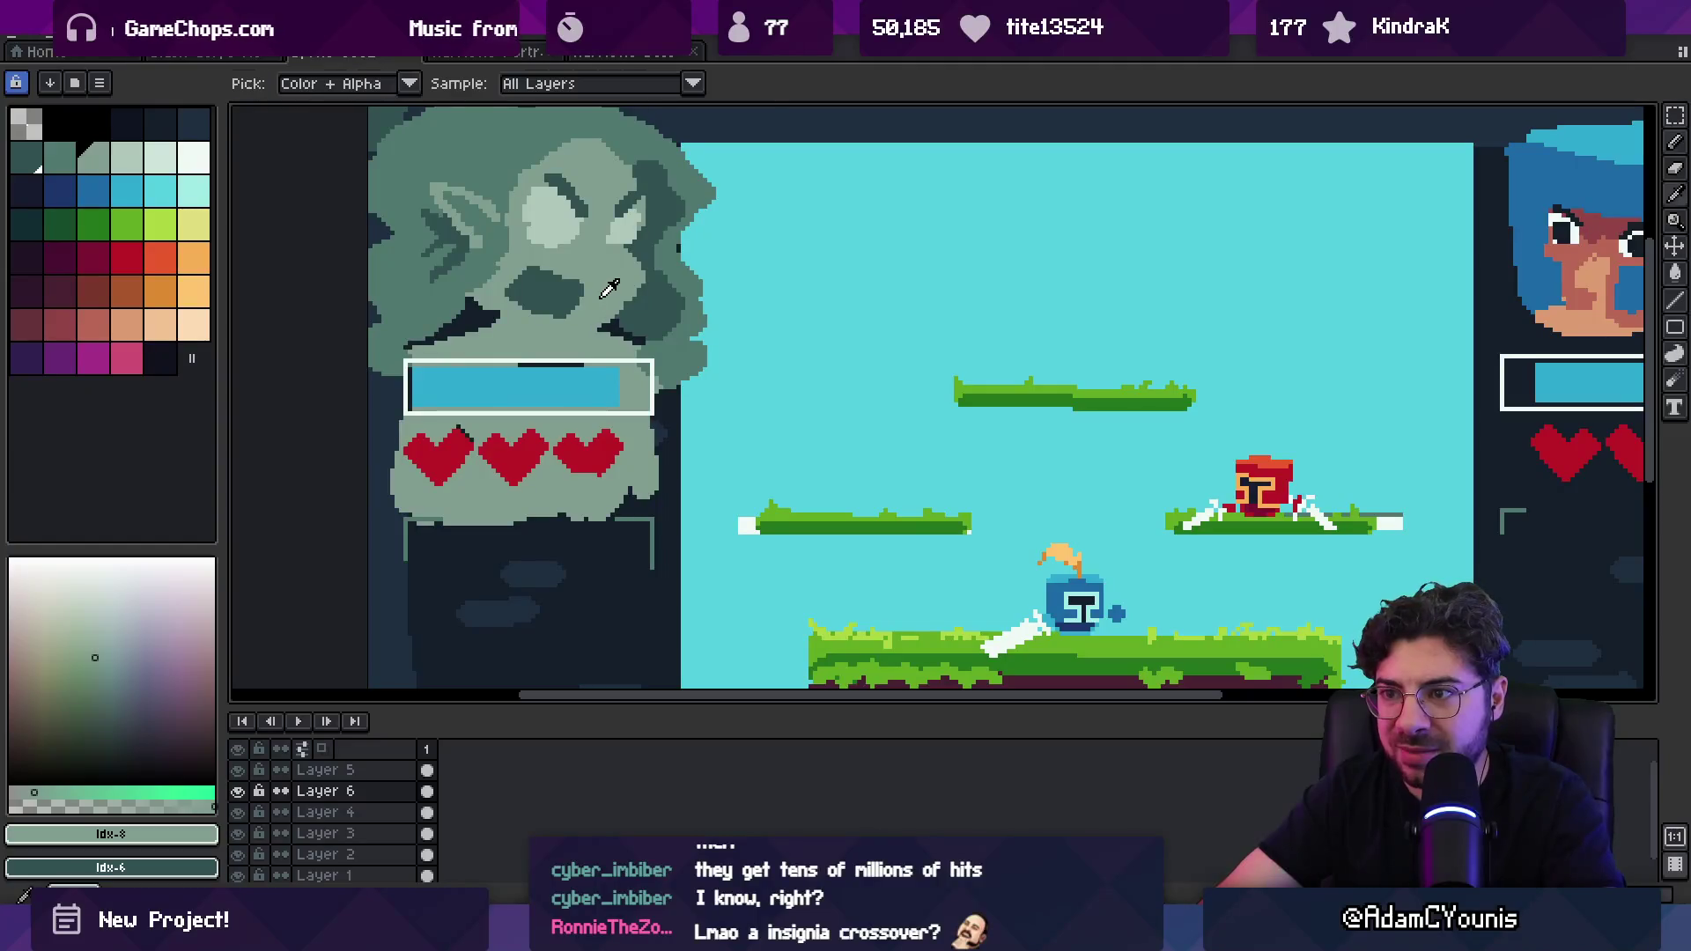
{"action": "scroll", "coordinate": [621, 295], "scroll_direction": "up", "scroll_amount": 1}
{"action": "key", "text": "b"}
{"action": "left_click", "coordinate": [652, 288], "text": "alt"}
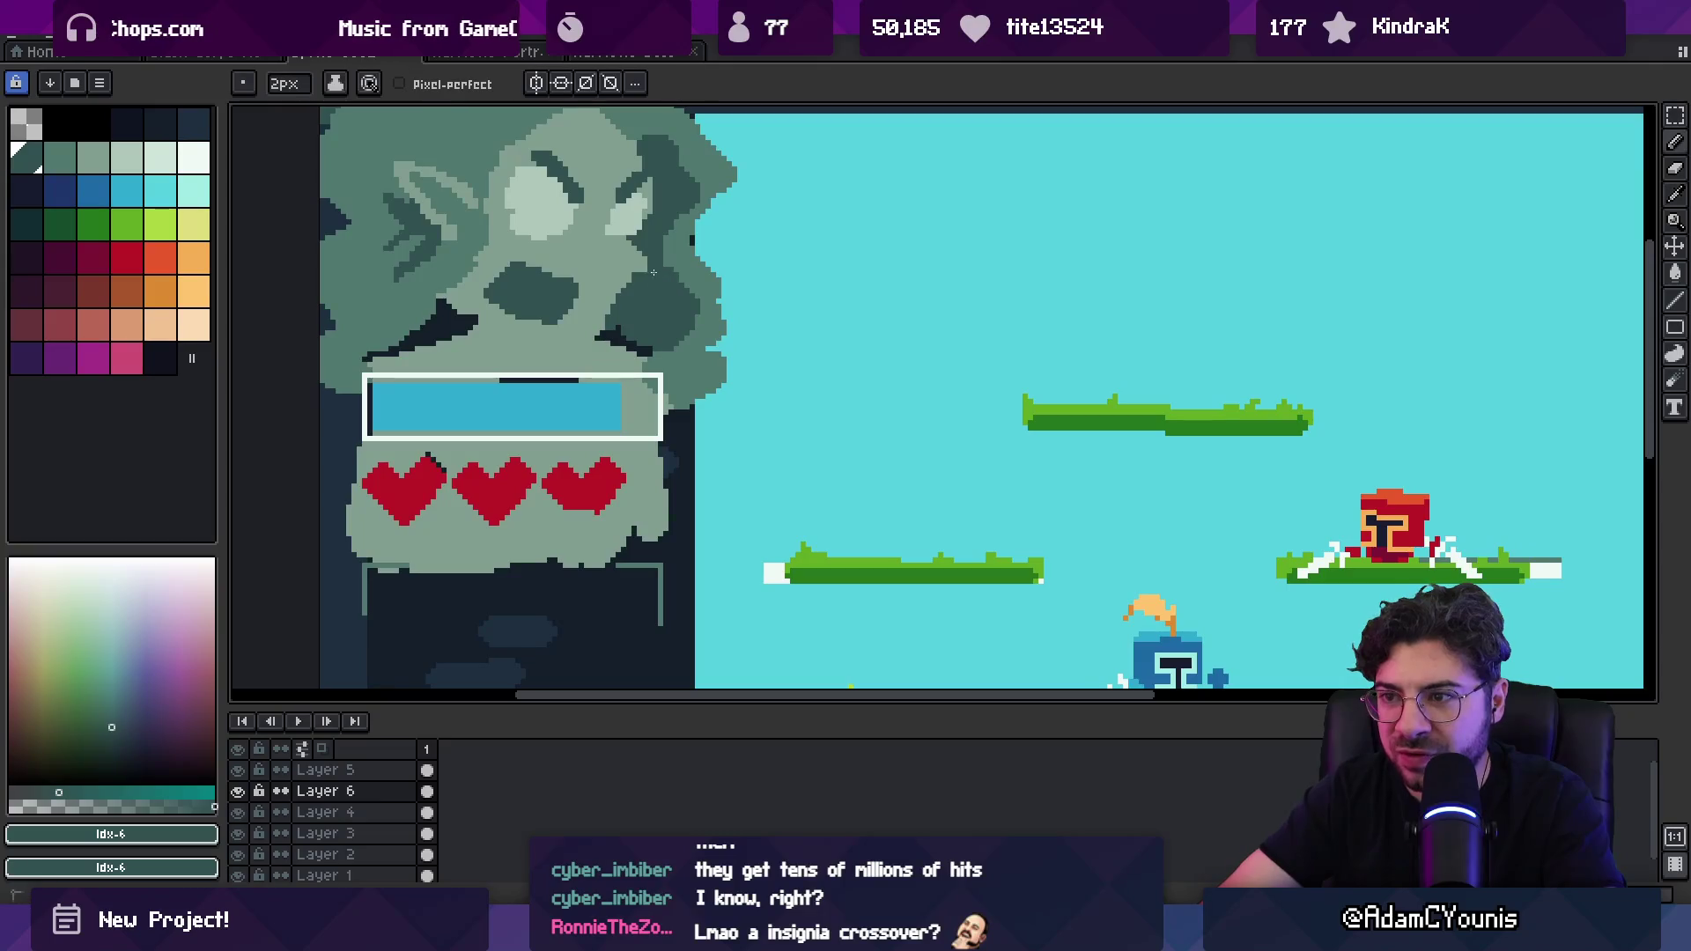
{"action": "left_click", "coordinate": [490, 290], "text": "alt"}
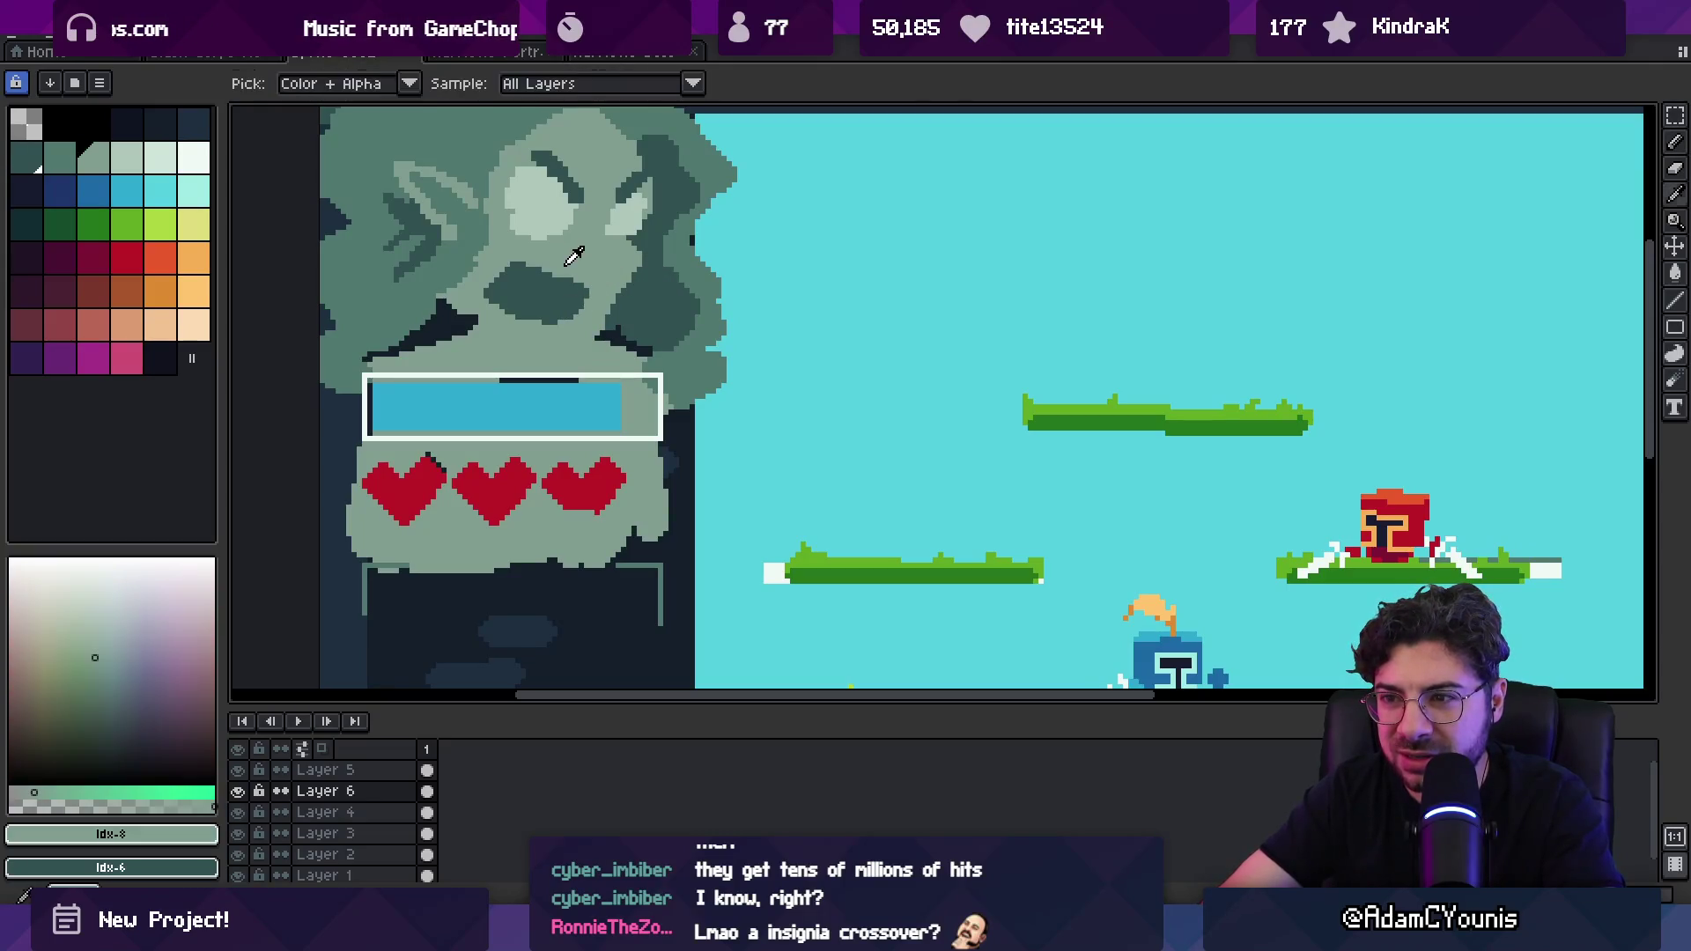
{"action": "left_click", "coordinate": [633, 312], "text": "alt"}
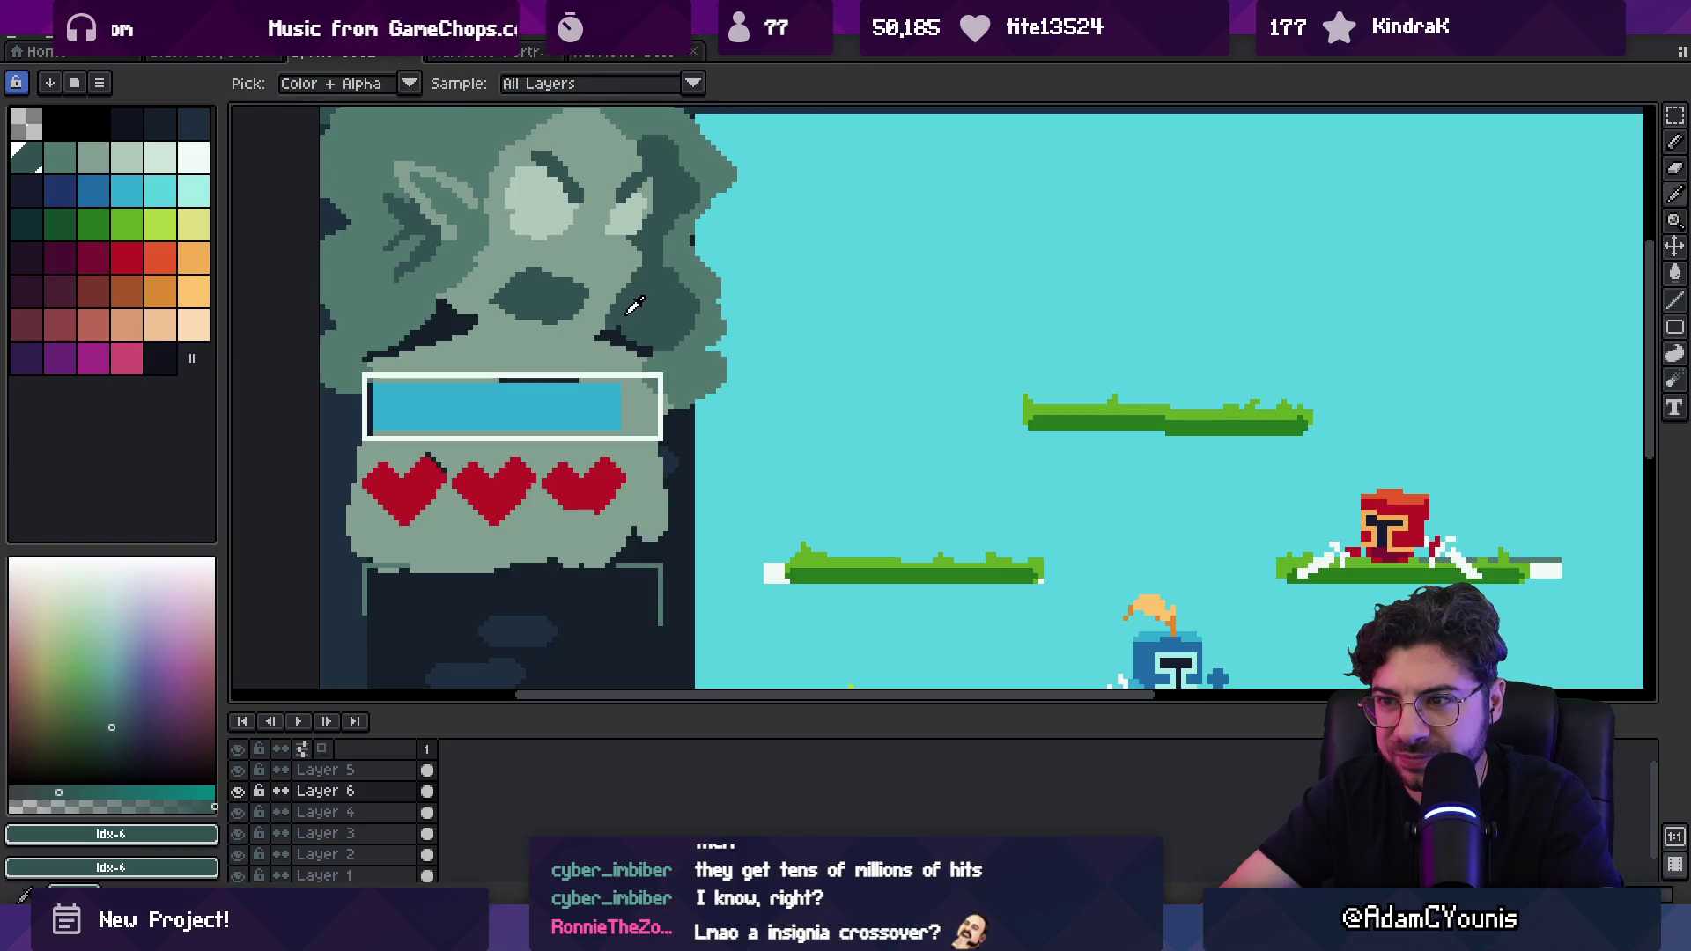
{"action": "left_click", "coordinate": [457, 332], "text": "alt"}
{"action": "left_click", "coordinate": [516, 335], "text": "alt"}
{"action": "left_click", "coordinate": [555, 330], "text": "alt"}
{"action": "left_click", "coordinate": [576, 308], "text": "alt"}
{"action": "left_click", "coordinate": [538, 274], "text": "alt"}
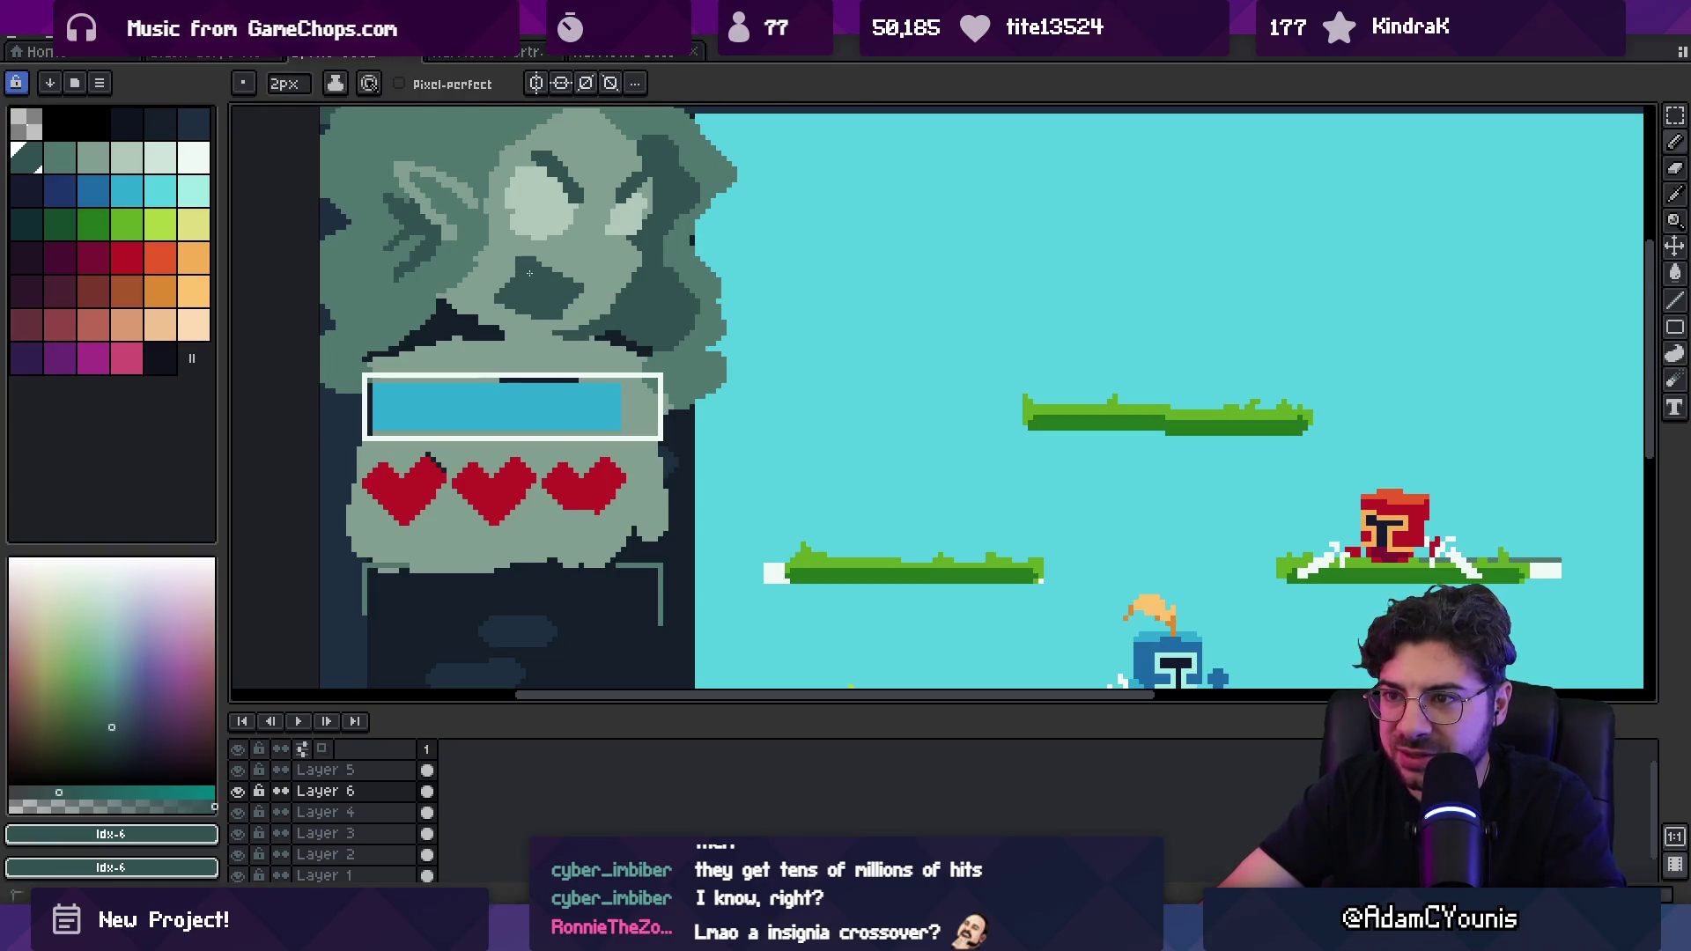
{"action": "scroll", "coordinate": [504, 290], "scroll_direction": "down", "scroll_amount": 5}
{"action": "scroll", "coordinate": [508, 313], "scroll_direction": "up", "scroll_amount": 4}
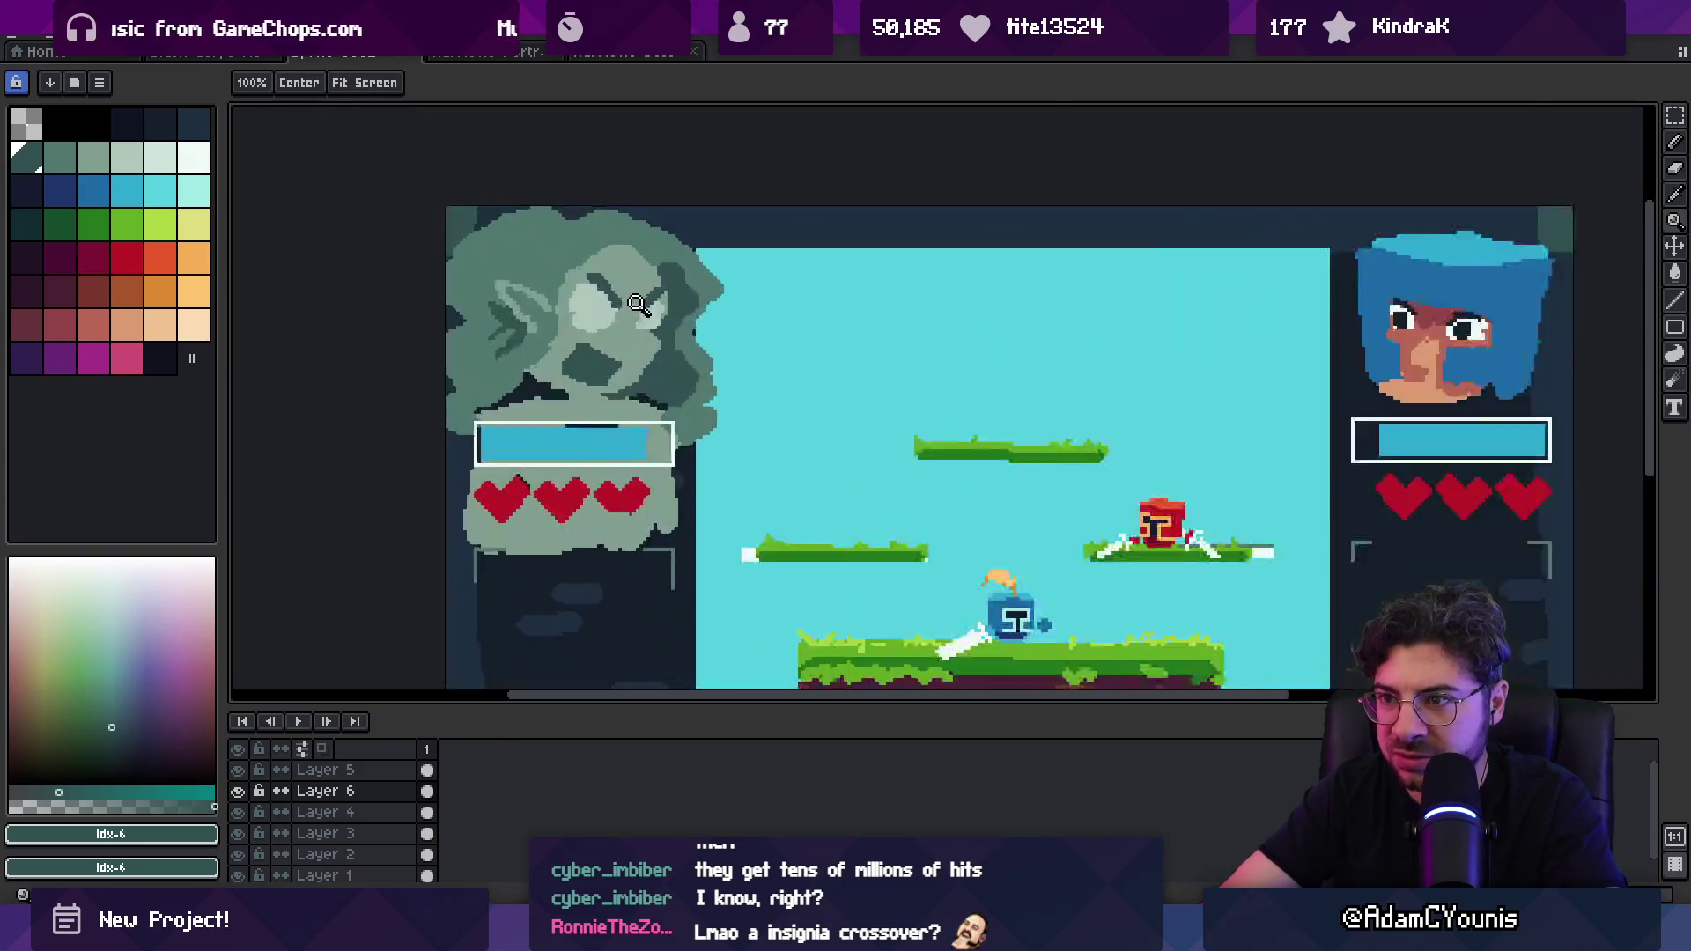
Step: Place a dark pupil in the left eye, fixing a misplaced pixel, then refine the other eye
{"action": "left_click", "coordinate": [579, 316]}
{"action": "key", "text": "ctrl+z"}
{"action": "left_click", "coordinate": [592, 315]}
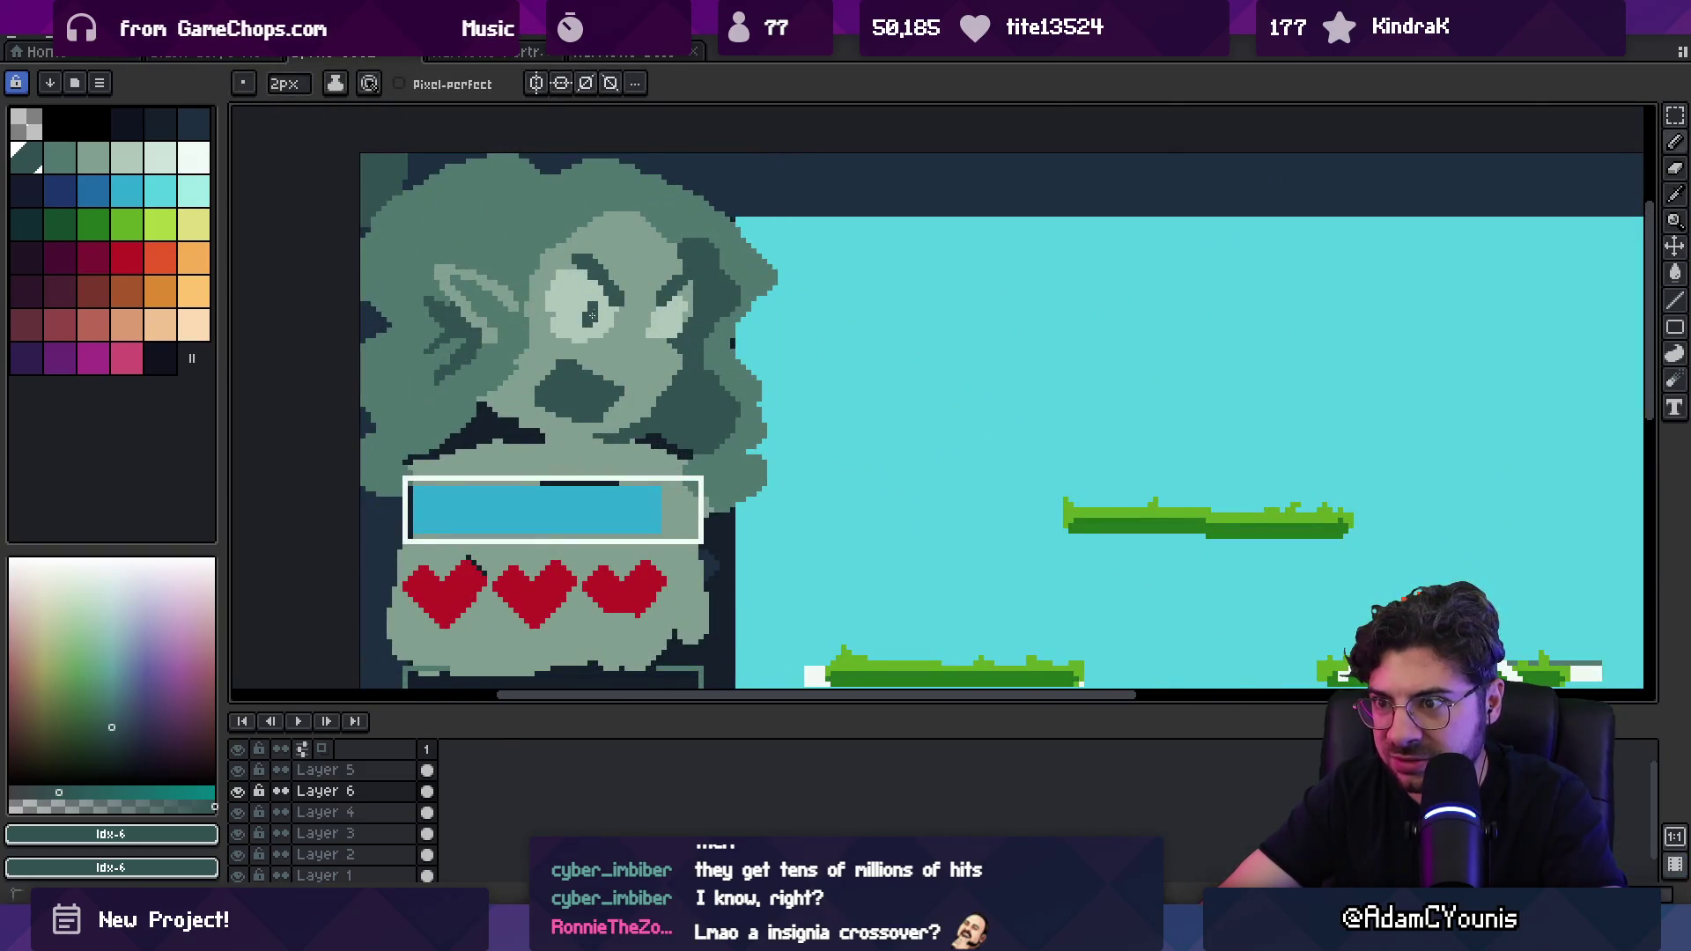
{"action": "left_click", "coordinate": [672, 326], "text": "alt"}
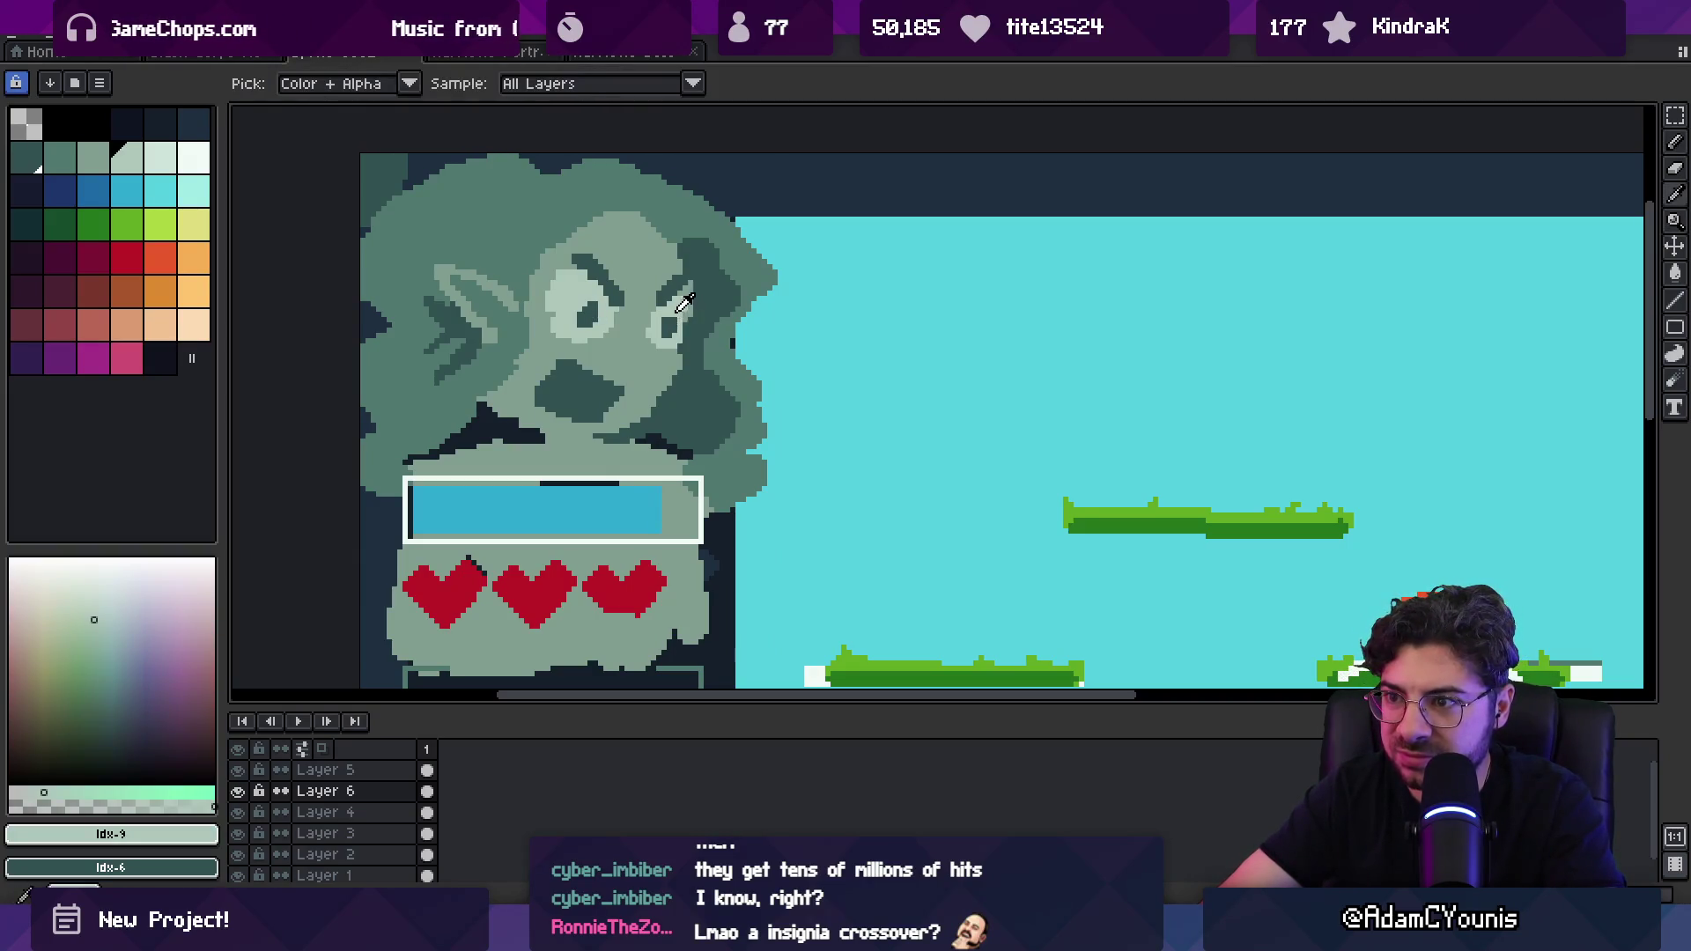
{"action": "left_click", "coordinate": [679, 322], "text": "alt"}
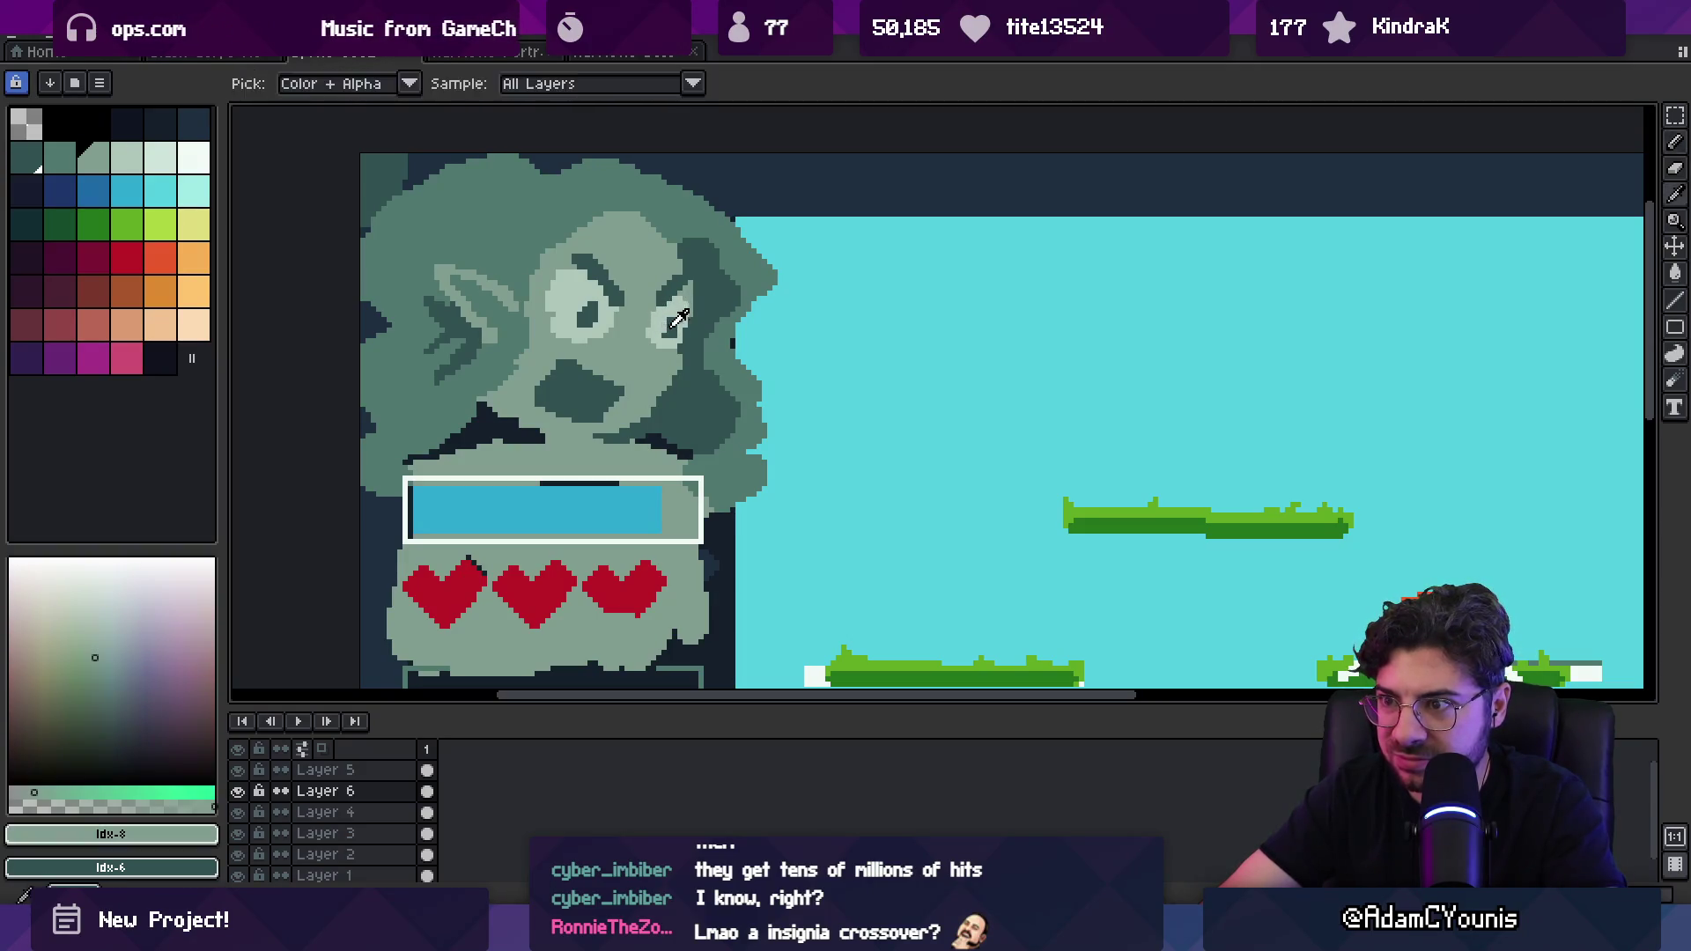
{"action": "left_click", "coordinate": [674, 313], "text": "alt"}
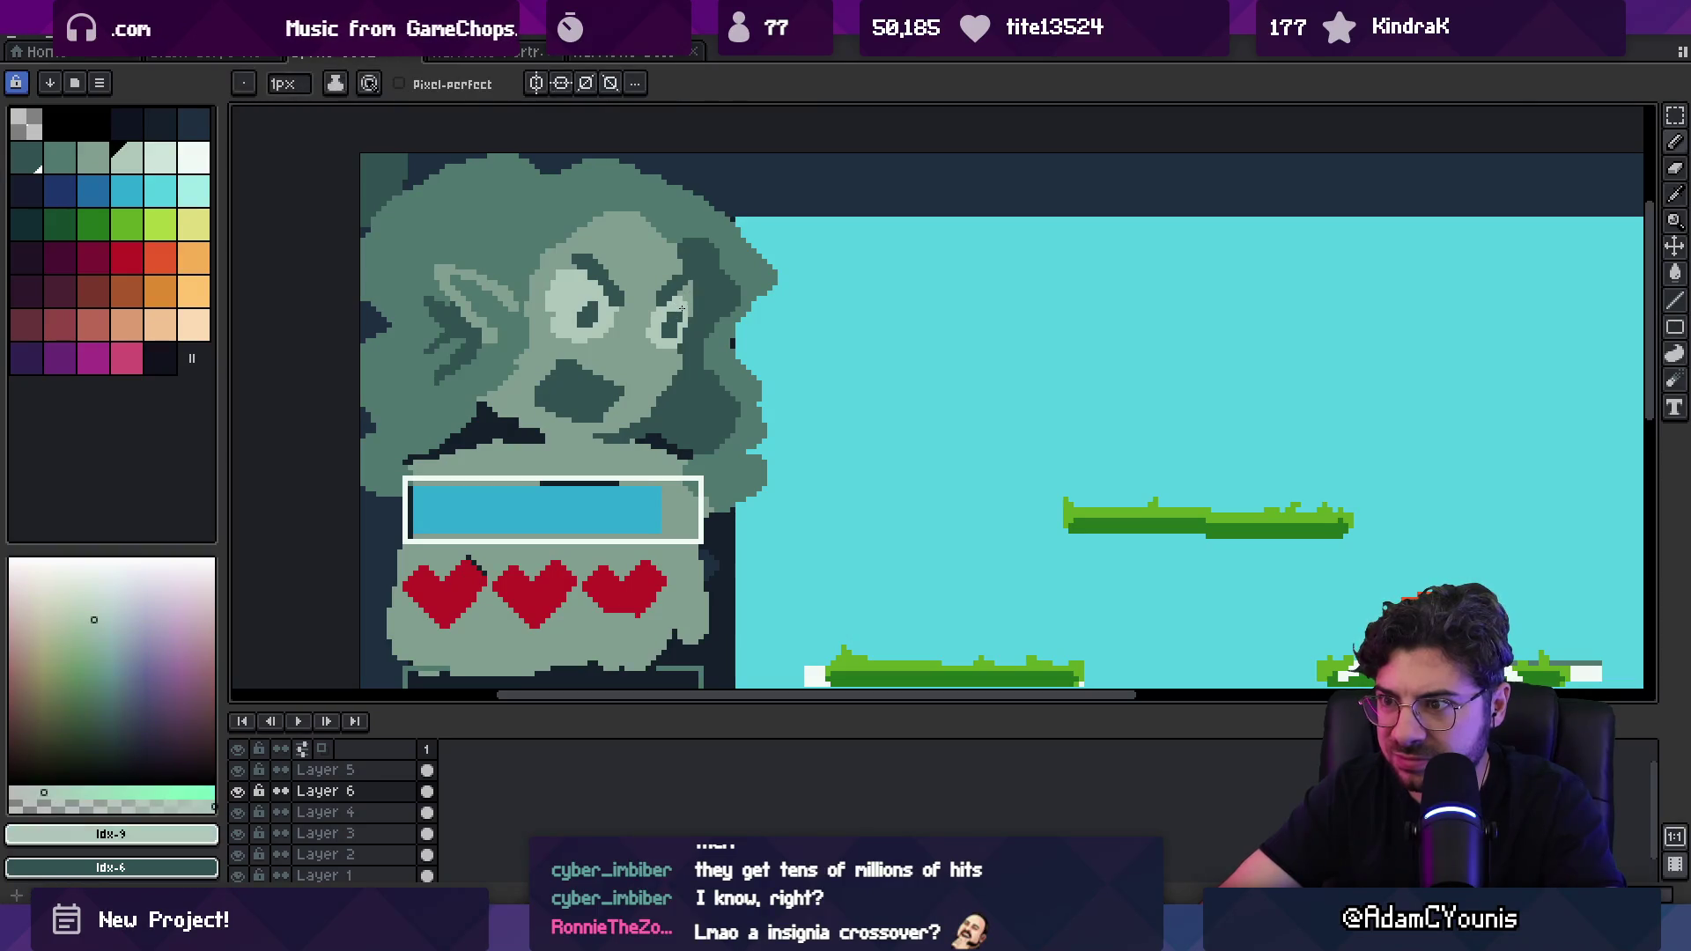
{"action": "scroll", "coordinate": [677, 312], "scroll_direction": "down", "scroll_amount": 4}
{"action": "scroll", "coordinate": [649, 276], "scroll_direction": "up", "scroll_amount": 4}
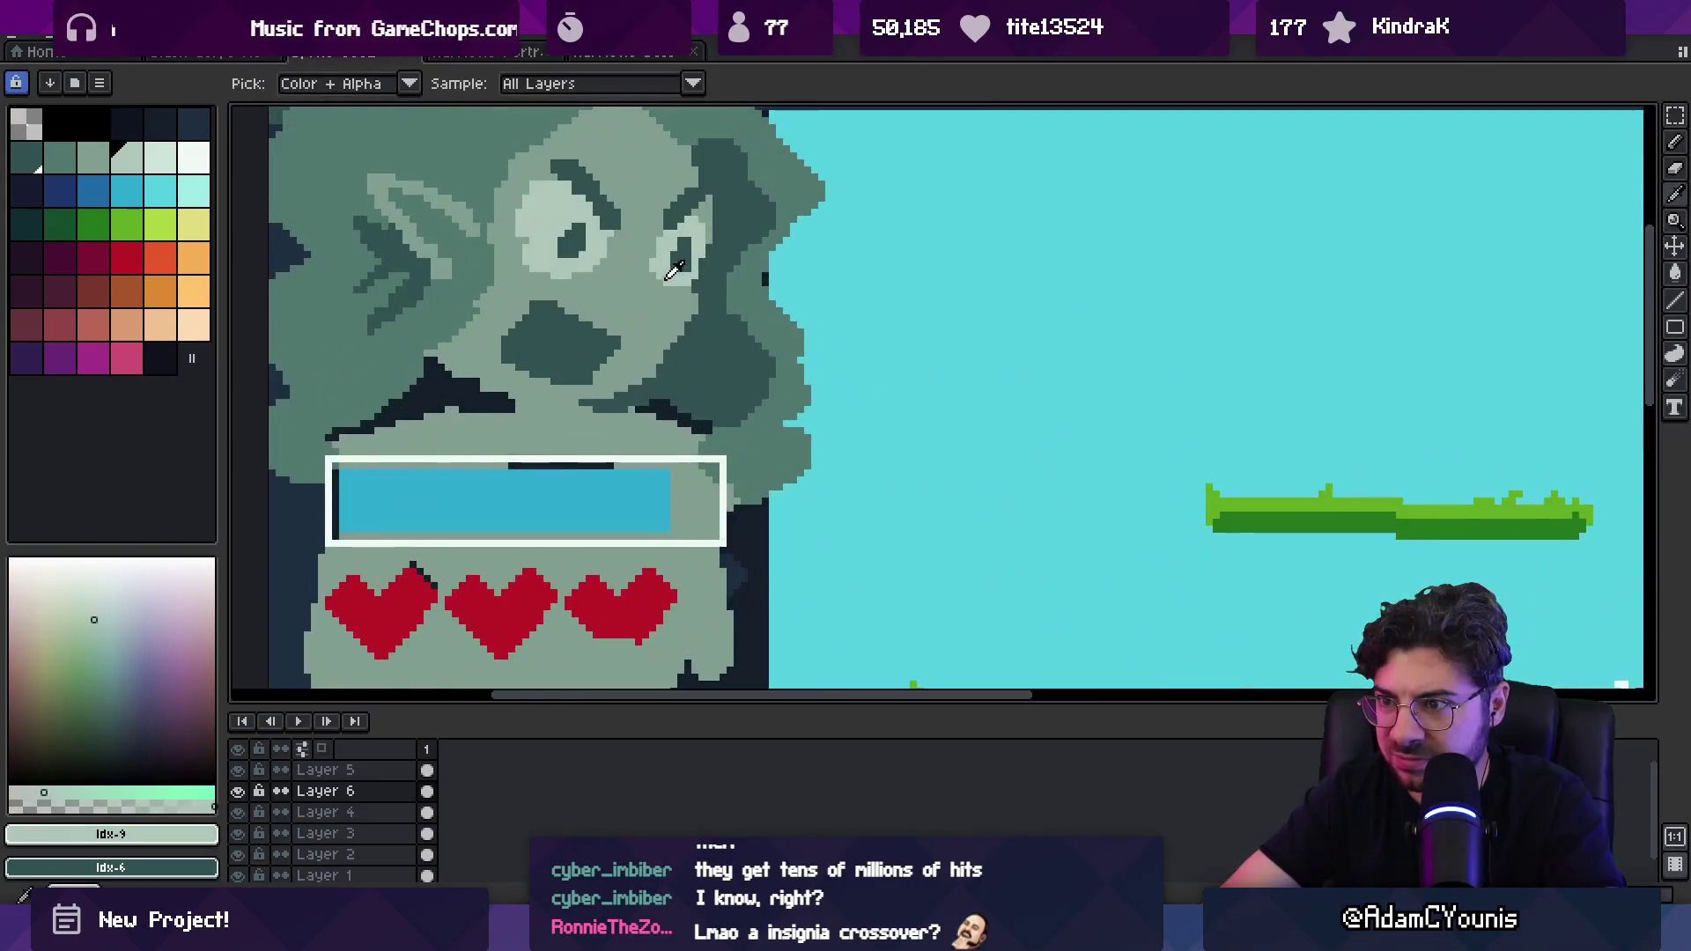
{"action": "left_click", "coordinate": [648, 315], "text": "alt"}
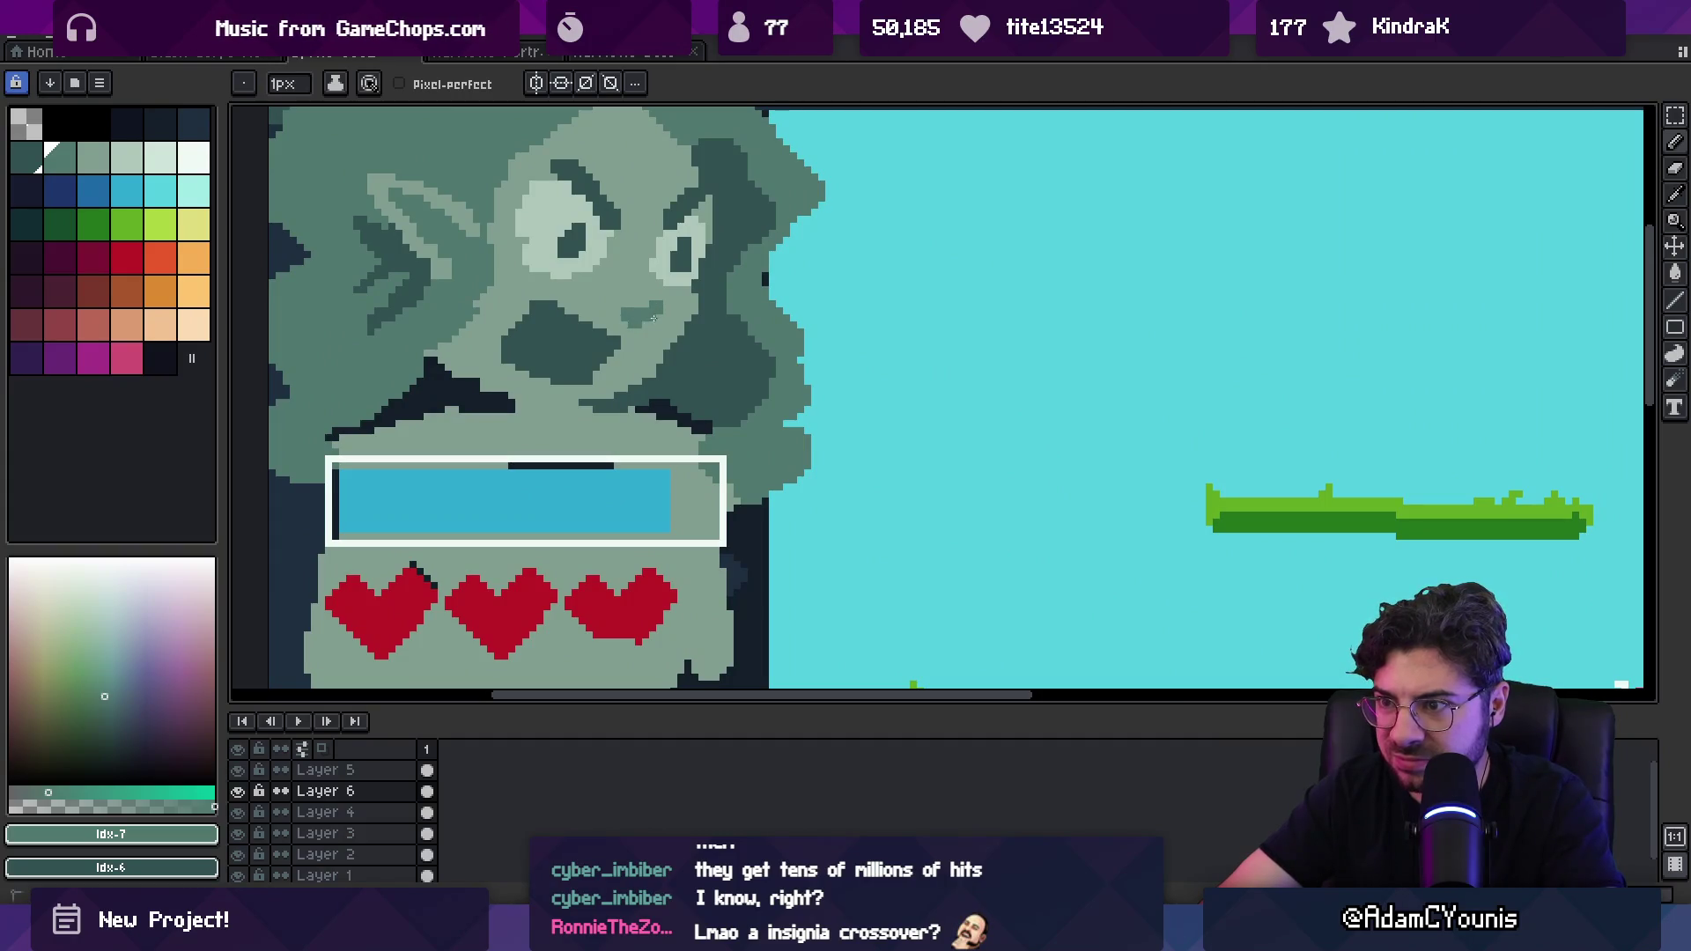
{"action": "scroll", "coordinate": [627, 264], "scroll_direction": "down", "scroll_amount": 5}
{"action": "scroll", "coordinate": [625, 266], "scroll_direction": "up", "scroll_amount": 2}
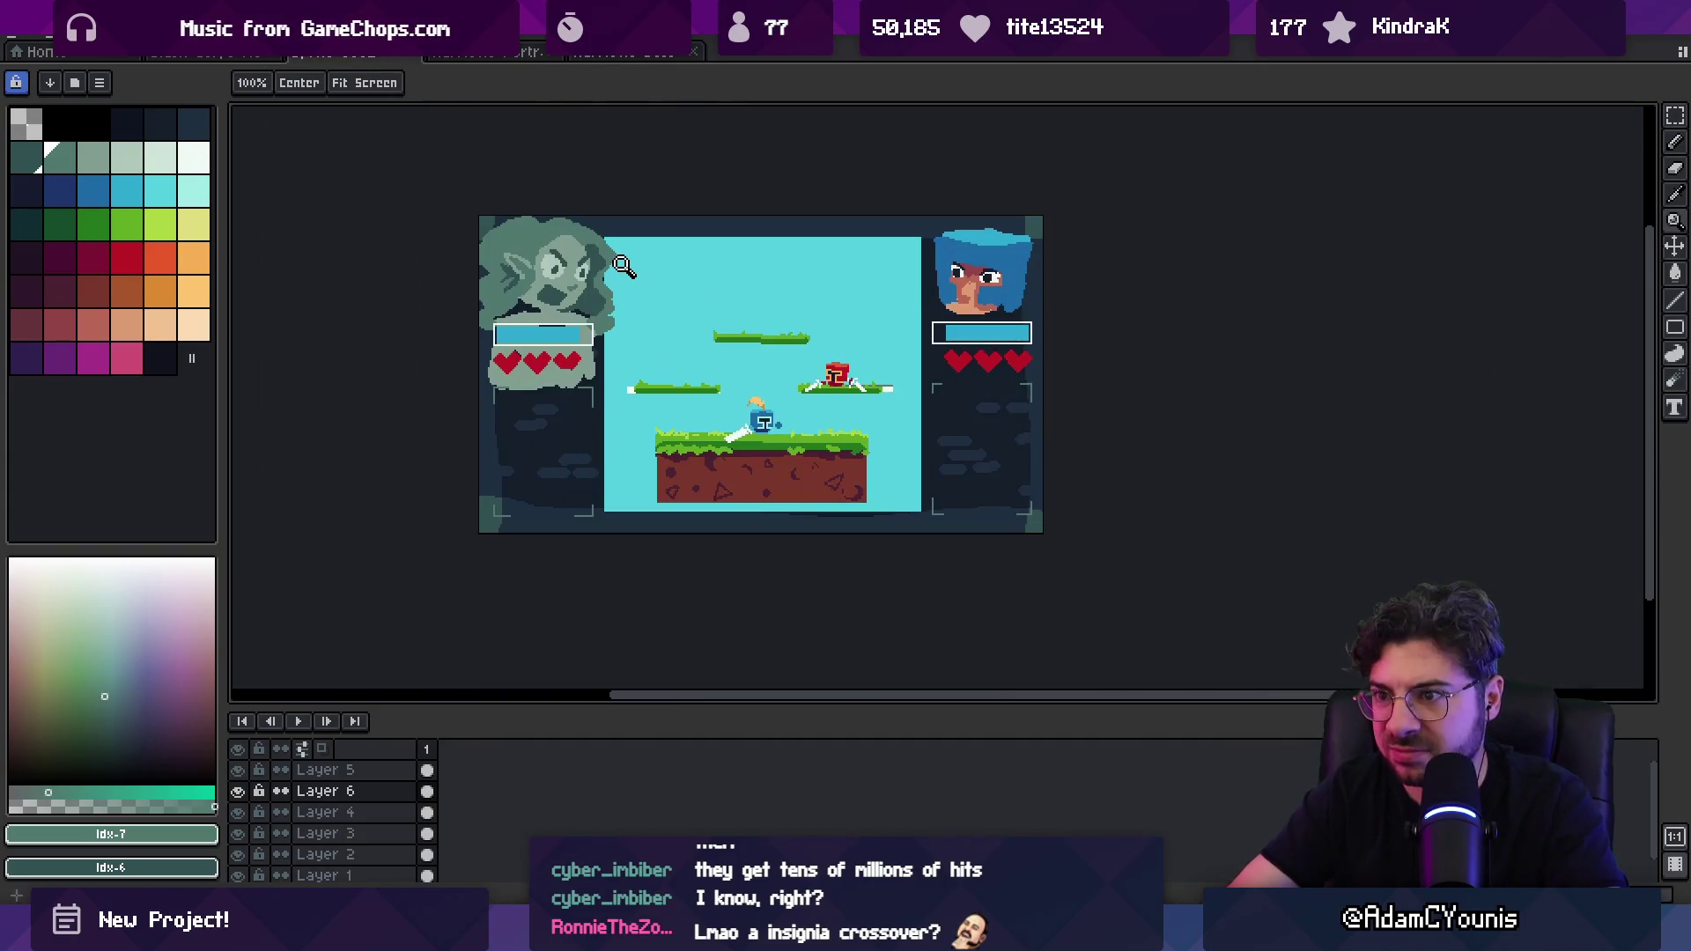
{"action": "scroll", "coordinate": [623, 266], "scroll_direction": "up", "scroll_amount": 3}
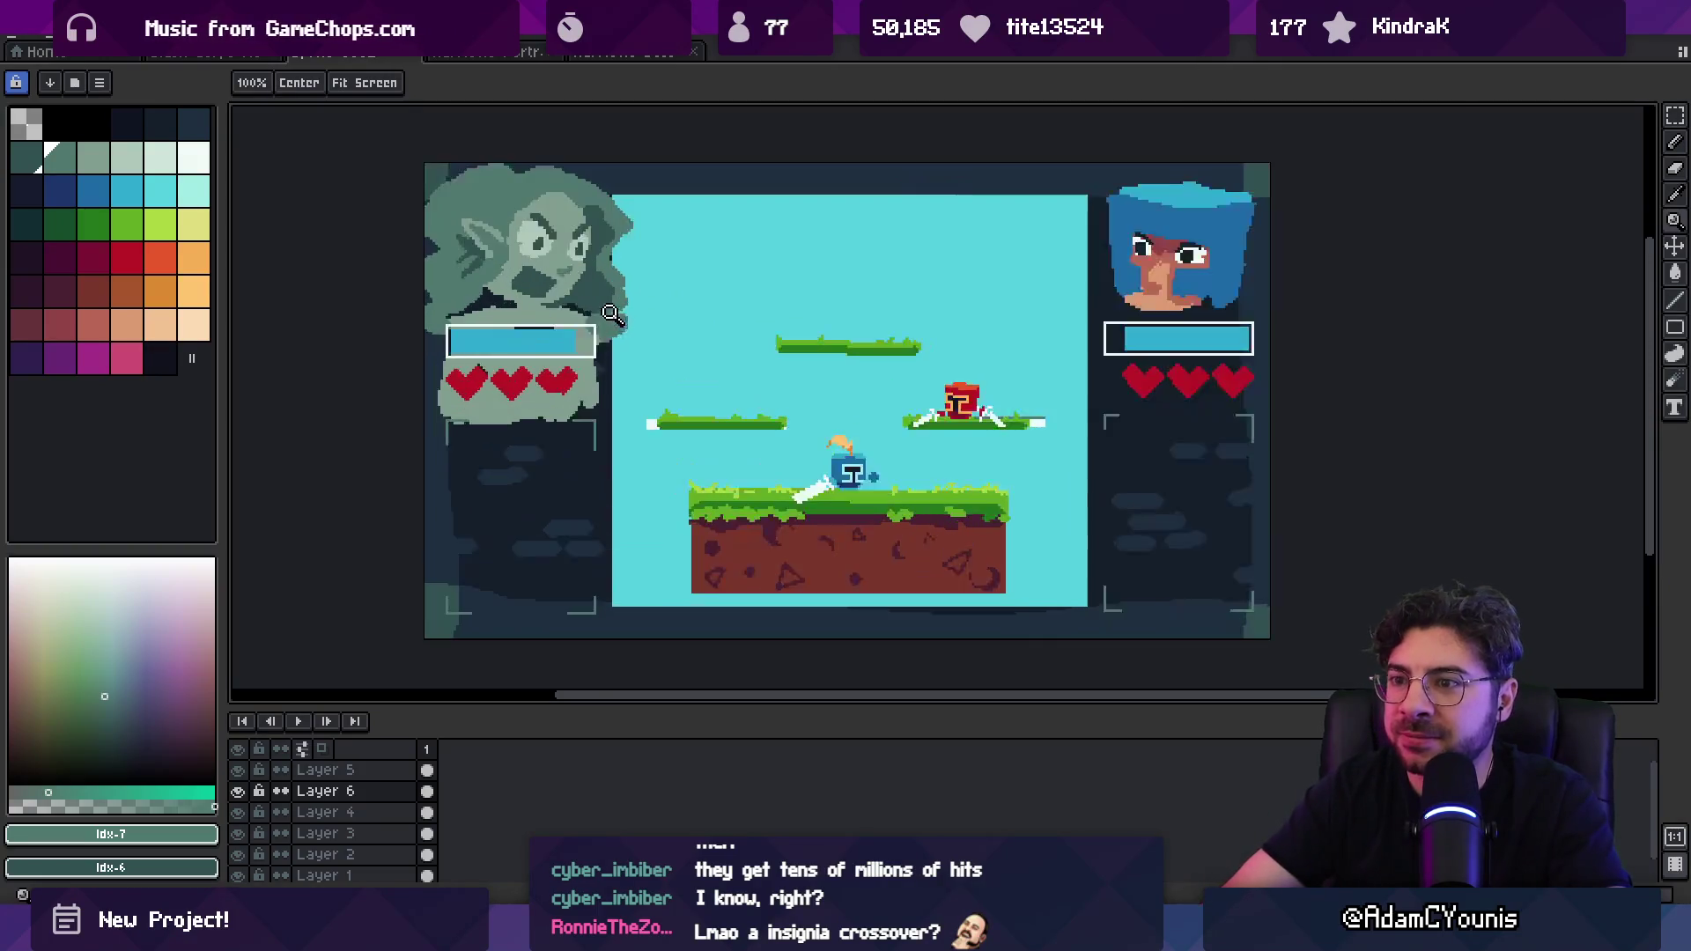
{"action": "key", "text": "plus"}
{"action": "key", "text": "plus"}
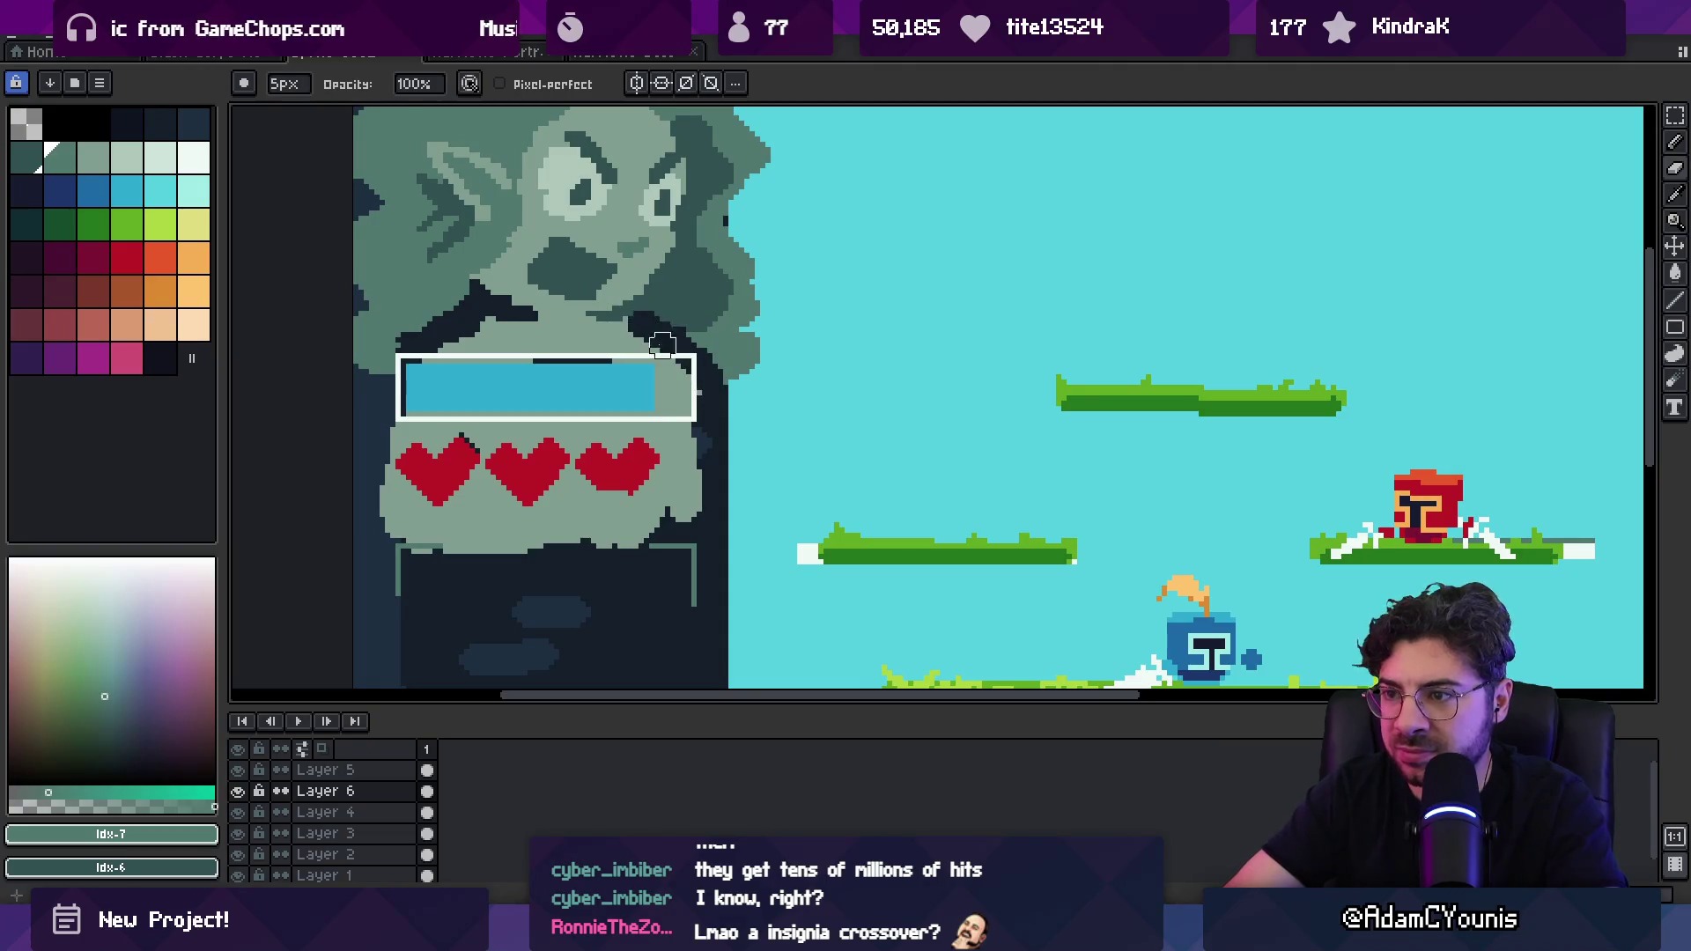
{"action": "left_click", "coordinate": [634, 324], "text": "alt"}
{"action": "key", "text": "plus"}
{"action": "key", "text": "plus"}
{"action": "key", "text": "plus"}
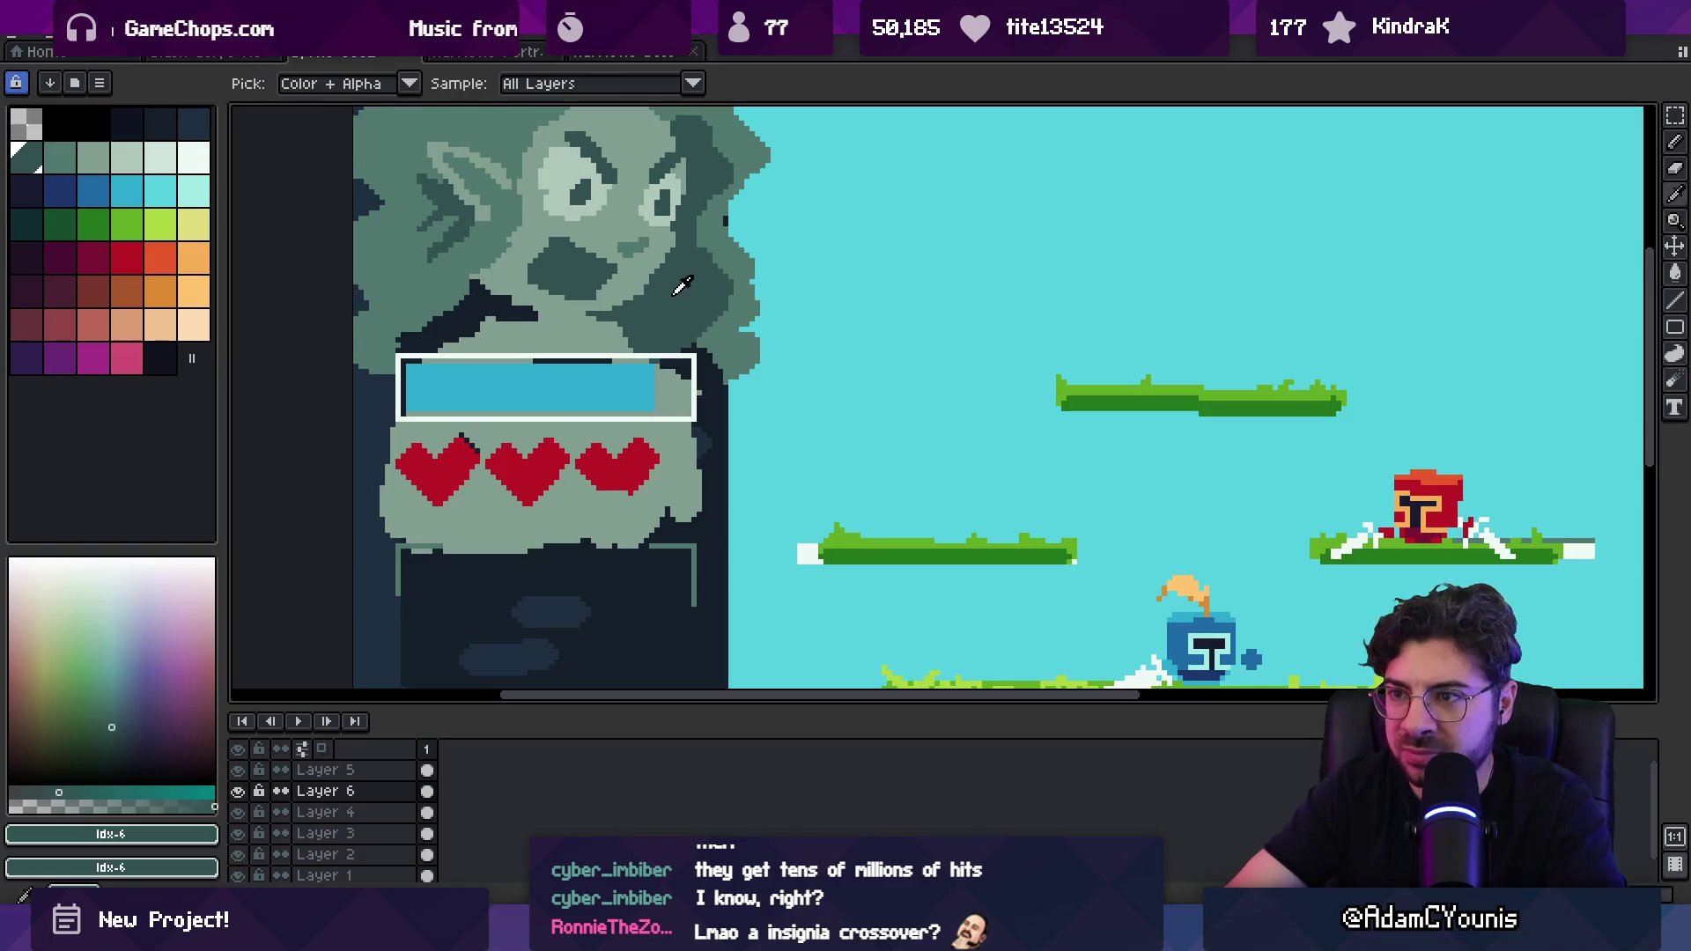
{"action": "key", "text": "g"}
{"action": "left_click", "coordinate": [465, 328]}
{"action": "key", "text": "ctrl+z"}
{"action": "key", "text": "b"}
{"action": "left_click_drag", "start_coordinate": [401, 347], "coordinate": [480, 306]}
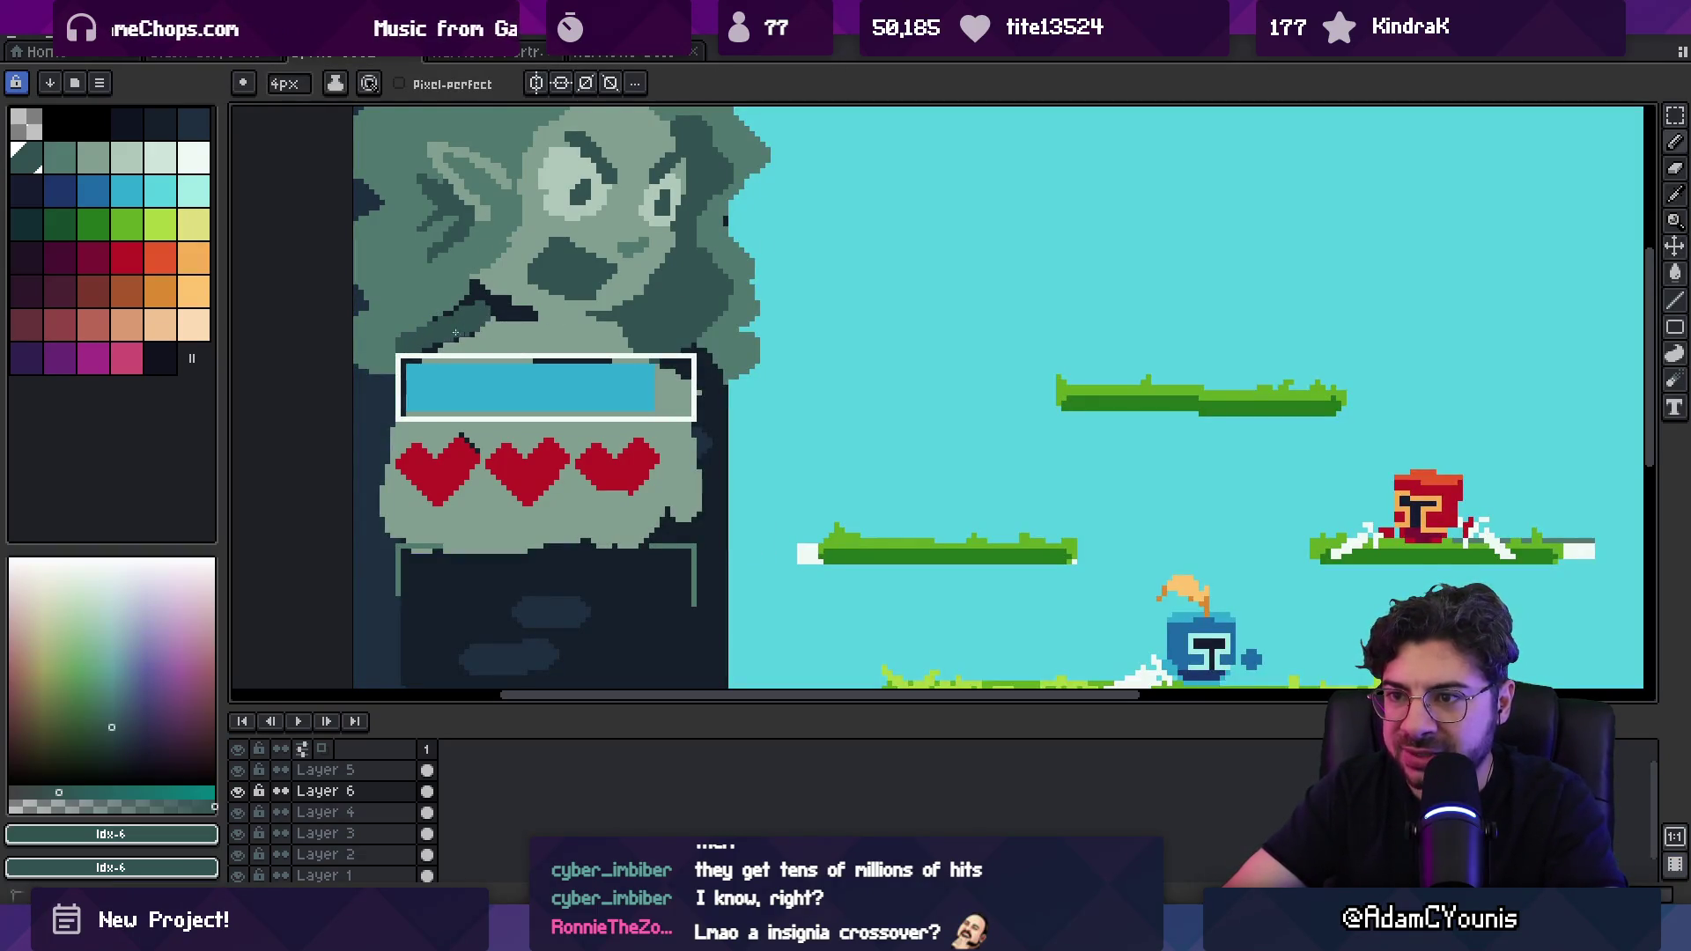
{"action": "key", "text": "z"}
{"action": "scroll", "coordinate": [599, 277], "scroll_direction": "down", "scroll_amount": 4}
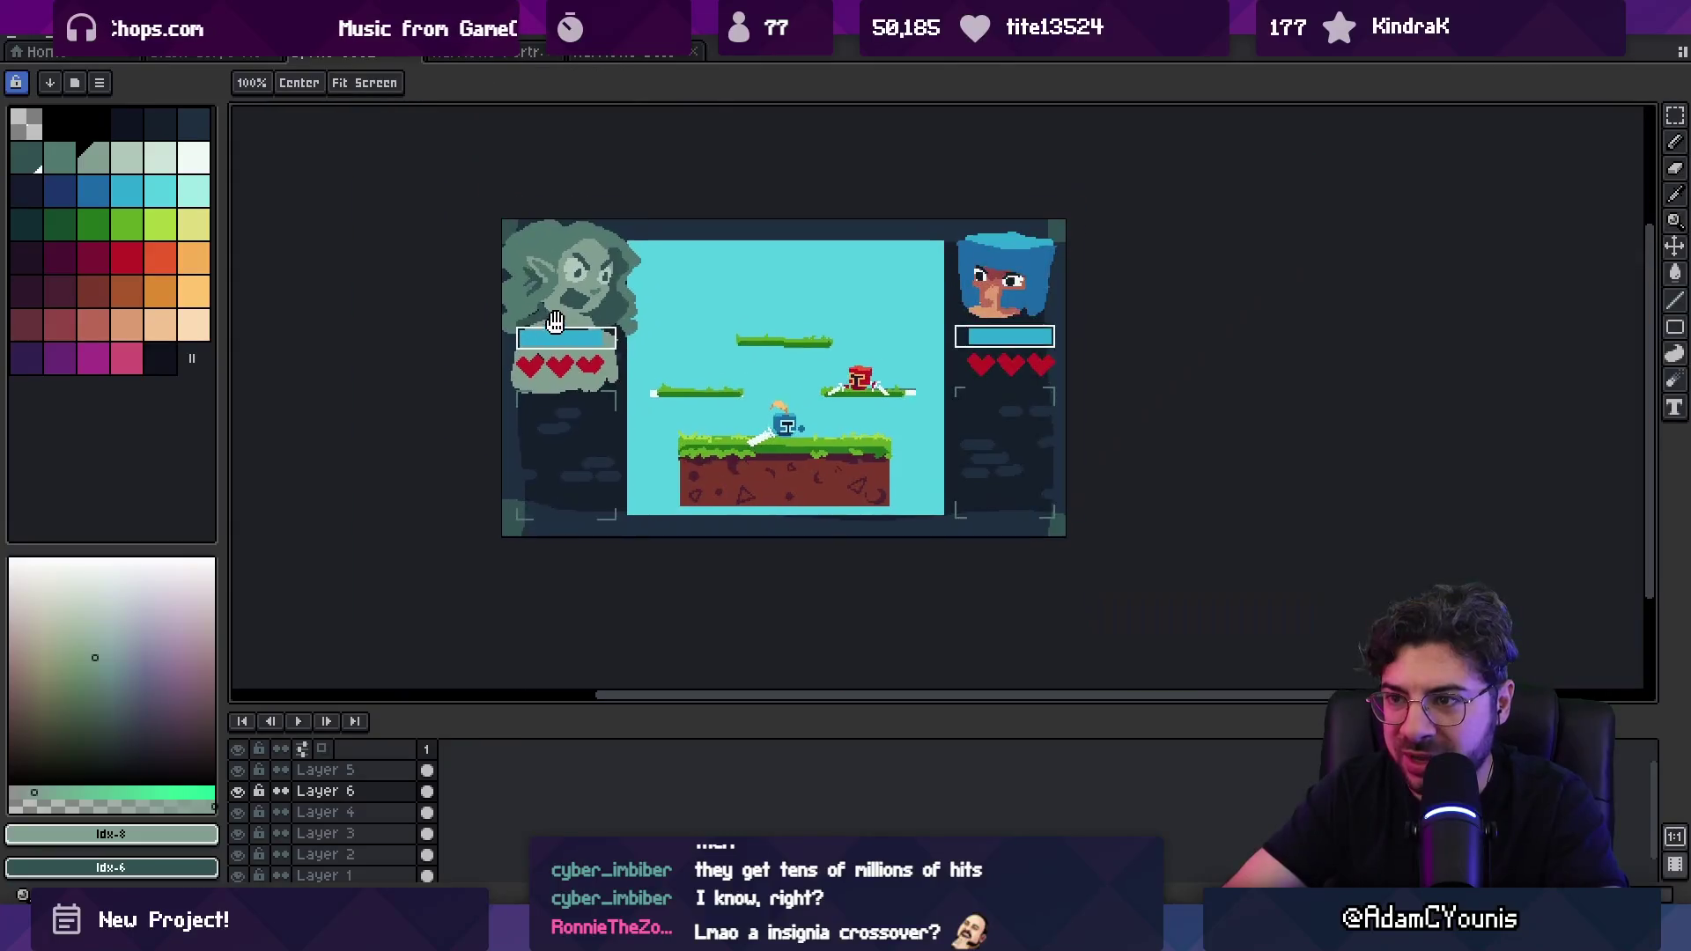
{"action": "scroll", "coordinate": [599, 277], "scroll_direction": "up", "scroll_amount": 3}
{"action": "key", "text": "b"}
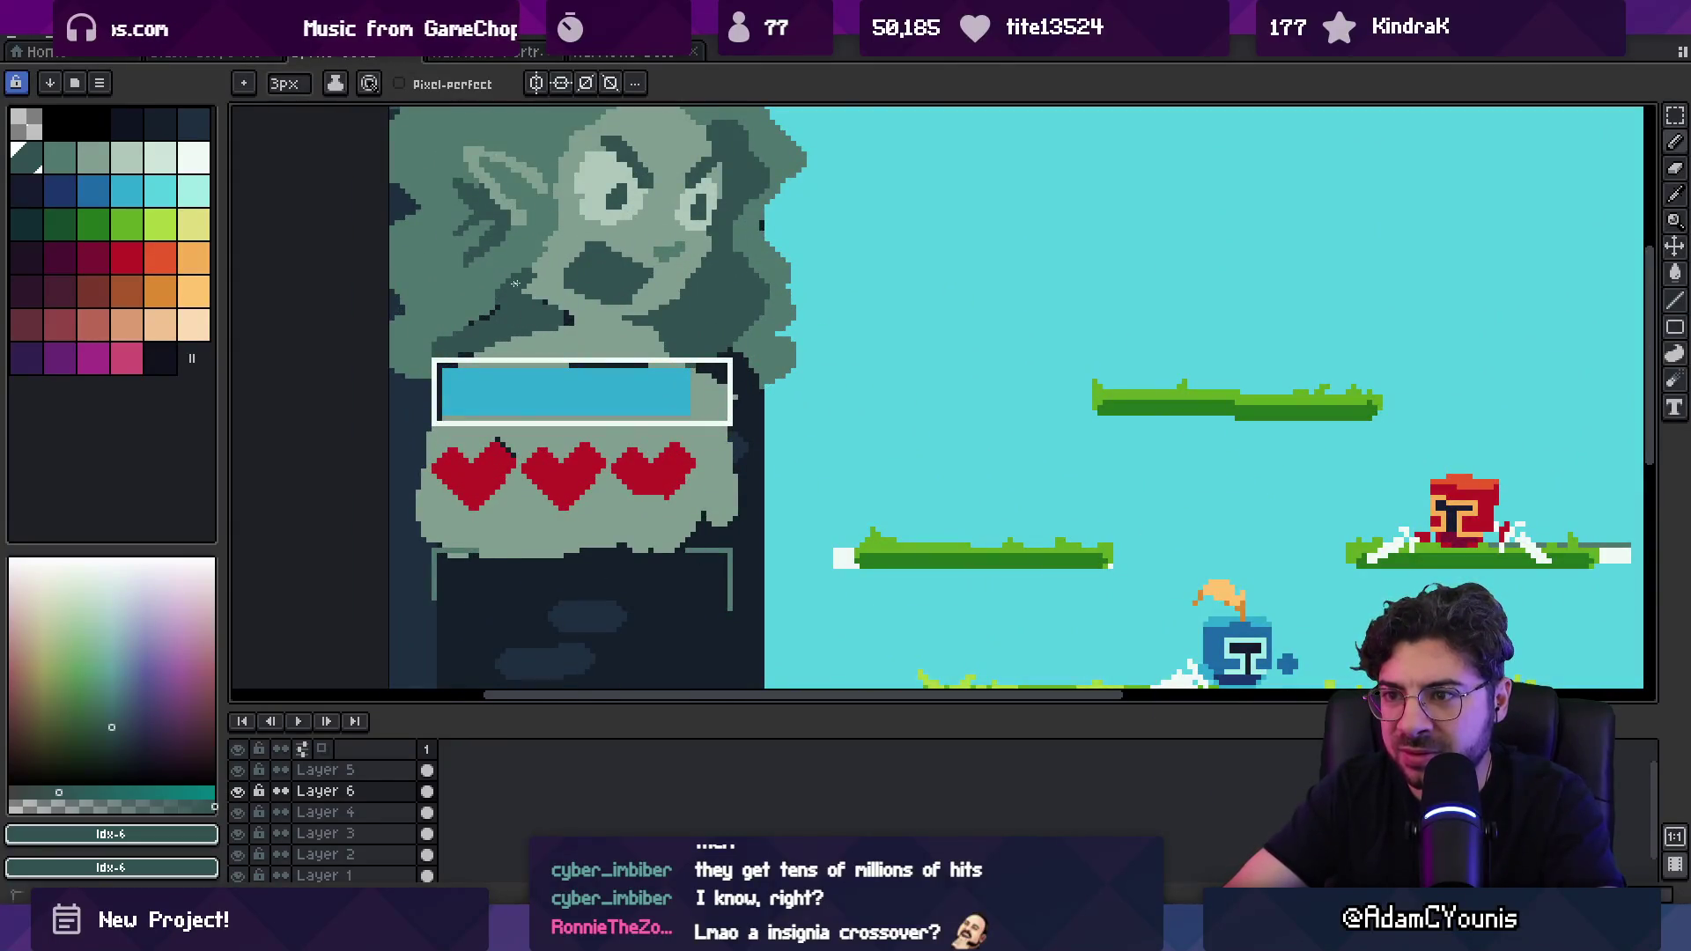
{"action": "left_click", "coordinate": [545, 311], "text": "alt"}
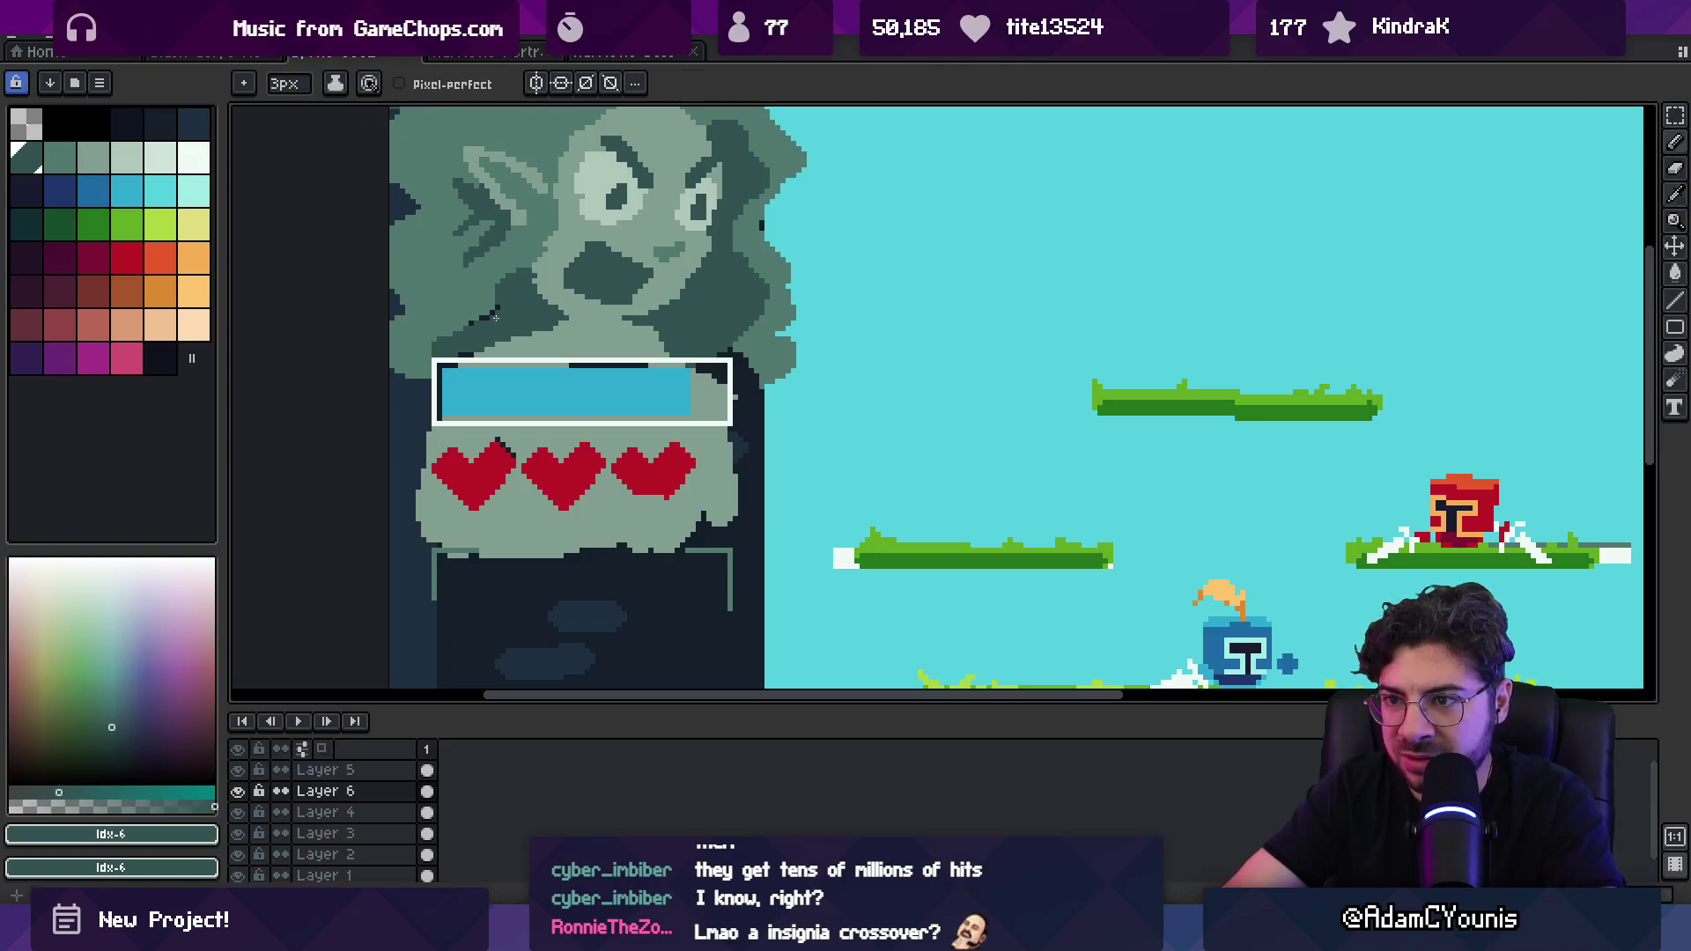
{"action": "scroll", "coordinate": [481, 321], "scroll_direction": "down", "scroll_amount": 3}
{"action": "mouse_move", "coordinate": [632, 259]}
{"action": "left_mouse_down"}
{"action": "mouse_move", "coordinate": [632, 317]}
{"action": "mouse_move", "coordinate": [578, 339]}
{"action": "mouse_move", "coordinate": [658, 430]}
{"action": "left_mouse_up"}
{"action": "scroll", "coordinate": [579, 339], "scroll_direction": "up", "scroll_amount": 2}
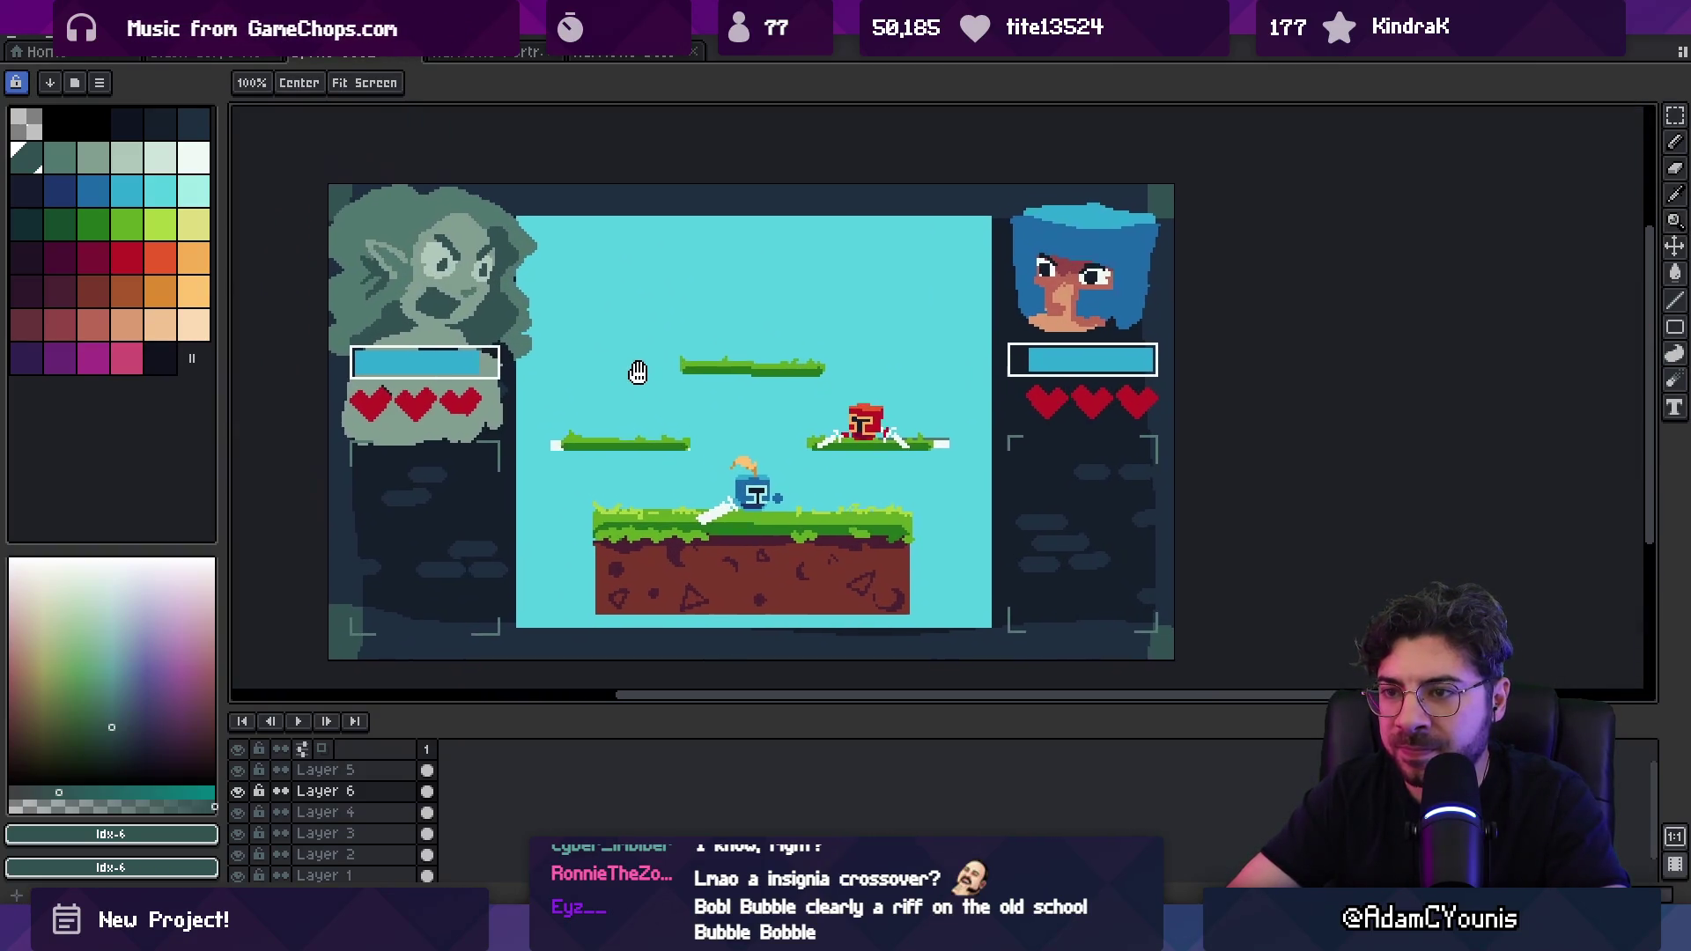
{"action": "scroll", "coordinate": [467, 205], "scroll_direction": "up", "scroll_amount": 1}
{"action": "key", "text": "b"}
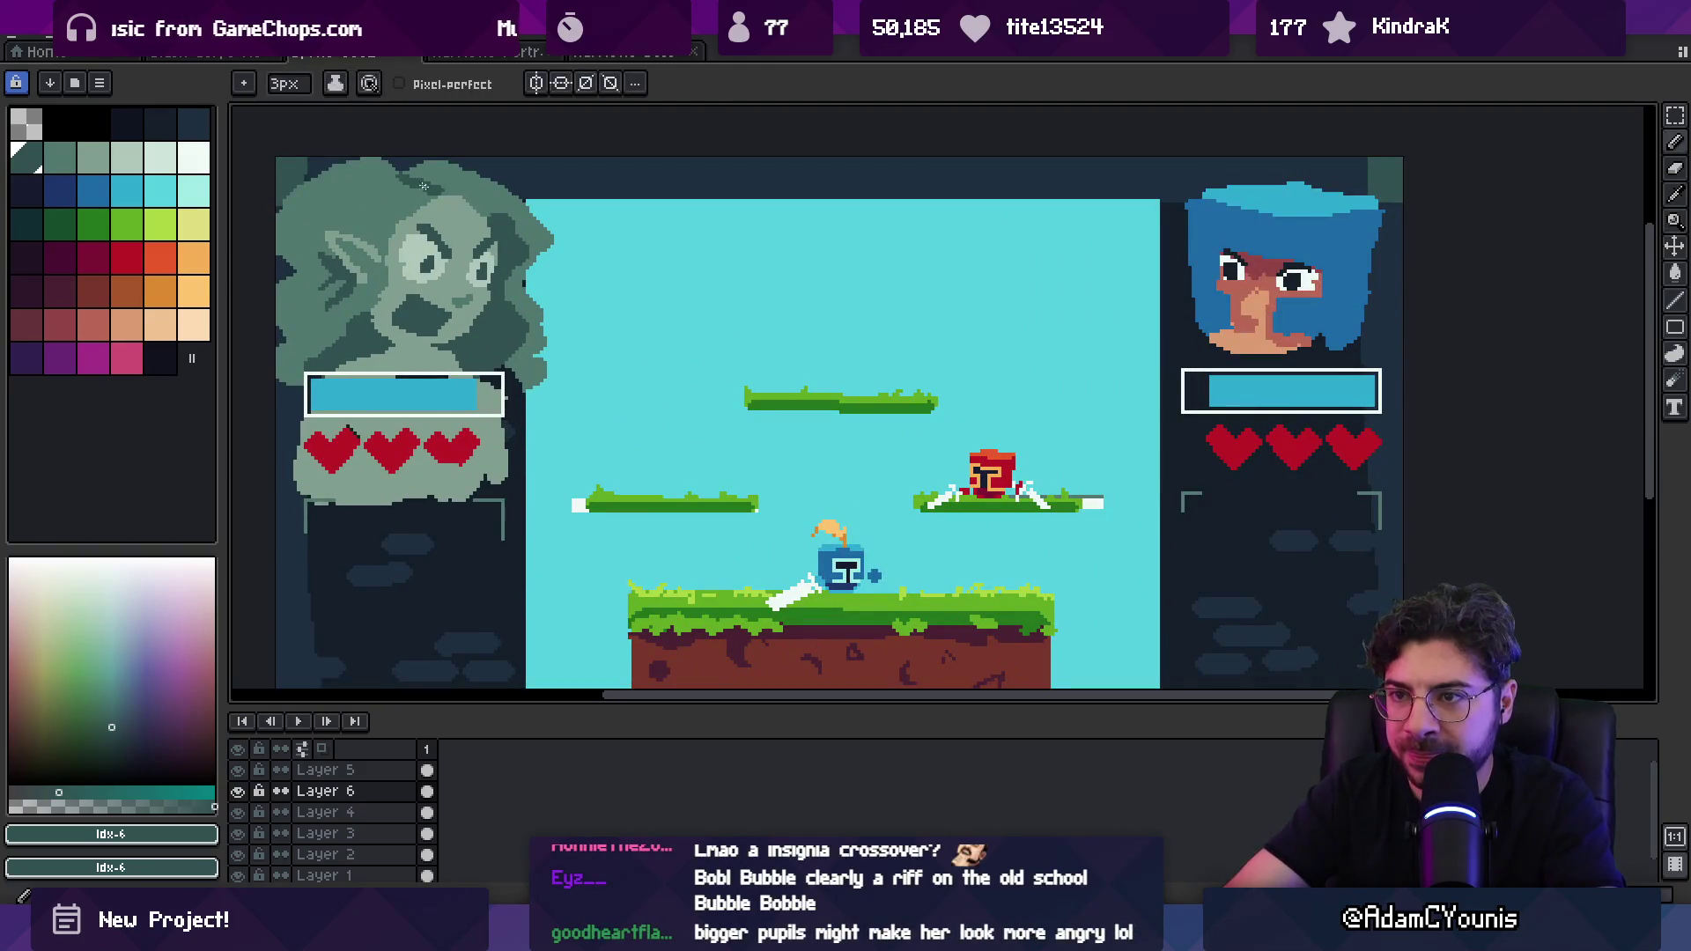
{"action": "key", "text": "z"}
{"action": "scroll", "coordinate": [493, 220], "scroll_direction": "down", "scroll_amount": 4}
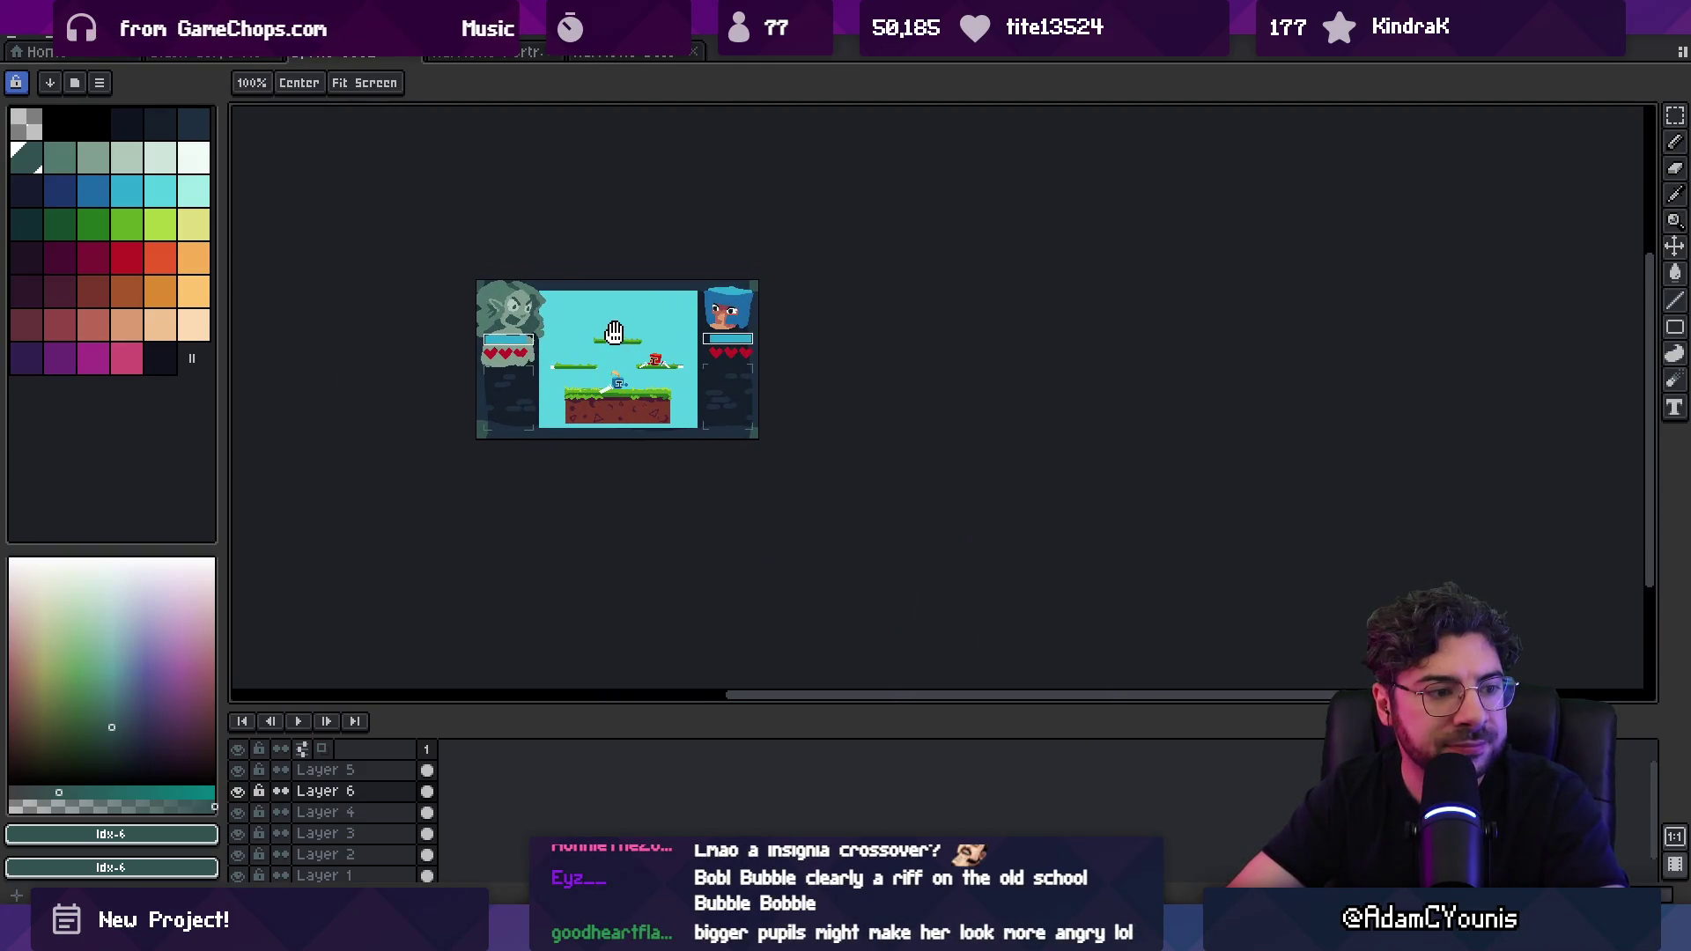
{"action": "scroll", "coordinate": [524, 255], "scroll_direction": "up", "scroll_amount": 4}
{"action": "key", "text": "b"}
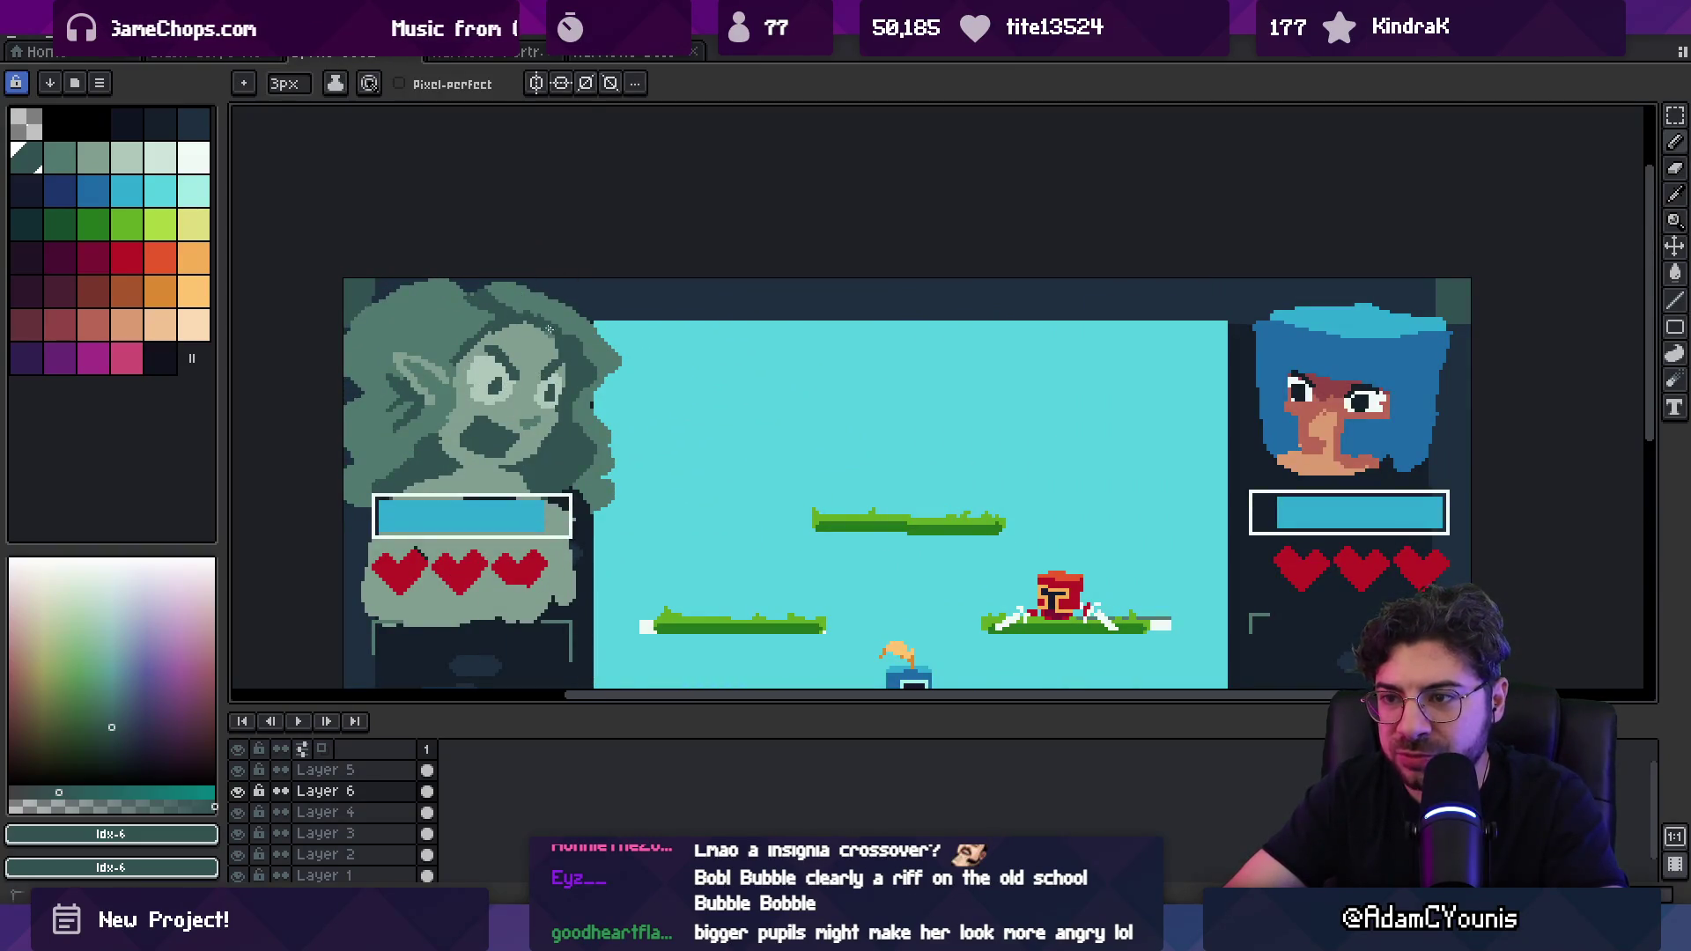
{"action": "left_click", "coordinate": [528, 314], "text": "alt"}
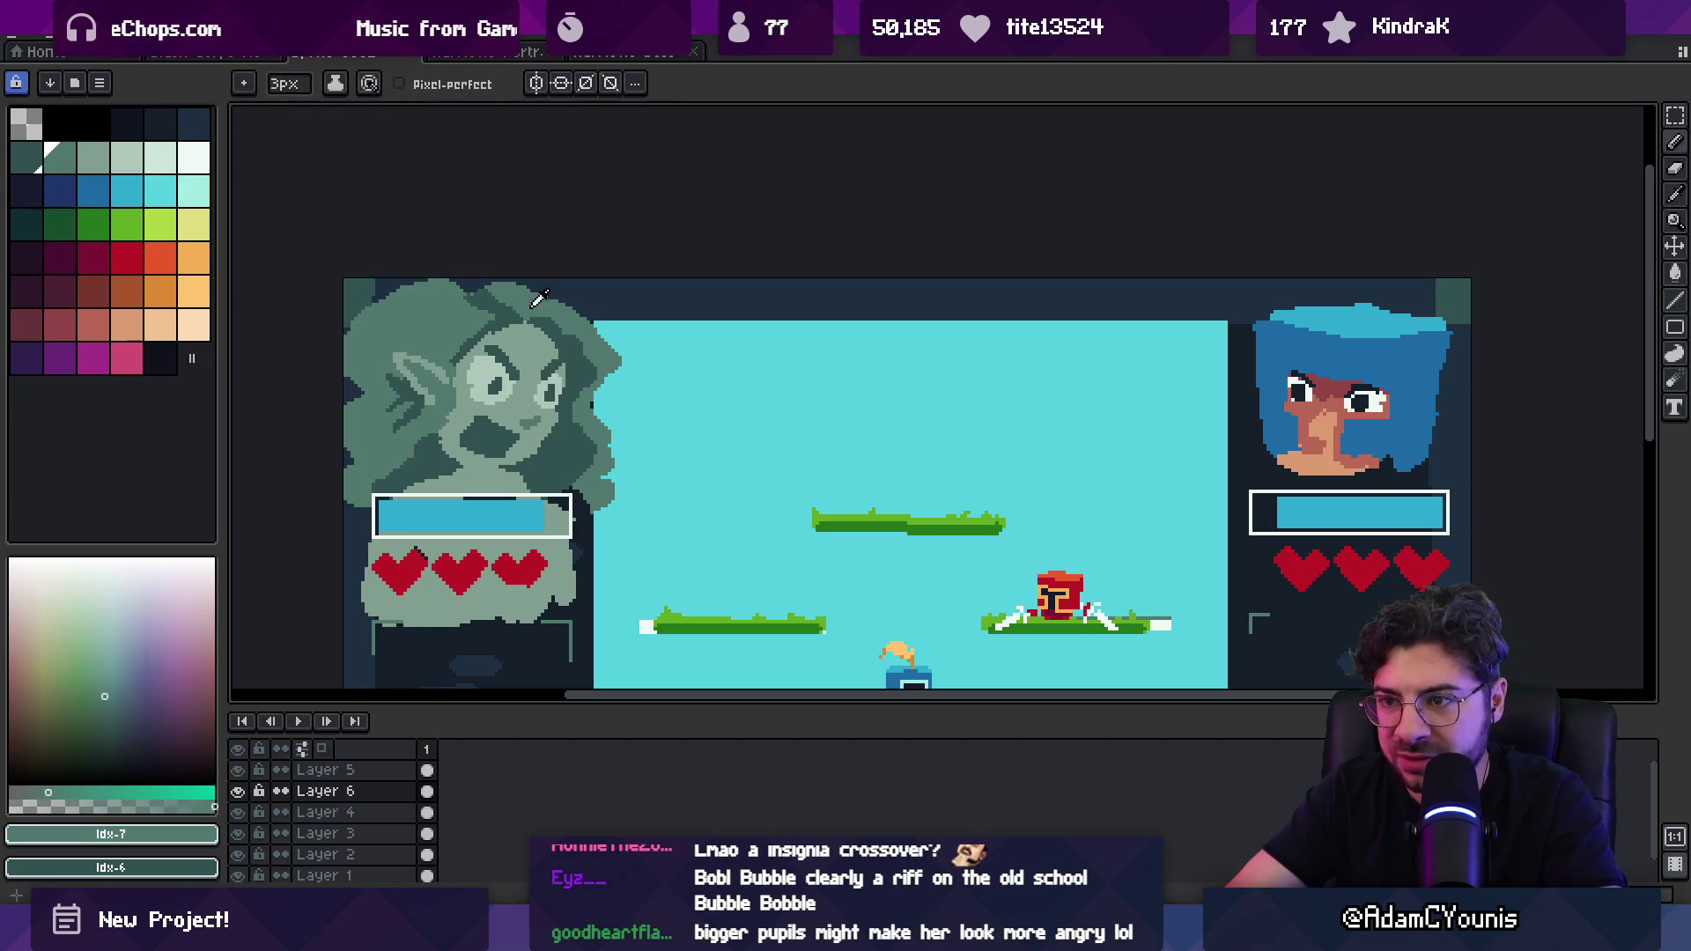
{"action": "left_click", "coordinate": [493, 311], "text": "alt"}
{"action": "key", "text": "z"}
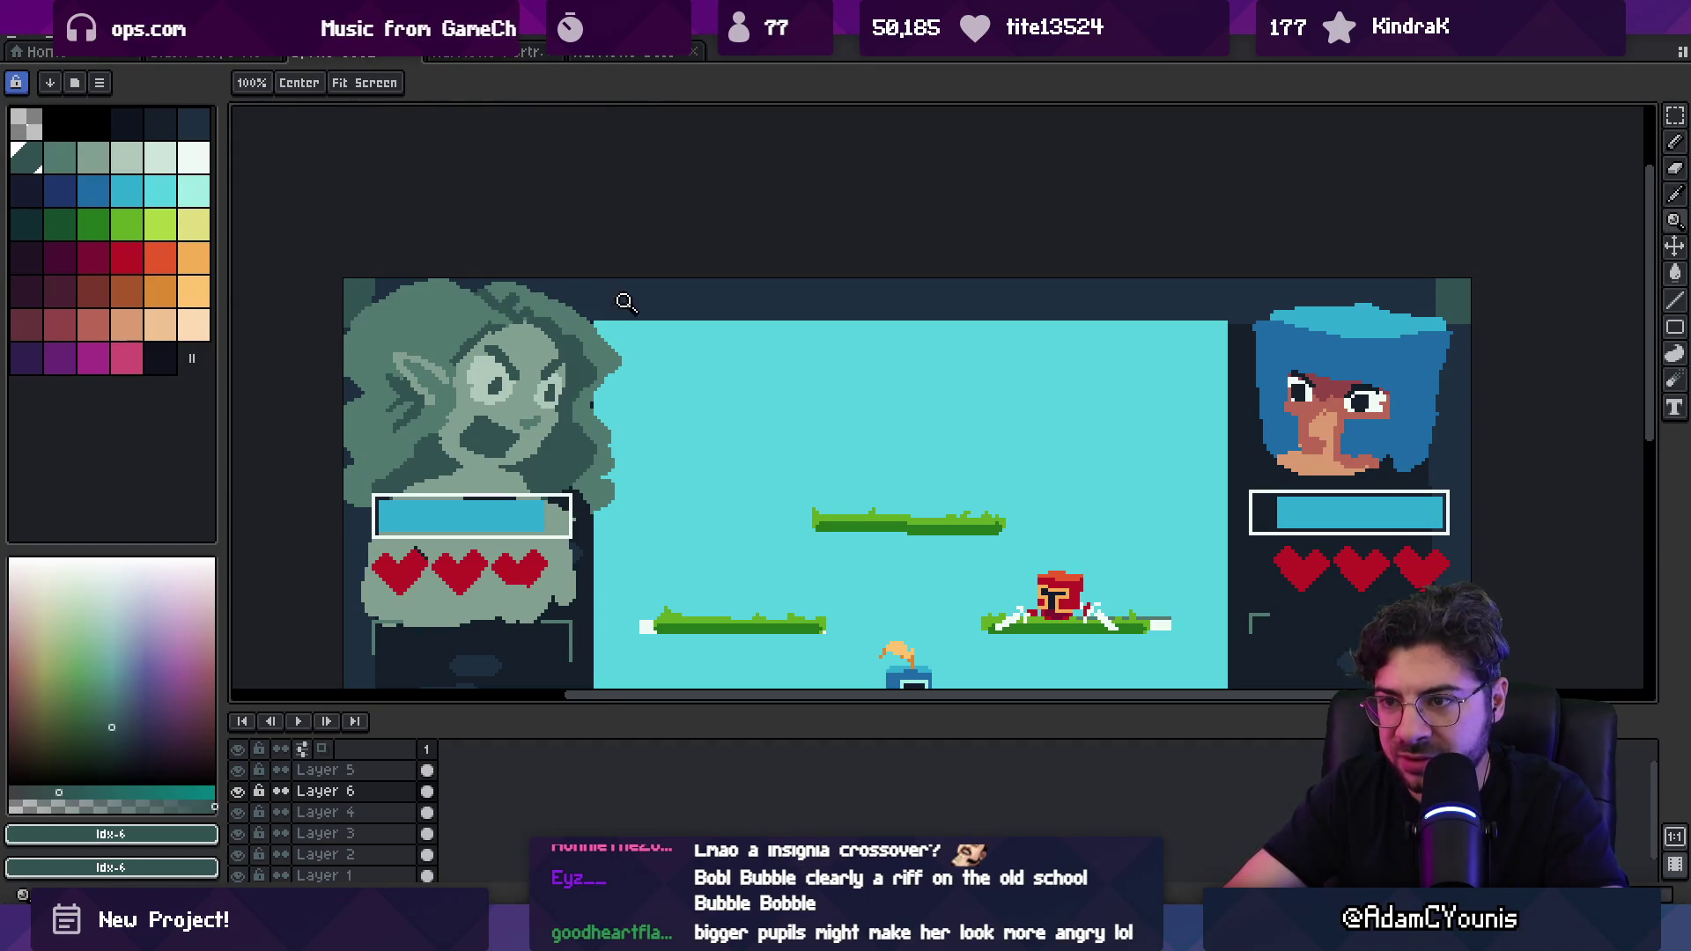
{"action": "scroll", "coordinate": [637, 368], "scroll_direction": "down", "scroll_amount": 2}
{"action": "mouse_move", "coordinate": [637, 368]}
{"action": "left_mouse_down"}
{"action": "mouse_move", "coordinate": [592, 297]}
{"action": "mouse_move", "coordinate": [576, 227]}
{"action": "mouse_move", "coordinate": [584, 266]}
{"action": "left_mouse_up"}
{"action": "scroll", "coordinate": [586, 346], "scroll_direction": "up", "scroll_amount": 2}
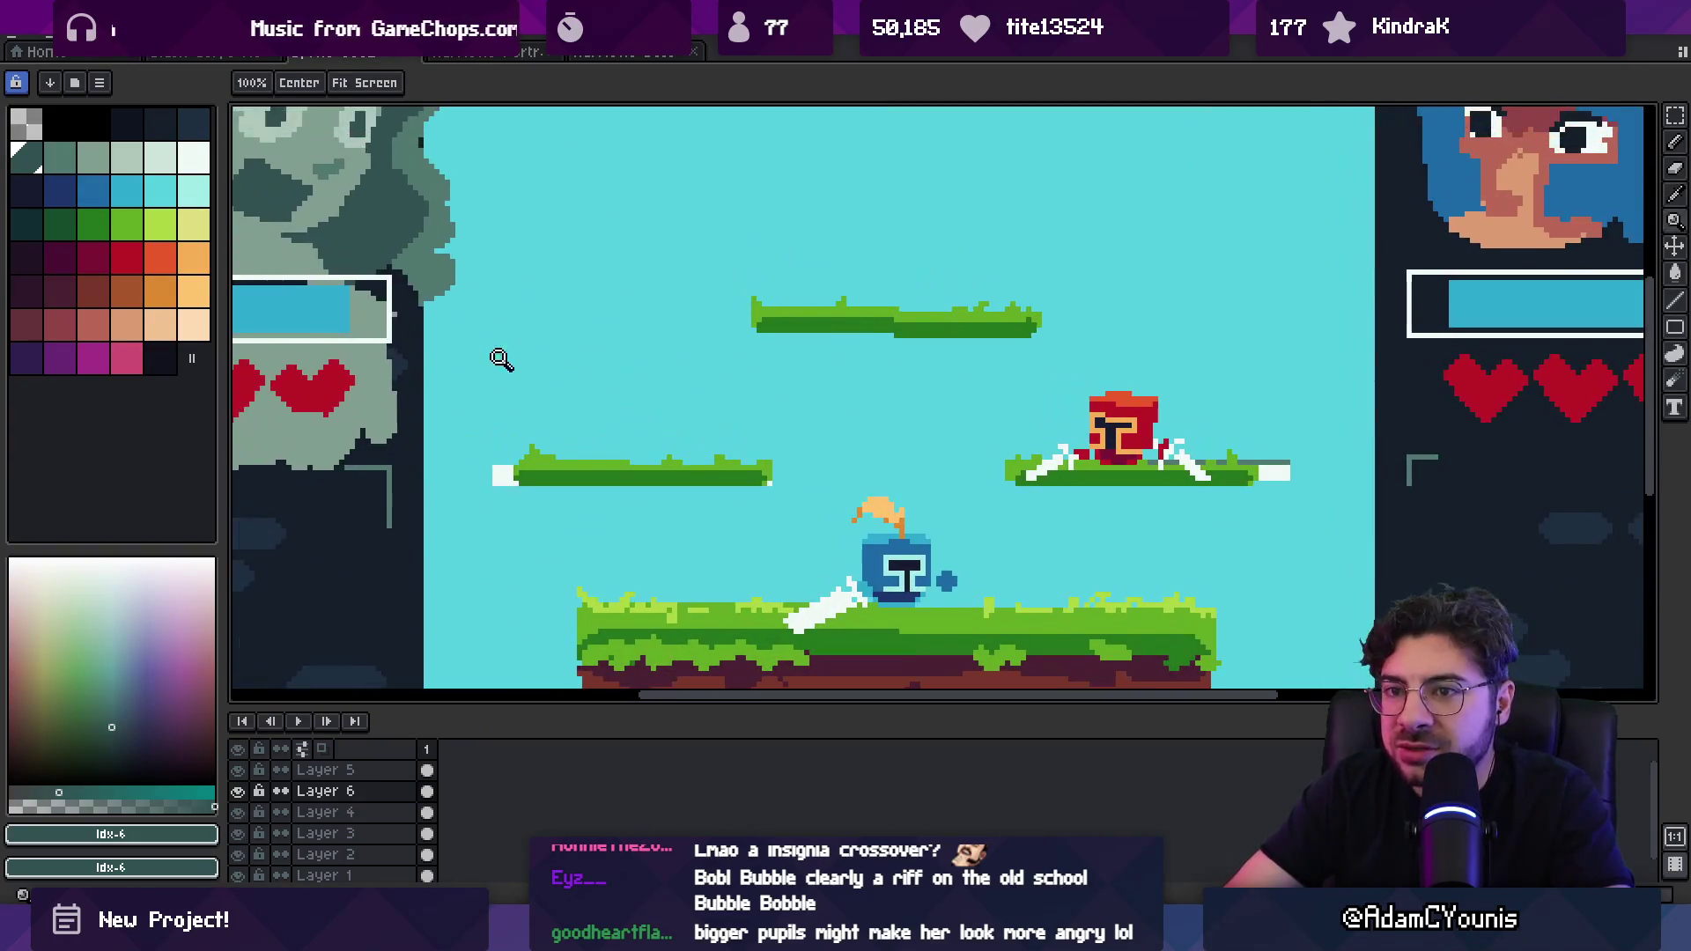
Step: Pick red and paint a red hair blob for the new fighter above the left platform
{"action": "left_click_drag", "start_coordinate": [451, 350], "coordinate": [494, 387]}
{"action": "left_click", "coordinate": [127, 257]}
{"action": "key", "text": "b"}
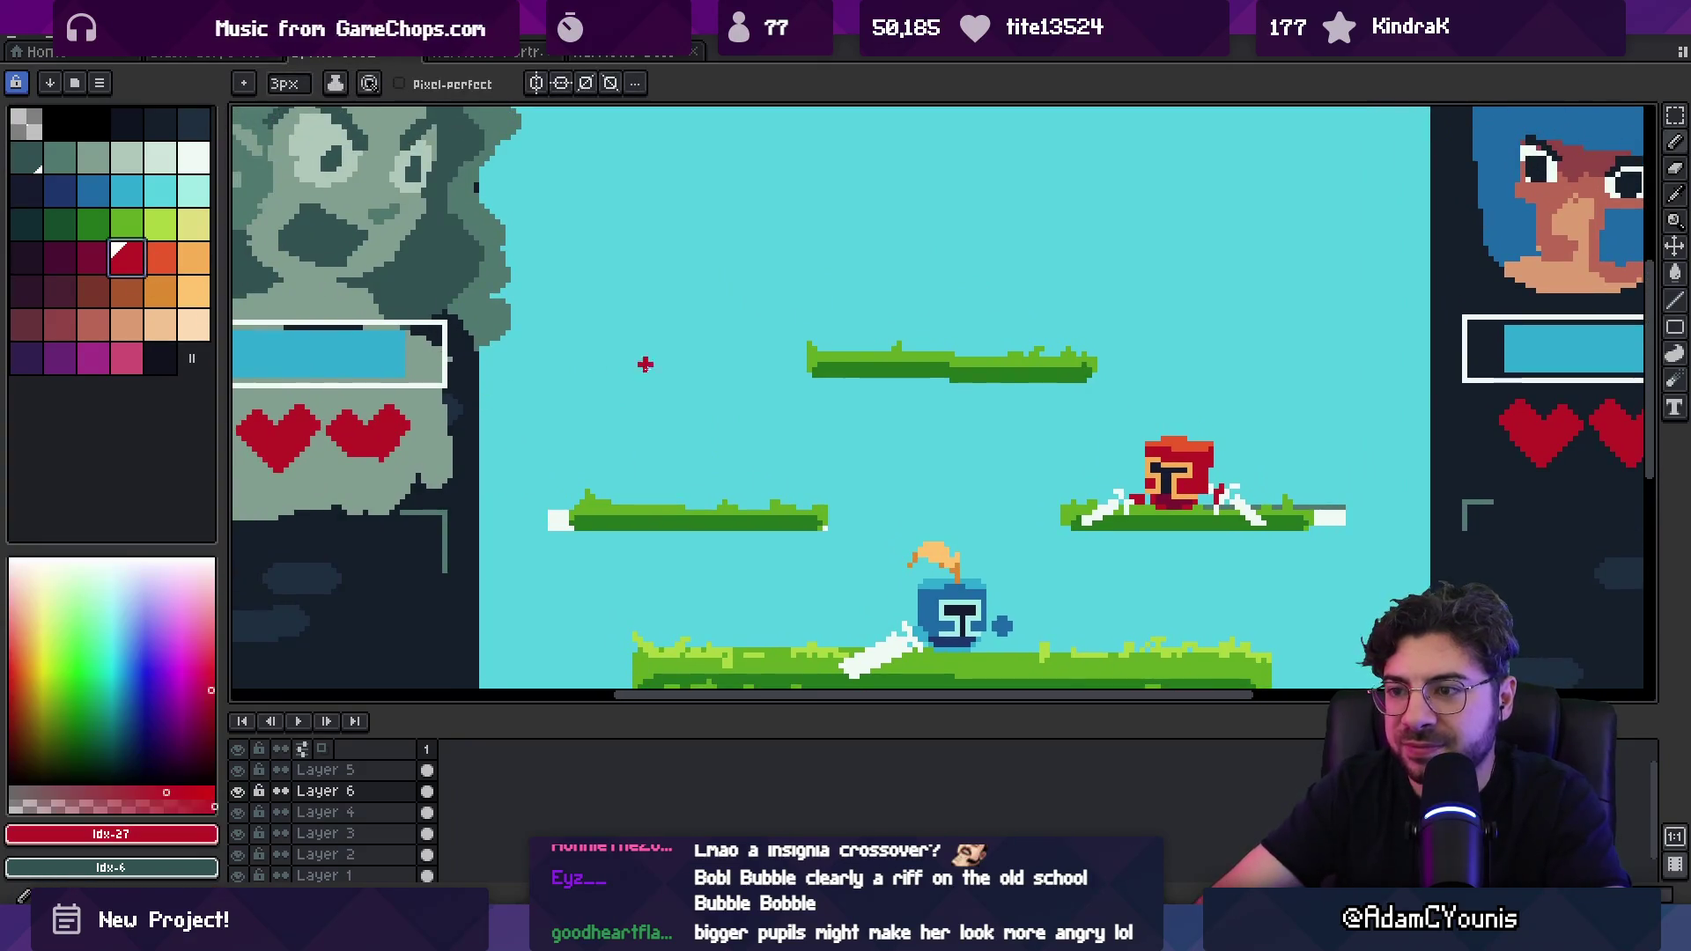
{"action": "key", "text": "plus"}
{"action": "mouse_move", "coordinate": [640, 412]}
{"action": "left_mouse_down"}
{"action": "mouse_move", "coordinate": [671, 419]}
{"action": "mouse_move", "coordinate": [652, 458]}
{"action": "mouse_move", "coordinate": [714, 405]}
{"action": "mouse_move", "coordinate": [748, 463]}
{"action": "left_mouse_up"}
{"action": "scroll", "coordinate": [748, 463], "scroll_direction": "up", "scroll_amount": 1}
Step: Paint a tan face inside the hair and touch up the hair in red
{"action": "mouse_move", "coordinate": [740, 369]}
{"action": "left_mouse_down"}
{"action": "mouse_move", "coordinate": [687, 436]}
{"action": "mouse_move", "coordinate": [734, 420]}
{"action": "left_mouse_up"}
{"action": "key", "text": "bracketright"}
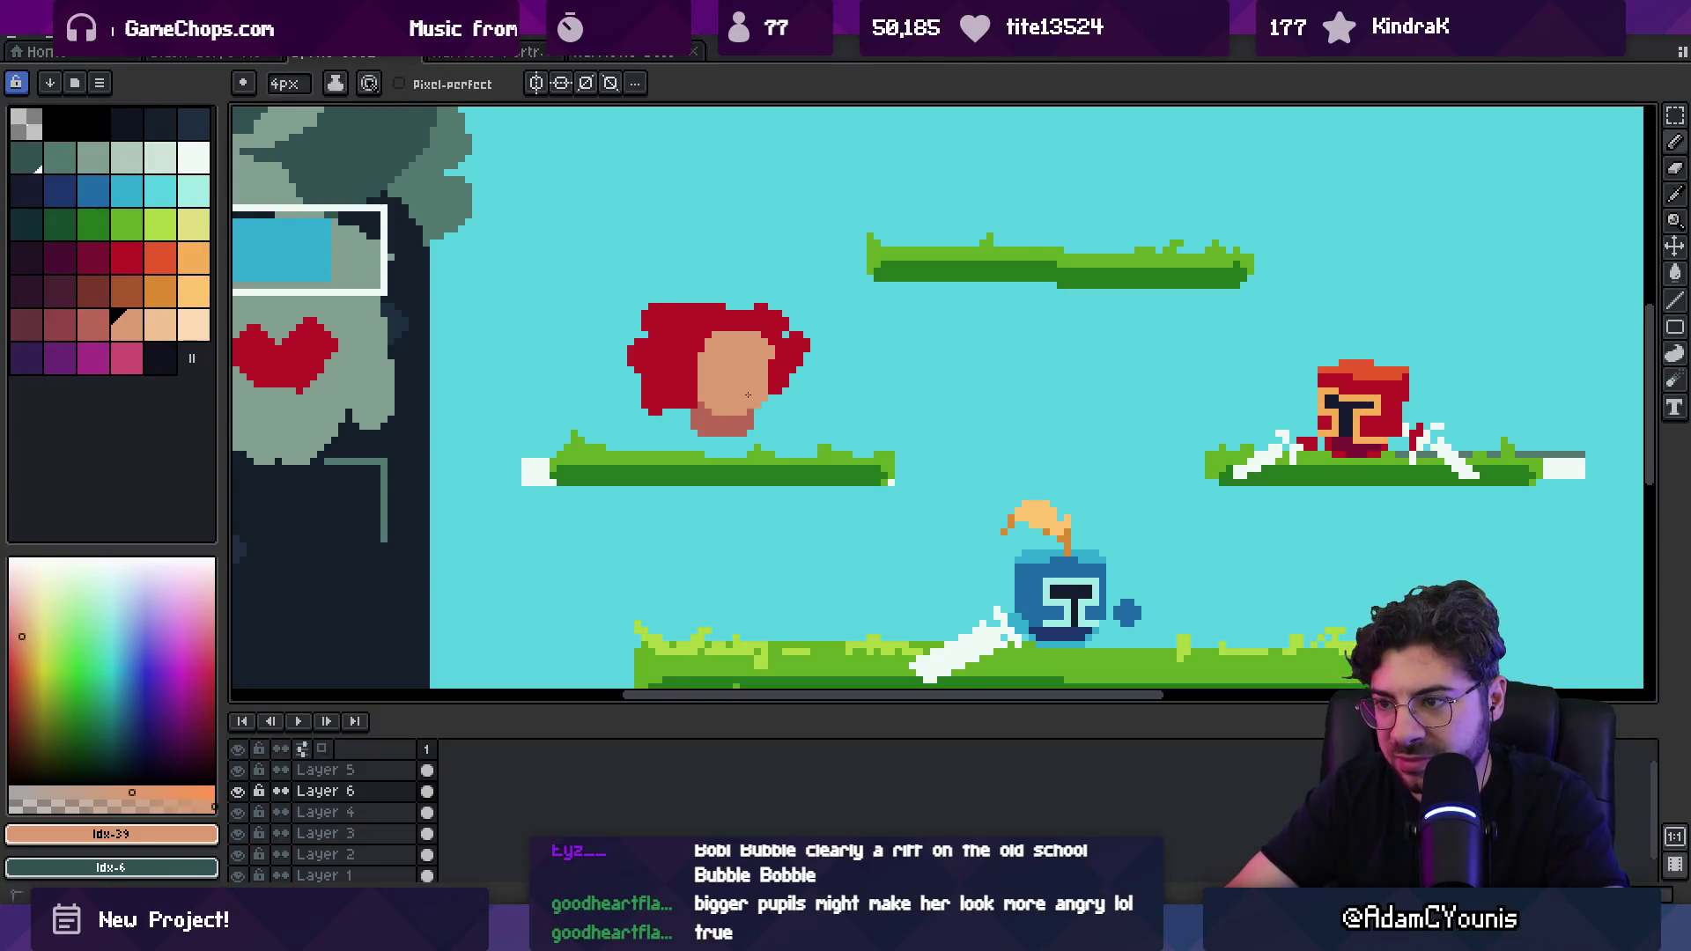
{"action": "left_click", "coordinate": [763, 337], "text": "alt"}
{"action": "key", "text": "plus"}
{"action": "key", "text": "e"}
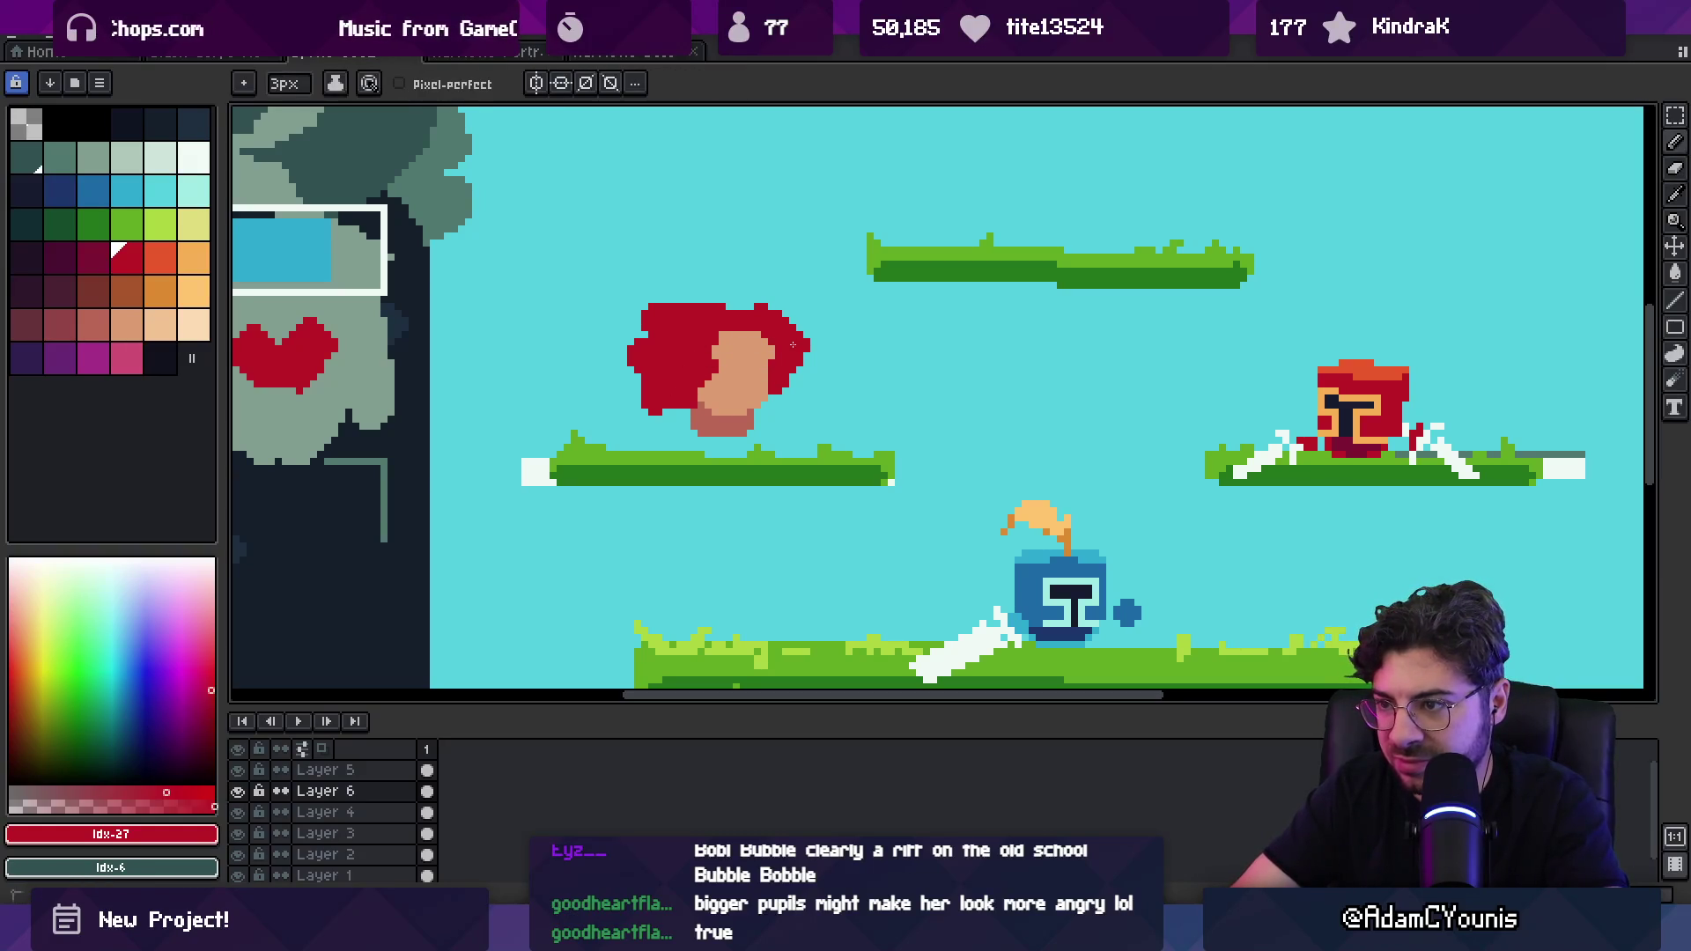
Step: Zoom out to check the red-haired fighter against the whole scene
{"action": "key", "text": "z"}
{"action": "scroll", "coordinate": [775, 353], "scroll_direction": "down", "scroll_amount": 3}
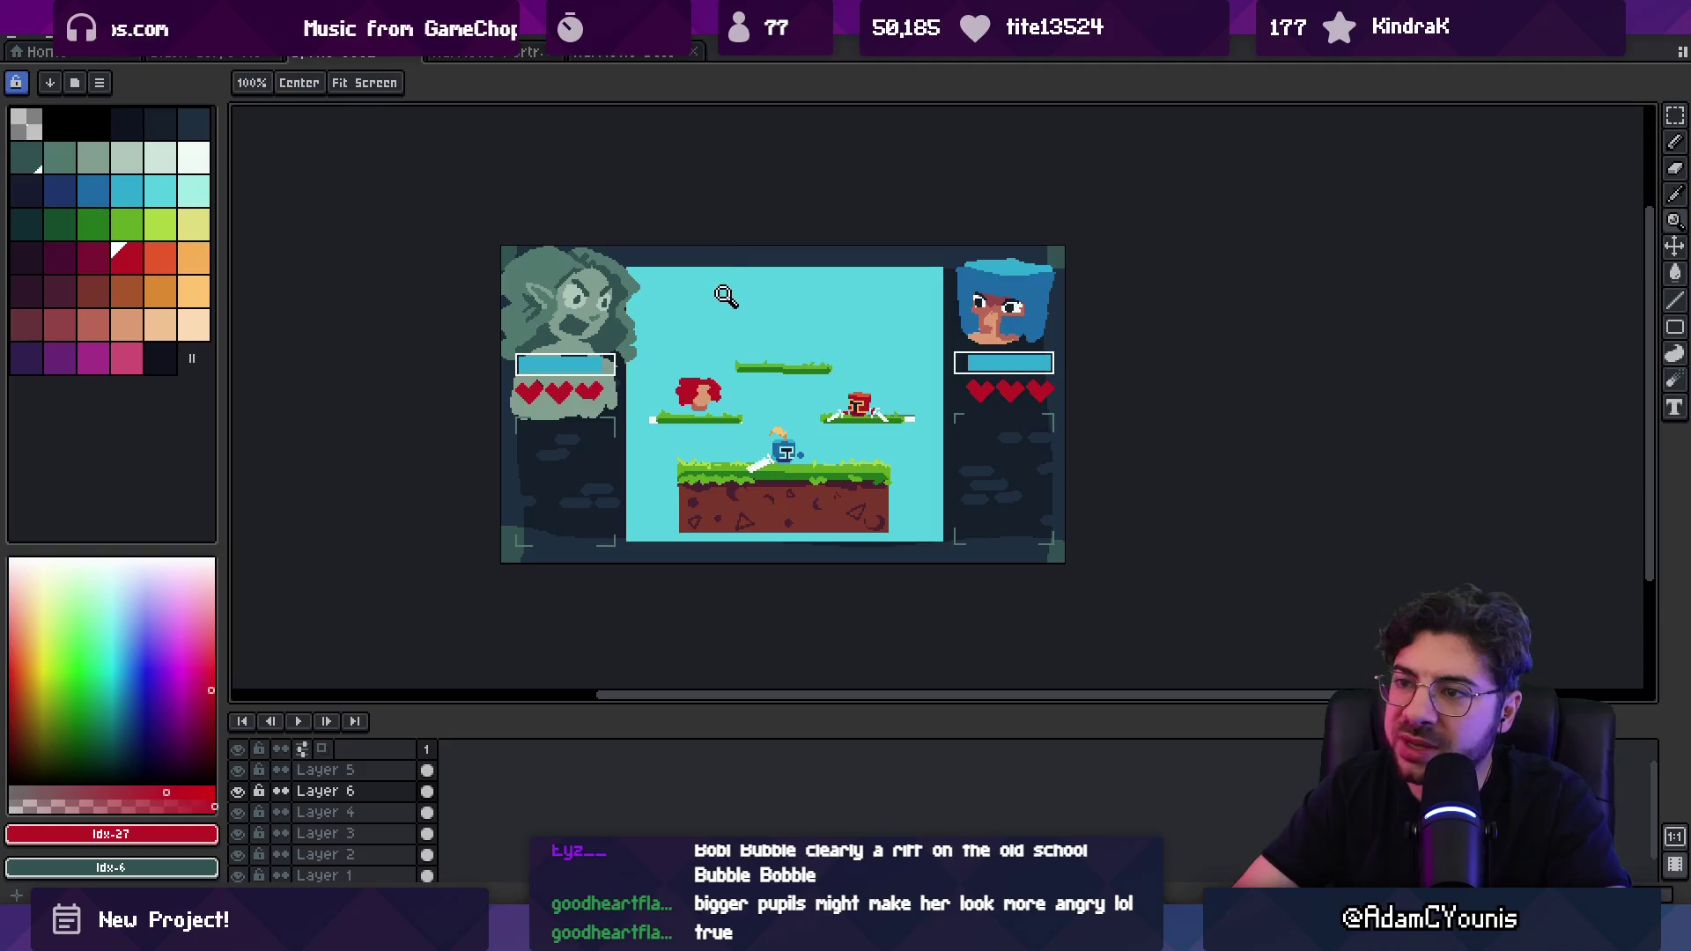
{"action": "scroll", "coordinate": [694, 370], "scroll_direction": "up", "scroll_amount": 2}
{"action": "key", "text": "b"}
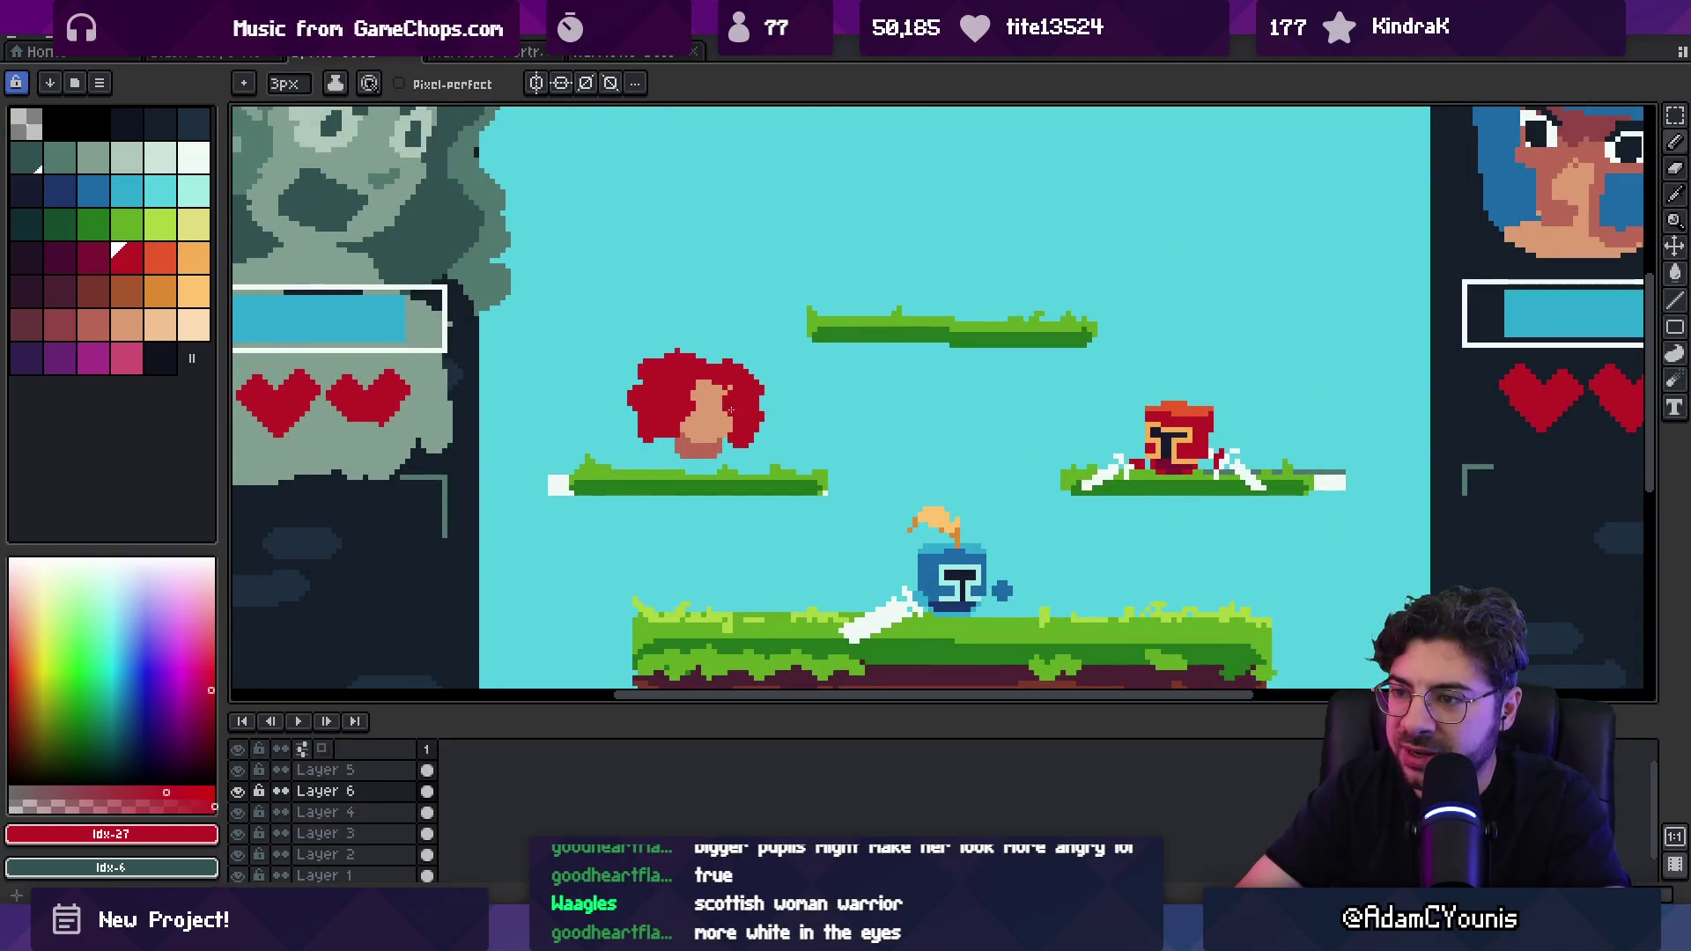
{"action": "key", "text": "e"}
{"action": "scroll", "coordinate": [652, 364], "scroll_direction": "down", "scroll_amount": 1}
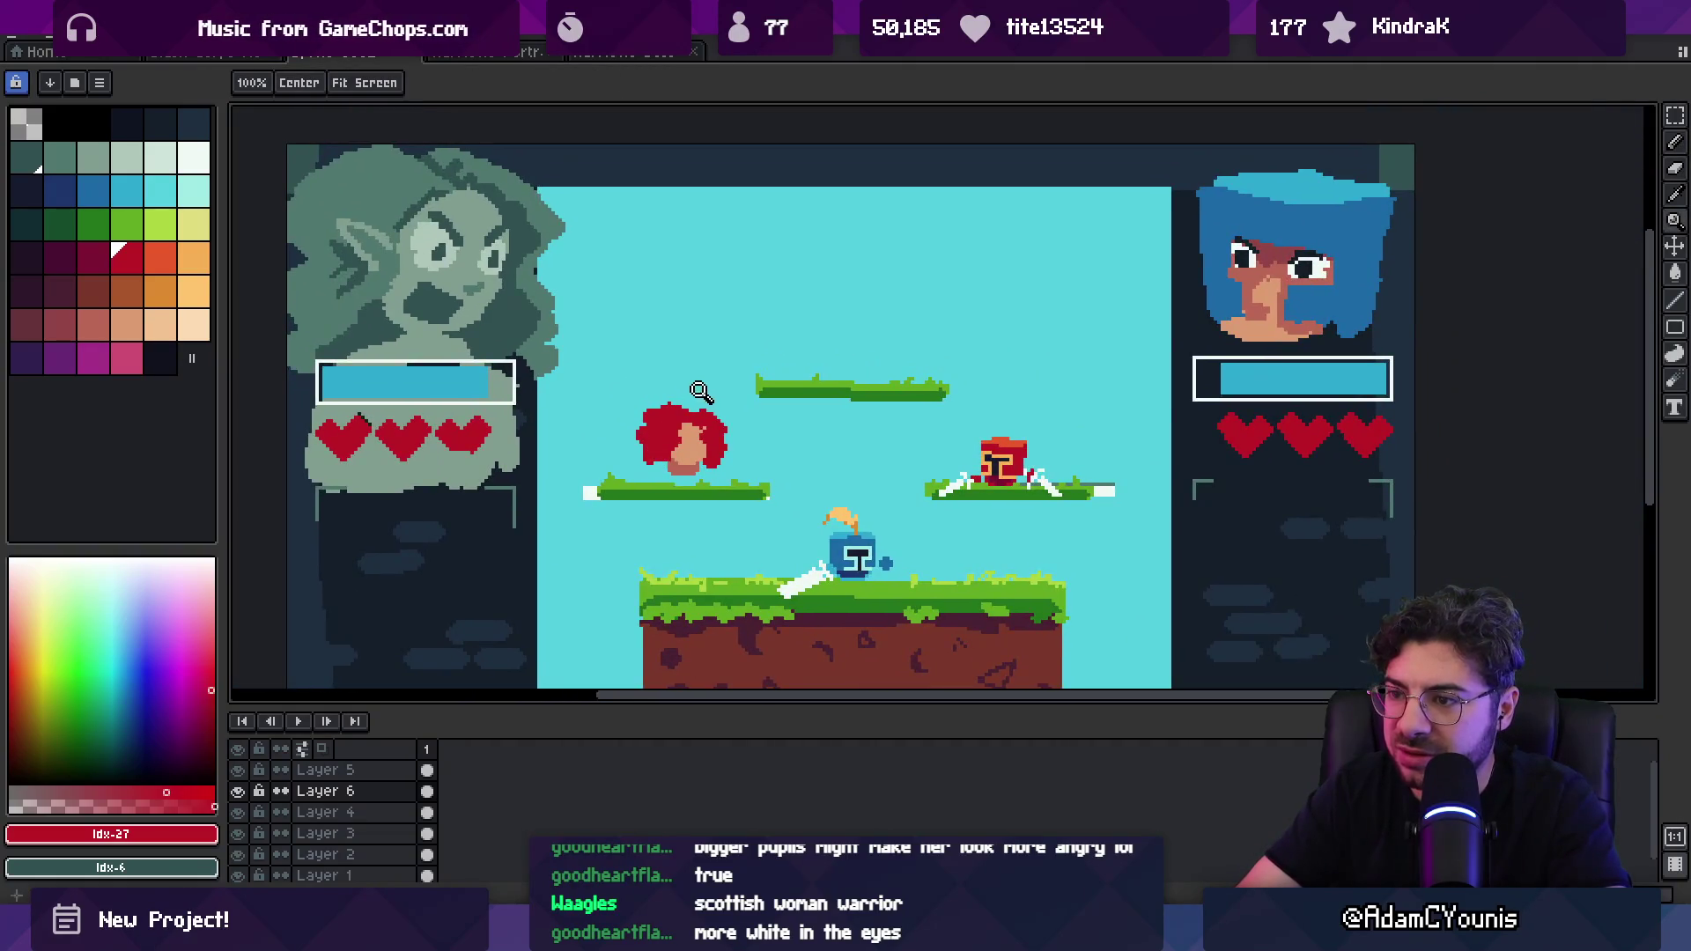
{"action": "scroll", "coordinate": [636, 401], "scroll_direction": "up", "scroll_amount": 2}
{"action": "key", "text": "z"}
{"action": "scroll", "coordinate": [666, 376], "scroll_direction": "down", "scroll_amount": 2}
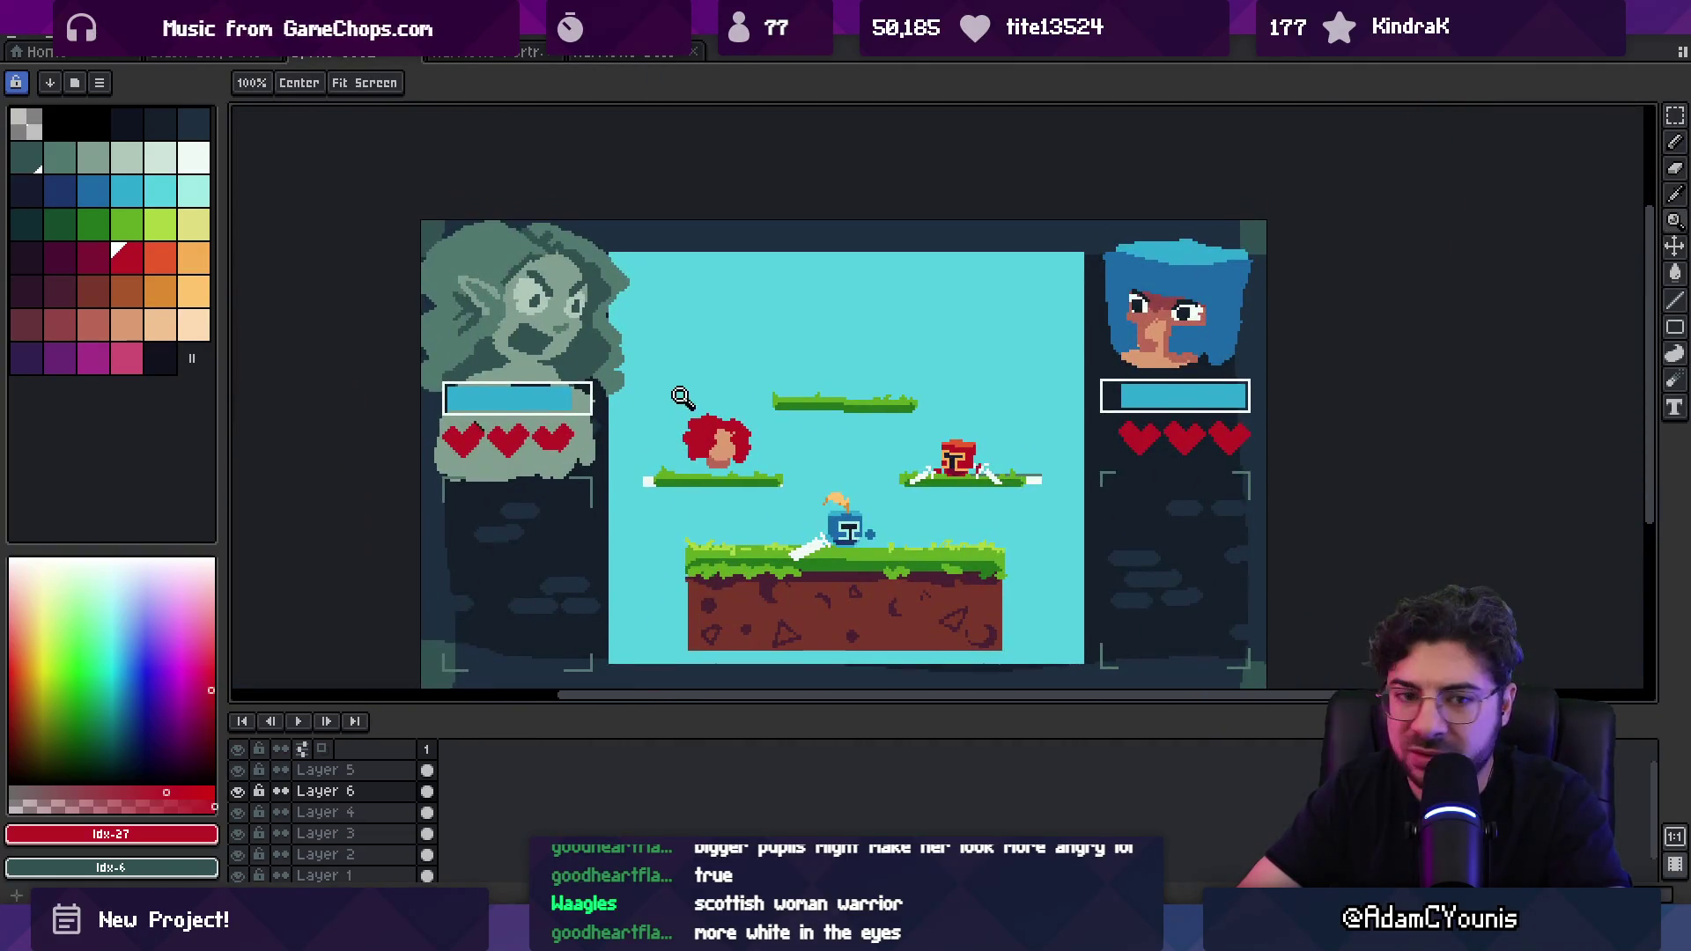
Step: Draw a white headband across the red-haired fighter's hair with the Pencil
{"action": "left_click", "coordinate": [724, 464]}
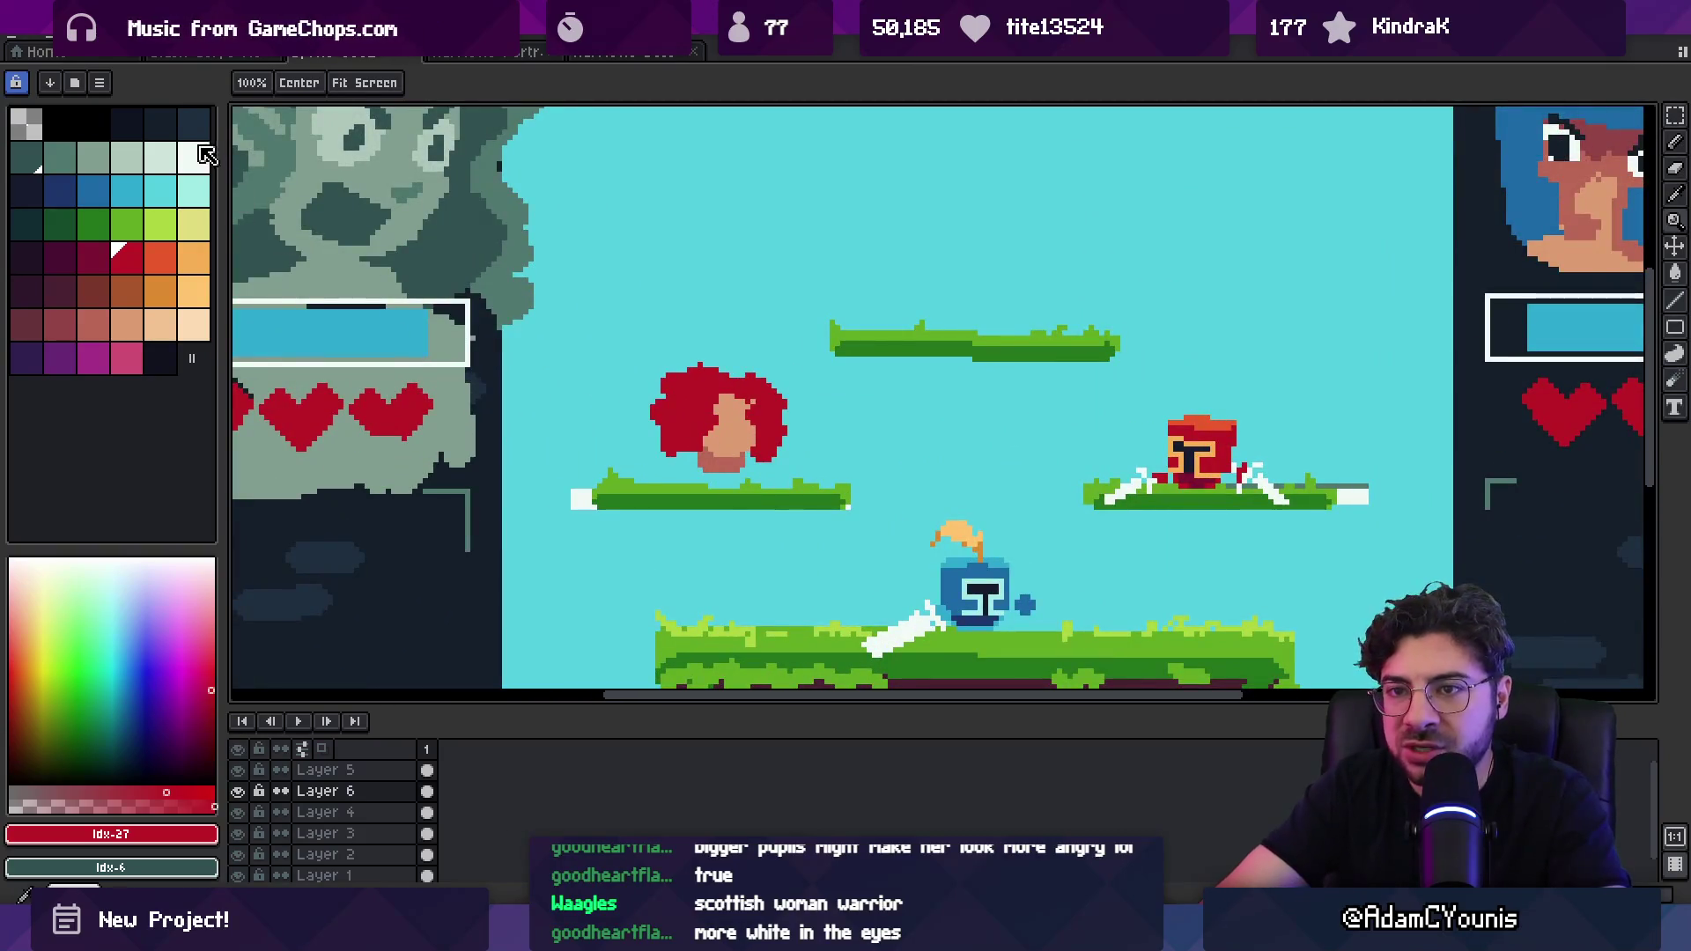
{"action": "key", "text": "b"}
{"action": "left_click_drag", "start_coordinate": [667, 396], "coordinate": [753, 396]}
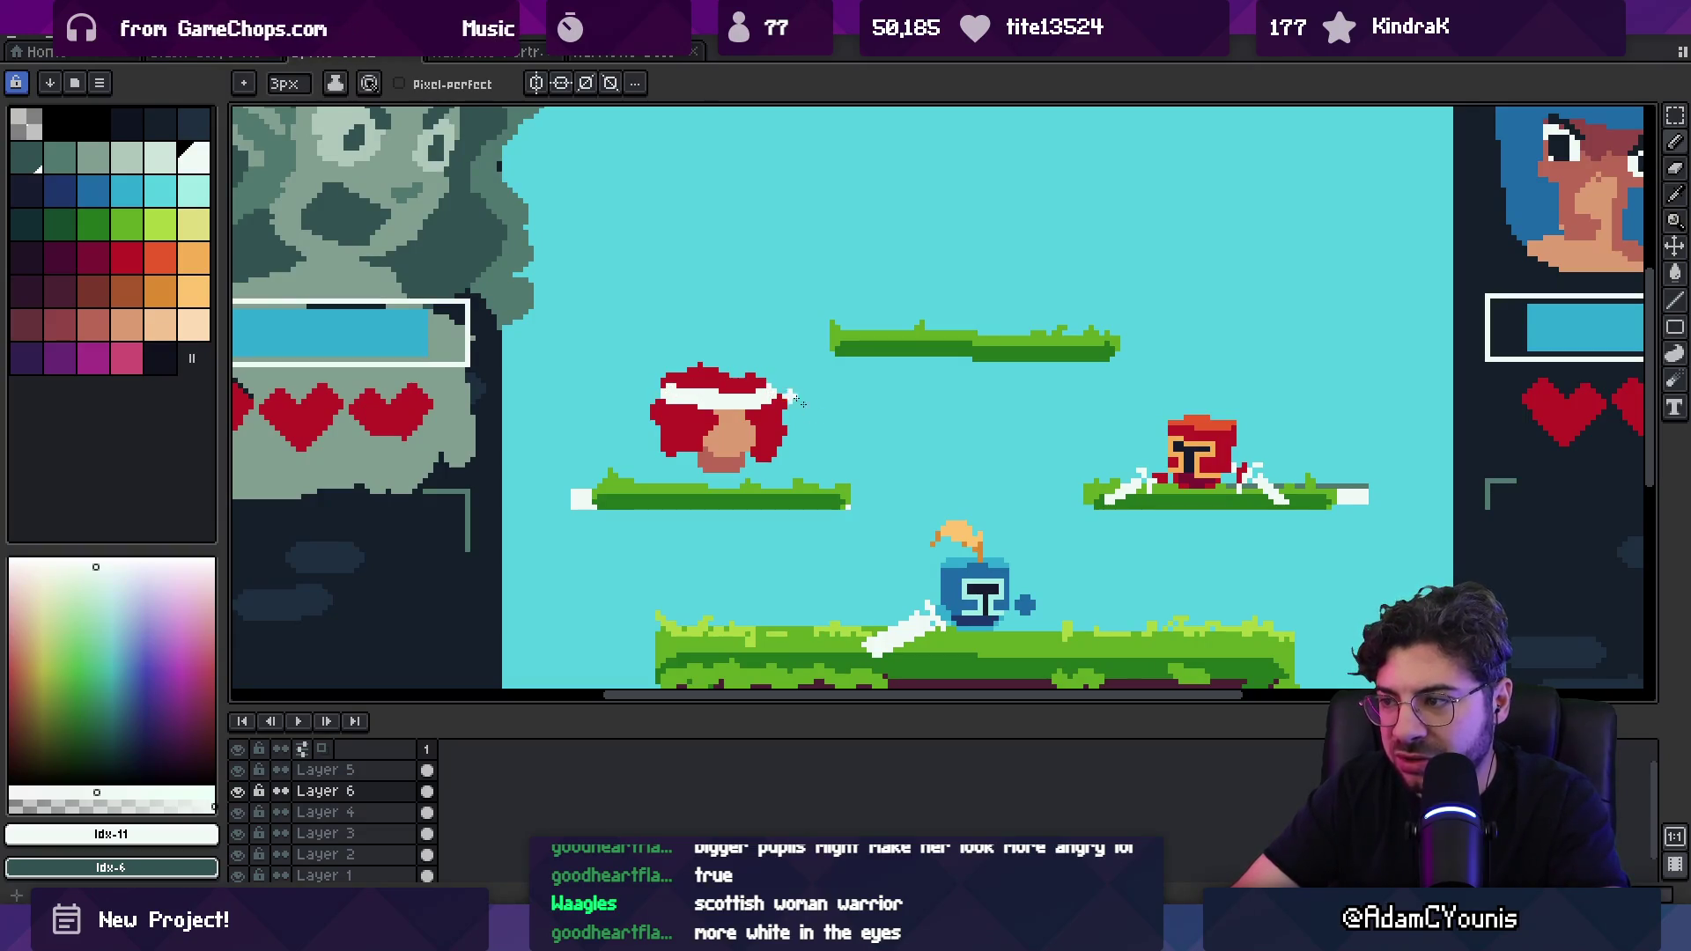
Step: Erase the top-left of the hair and headband, then re-pick the hair red
{"action": "key", "text": "e"}
{"action": "scroll", "coordinate": [710, 427], "scroll_direction": "up", "scroll_amount": 1}
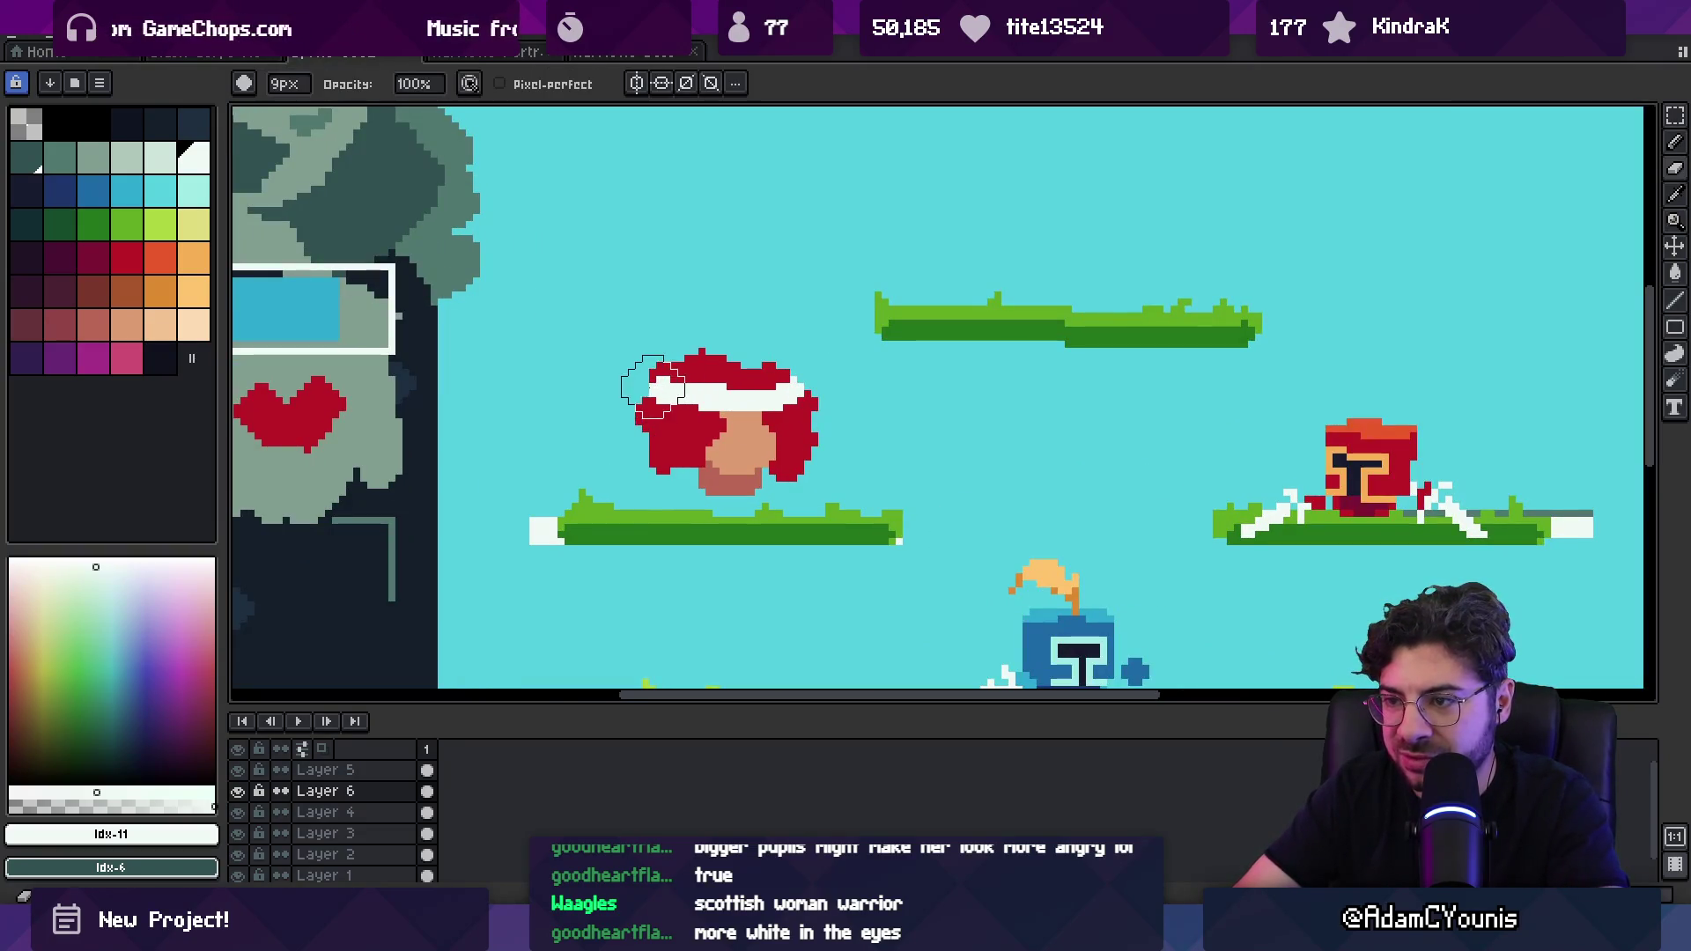
{"action": "mouse_move", "coordinate": [652, 394]}
{"action": "left_mouse_down"}
{"action": "mouse_move", "coordinate": [679, 351]}
{"action": "mouse_move", "coordinate": [718, 354]}
{"action": "left_mouse_up"}
{"action": "key", "text": "i"}
{"action": "key", "text": "b"}
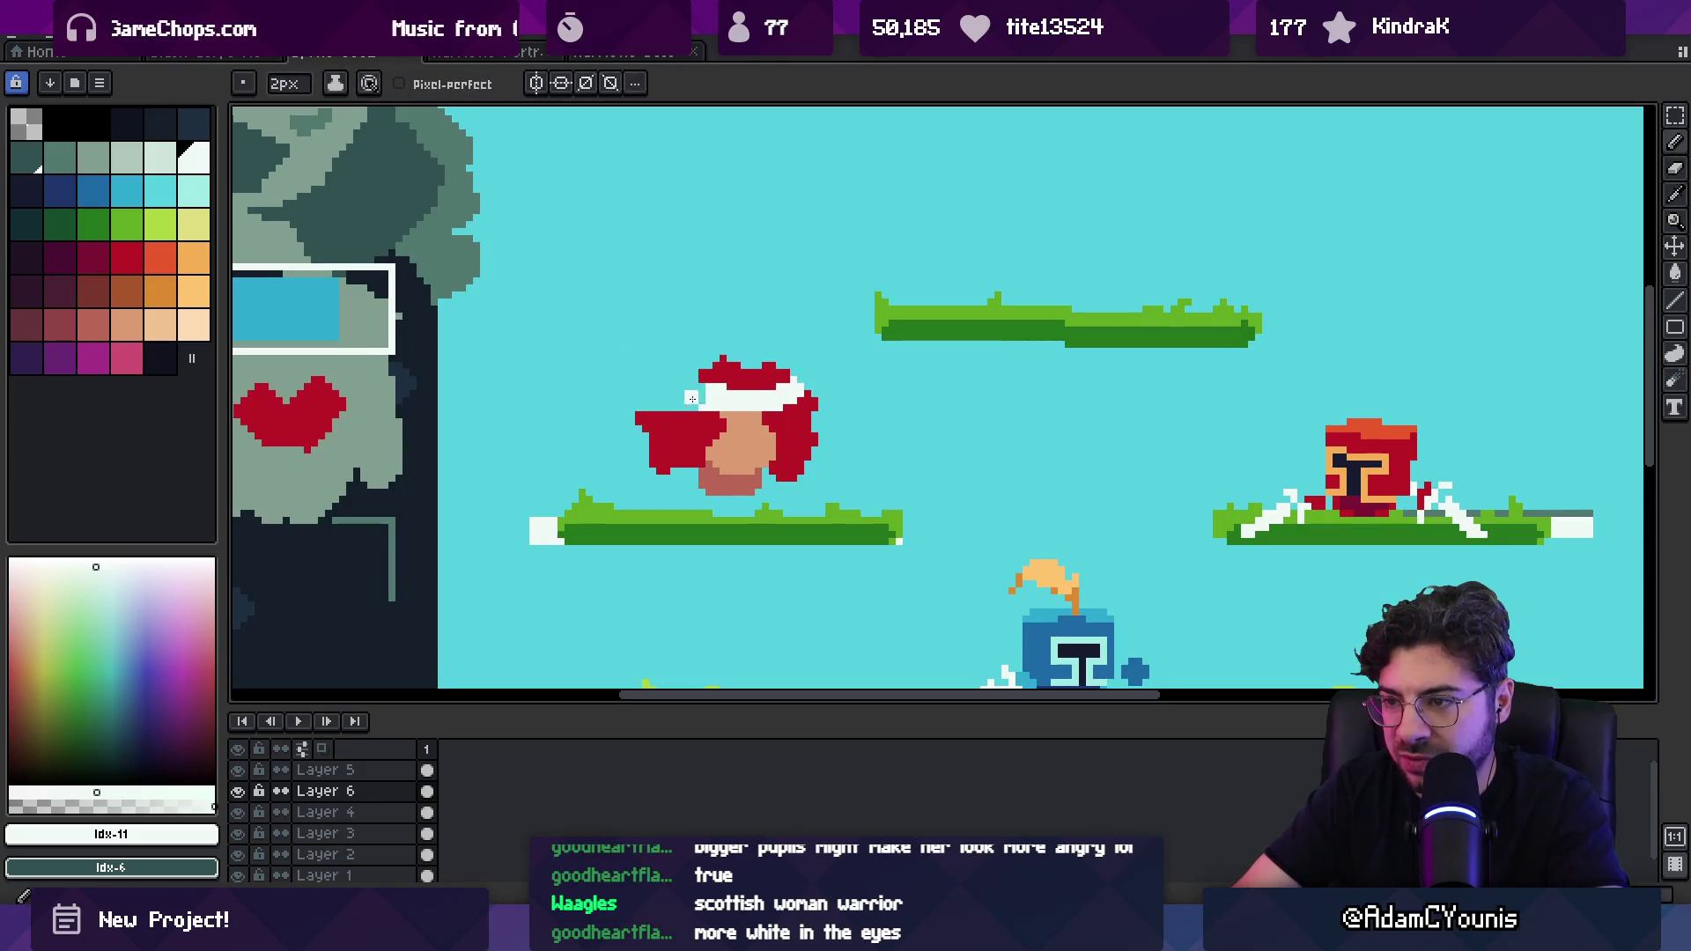
{"action": "left_click", "coordinate": [720, 379], "text": "alt"}
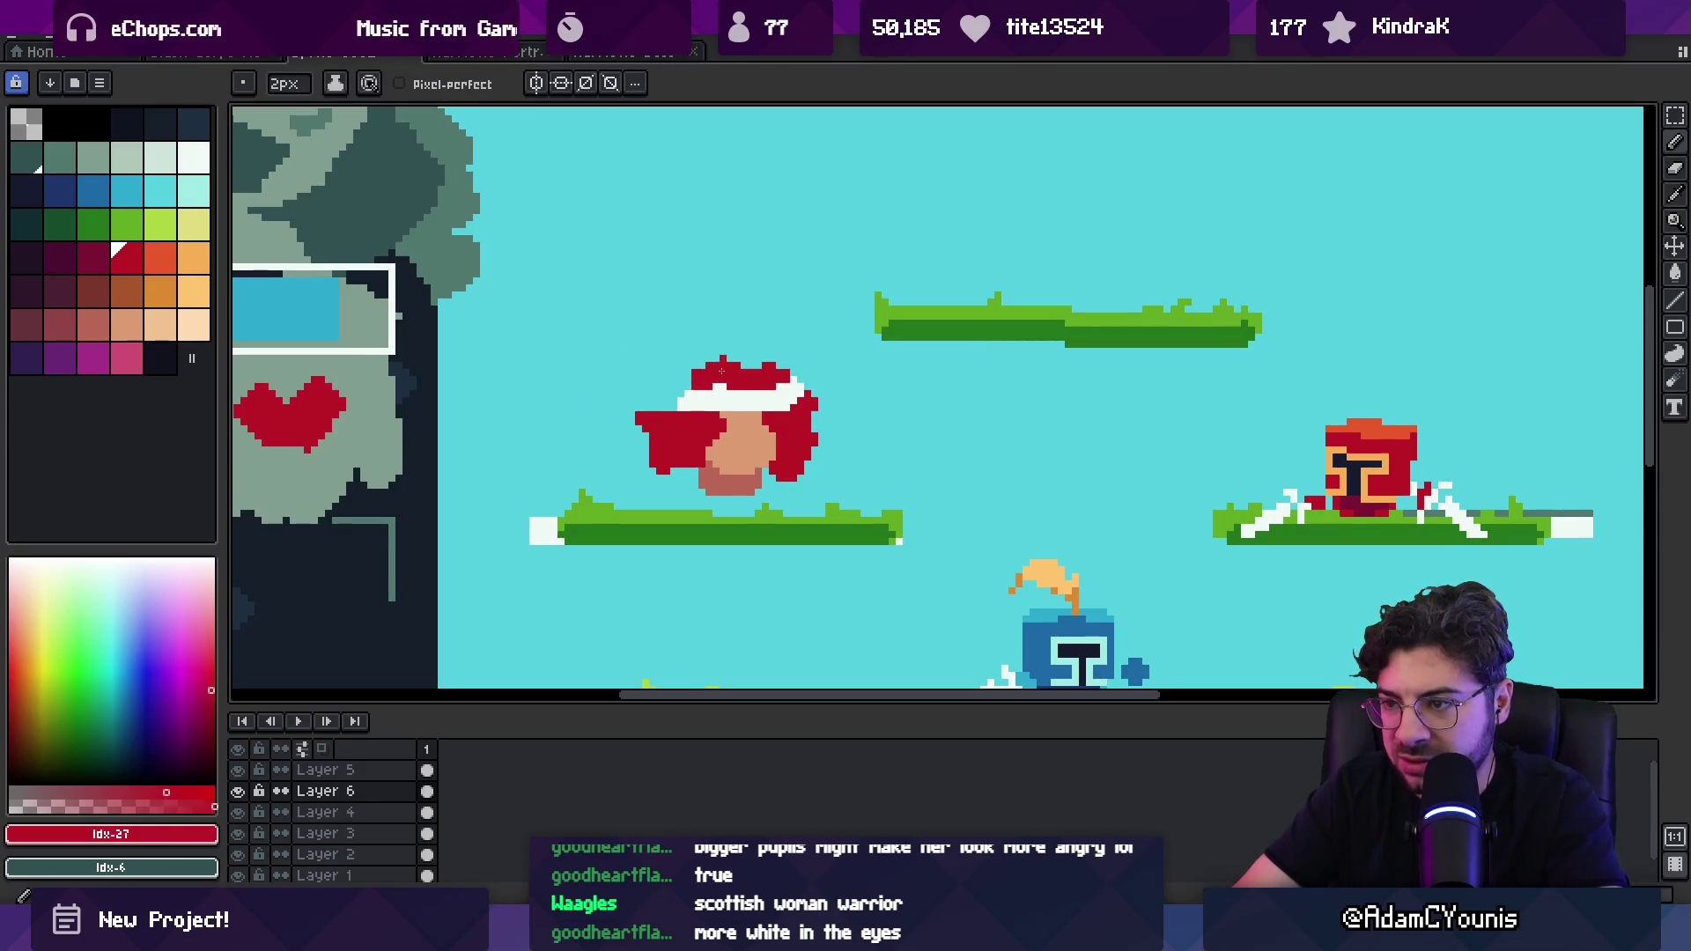
Step: Trim the hair's top spike, the headband's right end and the hair's left and right edges
{"action": "key", "text": "e"}
{"action": "left_click", "coordinate": [724, 354]}
{"action": "left_click_drag", "start_coordinate": [784, 357], "coordinate": [814, 413]}
{"action": "left_click_drag", "start_coordinate": [650, 415], "coordinate": [619, 442]}
{"action": "key", "text": "b"}
{"action": "left_click", "coordinate": [670, 398]}
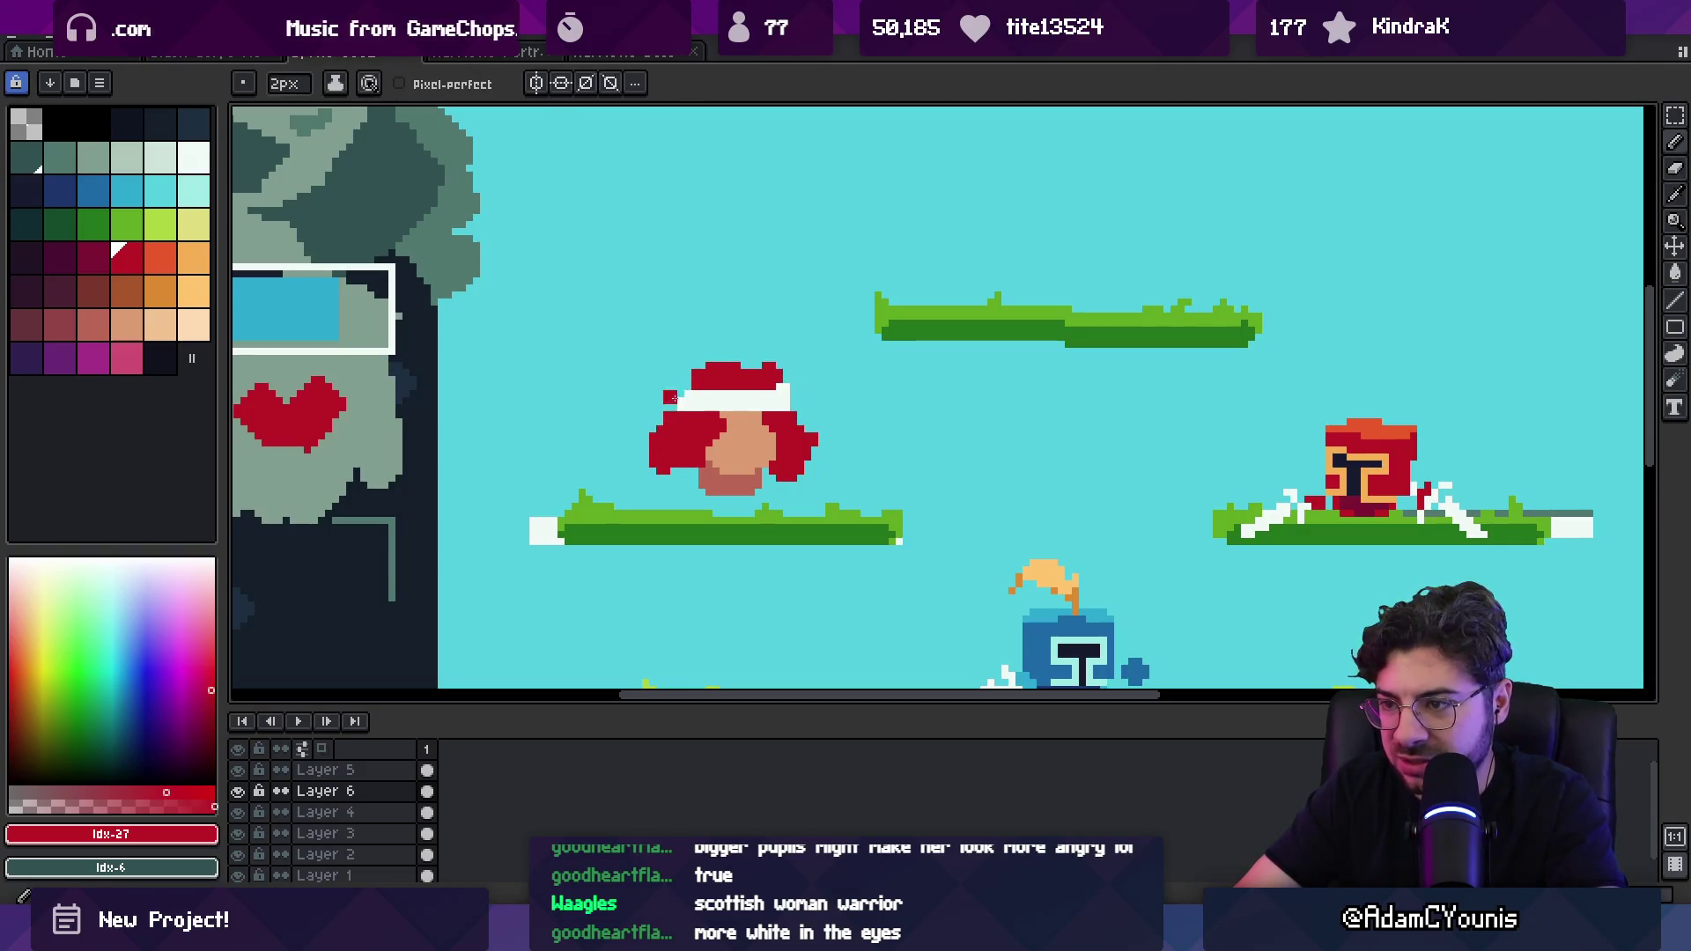
{"action": "mouse_move", "coordinate": [814, 421]}
{"action": "left_mouse_down"}
{"action": "mouse_move", "coordinate": [834, 434]}
{"action": "mouse_move", "coordinate": [788, 488]}
{"action": "left_mouse_up"}
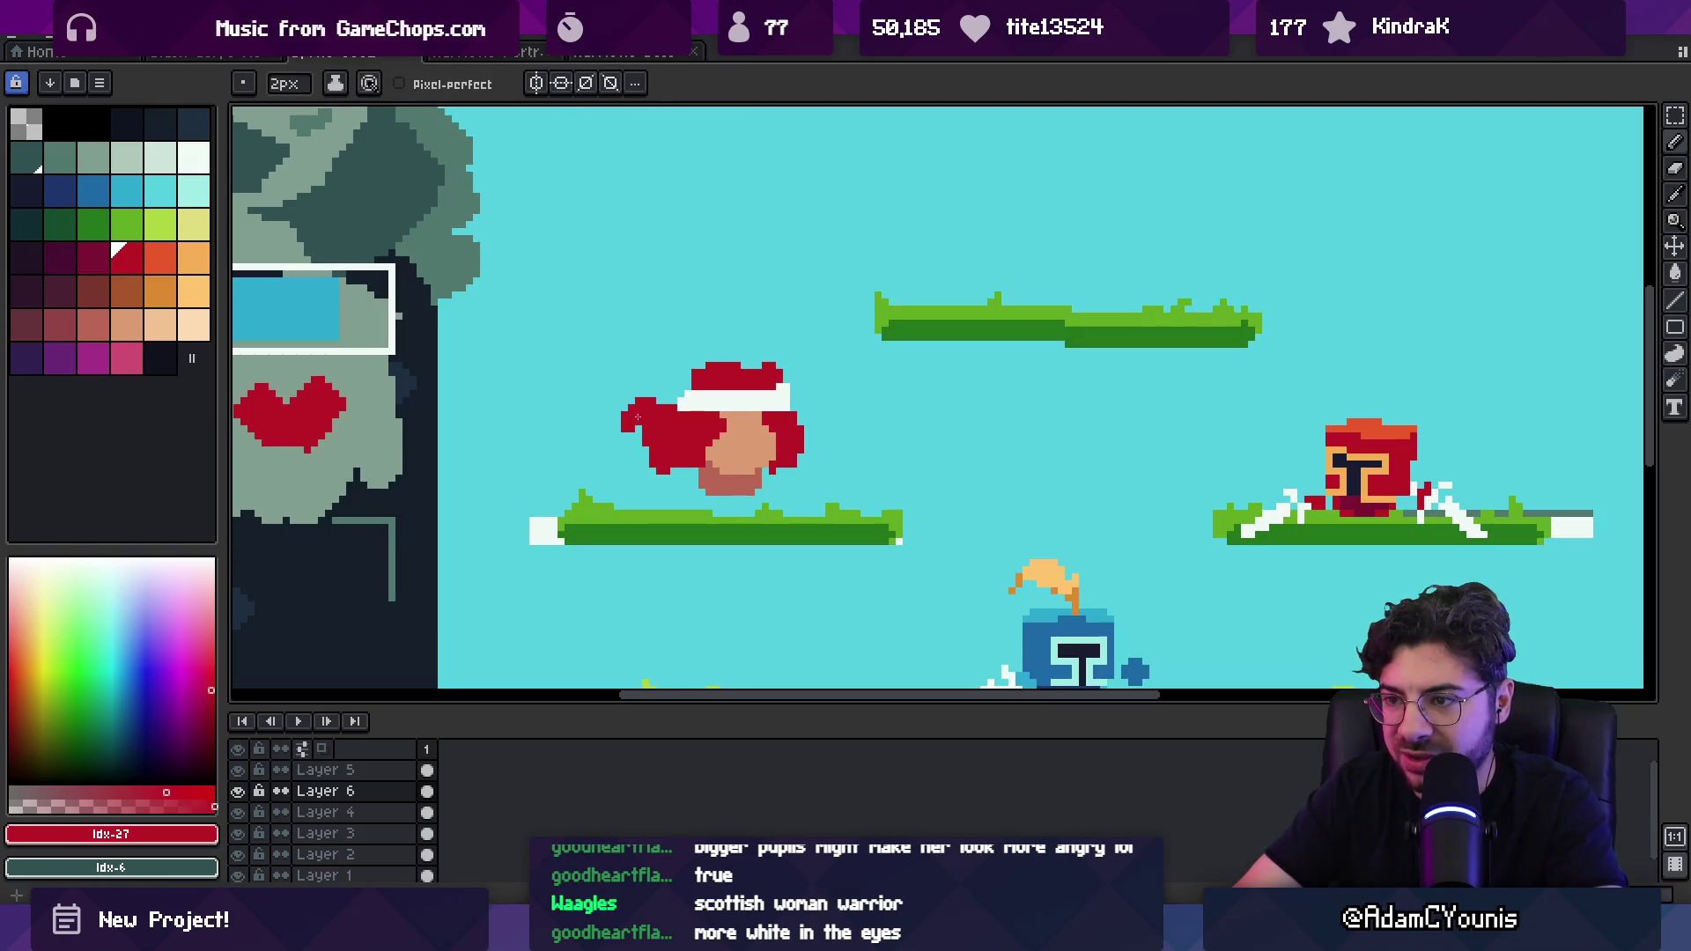
Step: Shade the fighter's face with a darker skin tone
{"action": "key", "text": "z"}
{"action": "scroll", "coordinate": [652, 423], "scroll_direction": "down", "scroll_amount": 5}
{"action": "left_click", "coordinate": [759, 414]}
{"action": "key", "text": "b"}
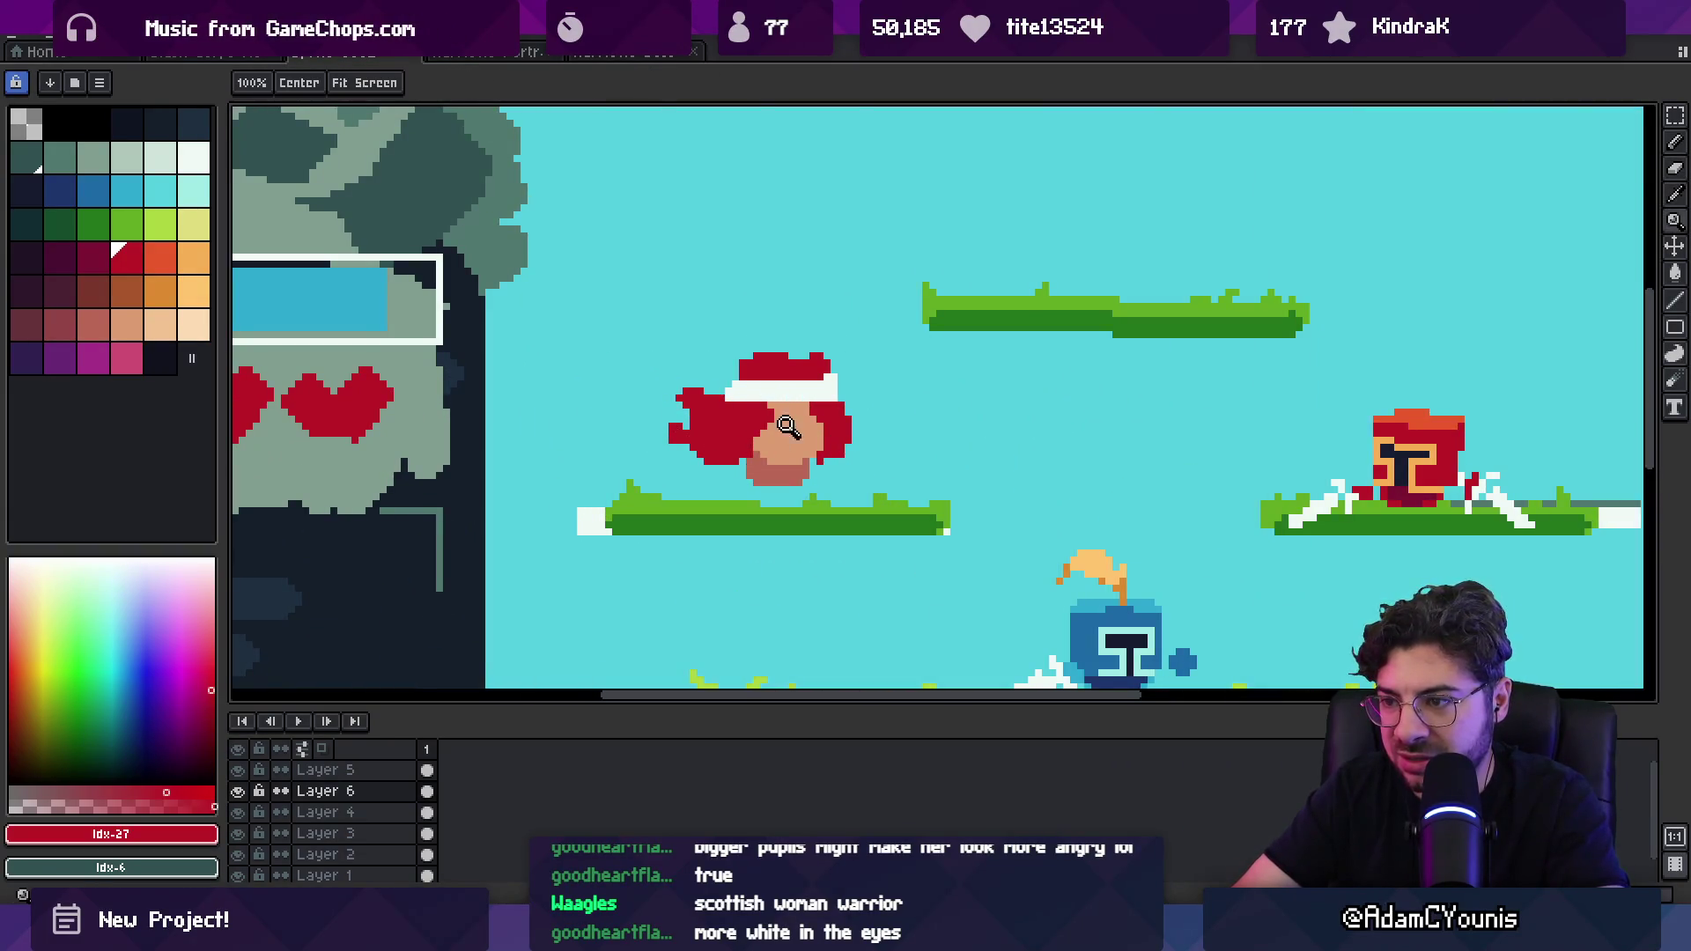
{"action": "scroll", "coordinate": [727, 457], "scroll_direction": "down", "scroll_amount": 3}
{"action": "scroll", "coordinate": [793, 432], "scroll_direction": "up", "scroll_amount": 3}
{"action": "left_click", "coordinate": [825, 427], "text": "alt"}
{"action": "key", "text": "i"}
{"action": "left_click", "coordinate": [815, 424], "text": "alt"}
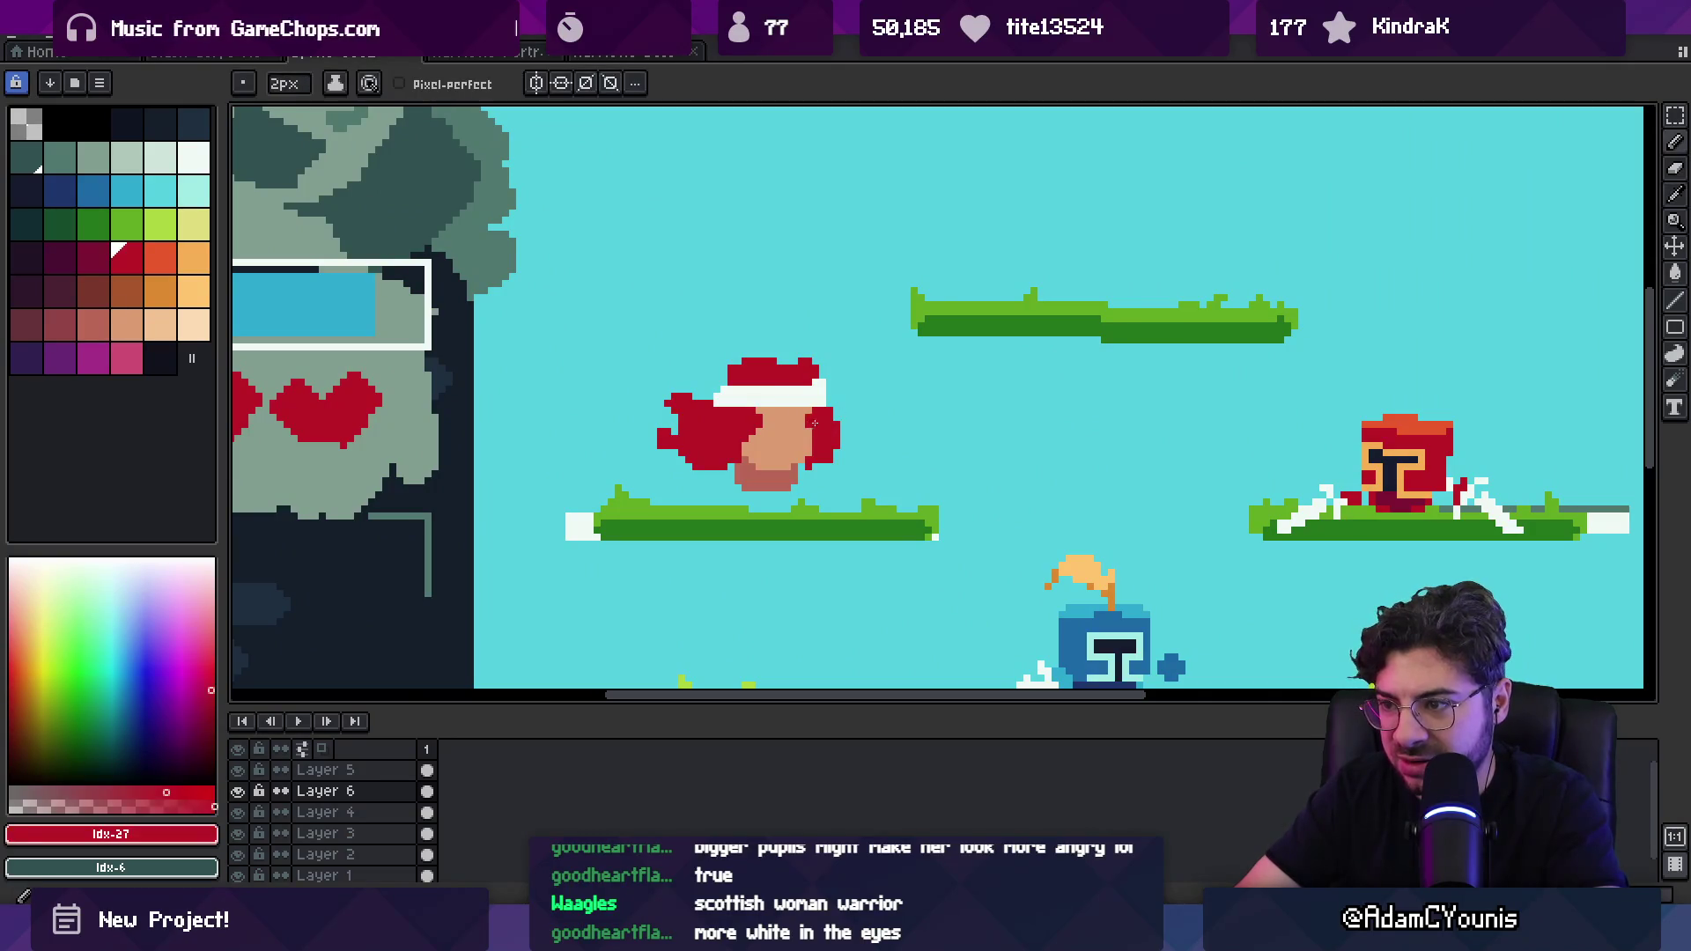
{"action": "left_click", "coordinate": [806, 427], "text": "alt"}
{"action": "left_click_drag", "start_coordinate": [764, 423], "coordinate": [798, 418]}
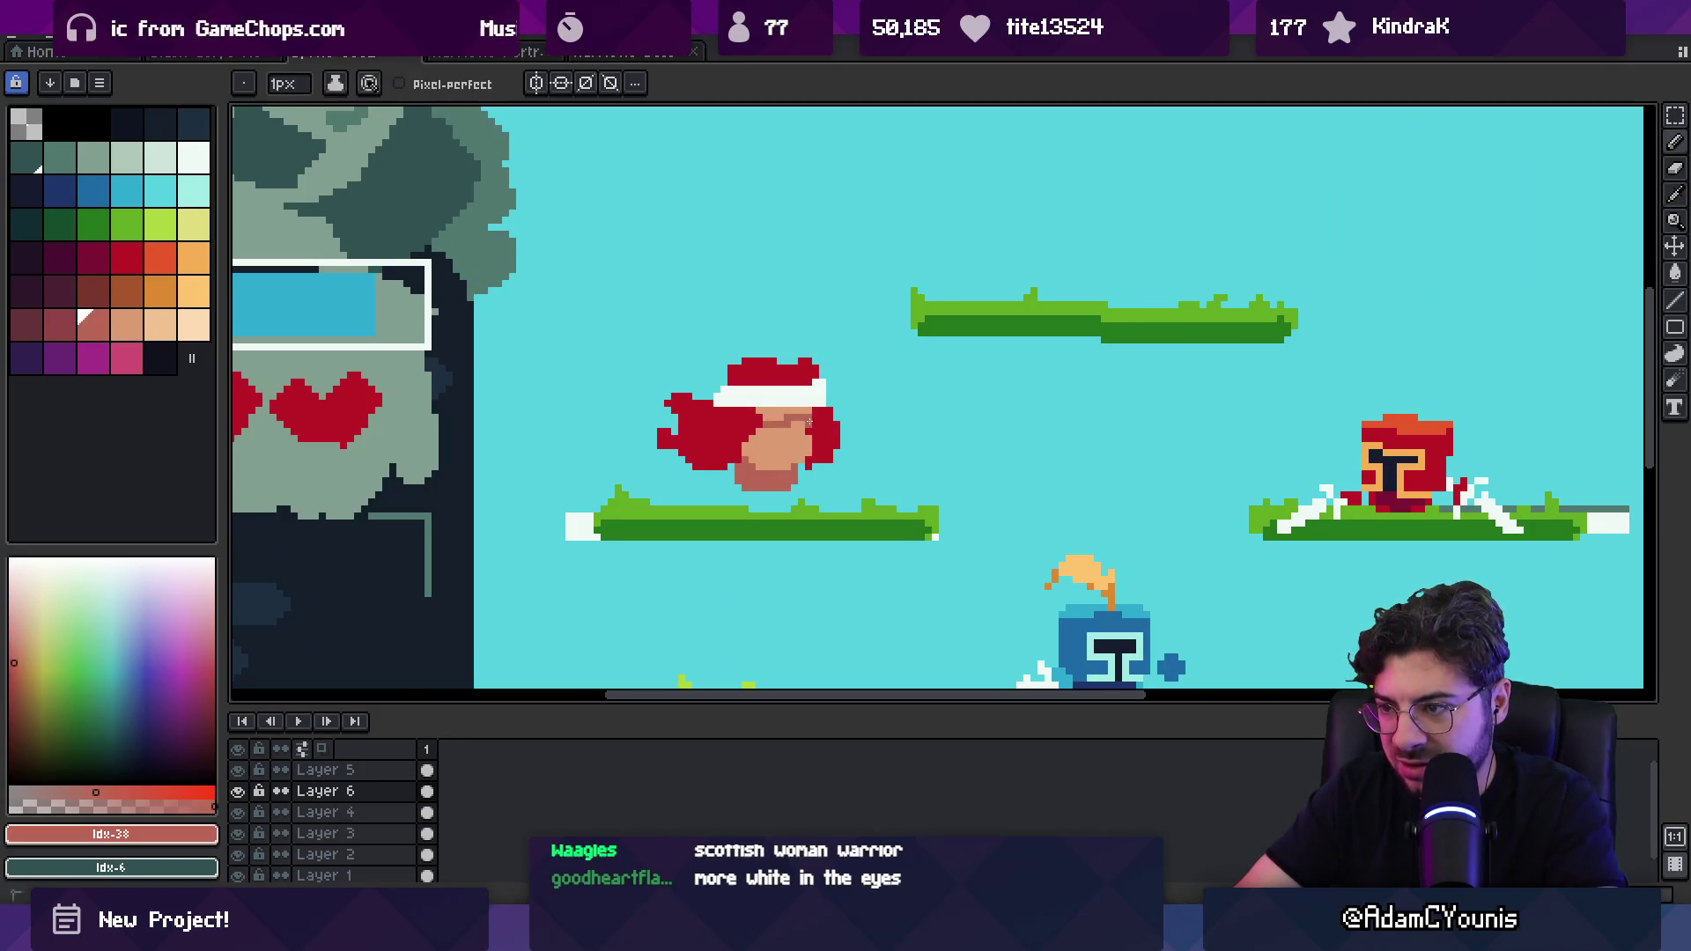
Step: Shrink the brush by one pixel and center the view on the left fighter
{"action": "key", "text": "g"}
{"action": "key", "text": "z"}
{"action": "scroll", "coordinate": [831, 361], "scroll_direction": "down", "scroll_amount": 3}
{"action": "scroll", "coordinate": [828, 394], "scroll_direction": "up", "scroll_amount": 3}
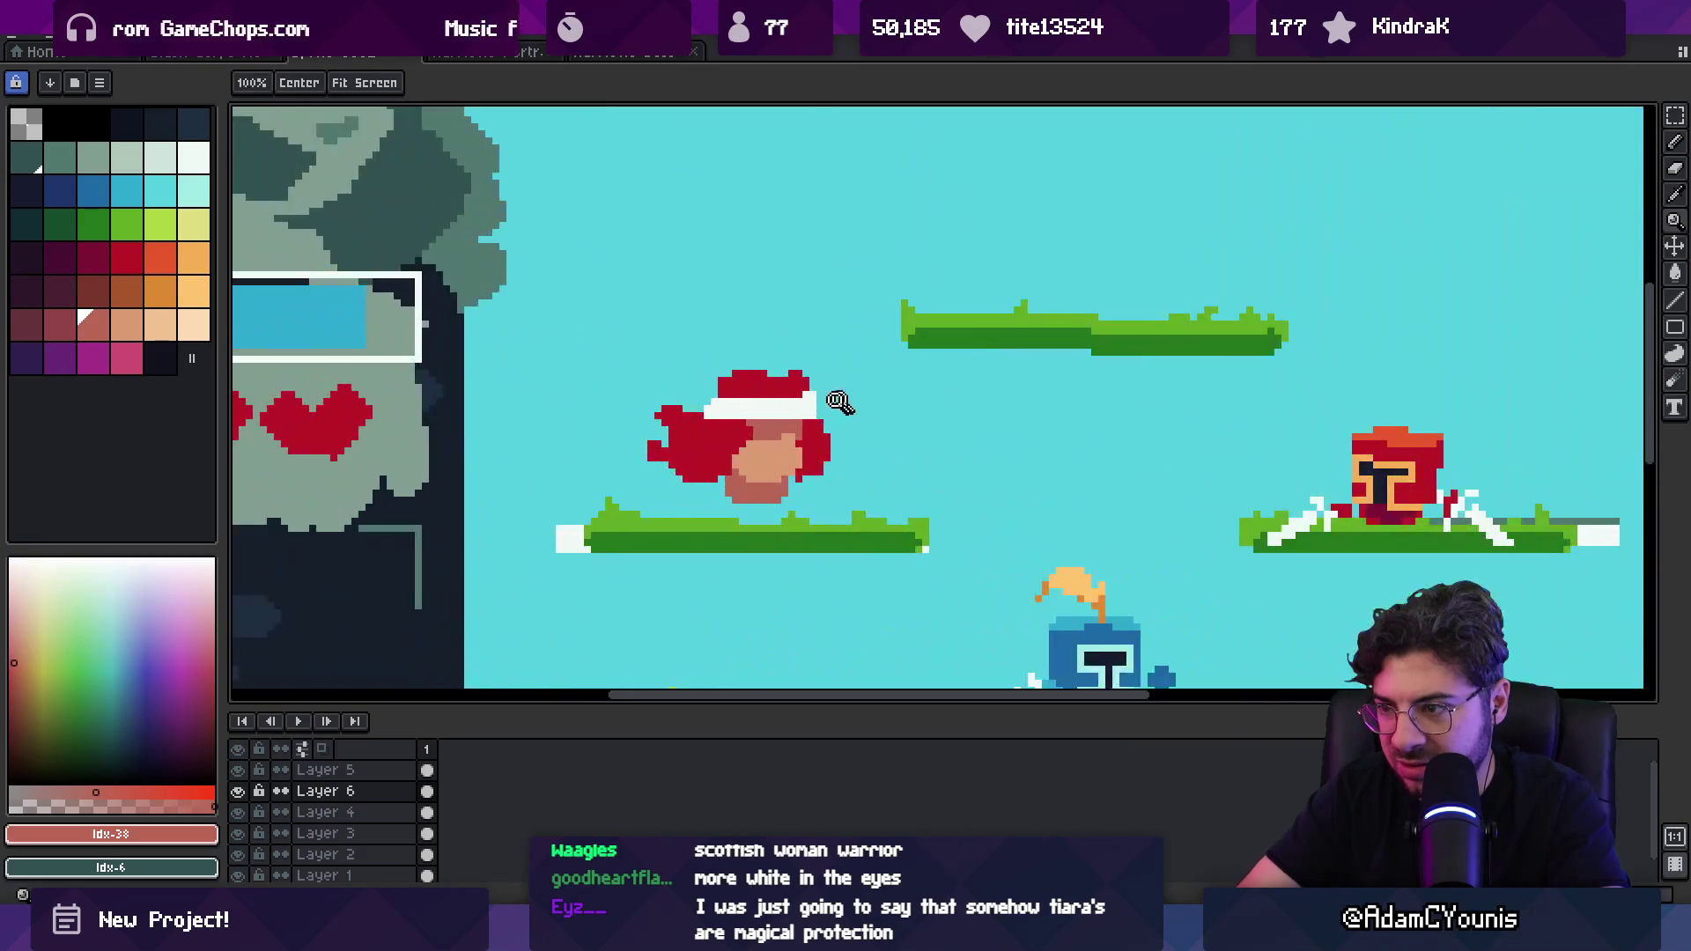
{"action": "key", "text": "b"}
{"action": "key", "text": "minus"}
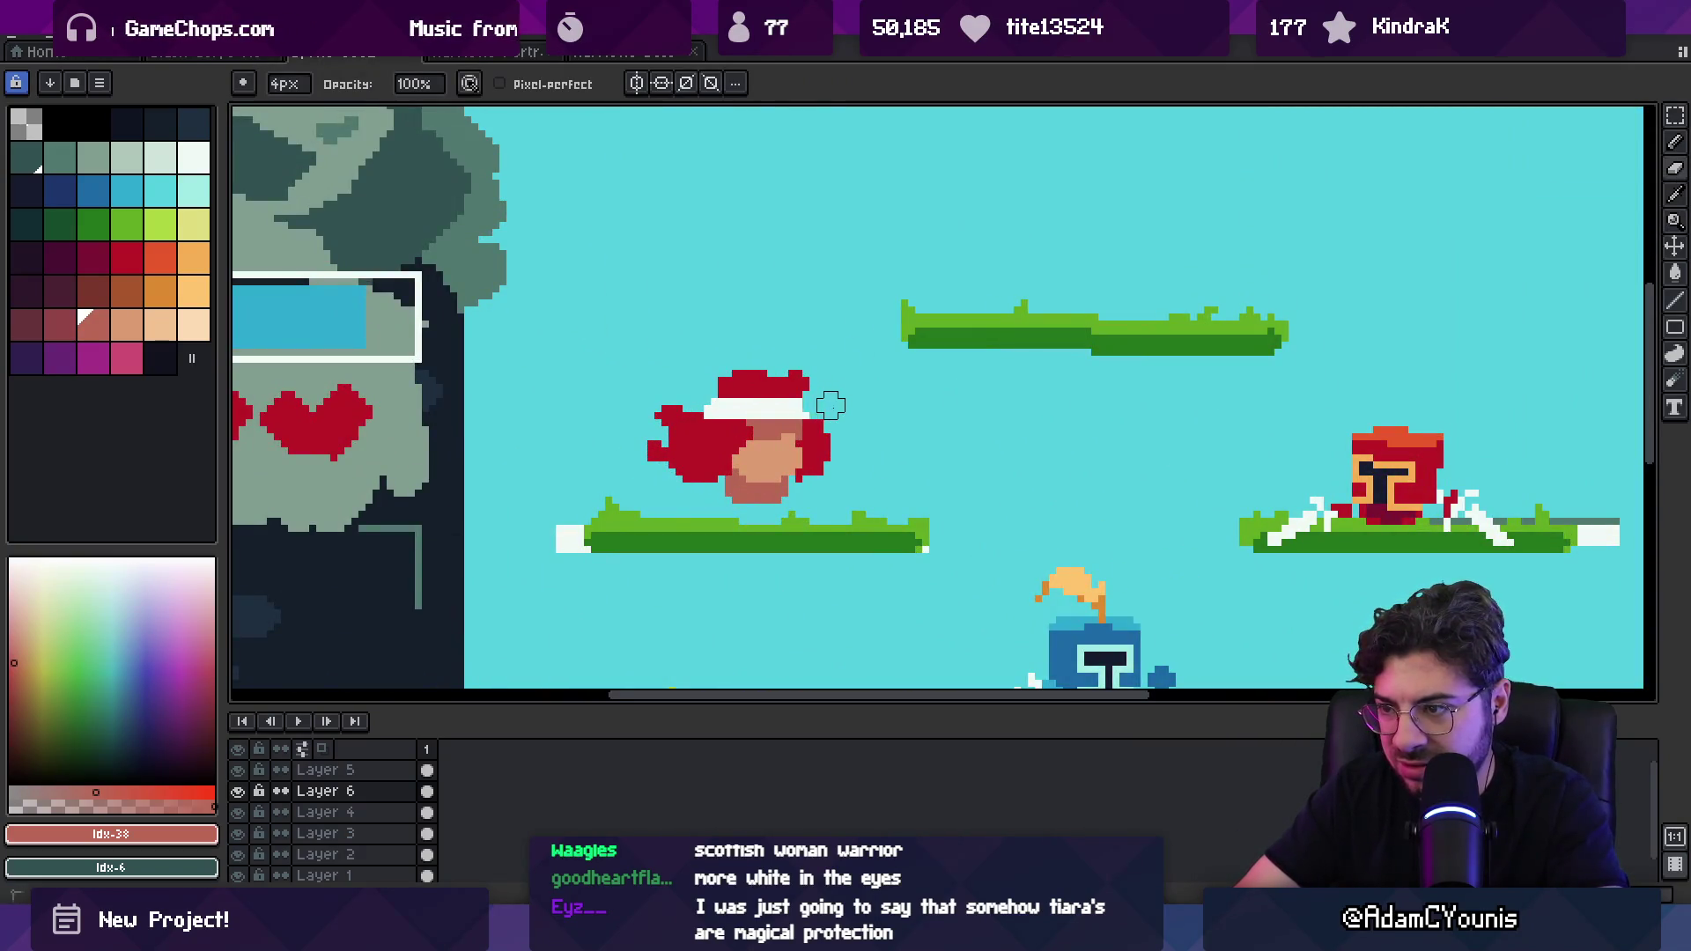
{"action": "key", "text": "h"}
{"action": "scroll", "coordinate": [653, 374], "scroll_direction": "down", "scroll_amount": 2}
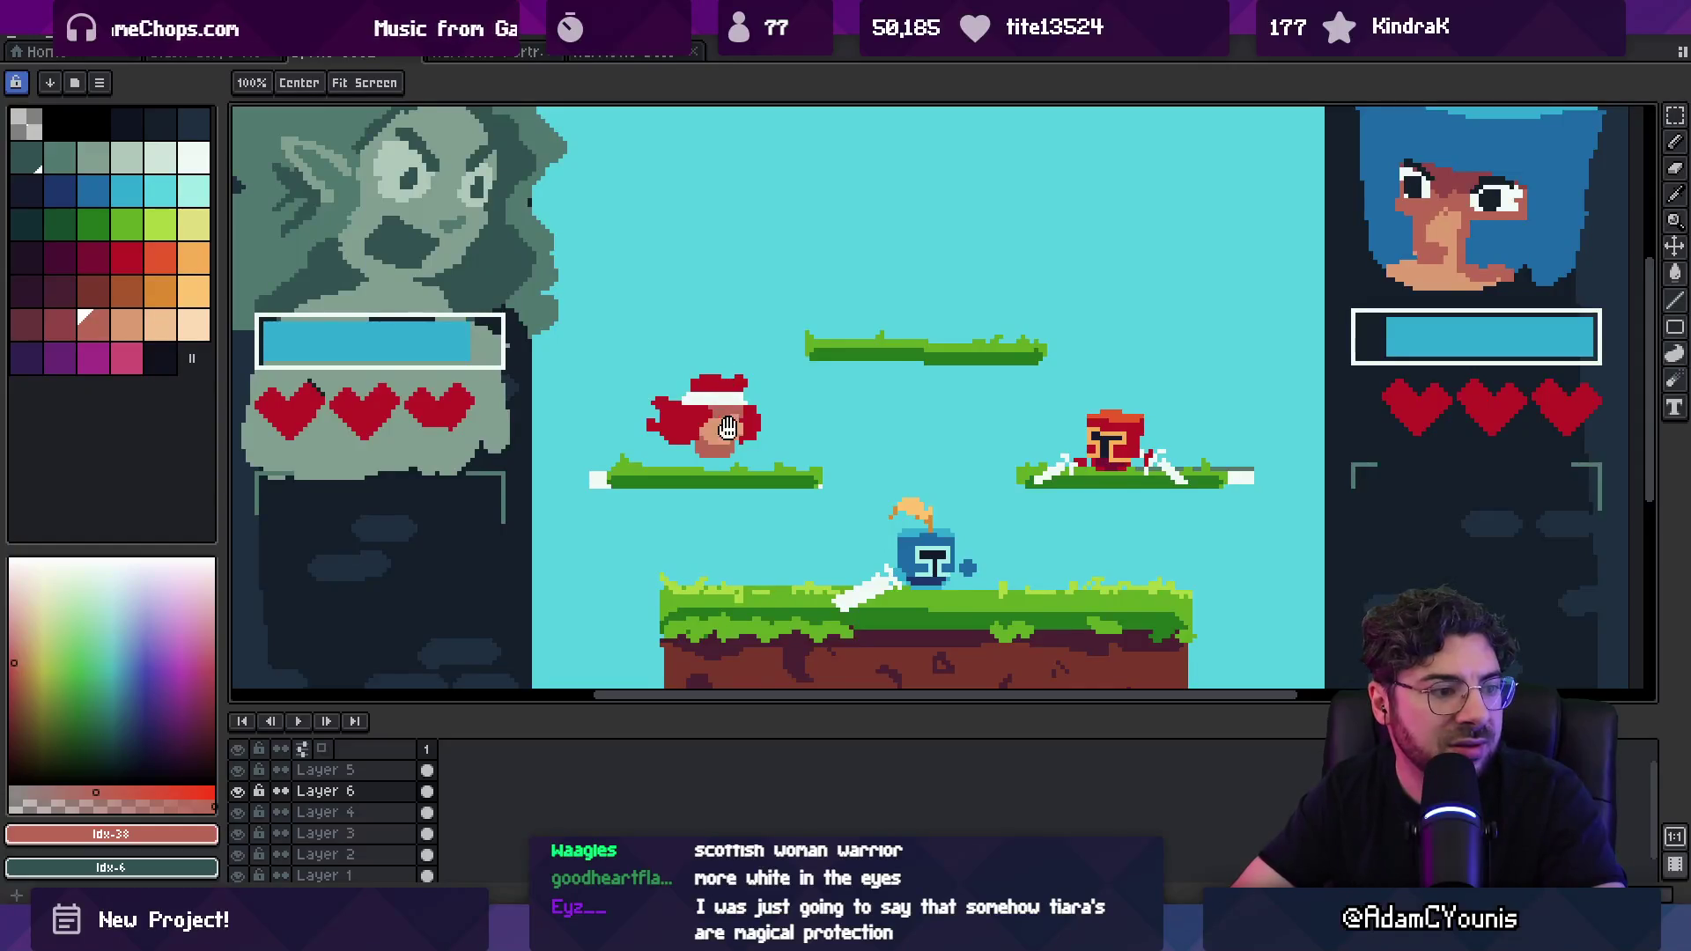
{"action": "left_click_drag", "start_coordinate": [730, 427], "coordinate": [720, 385]}
Step: Recolour one headband pixel to the darker skin tone, then return to white
{"action": "key", "text": "b"}
{"action": "scroll", "coordinate": [720, 378], "scroll_direction": "up", "scroll_amount": 2}
{"action": "left_click", "coordinate": [720, 322], "text": "alt"}
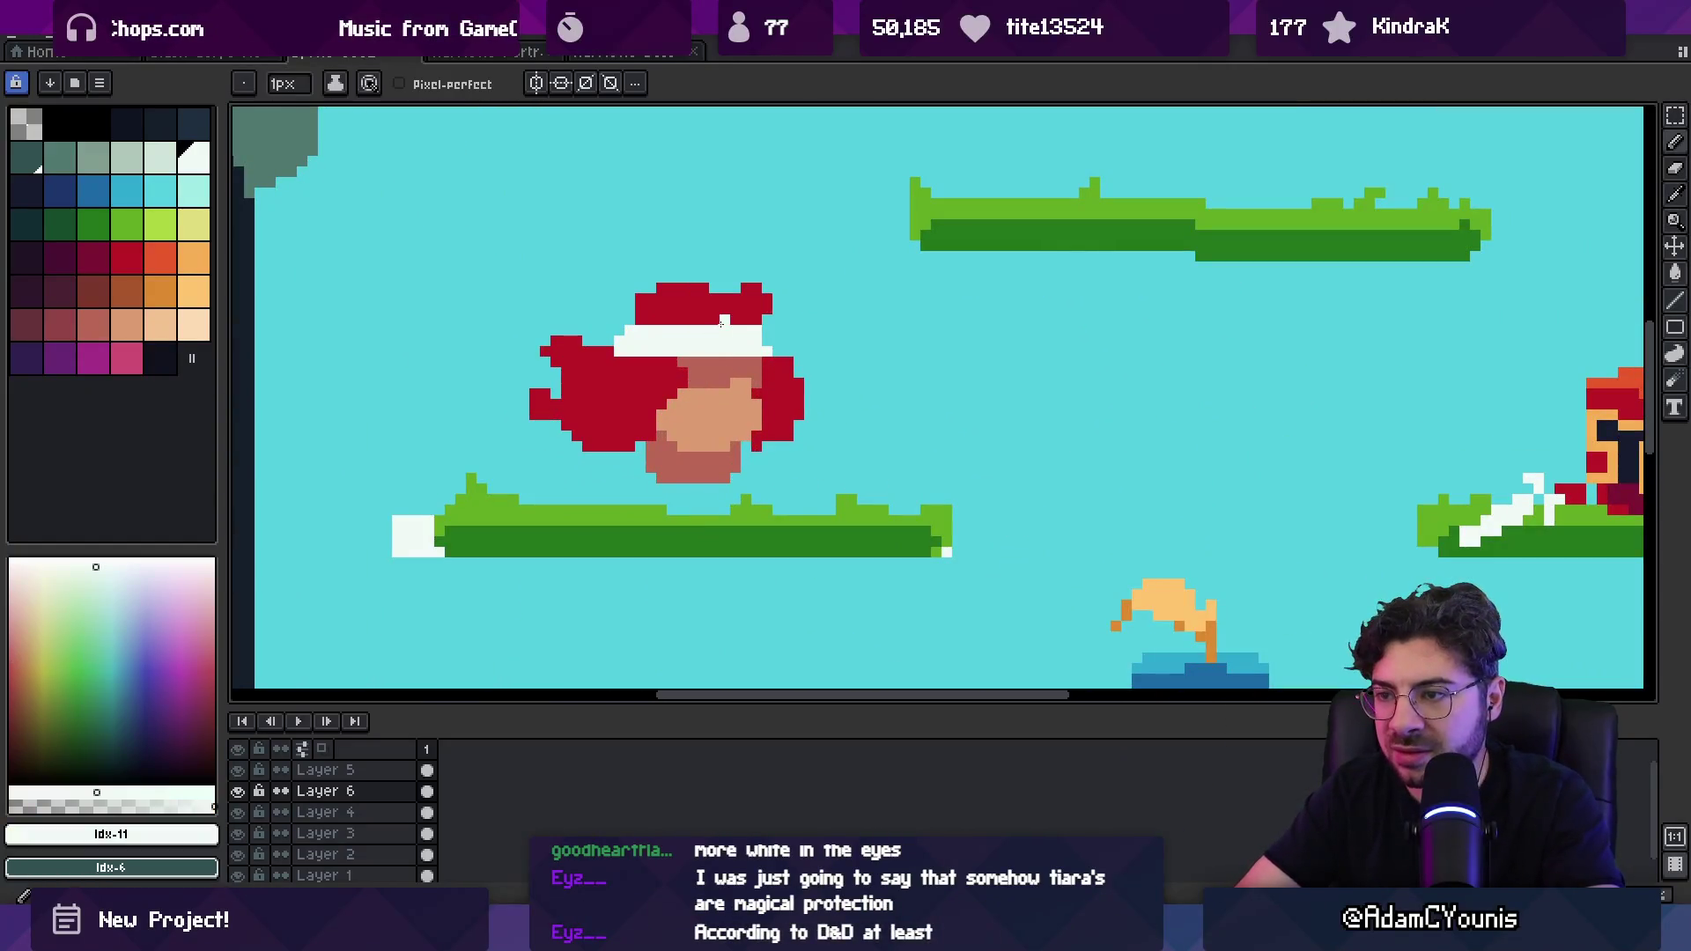
{"action": "left_click", "coordinate": [722, 370], "text": "alt"}
{"action": "left_click", "coordinate": [722, 352]}
{"action": "left_click", "coordinate": [658, 328], "text": "alt"}
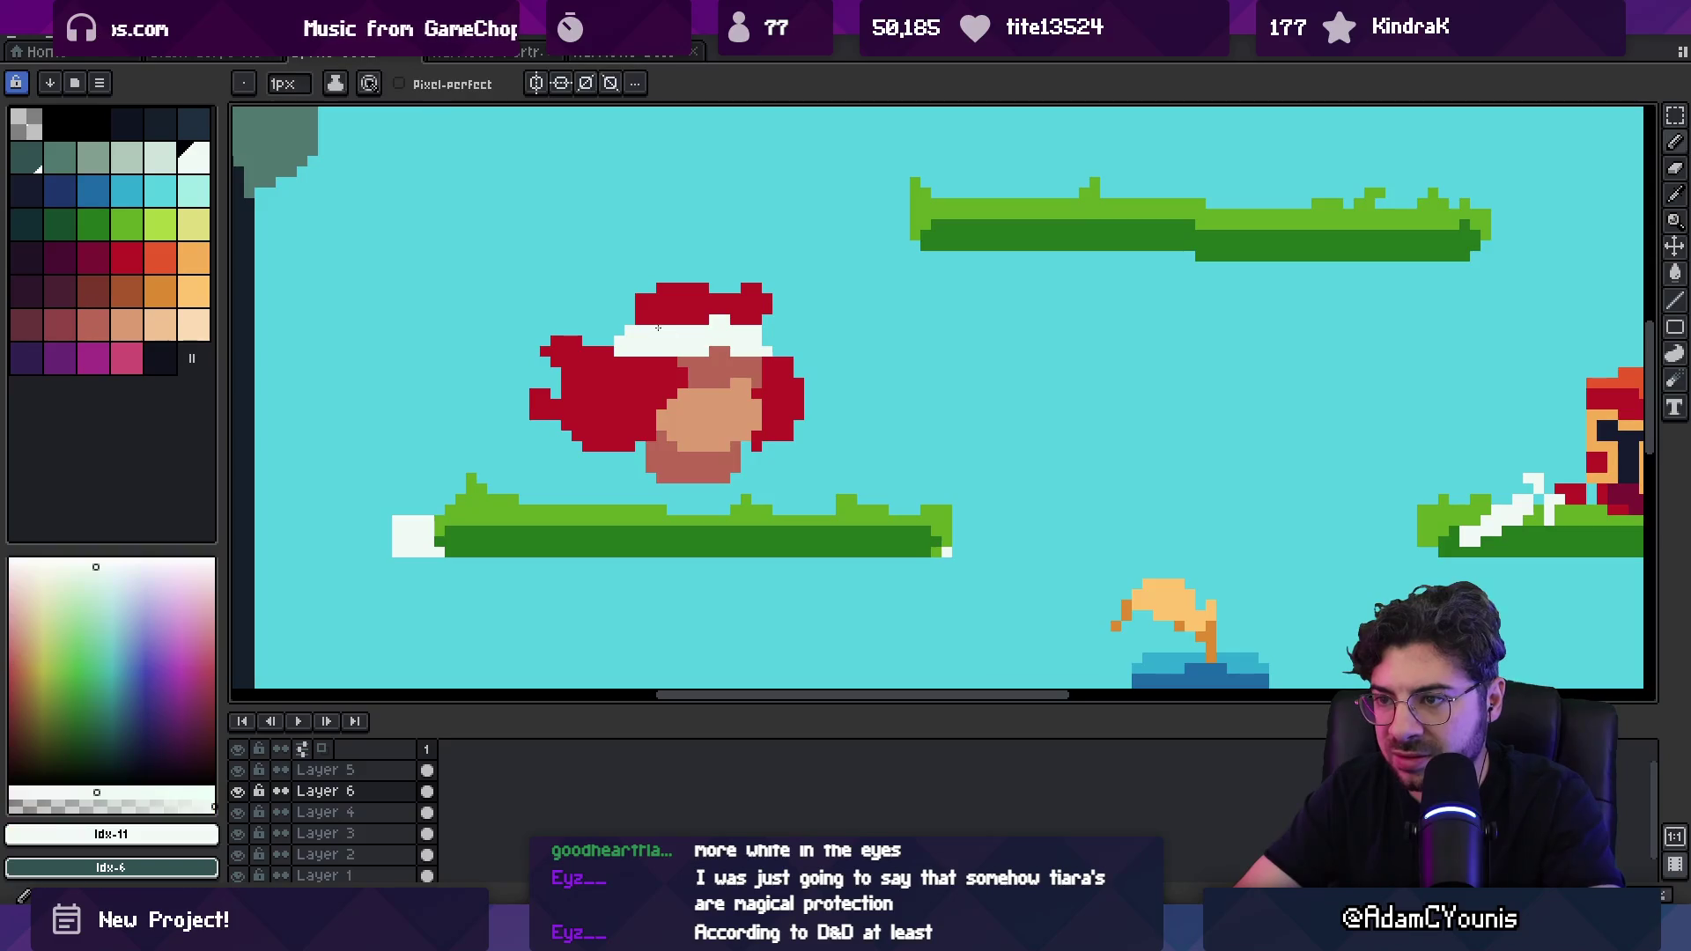
{"action": "left_click", "coordinate": [762, 313], "text": "alt"}
{"action": "key", "text": "z"}
{"action": "scroll", "coordinate": [696, 400], "scroll_direction": "down", "scroll_amount": 3}
{"action": "scroll", "coordinate": [696, 401], "scroll_direction": "up", "scroll_amount": 2}
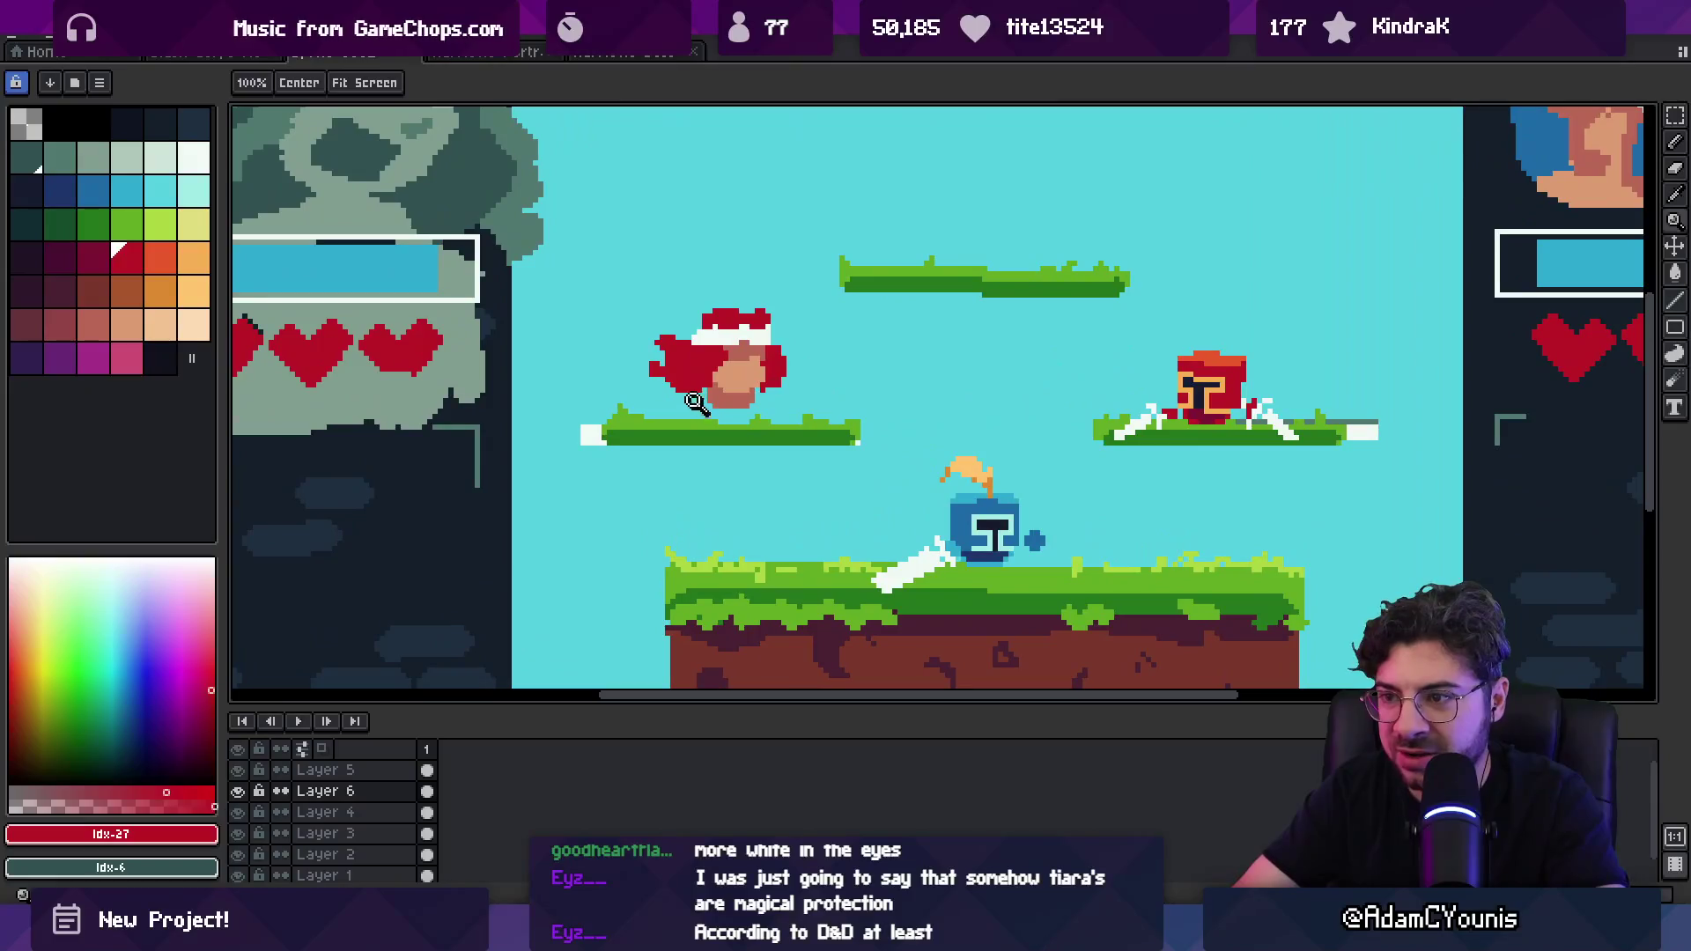
{"action": "key", "text": "b"}
{"action": "left_click", "coordinate": [590, 433], "text": "alt"}
Step: Add a white stroke below the left platform and erase stray white pixels at the right platform's end
{"action": "mouse_move", "coordinate": [662, 431]}
{"action": "left_mouse_down"}
{"action": "mouse_move", "coordinate": [671, 420]}
{"action": "mouse_move", "coordinate": [607, 489]}
{"action": "mouse_move", "coordinate": [652, 475]}
{"action": "mouse_move", "coordinate": [581, 458]}
{"action": "left_mouse_up"}
{"action": "key", "text": "e"}
{"action": "left_click", "coordinate": [592, 429], "text": "ctrl"}
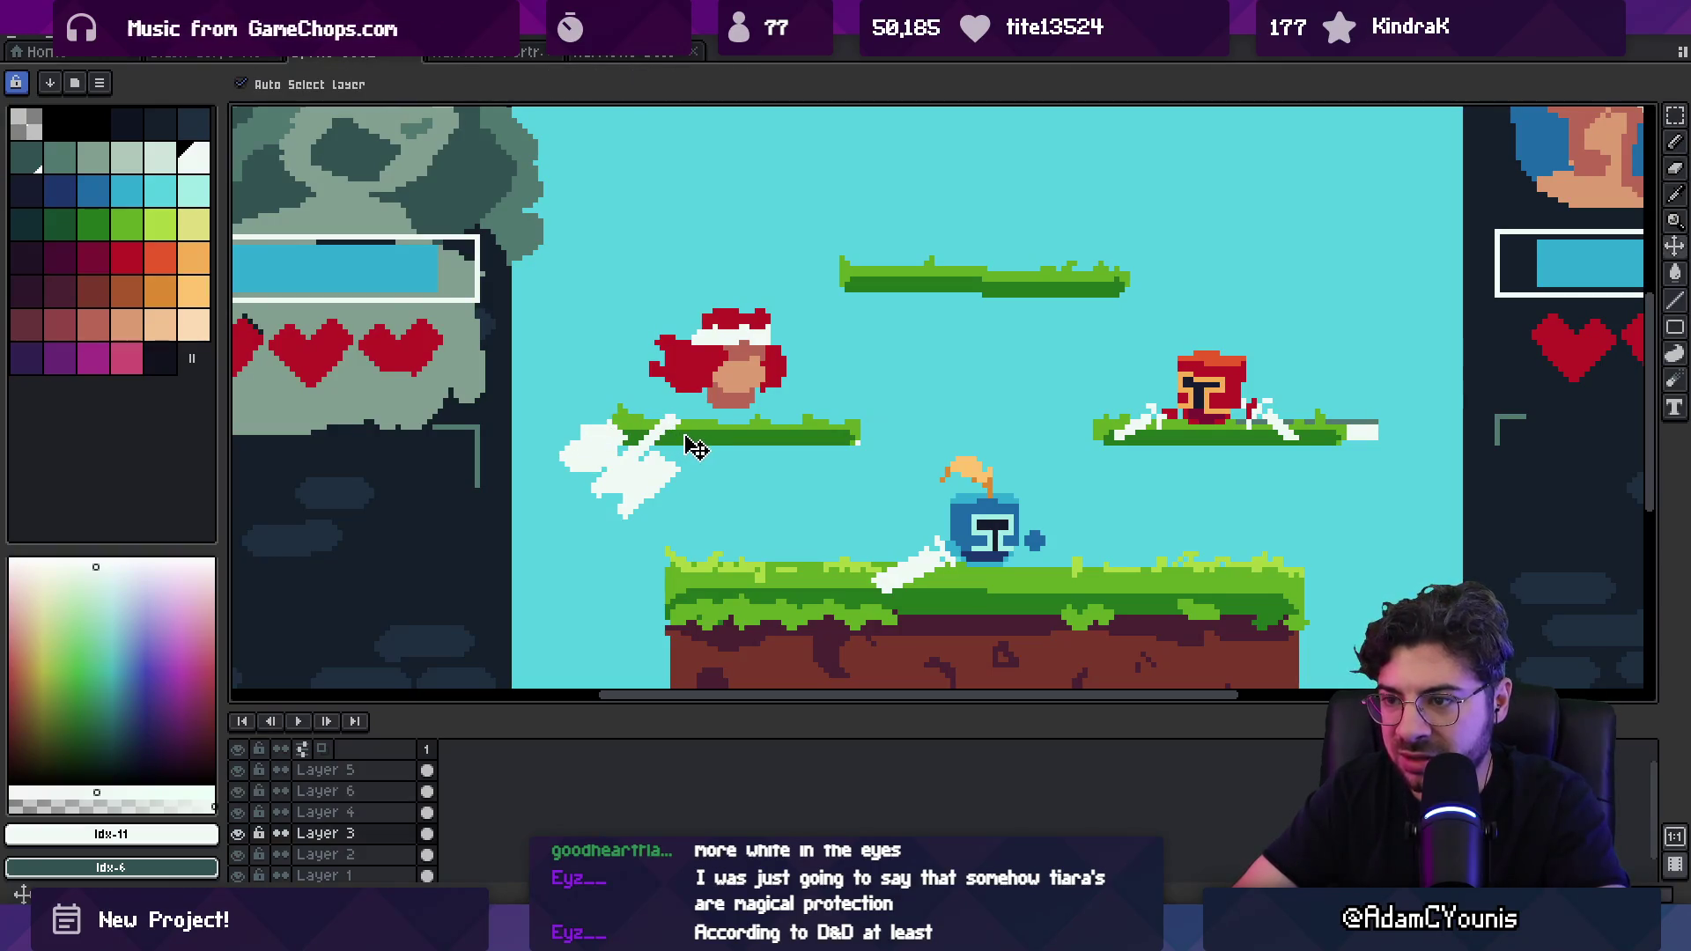
{"action": "left_click", "coordinate": [577, 429], "text": "ctrl"}
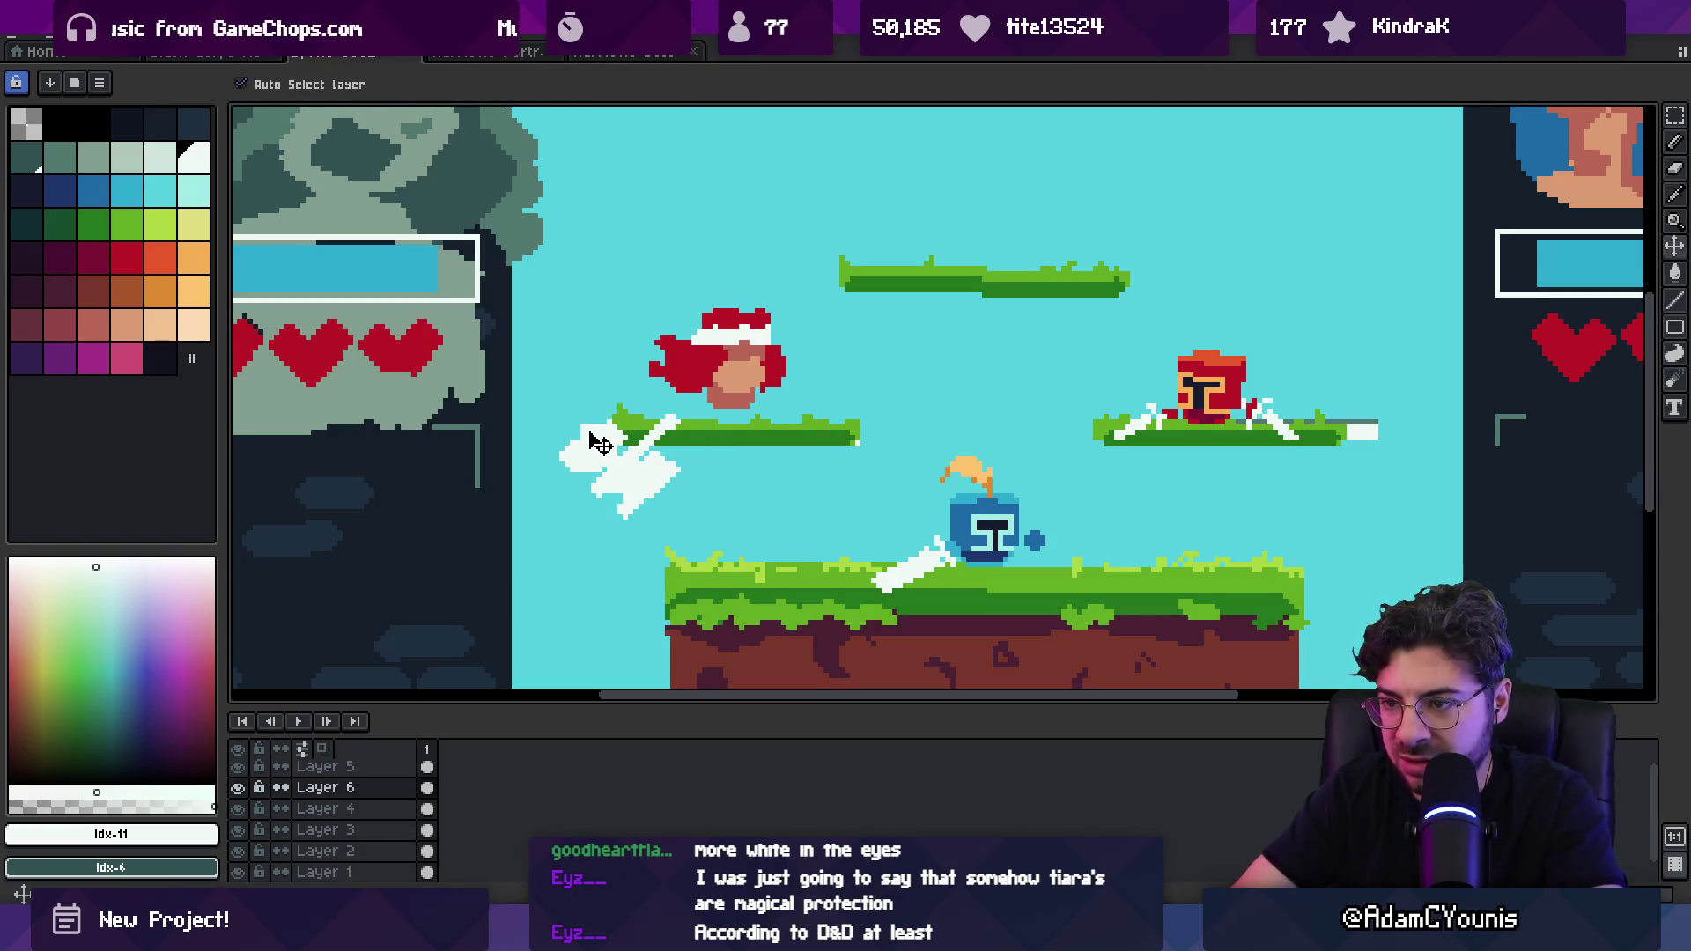
{"action": "left_click", "coordinate": [586, 429], "text": "ctrl"}
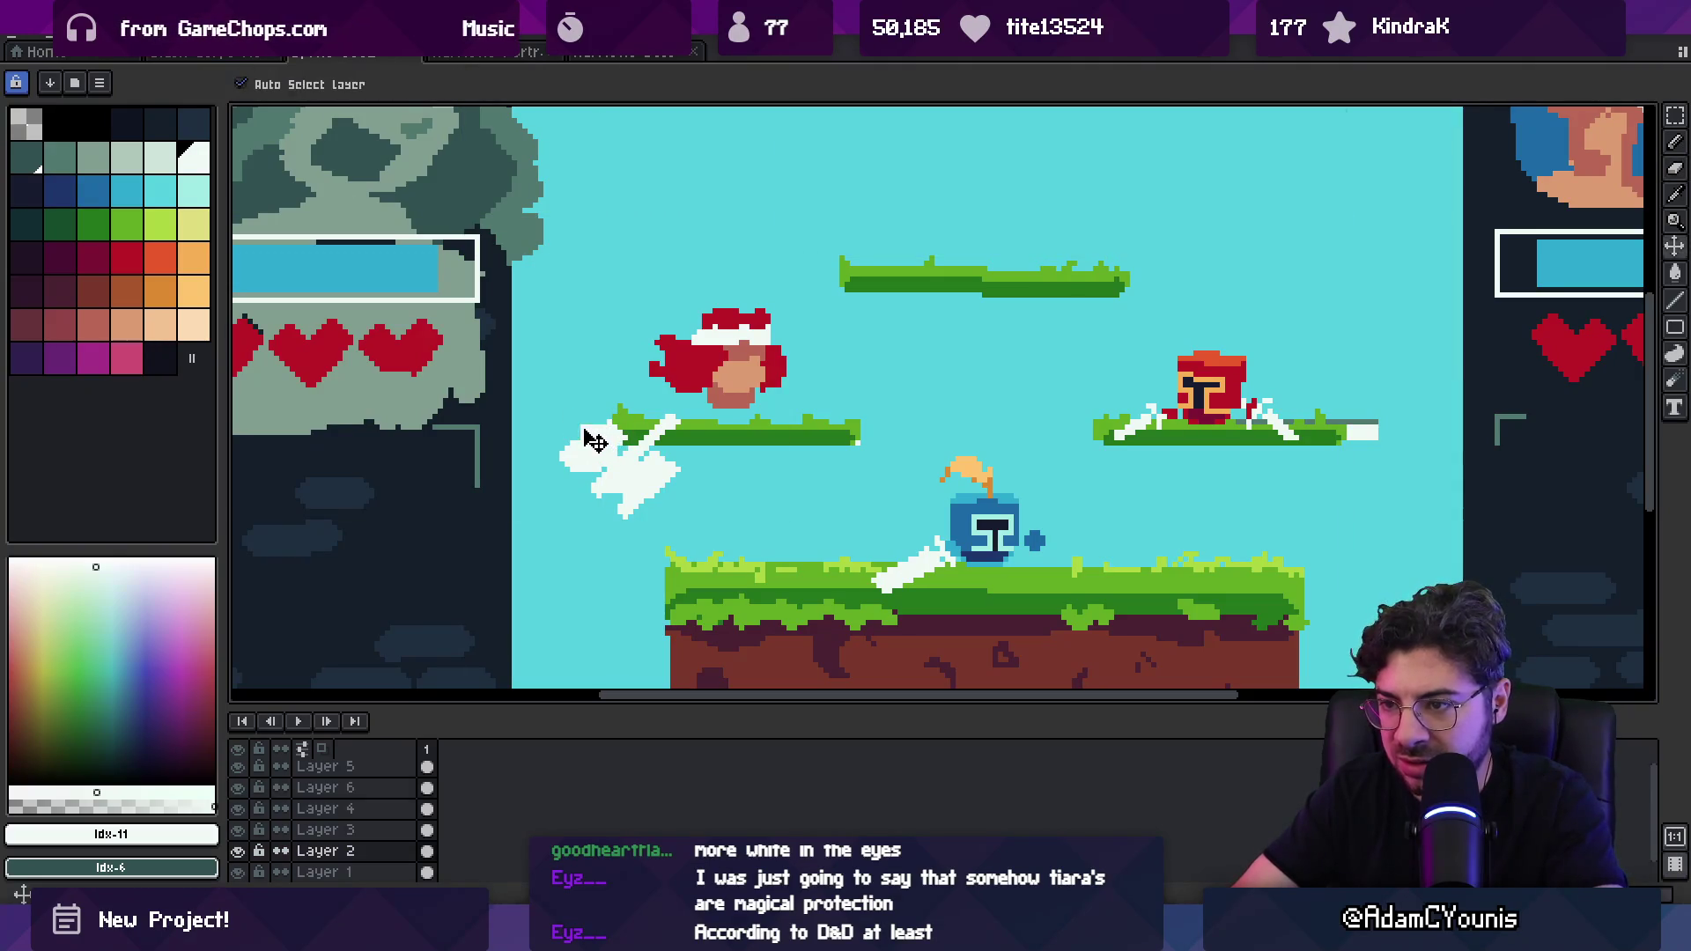
{"action": "left_click_drag", "start_coordinate": [1349, 430], "coordinate": [1378, 426]}
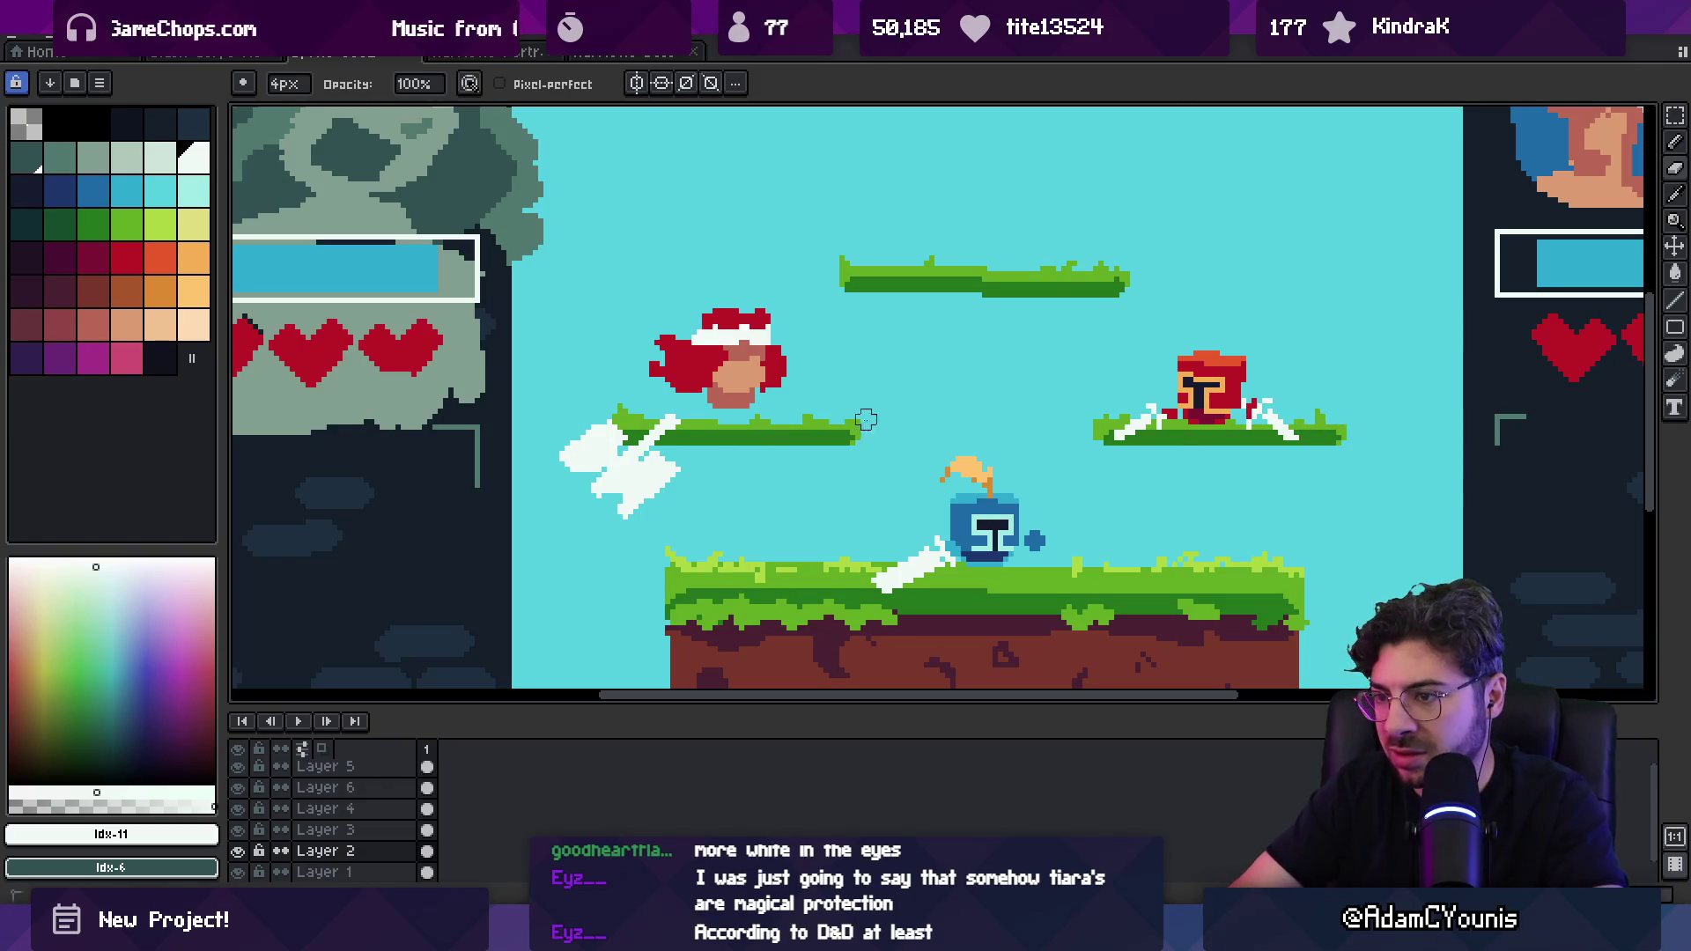
Step: On Layer 6, paint a peach hand blob and undo it as oversized
{"action": "scroll", "coordinate": [906, 388], "scroll_direction": "down", "scroll_amount": 2}
{"action": "scroll", "coordinate": [906, 494], "scroll_direction": "up", "scroll_amount": 3}
{"action": "left_click", "coordinate": [788, 410], "text": "ctrl"}
{"action": "mouse_move", "coordinate": [803, 334]}
{"action": "left_mouse_down"}
{"action": "mouse_move", "coordinate": [821, 327]}
{"action": "mouse_move", "coordinate": [823, 352]}
{"action": "left_mouse_up"}
{"action": "key", "text": "ctrl+z"}
Step: Dab small peach pixels to form the red-haired fighter's hand
{"action": "left_click", "coordinate": [799, 339]}
{"action": "key", "text": "z"}
{"action": "scroll", "coordinate": [825, 363], "scroll_direction": "down", "scroll_amount": 2}
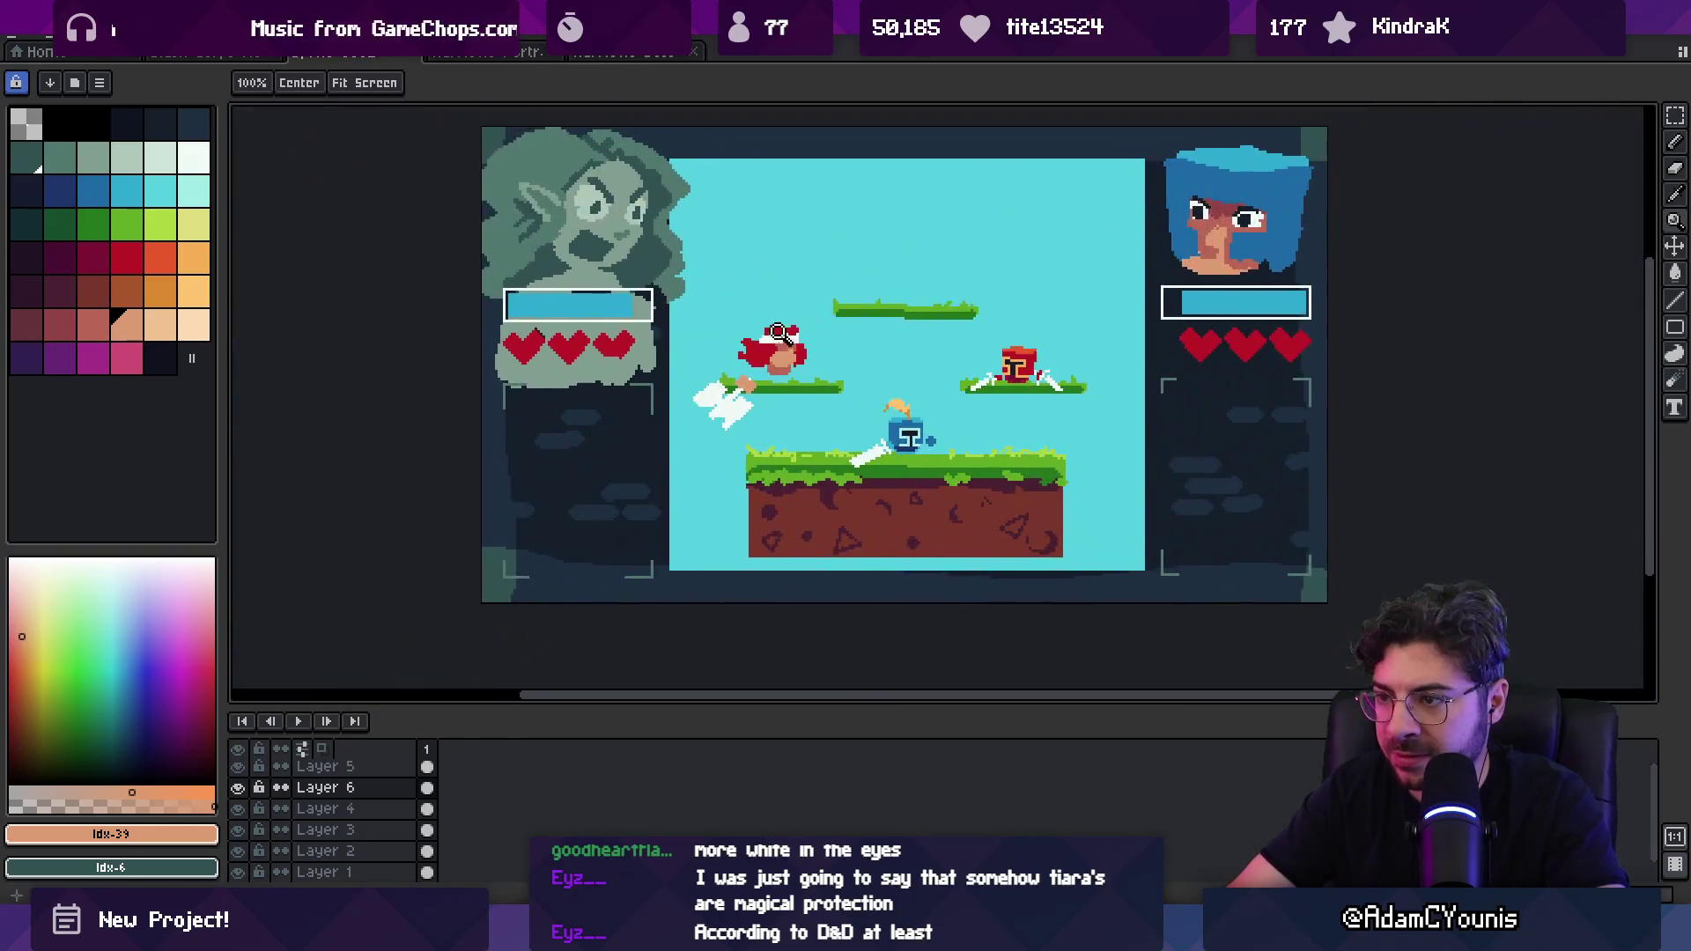
{"action": "scroll", "coordinate": [826, 364], "scroll_direction": "up", "scroll_amount": 2}
{"action": "key", "text": "b"}
{"action": "left_click", "coordinate": [750, 395]}
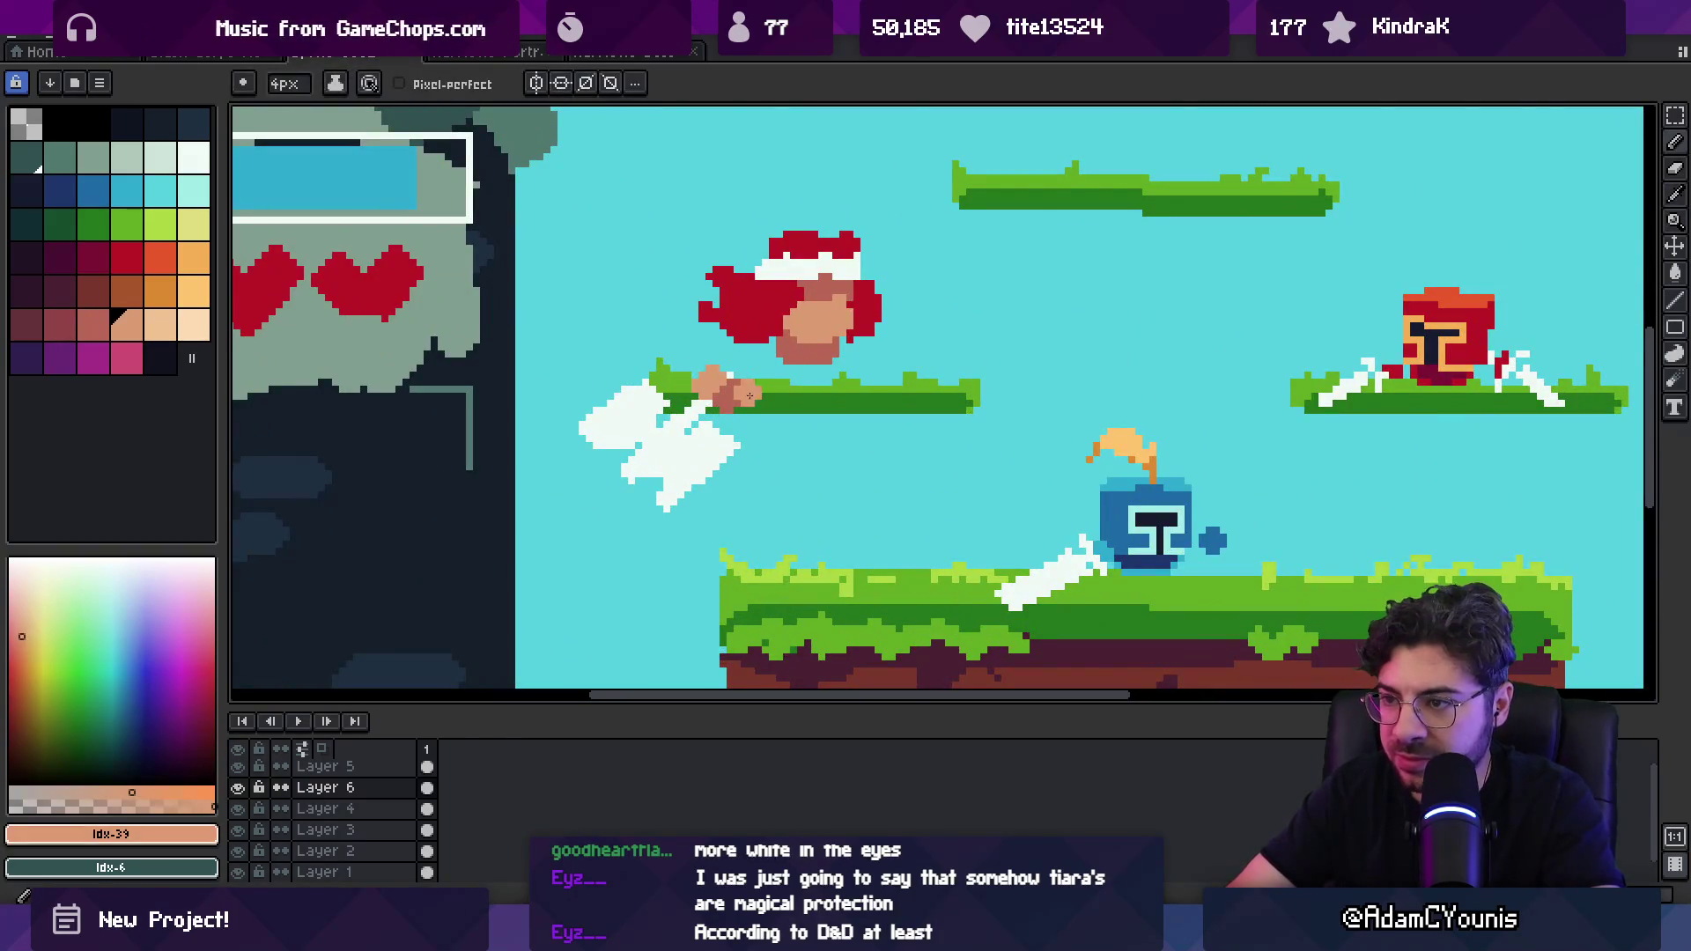
Step: Sample the blade's white for trimming and pick a slightly off-white palette colour
{"action": "mouse_move", "coordinate": [696, 439]}
{"action": "left_mouse_down"}
{"action": "mouse_move", "coordinate": [768, 412]}
{"action": "mouse_move", "coordinate": [793, 438]}
{"action": "left_mouse_up"}
{"action": "left_click", "coordinate": [744, 429], "text": "alt"}
{"action": "key", "text": "e"}
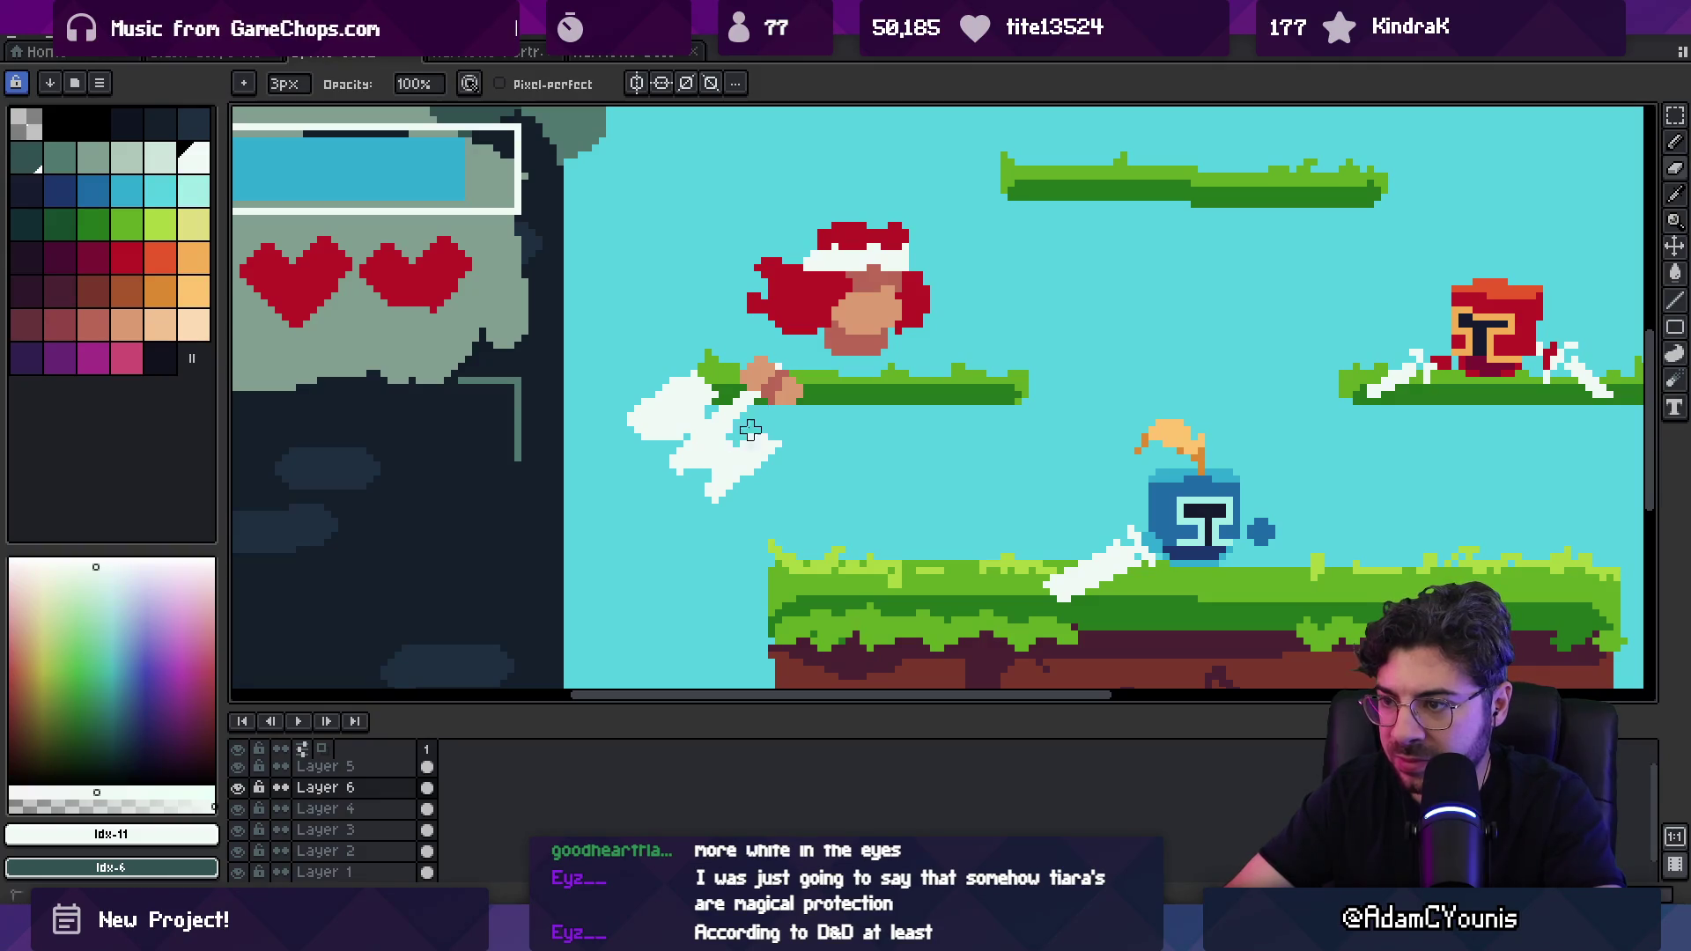
{"action": "scroll", "coordinate": [743, 436], "scroll_direction": "down", "scroll_amount": 3}
{"action": "scroll", "coordinate": [742, 436], "scroll_direction": "up", "scroll_amount": 5}
{"action": "key", "text": "b"}
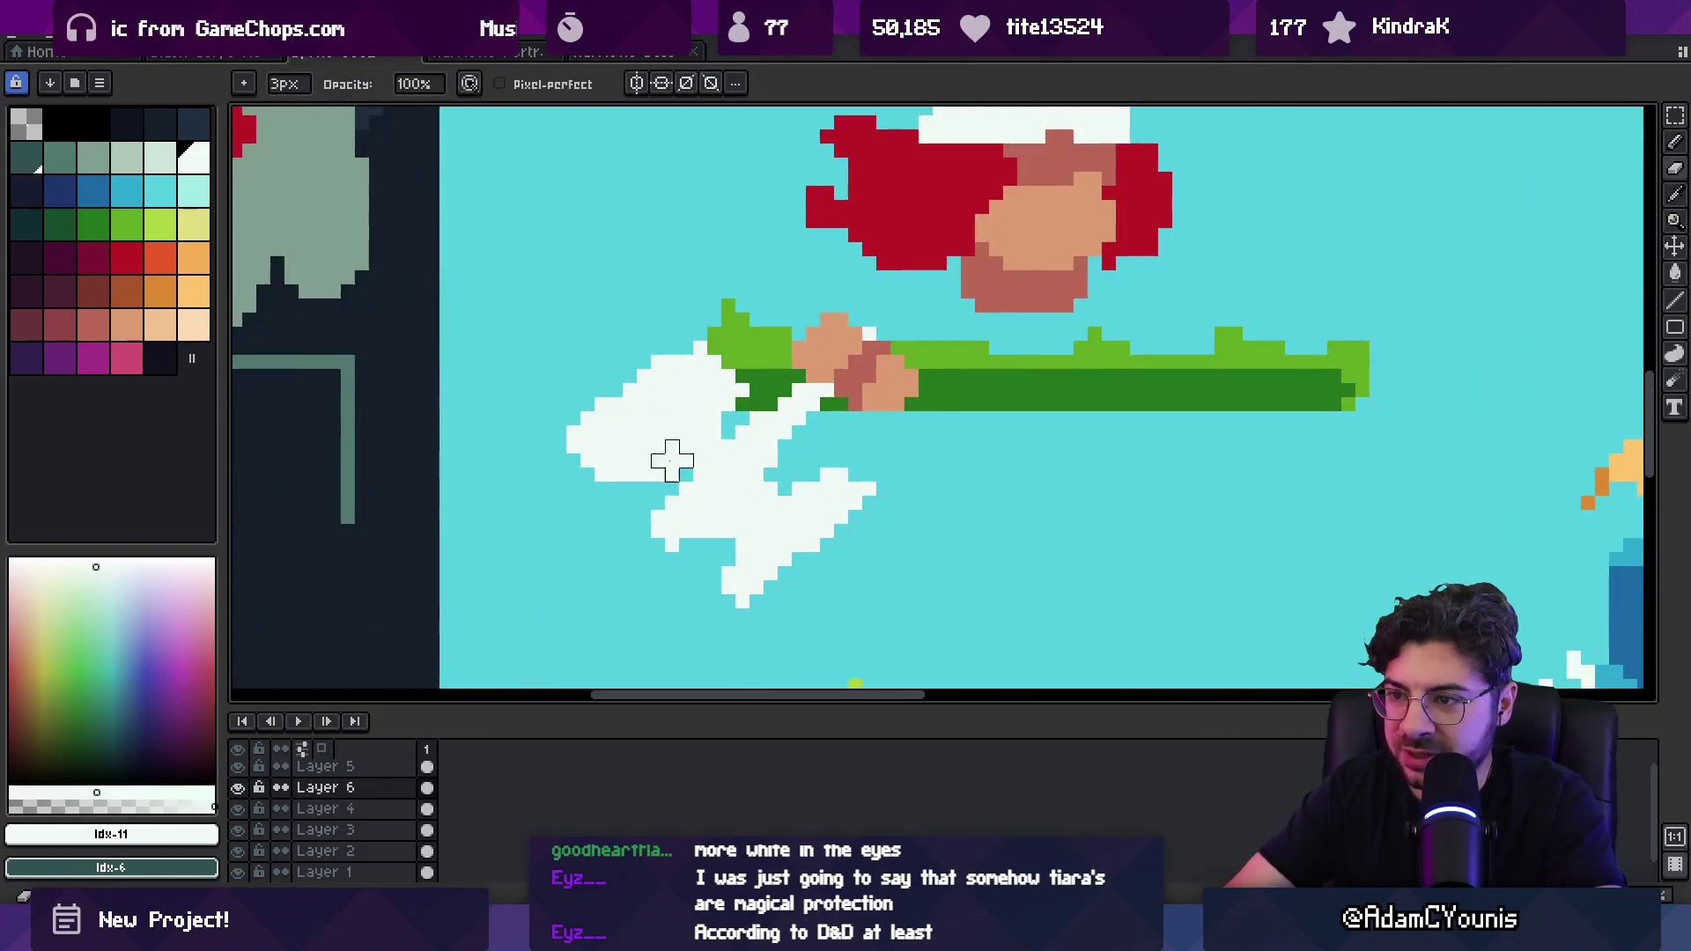
{"action": "key", "text": "z"}
{"action": "scroll", "coordinate": [731, 431], "scroll_direction": "down", "scroll_amount": 4}
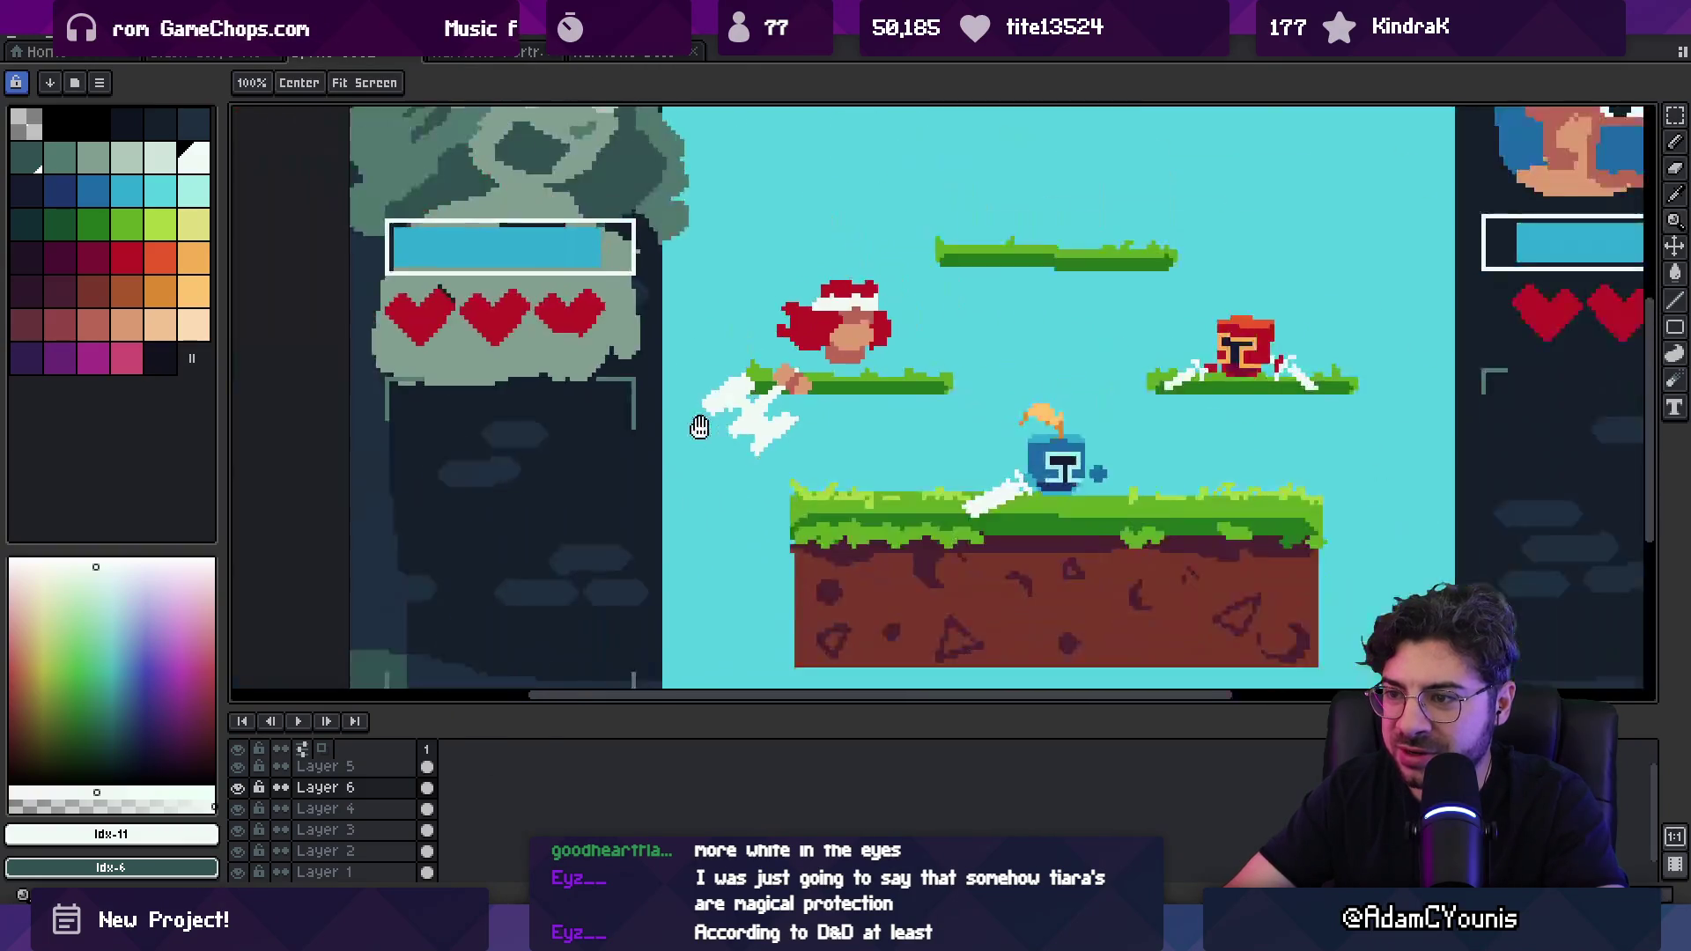
{"action": "scroll", "coordinate": [705, 453], "scroll_direction": "up", "scroll_amount": 1}
{"action": "scroll", "coordinate": [689, 485], "scroll_direction": "up", "scroll_amount": 2}
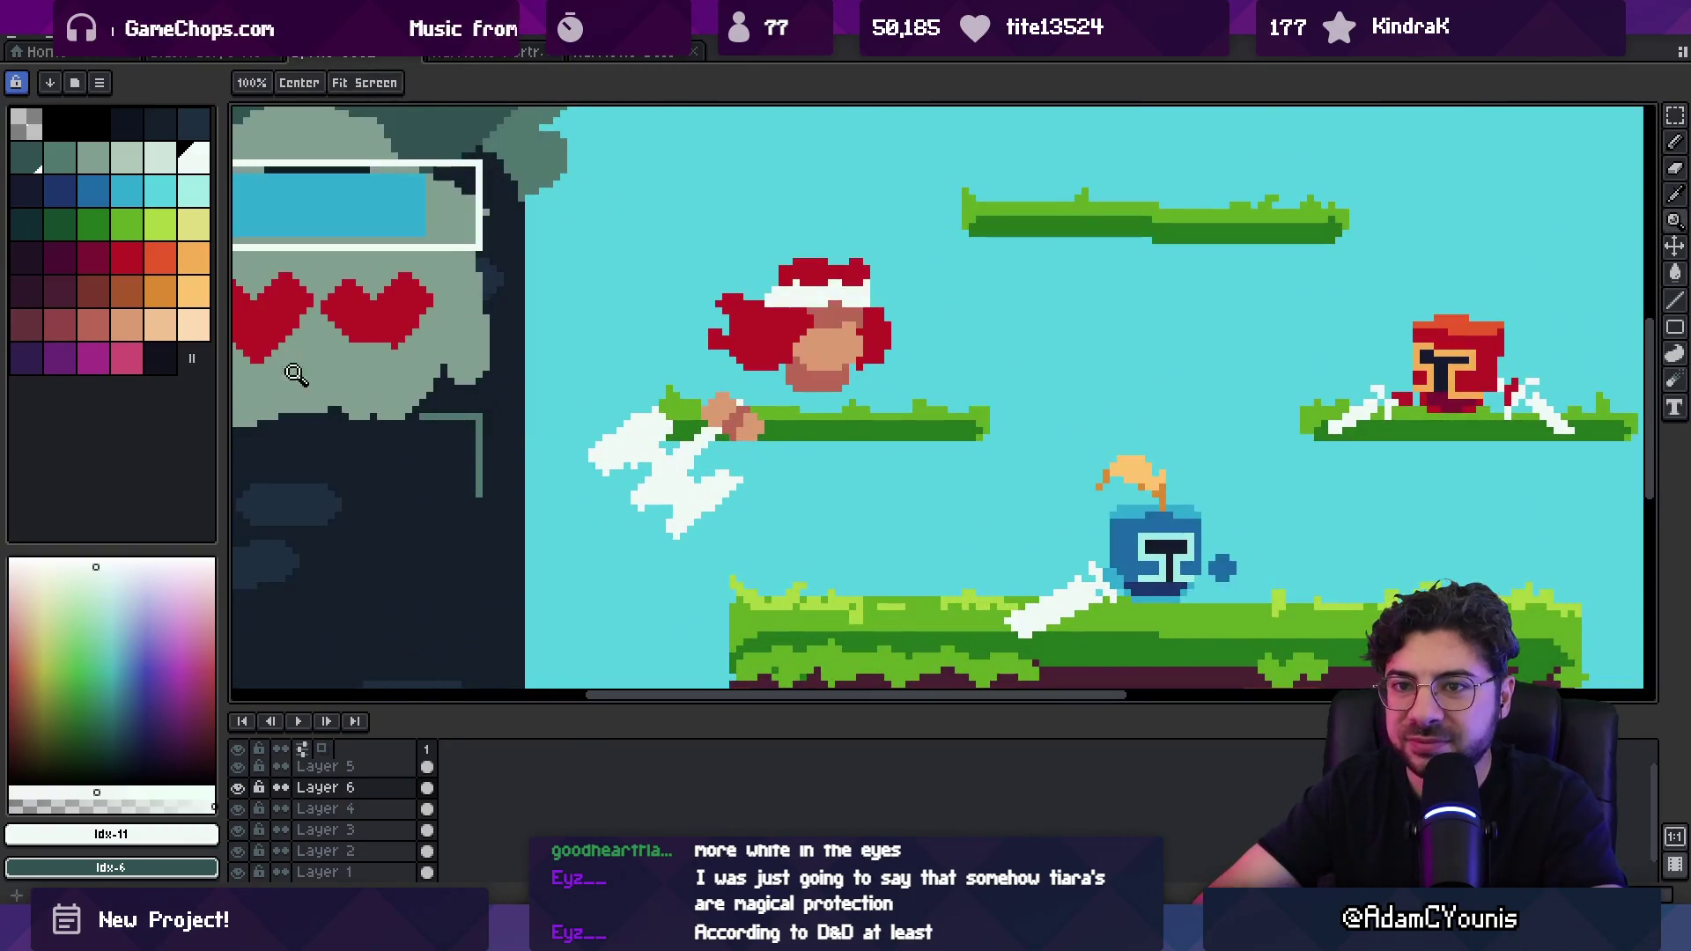
{"action": "left_click", "coordinate": [161, 157]}
Step: Repaint part of the blade in off-white and reshape its bottom tip
{"action": "key", "text": "b"}
{"action": "mouse_move", "coordinate": [641, 429]}
{"action": "left_mouse_down"}
{"action": "mouse_move", "coordinate": [669, 438]}
{"action": "mouse_move", "coordinate": [695, 493]}
{"action": "mouse_move", "coordinate": [705, 449]}
{"action": "left_mouse_up"}
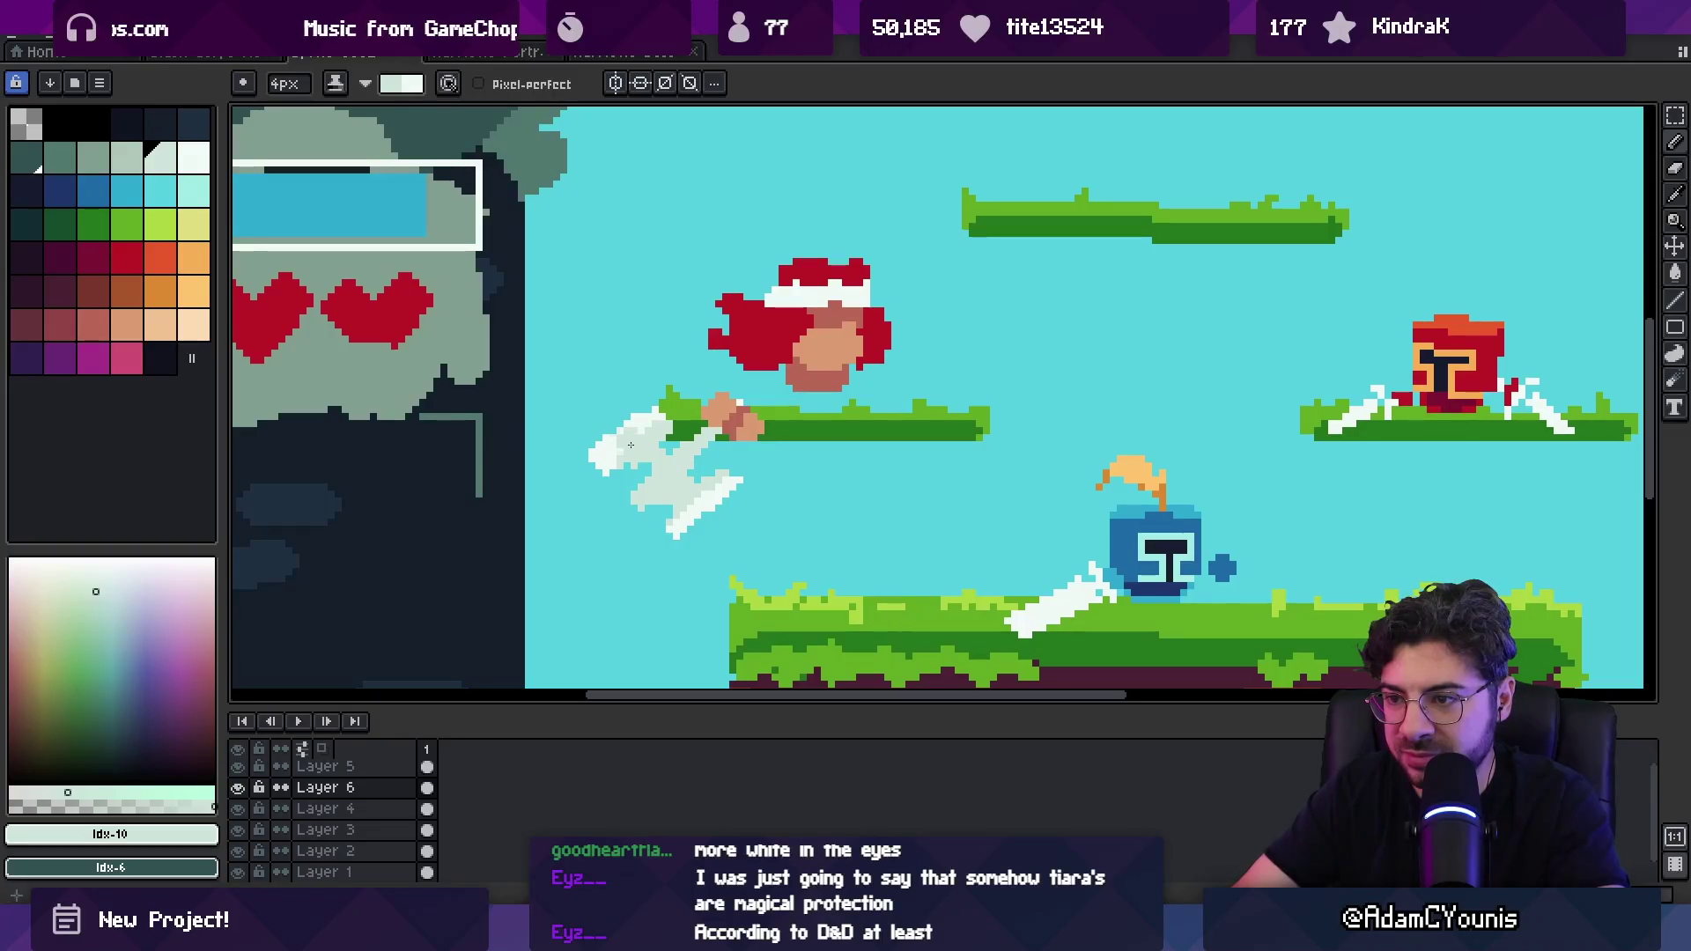
{"action": "key", "text": "b"}
{"action": "left_click", "coordinate": [641, 412], "text": "alt"}
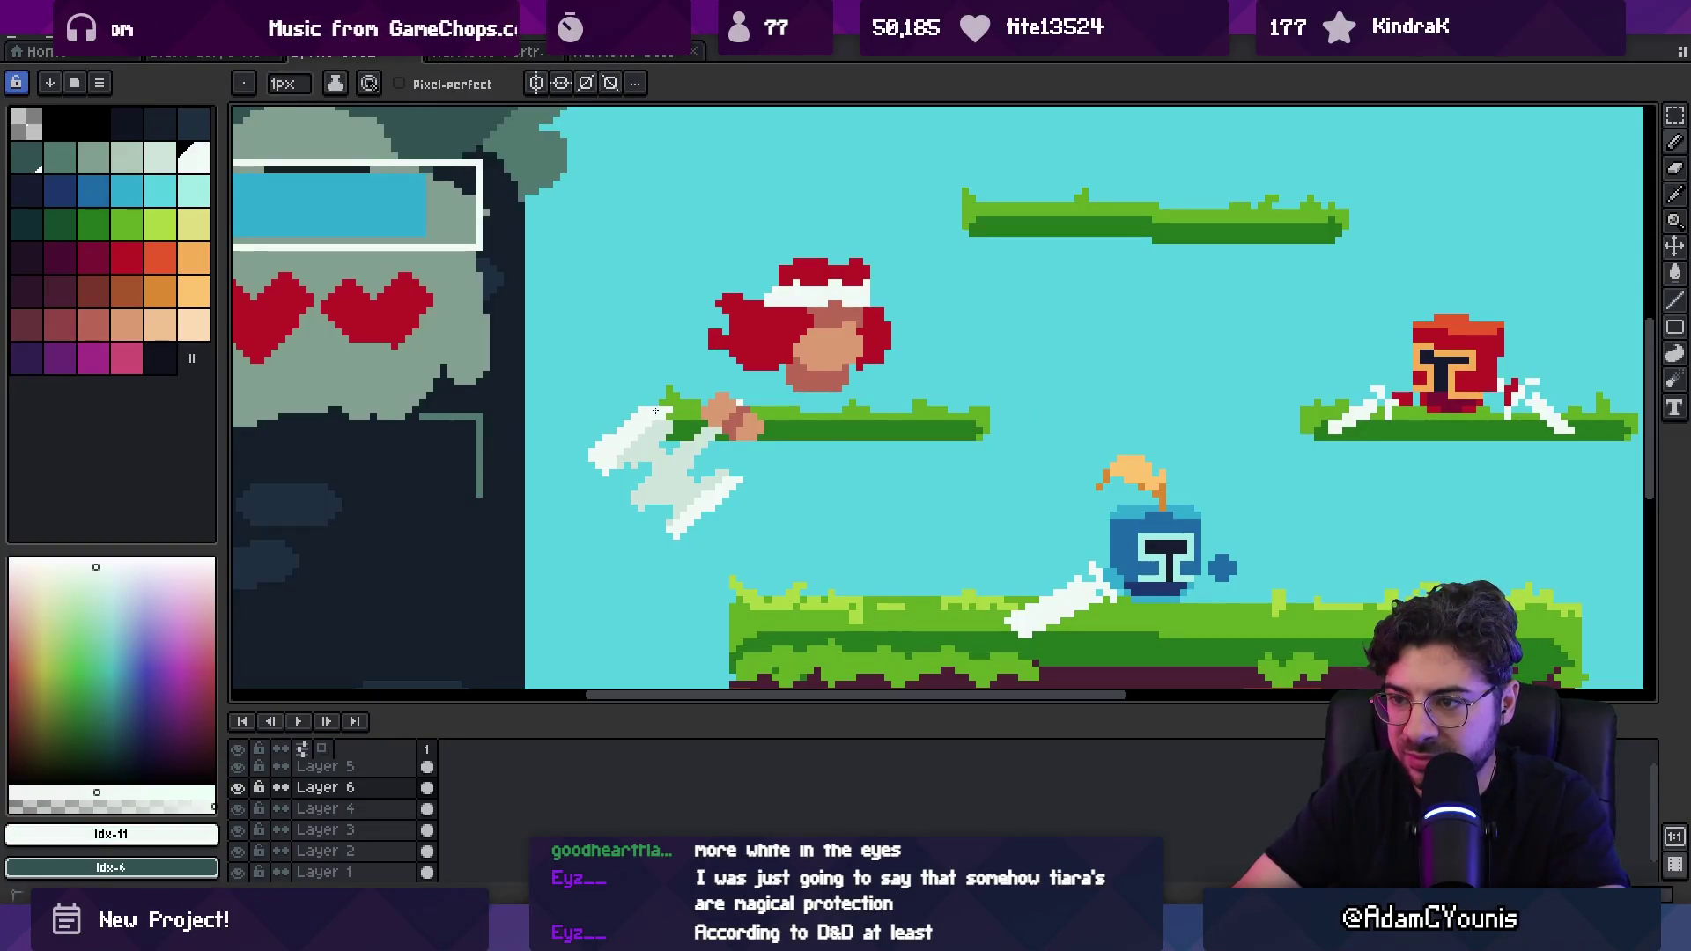
{"action": "key", "text": "e"}
{"action": "key", "text": "b"}
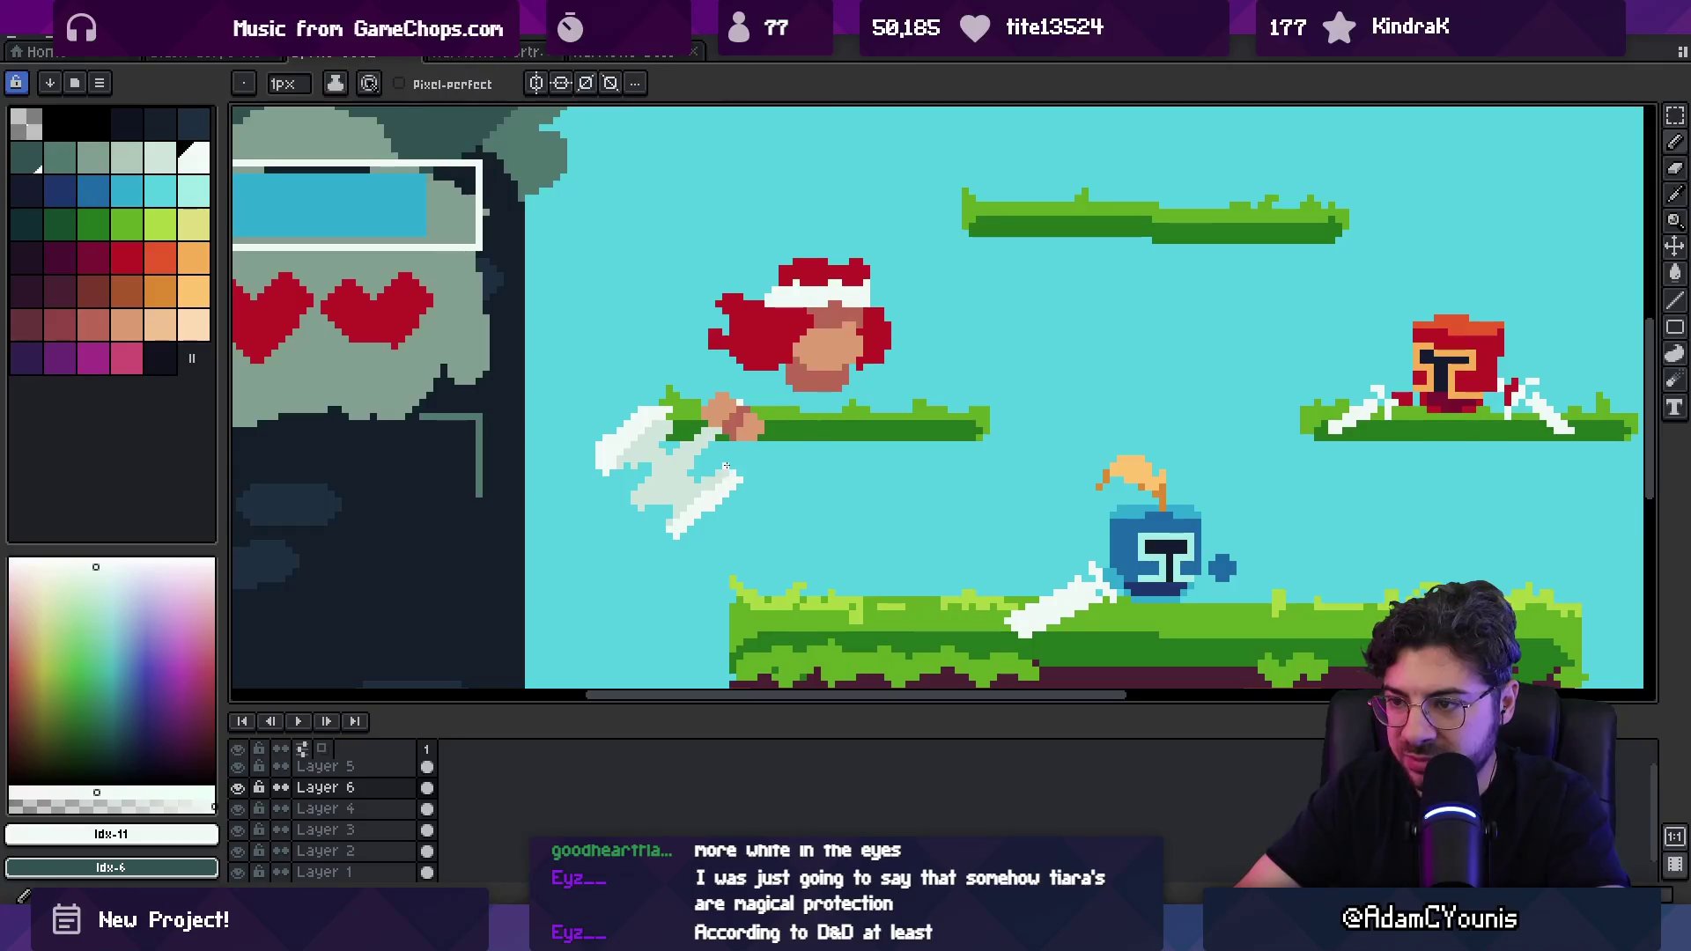
{"action": "left_click", "coordinate": [663, 536]}
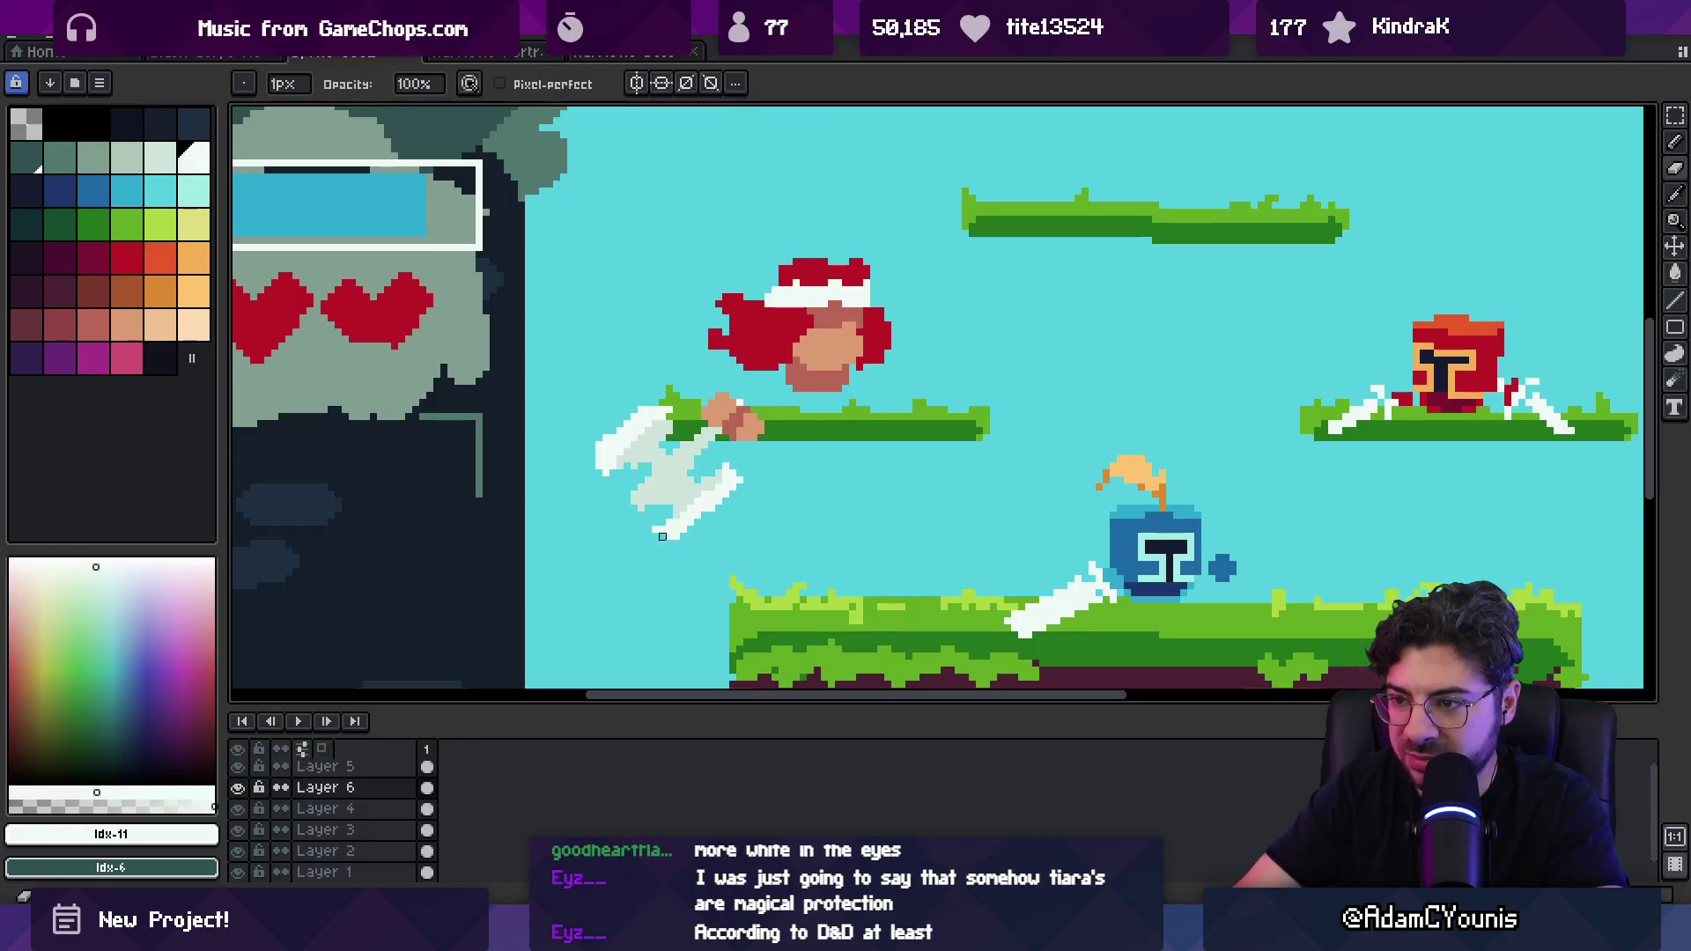
{"action": "left_click", "coordinate": [656, 522]}
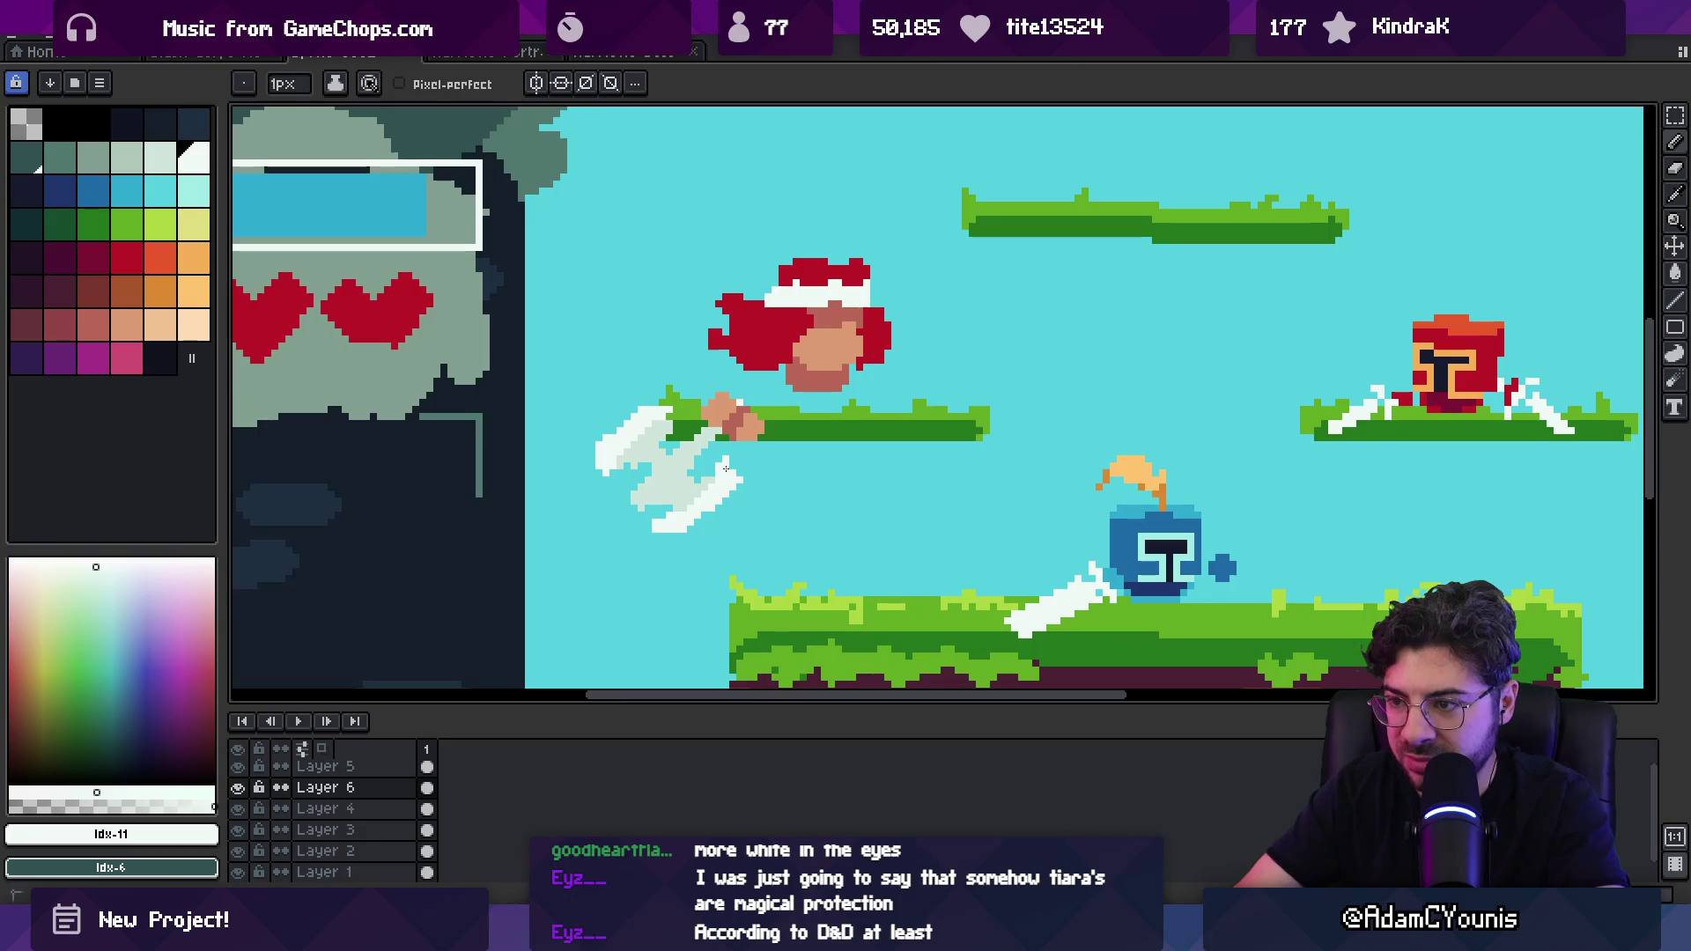
Step: Draw a 3px mid-grey diagonal handle across the axe, lightened with shading ink
{"action": "left_click", "coordinate": [121, 166]}
{"action": "left_click", "coordinate": [93, 157]}
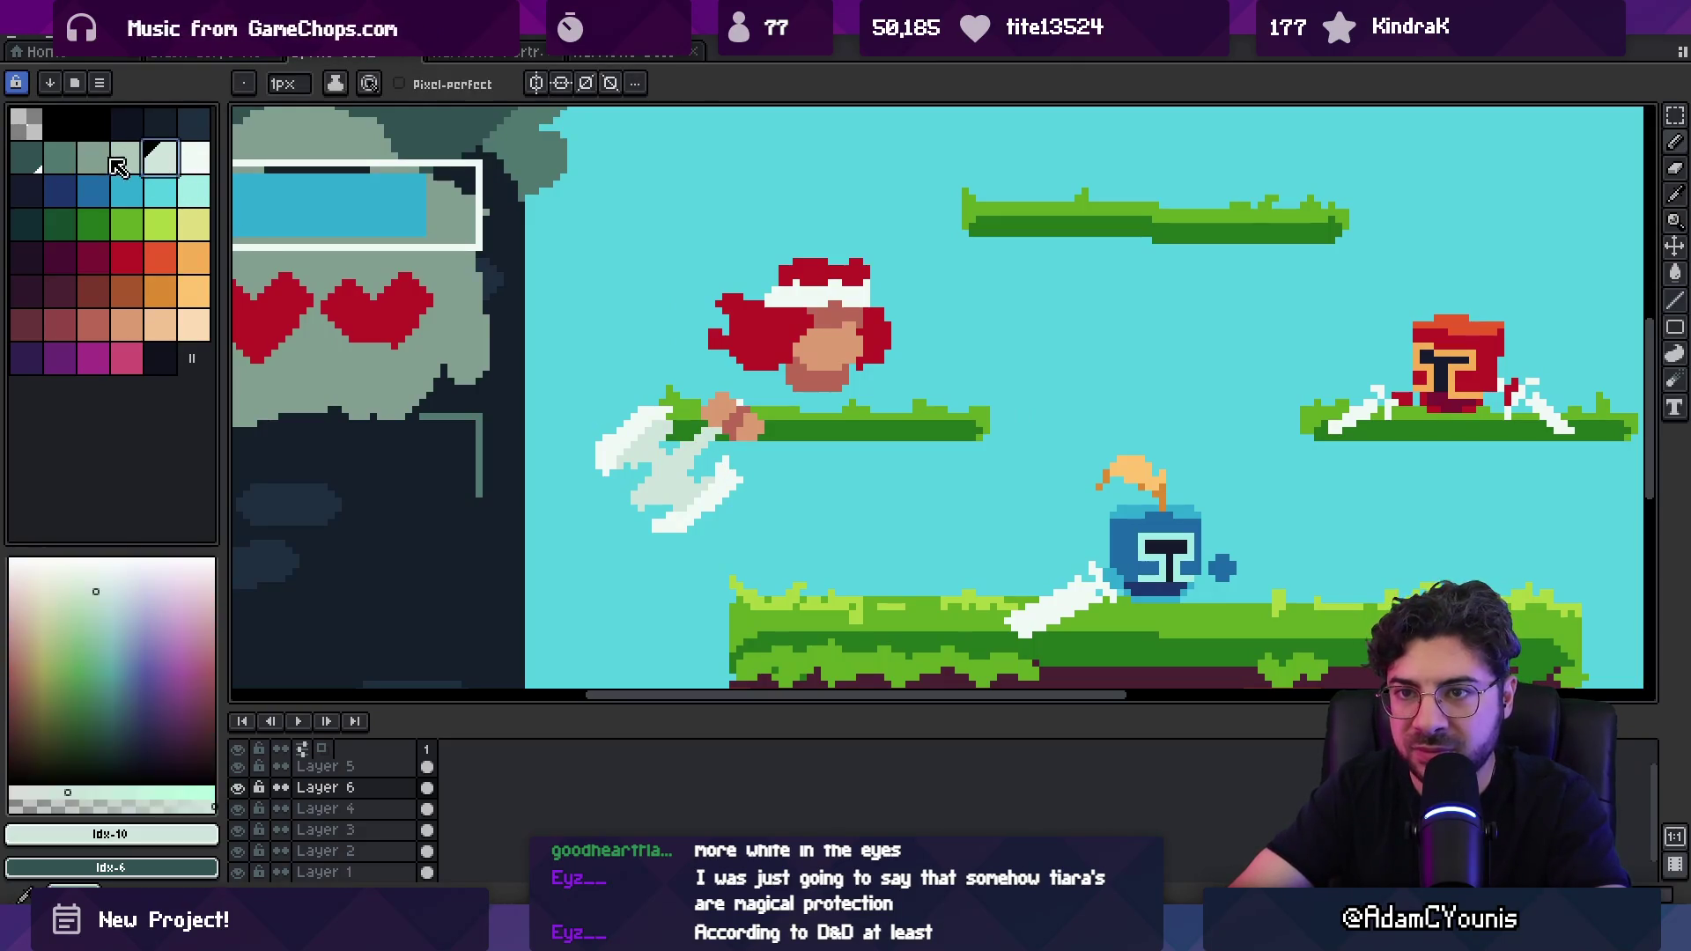
{"action": "key", "text": "plus"}
{"action": "key", "text": "plus"}
{"action": "left_click_drag", "start_coordinate": [709, 426], "coordinate": [660, 485]}
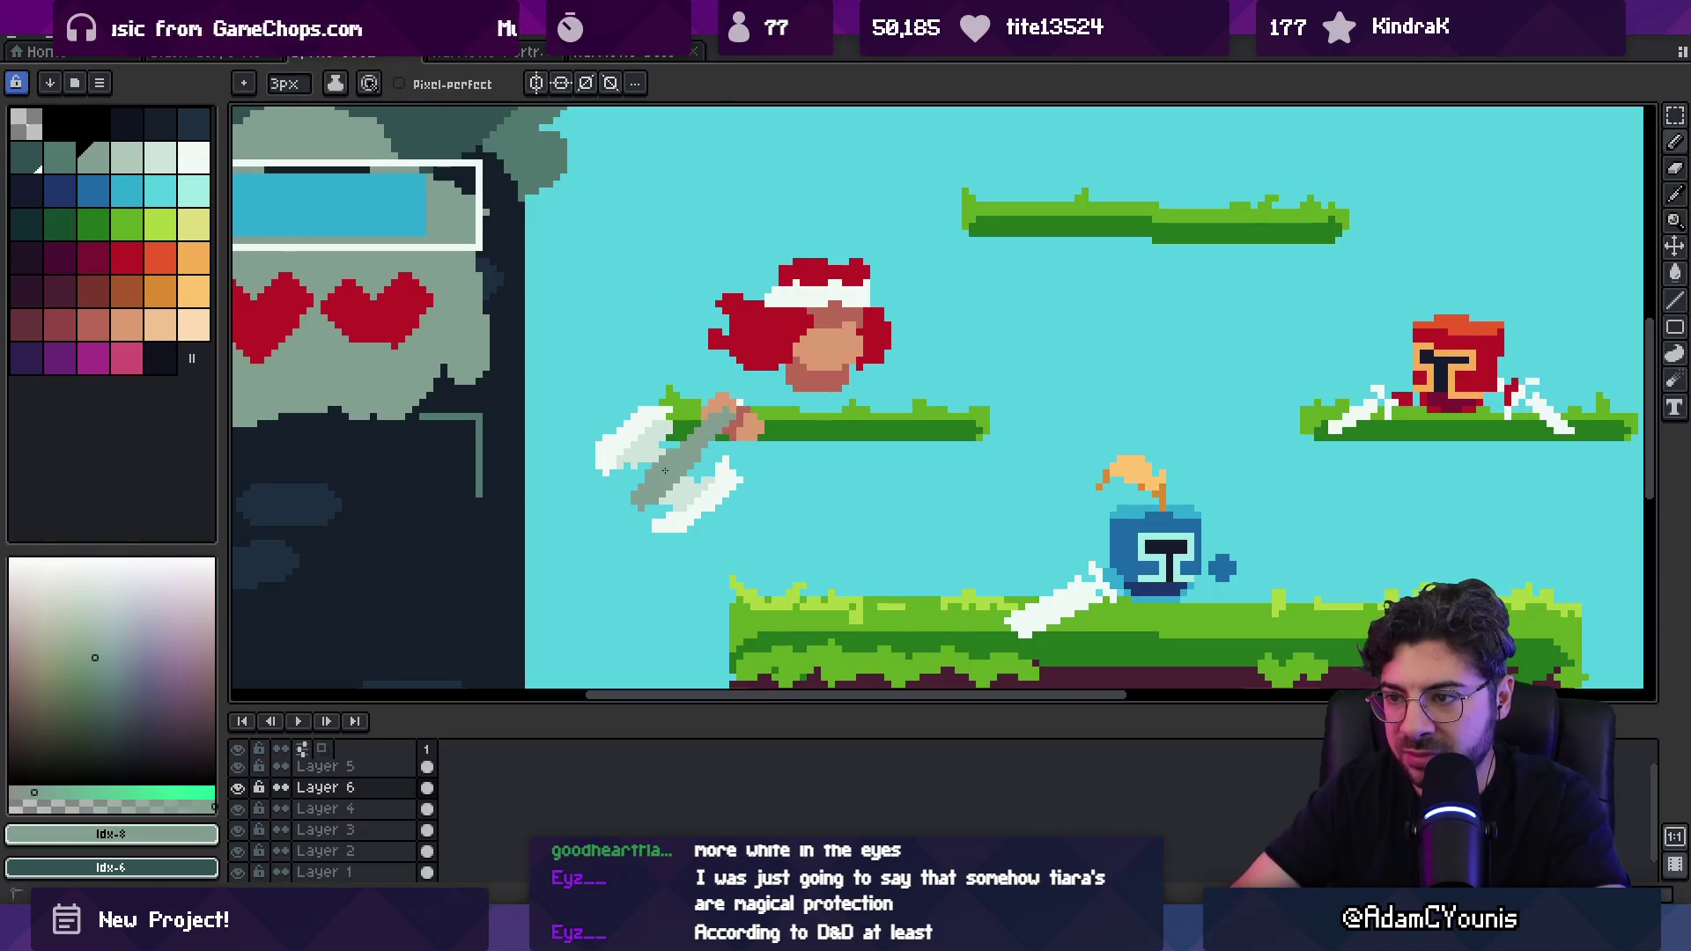
{"action": "key", "text": "s"}
{"action": "left_click_drag", "start_coordinate": [710, 426], "coordinate": [649, 485]}
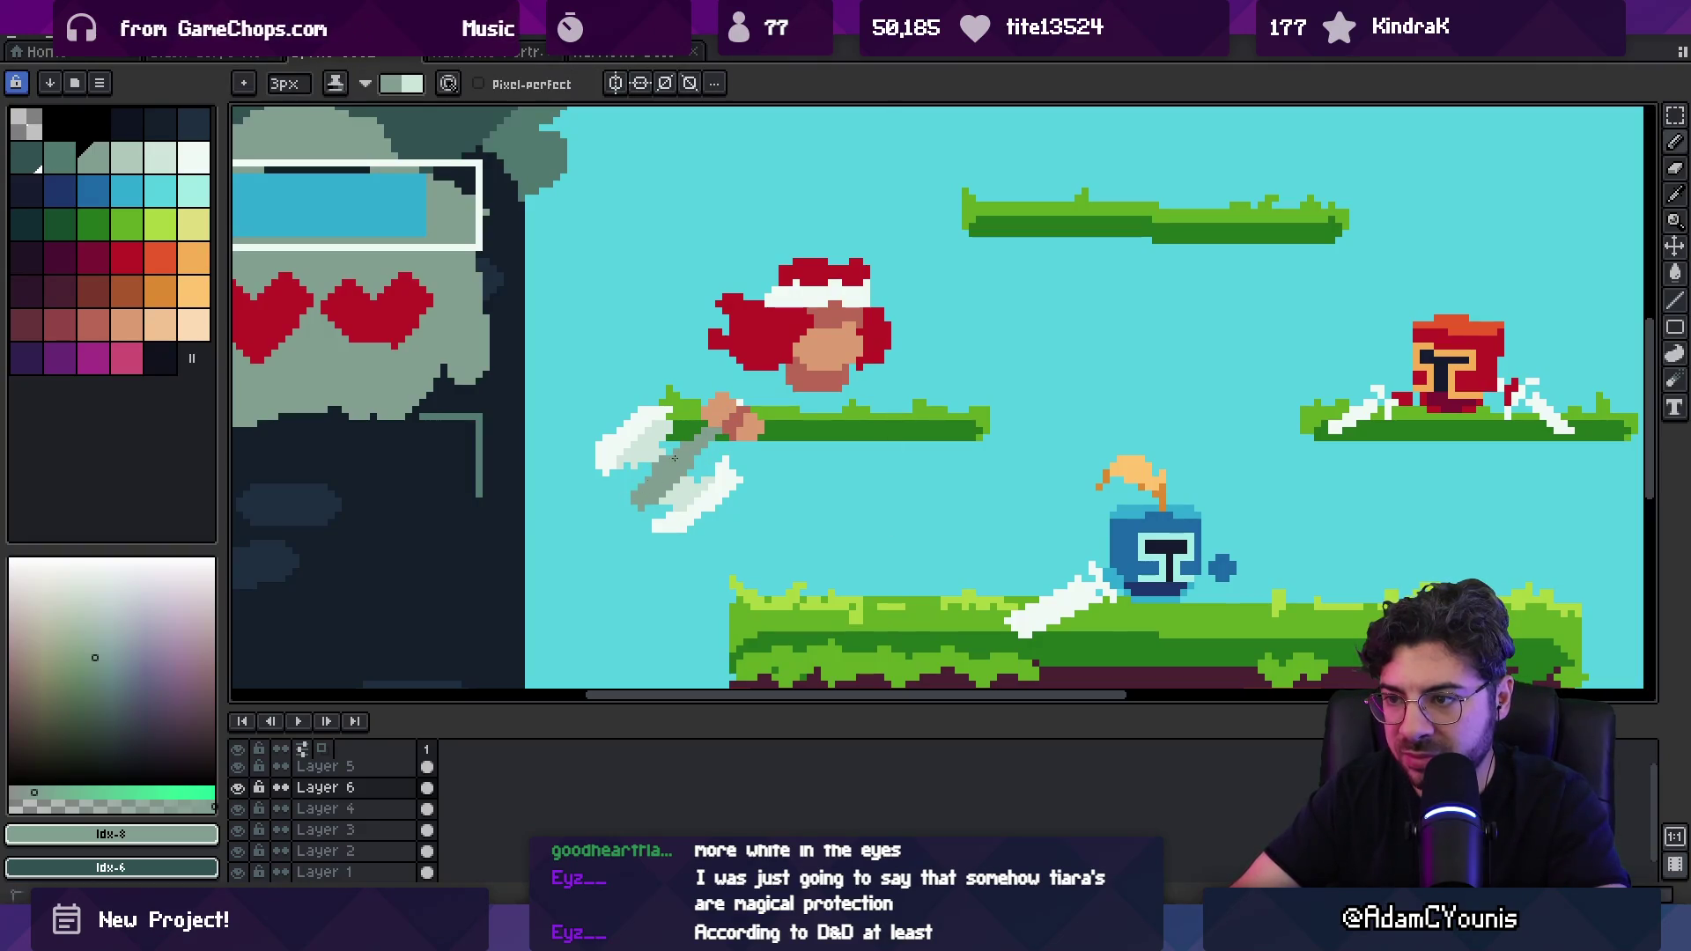
{"action": "key", "text": "minus"}
{"action": "key", "text": "s"}
{"action": "left_click", "coordinate": [744, 394]}
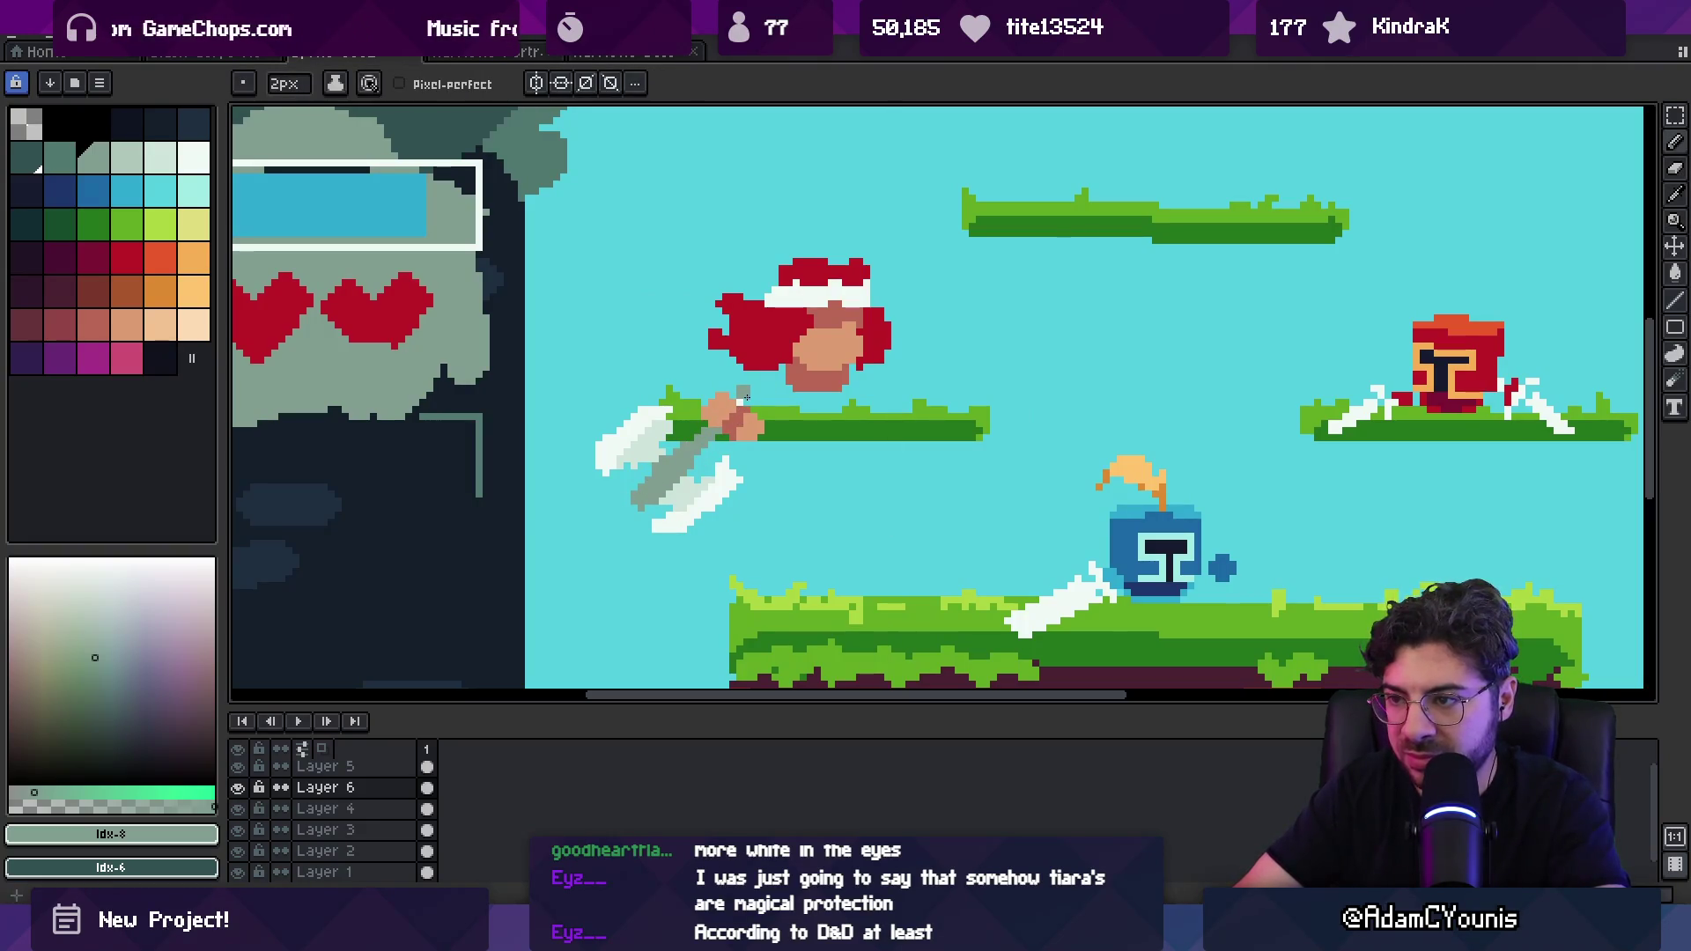
Step: Lasso the axe, scale it down twice and move it up into the fighter's hand
{"action": "key", "text": "z"}
{"action": "scroll", "coordinate": [696, 352], "scroll_direction": "down", "scroll_amount": 5}
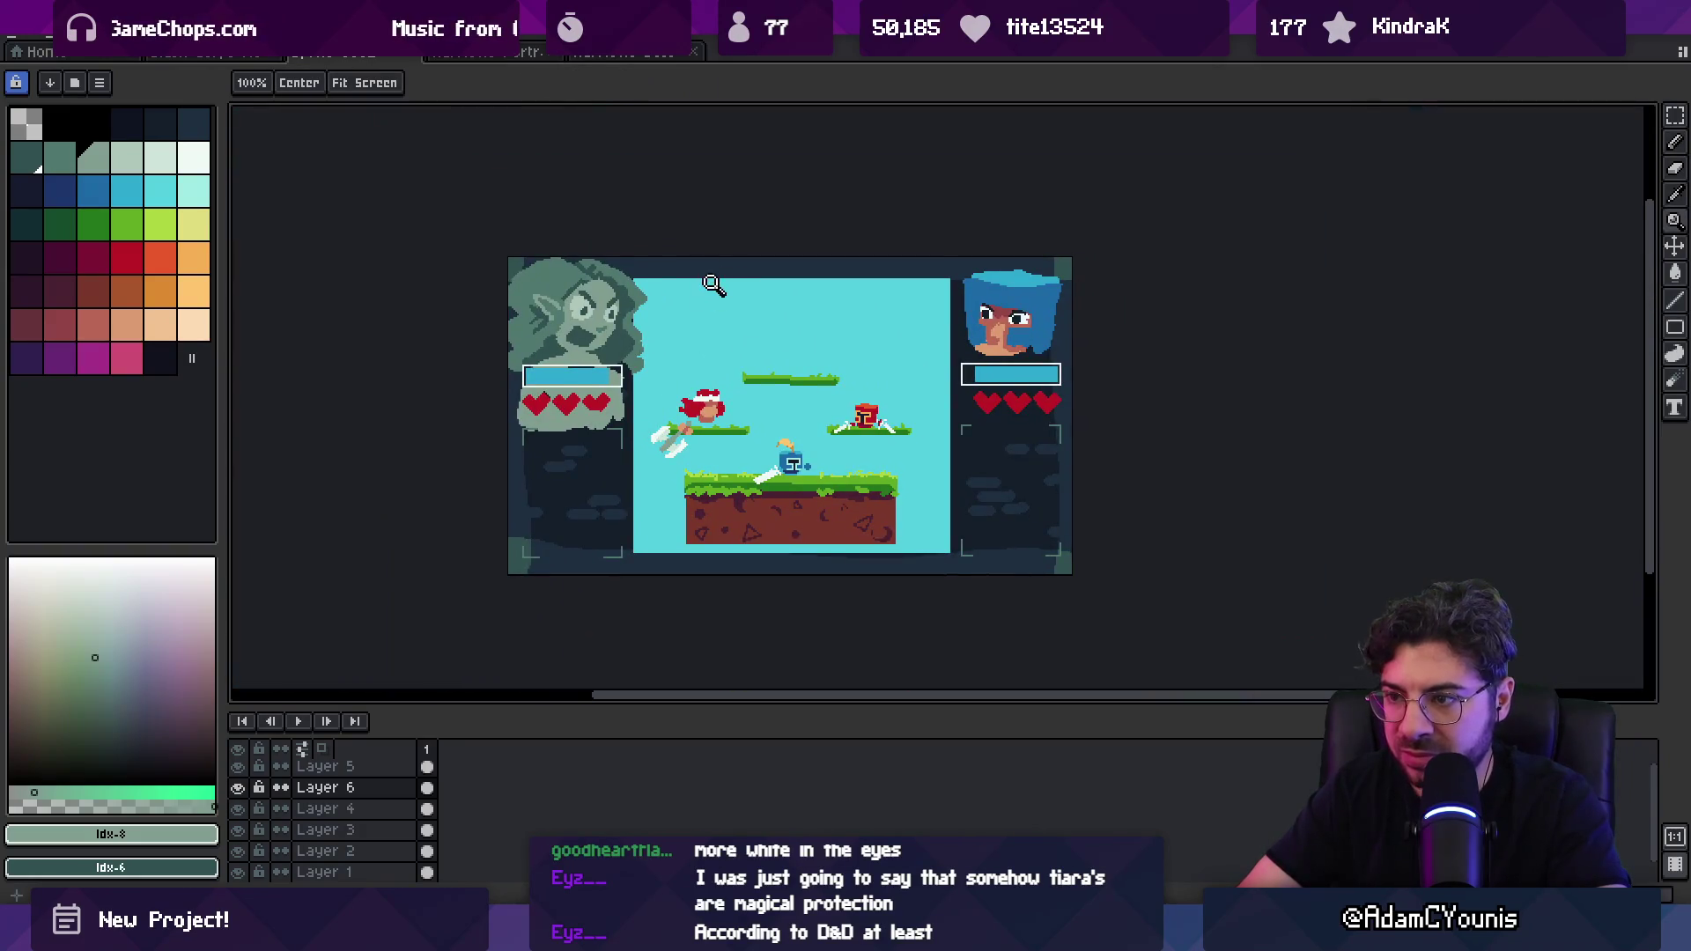
{"action": "scroll", "coordinate": [730, 388], "scroll_direction": "up", "scroll_amount": 4}
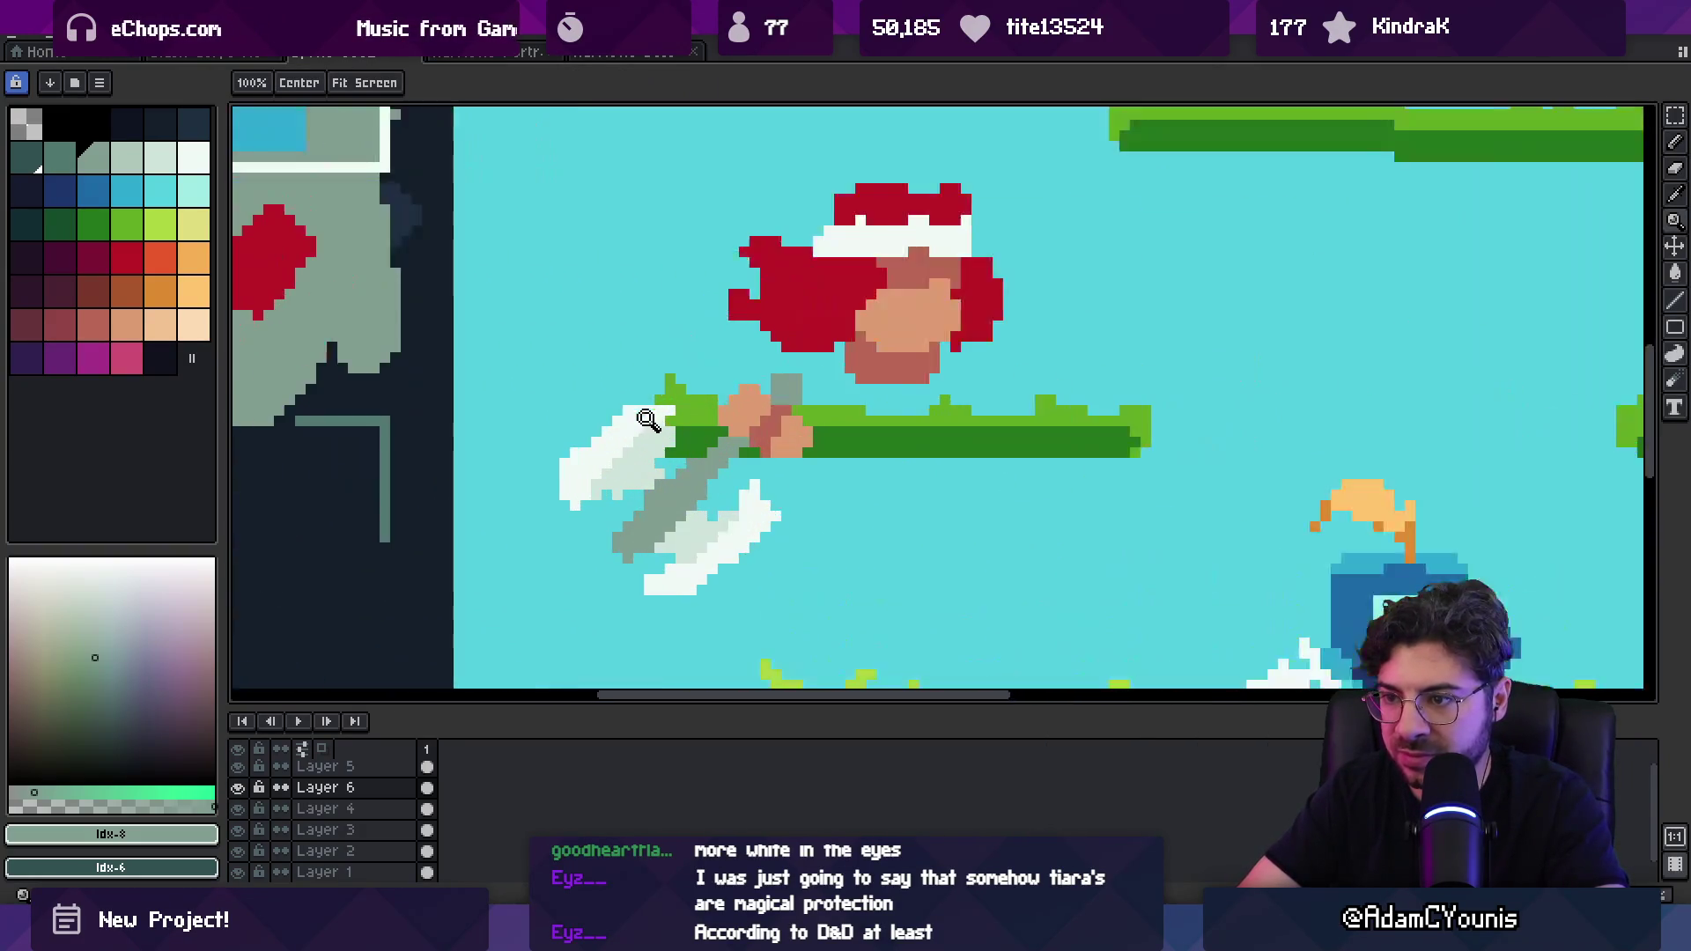
{"action": "key", "text": "b"}
{"action": "left_click", "coordinate": [656, 411], "text": "alt"}
{"action": "key", "text": "e"}
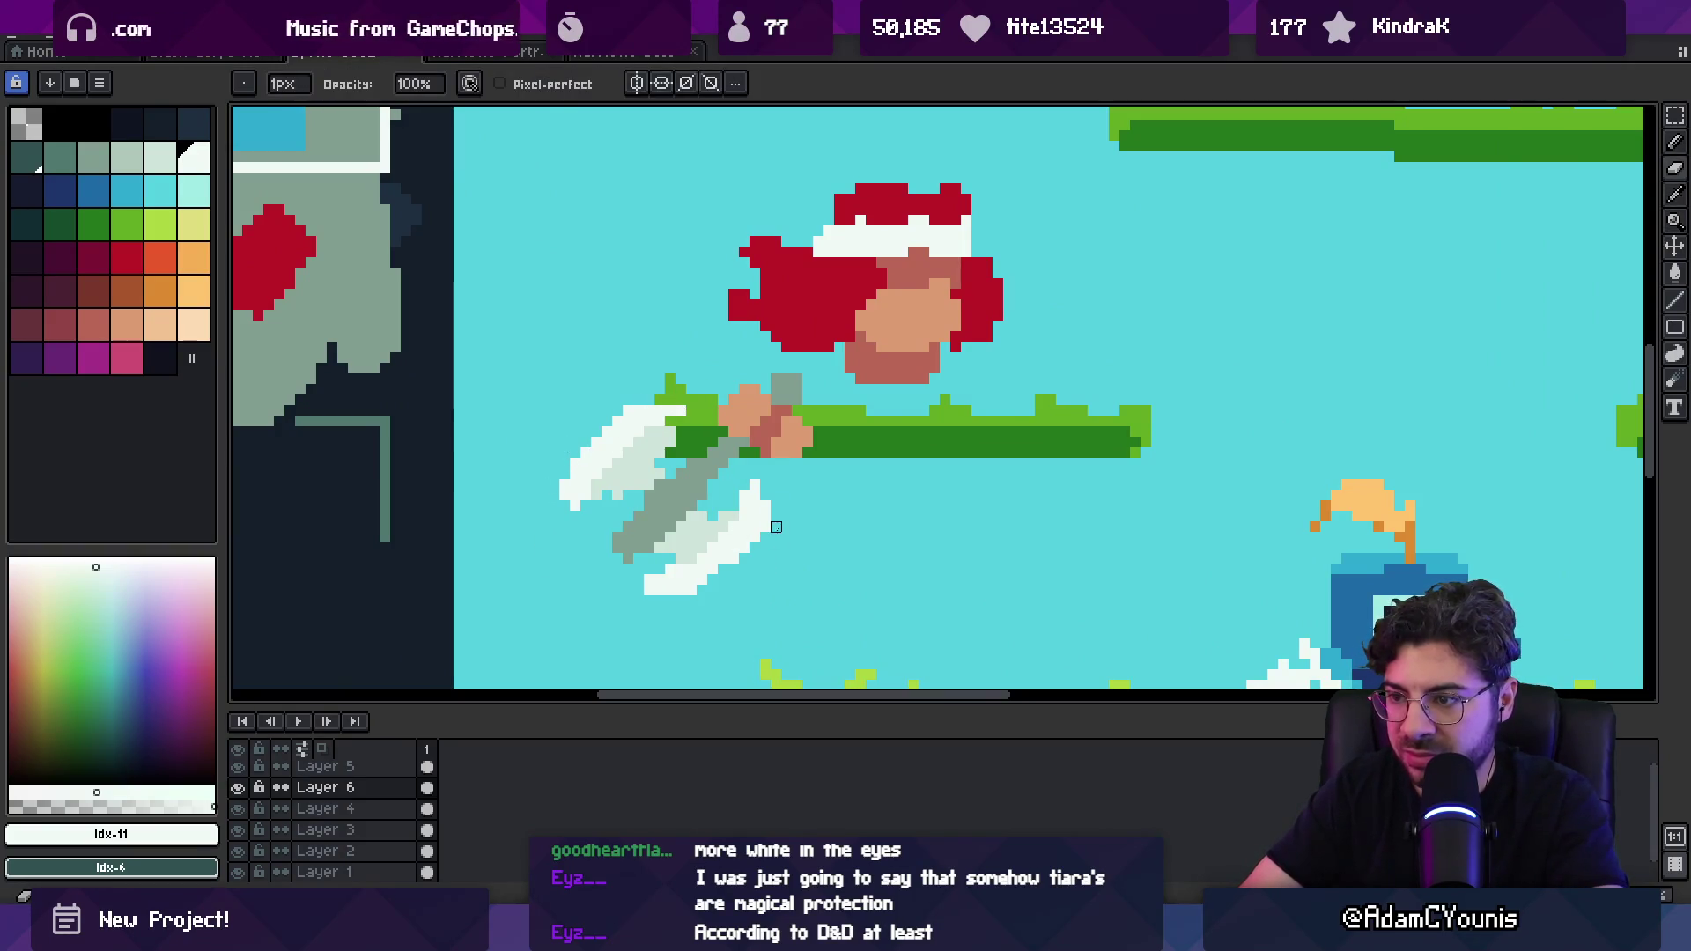
{"action": "scroll", "coordinate": [775, 526], "scroll_direction": "down", "scroll_amount": 4}
{"action": "scroll", "coordinate": [635, 449], "scroll_direction": "up", "scroll_amount": 3}
{"action": "key", "text": "z"}
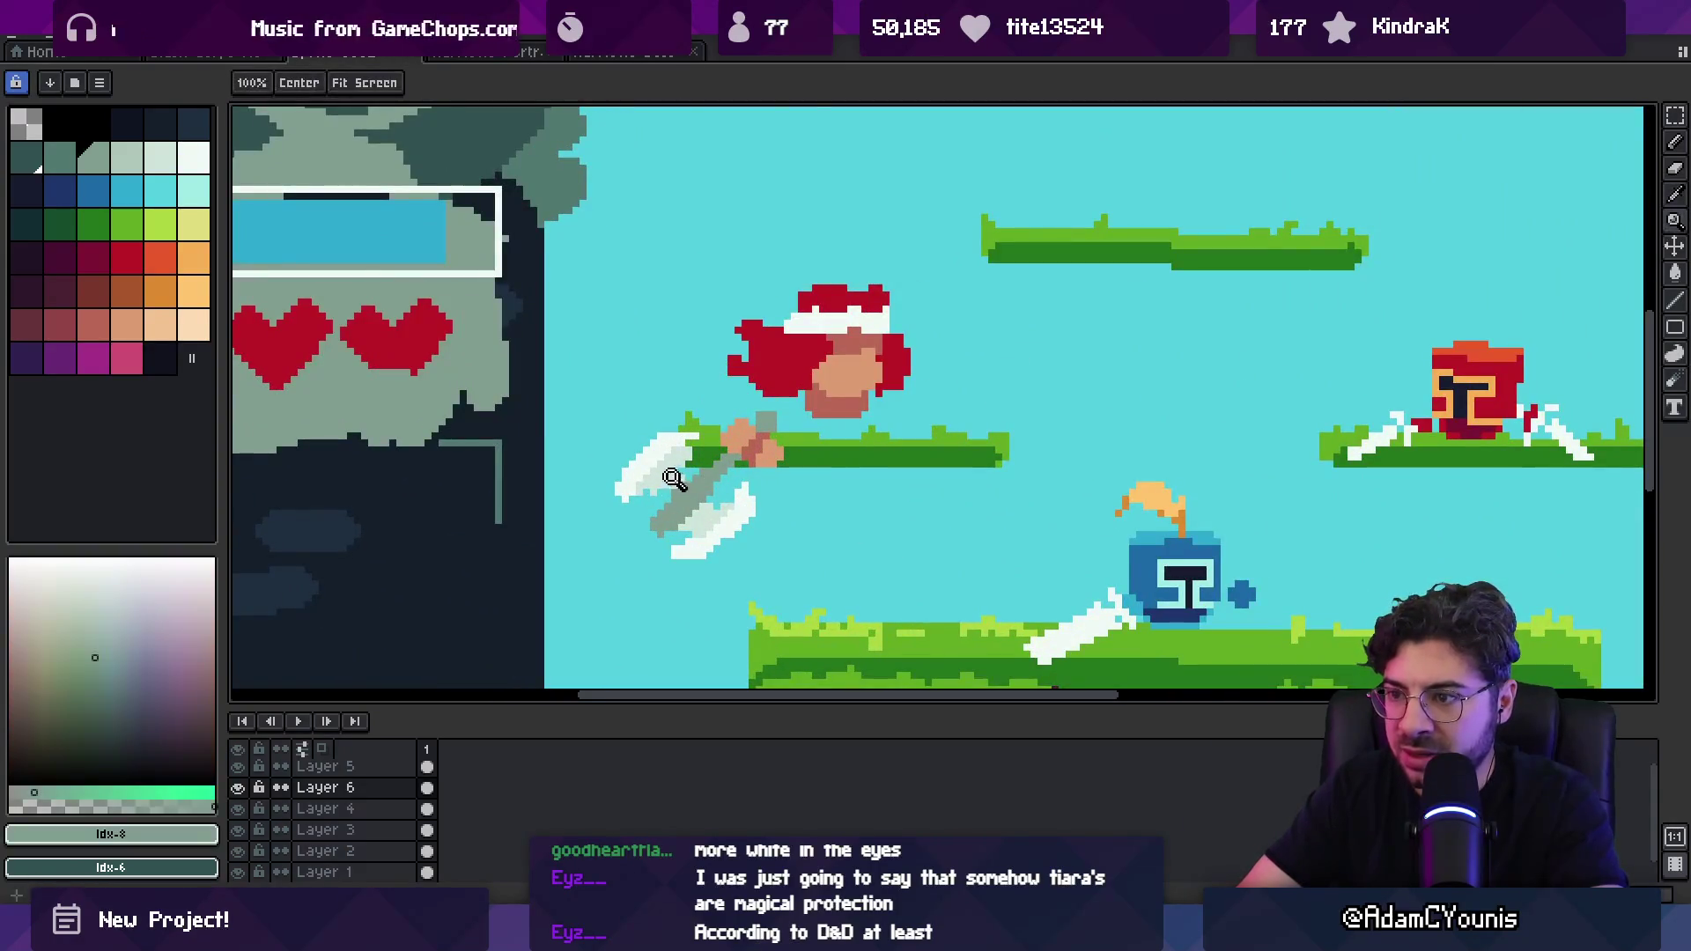
{"action": "key", "text": "q"}
{"action": "mouse_move", "coordinate": [656, 407]}
{"action": "left_mouse_down"}
{"action": "mouse_move", "coordinate": [666, 590]}
{"action": "mouse_move", "coordinate": [766, 478]}
{"action": "left_mouse_up"}
{"action": "left_click_drag", "start_coordinate": [721, 406], "coordinate": [723, 407]}
{"action": "left_click_drag", "start_coordinate": [566, 387], "coordinate": [621, 440]}
{"action": "left_click_drag", "start_coordinate": [692, 510], "coordinate": [698, 460]}
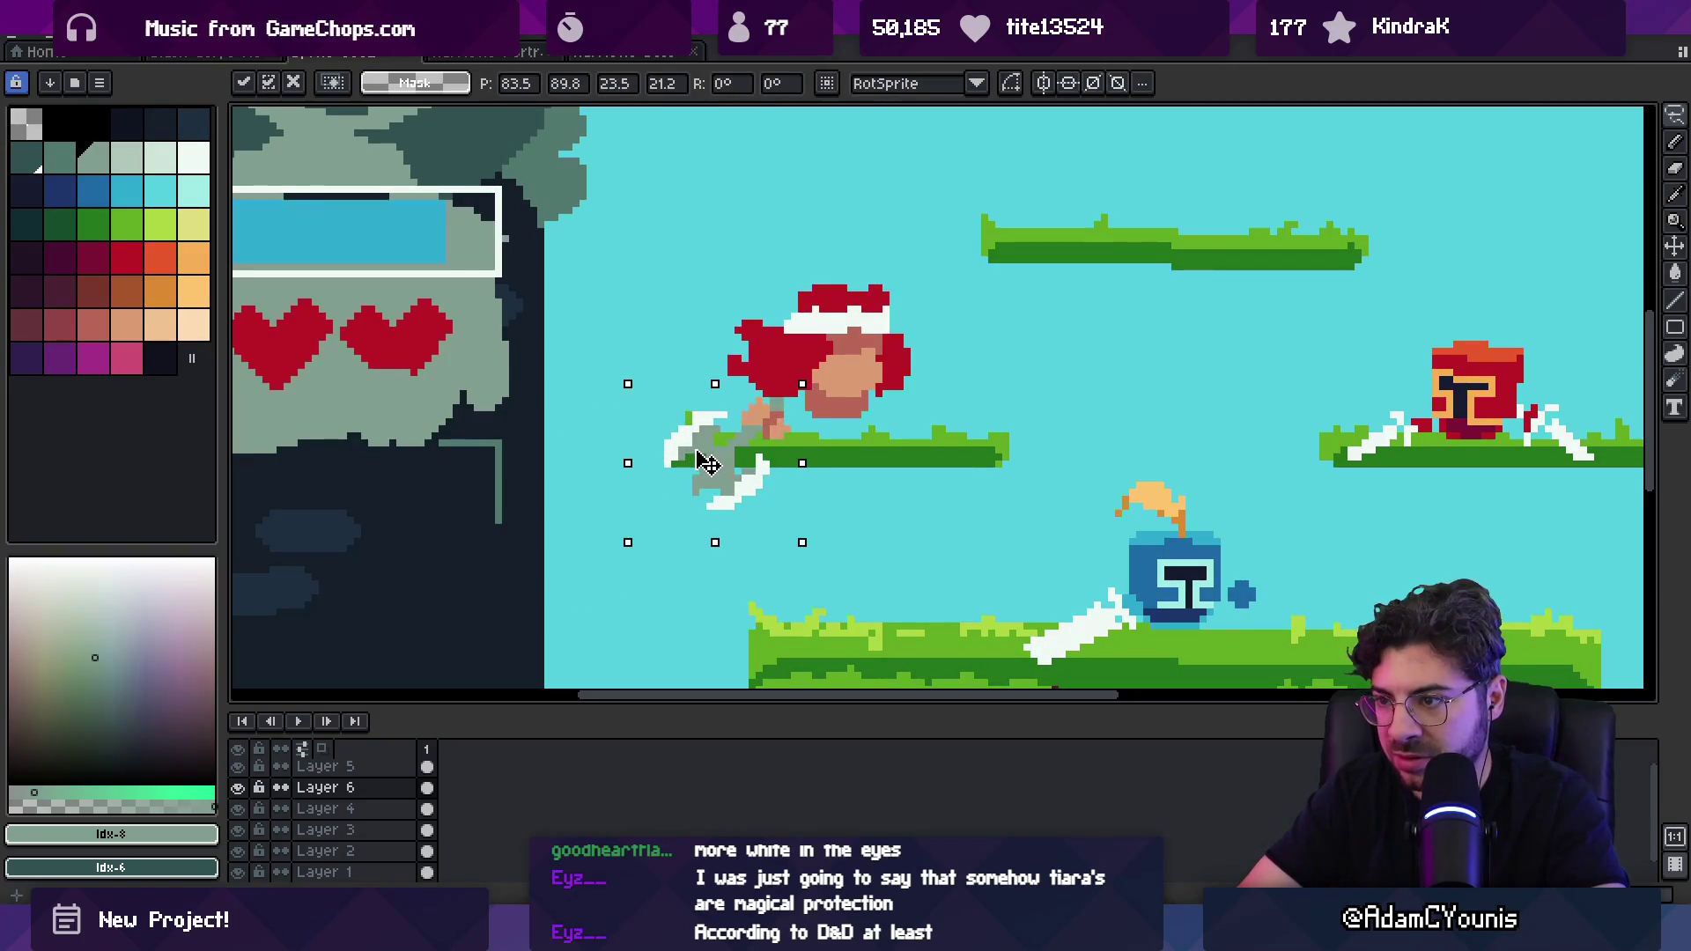
Step: Commit the axe's new size and position
{"action": "key", "text": "Return"}
{"action": "scroll", "coordinate": [759, 440], "scroll_direction": "up", "scroll_amount": 2}
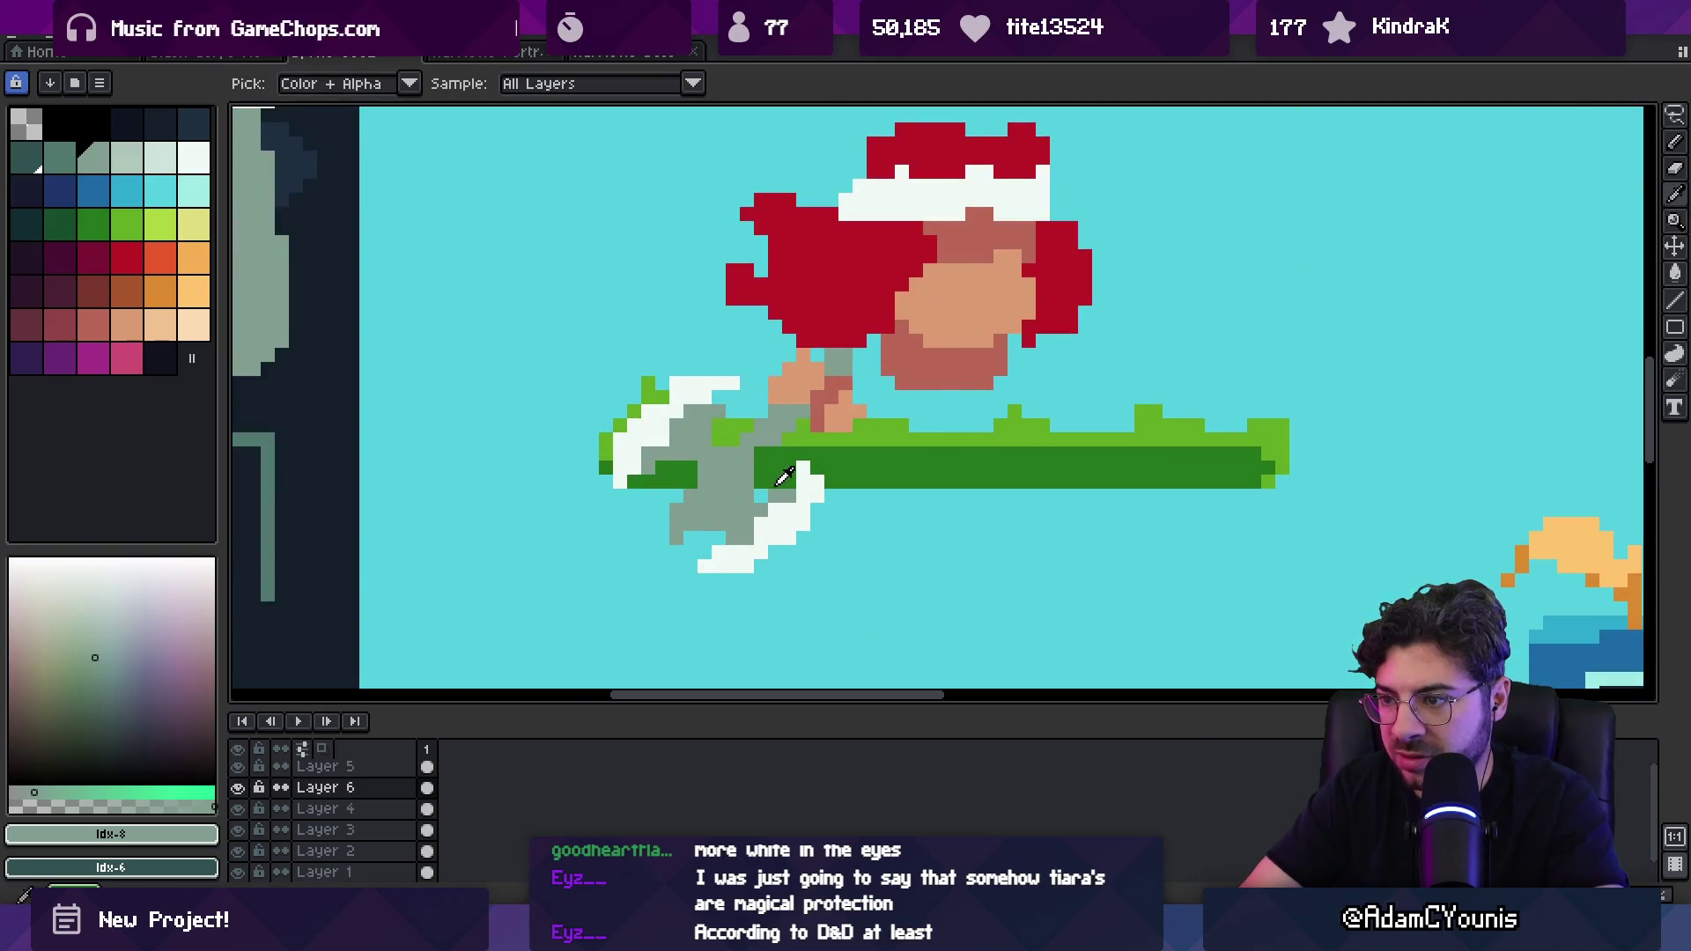
{"action": "key", "text": "b"}
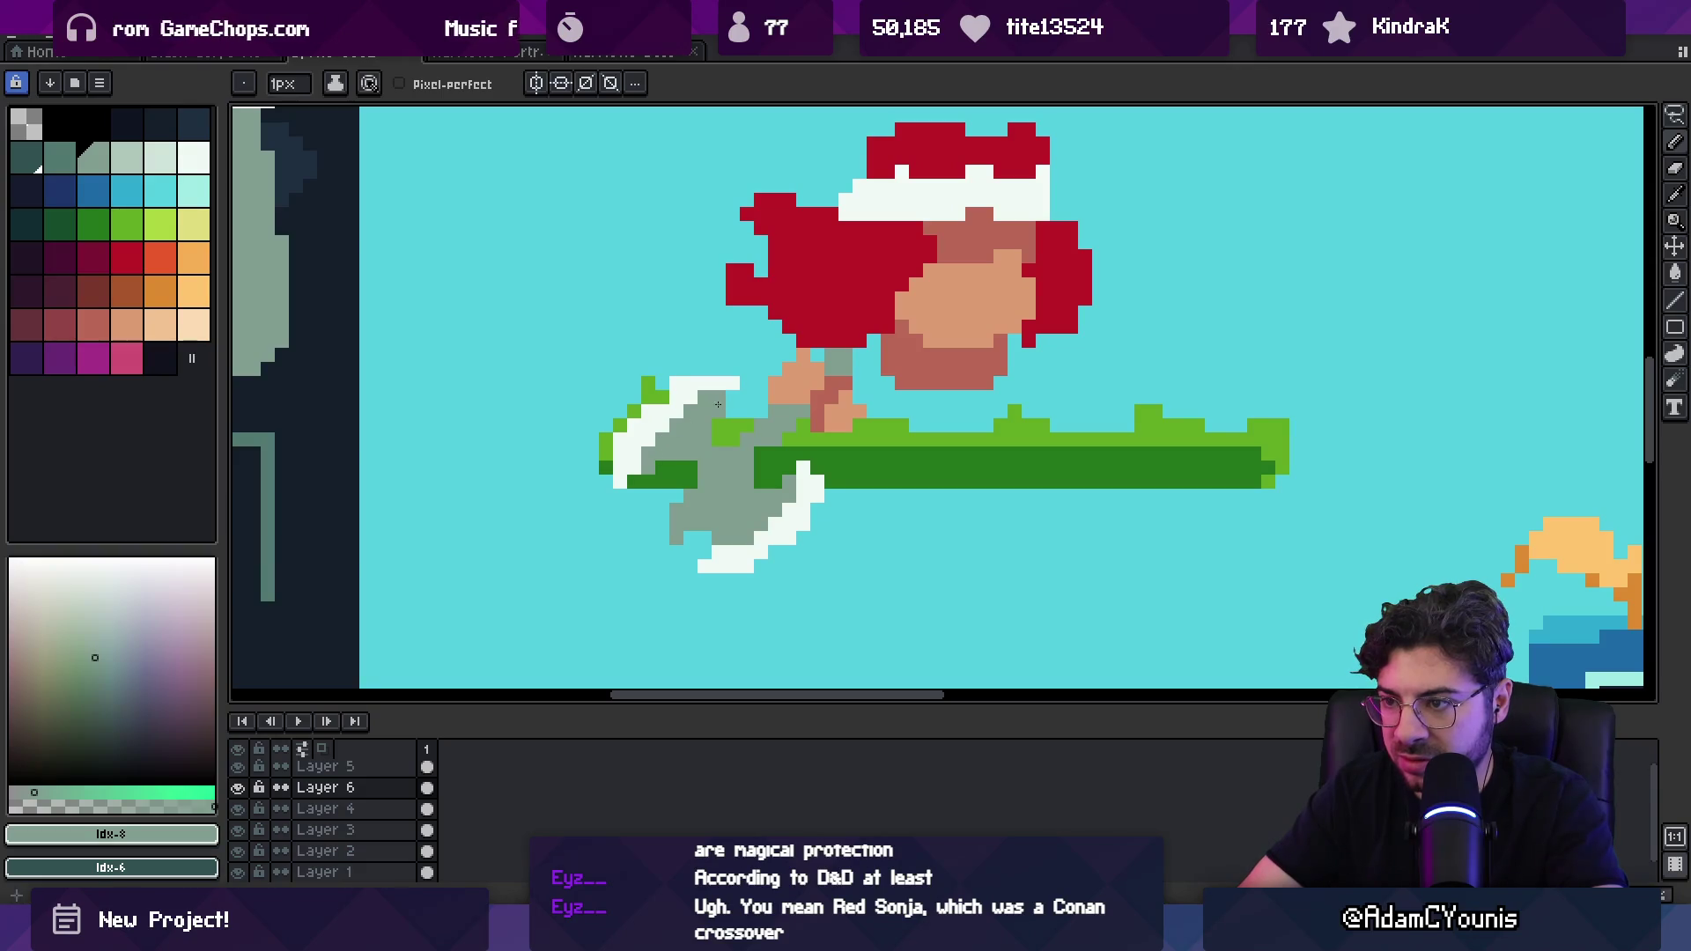
{"action": "key", "text": "z"}
{"action": "scroll", "coordinate": [713, 388], "scroll_direction": "down", "scroll_amount": 4}
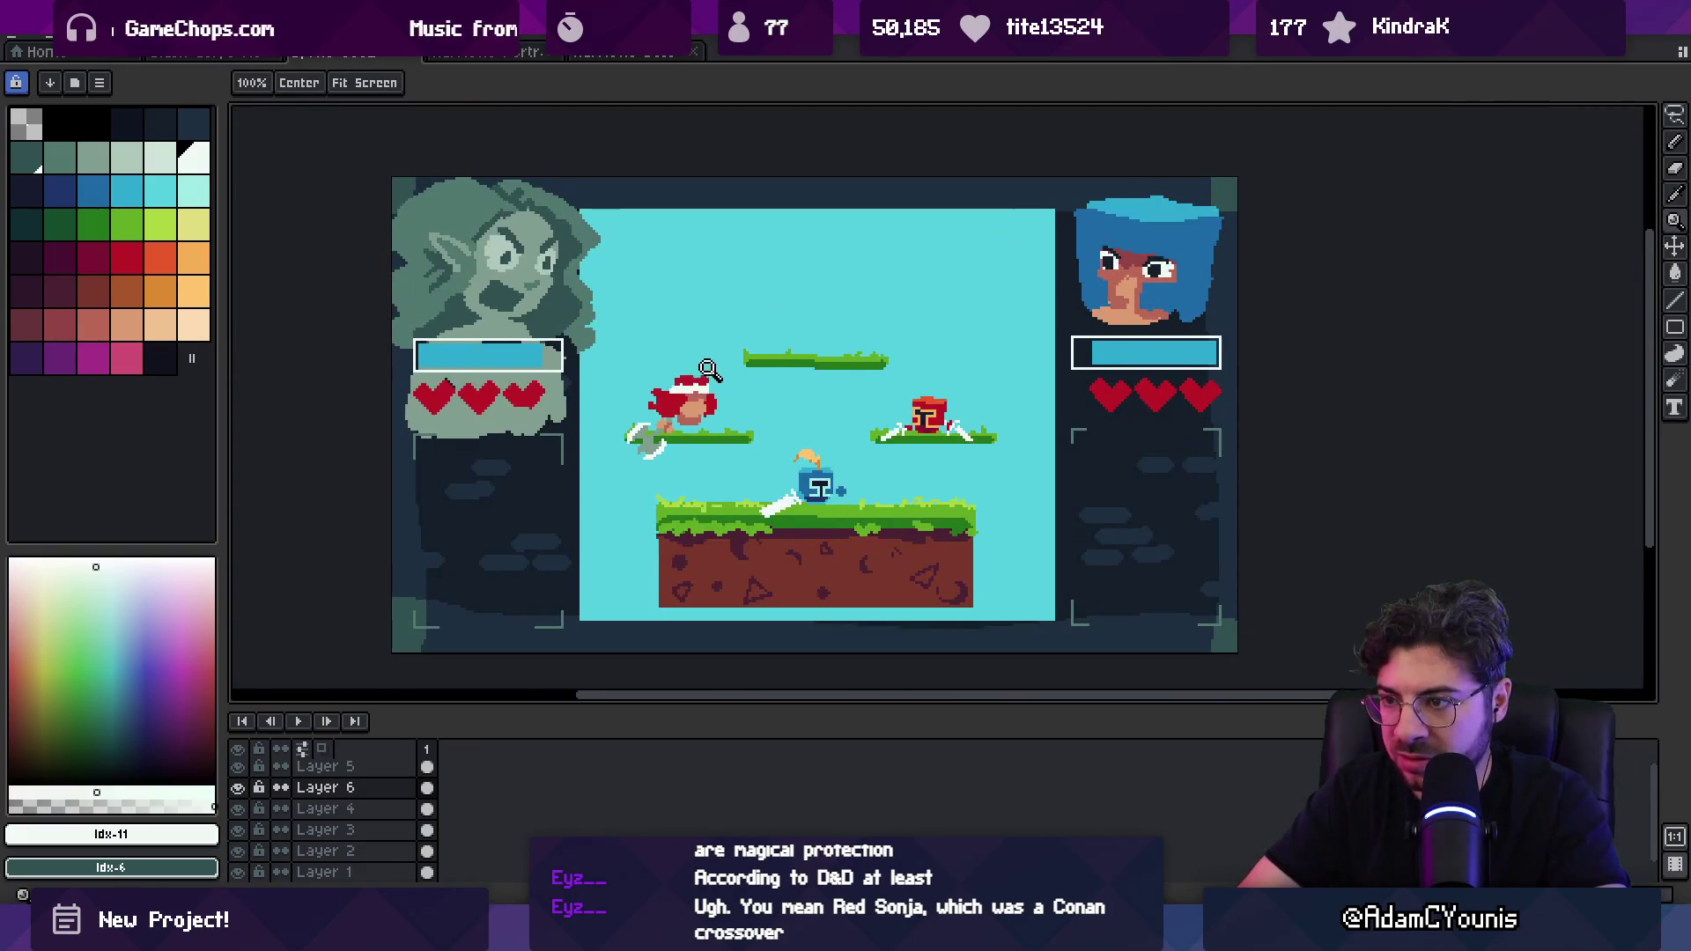
{"action": "scroll", "coordinate": [696, 392], "scroll_direction": "right", "scroll_amount": 2}
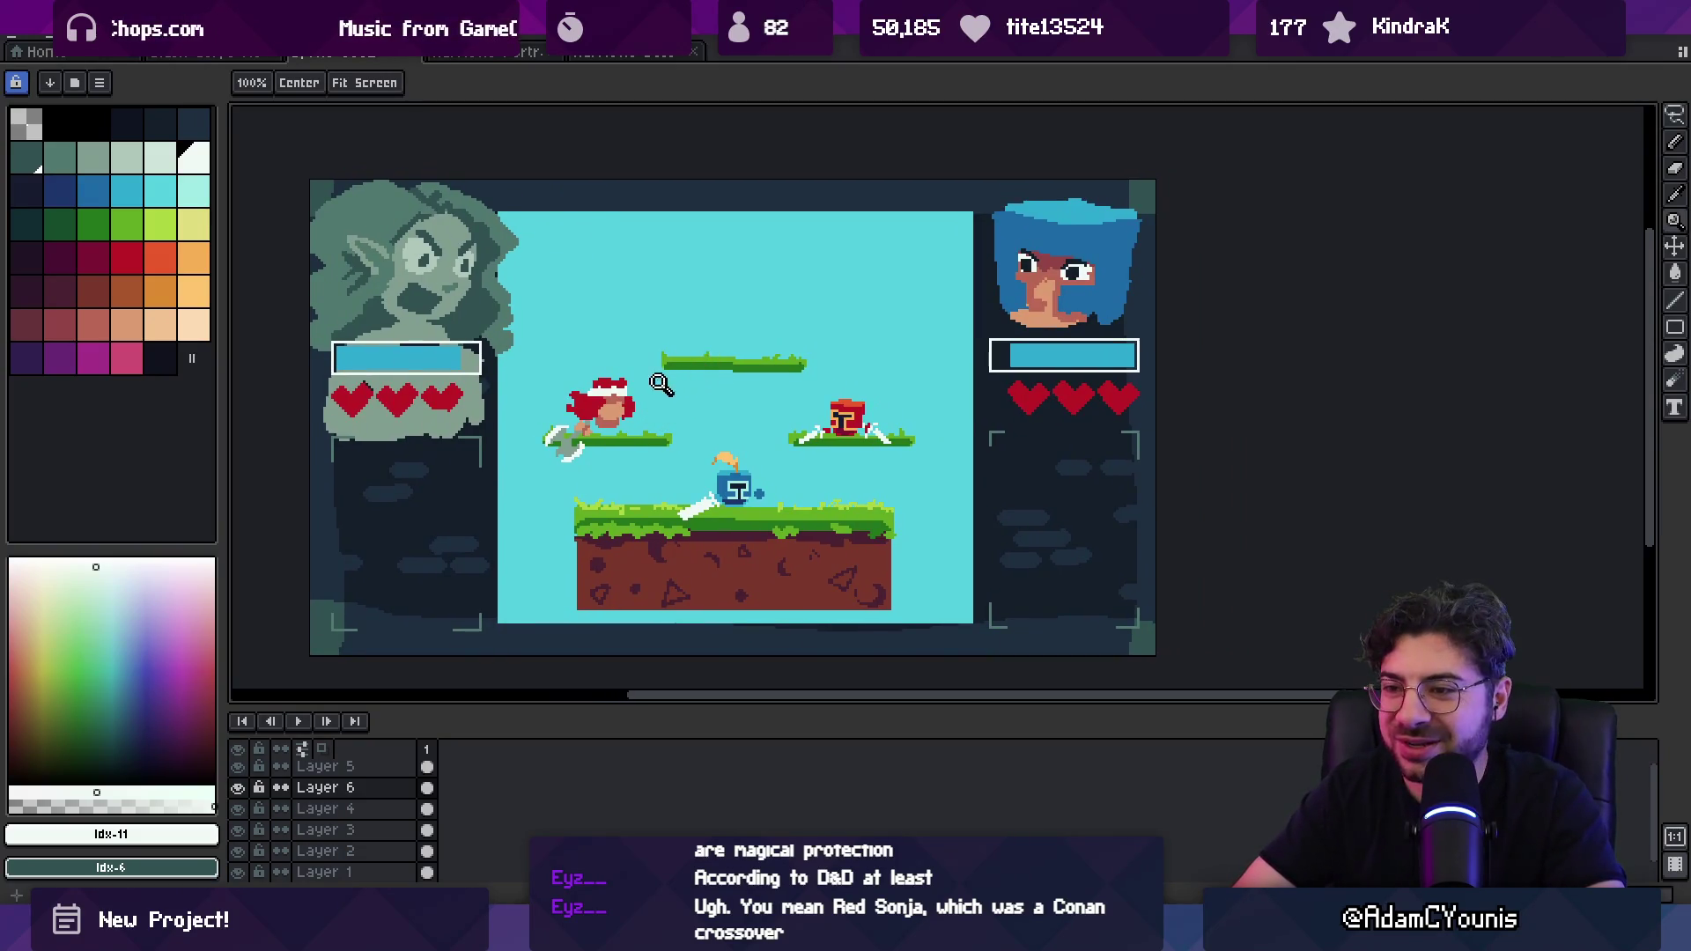
{"action": "scroll", "coordinate": [590, 429], "scroll_direction": "up", "scroll_amount": 5}
Step: Pencil a 1px dark grey-green line along the handle down to the blade's bottom tip
{"action": "left_click", "coordinate": [60, 159]}
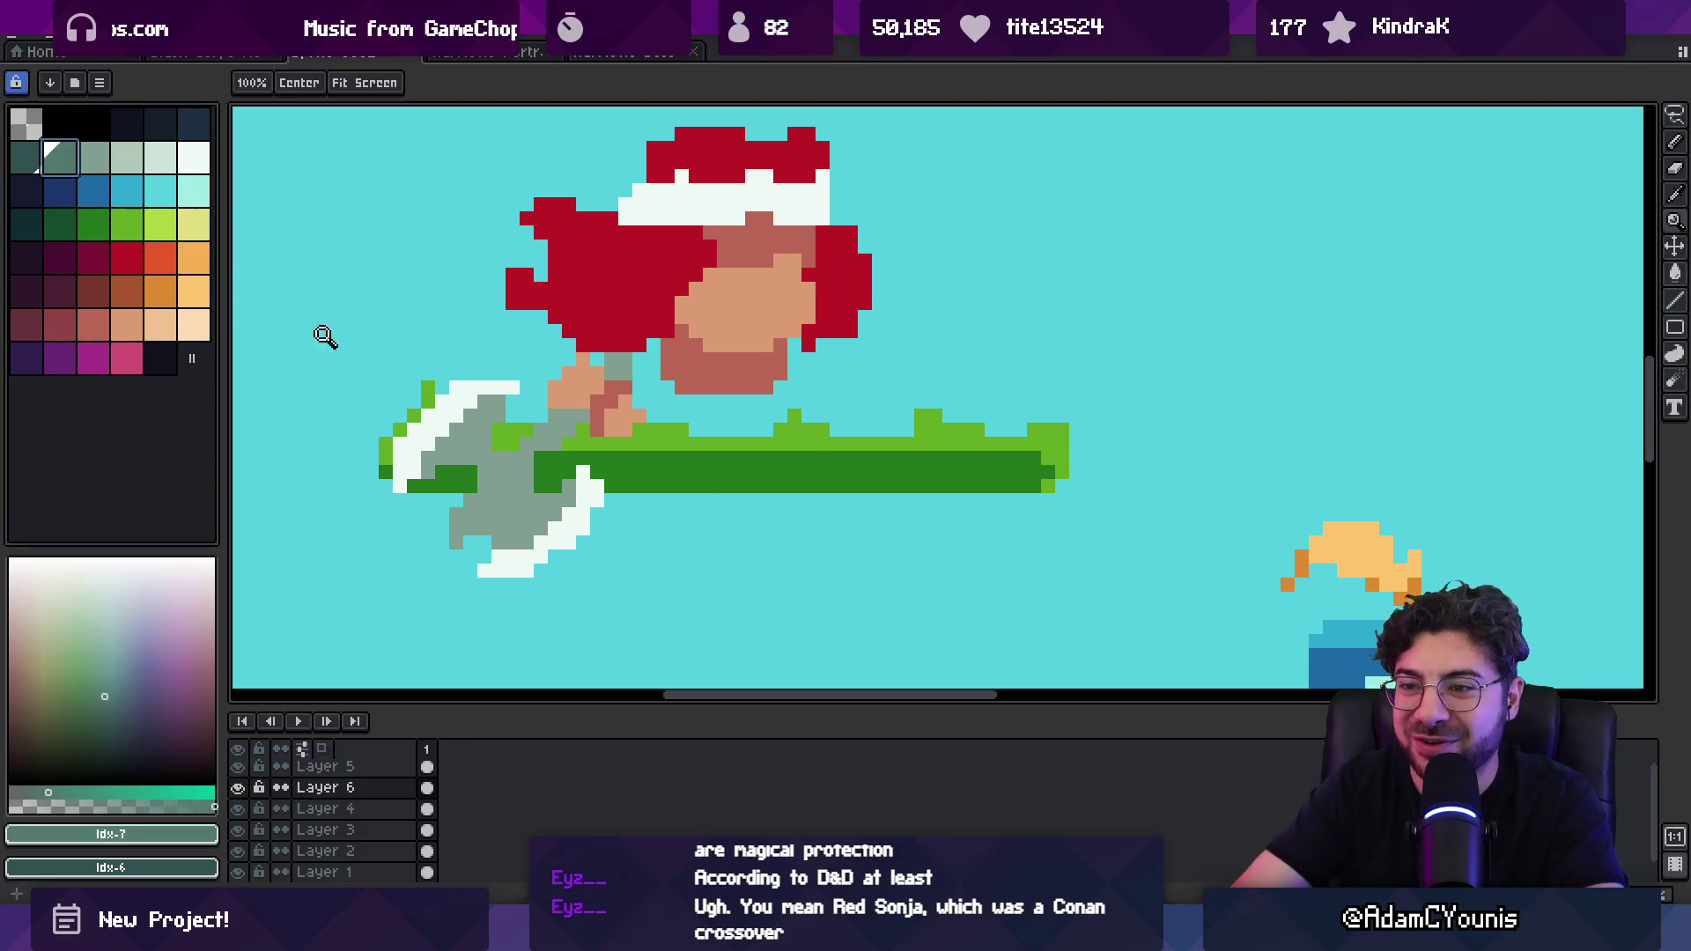
{"action": "key", "text": "b"}
{"action": "left_click_drag", "start_coordinate": [532, 464], "coordinate": [469, 530]}
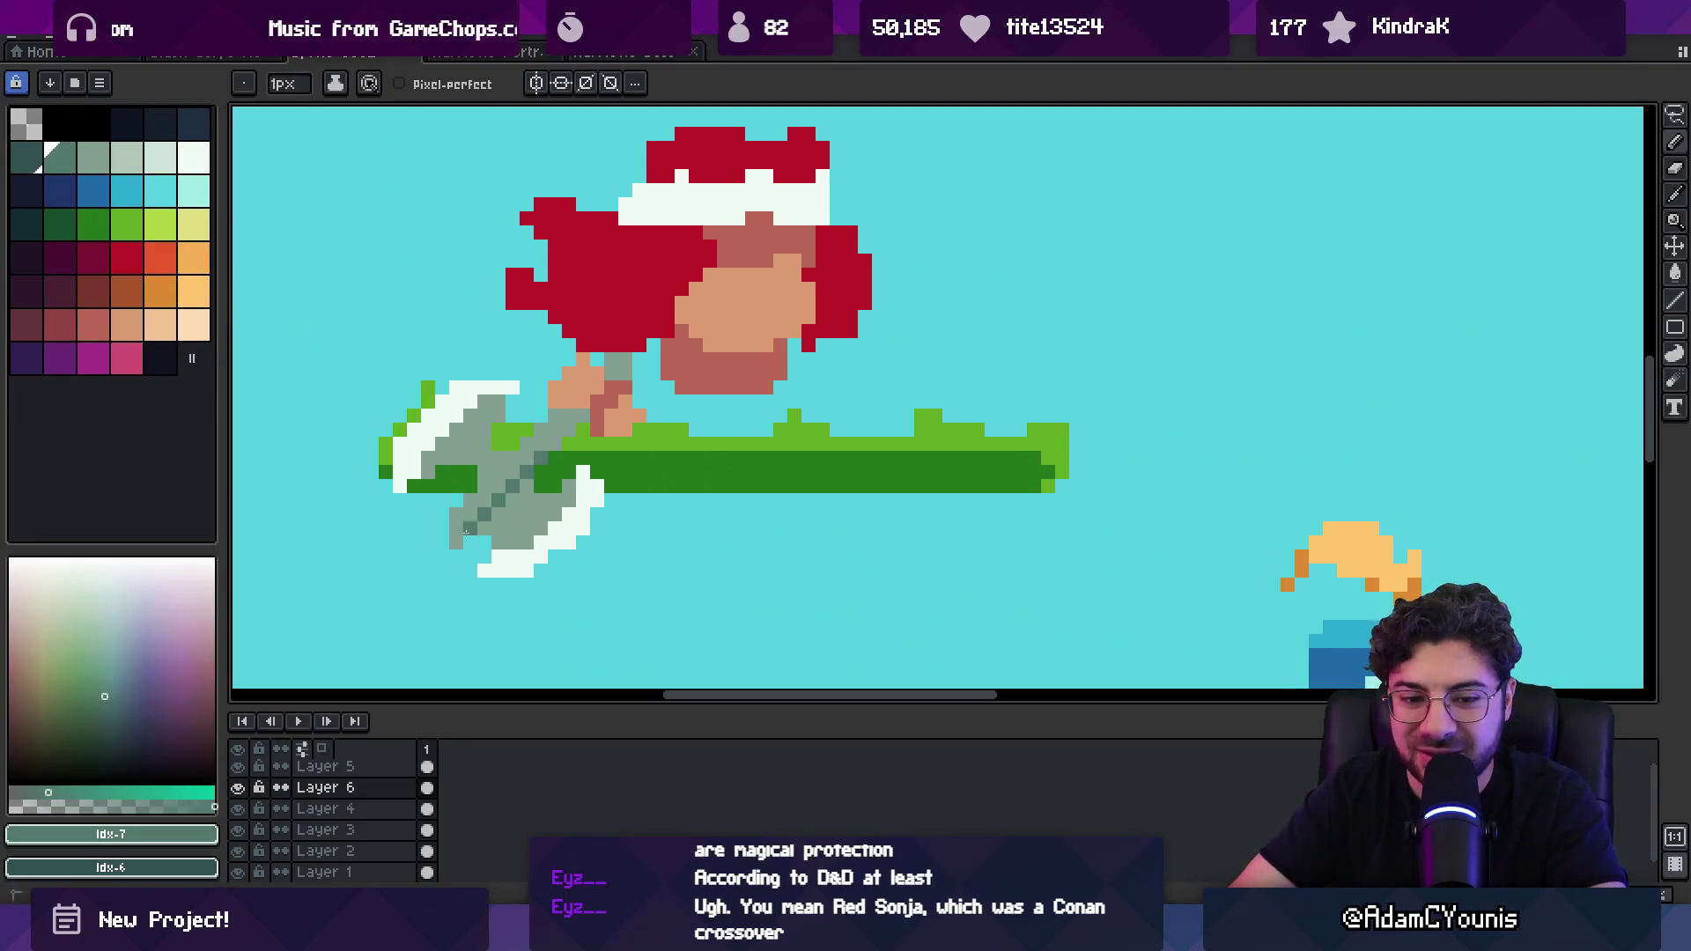
{"action": "left_click", "coordinate": [458, 540]}
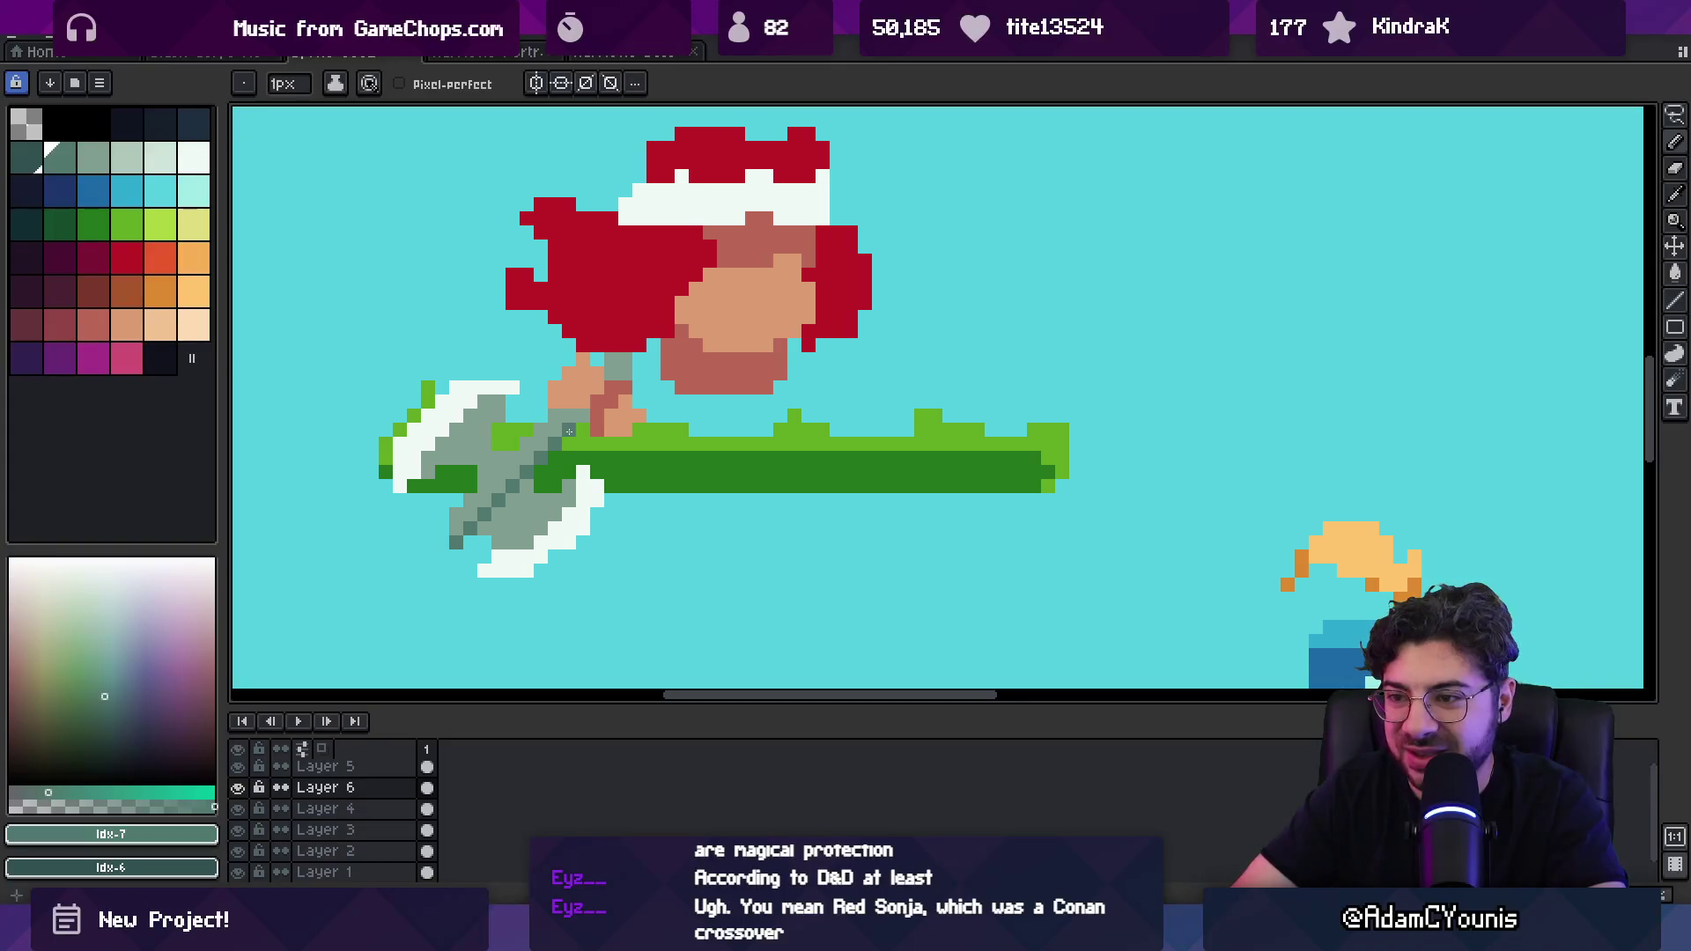
{"action": "left_click", "coordinate": [485, 469], "text": "alt"}
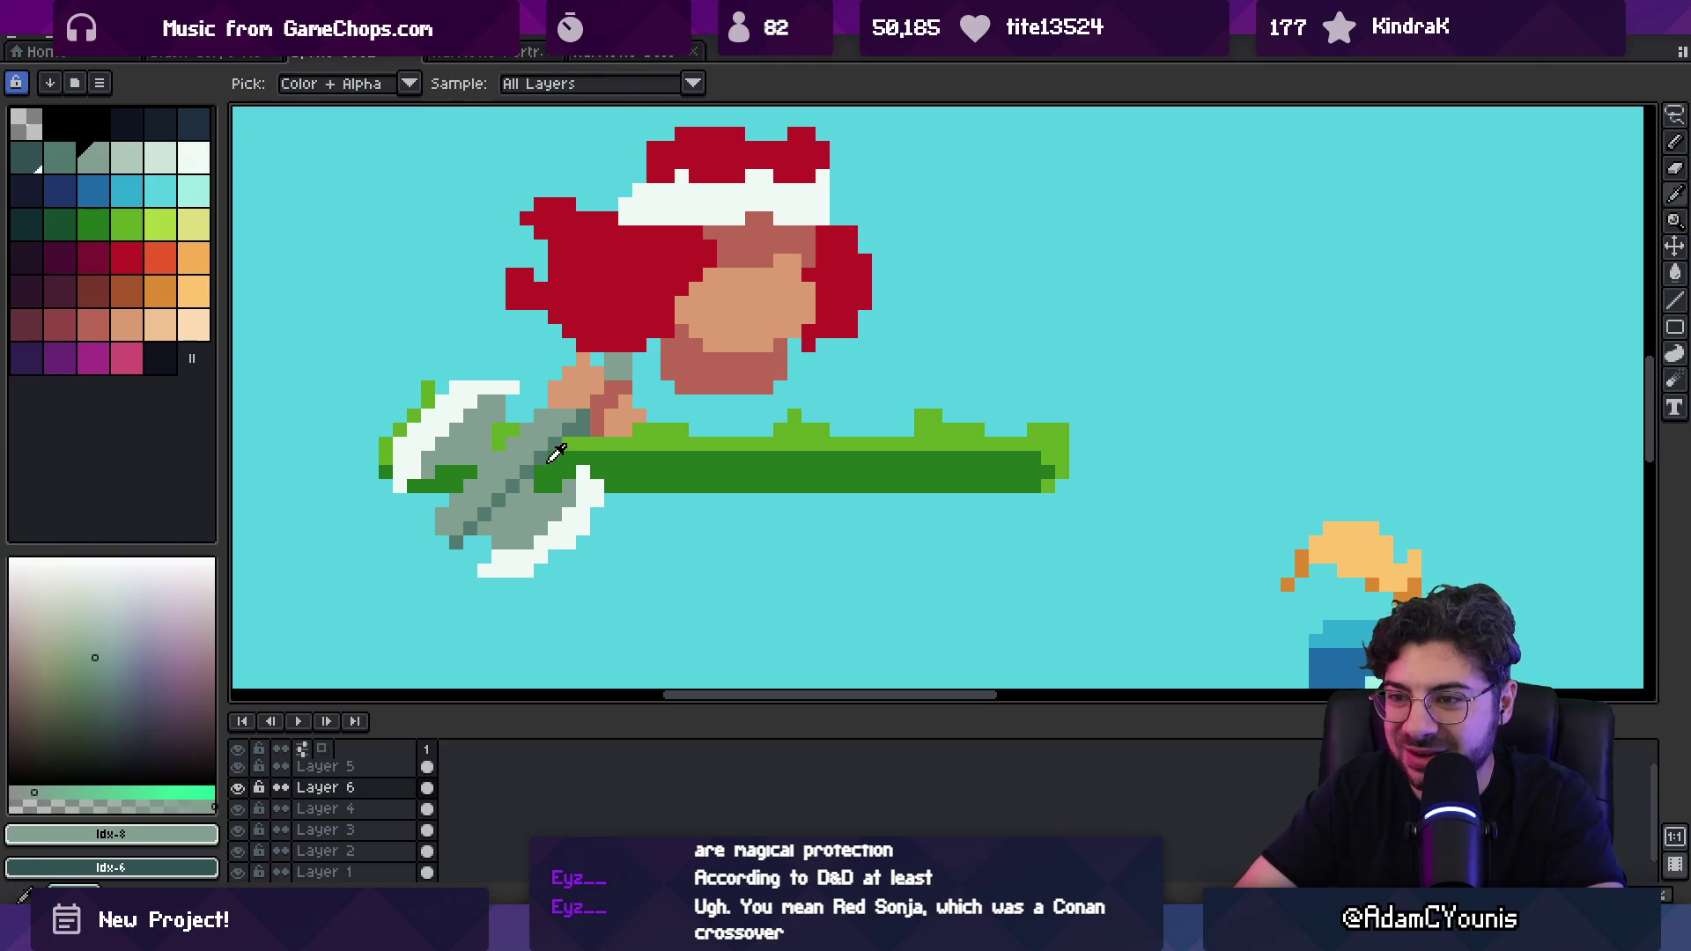
{"action": "left_click", "coordinate": [499, 445], "text": "alt"}
{"action": "key", "text": "z"}
{"action": "scroll", "coordinate": [495, 441], "scroll_direction": "down", "scroll_amount": 5}
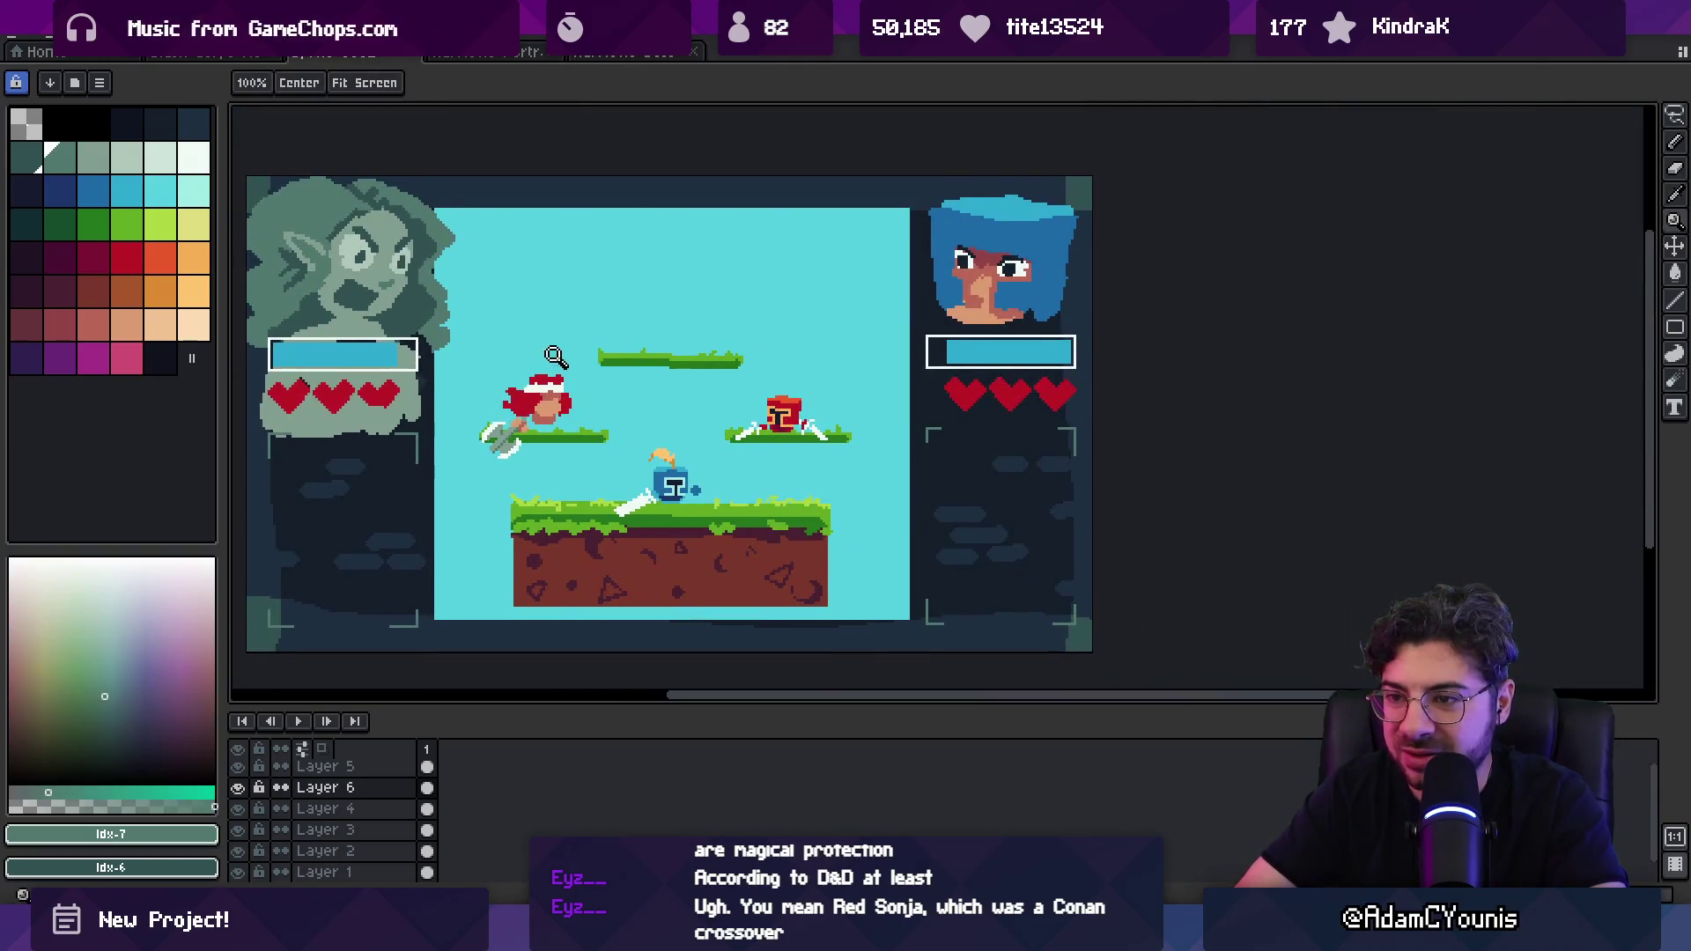
{"action": "scroll", "coordinate": [553, 388], "scroll_direction": "up", "scroll_amount": 1}
{"action": "scroll", "coordinate": [553, 388], "scroll_direction": "up", "scroll_amount": 2}
{"action": "scroll", "coordinate": [582, 380], "scroll_direction": "down", "scroll_amount": 1}
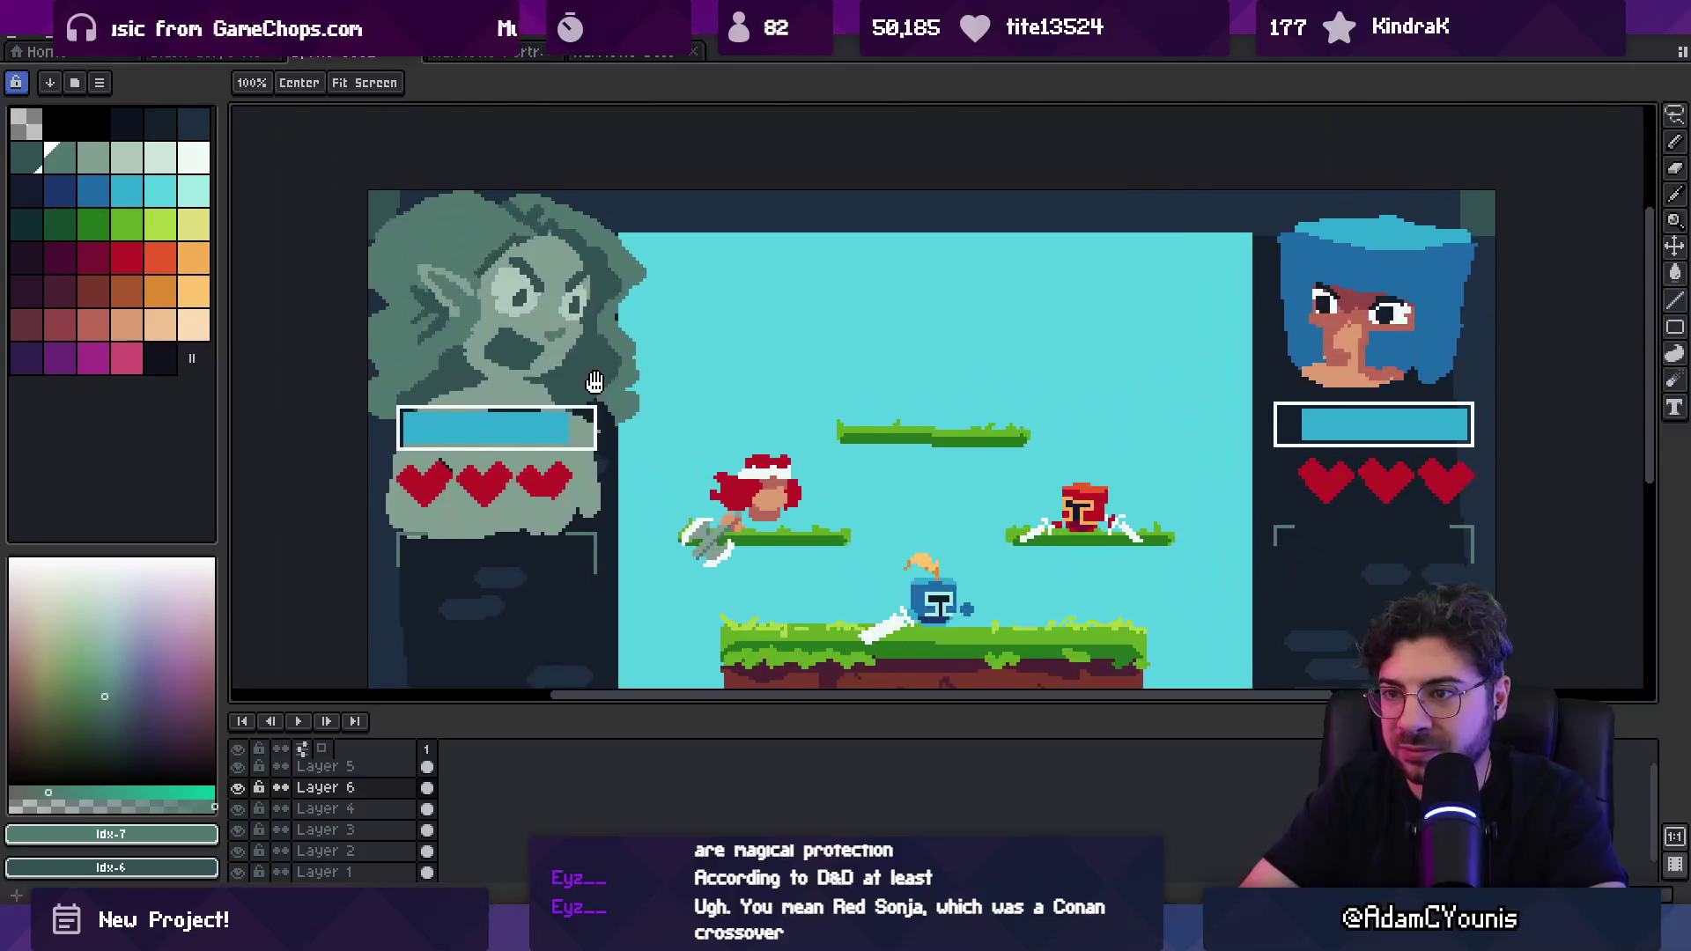
Step: Paint a thick white headband across the left portrait's hair
{"action": "left_click", "coordinate": [768, 464], "text": "alt"}
{"action": "scroll", "coordinate": [493, 298], "scroll_direction": "up", "scroll_amount": 1}
{"action": "key", "text": "b"}
{"action": "left_click_drag", "start_coordinate": [451, 265], "coordinate": [624, 316]}
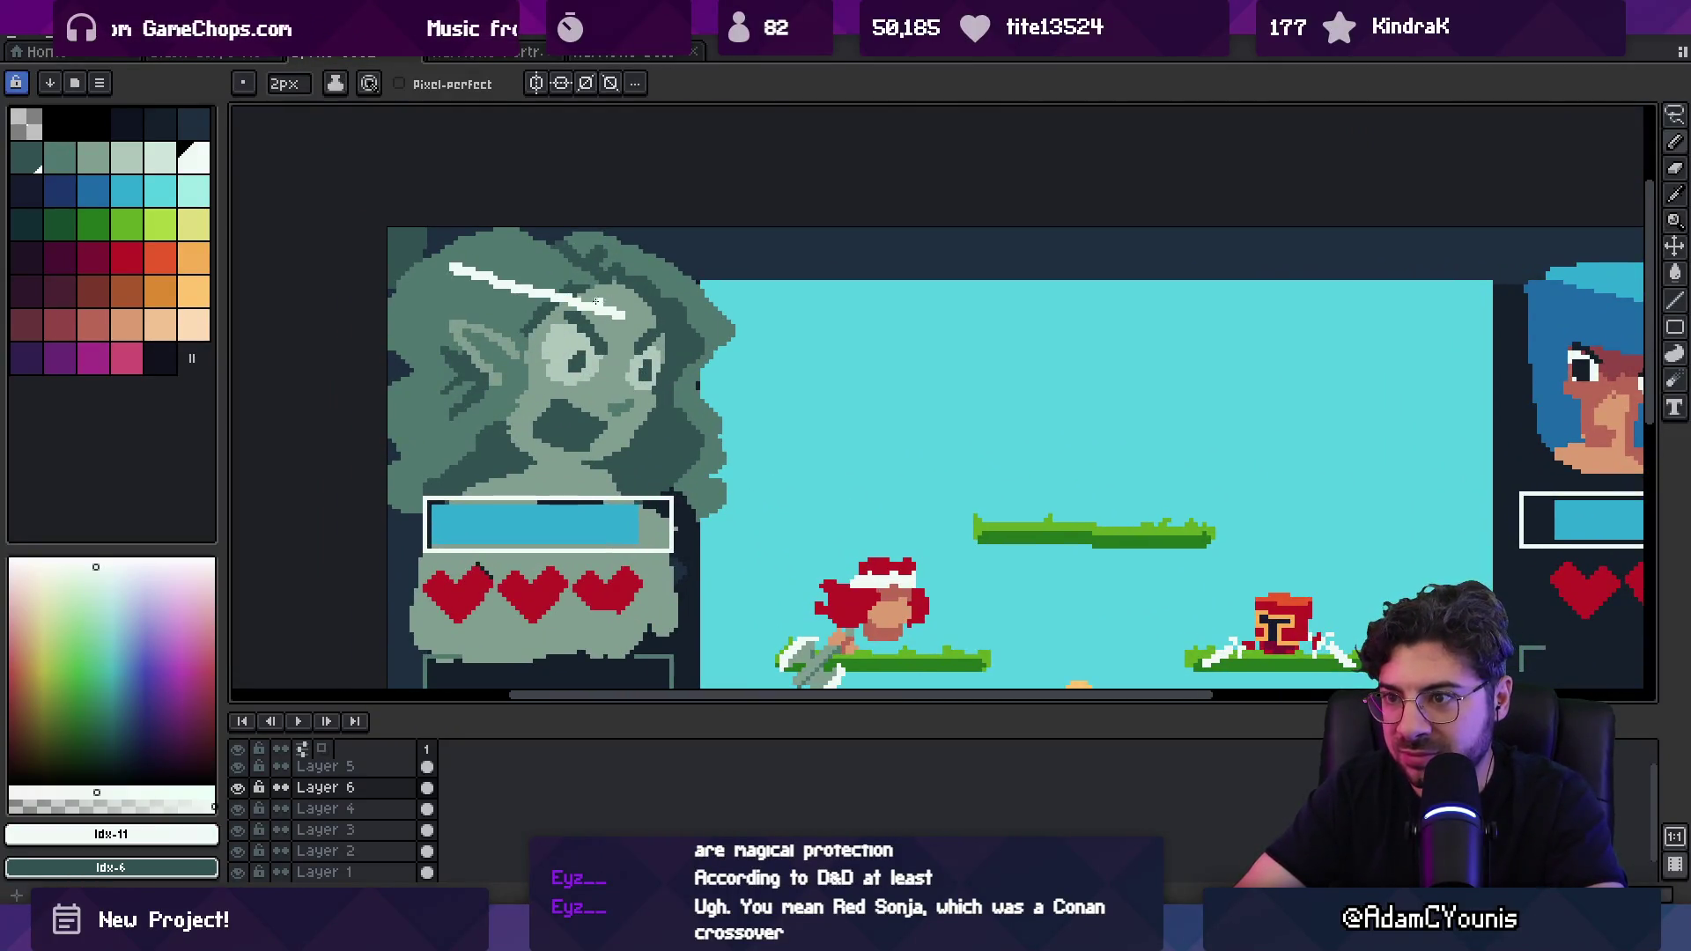
{"action": "left_click_drag", "start_coordinate": [490, 284], "coordinate": [688, 301]}
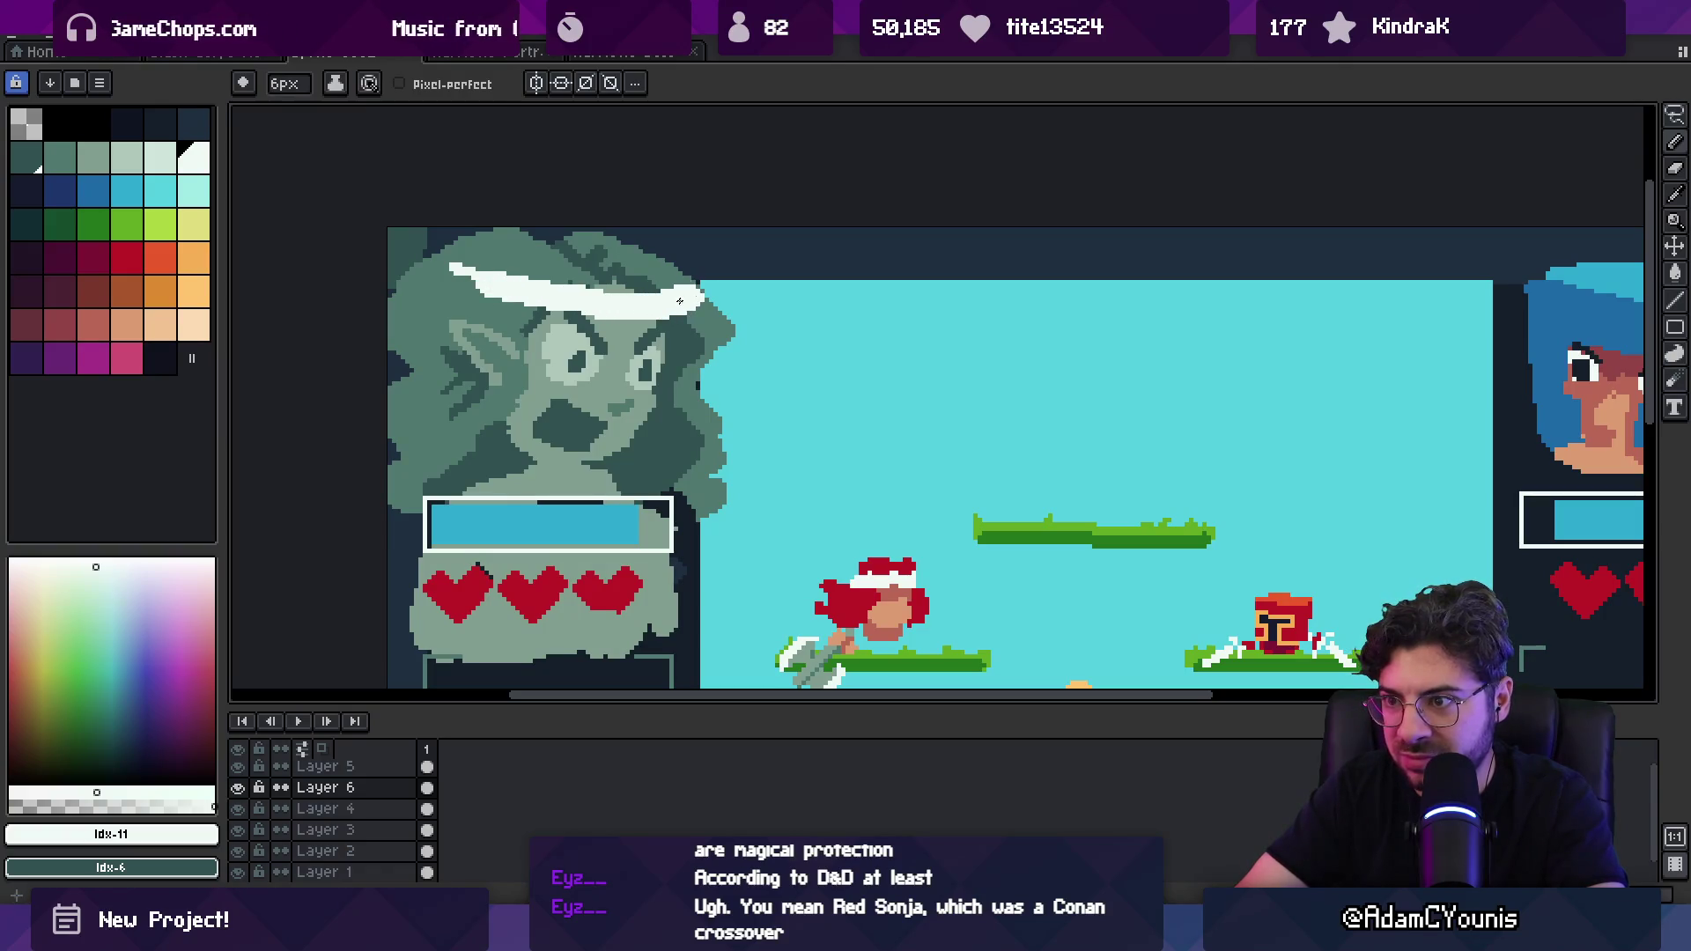
Step: Reshape the hair outline around the headband with a thin pencil, sampling the hair green
{"action": "key", "text": "b"}
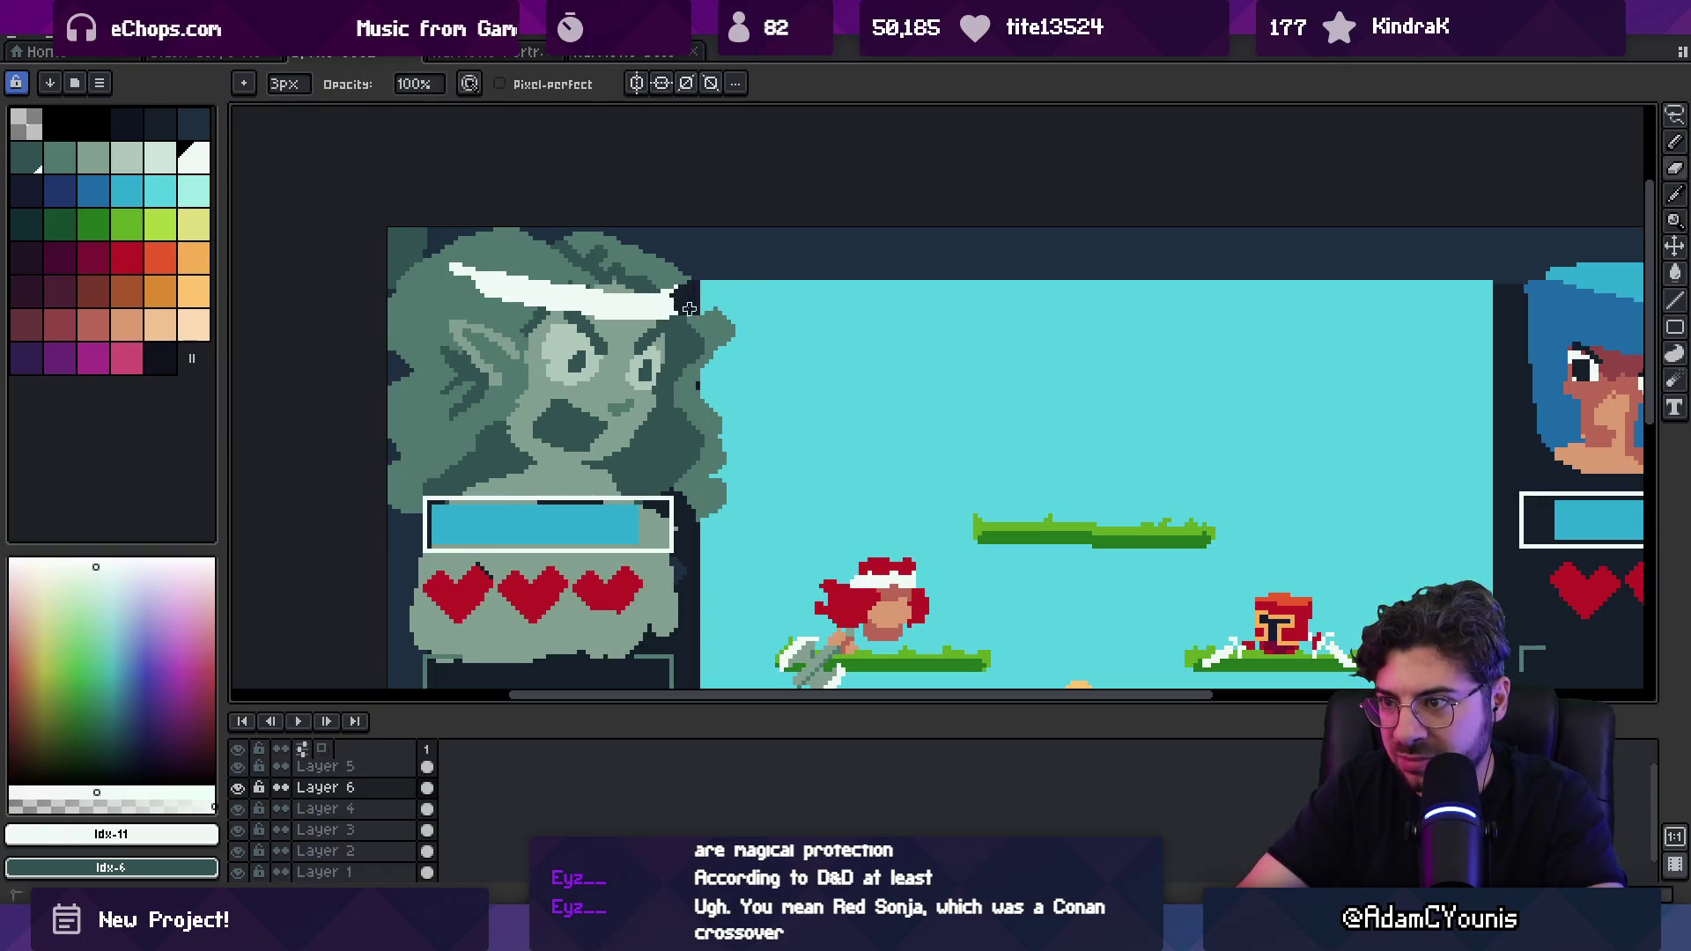
{"action": "left_click_drag", "start_coordinate": [403, 268], "coordinate": [442, 277]}
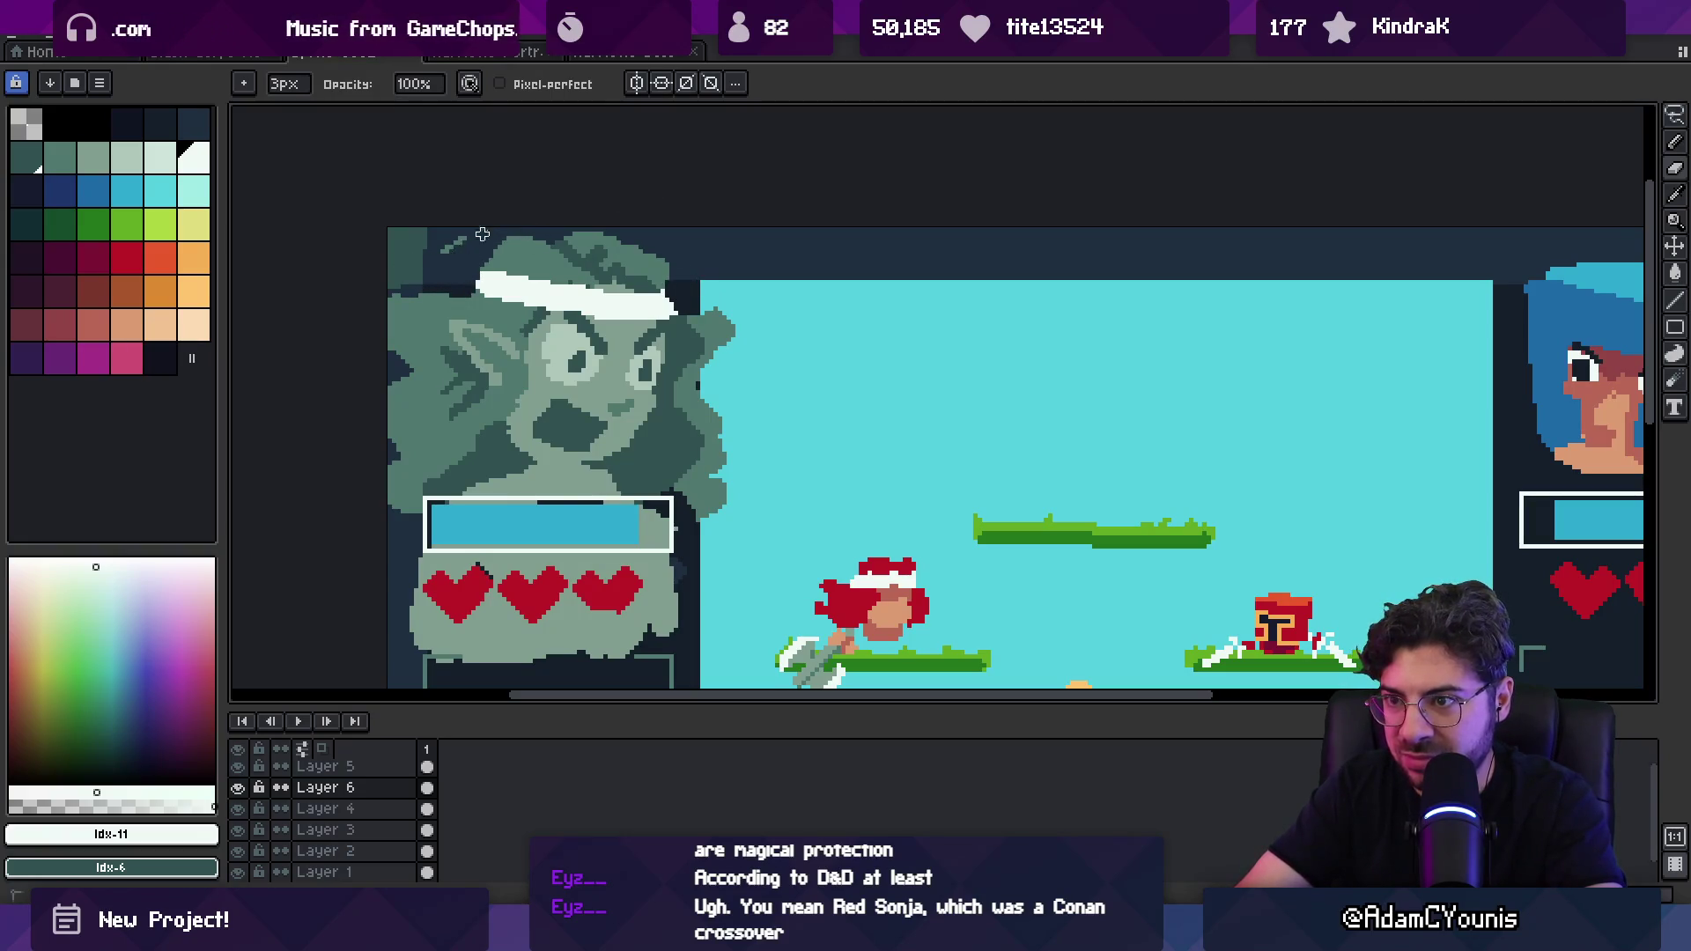
{"action": "left_click", "coordinate": [665, 283], "text": "alt"}
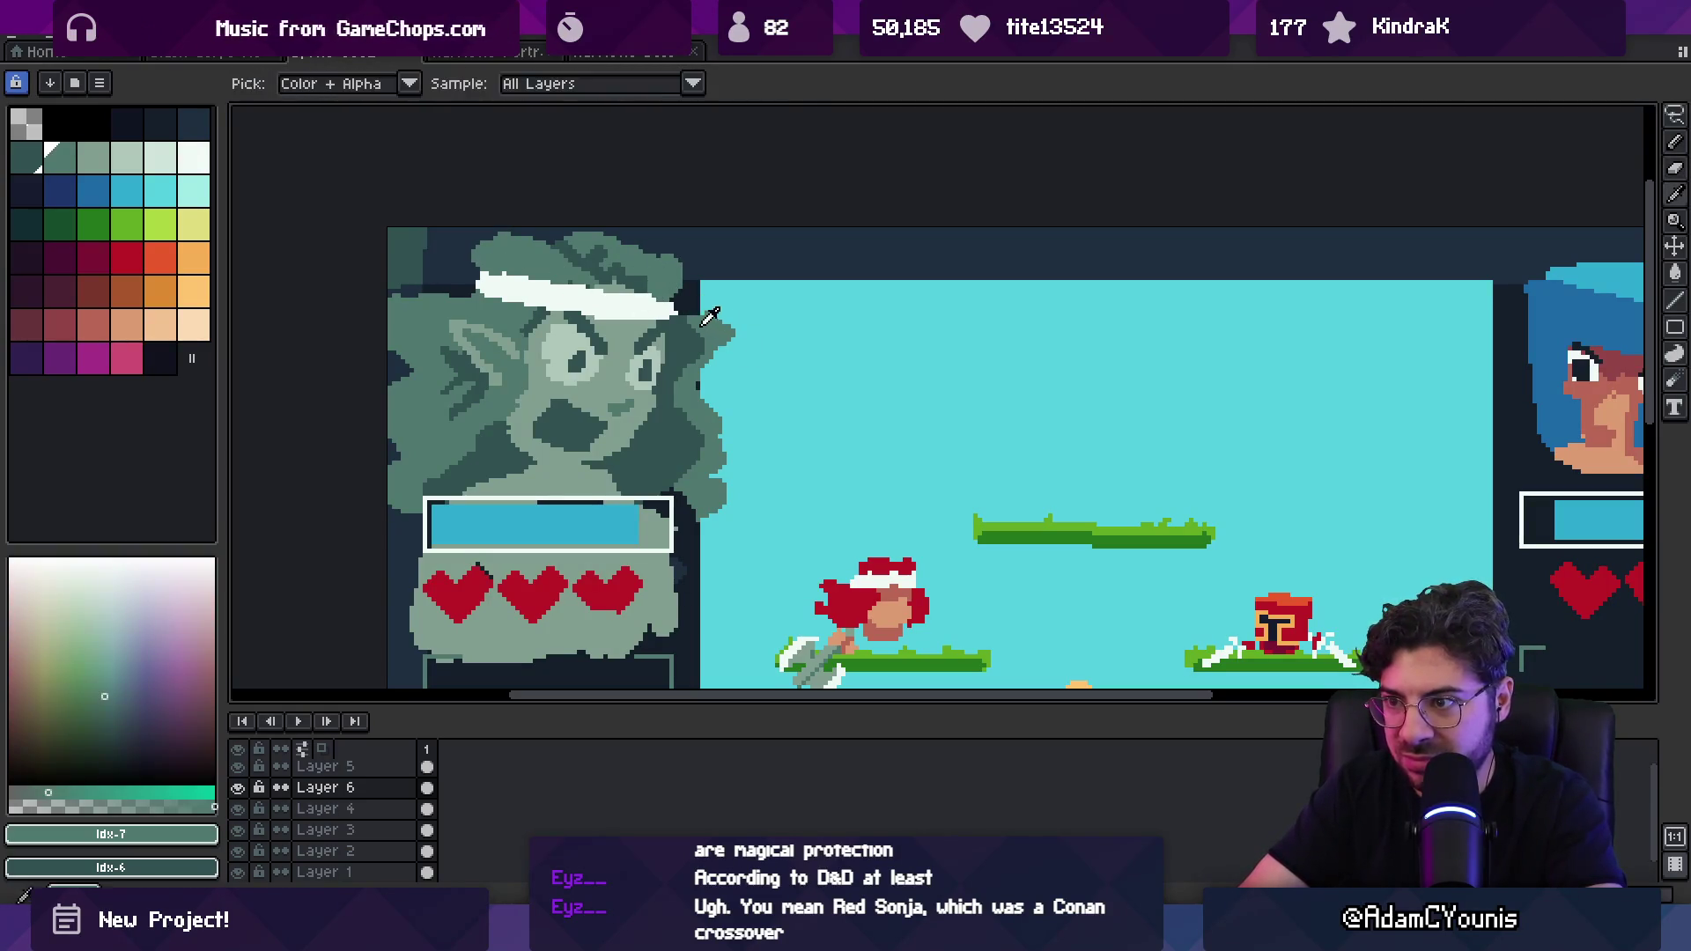
{"action": "key", "text": "z"}
{"action": "scroll", "coordinate": [537, 343], "scroll_direction": "down", "scroll_amount": 3}
{"action": "scroll", "coordinate": [537, 343], "scroll_direction": "up", "scroll_amount": 2}
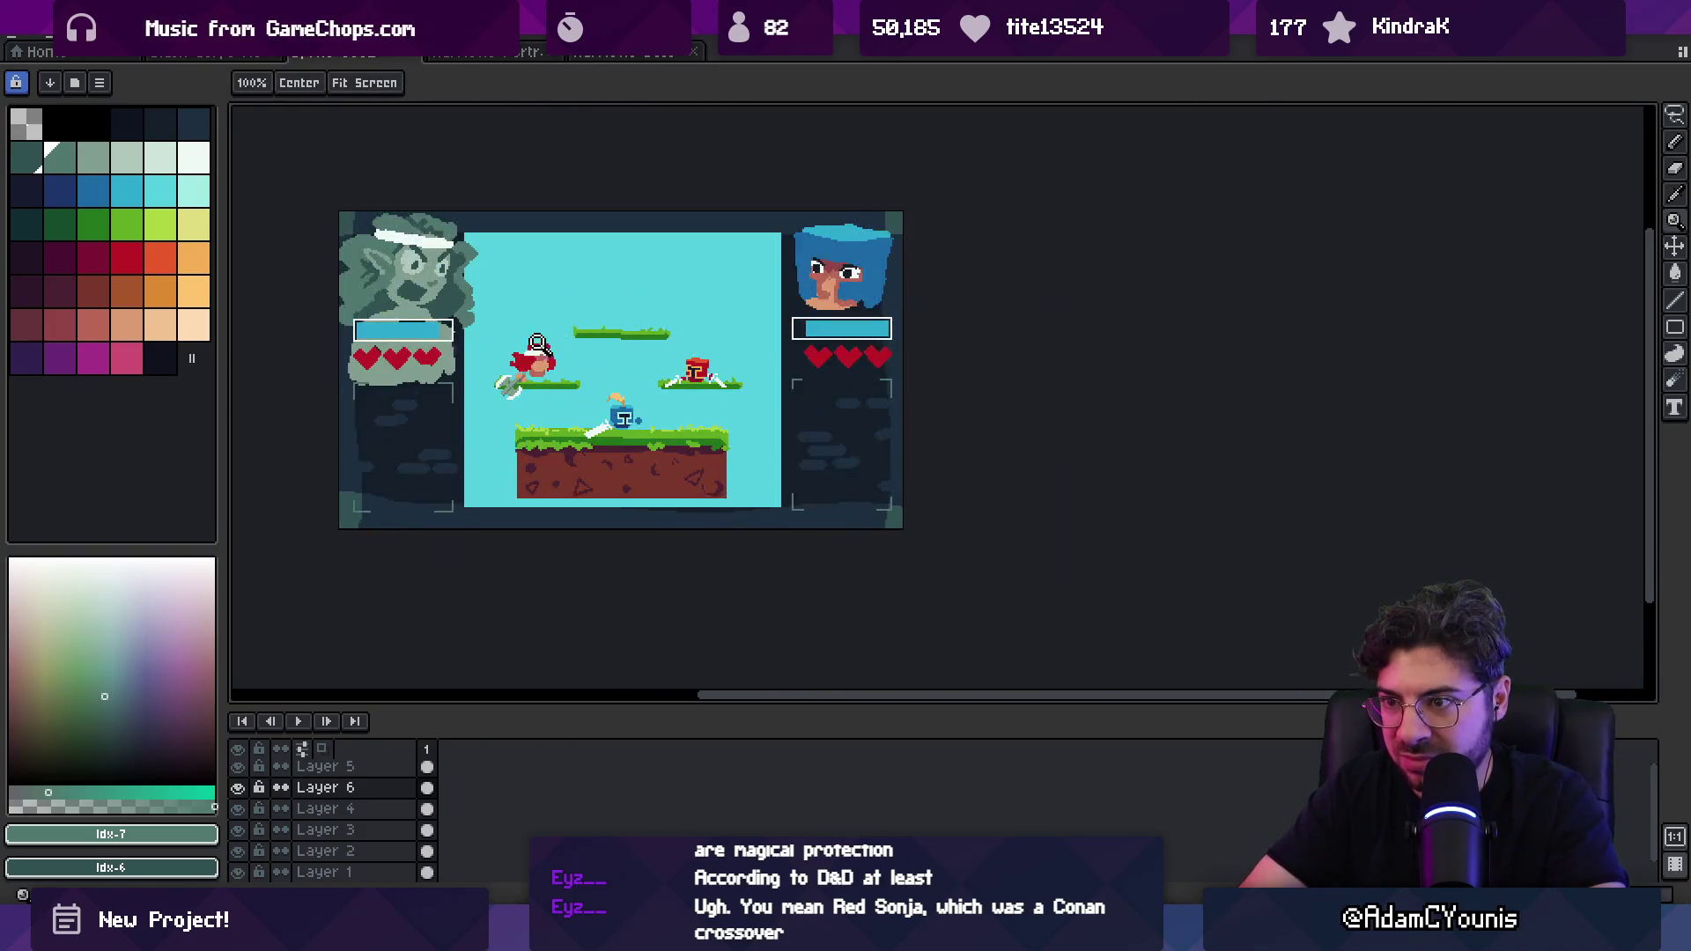
Step: Repaint stray hair and skin pixels along the red-haired fighter's hairline and face
{"action": "scroll", "coordinate": [537, 343], "scroll_direction": "up", "scroll_amount": 3}
{"action": "key", "text": "b"}
{"action": "left_click", "coordinate": [538, 350], "text": "alt"}
{"action": "left_click", "coordinate": [533, 356]}
{"action": "left_click", "coordinate": [547, 359]}
{"action": "left_click", "coordinate": [493, 352], "text": "alt"}
{"action": "left_click", "coordinate": [529, 339]}
{"action": "left_click", "coordinate": [542, 326]}
{"action": "left_click", "coordinate": [572, 370], "text": "alt"}
Step: Sample the fighter's hair red and zoom back out to the whole scene
{"action": "key", "text": "z"}
{"action": "scroll", "coordinate": [614, 329], "scroll_direction": "down", "scroll_amount": 5}
{"action": "scroll", "coordinate": [607, 330], "scroll_direction": "up", "scroll_amount": 4}
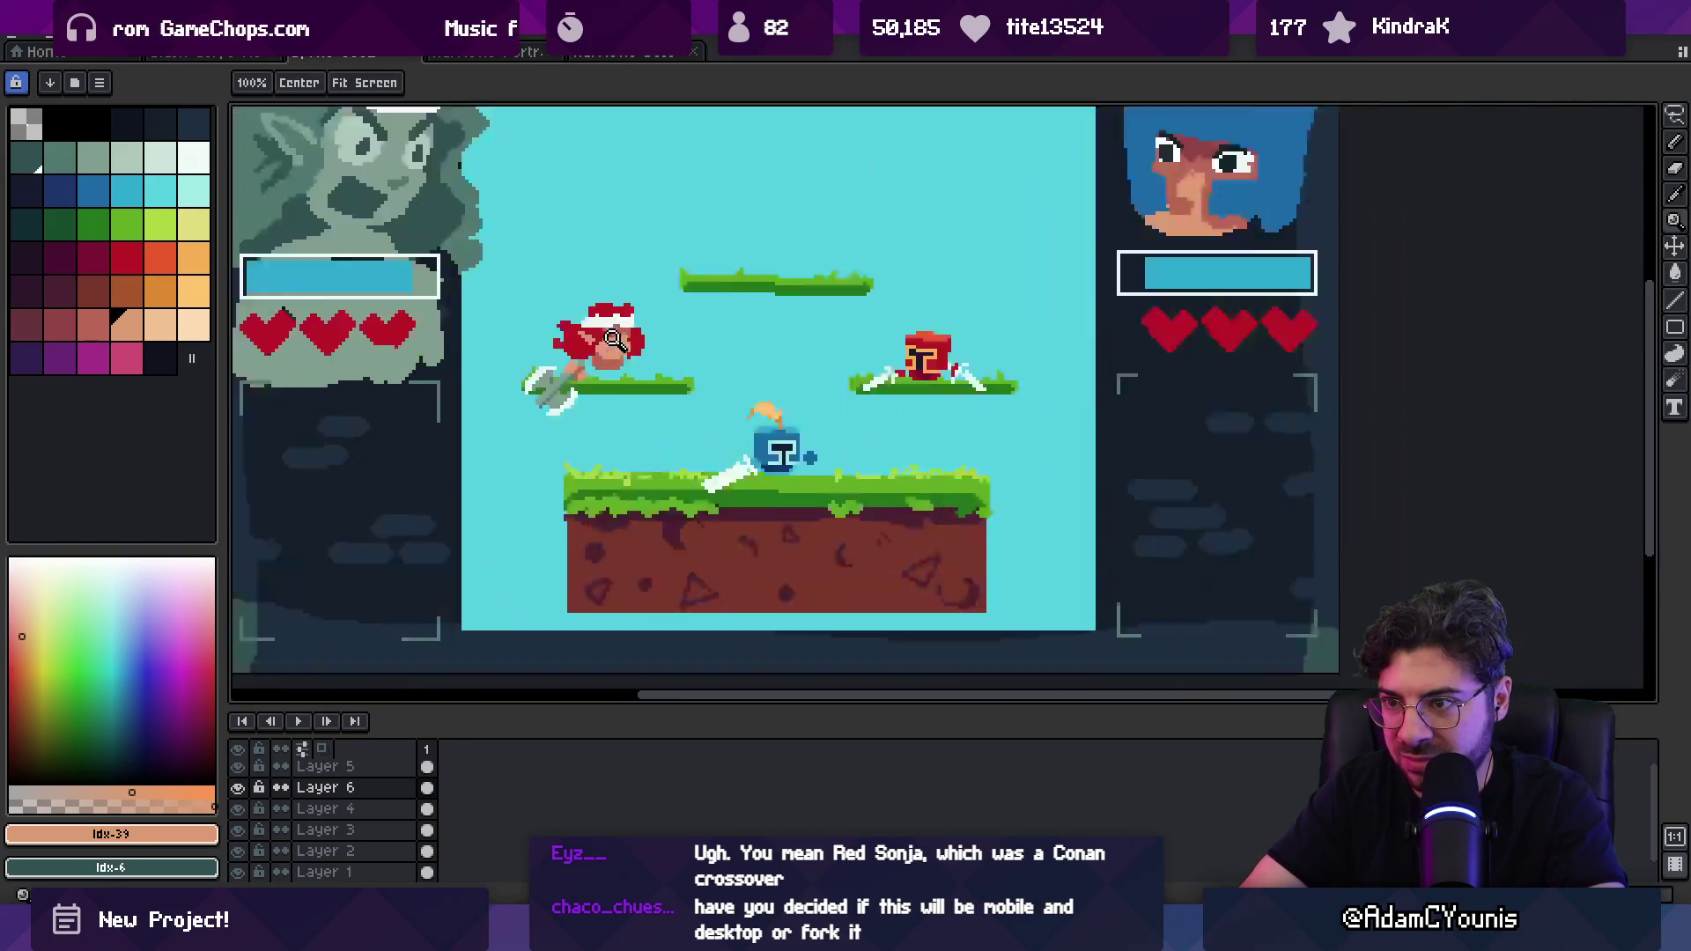
{"action": "left_click", "coordinate": [602, 331], "text": "alt"}
{"action": "key", "text": "b"}
{"action": "key", "text": "z"}
{"action": "scroll", "coordinate": [669, 292], "scroll_direction": "down", "scroll_amount": 3}
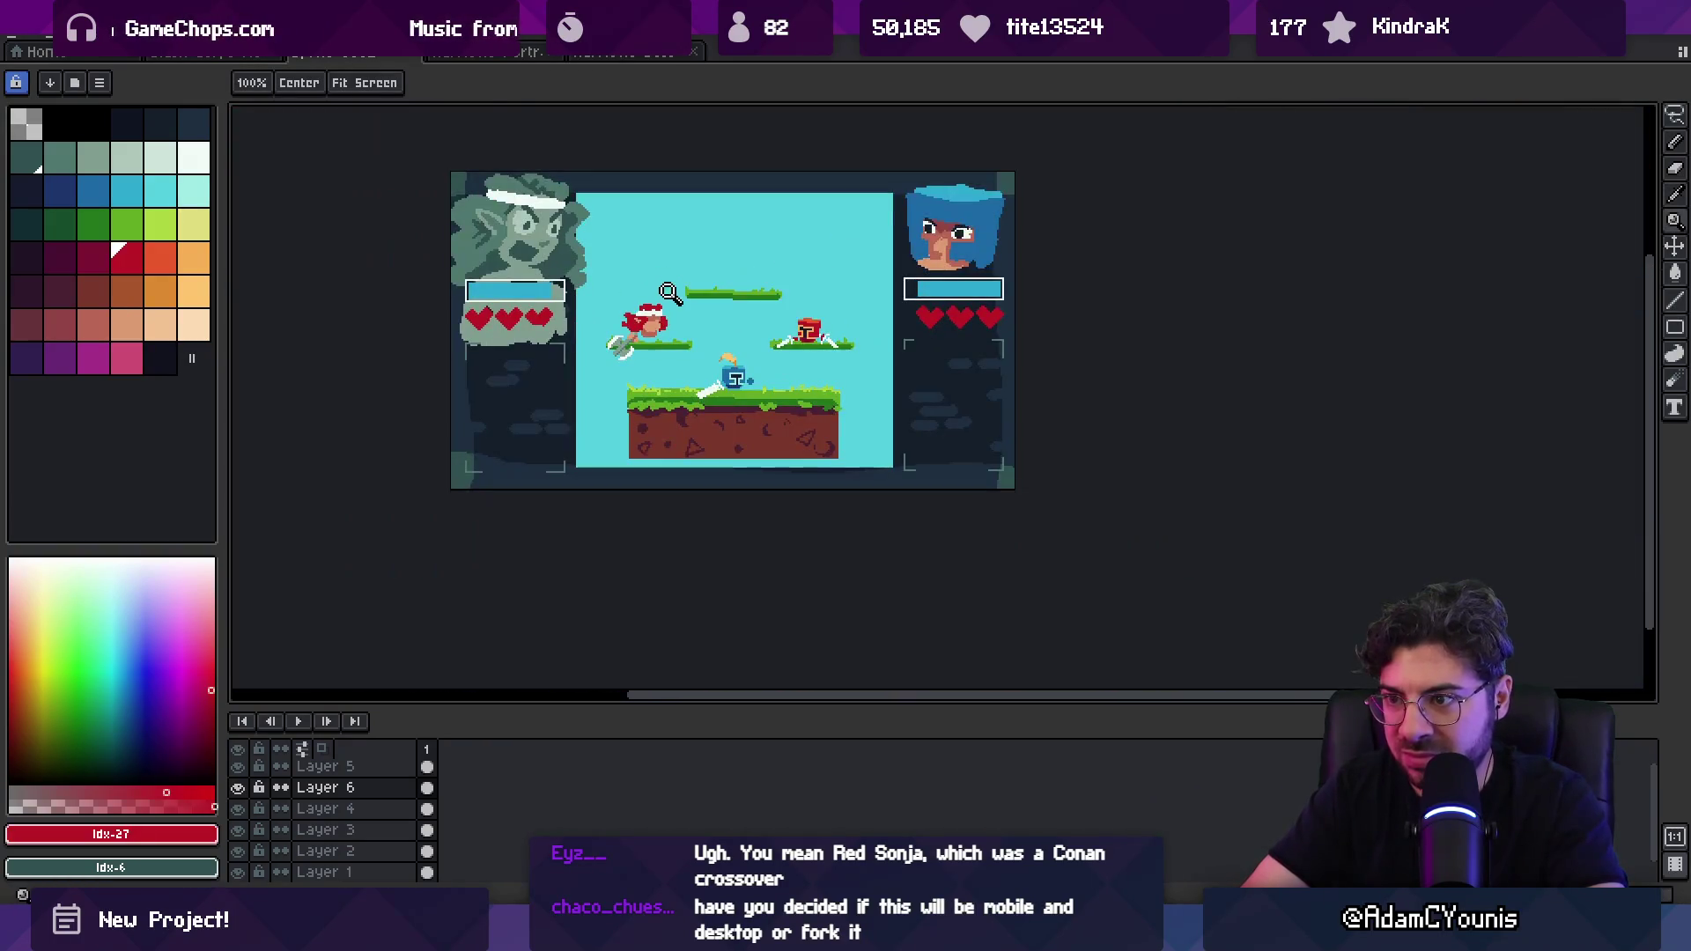
{"action": "scroll", "coordinate": [665, 247], "scroll_direction": "down", "scroll_amount": 2}
{"action": "scroll", "coordinate": [700, 294], "scroll_direction": "up", "scroll_amount": 2}
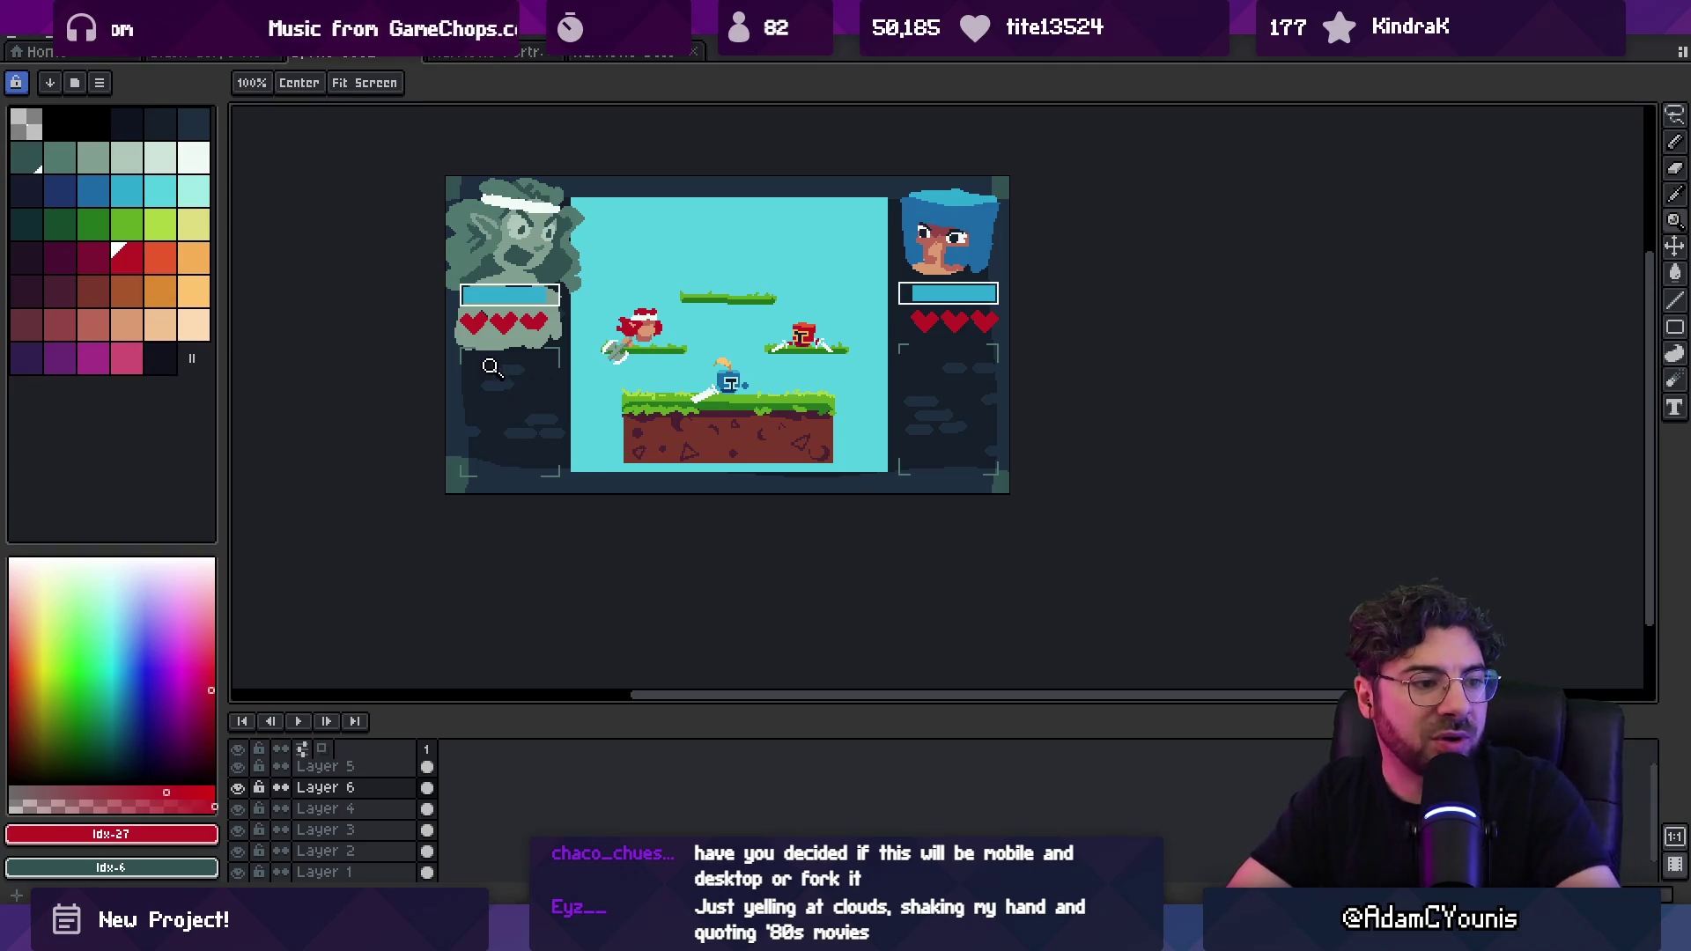
Step: Zoom in on the red-haired fighter's face and compare its darker and lighter skin tones
{"action": "left_click", "coordinate": [671, 334]}
{"action": "left_click", "coordinate": [656, 321]}
{"action": "key", "text": "b"}
{"action": "left_click", "coordinate": [635, 306], "text": "alt"}
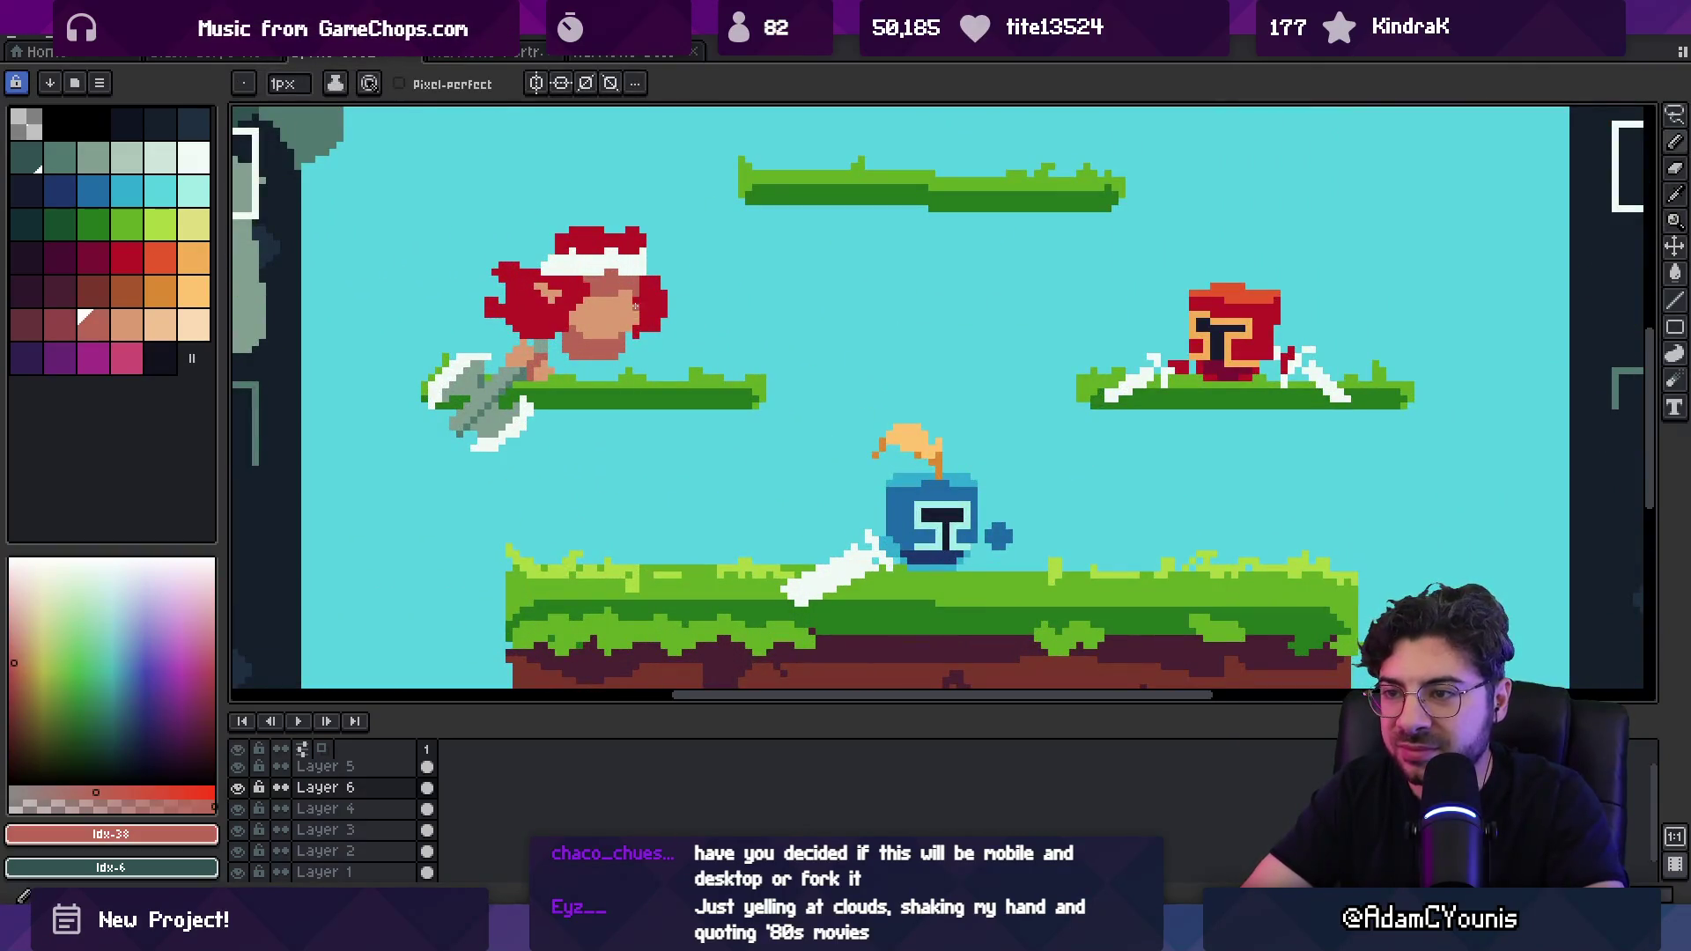
{"action": "left_click", "coordinate": [607, 295], "text": "alt"}
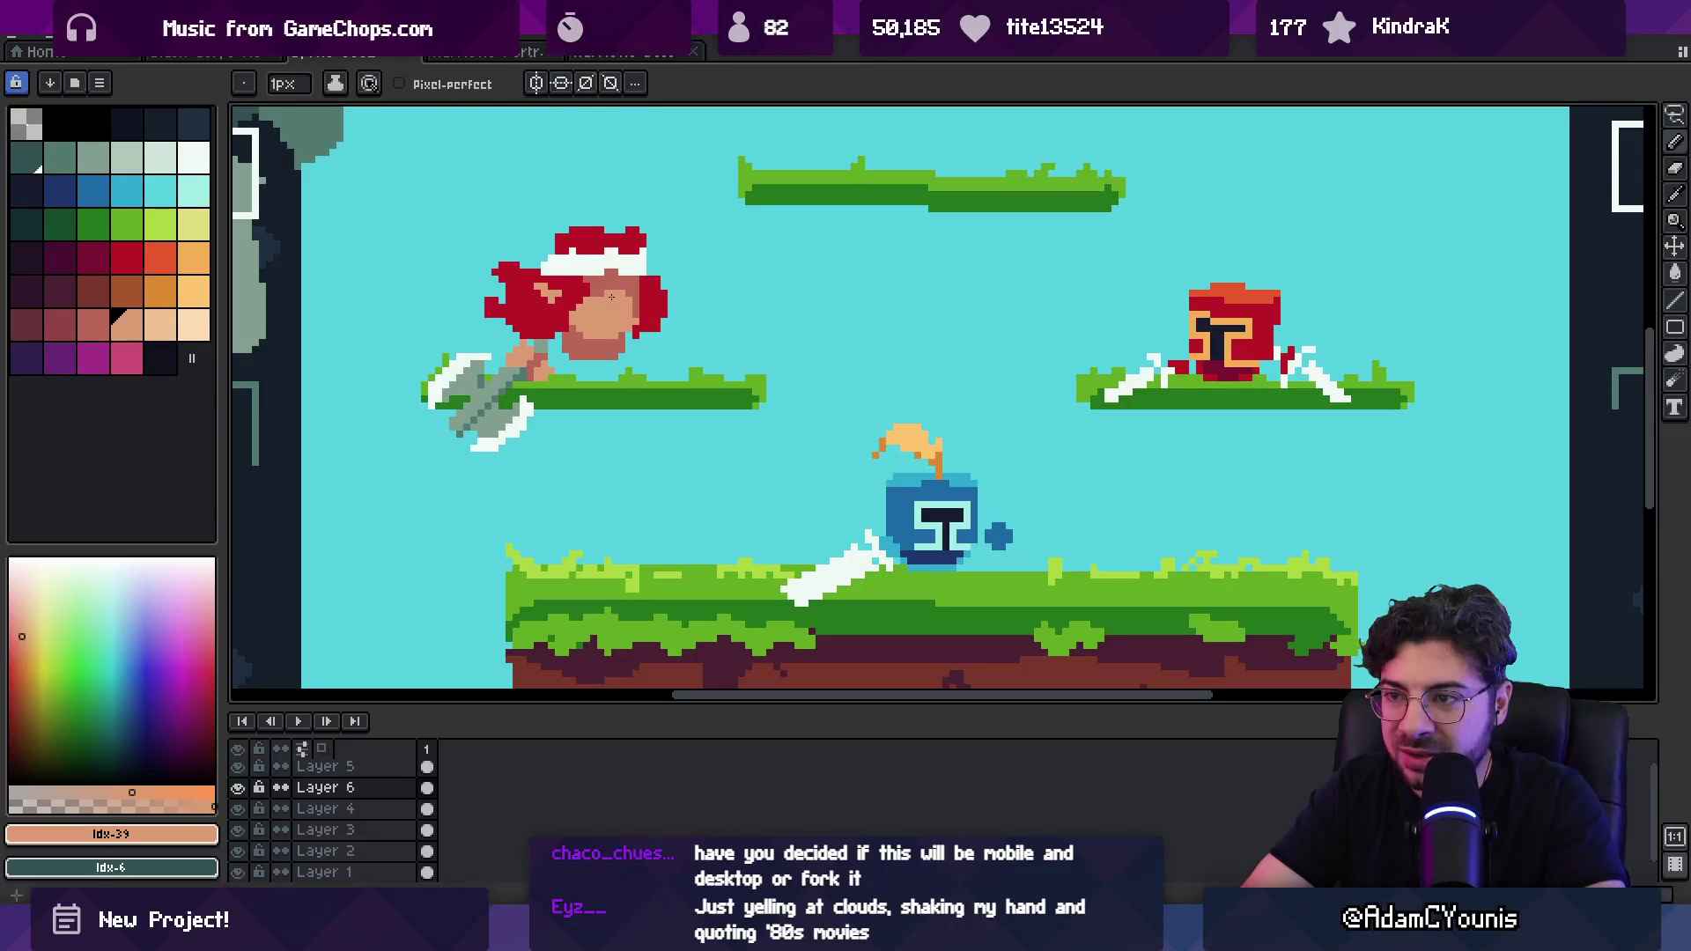
{"action": "left_click", "coordinate": [583, 331], "text": "alt"}
{"action": "left_click", "coordinate": [595, 321], "text": "alt"}
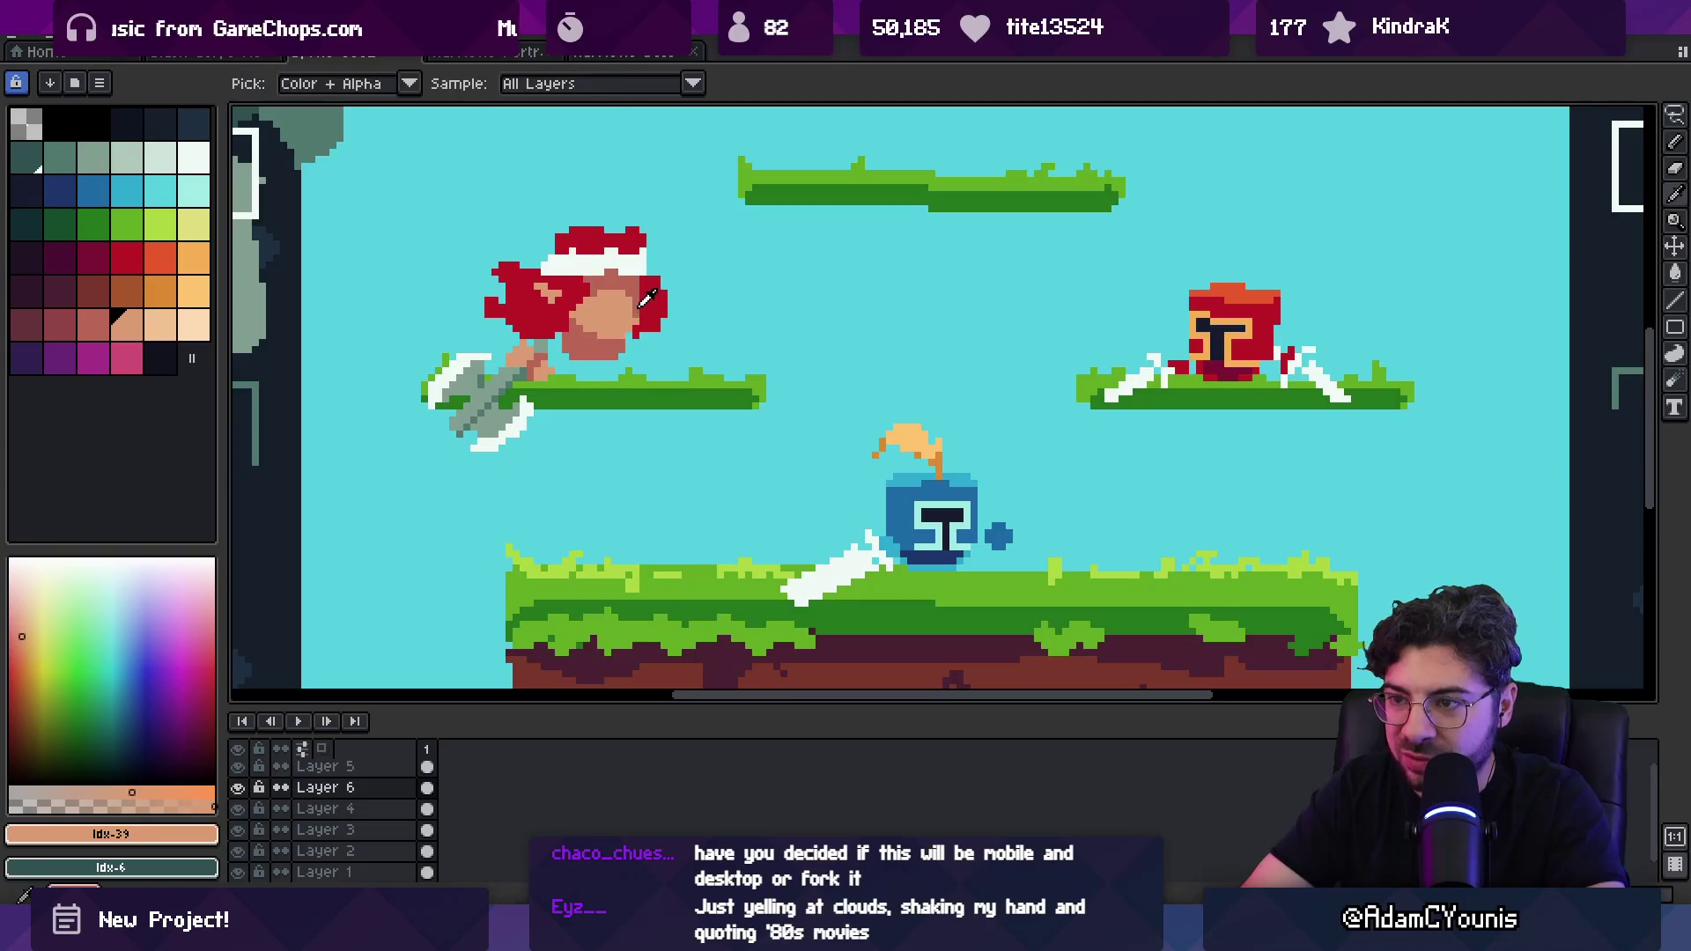
{"action": "left_click", "coordinate": [632, 317], "text": "alt"}
{"action": "left_click", "coordinate": [622, 292], "text": "alt"}
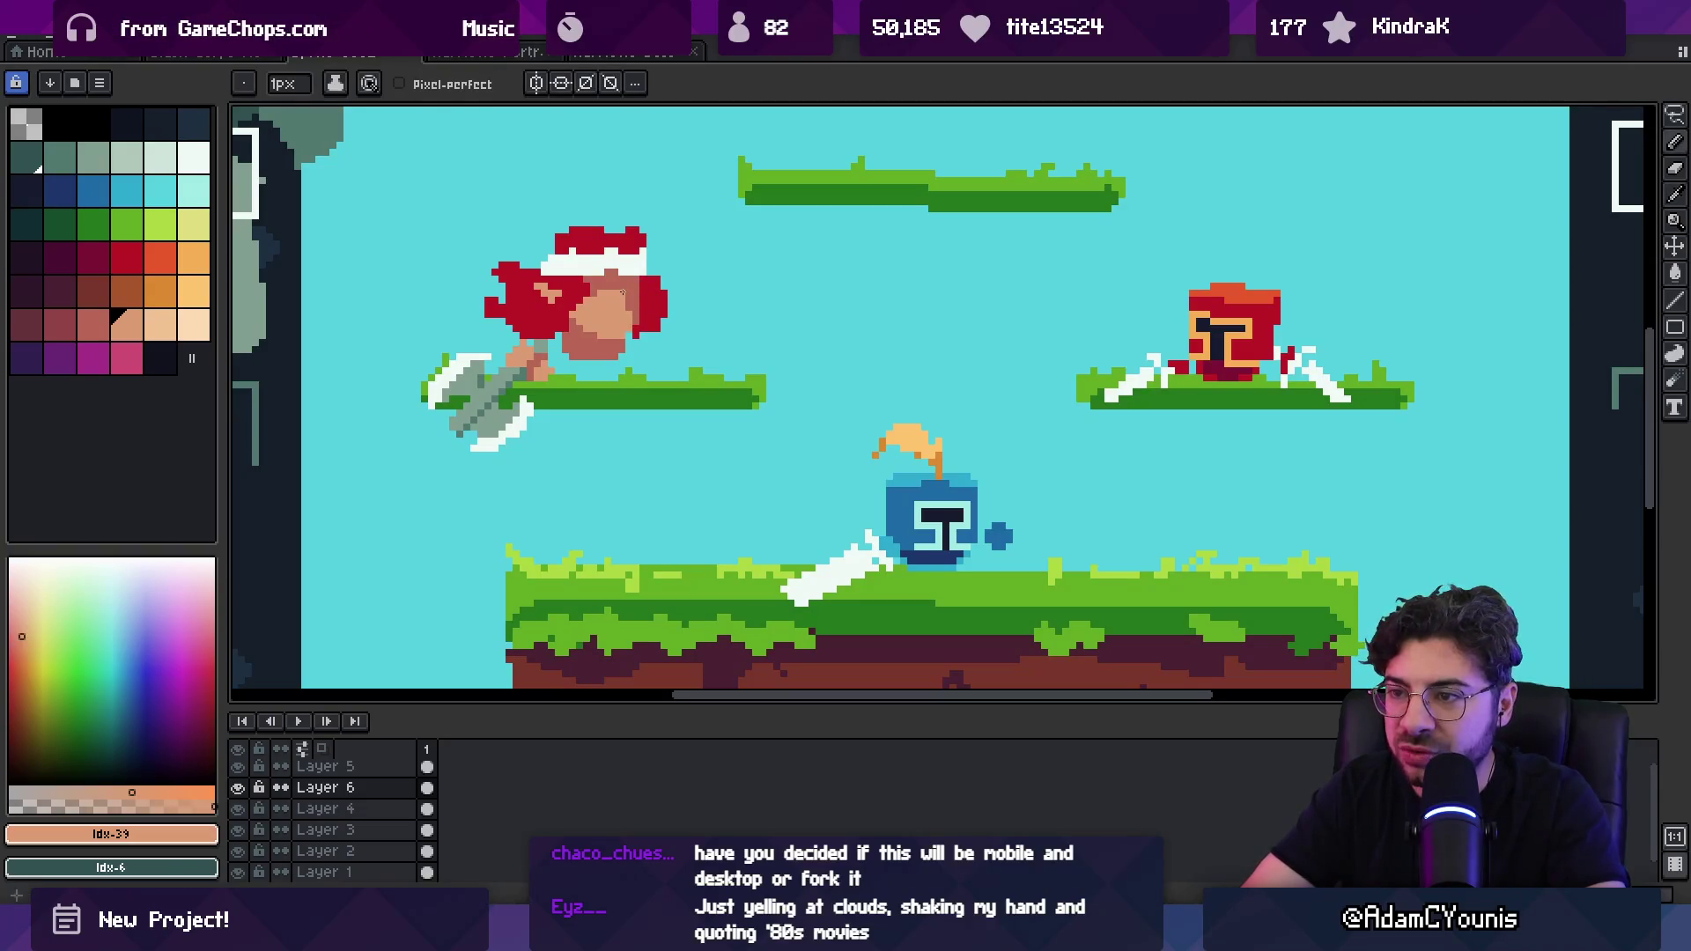
{"action": "left_click", "coordinate": [622, 328], "text": "alt"}
Step: Brighten several chin pixels with the lighter skin tone
{"action": "key", "text": "z"}
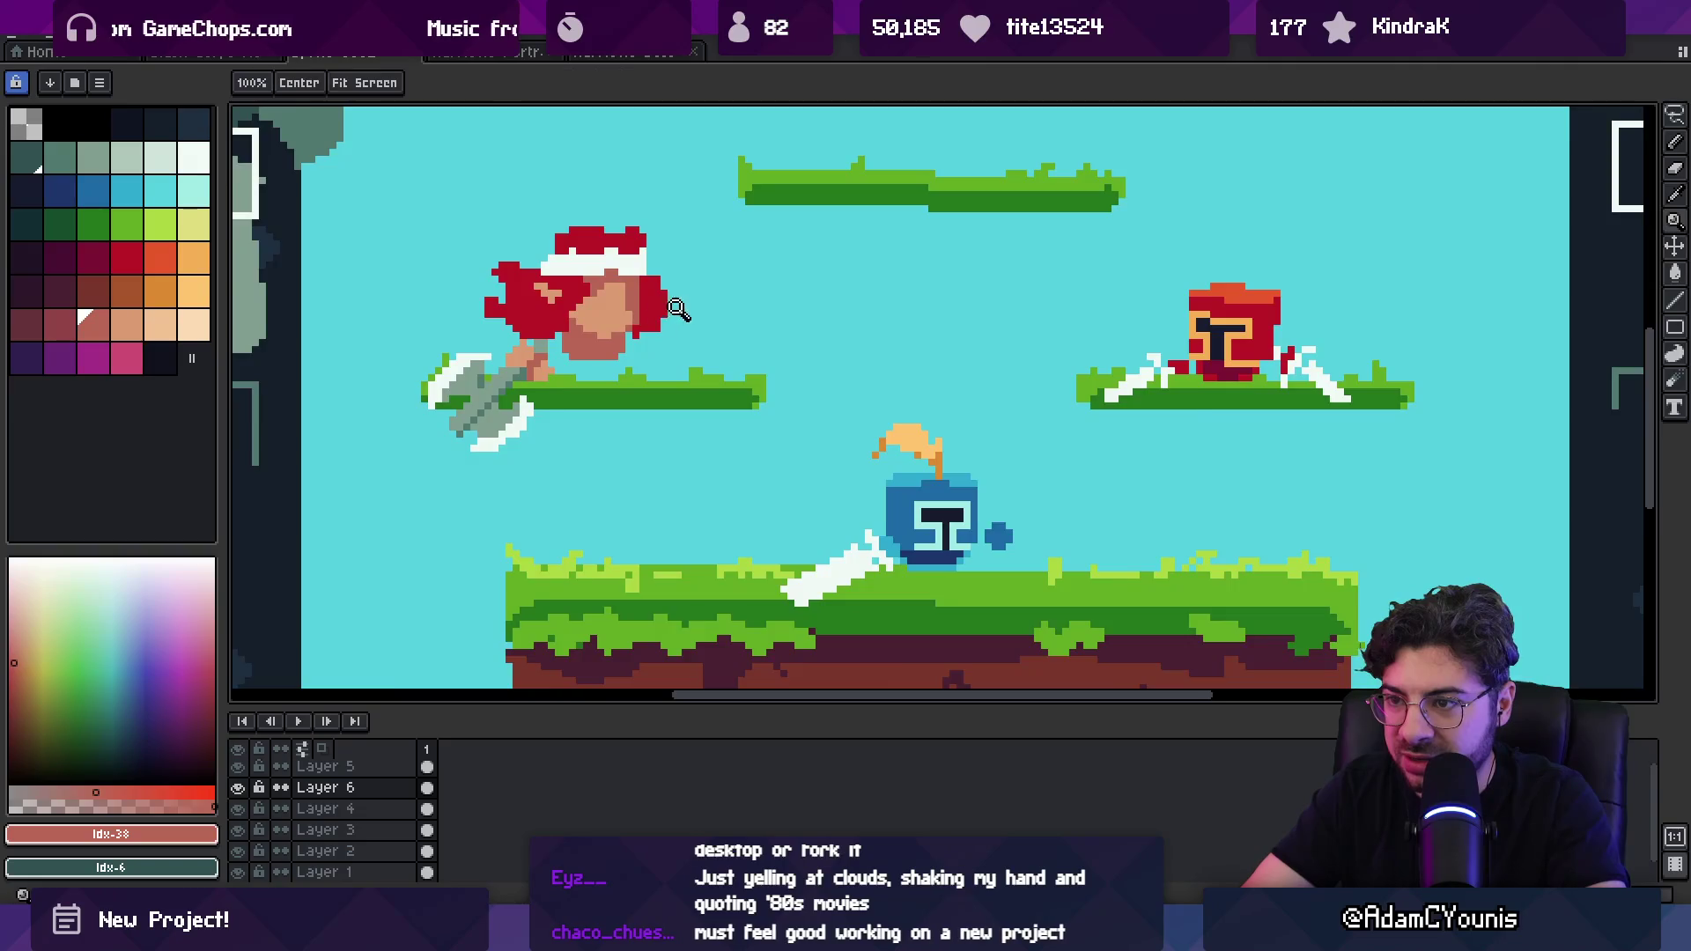
{"action": "left_click", "coordinate": [640, 327]}
{"action": "key", "text": "b"}
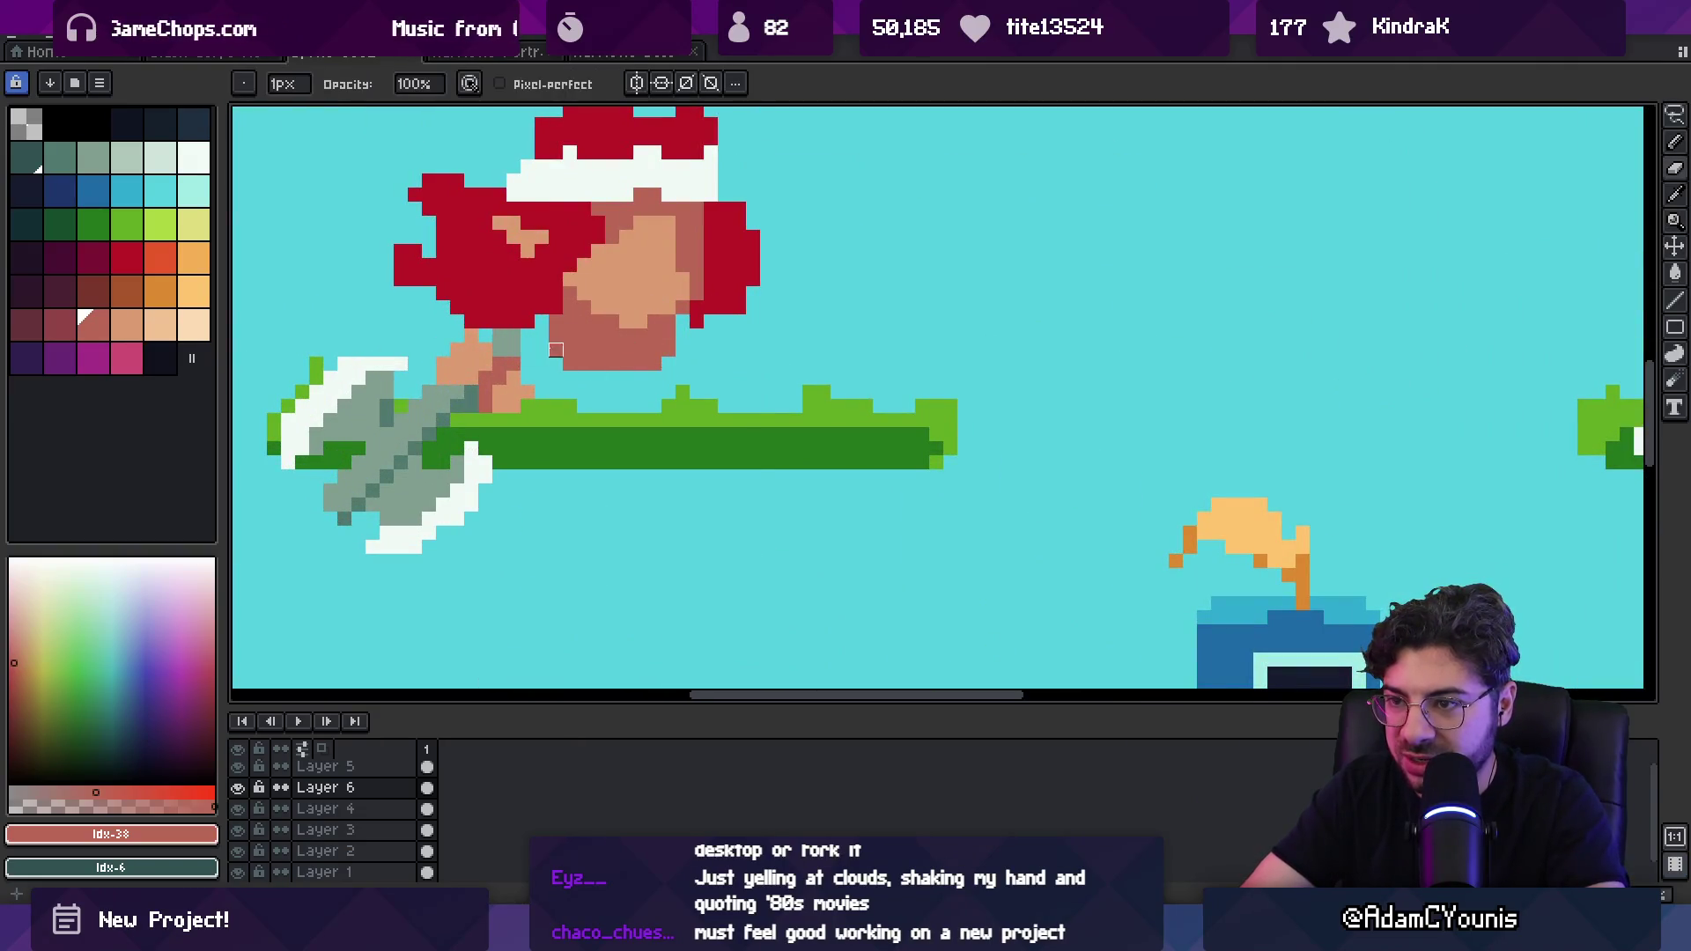
{"action": "left_click", "coordinate": [571, 360], "text": "alt"}
{"action": "left_click_drag", "start_coordinate": [603, 367], "coordinate": [656, 351]}
{"action": "left_click", "coordinate": [567, 349]}
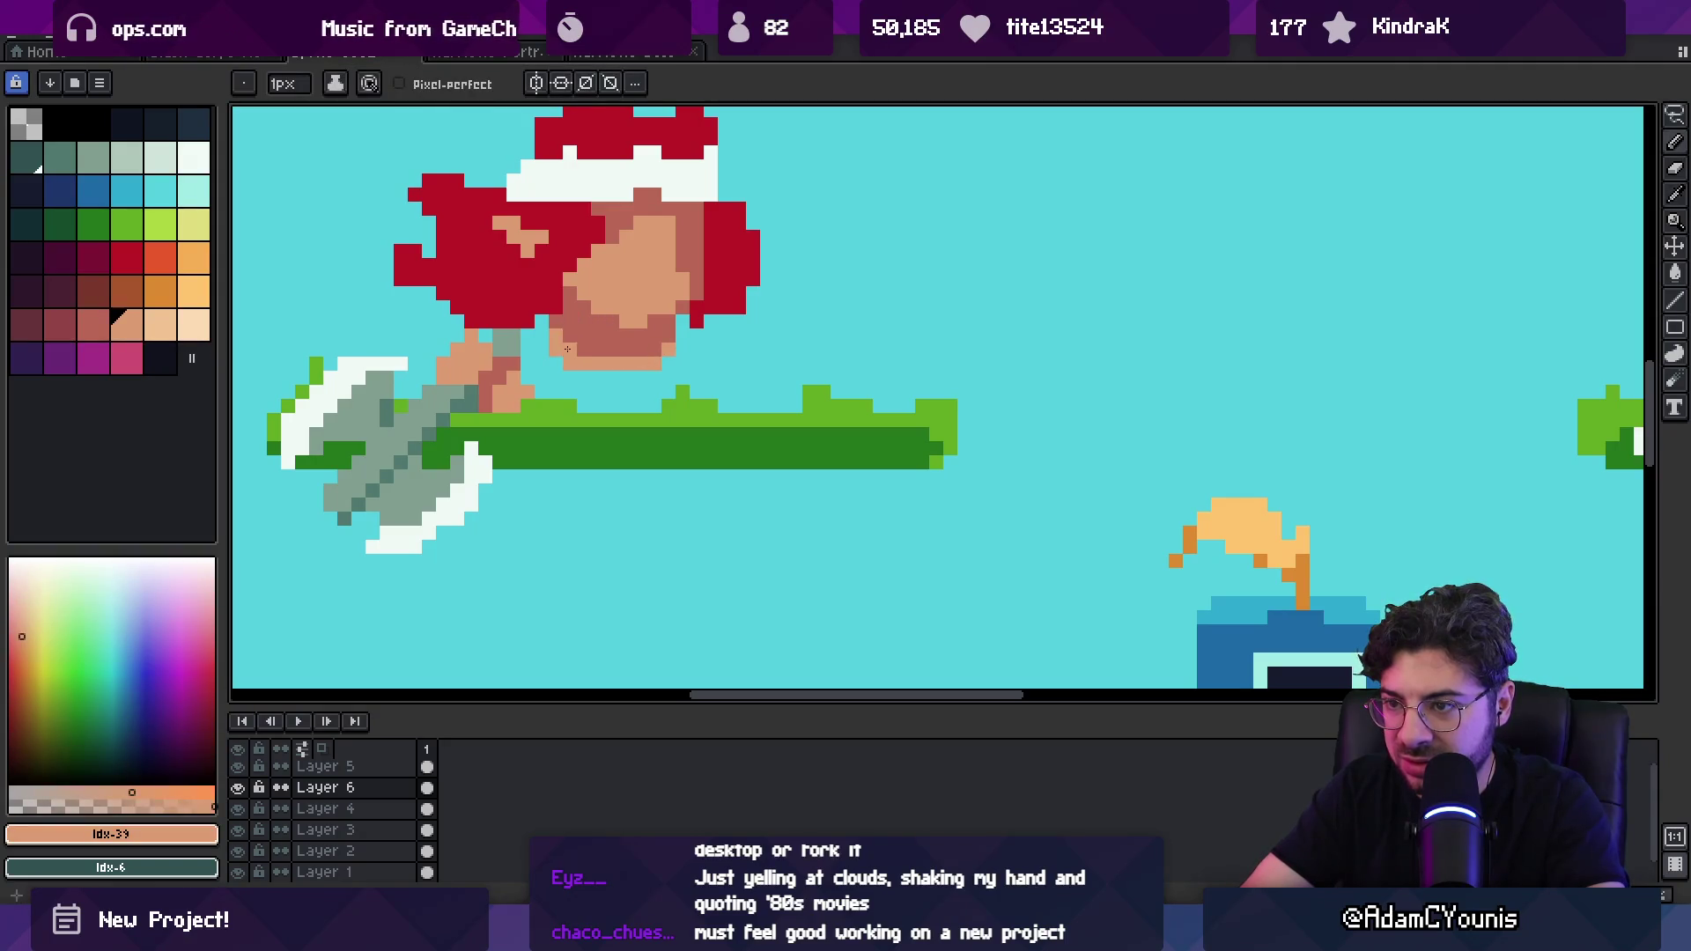
Step: Magic-wand the fighter's lower face and bucket-fill it with dark red
{"action": "key", "text": "z"}
{"action": "scroll", "coordinate": [670, 317], "scroll_direction": "down", "scroll_amount": 4}
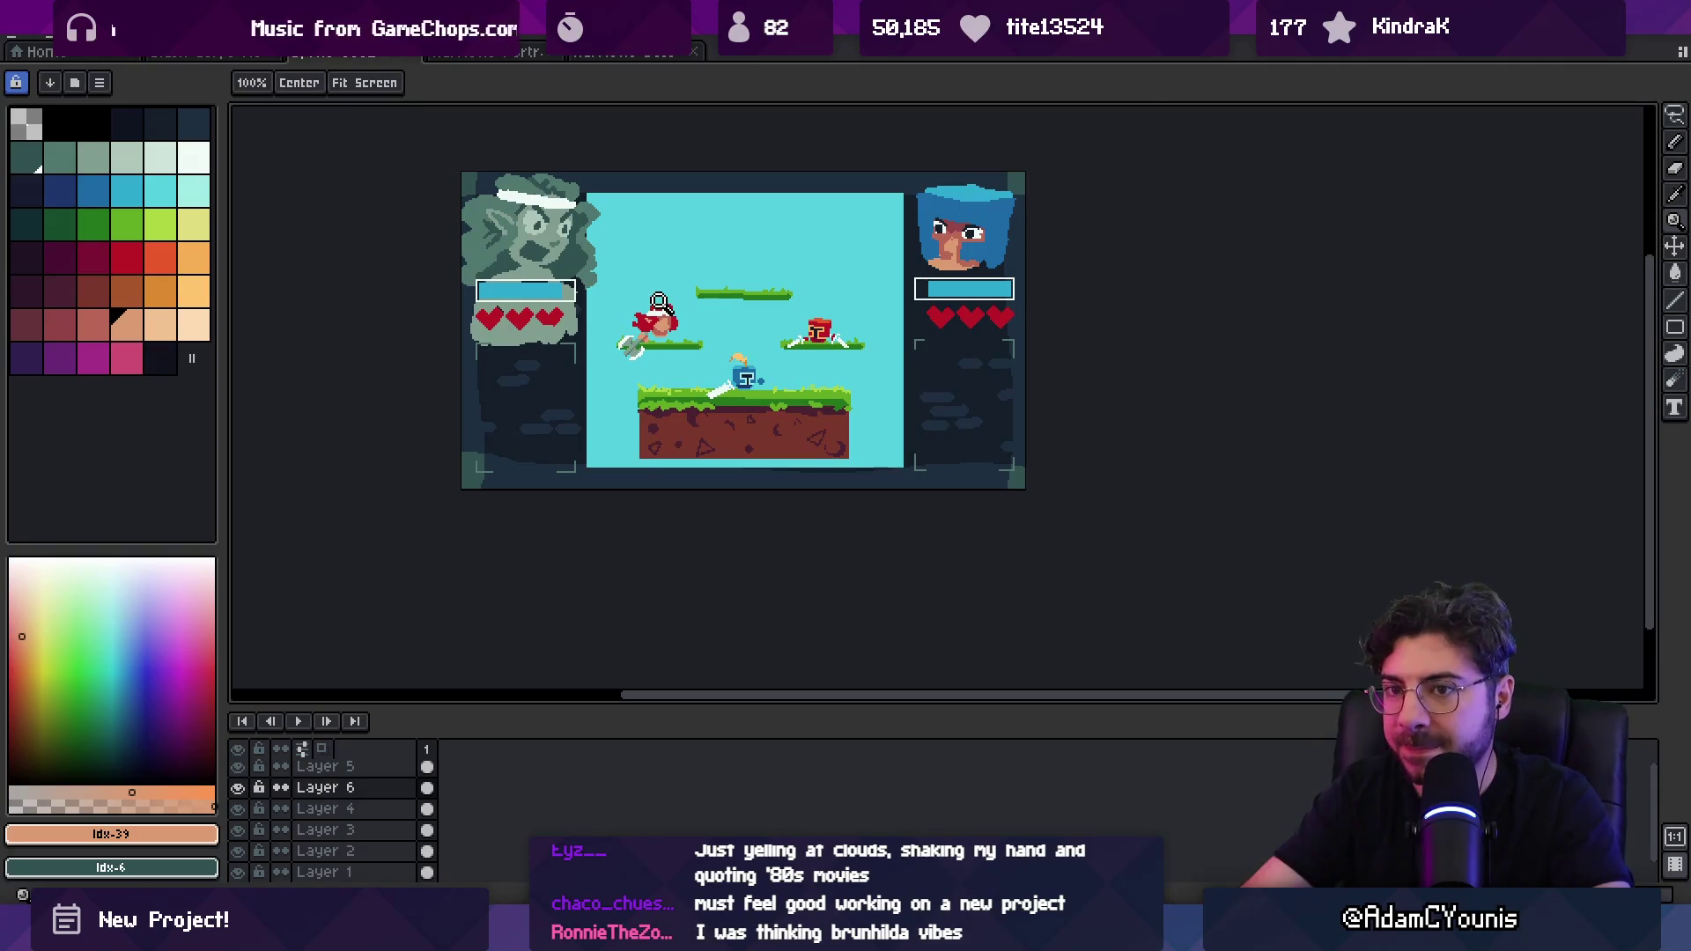
{"action": "scroll", "coordinate": [568, 353], "scroll_direction": "up", "scroll_amount": 1}
{"action": "scroll", "coordinate": [599, 338], "scroll_direction": "up", "scroll_amount": 3}
{"action": "key", "text": "w"}
{"action": "left_click", "coordinate": [593, 385]}
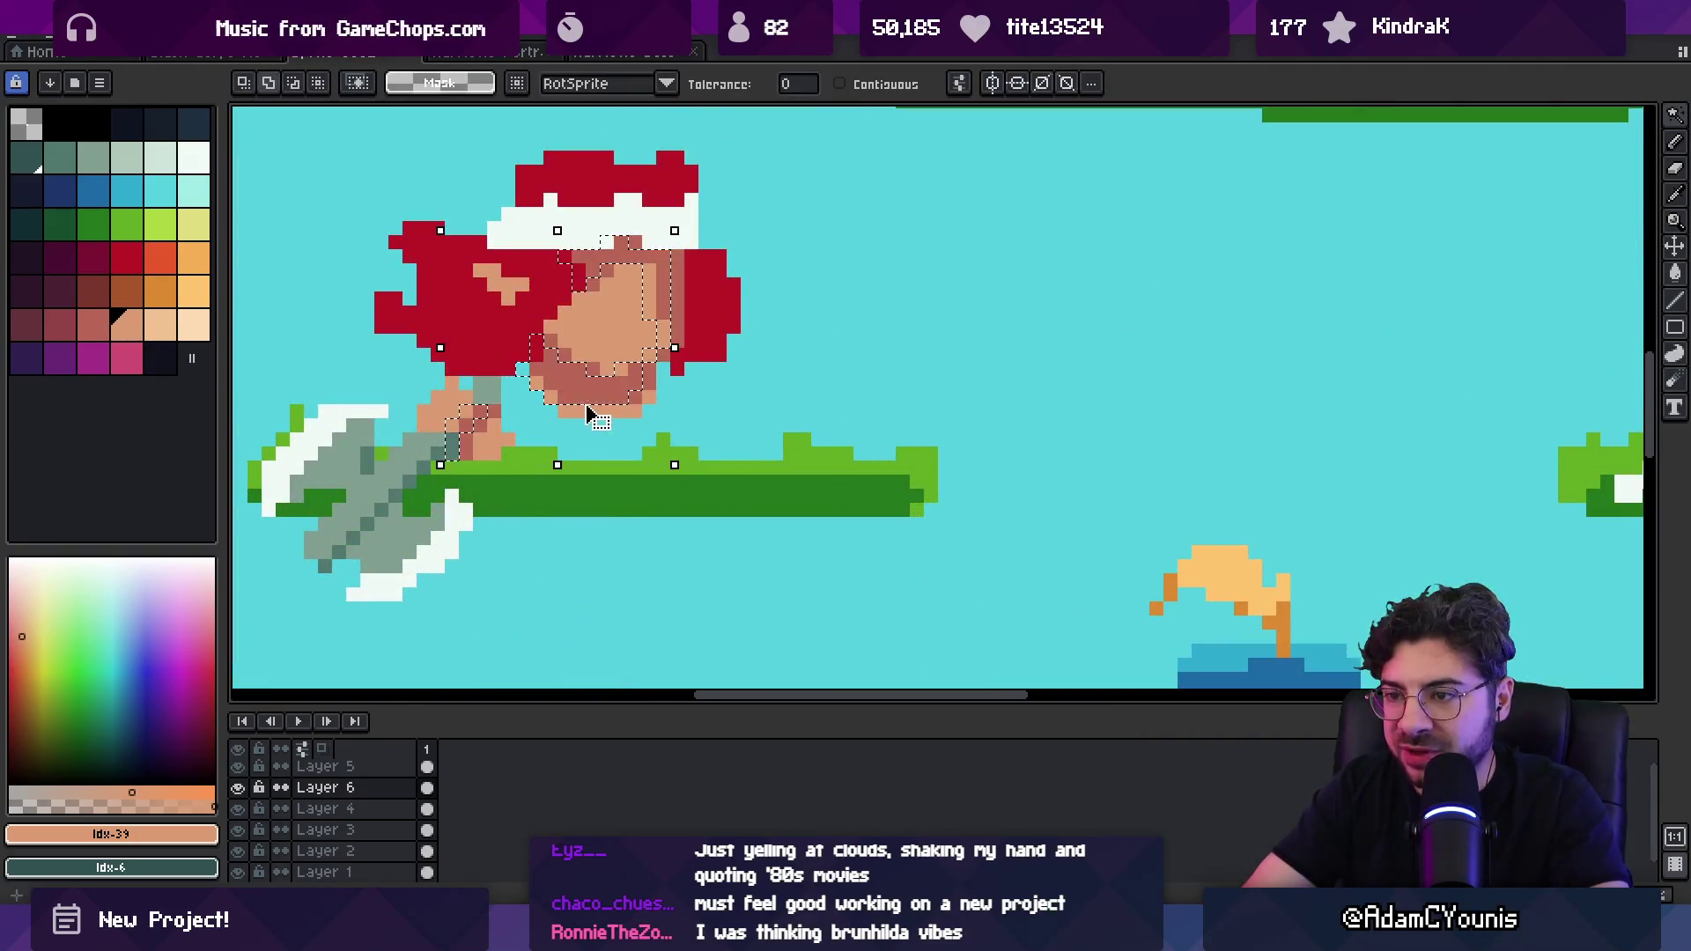
{"action": "left_click", "coordinate": [92, 257]}
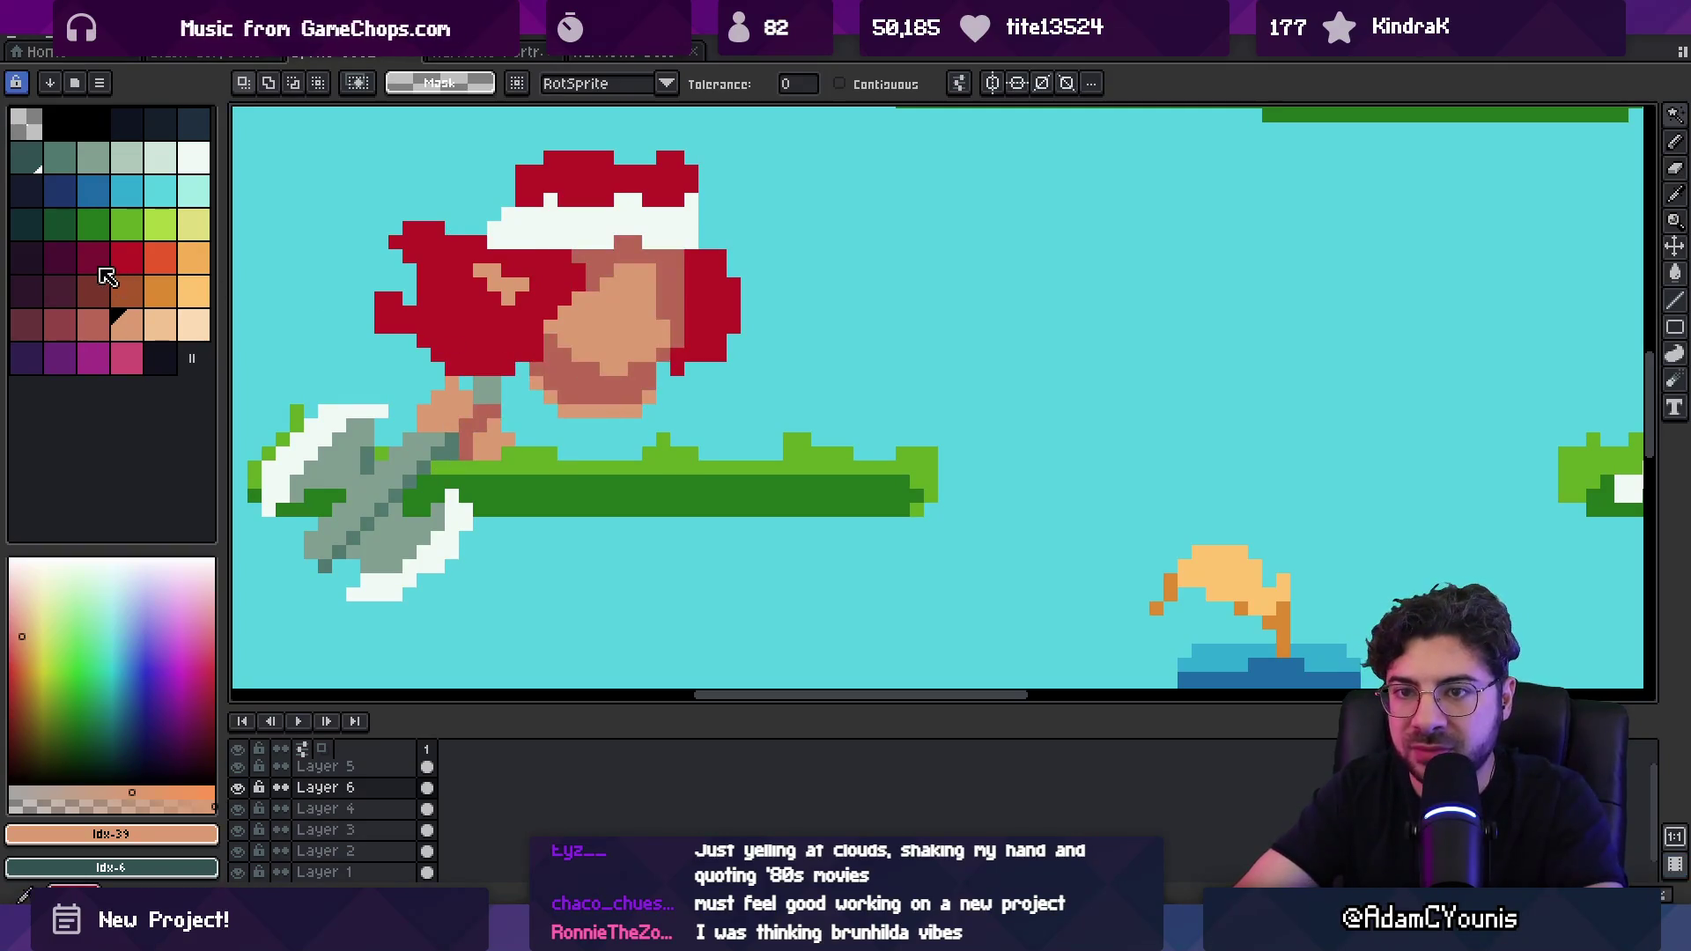
{"action": "key", "text": "b"}
{"action": "left_click", "coordinate": [592, 396]}
{"action": "key", "text": "g"}
{"action": "left_click", "coordinate": [587, 393]}
Step: Extend the dark red over the chin row and right edge, with darker red shading beside the face
{"action": "left_click", "coordinate": [127, 257]}
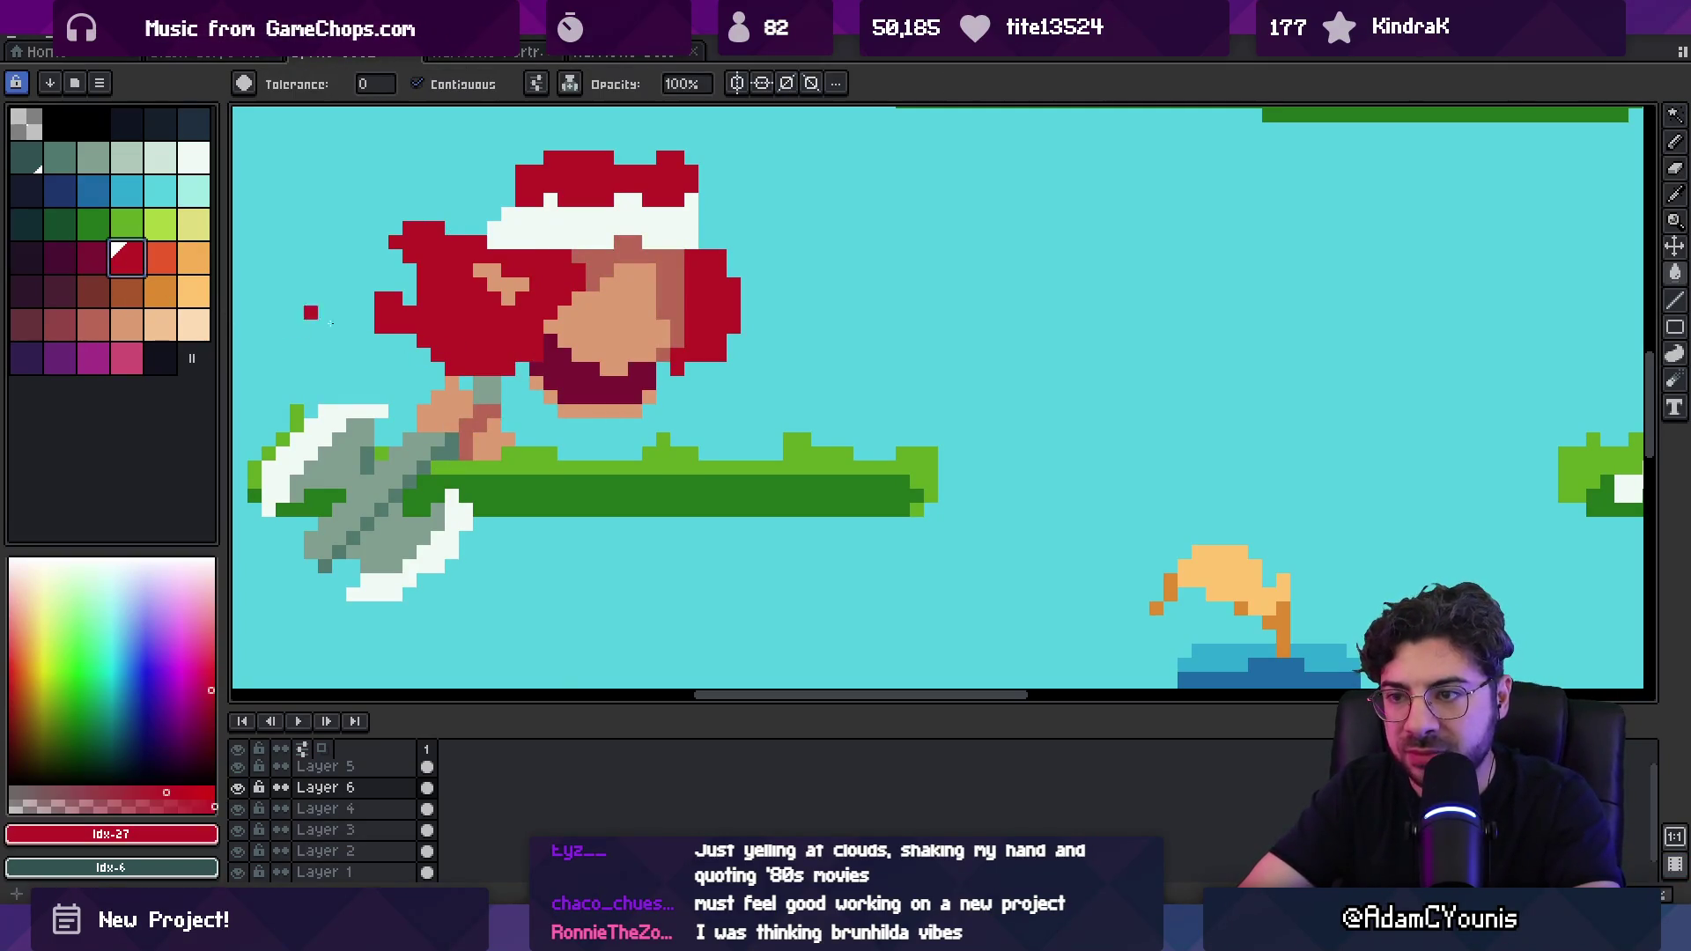
{"action": "key", "text": "b"}
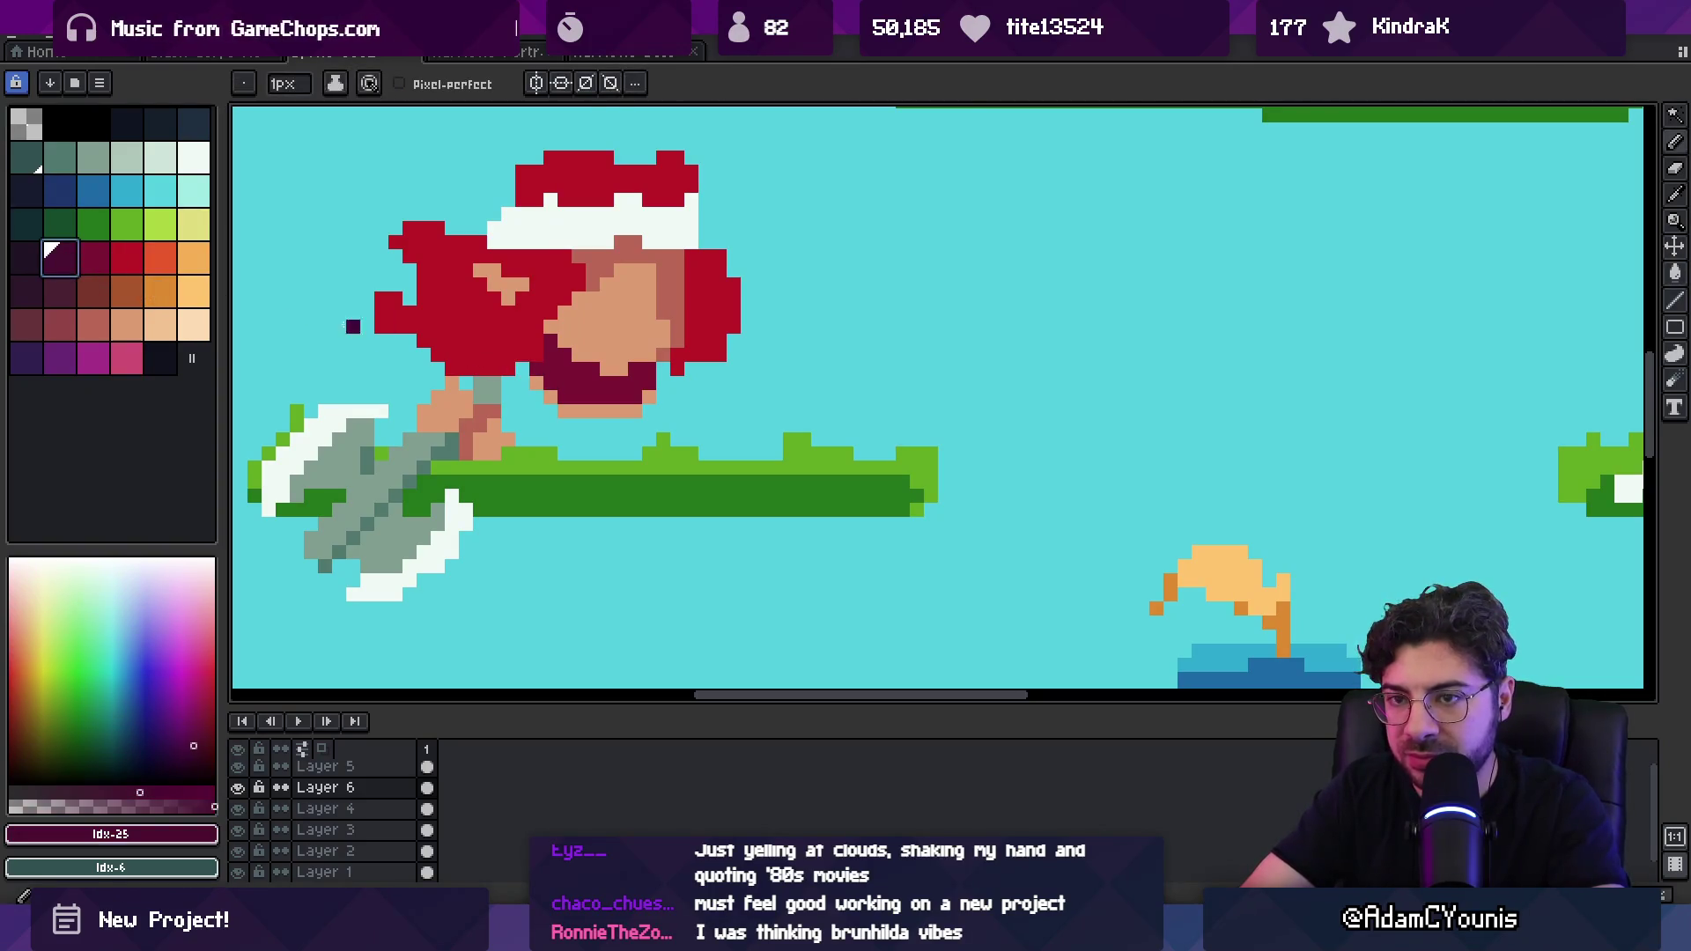
{"action": "left_click", "coordinate": [110, 264]}
{"action": "left_click", "coordinate": [537, 381]}
{"action": "left_click_drag", "start_coordinate": [578, 410], "coordinate": [651, 397]}
{"action": "left_click", "coordinate": [60, 258]}
{"action": "left_click_drag", "start_coordinate": [551, 340], "coordinate": [560, 376]}
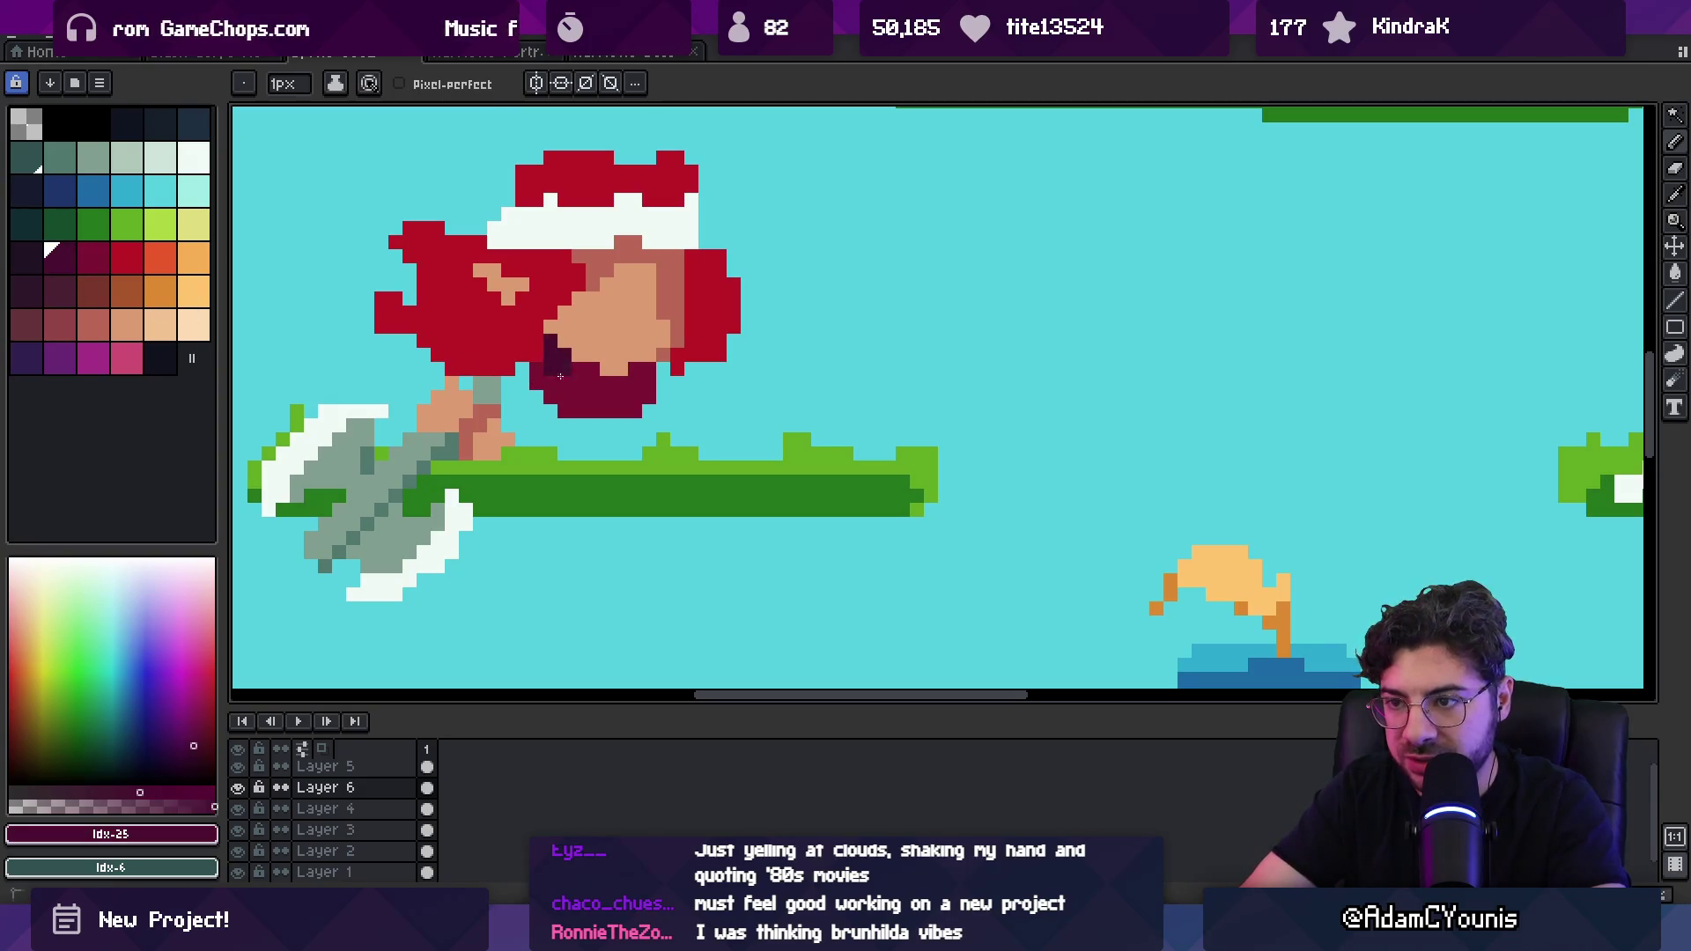
Step: Zoom out to check the scene, then zoom back in and pick the darker skin tone
{"action": "key", "text": "z"}
{"action": "scroll", "coordinate": [636, 376], "scroll_direction": "down", "scroll_amount": 5}
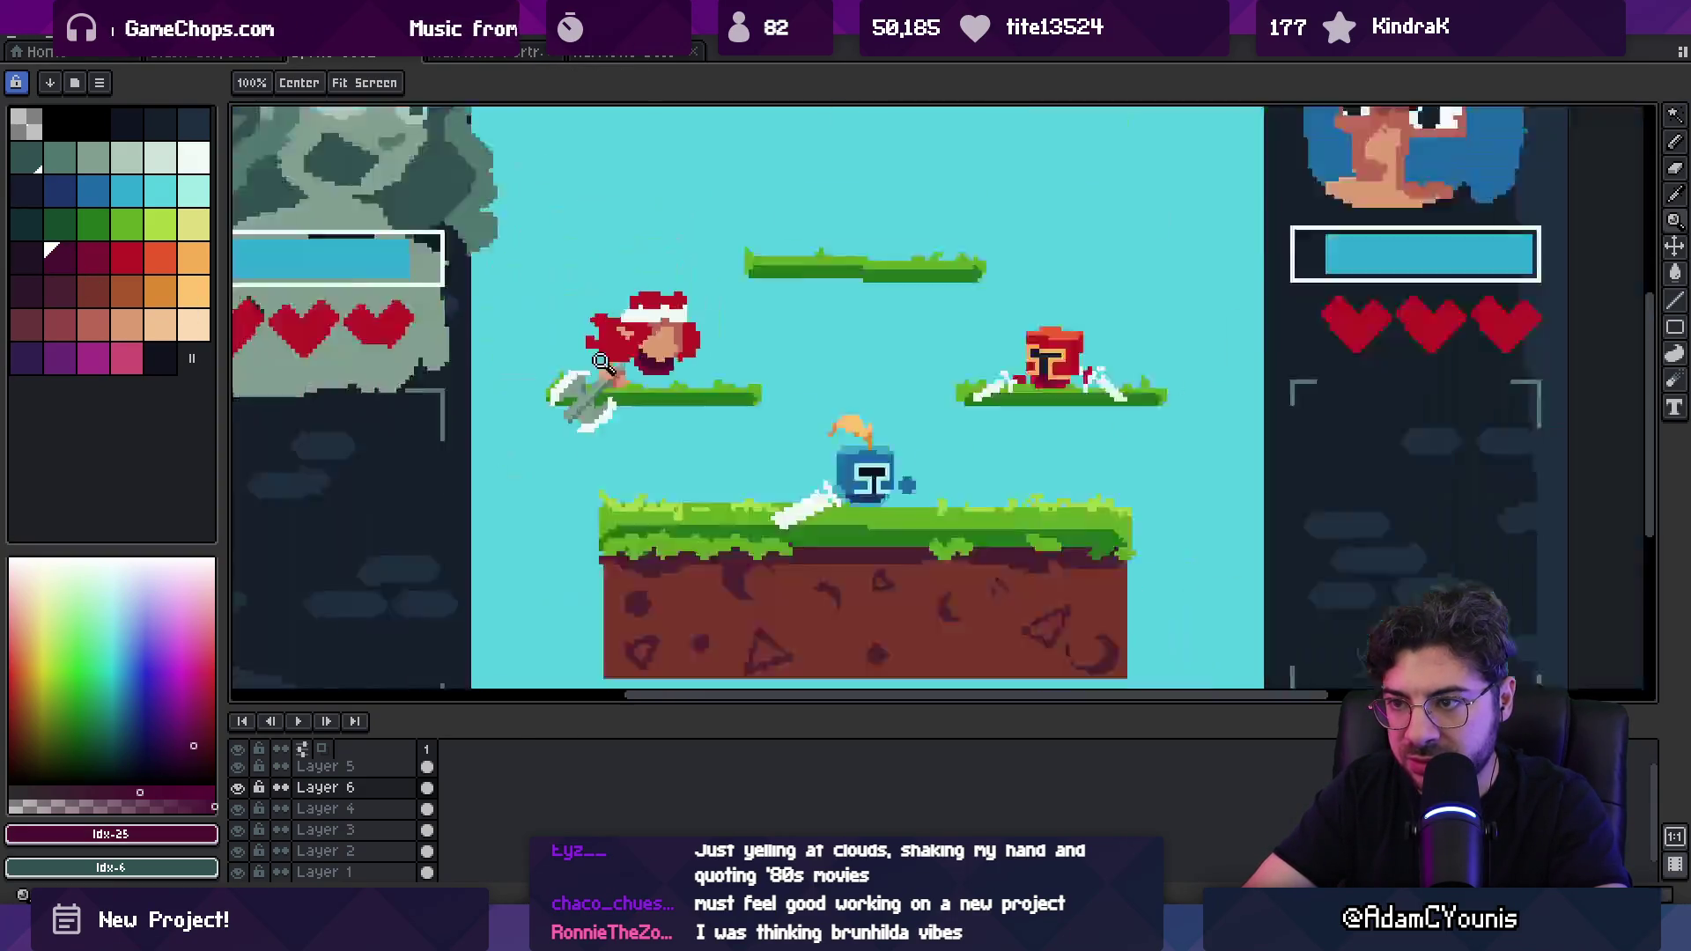
{"action": "scroll", "coordinate": [669, 374], "scroll_direction": "up", "scroll_amount": 3}
{"action": "scroll", "coordinate": [682, 377], "scroll_direction": "up", "scroll_amount": 4}
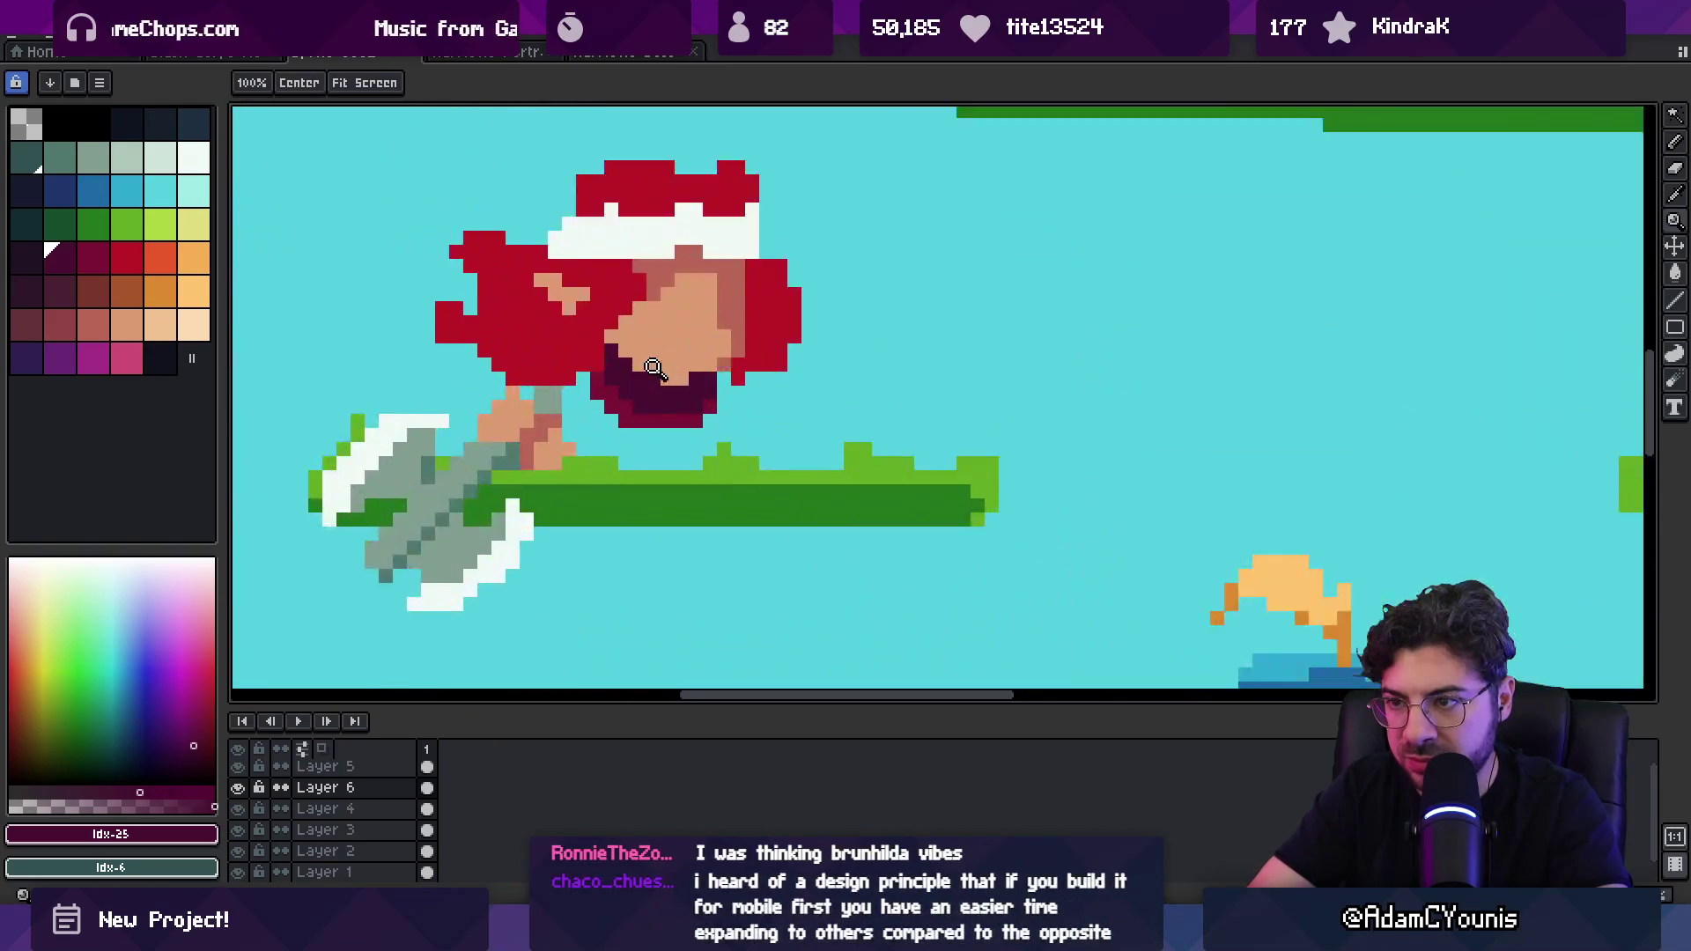
{"action": "key", "text": "b"}
{"action": "left_click", "coordinate": [699, 375], "text": "alt"}
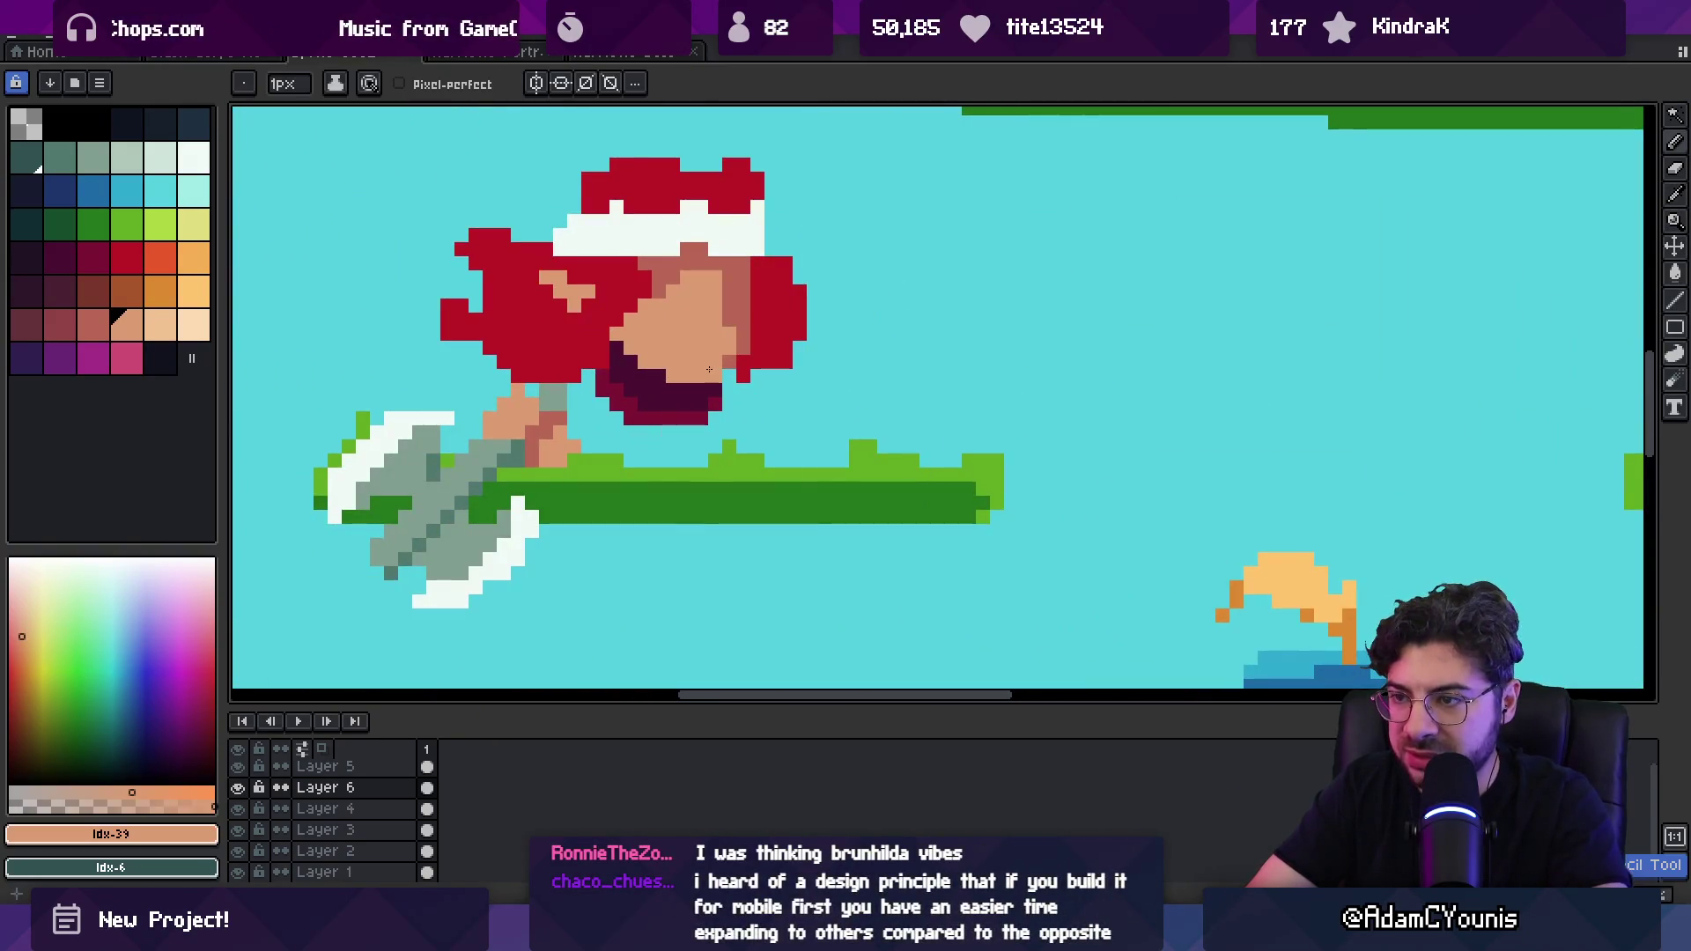
{"action": "left_click", "coordinate": [713, 376], "text": "alt"}
{"action": "scroll", "coordinate": [724, 367], "scroll_direction": "down", "scroll_amount": 5}
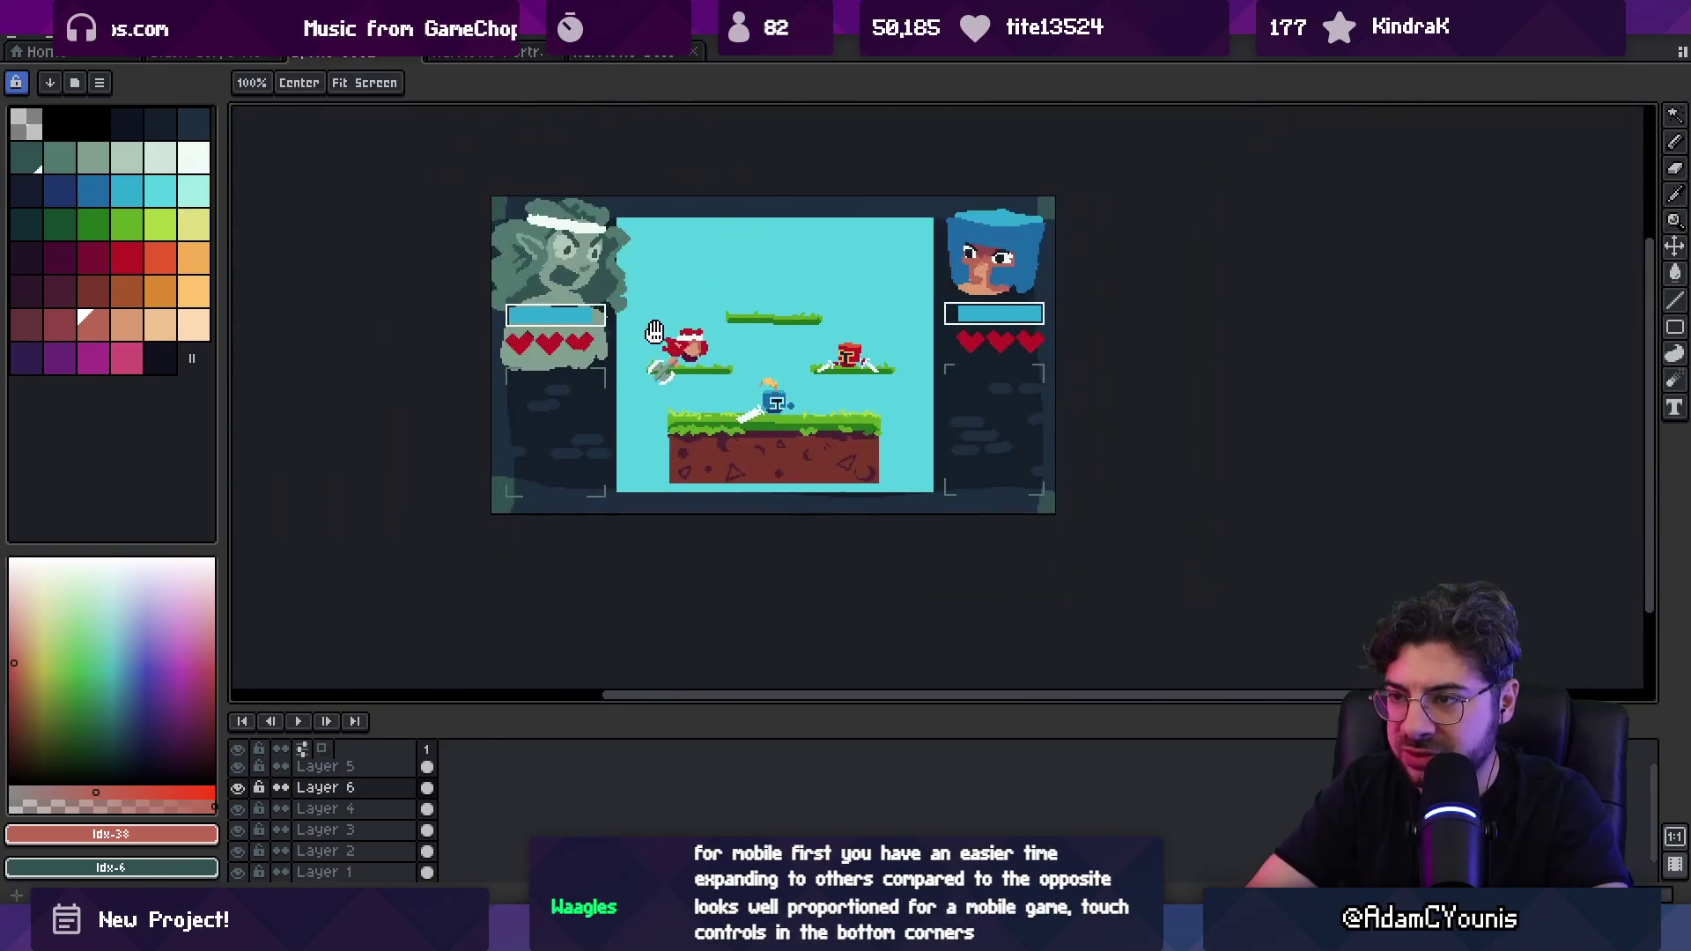
{"action": "scroll", "coordinate": [722, 346], "scroll_direction": "up", "scroll_amount": 3}
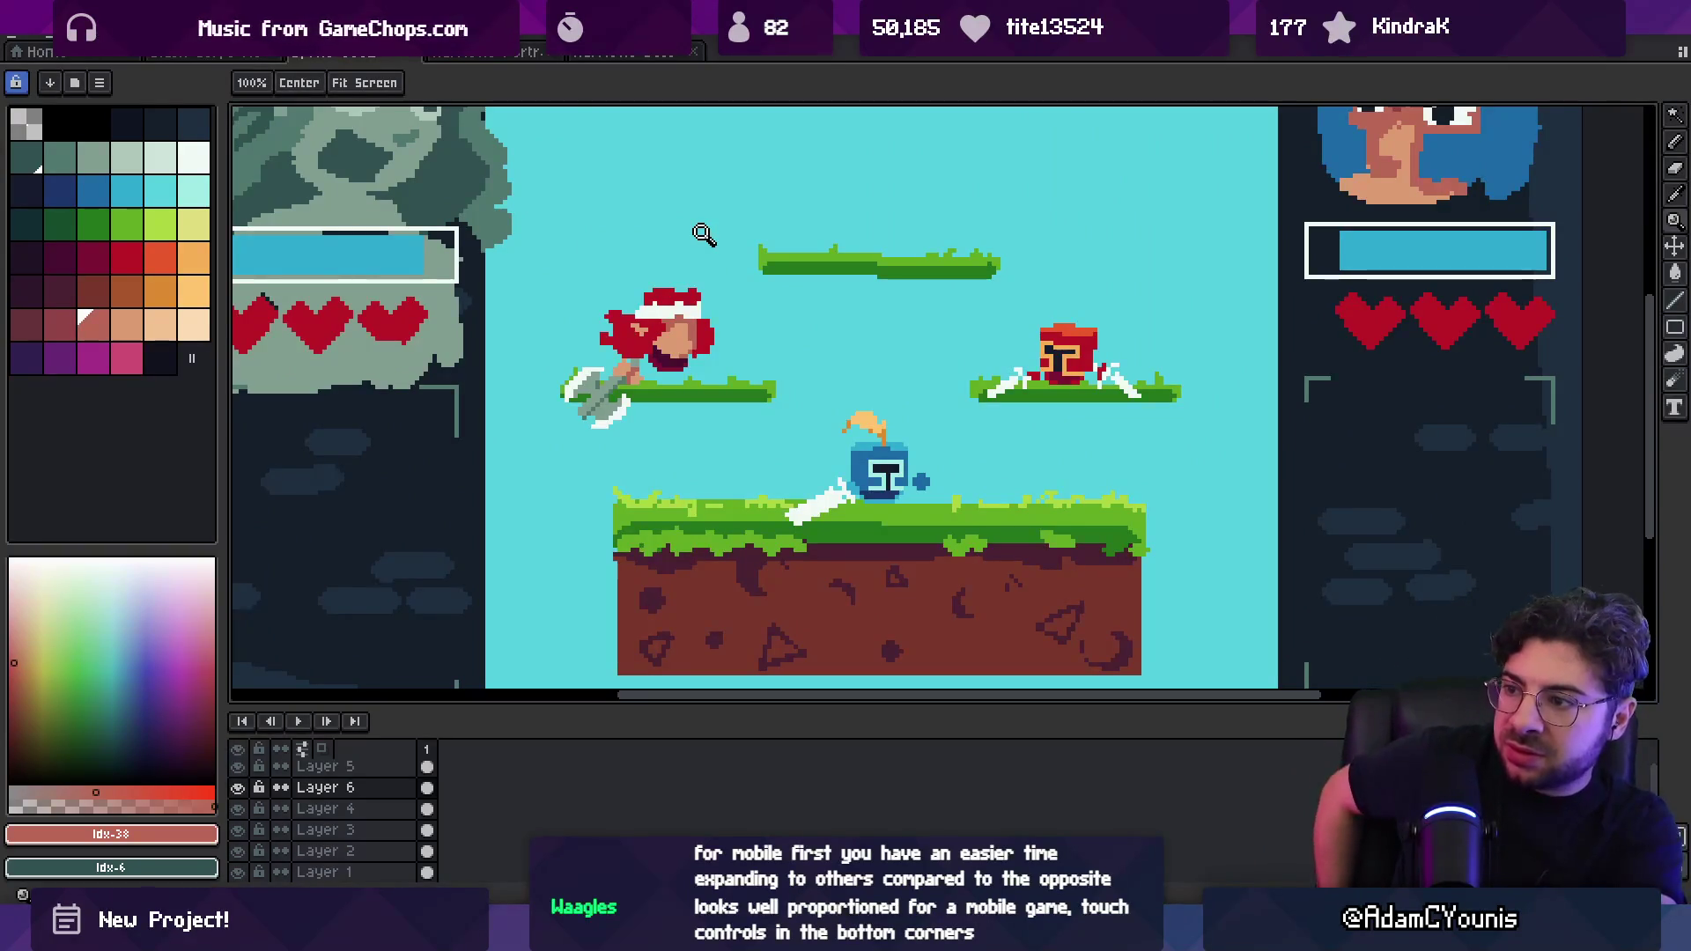
{"action": "scroll", "coordinate": [678, 353], "scroll_direction": "down", "scroll_amount": 3}
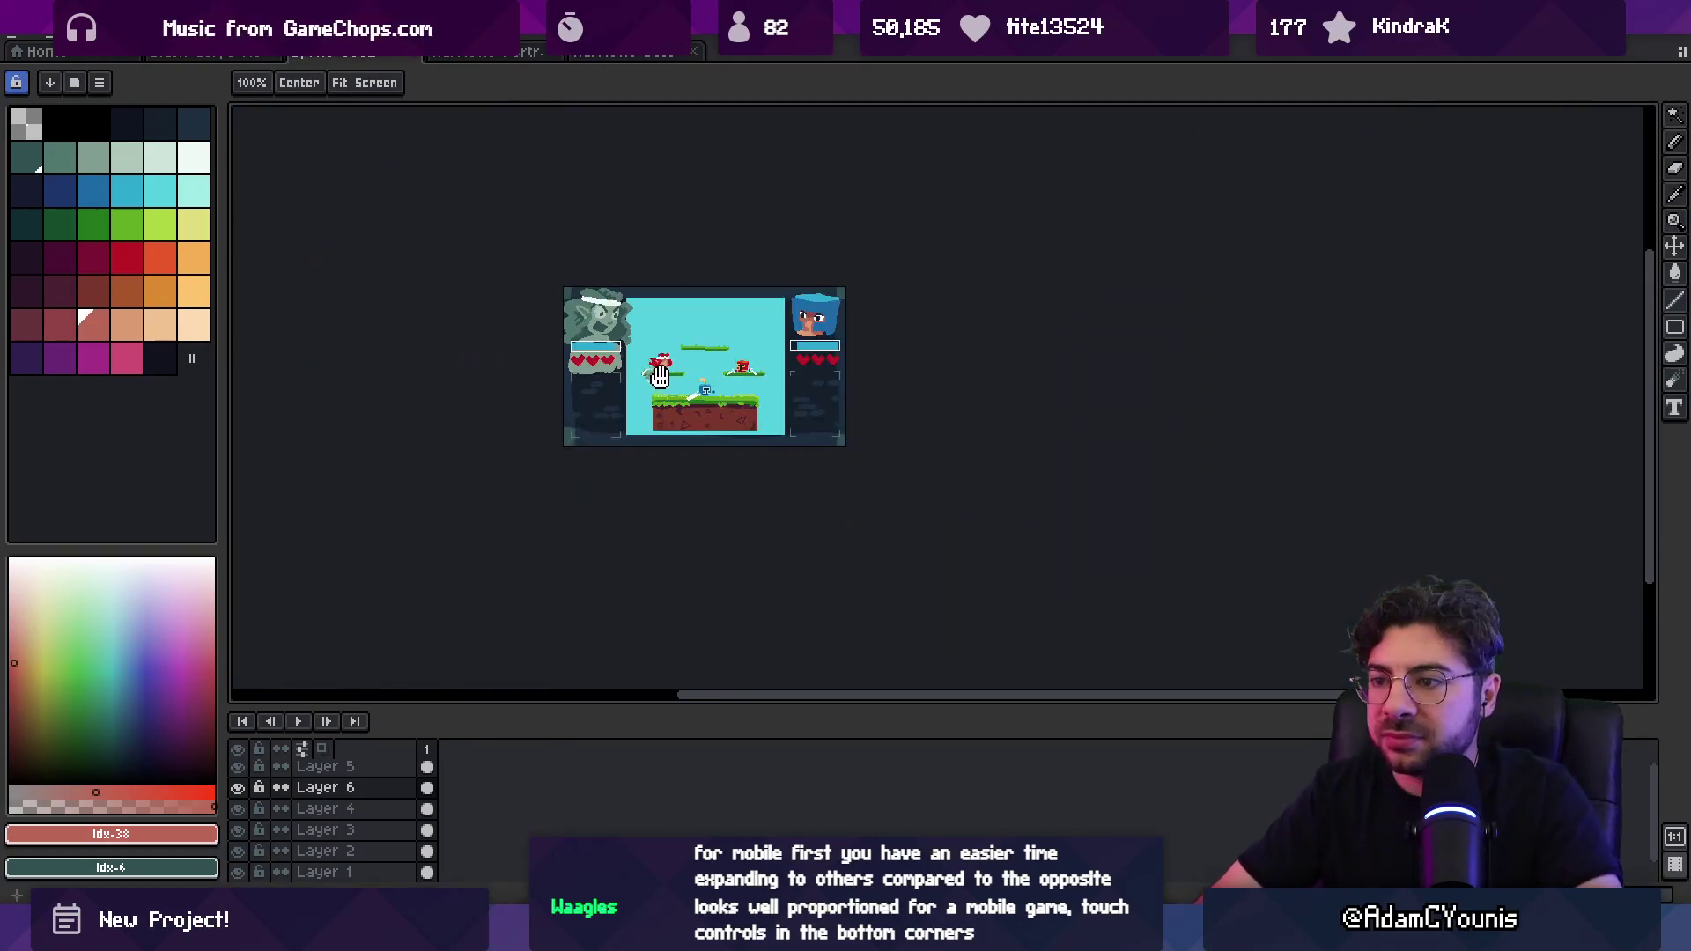
{"action": "scroll", "coordinate": [656, 424], "scroll_direction": "up", "scroll_amount": 2}
{"action": "scroll", "coordinate": [656, 423], "scroll_direction": "up", "scroll_amount": 2}
{"action": "scroll", "coordinate": [656, 423], "scroll_direction": "down", "scroll_amount": 2}
{"action": "scroll", "coordinate": [656, 423], "scroll_direction": "up", "scroll_amount": 2}
{"action": "left_click_drag", "start_coordinate": [645, 463], "coordinate": [705, 479]}
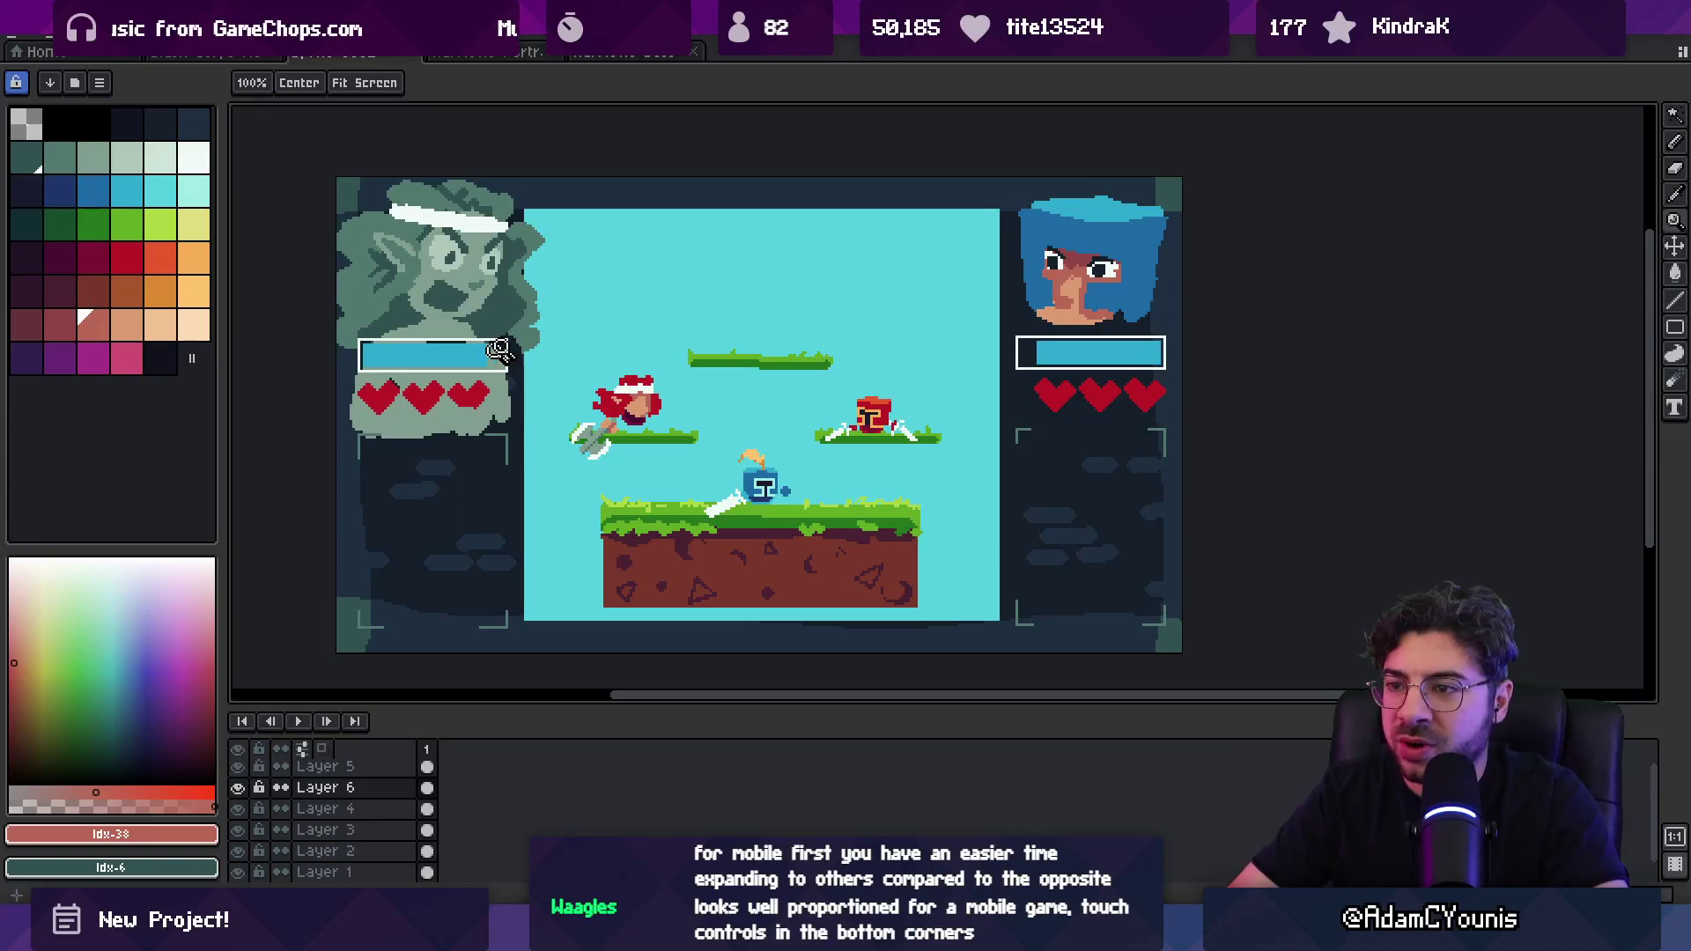
{"action": "key", "text": "v"}
{"action": "mouse_move", "coordinate": [883, 432]}
{"action": "left_mouse_down"}
{"action": "mouse_move", "coordinate": [886, 412]}
{"action": "mouse_move", "coordinate": [787, 352]}
{"action": "left_mouse_up"}
{"action": "mouse_move", "coordinate": [687, 539]}
{"action": "left_mouse_down"}
{"action": "mouse_move", "coordinate": [757, 431]}
{"action": "mouse_move", "coordinate": [906, 353]}
{"action": "mouse_move", "coordinate": [880, 385]}
{"action": "left_mouse_up"}
{"action": "left_click", "coordinate": [44, 31]}
{"action": "left_click", "coordinate": [176, 309]}
{"action": "key", "text": "Return"}
{"action": "left_click", "coordinate": [793, 485]}
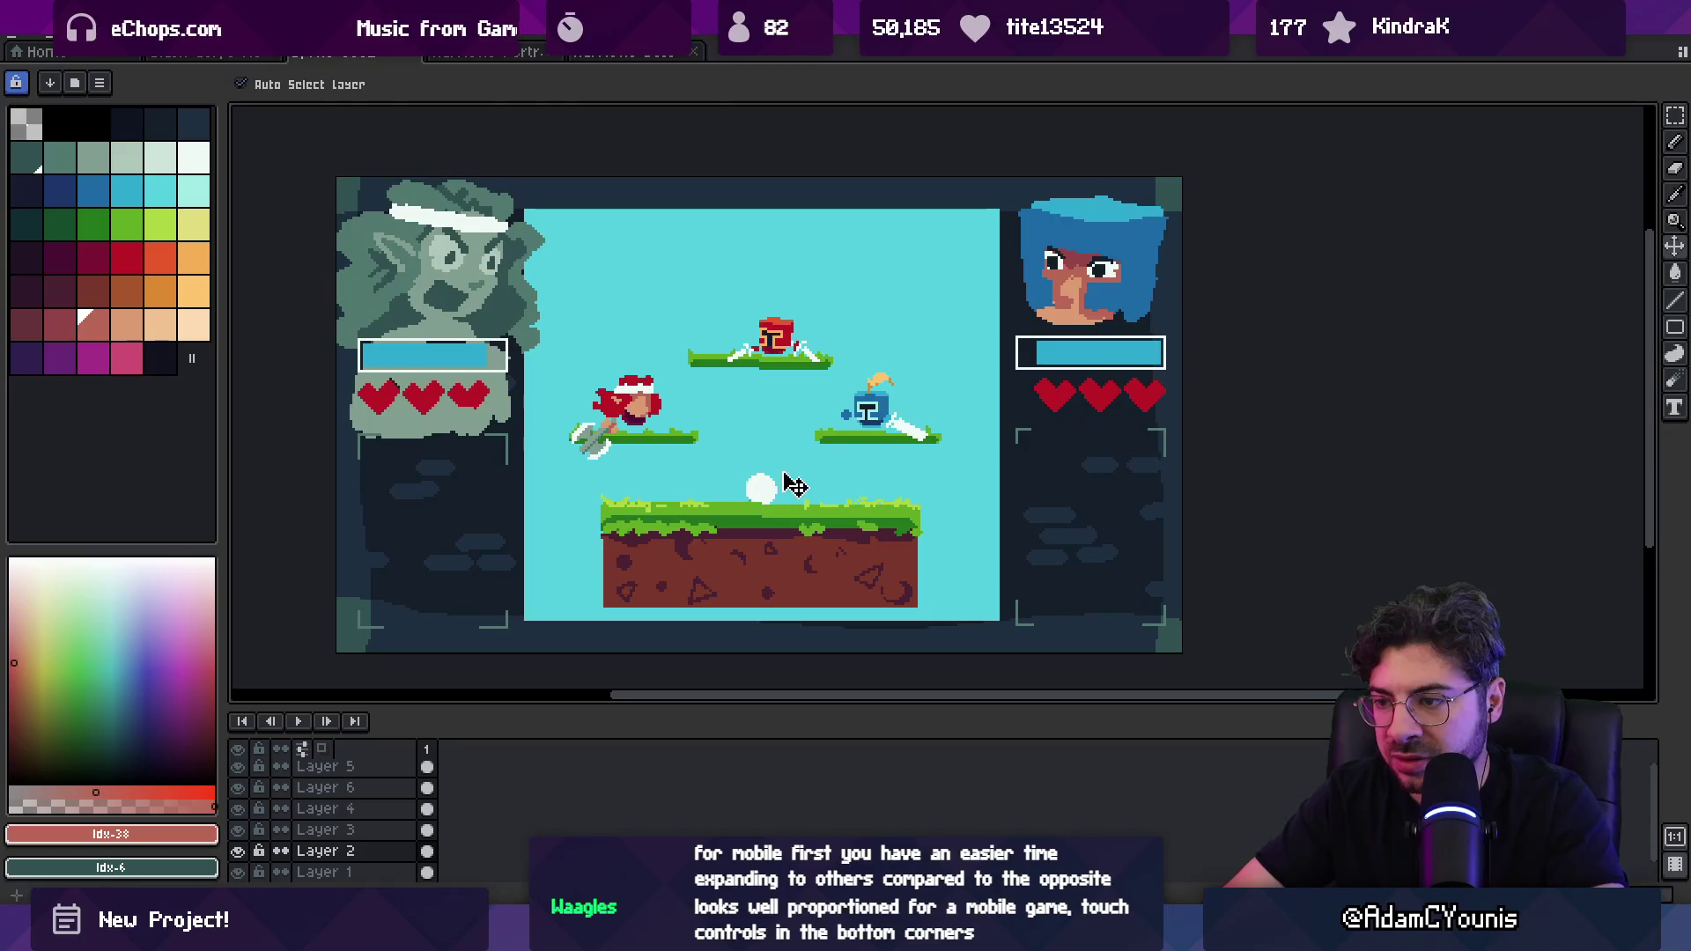
{"action": "left_click", "coordinate": [793, 484], "text": "alt"}
{"action": "key", "text": "b"}
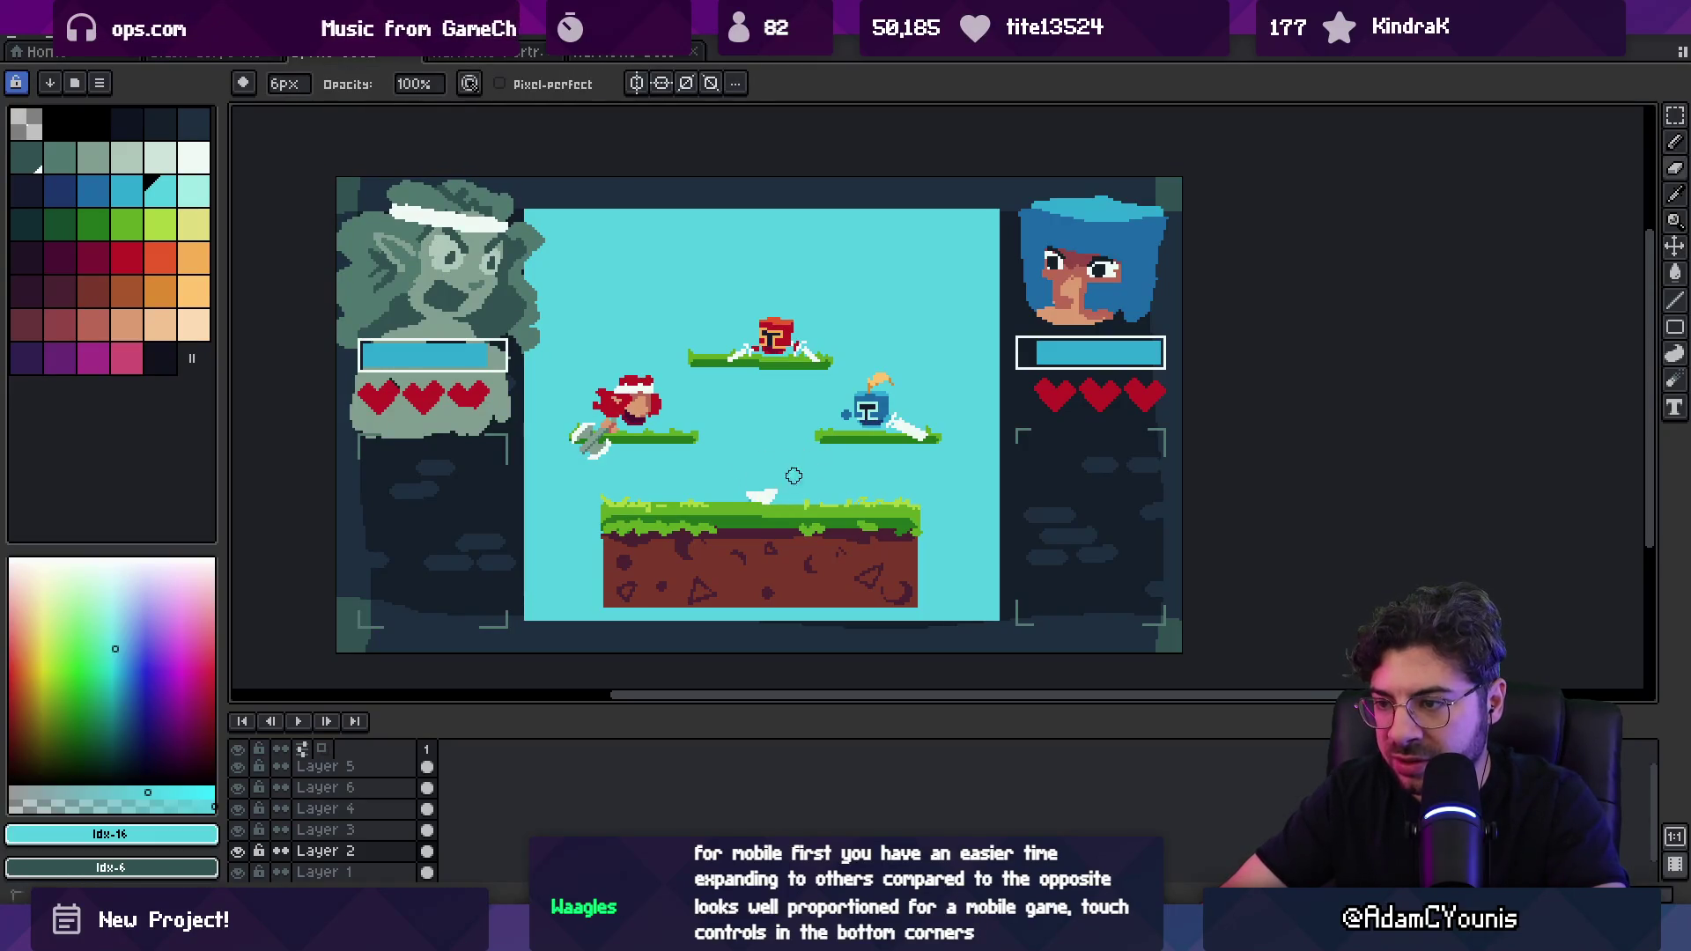
{"action": "scroll", "coordinate": [783, 494], "scroll_direction": "down", "scroll_amount": 1}
{"action": "scroll", "coordinate": [748, 431], "scroll_direction": "up", "scroll_amount": 1}
{"action": "key", "text": "z"}
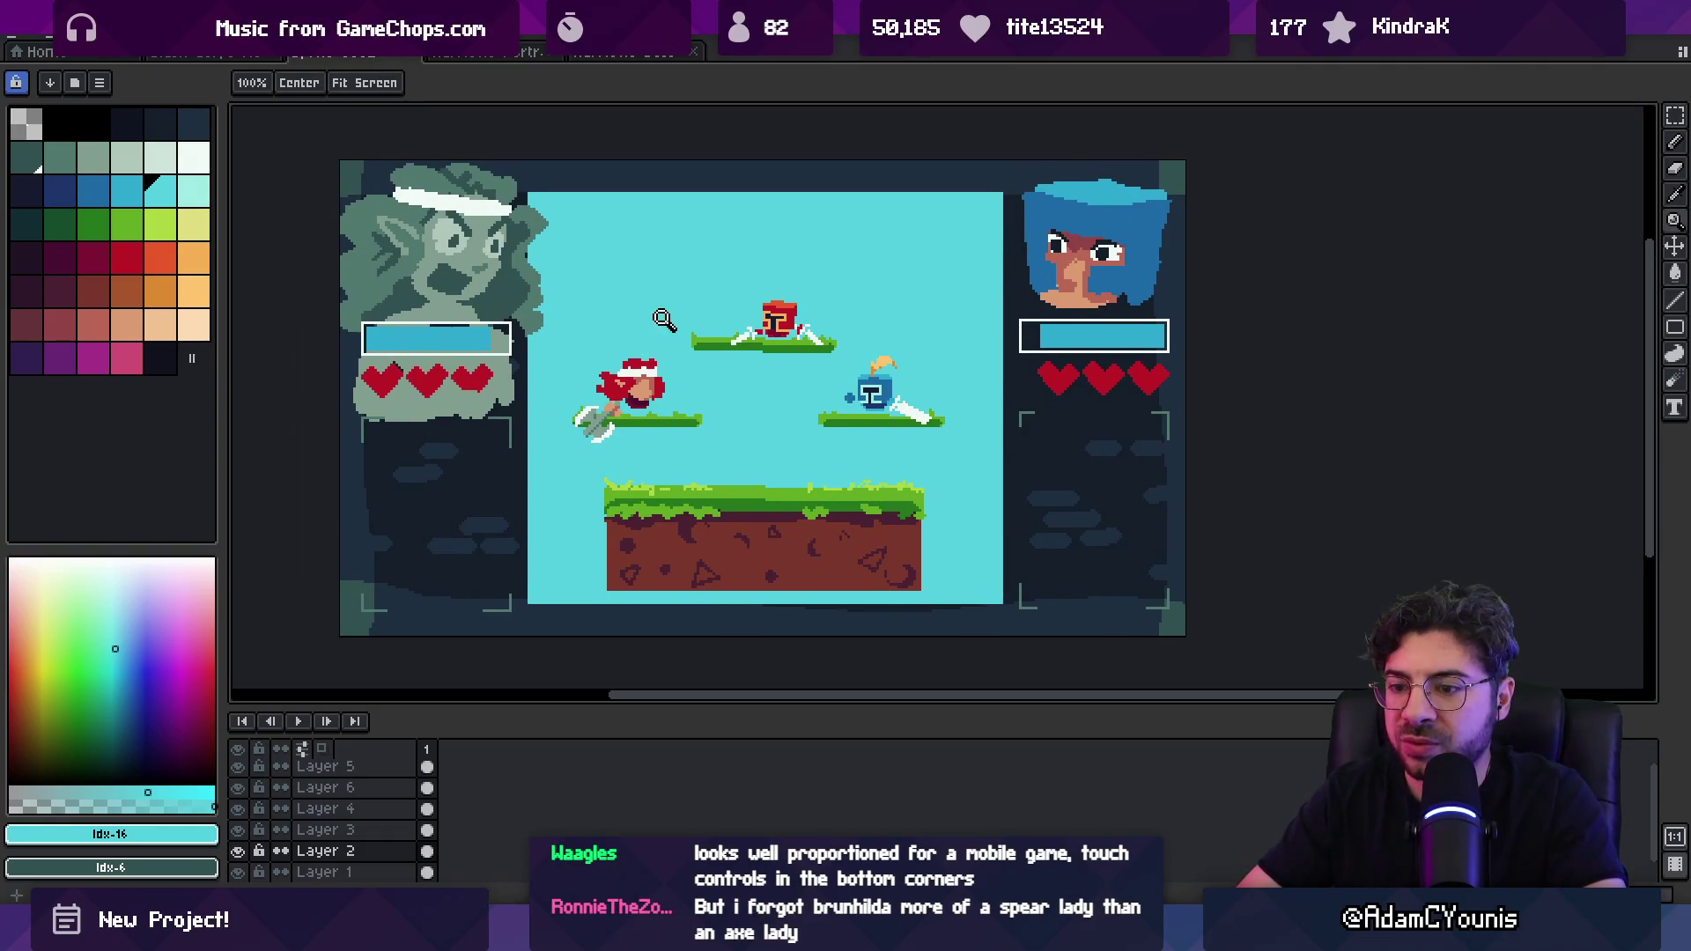
{"action": "key", "text": "v"}
{"action": "left_click", "coordinate": [480, 288]}
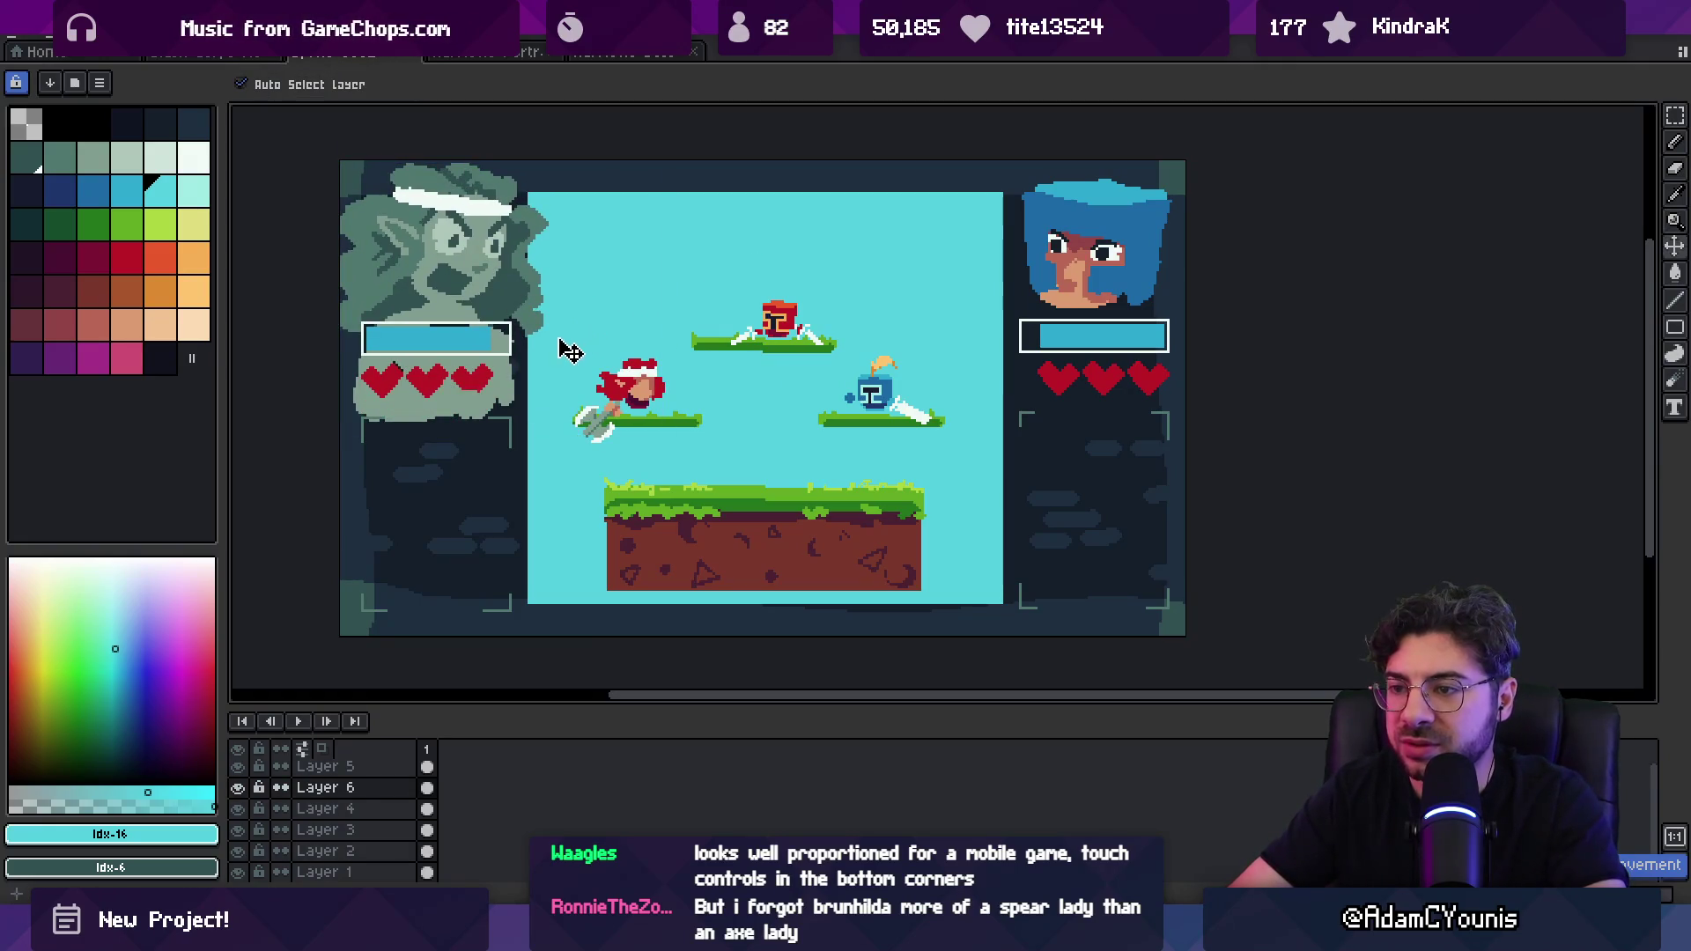
{"action": "key", "text": "m"}
{"action": "key", "text": "Down"}
{"action": "key", "text": "Down"}
{"action": "key", "text": "Down"}
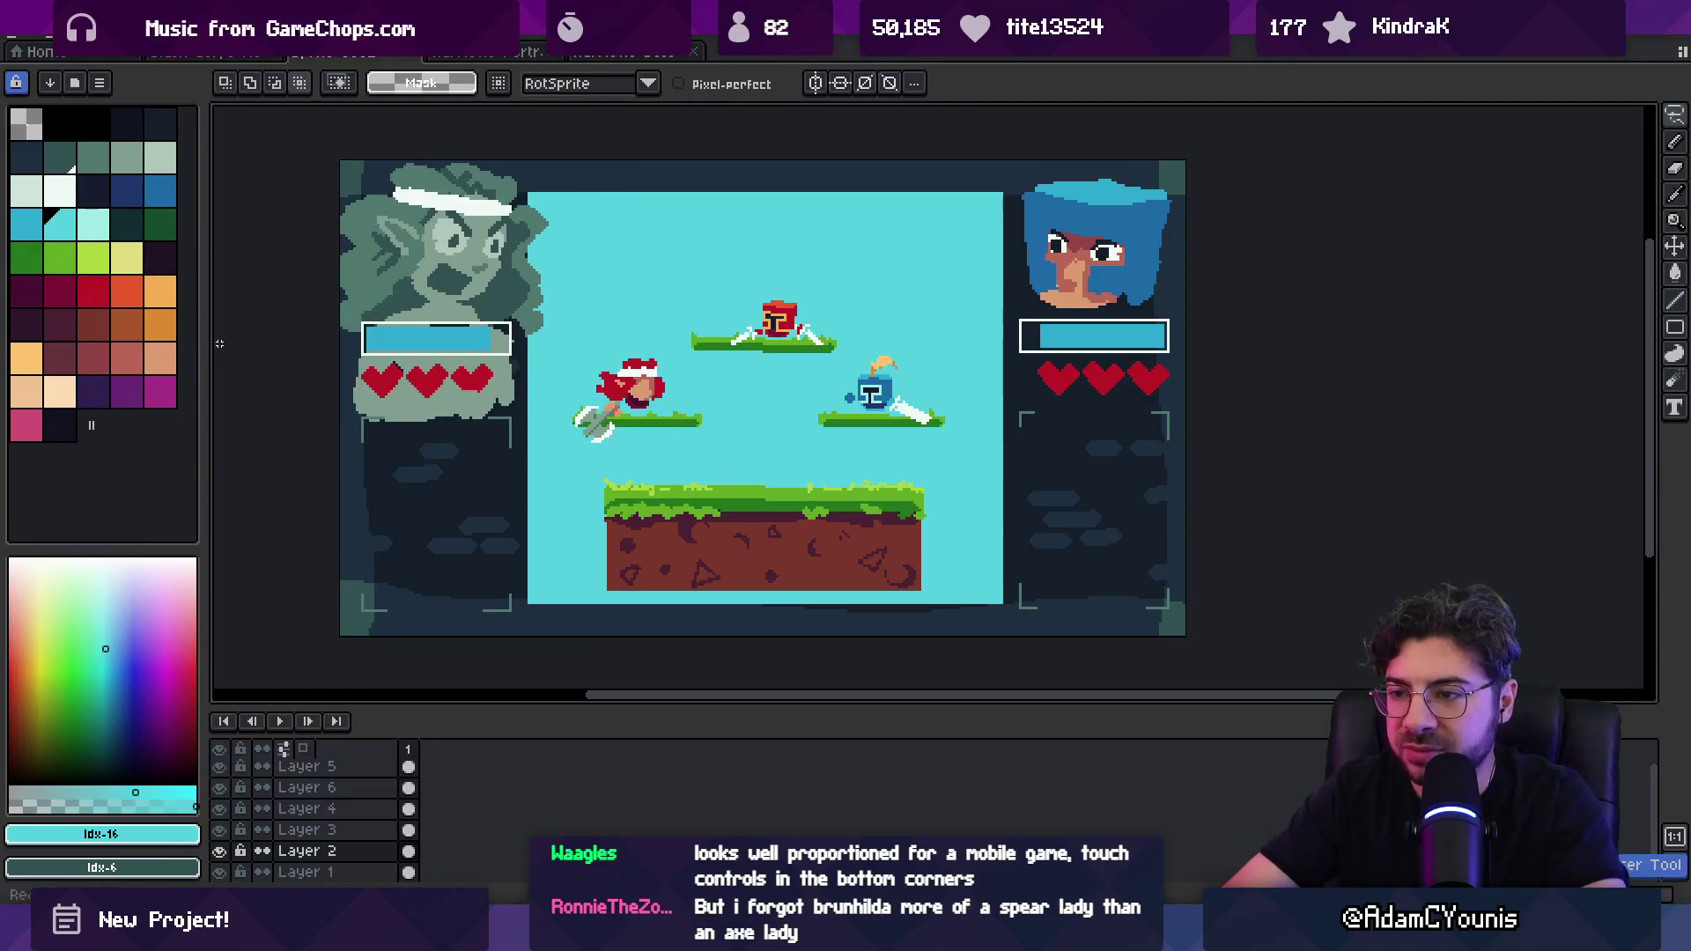
{"action": "left_click_drag", "start_coordinate": [204, 347], "coordinate": [229, 348]}
{"action": "mouse_move", "coordinate": [343, 436]}
{"action": "left_mouse_down"}
{"action": "mouse_move", "coordinate": [568, 185]}
{"action": "mouse_move", "coordinate": [345, 164]}
{"action": "left_mouse_up"}
{"action": "key", "text": "v"}
{"action": "left_click", "coordinate": [480, 246]}
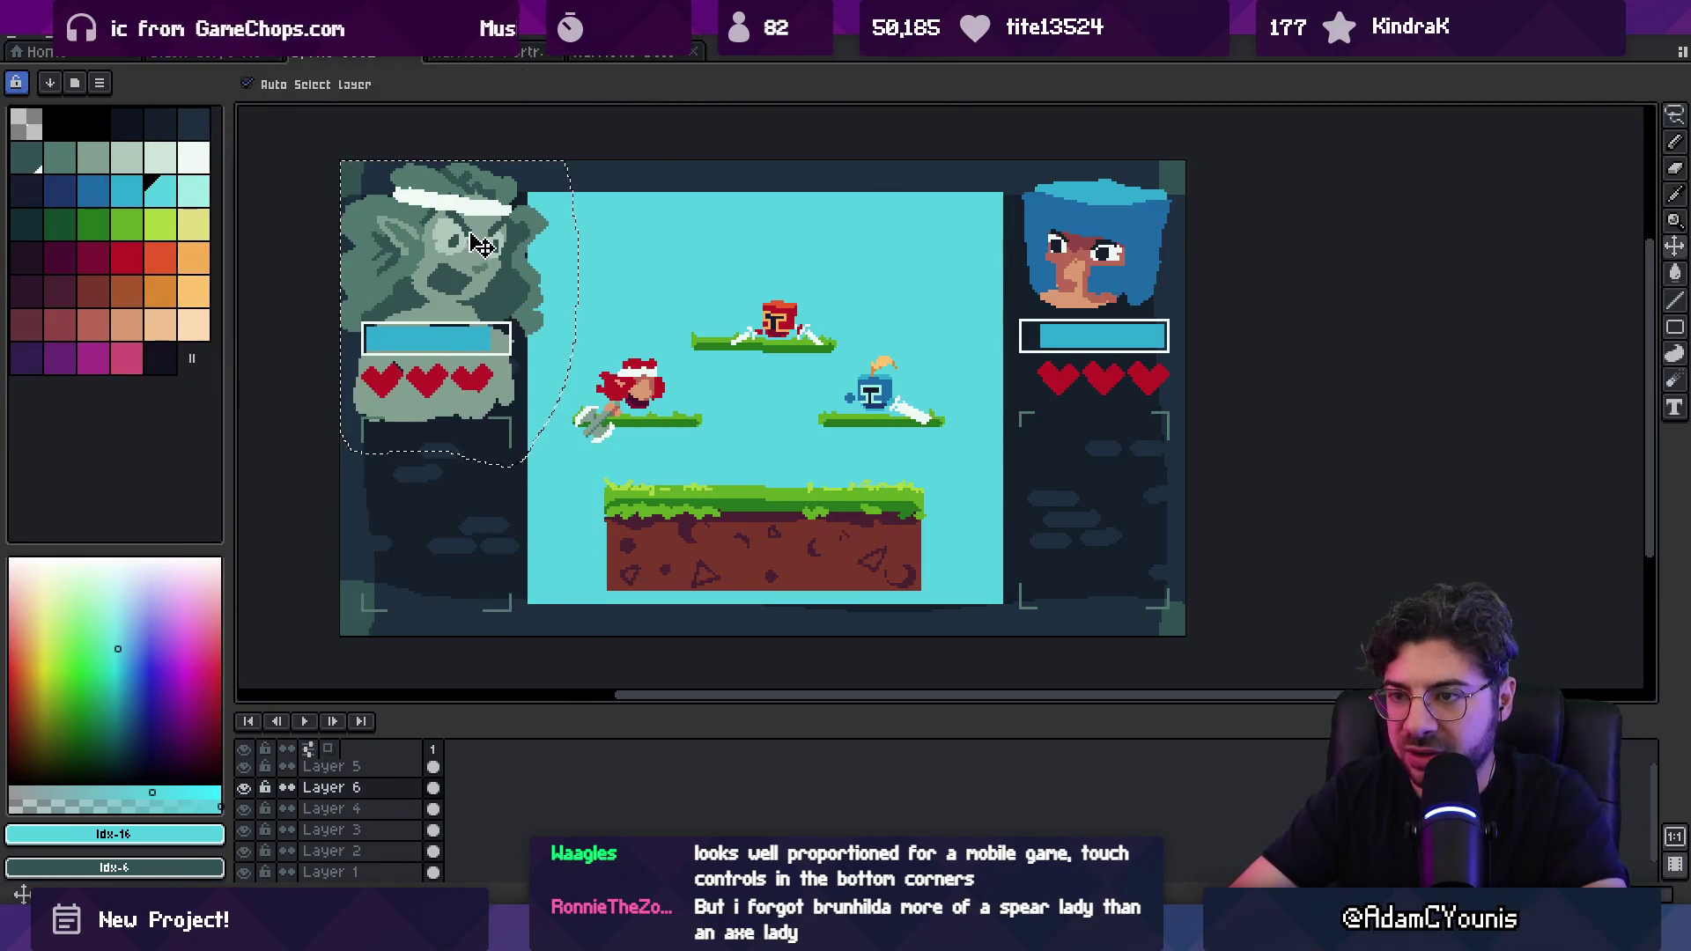
{"action": "key", "text": "m"}
{"action": "key", "text": "v"}
{"action": "left_click_drag", "start_coordinate": [462, 268], "coordinate": [470, 494]}
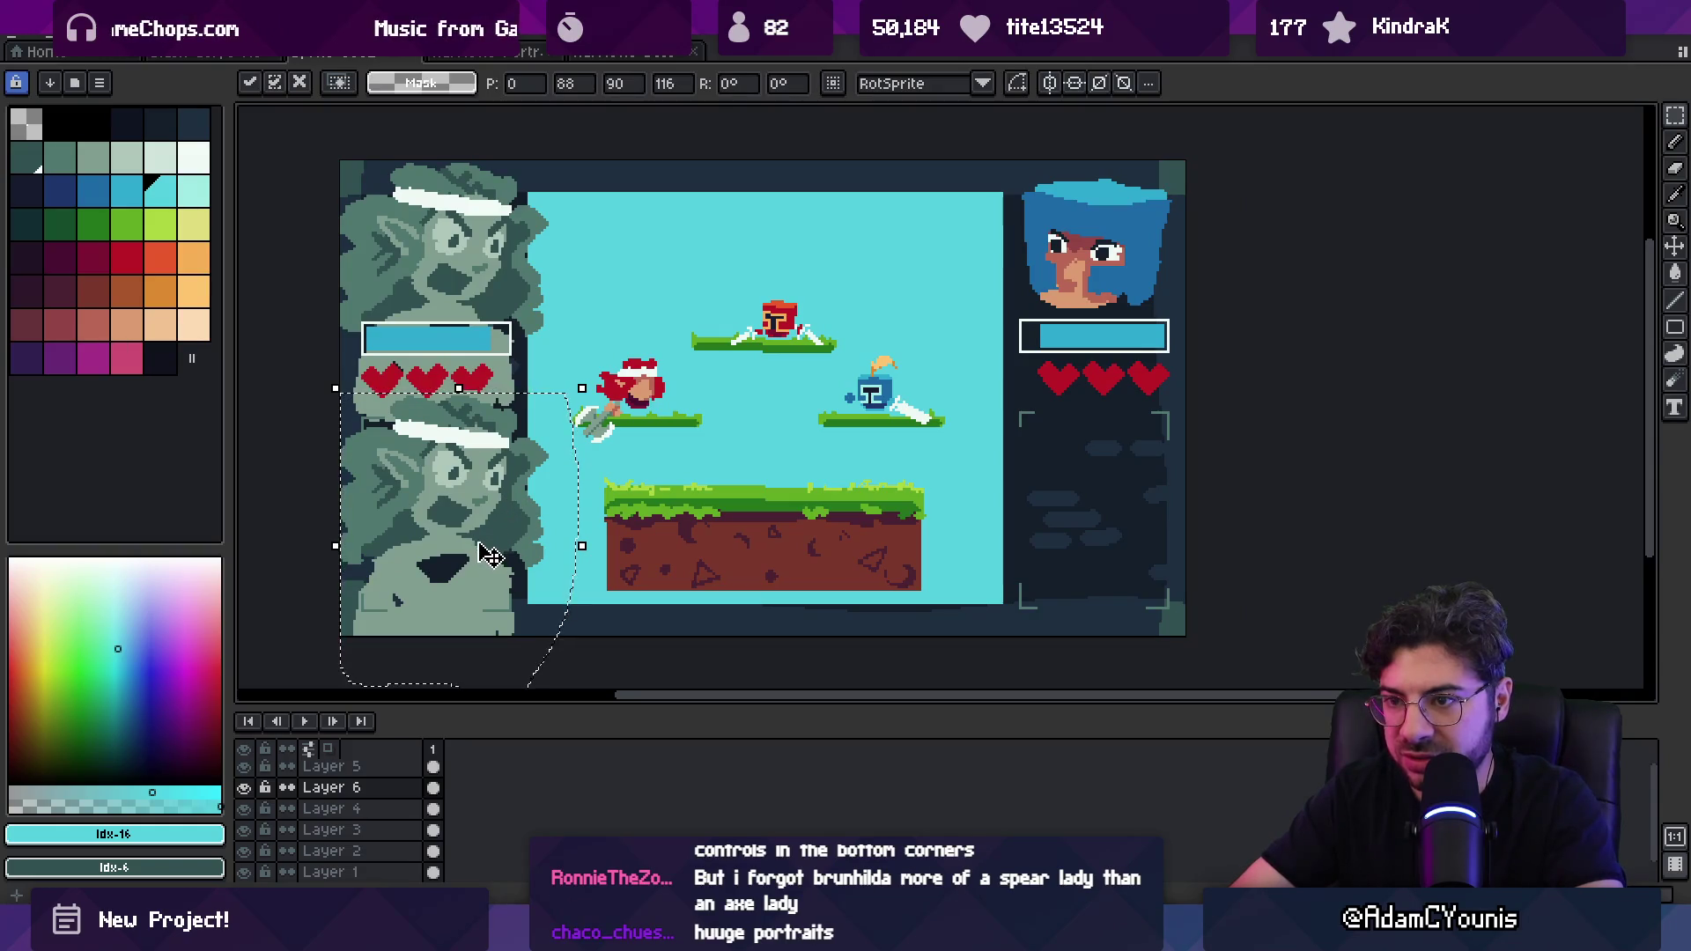
{"action": "key", "text": "Down"}
{"action": "key", "text": "Down"}
{"action": "key", "text": "Down"}
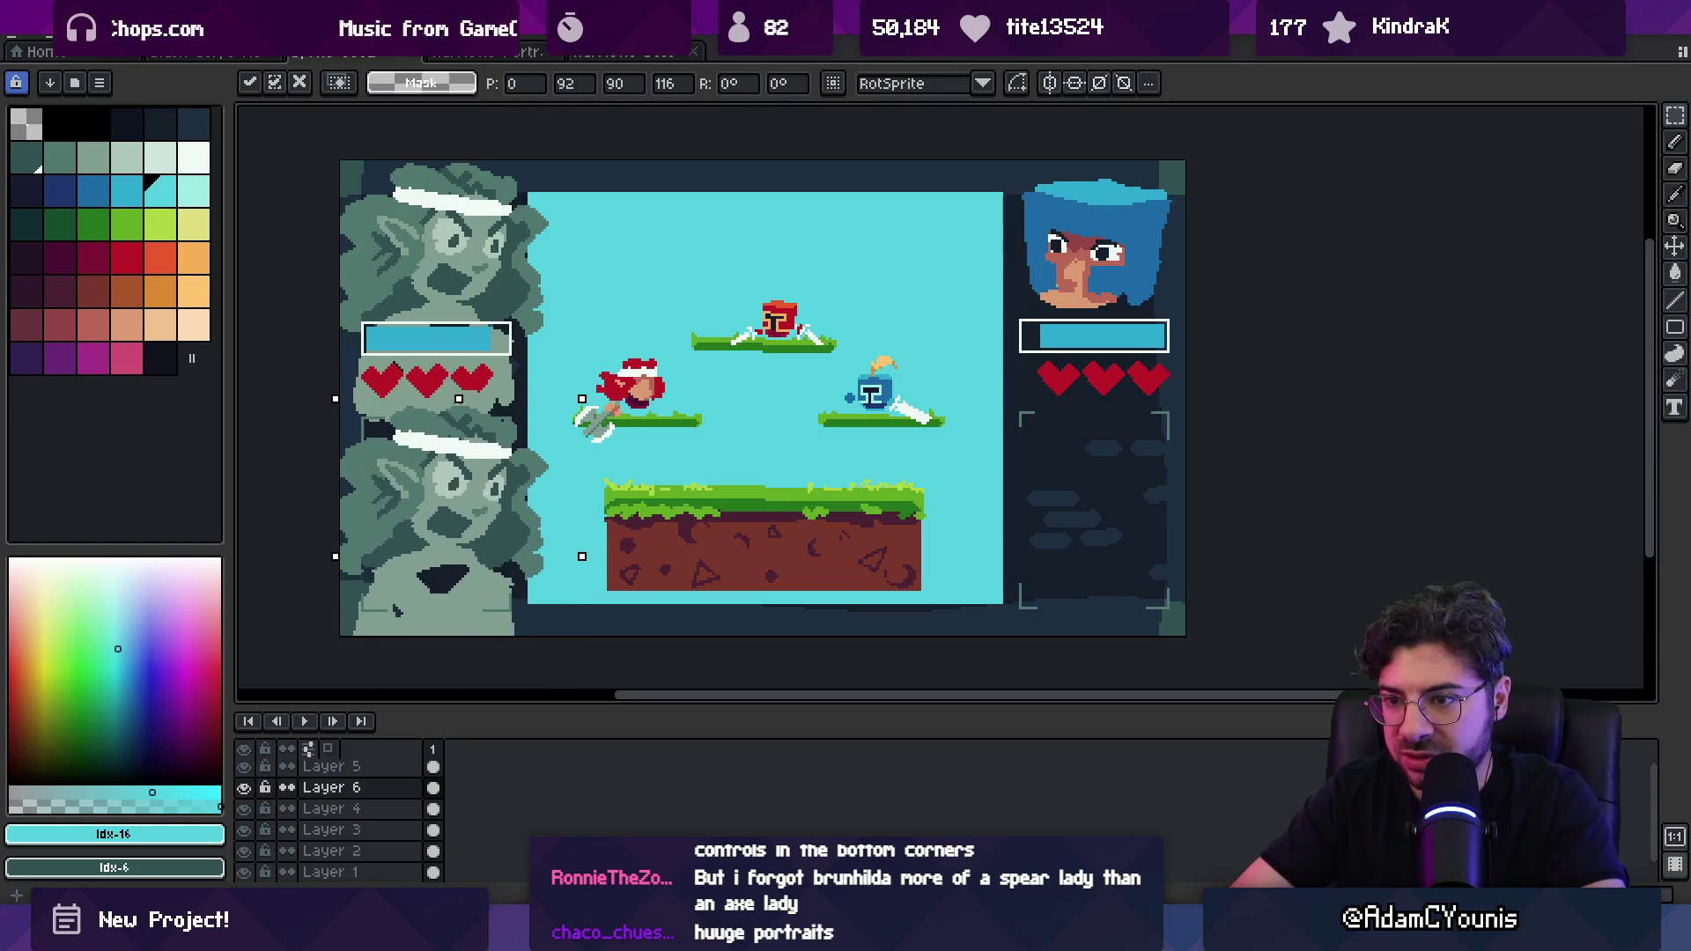
{"action": "key", "text": "Escape"}
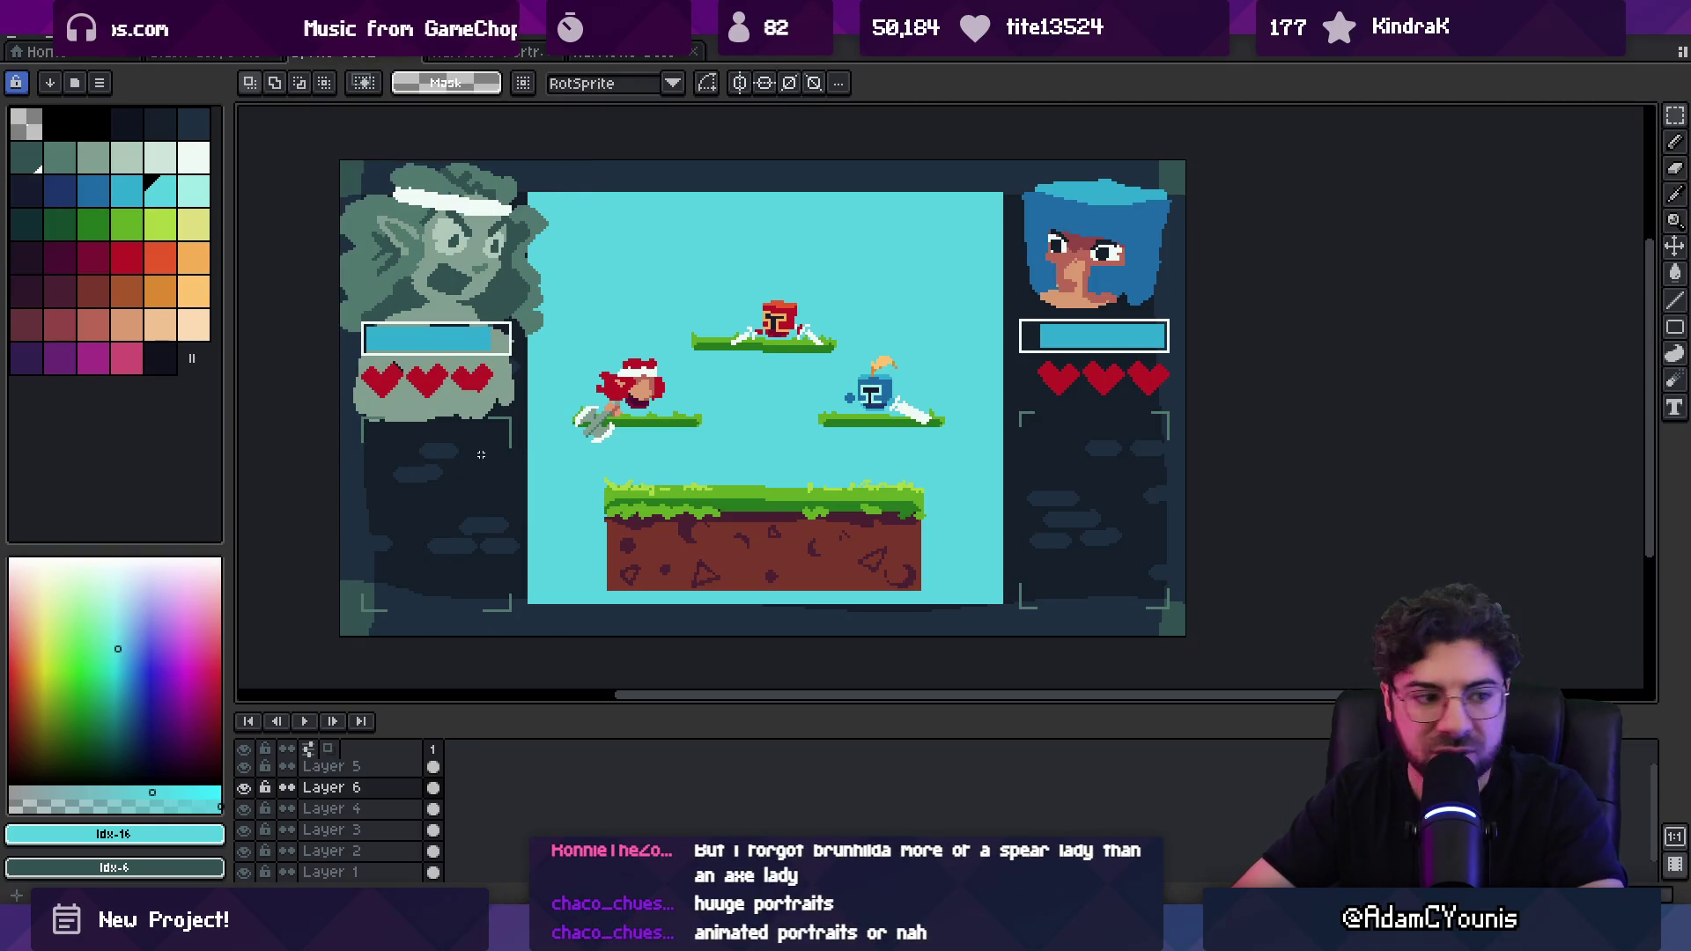
{"action": "key", "text": "space"}
{"action": "scroll", "coordinate": [538, 455], "scroll_direction": "down", "scroll_amount": 1}
{"action": "scroll", "coordinate": [605, 452], "scroll_direction": "up", "scroll_amount": 1}
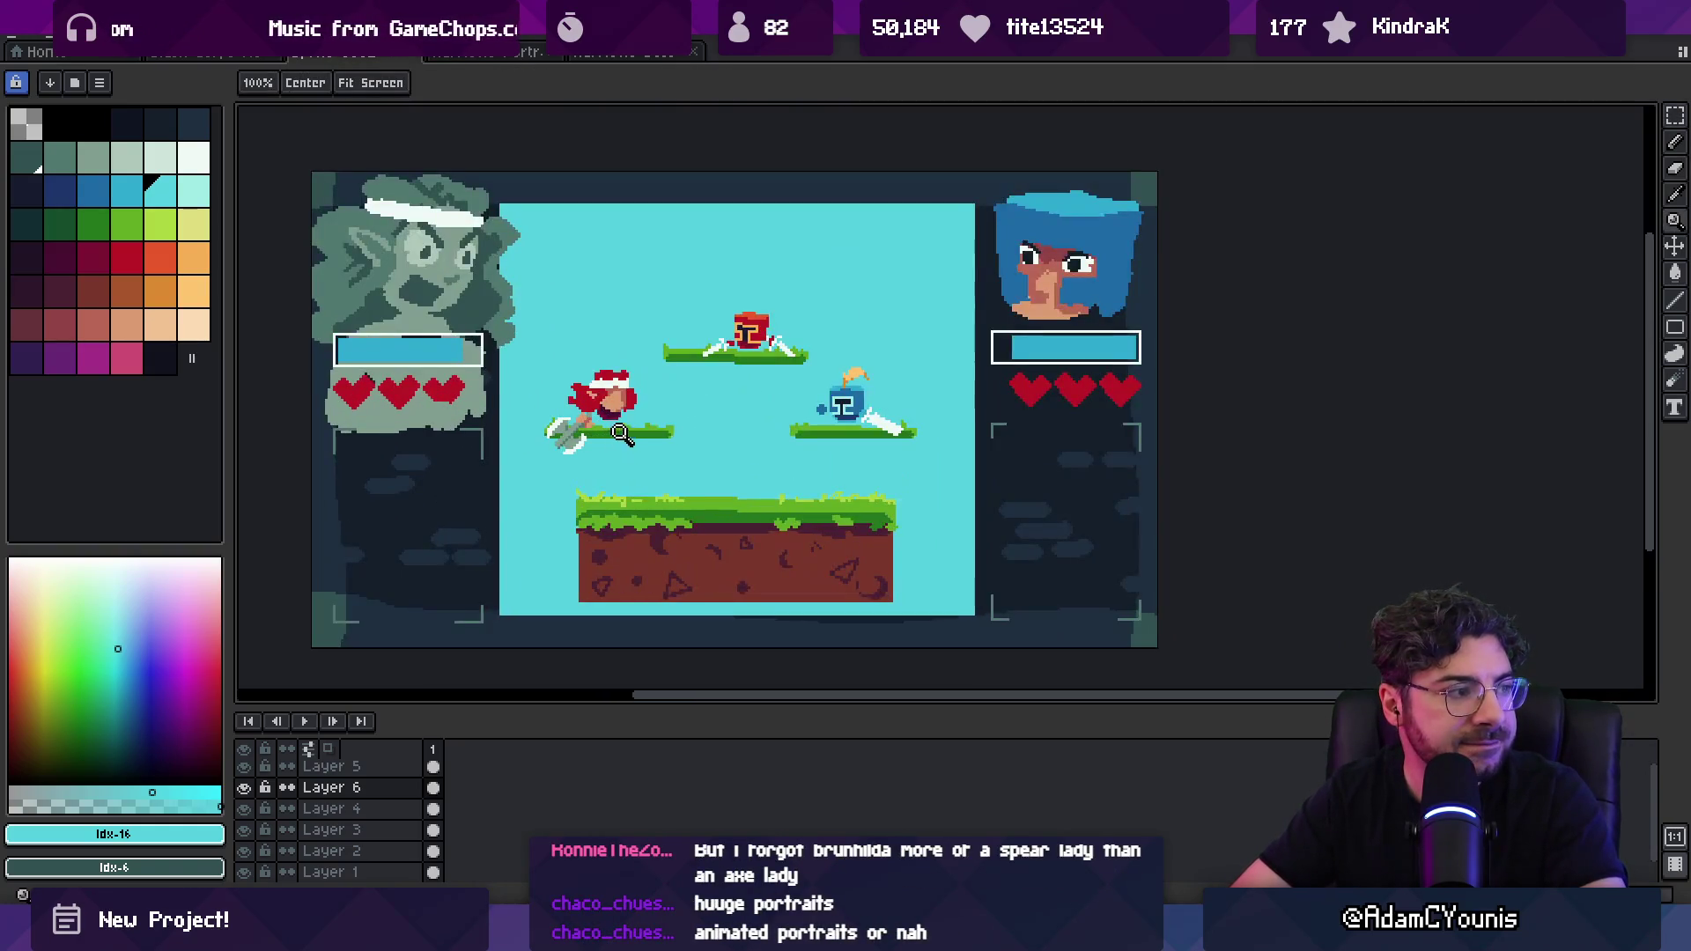
{"action": "left_click_drag", "start_coordinate": [644, 428], "coordinate": [707, 424]}
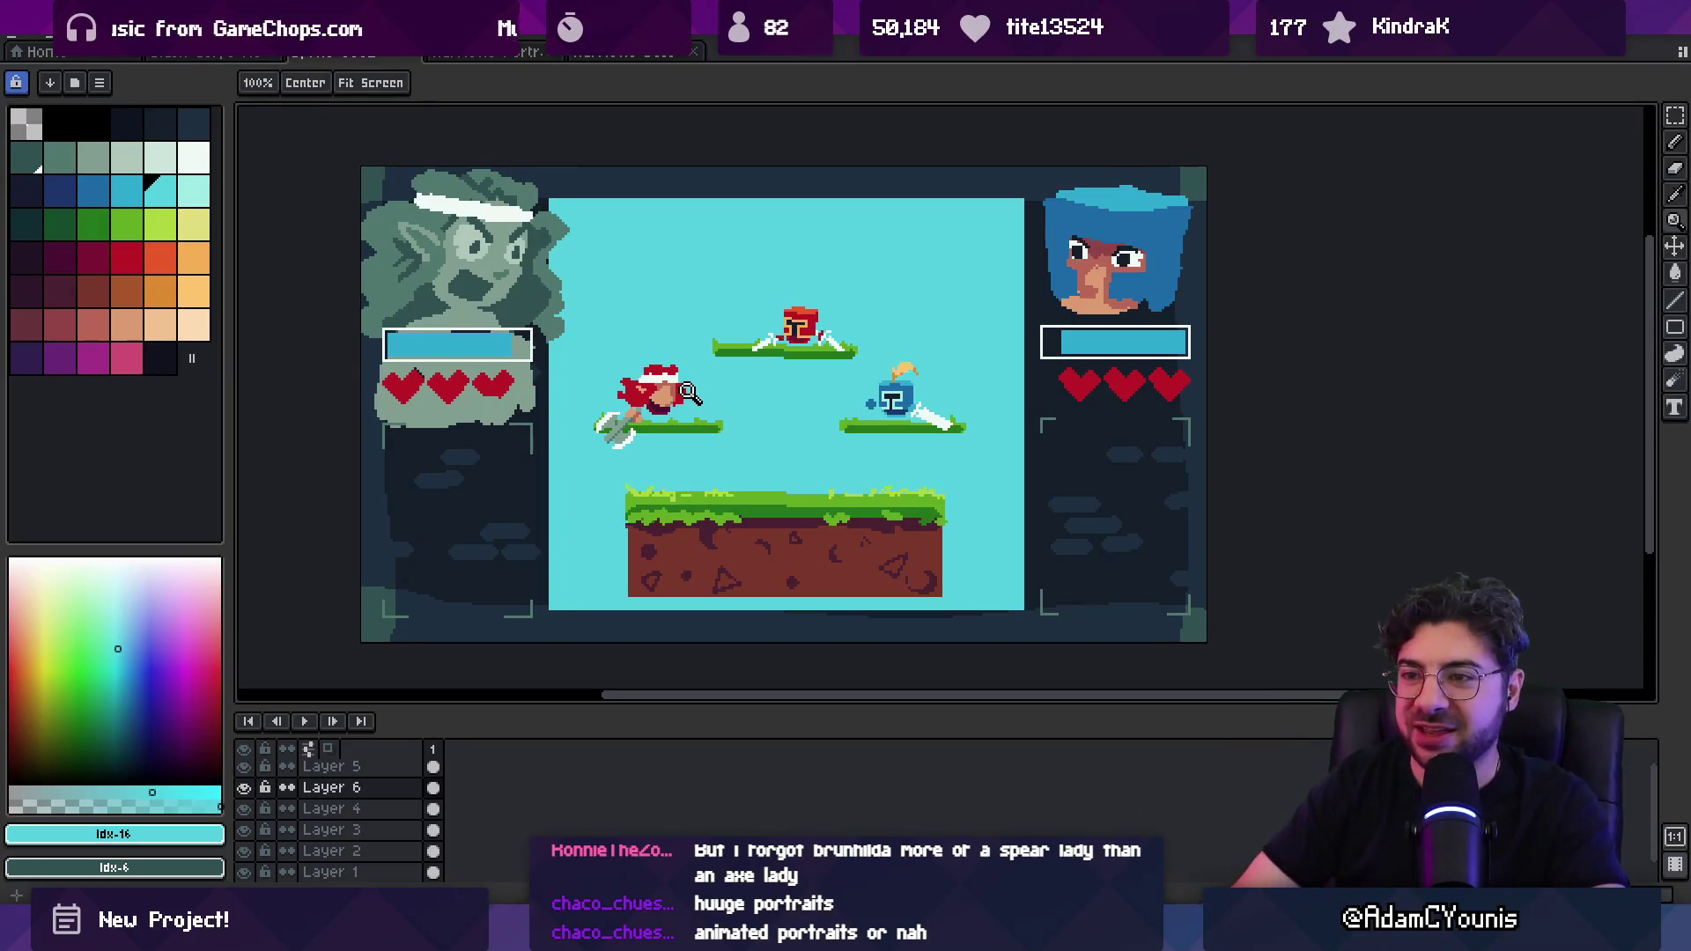
{"action": "scroll", "coordinate": [568, 229], "scroll_direction": "up", "scroll_amount": 2}
{"action": "key", "text": "b"}
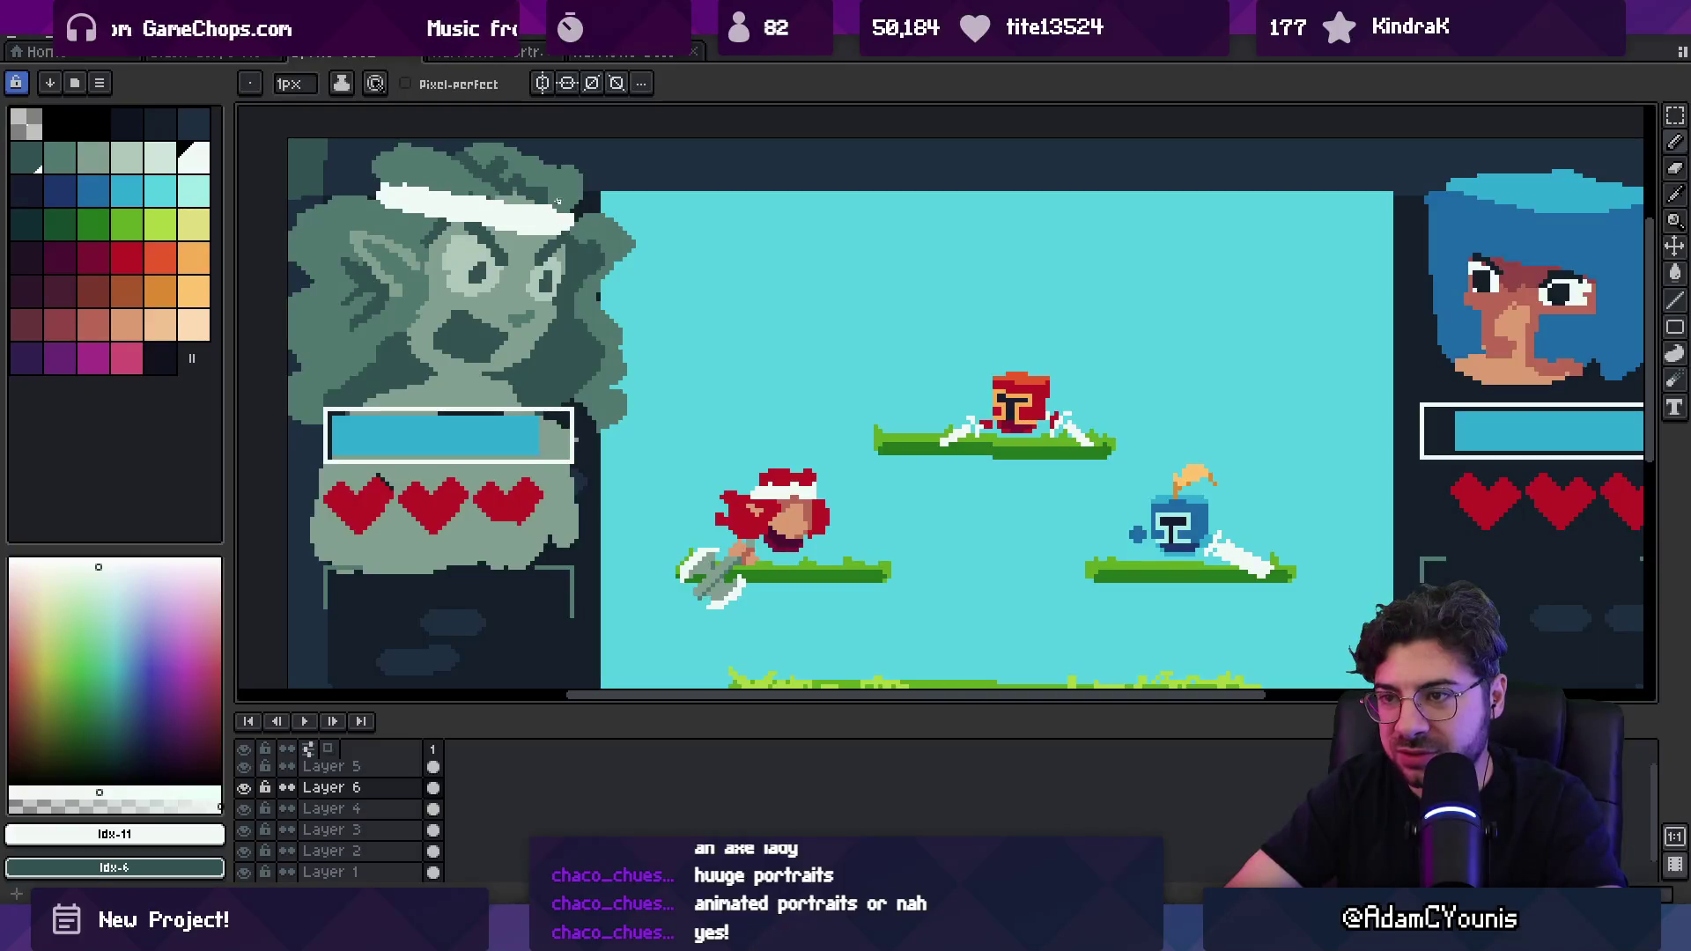
{"action": "left_click", "coordinate": [561, 209], "text": "alt"}
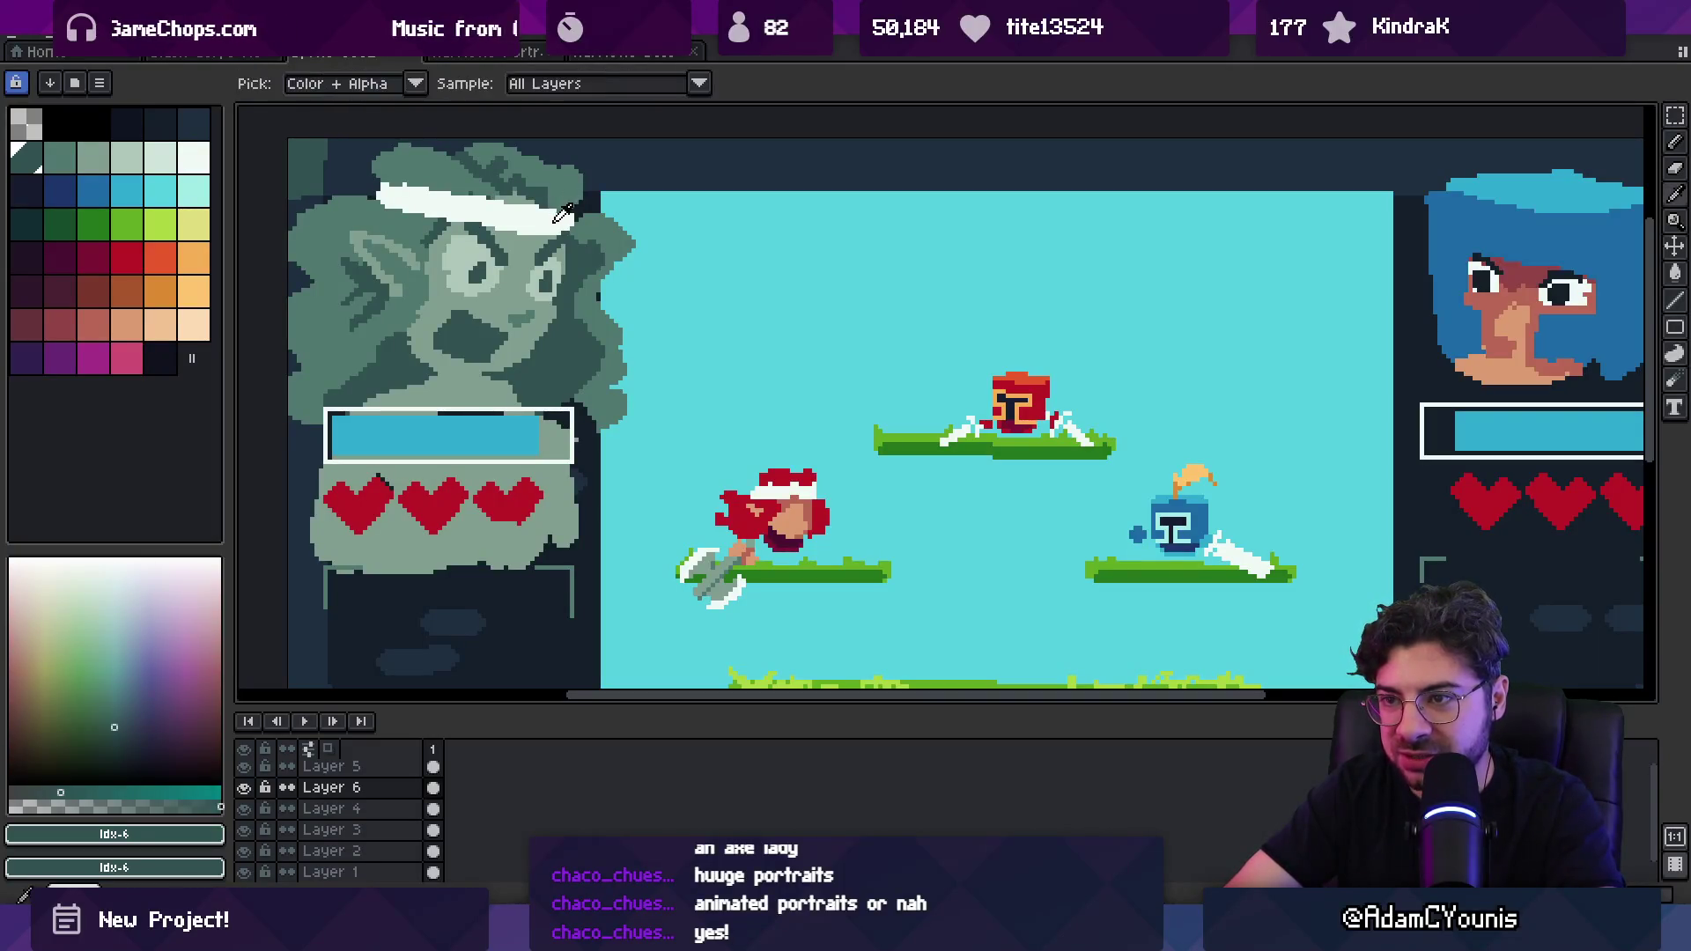
{"action": "left_click", "coordinate": [567, 209], "text": "alt"}
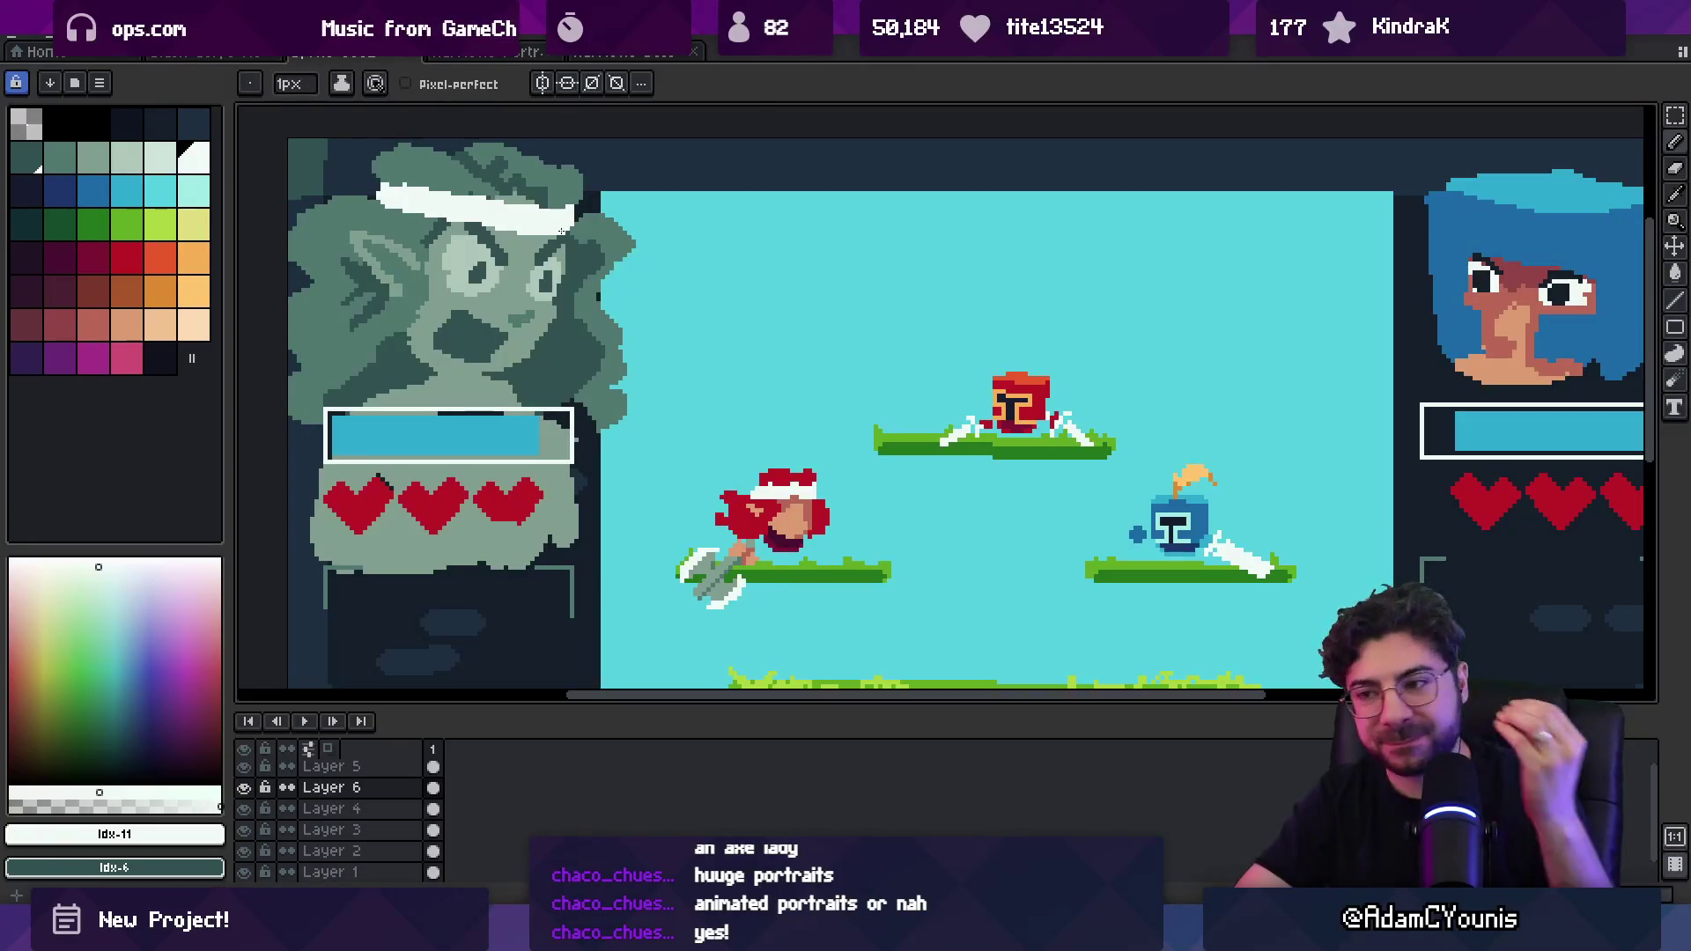
{"action": "scroll", "coordinate": [781, 377], "scroll_direction": "down", "scroll_amount": 3}
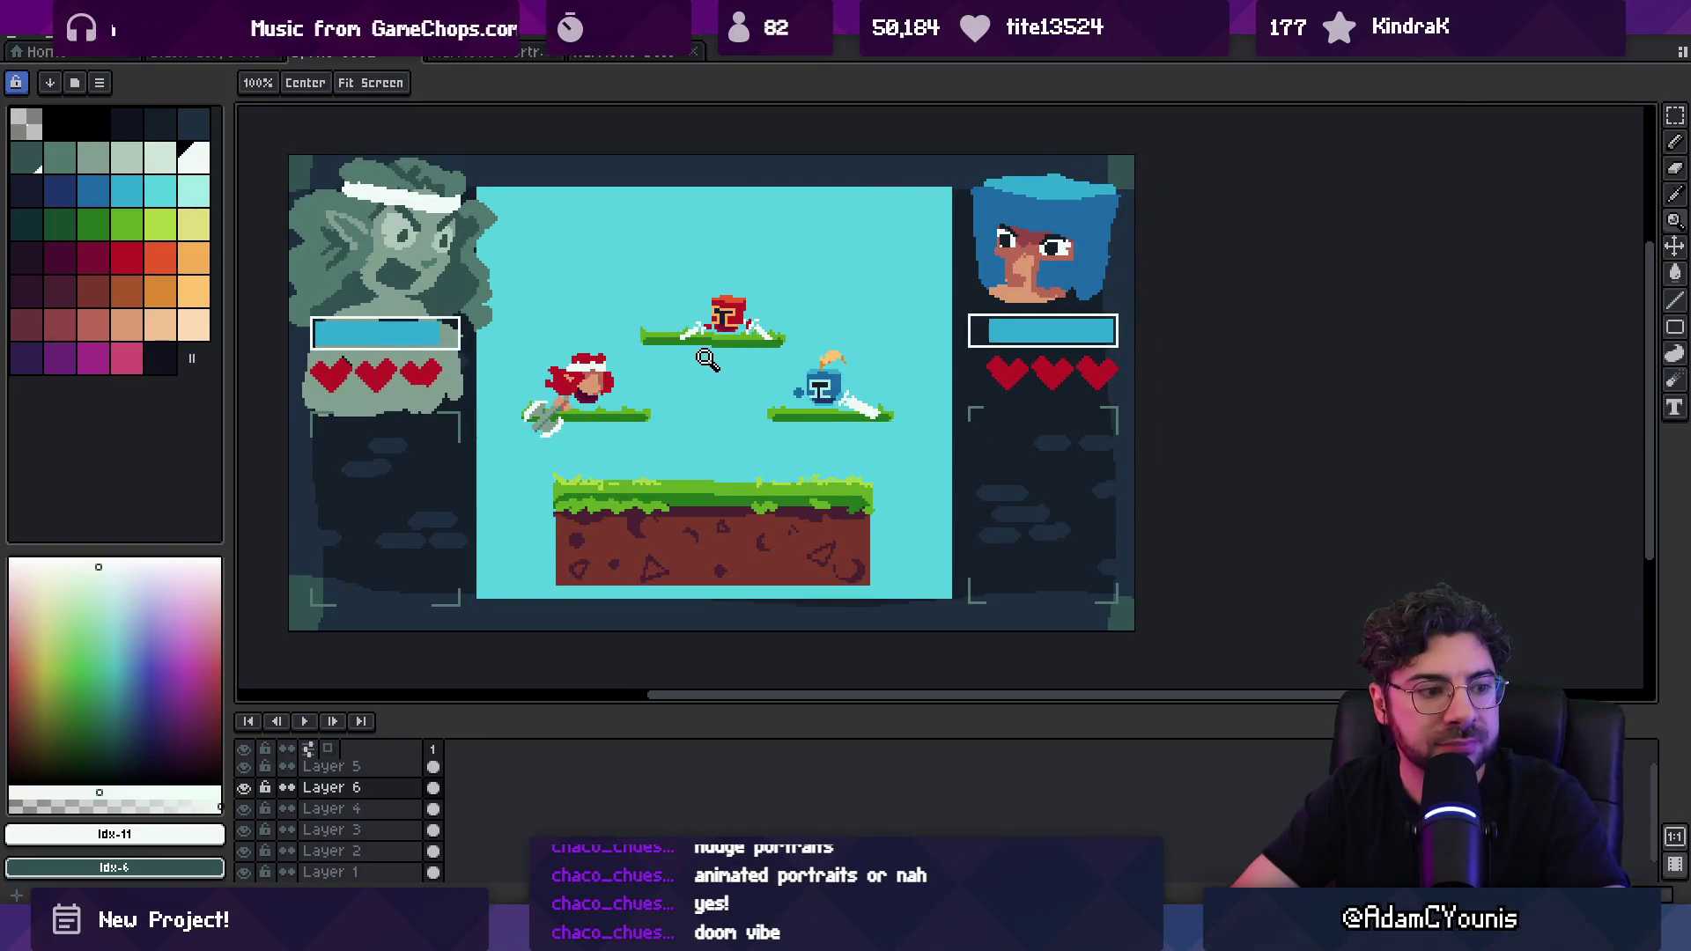
{"action": "left_click", "coordinate": [1048, 251]}
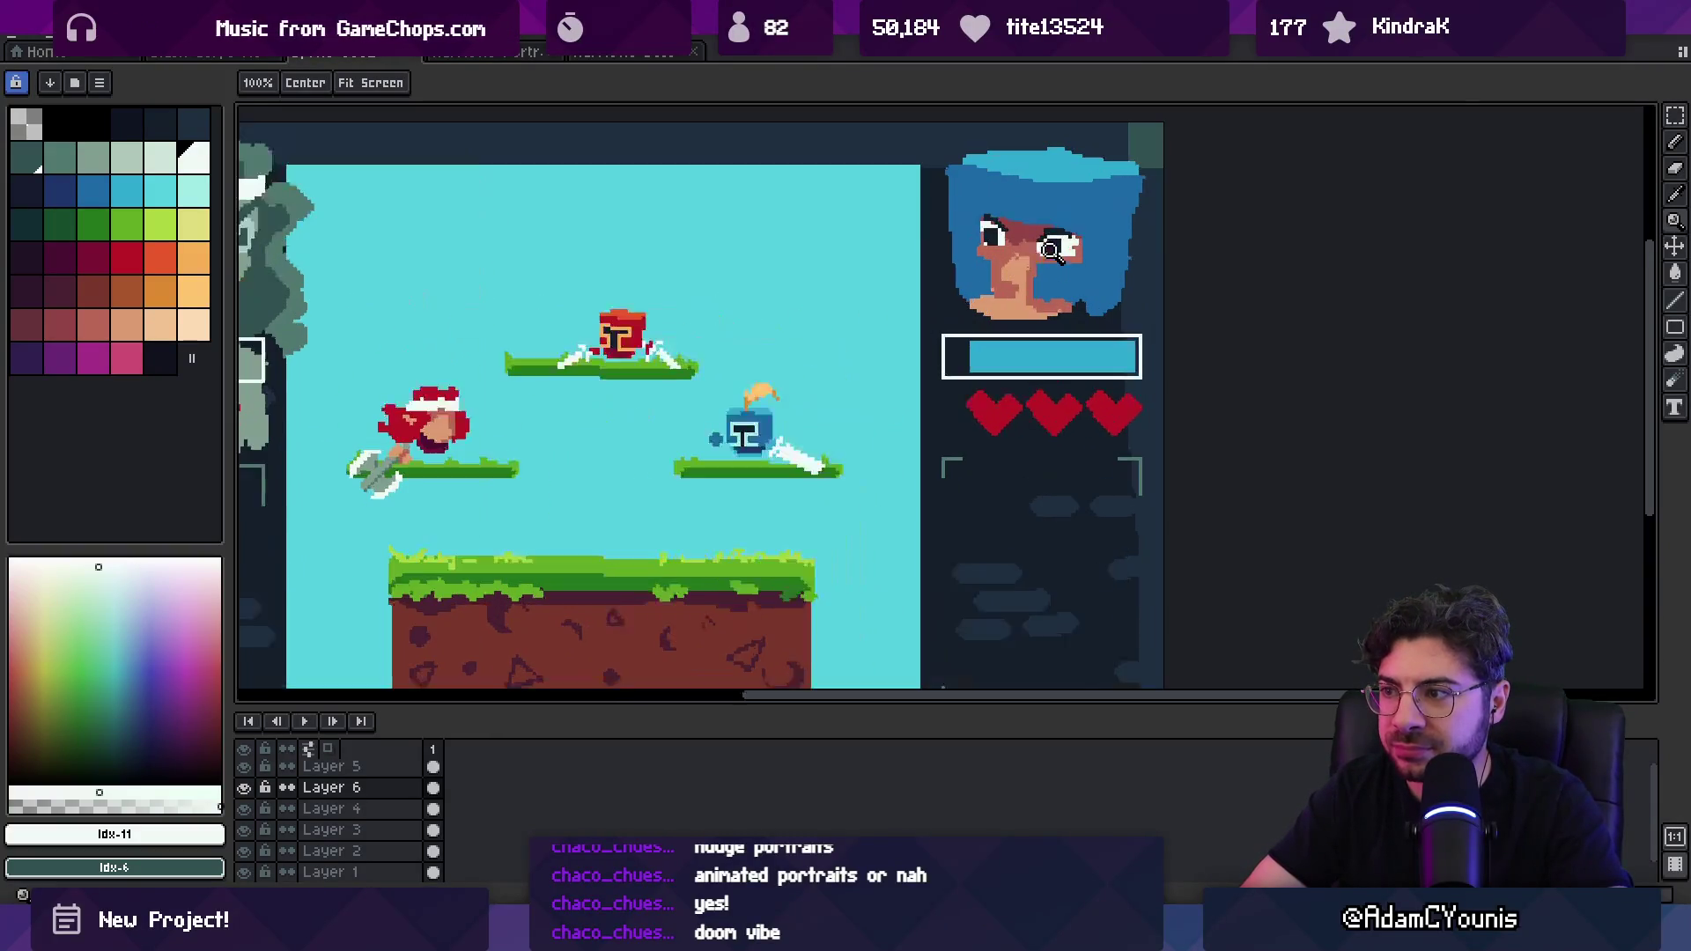
{"action": "scroll", "coordinate": [1023, 256], "scroll_direction": "down", "scroll_amount": 2}
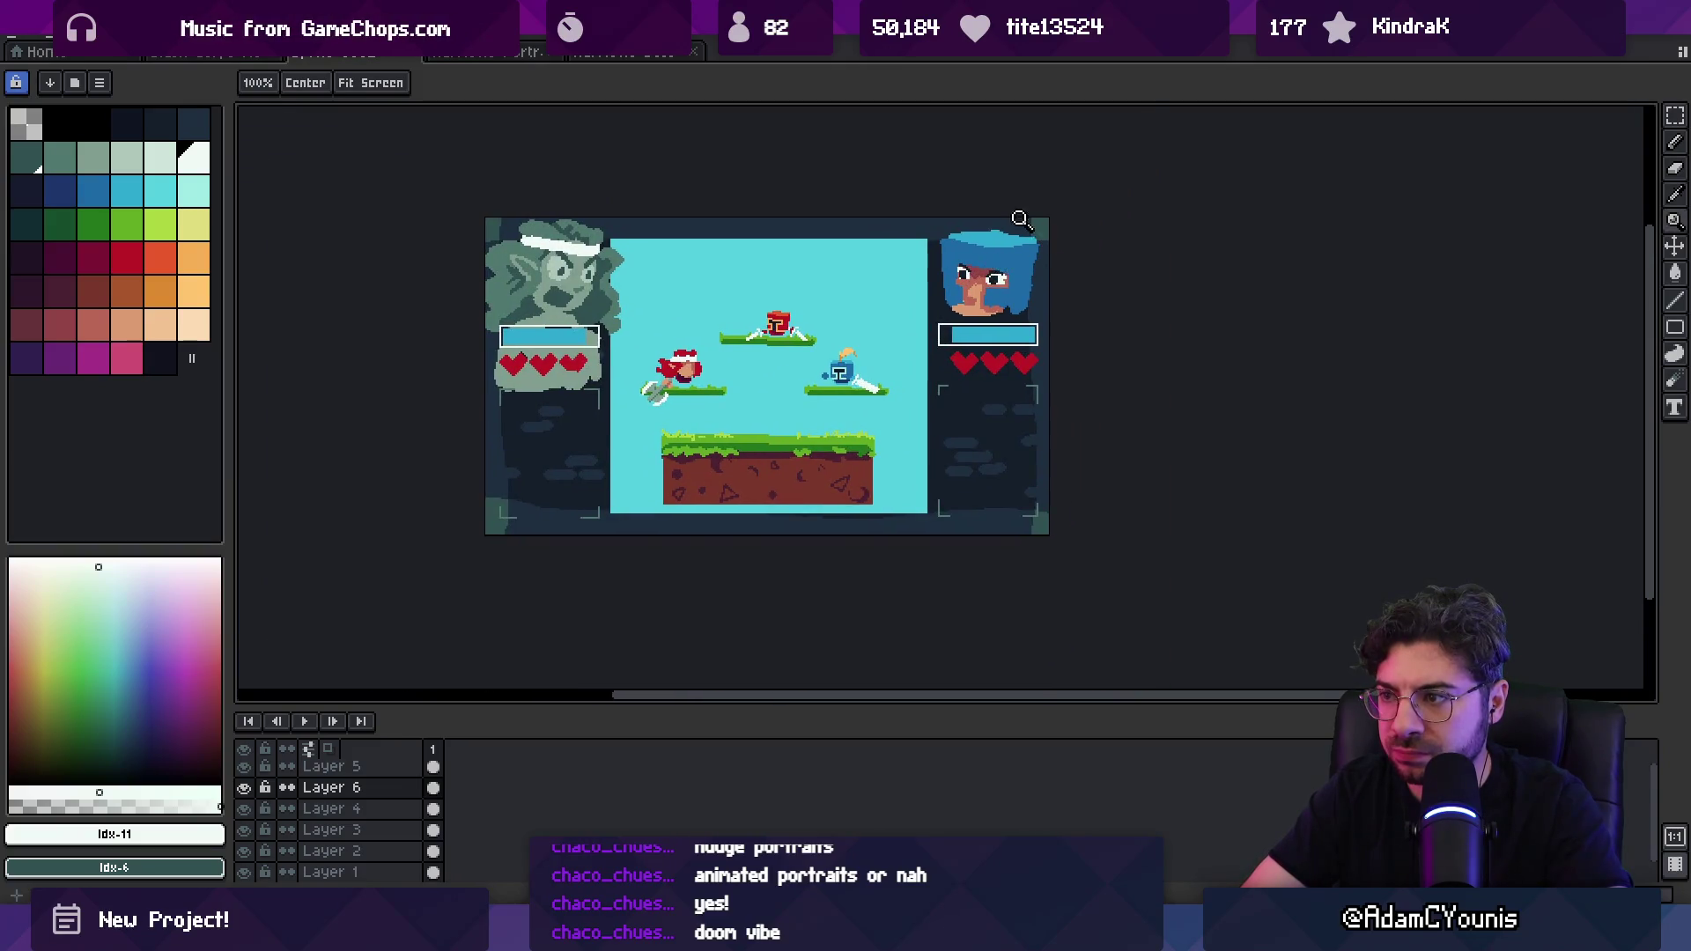
{"action": "scroll", "coordinate": [1011, 260], "scroll_direction": "up", "scroll_amount": 2}
{"action": "left_click", "coordinate": [977, 274], "text": "alt"}
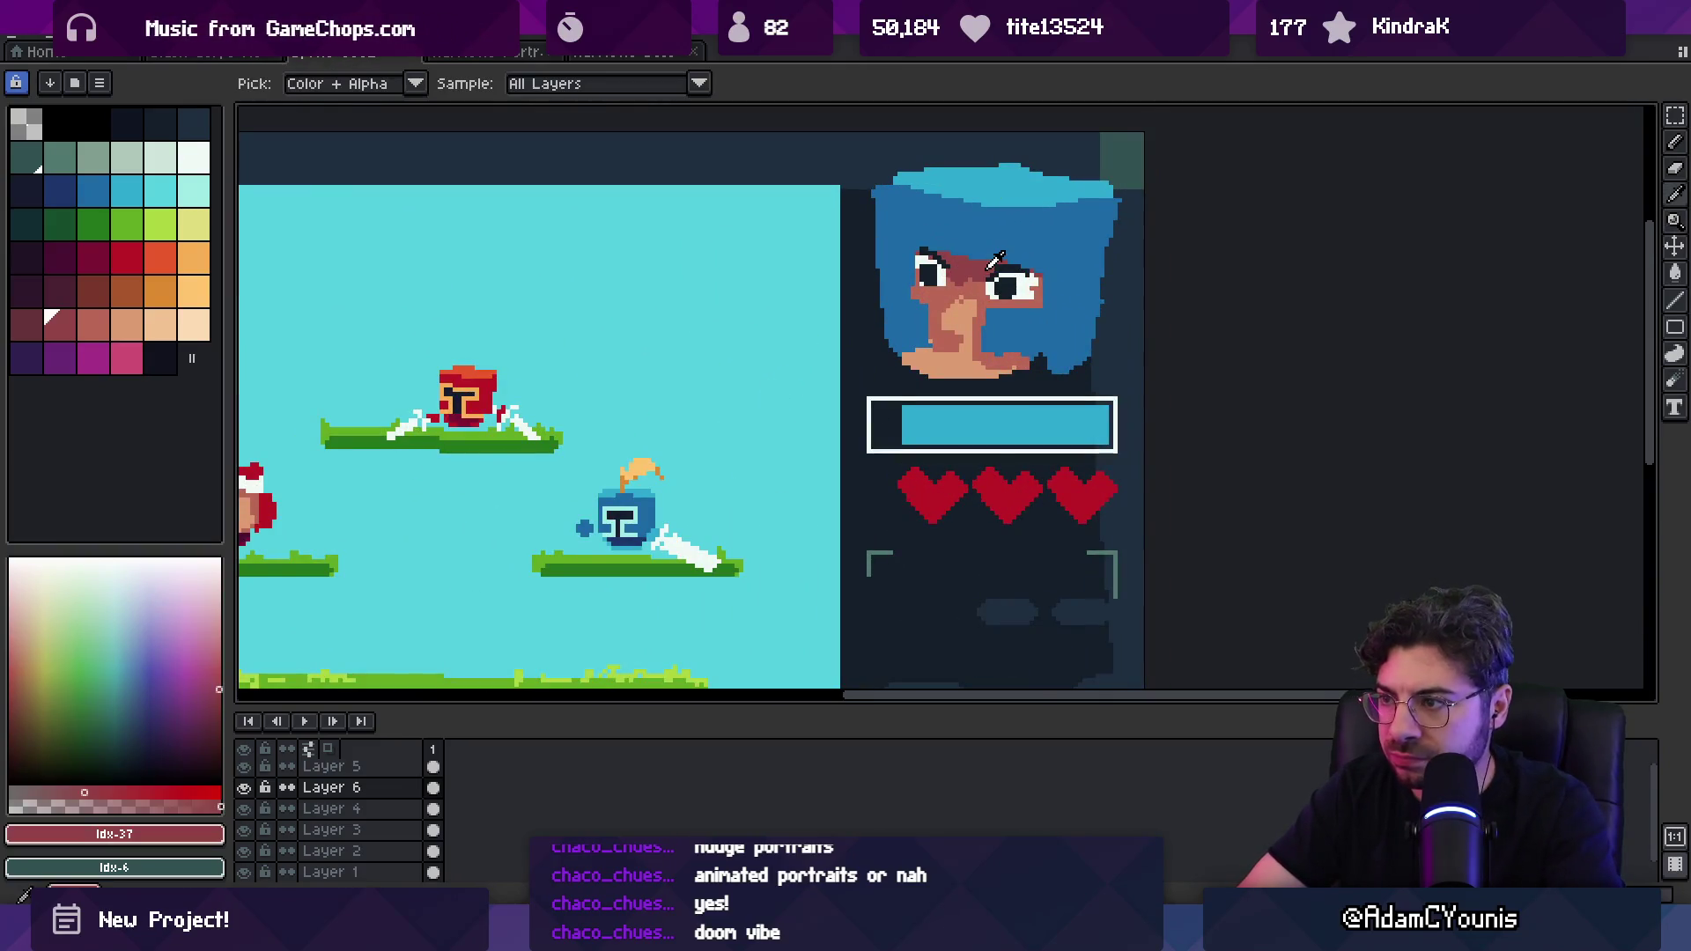
{"action": "scroll", "coordinate": [979, 280], "scroll_direction": "down", "scroll_amount": 2}
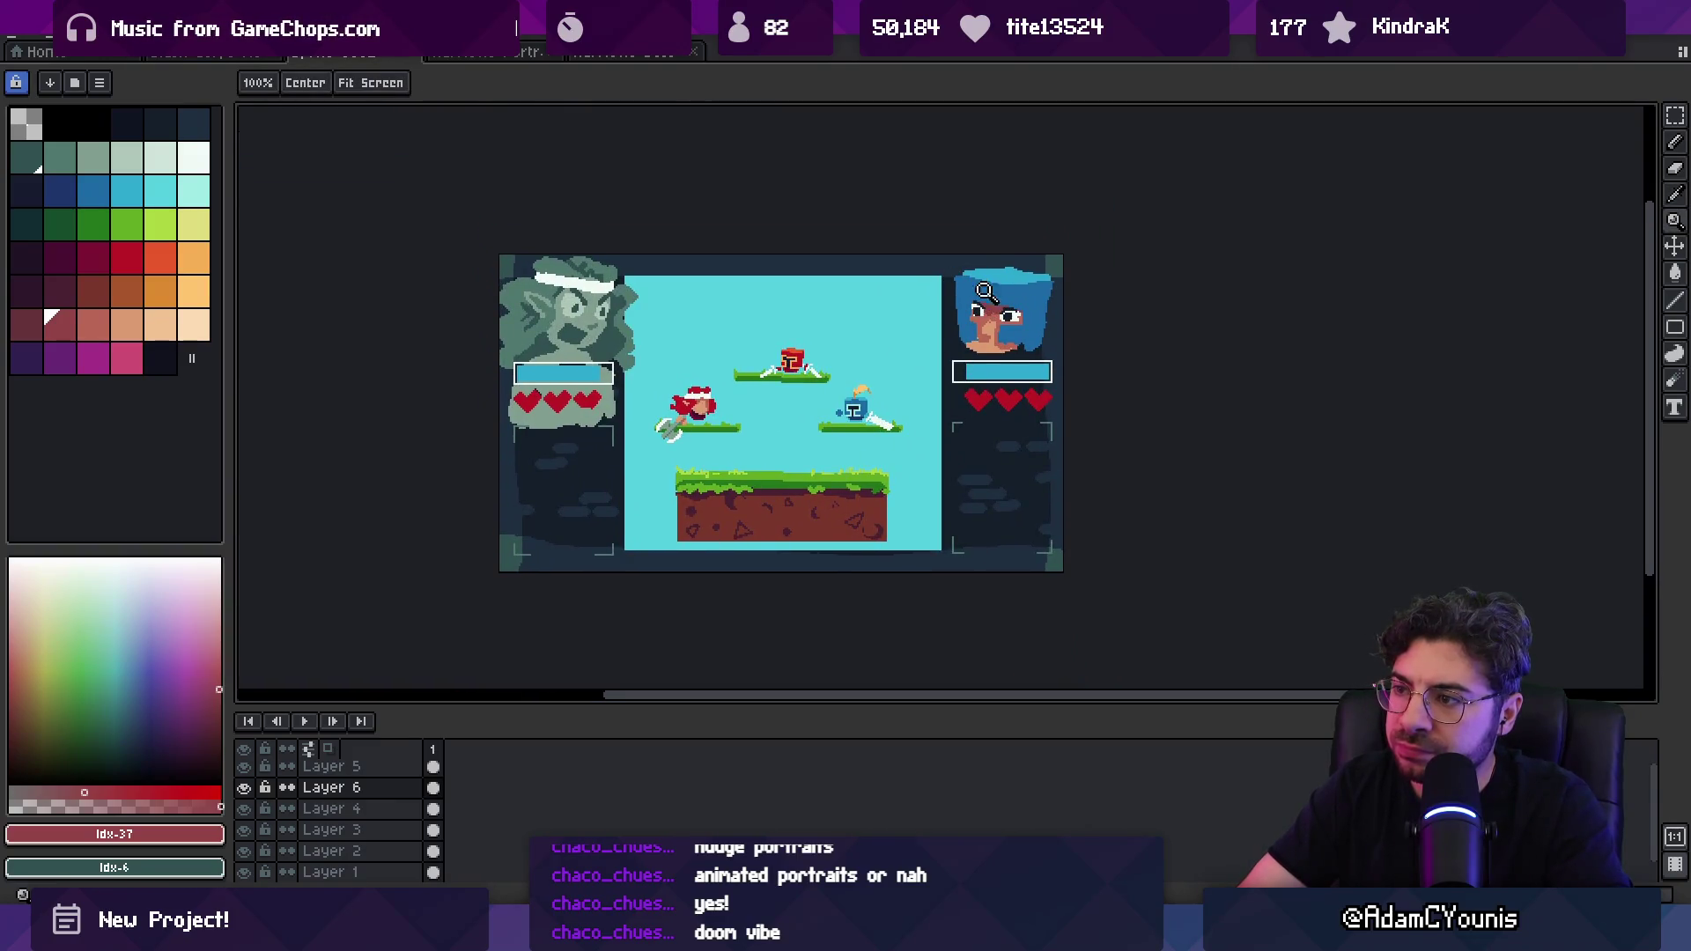
{"action": "scroll", "coordinate": [985, 290], "scroll_direction": "up", "scroll_amount": 1}
{"action": "left_click", "coordinate": [973, 354], "text": "alt"}
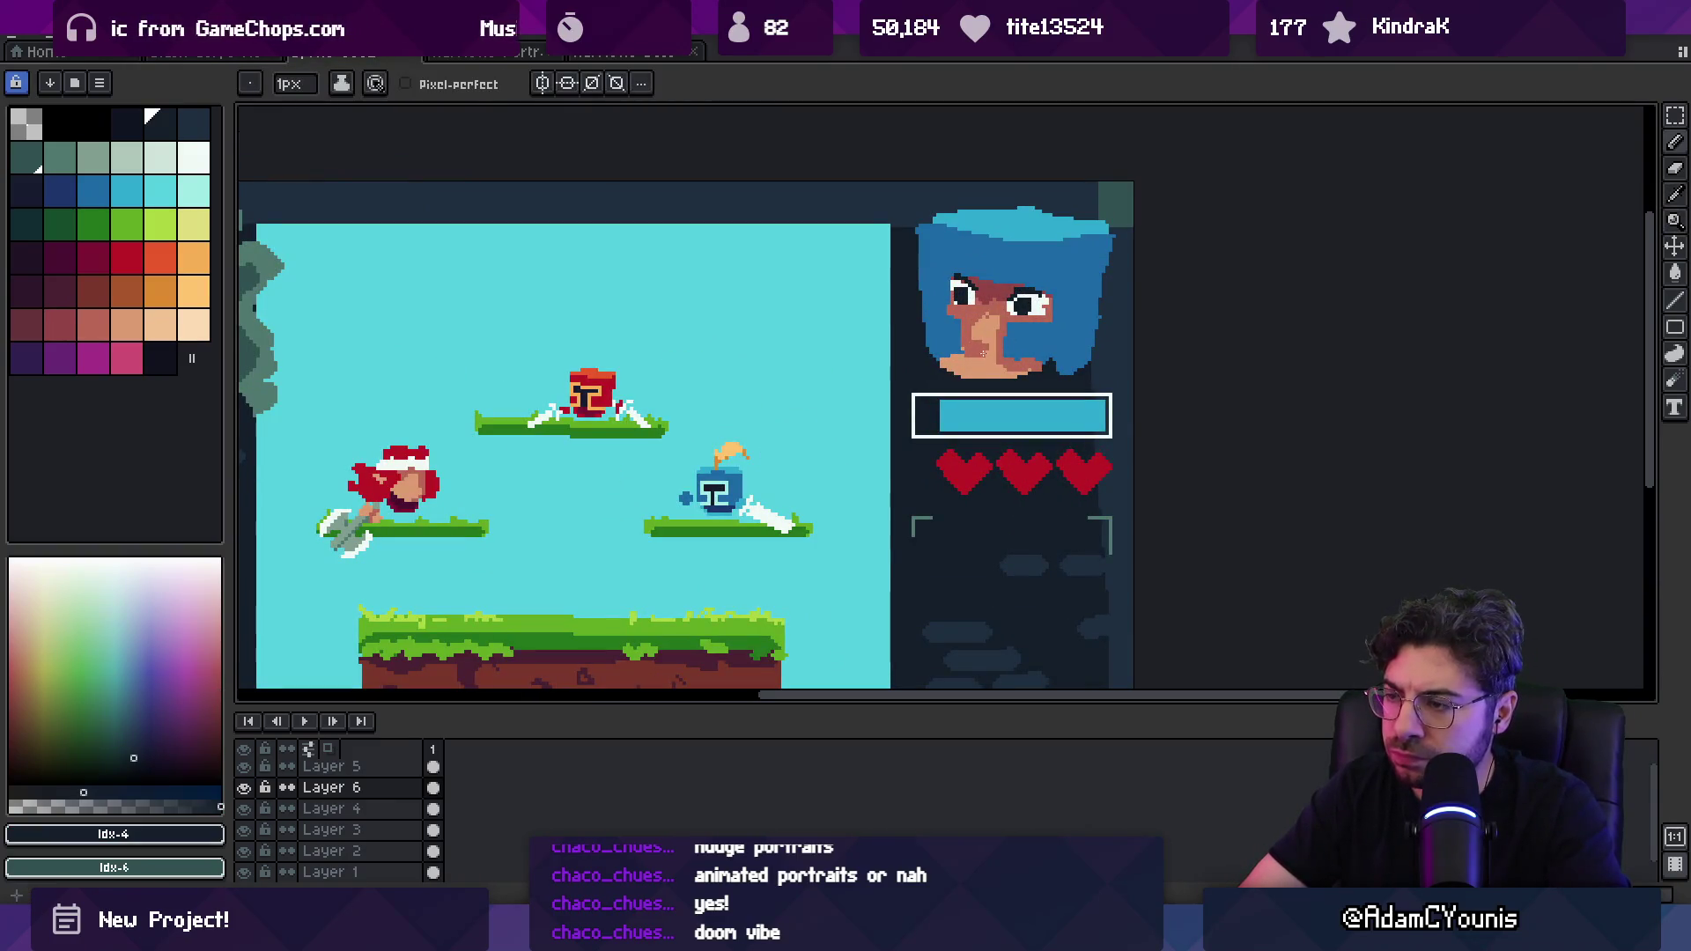
{"action": "scroll", "coordinate": [984, 354], "scroll_direction": "down", "scroll_amount": 3}
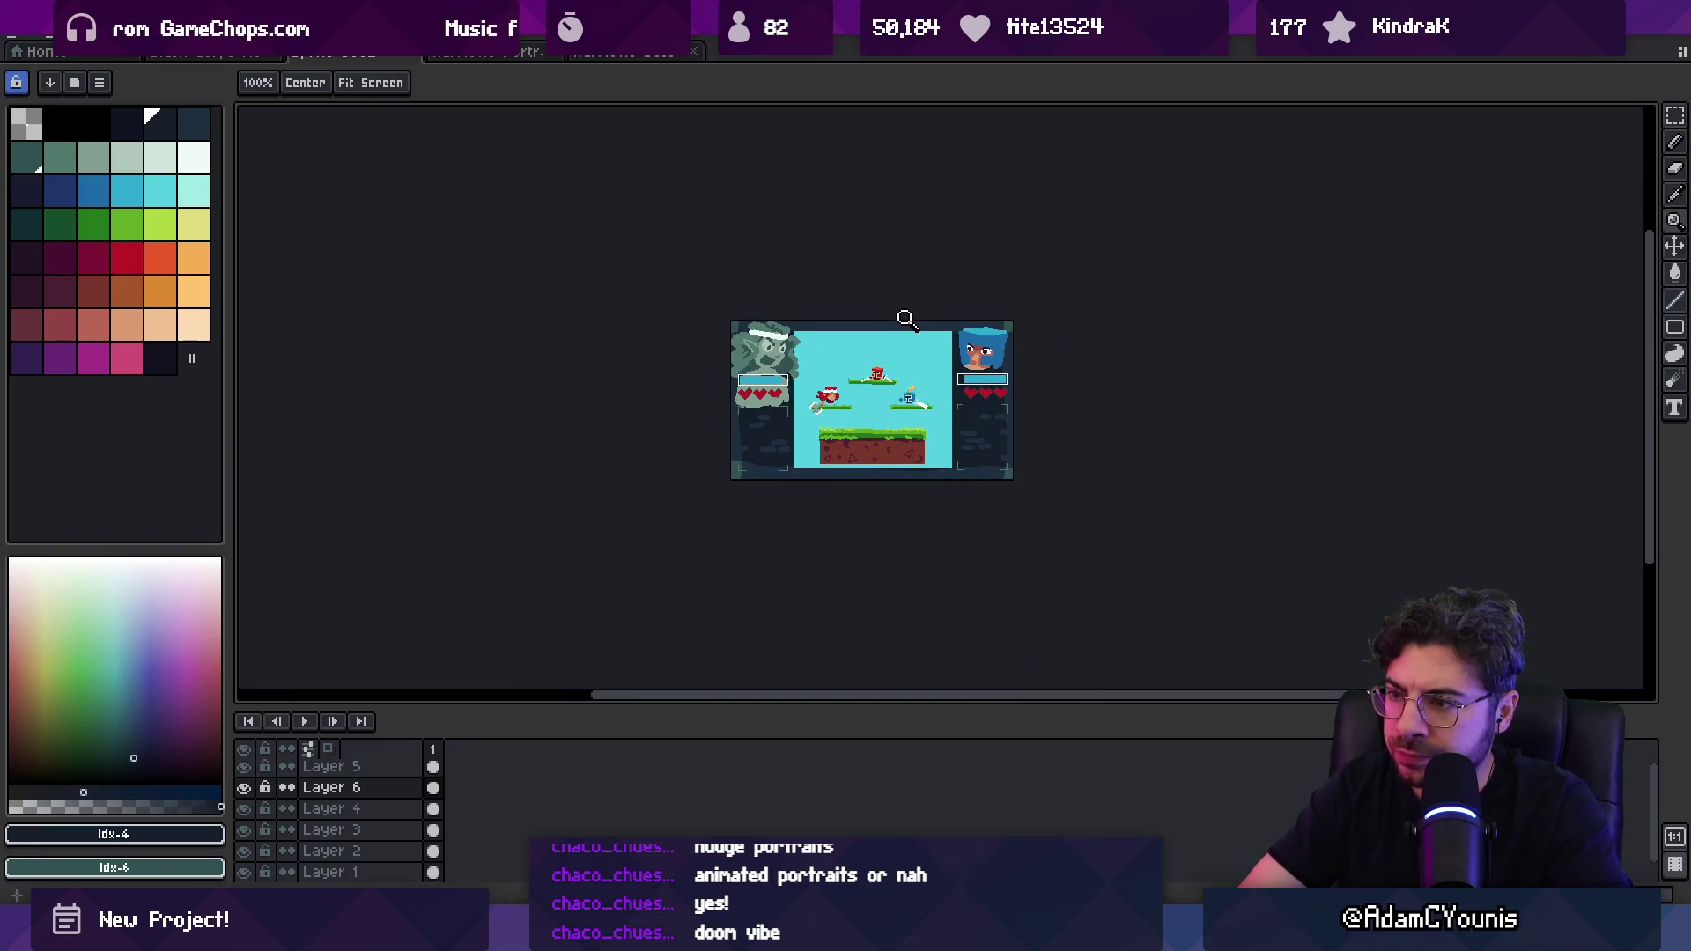
{"action": "scroll", "coordinate": [951, 338], "scroll_direction": "up", "scroll_amount": 2}
{"action": "key", "text": "v"}
{"action": "left_click", "coordinate": [1014, 347]}
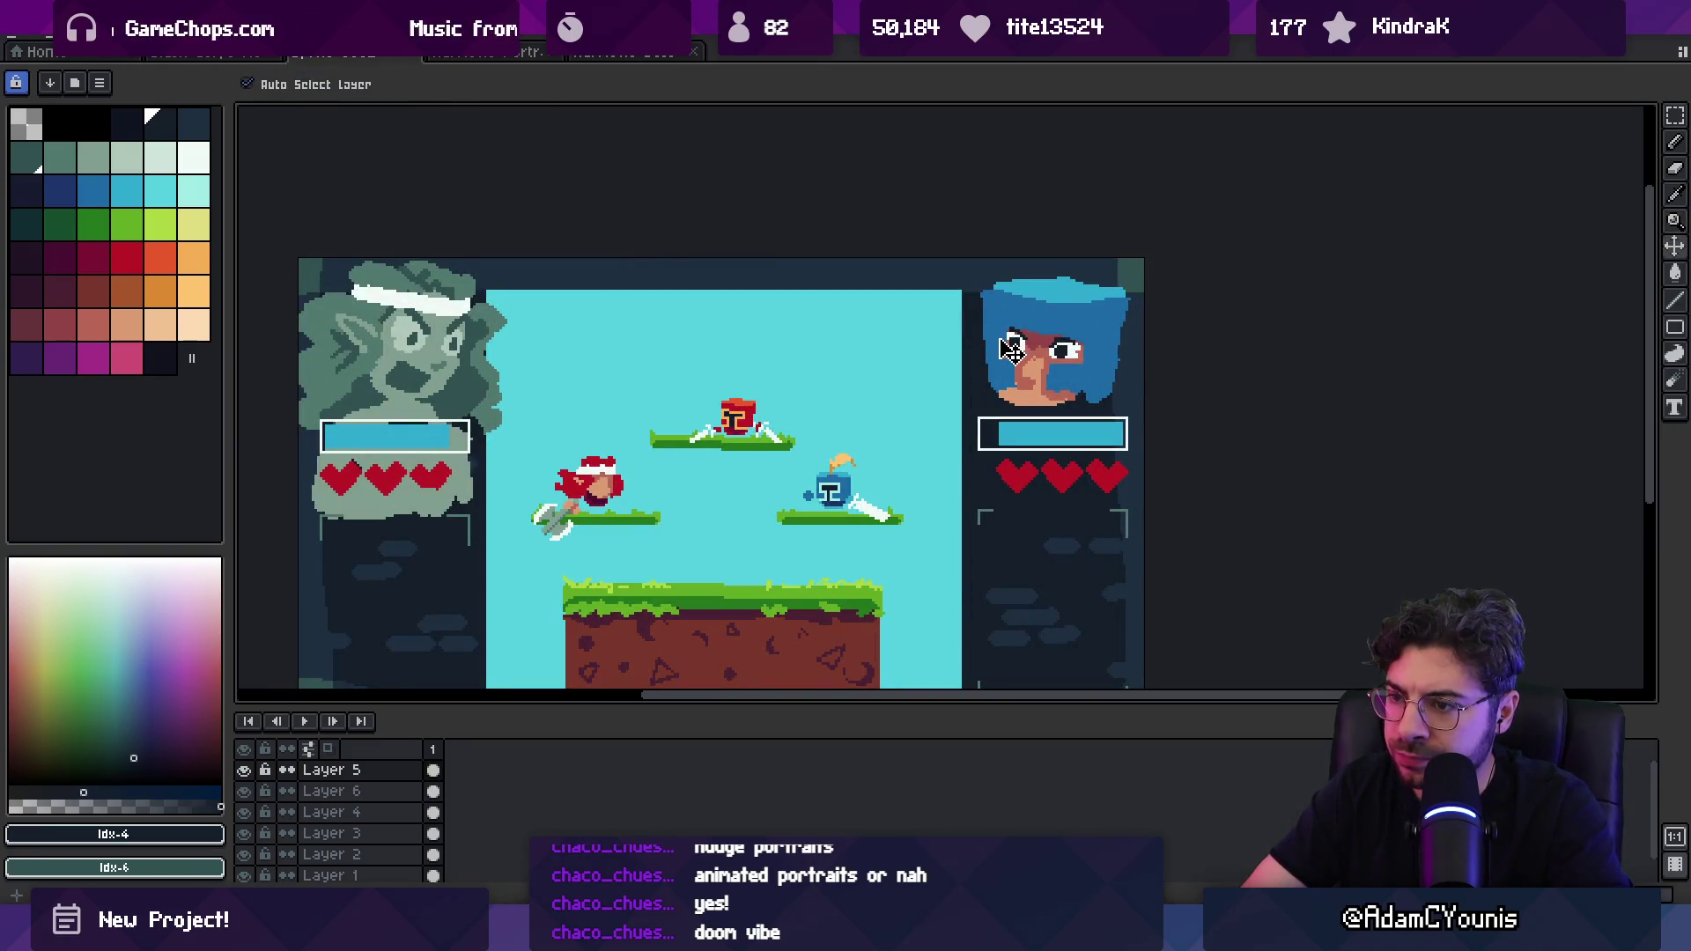
{"action": "scroll", "coordinate": [781, 407], "scroll_direction": "down", "scroll_amount": 1}
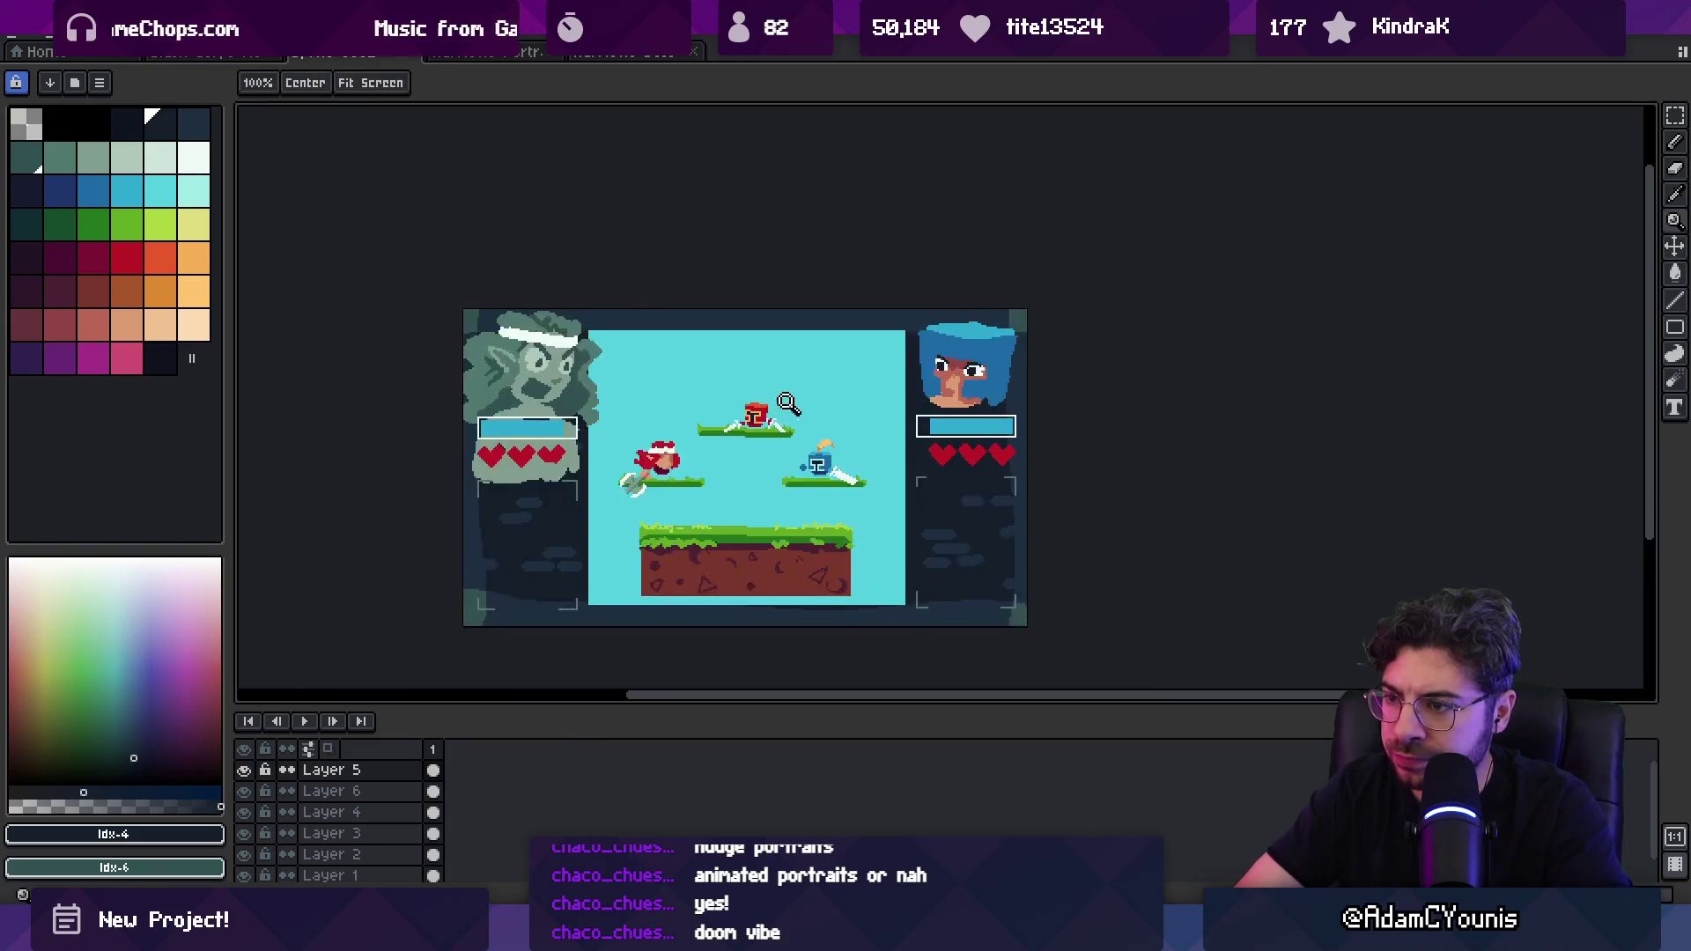
Step: Paint a dark red shading column down the red-haired fighter's face
{"action": "scroll", "coordinate": [687, 431], "scroll_direction": "up", "scroll_amount": 4}
{"action": "key", "text": "i"}
{"action": "left_click", "coordinate": [696, 426]}
{"action": "key", "text": "z"}
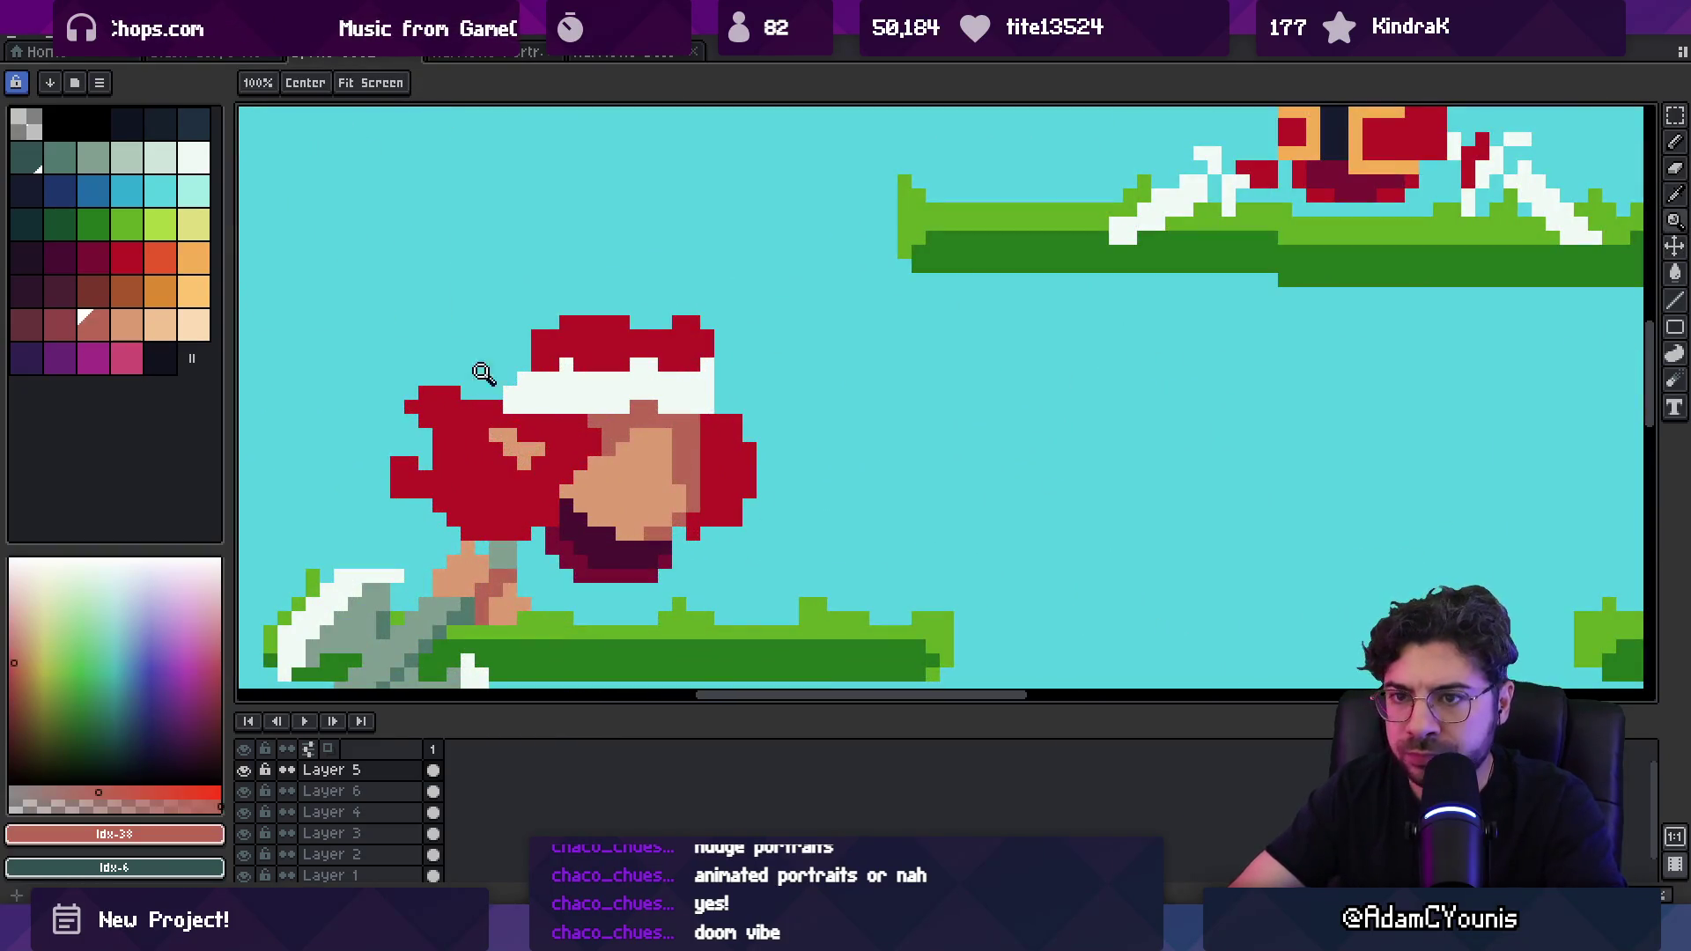
{"action": "left_click", "coordinate": [66, 327]}
{"action": "key", "text": "b"}
{"action": "key", "text": "Down"}
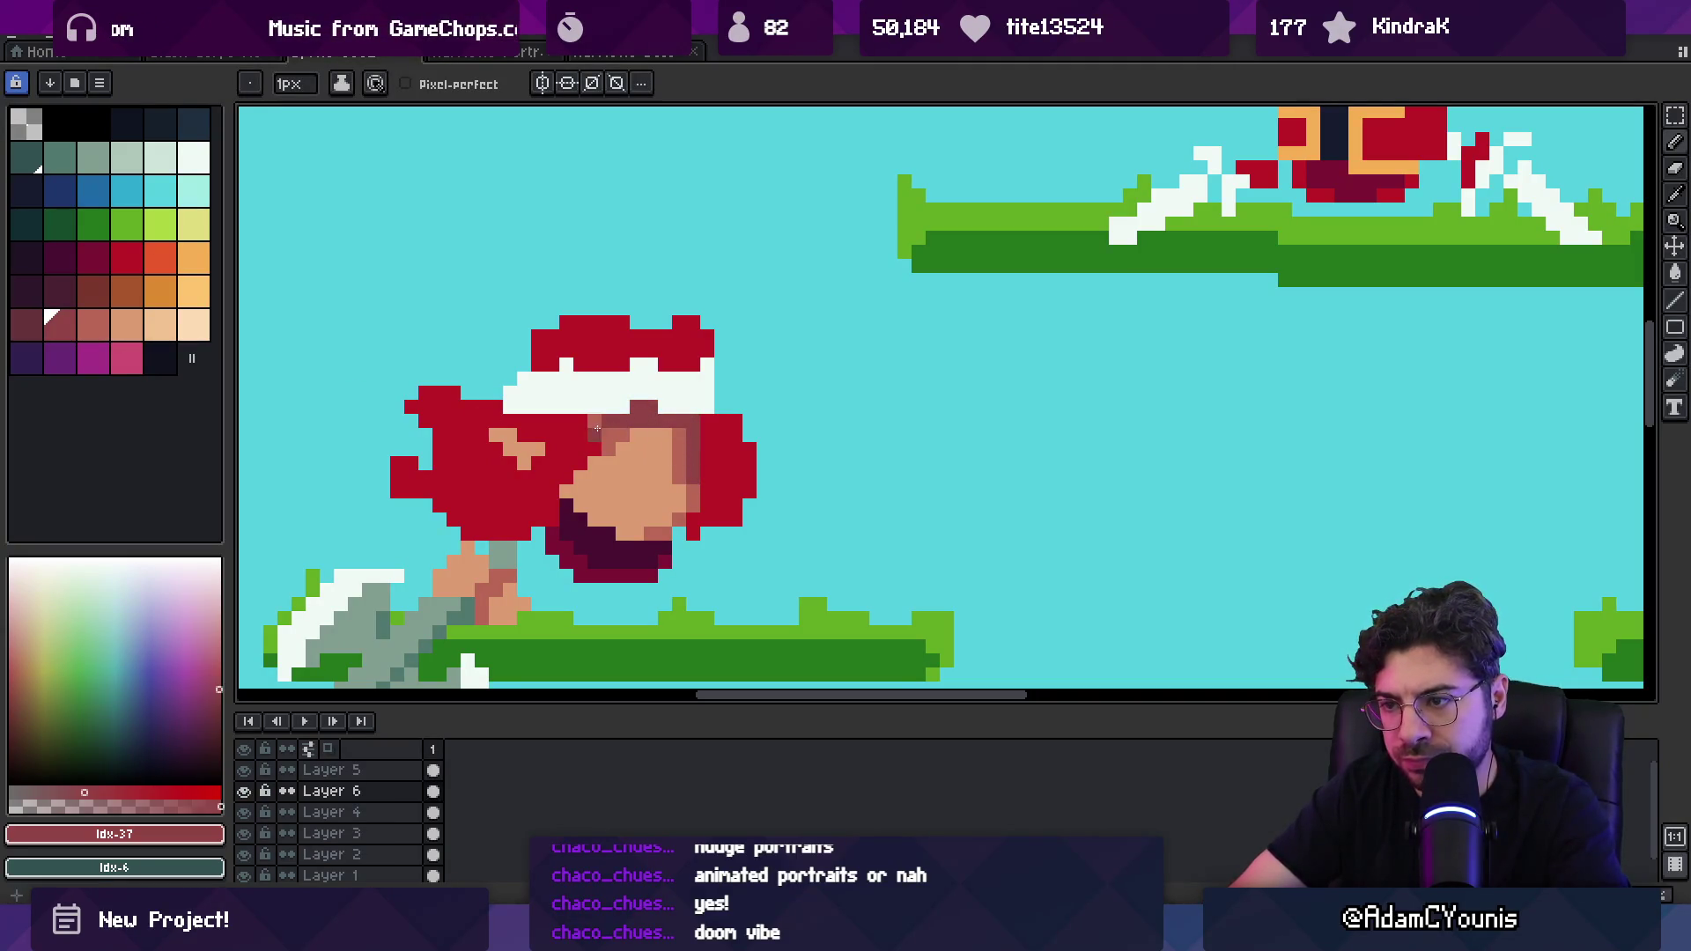
{"action": "left_click", "coordinate": [679, 449], "text": "alt"}
{"action": "left_click_drag", "start_coordinate": [665, 436], "coordinate": [665, 464]}
Step: Sample the salmon skin shade and recentre the view on the battle screen
{"action": "left_click", "coordinate": [675, 495], "text": "alt"}
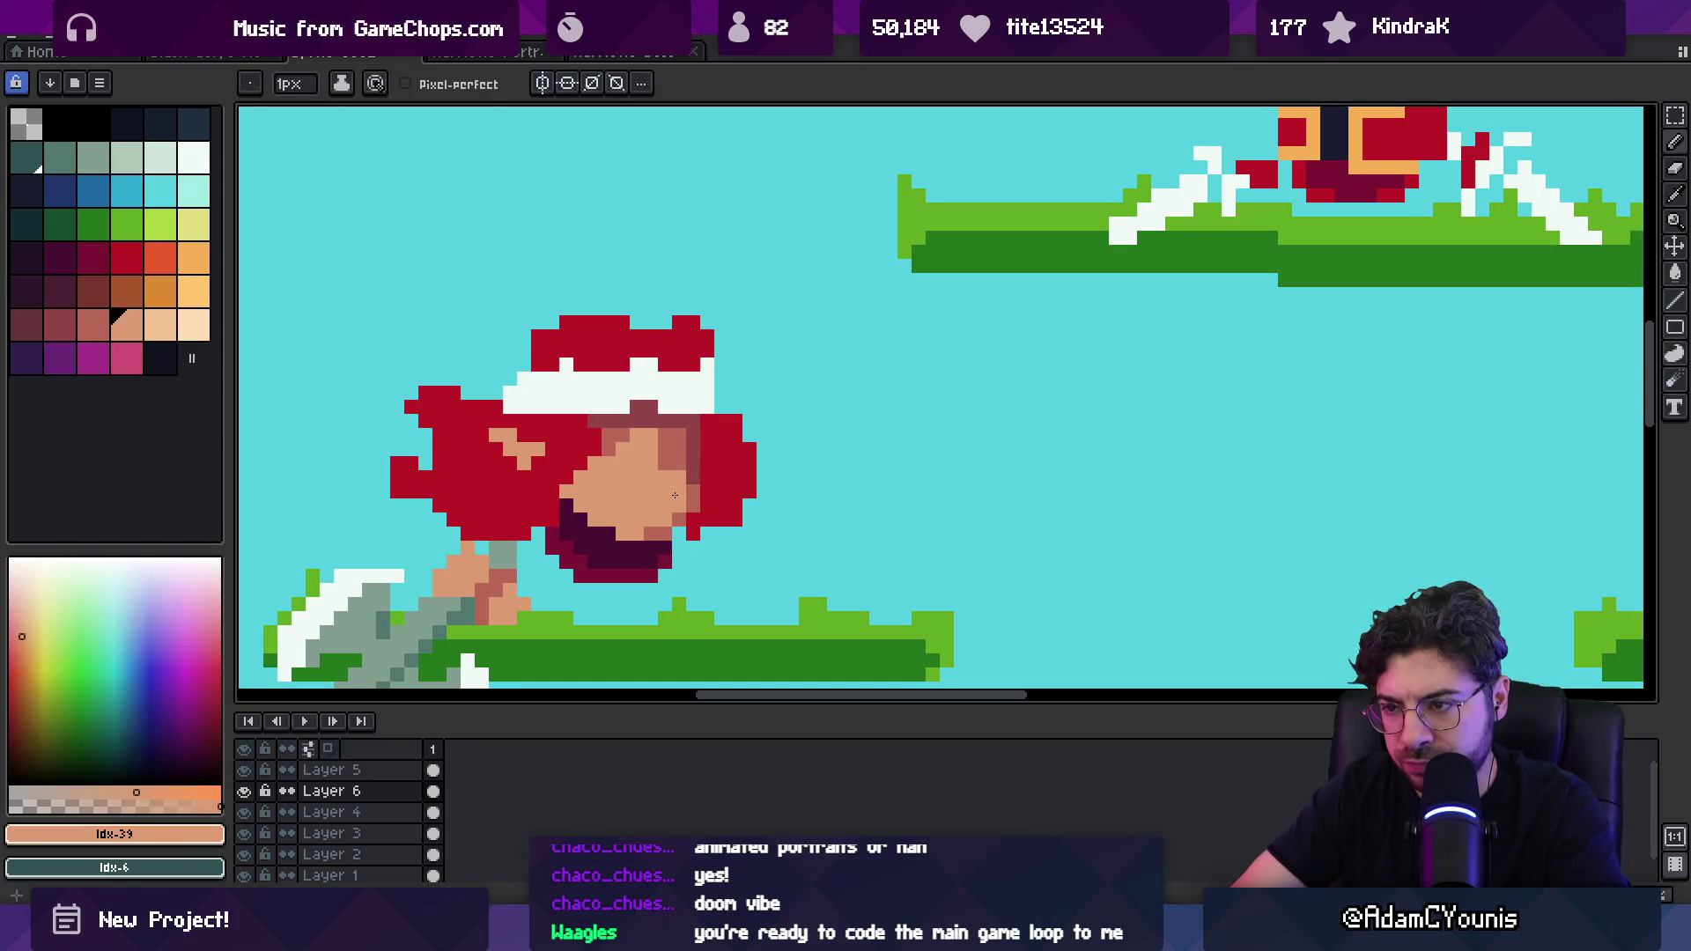
{"action": "left_click", "coordinate": [650, 530], "text": "alt"}
{"action": "key", "text": "z"}
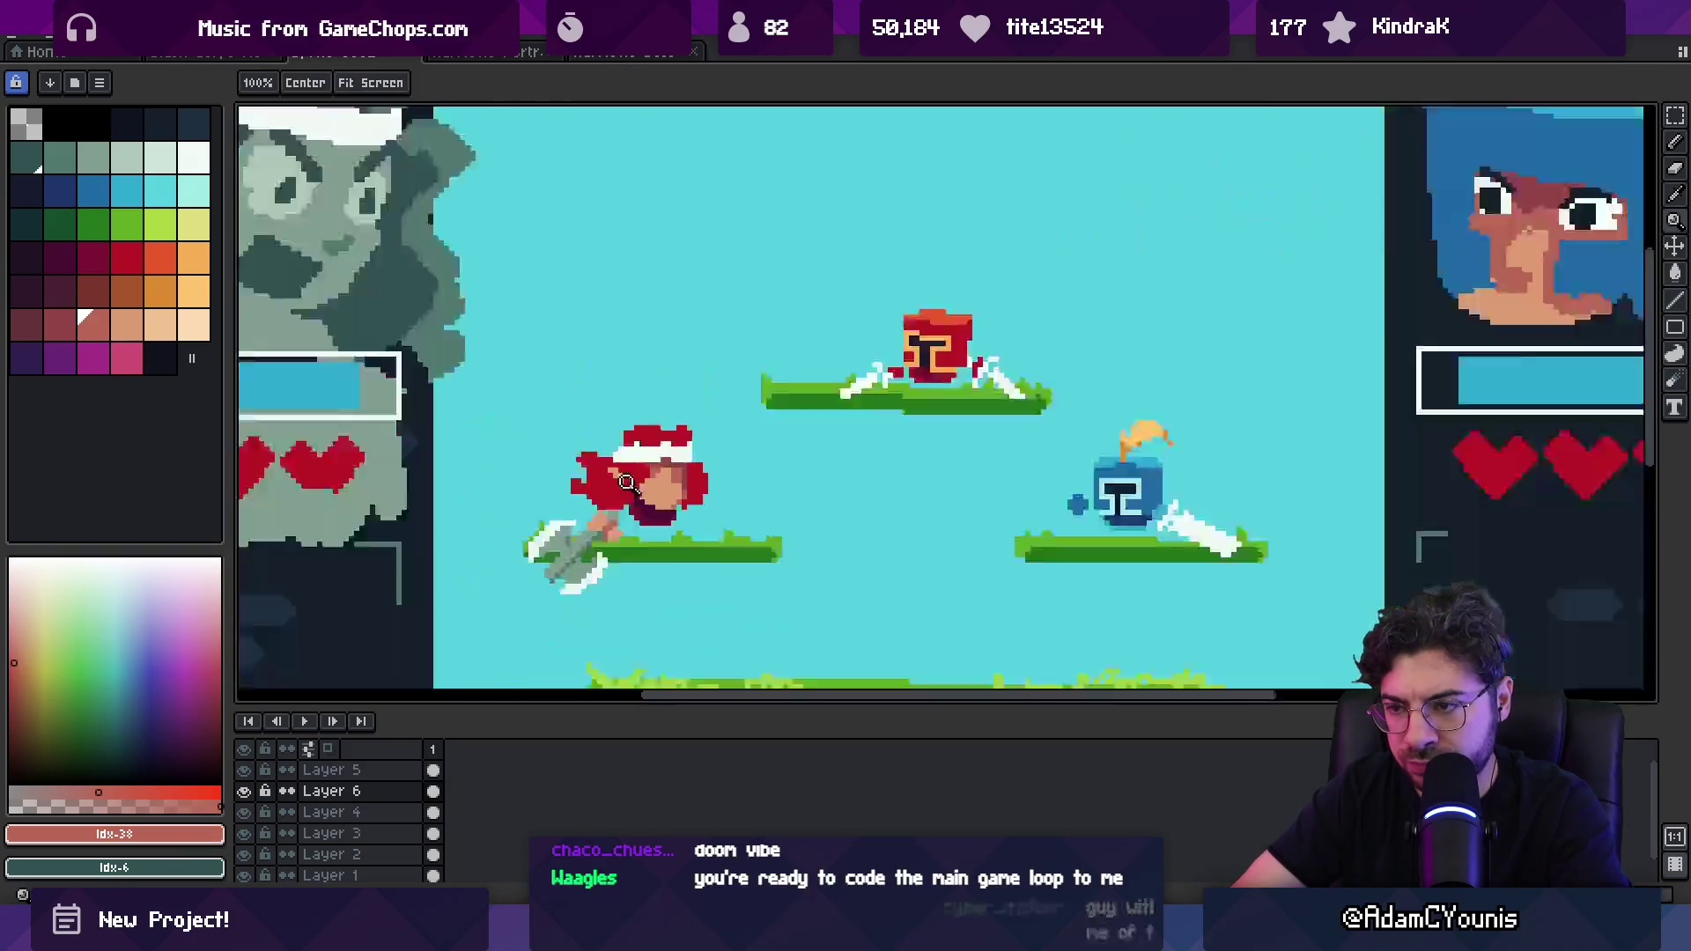
{"action": "scroll", "coordinate": [705, 484], "scroll_direction": "down", "scroll_amount": 5}
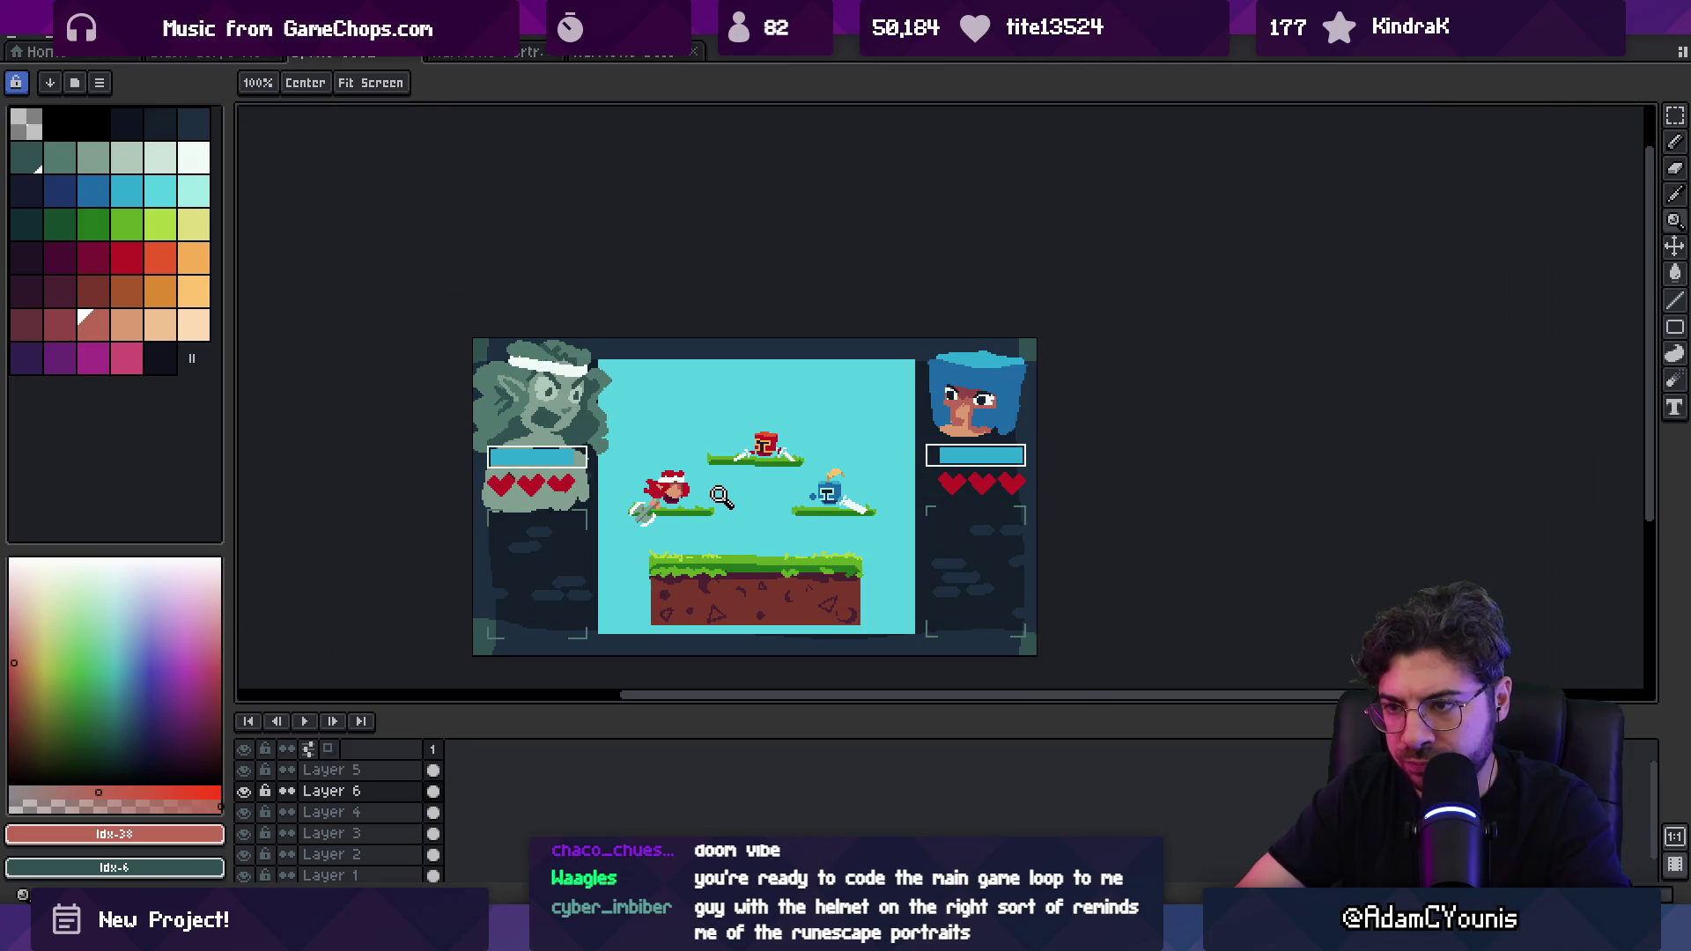
{"action": "left_click_drag", "start_coordinate": [725, 485], "coordinate": [686, 453]}
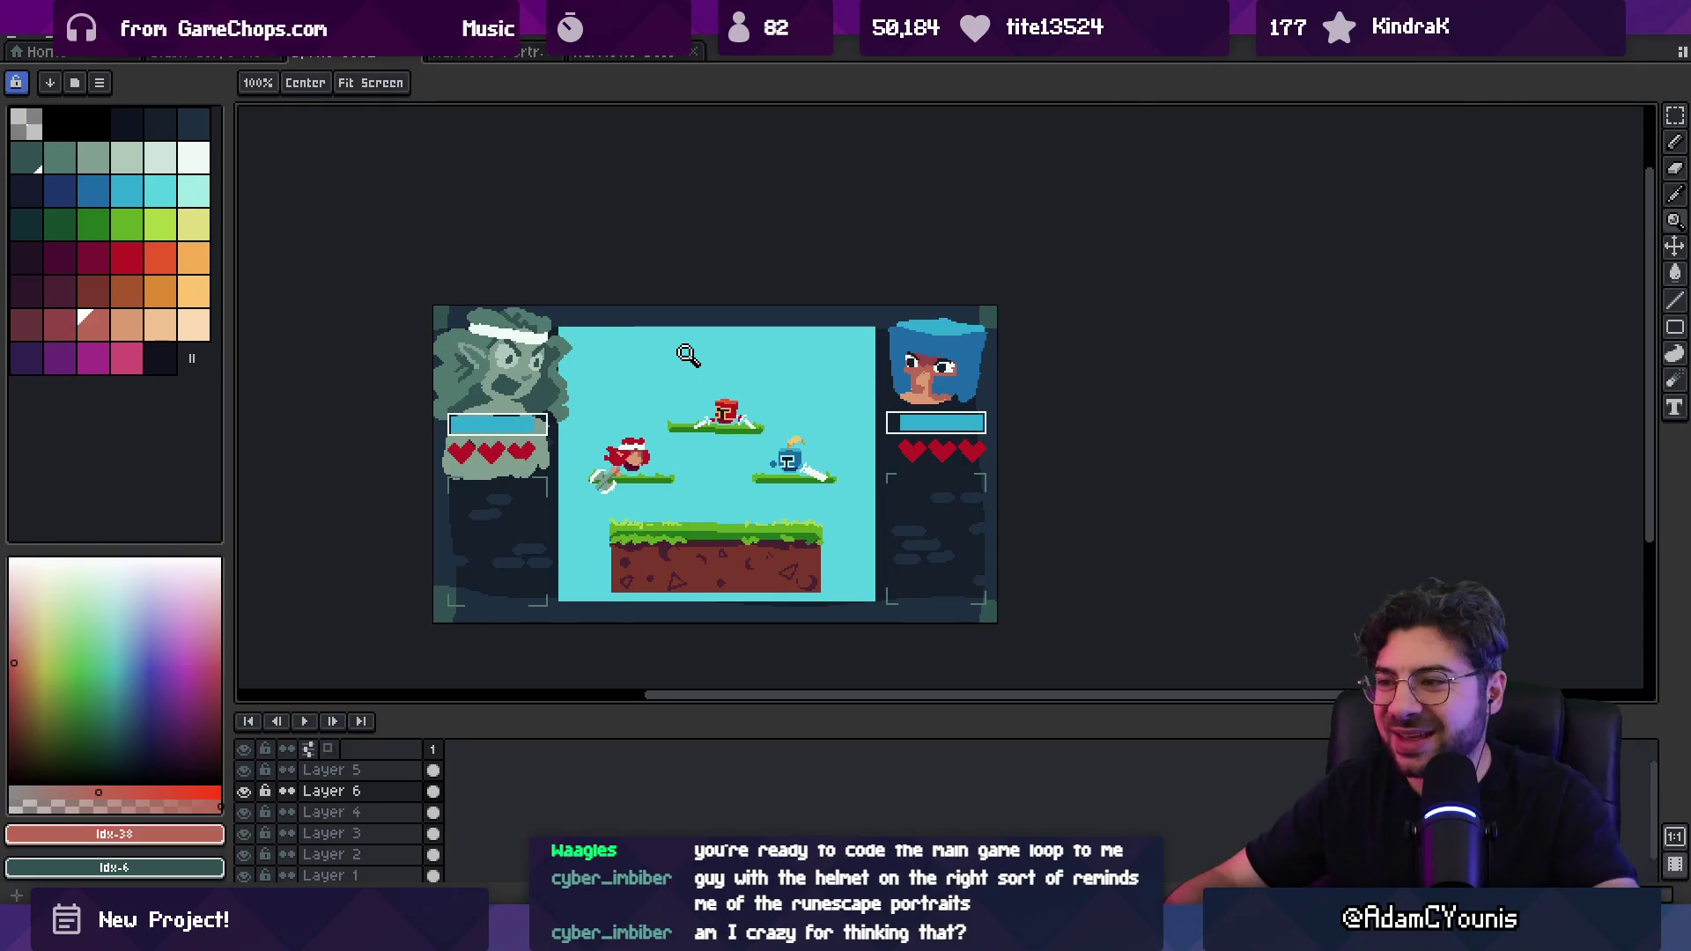
Step: Zoom into the right portrait, undo and redo its recent edits, and pick white for the eye
{"action": "left_click", "coordinate": [873, 358]}
{"action": "key", "text": "alt+Up"}
{"action": "key", "text": "b"}
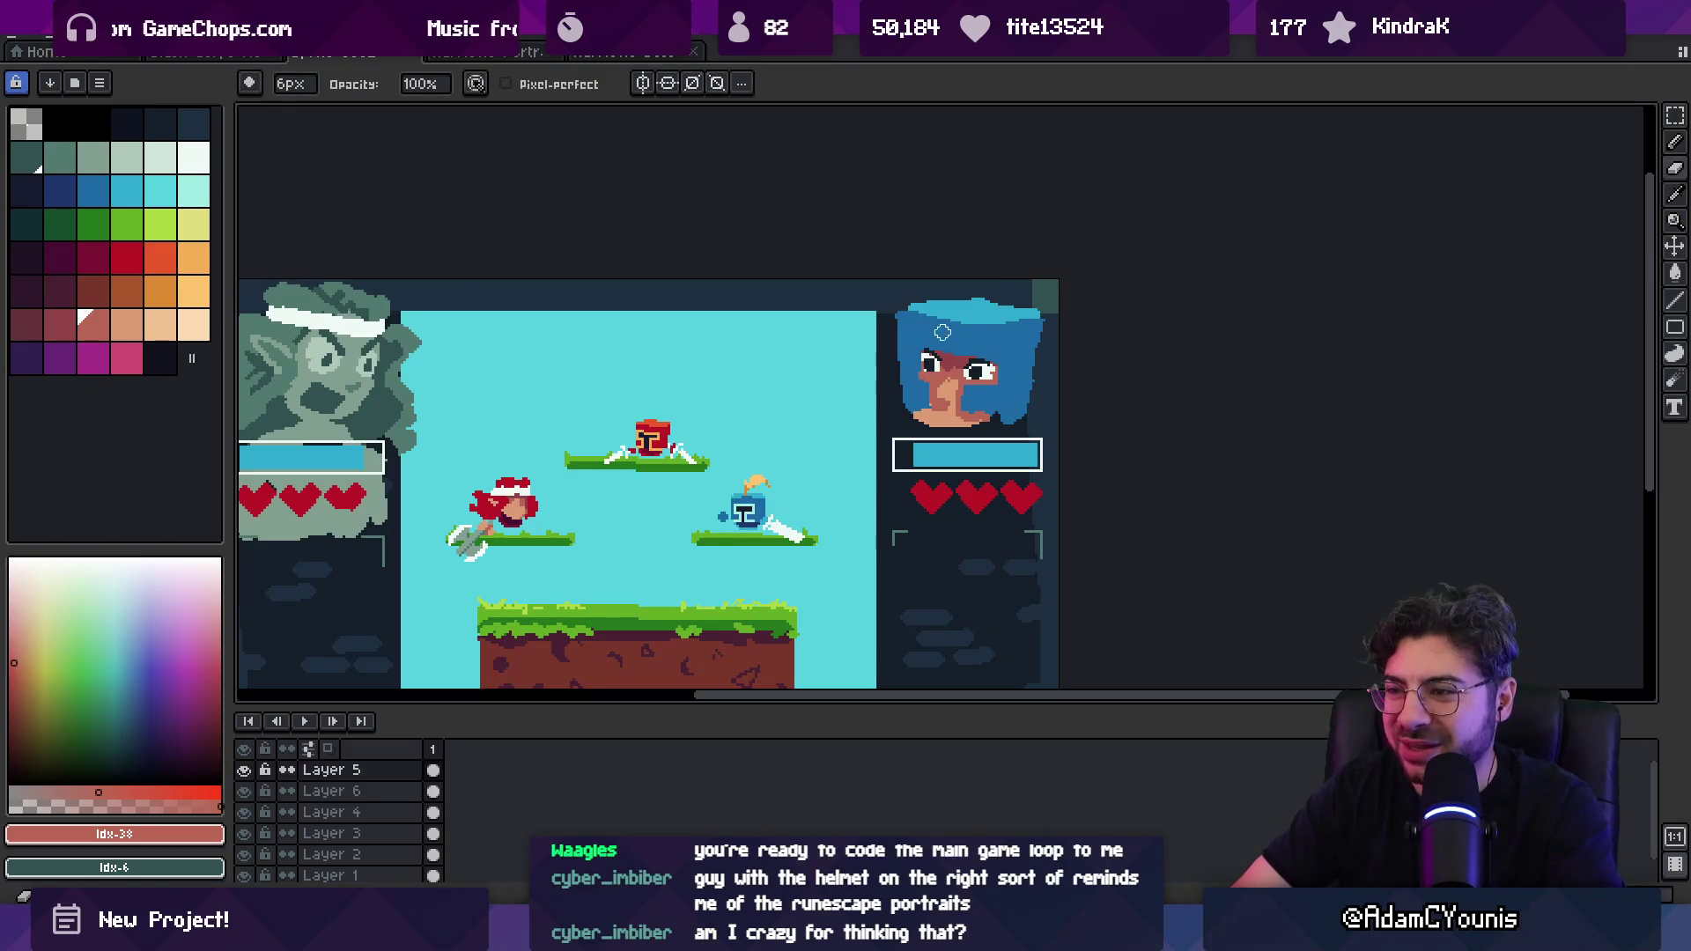
{"action": "key", "text": "ctrl+z"}
{"action": "key", "text": "ctrl+z"}
{"action": "key", "text": "ctrl+z"}
{"action": "key", "text": "ctrl+y"}
{"action": "key", "text": "ctrl+y"}
{"action": "key", "text": "ctrl+y"}
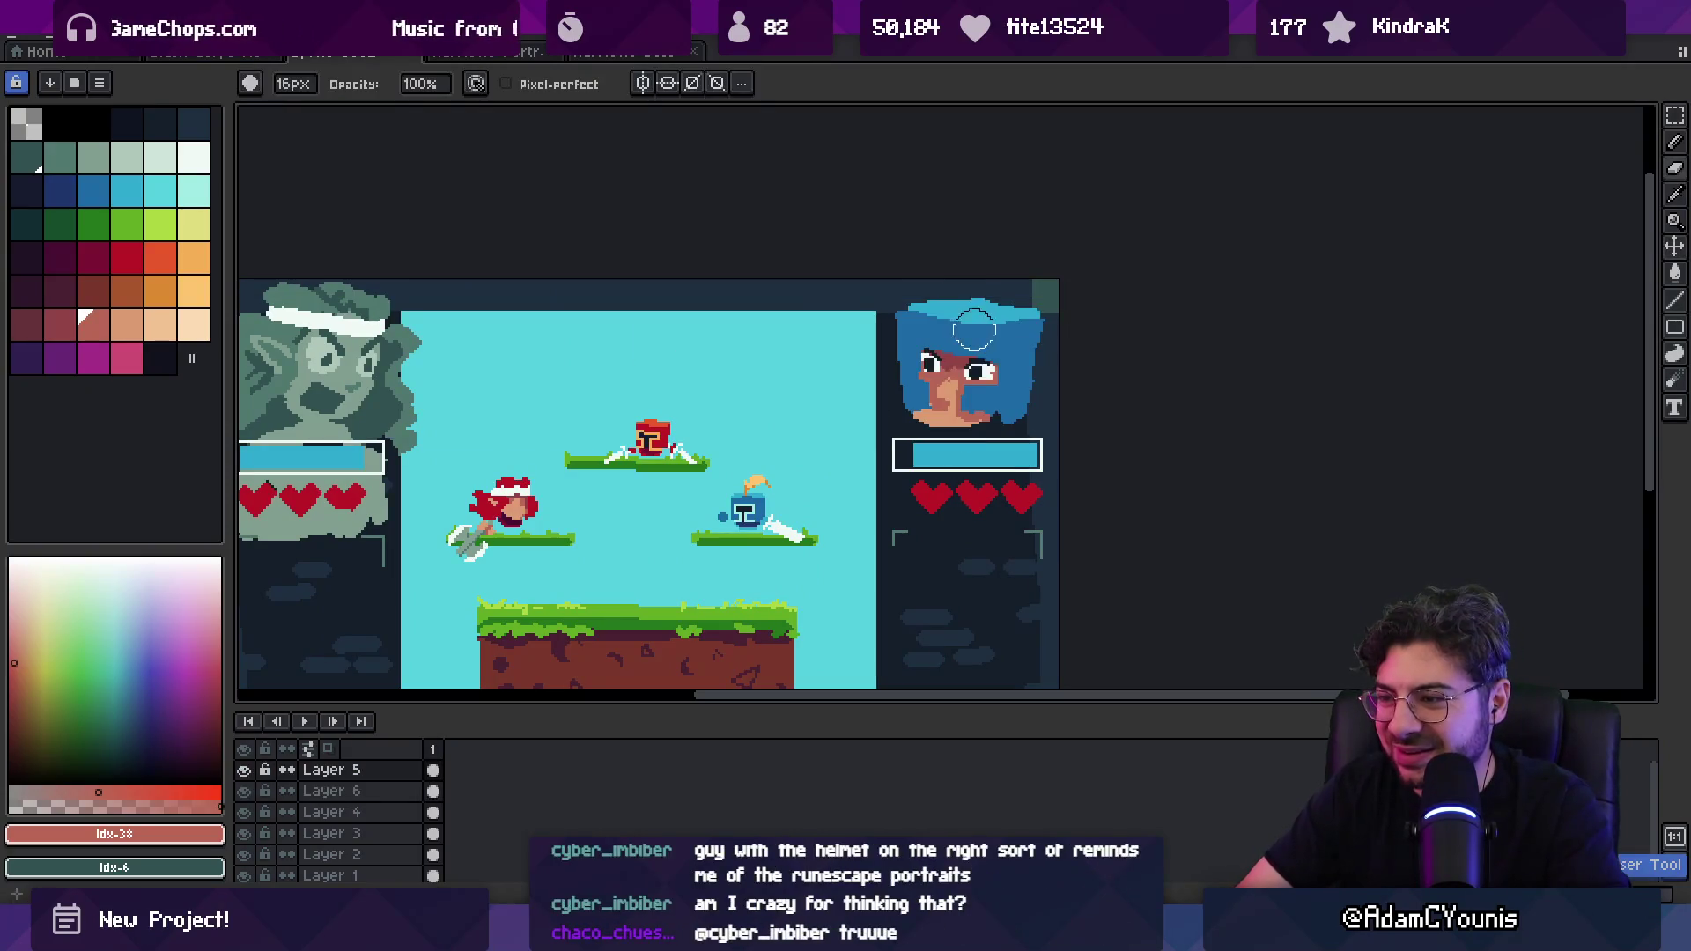
{"action": "key", "text": "z"}
{"action": "scroll", "coordinate": [909, 373], "scroll_direction": "down", "scroll_amount": 5}
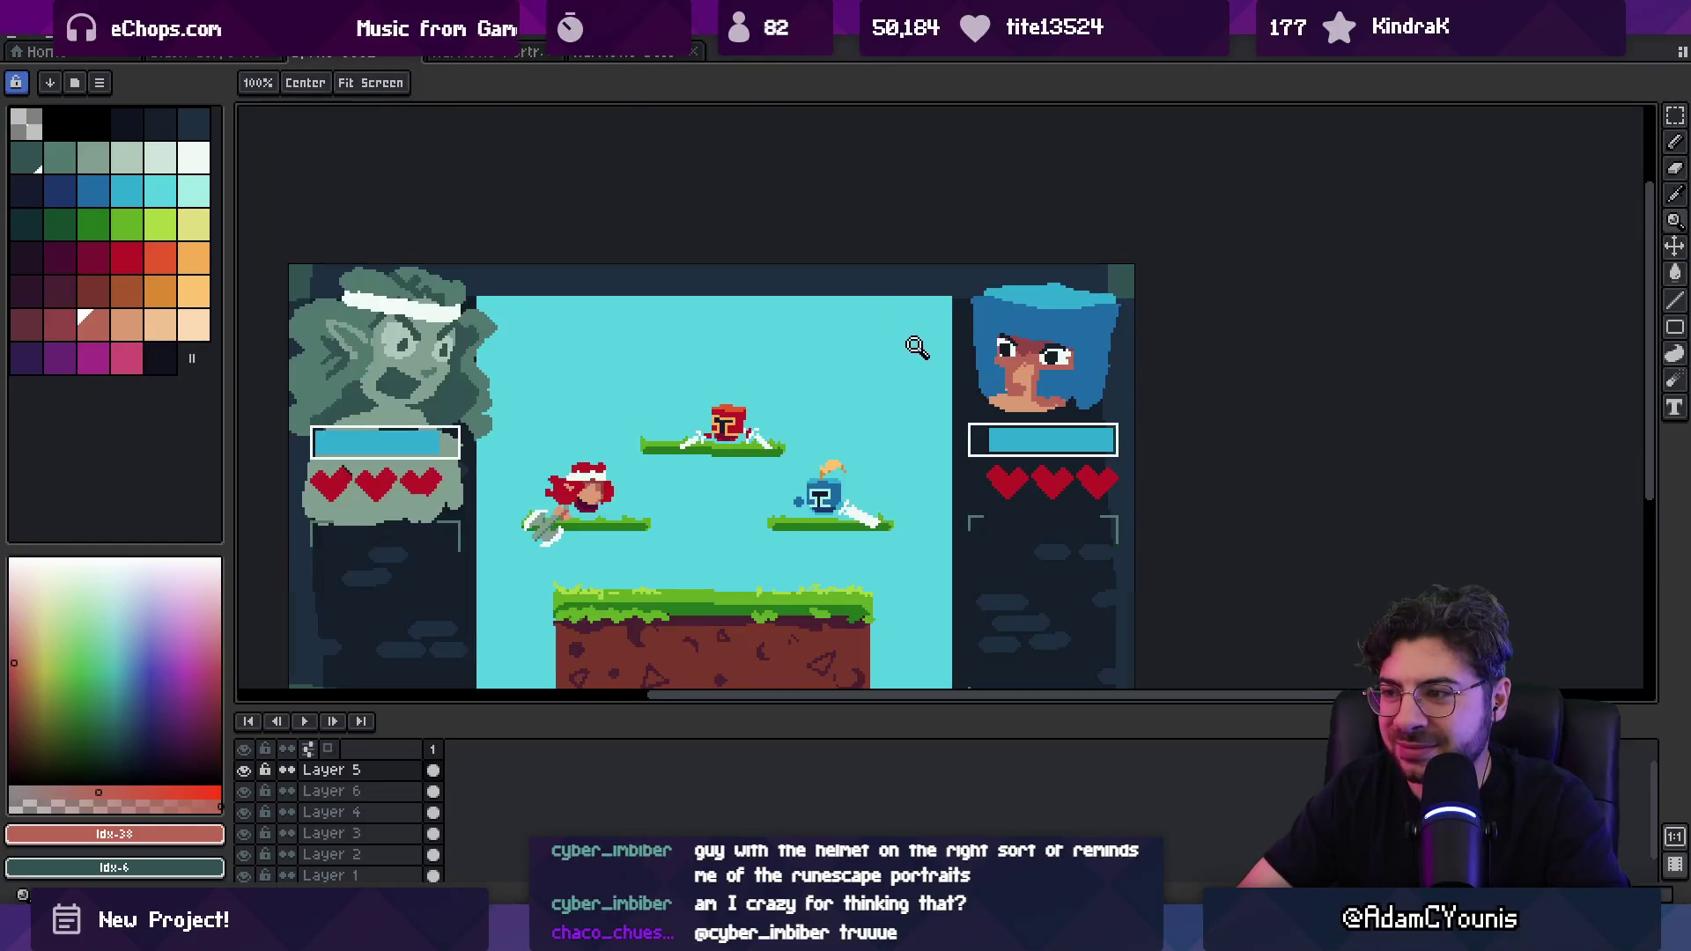
{"action": "scroll", "coordinate": [983, 331], "scroll_direction": "up", "scroll_amount": 1}
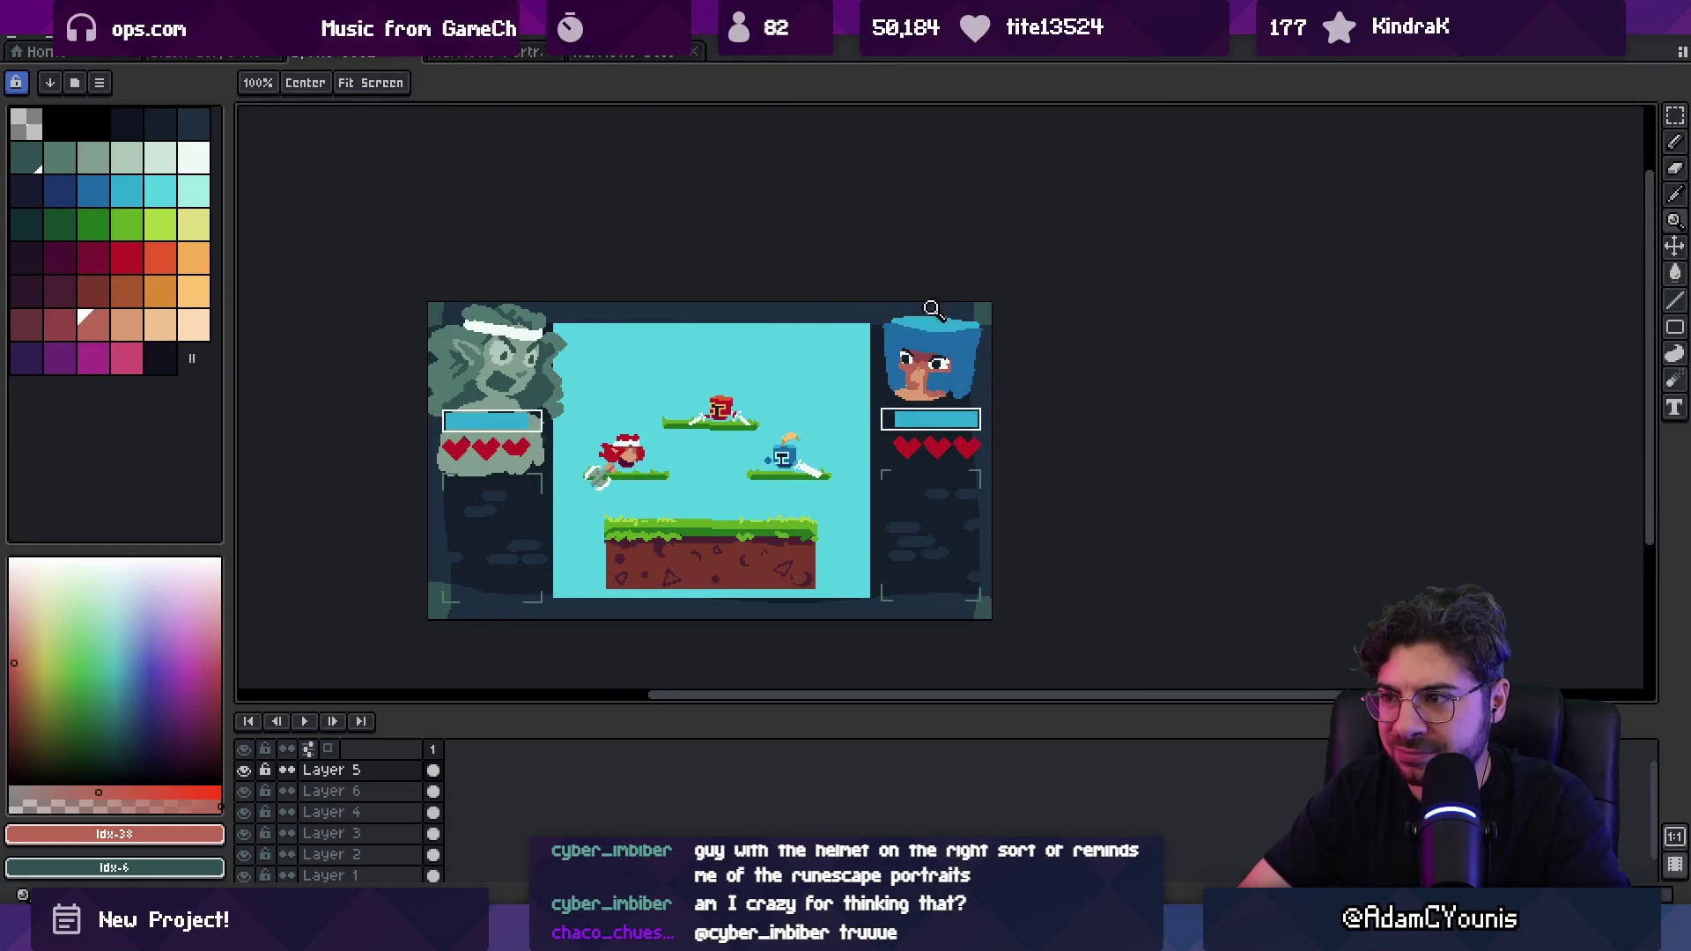
{"action": "scroll", "coordinate": [931, 308], "scroll_direction": "up", "scroll_amount": 3}
{"action": "key", "text": "b"}
{"action": "left_click", "coordinate": [959, 344], "text": "alt"}
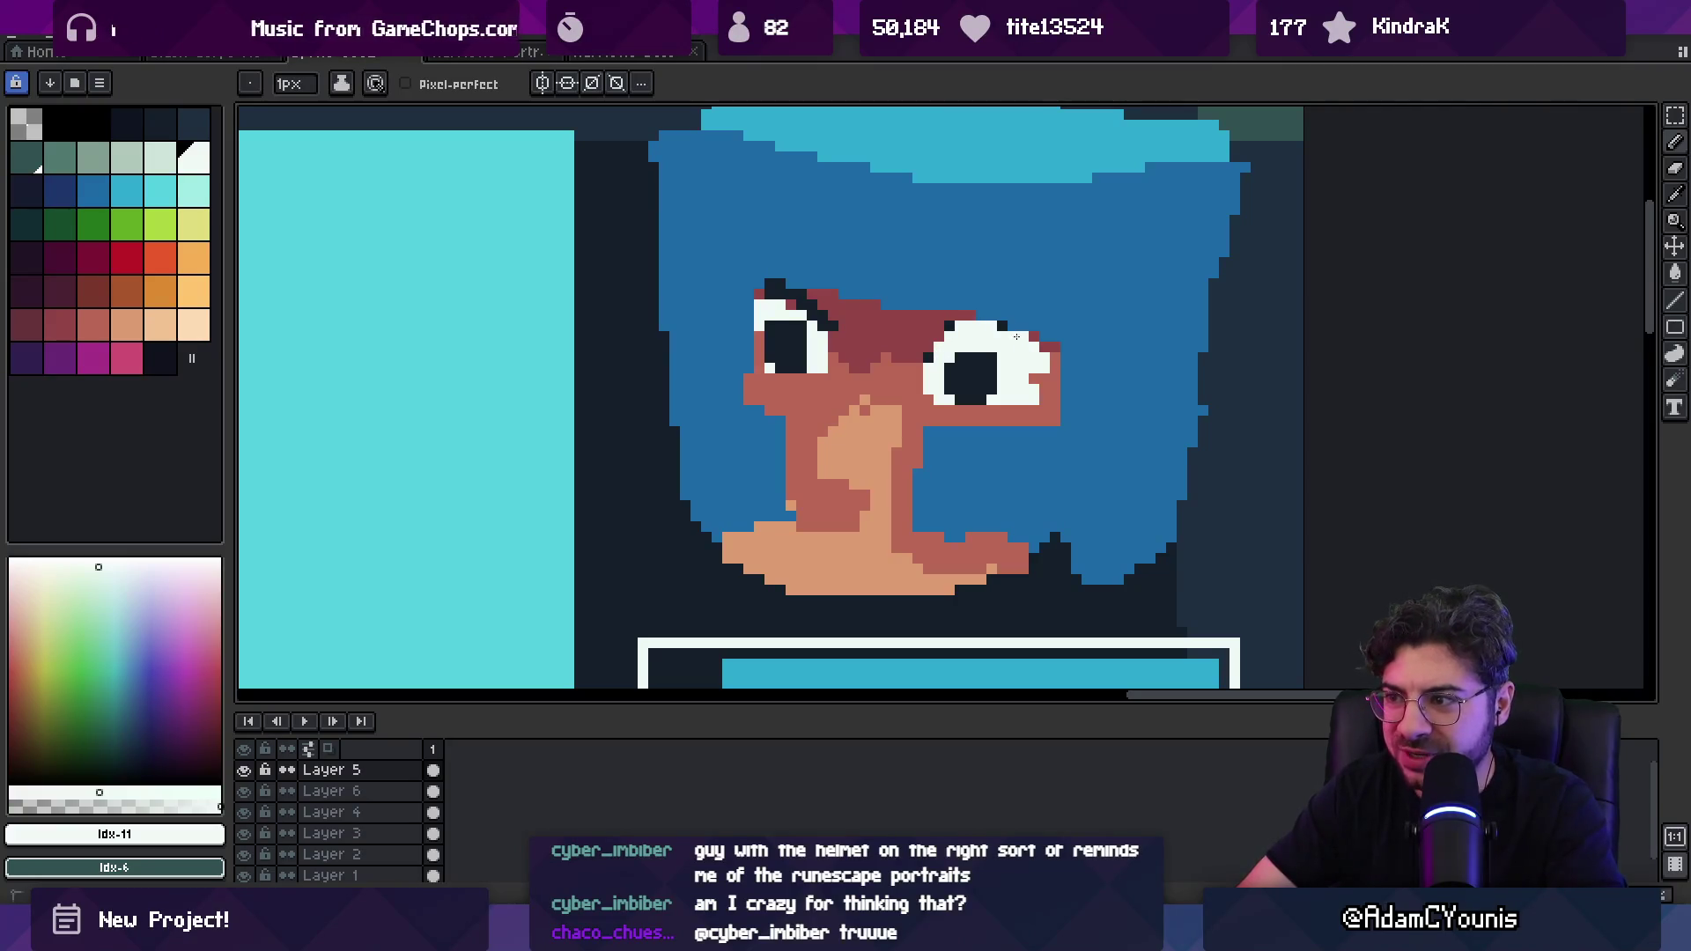
Step: Reshape the right pupil narrower and taller with dark and white pixels, and lighten the left pupil's edge
{"action": "left_click", "coordinate": [968, 379], "text": "alt"}
{"action": "mouse_move", "coordinate": [951, 357]}
{"action": "left_mouse_down"}
{"action": "mouse_move", "coordinate": [938, 392]}
{"action": "mouse_move", "coordinate": [986, 365]}
{"action": "mouse_move", "coordinate": [991, 392]}
{"action": "left_mouse_up"}
{"action": "left_click", "coordinate": [1012, 369], "text": "alt"}
{"action": "left_click", "coordinate": [969, 374], "text": "alt"}
{"action": "left_click", "coordinate": [1013, 387], "text": "alt"}
{"action": "mouse_move", "coordinate": [956, 400]}
{"action": "left_mouse_down"}
{"action": "mouse_move", "coordinate": [976, 399]}
{"action": "mouse_move", "coordinate": [962, 347]}
{"action": "mouse_move", "coordinate": [981, 379]}
{"action": "left_mouse_up"}
{"action": "left_click", "coordinate": [992, 389]}
{"action": "left_click", "coordinate": [960, 370], "text": "alt"}
{"action": "left_click", "coordinate": [1013, 370], "text": "alt"}
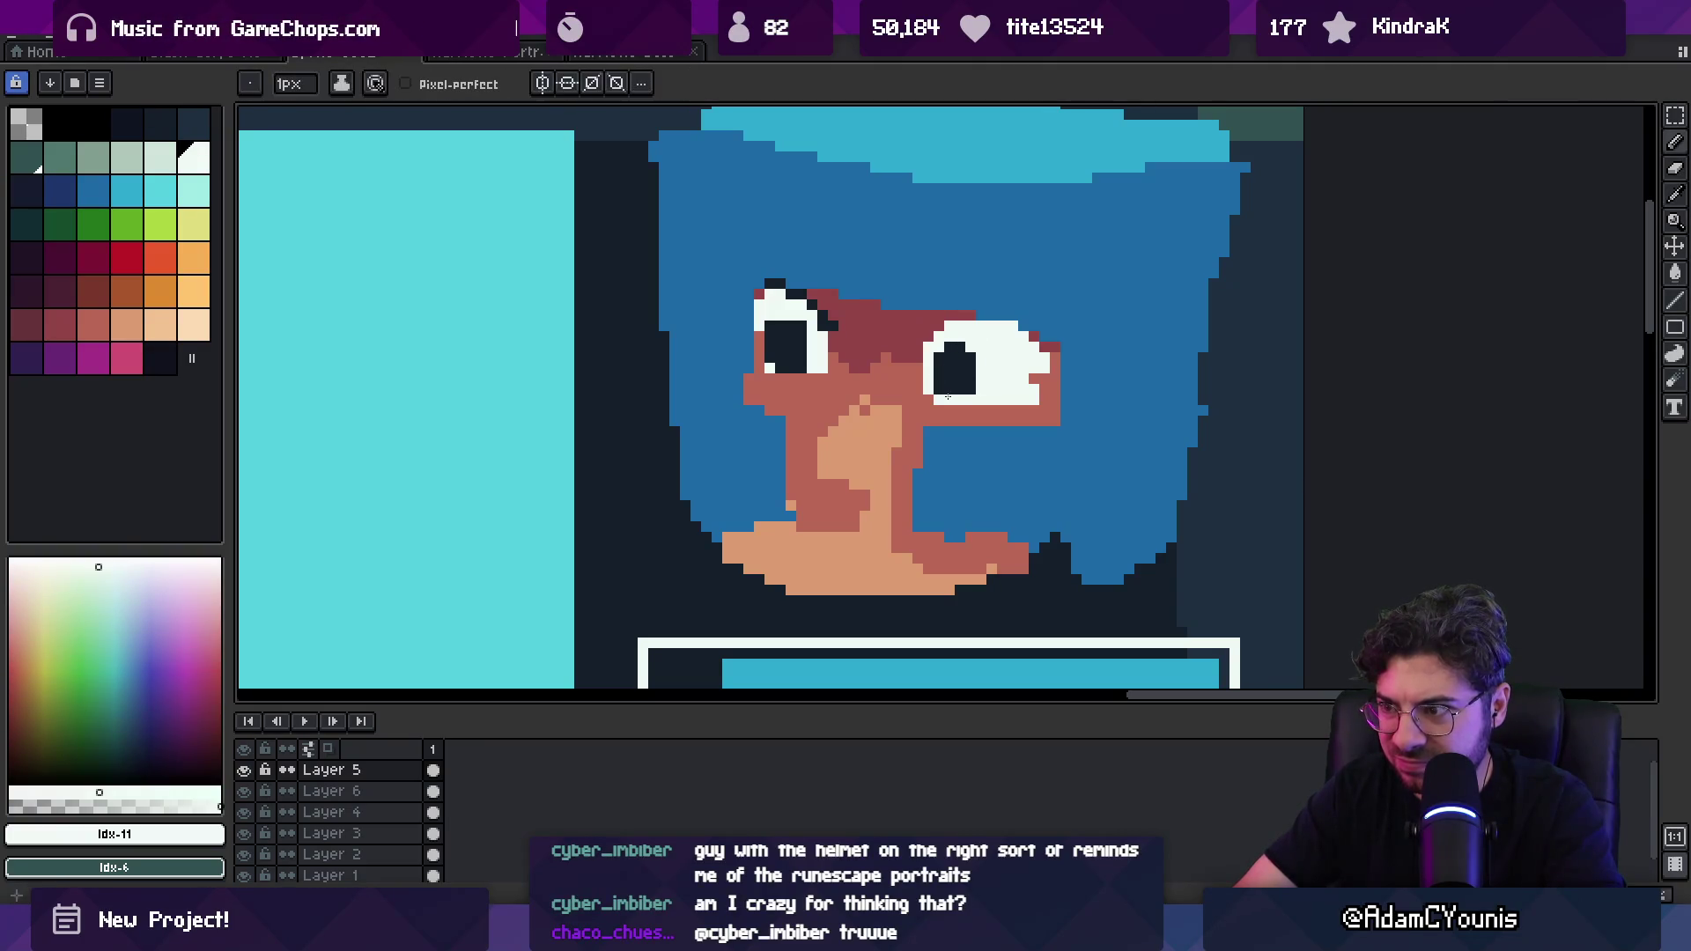
{"action": "left_click_drag", "start_coordinate": [802, 343], "coordinate": [801, 373]}
{"action": "left_click", "coordinate": [806, 319]}
Step: Paint dark angry eyebrows above both of the portrait's eyes
{"action": "left_click", "coordinate": [812, 297], "text": "alt"}
{"action": "scroll", "coordinate": [766, 288], "scroll_direction": "down", "scroll_amount": 1}
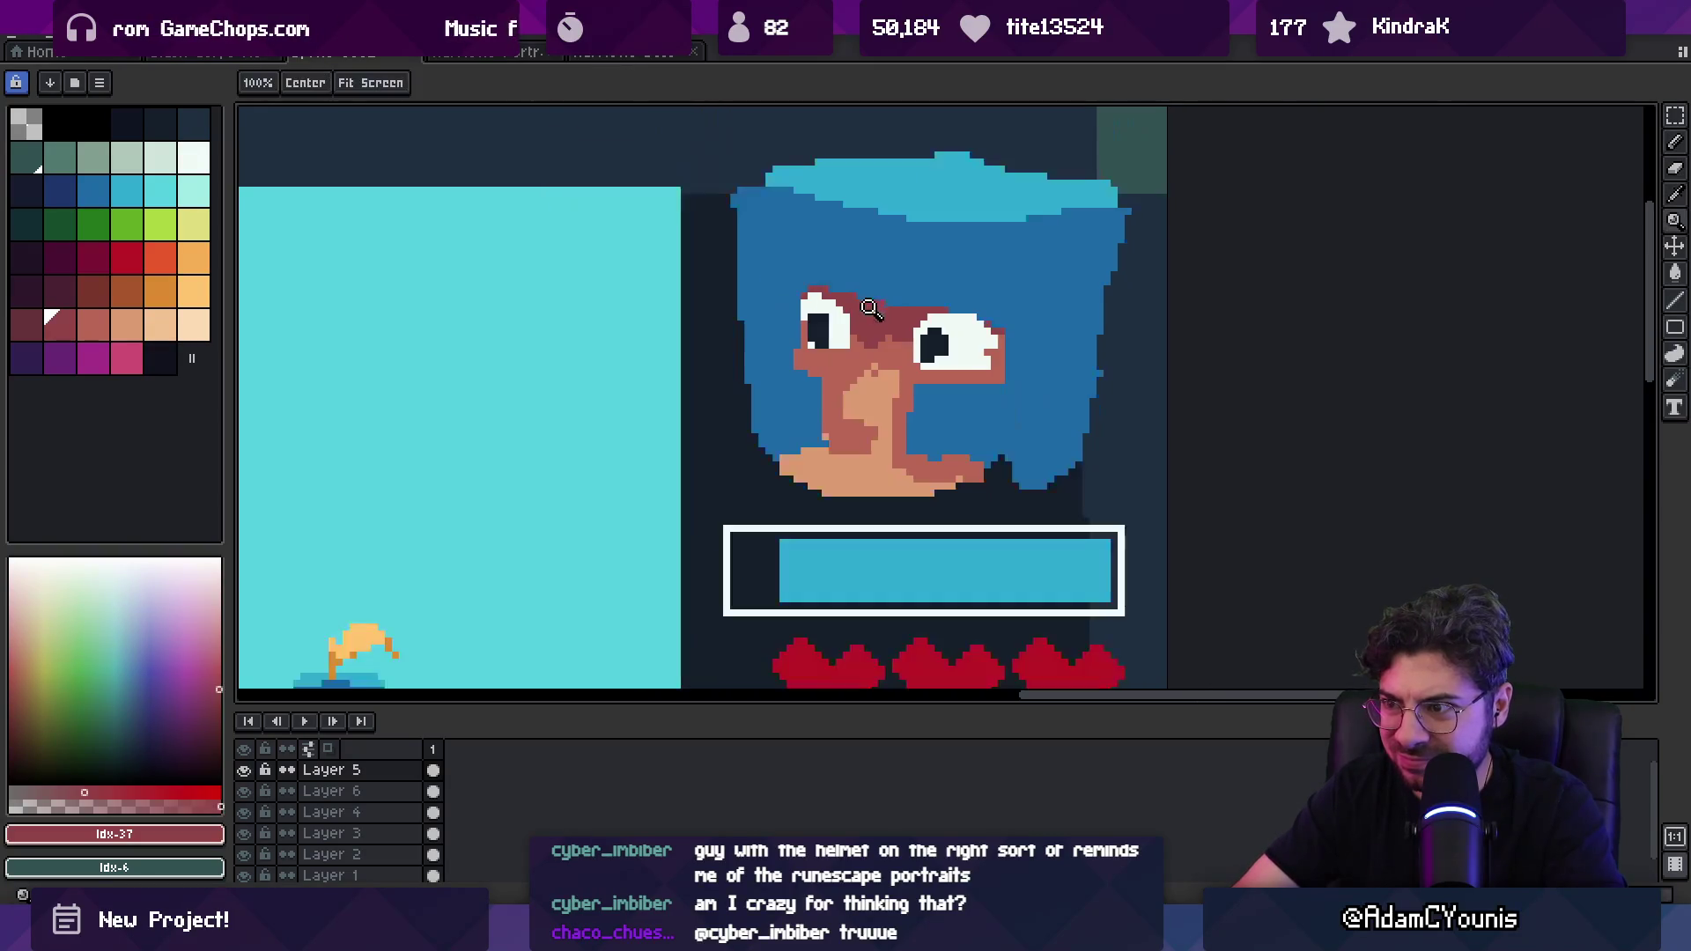
{"action": "left_click", "coordinate": [933, 343], "text": "alt"}
{"action": "key", "text": "plus"}
{"action": "key", "text": "plus"}
{"action": "left_click_drag", "start_coordinate": [896, 319], "coordinate": [988, 287]}
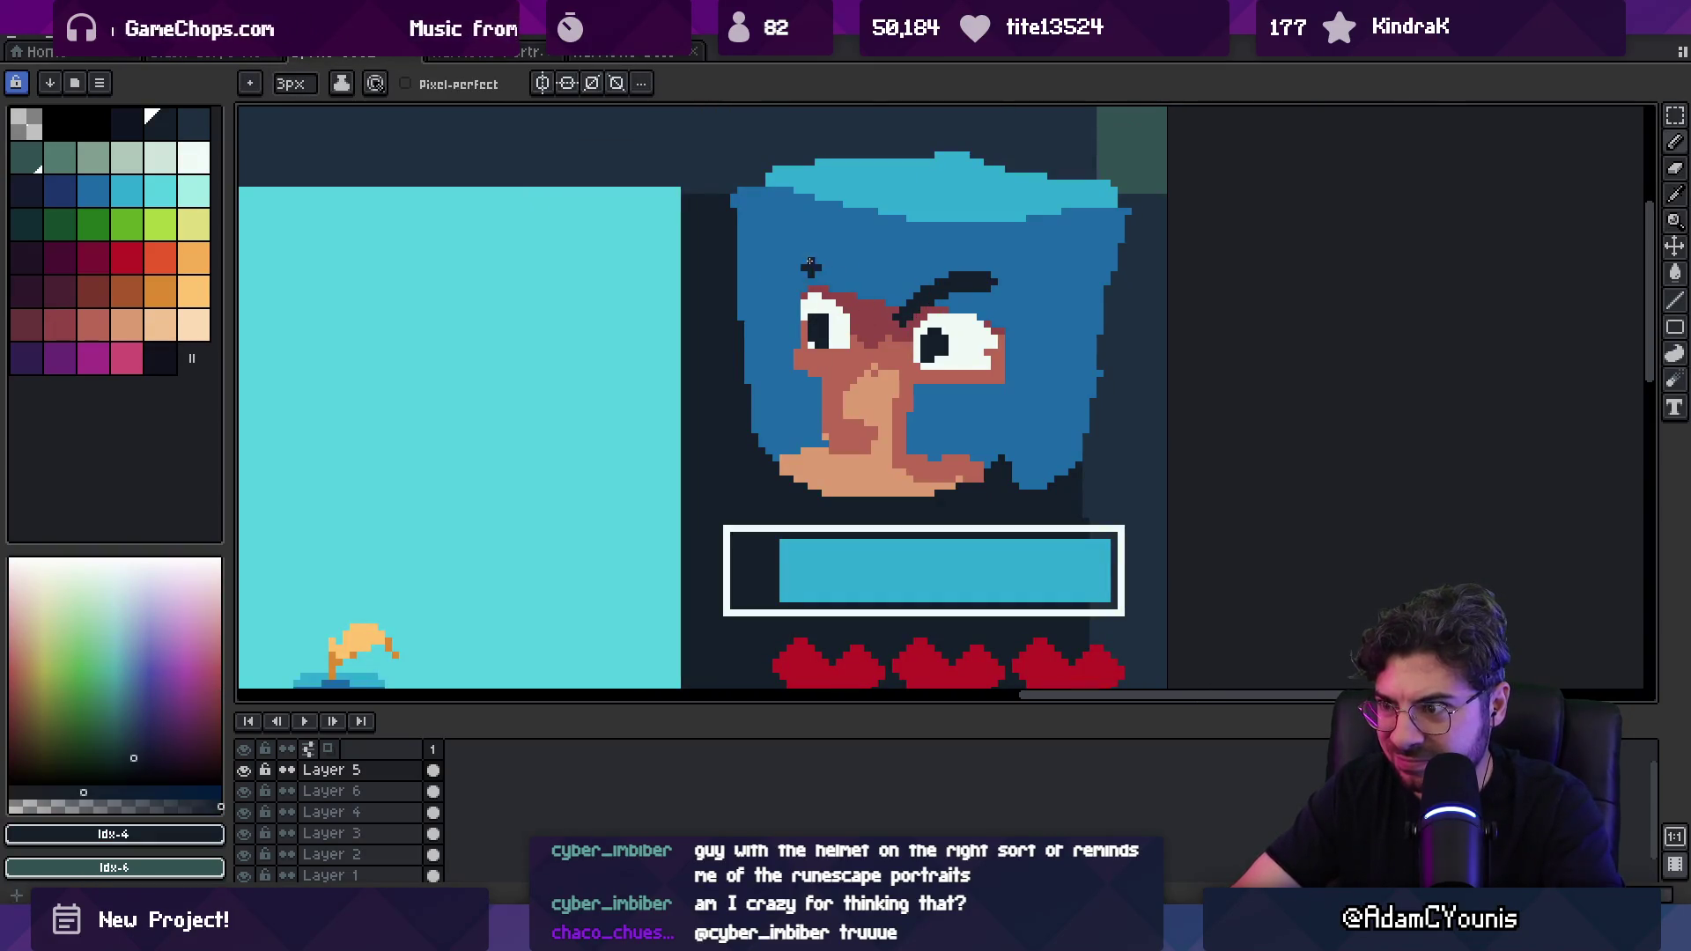
{"action": "left_click_drag", "start_coordinate": [810, 266], "coordinate": [850, 299]}
{"action": "key", "text": "z"}
{"action": "scroll", "coordinate": [850, 299], "scroll_direction": "down", "scroll_amount": 4}
{"action": "scroll", "coordinate": [929, 341], "scroll_direction": "up", "scroll_amount": 3}
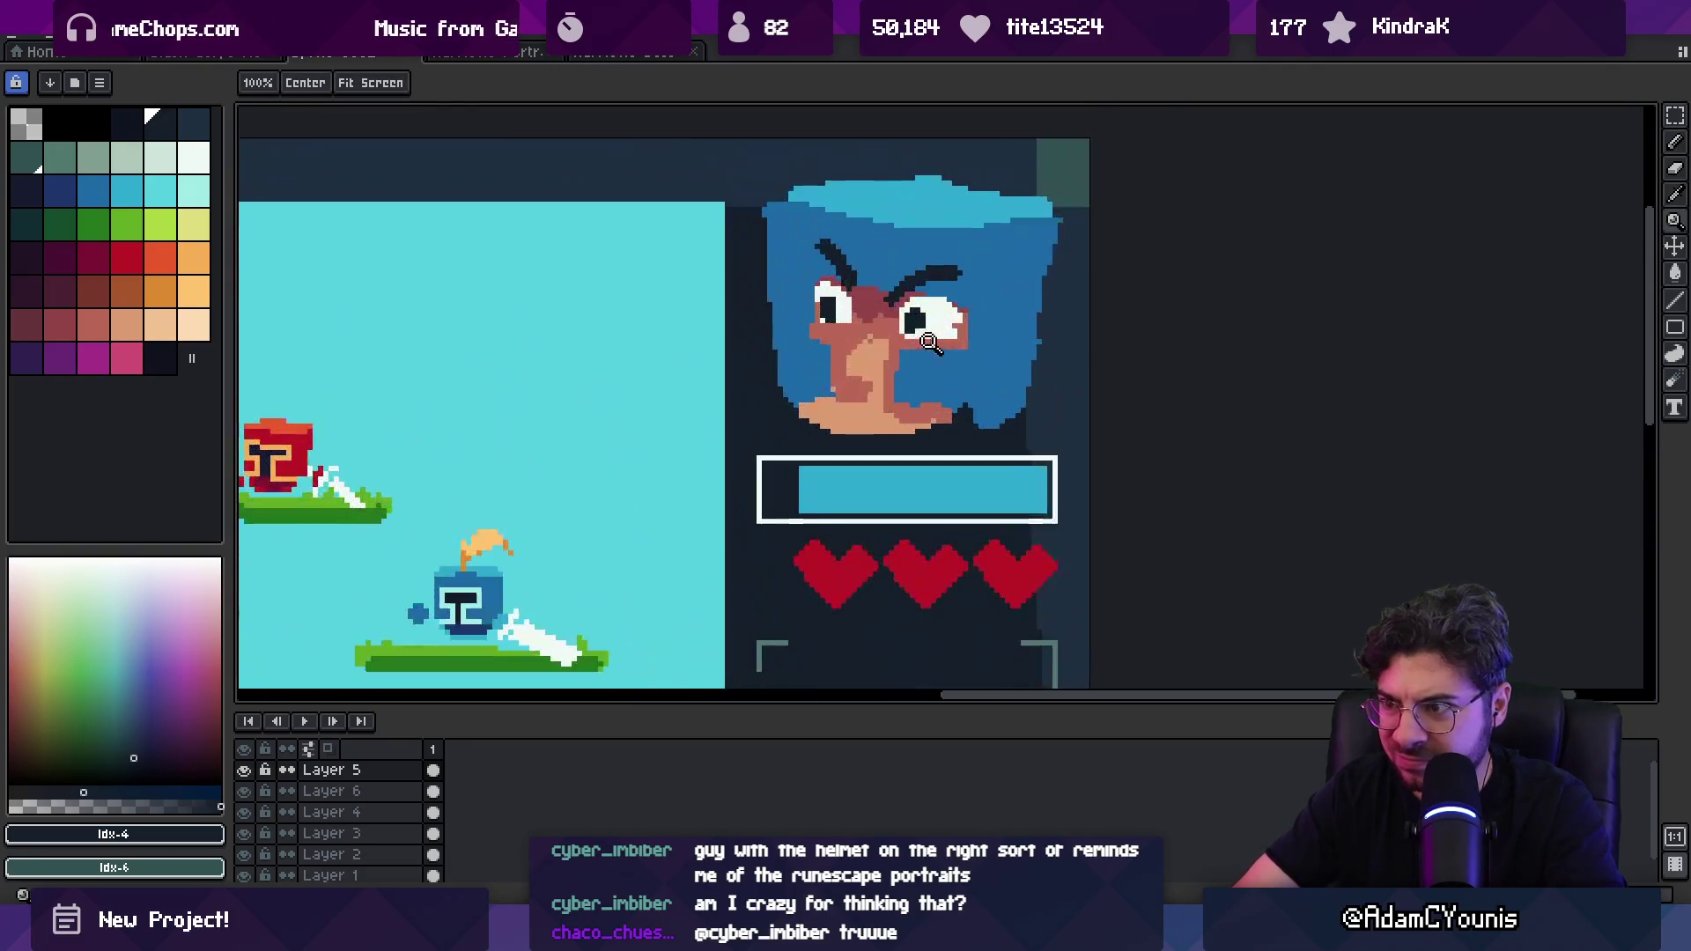
Step: Bucket-fill the peach face with a darker pink sampled from the portrait
{"action": "key", "text": "b"}
{"action": "left_click", "coordinate": [871, 363], "text": "alt"}
{"action": "left_click", "coordinate": [871, 353], "text": "alt"}
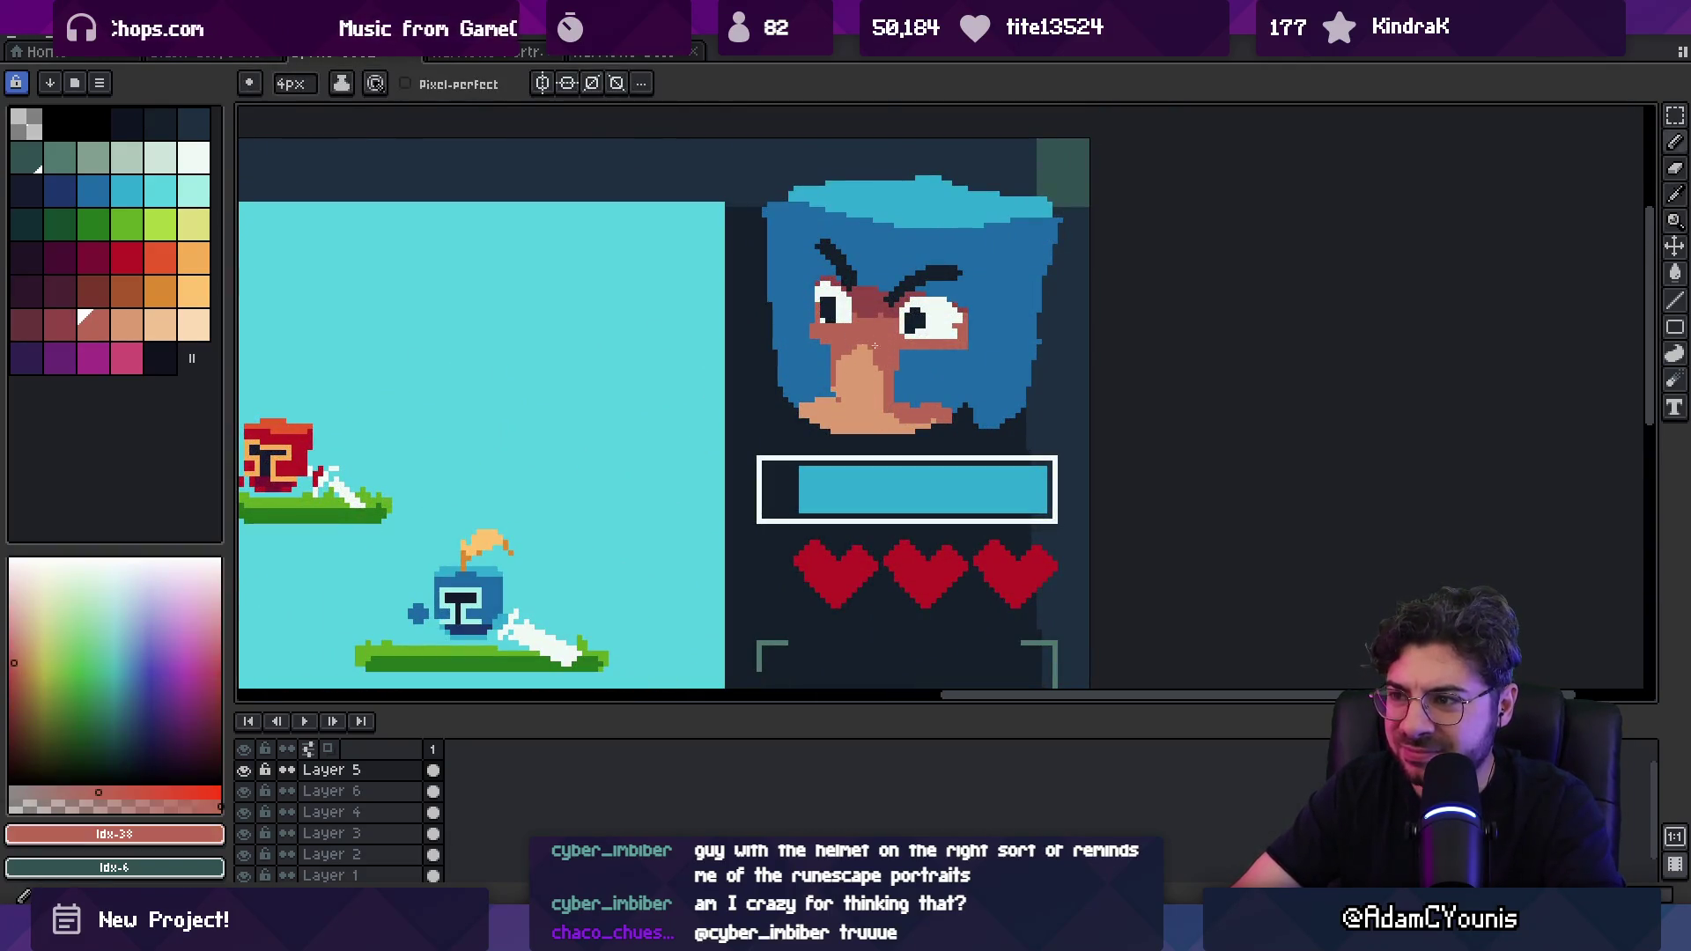
{"action": "left_click", "coordinate": [850, 378], "text": "alt"}
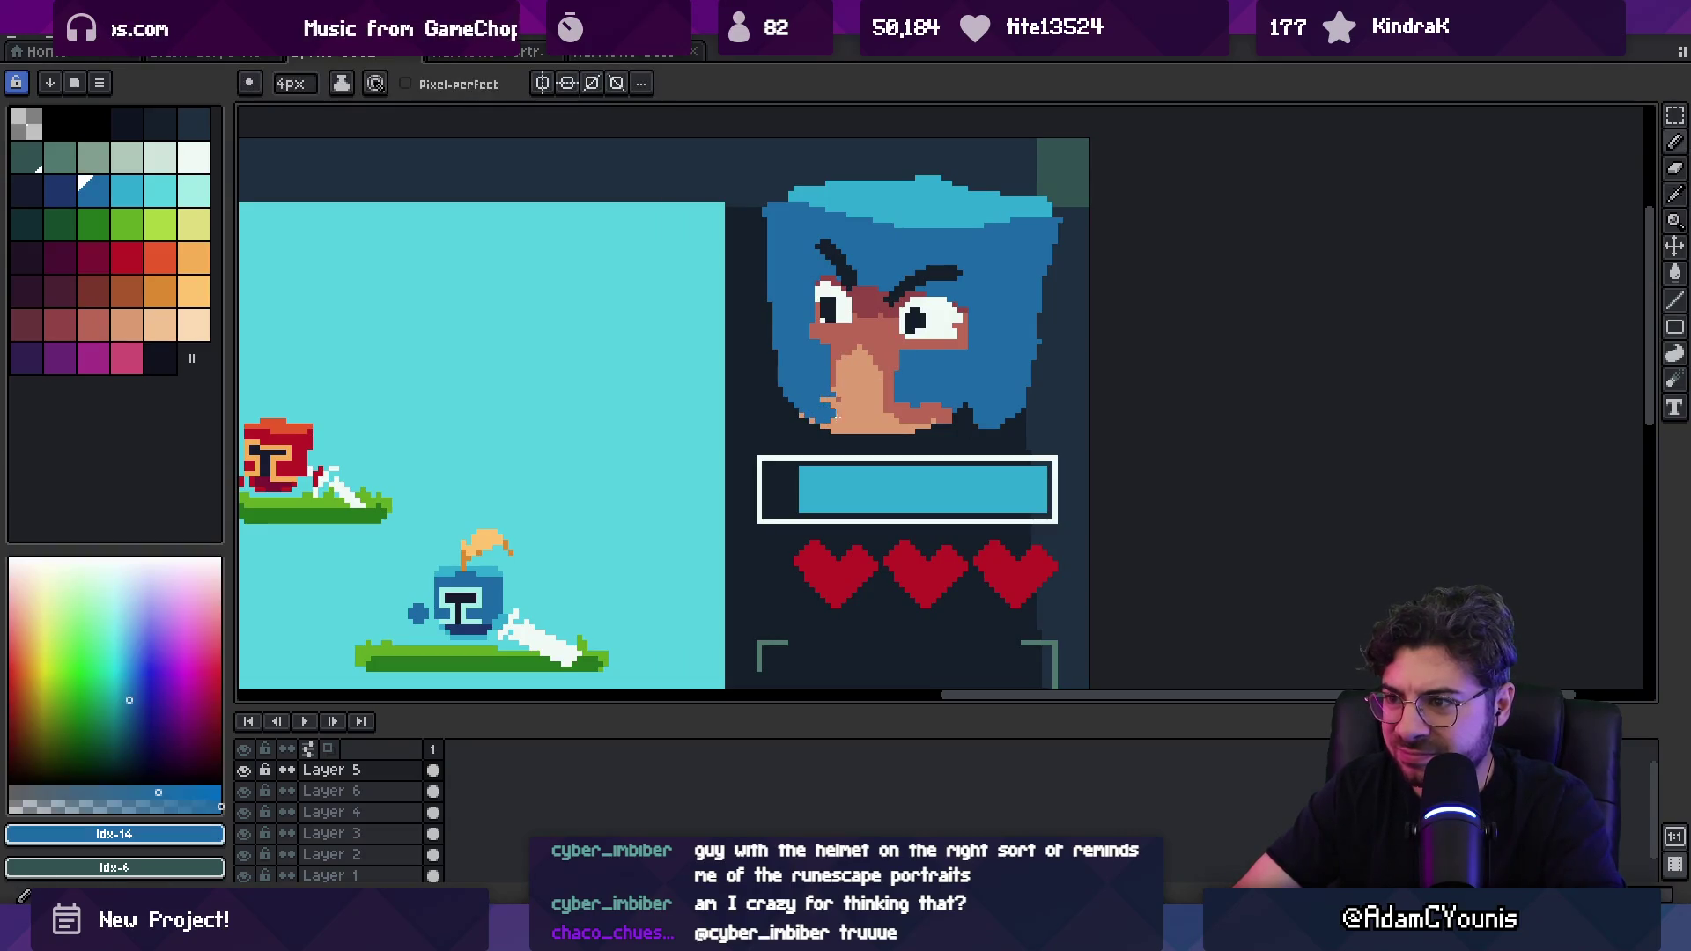
{"action": "left_click", "coordinate": [863, 424], "text": "alt"}
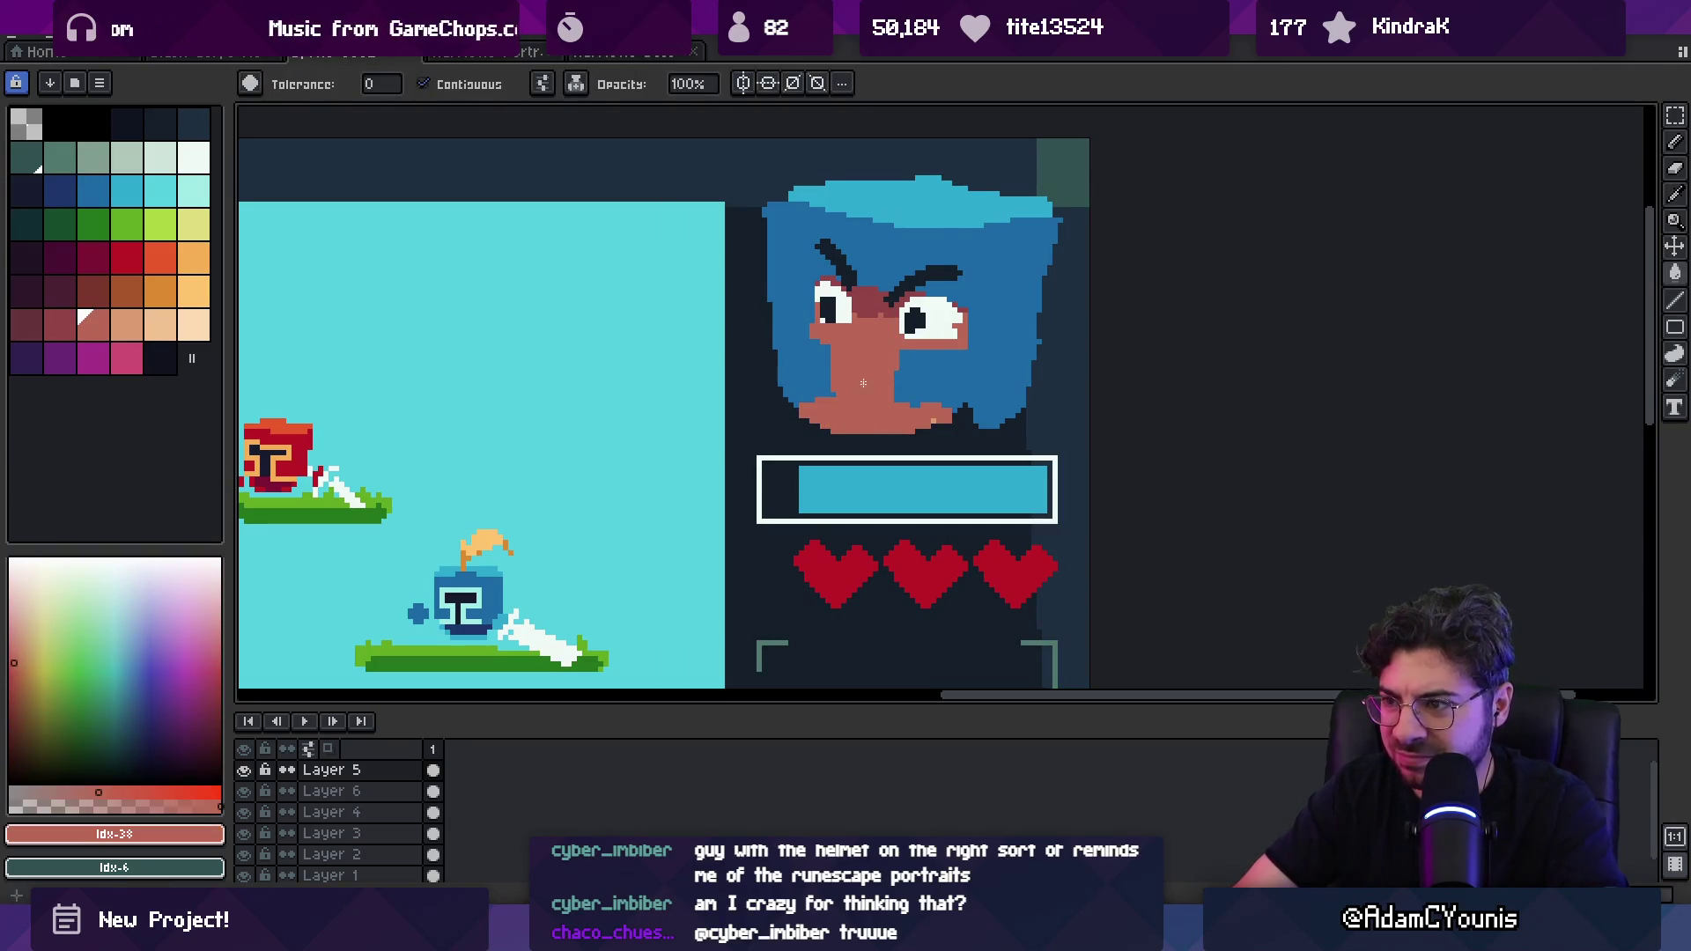
{"action": "left_click", "coordinate": [72, 332]}
Step: Redraw the portrait's mouth as a wide dark frown
{"action": "key", "text": "b"}
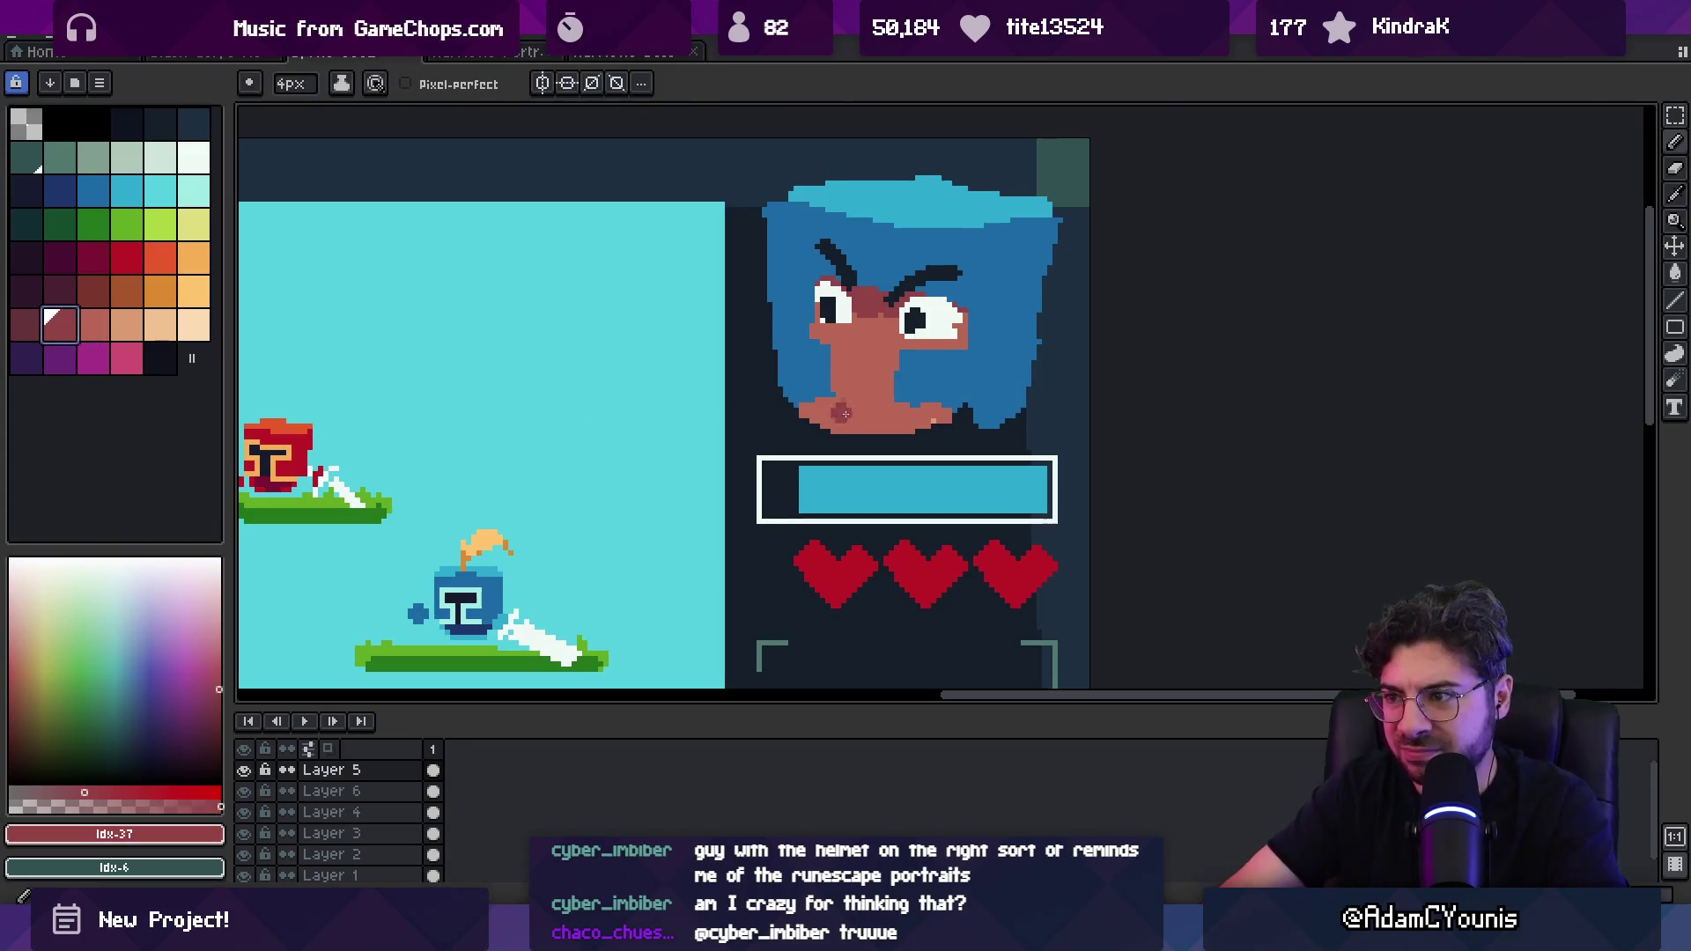
{"action": "left_click", "coordinate": [904, 342], "text": "alt"}
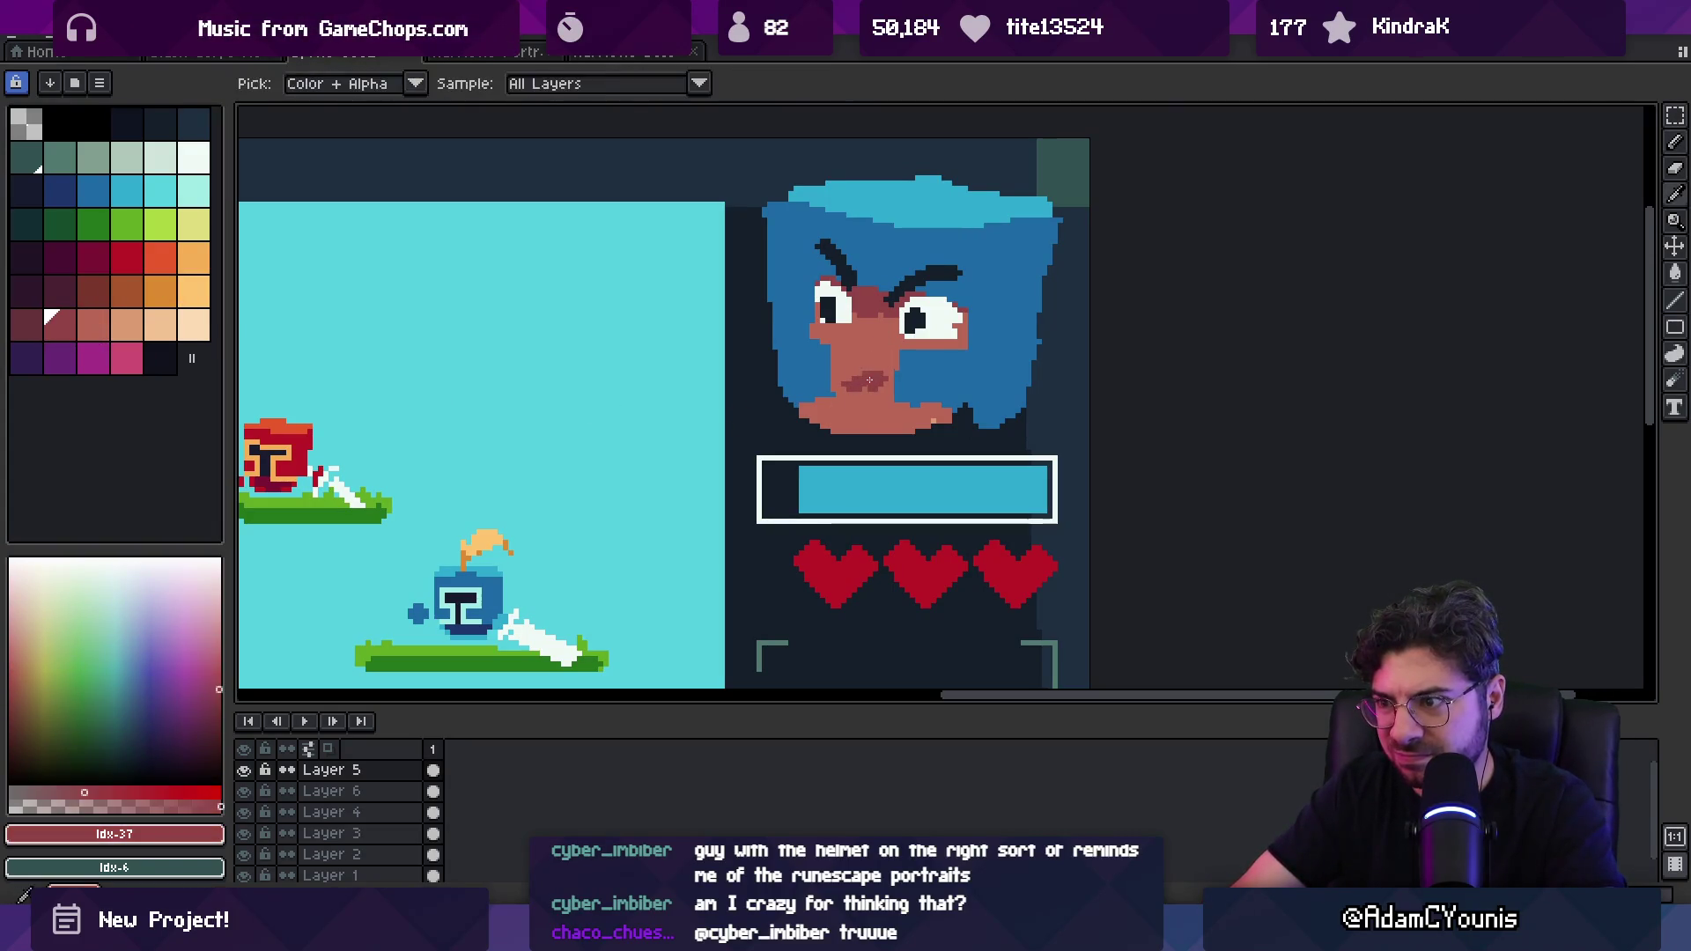
{"action": "mouse_move", "coordinate": [916, 397]}
{"action": "left_mouse_down"}
{"action": "mouse_move", "coordinate": [881, 412]}
{"action": "mouse_move", "coordinate": [933, 407]}
{"action": "left_mouse_up"}
{"action": "key", "text": "ctrl+z"}
{"action": "key", "text": "z"}
{"action": "scroll", "coordinate": [912, 386], "scroll_direction": "down", "scroll_amount": 5}
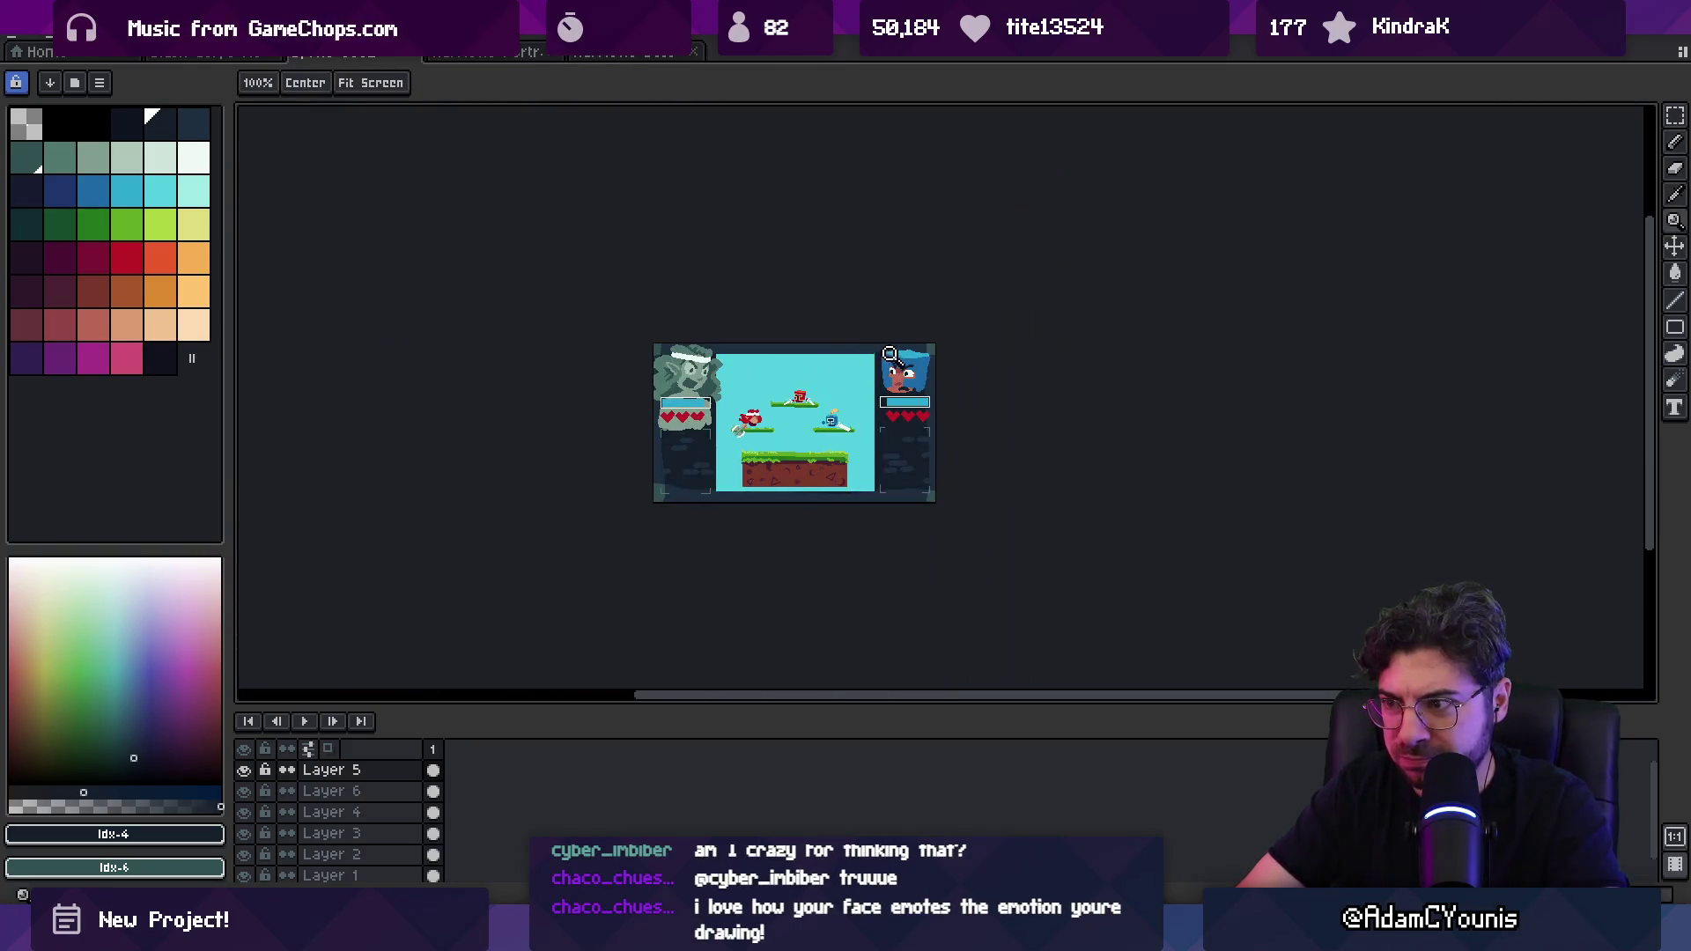
Step: Extend the portrait's dark mouth further to the right
{"action": "scroll", "coordinate": [916, 388], "scroll_direction": "up", "scroll_amount": 6}
{"action": "key", "text": "b"}
{"action": "left_click", "coordinate": [887, 380], "text": "alt"}
{"action": "left_click", "coordinate": [906, 375], "text": "alt"}
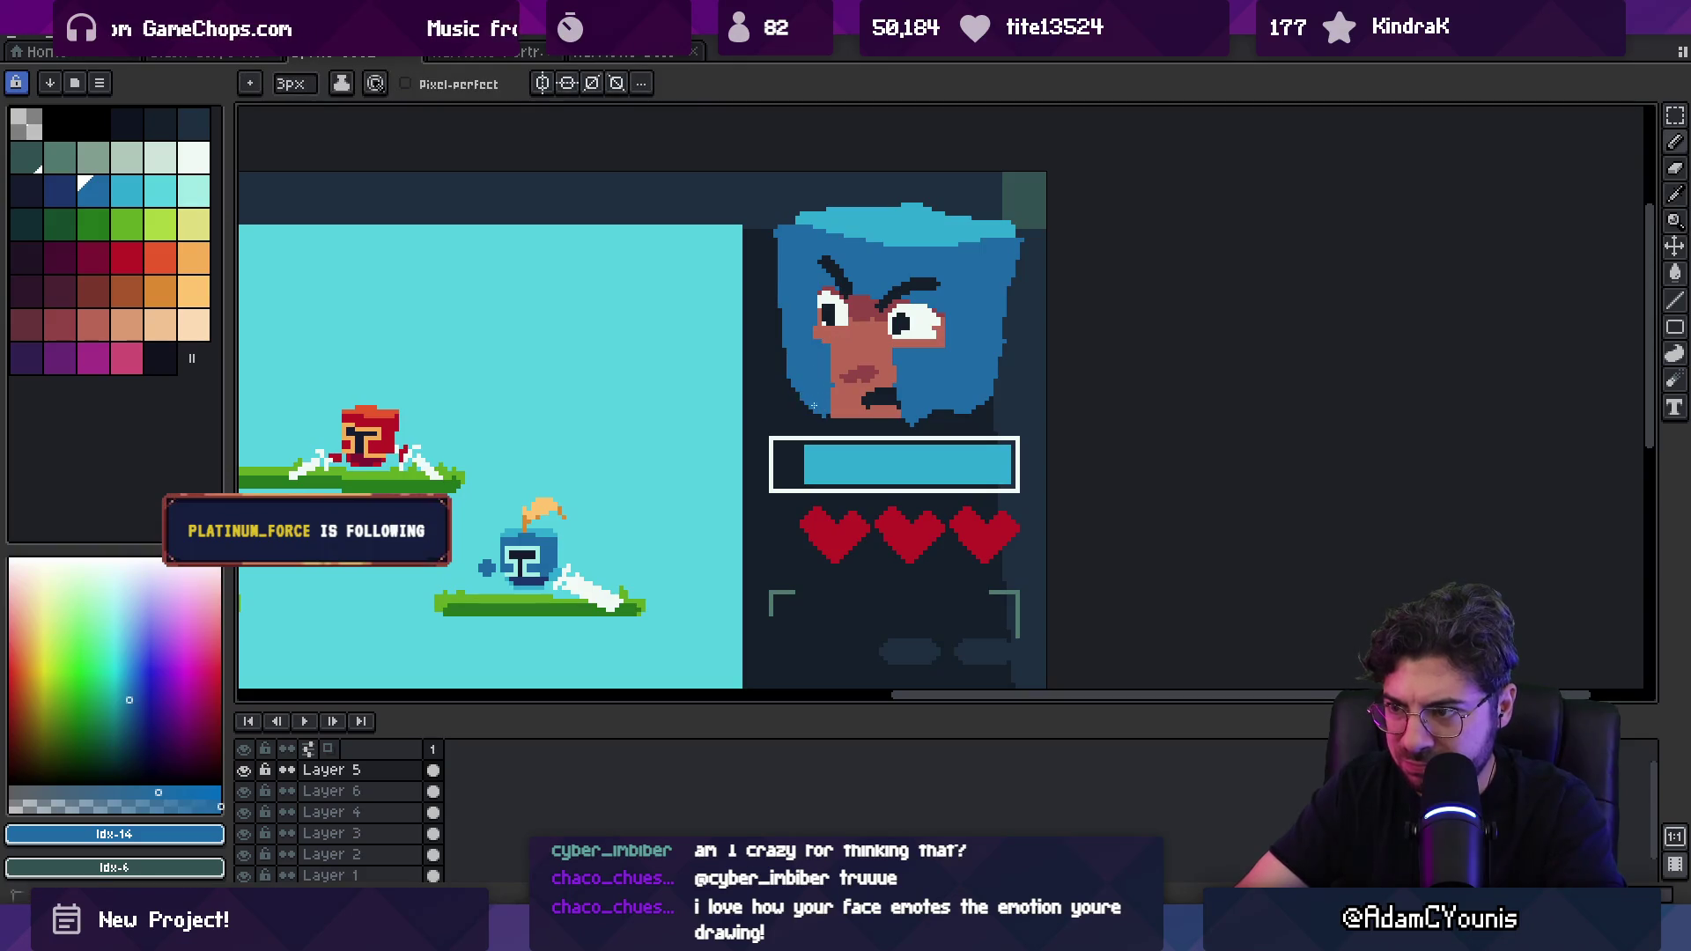
{"action": "left_click", "coordinate": [885, 398], "text": "alt"}
{"action": "left_click_drag", "start_coordinate": [894, 396], "coordinate": [918, 392]}
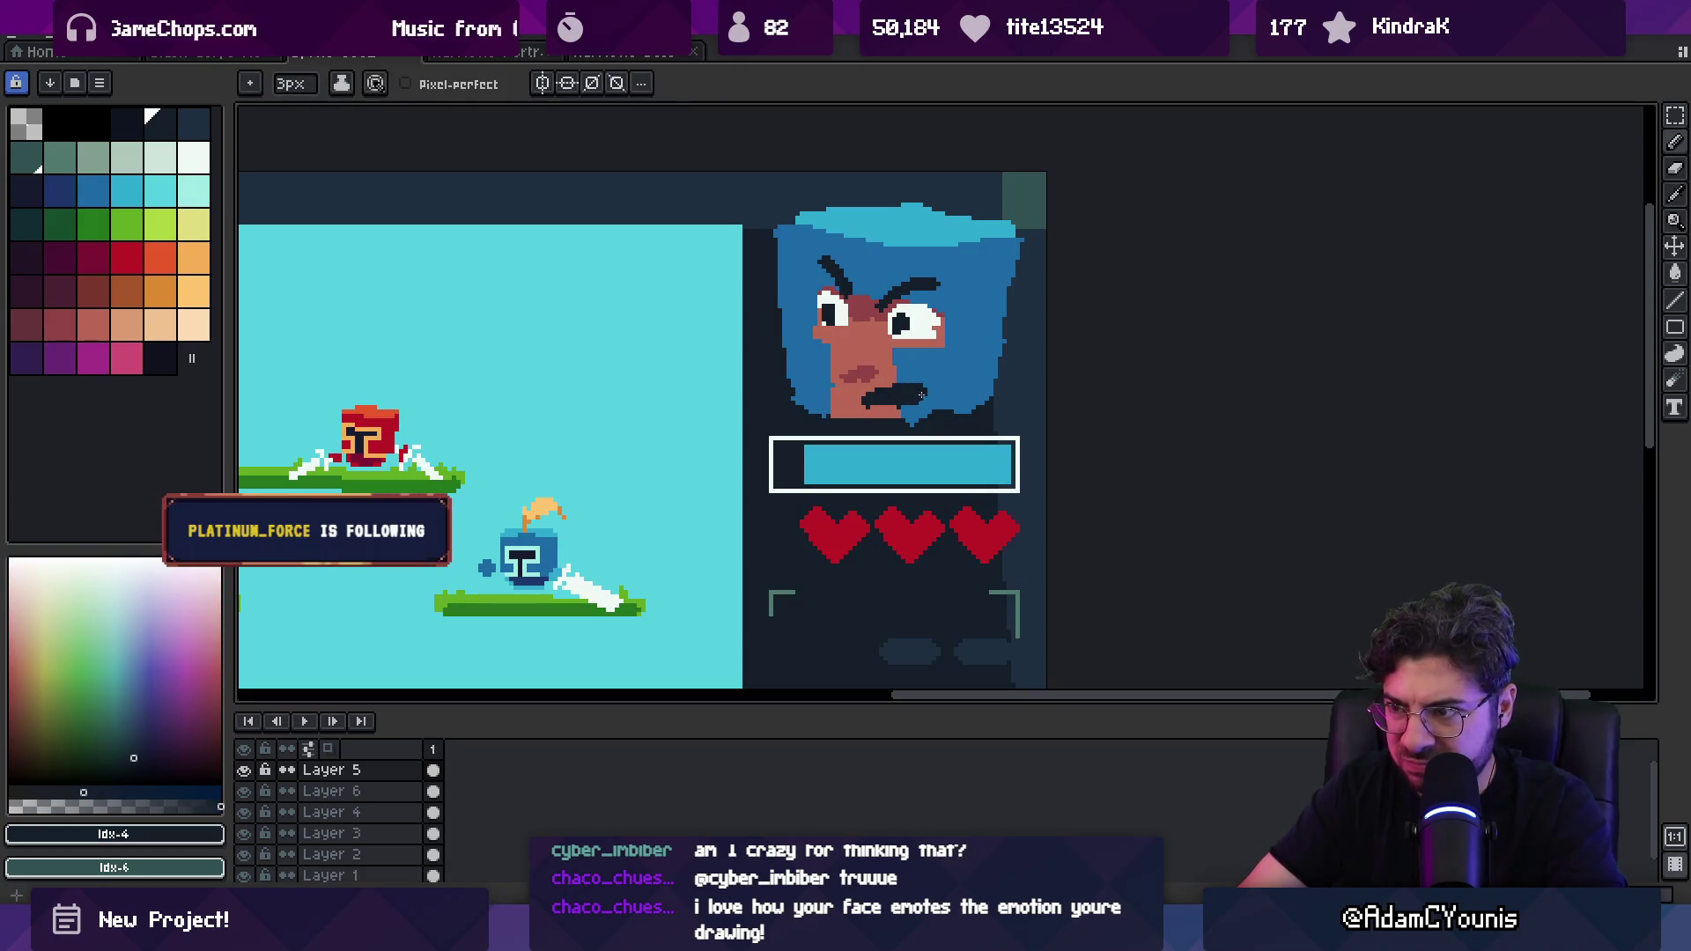
{"action": "scroll", "coordinate": [920, 396], "scroll_direction": "down", "scroll_amount": 4}
{"action": "scroll", "coordinate": [864, 268], "scroll_direction": "up", "scroll_amount": 4}
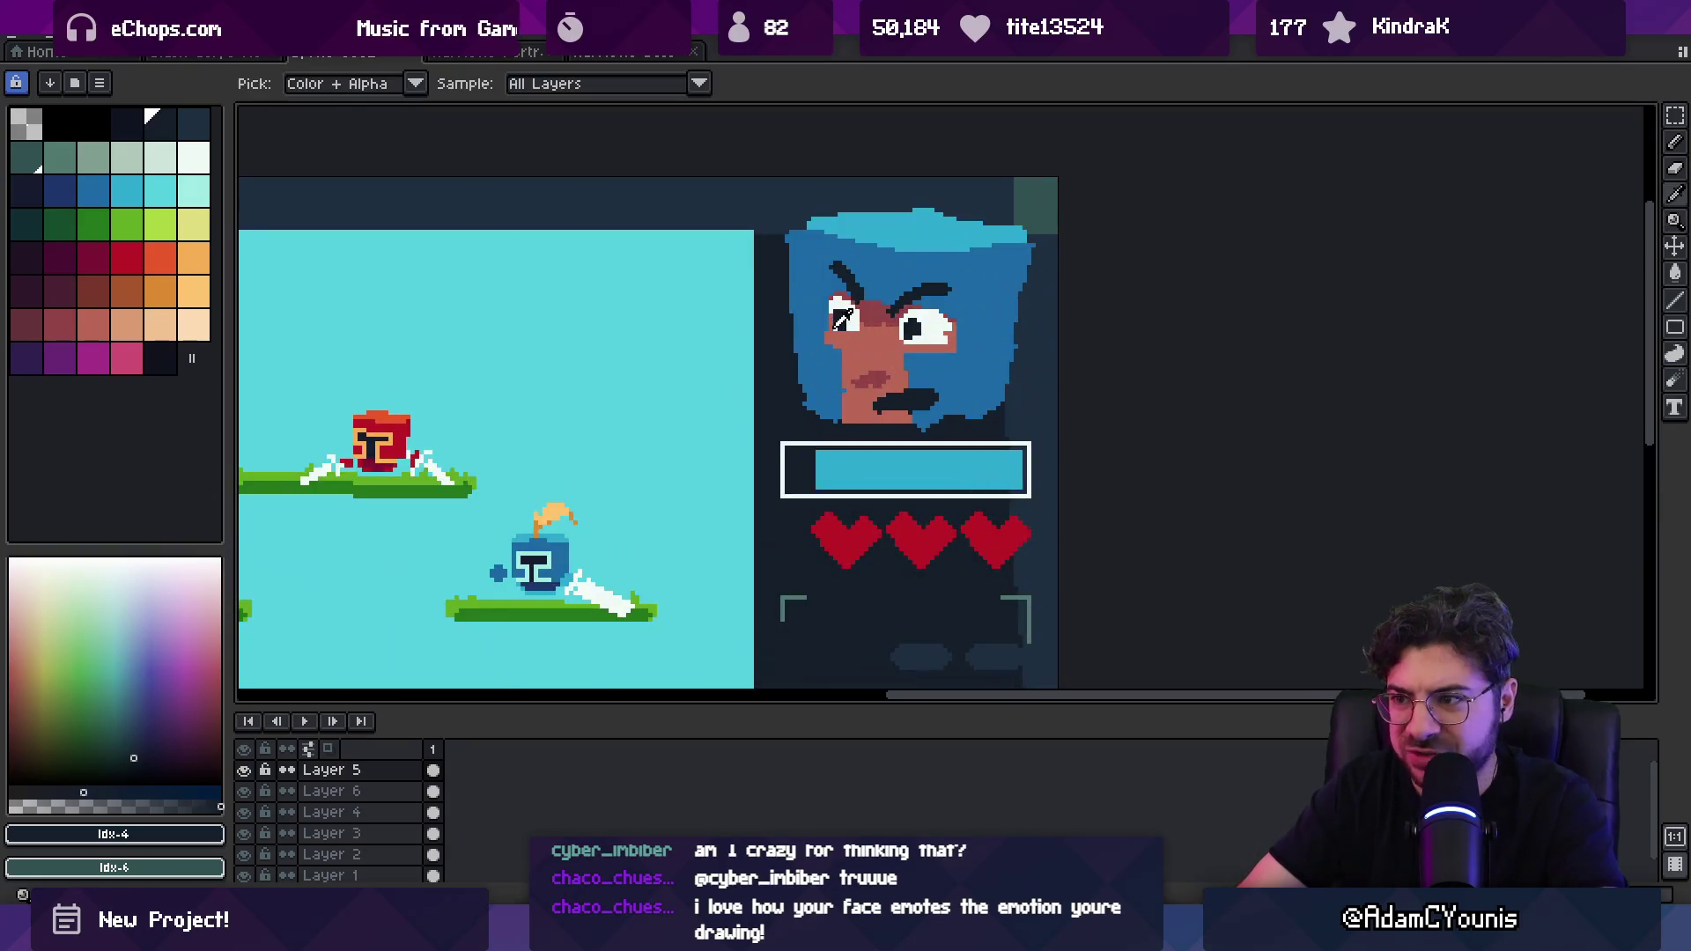
Step: Rectangle-select the portrait's face and nudge it a few pixels left
{"action": "left_click", "coordinate": [837, 324], "text": "alt"}
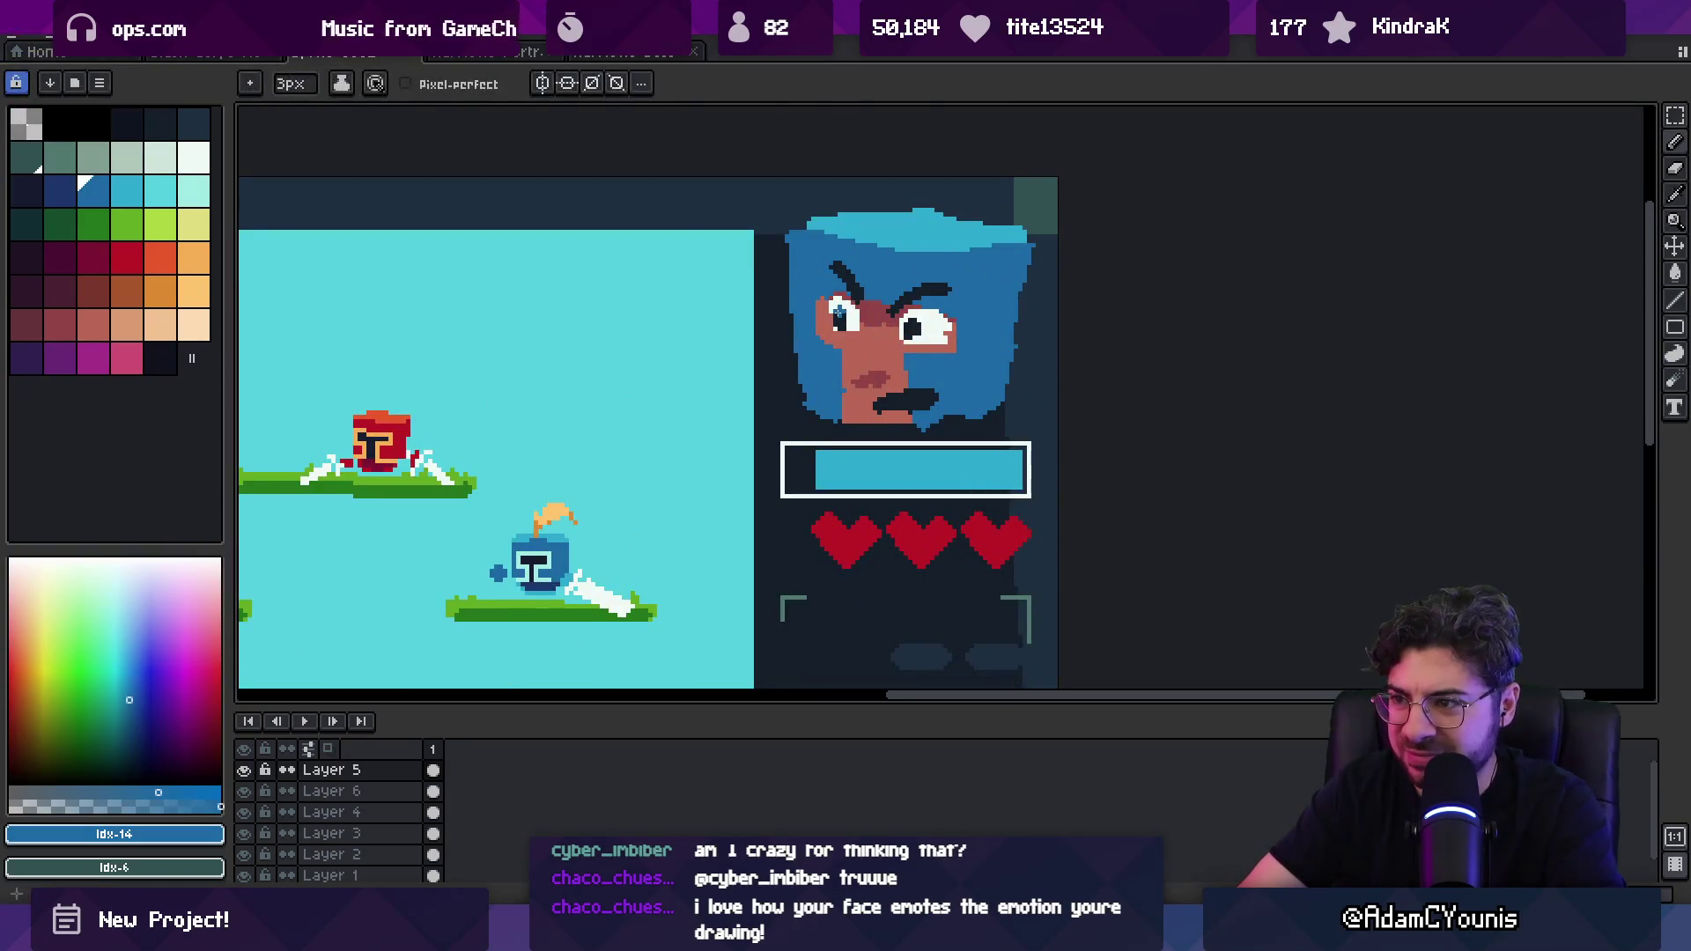
{"action": "left_click", "coordinate": [825, 307], "text": "alt"}
{"action": "key", "text": "ctrl"}
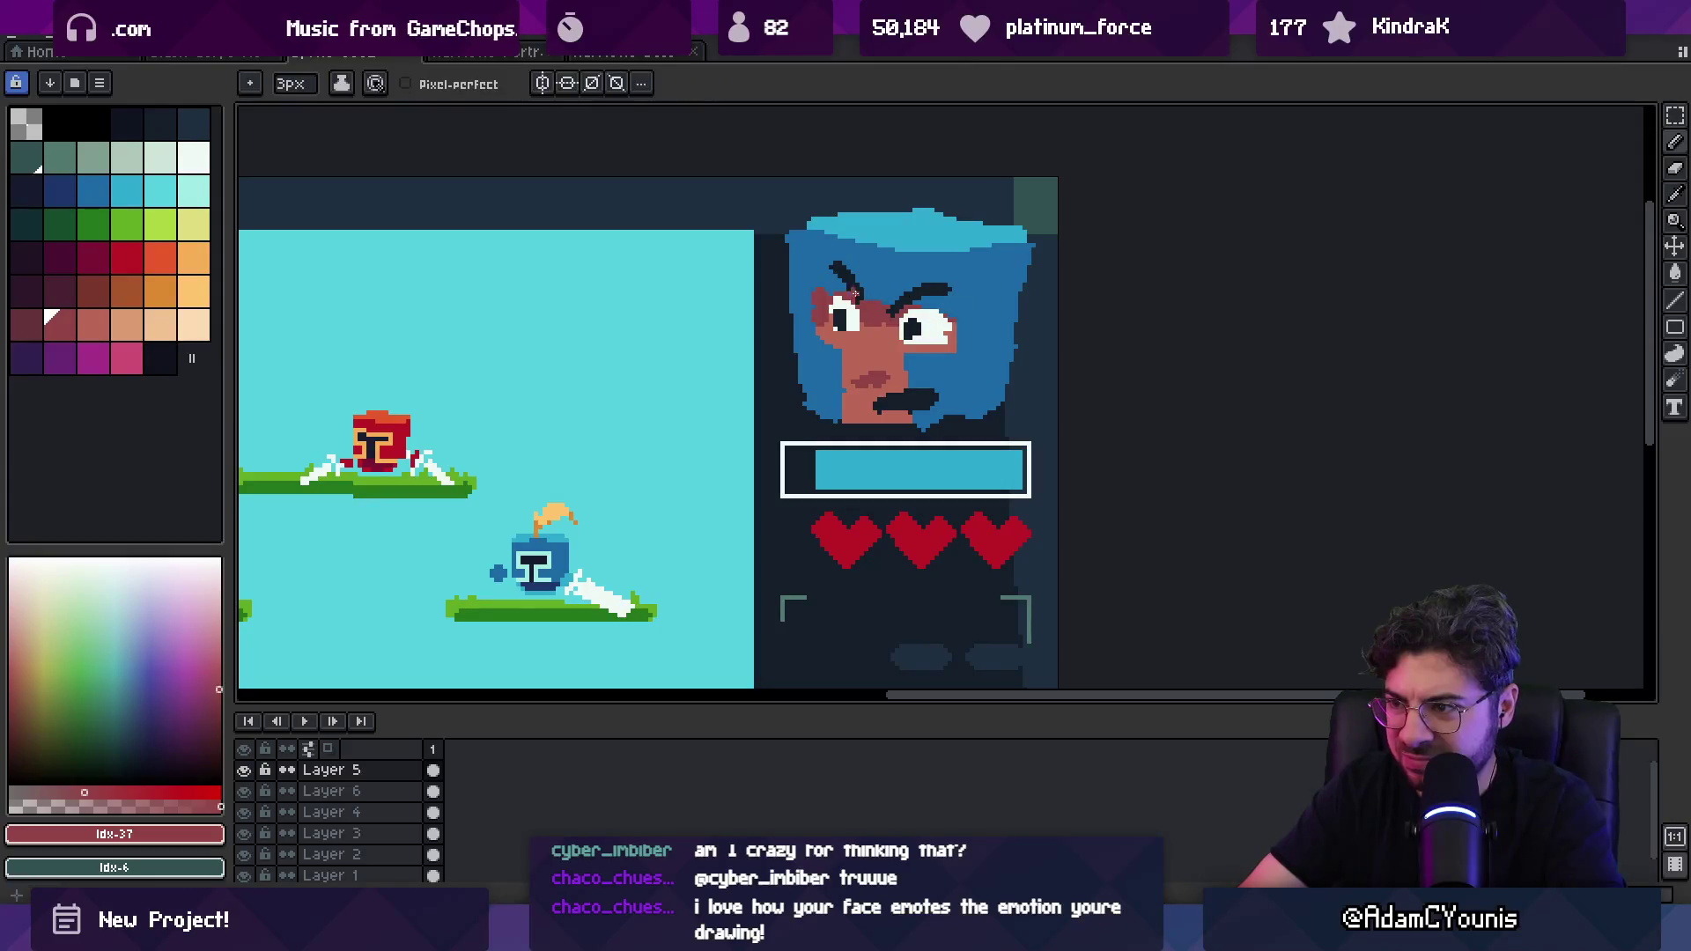
{"action": "key", "text": "m"}
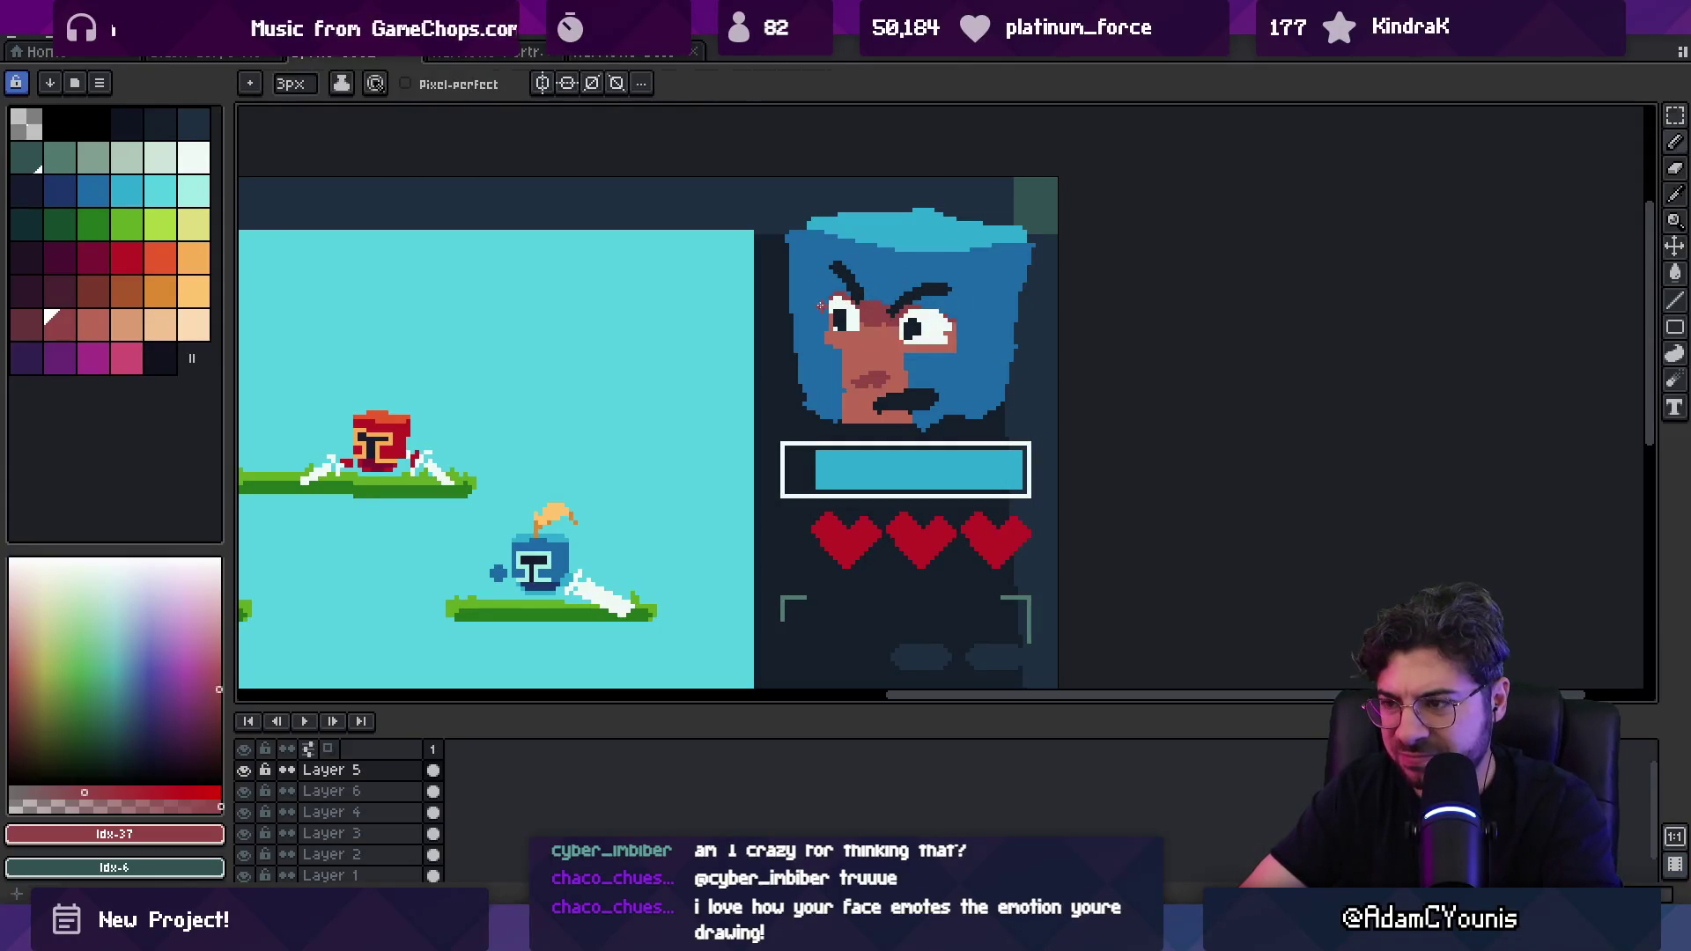
{"action": "left_click_drag", "start_coordinate": [815, 257], "coordinate": [975, 402]}
{"action": "key", "text": "Left"}
{"action": "key", "text": "Left"}
{"action": "key", "text": "Left"}
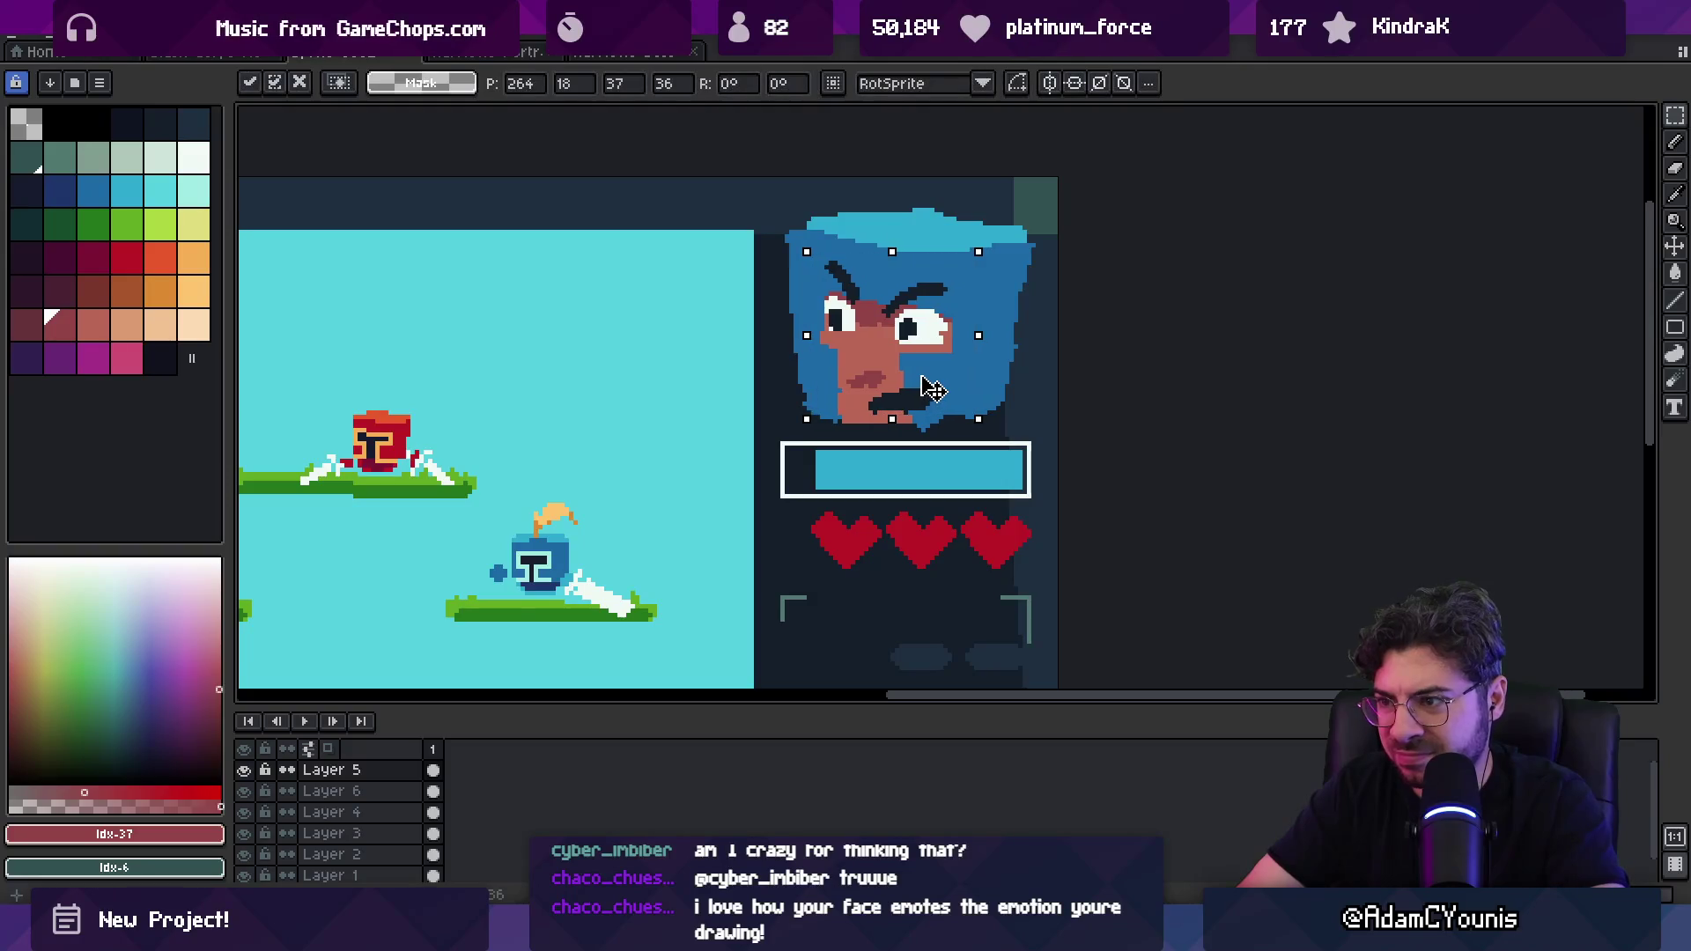
{"action": "key", "text": "Return"}
Step: Paint white gritted teeth across the dark mouth and trim their right end
{"action": "left_click", "coordinate": [916, 387], "text": "alt"}
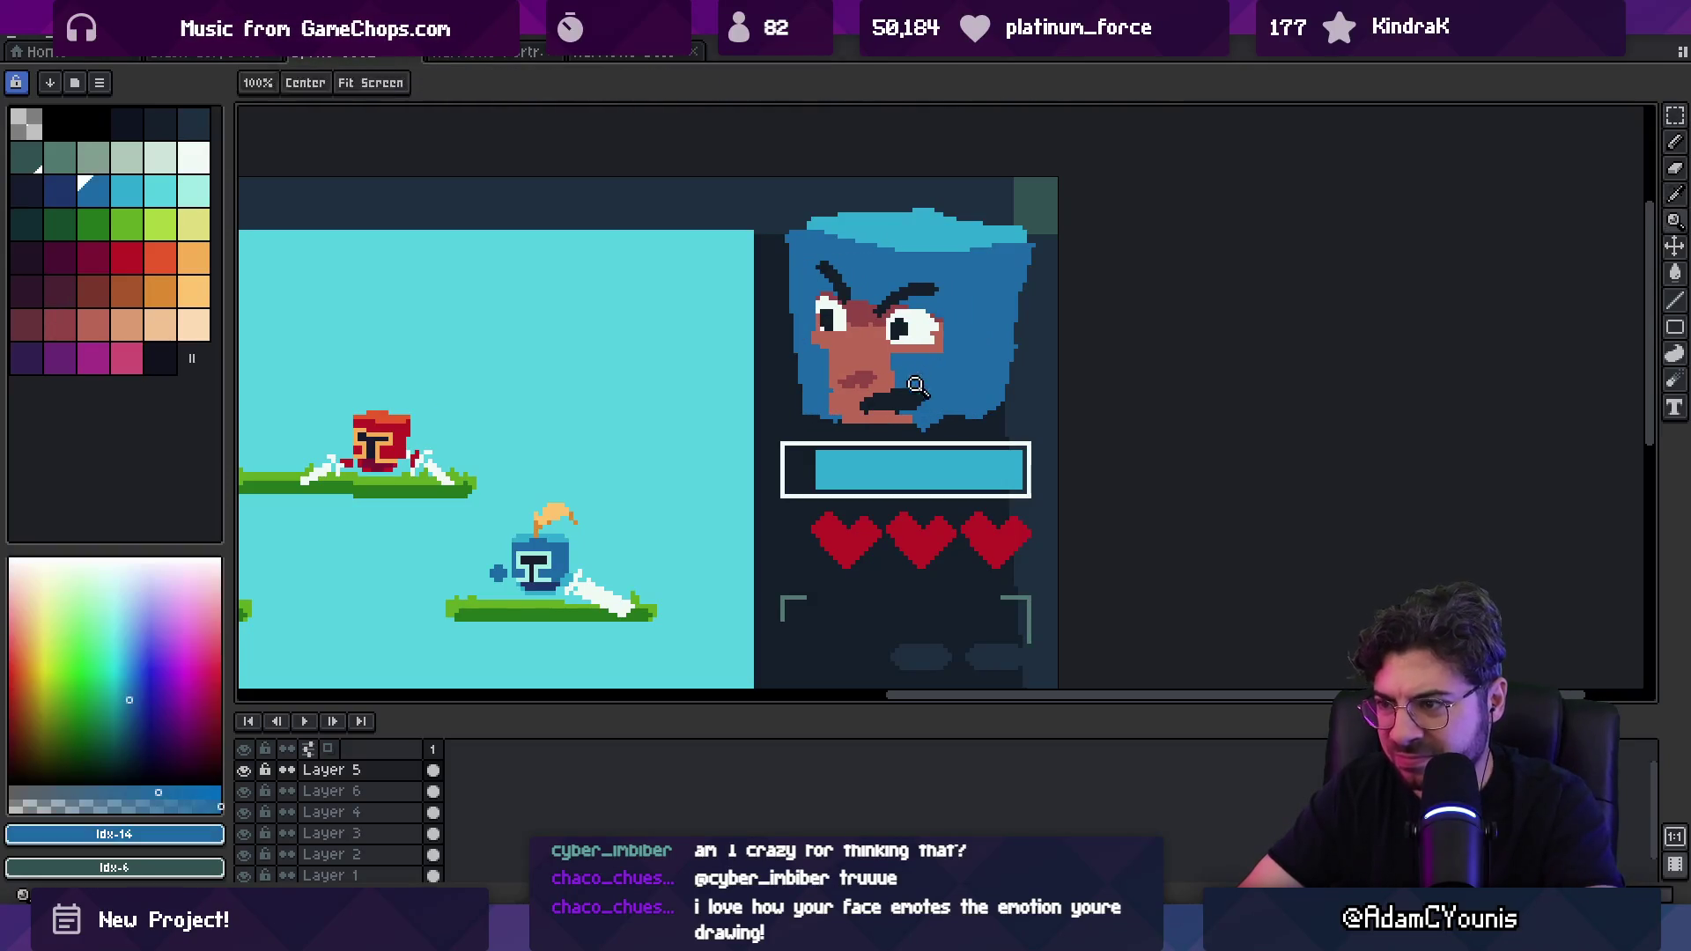
{"action": "left_click", "coordinate": [916, 331], "text": "alt"}
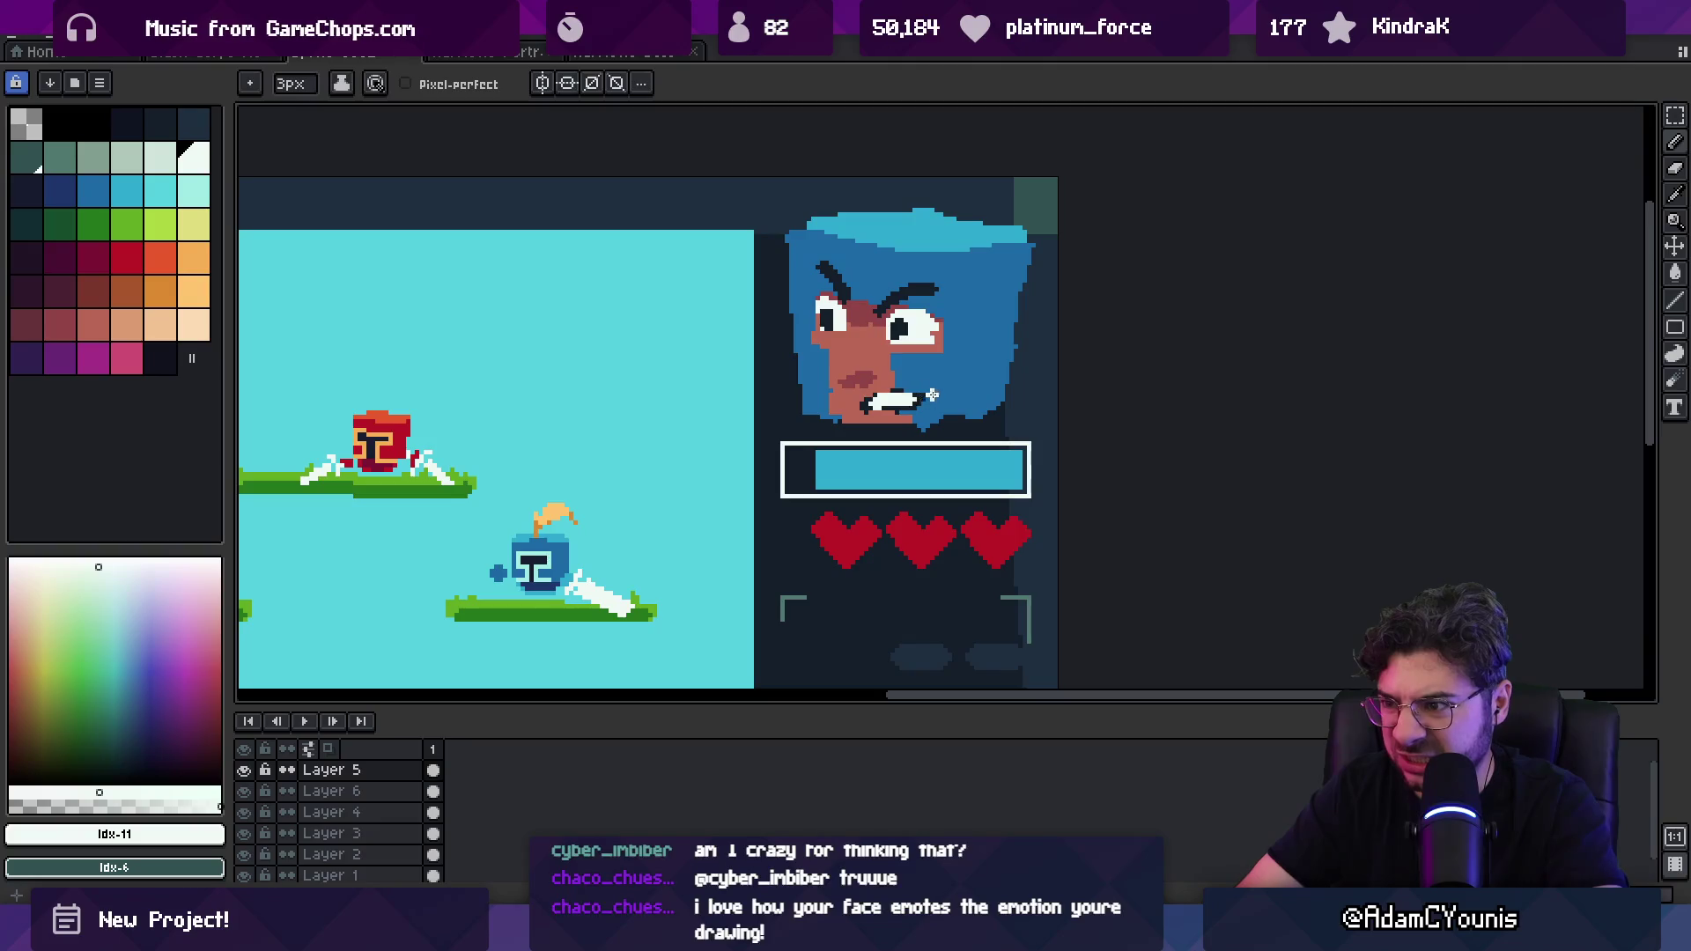
{"action": "key", "text": "ctrl+z"}
{"action": "key", "text": "ctrl+z"}
{"action": "scroll", "coordinate": [885, 399], "scroll_direction": "up", "scroll_amount": 4}
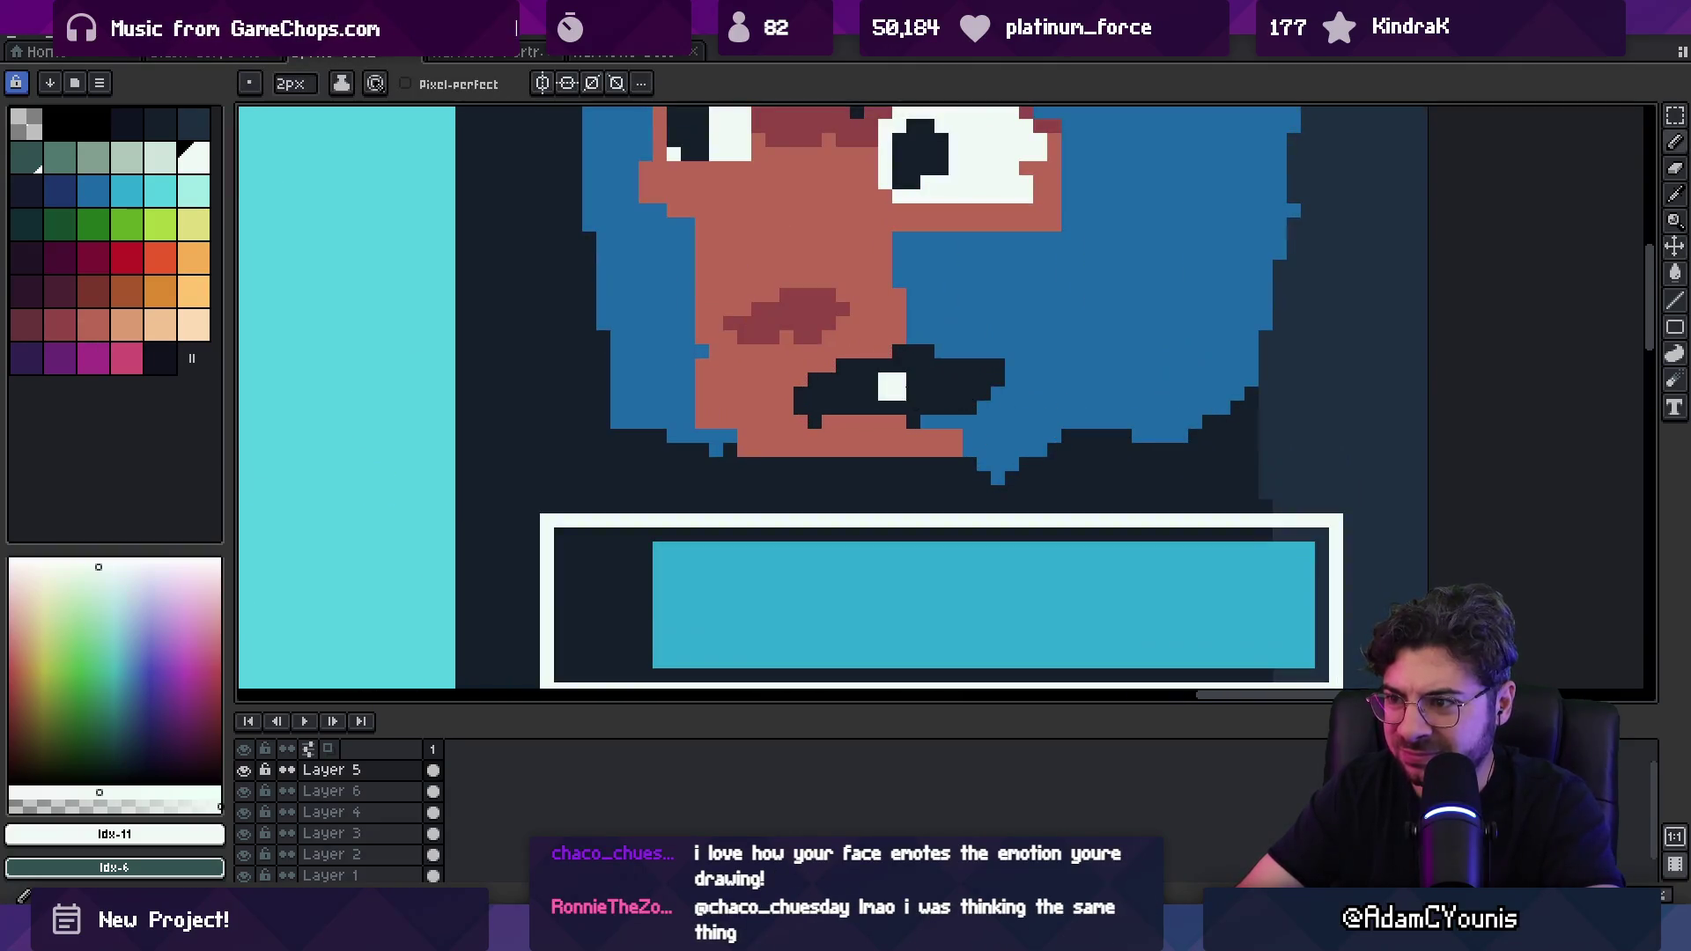
{"action": "mouse_move", "coordinate": [813, 393]}
{"action": "left_mouse_down"}
{"action": "mouse_move", "coordinate": [927, 371]}
{"action": "mouse_move", "coordinate": [824, 414]}
{"action": "left_mouse_up"}
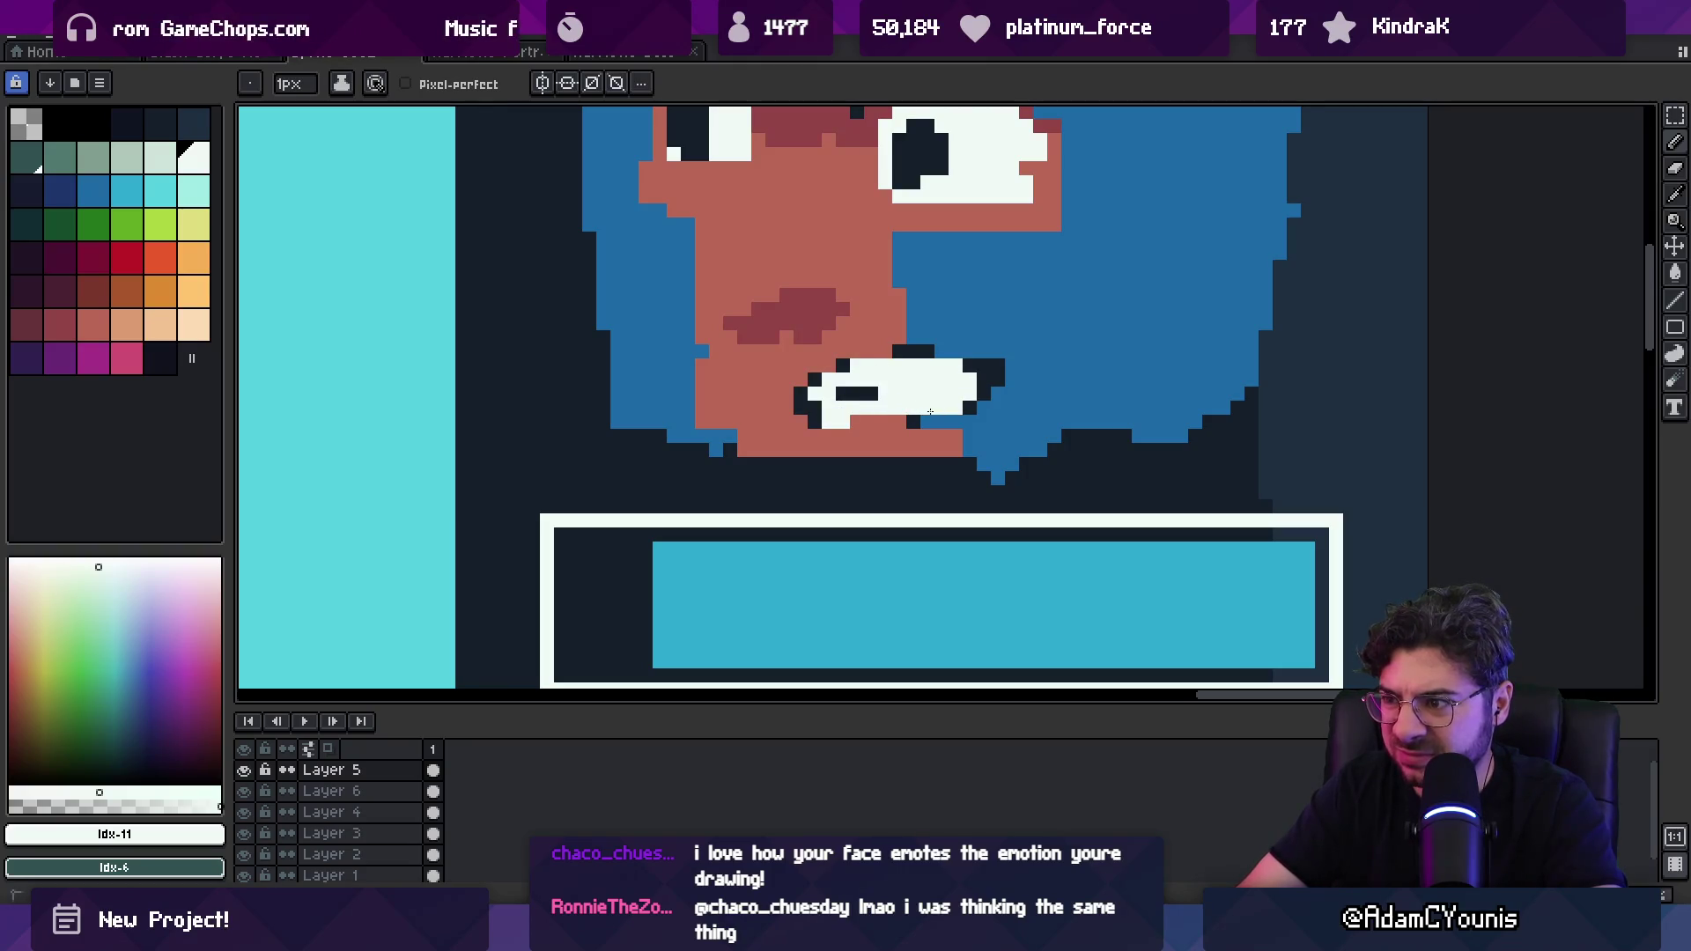
{"action": "left_click_drag", "start_coordinate": [951, 393], "coordinate": [973, 393]}
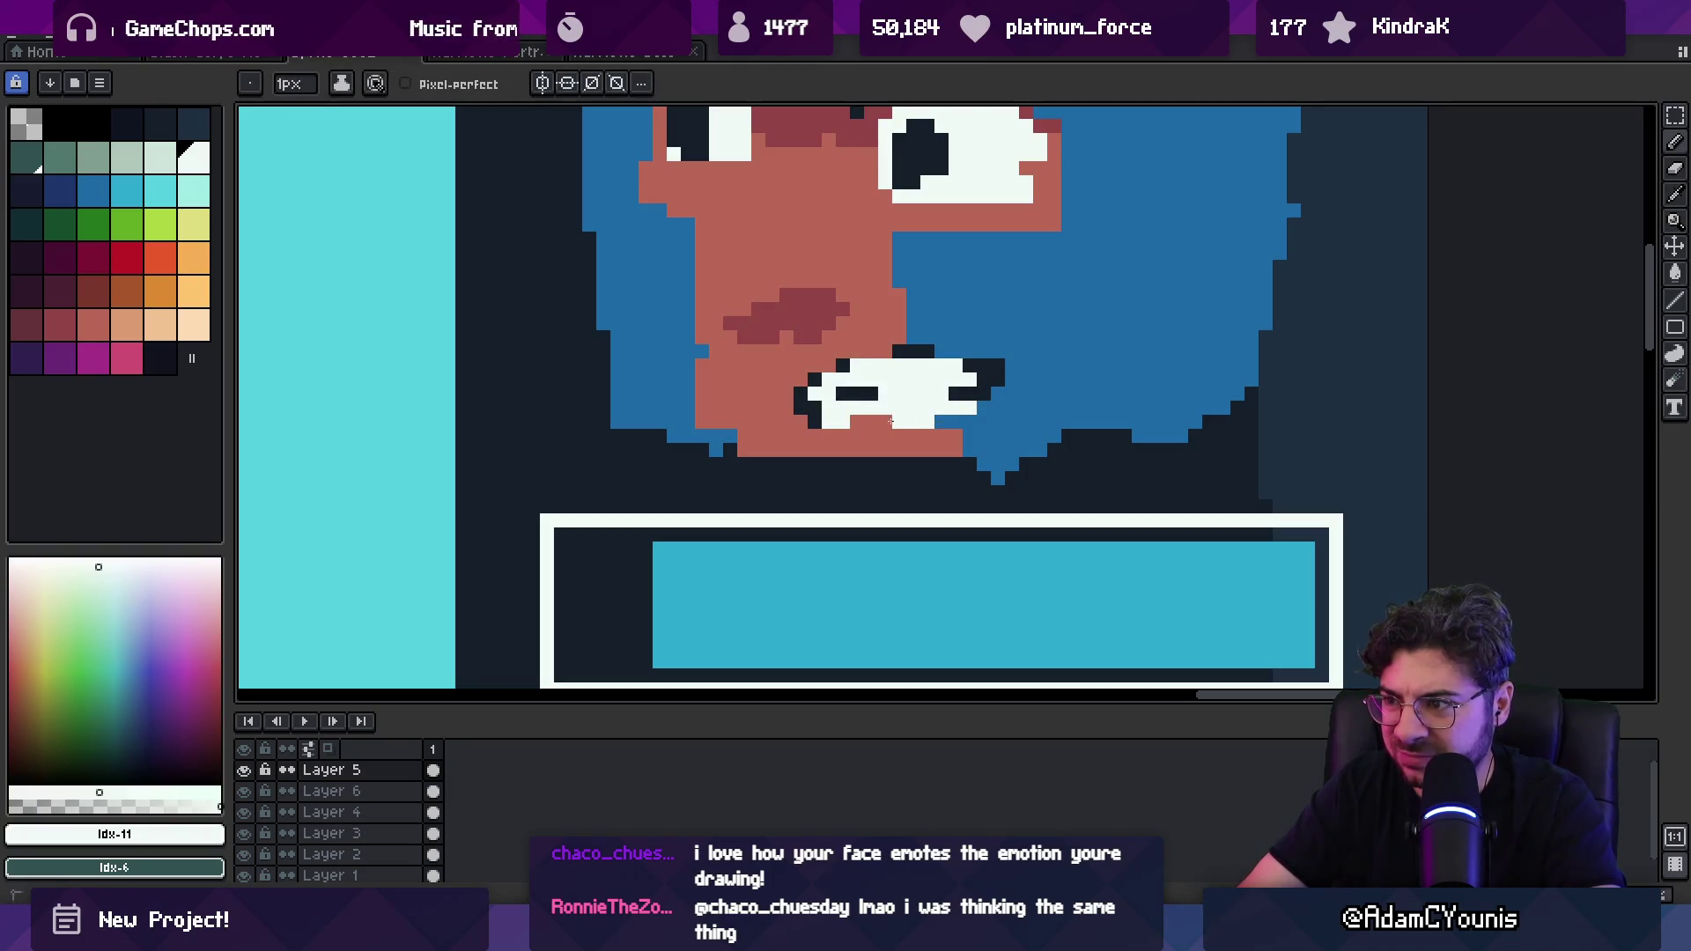
{"action": "key", "text": "z"}
{"action": "scroll", "coordinate": [925, 361], "scroll_direction": "down", "scroll_amount": 5}
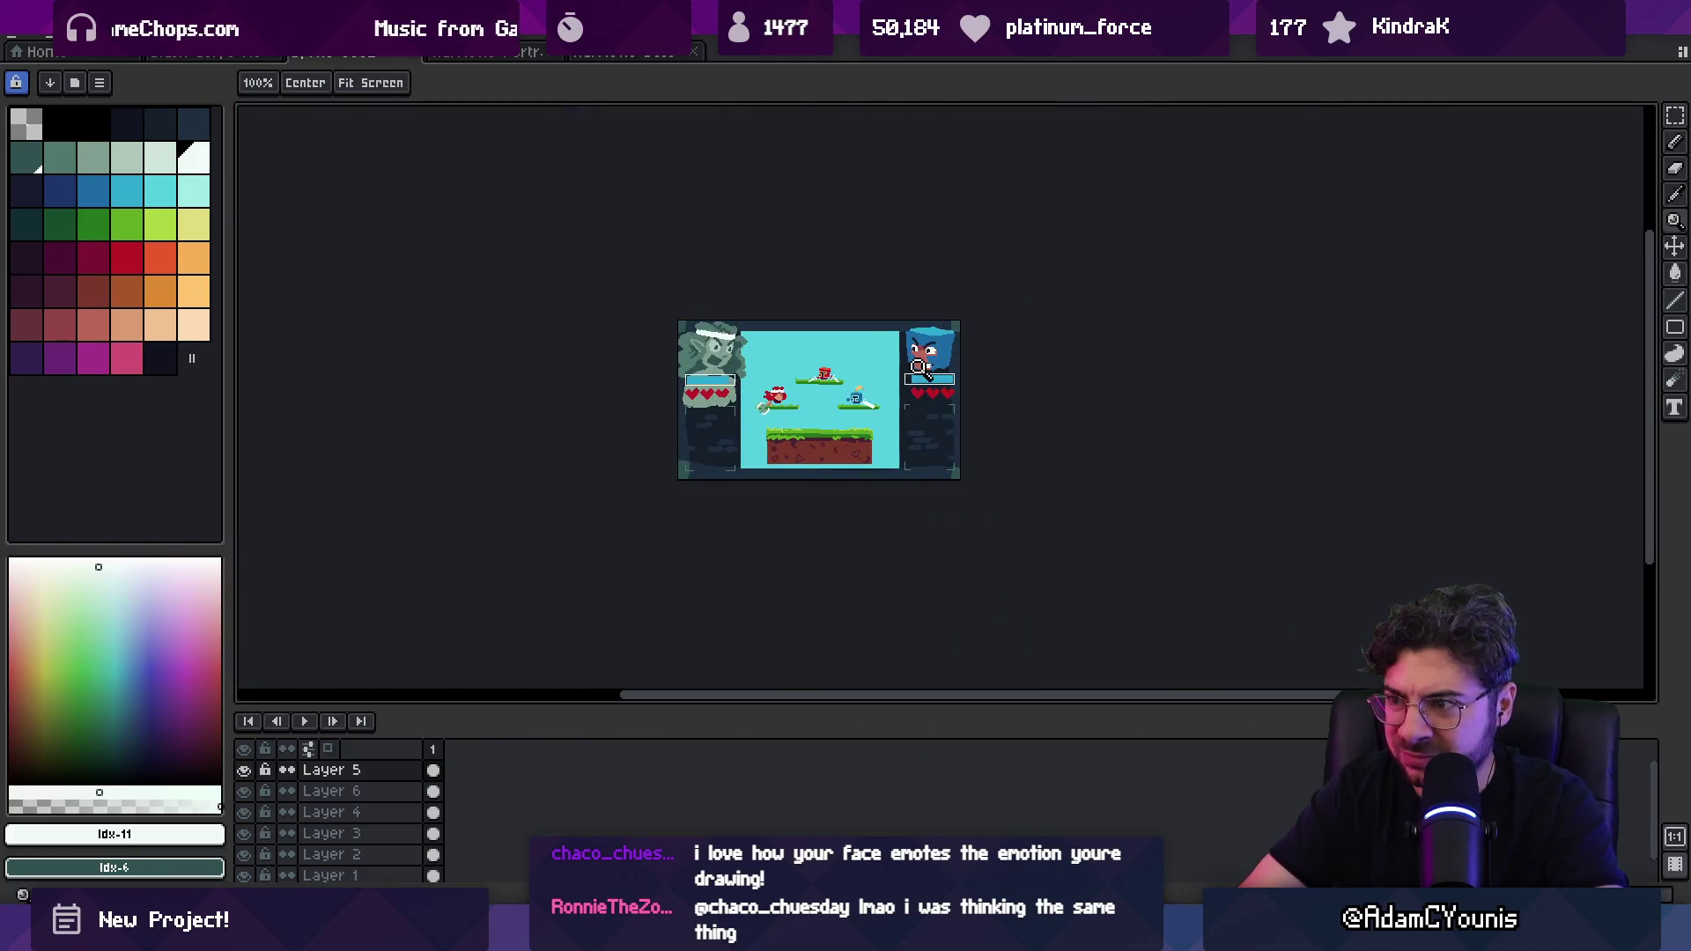
Step: Zoom into the right fighter's head, sample the hair blues and erase the light hair's right edge
{"action": "left_click", "coordinate": [920, 363]}
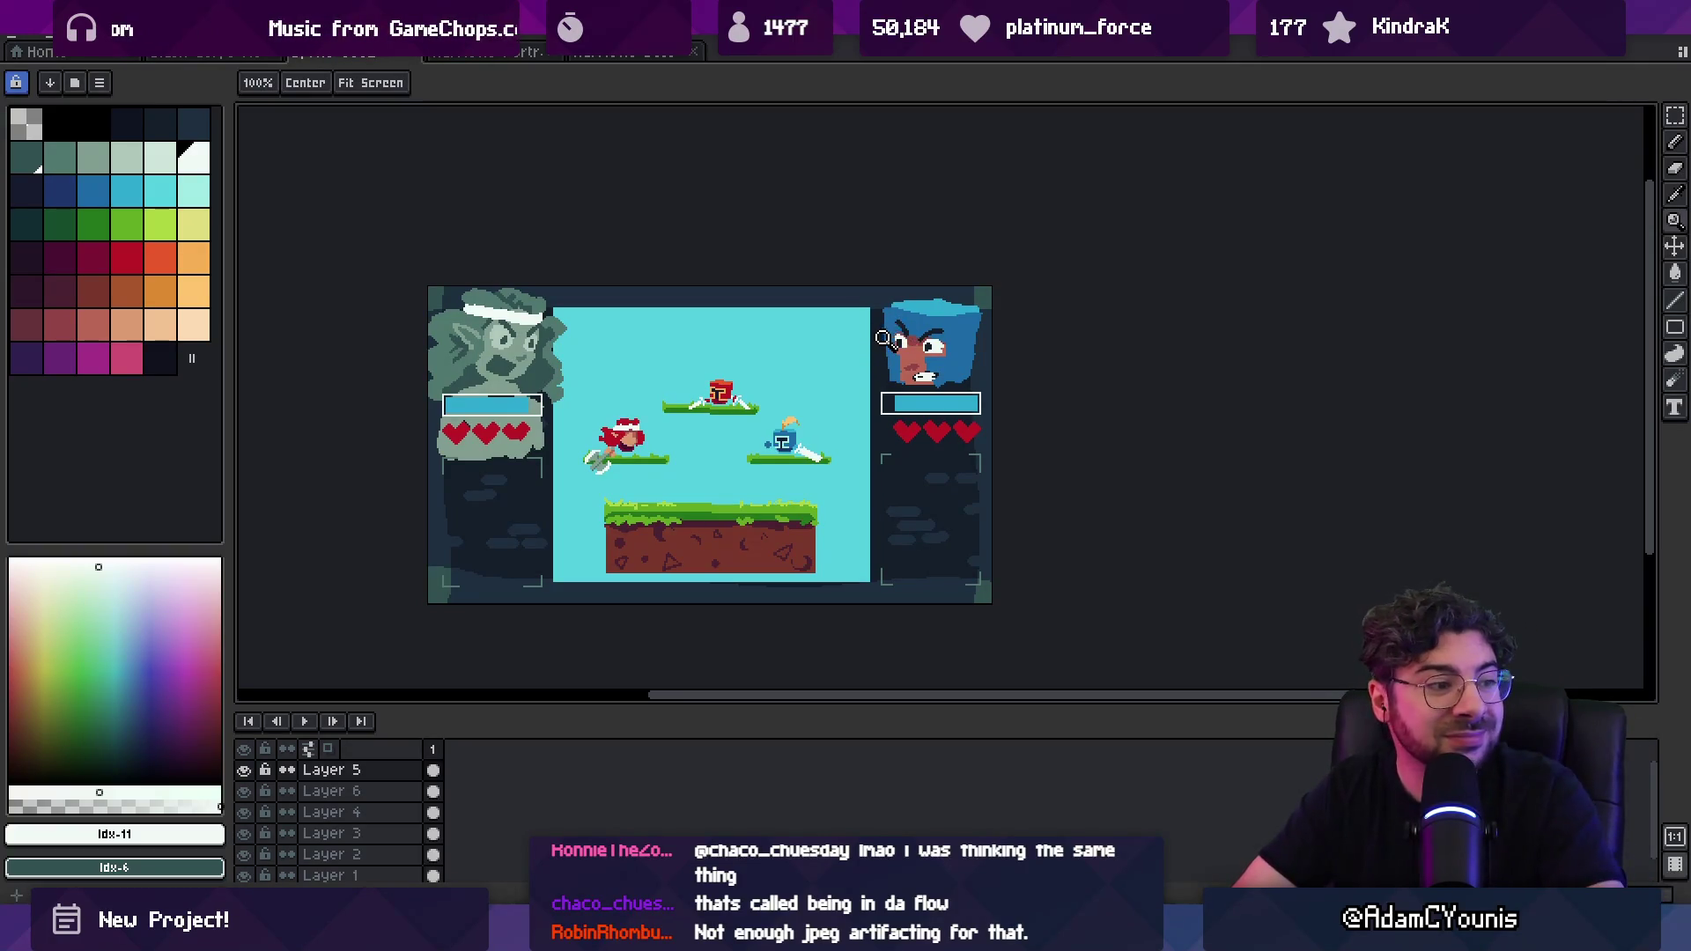
{"action": "scroll", "coordinate": [880, 361], "scroll_direction": "up", "scroll_amount": 1}
{"action": "left_click", "coordinate": [945, 333]}
{"action": "key", "text": "b"}
{"action": "left_click", "coordinate": [950, 359], "text": "alt"}
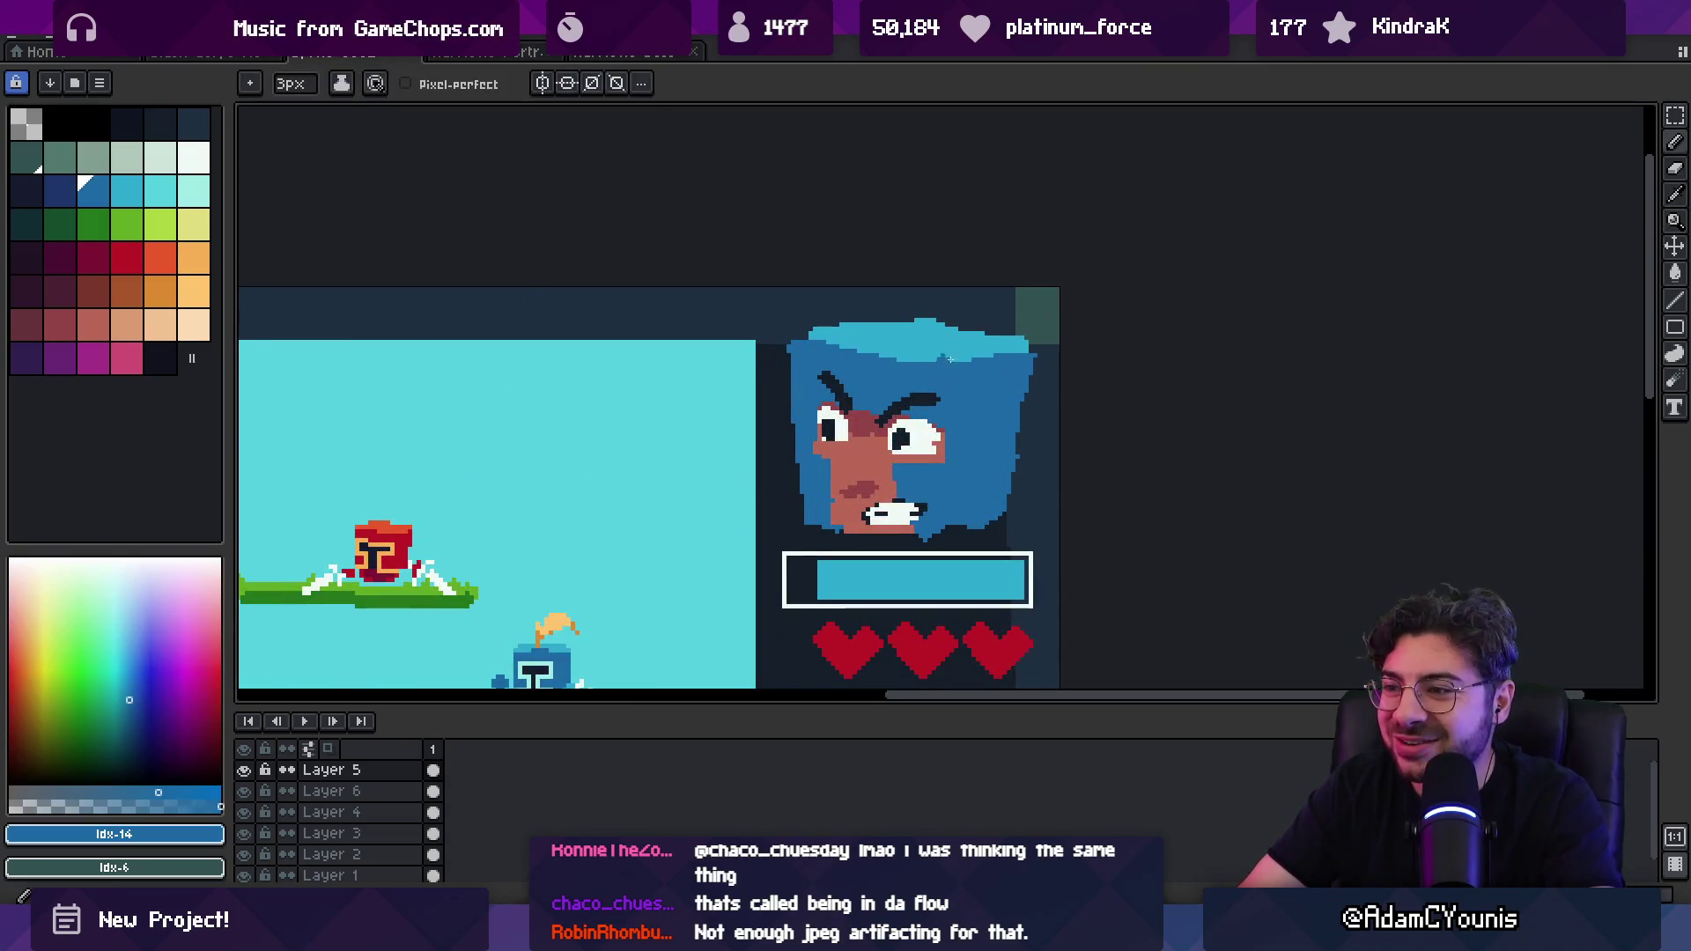
{"action": "left_click", "coordinate": [864, 346], "text": "alt"}
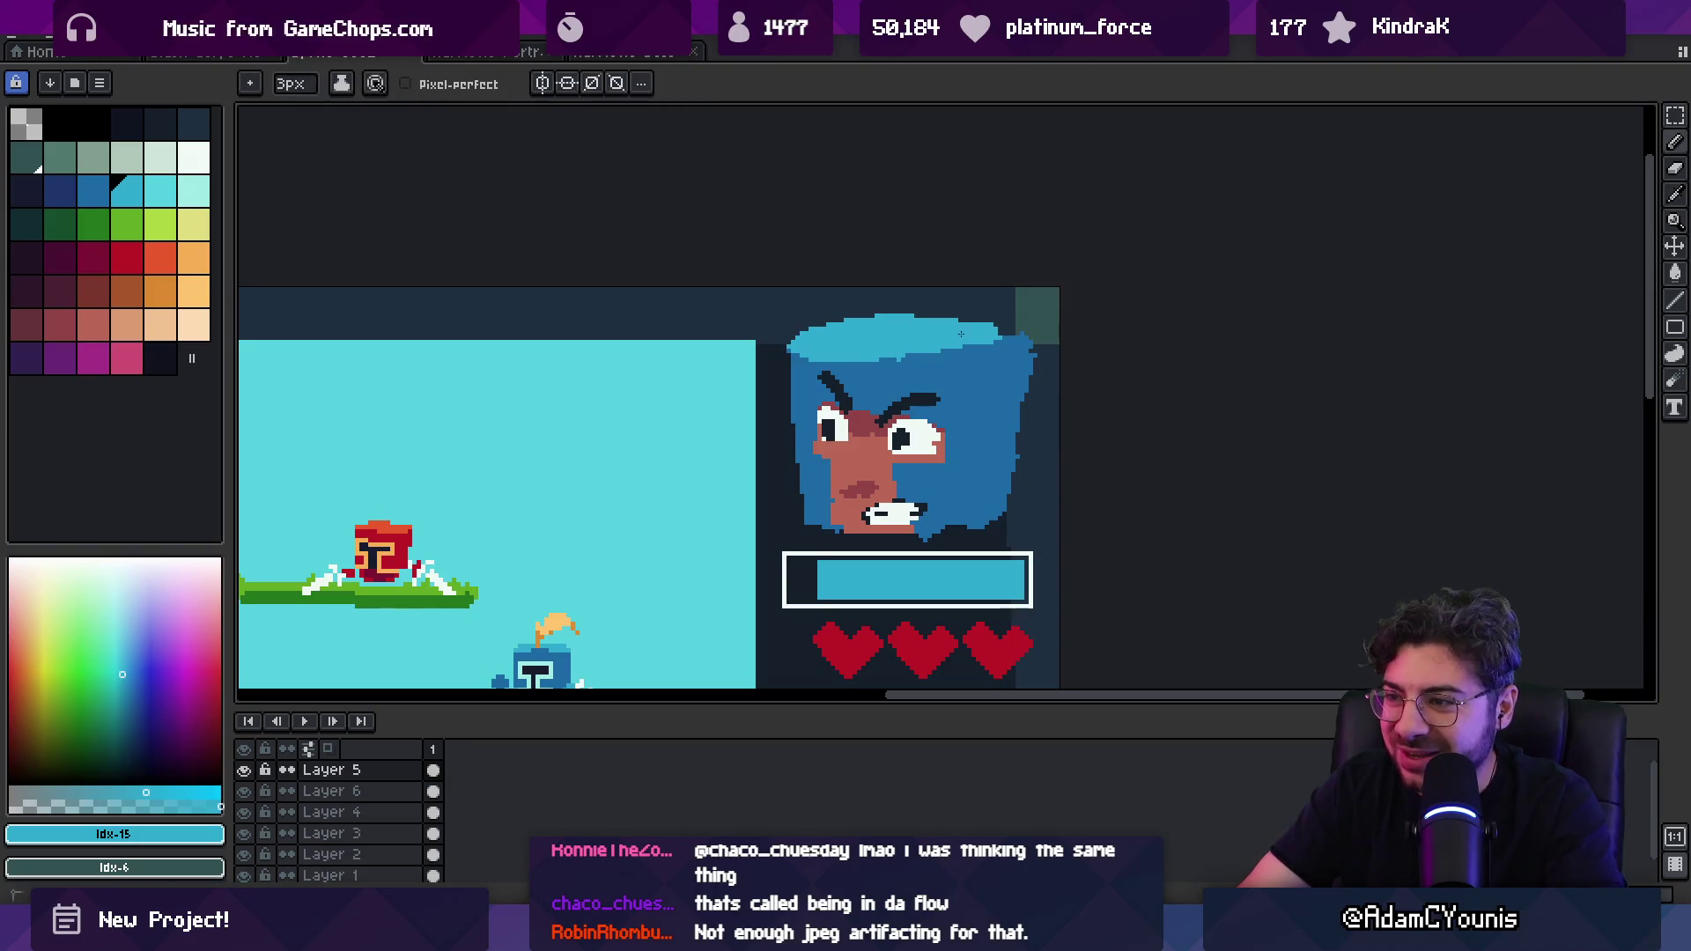
{"action": "key", "text": "e"}
{"action": "mouse_move", "coordinate": [1026, 347]}
{"action": "left_mouse_down"}
{"action": "mouse_move", "coordinate": [1045, 332]}
{"action": "mouse_move", "coordinate": [1026, 520]}
{"action": "left_mouse_up"}
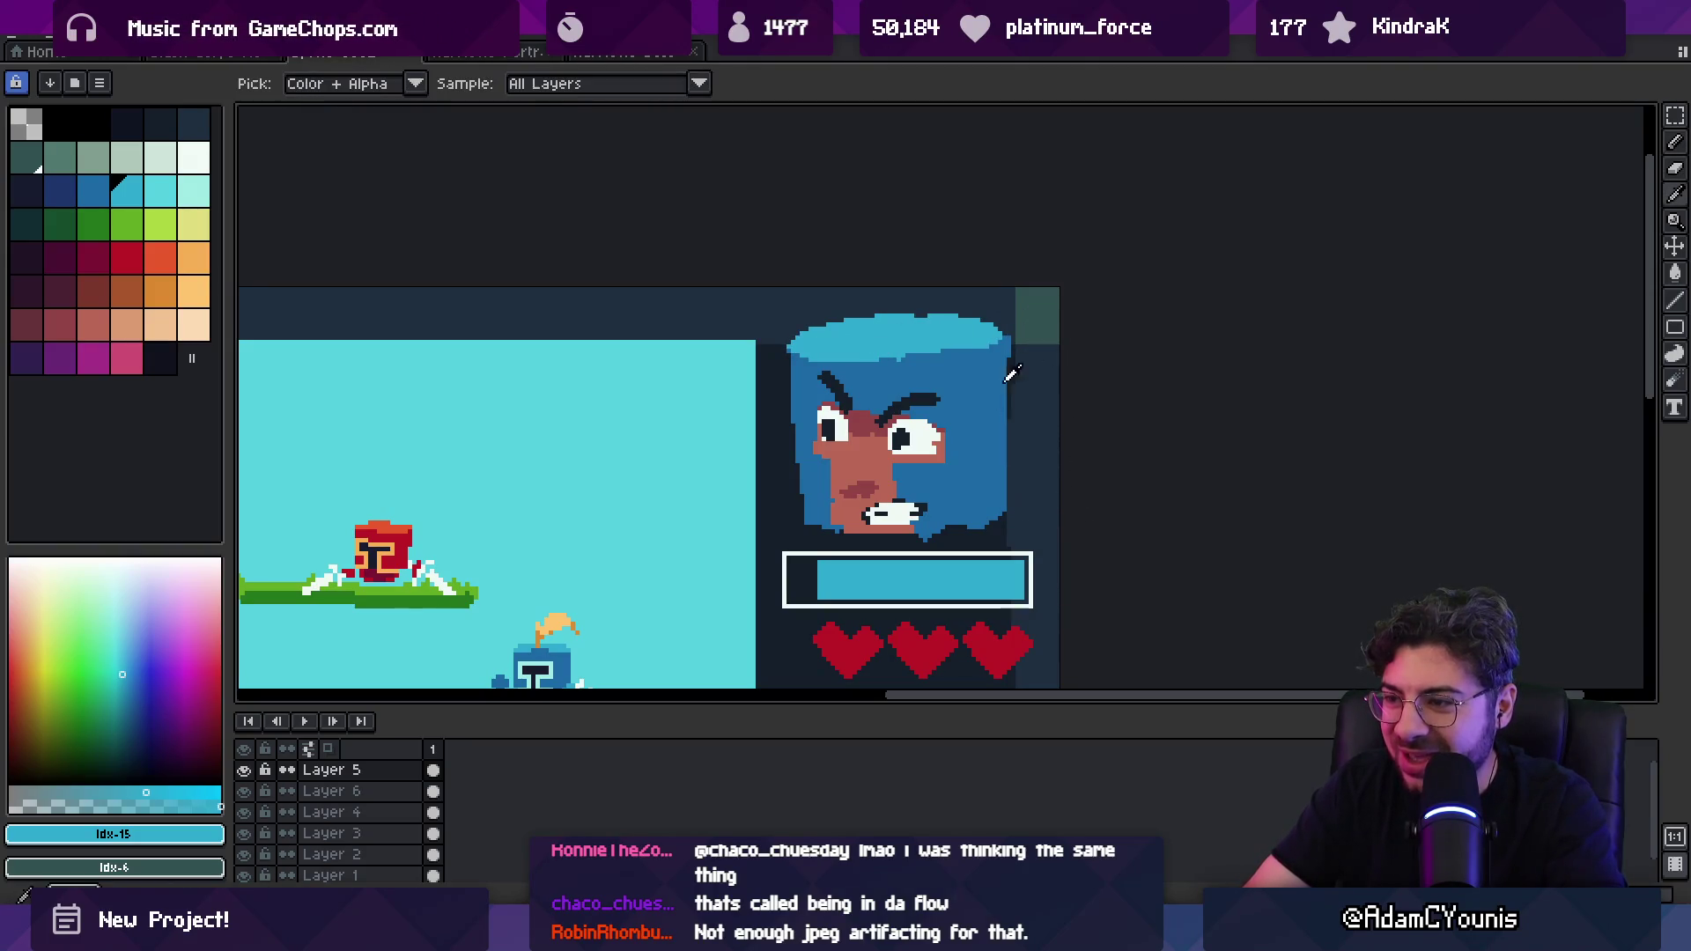
{"action": "key", "text": "b"}
{"action": "left_click", "coordinate": [837, 357], "text": "alt"}
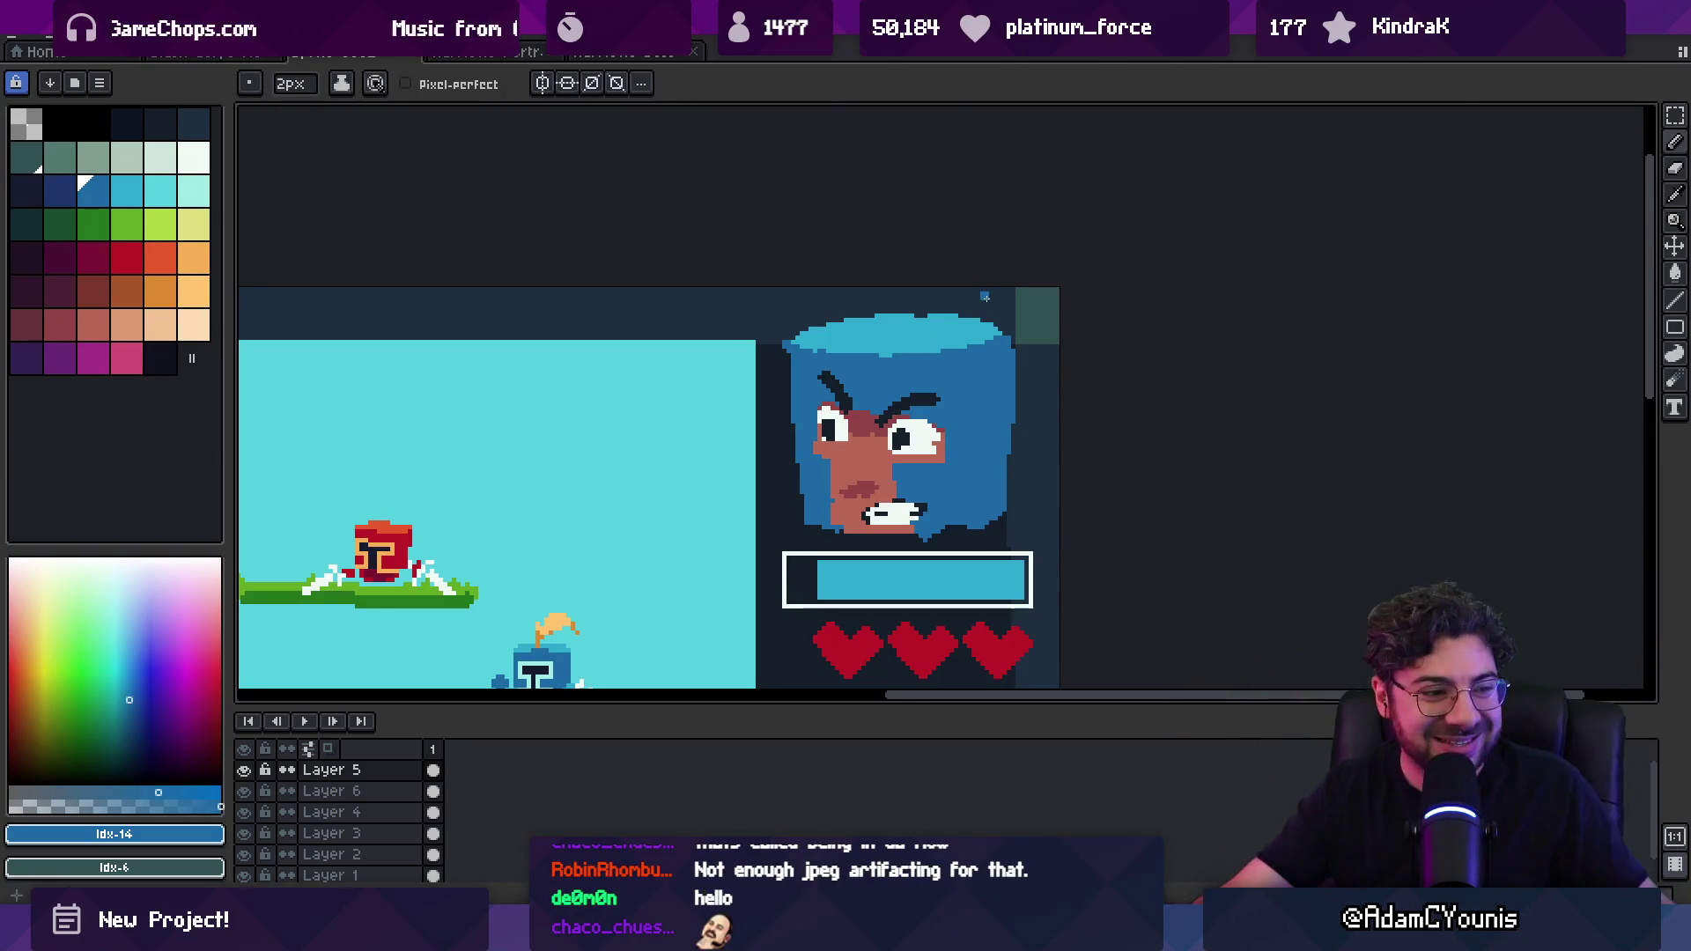
Step: Erase a short vertical run of pixels on the portrait's left side
{"action": "key", "text": "e"}
{"action": "key", "text": "b"}
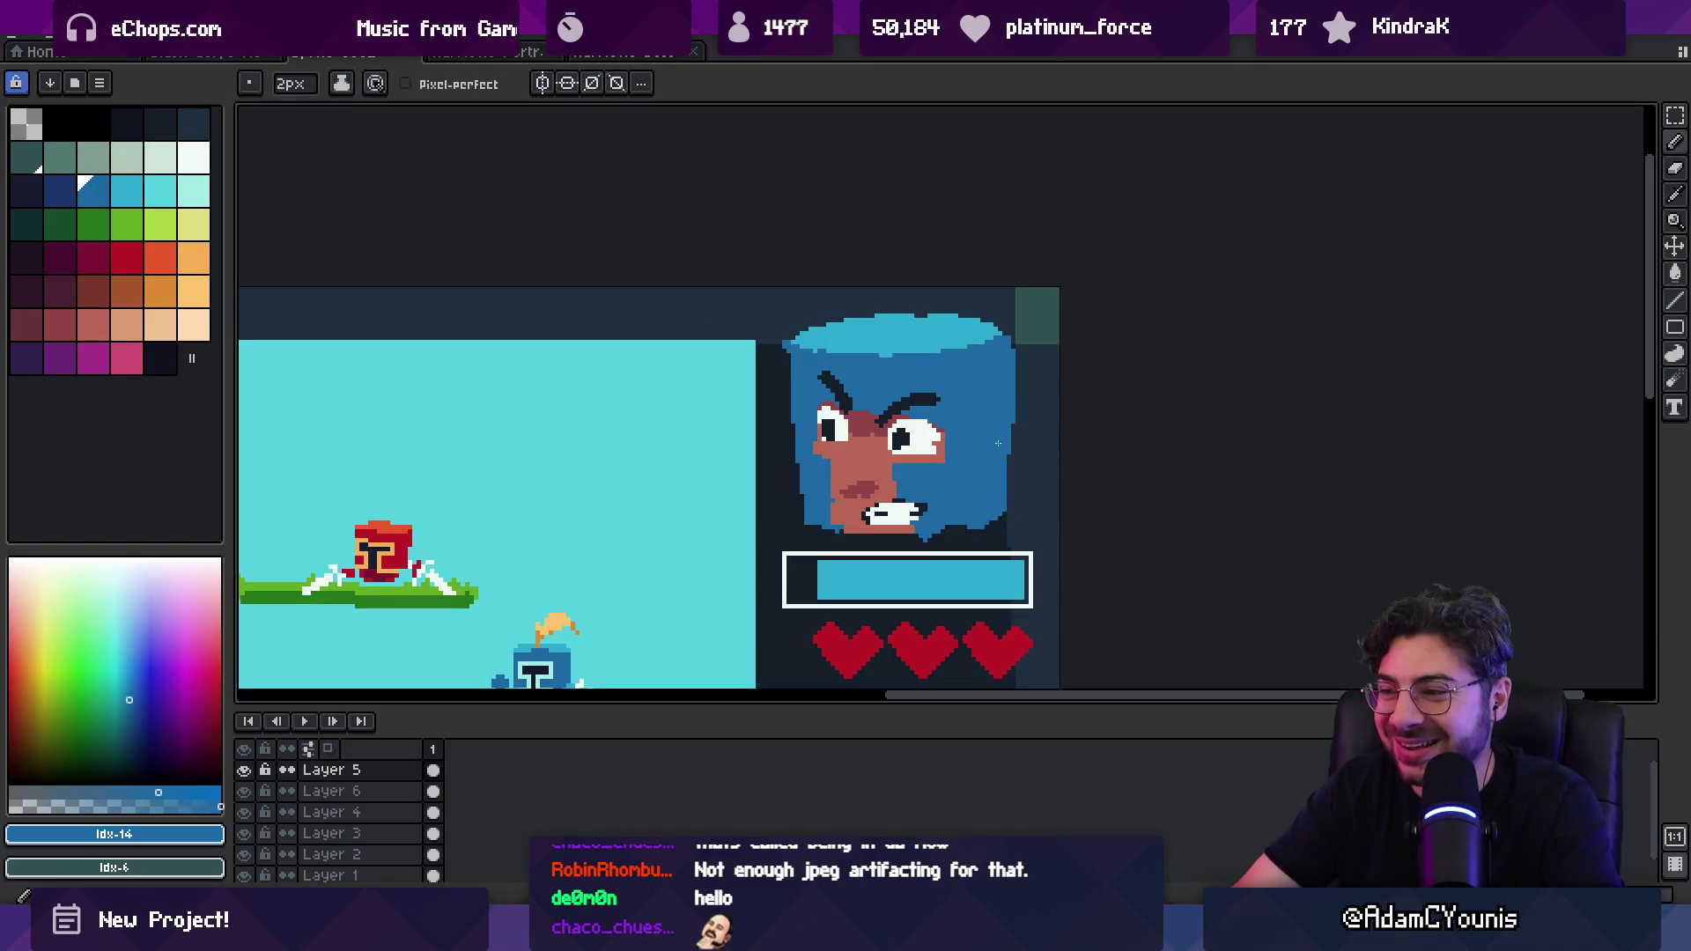
{"action": "key", "text": "e"}
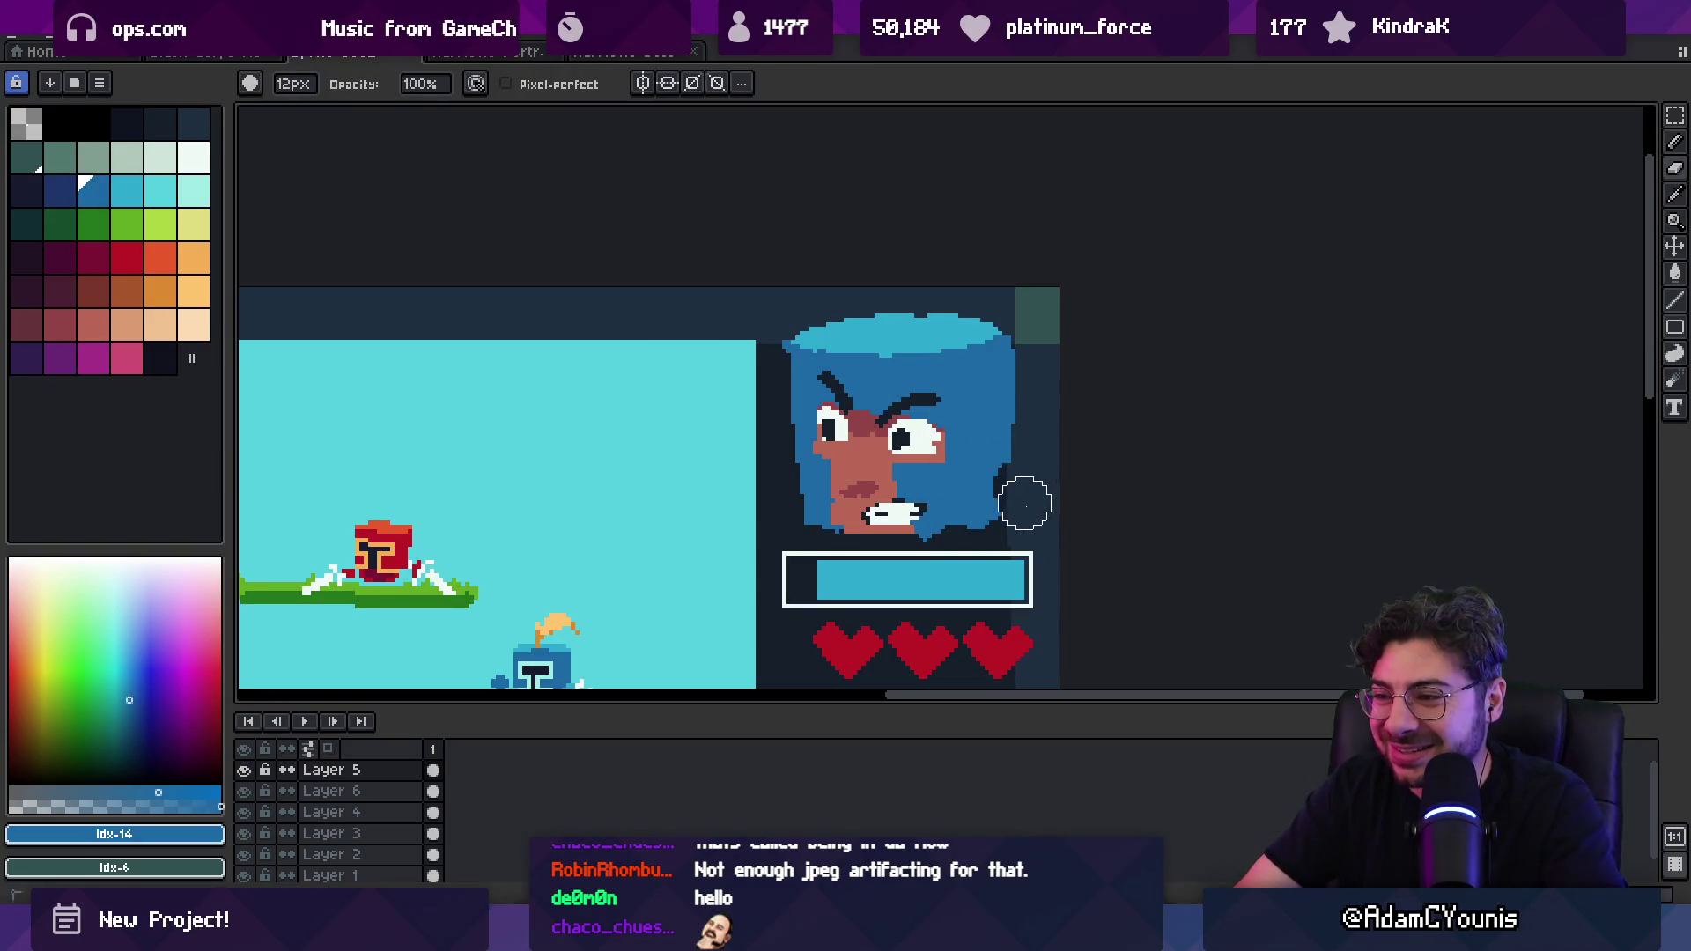
{"action": "key", "text": "i"}
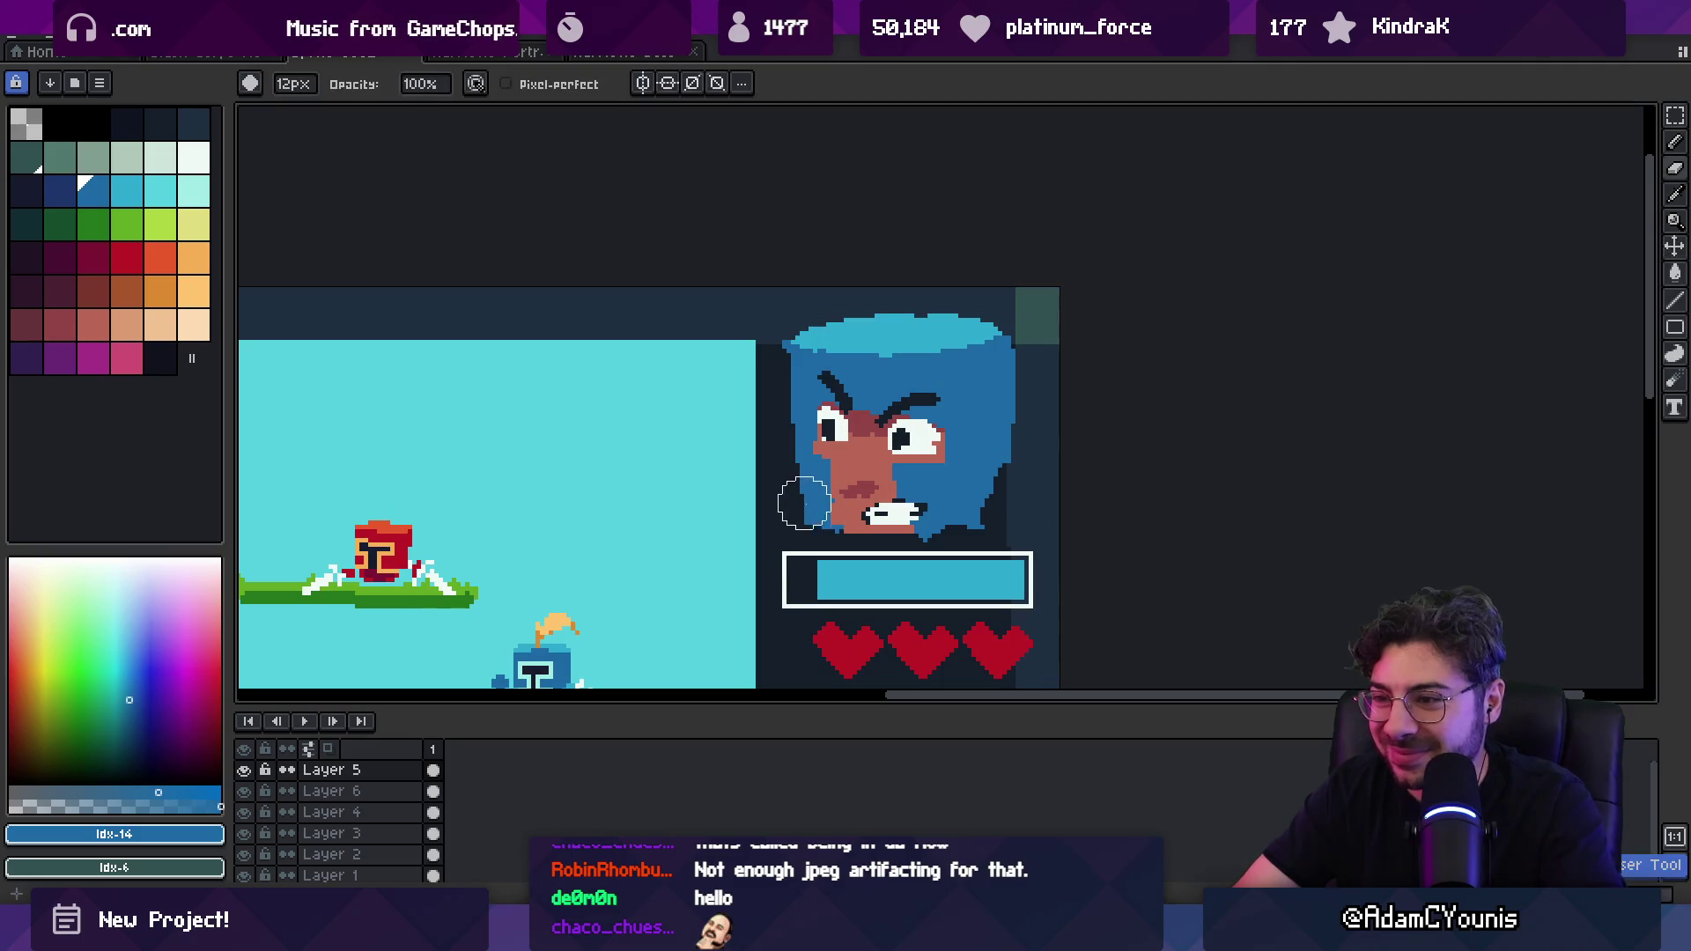
{"action": "key", "text": "b"}
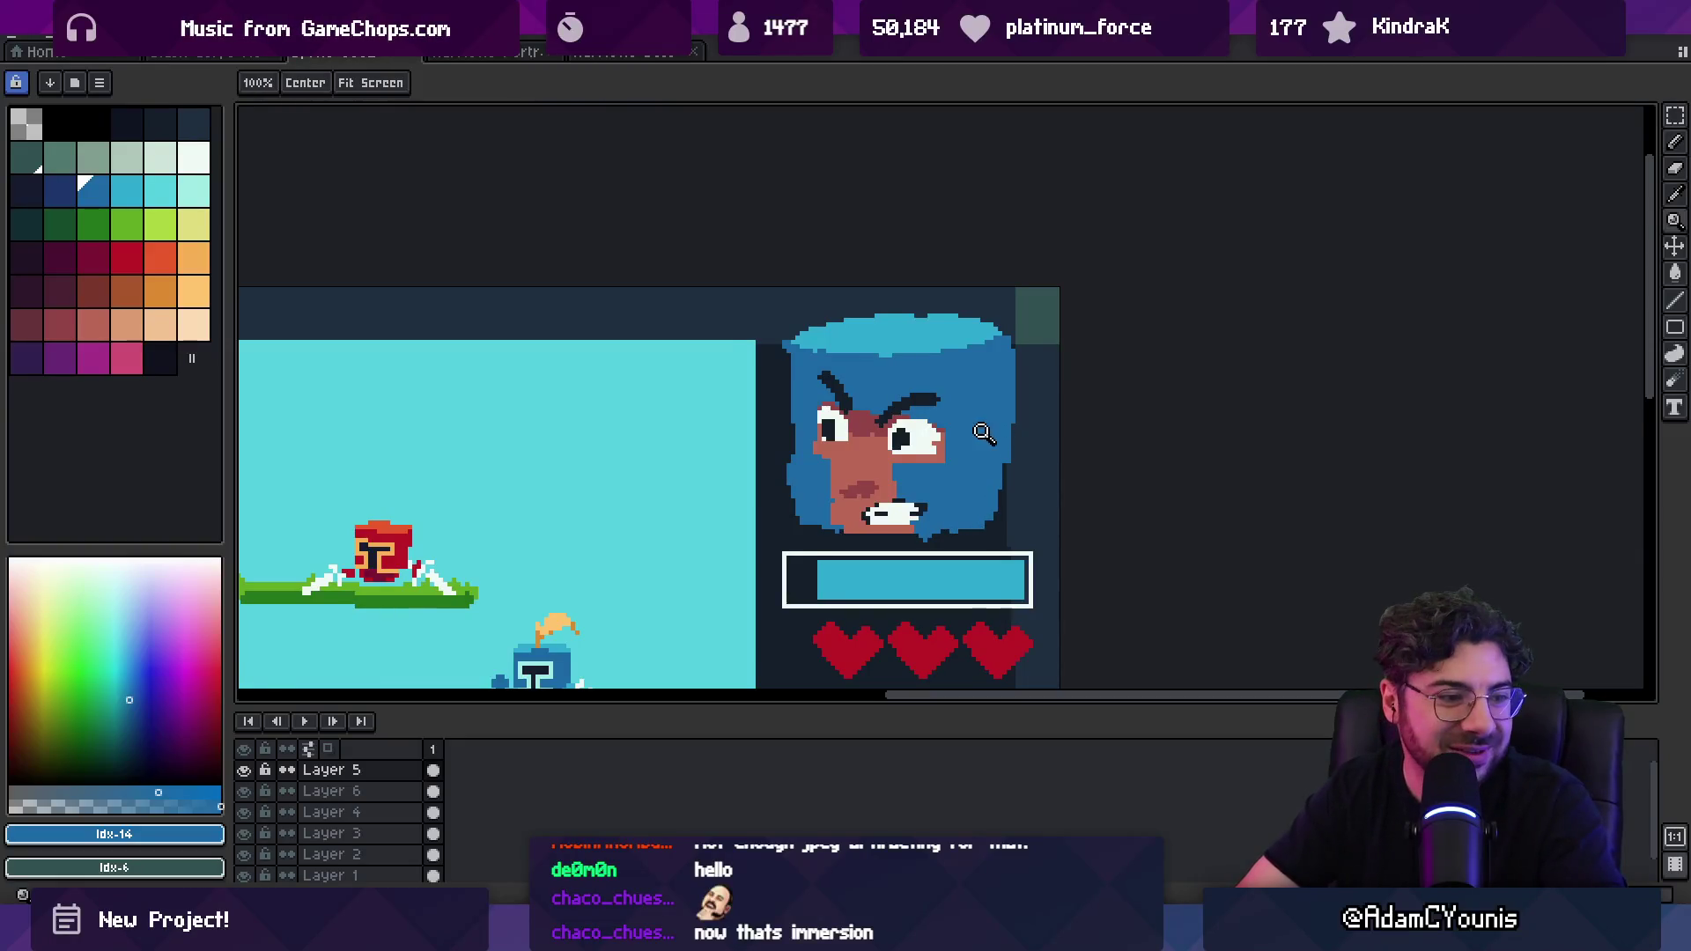
{"action": "scroll", "coordinate": [1008, 429], "scroll_direction": "down", "scroll_amount": 1}
{"action": "key", "text": "e"}
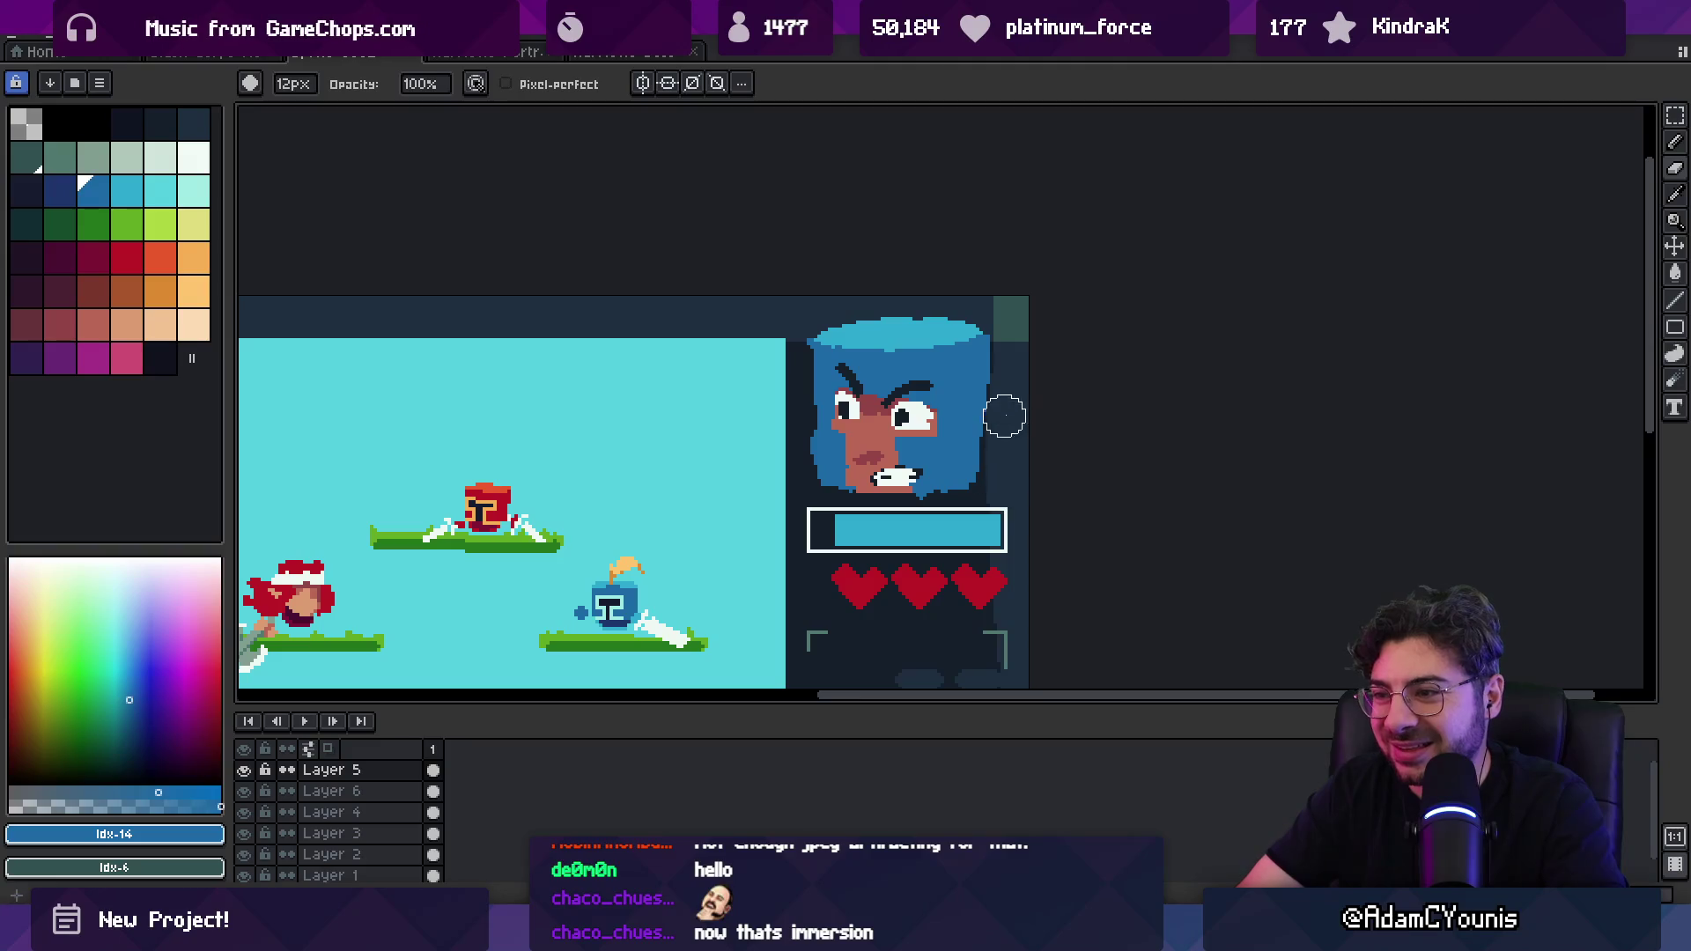
{"action": "left_click_drag", "start_coordinate": [785, 437], "coordinate": [801, 483]}
{"action": "key", "text": "b"}
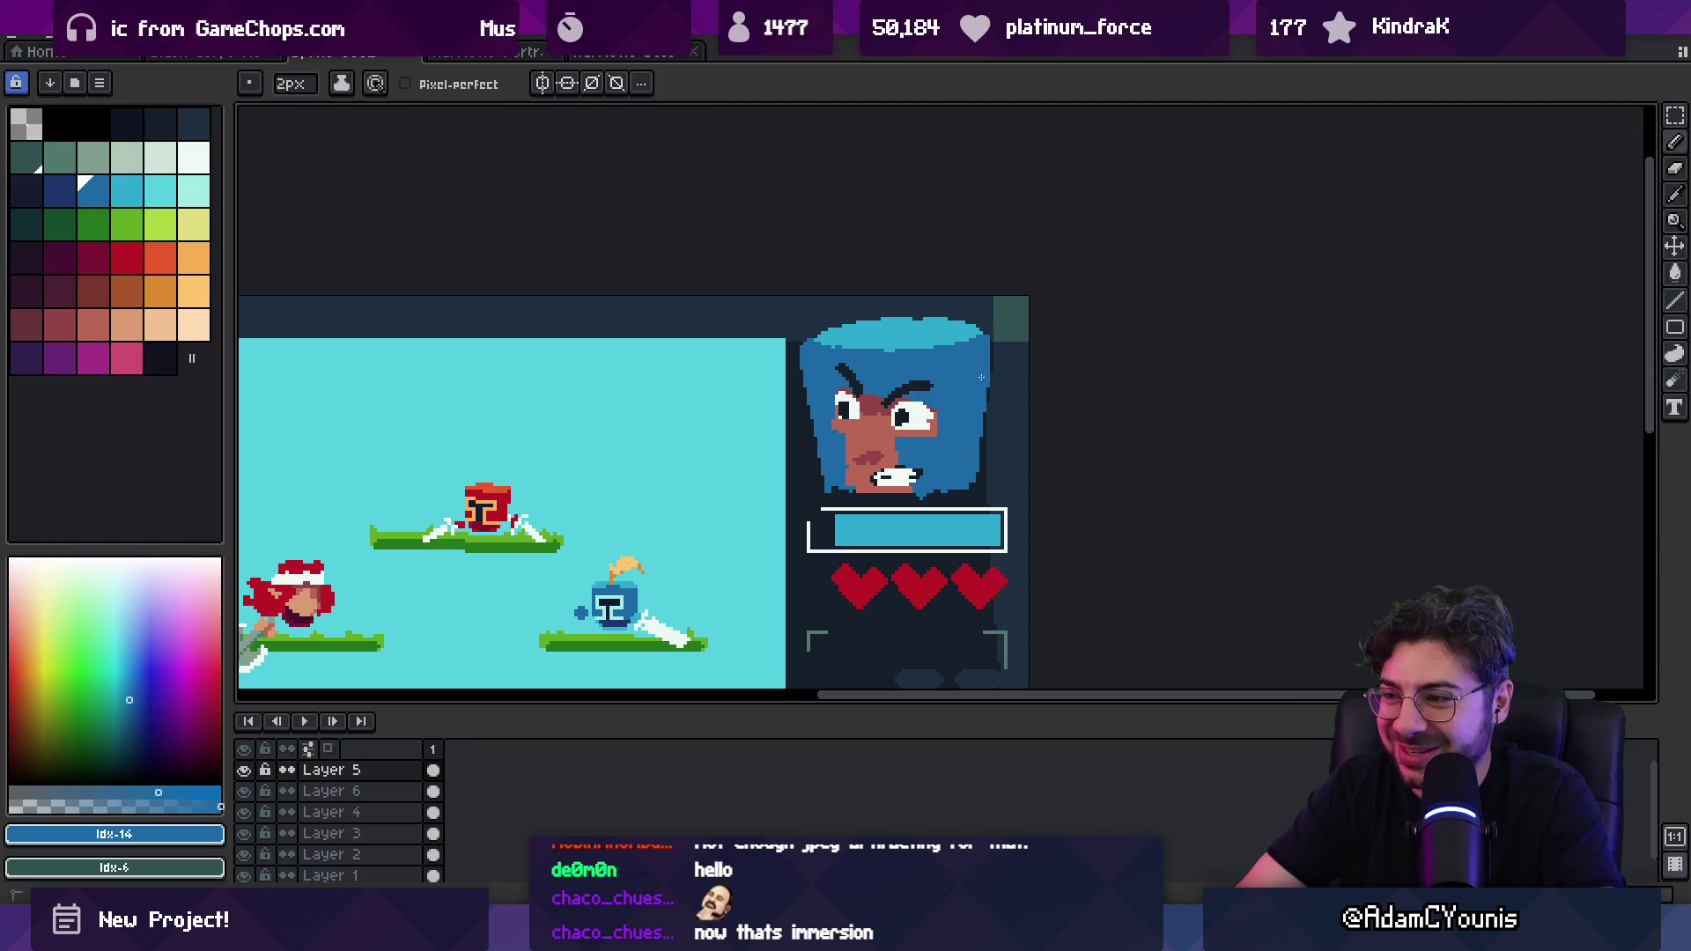
{"action": "scroll", "coordinate": [980, 377], "scroll_direction": "down", "scroll_amount": 2}
{"action": "scroll", "coordinate": [940, 377], "scroll_direction": "up", "scroll_amount": 4}
Step: Sample the face's skin tone and darker skin shade idx-37 with a 1-pixel pencil
{"action": "left_click", "coordinate": [909, 354], "text": "alt"}
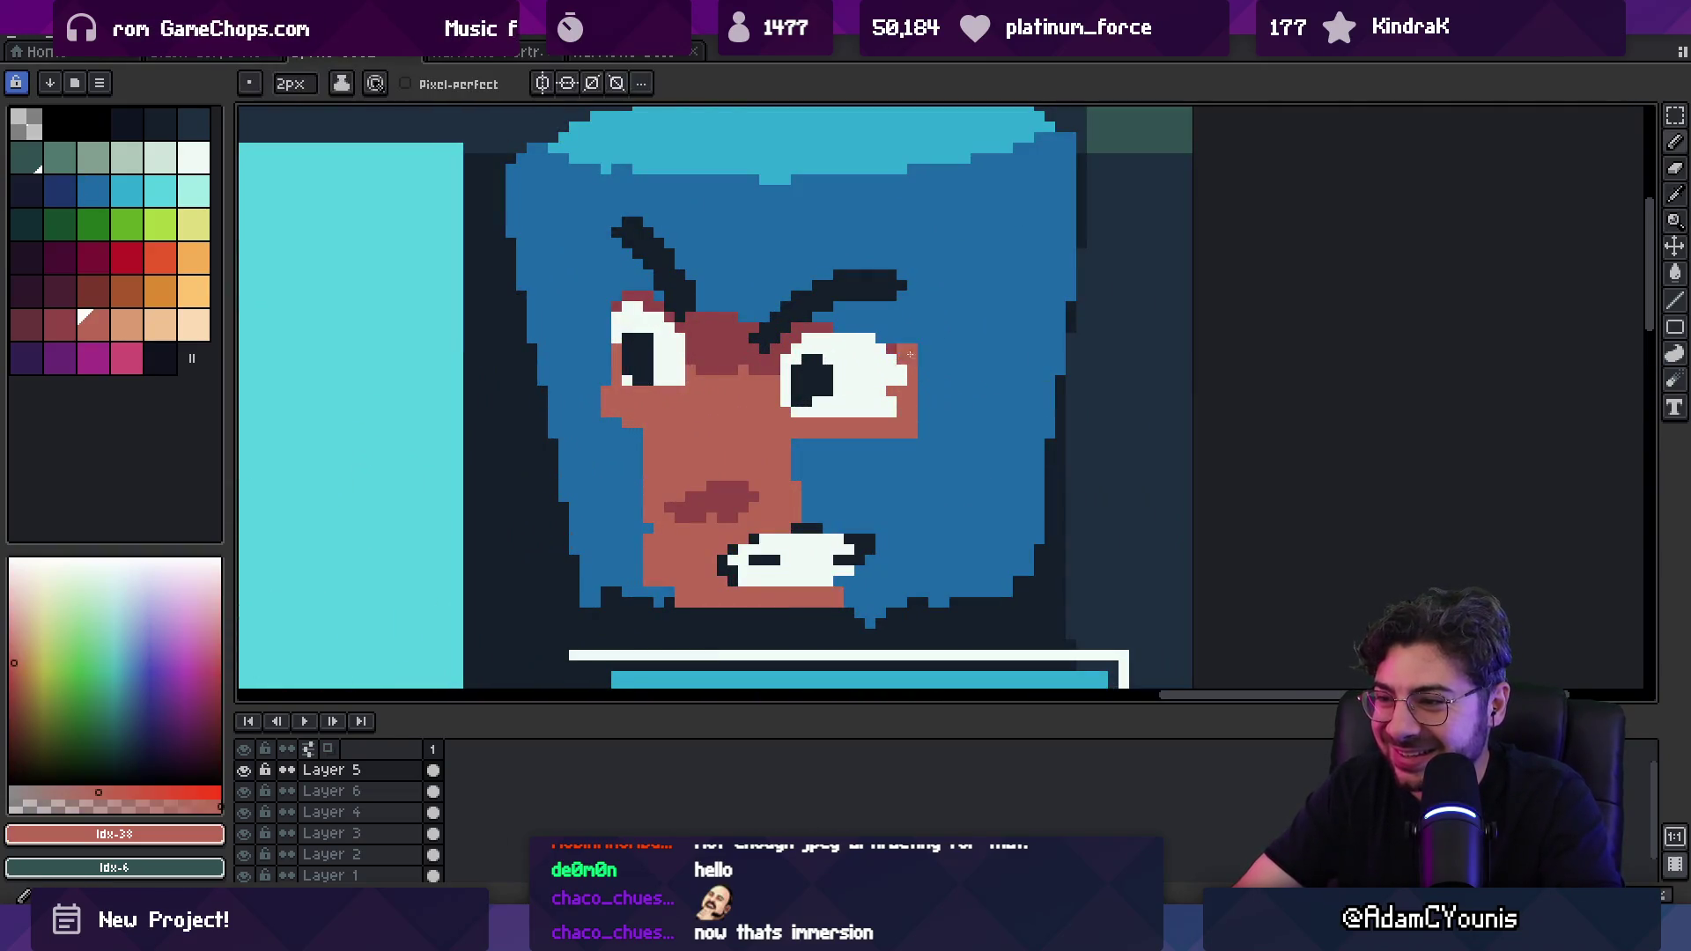
{"action": "left_click", "coordinate": [822, 331], "text": "alt"}
{"action": "key", "text": "minus"}
{"action": "left_click", "coordinate": [856, 328], "text": "alt"}
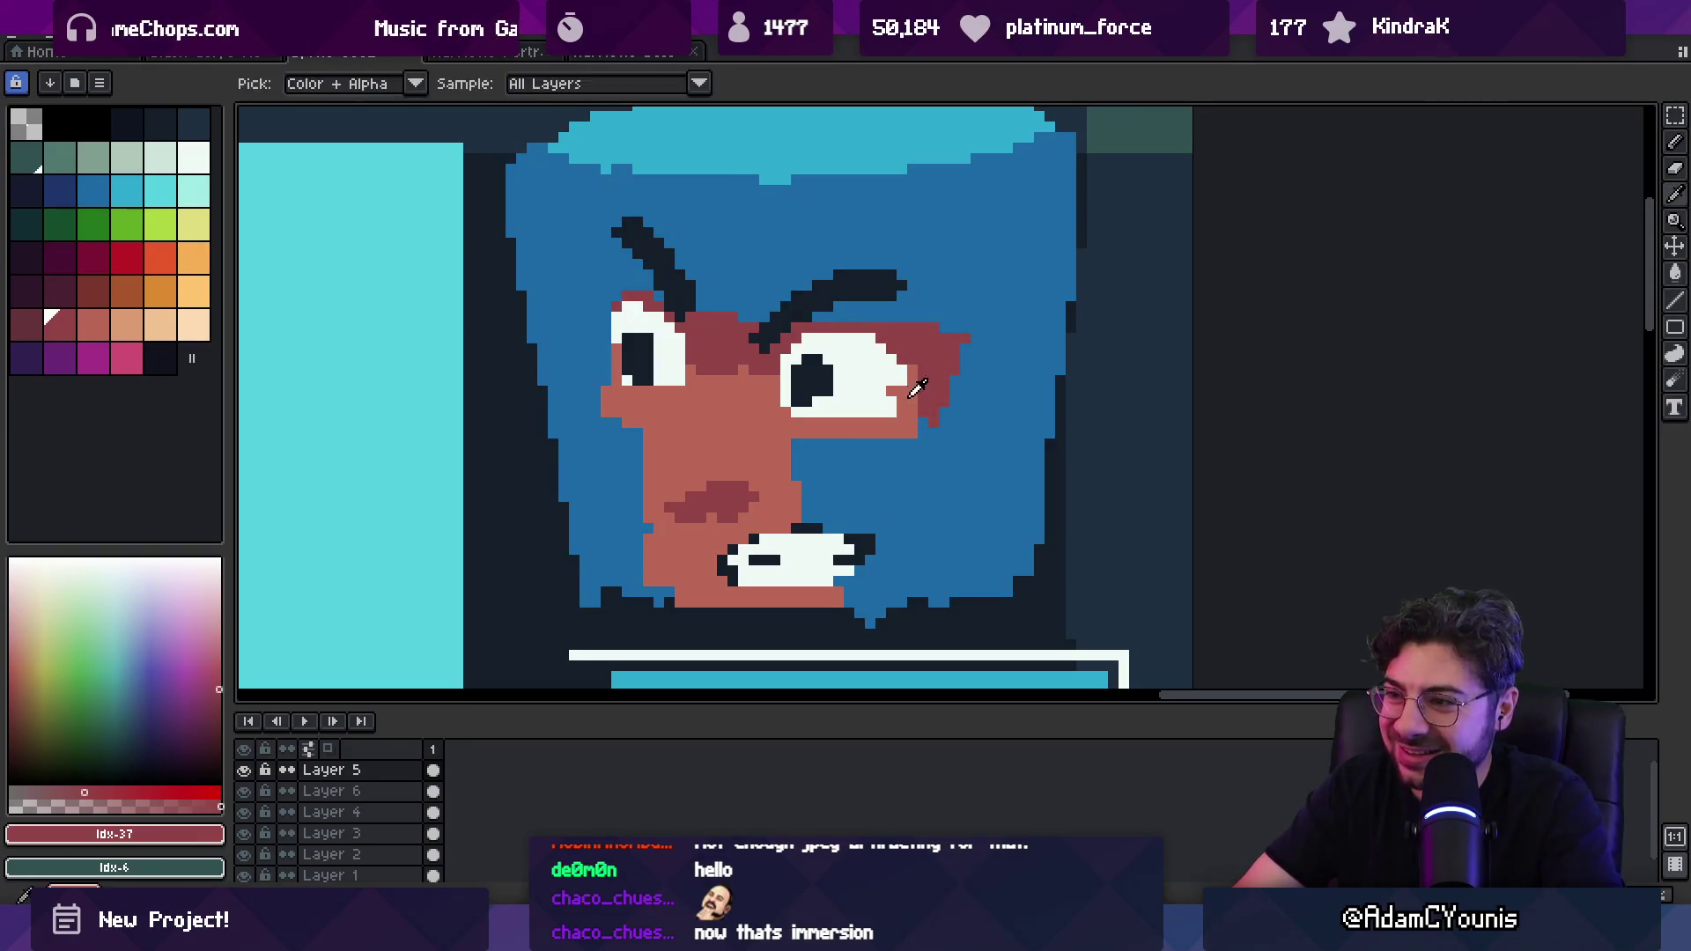
{"action": "left_click", "coordinate": [912, 413], "text": "alt"}
{"action": "scroll", "coordinate": [854, 403], "scroll_direction": "down", "scroll_amount": 3}
{"action": "scroll", "coordinate": [854, 403], "scroll_direction": "down", "scroll_amount": 3}
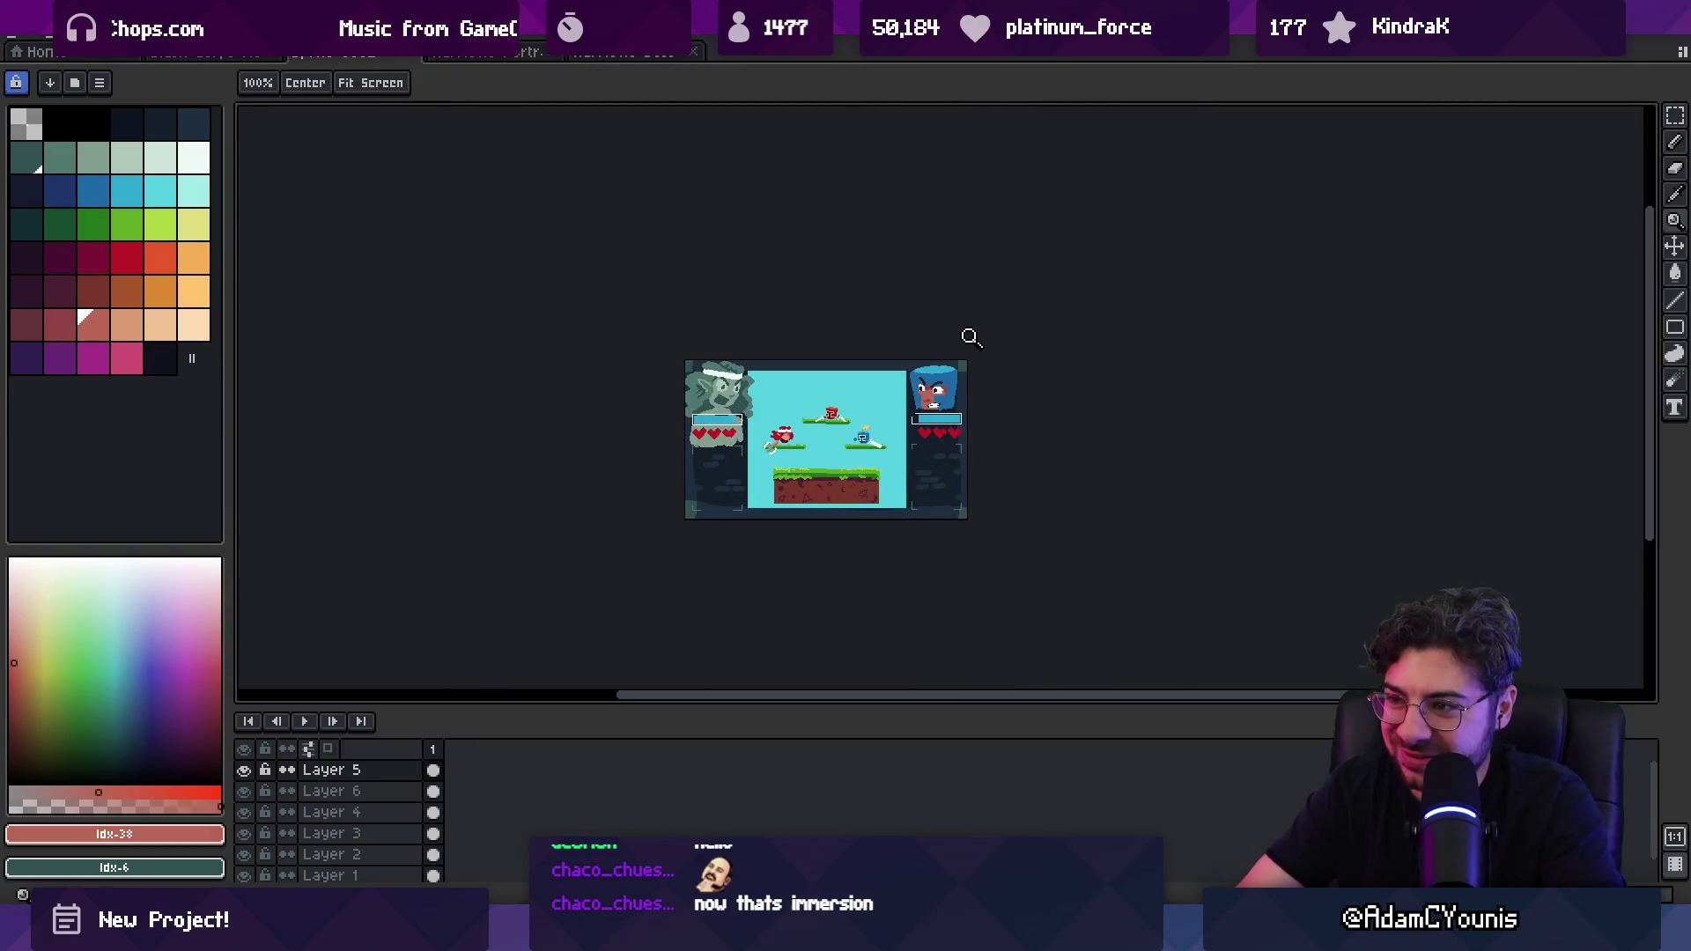
Step: Erase the blue hair's left edge on the portrait
{"action": "scroll", "coordinate": [976, 367], "scroll_direction": "up", "scroll_amount": 5}
{"action": "left_click_drag", "start_coordinate": [929, 367], "coordinate": [898, 378]}
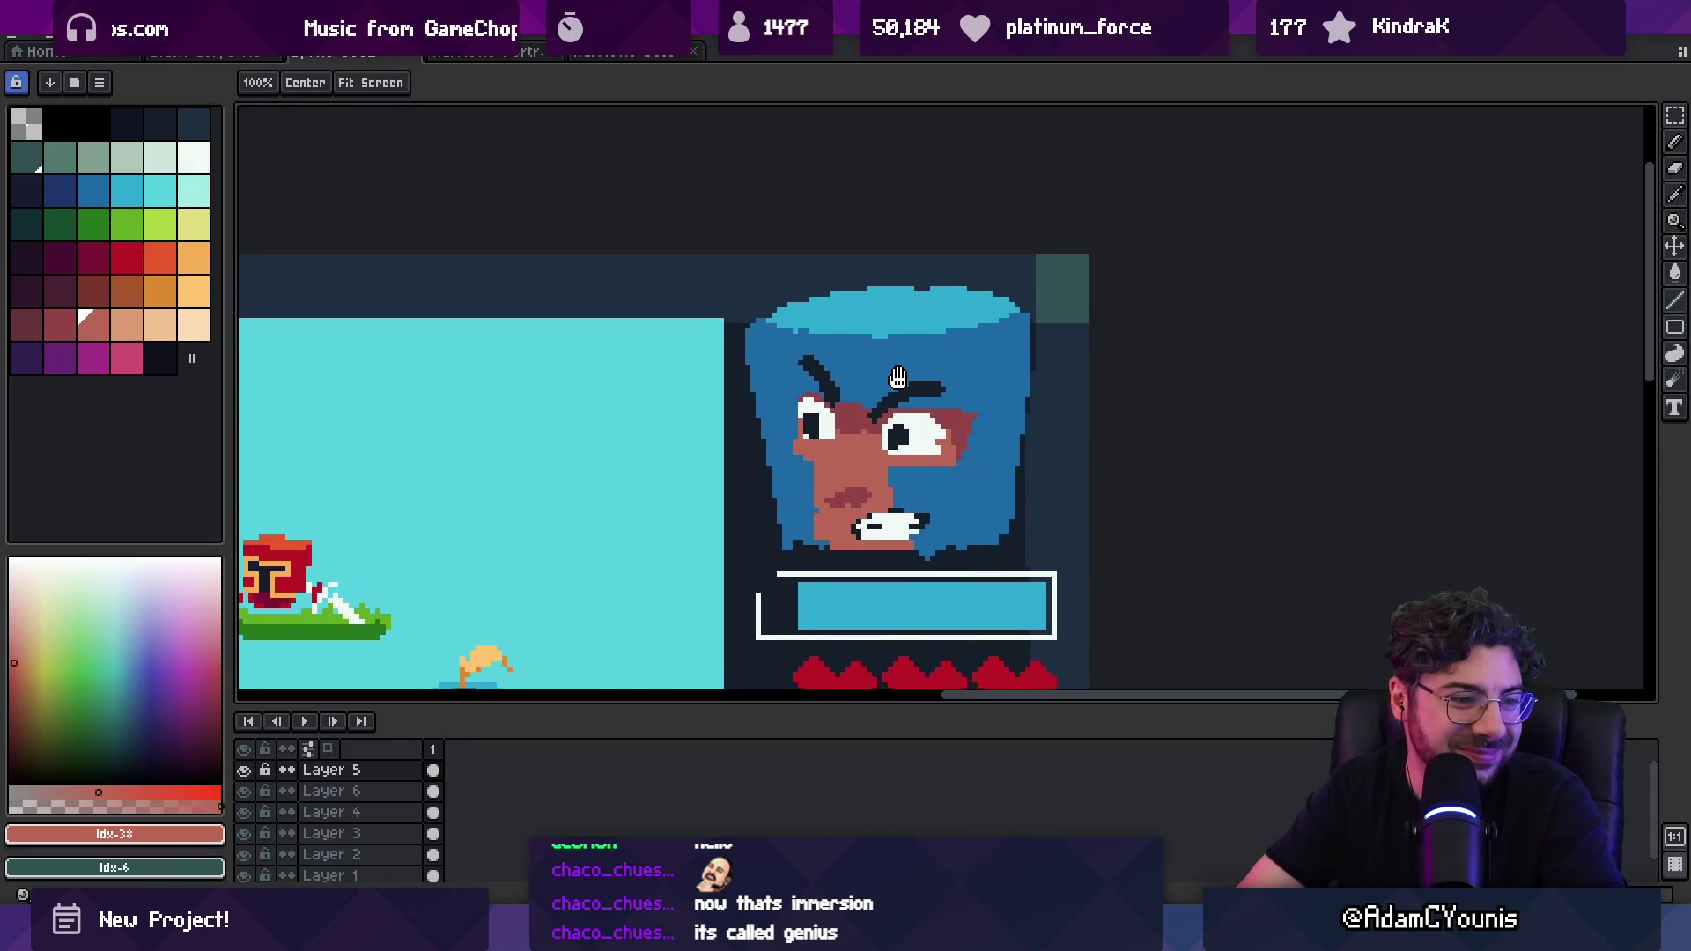
{"action": "key", "text": "e"}
{"action": "mouse_move", "coordinate": [749, 308]}
{"action": "left_mouse_down"}
{"action": "mouse_move", "coordinate": [737, 332]}
{"action": "mouse_move", "coordinate": [771, 546]}
{"action": "left_mouse_up"}
Step: Widen the hair along its right edge in the portrait's hair blue, then zoom out
{"action": "key", "text": "b"}
{"action": "left_click", "coordinate": [967, 359], "text": "alt"}
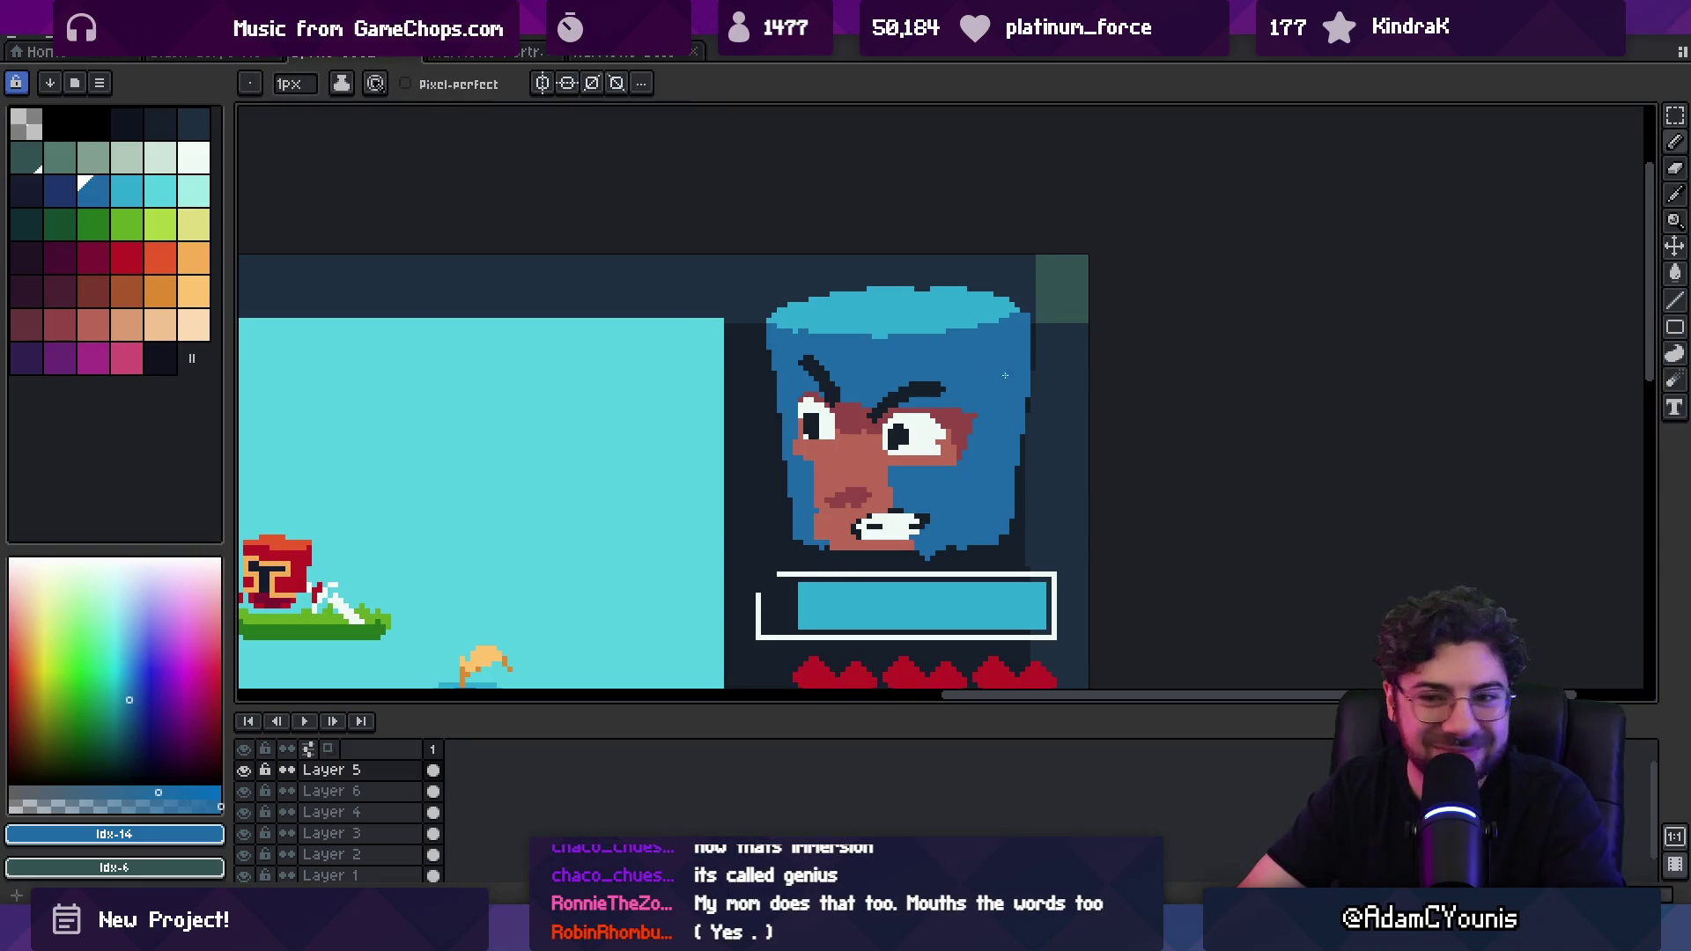
{"action": "left_click_drag", "start_coordinate": [1032, 332], "coordinate": [1019, 480]}
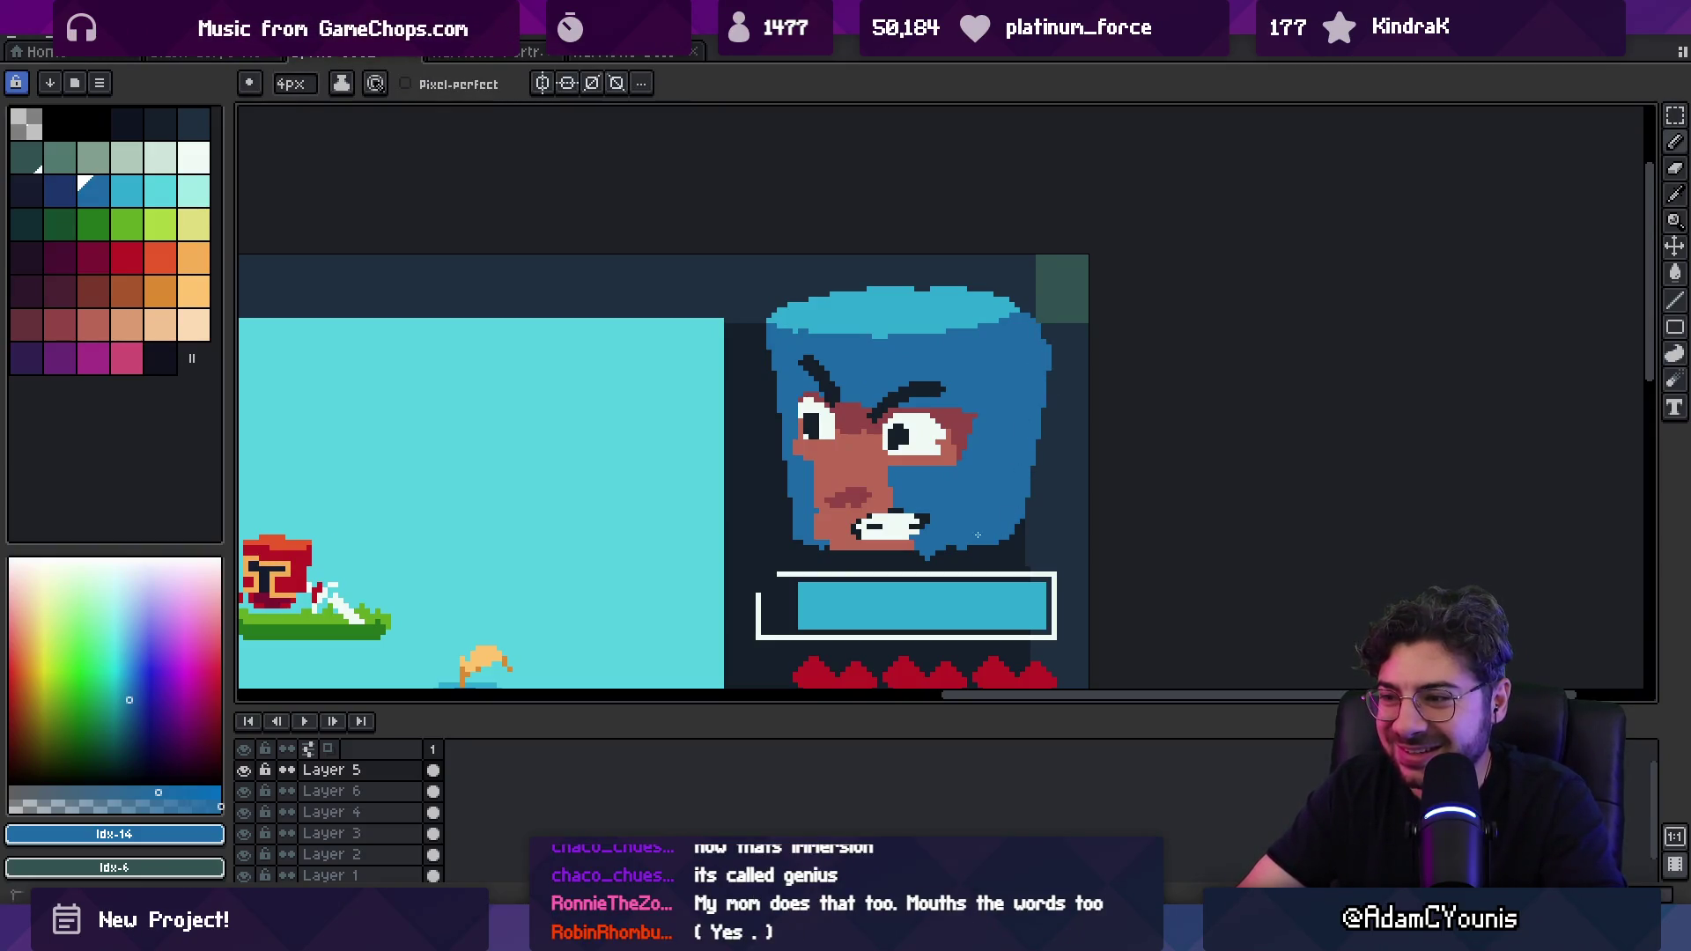
{"action": "key", "text": "alt"}
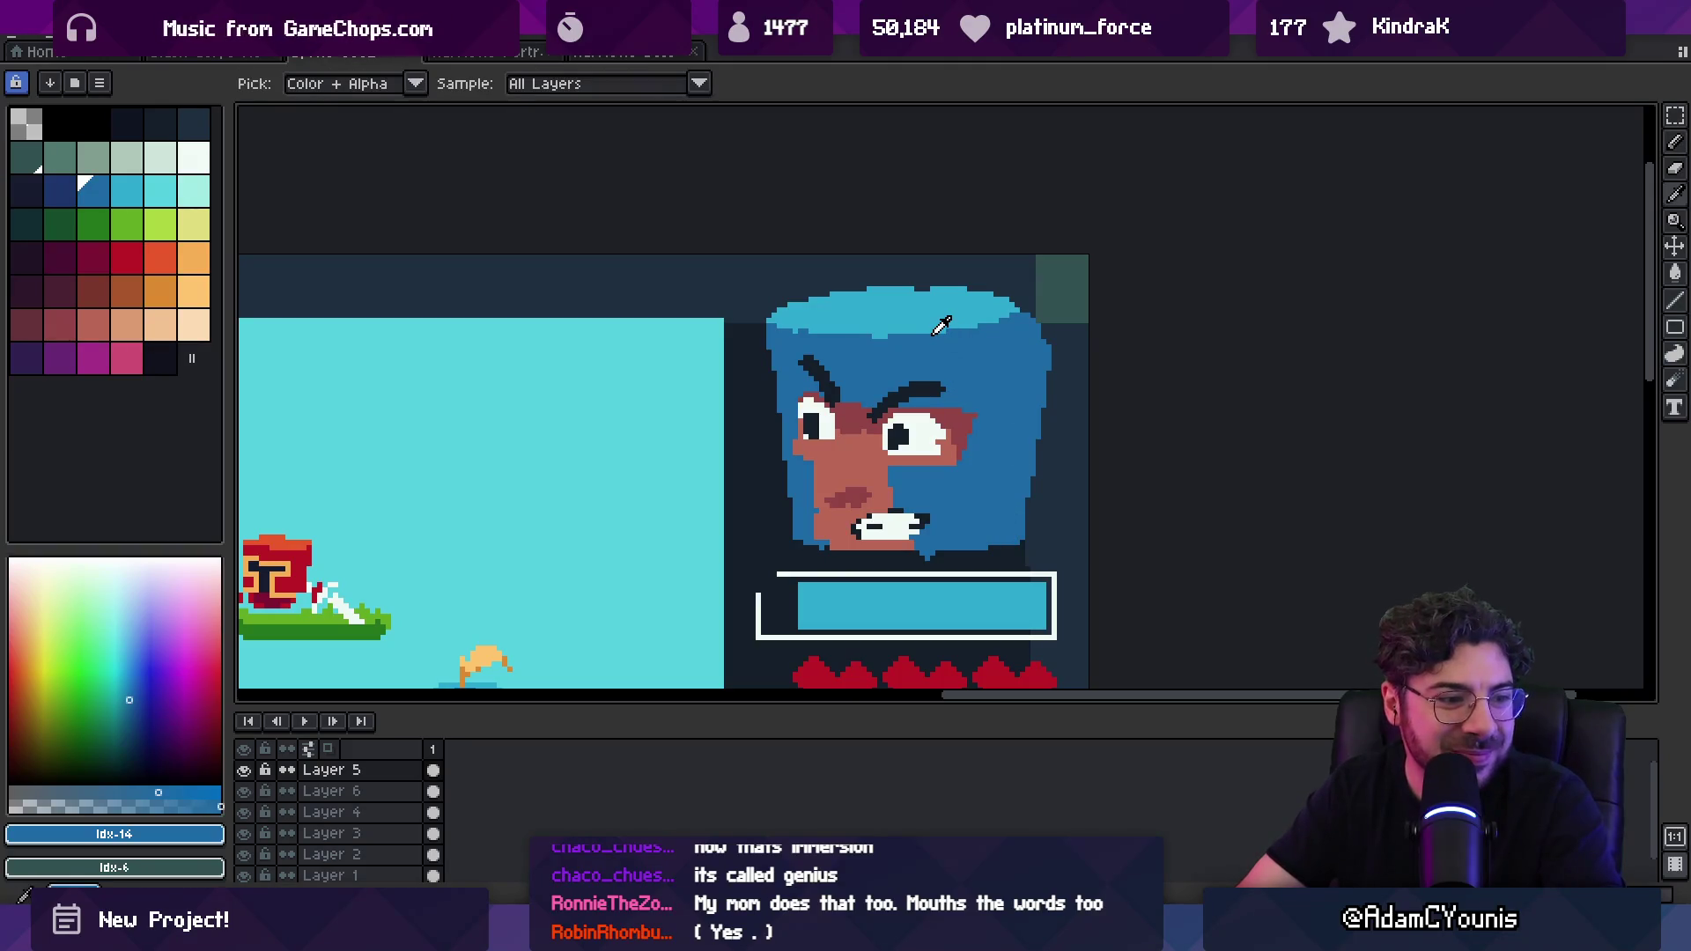
{"action": "left_click", "coordinate": [940, 326]}
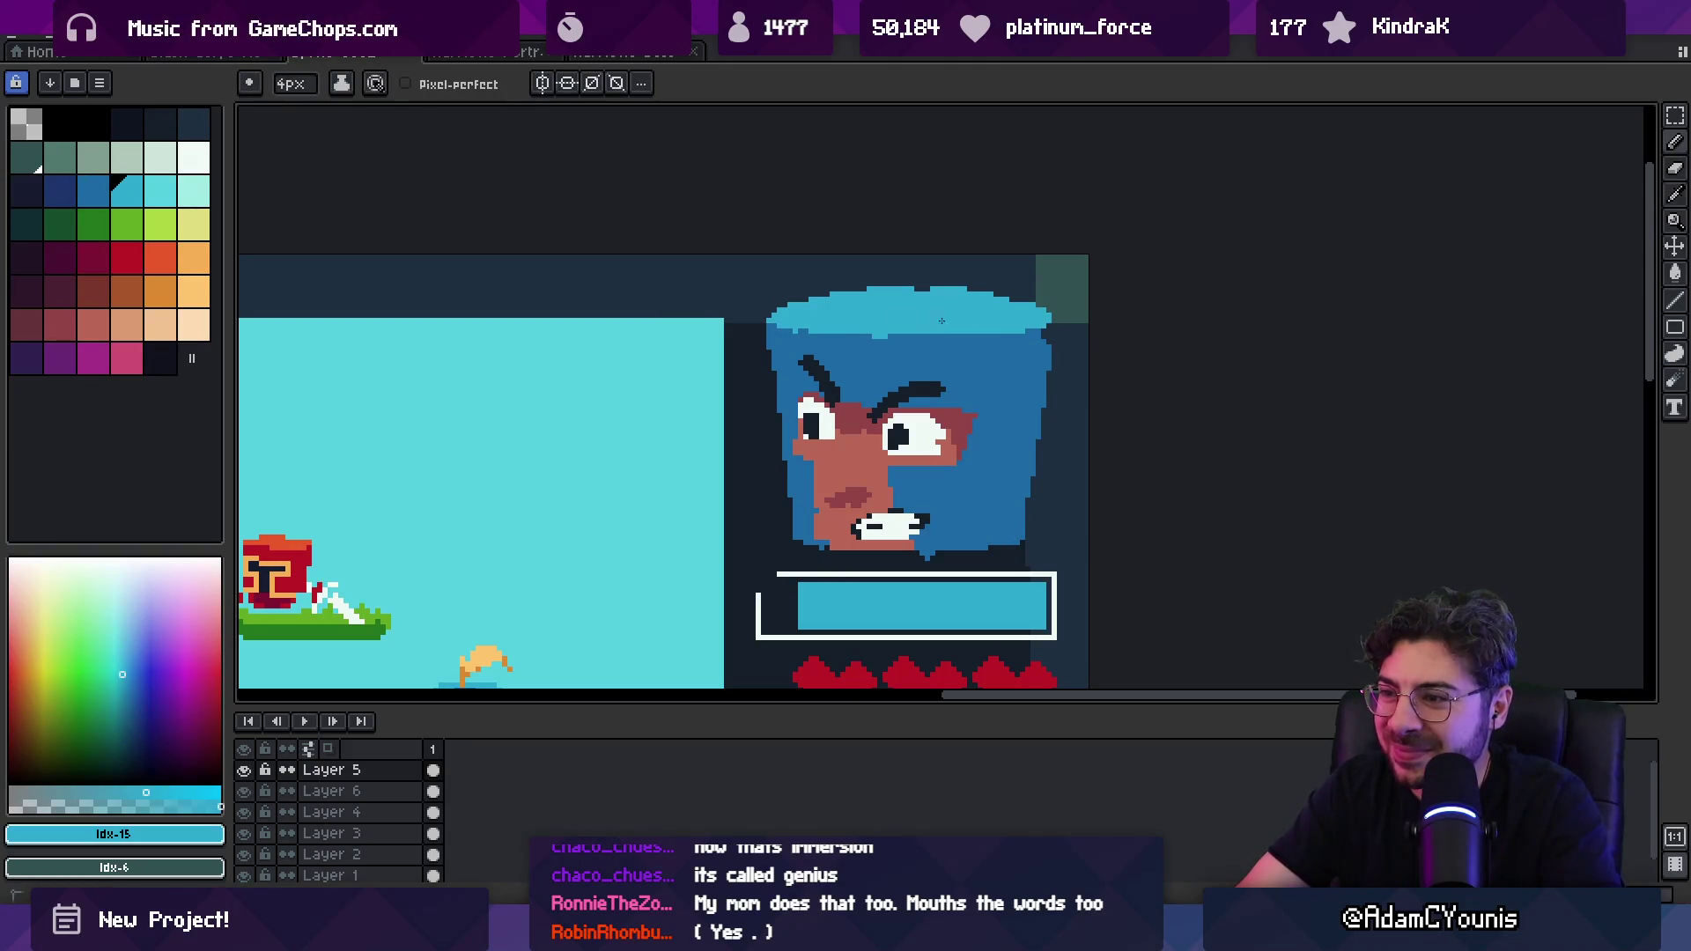
{"action": "key", "text": "alt"}
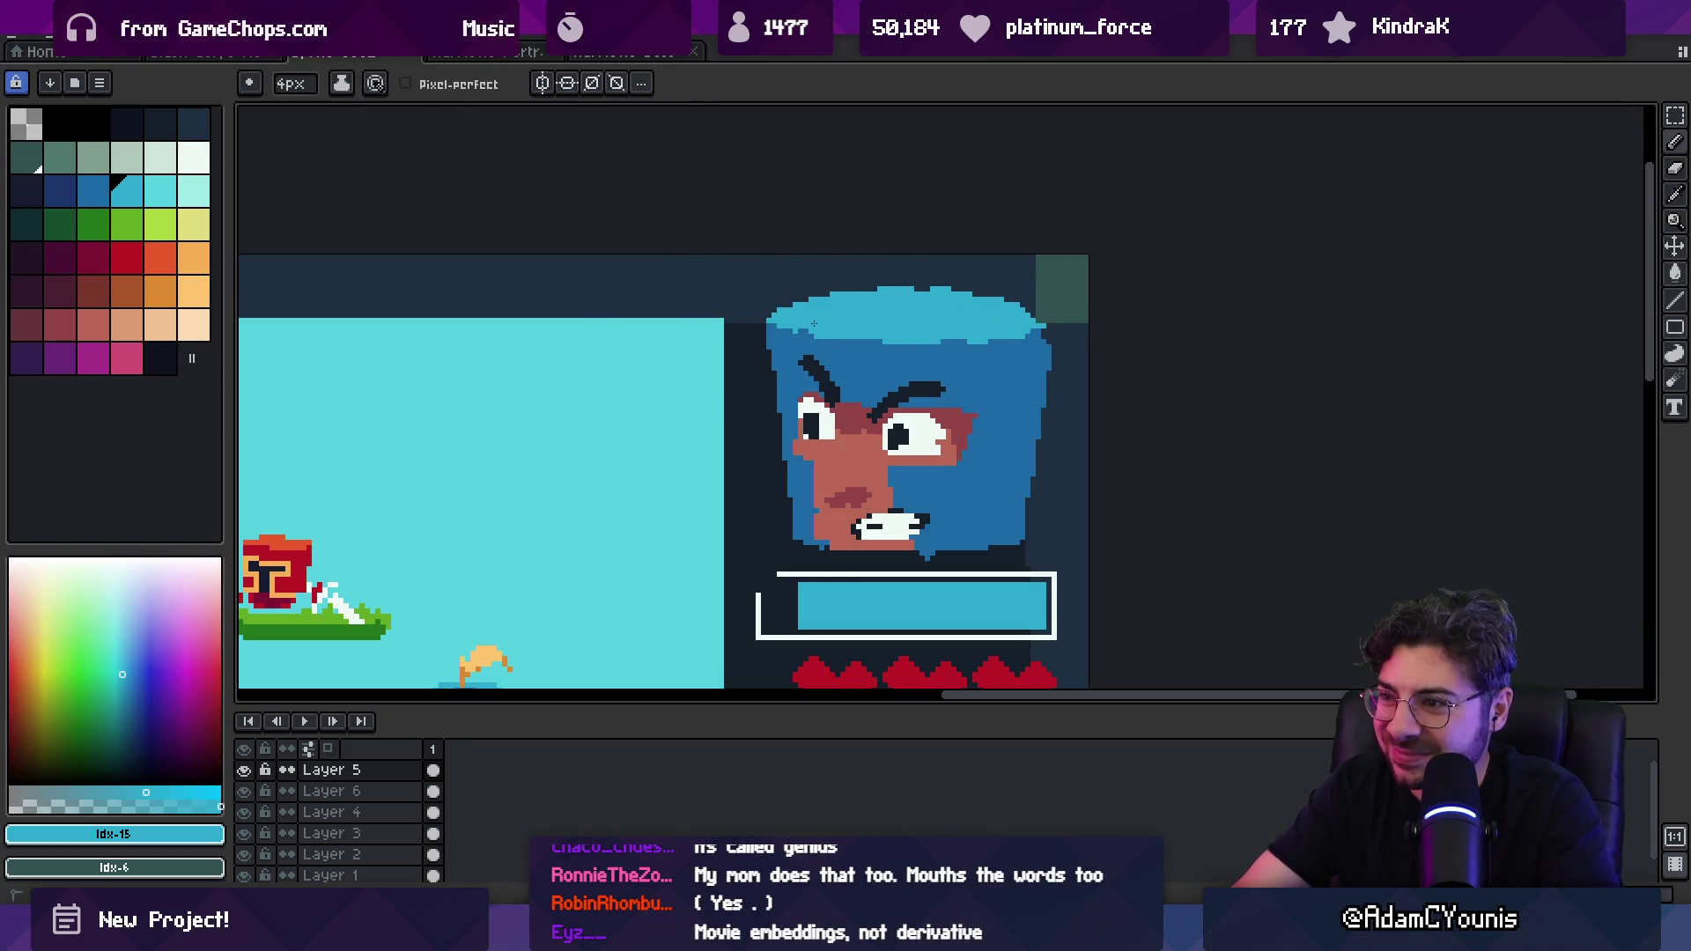
{"action": "key", "text": "z"}
{"action": "scroll", "coordinate": [890, 325], "scroll_direction": "down", "scroll_amount": 5}
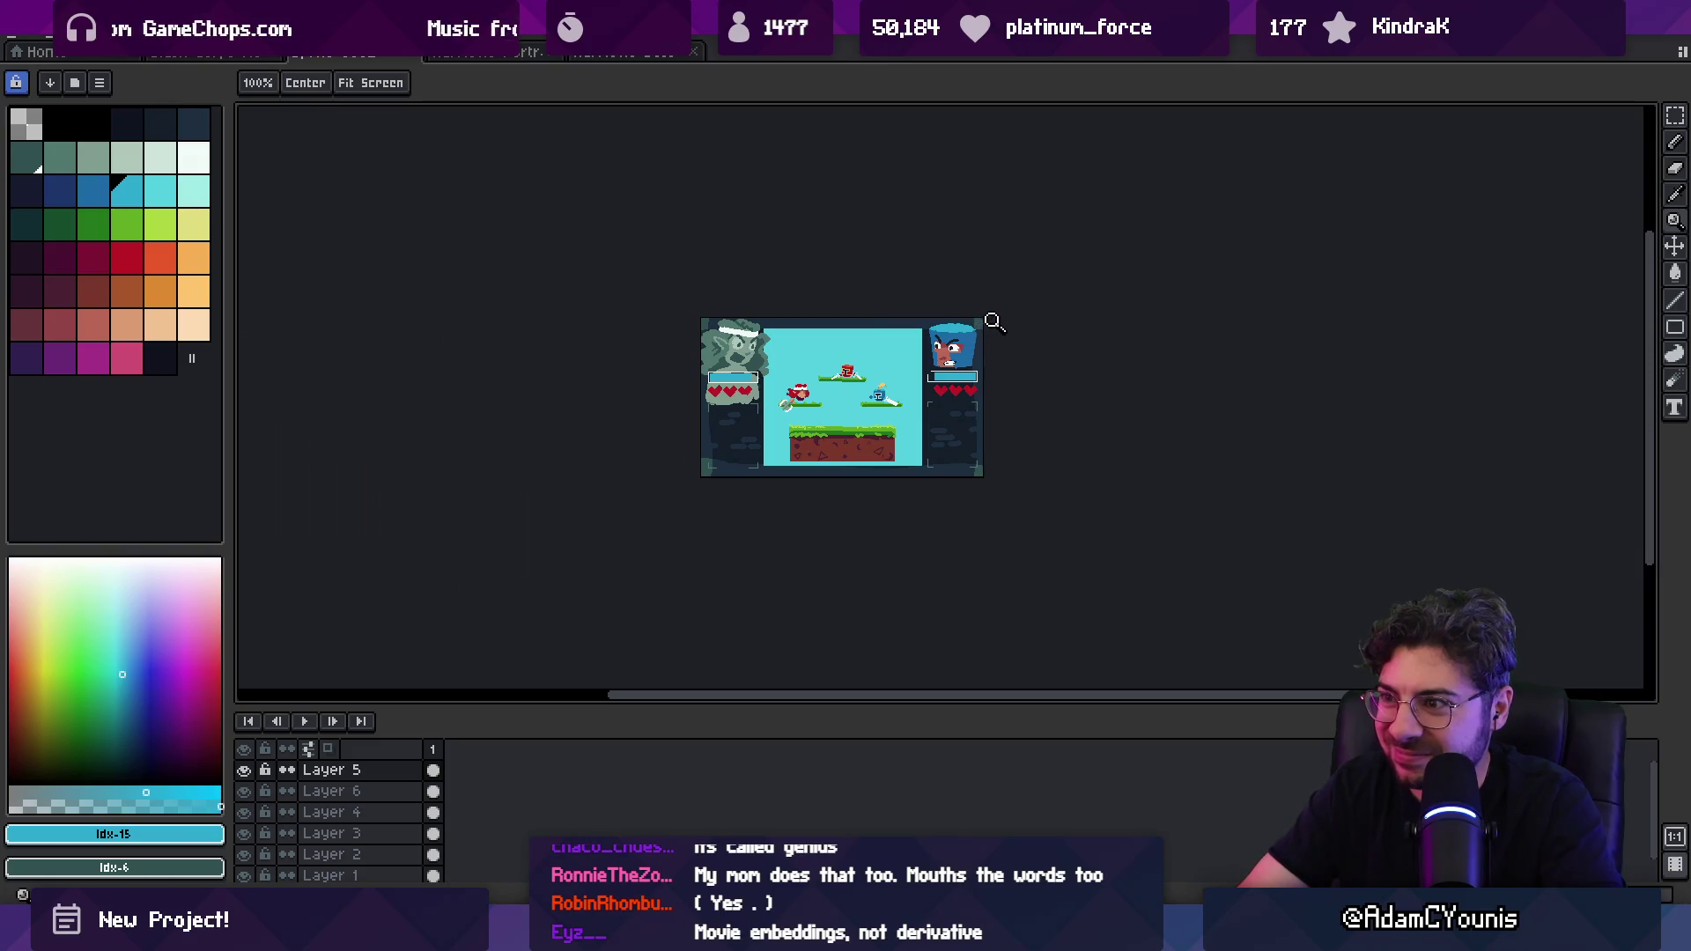
Step: Zoom and pan in on the blue-haired fighter's portrait
{"action": "left_click", "coordinate": [959, 338]}
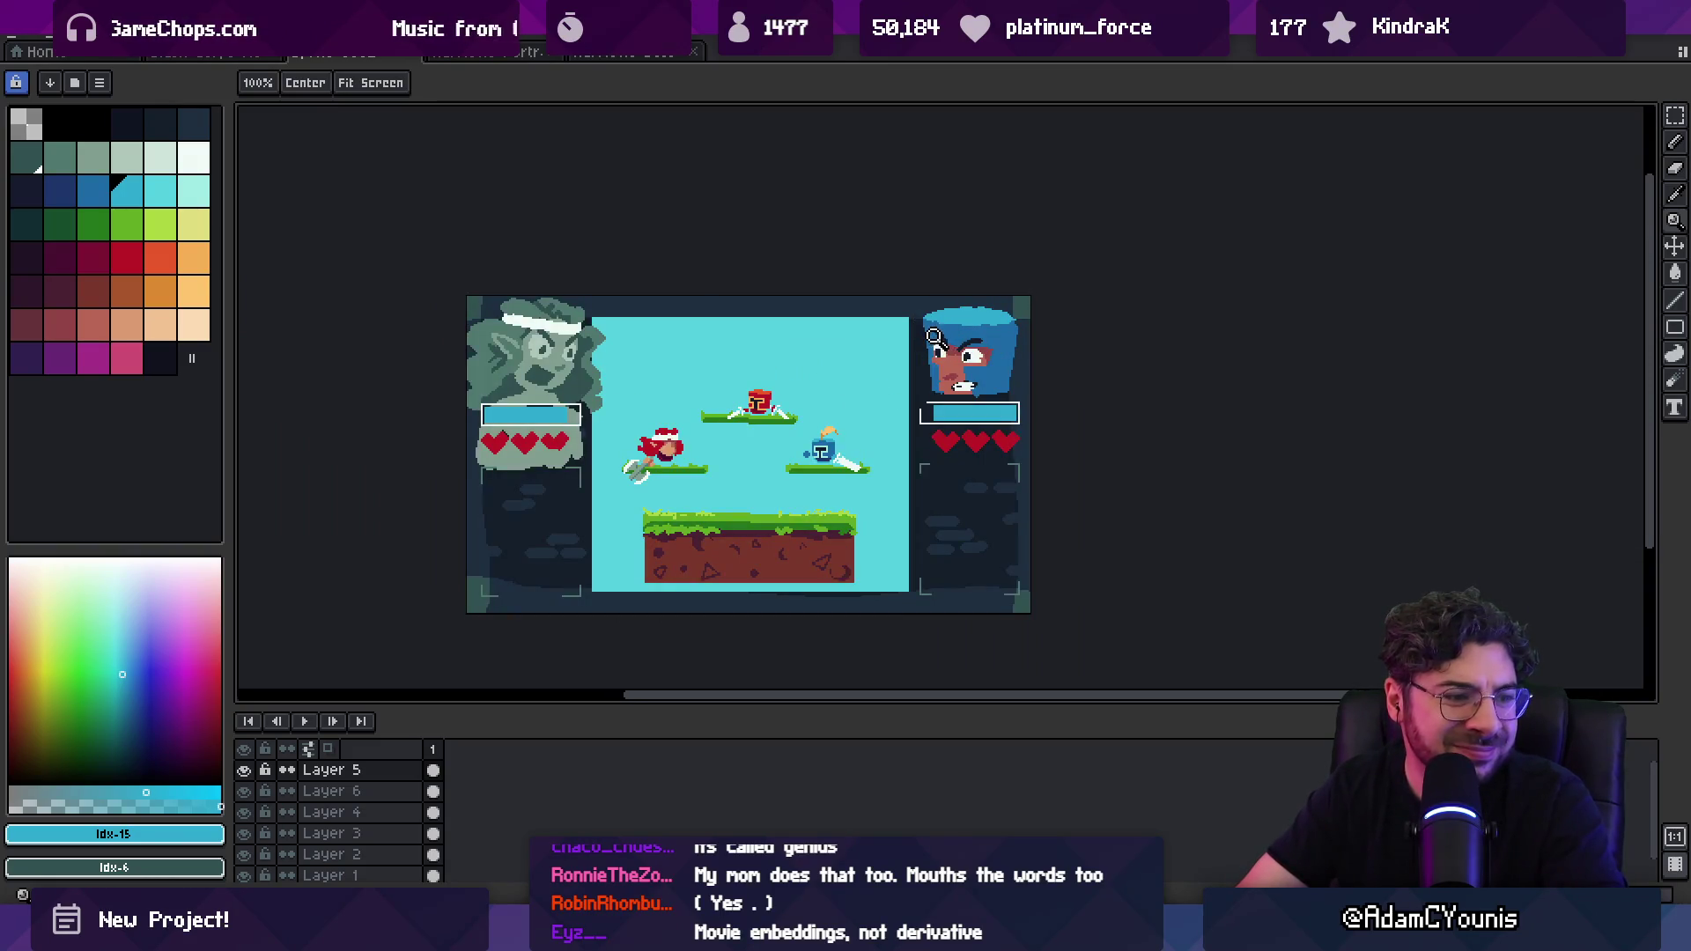
{"action": "left_click", "coordinate": [926, 330]}
{"action": "left_click_drag", "start_coordinate": [972, 329], "coordinate": [936, 333]}
{"action": "scroll", "coordinate": [950, 335], "scroll_direction": "down", "scroll_amount": 3}
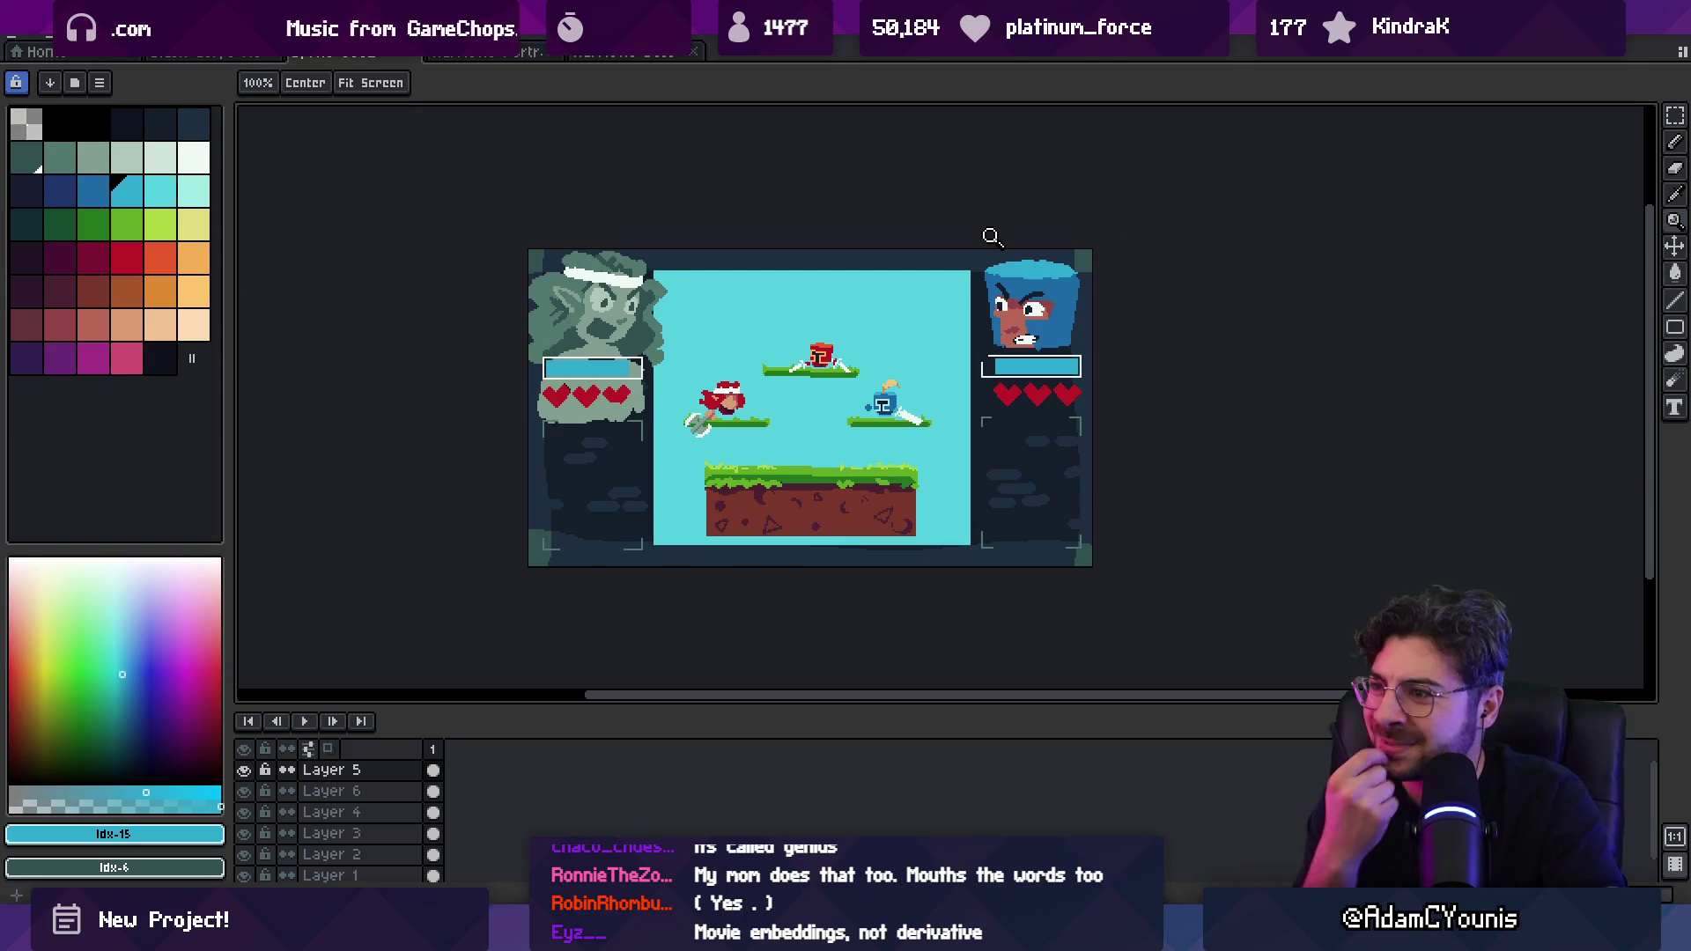
{"action": "key", "text": "m"}
{"action": "mouse_move", "coordinate": [1025, 327]}
{"action": "left_mouse_down"}
{"action": "mouse_move", "coordinate": [963, 313]}
{"action": "mouse_move", "coordinate": [914, 339]}
{"action": "mouse_move", "coordinate": [1030, 234]}
{"action": "left_mouse_up"}
{"action": "key", "text": "["}
Step: Cut the right portrait's face and paste it back in place on a new layer
{"action": "key", "text": "ctrl+d"}
{"action": "key", "text": "m"}
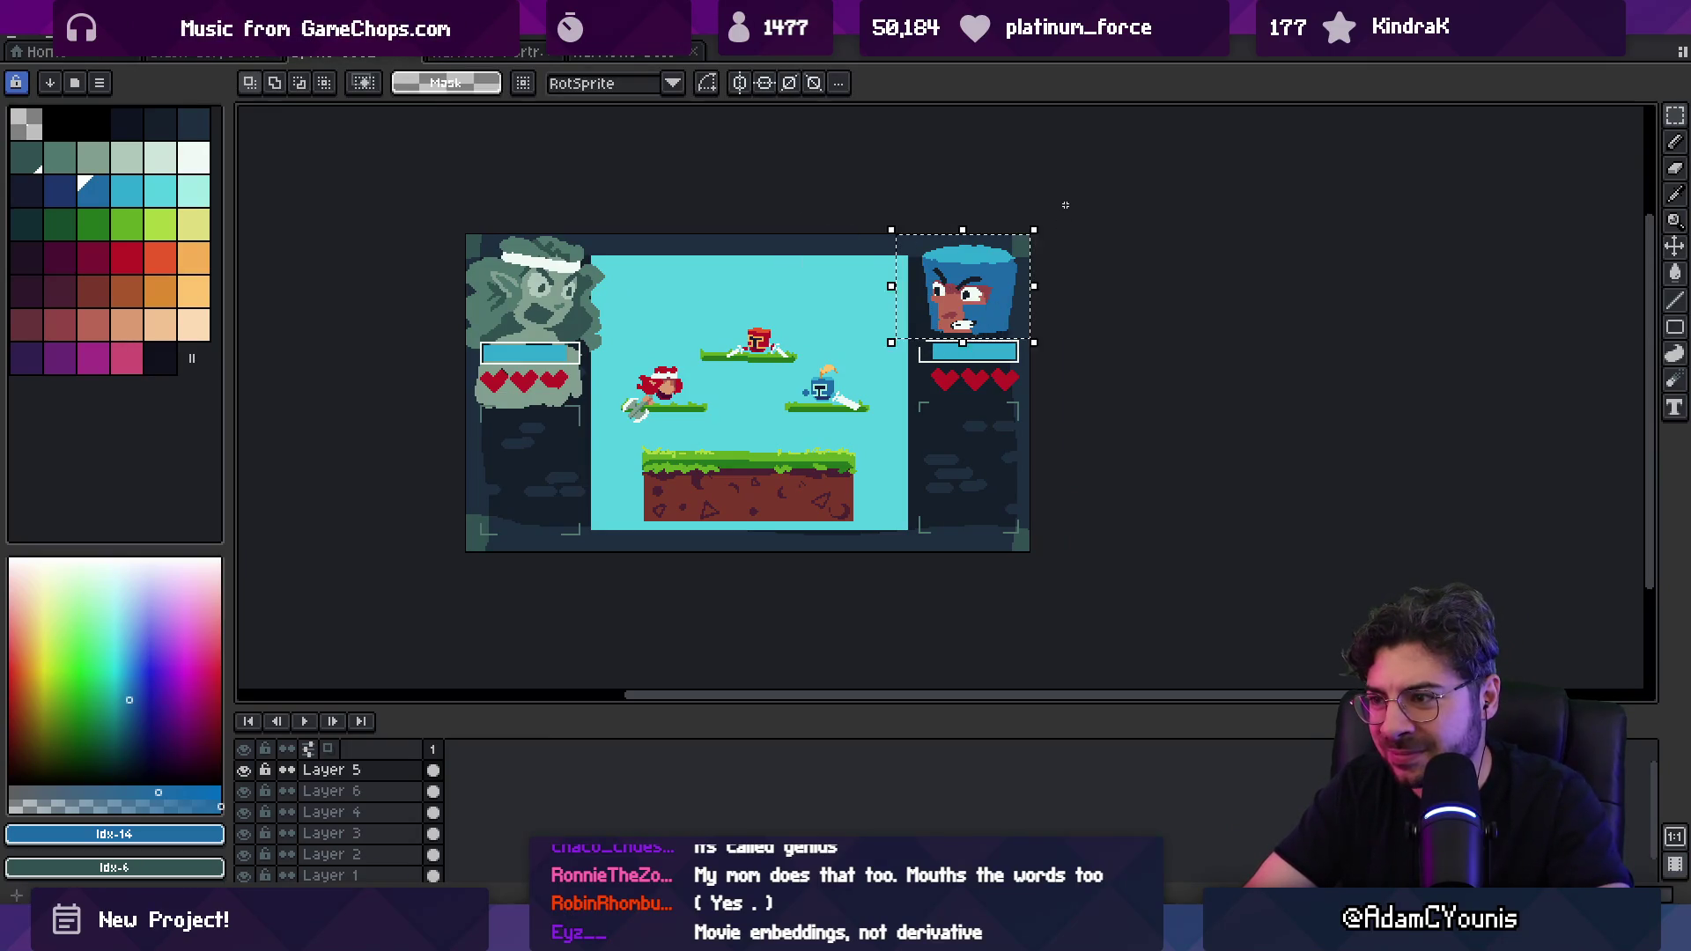
{"action": "key", "text": "ctrl+x"}
{"action": "key", "text": "ctrl+v"}
{"action": "key", "text": "Return"}
Step: Paint a dark blue idx-13 area under the right hearts with a 9px brush
{"action": "key", "text": "b"}
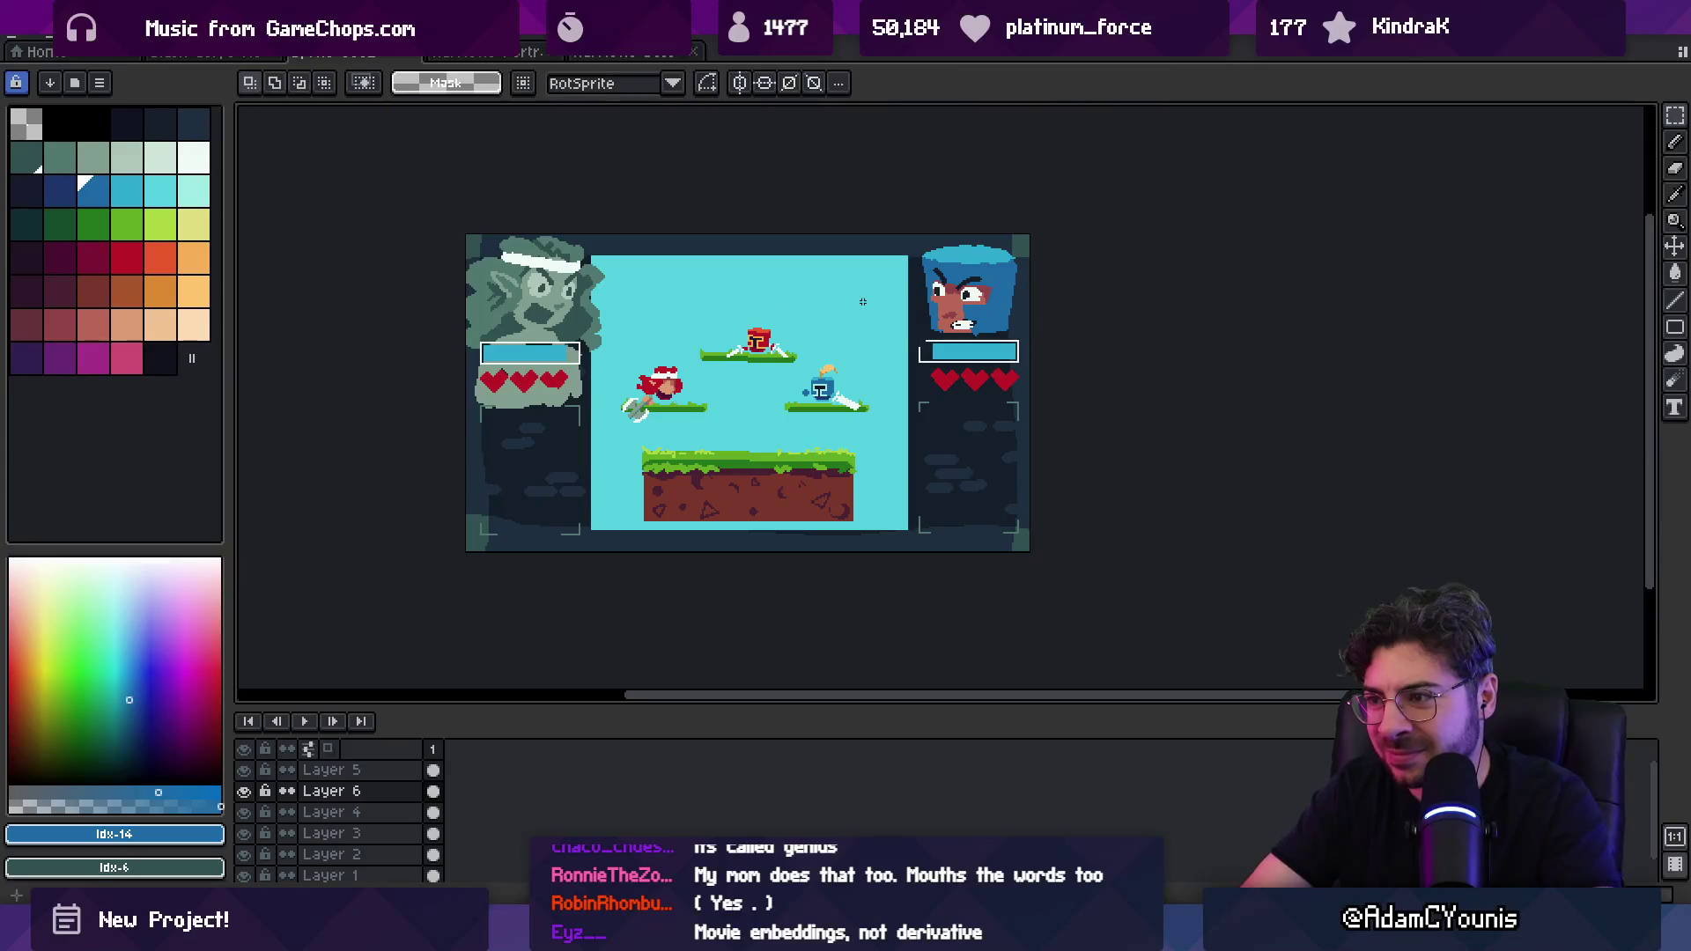
{"action": "left_click", "coordinate": [59, 190]}
{"action": "key", "text": "plus"}
{"action": "key", "text": "plus"}
{"action": "key", "text": "plus"}
{"action": "left_click_drag", "start_coordinate": [952, 381], "coordinate": [987, 418]}
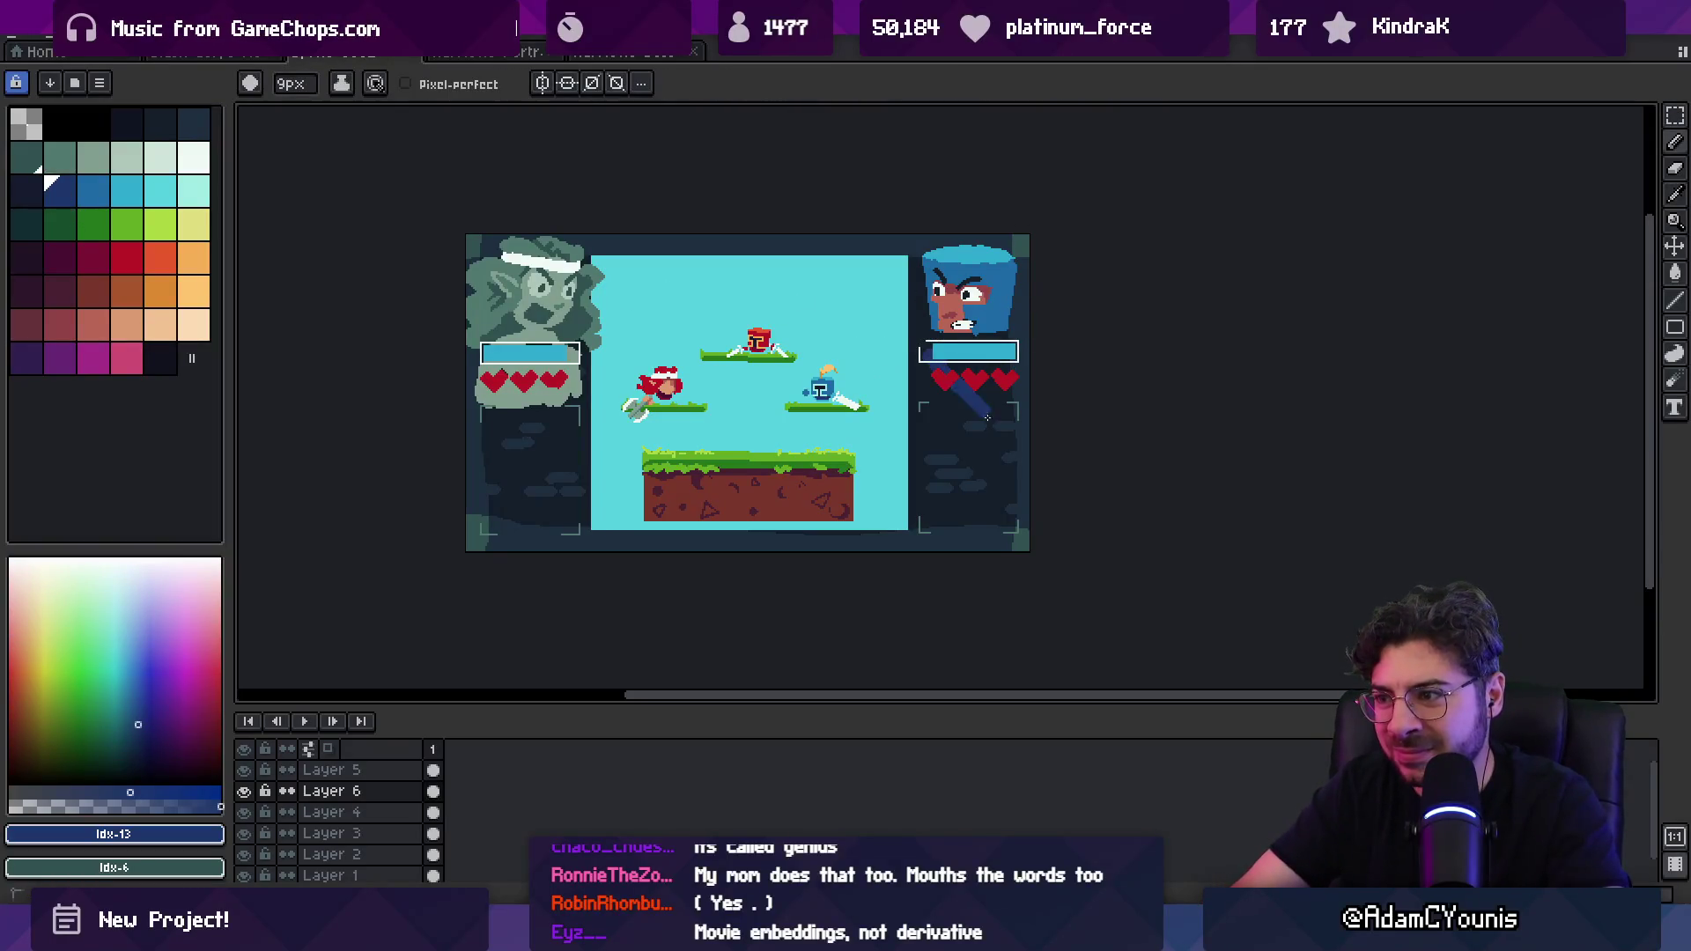
{"action": "key", "text": "ctrl+z"}
{"action": "key", "text": "ctrl+z"}
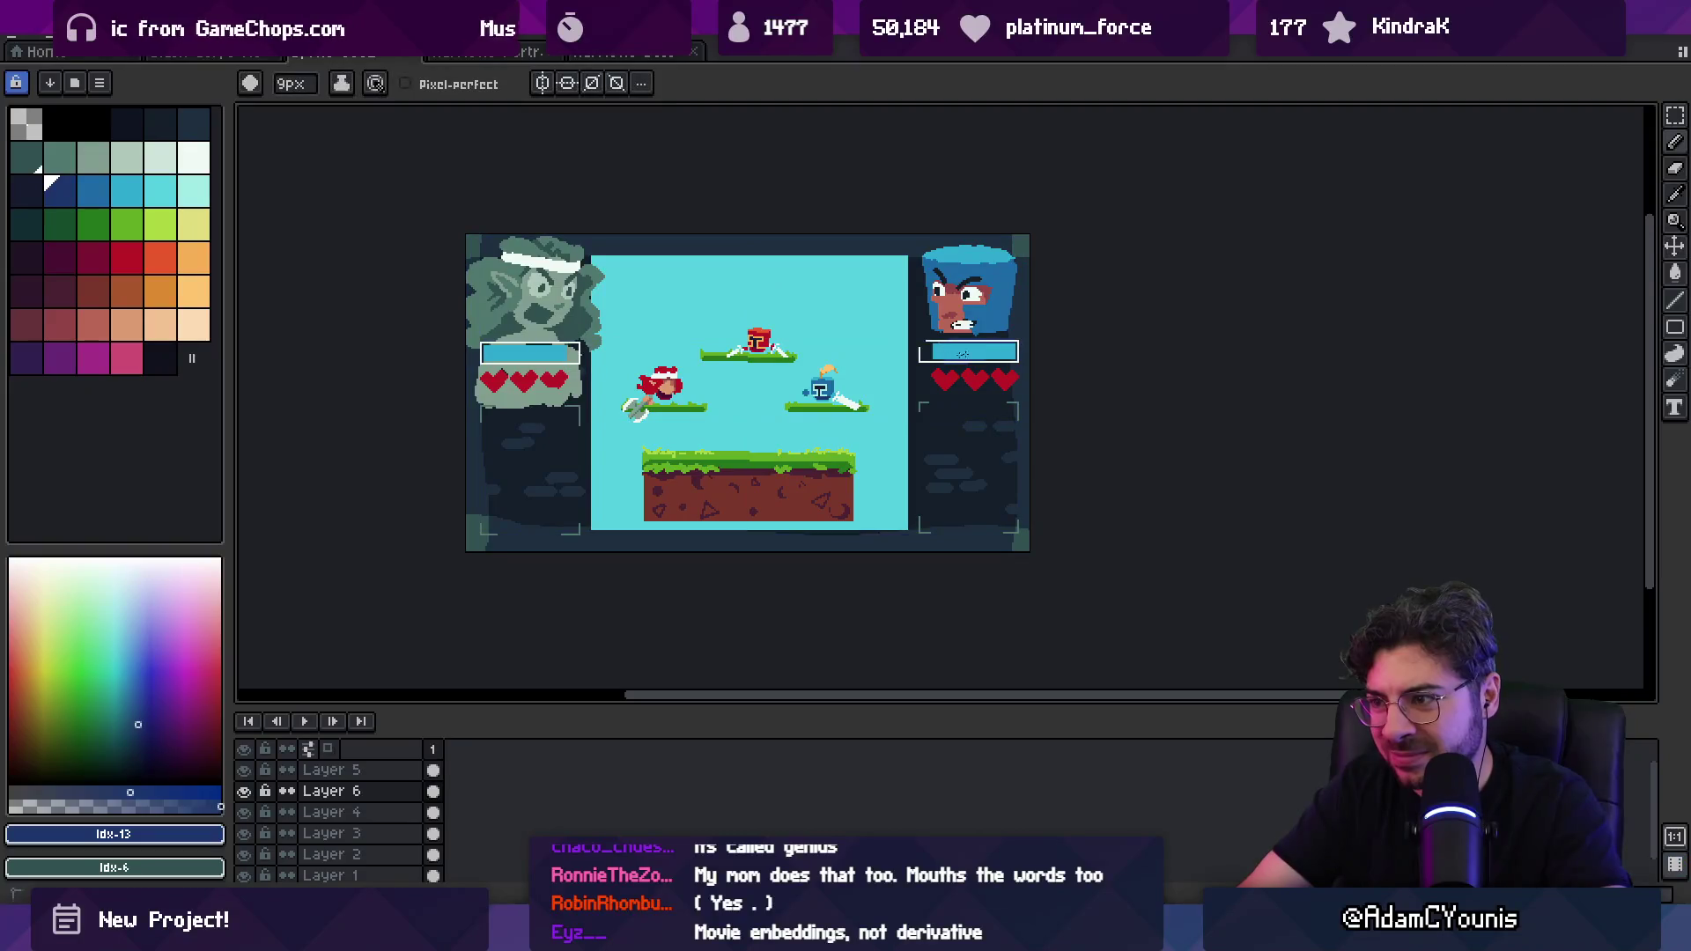
{"action": "left_click_drag", "start_coordinate": [932, 403], "coordinate": [1021, 383]}
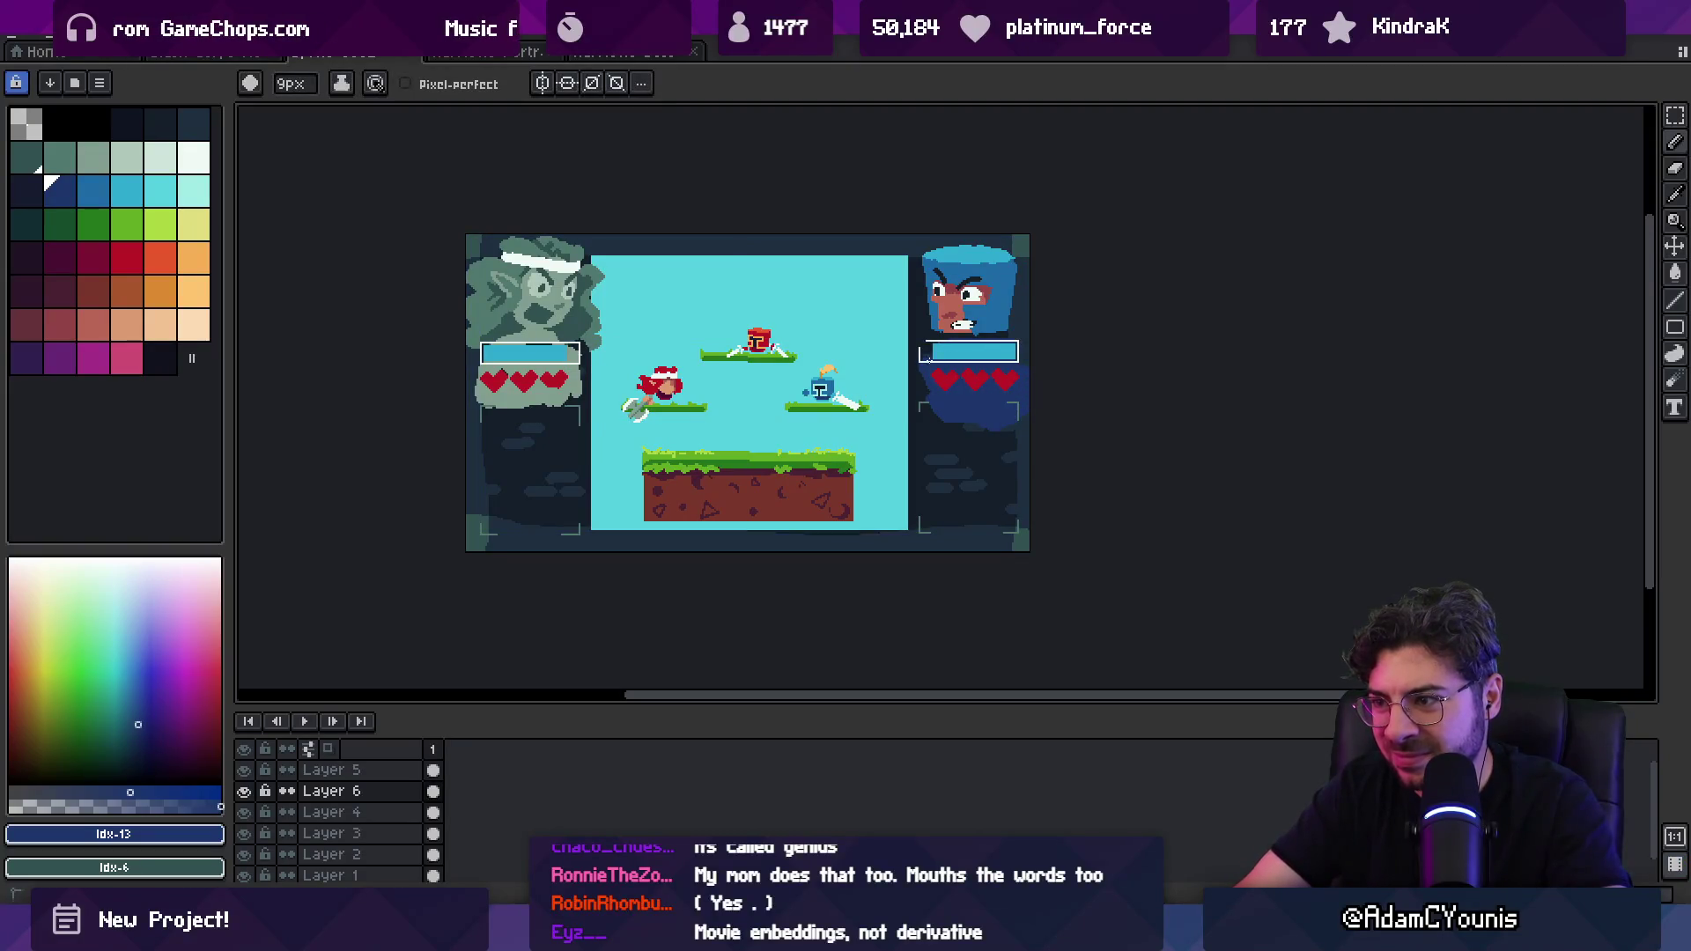
Step: Adjust the zoom and make Layer 1 the active layer
{"action": "key", "text": "z"}
{"action": "scroll", "coordinate": [773, 364], "scroll_direction": "down", "scroll_amount": 1}
{"action": "scroll", "coordinate": [773, 364], "scroll_direction": "up", "scroll_amount": 1}
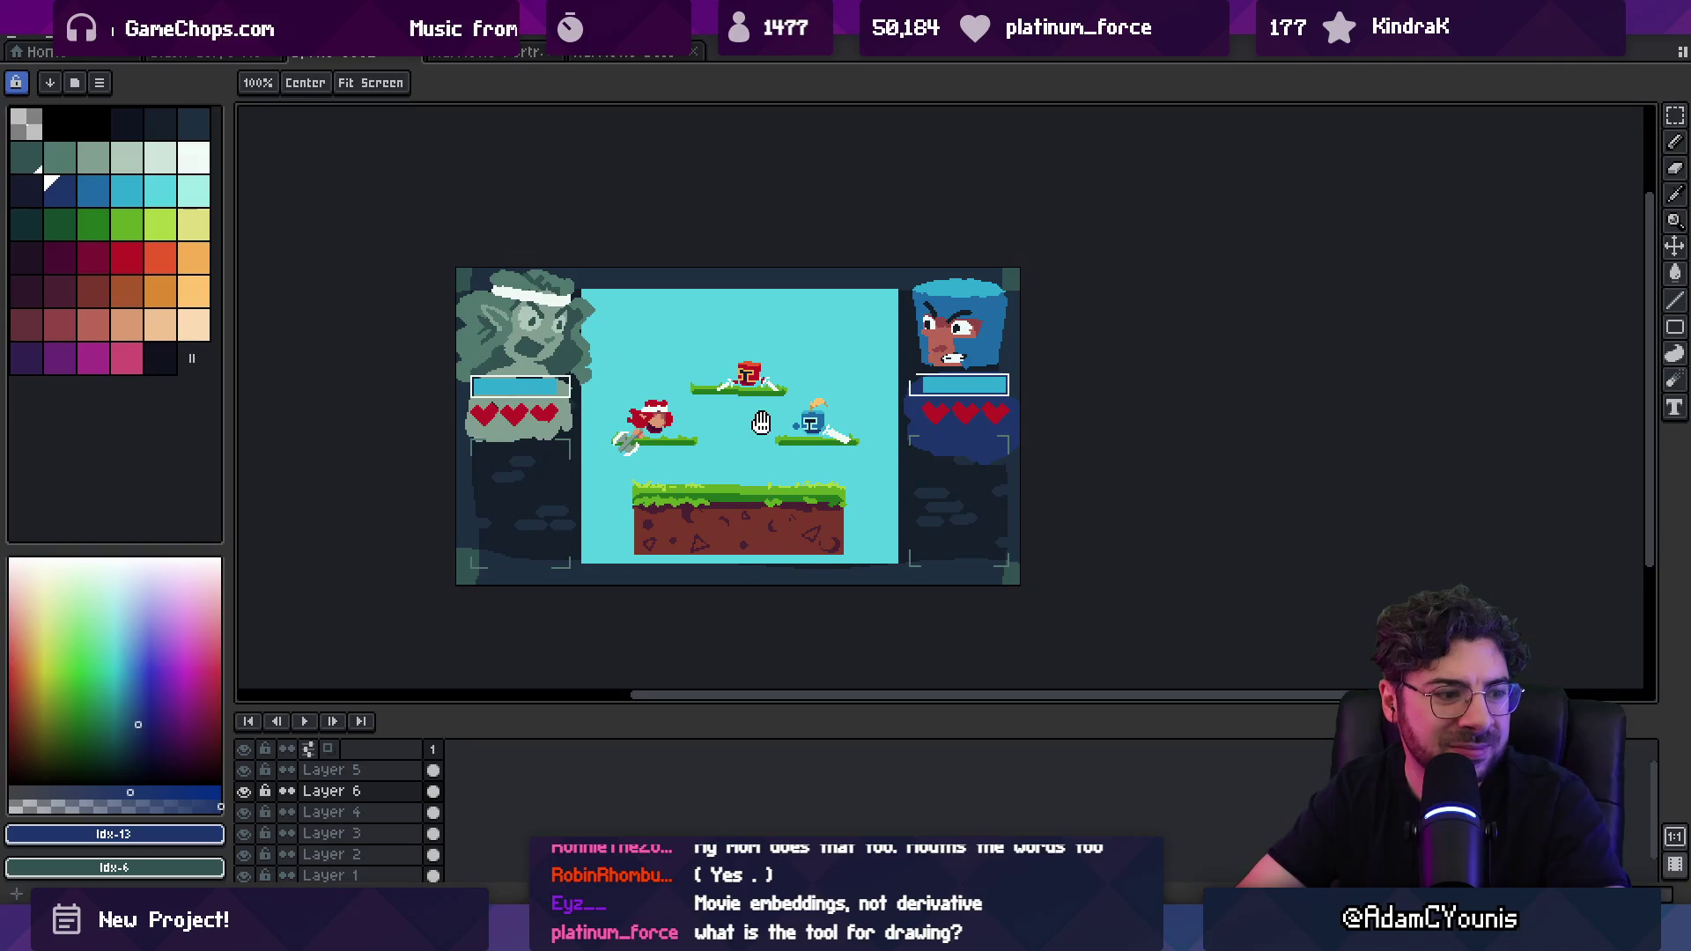
{"action": "scroll", "coordinate": [773, 363], "scroll_direction": "up", "scroll_amount": 1}
{"action": "key", "text": "v"}
{"action": "left_click", "coordinate": [936, 310]}
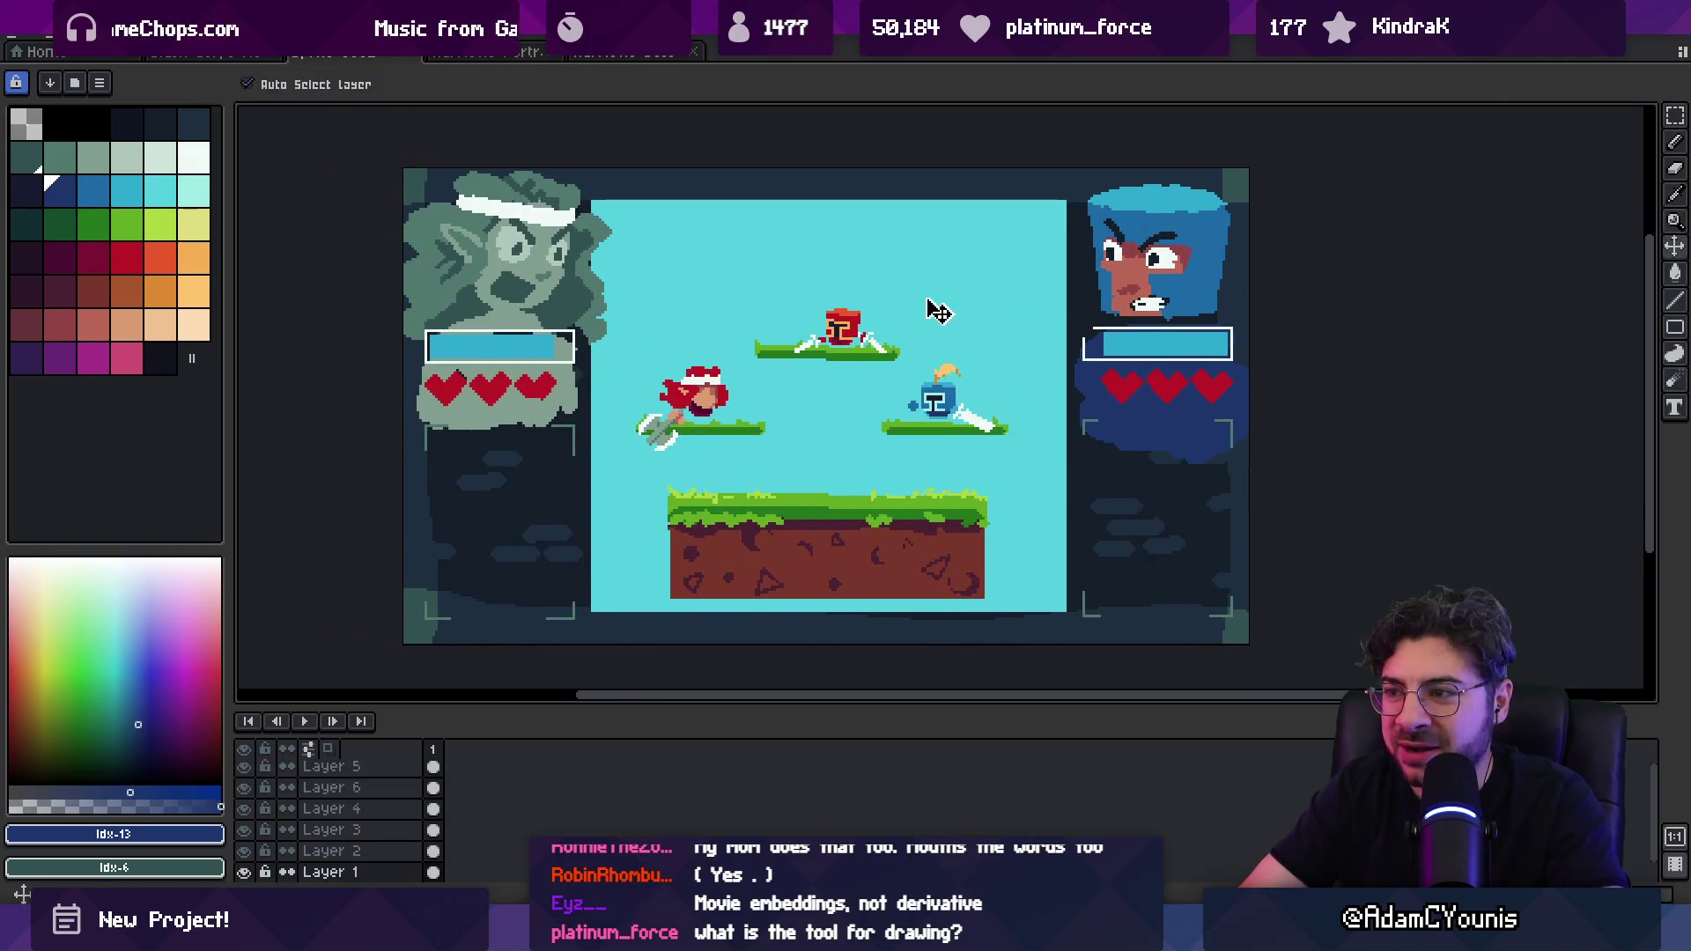
Step: Brush a darker blue band with a wavy lower edge across the sky top using a 13px brush
{"action": "key", "text": "bracketleft"}
{"action": "key", "text": "g"}
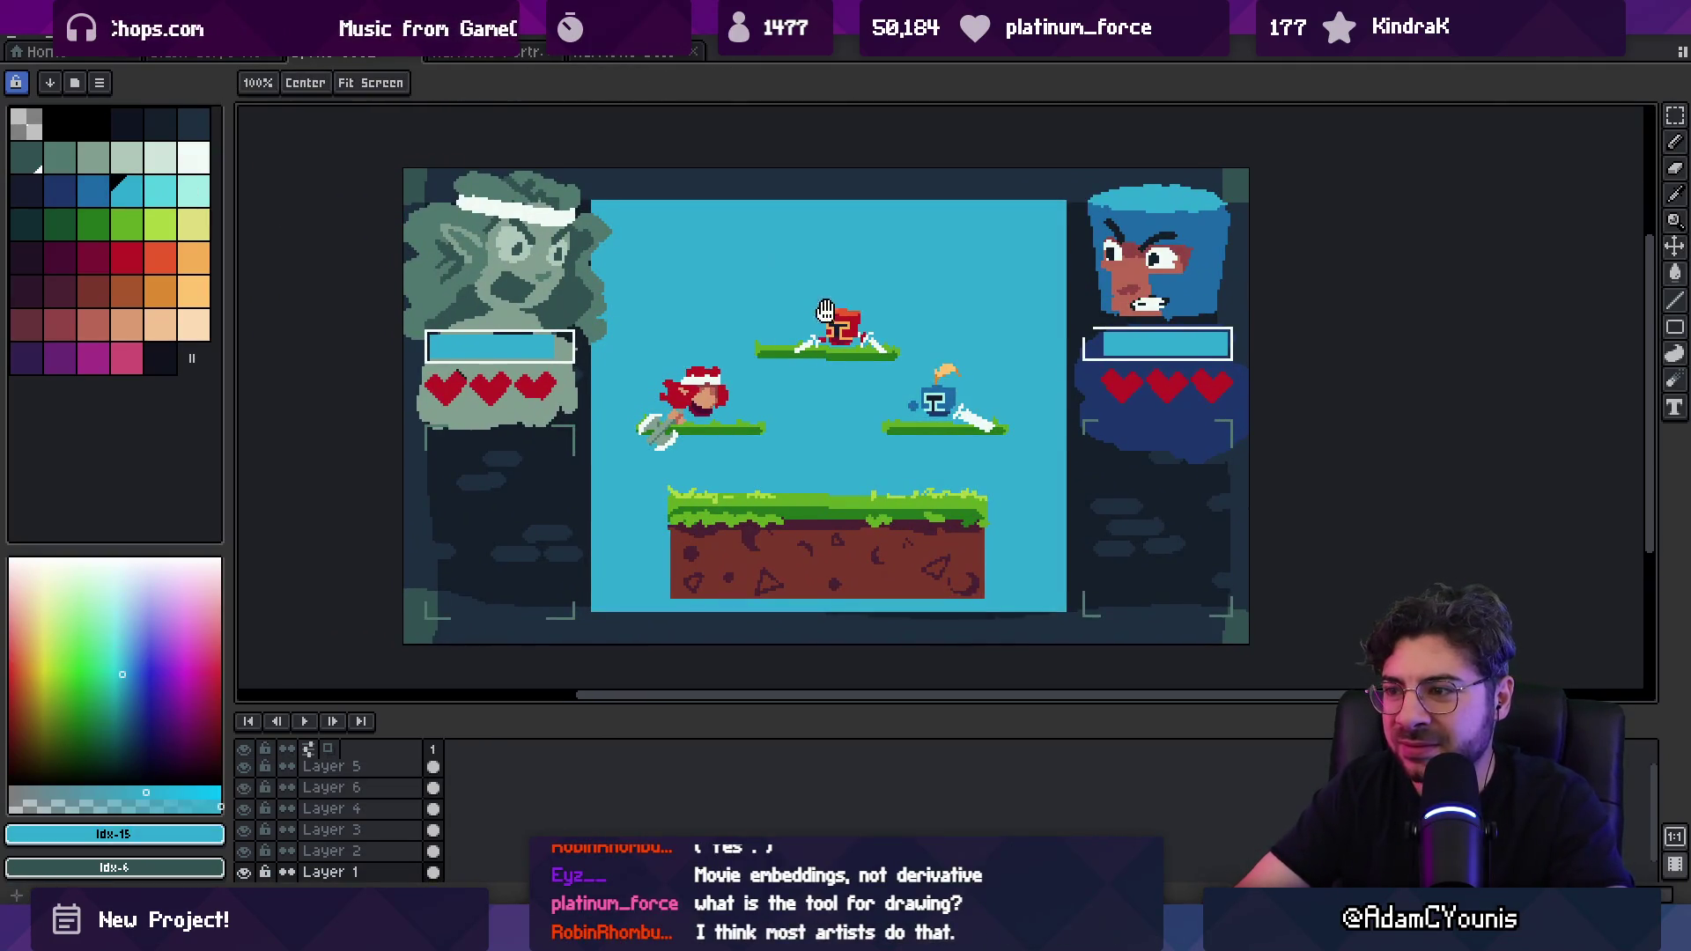
{"action": "left_click_drag", "start_coordinate": [834, 282], "coordinate": [775, 339]}
{"action": "left_click_drag", "start_coordinate": [126, 191], "coordinate": [160, 190]}
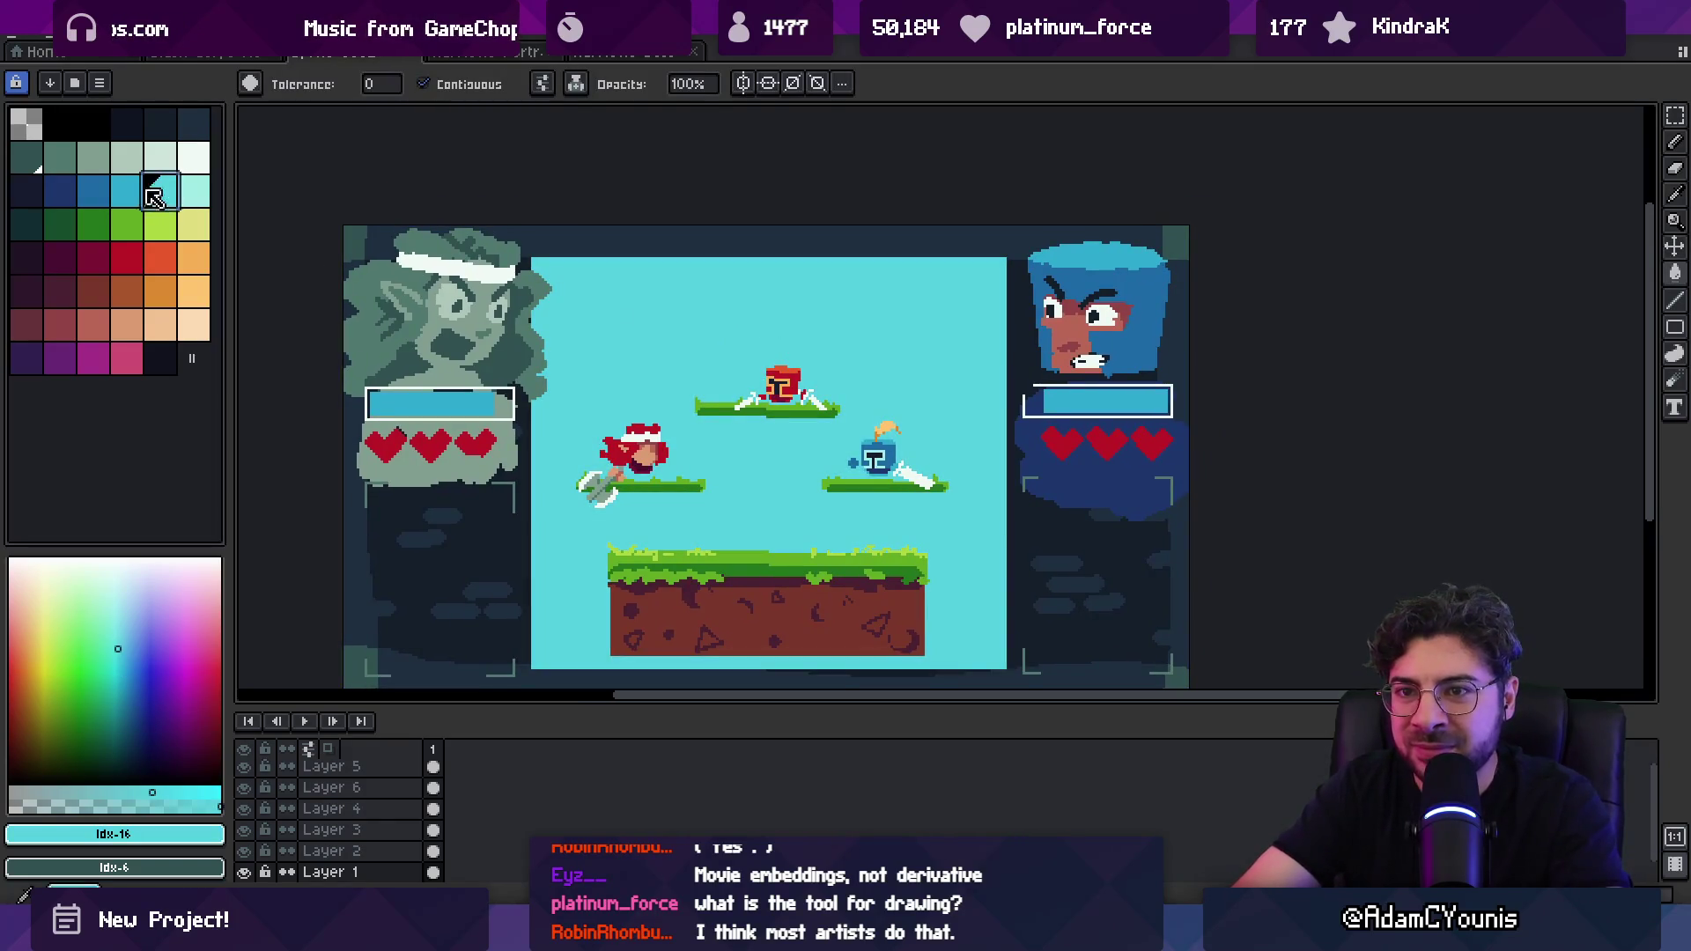
{"action": "key", "text": "b"}
{"action": "key", "text": "plus"}
{"action": "key", "text": "plus"}
{"action": "key", "text": "plus"}
{"action": "mouse_move", "coordinate": [599, 379]}
{"action": "left_mouse_down"}
{"action": "mouse_move", "coordinate": [722, 361]}
{"action": "mouse_move", "coordinate": [496, 425]}
{"action": "left_mouse_up"}
{"action": "key", "text": "ctrl+z"}
{"action": "mouse_move", "coordinate": [541, 330]}
{"action": "left_mouse_down"}
{"action": "mouse_move", "coordinate": [758, 317]}
{"action": "mouse_move", "coordinate": [907, 273]}
{"action": "mouse_move", "coordinate": [860, 302]}
{"action": "left_mouse_up"}
{"action": "key", "text": "ctrl+z"}
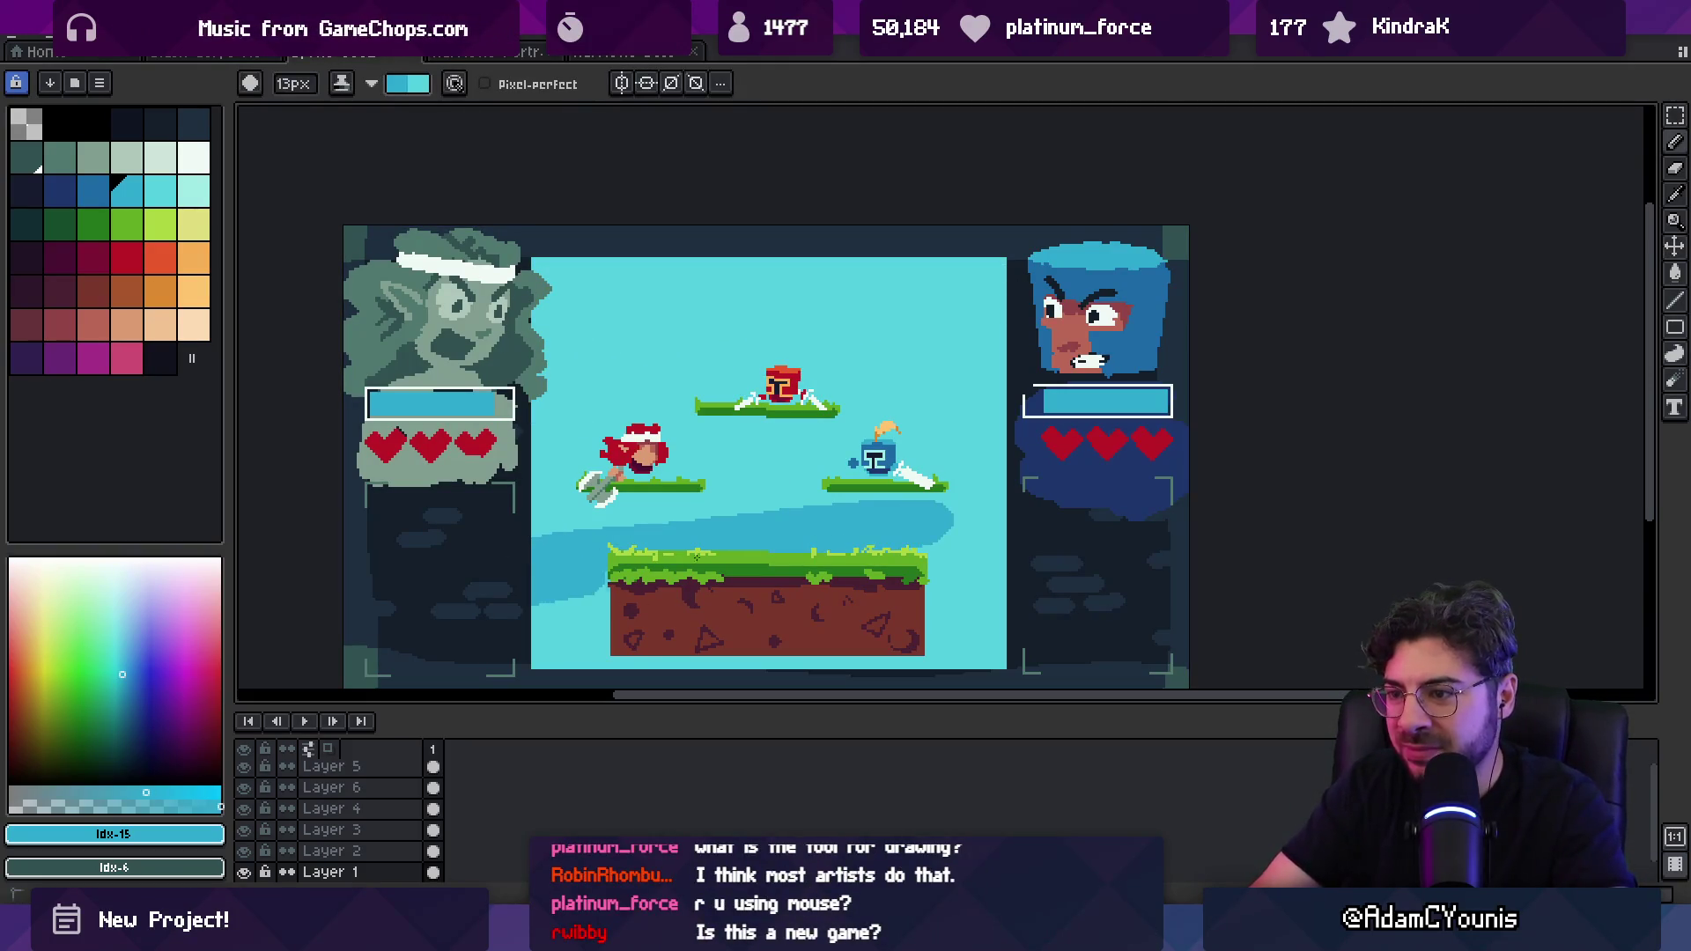
{"action": "mouse_move", "coordinate": [574, 335]}
{"action": "left_mouse_down"}
{"action": "mouse_move", "coordinate": [819, 273]}
{"action": "mouse_move", "coordinate": [537, 264]}
{"action": "left_mouse_up"}
{"action": "mouse_move", "coordinate": [969, 264]}
{"action": "left_mouse_down"}
{"action": "mouse_move", "coordinate": [978, 291]}
{"action": "mouse_move", "coordinate": [935, 240]}
{"action": "left_mouse_up"}
Step: Paint lighter clouds in the upper-right and upper-left sky and make the lower sky lighter cyan
{"action": "key", "text": "]"}
{"action": "key", "text": "b"}
{"action": "mouse_move", "coordinate": [832, 322]}
{"action": "left_mouse_down"}
{"action": "mouse_move", "coordinate": [861, 308]}
{"action": "mouse_move", "coordinate": [975, 355]}
{"action": "left_mouse_up"}
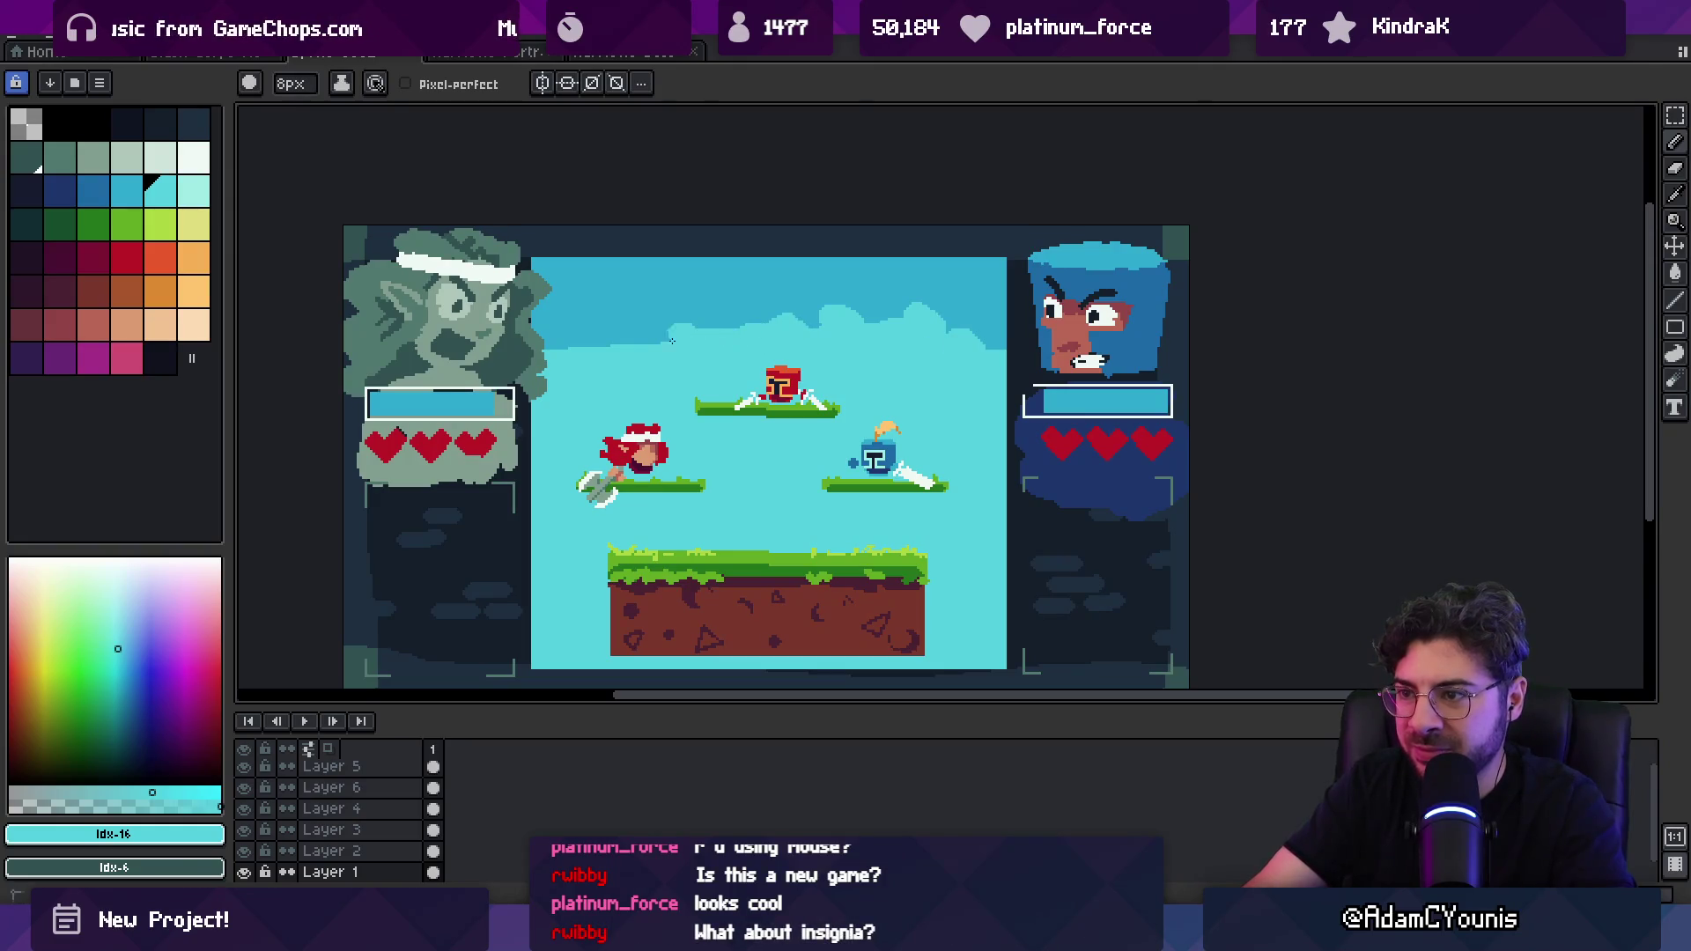
{"action": "key", "text": "bracketleft"}
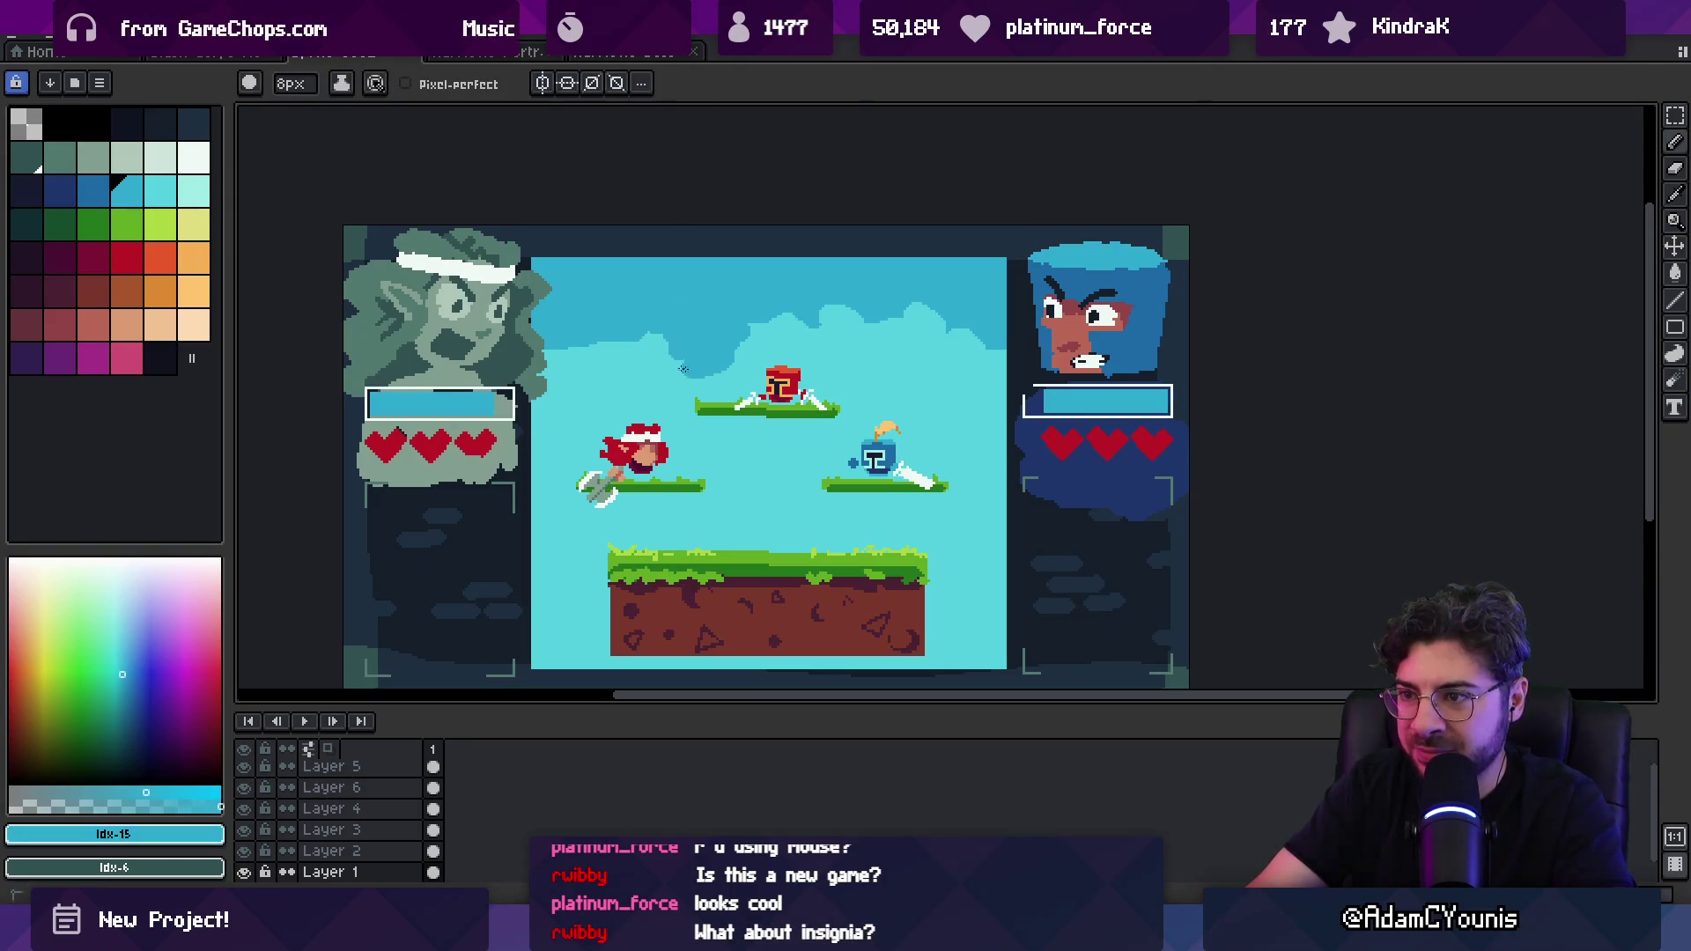
{"action": "left_click", "coordinate": [683, 368], "text": "alt"}
{"action": "mouse_move", "coordinate": [571, 335]}
{"action": "left_mouse_down"}
{"action": "mouse_move", "coordinate": [634, 365]}
{"action": "mouse_move", "coordinate": [680, 314]}
{"action": "left_mouse_up"}
{"action": "left_click", "coordinate": [349, 317], "text": "alt"}
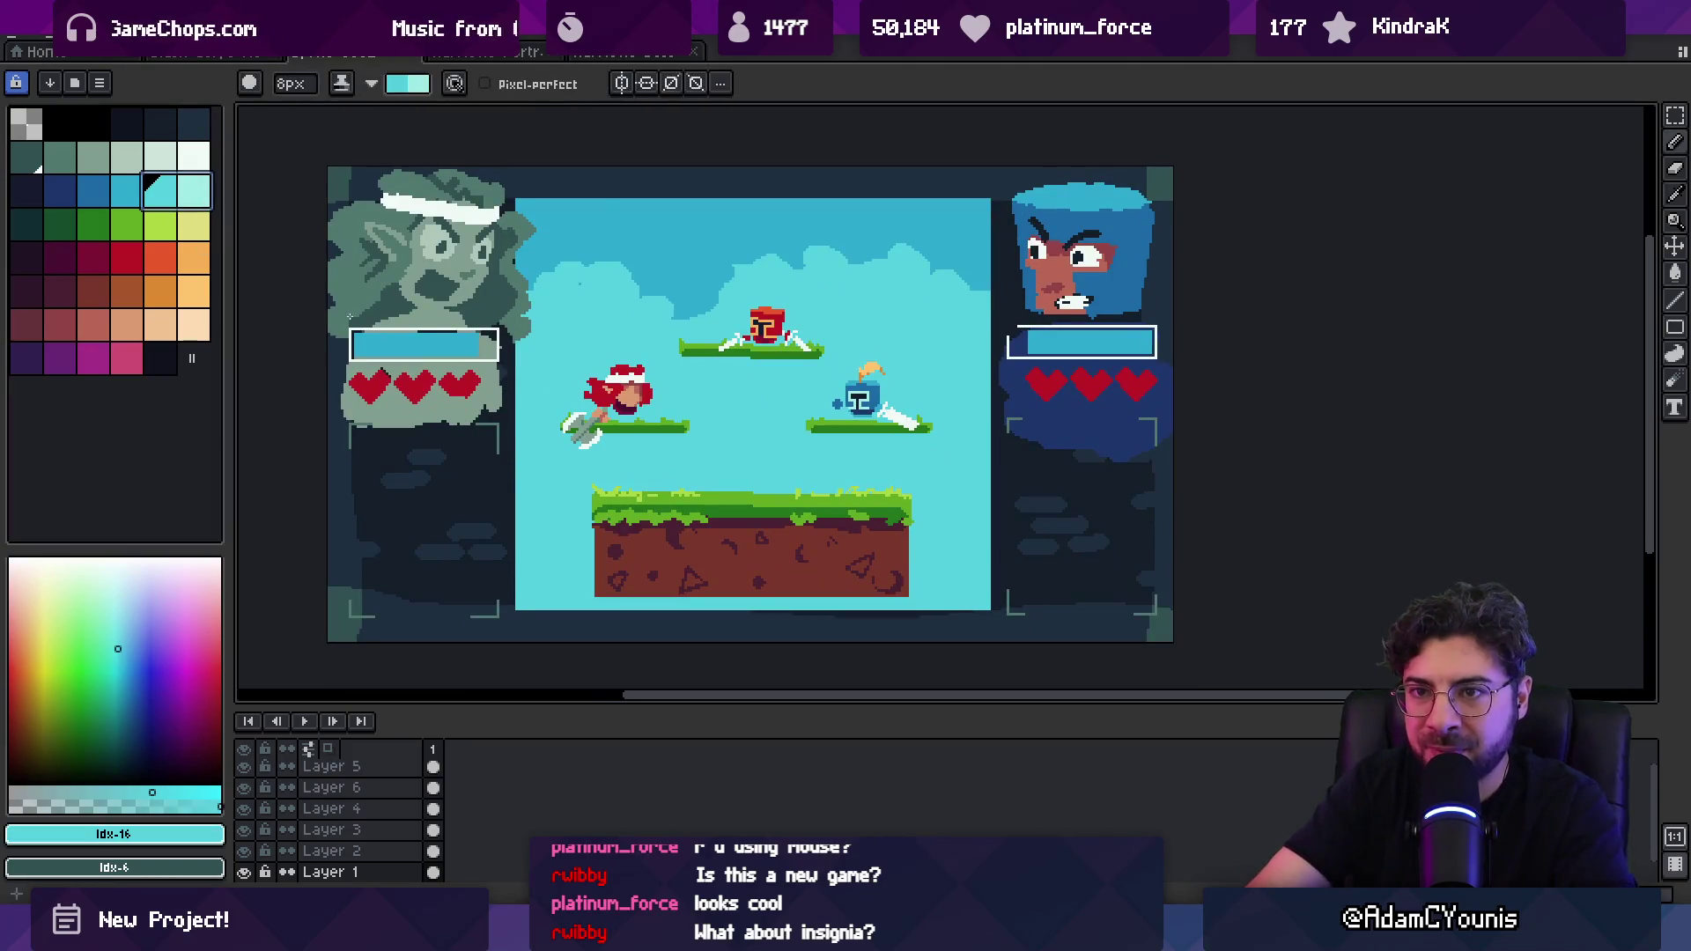
{"action": "key", "text": "x"}
{"action": "key", "text": "plus"}
{"action": "key", "text": "plus"}
{"action": "key", "text": "plus"}
{"action": "mouse_move", "coordinate": [528, 460]}
{"action": "left_mouse_down"}
{"action": "mouse_move", "coordinate": [546, 493]}
{"action": "mouse_move", "coordinate": [969, 529]}
{"action": "mouse_move", "coordinate": [546, 572]}
{"action": "mouse_move", "coordinate": [979, 559]}
{"action": "left_mouse_up"}
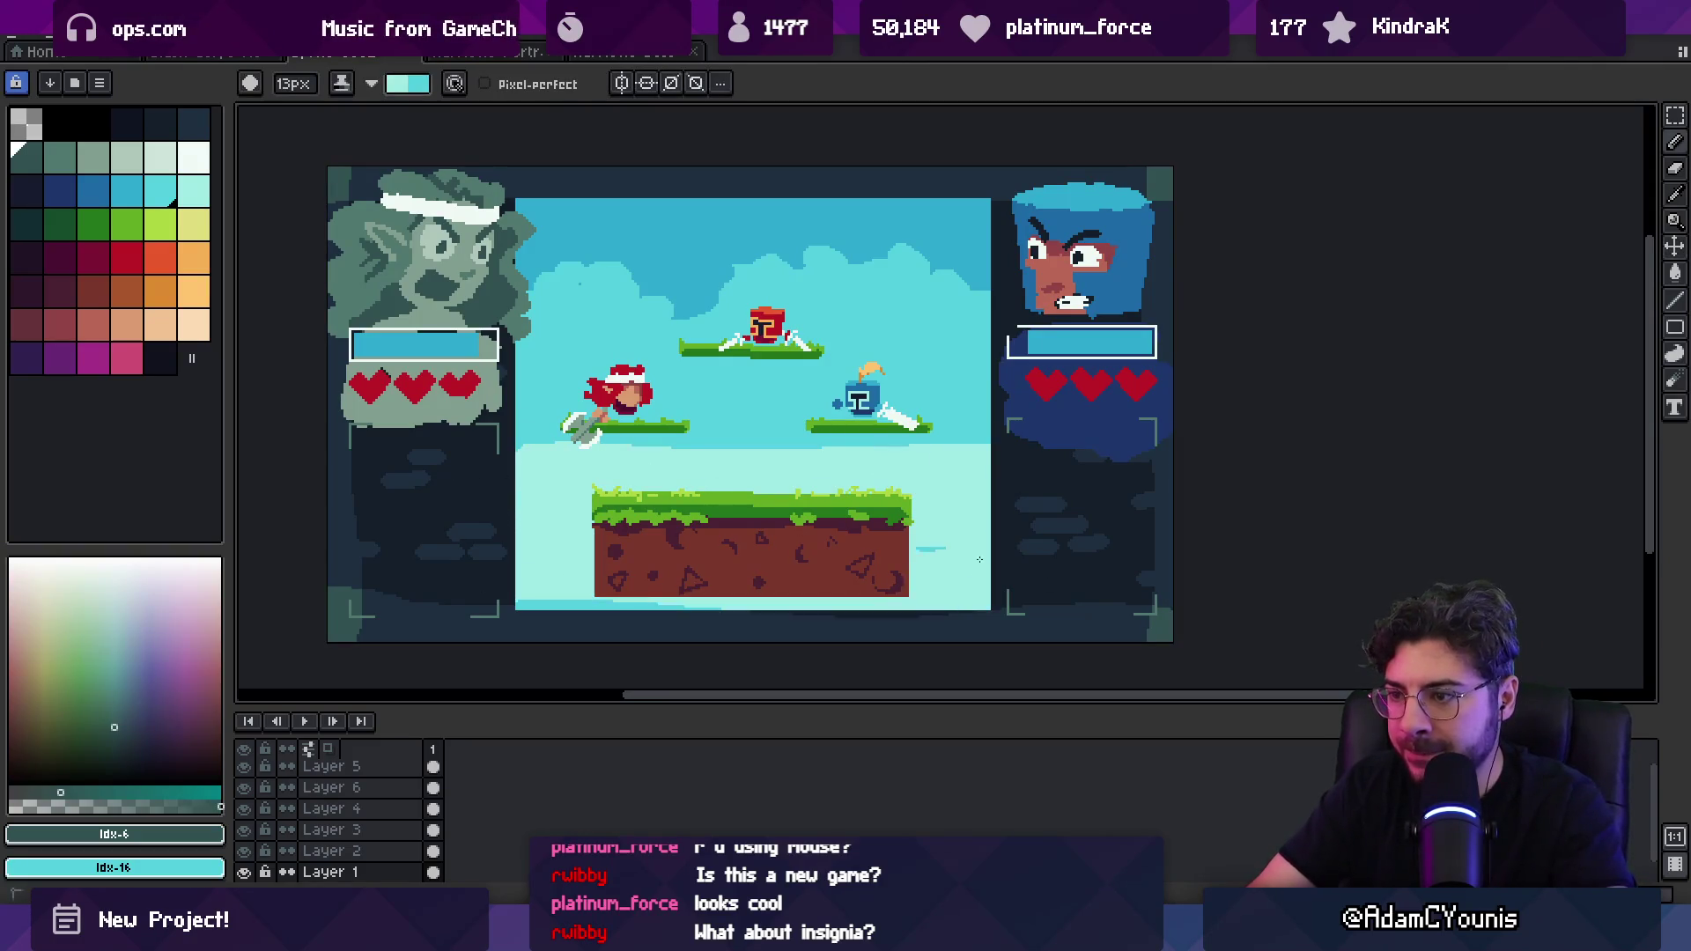
Step: Draw two cyan streaks below the platforms with a 4–5px brush
{"action": "left_click", "coordinate": [654, 411], "text": "alt"}
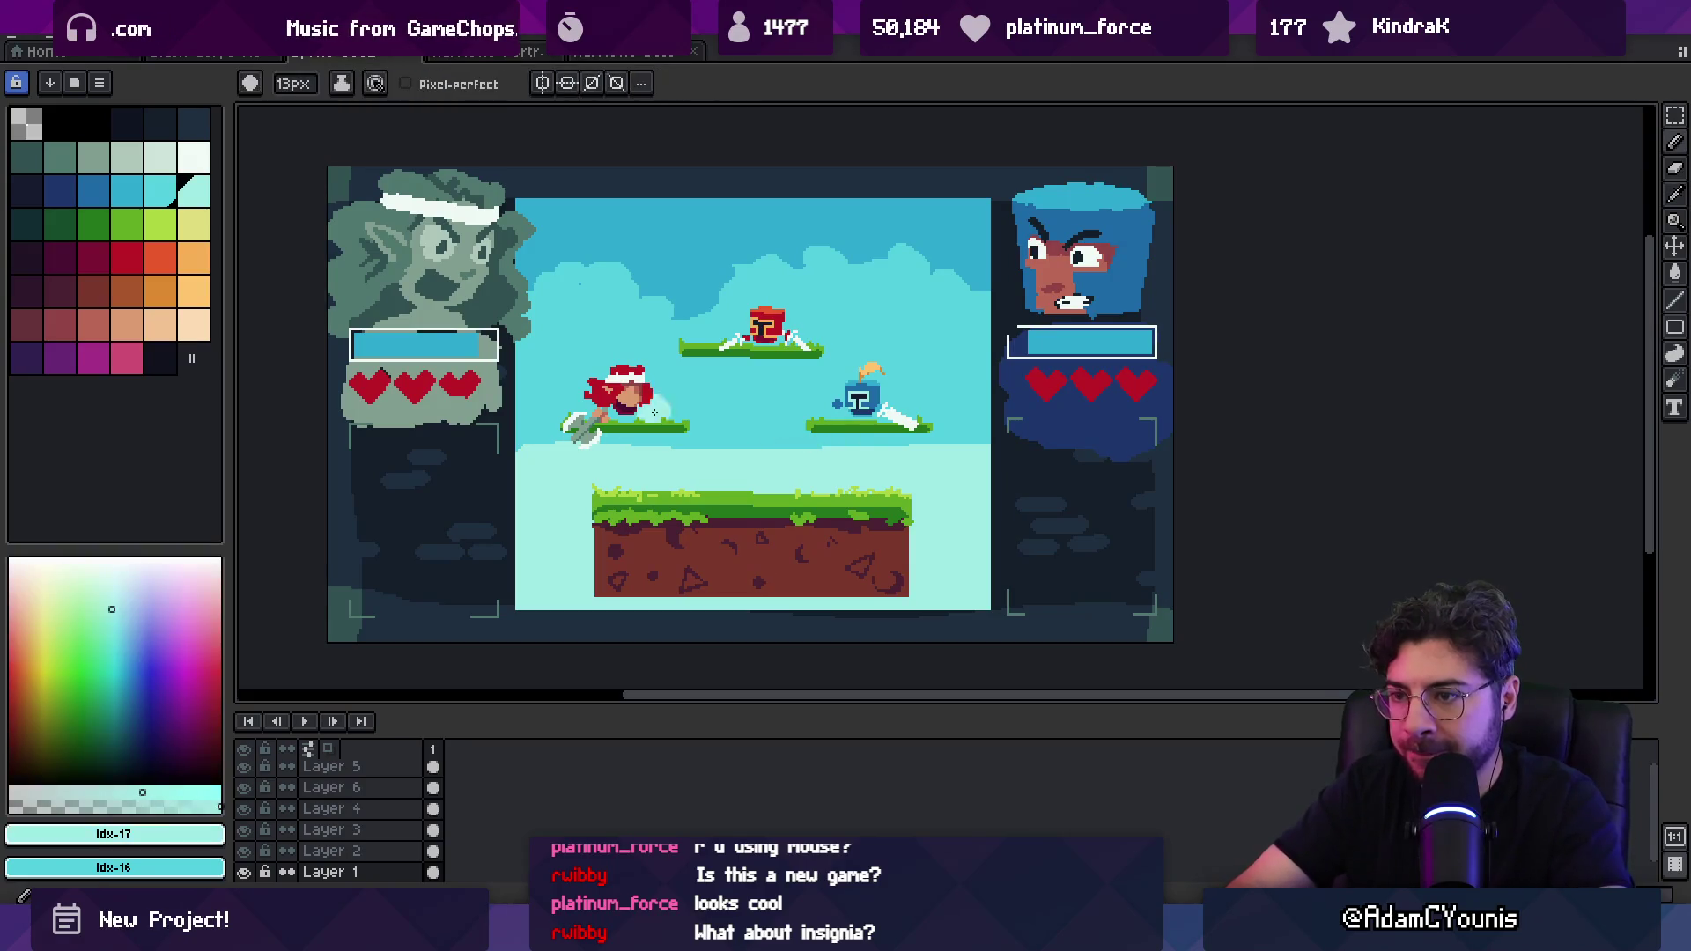
{"action": "key", "text": "minus"}
{"action": "key", "text": "minus"}
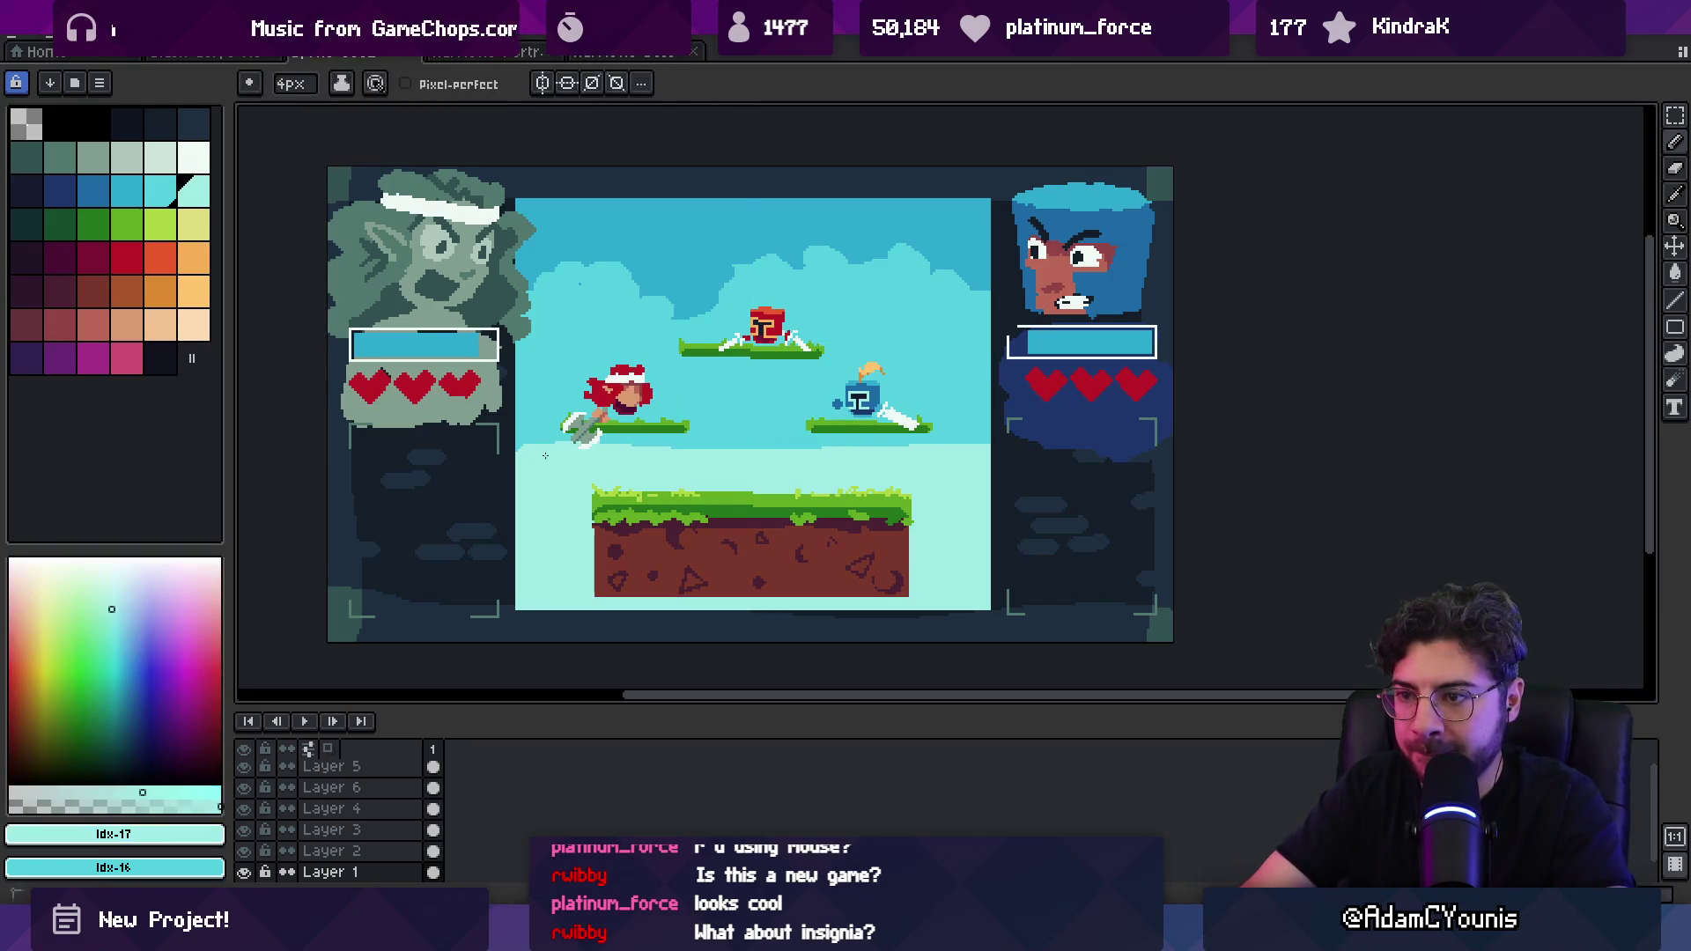
{"action": "left_click_drag", "start_coordinate": [781, 396], "coordinate": [811, 419]}
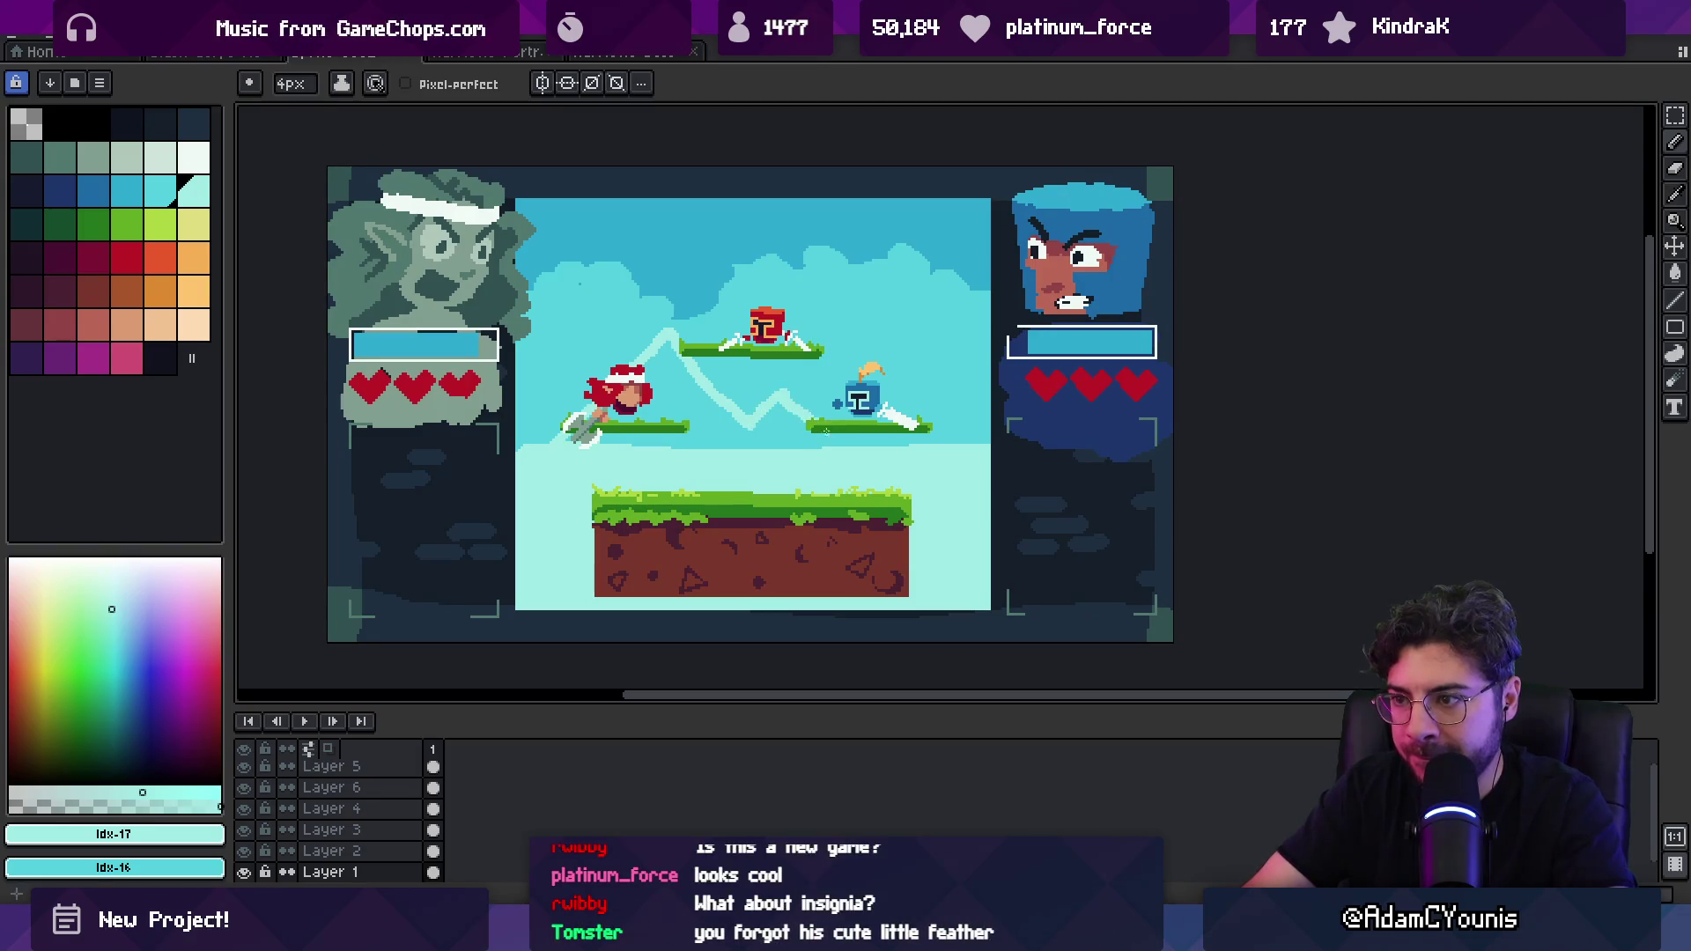
{"action": "left_click", "coordinate": [716, 426], "text": "alt"}
{"action": "left_click_drag", "start_coordinate": [584, 460], "coordinate": [811, 458]}
{"action": "key", "text": "plus"}
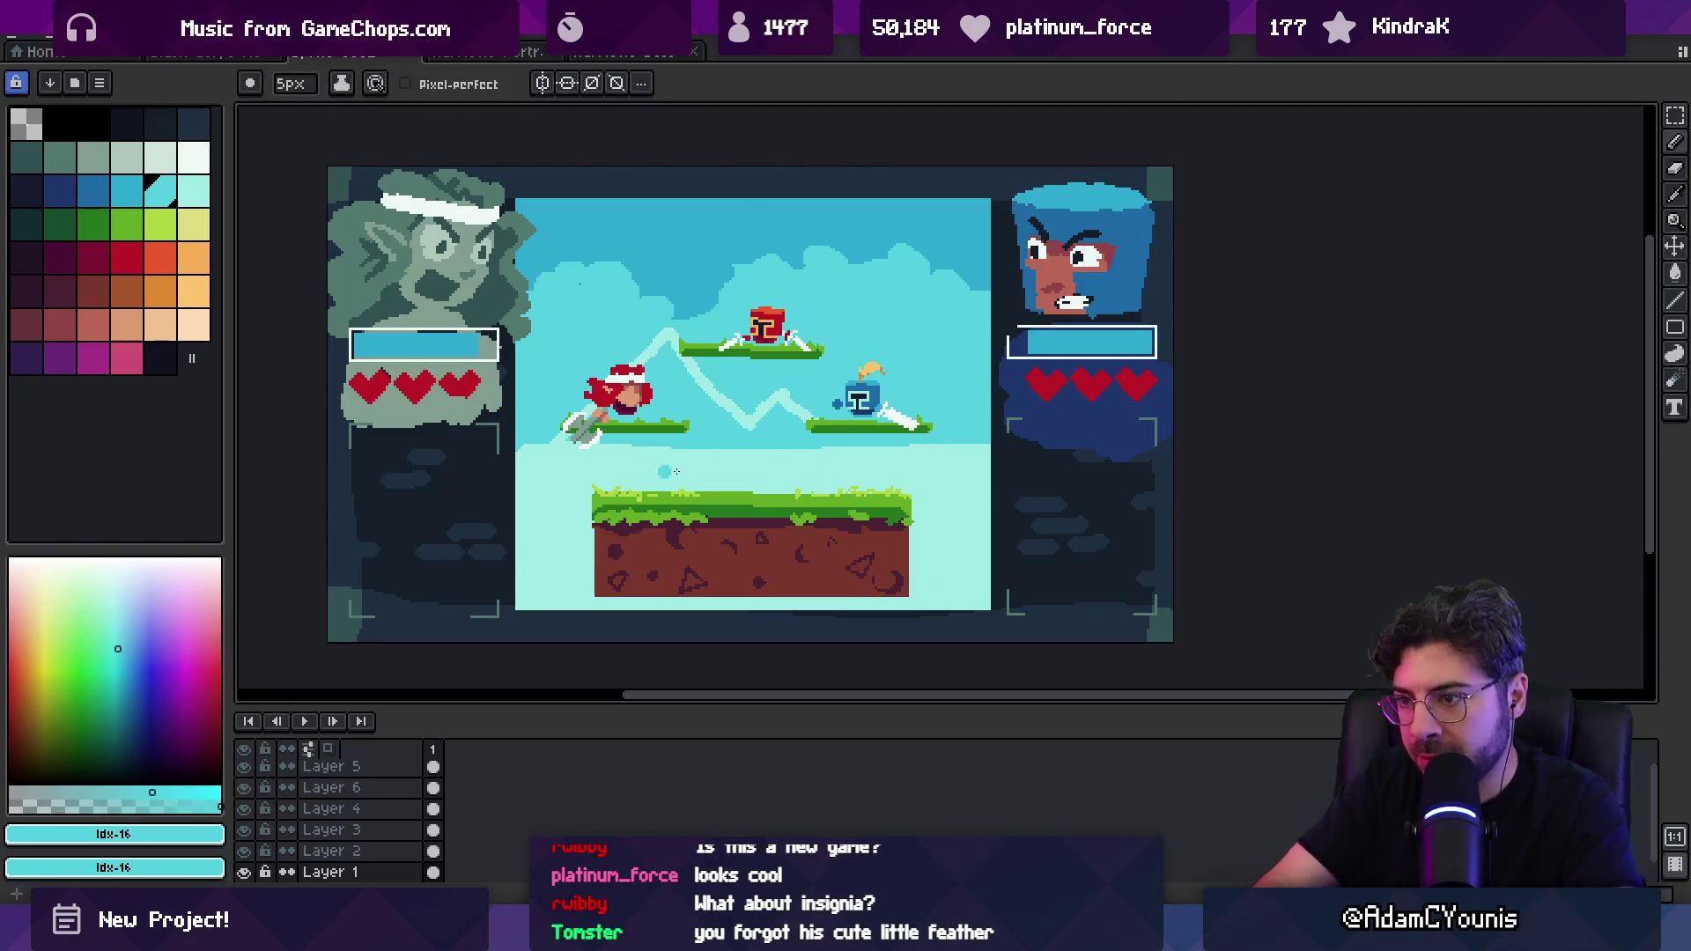
{"action": "left_click_drag", "start_coordinate": [584, 463], "coordinate": [864, 462]}
{"action": "left_click_drag", "start_coordinate": [706, 475], "coordinate": [907, 473]}
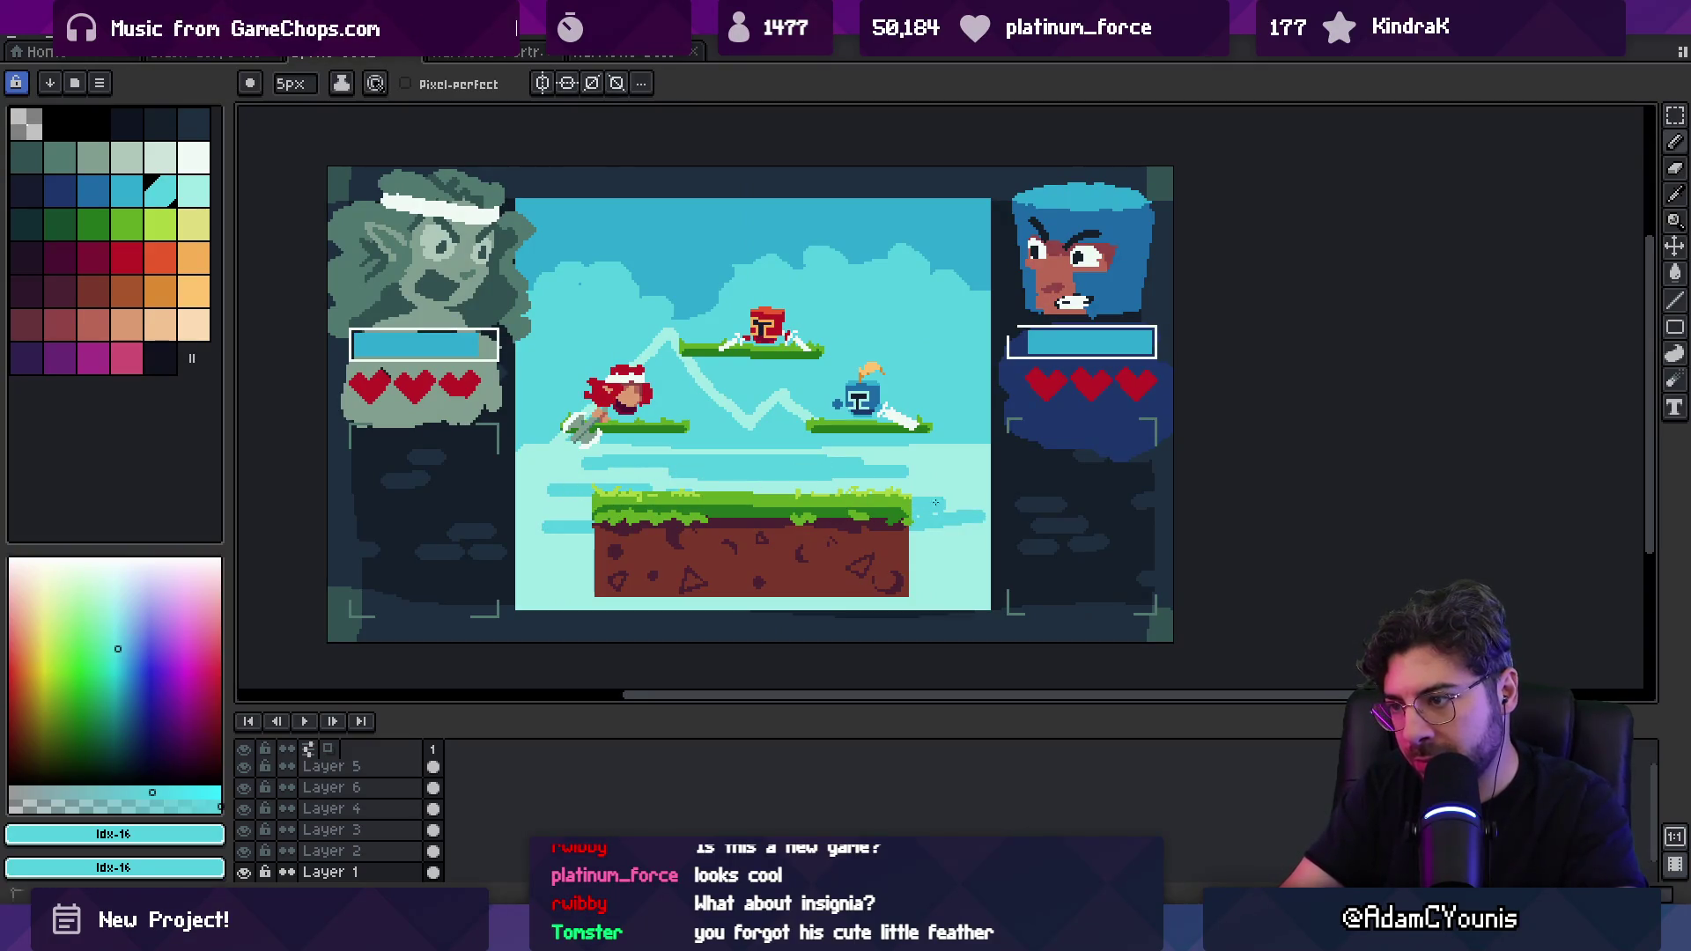
Step: Paint darker sky blue idx-15 around the ground block
{"action": "left_click", "coordinate": [958, 558], "text": "alt"}
{"action": "mouse_move", "coordinate": [894, 552]}
{"action": "left_mouse_down"}
{"action": "mouse_move", "coordinate": [696, 602]}
{"action": "mouse_move", "coordinate": [501, 582]}
{"action": "left_mouse_up"}
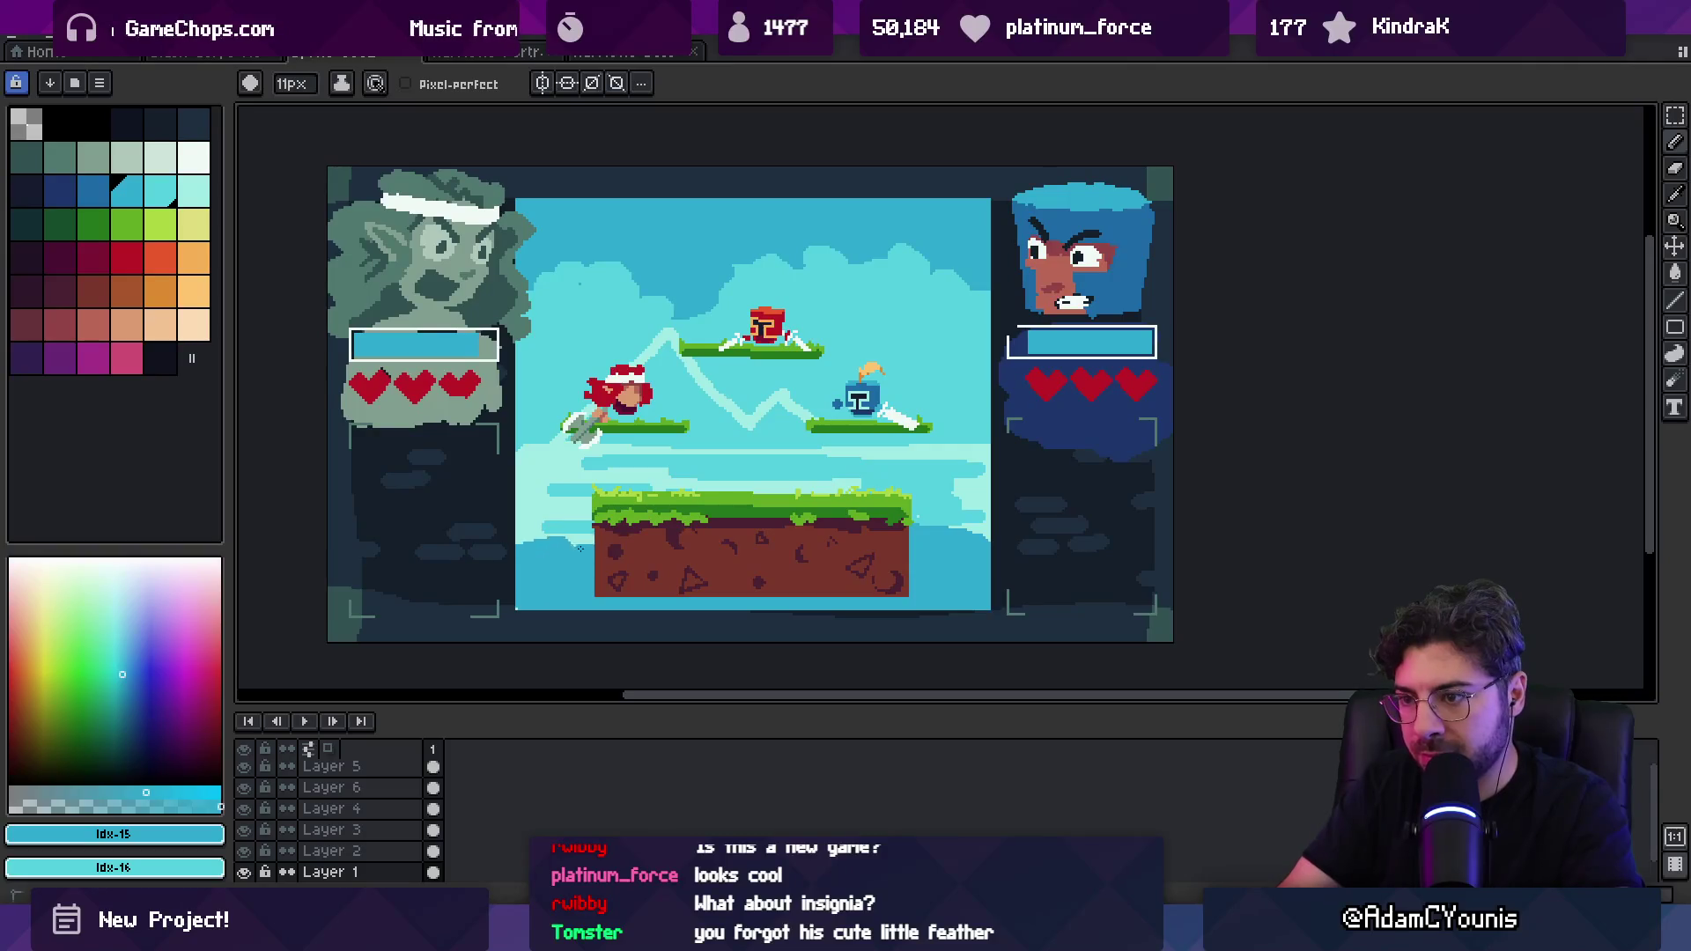
{"action": "scroll", "coordinate": [711, 575], "scroll_direction": "down", "scroll_amount": 2}
{"action": "scroll", "coordinate": [757, 392], "scroll_direction": "up", "scroll_amount": 4}
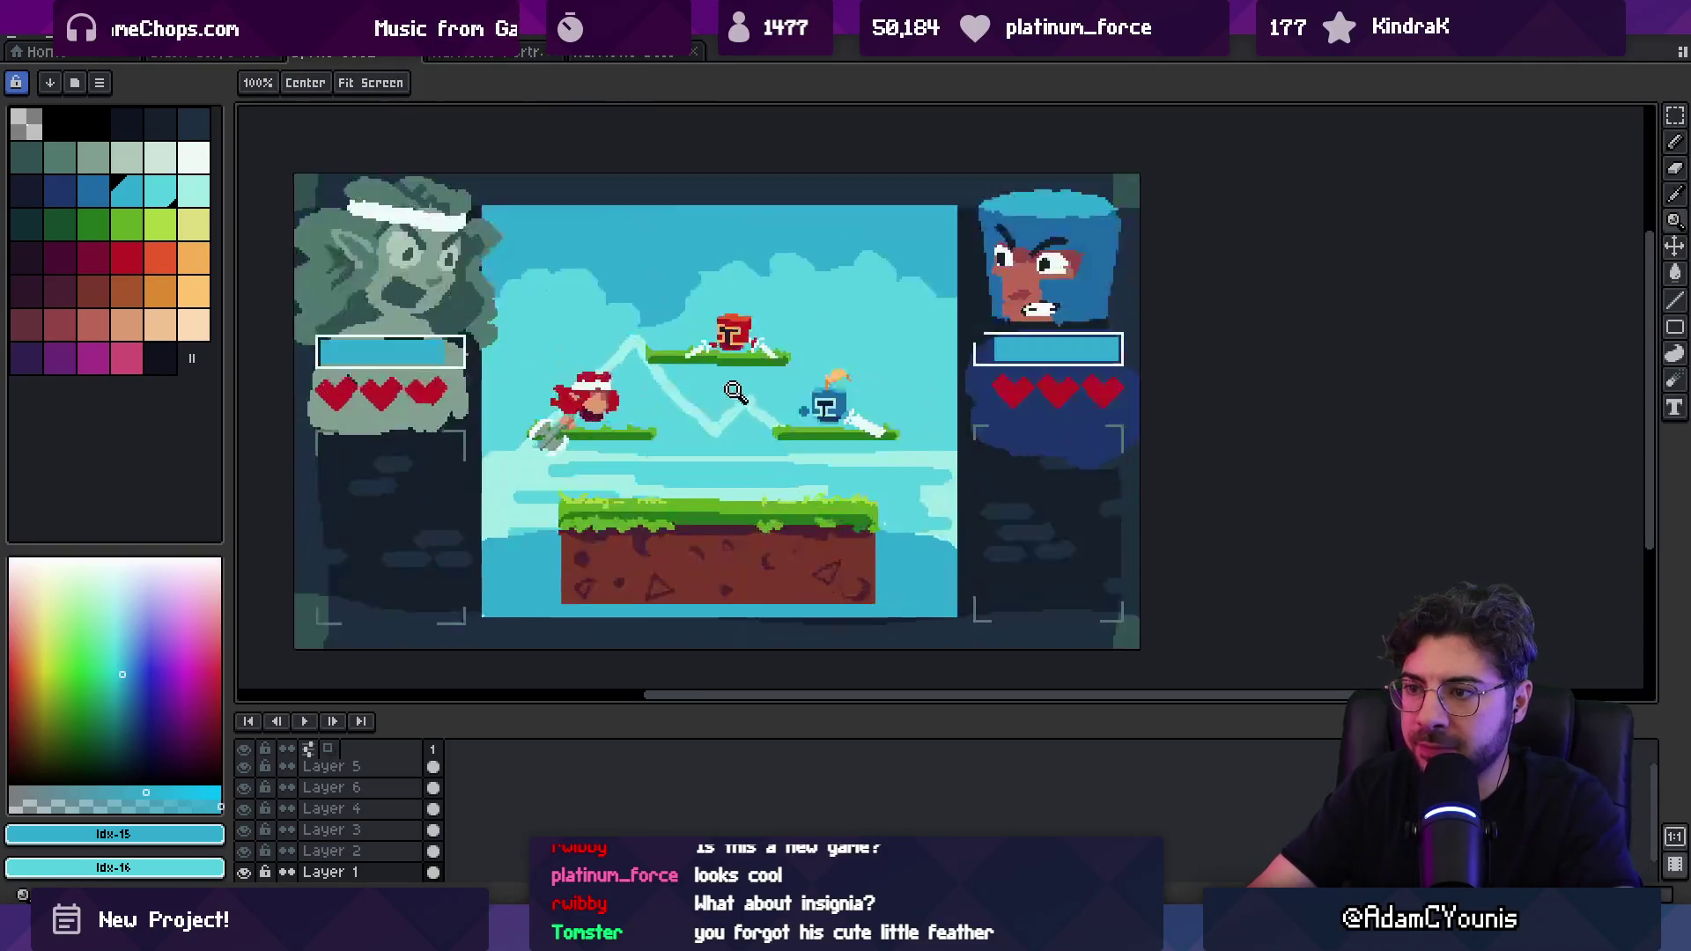
Step: With a 3px pencil, draw a light cyan cloud in the left sky
{"action": "left_click", "coordinate": [636, 355], "text": "alt"}
{"action": "key", "text": "minus"}
{"action": "key", "text": "minus"}
{"action": "key", "text": "minus"}
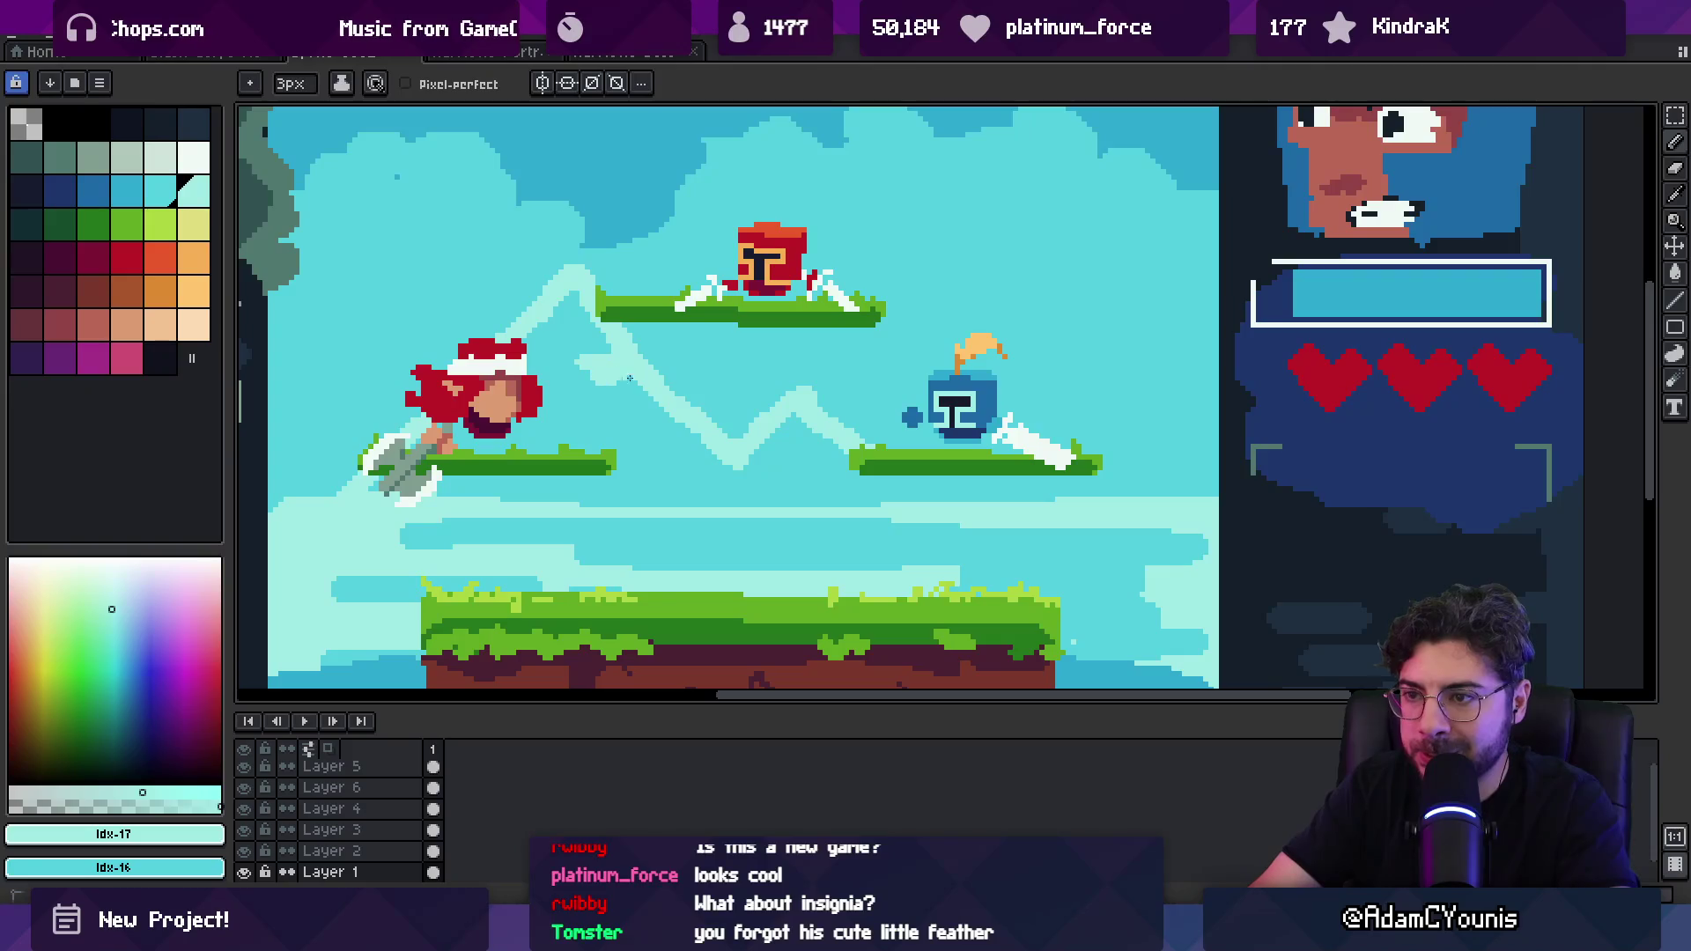
{"action": "left_click", "coordinate": [566, 256], "text": "alt"}
{"action": "left_click", "coordinate": [558, 282], "text": "alt"}
{"action": "left_click_drag", "start_coordinate": [558, 283], "coordinate": [634, 414]}
{"action": "left_click", "coordinate": [619, 431], "text": "alt"}
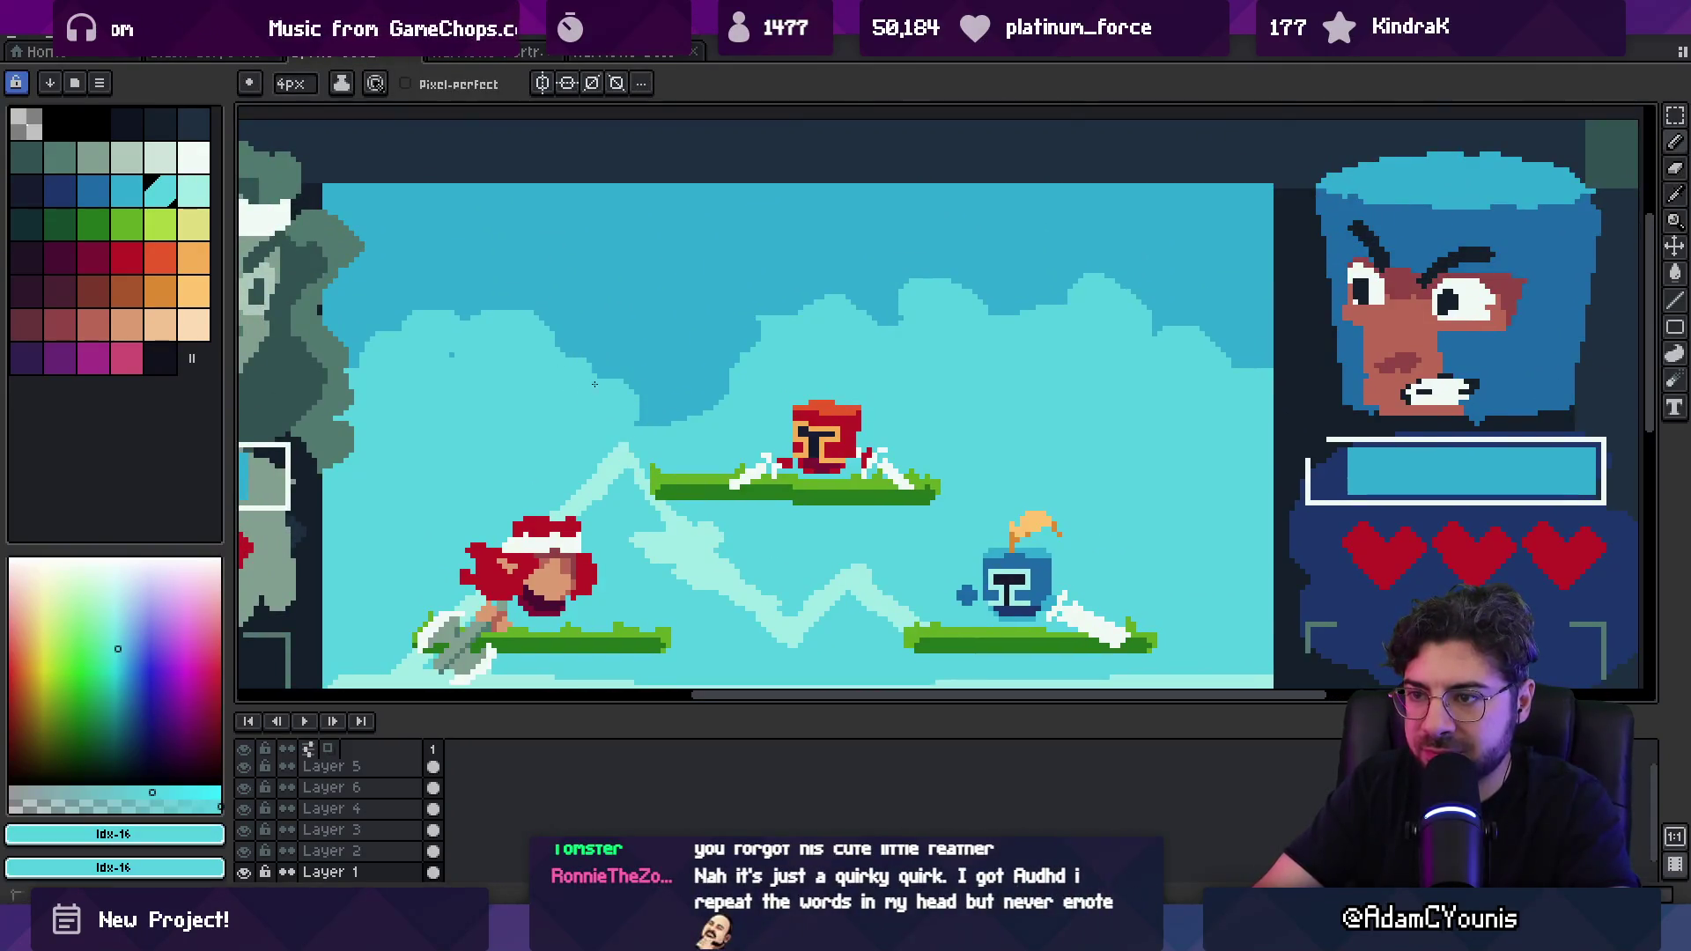
{"action": "left_click", "coordinate": [445, 478], "text": "alt"}
{"action": "left_click_drag", "start_coordinate": [429, 497], "coordinate": [520, 484]}
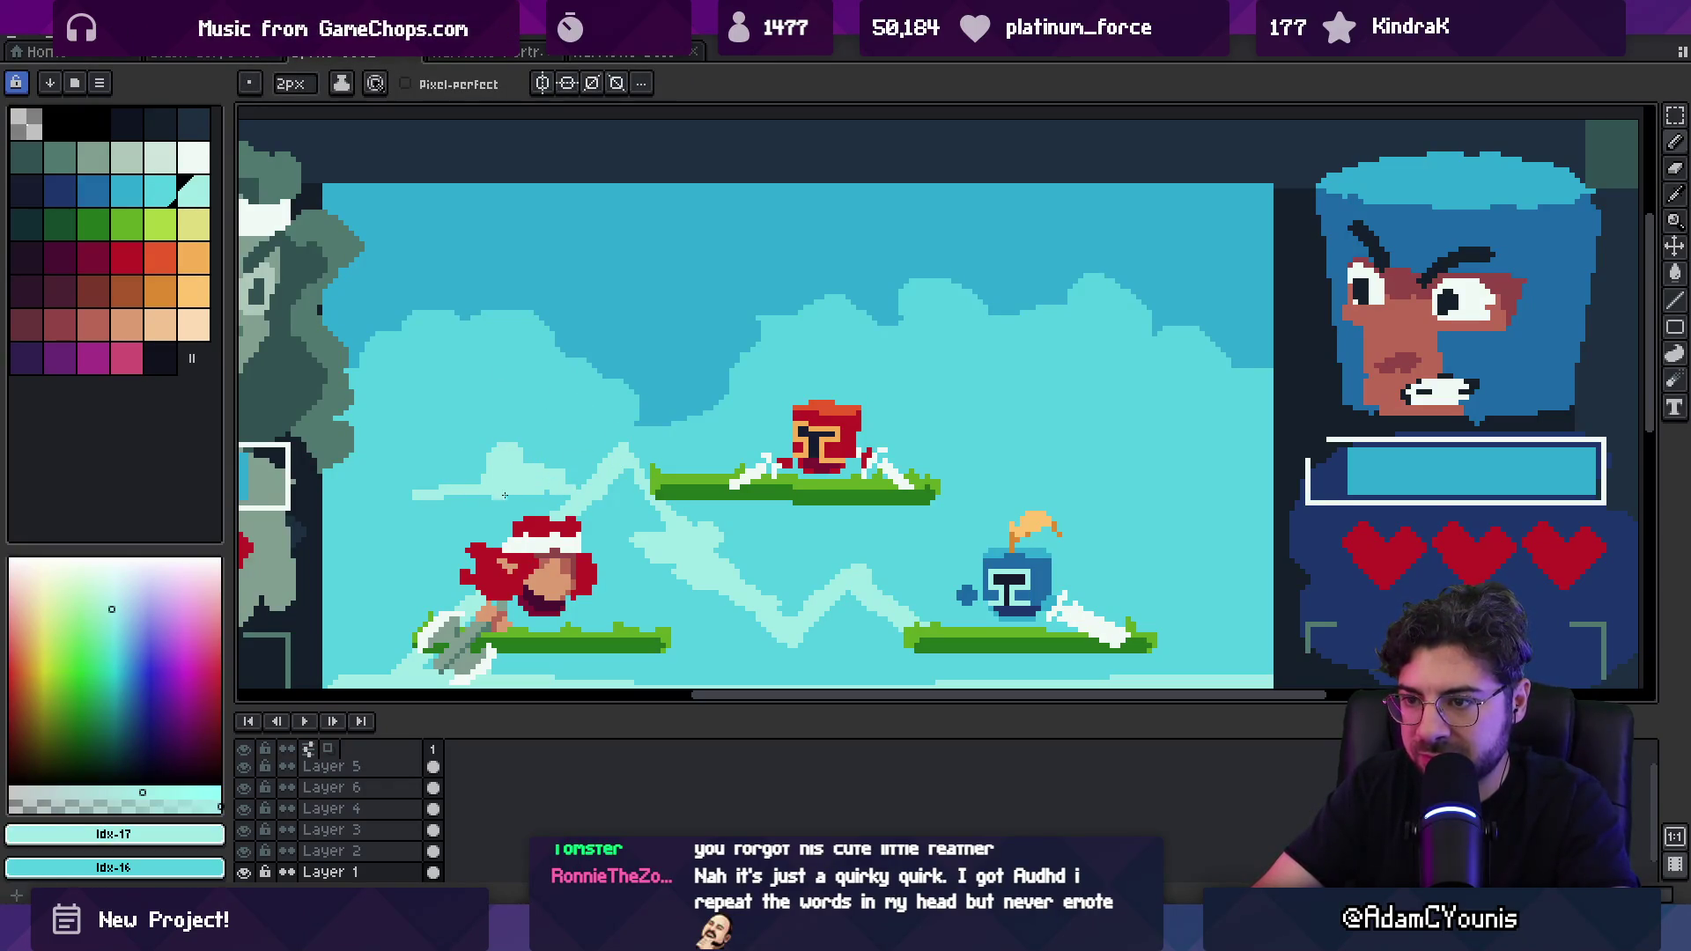
Step: Paint and fill out a light cyan cloud in the right sky, then zoom out
{"action": "left_click_drag", "start_coordinate": [1063, 469], "coordinate": [1233, 507]}
{"action": "mouse_move", "coordinate": [1021, 493]}
{"action": "left_mouse_down"}
{"action": "mouse_move", "coordinate": [1096, 489]}
{"action": "mouse_move", "coordinate": [1096, 471]}
{"action": "left_mouse_up"}
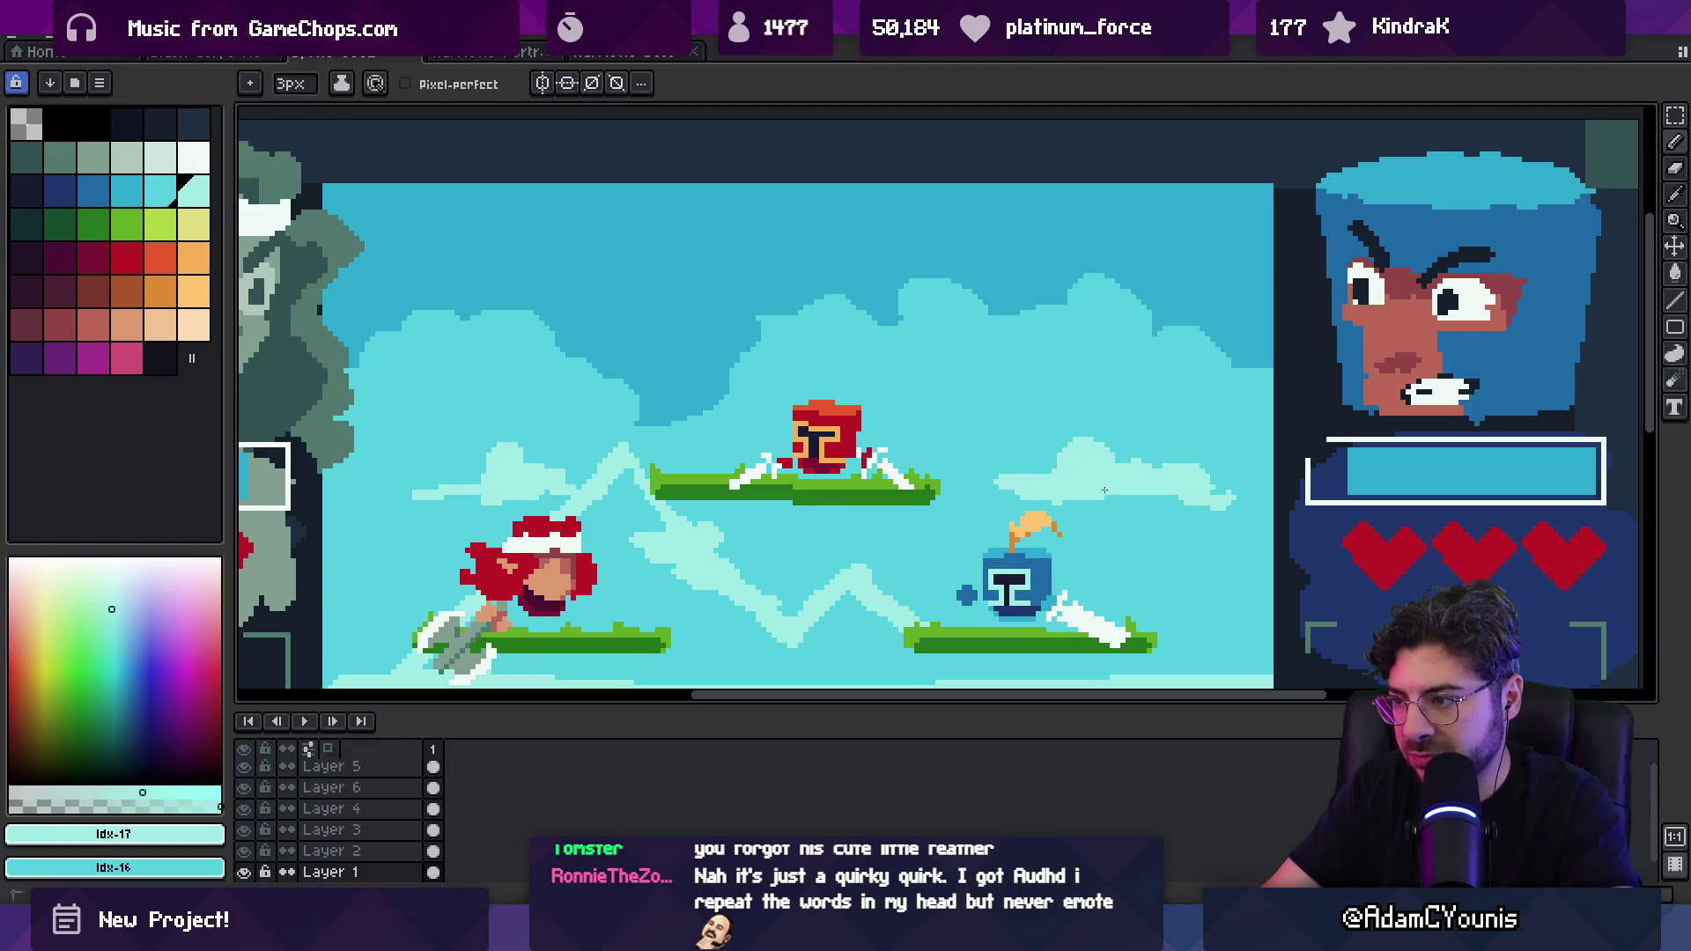
{"action": "left_click", "coordinate": [1137, 523], "text": "alt"}
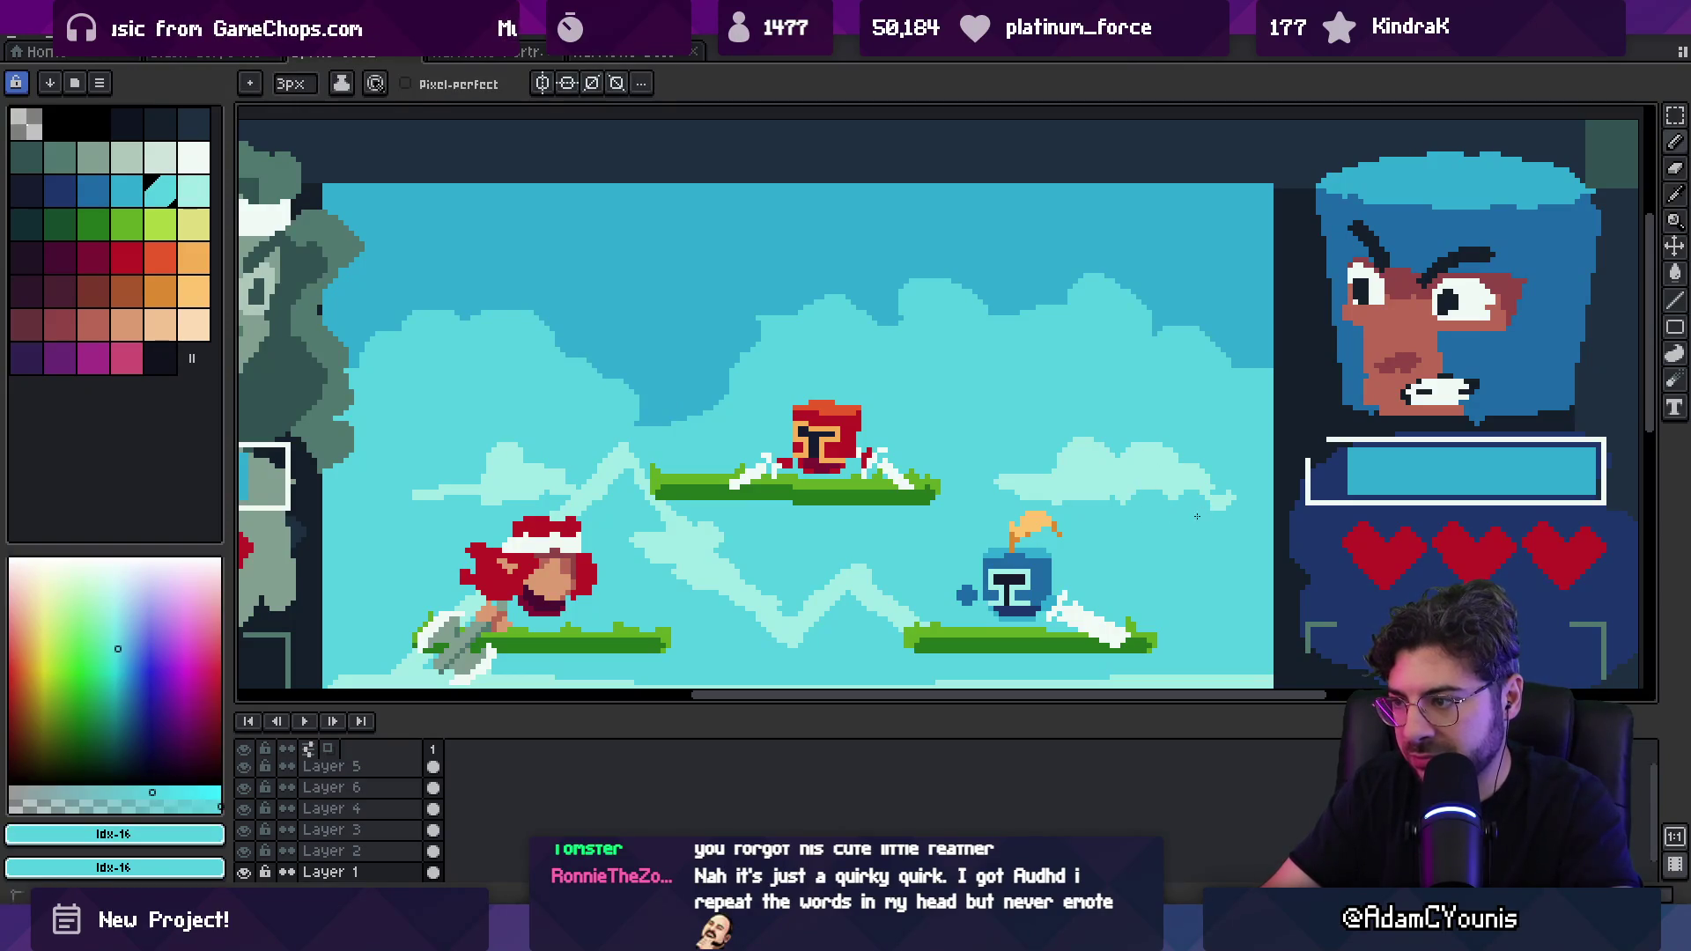
{"action": "key", "text": "z"}
{"action": "scroll", "coordinate": [817, 370], "scroll_direction": "down", "scroll_amount": 3}
{"action": "scroll", "coordinate": [817, 370], "scroll_direction": "up", "scroll_amount": 1}
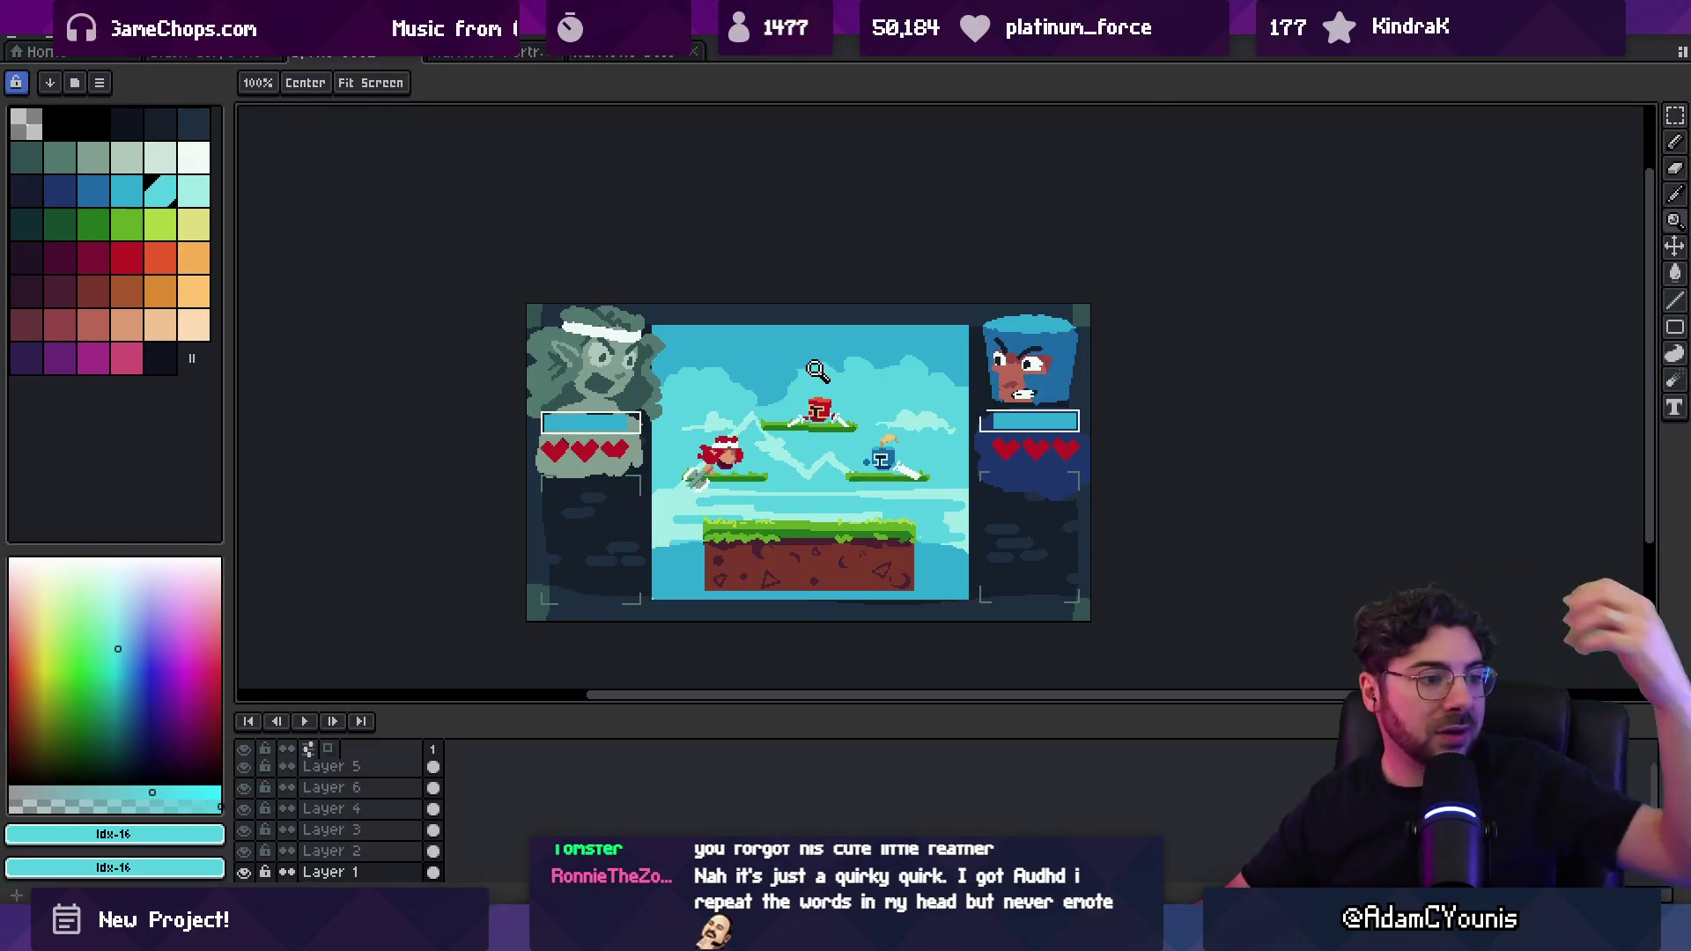
Step: Prepare an orange 2px pencil on the portrait head layer
{"action": "scroll", "coordinate": [712, 285], "scroll_direction": "up", "scroll_amount": 1}
{"action": "left_click", "coordinate": [161, 290]}
{"action": "key", "text": "b"}
{"action": "left_click", "coordinate": [847, 308], "text": "ctrl"}
{"action": "key", "text": "minus"}
{"action": "key", "text": "minus"}
{"action": "key", "text": "minus"}
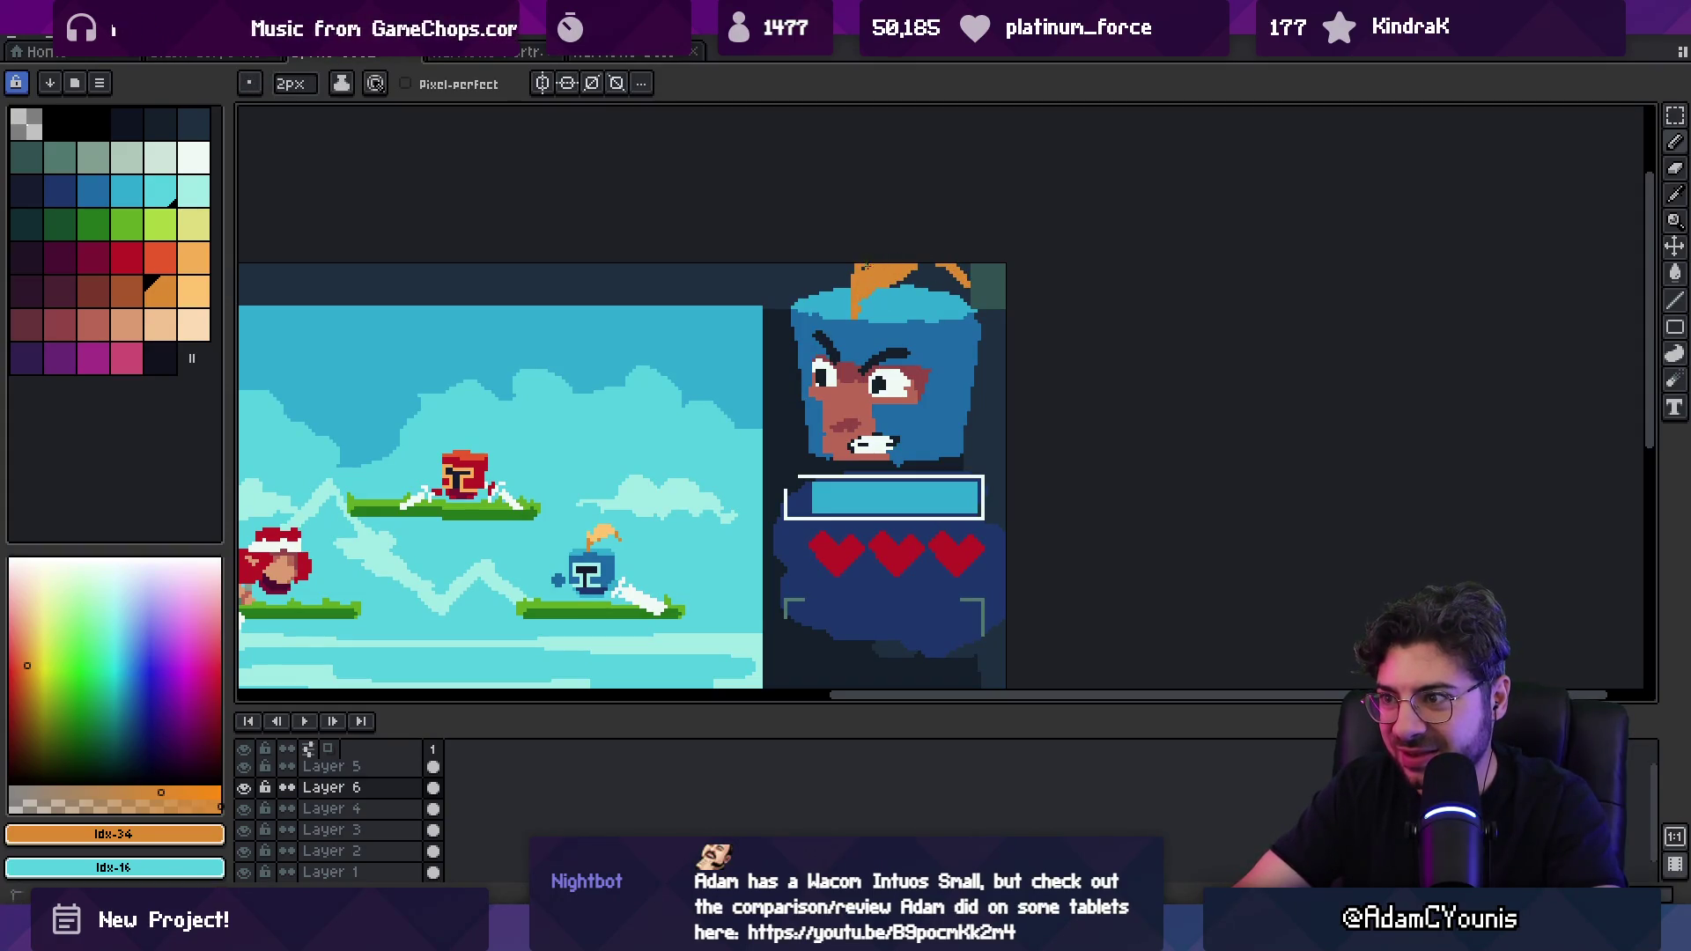
{"action": "scroll", "coordinate": [854, 282], "scroll_direction": "down", "scroll_amount": 5}
{"action": "scroll", "coordinate": [828, 317], "scroll_direction": "up", "scroll_amount": 4}
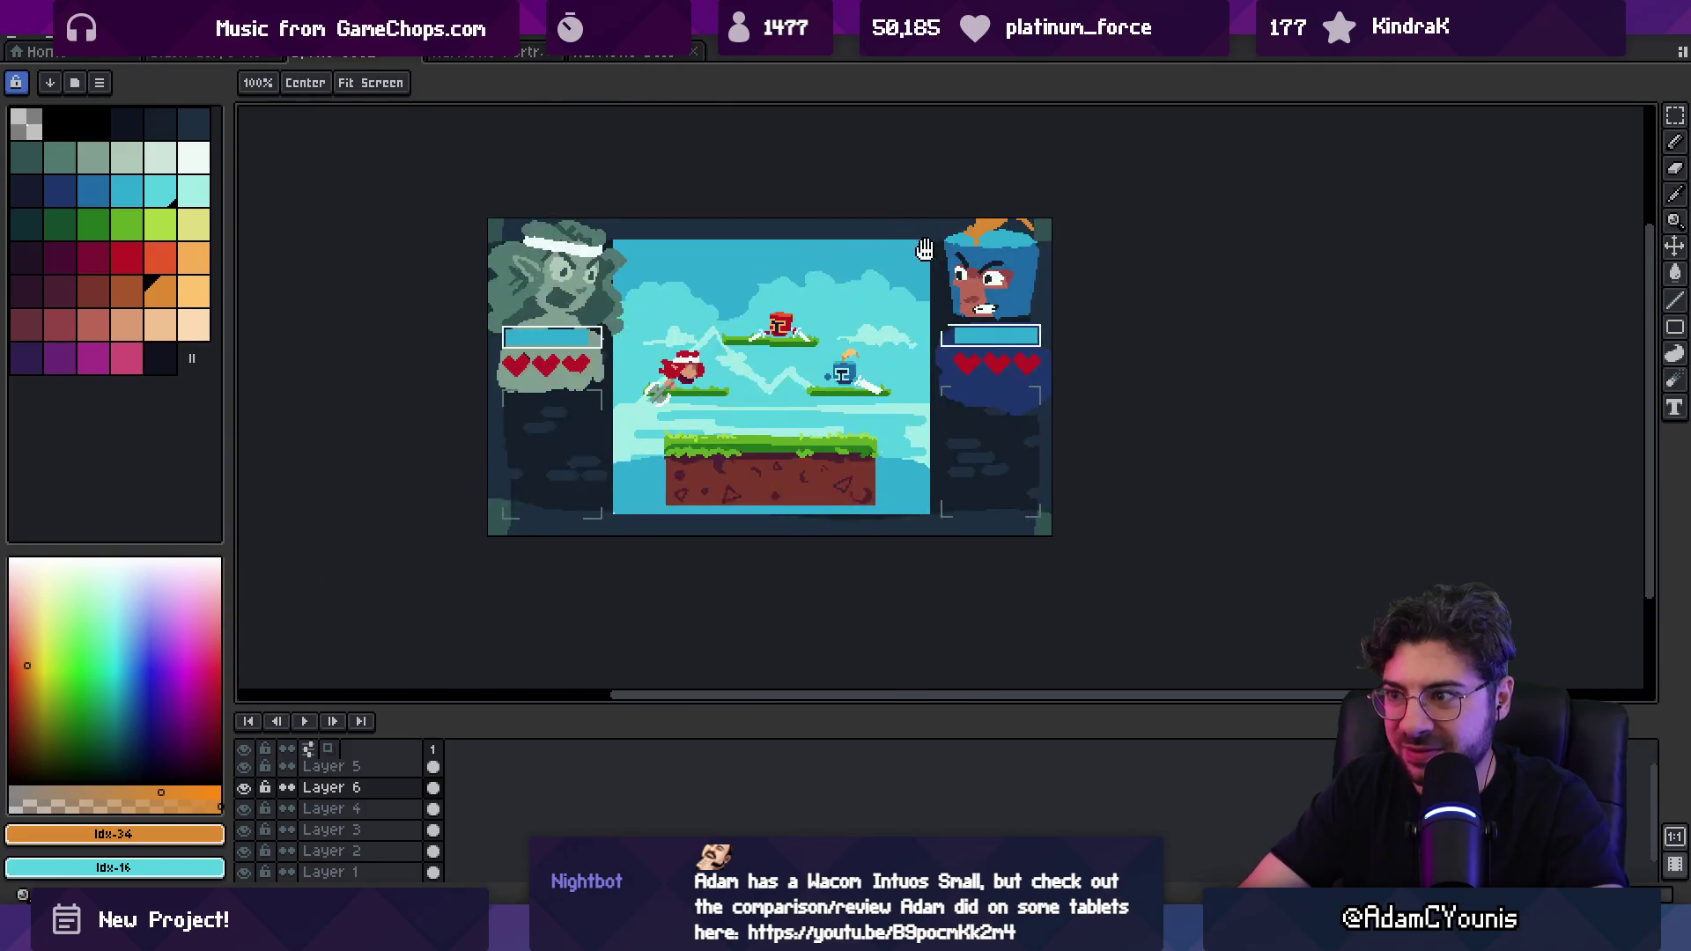
{"action": "left_click_drag", "start_coordinate": [820, 332], "coordinate": [821, 318]}
Step: On the UI frame layer, move both health bars and heart rows about 26 px lower
{"action": "key", "text": "v"}
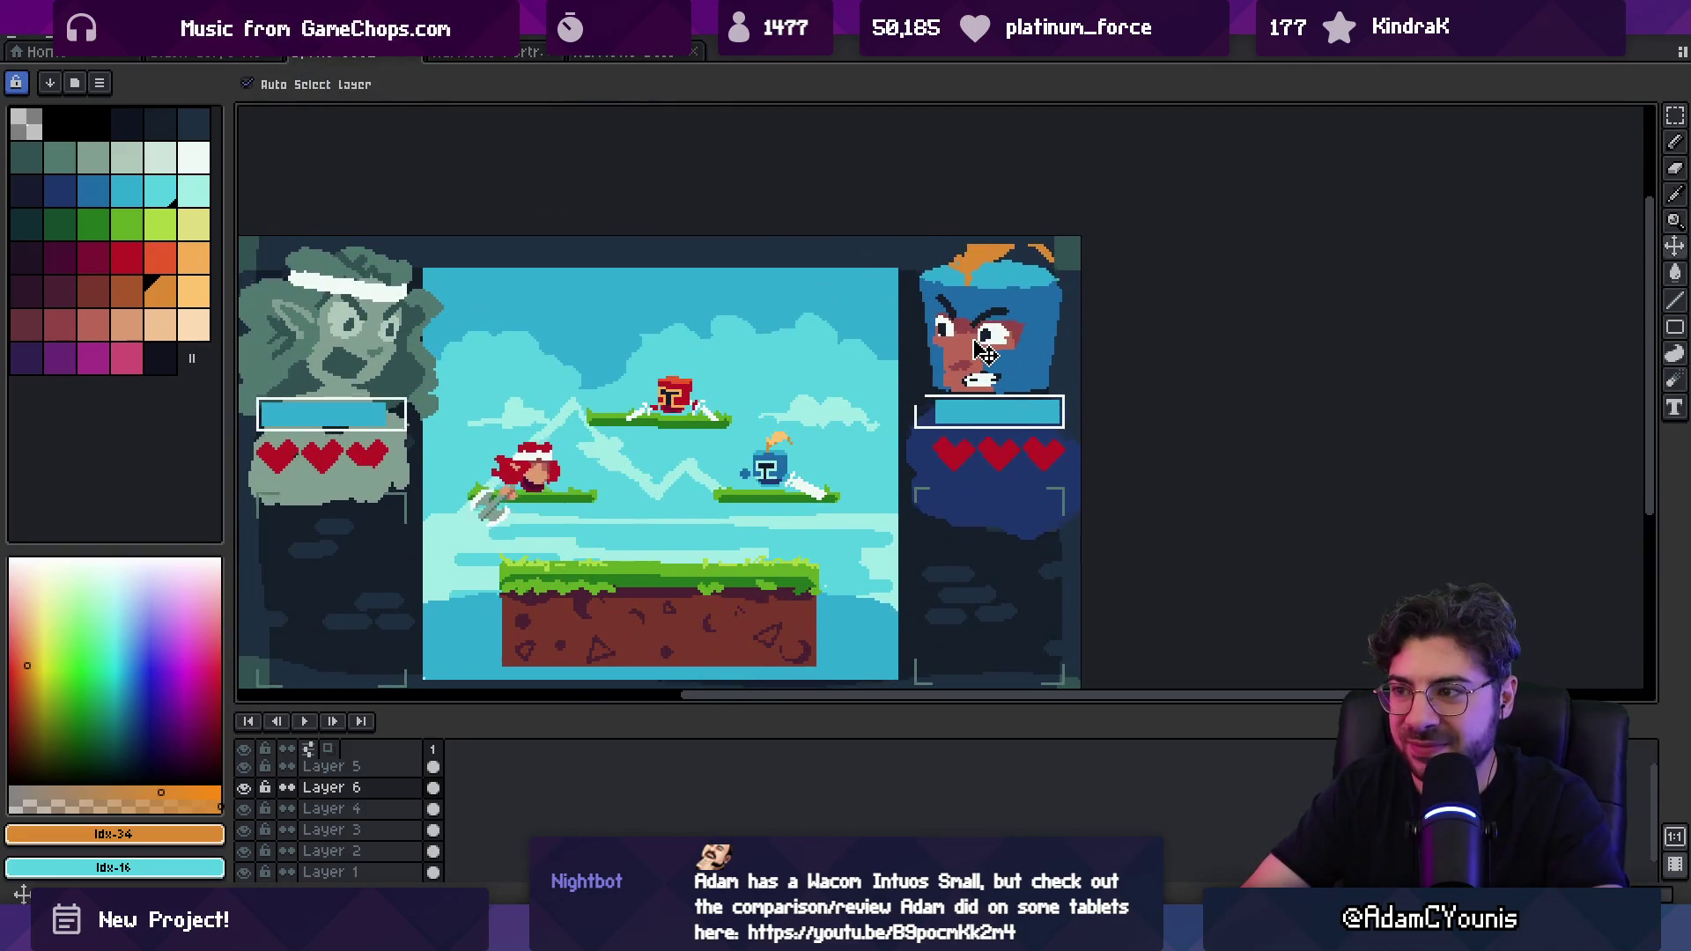
{"action": "left_click", "coordinate": [978, 419]}
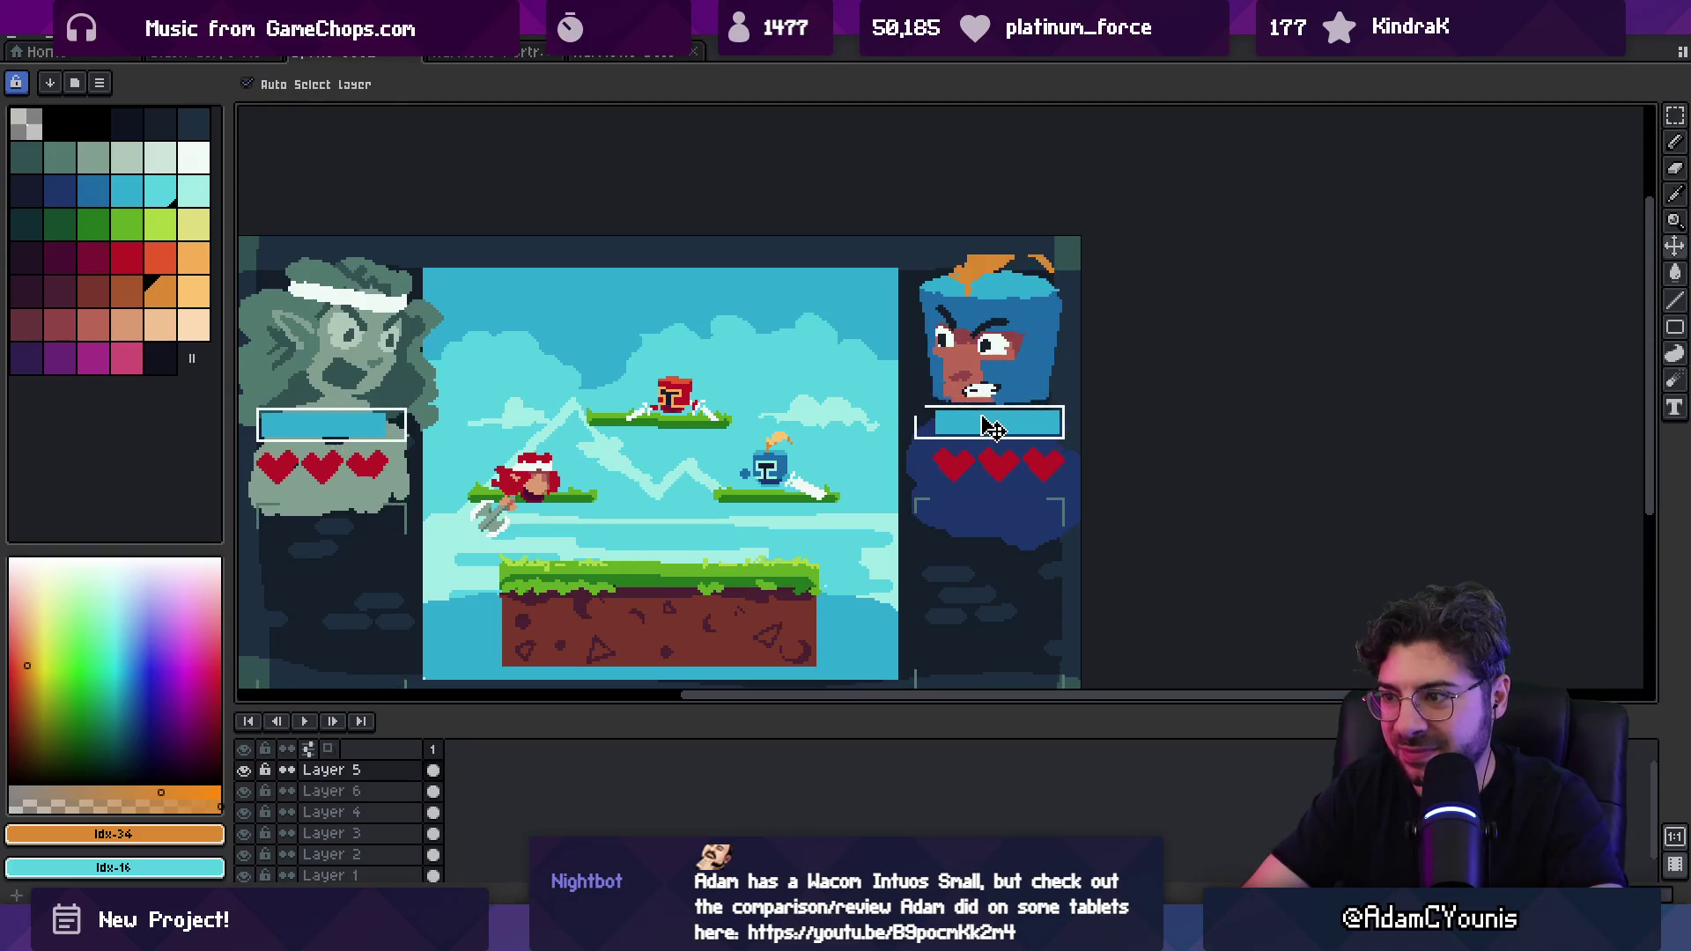
{"action": "scroll", "coordinate": [982, 431], "scroll_direction": "down", "scroll_amount": 2}
{"action": "key", "text": "m"}
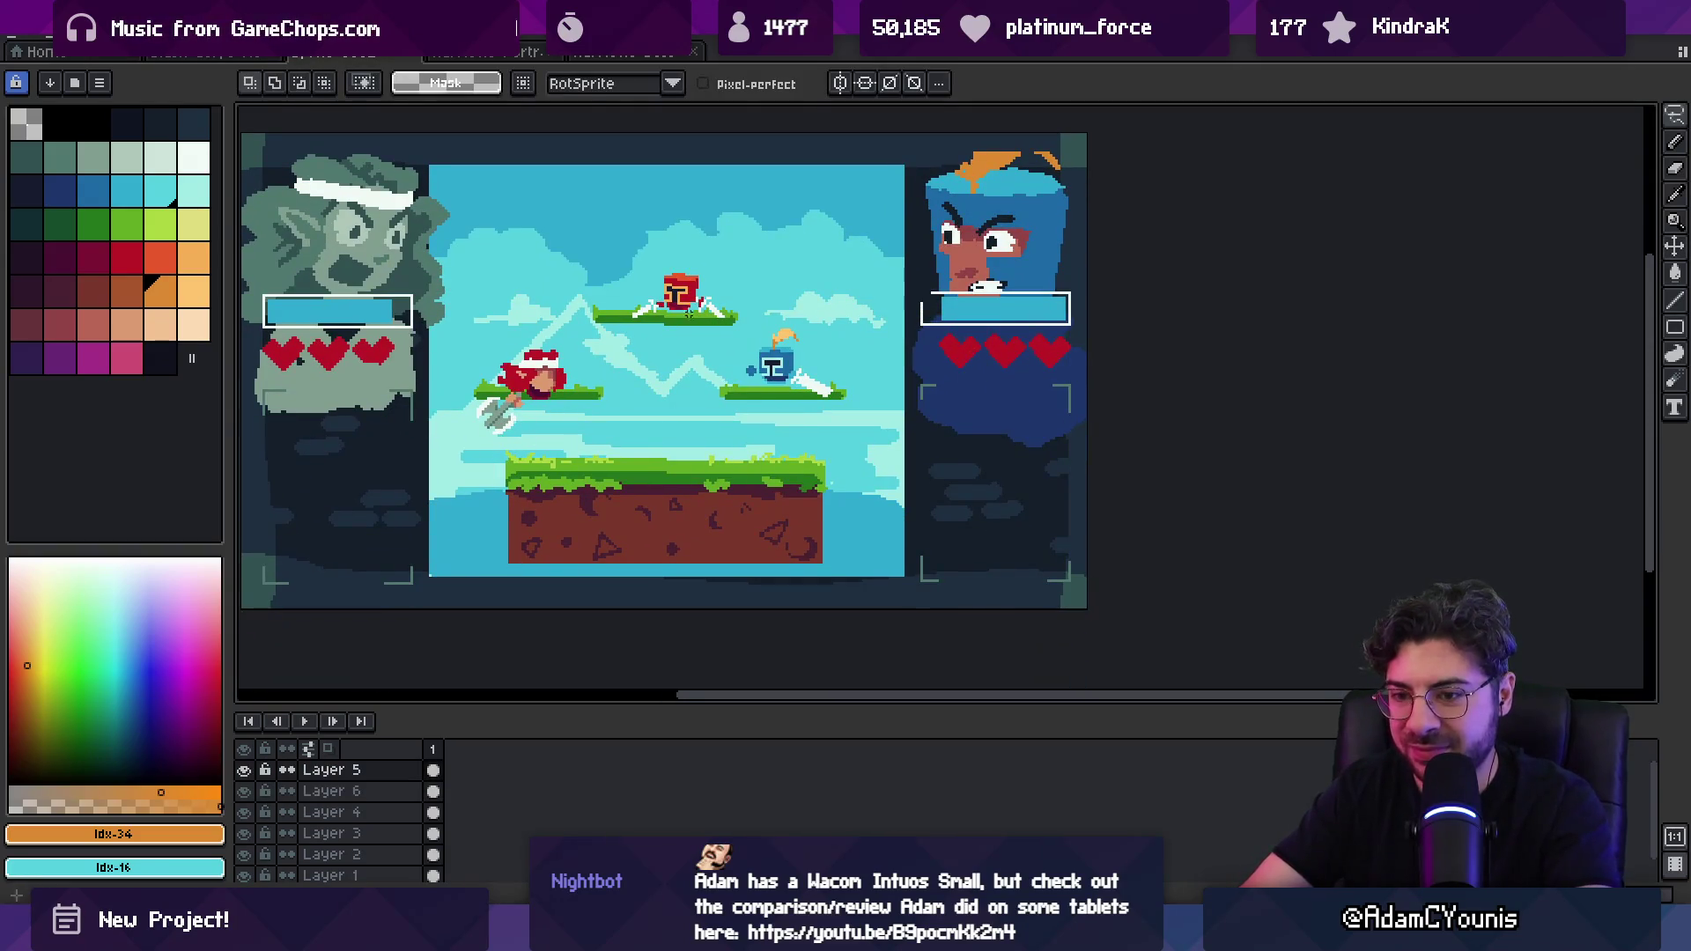
{"action": "mouse_move", "coordinate": [253, 393]}
{"action": "left_mouse_down"}
{"action": "mouse_move", "coordinate": [656, 263]}
{"action": "mouse_move", "coordinate": [1091, 263]}
{"action": "left_mouse_up"}
{"action": "left_click_drag", "start_coordinate": [1017, 336], "coordinate": [1018, 356]}
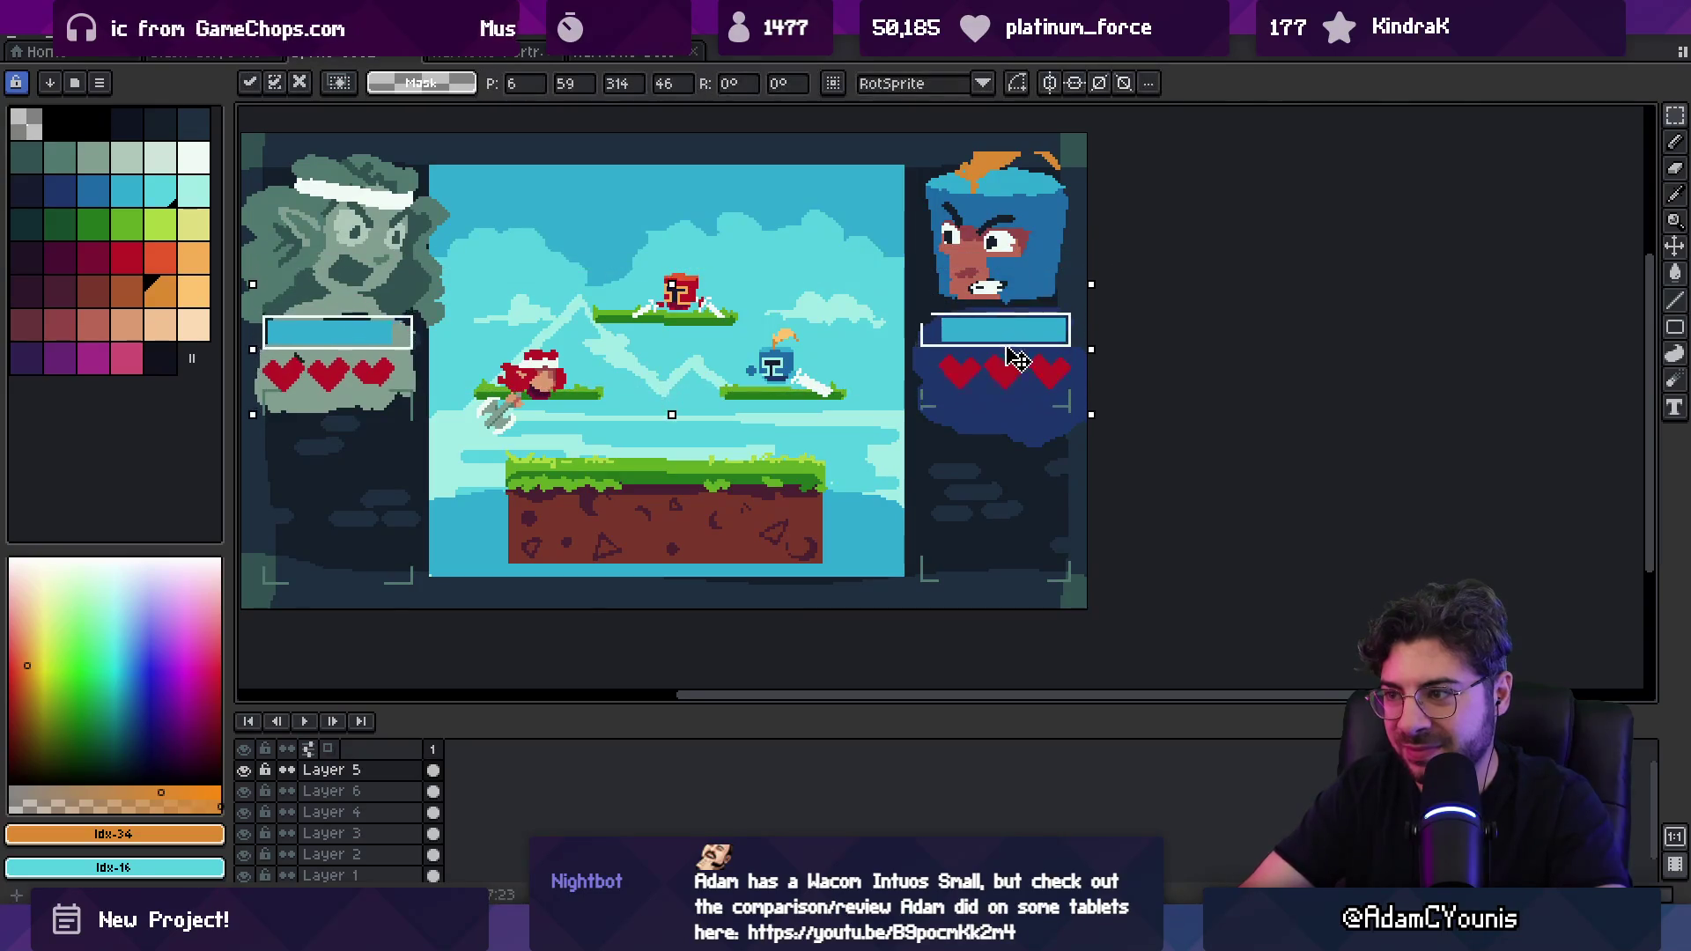
{"action": "key", "text": "Escape"}
{"action": "left_click_drag", "start_coordinate": [253, 376], "coordinate": [1092, 224]}
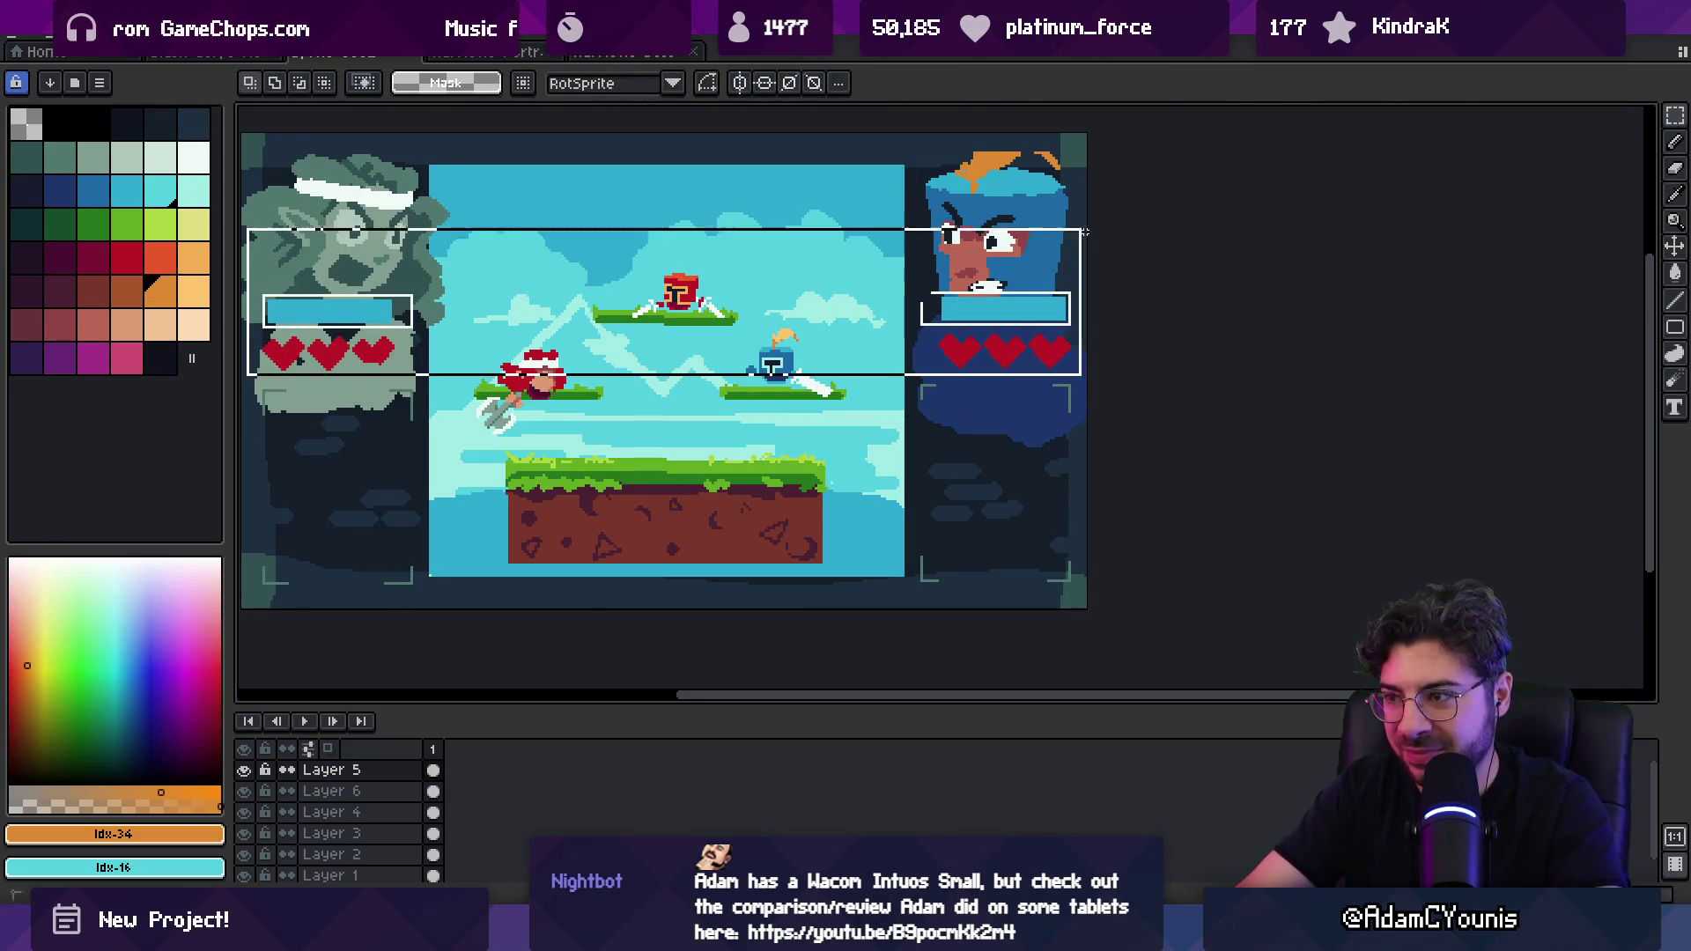
{"action": "left_click_drag", "start_coordinate": [977, 332], "coordinate": [986, 370]}
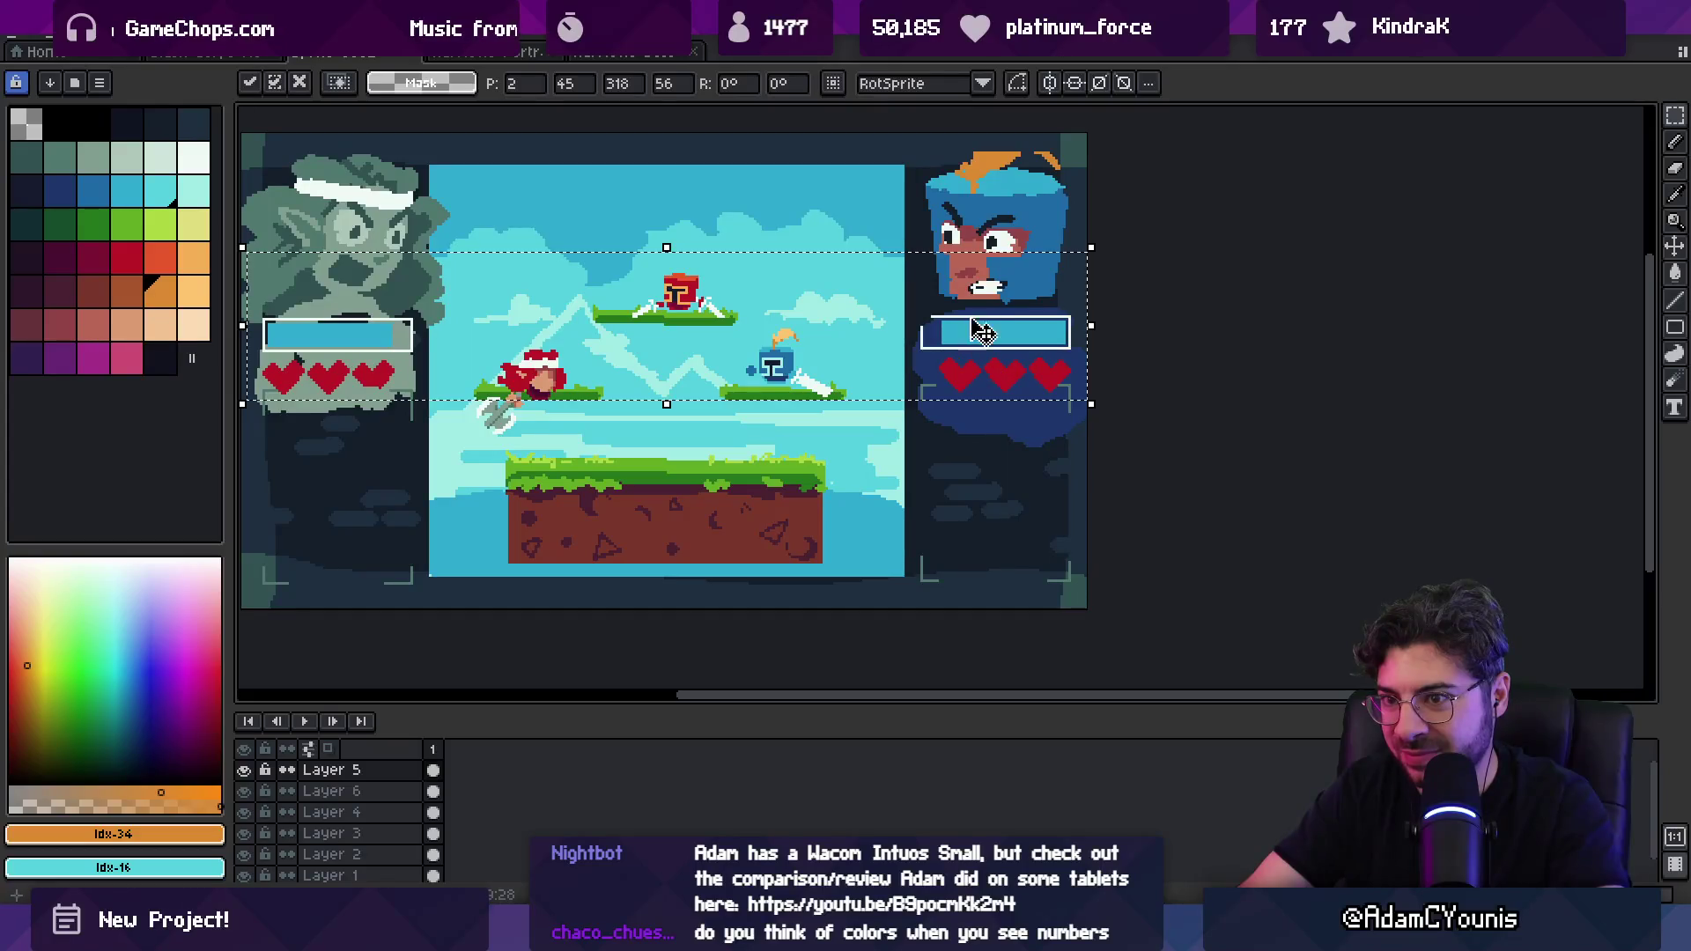
{"action": "key", "text": "i"}
{"action": "scroll", "coordinate": [998, 227], "scroll_direction": "up", "scroll_amount": 2}
{"action": "left_click", "coordinate": [998, 228], "text": "alt"}
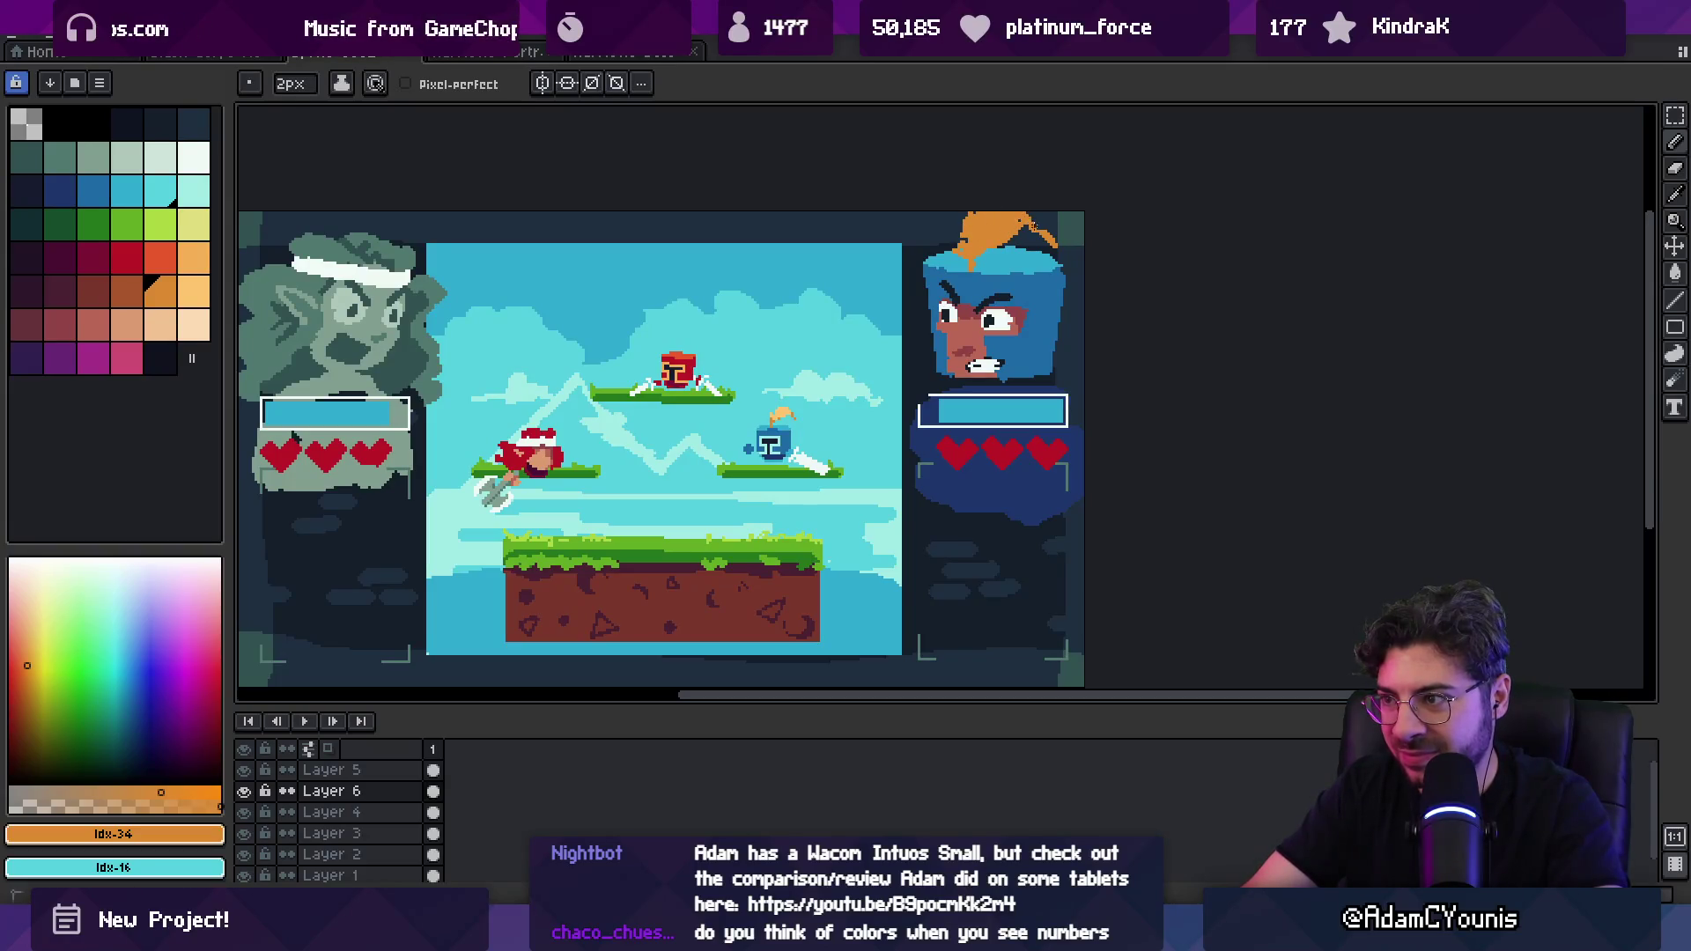
Step: Undo the last feather stroke and rework the feather, sampling the darker brown and the feather's orange
{"action": "key", "text": "ctrl+z"}
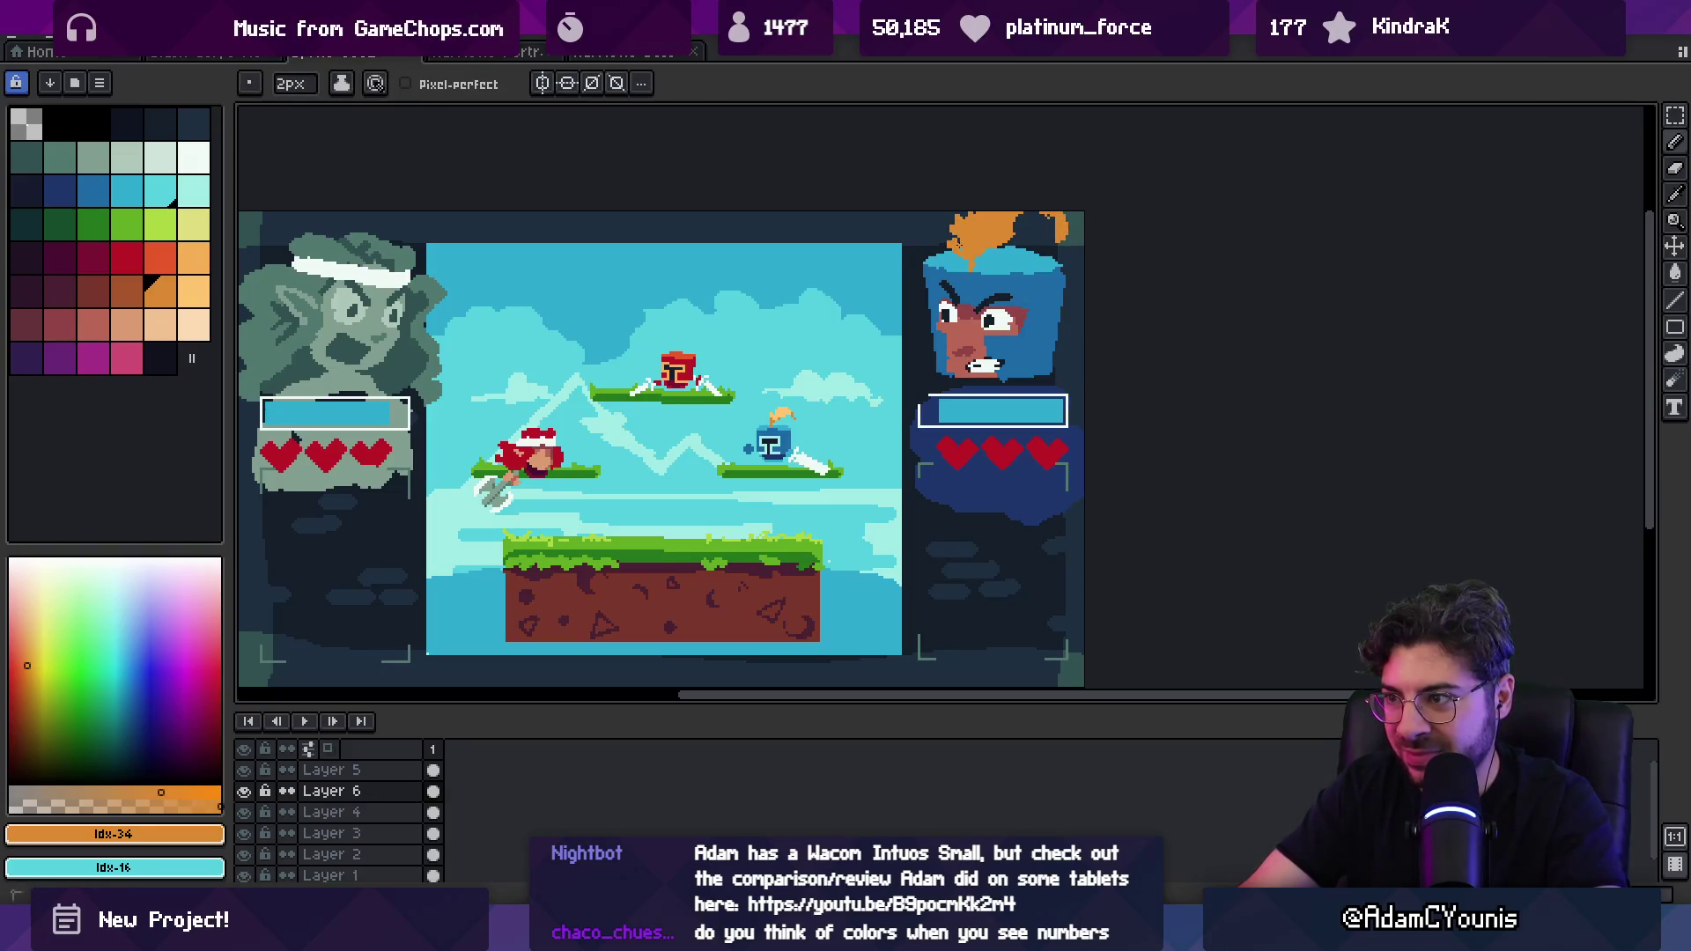
{"action": "key", "text": "e"}
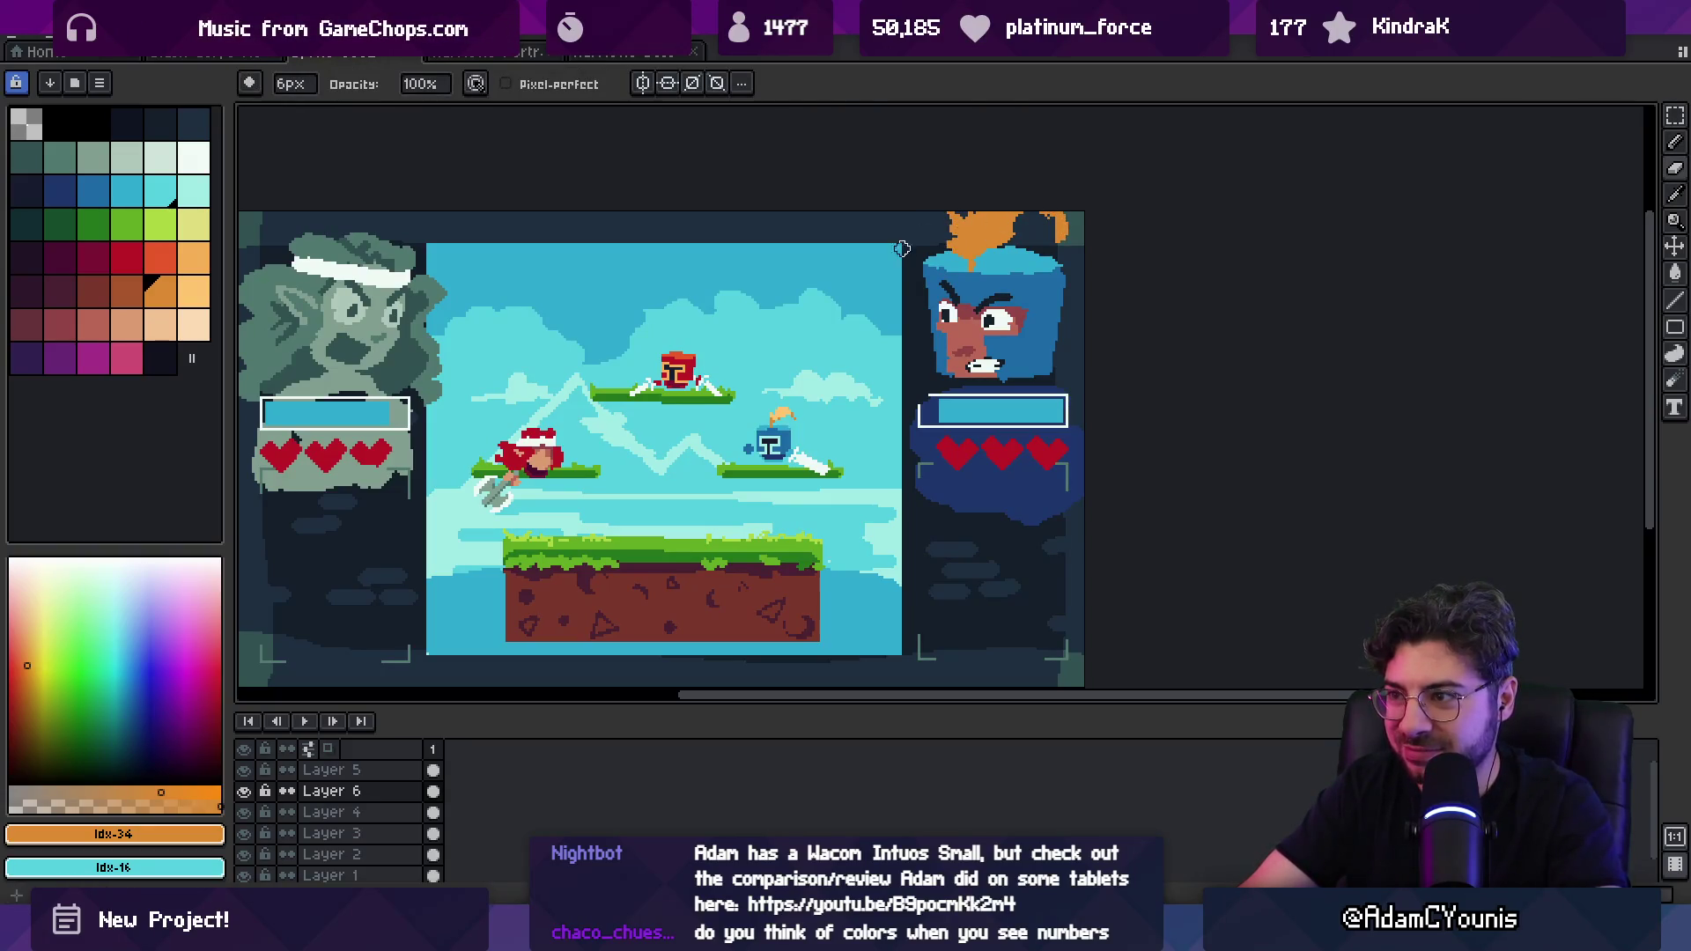
{"action": "key", "text": "b"}
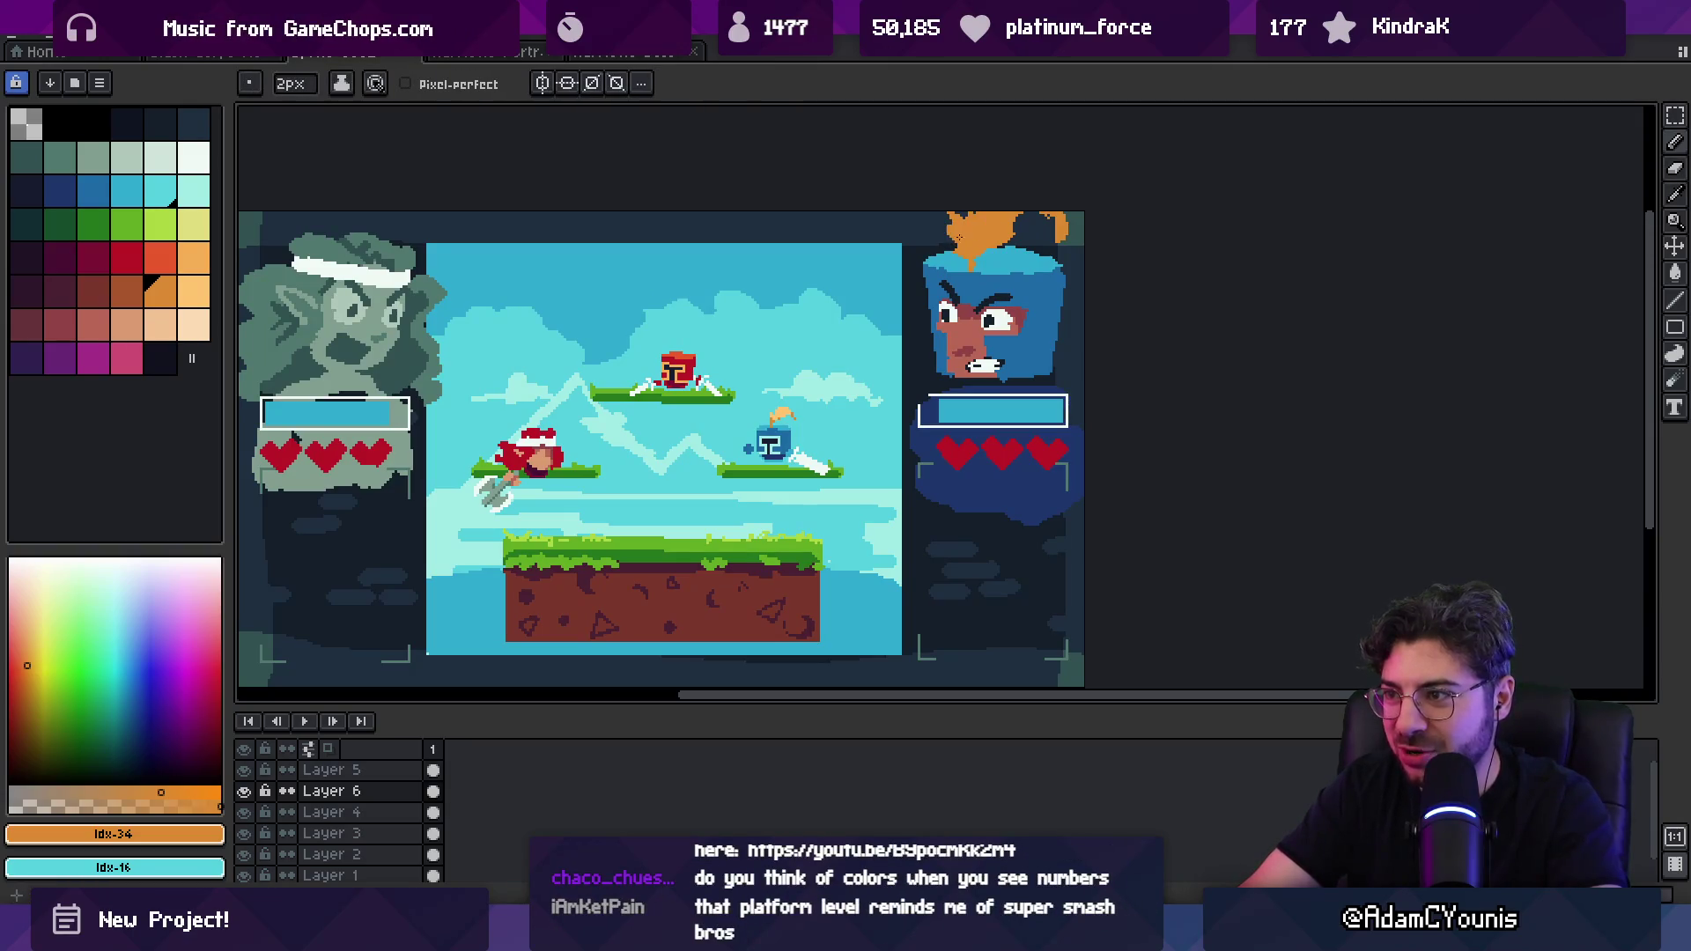
{"action": "left_click", "coordinate": [127, 291]}
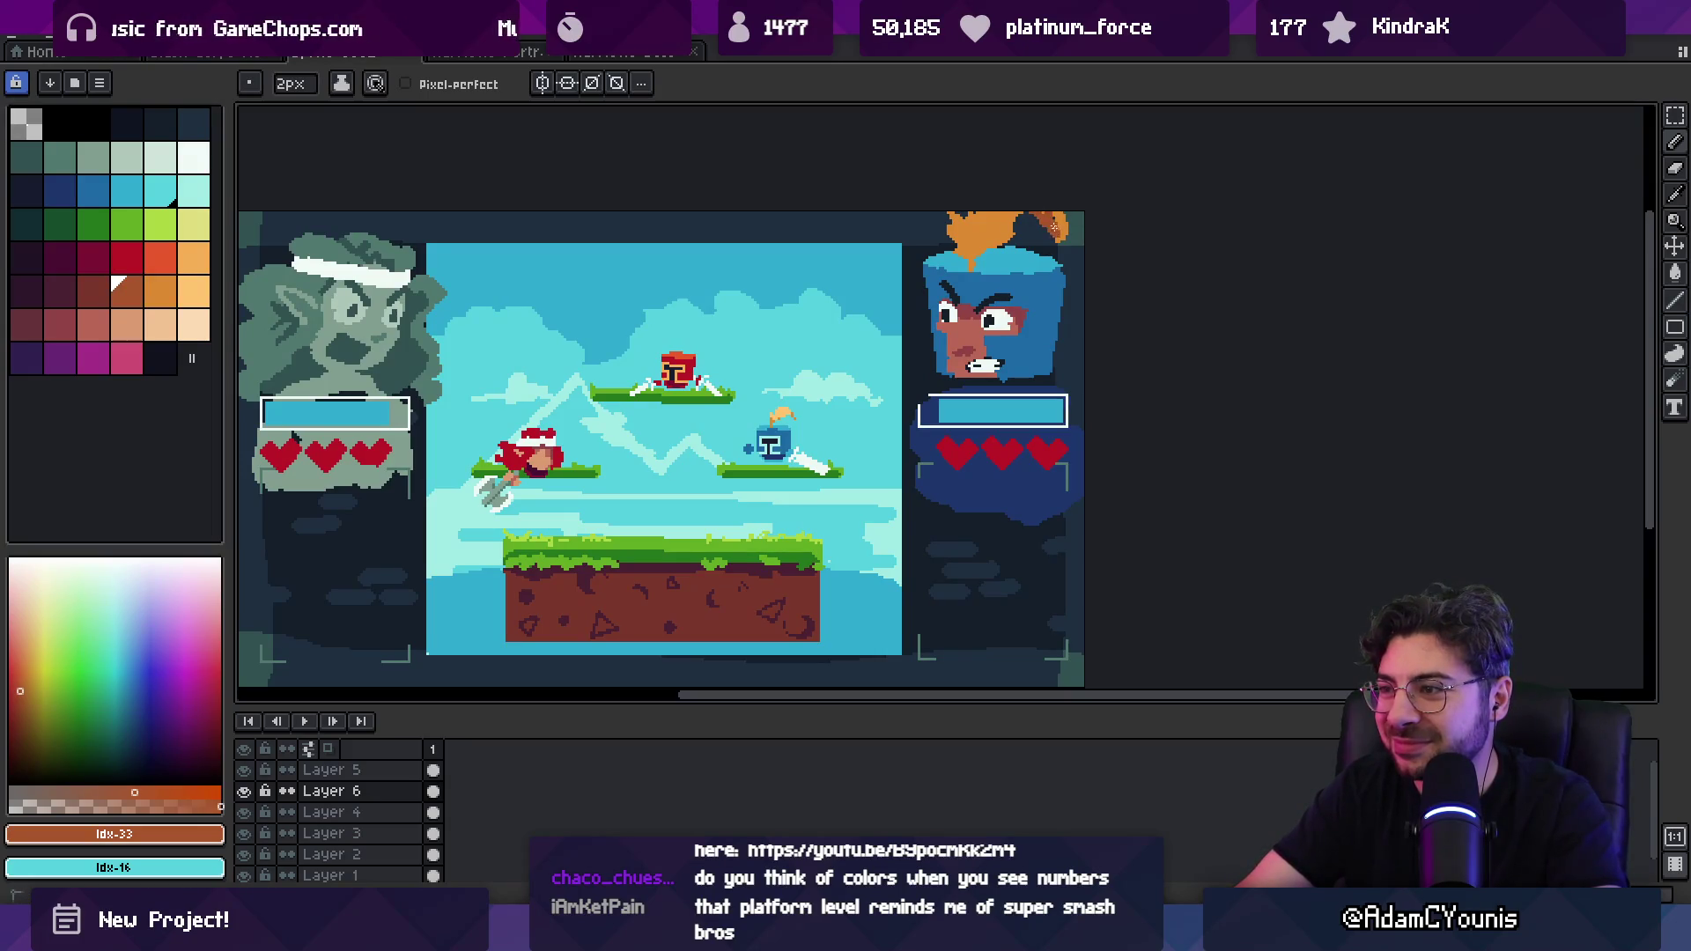
{"action": "left_click", "coordinate": [1053, 228], "text": "alt"}
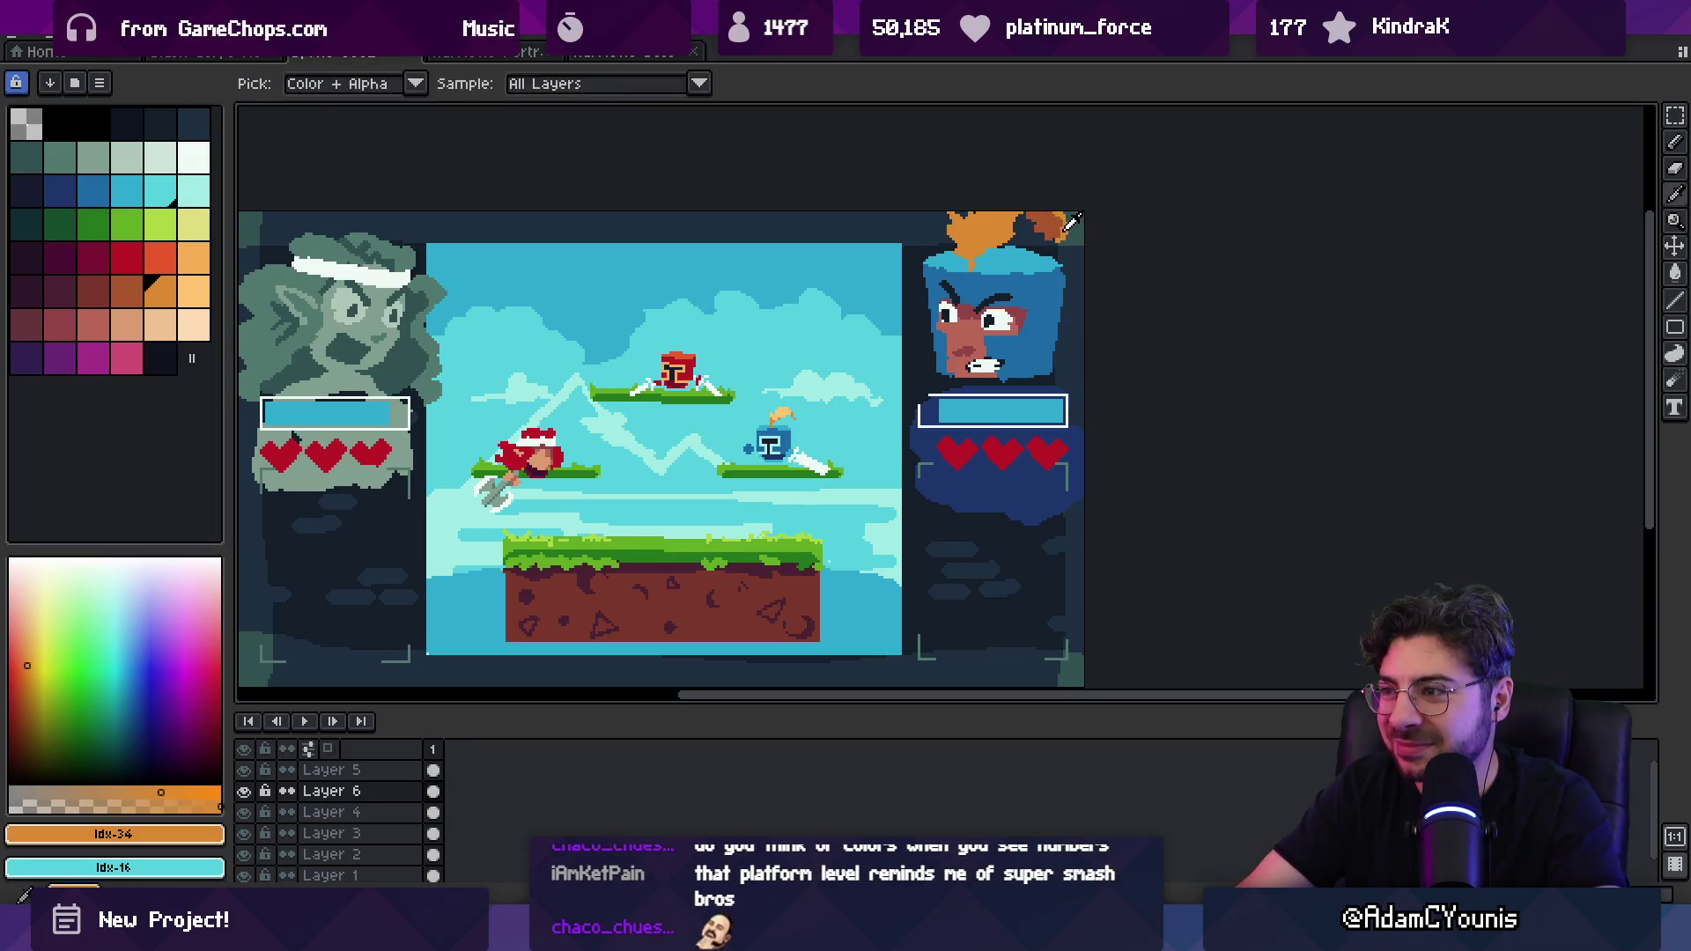
Step: Zoom out and pan to review the whole battle scene
{"action": "key", "text": "z"}
{"action": "scroll", "coordinate": [1013, 254], "scroll_direction": "down", "scroll_amount": 3}
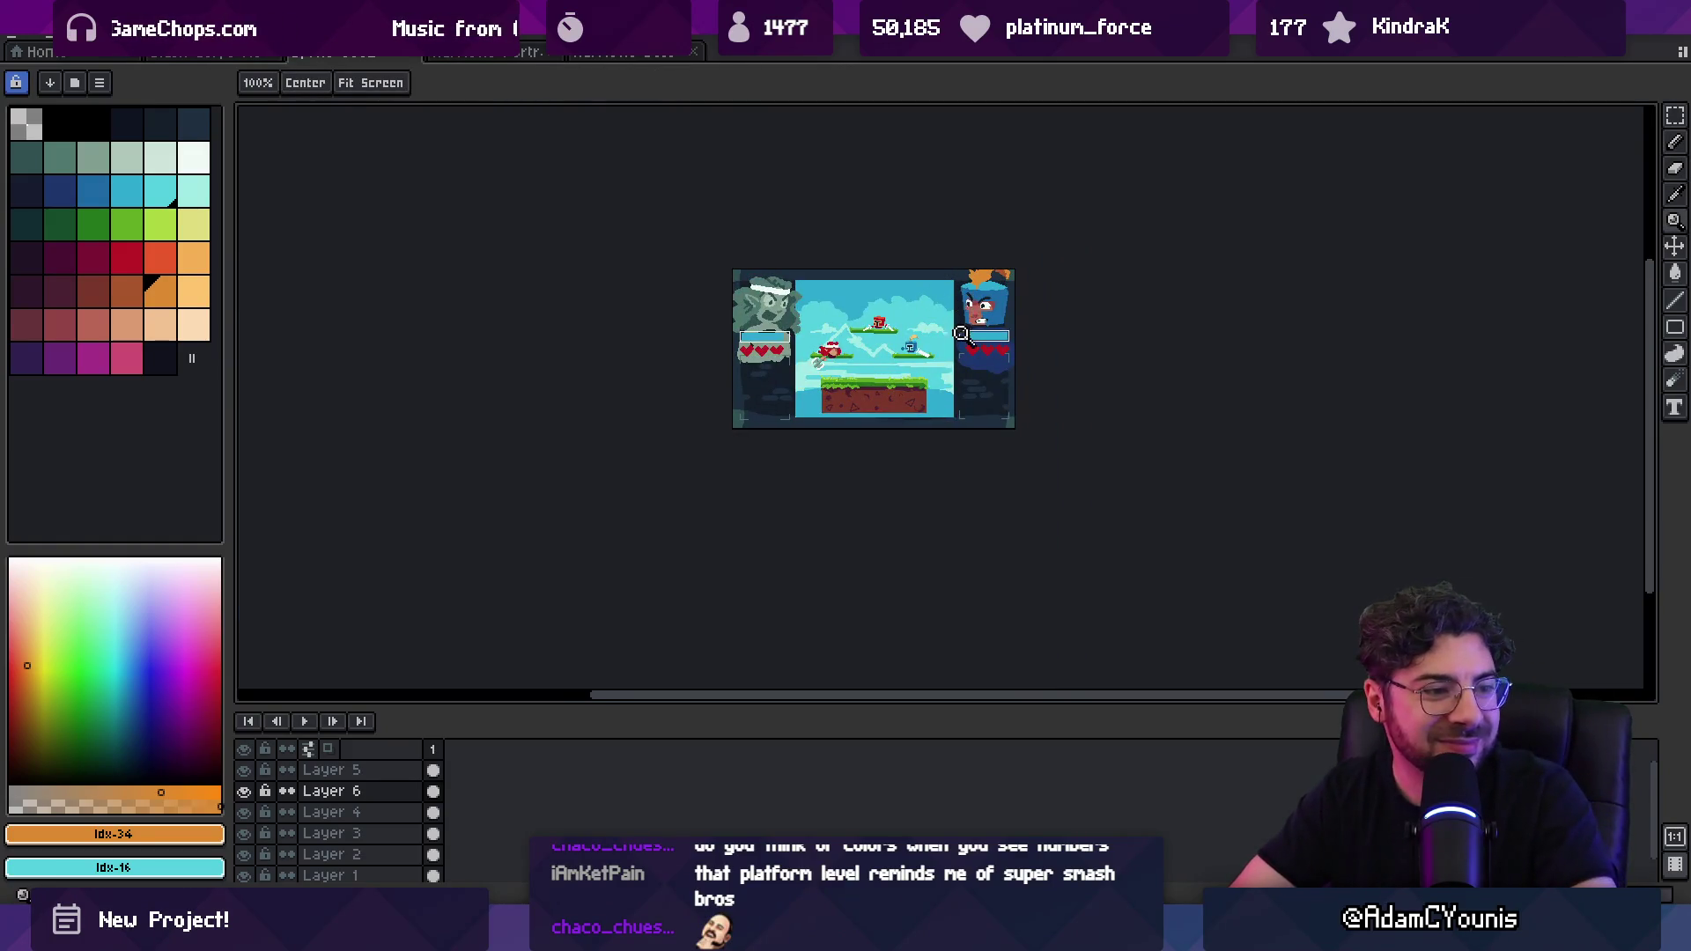
{"action": "scroll", "coordinate": [1004, 290], "scroll_direction": "up", "scroll_amount": 2}
{"action": "mouse_move", "coordinate": [793, 312]}
{"action": "left_mouse_down"}
{"action": "mouse_move", "coordinate": [914, 357]}
{"action": "mouse_move", "coordinate": [872, 326]}
{"action": "left_mouse_up"}
{"action": "scroll", "coordinate": [920, 352], "scroll_direction": "up", "scroll_amount": 1}
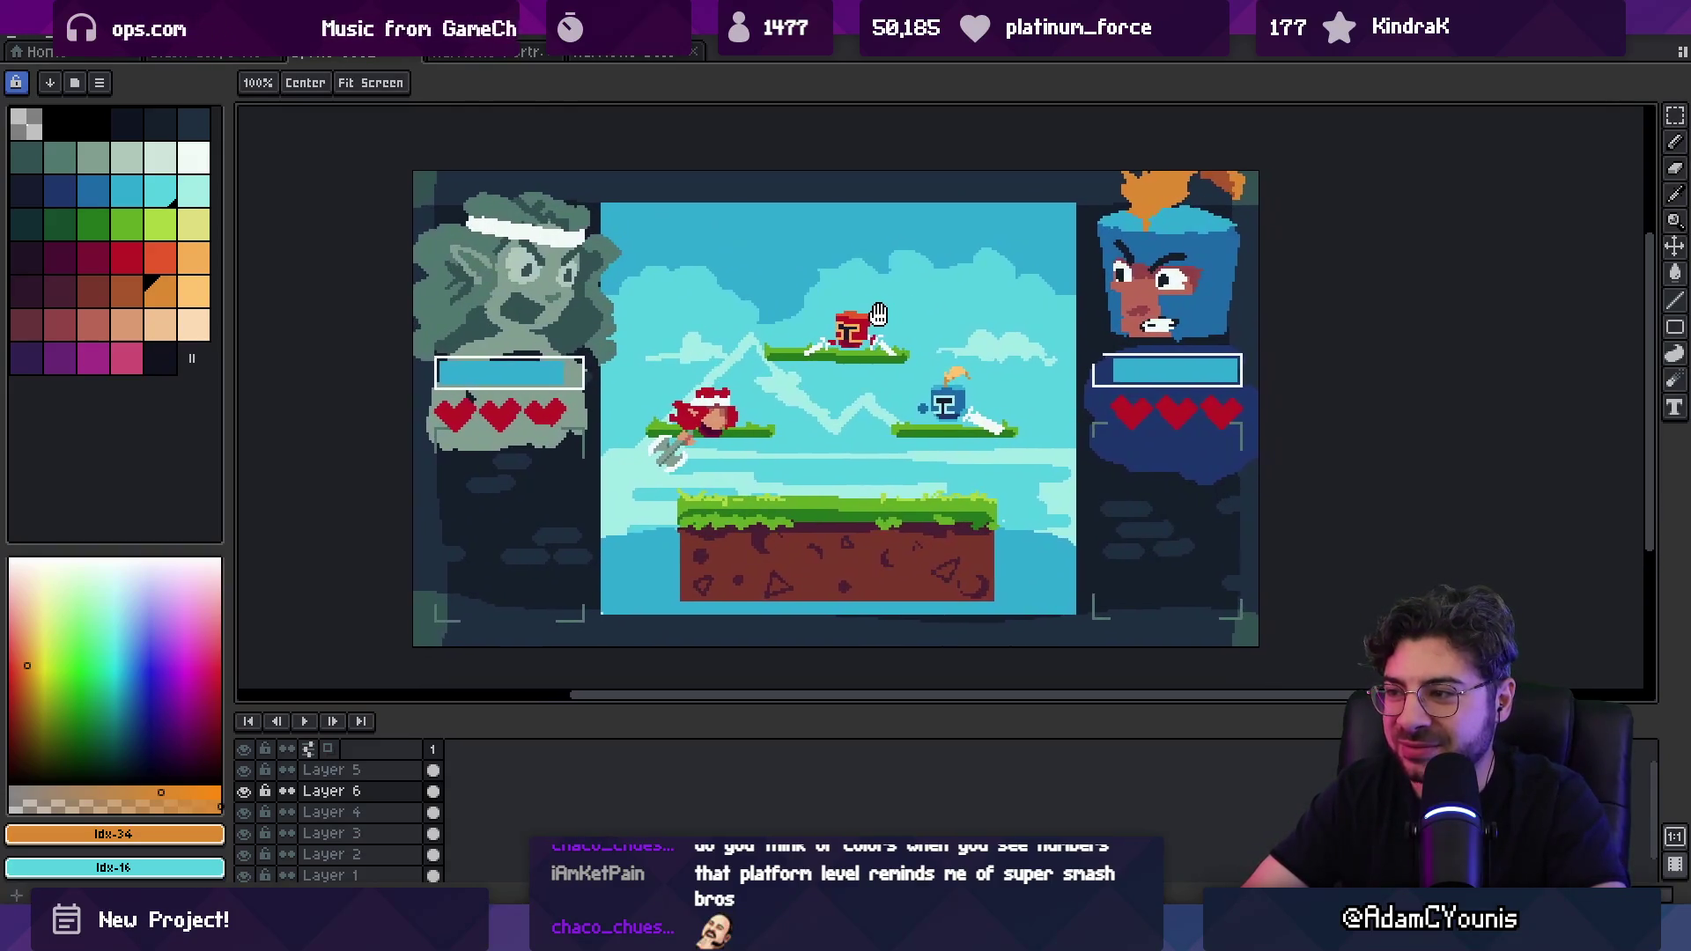
{"action": "scroll", "coordinate": [1106, 333], "scroll_direction": "up", "scroll_amount": 1}
Step: Return to the pencil and sample the reddish skin colour from the portrait
{"action": "key", "text": "b"}
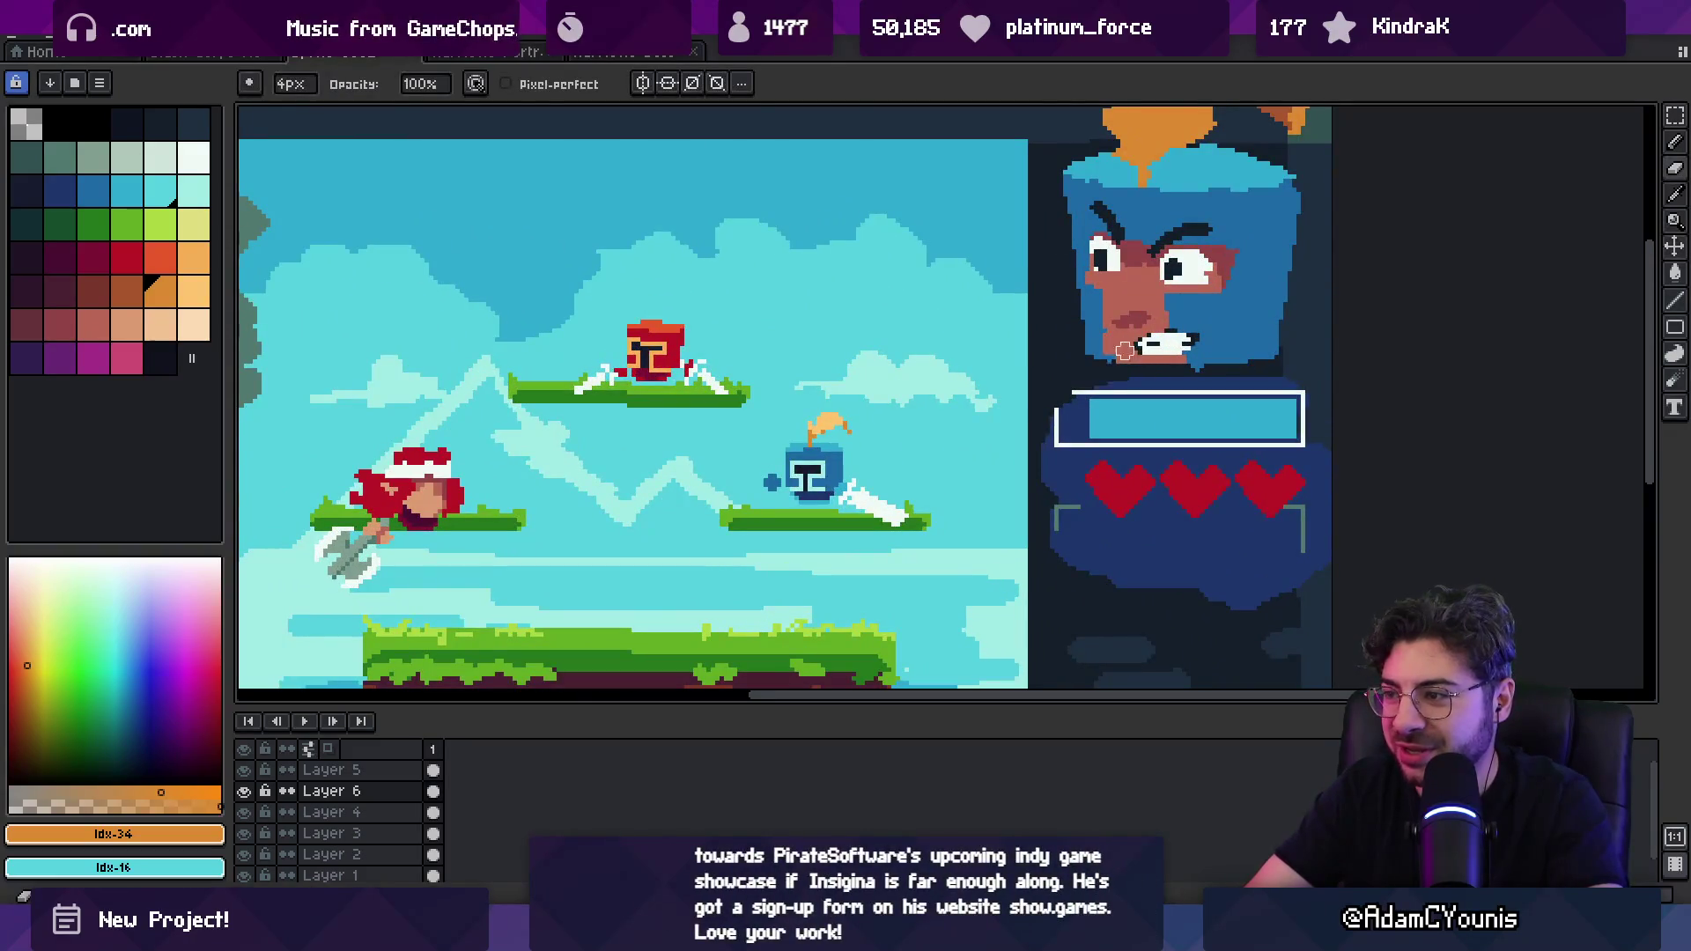
{"action": "left_click", "coordinate": [1111, 342], "text": "alt"}
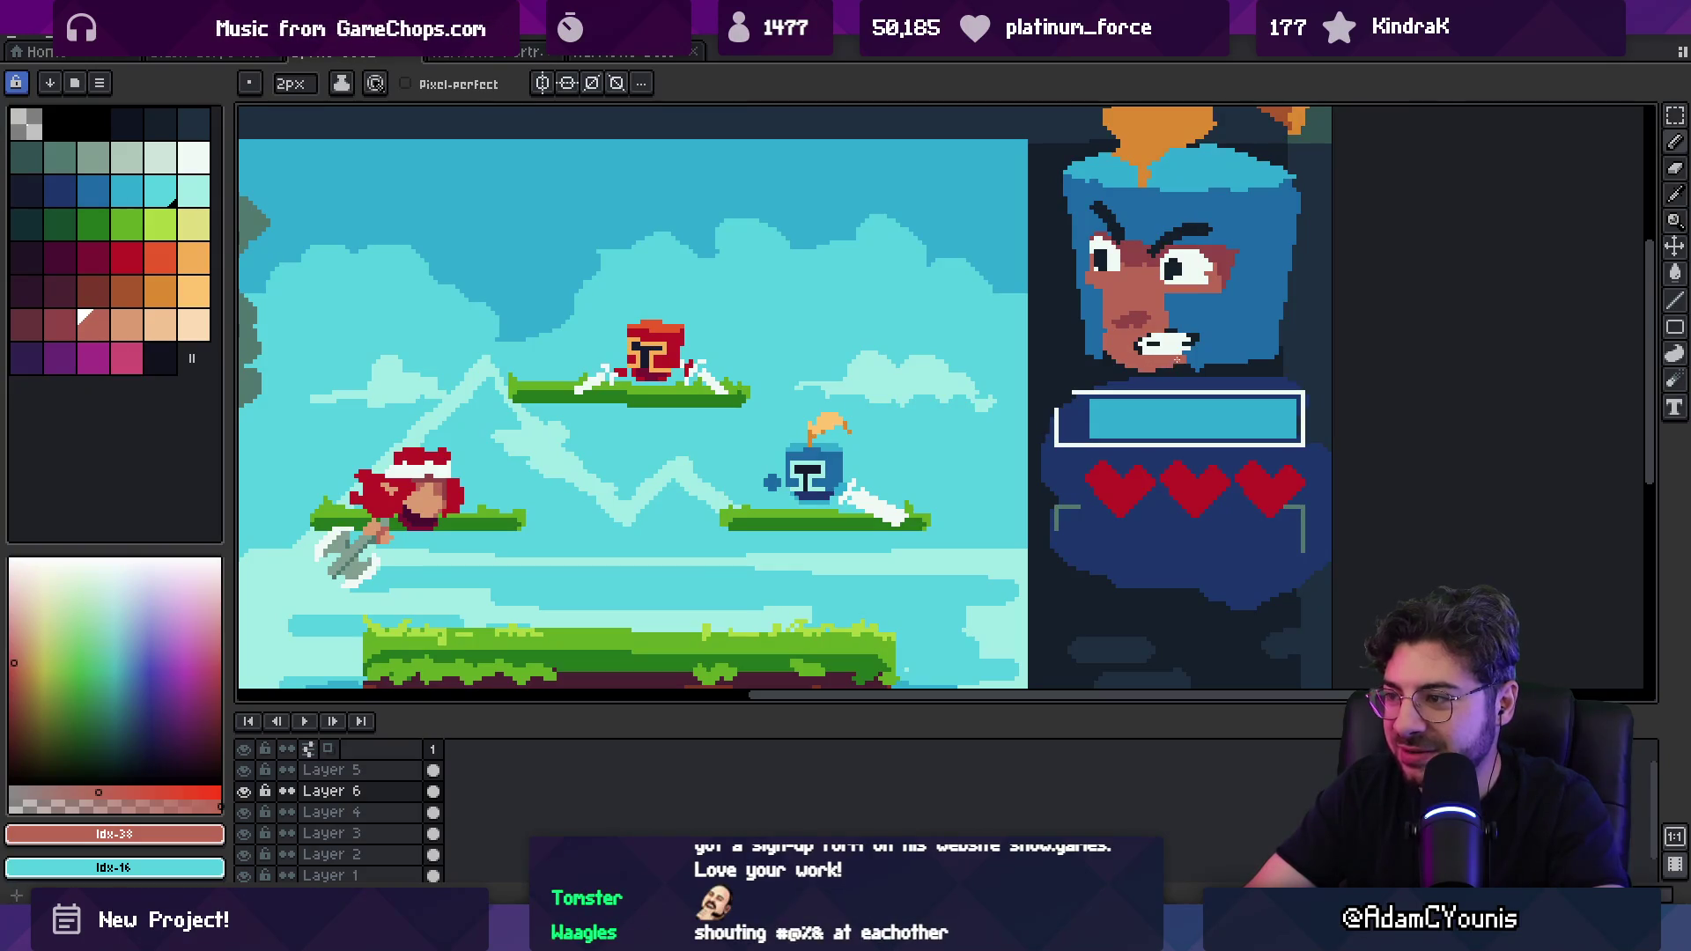
{"action": "scroll", "coordinate": [1176, 359], "scroll_direction": "down", "scroll_amount": 5}
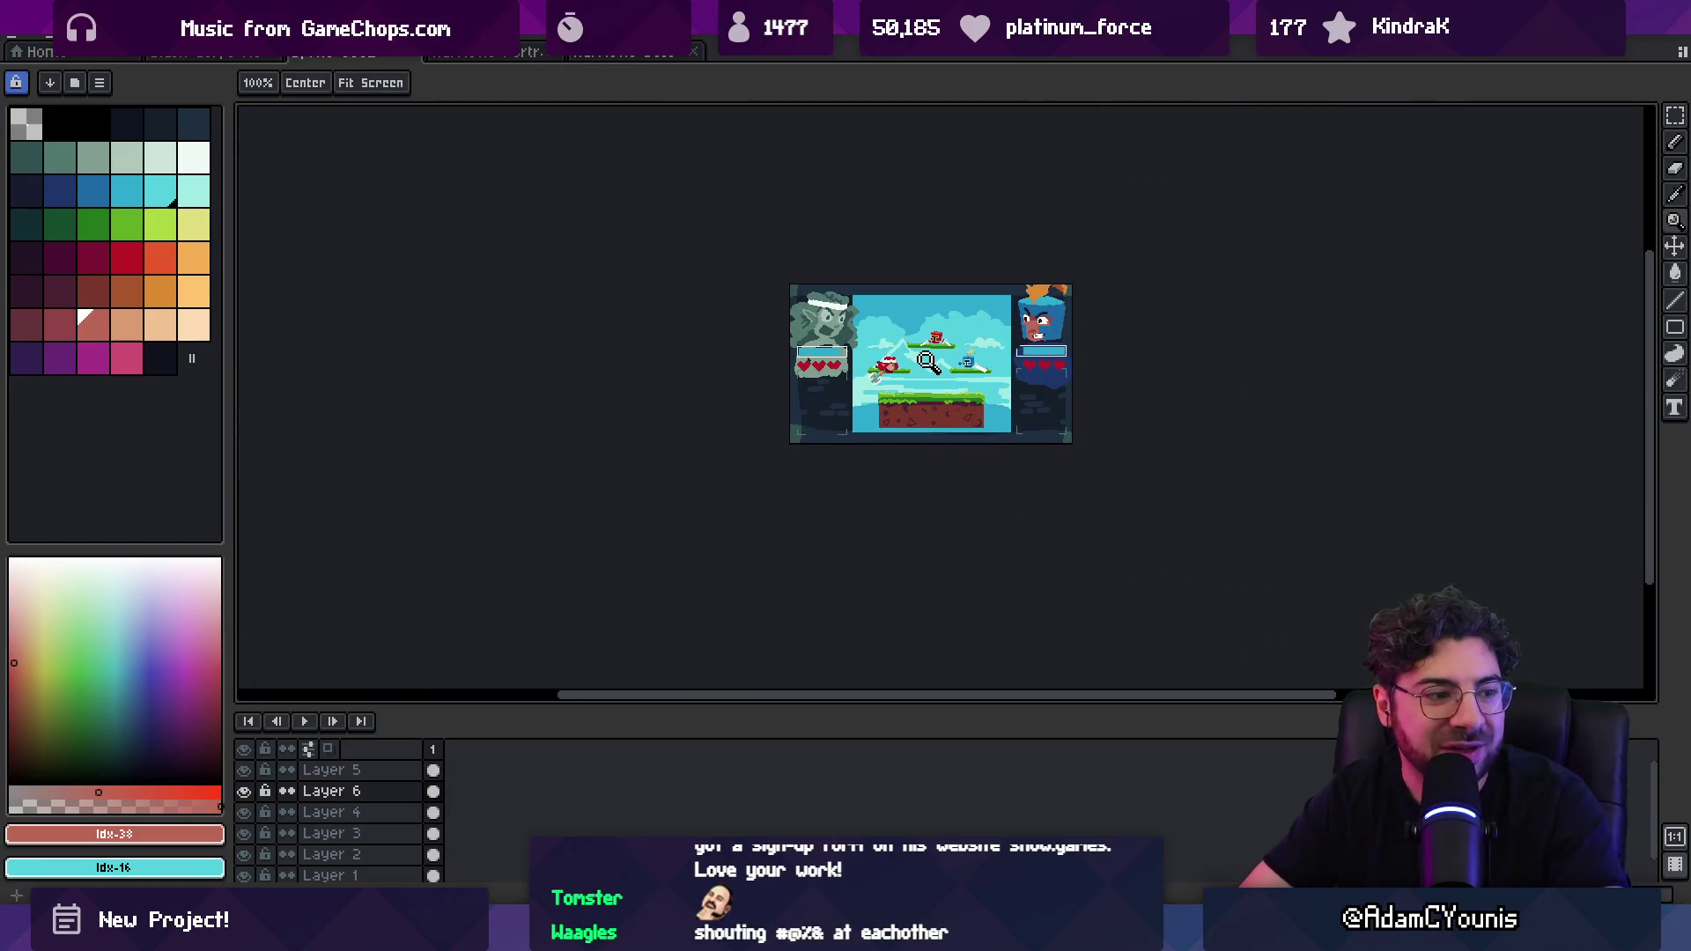
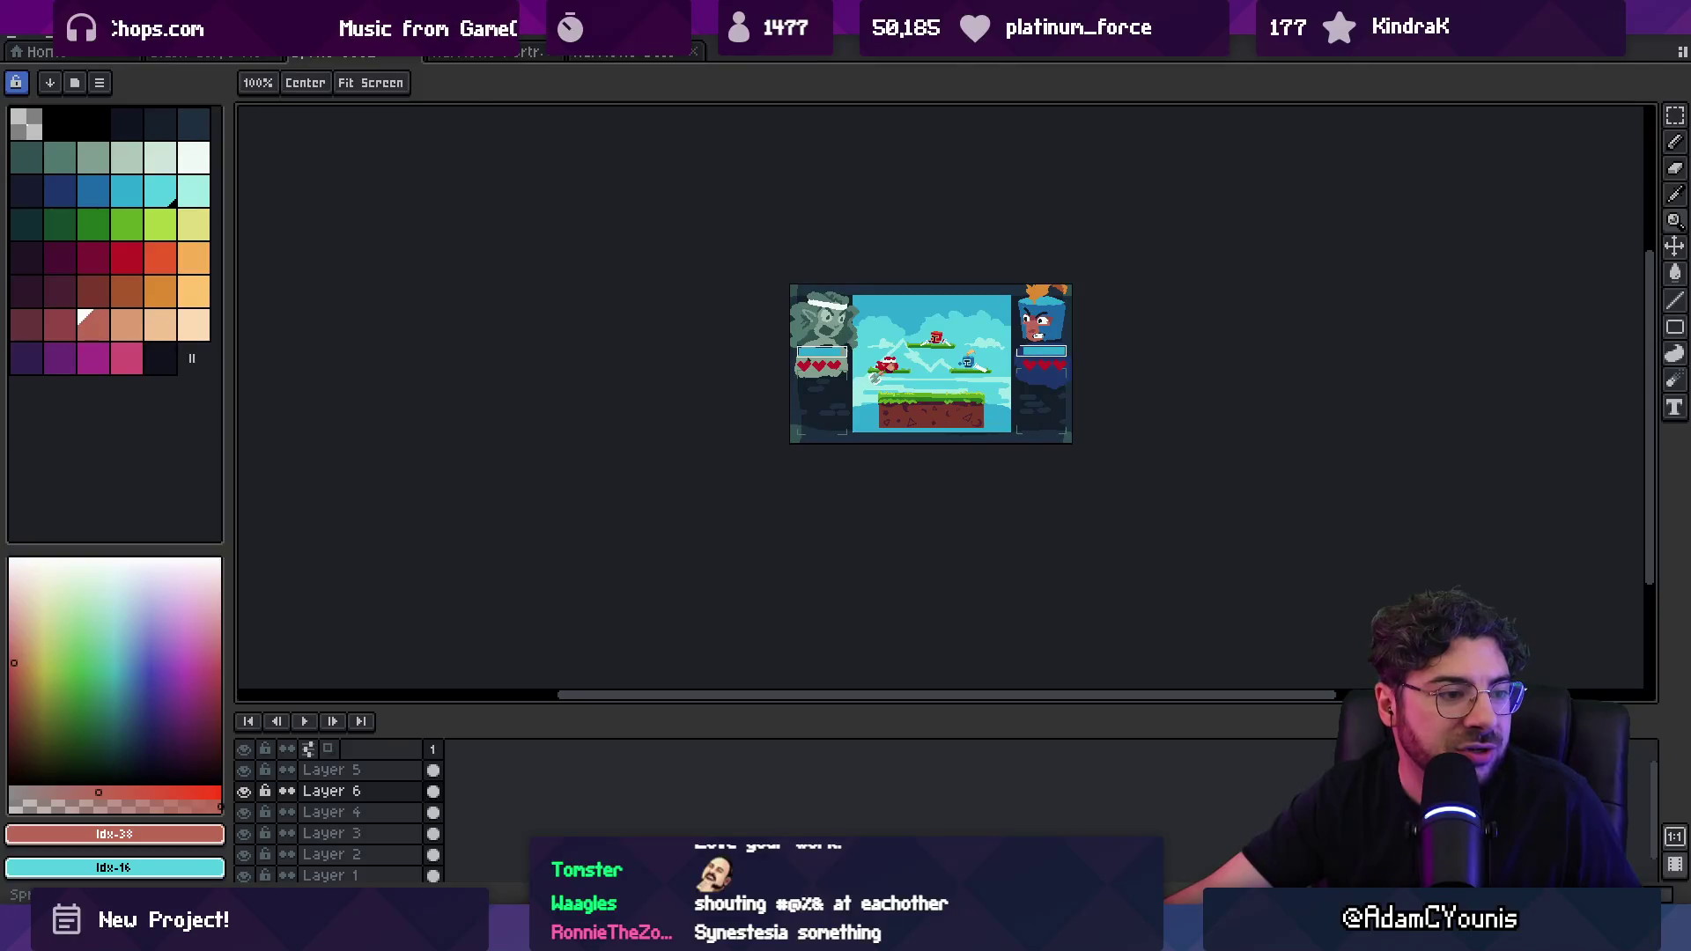
Step: Switch from the Aseprite mockup to the Pirate Indie Games Show site in Chrome
{"action": "key", "text": "alt+Tab"}
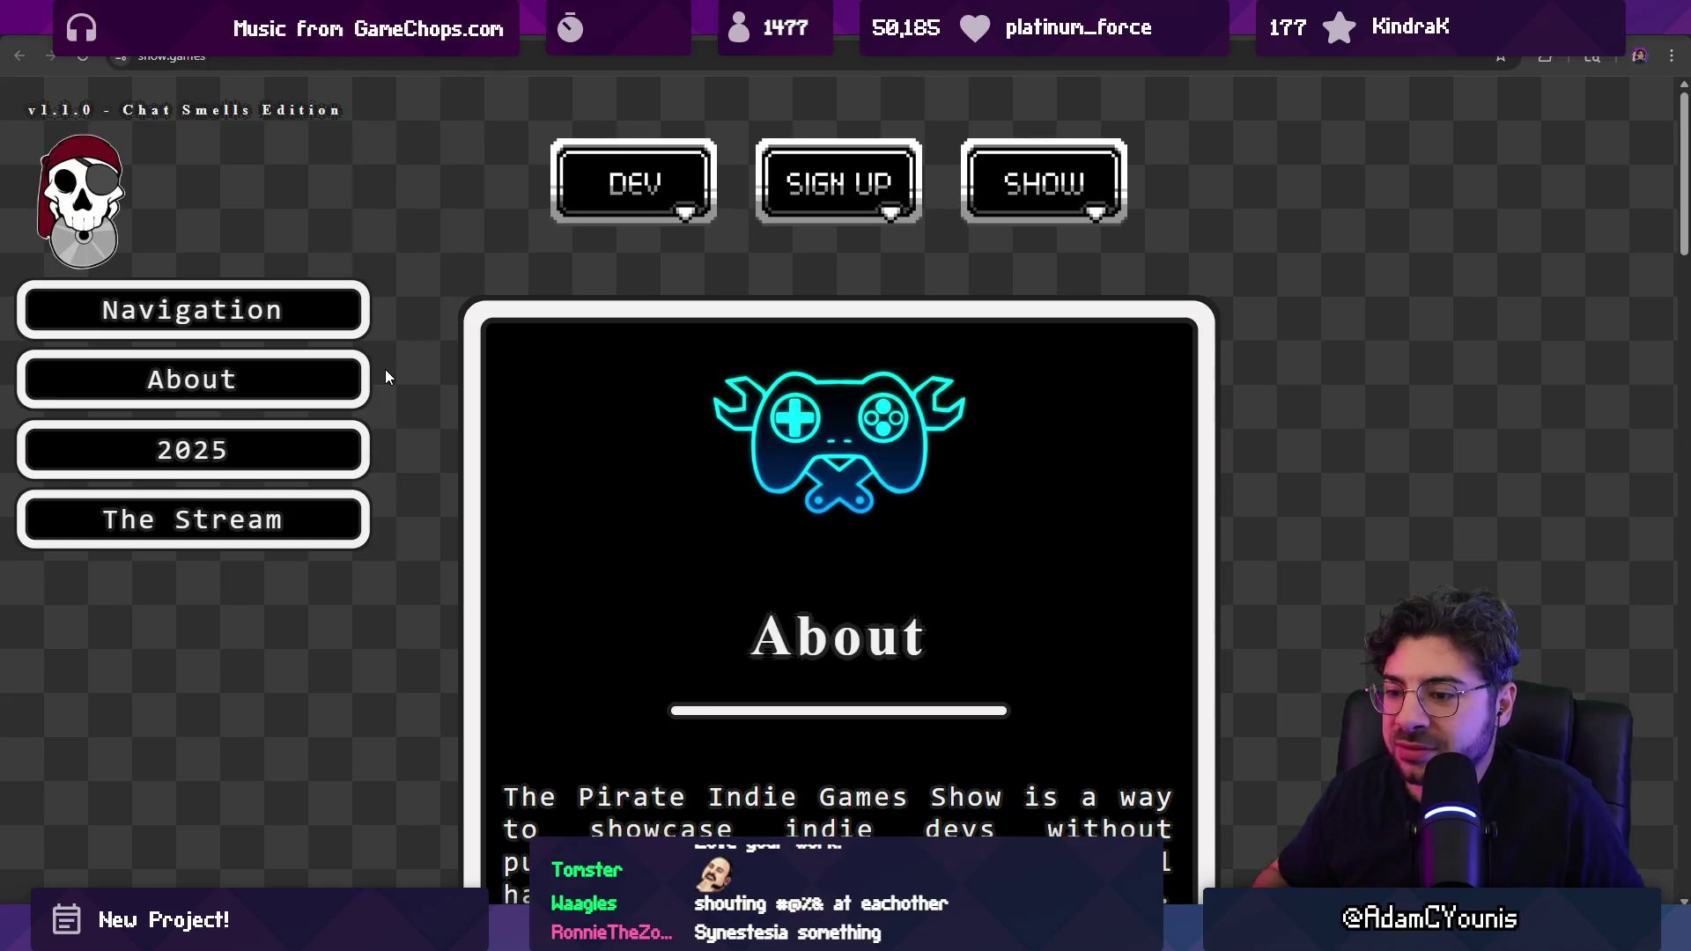
Step: Scroll through the show site's About and 2025 sections, then return to Aseprite
{"action": "scroll", "coordinate": [645, 427], "scroll_direction": "down", "scroll_amount": 15}
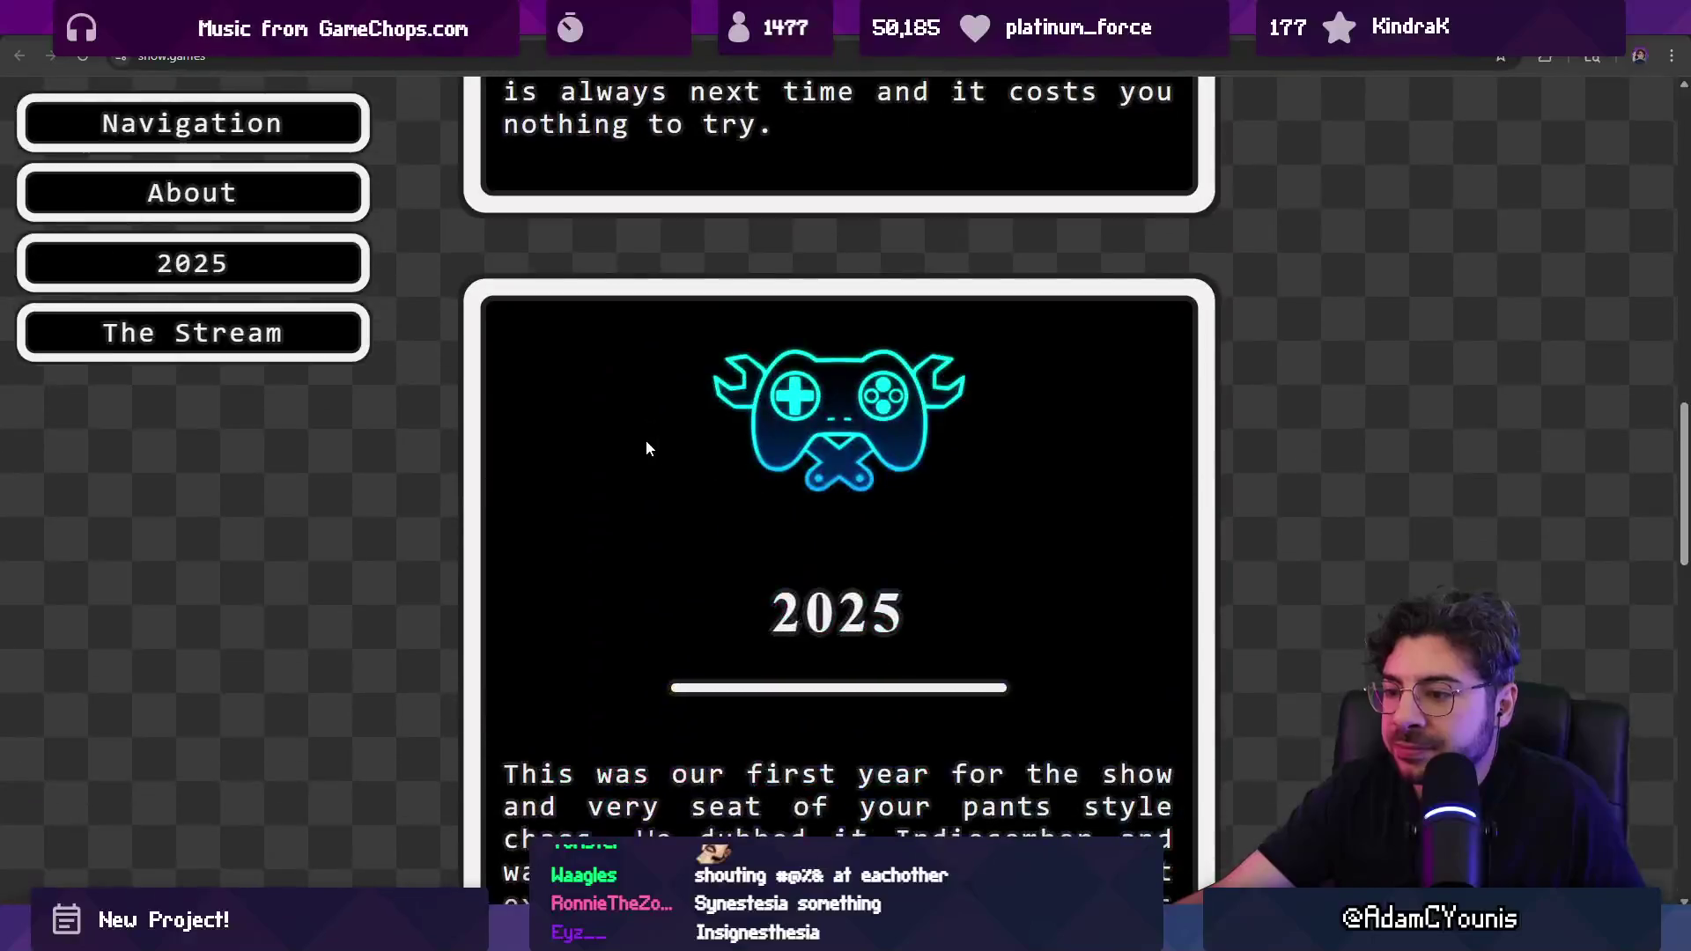
{"action": "scroll", "coordinate": [647, 448], "scroll_direction": "down", "scroll_amount": 5}
{"action": "scroll", "coordinate": [653, 458], "scroll_direction": "up", "scroll_amount": 20}
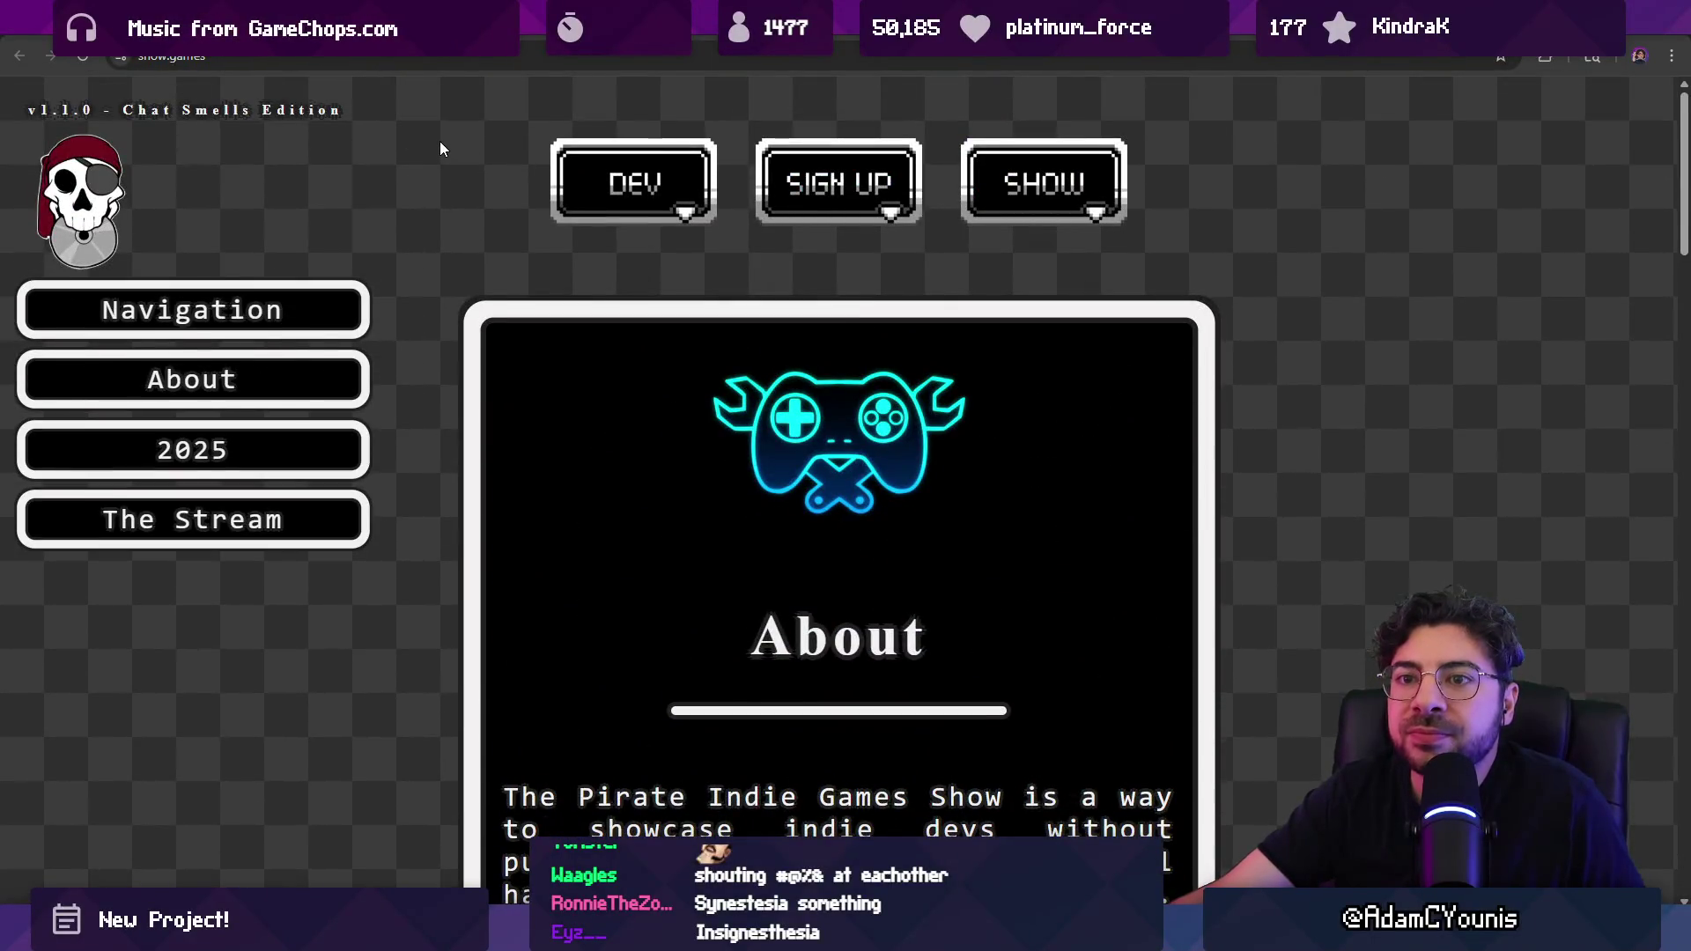
{"action": "key", "text": "alt+Tab"}
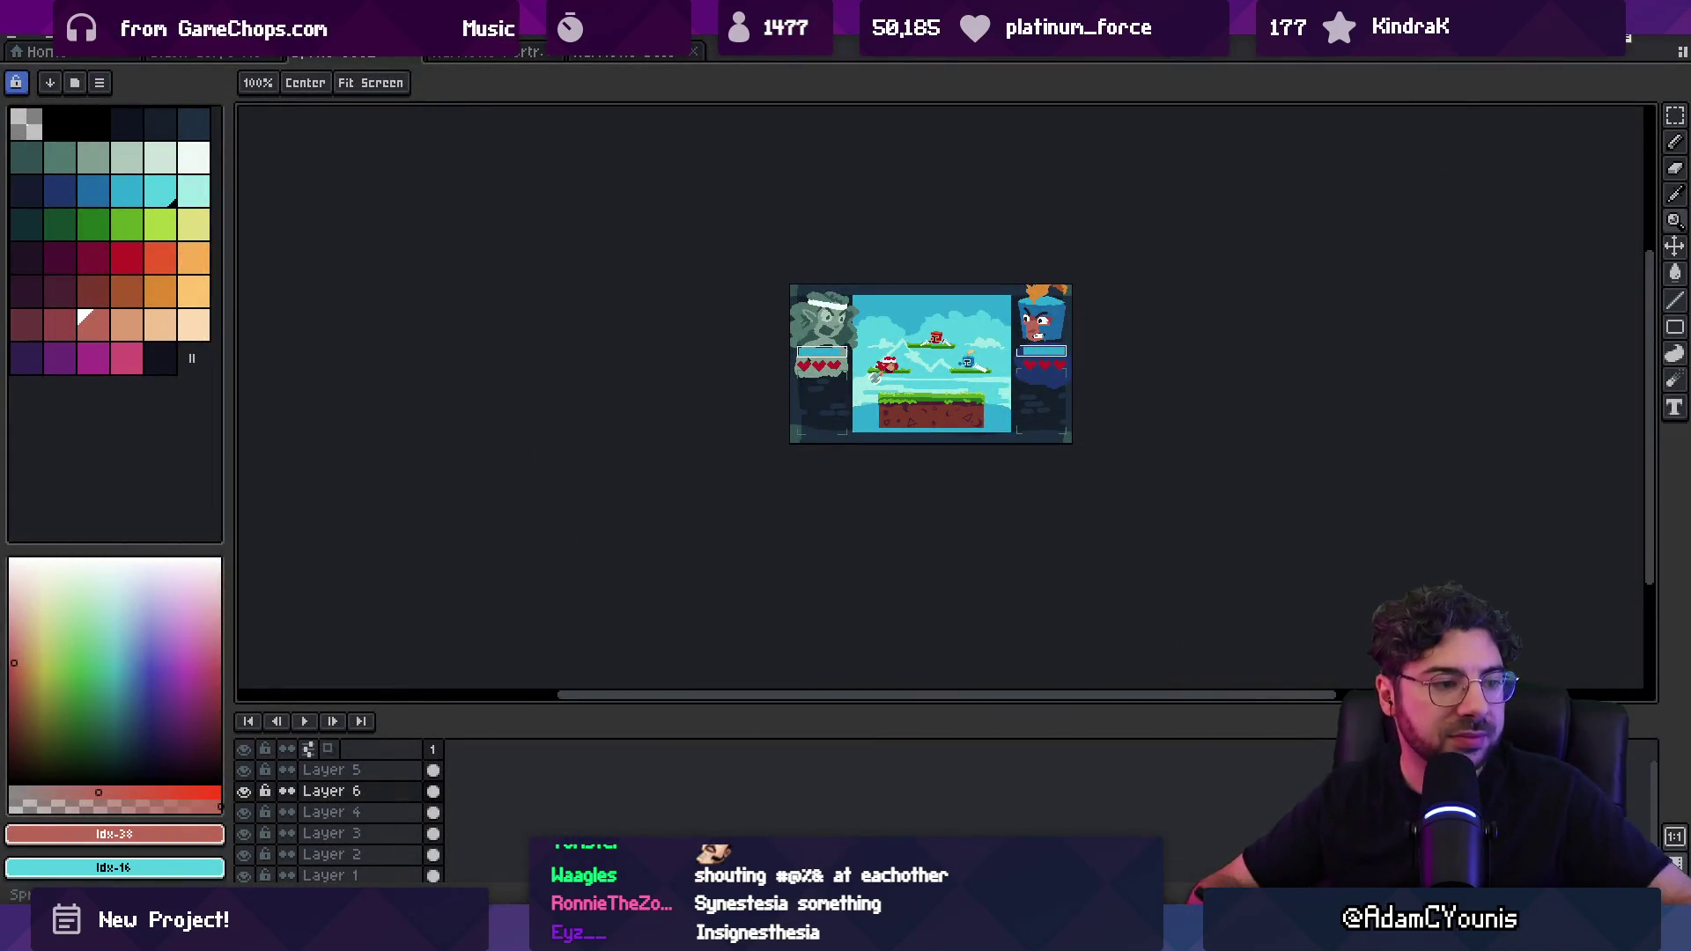
Step: Zoom in, sample the sky's cyan, then switch to the next lighter cyan swatch
{"action": "left_click", "coordinate": [940, 361]}
{"action": "key", "text": "i"}
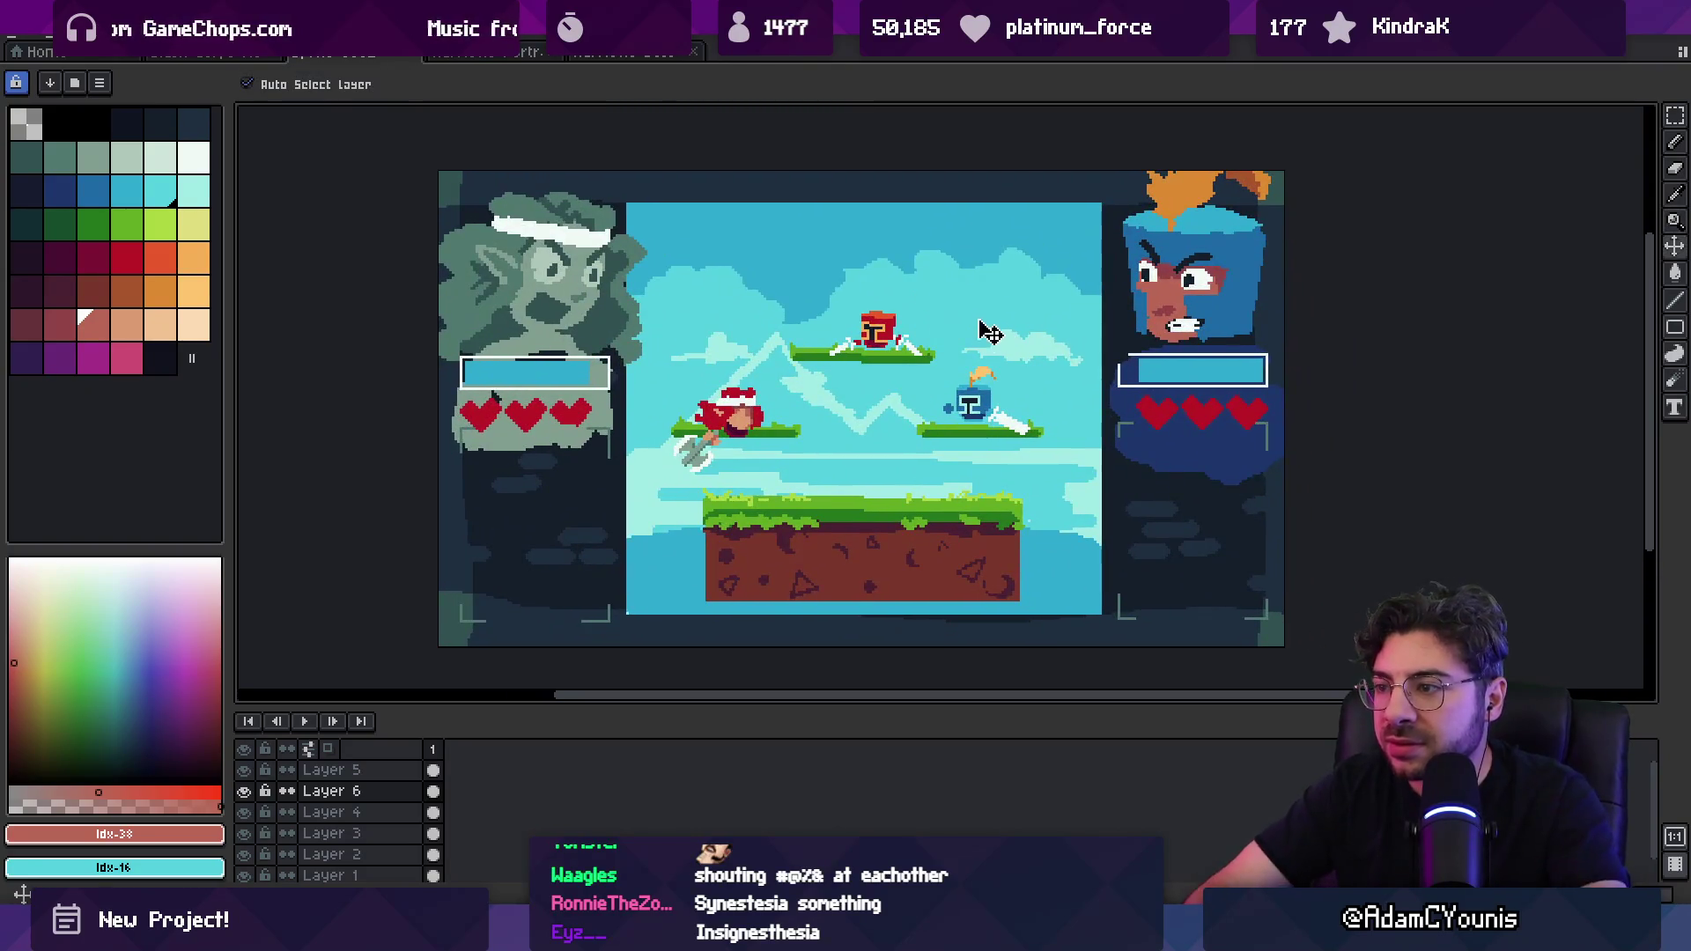
{"action": "left_click", "coordinate": [1036, 287], "text": "alt"}
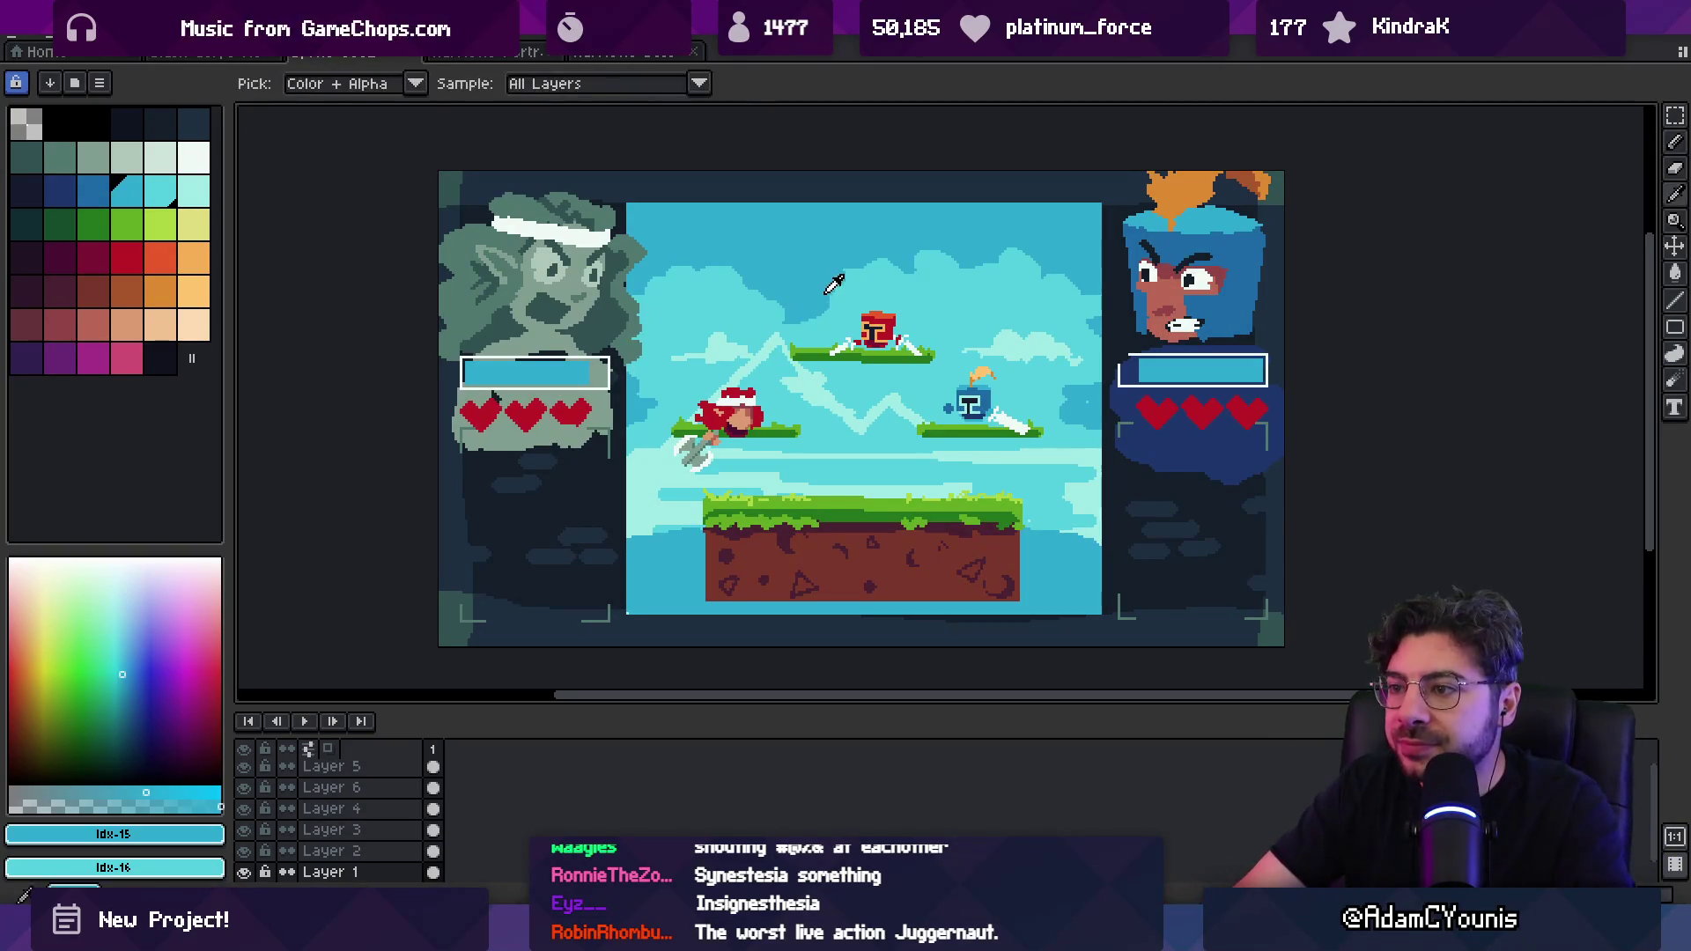
{"action": "left_click", "coordinate": [853, 293], "text": "alt"}
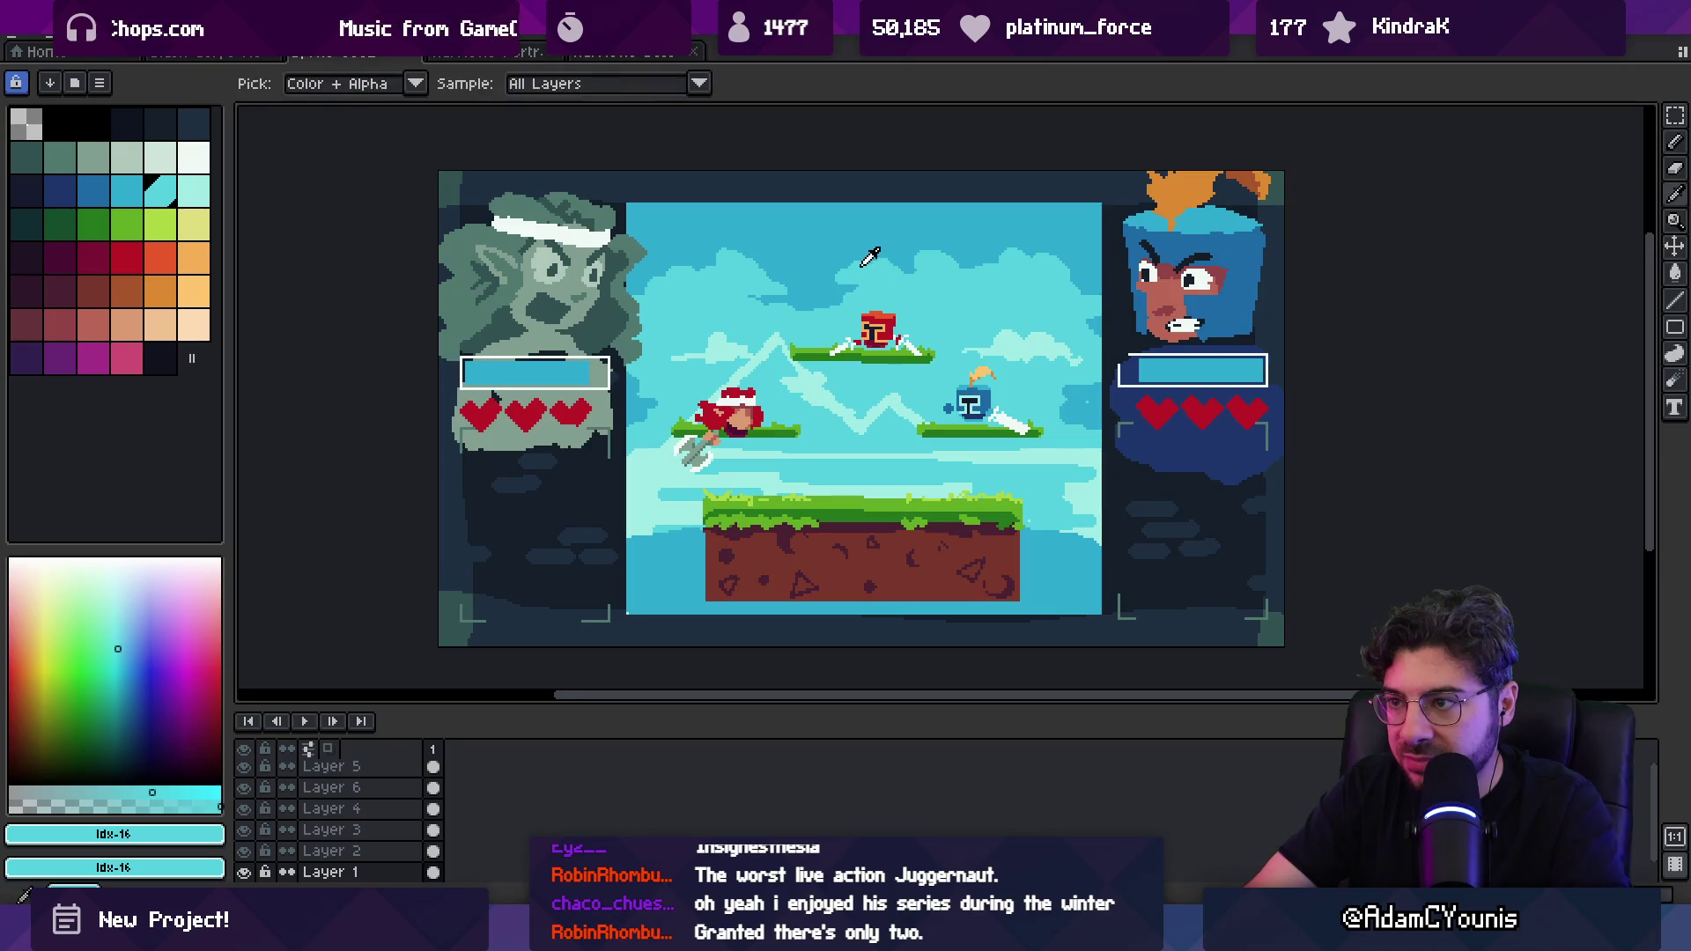
{"action": "scroll", "coordinate": [859, 268], "scroll_direction": "down", "scroll_amount": 2}
{"action": "scroll", "coordinate": [916, 264], "scroll_direction": "up", "scroll_amount": 2}
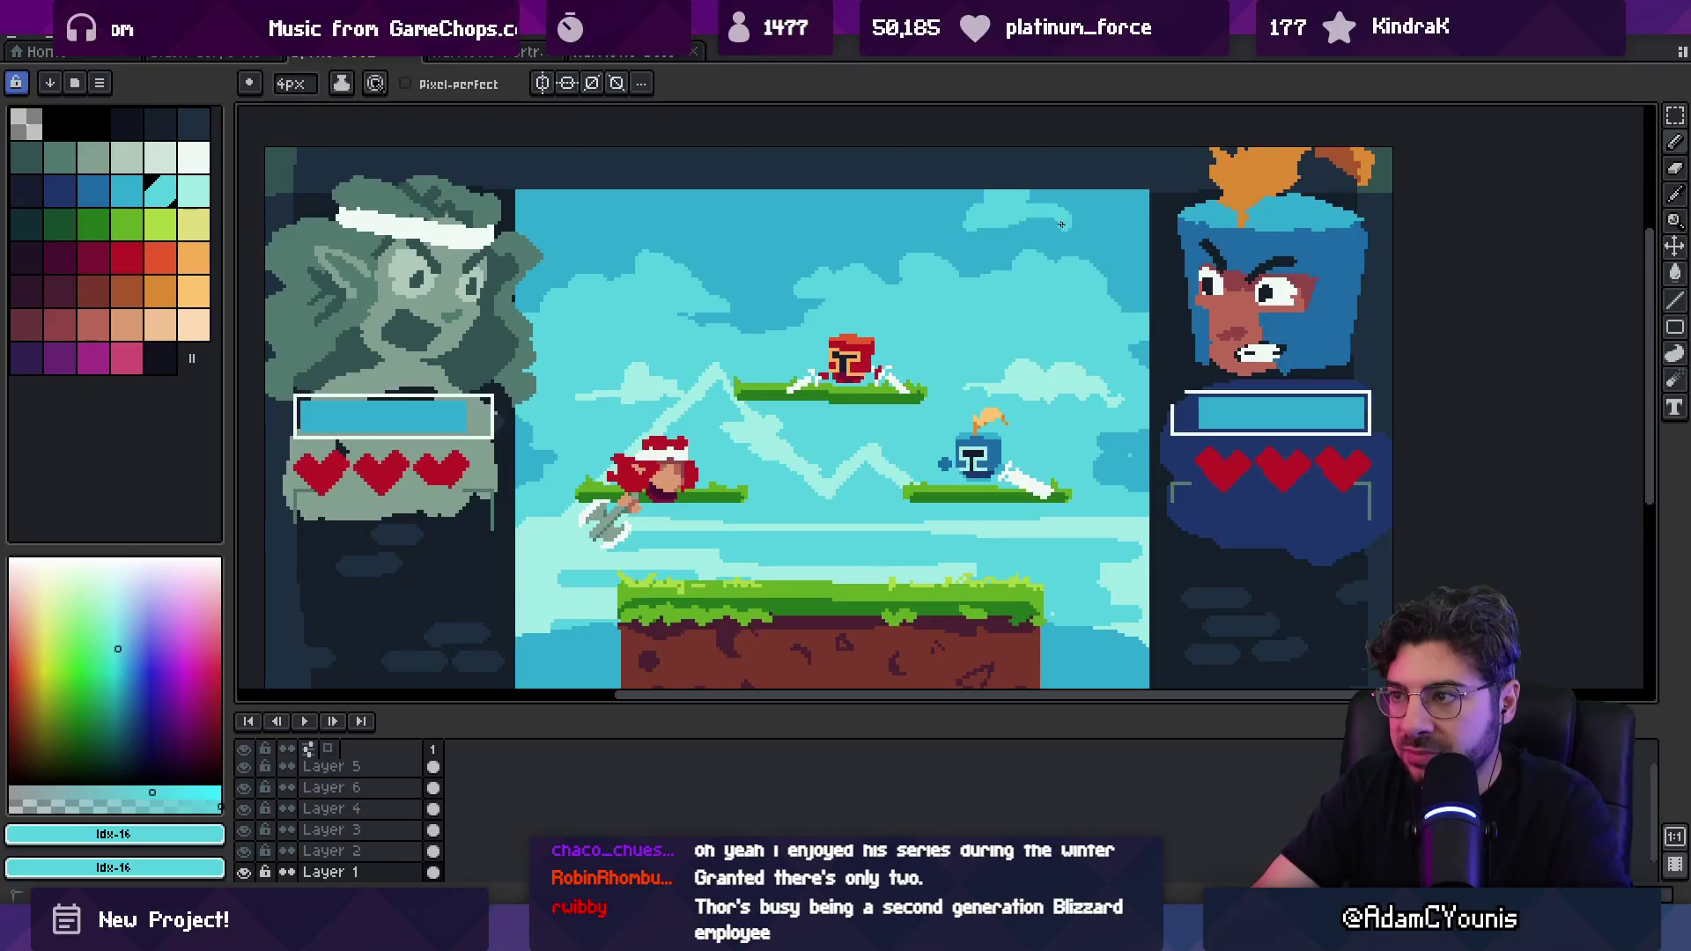
Step: Paint a light cyan cloud stroke across the upper sky
{"action": "left_click_drag", "start_coordinate": [600, 233], "coordinate": [713, 236]}
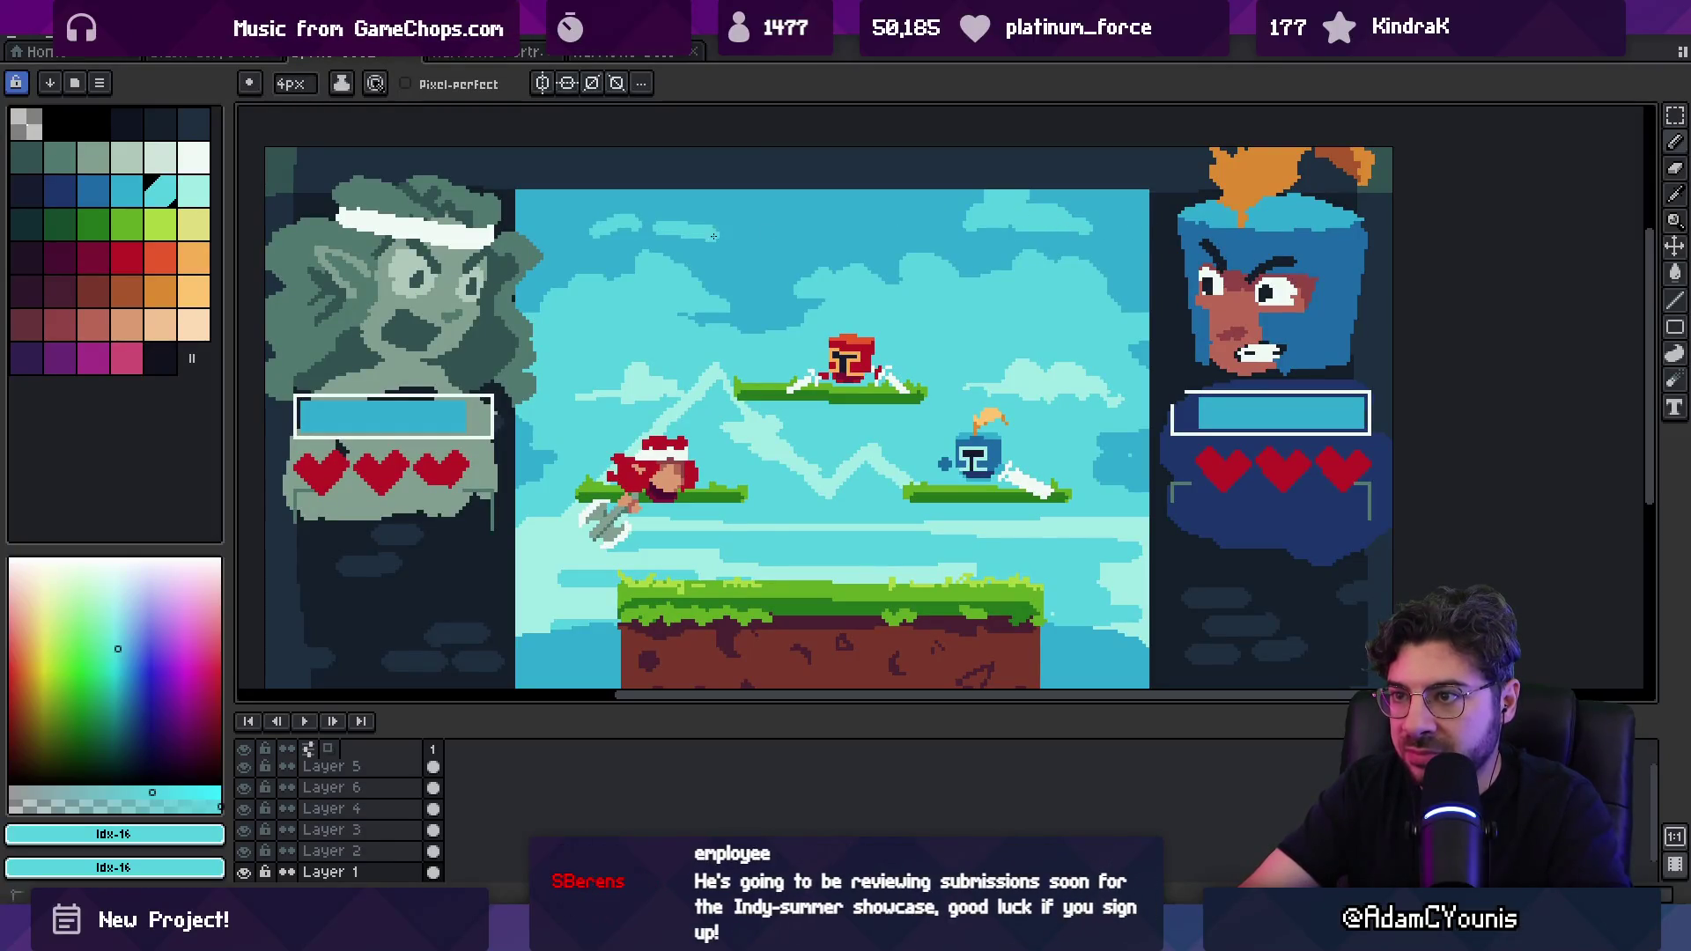
{"action": "left_click", "coordinate": [631, 236], "text": "alt"}
{"action": "left_click_drag", "start_coordinate": [630, 236], "coordinate": [696, 222]}
{"action": "left_click", "coordinate": [696, 222], "text": "alt"}
{"action": "left_click", "coordinate": [715, 225]}
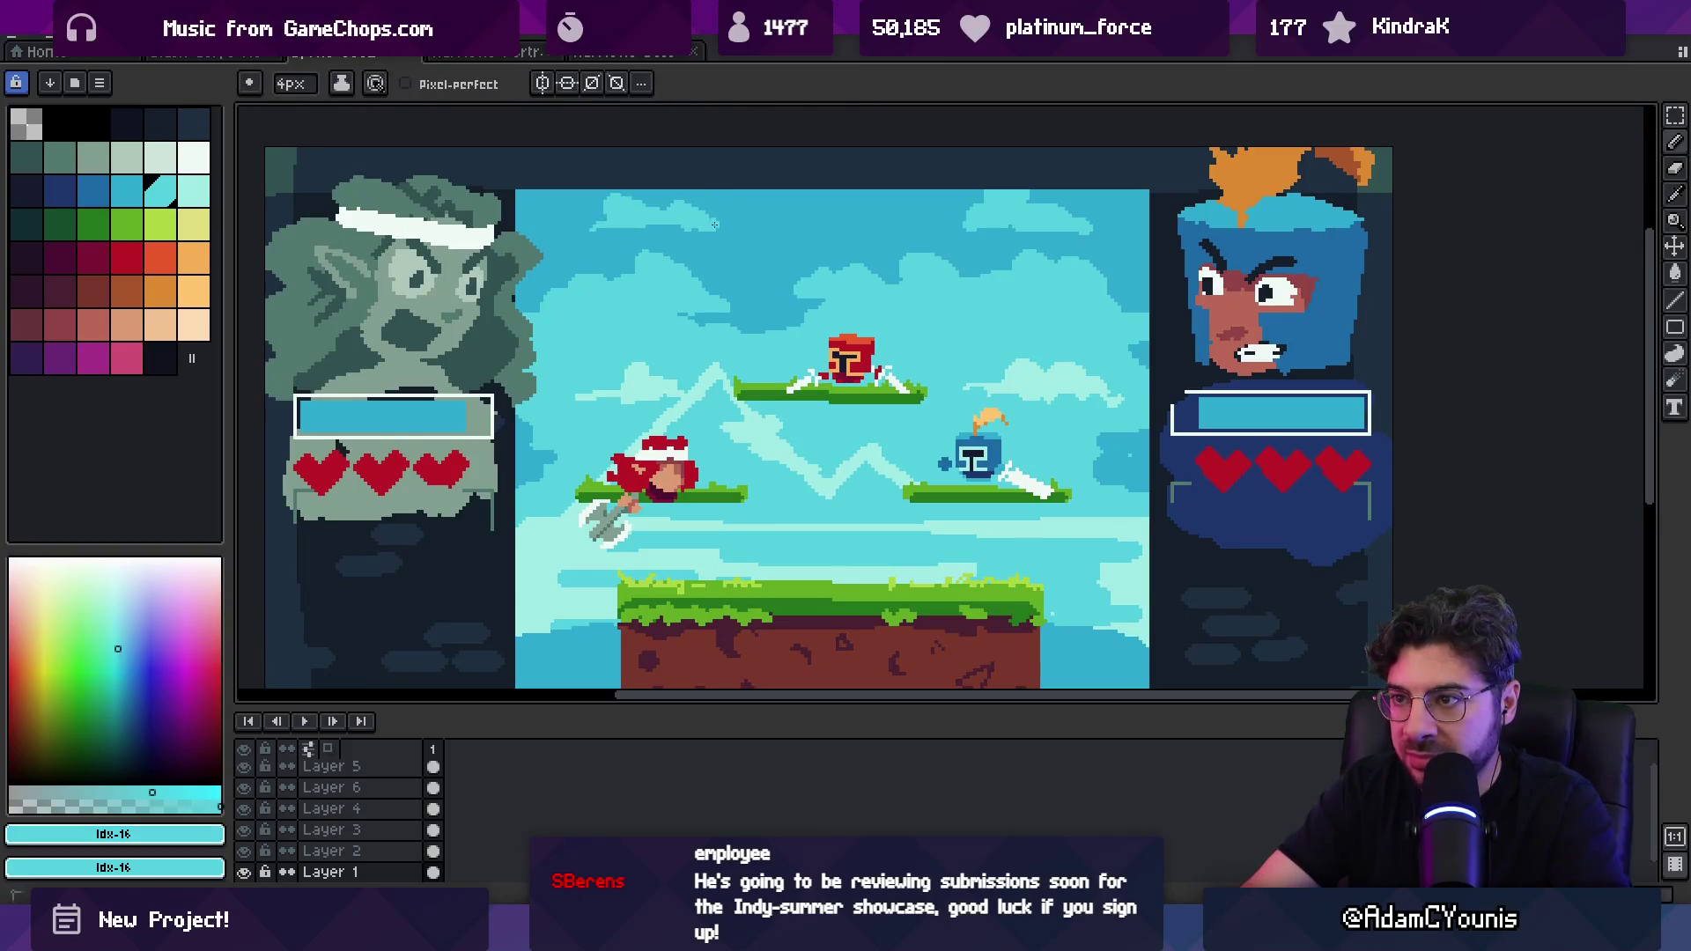
{"action": "scroll", "coordinate": [754, 259], "scroll_direction": "down", "scroll_amount": 3}
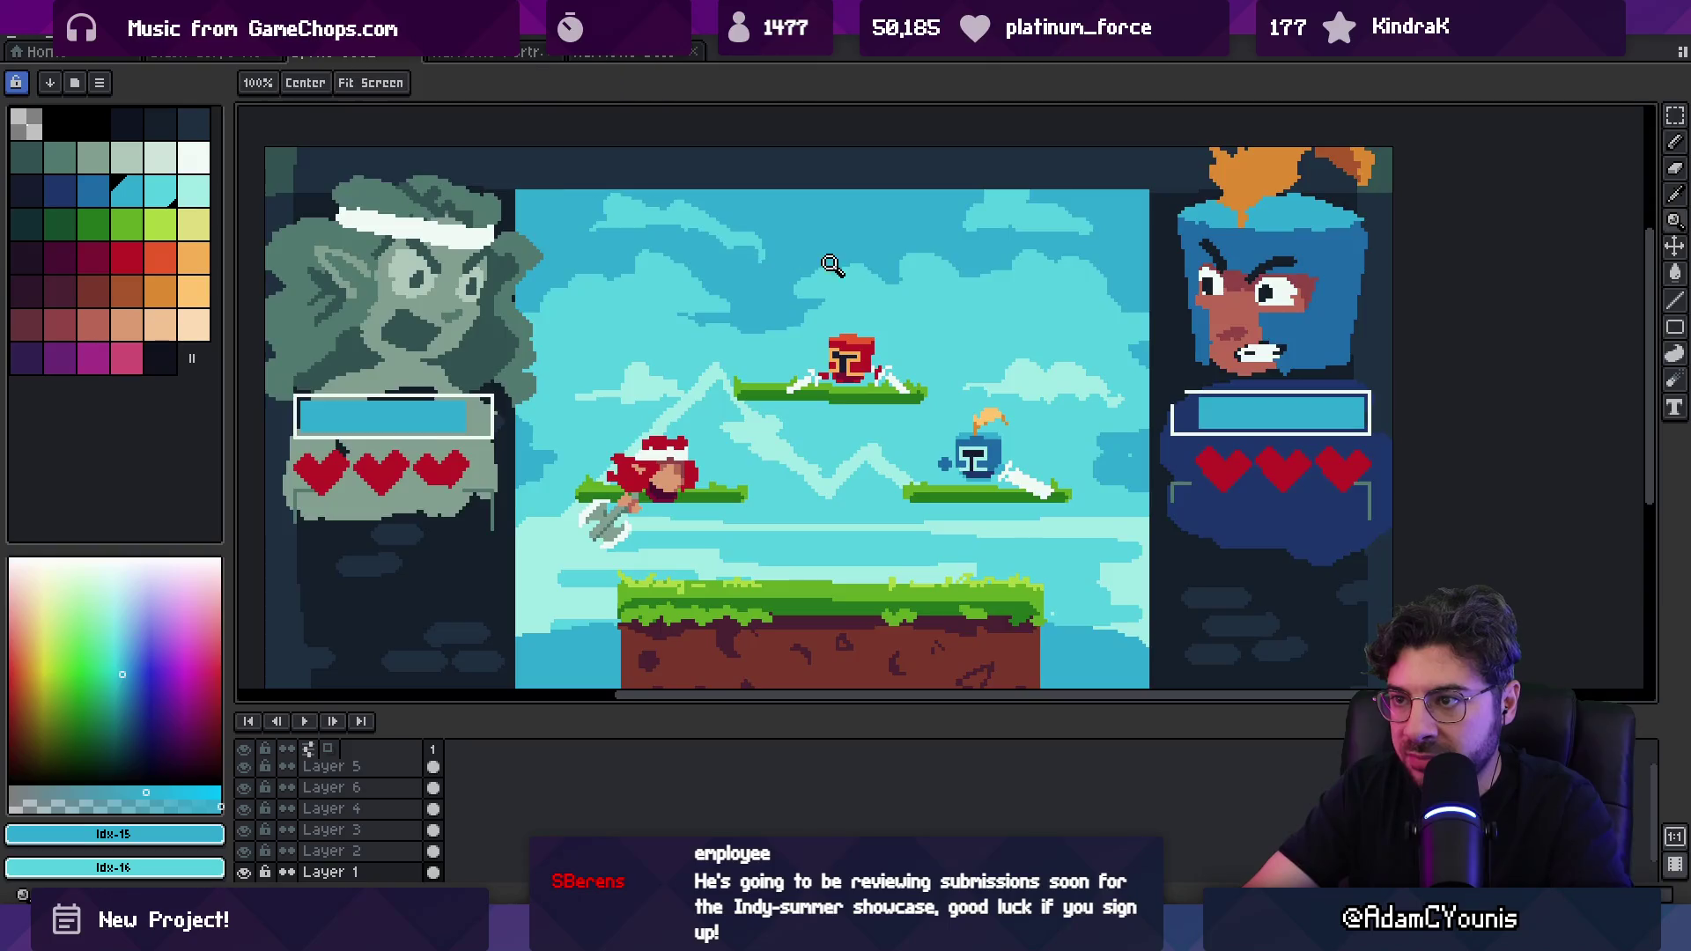
{"action": "scroll", "coordinate": [756, 264], "scroll_direction": "up", "scroll_amount": 2}
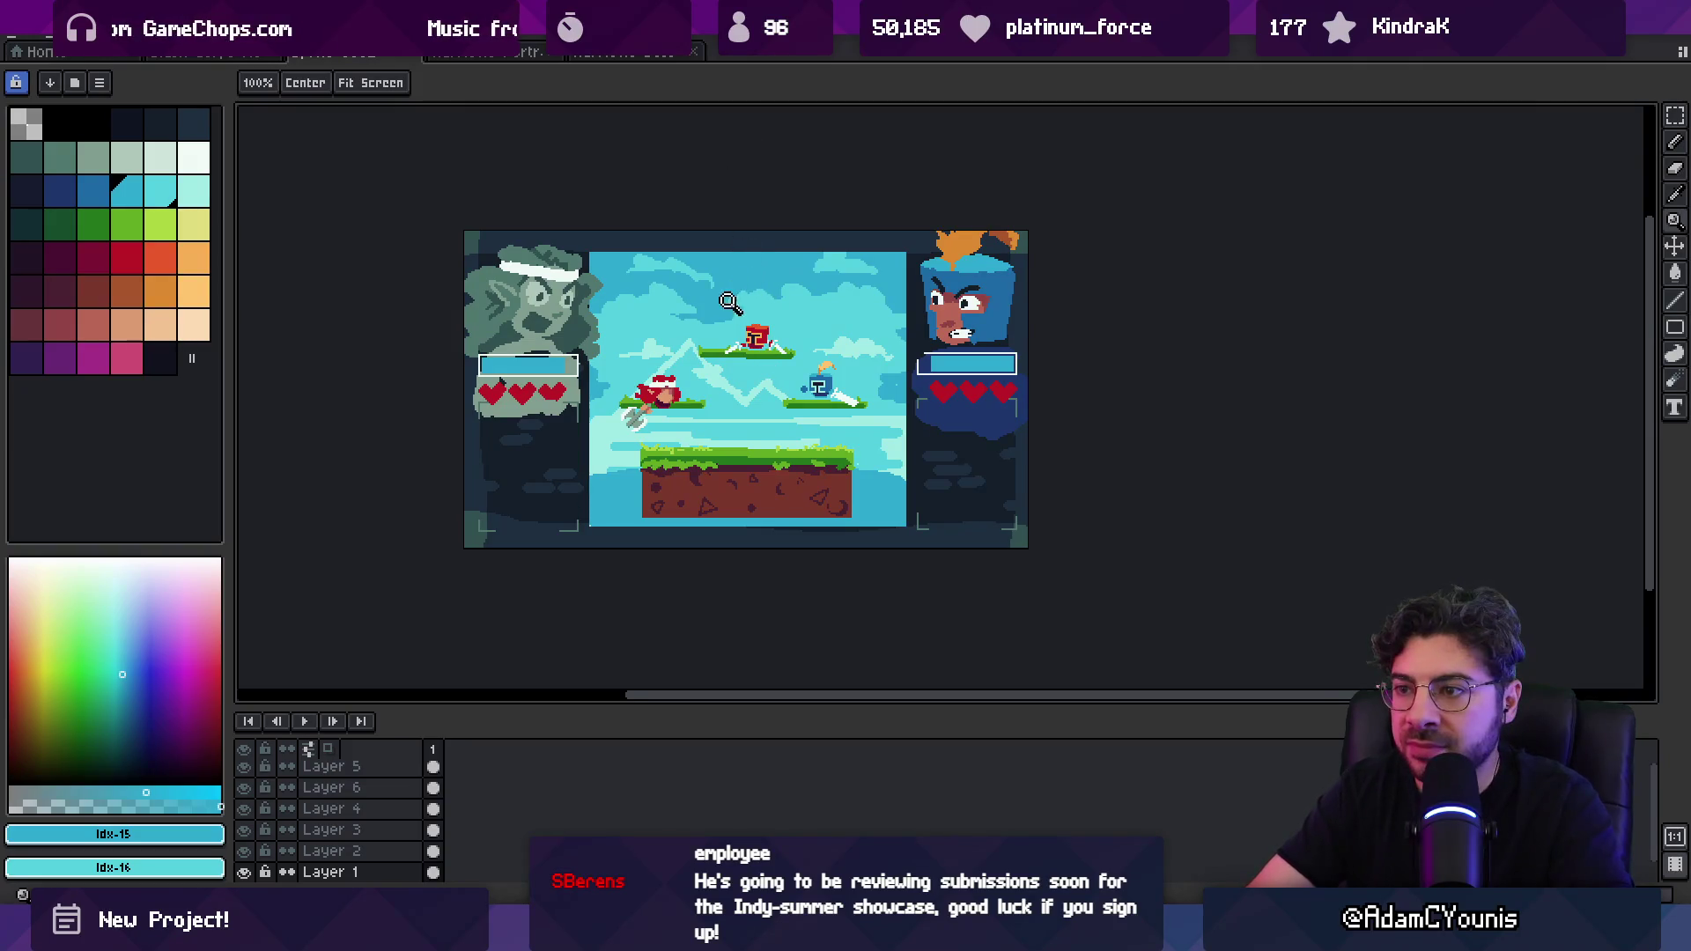
{"action": "scroll", "coordinate": [730, 303], "scroll_direction": "up", "scroll_amount": 2}
Step: Draw a small light cyan cloud swirl with the Pencil, swapping between the two sky cyans
{"action": "key", "text": "i"}
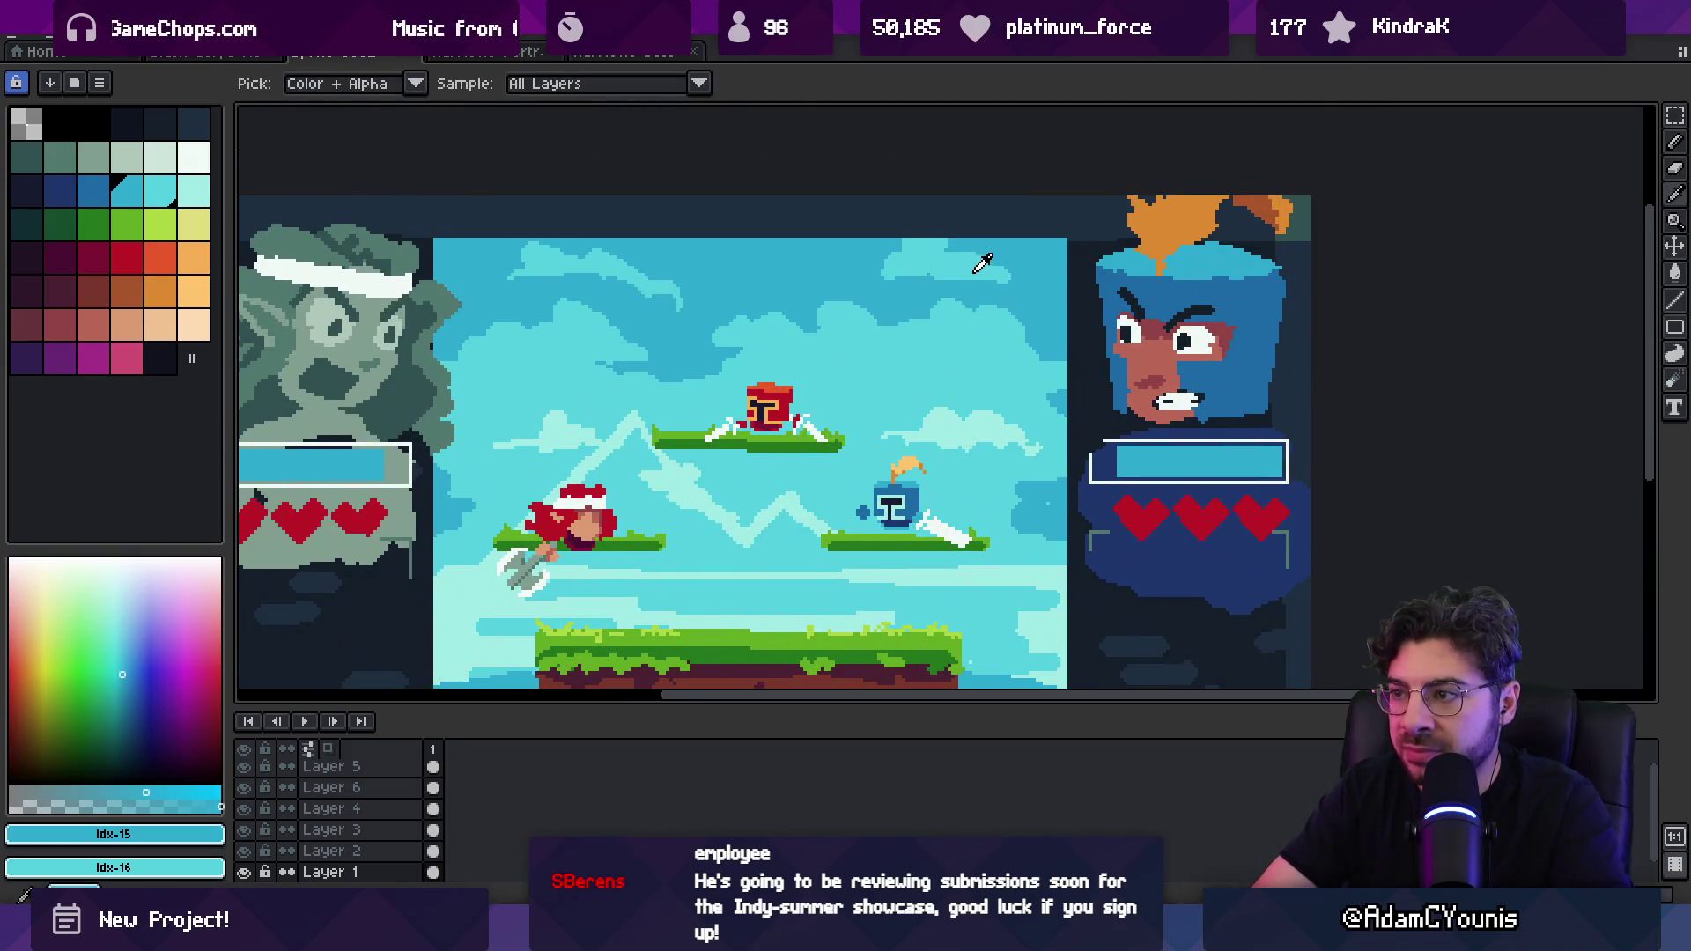
{"action": "key", "text": "b"}
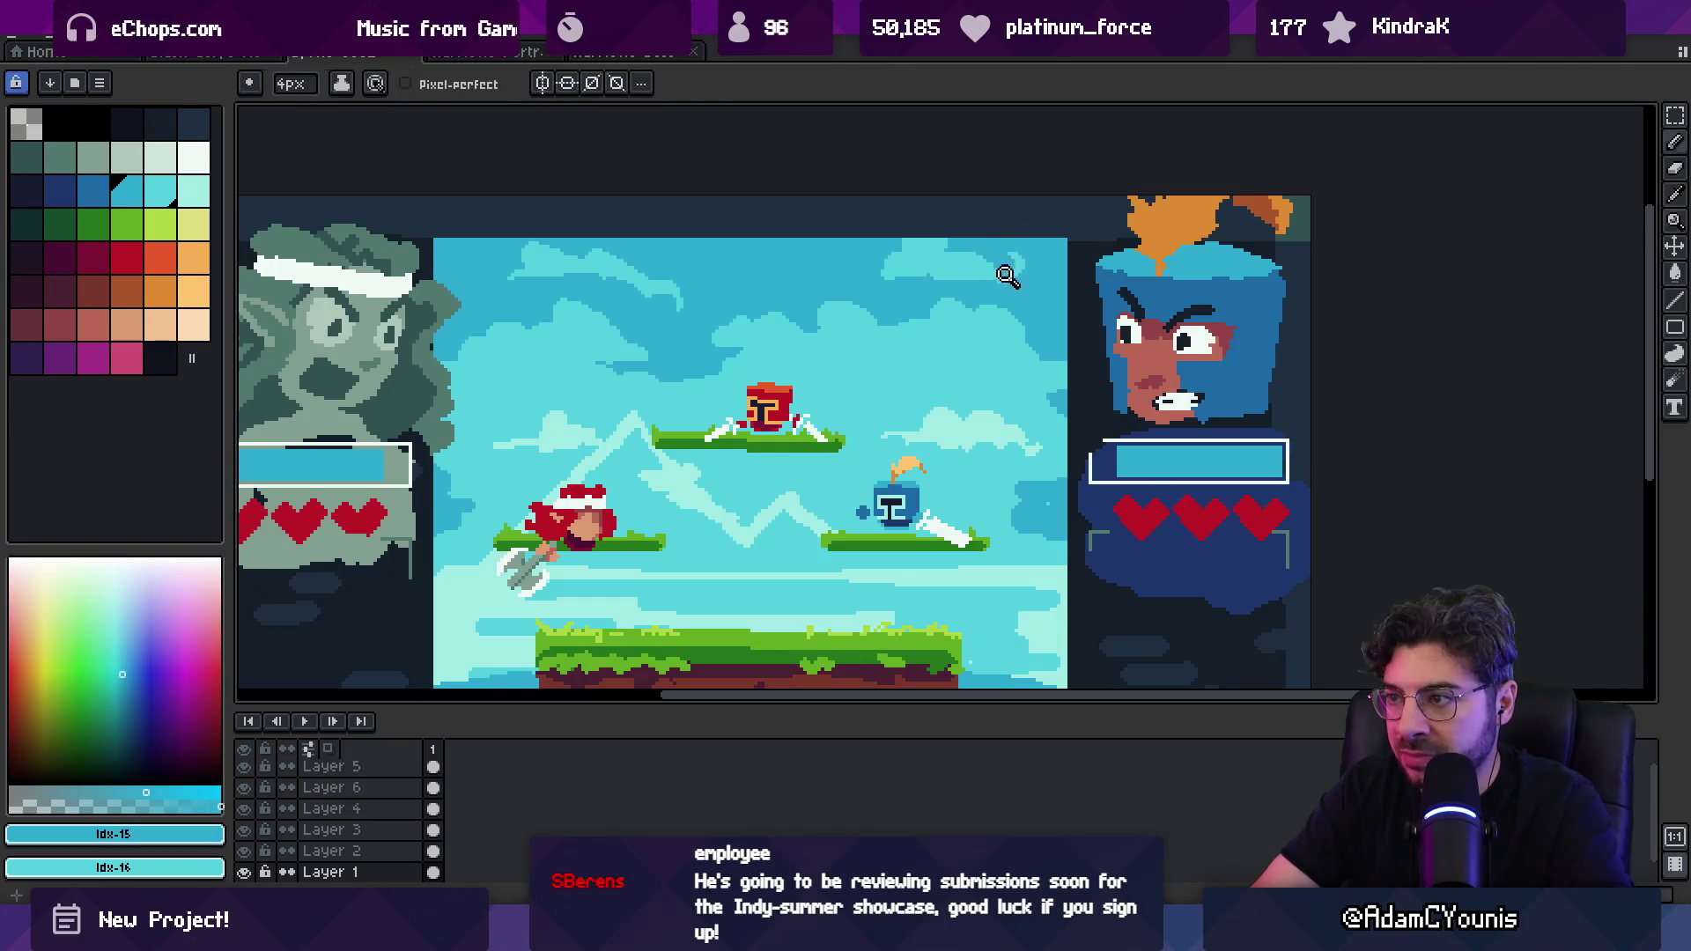
{"action": "scroll", "coordinate": [969, 278], "scroll_direction": "up", "scroll_amount": 1}
{"action": "scroll", "coordinate": [881, 273], "scroll_direction": "left", "scroll_amount": 3}
{"action": "left_click", "coordinate": [744, 316], "text": "alt"}
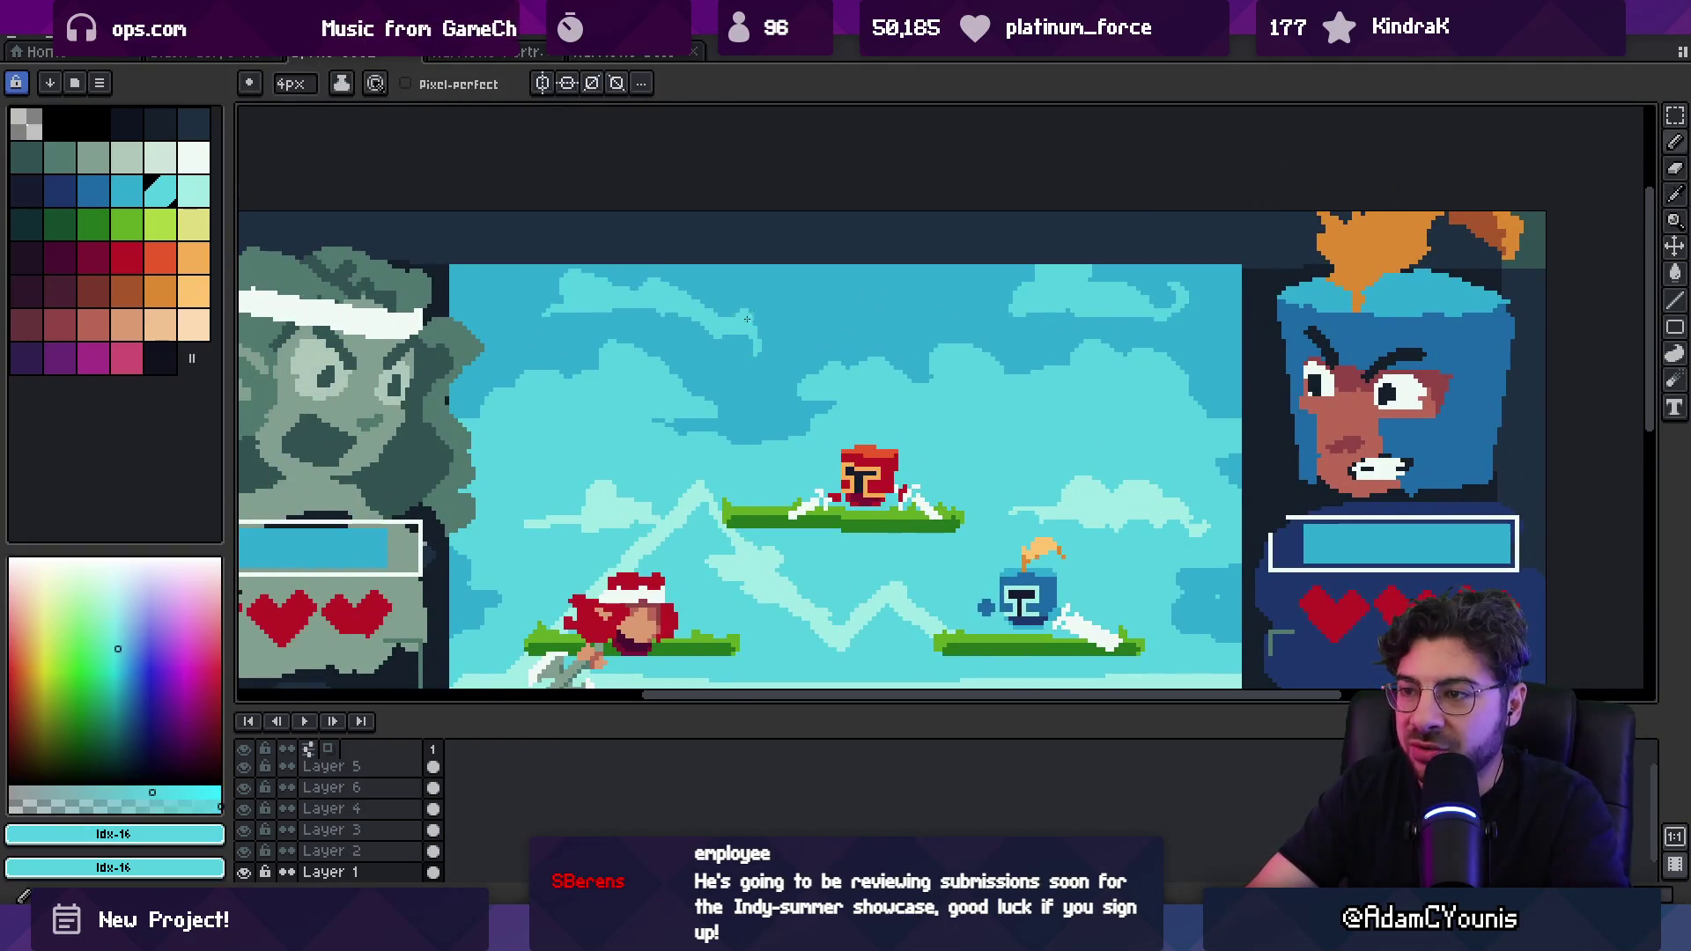
{"action": "left_click_drag", "start_coordinate": [779, 323], "coordinate": [780, 303]}
{"action": "left_click", "coordinate": [780, 302], "text": "alt"}
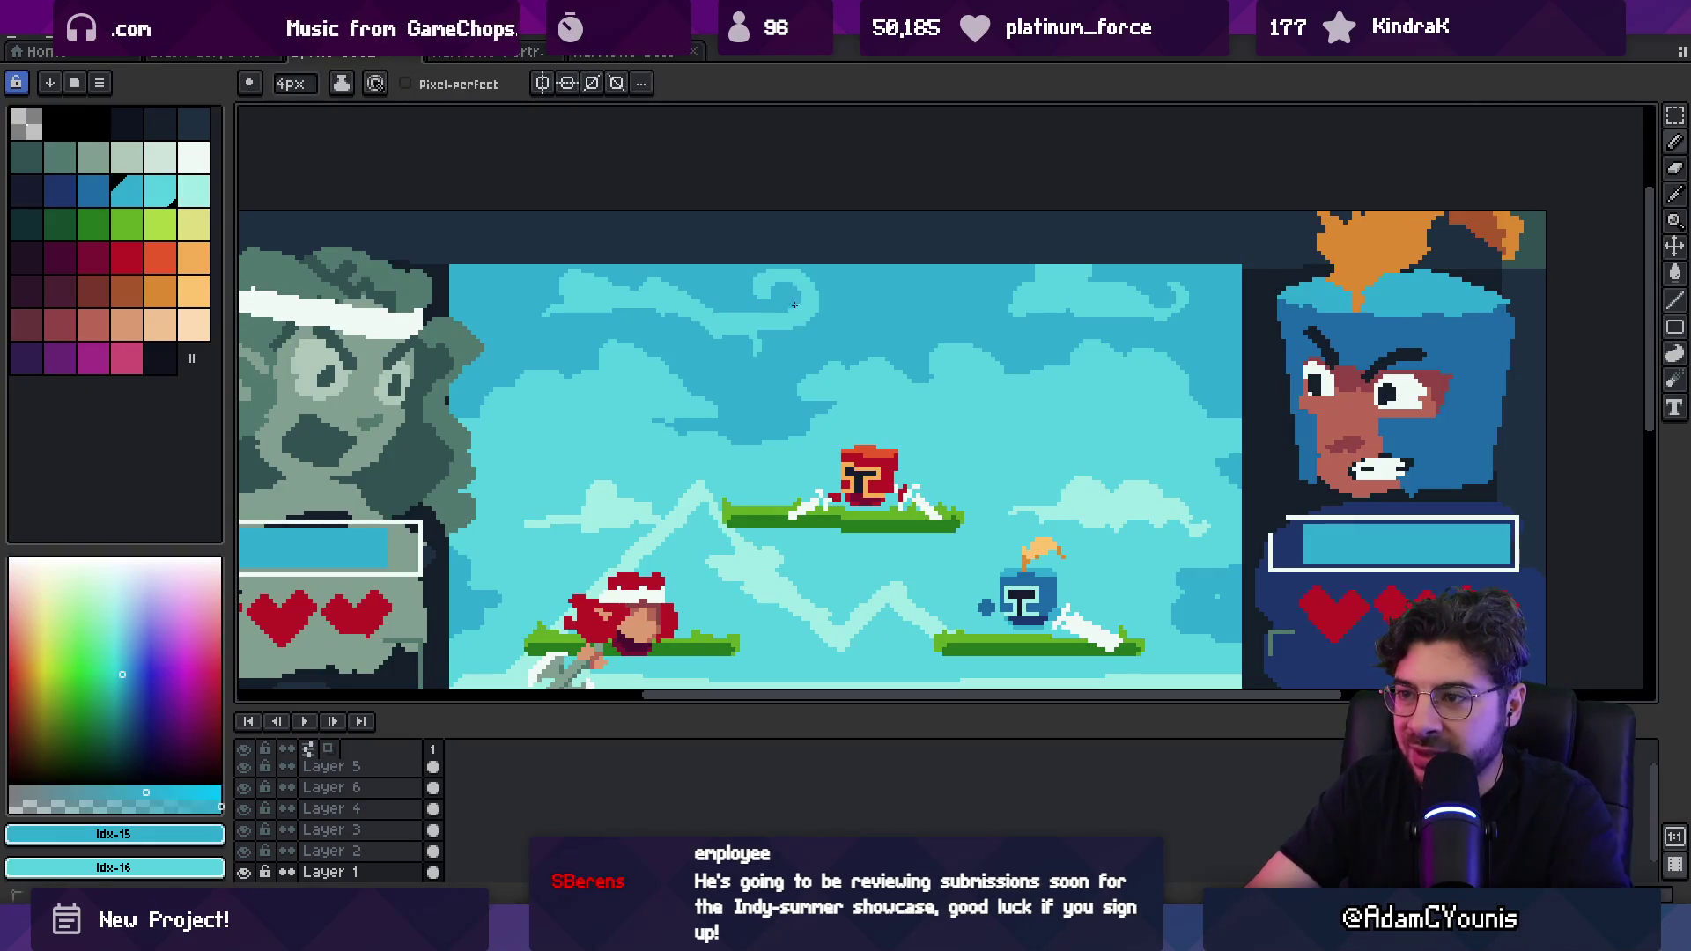
{"action": "left_click", "coordinate": [755, 312], "text": "alt"}
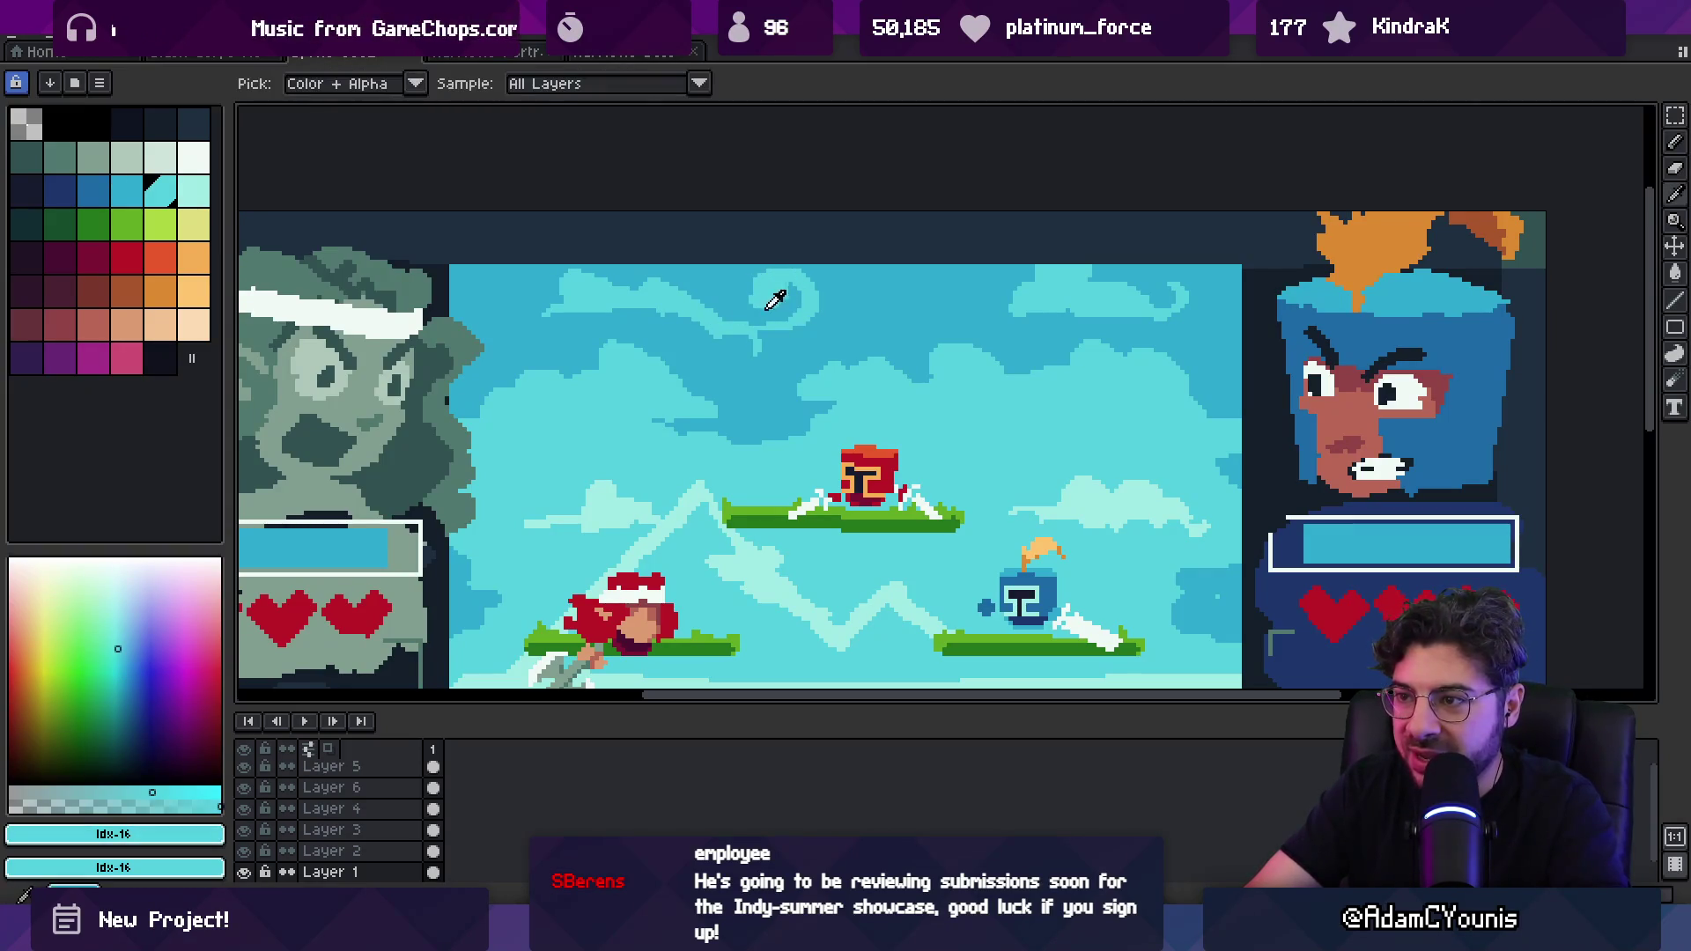
{"action": "left_click", "coordinate": [768, 346], "text": "alt"}
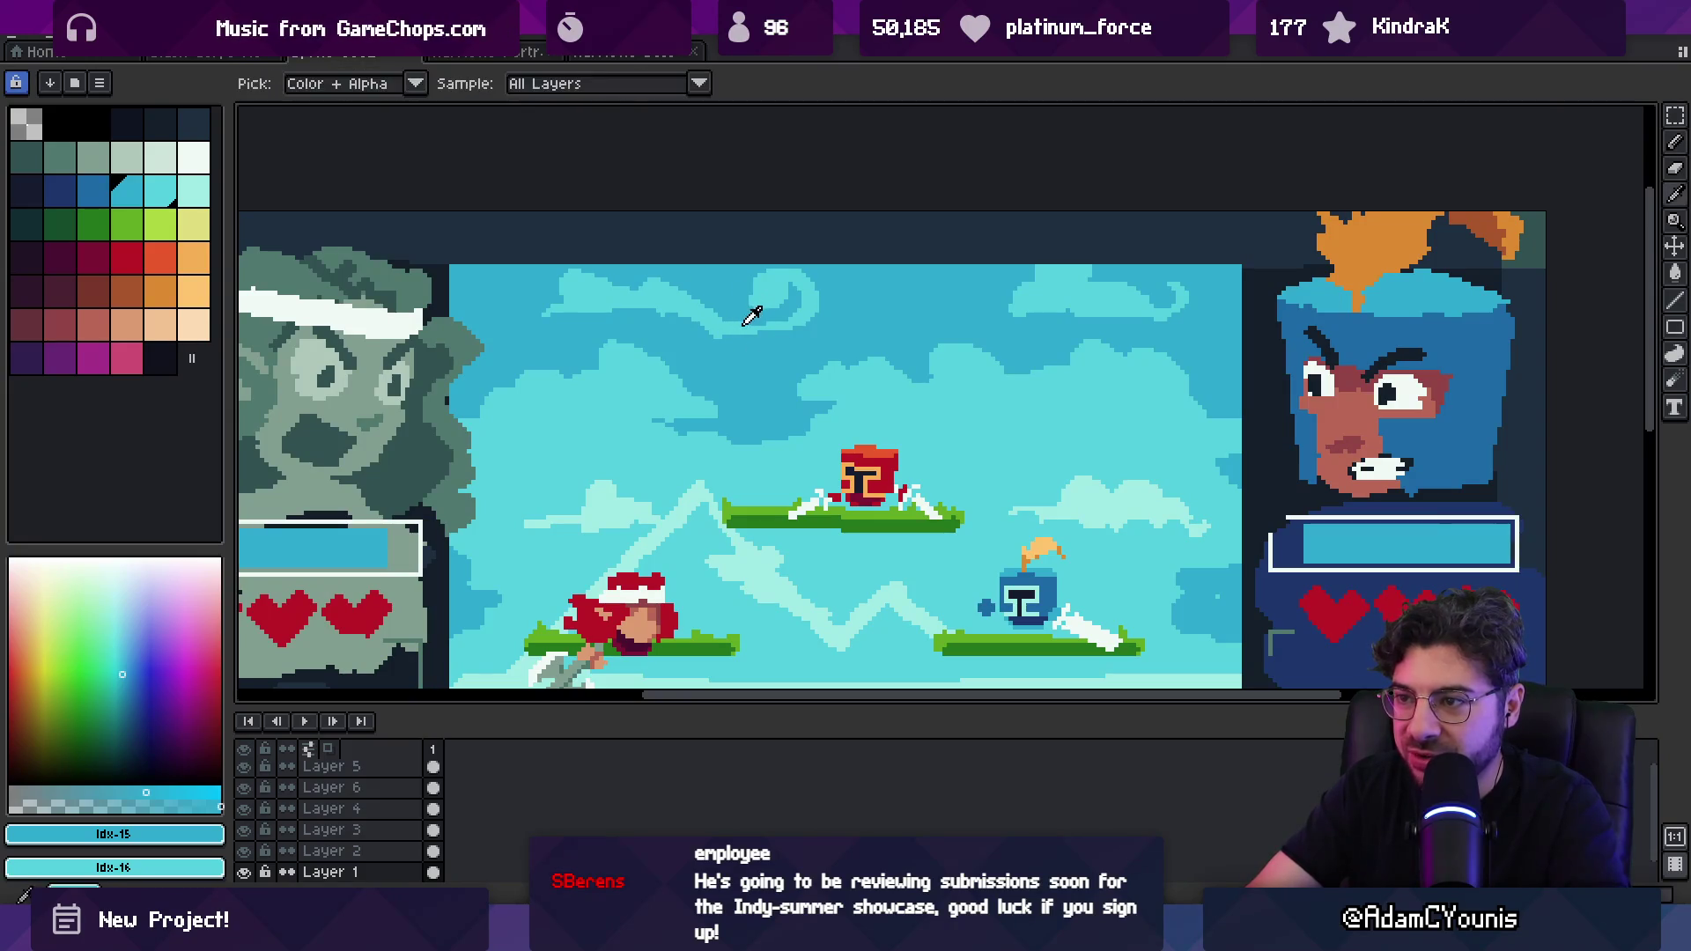
{"action": "left_click", "coordinate": [751, 316], "text": "alt"}
Step: Refine the cloud swirl by alternating the lighter and darker sky cyans, then zoom out
{"action": "left_click", "coordinate": [696, 324], "text": "alt"}
{"action": "left_click", "coordinate": [725, 322], "text": "alt"}
{"action": "left_click", "coordinate": [749, 340], "text": "alt"}
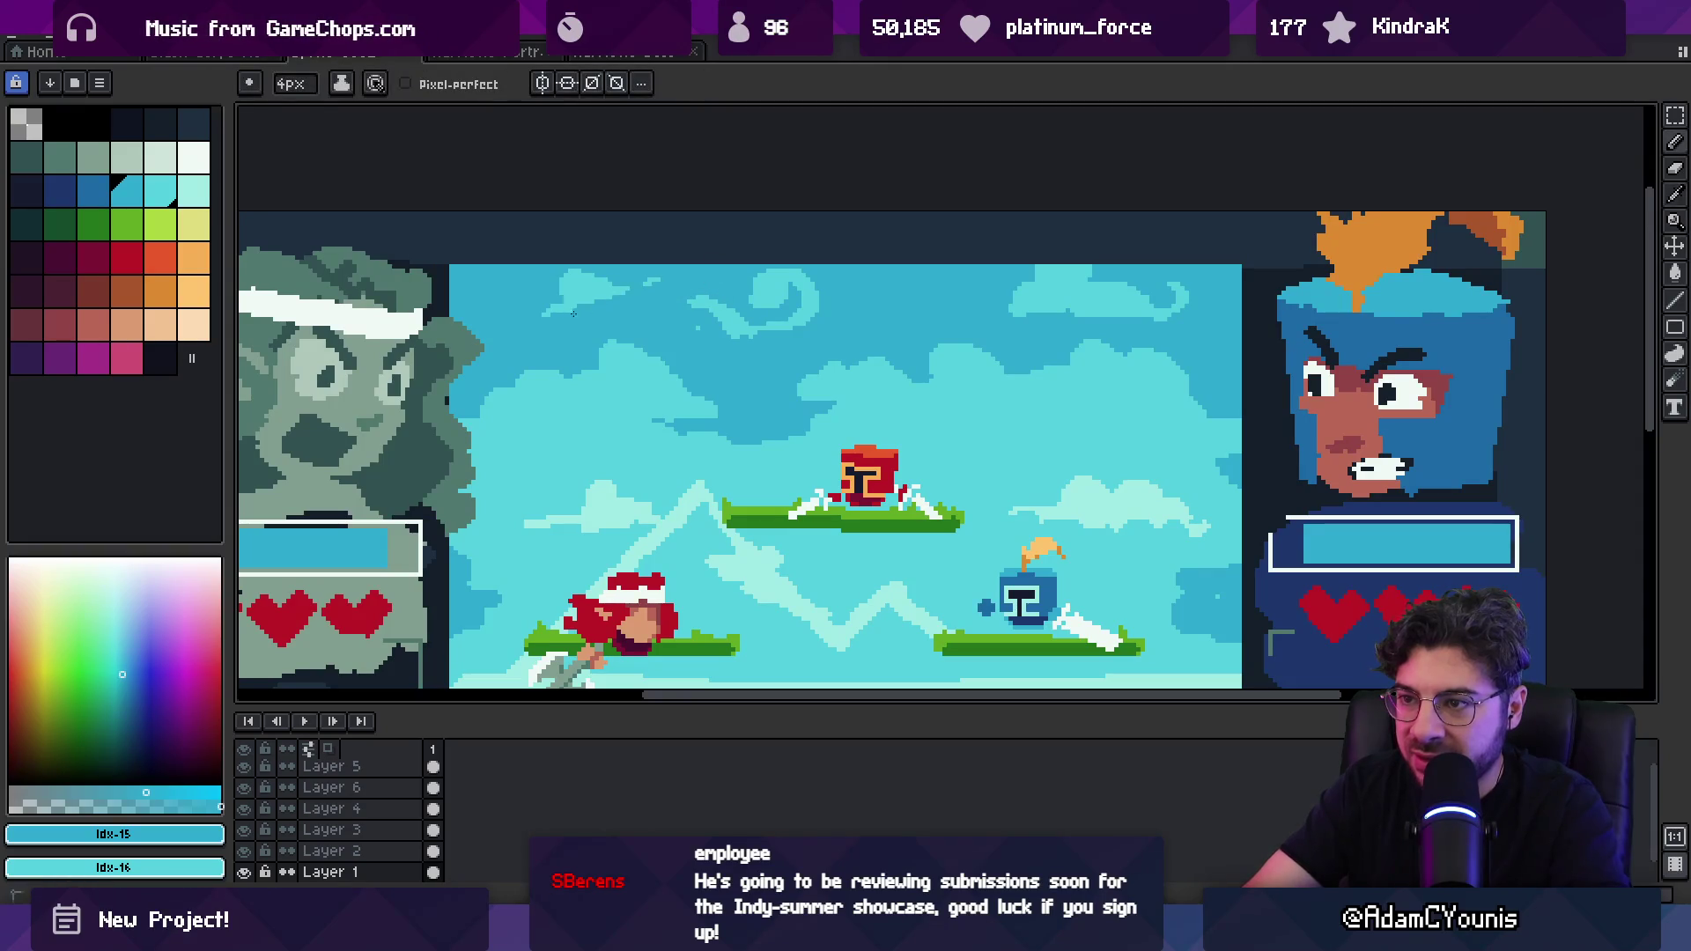
{"action": "left_click", "coordinate": [738, 304], "text": "alt"}
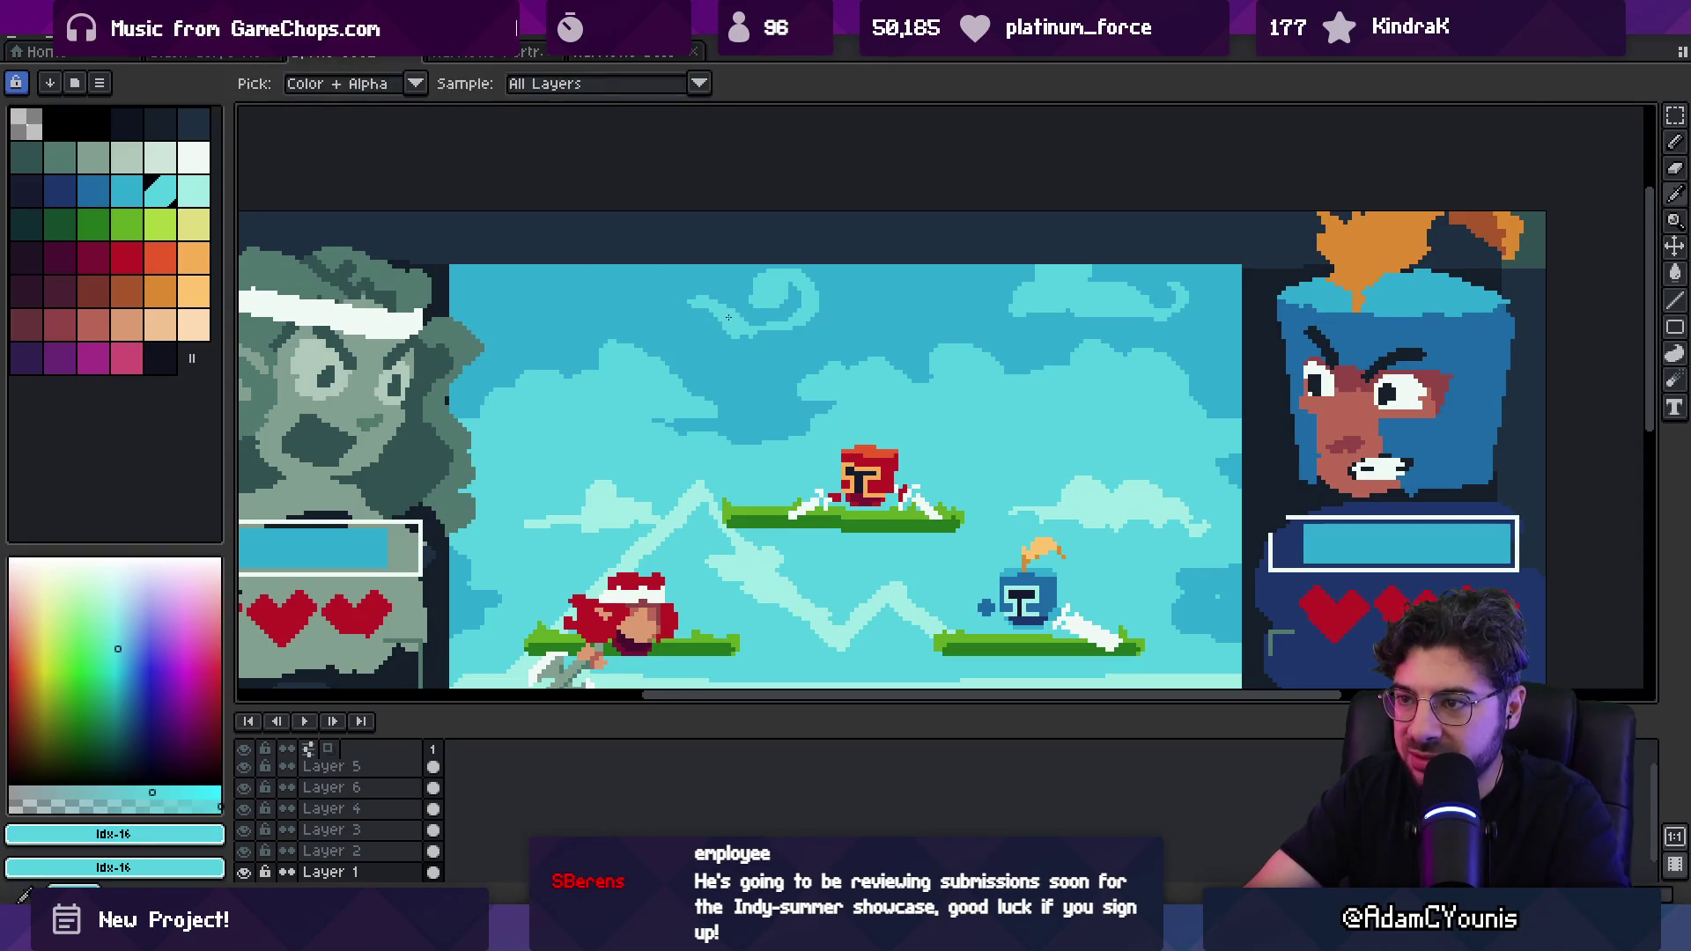
{"action": "left_click", "coordinate": [685, 315], "text": "alt"}
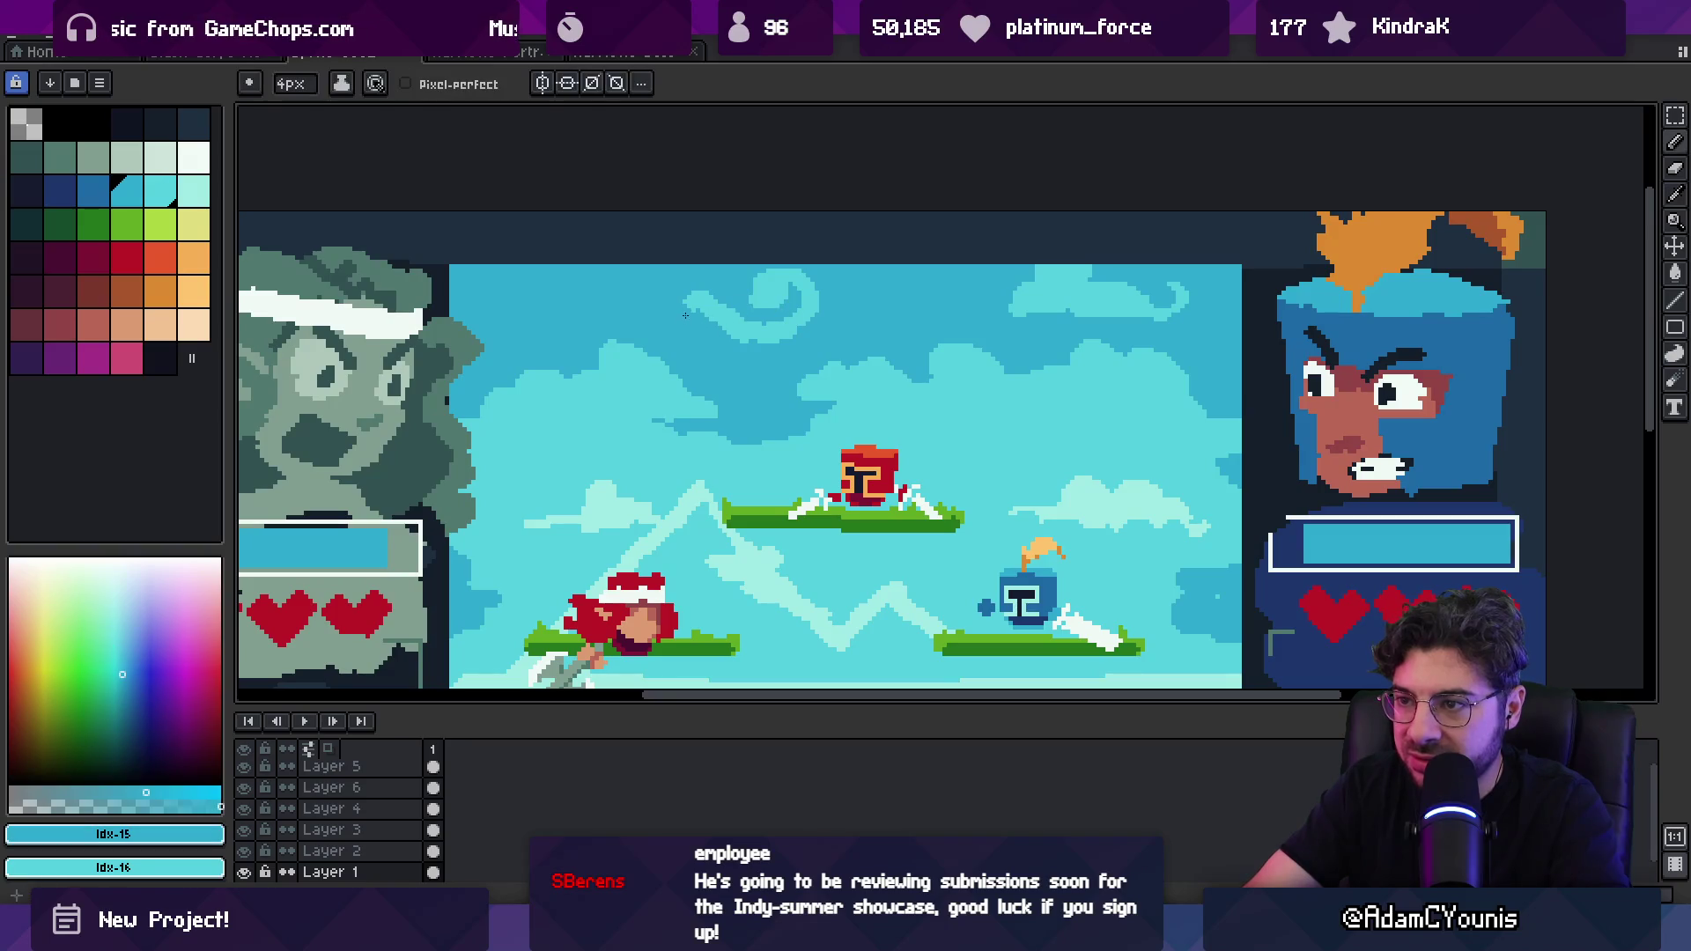
{"action": "left_click", "coordinate": [735, 315], "text": "alt"}
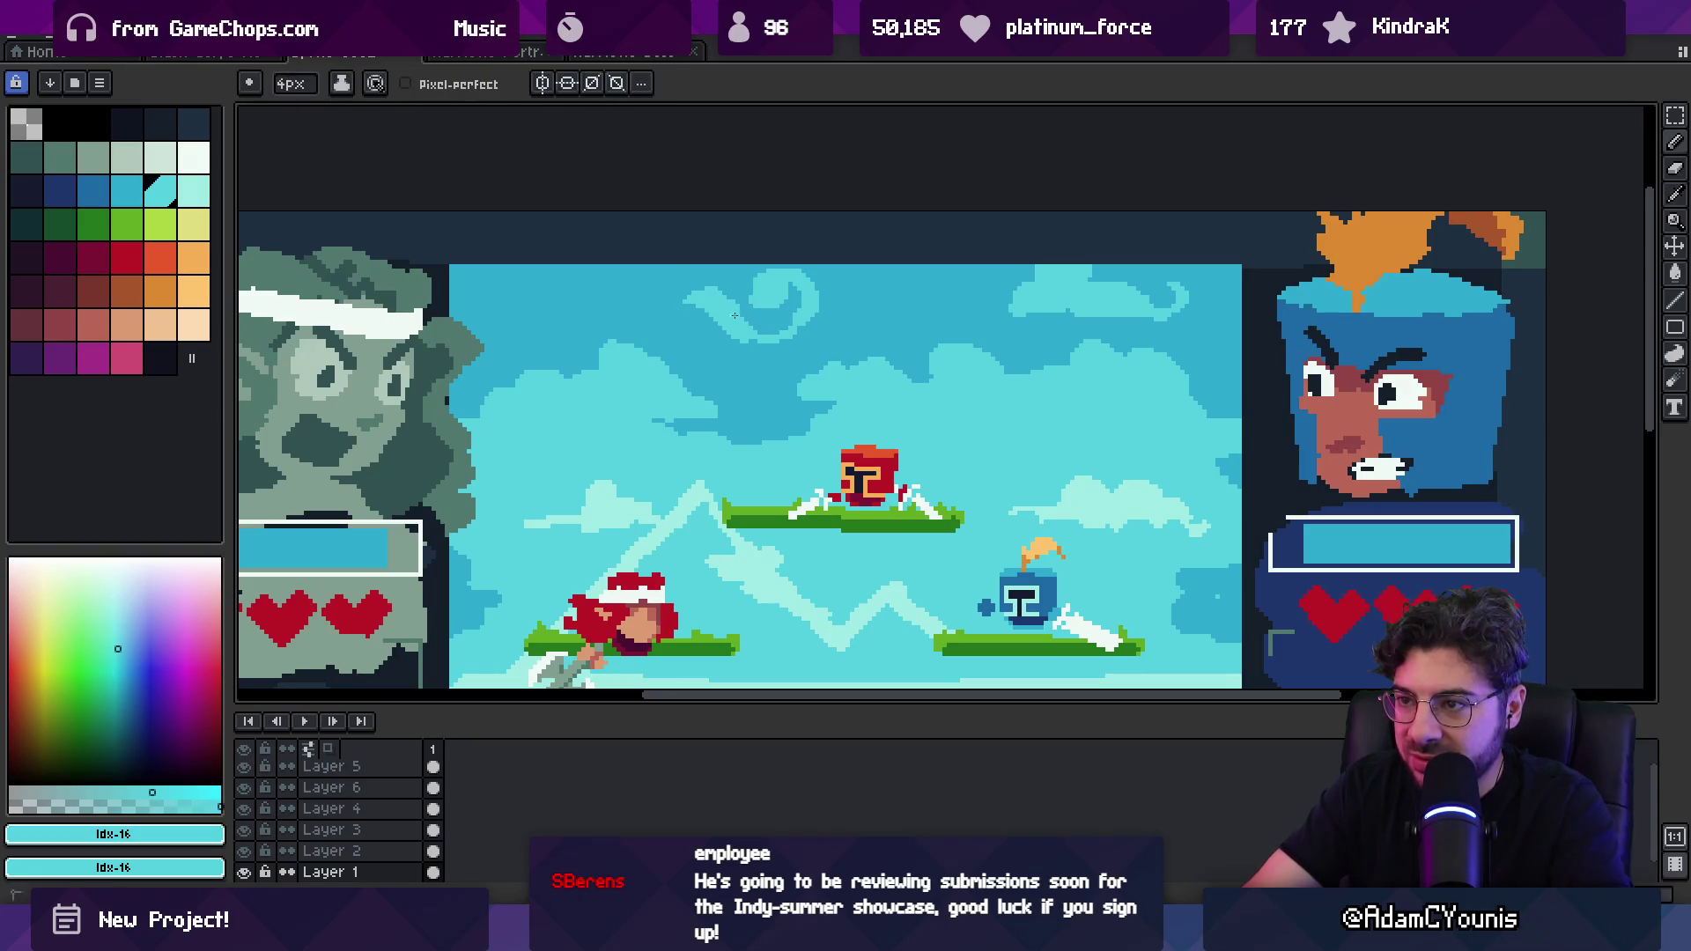
{"action": "left_click", "coordinate": [685, 323], "text": "alt"}
{"action": "key", "text": "z"}
{"action": "scroll", "coordinate": [750, 337], "scroll_direction": "down", "scroll_amount": 5}
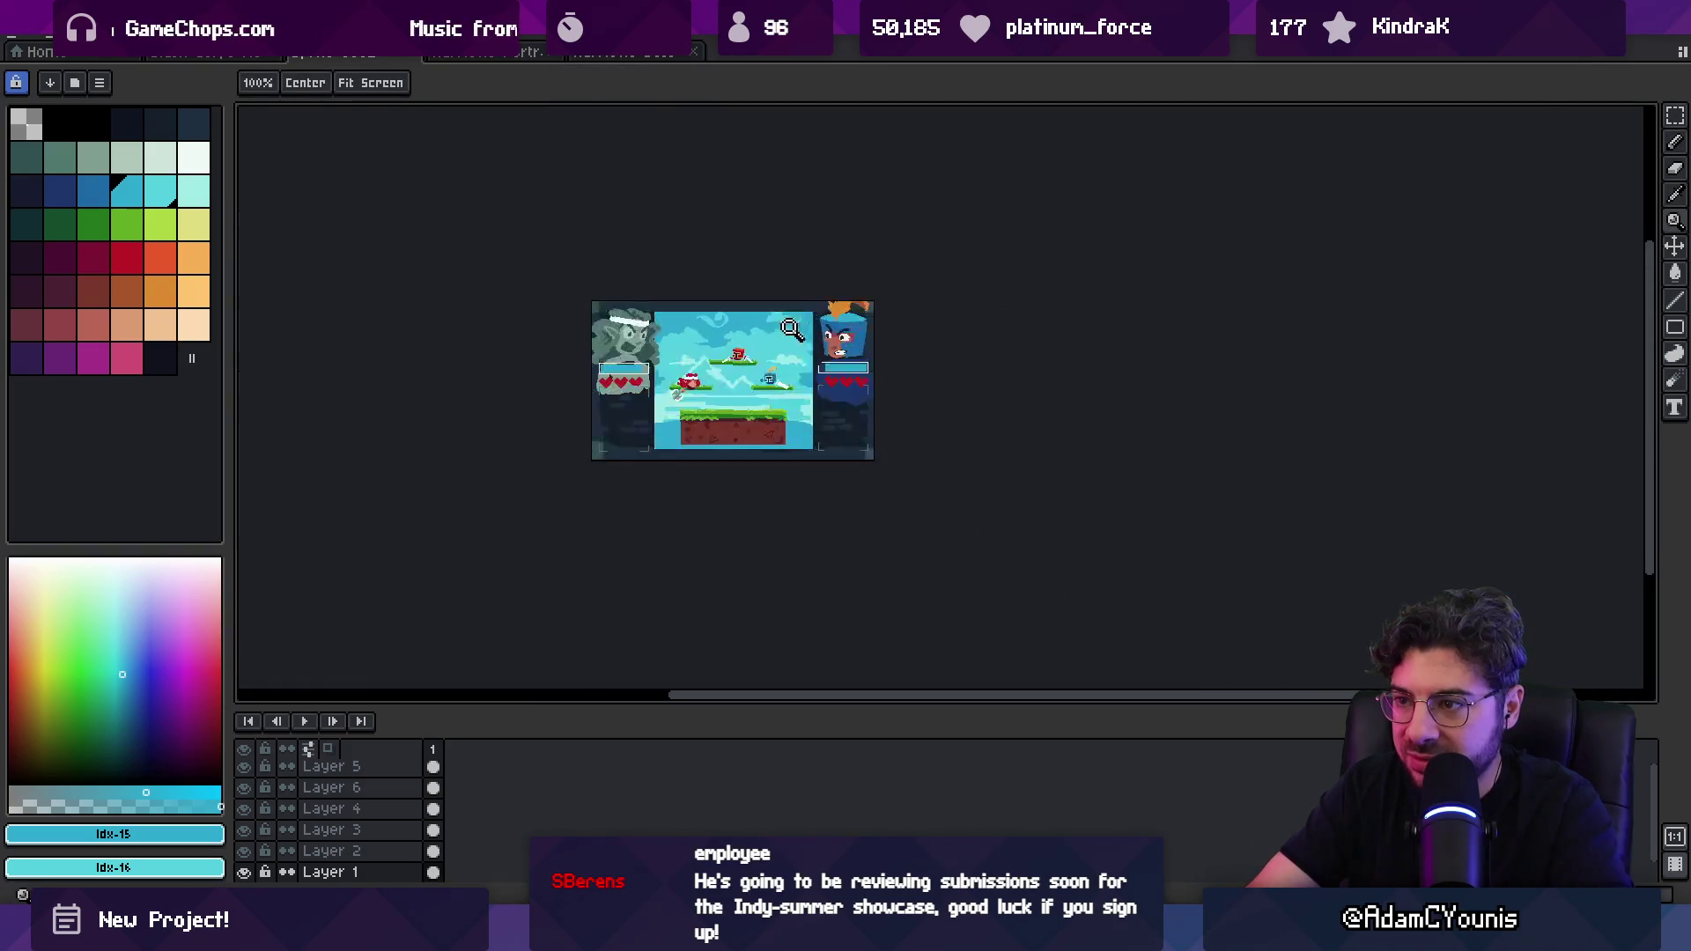
{"action": "scroll", "coordinate": [742, 380], "scroll_direction": "up", "scroll_amount": 5}
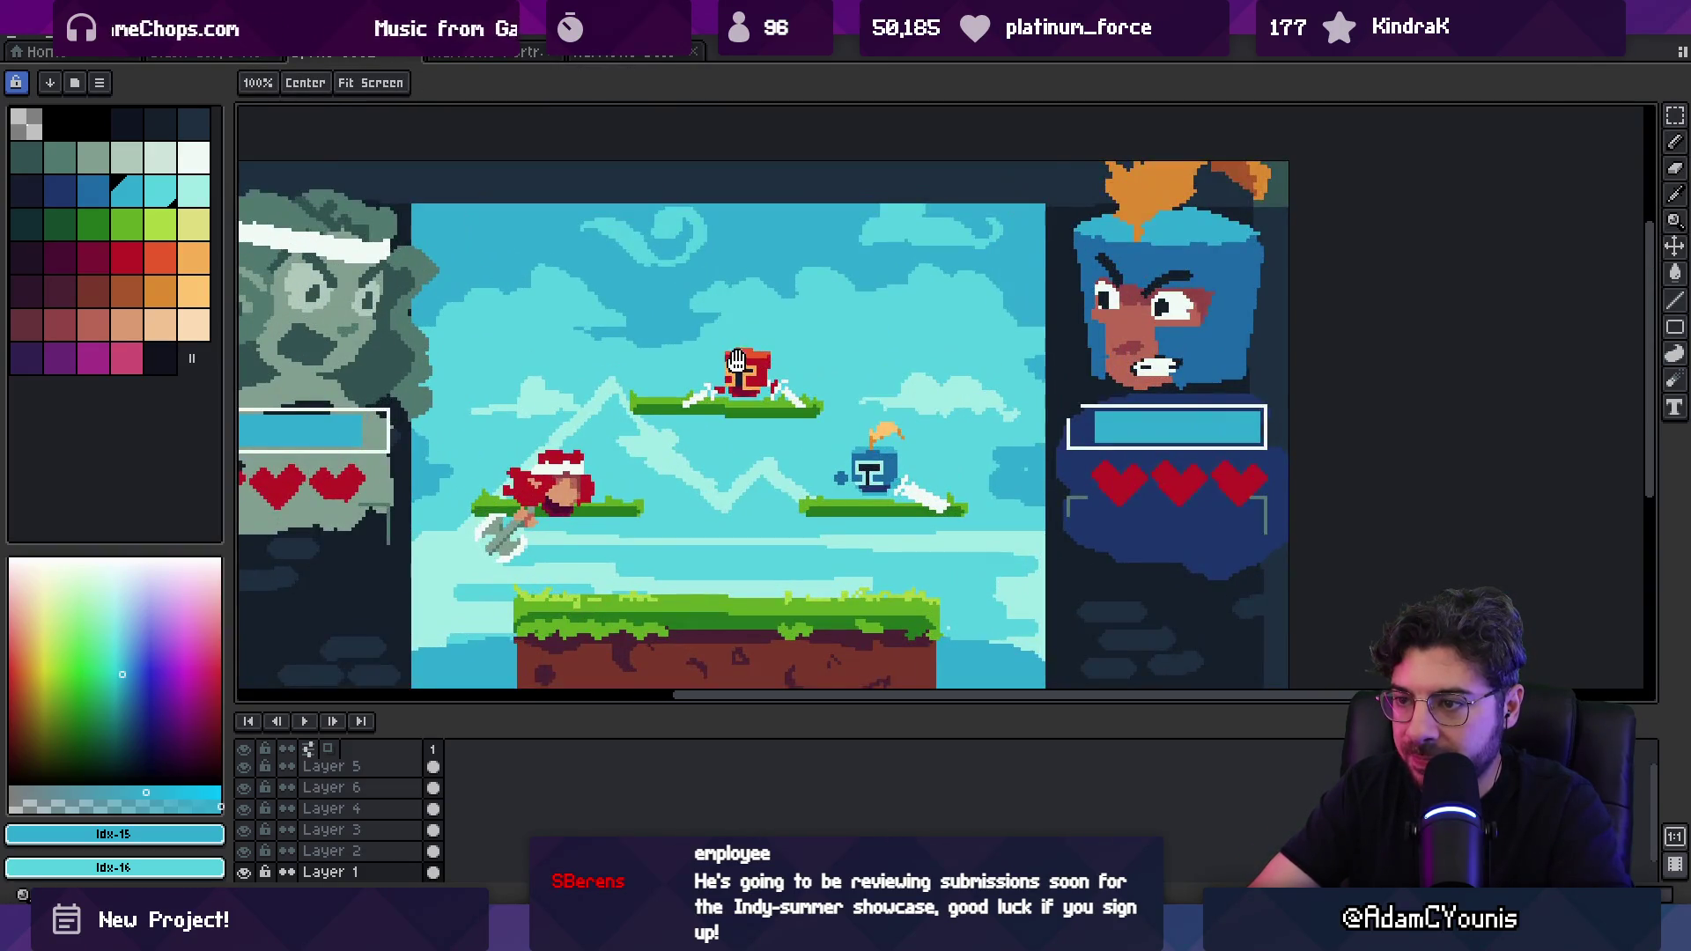
{"action": "scroll", "coordinate": [742, 381], "scroll_direction": "down", "scroll_amount": 1}
{"action": "scroll", "coordinate": [696, 414], "scroll_direction": "up", "scroll_amount": 2}
{"action": "key", "text": "i"}
{"action": "left_click", "coordinate": [647, 422]}
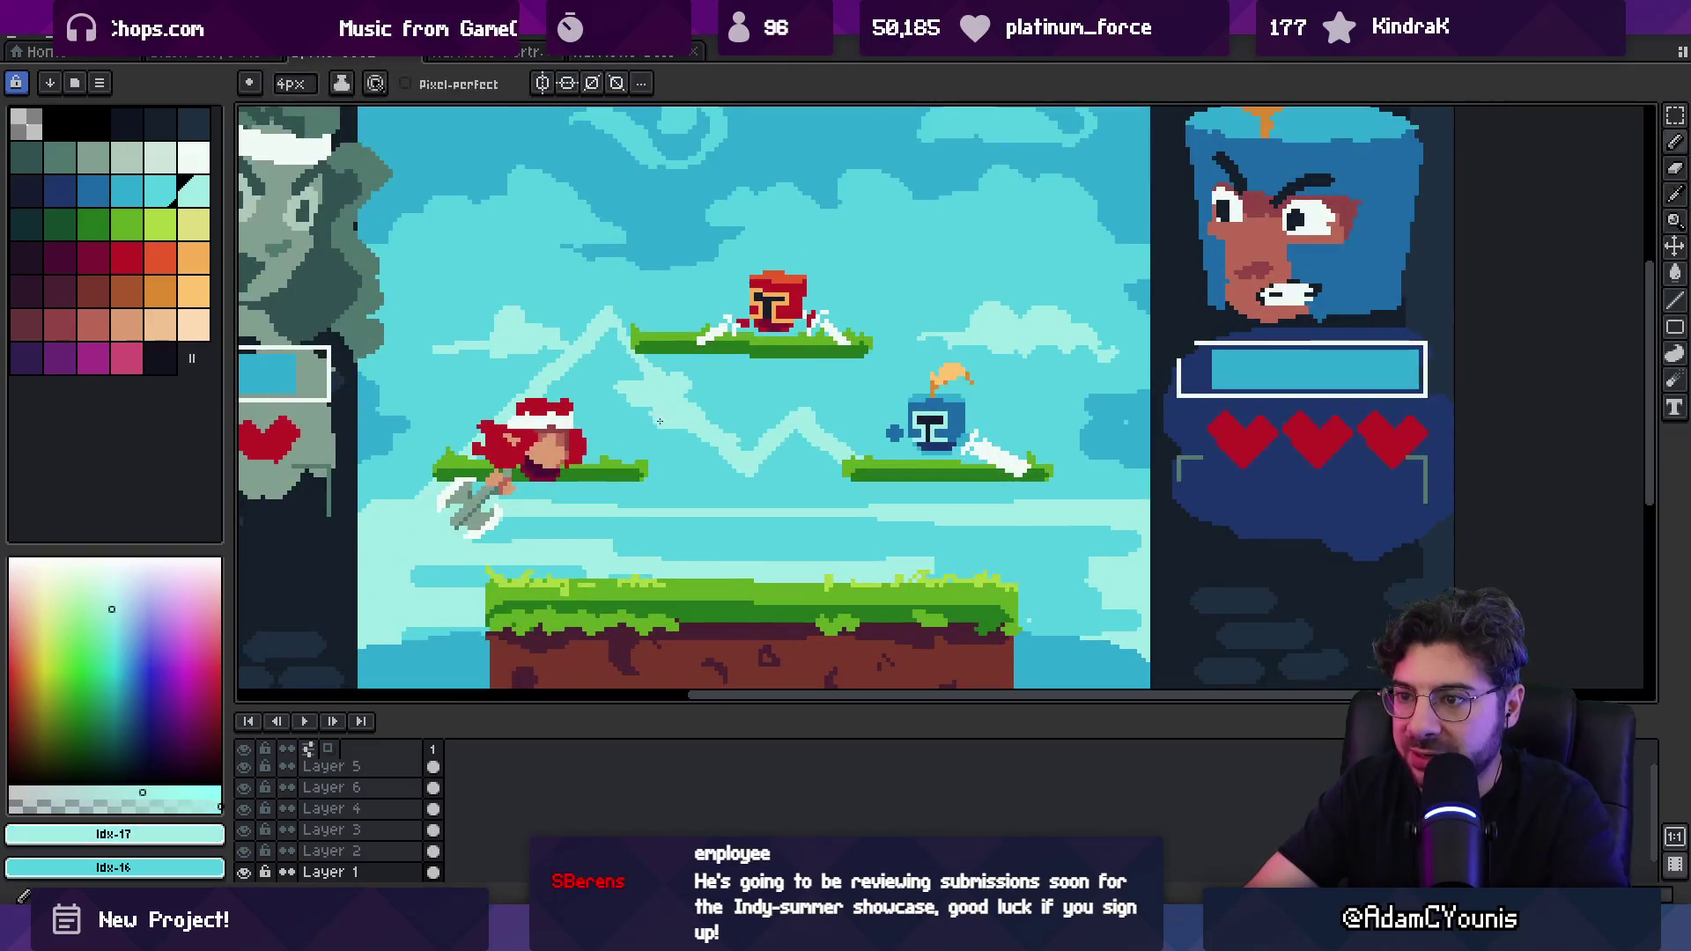
{"action": "left_click", "coordinate": [624, 353]}
{"action": "key", "text": "b"}
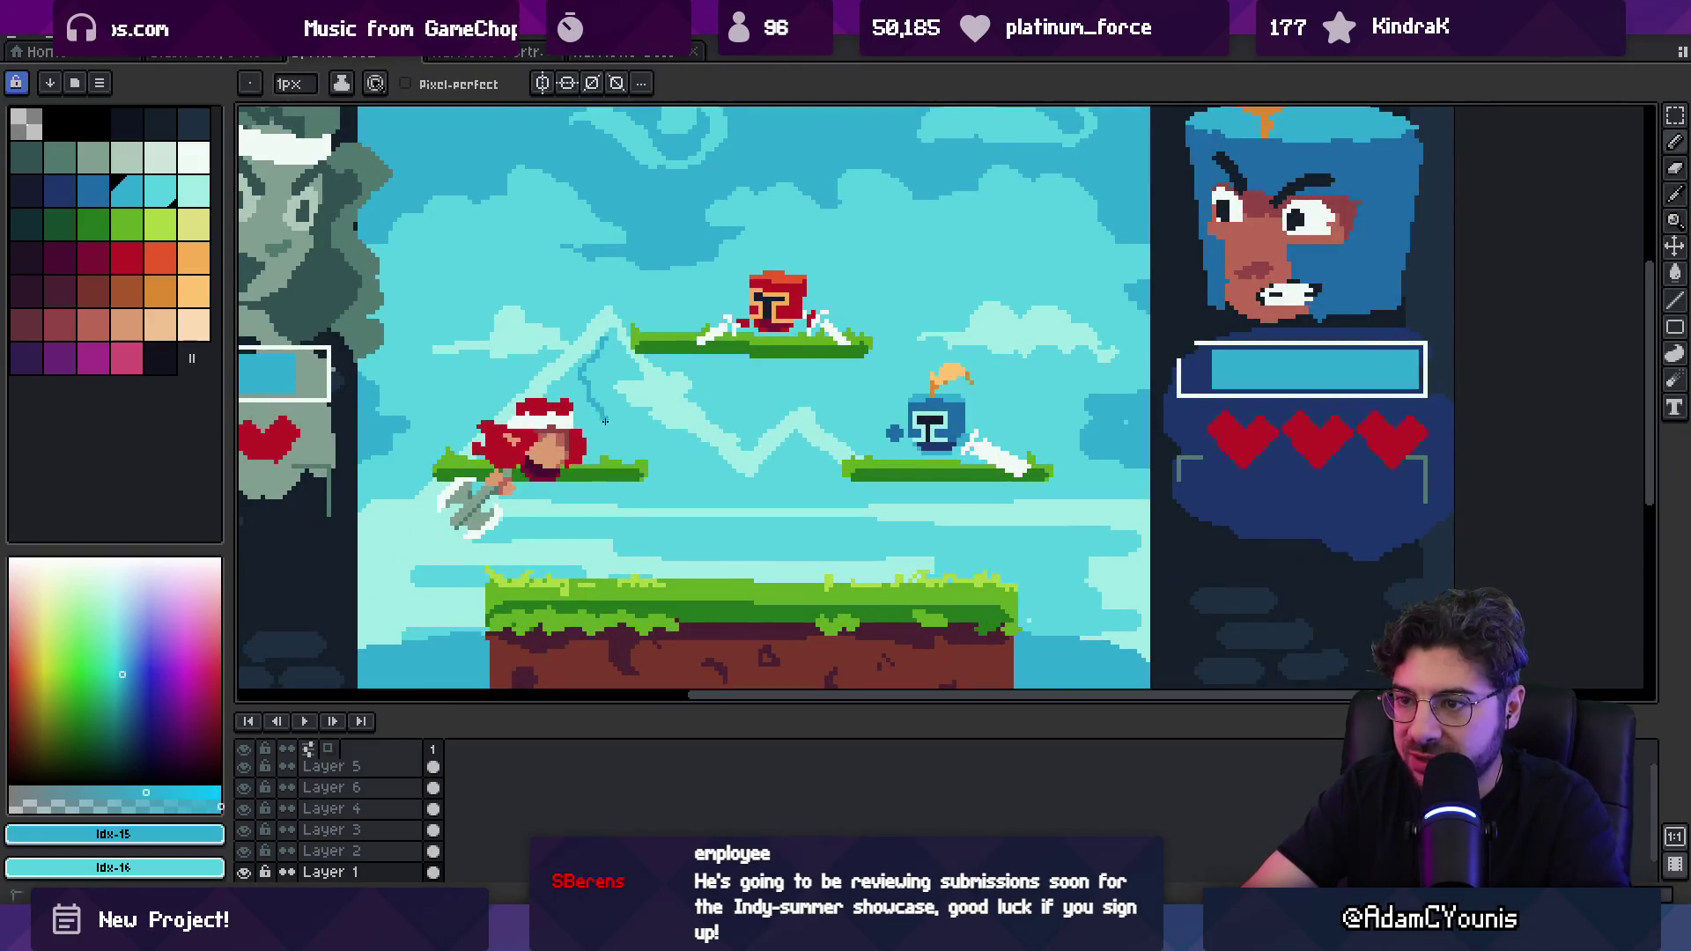
{"action": "key", "text": "g"}
{"action": "left_click", "coordinate": [597, 396]}
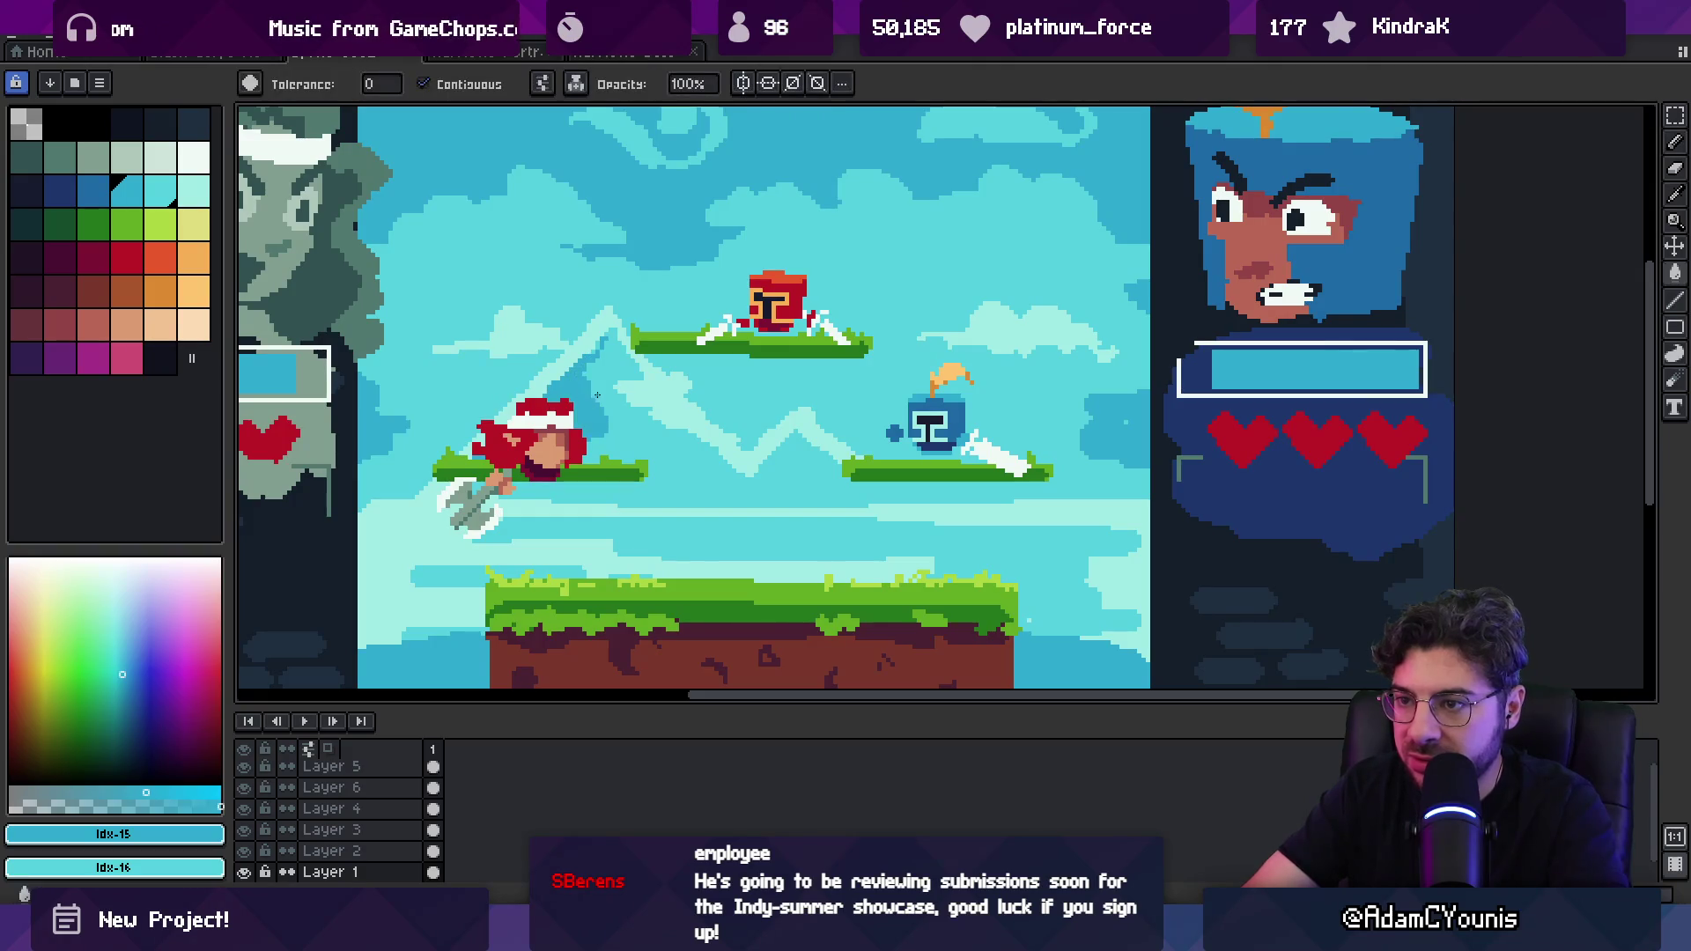
{"action": "key", "text": "b"}
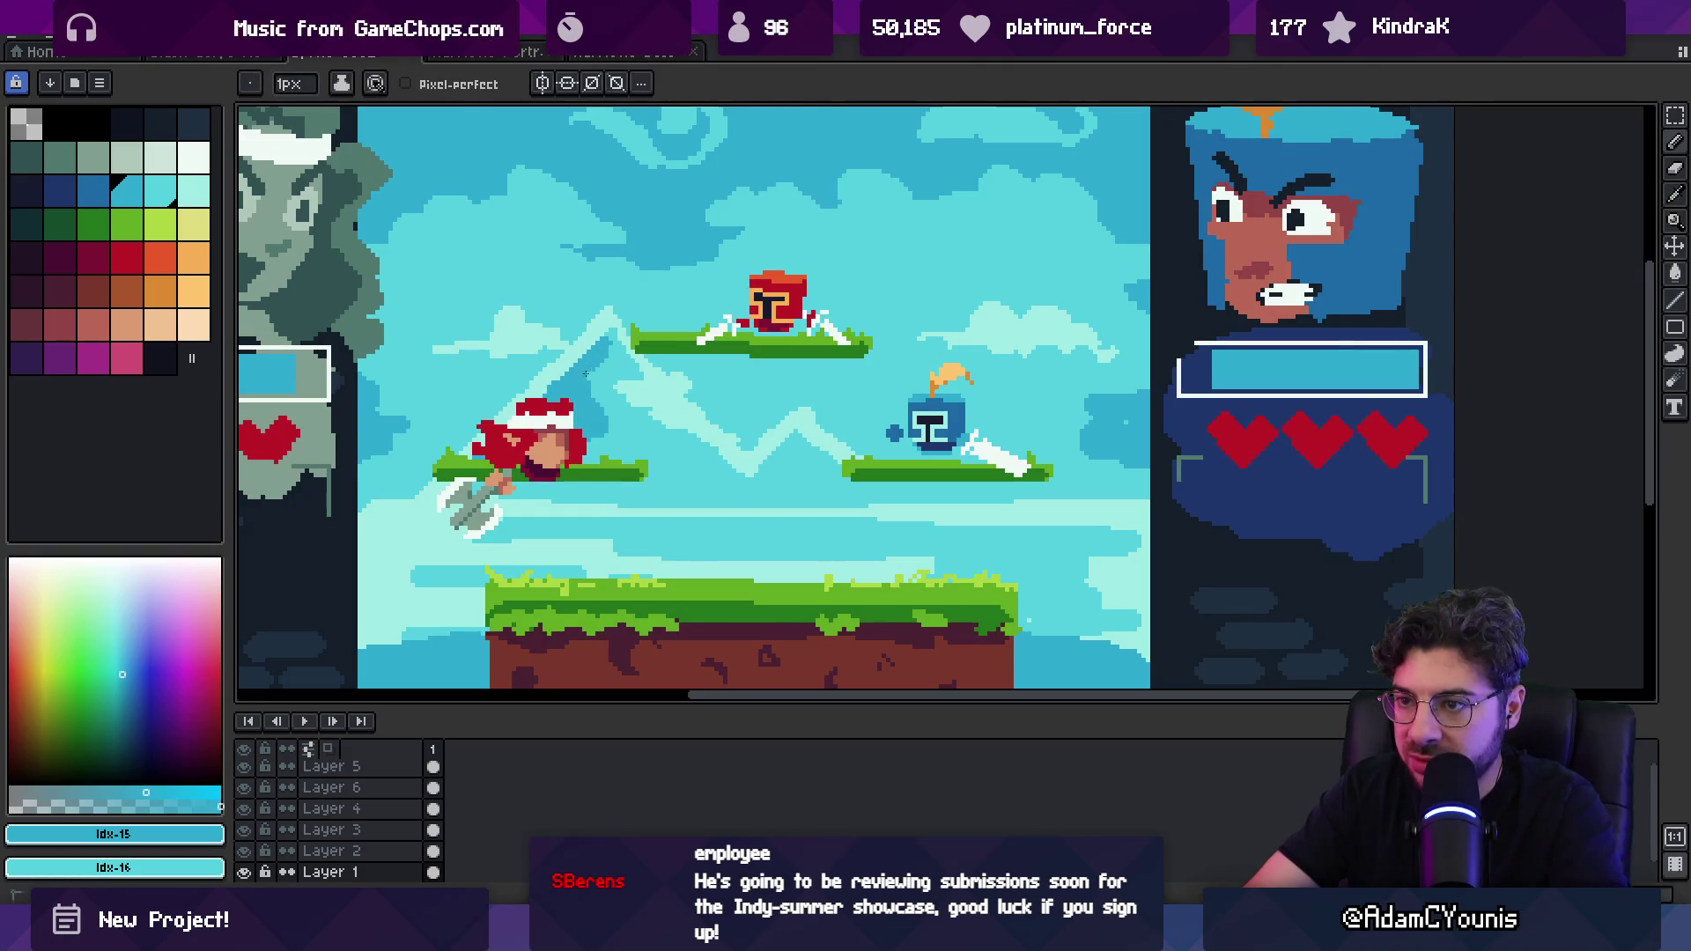
{"action": "scroll", "coordinate": [586, 375], "scroll_direction": "down", "scroll_amount": 2}
{"action": "scroll", "coordinate": [652, 358], "scroll_direction": "up", "scroll_amount": 3}
{"action": "left_click", "coordinate": [652, 359], "text": "alt"}
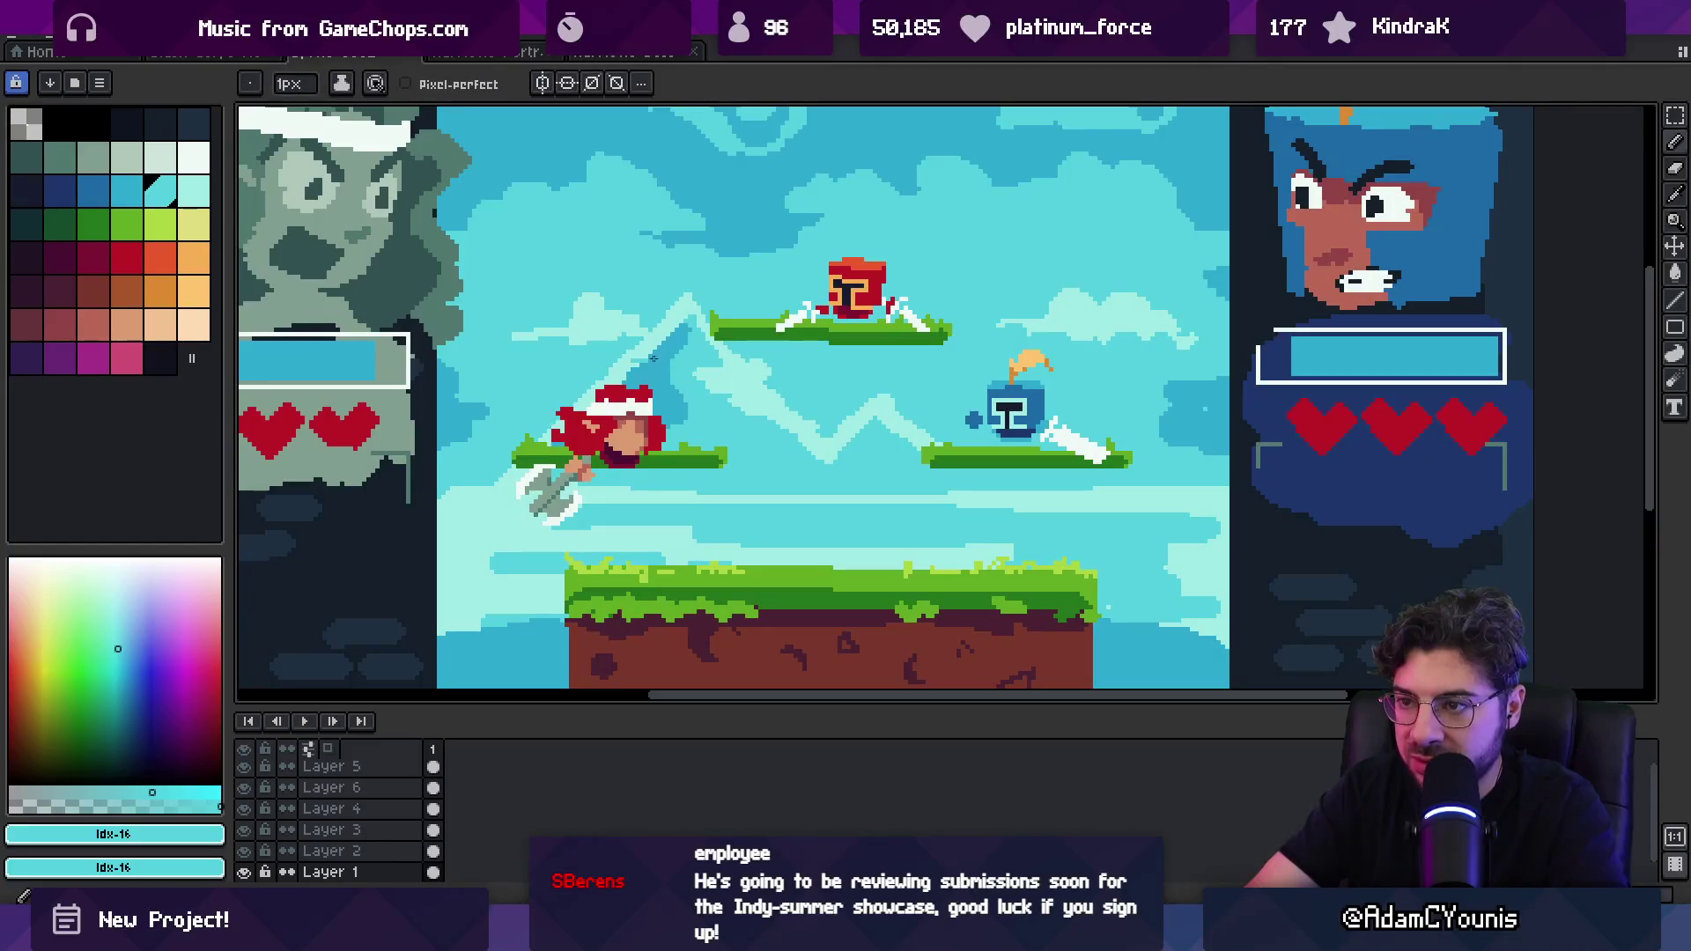
{"action": "left_click", "coordinate": [679, 332], "text": "alt"}
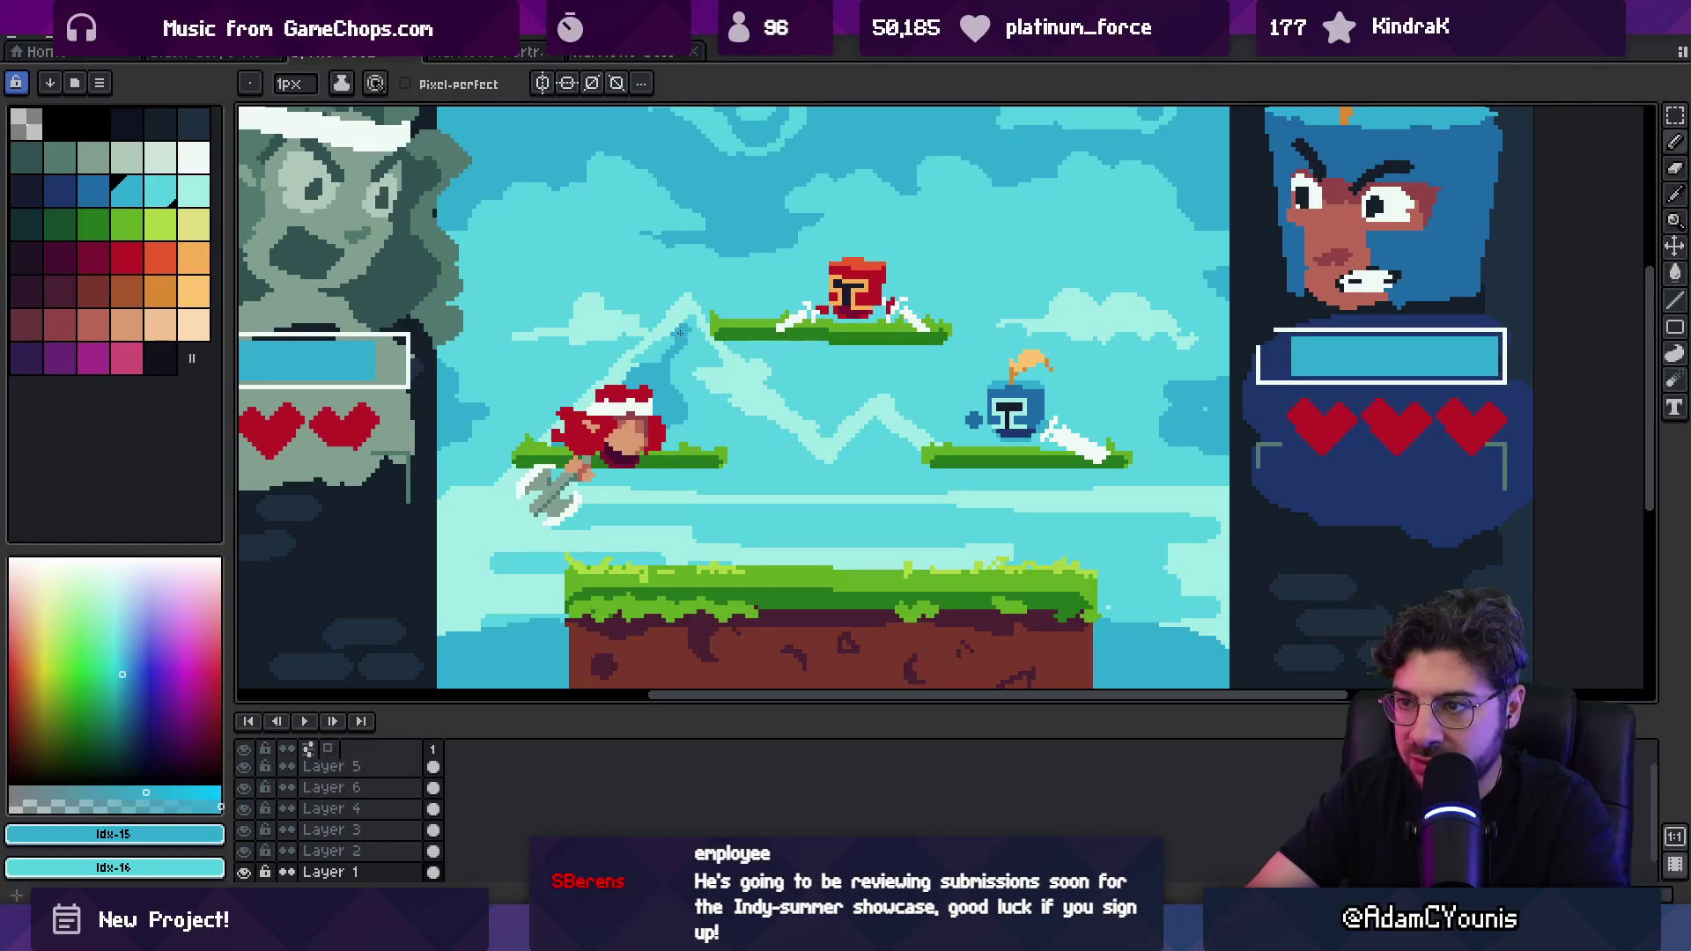
{"action": "scroll", "coordinate": [680, 320], "scroll_direction": "down", "scroll_amount": 4}
{"action": "scroll", "coordinate": [605, 374], "scroll_direction": "up", "scroll_amount": 3}
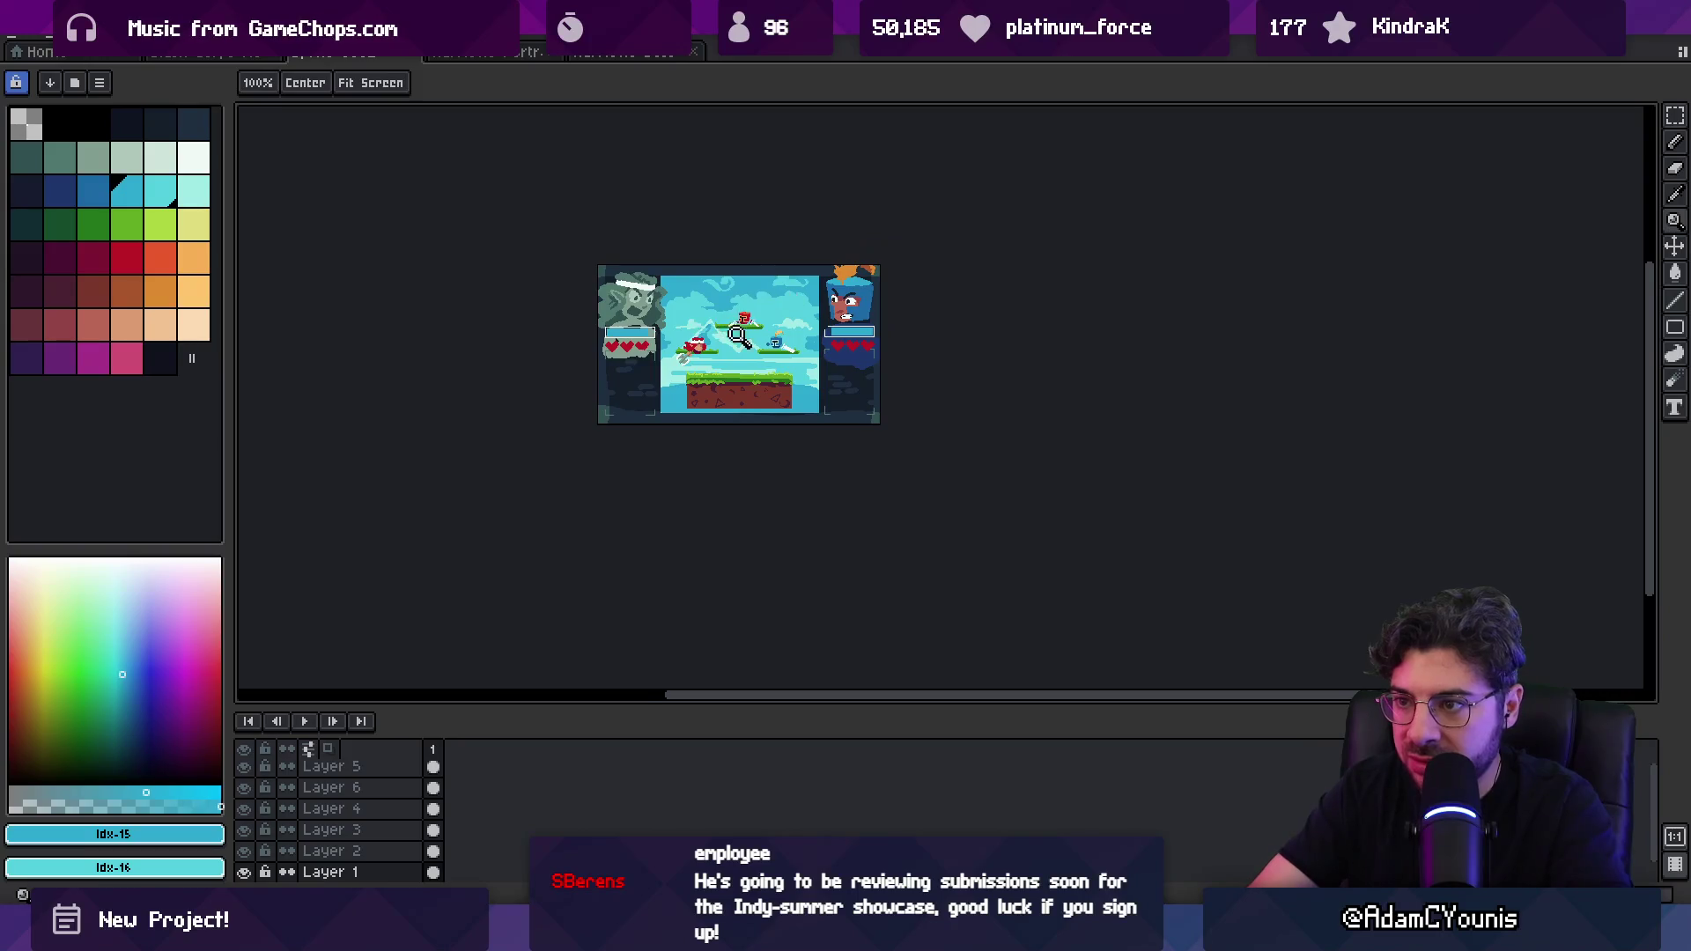
{"action": "key", "text": "v"}
Step: Lasso the fighters on the red character's layer and outline them in dark Idx-3
{"action": "left_click", "coordinate": [605, 374]}
{"action": "key", "text": "q"}
{"action": "mouse_move", "coordinate": [635, 247]}
{"action": "left_mouse_down"}
{"action": "mouse_move", "coordinate": [616, 451]}
{"action": "mouse_move", "coordinate": [934, 273]}
{"action": "mouse_move", "coordinate": [730, 211]}
{"action": "left_mouse_up"}
{"action": "key", "text": "shift+o"}
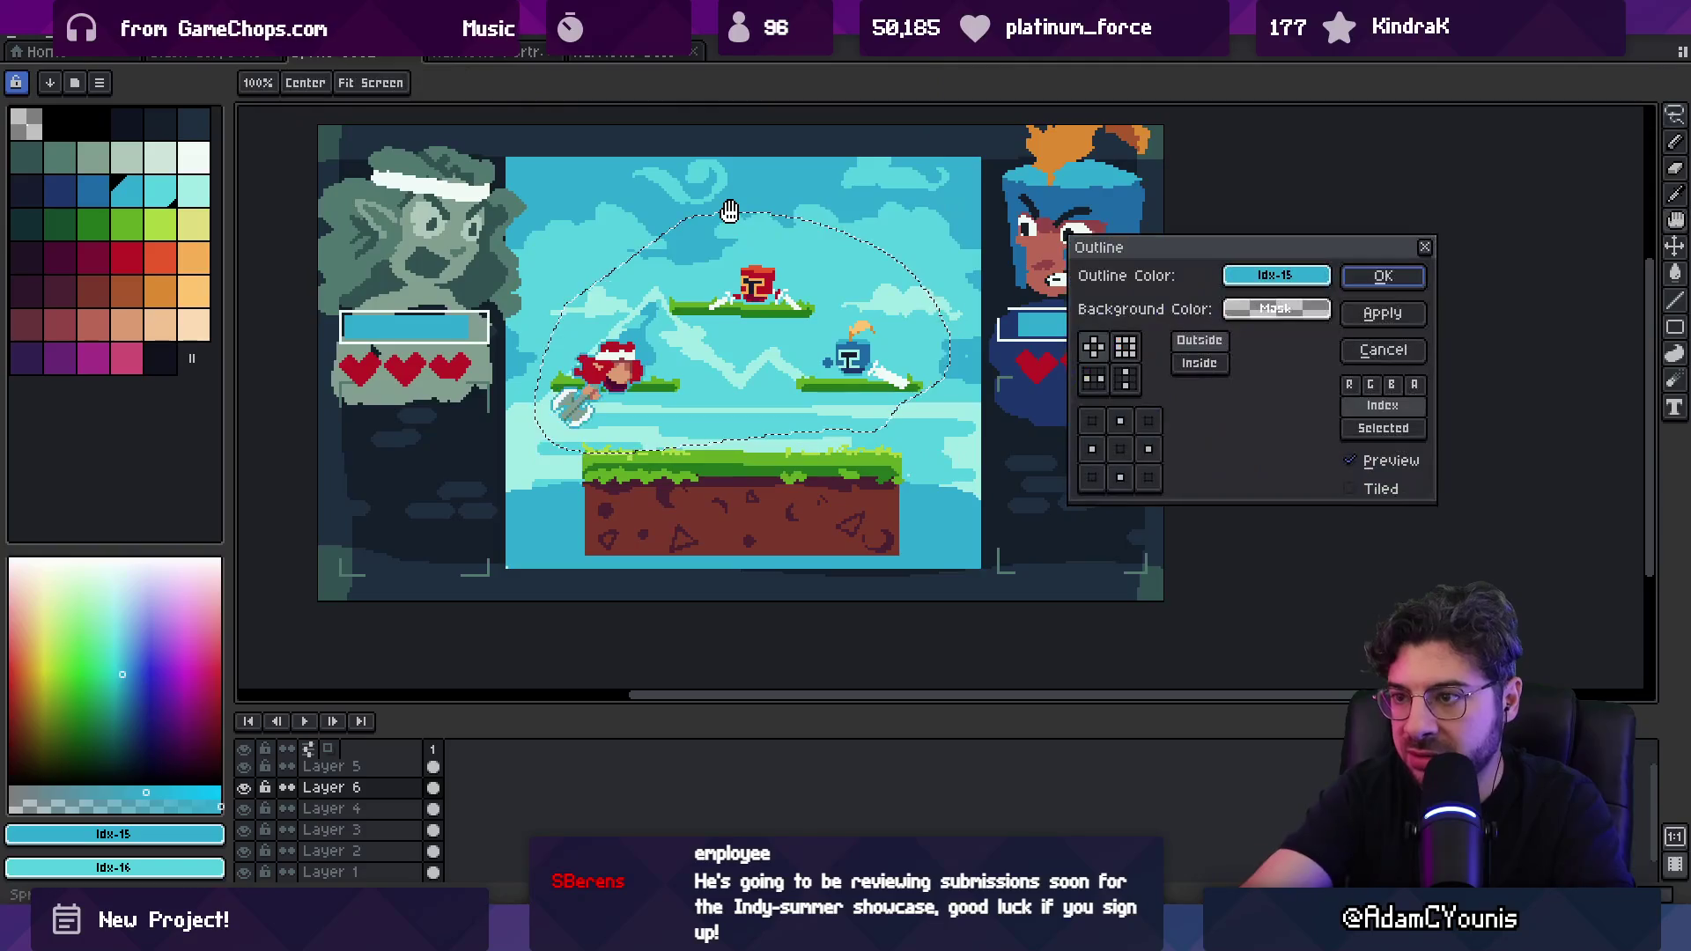
{"action": "left_click", "coordinate": [139, 125]}
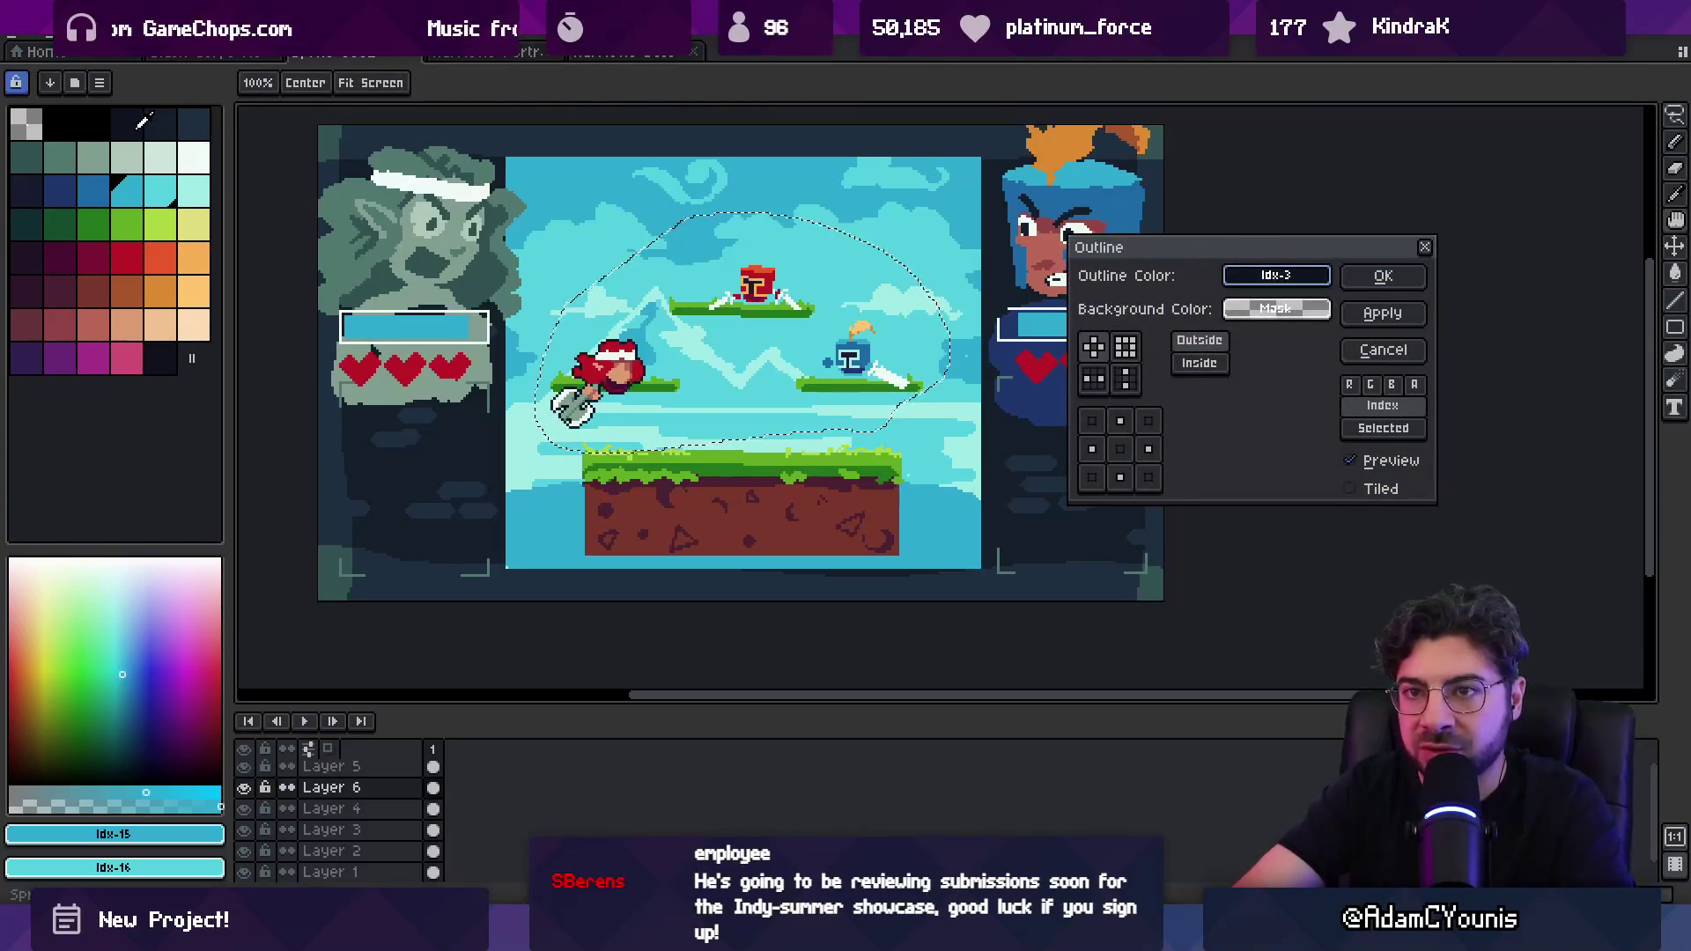
{"action": "left_click", "coordinate": [1382, 275]}
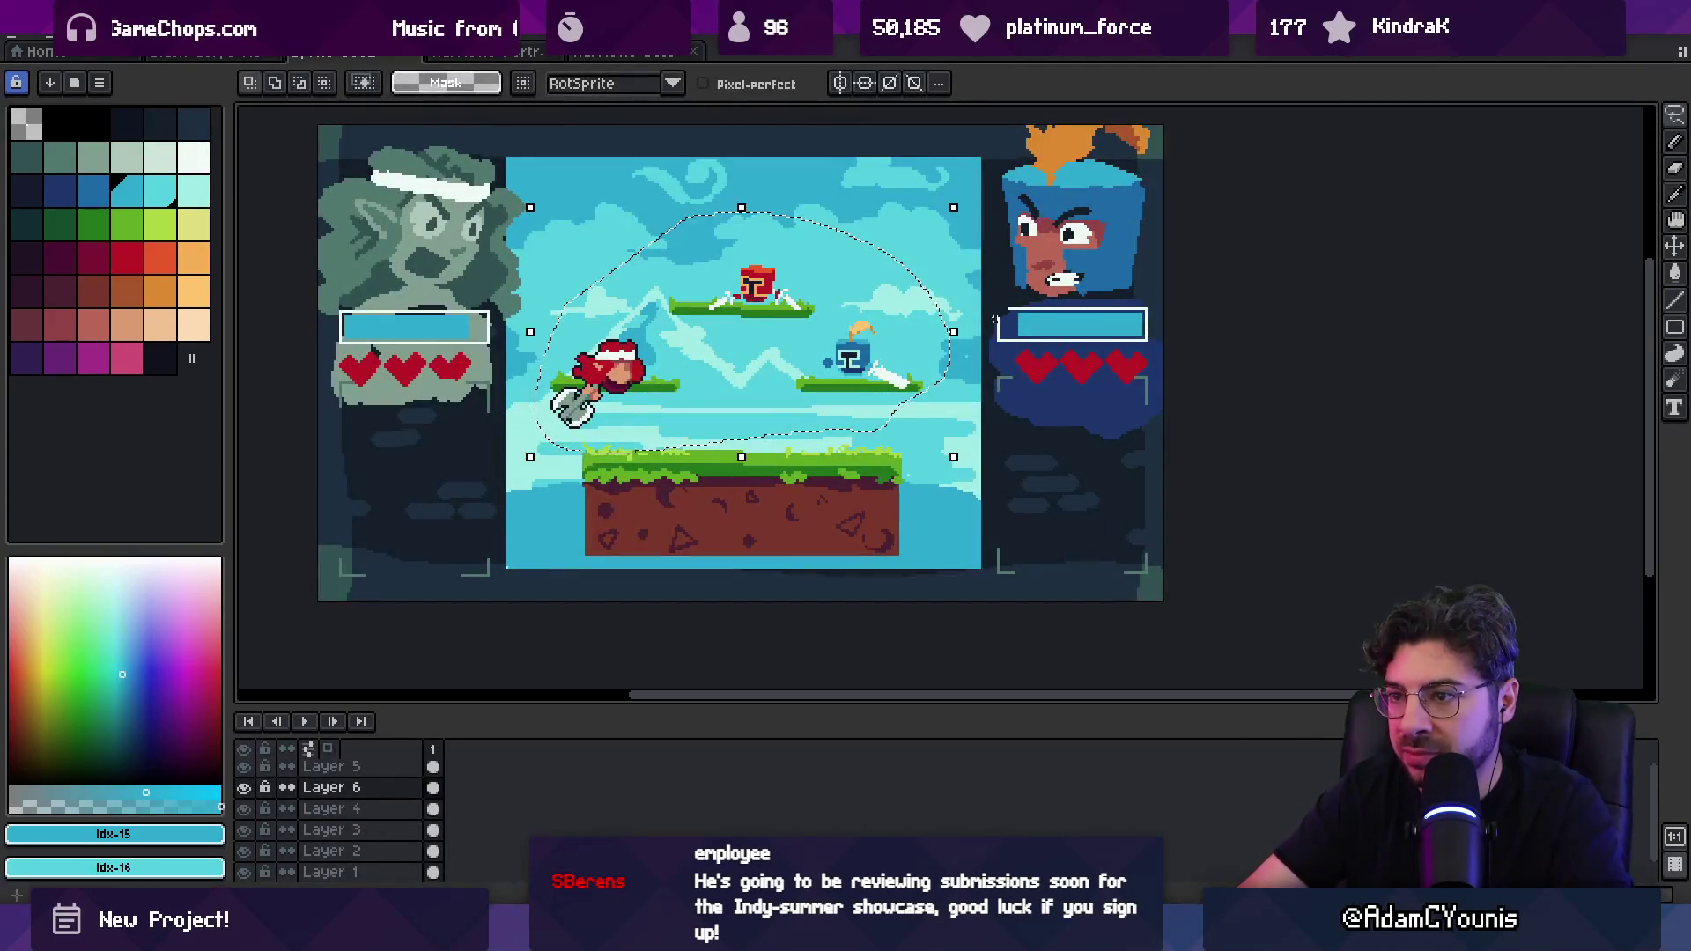
{"action": "key", "text": "ctrl+d"}
{"action": "scroll", "coordinate": [792, 310], "scroll_direction": "up", "scroll_amount": 1}
Step: Outline the upper fighters and platforms on Layer 4 in dark Idx-3 too
{"action": "key", "text": "q"}
{"action": "key", "text": "alt+Down"}
{"action": "mouse_move", "coordinate": [758, 199]}
{"action": "left_mouse_down"}
{"action": "mouse_move", "coordinate": [1013, 397]}
{"action": "mouse_move", "coordinate": [846, 201]}
{"action": "left_mouse_up"}
{"action": "key", "text": "shift+o"}
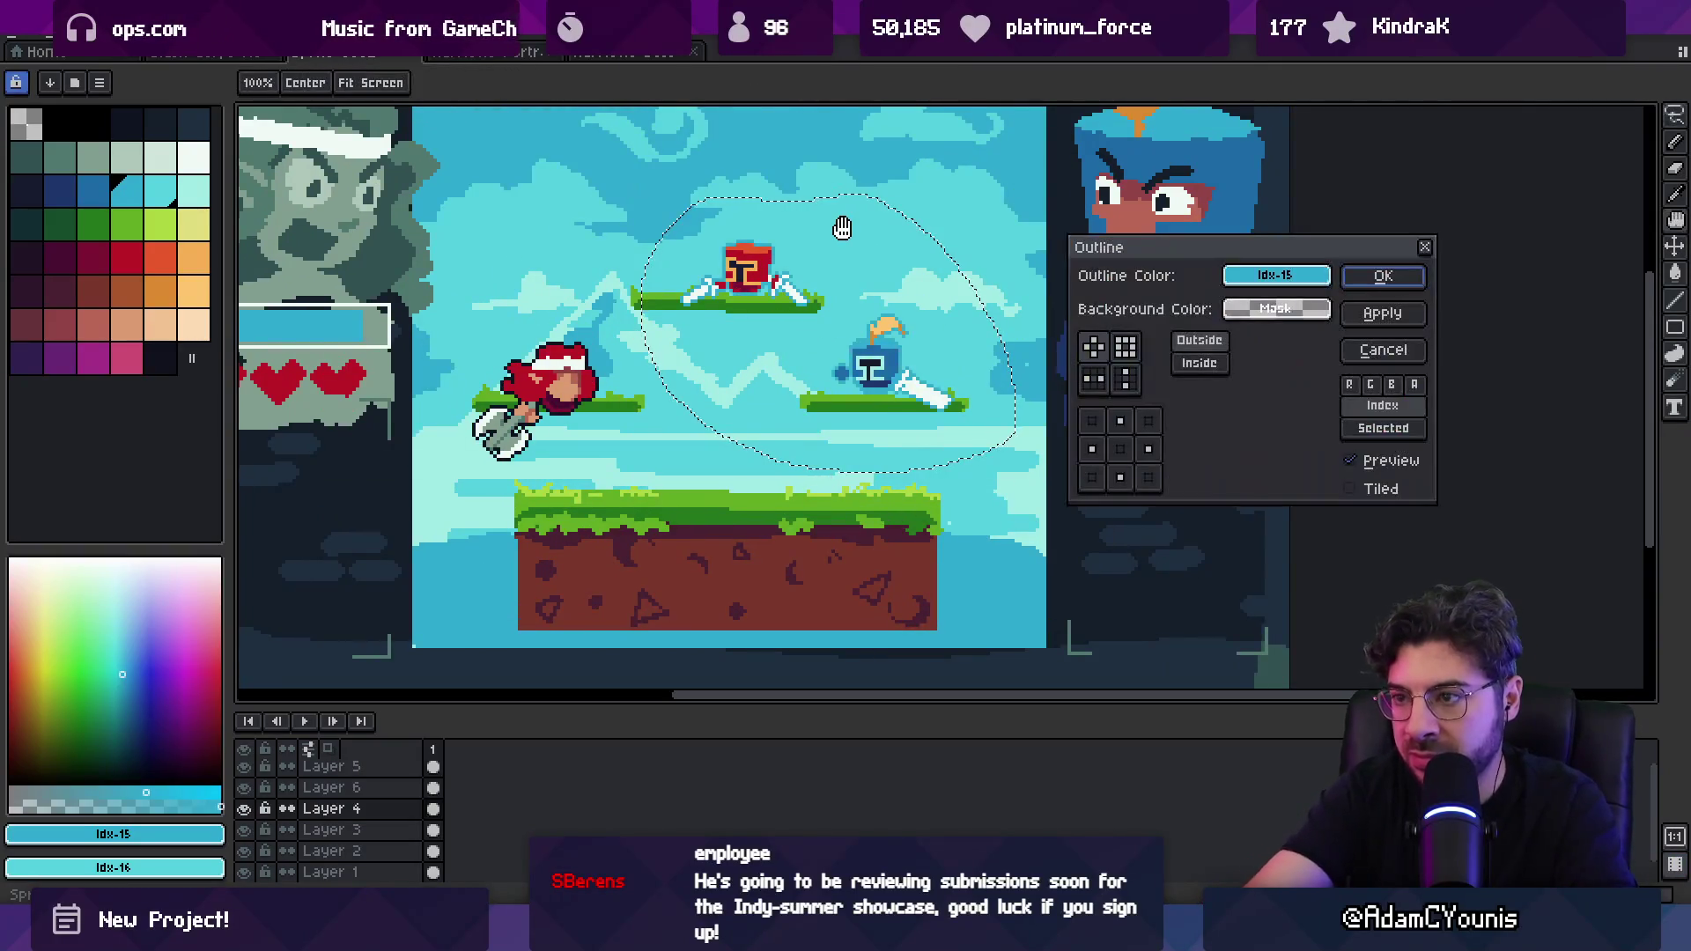
{"action": "left_click_drag", "start_coordinate": [1265, 336], "coordinate": [1254, 337]}
{"action": "left_click", "coordinate": [889, 273]}
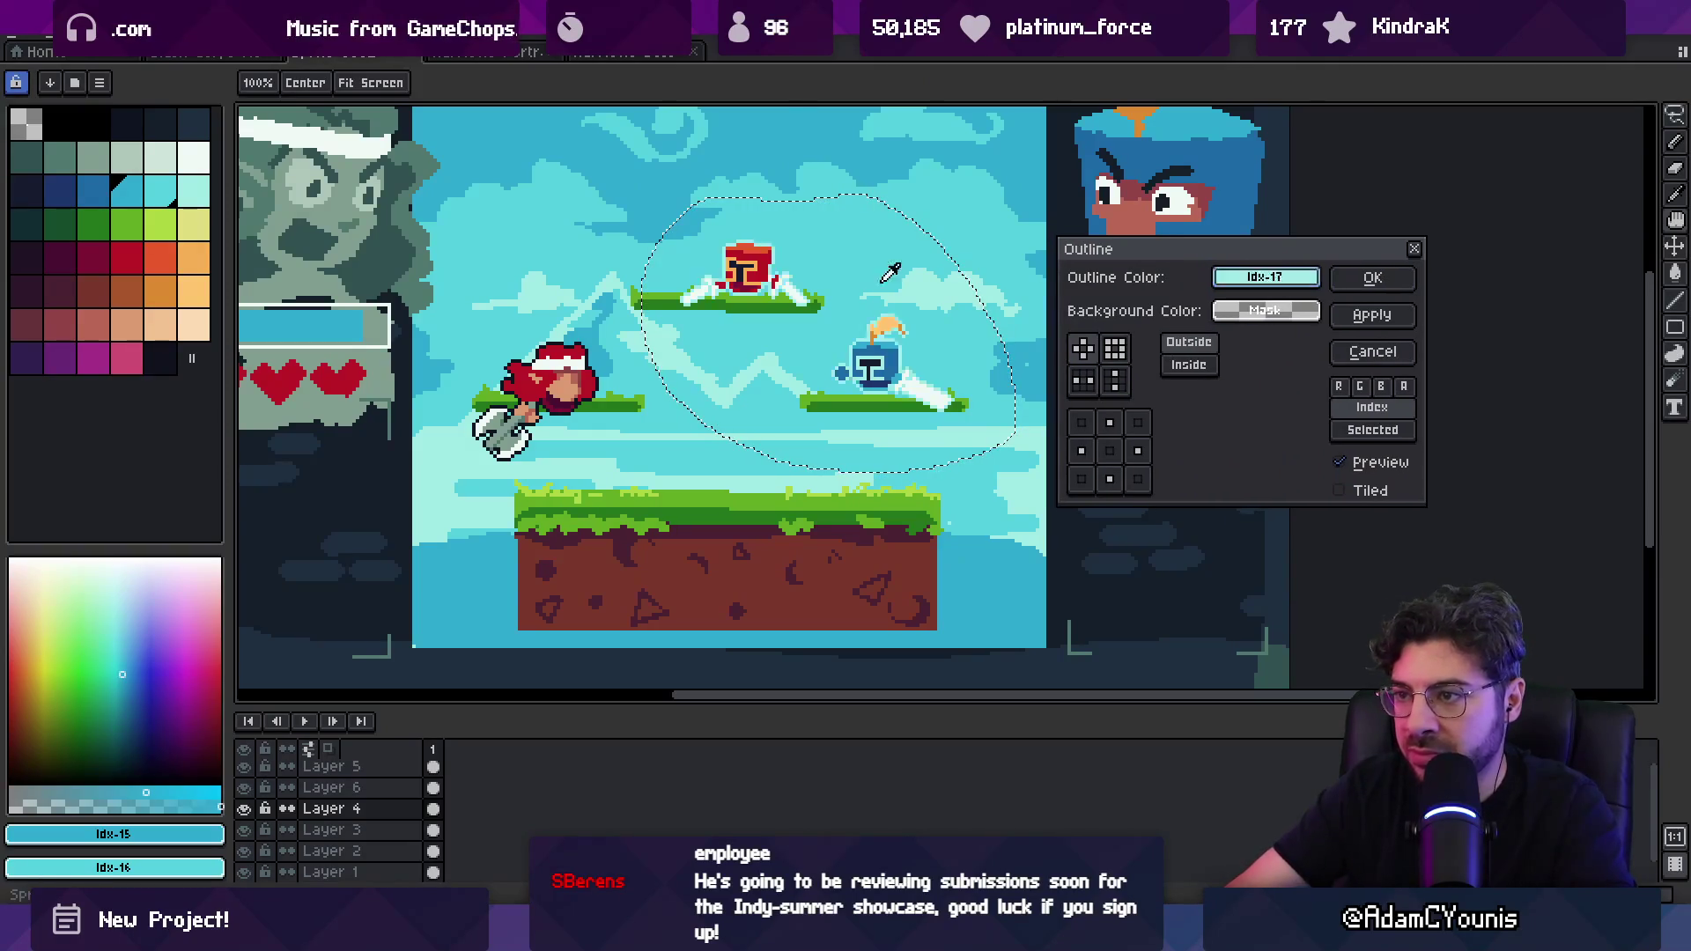
{"action": "left_click", "coordinate": [136, 122]}
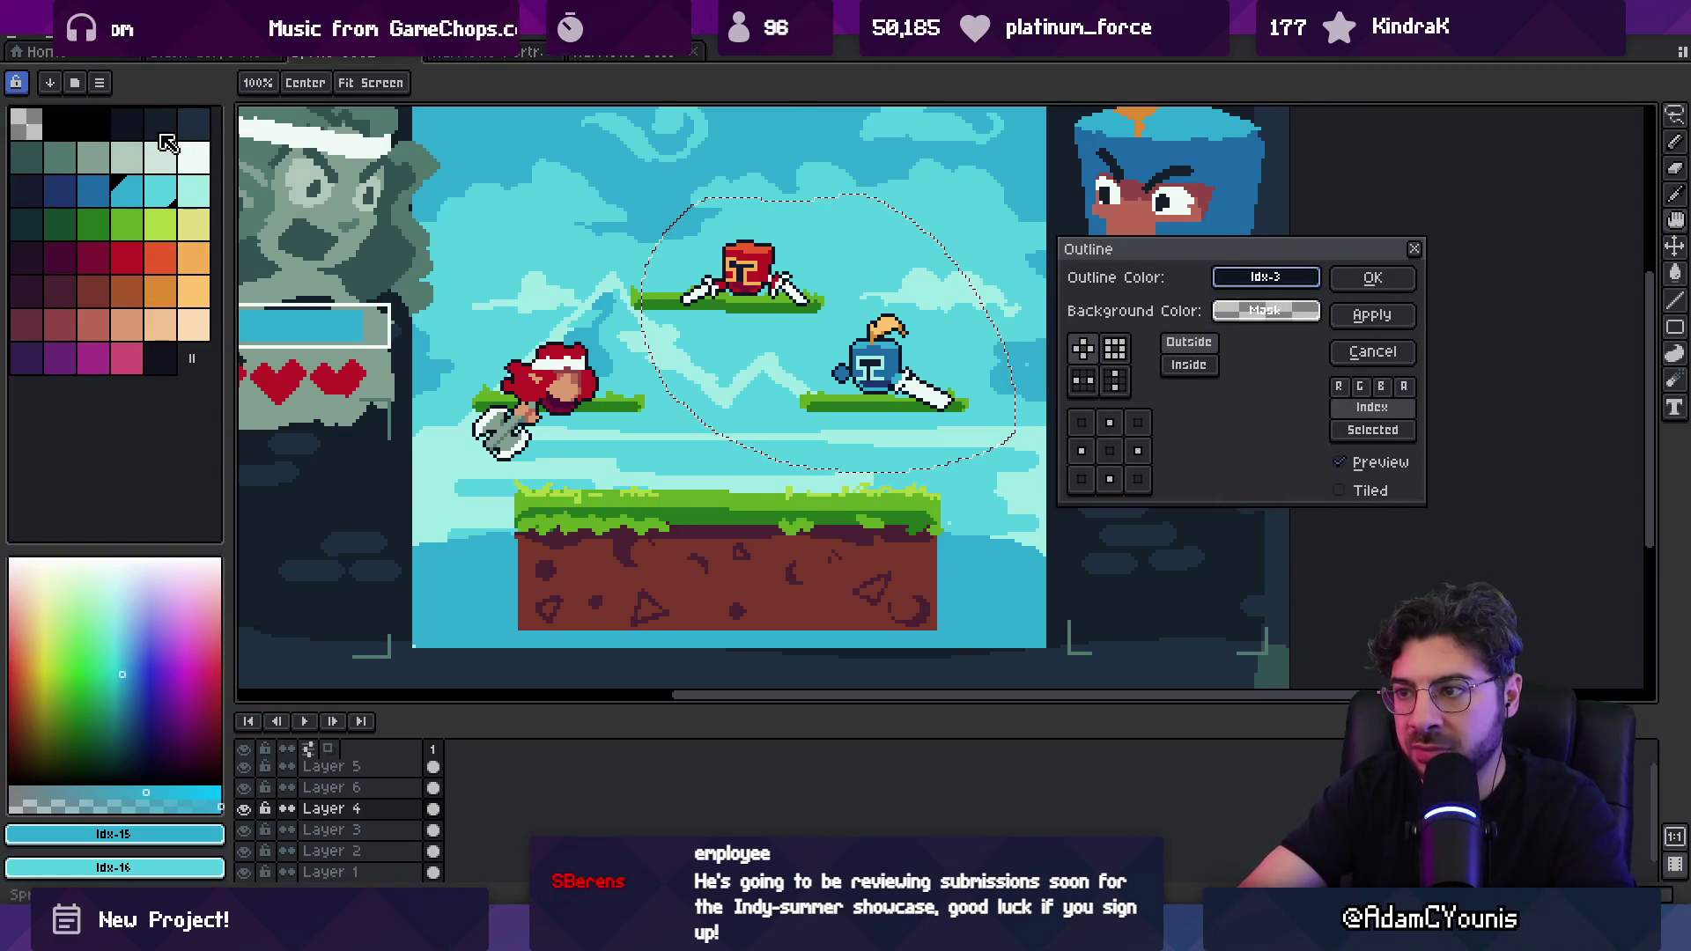
{"action": "left_click", "coordinate": [1372, 276]}
{"action": "scroll", "coordinate": [759, 430], "scroll_direction": "down", "scroll_amount": 2}
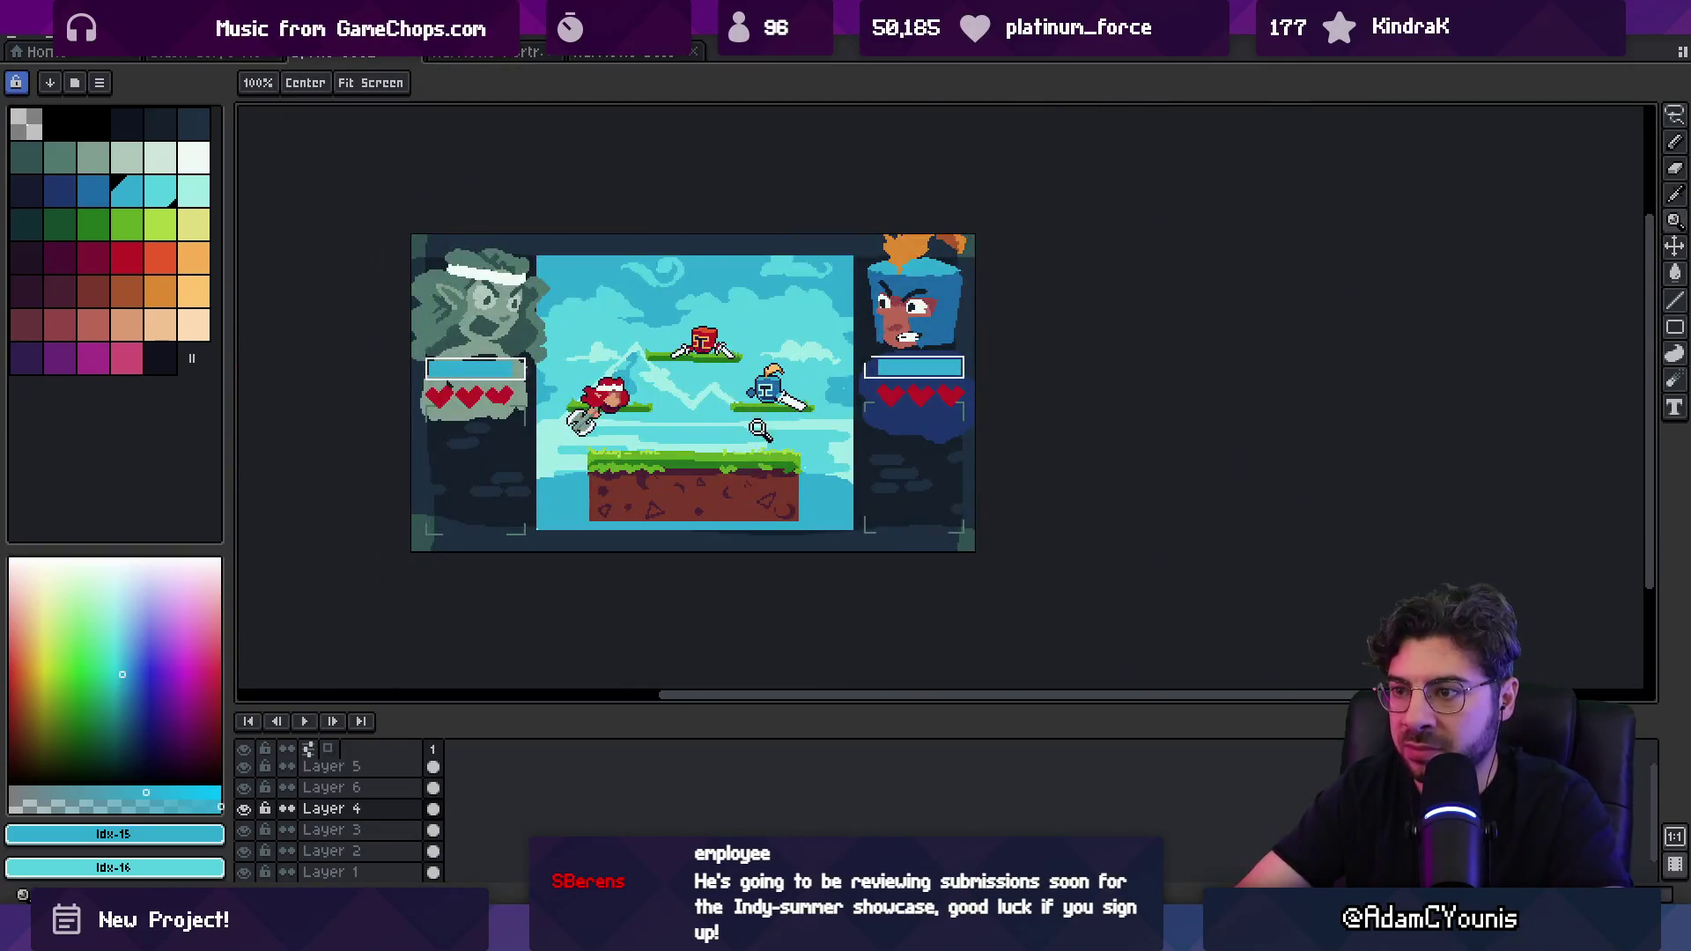
{"action": "scroll", "coordinate": [718, 370], "scroll_direction": "up", "scroll_amount": 1}
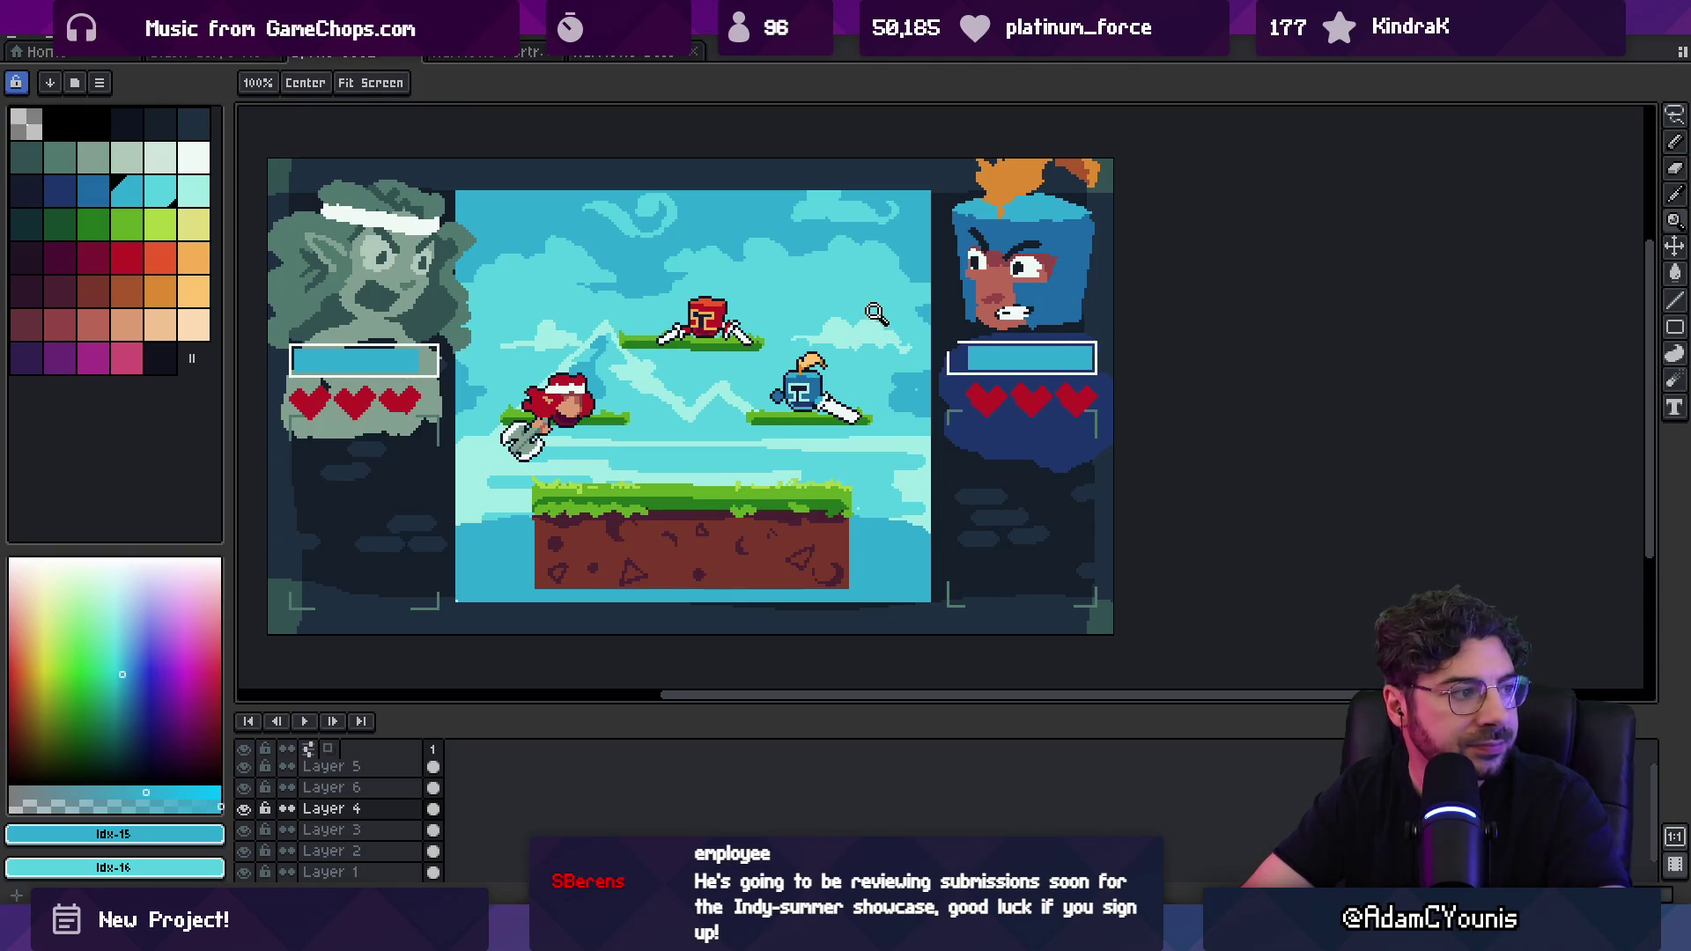
{"action": "key", "text": "ctrl+z"}
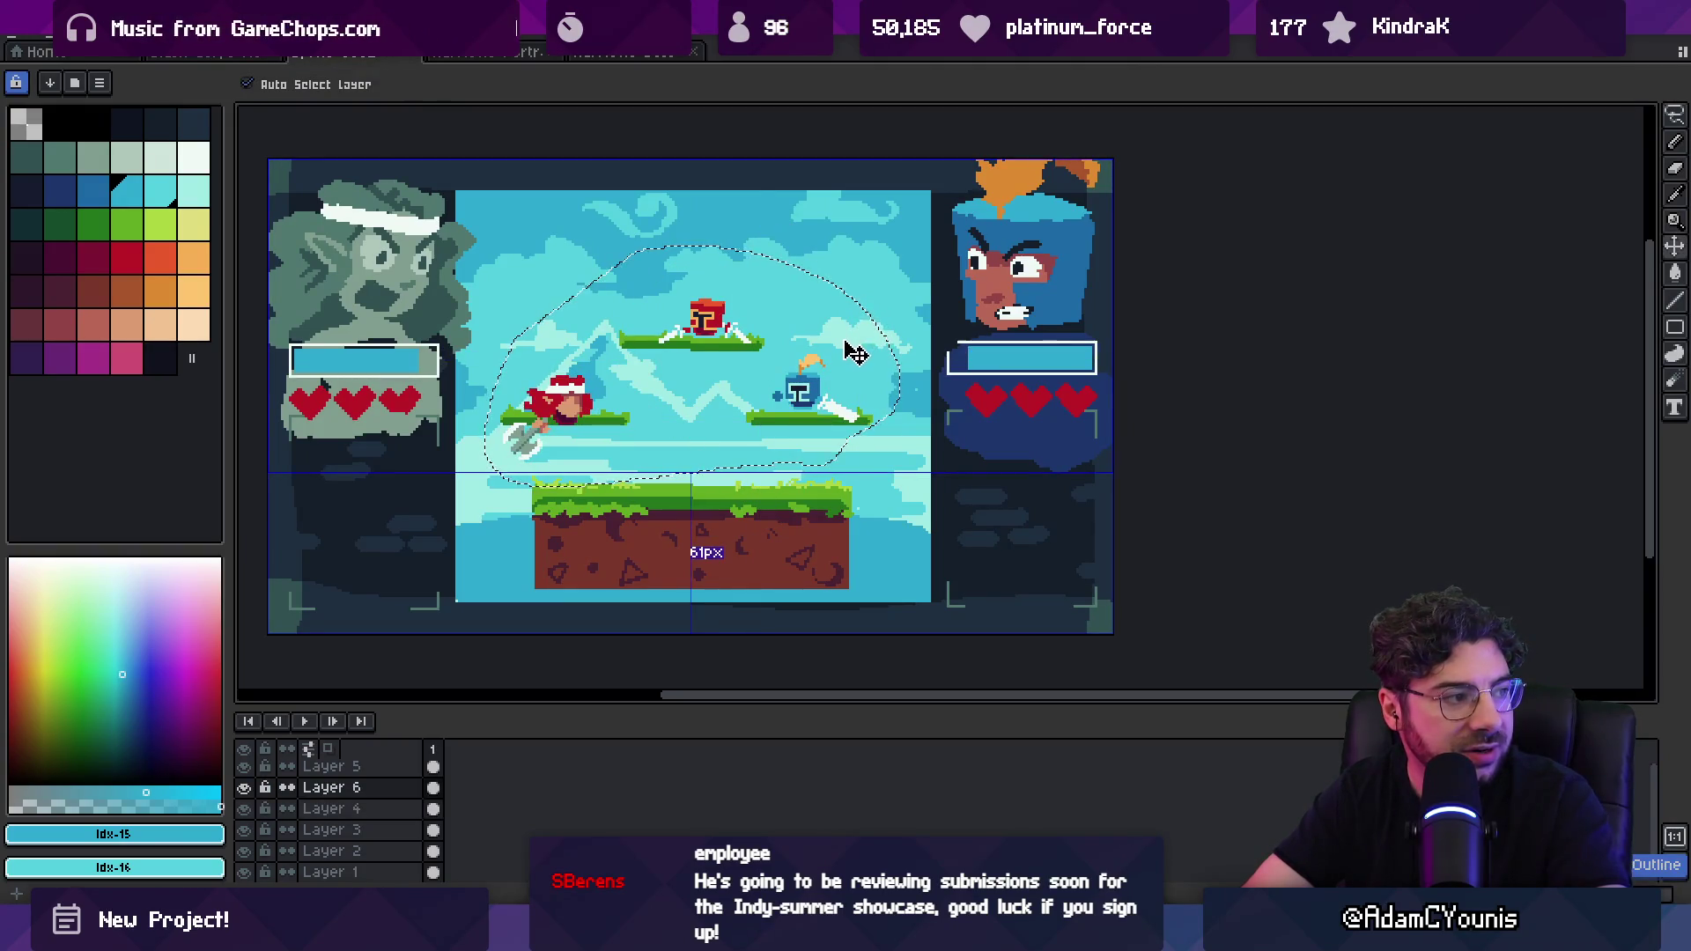
{"action": "key", "text": "ctrl+y"}
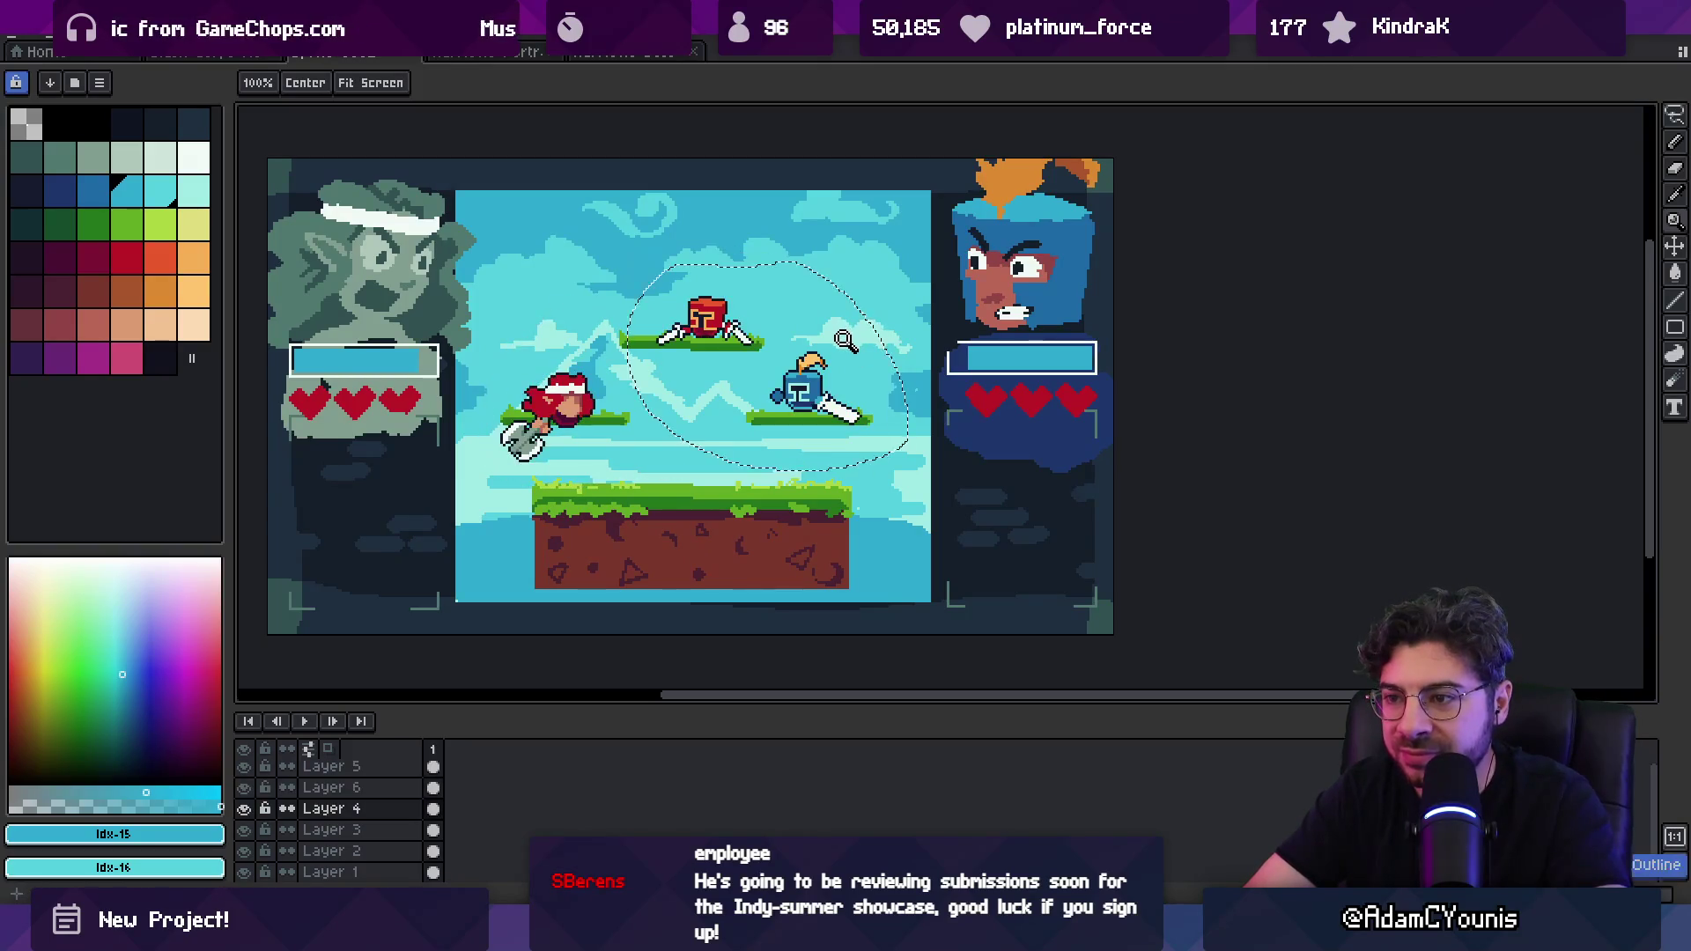
{"action": "scroll", "coordinate": [816, 362], "scroll_direction": "down", "scroll_amount": 1}
{"action": "scroll", "coordinate": [716, 413], "scroll_direction": "up", "scroll_amount": 1}
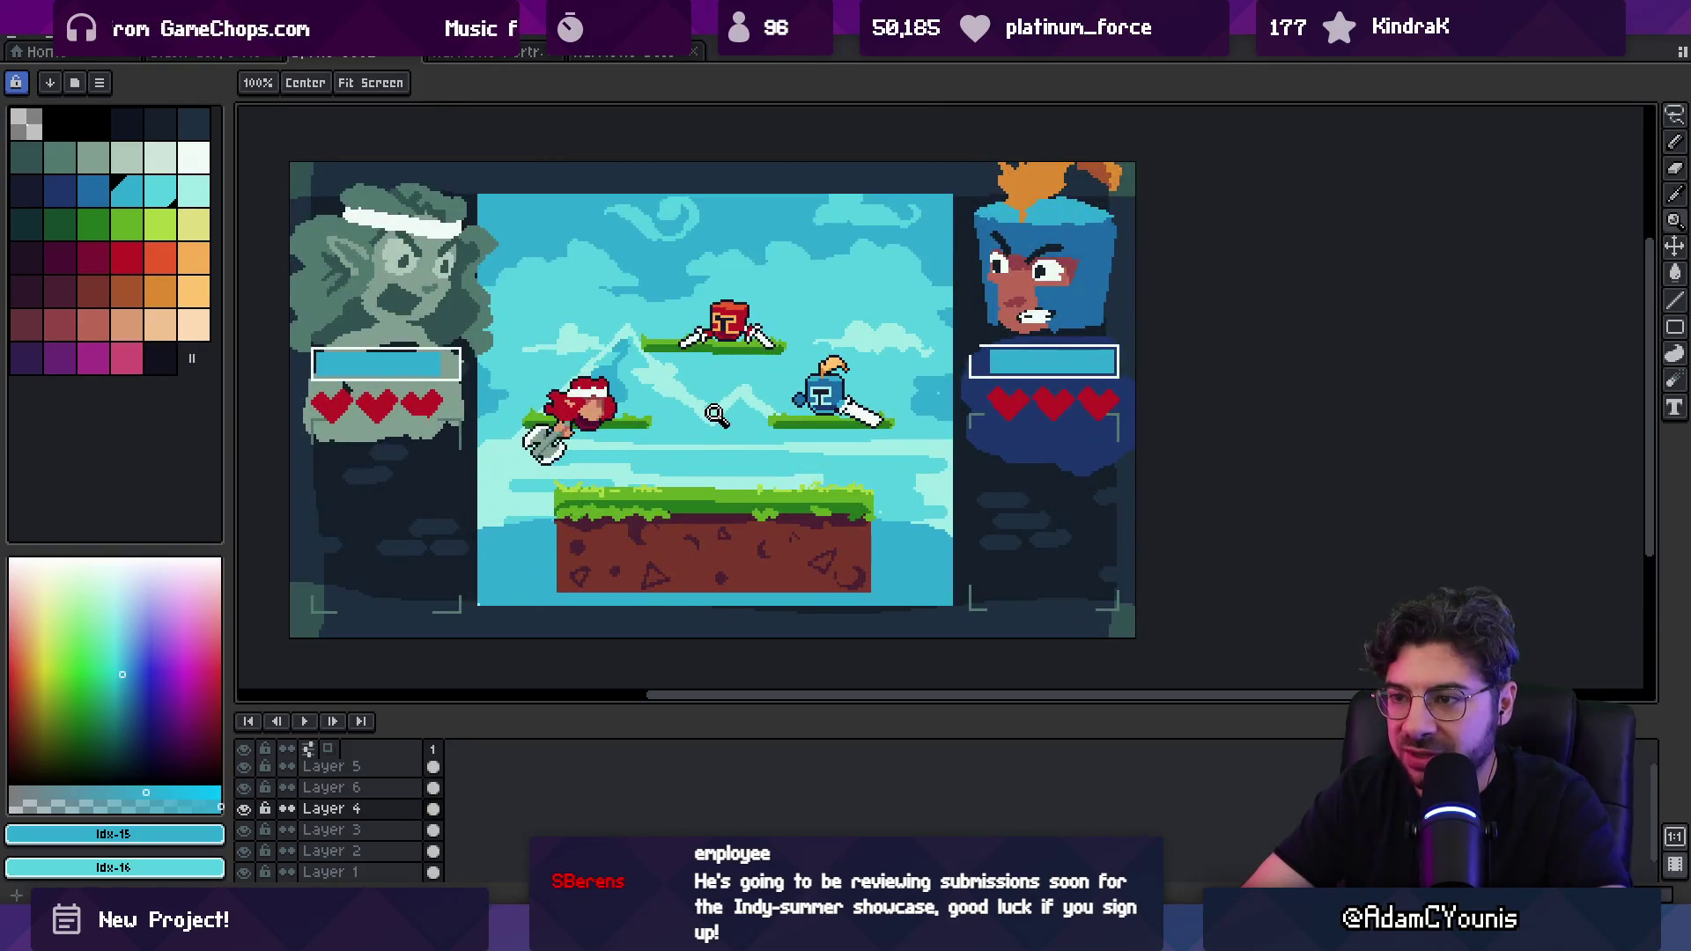
{"action": "scroll", "coordinate": [661, 406], "scroll_direction": "up", "scroll_amount": 1}
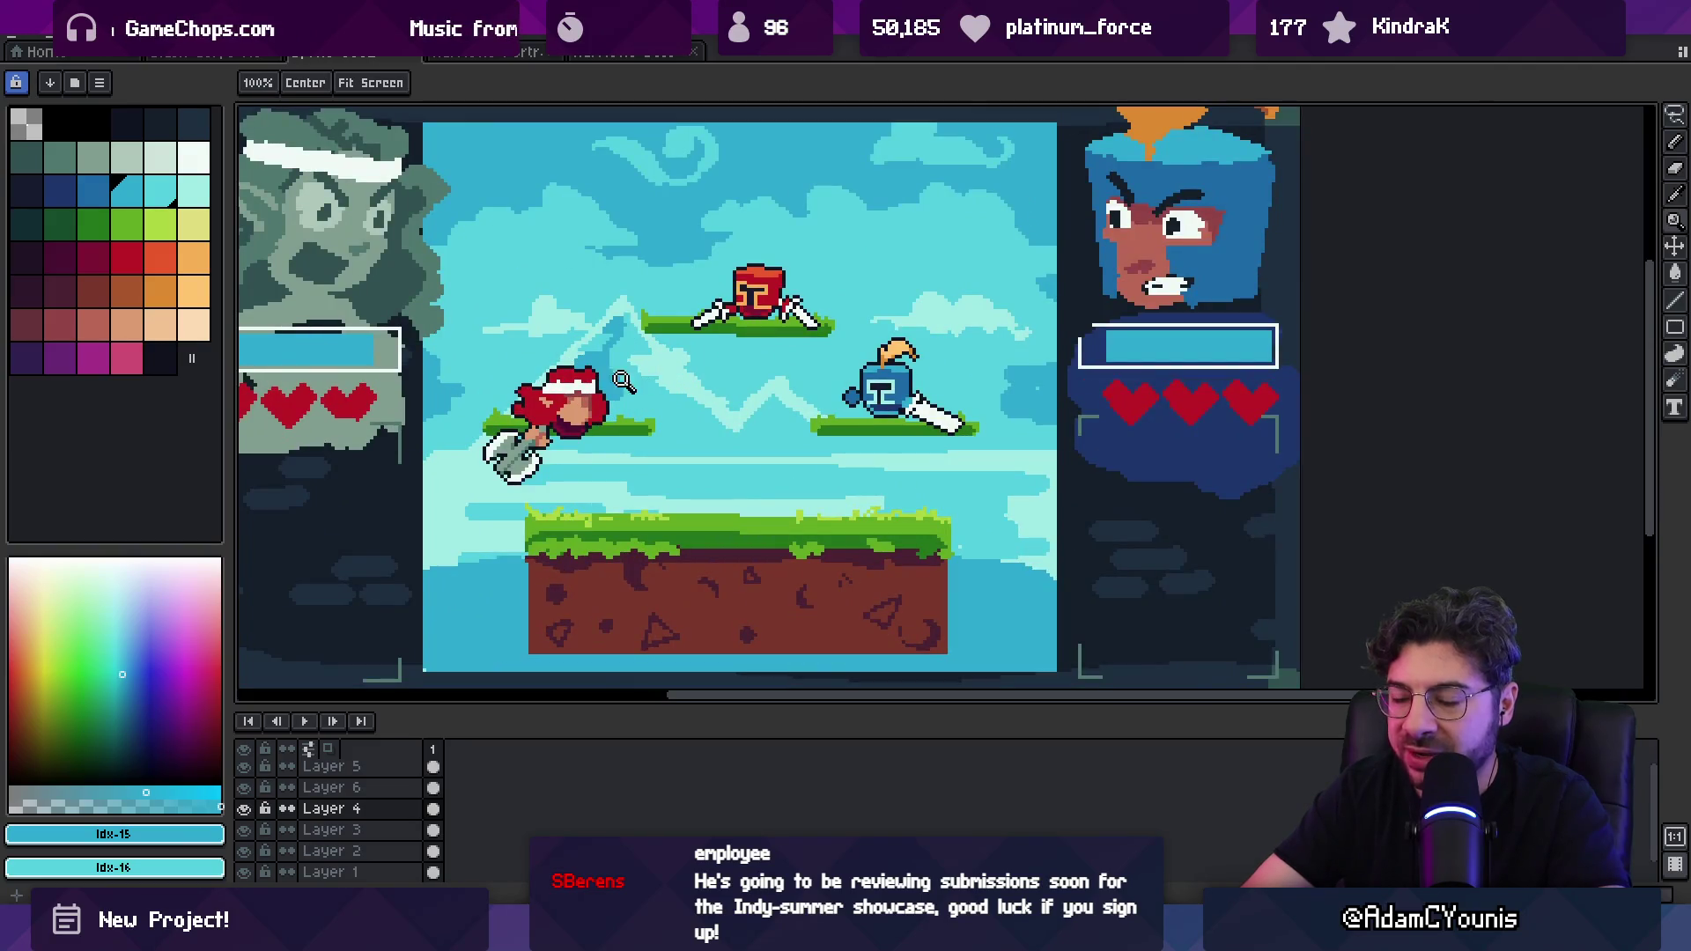
{"action": "scroll", "coordinate": [557, 383], "scroll_direction": "up", "scroll_amount": 1}
{"action": "left_click", "coordinate": [571, 354], "text": "alt"}
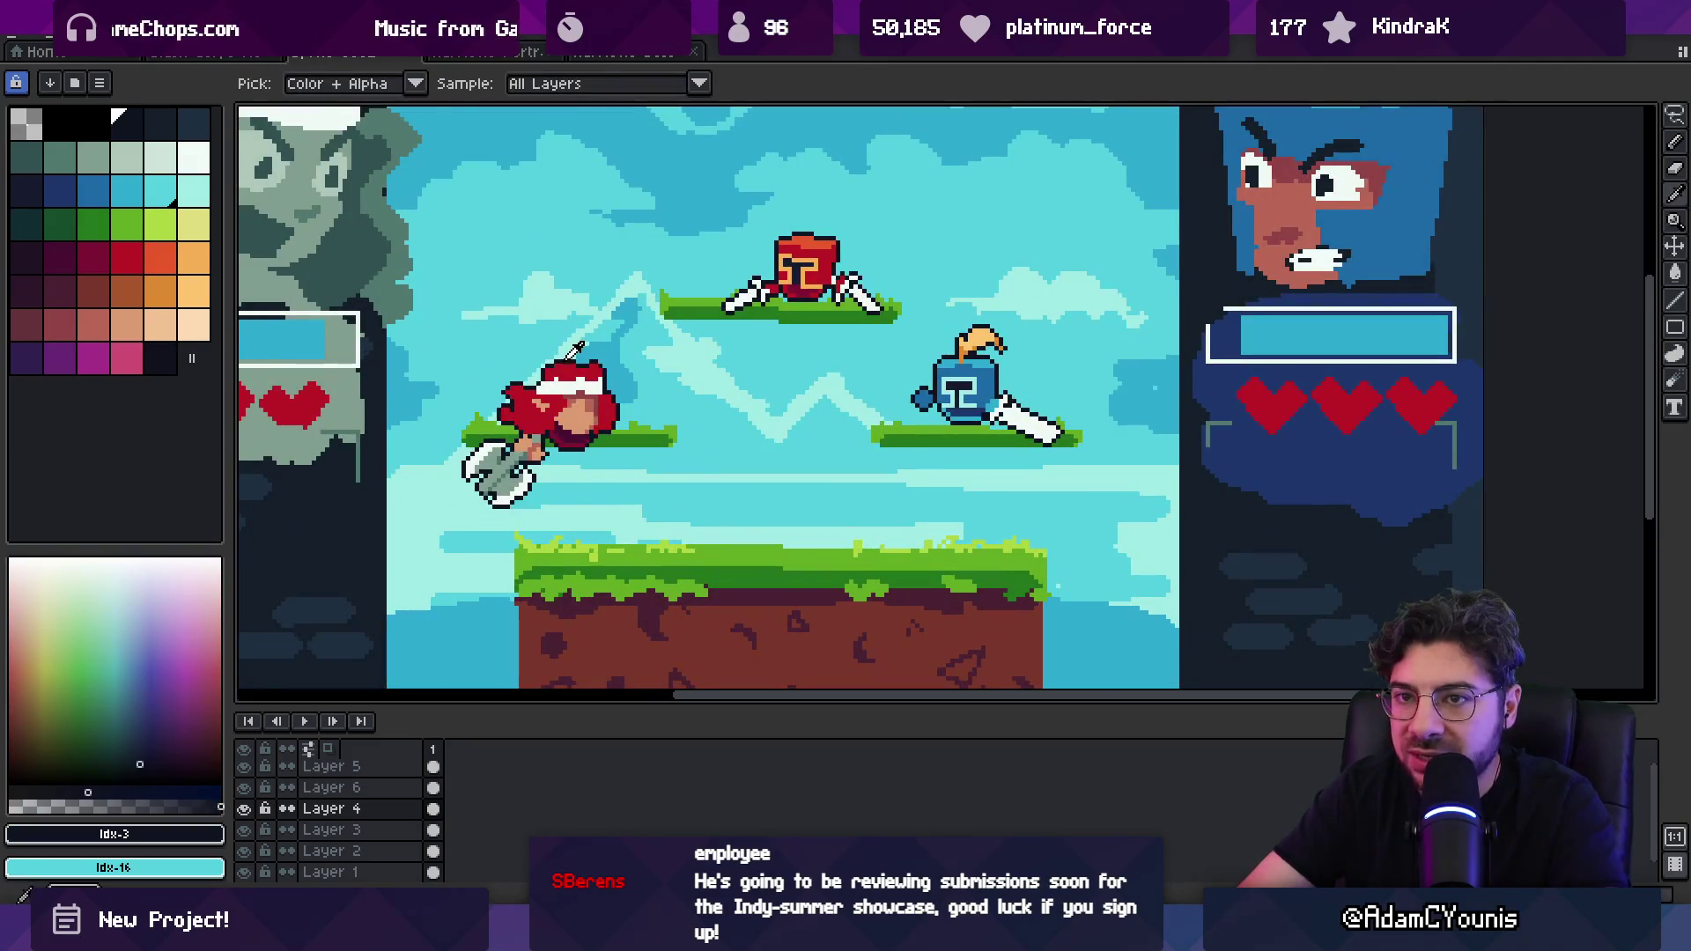
{"action": "left_click", "coordinate": [164, 269]}
{"action": "key", "text": "x"}
{"action": "left_click", "coordinate": [578, 373]}
{"action": "key", "text": "b"}
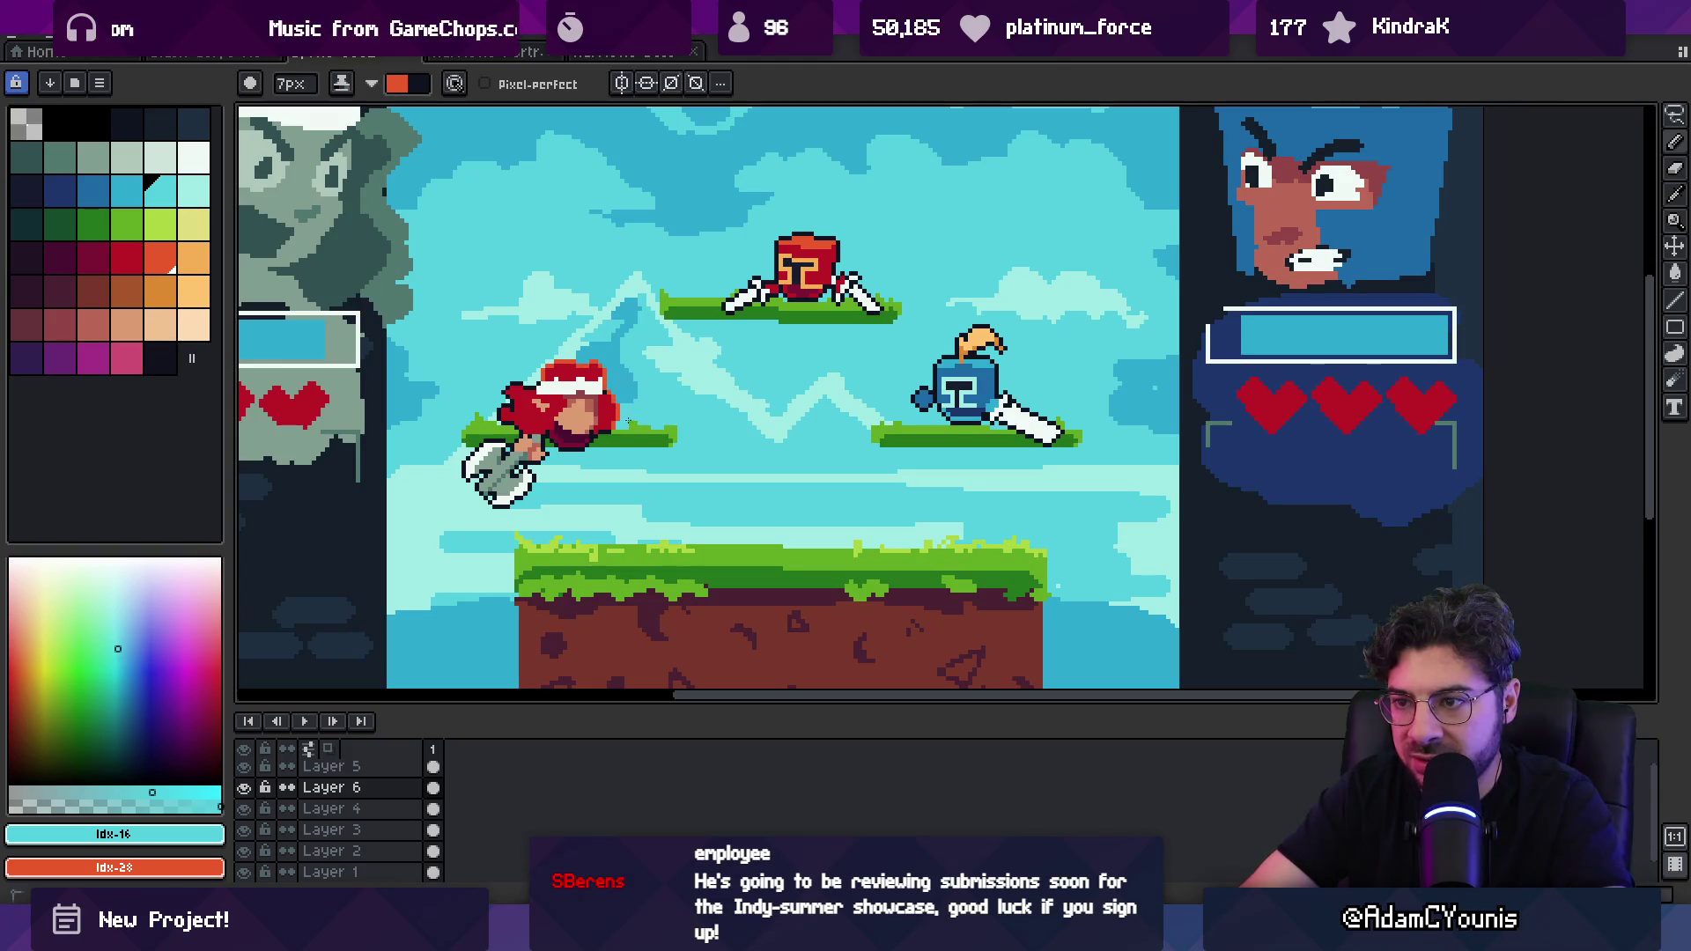
{"action": "left_click", "coordinate": [781, 241], "text": "ctrl"}
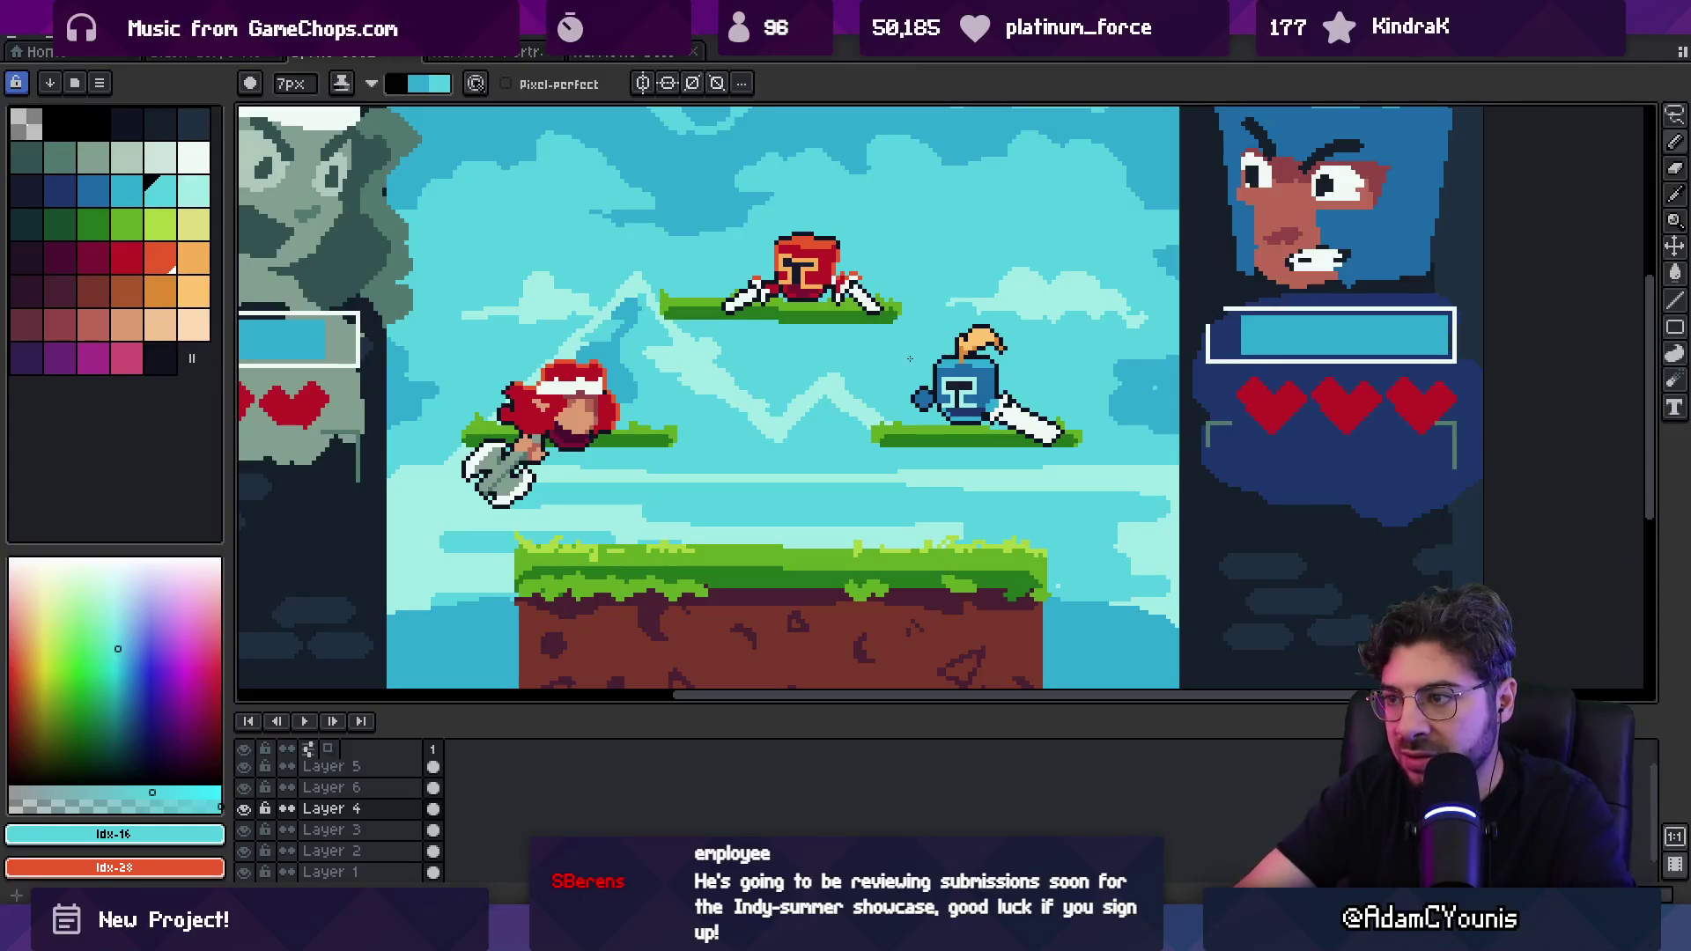
{"action": "left_click", "coordinate": [940, 363], "text": "alt"}
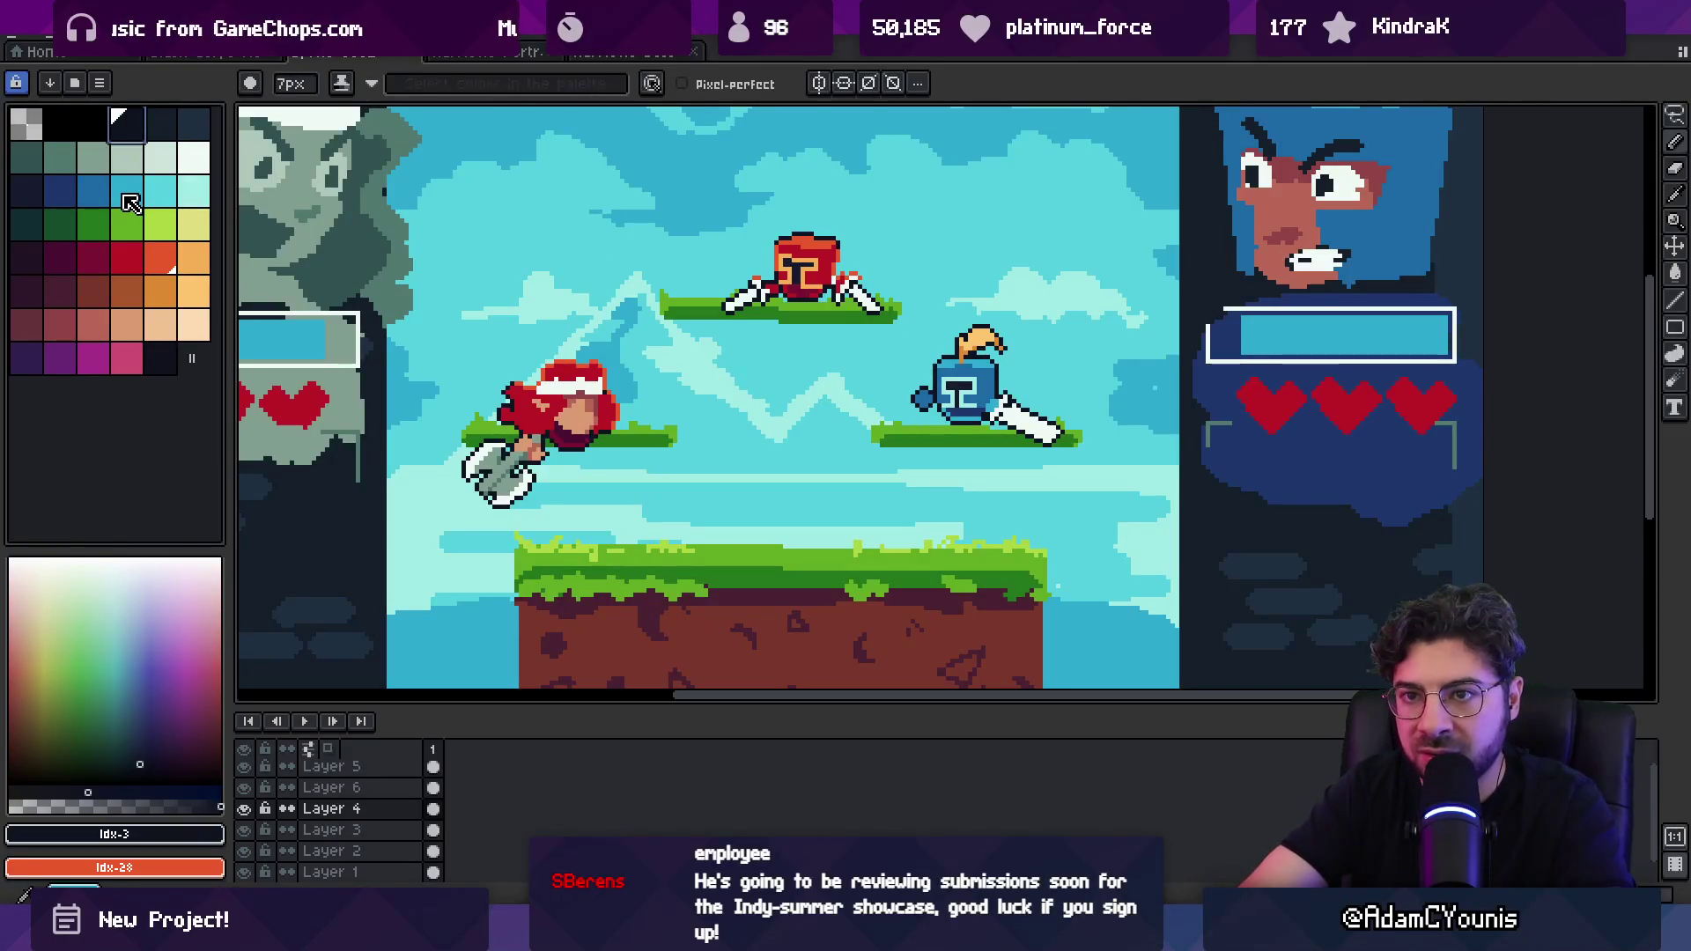
{"action": "left_click", "coordinate": [159, 201]}
{"action": "left_click", "coordinate": [968, 353], "text": "alt"}
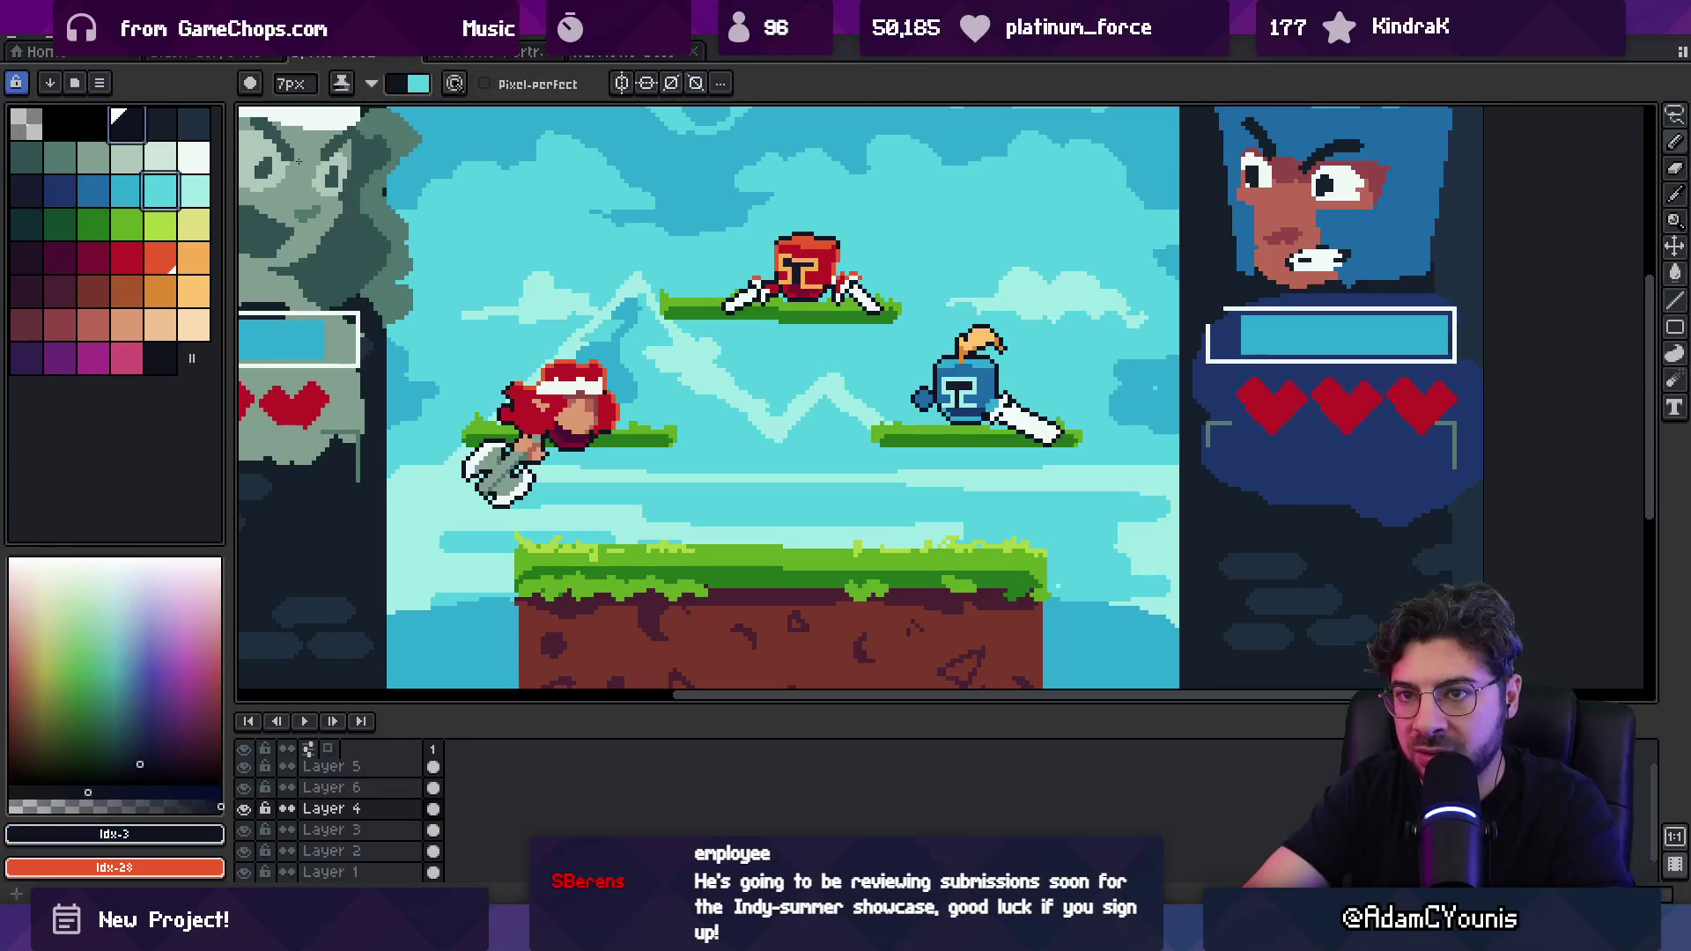
{"action": "key", "text": "x"}
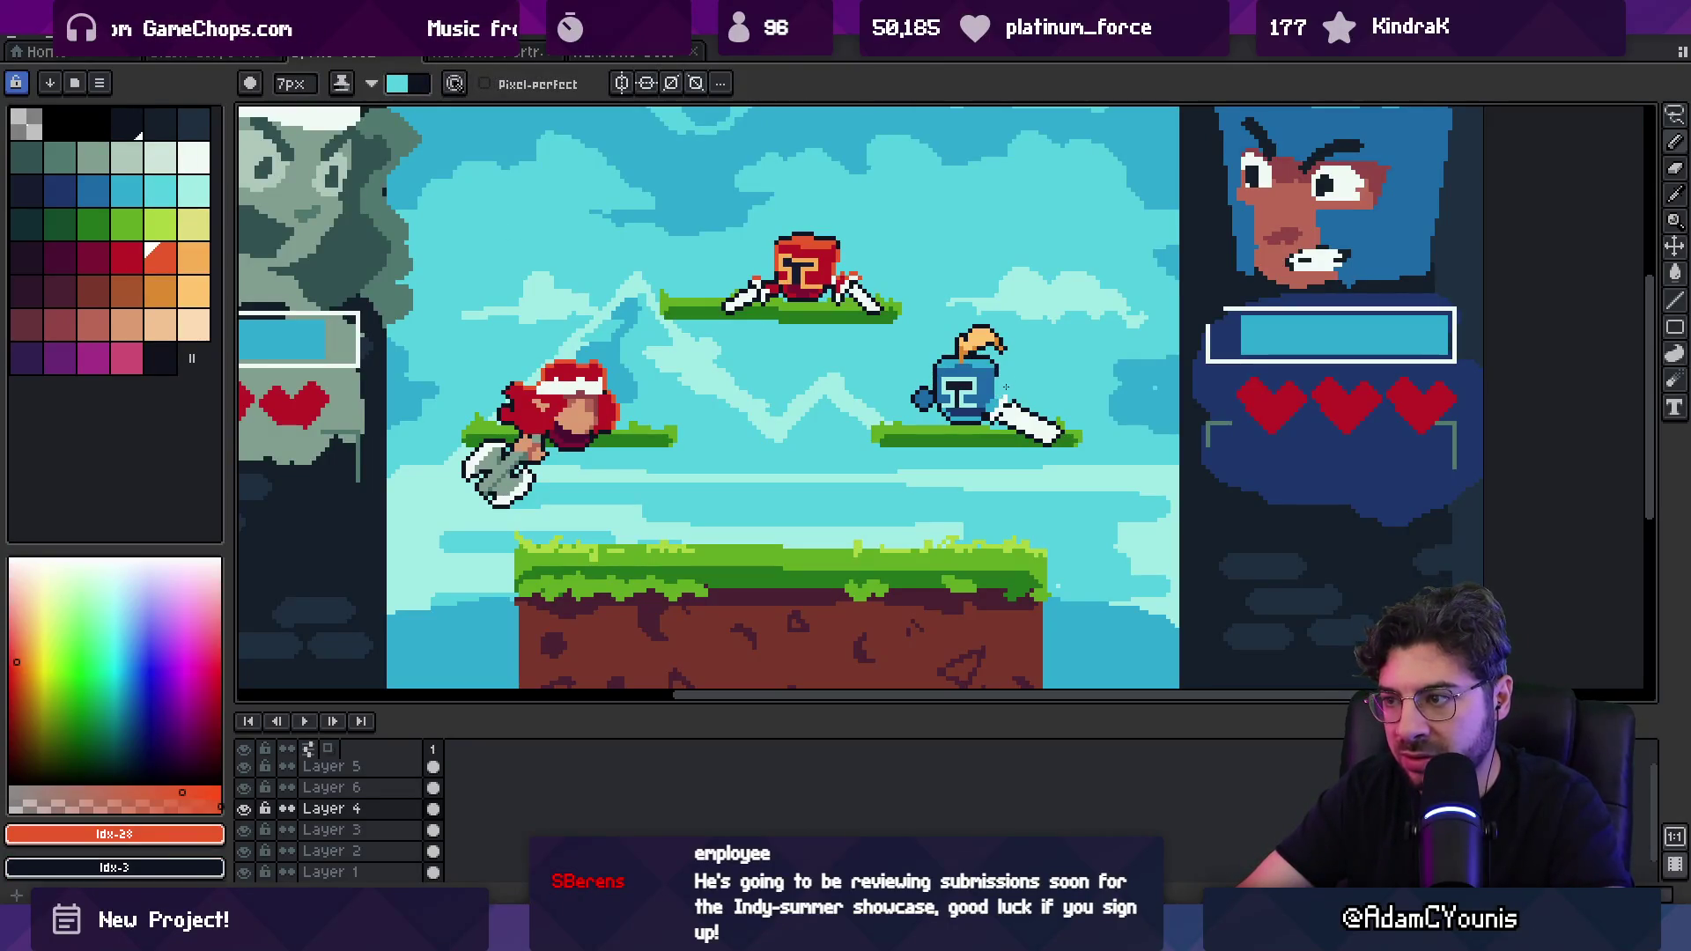
{"action": "left_click", "coordinate": [955, 363], "text": "alt"}
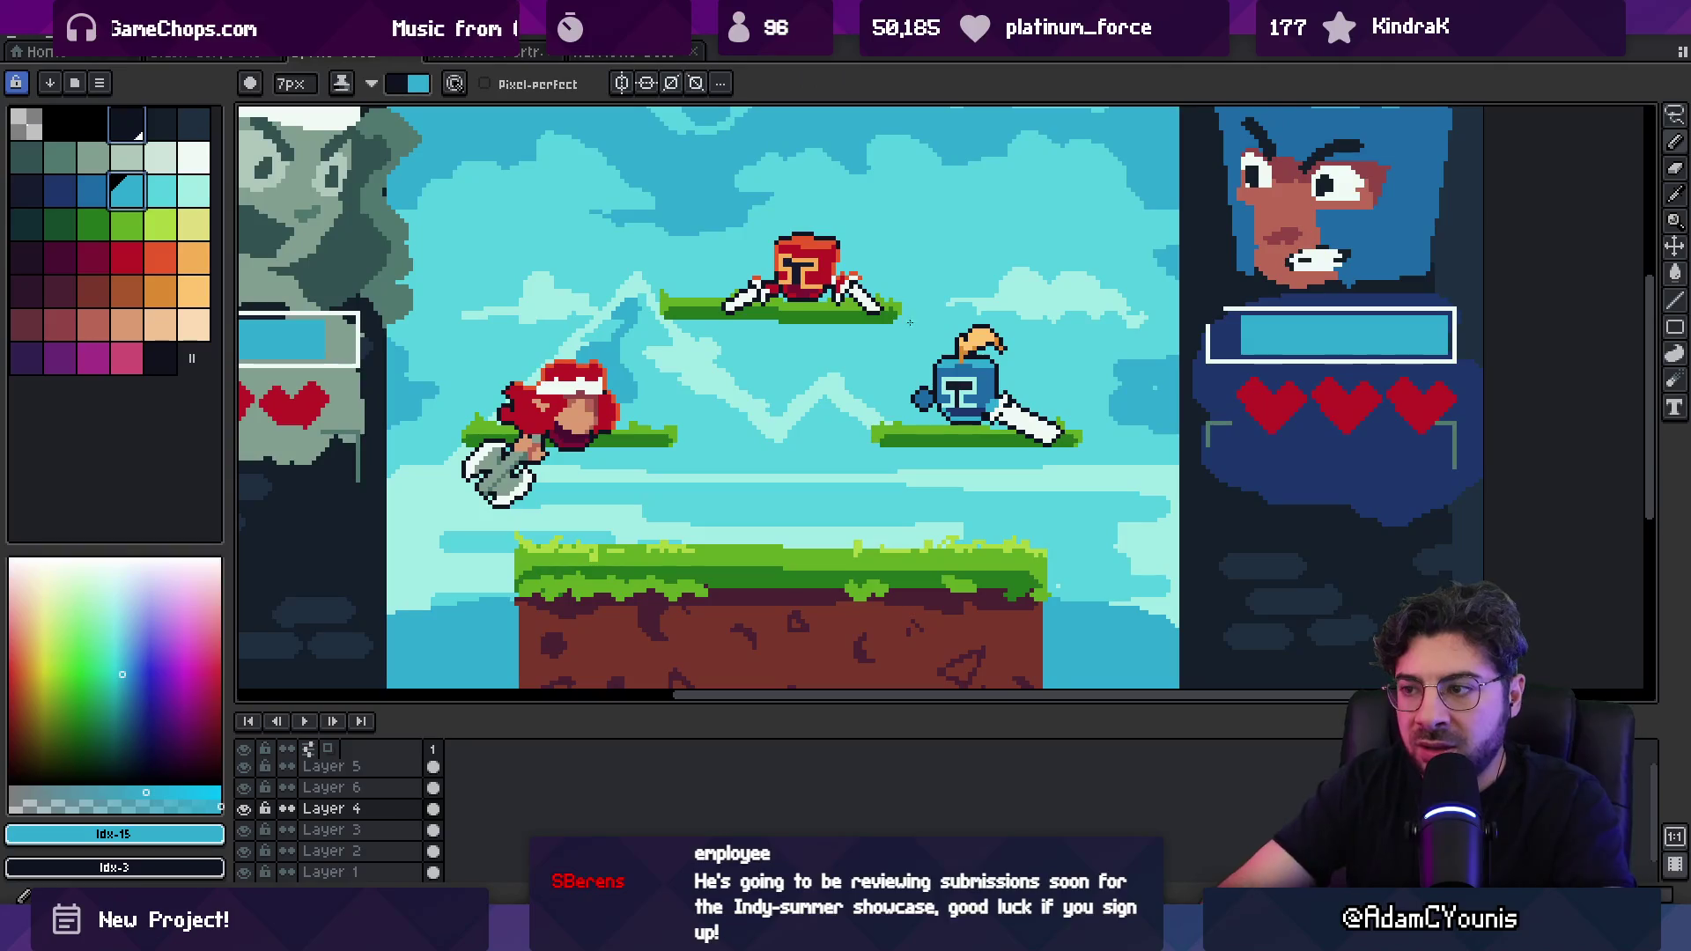
{"action": "key", "text": "x"}
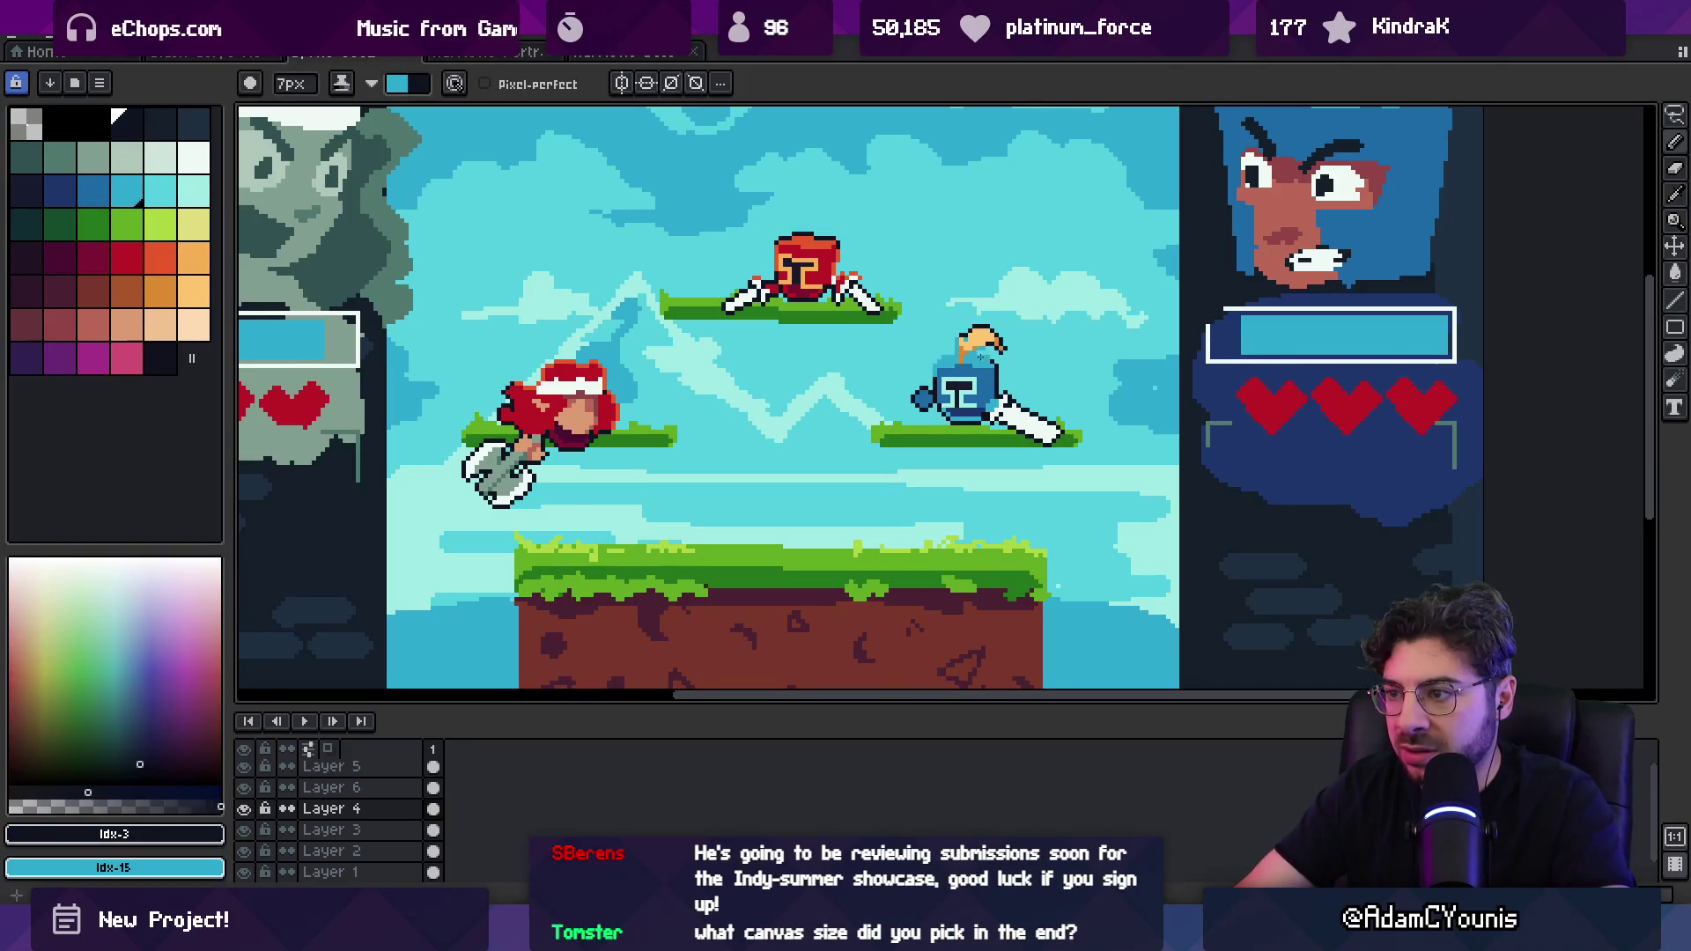
{"action": "key", "text": "z"}
{"action": "scroll", "coordinate": [968, 335], "scroll_direction": "down", "scroll_amount": 3}
{"action": "scroll", "coordinate": [938, 303], "scroll_direction": "up", "scroll_amount": 1}
{"action": "scroll", "coordinate": [942, 300], "scroll_direction": "up", "scroll_amount": 1}
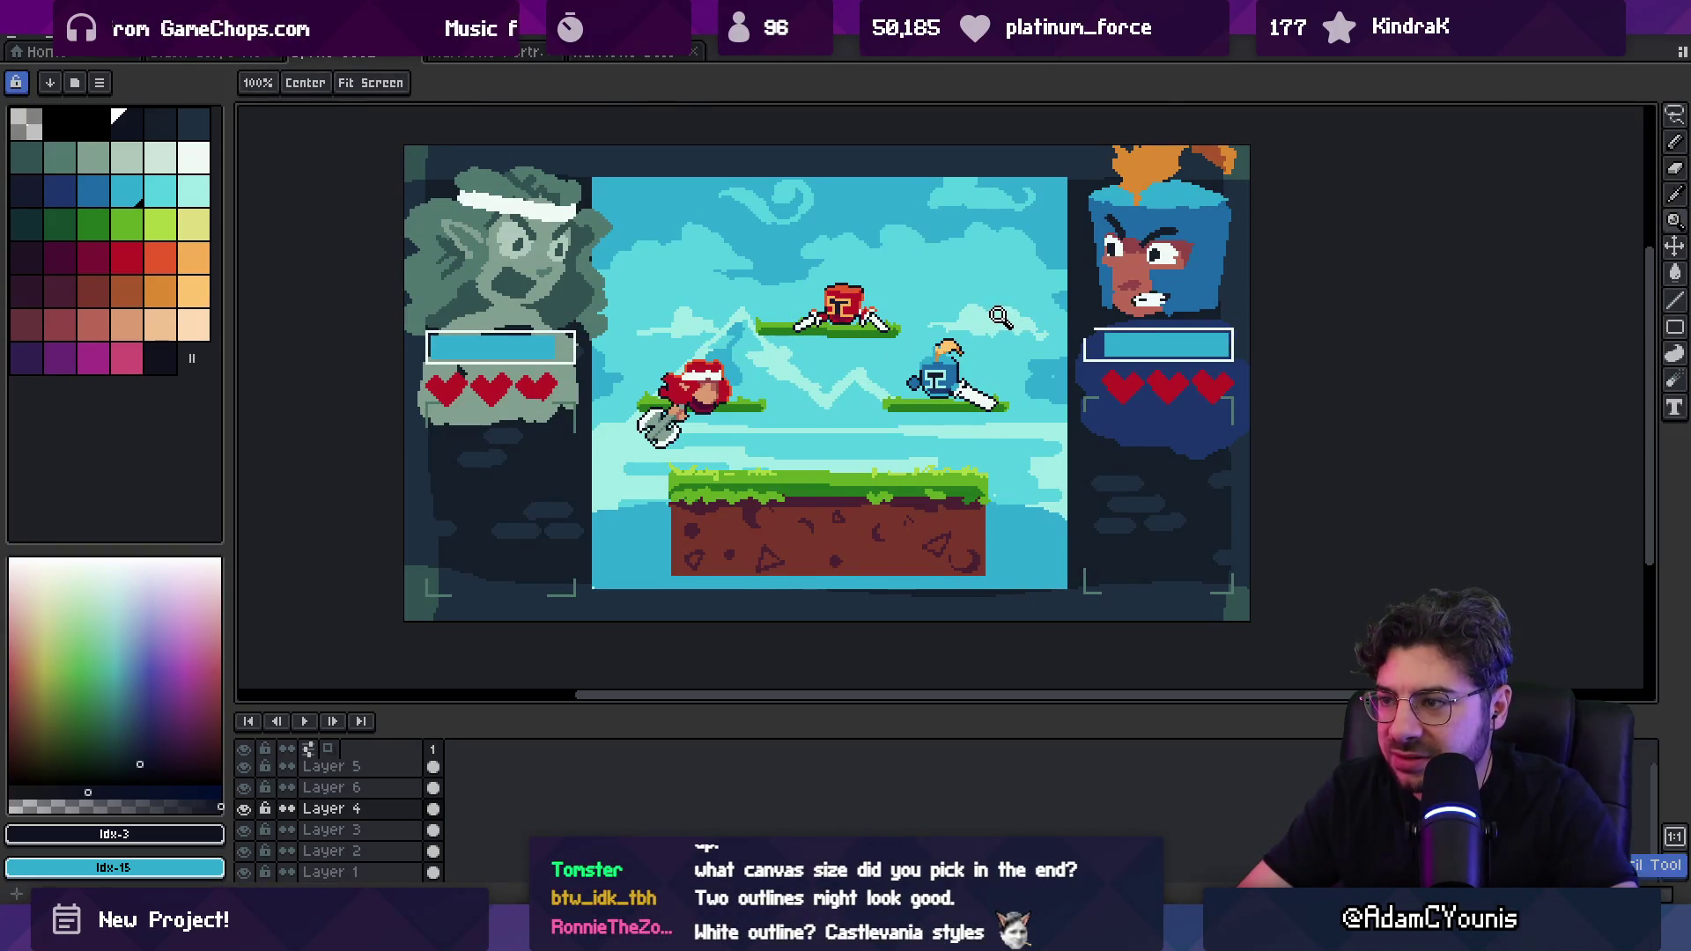
Step: Add frame 2 with Alt+N, duplicating the outlined fighter stage
{"action": "scroll", "coordinate": [943, 341], "scroll_direction": "down", "scroll_amount": 1}
{"action": "scroll", "coordinate": [765, 415], "scroll_direction": "up", "scroll_amount": 1}
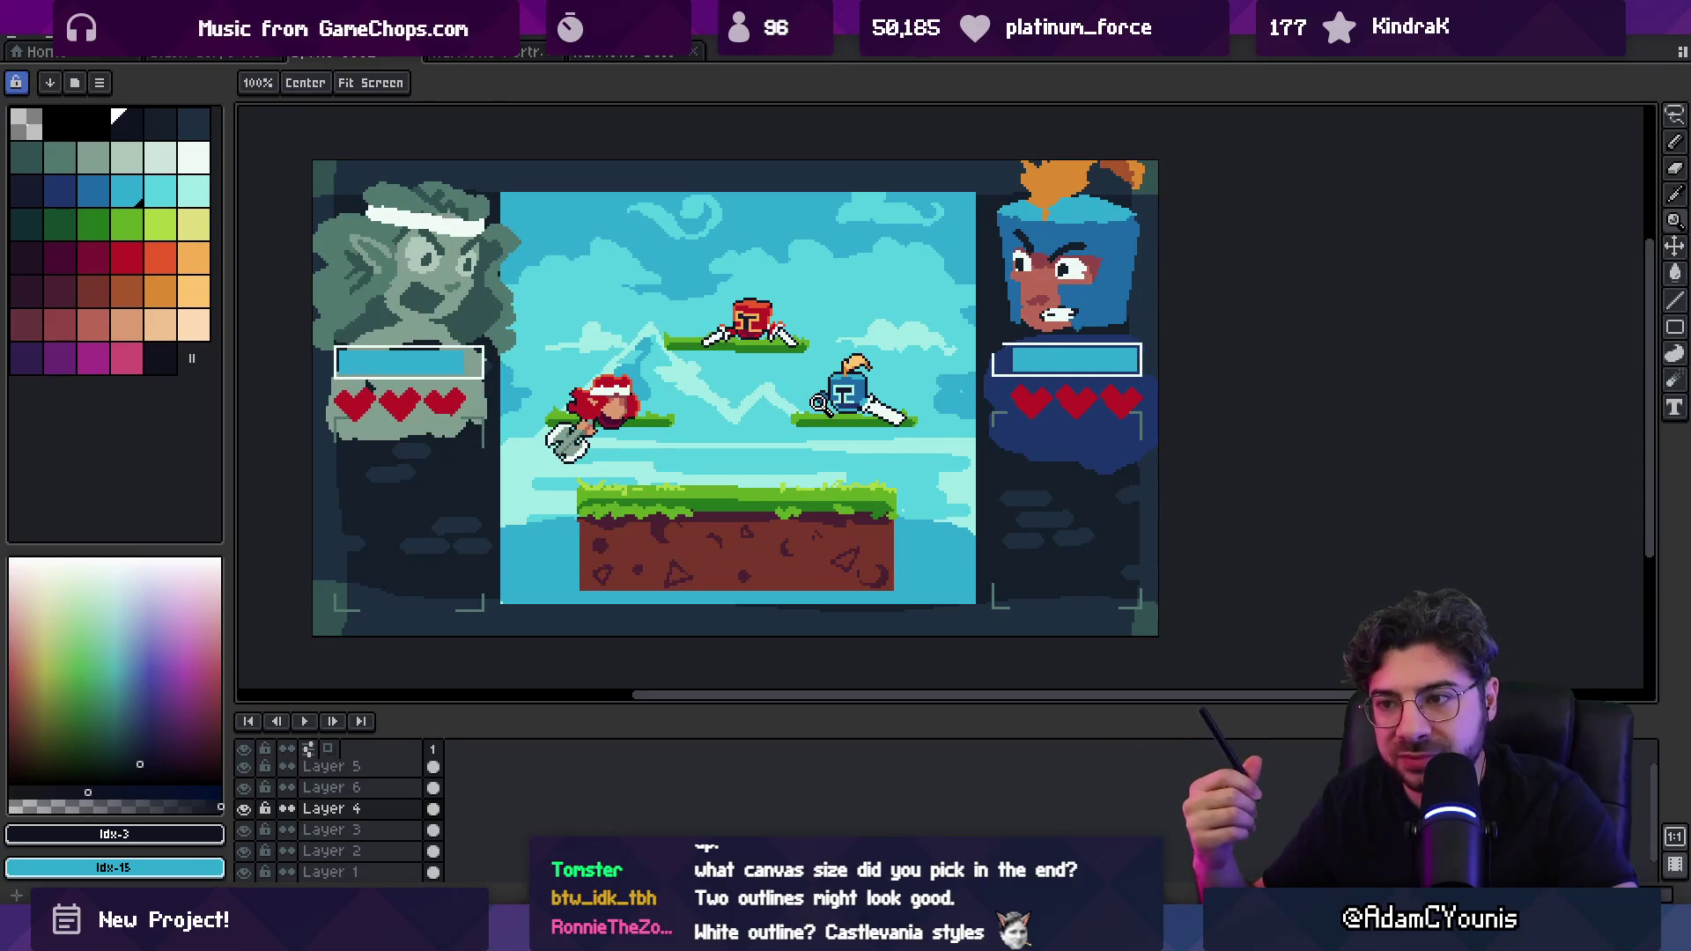
{"action": "left_click_drag", "start_coordinate": [691, 370], "coordinate": [715, 380]}
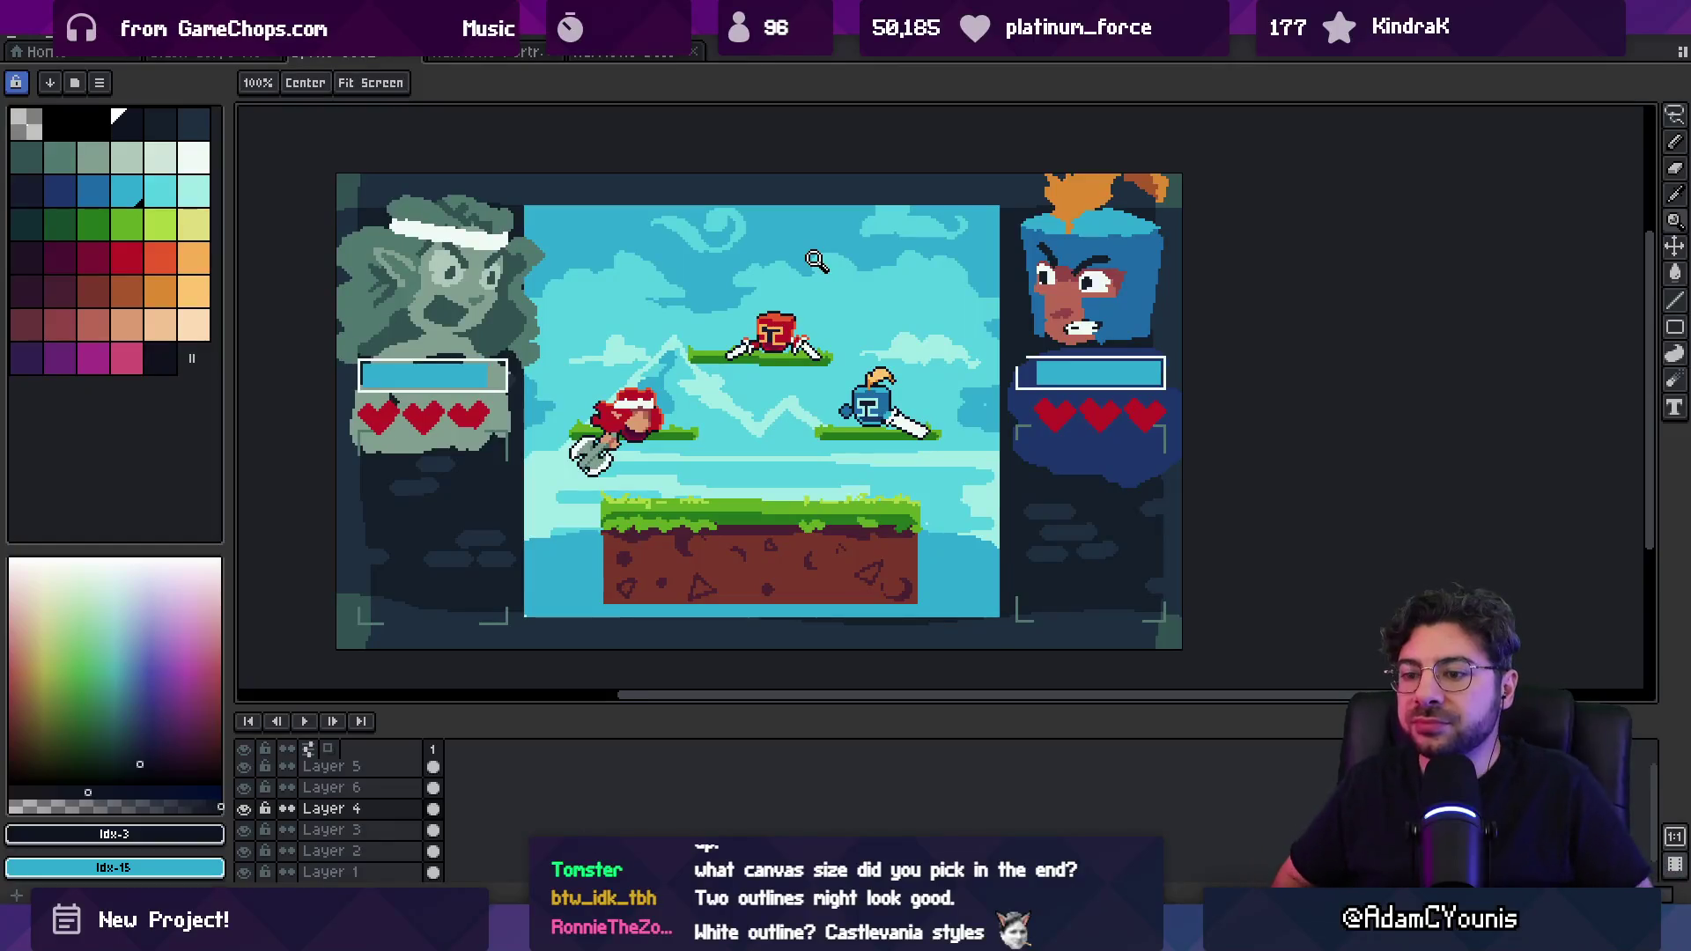
{"action": "key", "text": "alt+n"}
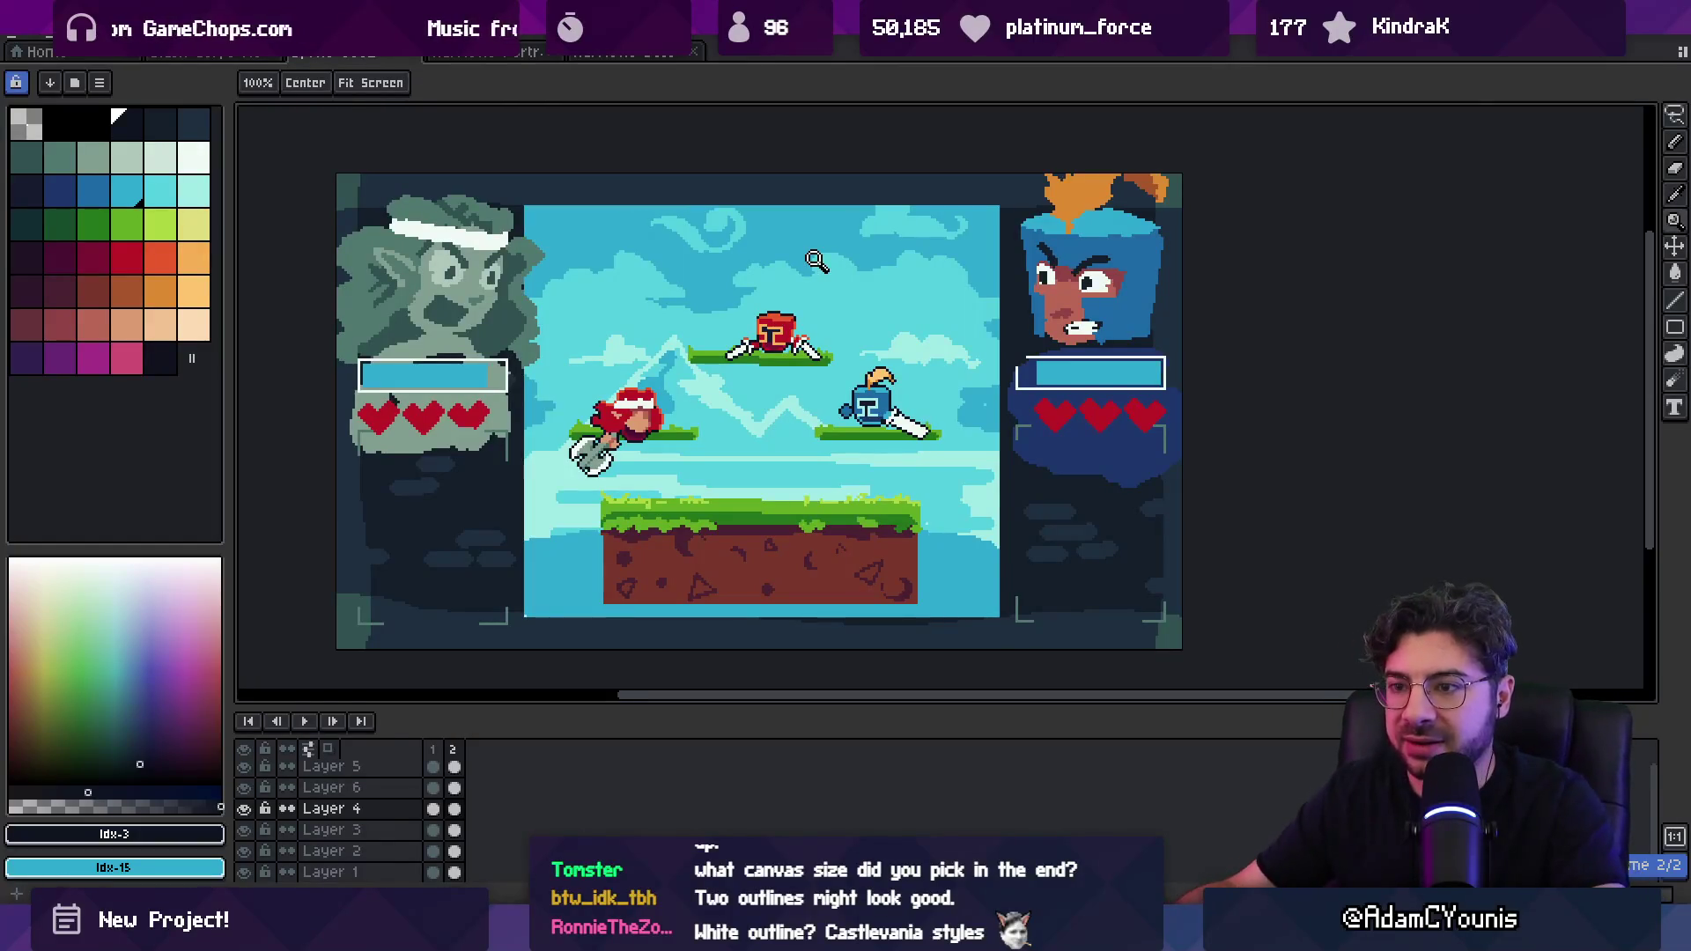
{"action": "key", "text": "v"}
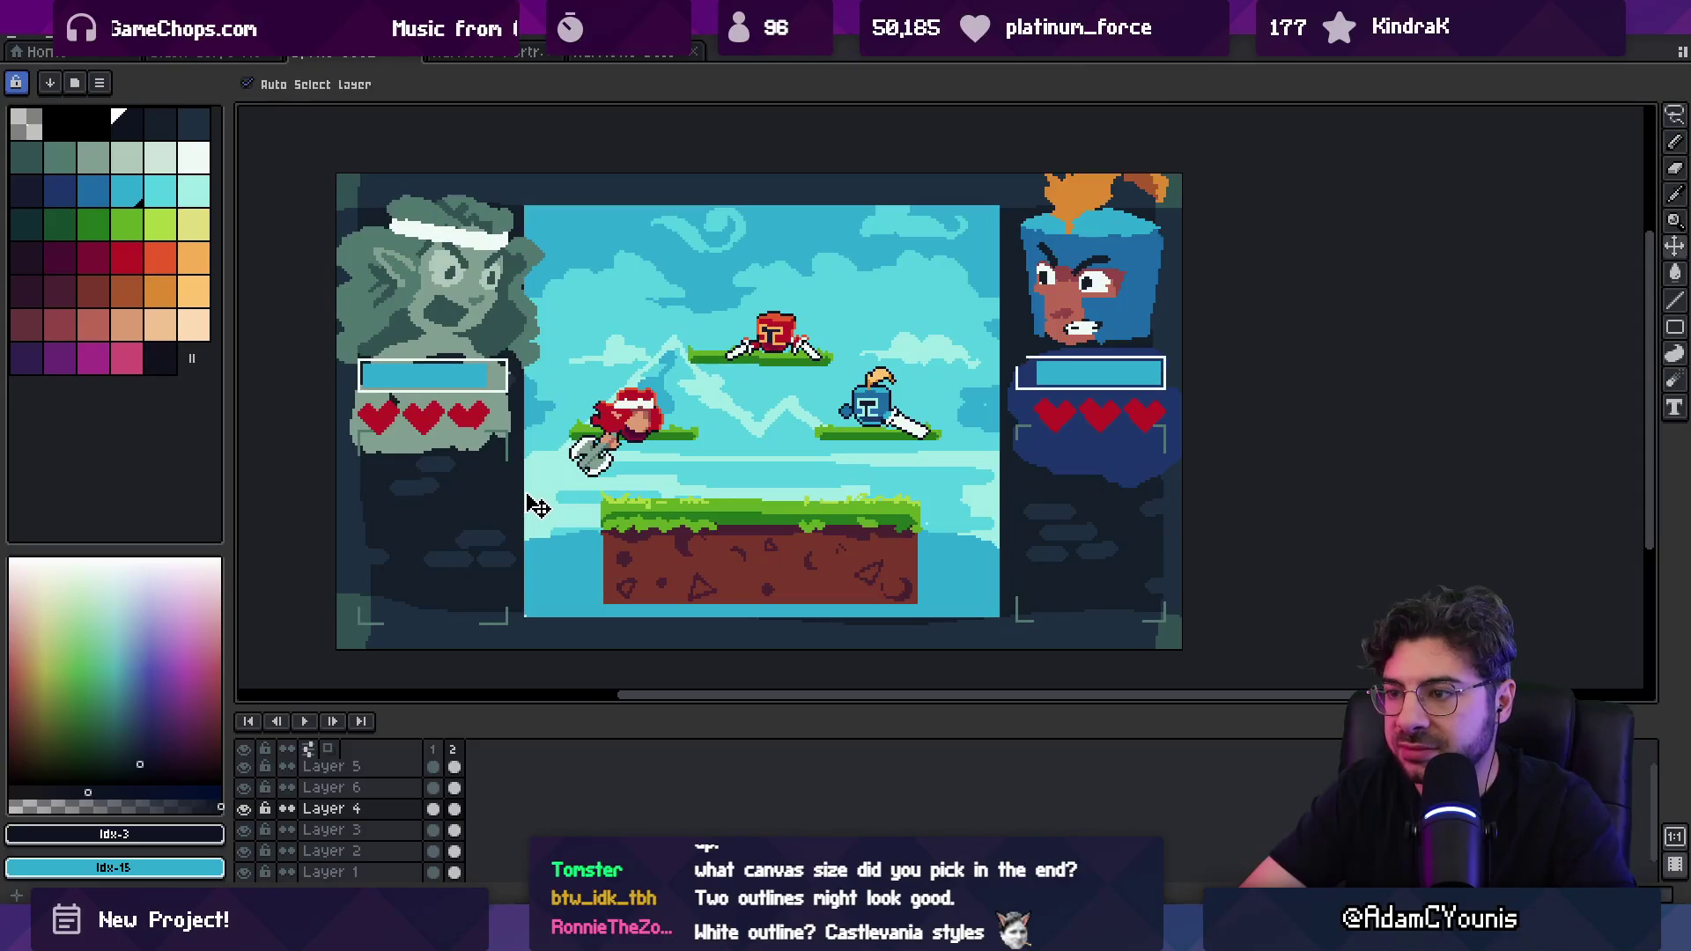
Step: On Layer 2, extend the sky under the right HUD panel and along its left edge
{"action": "left_click", "coordinate": [1015, 396]}
{"action": "key", "text": "b"}
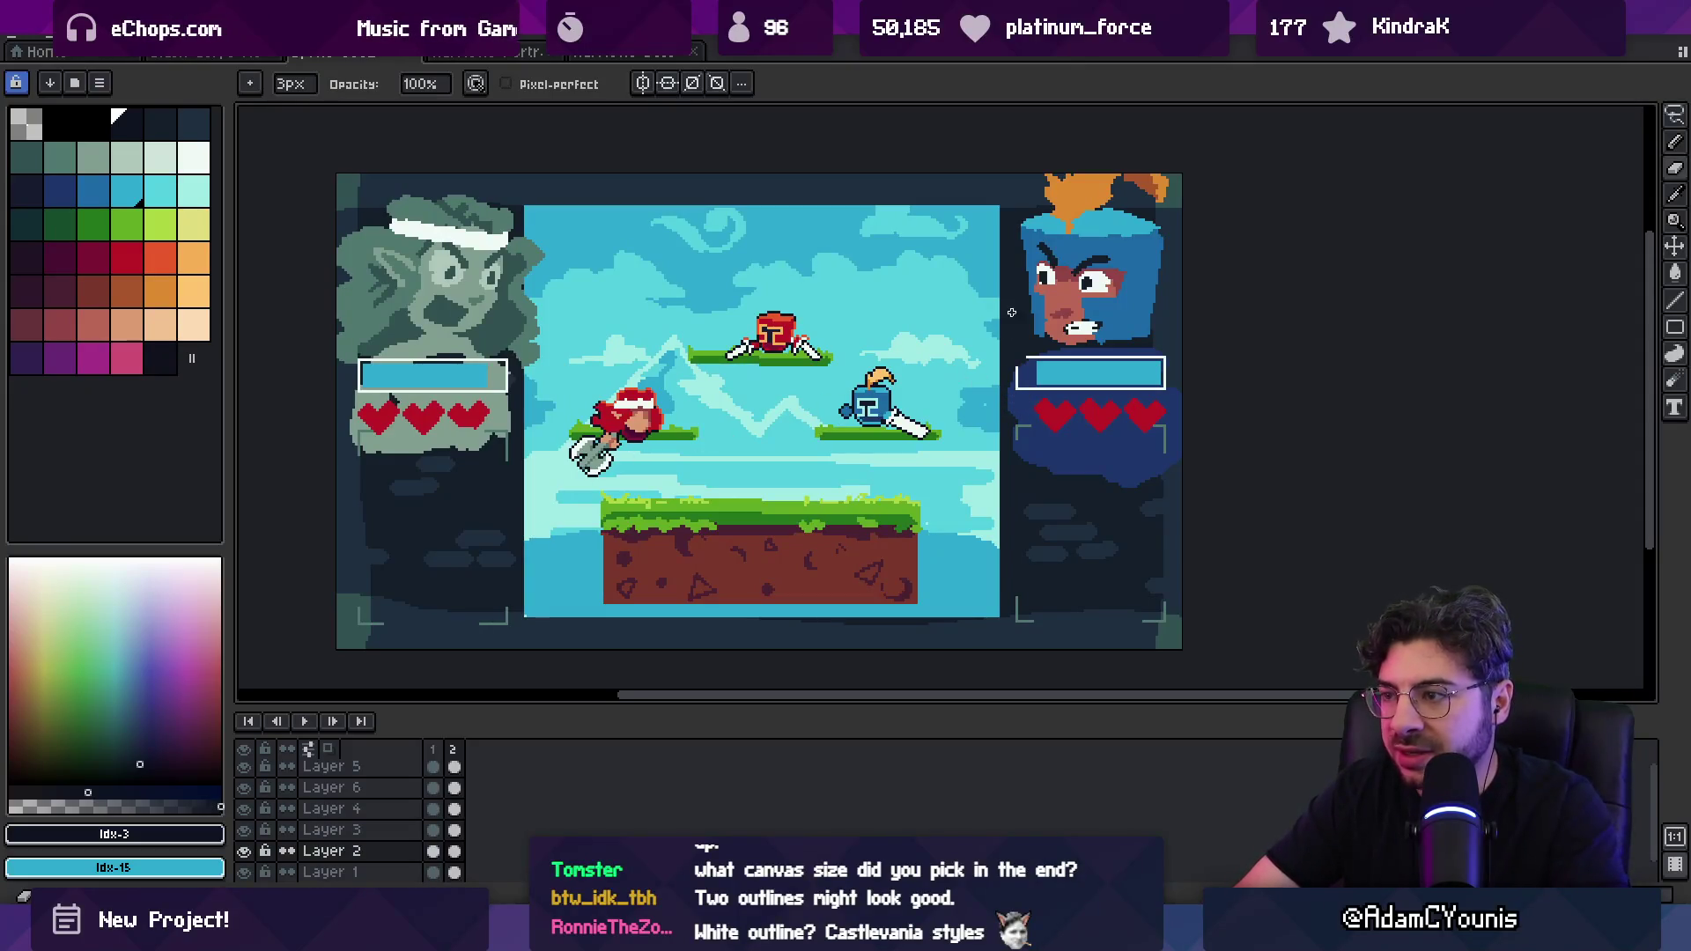
{"action": "left_click_drag", "start_coordinate": [1001, 233], "coordinate": [998, 527]}
{"action": "left_click_drag", "start_coordinate": [522, 222], "coordinate": [517, 569]}
Step: Shift the left portrait HUD about 10 pixels left and lower its health bar
{"action": "left_click", "coordinate": [451, 296], "text": "ctrl"}
{"action": "key", "text": "m"}
{"action": "left_click_drag", "start_coordinate": [337, 174], "coordinate": [568, 515]}
{"action": "mouse_move", "coordinate": [440, 353]}
{"action": "left_mouse_down"}
{"action": "mouse_move", "coordinate": [414, 352]}
{"action": "mouse_move", "coordinate": [518, 377]}
{"action": "mouse_move", "coordinate": [476, 381]}
{"action": "left_mouse_up"}
{"action": "left_click", "coordinate": [459, 393], "text": "ctrl"}
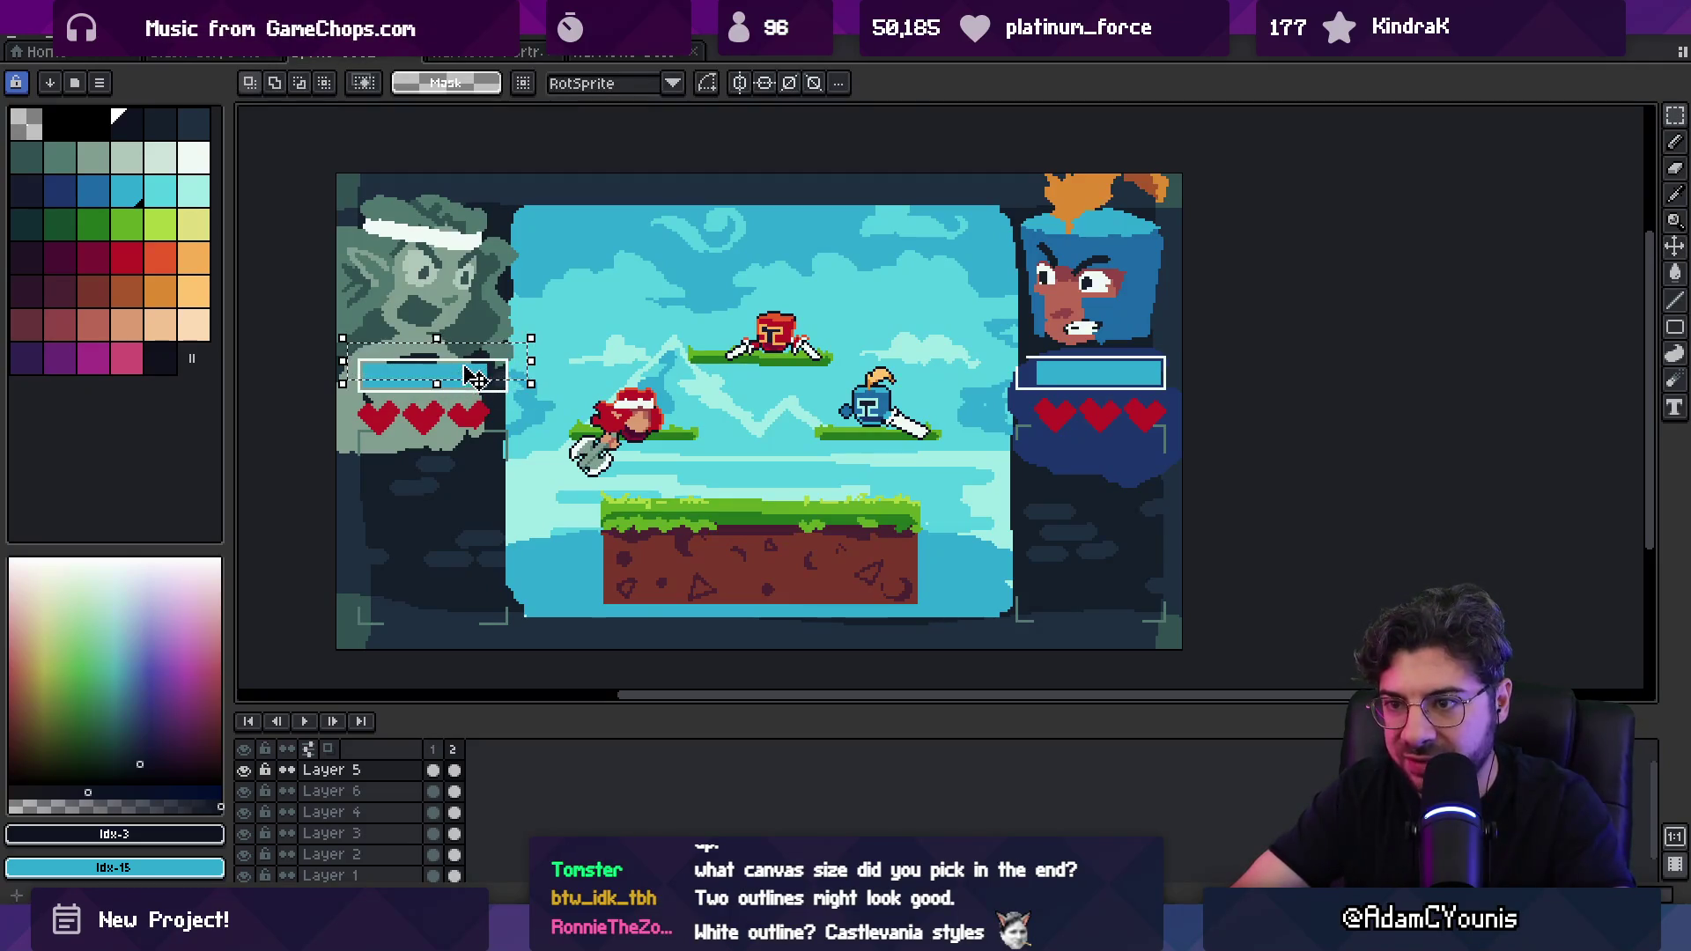
{"action": "key", "text": "Return"}
Step: Nudge the left player's hearts right and shrink them slightly
{"action": "mouse_move", "coordinate": [360, 401]}
{"action": "left_mouse_down"}
{"action": "mouse_move", "coordinate": [495, 442]}
{"action": "mouse_move", "coordinate": [353, 429]}
{"action": "mouse_move", "coordinate": [511, 467]}
{"action": "mouse_move", "coordinate": [519, 489]}
{"action": "left_mouse_up"}
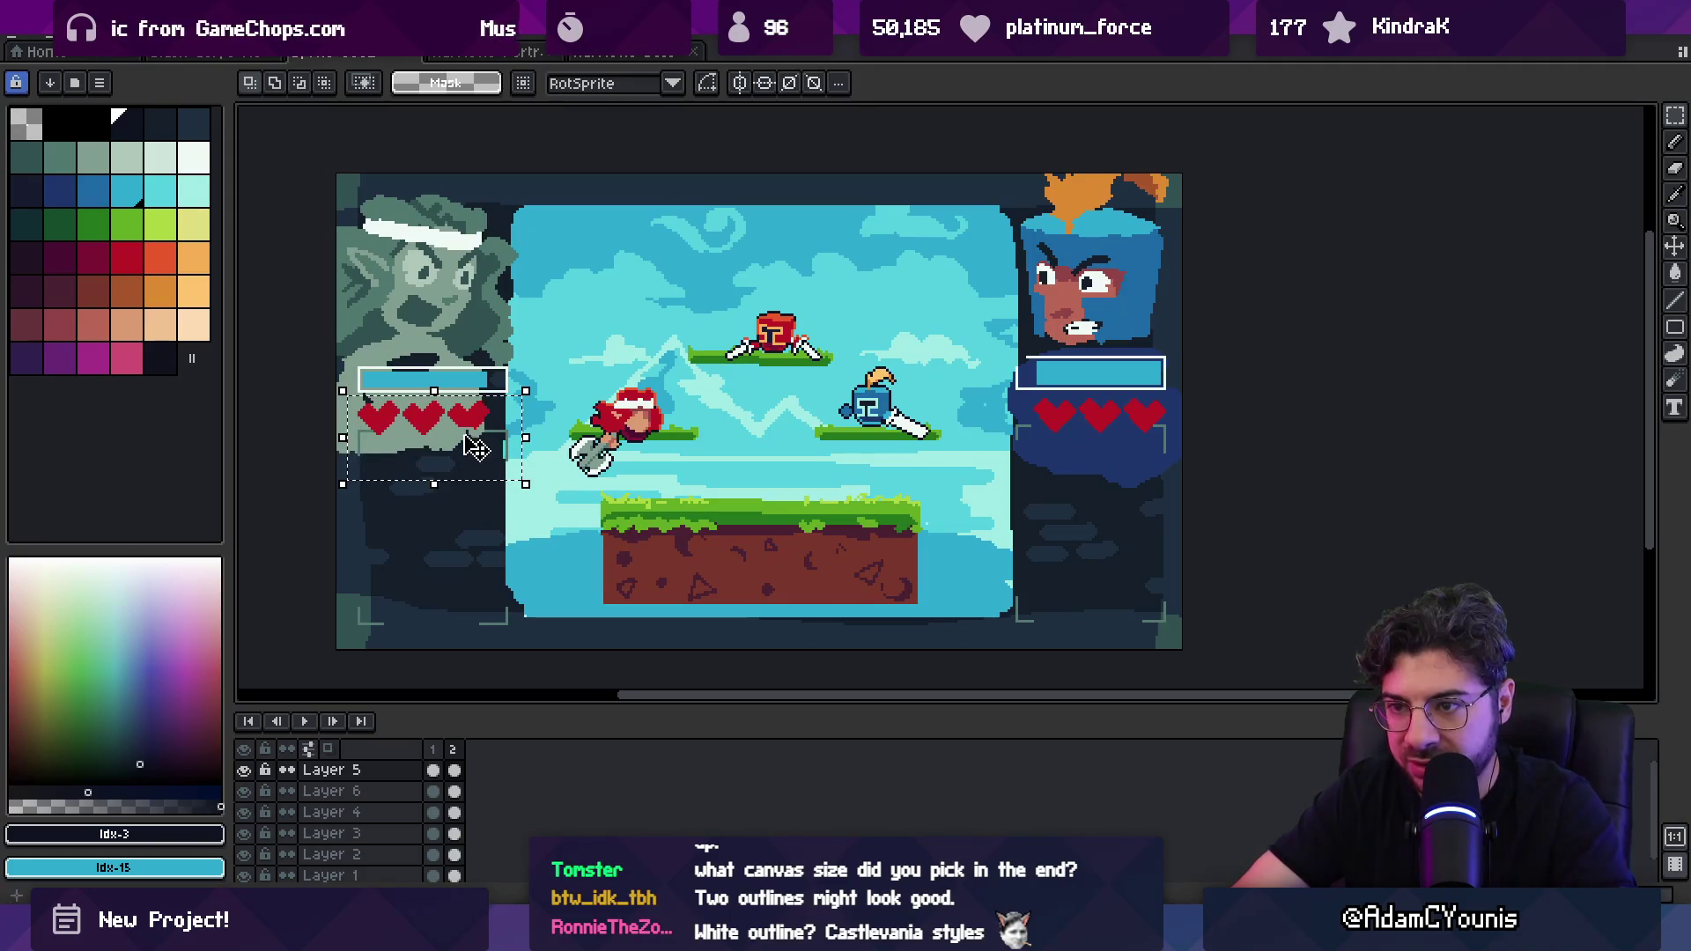
{"action": "left_click_drag", "start_coordinate": [352, 483], "coordinate": [379, 476]}
{"action": "left_click_drag", "start_coordinate": [526, 471], "coordinate": [515, 465]}
{"action": "key", "text": "b"}
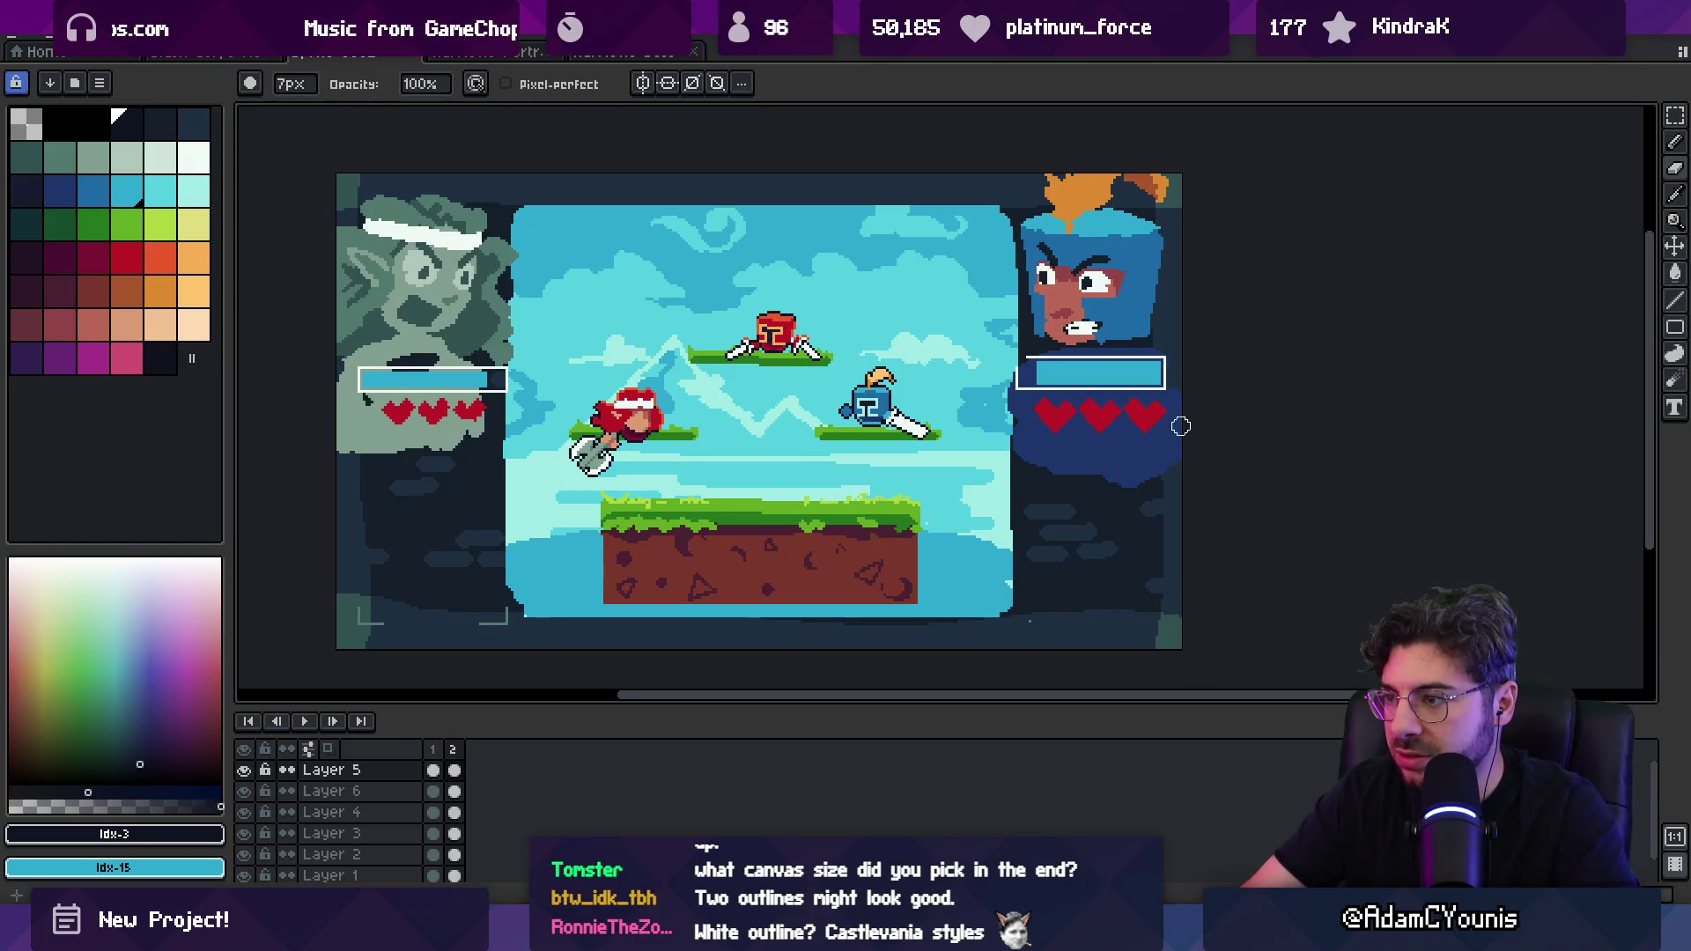
Step: On Layer 2, brush light blue over the sky's right and left edges and the top-left dark strip
{"action": "key", "text": "alt+Down"}
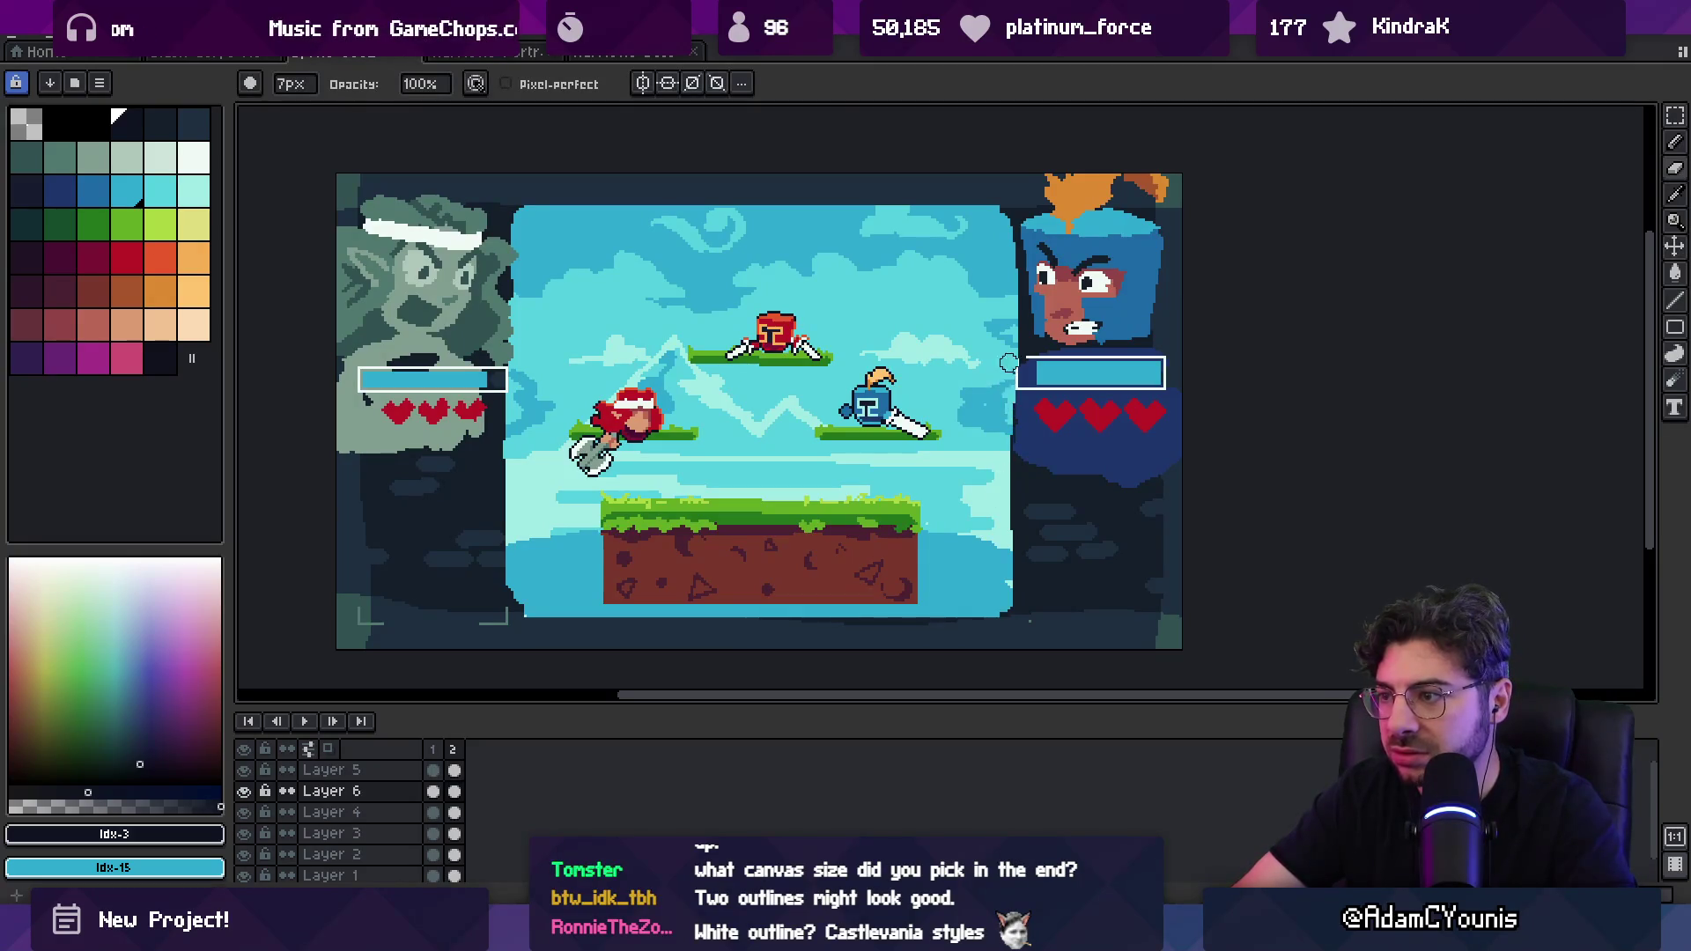
{"action": "left_click", "coordinate": [1011, 537], "text": "ctrl"}
{"action": "left_click_drag", "start_coordinate": [1012, 378], "coordinate": [1010, 599]}
{"action": "left_click_drag", "start_coordinate": [510, 388], "coordinate": [510, 598]}
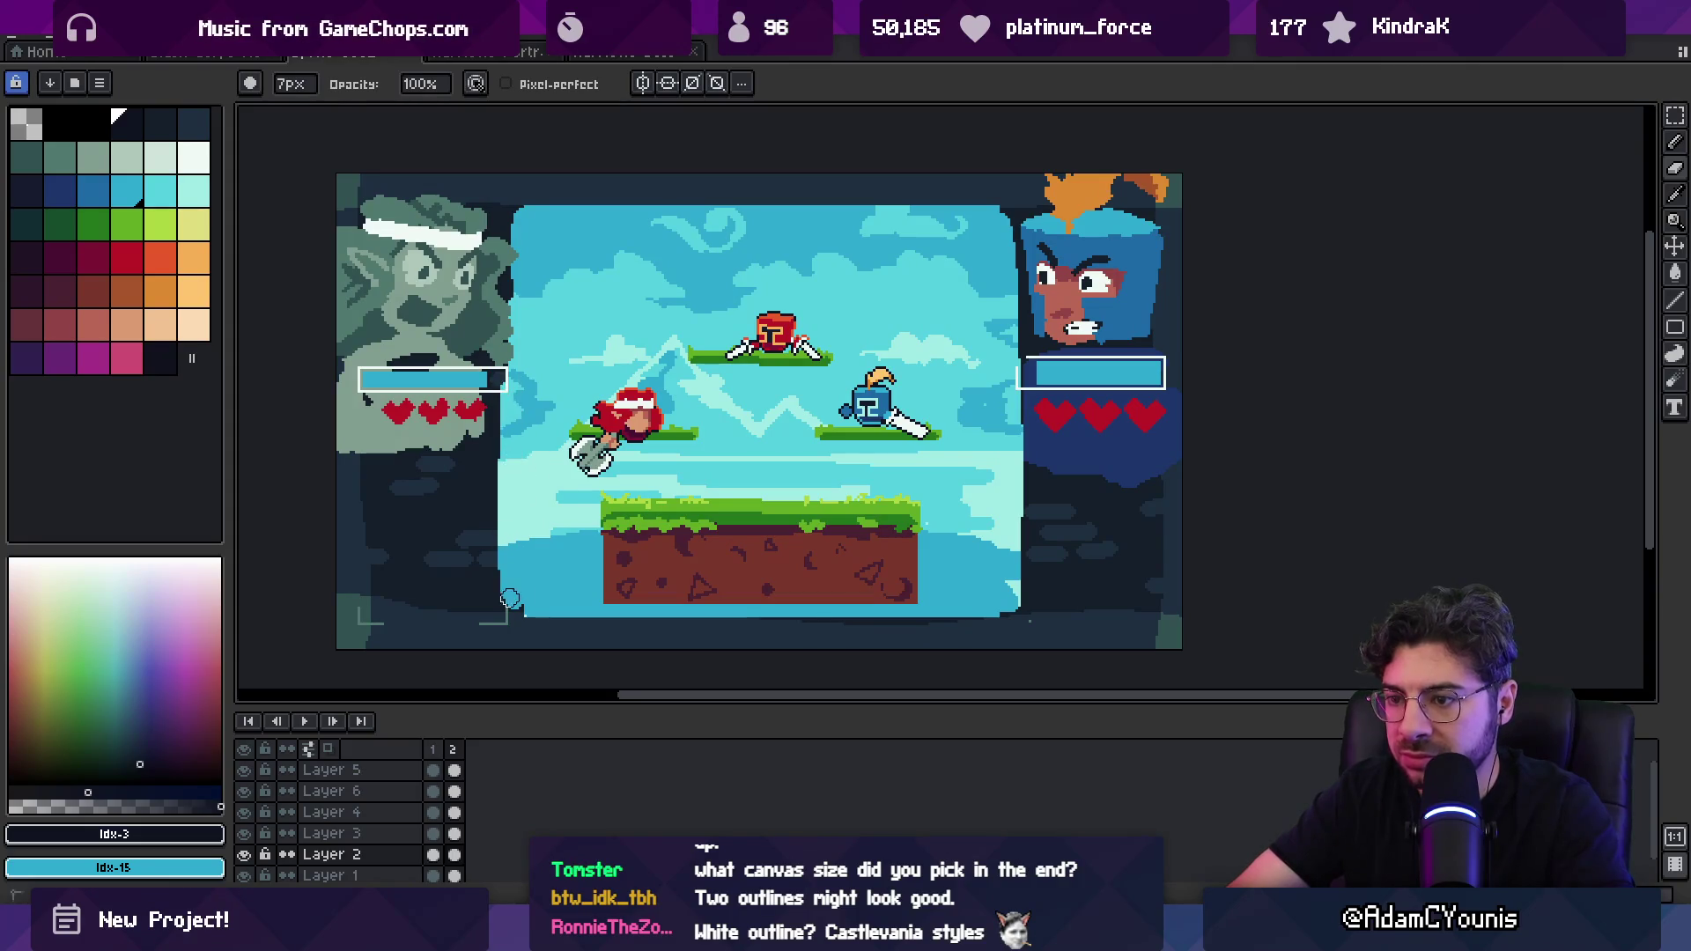
{"action": "left_click_drag", "start_coordinate": [506, 212], "coordinate": [501, 359]}
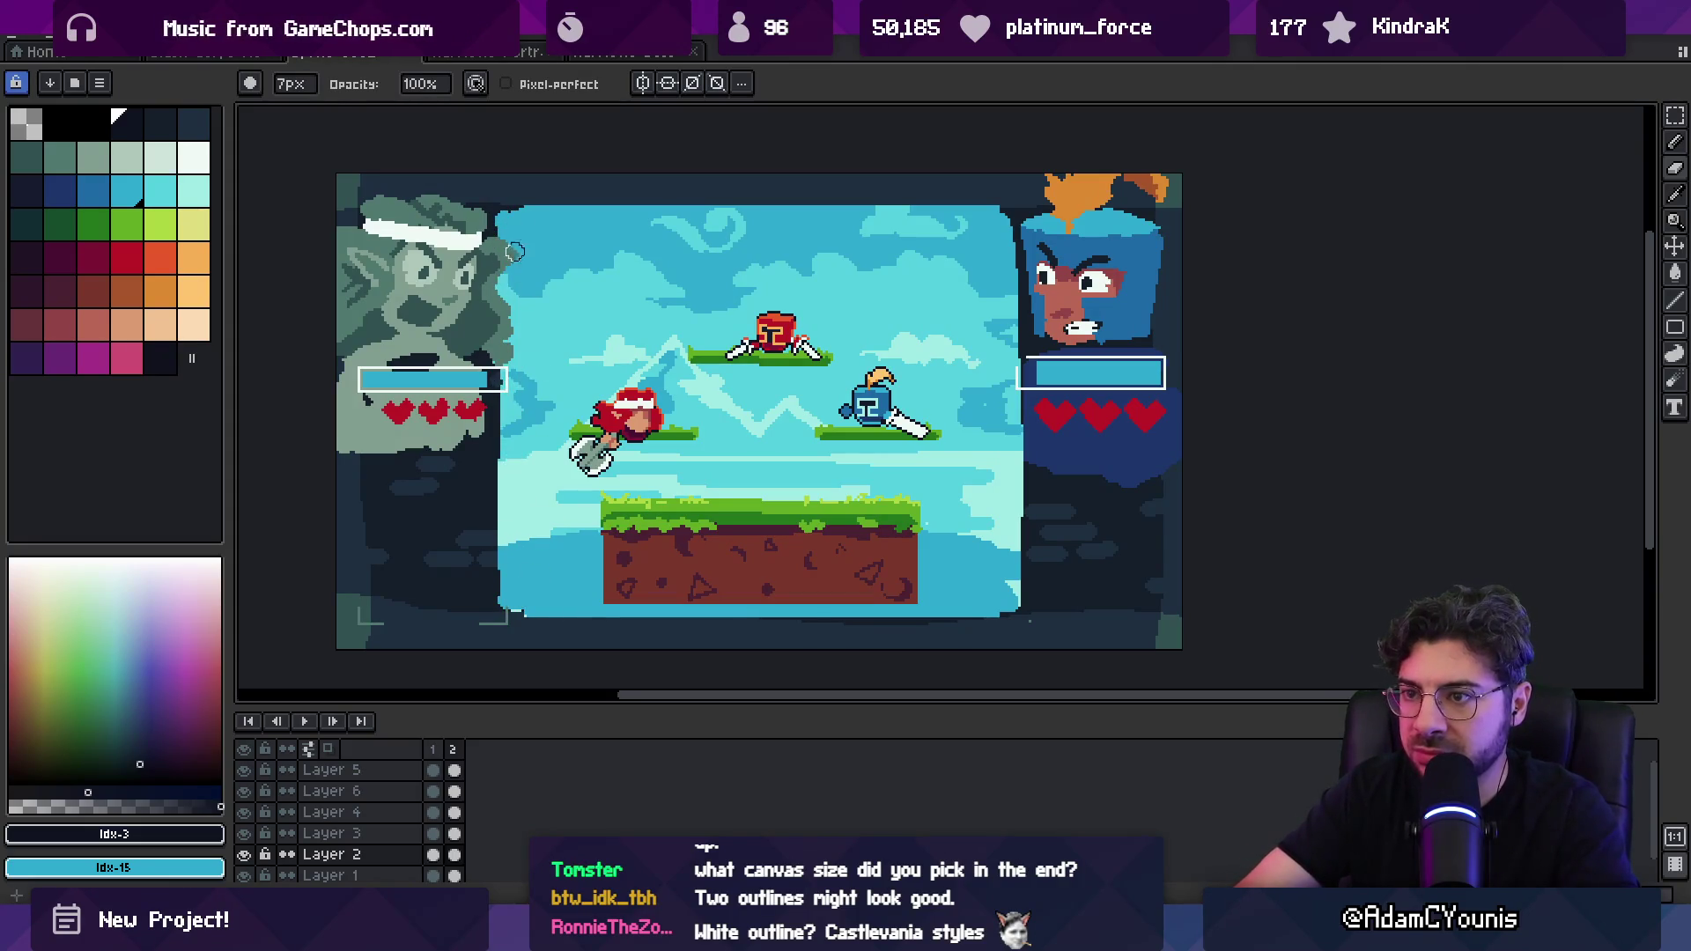
{"action": "mouse_move", "coordinate": [570, 209]}
{"action": "left_mouse_down"}
{"action": "mouse_move", "coordinate": [502, 172]}
{"action": "mouse_move", "coordinate": [616, 185]}
{"action": "mouse_move", "coordinate": [620, 206]}
{"action": "mouse_move", "coordinate": [696, 189]}
{"action": "mouse_move", "coordinate": [772, 222]}
{"action": "mouse_move", "coordinate": [892, 160]}
{"action": "mouse_move", "coordinate": [964, 194]}
{"action": "mouse_move", "coordinate": [1013, 176]}
{"action": "mouse_move", "coordinate": [1000, 344]}
{"action": "mouse_move", "coordinate": [1018, 590]}
{"action": "left_mouse_up"}
Step: Set the brush to 10px and extend the sky's left edge further down
{"action": "key", "text": "plus"}
{"action": "key", "text": "plus"}
{"action": "key", "text": "plus"}
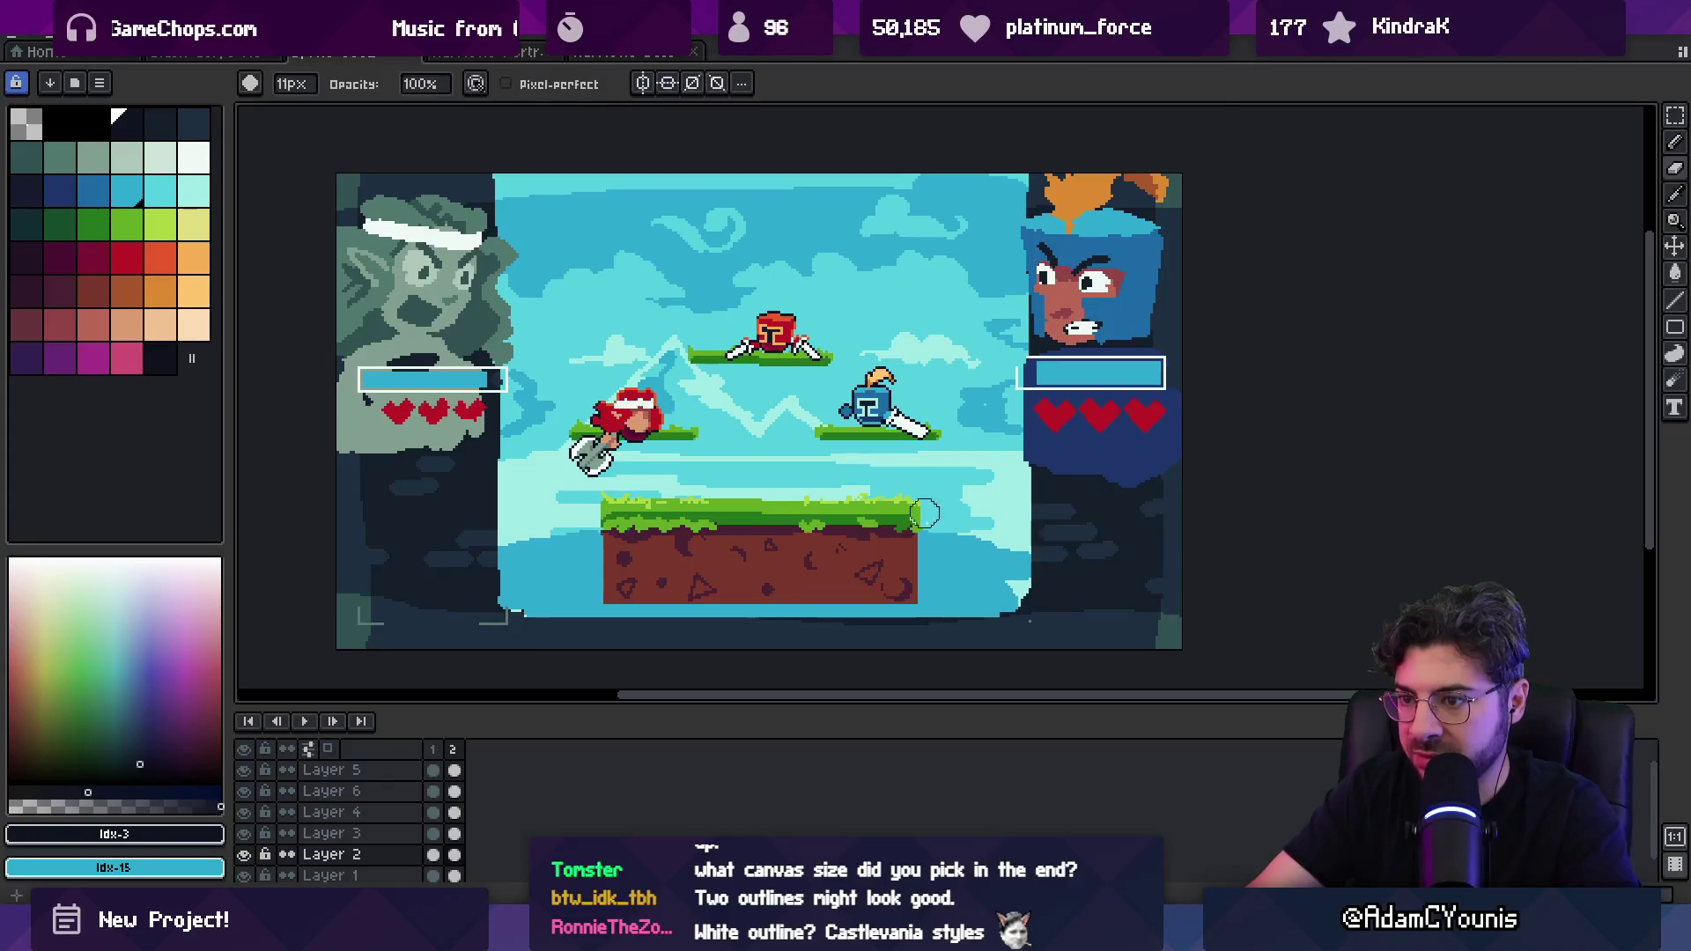
{"action": "key", "text": "minus"}
{"action": "left_click_drag", "start_coordinate": [506, 379], "coordinate": [508, 599]}
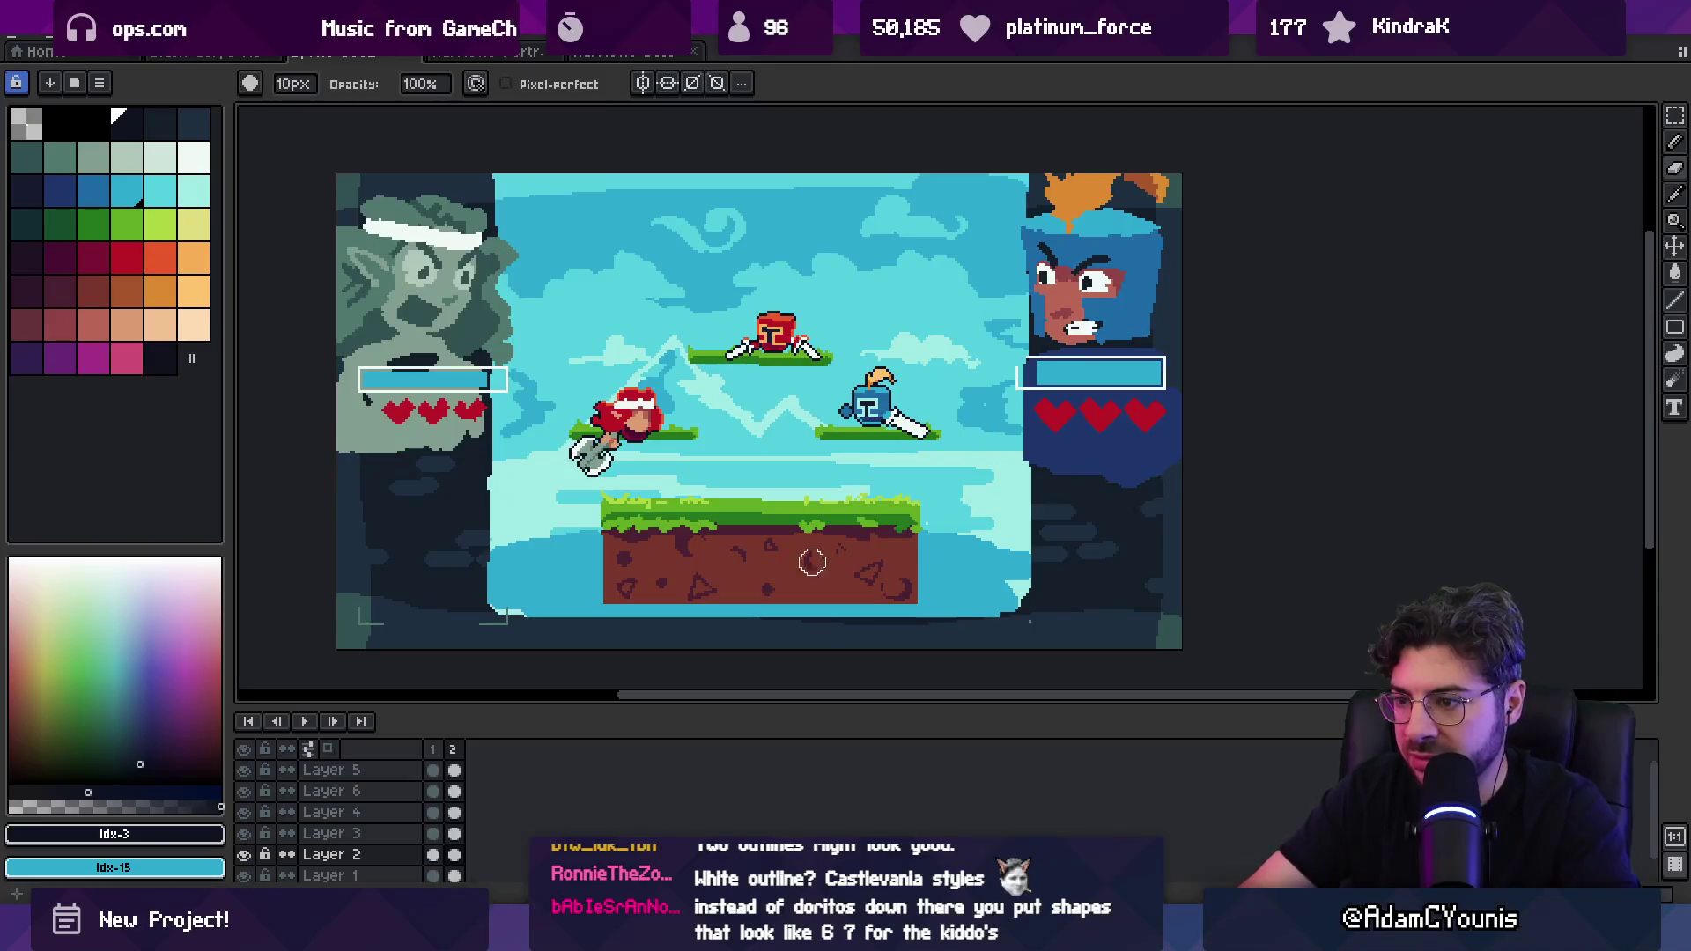
{"action": "key", "text": "v"}
{"action": "left_click", "coordinate": [506, 630], "text": "ctrl"}
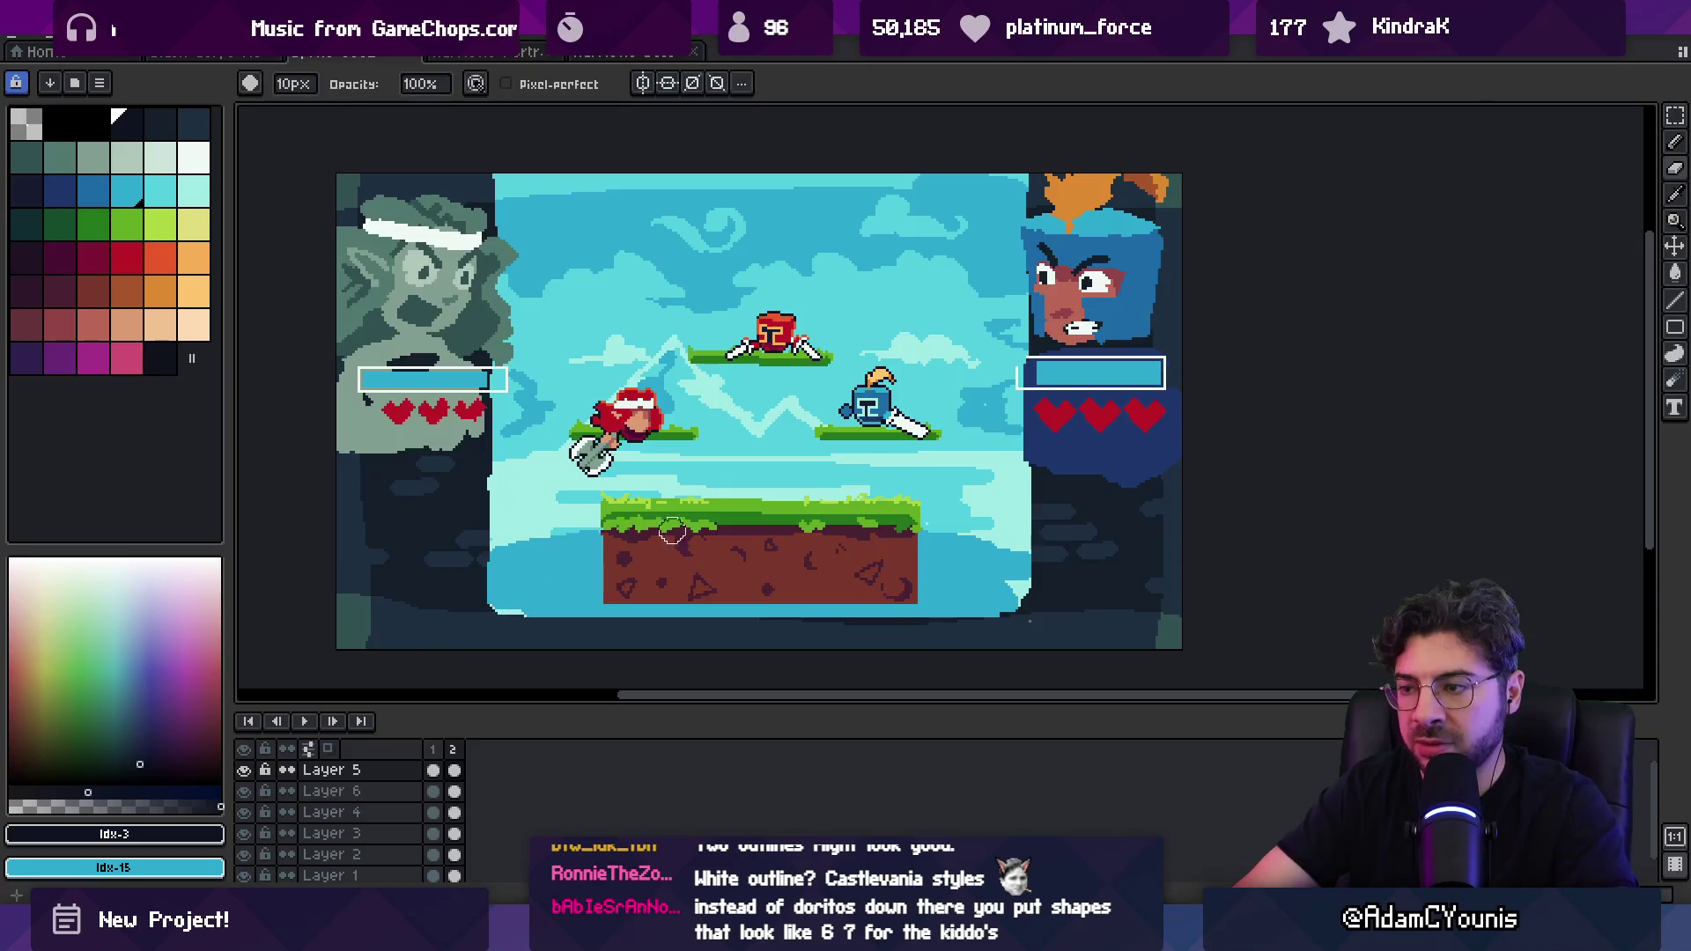
Step: Patch the sky's bottom-left with light cyan on Layer 2, then zoom in near the blue character
{"action": "scroll", "coordinate": [672, 529], "scroll_direction": "down", "scroll_amount": 5}
{"action": "scroll", "coordinate": [678, 602], "scroll_direction": "up", "scroll_amount": 5}
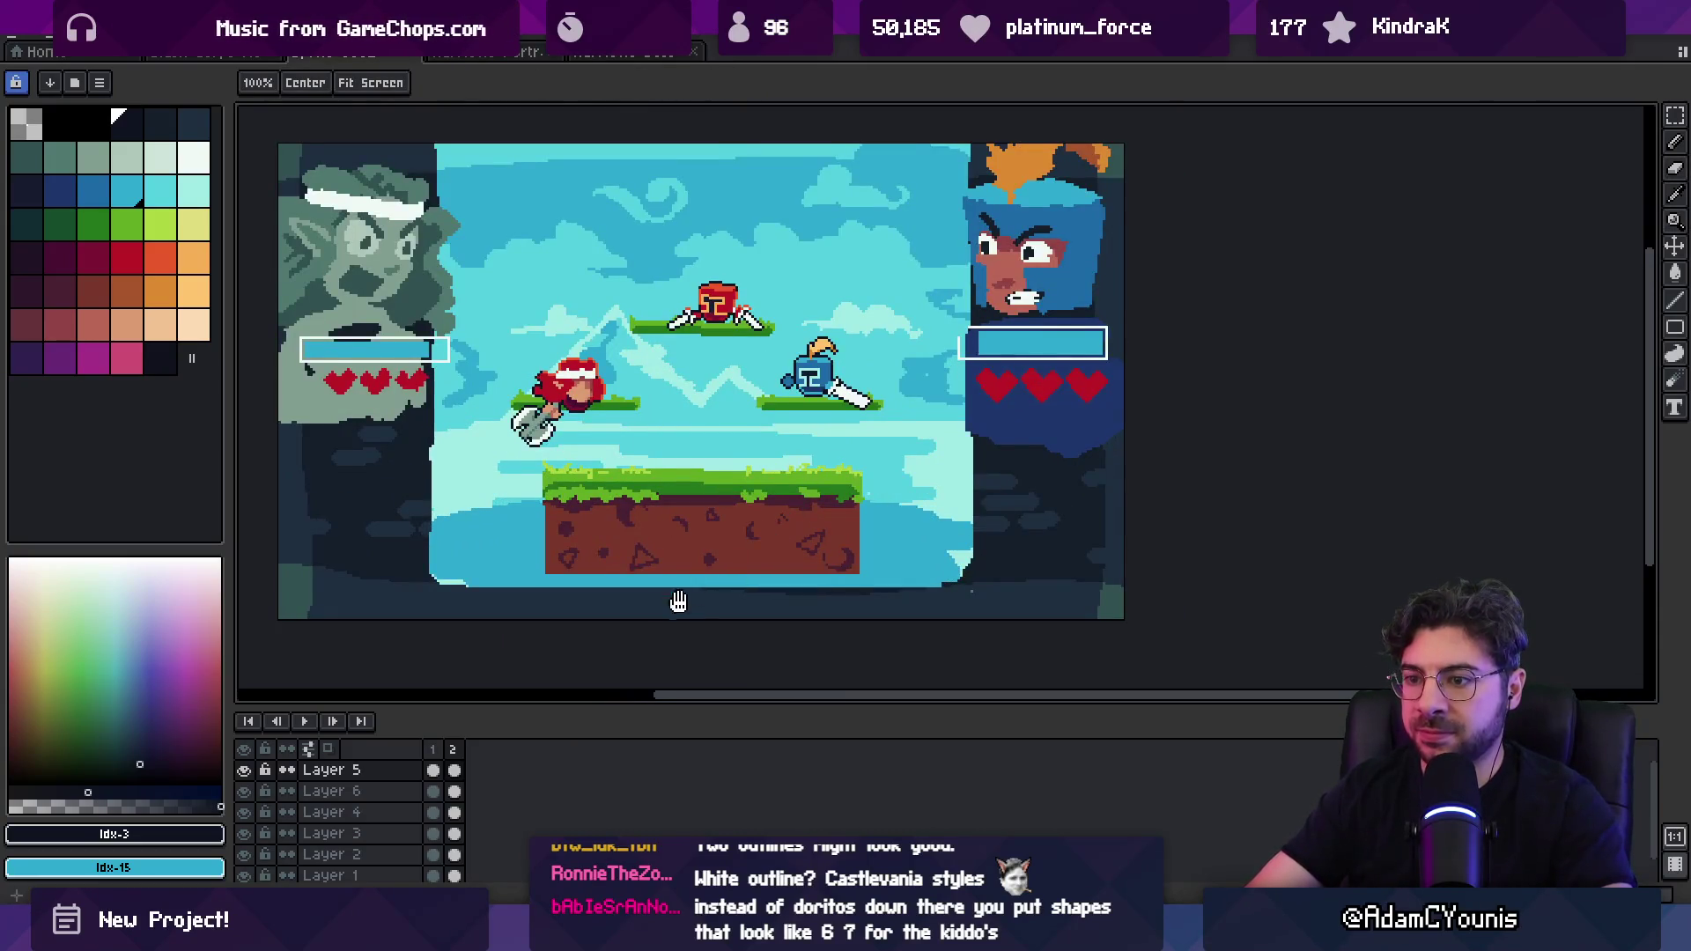
{"action": "left_click", "coordinate": [463, 568], "text": "ctrl"}
{"action": "mouse_move", "coordinate": [463, 568]}
{"action": "left_mouse_down"}
{"action": "mouse_move", "coordinate": [448, 583]}
{"action": "mouse_move", "coordinate": [731, 606]}
{"action": "mouse_move", "coordinate": [514, 606]}
{"action": "mouse_move", "coordinate": [955, 616]}
{"action": "left_mouse_up"}
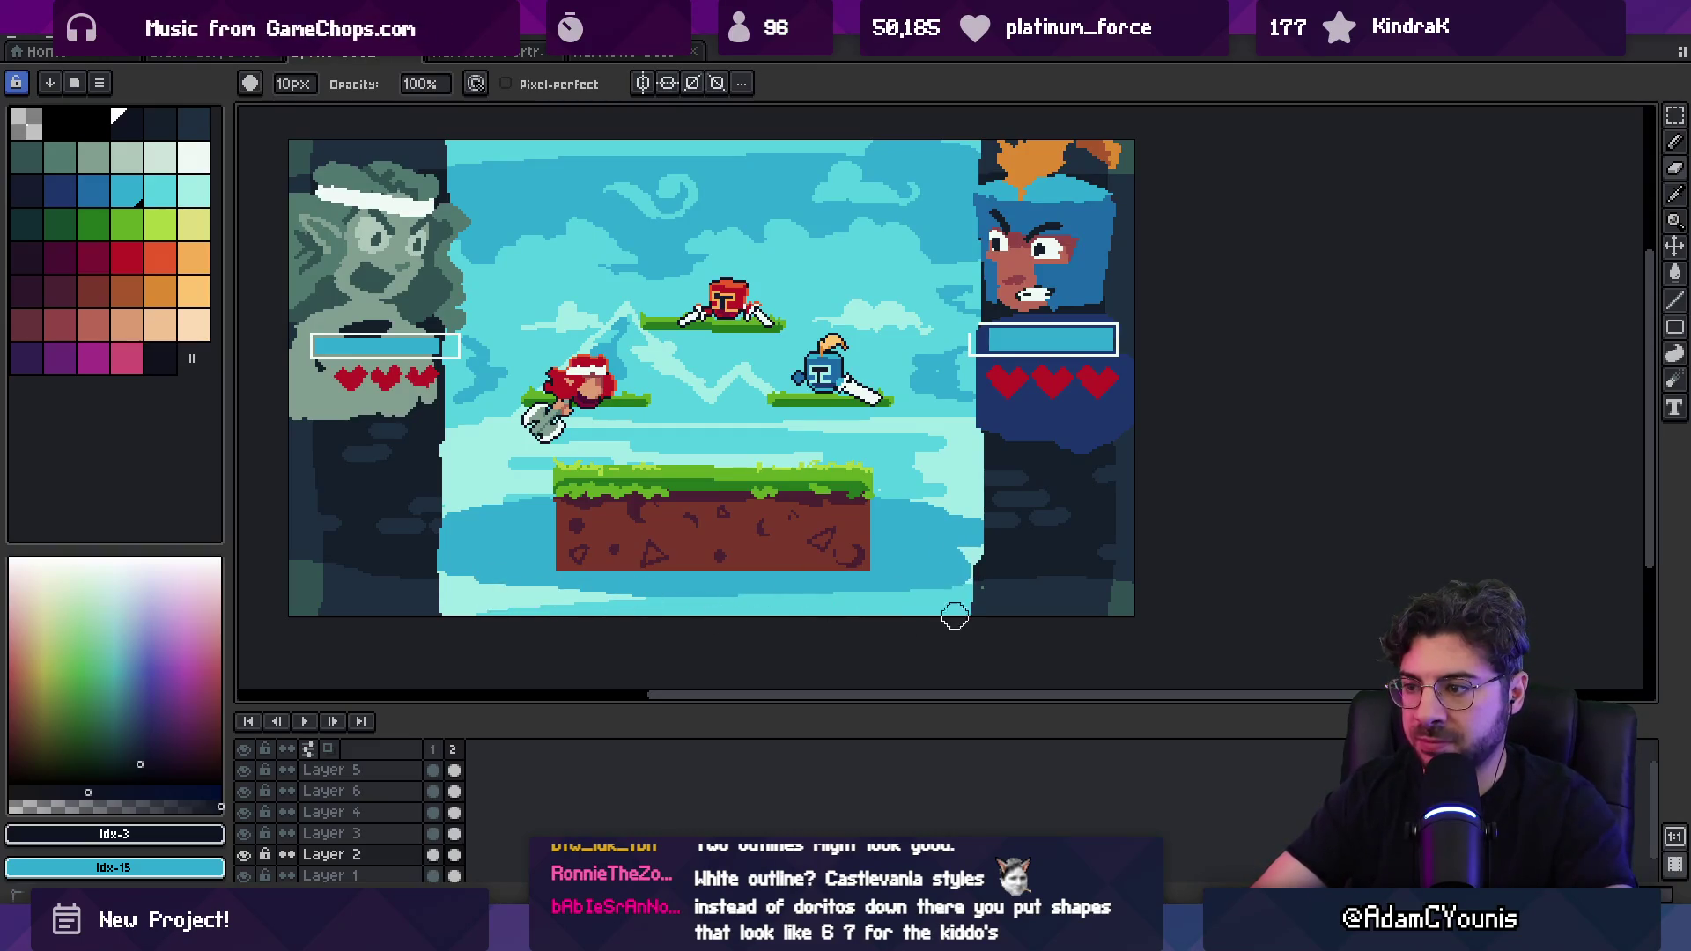
{"action": "scroll", "coordinate": [970, 634], "scroll_direction": "down", "scroll_amount": 5}
{"action": "scroll", "coordinate": [834, 475], "scroll_direction": "up", "scroll_amount": 4}
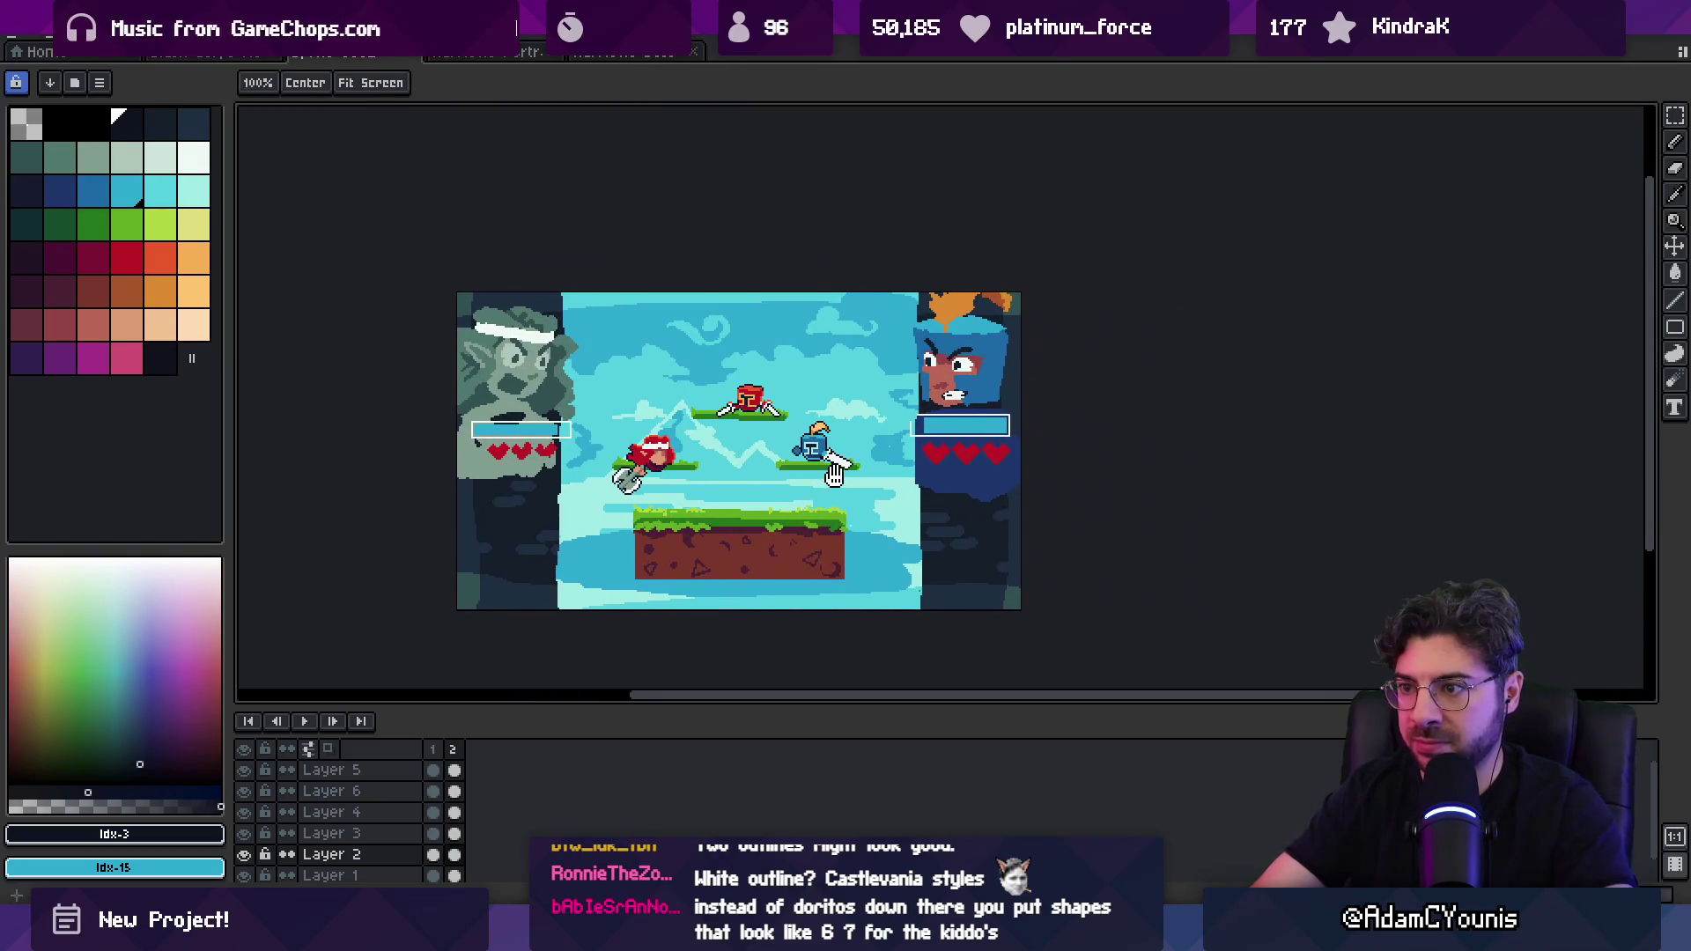
{"action": "left_click_drag", "start_coordinate": [834, 476], "coordinate": [808, 478]}
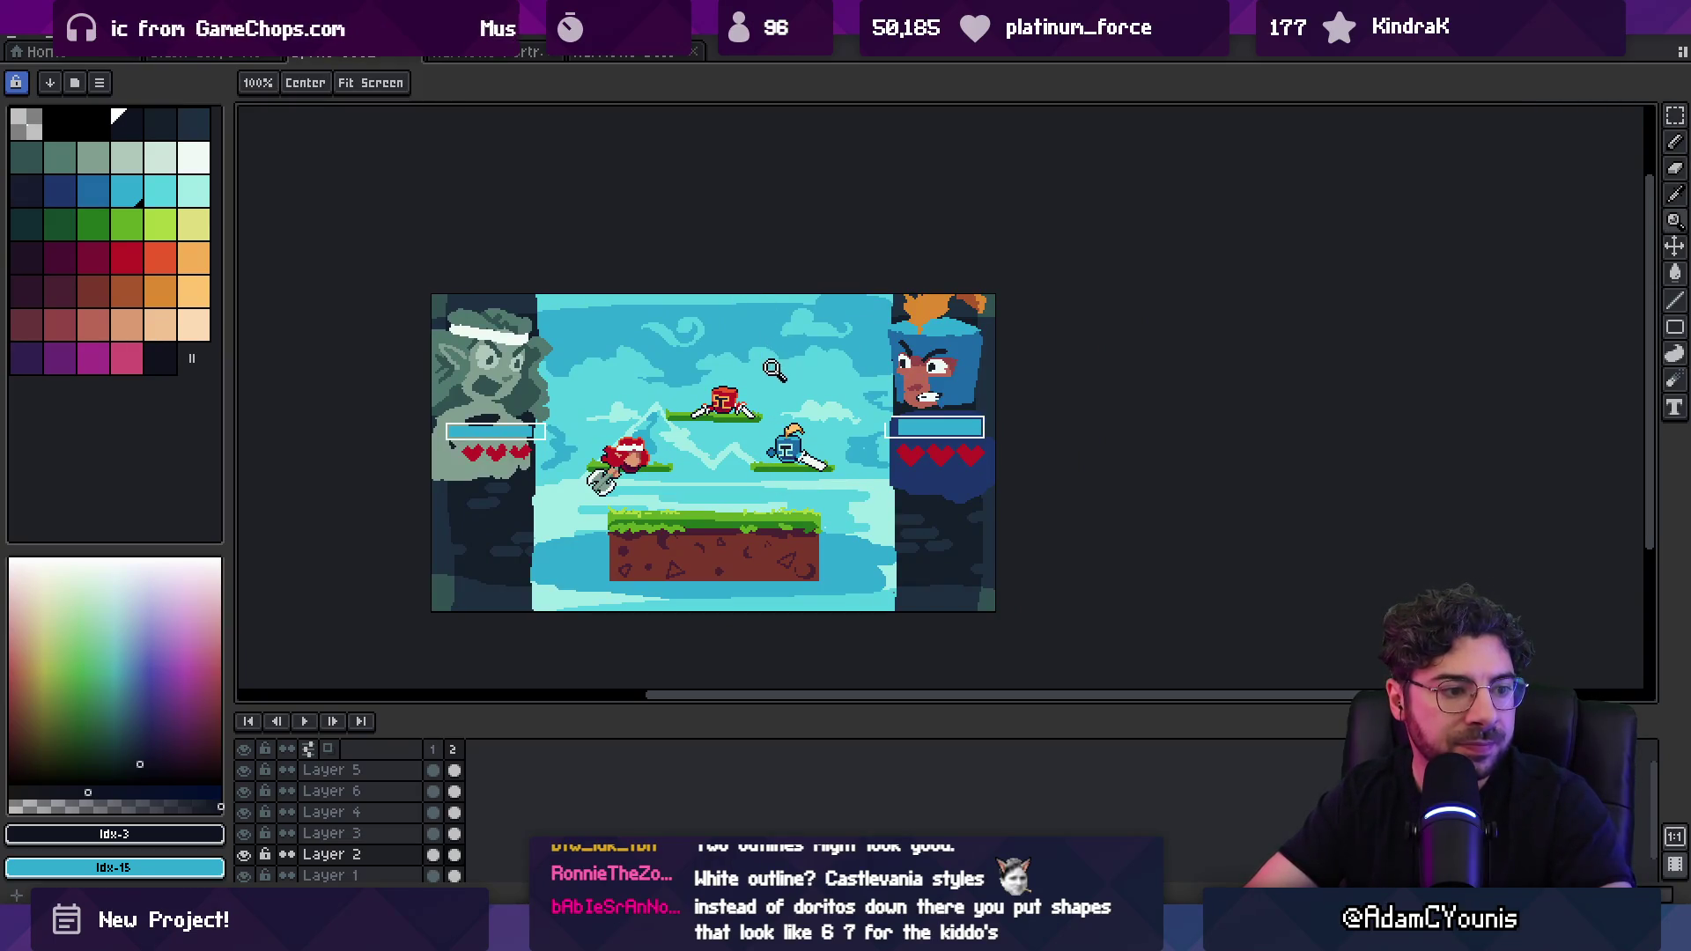
{"action": "left_click", "coordinate": [823, 493]}
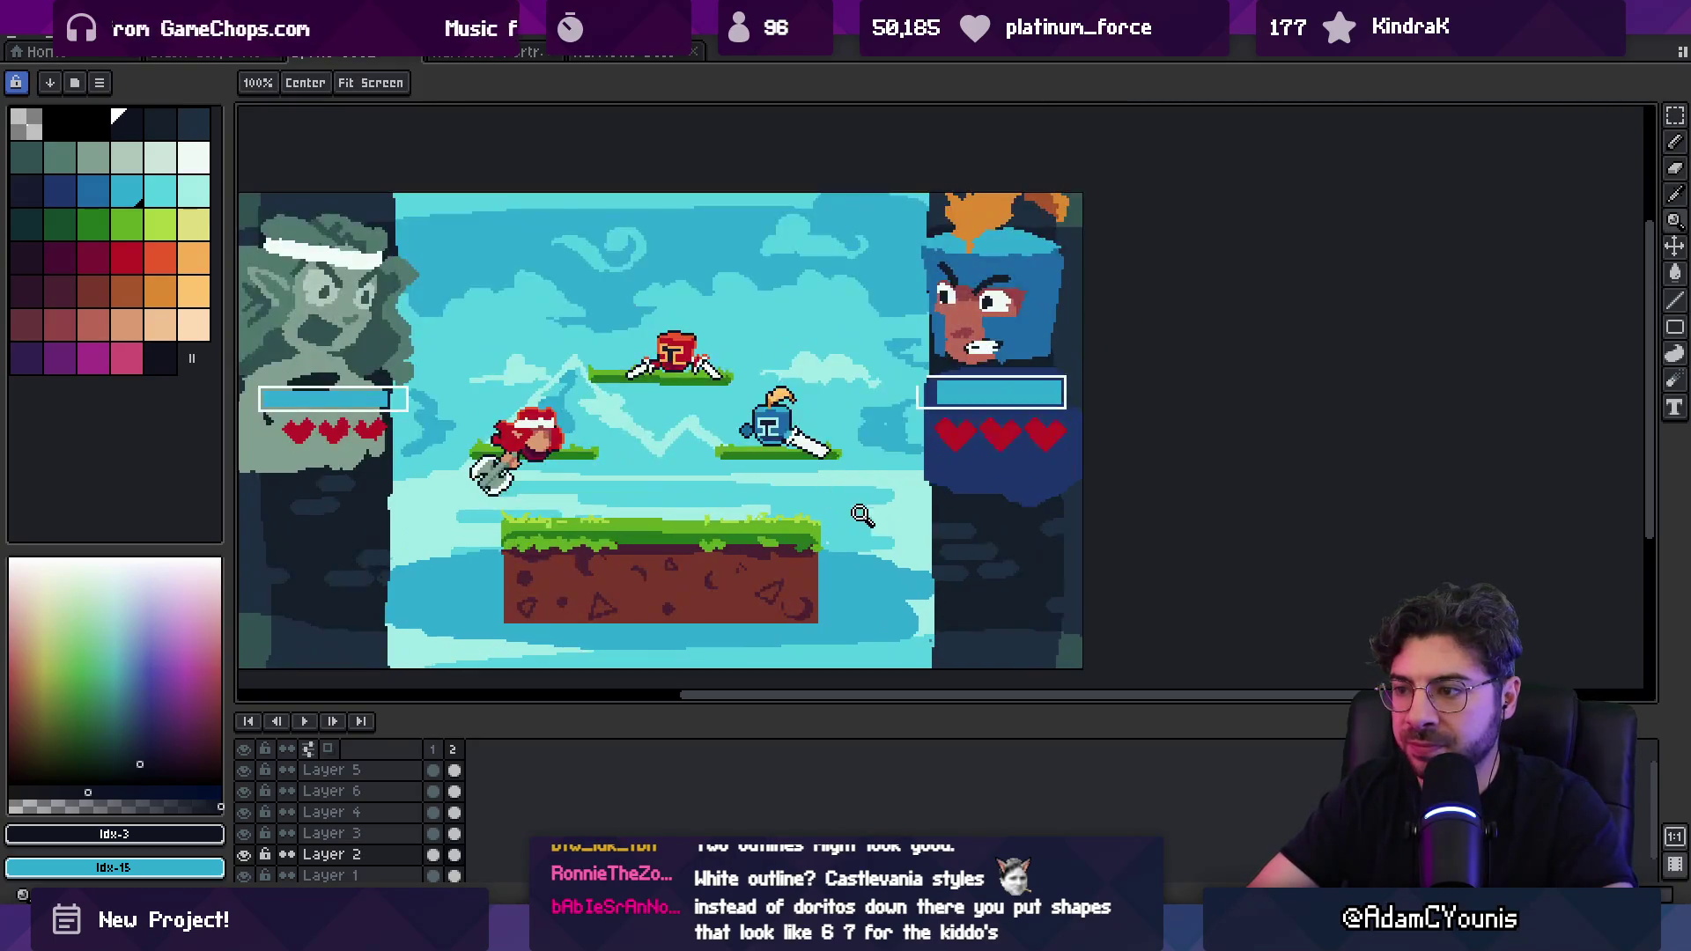
{"action": "left_click_drag", "start_coordinate": [853, 526], "coordinate": [864, 491]}
Step: Dot dark pixels along the sky's top-left edge with the Pencil
{"action": "key", "text": "b"}
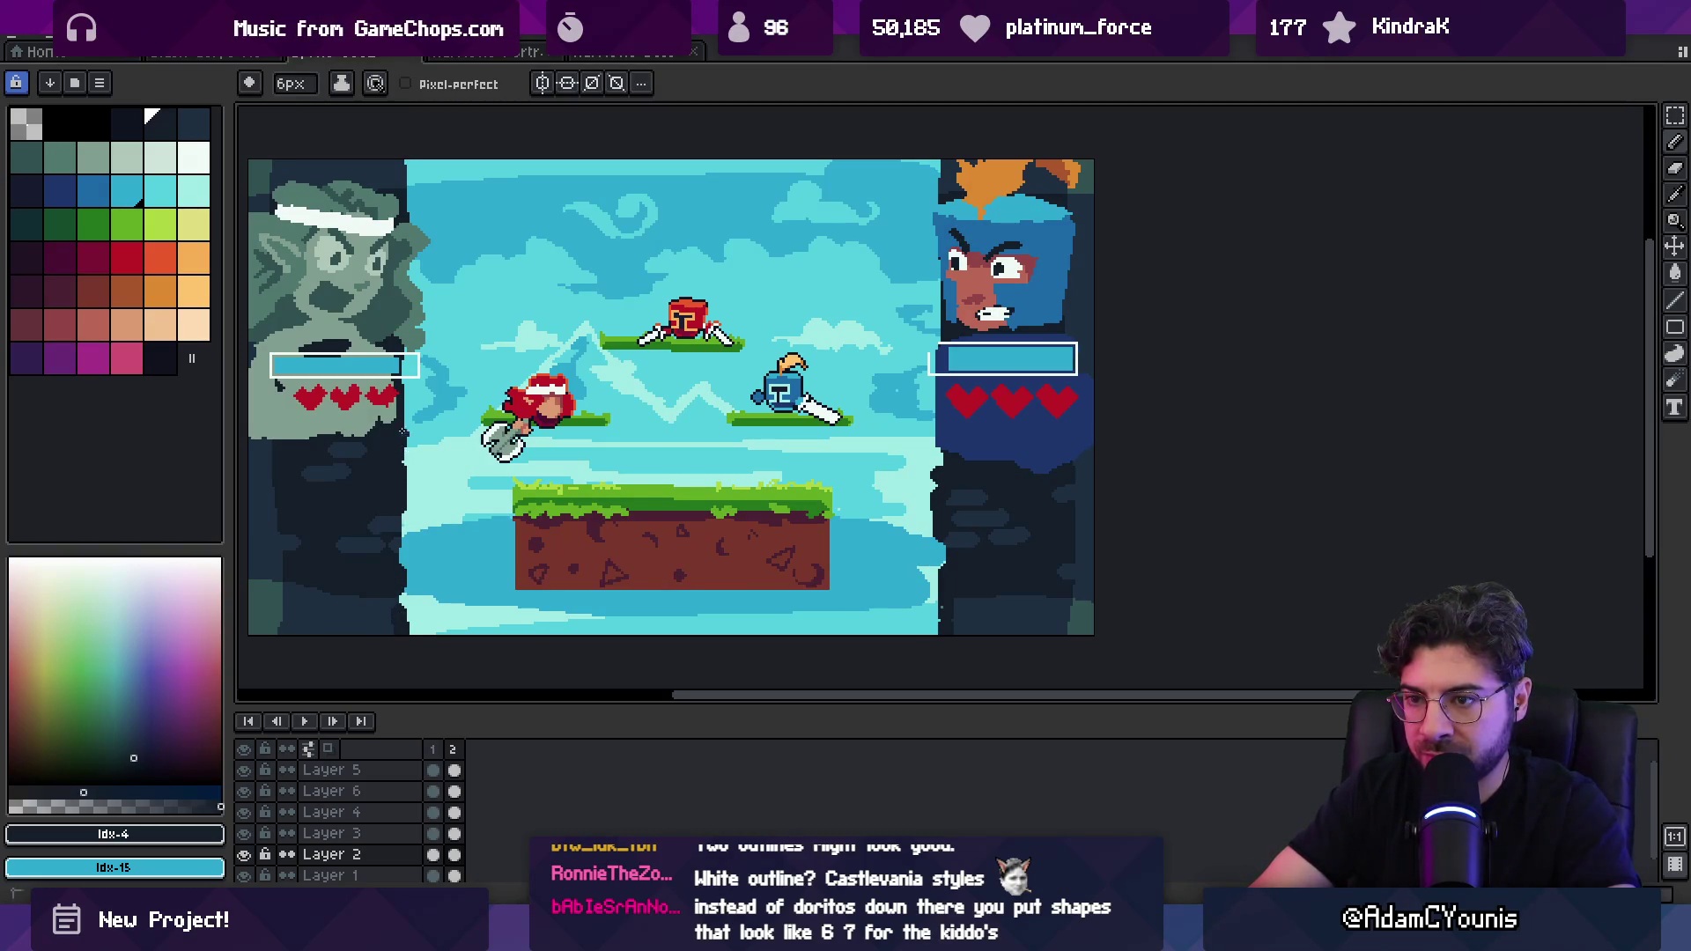
{"action": "key", "text": "e"}
{"action": "key", "text": "b"}
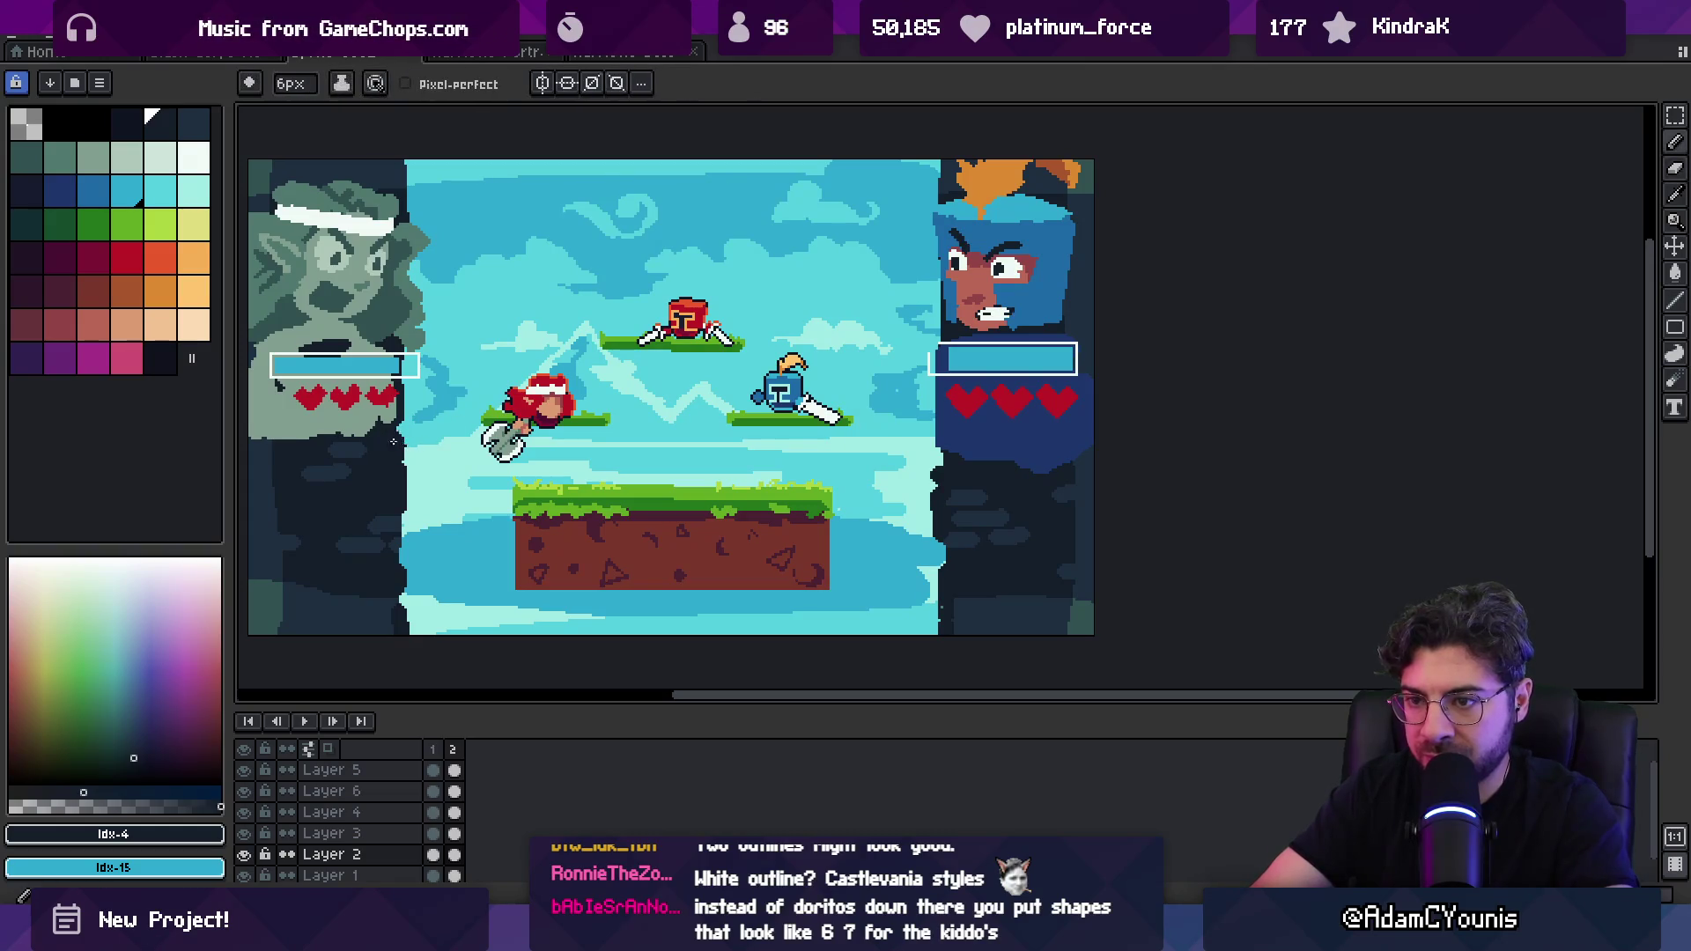
{"action": "left_click_drag", "start_coordinate": [395, 172], "coordinate": [414, 169]}
{"action": "left_click", "coordinate": [387, 166], "text": "alt"}
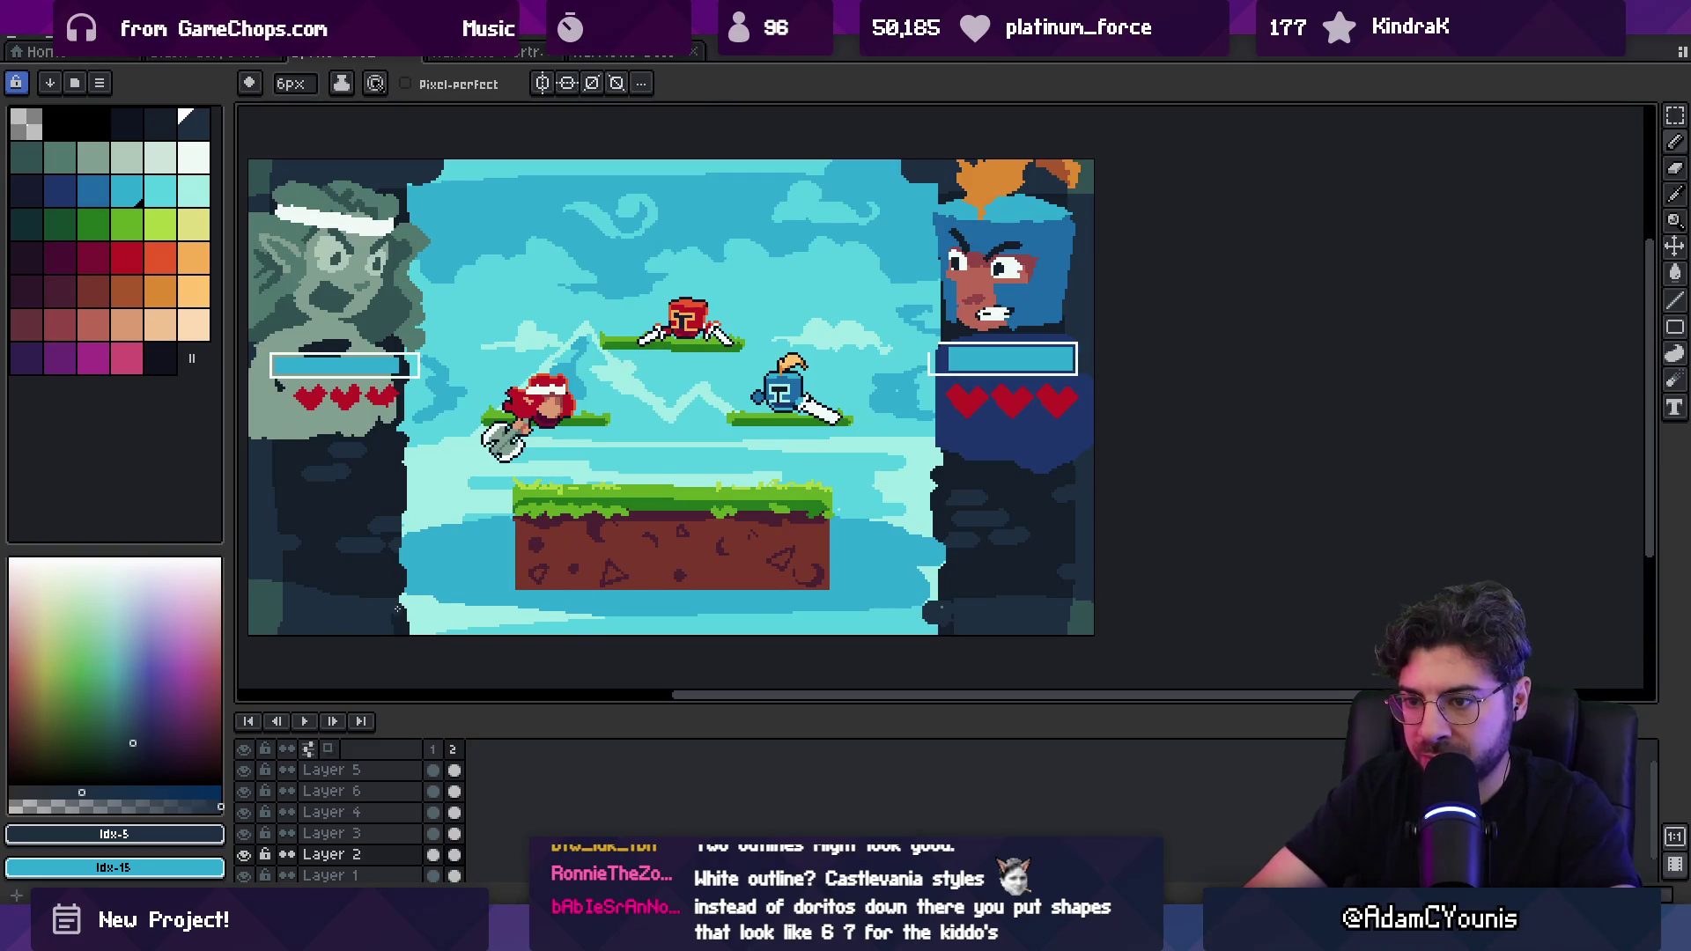
{"action": "scroll", "coordinate": [645, 488], "scroll_direction": "down", "scroll_amount": 2}
{"action": "scroll", "coordinate": [718, 470], "scroll_direction": "up", "scroll_amount": 1}
{"action": "key", "text": "z"}
{"action": "key", "text": "b"}
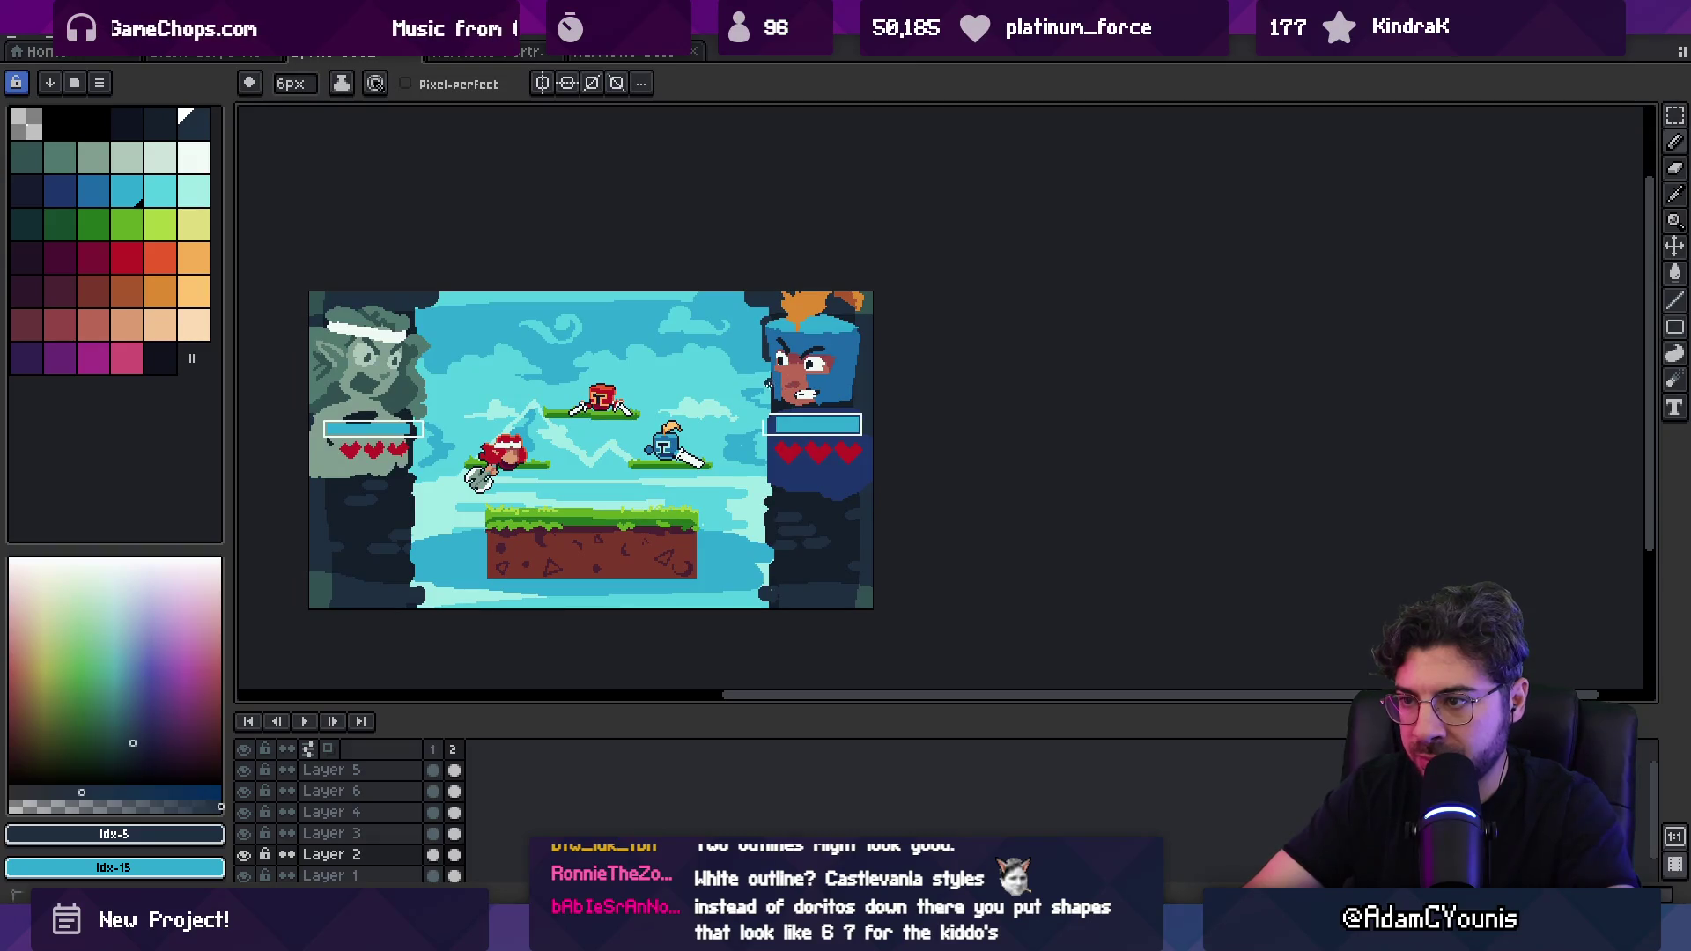
{"action": "key", "text": "z"}
{"action": "scroll", "coordinate": [753, 399], "scroll_direction": "down", "scroll_amount": 1}
{"action": "scroll", "coordinate": [718, 448], "scroll_direction": "up", "scroll_amount": 1}
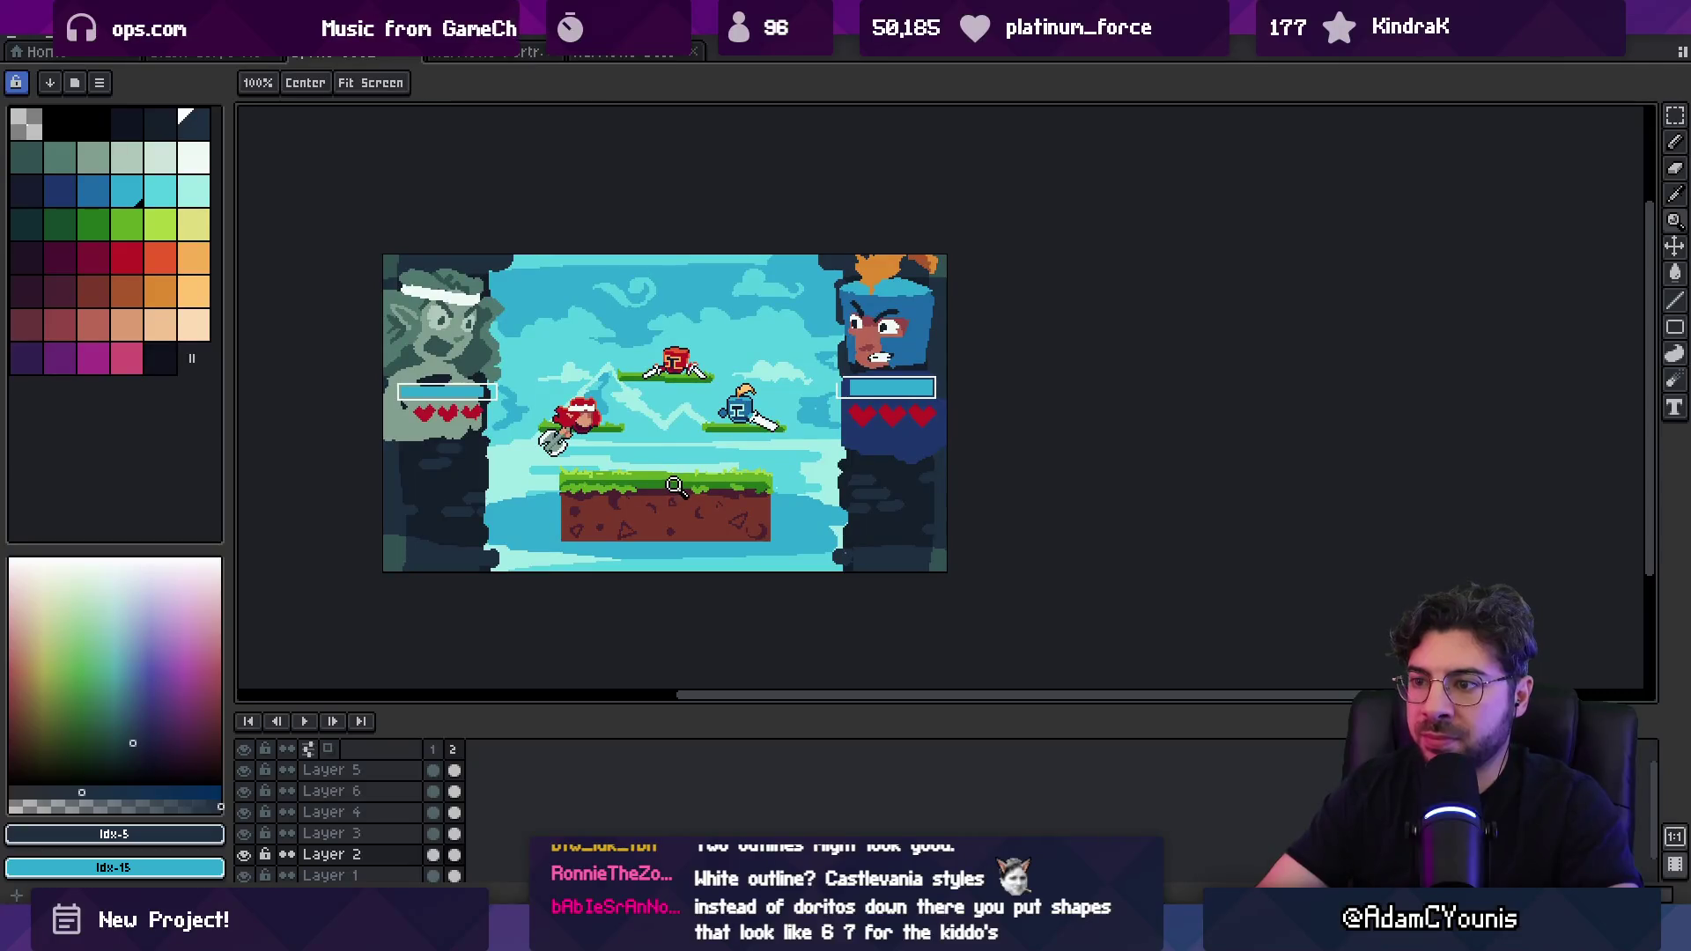
Step: Select the ground platform on Layer 3 for transforming
{"action": "scroll", "coordinate": [681, 508], "scroll_direction": "up", "scroll_amount": 1}
{"action": "key", "text": "v"}
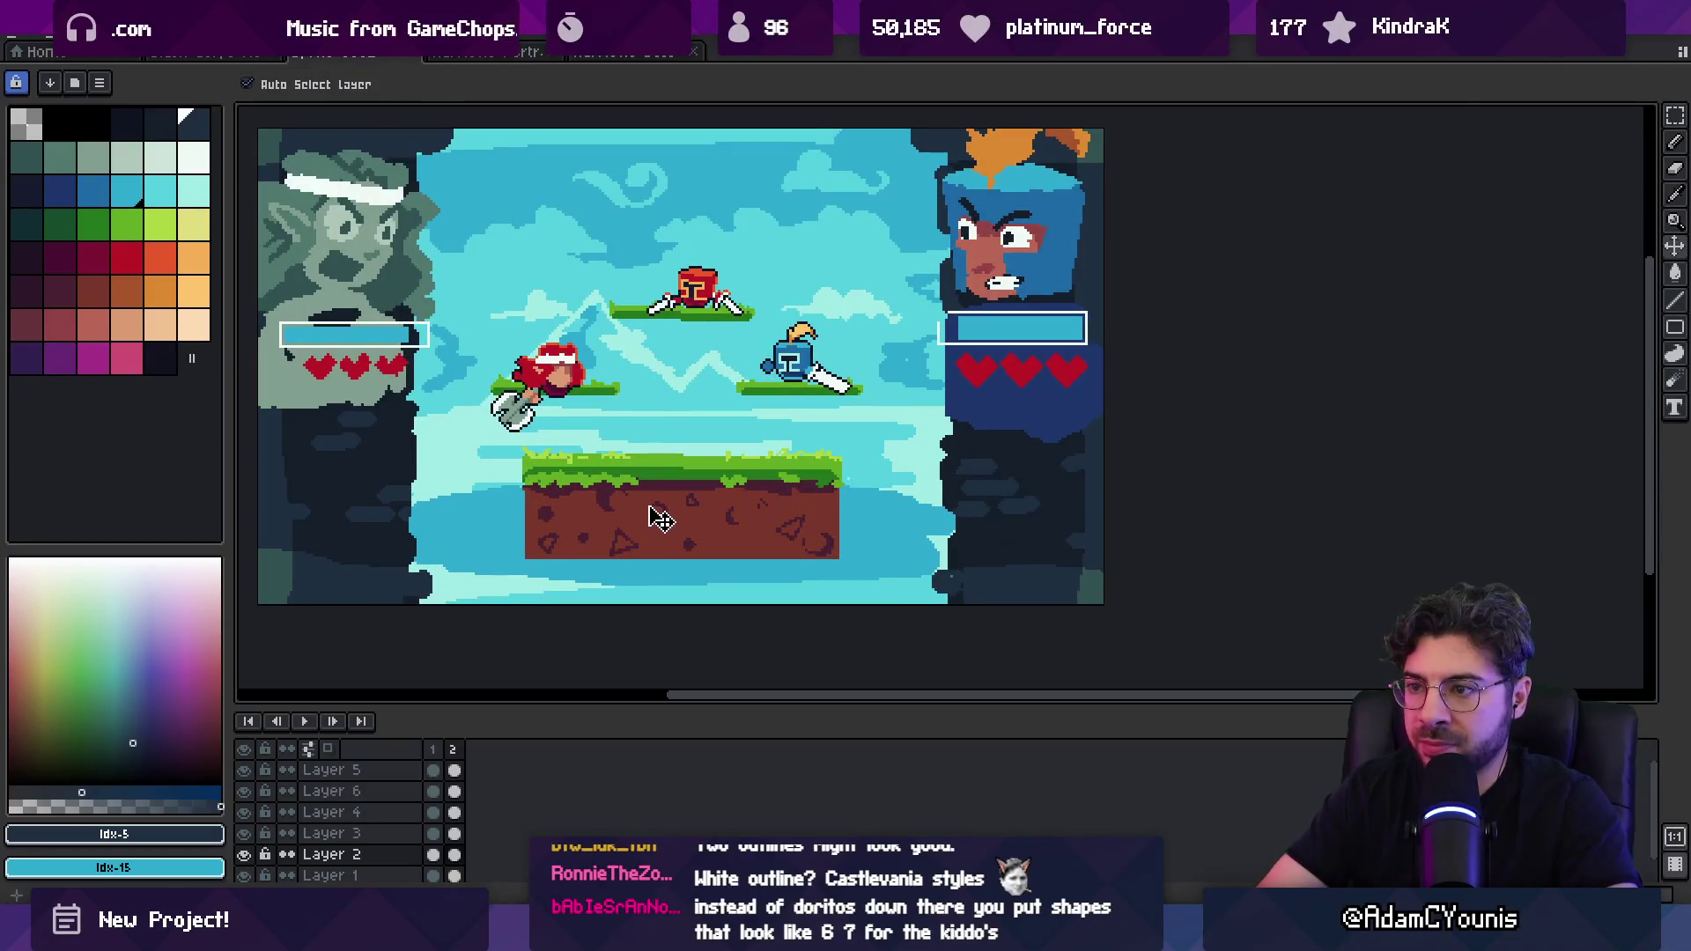
{"action": "left_click", "coordinate": [654, 533]}
{"action": "key", "text": "m"}
{"action": "mouse_move", "coordinate": [497, 436]}
{"action": "left_mouse_down"}
{"action": "mouse_move", "coordinate": [875, 502]}
{"action": "mouse_move", "coordinate": [878, 524]}
{"action": "left_mouse_up"}
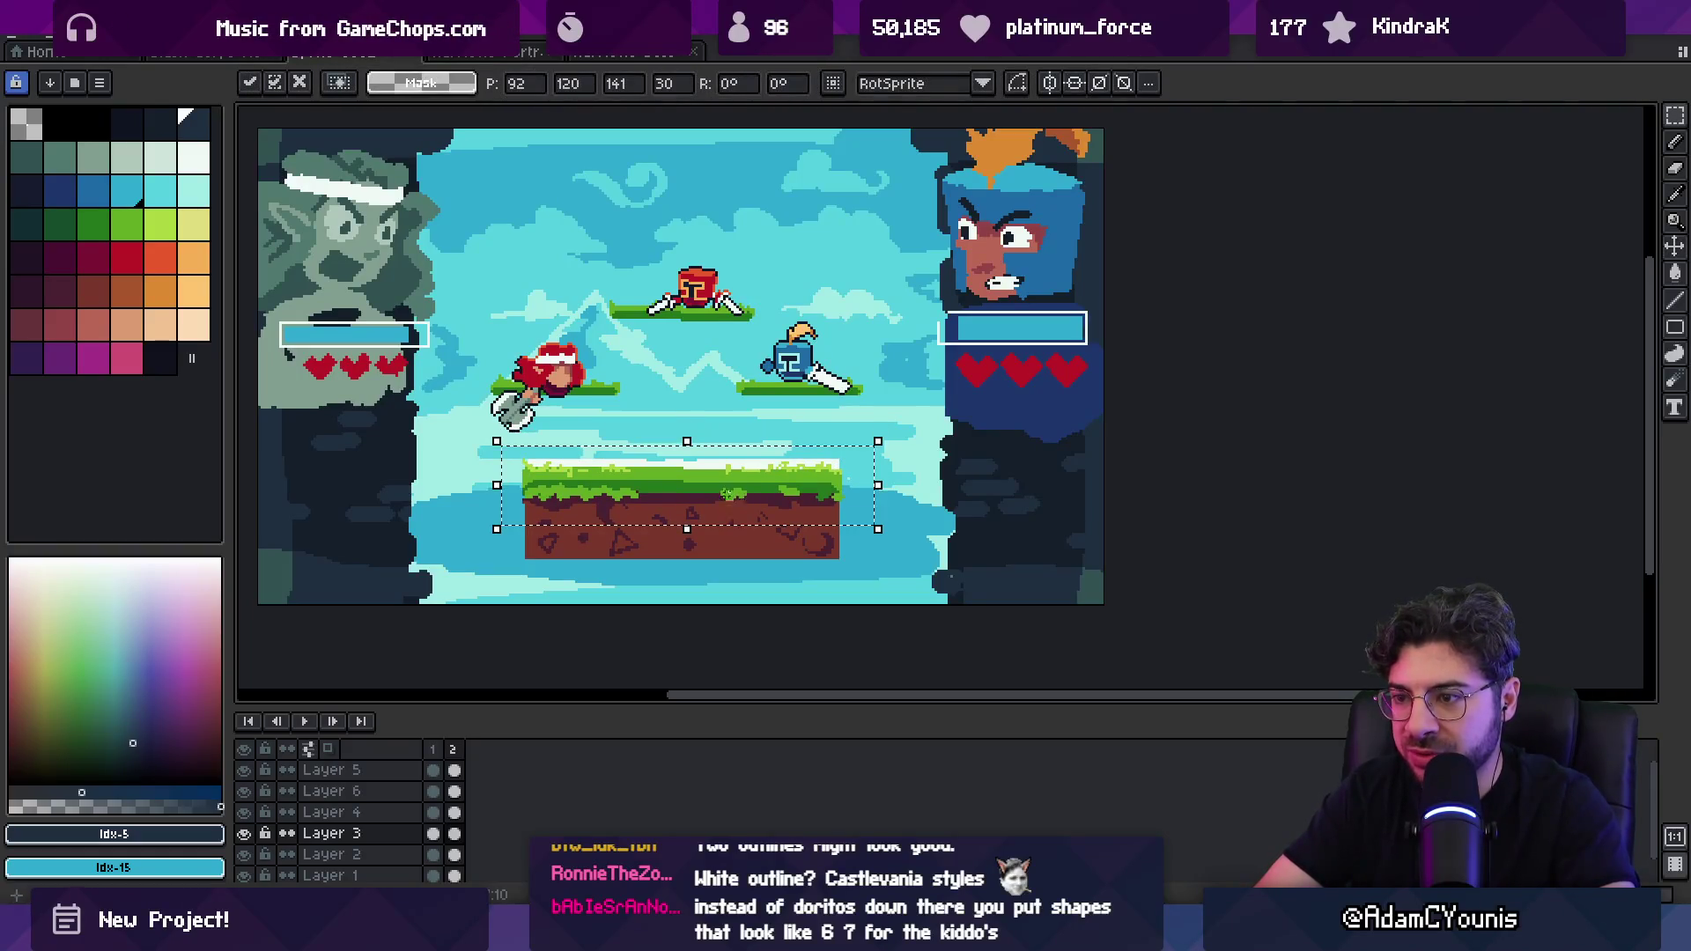
{"action": "key", "text": "v"}
Step: Erase the white strip along the platform's top-left on Layer 2
{"action": "left_click", "coordinate": [717, 479]}
{"action": "key", "text": "e"}
{"action": "left_click_drag", "start_coordinate": [533, 460], "coordinate": [837, 460]}
{"action": "key", "text": "v"}
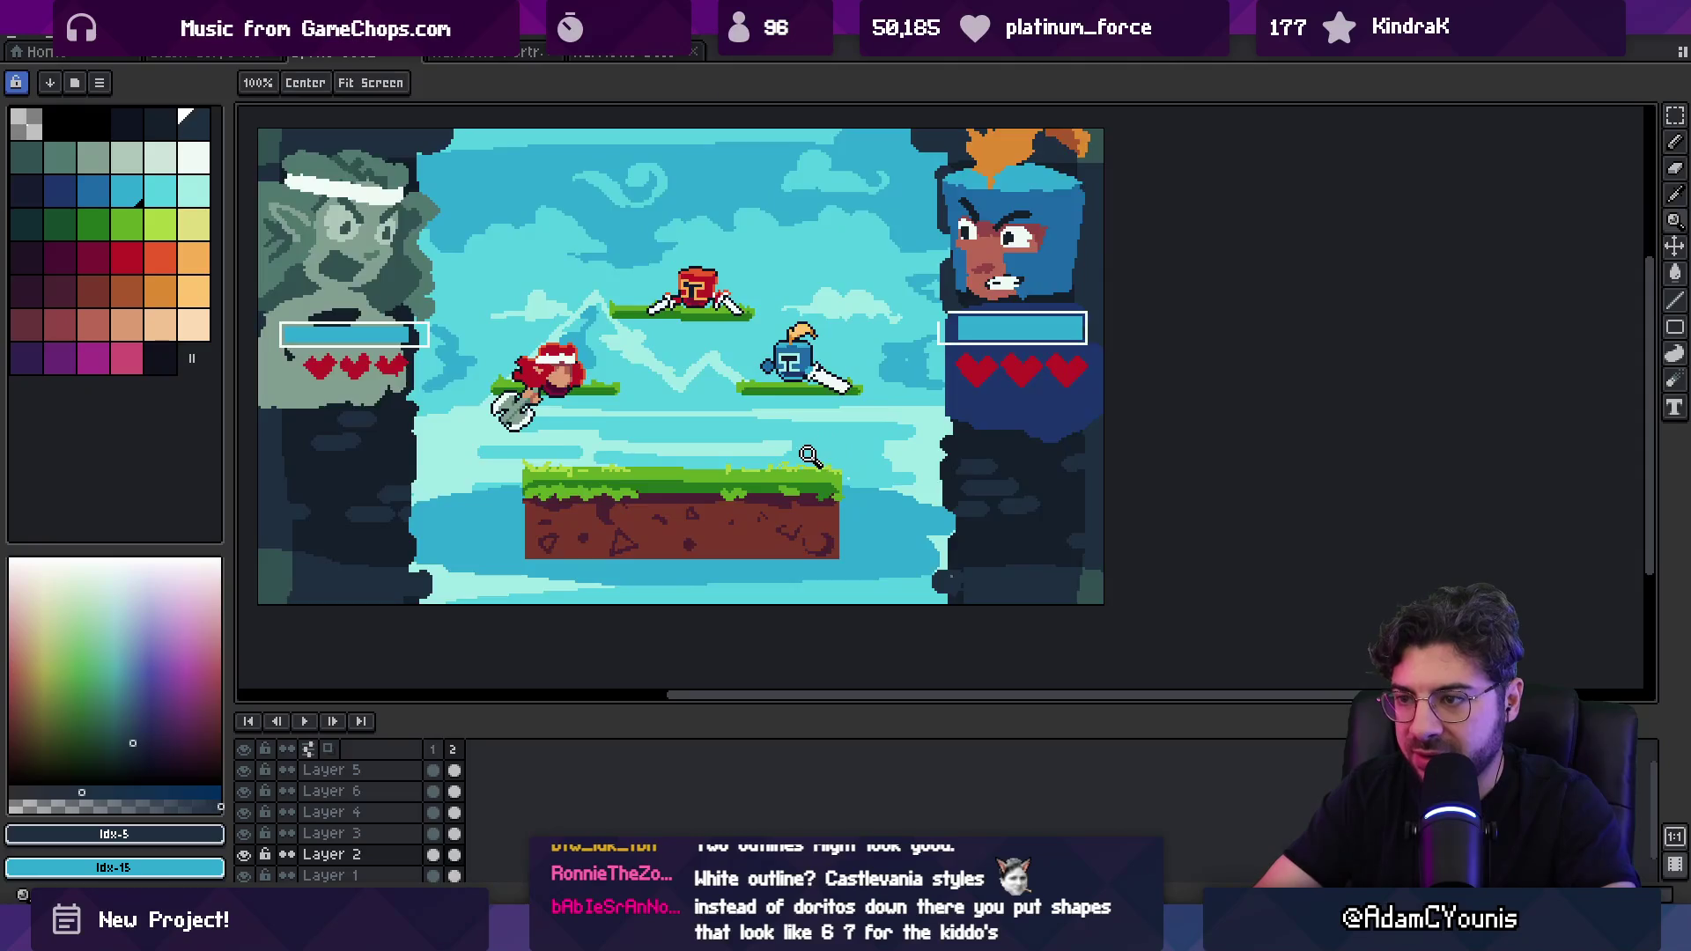
Step: Move the floating platforms and characters down one pixel and sample the platform green
{"action": "left_click", "coordinate": [763, 420]}
{"action": "left_click", "coordinate": [754, 411]}
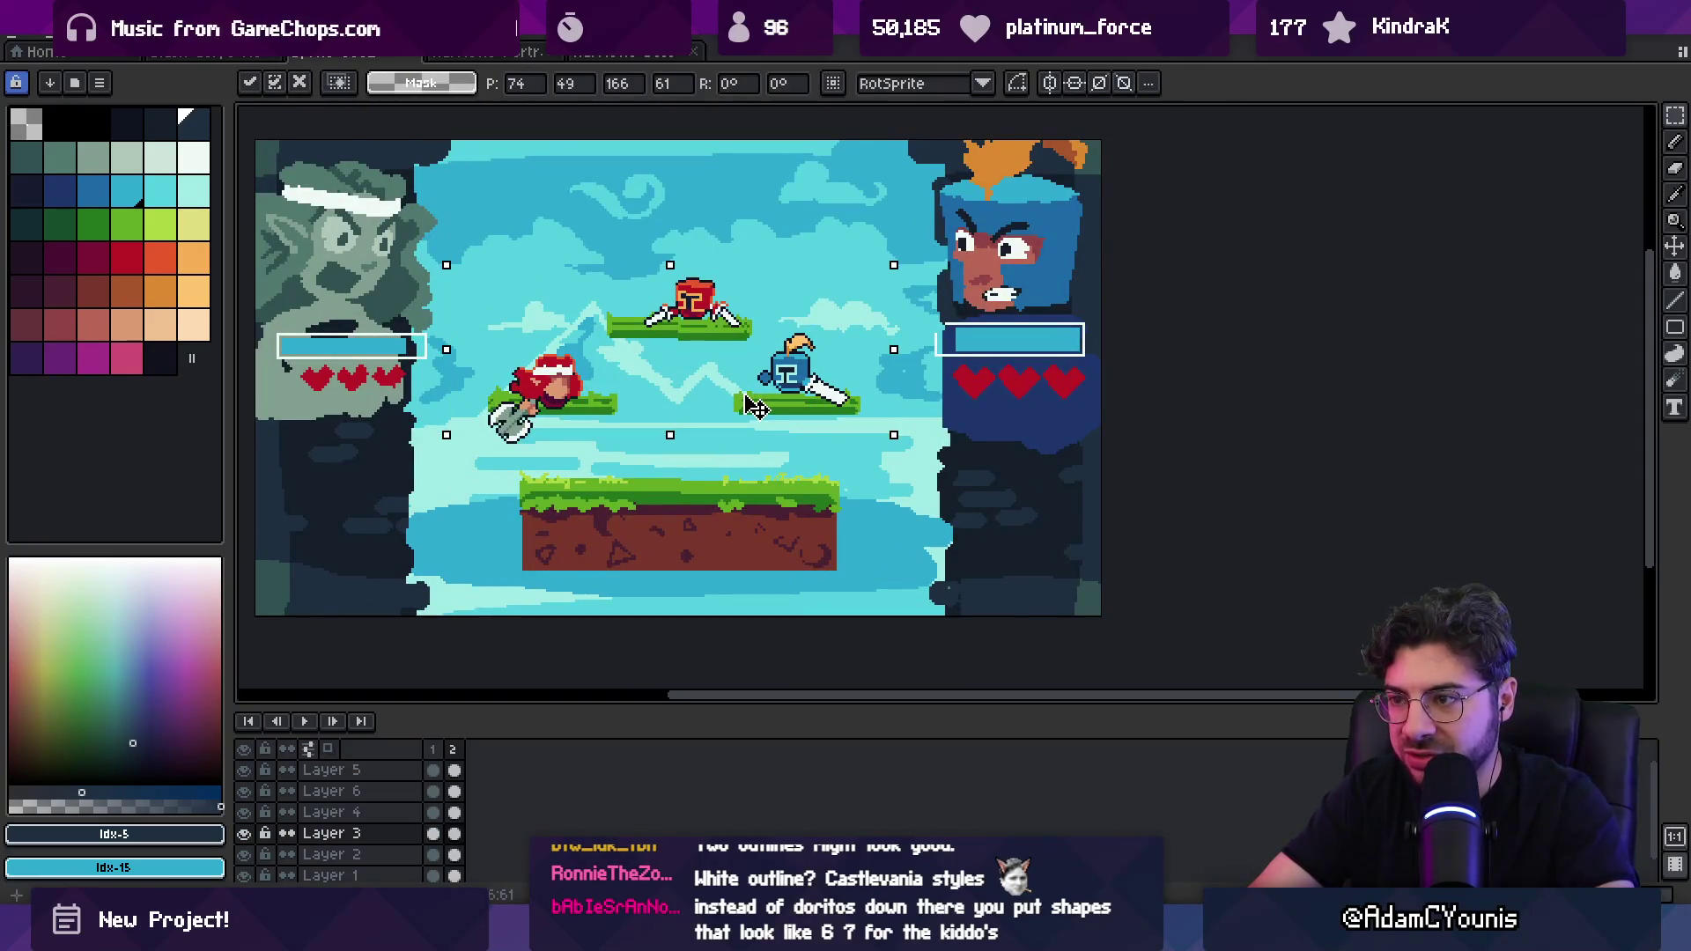
{"action": "left_click_drag", "start_coordinate": [742, 398], "coordinate": [747, 403]}
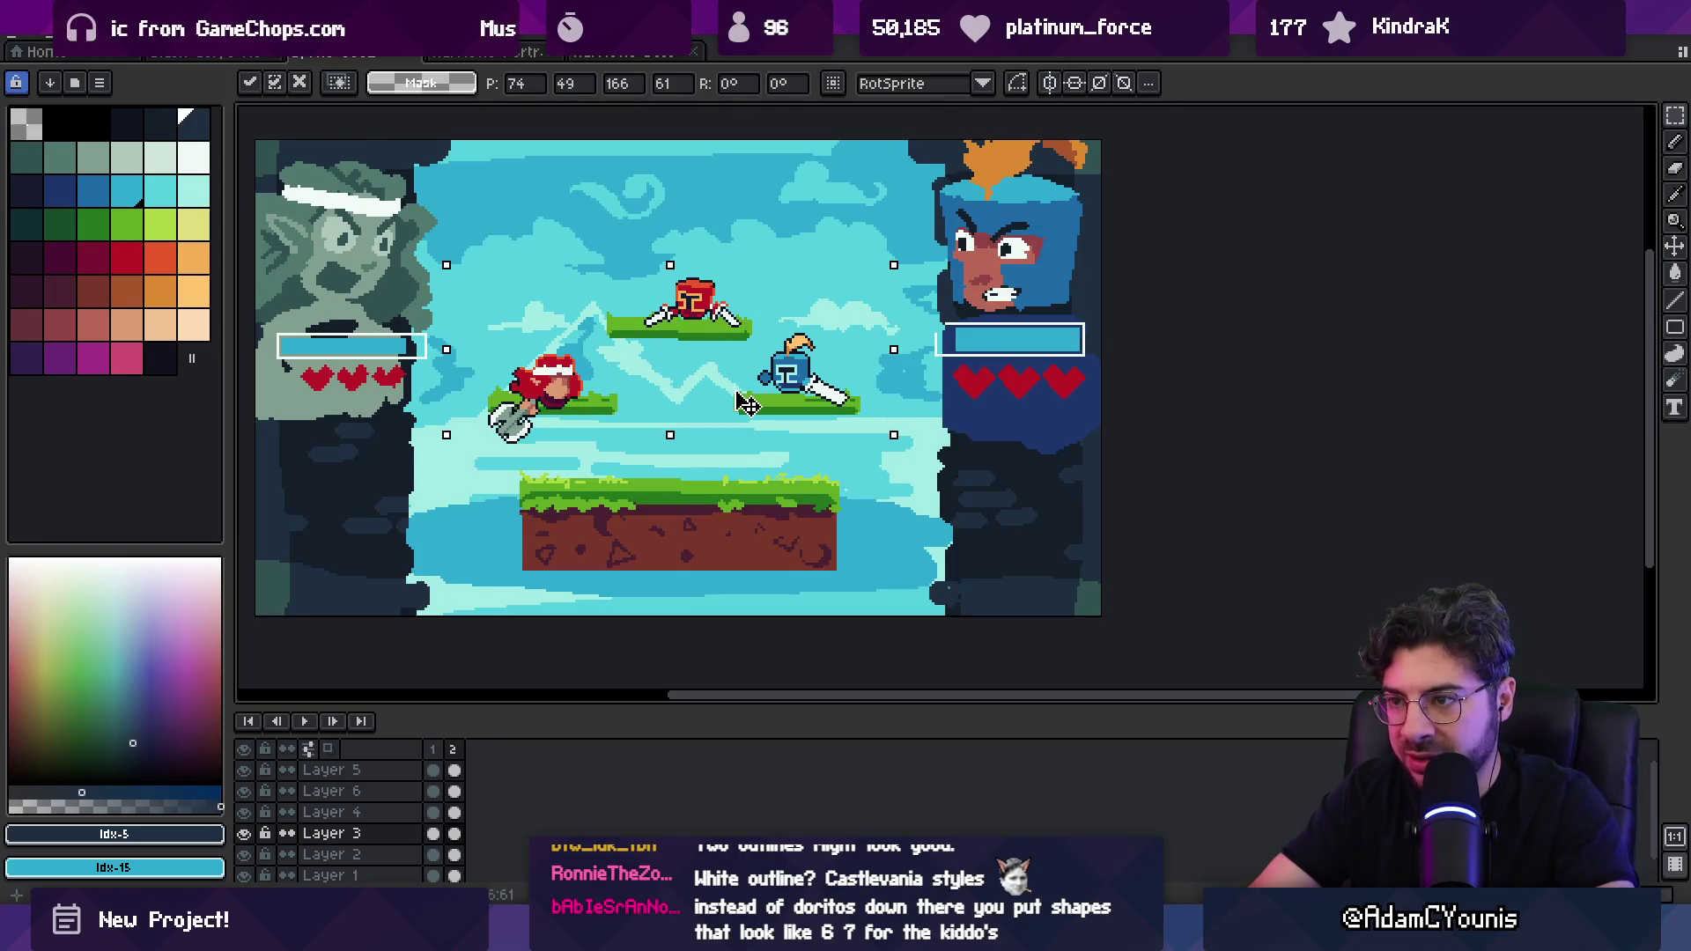
{"action": "key", "text": "i"}
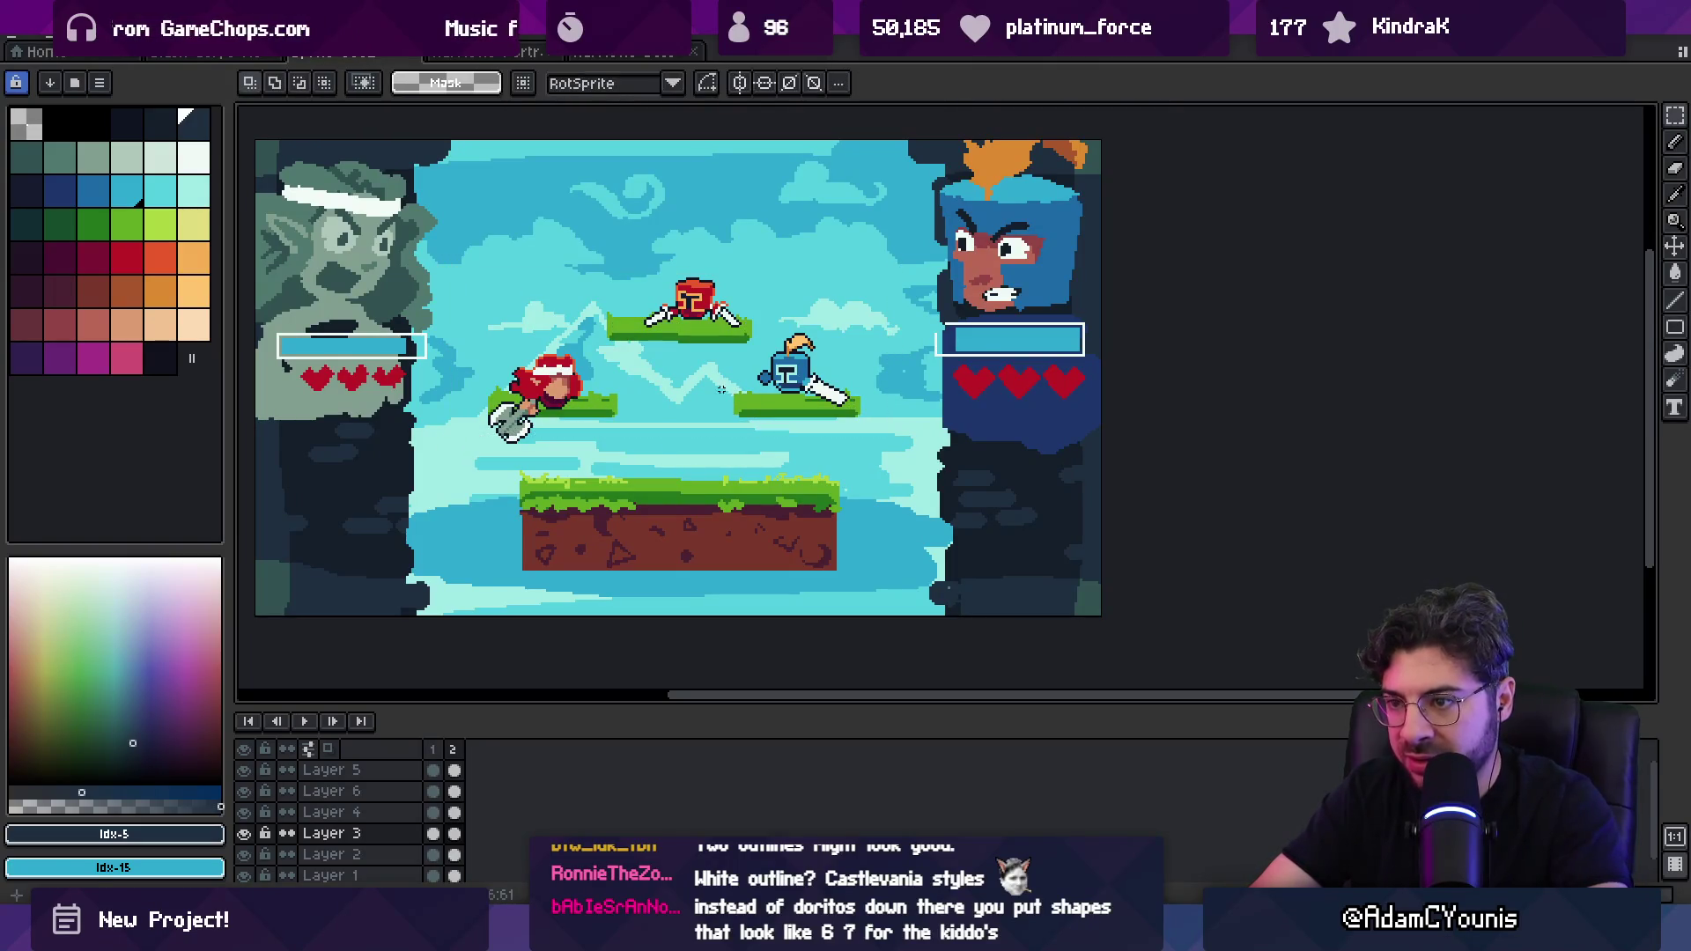
{"action": "left_click", "coordinate": [593, 397]}
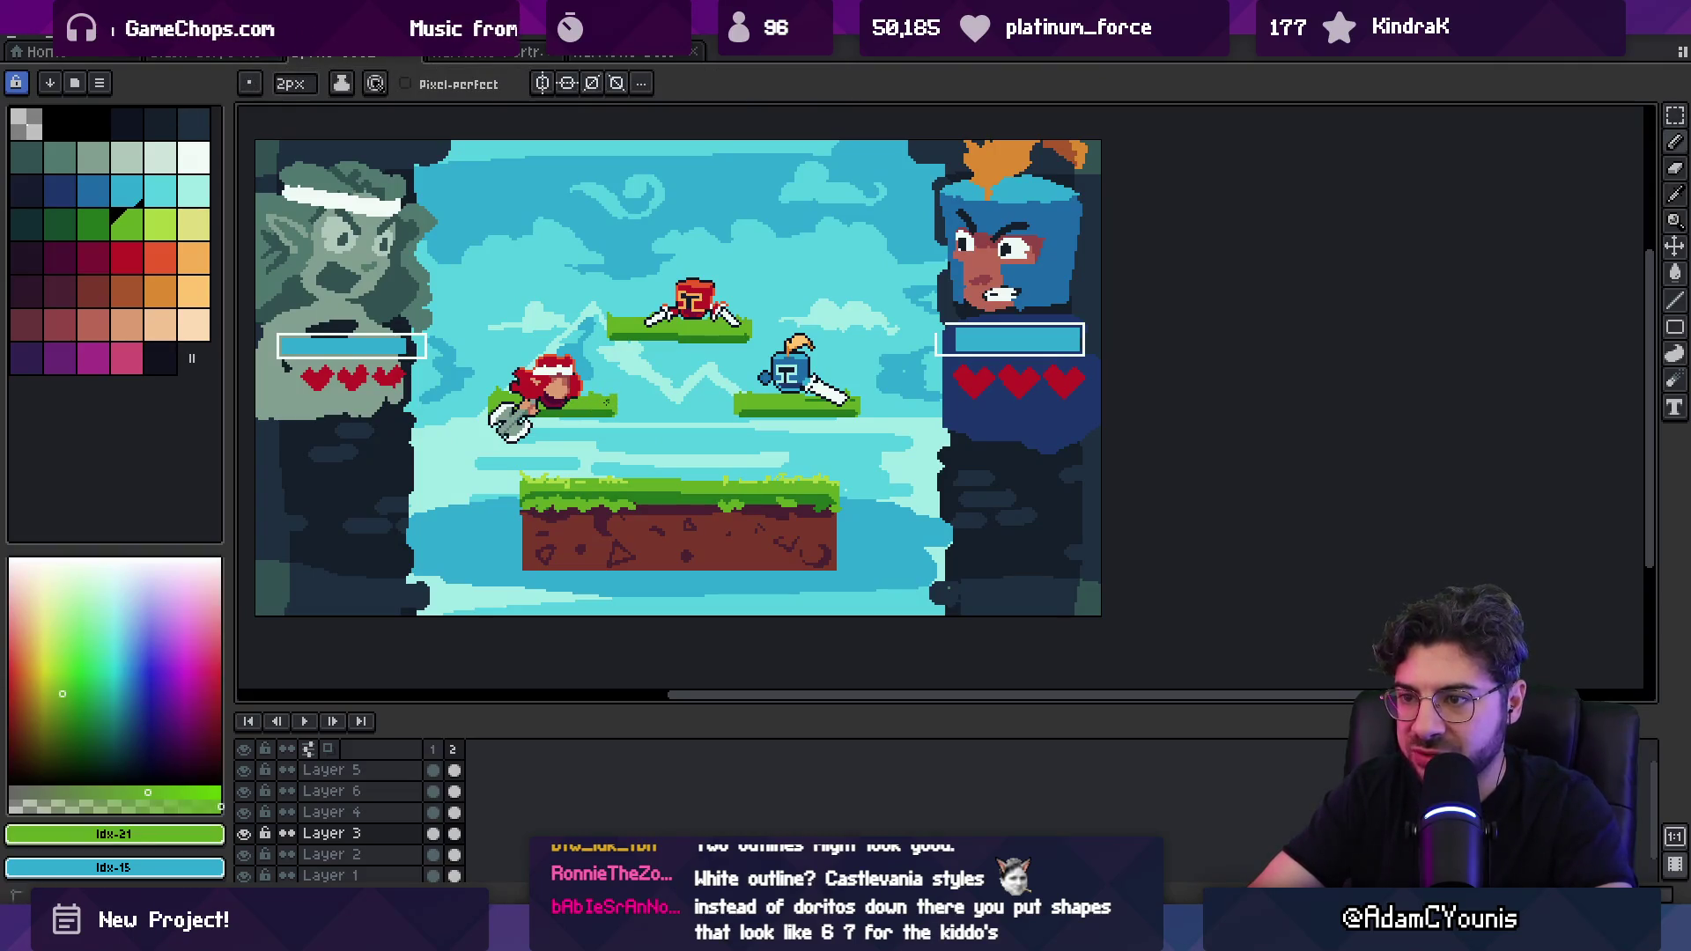
{"action": "key", "text": "v"}
Step: Reposition the knight's platform with a rectangular selection and set a 14px brush
{"action": "scroll", "coordinate": [607, 404], "scroll_direction": "down", "scroll_amount": 3}
{"action": "scroll", "coordinate": [764, 423], "scroll_direction": "up", "scroll_amount": 3}
{"action": "key", "text": "m"}
{"action": "left_click_drag", "start_coordinate": [679, 379], "coordinate": [888, 444]}
{"action": "left_click_drag", "start_coordinate": [776, 446], "coordinate": [800, 446]}
{"action": "mouse_move", "coordinate": [434, 363]}
{"action": "left_mouse_down"}
{"action": "mouse_move", "coordinate": [618, 459]}
{"action": "mouse_move", "coordinate": [559, 454]}
{"action": "left_mouse_up"}
{"action": "key", "text": "ctrl+d"}
{"action": "key", "text": "b"}
{"action": "key", "text": "plus"}
Step: Raise the platform under the red character on Layer 3
{"action": "scroll", "coordinate": [766, 353], "scroll_direction": "up", "scroll_amount": 1}
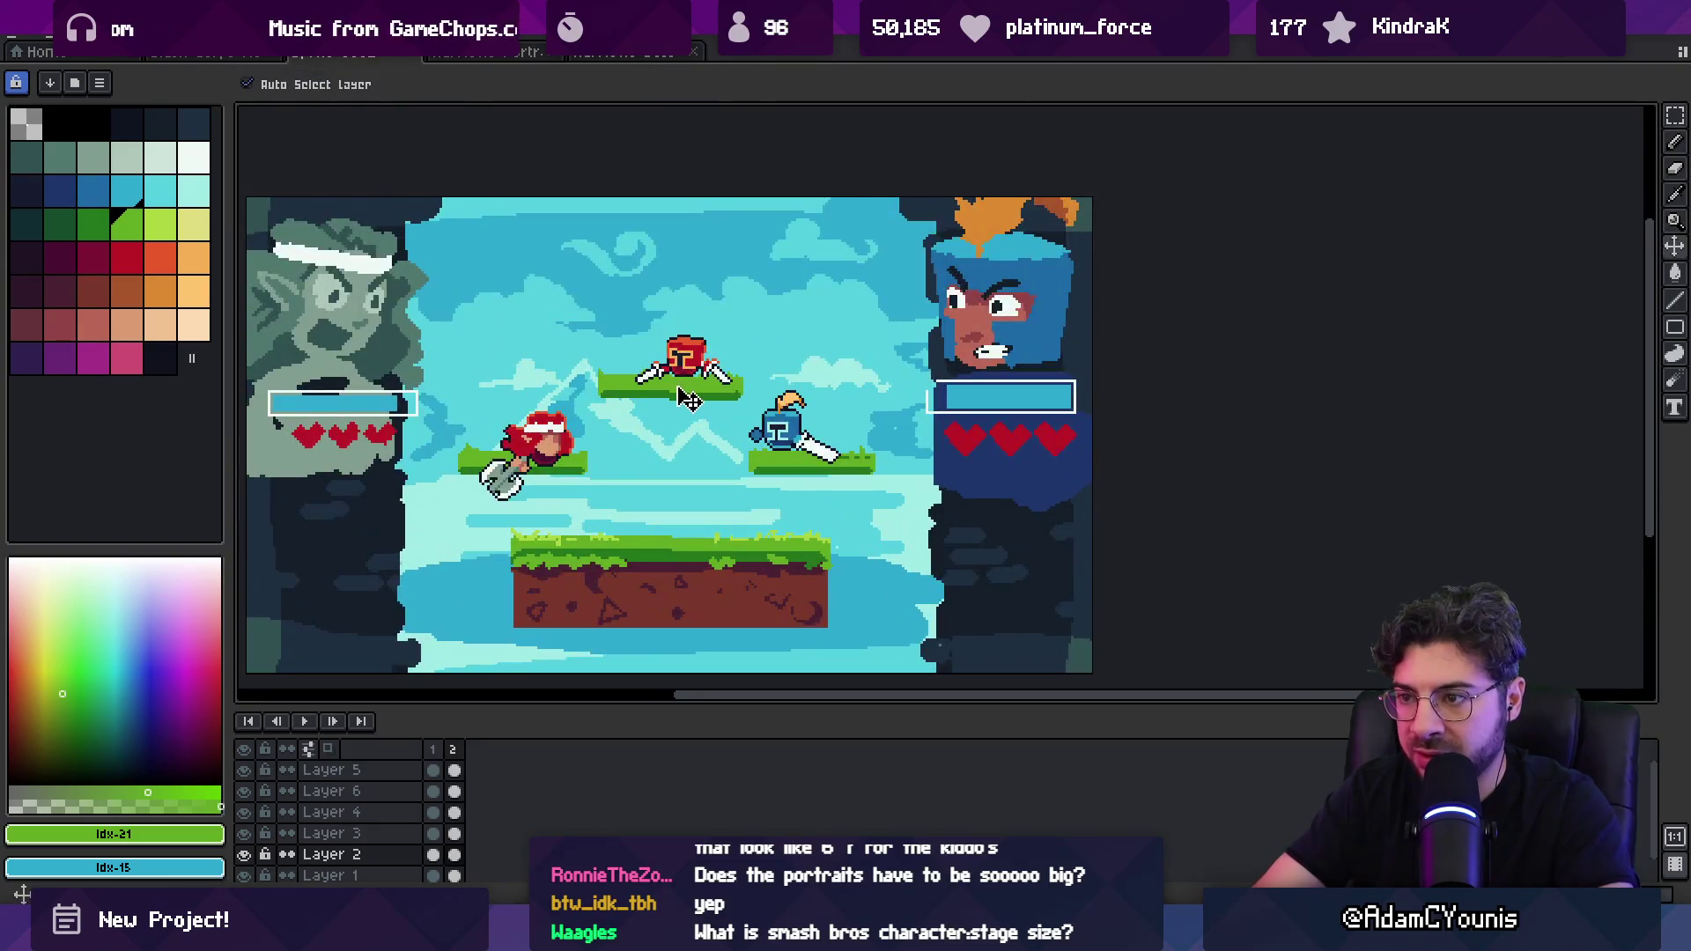
{"action": "left_click", "coordinate": [687, 357], "text": "ctrl"}
{"action": "key", "text": "m"}
{"action": "mouse_move", "coordinate": [577, 419]}
{"action": "left_mouse_down"}
{"action": "mouse_move", "coordinate": [779, 309]}
{"action": "mouse_move", "coordinate": [766, 301]}
{"action": "left_mouse_up"}
{"action": "key", "text": "ctrl+d"}
{"action": "key", "text": "alt+Up"}
Step: Lift the red character about 30px on Layer 4, then return to Layer 2
{"action": "key", "text": "b"}
{"action": "mouse_move", "coordinate": [710, 404]}
{"action": "left_mouse_down"}
{"action": "mouse_move", "coordinate": [678, 407]}
{"action": "mouse_move", "coordinate": [682, 335]}
{"action": "left_mouse_up"}
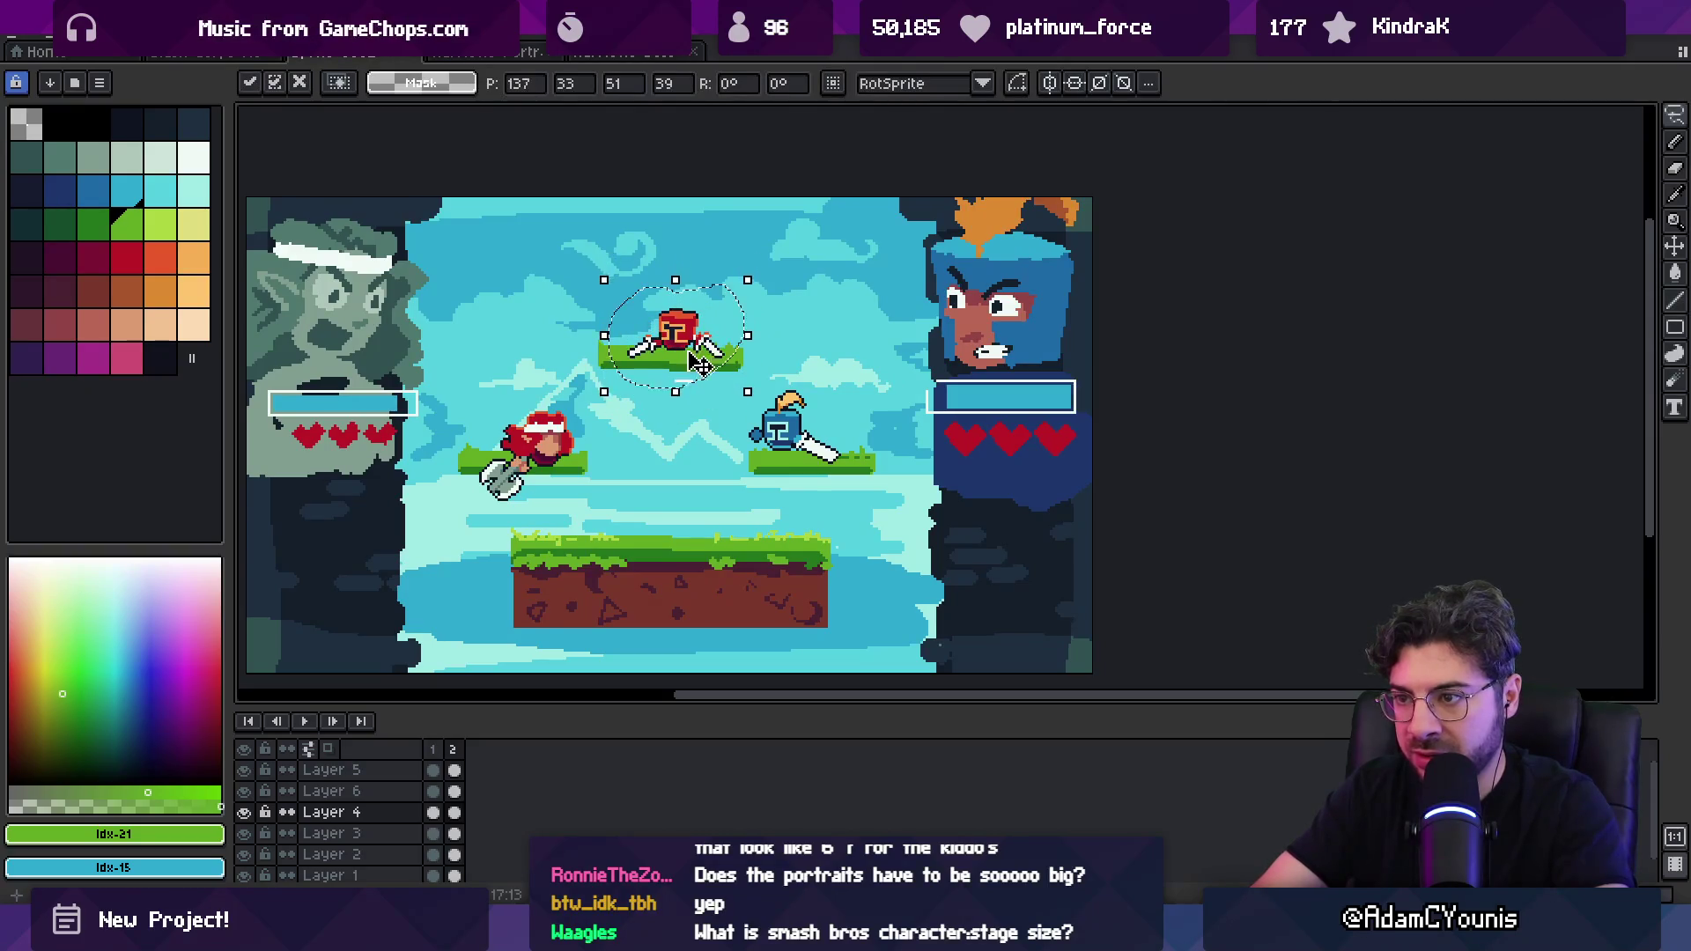
{"action": "key", "text": "ctrl+d"}
{"action": "key", "text": "b"}
{"action": "key", "text": "alt+Down"}
{"action": "key", "text": "alt+Down"}
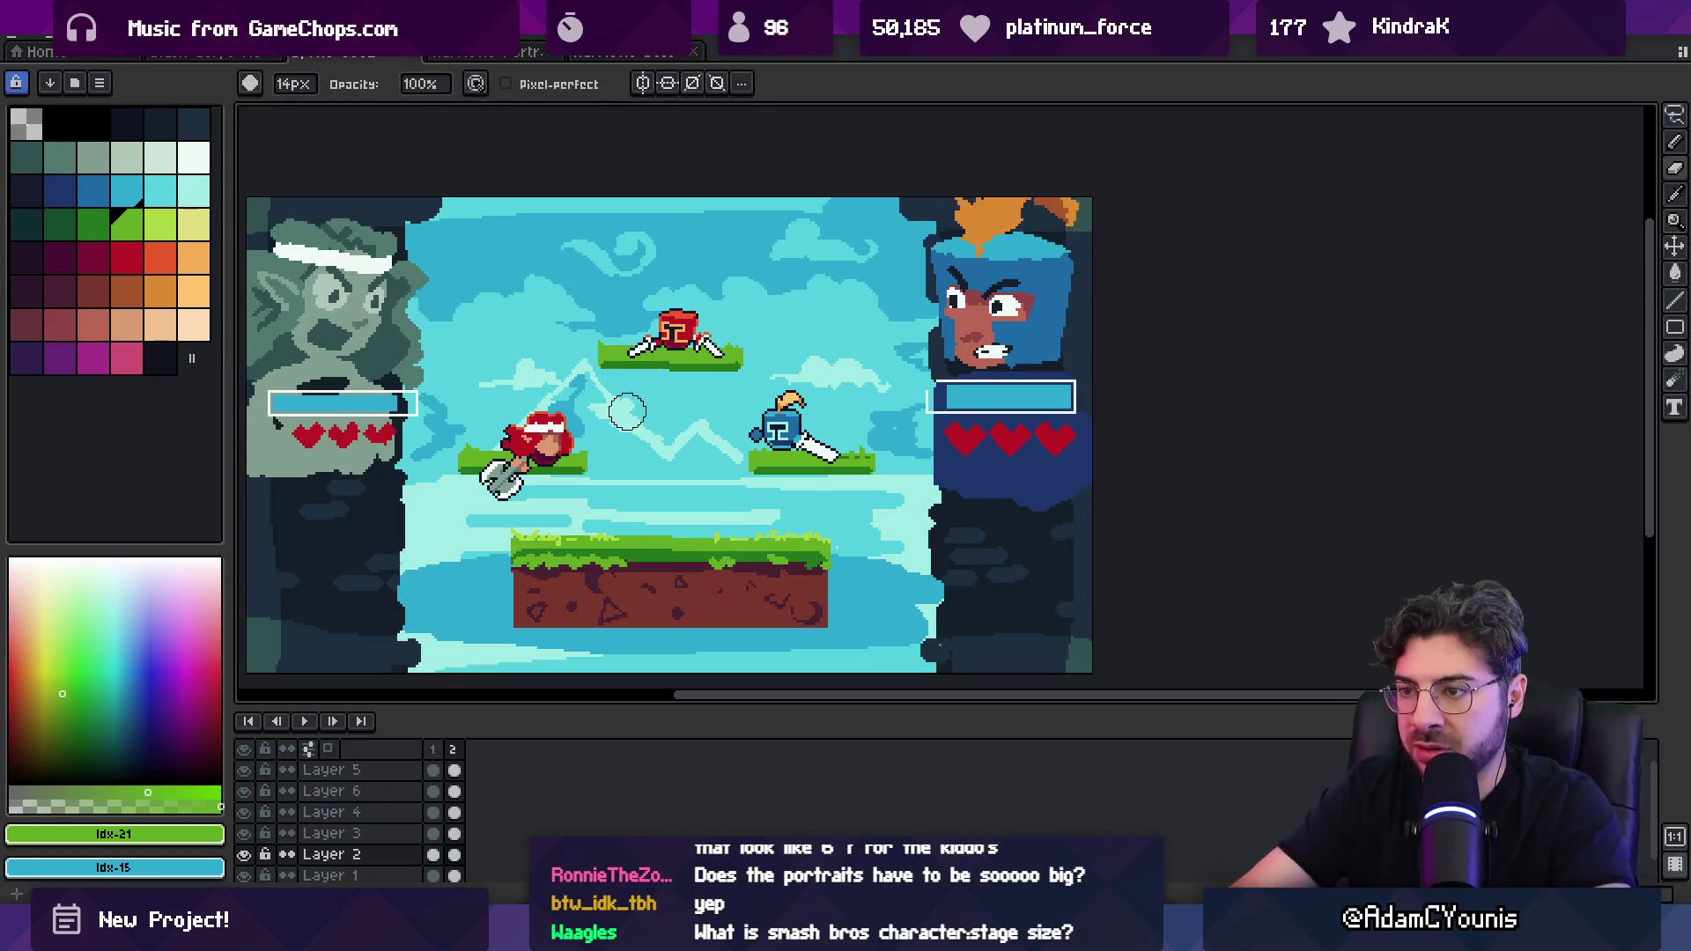
Step: Marquee-select the central play area and zoom out to see the whole stage
{"action": "key", "text": "m"}
{"action": "left_click_drag", "start_coordinate": [441, 211], "coordinate": [861, 676]}
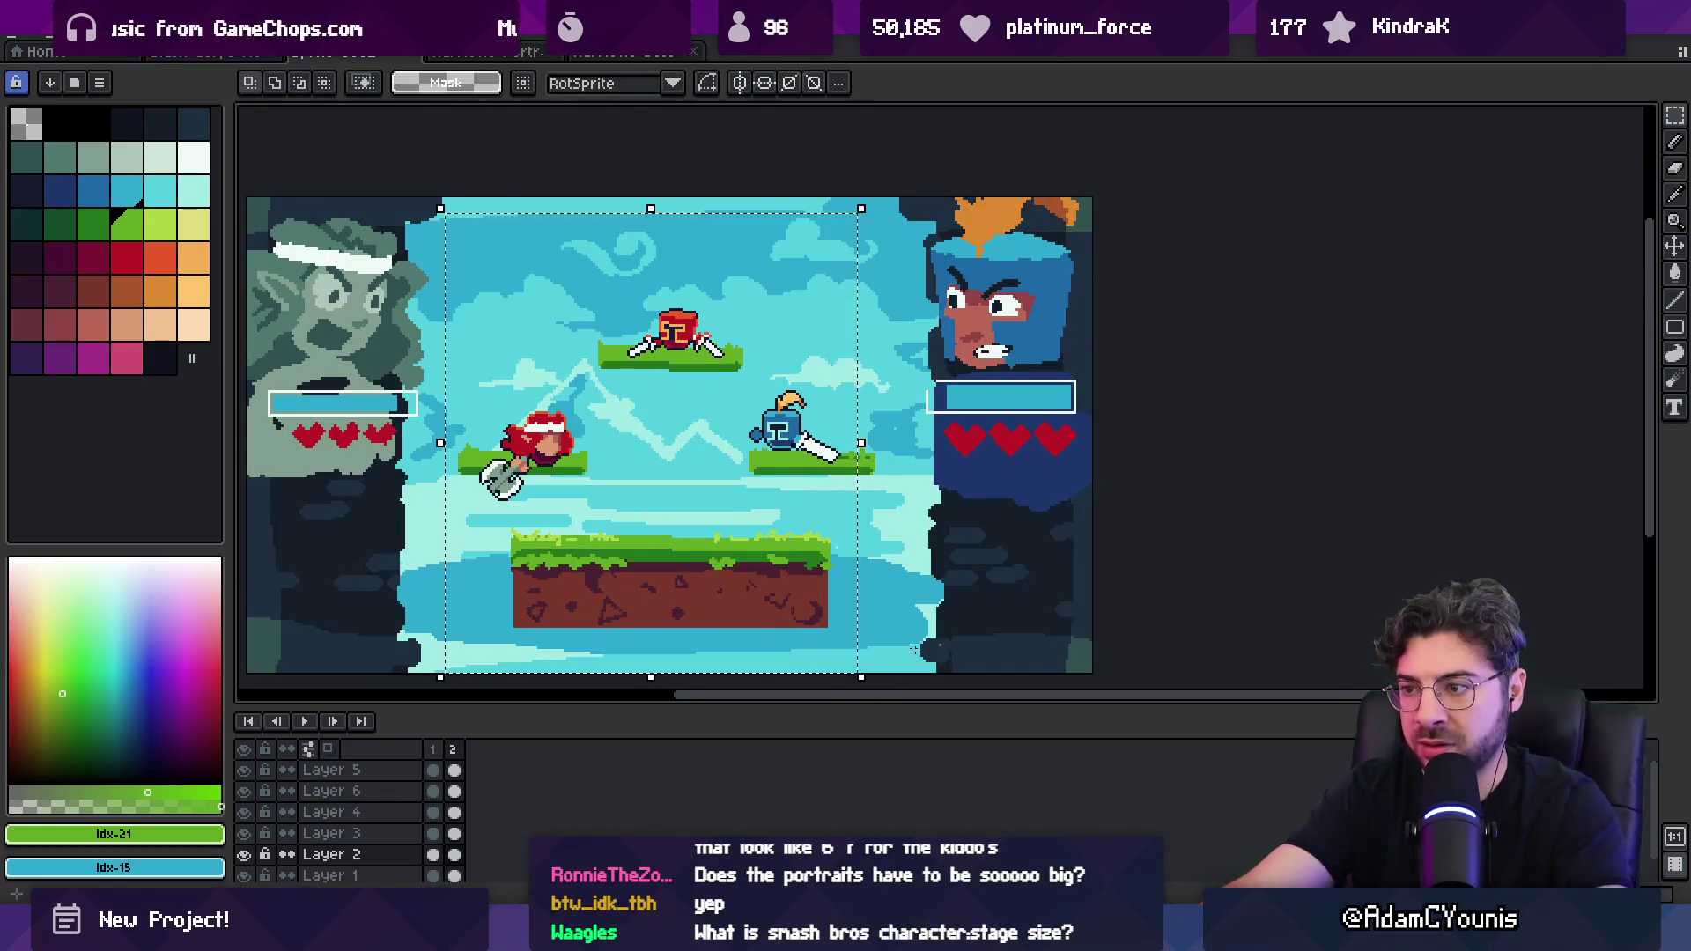
{"action": "key", "text": "z"}
{"action": "scroll", "coordinate": [669, 493], "scroll_direction": "down", "scroll_amount": 1}
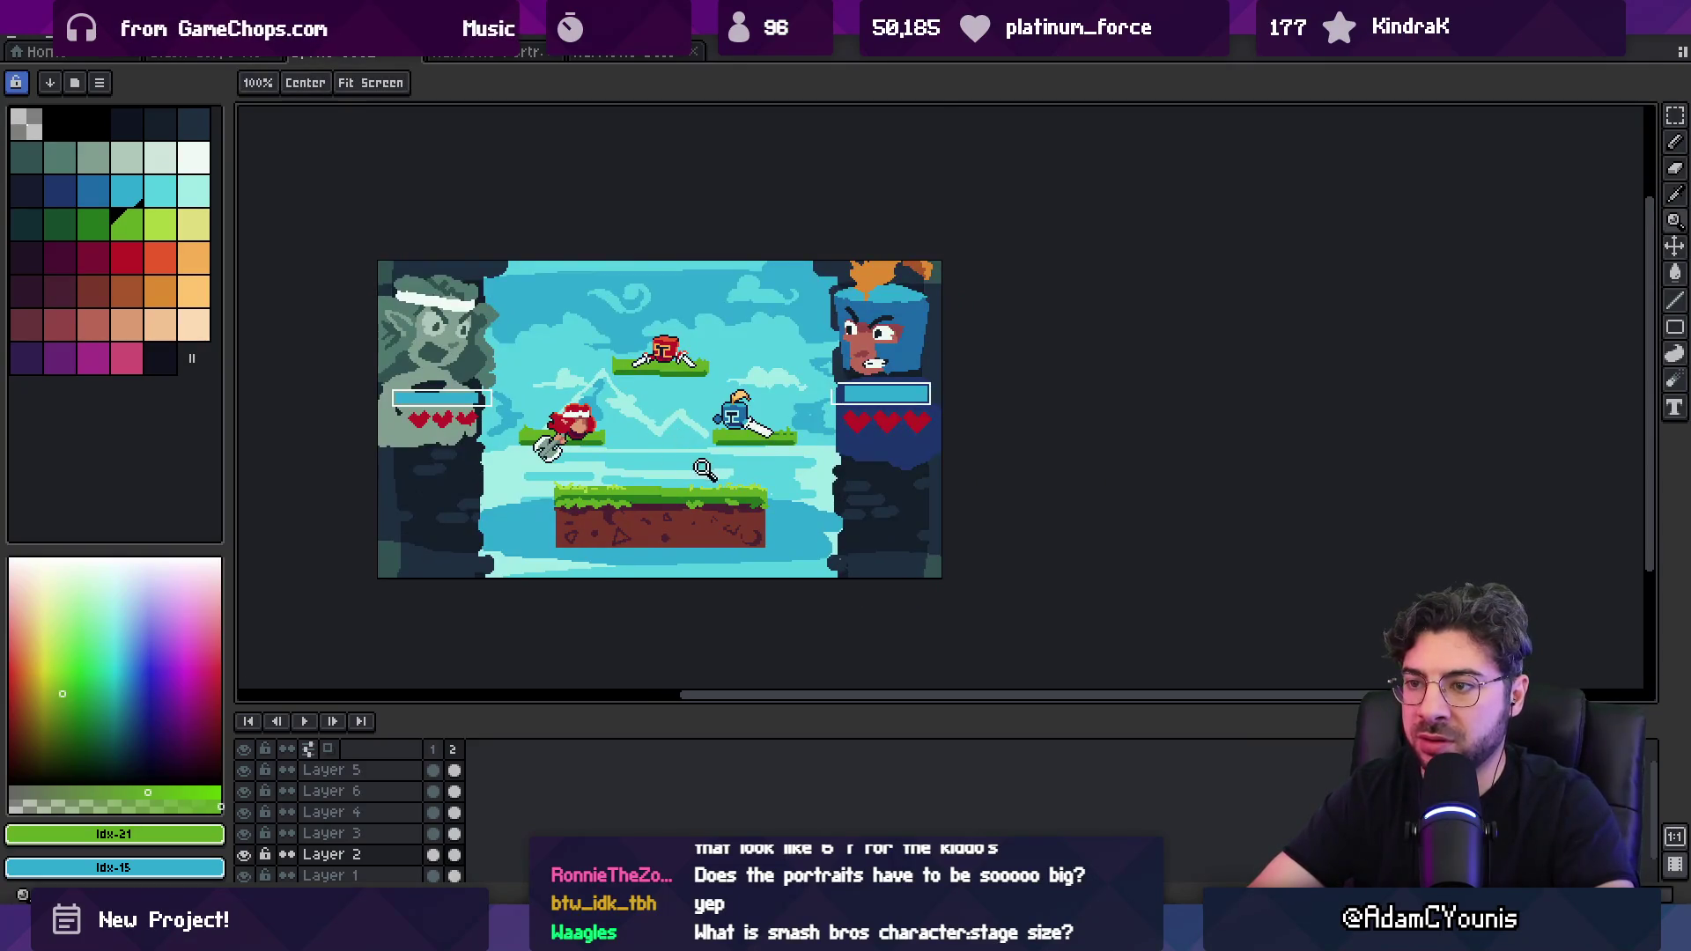
Step: Test a darker cyan stroke along the sky's top on the background layer, then undo it
{"action": "scroll", "coordinate": [616, 323], "scroll_direction": "up", "scroll_amount": 1}
{"action": "left_click", "coordinate": [559, 294], "text": "alt"}
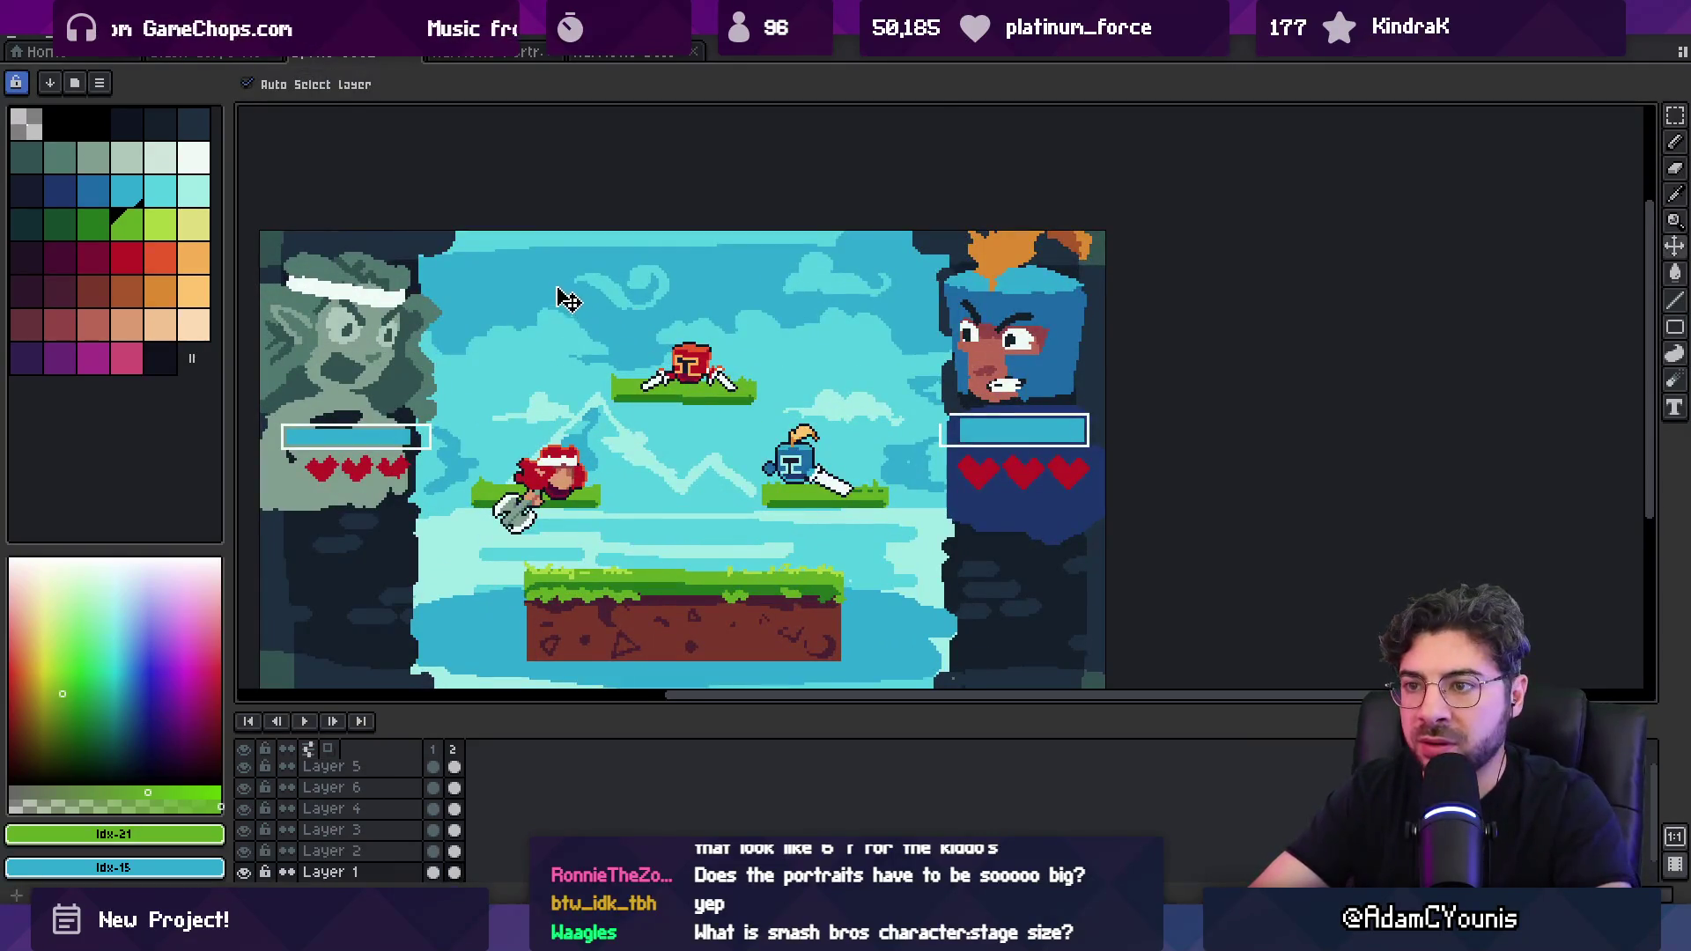
{"action": "key", "text": "b"}
{"action": "mouse_move", "coordinate": [426, 242]}
{"action": "left_mouse_down"}
{"action": "mouse_move", "coordinate": [755, 236]}
{"action": "mouse_move", "coordinate": [444, 237]}
{"action": "left_mouse_up"}
{"action": "key", "text": "ctrl+z"}
Step: Compare against the dark platform layout document, then return to the stage mockup
{"action": "key", "text": "z"}
{"action": "scroll", "coordinate": [637, 331], "scroll_direction": "down", "scroll_amount": 2}
{"action": "scroll", "coordinate": [638, 331], "scroll_direction": "up", "scroll_amount": 1}
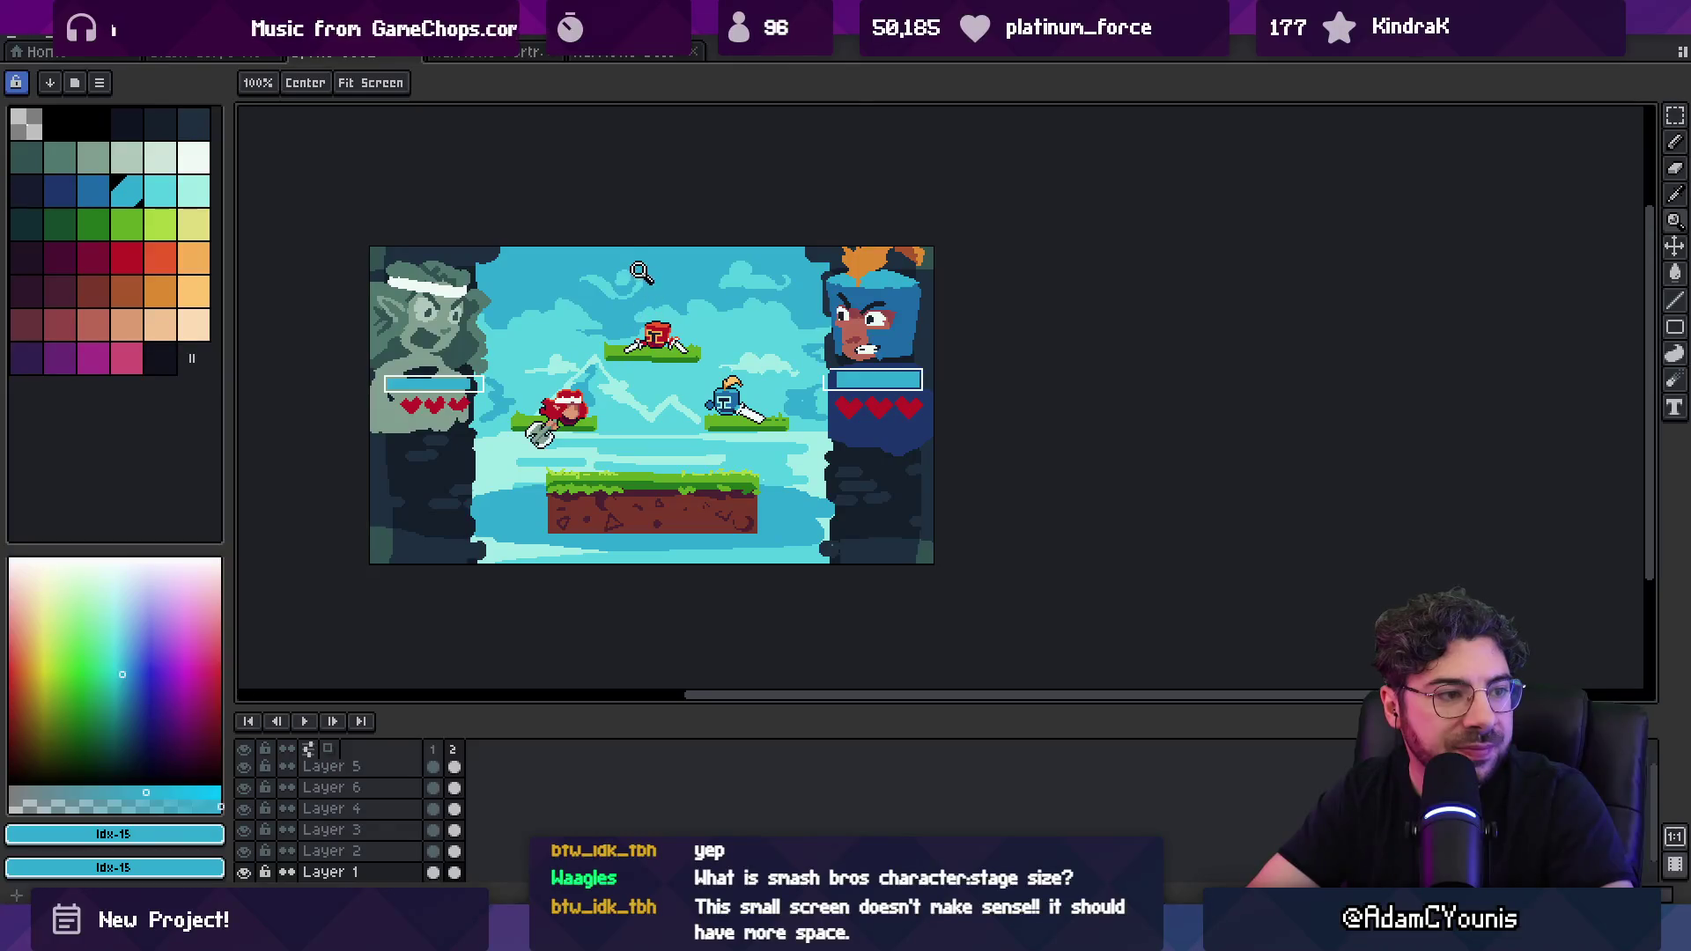
{"action": "scroll", "coordinate": [683, 388], "scroll_direction": "up", "scroll_amount": 1}
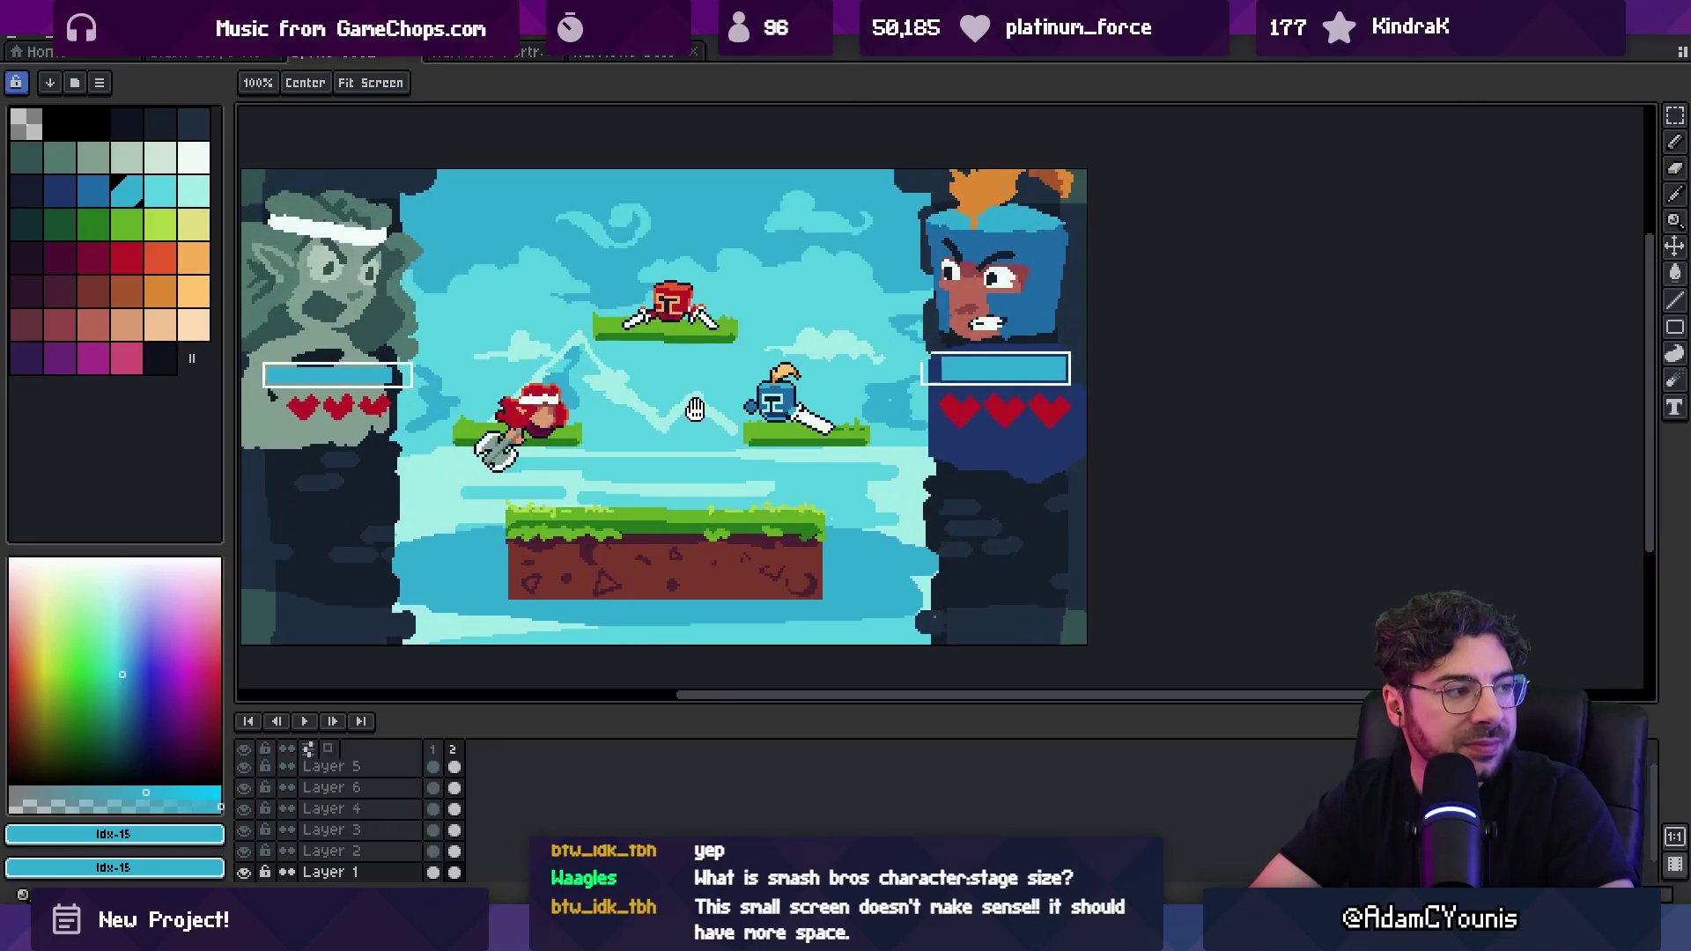
{"action": "key", "text": "v"}
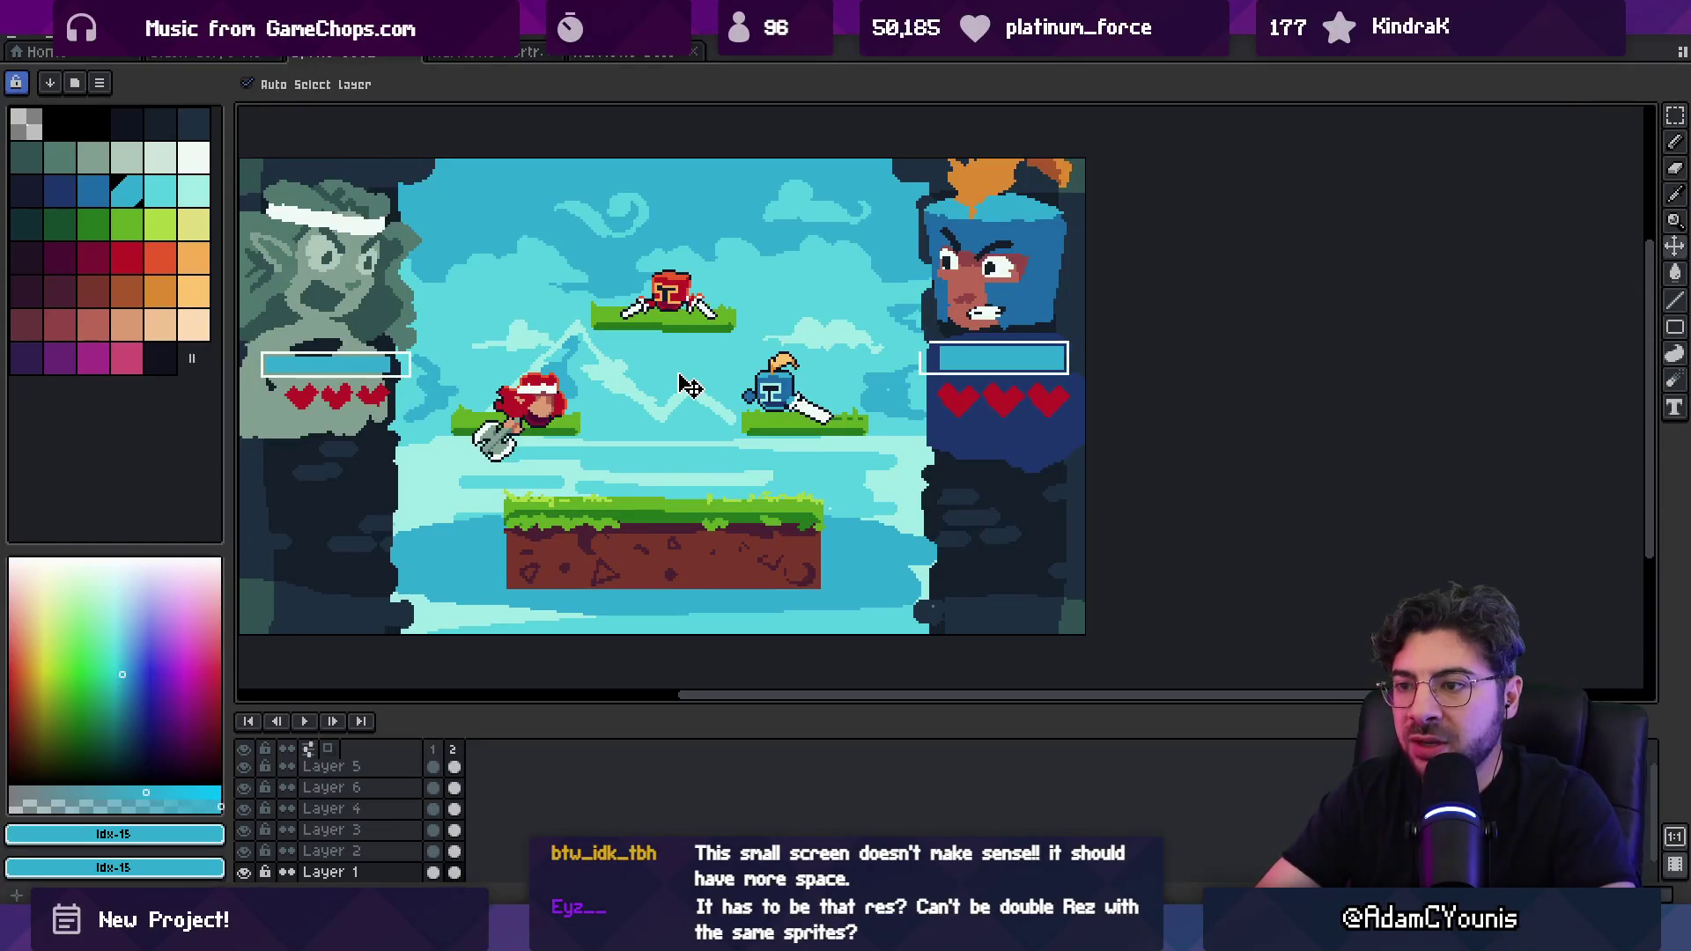
{"action": "left_click", "coordinate": [245, 53]}
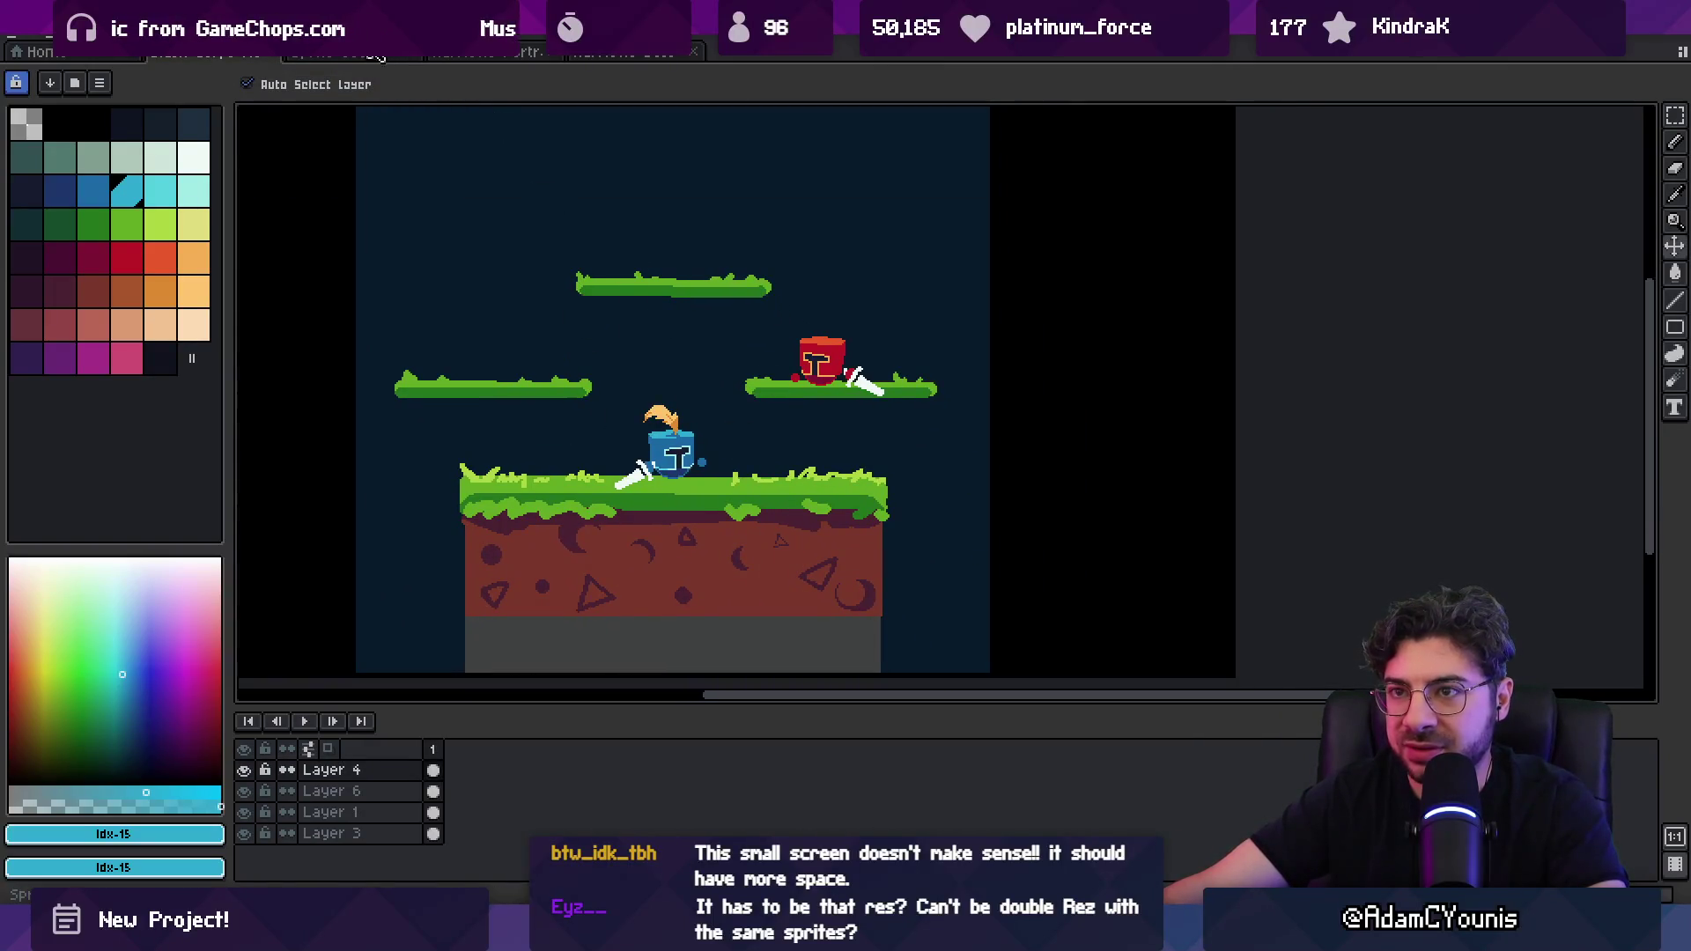
{"action": "scroll", "coordinate": [695, 486], "scroll_direction": "down", "scroll_amount": 1}
{"action": "scroll", "coordinate": [766, 467], "scroll_direction": "up", "scroll_amount": 1}
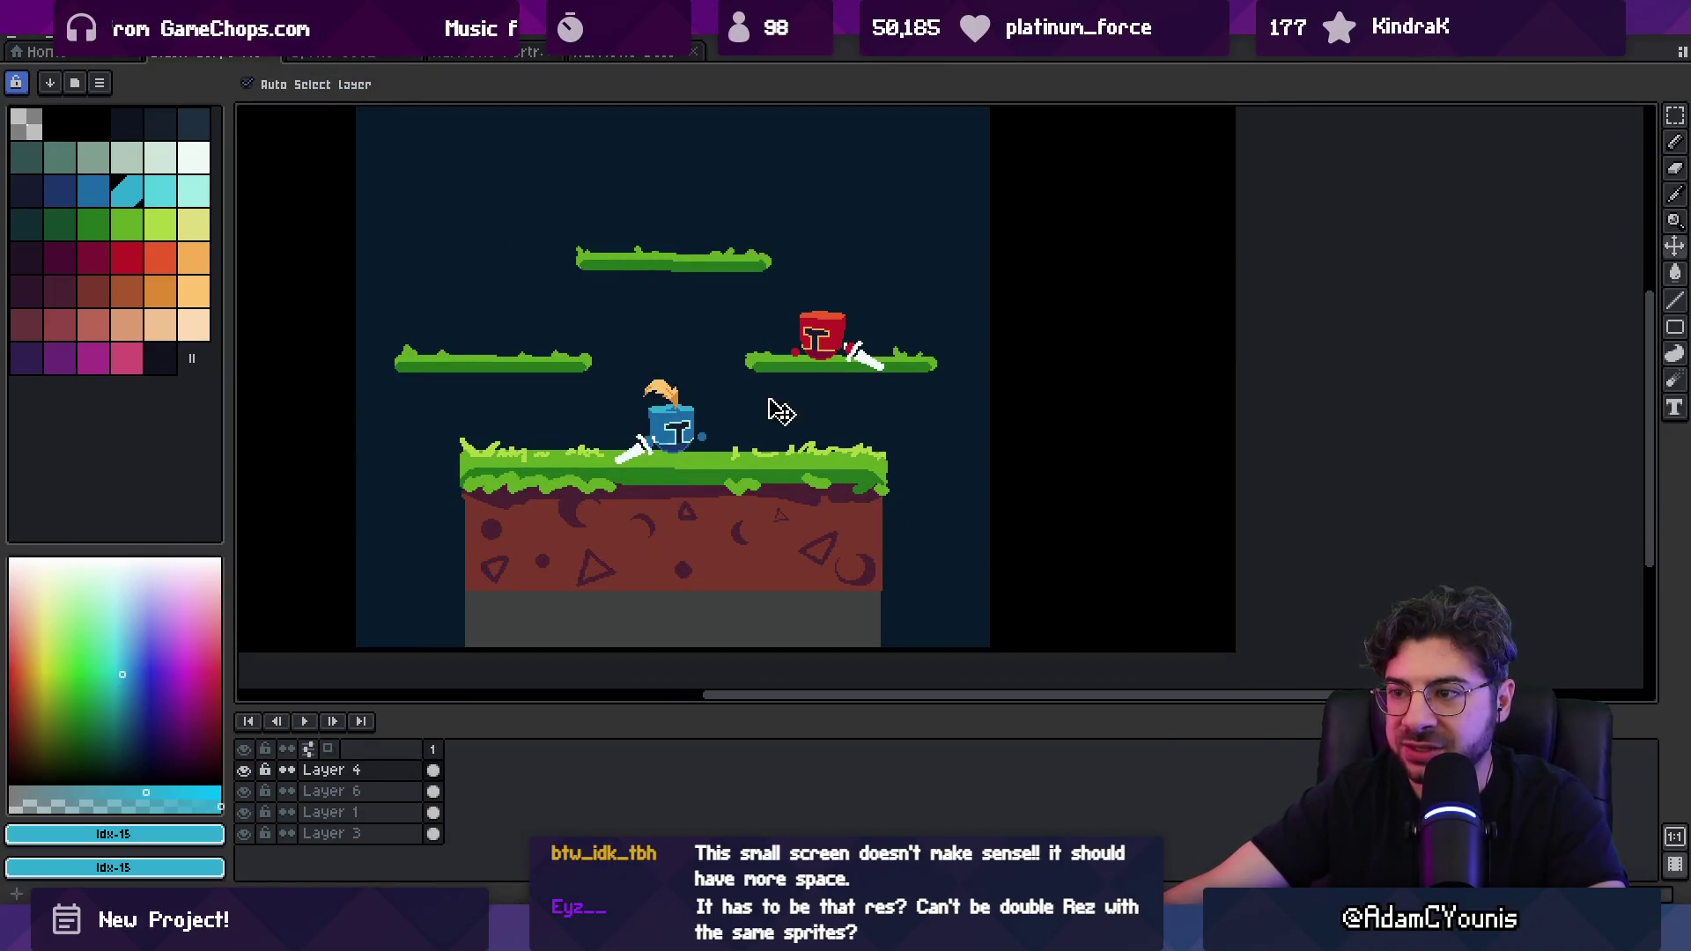
{"action": "left_click", "coordinate": [361, 55]}
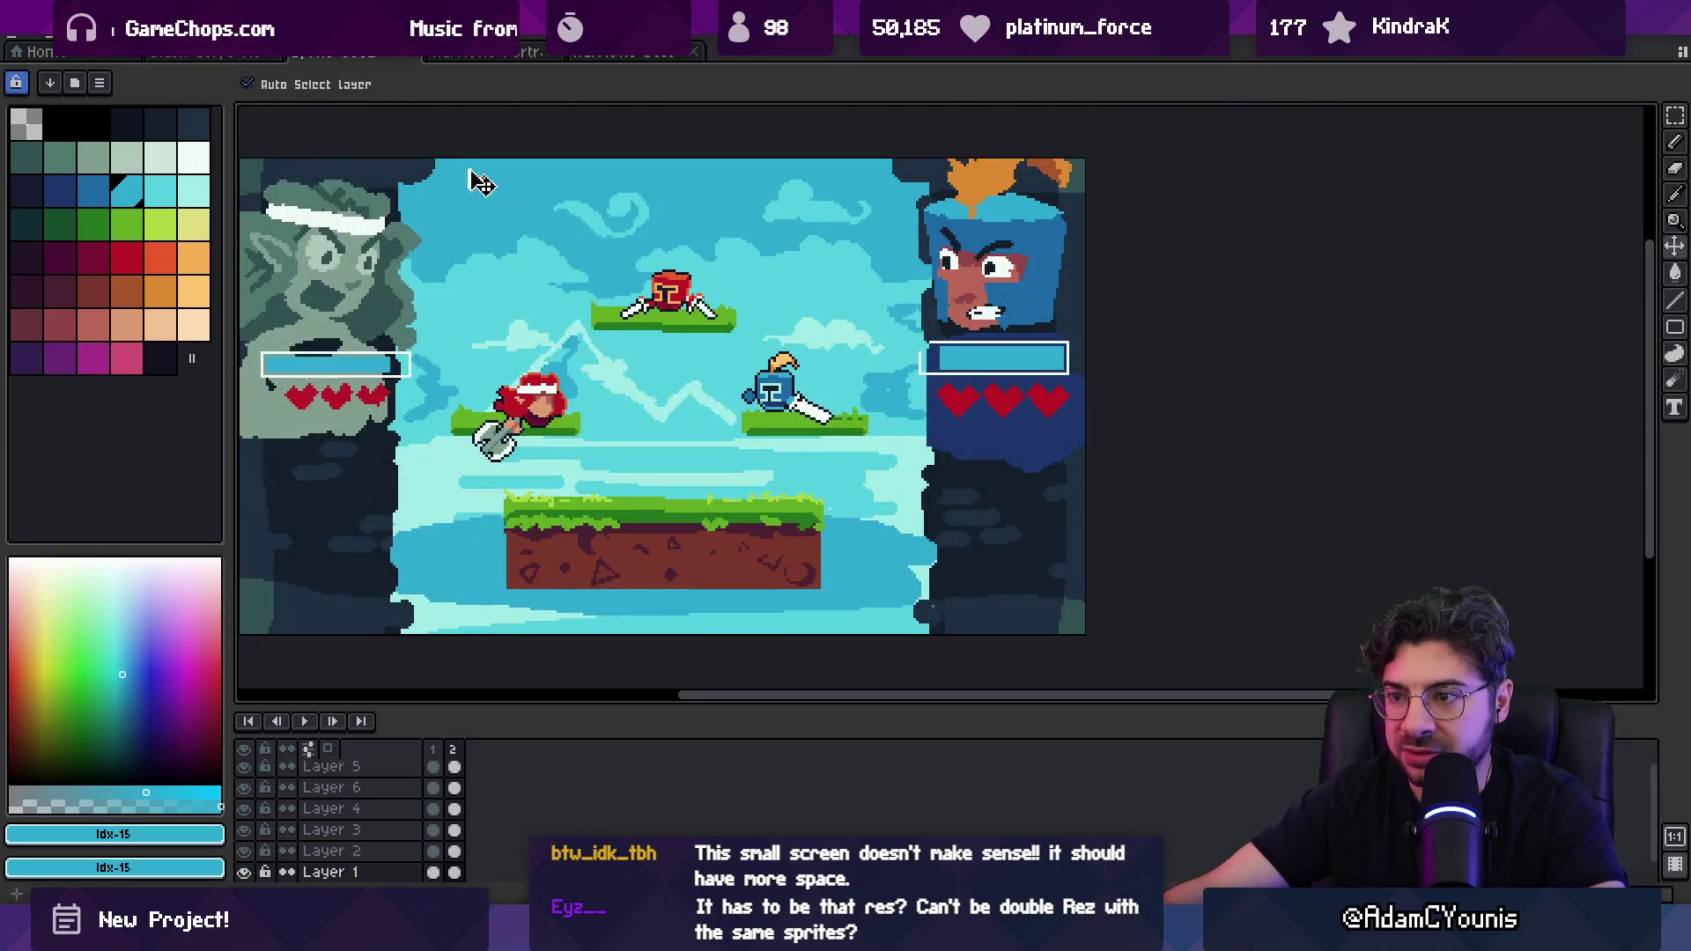
Step: Cancel the save prompt and flip between animation frames 1 and 2
{"action": "key", "text": "ctrl+s"}
{"action": "key", "text": "Escape"}
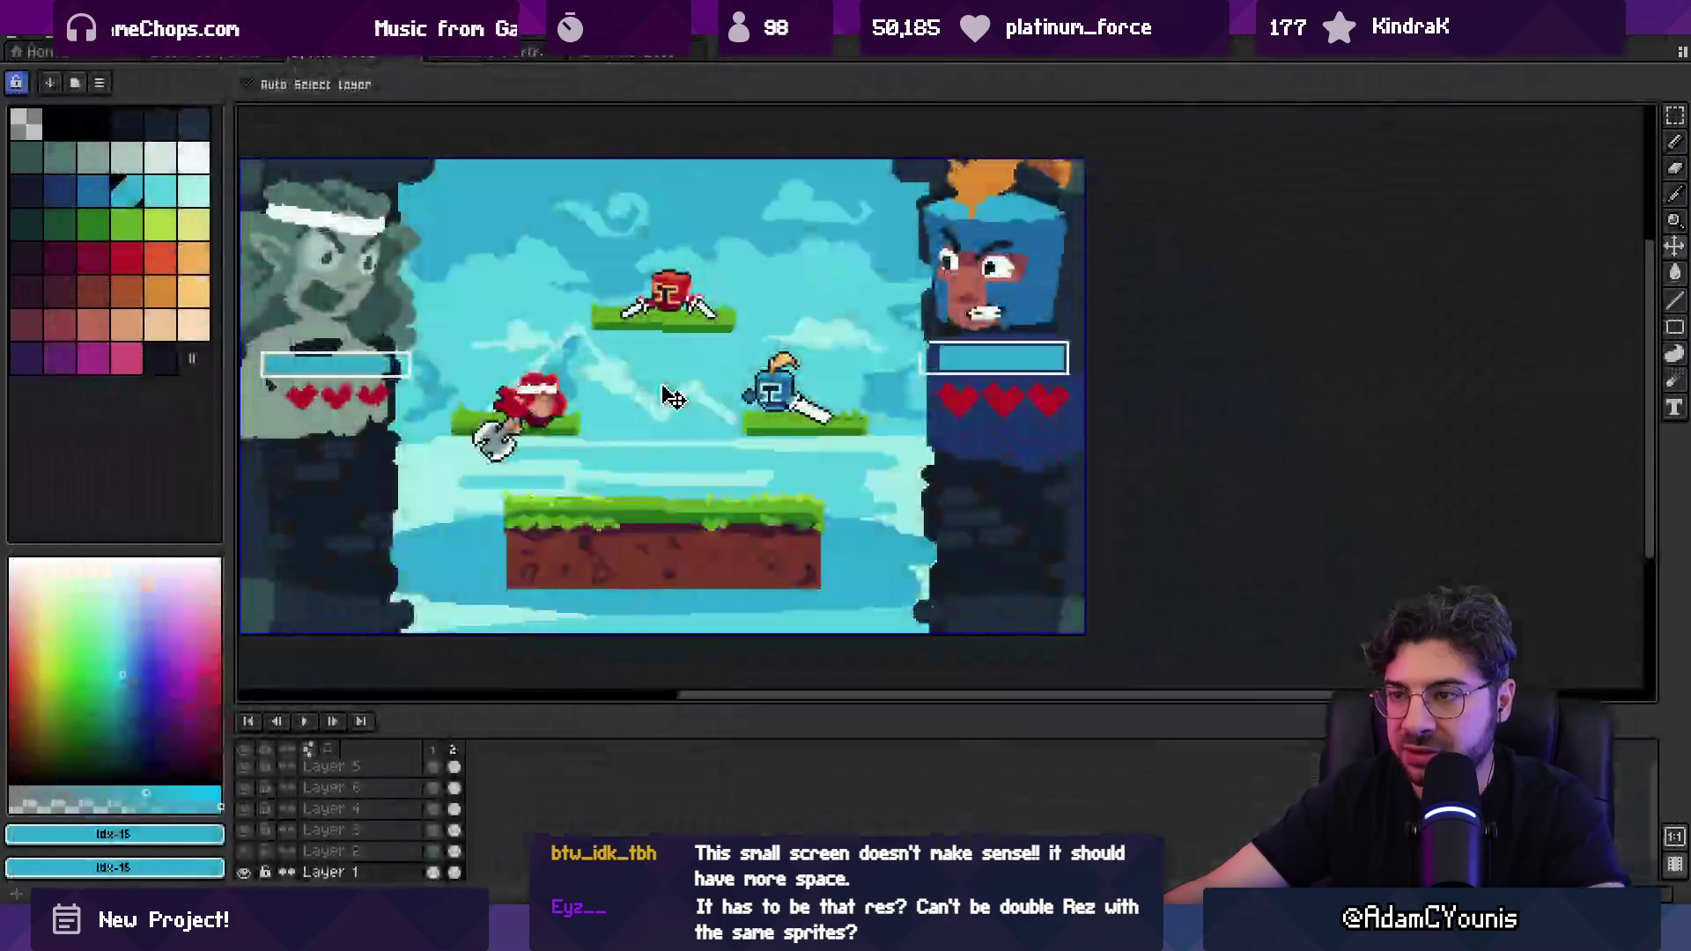
{"action": "scroll", "coordinate": [551, 247], "scroll_direction": "down", "scroll_amount": 1}
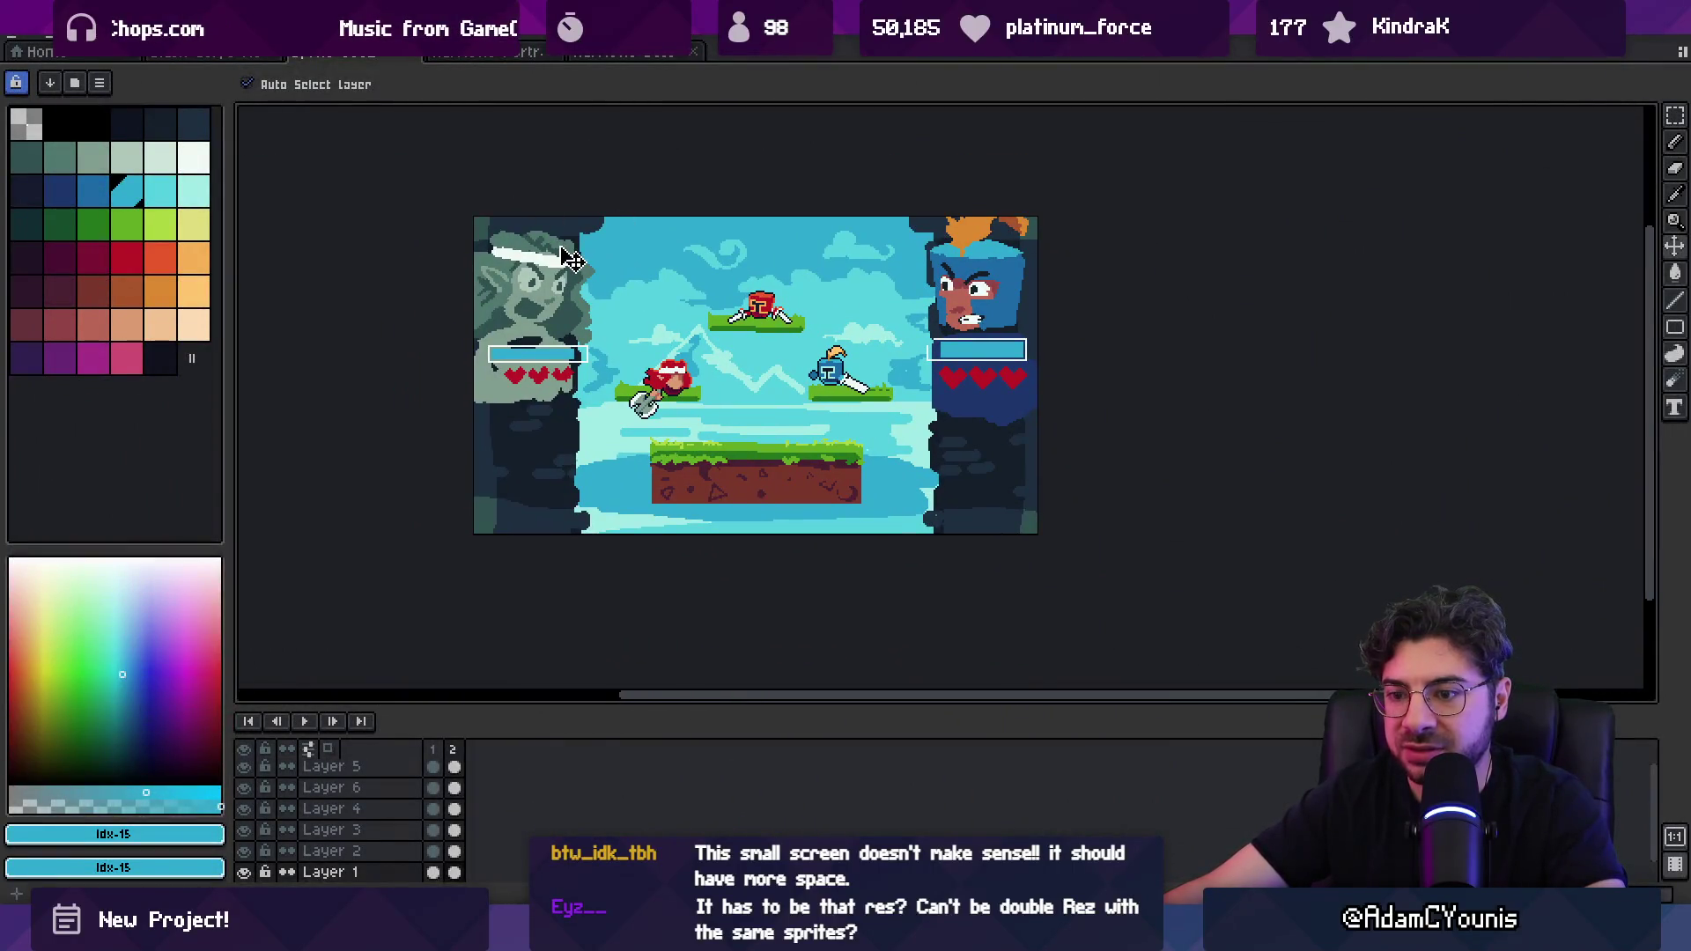
{"action": "left_click", "coordinate": [433, 750]}
{"action": "left_click", "coordinate": [453, 750]}
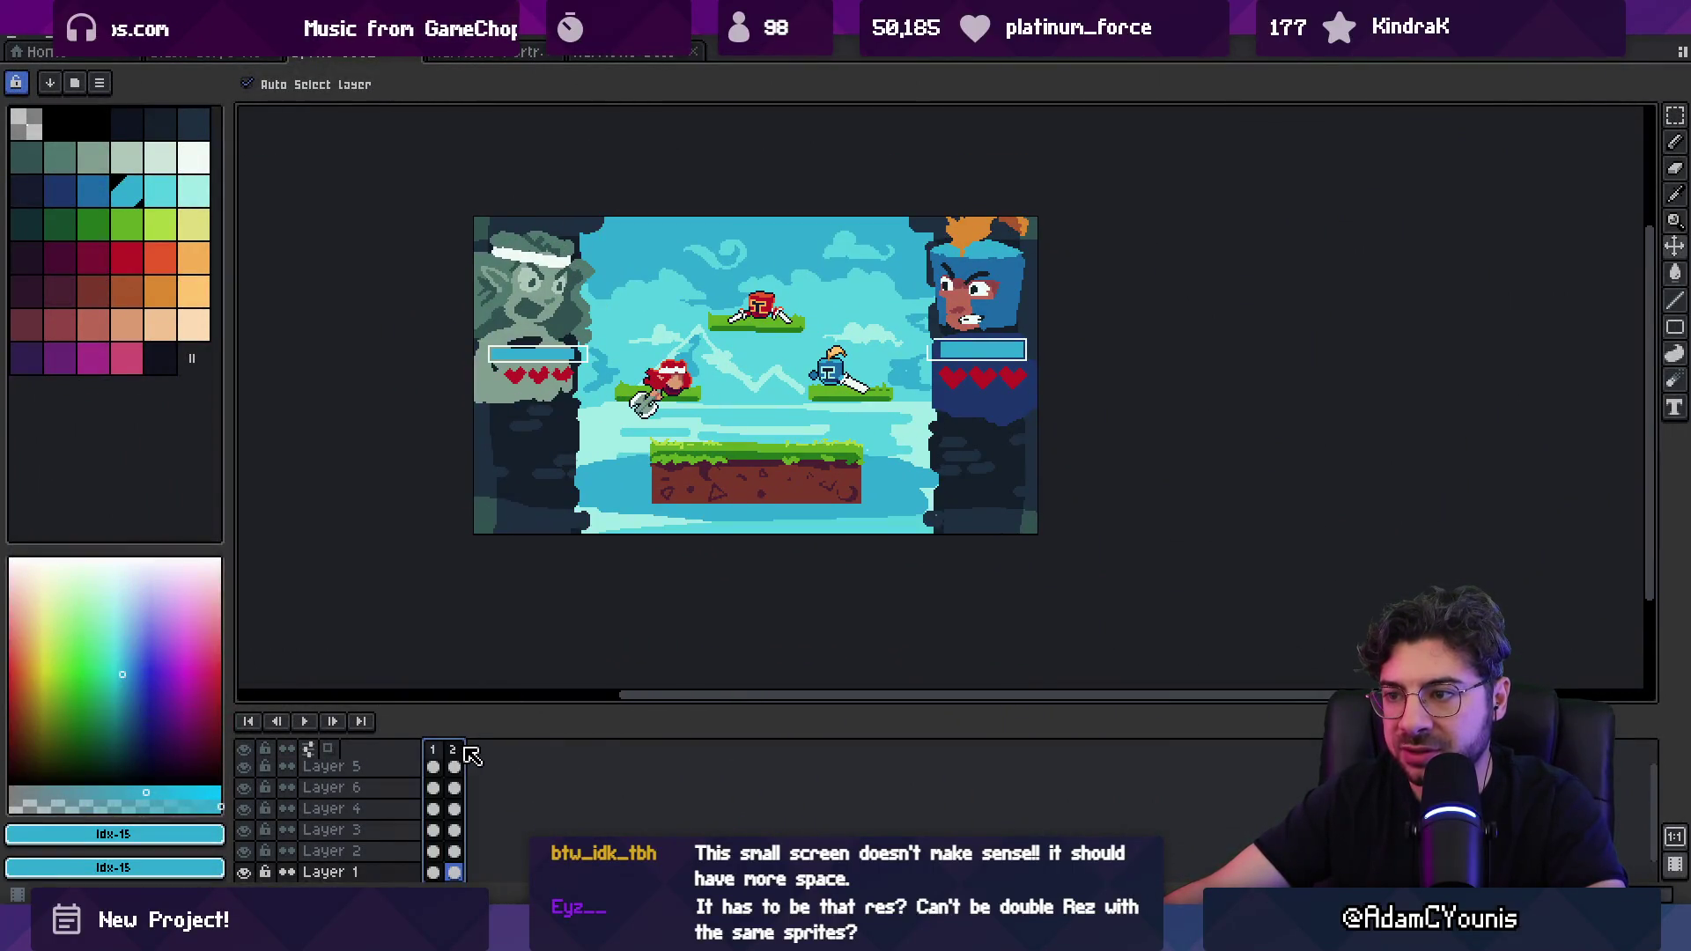
Step: Recentre the view and sample the left portrait's grey-green on Layer 6
{"action": "left_click_drag", "start_coordinate": [784, 369], "coordinate": [687, 401]}
{"action": "scroll", "coordinate": [456, 384], "scroll_direction": "up", "scroll_amount": 1}
{"action": "left_click", "coordinate": [455, 363]}
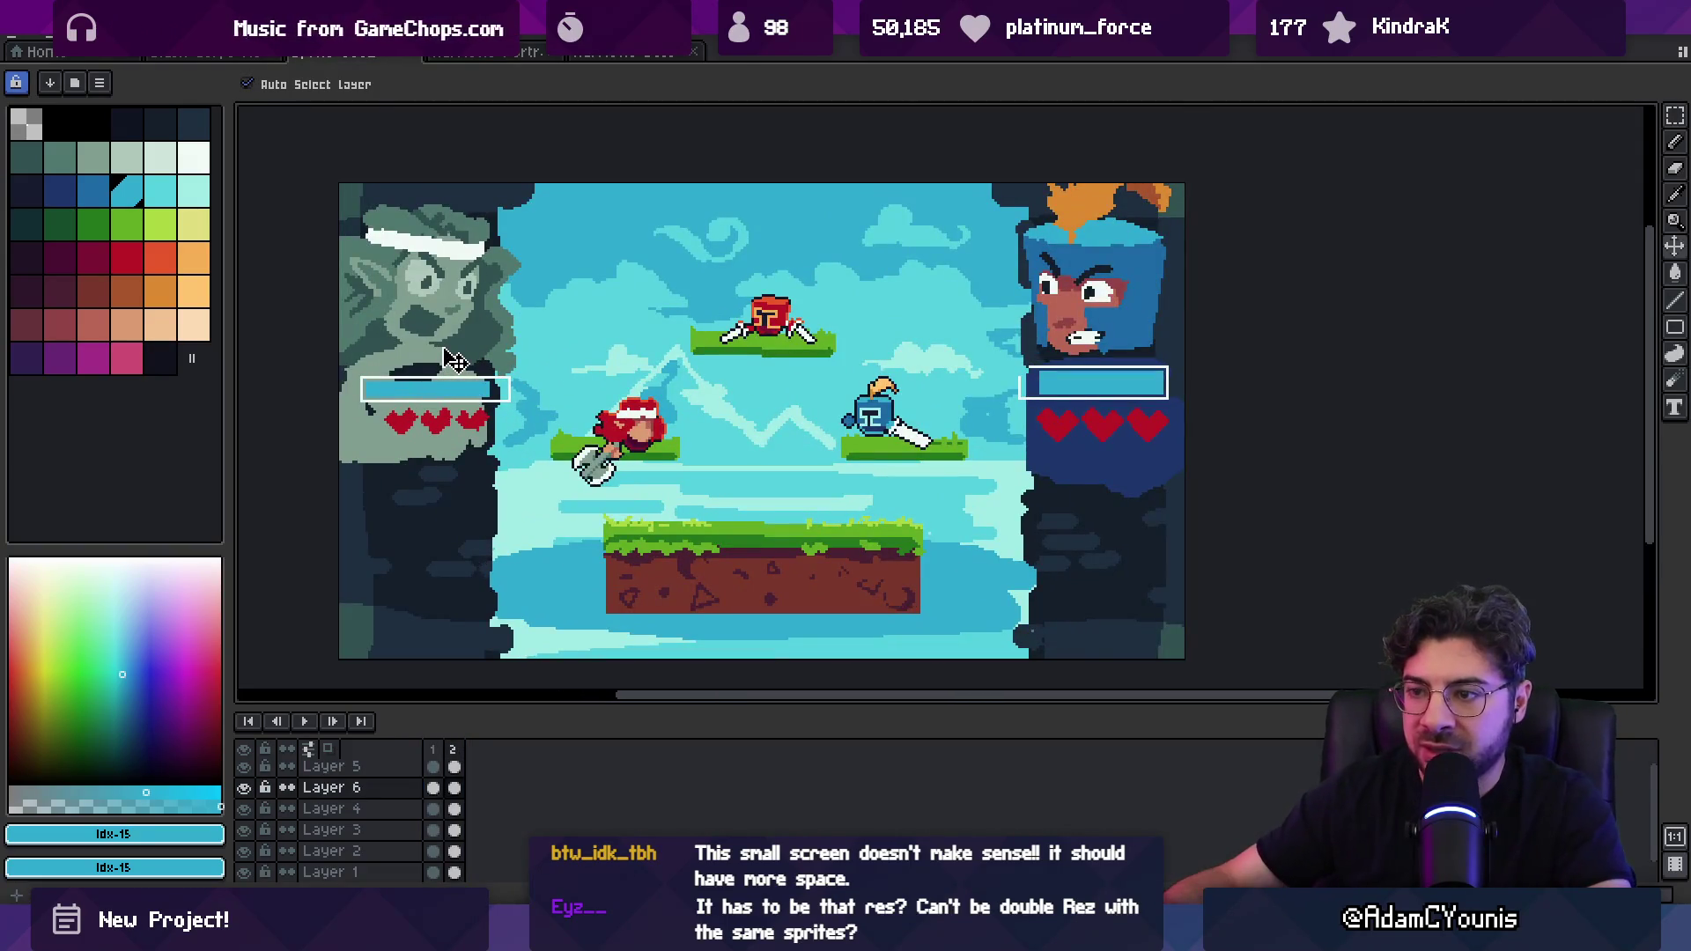
{"action": "key", "text": "i"}
{"action": "left_click", "coordinate": [469, 282]}
{"action": "key", "text": "b"}
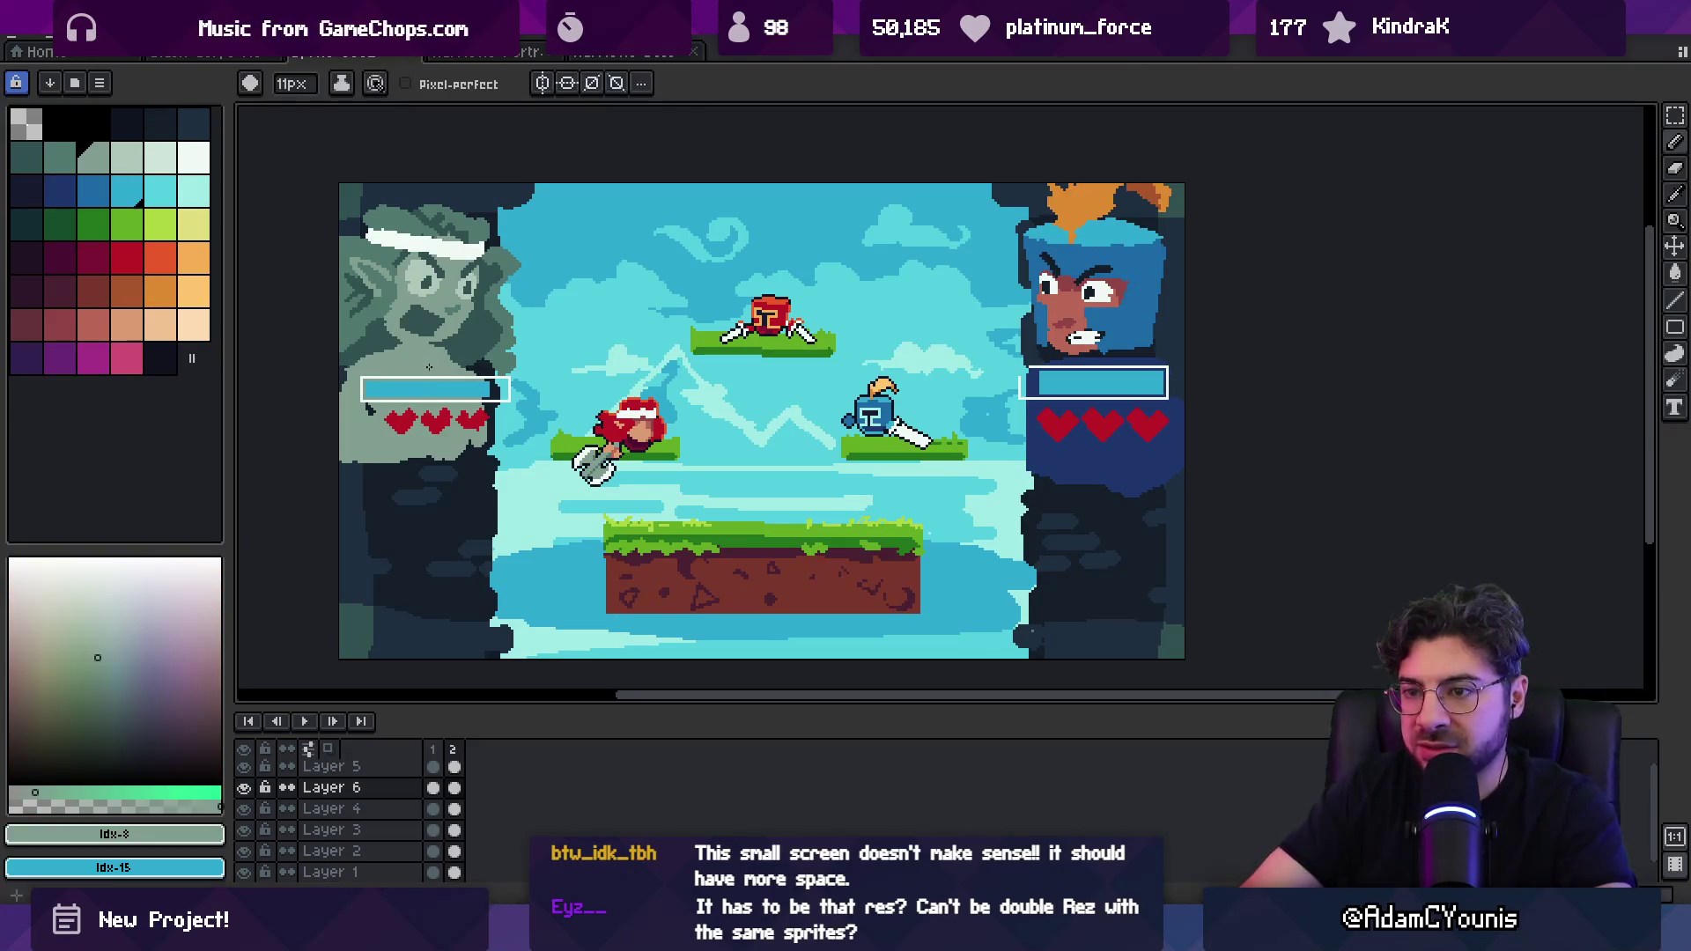
{"action": "key", "text": "z"}
{"action": "scroll", "coordinate": [493, 391], "scroll_direction": "down", "scroll_amount": 4}
{"action": "scroll", "coordinate": [529, 414], "scroll_direction": "up", "scroll_amount": 4}
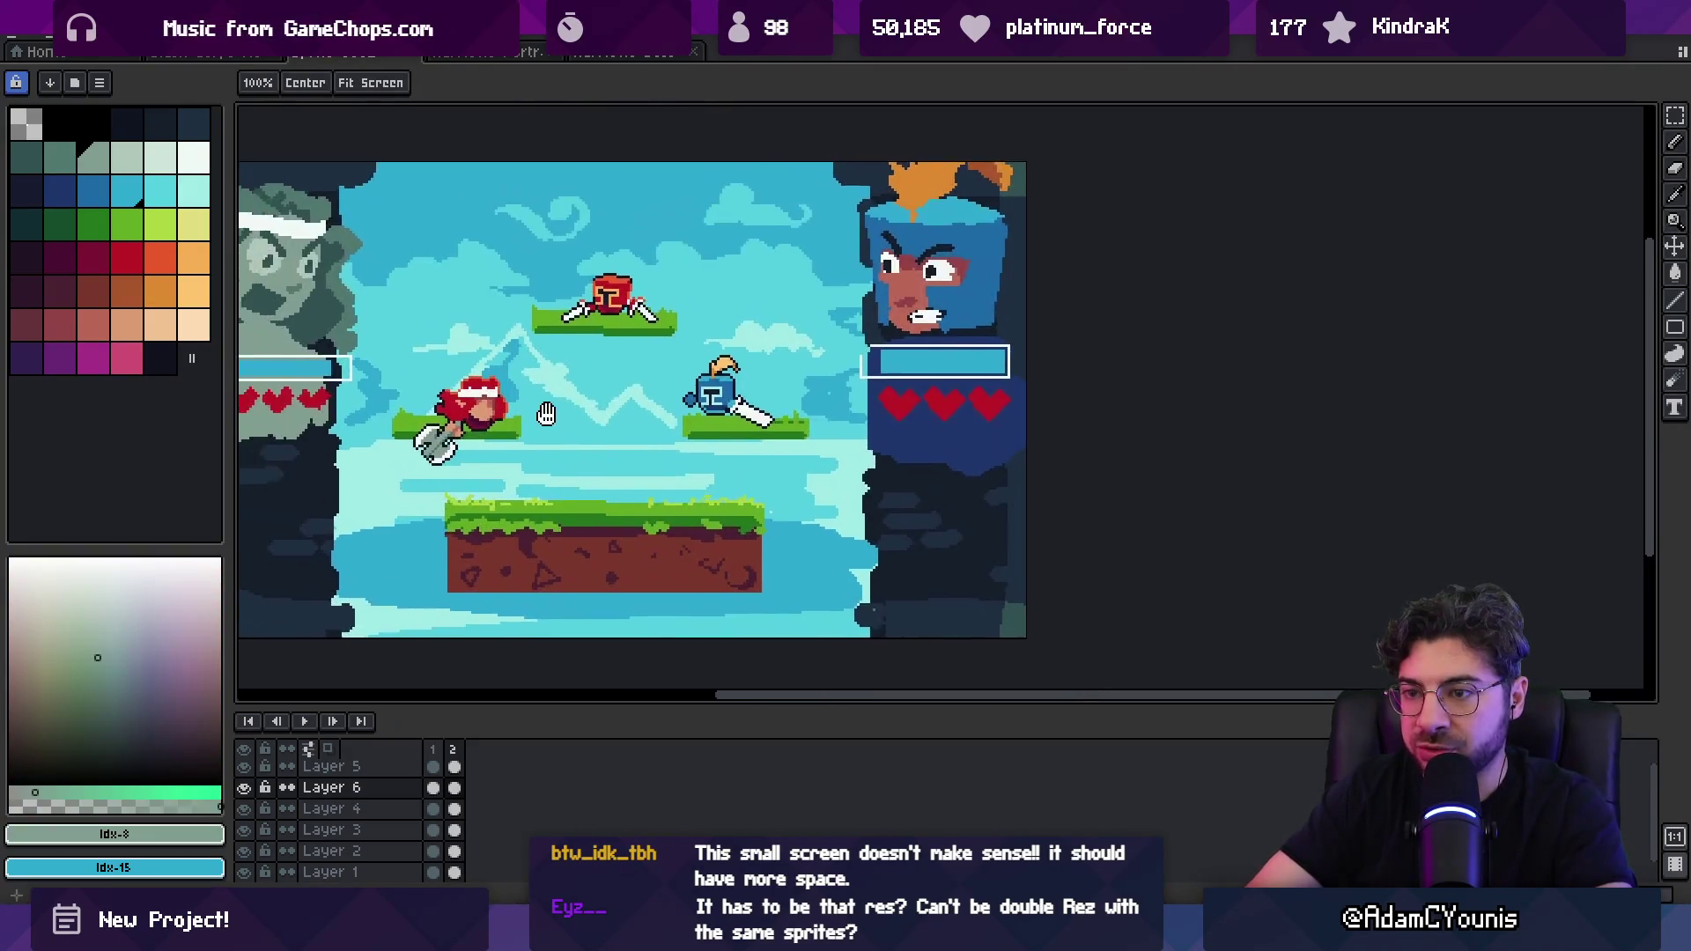
{"action": "scroll", "coordinate": [577, 447], "scroll_direction": "down", "scroll_amount": 1}
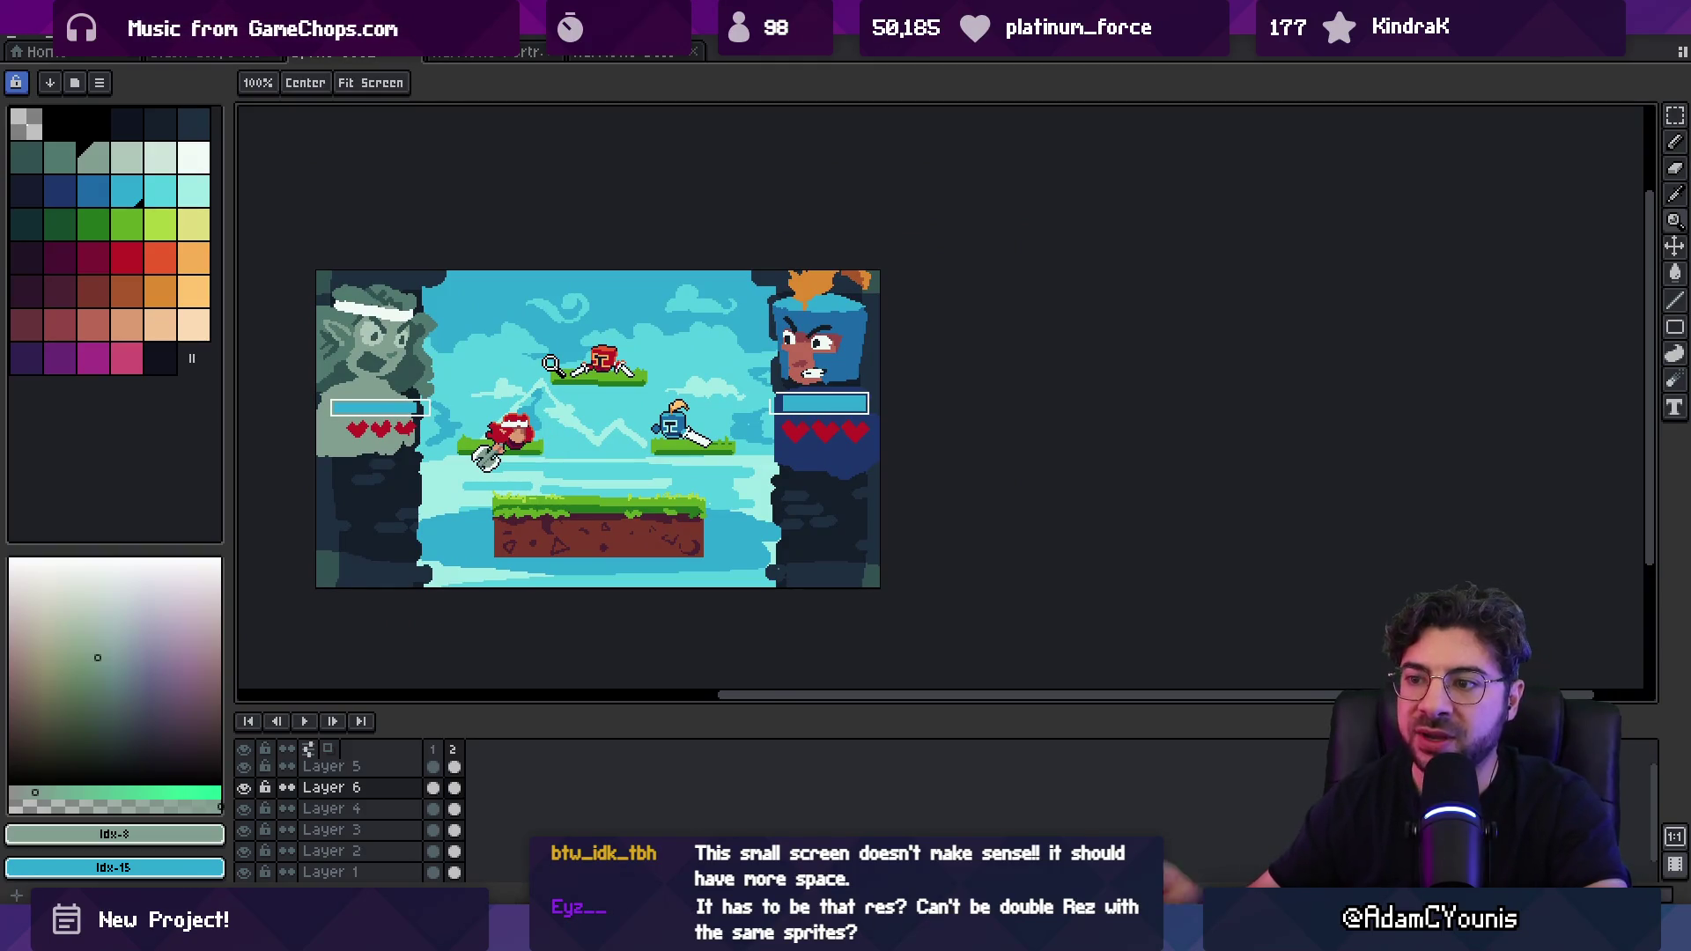
Step: Create a new blank 640×360 sprite
{"action": "left_click", "coordinate": [39, 40]}
{"action": "left_click", "coordinate": [166, 58]}
{"action": "type", "text": "0"}
{"action": "key", "text": "Tab"}
{"action": "type", "text": "3"}
{"action": "key", "text": "Return"}
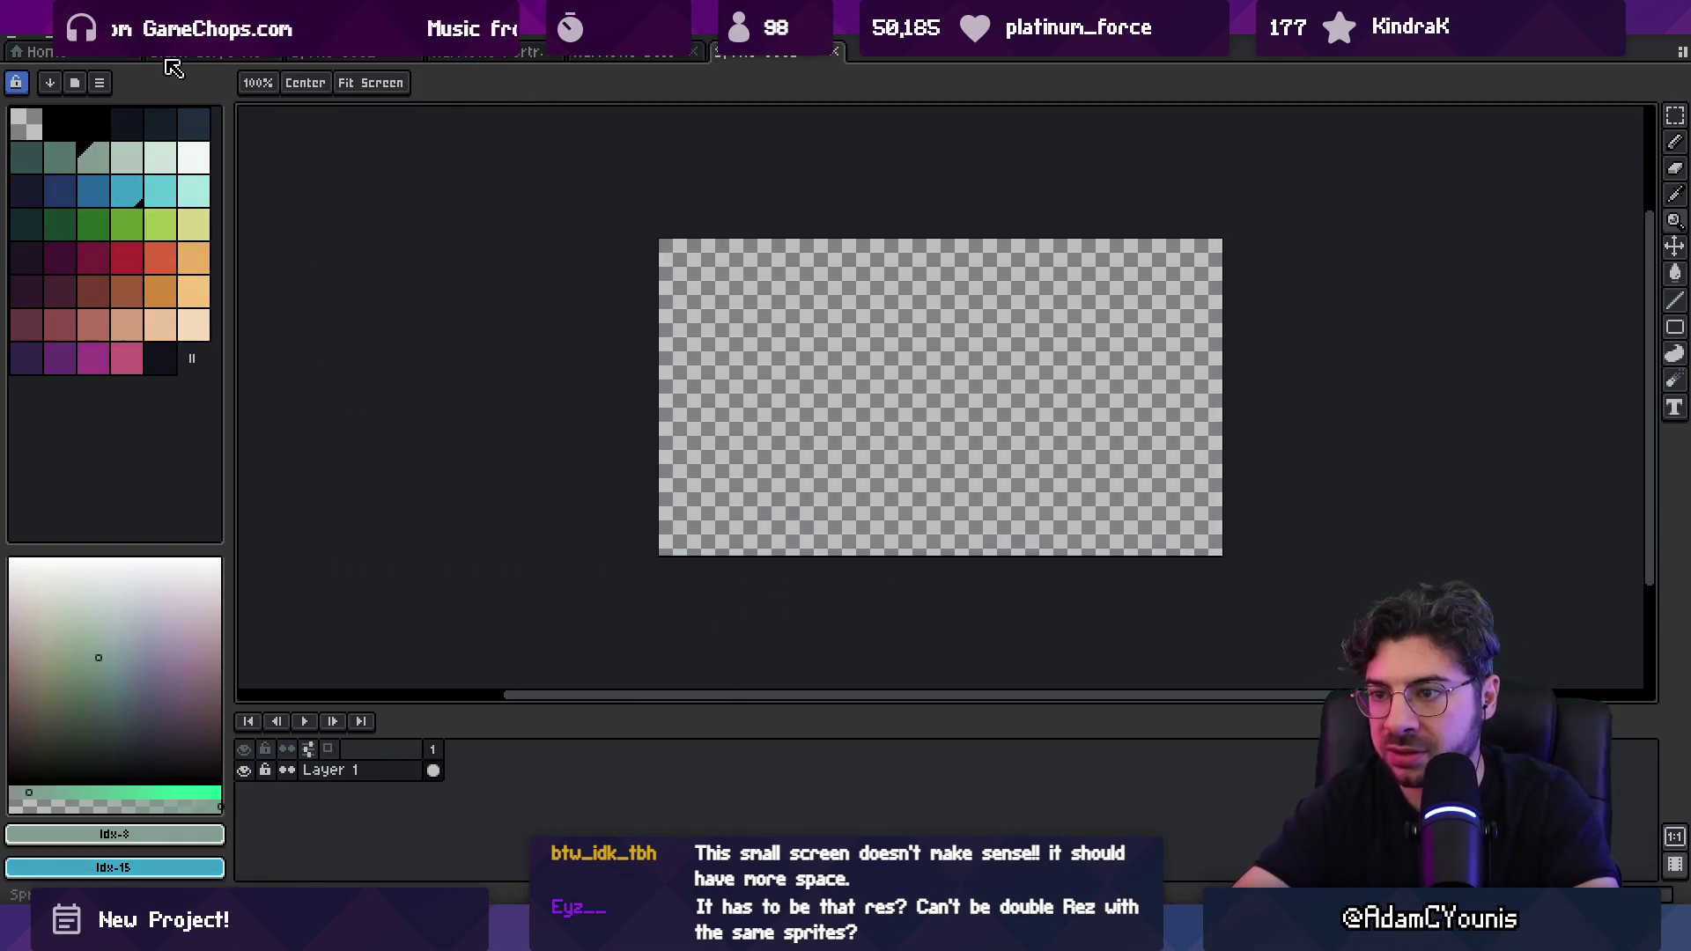
Step: Copy frame 2 cels of Layers 1–5 from the mockup and paste them into the new sprite
{"action": "left_click", "coordinate": [335, 55]}
{"action": "key", "text": "v"}
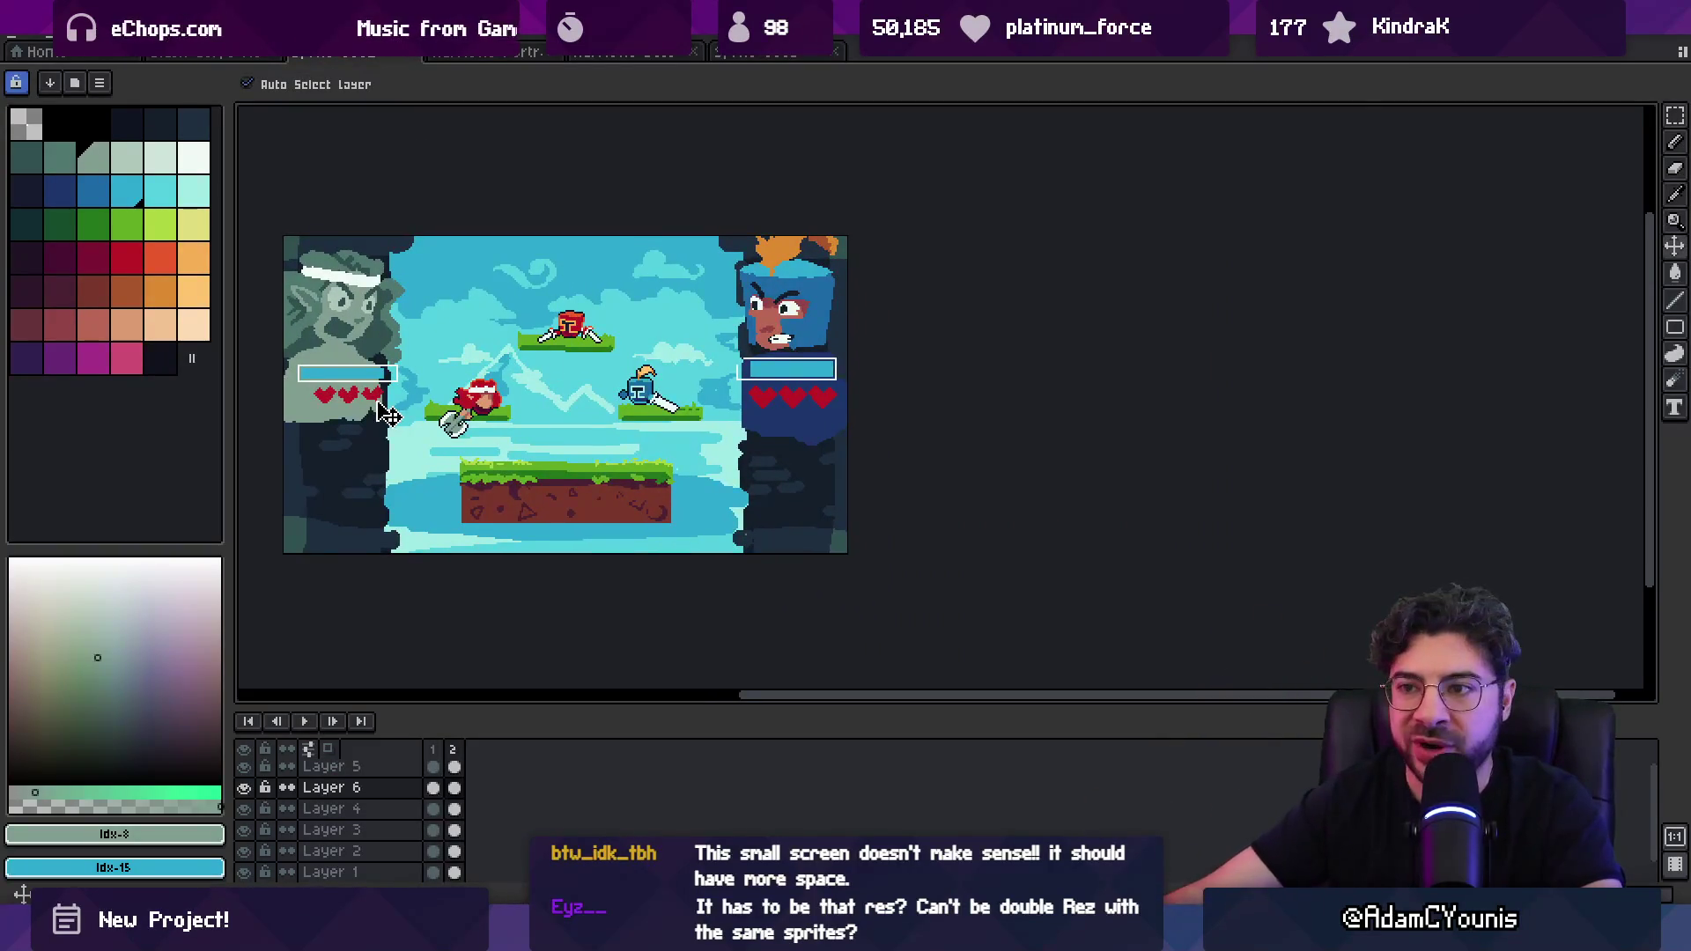
{"action": "scroll", "coordinate": [511, 441], "scroll_direction": "left", "scroll_amount": 1}
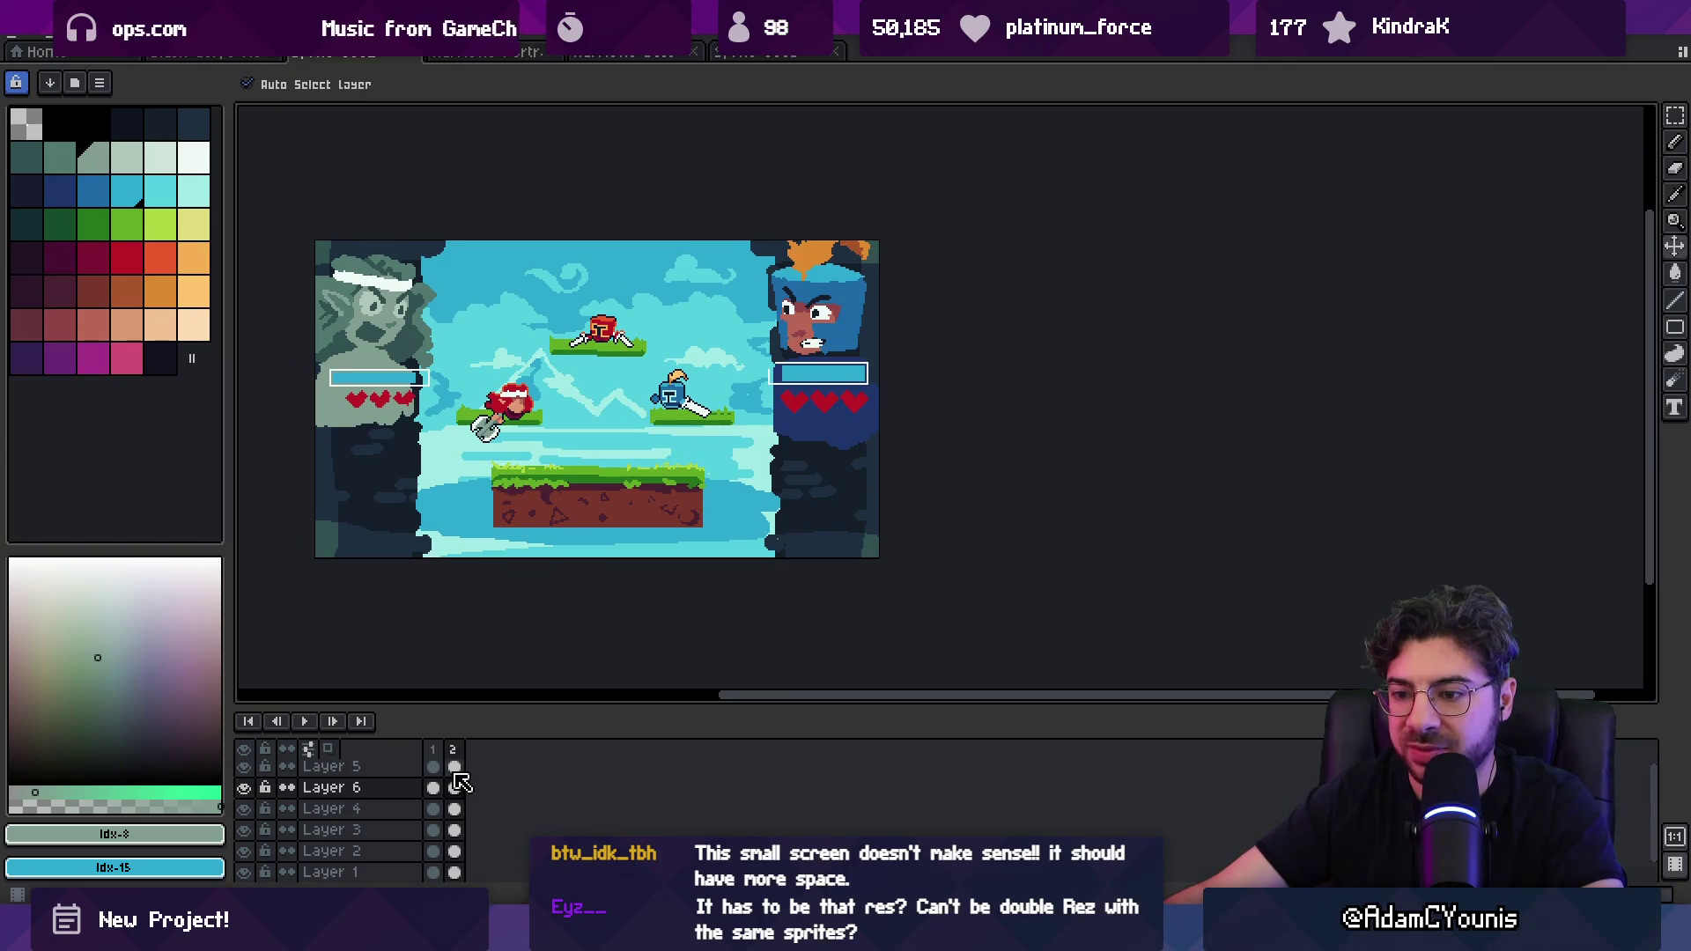
{"action": "left_click_drag", "start_coordinate": [459, 876], "coordinate": [454, 769]}
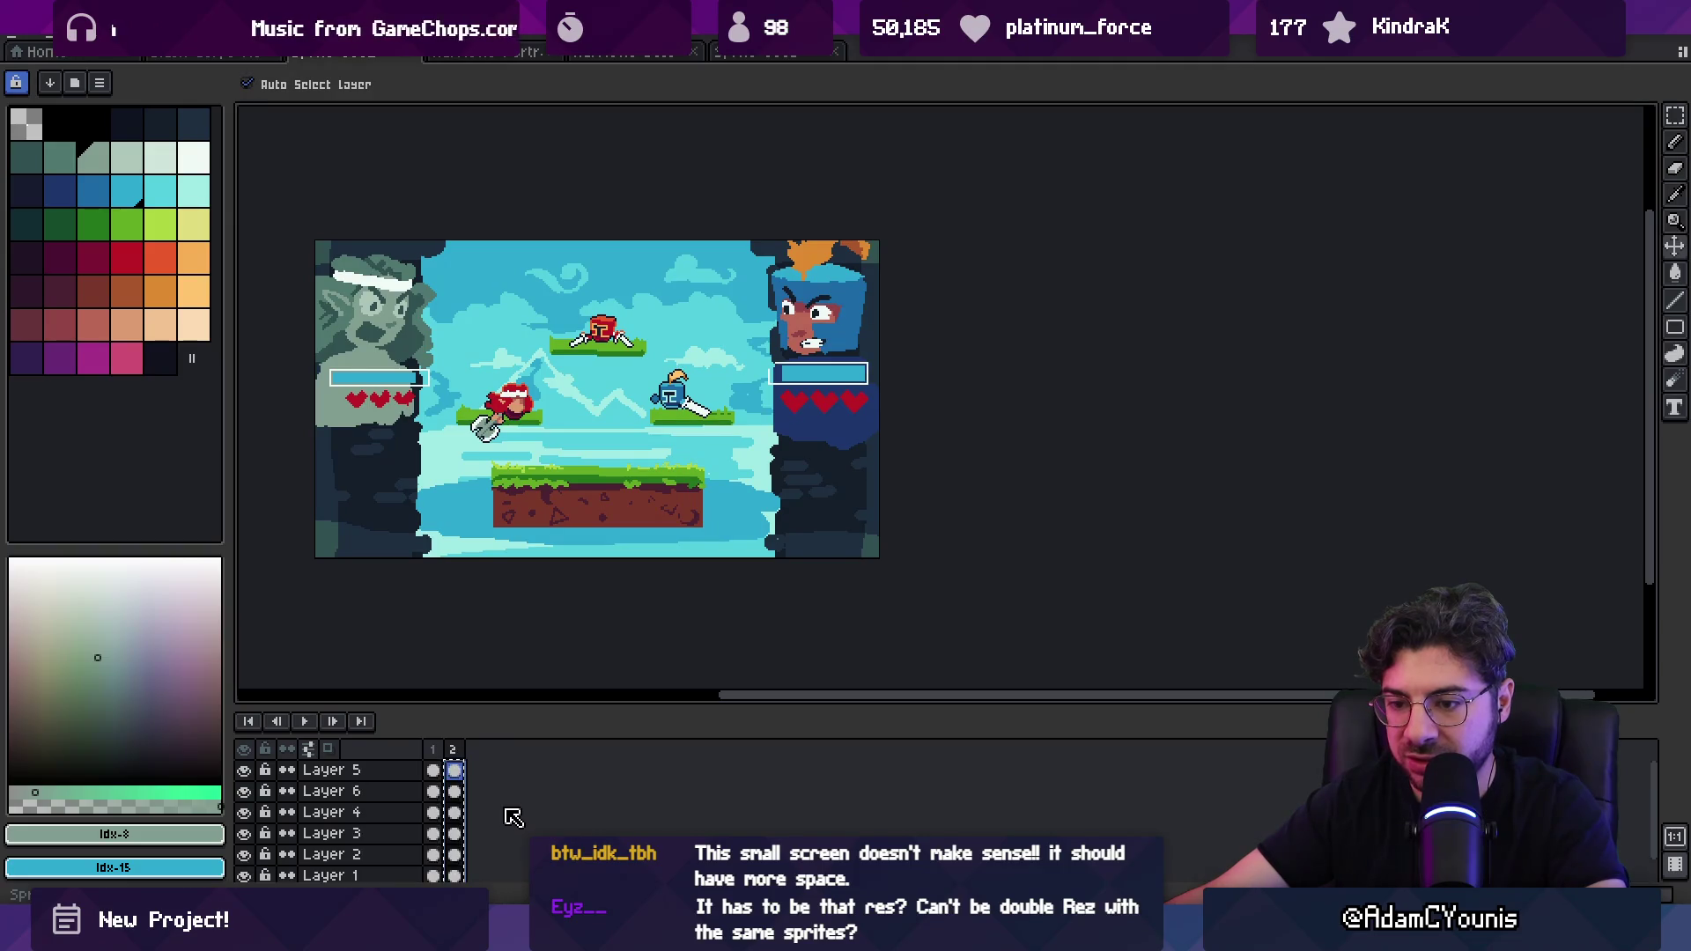
{"action": "left_click", "coordinate": [764, 55]}
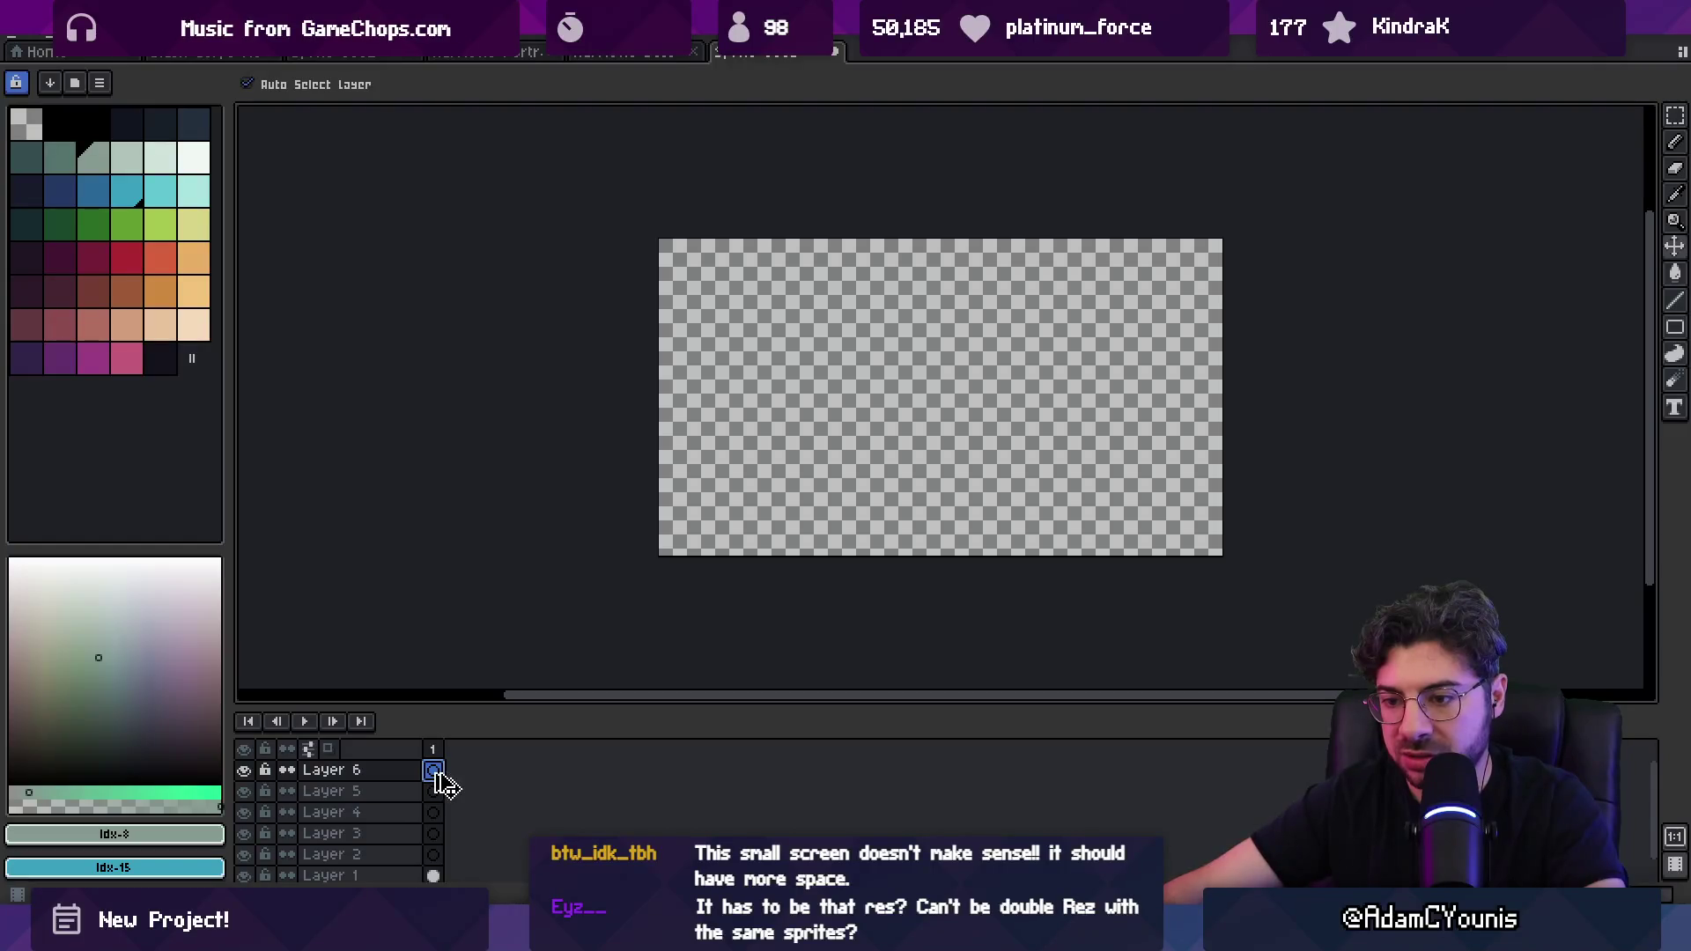
{"action": "key", "text": "ctrl+v"}
Step: Make Layer 2 active and zoom to inspect the pasted layers
{"action": "left_click", "coordinate": [811, 404]}
{"action": "scroll", "coordinate": [766, 389], "scroll_direction": "up", "scroll_amount": 1}
{"action": "scroll", "coordinate": [736, 406], "scroll_direction": "down", "scroll_amount": 1}
{"action": "scroll", "coordinate": [737, 406], "scroll_direction": "up", "scroll_amount": 1}
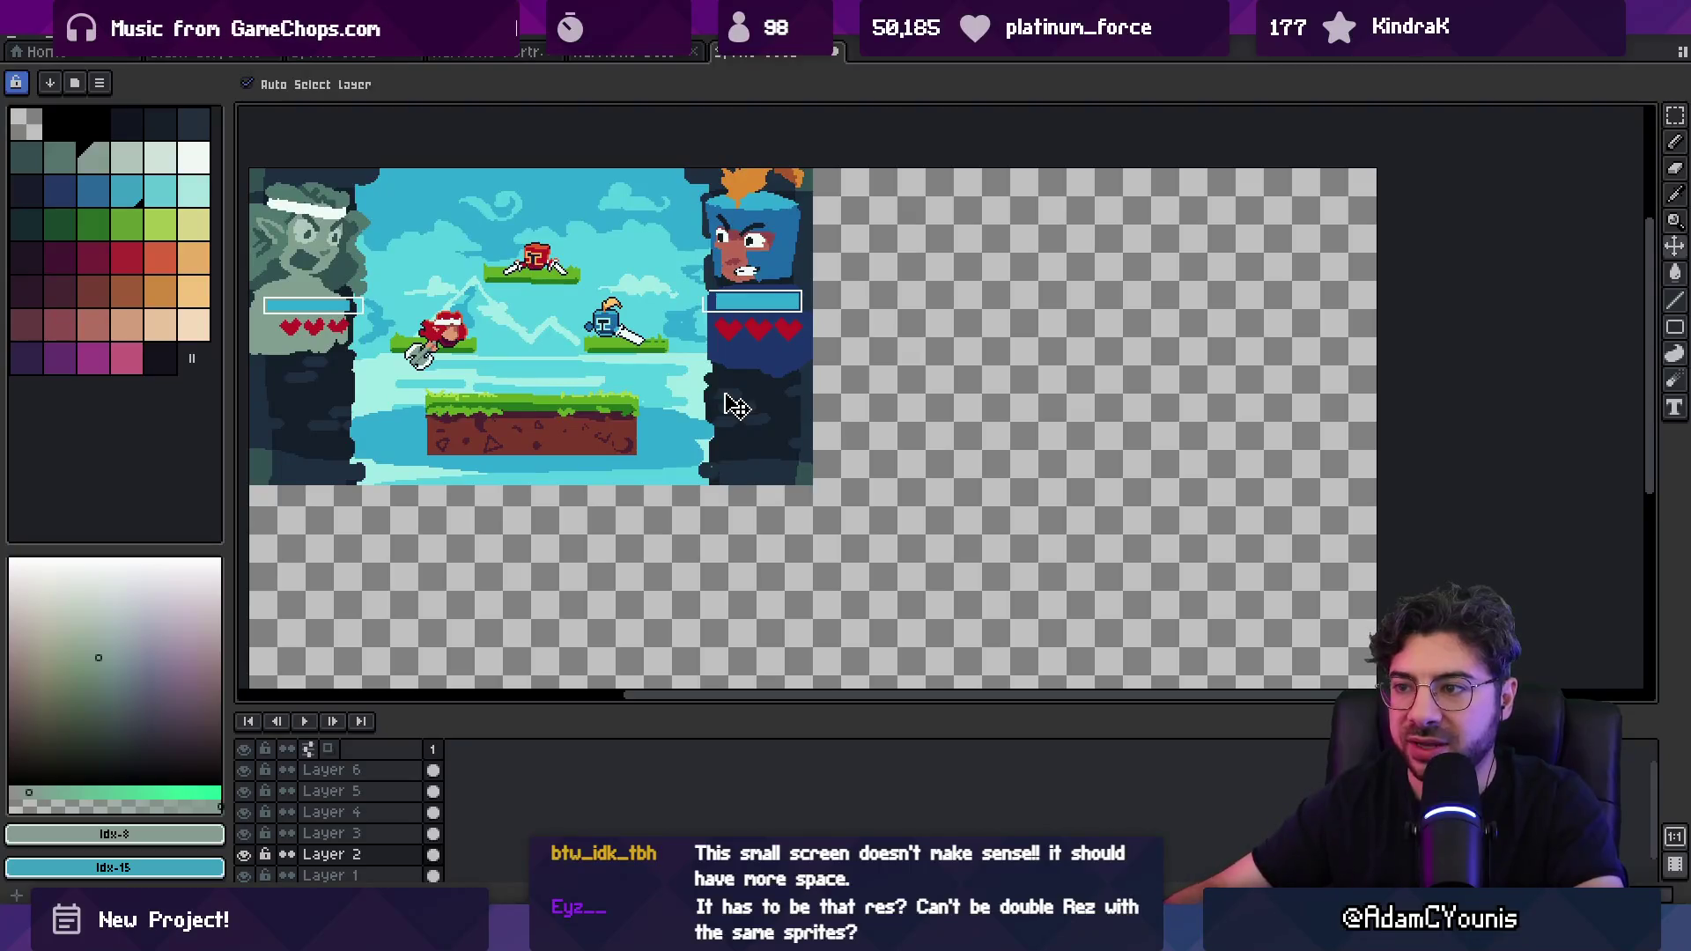
{"action": "key", "text": "z"}
{"action": "scroll", "coordinate": [737, 406], "scroll_direction": "down", "scroll_amount": 1}
{"action": "scroll", "coordinate": [722, 392], "scroll_direction": "up", "scroll_amount": 1}
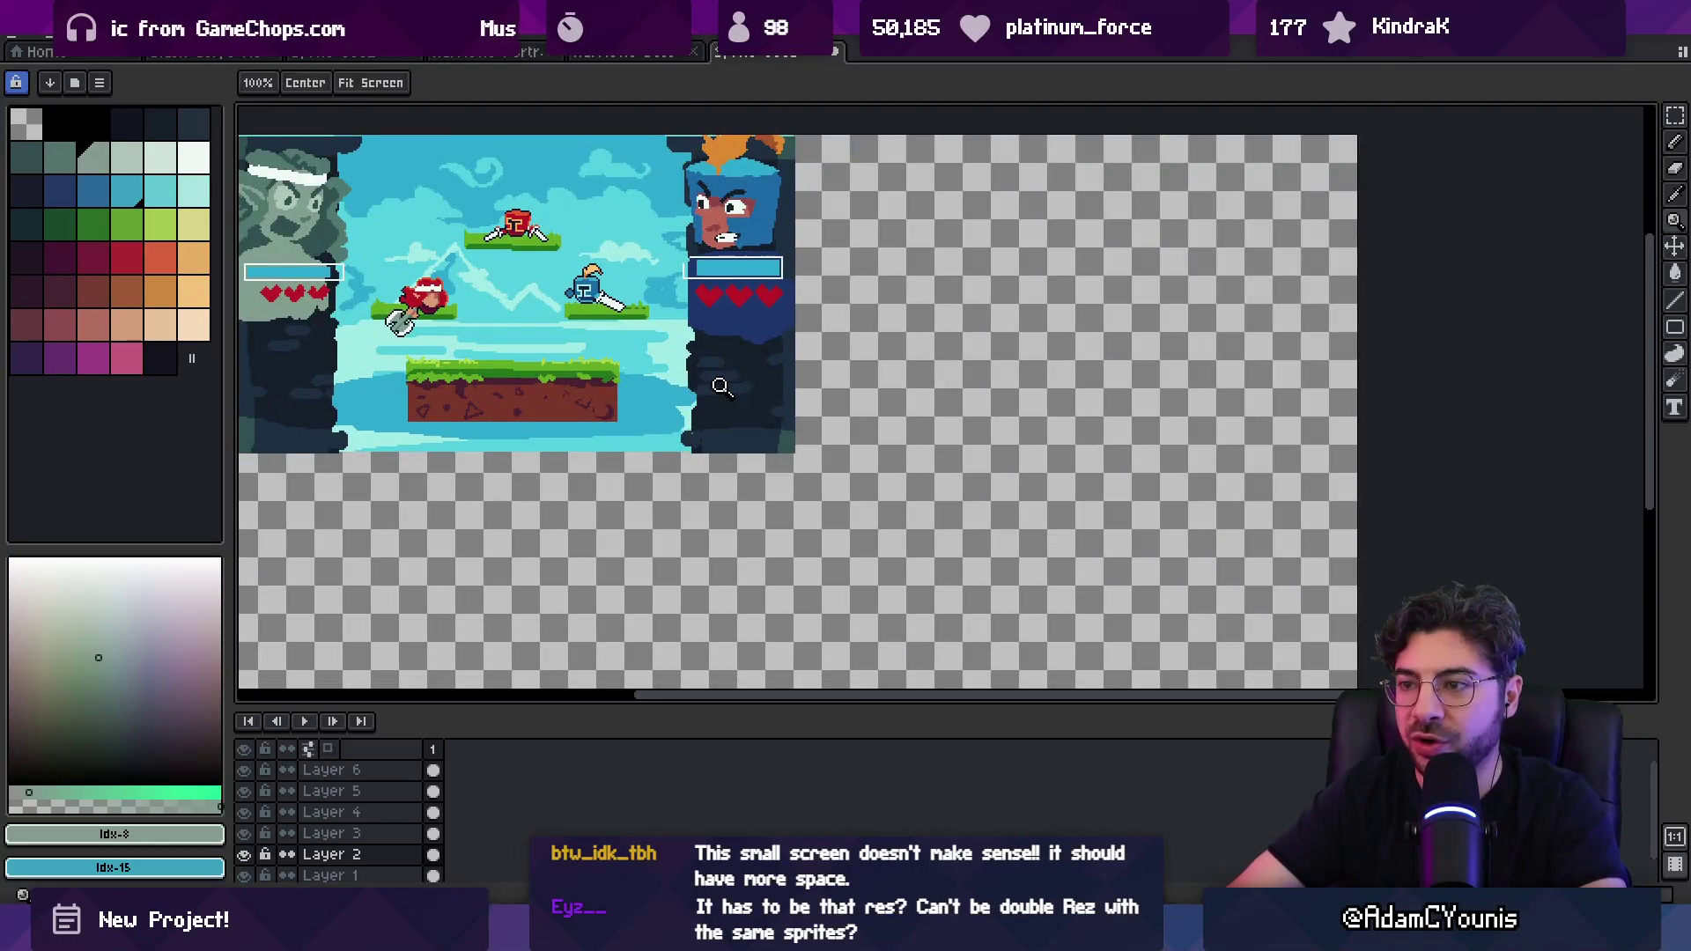
{"action": "scroll", "coordinate": [721, 388], "scroll_direction": "down", "scroll_amount": 1}
Step: Move the dark column to the right
{"action": "key", "text": "v"}
{"action": "key", "text": "m"}
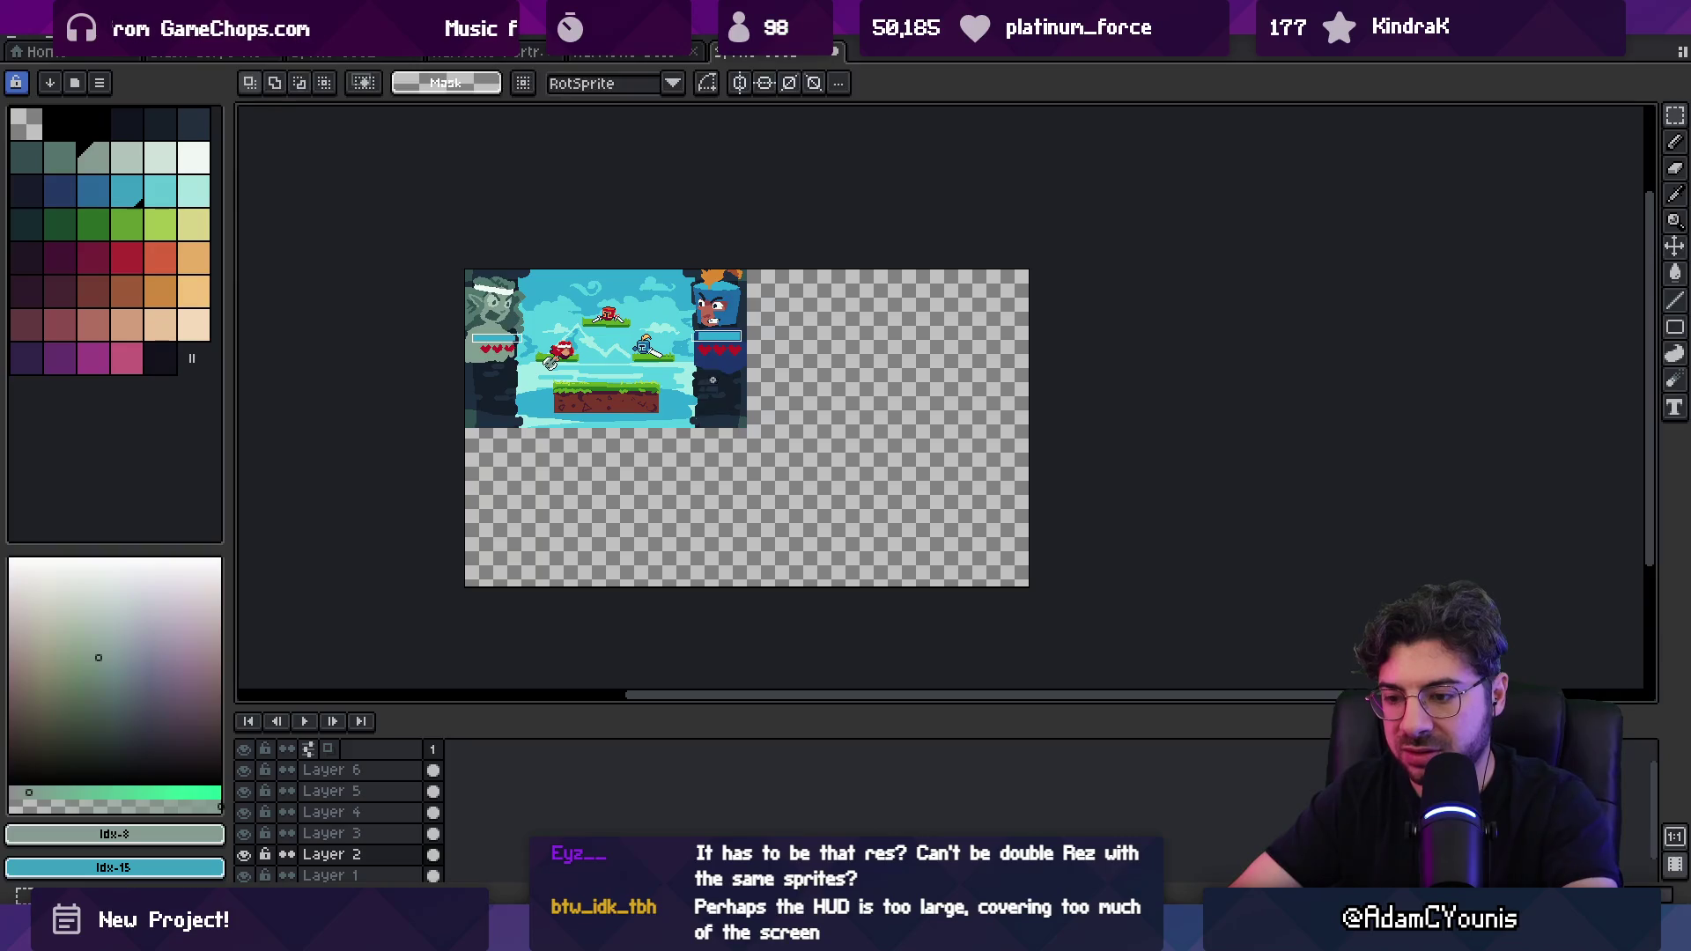
{"action": "left_click_drag", "start_coordinate": [692, 405], "coordinate": [1001, 397]}
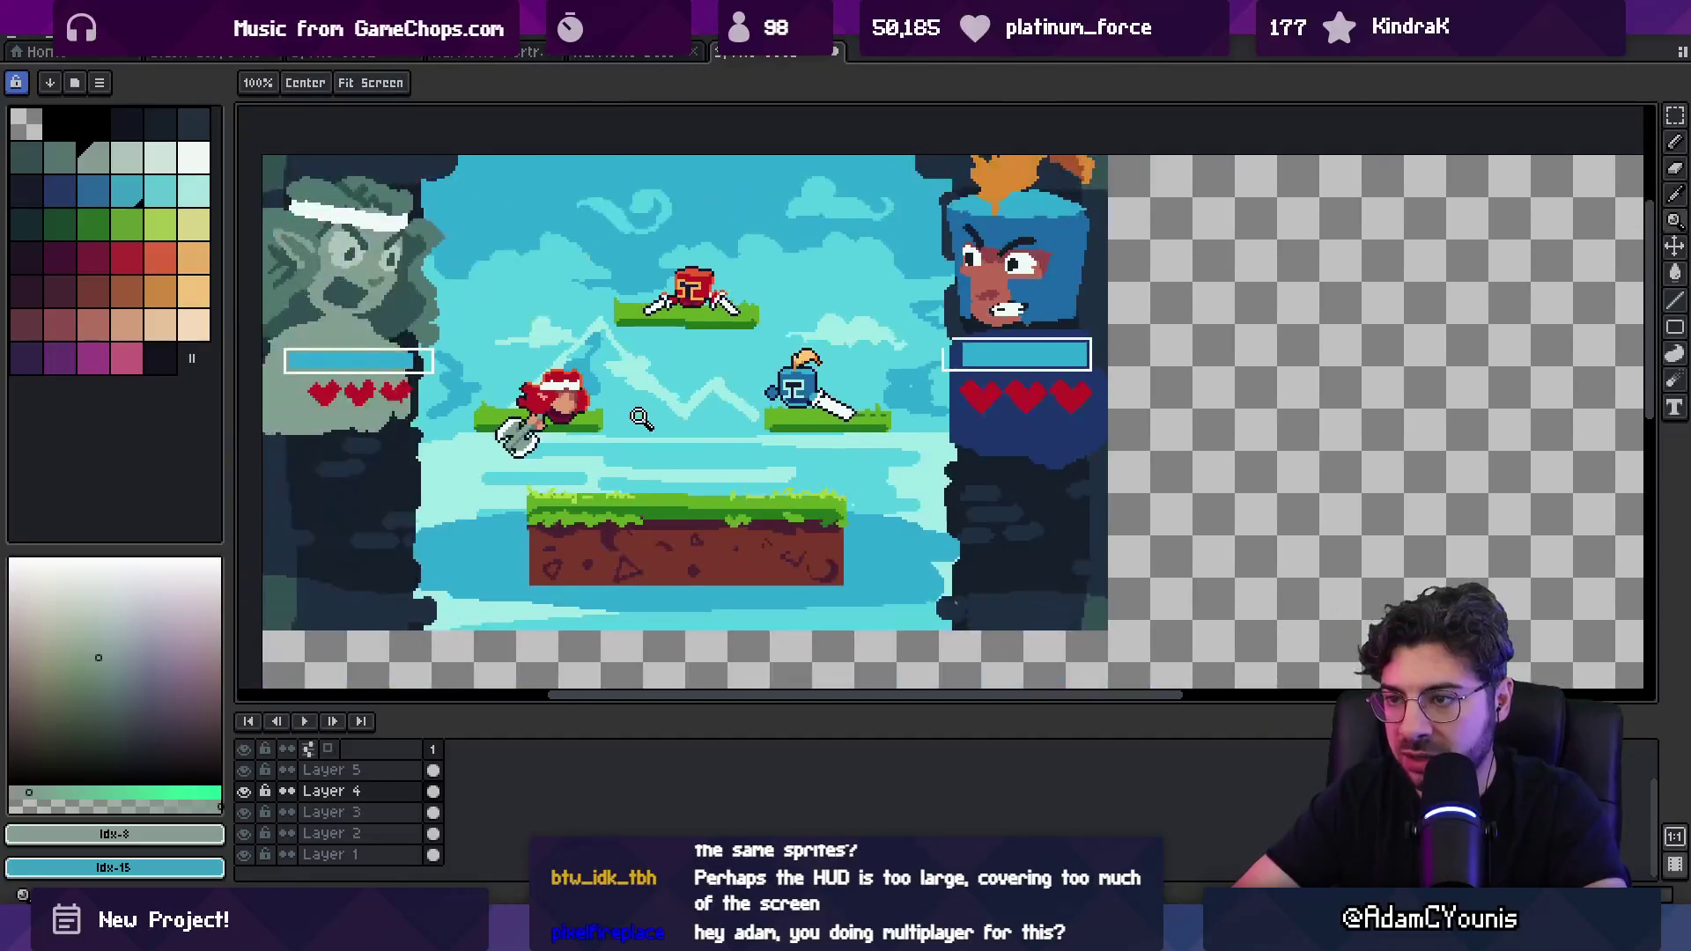
{"action": "scroll", "coordinate": [617, 511], "scroll_direction": "down", "scroll_amount": 1}
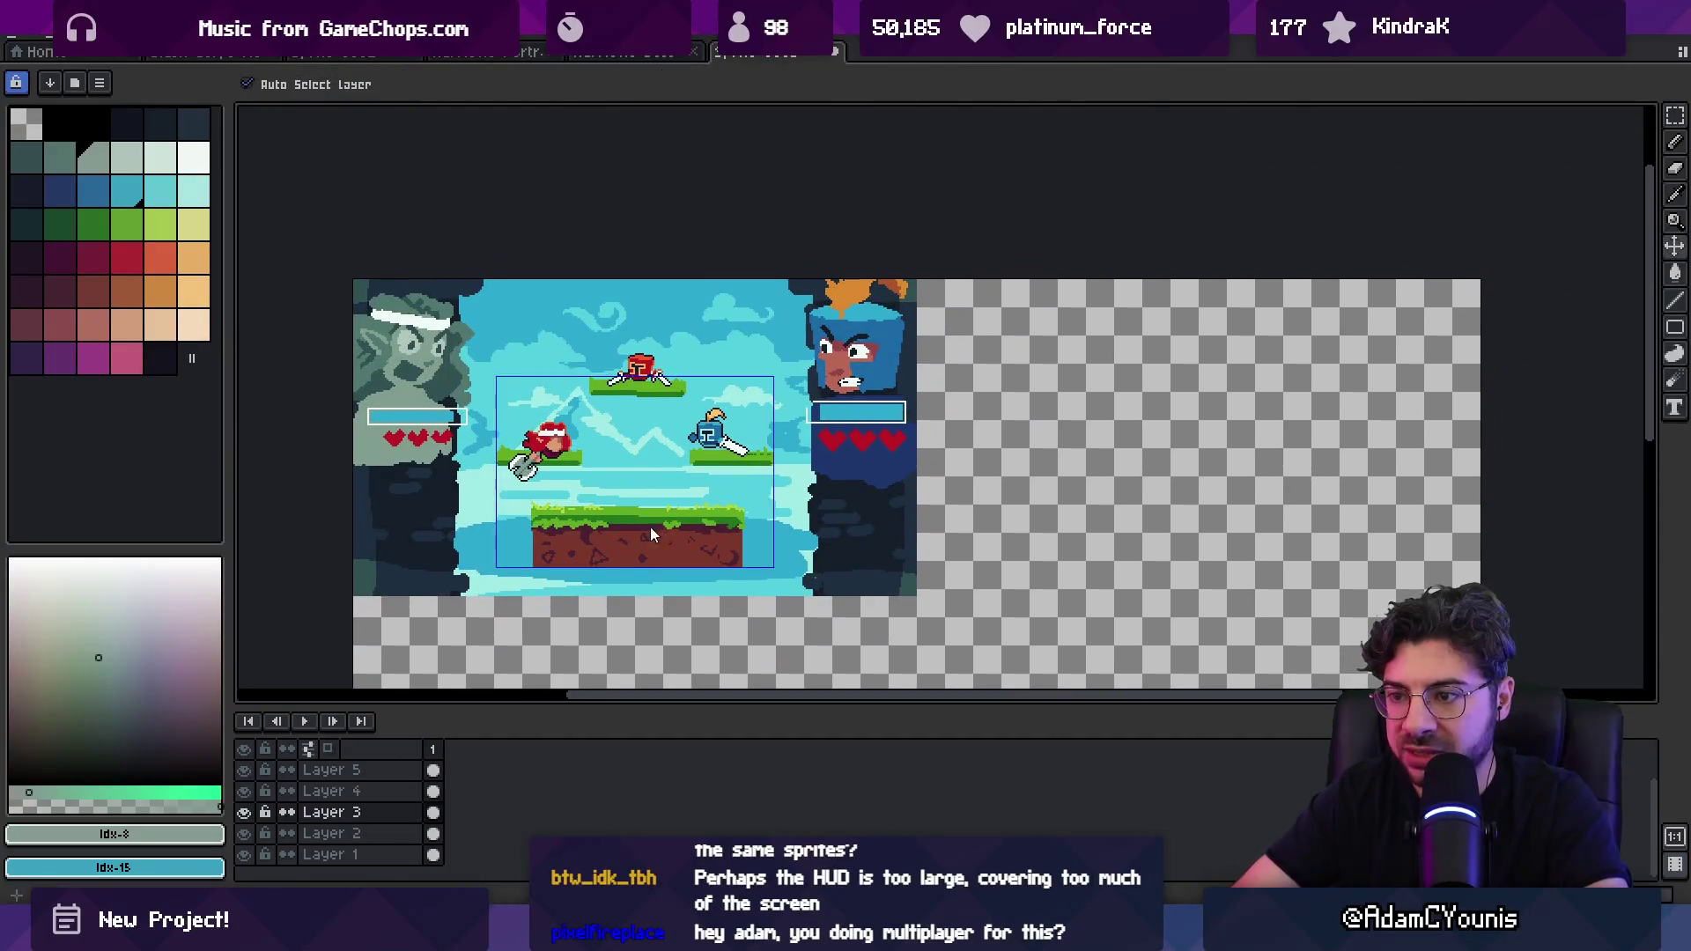
Step: Select the background and portrait layer cels in the timeline
{"action": "left_click", "coordinate": [651, 533]}
{"action": "scroll", "coordinate": [652, 533], "scroll_direction": "down", "scroll_amount": 1}
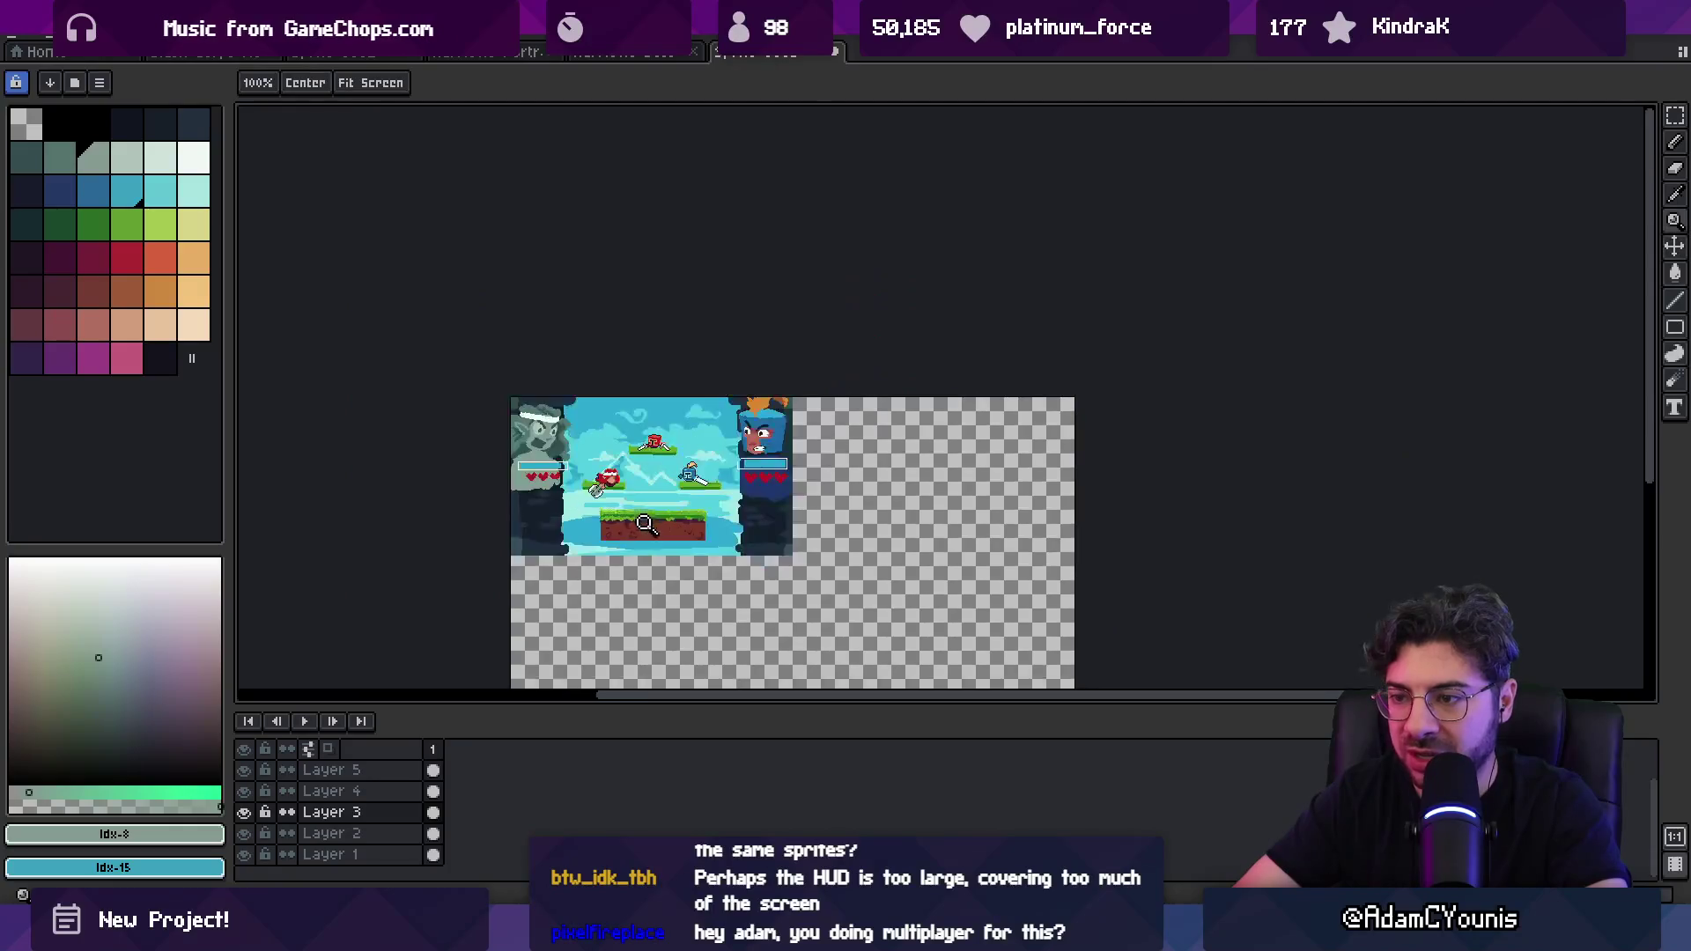
{"action": "left_click", "coordinate": [689, 509]}
{"action": "key", "text": "m"}
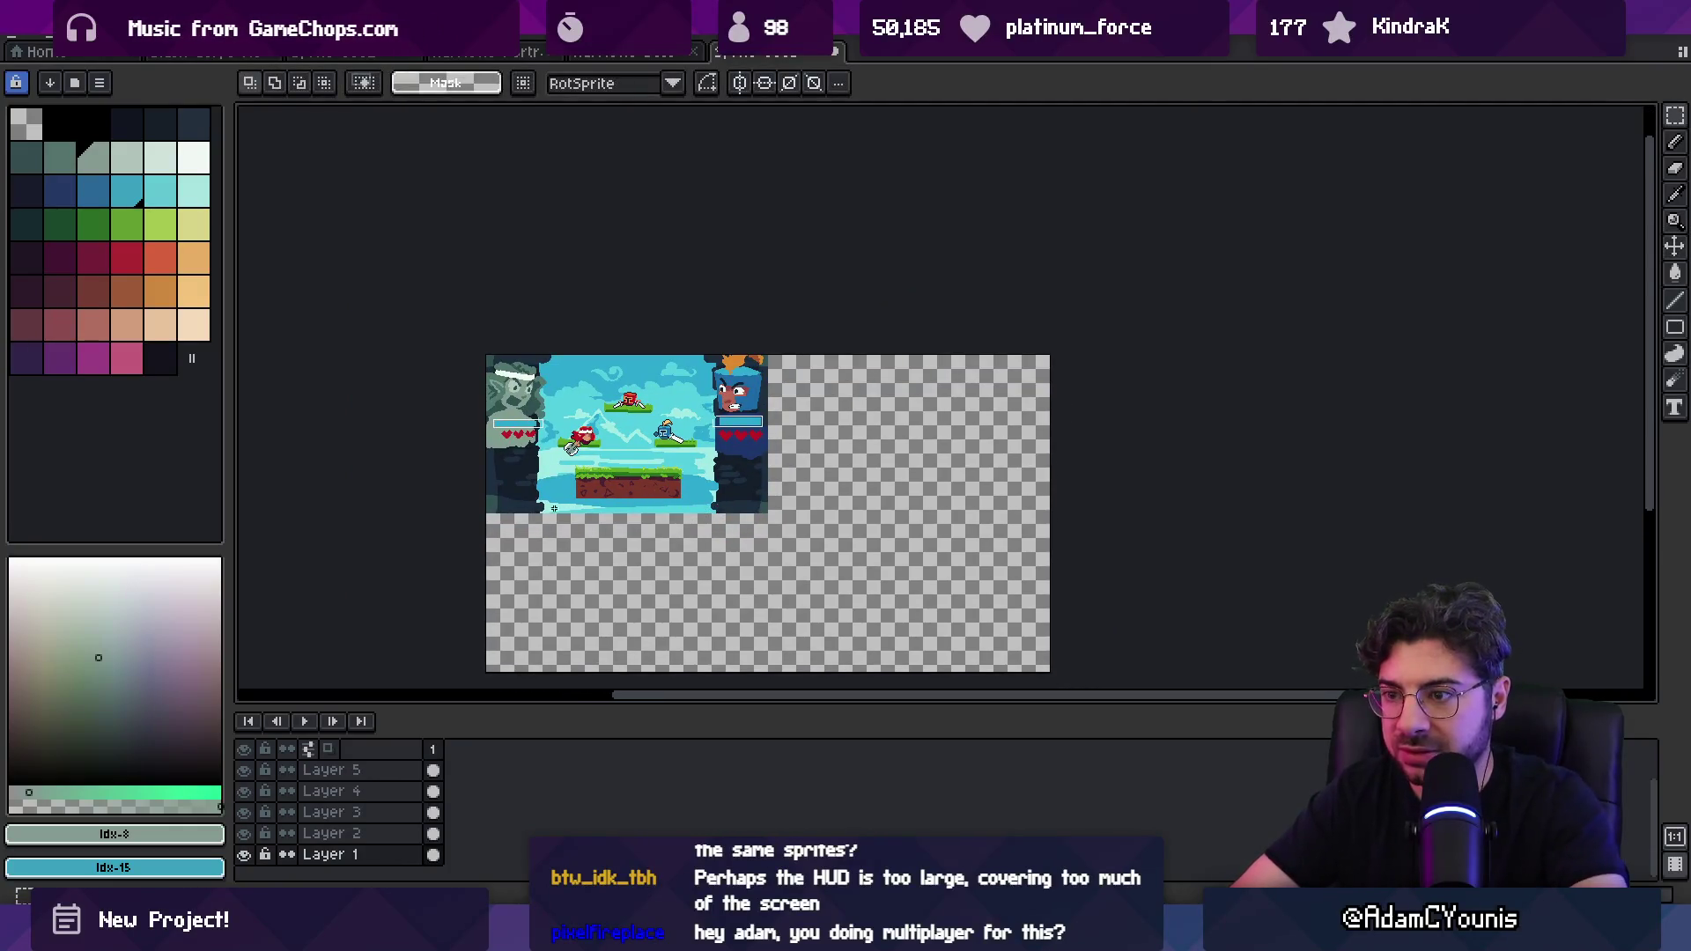
{"action": "left_click_drag", "start_coordinate": [437, 837], "coordinate": [437, 810]}
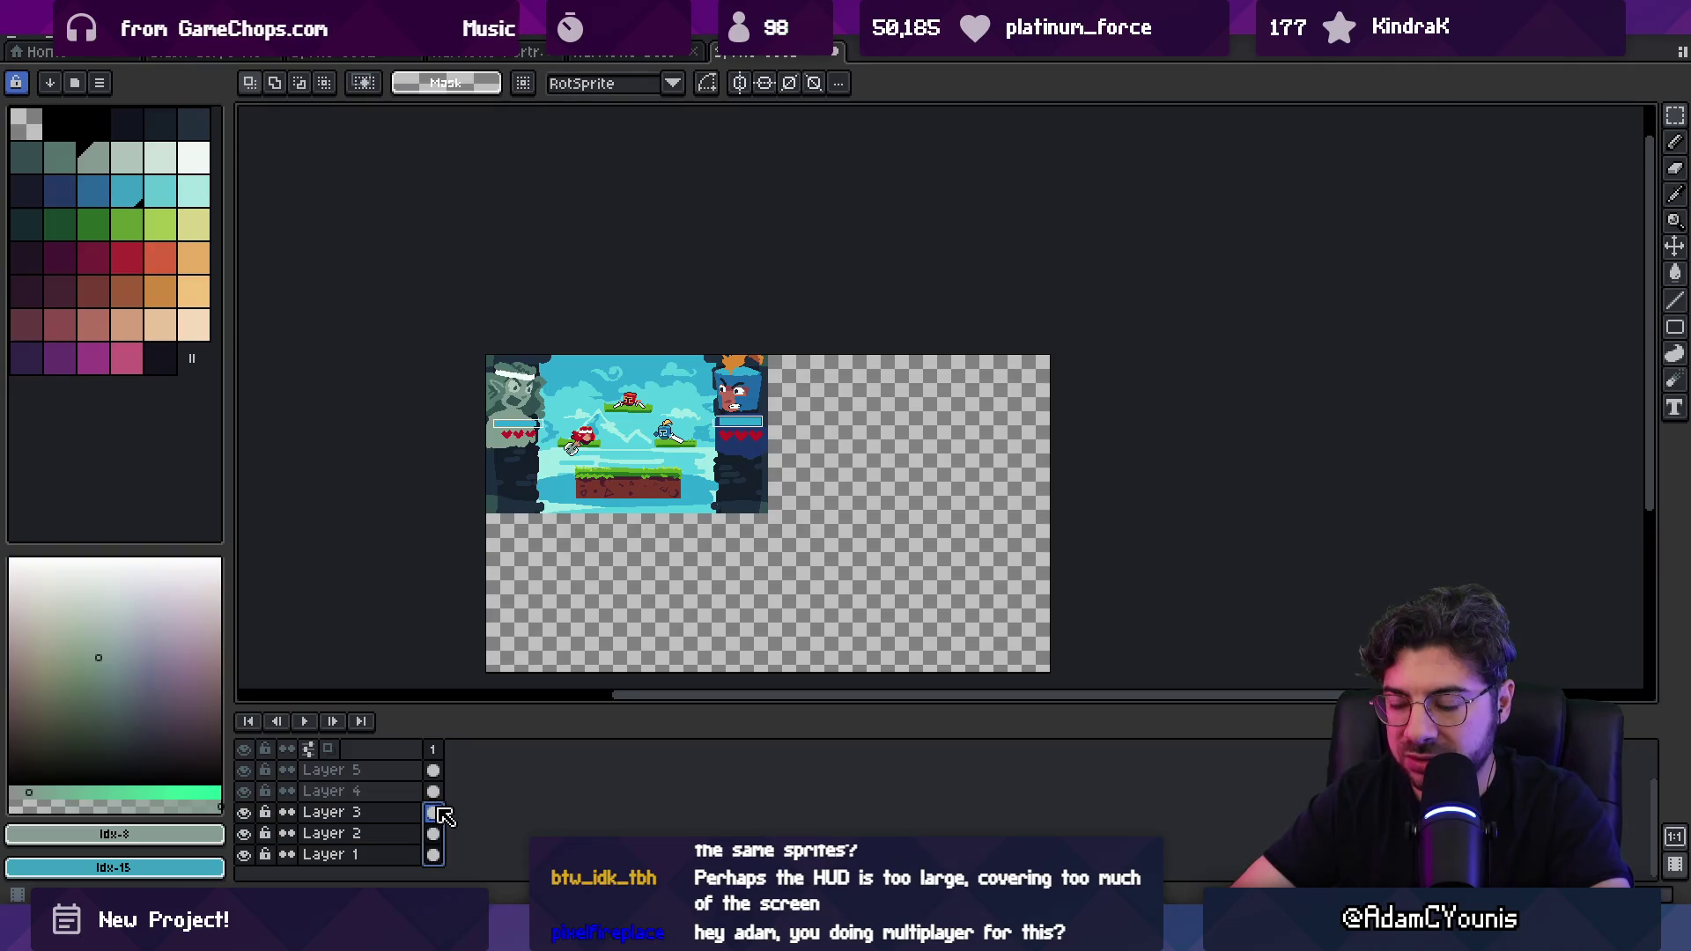
{"action": "key", "text": "v"}
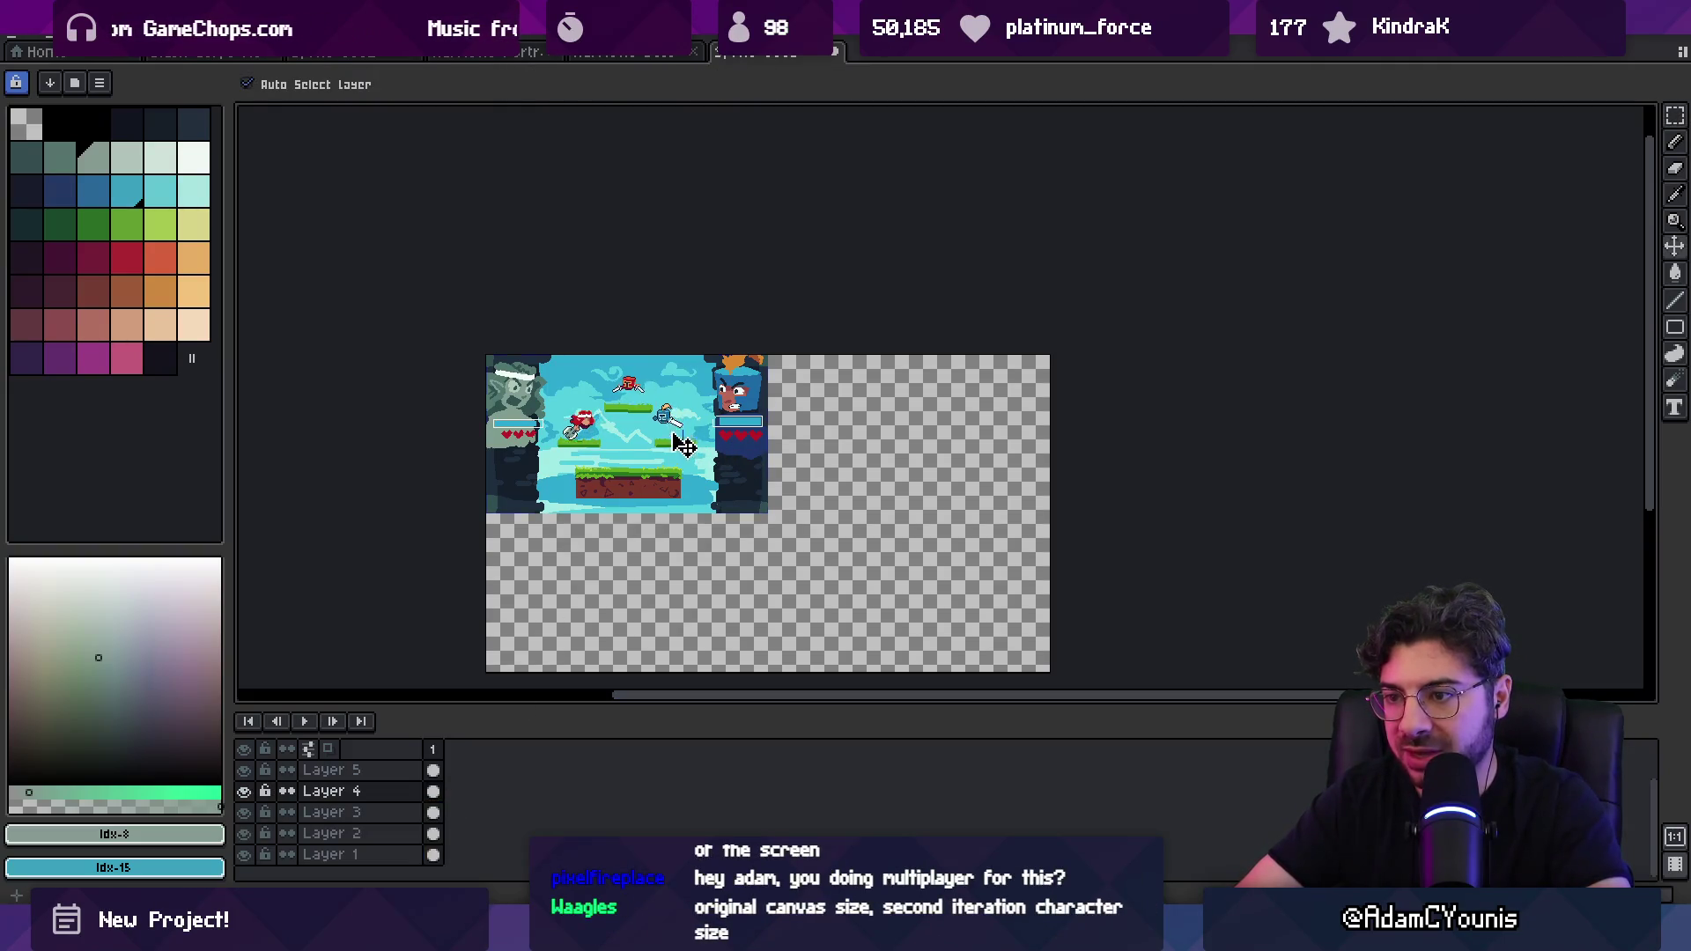
{"action": "left_click", "coordinate": [435, 793]}
{"action": "left_click_drag", "start_coordinate": [437, 798], "coordinate": [421, 747]}
{"action": "left_click", "coordinate": [433, 875]}
Step: Select all and scale the scene to 1280×720, applying the transform
{"action": "key", "text": "ctrl+a"}
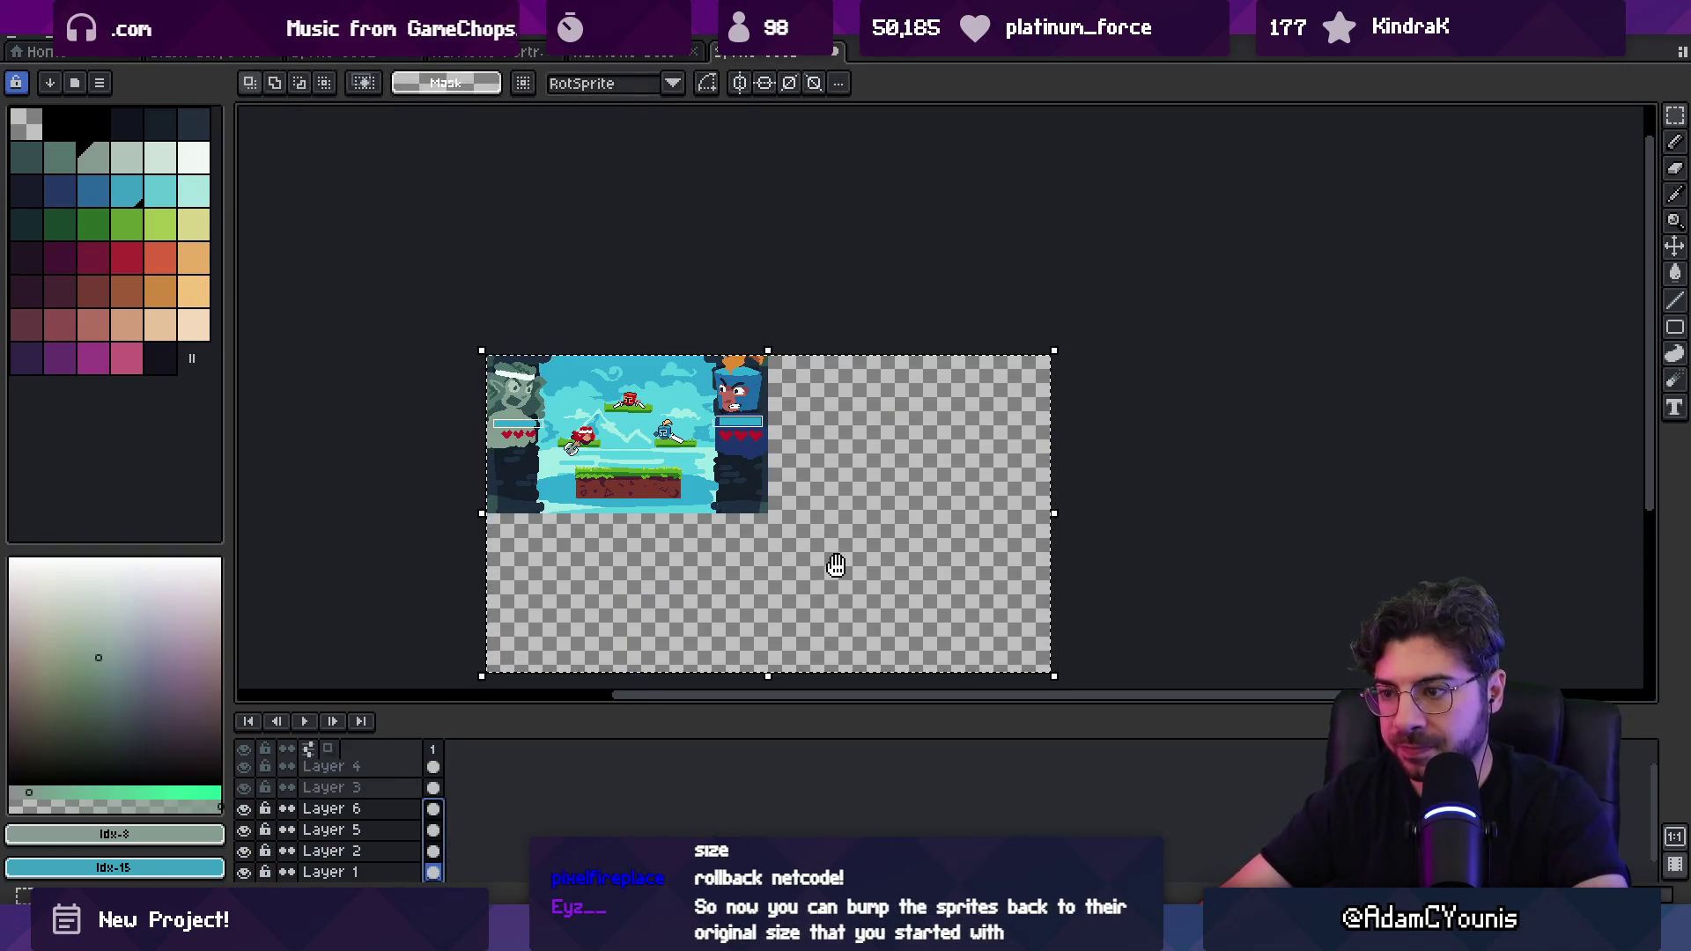
{"action": "scroll", "coordinate": [907, 502], "scroll_direction": "down", "scroll_amount": 5}
{"action": "mouse_move", "coordinate": [986, 436]}
{"action": "left_mouse_down"}
{"action": "mouse_move", "coordinate": [1303, 600]}
{"action": "mouse_move", "coordinate": [1434, 392]}
{"action": "mouse_move", "coordinate": [1494, 378]}
{"action": "mouse_move", "coordinate": [1543, 396]}
{"action": "left_mouse_up"}
{"action": "left_click_drag", "start_coordinate": [1592, 695], "coordinate": [1592, 694]}
{"action": "key", "text": "Return"}
Step: Move the platforms and characters layer content to the centre of the canvas
{"action": "scroll", "coordinate": [691, 392], "scroll_direction": "up", "scroll_amount": 3}
{"action": "left_click", "coordinate": [554, 535]}
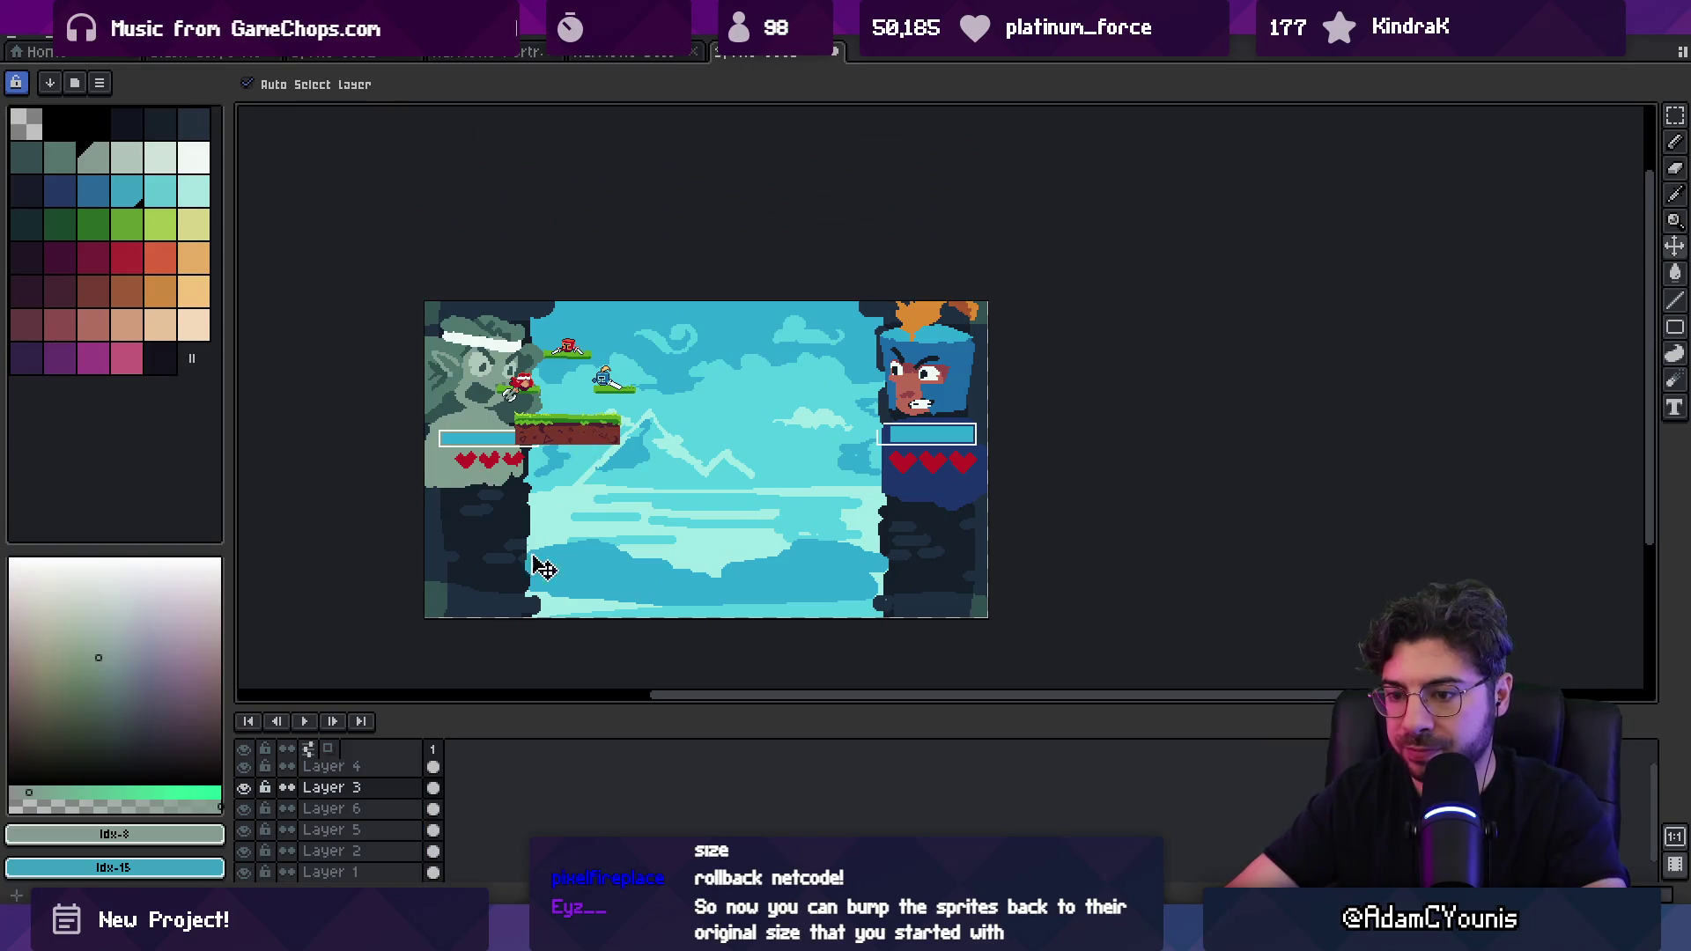
{"action": "left_click", "coordinate": [432, 766]}
{"action": "left_click_drag", "start_coordinate": [558, 434], "coordinate": [731, 523]}
Step: Shift the floating platforms ~90 px right, the left one further left, and the upper platform up-left
{"action": "scroll", "coordinate": [730, 523], "scroll_direction": "up", "scroll_amount": 4}
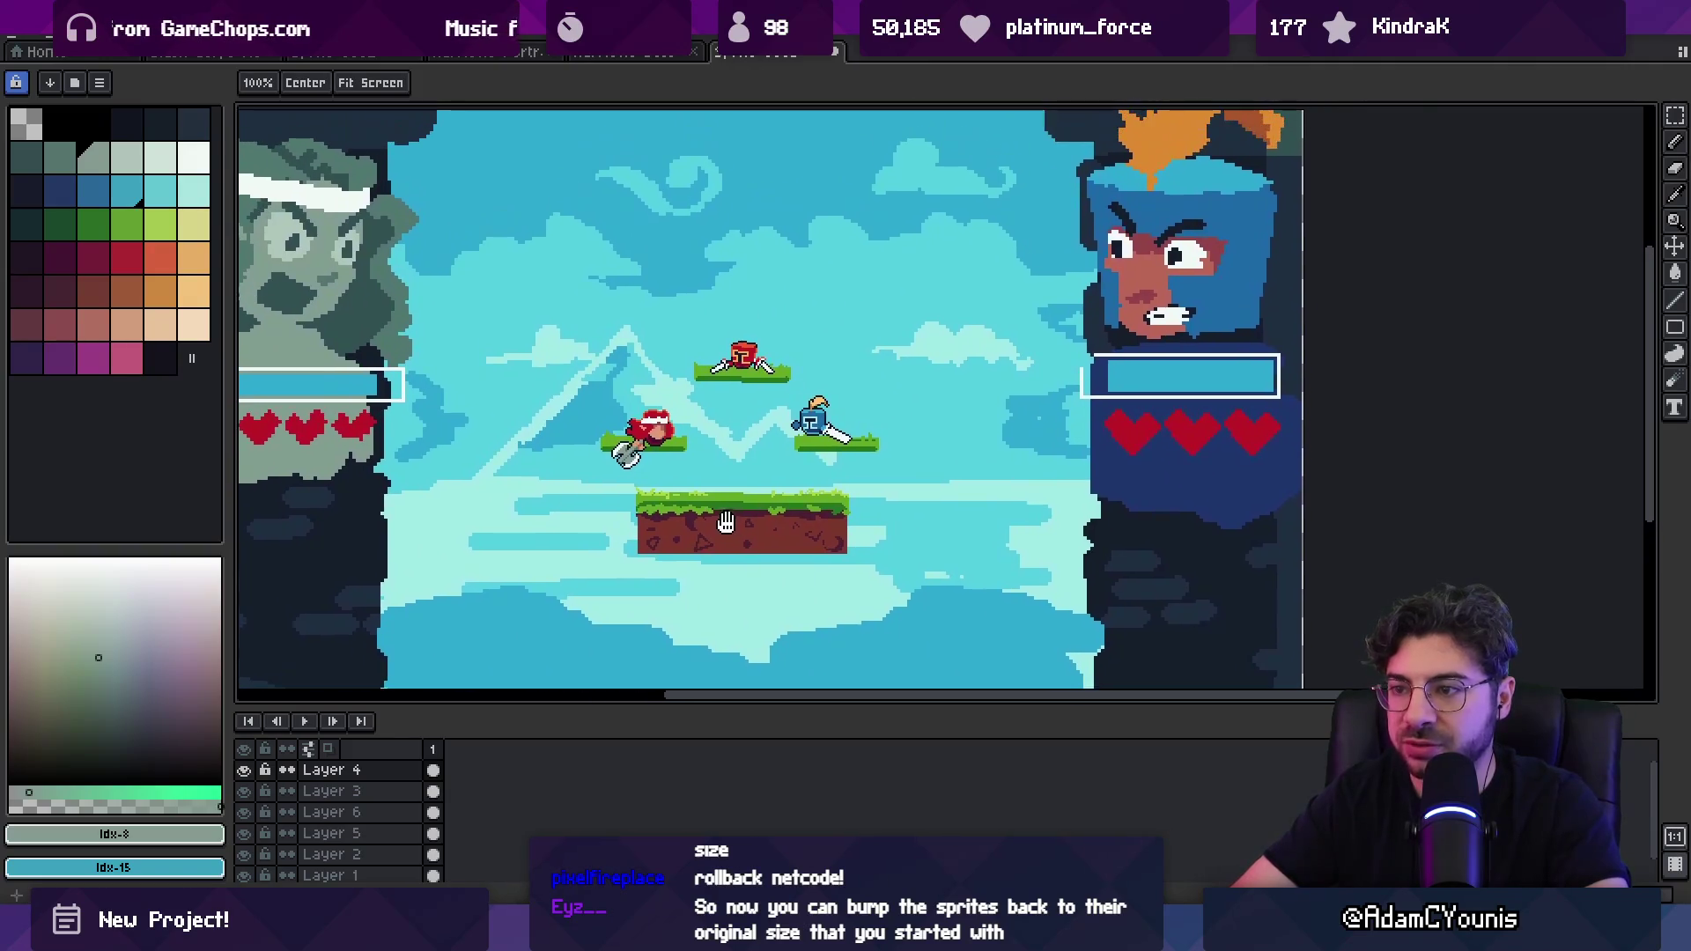
{"action": "scroll", "coordinate": [759, 454], "scroll_direction": "down", "scroll_amount": 2}
{"action": "scroll", "coordinate": [759, 454], "scroll_direction": "up", "scroll_amount": 3}
{"action": "left_click", "coordinate": [803, 434], "text": "ctrl"}
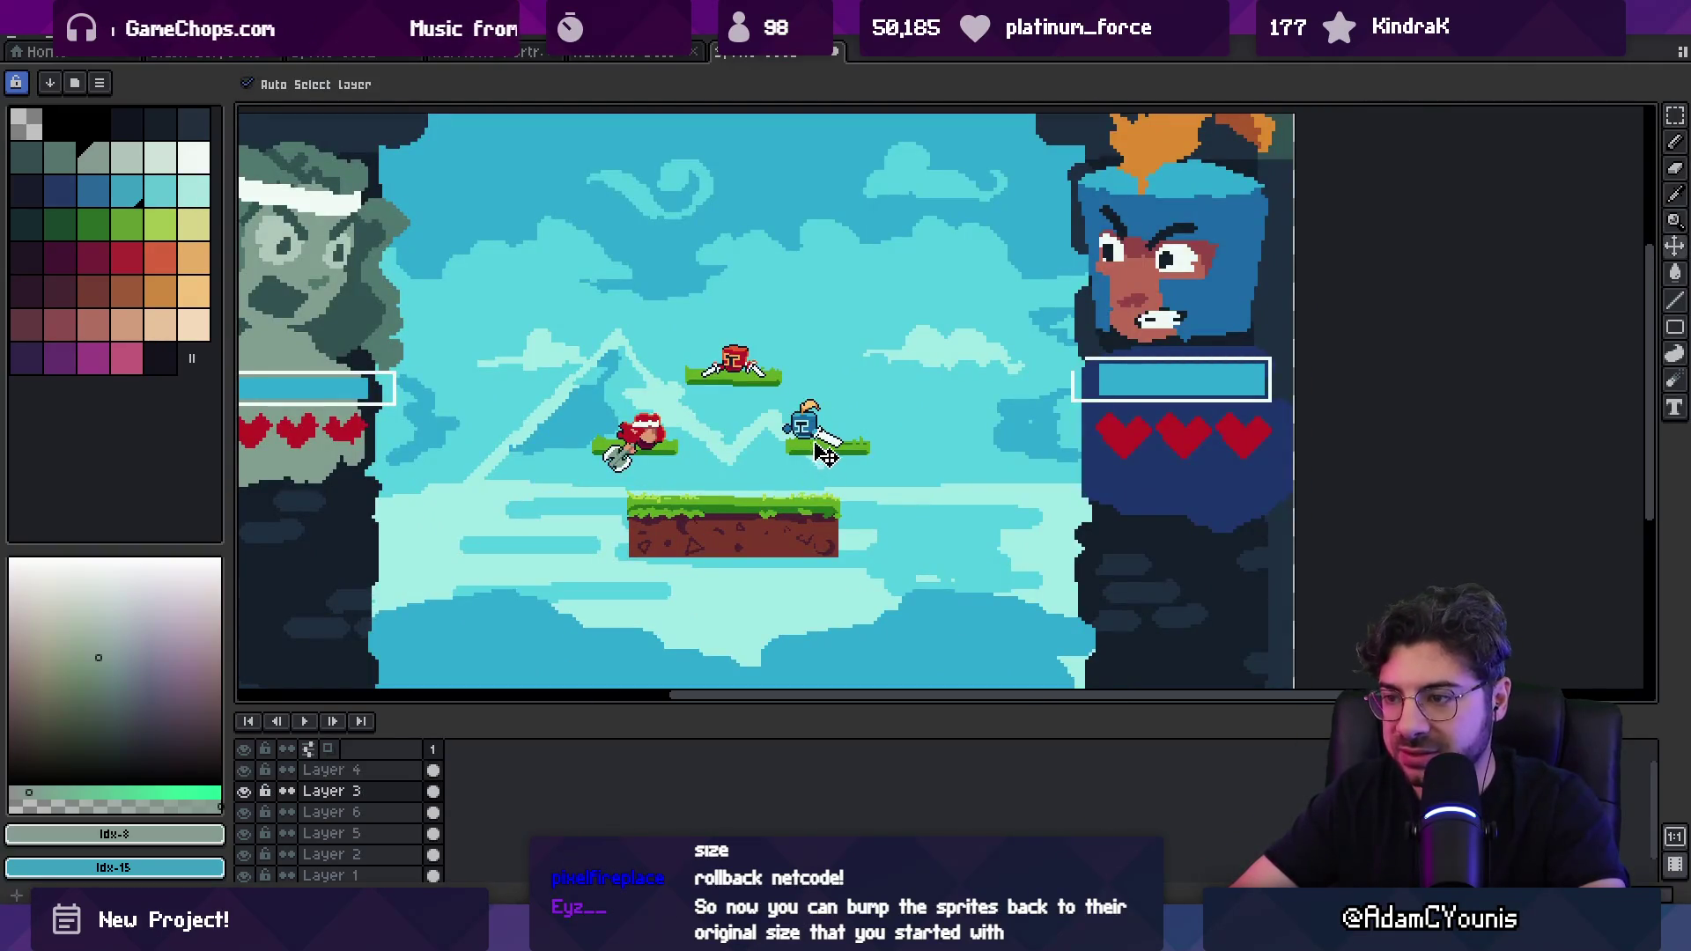
{"action": "key", "text": "m"}
{"action": "mouse_move", "coordinate": [558, 328]}
{"action": "left_mouse_down"}
{"action": "mouse_move", "coordinate": [714, 414]}
{"action": "mouse_move", "coordinate": [912, 473]}
{"action": "left_mouse_up"}
{"action": "left_click_drag", "start_coordinate": [724, 463], "coordinate": [806, 462]}
{"action": "left_click_drag", "start_coordinate": [566, 483], "coordinate": [782, 412]}
{"action": "left_click_drag", "start_coordinate": [670, 447], "coordinate": [585, 447]}
{"action": "mouse_move", "coordinate": [647, 321]}
{"action": "left_mouse_down"}
{"action": "mouse_move", "coordinate": [871, 383]}
{"action": "mouse_move", "coordinate": [770, 387]}
{"action": "mouse_move", "coordinate": [745, 342]}
{"action": "left_mouse_up"}
Step: Place the red character on the upper platform and commit its position
{"action": "left_click", "coordinate": [751, 372]}
{"action": "left_click", "coordinate": [640, 487]}
{"action": "left_click_drag", "start_coordinate": [616, 492], "coordinate": [879, 593]}
{"action": "scroll", "coordinate": [758, 381], "scroll_direction": "down", "scroll_amount": 3}
Step: Scale the ground platform up about 1.5 times and apply it
{"action": "left_click", "coordinate": [761, 390]}
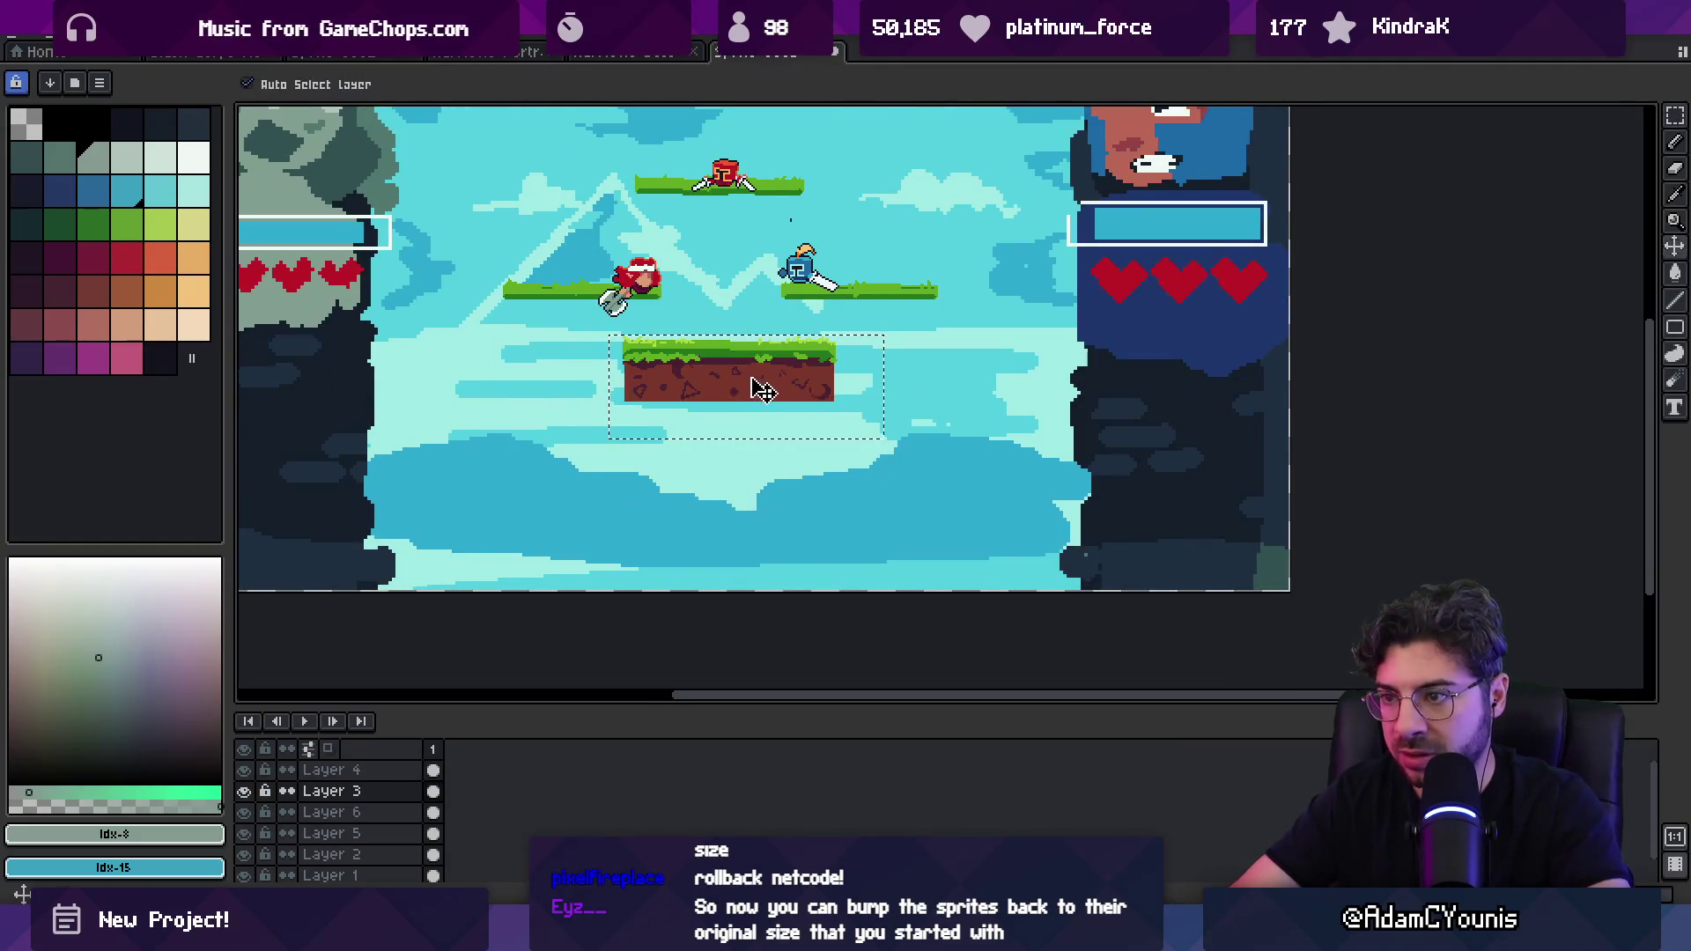
{"action": "mouse_move", "coordinate": [724, 388]}
{"action": "left_mouse_down"}
{"action": "mouse_move", "coordinate": [706, 457]}
{"action": "mouse_move", "coordinate": [724, 501]}
{"action": "left_mouse_up"}
{"action": "key", "text": "ctrl+z"}
{"action": "left_click", "coordinate": [722, 434]}
{"action": "left_click_drag", "start_coordinate": [891, 400], "coordinate": [969, 376]}
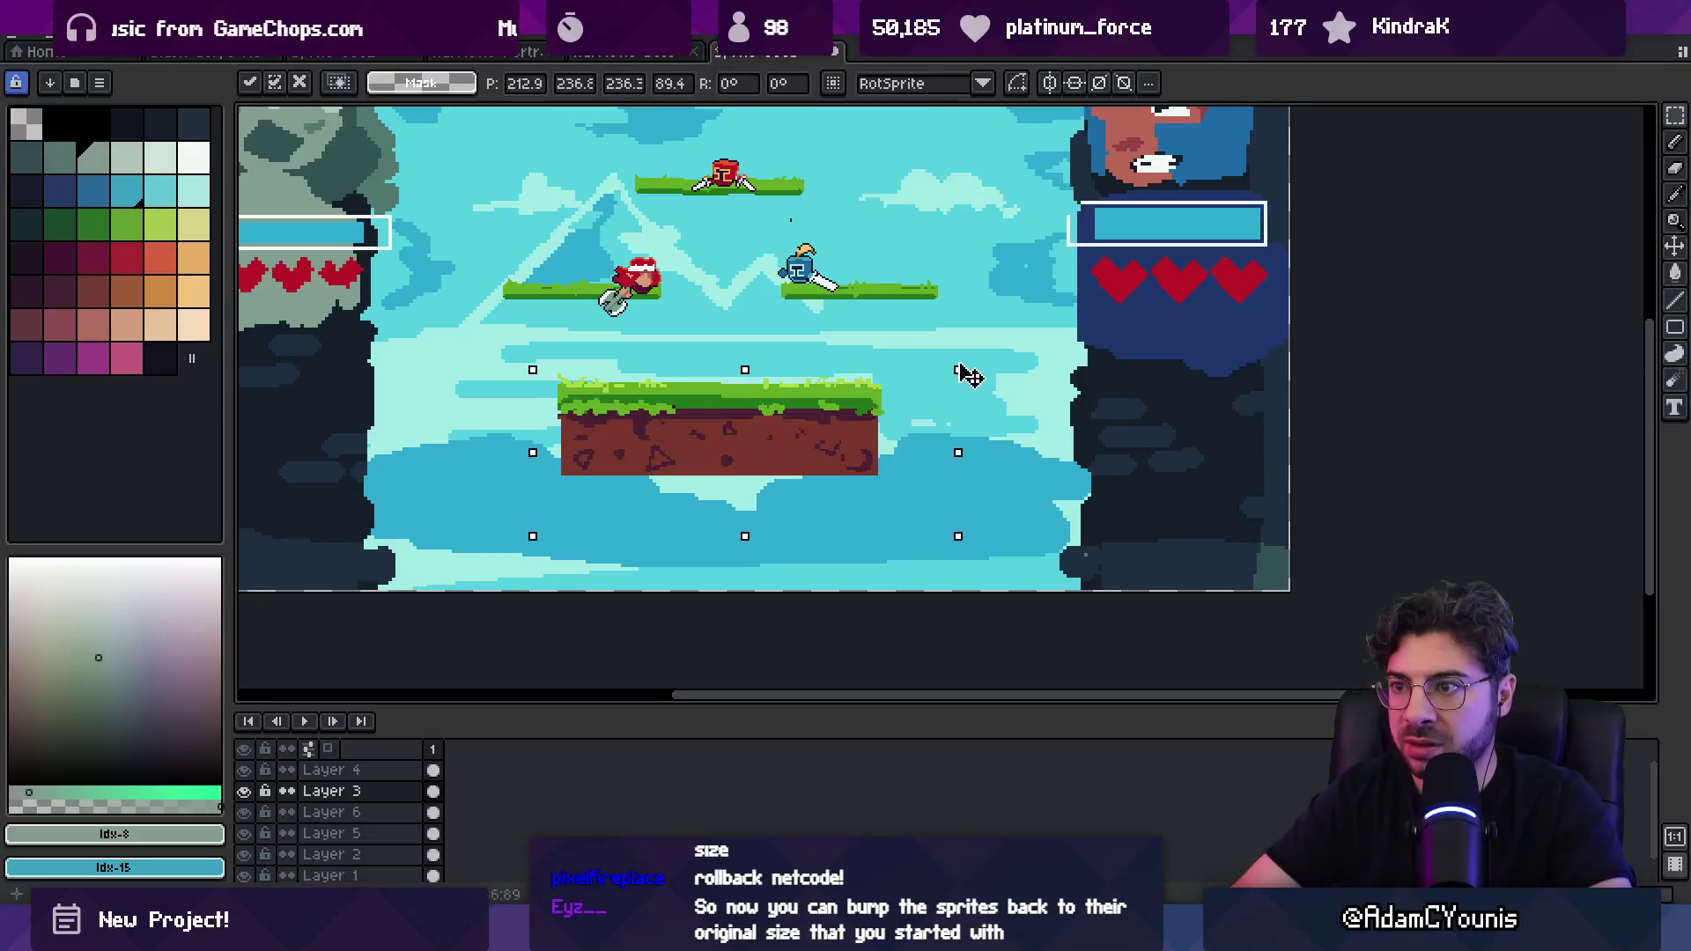
{"action": "scroll", "coordinate": [669, 405], "scroll_direction": "up", "scroll_amount": 3}
{"action": "key", "text": "ctrl+d"}
Step: Widen the left platform leftward and move the right platform about 43 px right
{"action": "left_click", "coordinate": [584, 457]}
{"action": "left_click_drag", "start_coordinate": [483, 428], "coordinate": [446, 429]}
{"action": "key", "text": "Return"}
{"action": "left_click_drag", "start_coordinate": [863, 459], "coordinate": [900, 459]}
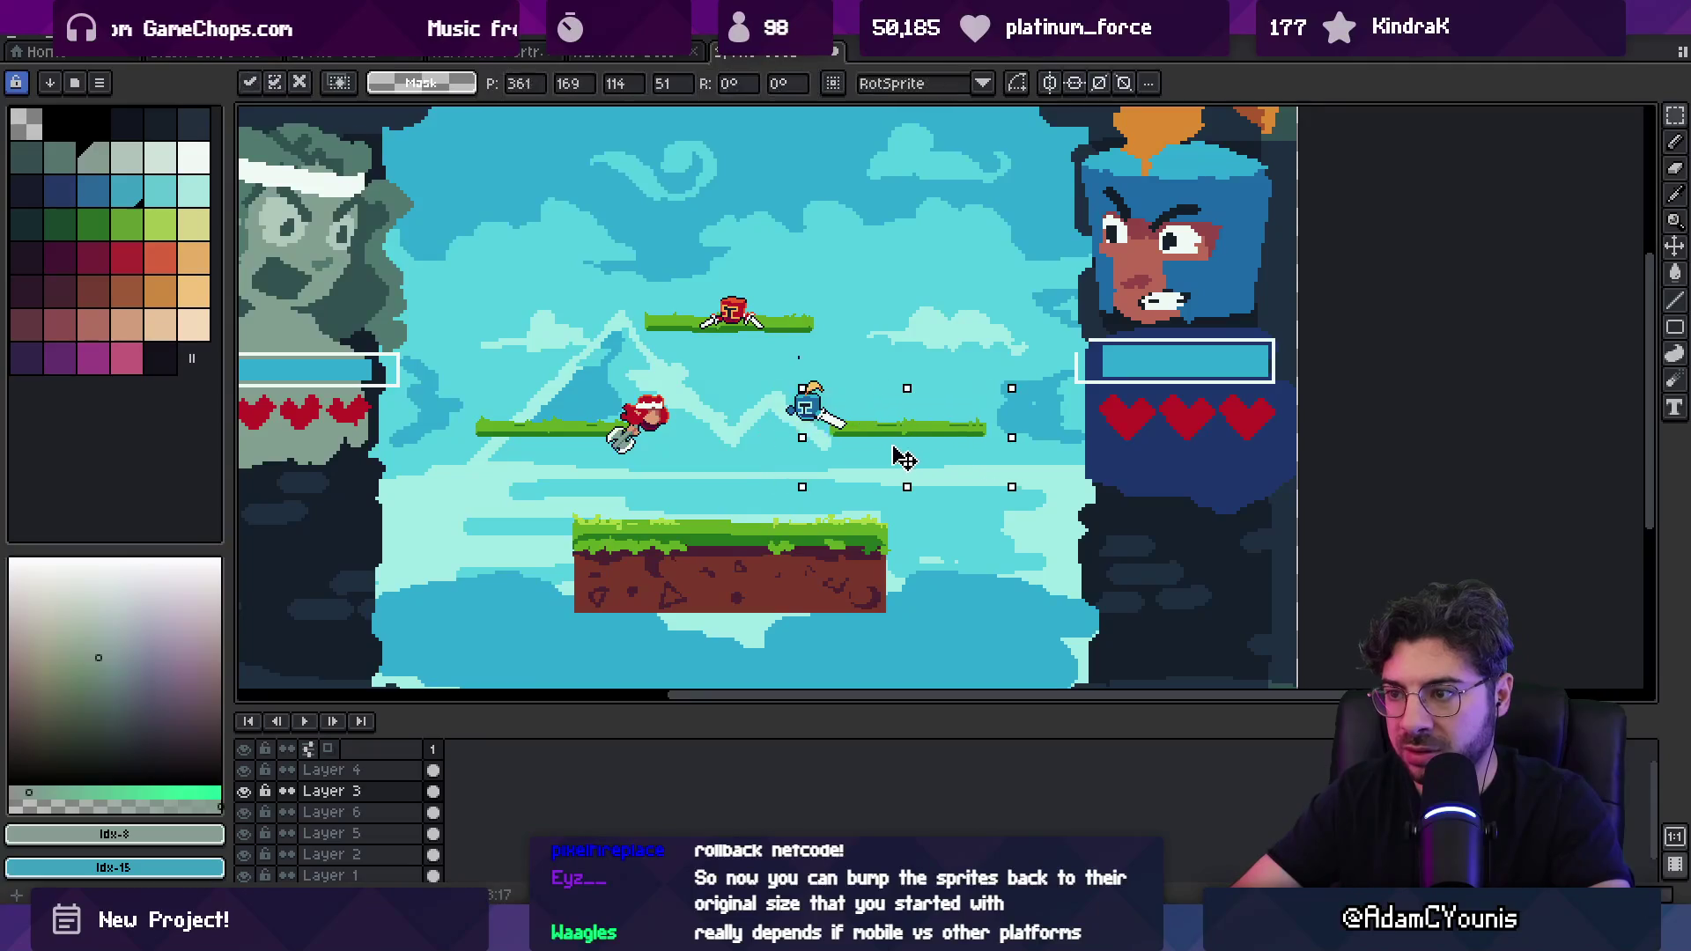
{"action": "key", "text": "Return"}
Step: Shift the characters ~78 px right, put the red one on the left platform, raise the top one
{"action": "left_click_drag", "start_coordinate": [810, 425], "coordinate": [880, 438]}
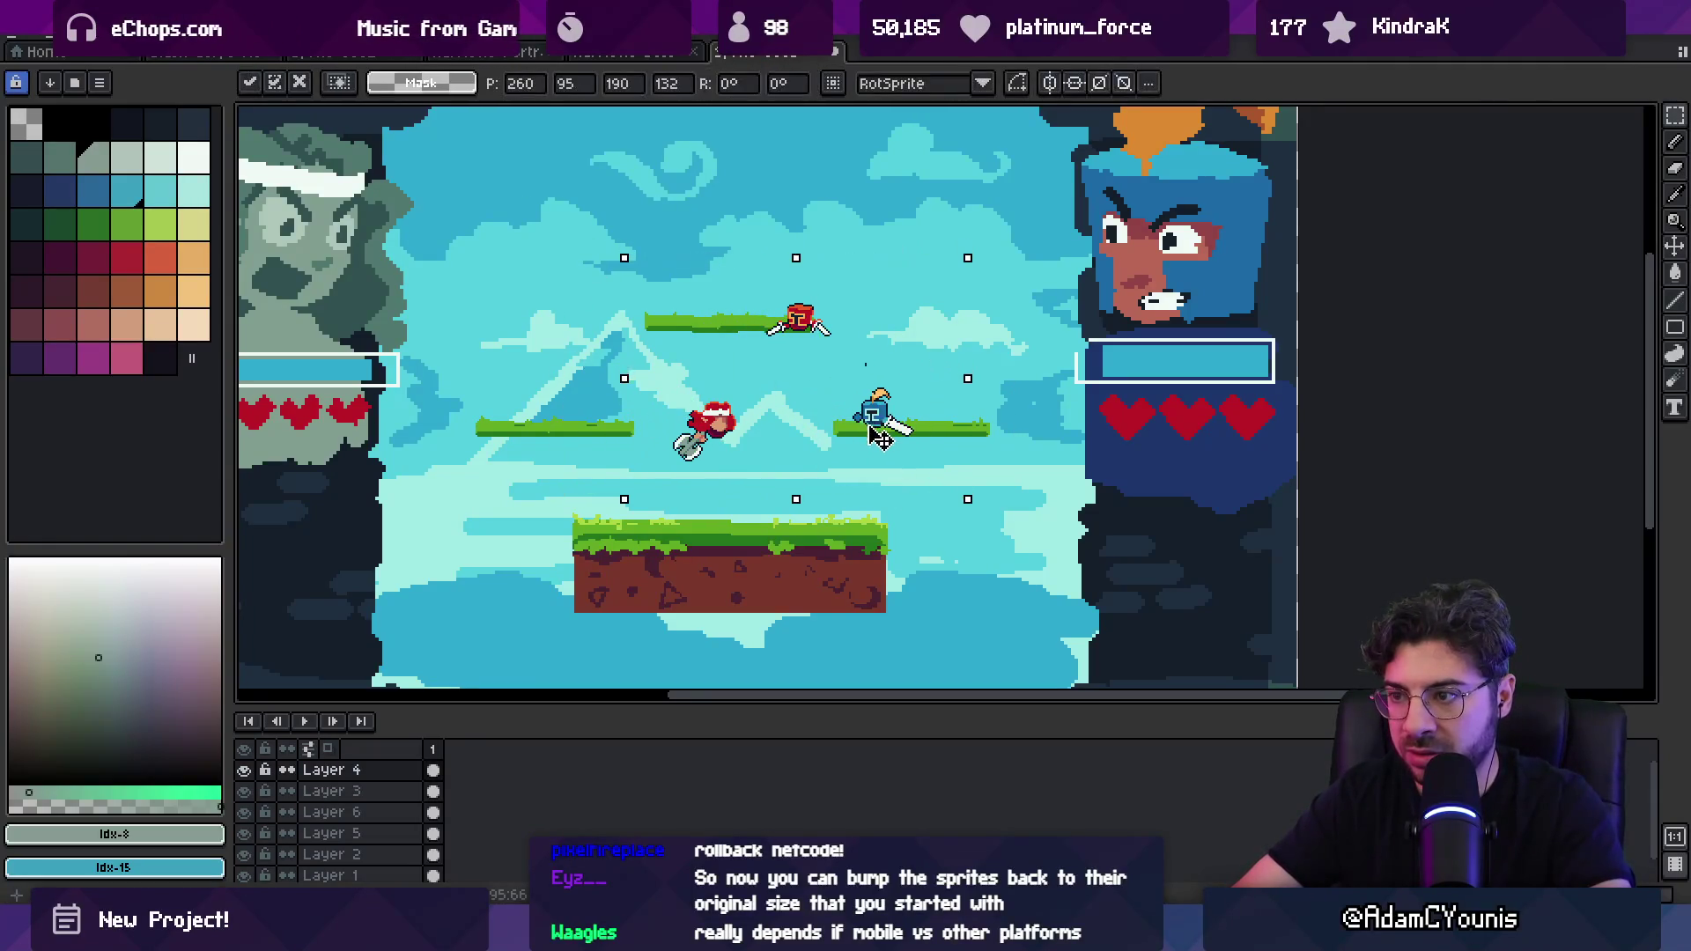
{"action": "left_click_drag", "start_coordinate": [708, 427], "coordinate": [596, 431]}
{"action": "left_click_drag", "start_coordinate": [808, 362], "coordinate": [757, 326]}
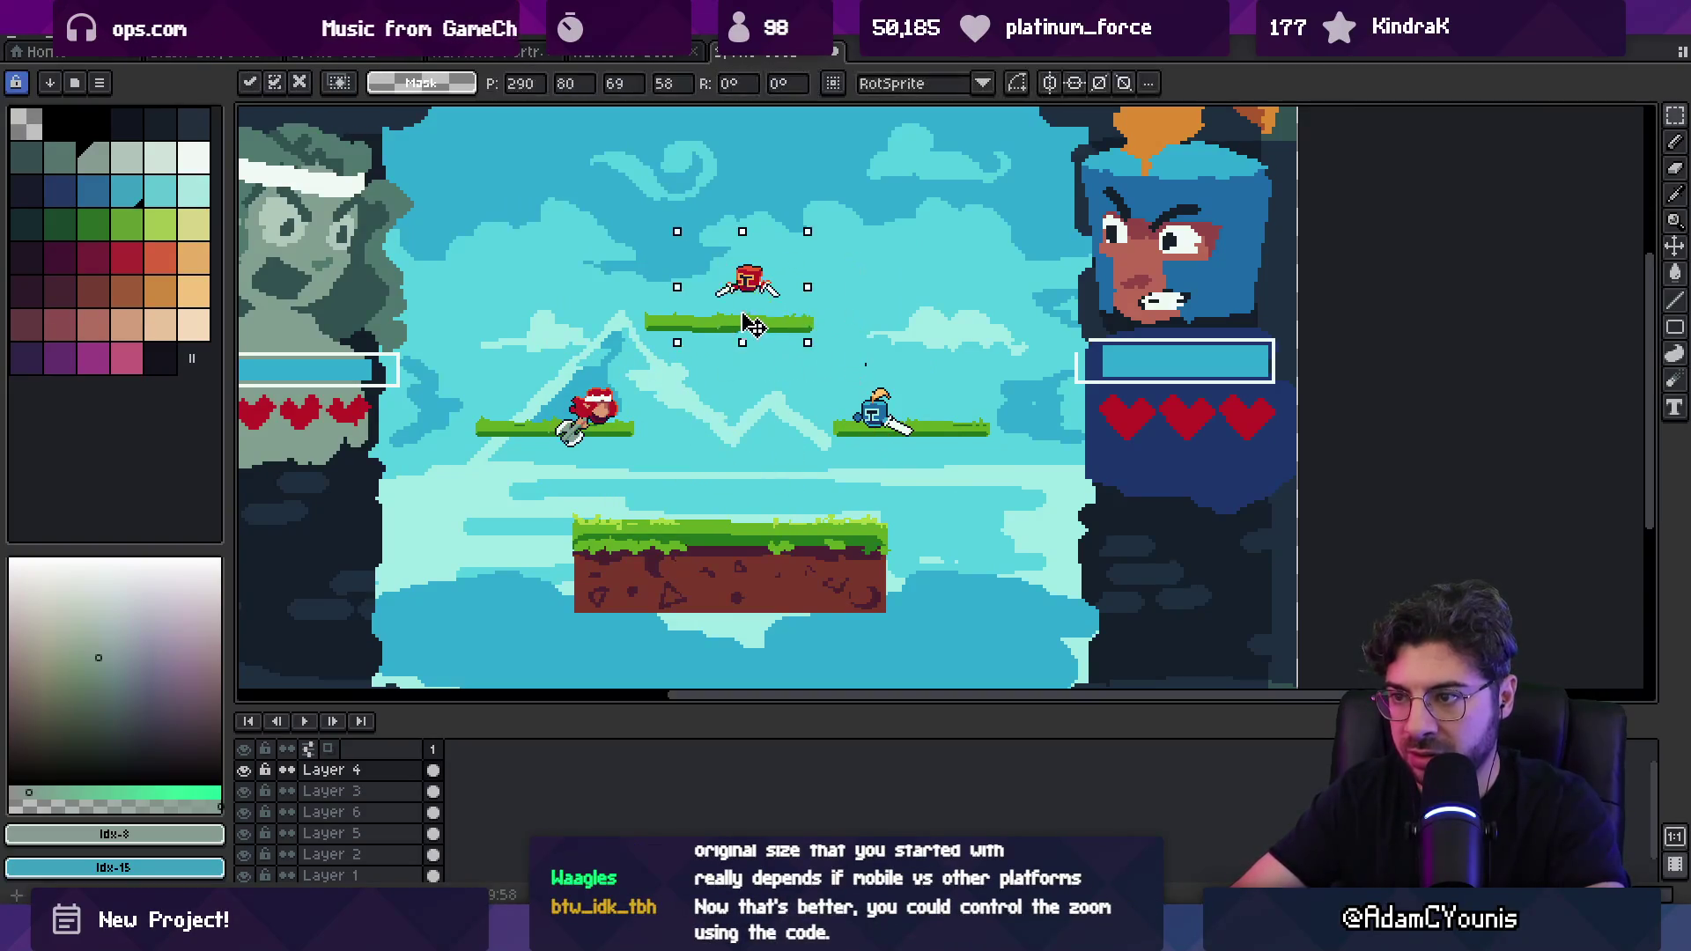
{"action": "key", "text": "Return"}
{"action": "key", "text": "z"}
{"action": "scroll", "coordinate": [744, 414], "scroll_direction": "down", "scroll_amount": 2}
{"action": "scroll", "coordinate": [775, 454], "scroll_direction": "up", "scroll_amount": 1}
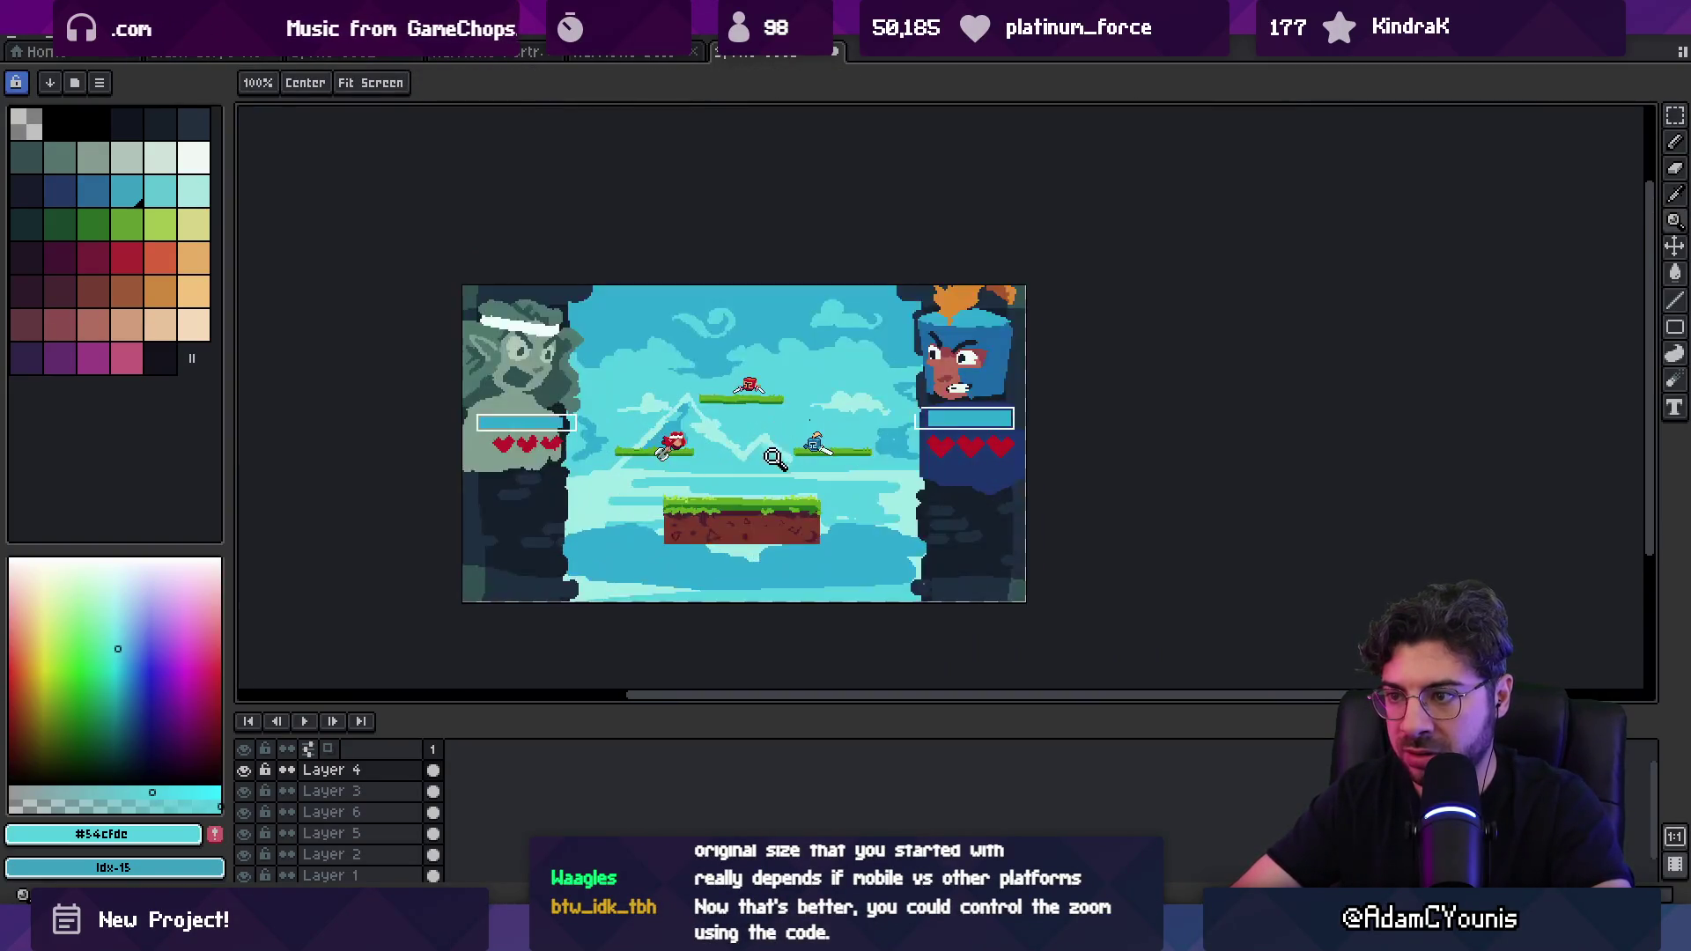
Step: Lasso the upper platforms and characters and scale them up slightly
{"action": "left_click_drag", "start_coordinate": [754, 500], "coordinate": [748, 470]}
{"action": "scroll", "coordinate": [731, 452], "scroll_direction": "up", "scroll_amount": 1}
{"action": "key", "text": "m"}
{"action": "mouse_move", "coordinate": [751, 258]}
{"action": "left_mouse_down"}
{"action": "mouse_move", "coordinate": [617, 520]}
{"action": "mouse_move", "coordinate": [880, 480]}
{"action": "left_mouse_up"}
{"action": "left_click_drag", "start_coordinate": [961, 258], "coordinate": [1024, 210]}
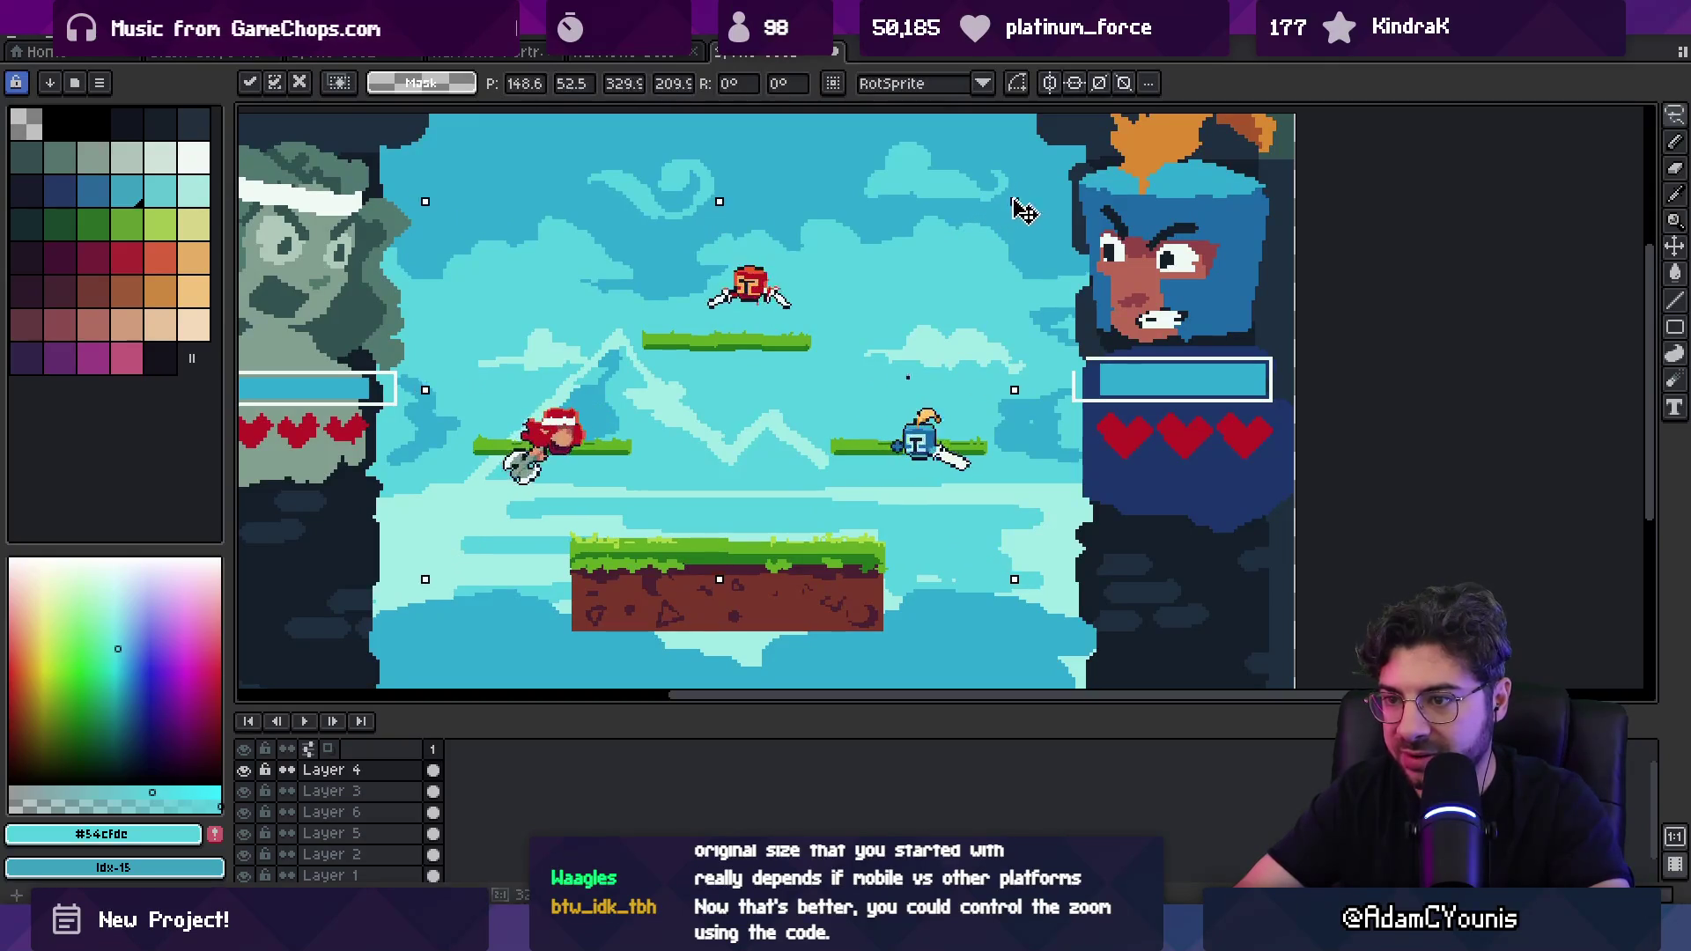
{"action": "key", "text": "Return"}
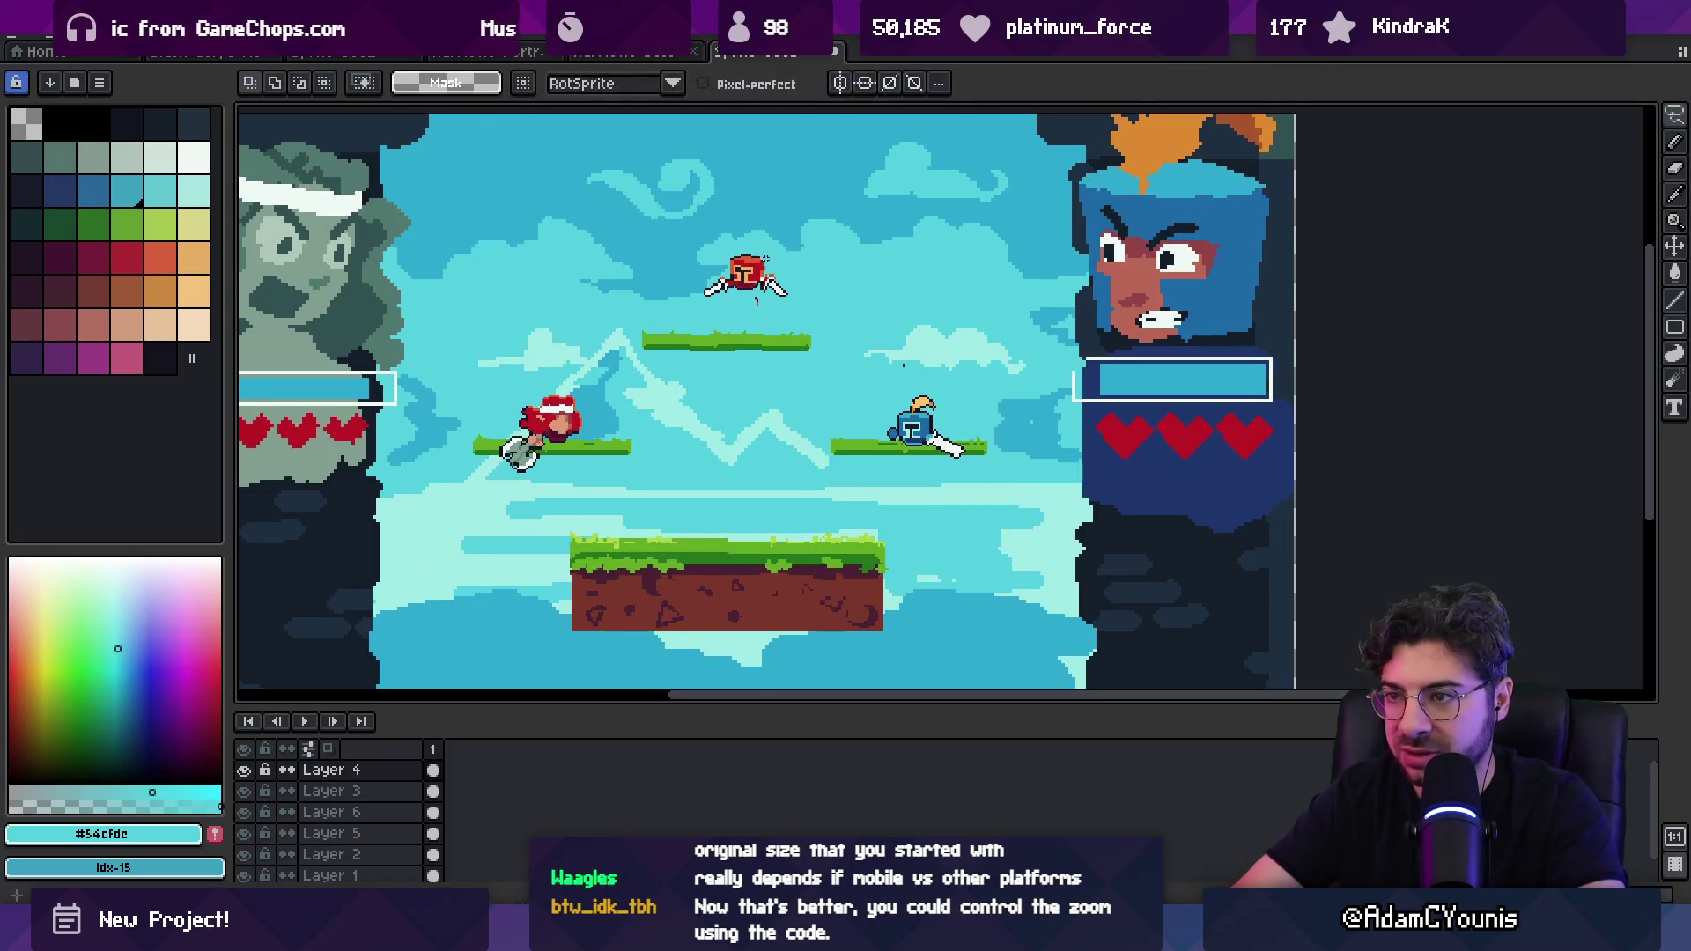
Step: Lower the red character onto its platform, then switch to the dark platform scene document
{"action": "left_click_drag", "start_coordinate": [686, 318], "coordinate": [691, 330]}
{"action": "left_click_drag", "start_coordinate": [744, 308], "coordinate": [744, 356]}
{"action": "key", "text": "b"}
{"action": "key", "text": "space"}
{"action": "scroll", "coordinate": [904, 370], "scroll_direction": "down", "scroll_amount": 2}
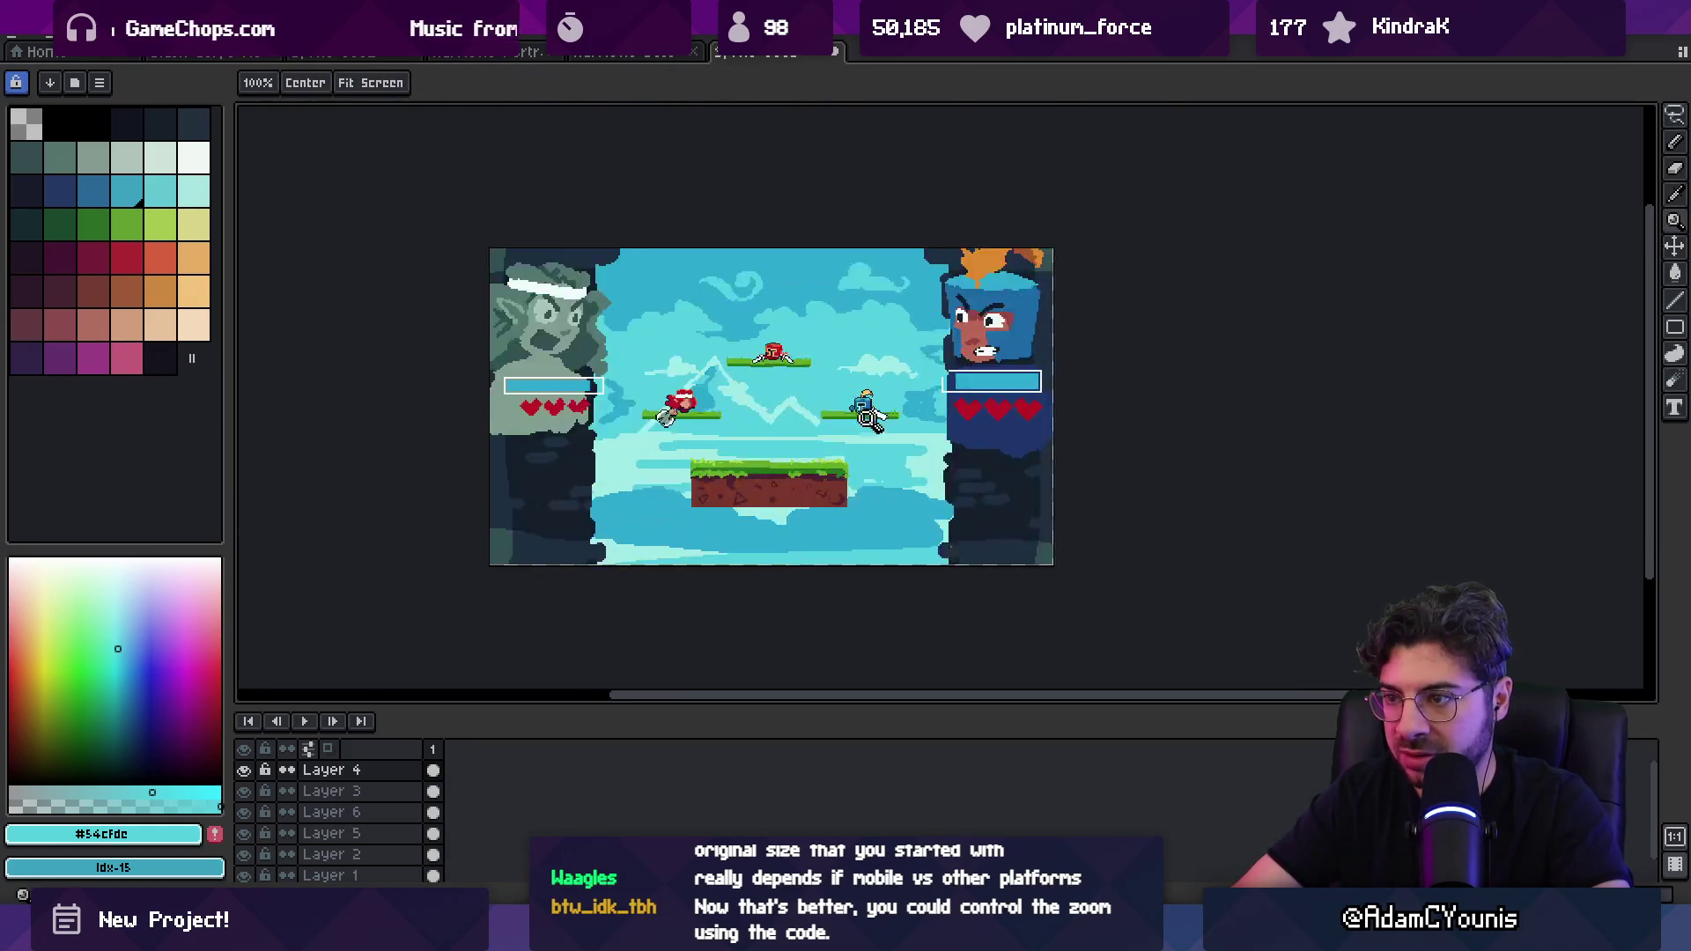
{"action": "scroll", "coordinate": [813, 506], "scroll_direction": "up", "scroll_amount": 2}
{"action": "scroll", "coordinate": [813, 505], "scroll_direction": "down", "scroll_amount": 2}
{"action": "key", "text": "v"}
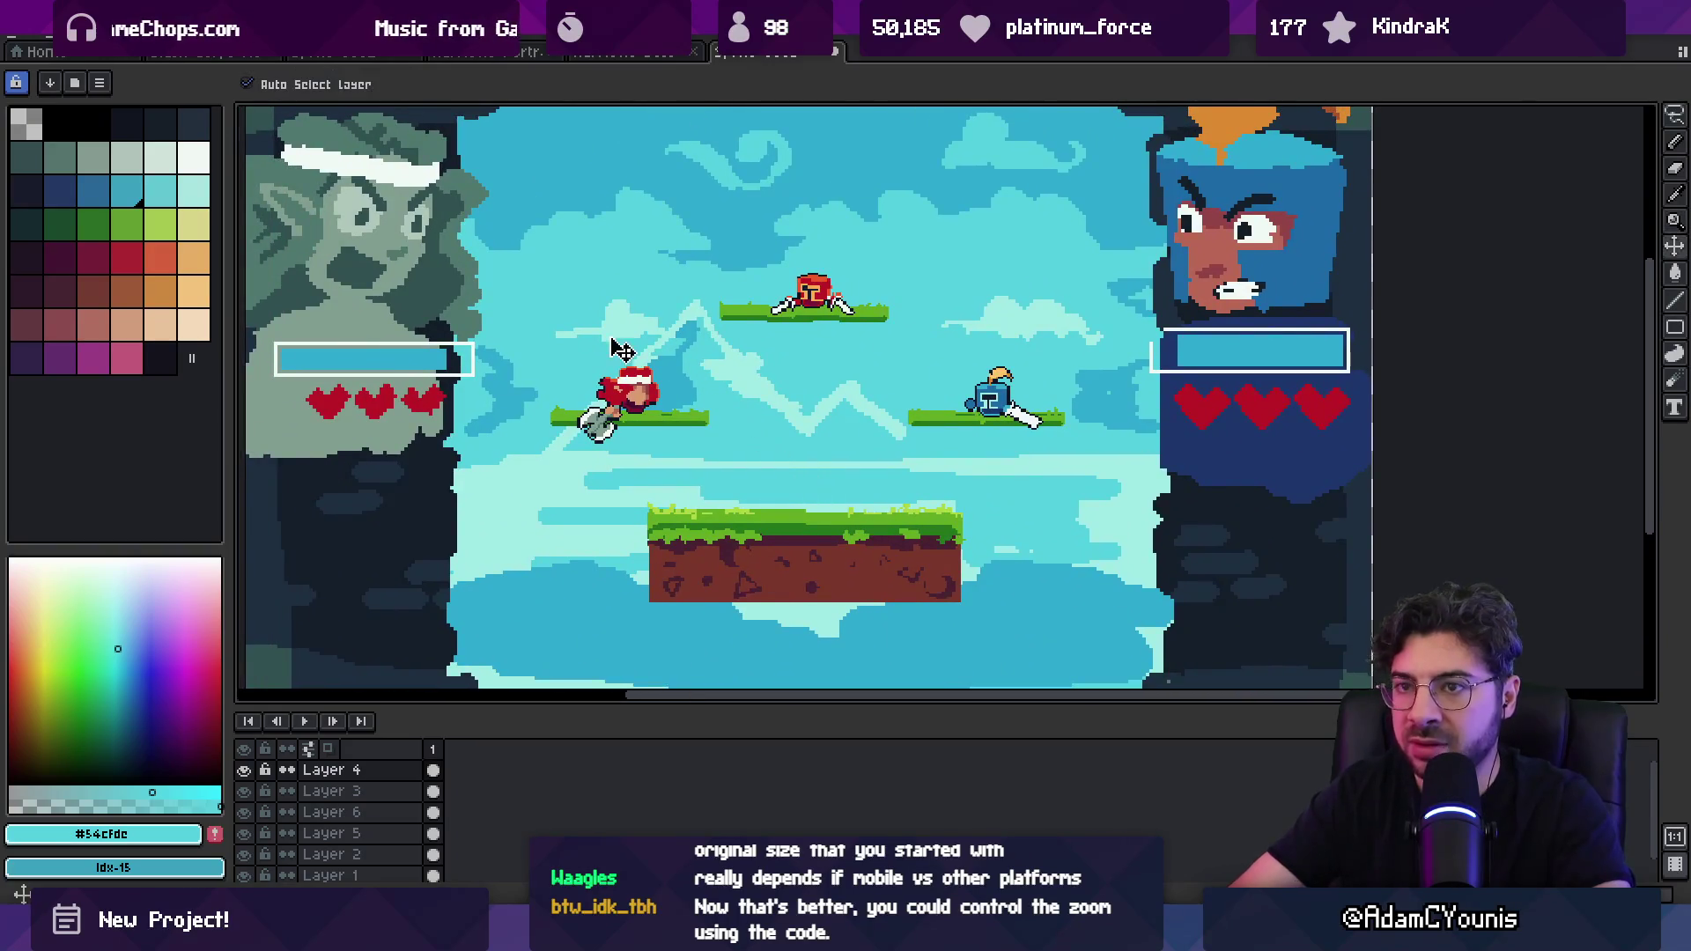
{"action": "key", "text": "ctrl+Tab"}
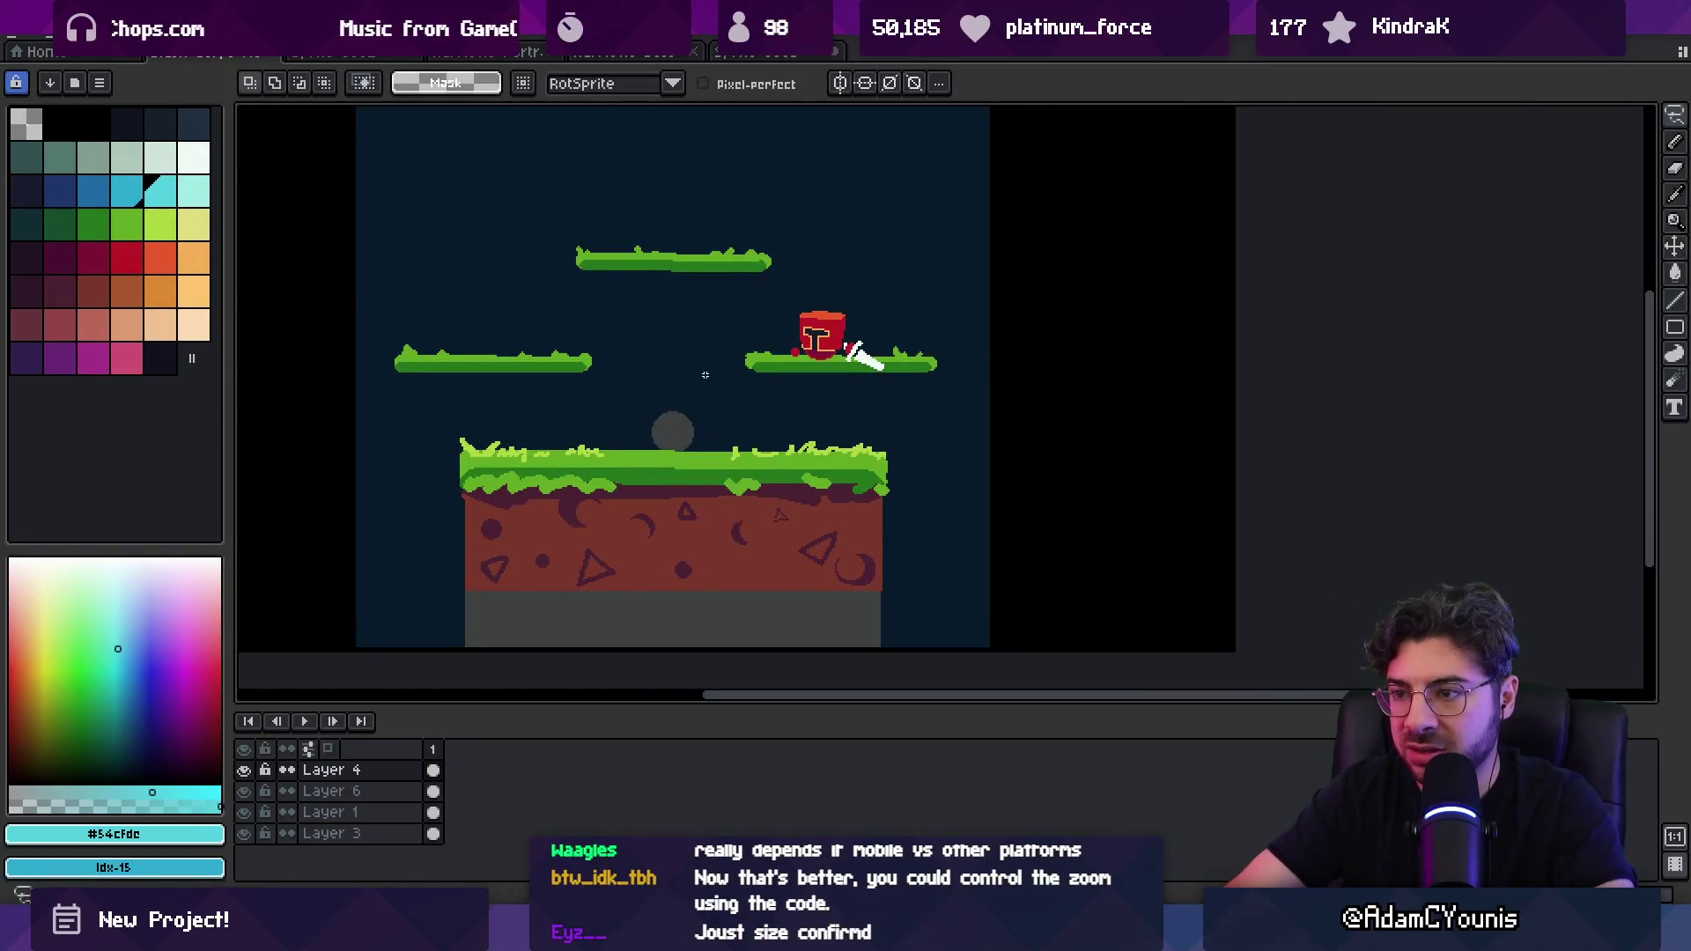
Step: Paste a blue knight beside the red character in the sky arena, deleting the extra copy
{"action": "left_click", "coordinate": [763, 53]}
{"action": "key", "text": "ctrl+v"}
{"action": "mouse_move", "coordinate": [839, 554]}
{"action": "left_mouse_down"}
{"action": "mouse_move", "coordinate": [727, 494]}
{"action": "mouse_move", "coordinate": [968, 443]}
{"action": "mouse_move", "coordinate": [954, 437]}
{"action": "left_mouse_up"}
{"action": "left_click", "coordinate": [843, 467]}
{"action": "key", "text": "ctrl+v"}
{"action": "left_click_drag", "start_coordinate": [764, 451], "coordinate": [678, 374]}
{"action": "scroll", "coordinate": [756, 440], "scroll_direction": "down", "scroll_amount": 2}
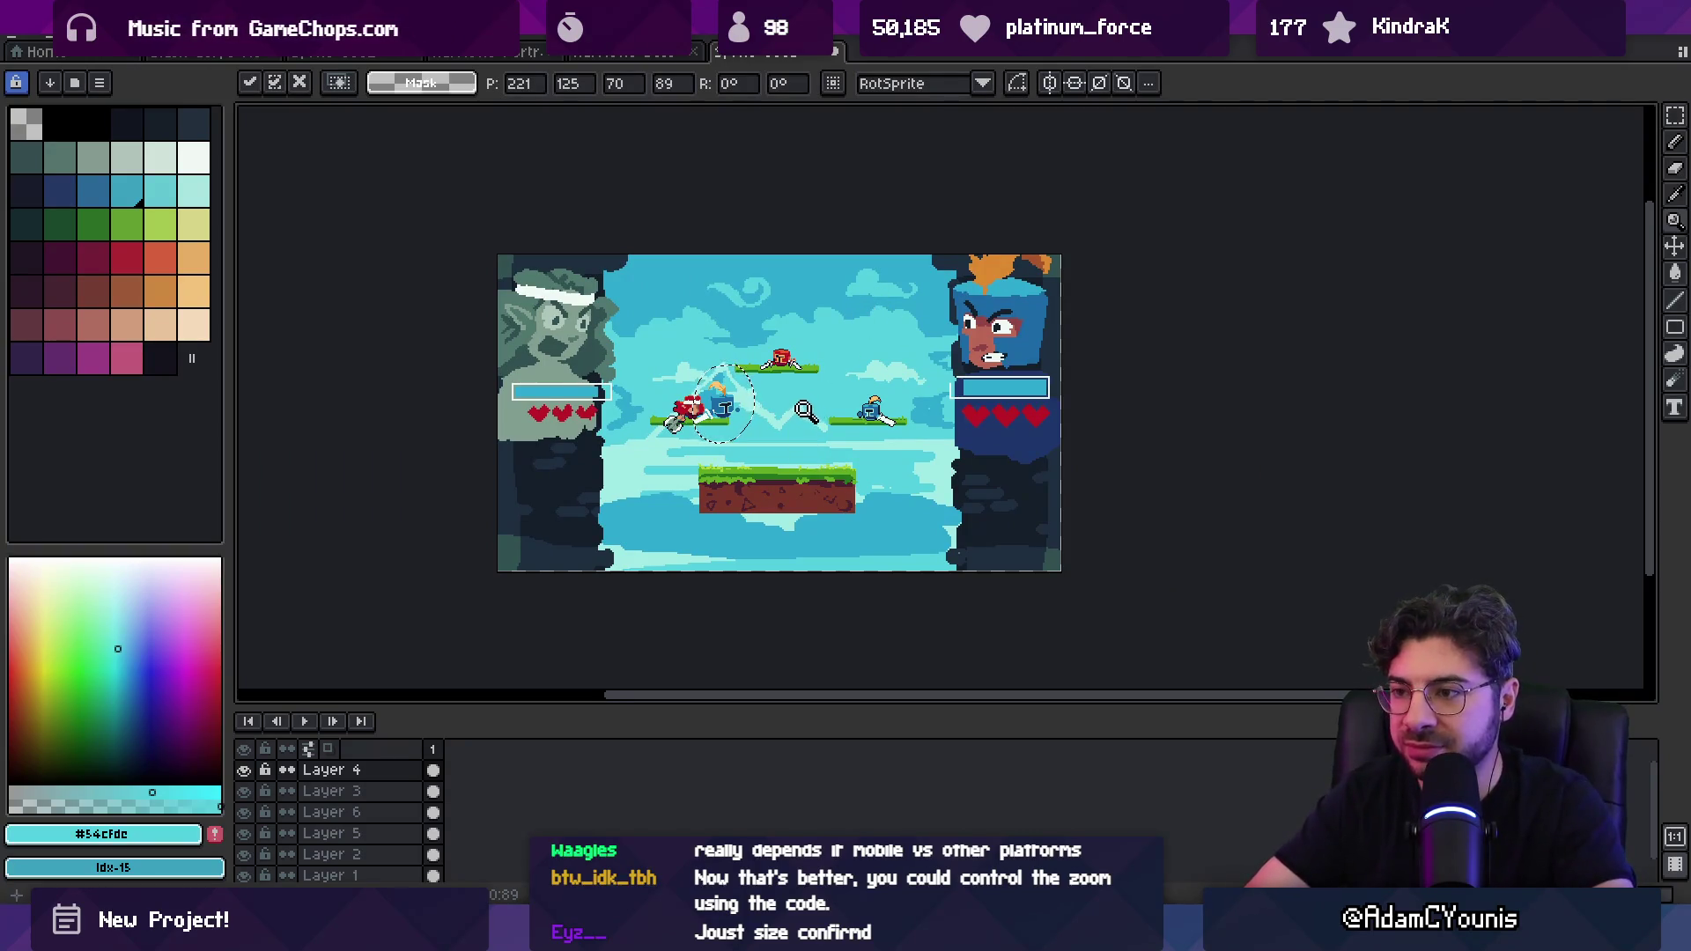
{"action": "key", "text": "Delete"}
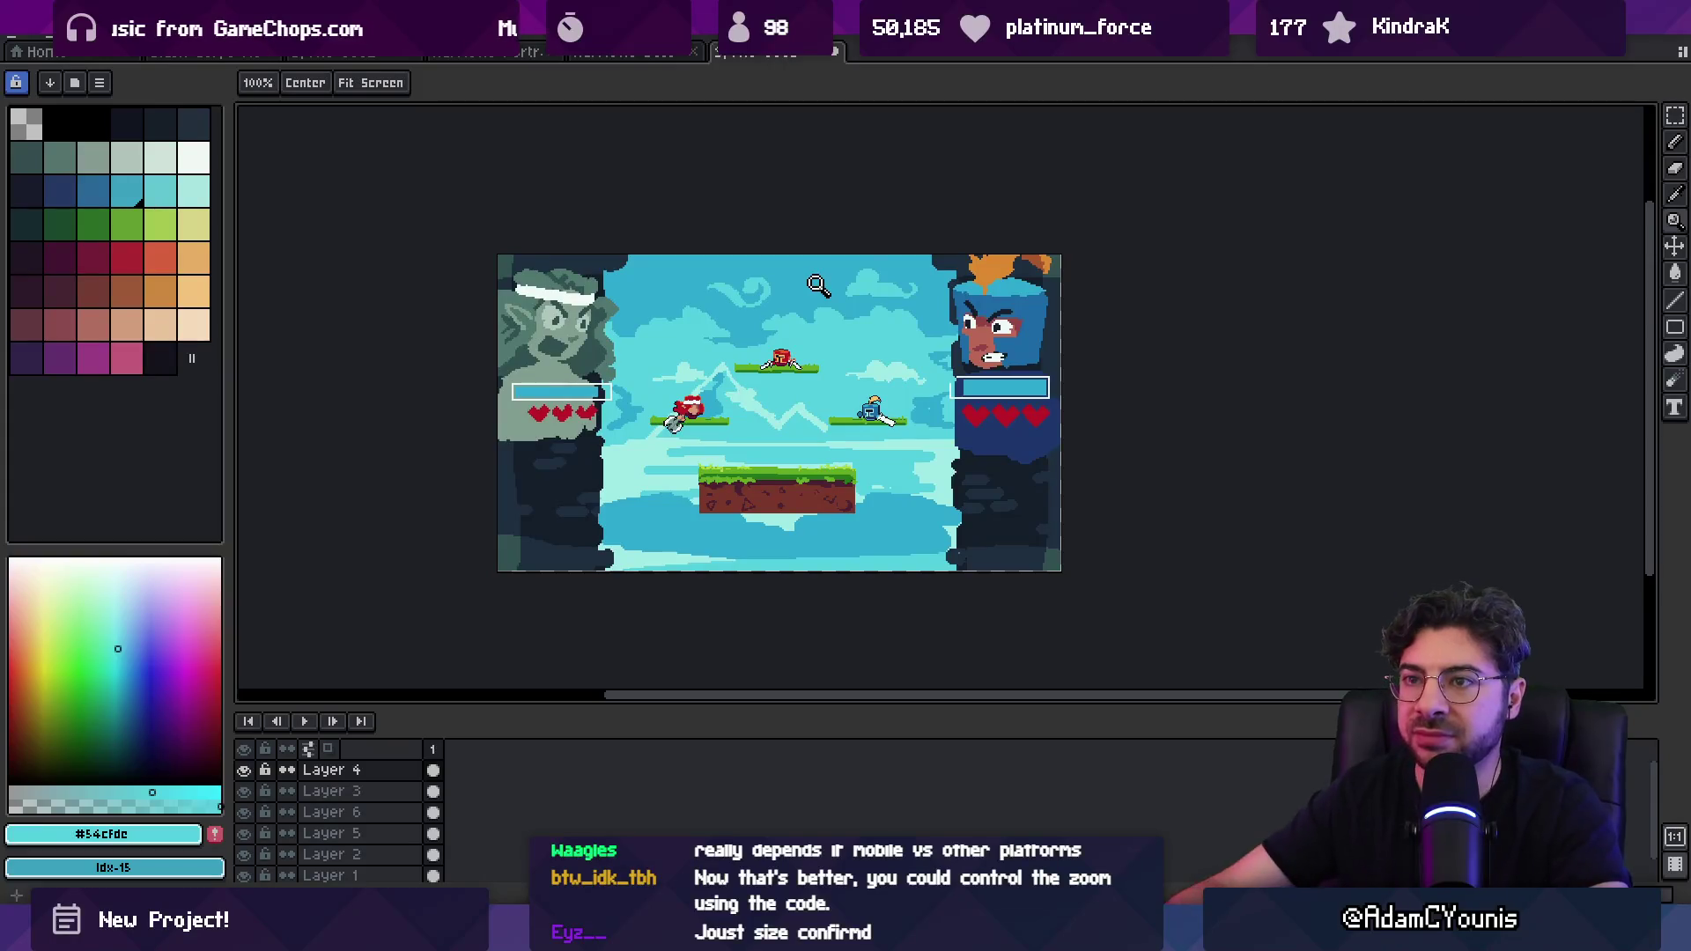
Step: Paste the blue character sprite into the statue arena document
{"action": "left_click", "coordinate": [296, 52]}
{"action": "key", "text": "ctrl+Tab"}
{"action": "key", "text": "ctrl+shift+Tab"}
{"action": "key", "text": "ctrl+Tab"}
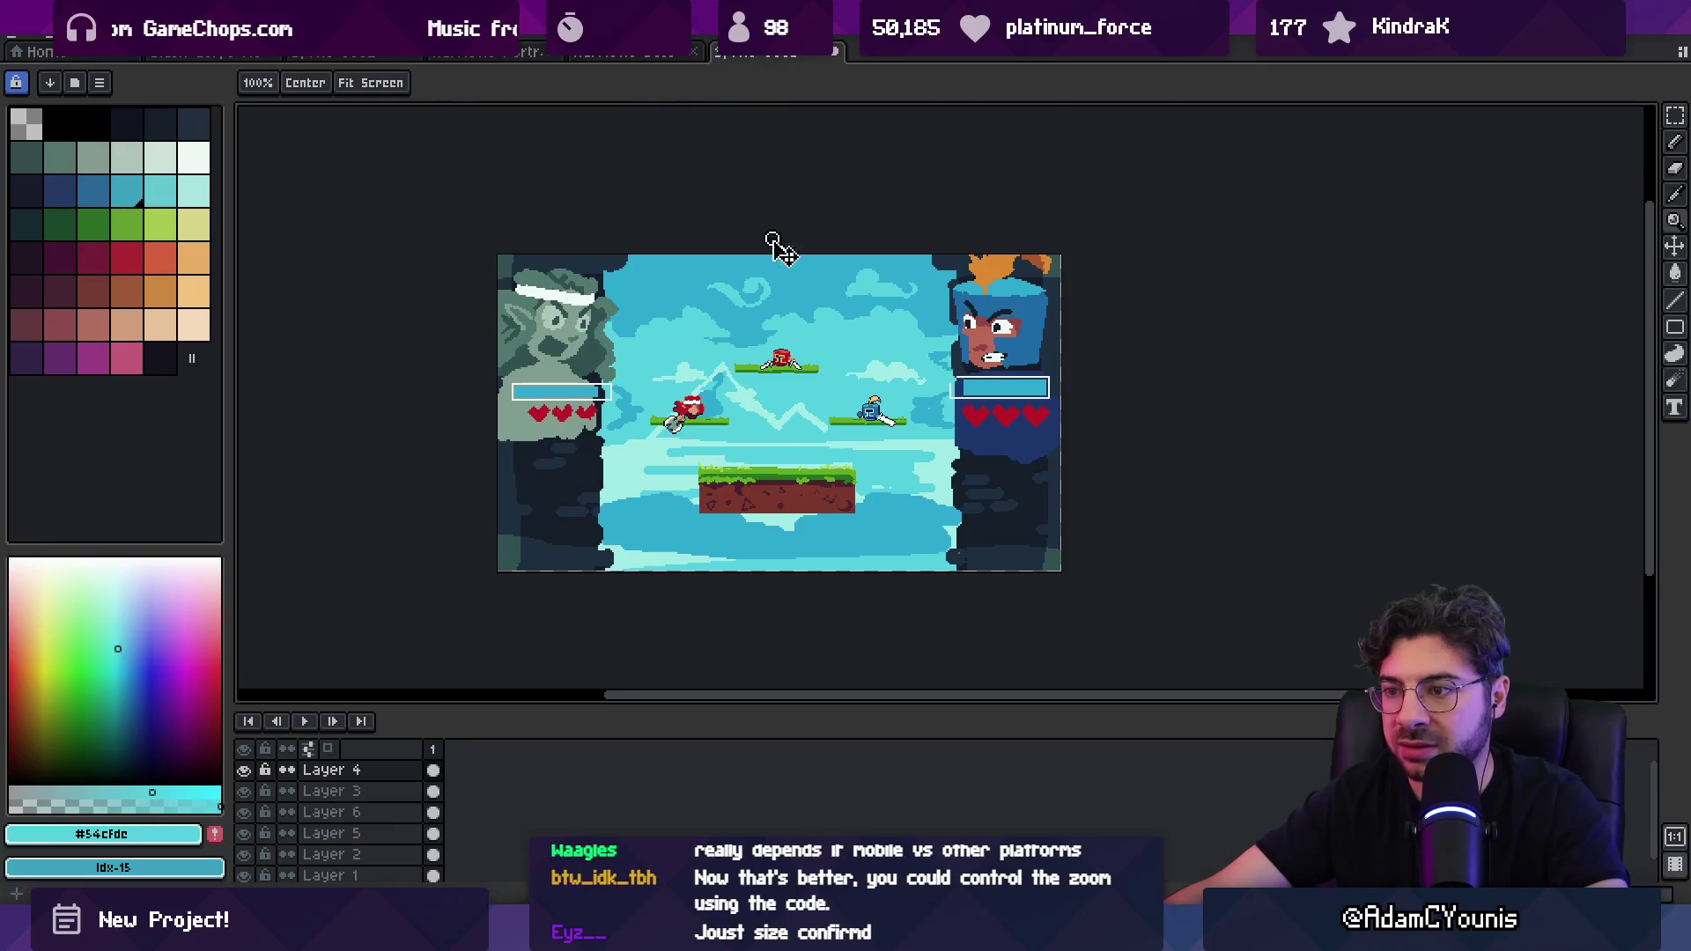
{"action": "key", "text": "ctrl+v"}
{"action": "key", "text": "Return"}
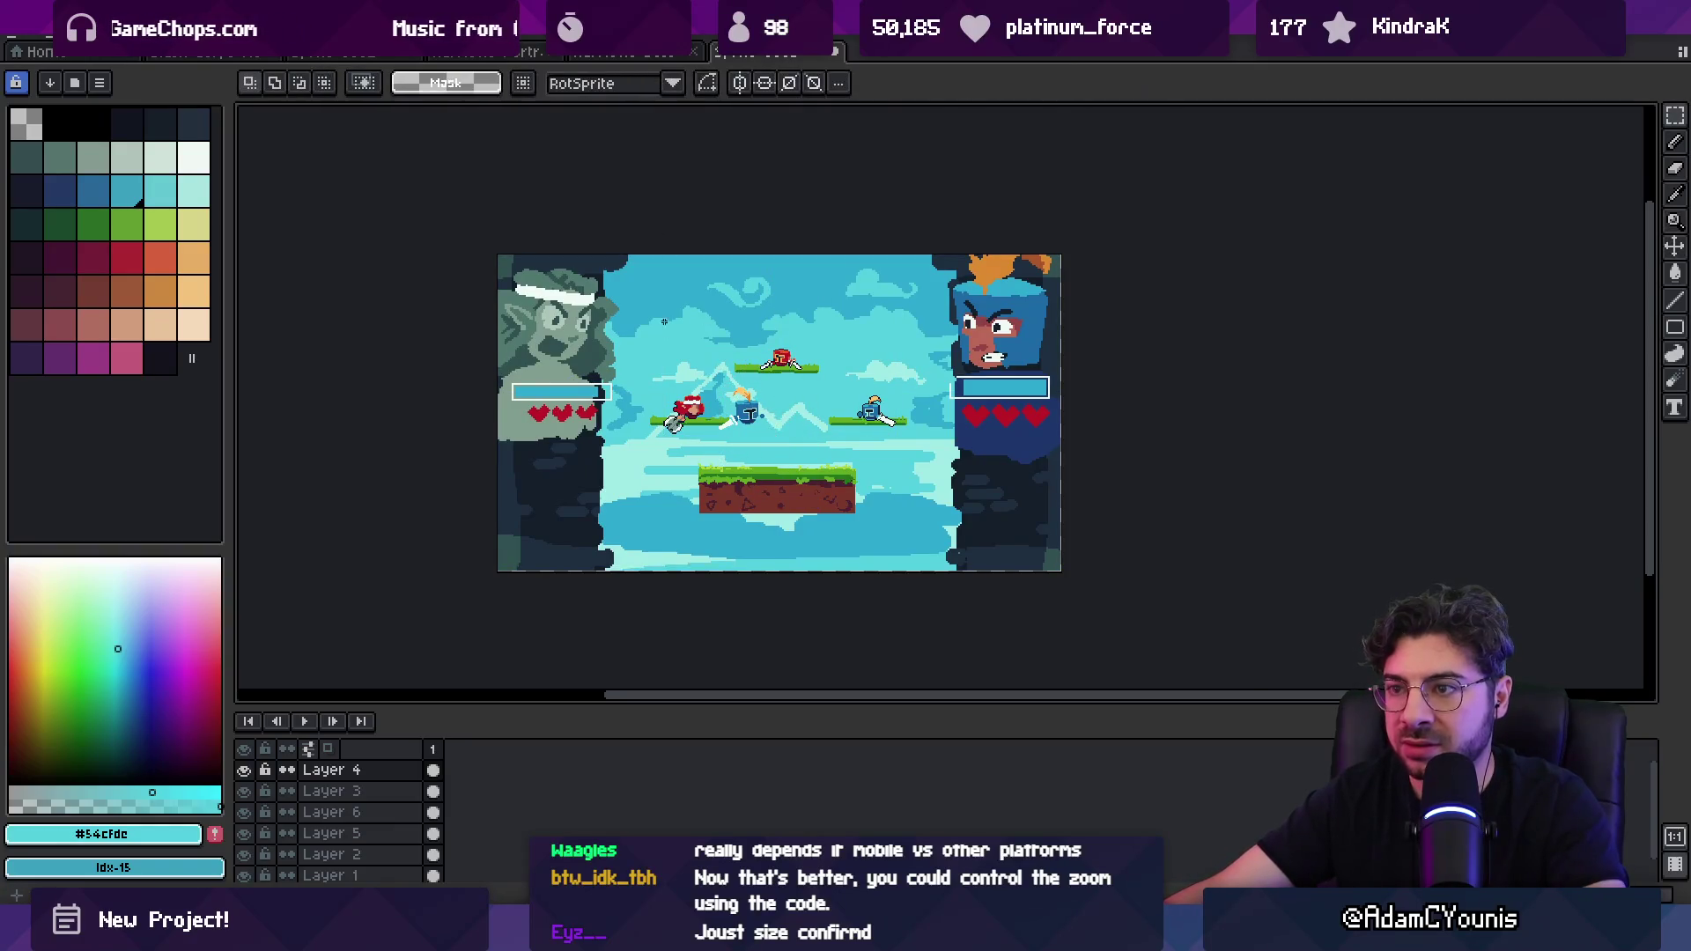
Step: Split the editor to show Sprite-0003 beside the dark platform document and widen its view
{"action": "scroll", "coordinate": [695, 348], "scroll_direction": "up", "scroll_amount": 1}
{"action": "left_click", "coordinate": [217, 55]}
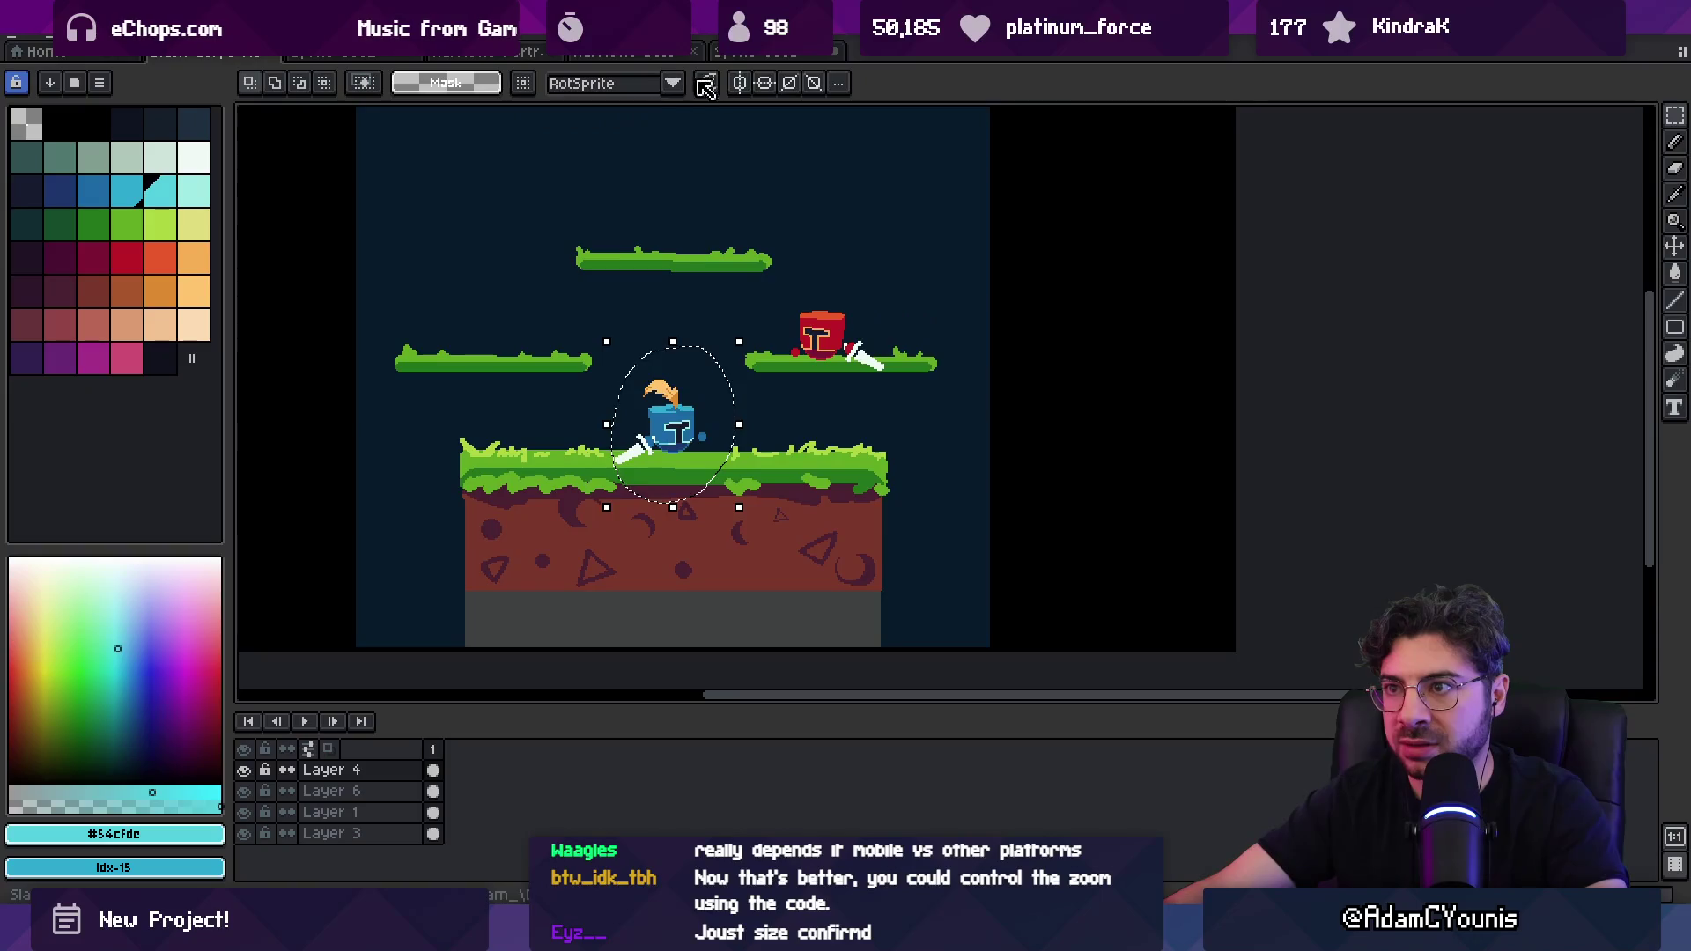
{"action": "left_click", "coordinate": [759, 54]}
{"action": "scroll", "coordinate": [750, 242], "scroll_direction": "down", "scroll_amount": 1}
{"action": "left_click", "coordinate": [216, 53]}
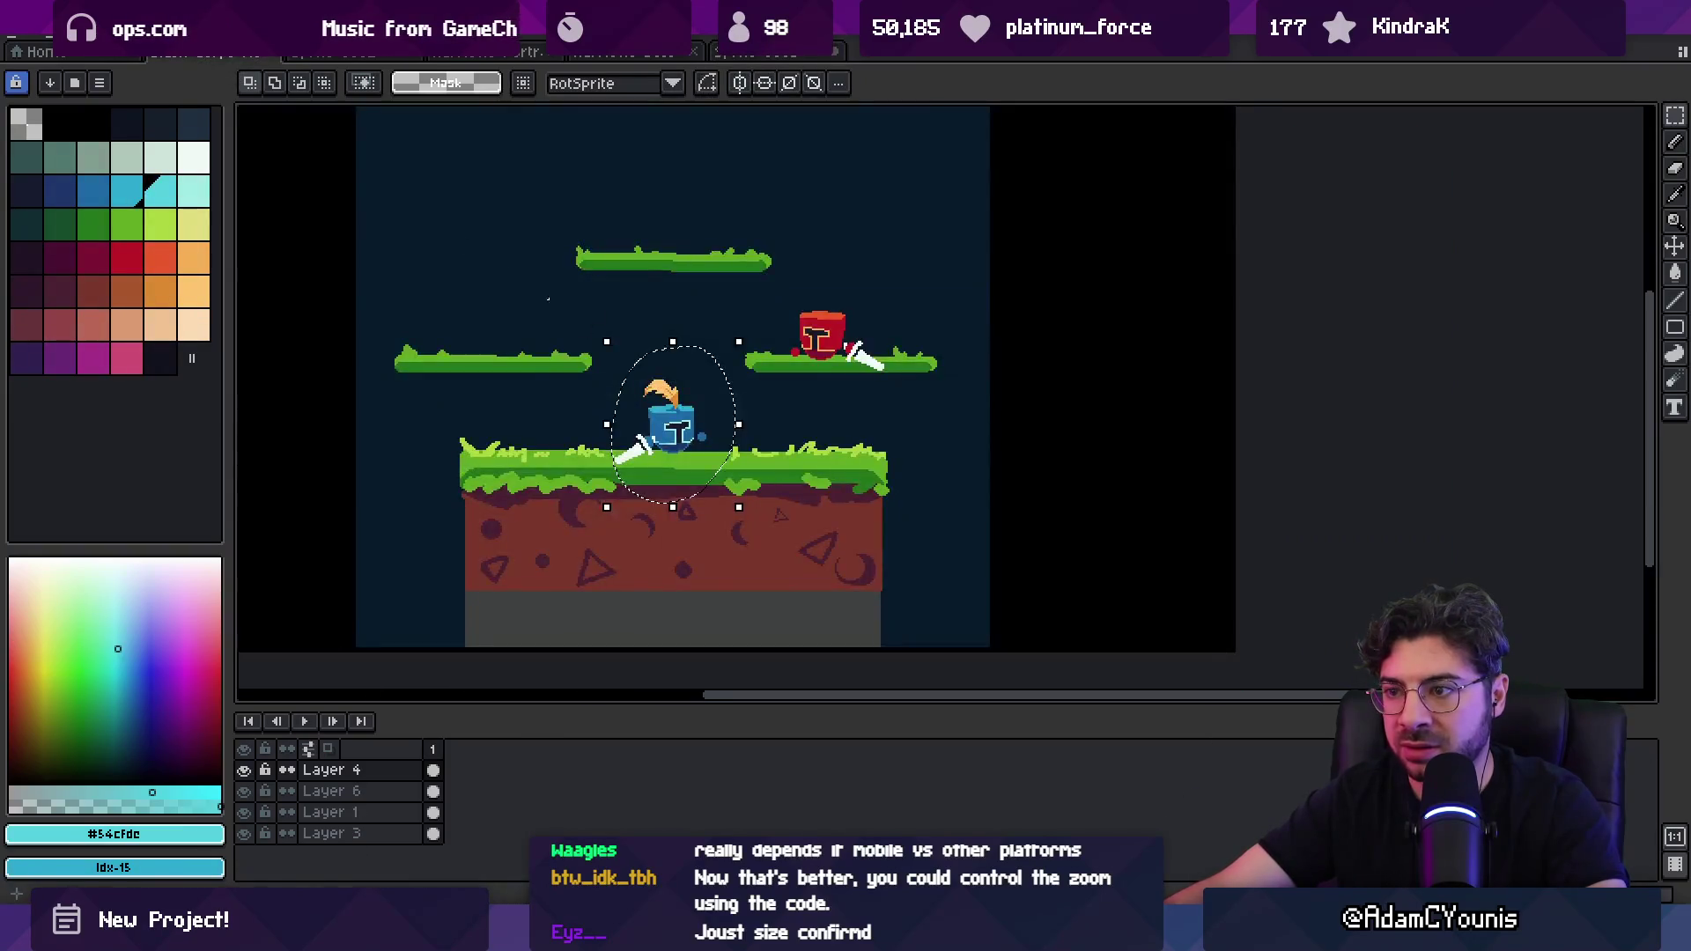
{"action": "scroll", "coordinate": [740, 353], "scroll_direction": "down", "scroll_amount": 2}
{"action": "left_click", "coordinate": [741, 55]}
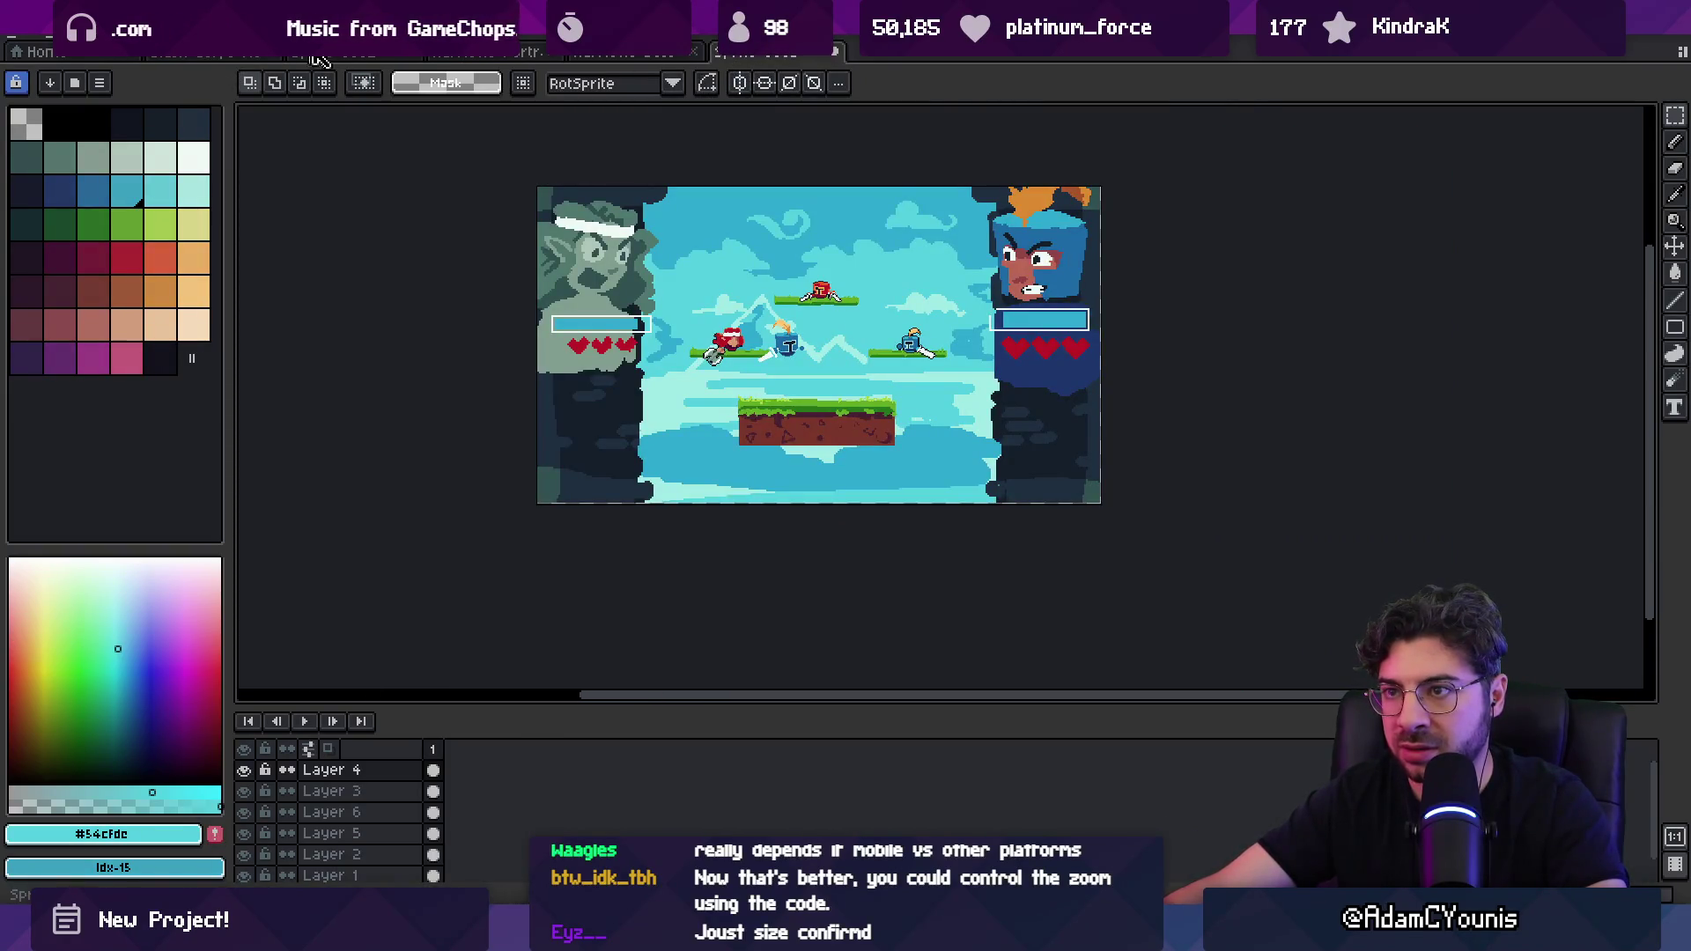
{"action": "left_click_drag", "start_coordinate": [786, 60], "coordinate": [1612, 440]}
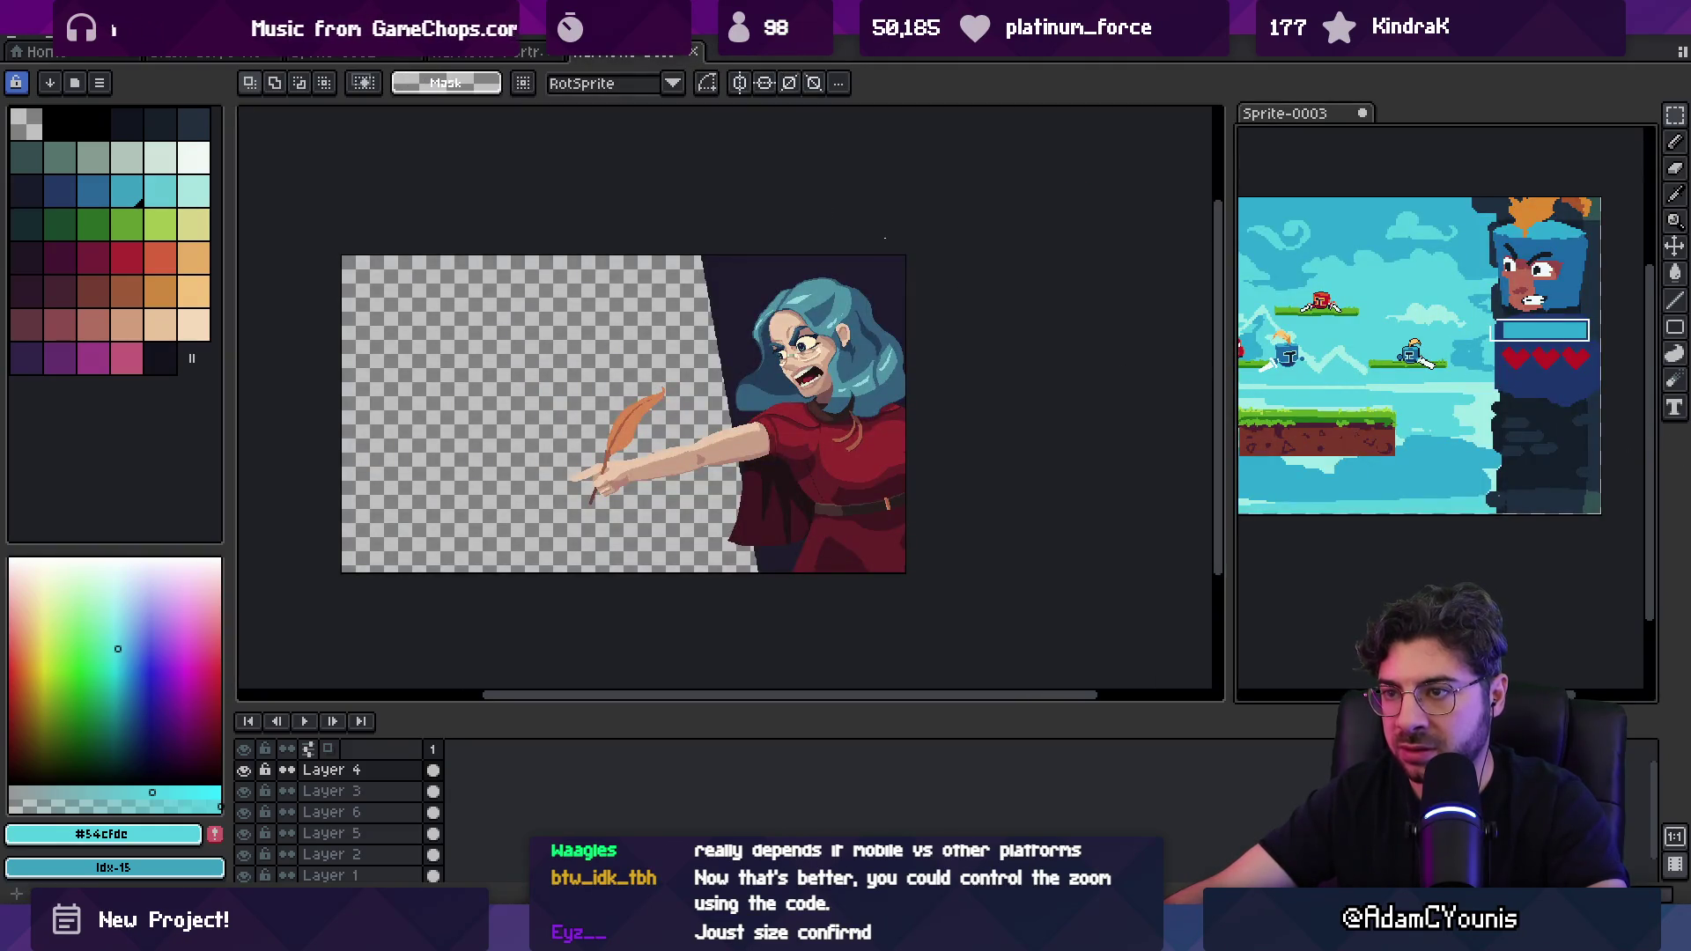
{"action": "left_click", "coordinate": [218, 60]}
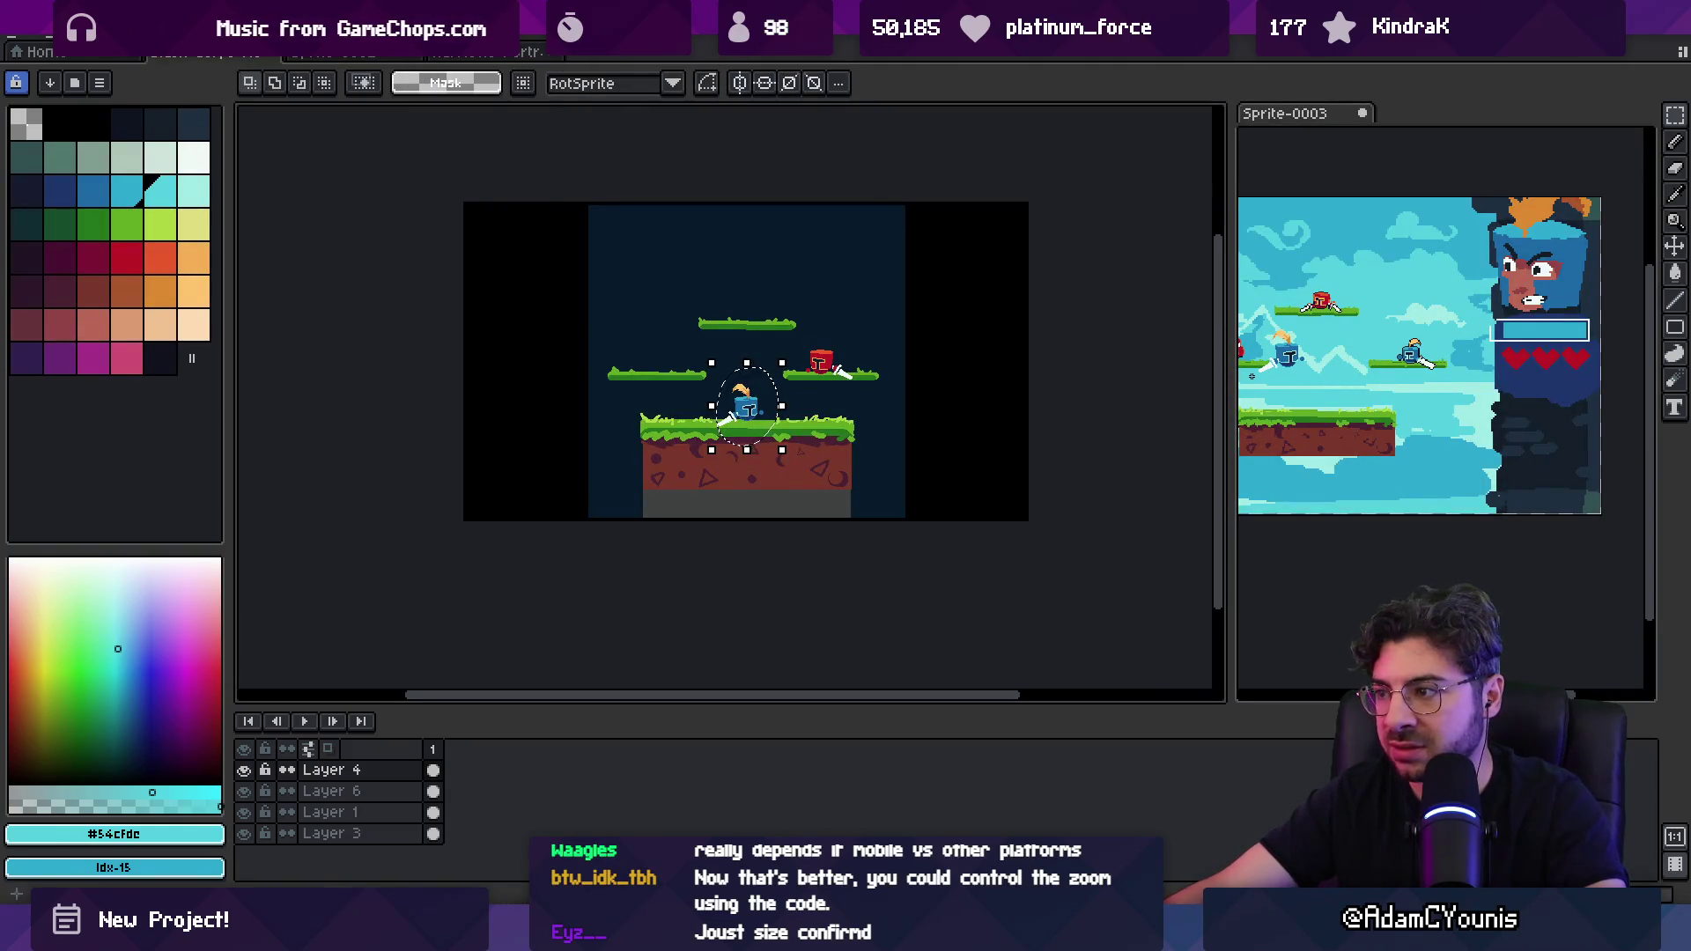
{"action": "left_click_drag", "start_coordinate": [1230, 372], "coordinate": [933, 370]}
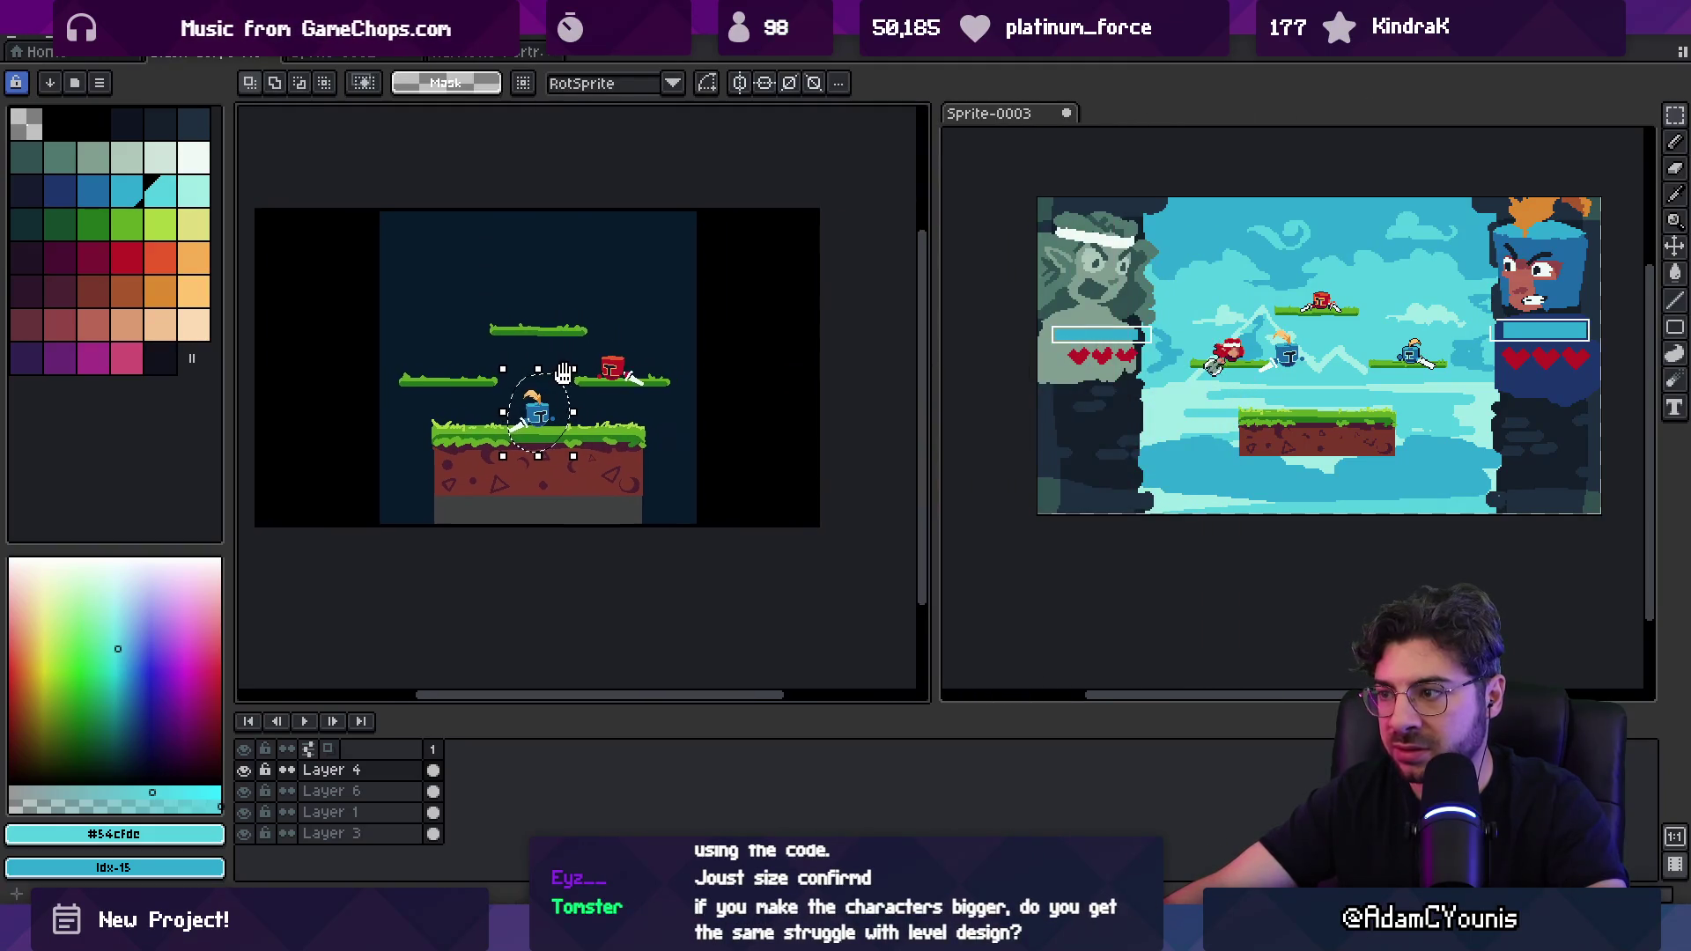
{"action": "key", "text": "ctrl+Tab"}
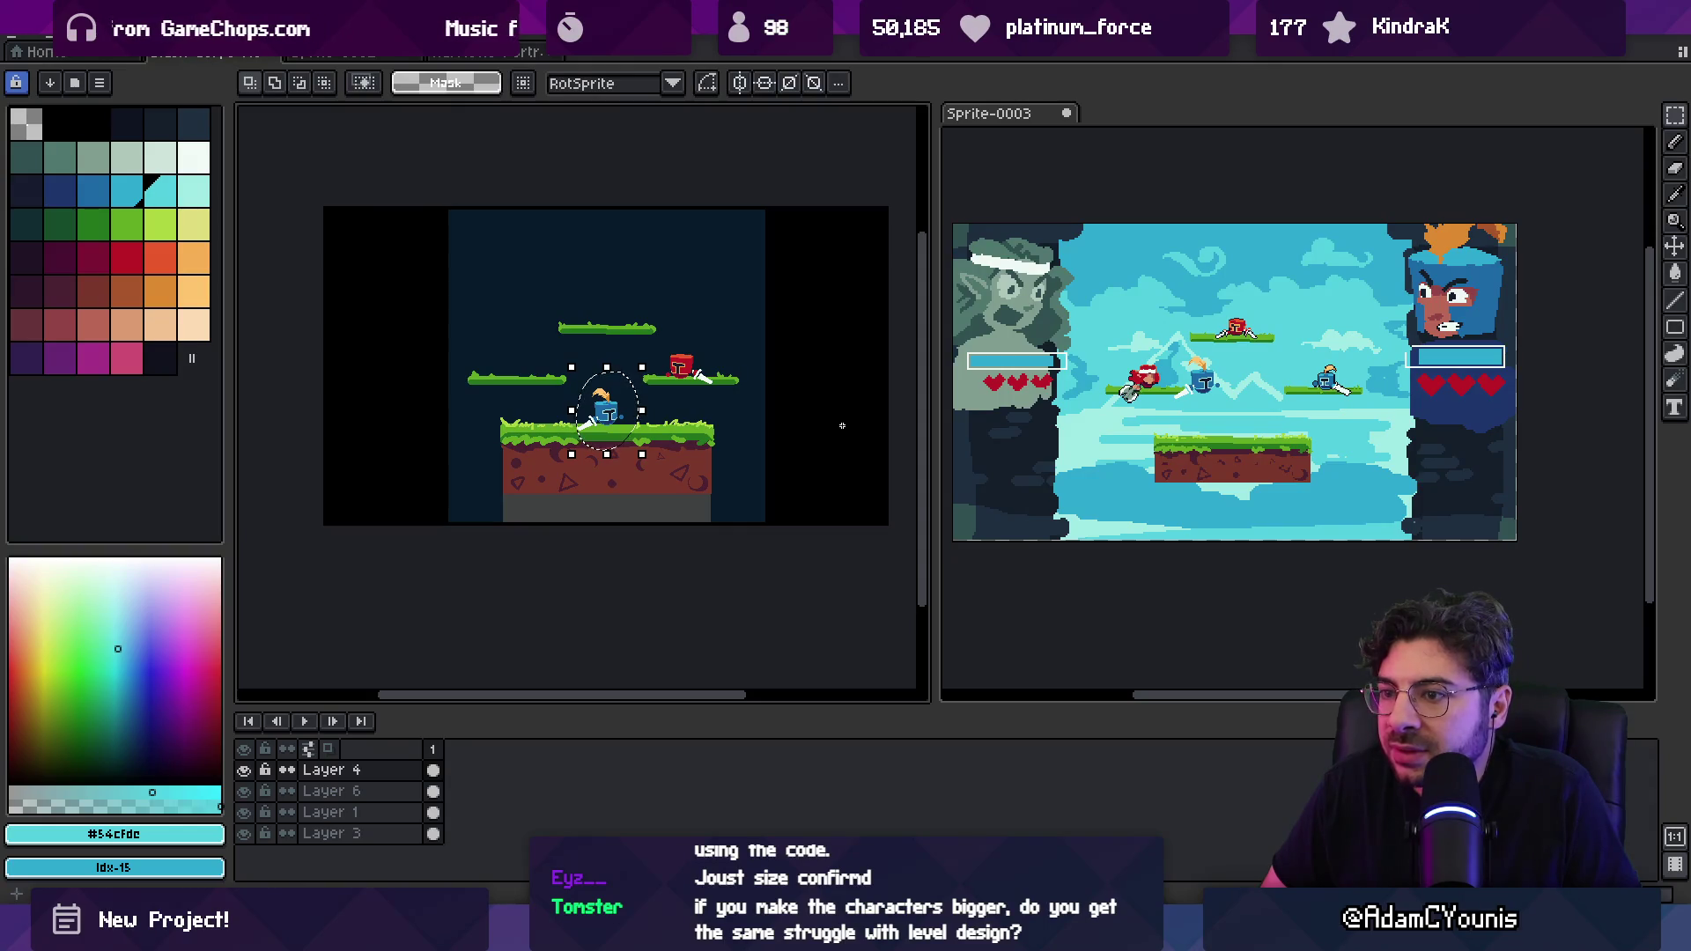
Step: Make Layer 1 active, widen and reposition the Sprite-0003 view, and show the arena game-scene sprite
{"action": "key", "text": "v"}
{"action": "left_click", "coordinate": [811, 377]}
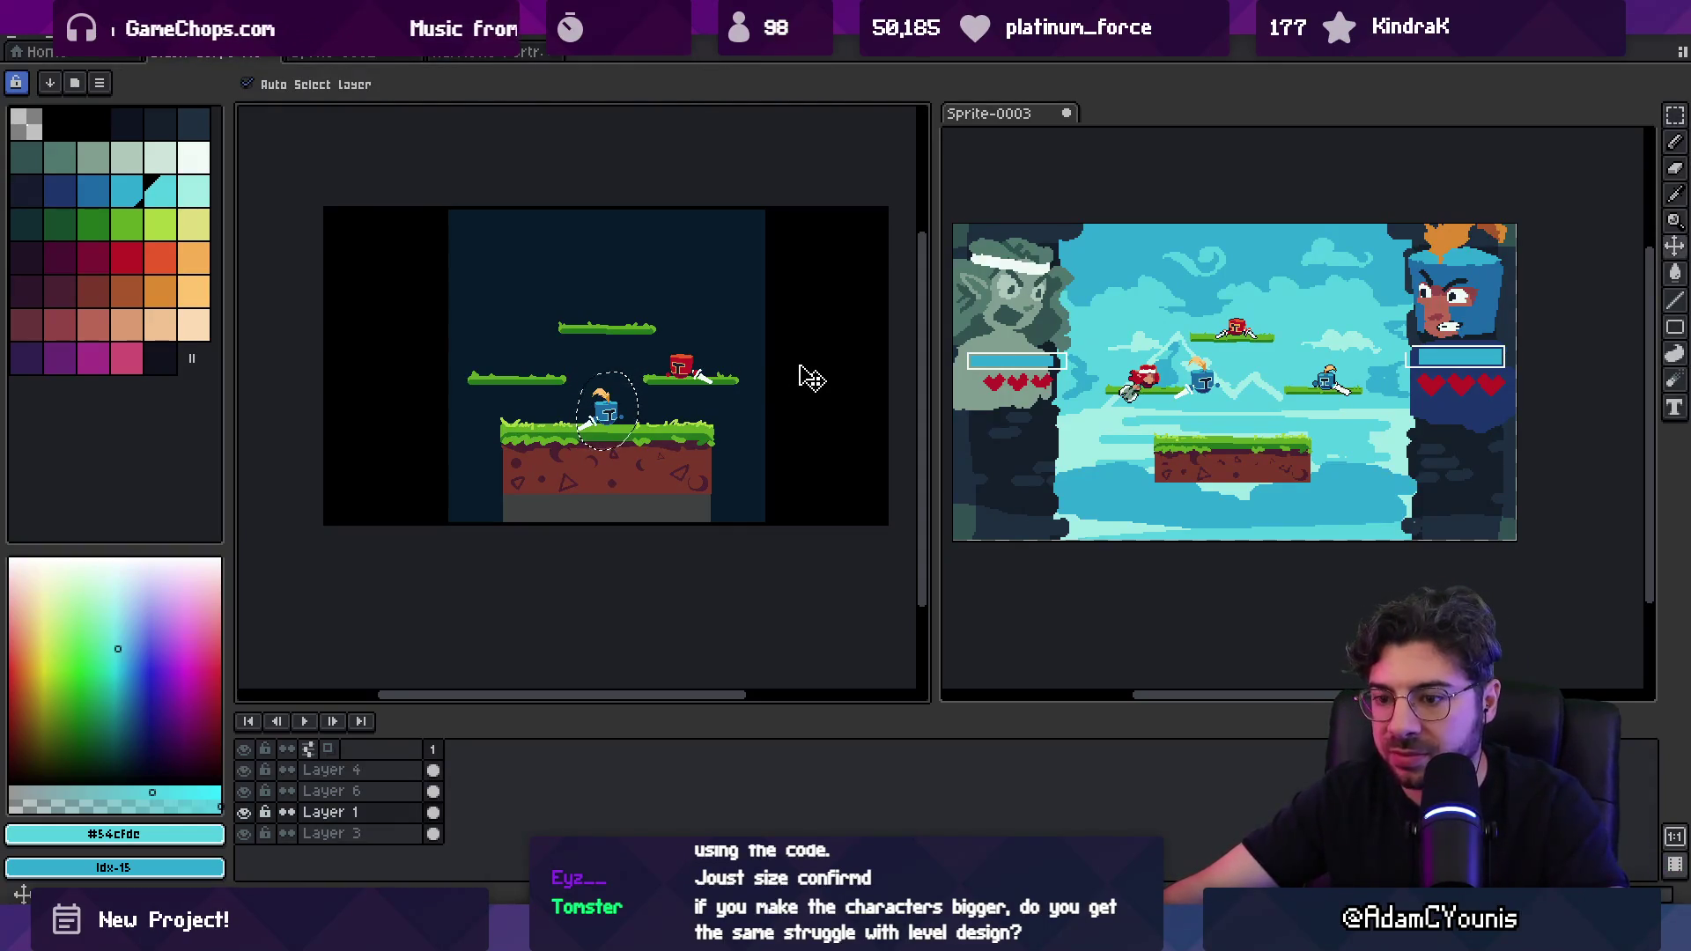
{"action": "key", "text": "m"}
{"action": "scroll", "coordinate": [815, 368], "scroll_direction": "right", "scroll_amount": 1}
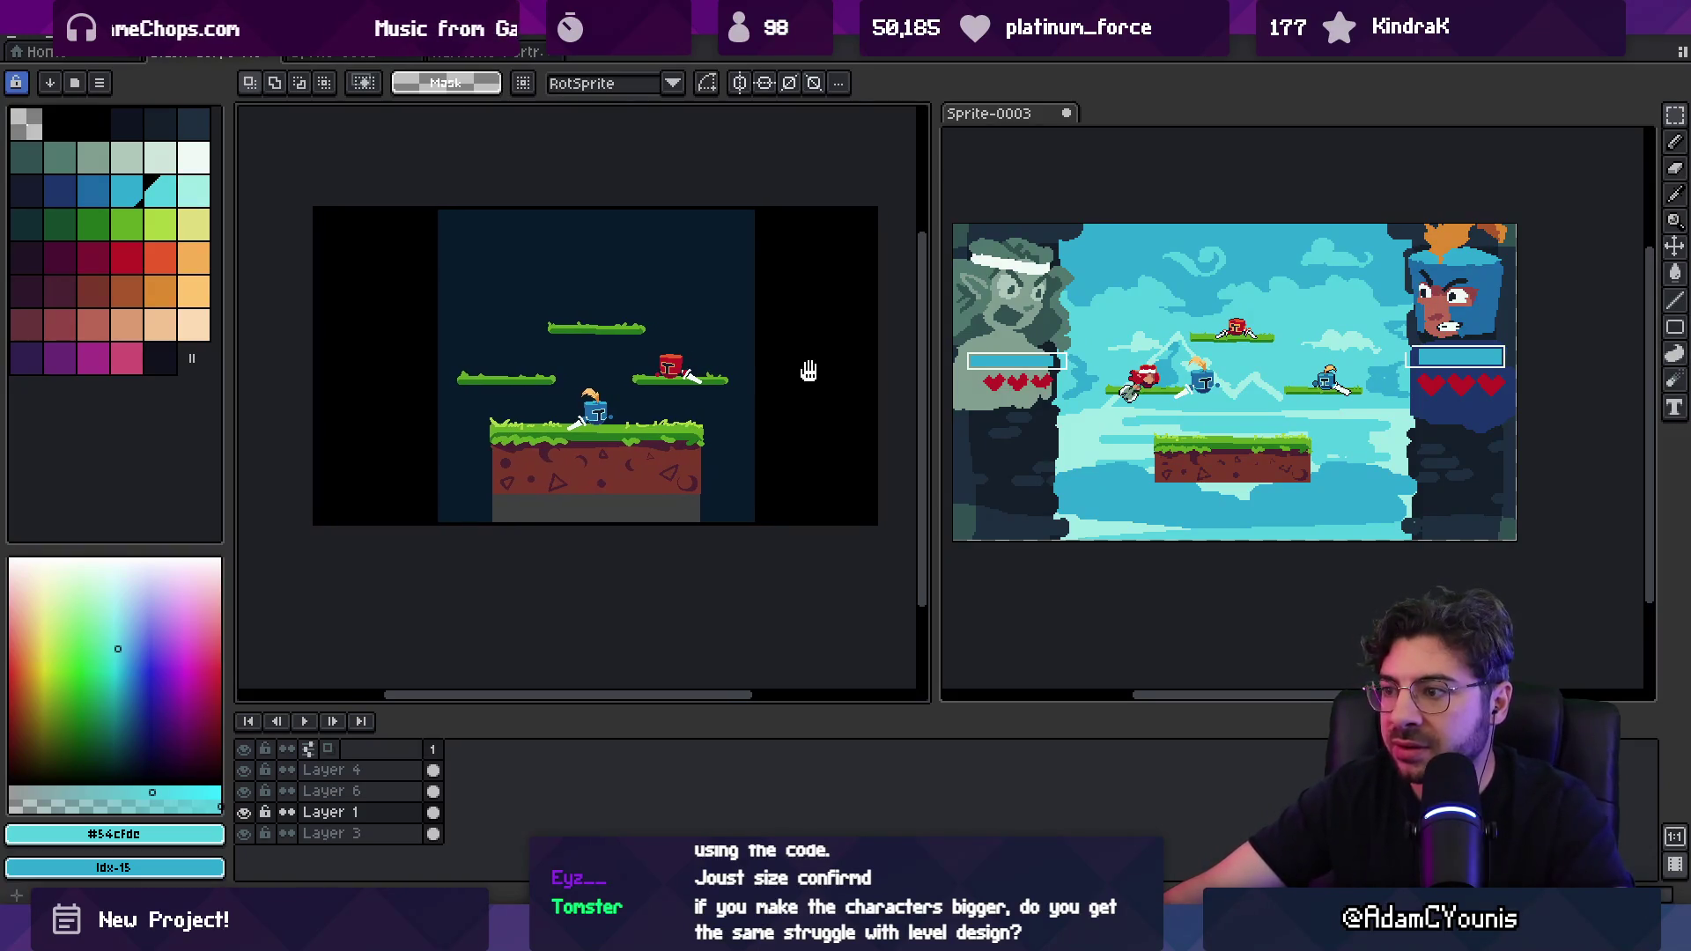
{"action": "scroll", "coordinate": [936, 378], "scroll_direction": "left", "scroll_amount": 2}
{"action": "left_click_drag", "start_coordinate": [936, 379], "coordinate": [847, 378]}
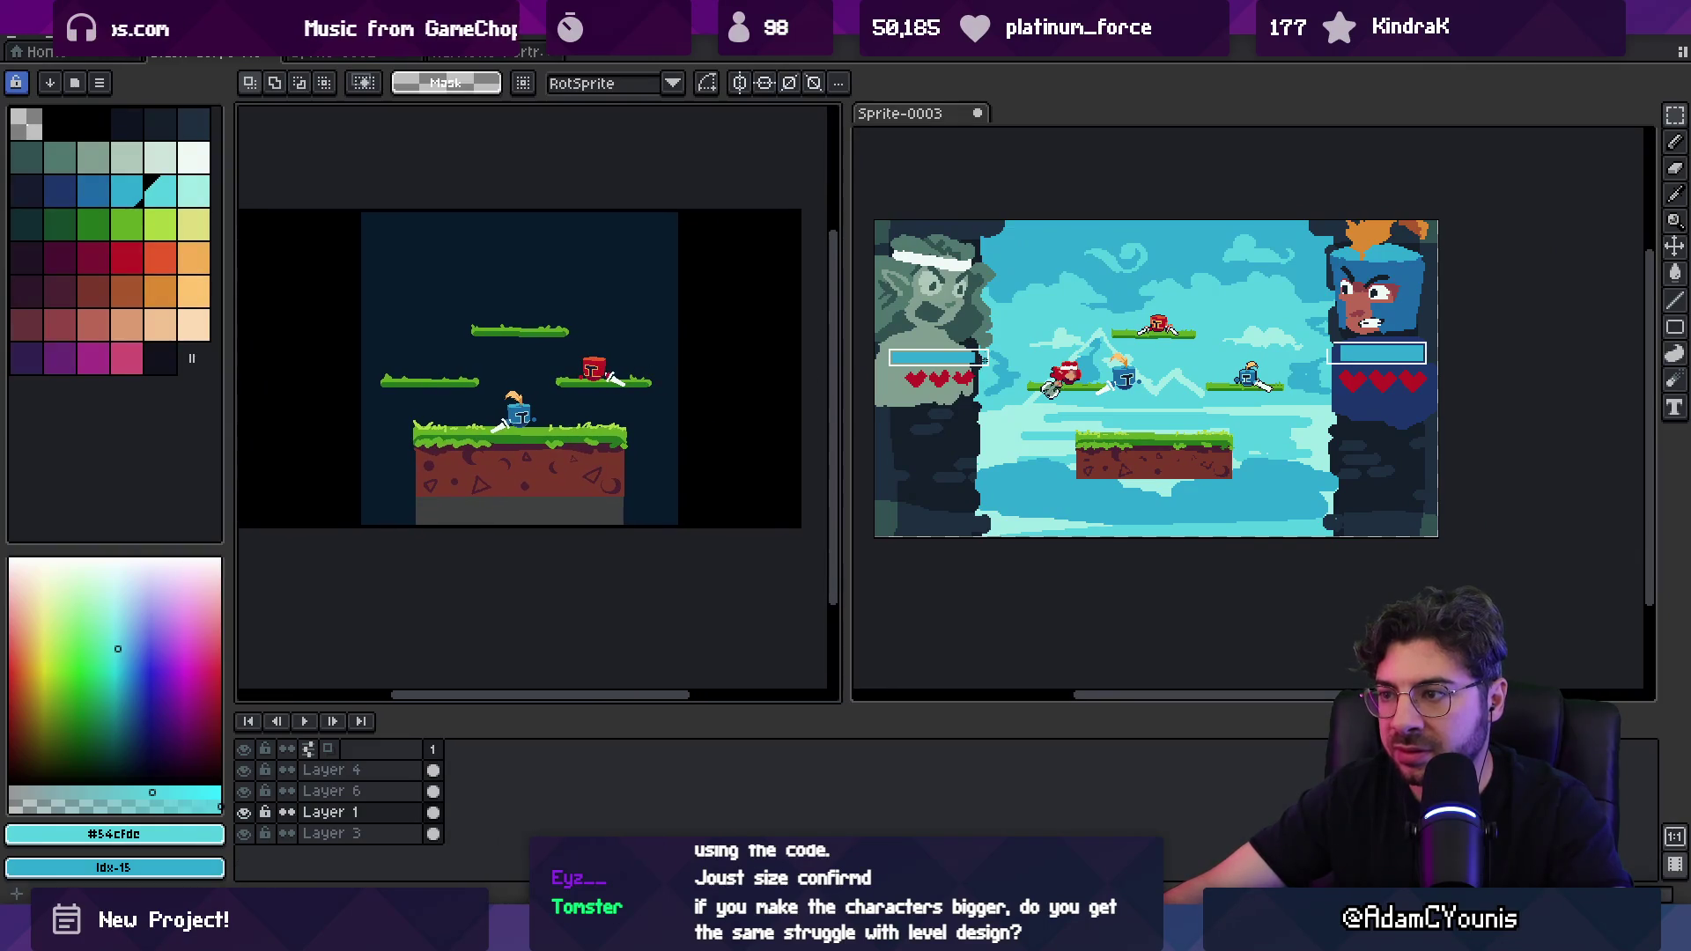
{"action": "scroll", "coordinate": [989, 336], "scroll_direction": "up", "scroll_amount": 2}
{"action": "scroll", "coordinate": [989, 336], "scroll_direction": "down", "scroll_amount": 2}
{"action": "left_click_drag", "start_coordinate": [989, 336], "coordinate": [1004, 323]}
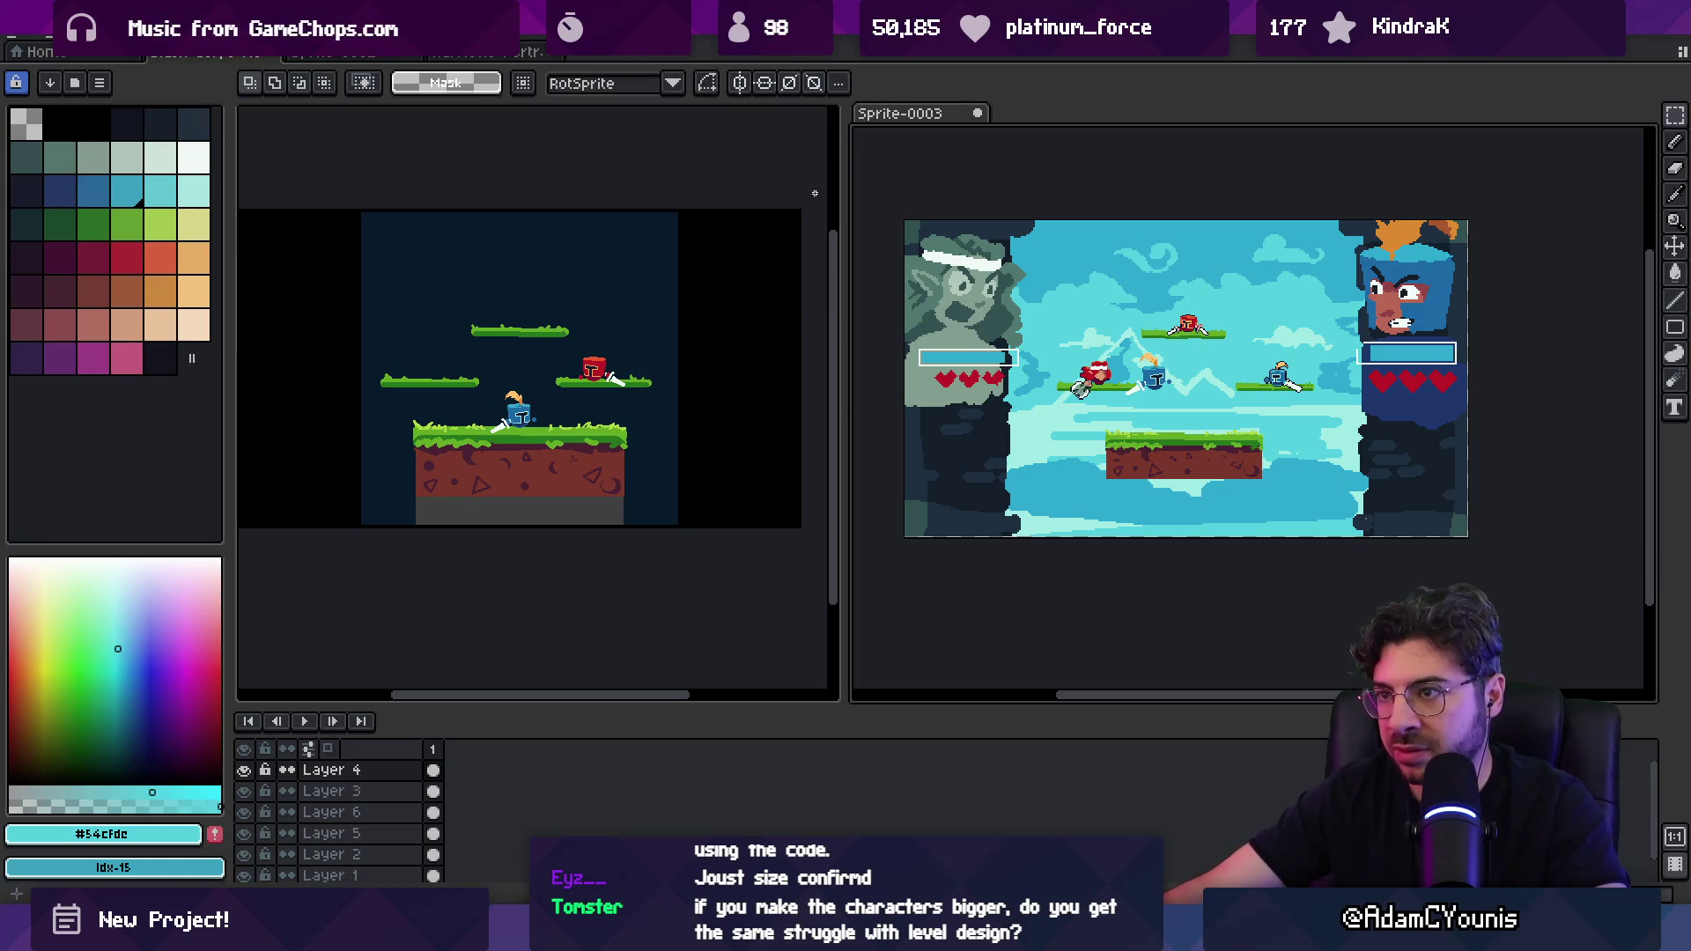
{"action": "left_click", "coordinate": [367, 53]}
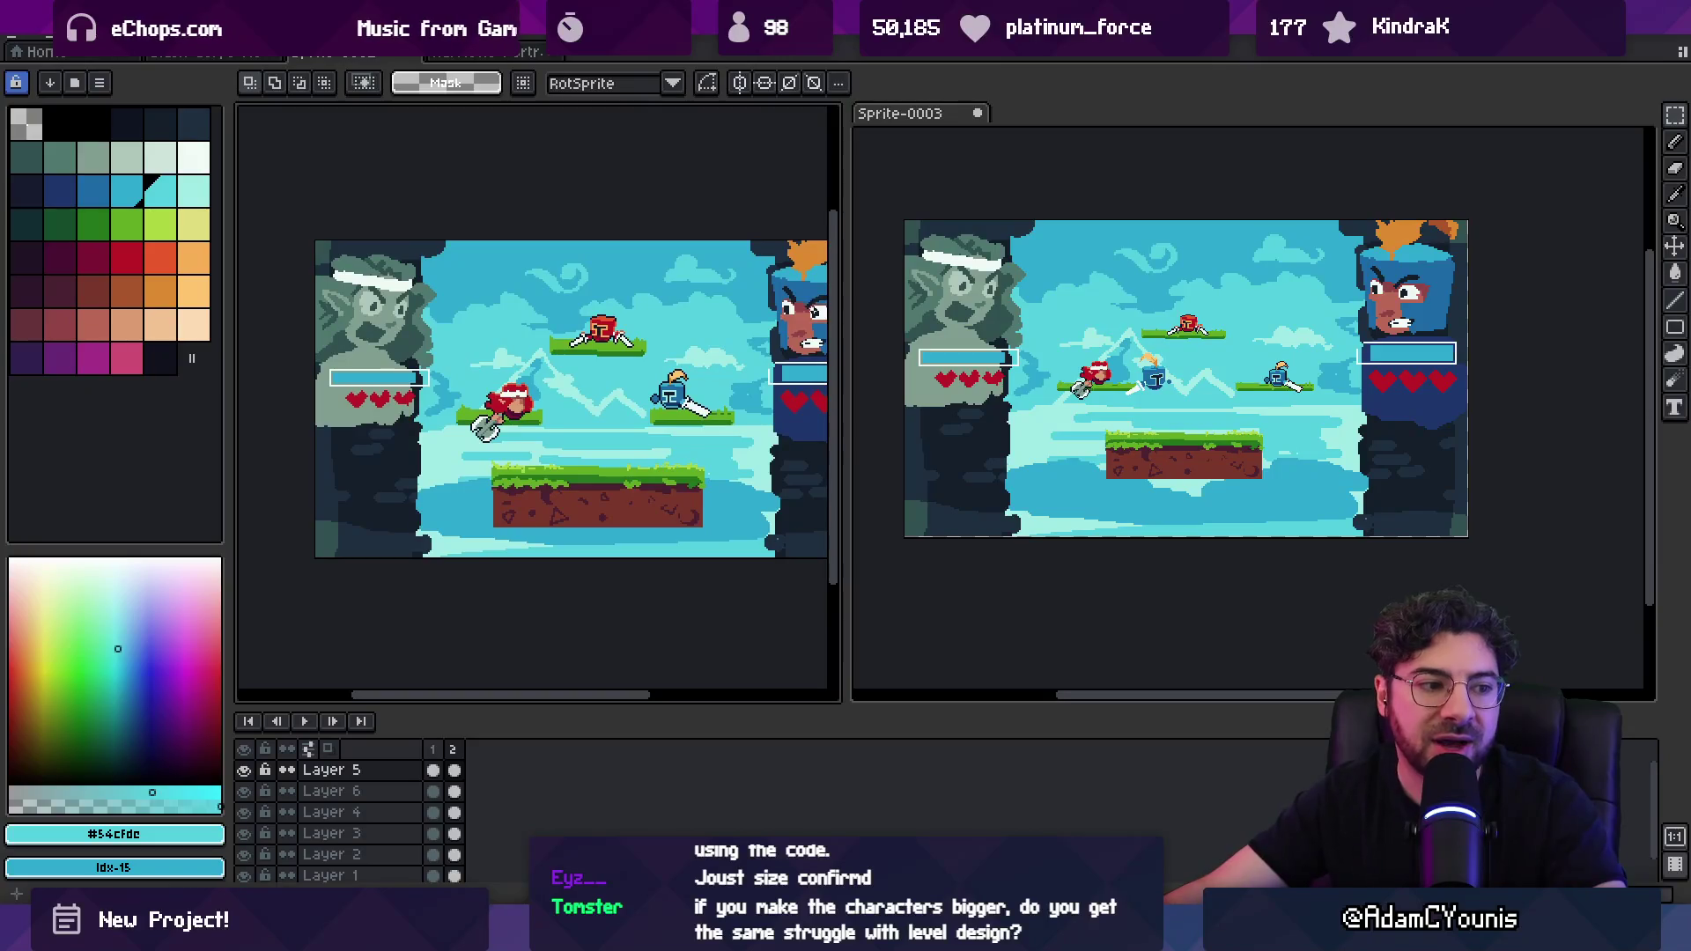
Step: Make a new blank 480 × 270 px sprite, then switch back to the arena game-scene tab
{"action": "left_click", "coordinate": [44, 39]}
{"action": "left_click", "coordinate": [197, 85]}
{"action": "type", "text": "480"}
{"action": "key", "text": "Tab"}
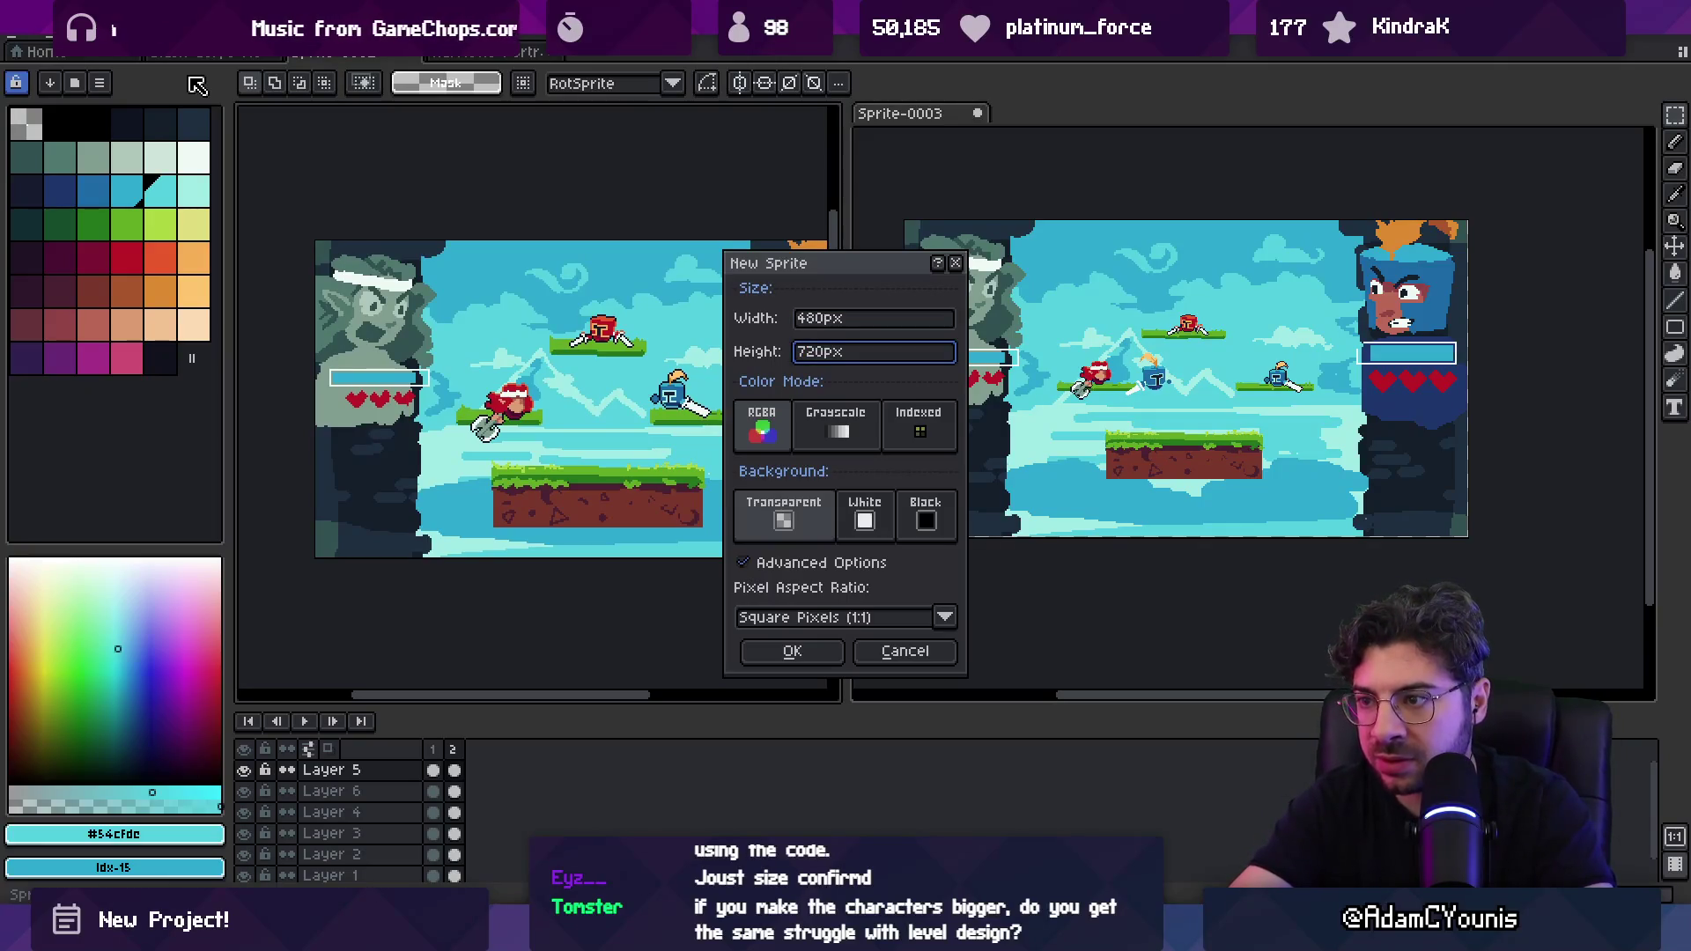
{"action": "key", "text": "BackSpace"}
{"action": "type", "text": "3"}
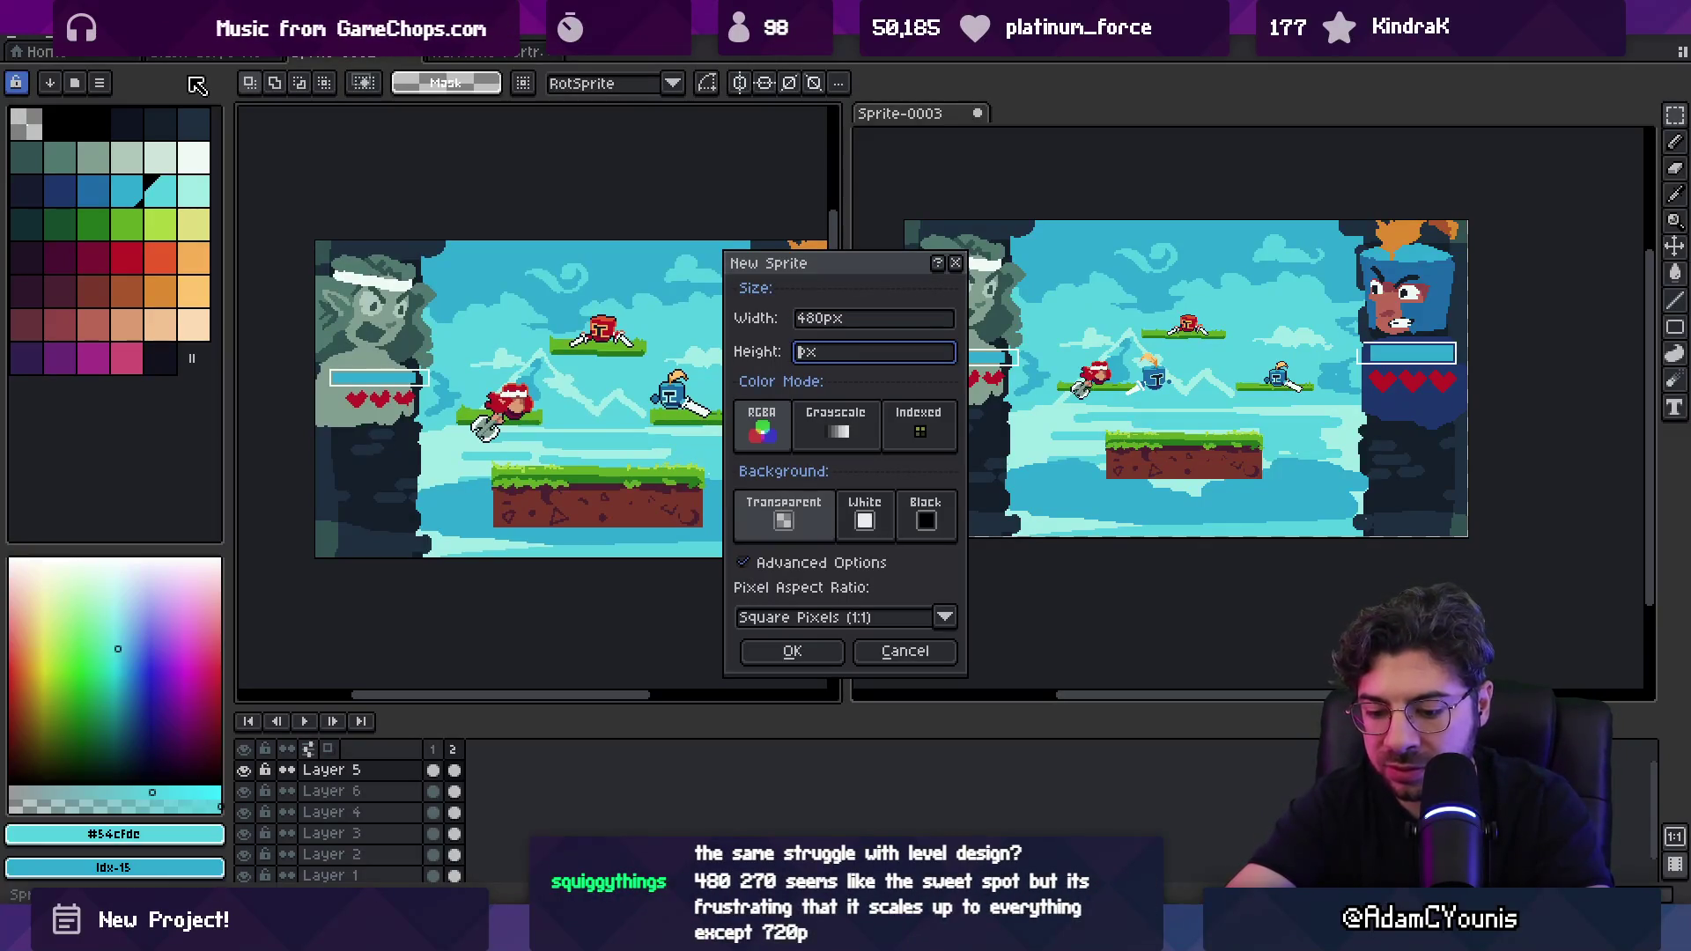
{"action": "key", "text": "Return"}
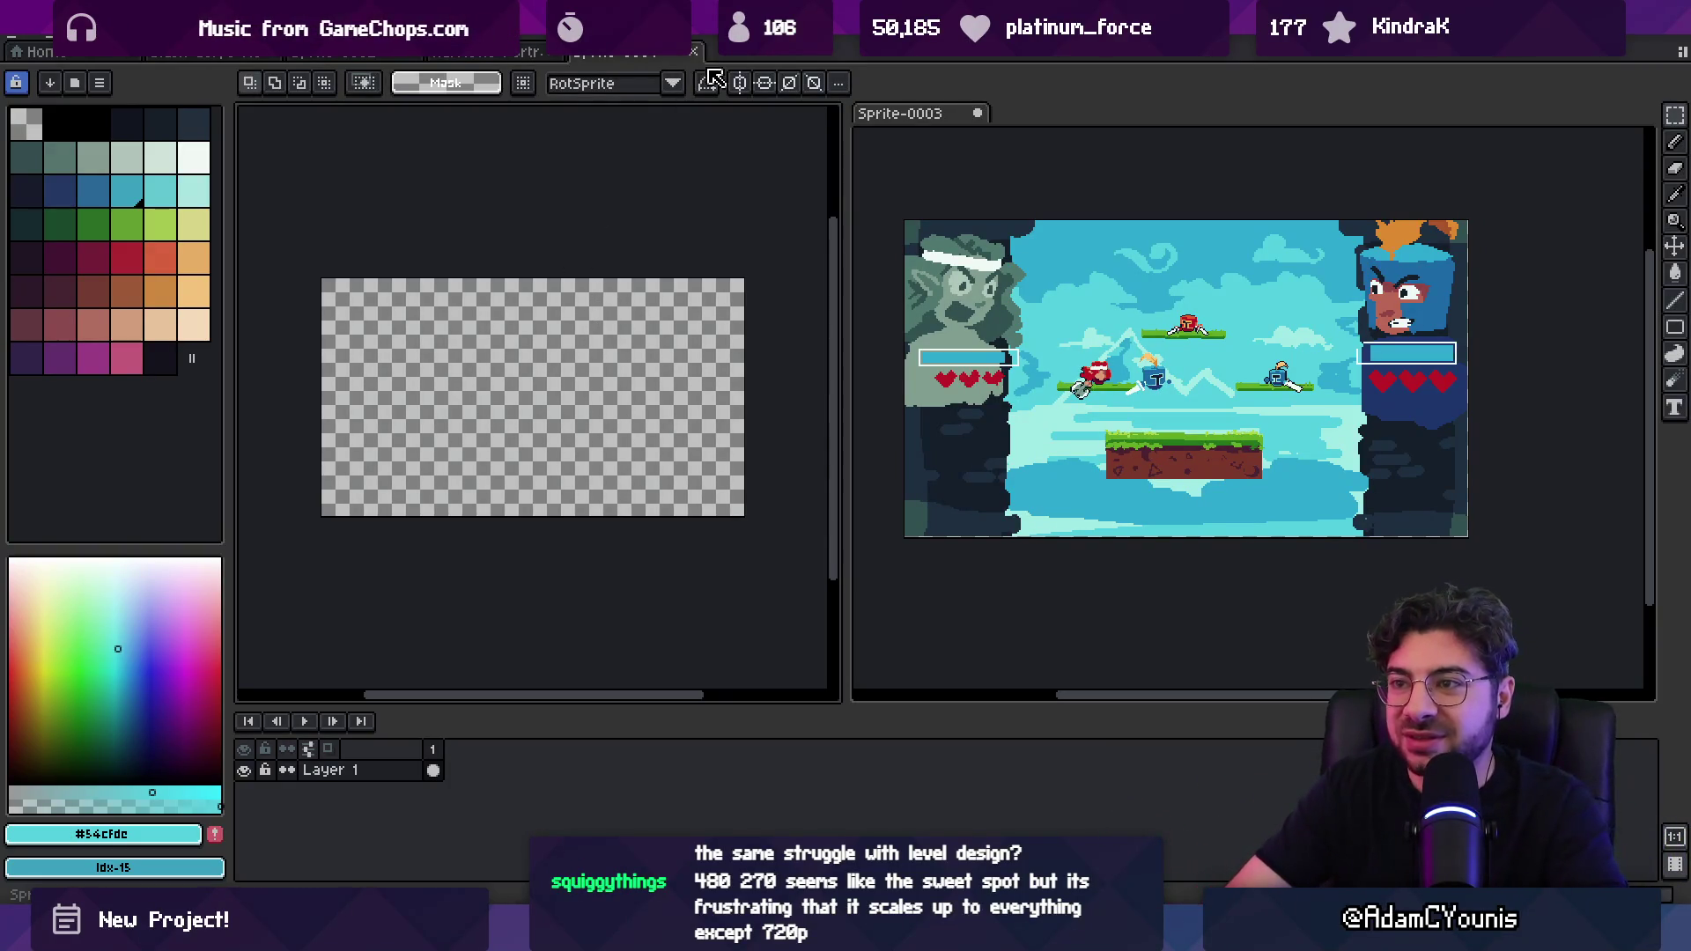
{"action": "left_click", "coordinate": [693, 51]}
{"action": "key", "text": "ctrl+Tab"}
{"action": "key", "text": "ctrl+Tab"}
{"action": "key", "text": "ctrl+Tab"}
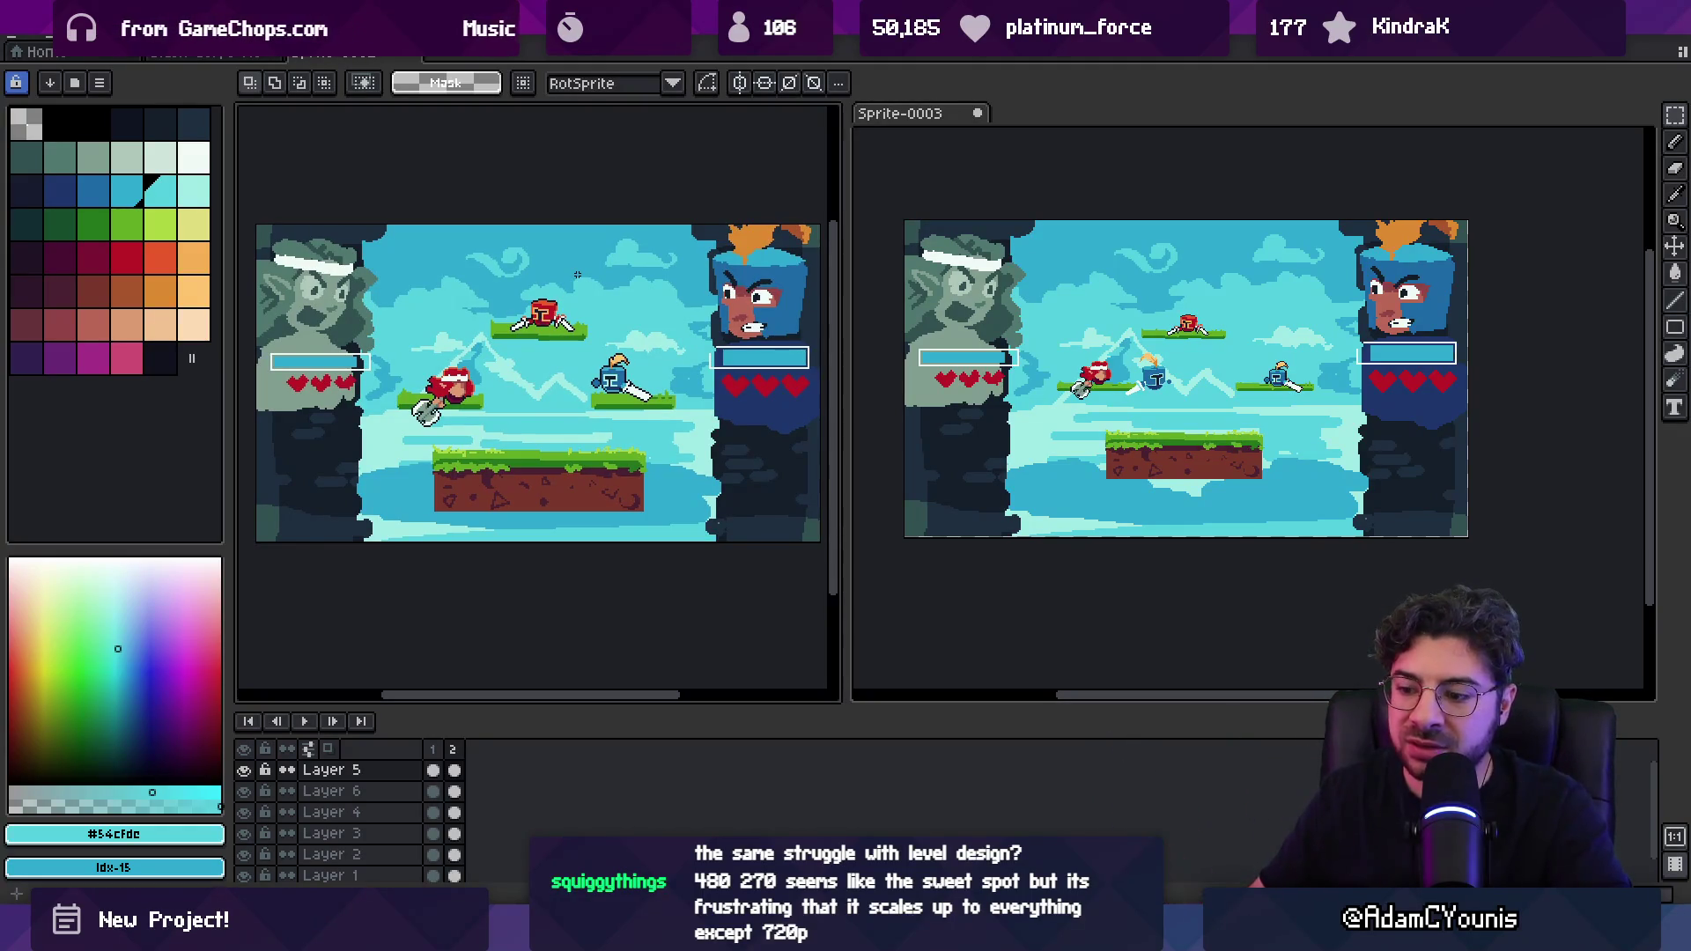
Step: Search the system launcher for 'chrome' and close it without launching anything
{"action": "key", "text": "super"}
{"action": "type", "text": "chropm"}
{"action": "key", "text": "BackSpace"}
{"action": "key", "text": "BackSpace"}
{"action": "type", "text": "me"}
{"action": "key", "text": "Return"}
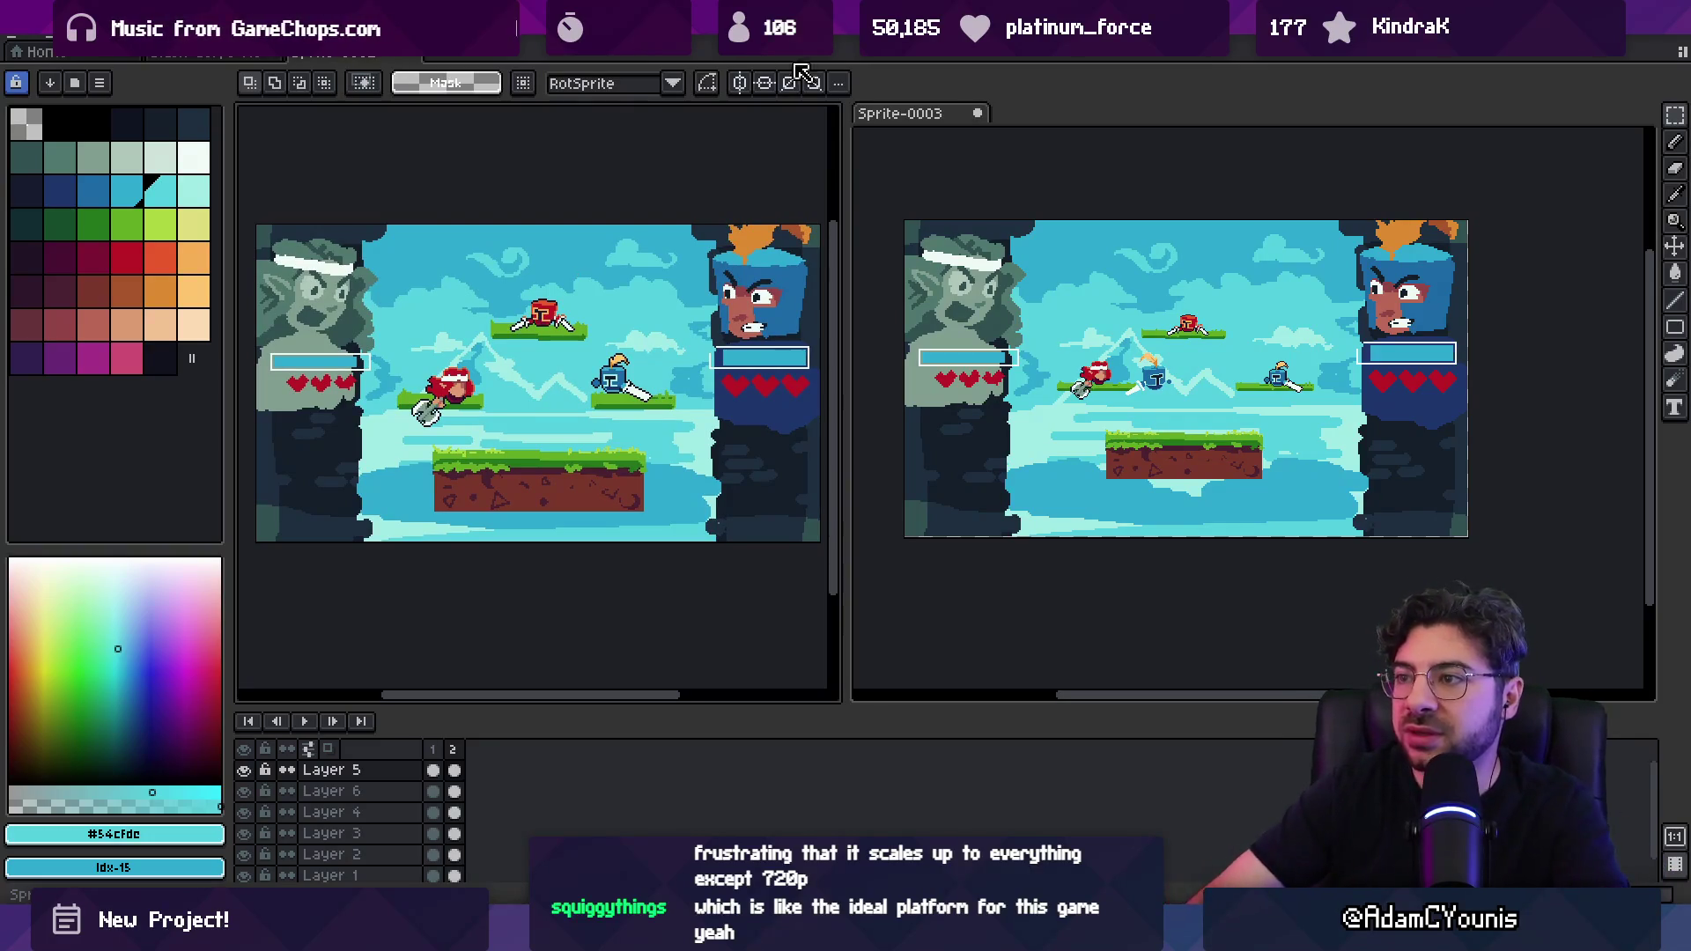
Step: Merge the two editor views into one and bring the arena scene sprite back into view
{"action": "left_click_drag", "start_coordinate": [867, 114], "coordinate": [616, 352]}
{"action": "scroll", "coordinate": [711, 376], "scroll_direction": "up", "scroll_amount": 3}
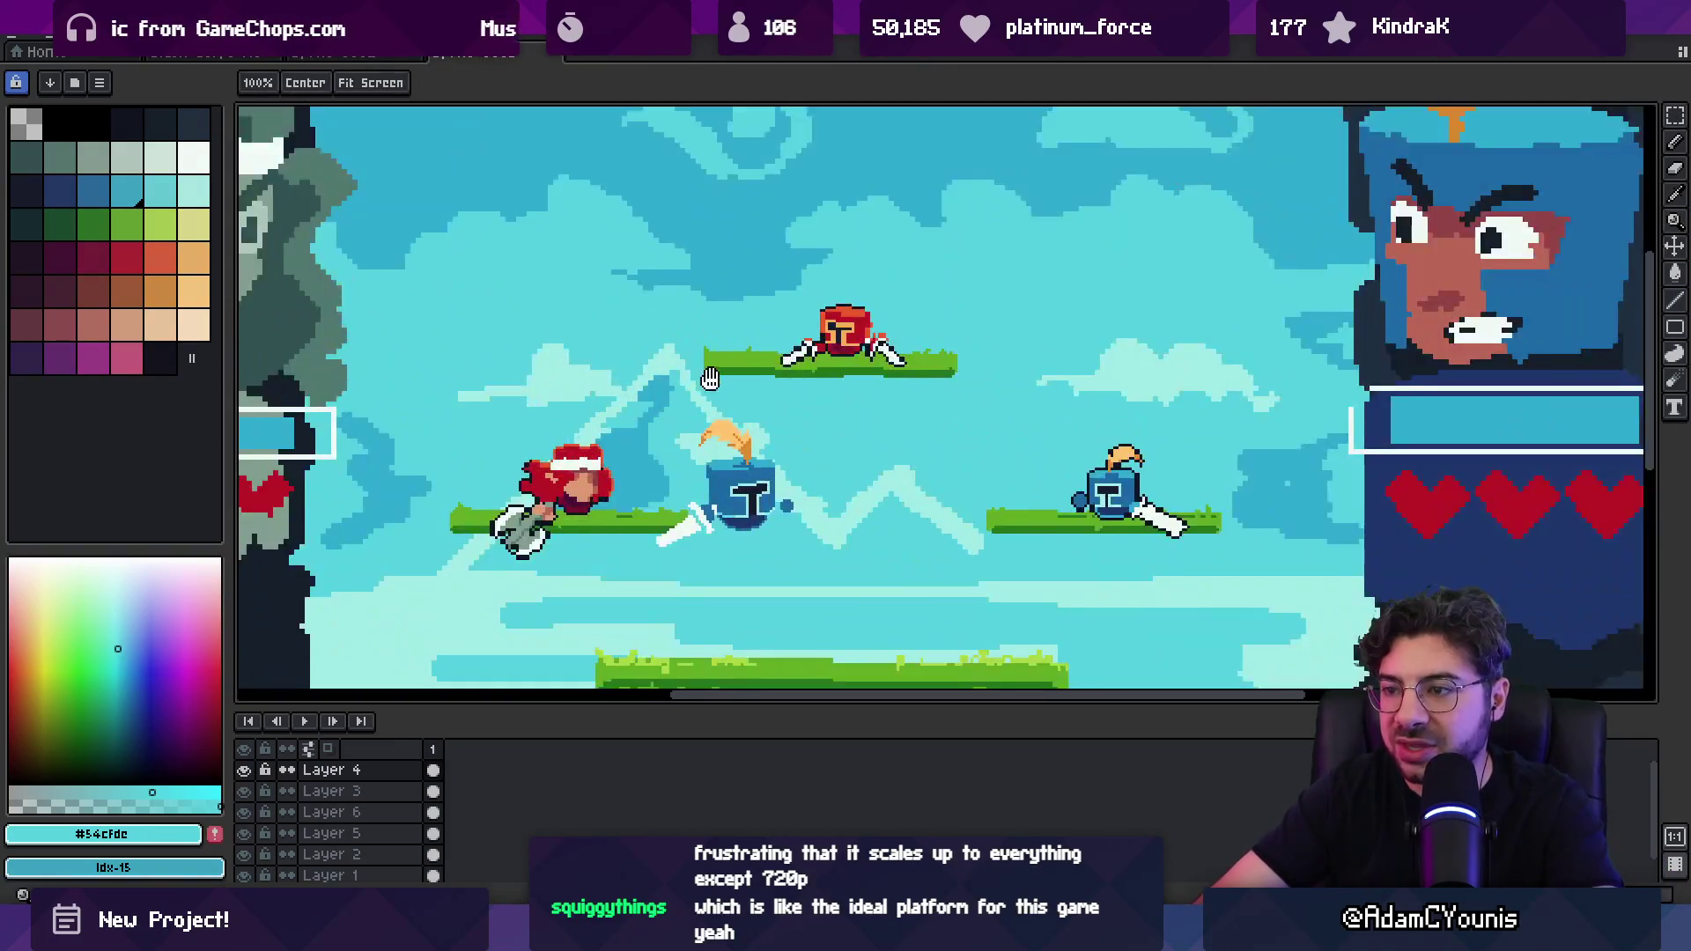
{"action": "scroll", "coordinate": [711, 376], "scroll_direction": "down", "scroll_amount": 3}
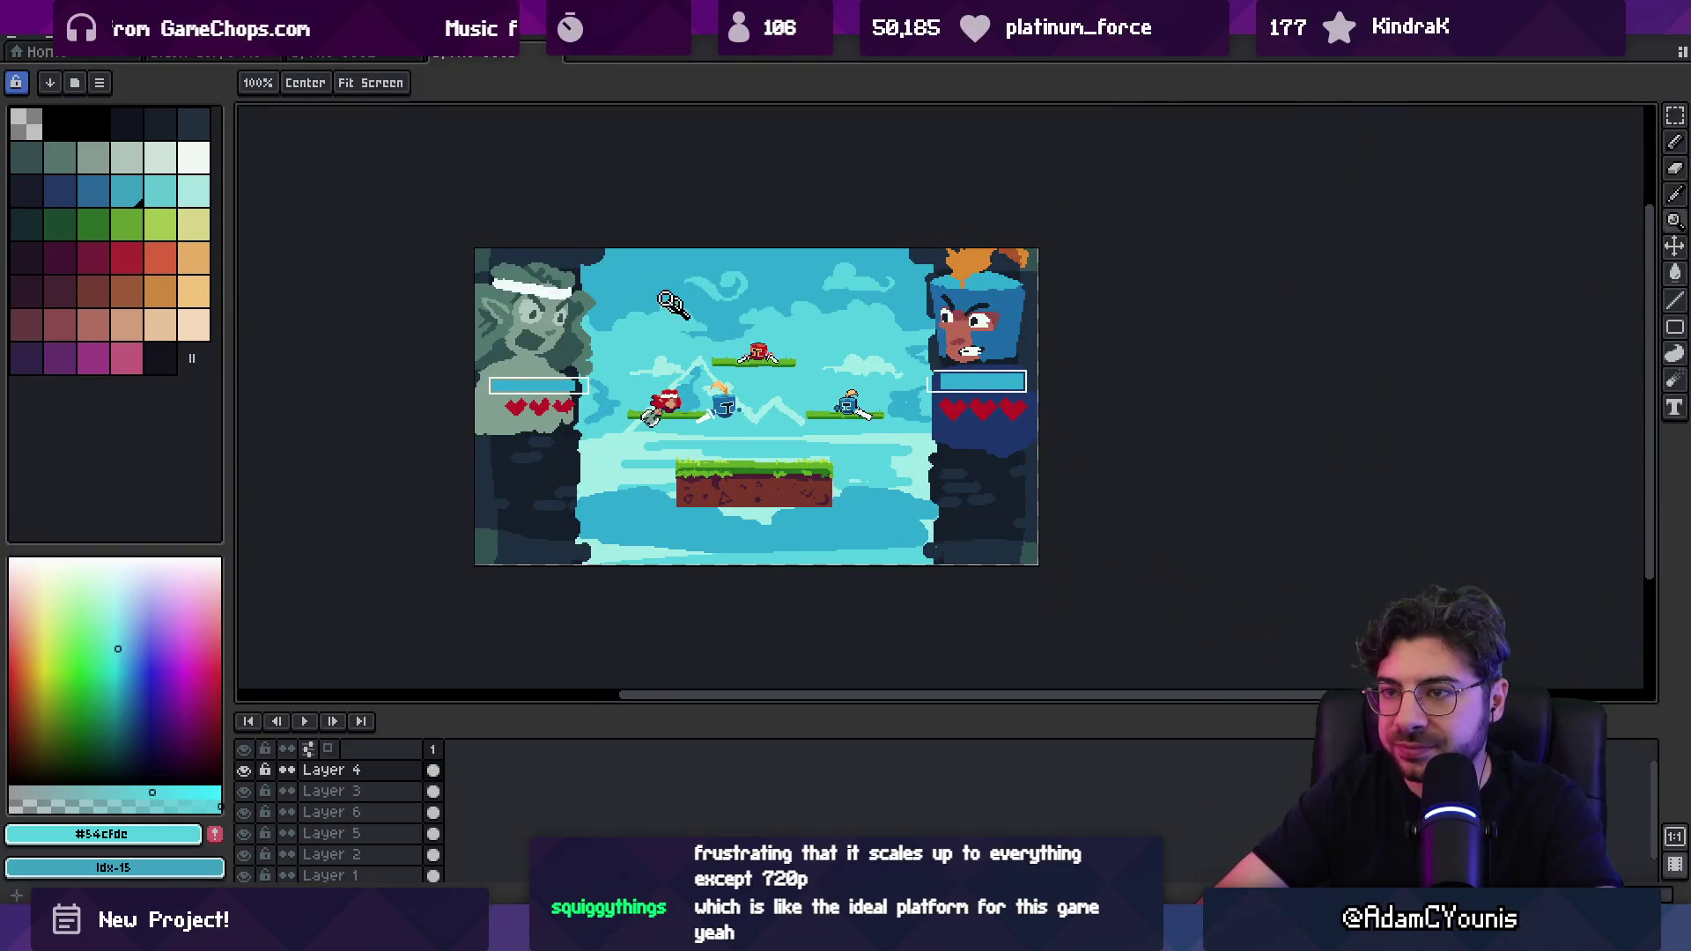
{"action": "left_click", "coordinate": [235, 54]}
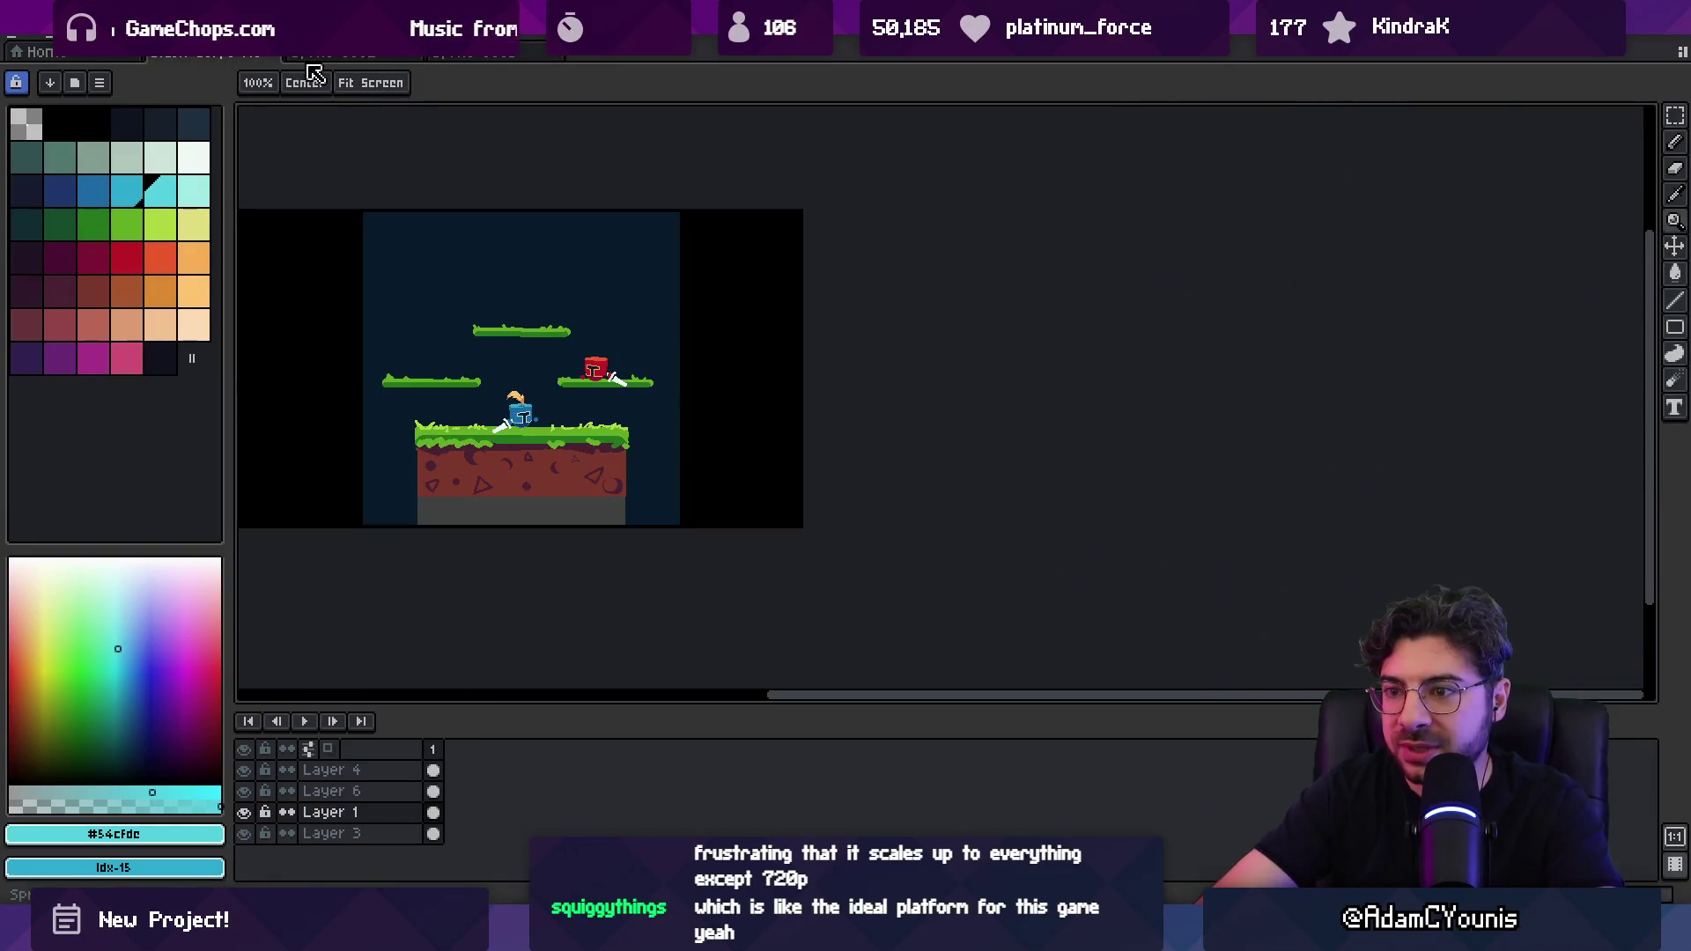
{"action": "left_click", "coordinate": [516, 60]}
{"action": "scroll", "coordinate": [694, 361], "scroll_direction": "up", "scroll_amount": 3}
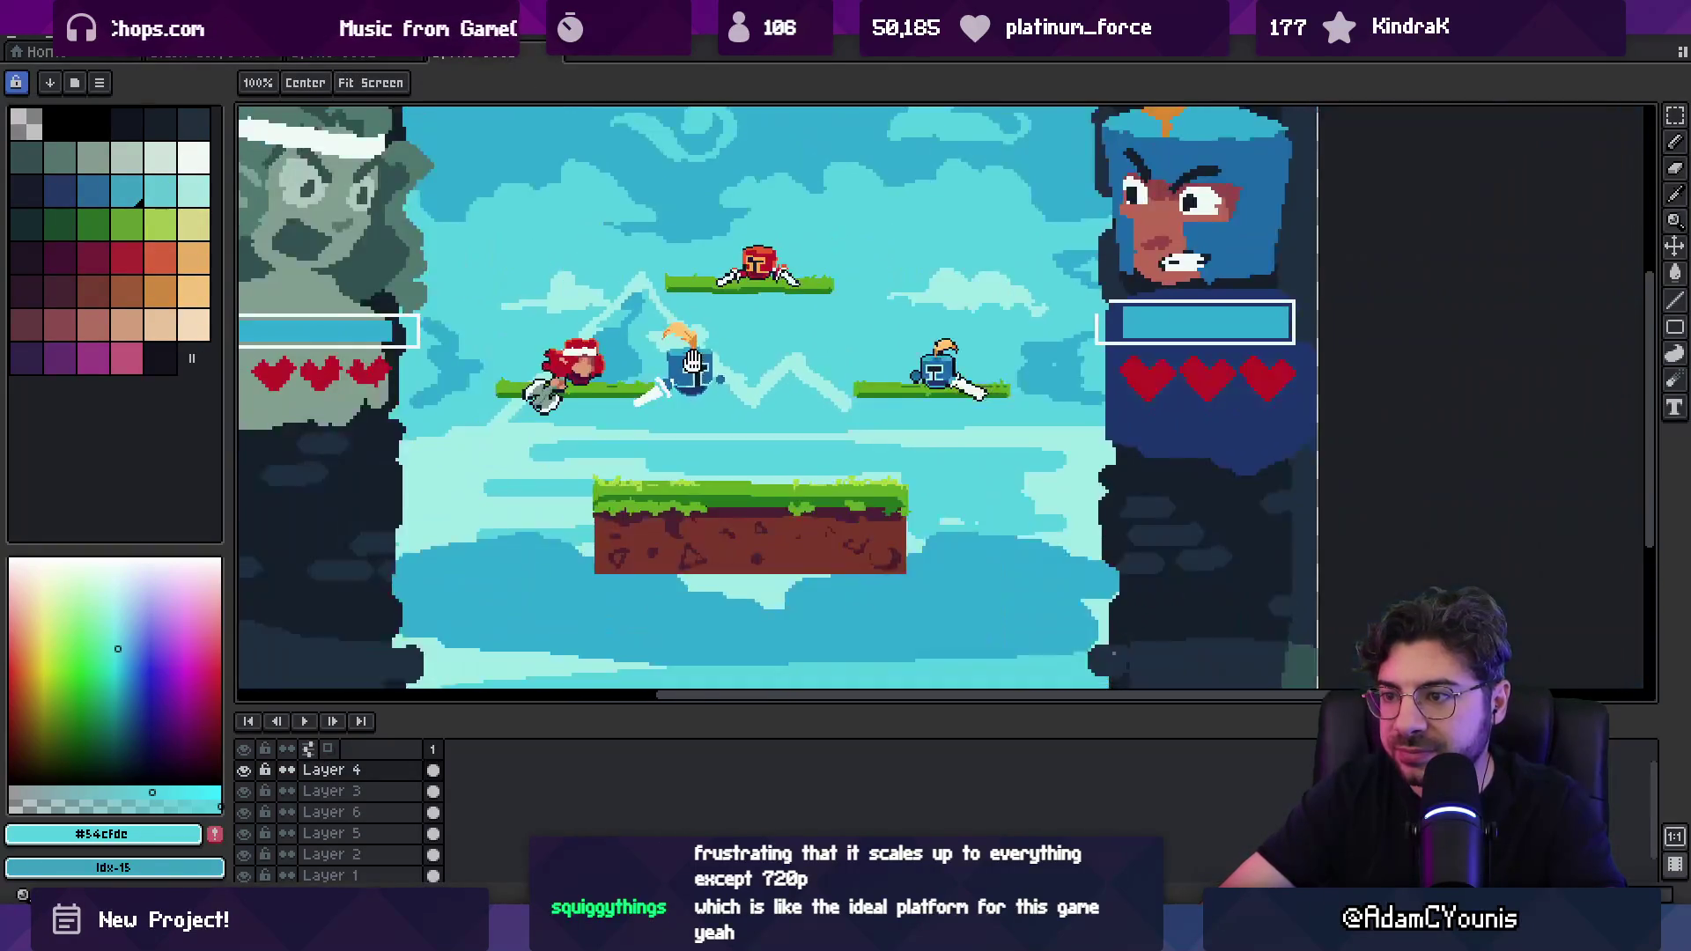
{"action": "left_click_drag", "start_coordinate": [693, 361], "coordinate": [691, 385]}
{"action": "scroll", "coordinate": [740, 376], "scroll_direction": "up", "scroll_amount": 3}
Step: Make Layer 1, then Layer 4, active while zooming around the arena scene
{"action": "key", "text": "v"}
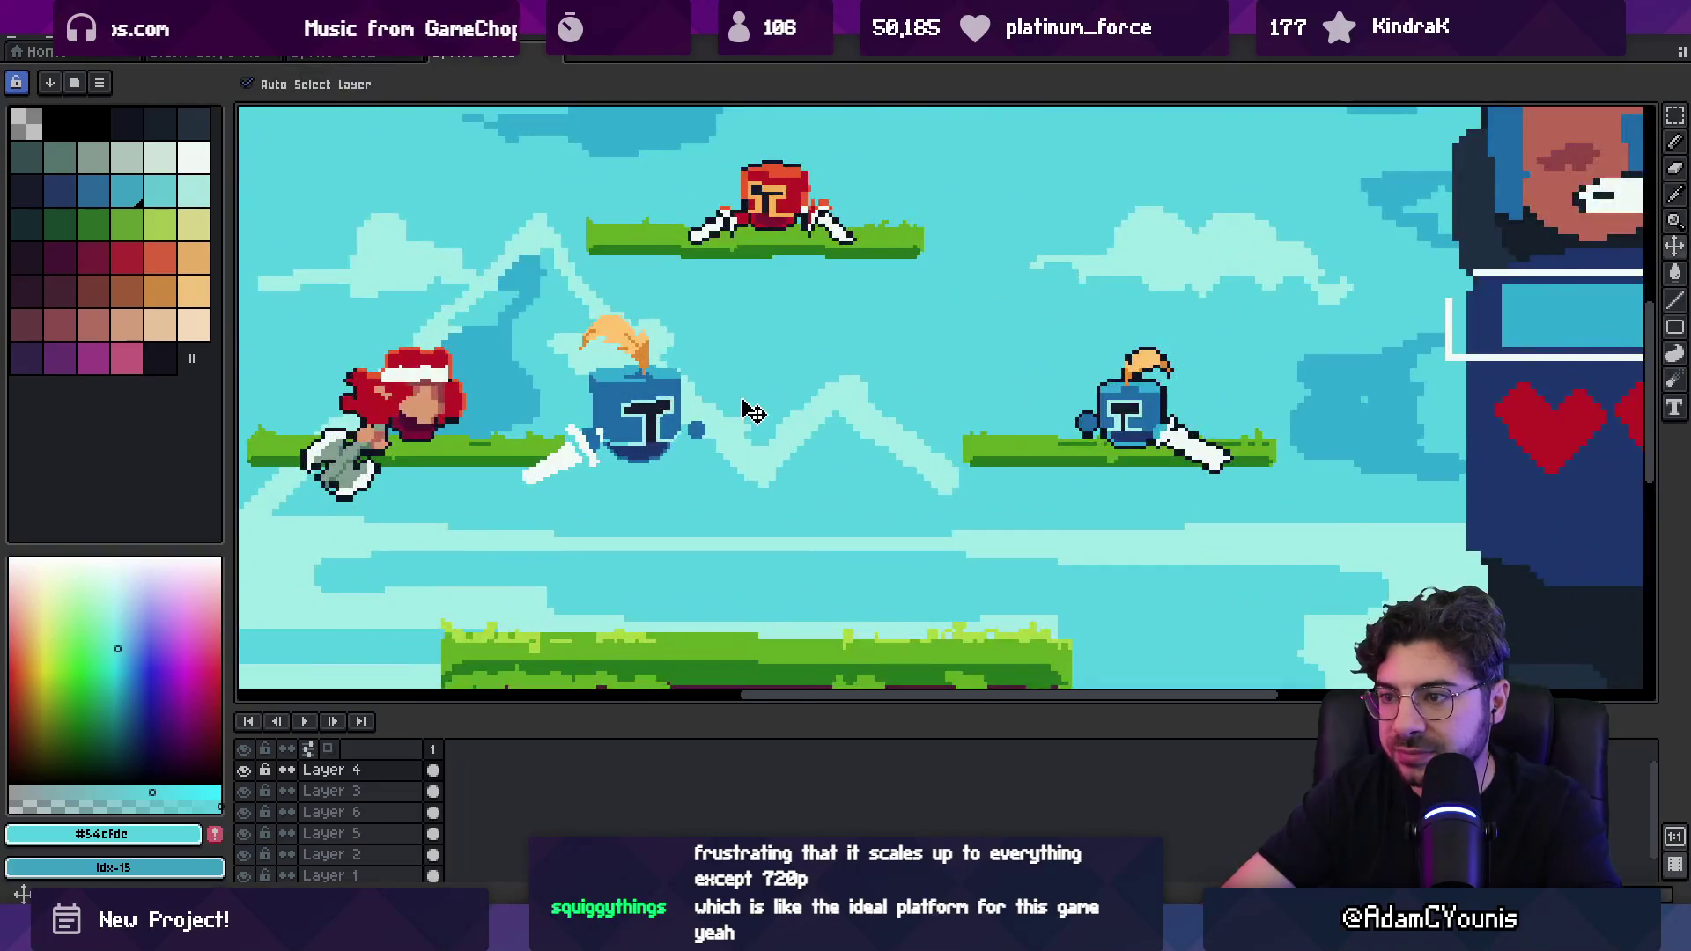
{"action": "left_click", "coordinate": [752, 396]}
{"action": "key", "text": "b"}
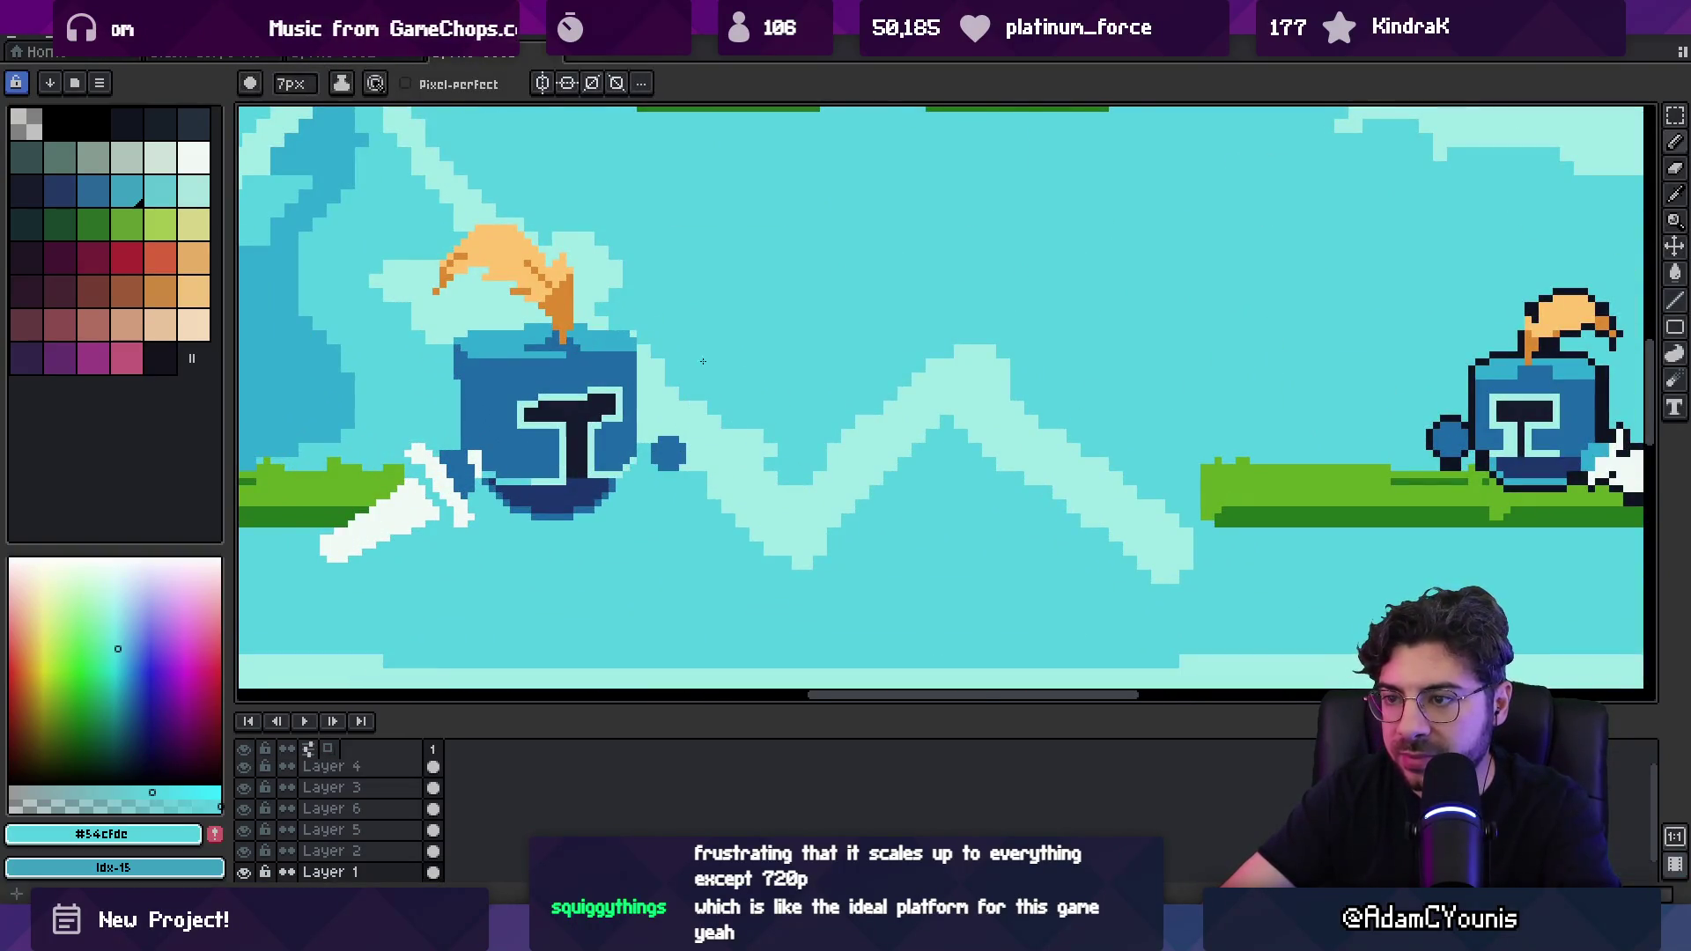
{"action": "scroll", "coordinate": [696, 370], "scroll_direction": "down", "scroll_amount": 2}
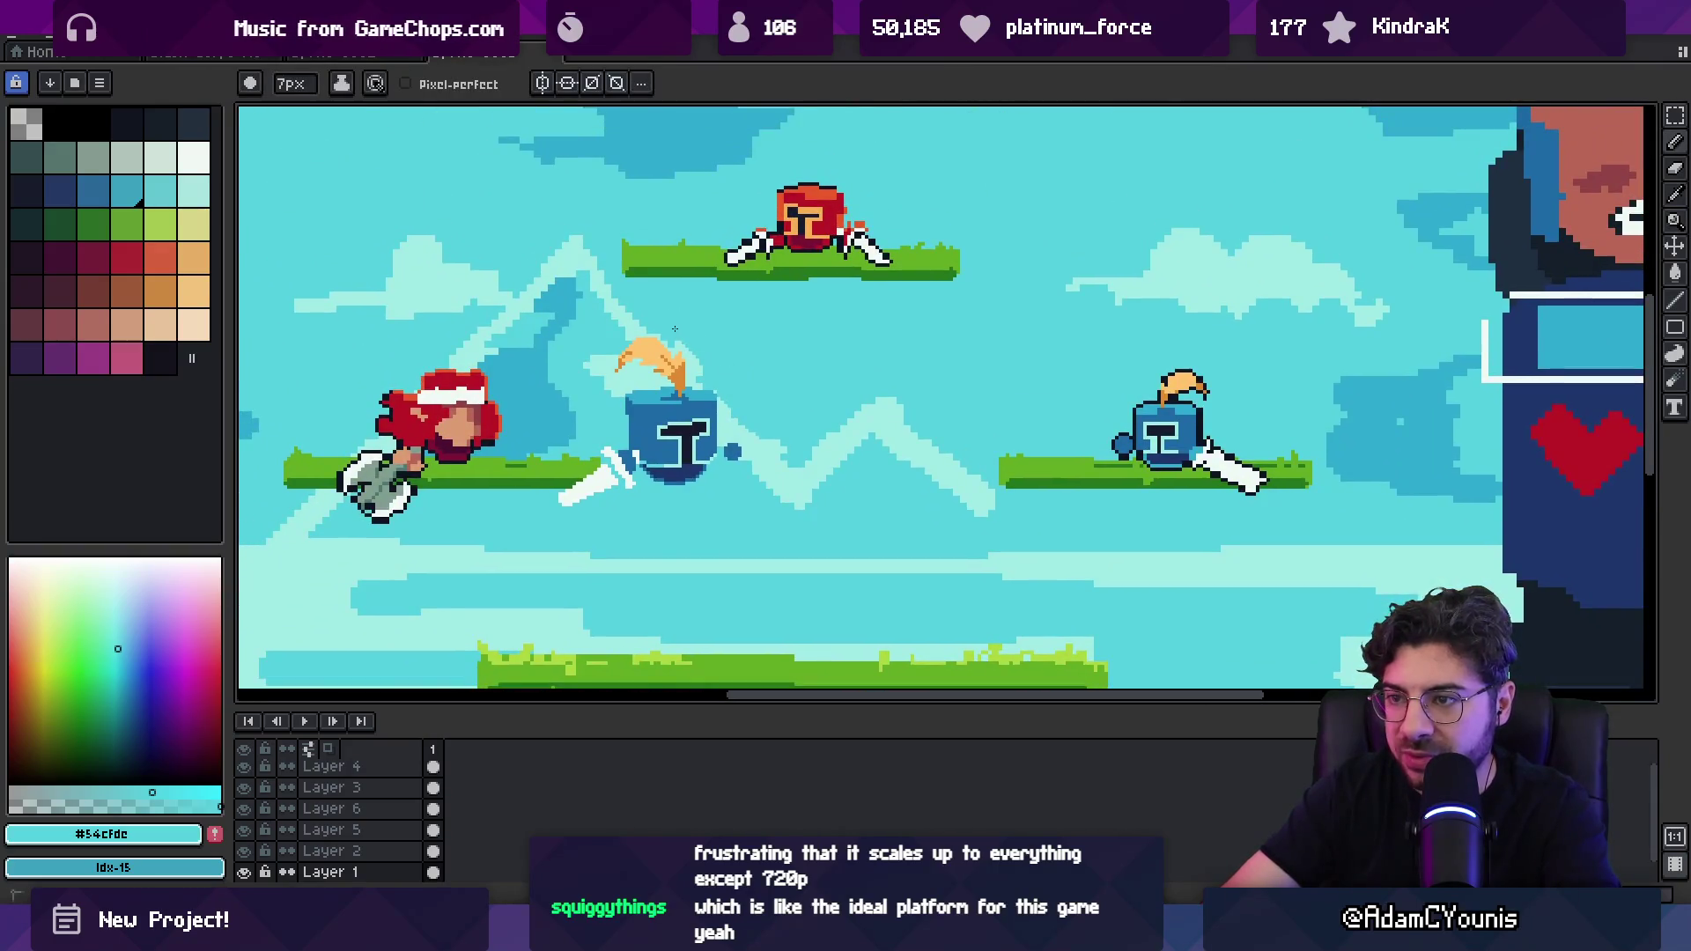
{"action": "key", "text": "z"}
{"action": "scroll", "coordinate": [631, 227], "scroll_direction": "down", "scroll_amount": 3}
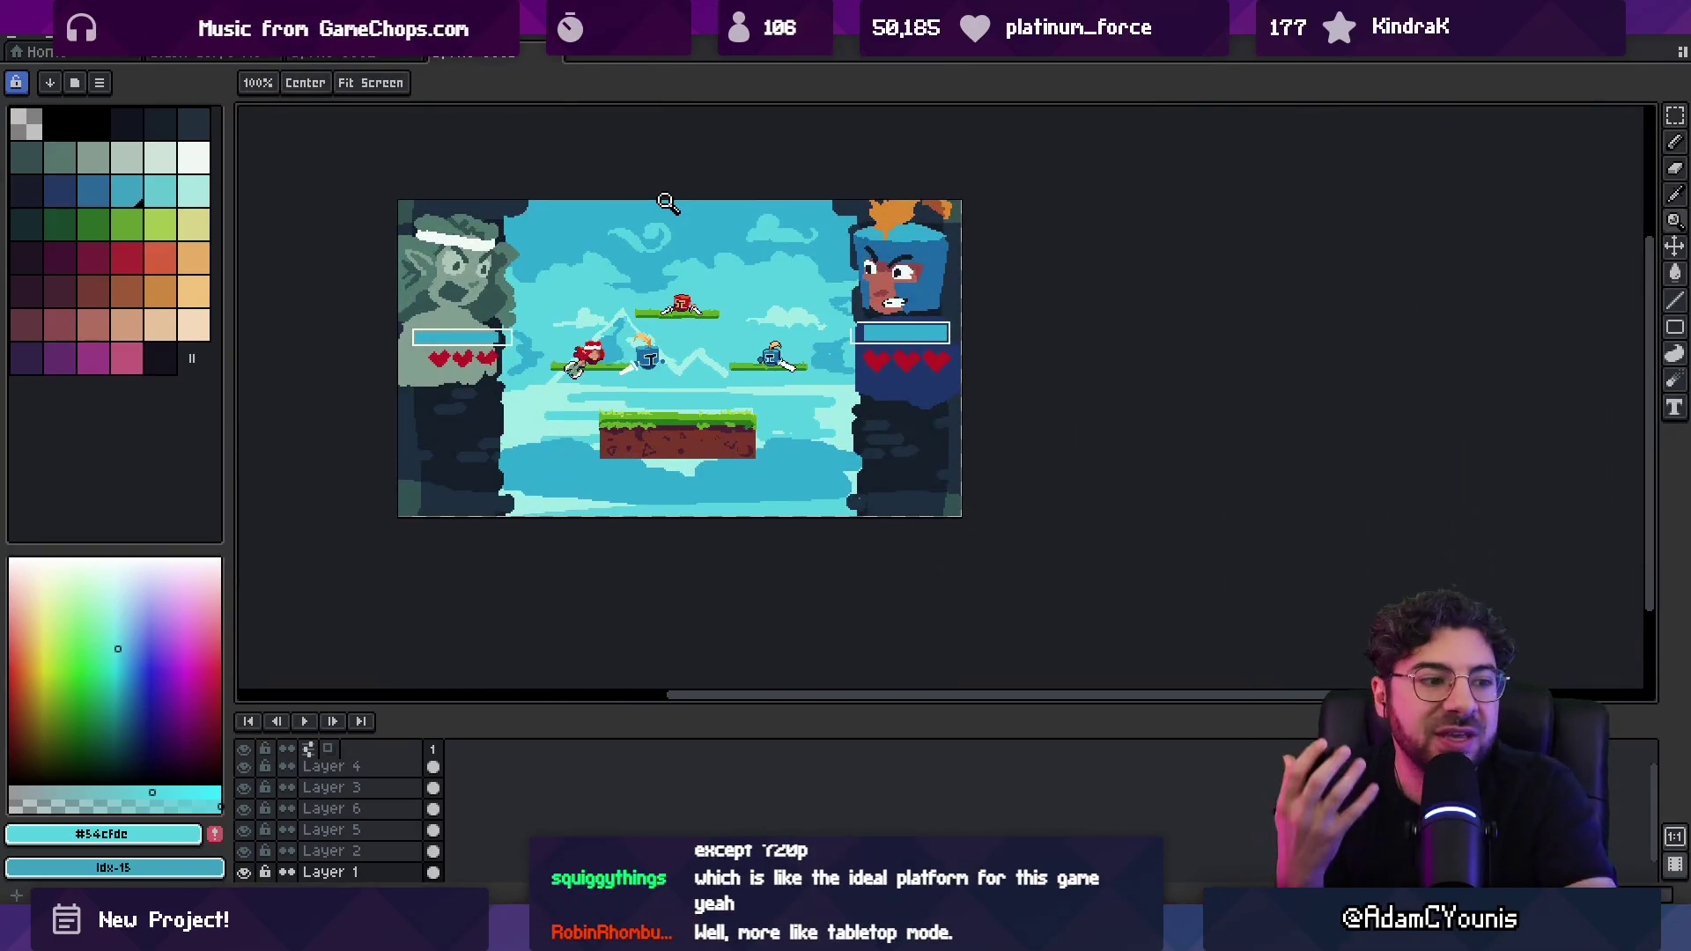
{"action": "key", "text": "v"}
{"action": "key", "text": "z"}
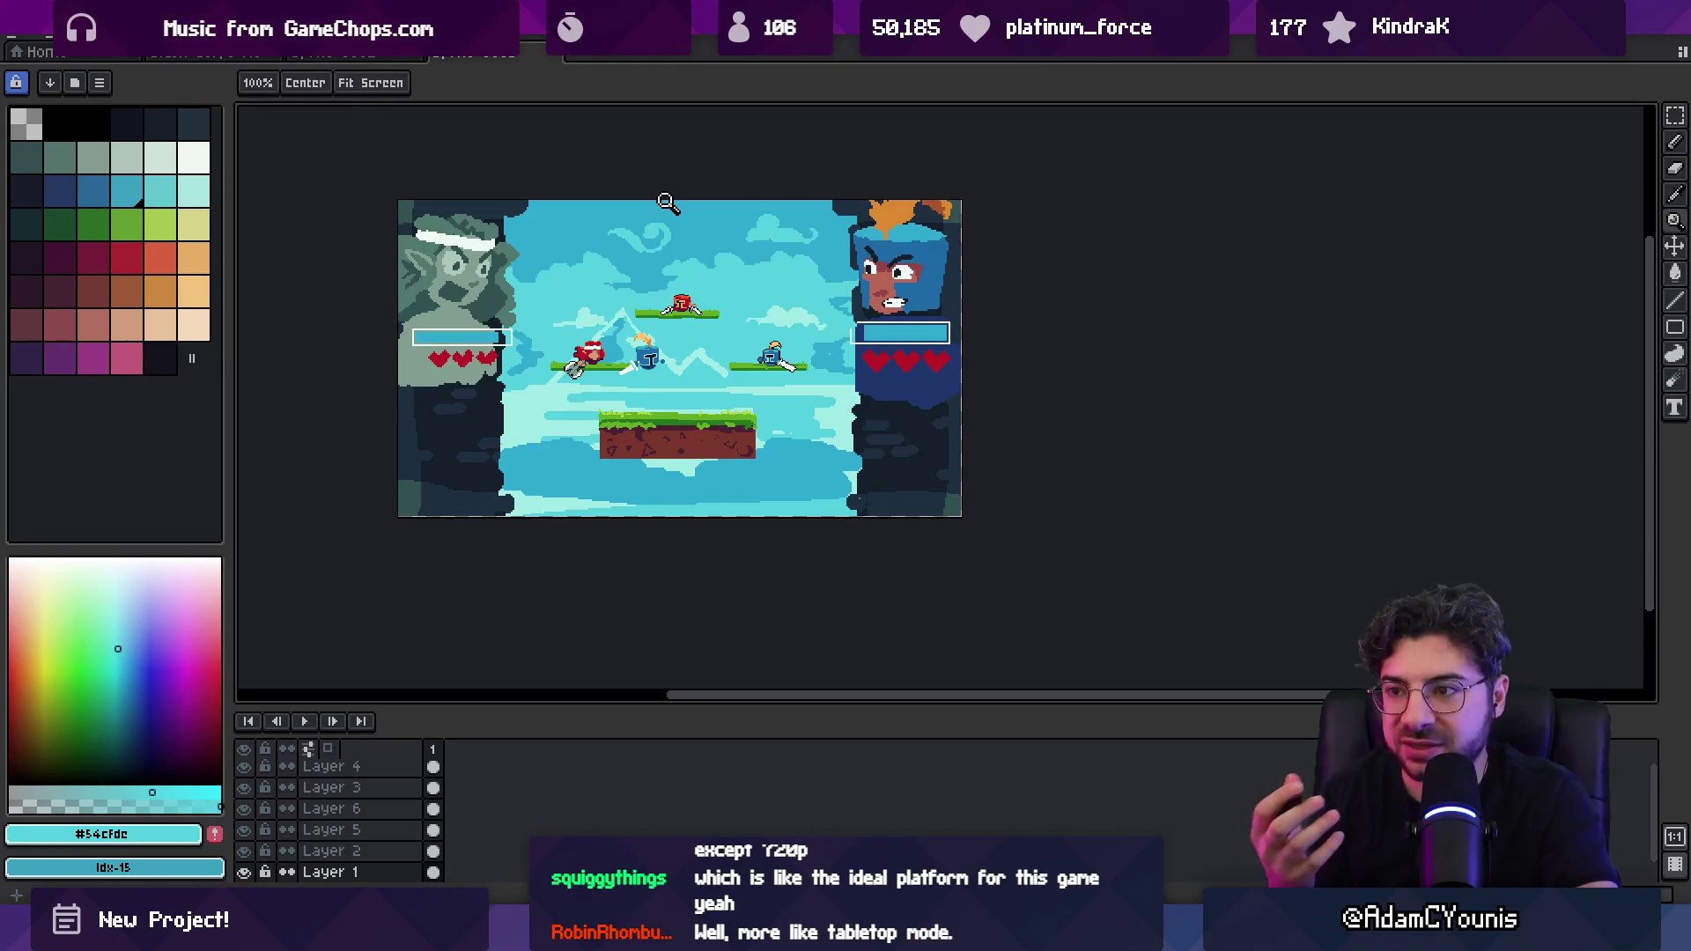
{"action": "key", "text": "v"}
{"action": "left_click", "coordinate": [677, 214]}
{"action": "key", "text": "z"}
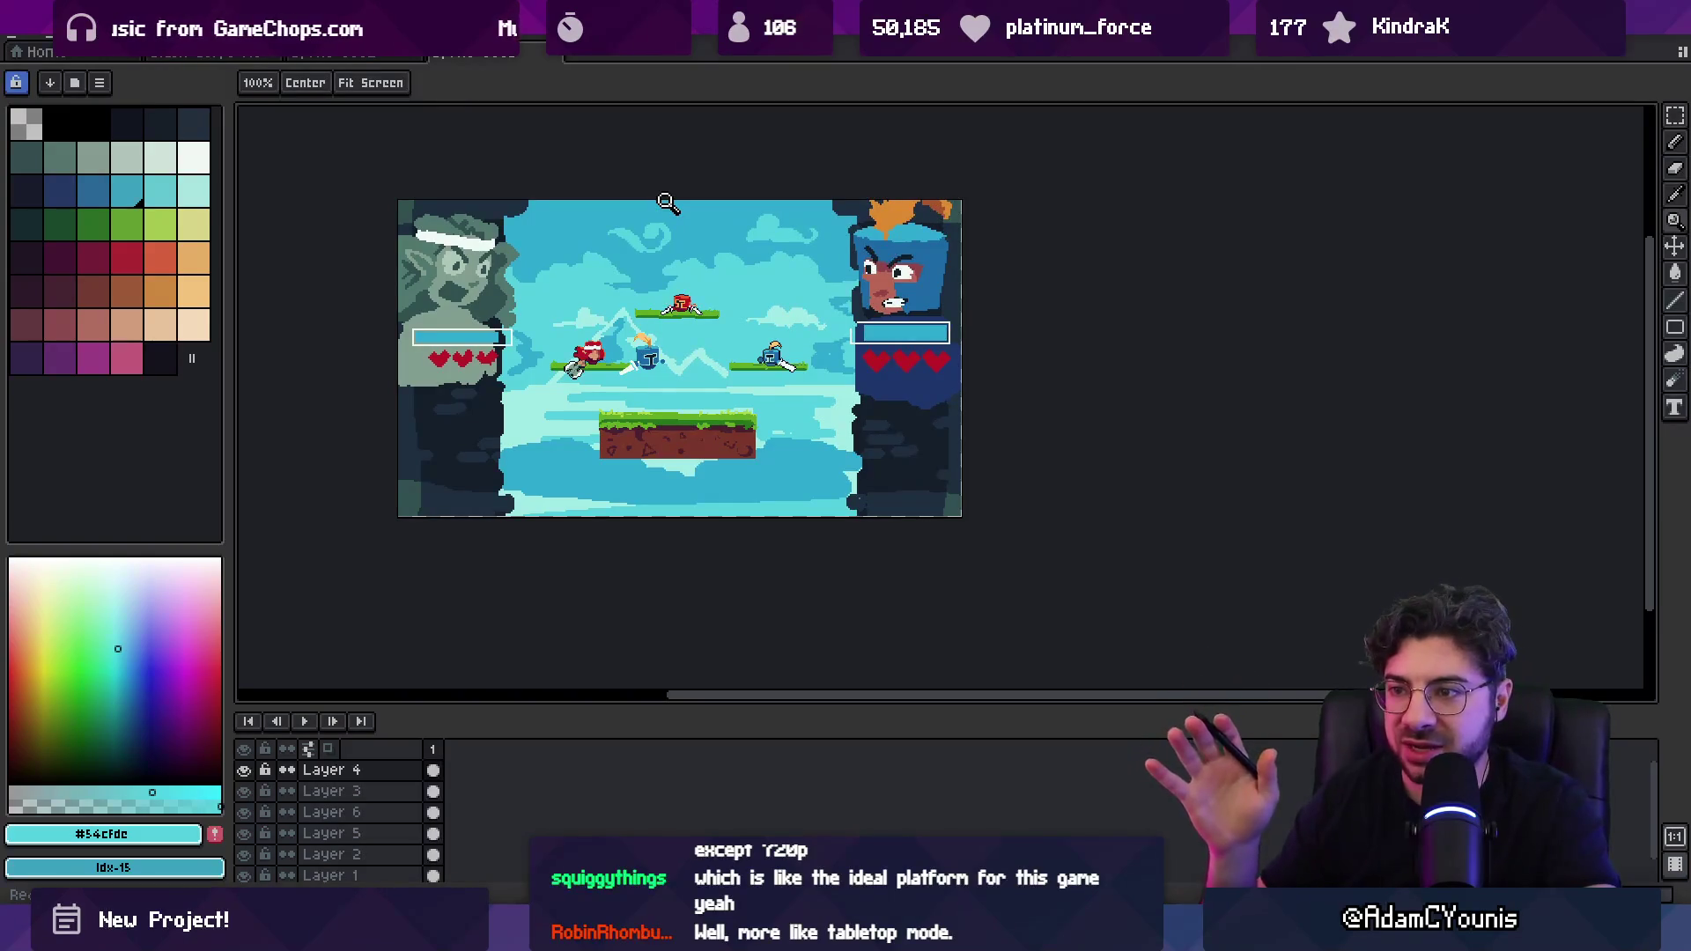
Step: Hide the interface and zoom in on the arena scene, then switch to the Chrome window
{"action": "key", "text": "Tab"}
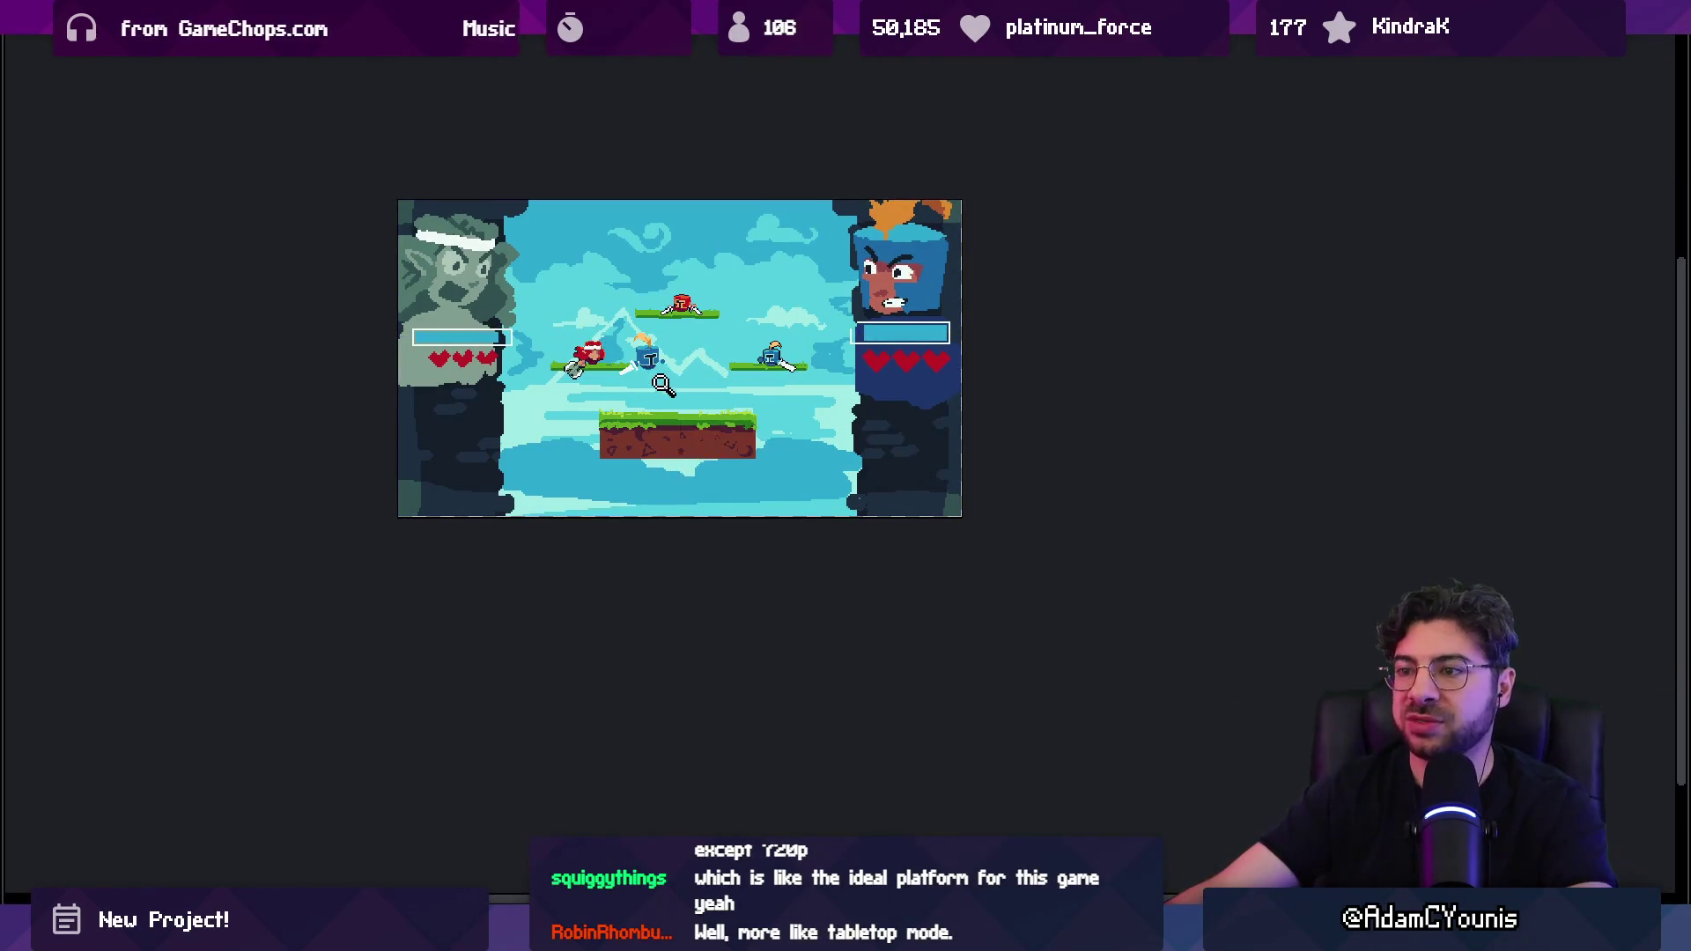
{"action": "left_click", "coordinate": [669, 394]}
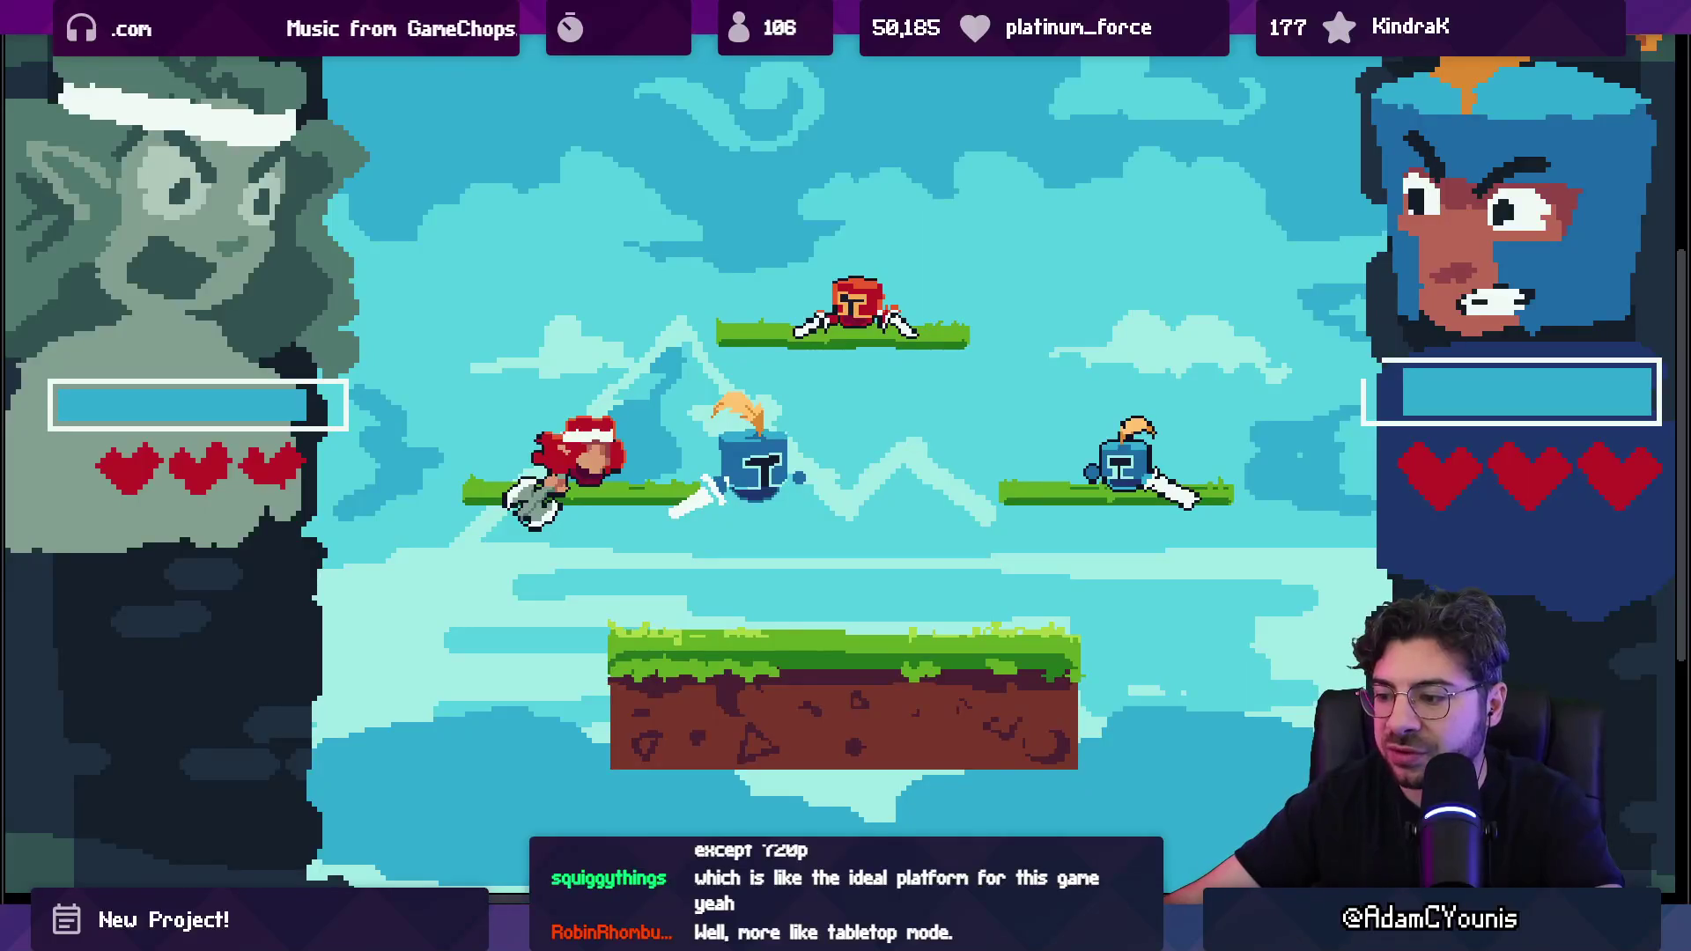
{"action": "mouse_move", "coordinate": [828, 931]}
{"action": "left_click", "coordinate": [869, 810]}
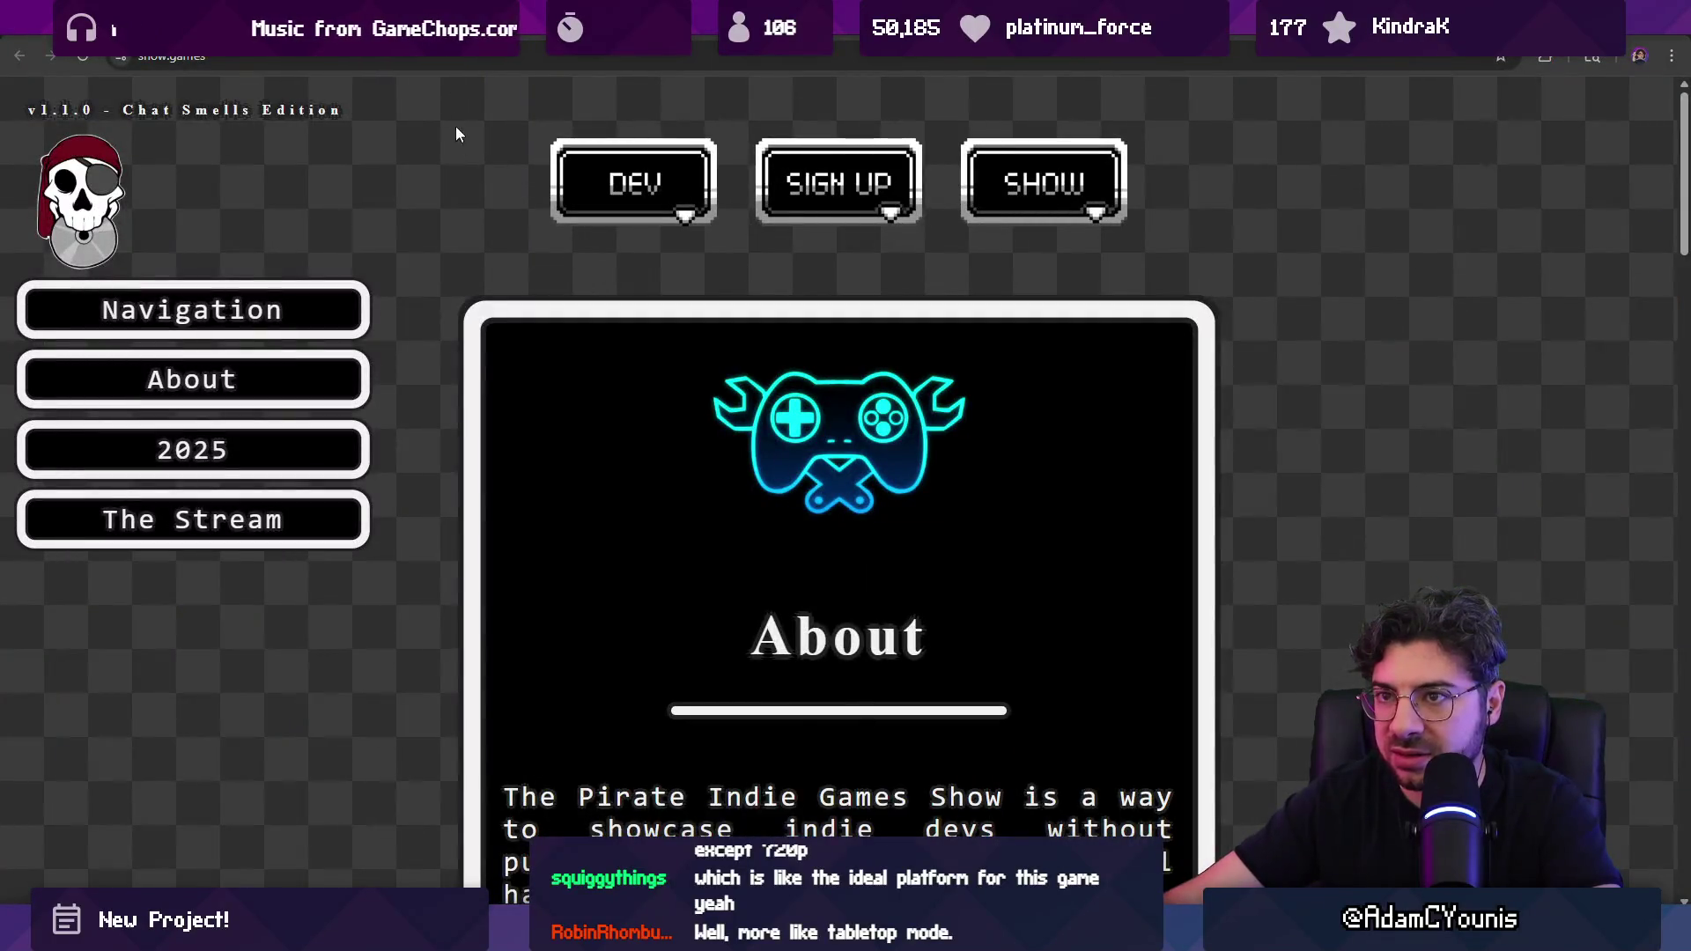
Step: Search Google Images for 'towerfall character select' in a new tab
{"action": "key", "text": "ctrl+t"}
{"action": "type", "text": "towerfall charac"}
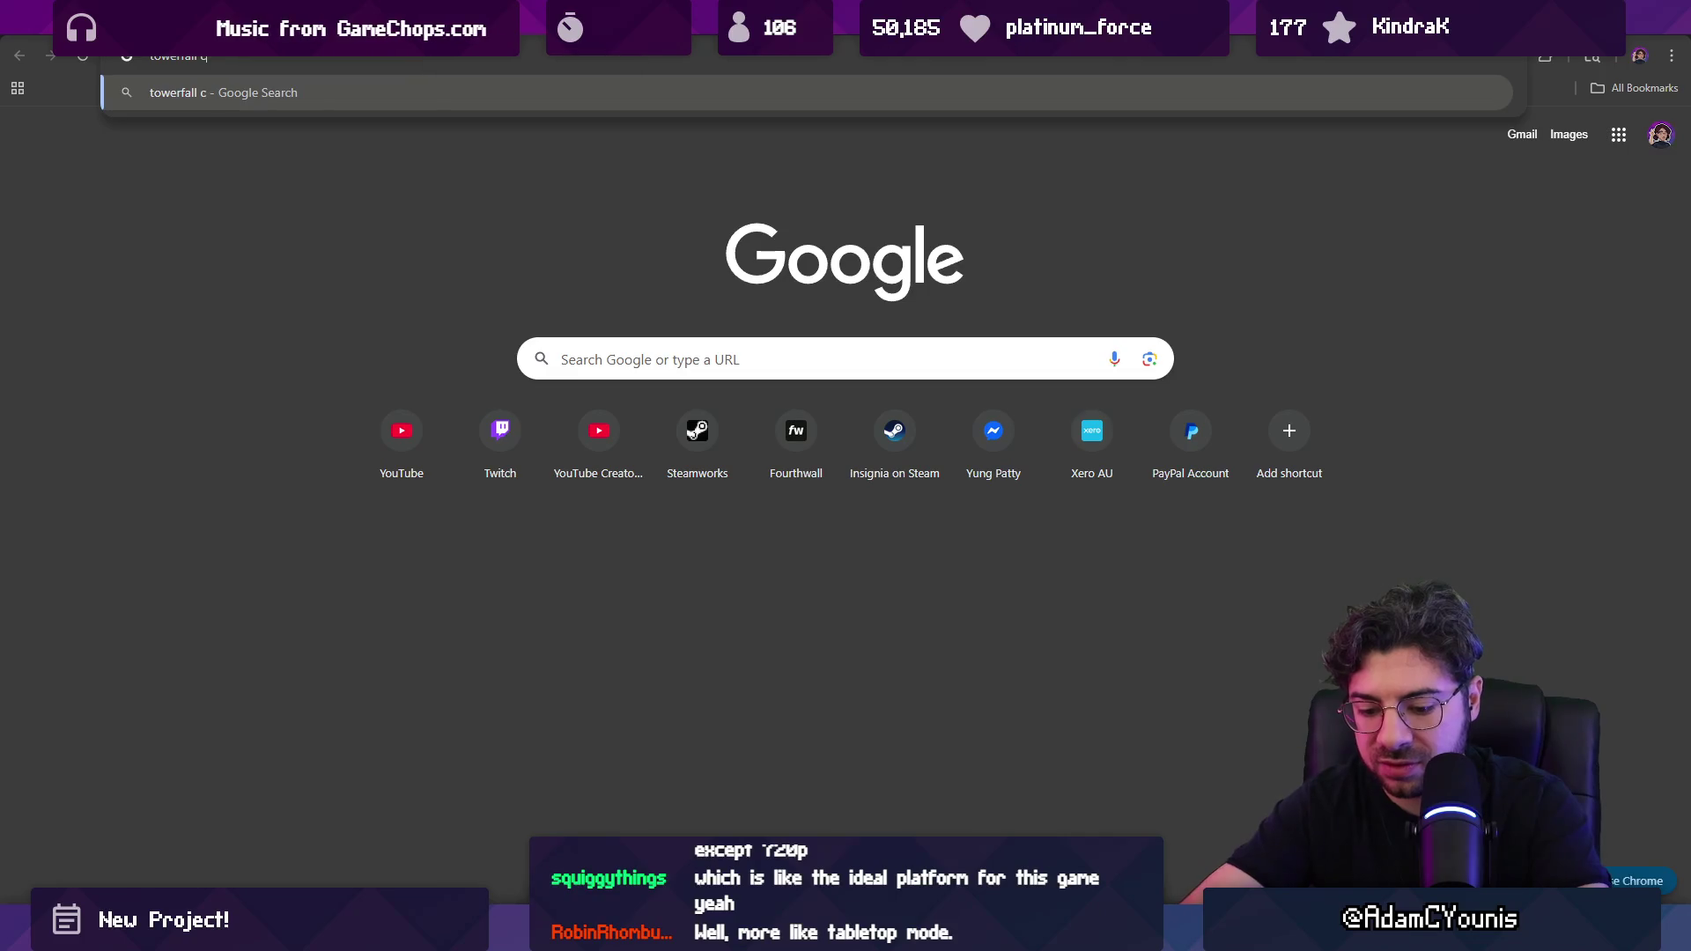
{"action": "type", "text": "ter selec"}
{"action": "key", "text": "Return"}
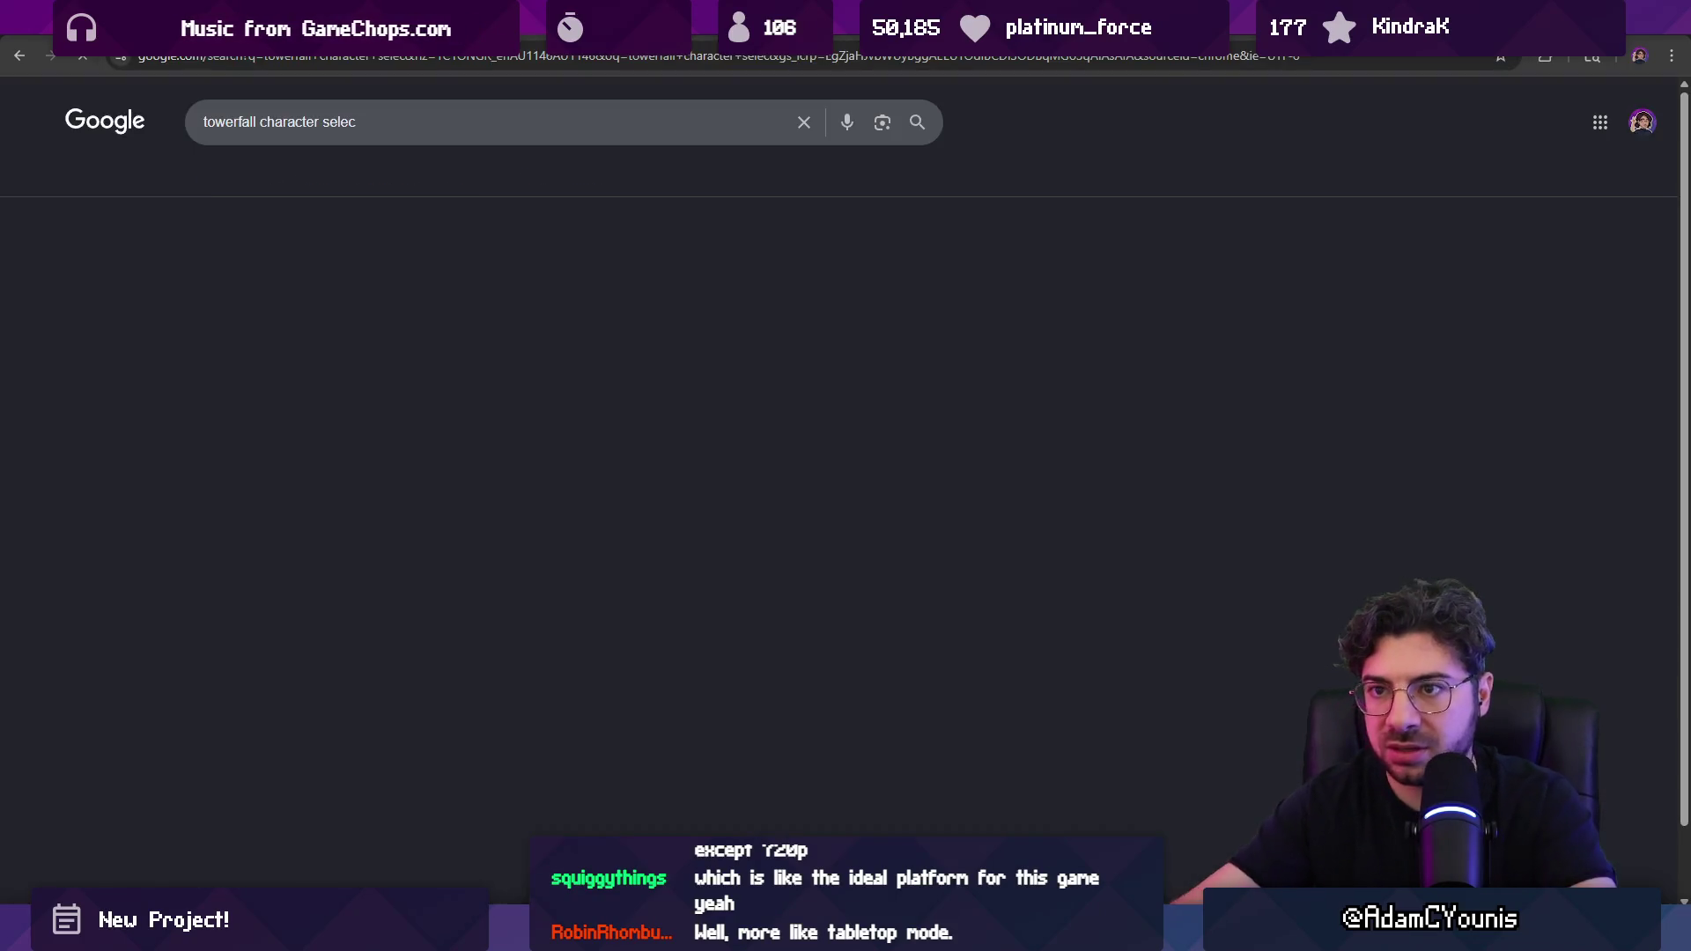
{"action": "left_click", "coordinate": [468, 234]}
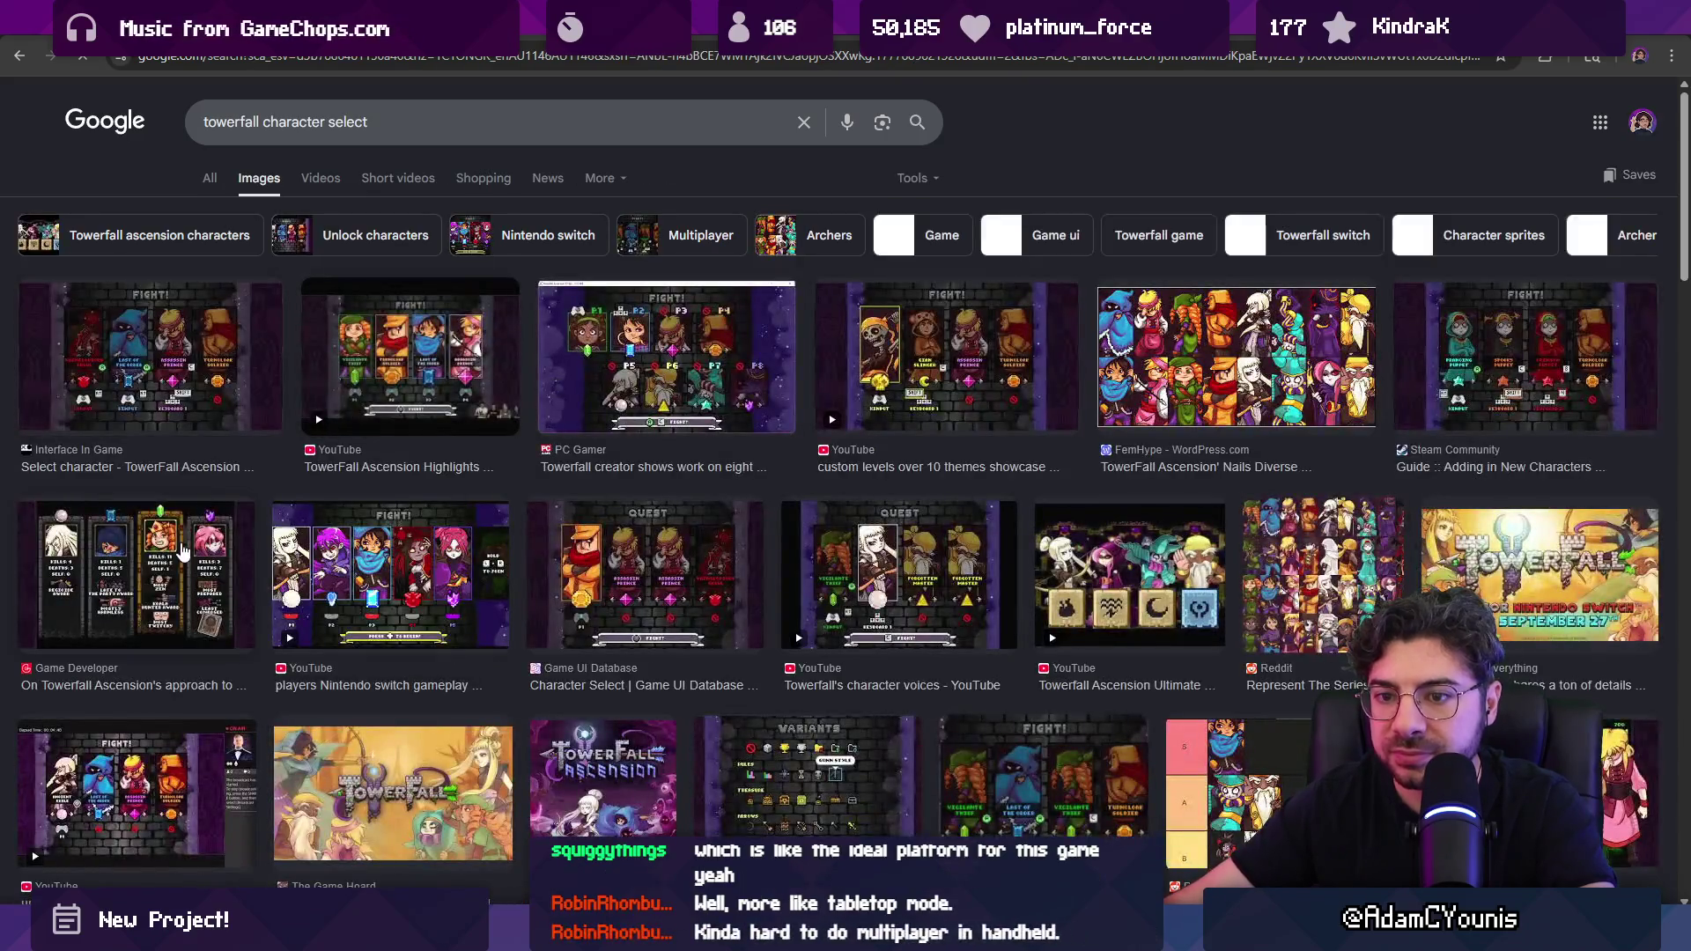
{"action": "left_click", "coordinate": [193, 553]}
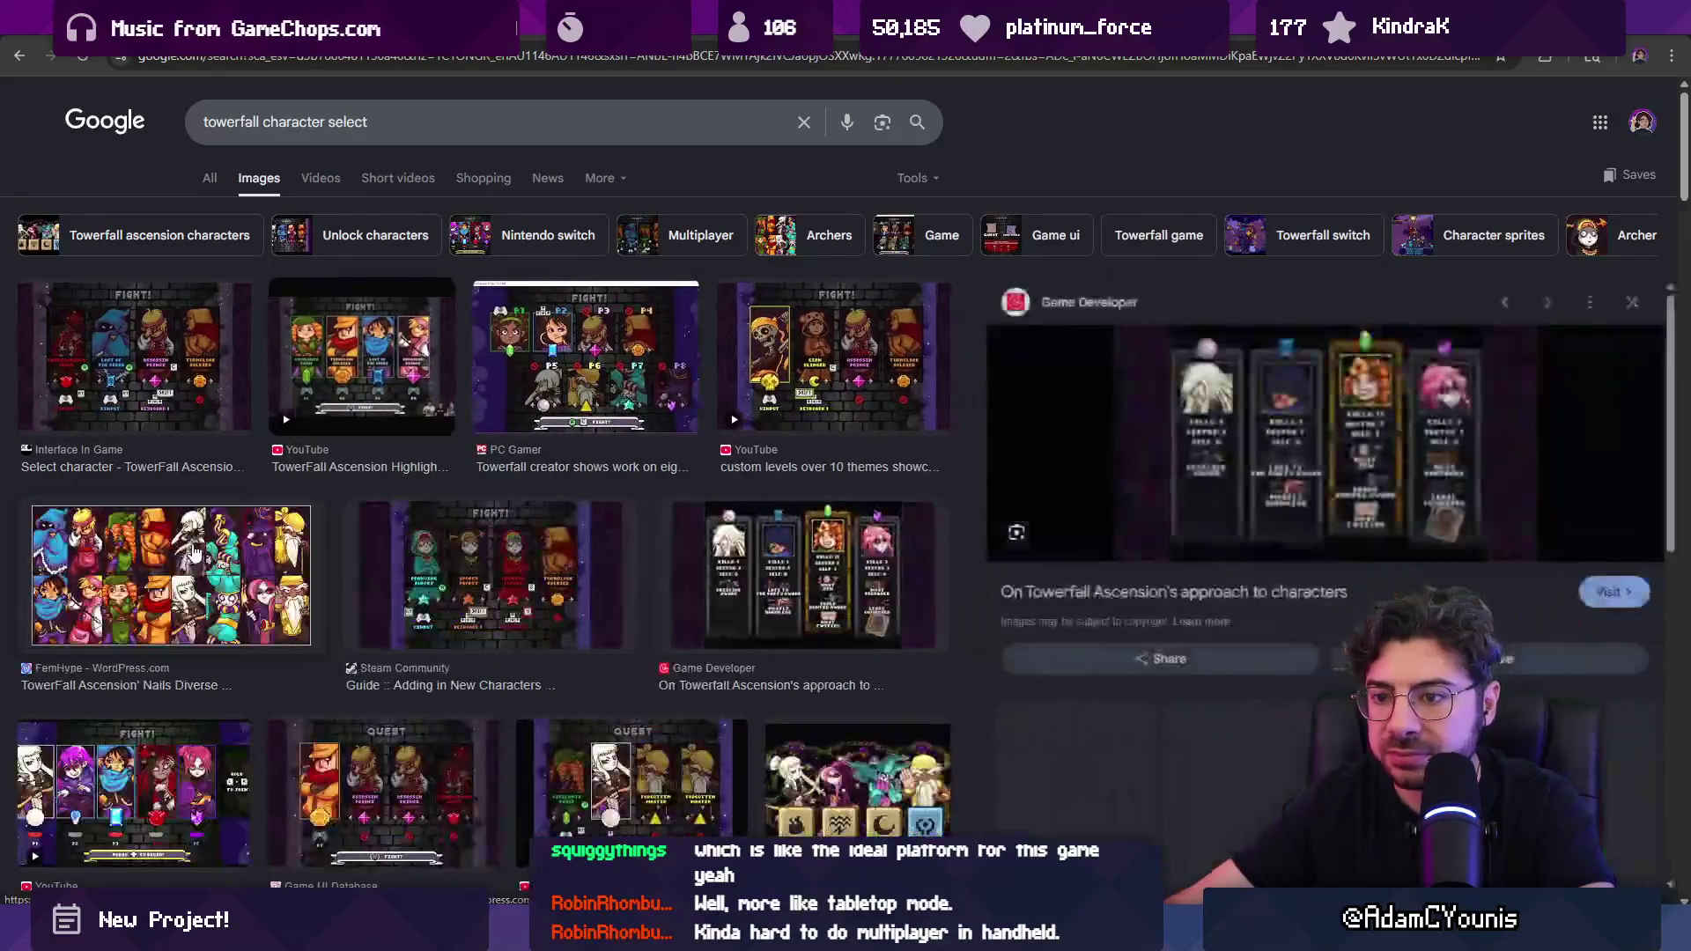
Step: Open the Game Developer article from an image result and copy its results-screen image
{"action": "right_click", "coordinate": [1180, 440]}
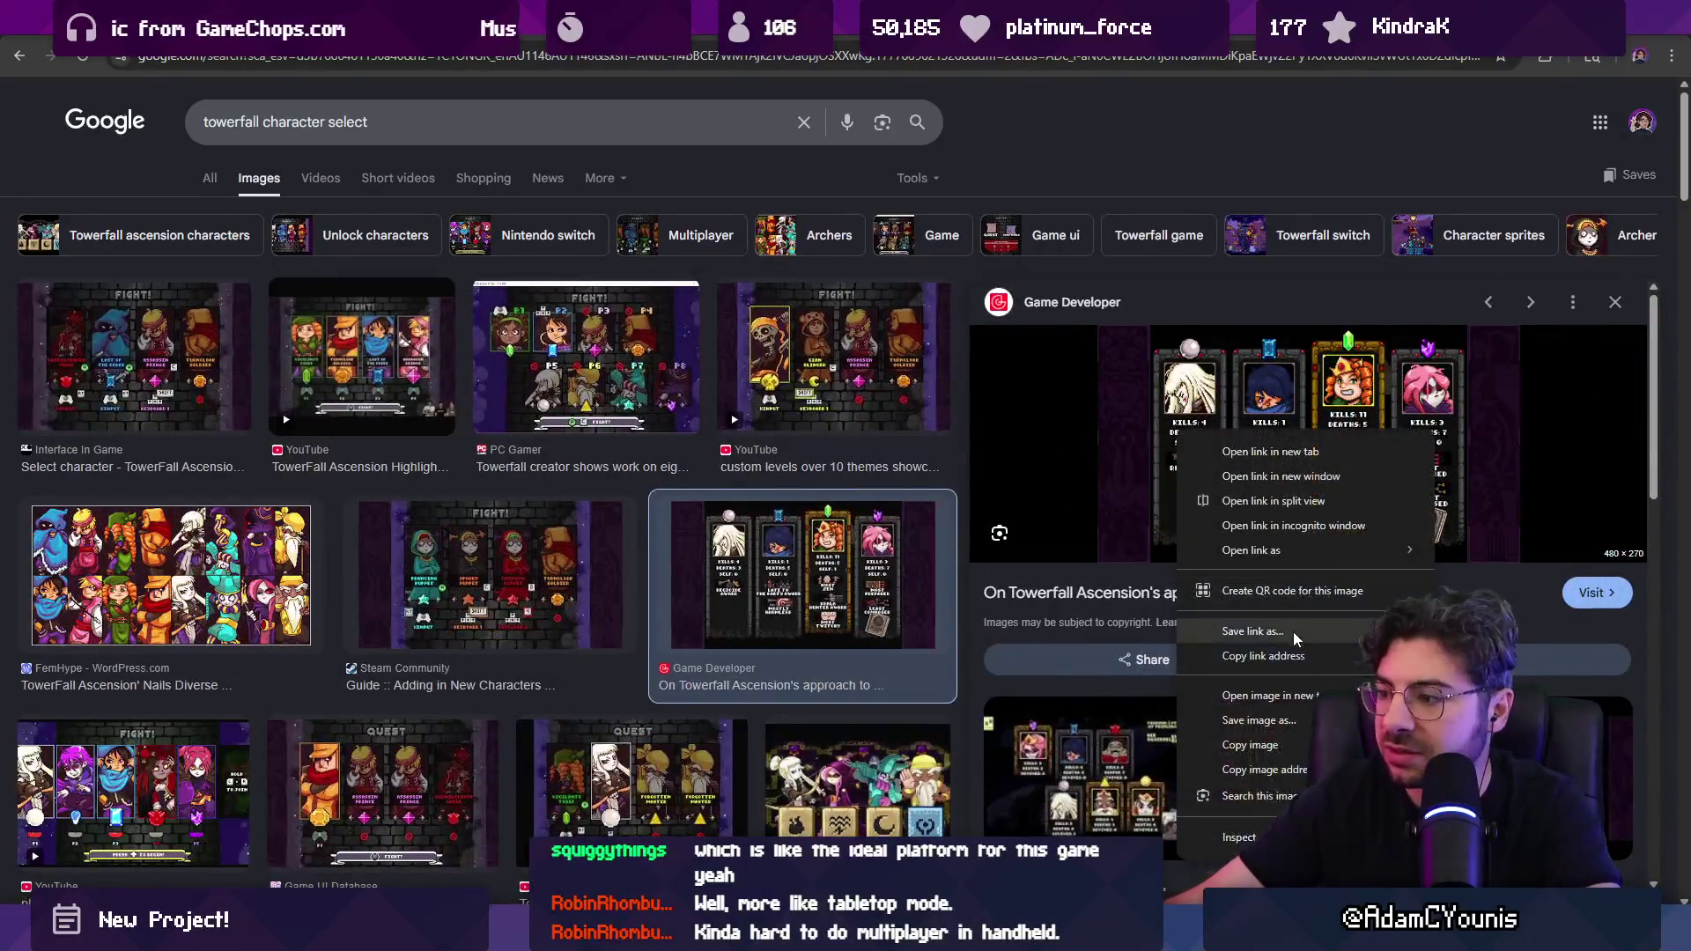
{"action": "left_click", "coordinate": [1286, 697]}
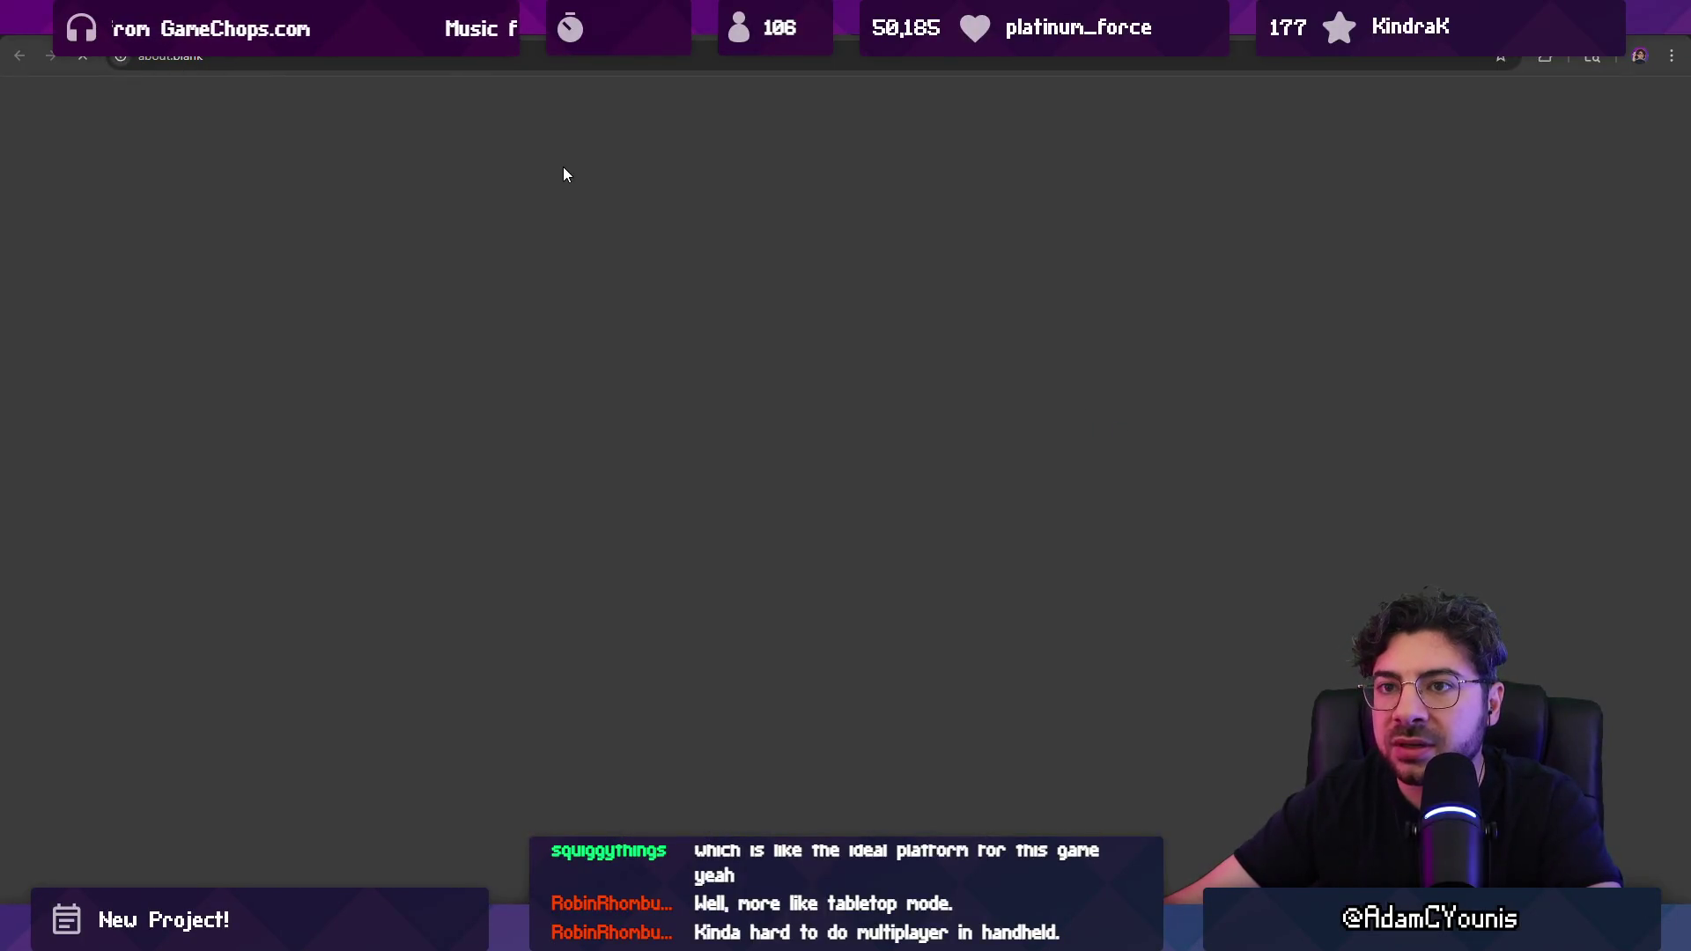
{"action": "scroll", "coordinate": [558, 329], "scroll_direction": "down", "scroll_amount": 10}
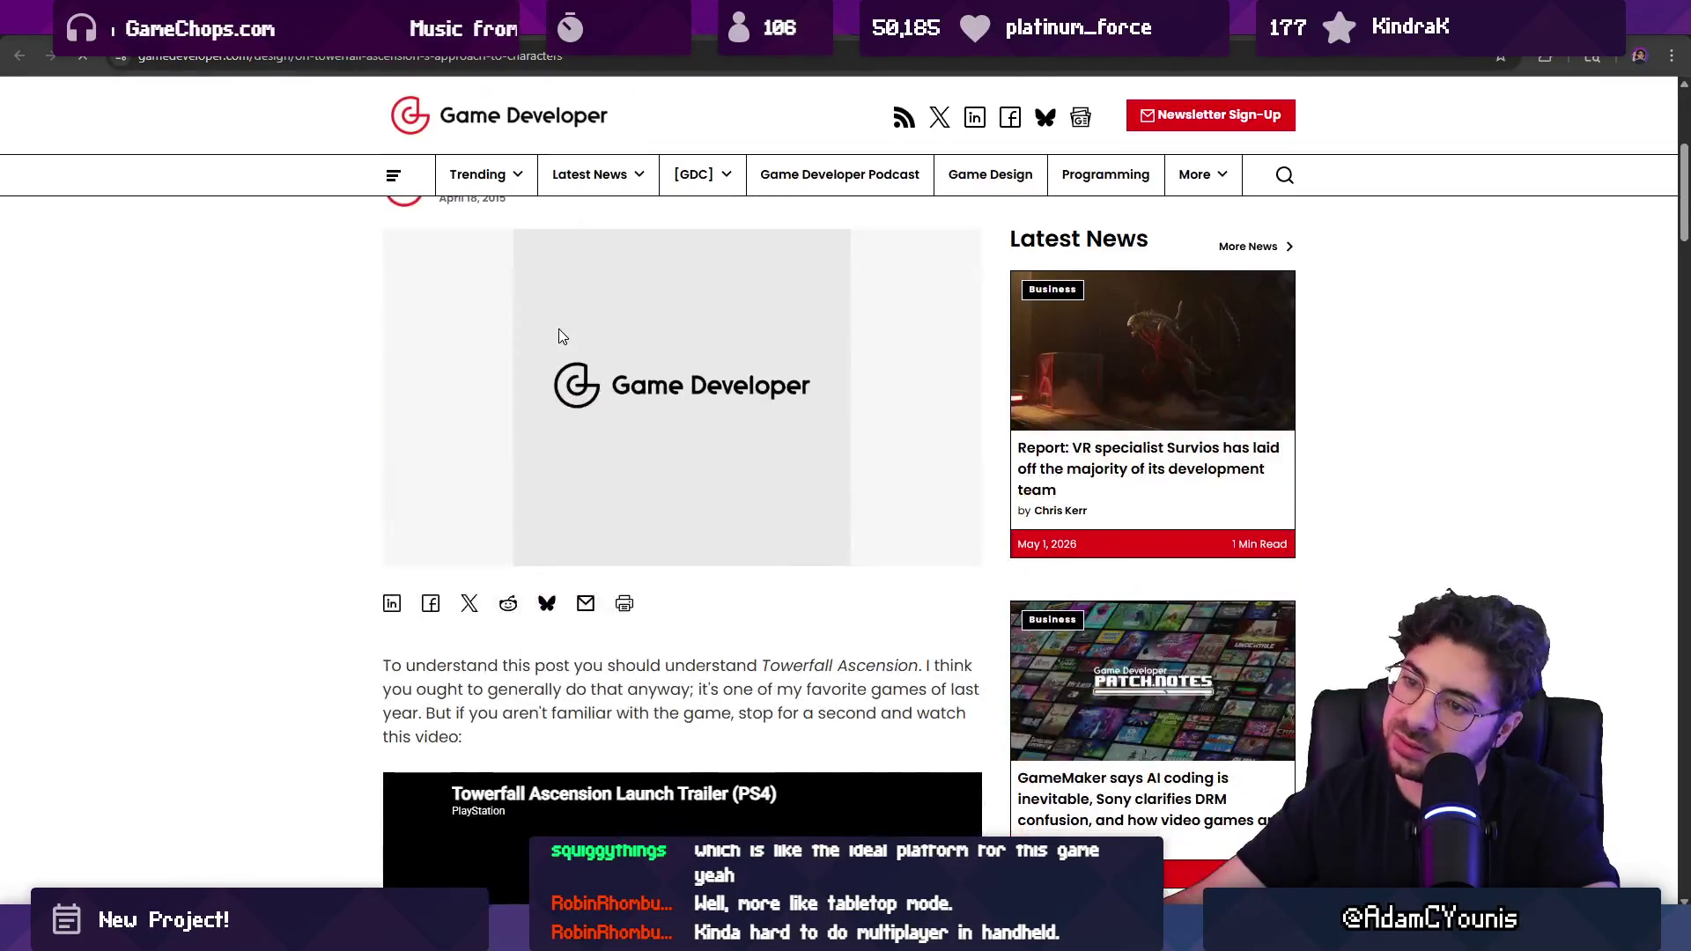
{"action": "scroll", "coordinate": [545, 344], "scroll_direction": "down", "scroll_amount": 15}
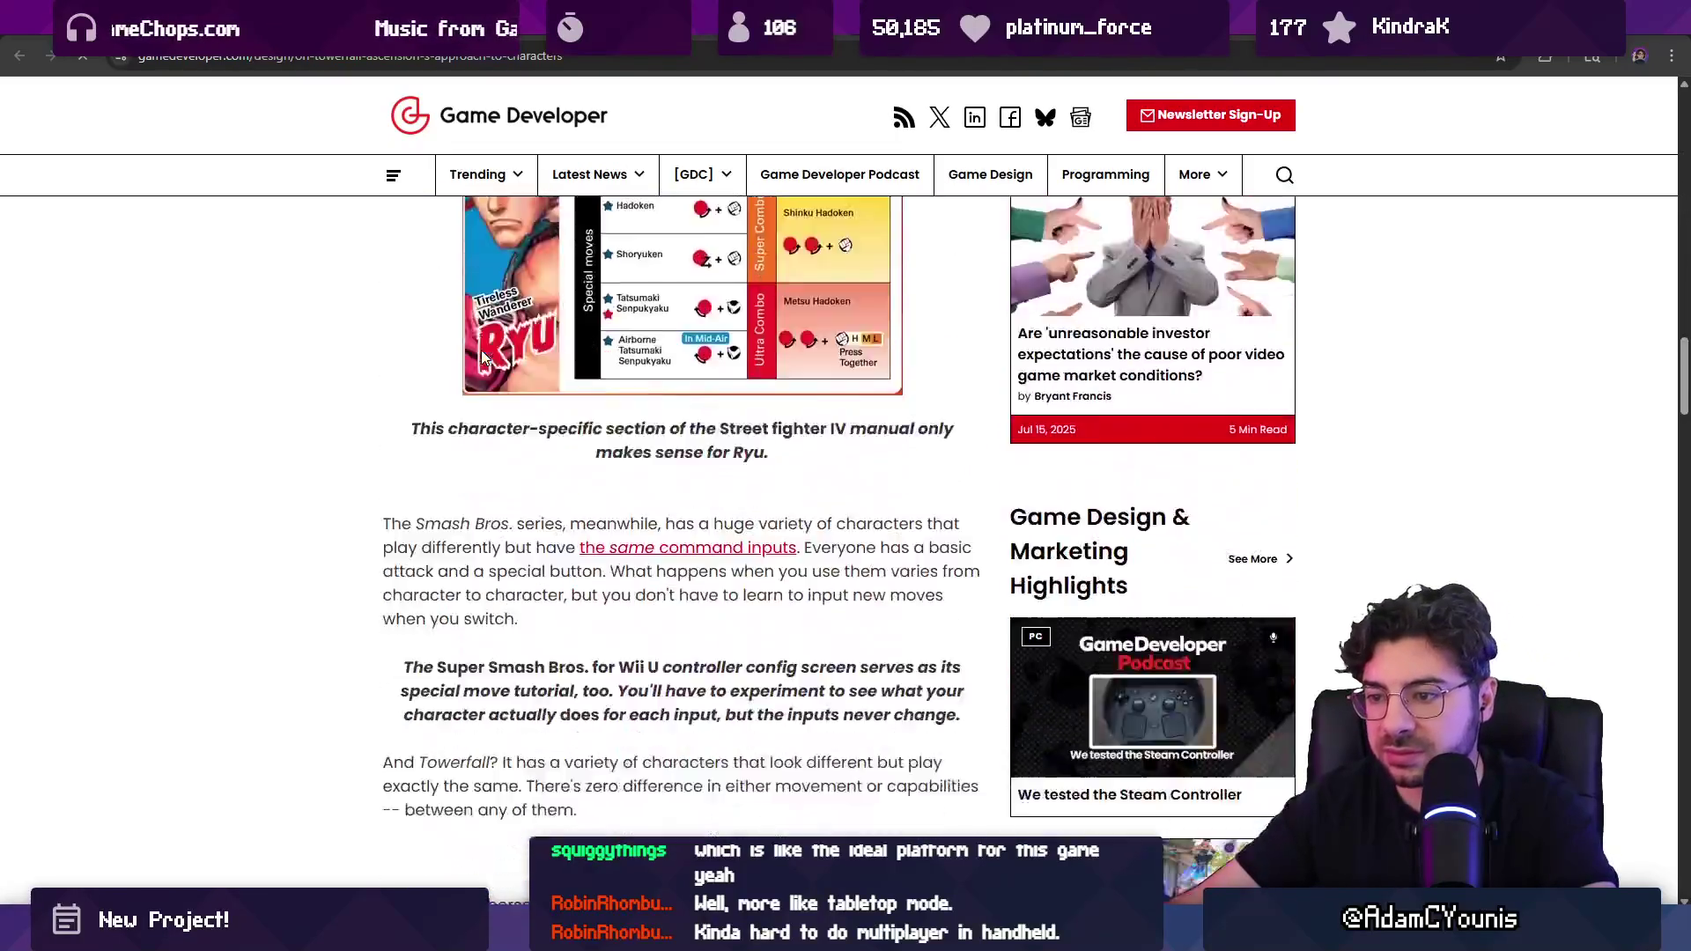
{"action": "scroll", "coordinate": [483, 356], "scroll_direction": "down", "scroll_amount": 15}
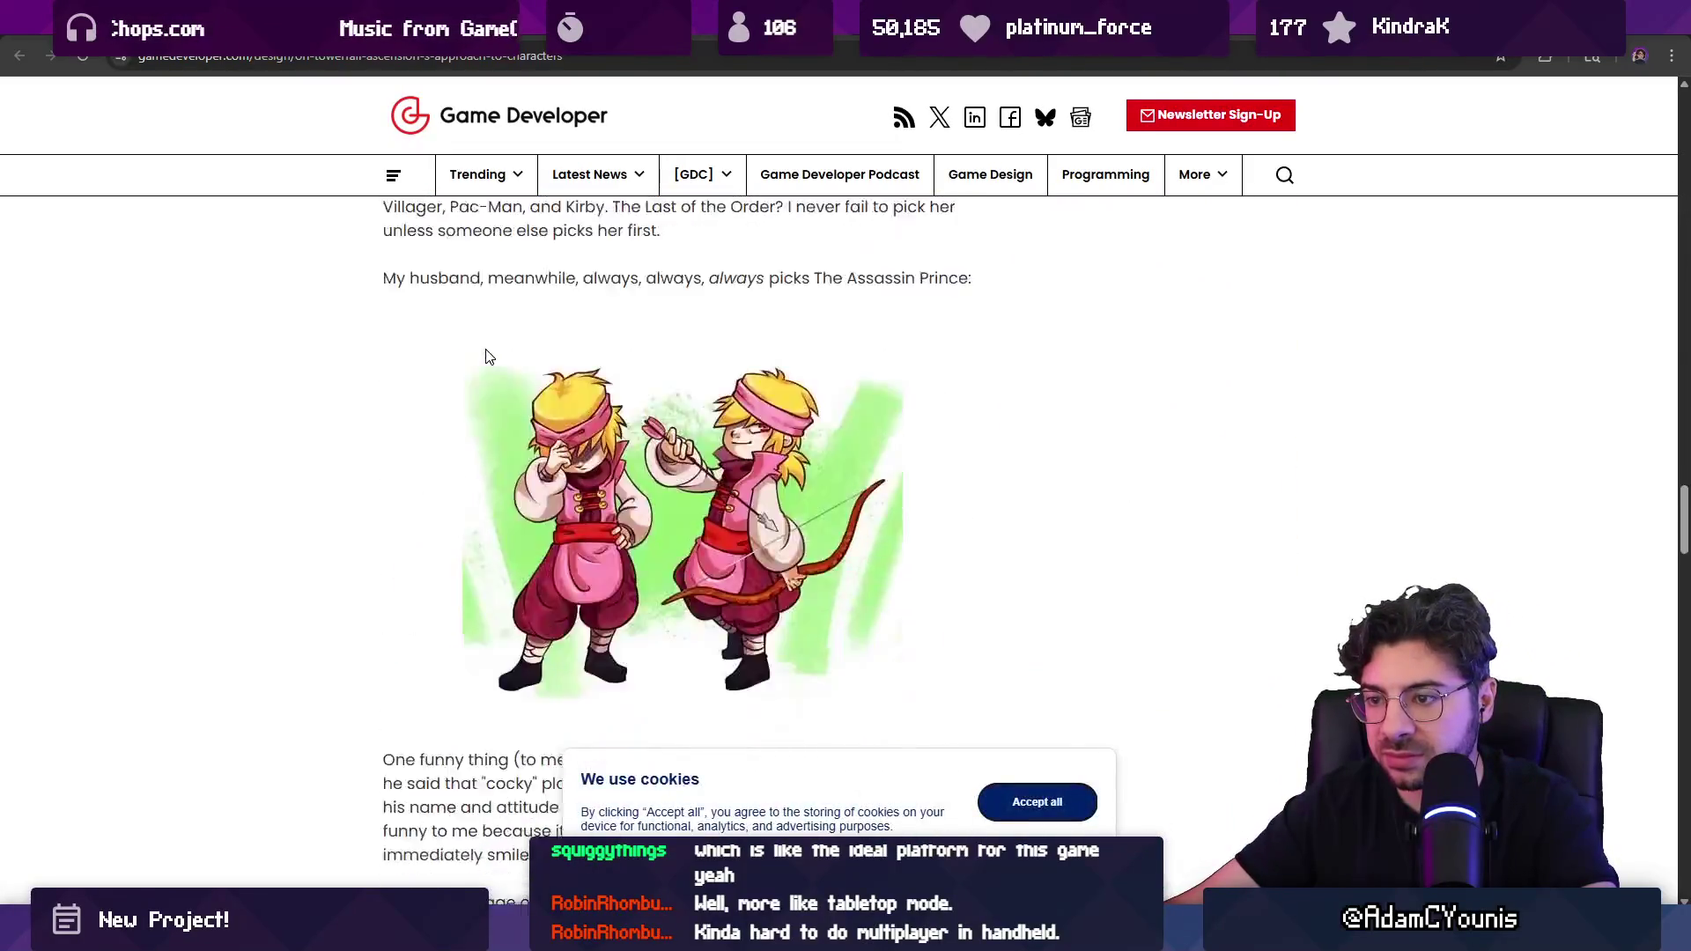
{"action": "scroll", "coordinate": [484, 357], "scroll_direction": "down", "scroll_amount": 2}
{"action": "scroll", "coordinate": [519, 338], "scroll_direction": "up", "scroll_amount": 3}
{"action": "right_click", "coordinate": [641, 477]}
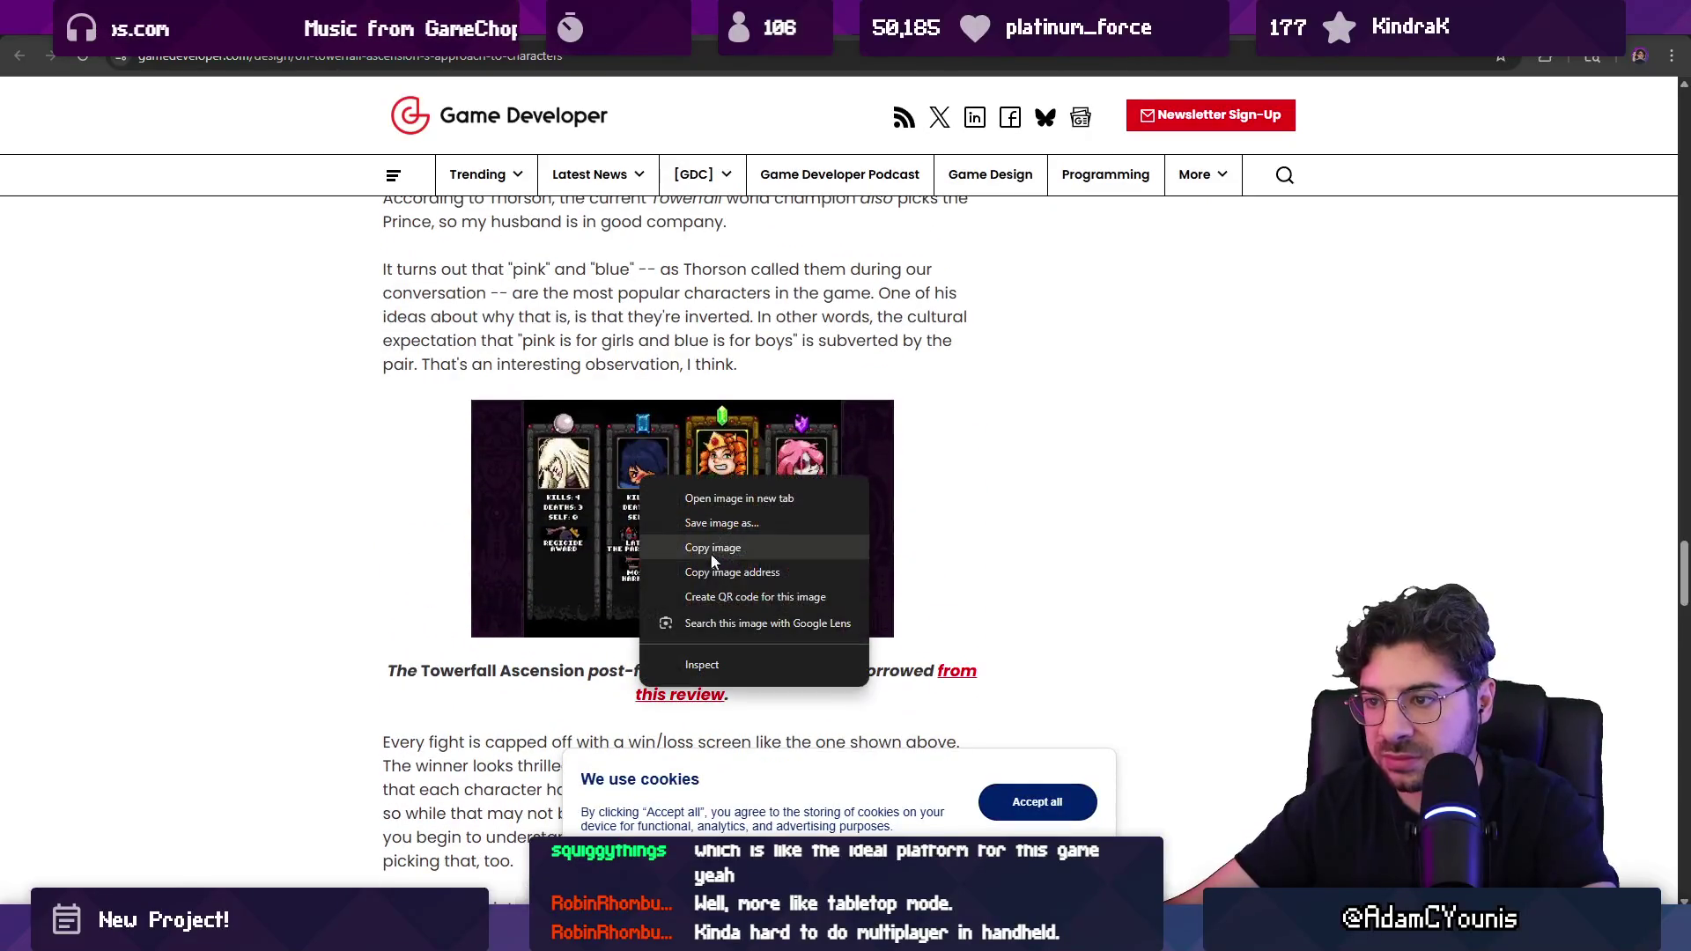
{"action": "left_click", "coordinate": [734, 547]}
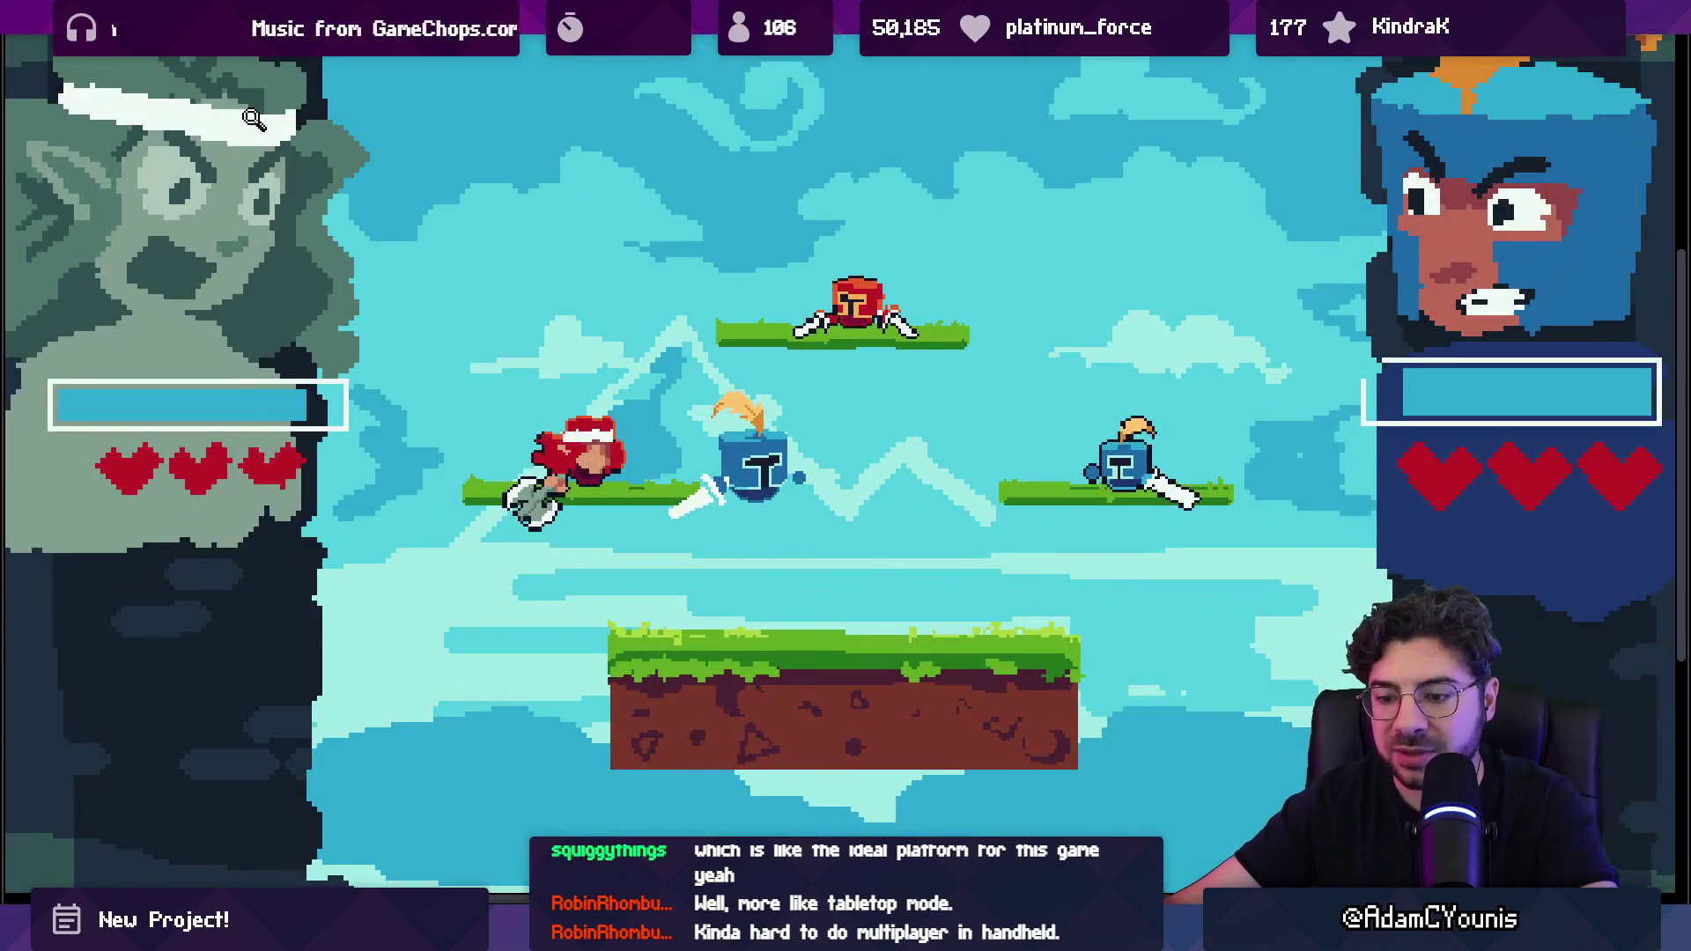
{"action": "key", "text": "Escape"}
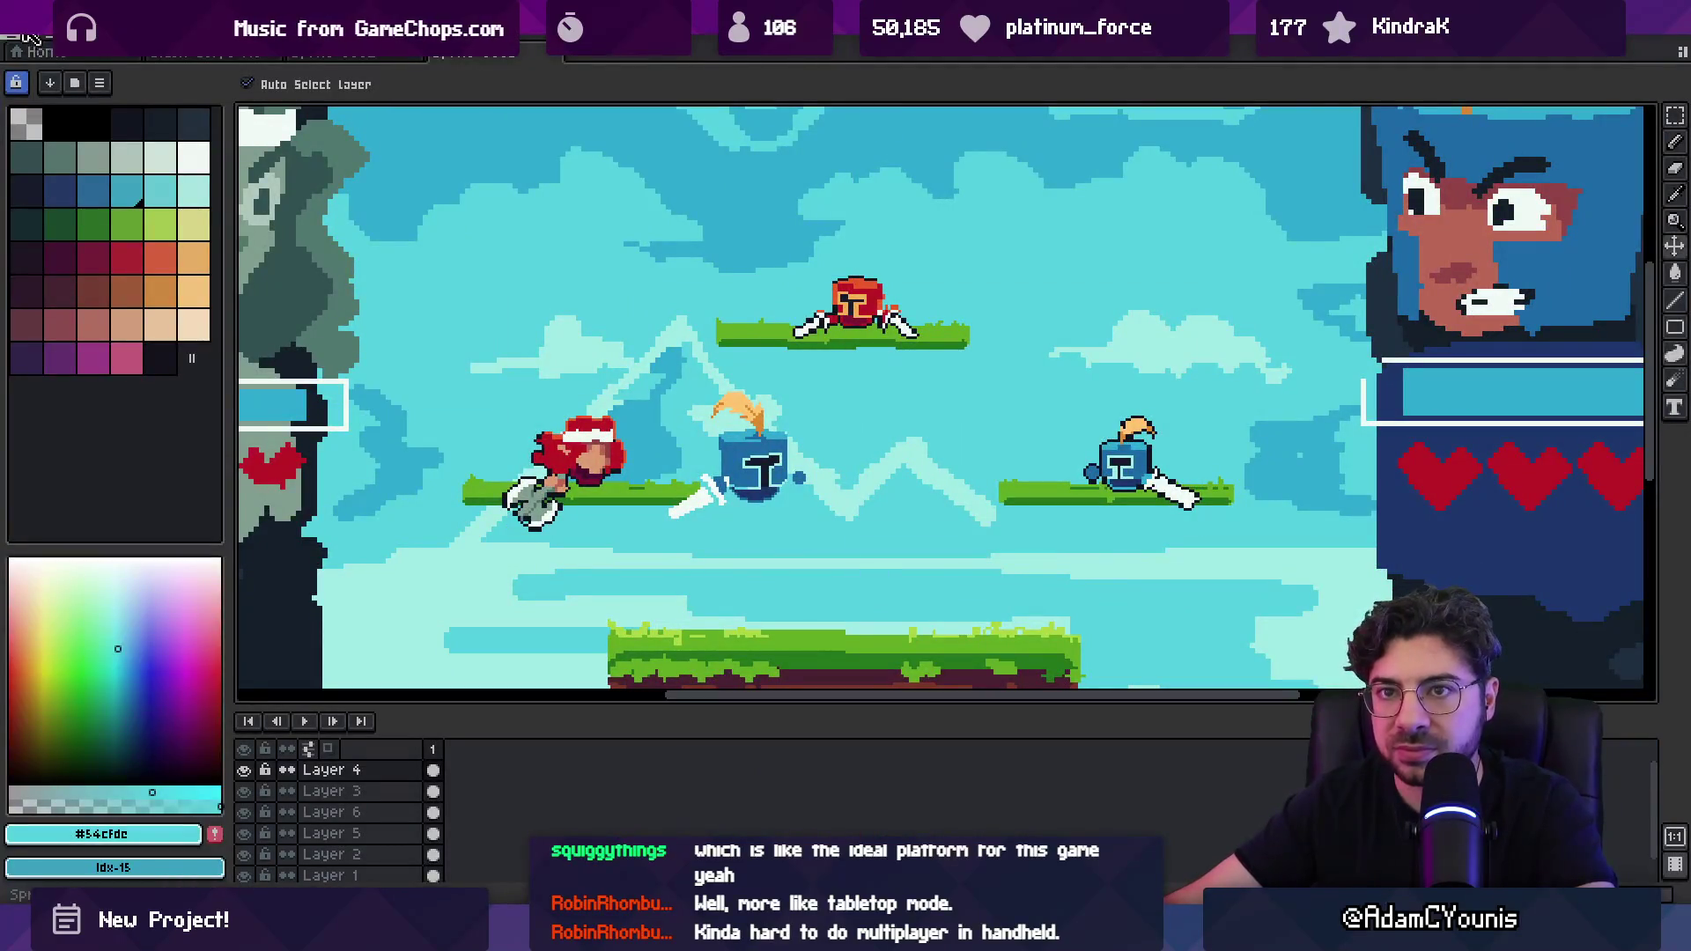
Step: Paste the copied results screen into a new 480×270 sprite
{"action": "key", "text": "ctrl+n"}
{"action": "key", "text": "Return"}
{"action": "key", "text": "ctrl+v"}
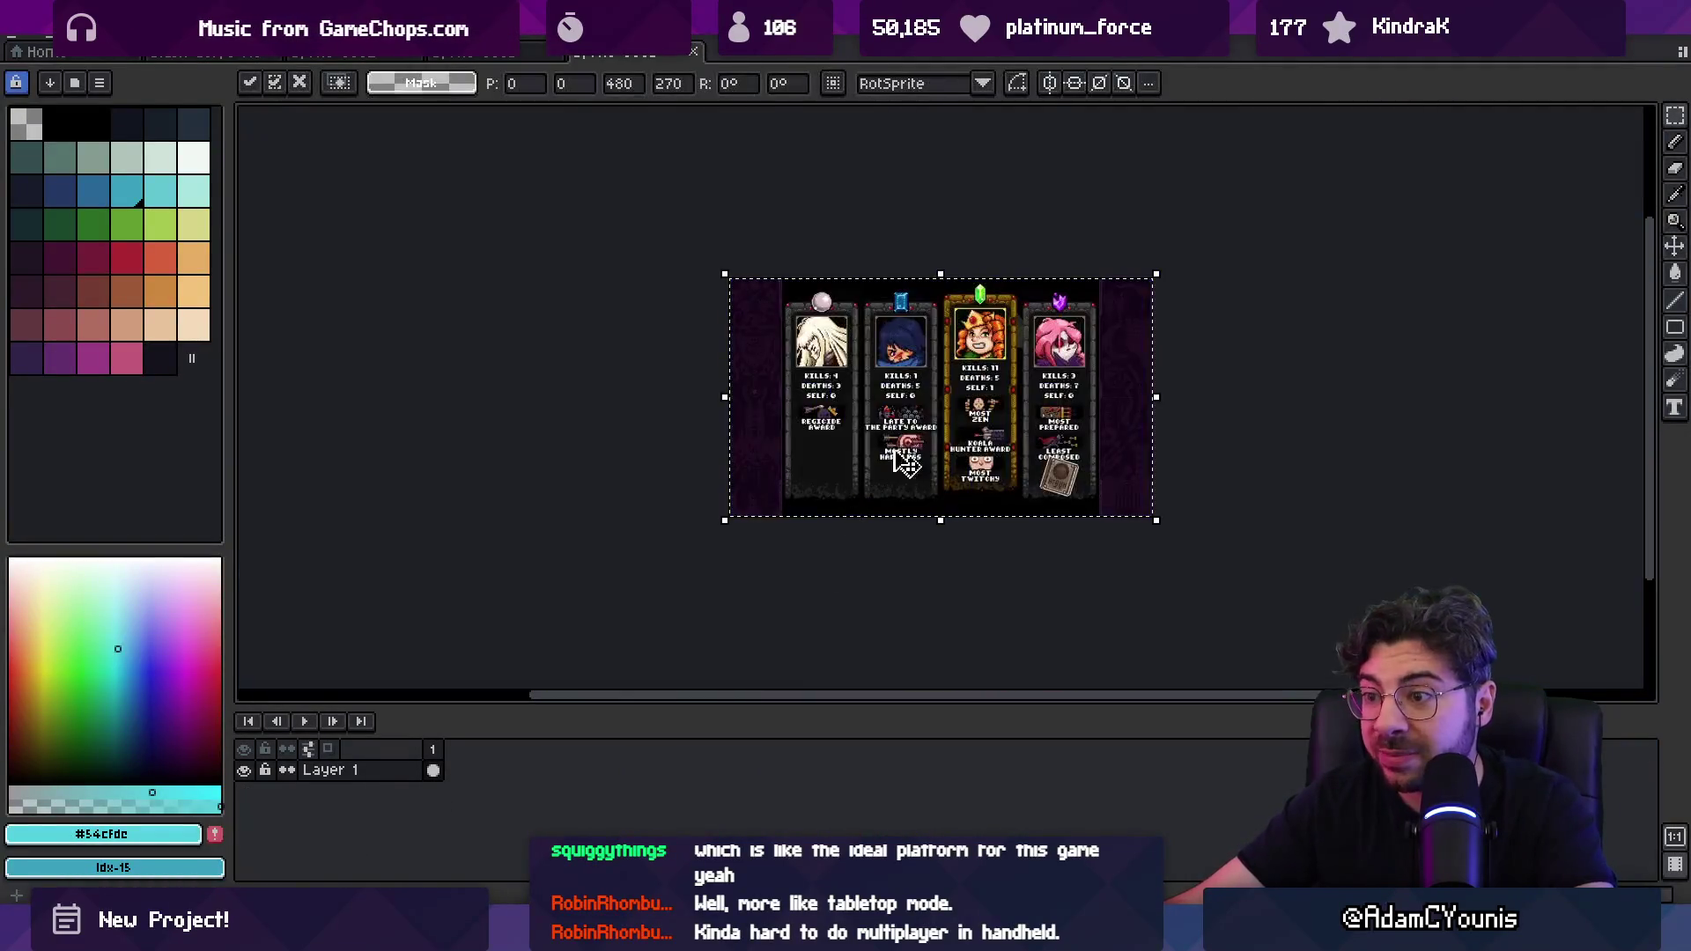
{"action": "scroll", "coordinate": [934, 395], "scroll_direction": "up", "scroll_amount": 3}
{"action": "scroll", "coordinate": [881, 373], "scroll_direction": "down", "scroll_amount": 2}
Step: Close the sprite without saving and return to the browser
{"action": "key", "text": "ctrl+w"}
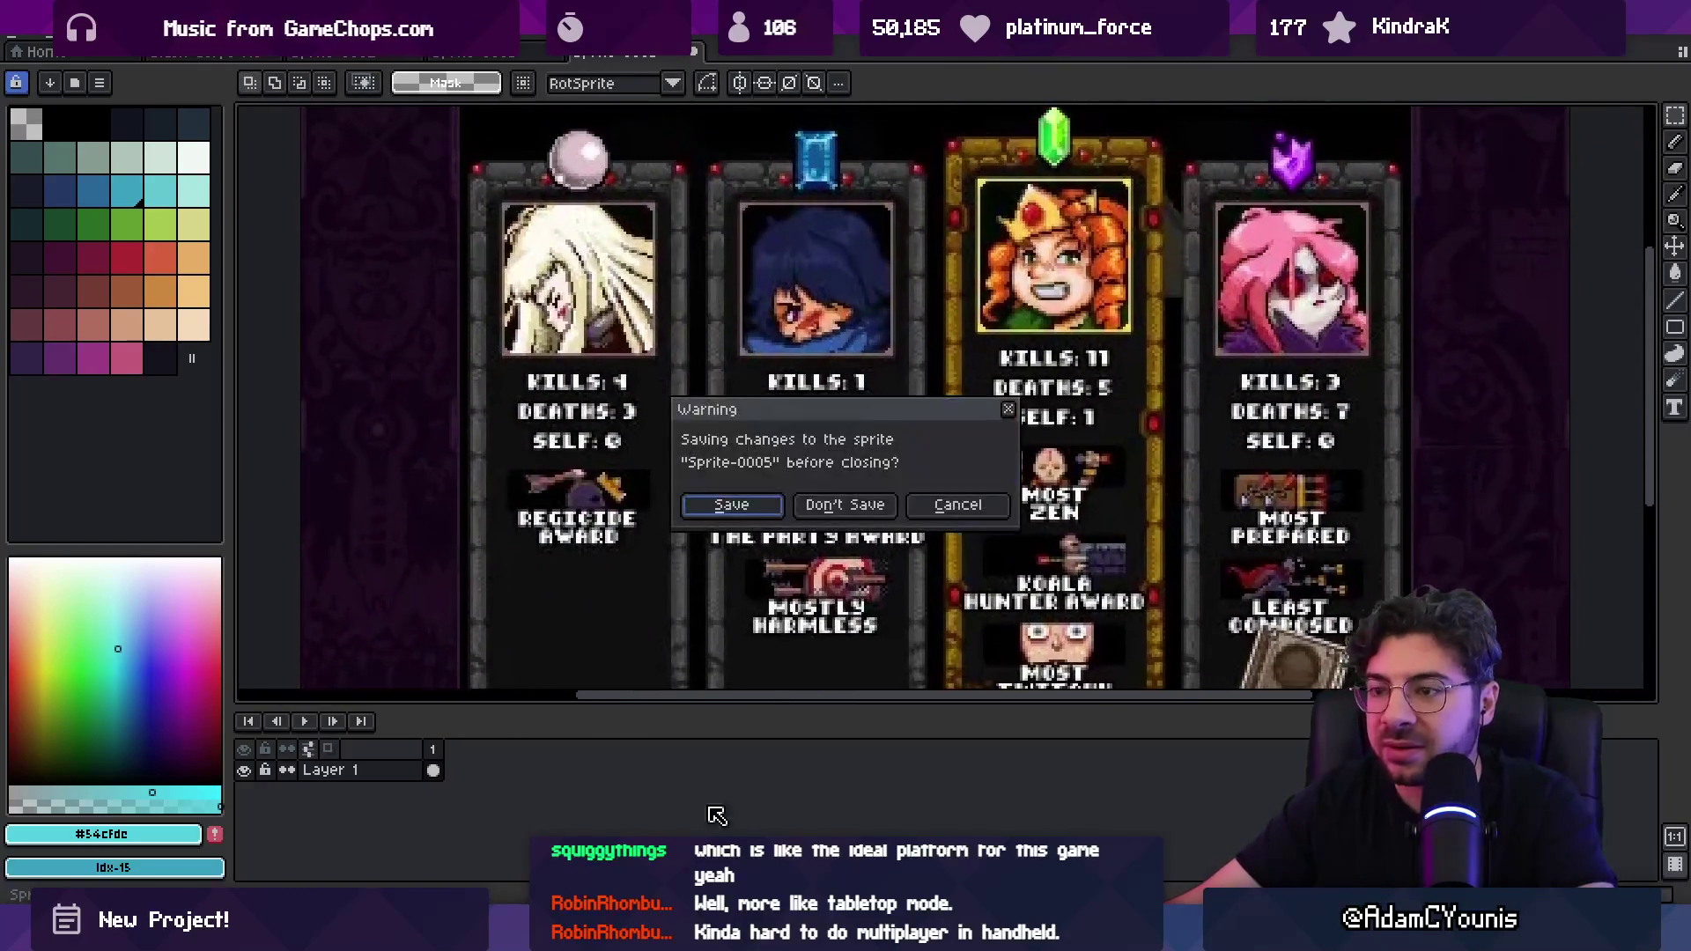
{"action": "left_click", "coordinate": [845, 501]}
{"action": "key", "text": "alt+Tab"}
{"action": "key", "text": "alt+Tab"}
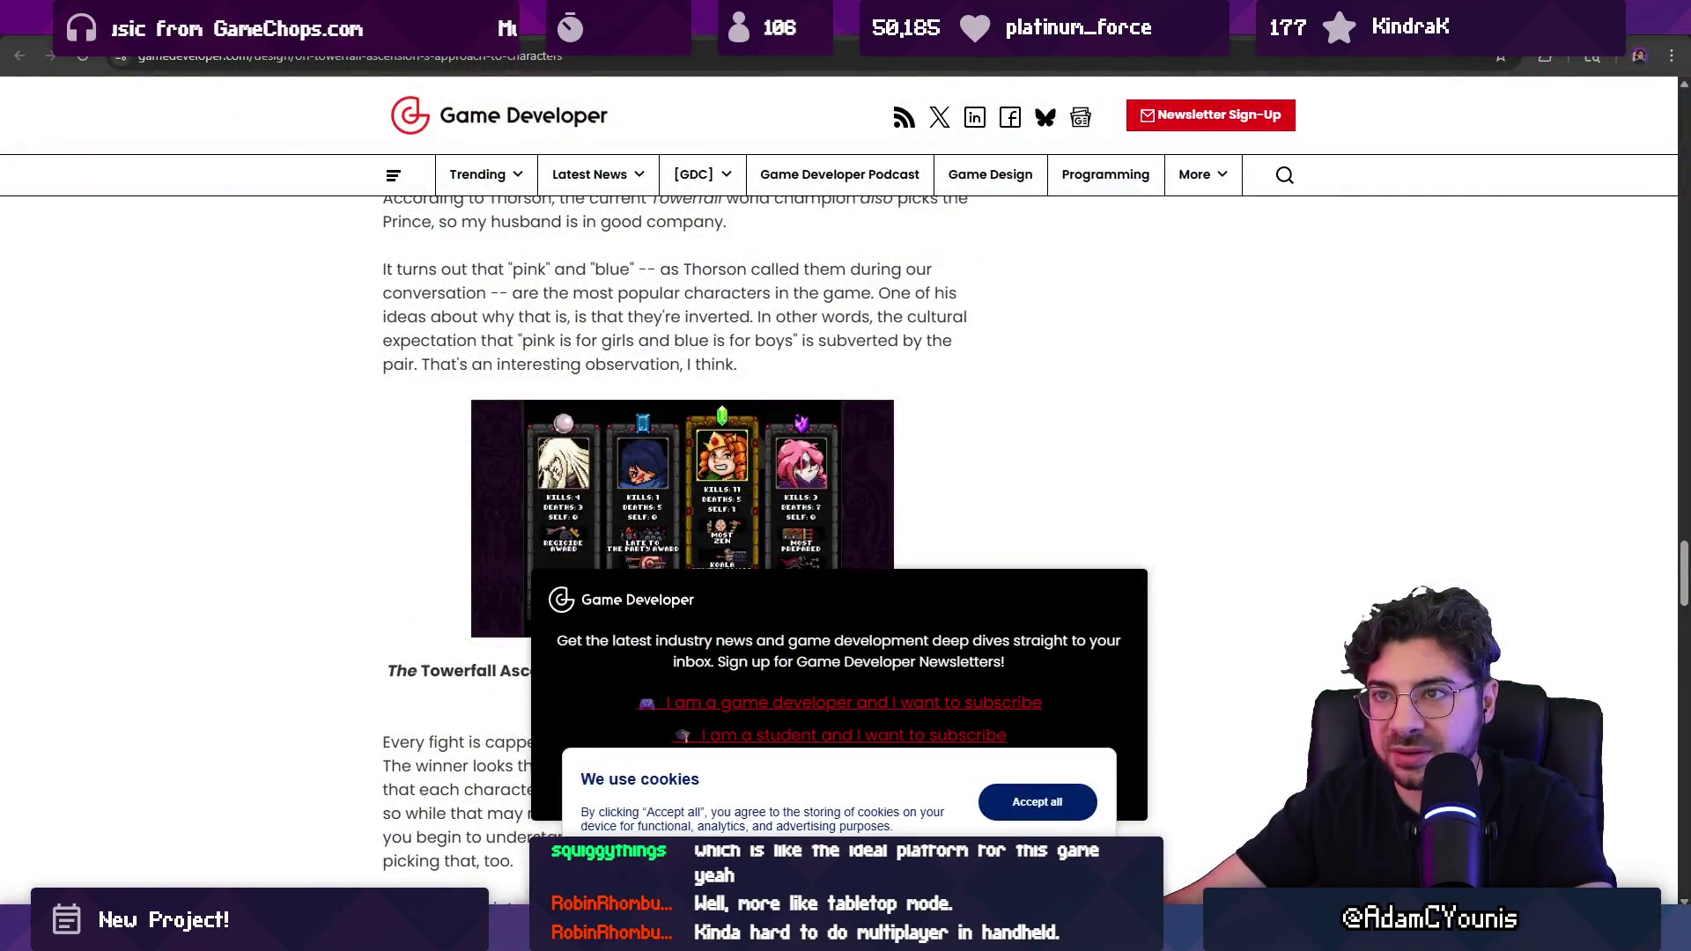
Step: Search the web for the Towerfall query with 'screenshot' added, using the corrected spelling
{"action": "key", "text": "ctrl+w"}
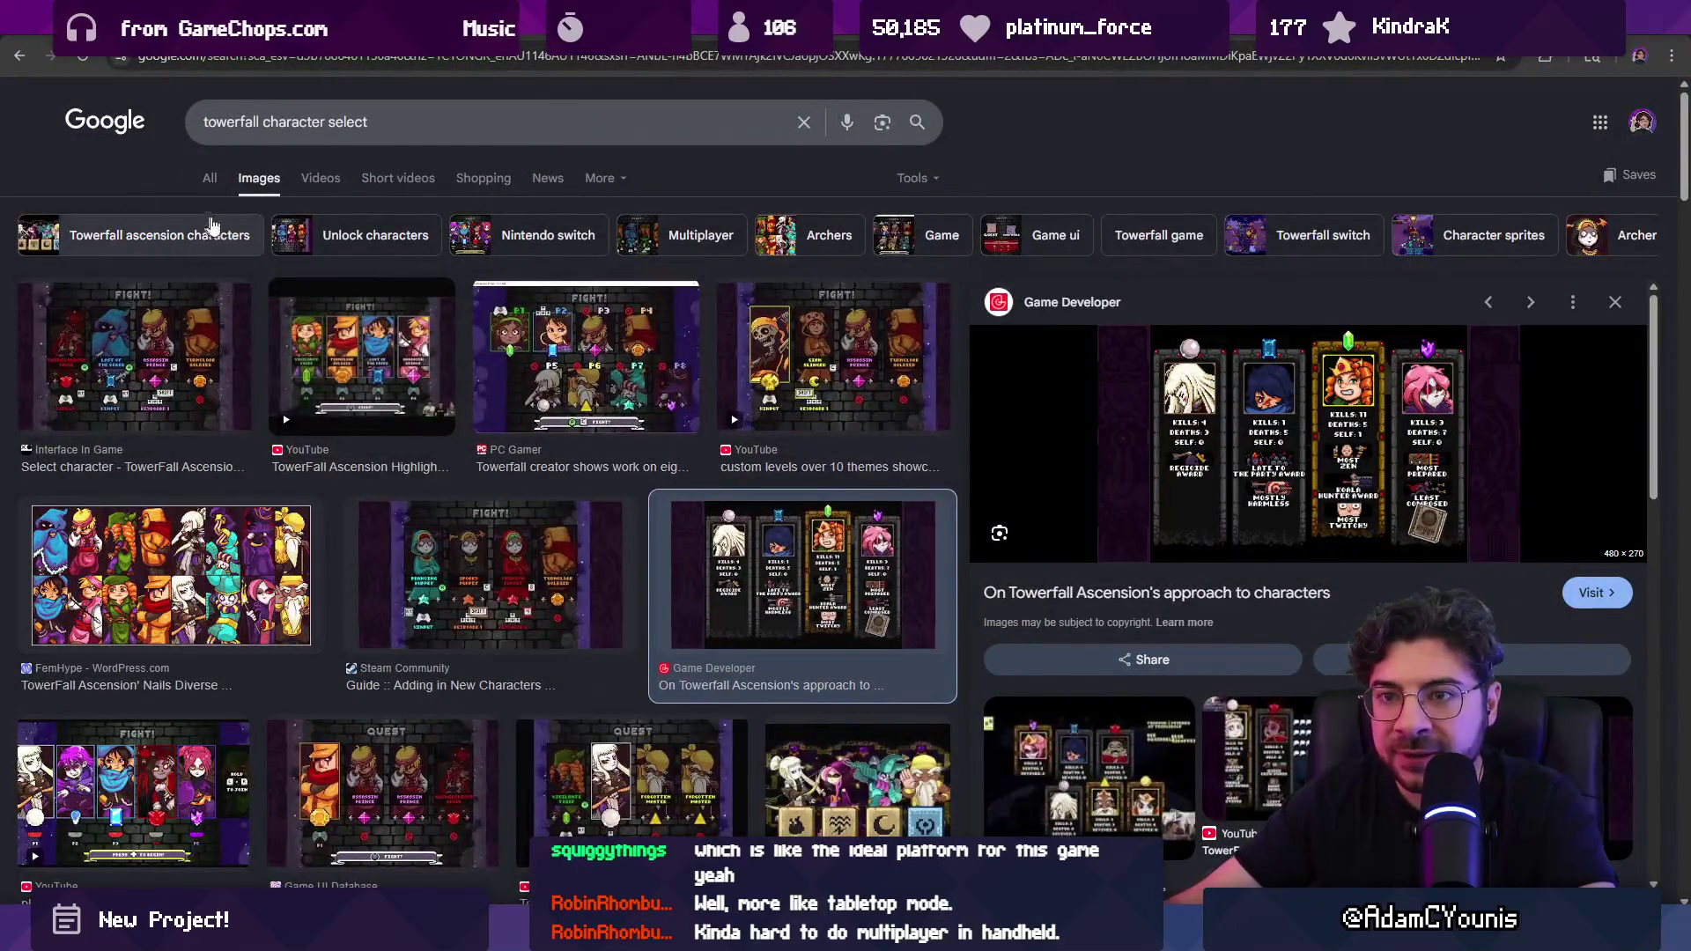
{"action": "left_click", "coordinate": [209, 178]}
{"action": "scroll", "coordinate": [353, 417], "scroll_direction": "down", "scroll_amount": 3}
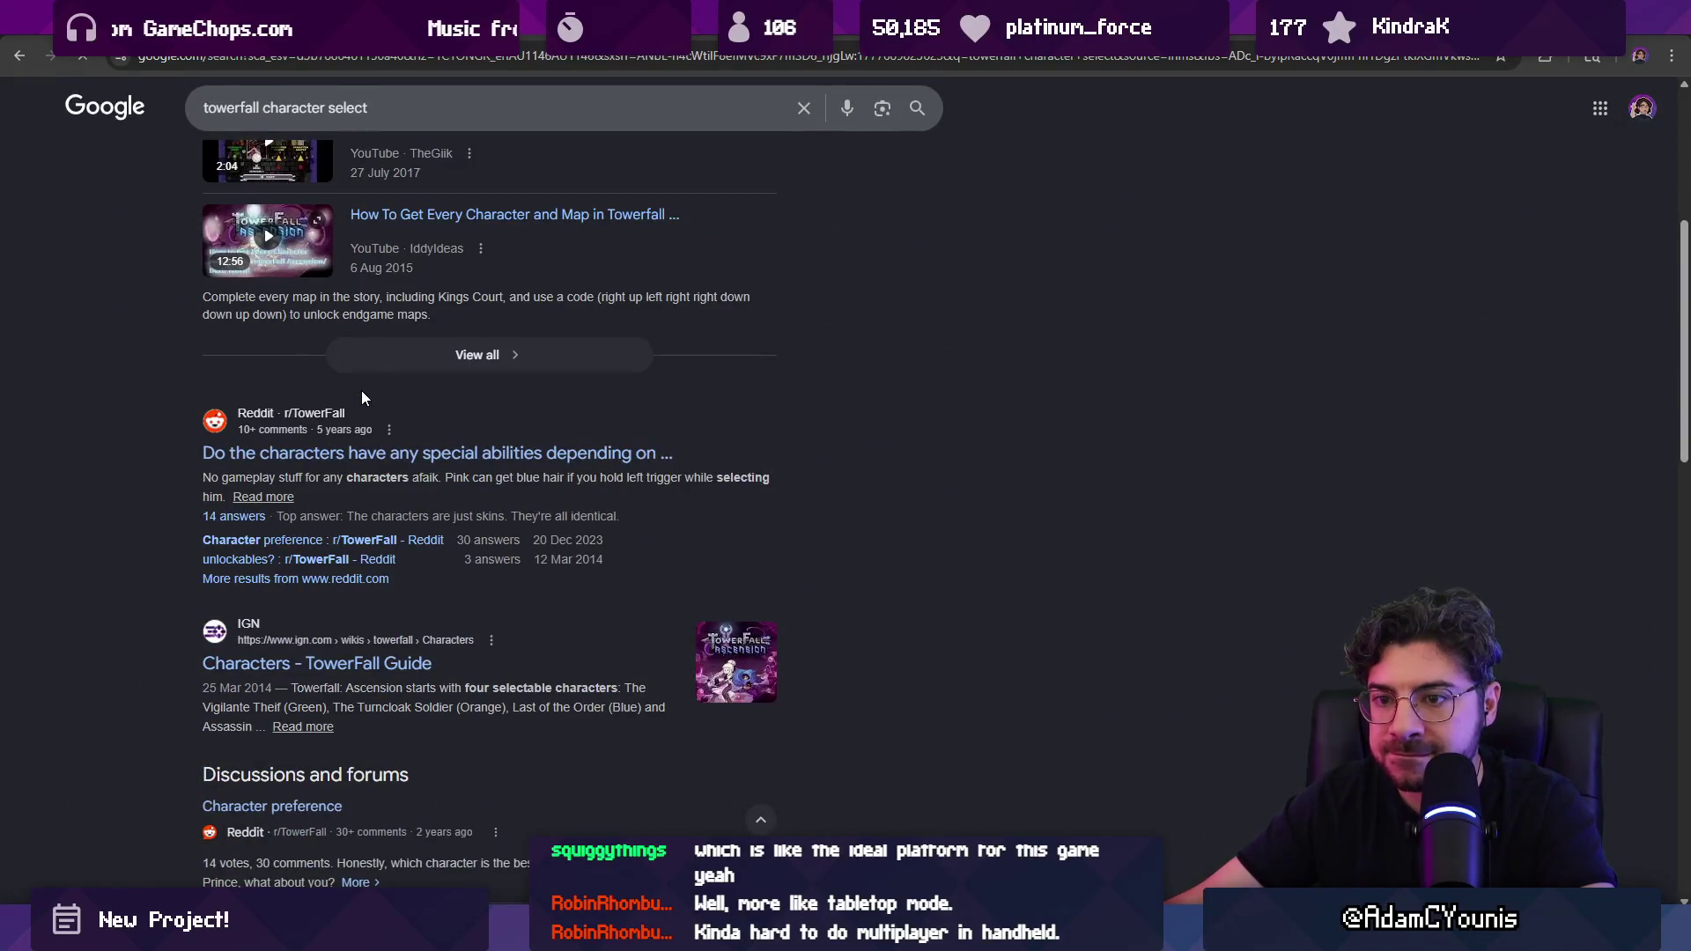
{"action": "scroll", "coordinate": [363, 387], "scroll_direction": "up", "scroll_amount": 5}
{"action": "left_click", "coordinate": [432, 136]}
{"action": "type", "text": "screensht"}
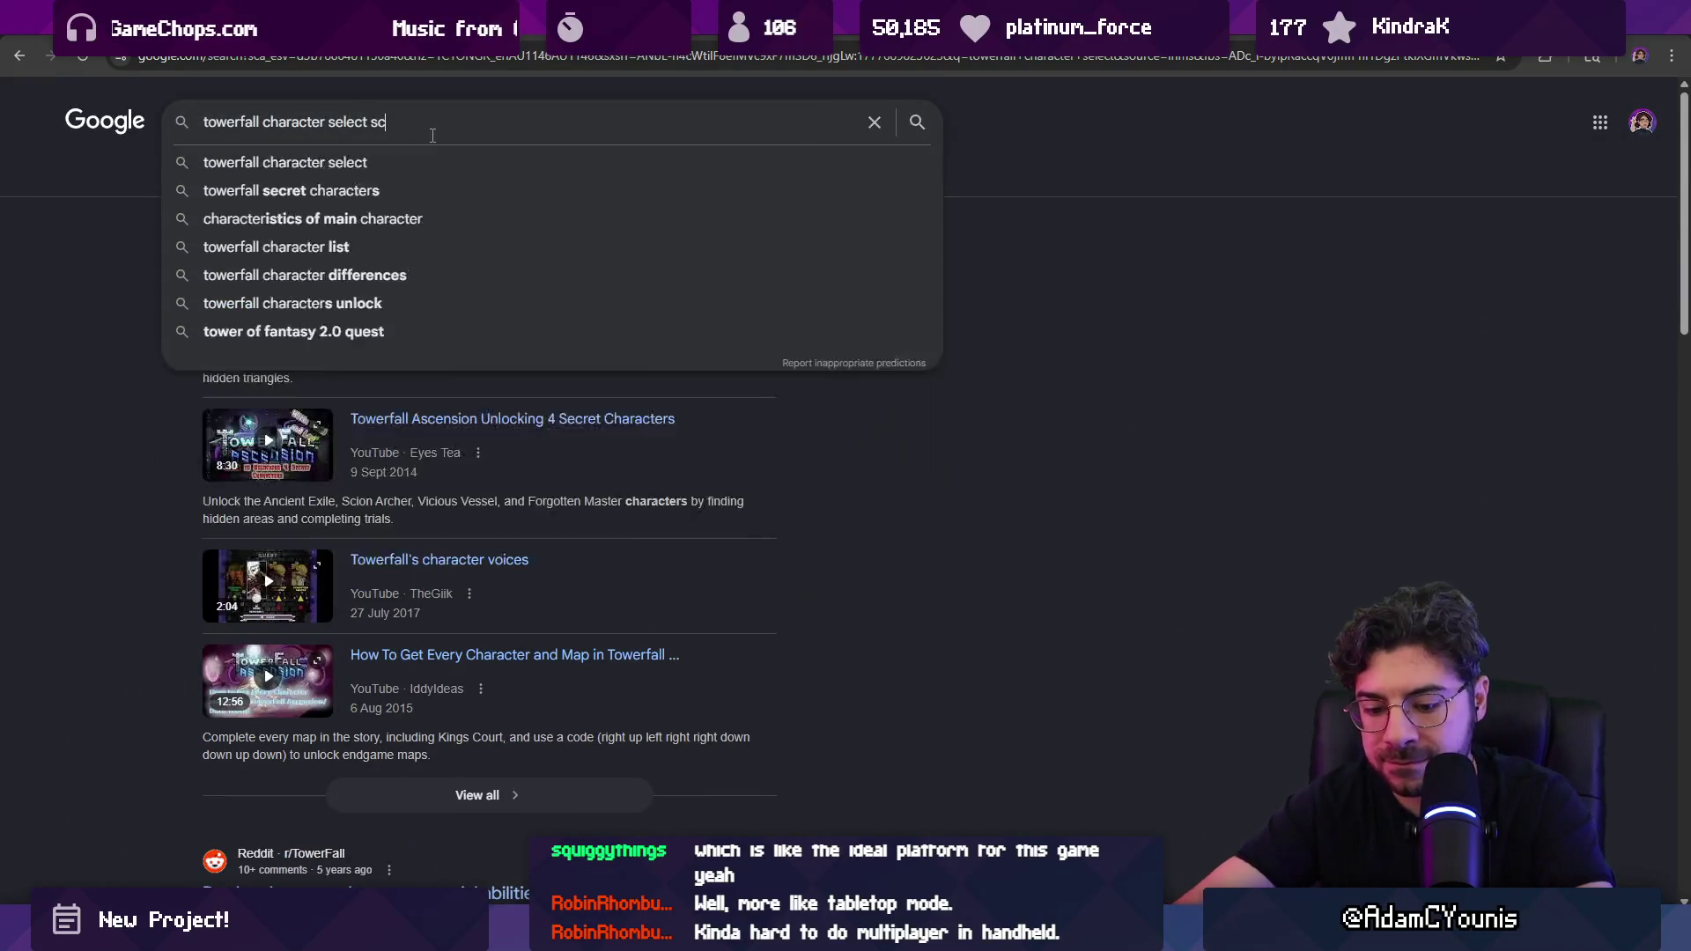
{"action": "key", "text": "Return"}
{"action": "left_click", "coordinate": [467, 233]}
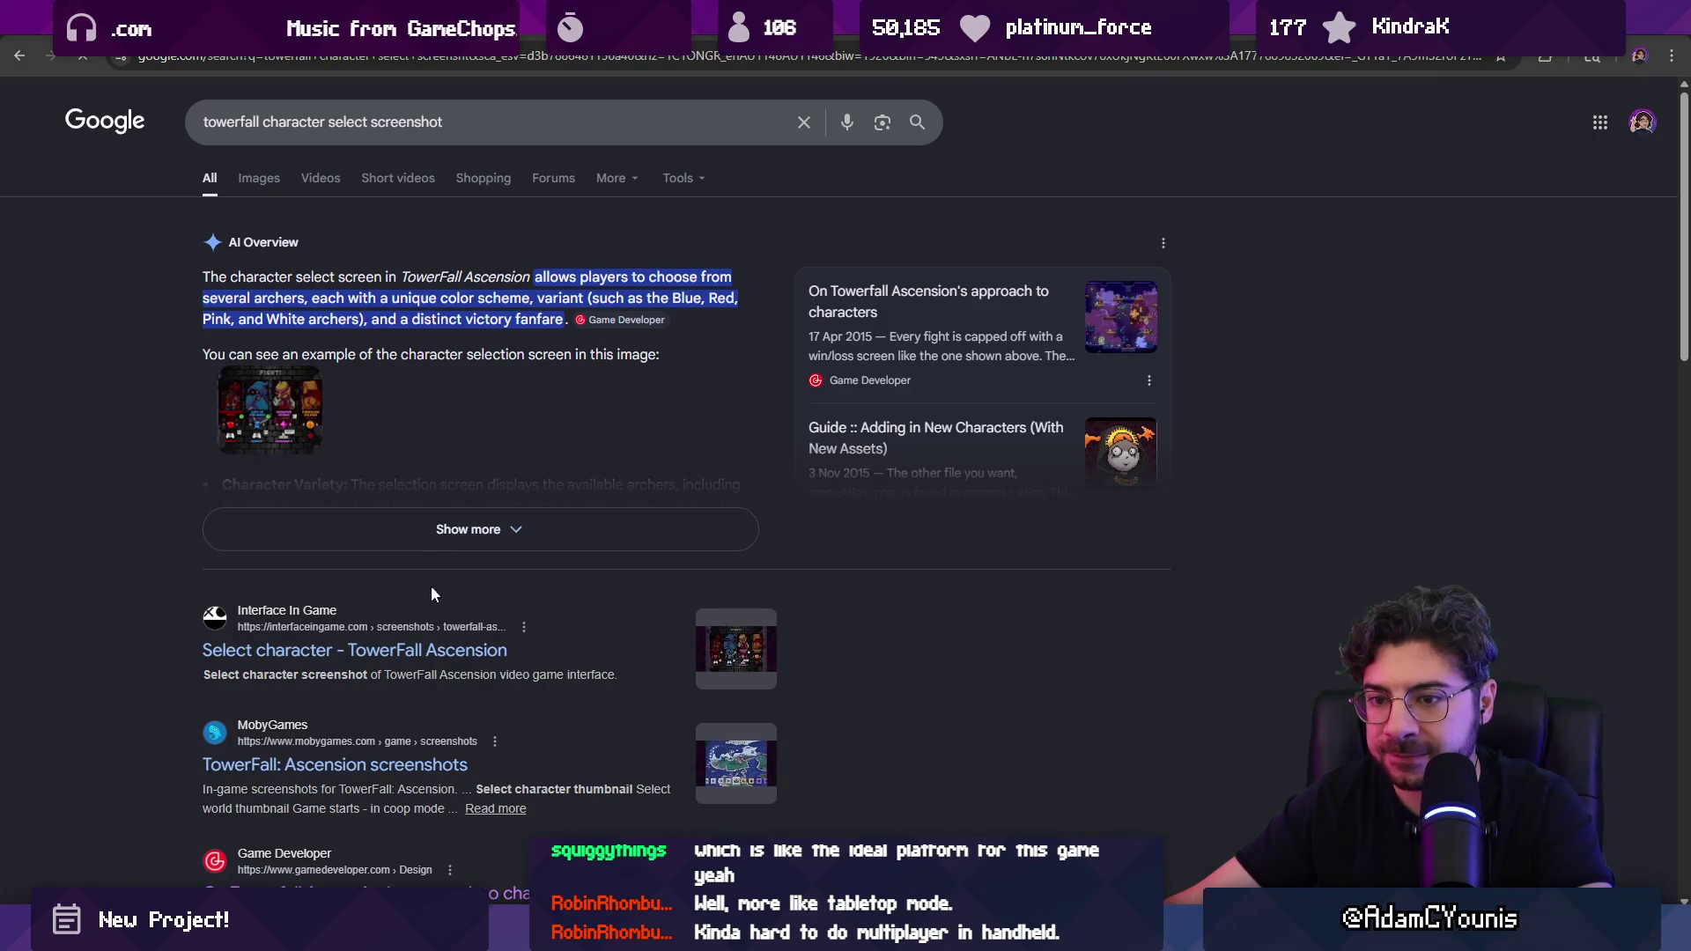
Step: Open the 'Select character - TowerFall Ascension' result and copy its character-select screenshot
{"action": "left_click", "coordinate": [419, 653]}
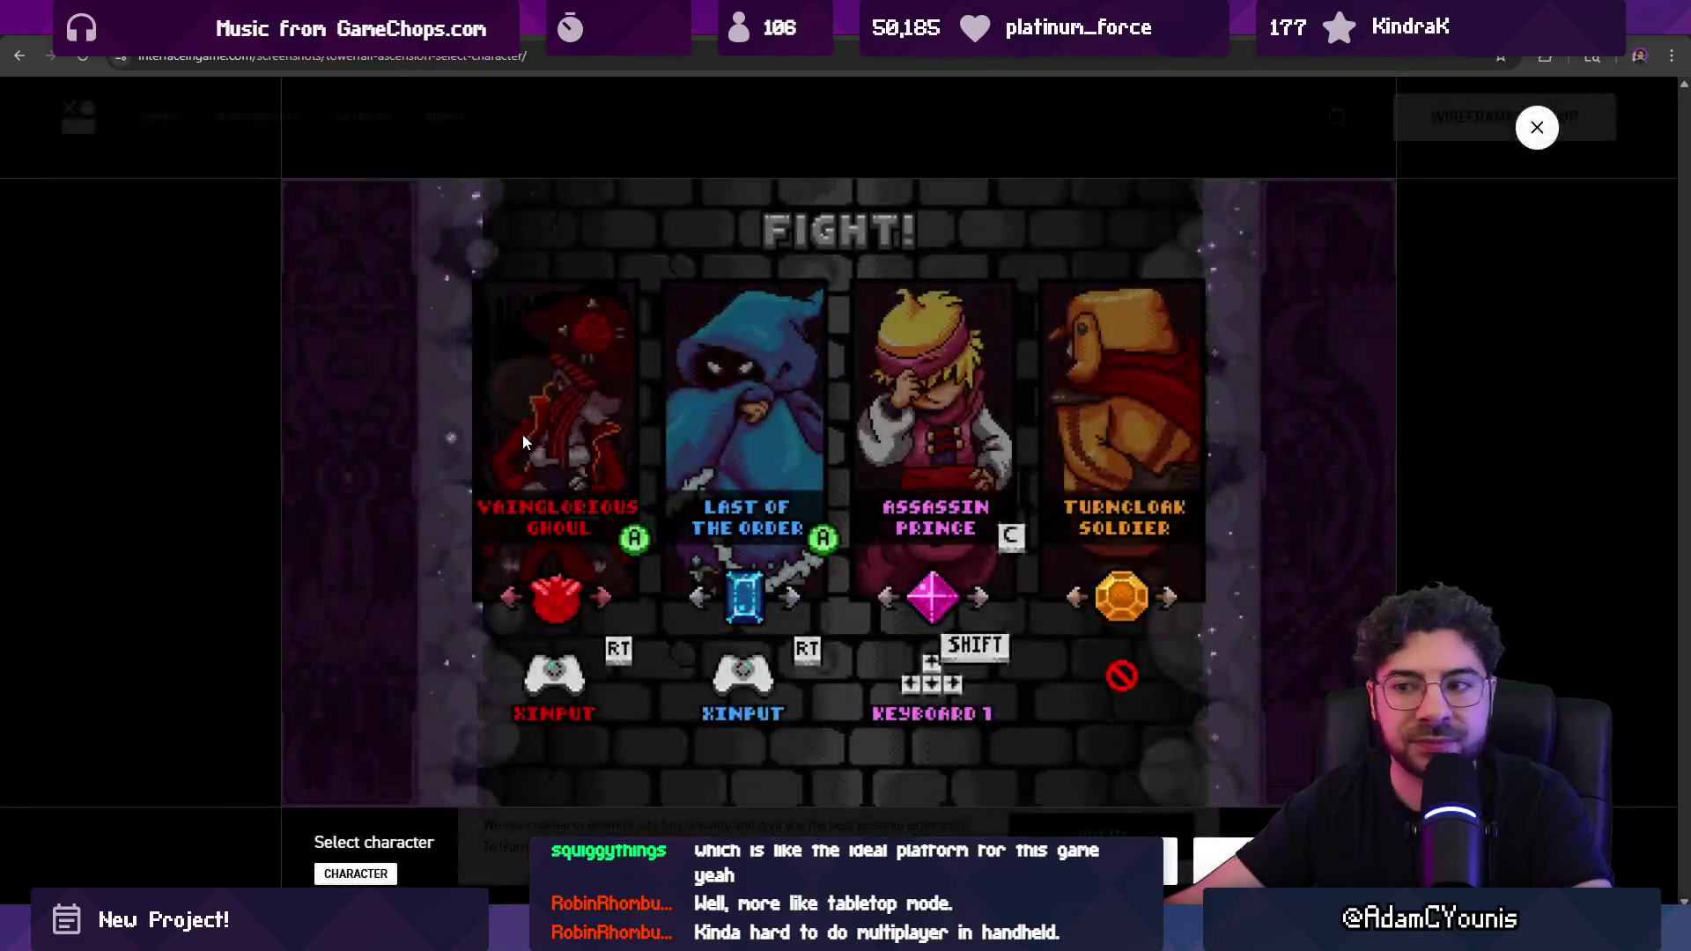
{"action": "right_click", "coordinate": [659, 446]}
{"action": "left_click", "coordinate": [732, 520]}
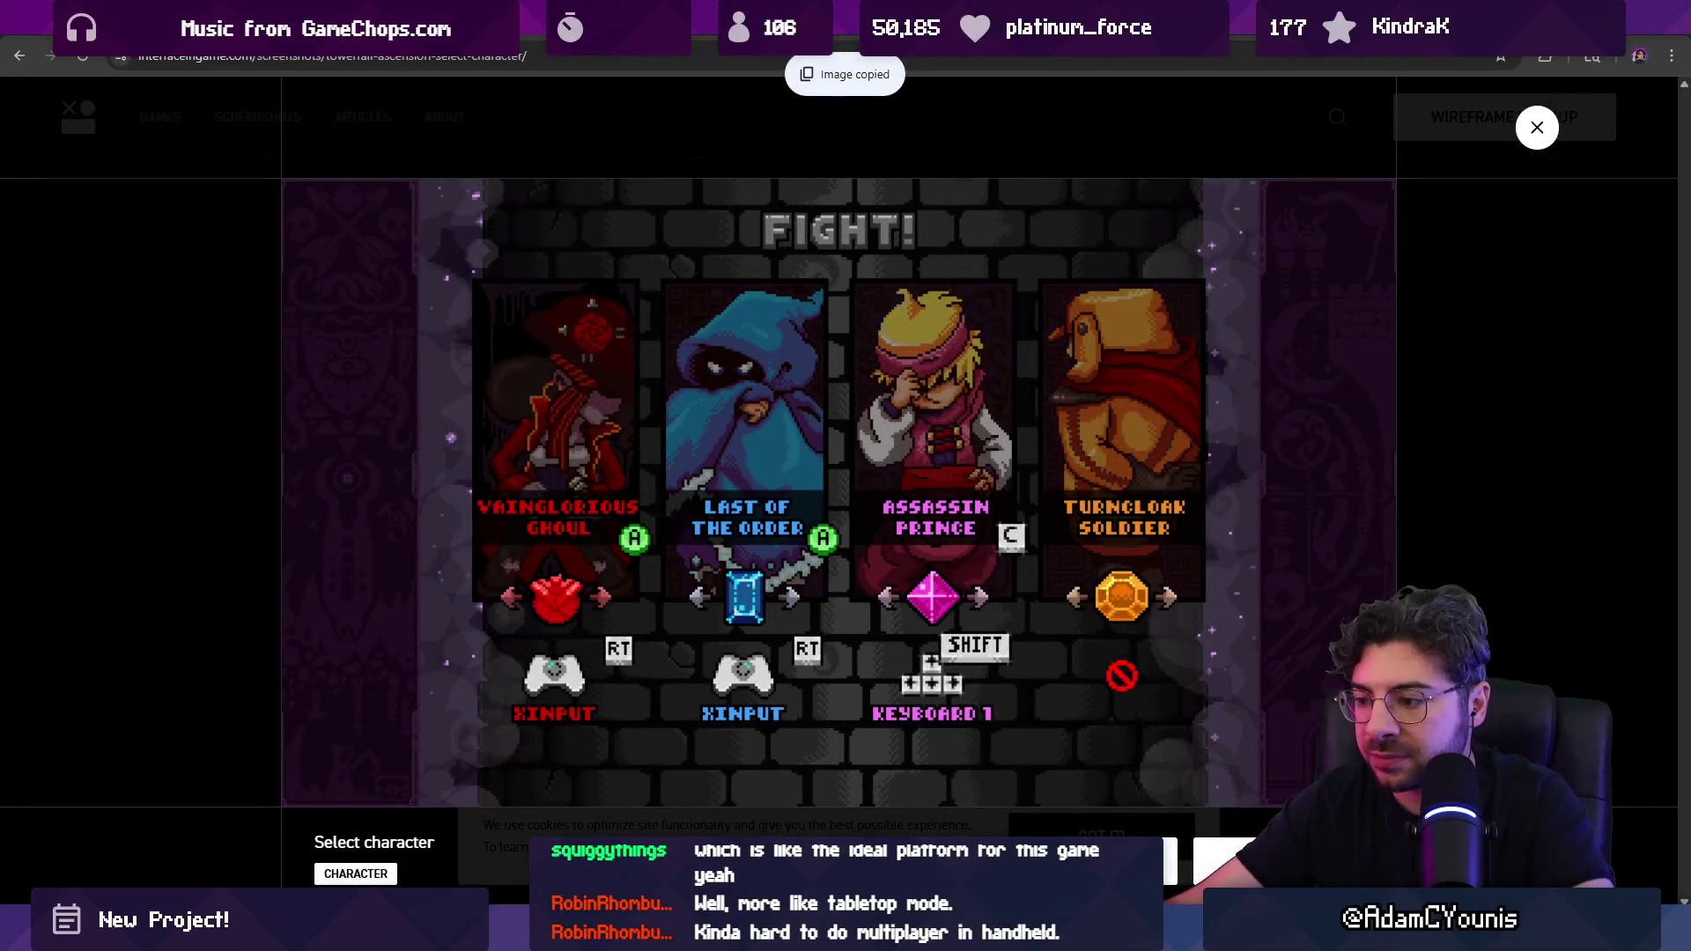
{"action": "key", "text": "alt+Tab"}
{"action": "left_click", "coordinate": [30, 37]}
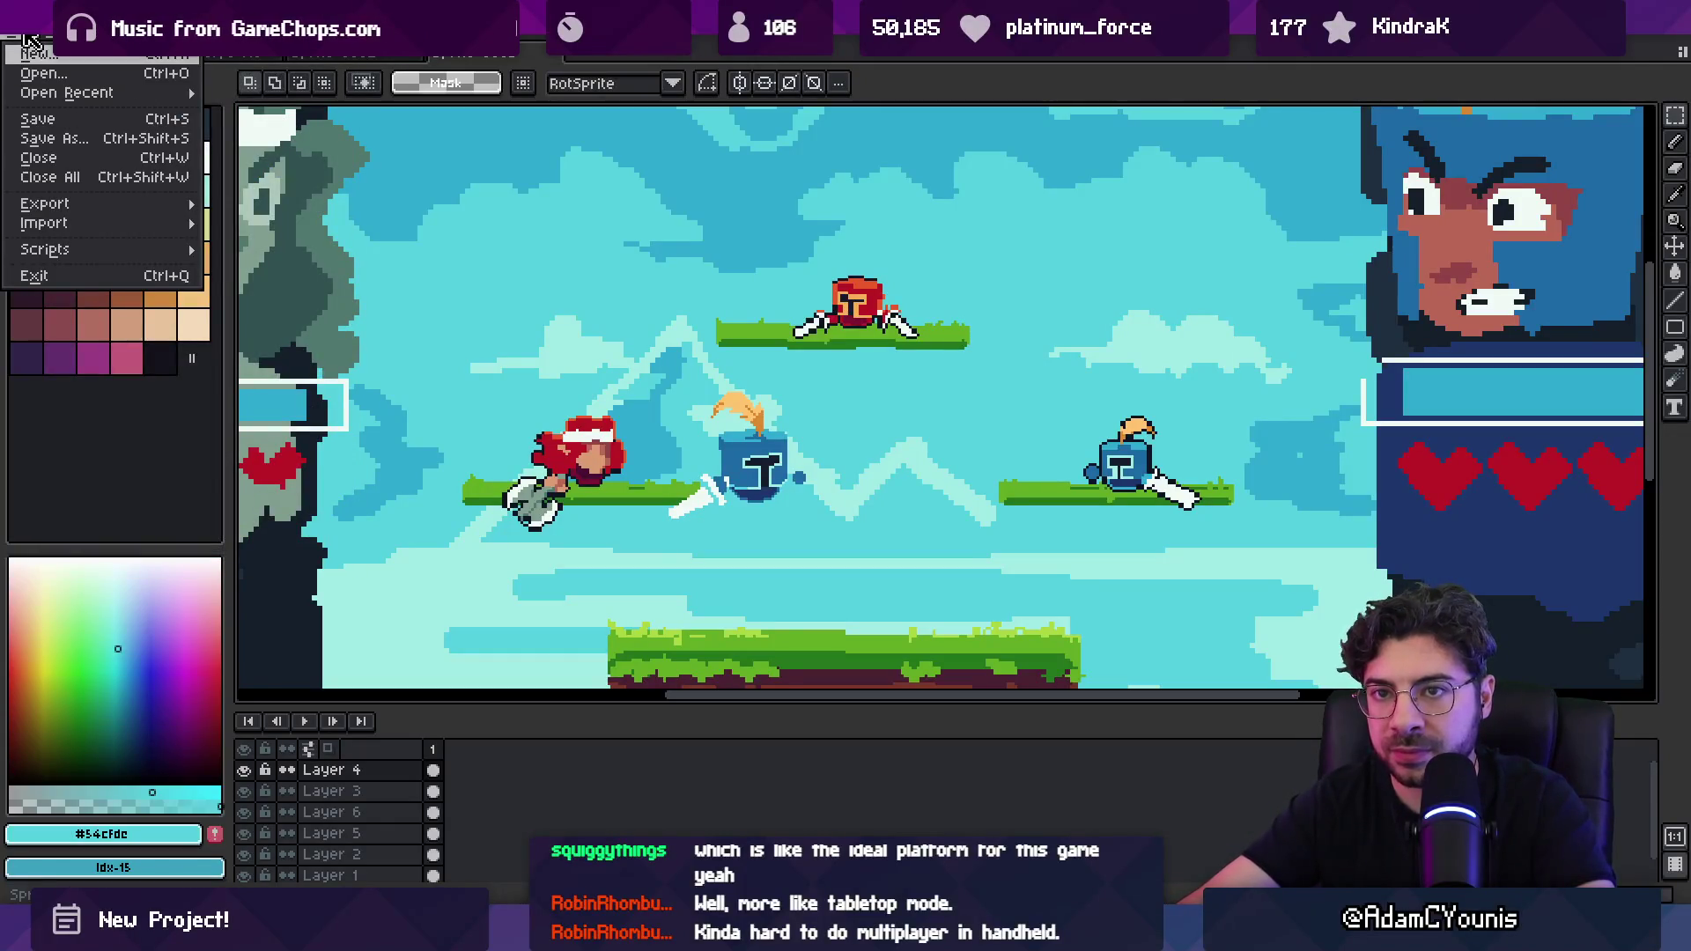
Step: Paste the character-select screenshot into a new 1920×1080 sprite and inspect the character cards
{"action": "left_click", "coordinate": [36, 53]}
{"action": "key", "text": "Return"}
{"action": "key", "text": "ctrl+v"}
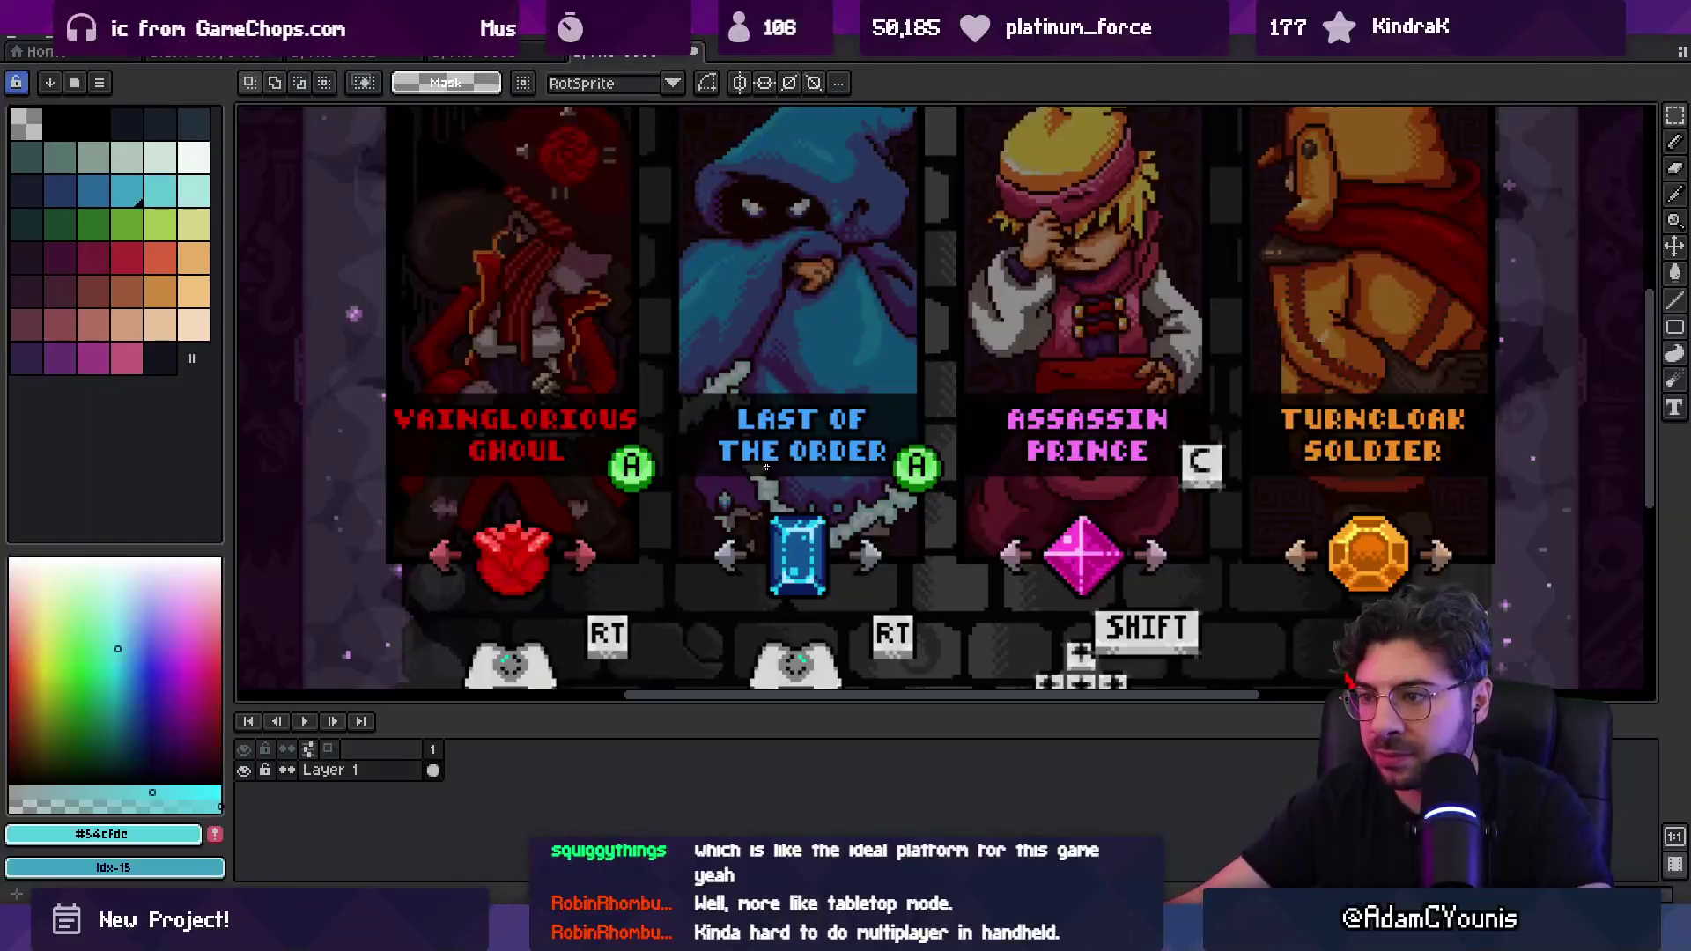
{"action": "scroll", "coordinate": [766, 467], "scroll_direction": "up", "scroll_amount": 5}
{"action": "key", "text": "v"}
{"action": "scroll", "coordinate": [684, 314], "scroll_direction": "down", "scroll_amount": 5}
{"action": "left_click_drag", "start_coordinate": [695, 271], "coordinate": [686, 321]}
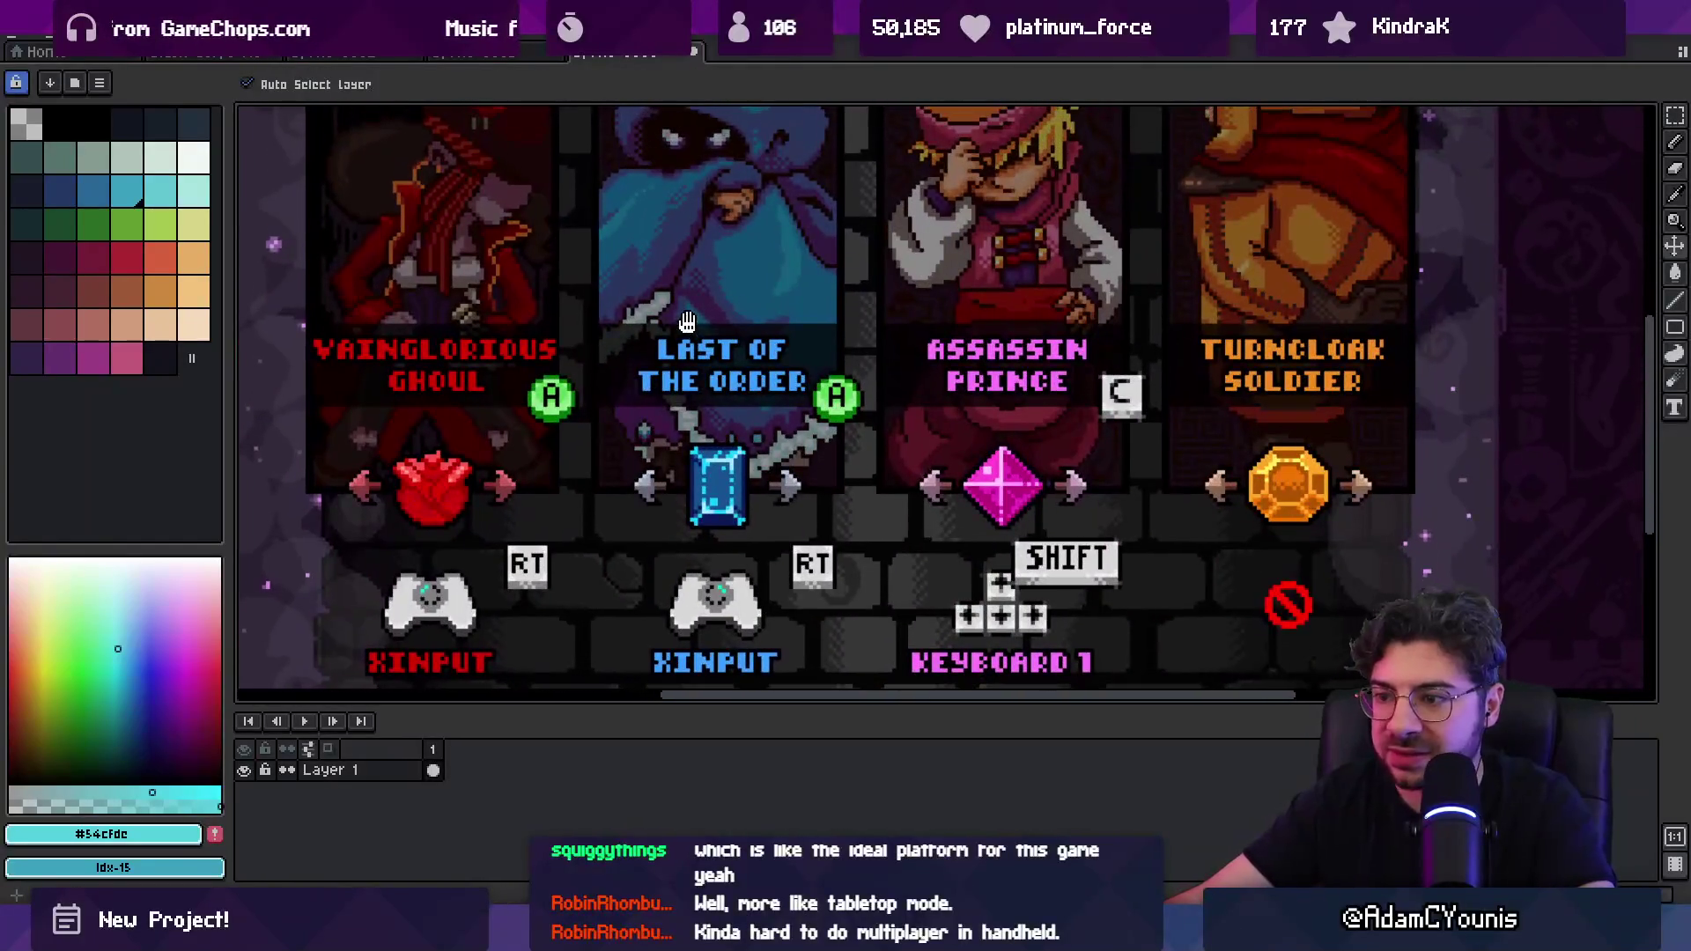
{"action": "scroll", "coordinate": [793, 583], "scroll_direction": "up", "scroll_amount": 6}
{"action": "scroll", "coordinate": [755, 568], "scroll_direction": "down", "scroll_amount": 3}
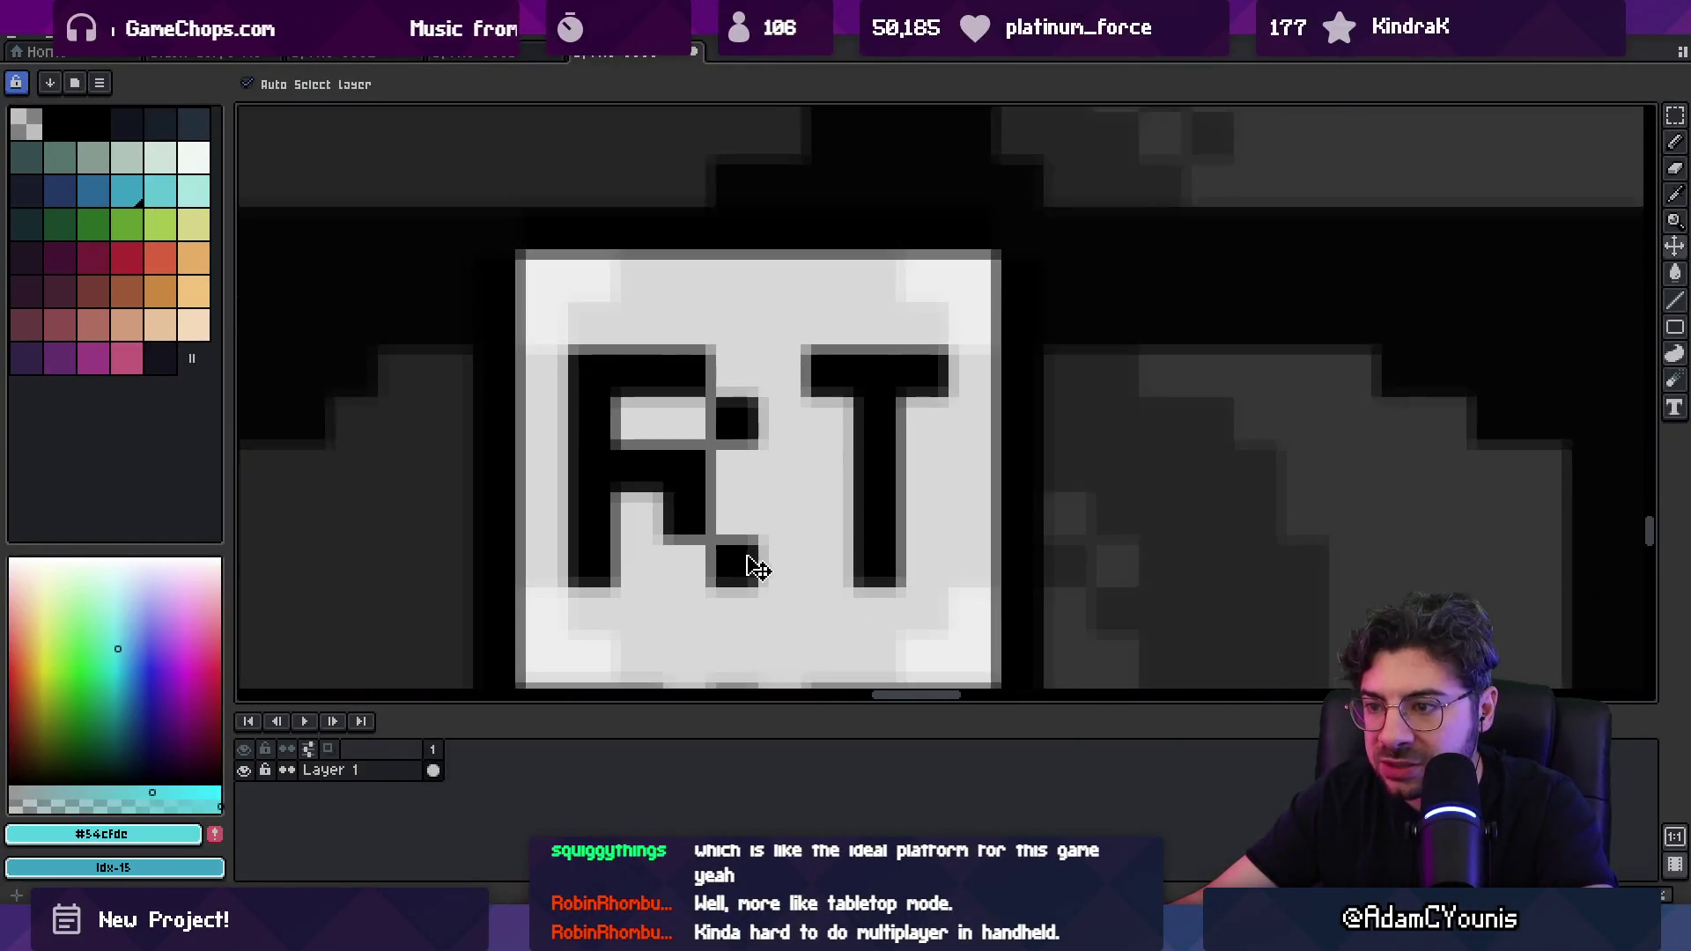
{"action": "key", "text": "m"}
{"action": "scroll", "coordinate": [736, 577], "scroll_direction": "up", "scroll_amount": 3}
{"action": "left_click_drag", "start_coordinate": [690, 440], "coordinate": [916, 667]}
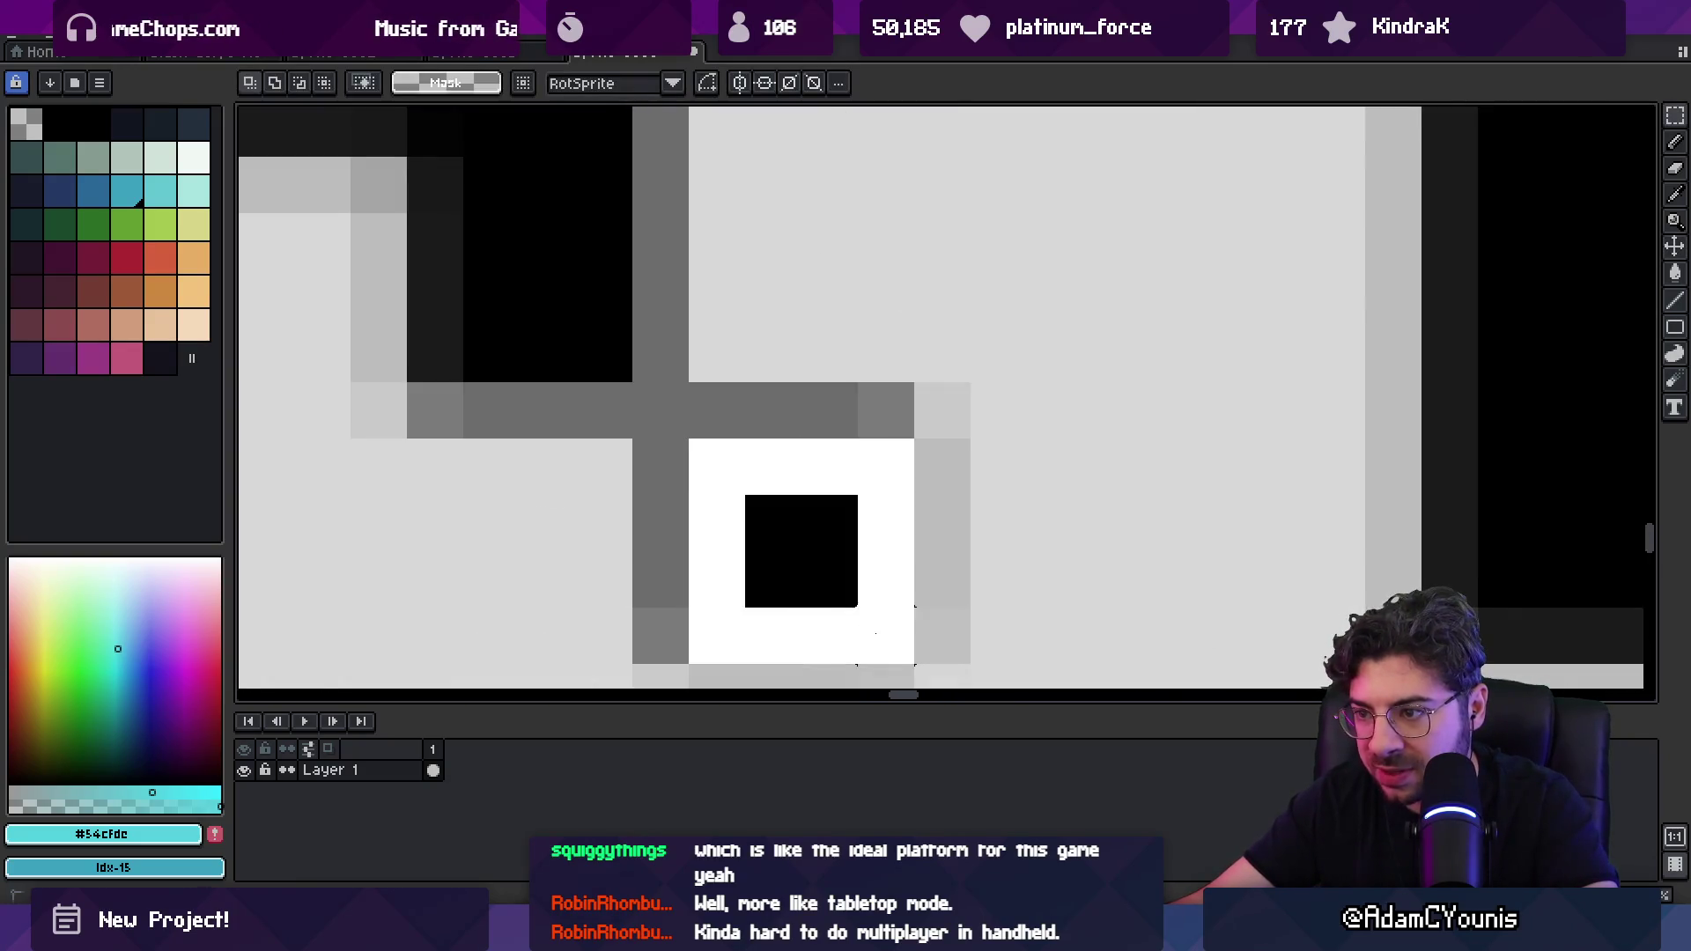
{"action": "scroll", "coordinate": [832, 506], "scroll_direction": "down", "scroll_amount": 3}
{"action": "scroll", "coordinate": [828, 505], "scroll_direction": "down", "scroll_amount": 5}
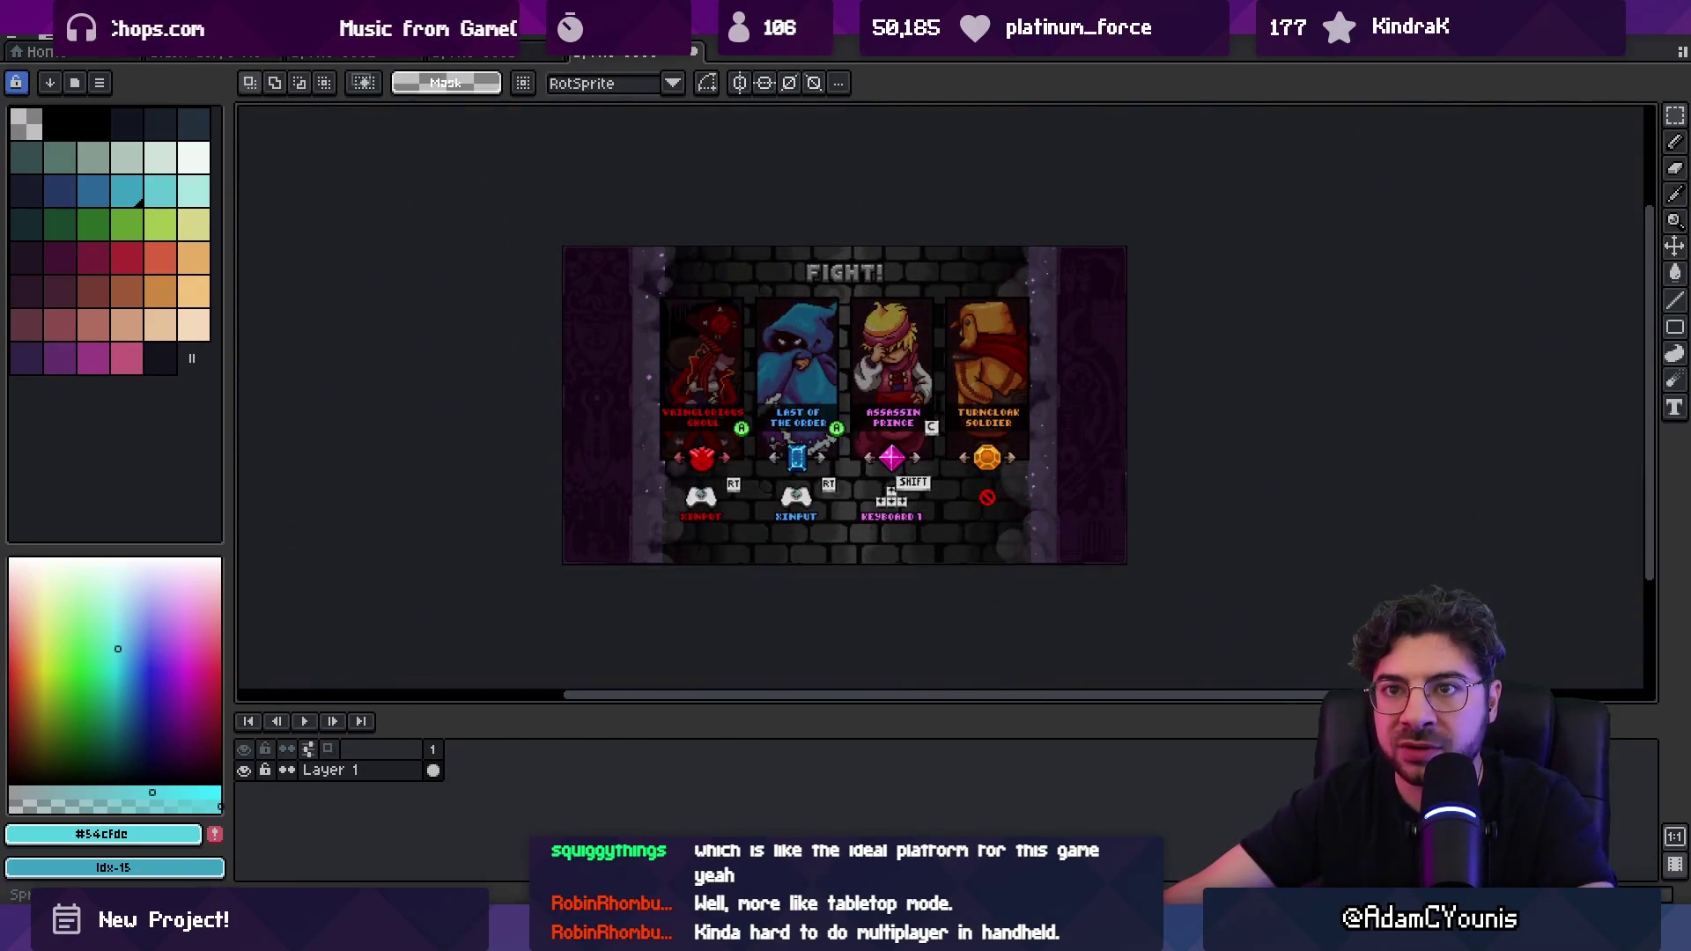
Step: Crop the canvas to 480×270 with width 1920/4 and height 1080/4 in Canvas Size
{"action": "key", "text": "alt+s"}
{"action": "key", "text": "Down"}
{"action": "key", "text": "Down"}
{"action": "key", "text": "Return"}
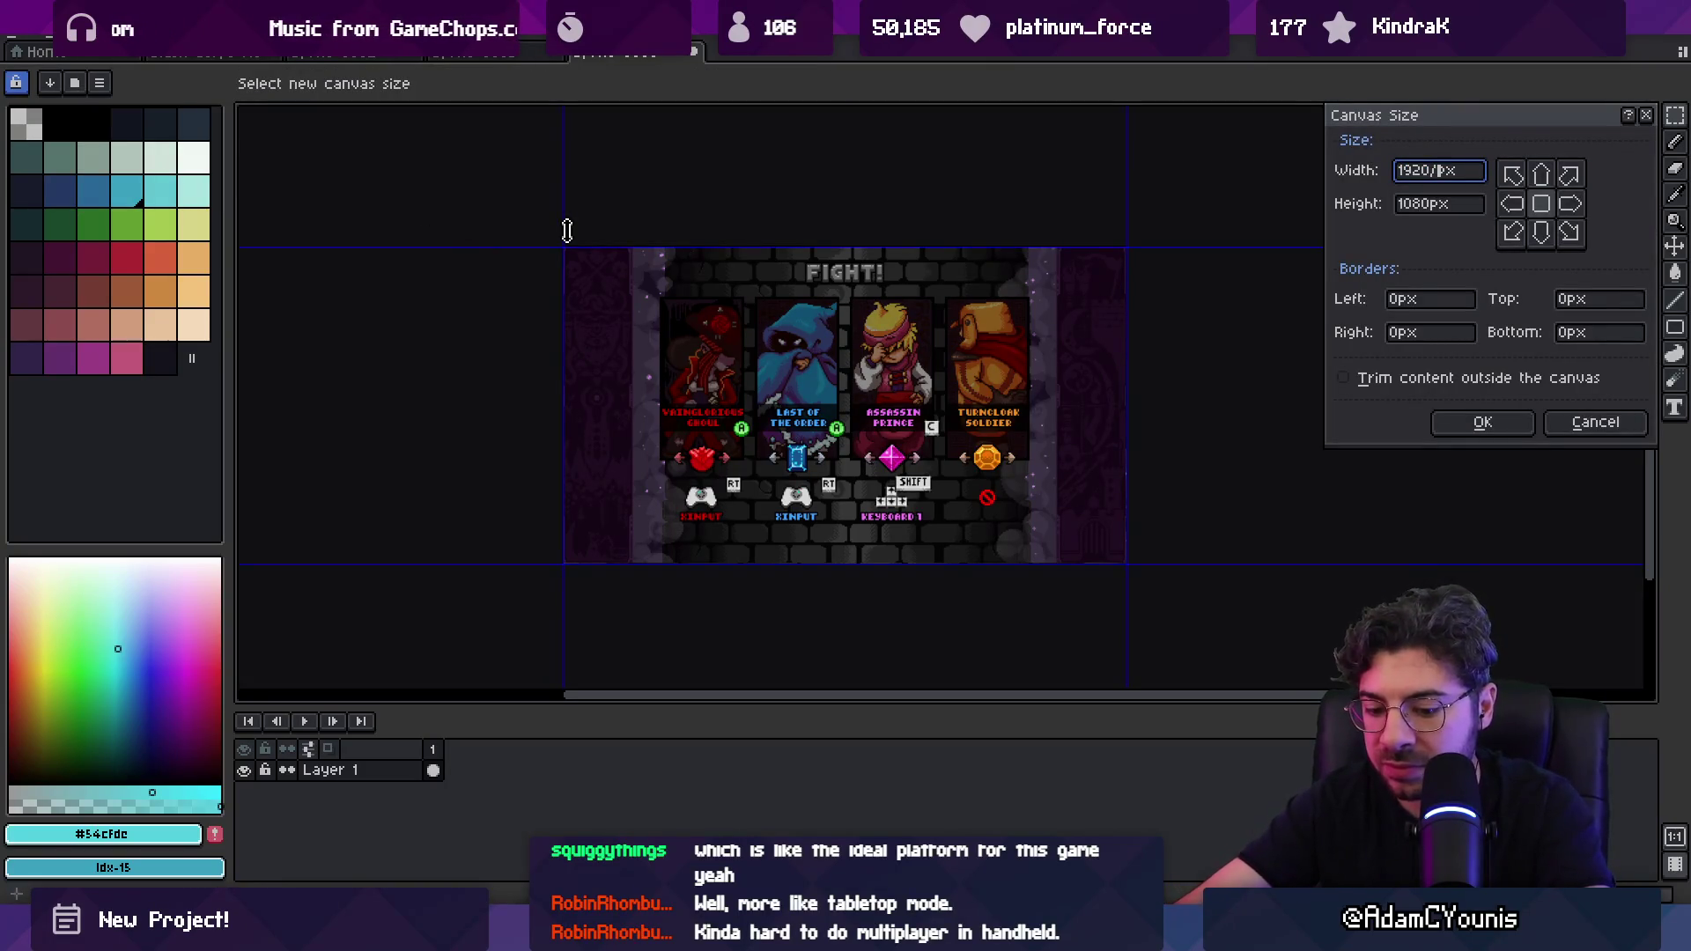
{"action": "type", "text": "4"}
{"action": "key", "text": "Tab"}
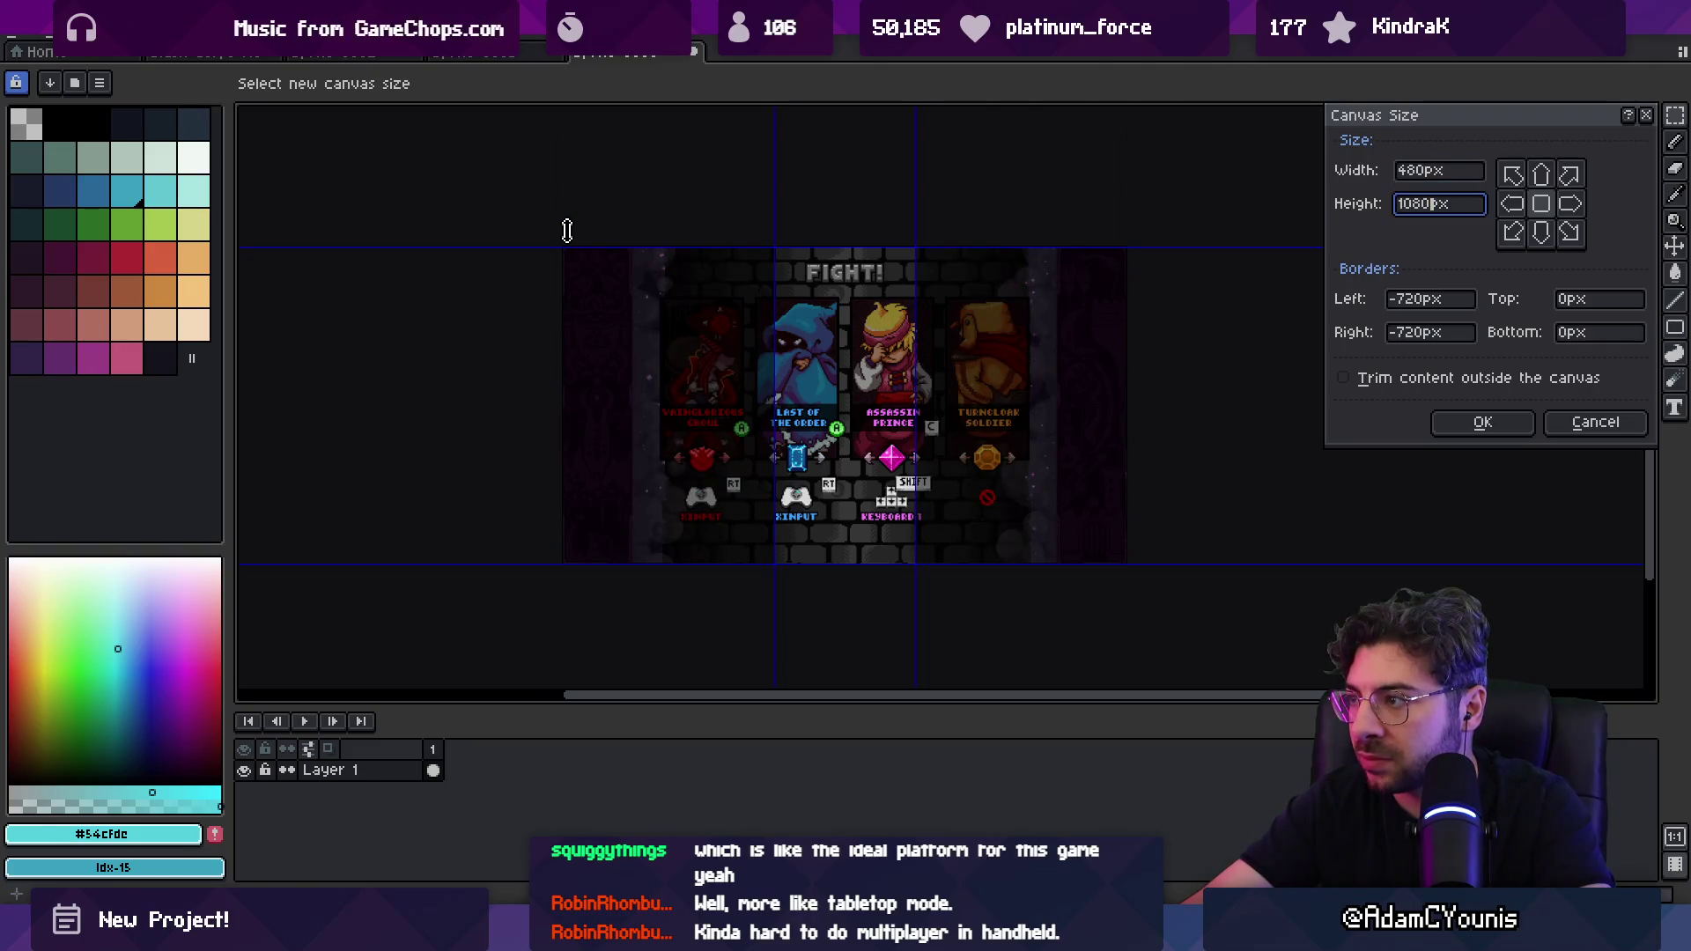
{"action": "type", "text": "/4"}
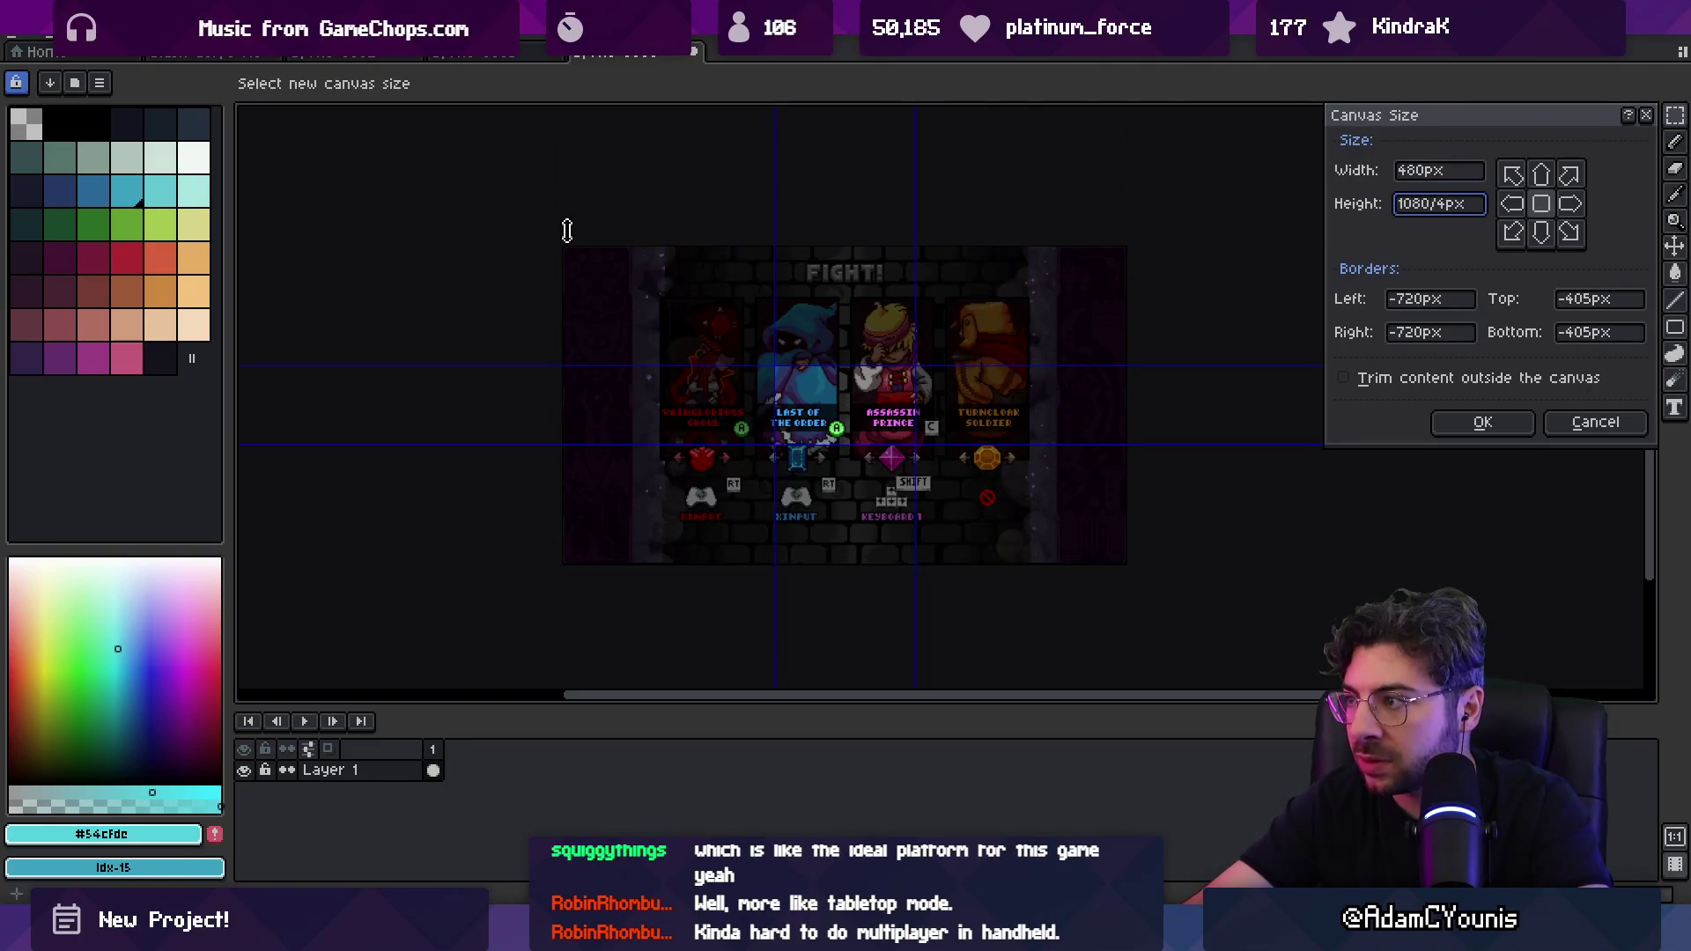
{"action": "key", "text": "Return"}
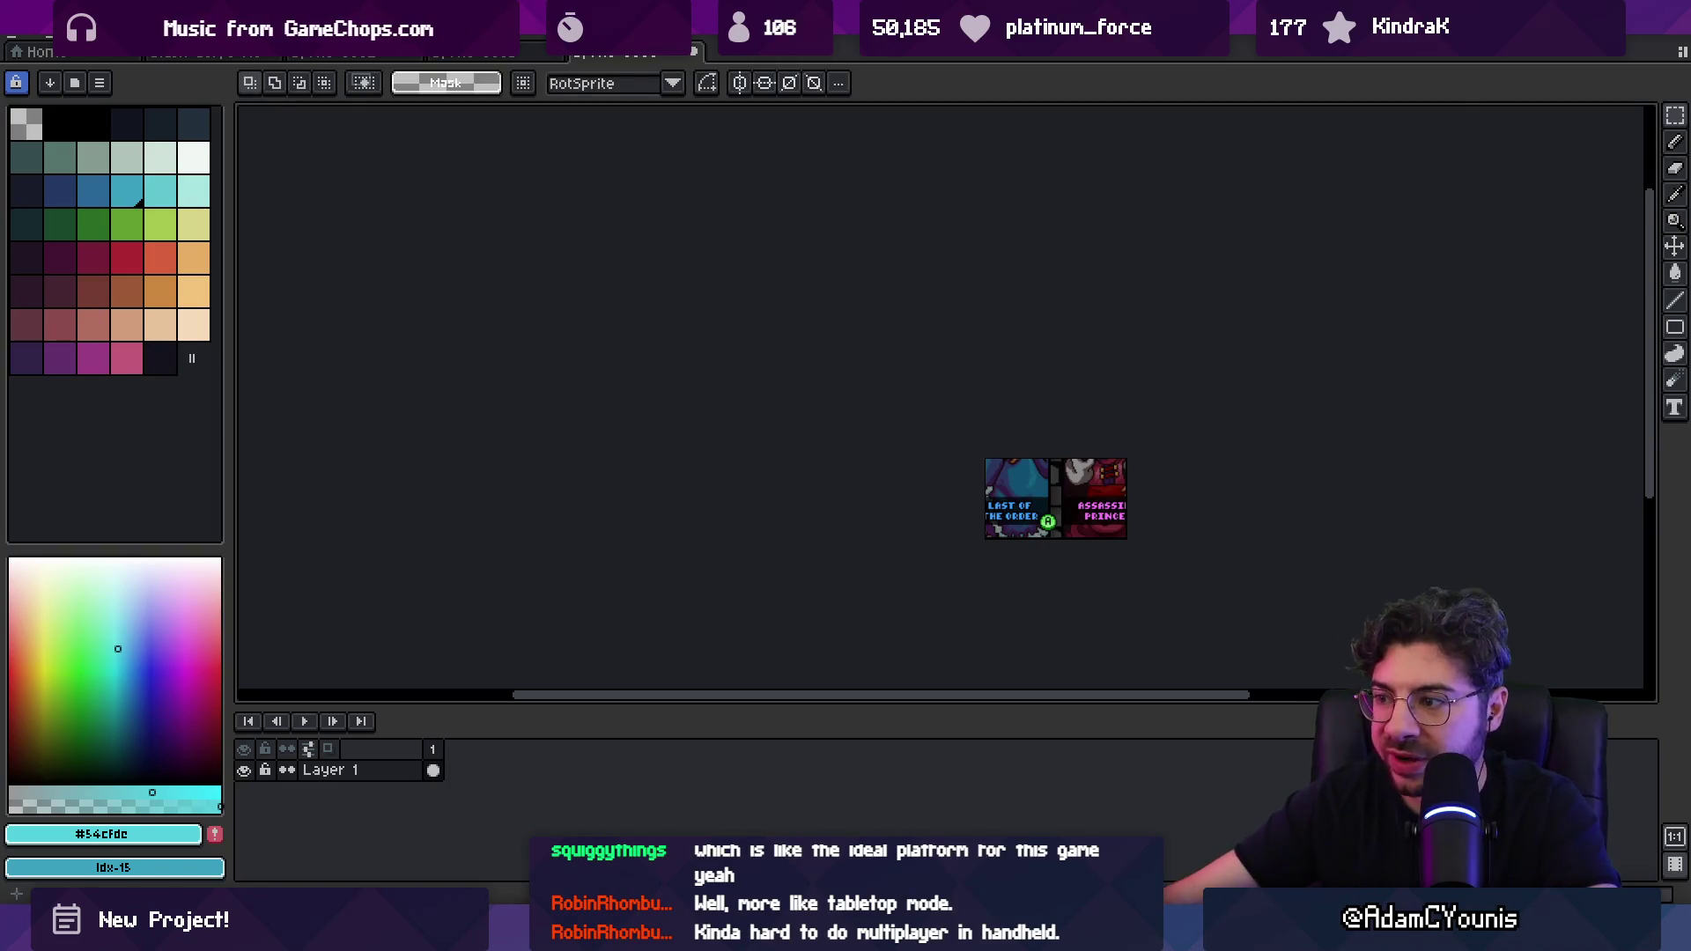
{"action": "scroll", "coordinate": [1069, 503], "scroll_direction": "up", "scroll_amount": 3}
{"action": "left_click", "coordinate": [101, 39]}
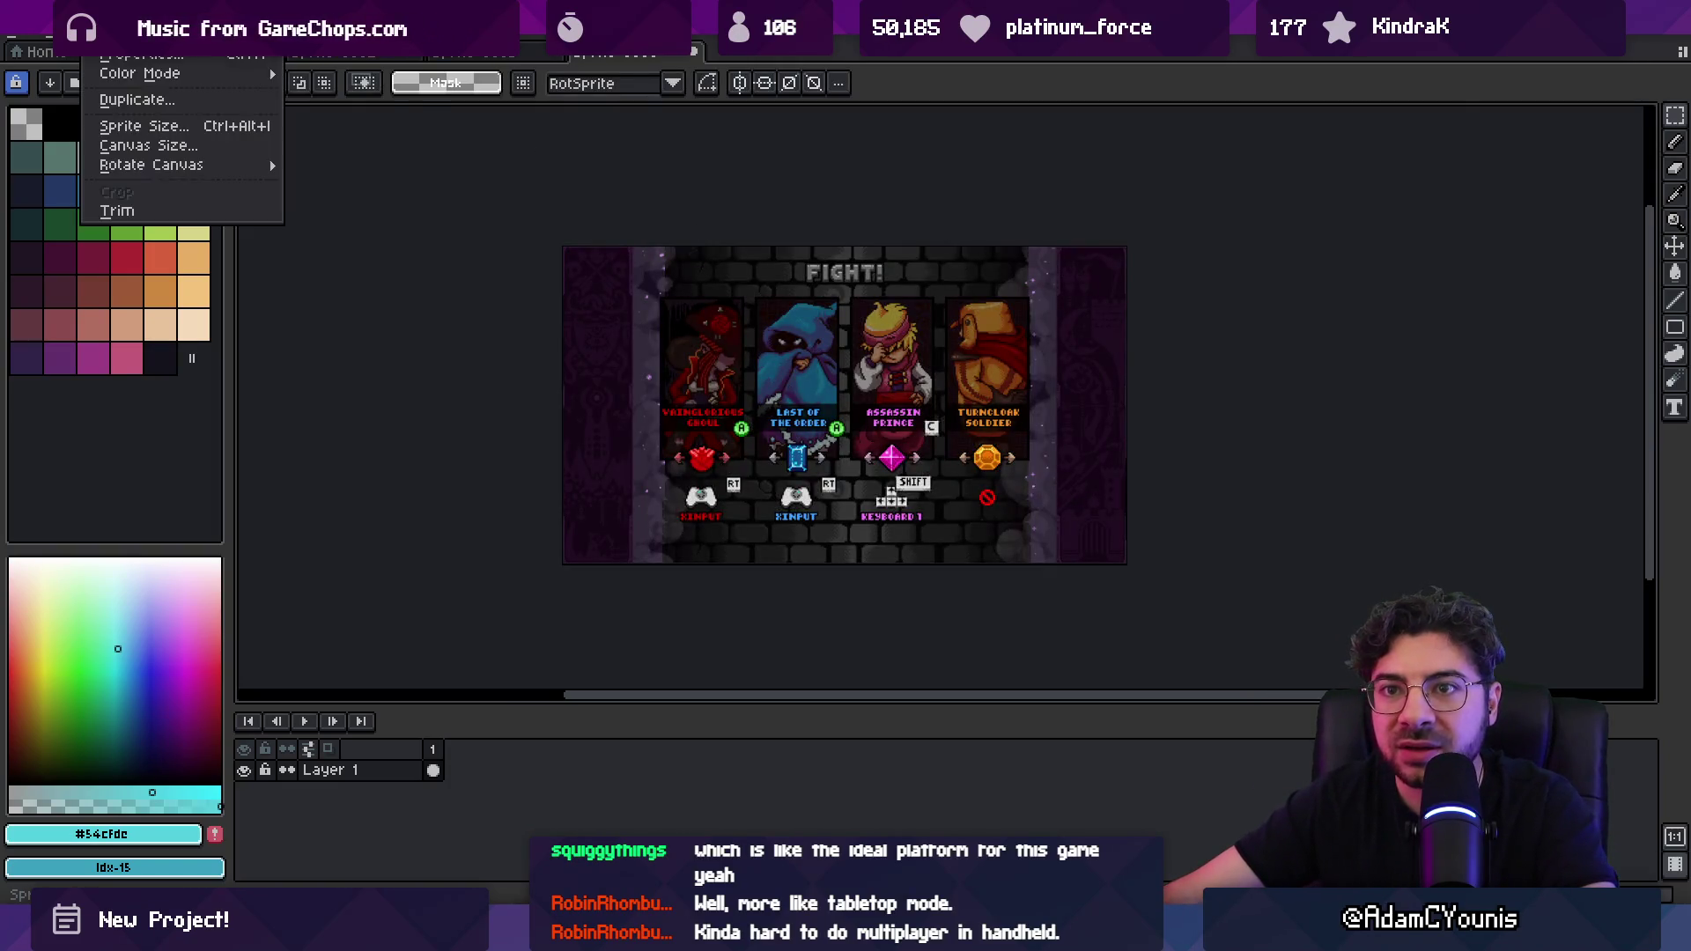
{"action": "left_click", "coordinate": [181, 128]}
{"action": "key", "text": "Right"}
{"action": "key", "text": "Left"}
{"action": "key", "text": "Down"}
{"action": "key", "text": "Down"}
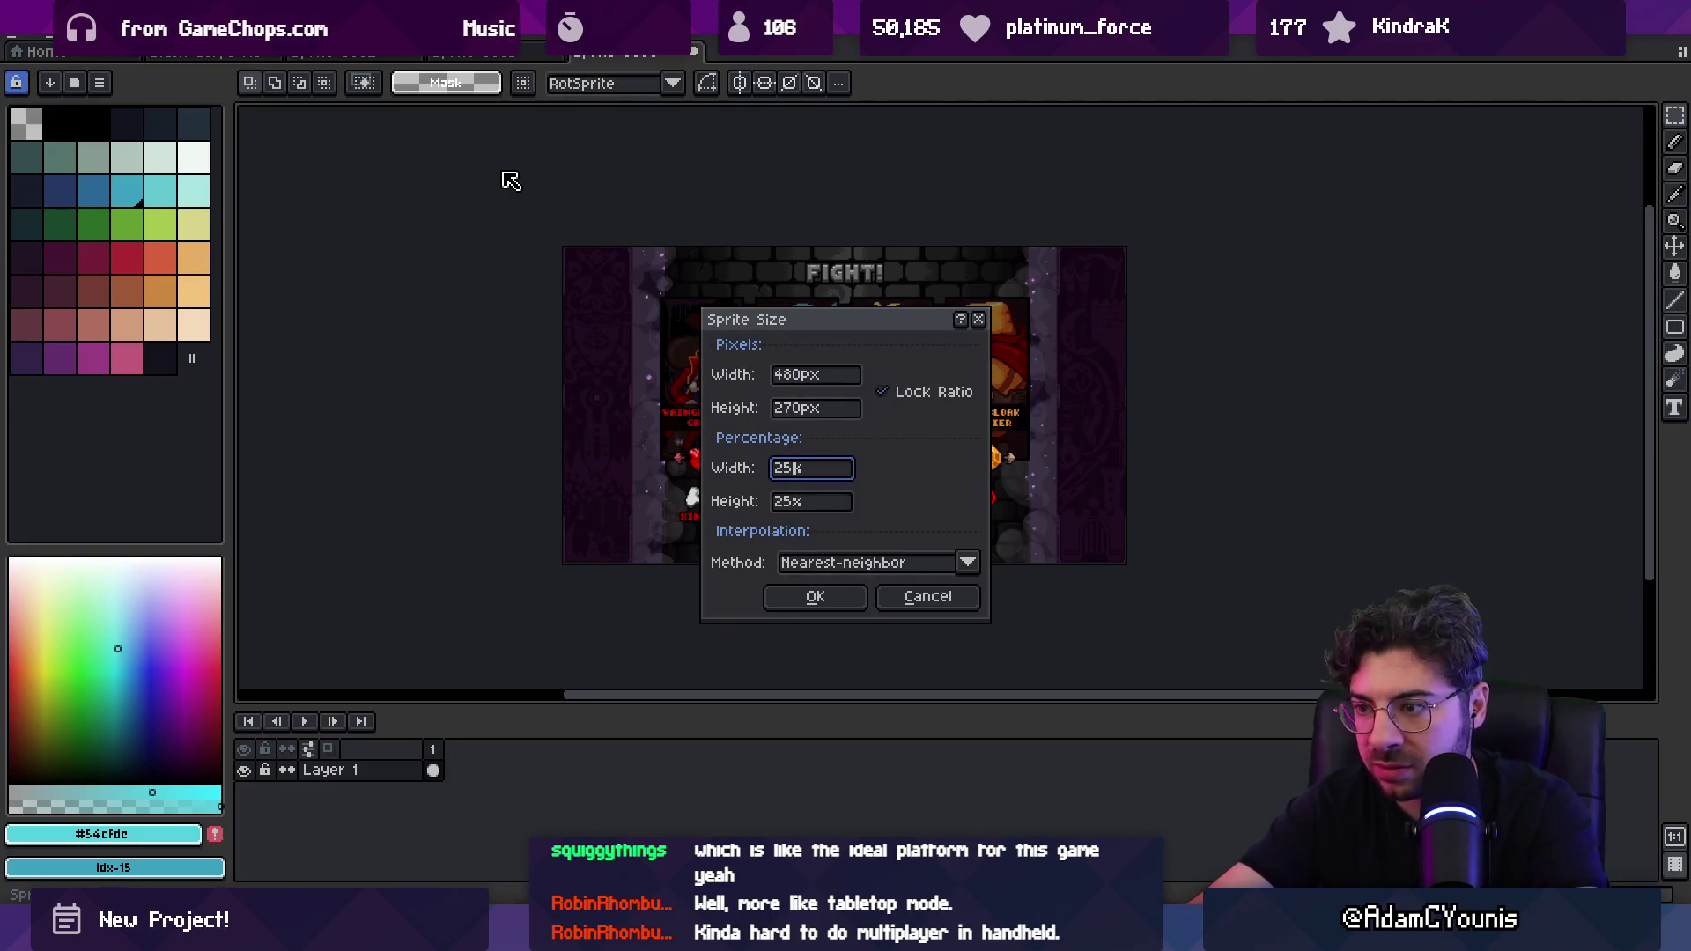
{"action": "key", "text": "Return"}
{"action": "scroll", "coordinate": [1049, 424], "scroll_direction": "up", "scroll_amount": 5}
{"action": "scroll", "coordinate": [853, 416], "scroll_direction": "left", "scroll_amount": 3}
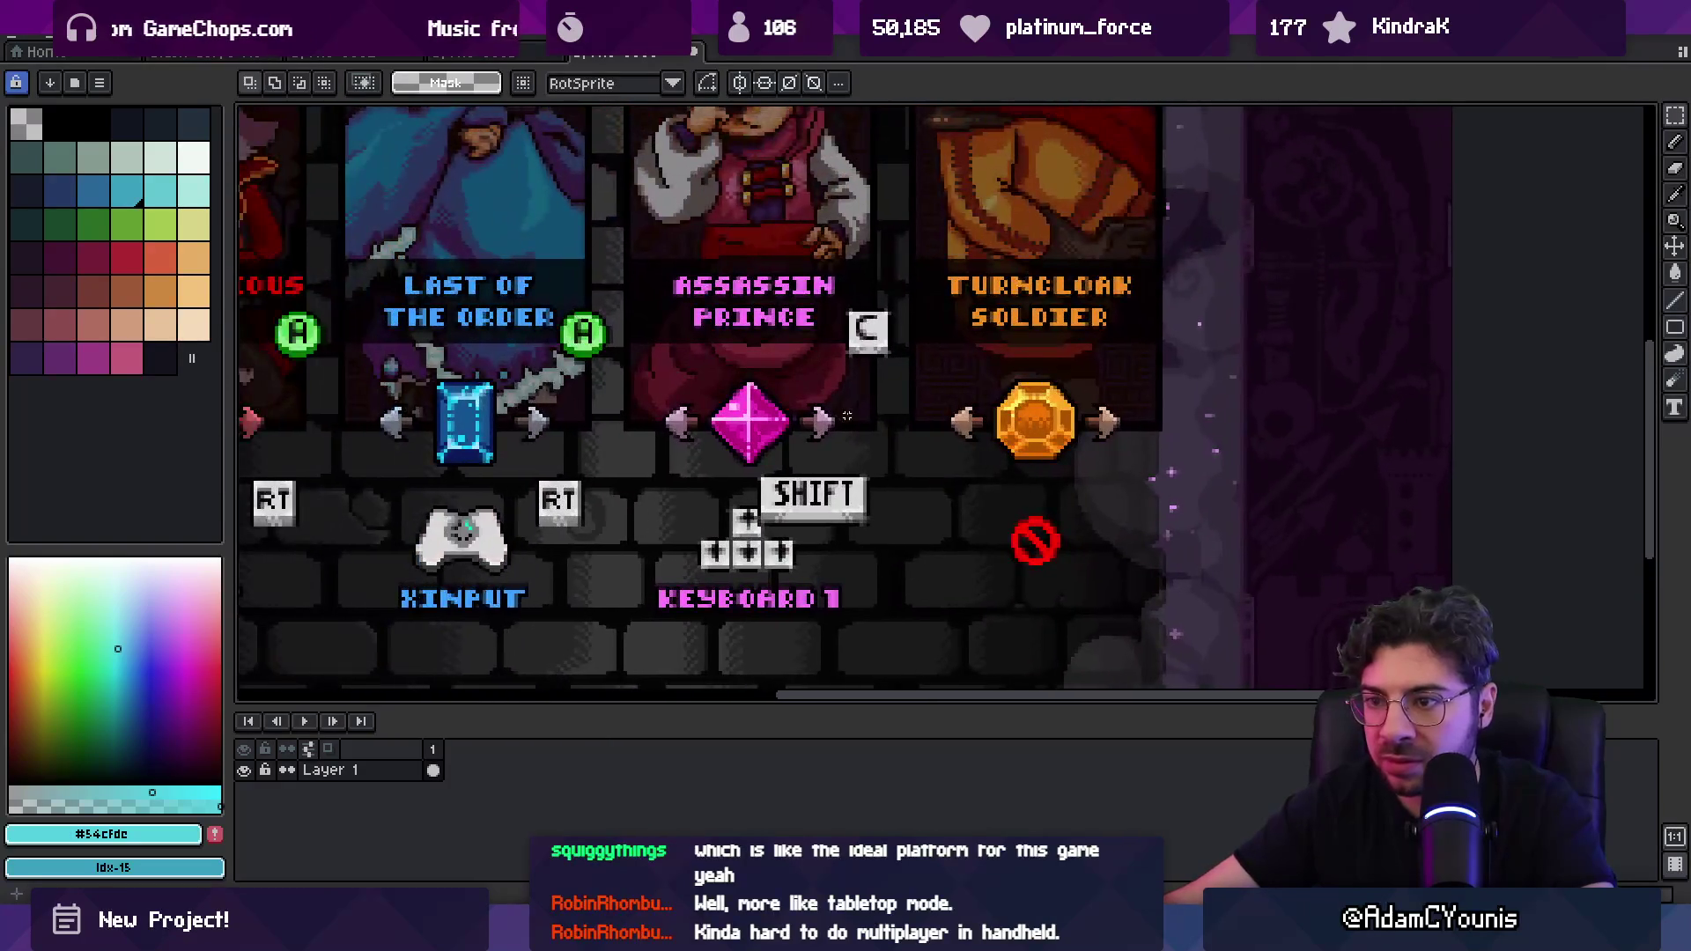
{"action": "scroll", "coordinate": [630, 375], "scroll_direction": "left", "scroll_amount": 3}
{"action": "scroll", "coordinate": [629, 375], "scroll_direction": "up", "scroll_amount": 3}
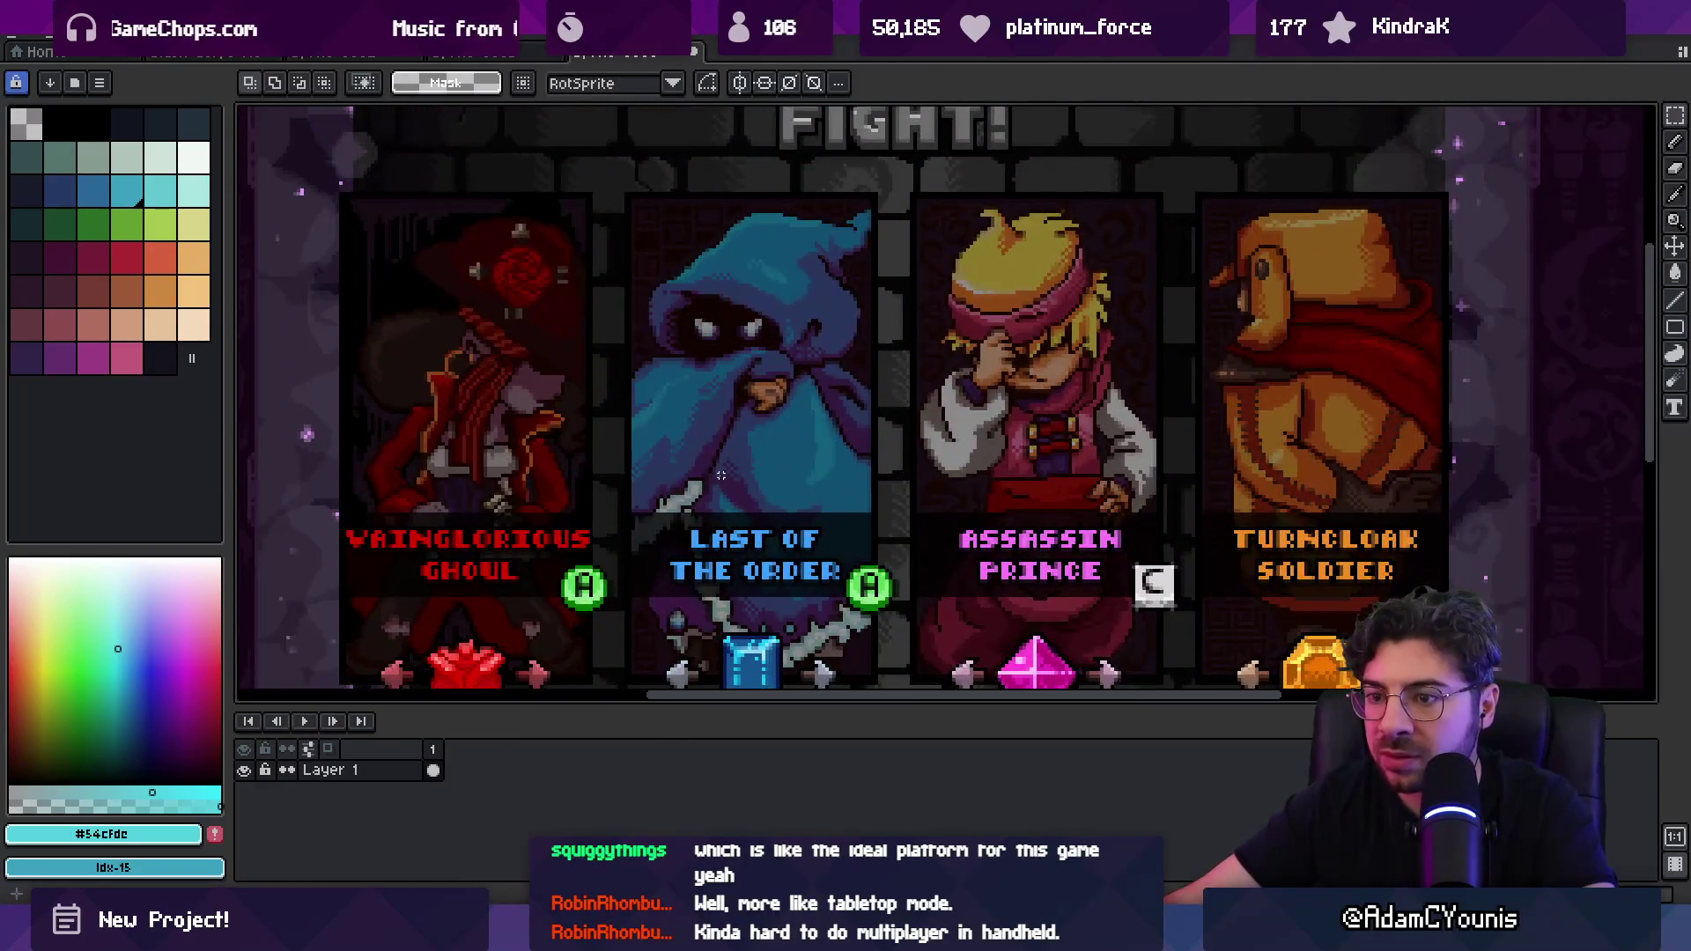
{"action": "scroll", "coordinate": [721, 475], "scroll_direction": "down", "scroll_amount": 1}
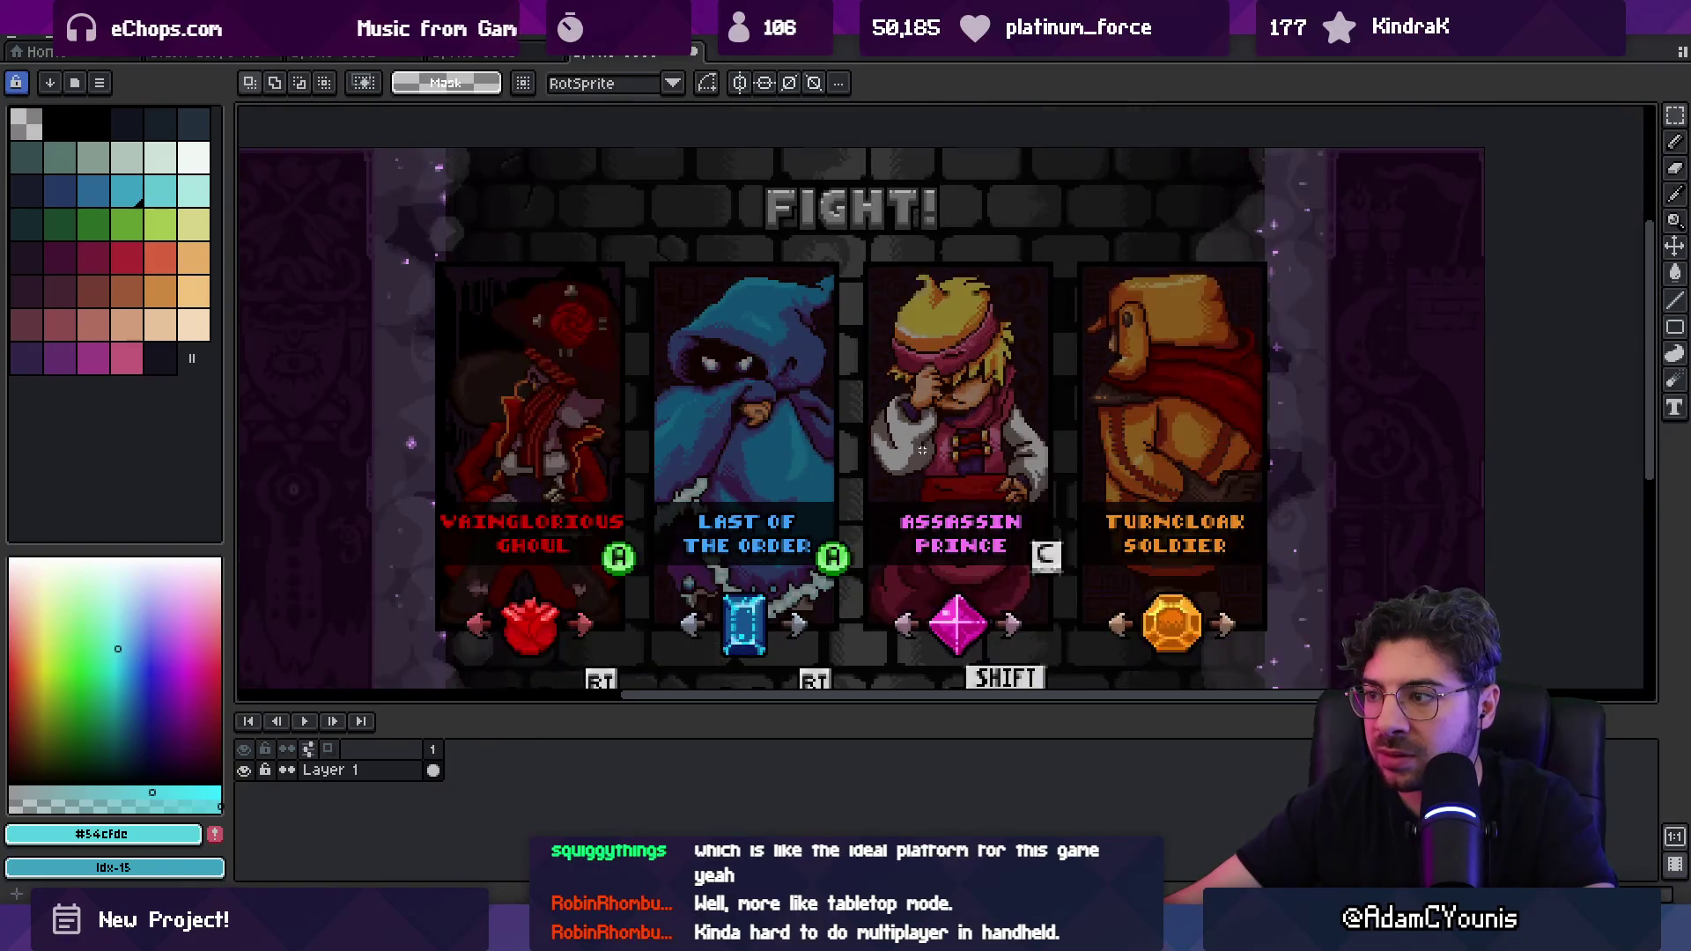
{"action": "scroll", "coordinate": [925, 450], "scroll_direction": "down", "scroll_amount": 2}
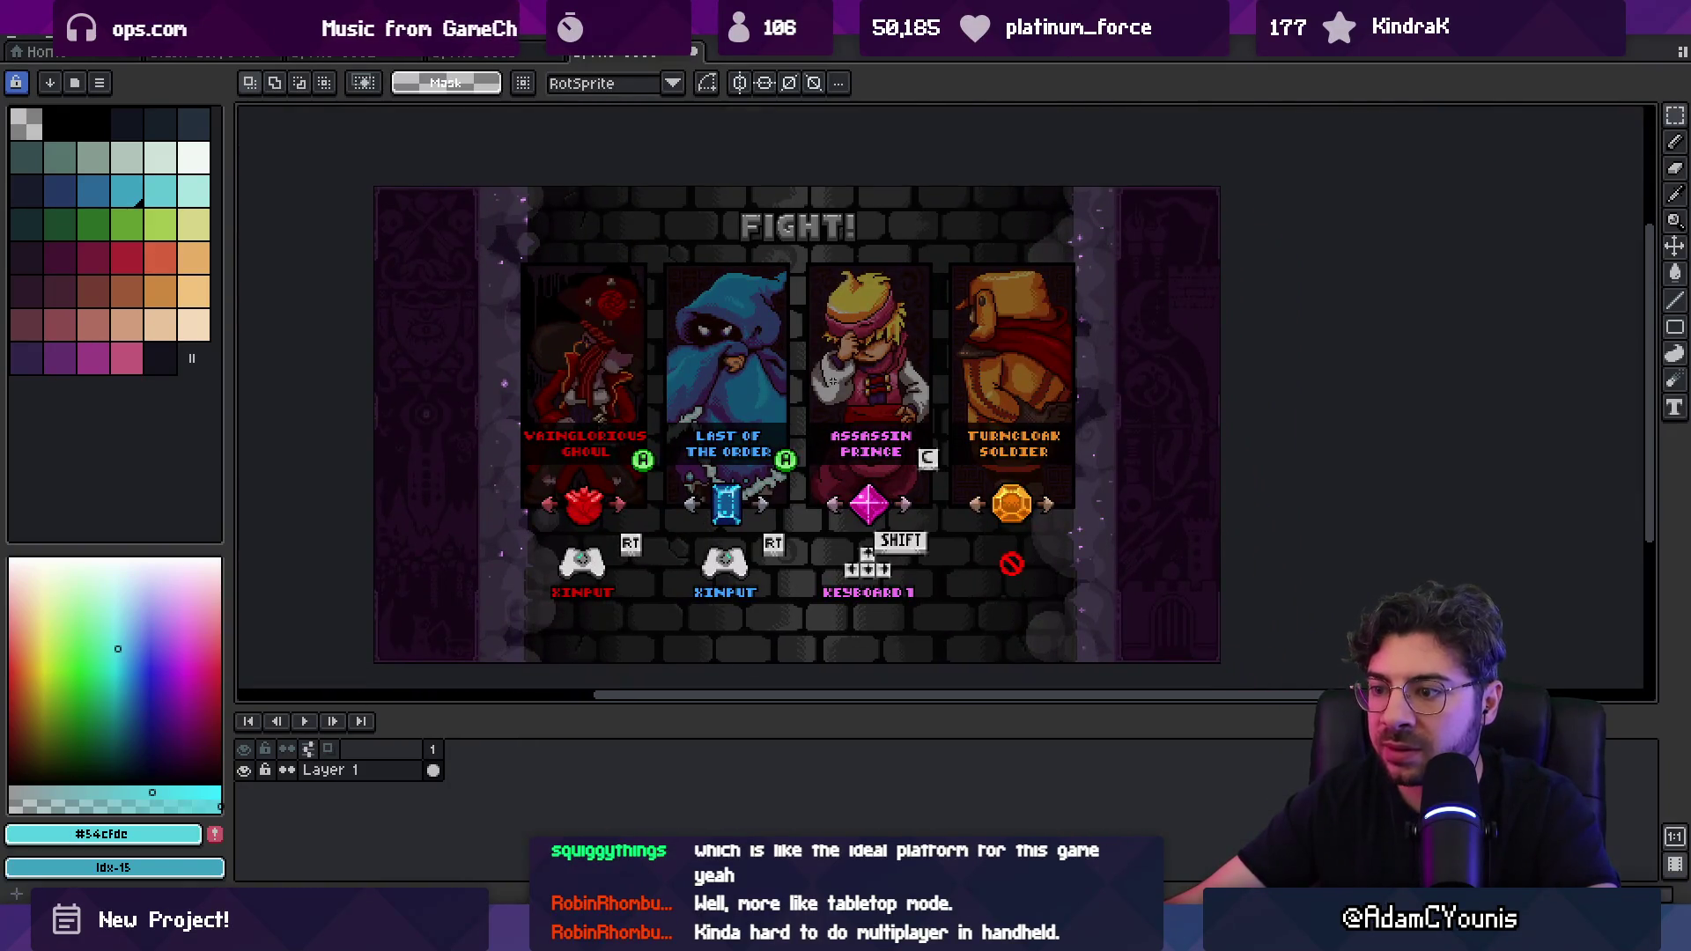
{"action": "scroll", "coordinate": [830, 381], "scroll_direction": "up", "scroll_amount": 2}
{"action": "scroll", "coordinate": [830, 396], "scroll_direction": "down", "scroll_amount": 1}
{"action": "scroll", "coordinate": [822, 504], "scroll_direction": "up", "scroll_amount": 4}
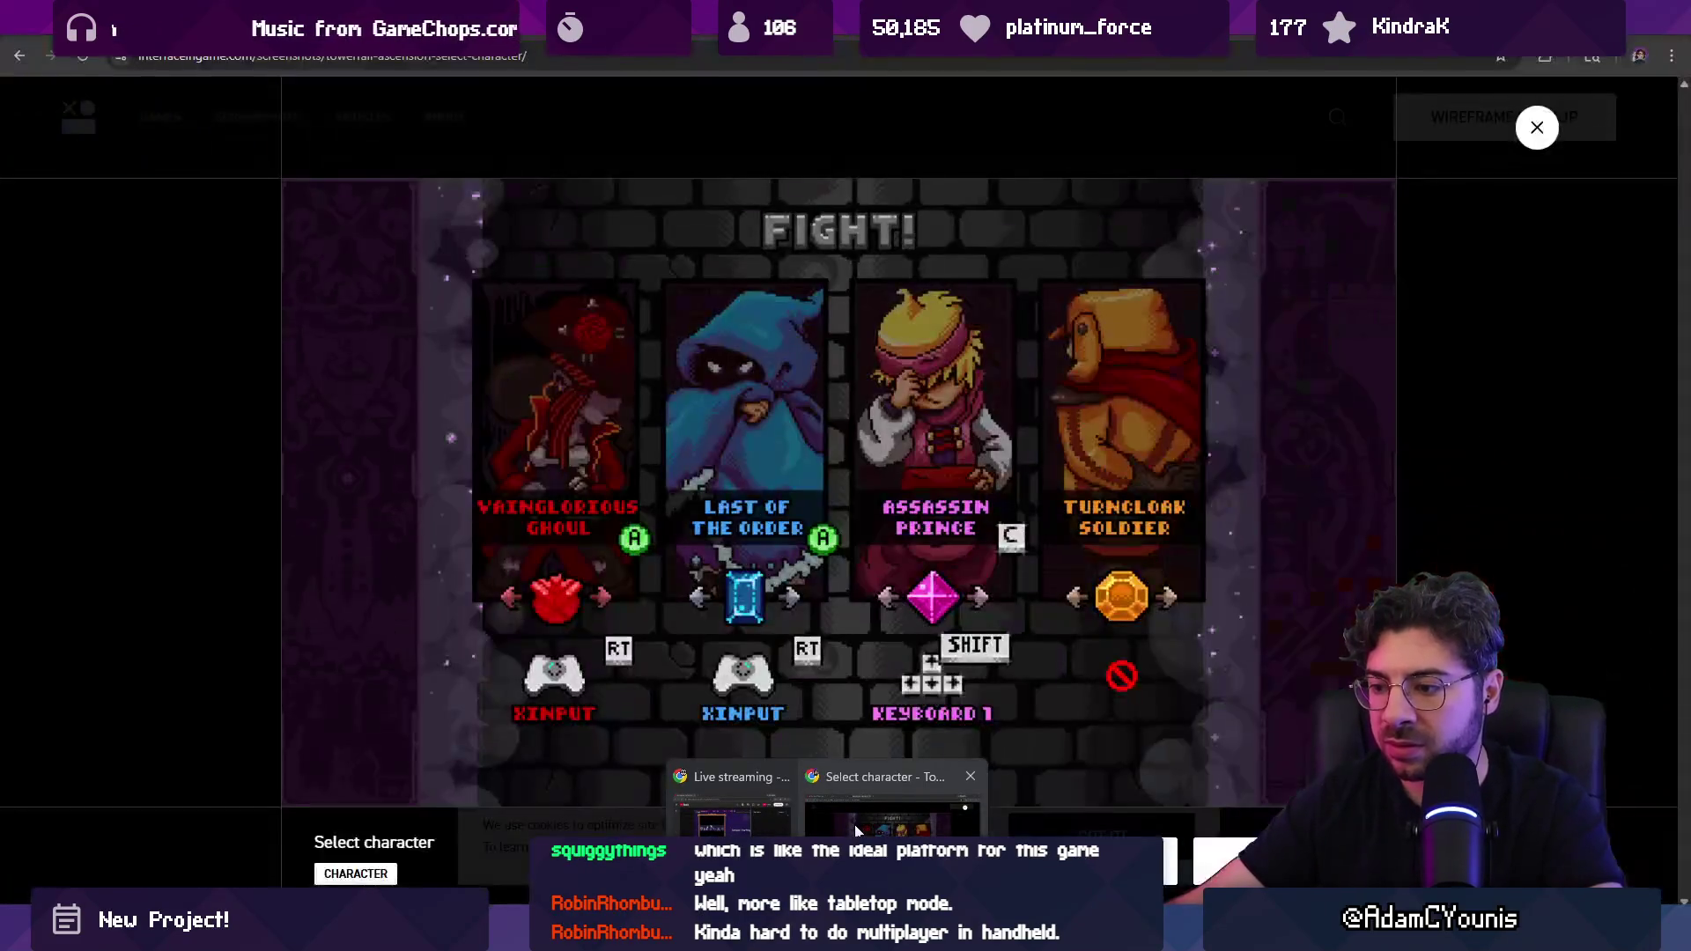
Step: Search 'towerfall resolution native' and open the Reddit thread about graphical options
{"action": "left_click", "coordinate": [854, 824]}
{"action": "key", "text": "ctrl+t"}
{"action": "type", "text": "towerfall resolution na"}
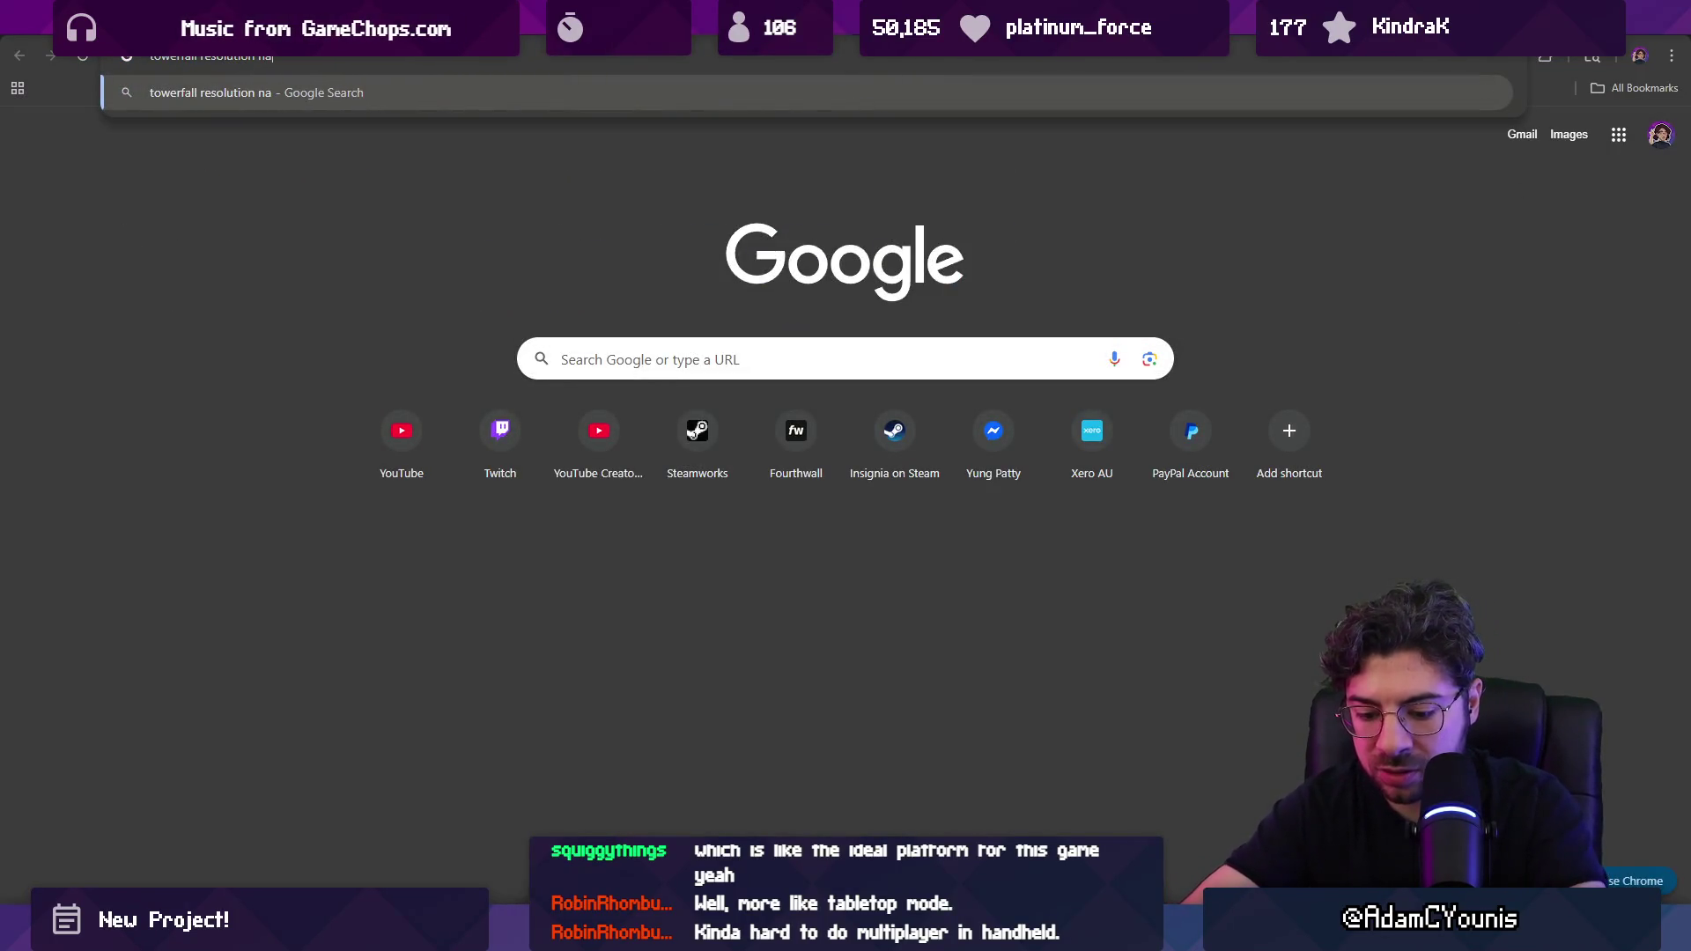
{"action": "type", "text": "tive"}
{"action": "key", "text": "Return"}
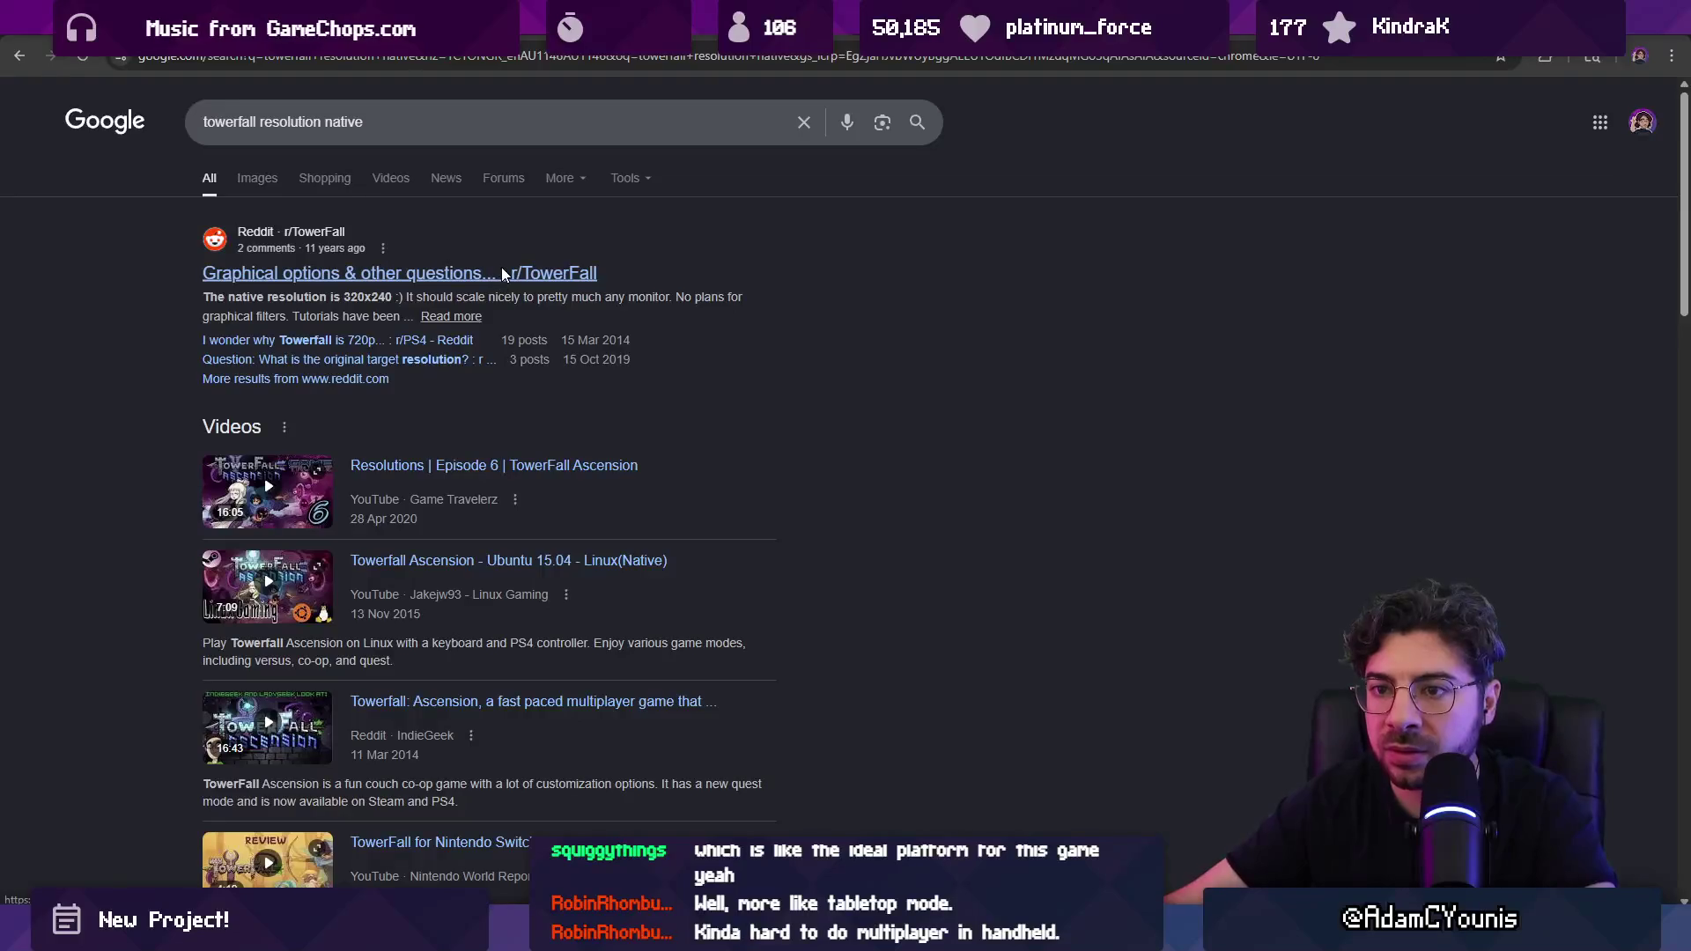
{"action": "left_click", "coordinate": [501, 268]}
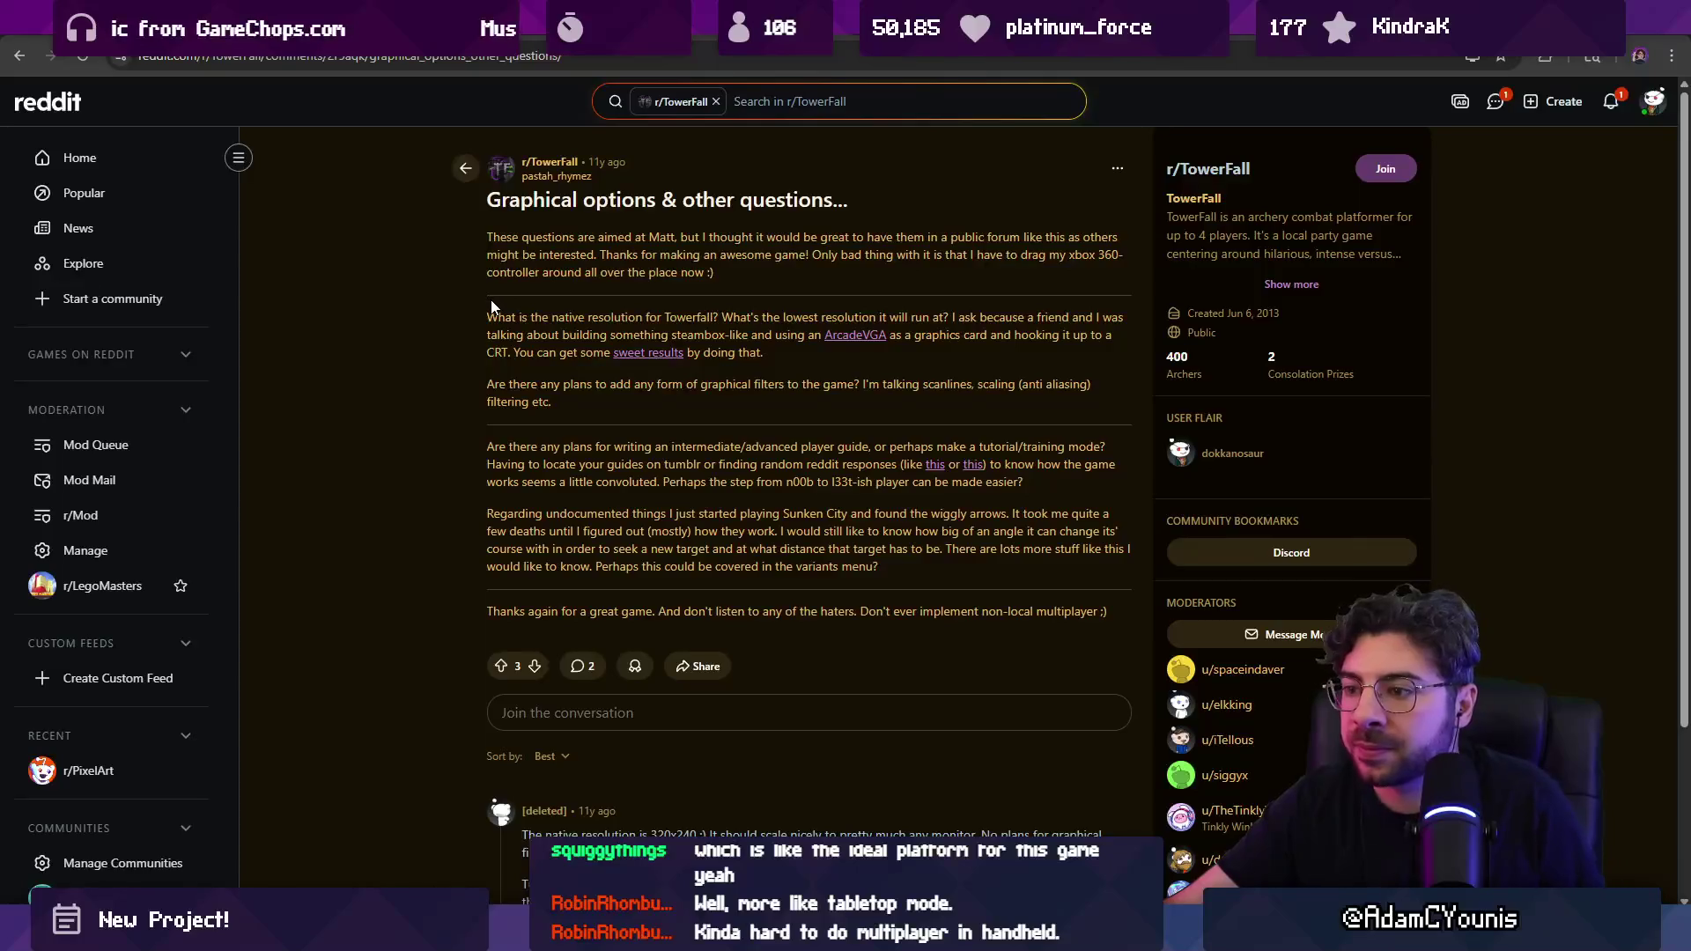
{"action": "scroll", "coordinate": [484, 306], "scroll_direction": "down", "scroll_amount": 2}
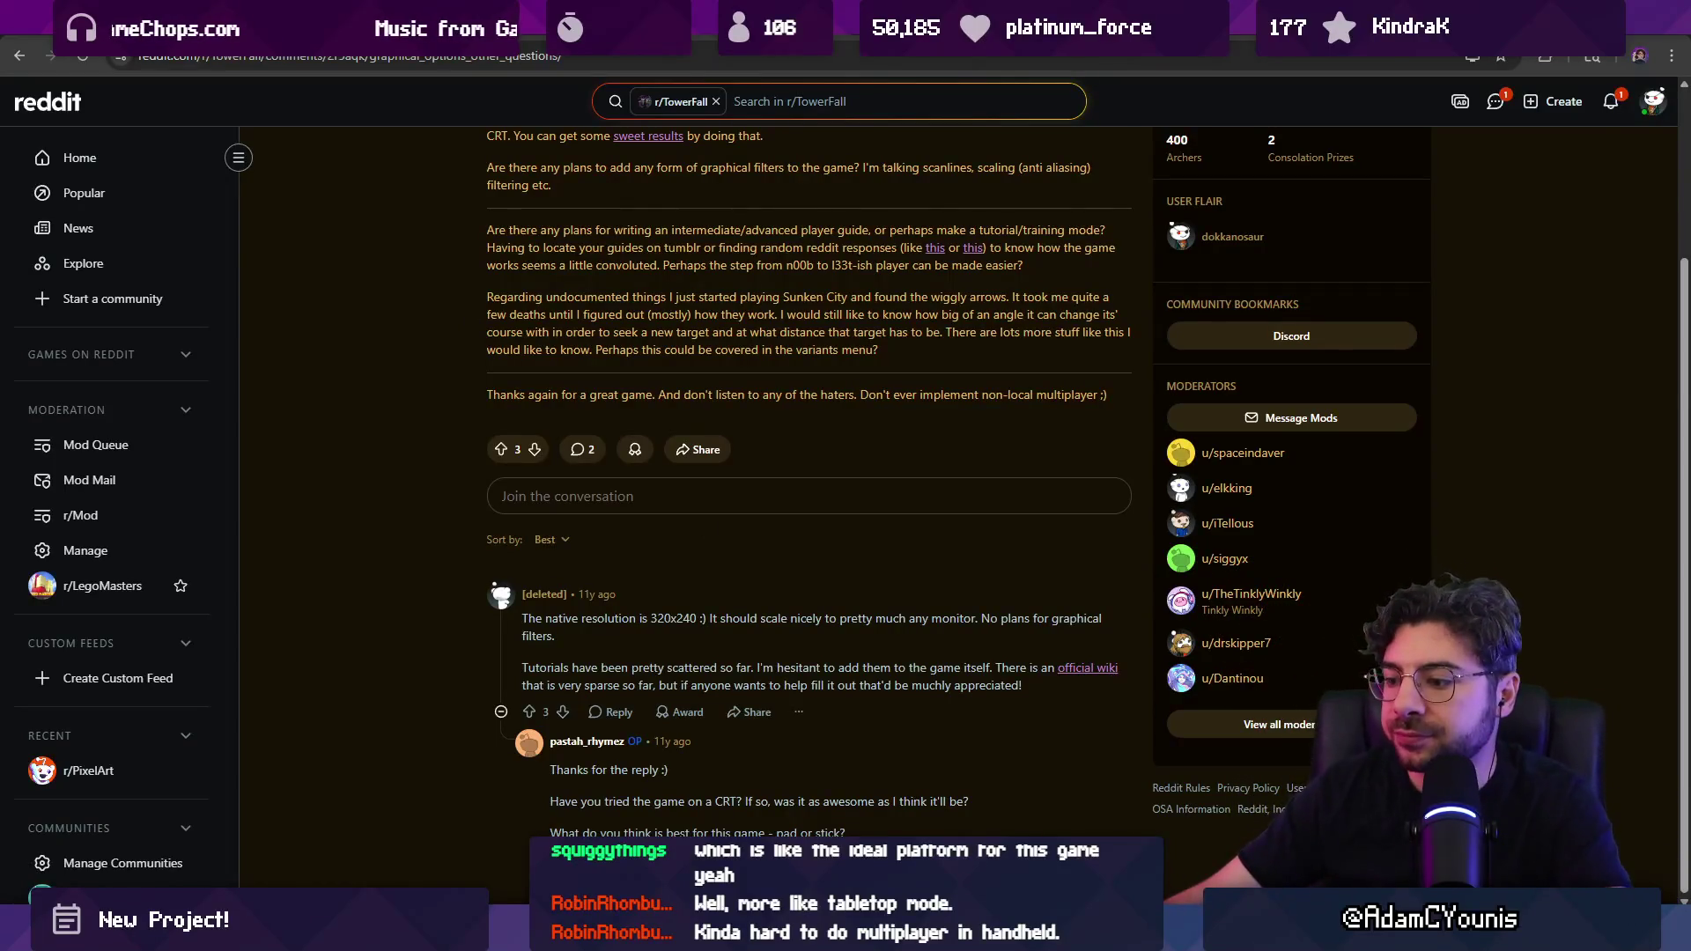
Step: Close the Aseprite character-select sprite without saving
{"action": "key", "text": "alt+Tab"}
{"action": "scroll", "coordinate": [756, 475], "scroll_direction": "down", "scroll_amount": 5}
{"action": "scroll", "coordinate": [756, 475], "scroll_direction": "up", "scroll_amount": 3}
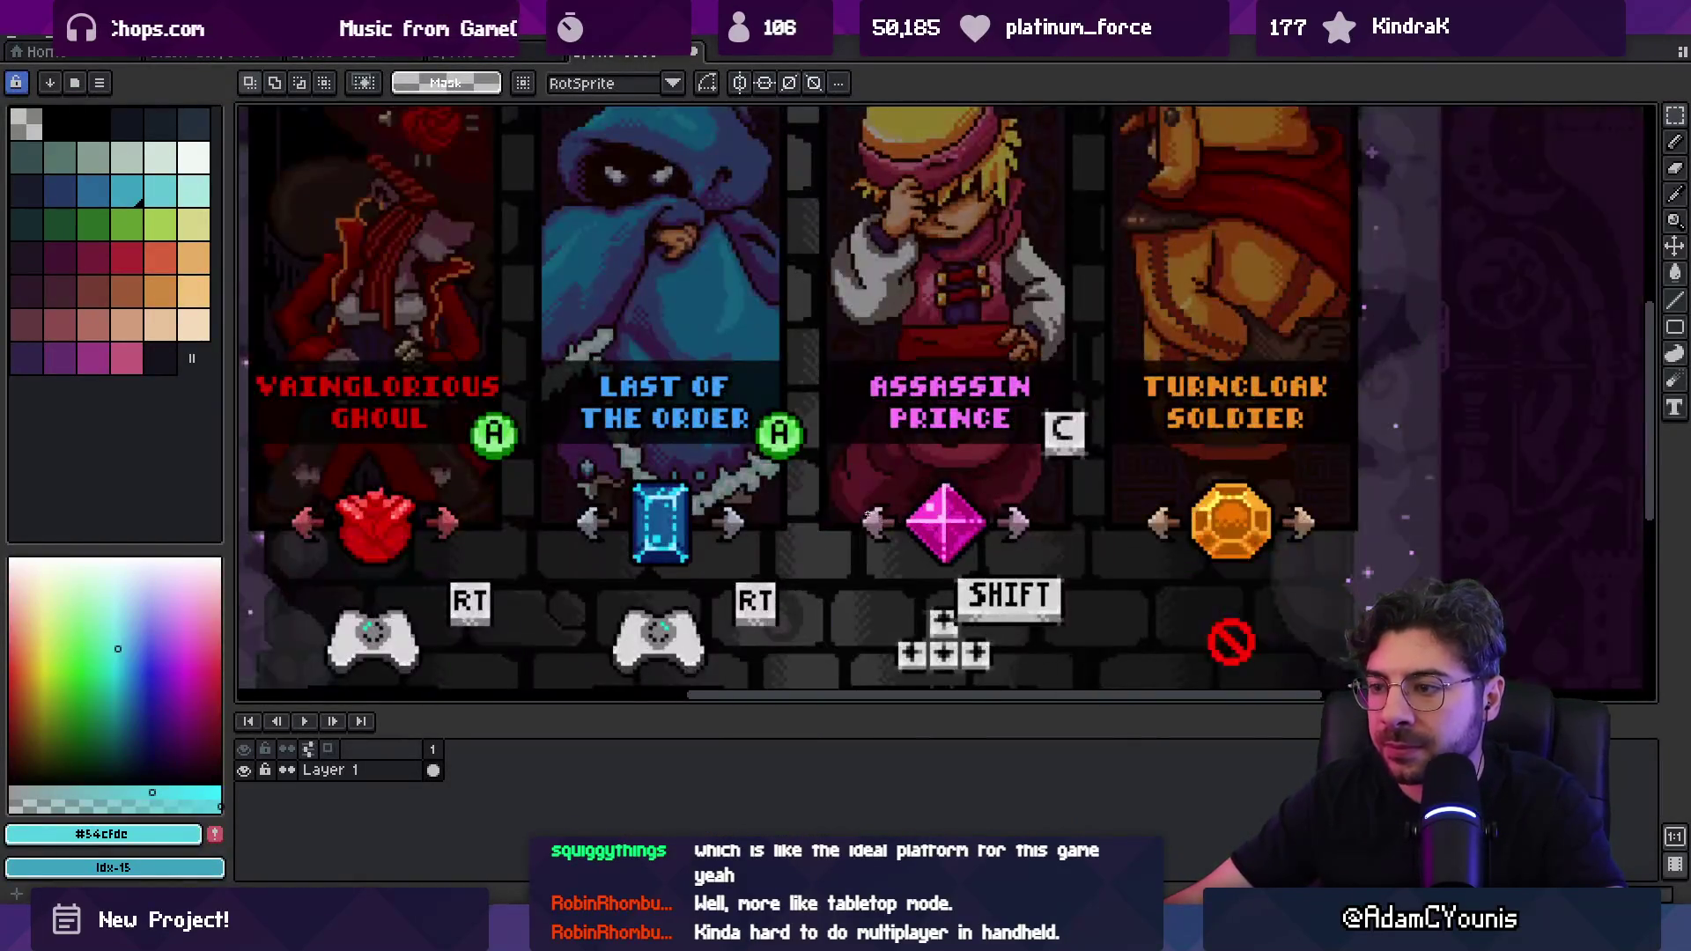
{"action": "scroll", "coordinate": [757, 475], "scroll_direction": "down", "scroll_amount": 1}
{"action": "key", "text": "ctrl+w"}
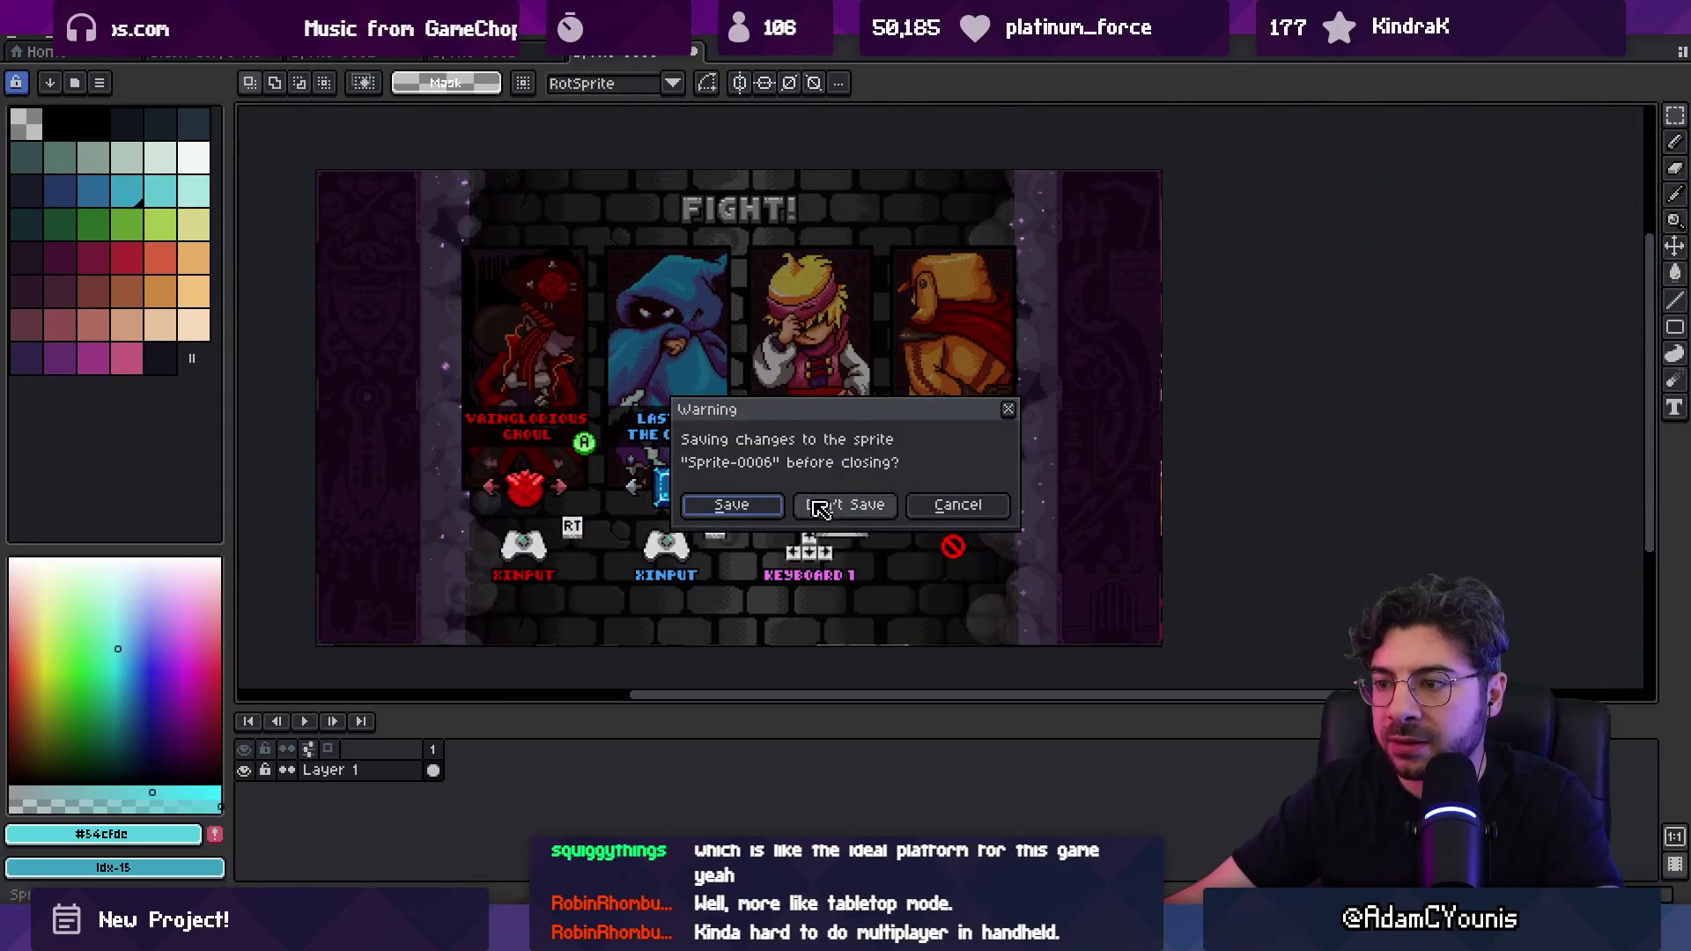
{"action": "left_click", "coordinate": [810, 499]}
Step: Launch Figma to the Slash Core Concept file
{"action": "key", "text": "super"}
{"action": "type", "text": "figma"}
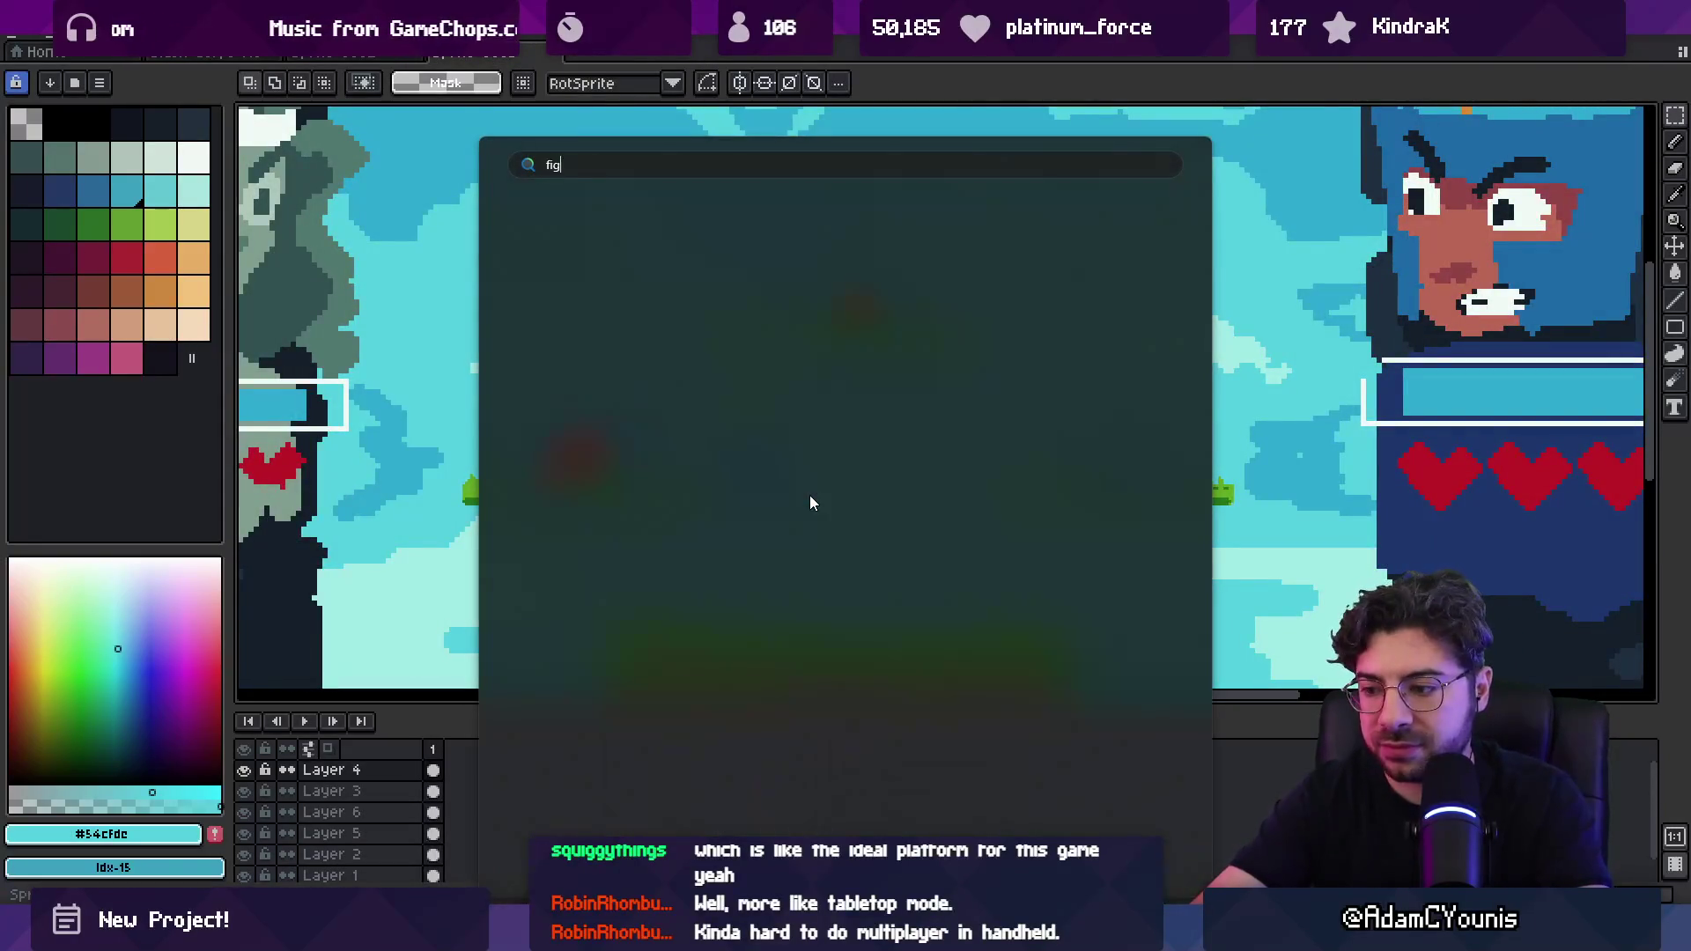
{"action": "key", "text": "Return"}
{"action": "scroll", "coordinate": [886, 593], "scroll_direction": "down", "scroll_amount": 5}
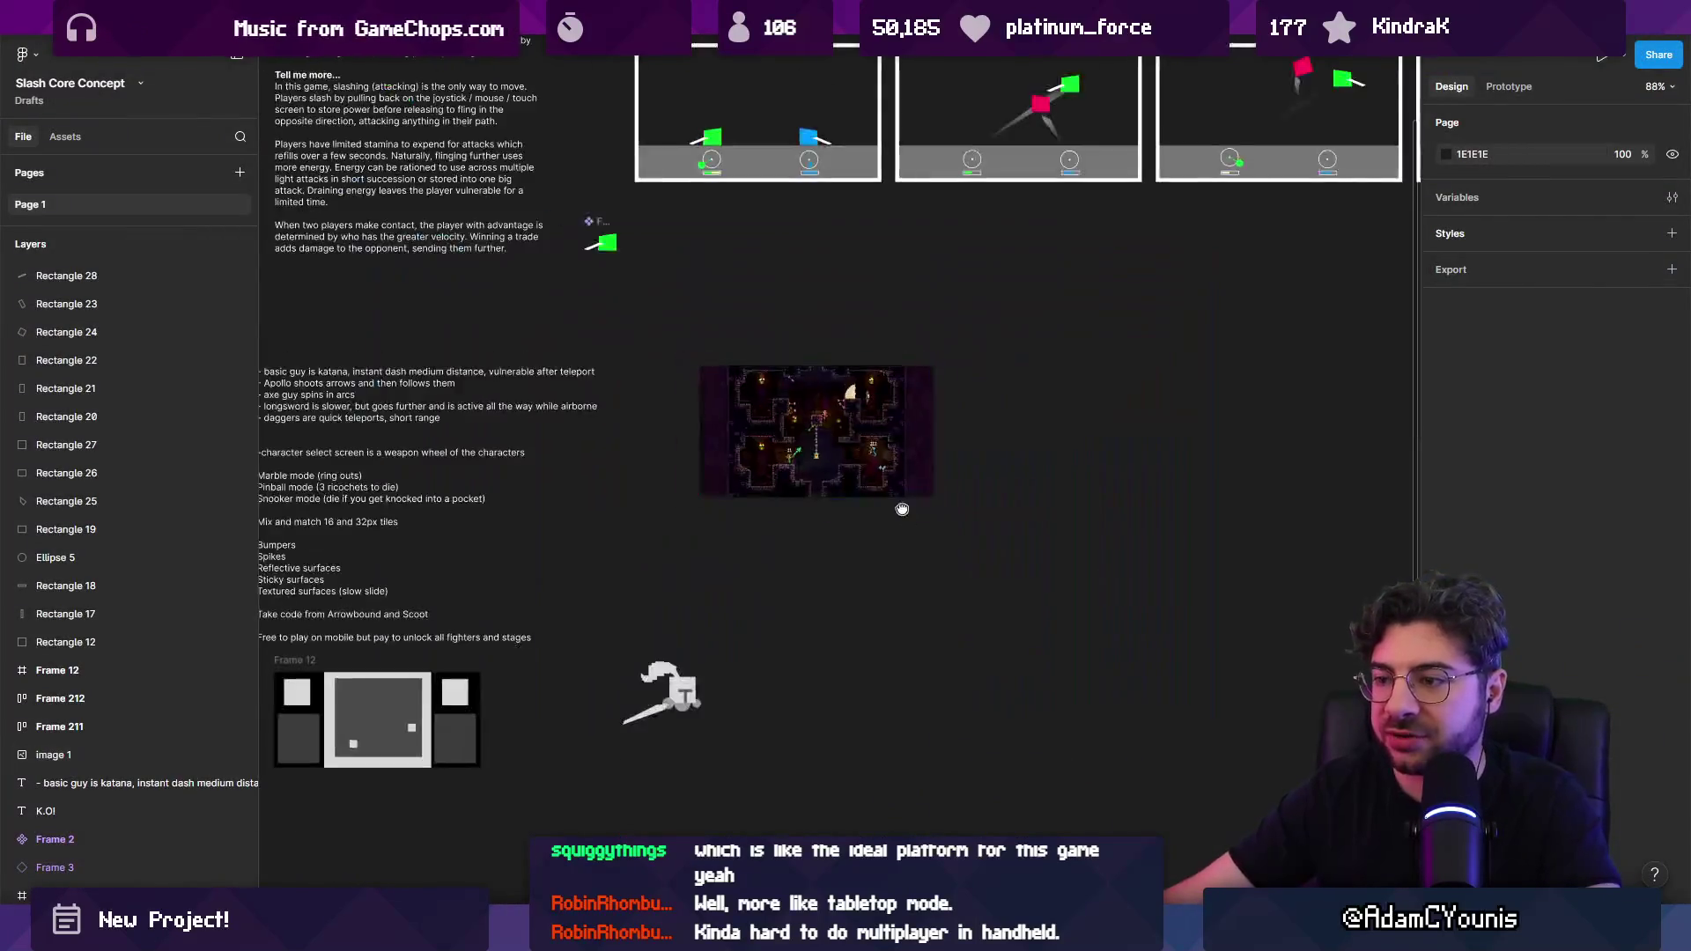
Step: Create a new frame at x 452 and size it to 320×240
{"action": "scroll", "coordinate": [860, 377], "scroll_direction": "up", "scroll_amount": 3}
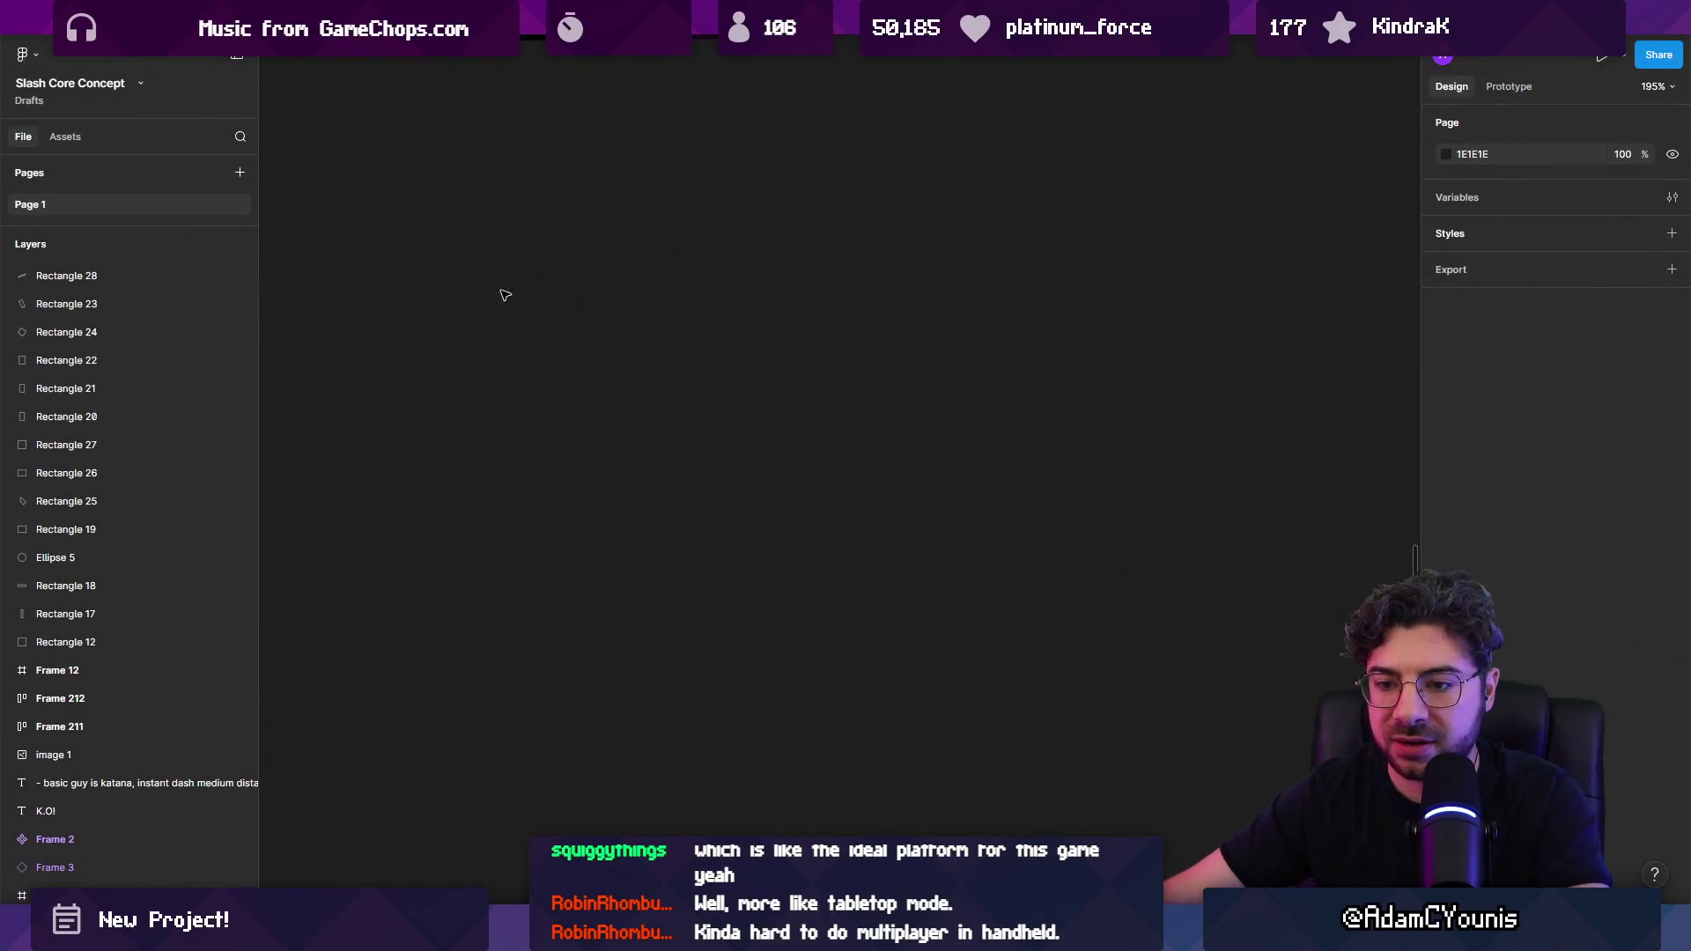
{"action": "key", "text": "f"}
{"action": "left_click", "coordinate": [600, 287]}
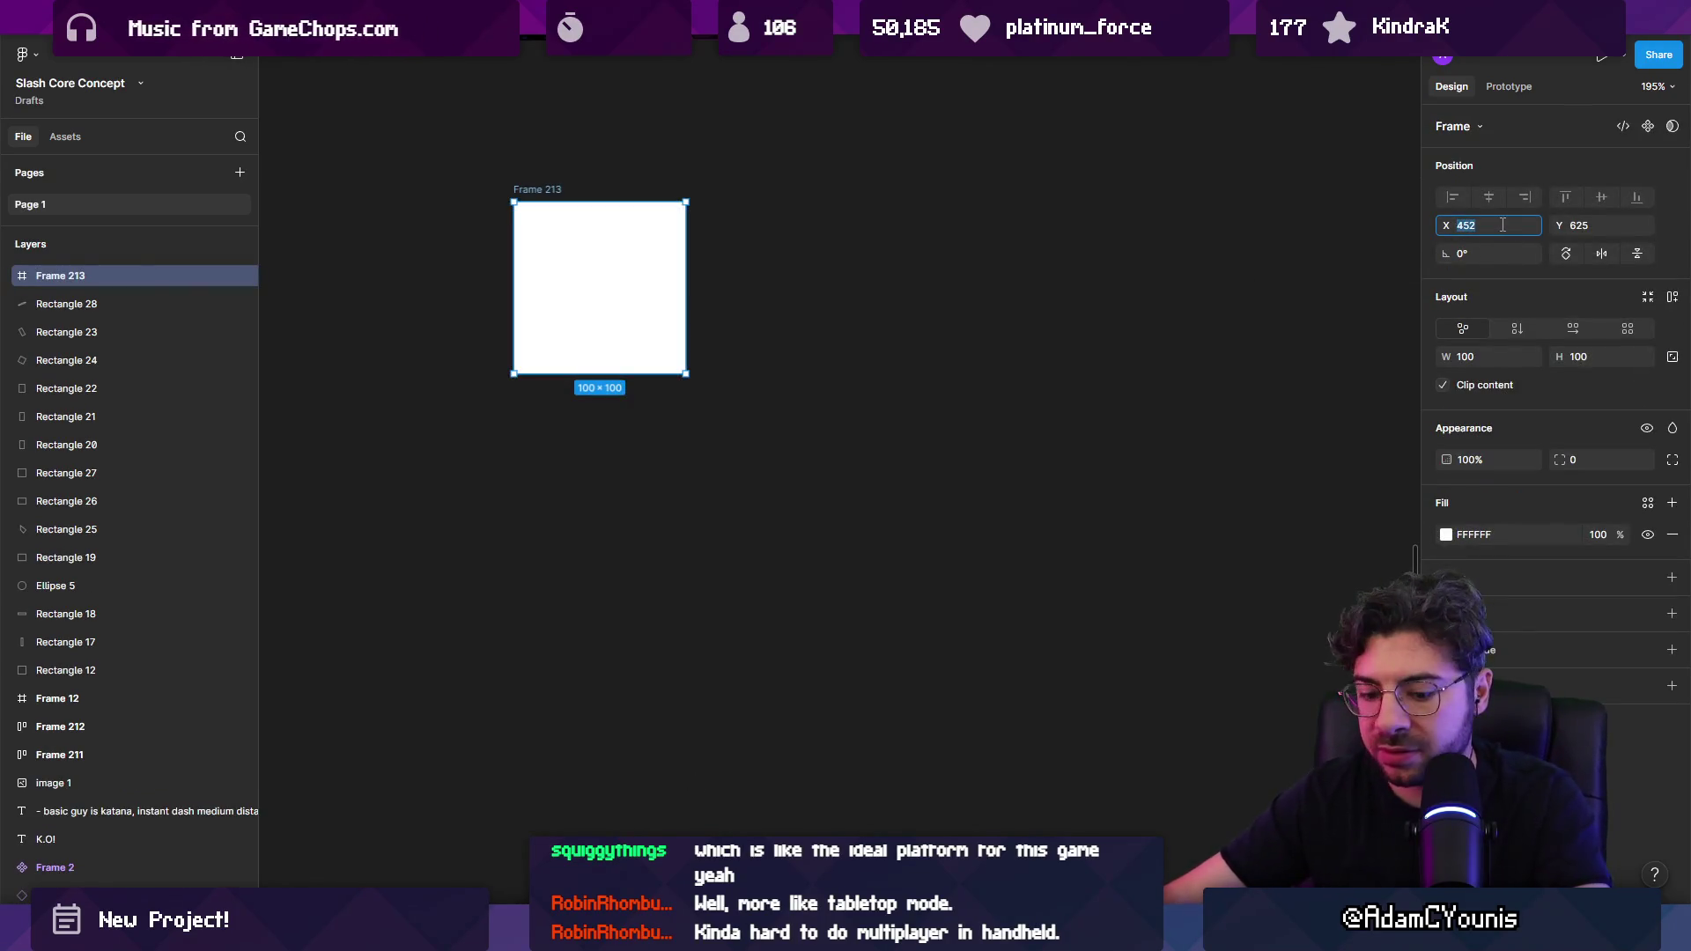
{"action": "type", "text": "329"}
{"action": "key", "text": "Tab"}
{"action": "type", "text": "452"}
{"action": "key", "text": "Return"}
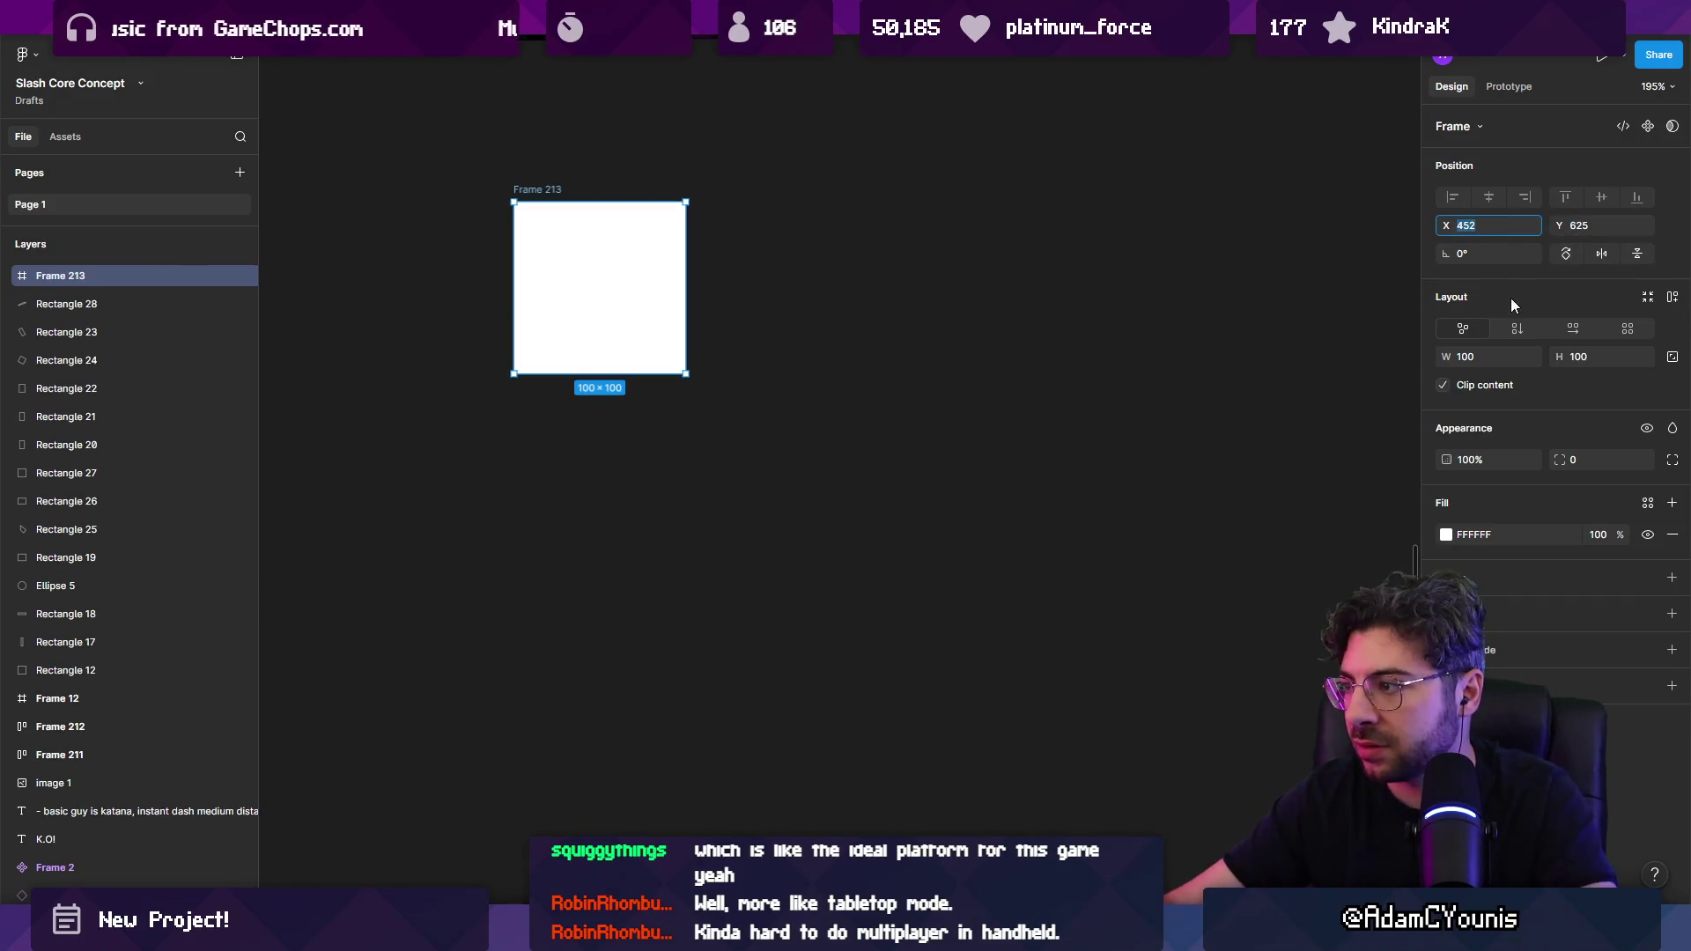
{"action": "left_click", "coordinate": [1478, 354]}
{"action": "type", "text": "320"}
{"action": "key", "text": "Tab"}
{"action": "type", "text": "240"}
{"action": "key", "text": "Return"}
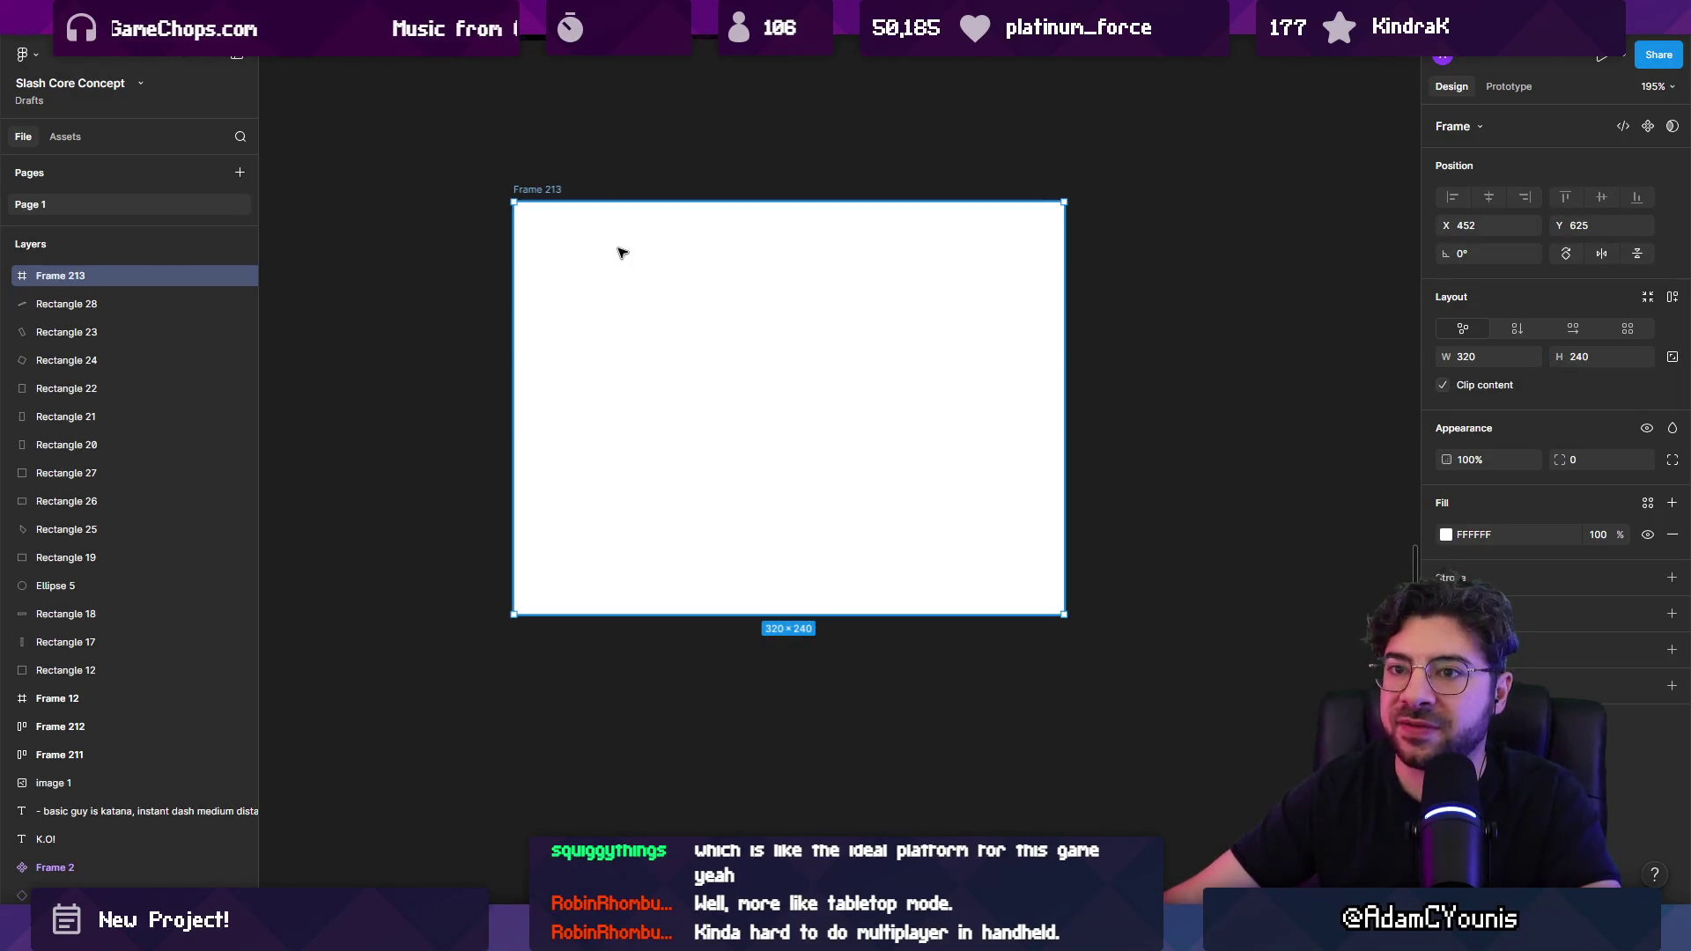
Step: Duplicate the frame to its right as Frame 214 and set its height to 1080
{"action": "scroll", "coordinate": [686, 248], "scroll_direction": "down", "scroll_amount": 5}
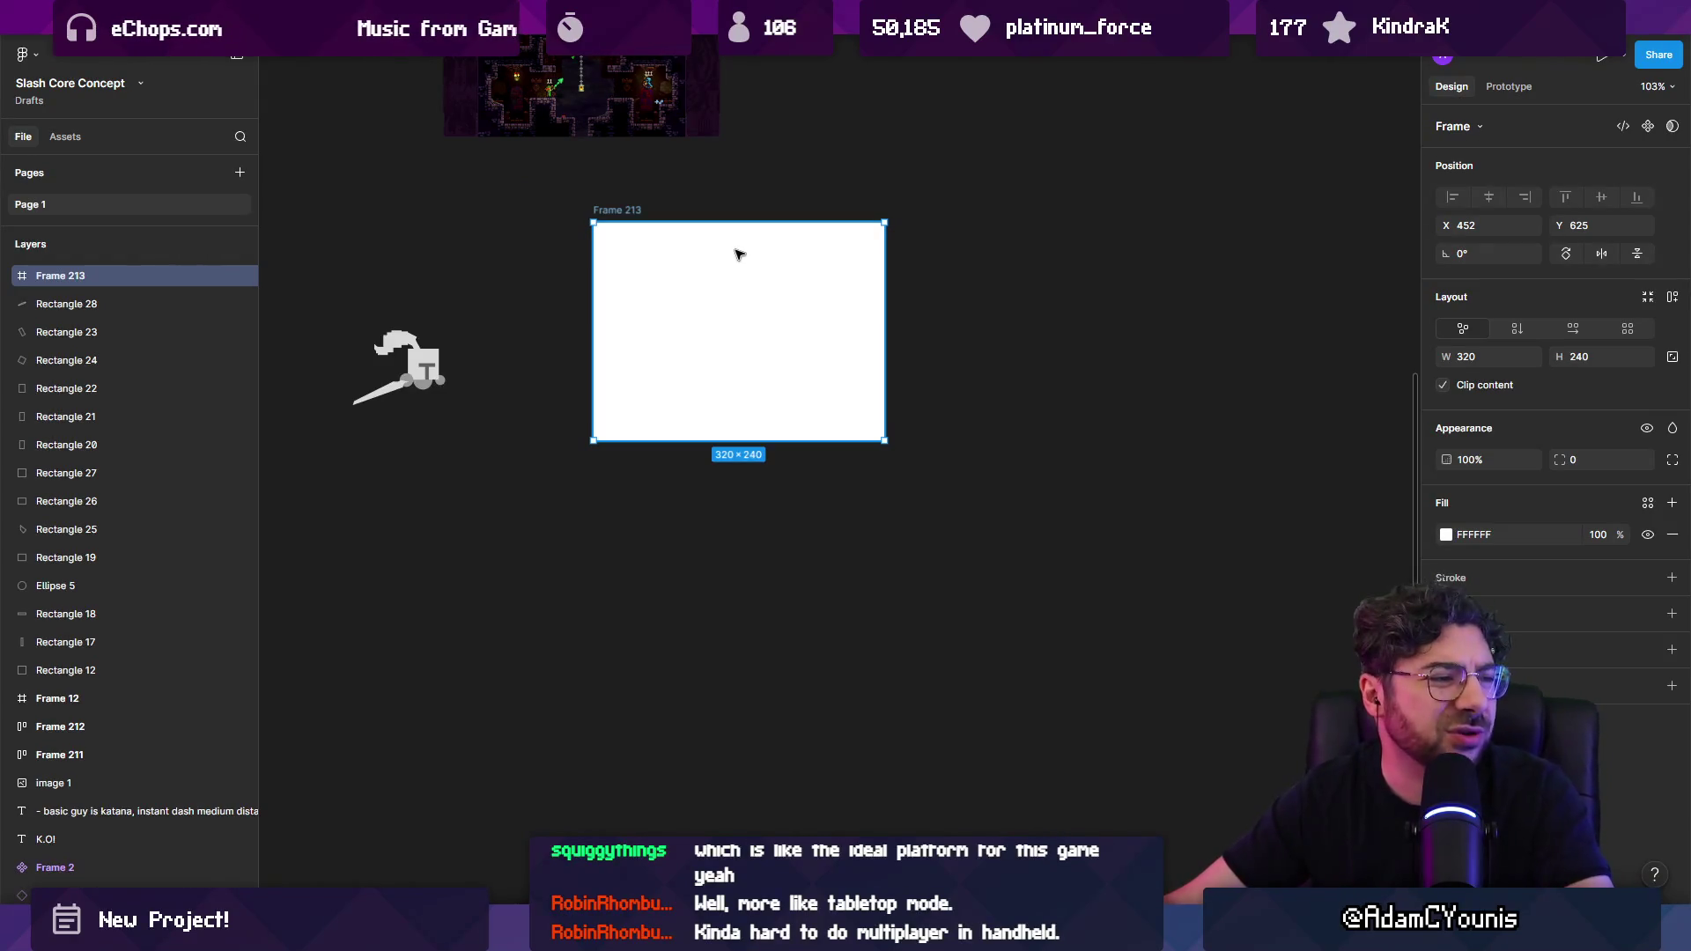
{"action": "left_click_drag", "start_coordinate": [634, 212], "coordinate": [1067, 250]}
{"action": "scroll", "coordinate": [995, 273], "scroll_direction": "right", "scroll_amount": 5}
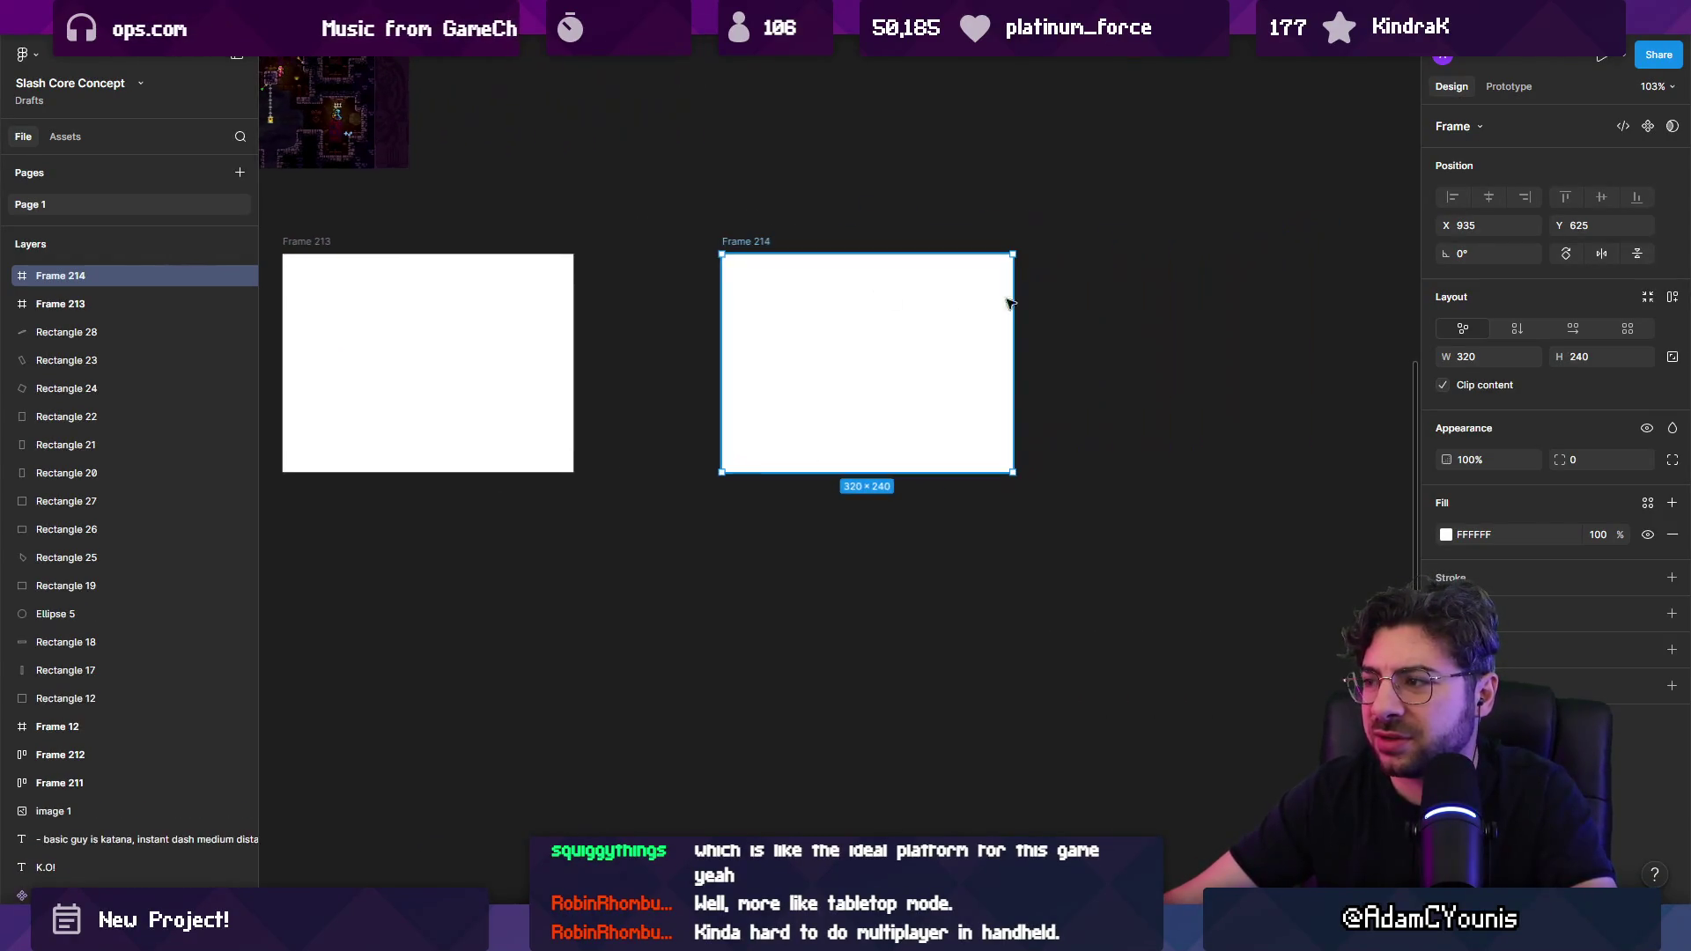
{"action": "left_click", "coordinate": [1592, 356]}
{"action": "type", "text": "1080"}
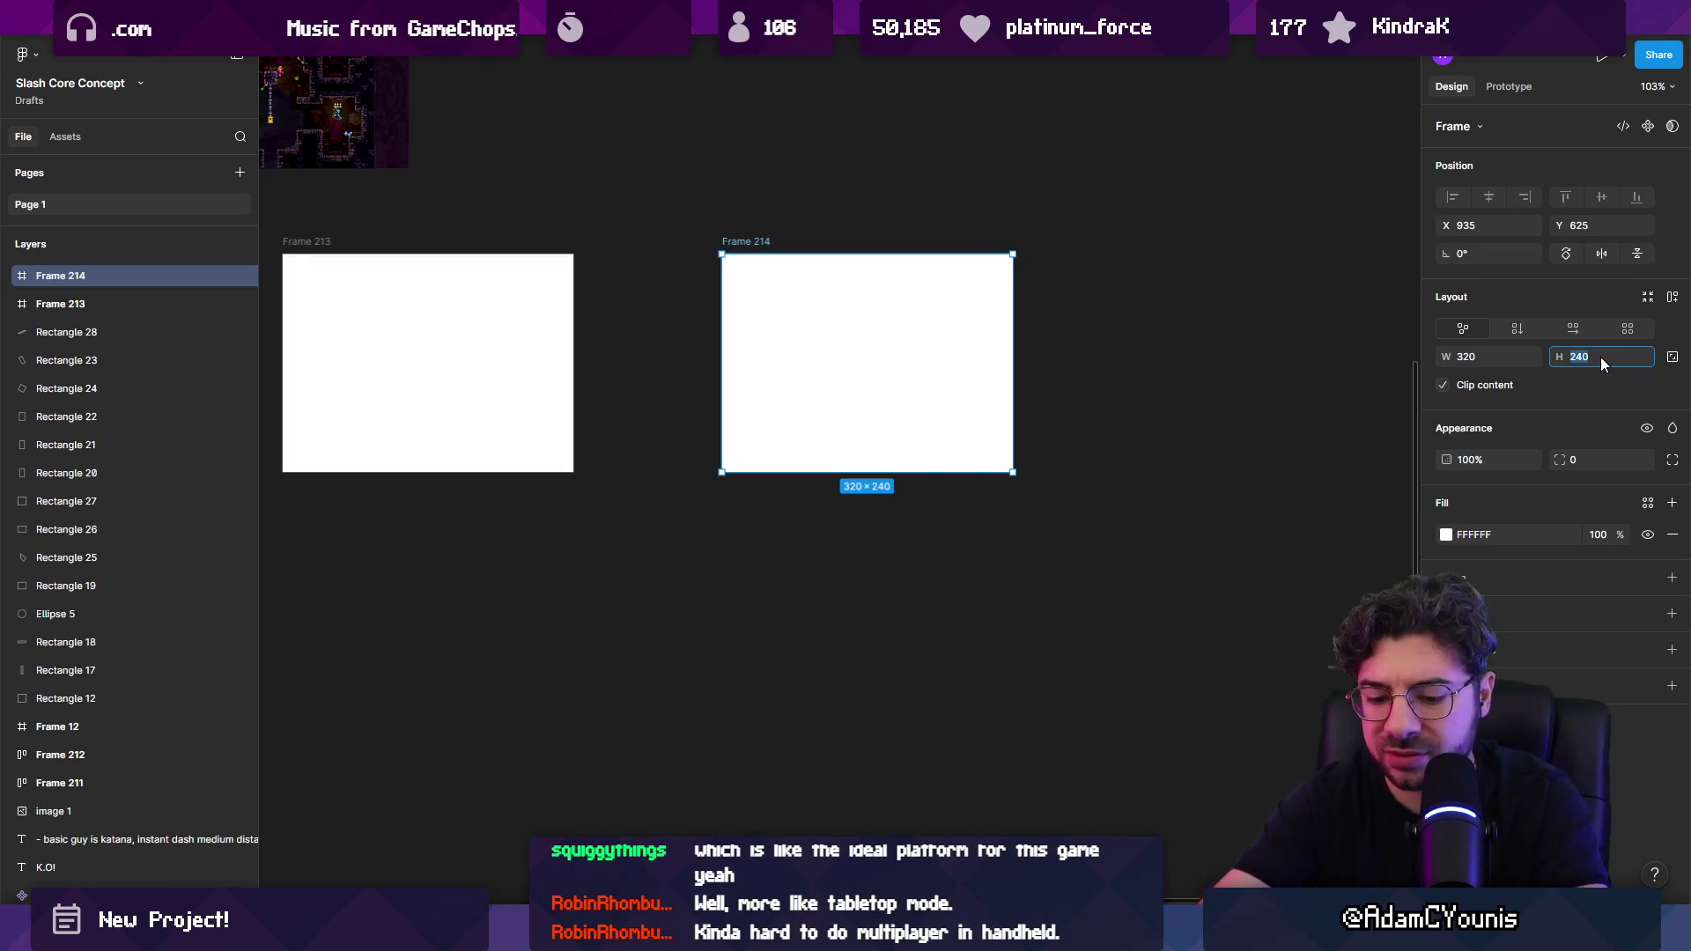
{"action": "key", "text": "Return"}
Step: Stack copies of Frame 213 beneath it, then undo the extra copies
{"action": "scroll", "coordinate": [1136, 408], "scroll_direction": "down", "scroll_amount": 5}
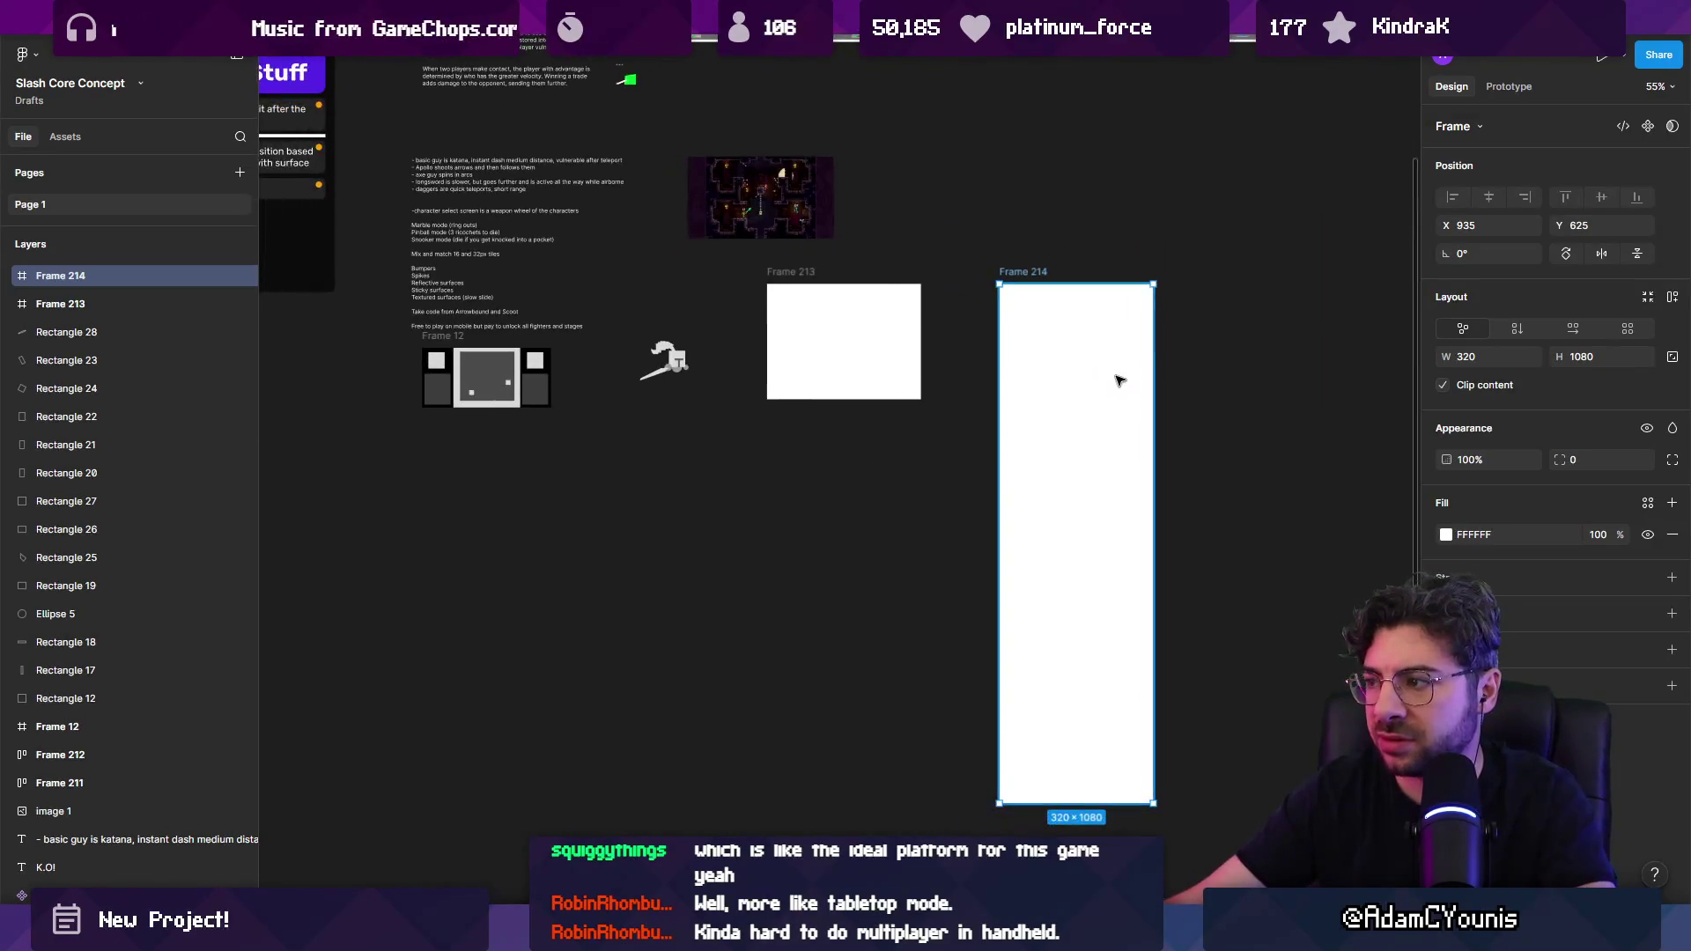
{"action": "left_click", "coordinate": [812, 271]}
{"action": "mouse_move", "coordinate": [812, 271]}
{"action": "left_mouse_down", "text": "alt"}
{"action": "mouse_move", "coordinate": [812, 412]}
{"action": "mouse_move", "coordinate": [804, 388]}
{"action": "left_mouse_up", "text": "alt"}
{"action": "mouse_move", "coordinate": [849, 455]}
{"action": "left_mouse_down", "text": "alt"}
{"action": "mouse_move", "coordinate": [853, 800]}
{"action": "mouse_move", "coordinate": [858, 671]}
{"action": "left_mouse_up", "text": "alt"}
{"action": "key", "text": "ctrl+z"}
{"action": "key", "text": "ctrl+z"}
{"action": "key", "text": "ctrl+z"}
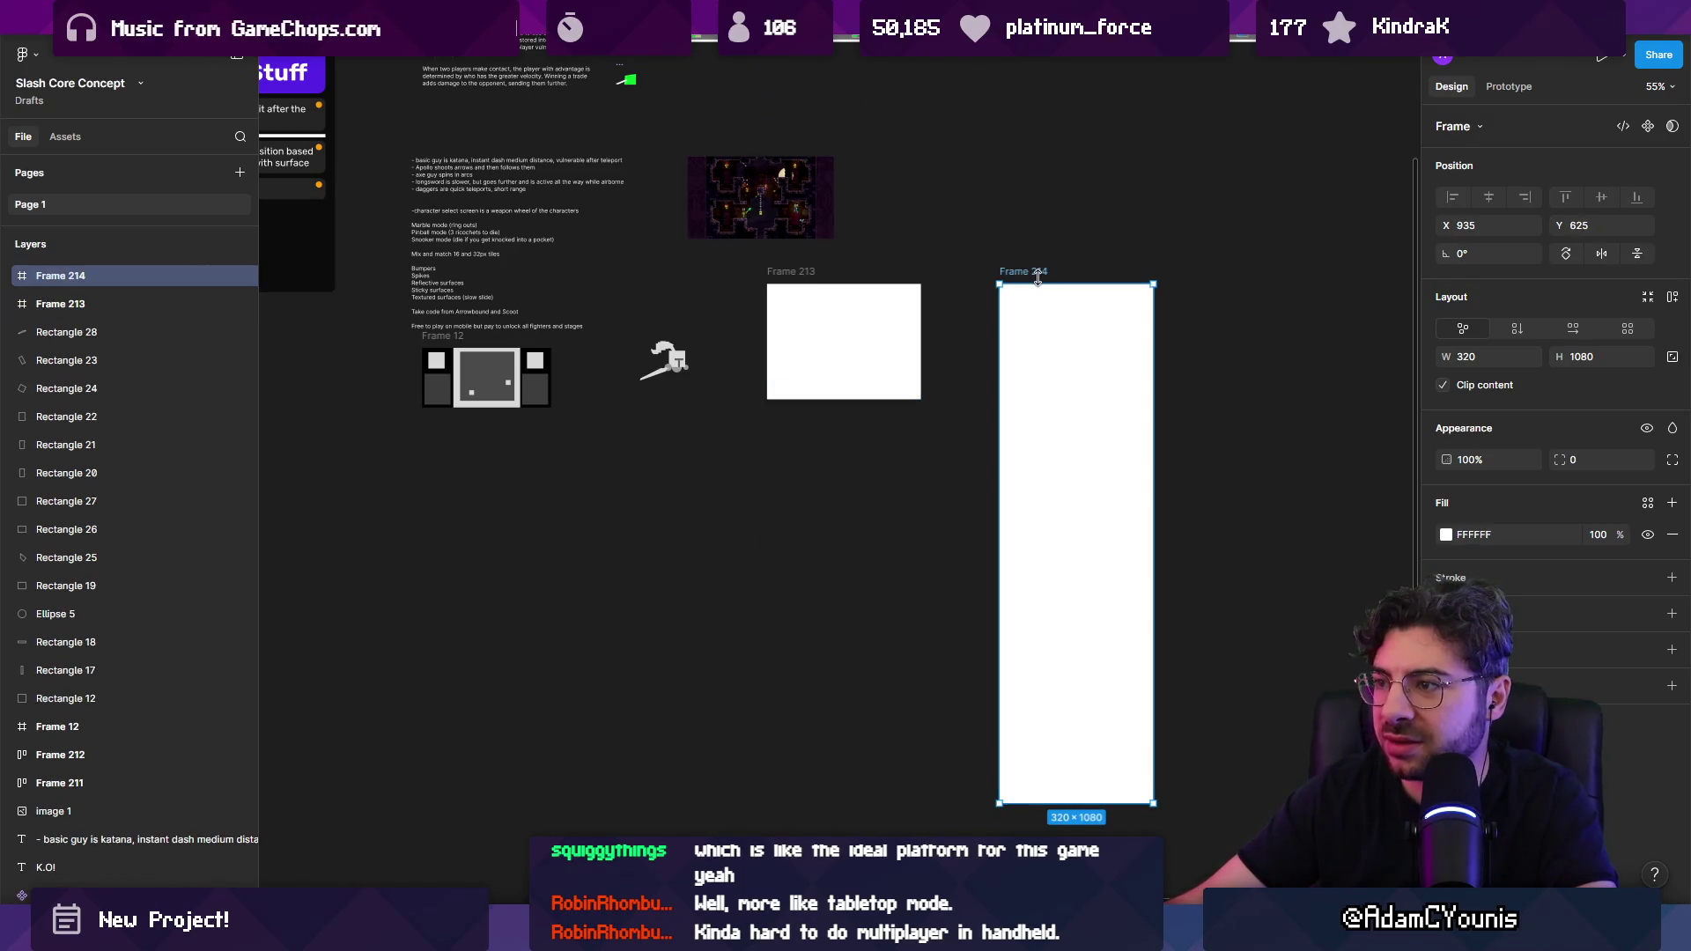
Step: Set Frame 214's height to 720 and copy Frame 213 directly below
{"action": "left_click", "coordinate": [1595, 358]}
{"action": "type", "text": "720"}
{"action": "key", "text": "Return"}
{"action": "left_click_drag", "start_coordinate": [793, 349], "coordinate": [864, 573]}
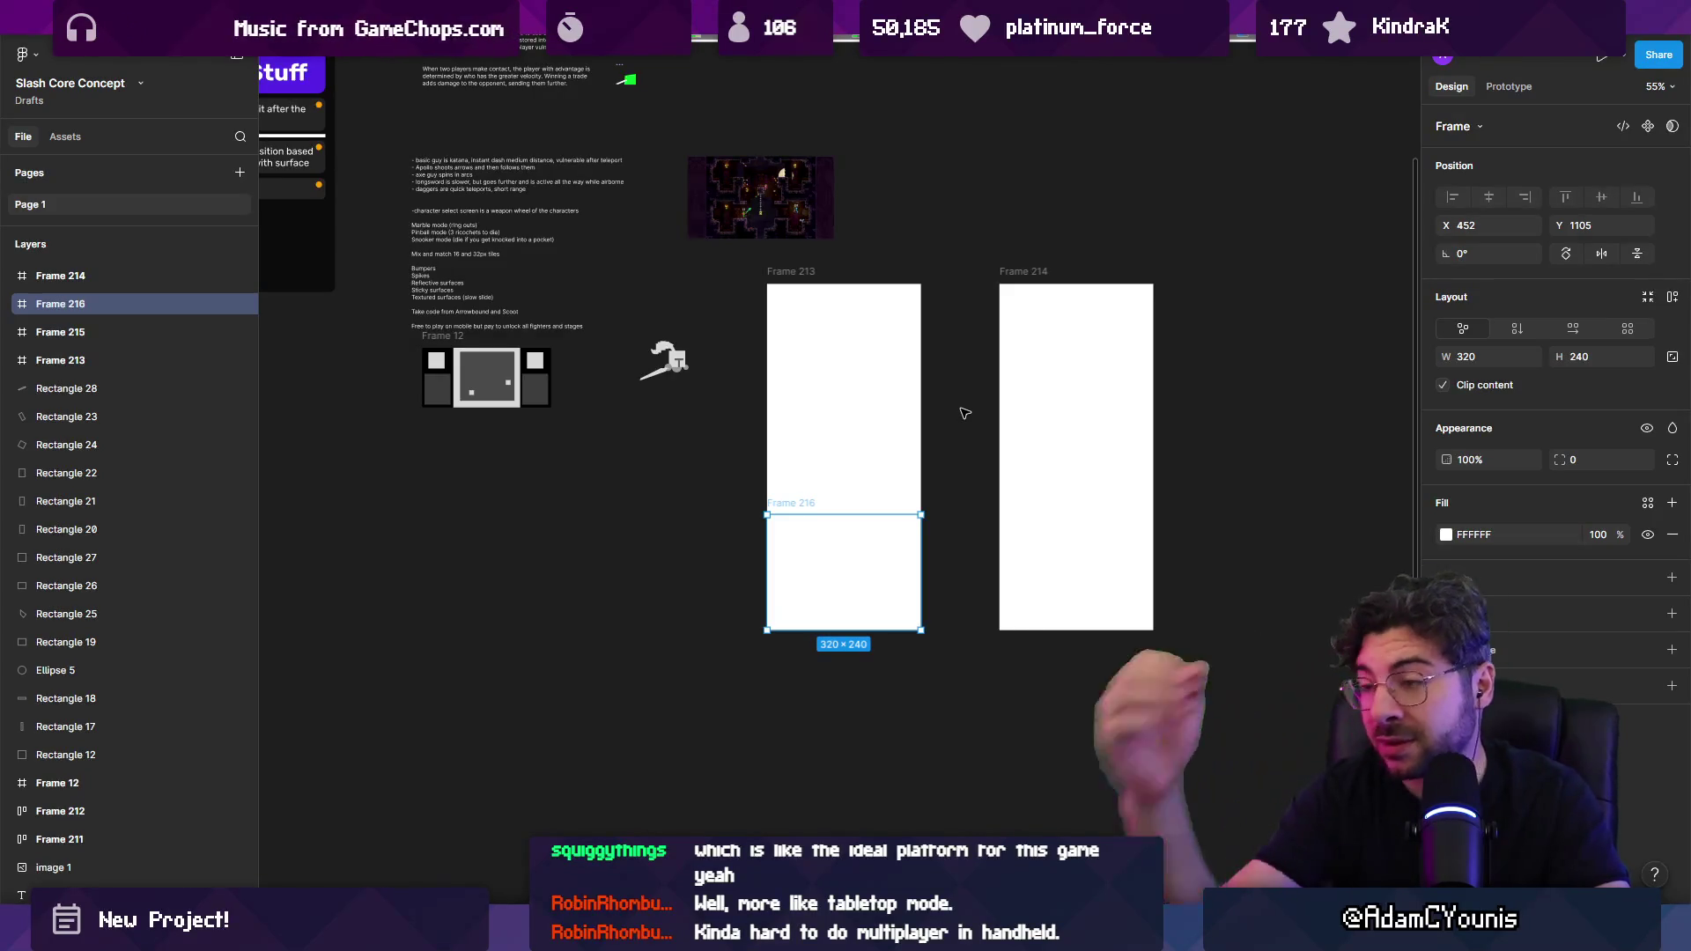
Step: Duplicate Frame 214 to its right as Frame 217 with height 1080
{"action": "left_click", "coordinate": [1053, 391]}
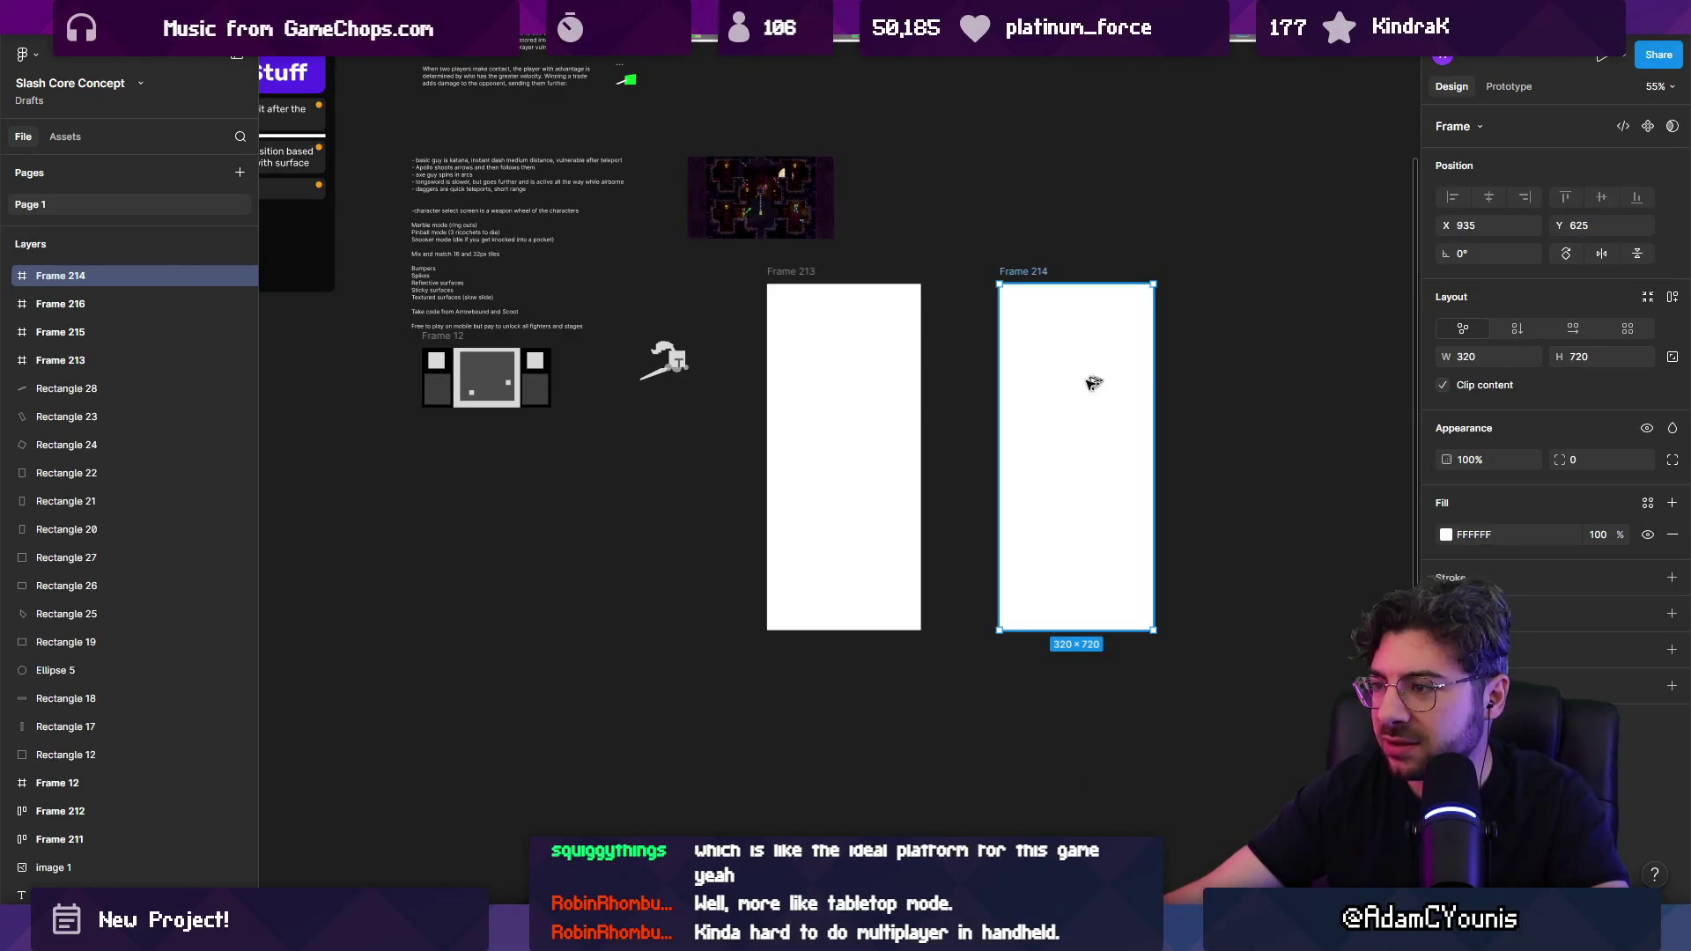
{"action": "left_click_drag", "start_coordinate": [1103, 377], "coordinate": [1266, 377], "text": "alt"}
{"action": "left_click", "coordinate": [1590, 365]}
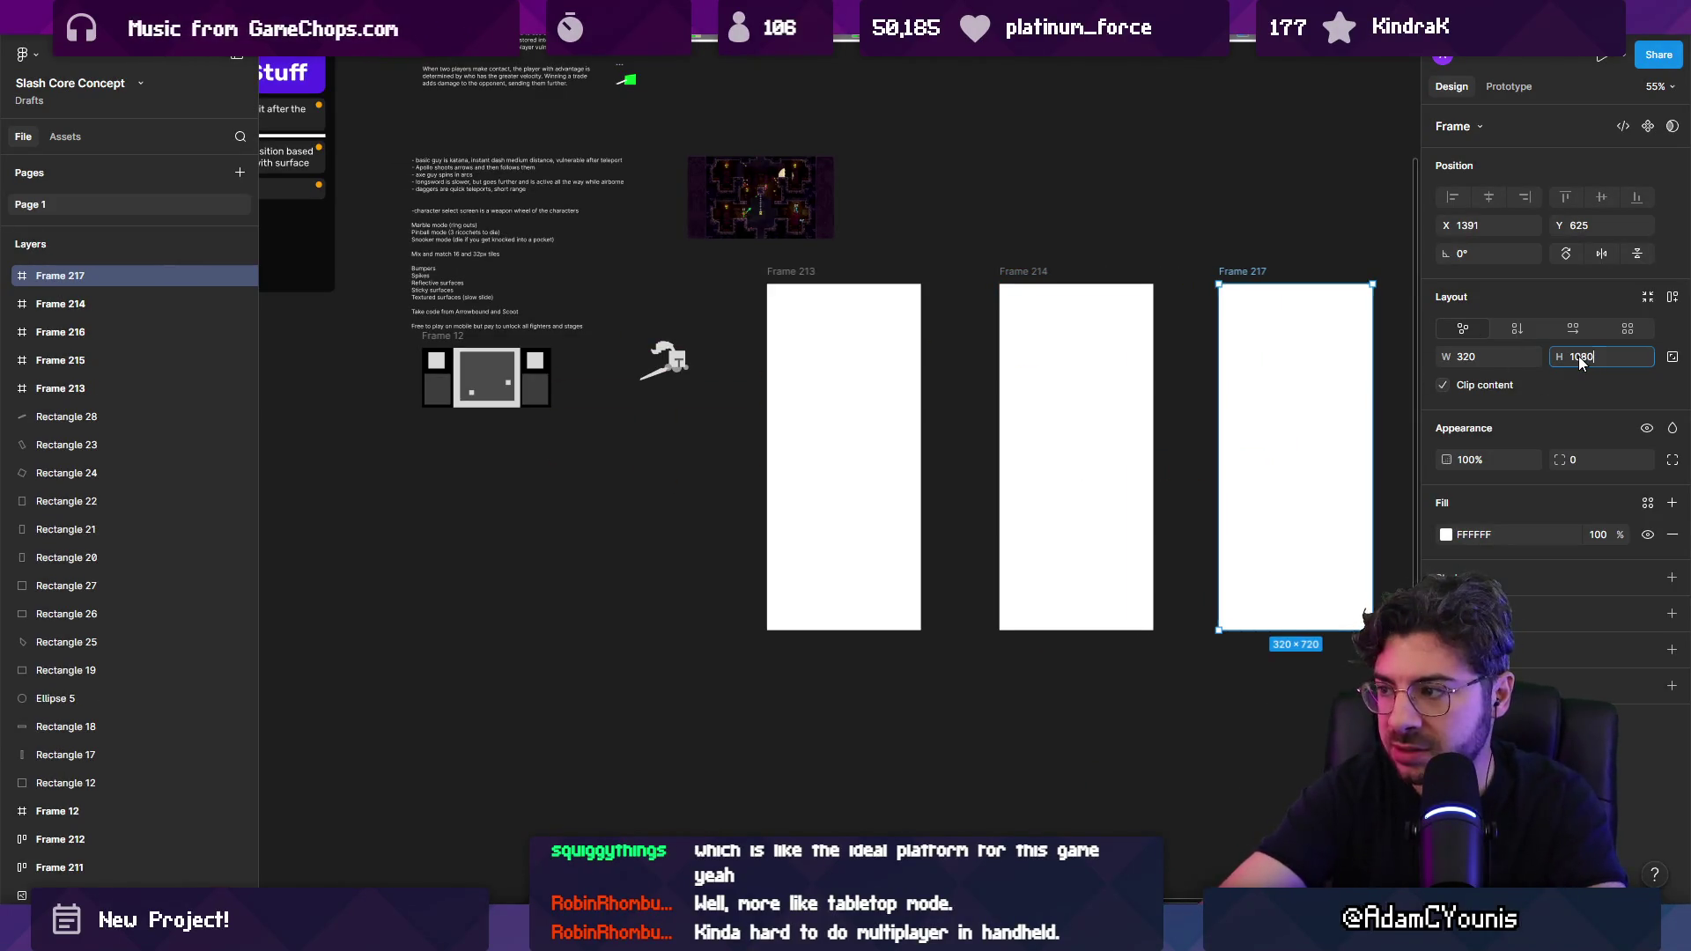
{"action": "key", "text": "Return"}
Step: Add Frame 218 below the 320×240 stack and delete the extra Frame 219
{"action": "scroll", "coordinate": [969, 441], "scroll_direction": "down", "scroll_amount": 1}
{"action": "mouse_move", "coordinate": [823, 505]}
{"action": "left_mouse_down", "text": "alt"}
{"action": "mouse_move", "coordinate": [827, 608]}
{"action": "mouse_move", "coordinate": [907, 625]}
{"action": "left_mouse_up", "text": "alt"}
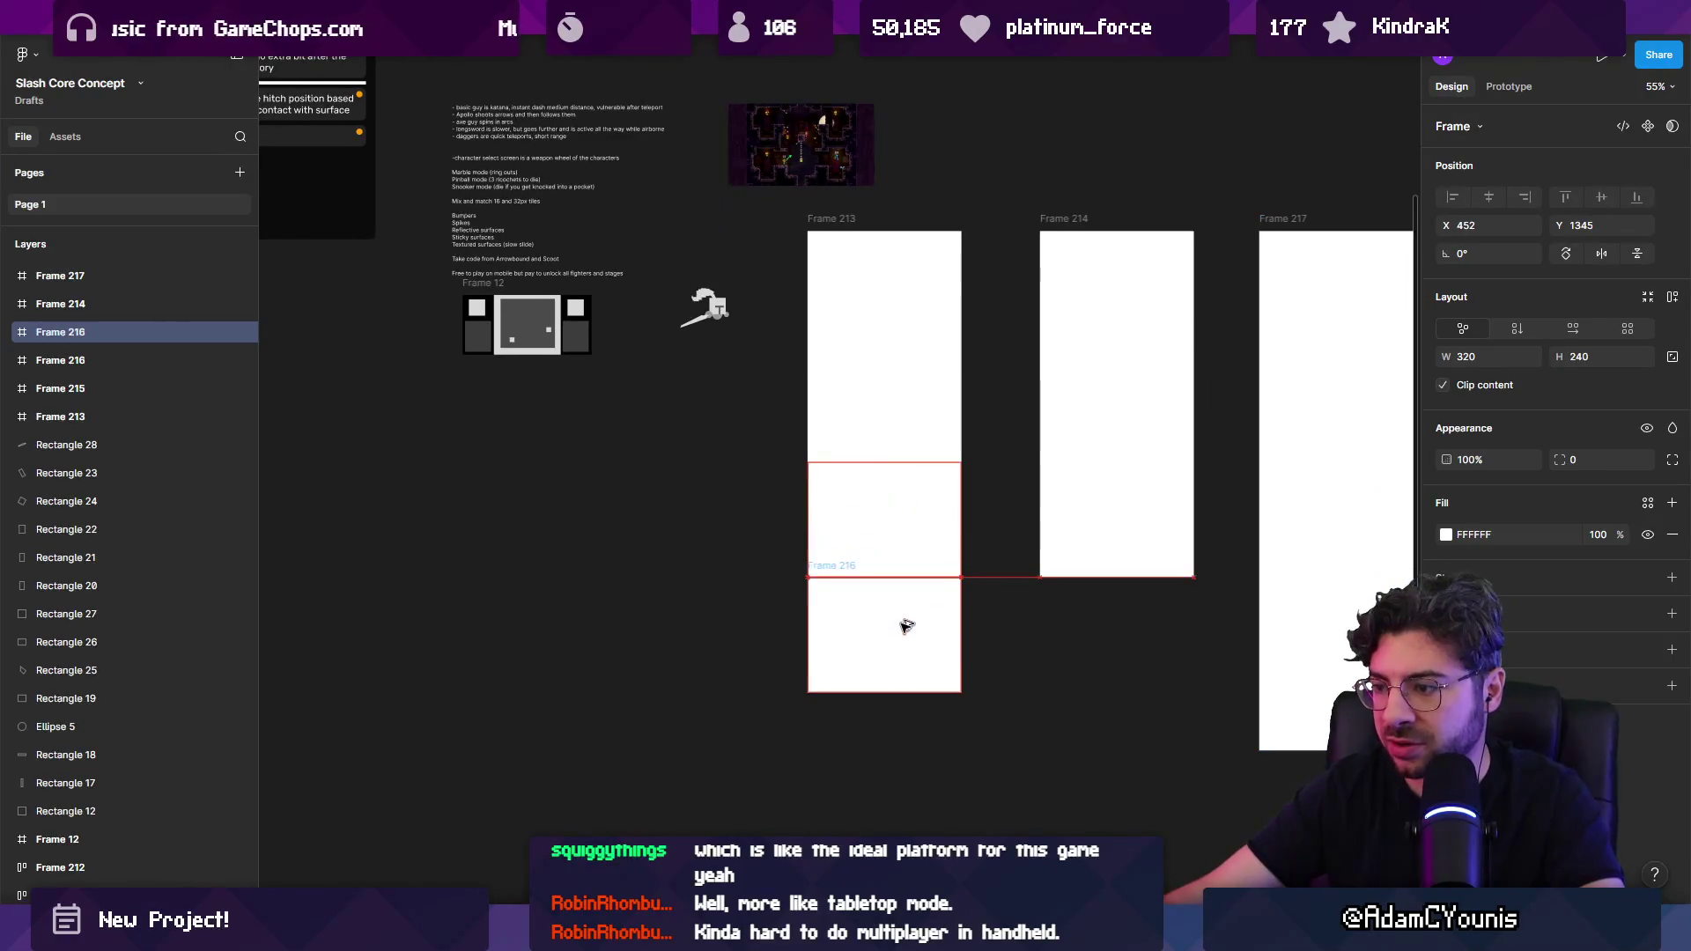
{"action": "left_click", "coordinate": [910, 528]}
{"action": "left_click", "coordinate": [910, 422], "text": "shift"}
{"action": "left_click", "coordinate": [899, 290], "text": "shift"}
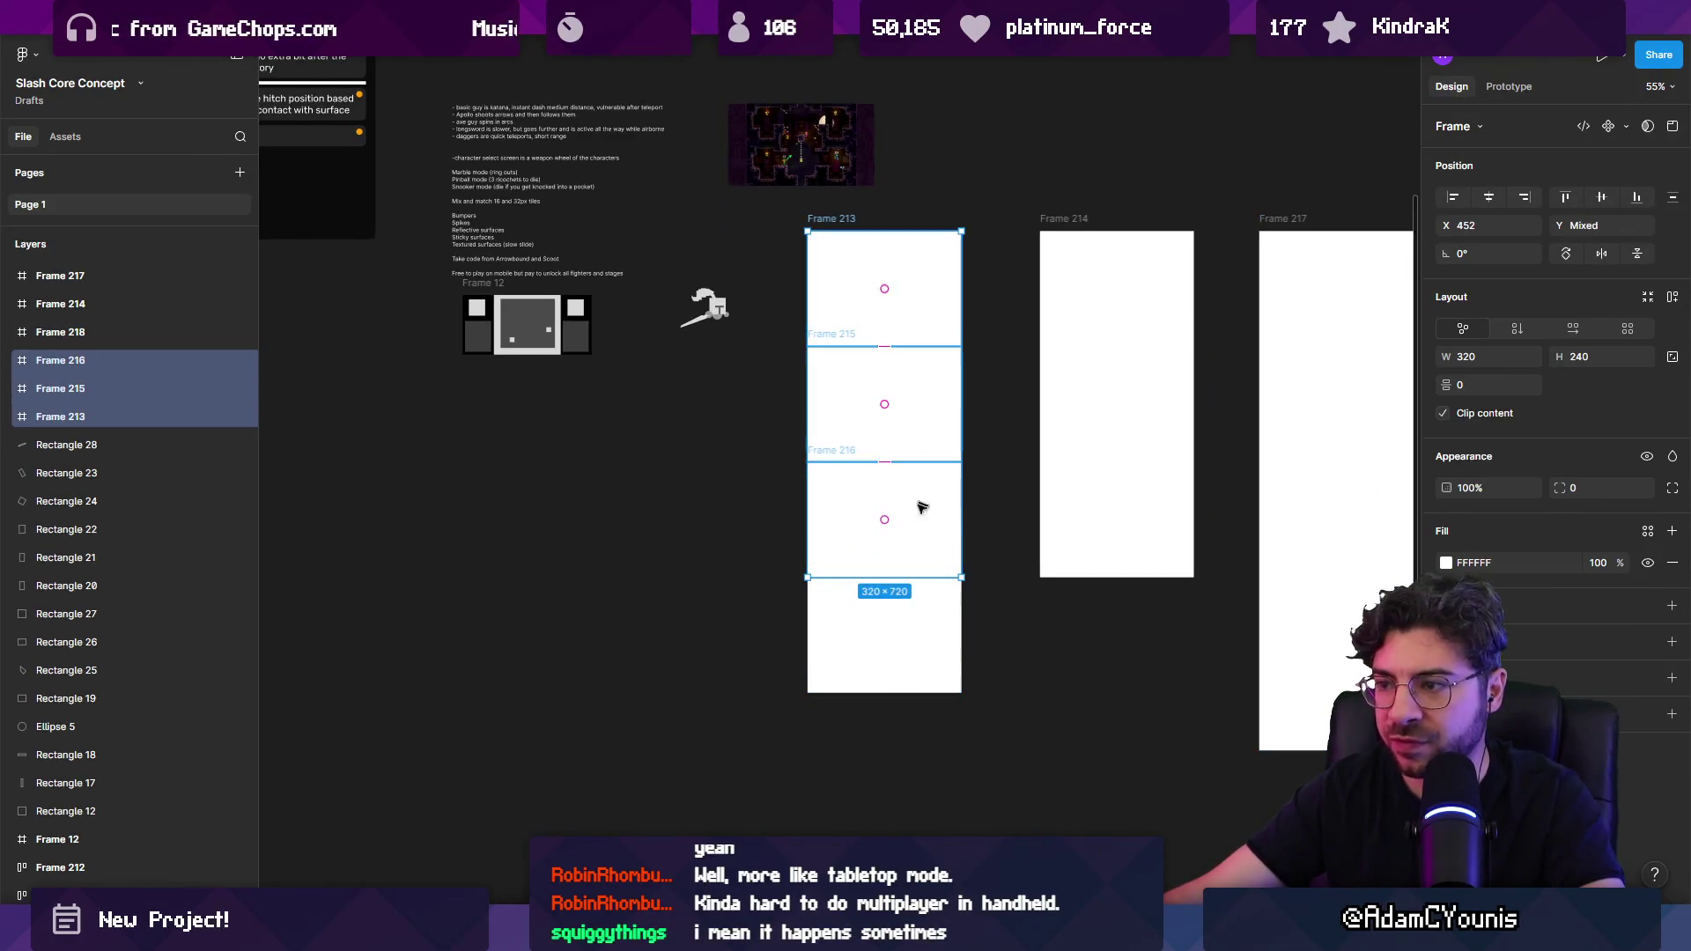
{"action": "left_click", "coordinate": [890, 662]}
{"action": "left_click_drag", "start_coordinate": [889, 662], "coordinate": [916, 776], "text": "alt"}
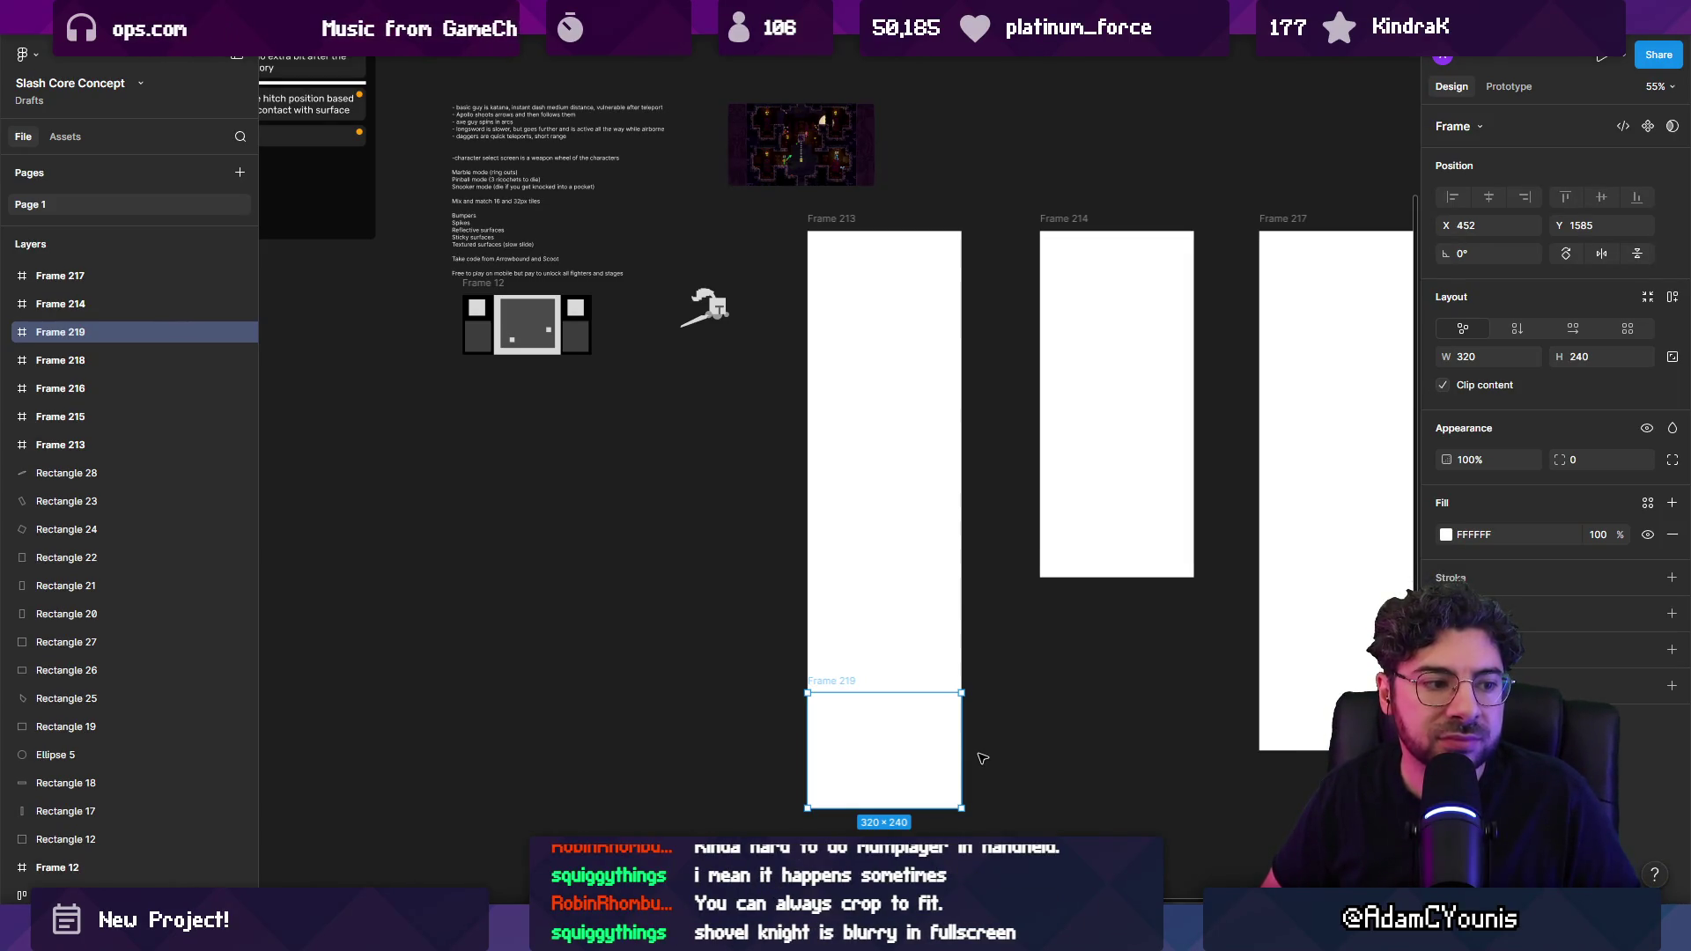
{"action": "key", "text": "Delete"}
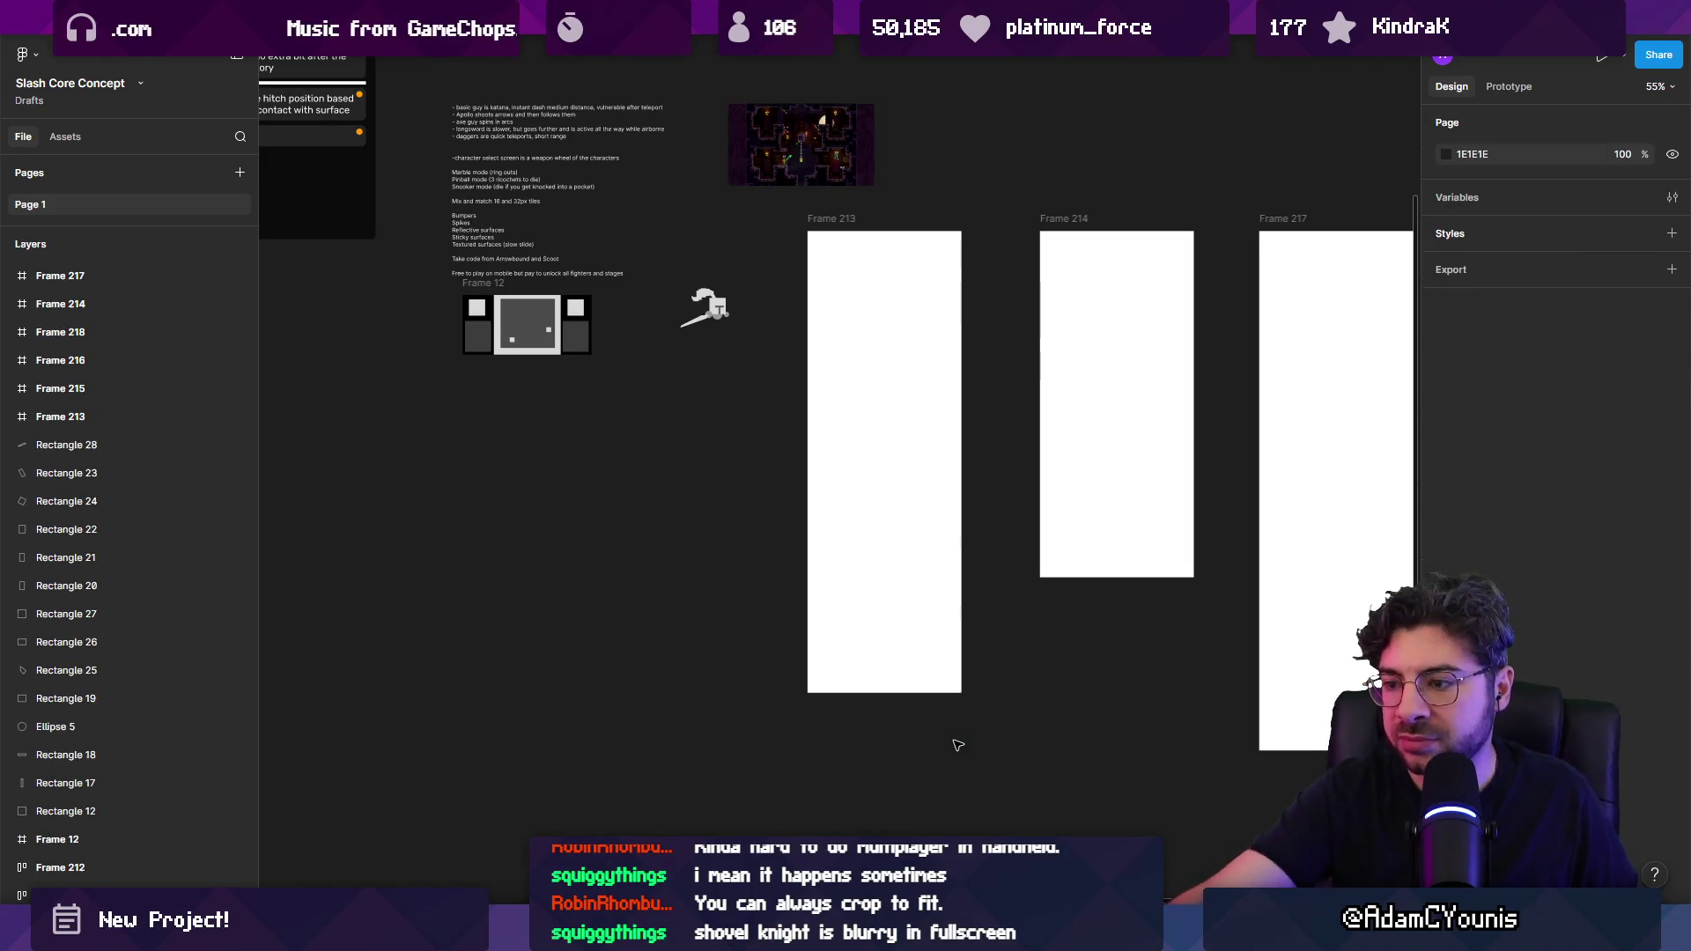
Step: Move Frame 218 to the bottom of the stack and check each frame's position
{"action": "scroll", "coordinate": [970, 744], "scroll_direction": "right", "scroll_amount": 3}
{"action": "scroll", "coordinate": [991, 673], "scroll_direction": "up", "scroll_amount": 2}
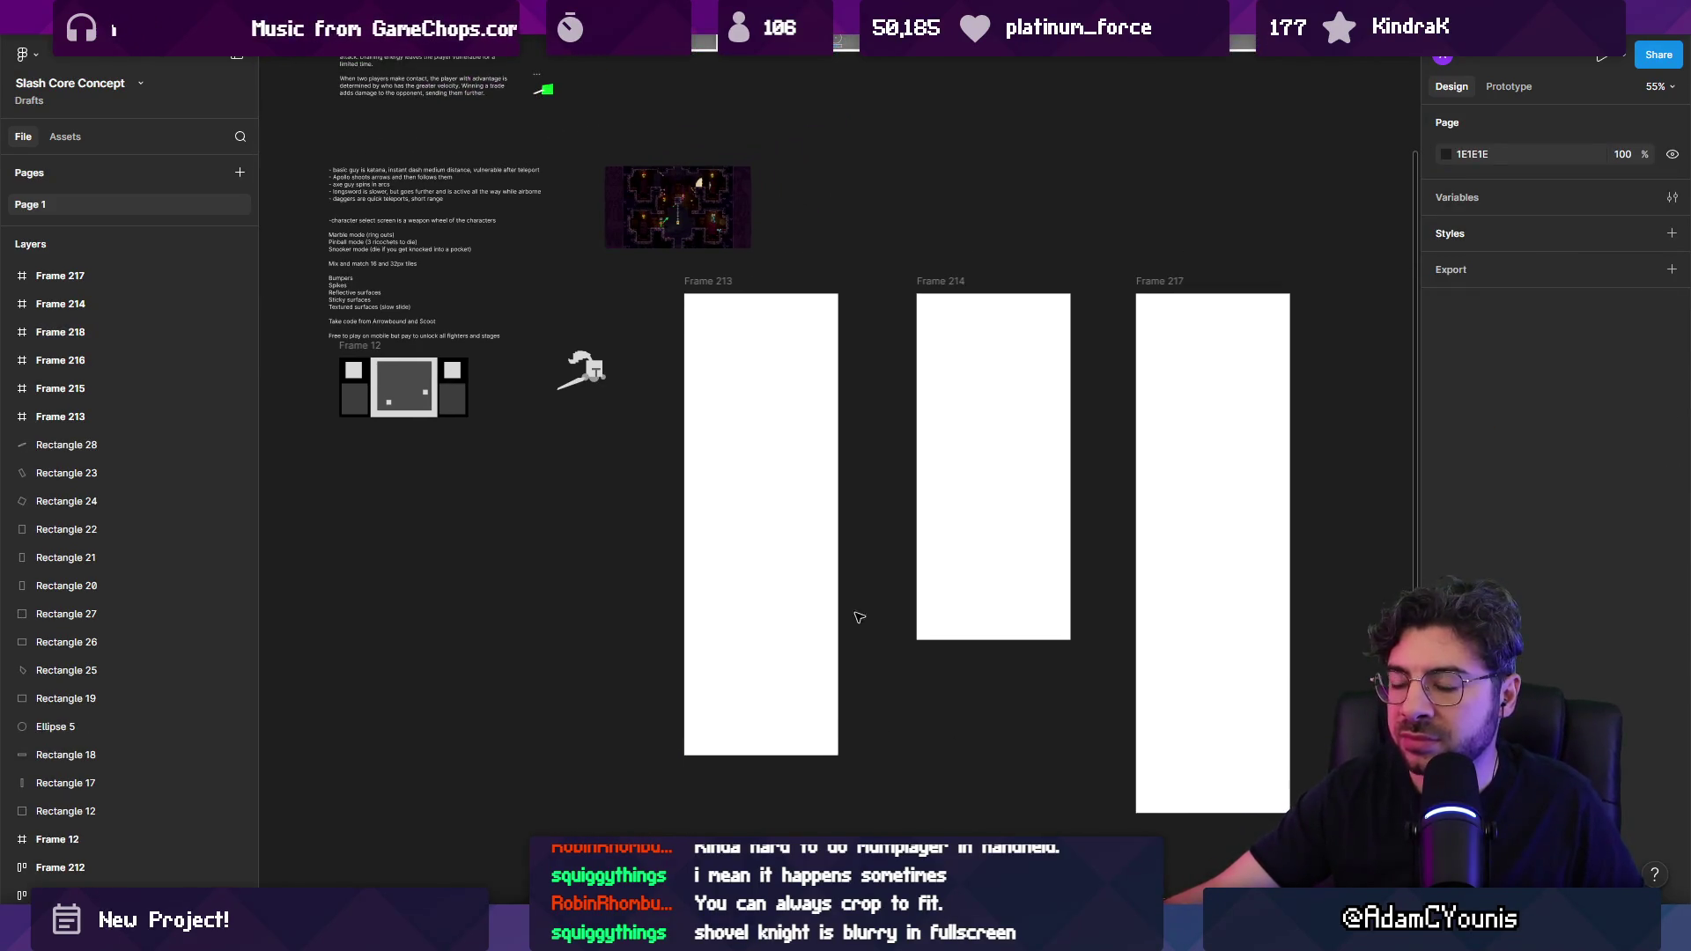
{"action": "left_click_drag", "start_coordinate": [778, 378], "coordinate": [787, 706]}
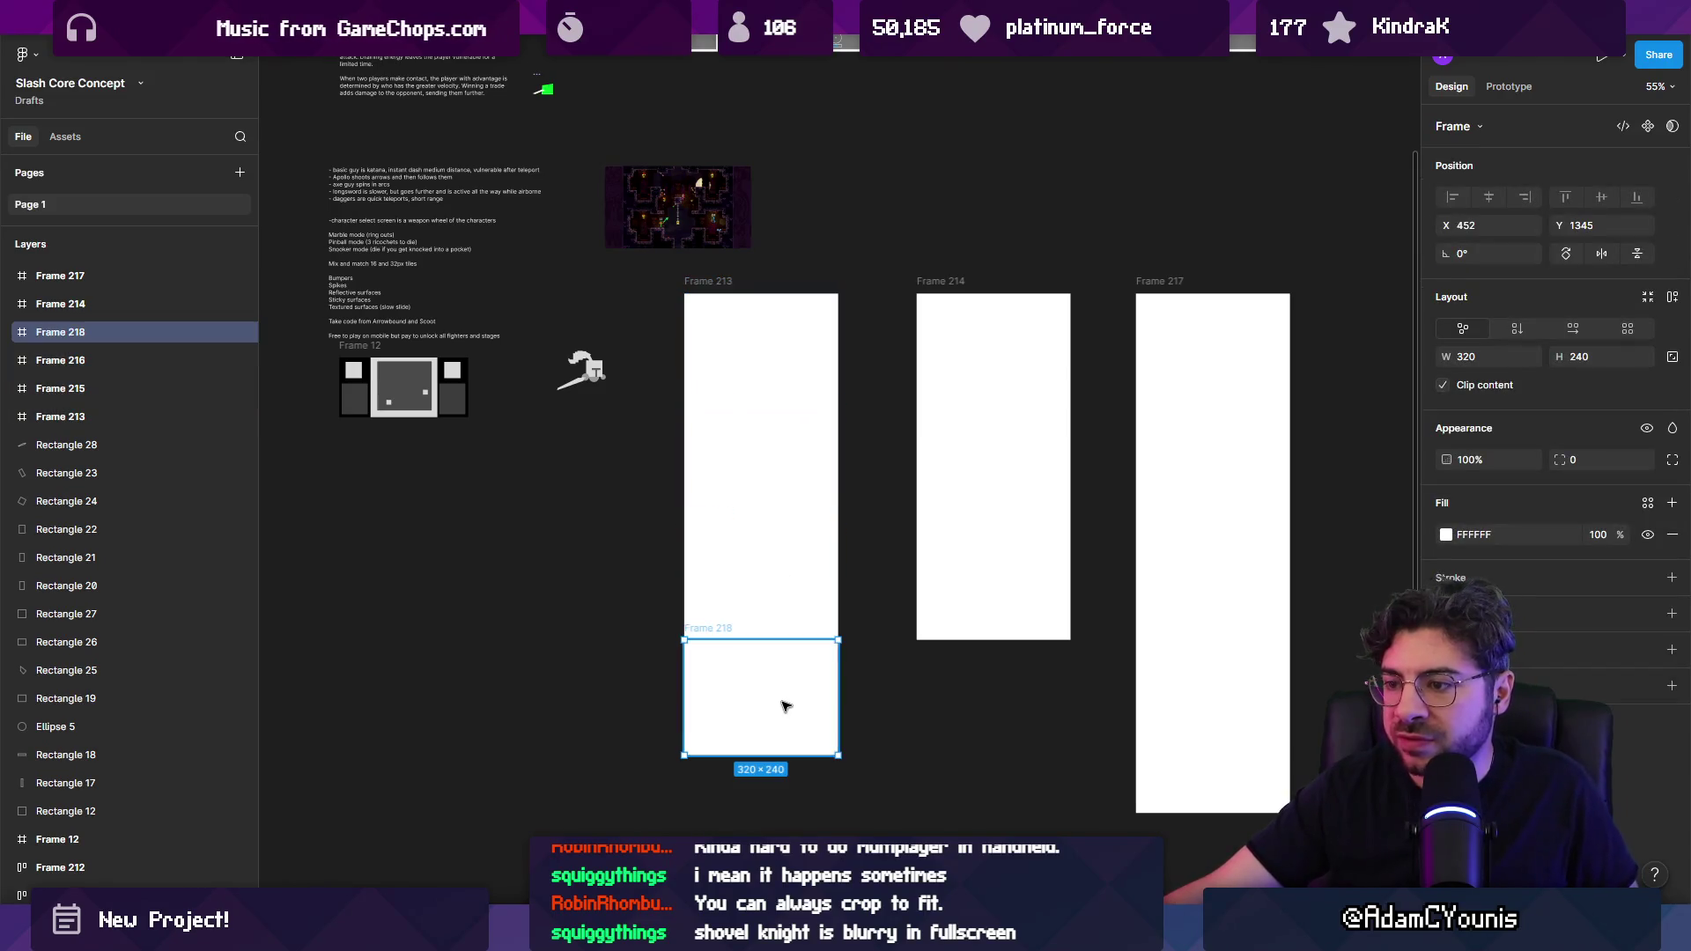
{"action": "left_click", "coordinate": [981, 415]}
{"action": "left_click", "coordinate": [789, 358]}
{"action": "left_click", "coordinate": [771, 467]}
{"action": "left_click", "coordinate": [761, 585]}
{"action": "left_click", "coordinate": [769, 351]}
{"action": "left_click", "coordinate": [766, 467]}
{"action": "left_click", "coordinate": [803, 564]}
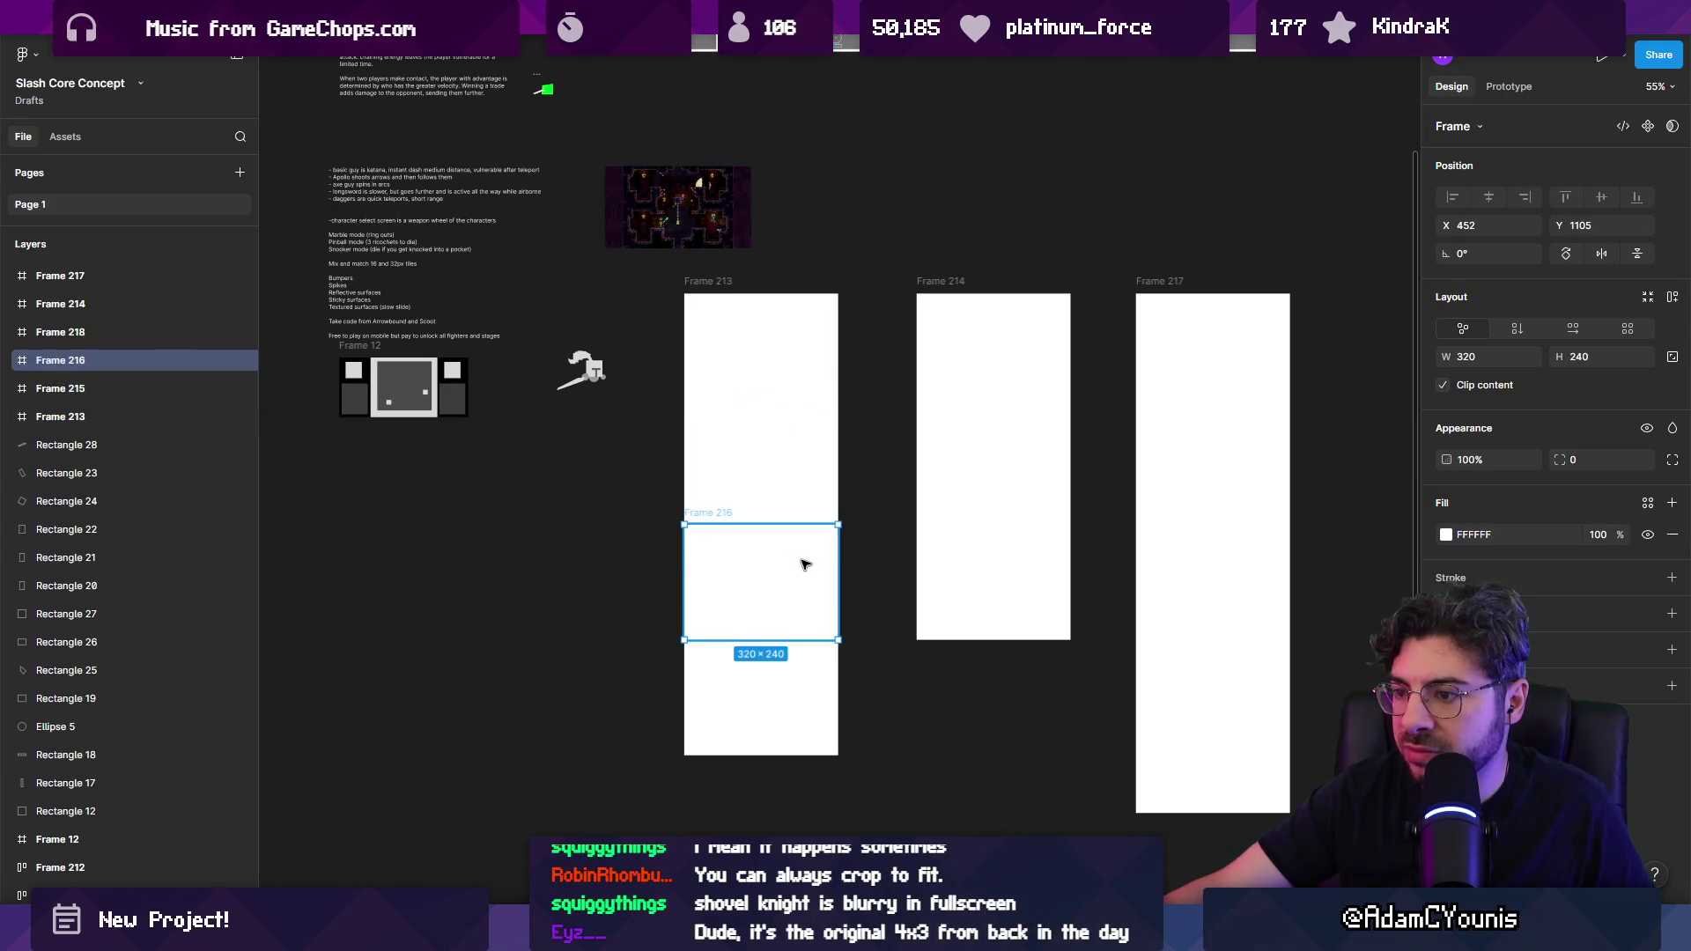
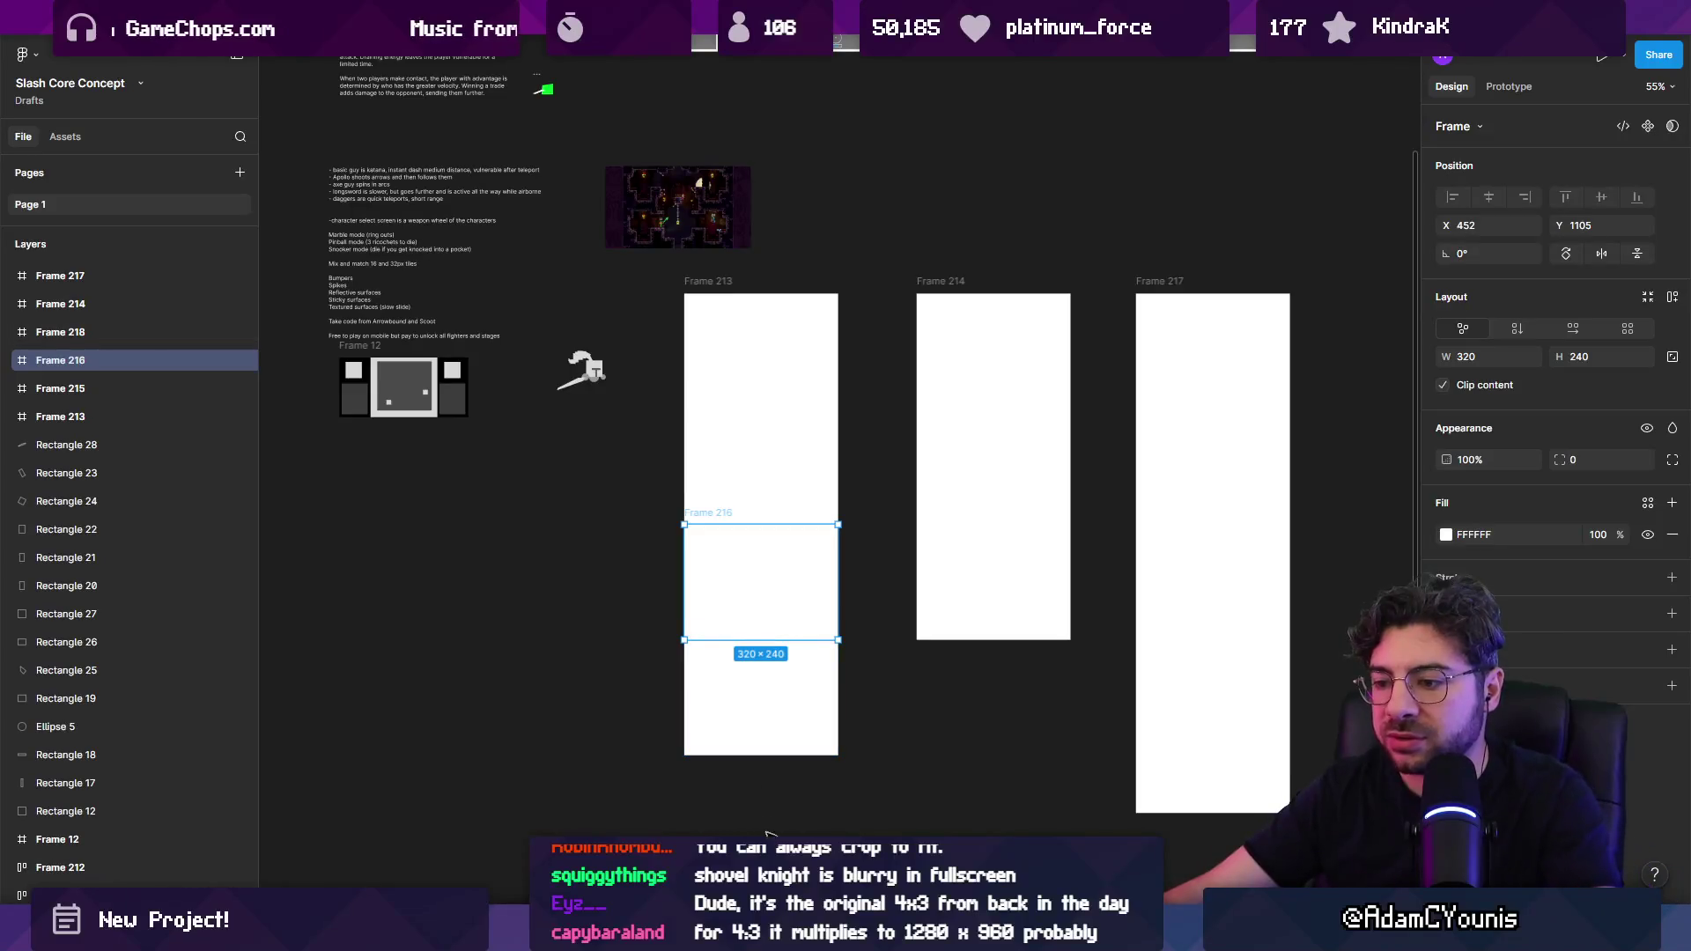
Step: Calculate 240 × 4 in the Calculator, close it, and select Frame 218 in Figma
{"action": "key", "text": "super"}
{"action": "type", "text": "cac"}
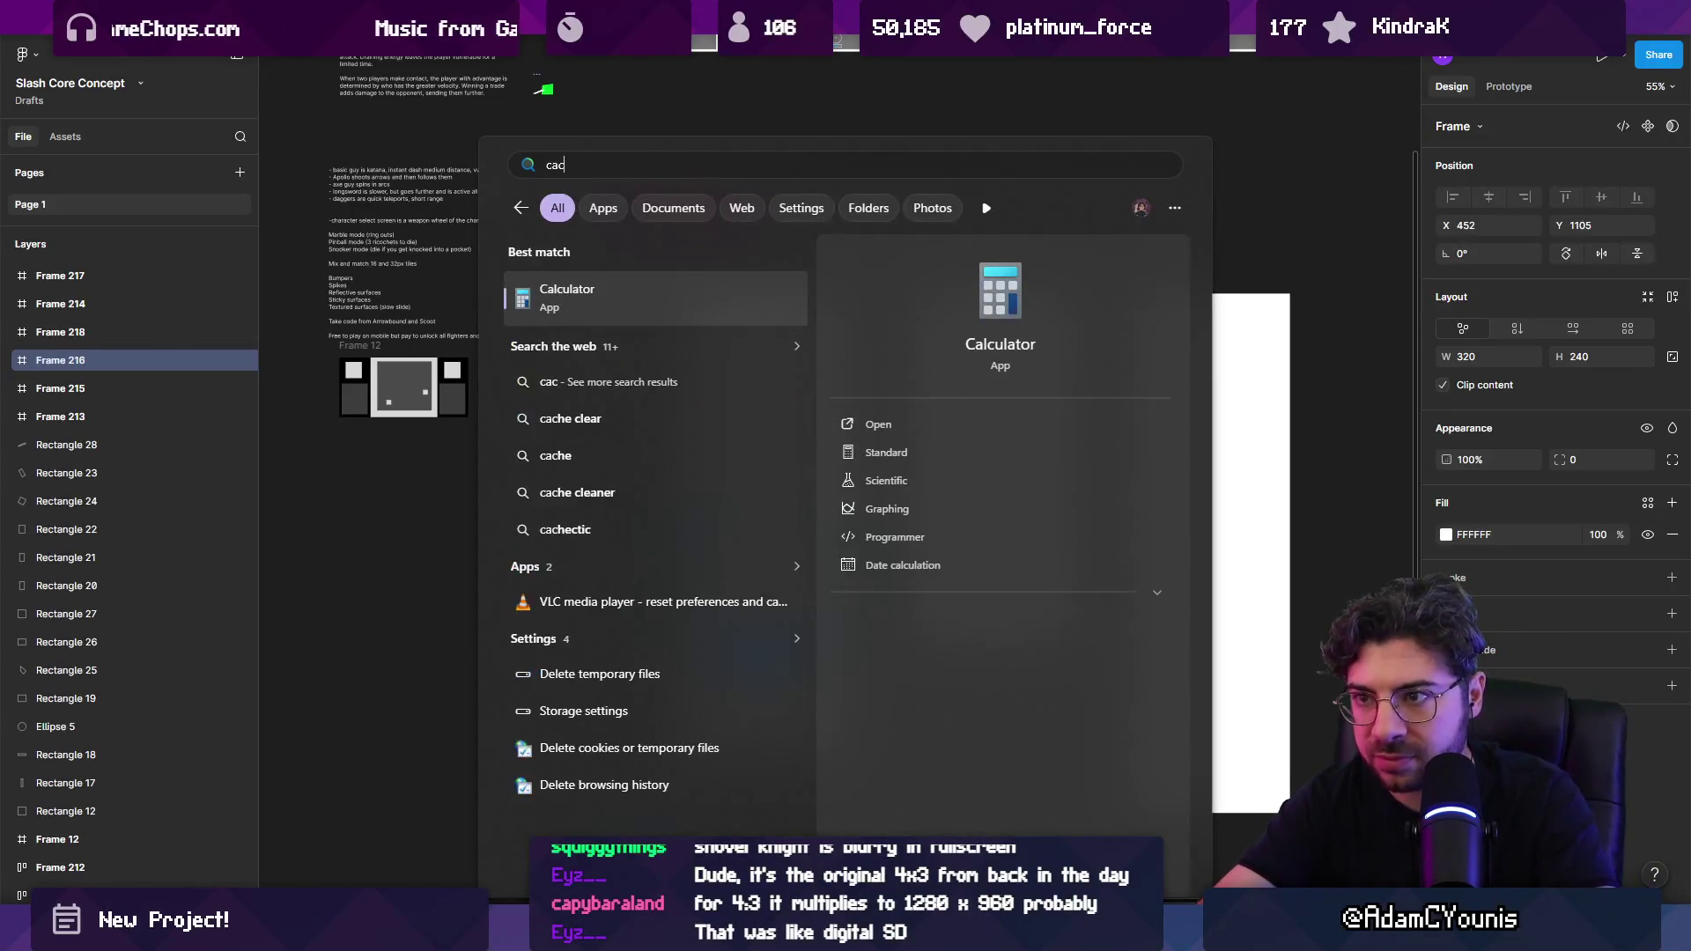
{"action": "key", "text": "Return"}
{"action": "type", "text": "24"}
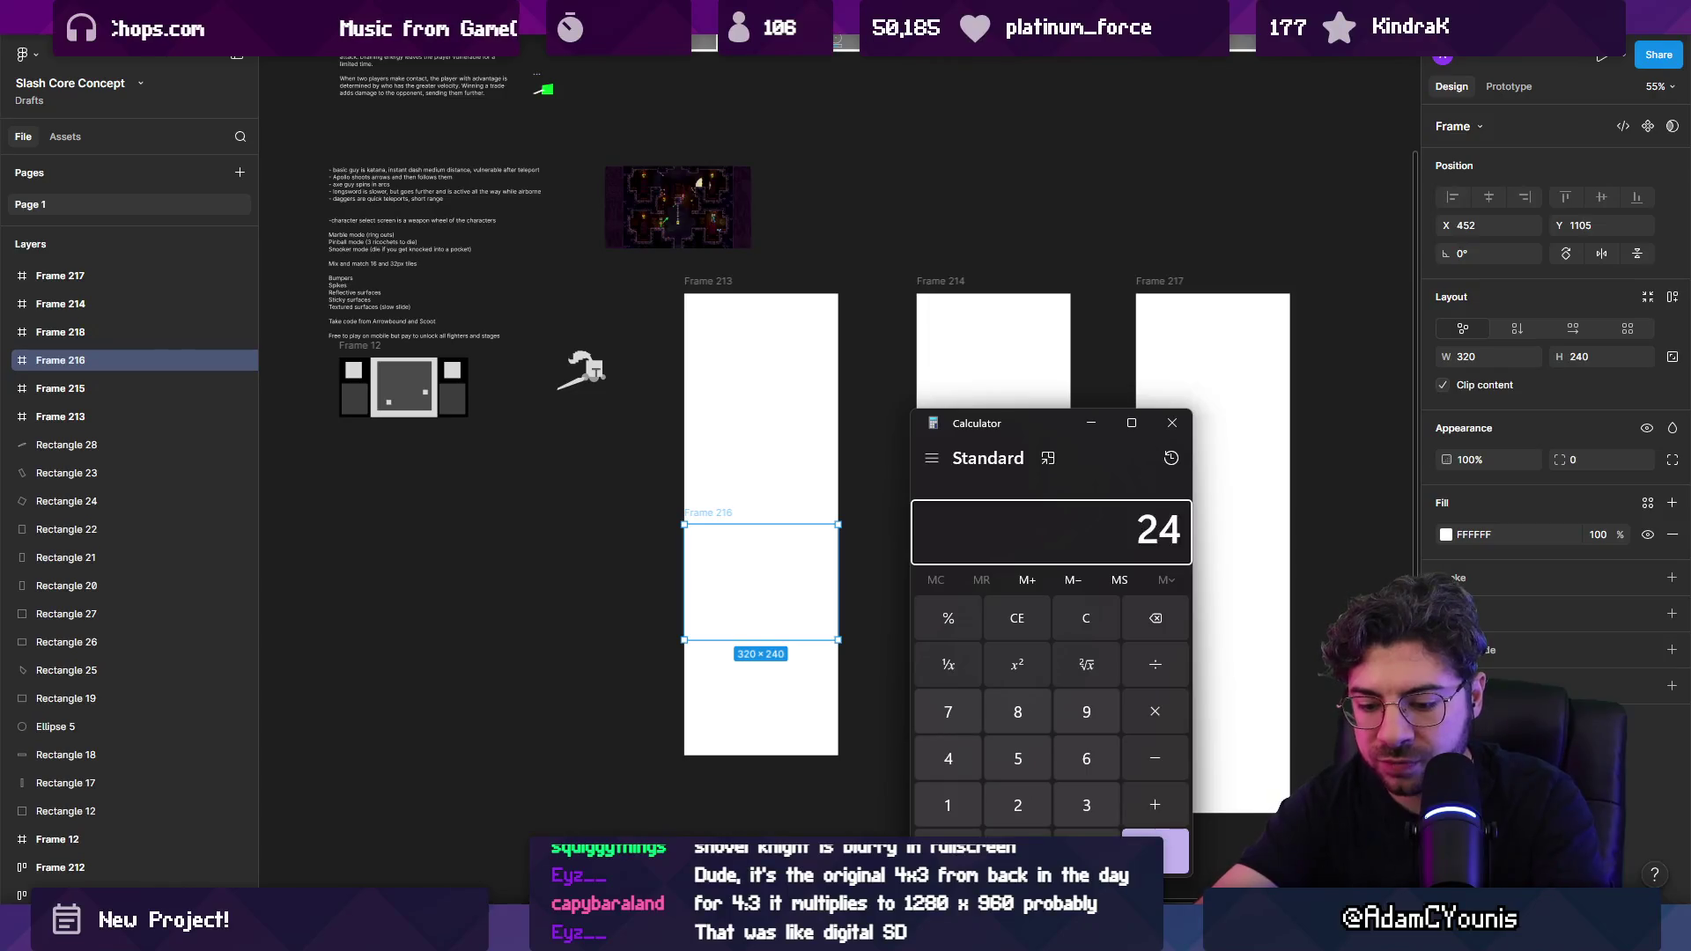
{"action": "type", "text": "0 × 4"}
{"action": "key", "text": "Return"}
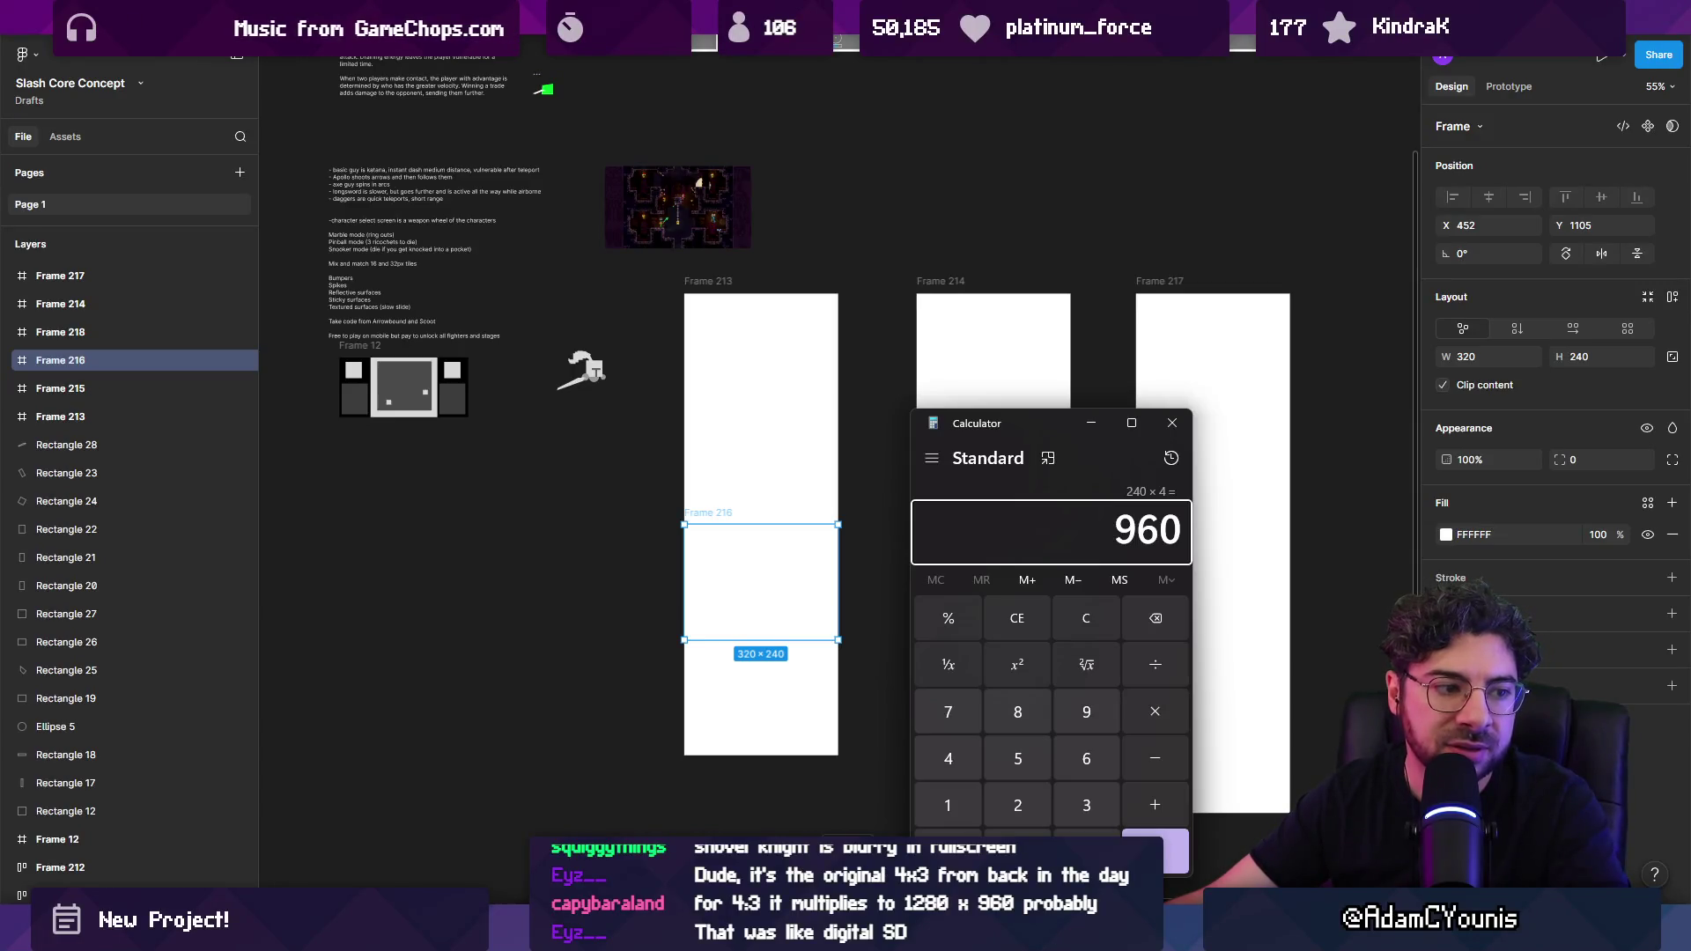
{"action": "key", "text": "Escape"}
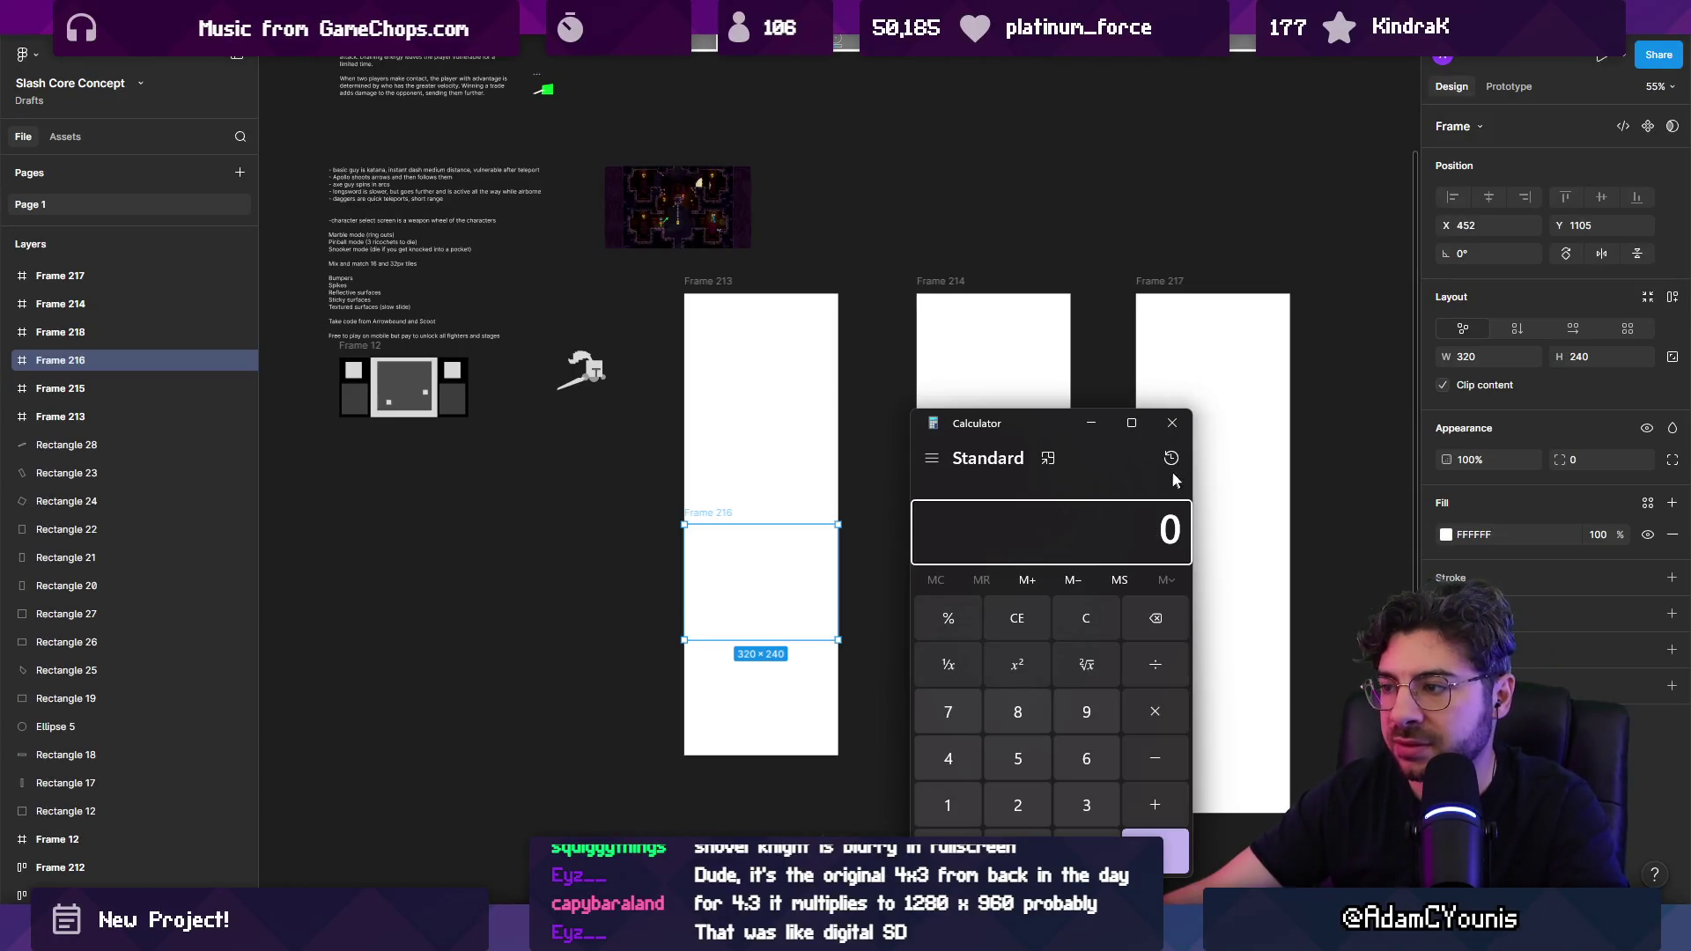
{"action": "left_click", "coordinate": [1168, 426]}
{"action": "left_click", "coordinate": [797, 676]}
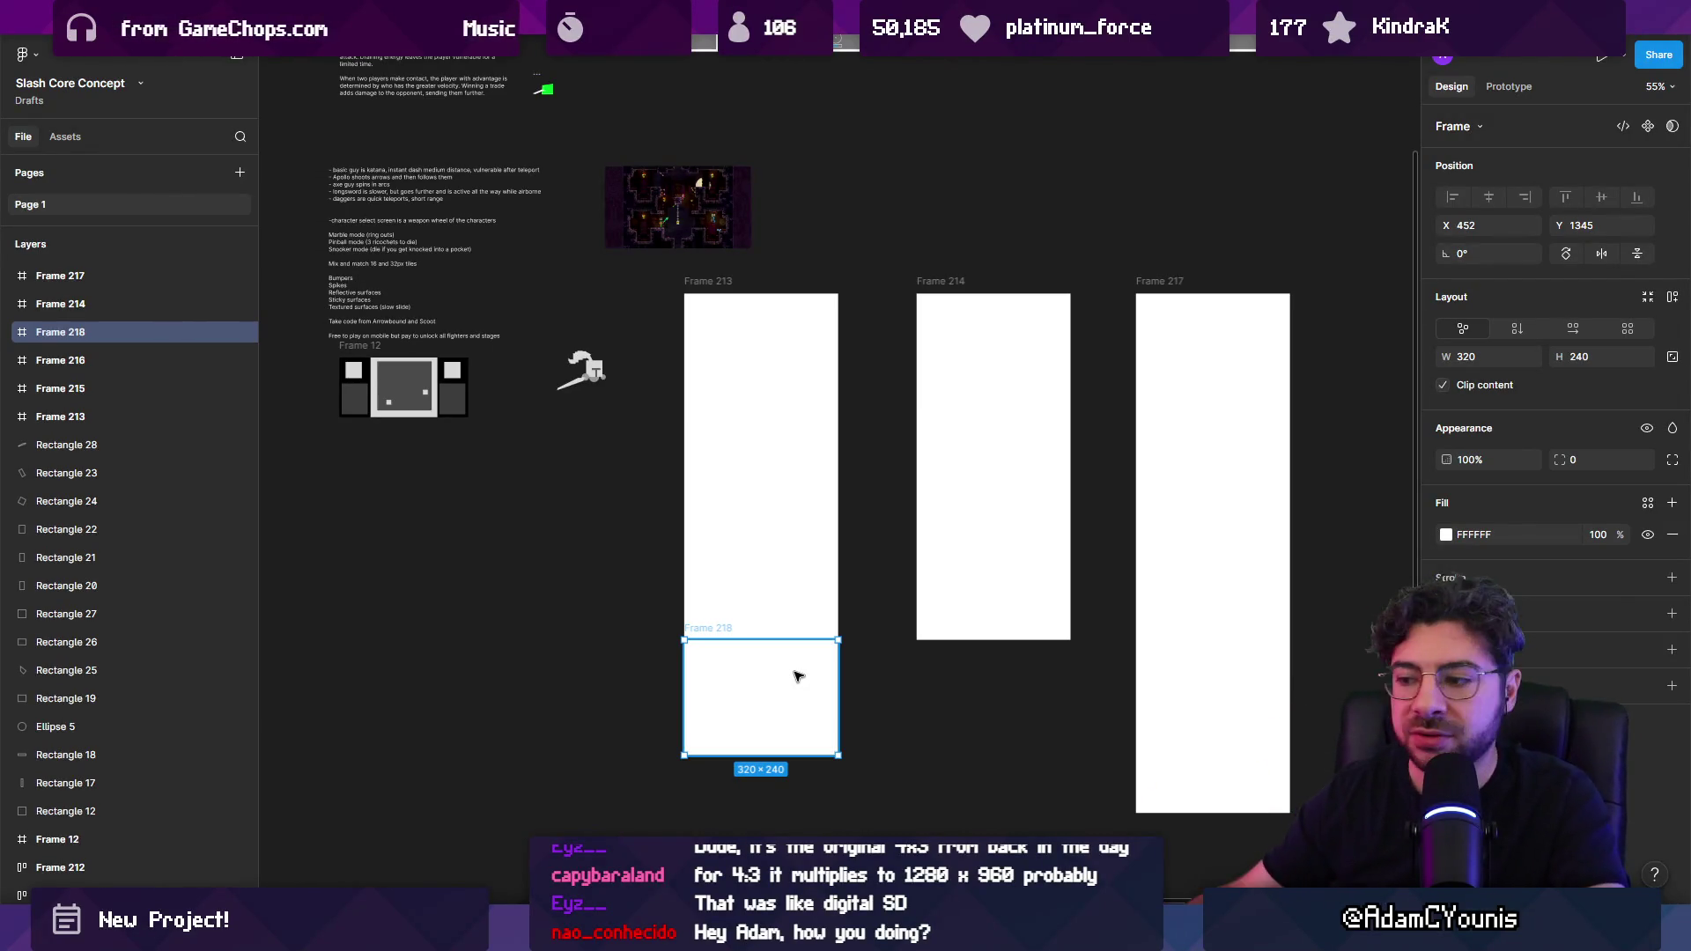
Step: Switch to Aseprite, pan the fighter mockup sprite and open the File menu
{"action": "key", "text": "alt+Tab"}
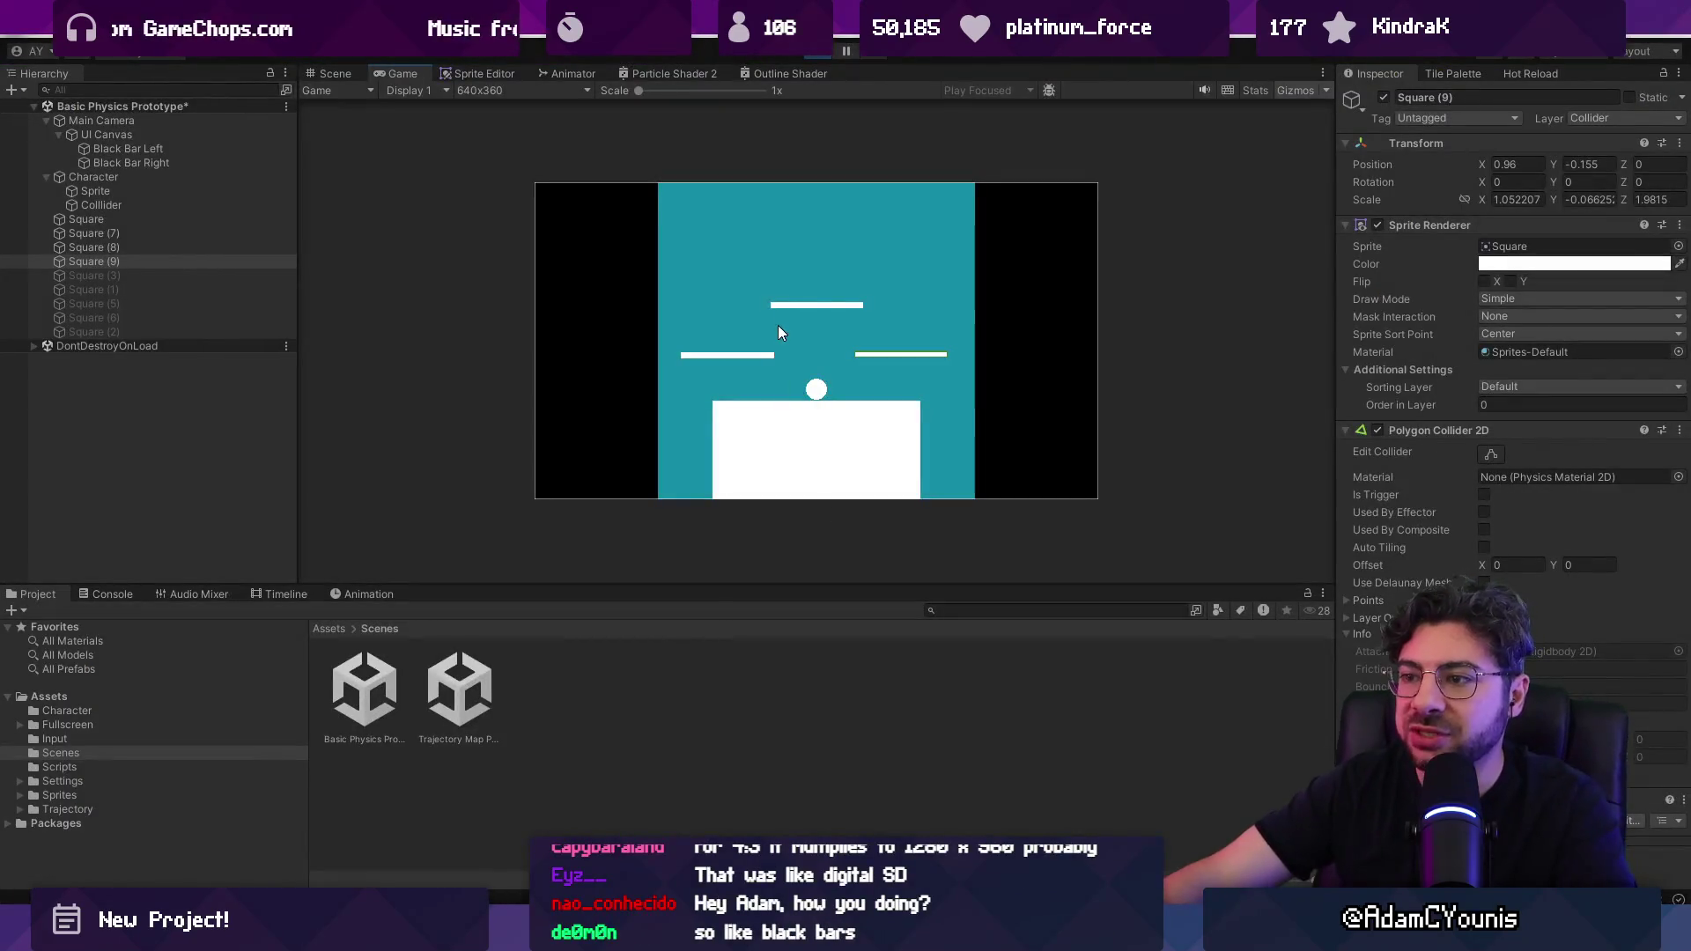
{"action": "key", "text": "alt+Tab"}
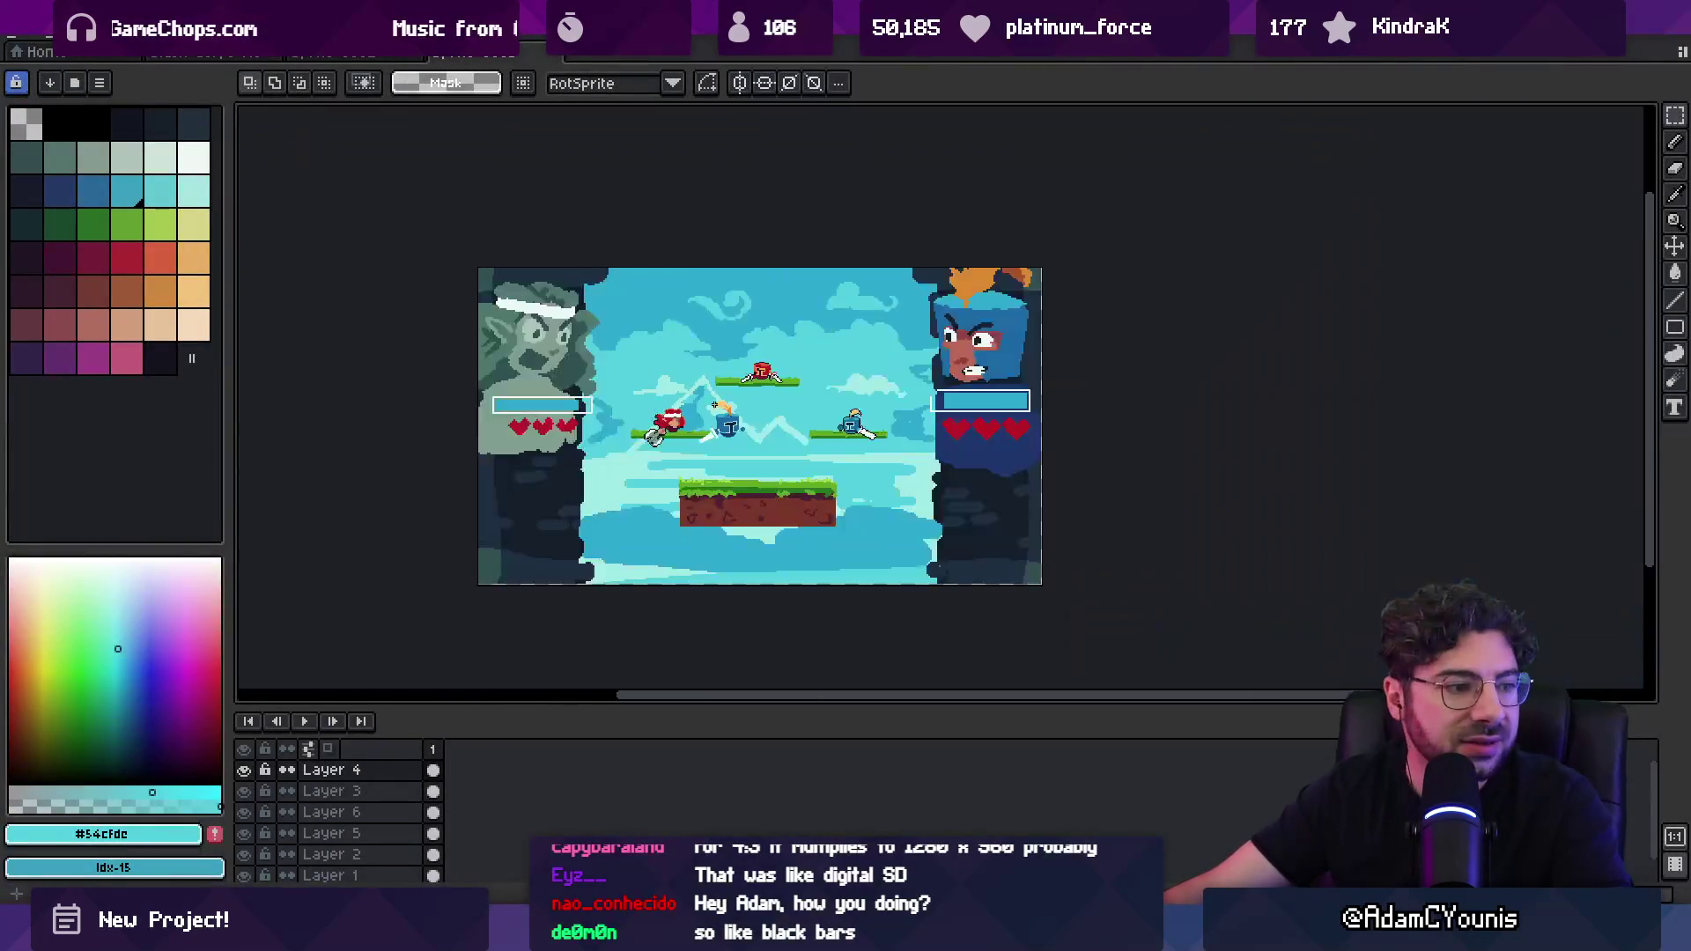
{"action": "left_click_drag", "start_coordinate": [727, 424], "coordinate": [695, 466]}
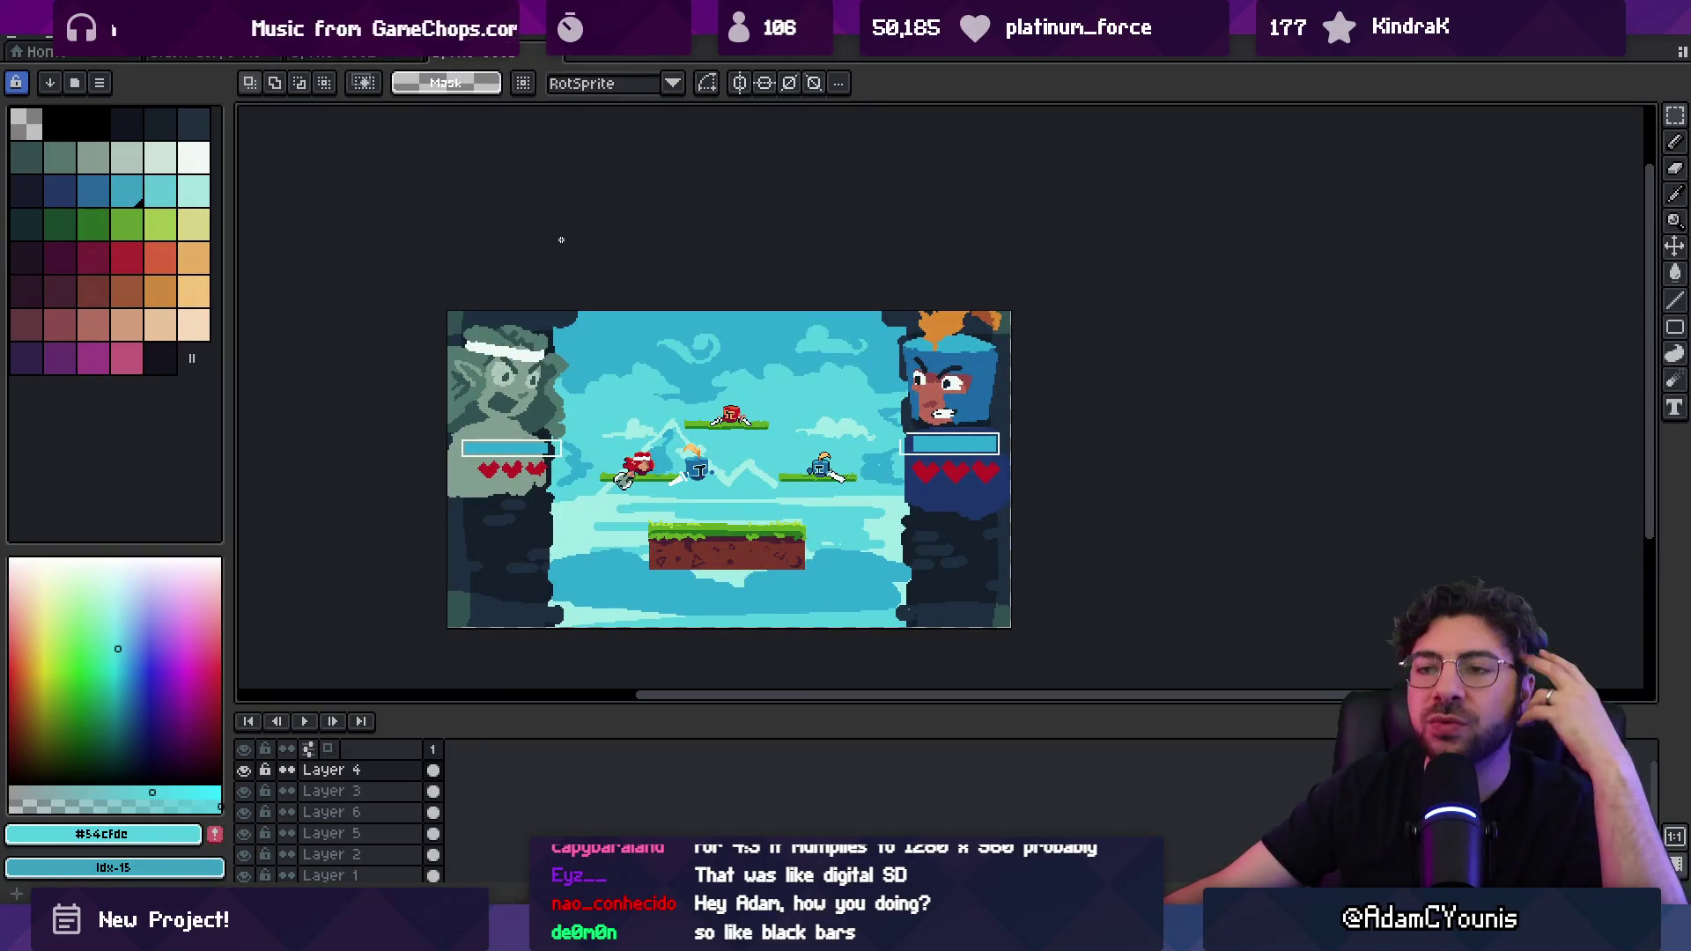
{"action": "left_click", "coordinate": [485, 54]}
{"action": "left_click", "coordinate": [490, 58]}
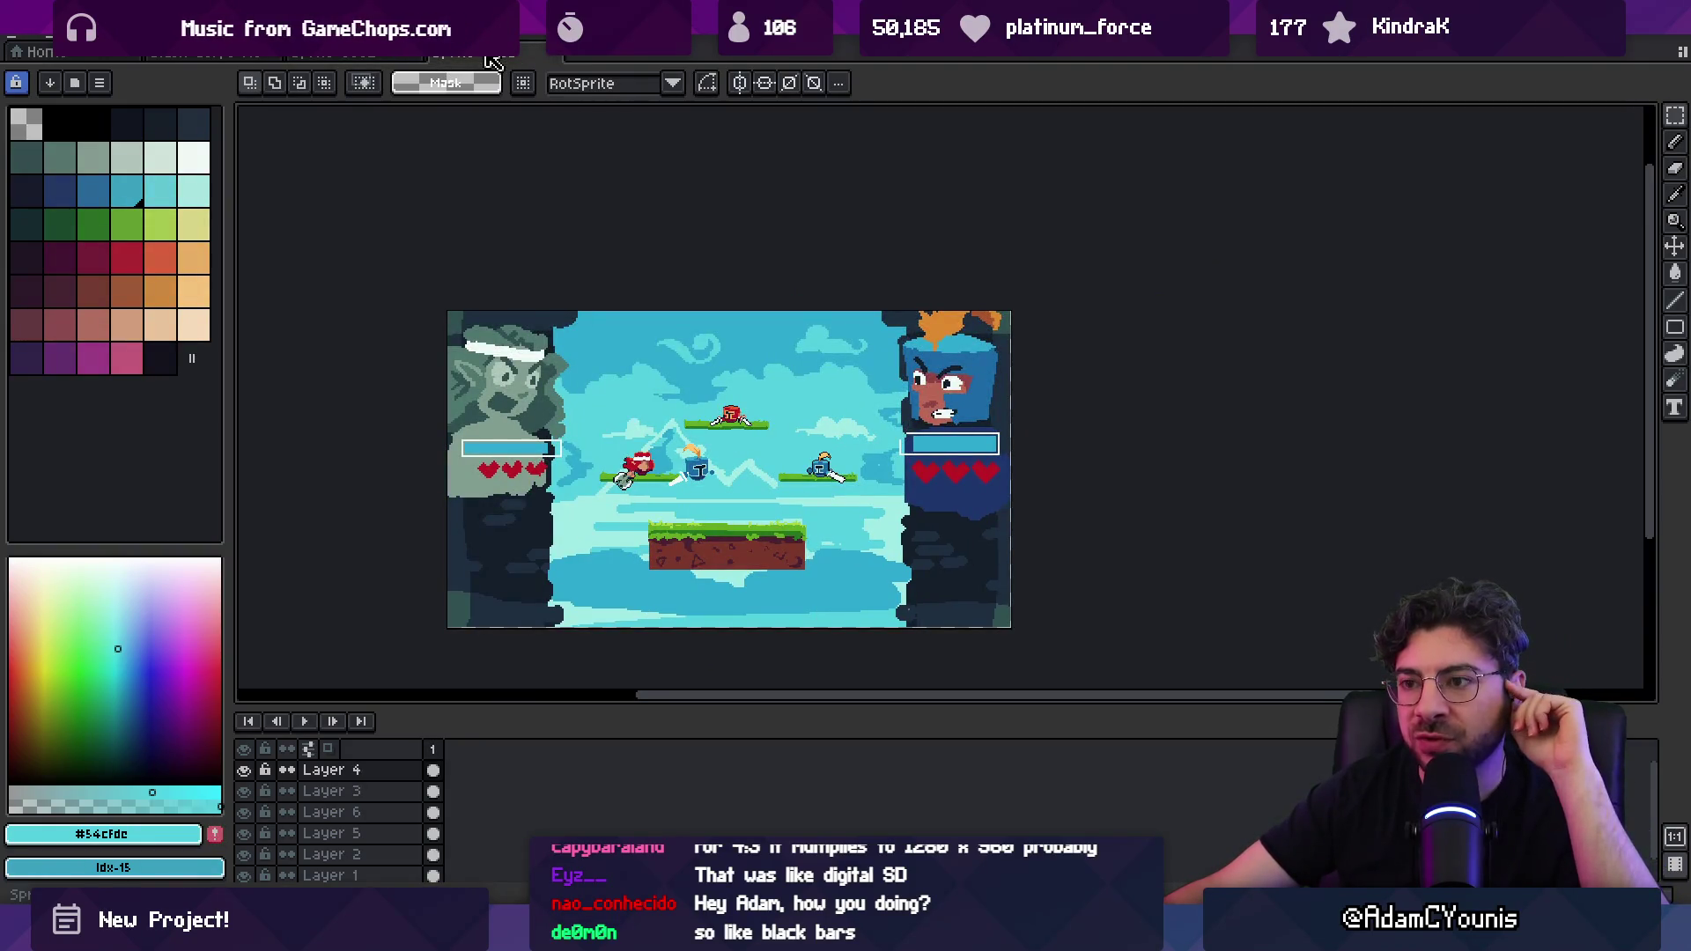
{"action": "left_click", "coordinate": [18, 39]}
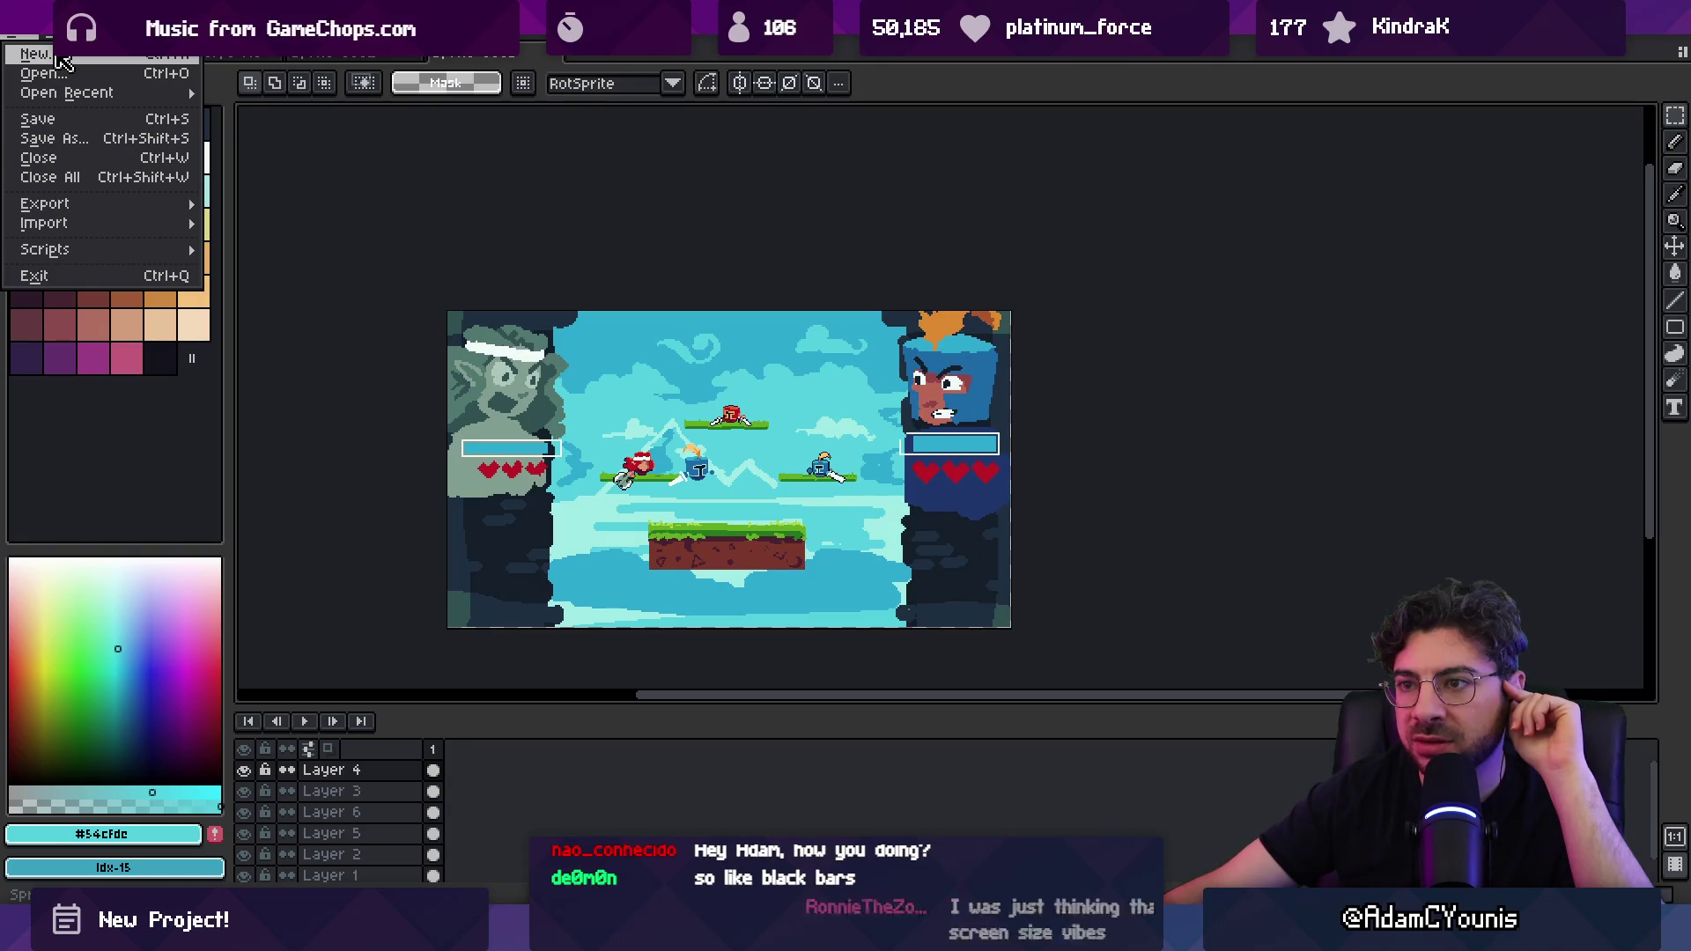
Step: Create a new 320×240 transparent sprite, then switch back to the mockup sprite tabs
{"action": "left_click", "coordinate": [60, 57]}
{"action": "type", "text": "32"}
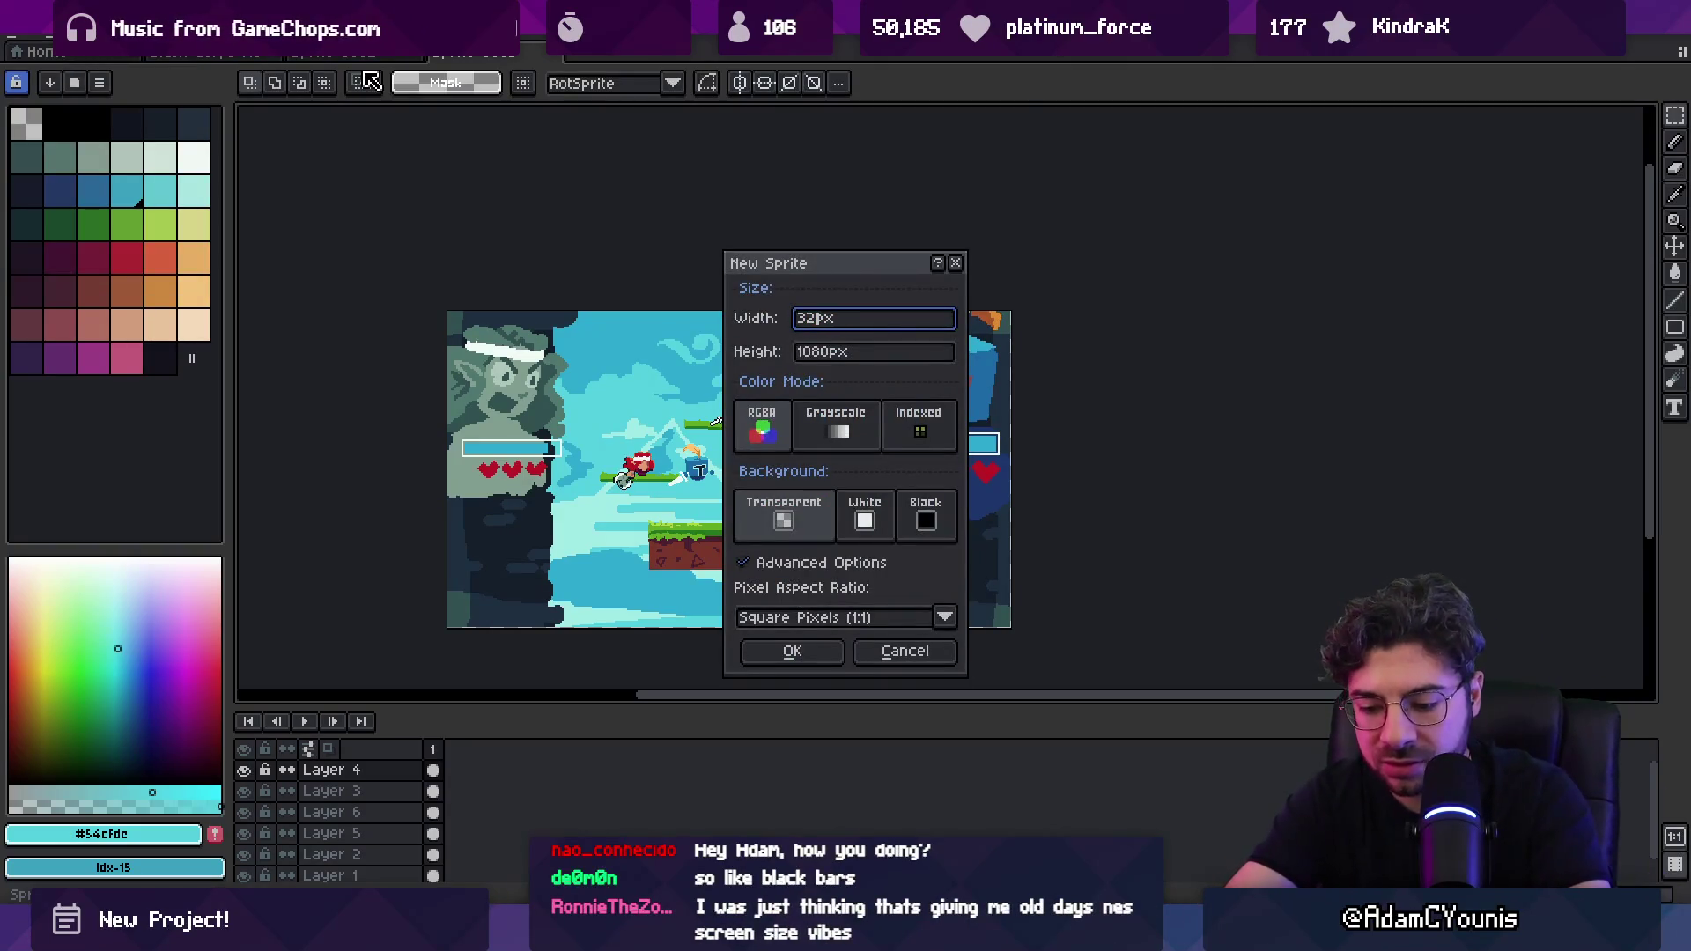
{"action": "type", "text": "0"}
{"action": "key", "text": "Tab"}
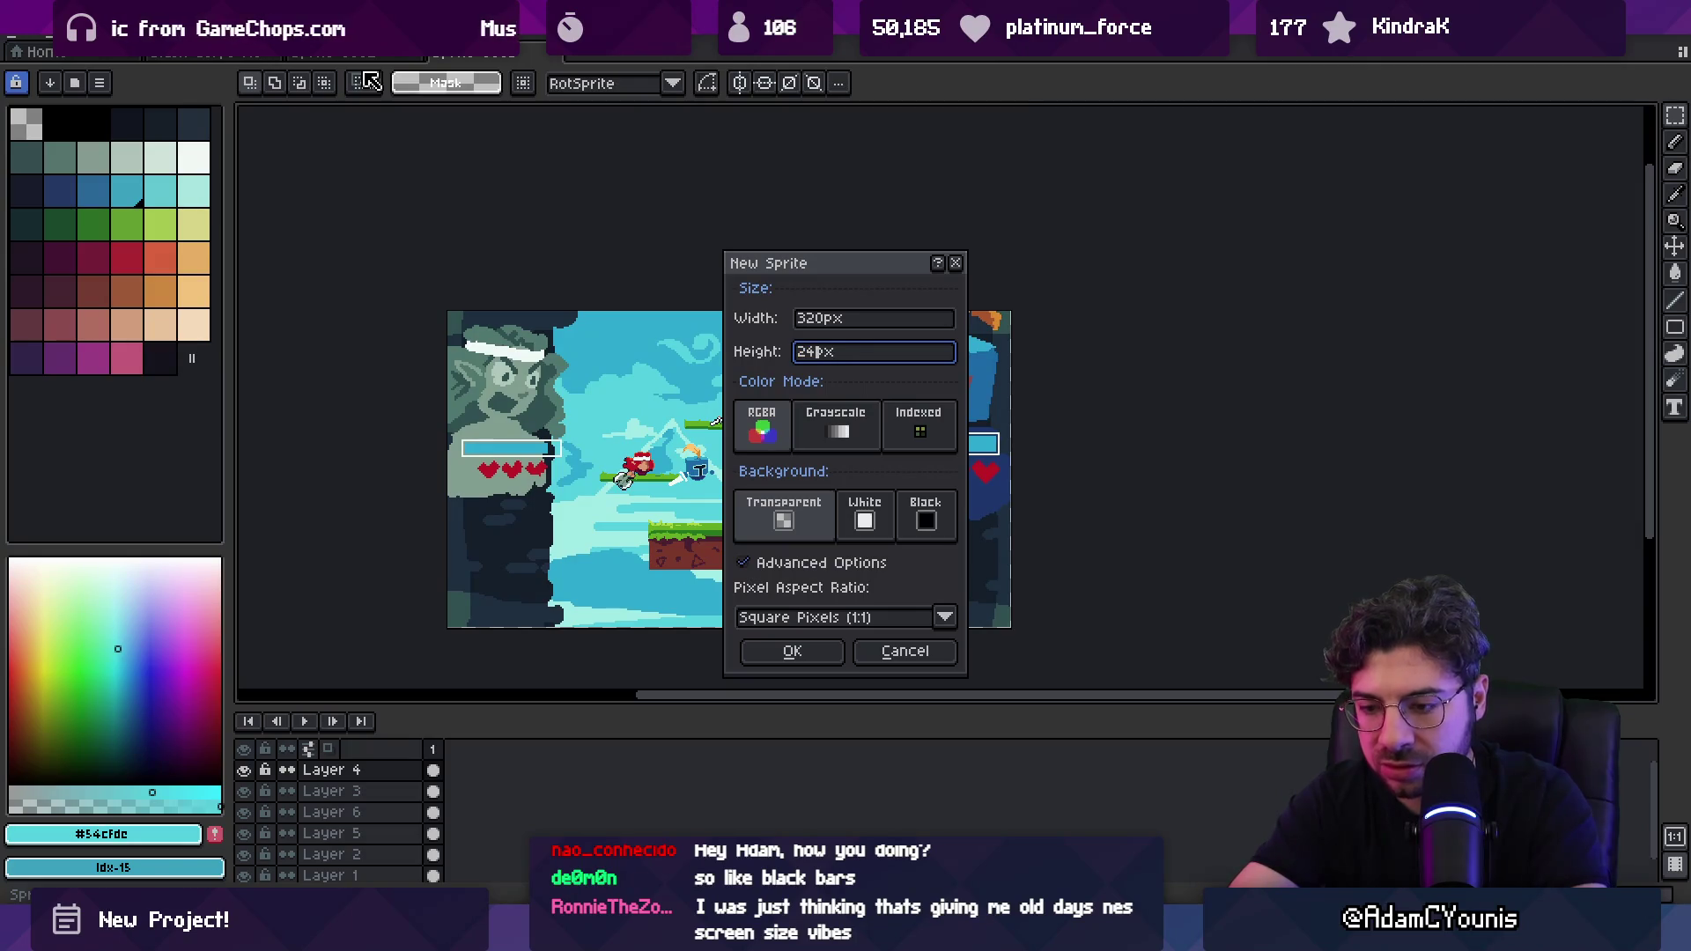
{"action": "key", "text": "Return"}
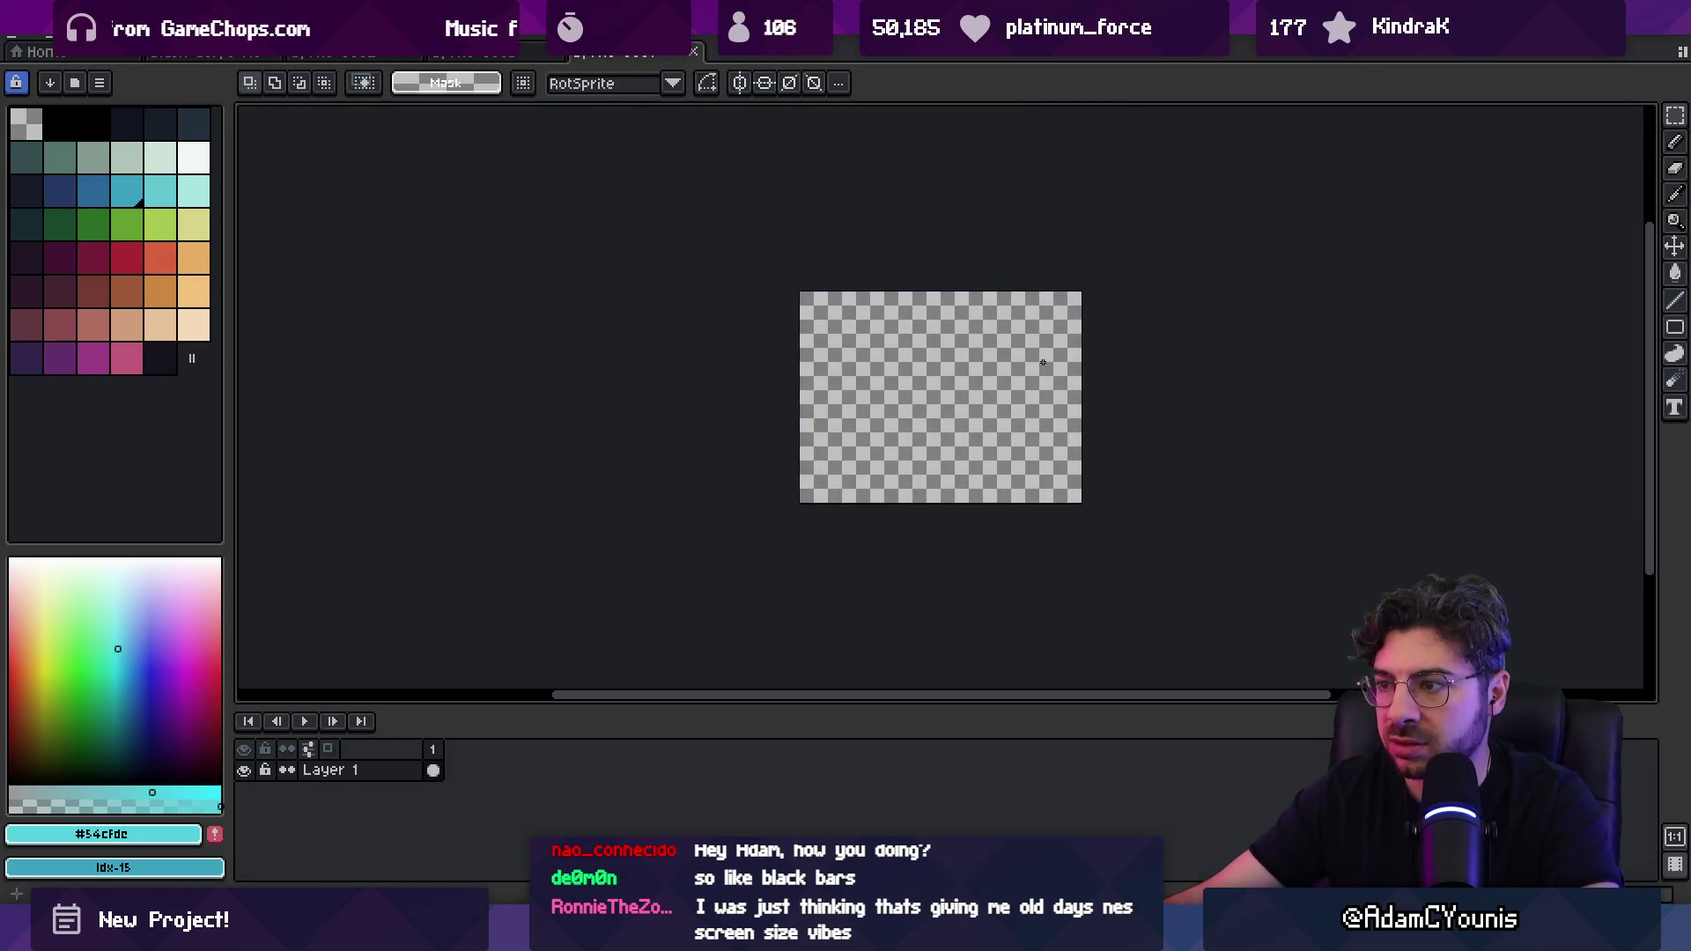
{"action": "scroll", "coordinate": [923, 358], "scroll_direction": "up", "scroll_amount": 1}
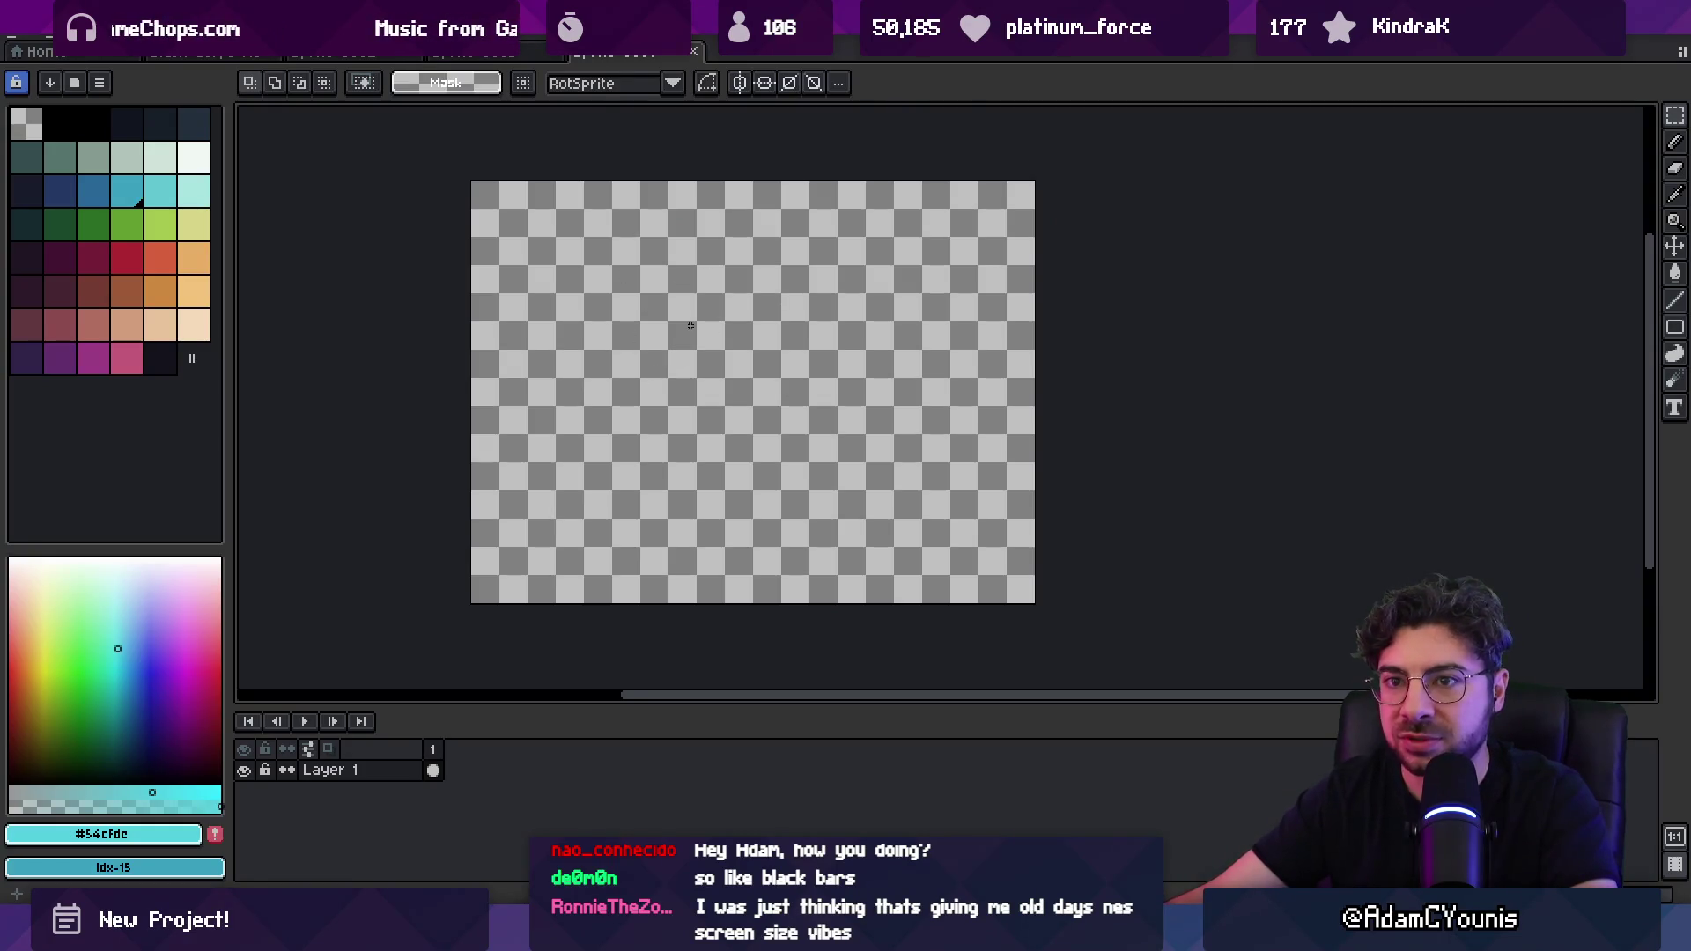
{"action": "left_click", "coordinate": [484, 55]}
{"action": "left_click", "coordinate": [323, 54]}
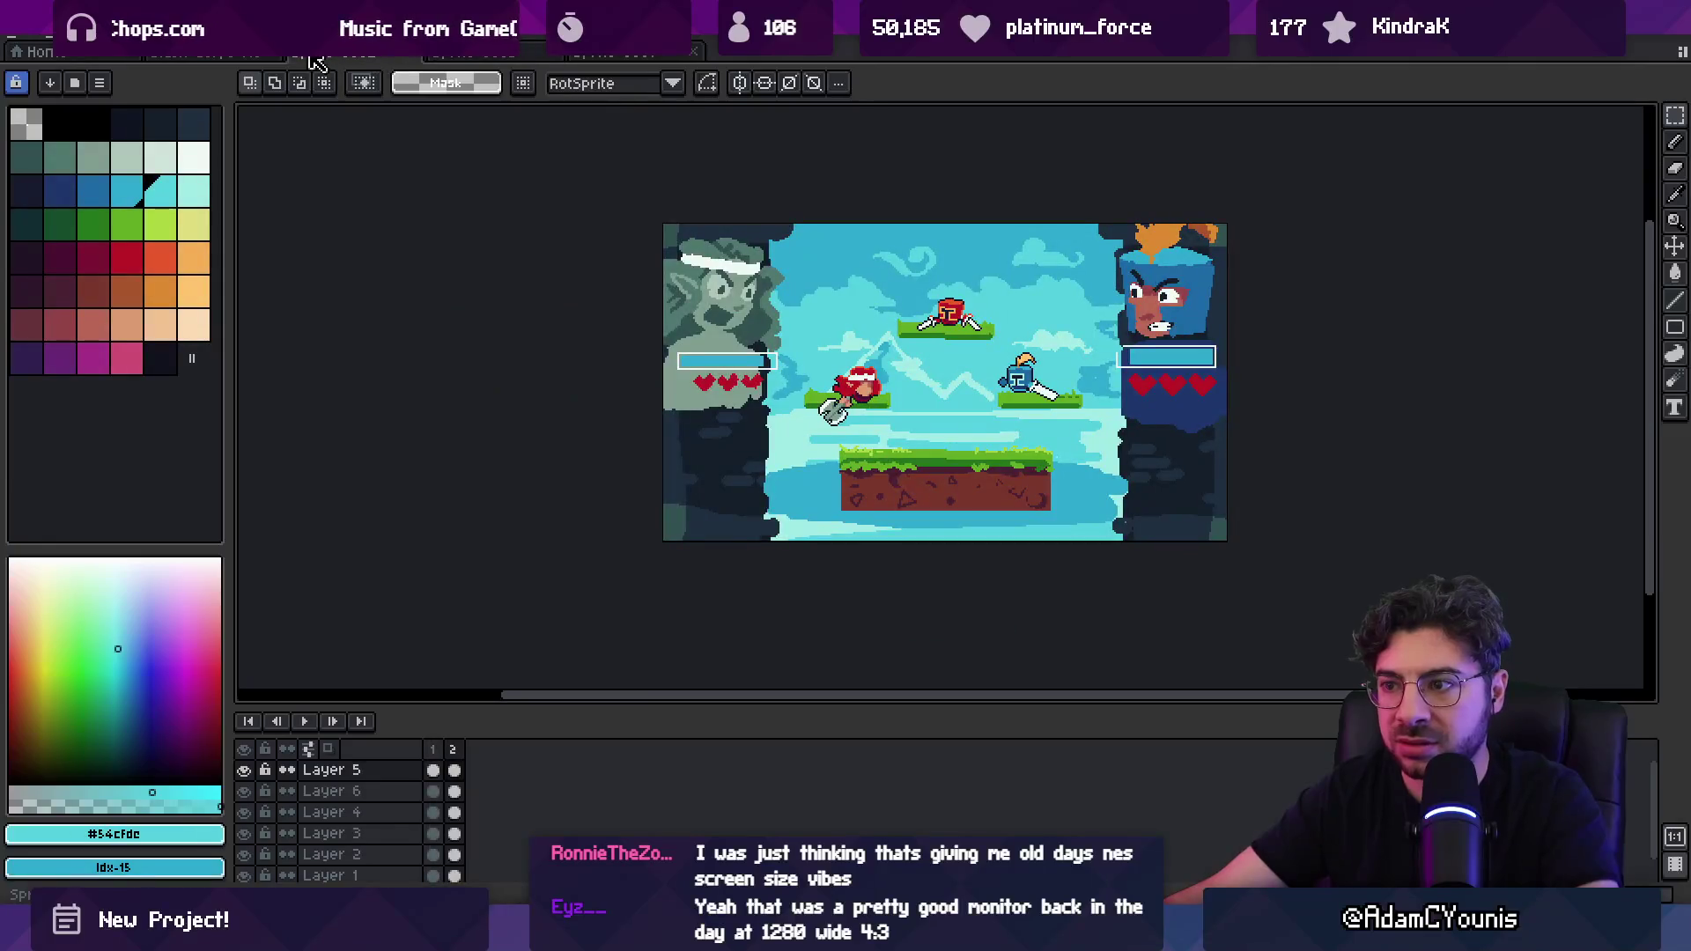
Step: Copy the three fighters from the mockup and paste them lower in the new sprite
{"action": "left_click", "coordinate": [198, 56]}
{"action": "left_click", "coordinate": [350, 59]}
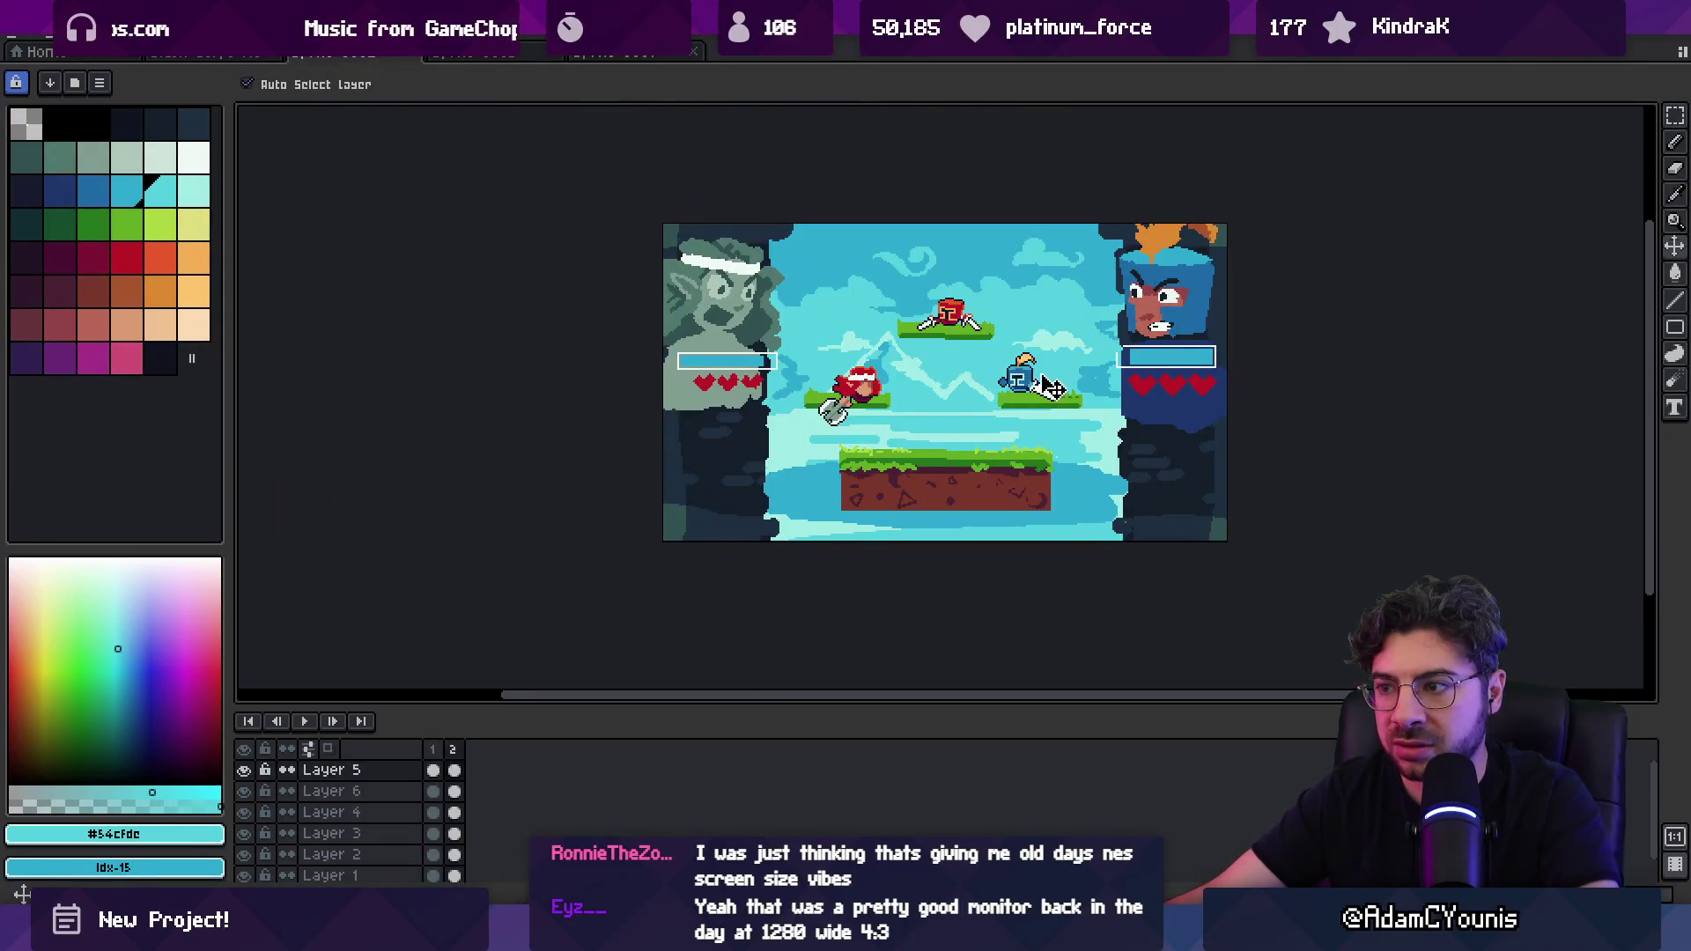
{"action": "left_click", "coordinate": [660, 374]}
{"action": "key", "text": "ctrl+a"}
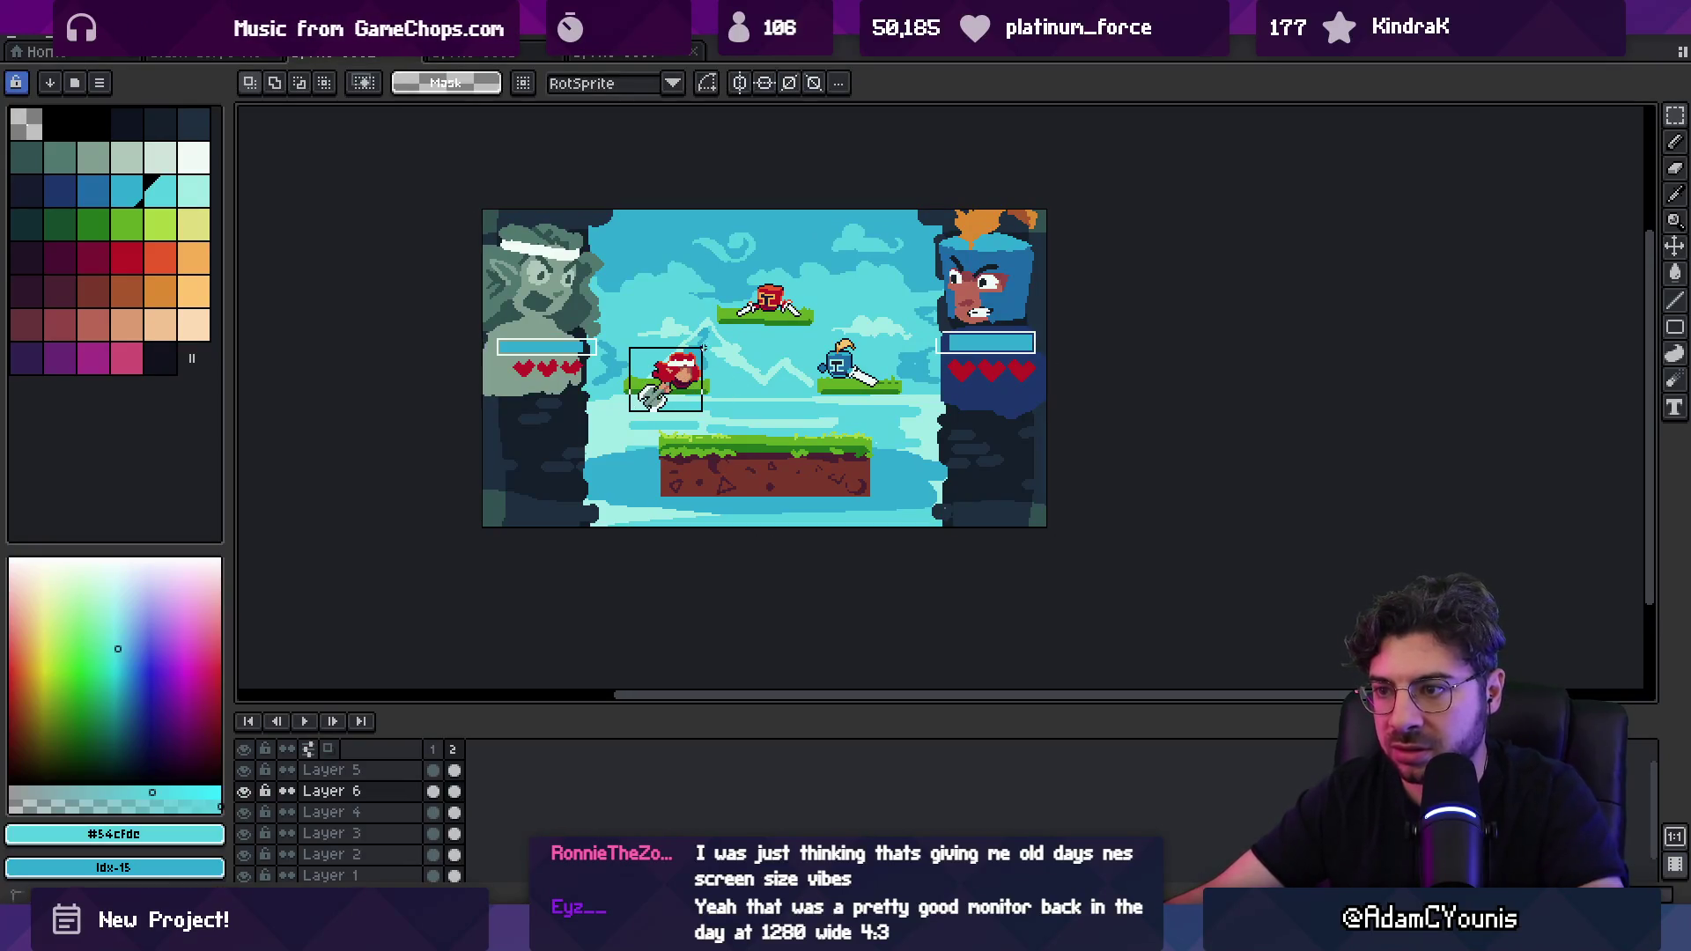
{"action": "key", "text": "alt+Down"}
{"action": "key", "text": "q"}
{"action": "mouse_move", "coordinate": [665, 288]}
{"action": "left_mouse_down"}
{"action": "mouse_move", "coordinate": [657, 451]}
{"action": "mouse_move", "coordinate": [846, 257]}
{"action": "mouse_move", "coordinate": [775, 255]}
{"action": "left_mouse_up"}
{"action": "left_click", "coordinate": [623, 54]}
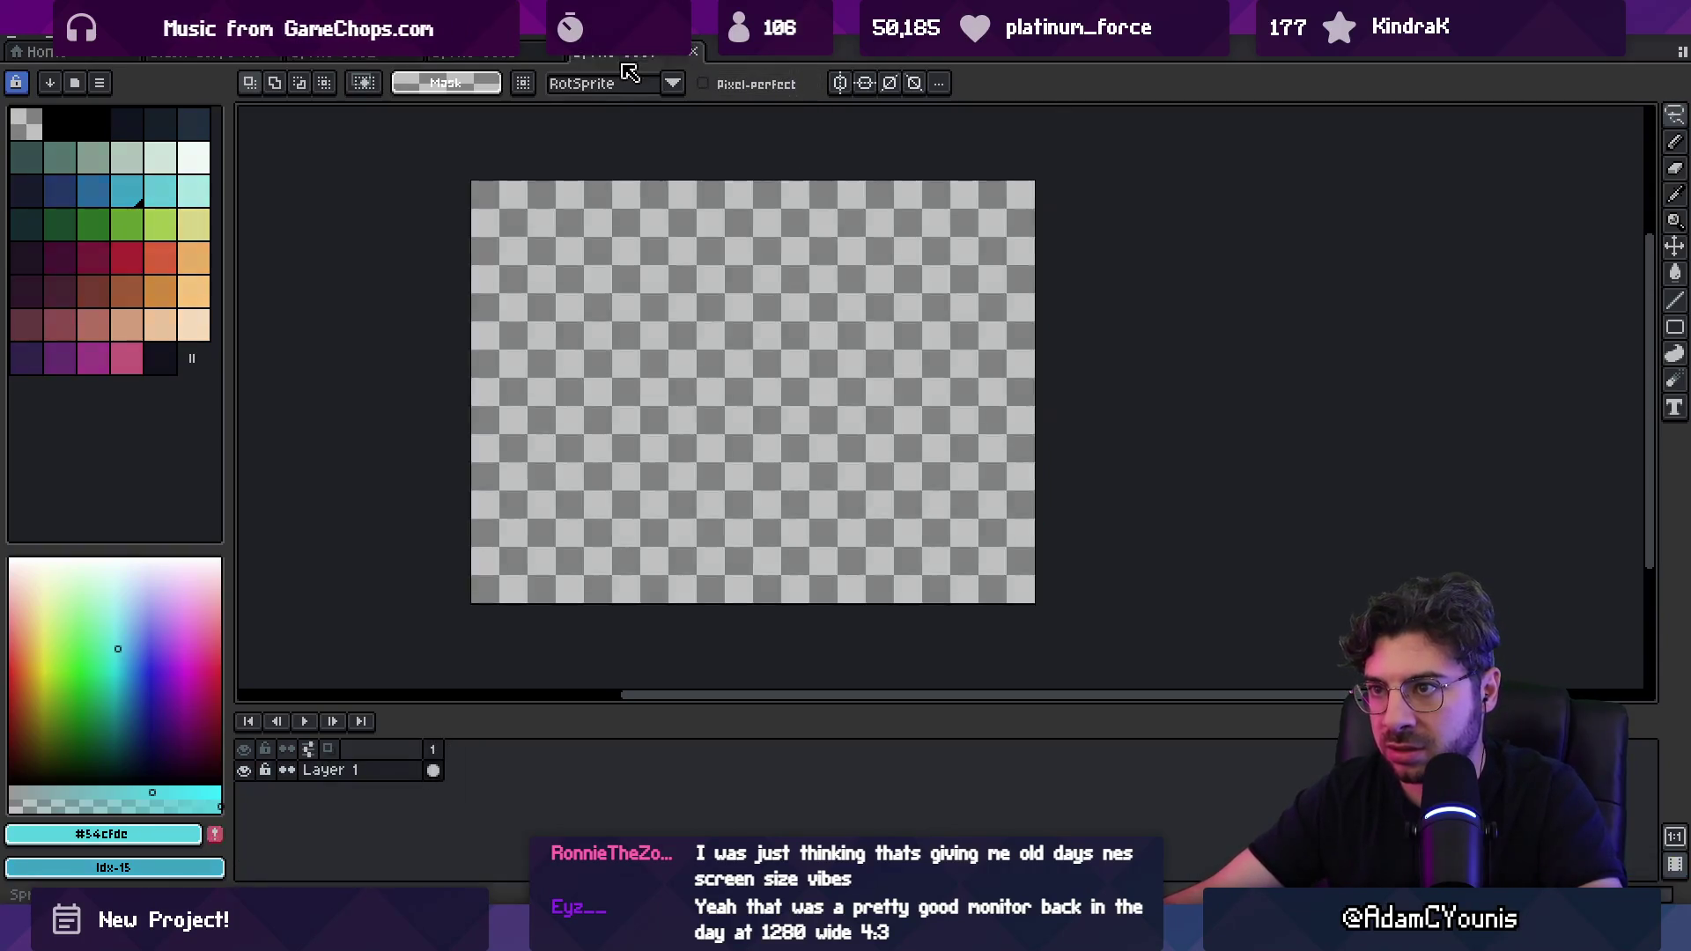
{"action": "key", "text": "ctrl+v"}
{"action": "left_click_drag", "start_coordinate": [730, 339], "coordinate": [727, 415]}
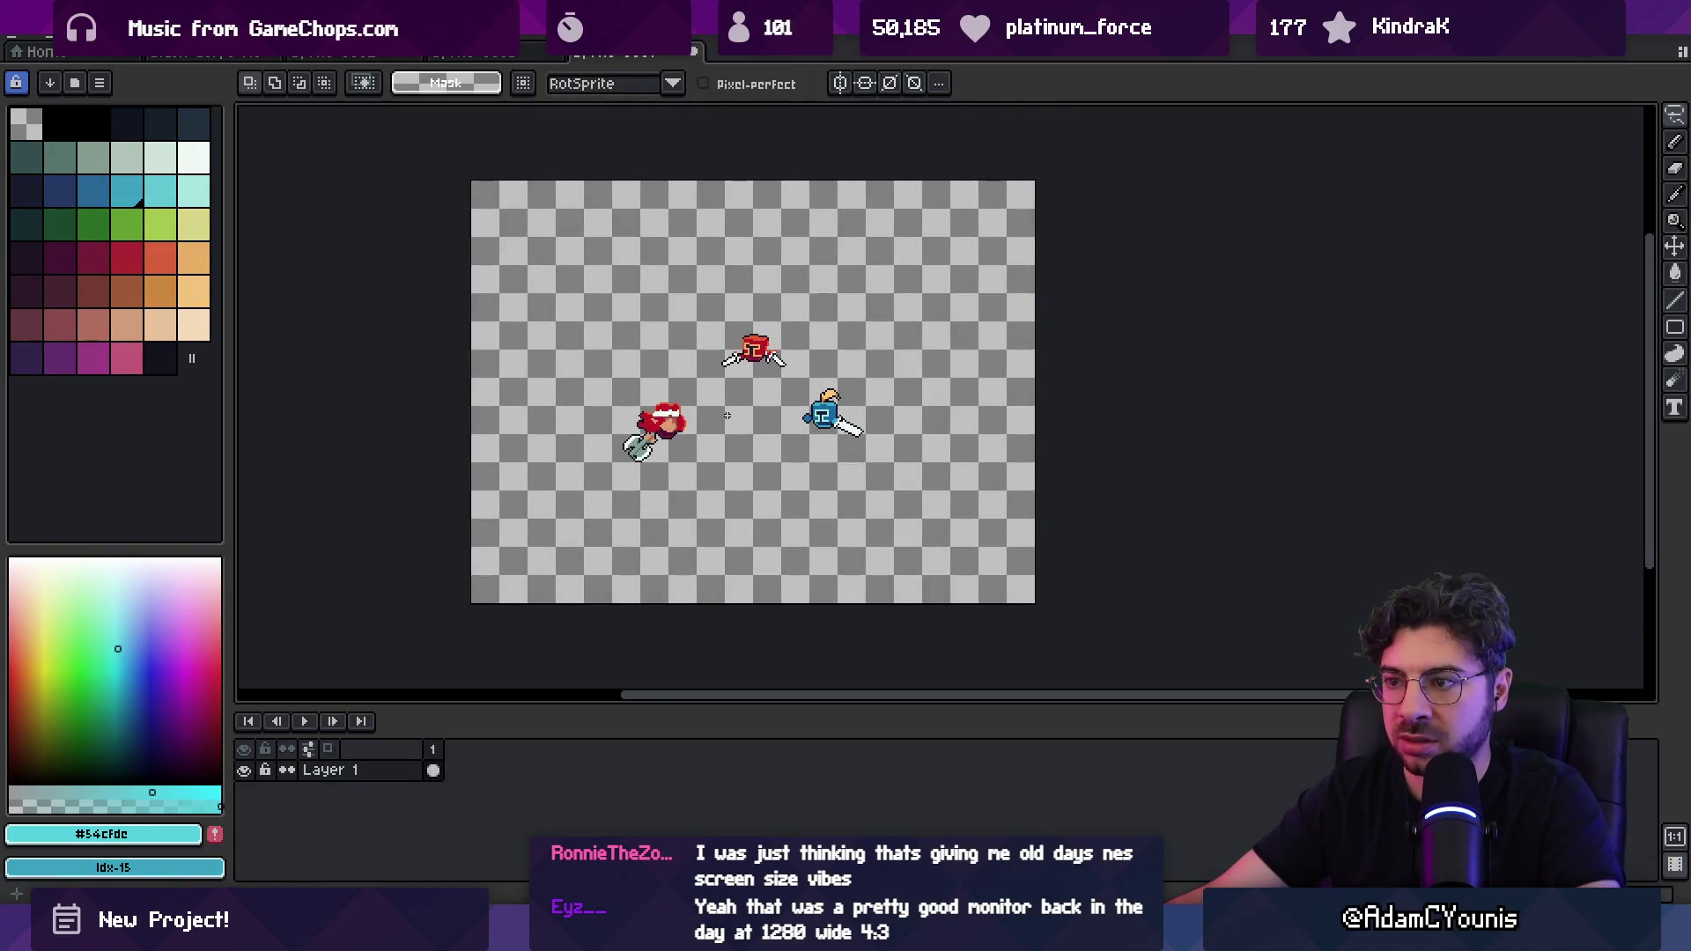
Step: Outline the mockup's platforms with the freehand lasso
{"action": "left_click", "coordinate": [498, 55]}
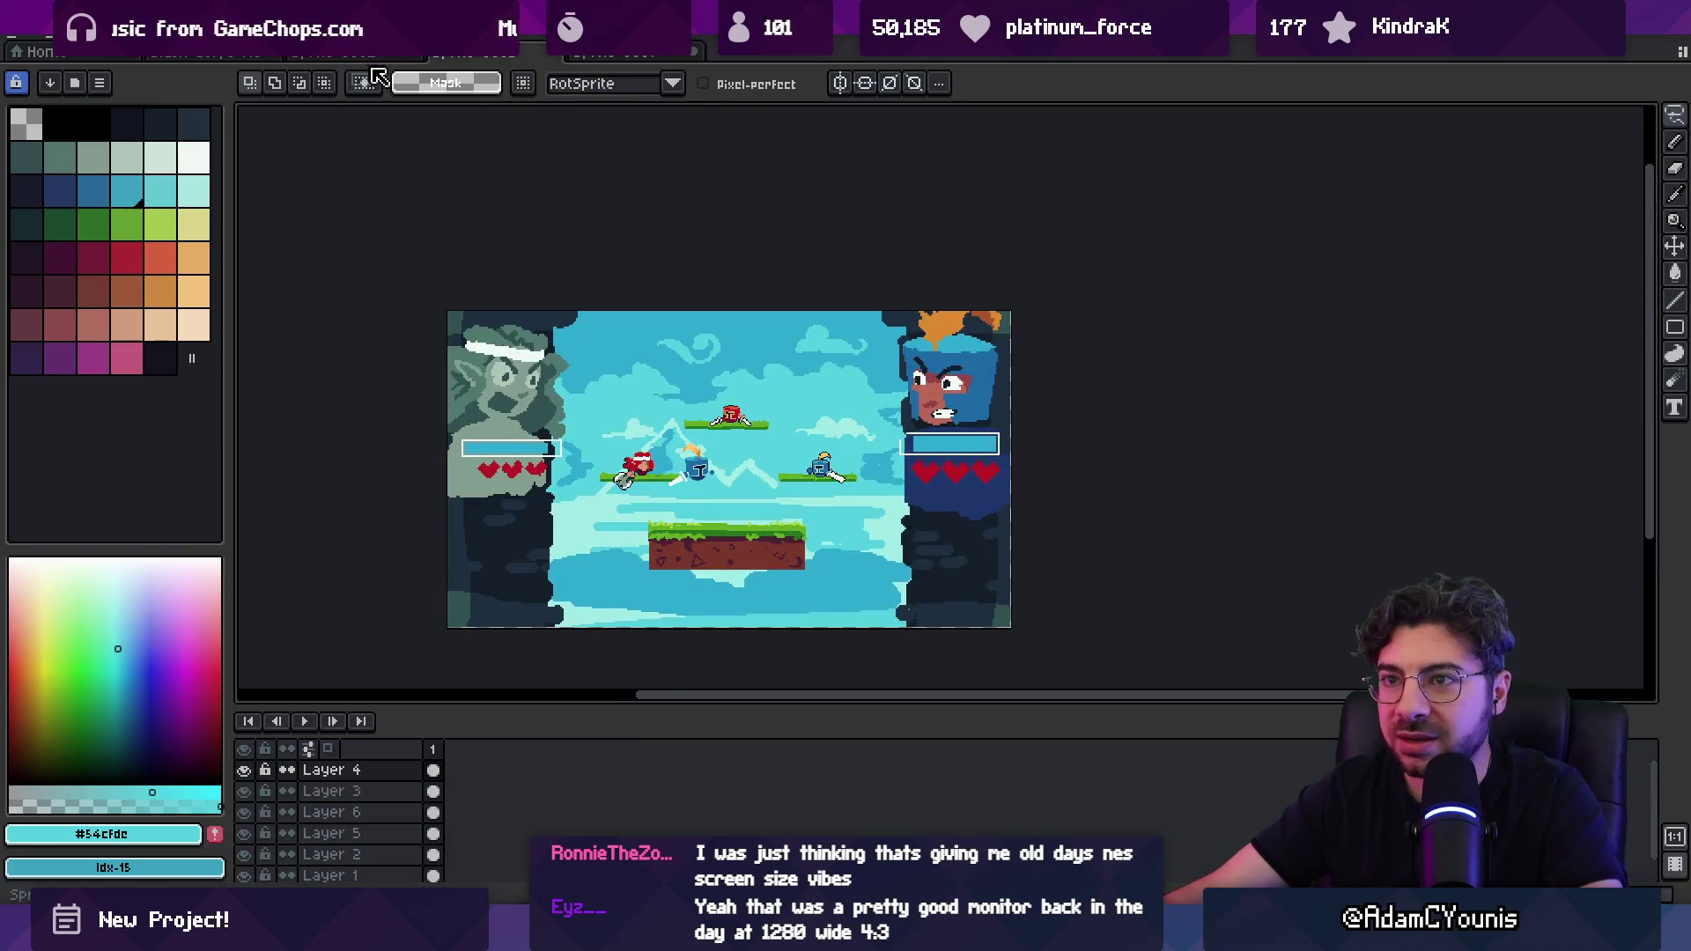
{"action": "key", "text": "alt+Down"}
{"action": "left_click_drag", "start_coordinate": [750, 359], "coordinate": [728, 392]}
{"action": "key", "text": "ctrl+Tab"}
{"action": "key", "text": "v"}
{"action": "key", "text": "q"}
{"action": "left_click_drag", "start_coordinate": [624, 355], "coordinate": [613, 388]}
{"action": "mouse_move", "coordinate": [788, 532]}
{"action": "left_mouse_down"}
{"action": "mouse_move", "coordinate": [880, 509]}
{"action": "mouse_move", "coordinate": [878, 485]}
{"action": "left_mouse_up"}
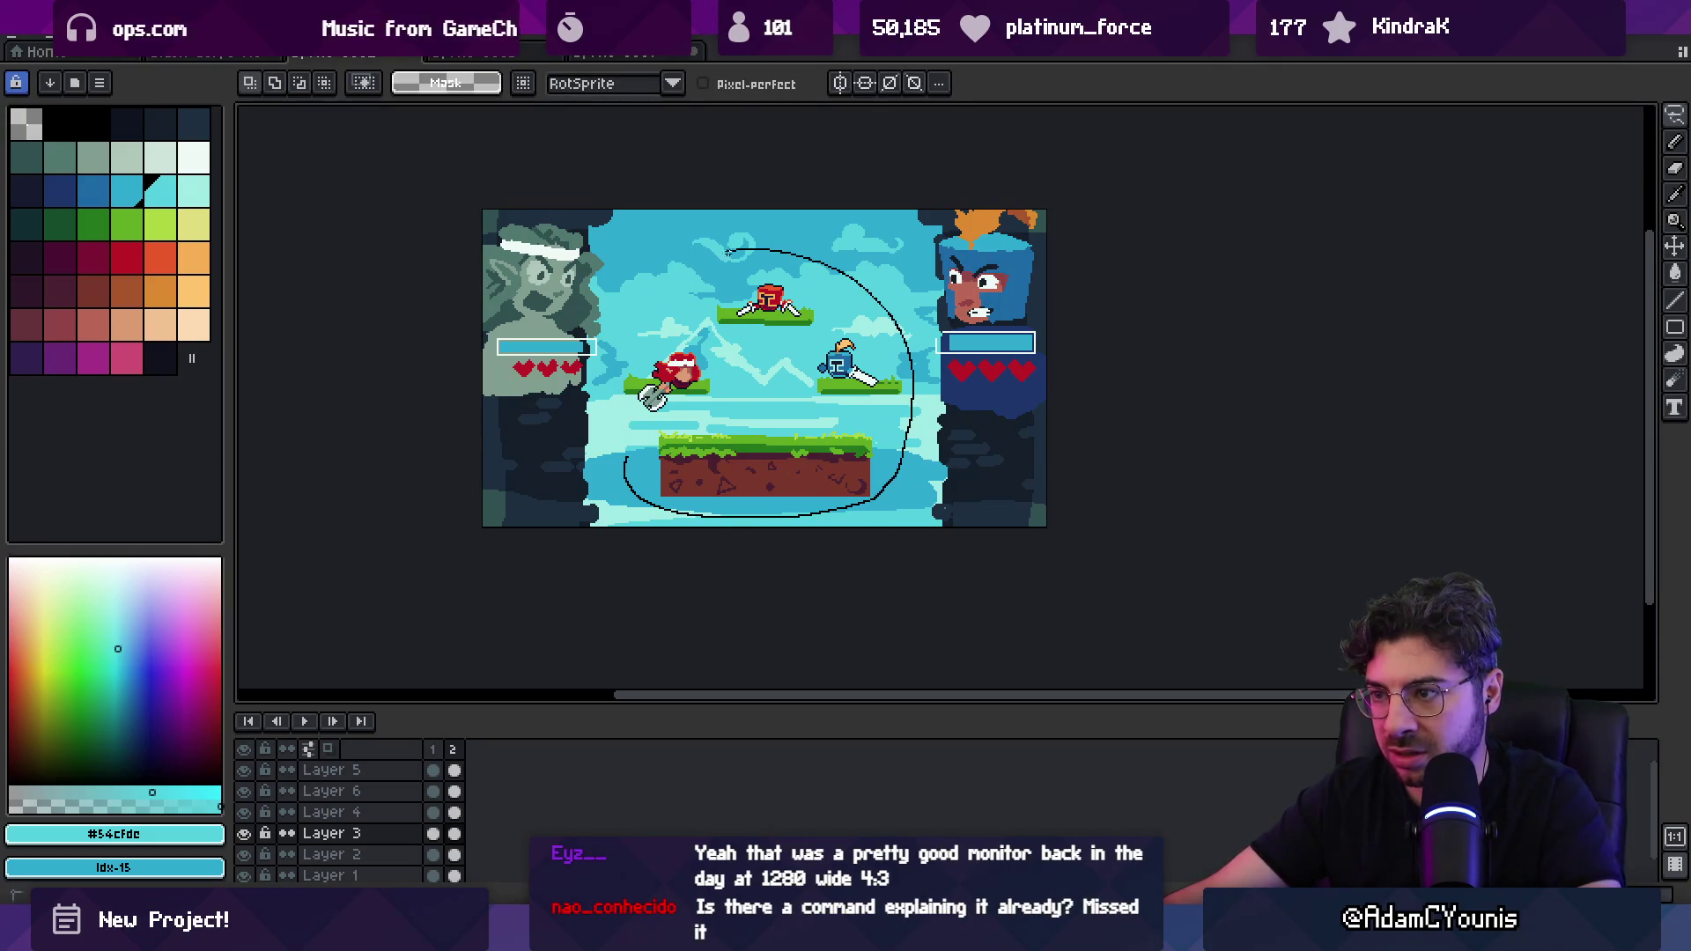
{"action": "left_click_drag", "start_coordinate": [614, 354], "coordinate": [615, 356]}
Step: Copy the platforms into the new sprite, cancel the paste, and add a new layer
{"action": "key", "text": "ctrl+c"}
{"action": "key", "text": "ctrl+Tab"}
{"action": "key", "text": "ctrl+v"}
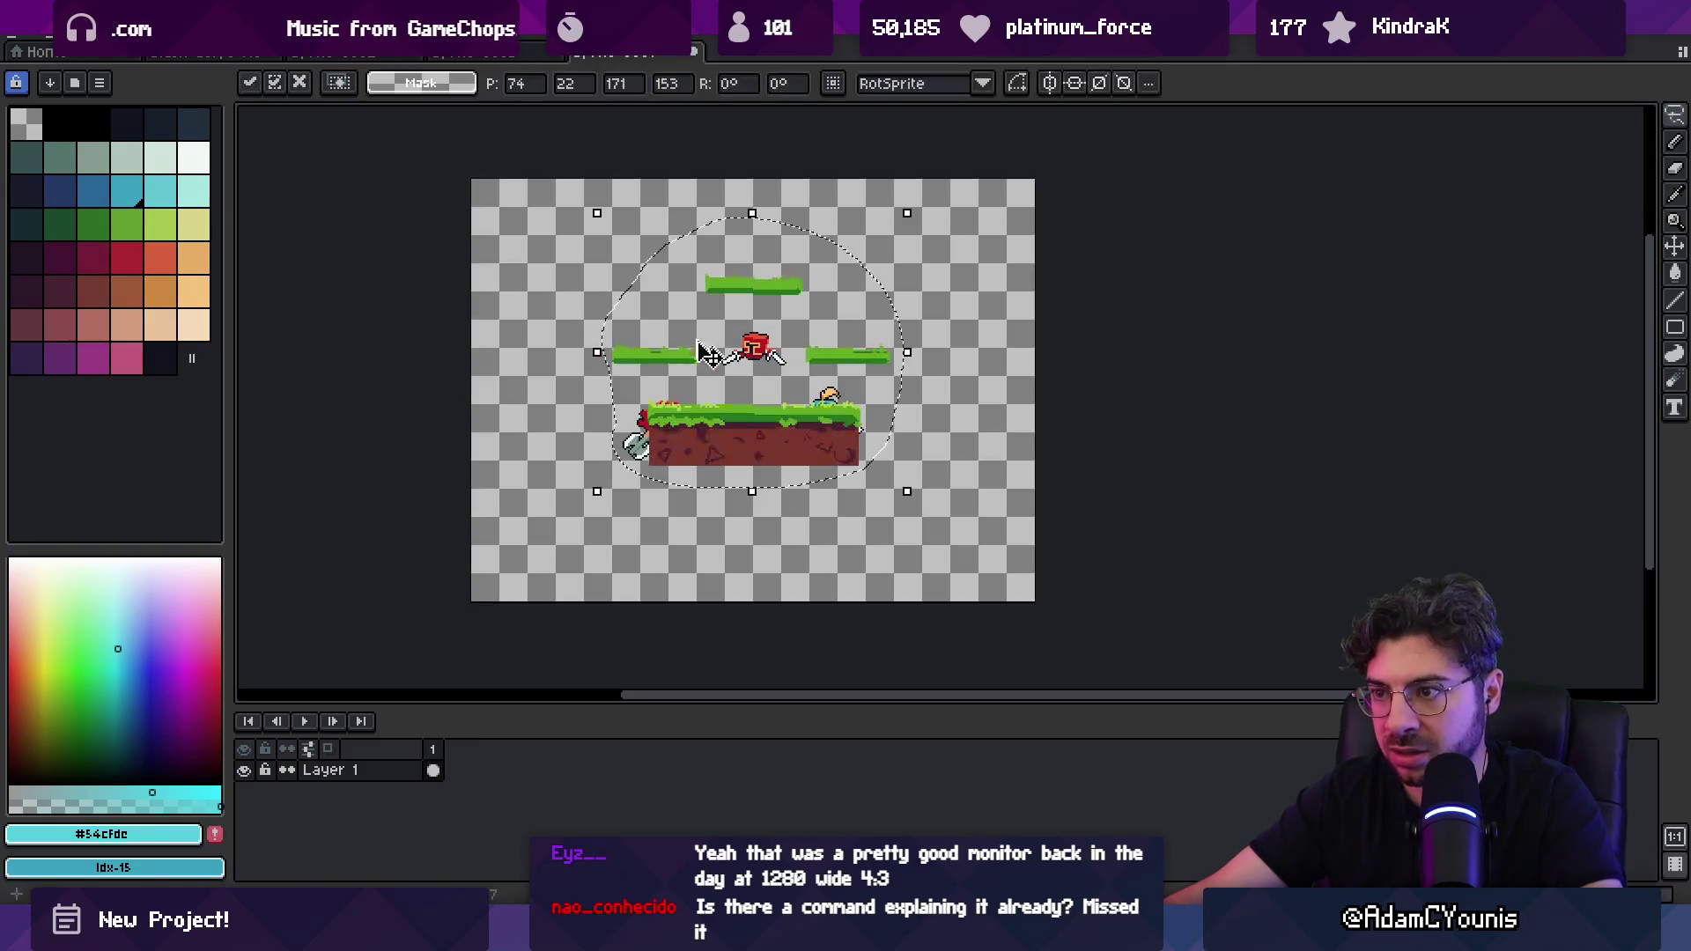
{"action": "key", "text": "Escape"}
{"action": "key", "text": "shift+n"}
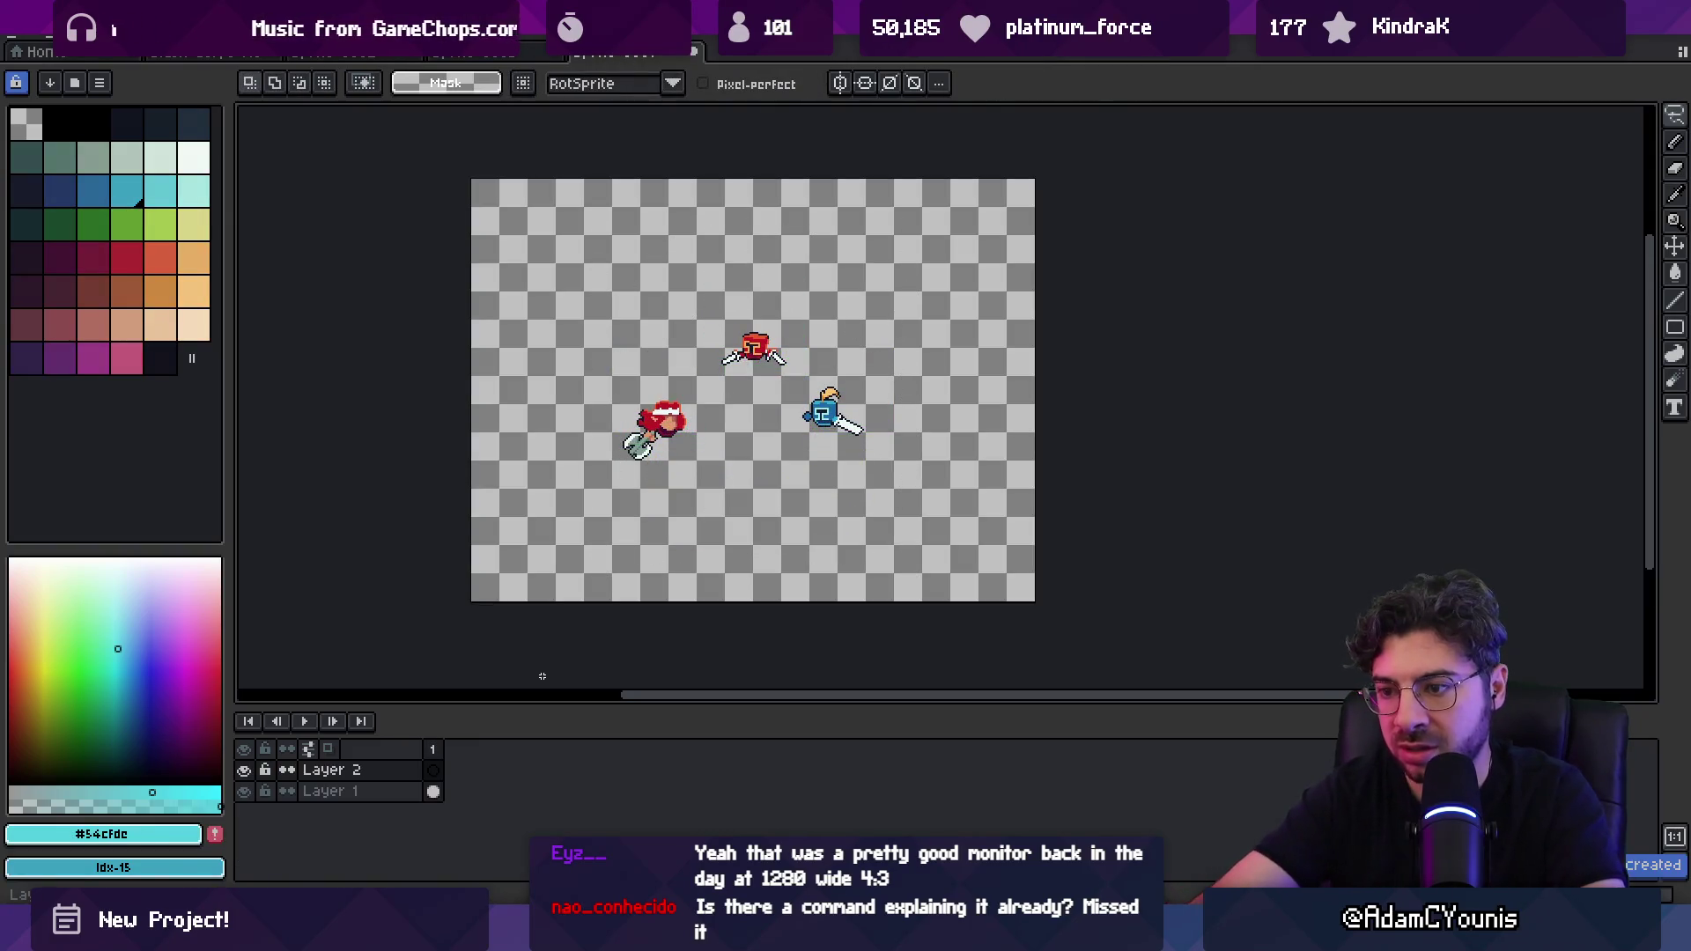
Step: Move Layer 2 under Layer 1 and paste the platforms onto it, placed lower
{"action": "left_click_drag", "start_coordinate": [391, 769], "coordinate": [400, 825]}
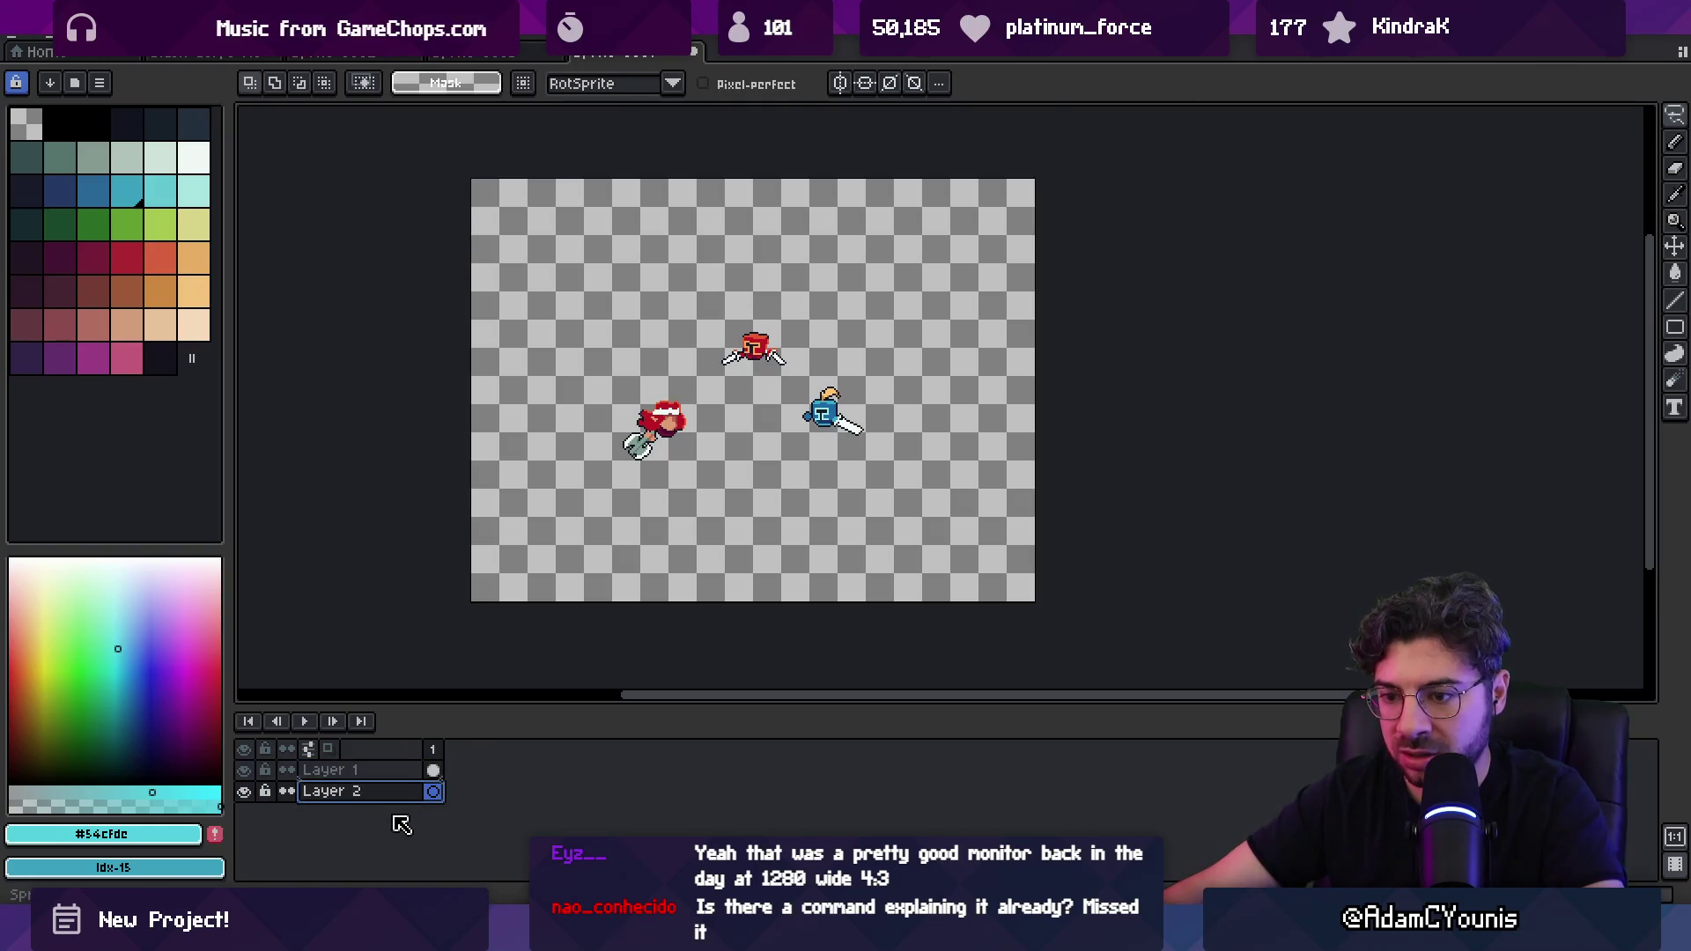
{"action": "key", "text": "ctrl+v"}
{"action": "left_click_drag", "start_coordinate": [775, 483], "coordinate": [778, 564]}
{"action": "key", "text": "Return"}
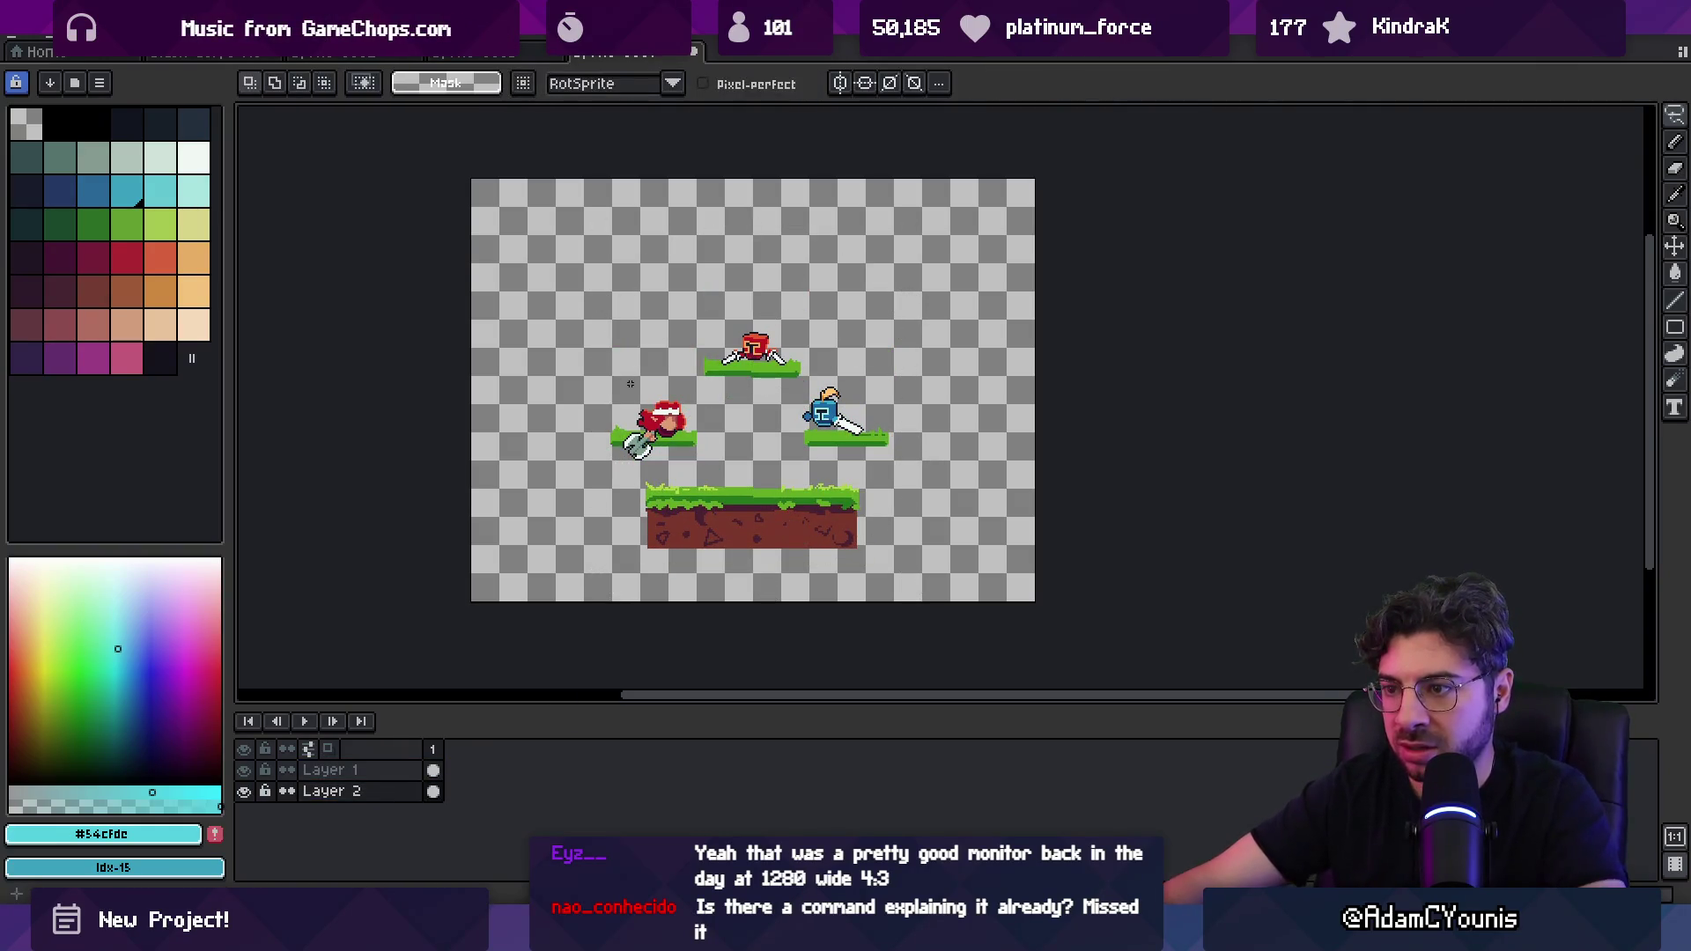
Step: Move the blue knight to the right and the red fighter to the left
{"action": "scroll", "coordinate": [790, 467], "scroll_direction": "up", "scroll_amount": 1}
{"action": "key", "text": "Up"}
{"action": "left_click_drag", "start_coordinate": [783, 317], "coordinate": [963, 459]}
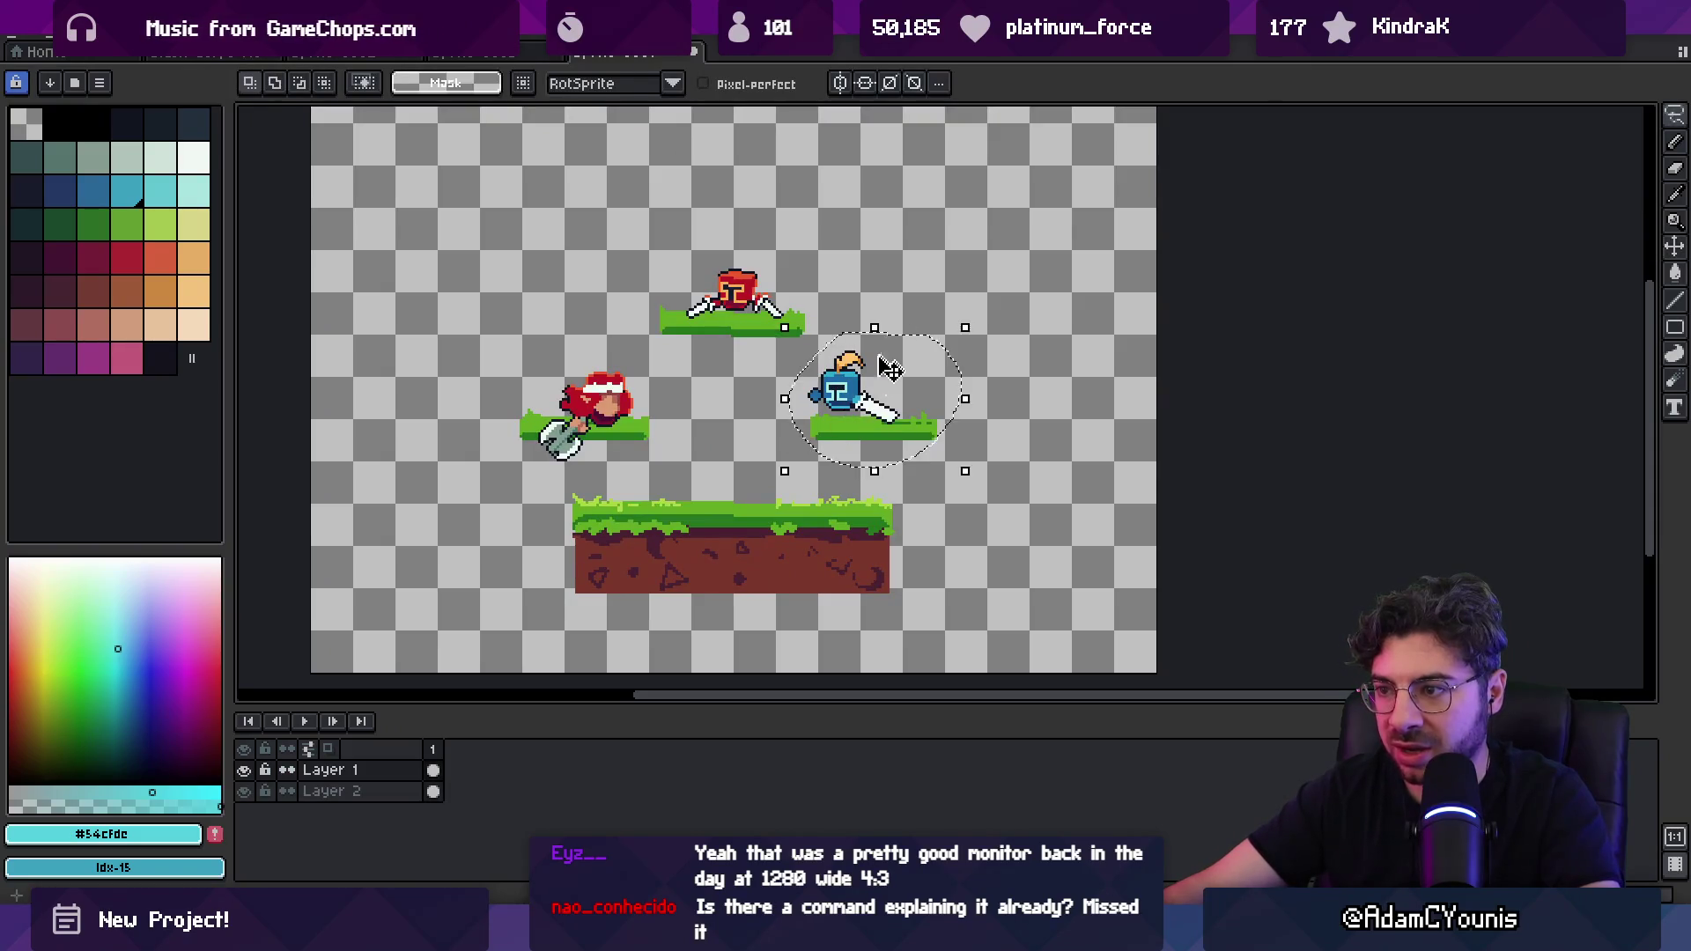
{"action": "left_click_drag", "start_coordinate": [858, 383], "coordinate": [969, 395]}
{"action": "key", "text": "Return"}
{"action": "left_click_drag", "start_coordinate": [516, 353], "coordinate": [652, 476]}
{"action": "left_click_drag", "start_coordinate": [590, 410], "coordinate": [506, 409]}
{"action": "key", "text": "Return"}
Step: Try moving and deleting the top platform, then restore it
{"action": "left_click", "coordinate": [712, 334]}
{"action": "mouse_move", "coordinate": [717, 287]}
{"action": "left_mouse_down"}
{"action": "mouse_move", "coordinate": [747, 264]}
{"action": "mouse_move", "coordinate": [745, 215]}
{"action": "left_mouse_up"}
{"action": "key", "text": "Delete"}
{"action": "key", "text": "ctrl+z"}
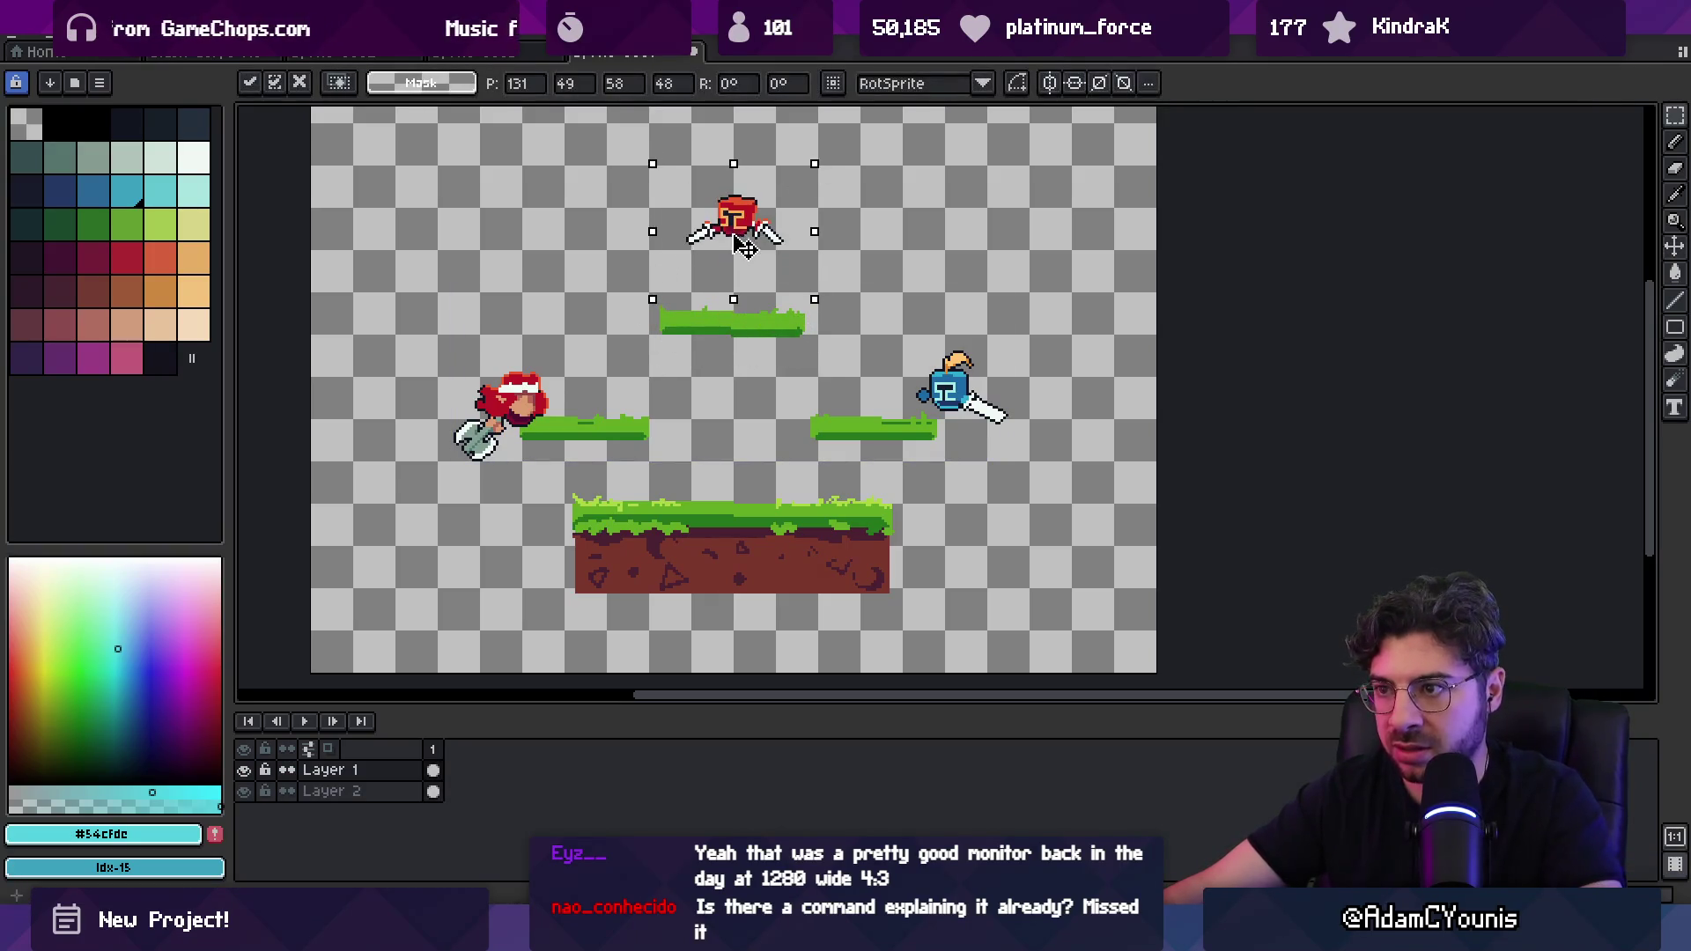
Step: Scale up the platforms and fighters together, nudging them slightly right and up
{"action": "scroll", "coordinate": [719, 338], "scroll_direction": "down", "scroll_amount": 3}
{"action": "left_click_drag", "start_coordinate": [561, 388], "coordinate": [797, 547]}
{"action": "left_click_drag", "start_coordinate": [804, 374], "coordinate": [880, 369]}
{"action": "left_click_drag", "start_coordinate": [652, 520], "coordinate": [665, 525]}
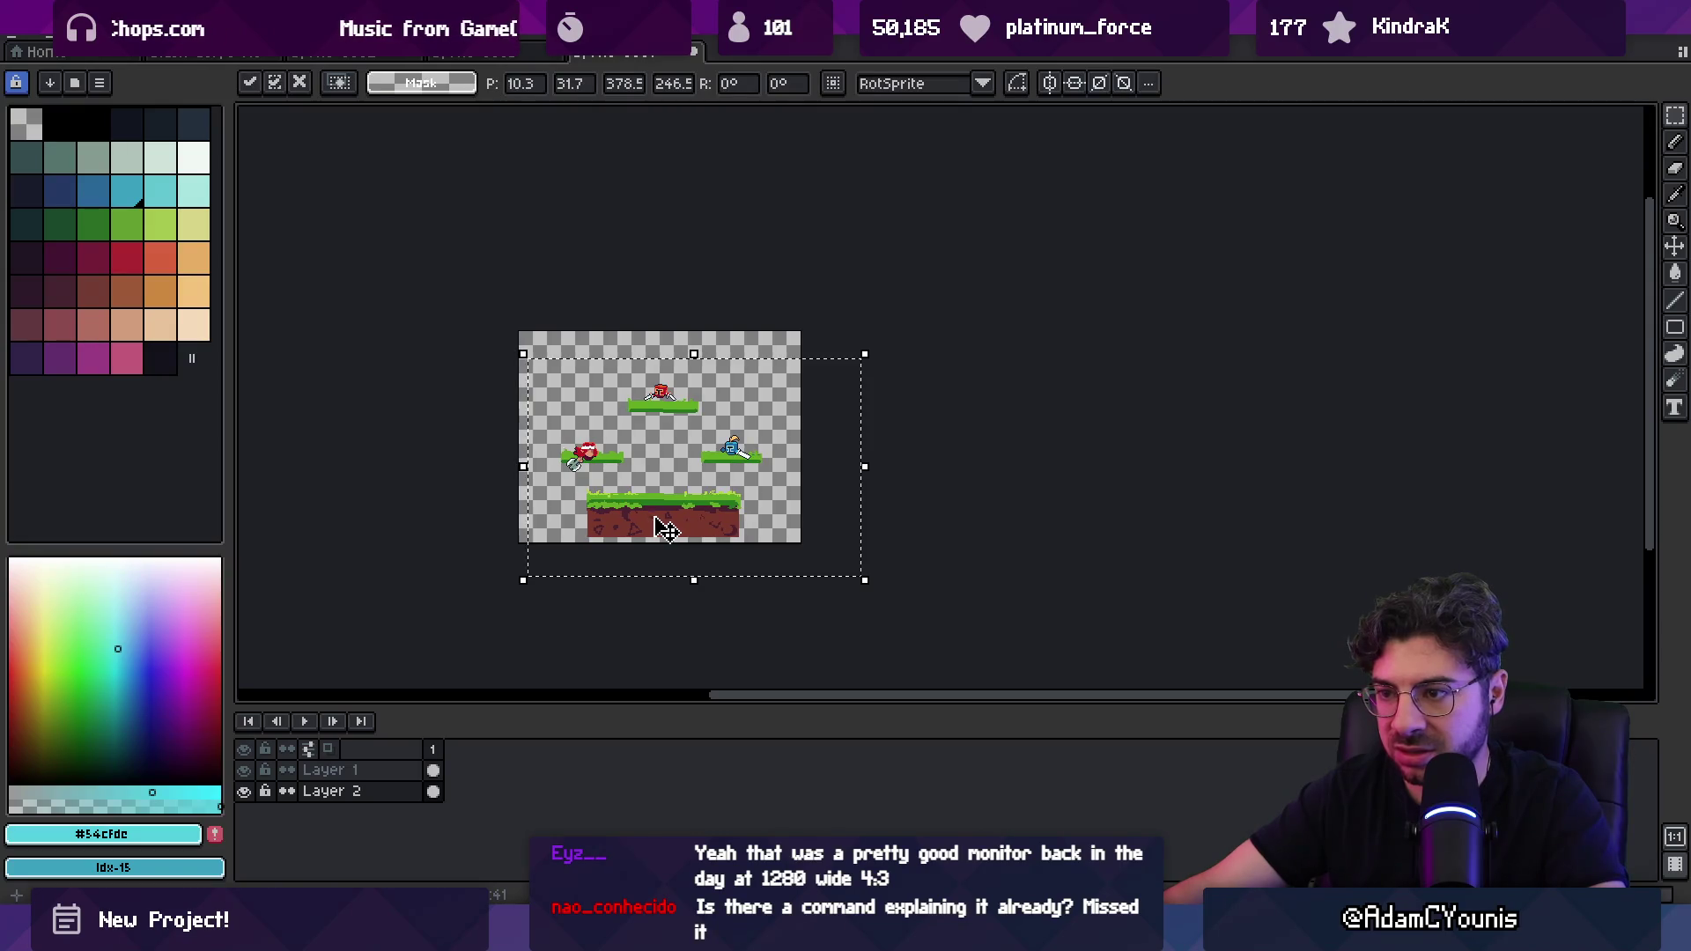
{"action": "key", "text": "ctrl+d"}
{"action": "scroll", "coordinate": [606, 428], "scroll_direction": "up", "scroll_amount": 1}
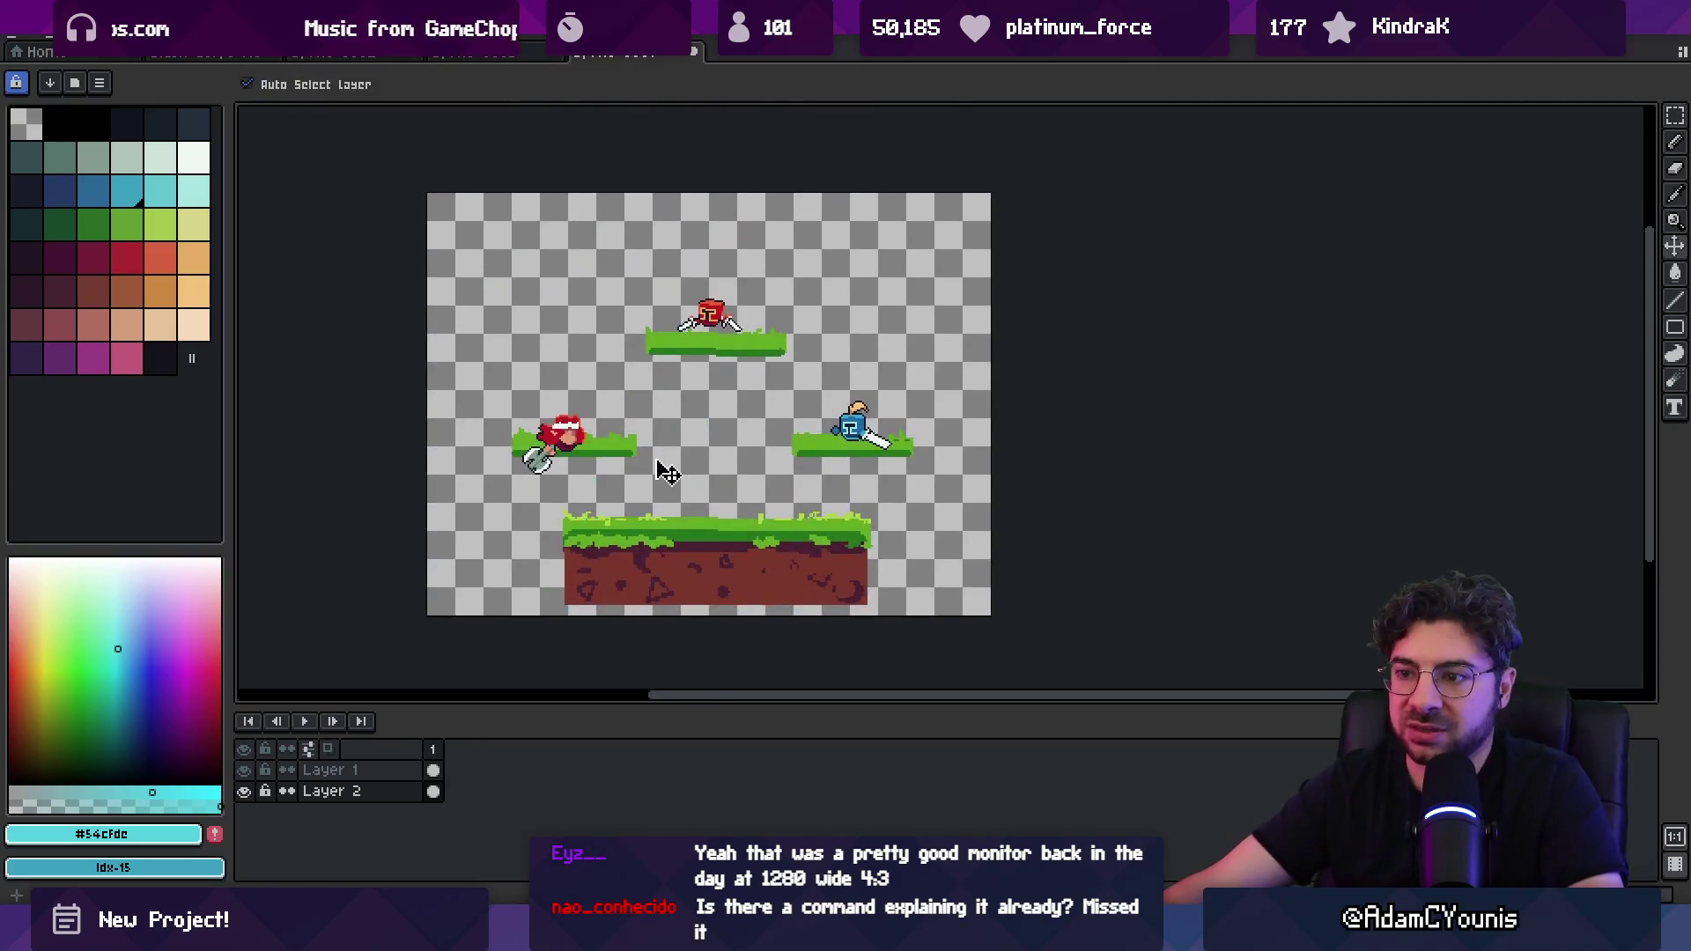
{"action": "mouse_move", "coordinate": [586, 445]}
{"action": "left_mouse_down"}
{"action": "mouse_move", "coordinate": [586, 414]}
{"action": "mouse_move", "coordinate": [597, 436]}
{"action": "left_mouse_up"}
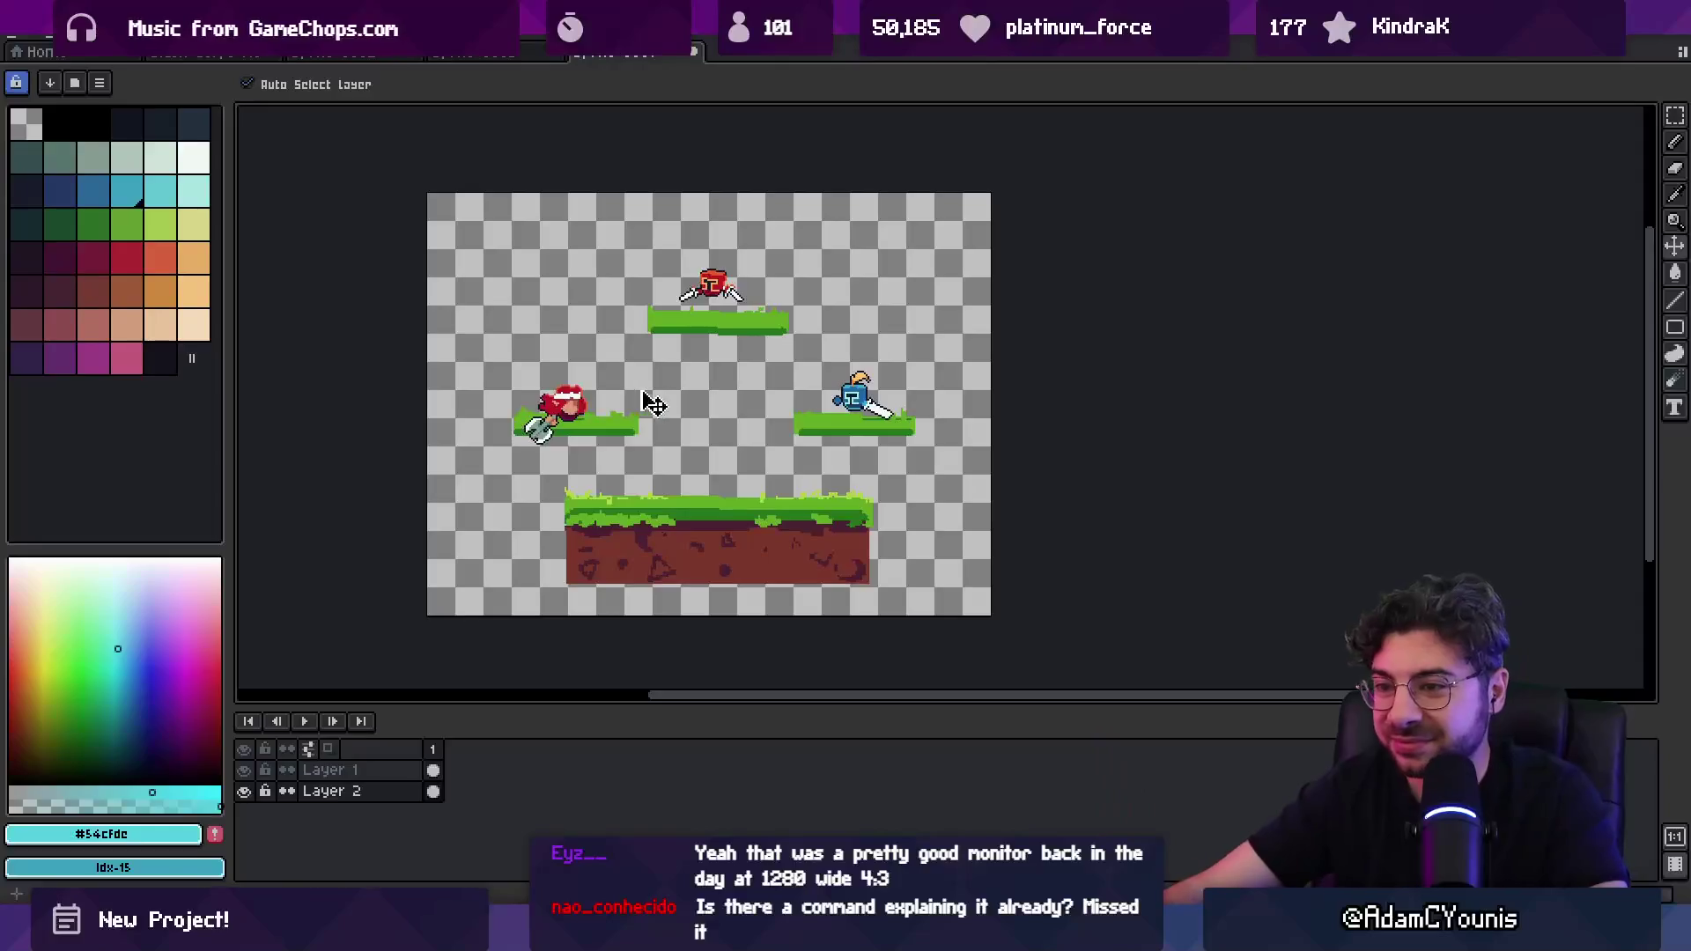
Step: Lasso one piece of the scene and move it slightly lower
{"action": "key", "text": "m"}
{"action": "scroll", "coordinate": [715, 295], "scroll_direction": "up", "scroll_amount": 2}
{"action": "mouse_move", "coordinate": [726, 238]}
{"action": "left_mouse_down"}
{"action": "mouse_move", "coordinate": [757, 304]}
{"action": "mouse_move", "coordinate": [735, 319]}
{"action": "left_mouse_up"}
{"action": "key", "text": "ctrl+d"}
{"action": "scroll", "coordinate": [729, 335], "scroll_direction": "down", "scroll_amount": 2}
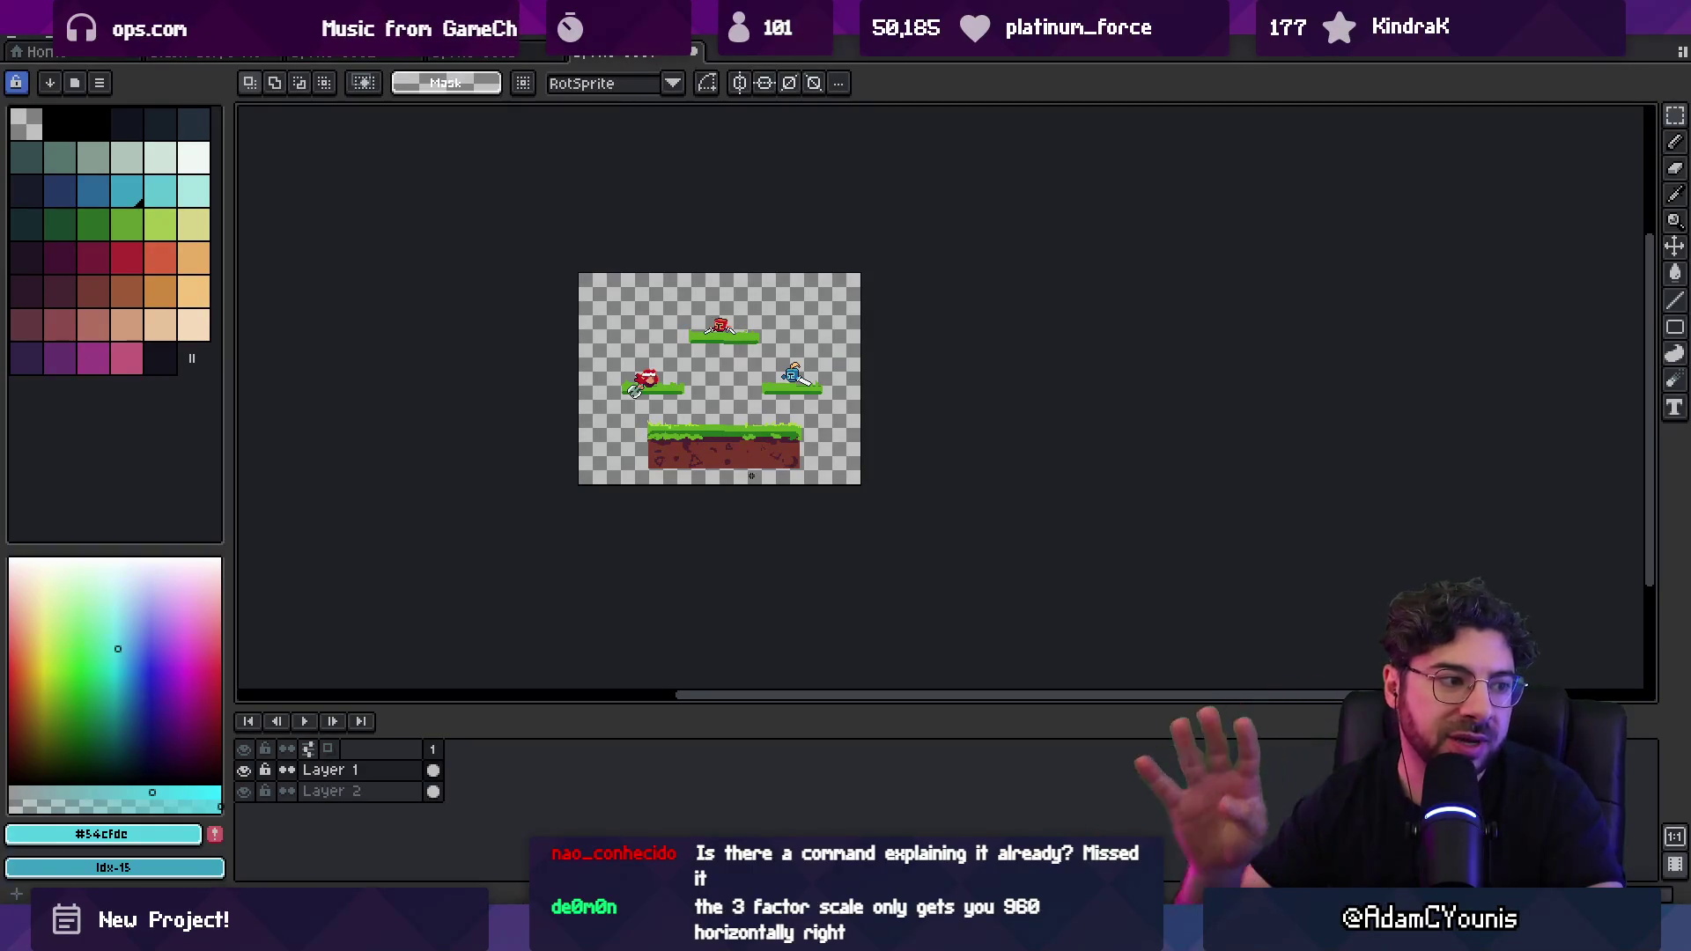
{"action": "key", "text": "alt+s"}
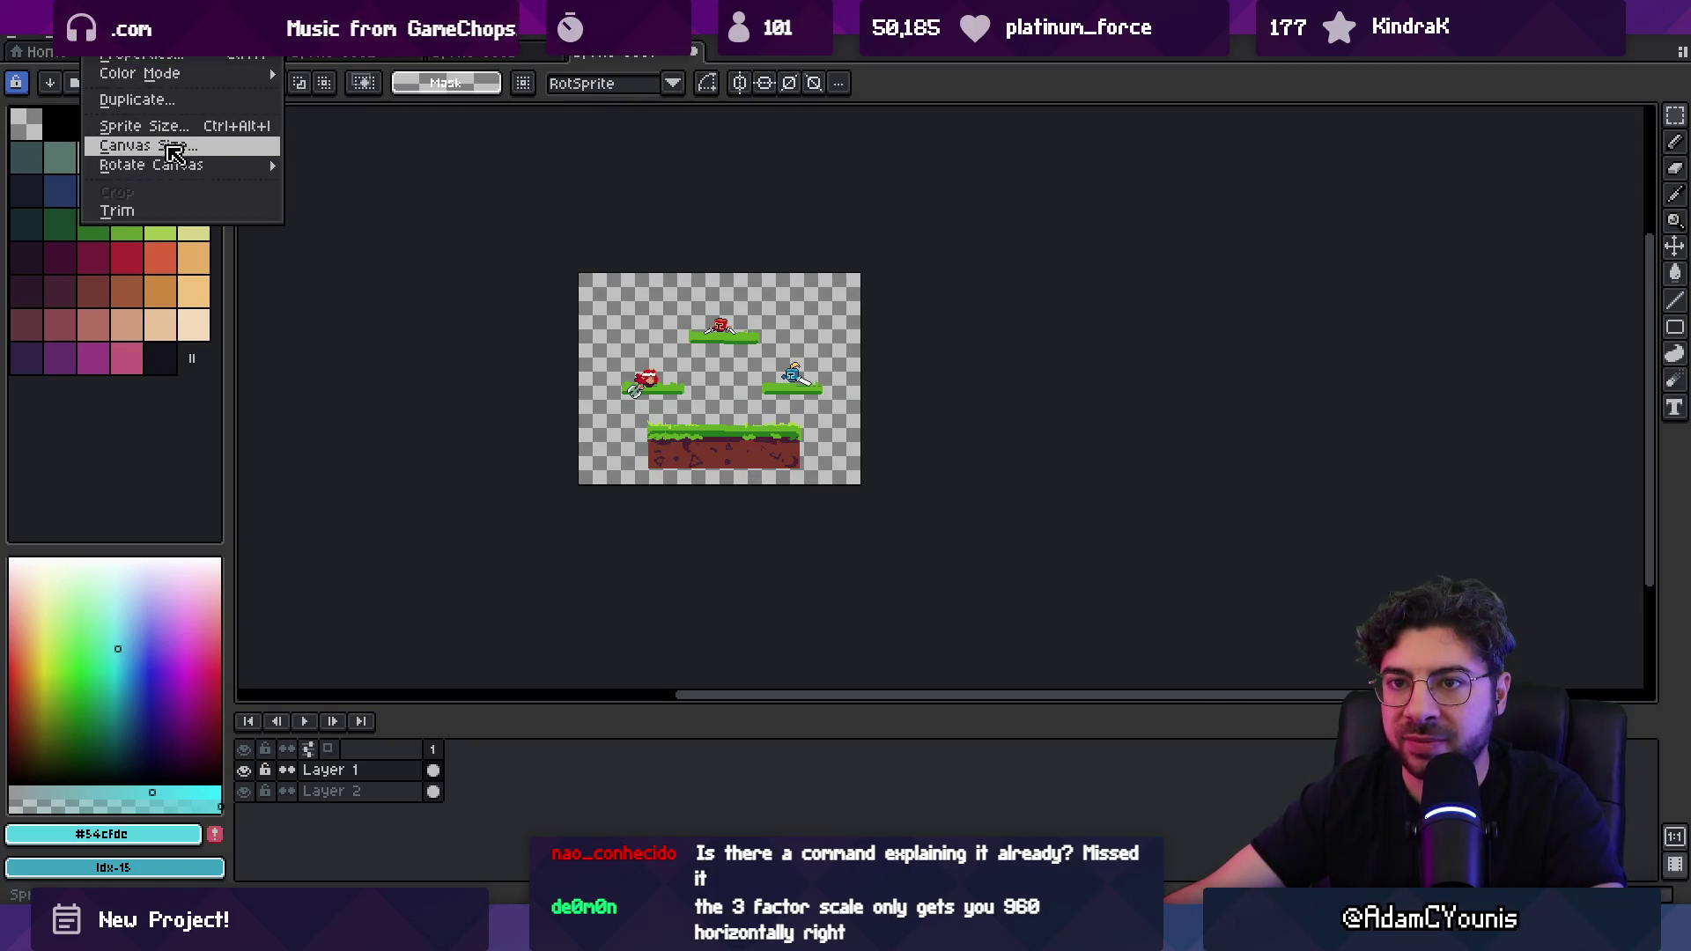
{"action": "left_click", "coordinate": [180, 143]}
{"action": "key", "text": "Tab"}
{"action": "key", "text": "Tab"}
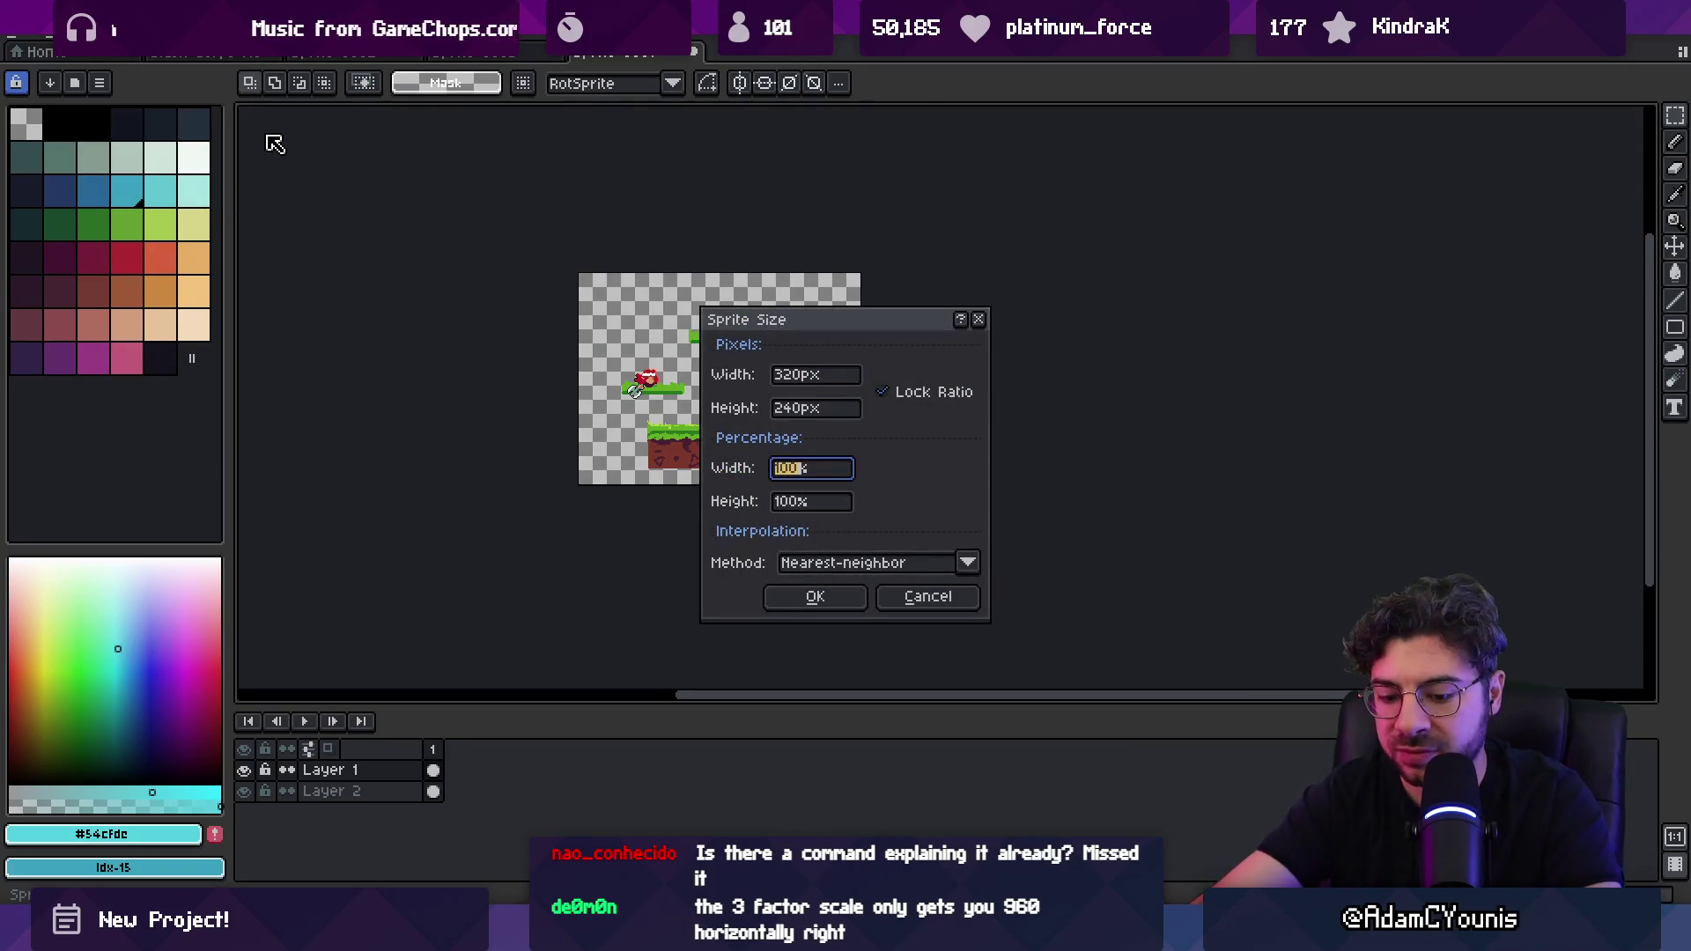
{"action": "key", "text": "Return"}
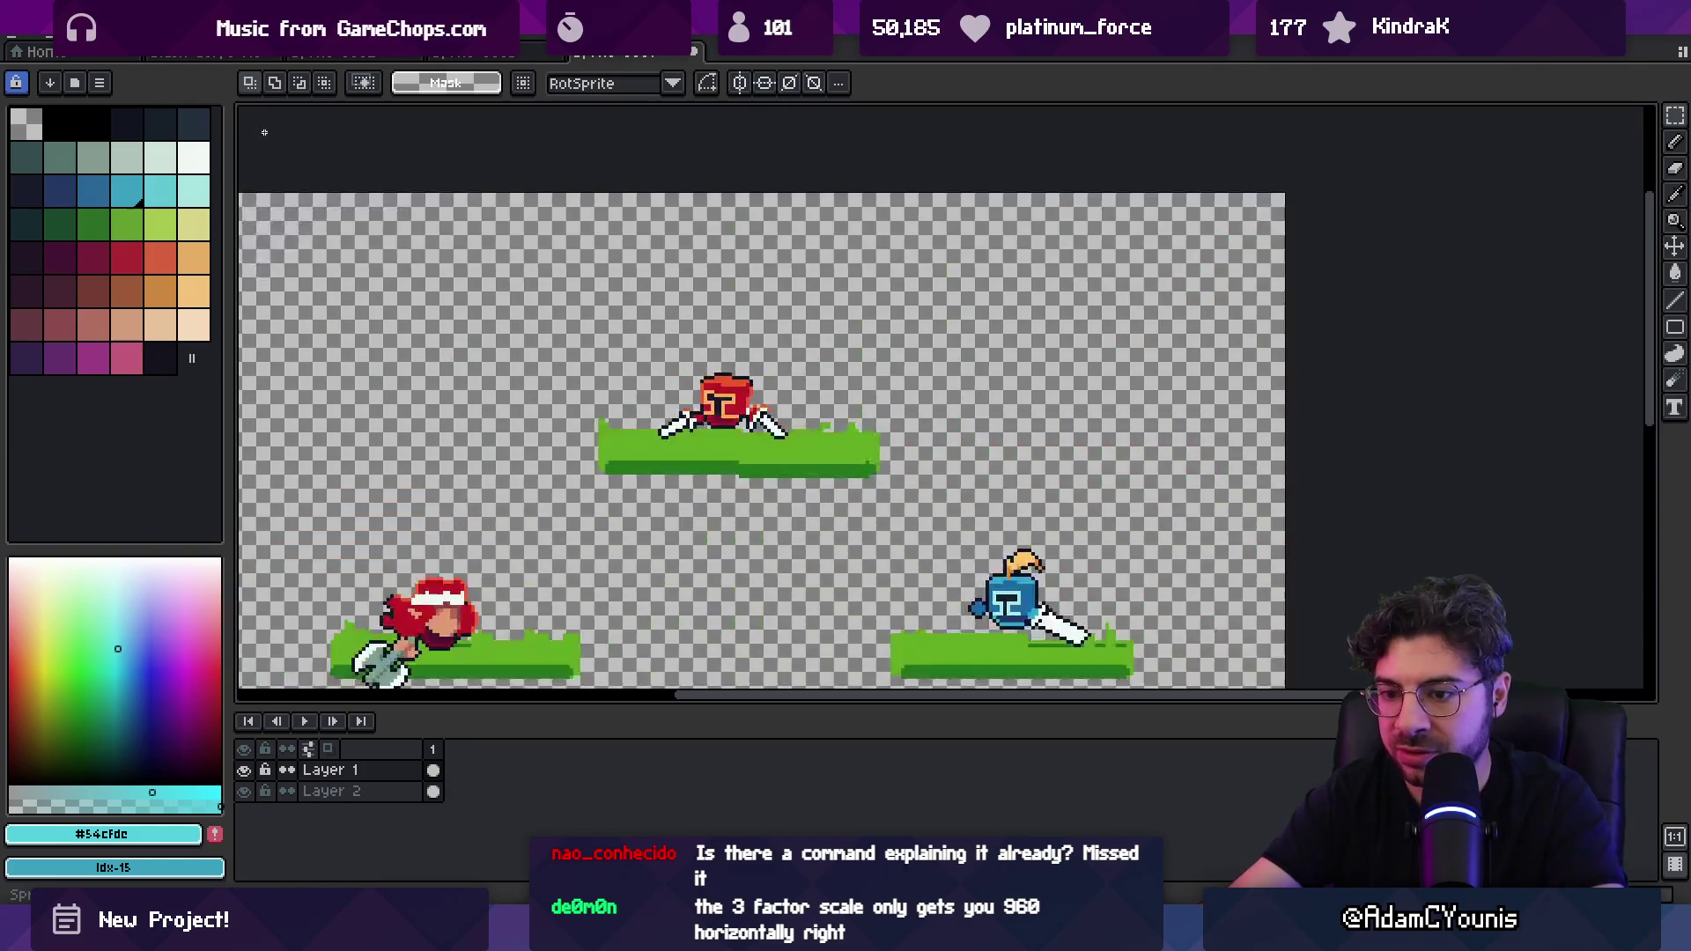
{"action": "scroll", "coordinate": [775, 334], "scroll_direction": "down", "scroll_amount": 1}
{"action": "left_click_drag", "start_coordinate": [763, 313], "coordinate": [760, 298]}
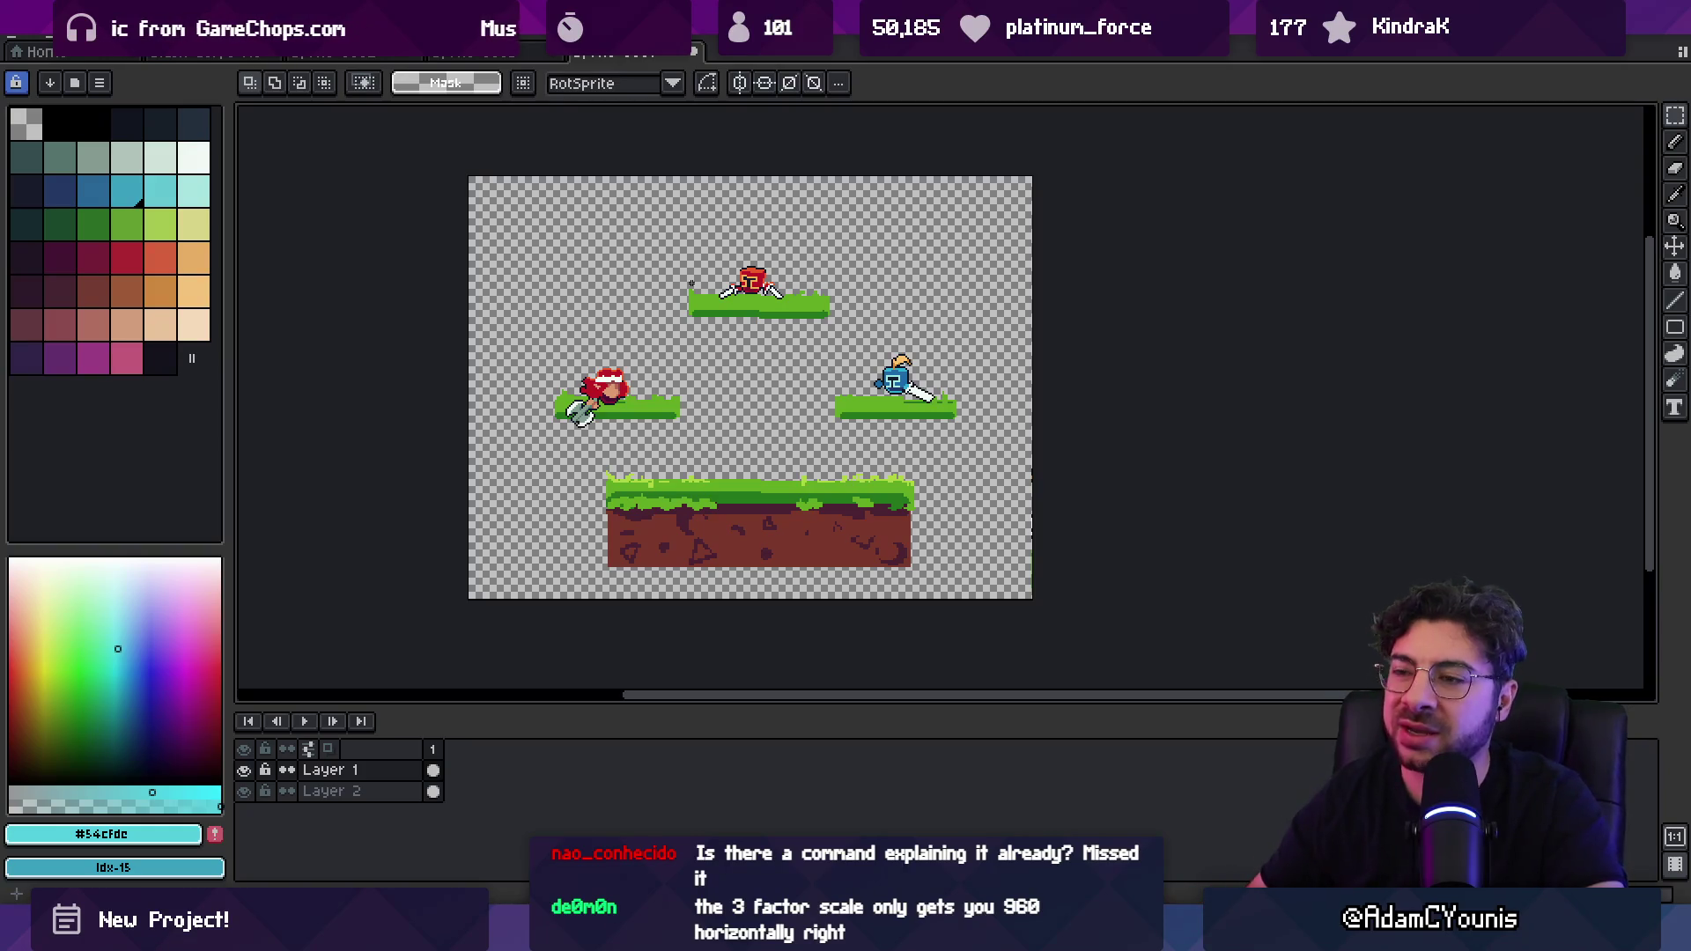
{"action": "key", "text": "ctrl+z"}
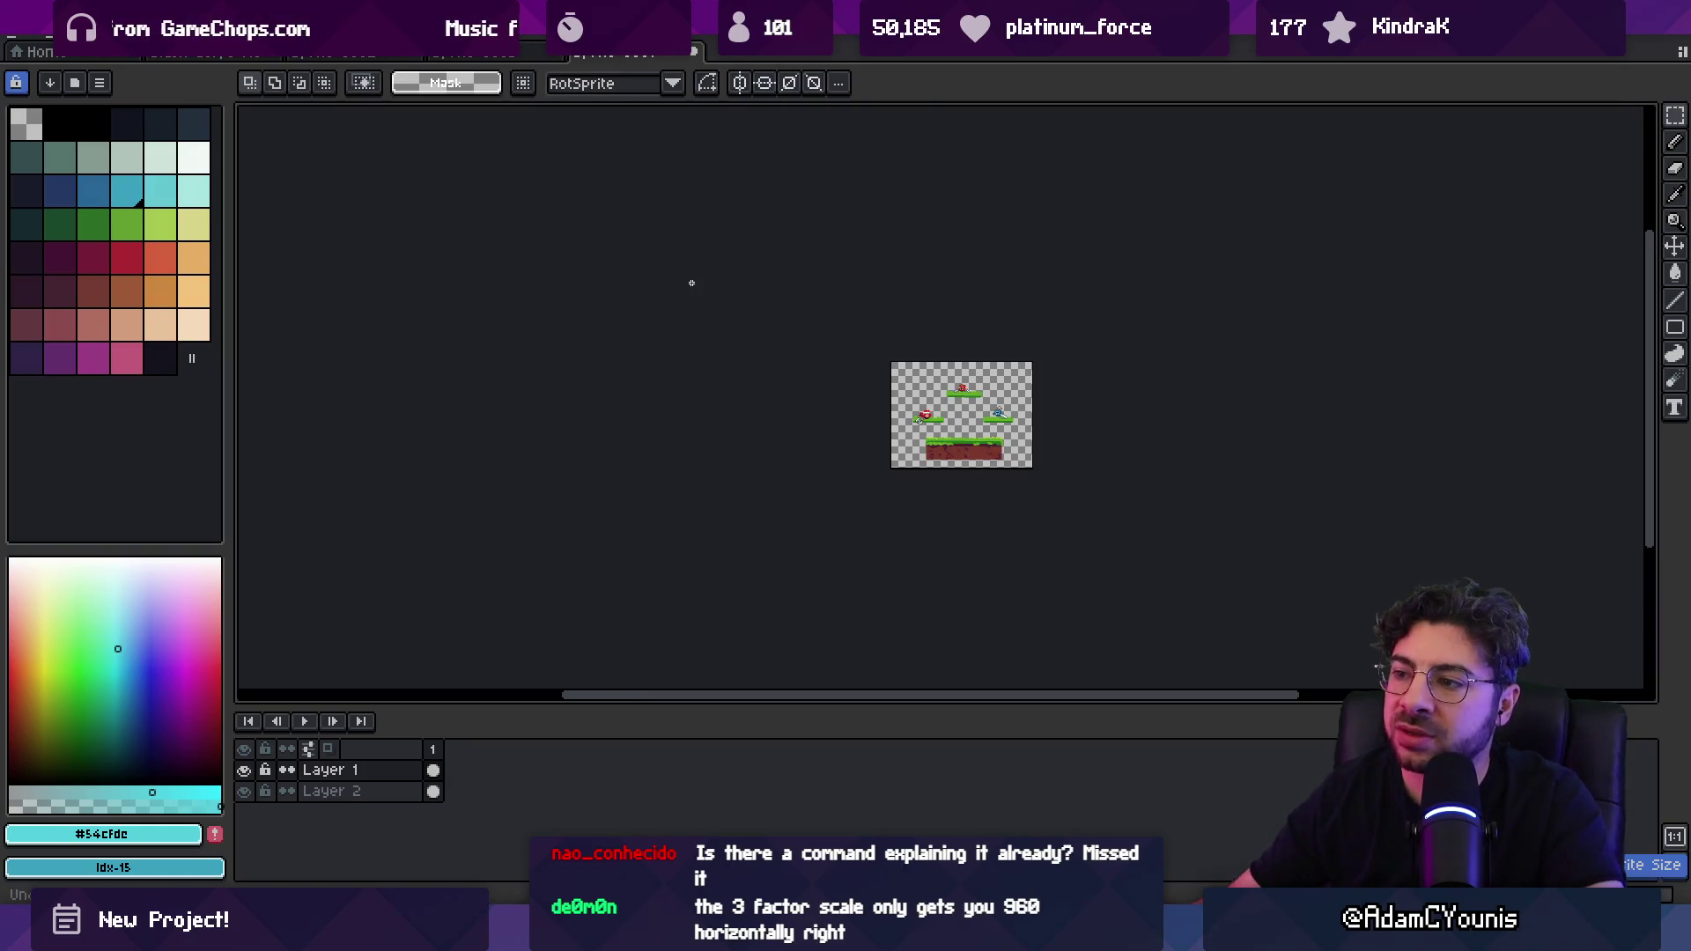
{"action": "key", "text": "3"}
{"action": "key", "text": "v"}
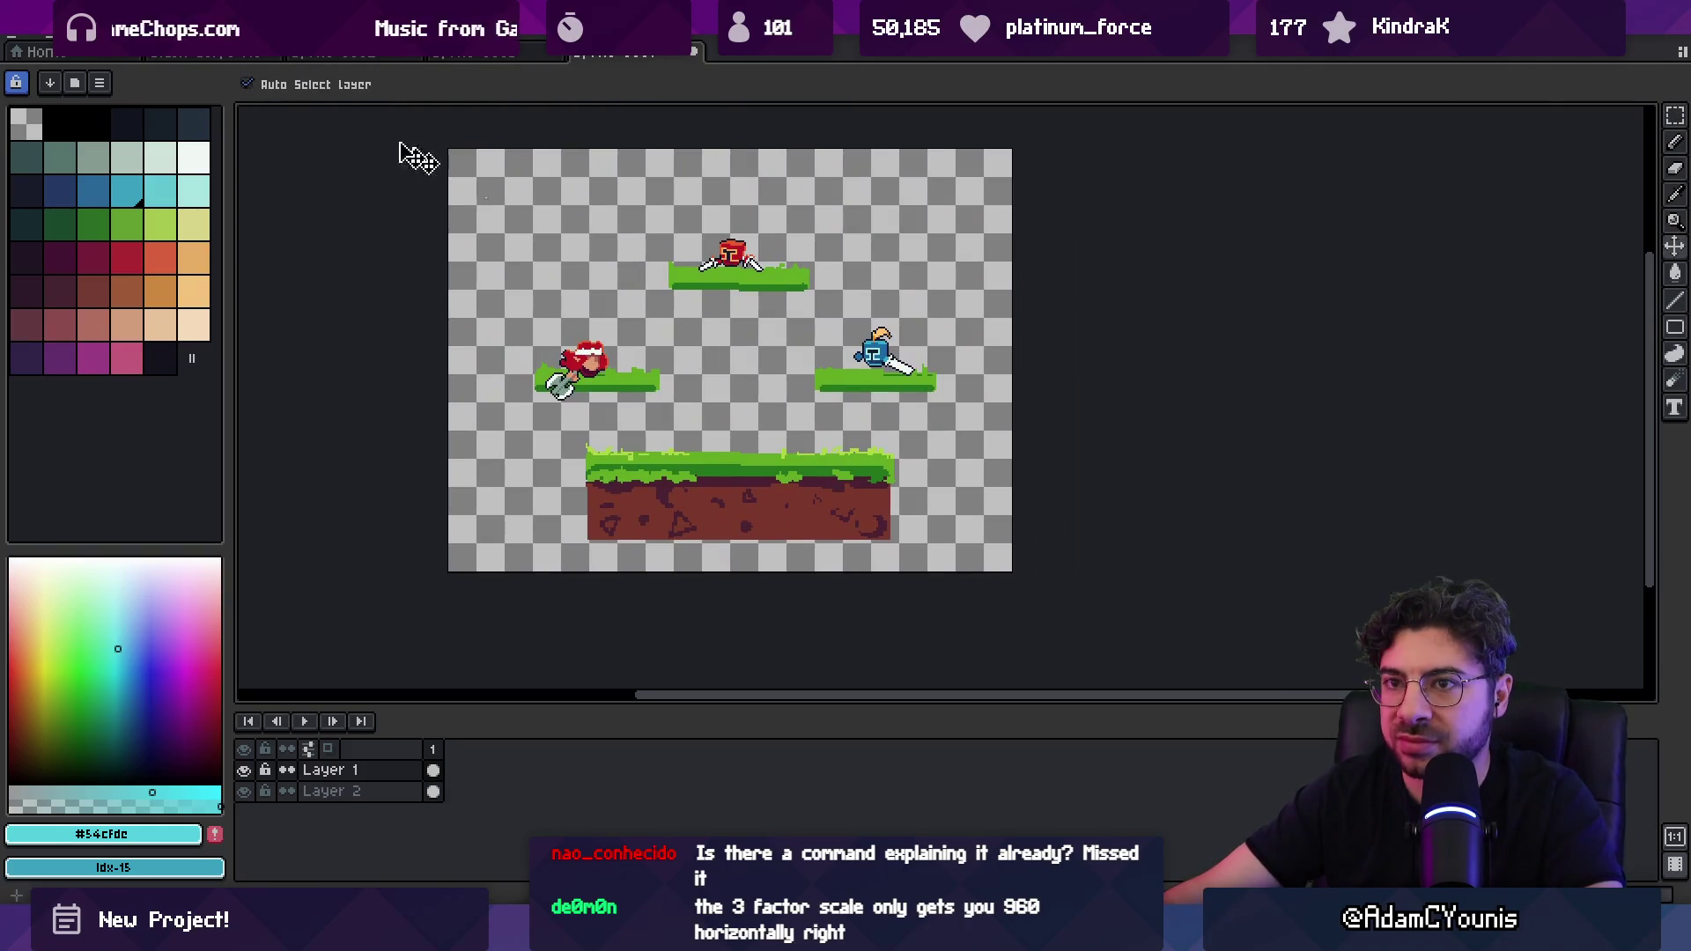
Step: Try a 480 px canvas width, undo it, and switch over to Figma
{"action": "left_click", "coordinate": [100, 83]}
{"action": "left_click", "coordinate": [176, 143]}
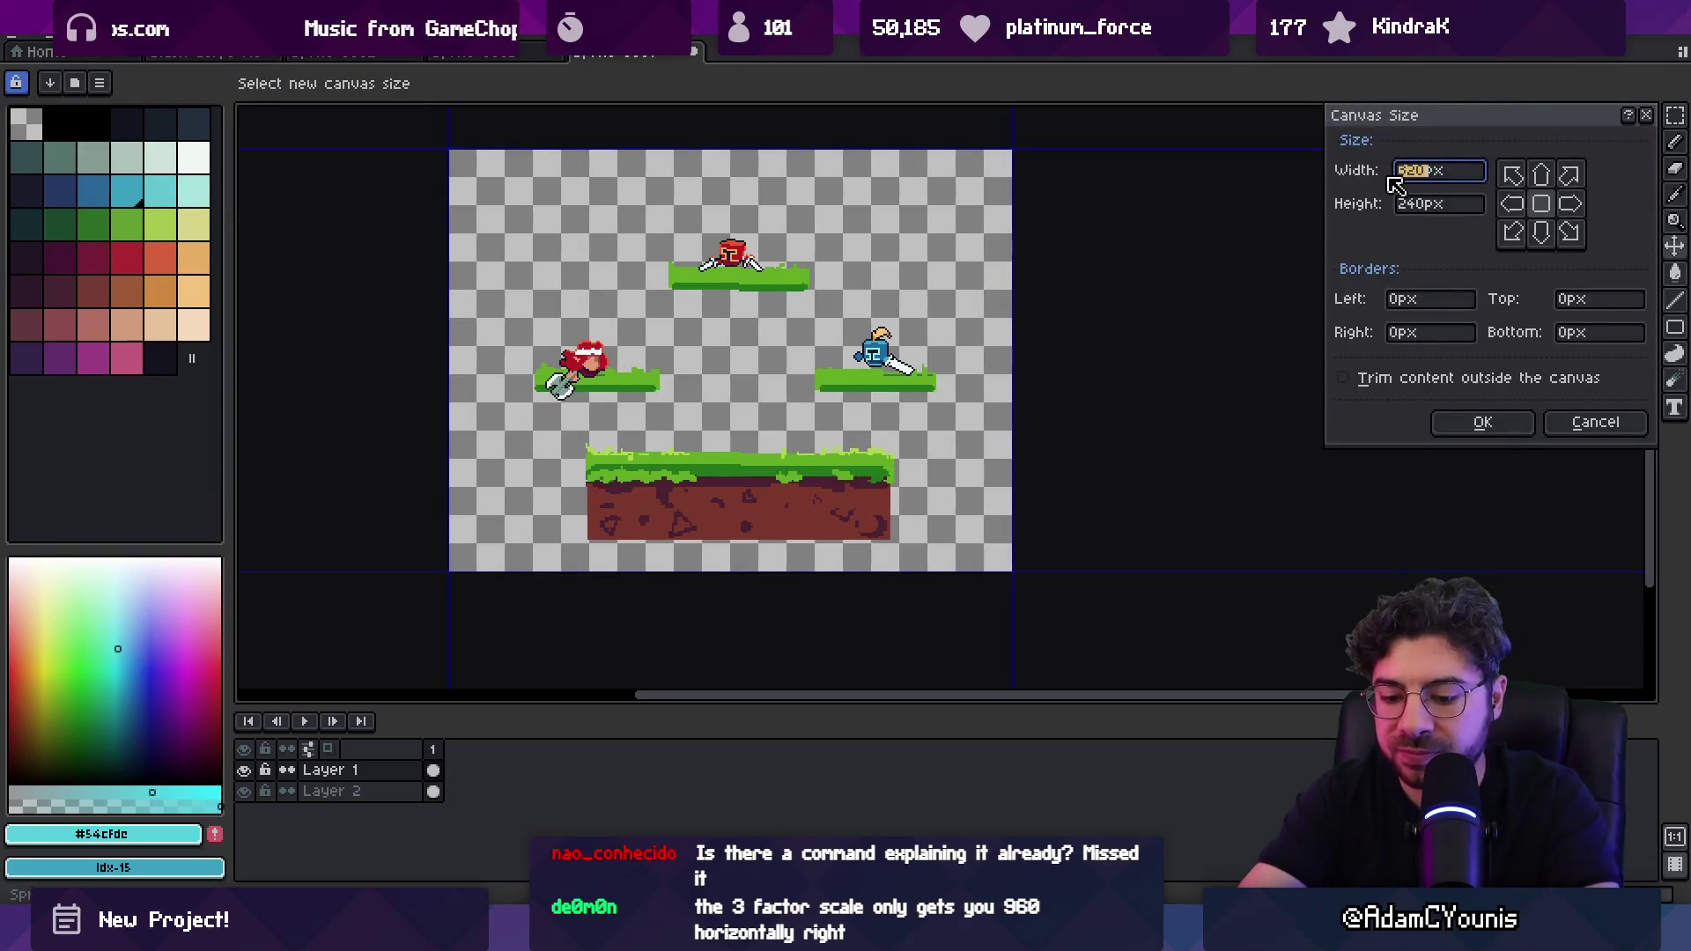
{"action": "type", "text": "480"}
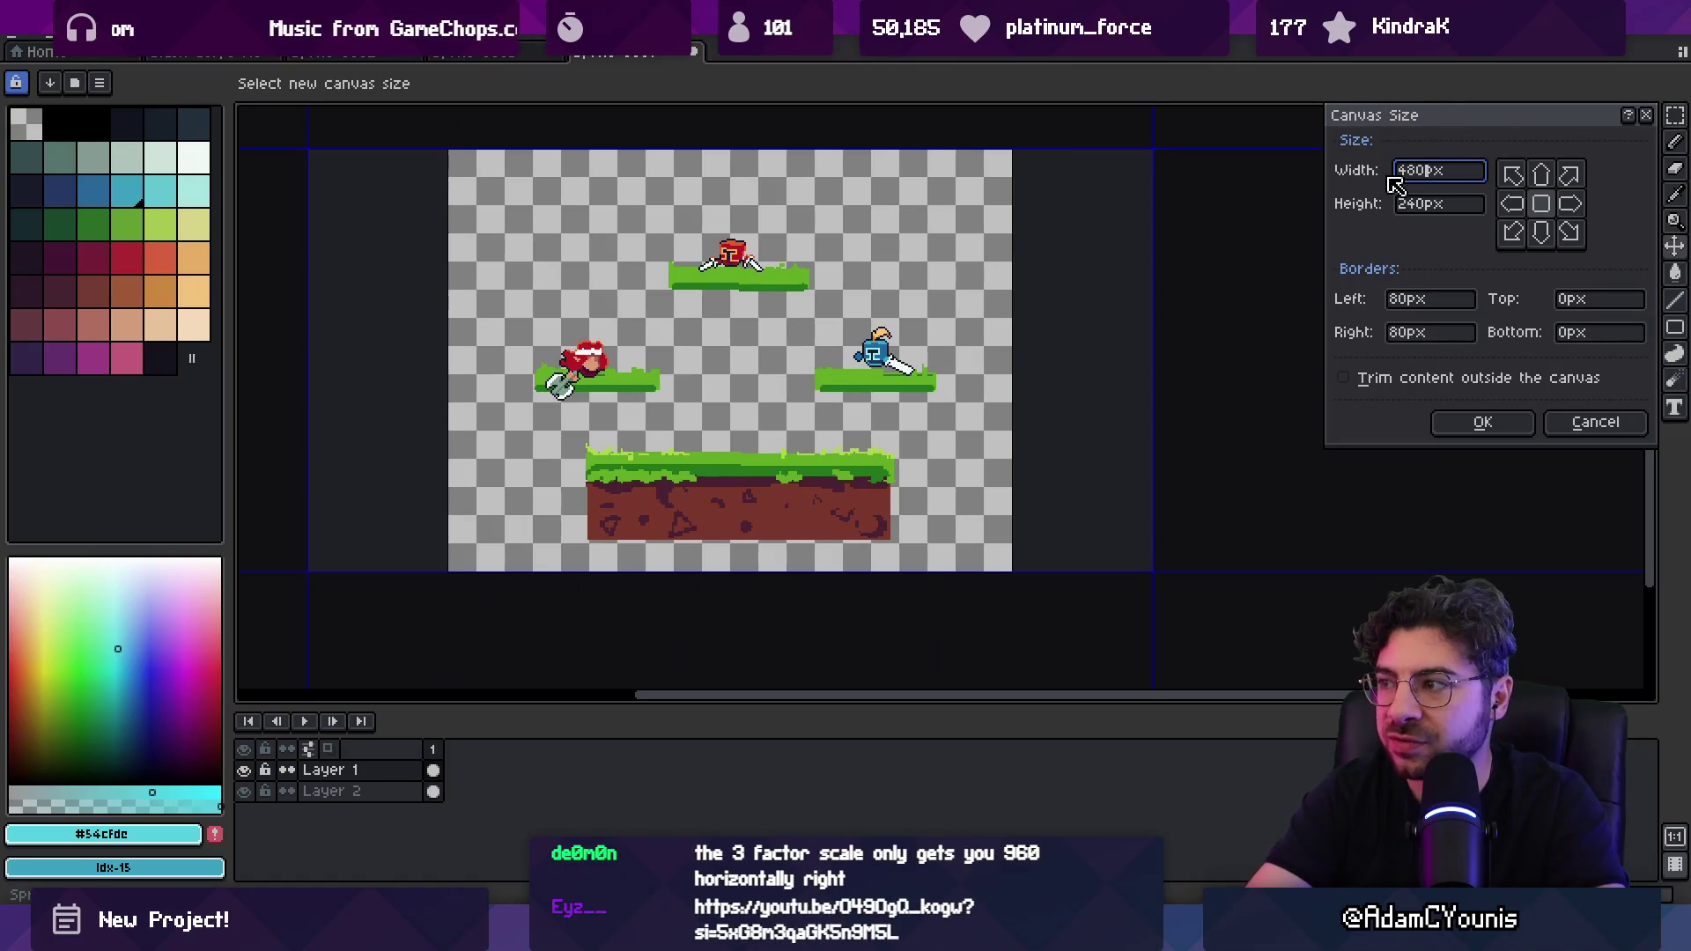
{"action": "key", "text": "Return"}
{"action": "scroll", "coordinate": [1056, 315], "scroll_direction": "down", "scroll_amount": 1}
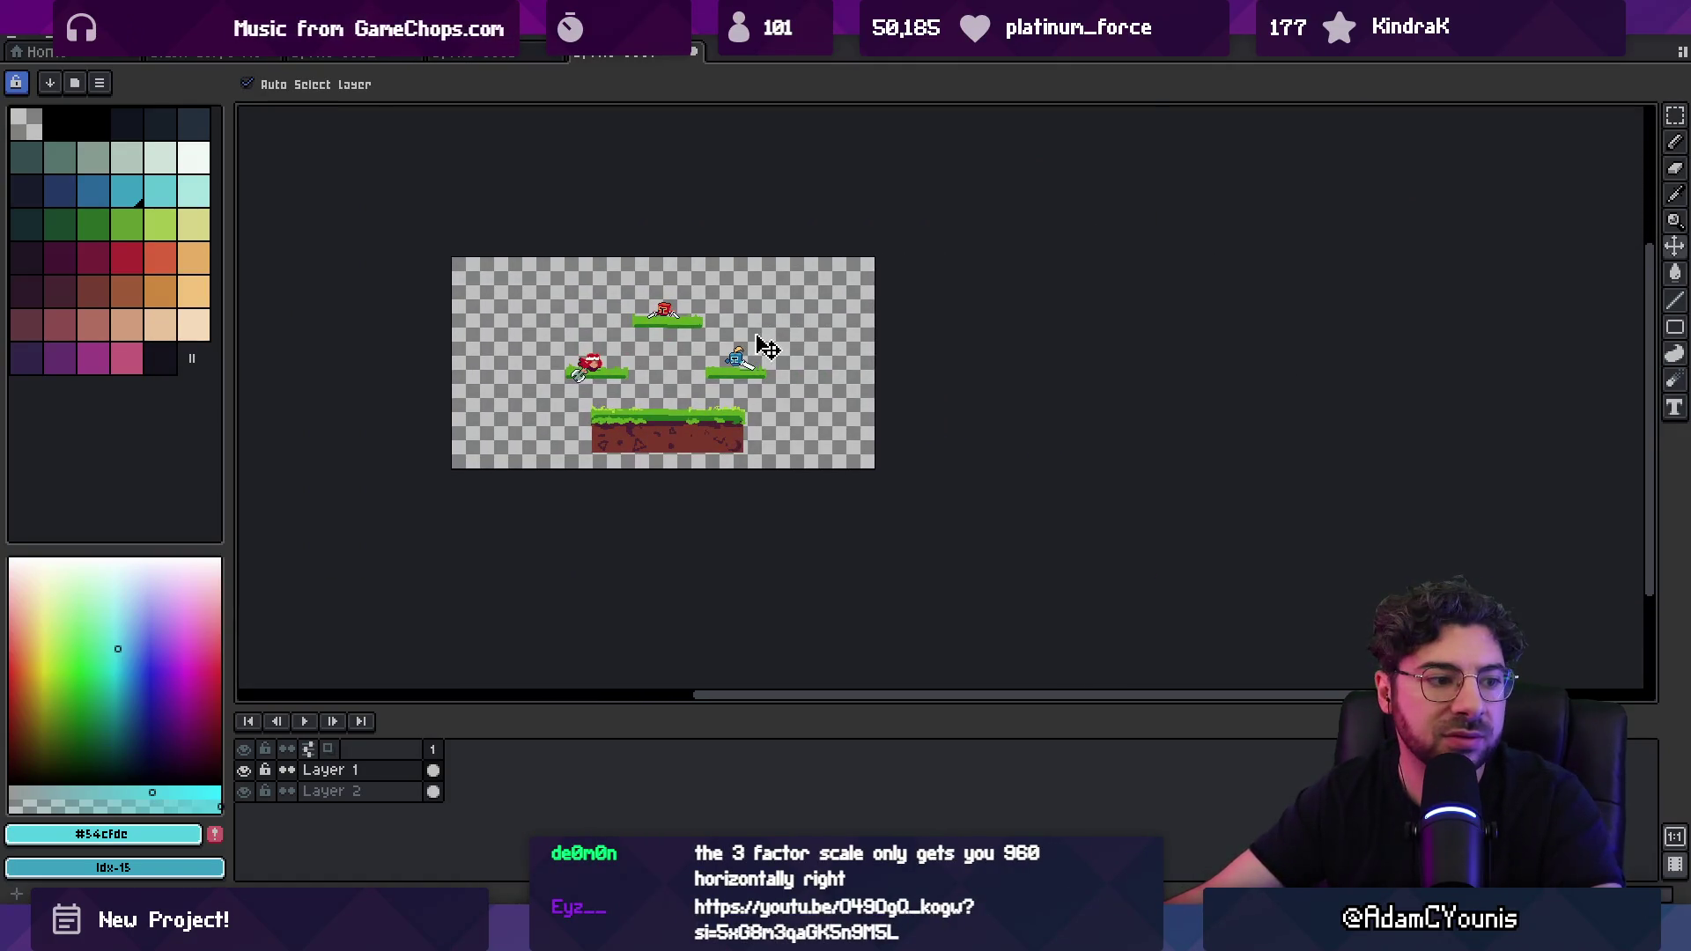
{"action": "key", "text": "ctrl+z"}
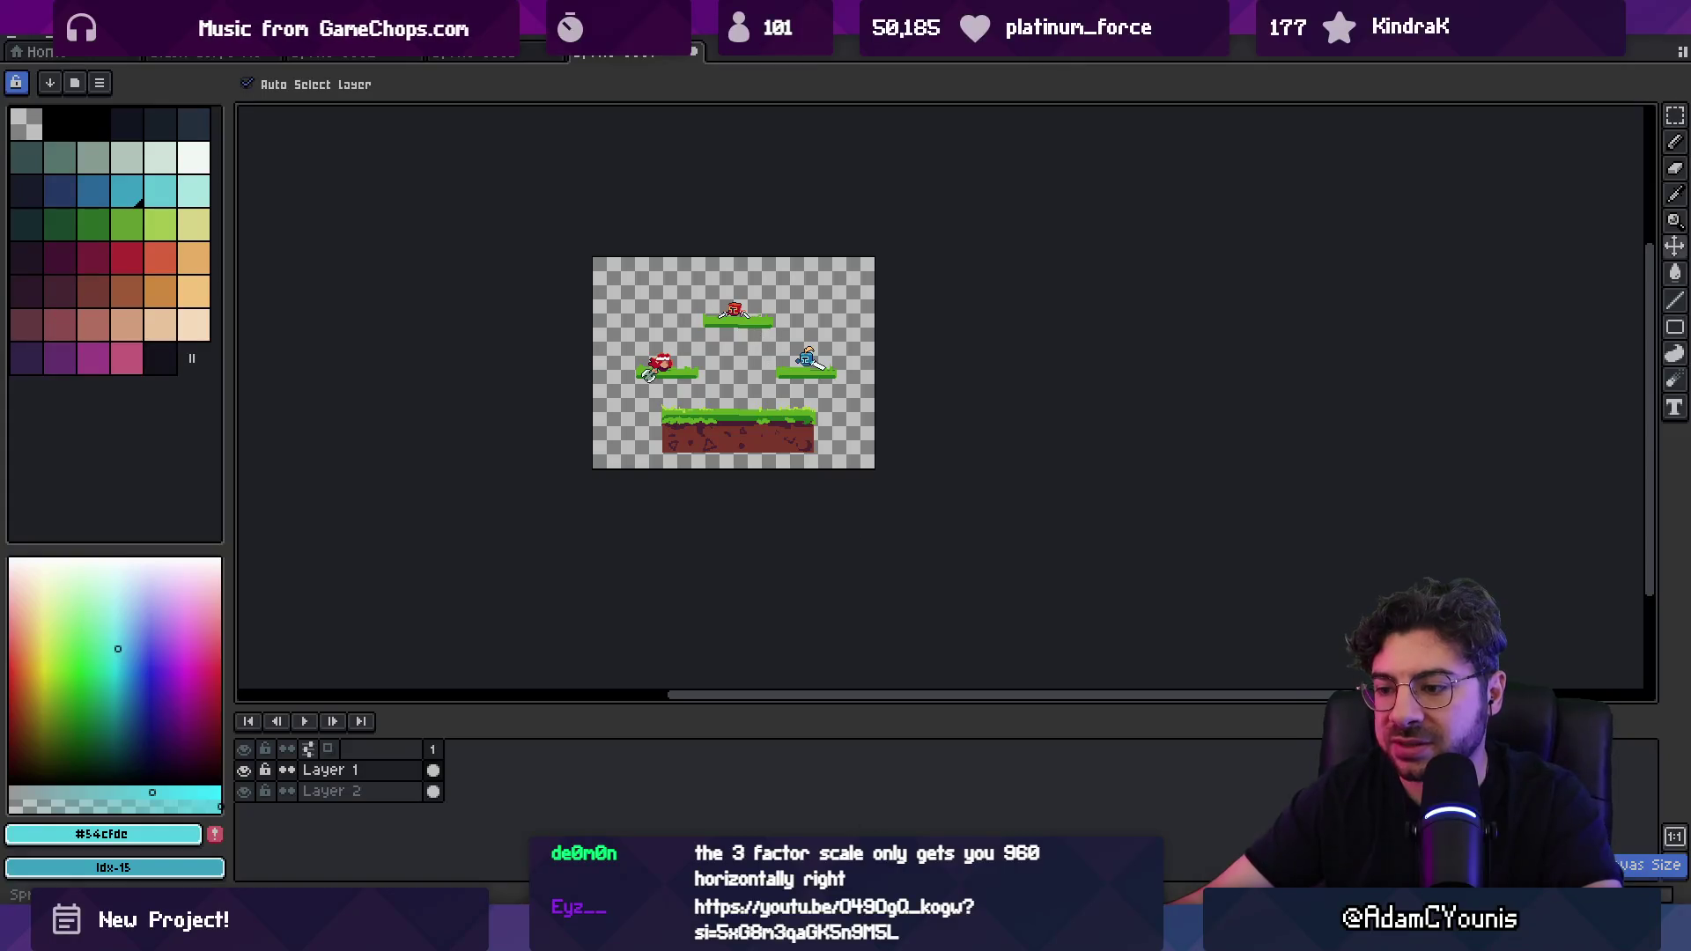
{"action": "key", "text": "alt+Tab"}
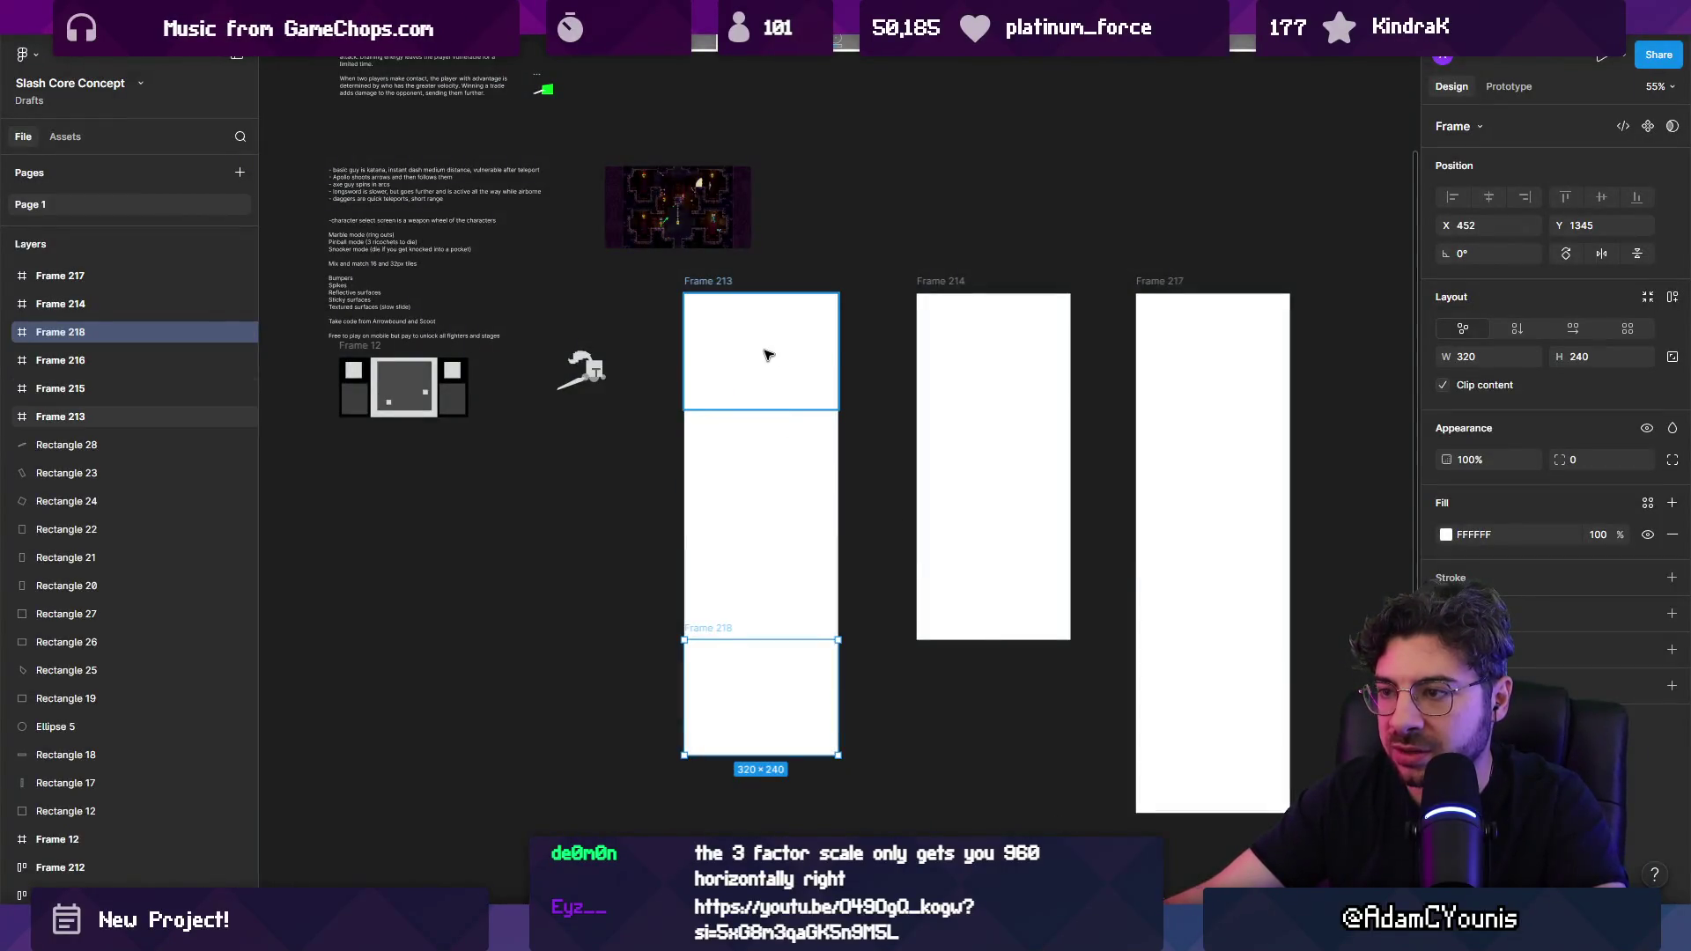
Step: Duplicate Frames 213 and 217, setting the new Frame 220 width to 1920
{"action": "left_click", "coordinate": [766, 354]}
{"action": "scroll", "coordinate": [744, 408], "scroll_direction": "up", "scroll_amount": 7}
{"action": "scroll", "coordinate": [661, 264], "scroll_direction": "down", "scroll_amount": 5}
{"action": "scroll", "coordinate": [729, 394], "scroll_direction": "down", "scroll_amount": 3}
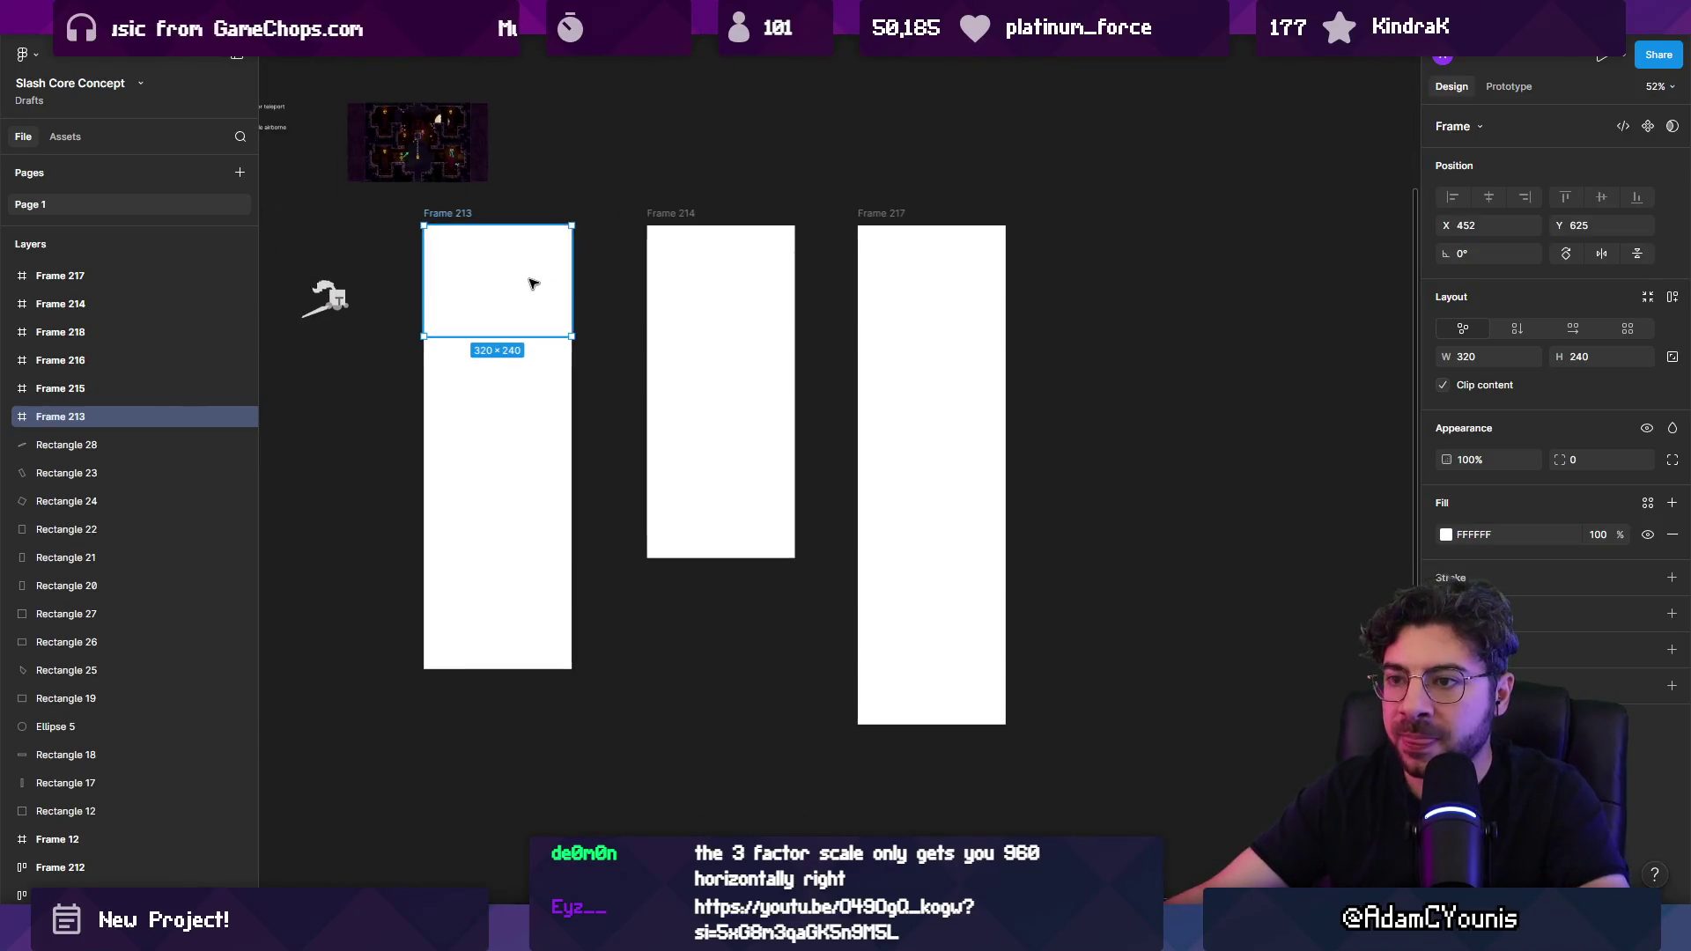
{"action": "left_click_drag", "start_coordinate": [513, 278], "coordinate": [1080, 281]}
{"action": "scroll", "coordinate": [1080, 282], "scroll_direction": "right", "scroll_amount": 5}
{"action": "left_click_drag", "start_coordinate": [447, 326], "coordinate": [1040, 326]}
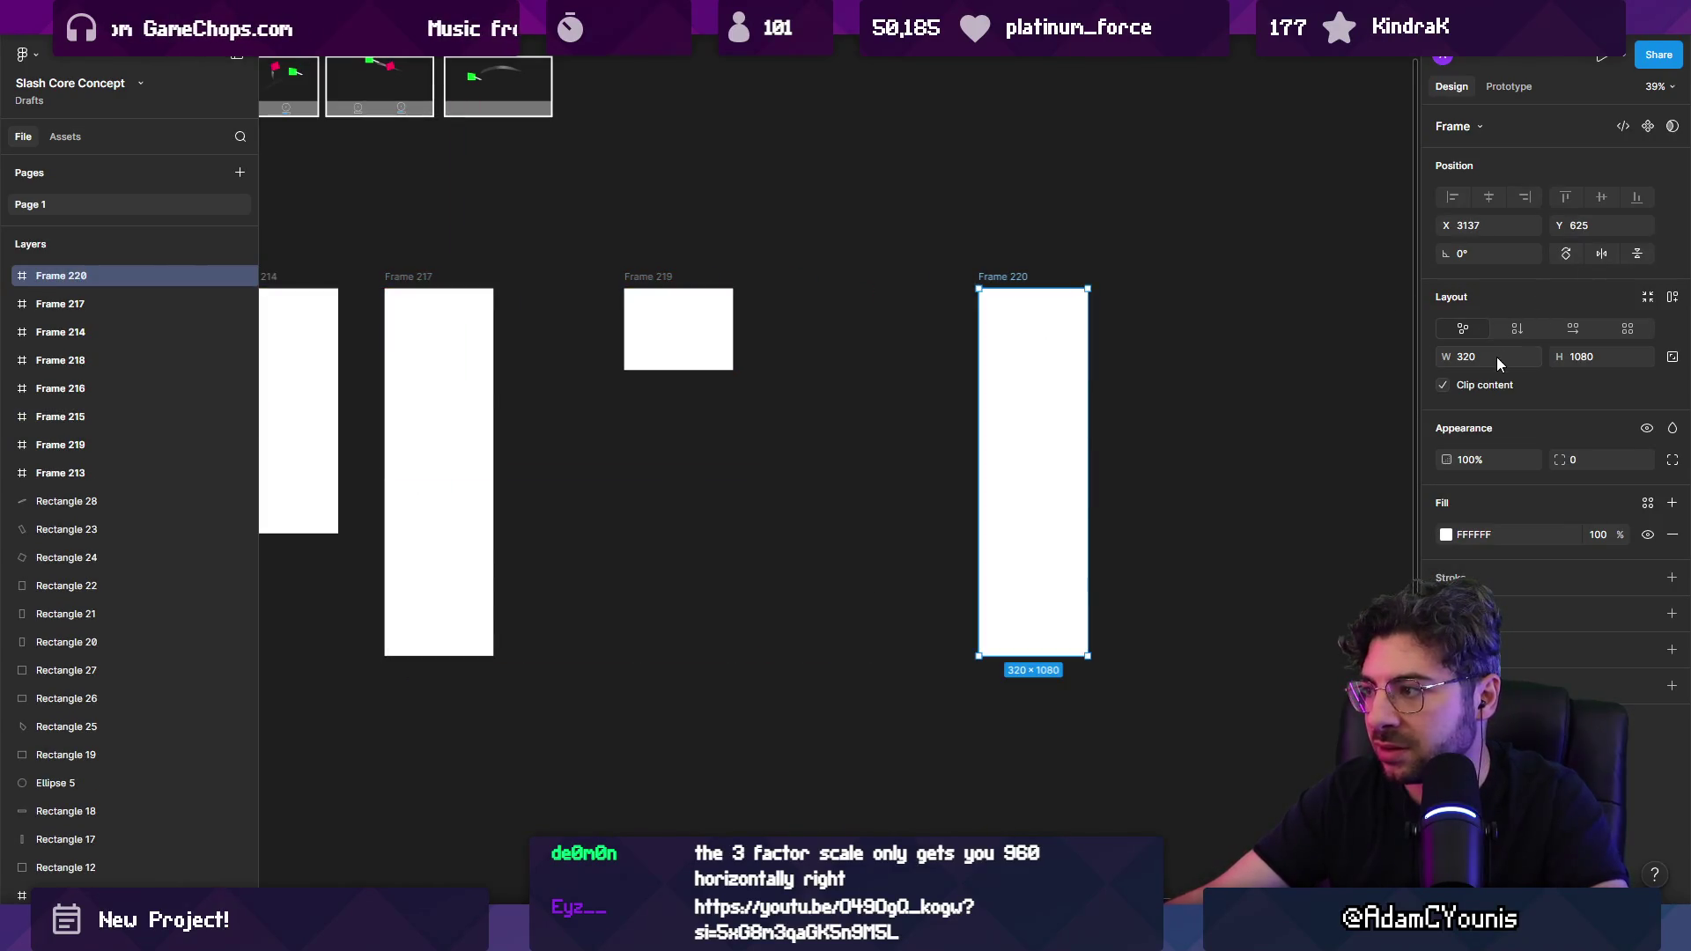
{"action": "type", "text": "1920"}
{"action": "key", "text": "Return"}
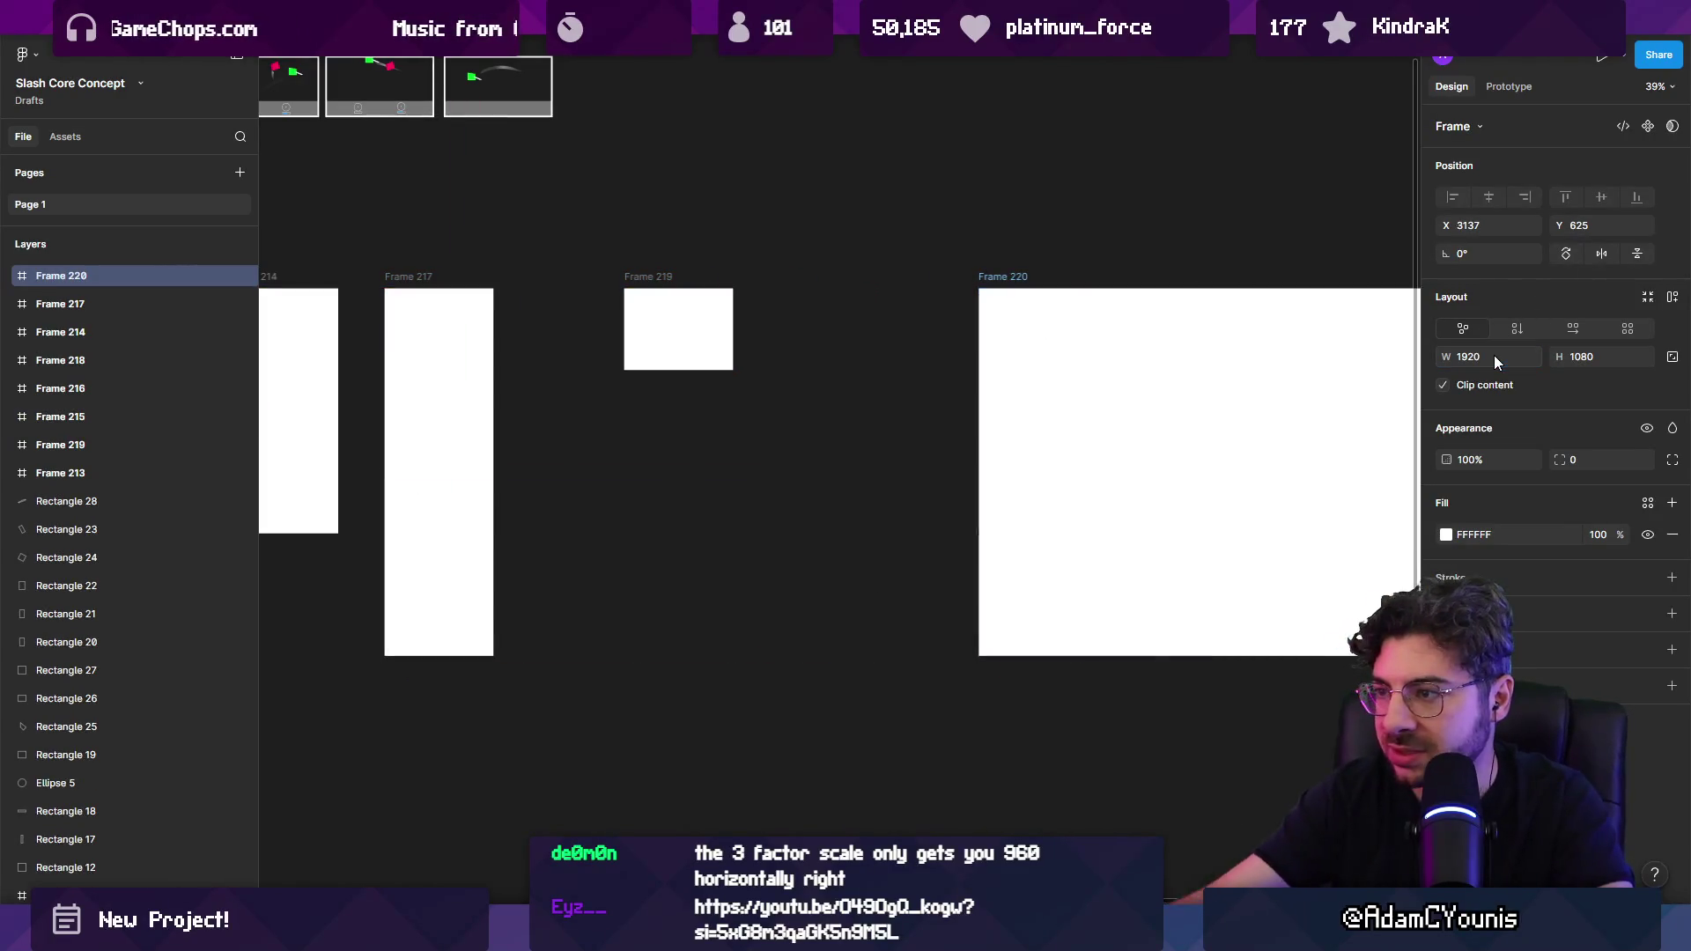
Step: Give the small Frame 219 an outline stroke and nest it in Frame 220's top-left corner
{"action": "scroll", "coordinate": [540, 332], "scroll_direction": "down", "scroll_amount": 2}
{"action": "left_click", "coordinate": [511, 333]}
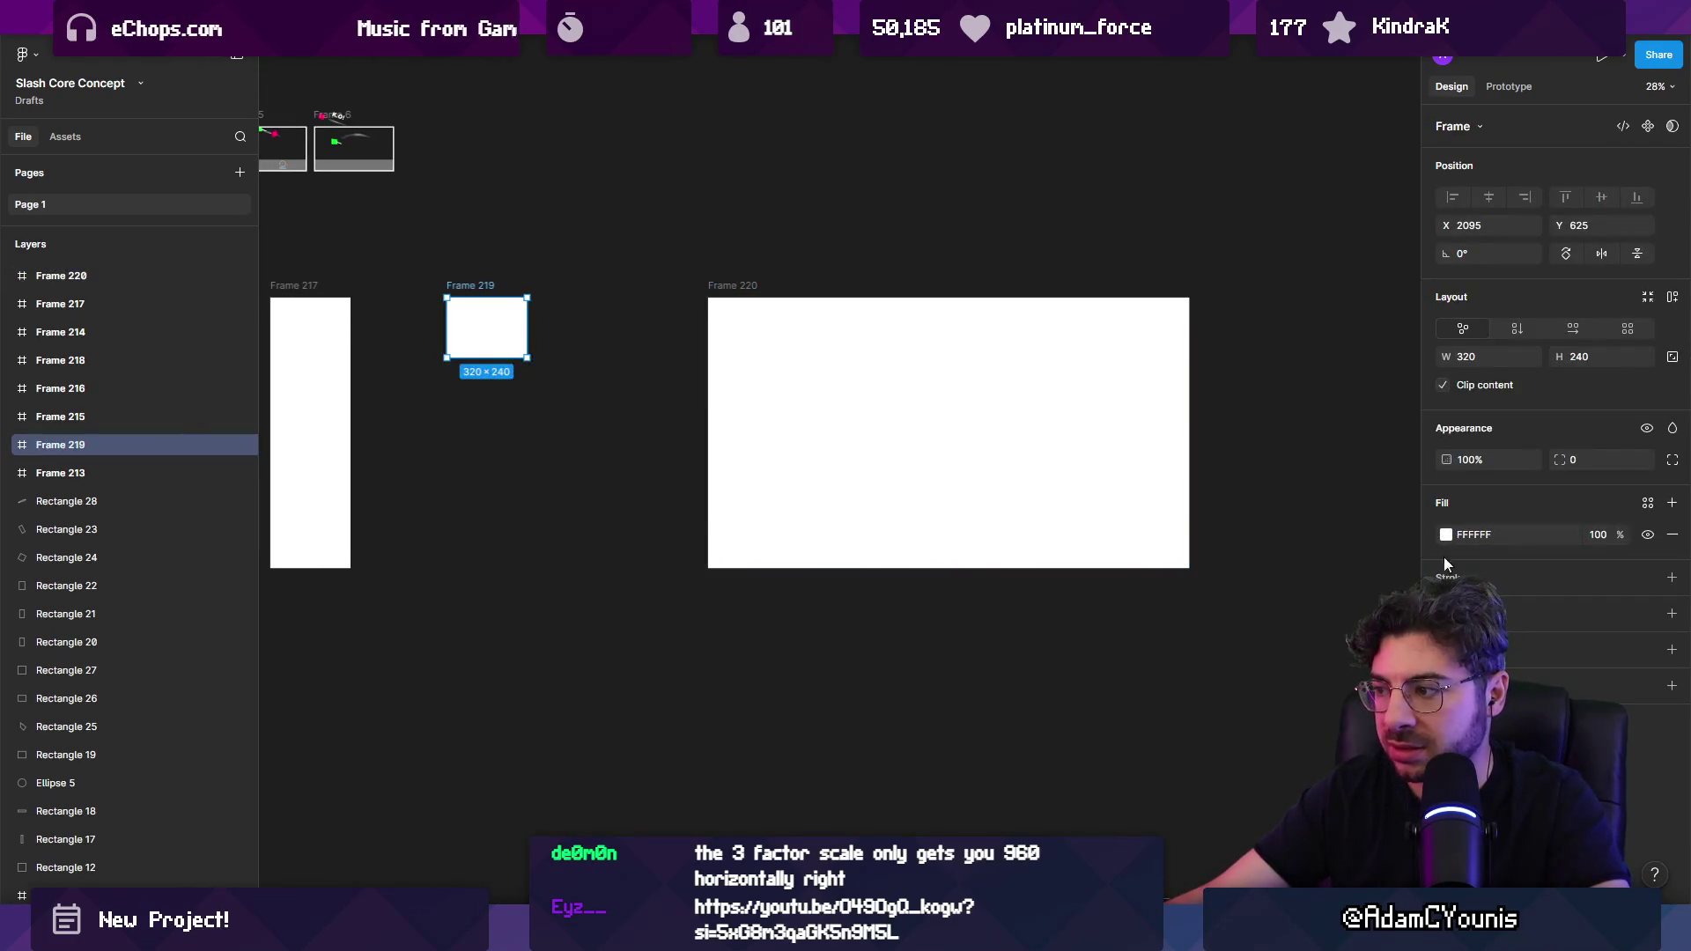
{"action": "left_click", "coordinate": [1672, 577]}
{"action": "left_click", "coordinate": [443, 274]}
{"action": "mouse_move", "coordinate": [468, 290]}
{"action": "left_mouse_down"}
{"action": "mouse_move", "coordinate": [770, 319]}
{"action": "mouse_move", "coordinate": [727, 290]}
{"action": "left_mouse_up"}
Step: Duplicate the outlined 320×240 frame into four copies stepping diagonally across Frame 220
{"action": "scroll", "coordinate": [789, 351], "scroll_direction": "up", "scroll_amount": 1}
{"action": "scroll", "coordinate": [533, 314], "scroll_direction": "right", "scroll_amount": 3}
{"action": "mouse_move", "coordinate": [533, 315]}
{"action": "left_mouse_down"}
{"action": "mouse_move", "coordinate": [638, 366]}
{"action": "mouse_move", "coordinate": [774, 490]}
{"action": "mouse_move", "coordinate": [804, 494]}
{"action": "left_mouse_up"}
{"action": "left_click", "coordinate": [751, 457], "text": "shift"}
{"action": "left_click", "coordinate": [627, 370], "text": "shift"}
{"action": "left_click", "coordinate": [525, 313], "text": "shift"}
{"action": "mouse_move", "coordinate": [525, 314]}
{"action": "left_mouse_down"}
{"action": "mouse_move", "coordinate": [701, 384]}
{"action": "mouse_move", "coordinate": [725, 374]}
{"action": "left_mouse_up"}
{"action": "left_click", "coordinate": [724, 604]}
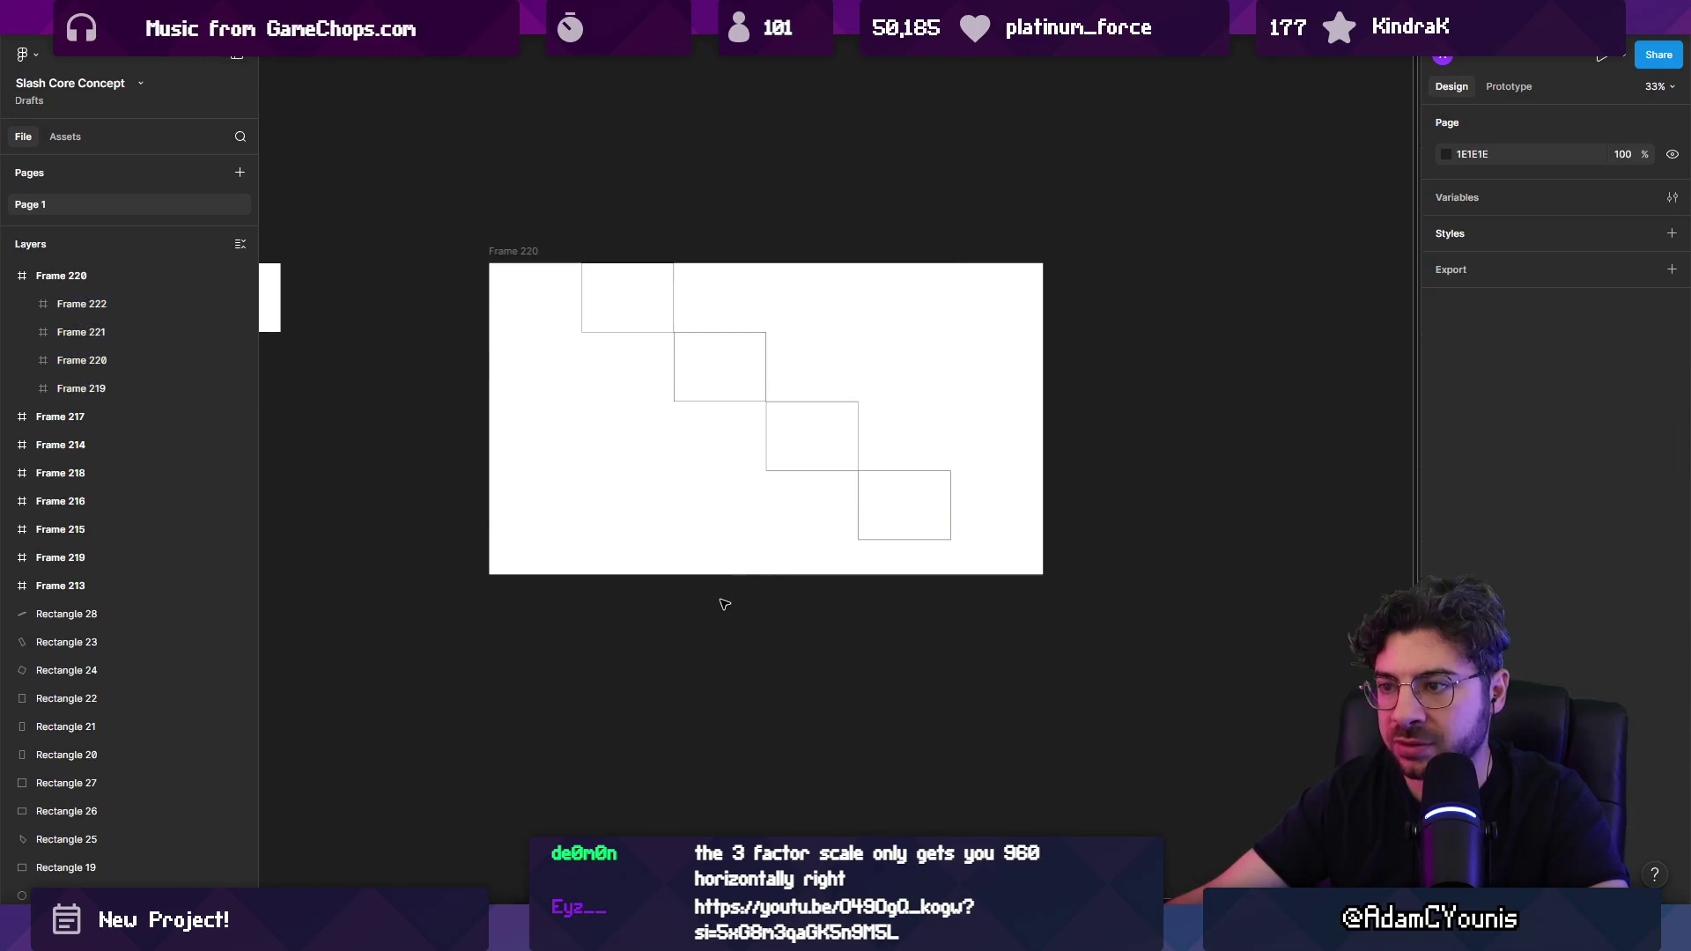
Step: Duplicate the tall Frame 217 below Frame 220 as Frame 221
{"action": "scroll", "coordinate": [695, 275], "scroll_direction": "left", "scroll_amount": 3}
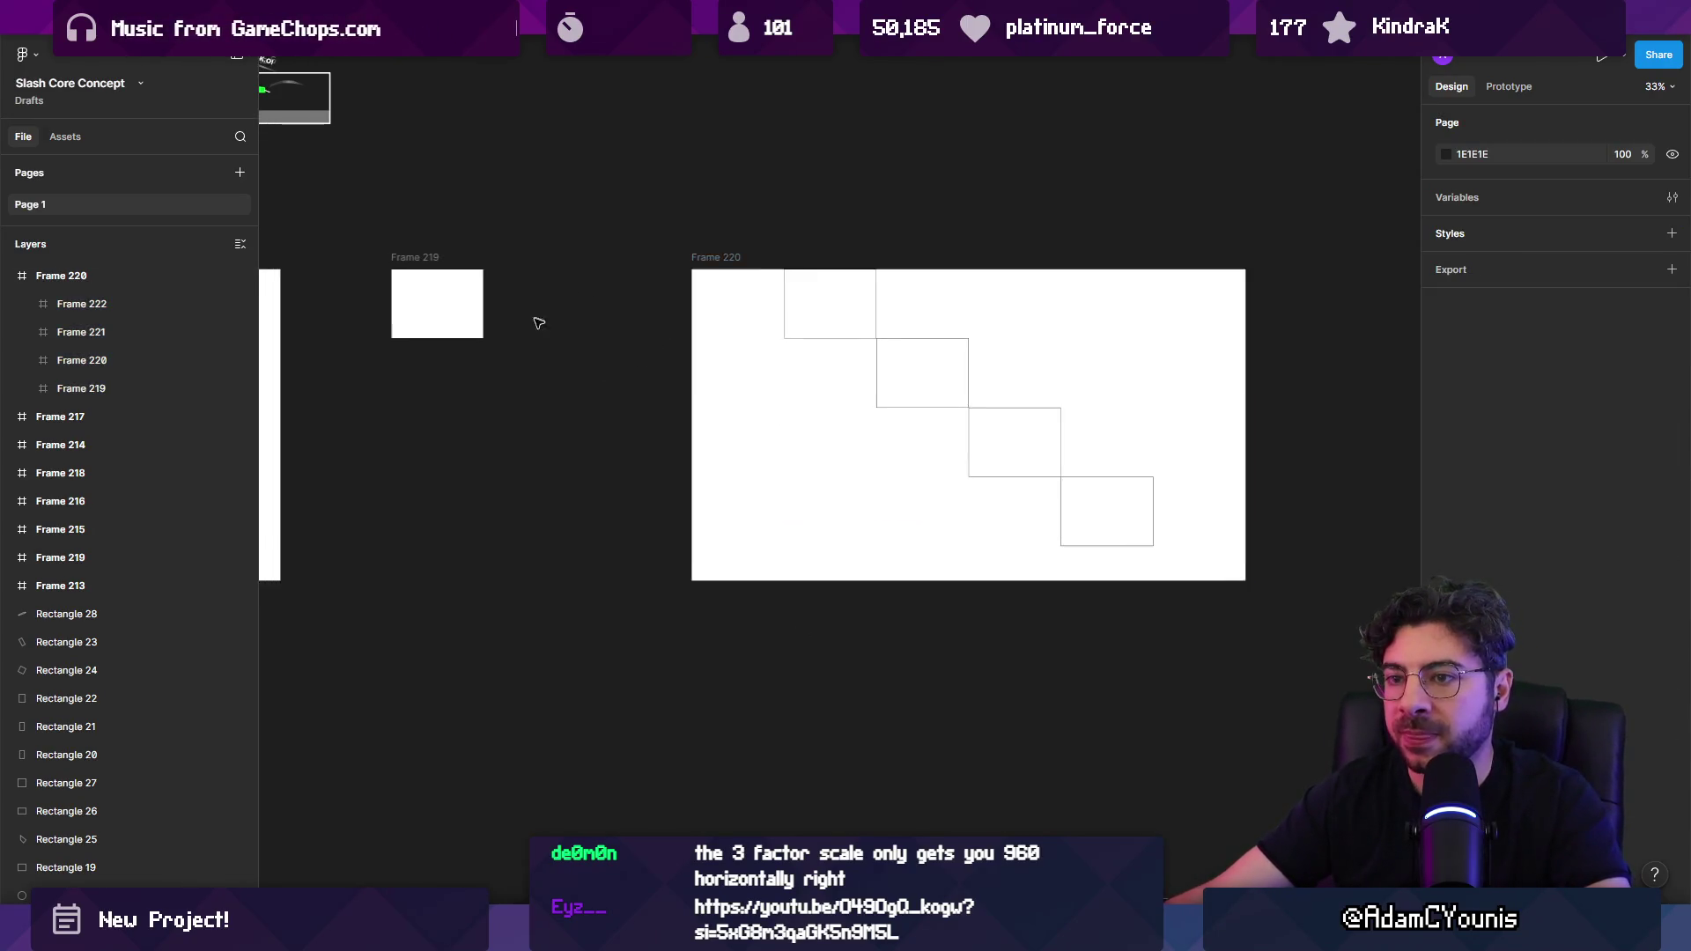
{"action": "scroll", "coordinate": [540, 317], "scroll_direction": "down", "scroll_amount": 2}
{"action": "scroll", "coordinate": [604, 297], "scroll_direction": "left", "scroll_amount": 4}
{"action": "mouse_move", "coordinate": [604, 297]}
{"action": "left_mouse_down"}
{"action": "mouse_move", "coordinate": [883, 295]}
{"action": "mouse_move", "coordinate": [974, 550]}
{"action": "left_mouse_up"}
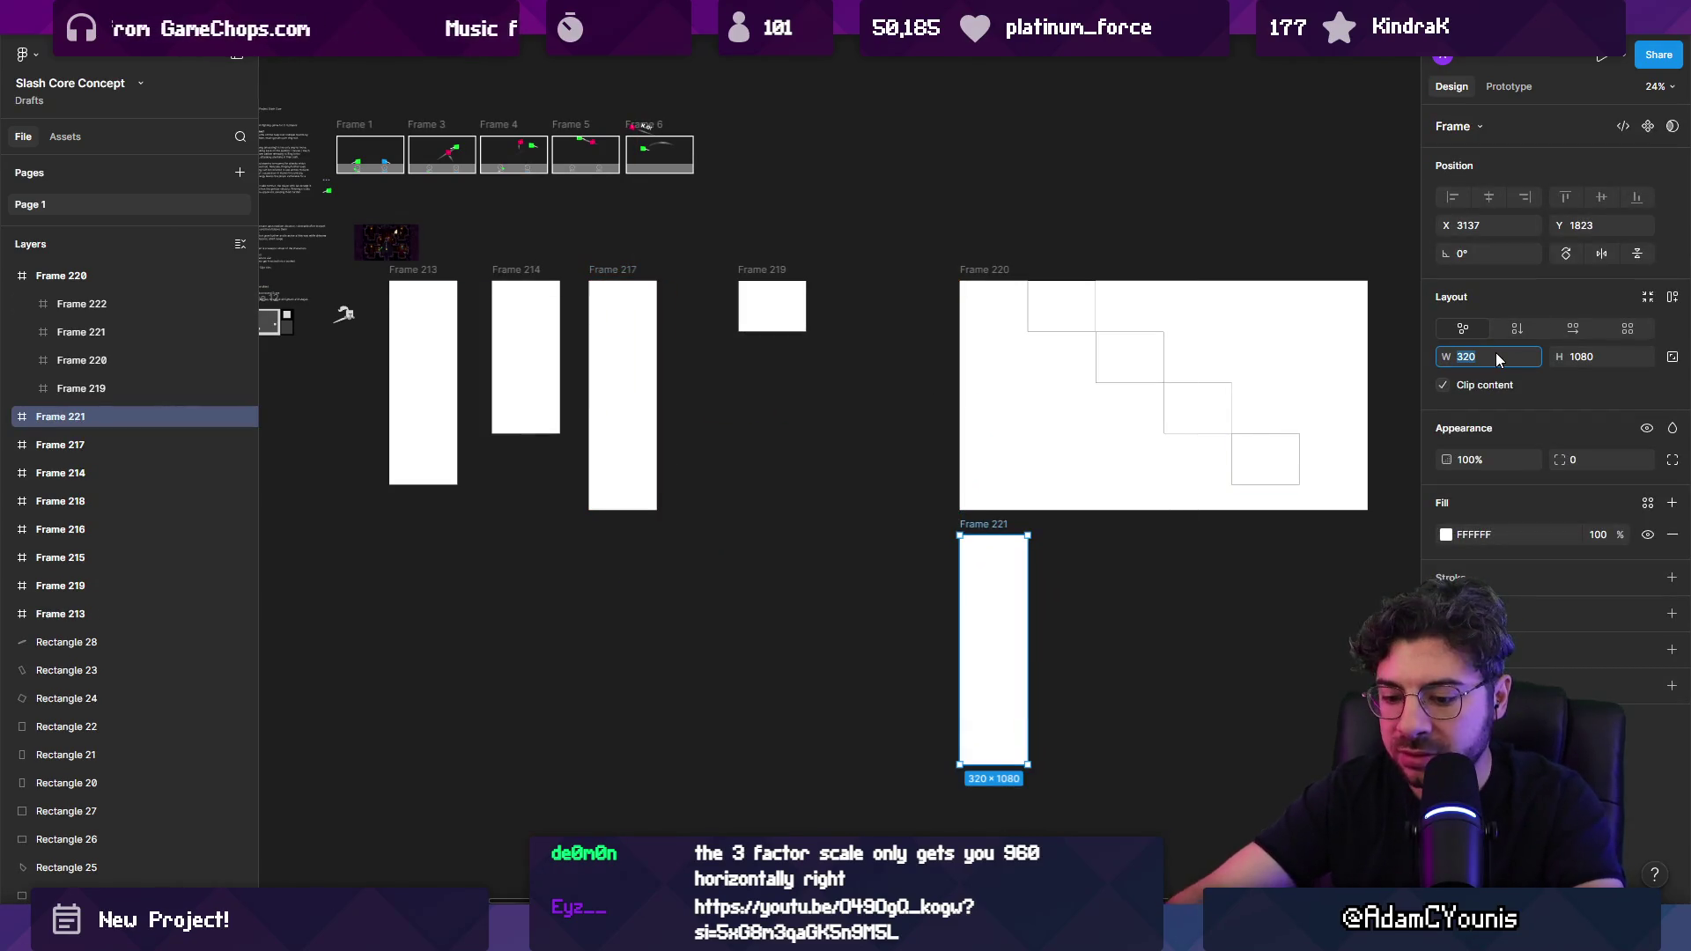
Step: Resize Frame 221 to 1280×720
{"action": "type", "text": "0"}
{"action": "key", "text": "Tab"}
{"action": "type", "text": "7"}
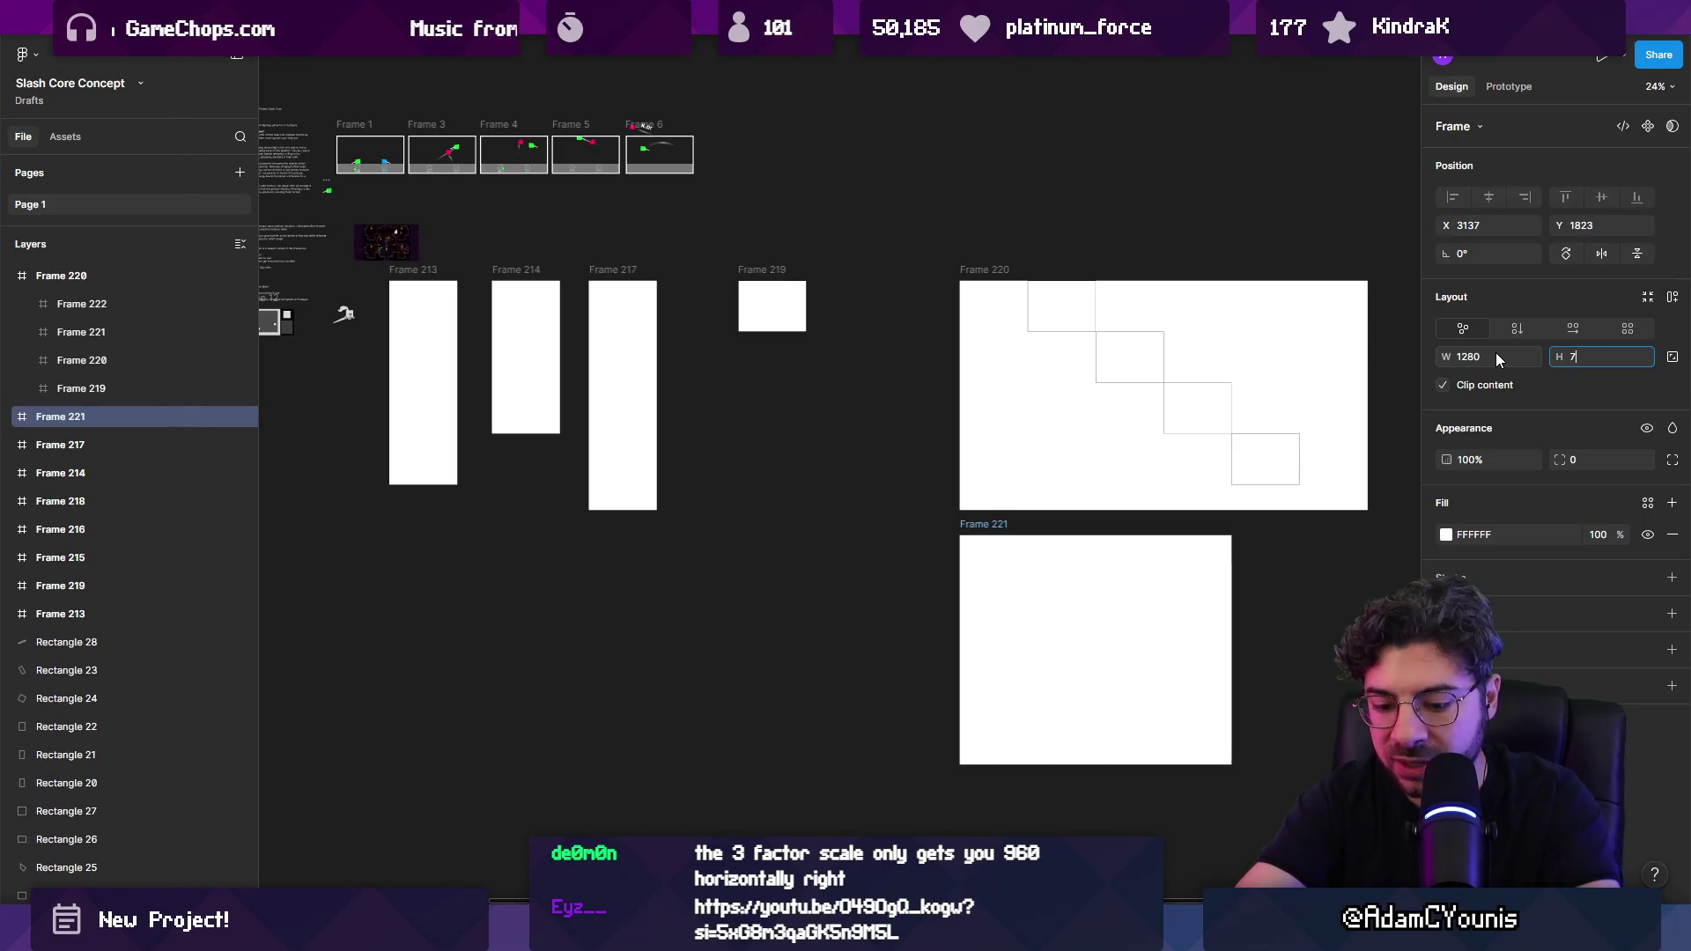
{"action": "type", "text": "20"}
{"action": "key", "text": "Return"}
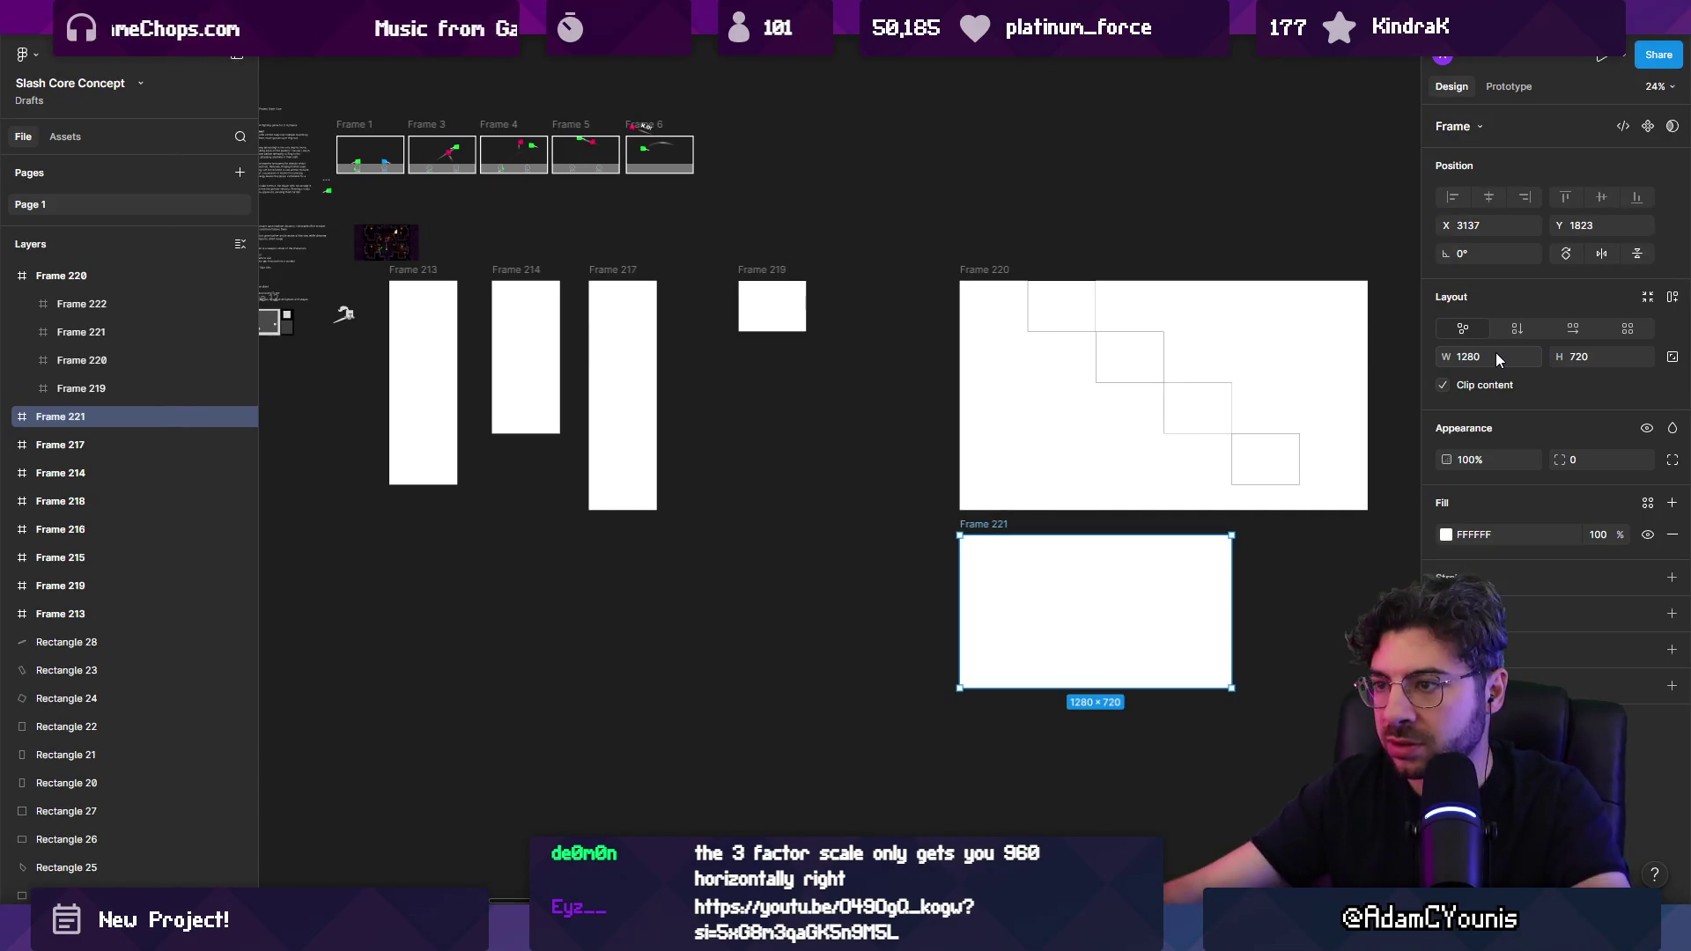
Step: Copy the outlined Frame 219 into Frame 221's top-left corner, deleting a misplaced copy
{"action": "scroll", "coordinate": [605, 238], "scroll_direction": "right", "scroll_amount": 3}
{"action": "scroll", "coordinate": [605, 238], "scroll_direction": "down", "scroll_amount": 2}
{"action": "mouse_move", "coordinate": [605, 238]}
{"action": "left_mouse_down"}
{"action": "mouse_move", "coordinate": [808, 359]}
{"action": "mouse_move", "coordinate": [861, 476]}
{"action": "mouse_move", "coordinate": [850, 460]}
{"action": "left_mouse_up"}
{"action": "scroll", "coordinate": [947, 555], "scroll_direction": "up", "scroll_amount": 3}
{"action": "key", "text": "Delete"}
{"action": "scroll", "coordinate": [517, 479], "scroll_direction": "right", "scroll_amount": 2}
{"action": "left_click", "coordinate": [585, 461]}
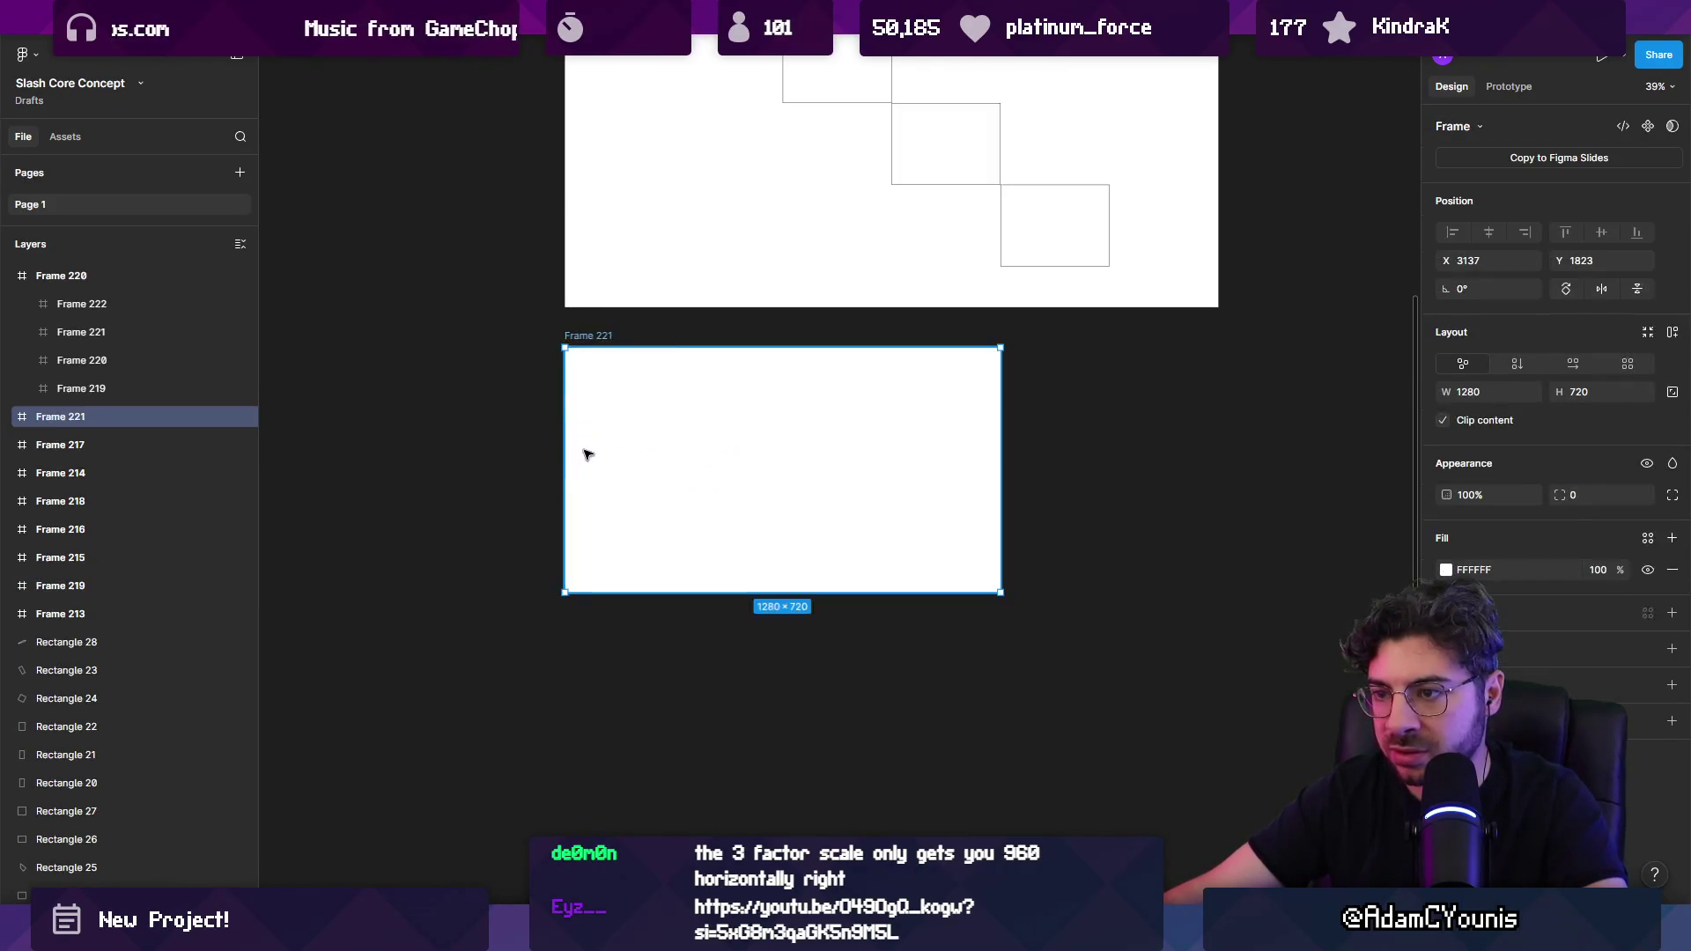
{"action": "scroll", "coordinate": [787, 234], "scroll_direction": "up", "scroll_amount": 2}
{"action": "scroll", "coordinate": [786, 233], "scroll_direction": "left", "scroll_amount": 2}
{"action": "mouse_move", "coordinate": [787, 234]}
{"action": "left_mouse_down"}
{"action": "mouse_move", "coordinate": [857, 359]}
{"action": "mouse_move", "coordinate": [766, 596]}
{"action": "mouse_move", "coordinate": [989, 755]}
{"action": "left_mouse_up"}
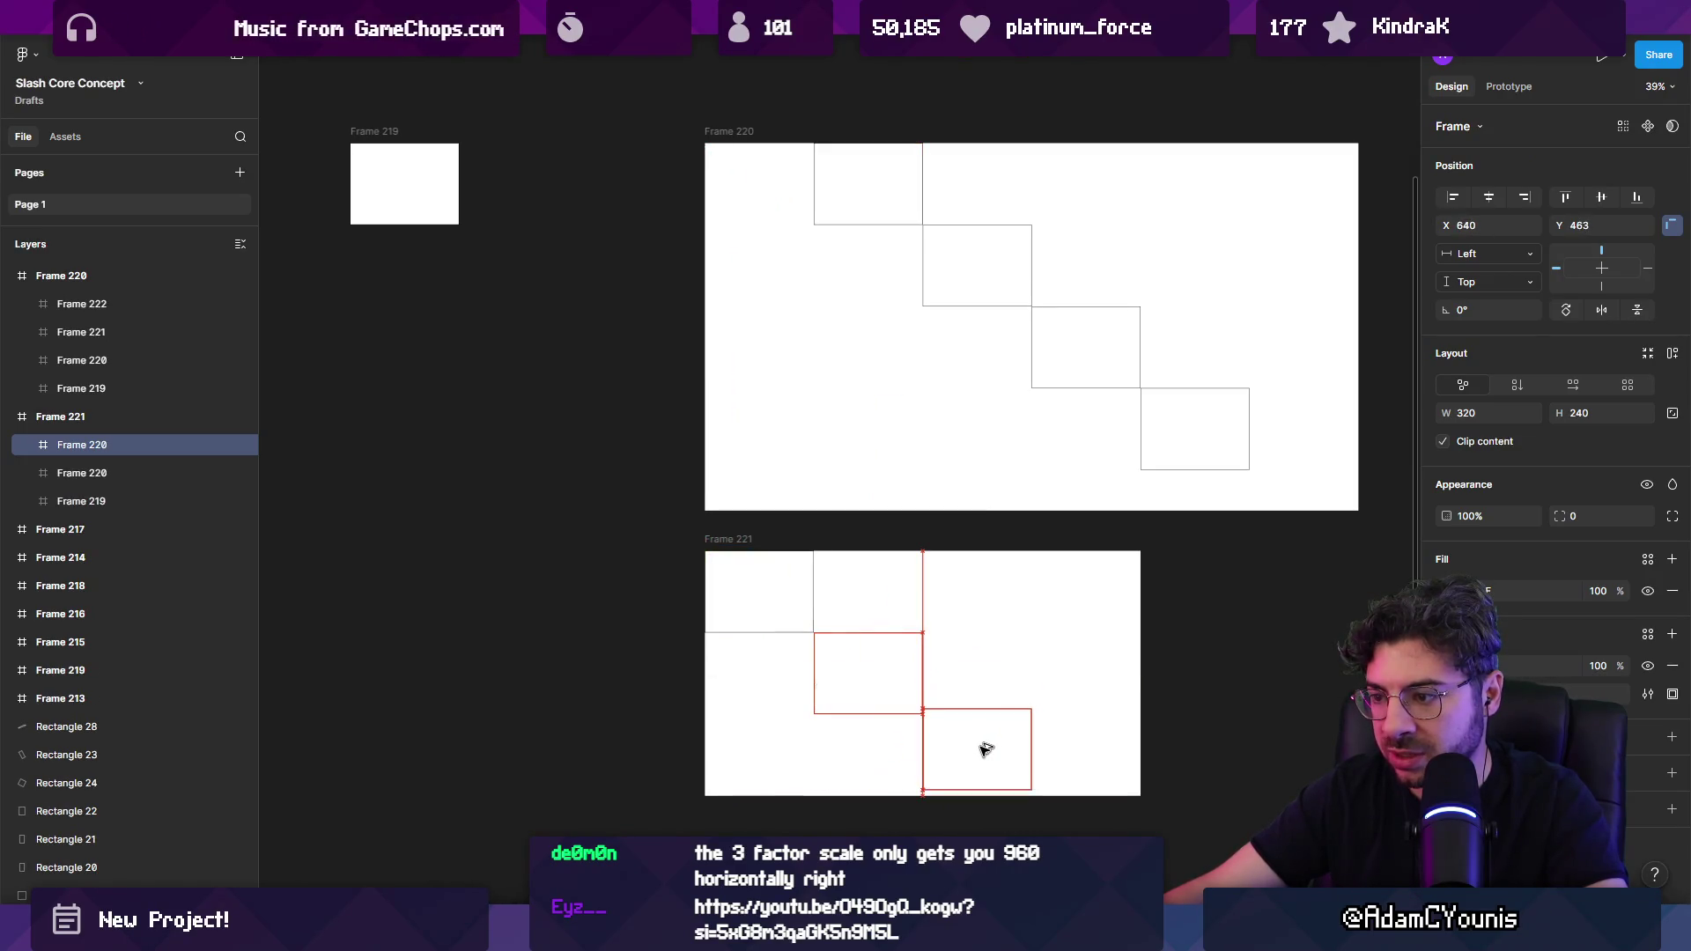
Step: Shift Frame 221's three small frames right so the staircase starts at X 160
{"action": "left_click", "coordinate": [862, 661], "text": "shift"}
{"action": "left_click", "coordinate": [751, 589], "text": "shift"}
{"action": "left_click_drag", "start_coordinate": [766, 586], "coordinate": [830, 592]}
{"action": "scroll", "coordinate": [698, 521], "scroll_direction": "down", "scroll_amount": 1}
{"action": "scroll", "coordinate": [698, 521], "scroll_direction": "right", "scroll_amount": 3}
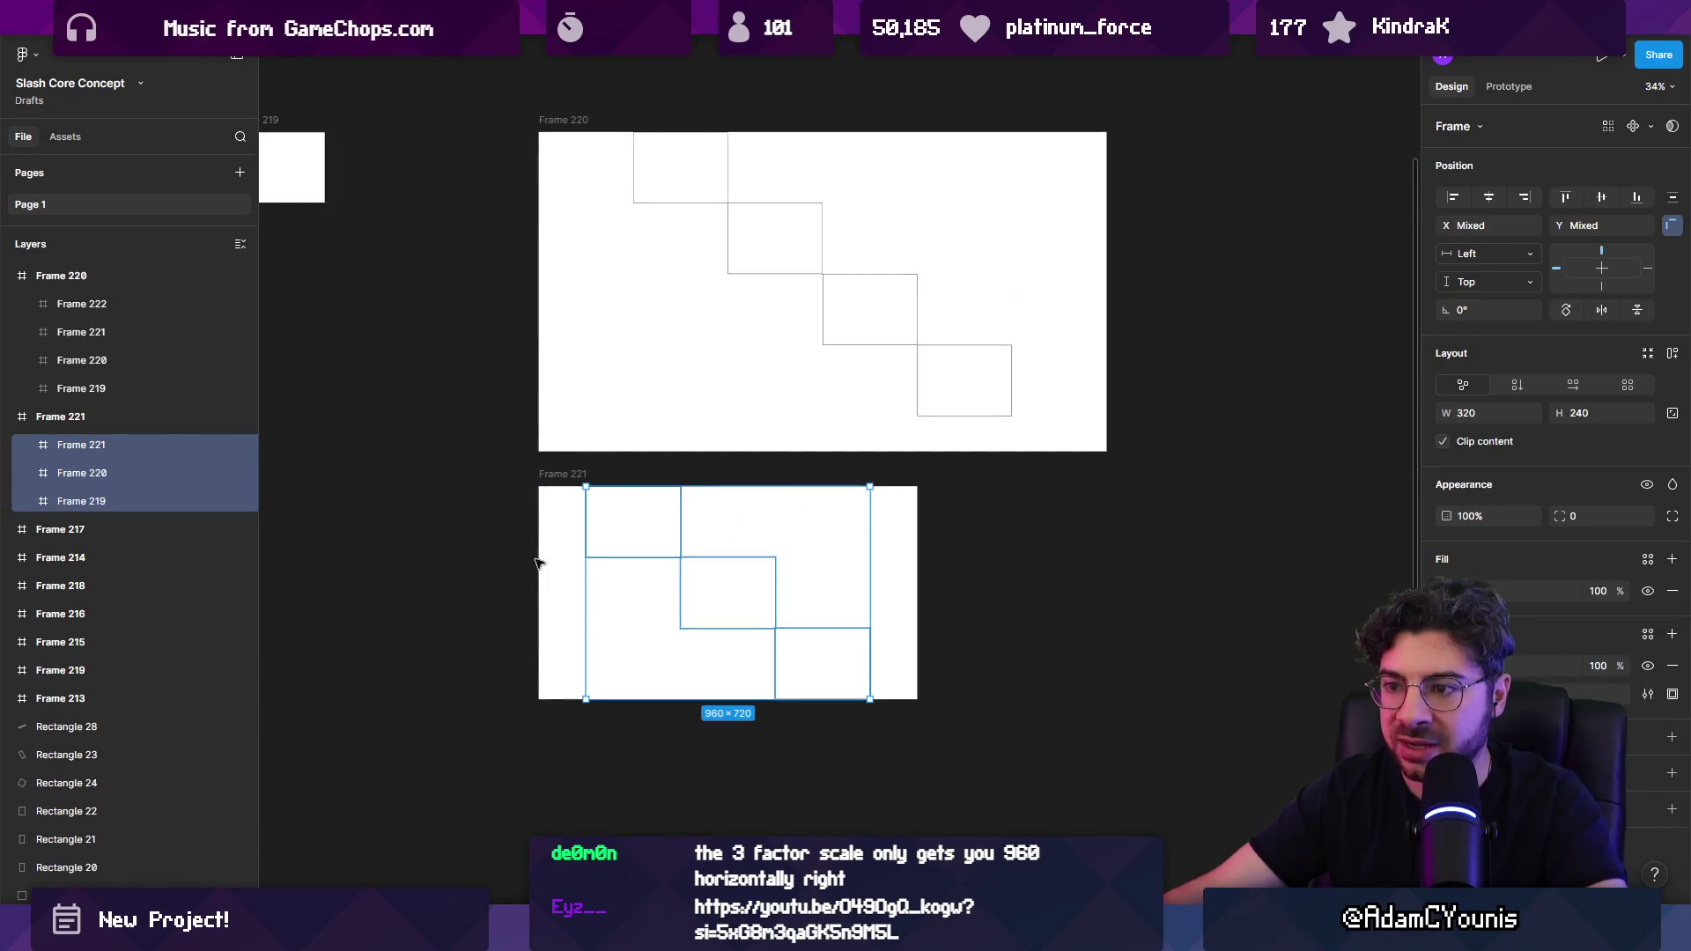
{"action": "left_click", "coordinate": [505, 562]}
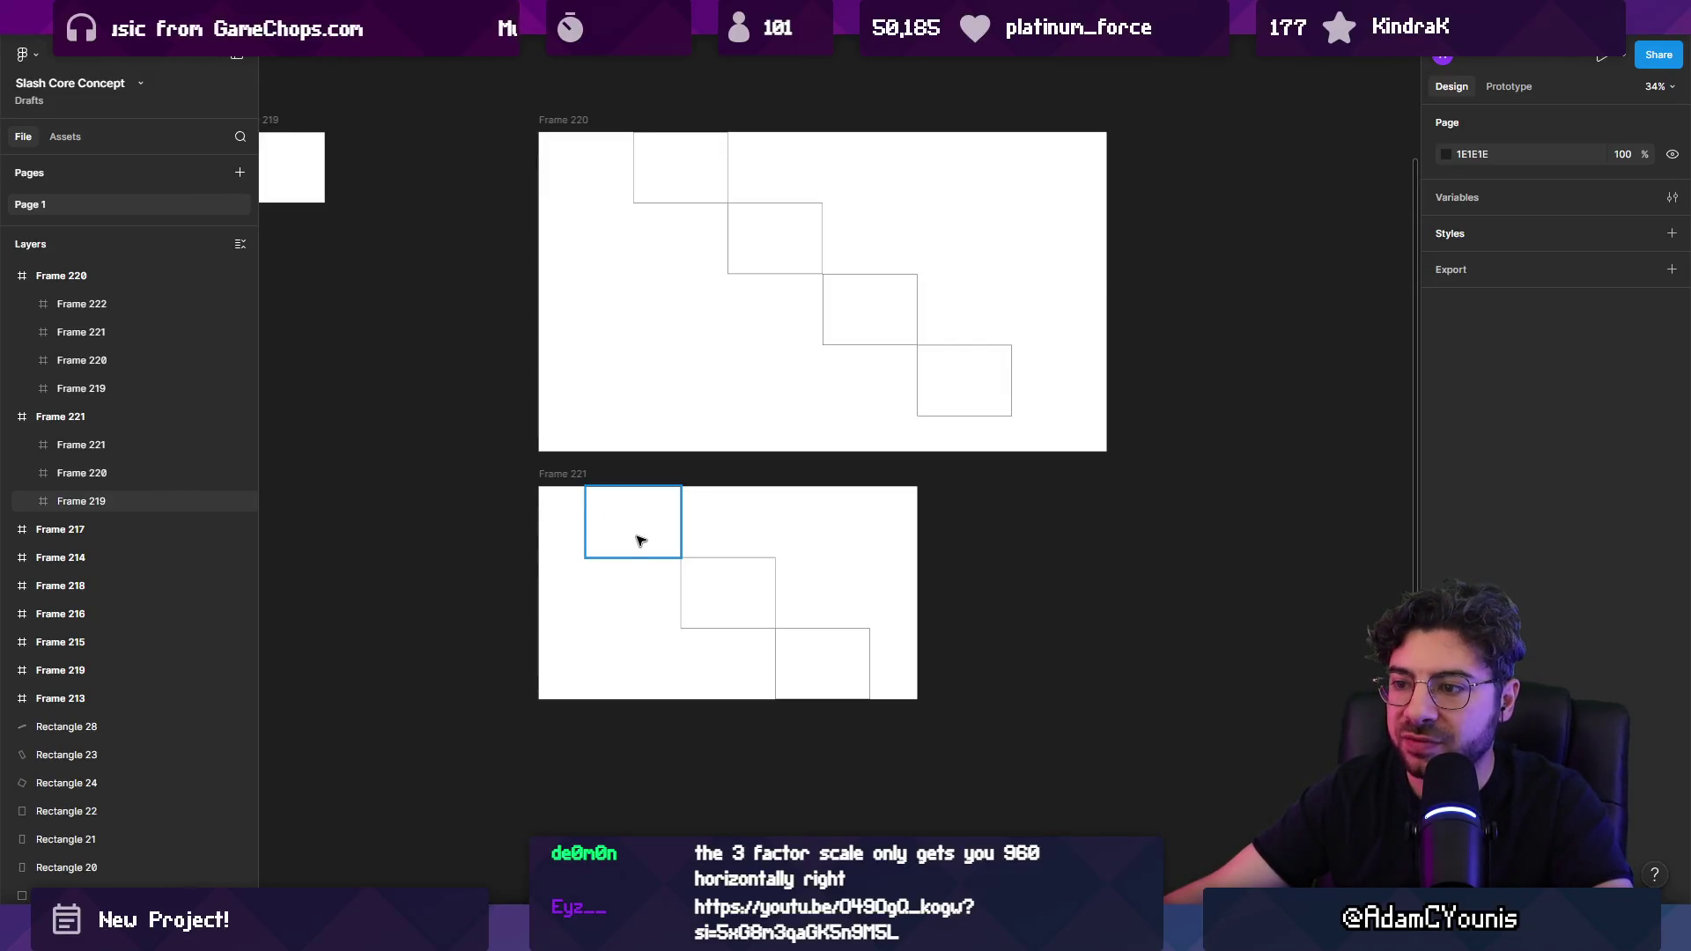
Step: Check the first two small frames in Frame 221, then return to Aseprite
{"action": "scroll", "coordinate": [640, 541], "scroll_direction": "up", "scroll_amount": 1}
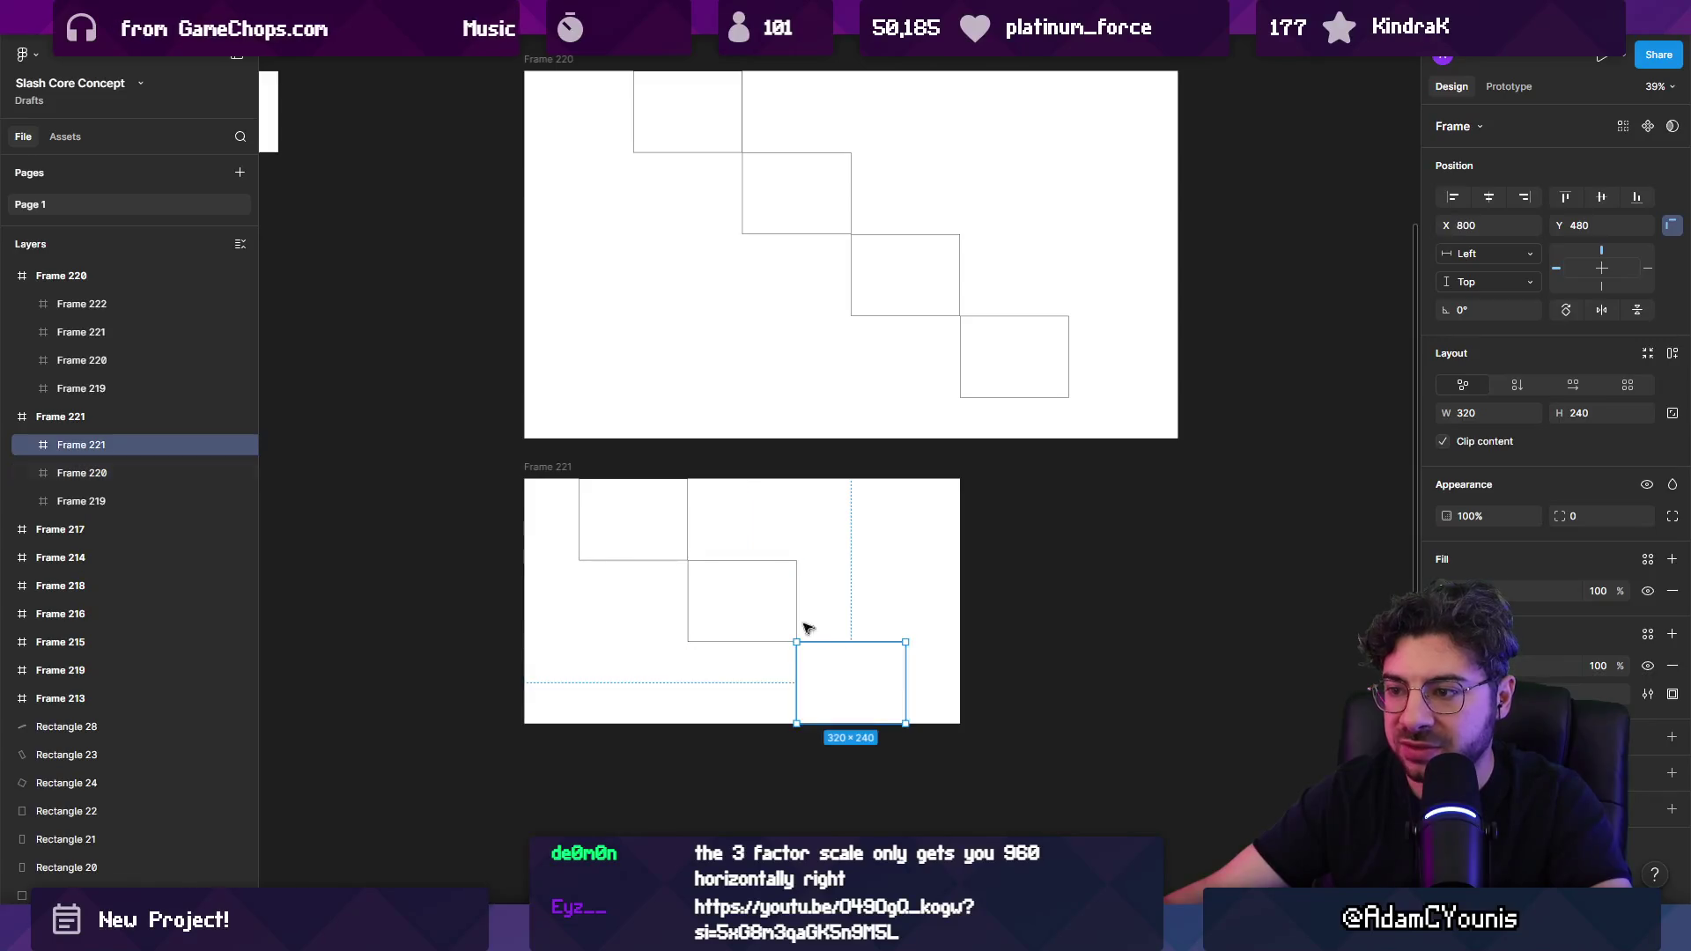
{"action": "left_click", "coordinate": [644, 538]}
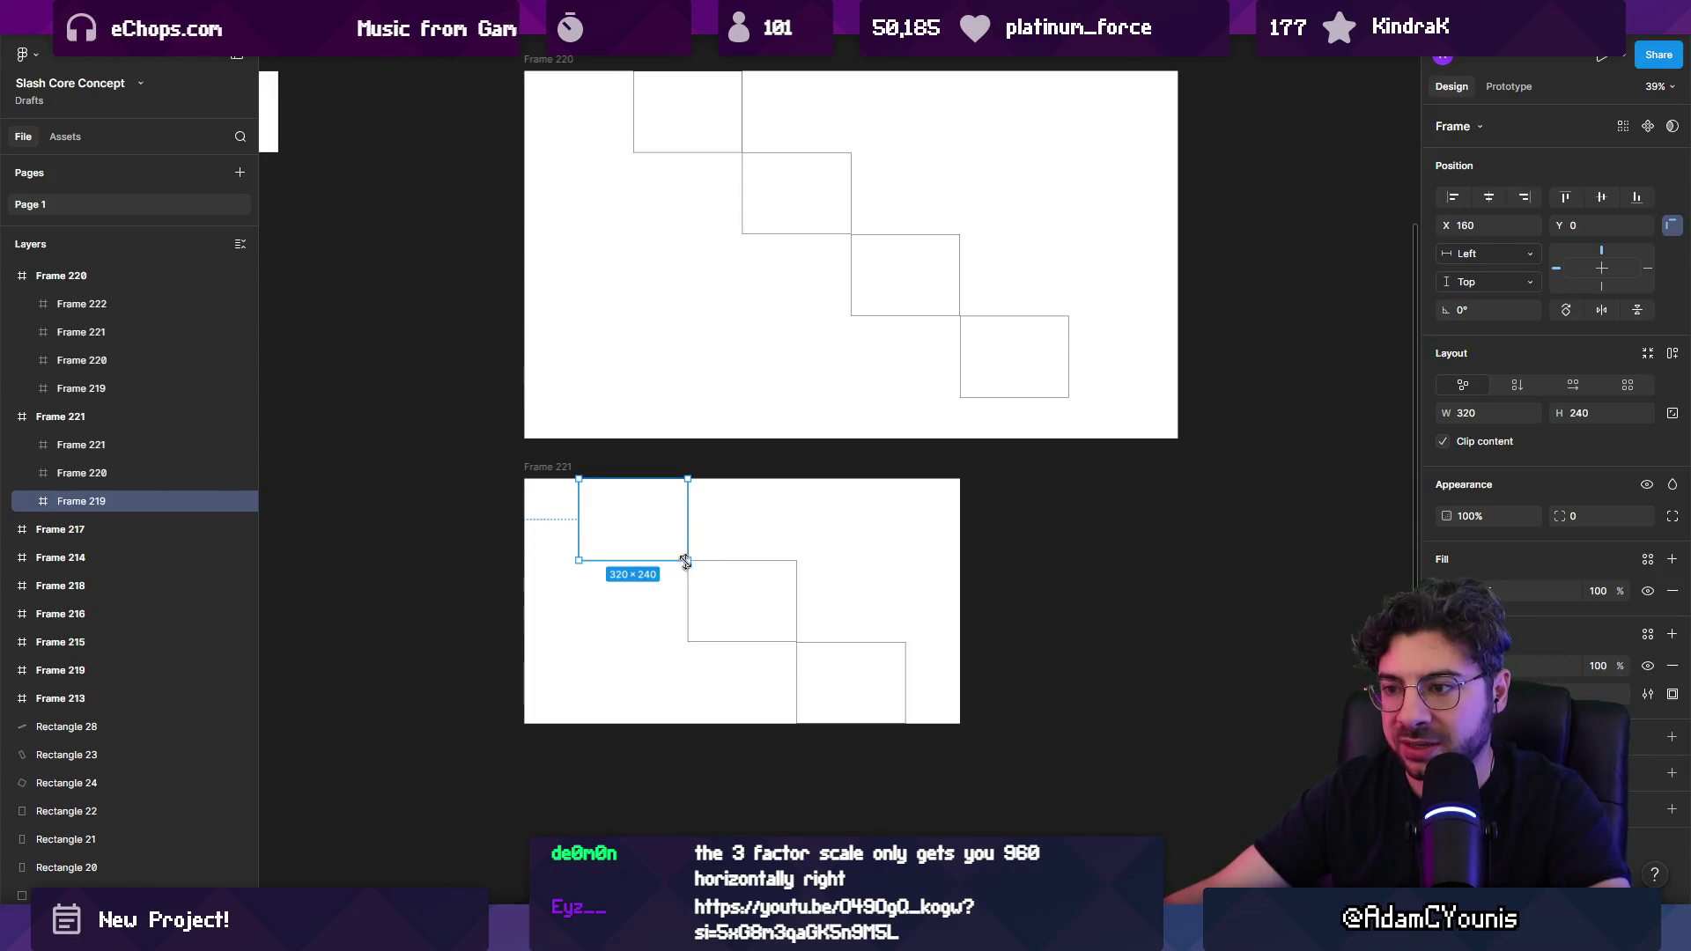
{"action": "left_click", "coordinate": [760, 596]}
{"action": "scroll", "coordinate": [767, 577], "scroll_direction": "down", "scroll_amount": 2}
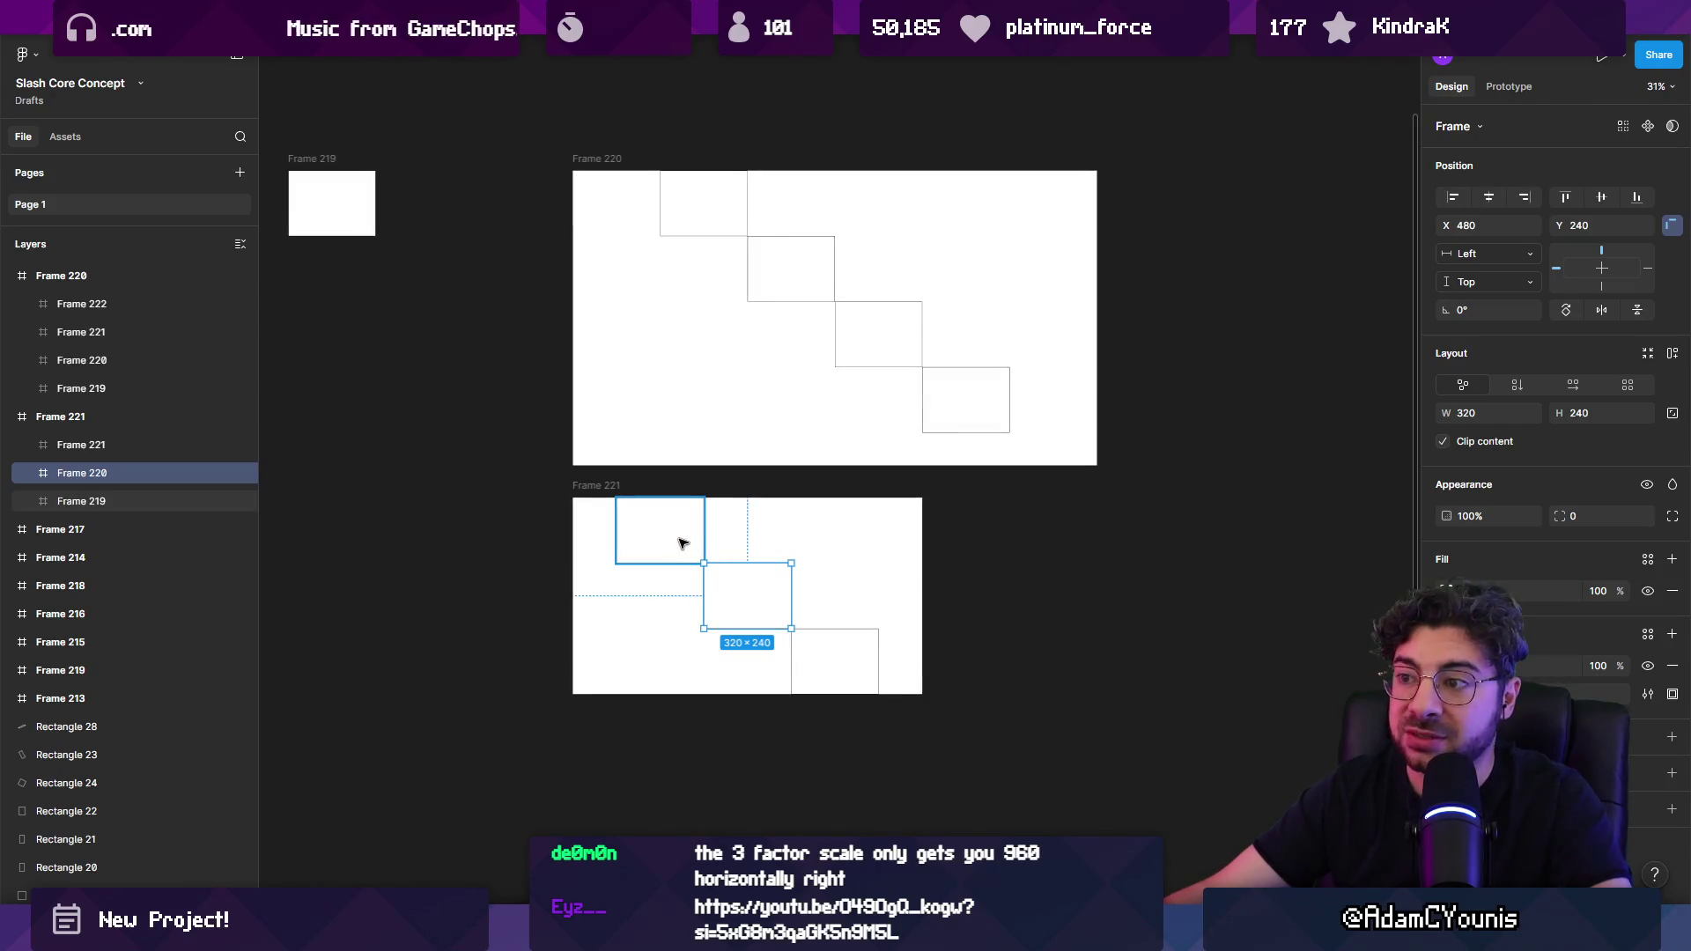
{"action": "mouse_move", "coordinate": [445, 448]}
{"action": "left_mouse_down"}
{"action": "mouse_move", "coordinate": [830, 502]}
{"action": "mouse_move", "coordinate": [657, 431]}
{"action": "mouse_move", "coordinate": [567, 432]}
{"action": "left_mouse_up"}
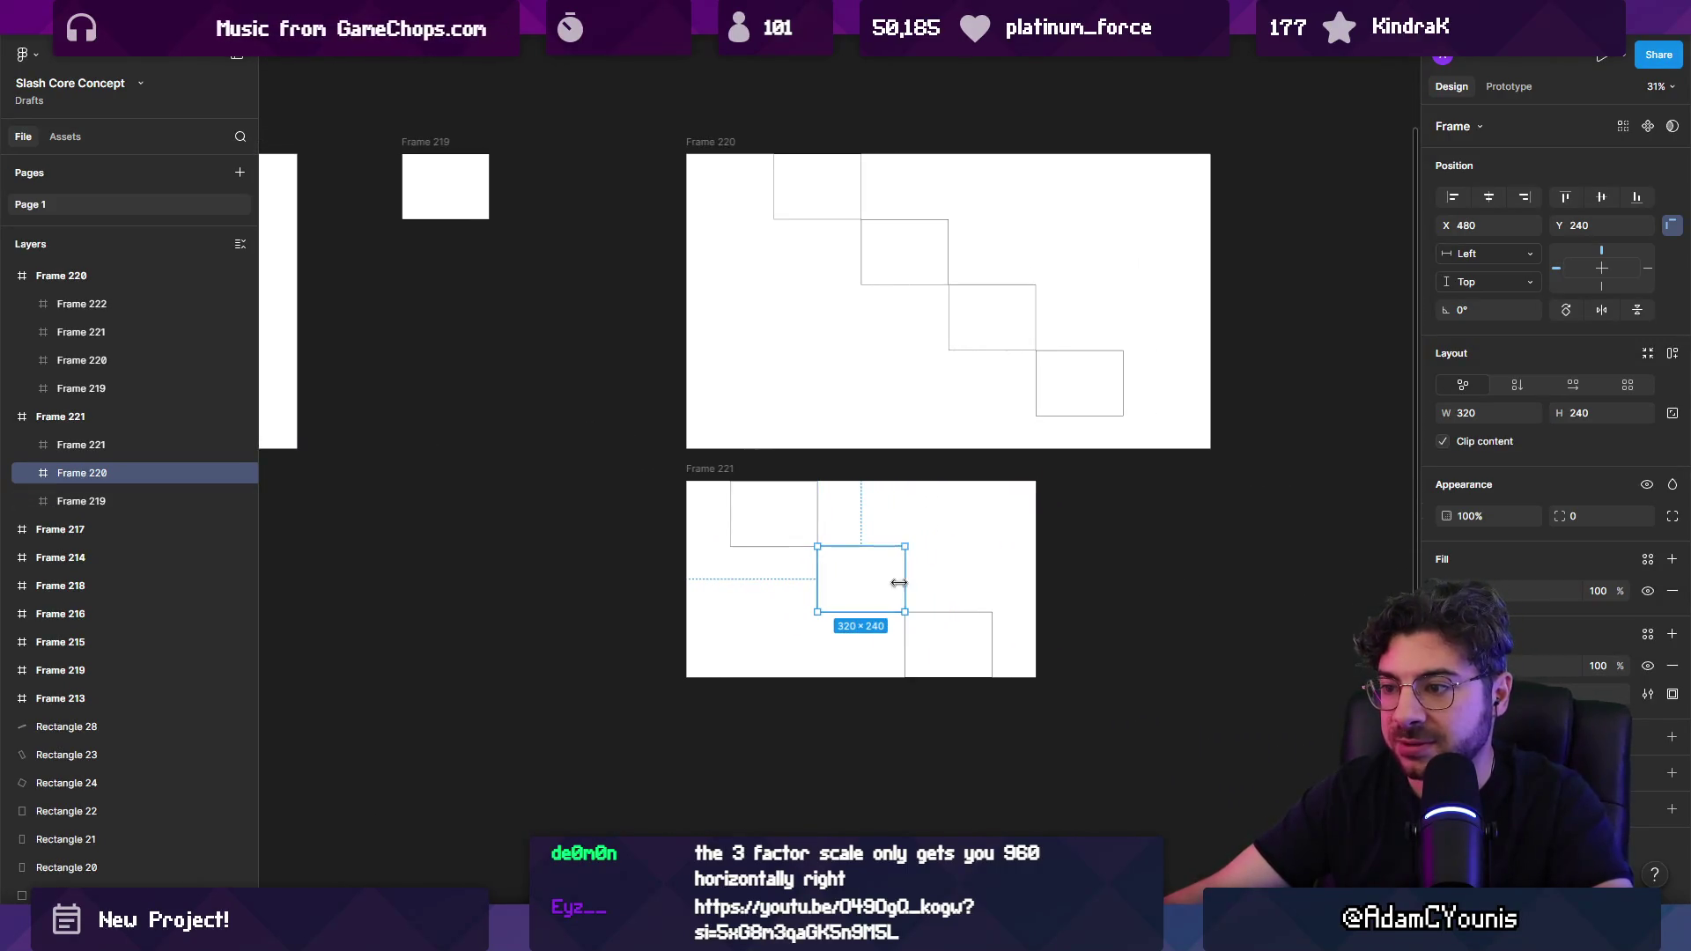
{"action": "scroll", "coordinate": [864, 554], "scroll_direction": "up", "scroll_amount": 1}
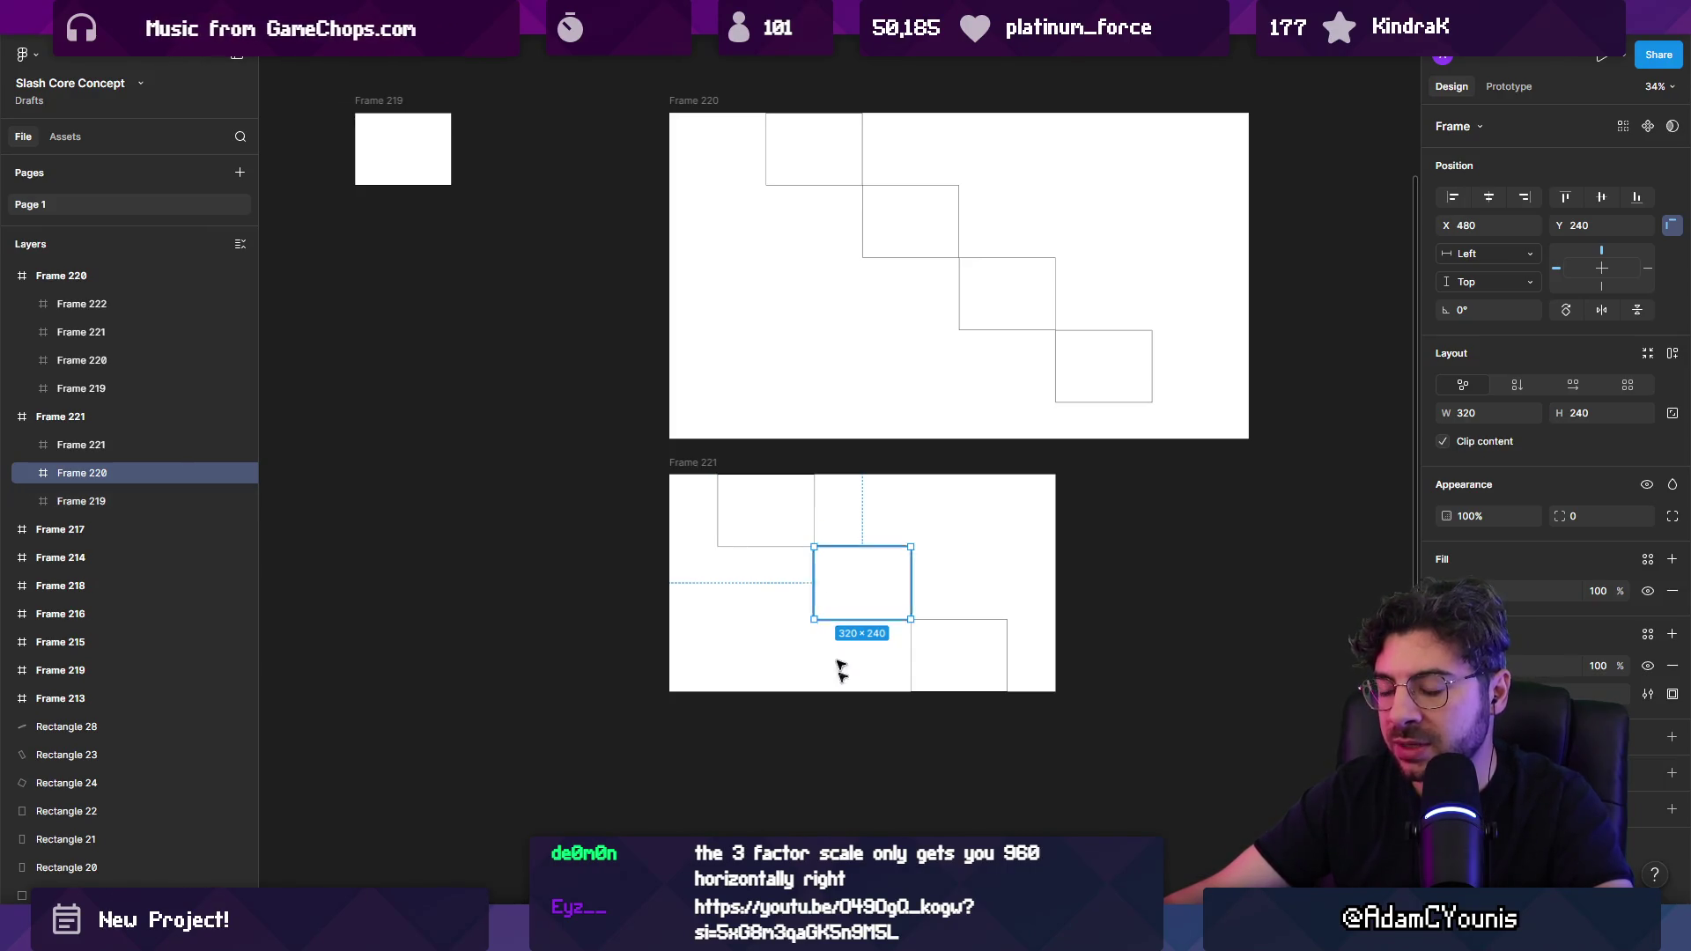
{"action": "key", "text": "alt+Tab"}
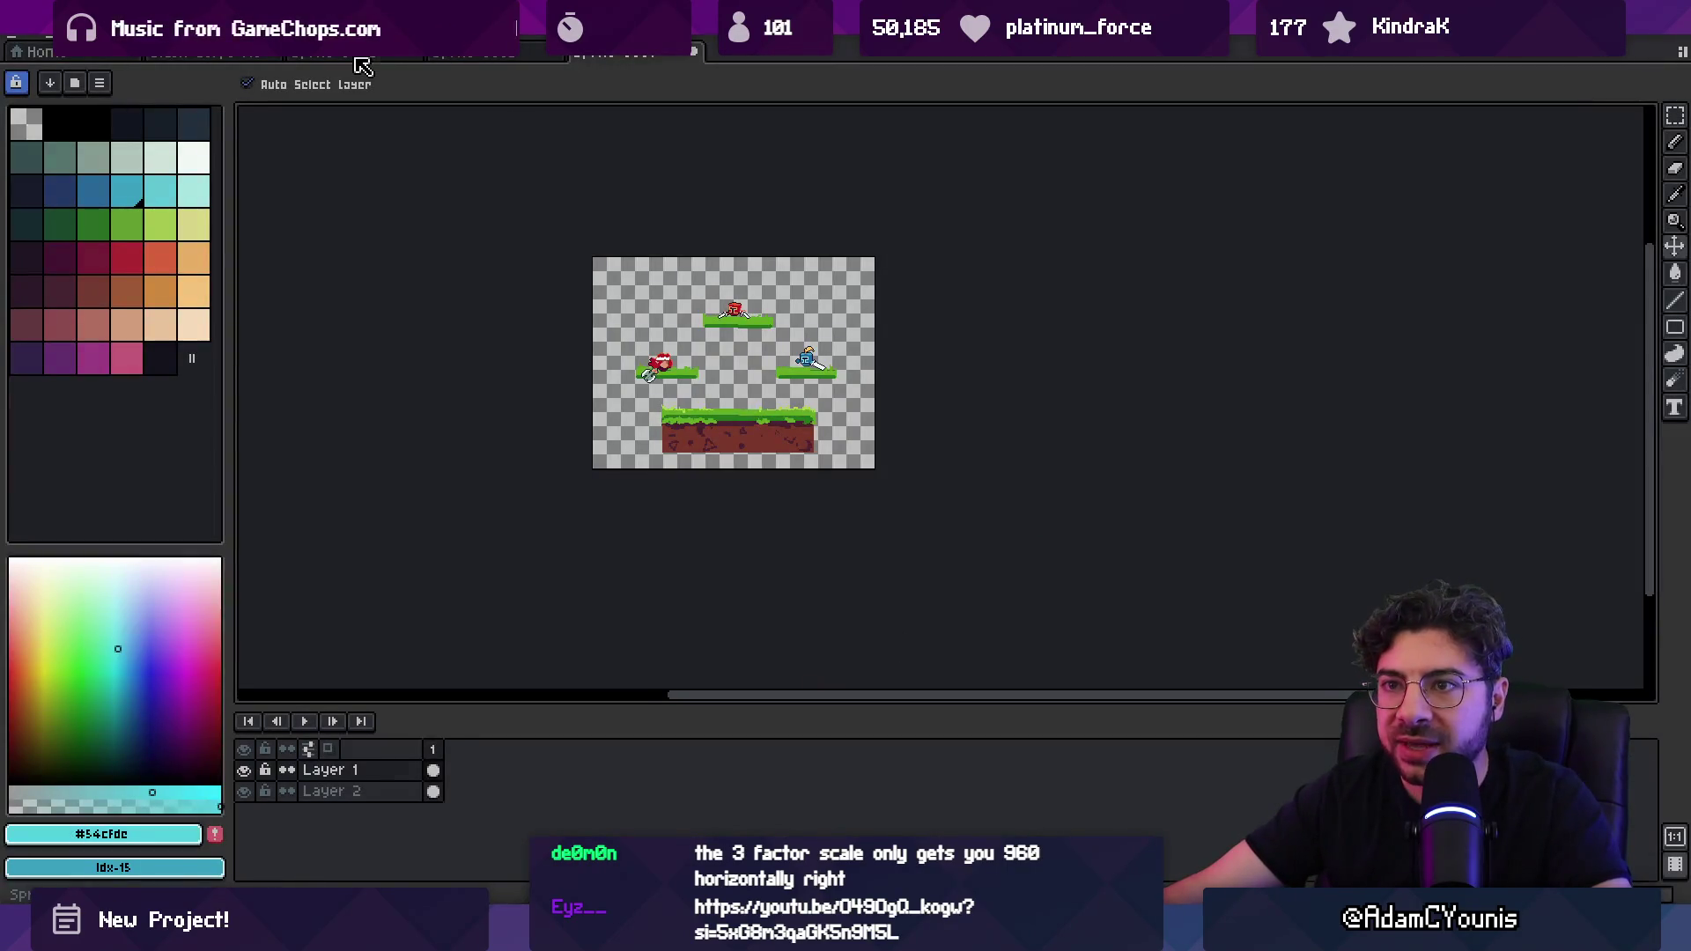
Step: Compare the full arena, alternate layout and platforms-only sprite documents, recentring the platforms sprite
{"action": "left_click", "coordinate": [359, 55]}
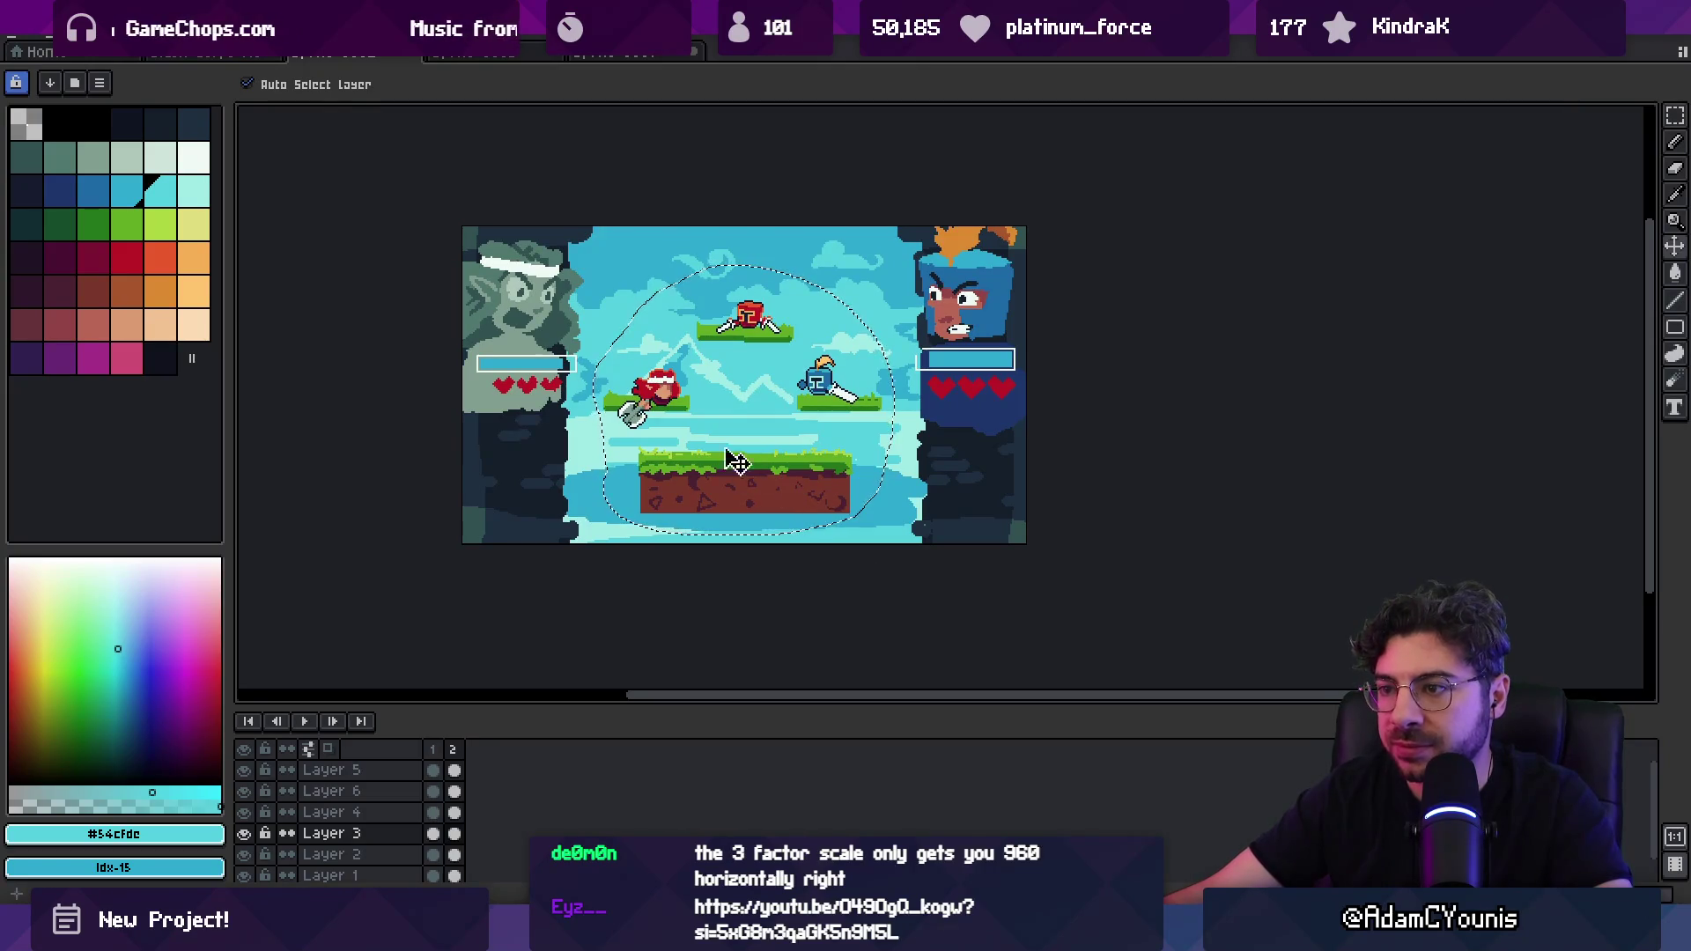
{"action": "left_click", "coordinate": [474, 56]}
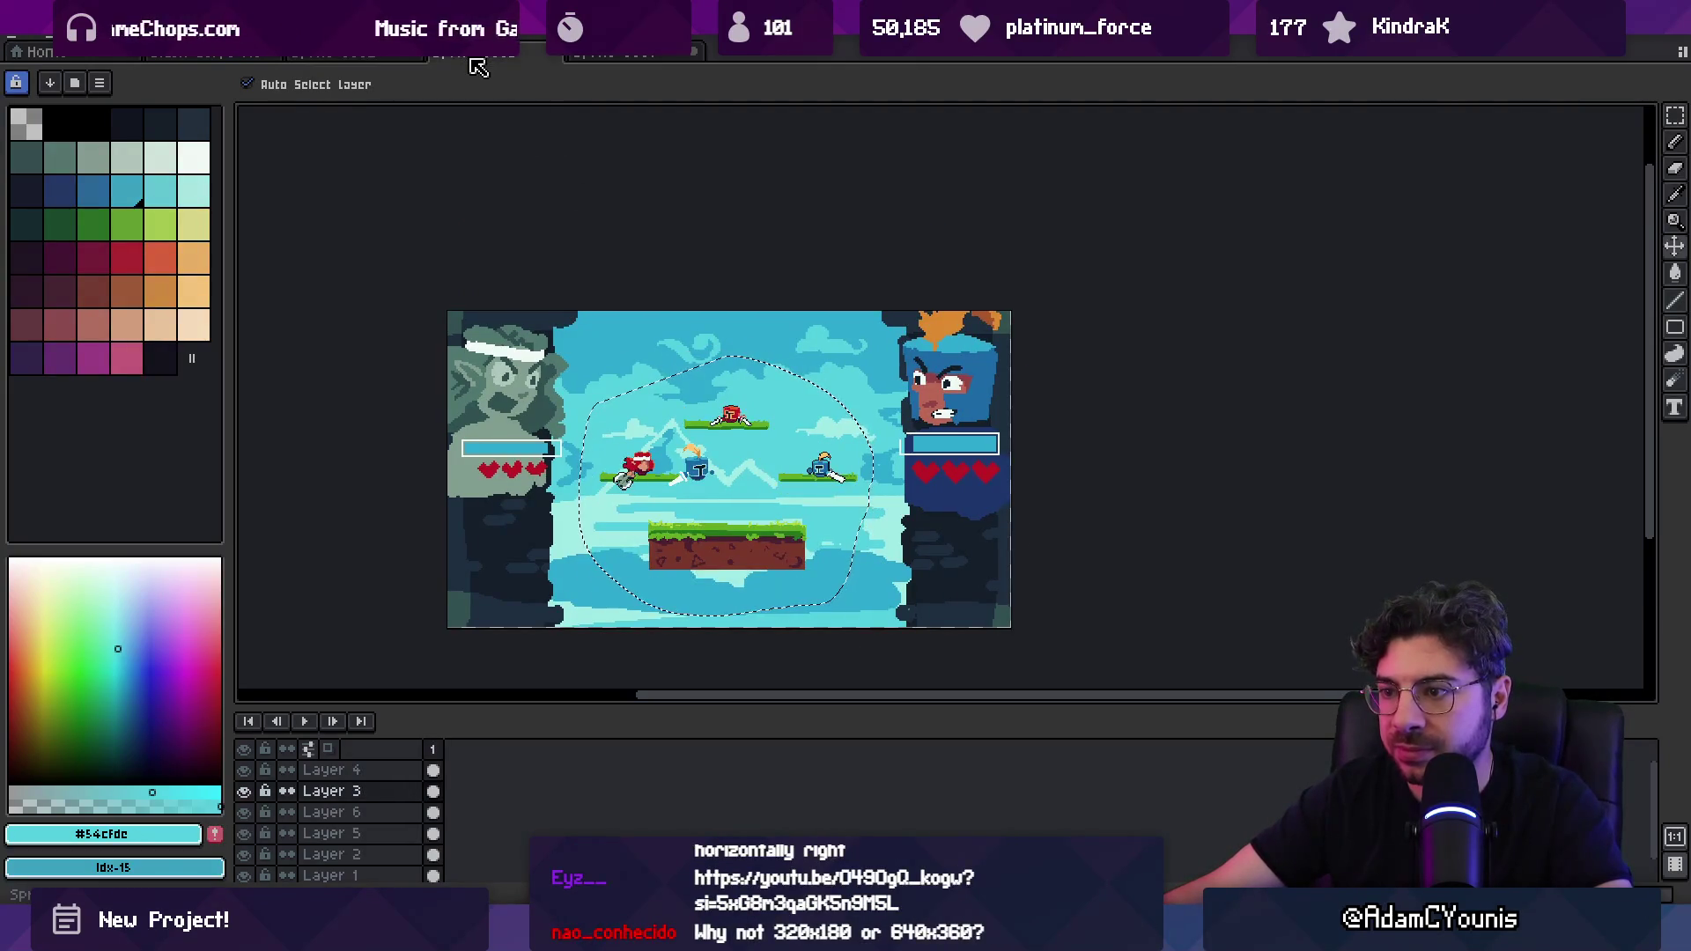
{"action": "left_click", "coordinate": [615, 56]}
{"action": "scroll", "coordinate": [748, 379], "scroll_direction": "up", "scroll_amount": 1}
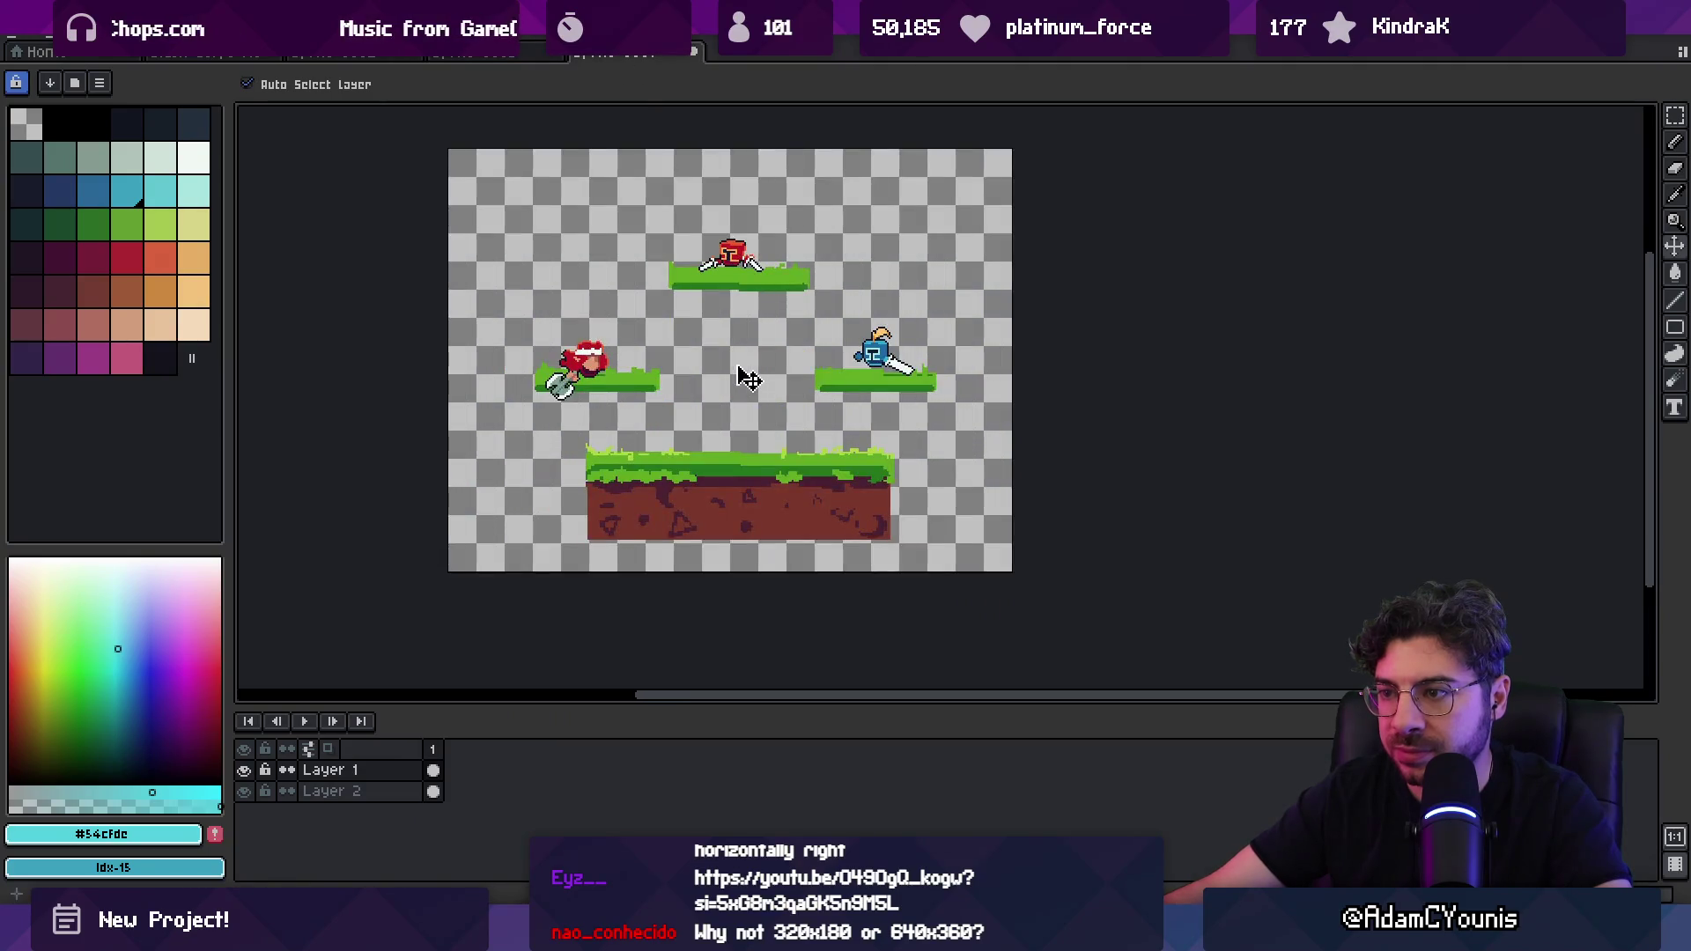
{"action": "left_click_drag", "start_coordinate": [727, 333], "coordinate": [707, 383]}
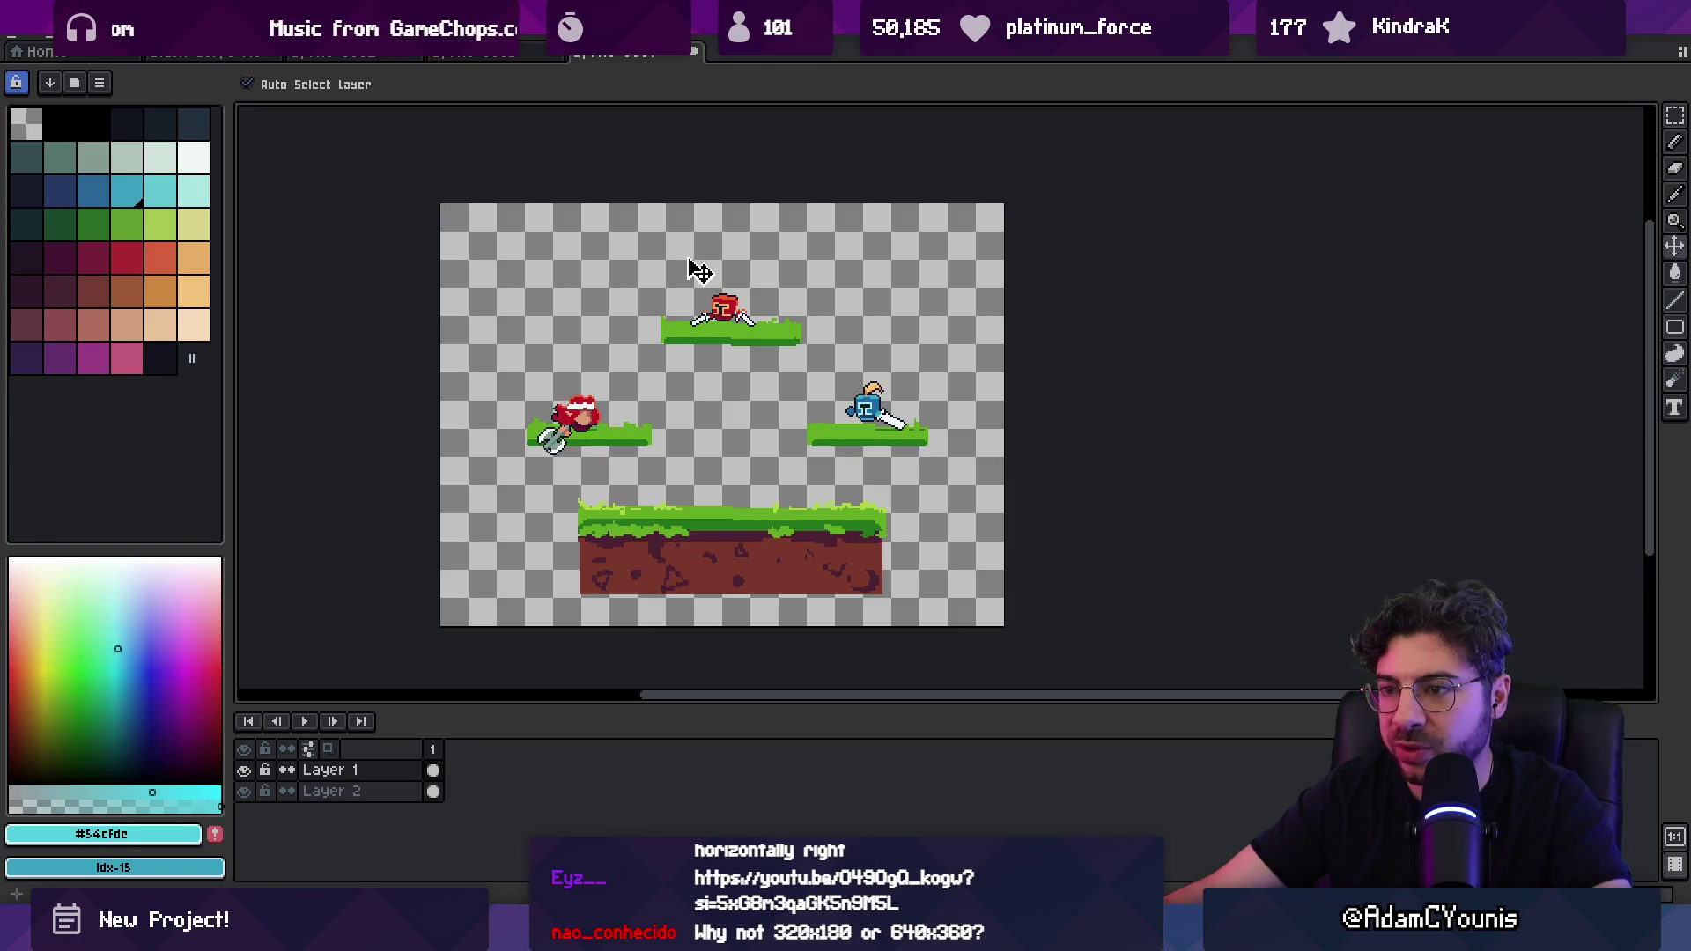
Step: Rectangle-select the whole platforms sprite, then clear the selection
{"action": "key", "text": "r"}
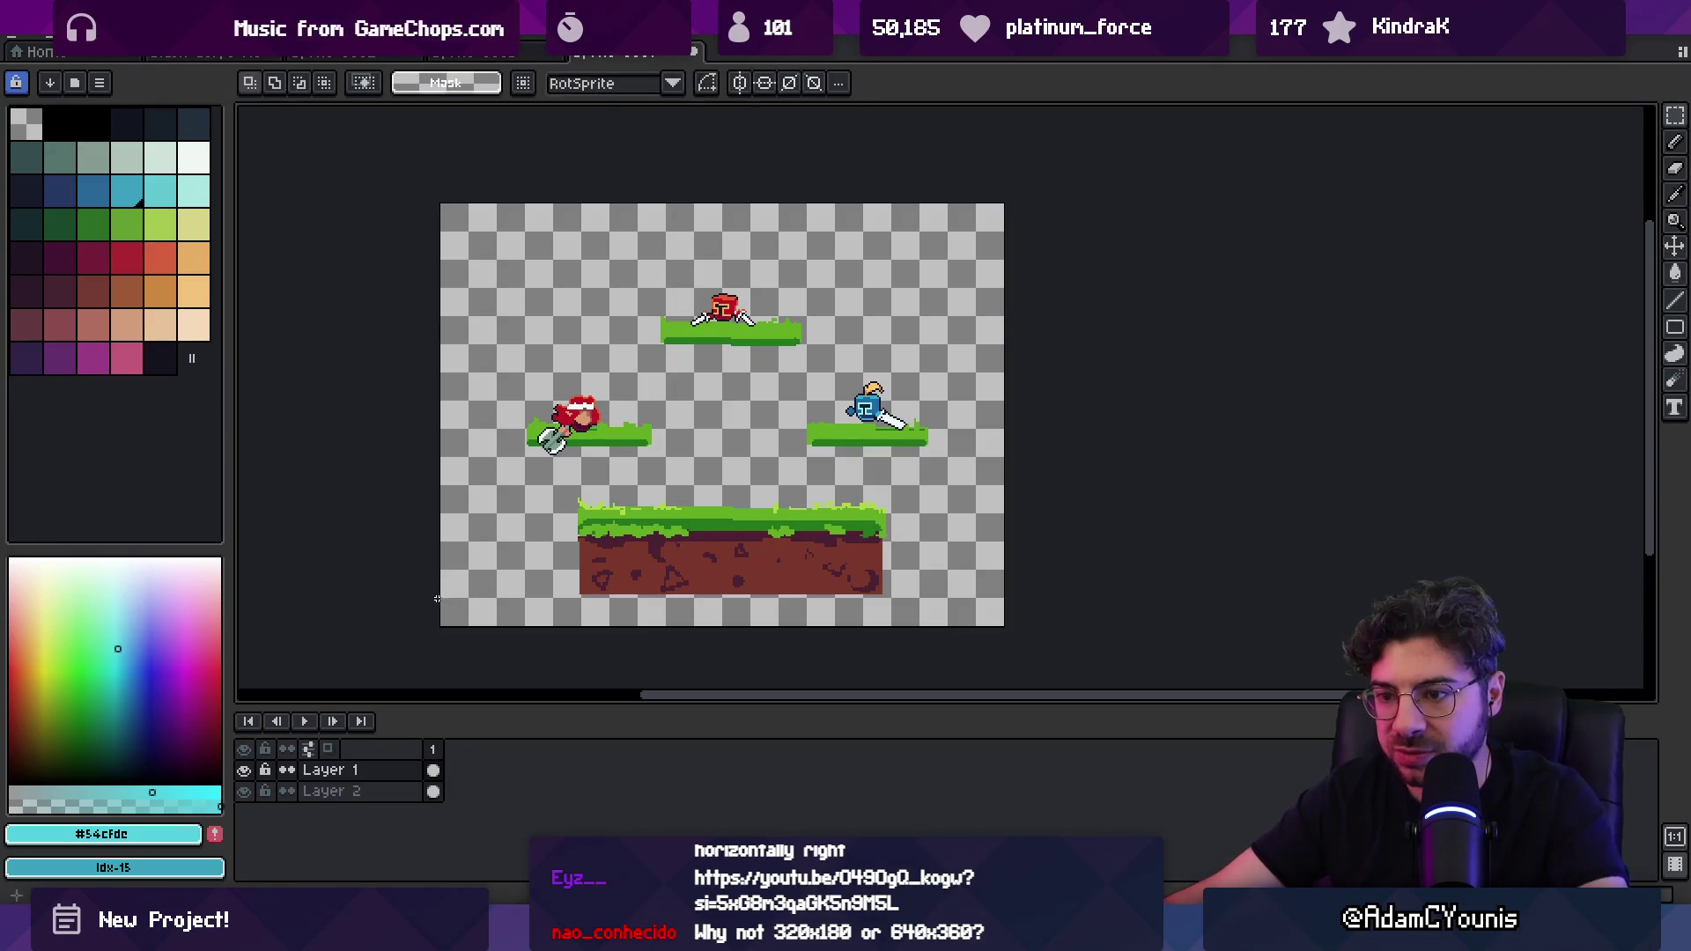
{"action": "mouse_move", "coordinate": [441, 596]}
{"action": "left_mouse_down"}
{"action": "mouse_move", "coordinate": [938, 308]}
{"action": "mouse_move", "coordinate": [1011, 231]}
{"action": "left_mouse_up"}
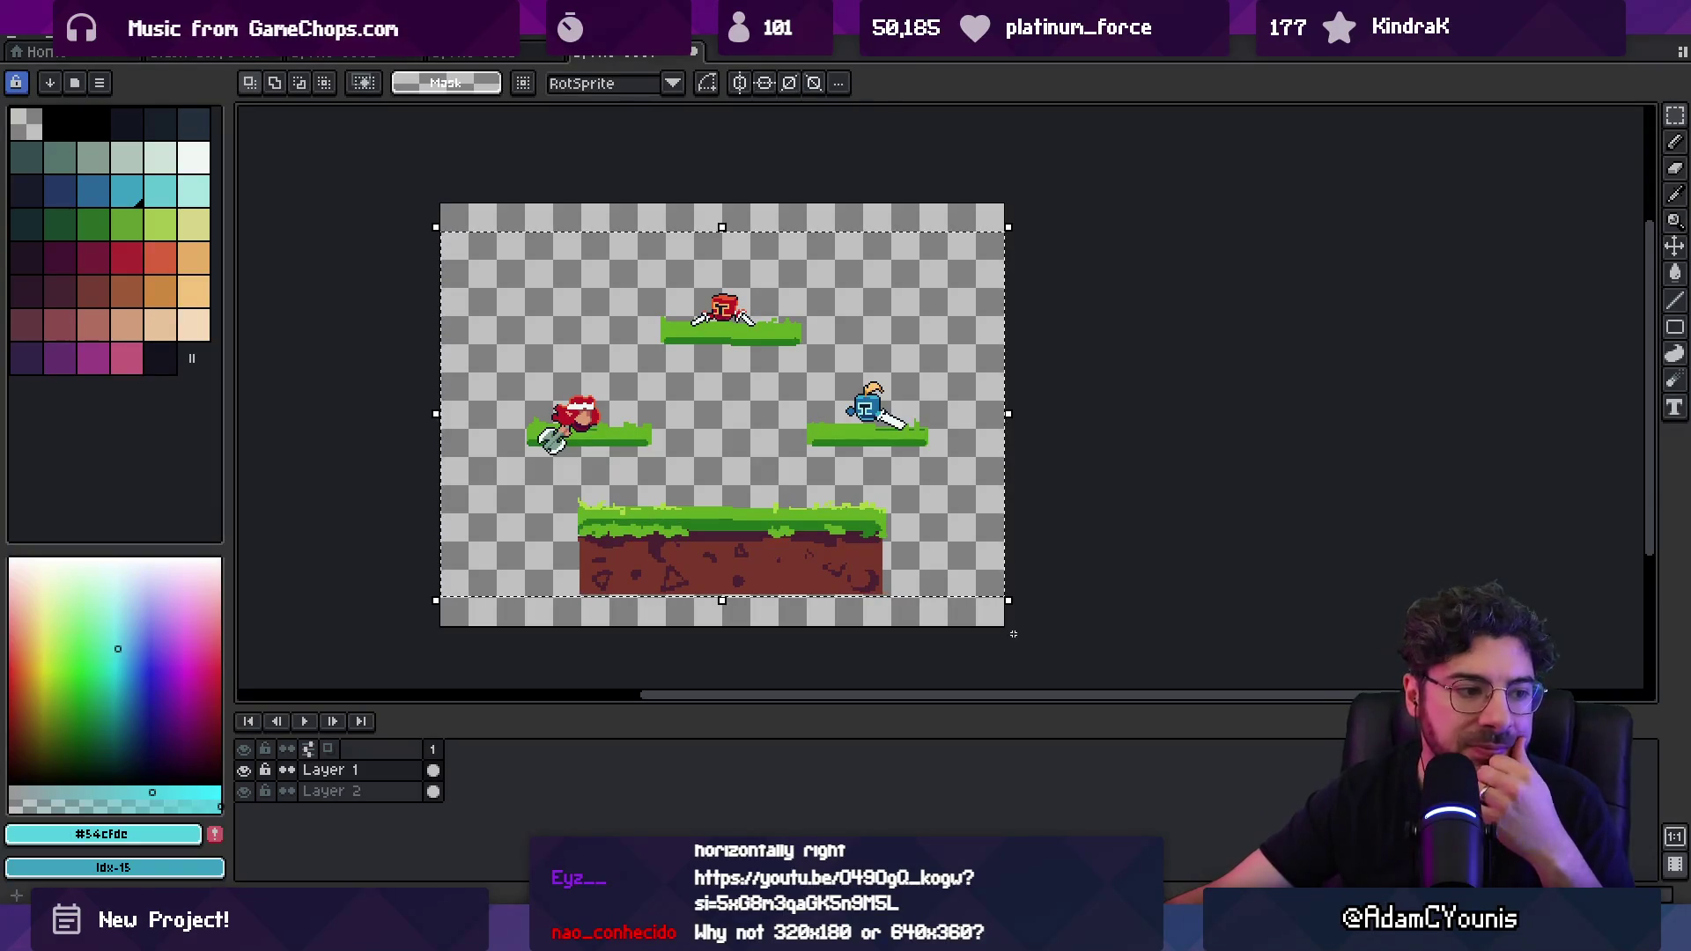
{"action": "left_click", "coordinate": [1002, 505]}
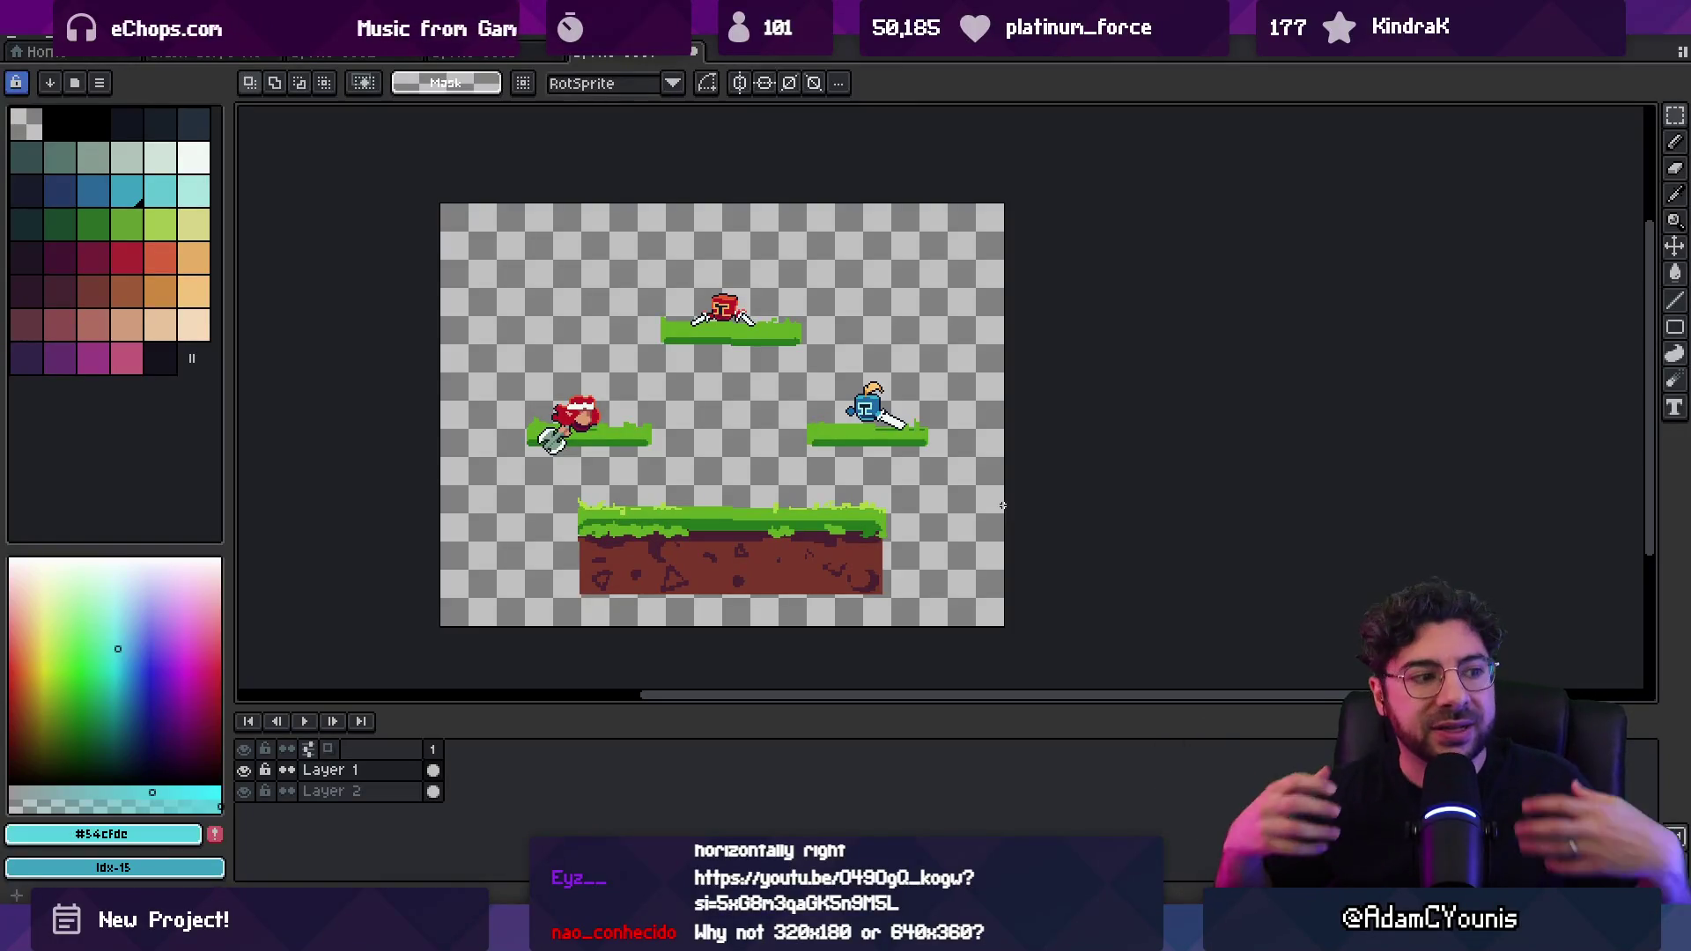
Step: Cycle through the dark-background and sky arena documents back to the full sky arena scene
{"action": "left_click", "coordinate": [211, 52]}
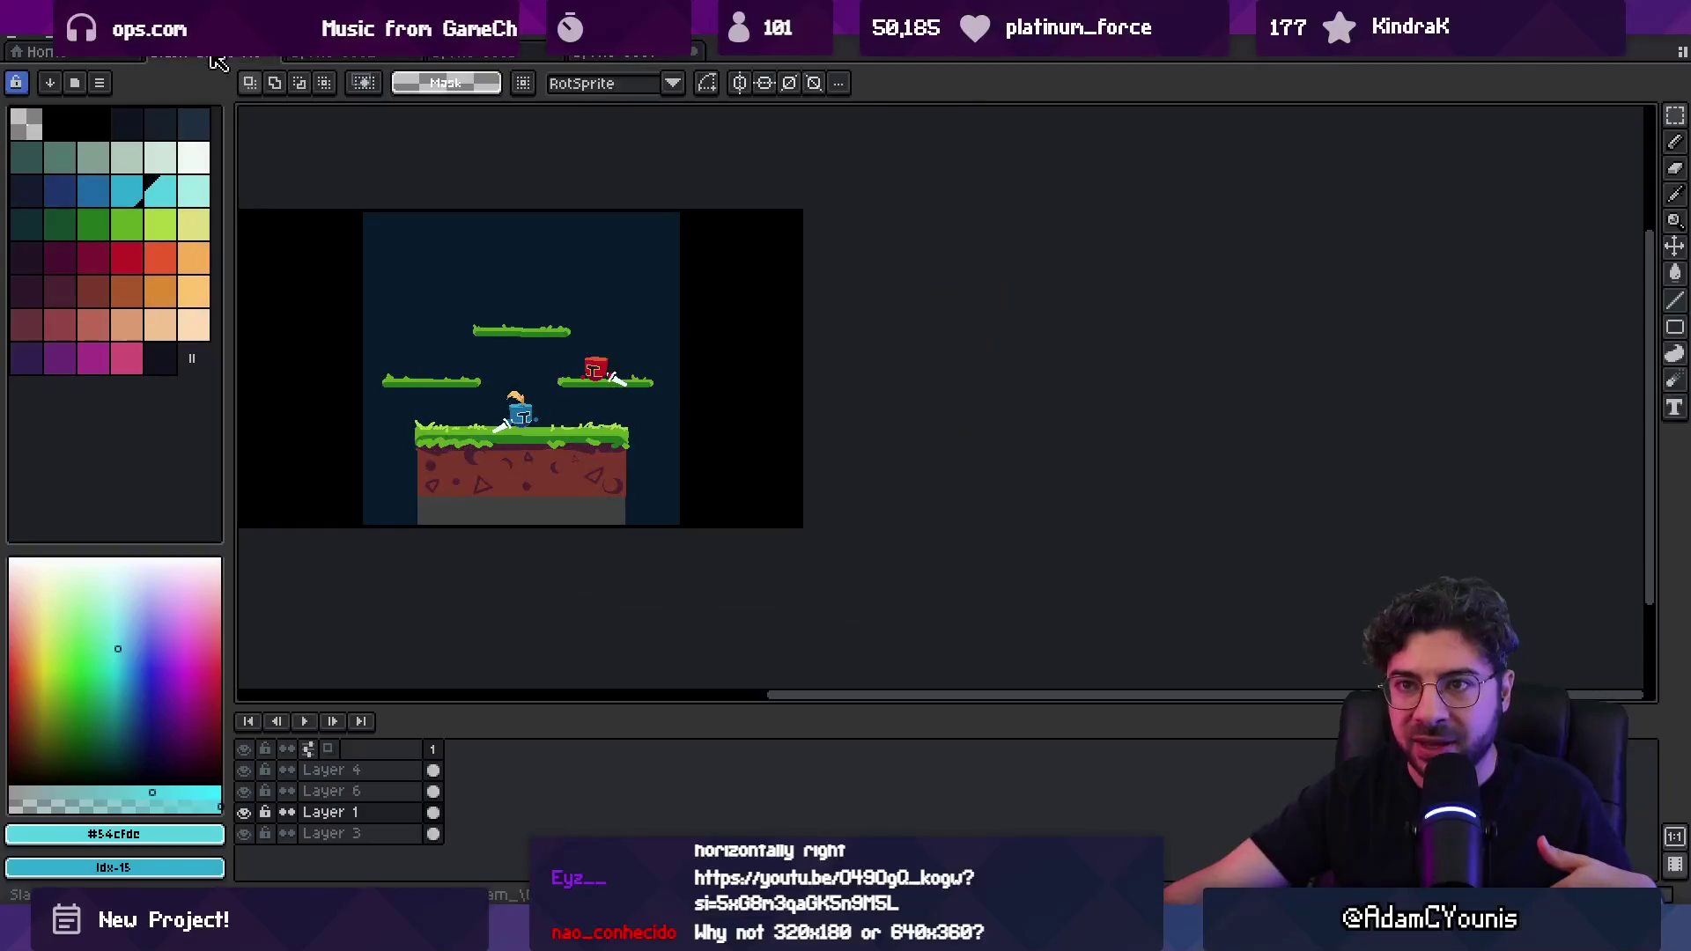
{"action": "left_click", "coordinate": [370, 54]}
{"action": "left_click", "coordinate": [581, 55]}
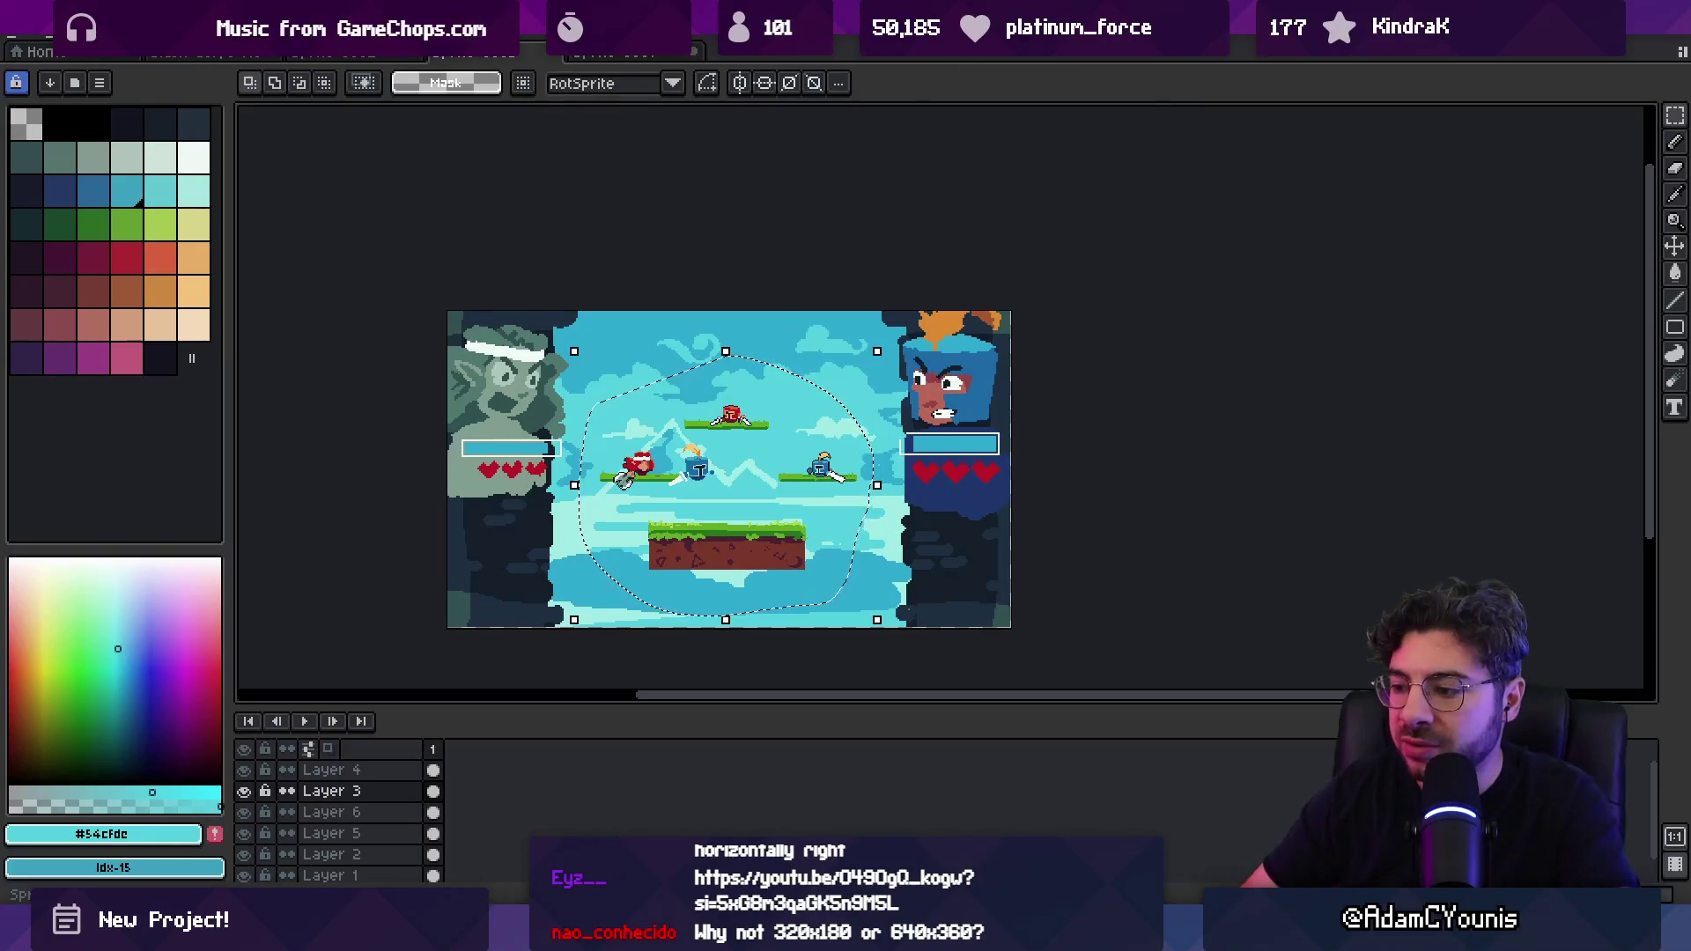
{"action": "key", "text": "alt+Tab"}
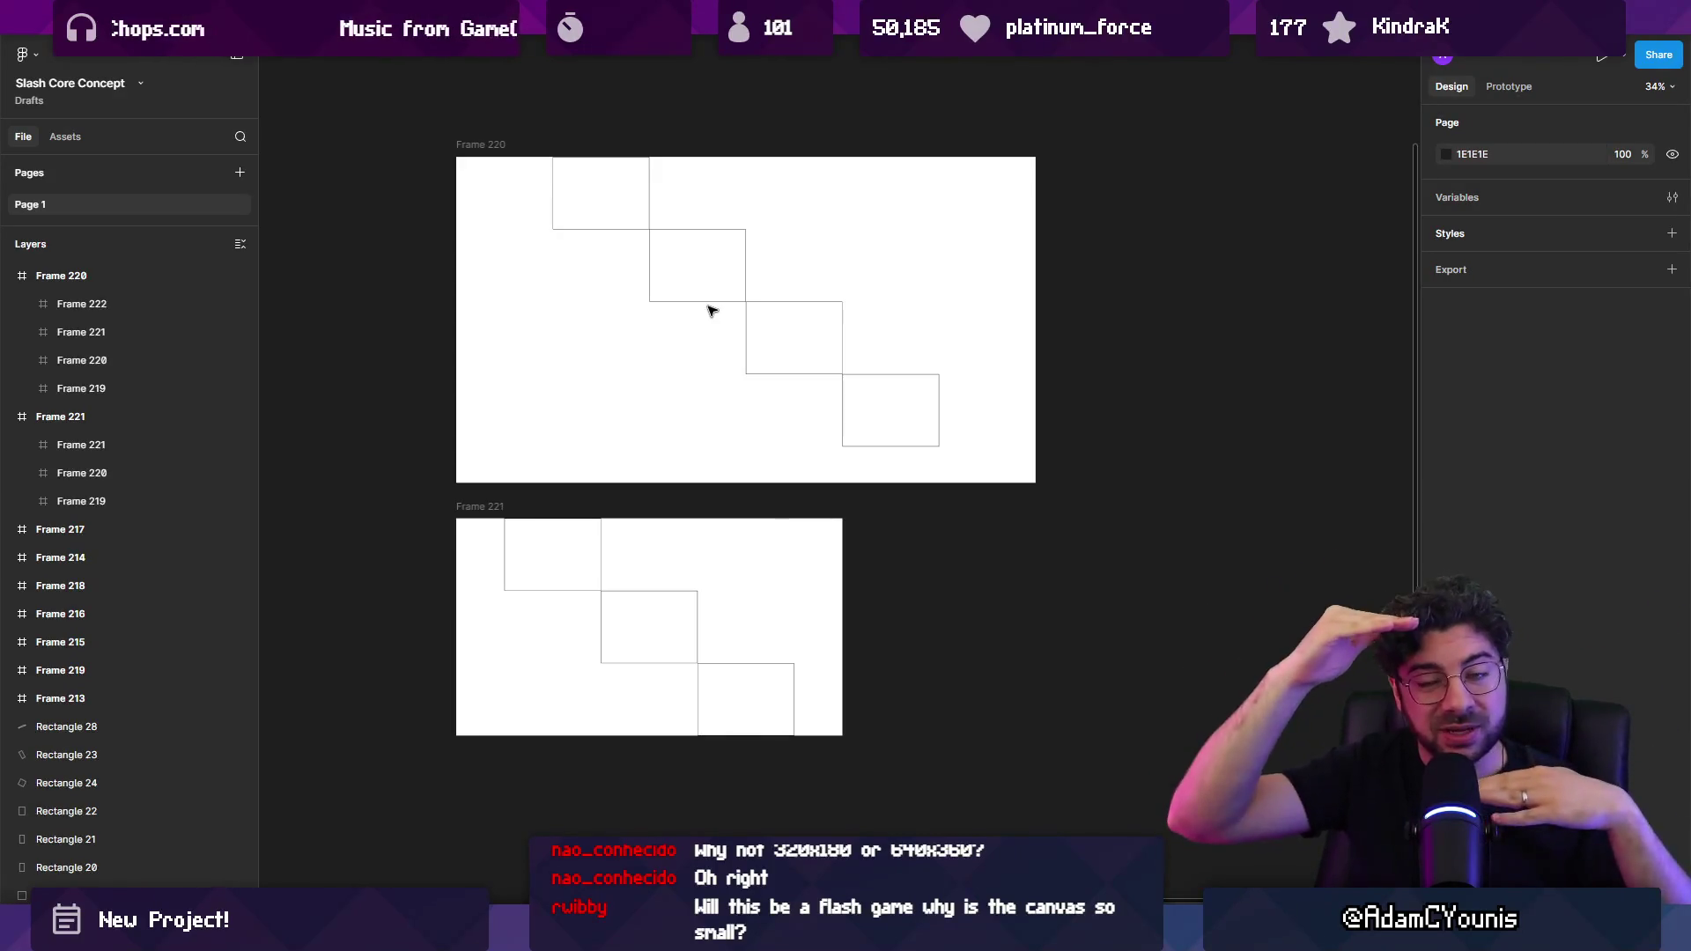
Step: Return from Figma to the Aseprite 320×240 sprite with three fighters on platforms
{"action": "key", "text": "alt+Tab"}
{"action": "scroll", "coordinate": [713, 458], "scroll_direction": "up", "scroll_amount": 1}
{"action": "scroll", "coordinate": [713, 458], "scroll_direction": "down", "scroll_amount": 1}
{"action": "left_click", "coordinate": [596, 52]}
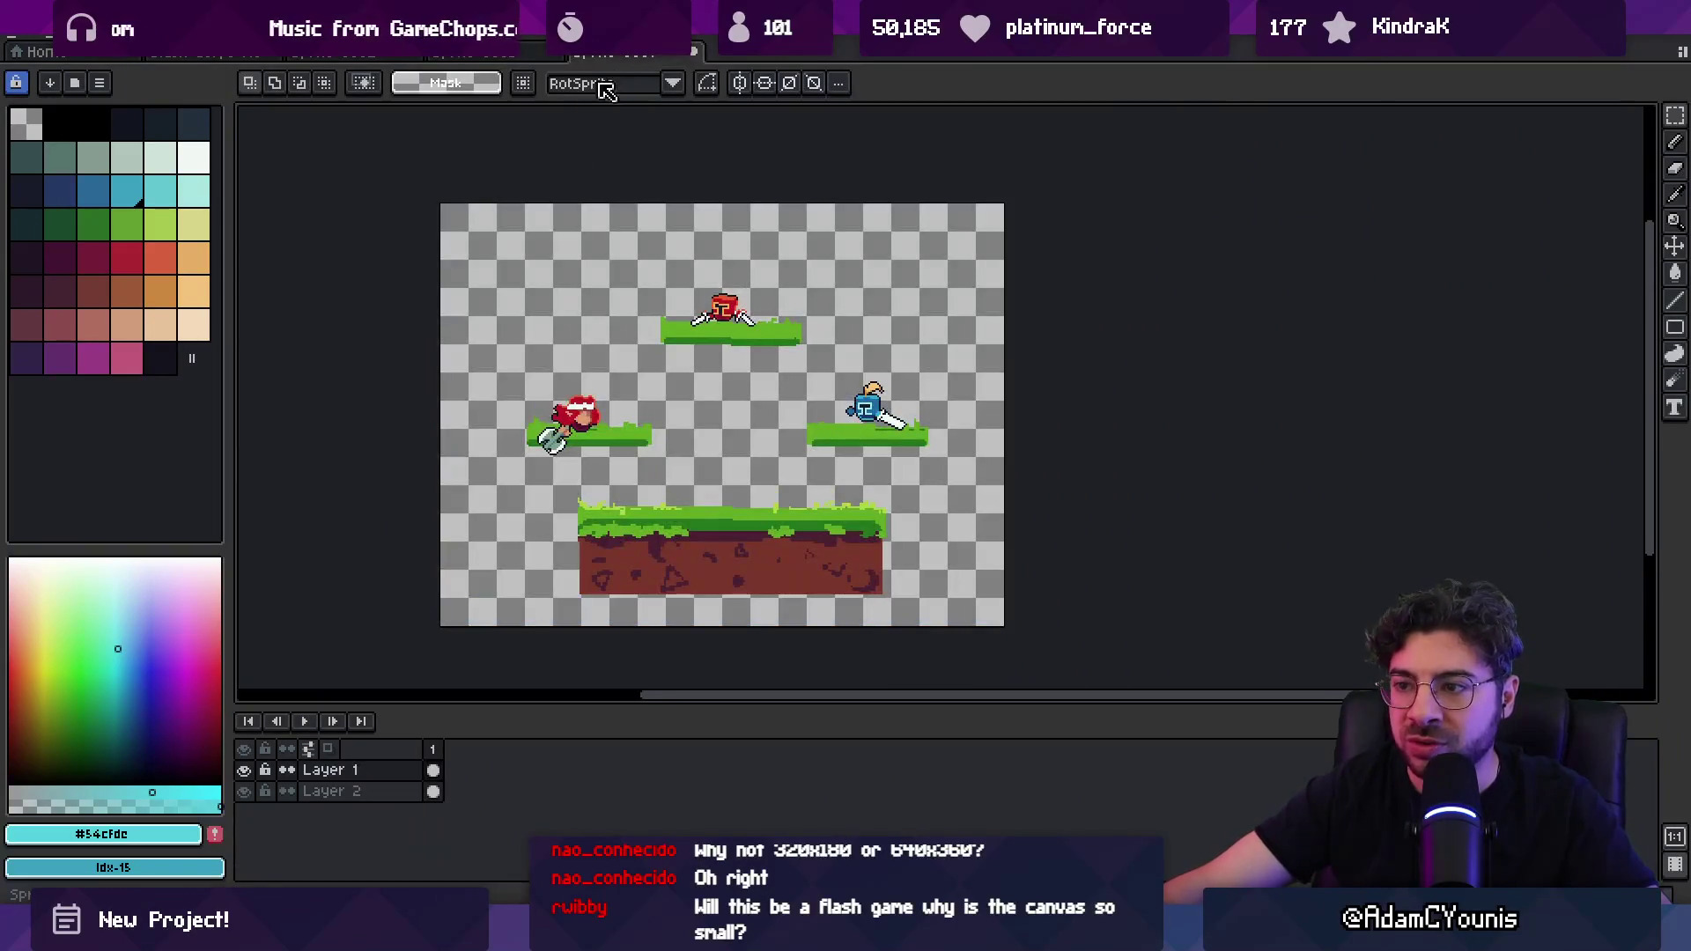
{"action": "left_click", "coordinate": [321, 55]}
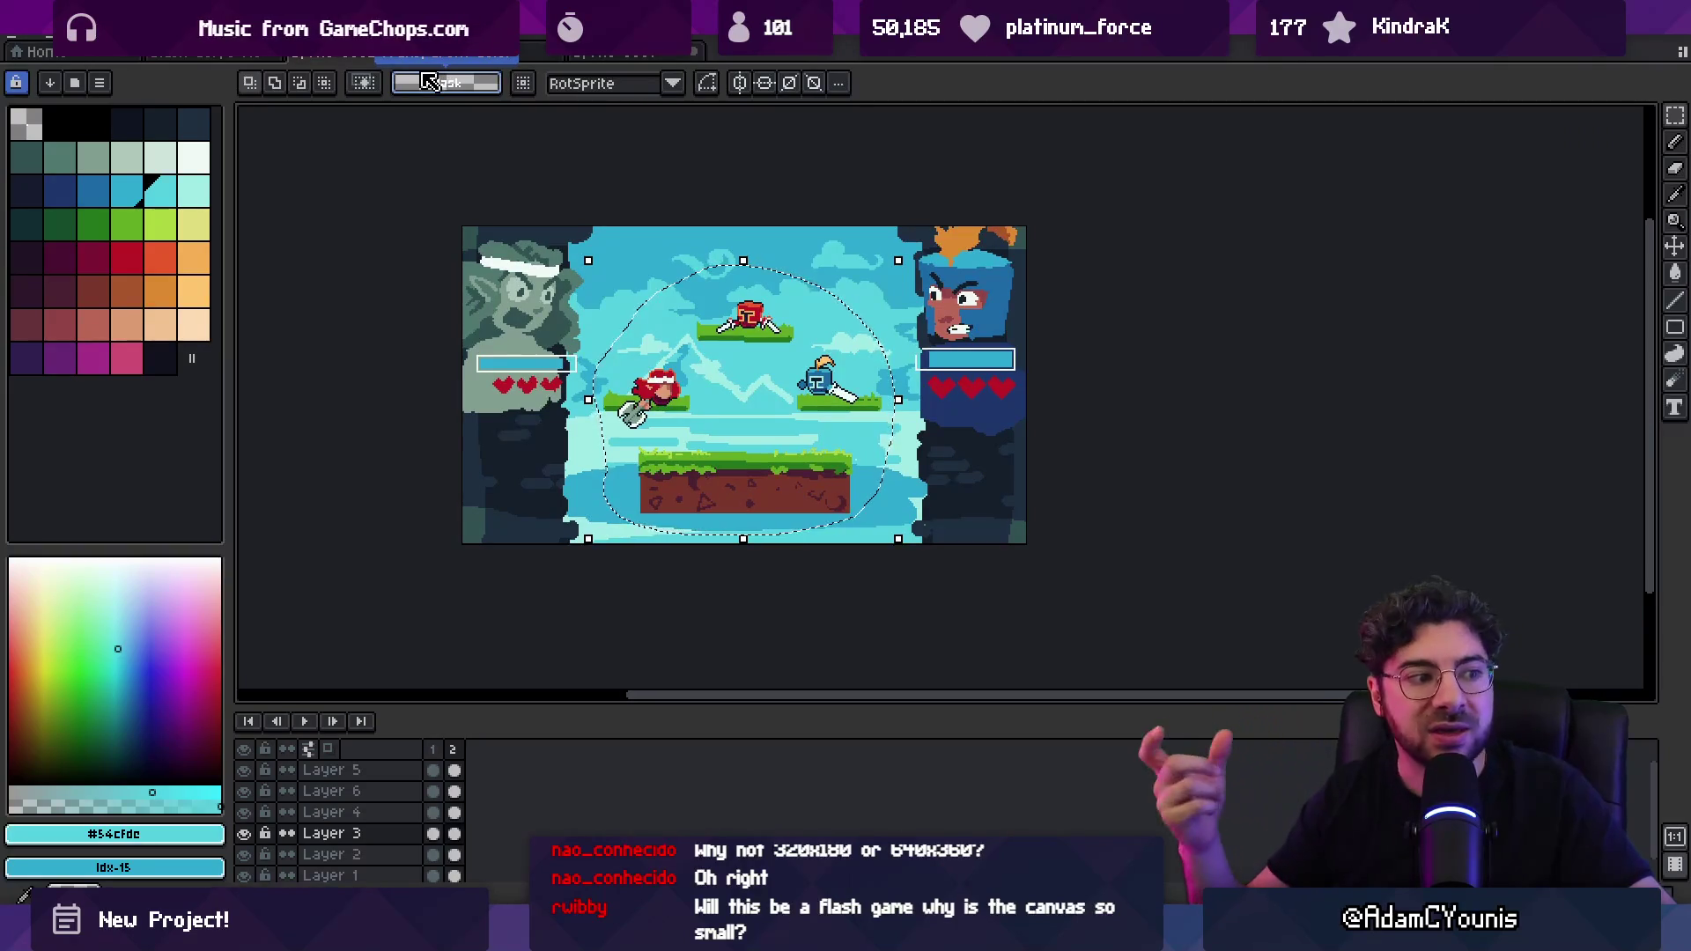
{"action": "left_click", "coordinate": [495, 62]}
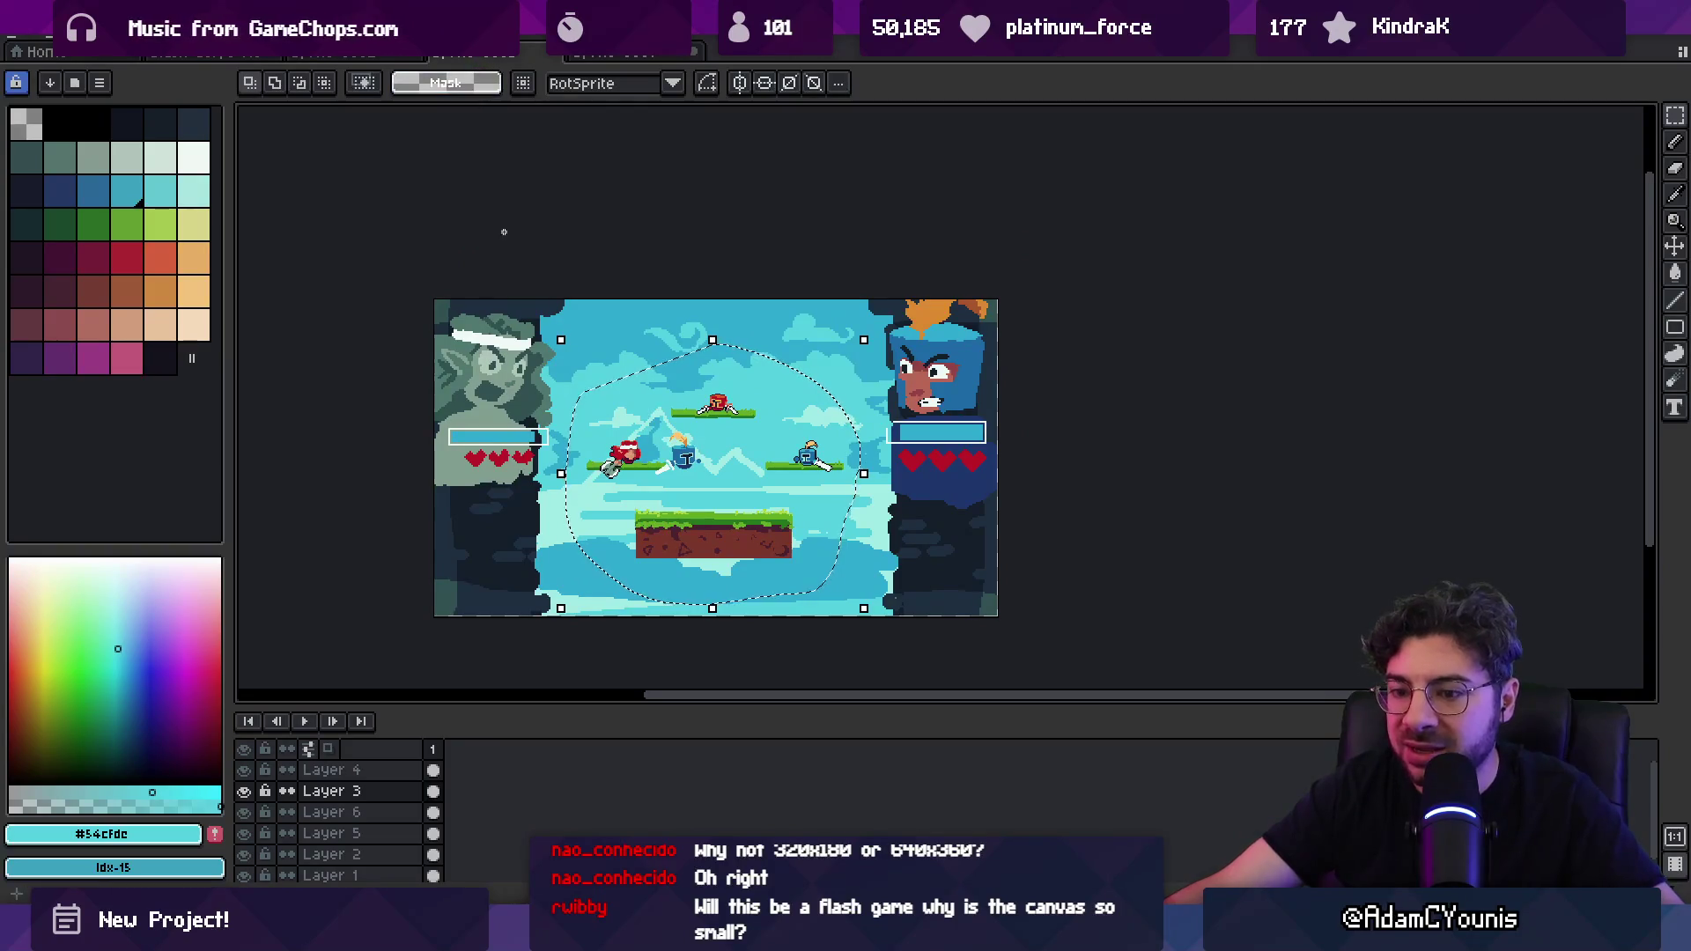
{"action": "left_click", "coordinate": [626, 54]}
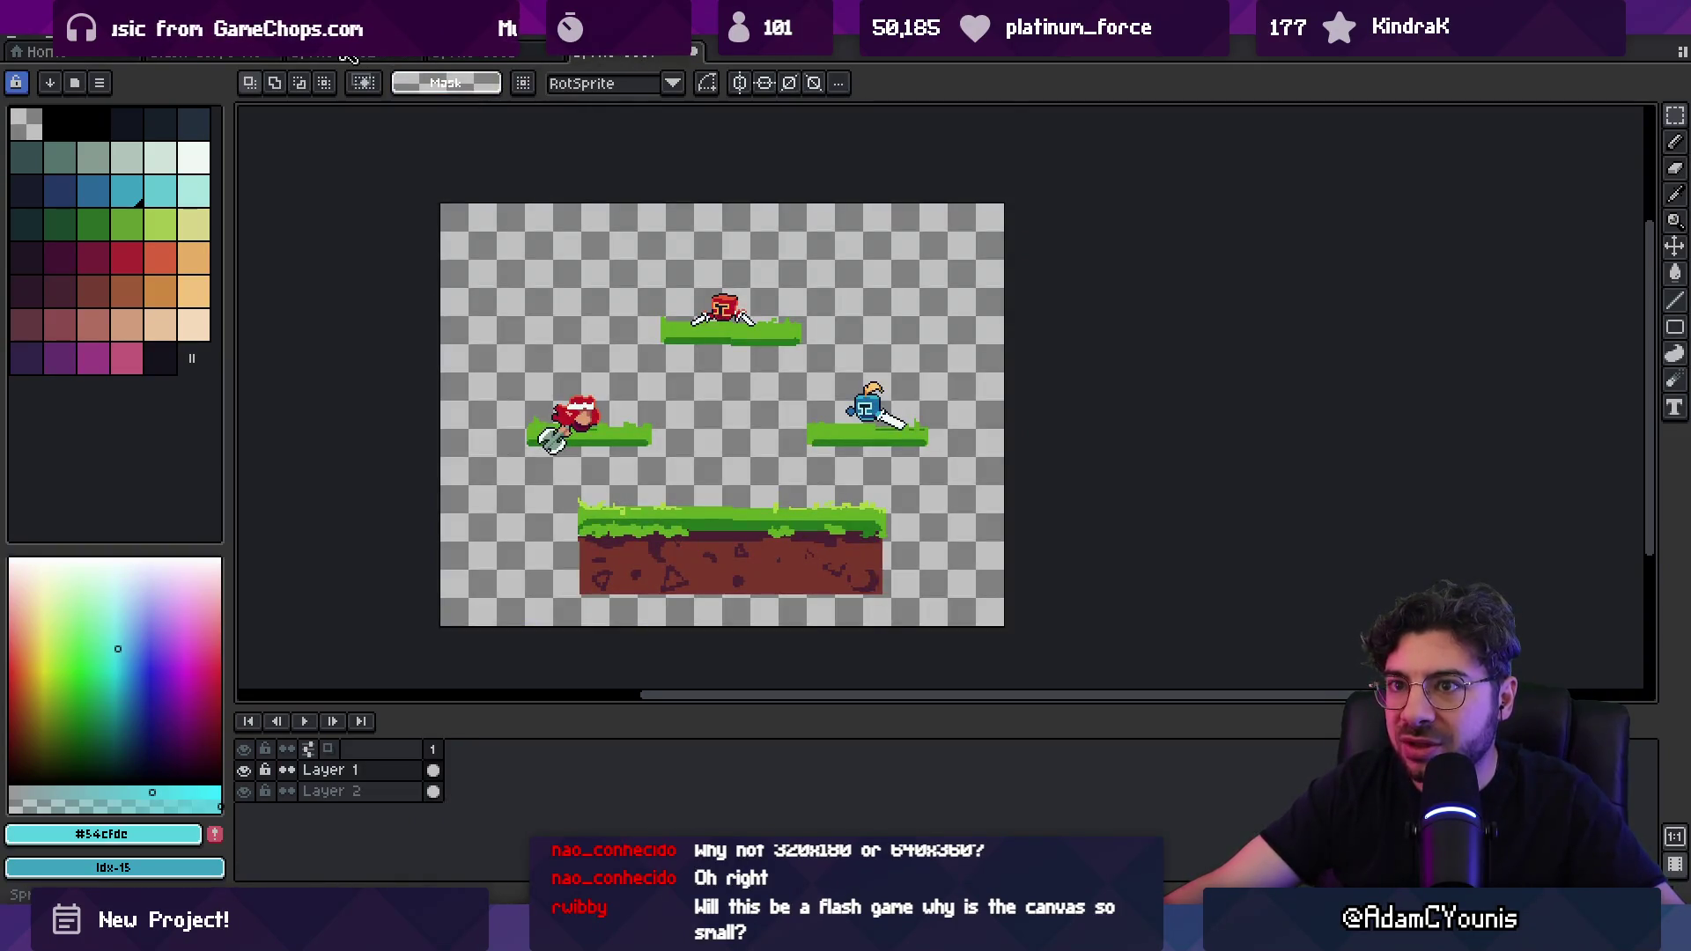
{"action": "left_click", "coordinate": [348, 55]}
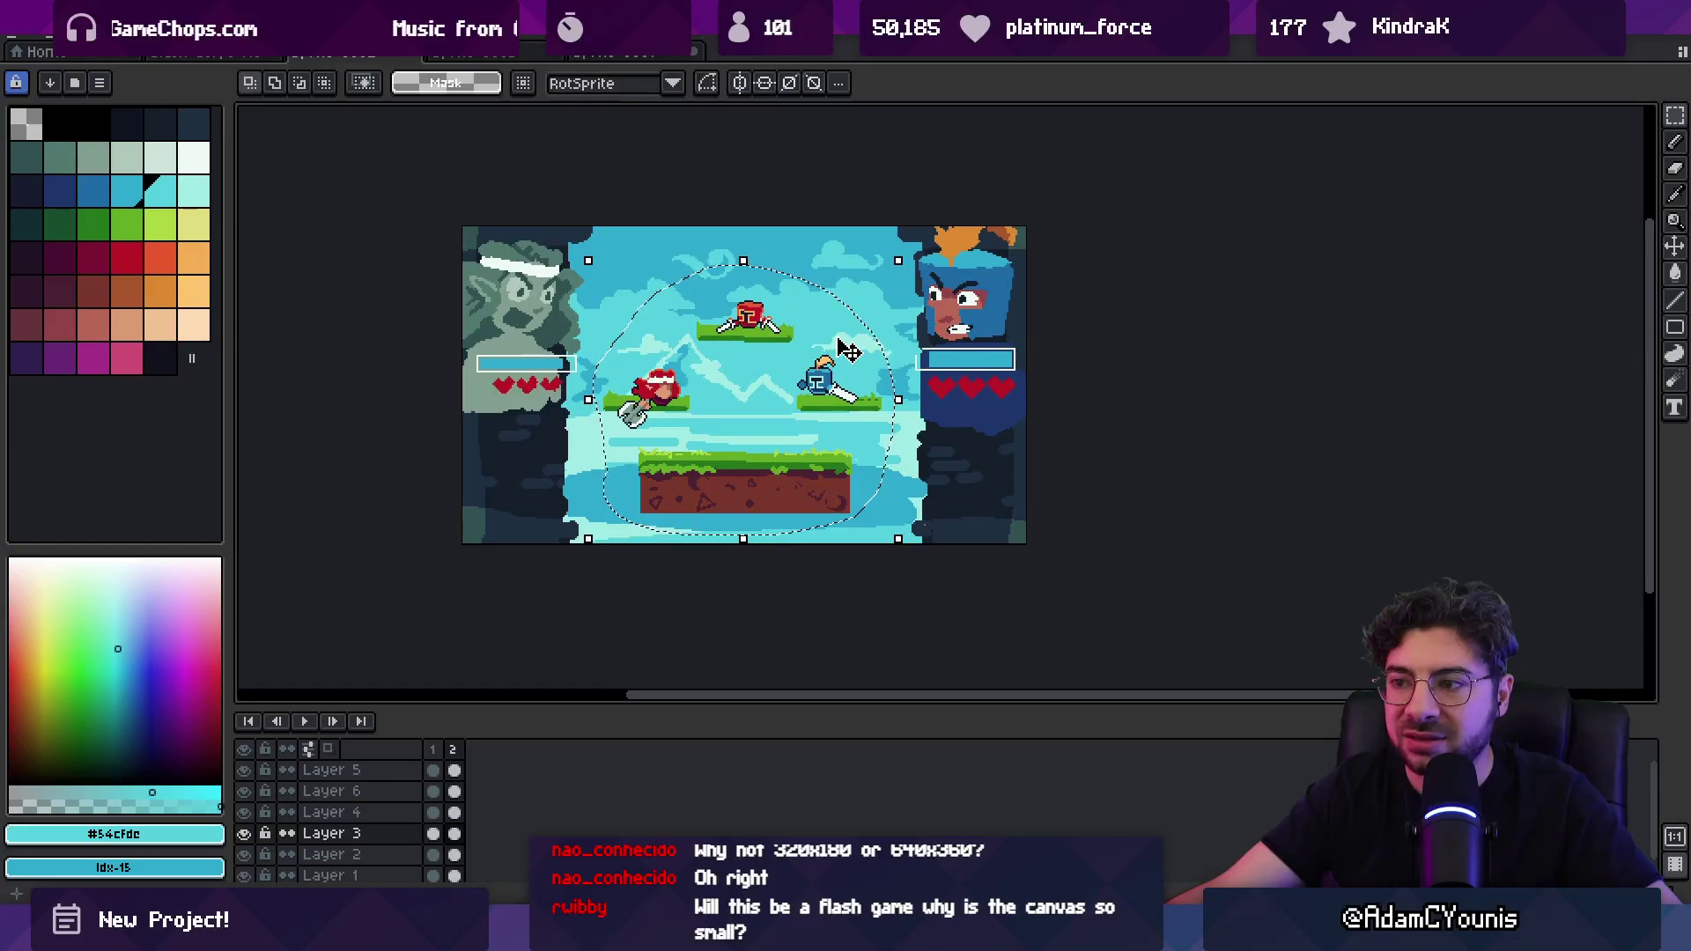
{"action": "scroll", "coordinate": [744, 394], "scroll_direction": "up", "scroll_amount": 1}
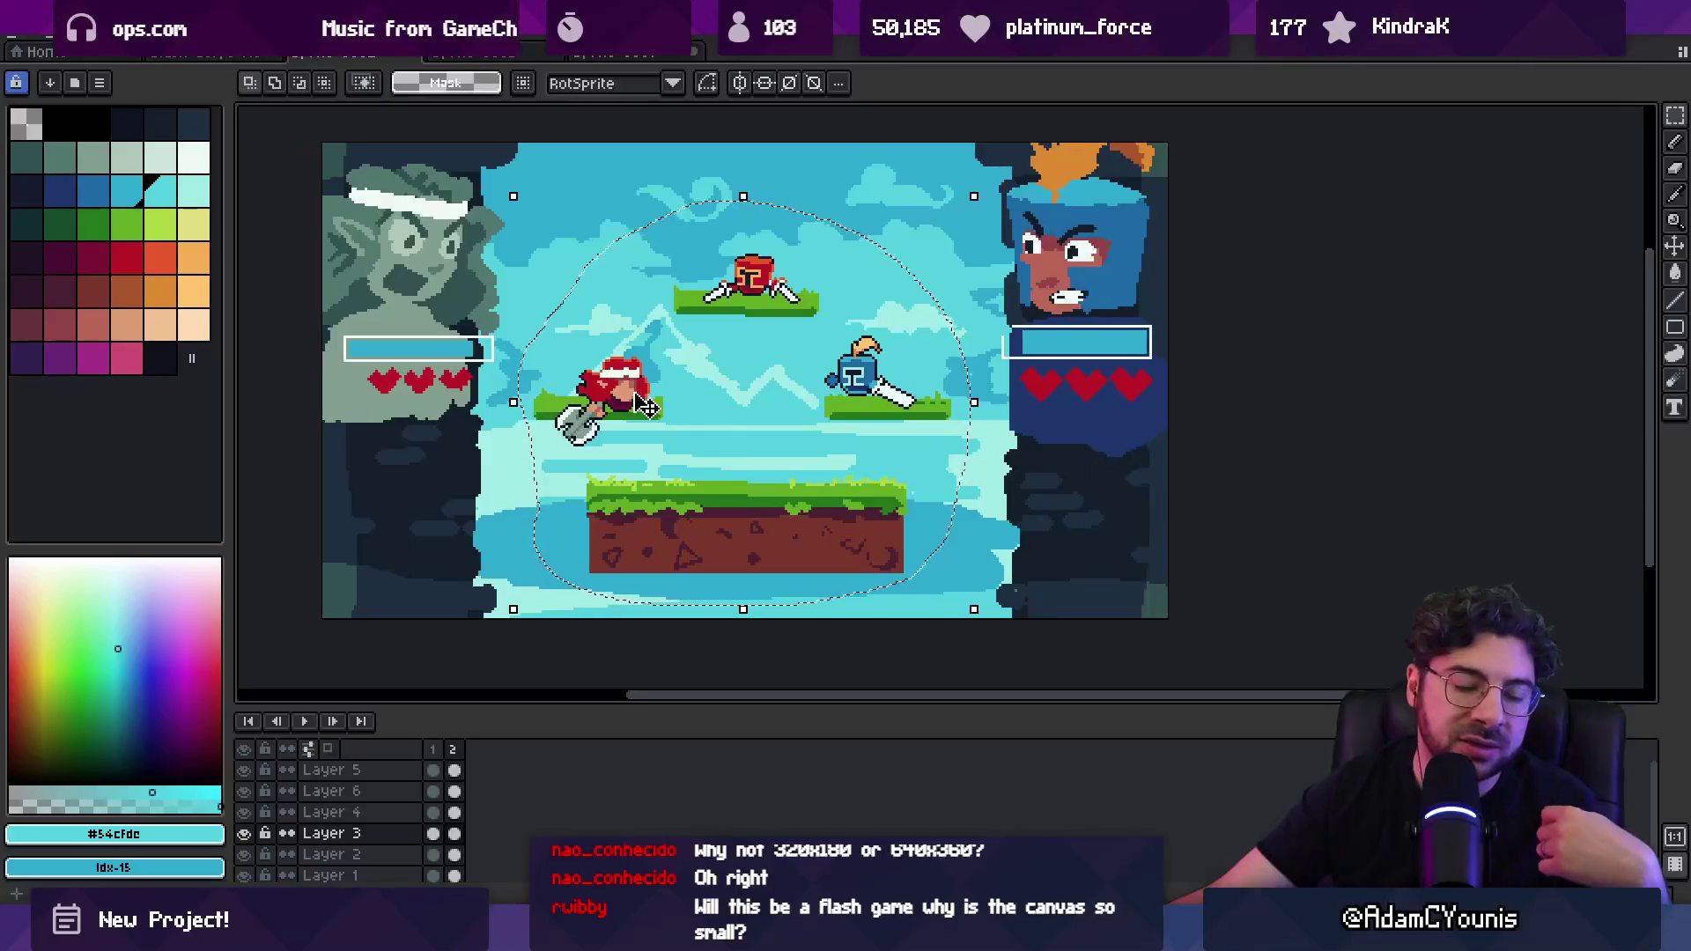
{"action": "scroll", "coordinate": [589, 458], "scroll_direction": "up", "scroll_amount": 3}
{"action": "scroll", "coordinate": [589, 459], "scroll_direction": "down", "scroll_amount": 3}
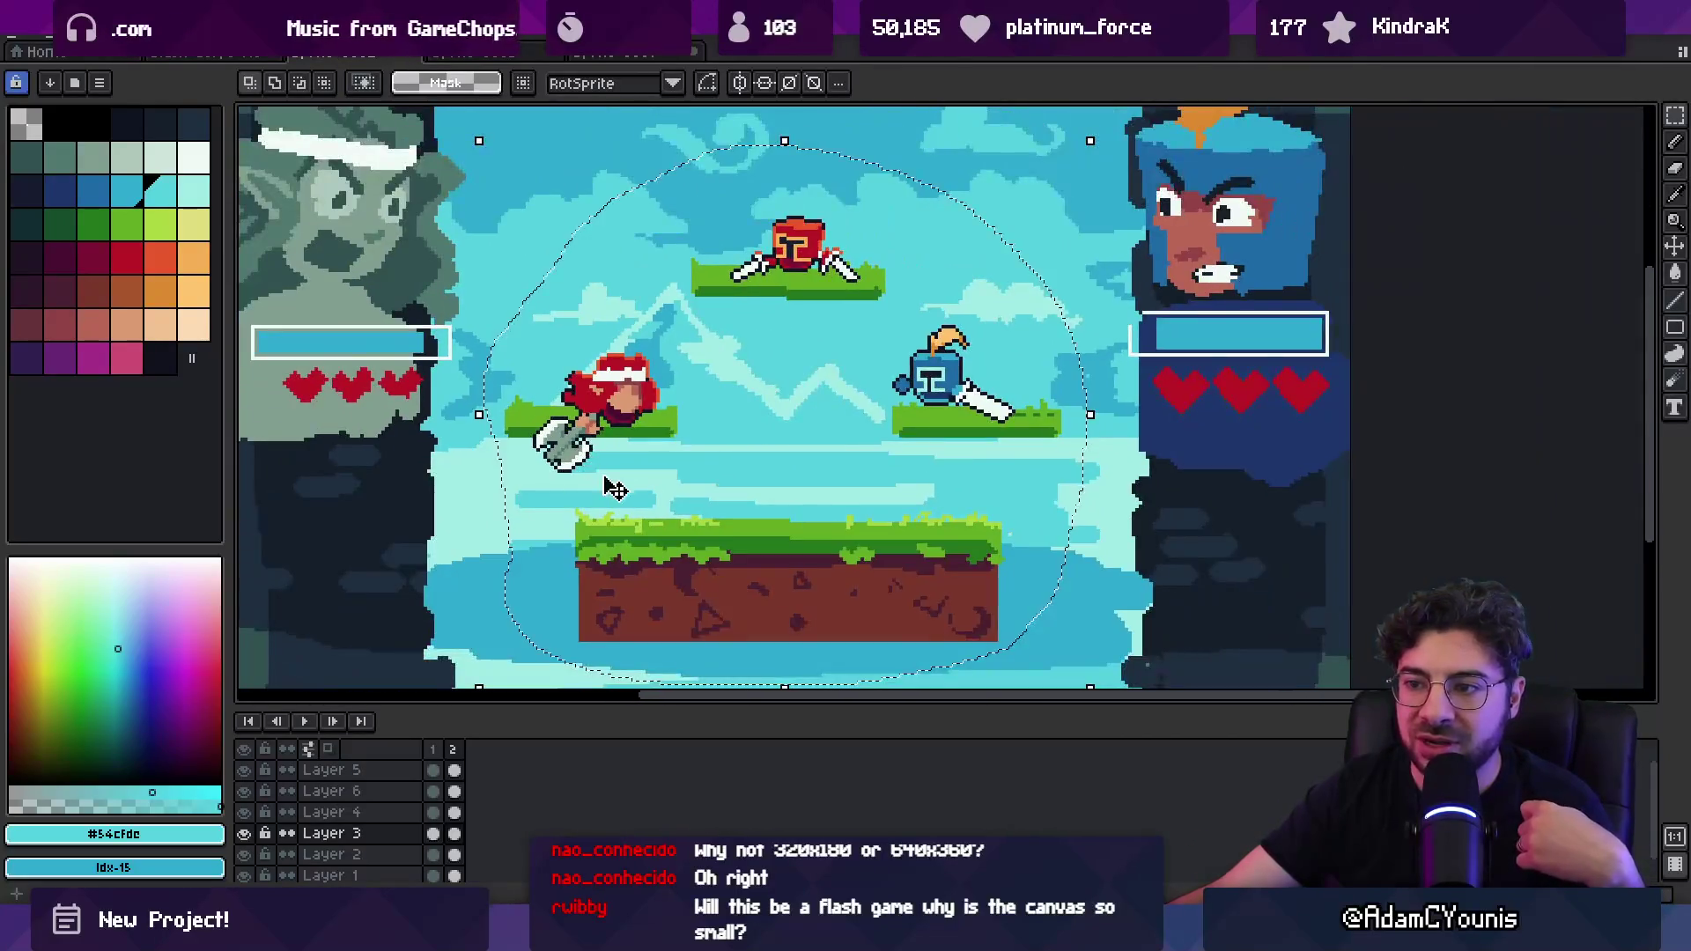
{"action": "scroll", "coordinate": [620, 457], "scroll_direction": "down", "scroll_amount": 1}
{"action": "scroll", "coordinate": [728, 411], "scroll_direction": "up", "scroll_amount": 1}
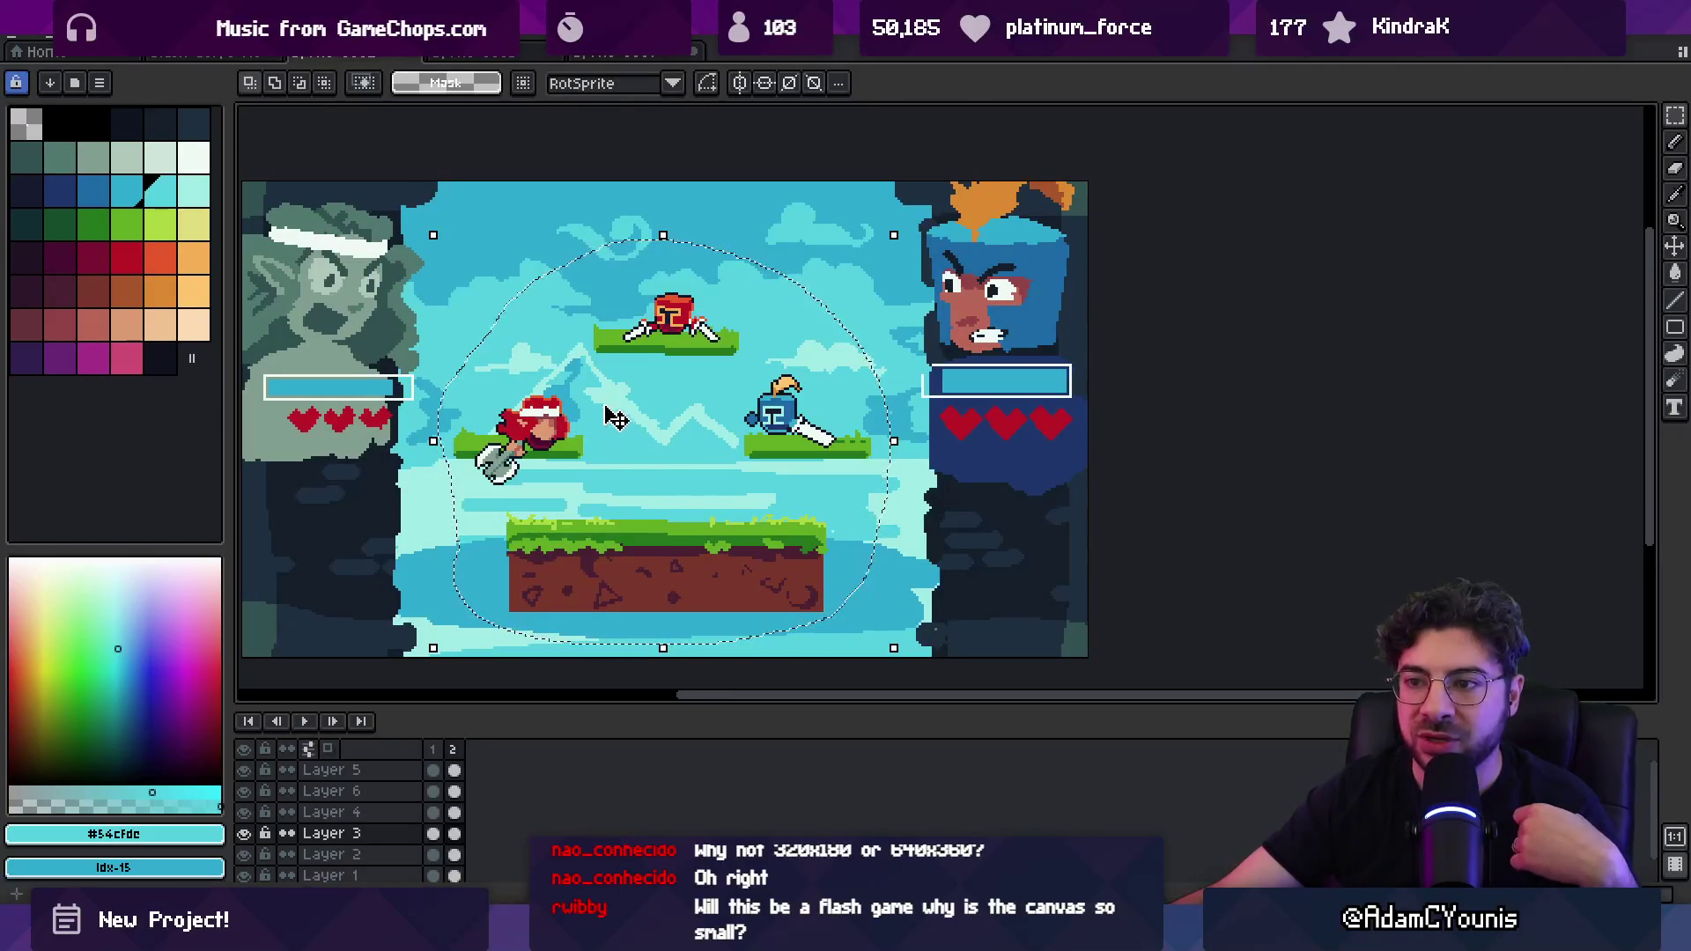
{"action": "scroll", "coordinate": [624, 411], "scroll_direction": "down", "scroll_amount": 1}
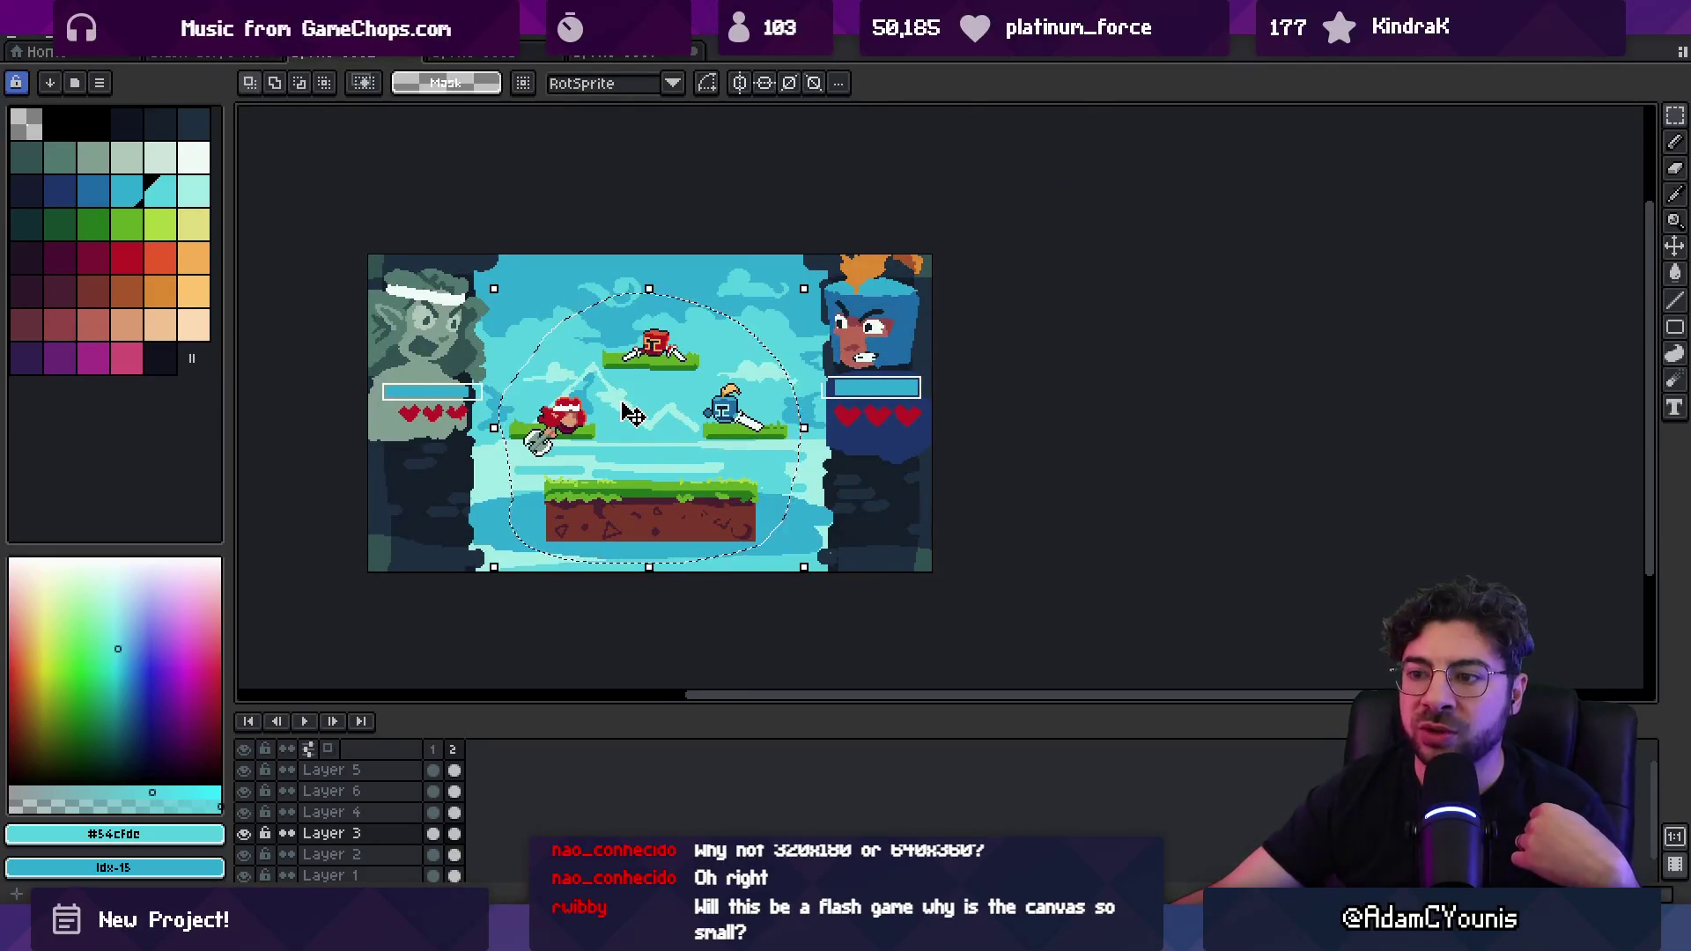
{"action": "scroll", "coordinate": [624, 410], "scroll_direction": "up", "scroll_amount": 1}
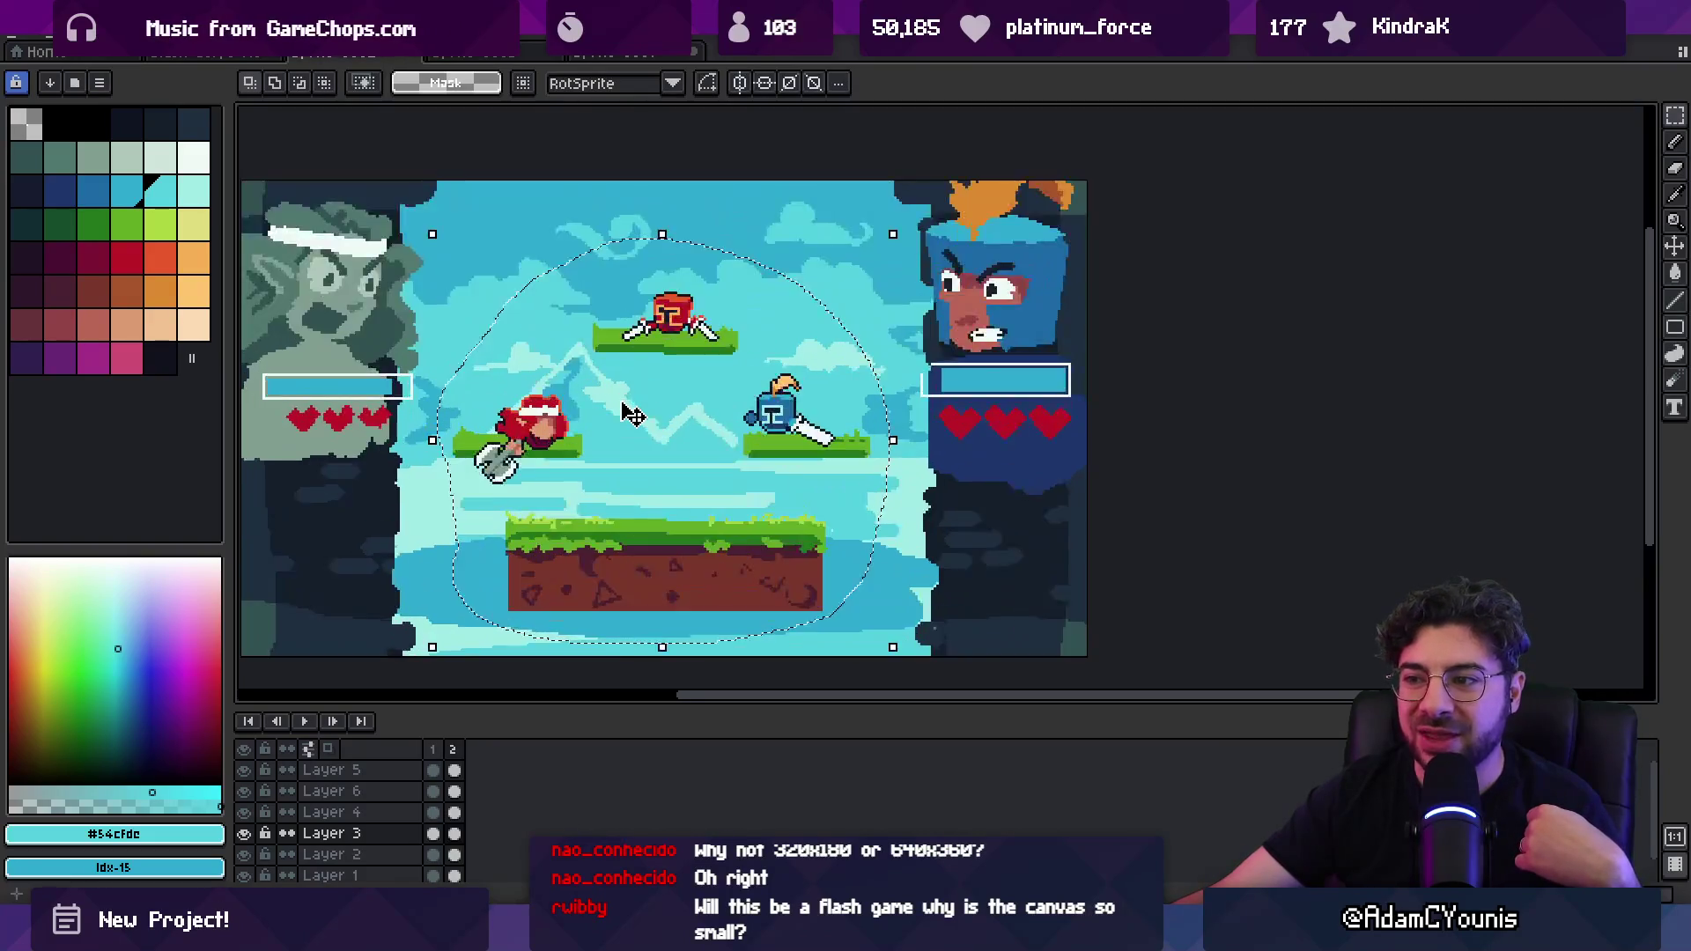
{"action": "scroll", "coordinate": [792, 375], "scroll_direction": "up", "scroll_amount": 1}
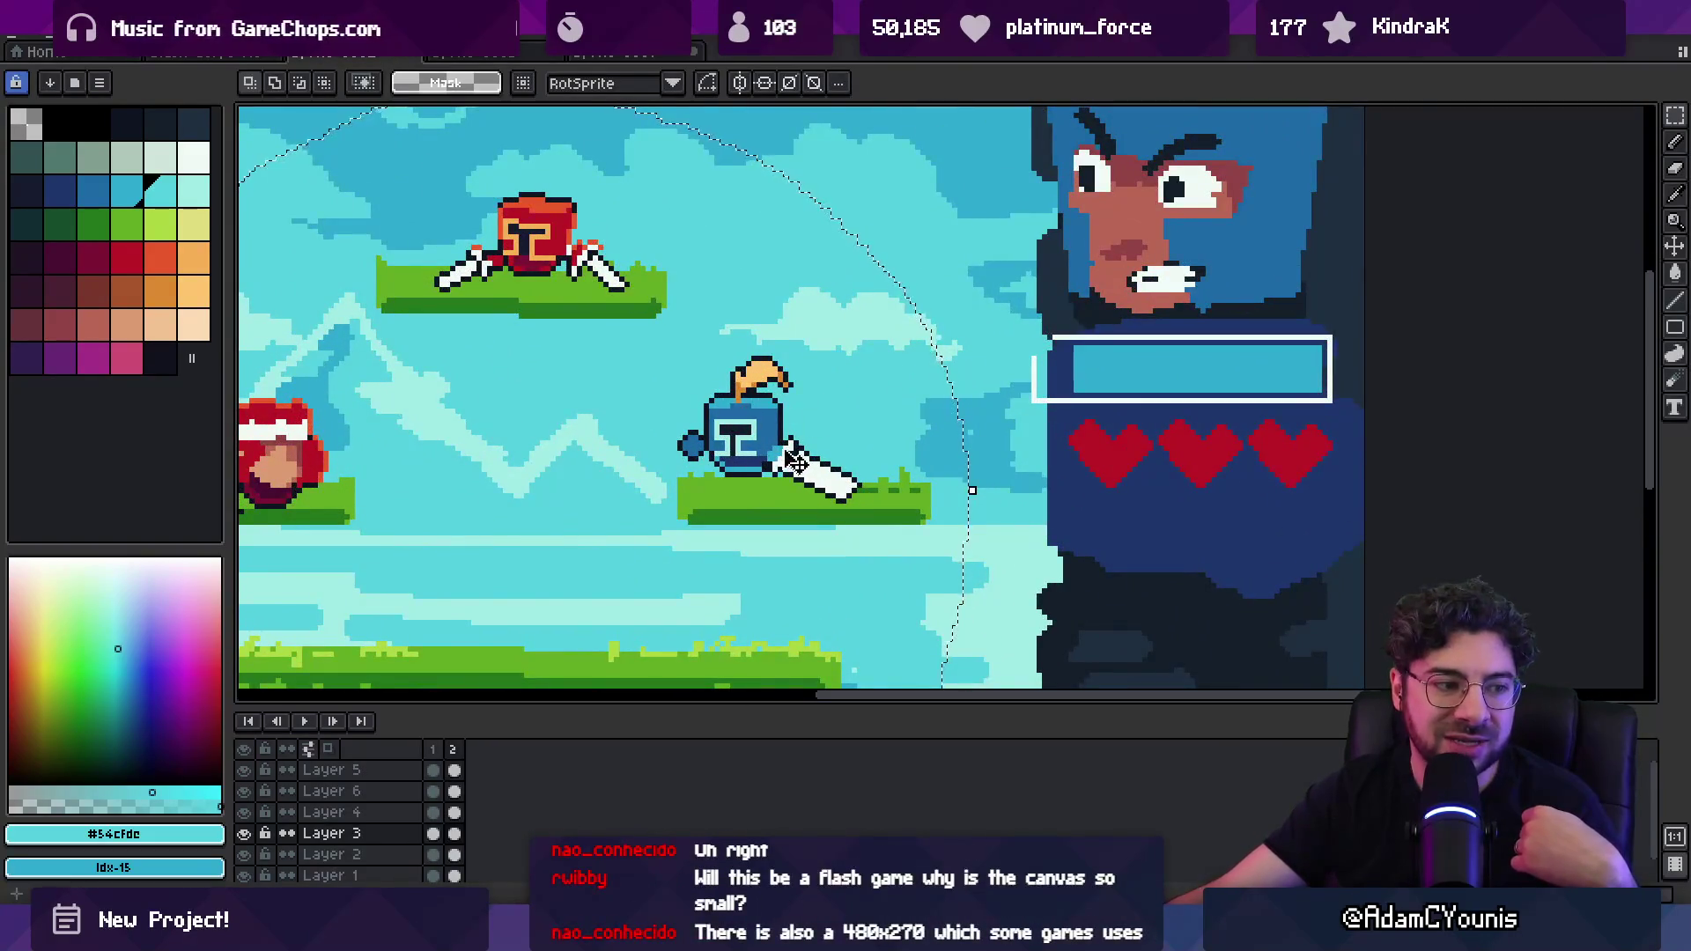
{"action": "scroll", "coordinate": [762, 453], "scroll_direction": "down", "scroll_amount": 1}
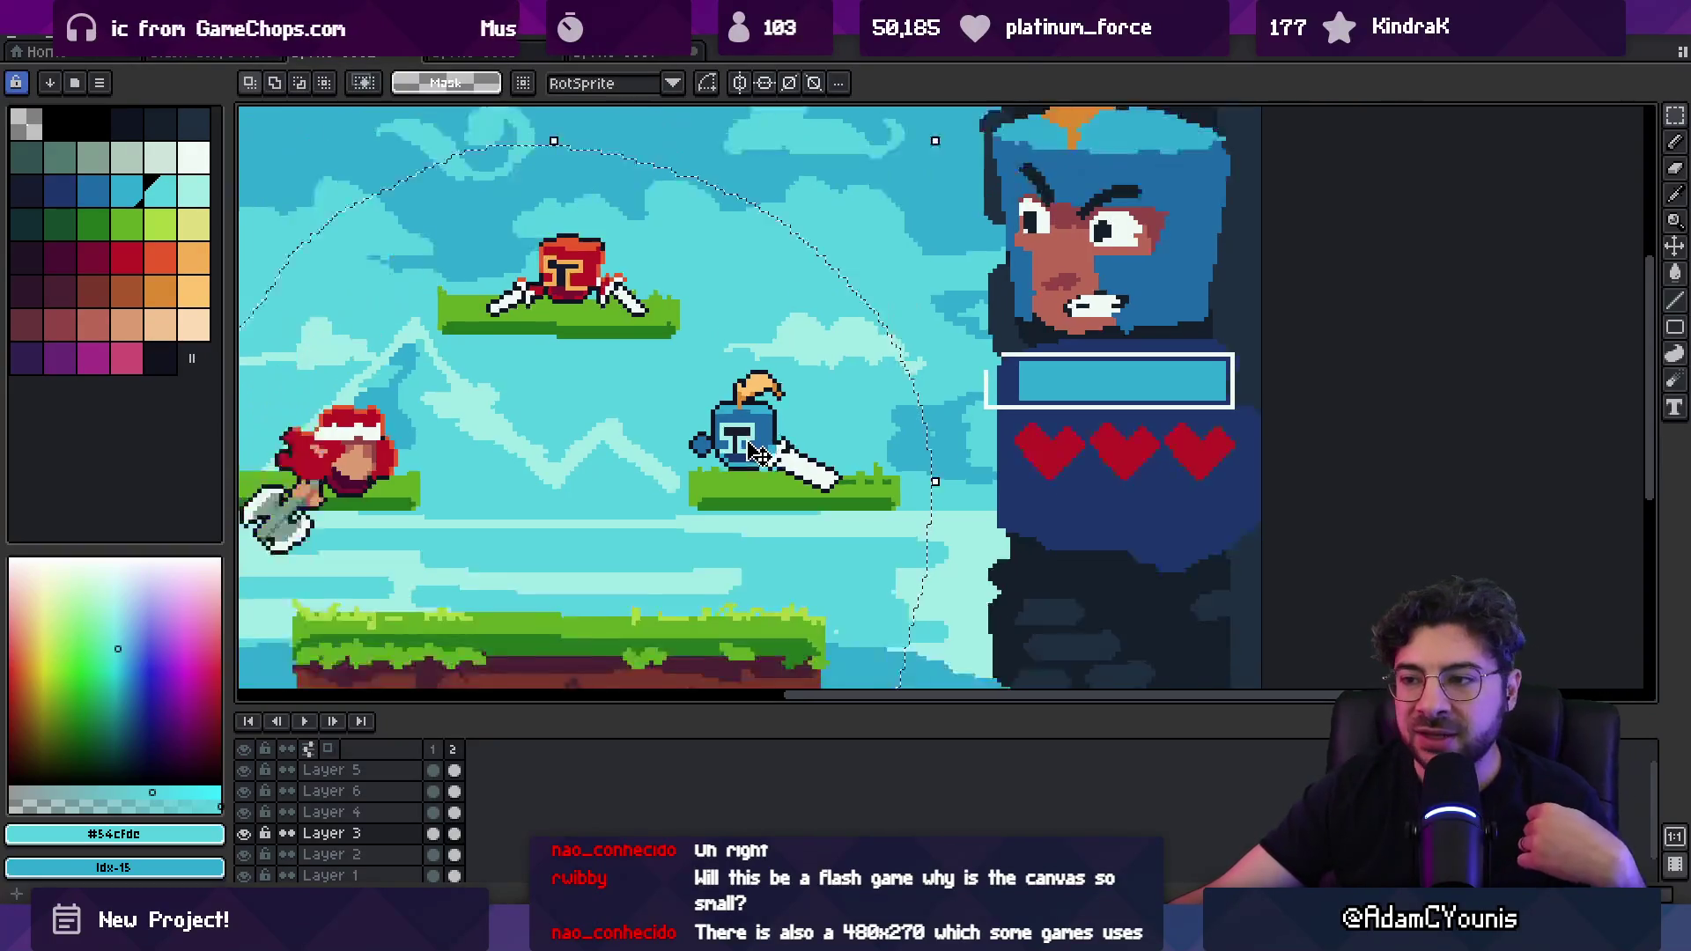
{"action": "scroll", "coordinate": [762, 453], "scroll_direction": "down", "scroll_amount": 1}
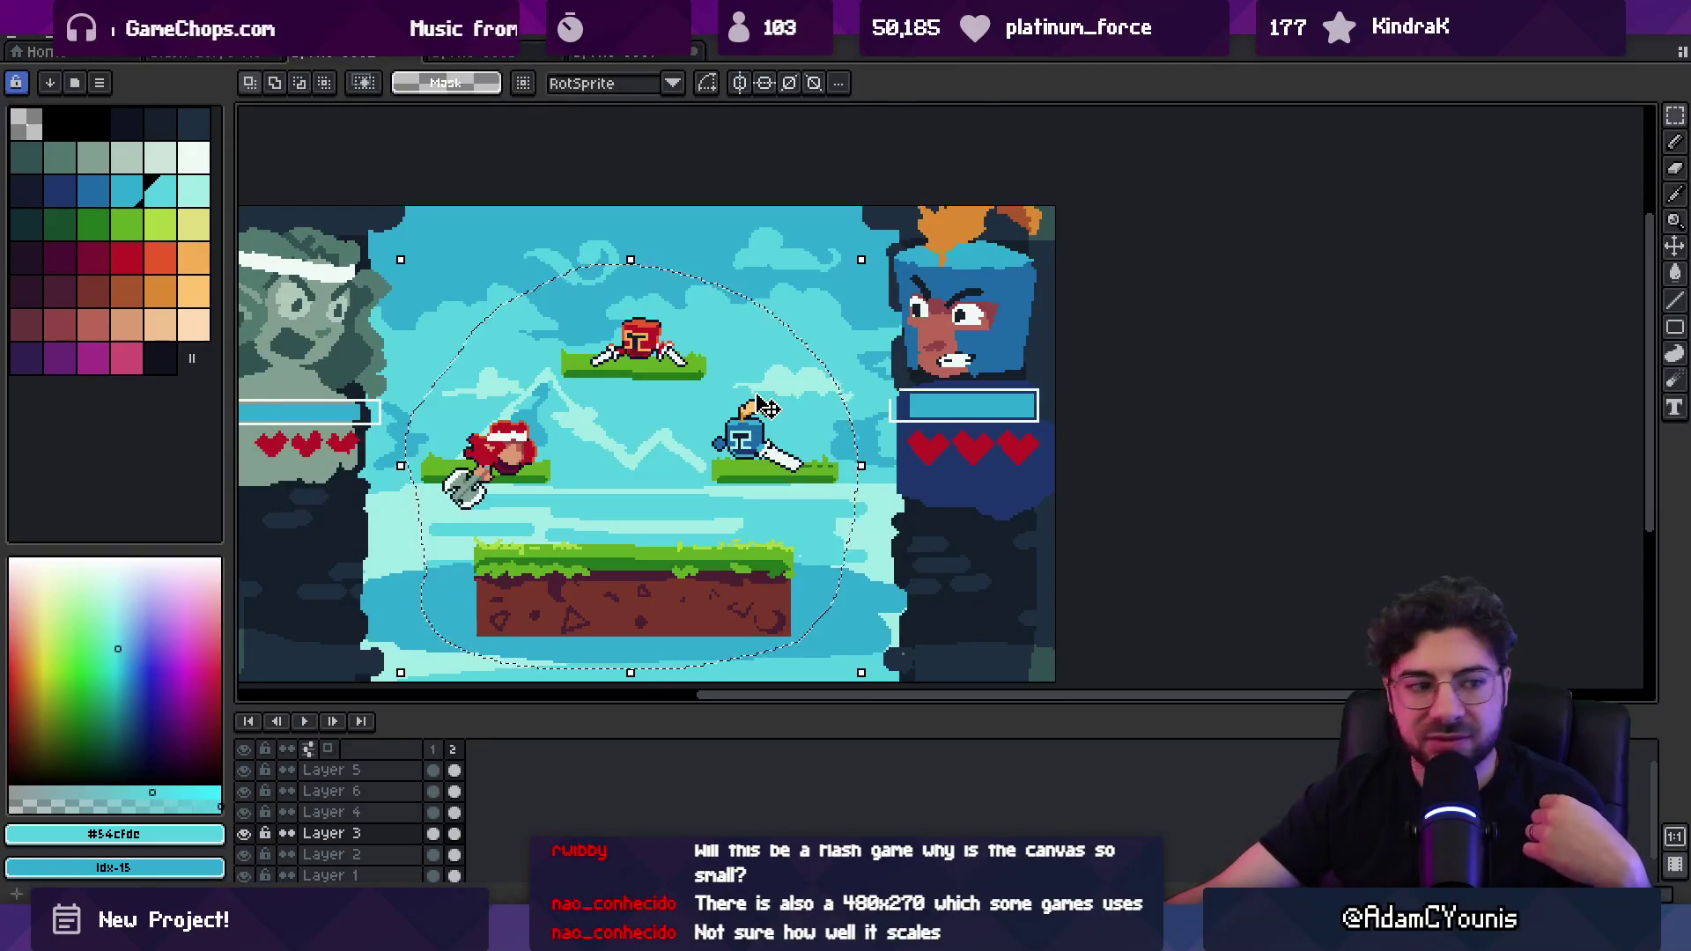
{"action": "key", "text": "z"}
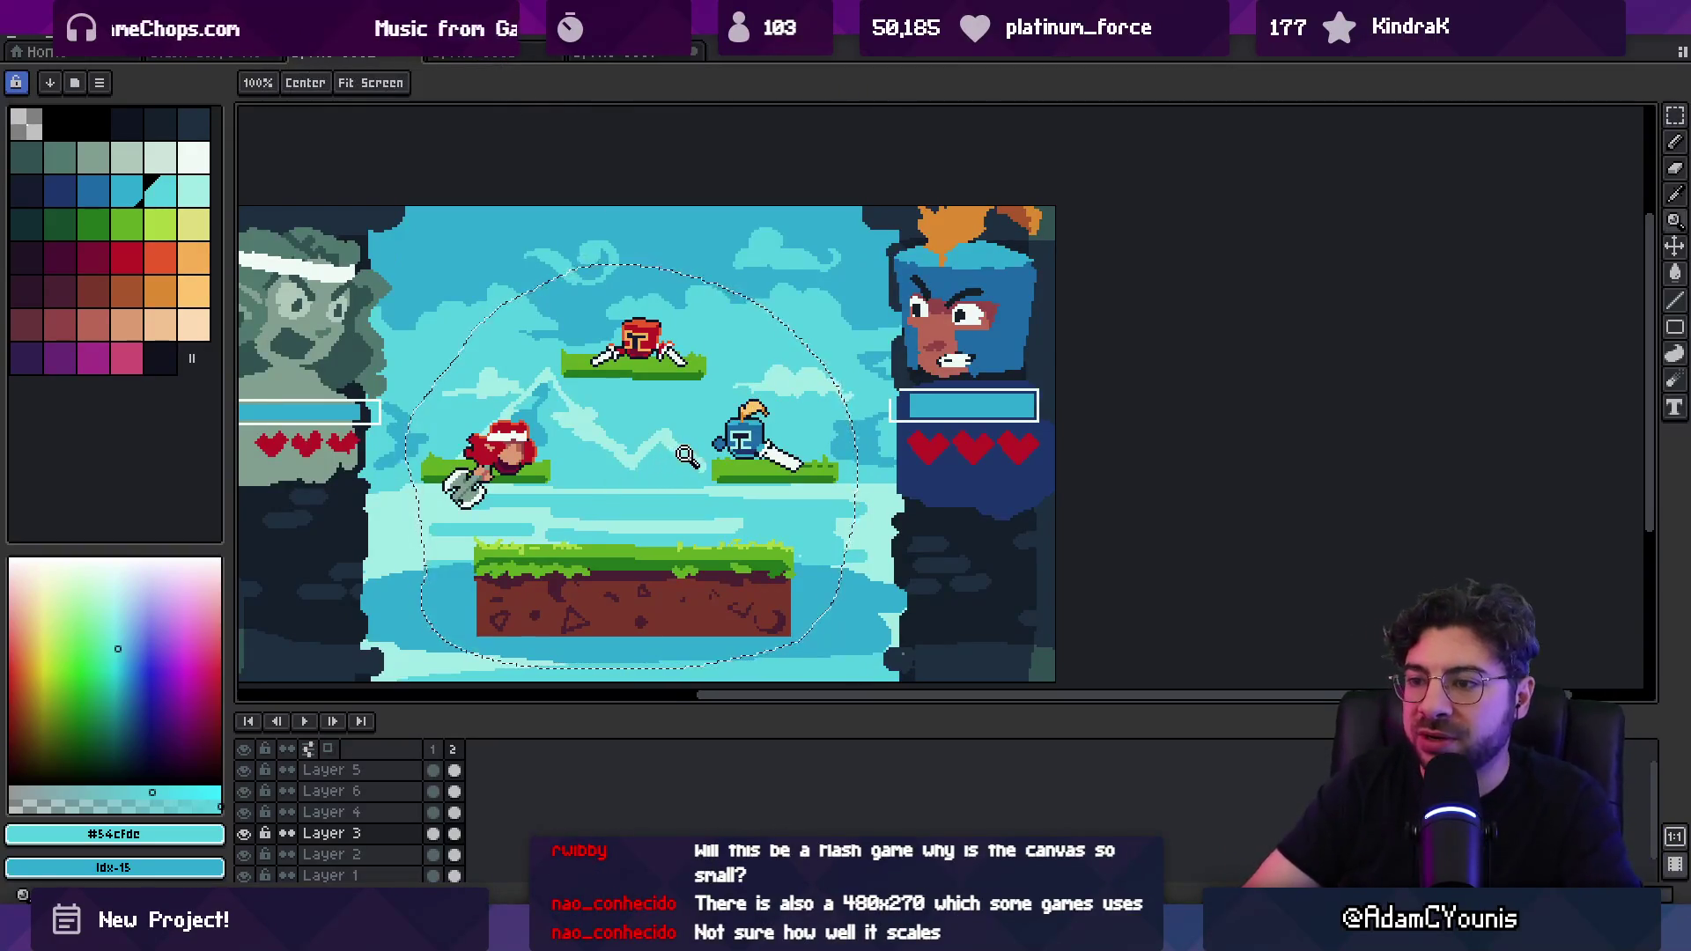
{"action": "scroll", "coordinate": [613, 462], "scroll_direction": "down", "scroll_amount": 1}
{"action": "left_click", "coordinate": [599, 464]}
Step: Pan the blue knight and right portrait into view and lasso the blue knight
{"action": "key", "text": "alt+Up"}
{"action": "left_click_drag", "start_coordinate": [730, 407], "coordinate": [608, 420]}
{"action": "key", "text": "m"}
{"action": "key", "text": "q"}
{"action": "mouse_move", "coordinate": [828, 343]}
{"action": "left_mouse_down"}
{"action": "mouse_move", "coordinate": [751, 497]}
{"action": "mouse_move", "coordinate": [839, 380]}
{"action": "left_mouse_up"}
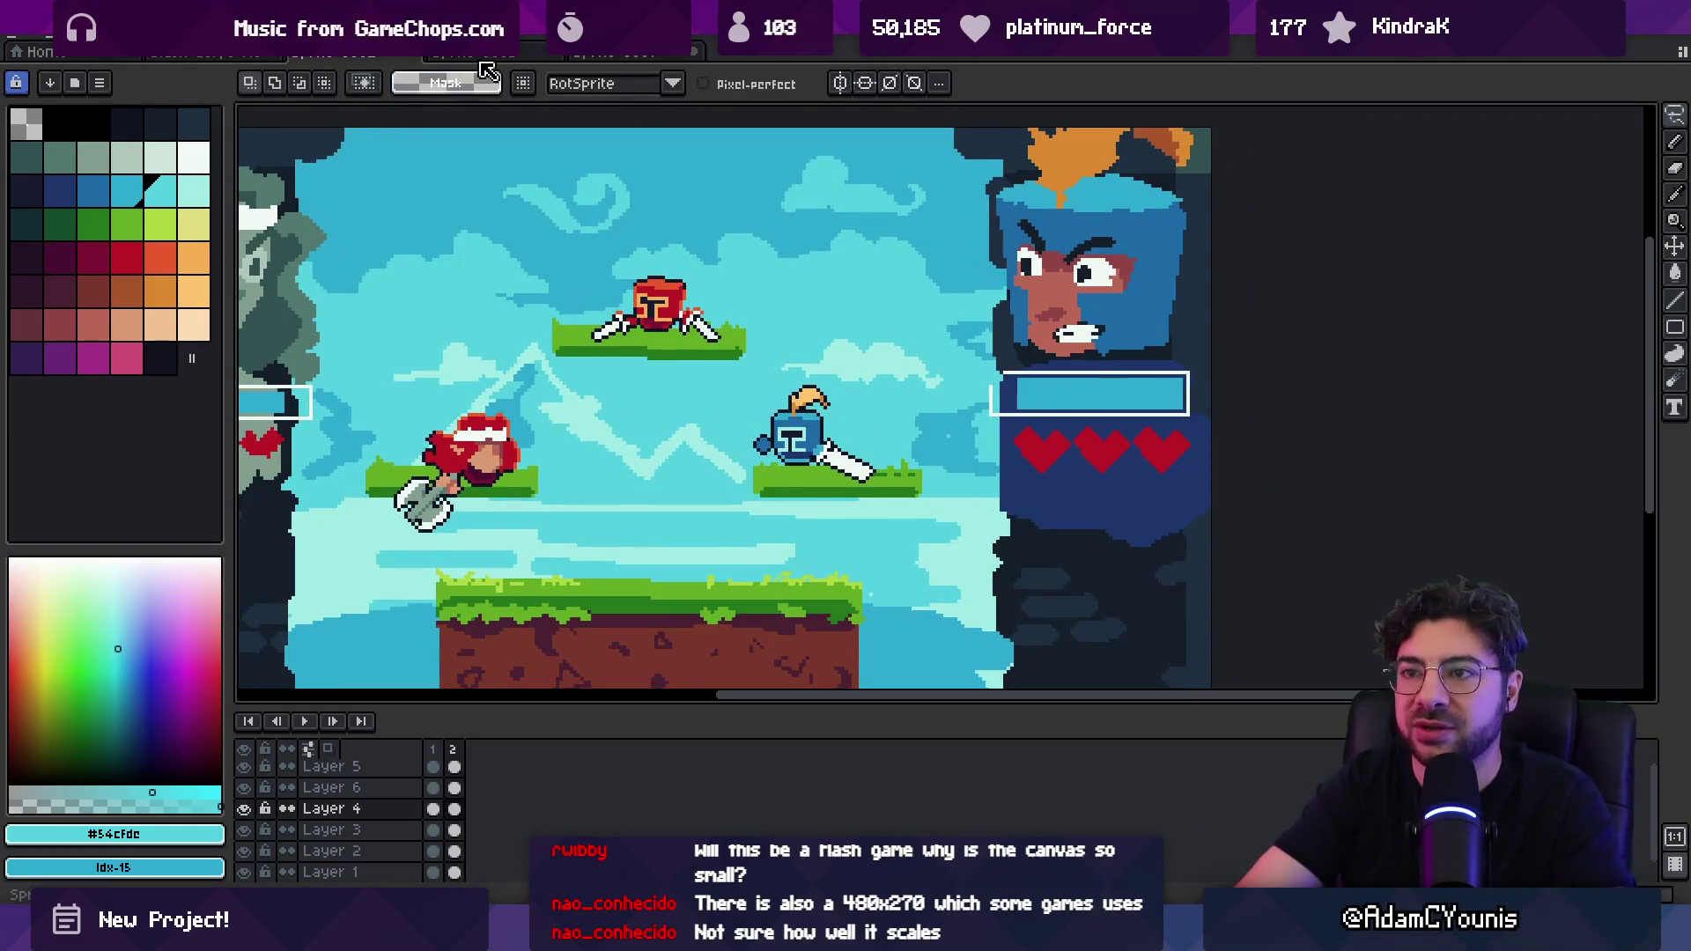
Step: In the alternate arena document, paste a copy of the blue knight near the scene's centre
{"action": "left_click", "coordinate": [595, 52]}
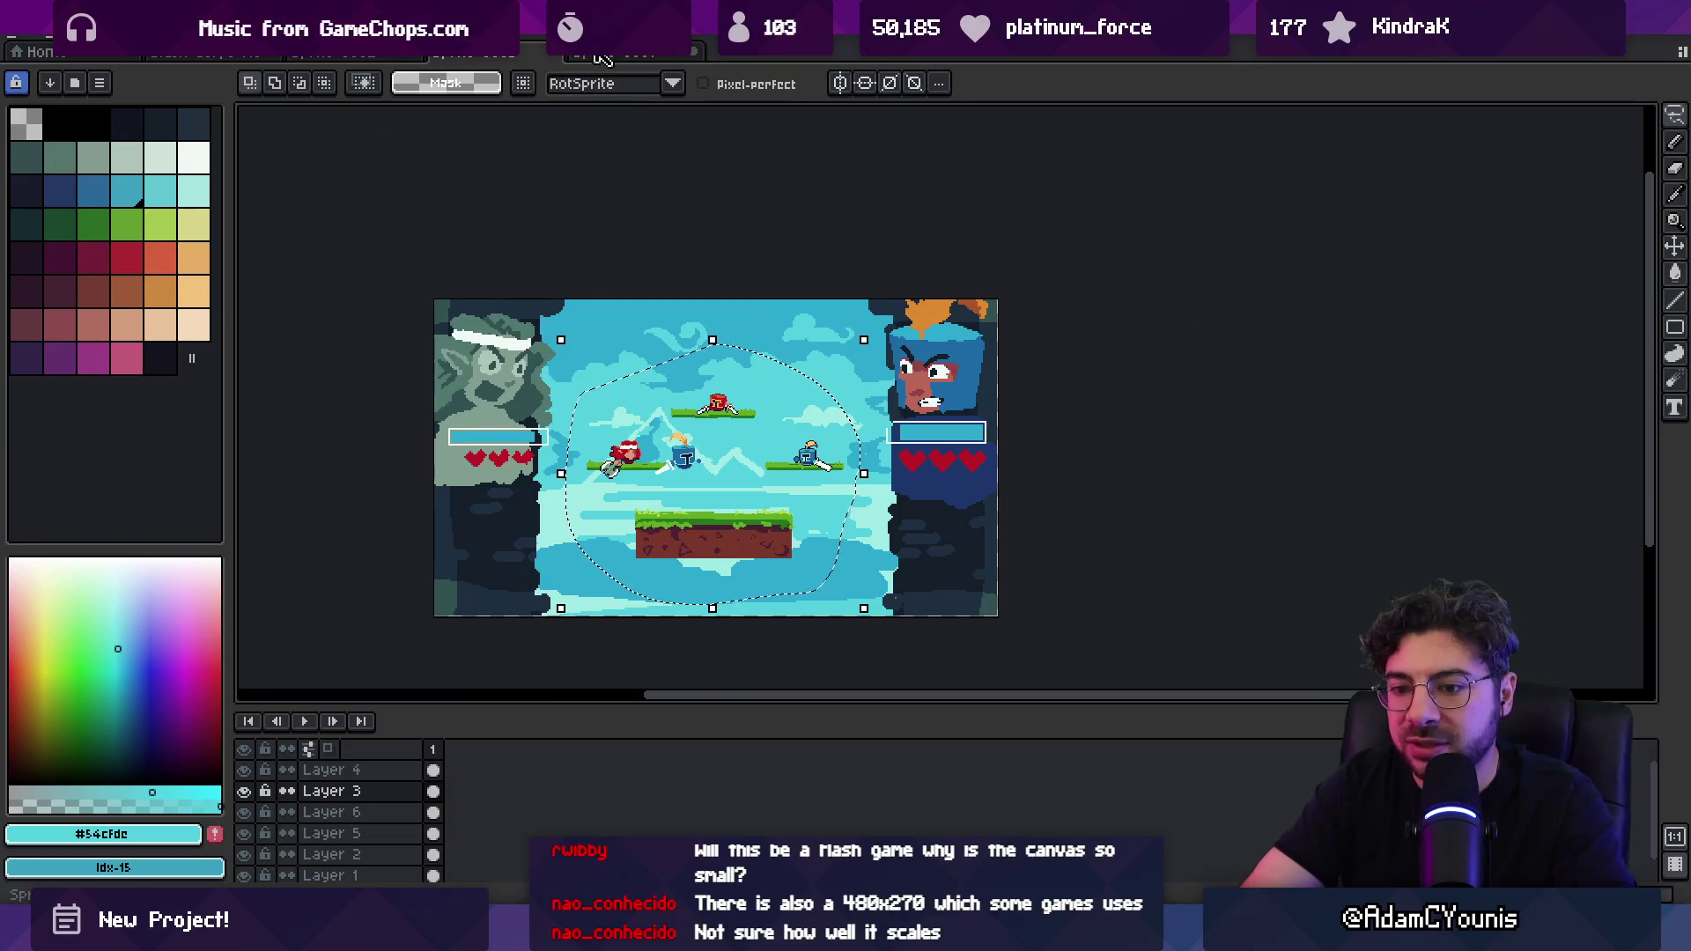
{"action": "key", "text": "z"}
{"action": "scroll", "coordinate": [645, 438], "scroll_direction": "up", "scroll_amount": 4}
{"action": "key", "text": "ctrl+v"}
{"action": "mouse_move", "coordinate": [471, 154]}
{"action": "left_mouse_down"}
{"action": "mouse_move", "coordinate": [566, 187]}
{"action": "mouse_move", "coordinate": [776, 414]}
{"action": "left_mouse_up"}
{"action": "key", "text": "Return"}
{"action": "scroll", "coordinate": [709, 375], "scroll_direction": "down", "scroll_amount": 3}
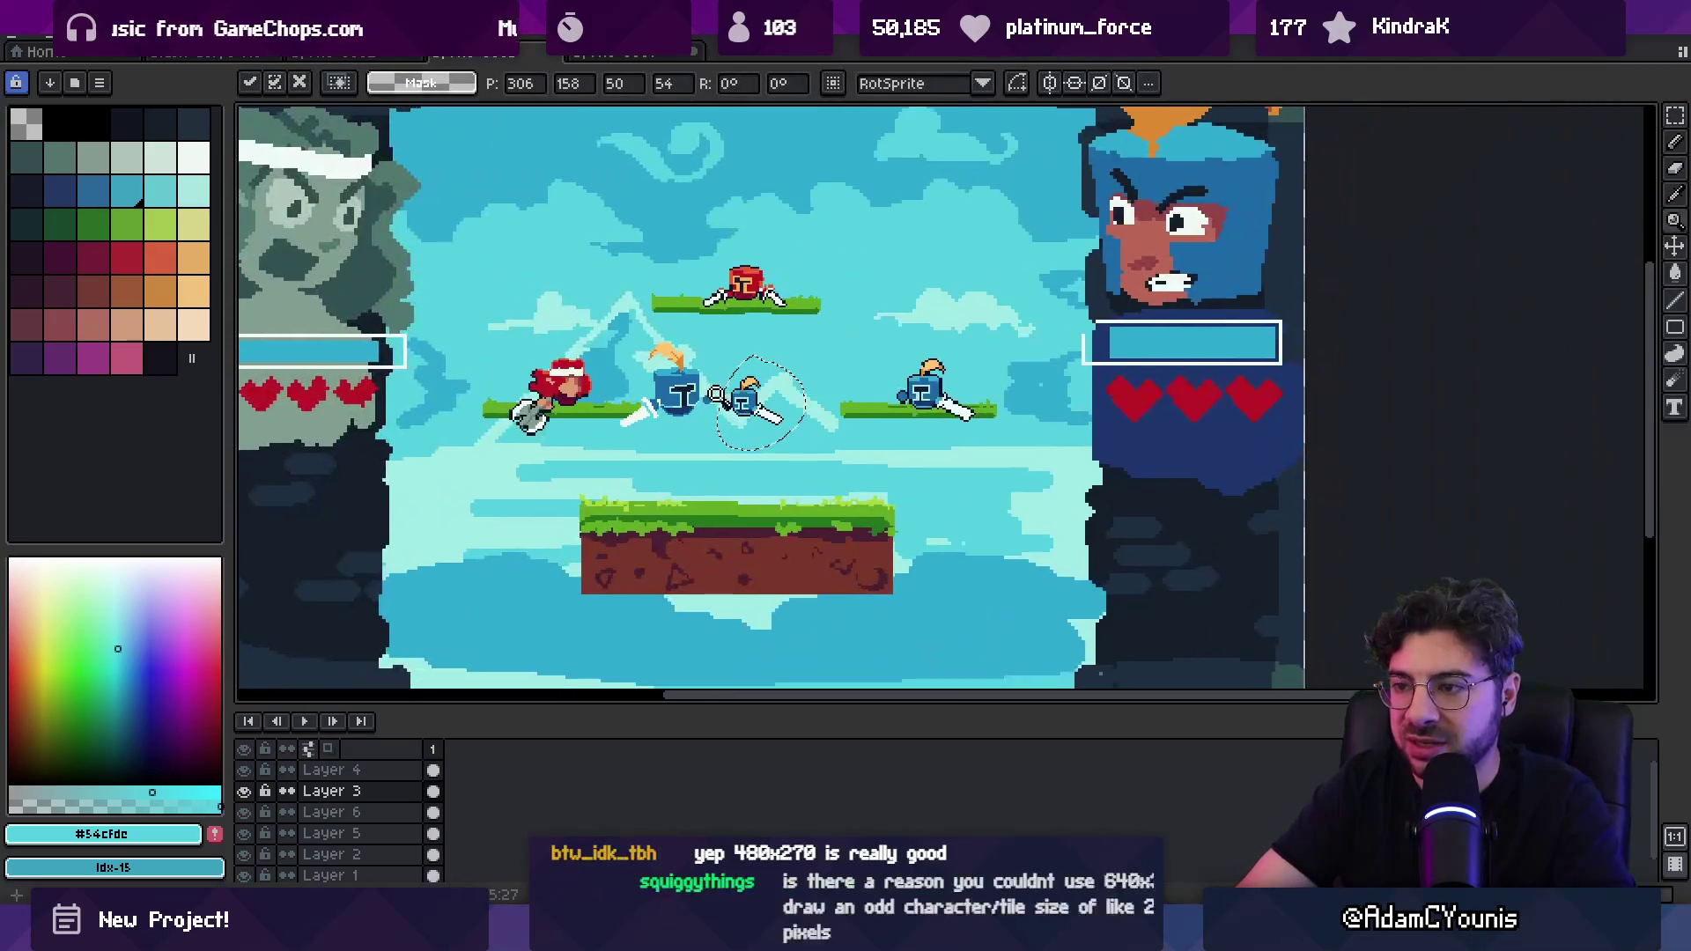
{"action": "scroll", "coordinate": [709, 375], "scroll_direction": "up", "scroll_amount": 4}
Step: Select the large blue knight and apply an outline around it
{"action": "key", "text": "shift+o"}
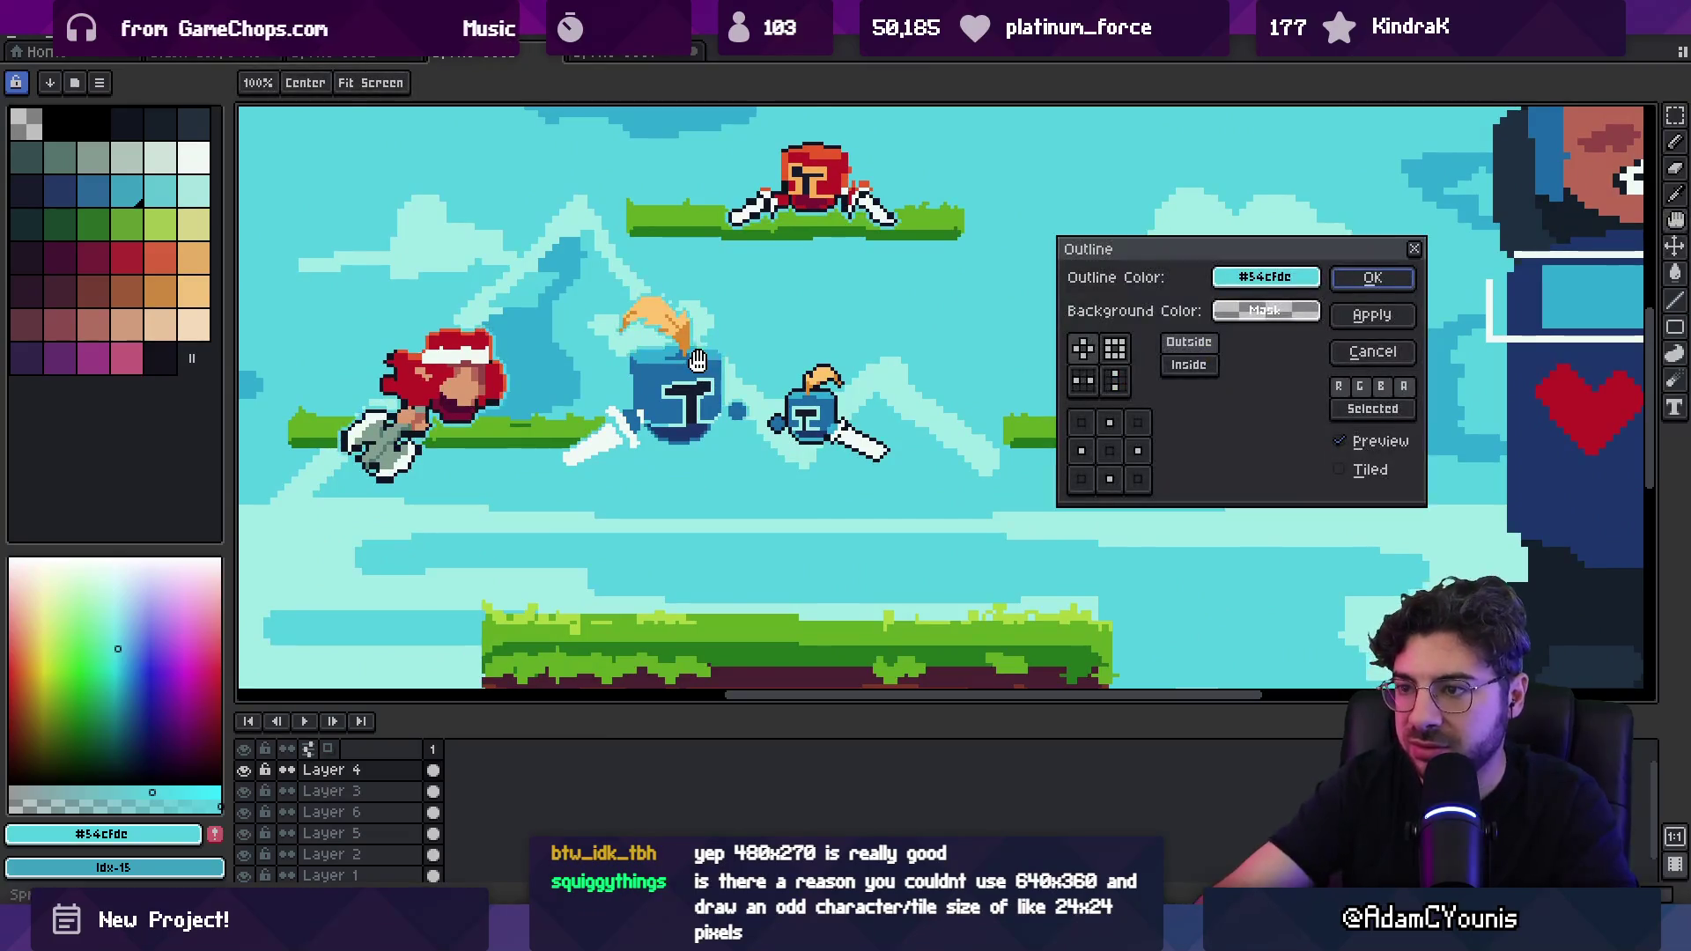
{"action": "key", "text": "Escape"}
{"action": "key", "text": "m"}
{"action": "mouse_move", "coordinate": [530, 495]}
{"action": "left_mouse_down"}
{"action": "mouse_move", "coordinate": [756, 296]}
{"action": "mouse_move", "coordinate": [760, 267]}
{"action": "left_mouse_up"}
{"action": "key", "text": "shift+o"}
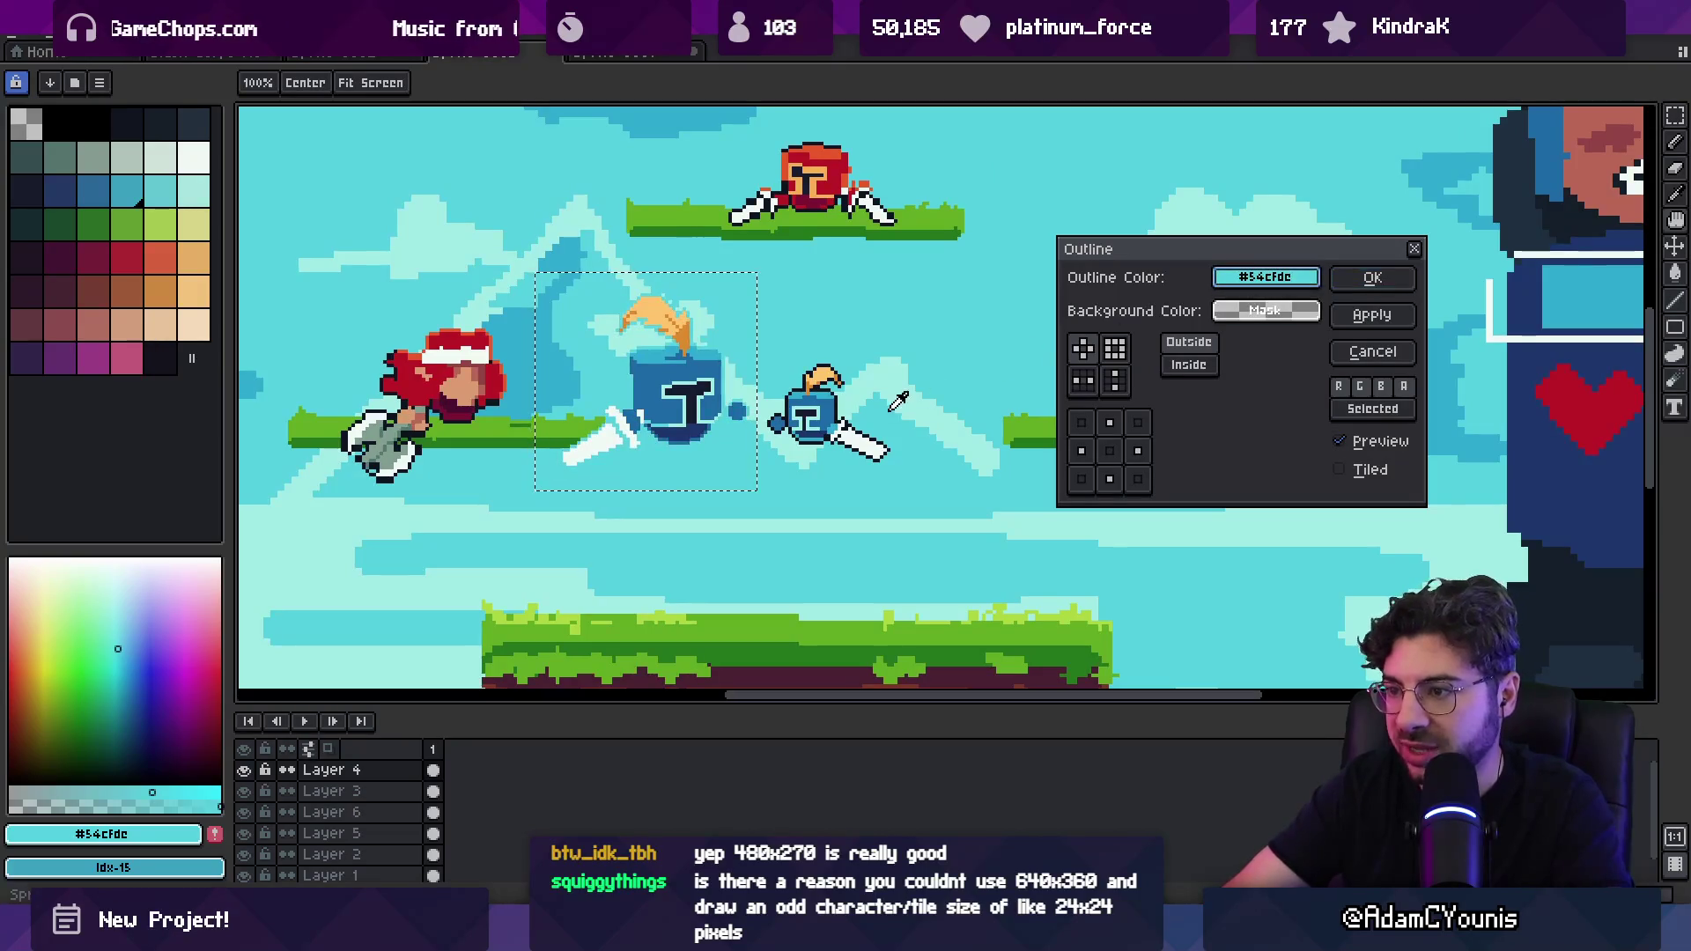
{"action": "key", "text": "Return"}
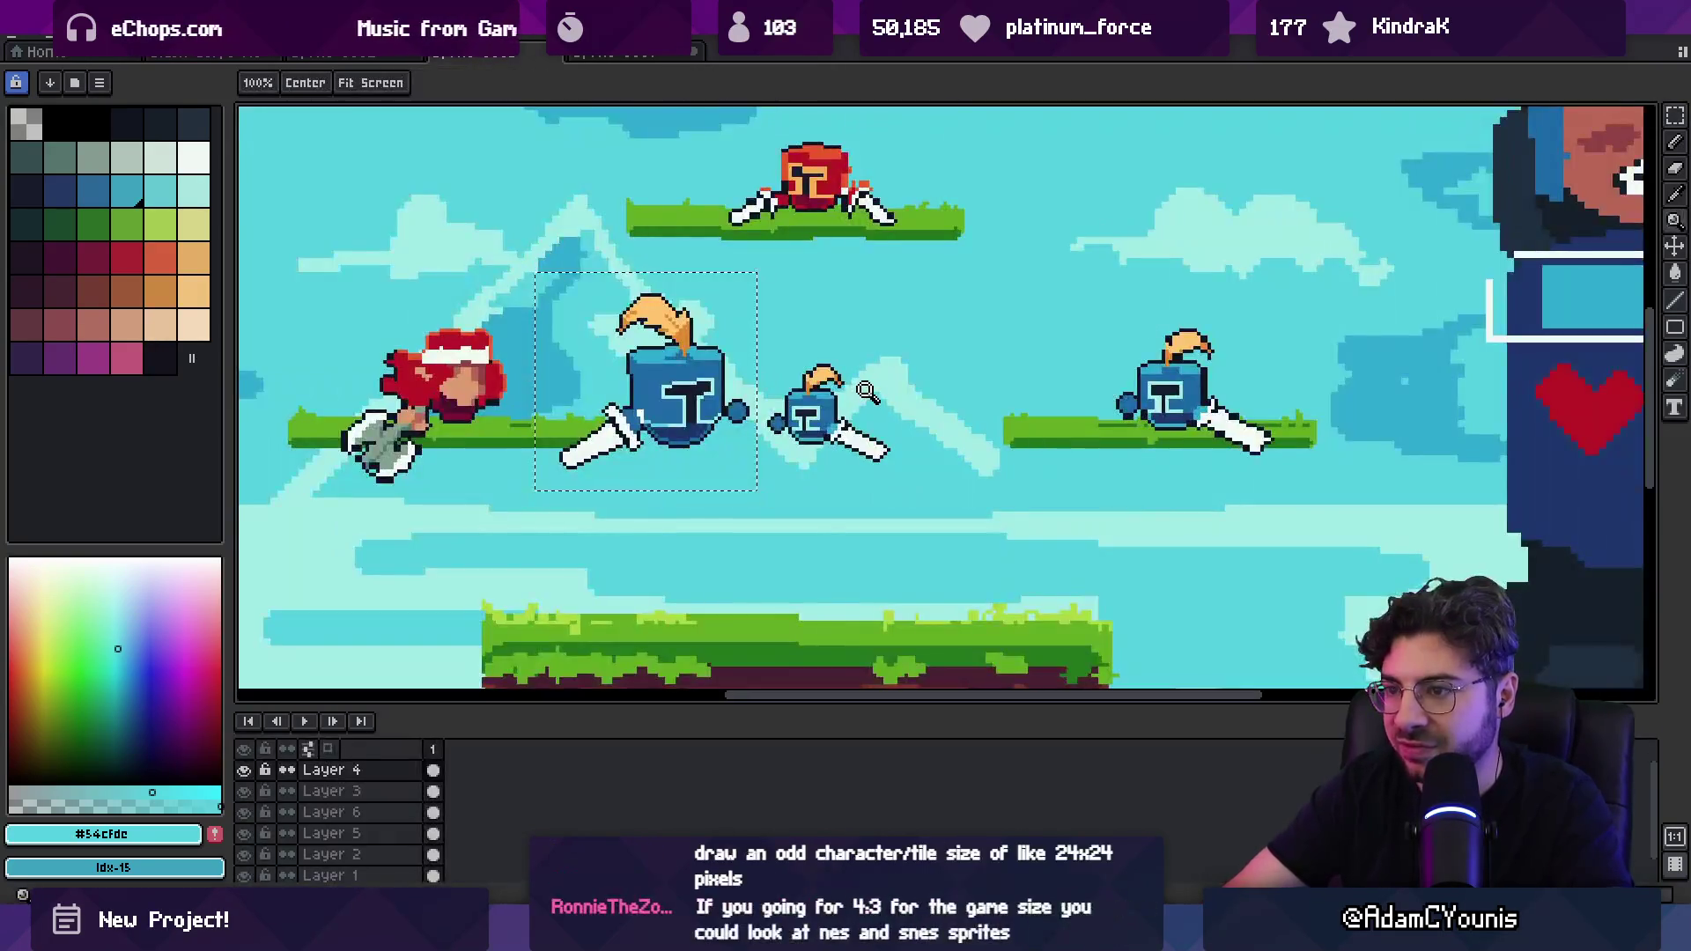
Step: Zoom in and out to check the outlined knight within the whole fighter scene
{"action": "scroll", "coordinate": [729, 403], "scroll_direction": "down", "scroll_amount": 3}
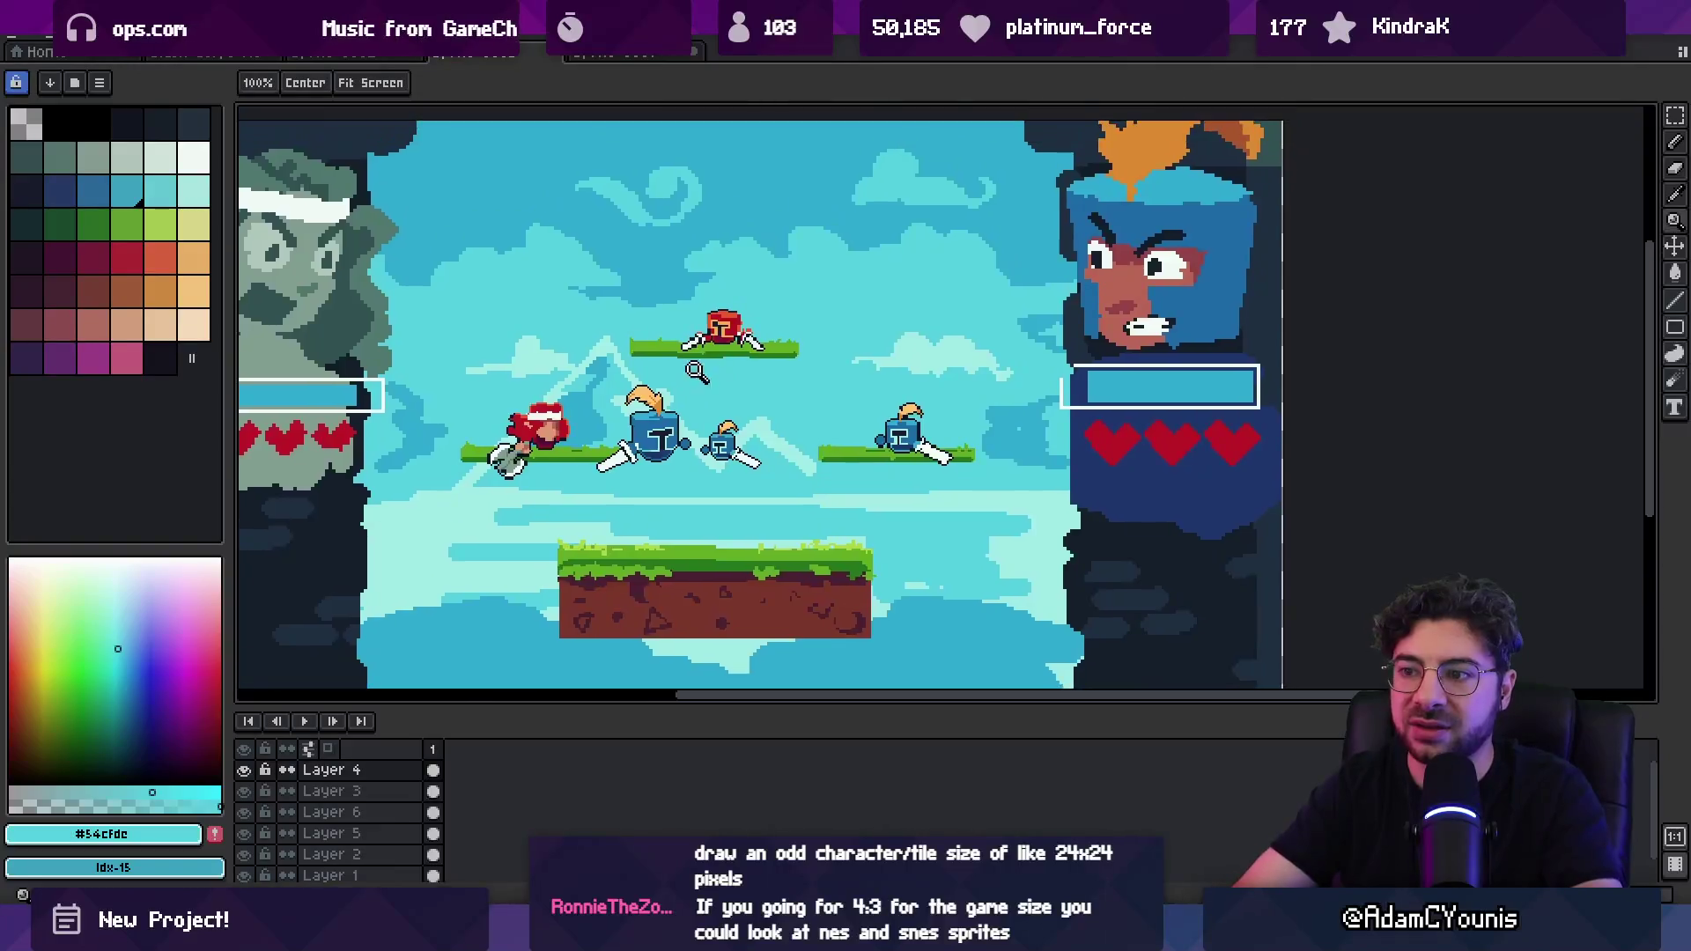
{"action": "scroll", "coordinate": [729, 343], "scroll_direction": "up", "scroll_amount": 2}
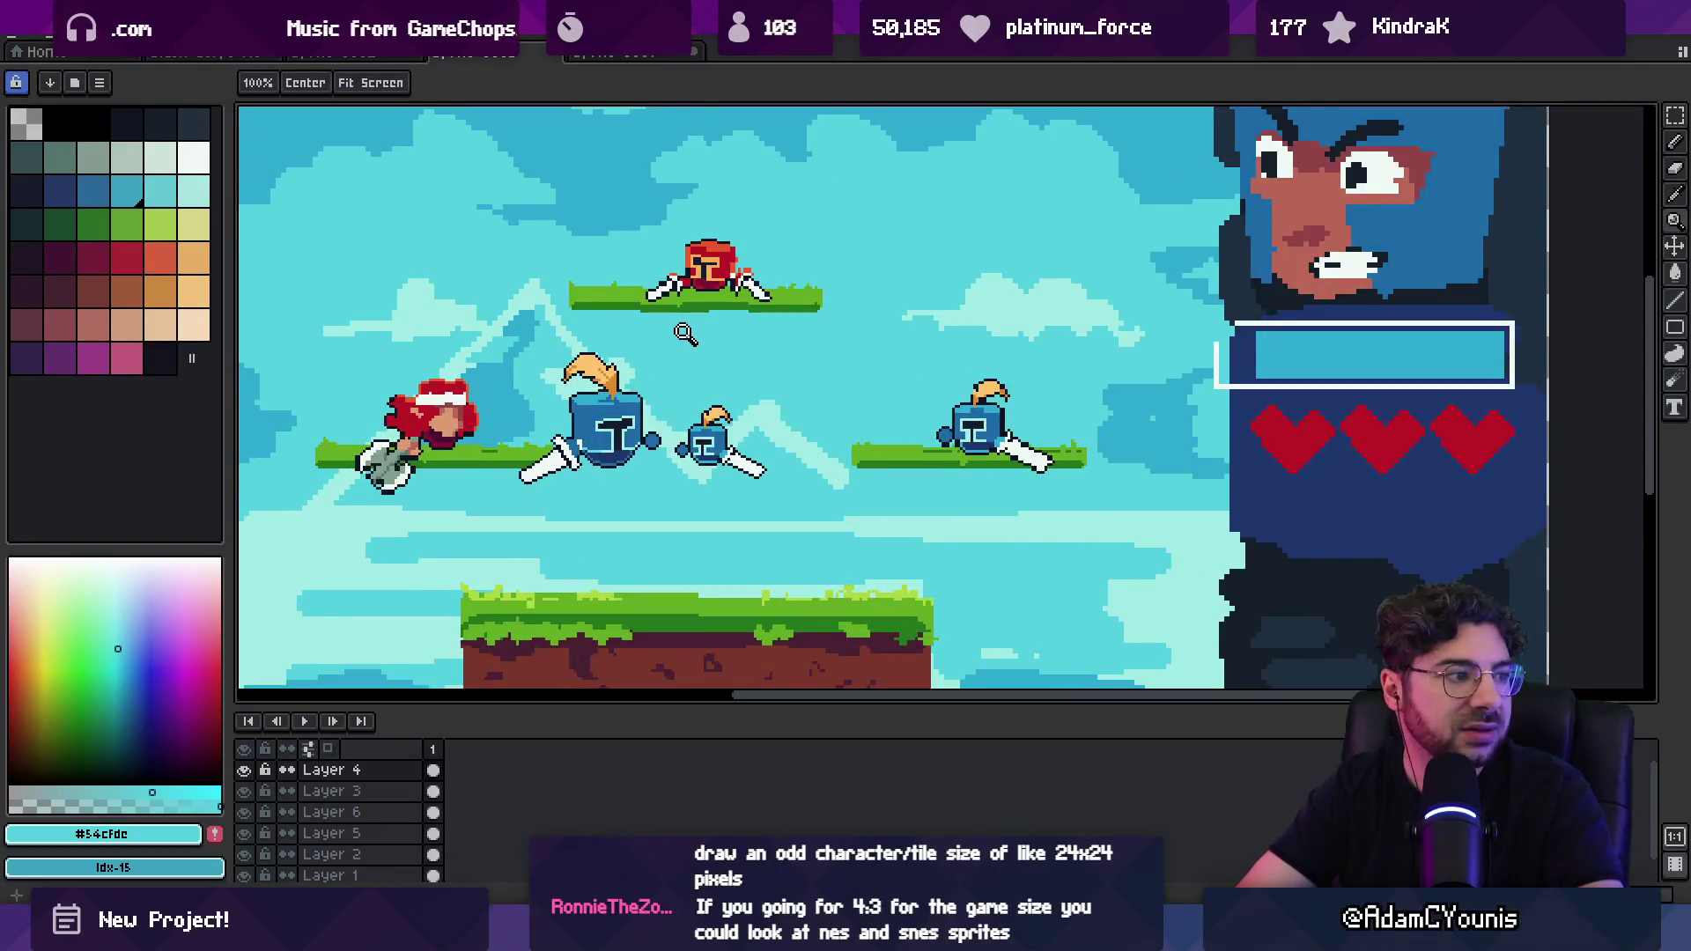
{"action": "scroll", "coordinate": [738, 401], "scroll_direction": "down", "scroll_amount": 1}
{"action": "scroll", "coordinate": [738, 402], "scroll_direction": "up", "scroll_amount": 3}
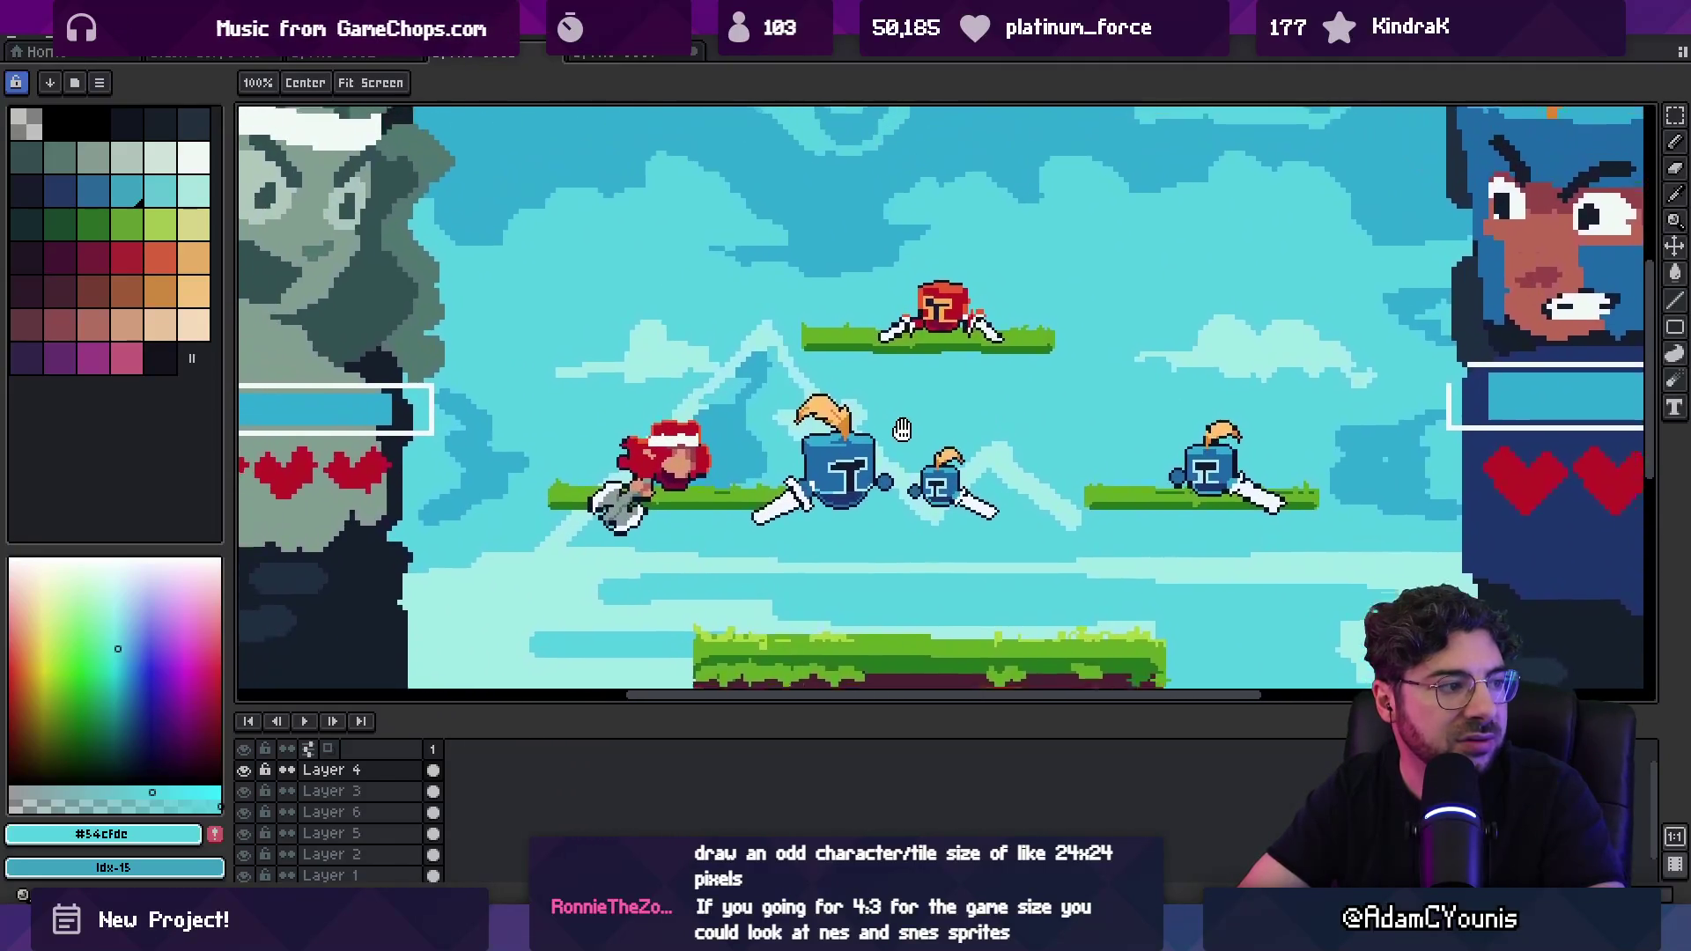
{"action": "scroll", "coordinate": [918, 429], "scroll_direction": "down", "scroll_amount": 2}
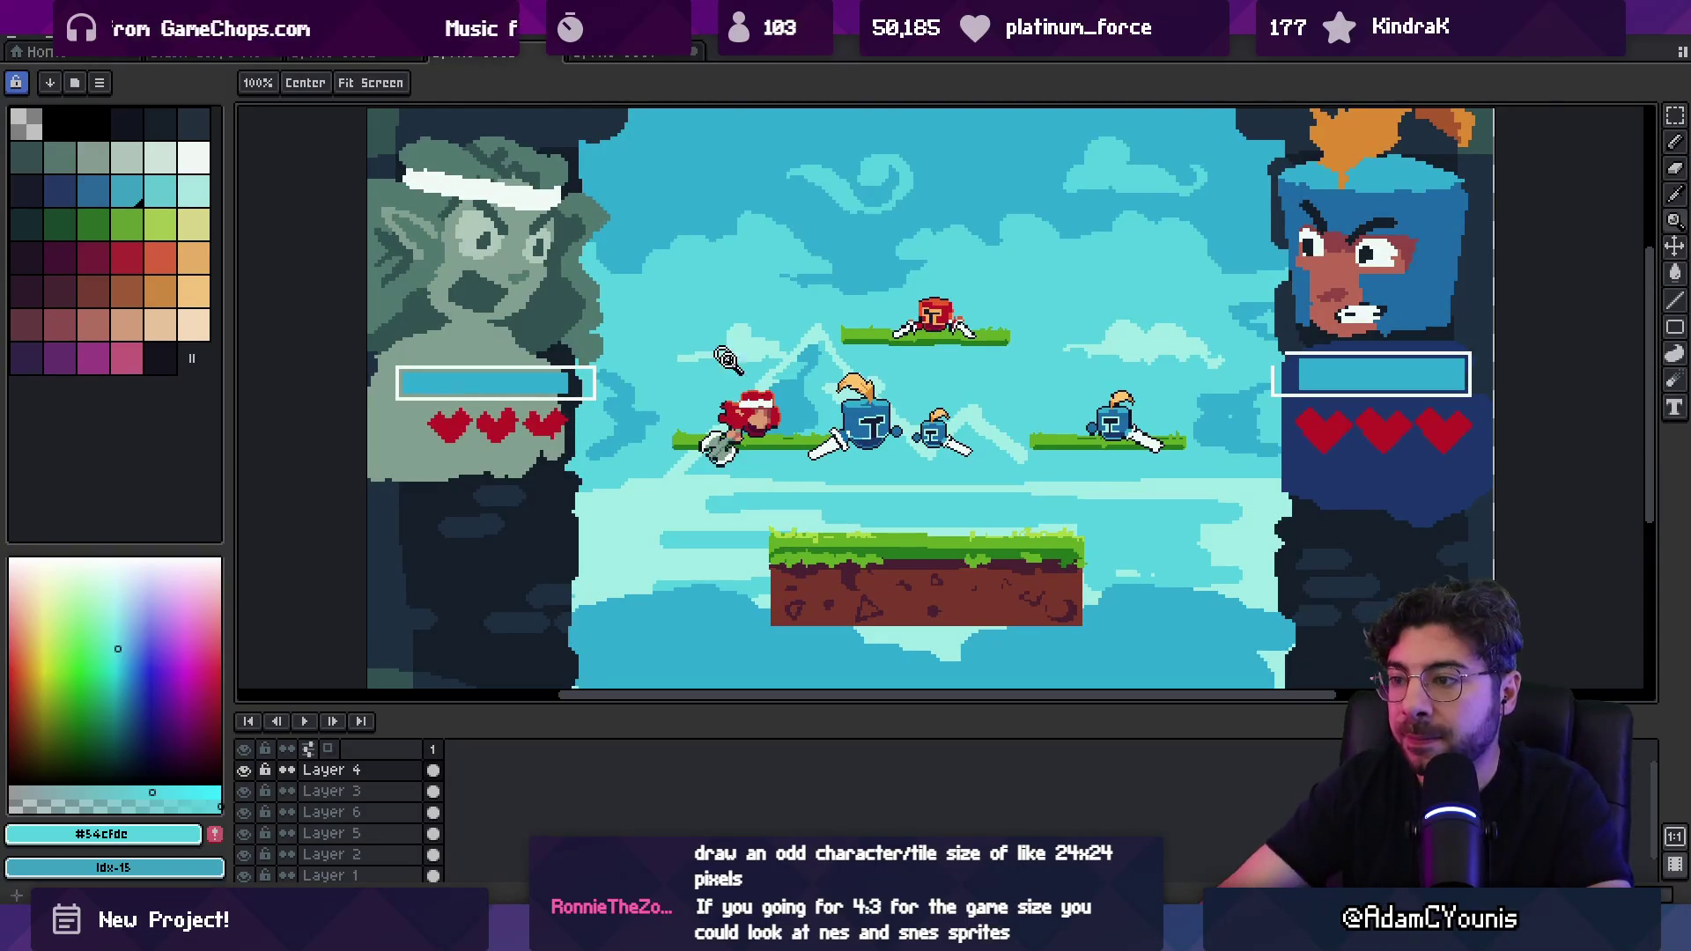
{"action": "scroll", "coordinate": [766, 399], "scroll_direction": "down", "scroll_amount": 1}
{"action": "scroll", "coordinate": [814, 397], "scroll_direction": "up", "scroll_amount": 1}
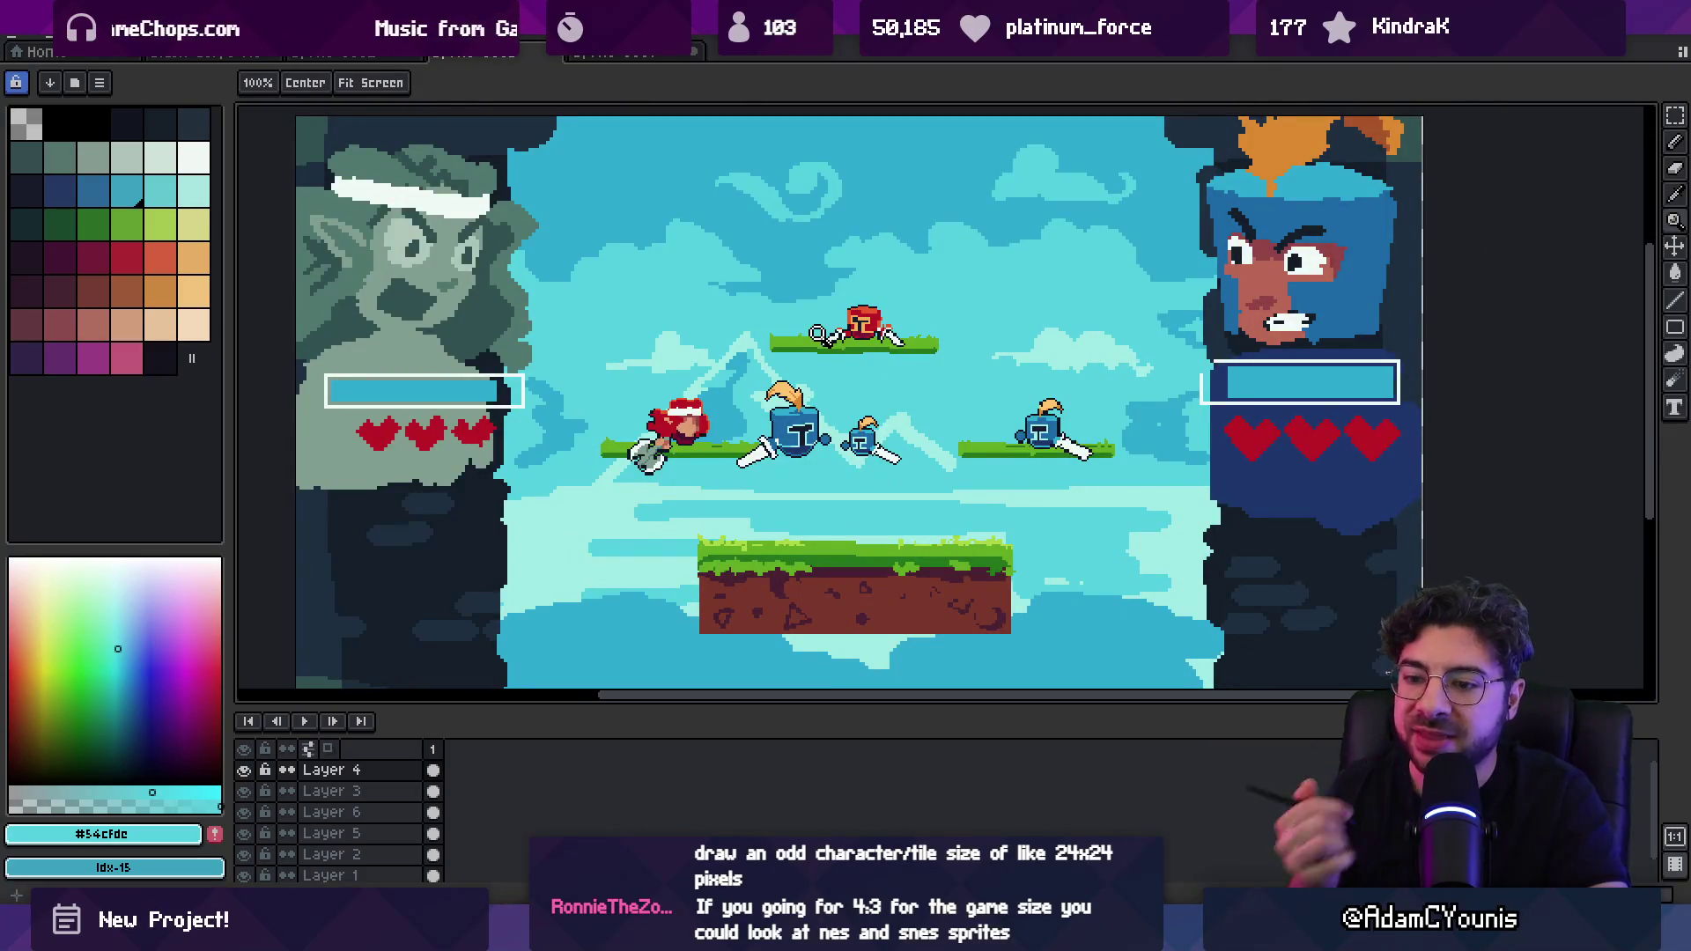
{"action": "scroll", "coordinate": [785, 414], "scroll_direction": "up", "scroll_amount": 3}
{"action": "key", "text": "m"}
{"action": "key", "text": "z"}
{"action": "scroll", "coordinate": [784, 405], "scroll_direction": "down", "scroll_amount": 5}
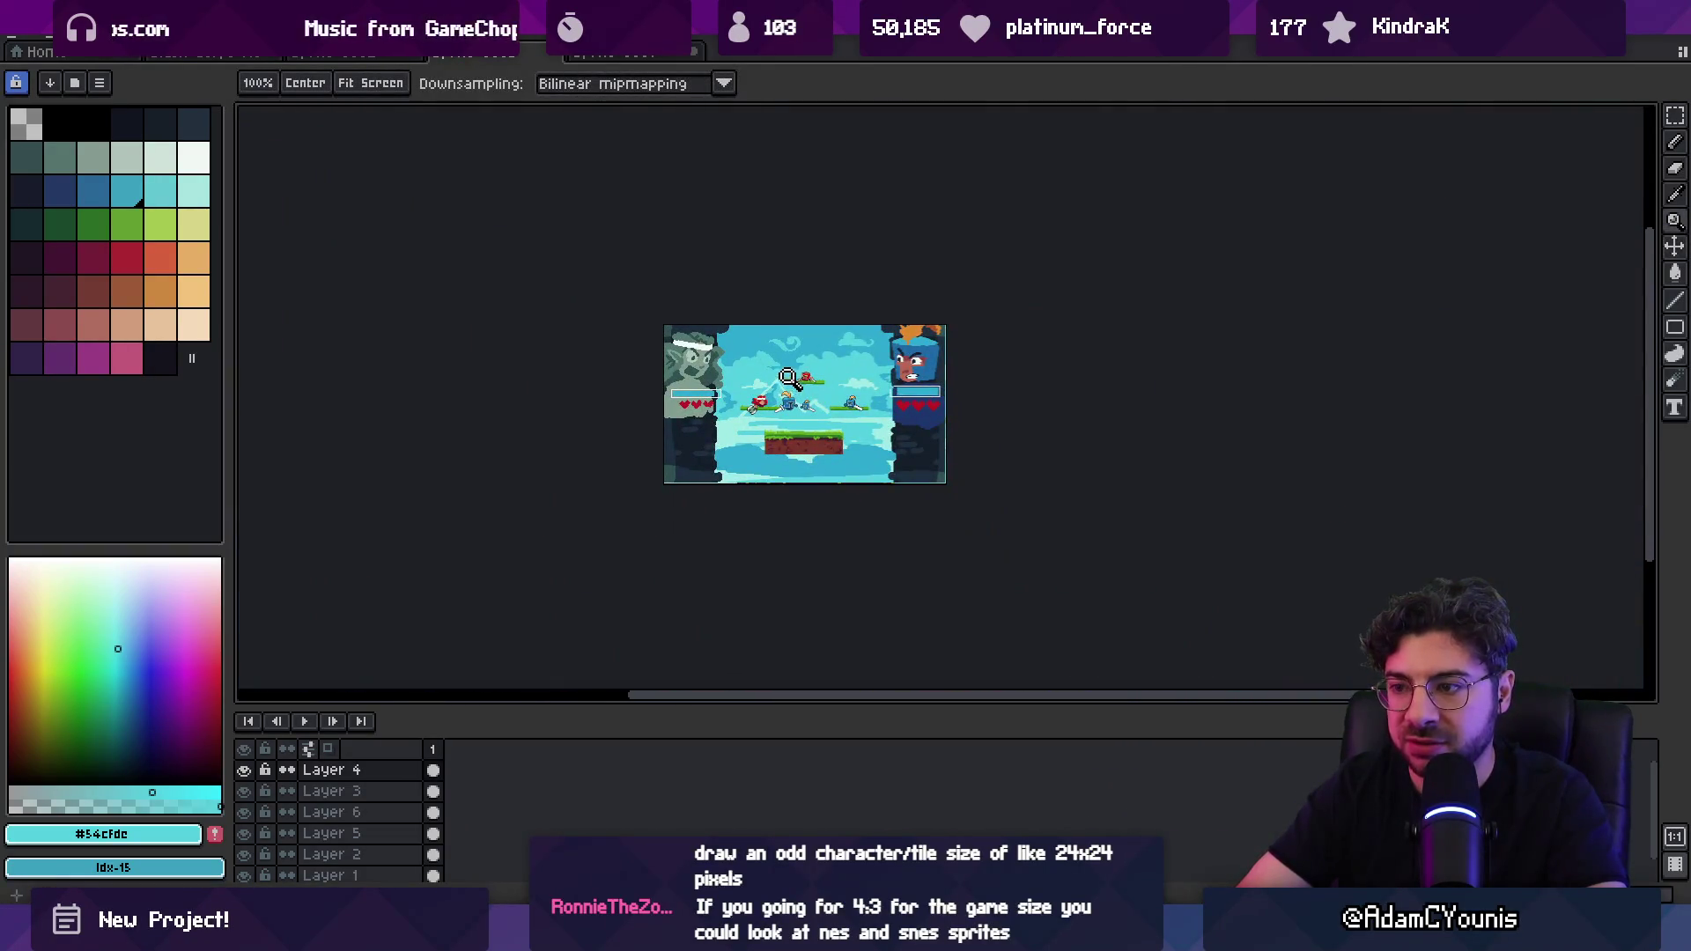
{"action": "scroll", "coordinate": [792, 396], "scroll_direction": "up", "scroll_amount": 1}
{"action": "scroll", "coordinate": [788, 379], "scroll_direction": "up", "scroll_amount": 1}
{"action": "scroll", "coordinate": [781, 332], "scroll_direction": "down", "scroll_amount": 1}
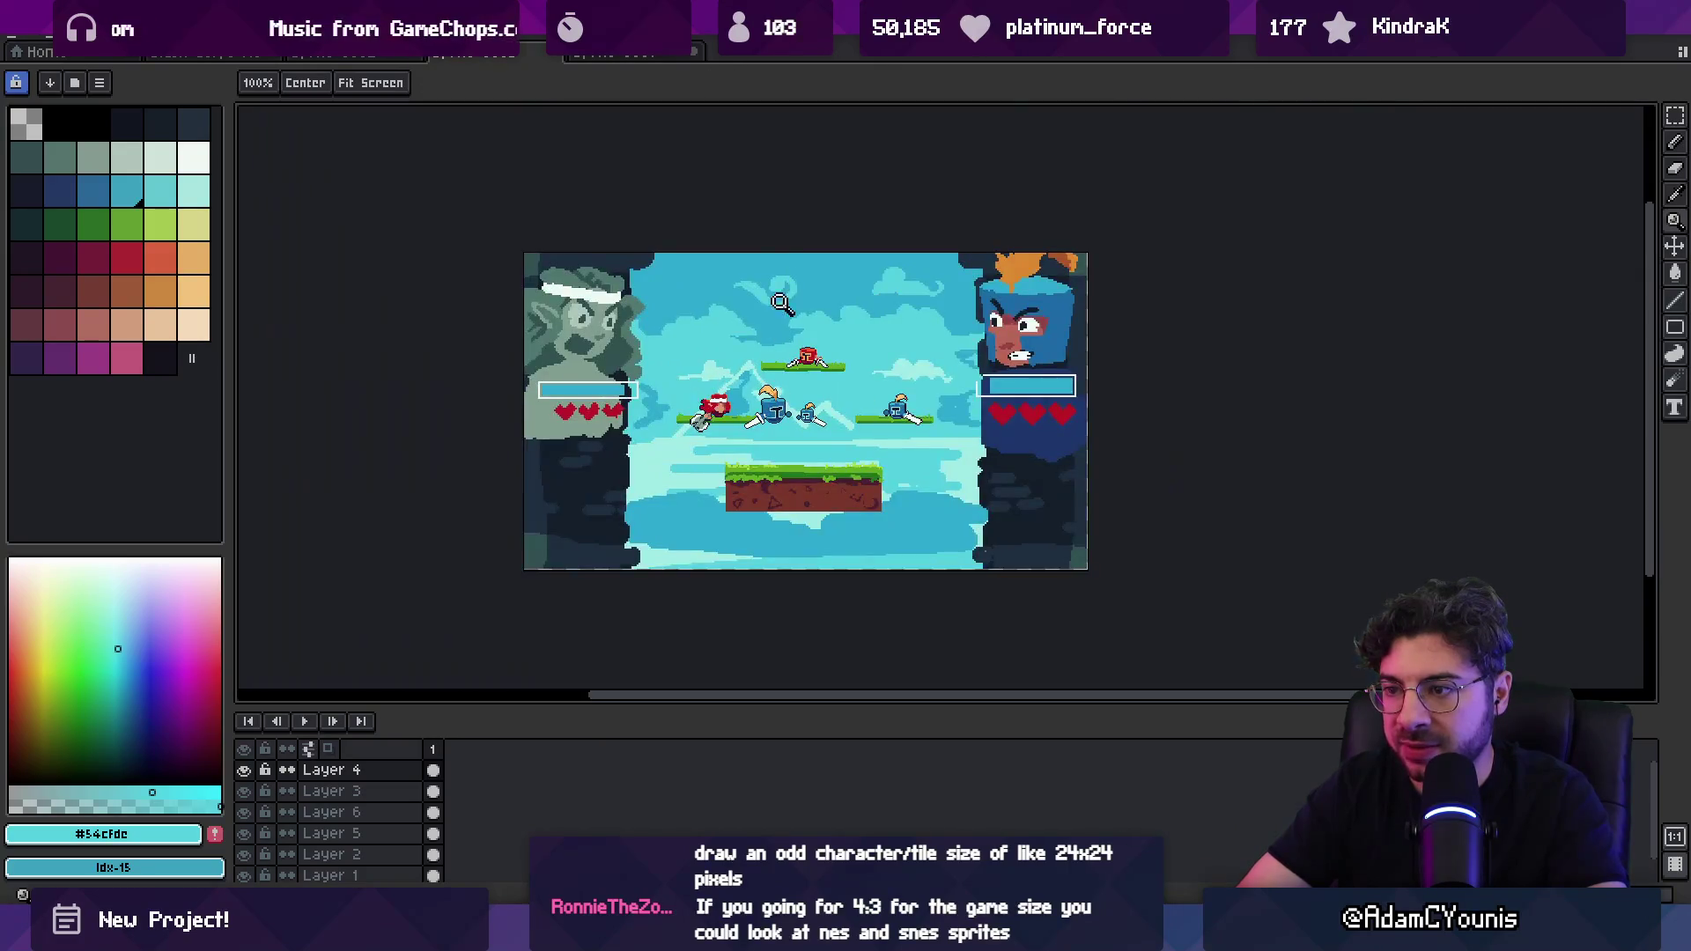
{"action": "scroll", "coordinate": [772, 438], "scroll_direction": "up", "scroll_amount": 3}
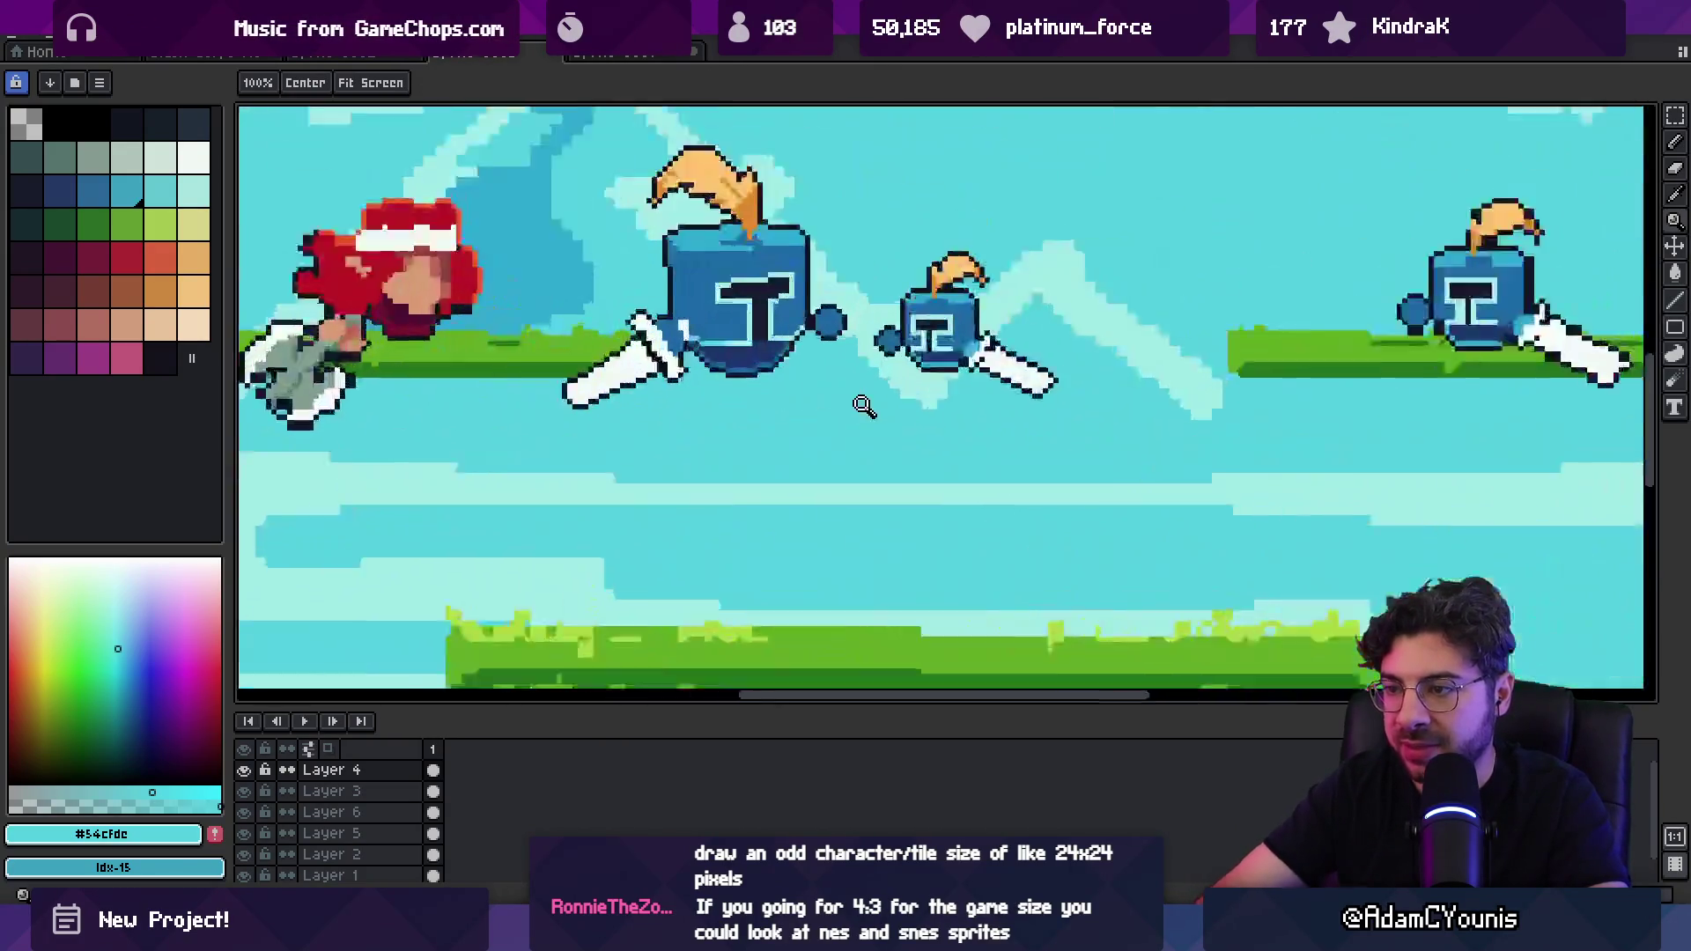
{"action": "key", "text": "m"}
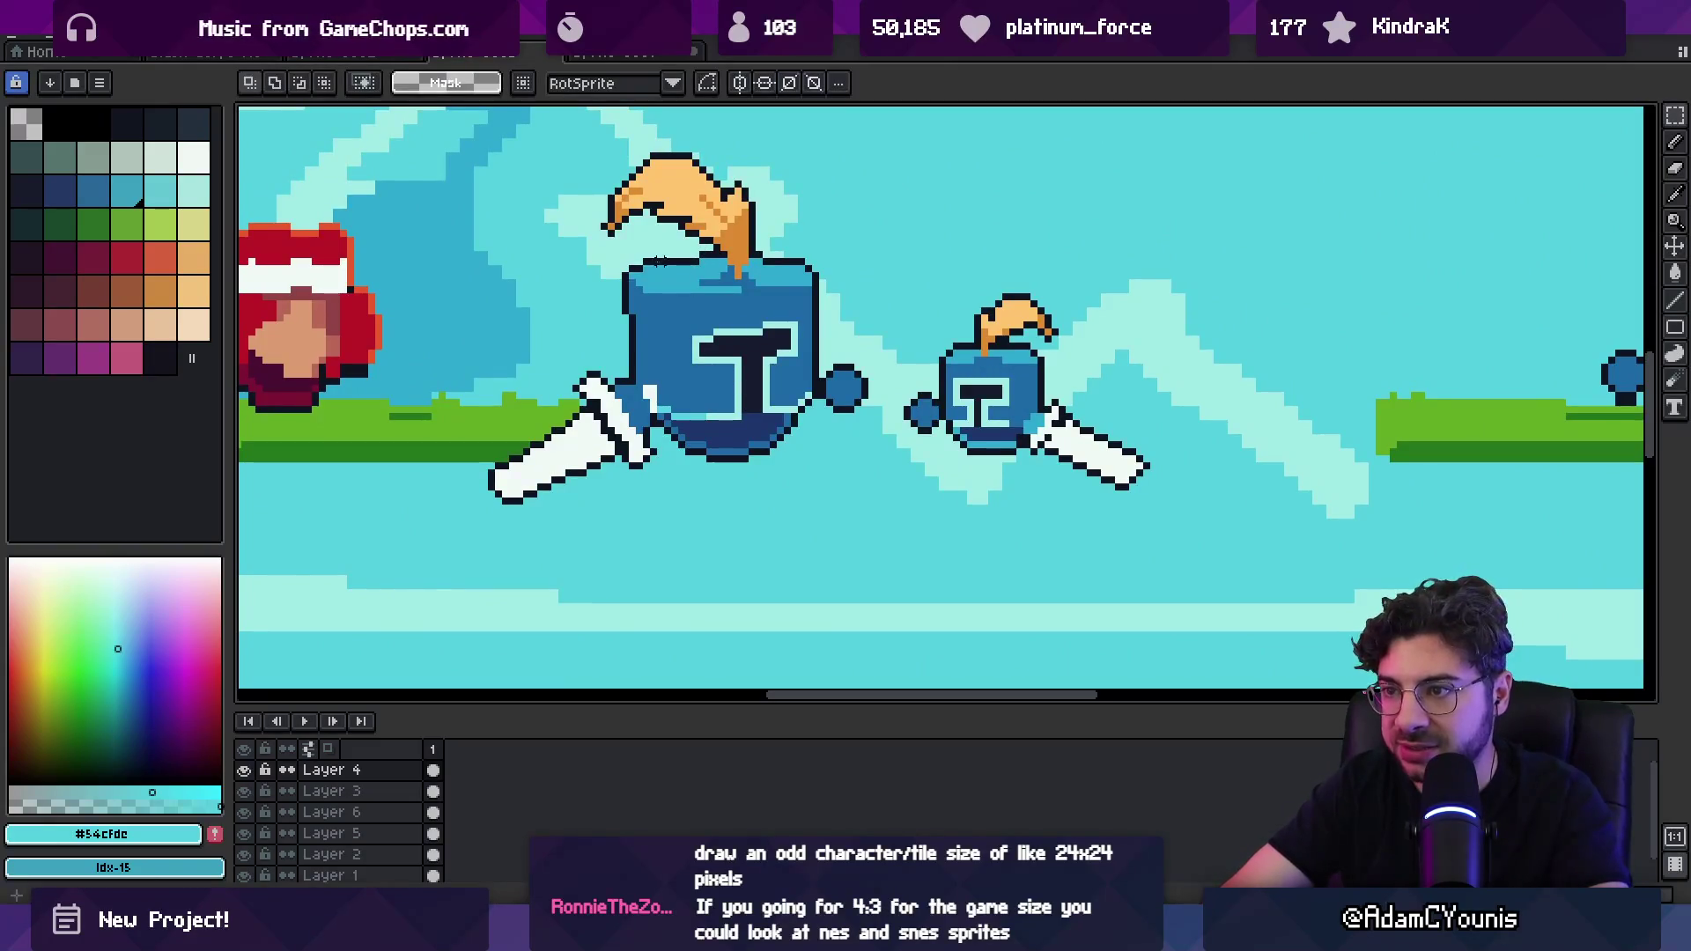
Step: Mark a thin vertical strip through the big knight and zoom to inspect it
{"action": "left_click_drag", "start_coordinate": [713, 252], "coordinate": [710, 456]}
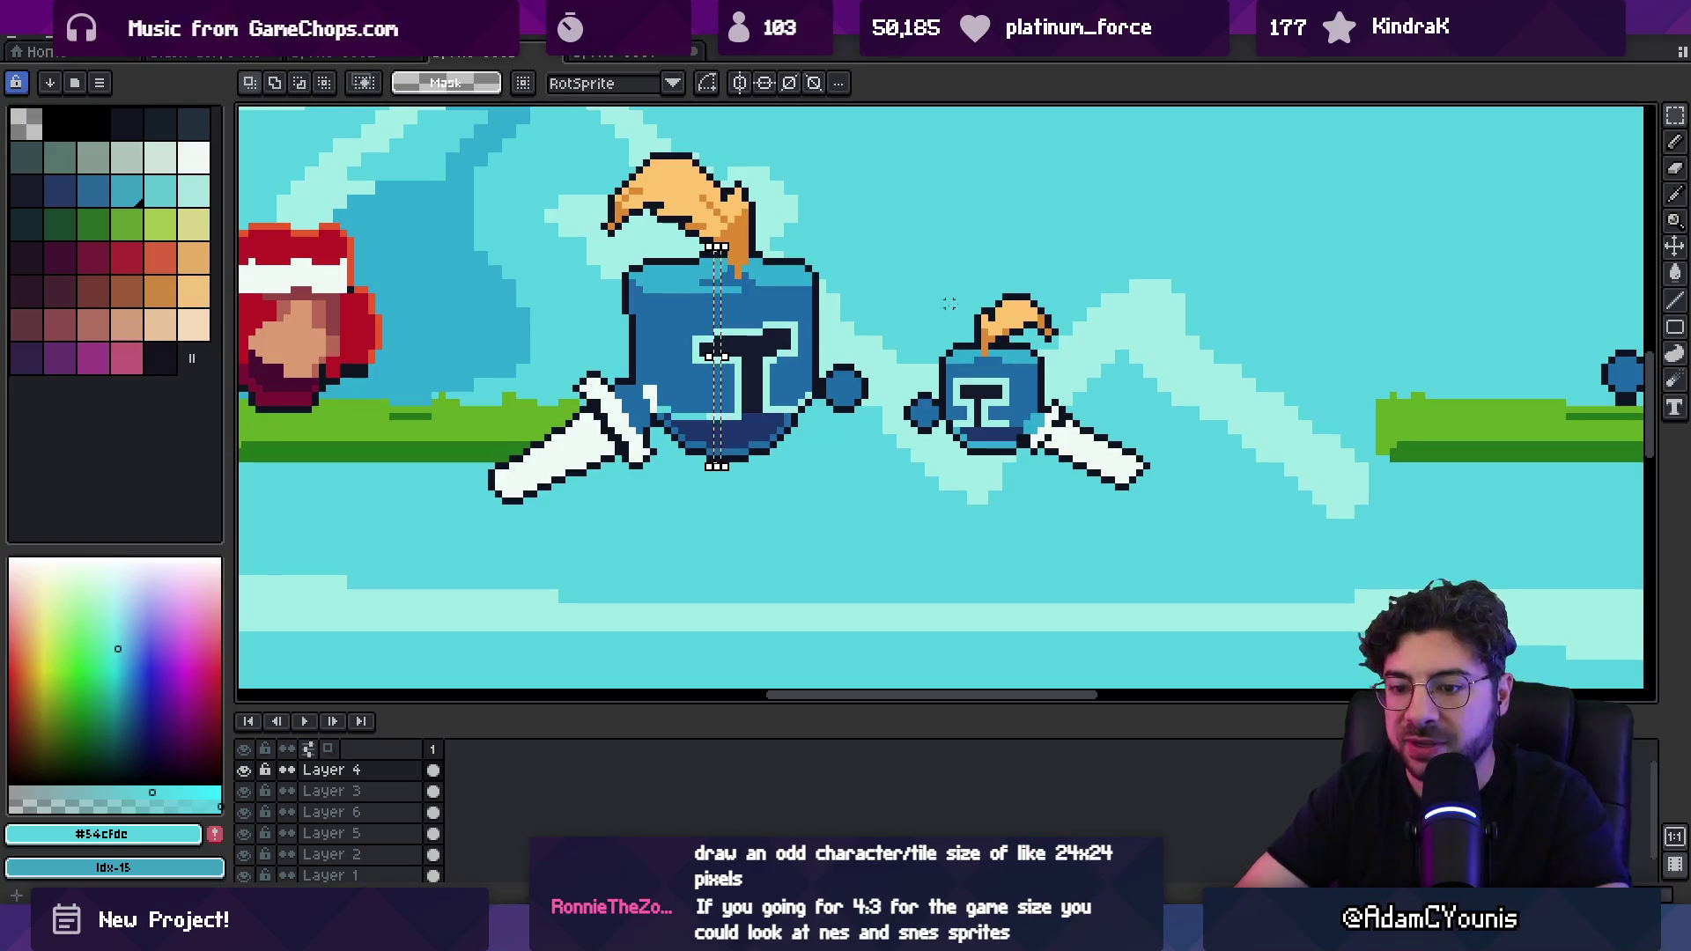
{"action": "scroll", "coordinate": [737, 366], "scroll_direction": "down", "scroll_amount": 3}
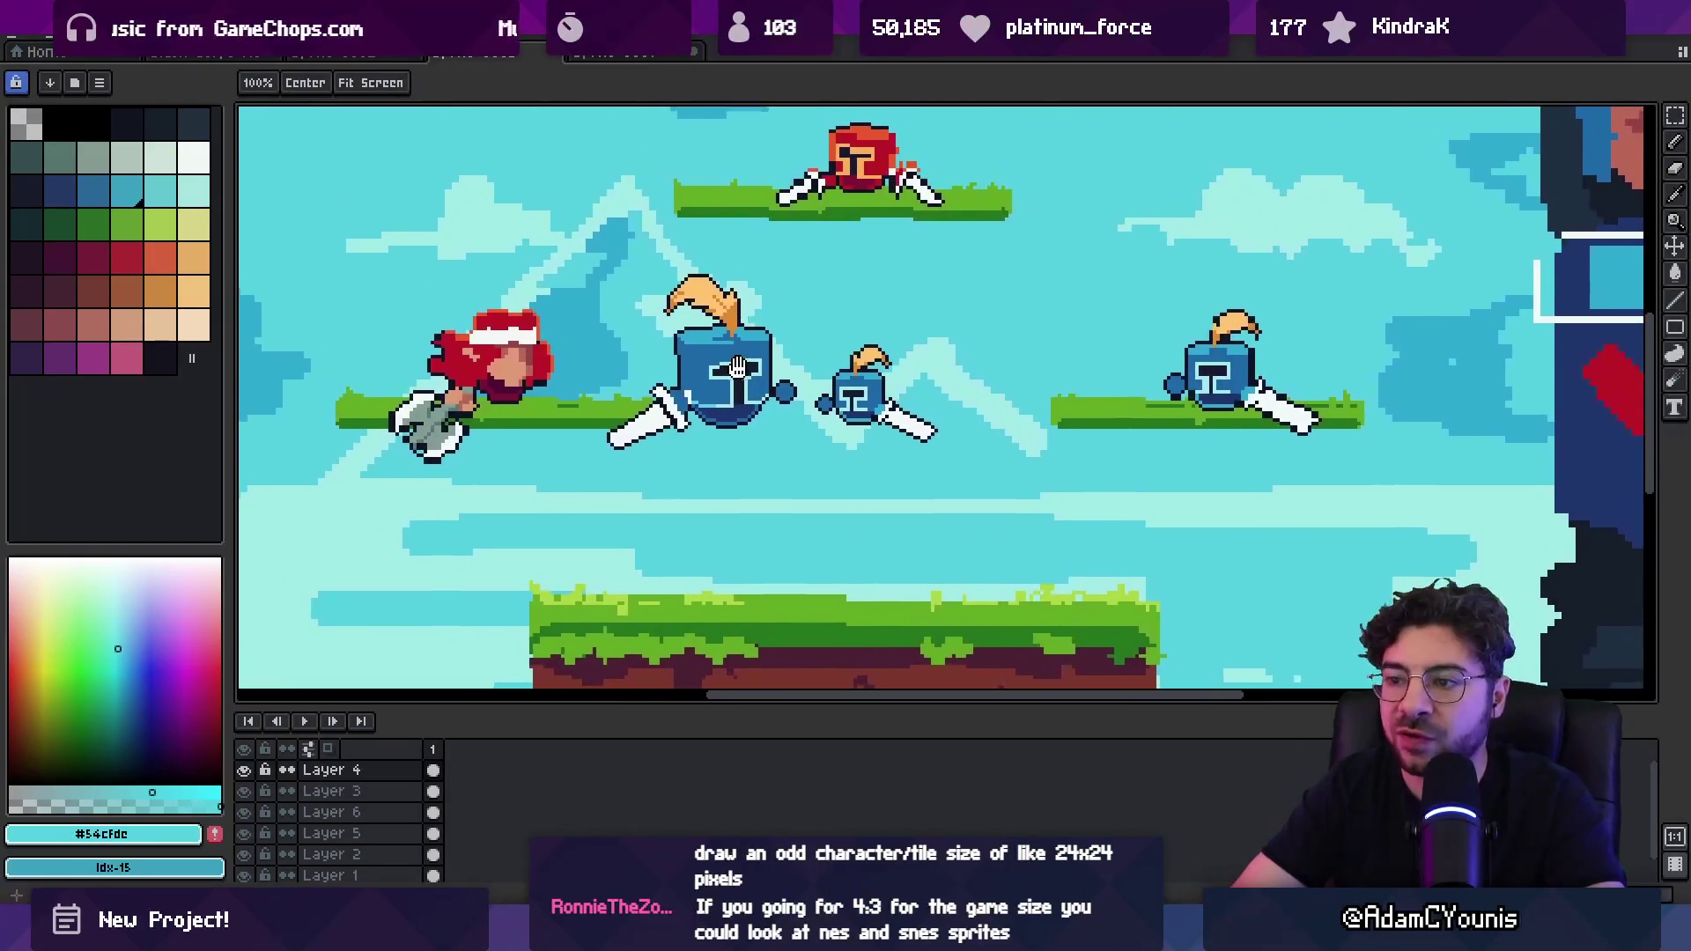
{"action": "scroll", "coordinate": [748, 370], "scroll_direction": "down", "scroll_amount": 1}
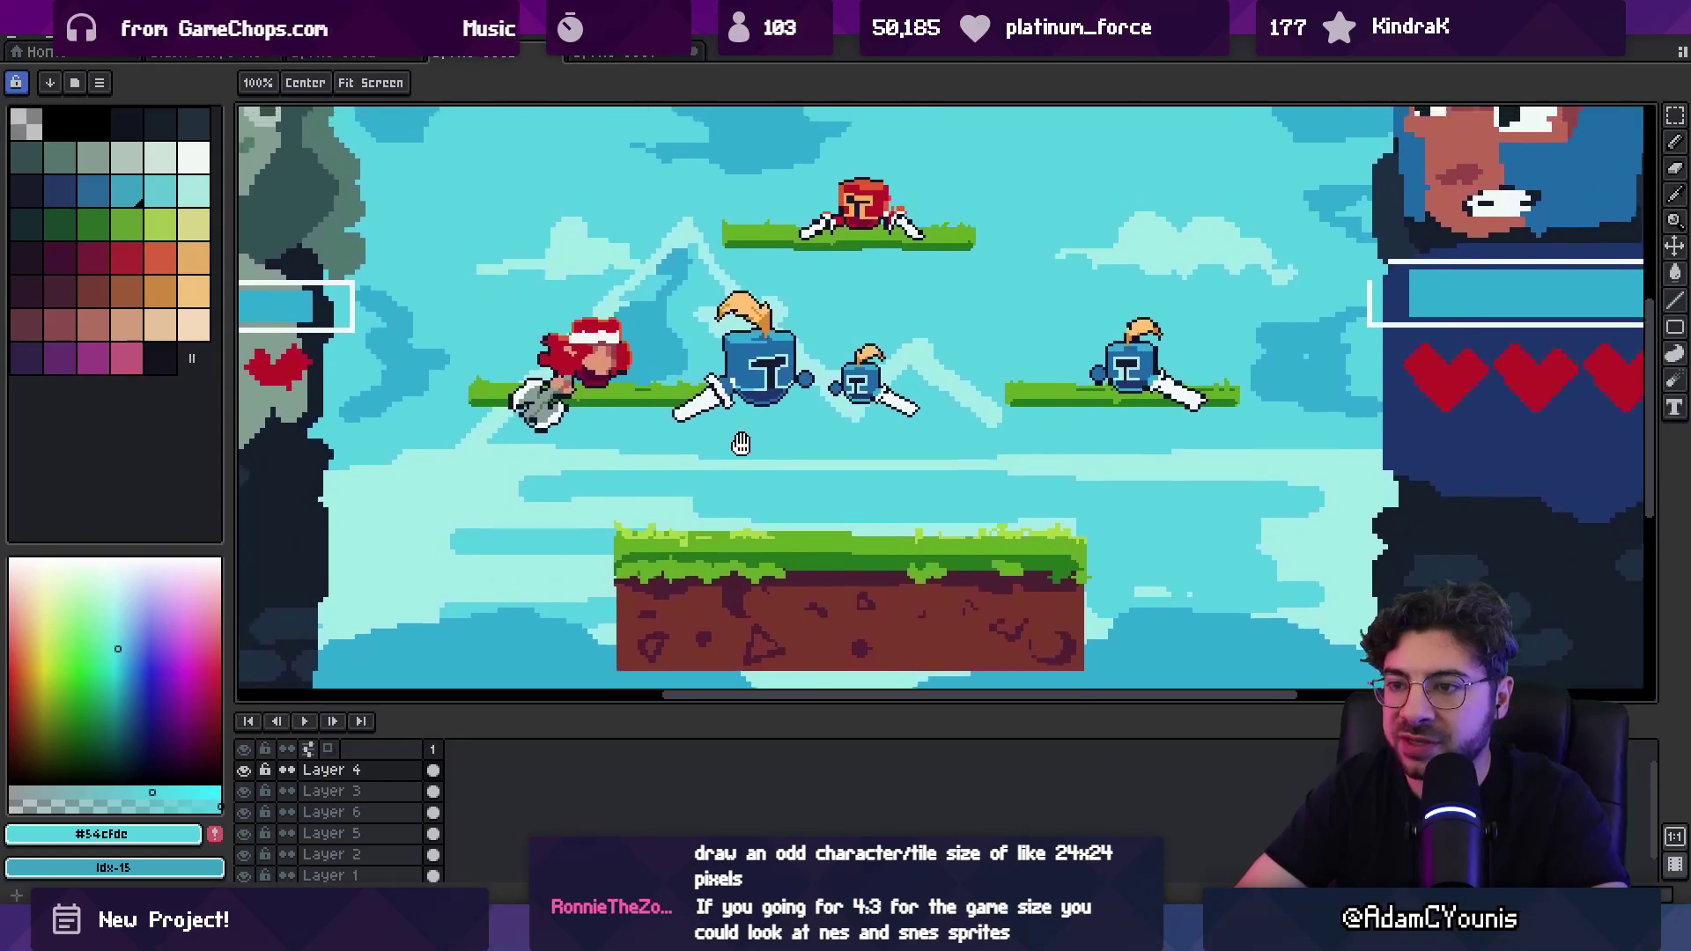
{"action": "scroll", "coordinate": [722, 447], "scroll_direction": "up", "scroll_amount": 1}
{"action": "scroll", "coordinate": [726, 449], "scroll_direction": "down", "scroll_amount": 1}
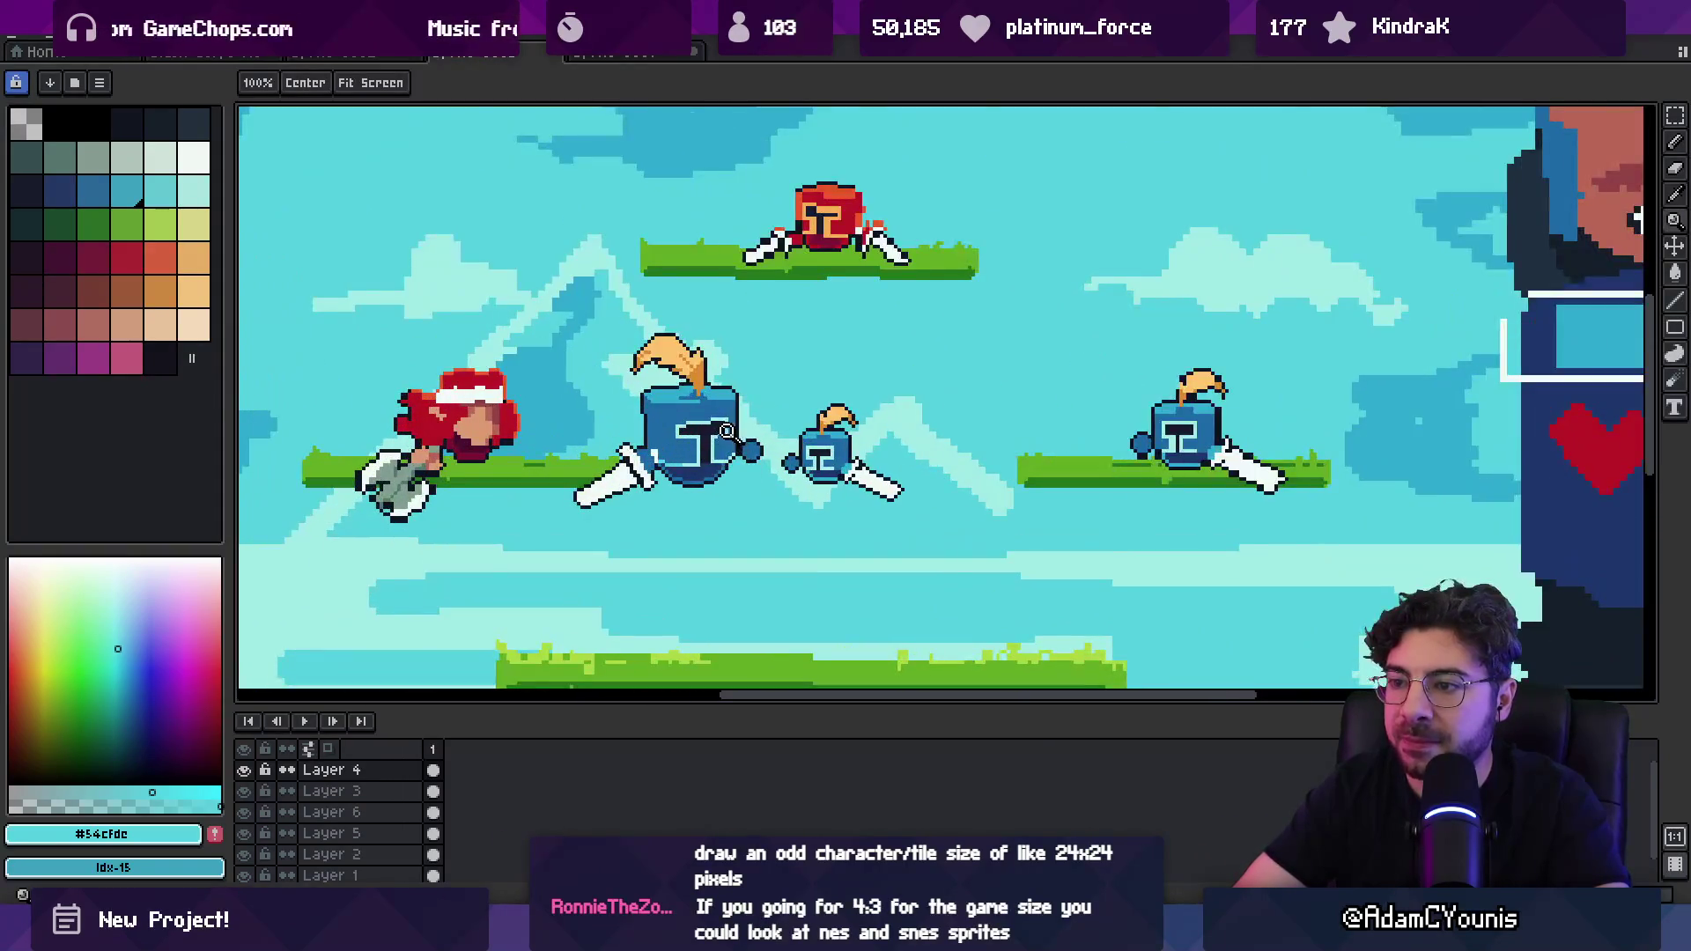
{"action": "scroll", "coordinate": [671, 402], "scroll_direction": "down", "scroll_amount": 3}
{"action": "scroll", "coordinate": [671, 401], "scroll_direction": "up", "scroll_amount": 2}
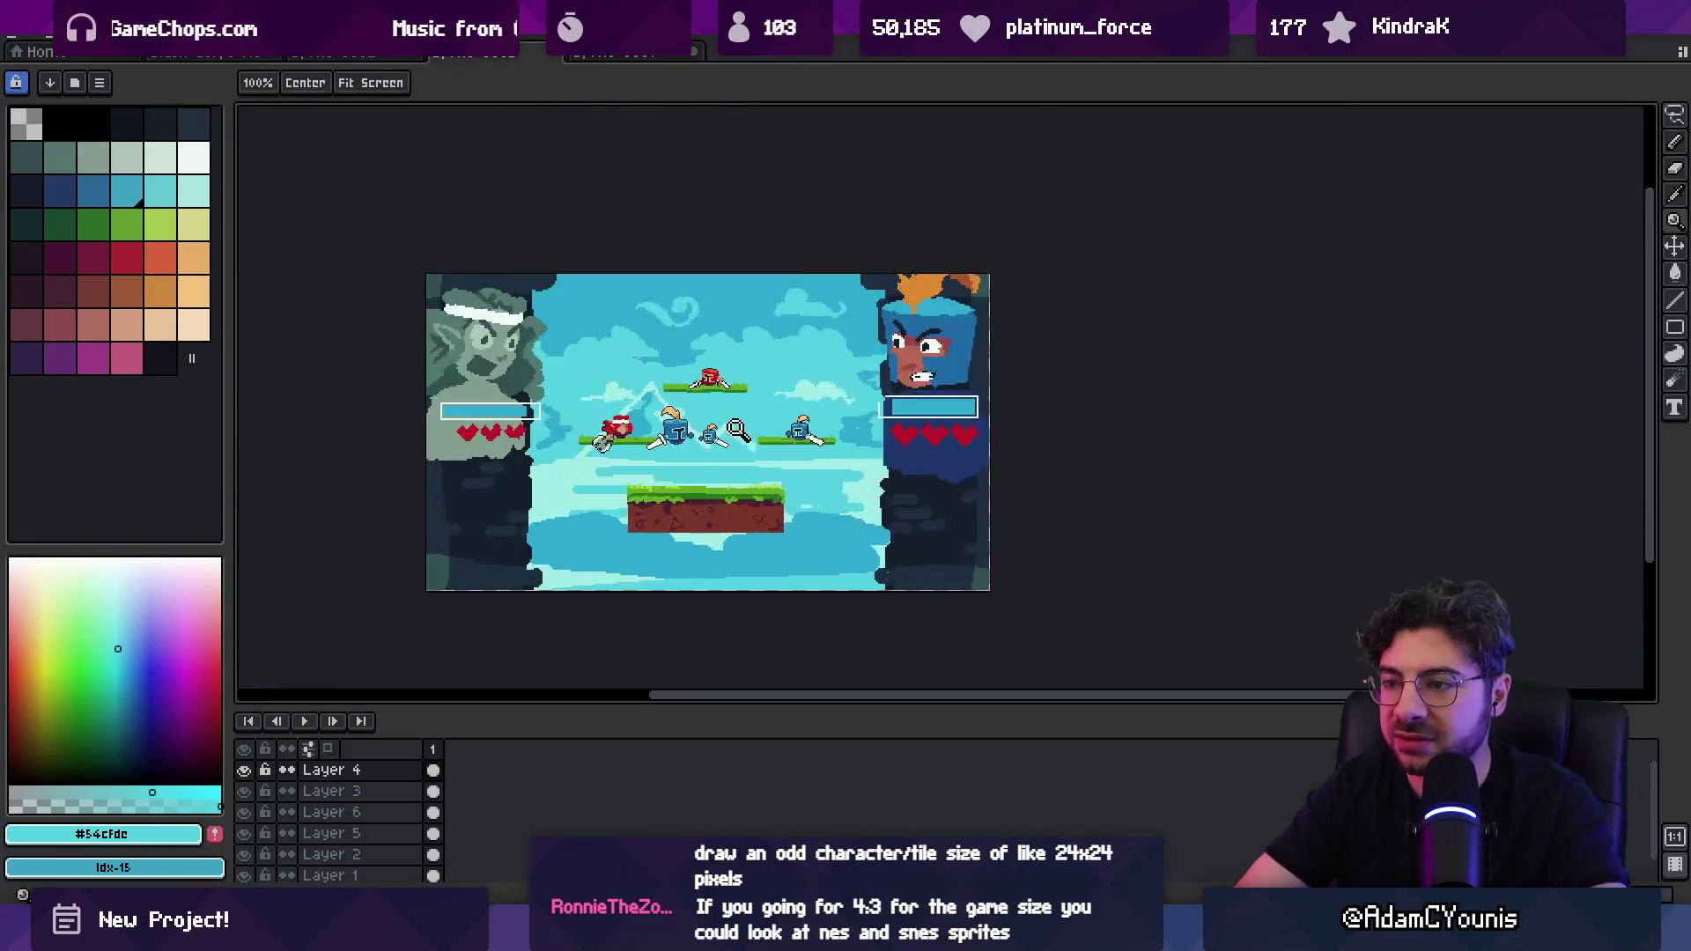
{"action": "key", "text": "v"}
{"action": "scroll", "coordinate": [647, 396], "scroll_direction": "down", "scroll_amount": 1}
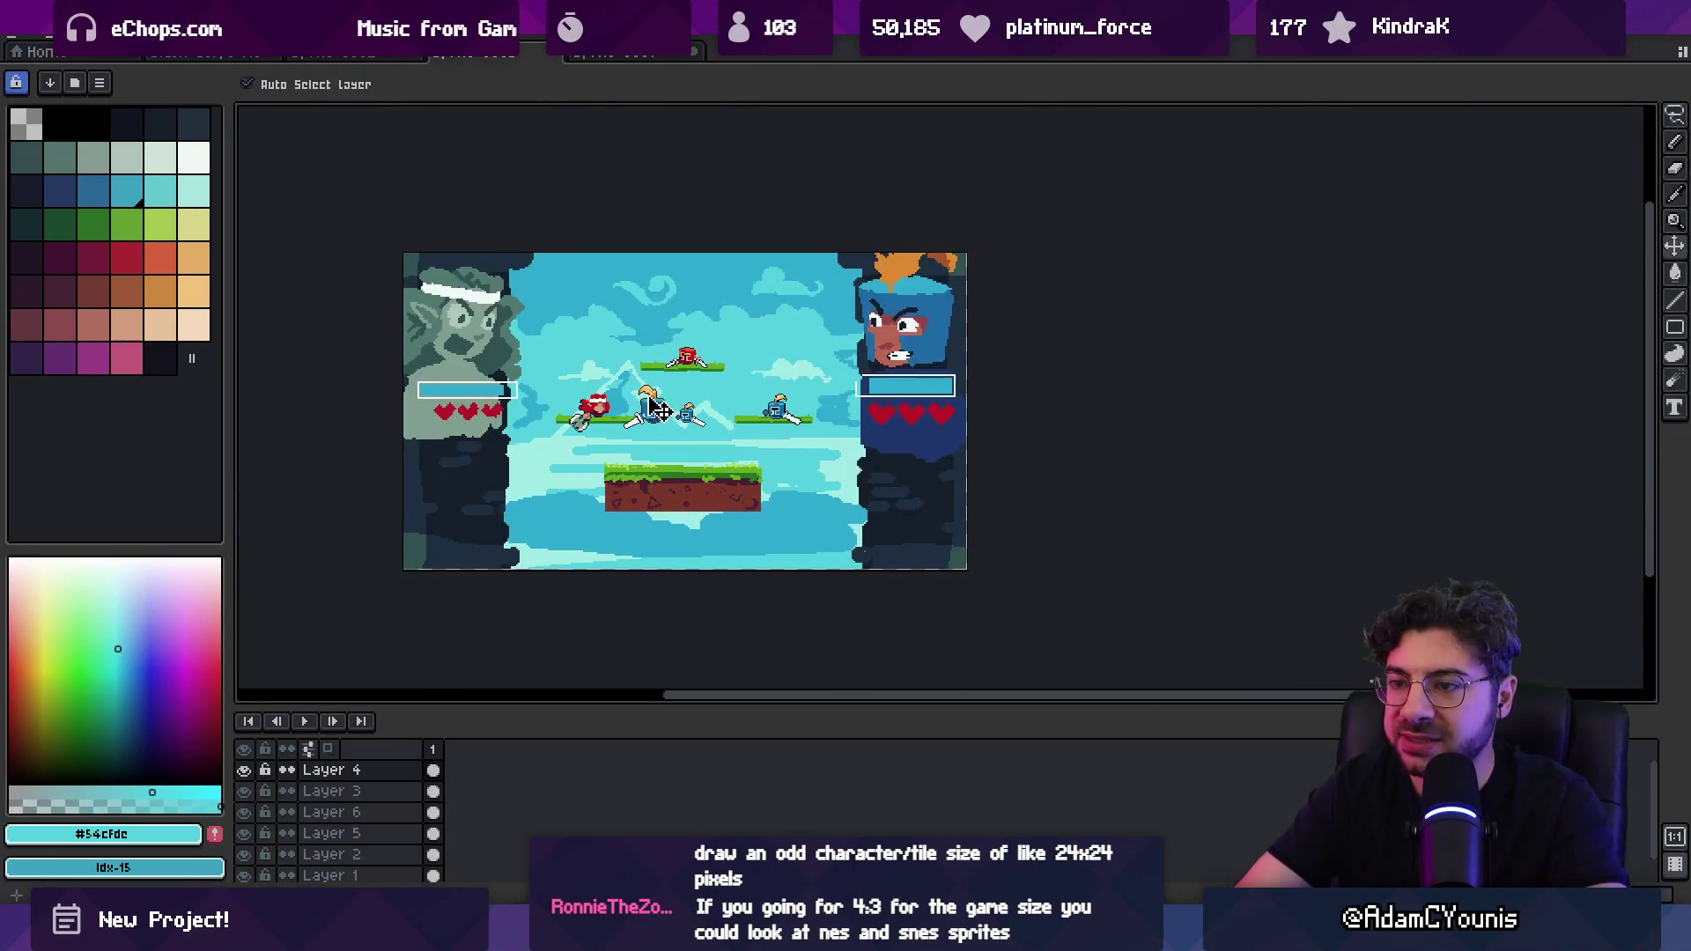
{"action": "scroll", "coordinate": [656, 409], "scroll_direction": "up", "scroll_amount": 1}
Step: On Layer 3, select and delete the right-hand knight area, undoing the erased platform
{"action": "left_click", "coordinate": [754, 396]}
{"action": "key", "text": "m"}
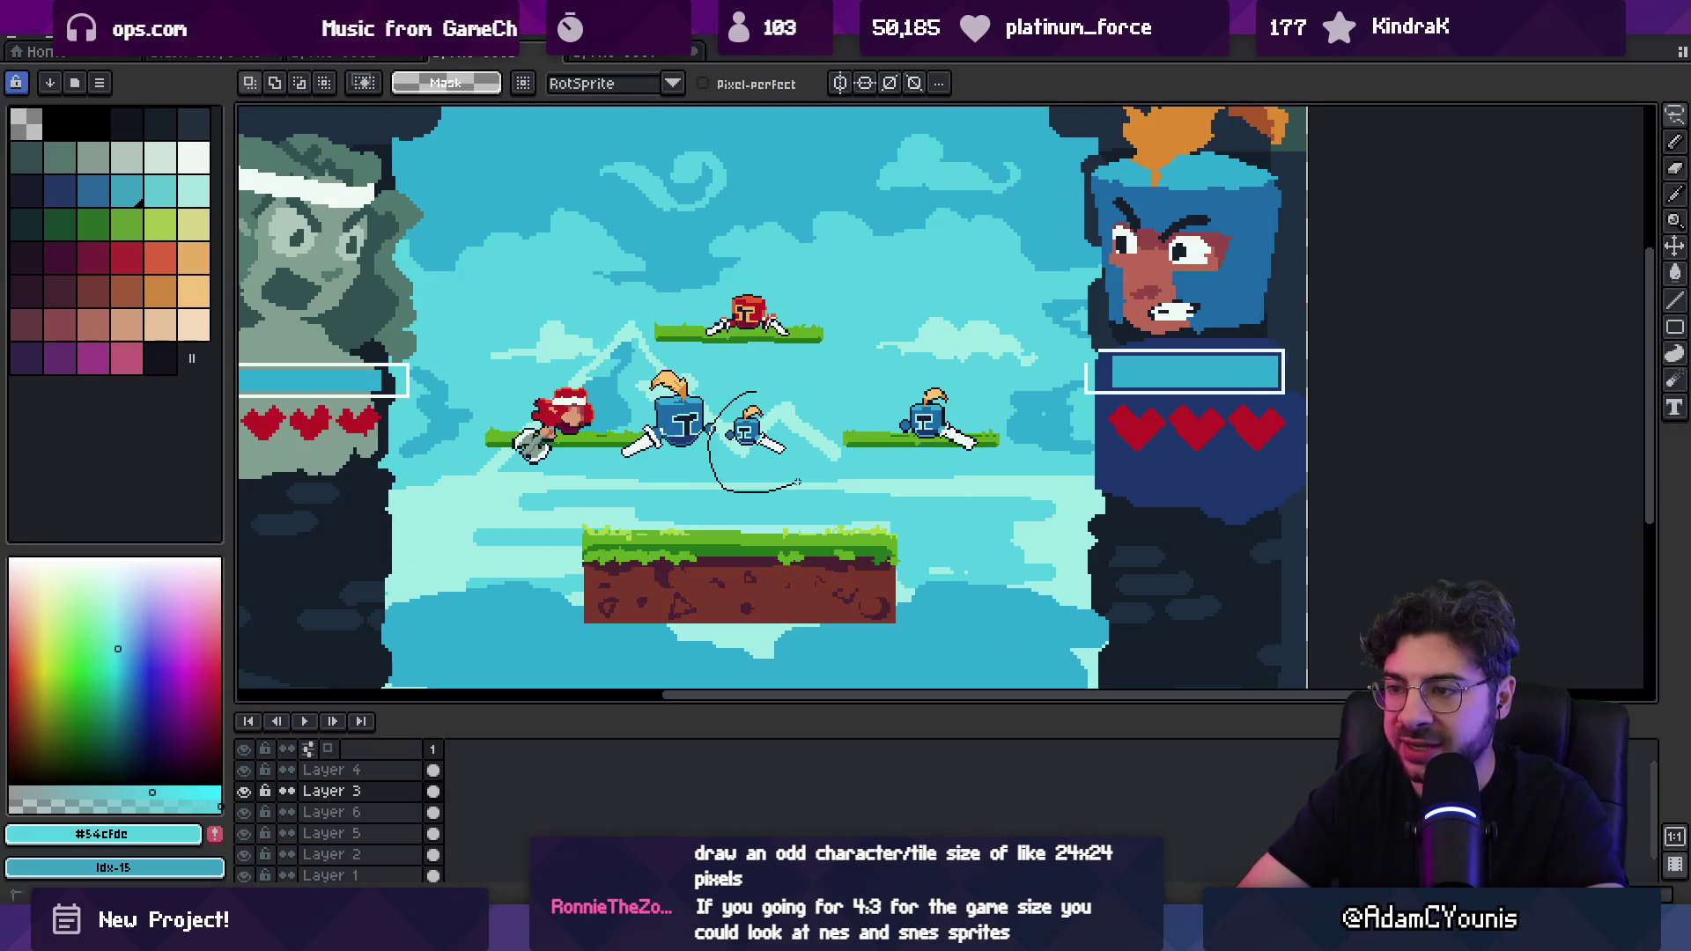
{"action": "left_click_drag", "start_coordinate": [885, 405], "coordinate": [1004, 454]}
{"action": "key", "text": "Delete"}
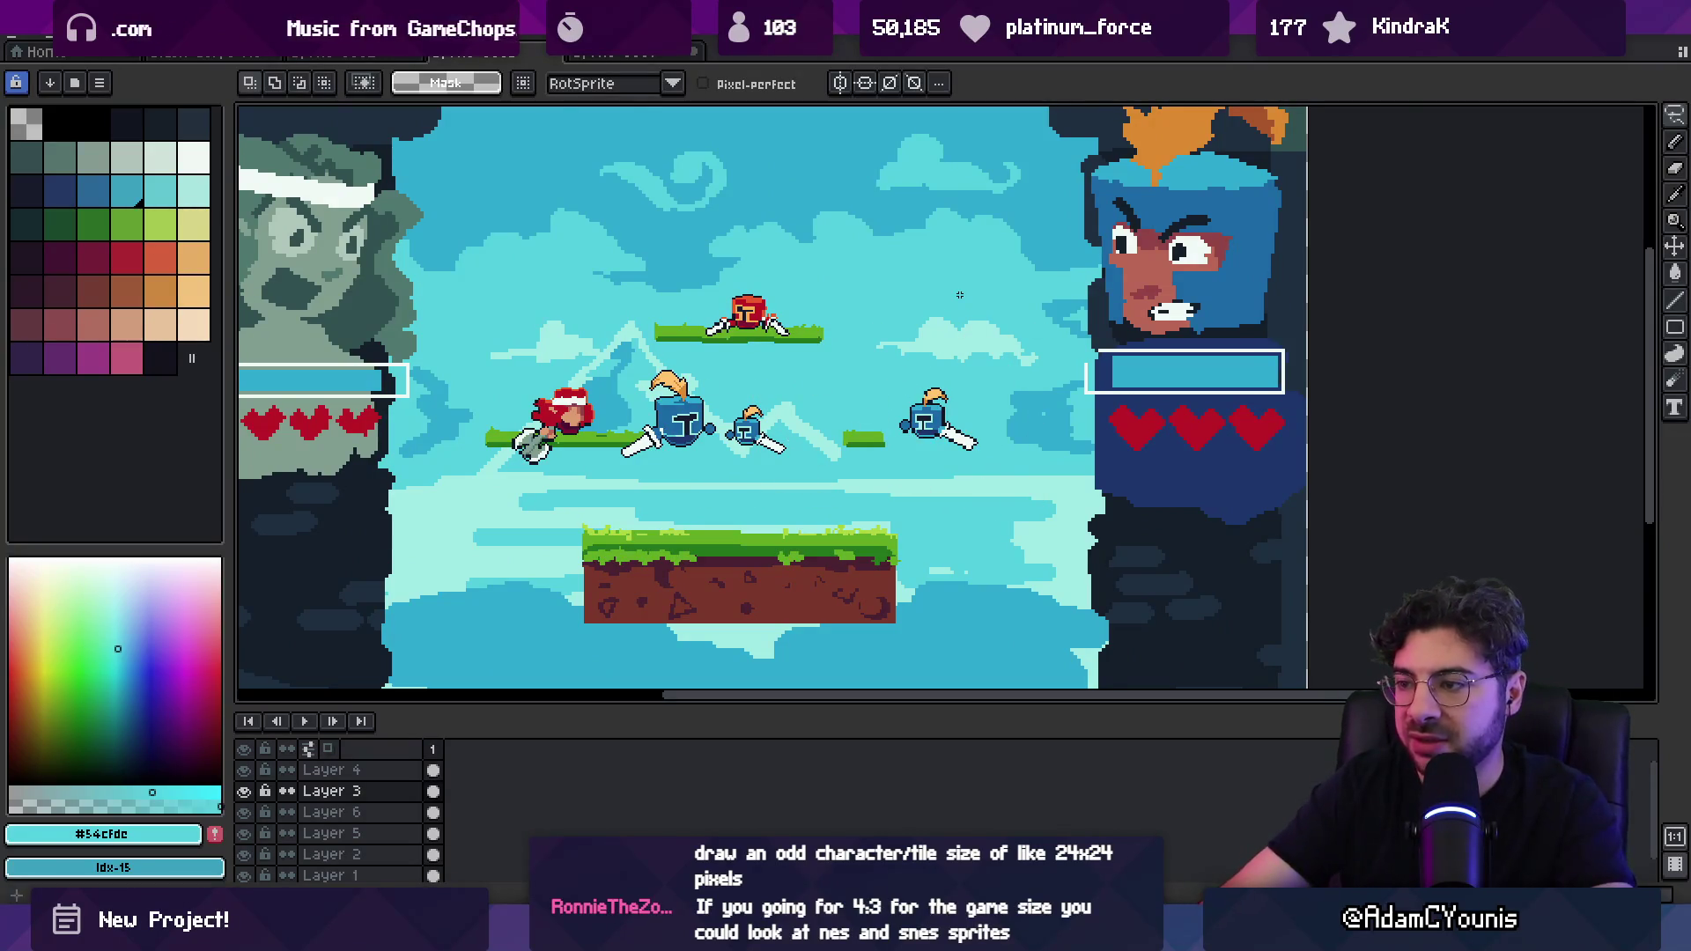
{"action": "key", "text": "v"}
{"action": "key", "text": "ctrl+z"}
{"action": "key", "text": "ctrl+z"}
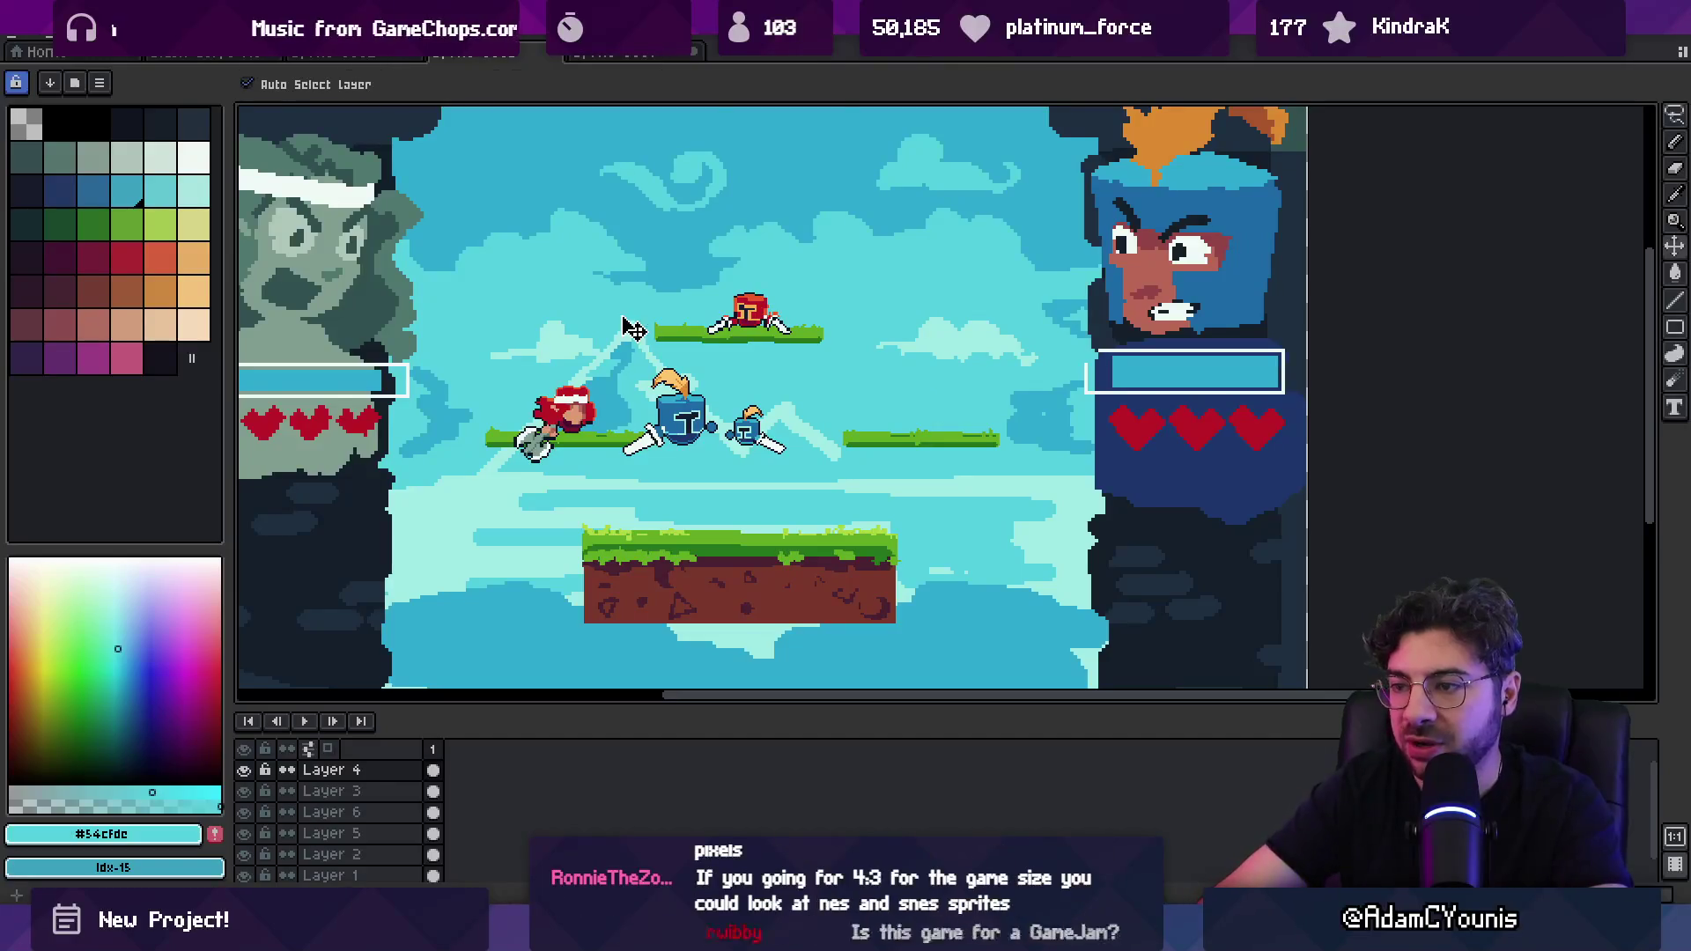
Step: Select the big blue knight, flip it horizontally, and drop it onto the right-hand platform
{"action": "key", "text": "m"}
{"action": "left_click_drag", "start_coordinate": [718, 383], "coordinate": [719, 385]}
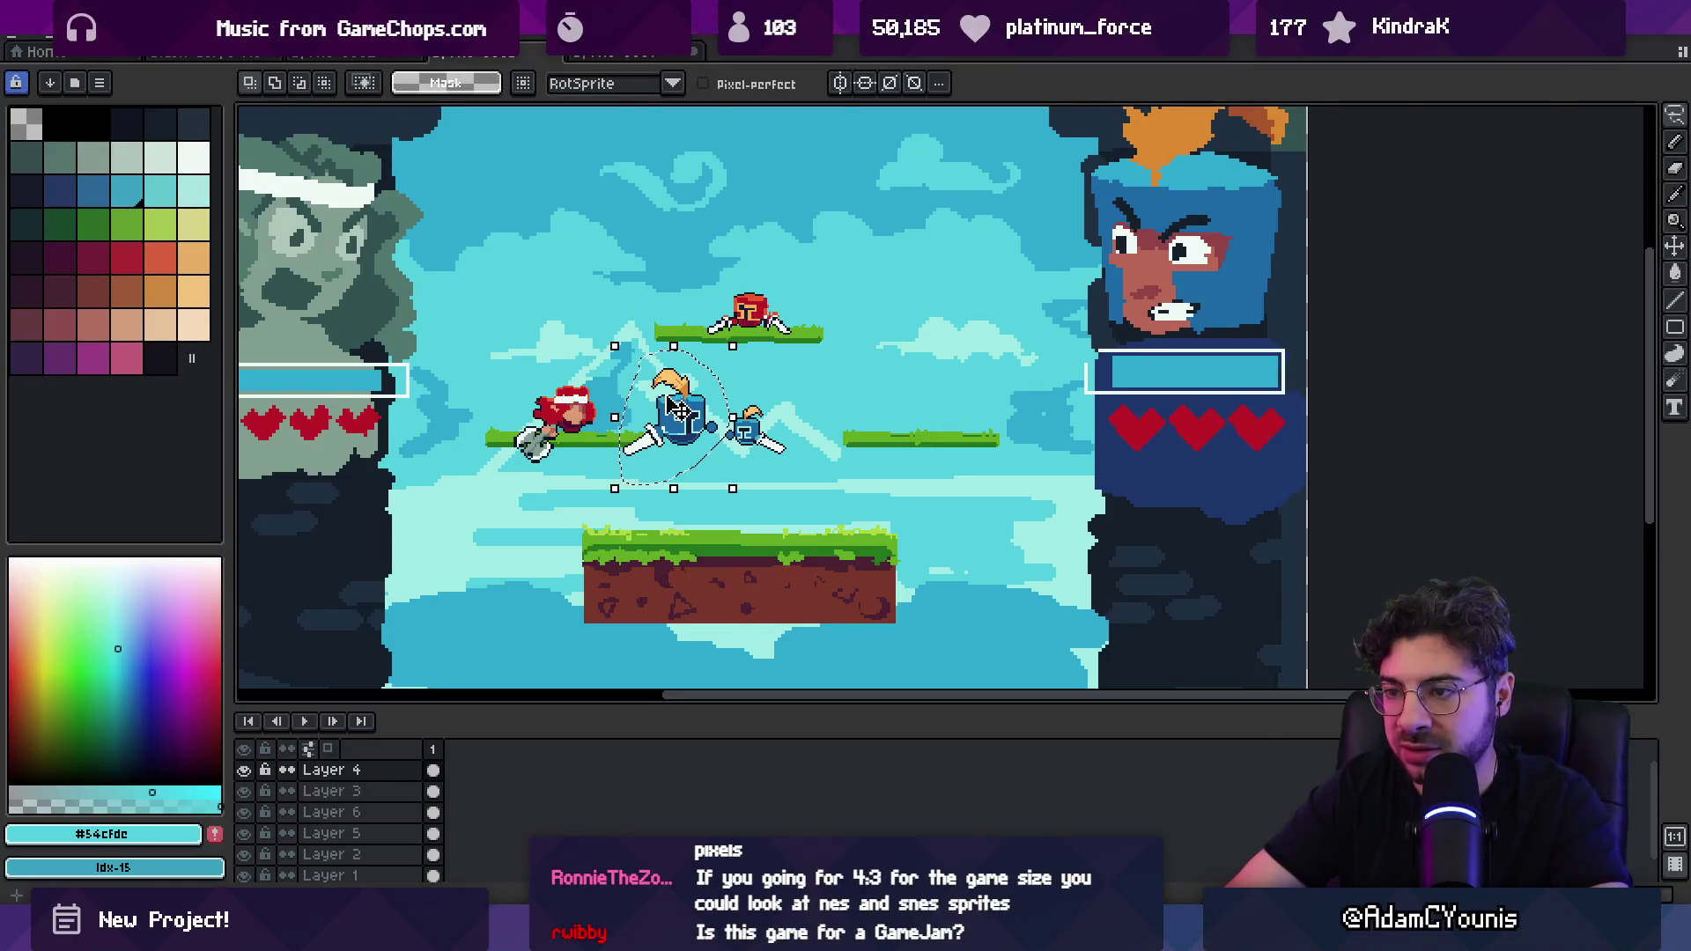
{"action": "left_click", "coordinate": [77, 57]}
{"action": "left_click", "coordinate": [583, 54]}
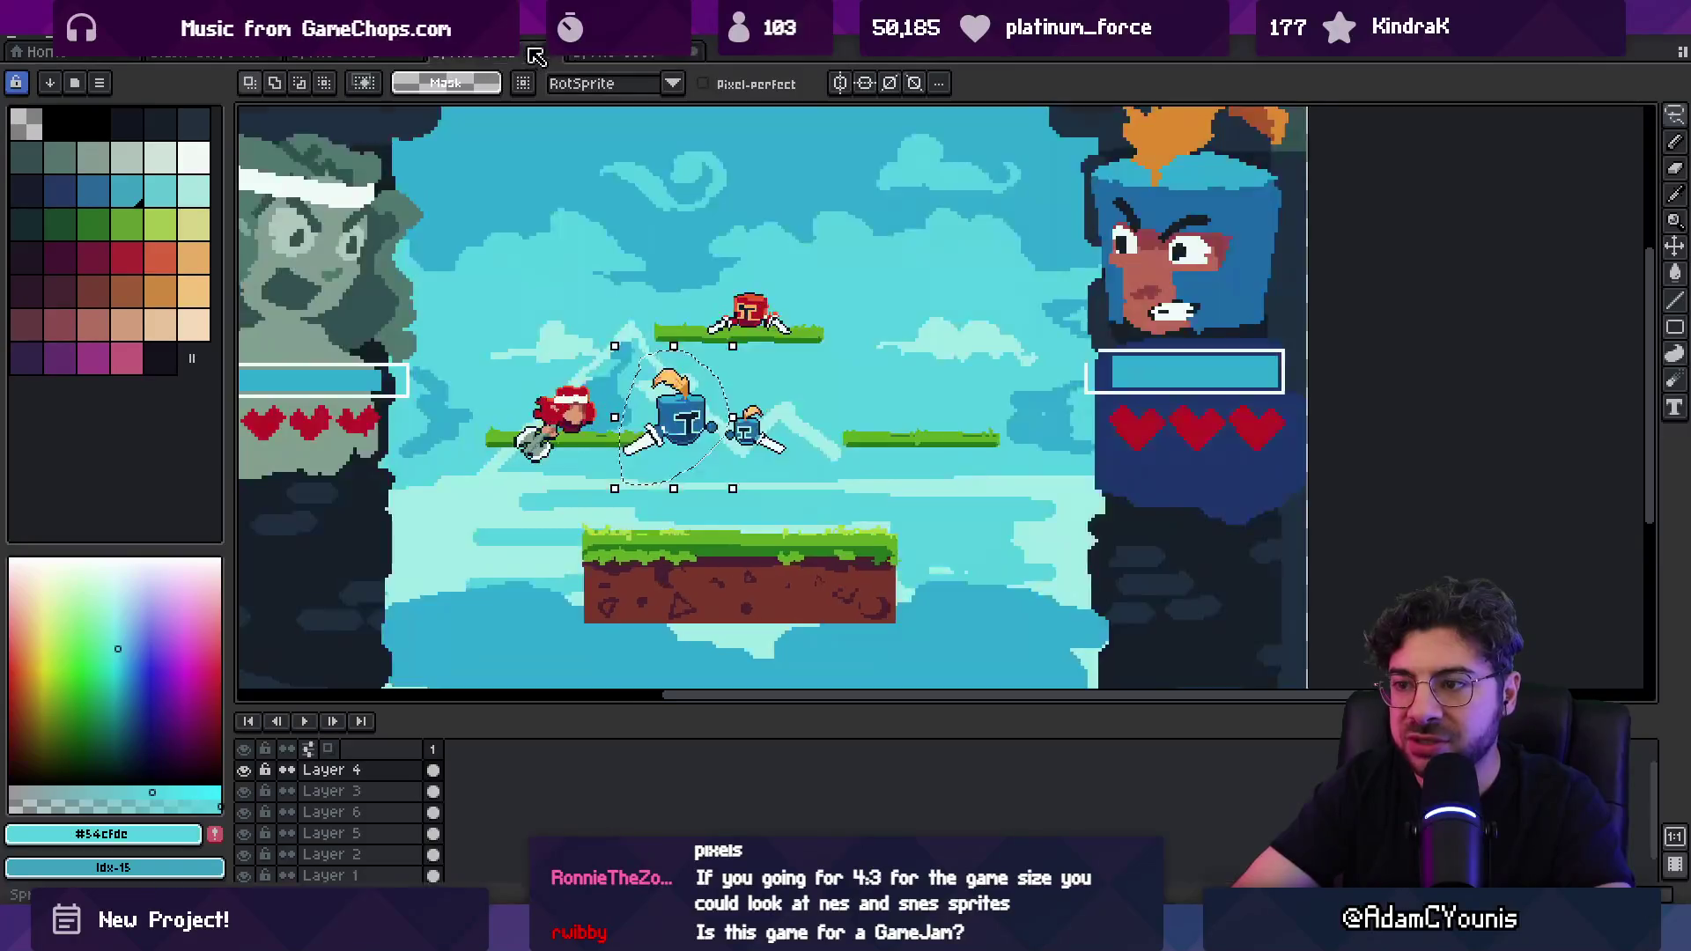
{"action": "left_click", "coordinate": [58, 35]}
{"action": "left_click", "coordinate": [152, 308]}
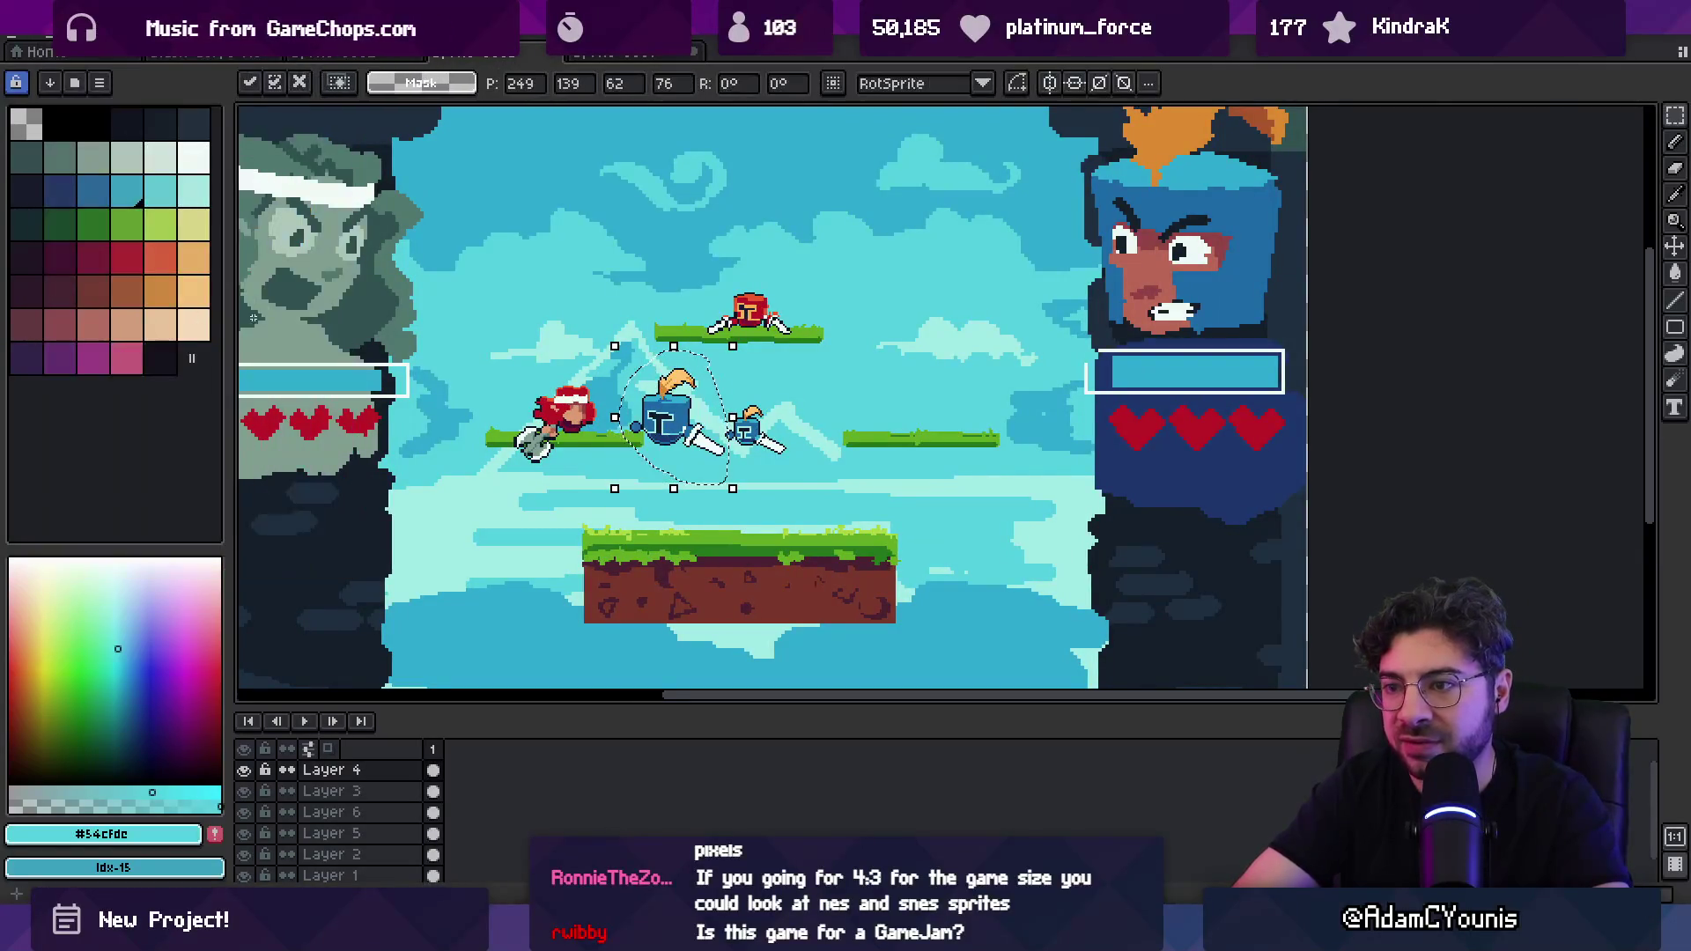
{"action": "left_click_drag", "start_coordinate": [673, 414], "coordinate": [920, 409]}
{"action": "key", "text": "ctrl+d"}
{"action": "key", "text": "z"}
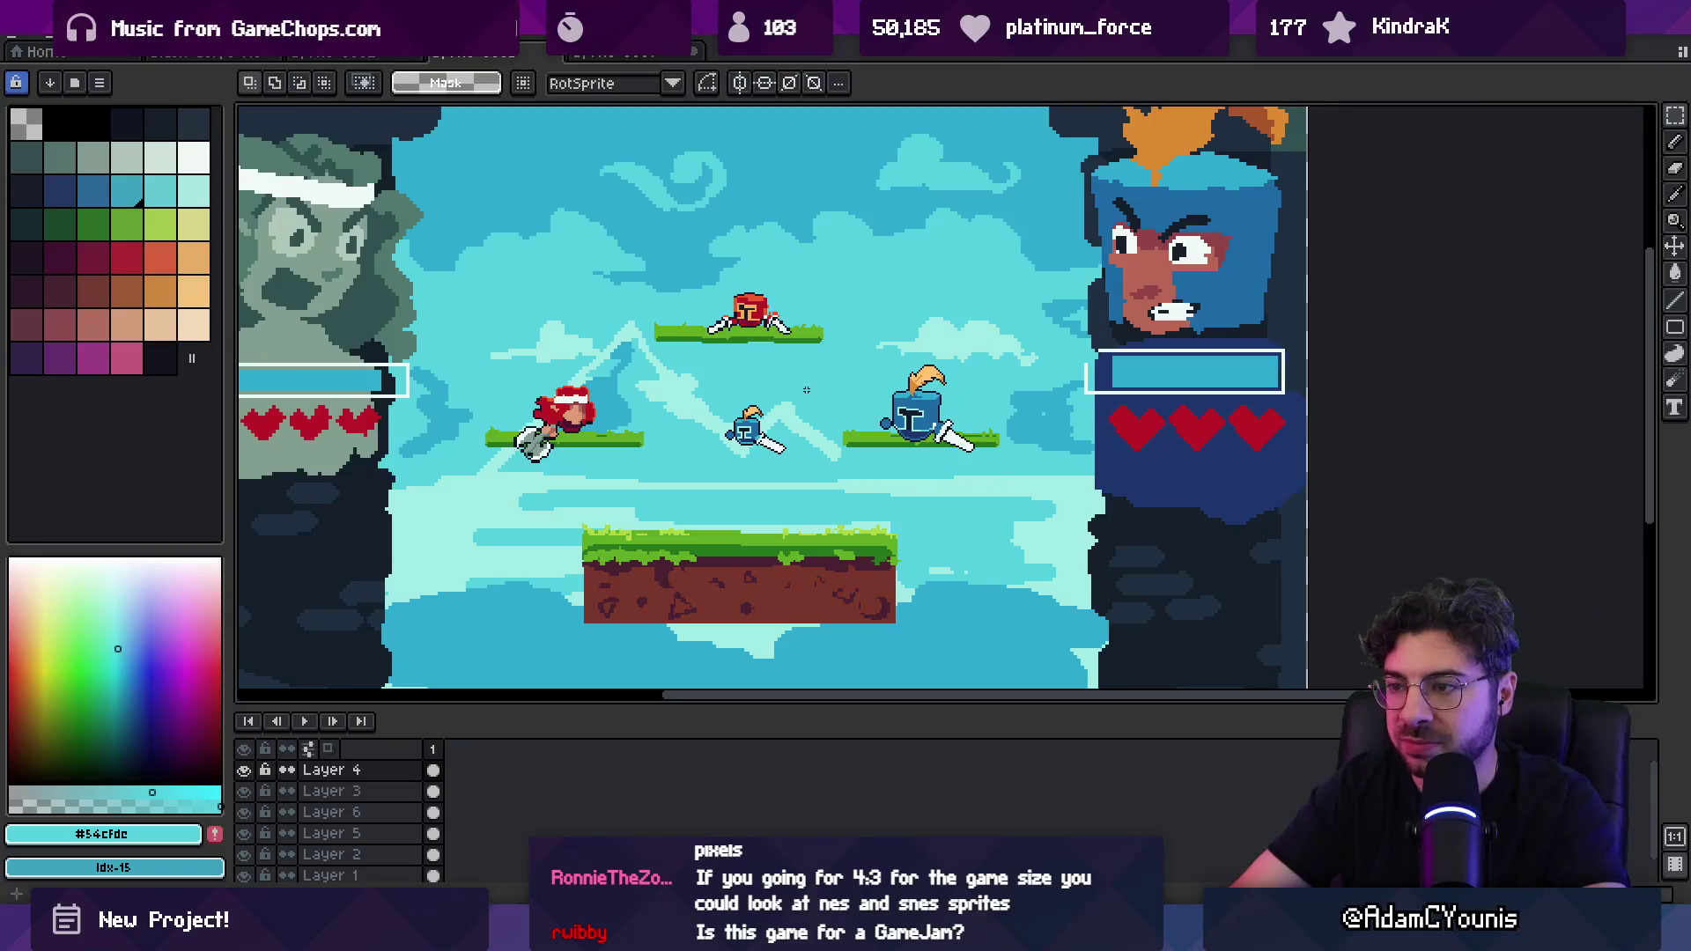
{"action": "scroll", "coordinate": [783, 382], "scroll_direction": "down", "scroll_amount": 3}
{"action": "scroll", "coordinate": [784, 382], "scroll_direction": "up", "scroll_amount": 3}
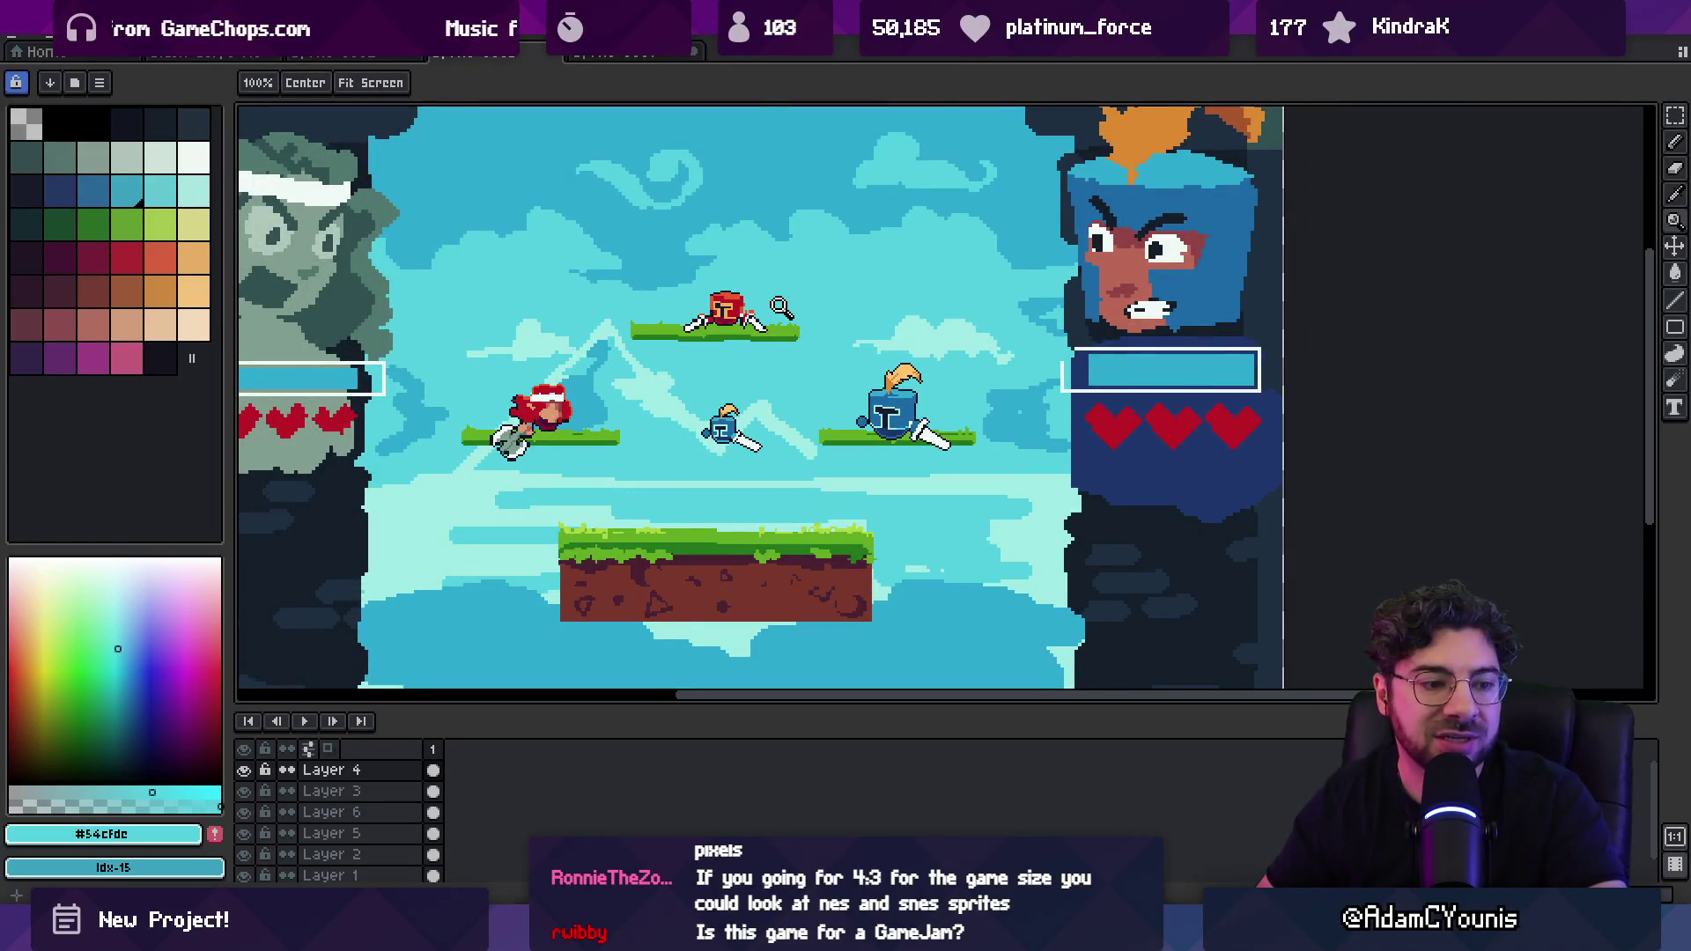
Step: On Layer 5, paste the copied portrait art into the main scene over the left pillar
{"action": "scroll", "coordinate": [728, 331], "scroll_direction": "down", "scroll_amount": 2}
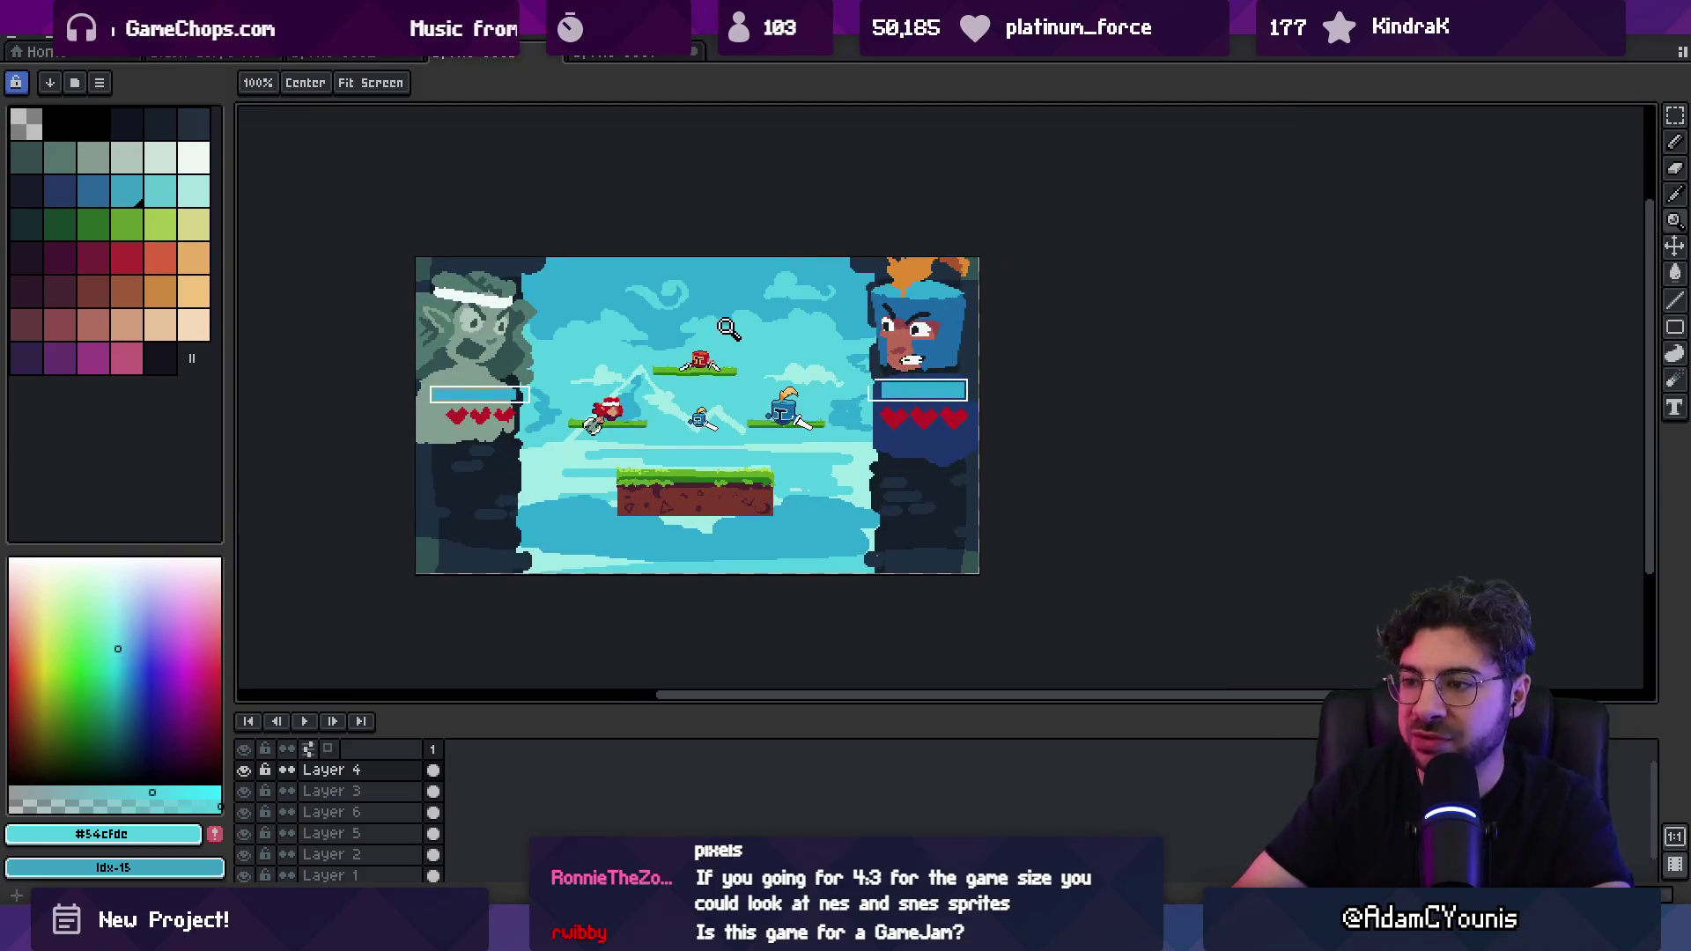
{"action": "scroll", "coordinate": [669, 385], "scroll_direction": "up", "scroll_amount": 2}
{"action": "scroll", "coordinate": [616, 291], "scroll_direction": "down", "scroll_amount": 2}
{"action": "key", "text": "v"}
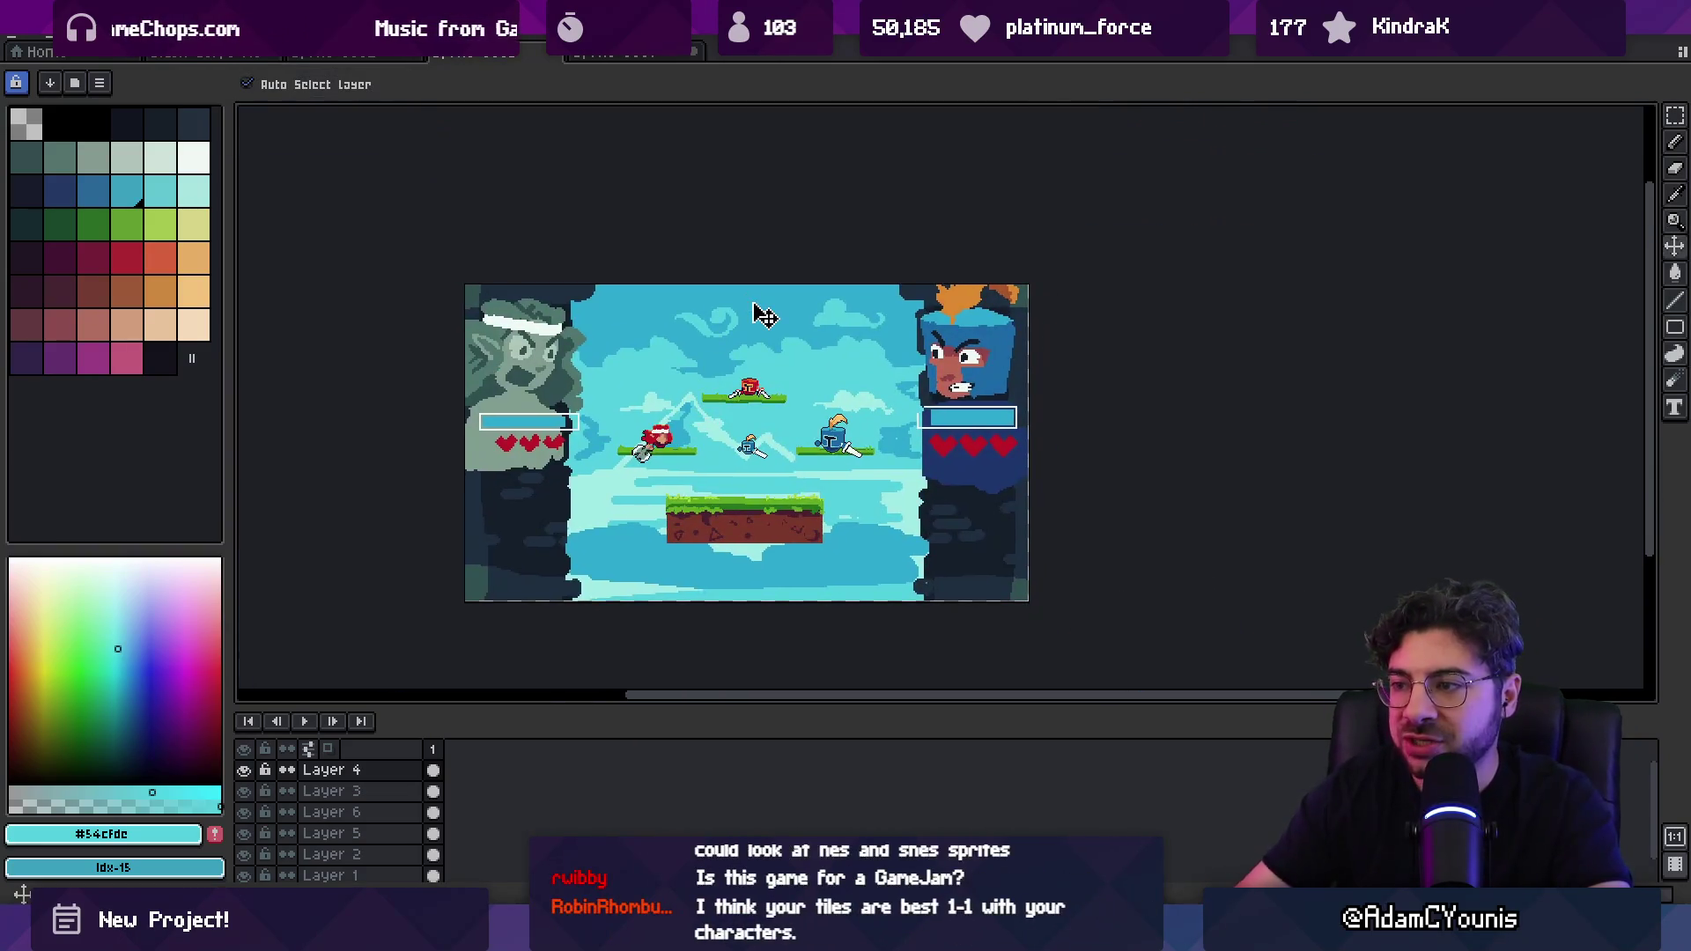
{"action": "left_click", "coordinate": [519, 363]}
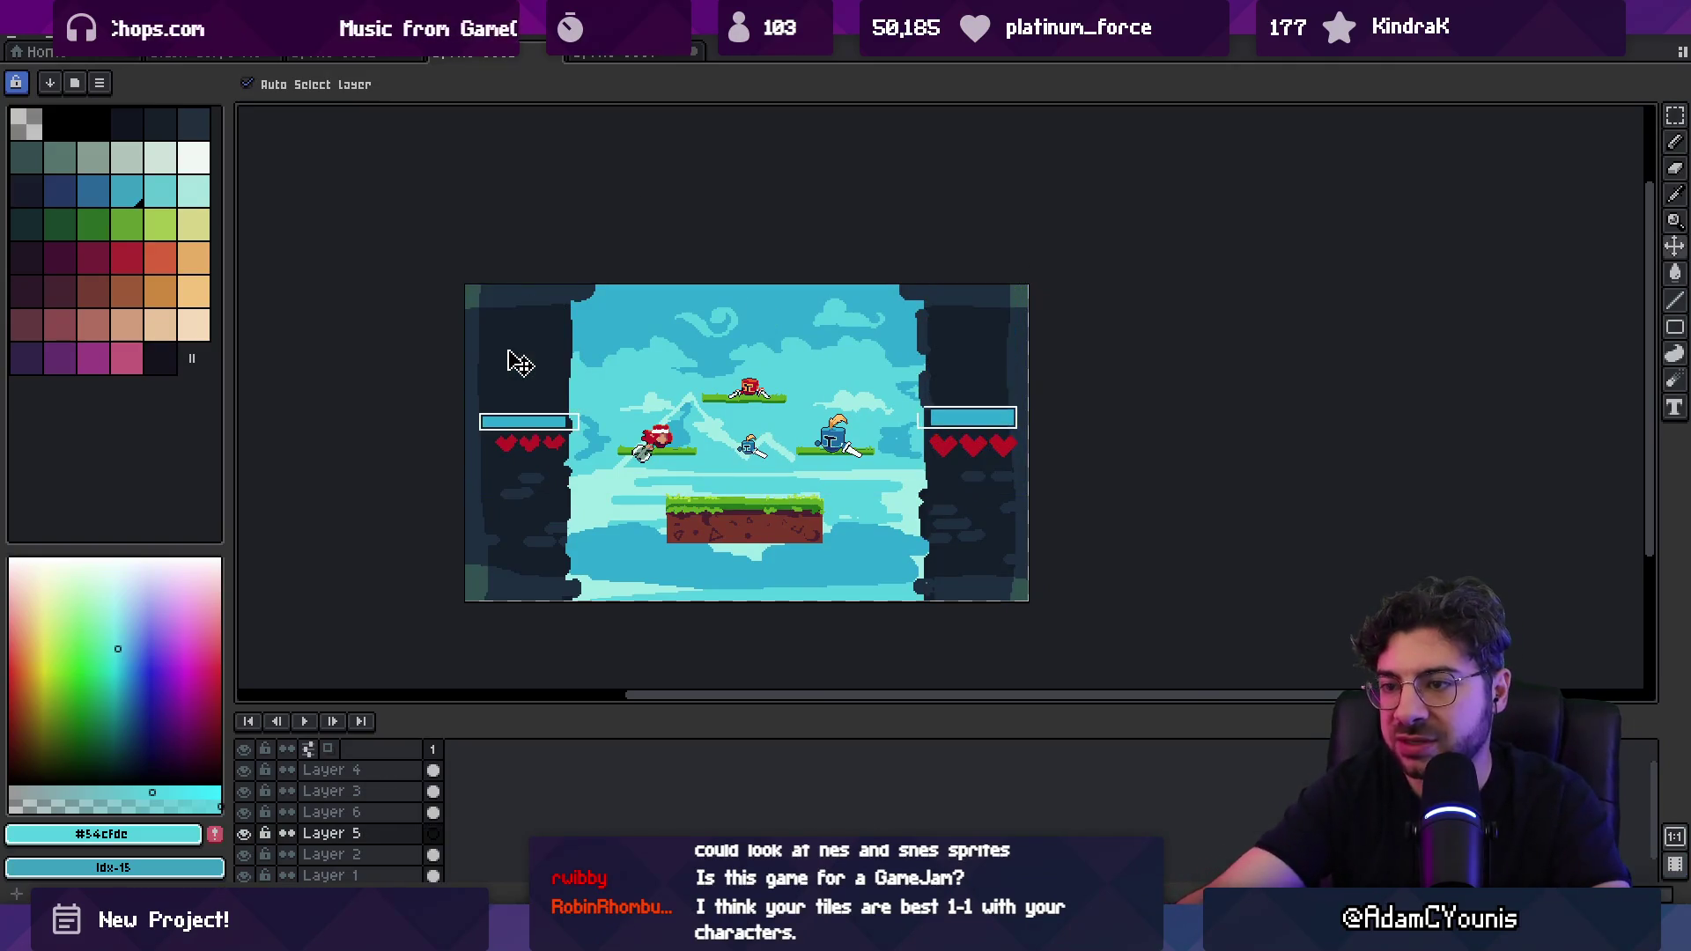
{"action": "left_click", "coordinate": [413, 58]}
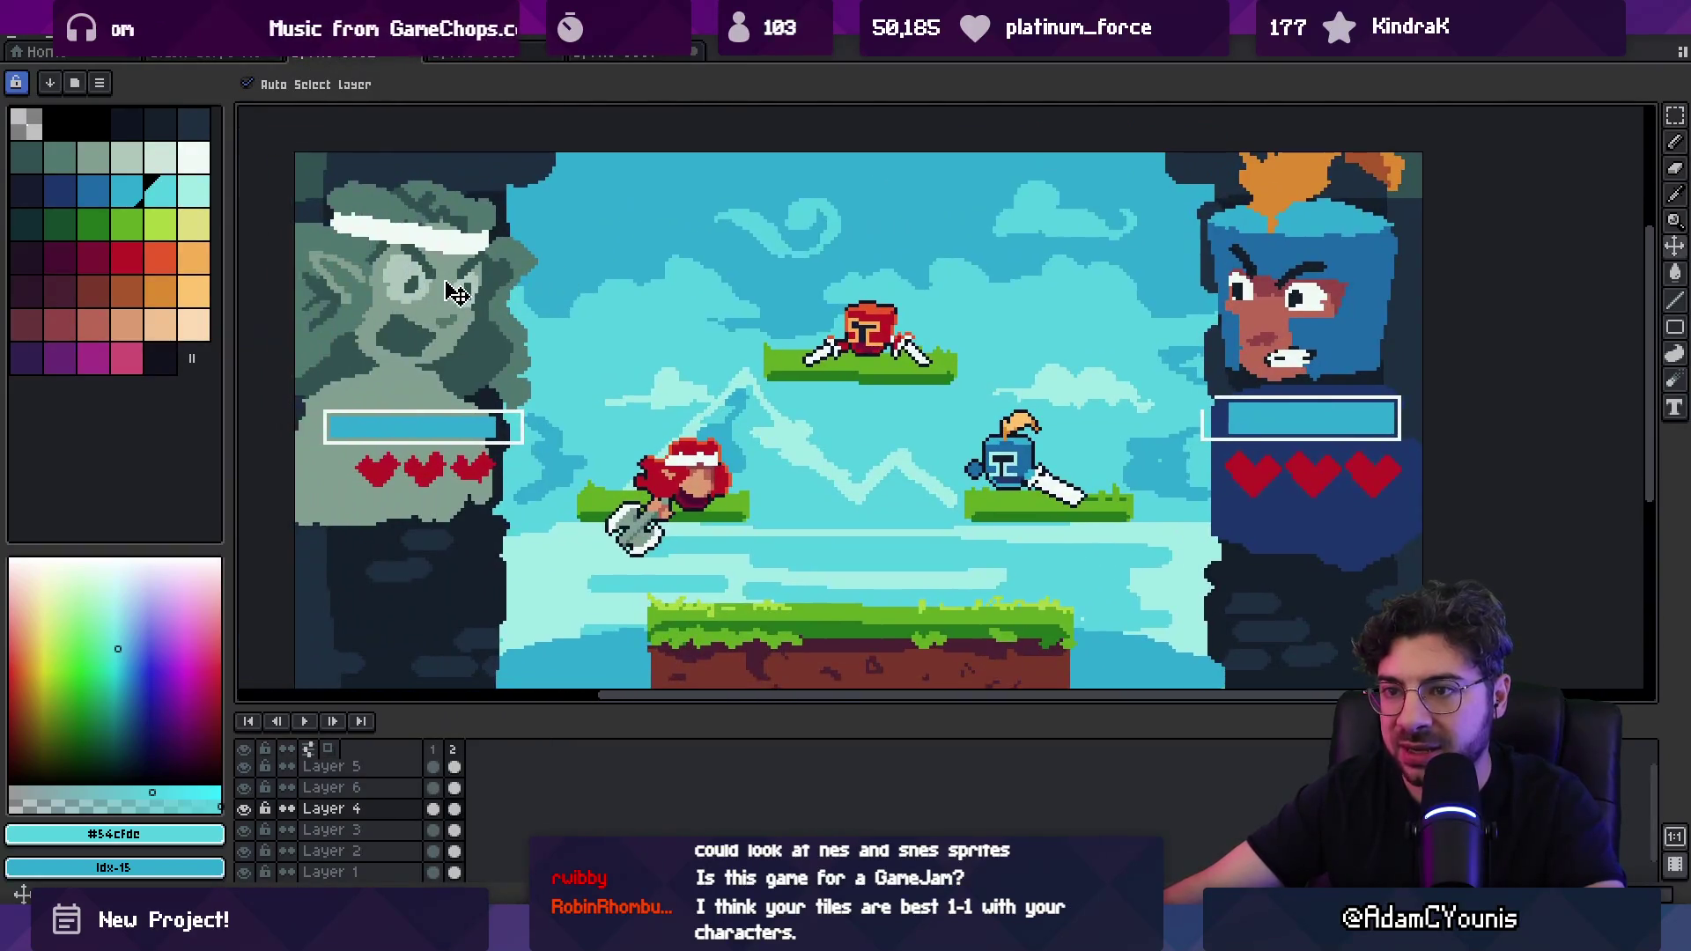
{"action": "left_click", "coordinate": [612, 58]}
{"action": "left_click", "coordinate": [522, 58]}
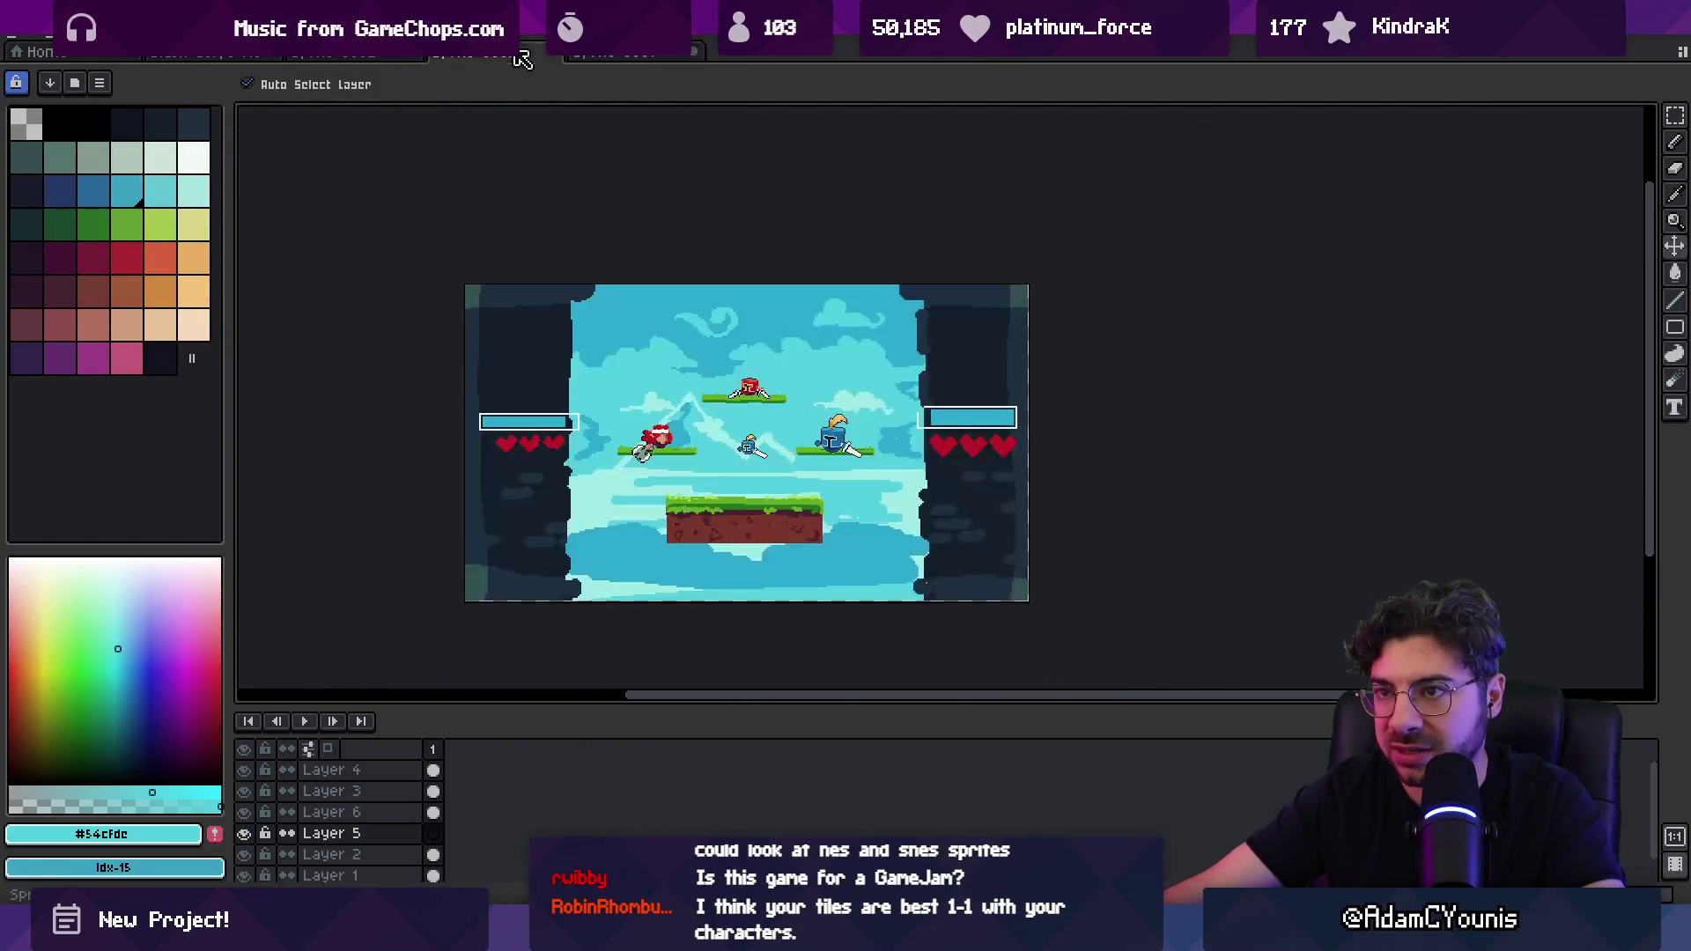
{"action": "key", "text": "ctrl+v"}
{"action": "mouse_move", "coordinate": [679, 347]}
{"action": "left_mouse_down"}
{"action": "mouse_move", "coordinate": [729, 317]}
{"action": "mouse_move", "coordinate": [945, 304]}
{"action": "left_mouse_up"}
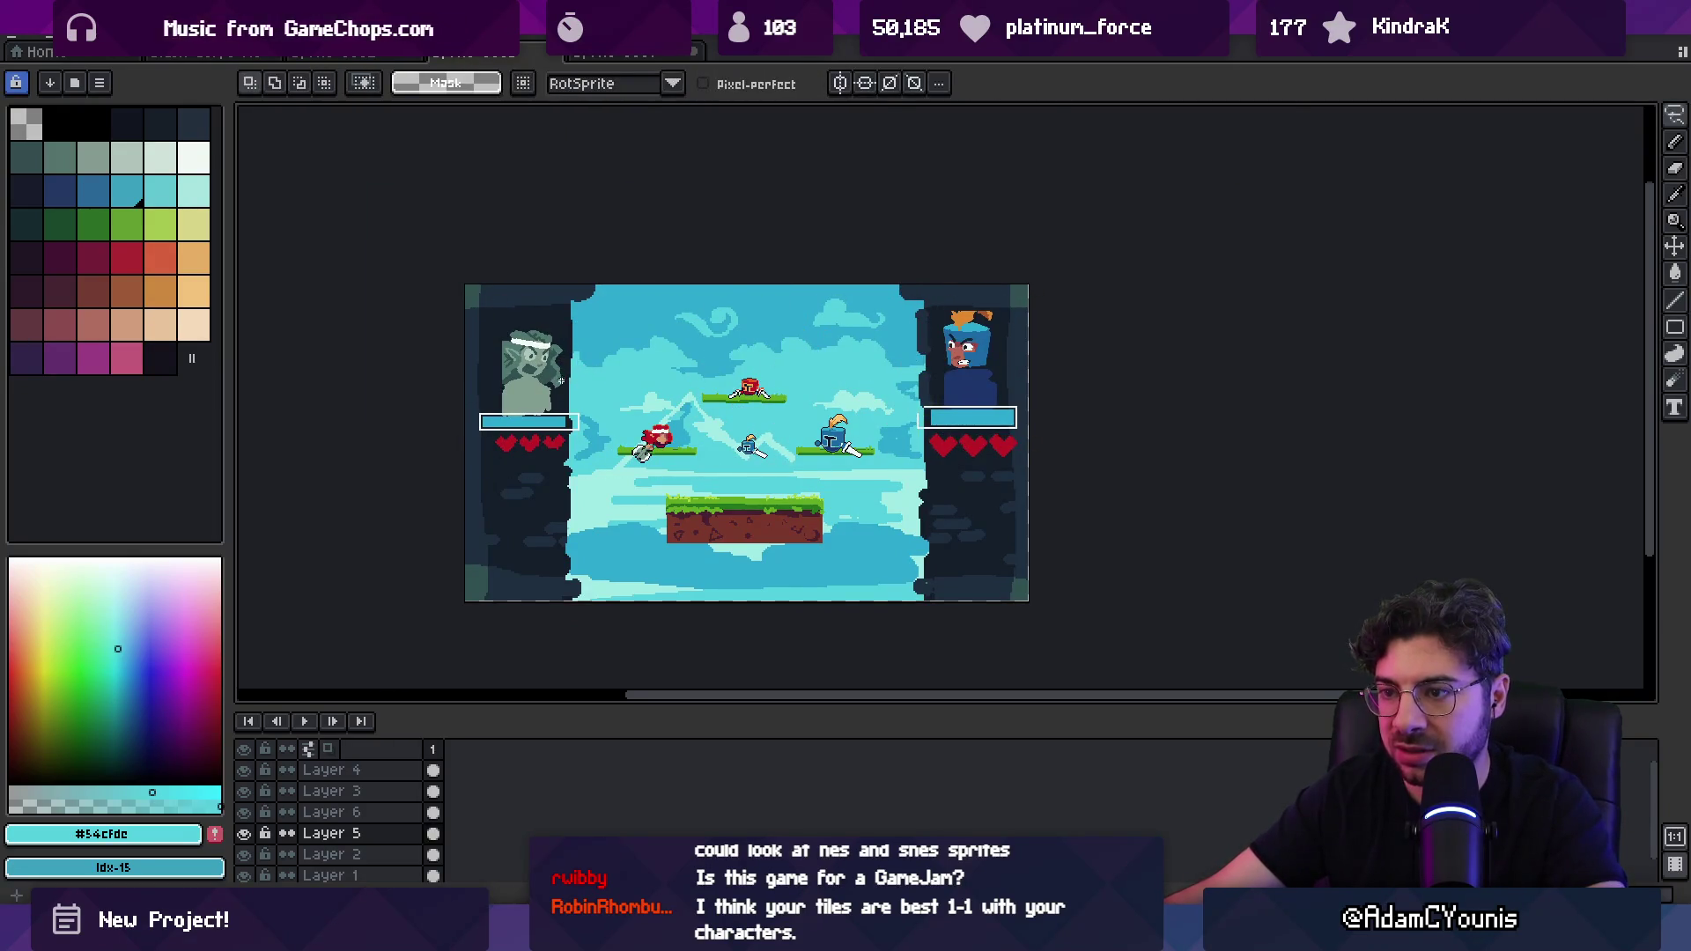
{"action": "scroll", "coordinate": [528, 374], "scroll_direction": "up", "scroll_amount": 1}
{"action": "scroll", "coordinate": [538, 423], "scroll_direction": "down", "scroll_amount": 1}
Step: On Layer 2, move the left pillar 15 px left and the right pillar further right, then select the small knight
{"action": "left_click", "coordinate": [539, 432]}
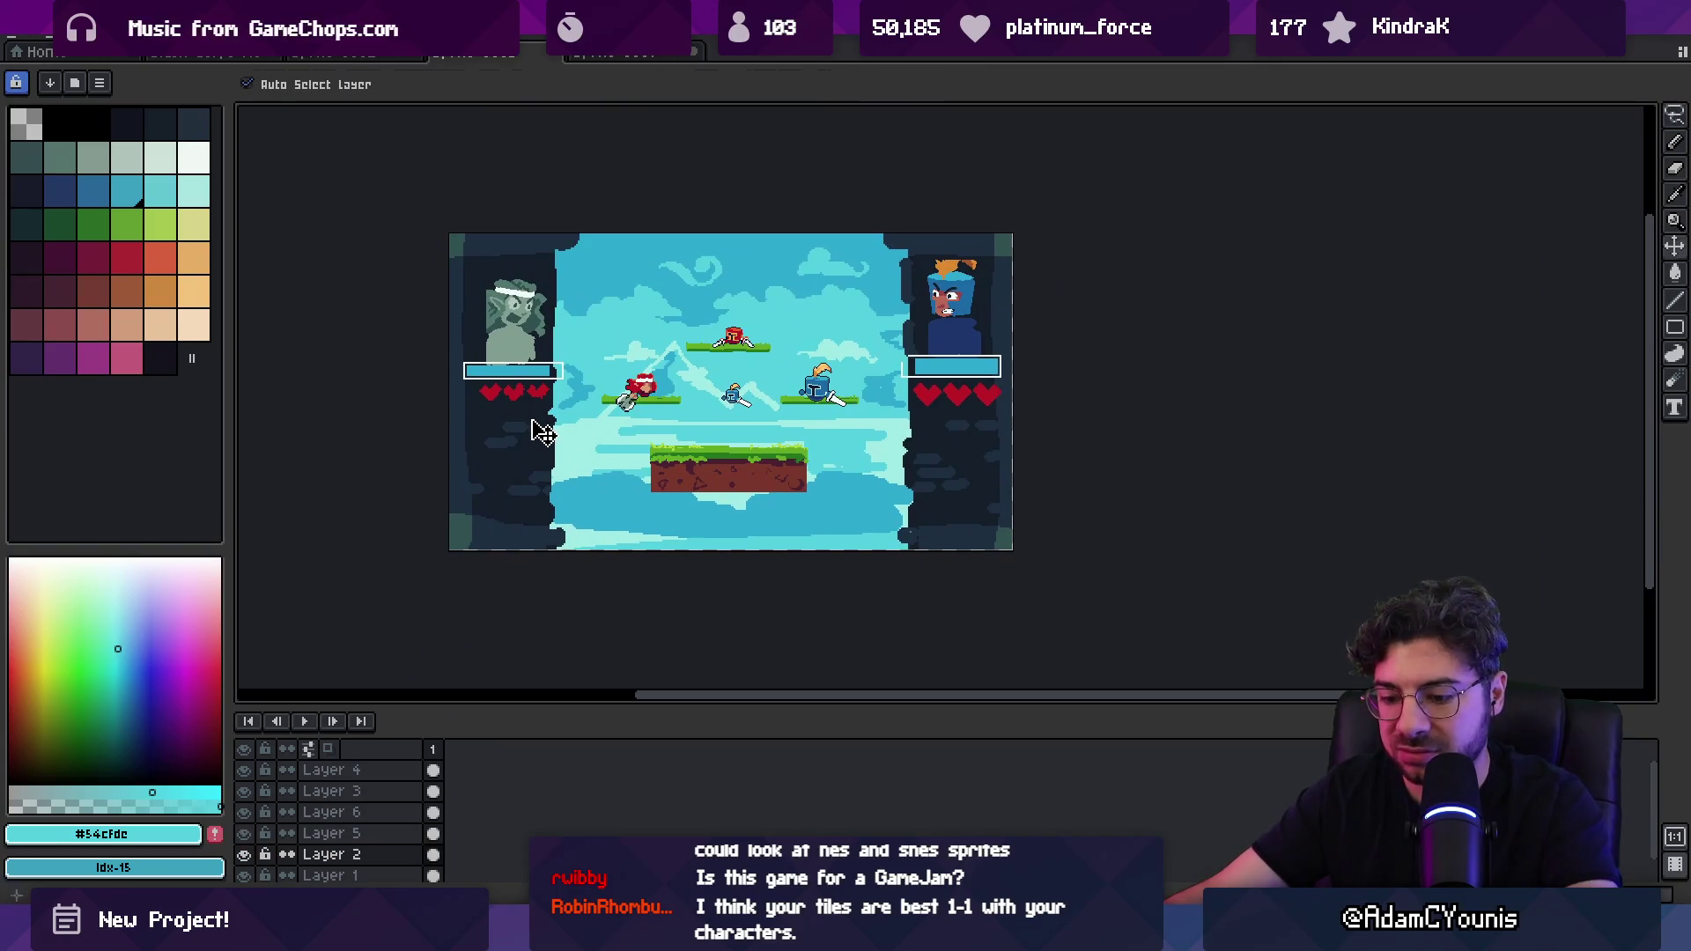
{"action": "left_click_drag", "start_coordinate": [513, 517], "coordinate": [500, 522]}
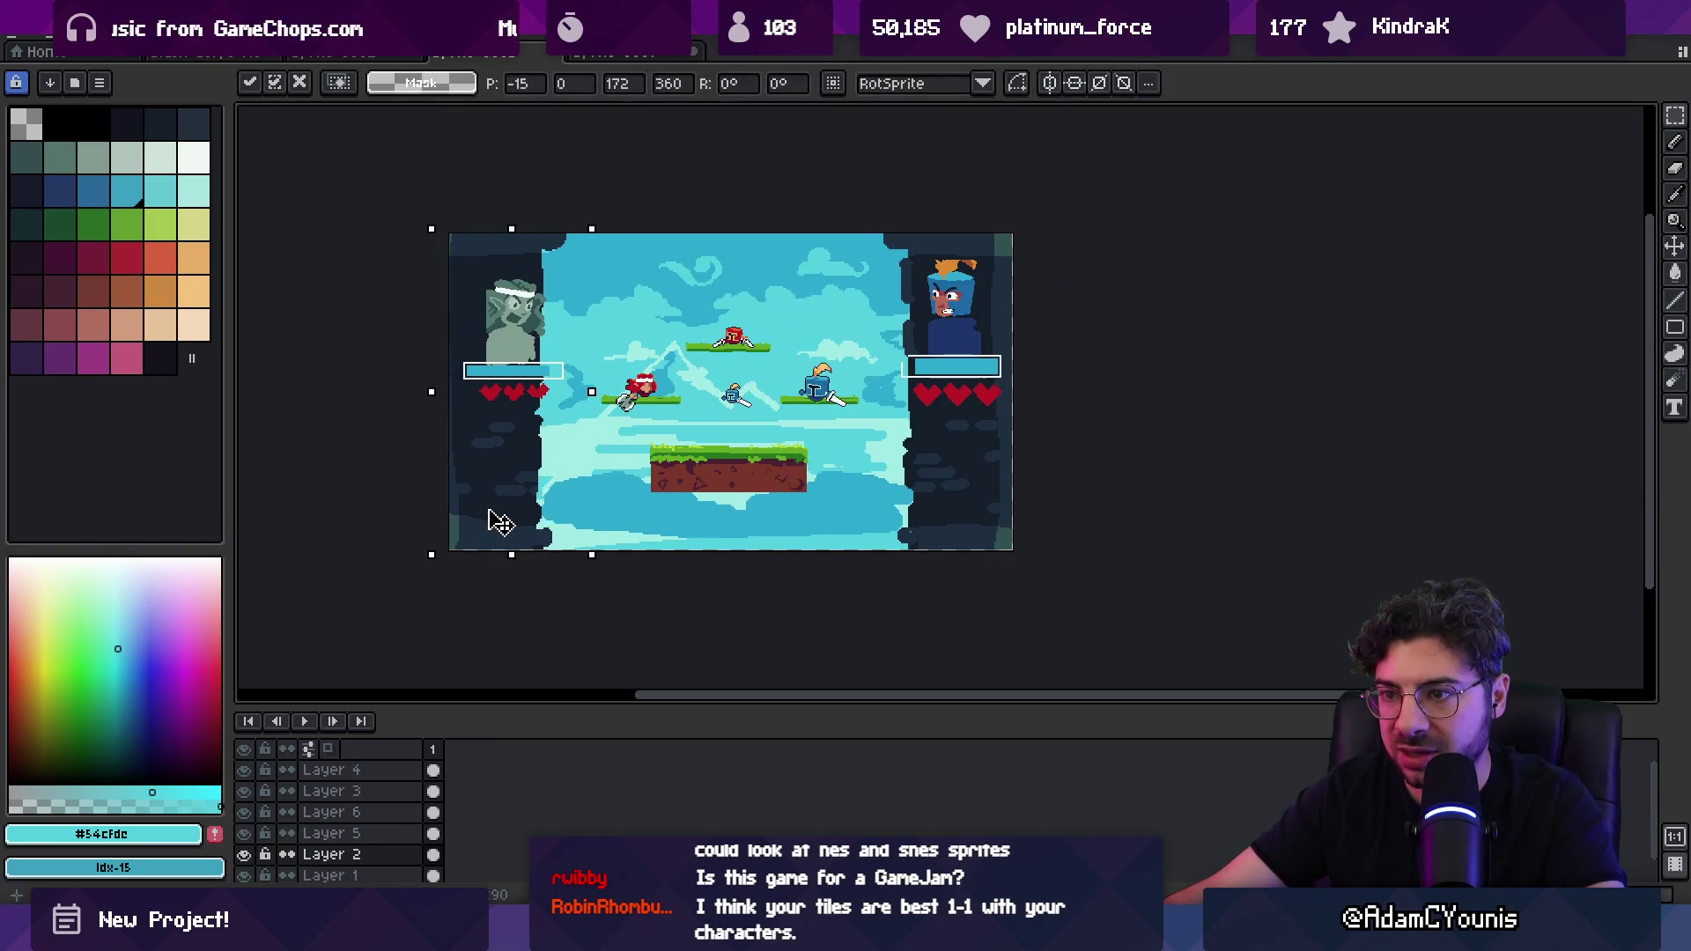
{"action": "left_click_drag", "start_coordinate": [907, 496], "coordinate": [944, 502]}
{"action": "key", "text": "Return"}
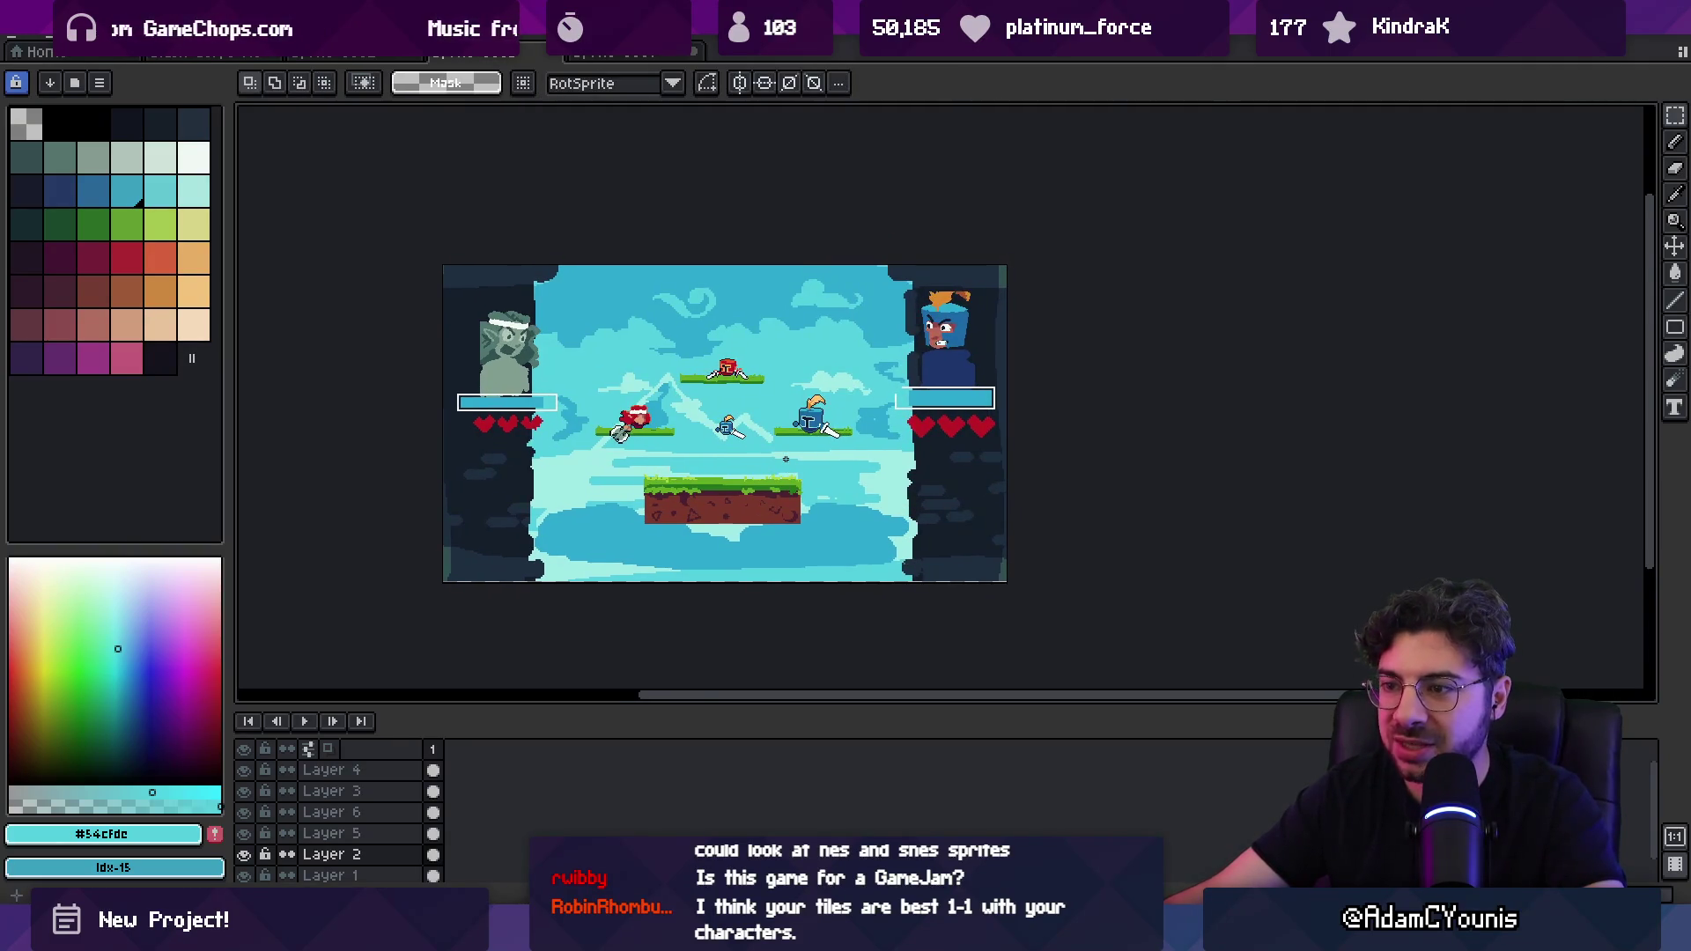
{"action": "scroll", "coordinate": [778, 451], "scroll_direction": "up", "scroll_amount": 1}
{"action": "left_click_drag", "start_coordinate": [692, 406], "coordinate": [685, 327]}
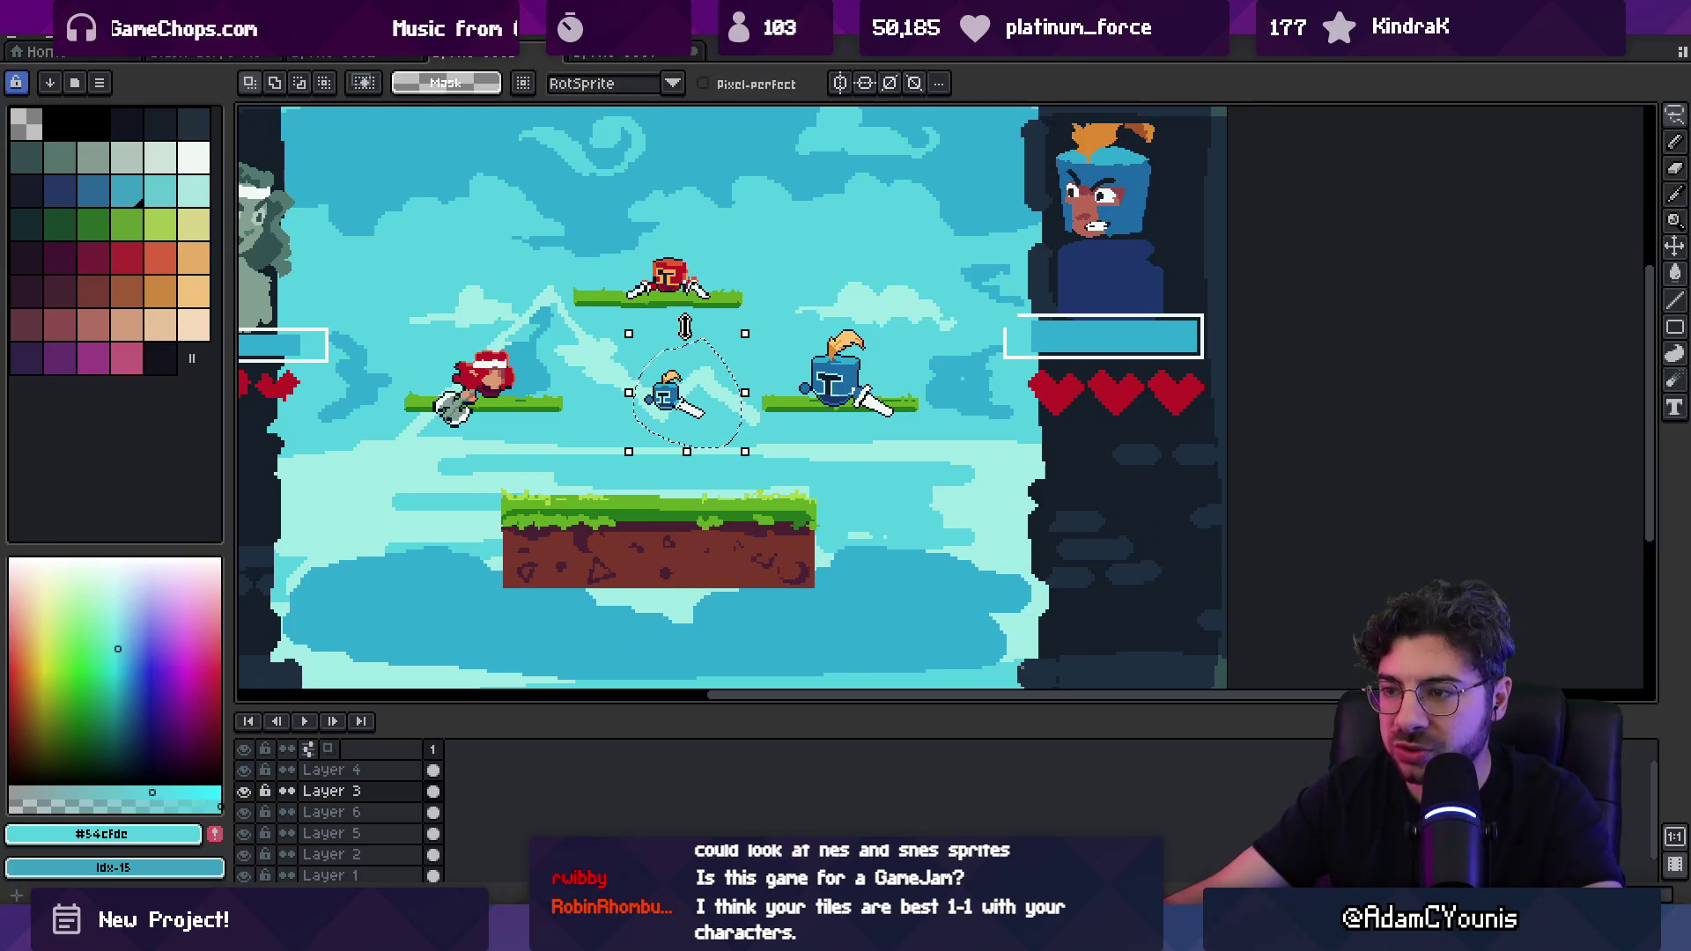
Step: Delete the small mid-scene knight sprite and zoom to check the arena
{"action": "key", "text": "Delete"}
{"action": "scroll", "coordinate": [669, 344], "scroll_direction": "down", "scroll_amount": 1}
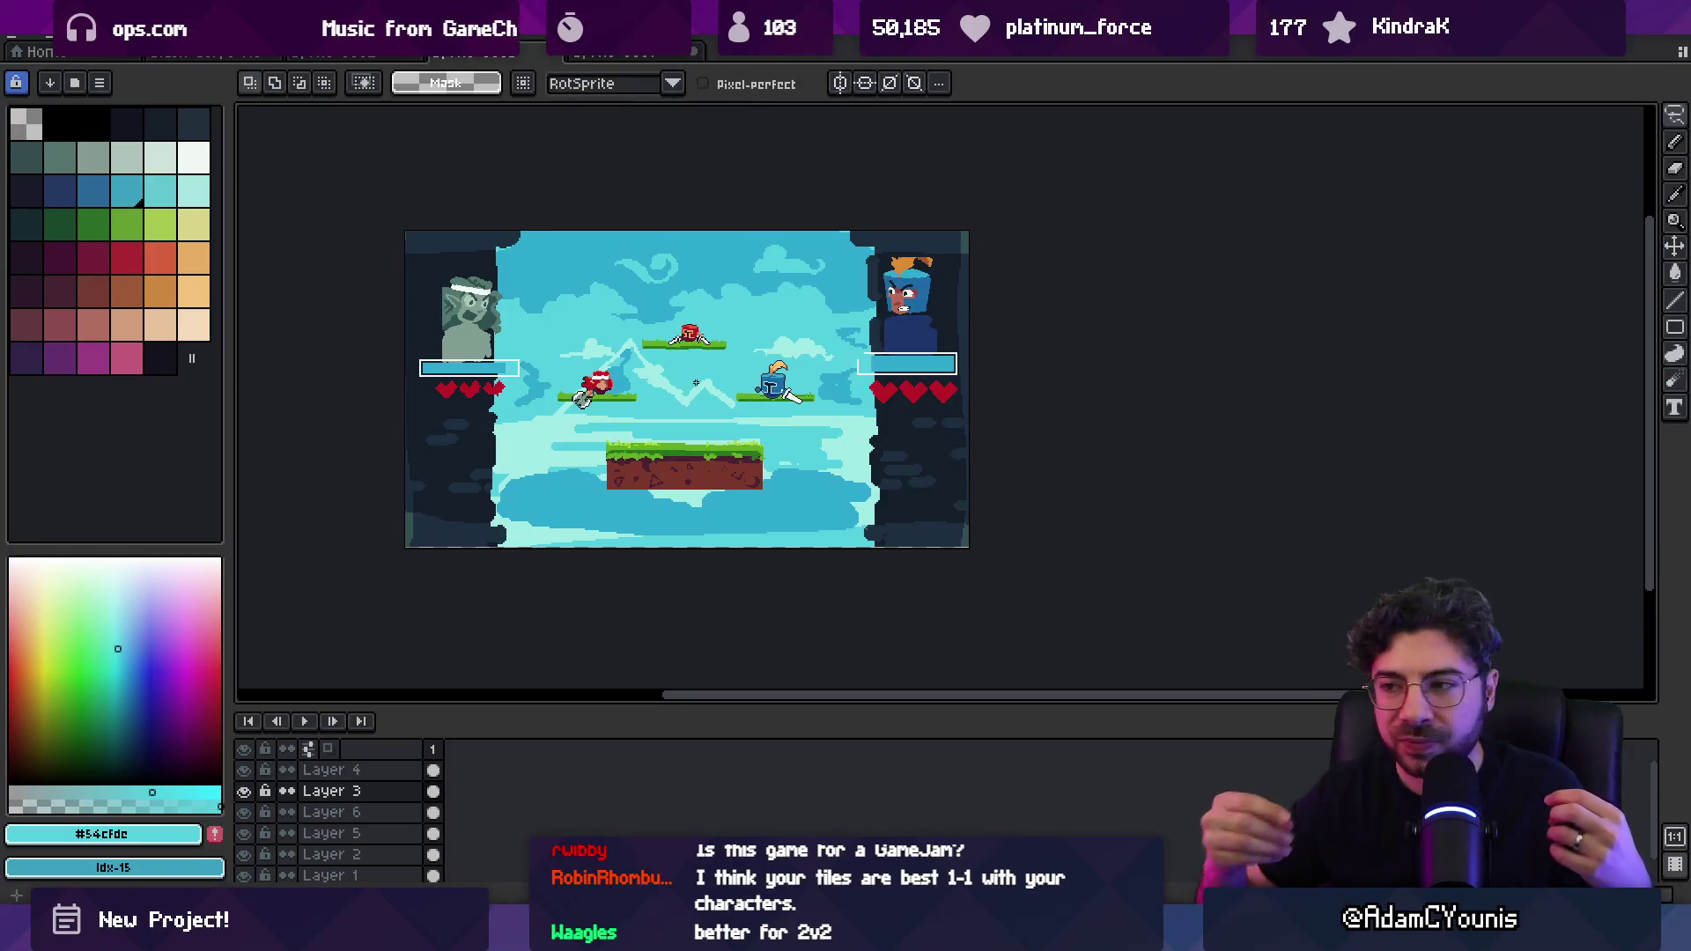
{"action": "scroll", "coordinate": [568, 358], "scroll_direction": "up", "scroll_amount": 2}
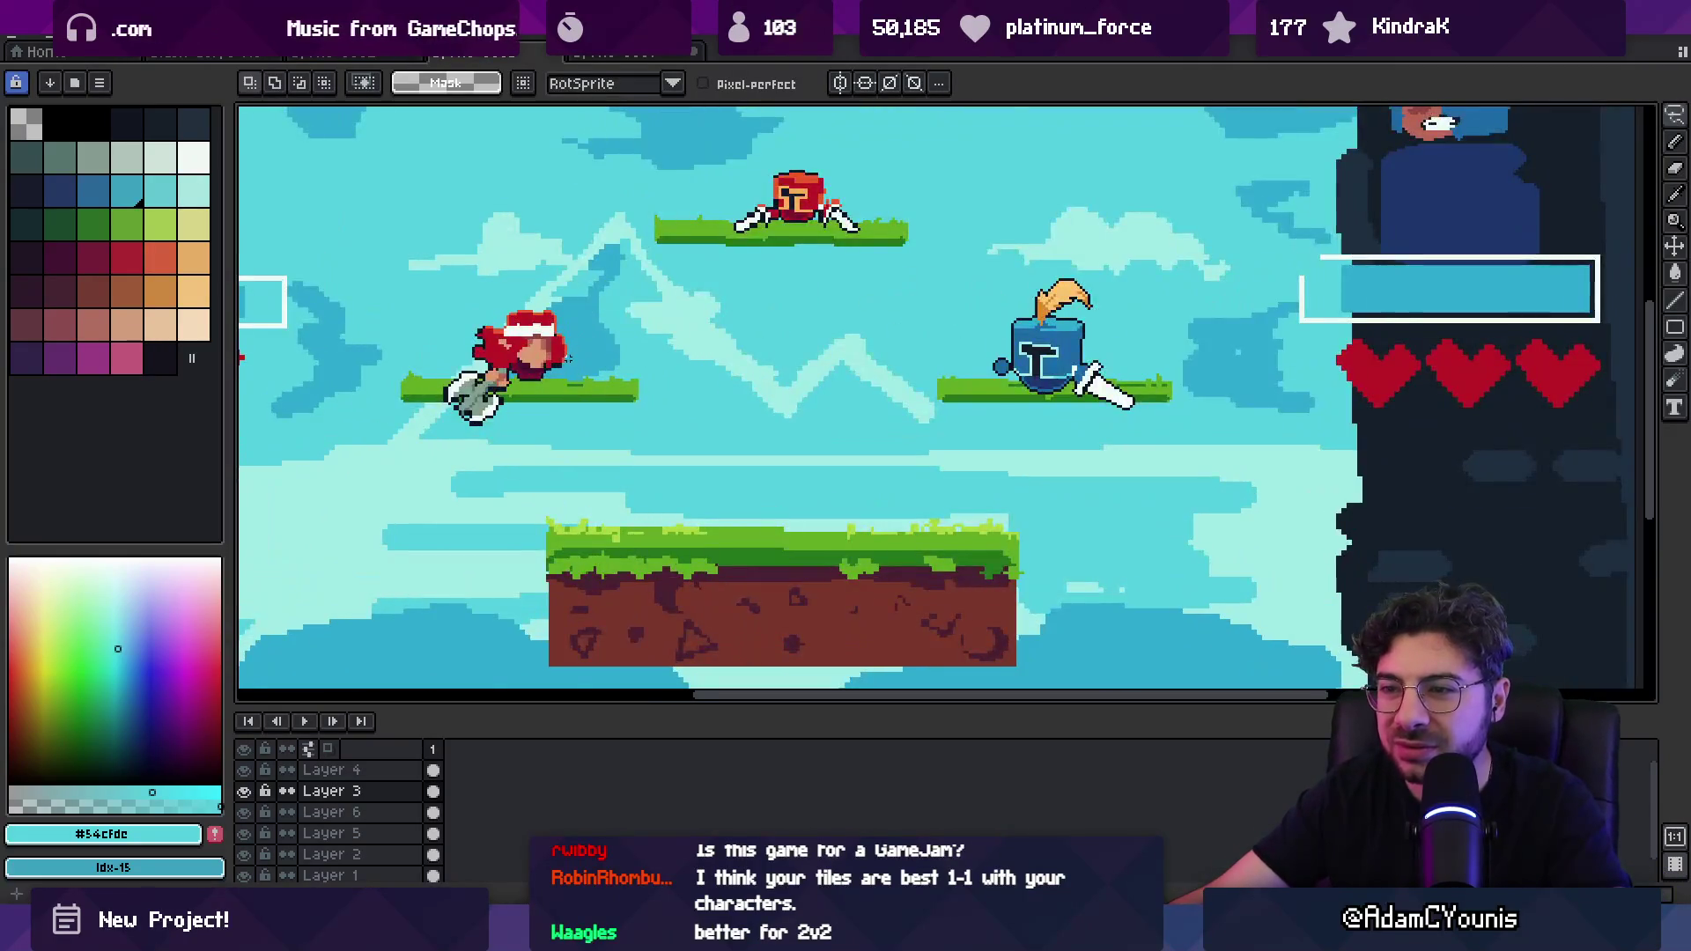
{"action": "scroll", "coordinate": [546, 350], "scroll_direction": "up", "scroll_amount": 1}
{"action": "scroll", "coordinate": [653, 390], "scroll_direction": "down", "scroll_amount": 2}
{"action": "scroll", "coordinate": [653, 390], "scroll_direction": "down", "scroll_amount": 1}
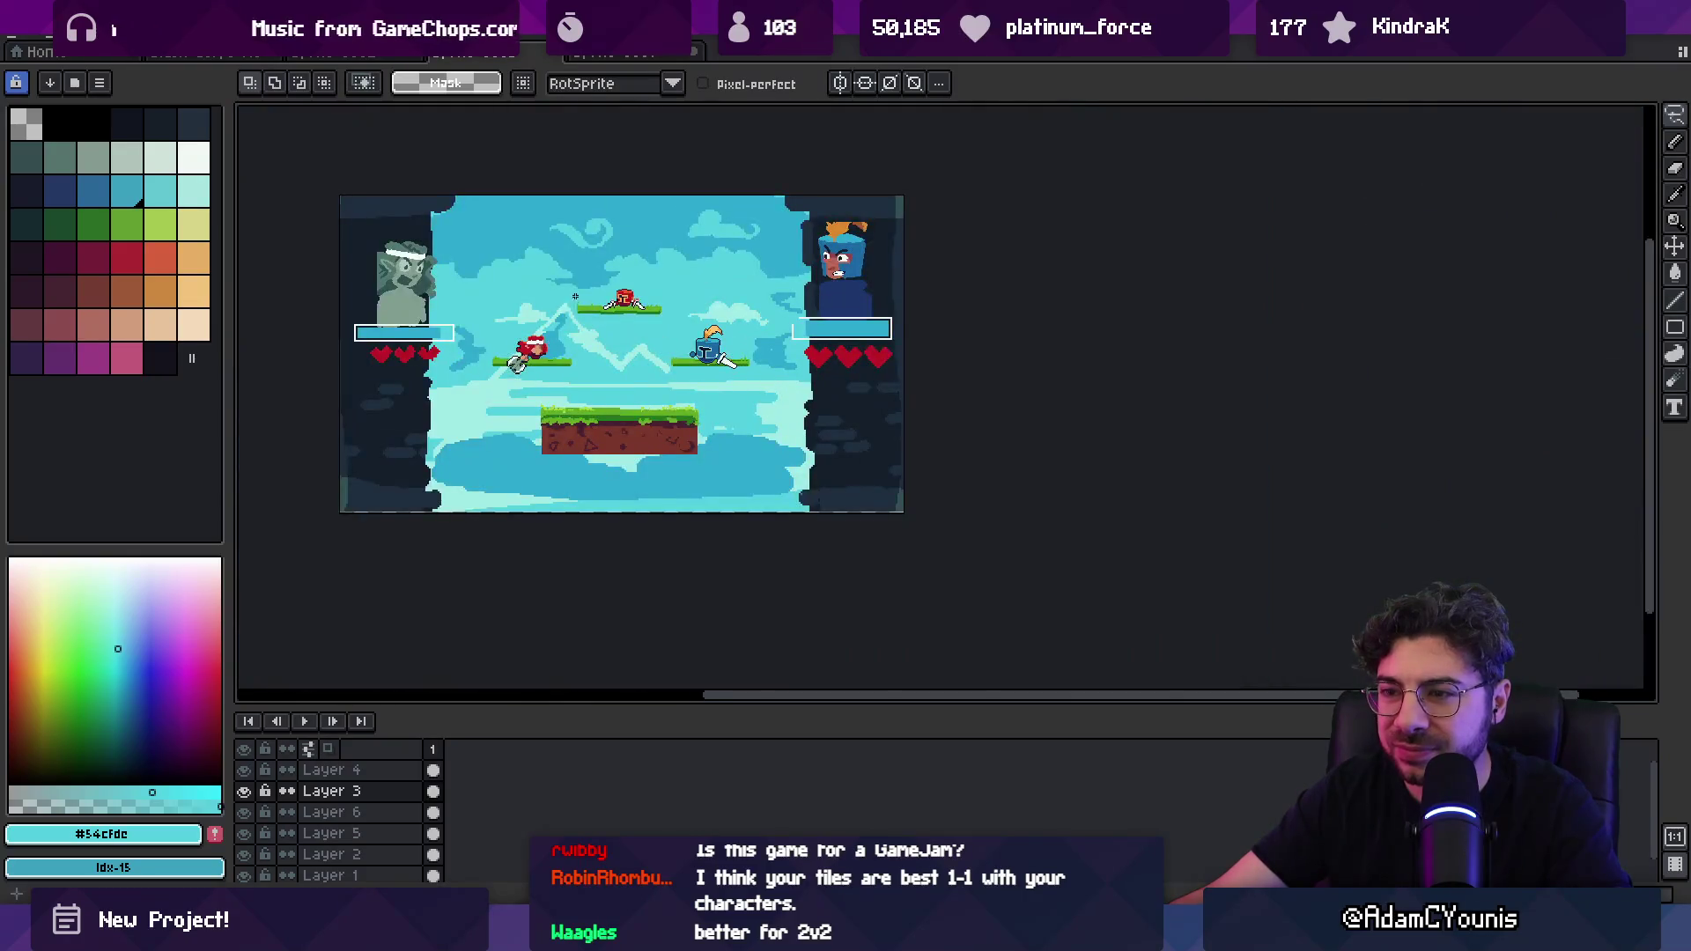
{"action": "scroll", "coordinate": [653, 390], "scroll_direction": "up", "scroll_amount": 1}
{"action": "scroll", "coordinate": [654, 390], "scroll_direction": "down", "scroll_amount": 1}
Step: Preview the arena full-screen, panning slightly, then return to the editor
{"action": "left_click_drag", "start_coordinate": [653, 390], "coordinate": [700, 419]}
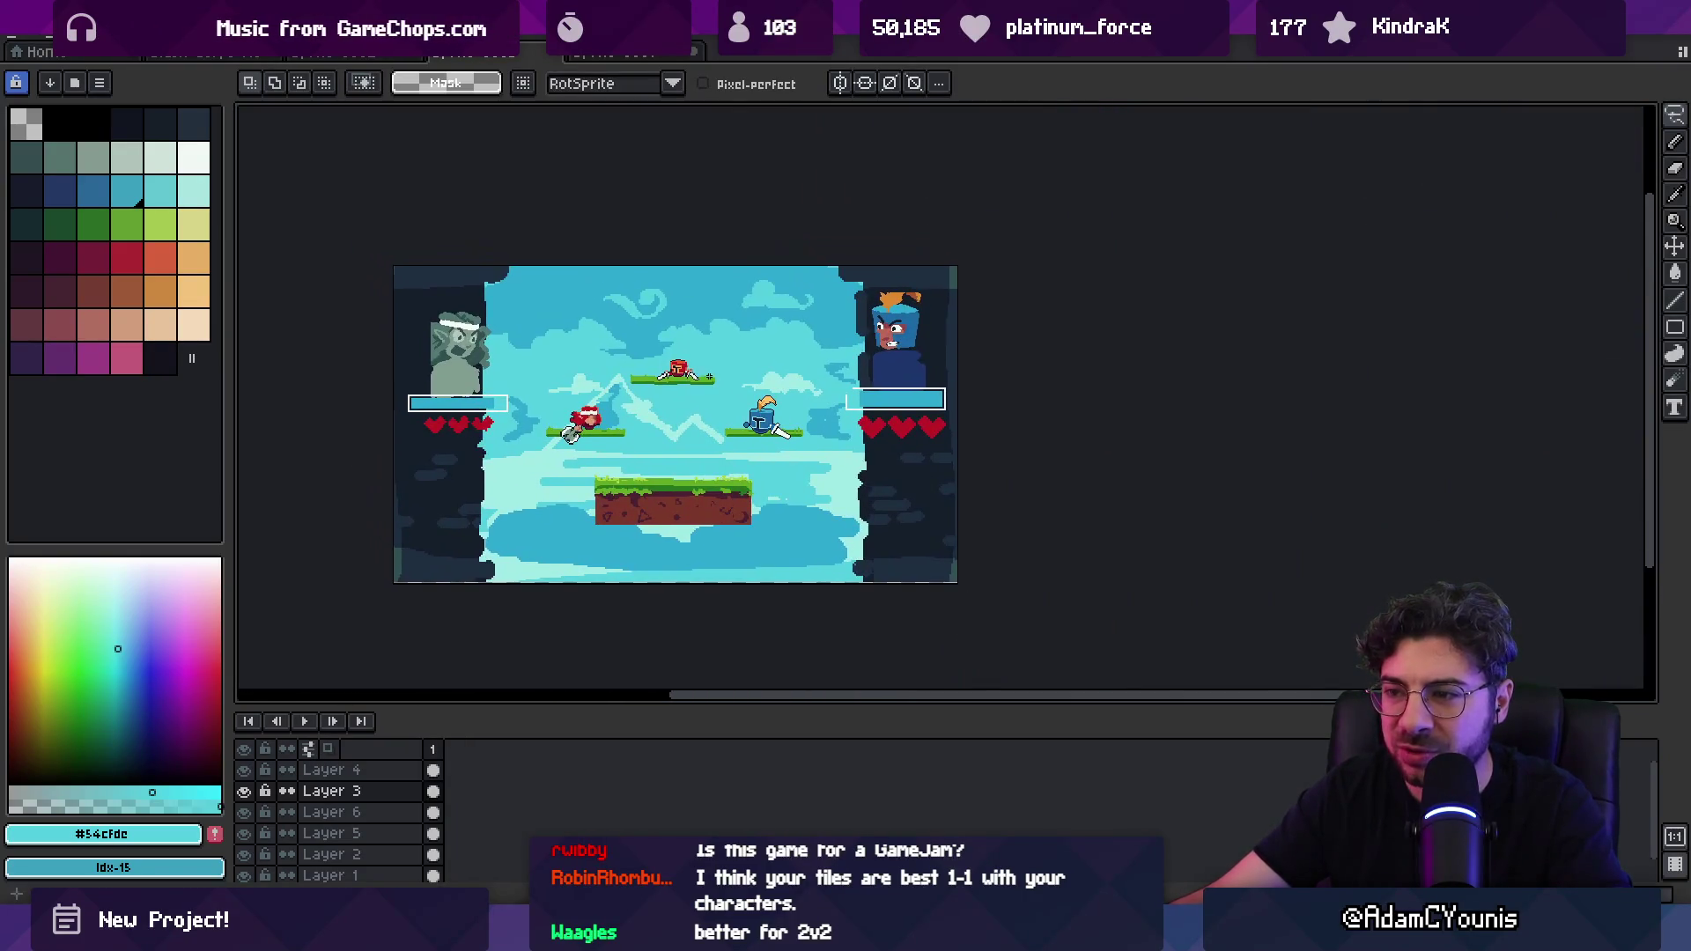
{"action": "key", "text": "F8"}
{"action": "scroll", "coordinate": [788, 371], "scroll_direction": "up", "scroll_amount": 2}
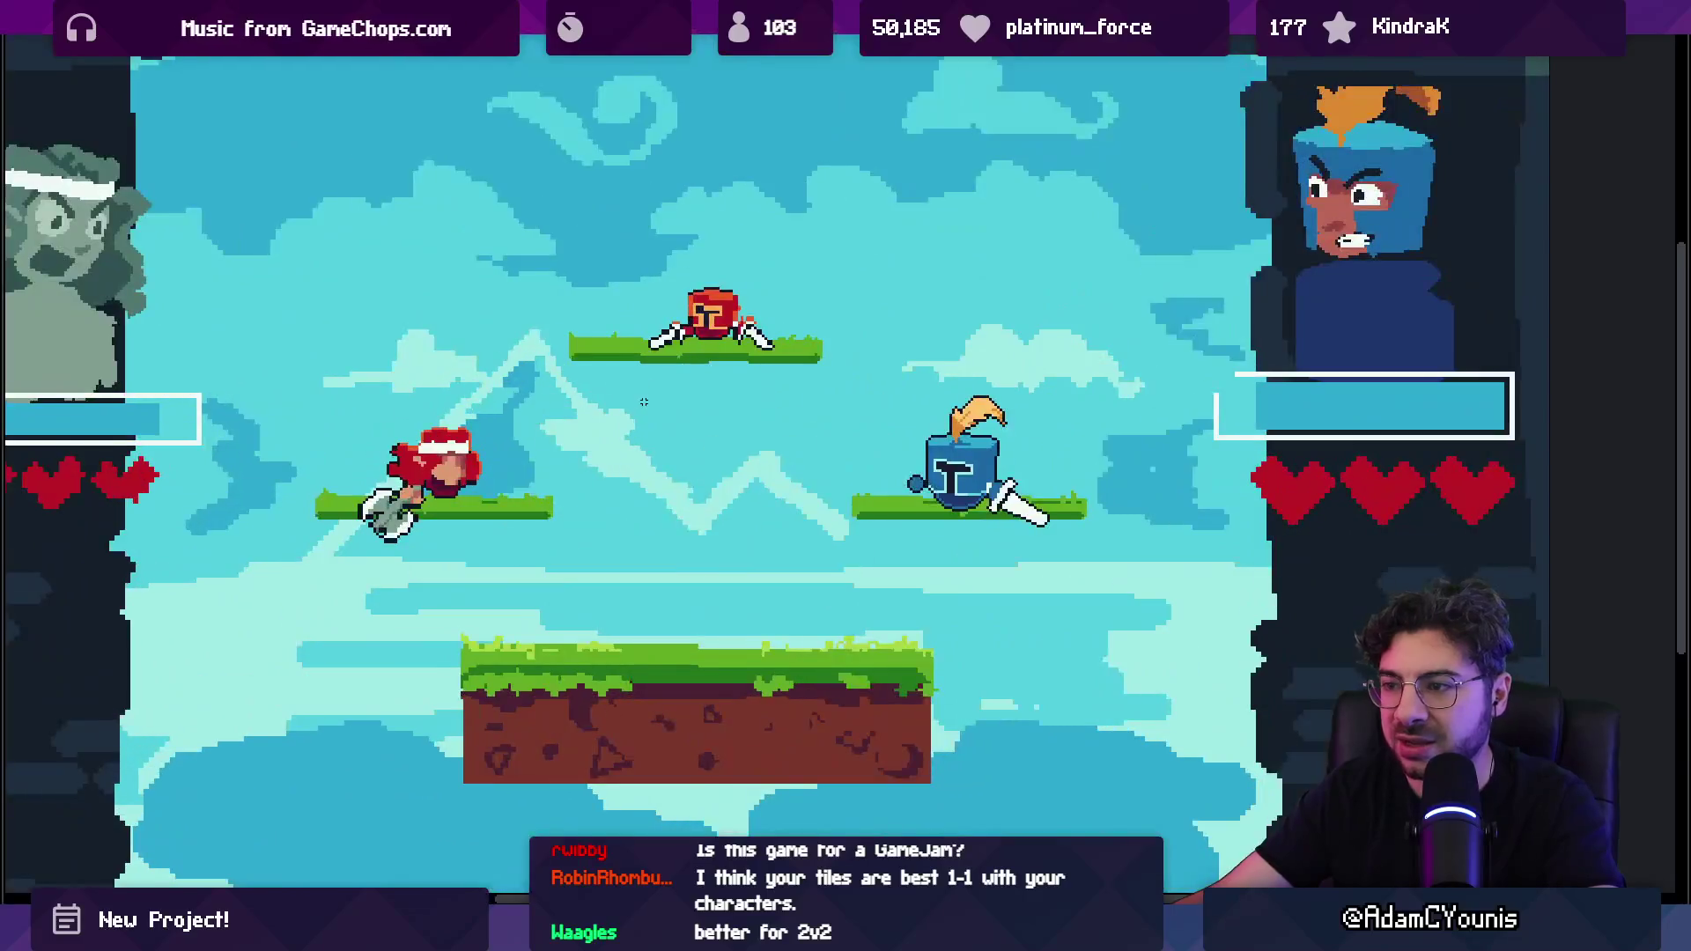
{"action": "left_click_drag", "start_coordinate": [788, 371], "coordinate": [802, 371]}
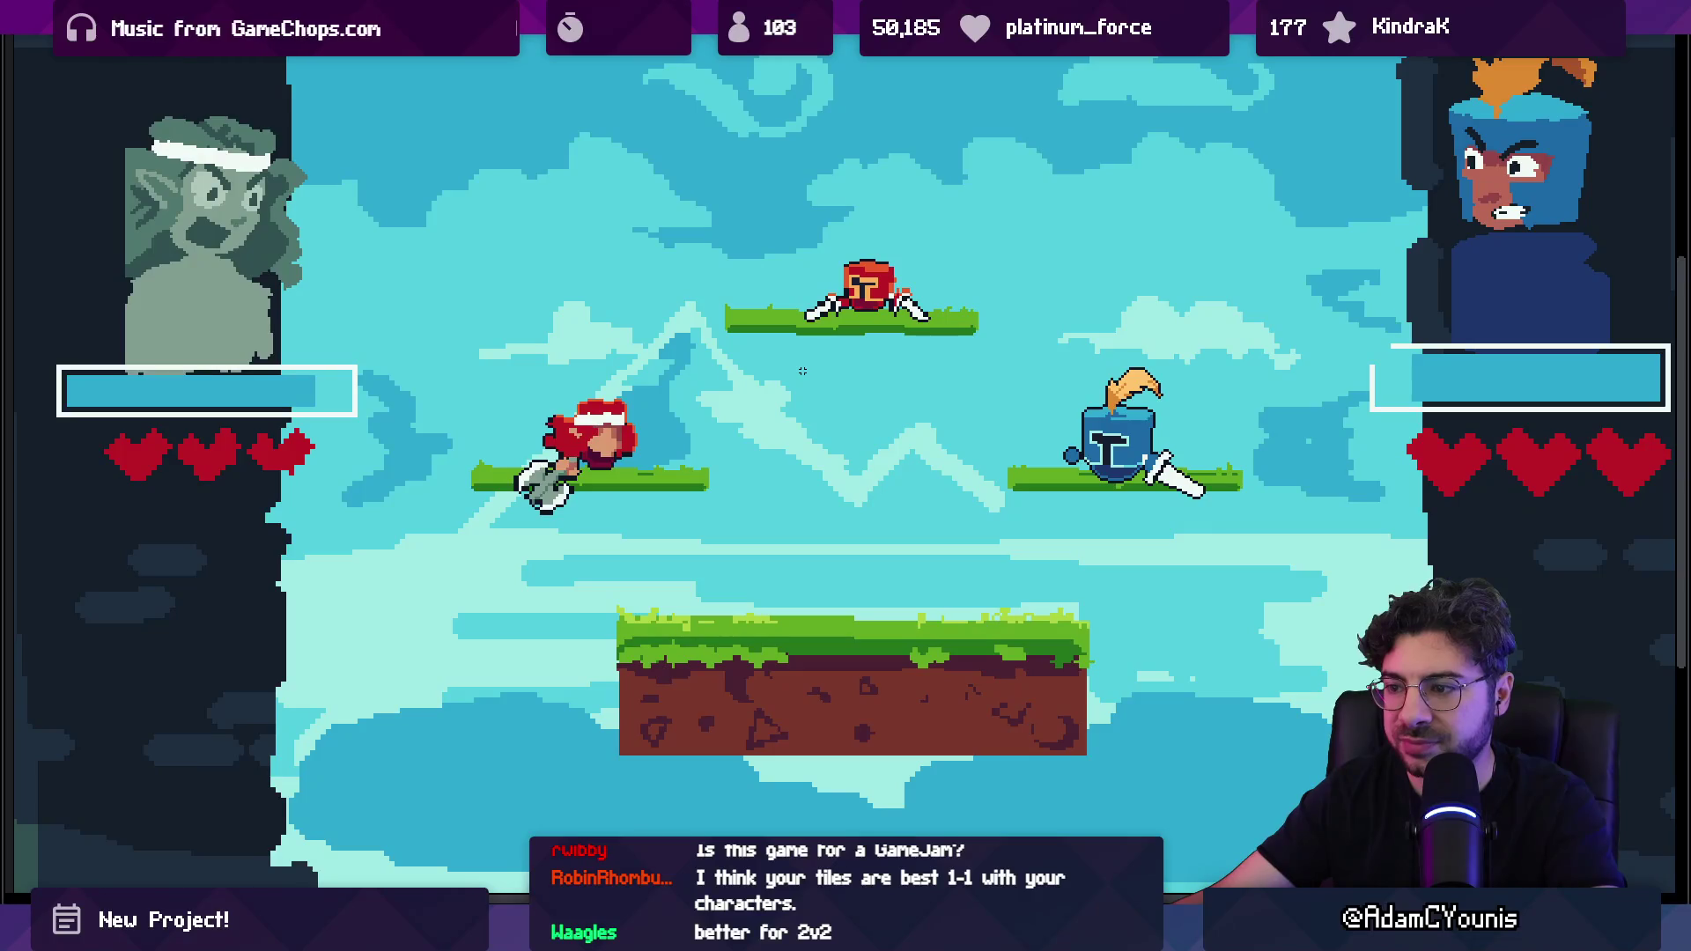
{"action": "key", "text": "F8"}
{"action": "key", "text": "F8"}
{"action": "key", "text": "F8"}
{"action": "scroll", "coordinate": [800, 391], "scroll_direction": "right", "scroll_amount": 2}
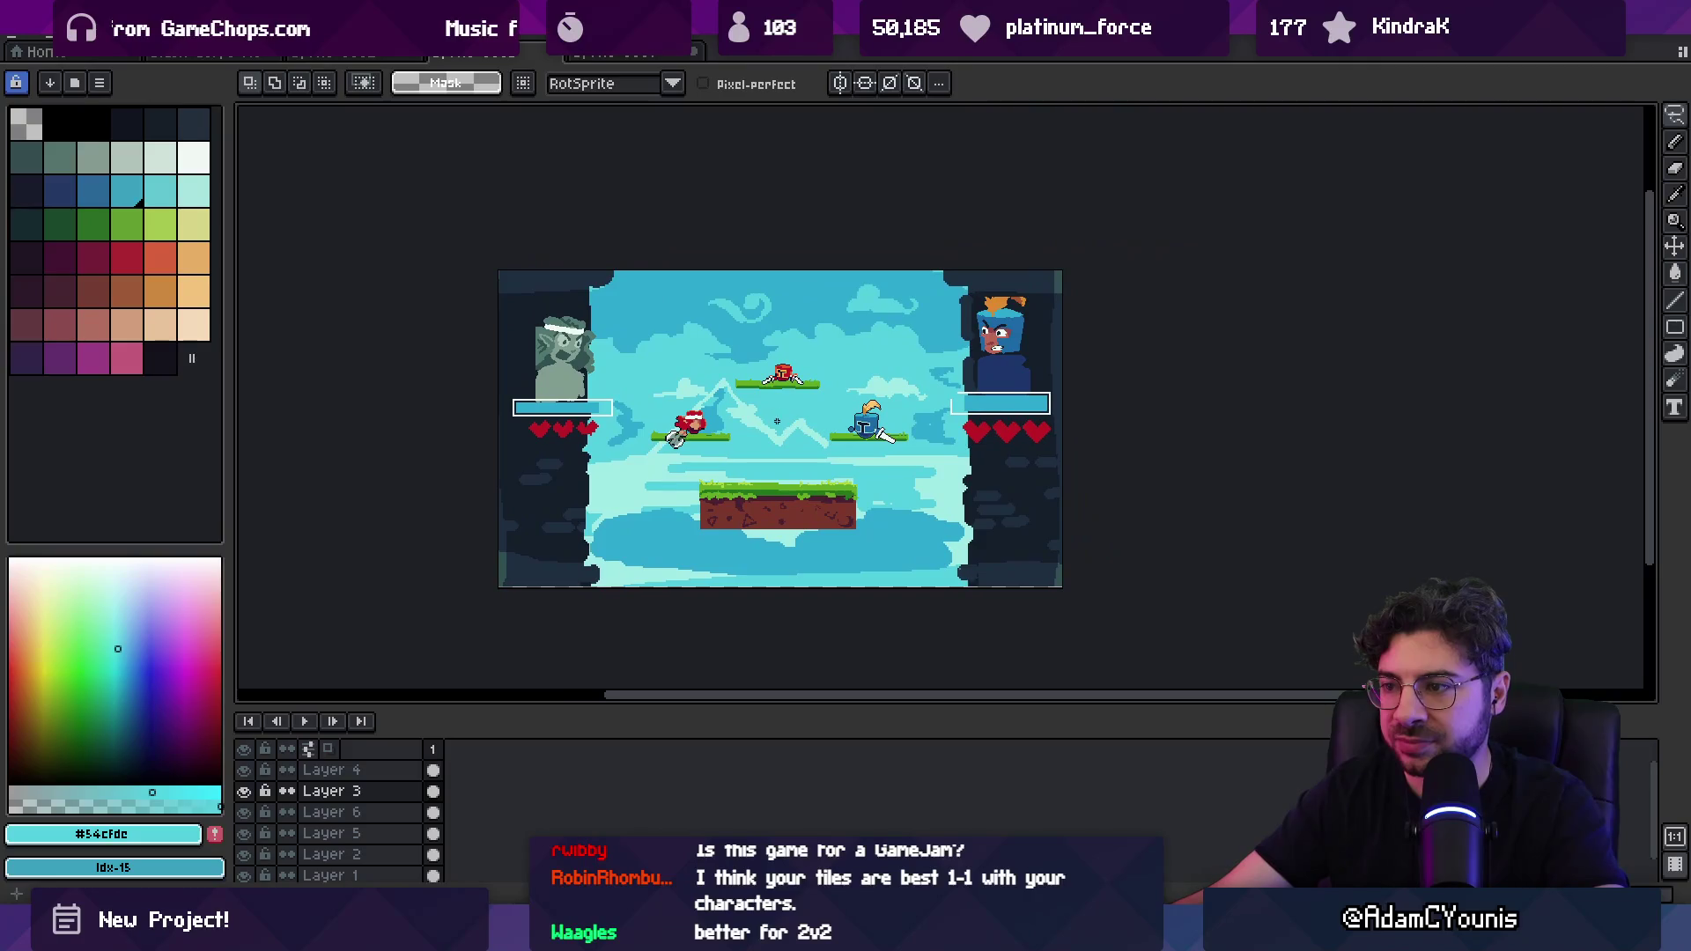
{"action": "scroll", "coordinate": [798, 391], "scroll_direction": "up", "scroll_amount": 1}
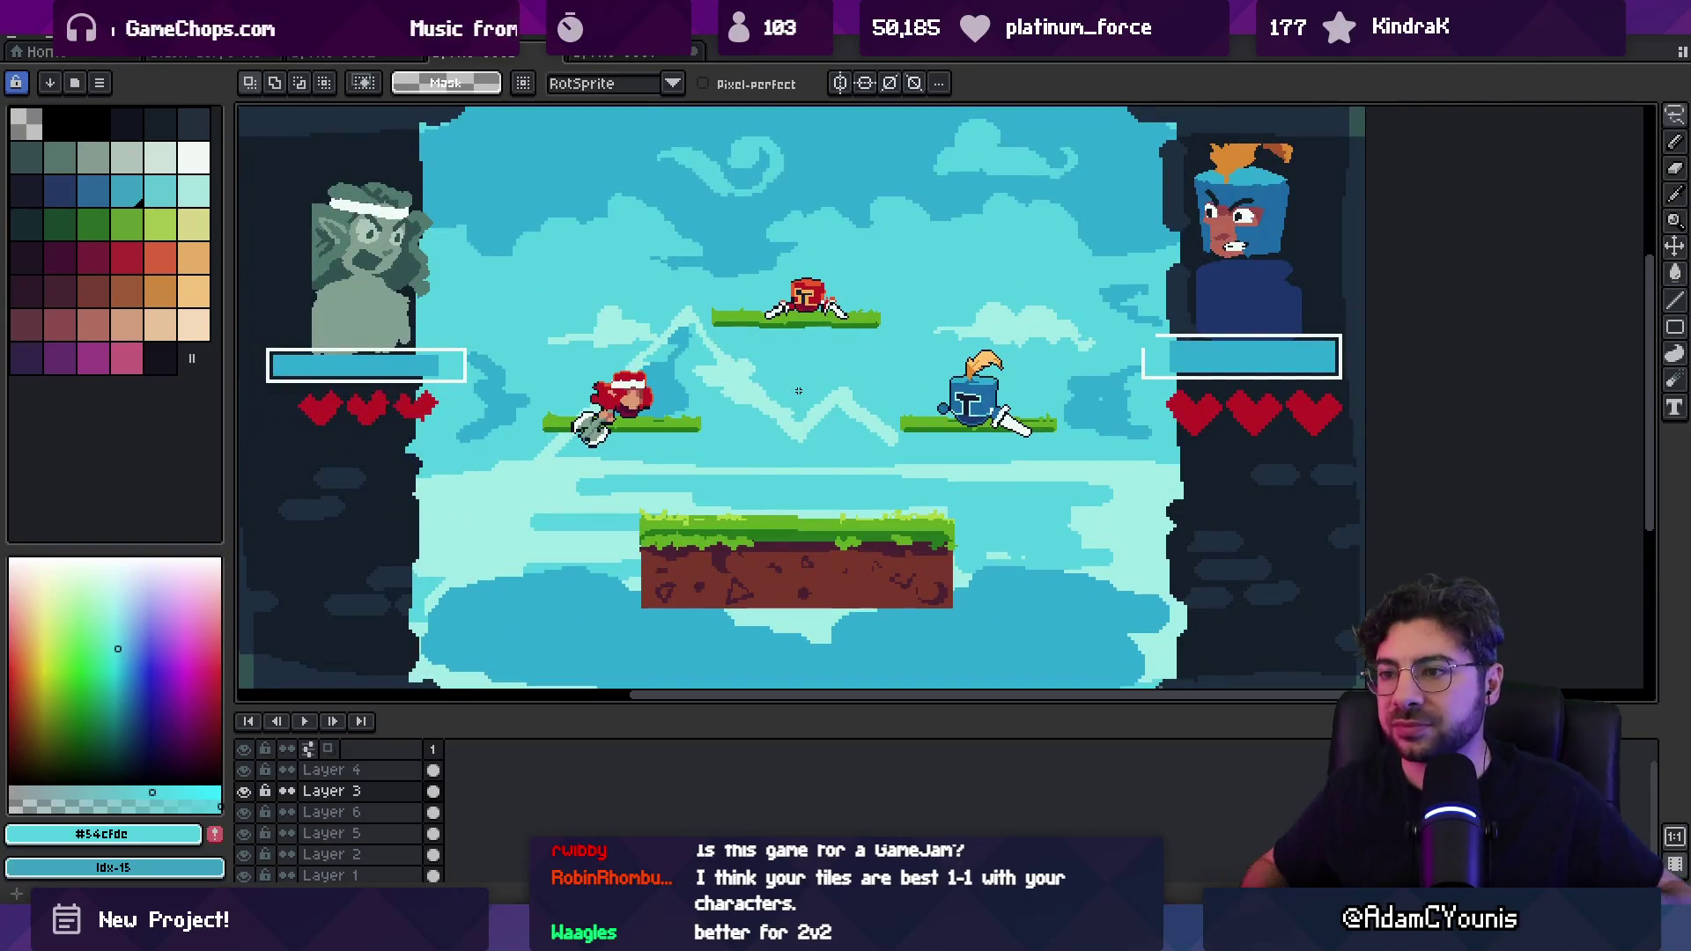
Step: Try shrinking Layer 1's artwork from its top-right corner, then cancel the transform
{"action": "key", "text": "v"}
{"action": "left_click", "coordinate": [799, 391]}
{"action": "scroll", "coordinate": [799, 391], "scroll_direction": "down", "scroll_amount": 3}
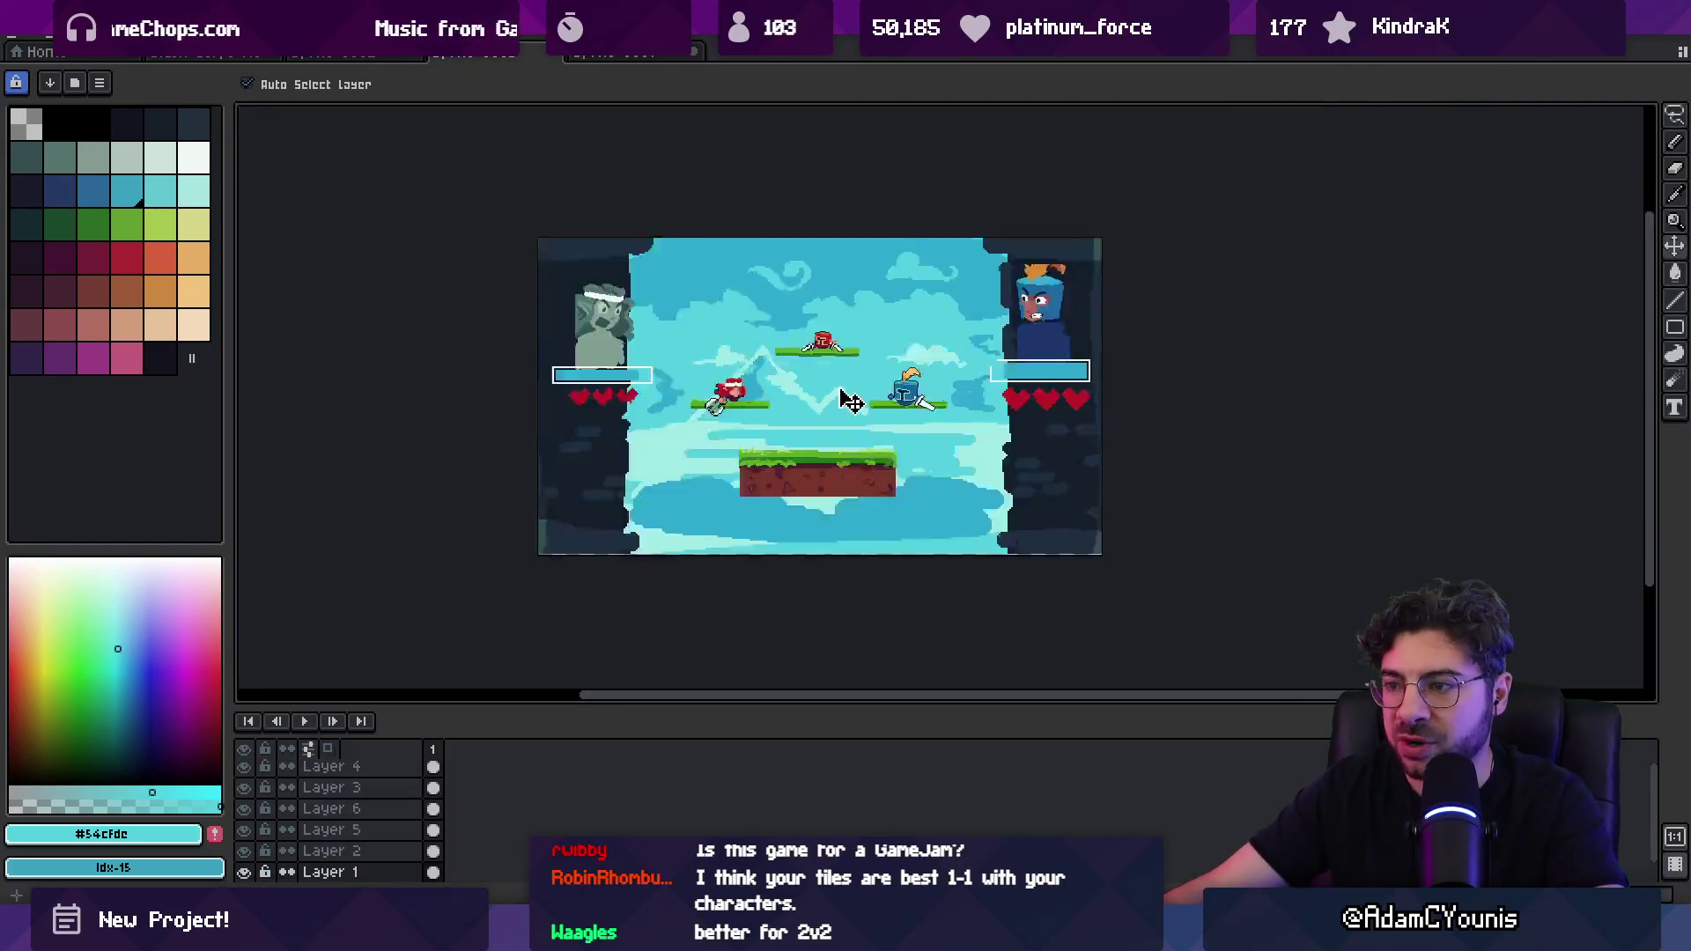
{"action": "key", "text": "ctrl+t"}
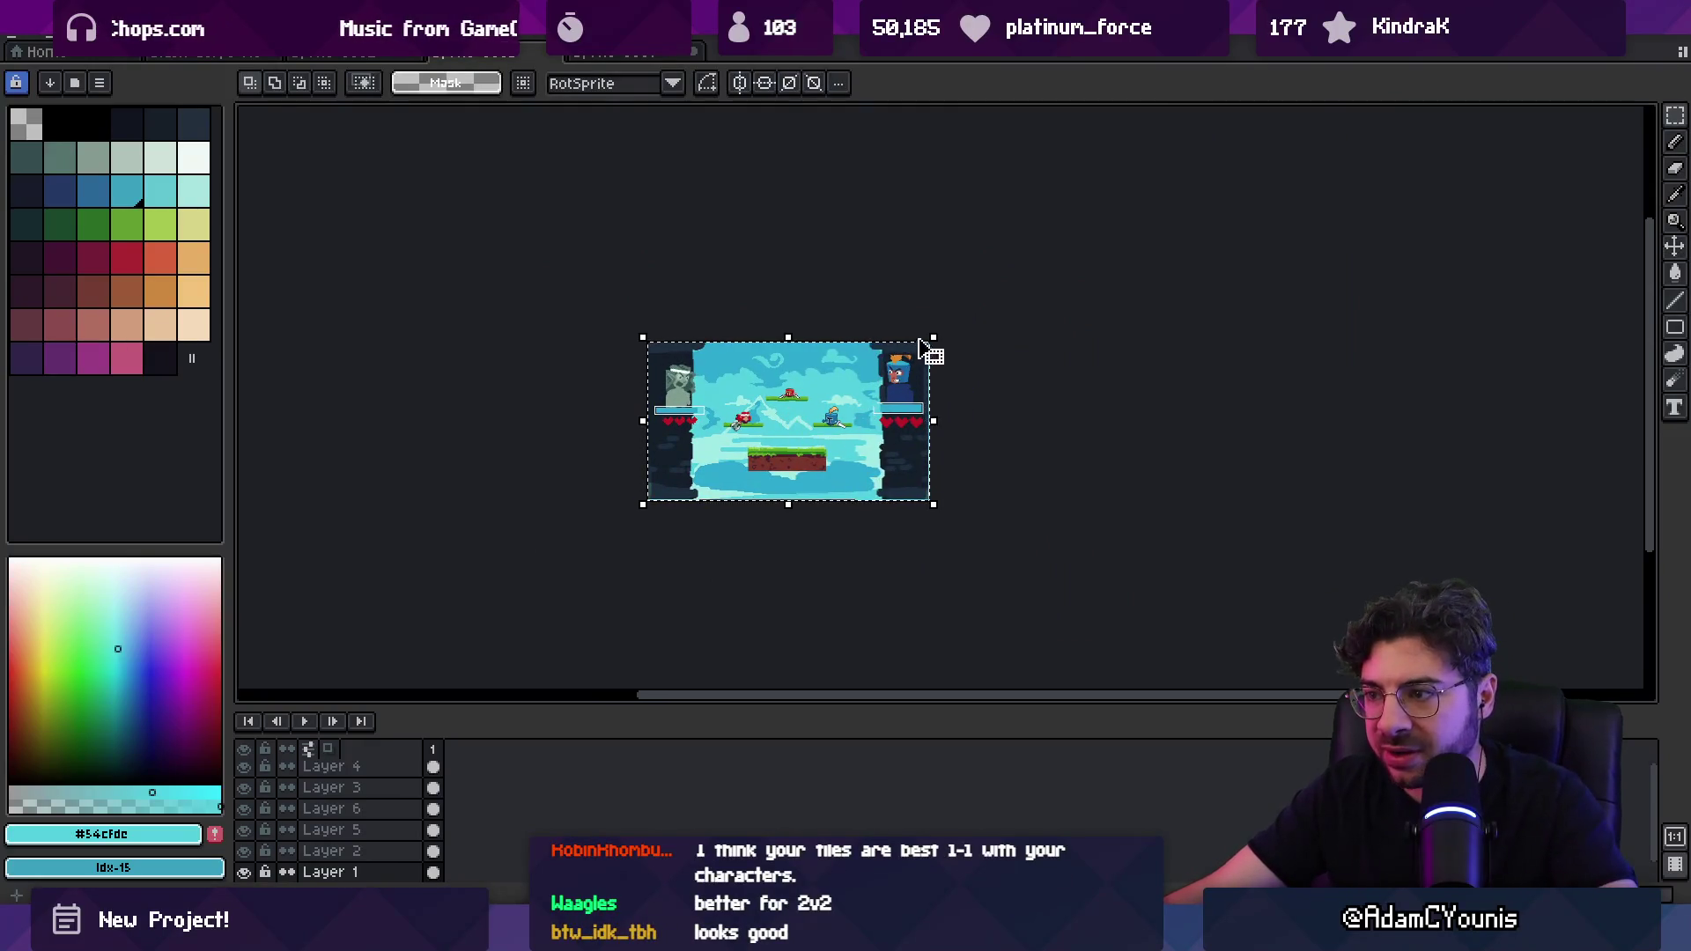
{"action": "left_click_drag", "start_coordinate": [930, 340], "coordinate": [889, 385]}
{"action": "key", "text": "Escape"}
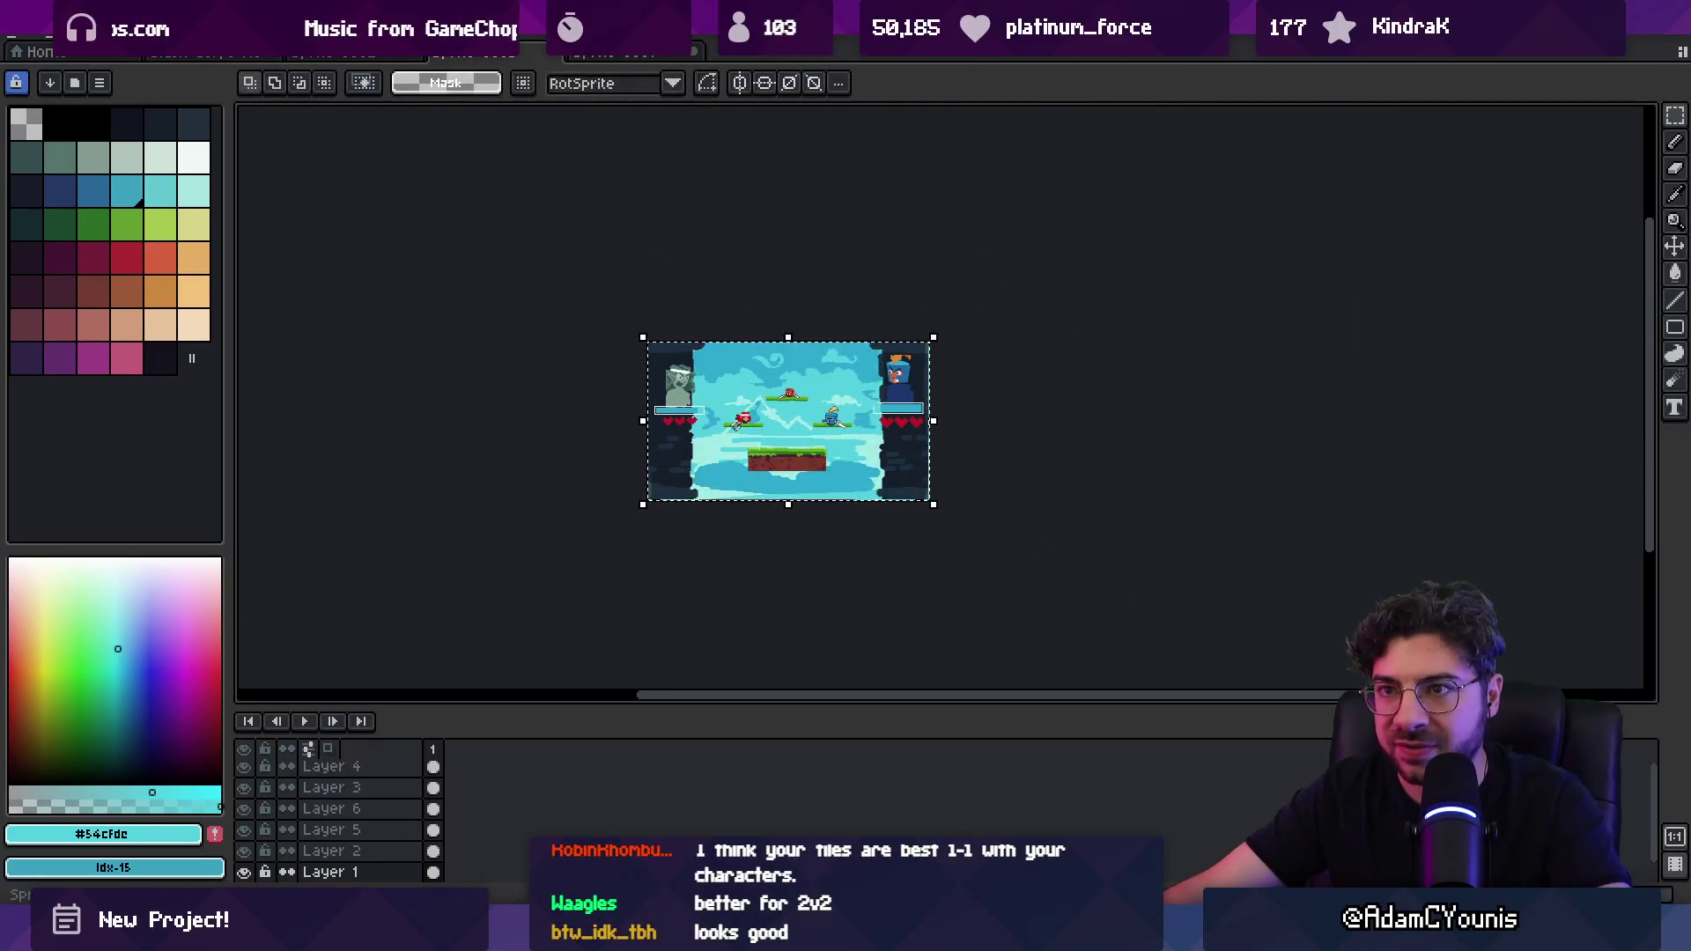
Step: On Layer 1 of the arena mockup, paste the cloud sky image and commit it
{"action": "scroll", "coordinate": [766, 404], "scroll_direction": "up", "scroll_amount": 2}
{"action": "left_click", "coordinate": [581, 334]}
{"action": "scroll", "coordinate": [581, 335], "scroll_direction": "down", "scroll_amount": 2}
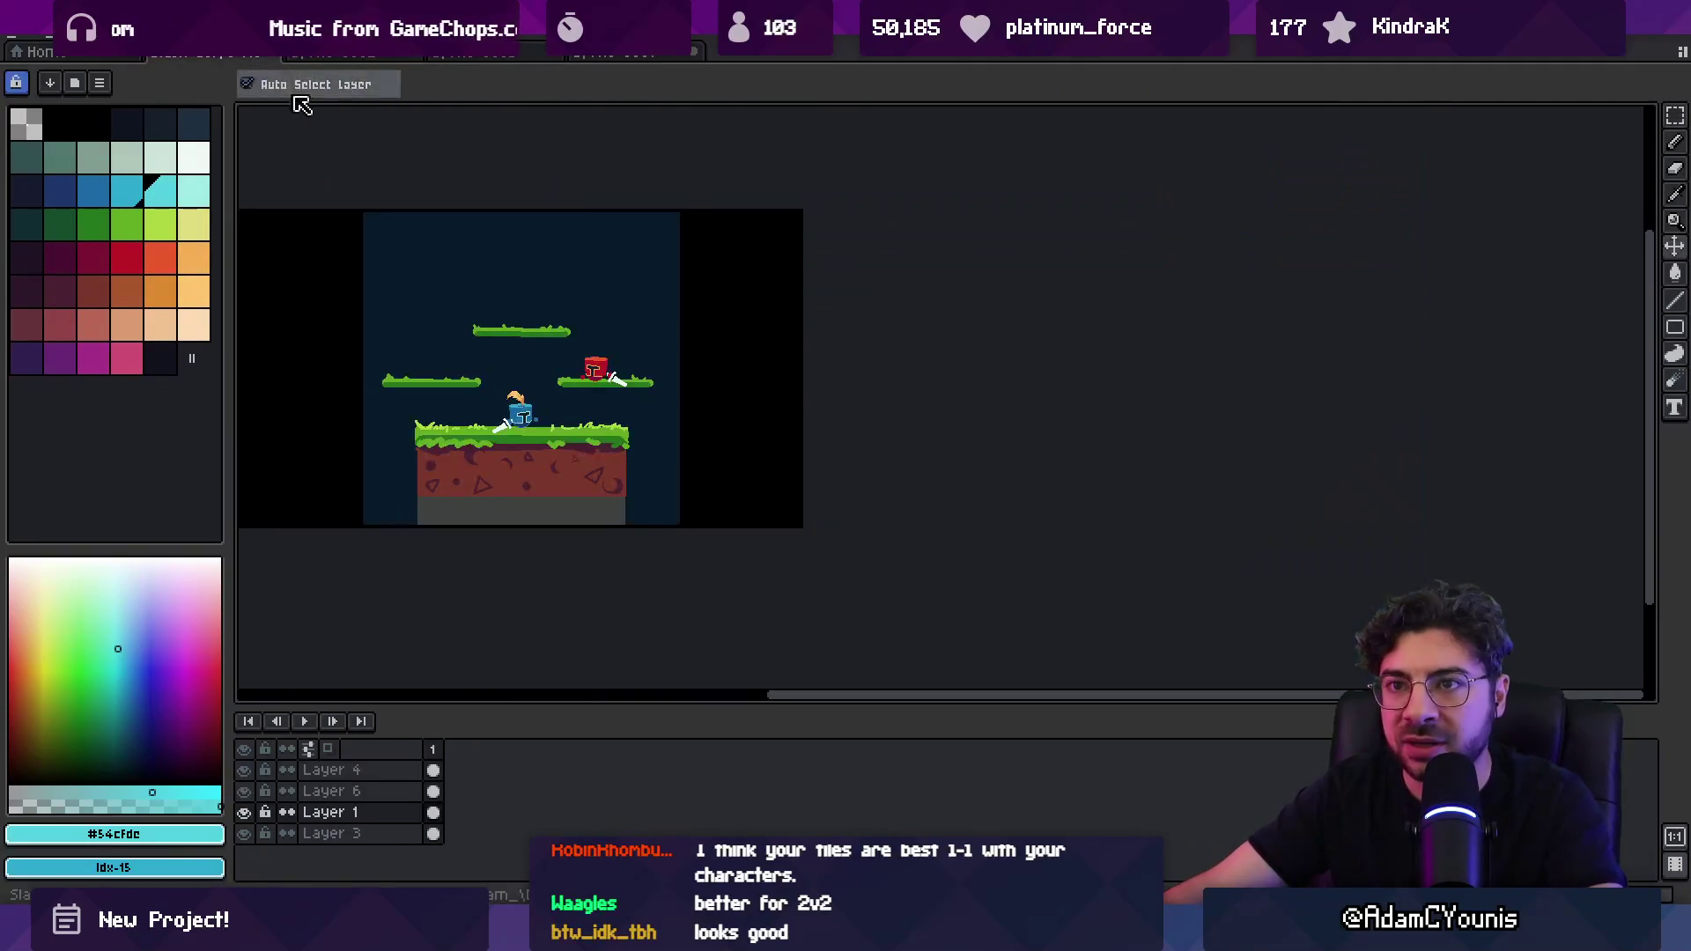
{"action": "scroll", "coordinate": [577, 341], "scroll_direction": "up", "scroll_amount": 2}
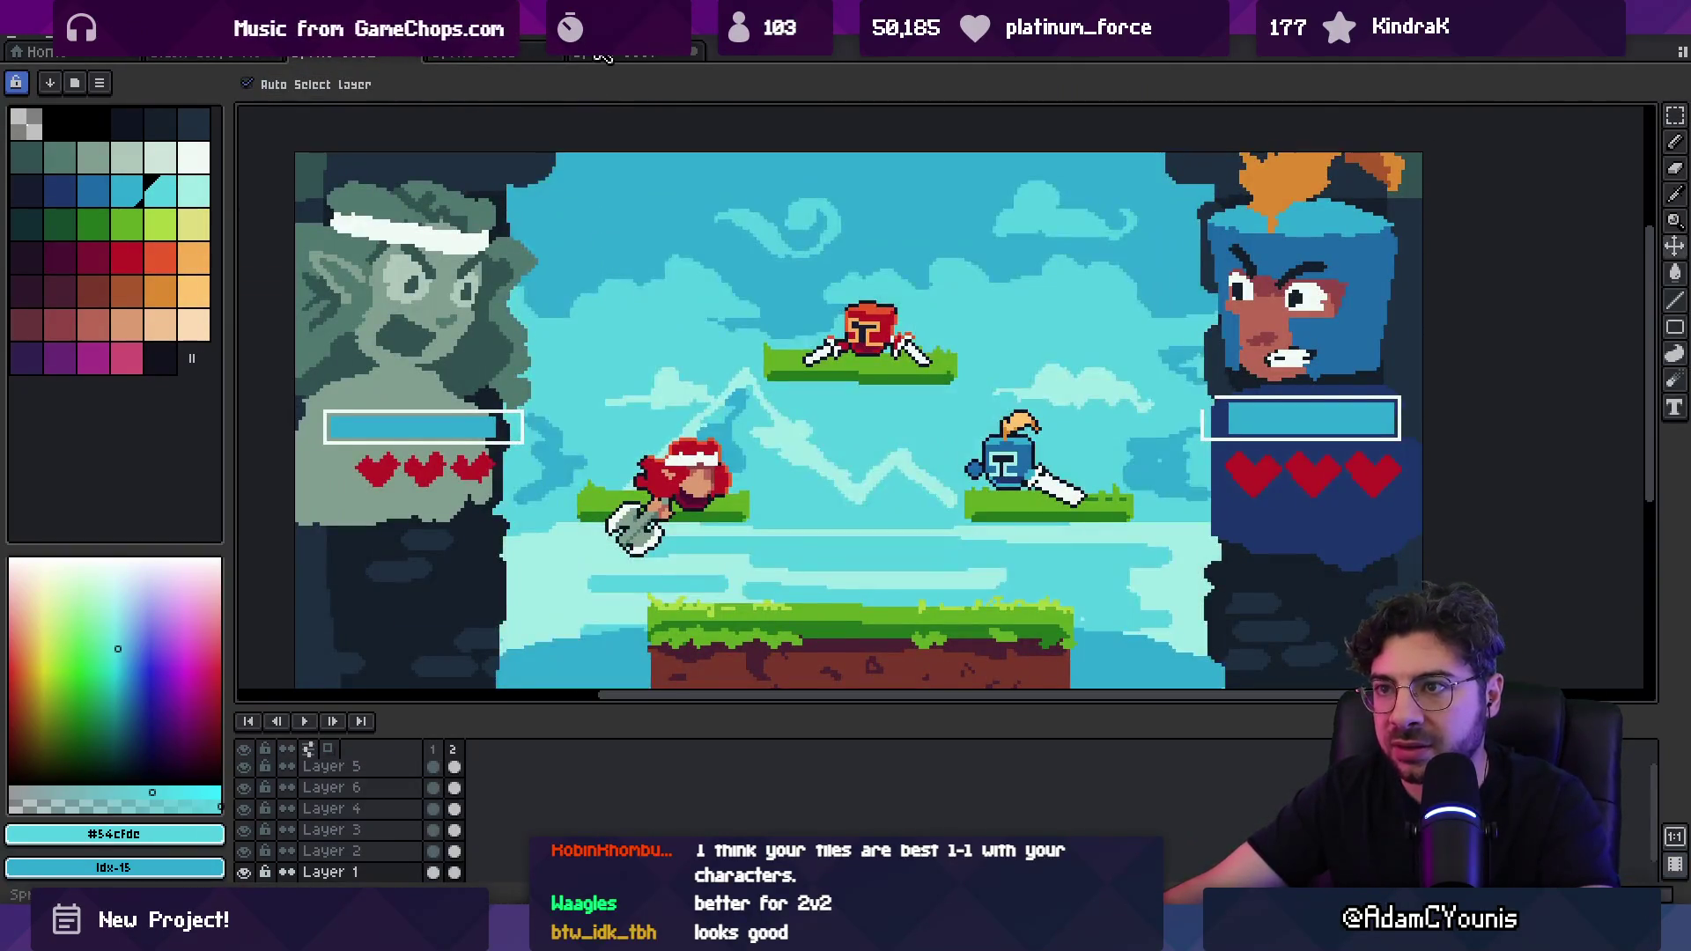
{"action": "left_click", "coordinate": [476, 51]}
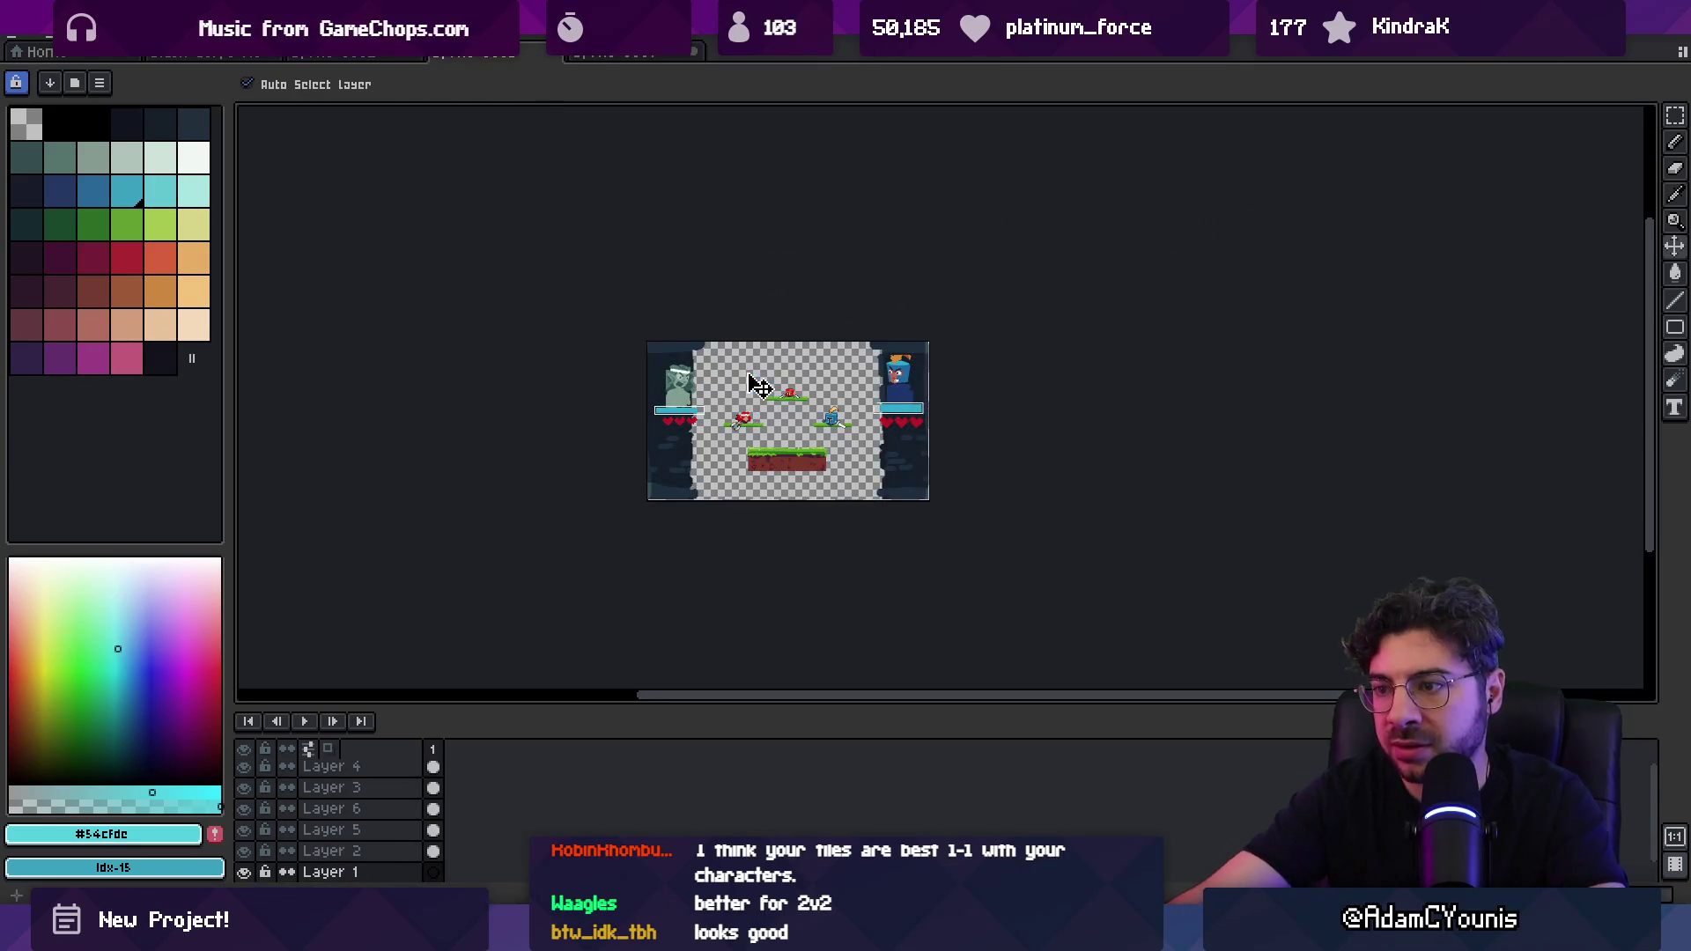
{"action": "scroll", "coordinate": [764, 417], "scroll_direction": "up", "scroll_amount": 2}
{"action": "scroll", "coordinate": [826, 448], "scroll_direction": "down", "scroll_amount": 1}
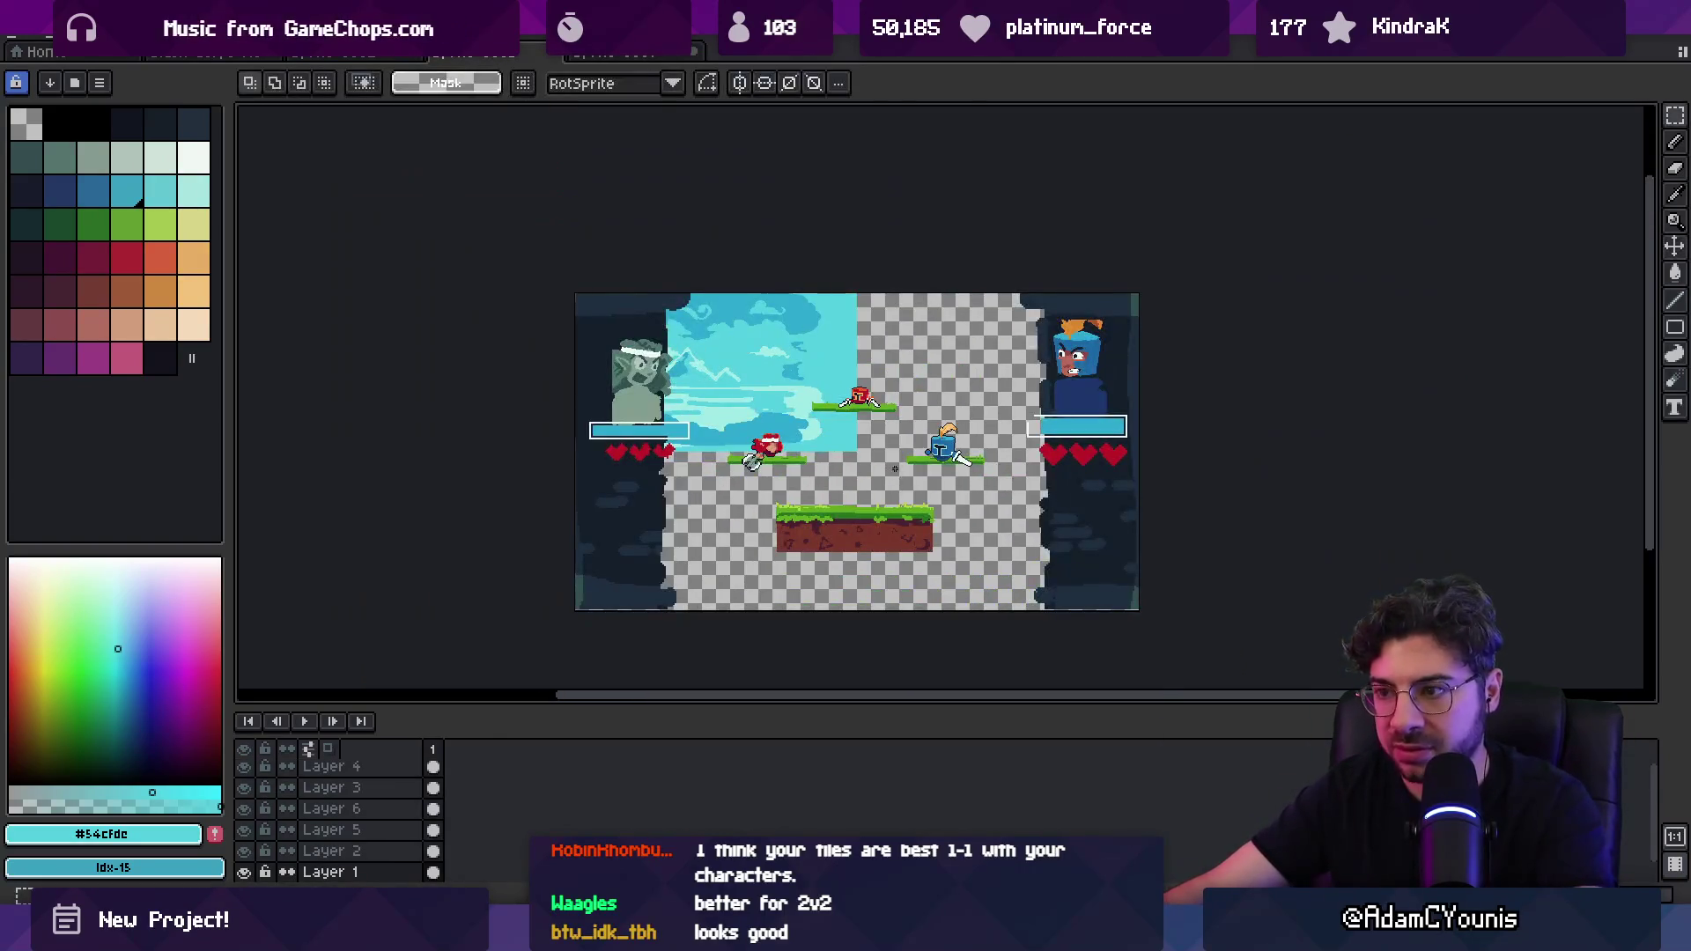
{"action": "key", "text": "ctrl+v"}
{"action": "key", "text": "Return"}
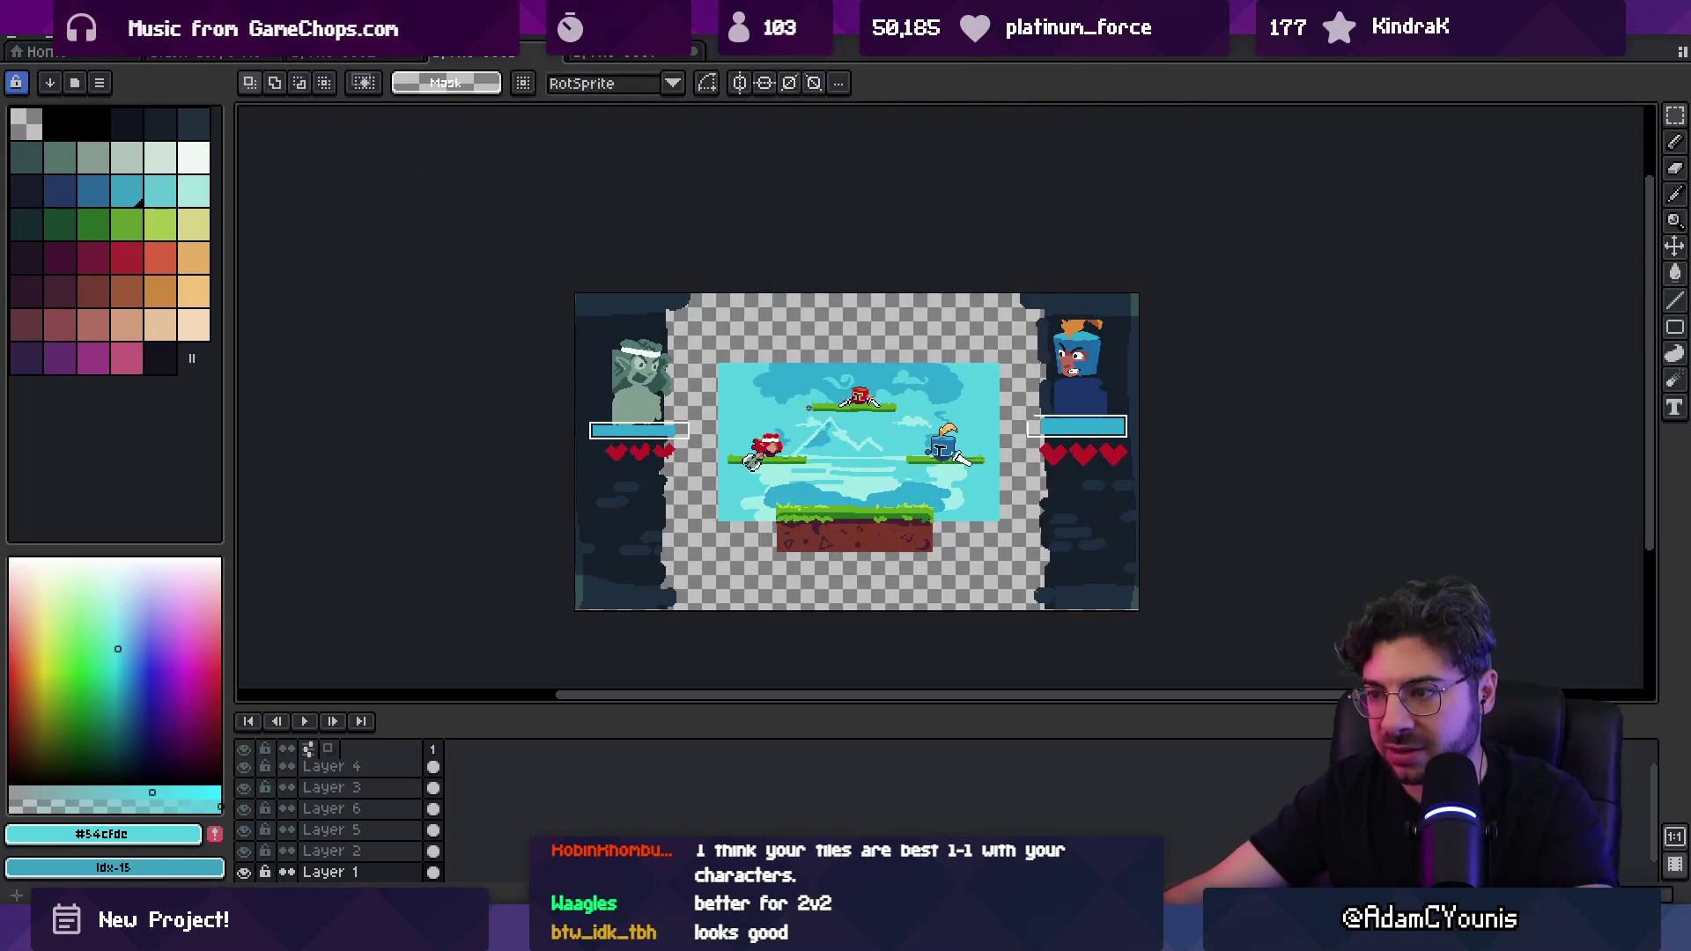
Step: Bucket-fill the empty sky area cyan and the upper sky darker blue #2ca9cc
{"action": "left_click", "coordinate": [798, 402]}
{"action": "key", "text": "b"}
{"action": "left_click", "coordinate": [687, 350], "text": "alt"}
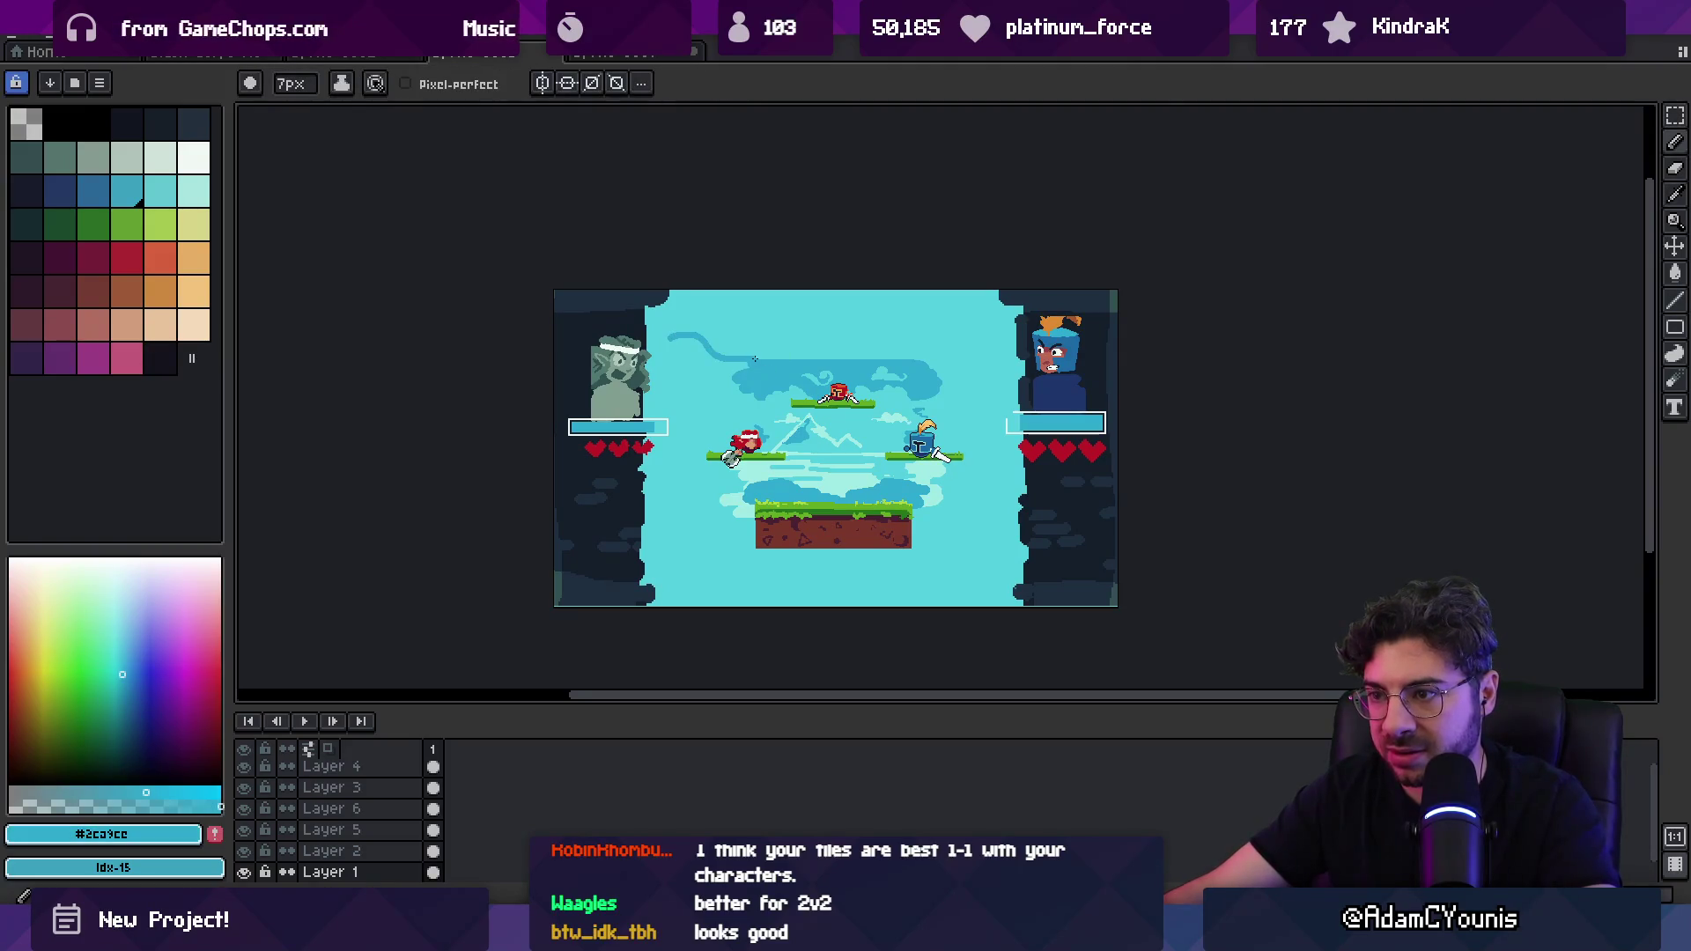
{"action": "key", "text": "t"}
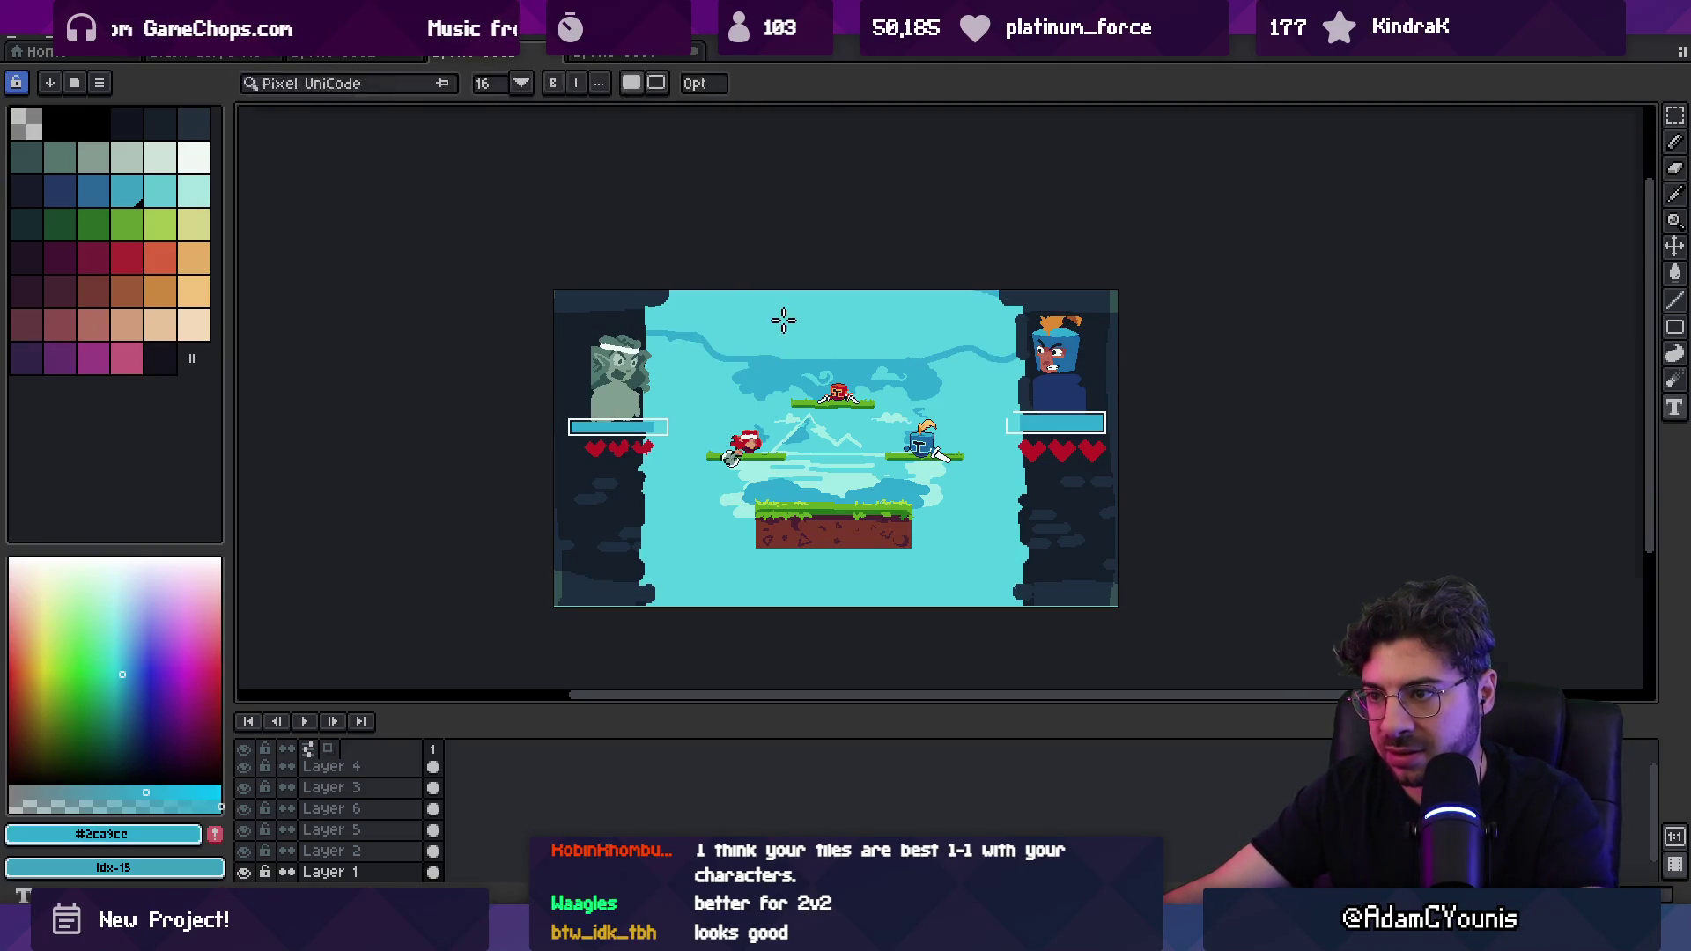
{"action": "key", "text": "g"}
{"action": "left_click", "coordinate": [780, 329]}
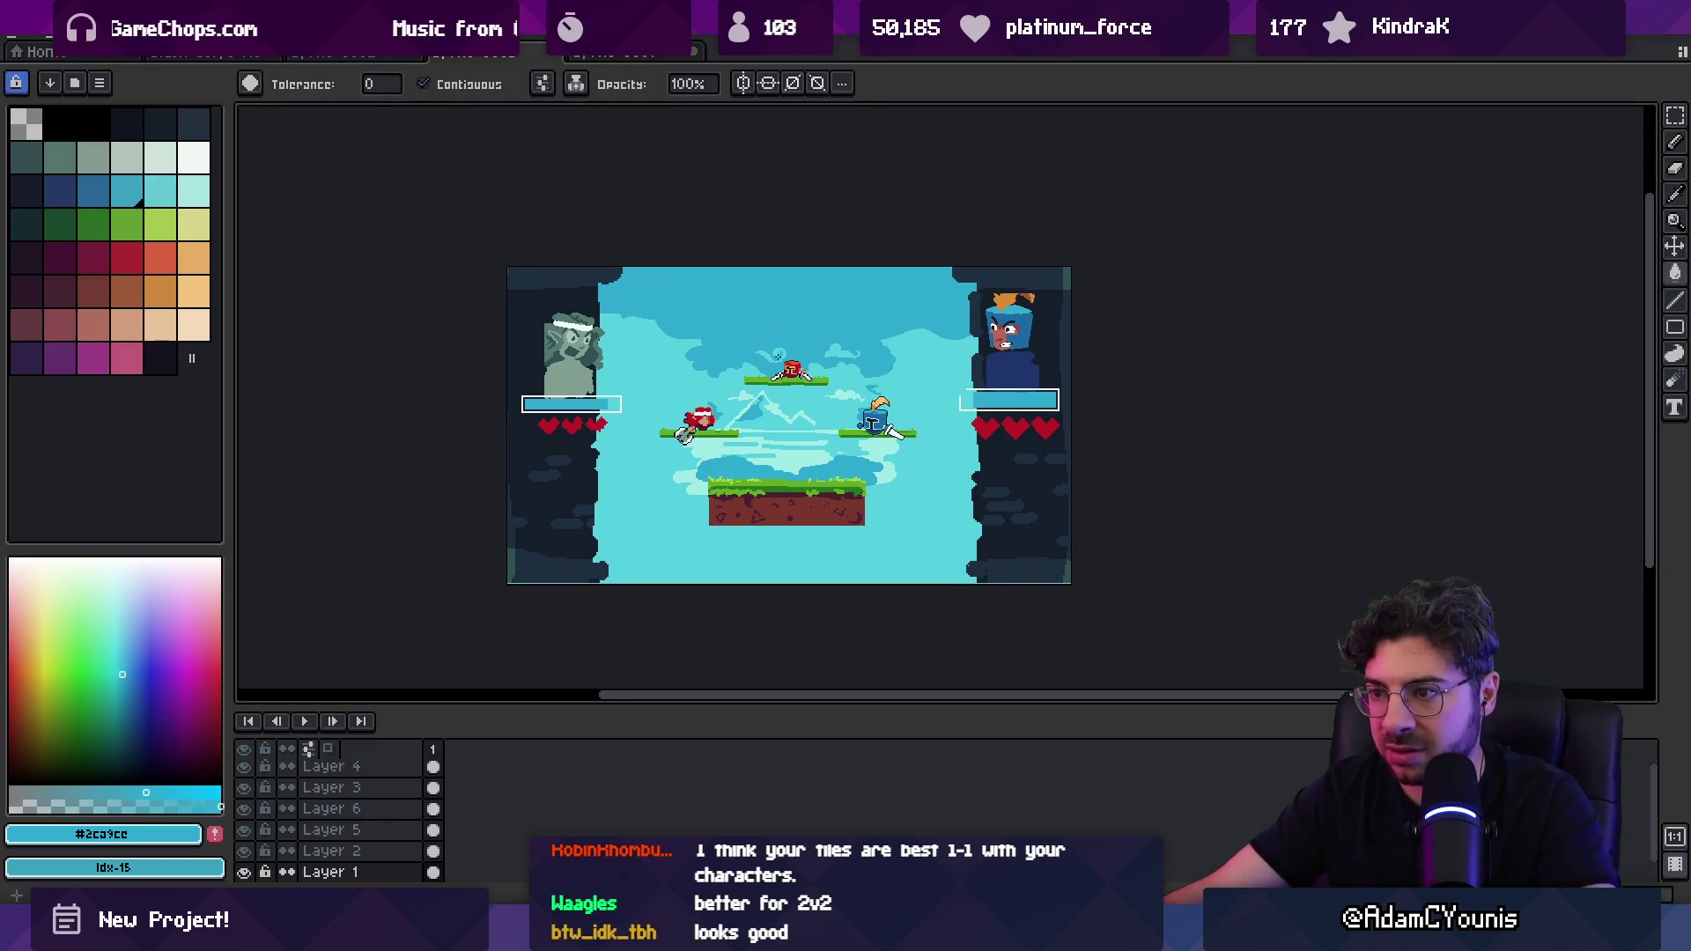
{"action": "scroll", "coordinate": [769, 392], "scroll_direction": "up", "scroll_amount": 2}
{"action": "key", "text": "F8"}
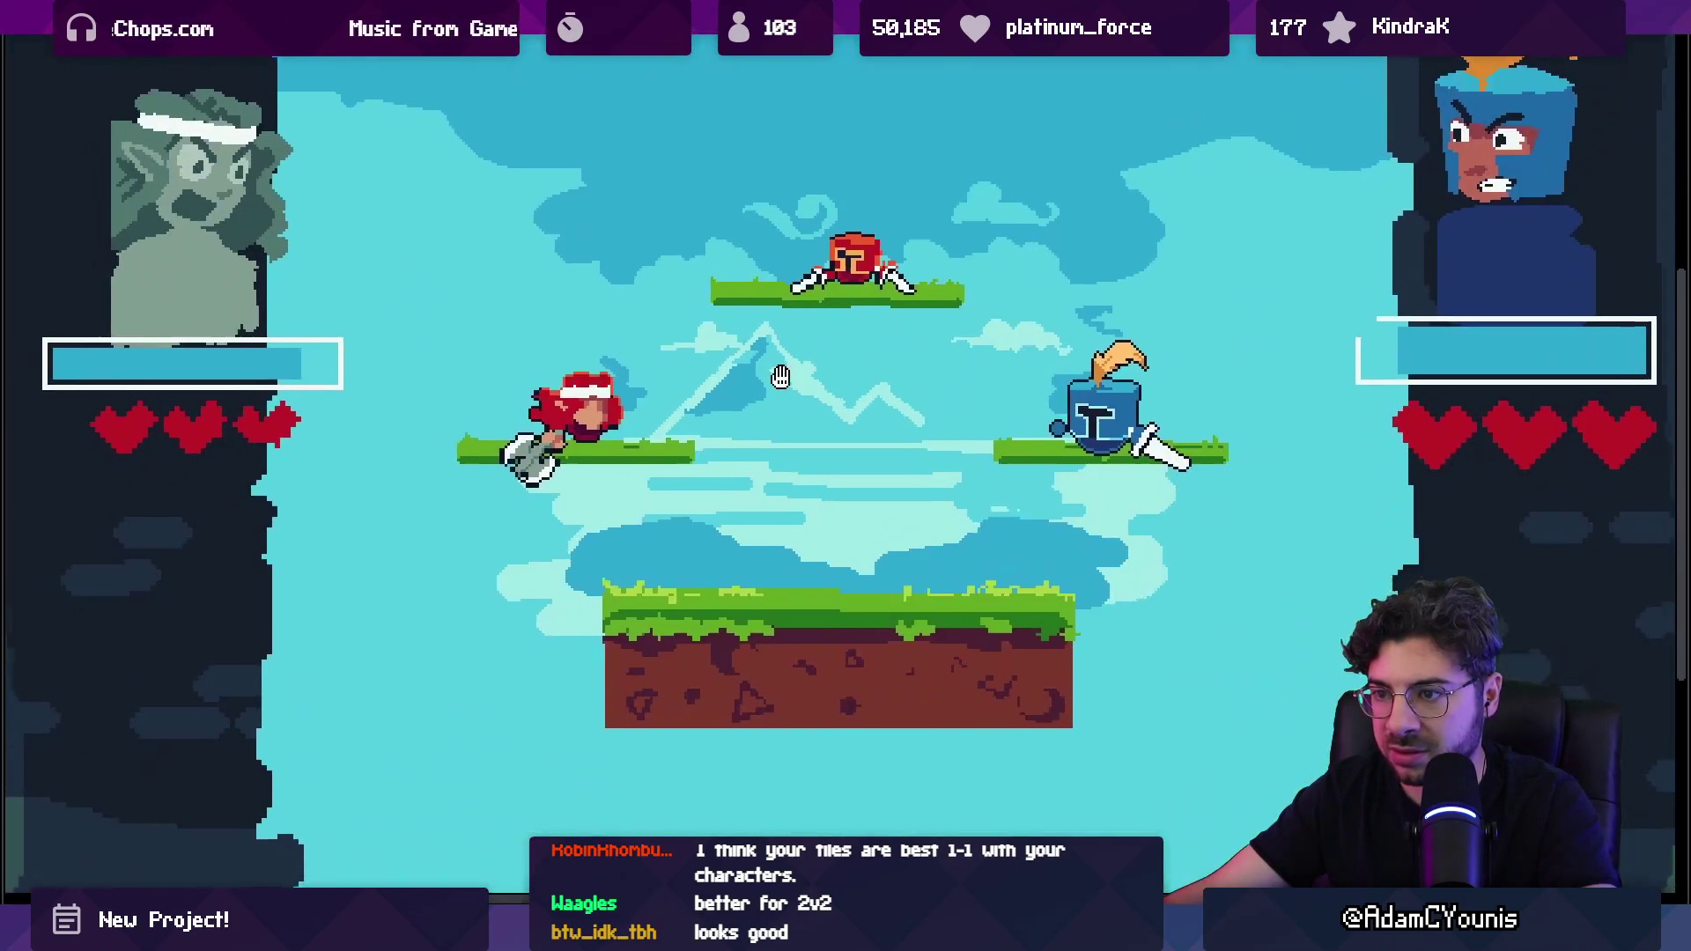
Step: Erase the red fighters on the left and top platforms, then close the full-screen preview
{"action": "left_click_drag", "start_coordinate": [781, 376], "coordinate": [770, 400]}
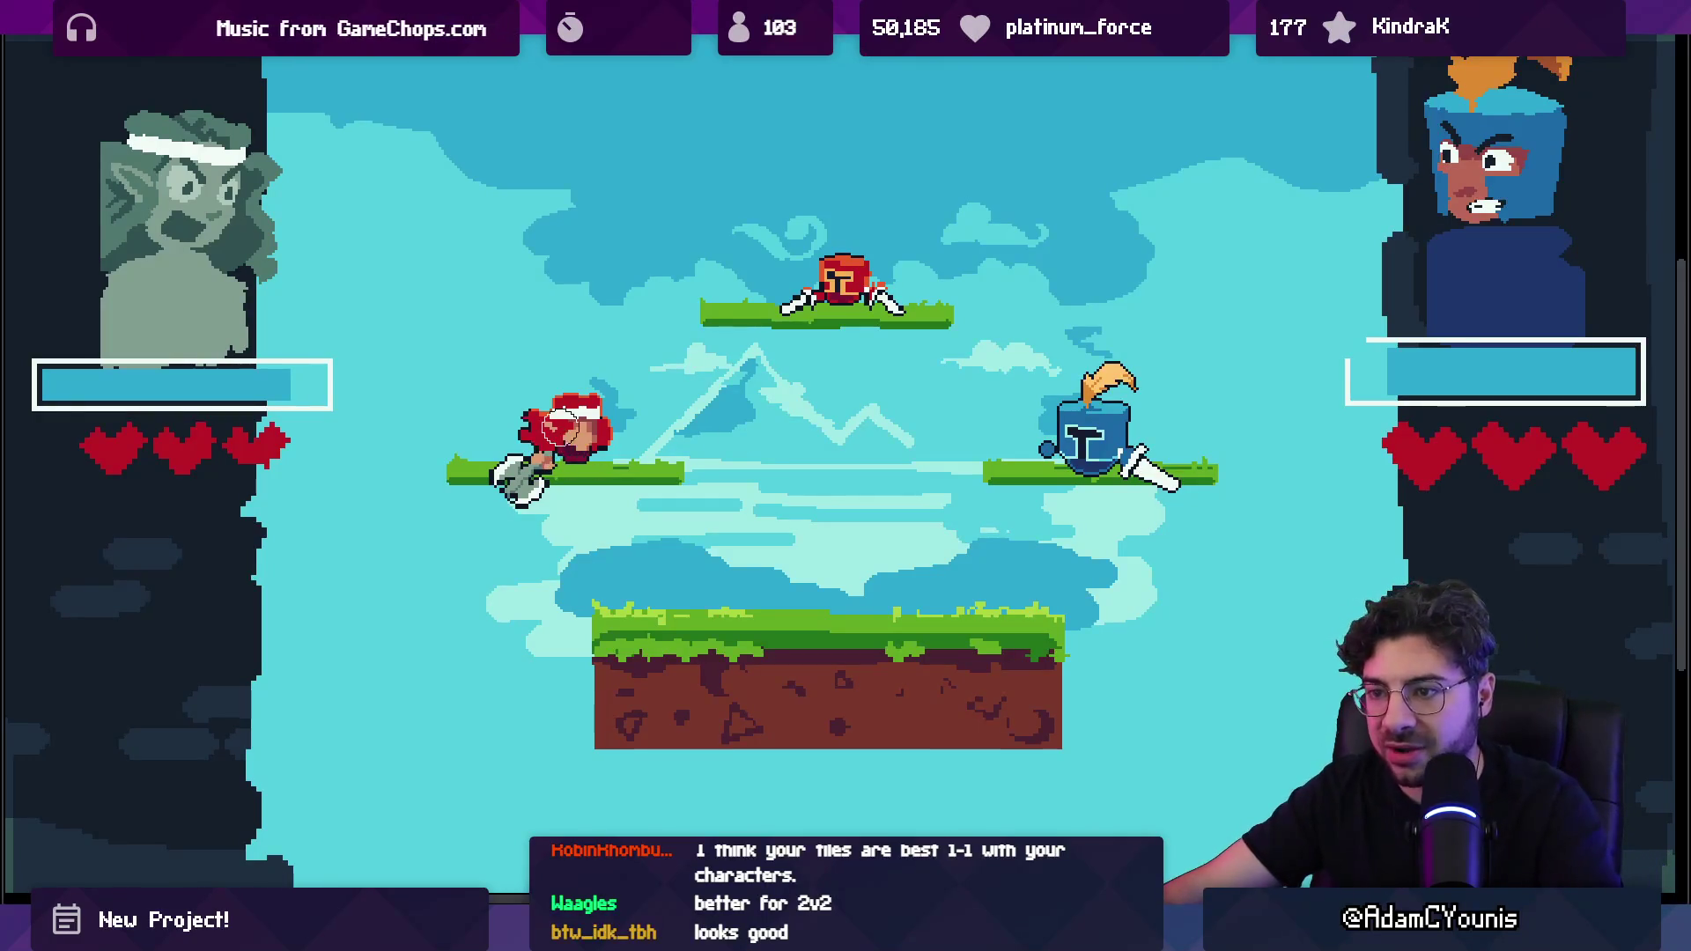
{"action": "left_click_drag", "start_coordinate": [627, 417], "coordinate": [537, 441]}
{"action": "left_click_drag", "start_coordinate": [841, 281], "coordinate": [664, 241]}
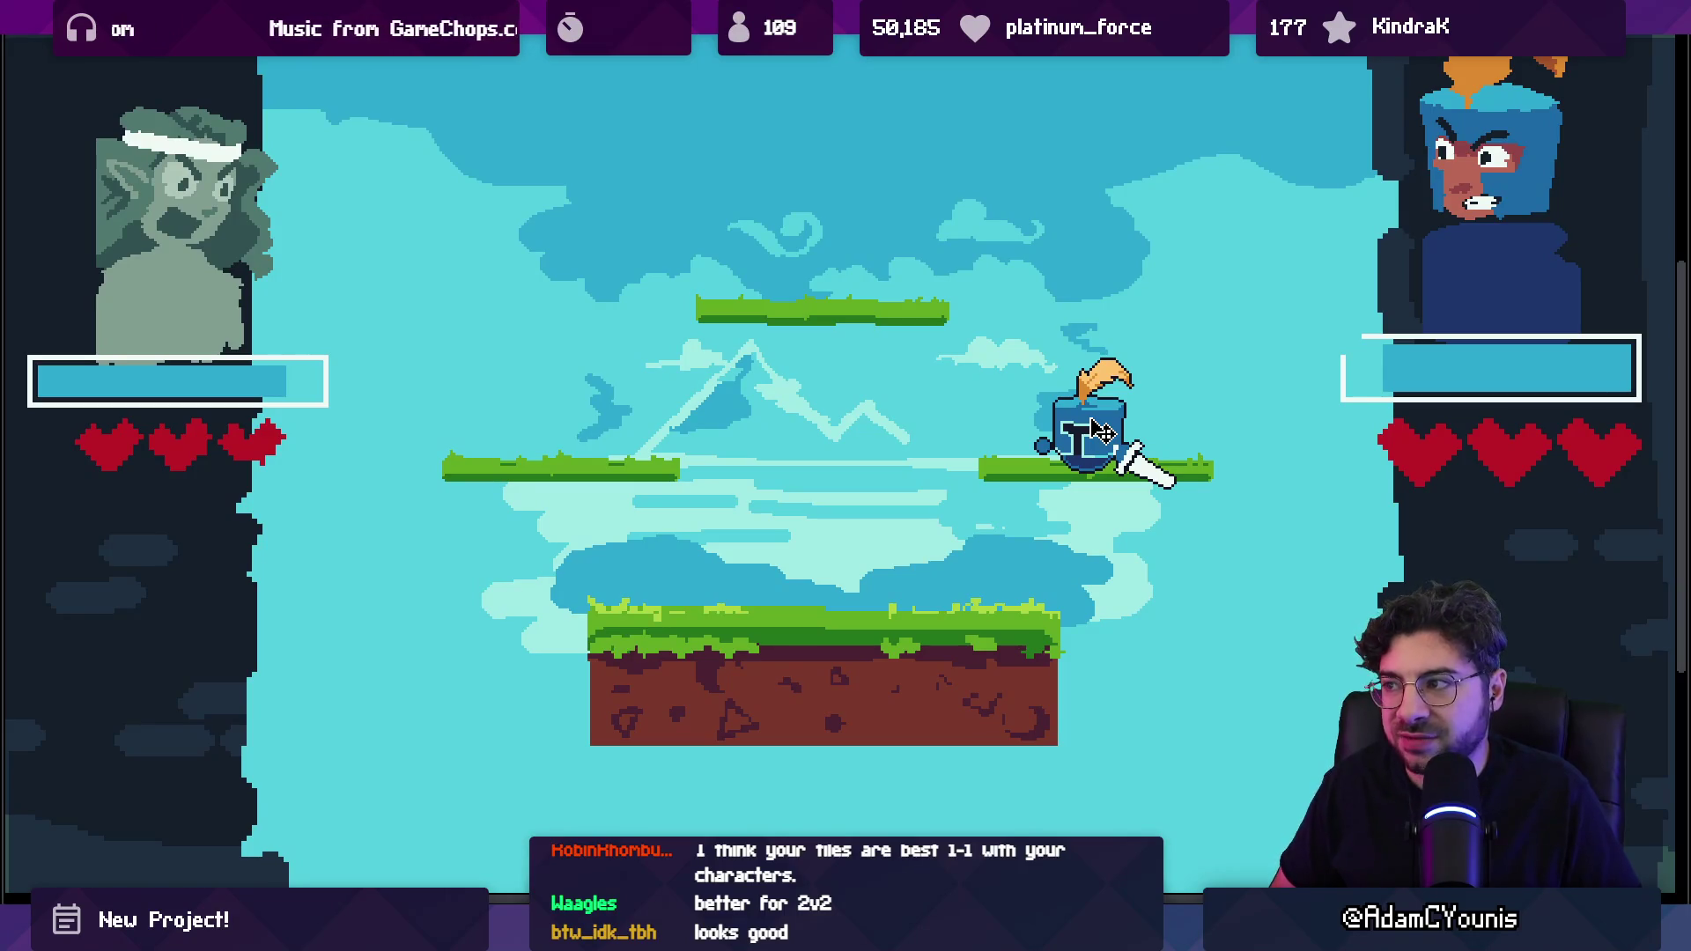
{"action": "key", "text": "Escape"}
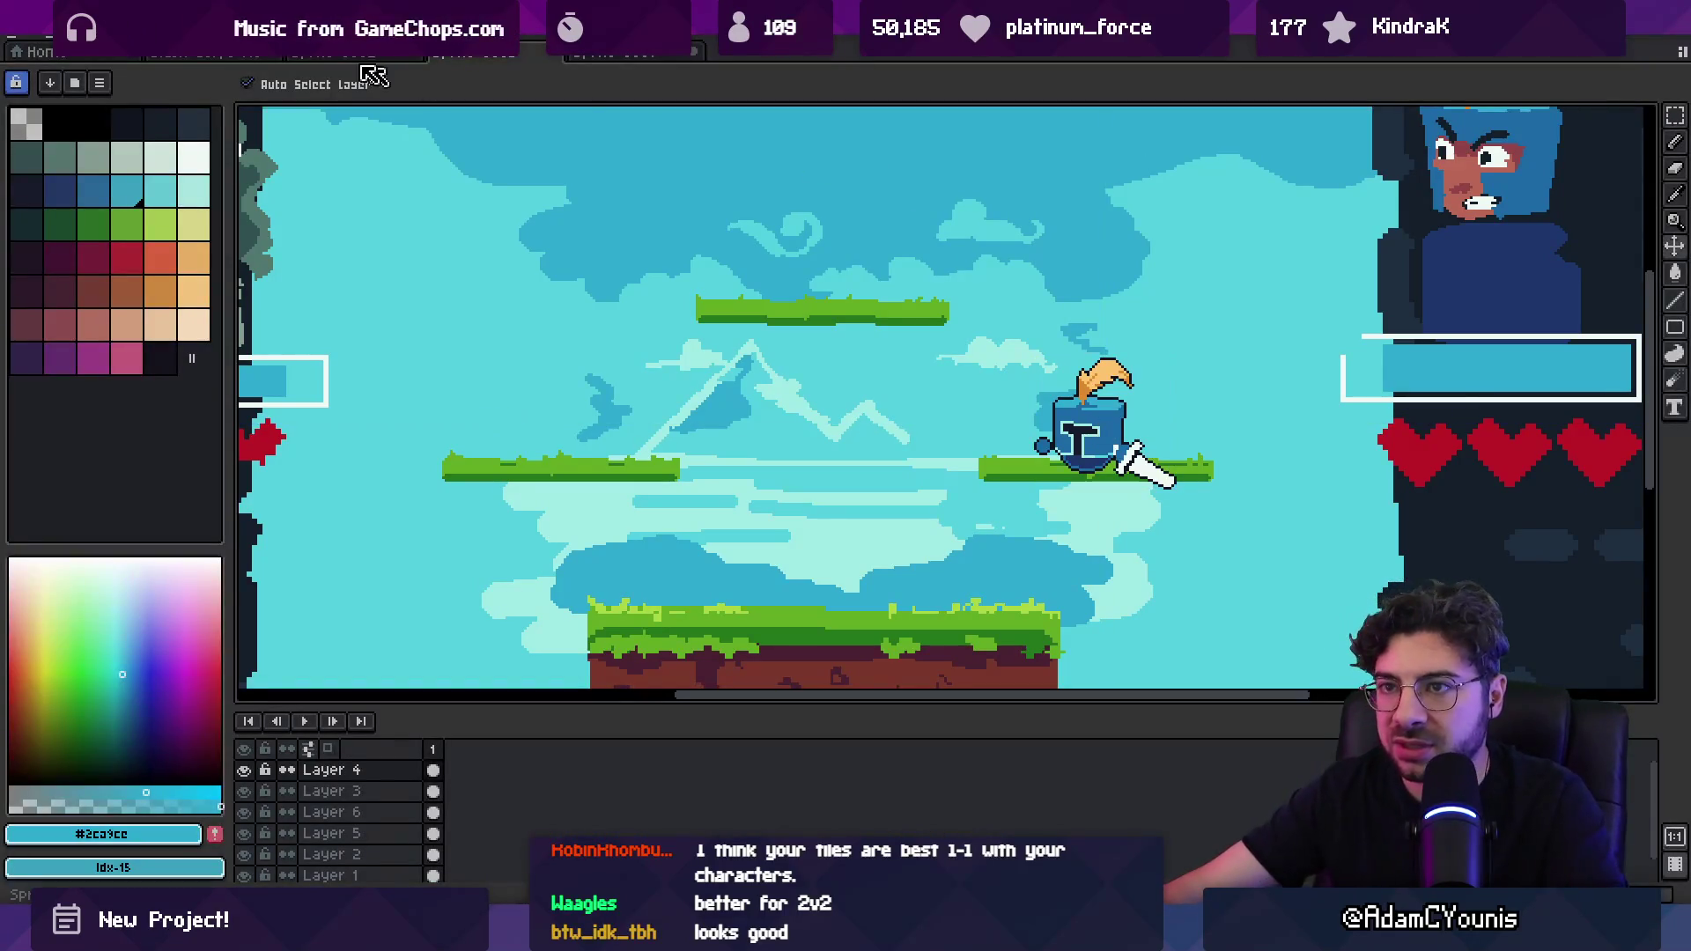
Step: On Layer 6, scale the left portrait down slightly and nudge it right and down
{"action": "left_click", "coordinate": [324, 55]}
{"action": "scroll", "coordinate": [604, 218], "scroll_direction": "down", "scroll_amount": 1}
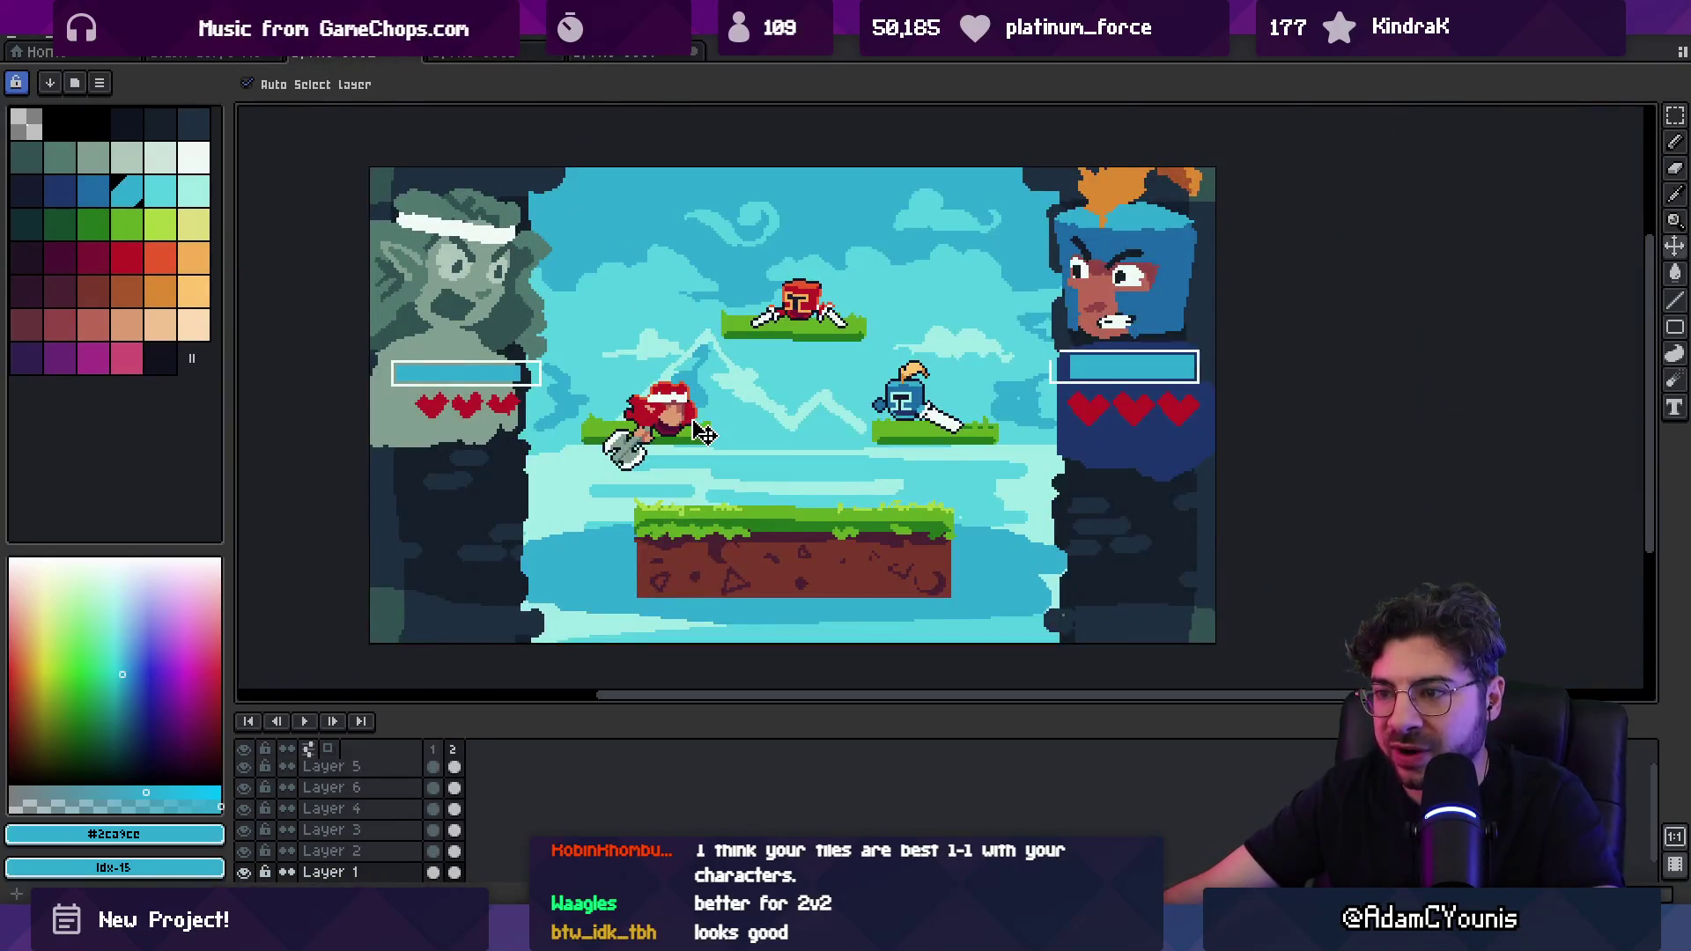
{"action": "scroll", "coordinate": [707, 435], "scroll_direction": "up", "scroll_amount": 1}
{"action": "scroll", "coordinate": [707, 435], "scroll_direction": "up", "scroll_amount": 1}
{"action": "scroll", "coordinate": [715, 439], "scroll_direction": "down", "scroll_amount": 1}
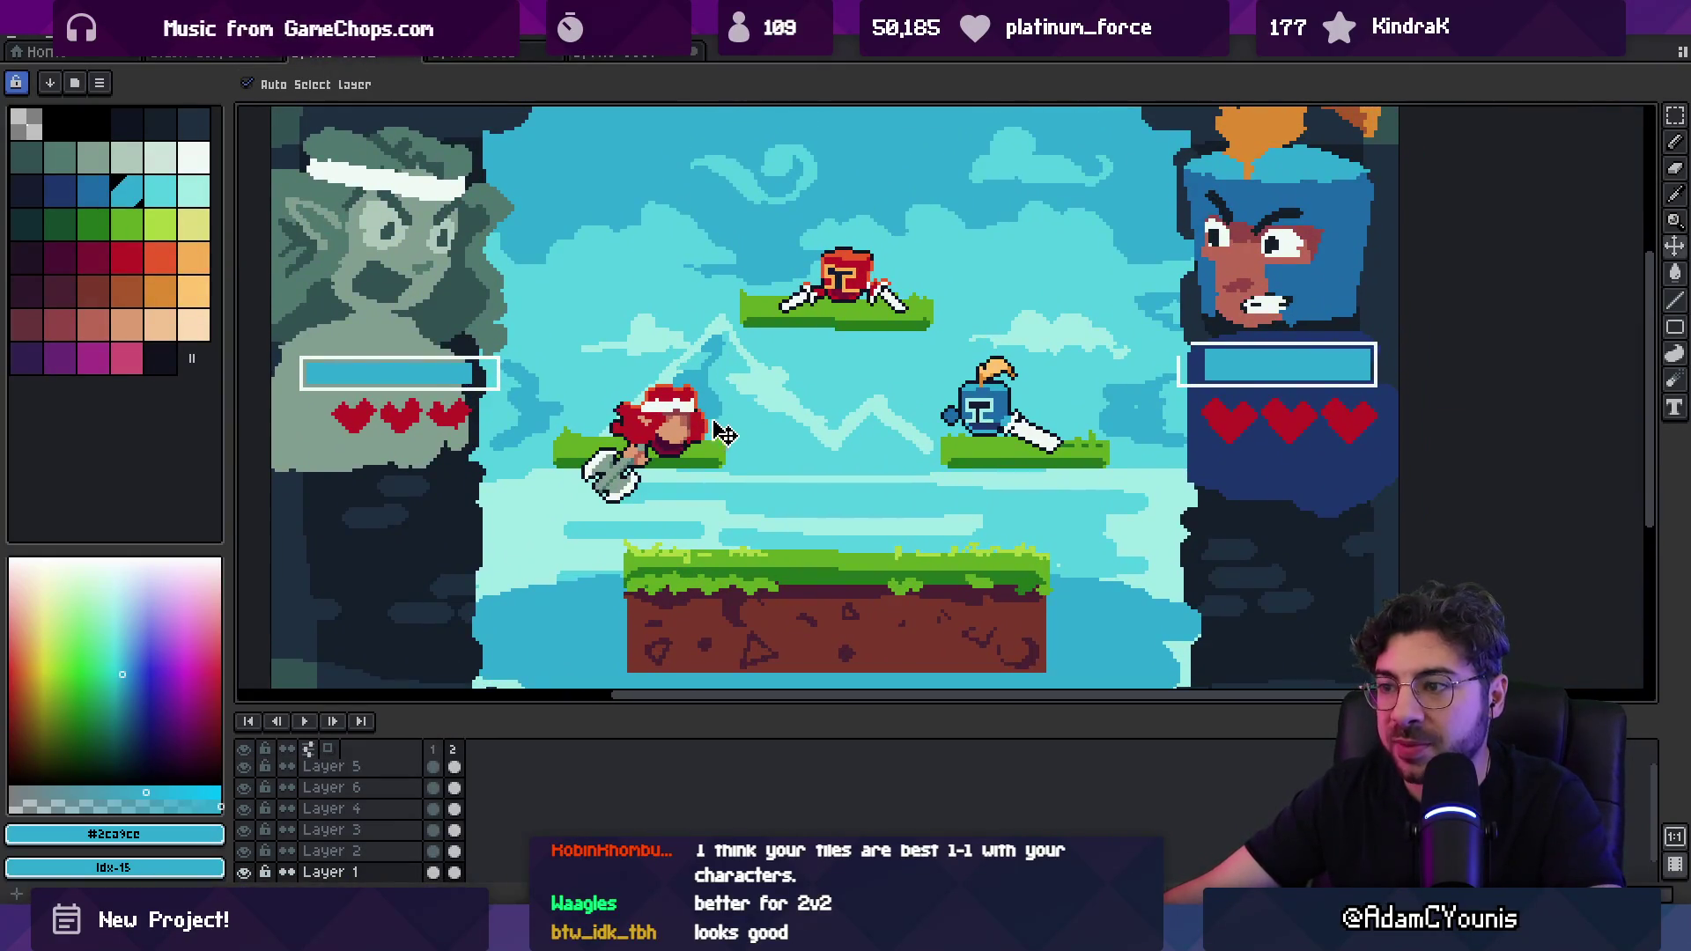
{"action": "left_click", "coordinate": [450, 268]}
{"action": "scroll", "coordinate": [450, 268], "scroll_direction": "down", "scroll_amount": 1}
{"action": "key", "text": "m"}
{"action": "left_click_drag", "start_coordinate": [502, 432], "coordinate": [307, 132]}
{"action": "left_click_drag", "start_coordinate": [501, 435], "coordinate": [454, 398]}
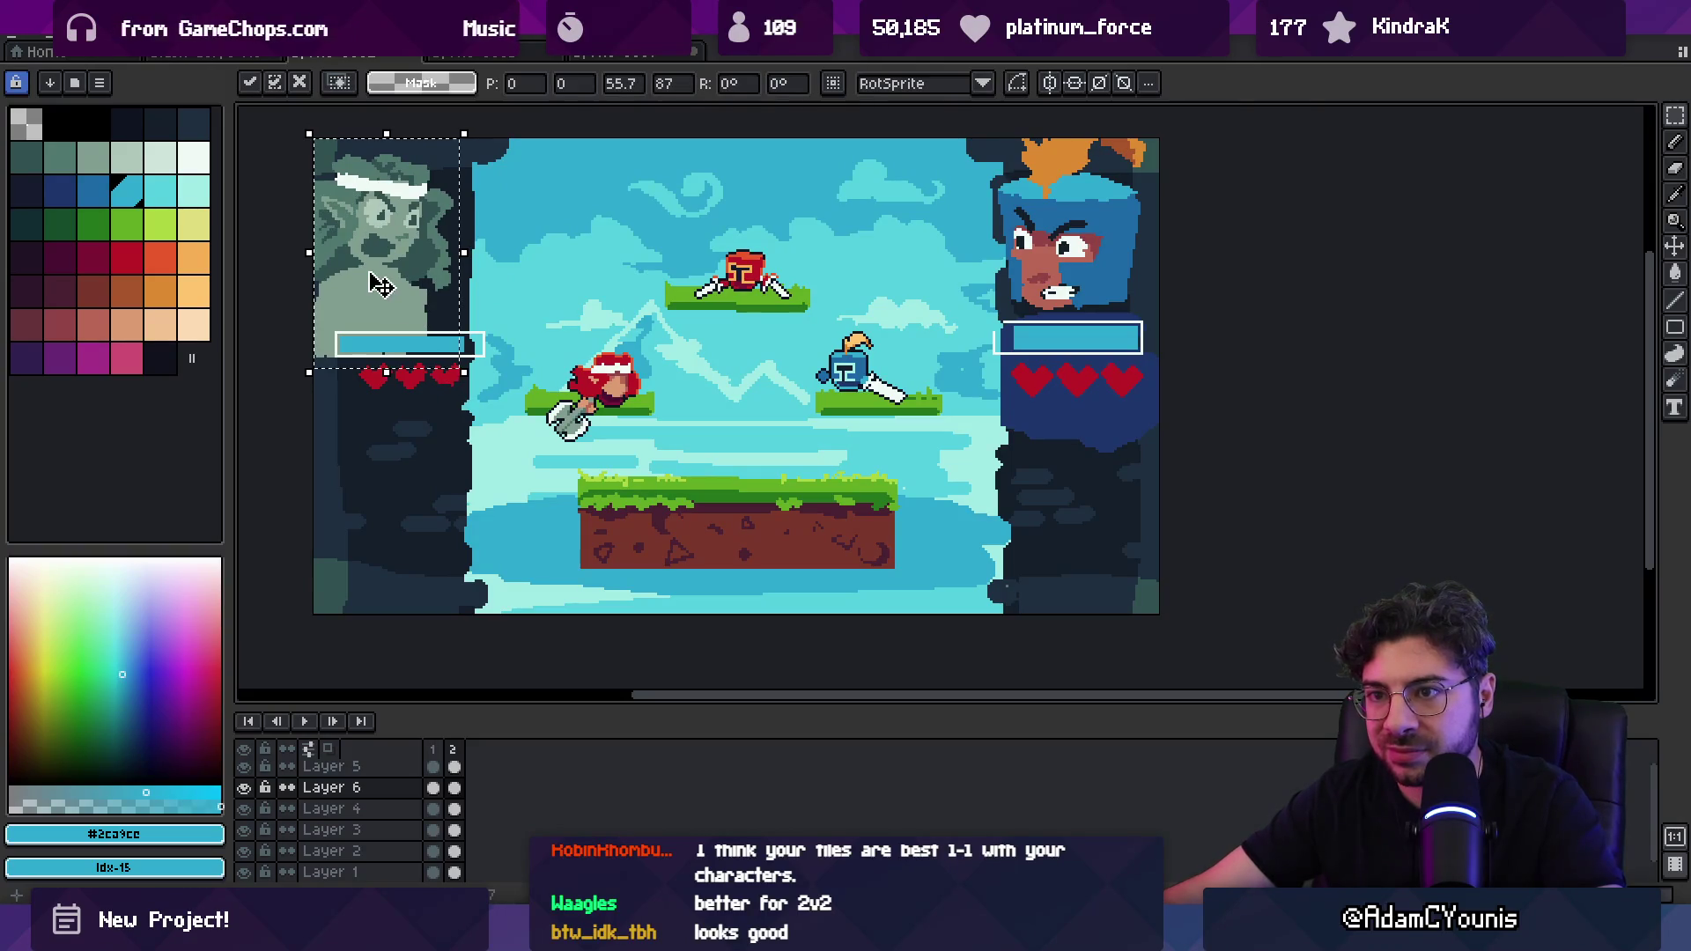
{"action": "left_click_drag", "start_coordinate": [387, 289], "coordinate": [403, 302]}
{"action": "key", "text": "Return"}
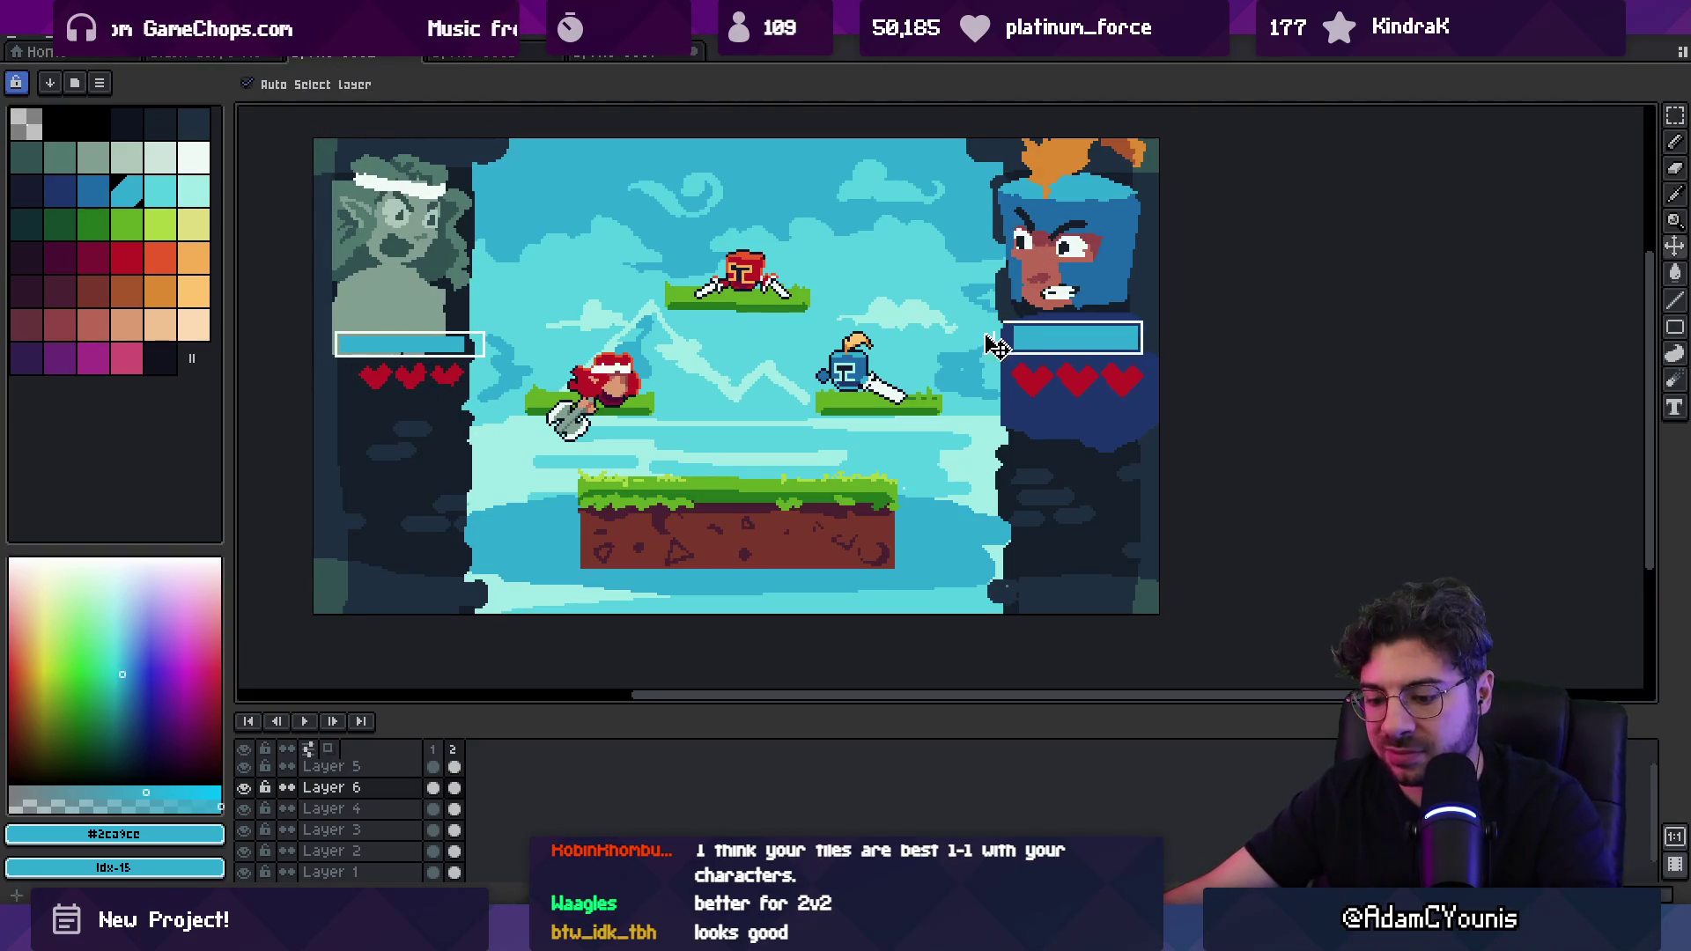
Step: Shrink the right portrait so it matches the left portrait's size
{"action": "key", "text": "r"}
{"action": "scroll", "coordinate": [978, 449], "scroll_direction": "up", "scroll_amount": 3}
{"action": "mouse_move", "coordinate": [959, 565]}
{"action": "left_mouse_down"}
{"action": "mouse_move", "coordinate": [1007, 520]}
{"action": "mouse_move", "coordinate": [983, 498]}
{"action": "left_mouse_up"}
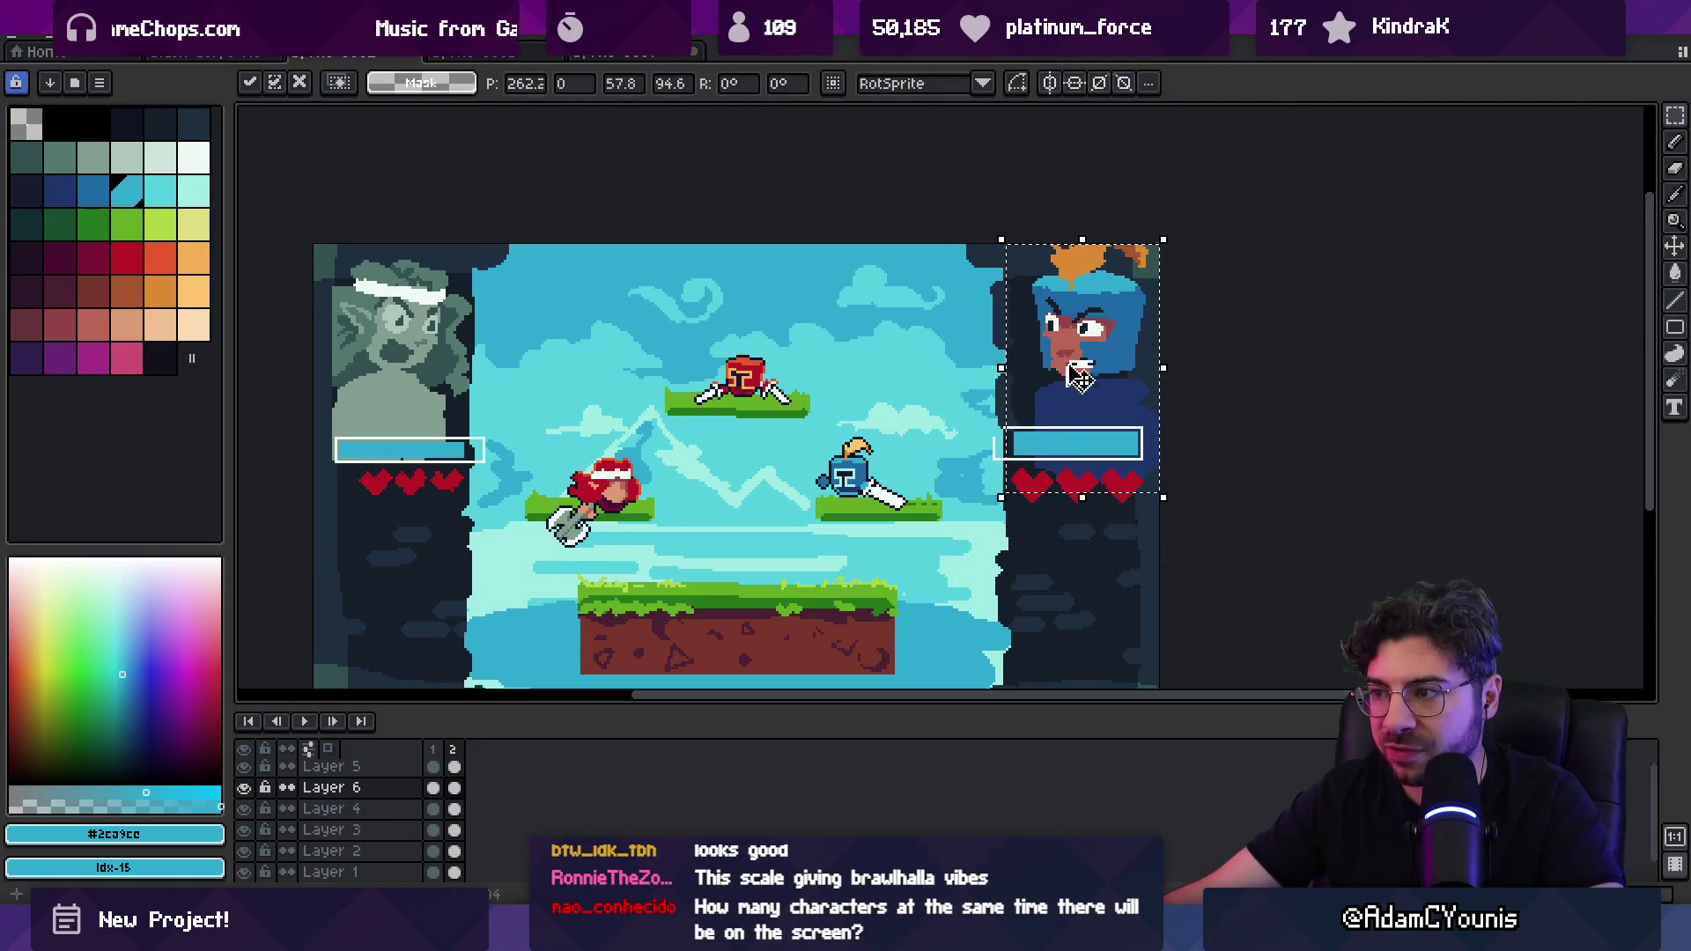
{"action": "left_click", "coordinate": [708, 321]}
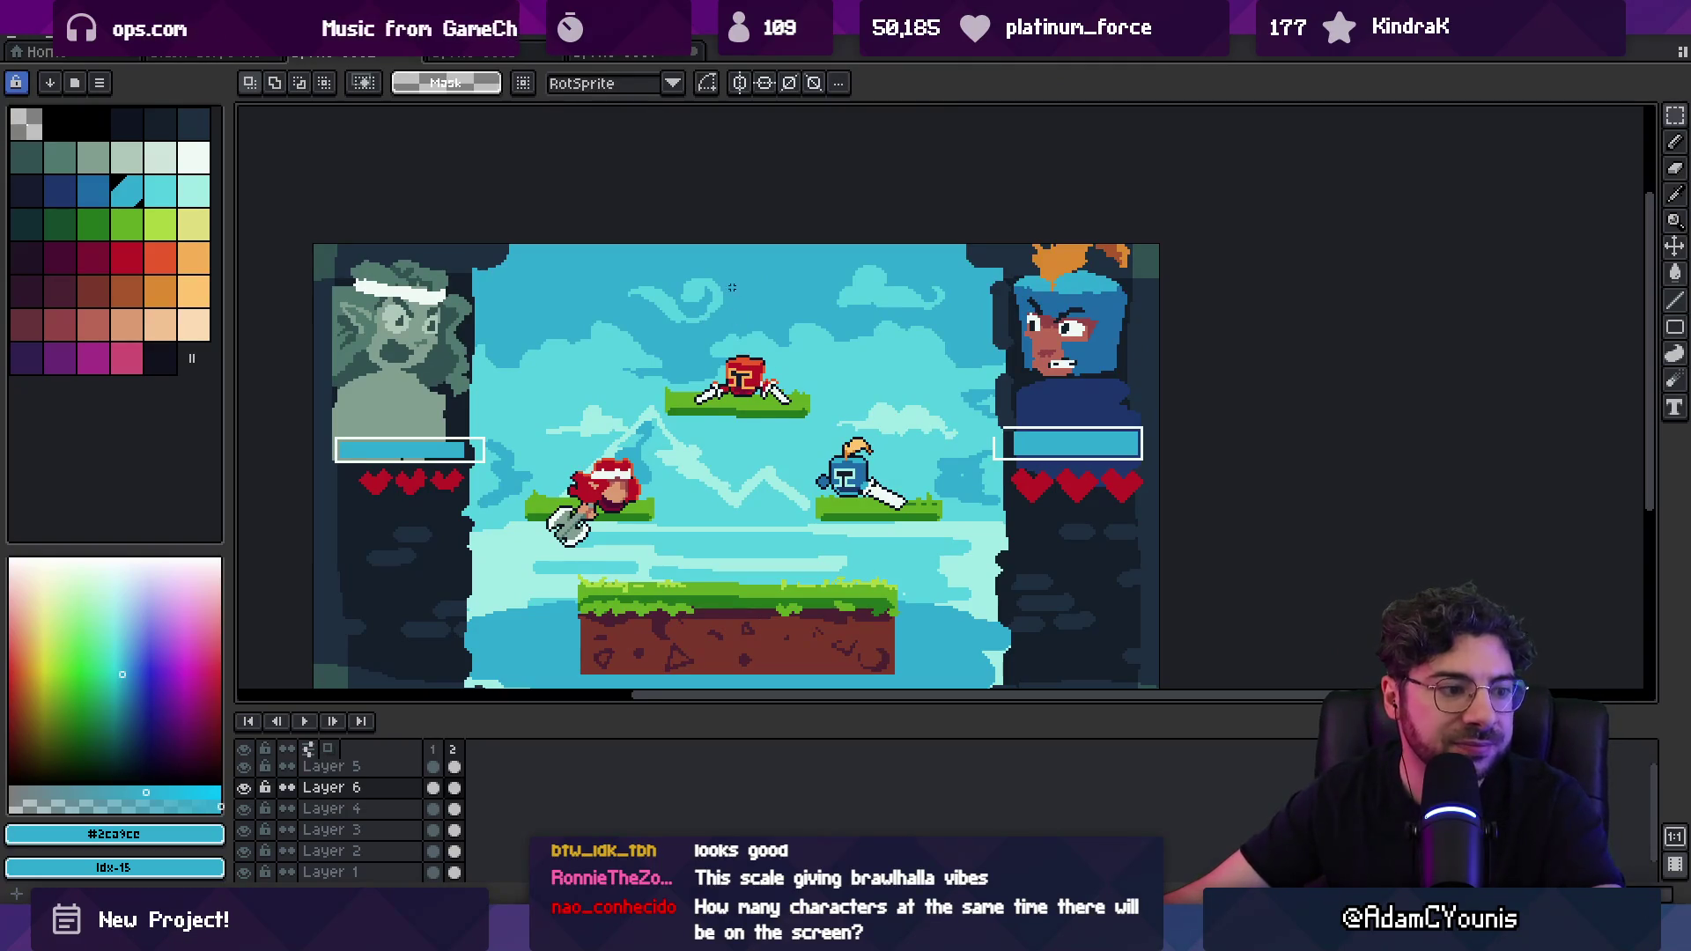
Step: Make Layer 4 active and zoom in around the red fighter
{"action": "scroll", "coordinate": [734, 290], "scroll_direction": "down", "scroll_amount": 3}
{"action": "key", "text": "v"}
{"action": "left_click", "coordinate": [751, 286]}
{"action": "scroll", "coordinate": [865, 400], "scroll_direction": "up", "scroll_amount": 1}
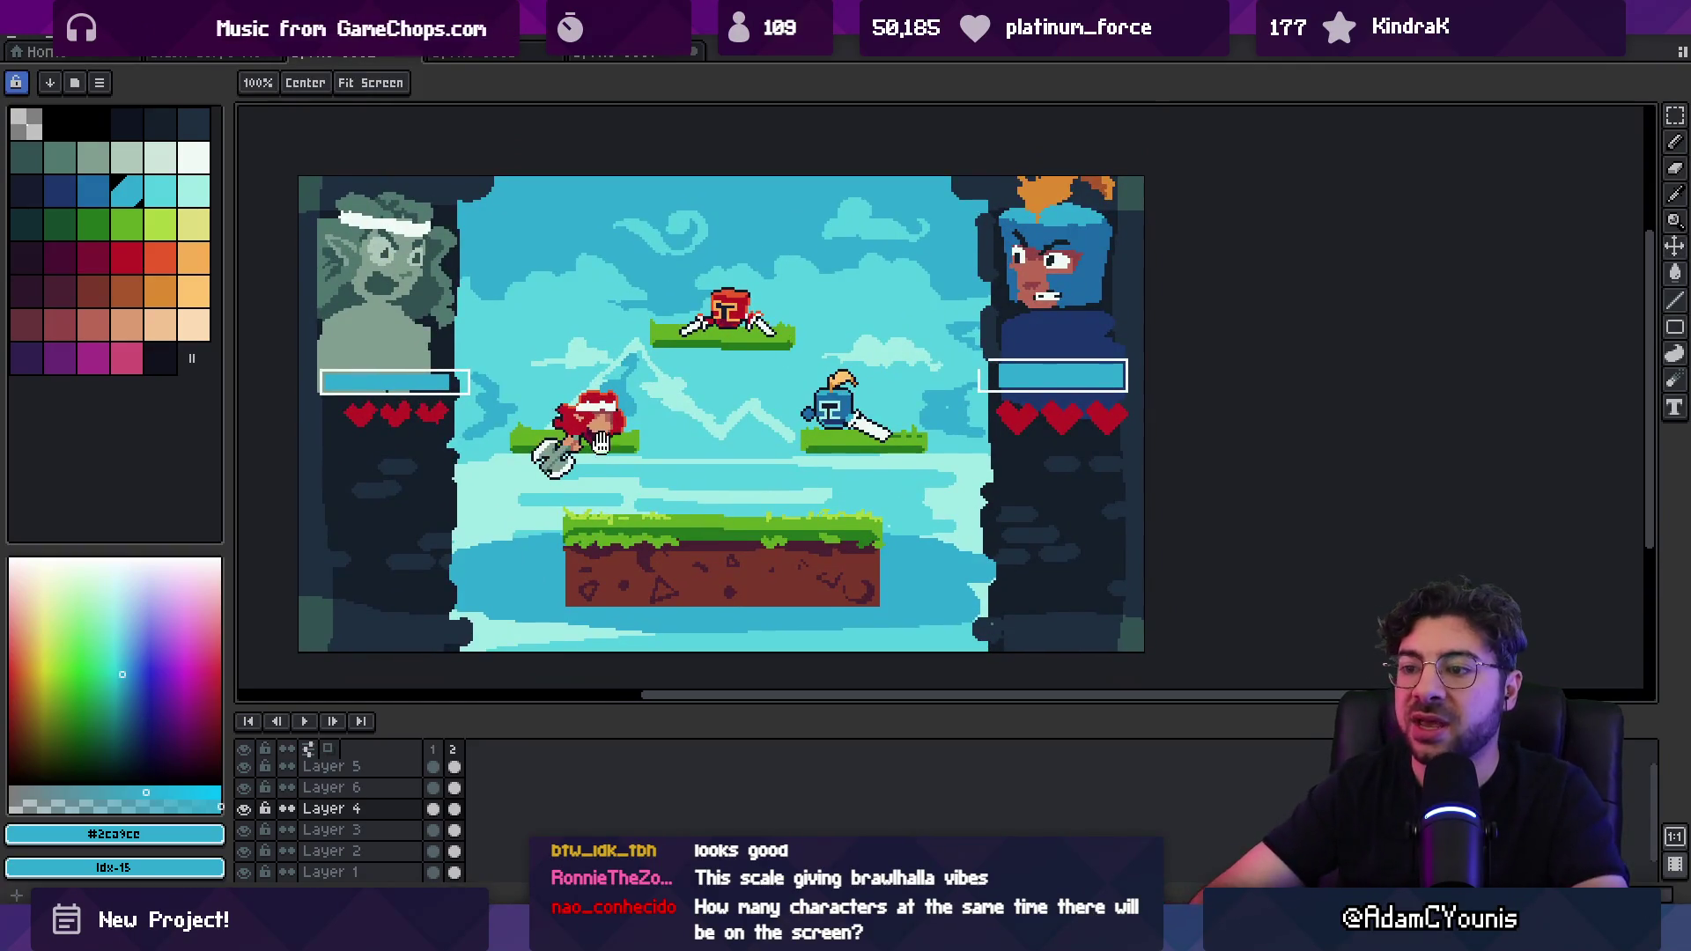
{"action": "scroll", "coordinate": [722, 388], "scroll_direction": "down", "scroll_amount": 1}
{"action": "key", "text": "z"}
{"action": "left_click", "coordinate": [604, 355]}
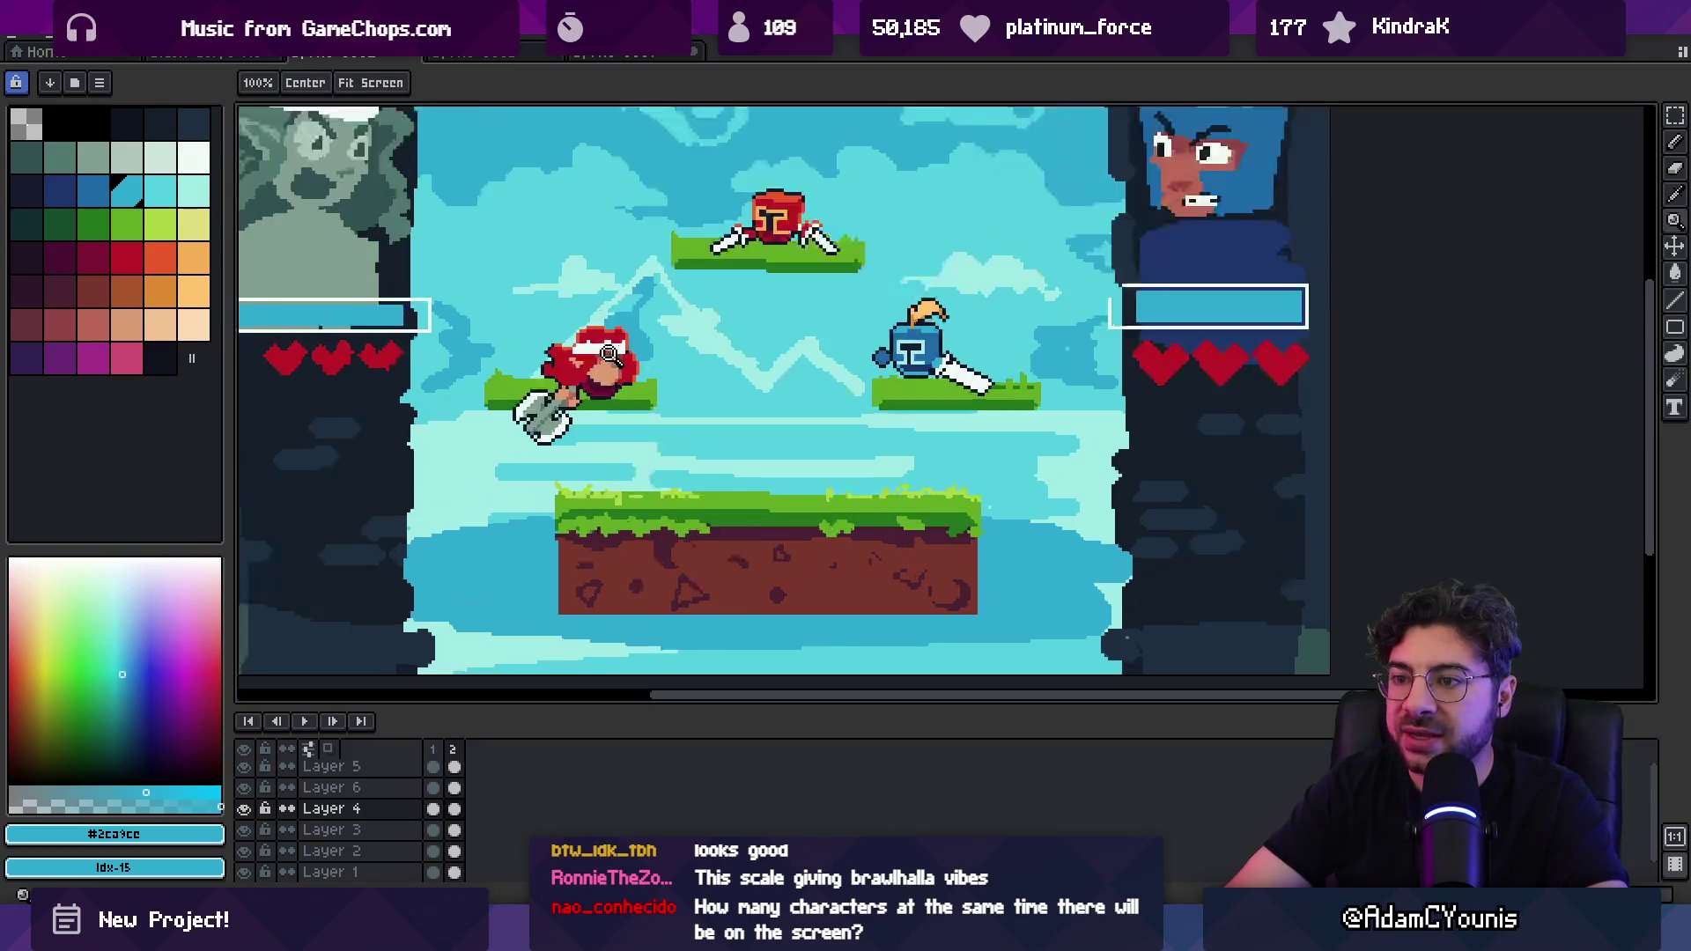
{"action": "key", "text": "m"}
{"action": "mouse_move", "coordinate": [775, 331]}
{"action": "left_mouse_down"}
{"action": "mouse_move", "coordinate": [774, 404]}
{"action": "mouse_move", "coordinate": [789, 393]}
{"action": "mouse_move", "coordinate": [771, 326]}
{"action": "mouse_move", "coordinate": [774, 388]}
{"action": "left_mouse_up"}
{"action": "scroll", "coordinate": [774, 389], "scroll_direction": "down", "scroll_amount": 2}
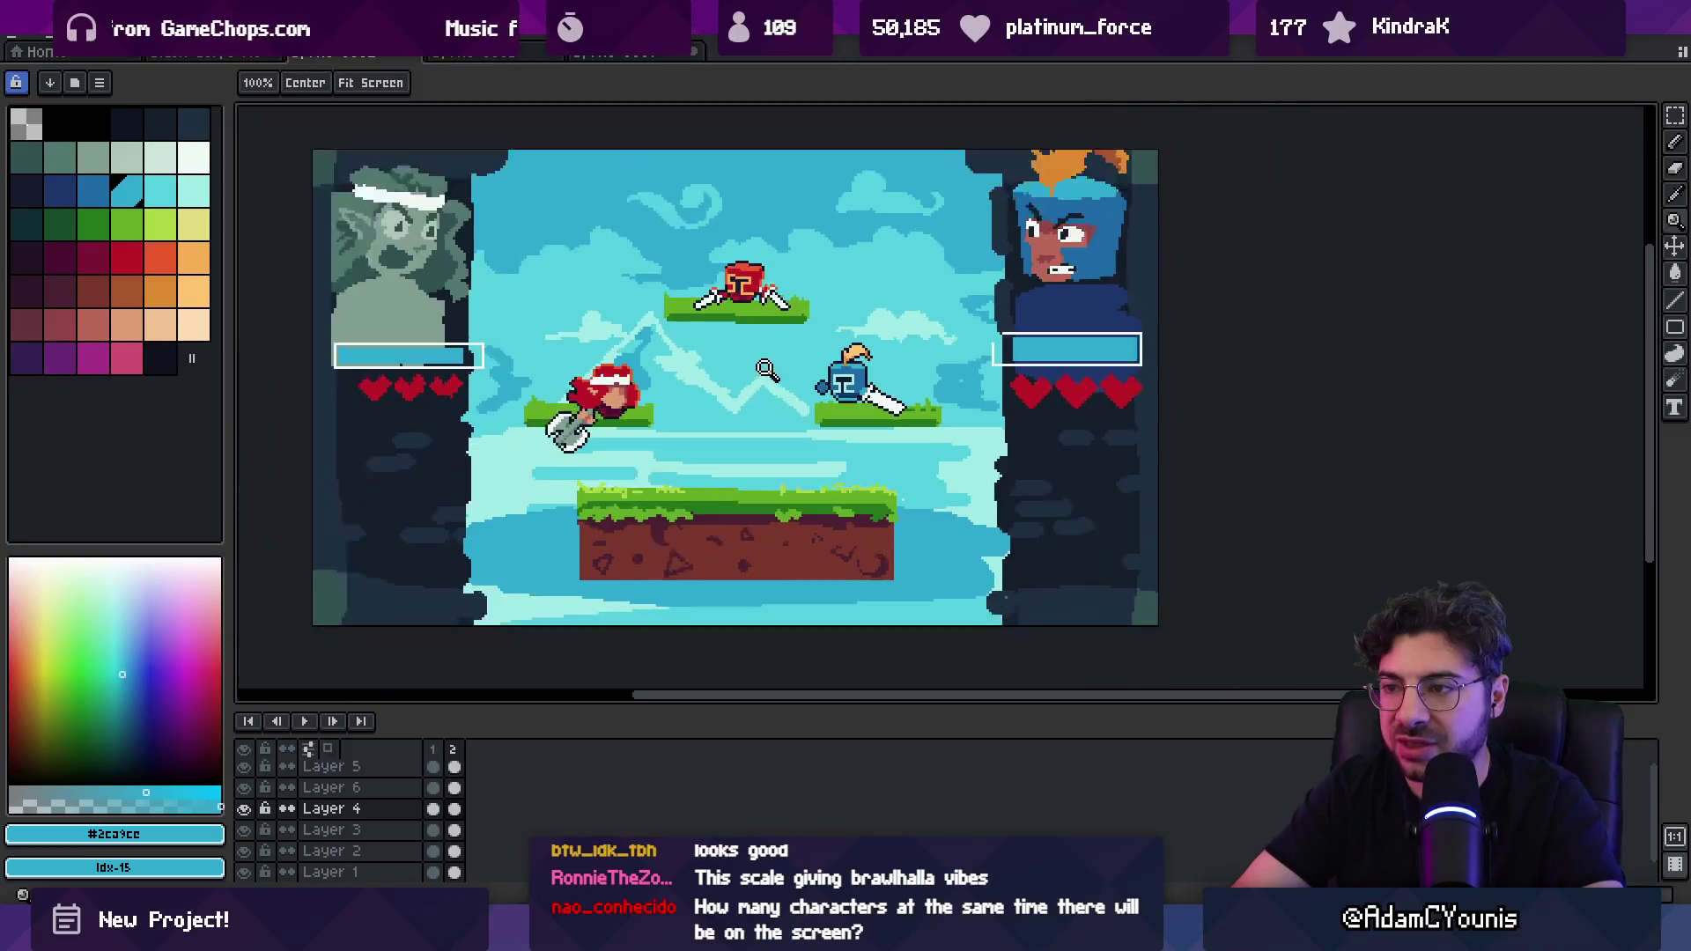
Step: Lasso the red-haired fighter, place a copy beside it, and scale it to about 36 px
{"action": "scroll", "coordinate": [757, 414], "scroll_direction": "up", "scroll_amount": 3}
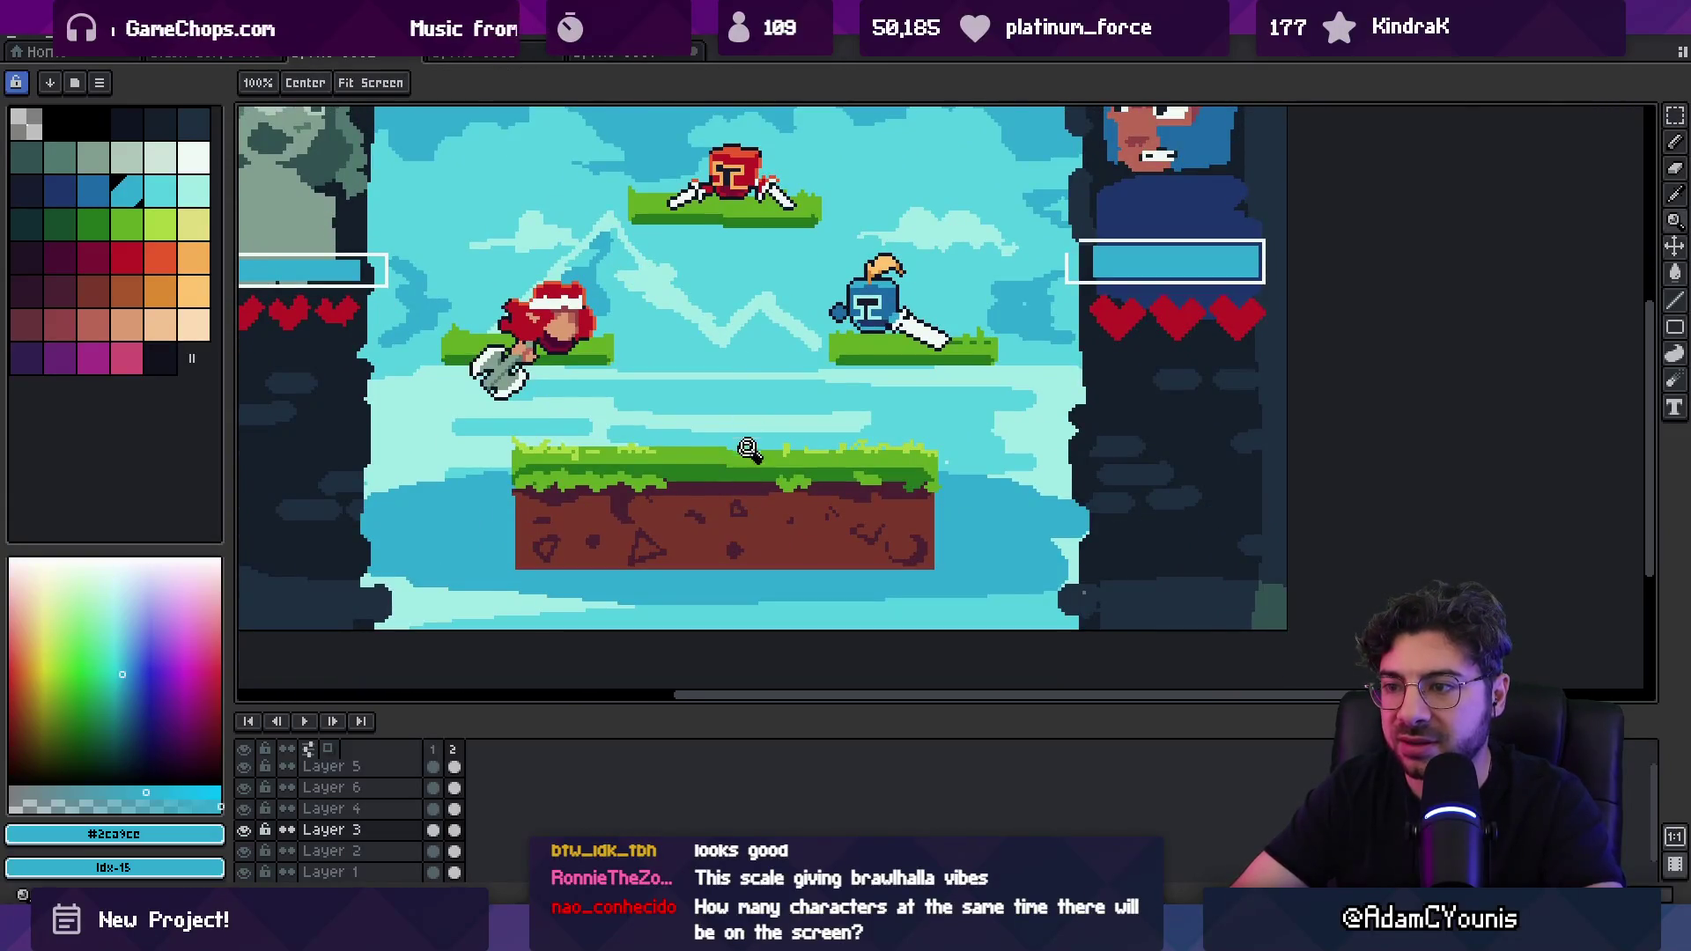
{"action": "scroll", "coordinate": [740, 475], "scroll_direction": "down", "scroll_amount": 3}
{"action": "scroll", "coordinate": [610, 431], "scroll_direction": "up", "scroll_amount": 1}
{"action": "scroll", "coordinate": [610, 432], "scroll_direction": "up", "scroll_amount": 1}
{"action": "left_click", "coordinate": [559, 340], "text": "ctrl"}
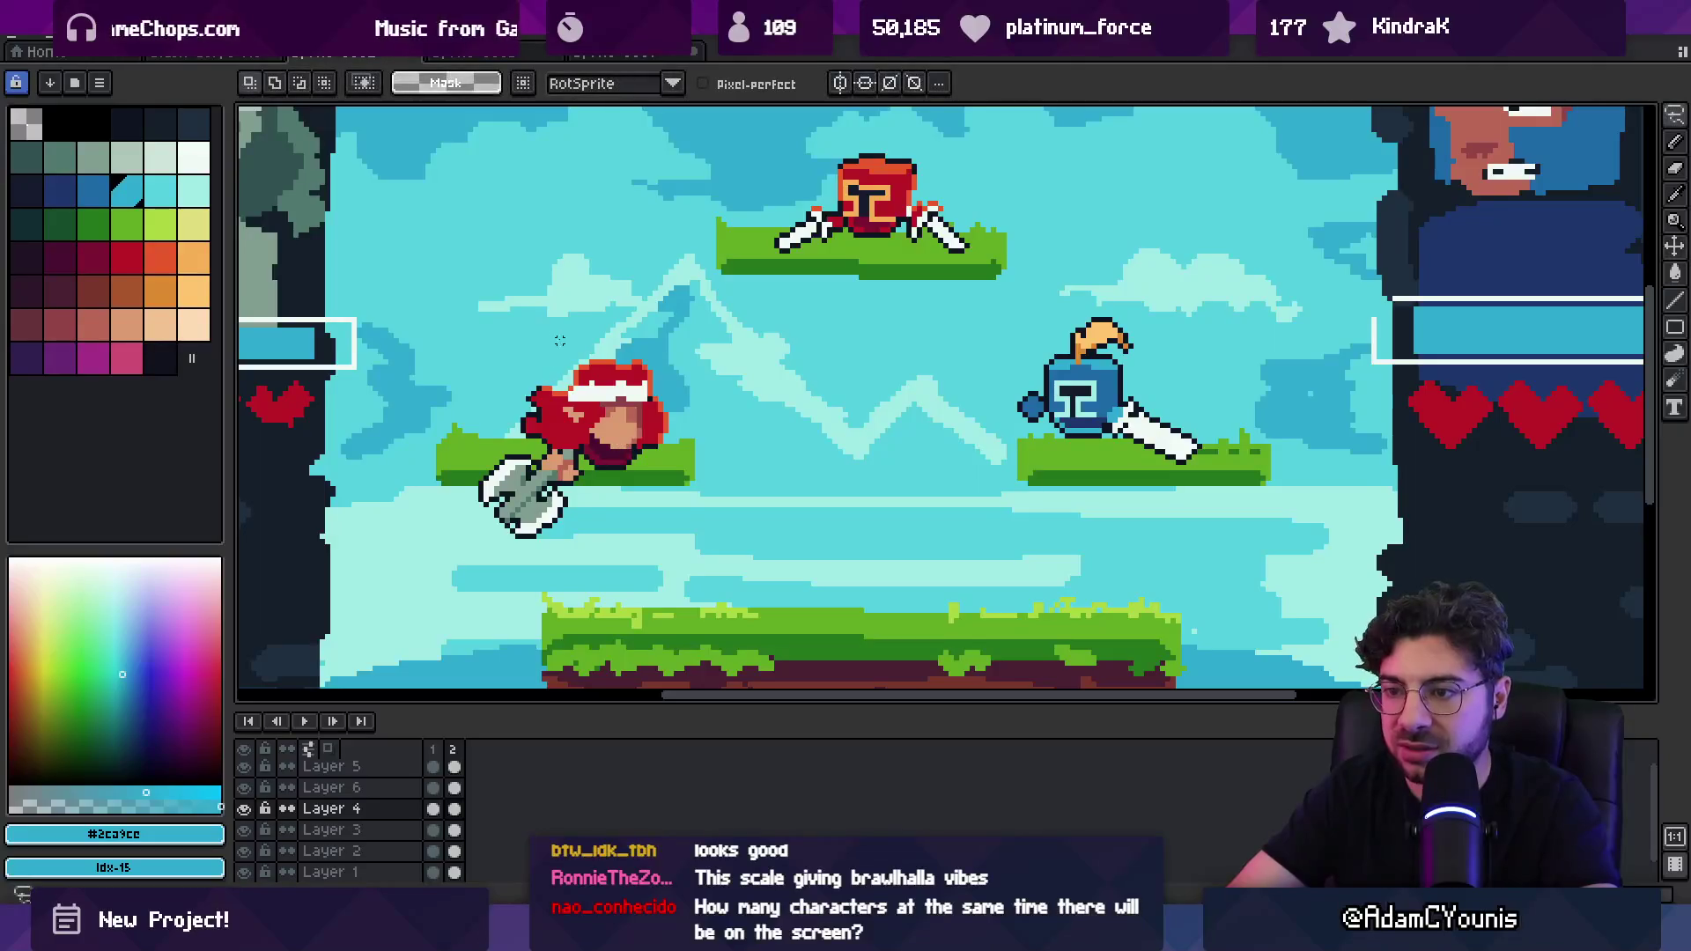
{"action": "left_click_drag", "start_coordinate": [605, 335], "coordinate": [611, 333]}
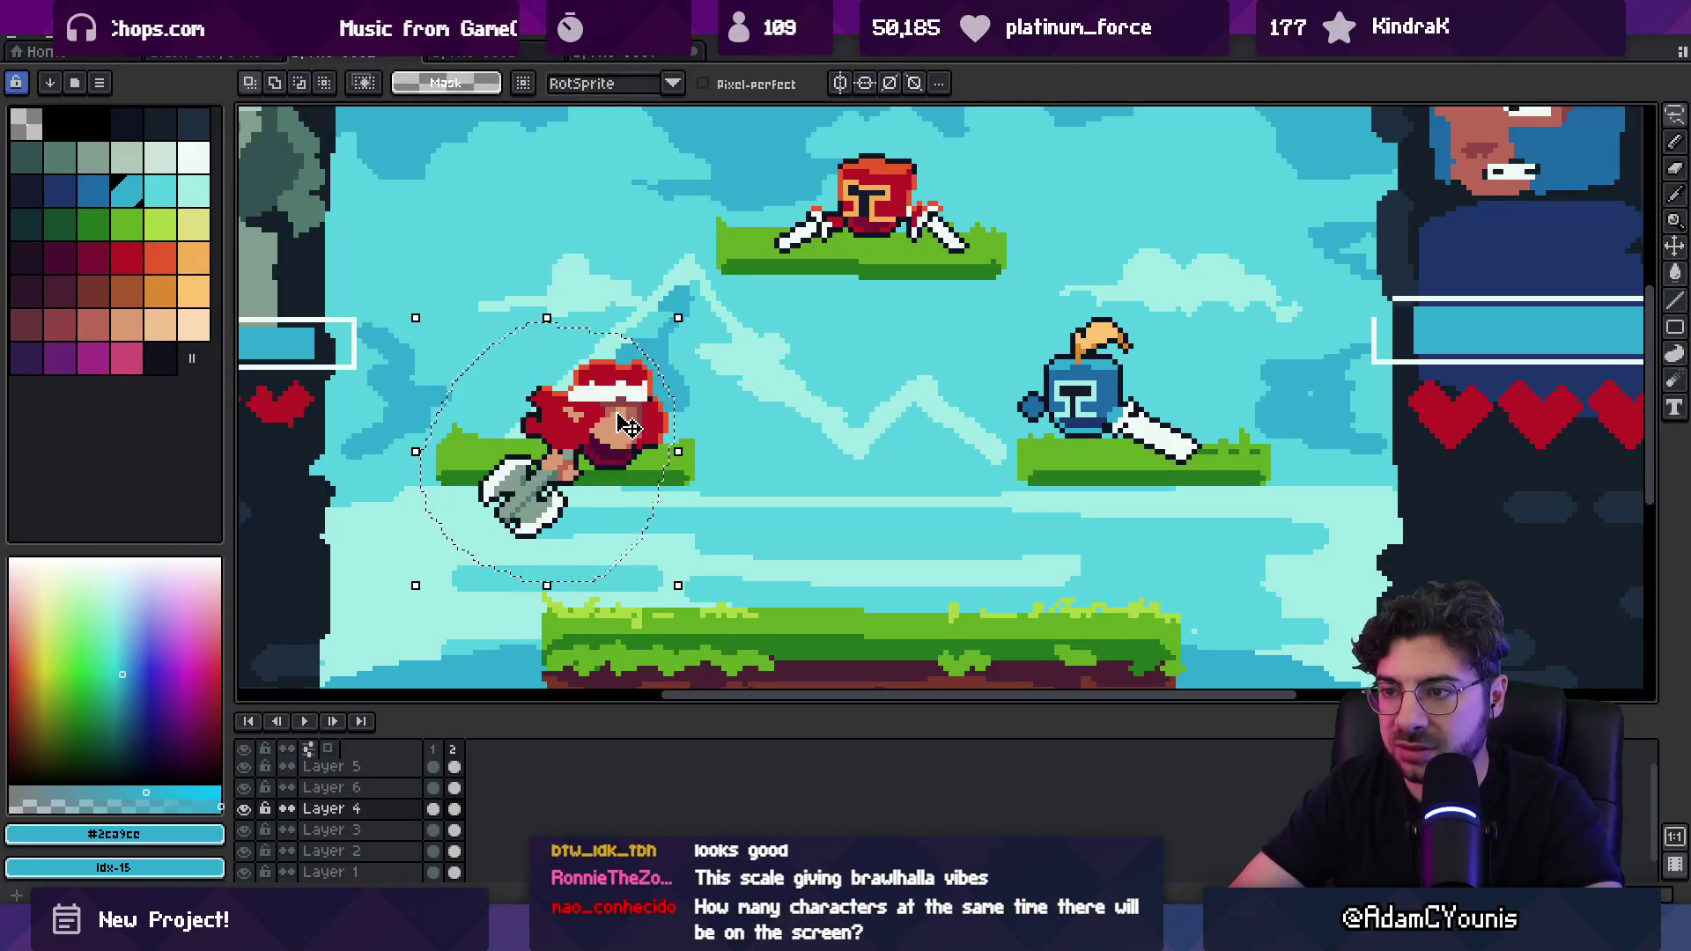
{"action": "left_click_drag", "start_coordinate": [626, 426], "coordinate": [797, 423]}
{"action": "key", "text": "Escape"}
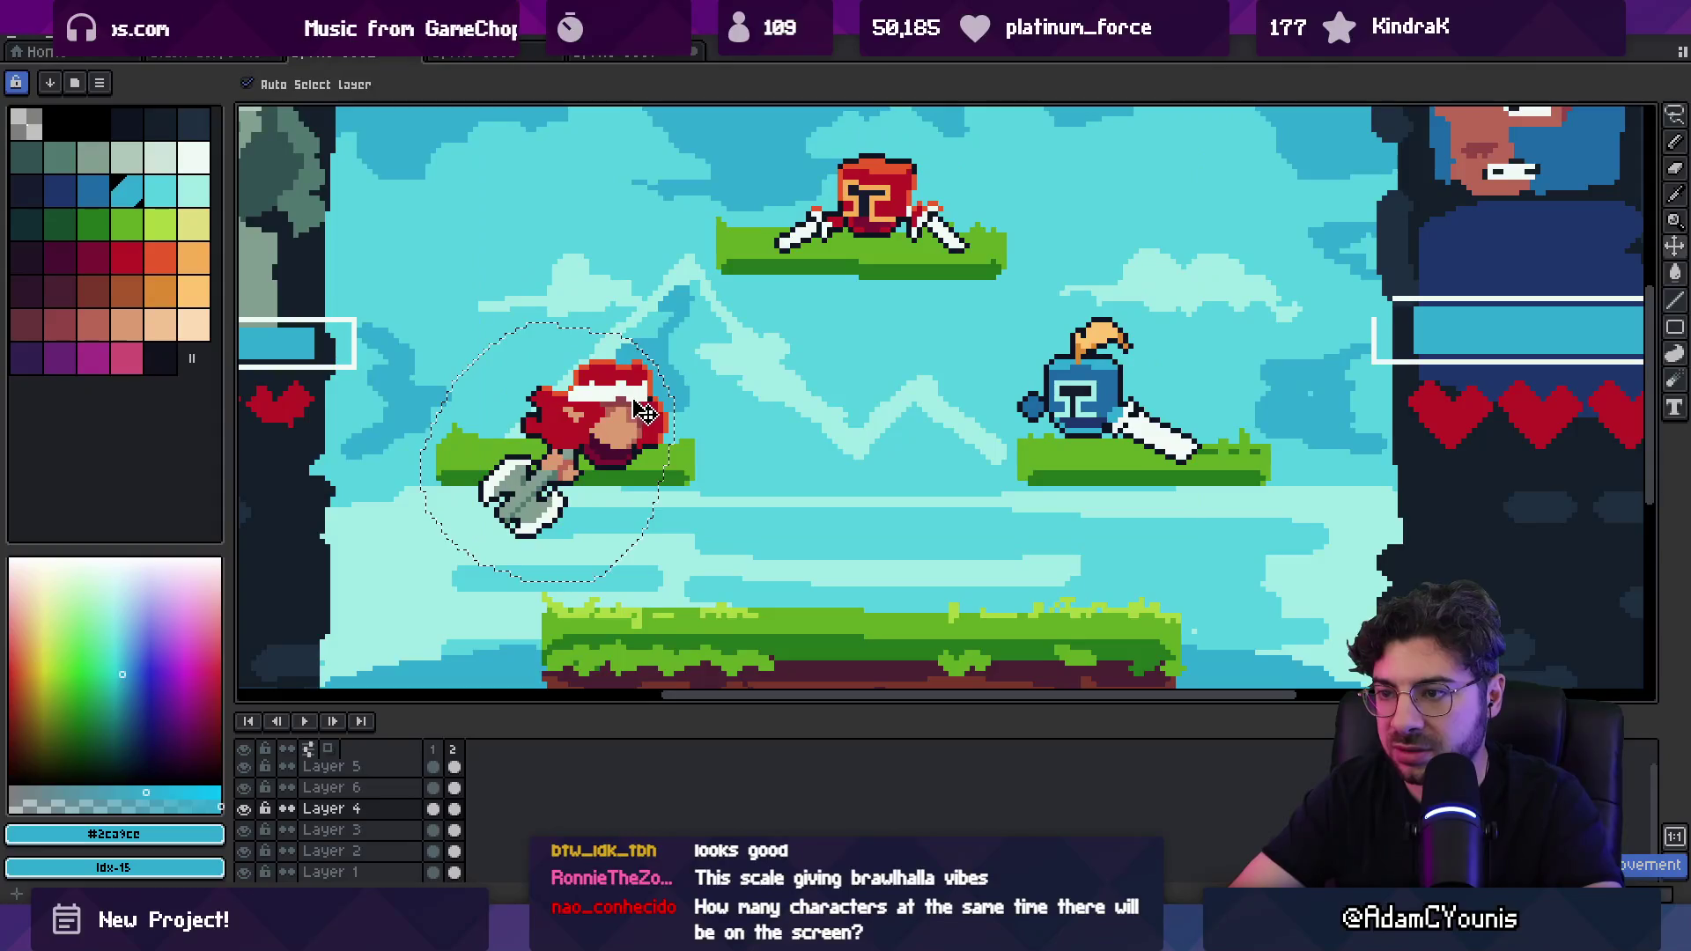
{"action": "left_click_drag", "start_coordinate": [643, 411], "coordinate": [845, 440]}
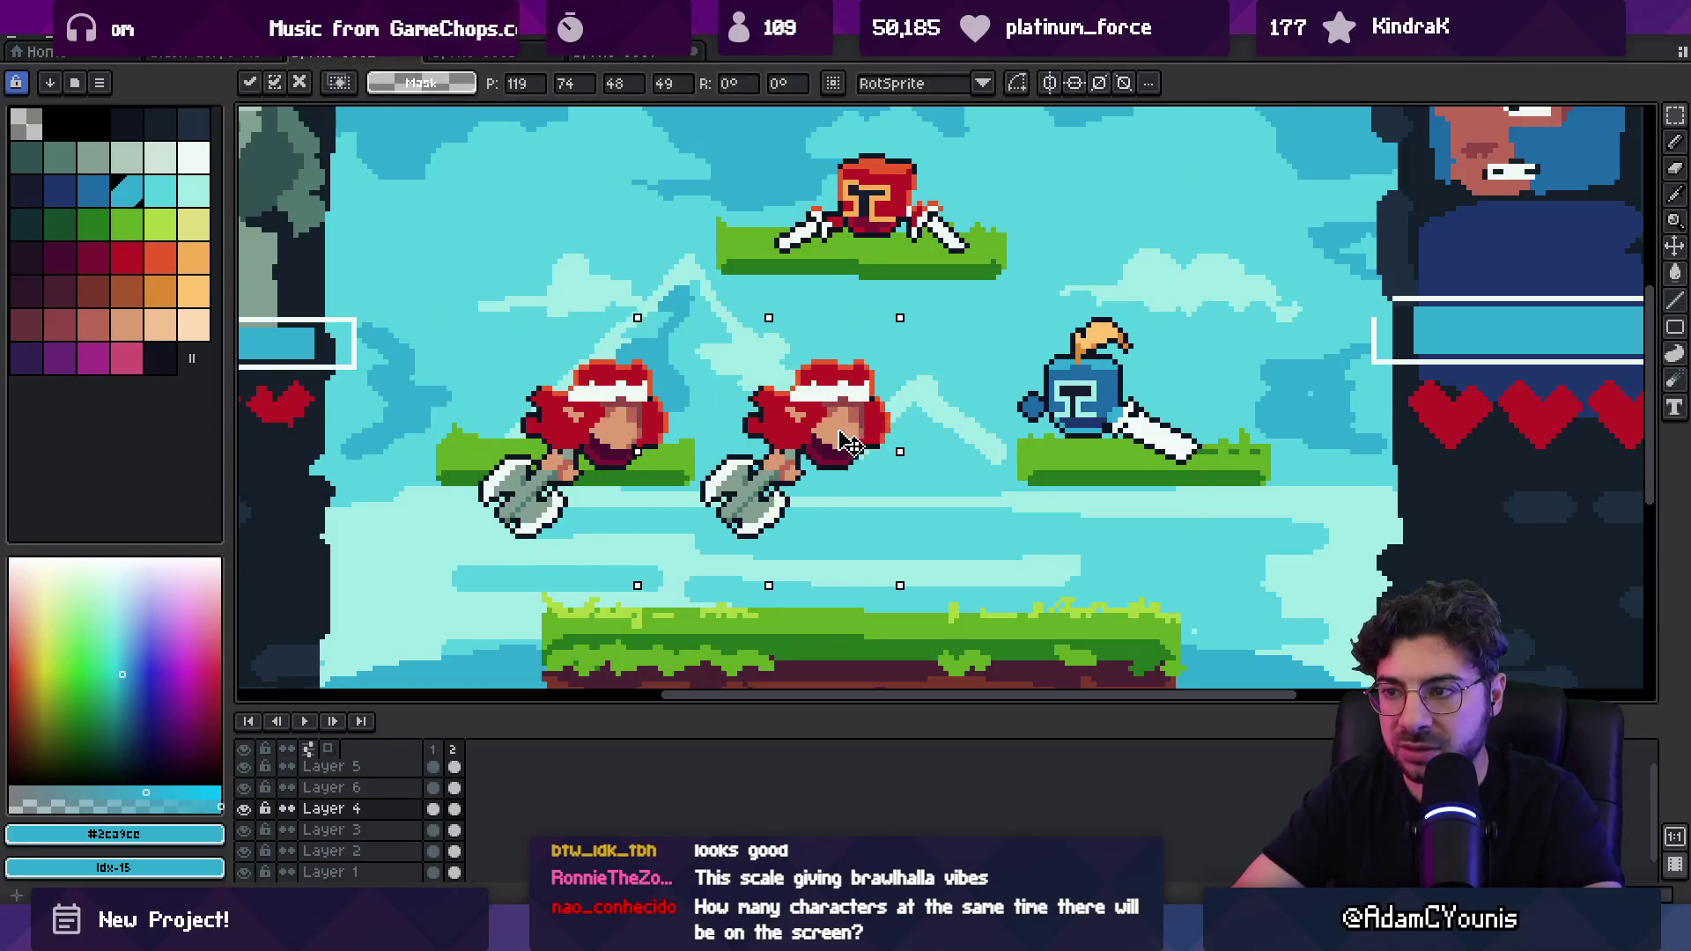
{"action": "mouse_move", "coordinate": [900, 318]}
{"action": "left_mouse_down"}
{"action": "mouse_move", "coordinate": [925, 344]}
{"action": "mouse_move", "coordinate": [906, 350]}
{"action": "left_mouse_up"}
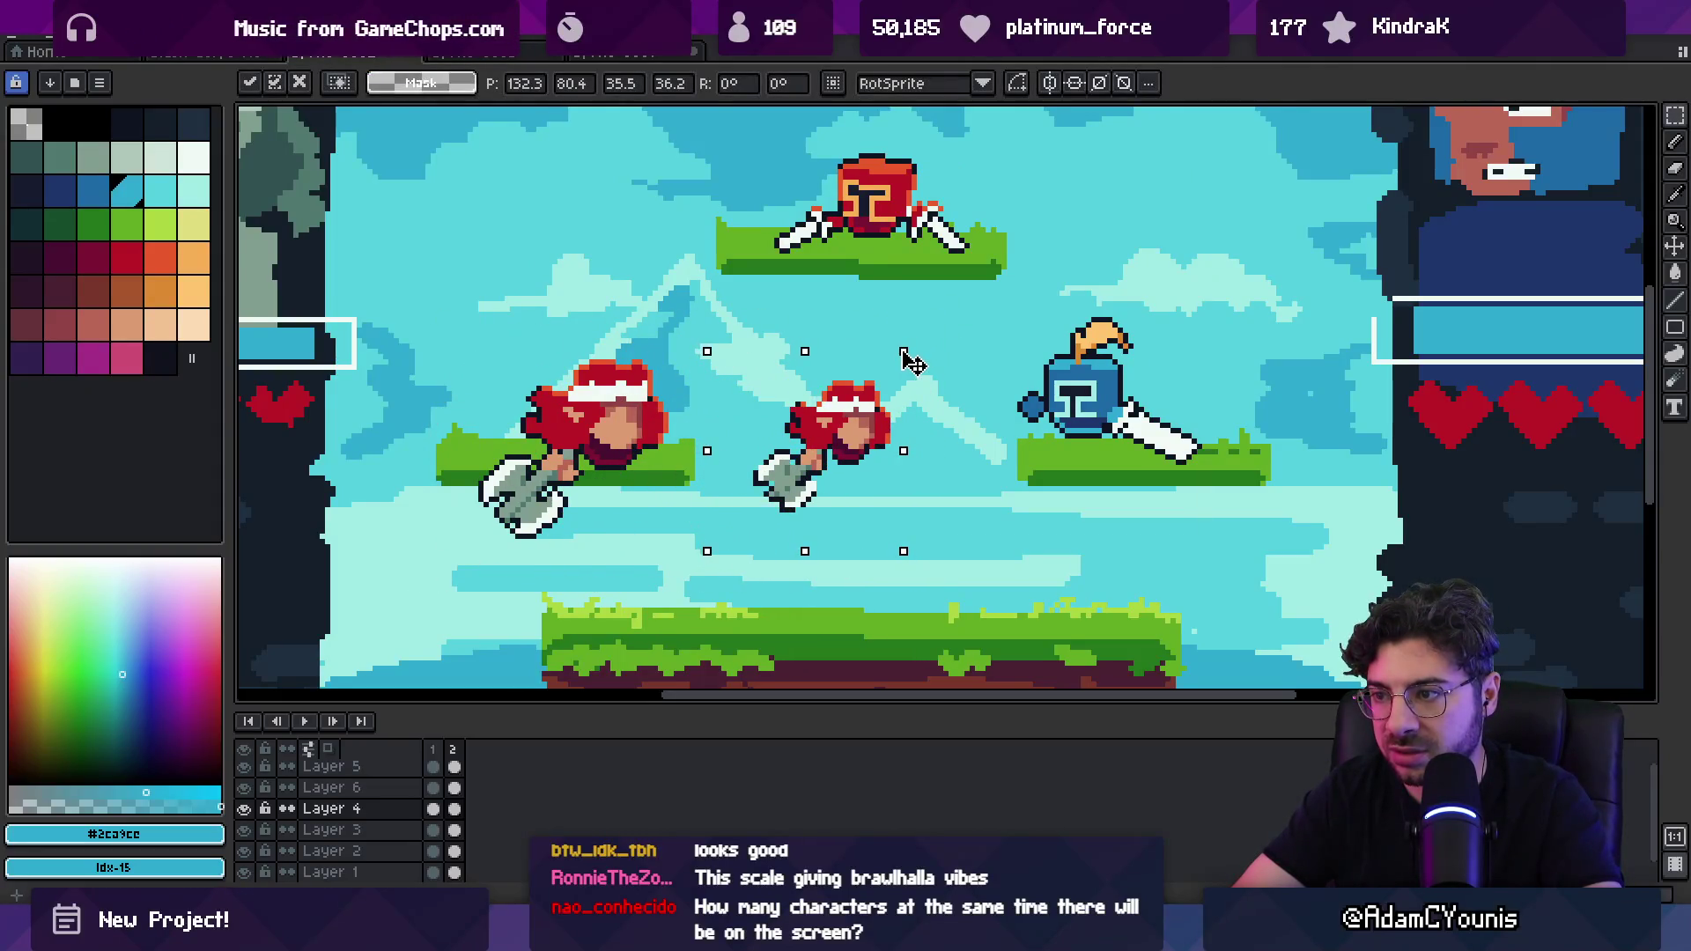
{"action": "key", "text": "Return"}
Step: Patch the gaps in the copy's axe outline with a 1px black pencil
{"action": "key", "text": "b"}
{"action": "scroll", "coordinate": [780, 425], "scroll_direction": "up", "scroll_amount": 3}
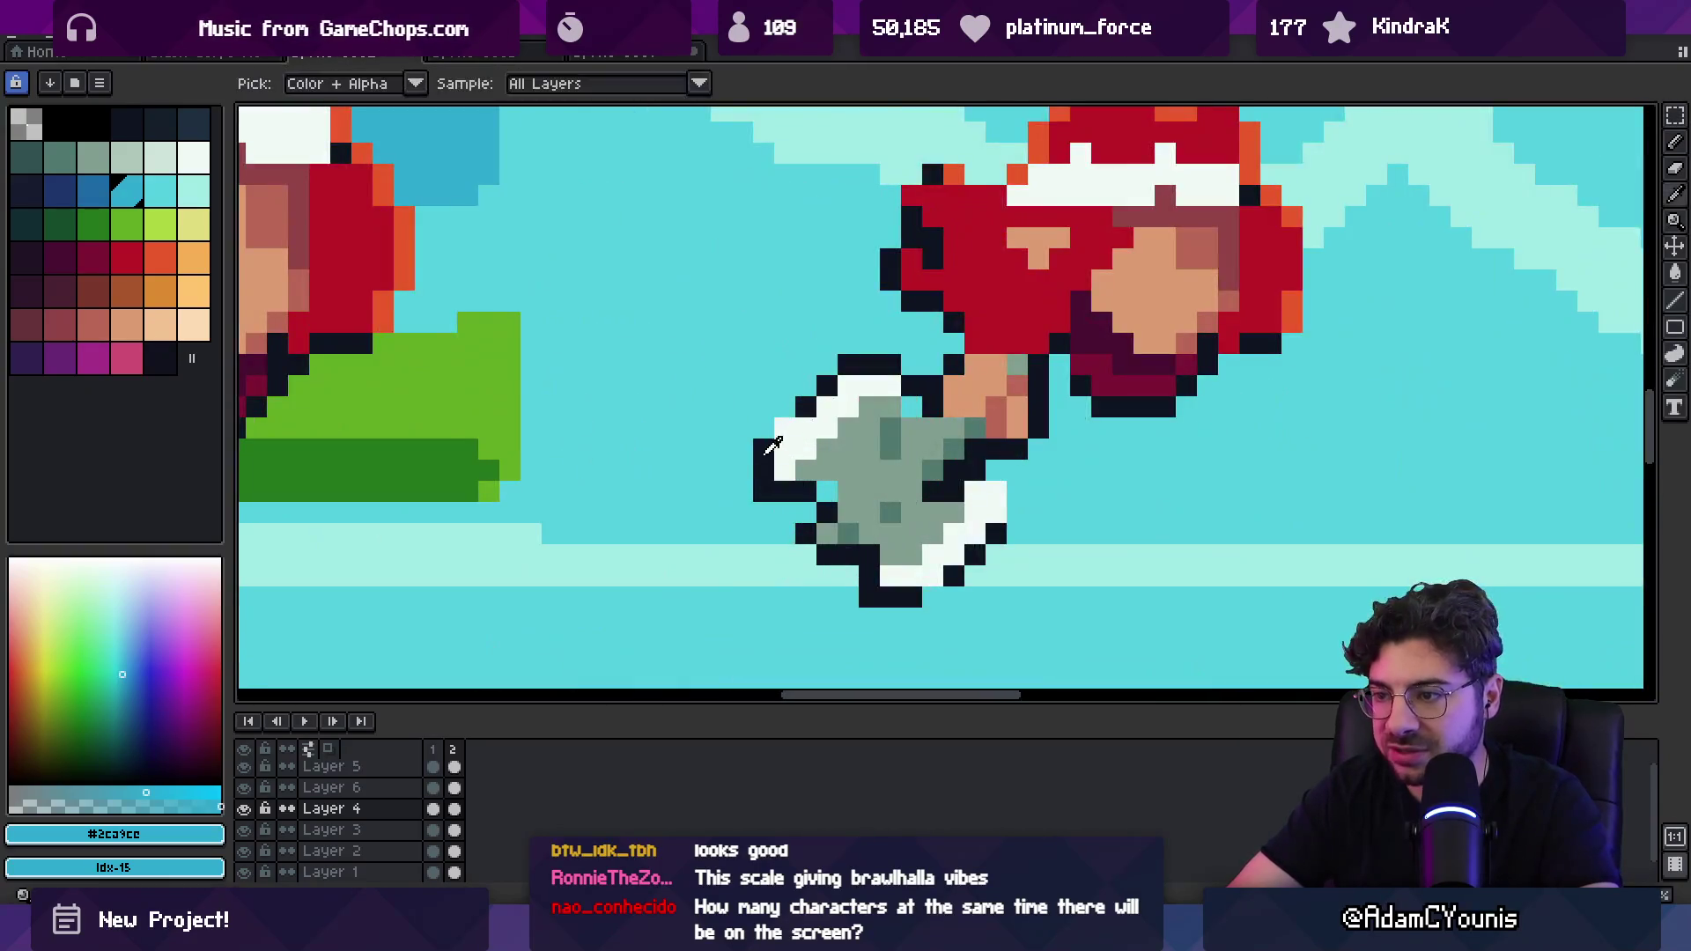
{"action": "left_click", "coordinate": [780, 425]}
{"action": "key", "text": "minus"}
{"action": "key", "text": "minus"}
{"action": "key", "text": "minus"}
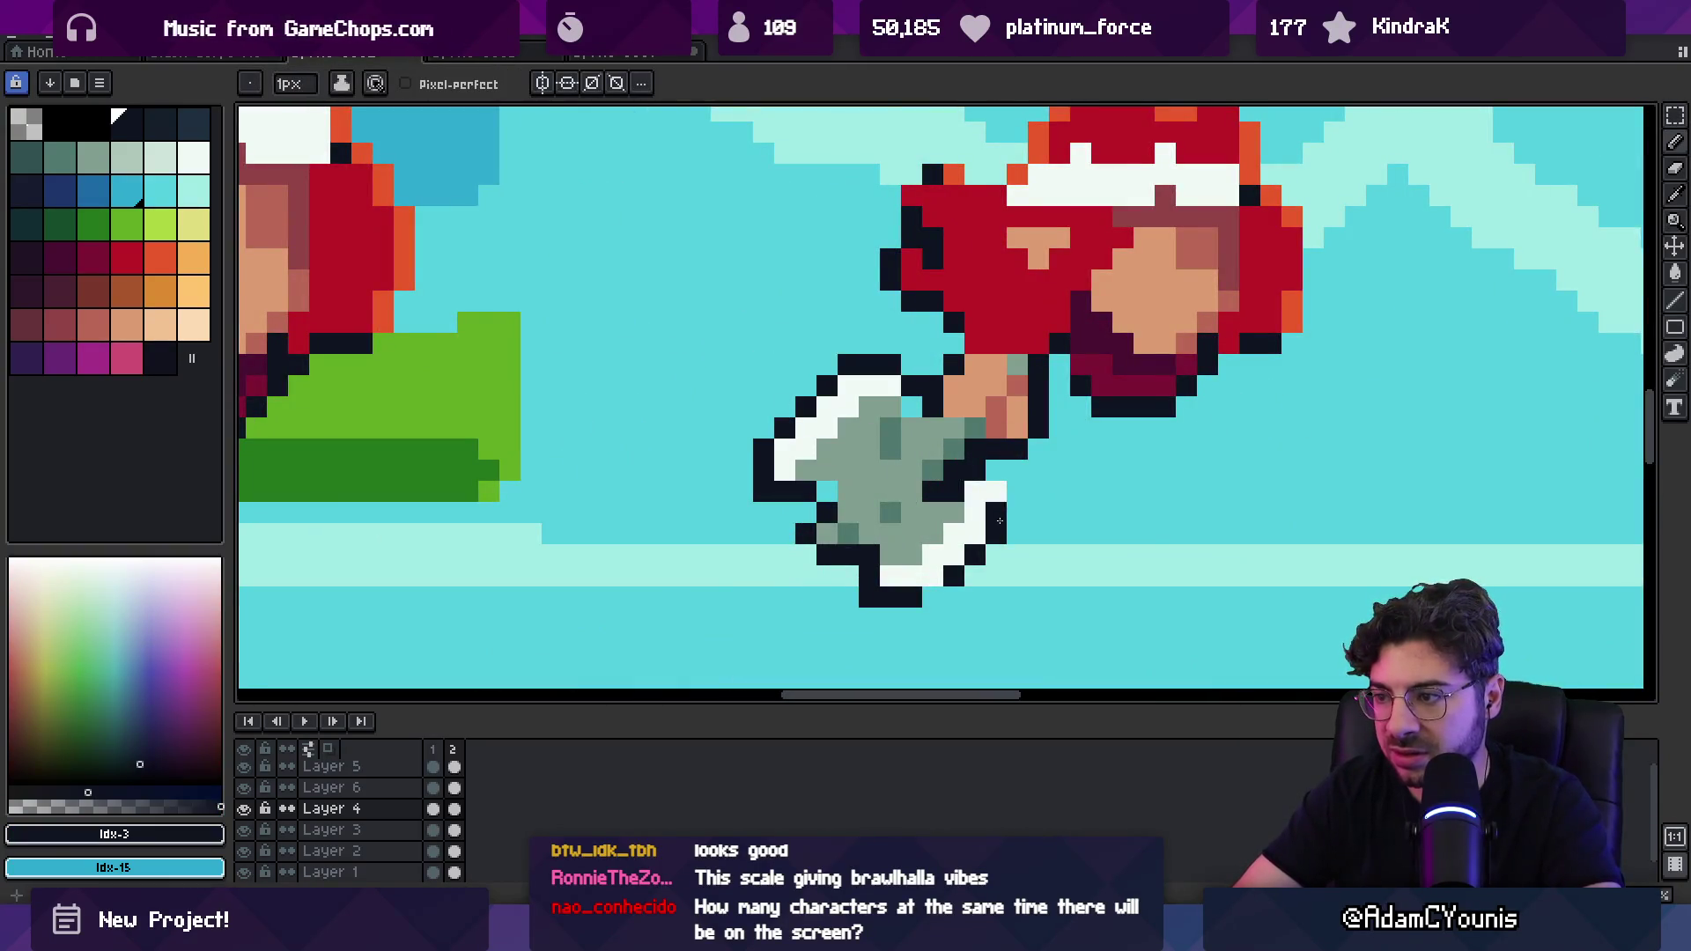
{"action": "scroll", "coordinate": [931, 571], "scroll_direction": "down", "scroll_amount": 5}
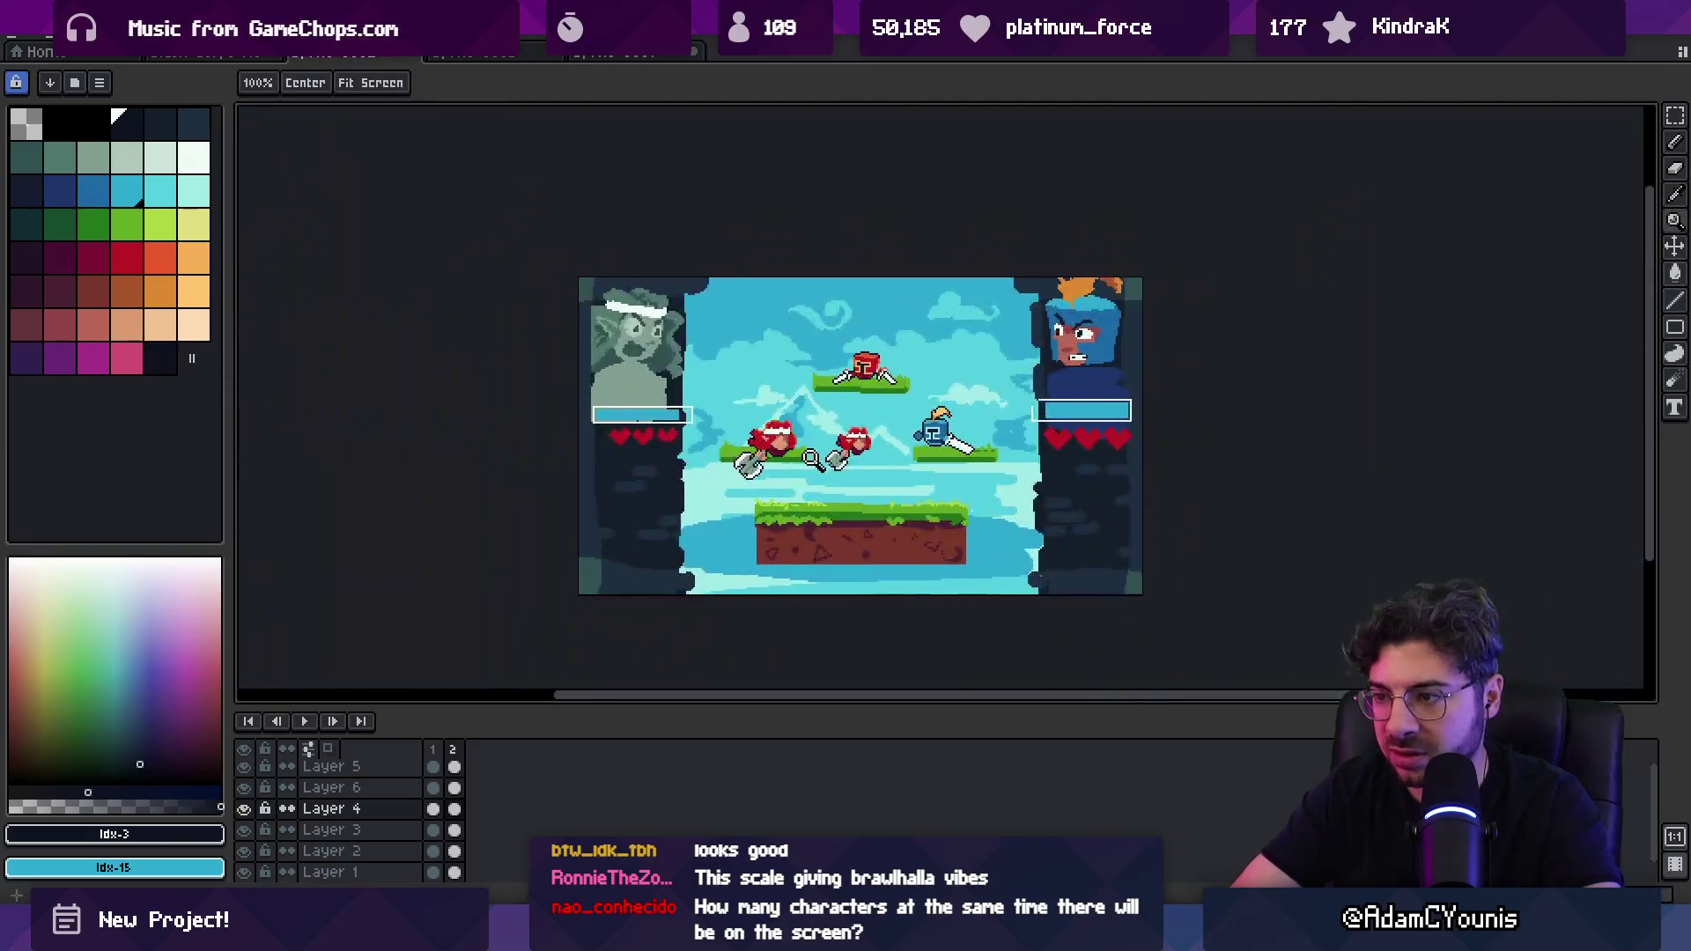
{"action": "scroll", "coordinate": [824, 443], "scroll_direction": "up", "scroll_amount": 2}
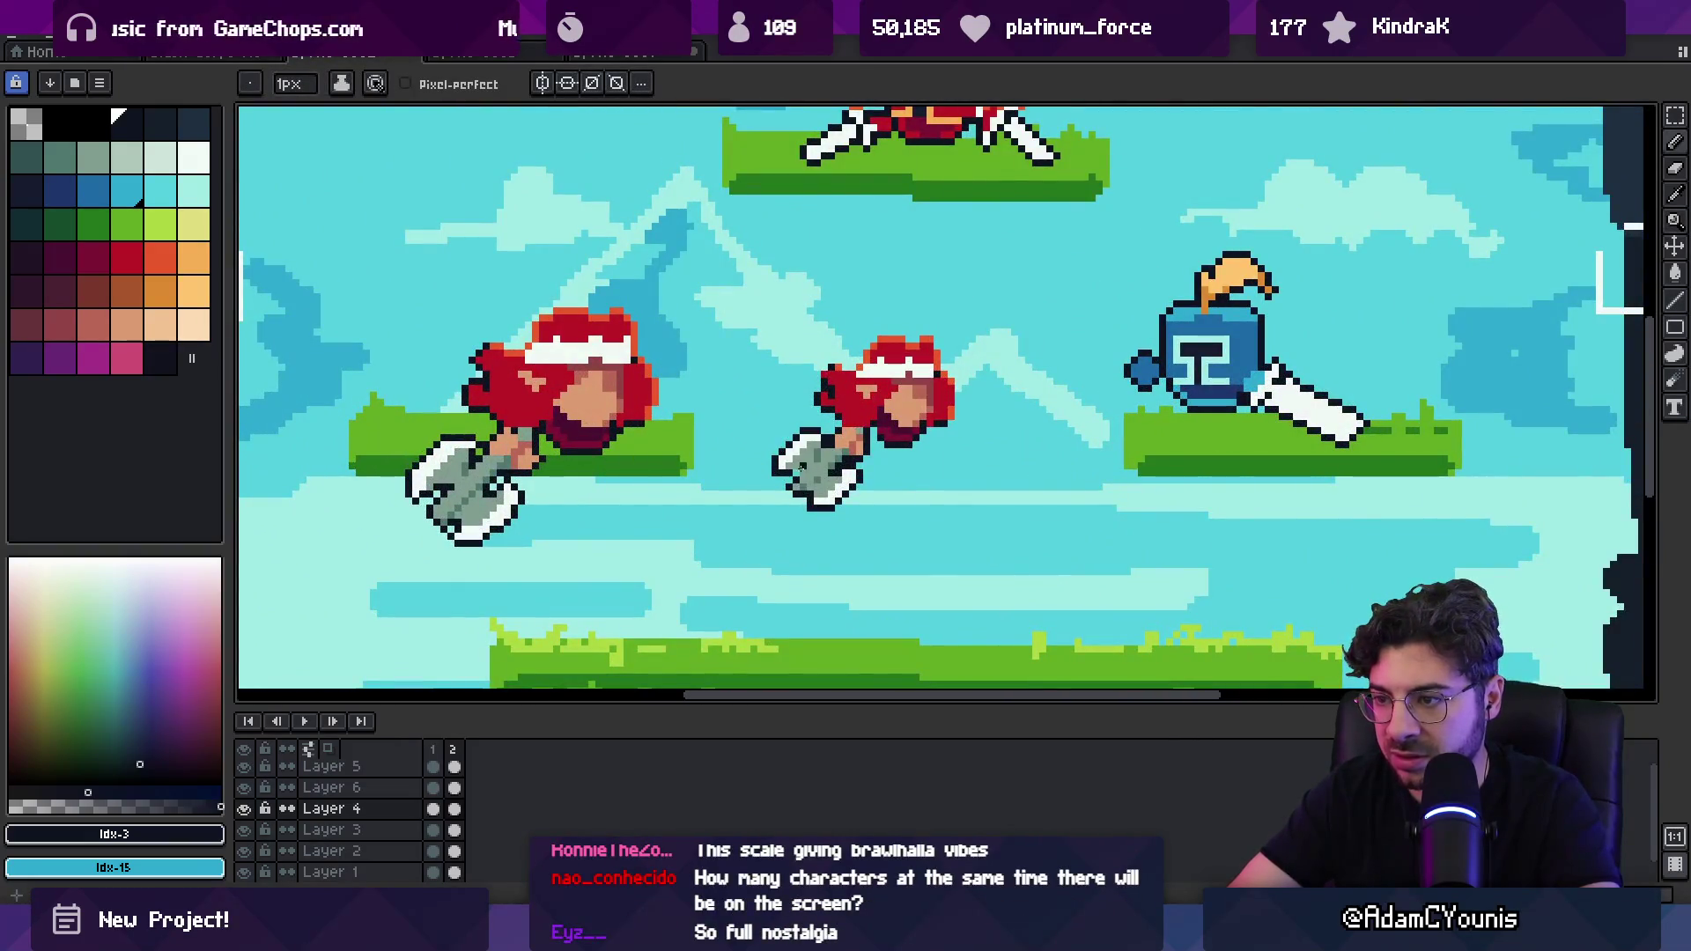
{"action": "scroll", "coordinate": [803, 466], "scroll_direction": "up", "scroll_amount": 2}
{"action": "left_click", "coordinate": [818, 478], "text": "alt"}
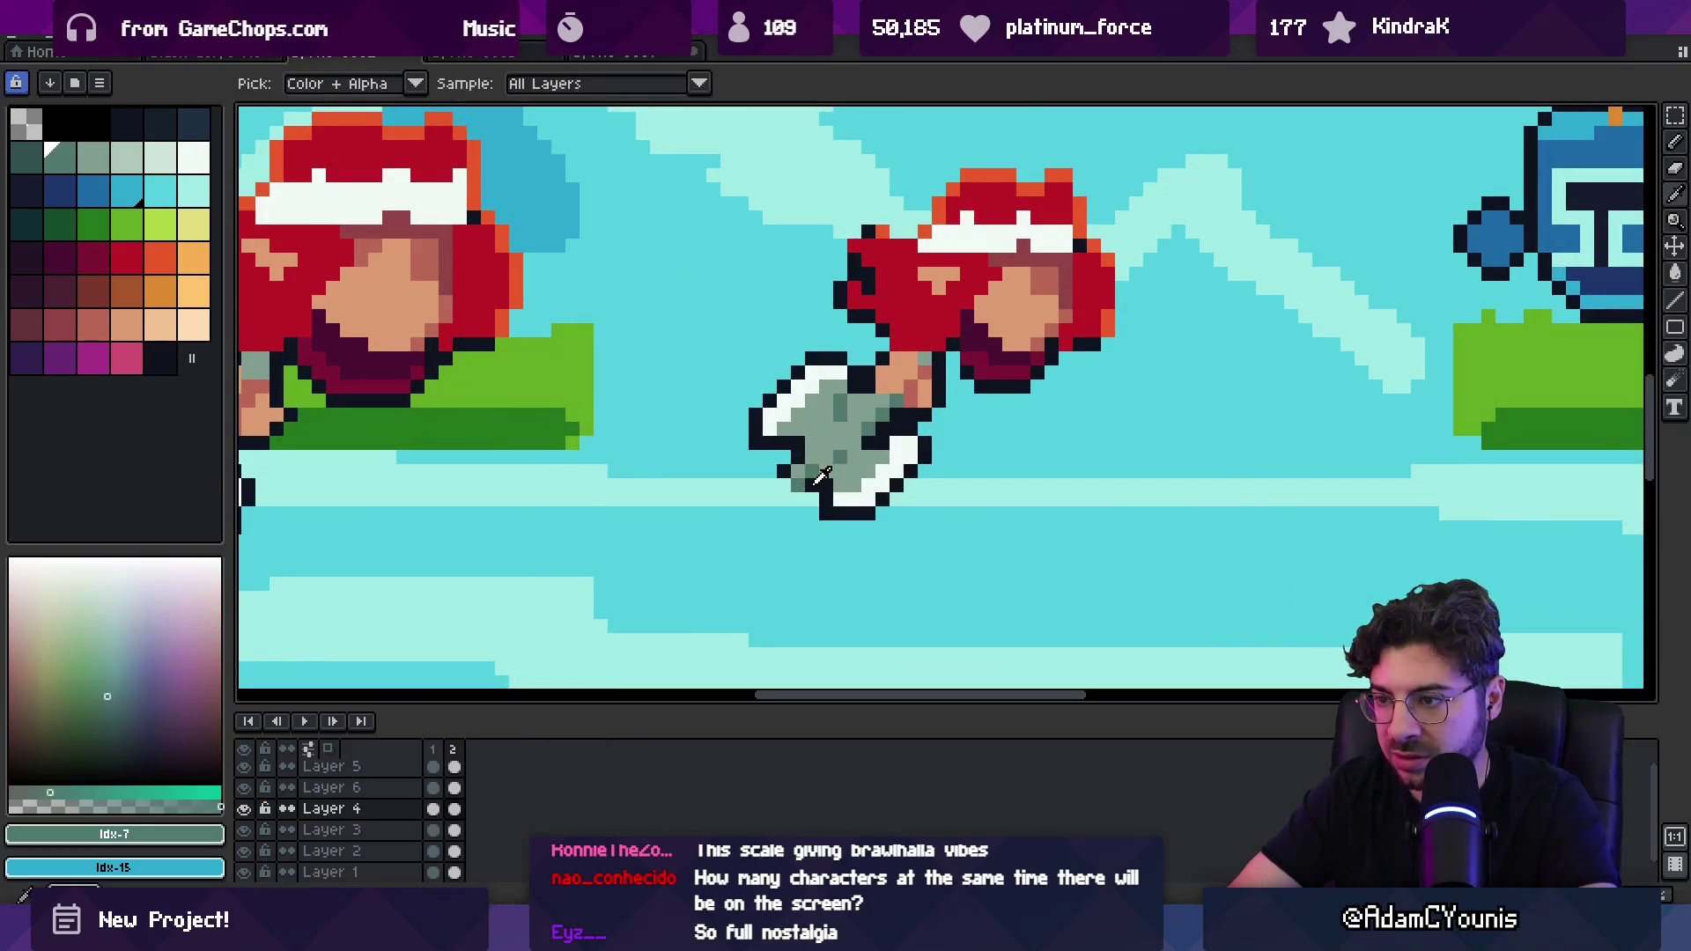
{"action": "left_click", "coordinate": [783, 473], "text": "alt"}
{"action": "left_click", "coordinate": [795, 493]}
Step: Delete the original larger fighter and move the smaller copy onto the left platform
{"action": "key", "text": "ctrl"}
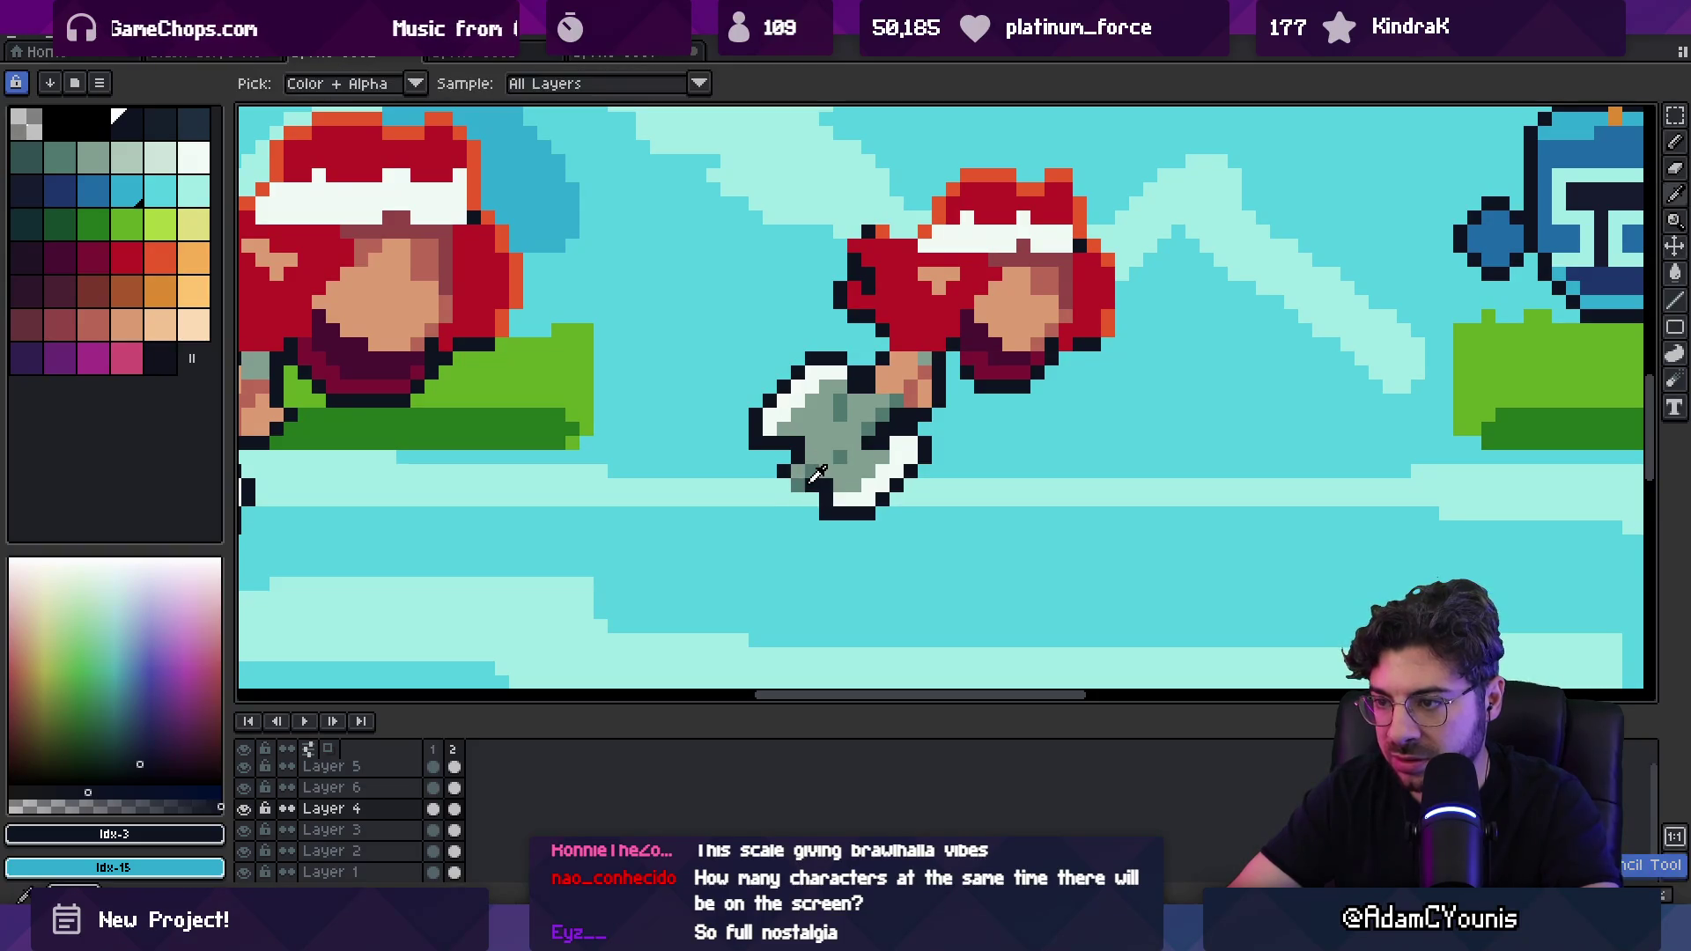
{"action": "key", "text": "z"}
{"action": "scroll", "coordinate": [792, 432], "scroll_direction": "down", "scroll_amount": 5}
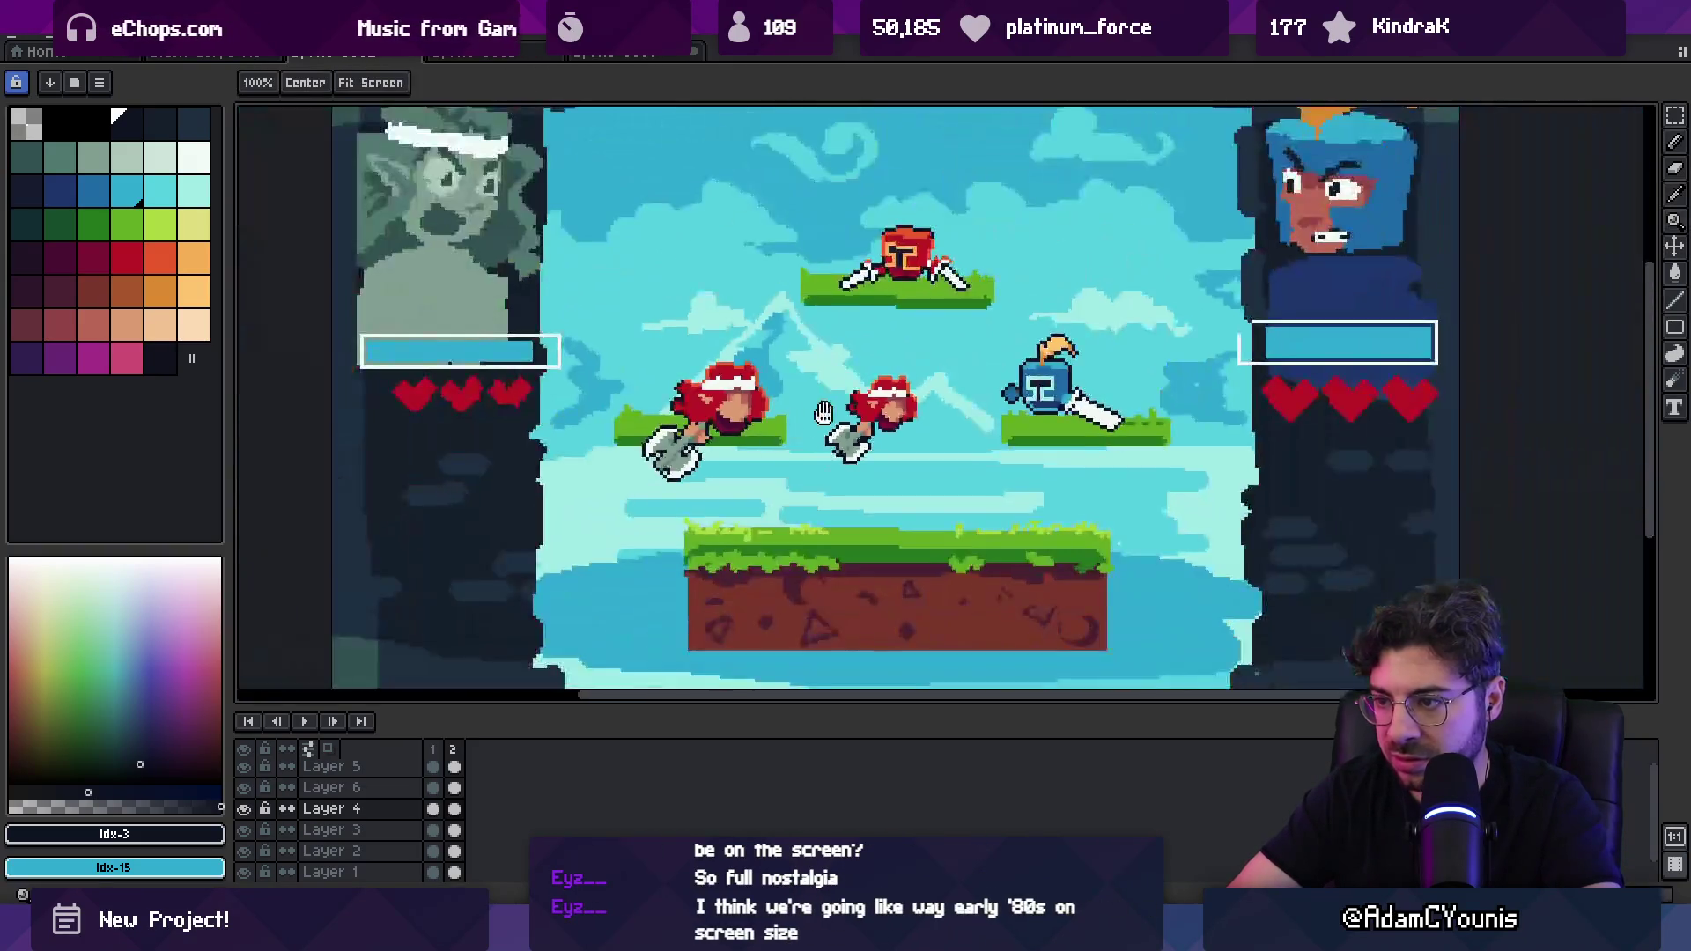
{"action": "scroll", "coordinate": [840, 376], "scroll_direction": "up", "scroll_amount": 5}
{"action": "key", "text": "m"}
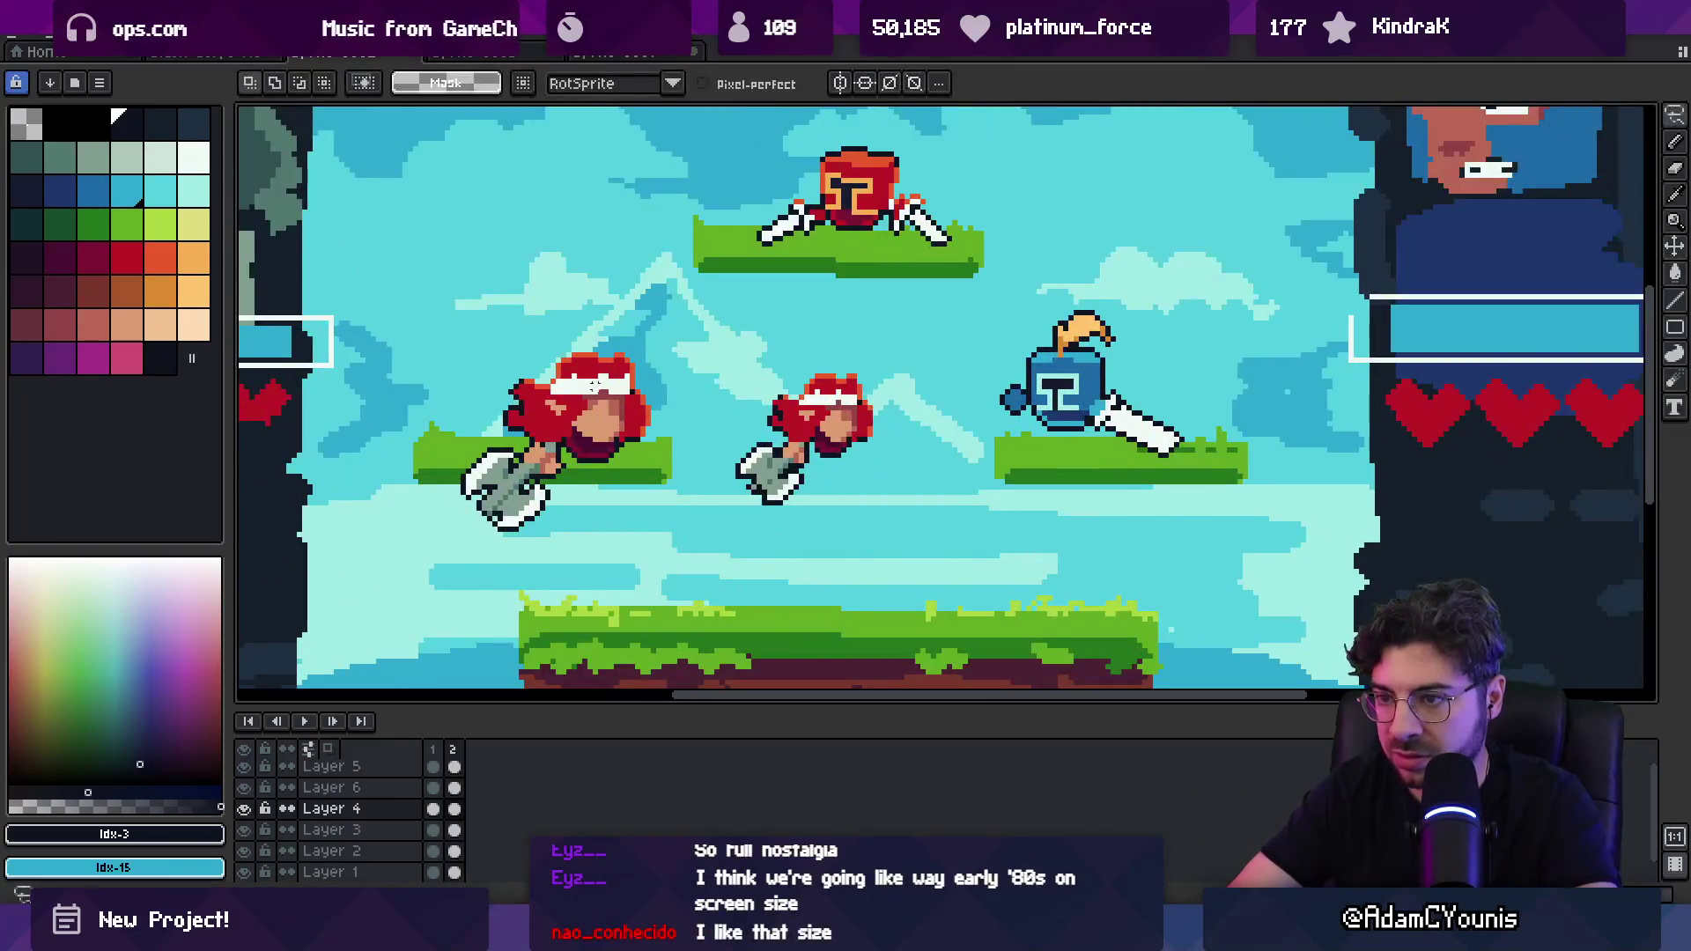
{"action": "mouse_move", "coordinate": [419, 285]}
{"action": "left_mouse_down"}
{"action": "mouse_move", "coordinate": [616, 528]}
{"action": "mouse_move", "coordinate": [687, 584]}
{"action": "left_mouse_up"}
{"action": "key", "text": "Delete"}
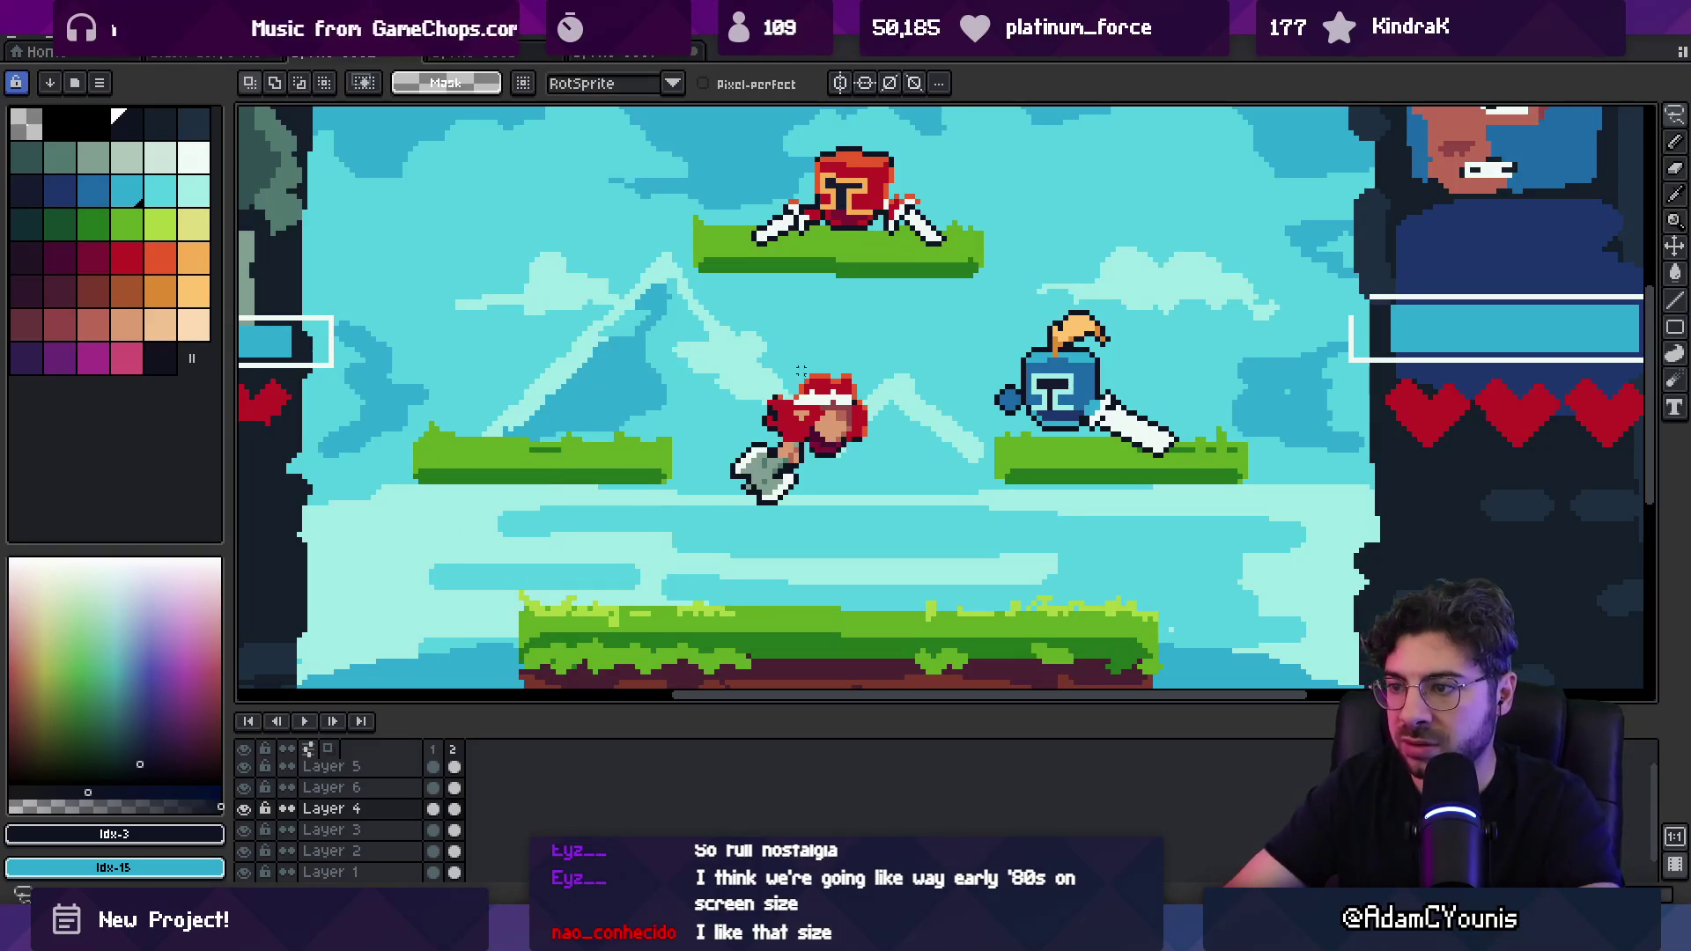
{"action": "left_click_drag", "start_coordinate": [696, 326], "coordinate": [916, 529]}
{"action": "left_click_drag", "start_coordinate": [810, 422], "coordinate": [563, 401]}
{"action": "left_click_drag", "start_coordinate": [616, 321], "coordinate": [608, 304]}
{"action": "key", "text": "z"}
{"action": "scroll", "coordinate": [627, 398], "scroll_direction": "down", "scroll_amount": 2}
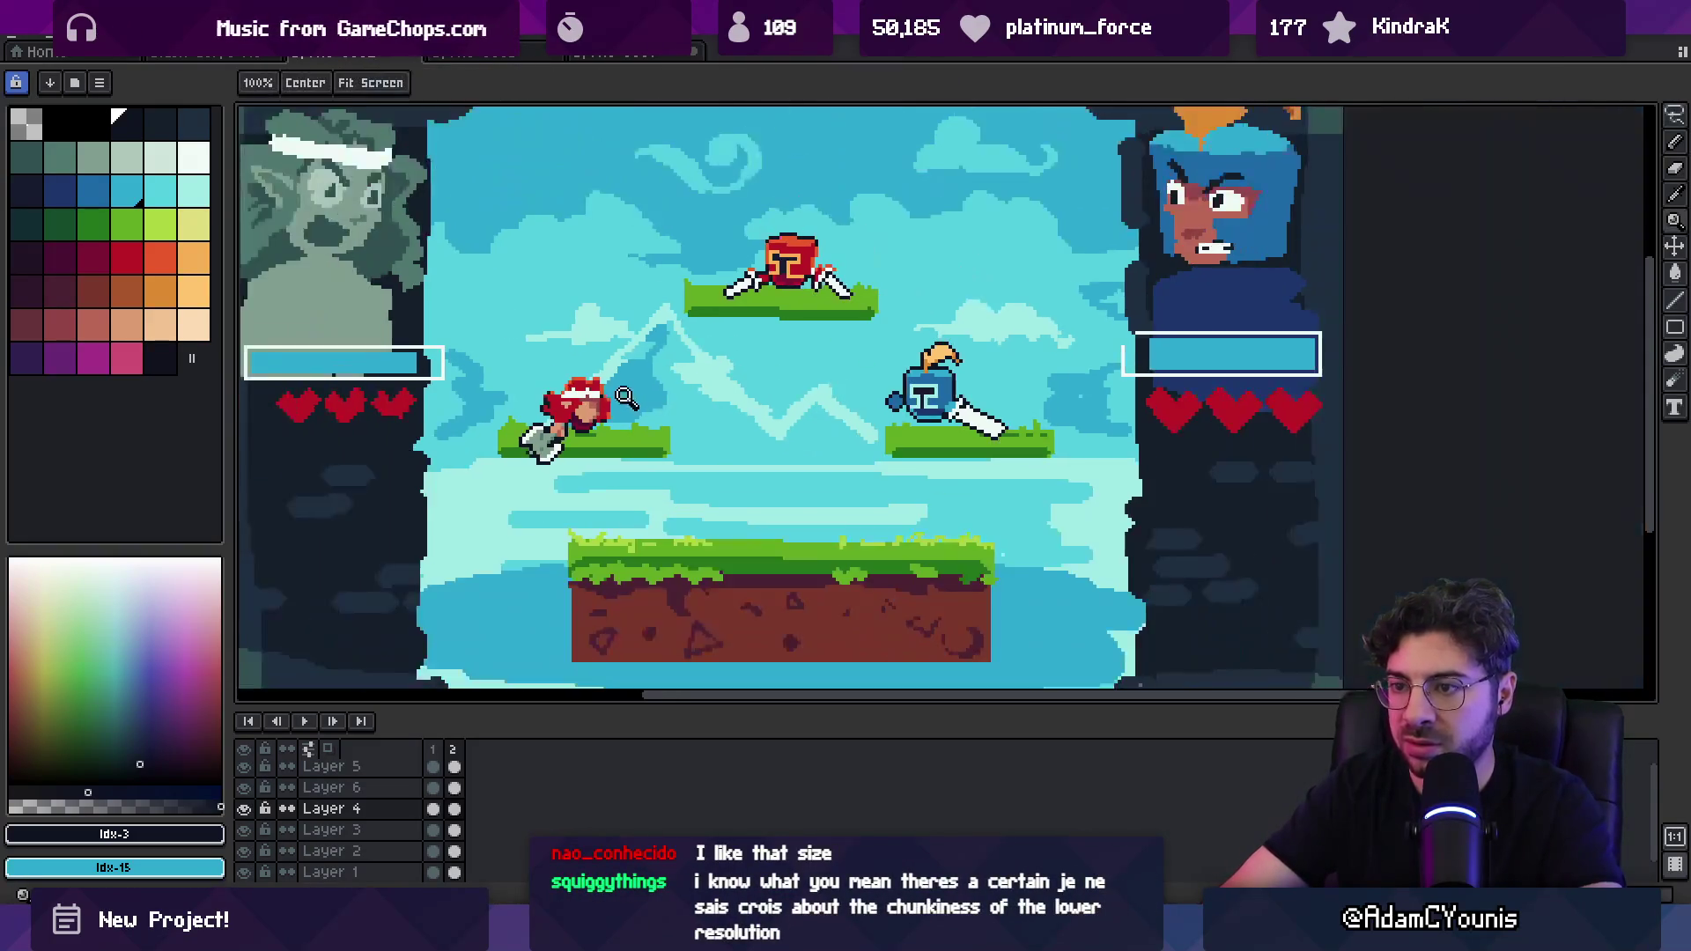
Step: Paint orange highlight pixels on the small fighter's hat using colour sampled from it
{"action": "scroll", "coordinate": [627, 398], "scroll_direction": "down", "scroll_amount": 2}
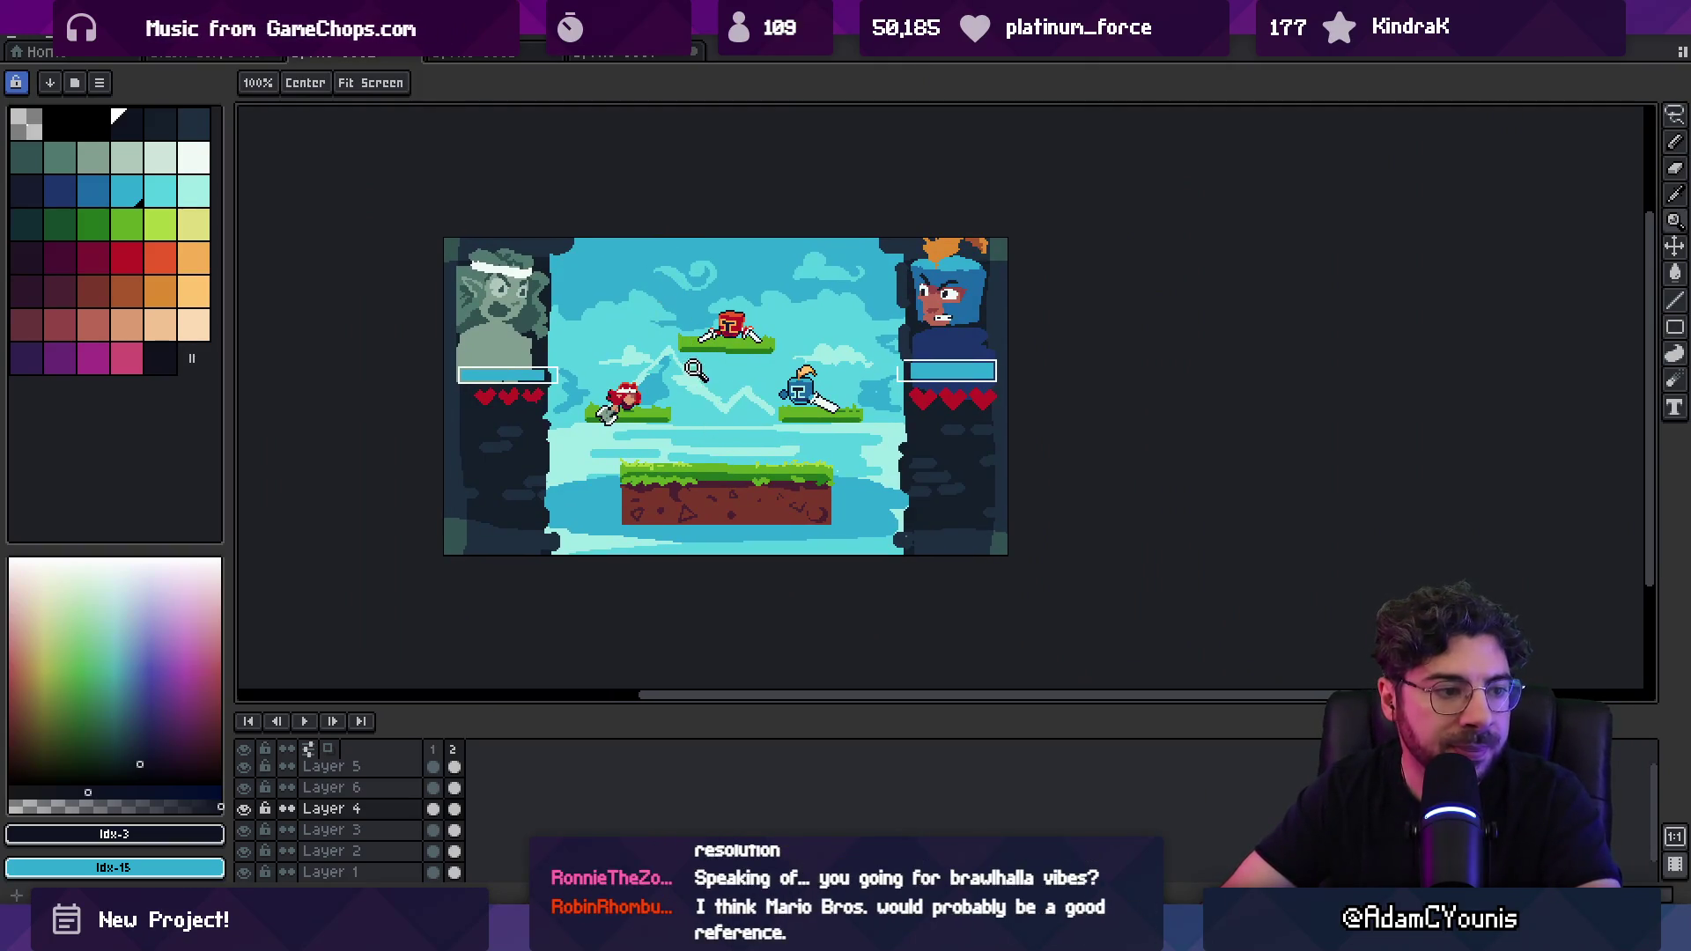
{"action": "scroll", "coordinate": [638, 390], "scroll_direction": "up", "scroll_amount": 5}
{"action": "key", "text": "b"}
{"action": "left_click", "coordinate": [722, 325], "text": "alt"}
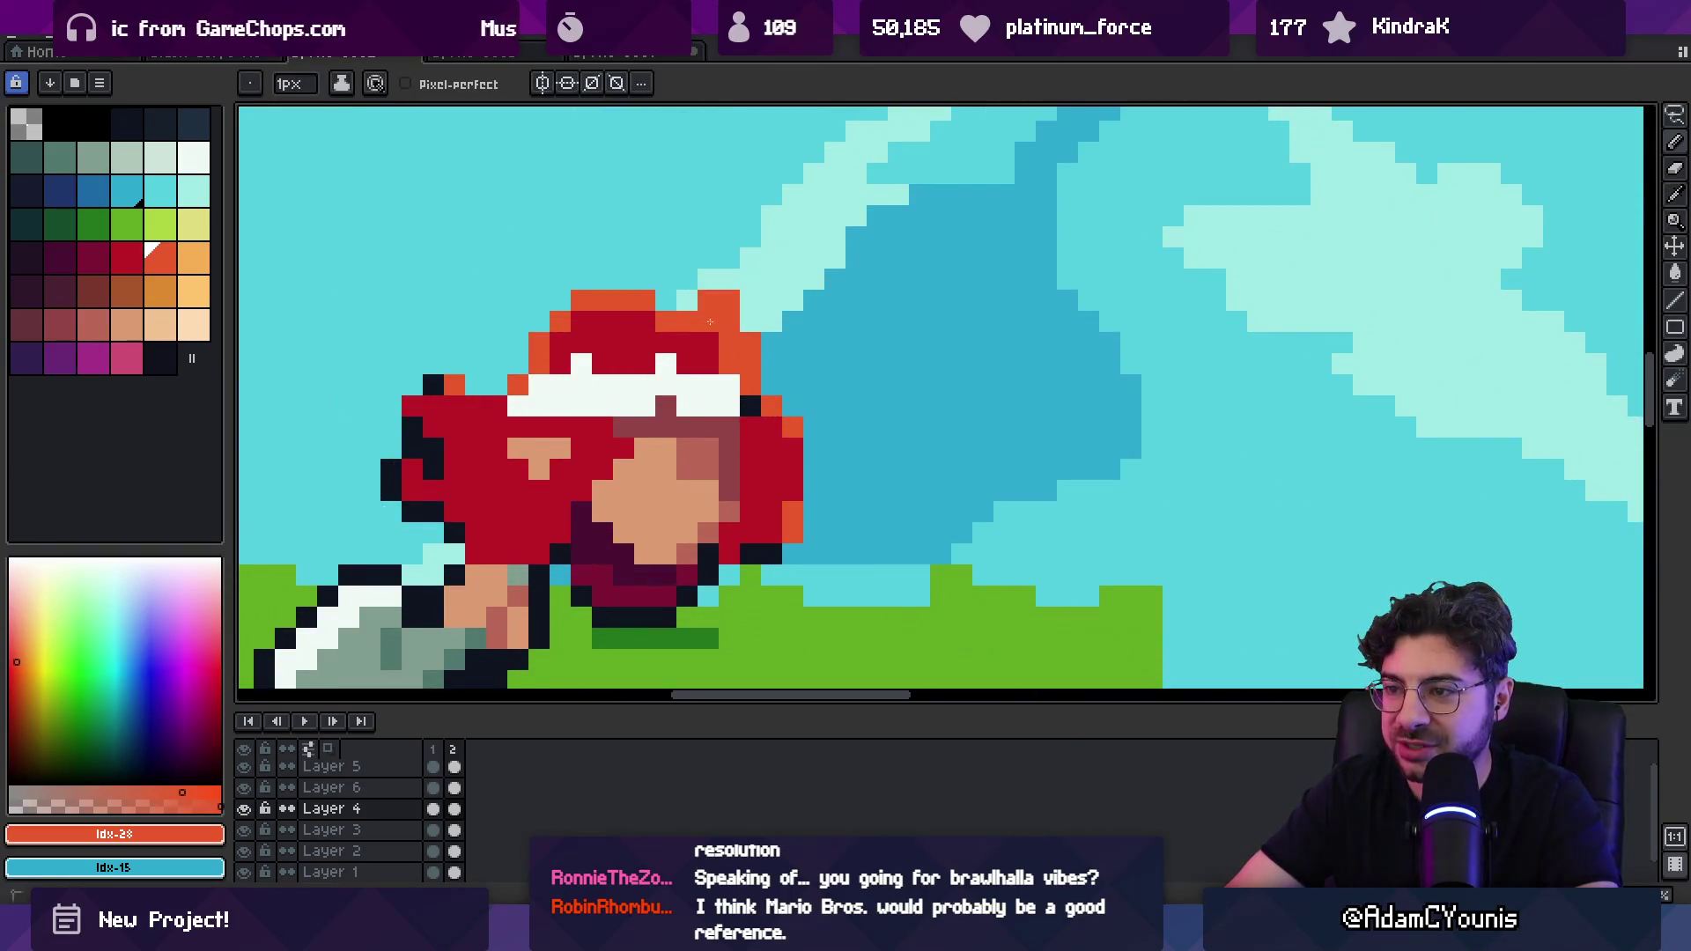
{"action": "left_click", "coordinate": [687, 301]}
{"action": "left_click", "coordinate": [583, 321]}
{"action": "left_click", "coordinate": [570, 343]}
Step: Paint a crimson pixel on the hat's right side, another orange pixel, then sample crimson tones
{"action": "left_click", "coordinate": [686, 344], "text": "alt"}
{"action": "left_click", "coordinate": [708, 343]}
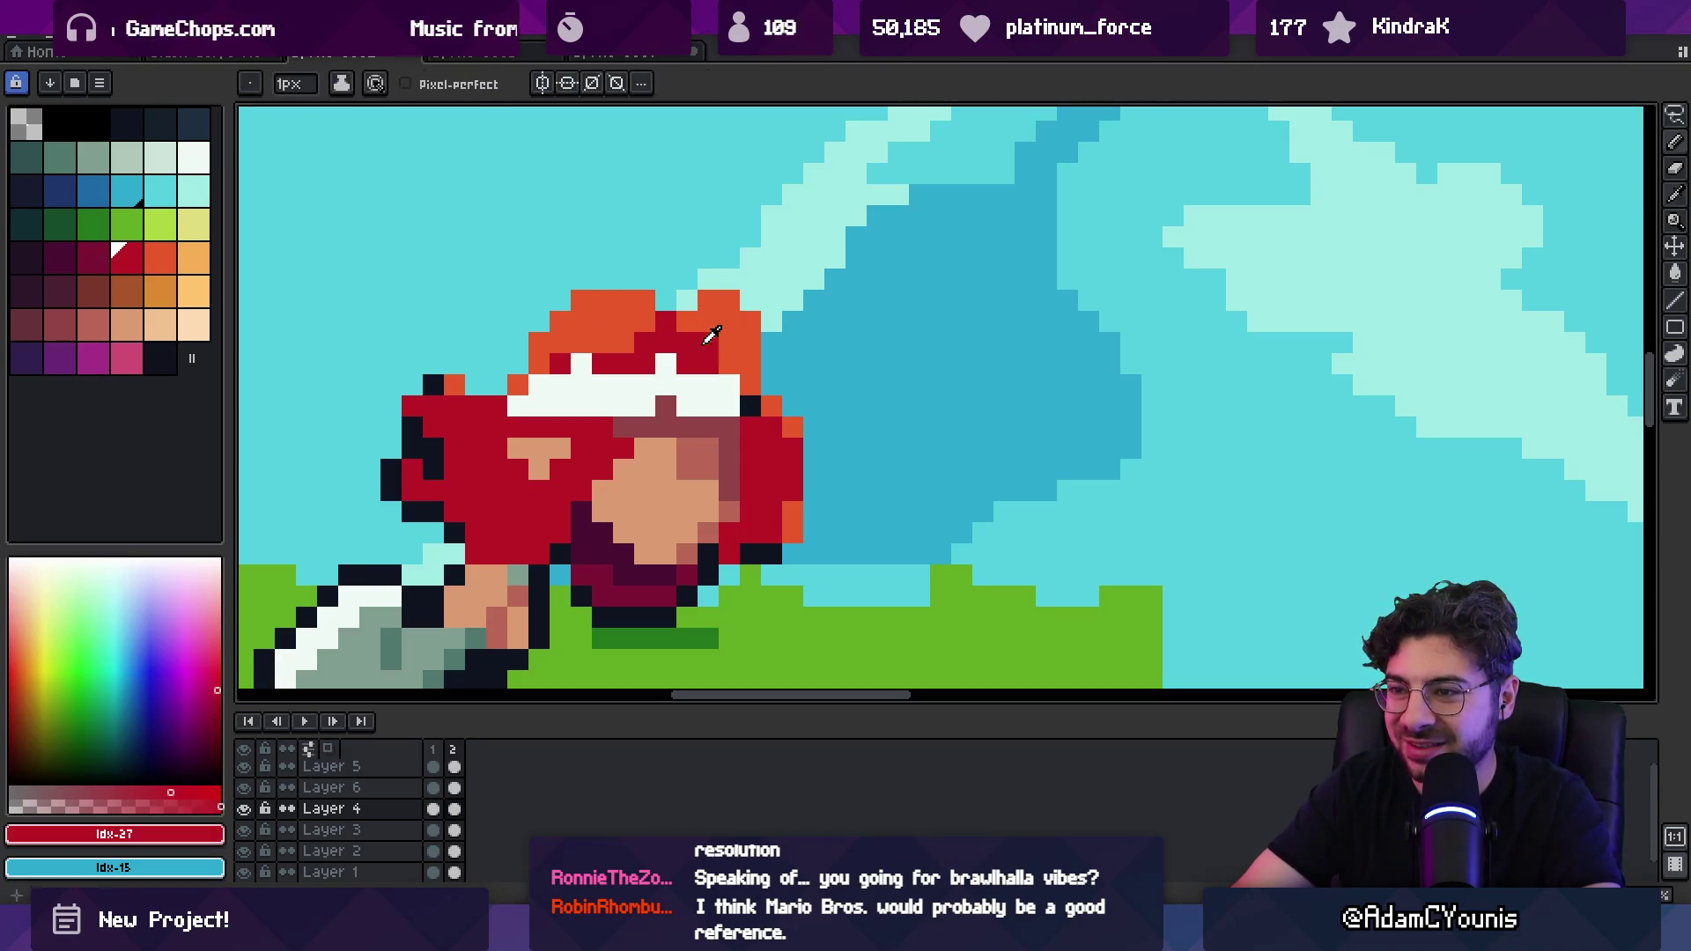
{"action": "left_click", "coordinate": [730, 352], "text": "alt"}
{"action": "left_click", "coordinate": [581, 363]}
{"action": "key", "text": "z"}
{"action": "scroll", "coordinate": [685, 315], "scroll_direction": "down", "scroll_amount": 5}
{"action": "scroll", "coordinate": [685, 315], "scroll_direction": "up", "scroll_amount": 5}
{"action": "left_click", "coordinate": [687, 354], "text": "alt"}
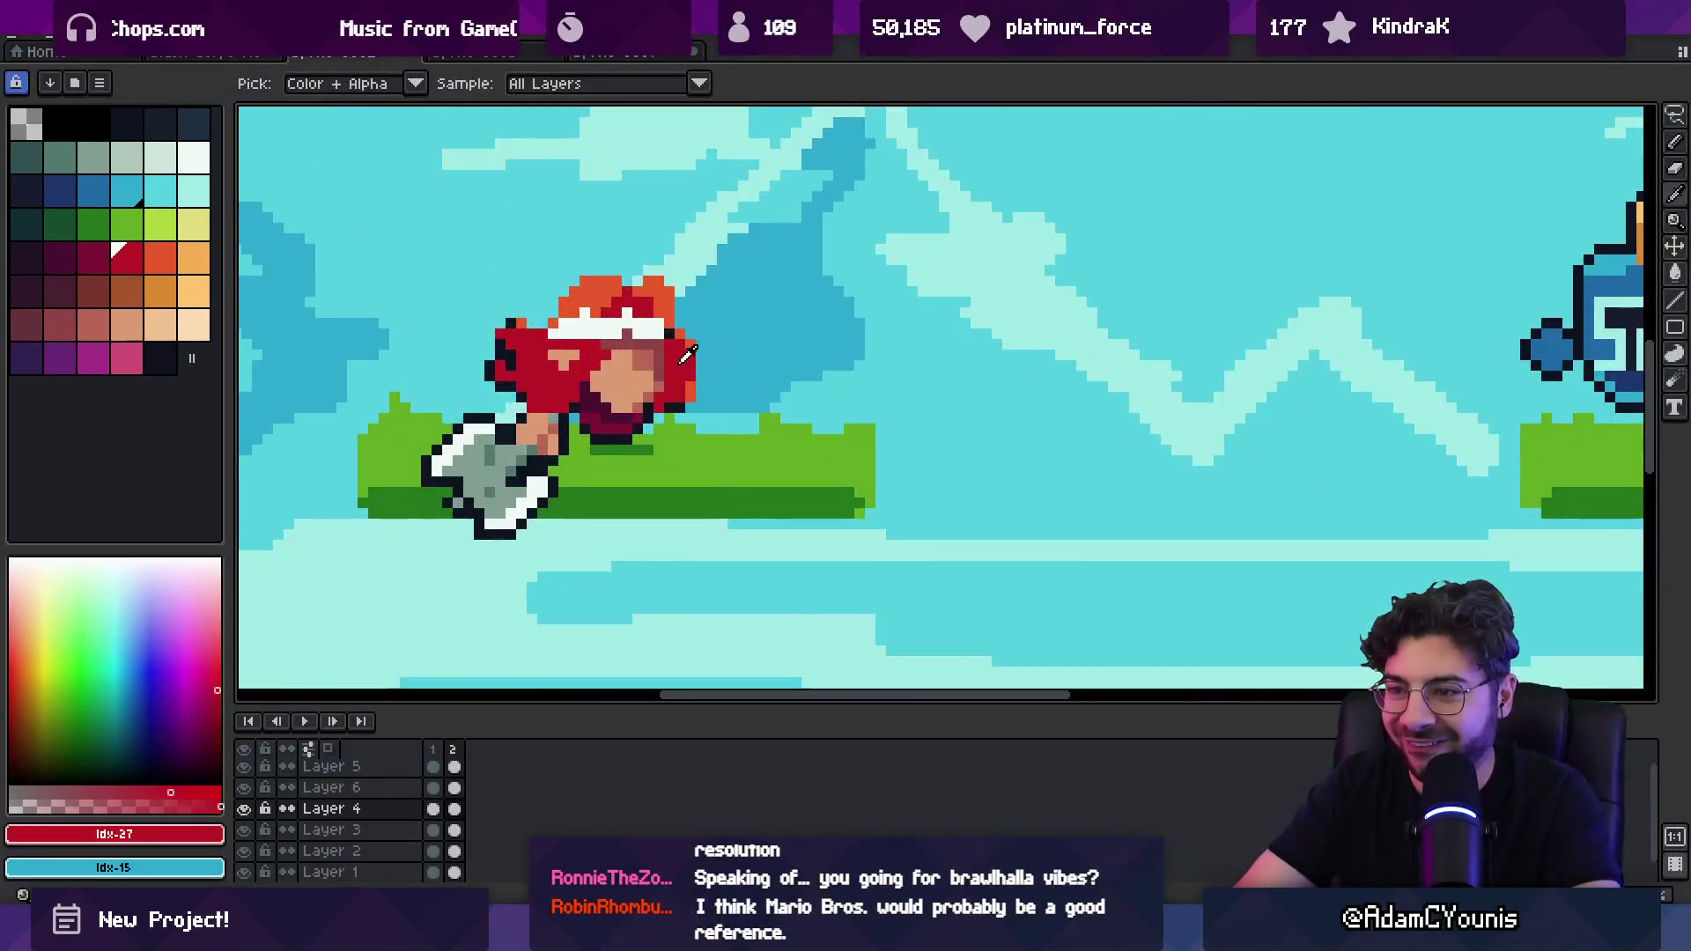
{"action": "left_click", "coordinate": [602, 408], "text": "alt"}
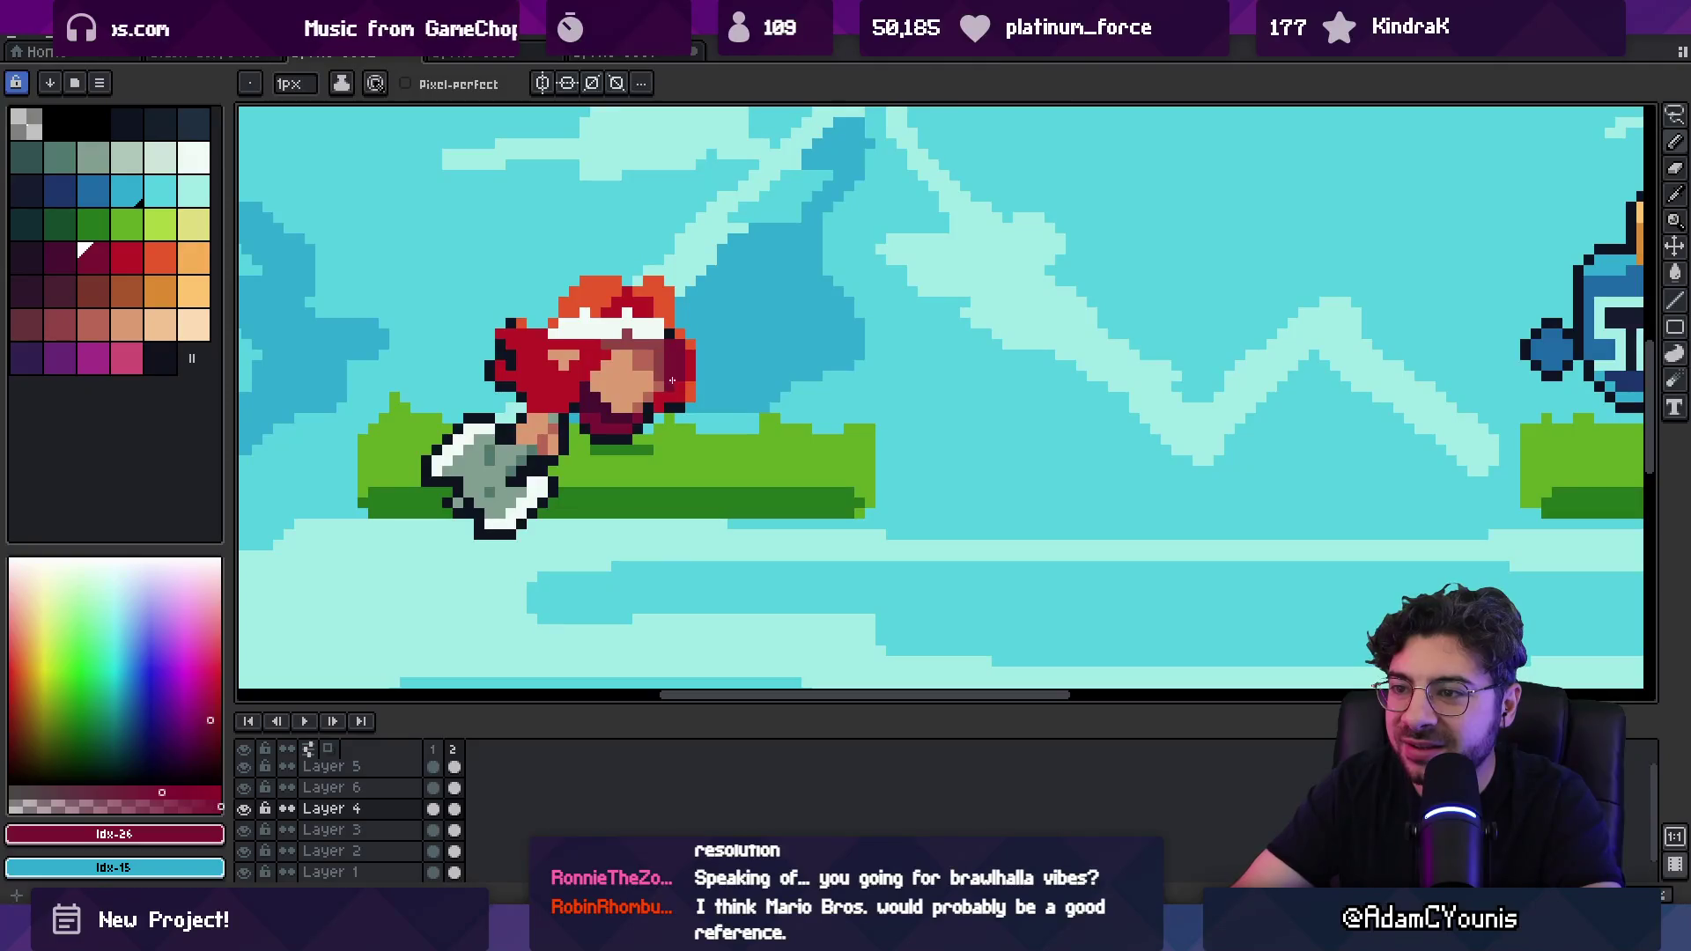